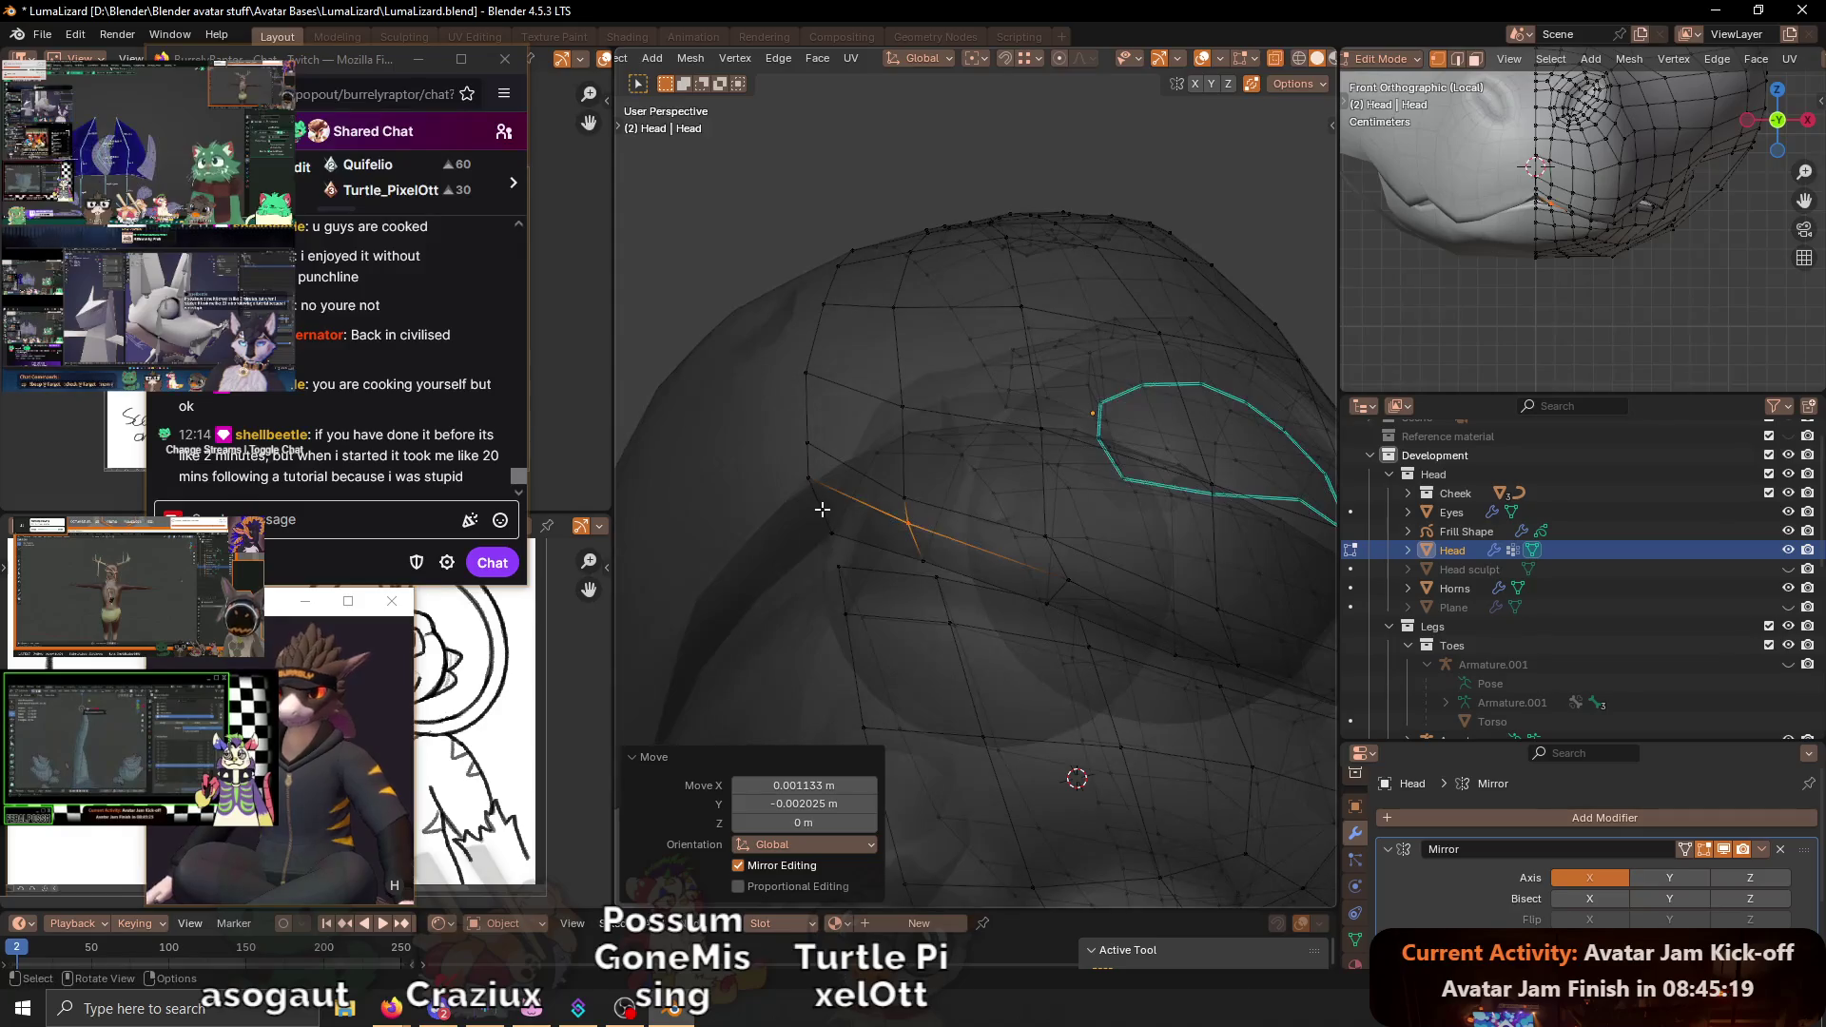
# - Toggle X-ray and nudge the selected mouth-line edges along the Y axis
pyautogui.press('g')
pyautogui.click(812, 481)
pyautogui.hotkey('alt', 'z')
pyautogui.moveTo(812, 481)
pyautogui.mouseDown(button='middle')
pyautogui.moveTo(946, 433)
pyautogui.moveTo(876, 460)
pyautogui.moveTo(995, 523)
pyautogui.moveTo(942, 440)
pyautogui.moveTo(961, 452)
pyautogui.moveTo(933, 497)
pyautogui.moveTo(950, 460)
pyautogui.moveTo(831, 482)
pyautogui.moveTo(1161, 448)
pyautogui.moveTo(1196, 489)
pyautogui.moveTo(909, 479)
pyautogui.moveTo(981, 510)
pyautogui.moveTo(884, 493)
pyautogui.moveTo(960, 449)
pyautogui.moveTo(966, 391)
pyautogui.moveTo(941, 388)
pyautogui.moveTo(1043, 430)
pyautogui.moveTo(938, 408)
pyautogui.moveTo(980, 521)
pyautogui.moveTo(918, 462)
pyautogui.mouseUp(button='middle')
pyautogui.press('g')
pyautogui.press('y')
pyautogui.click(1204, 505)
# - Make two more small Y-axis nudges to the mouth-line edges
pyautogui.press('g')
pyautogui.press('y')
pyautogui.click(924, 387)
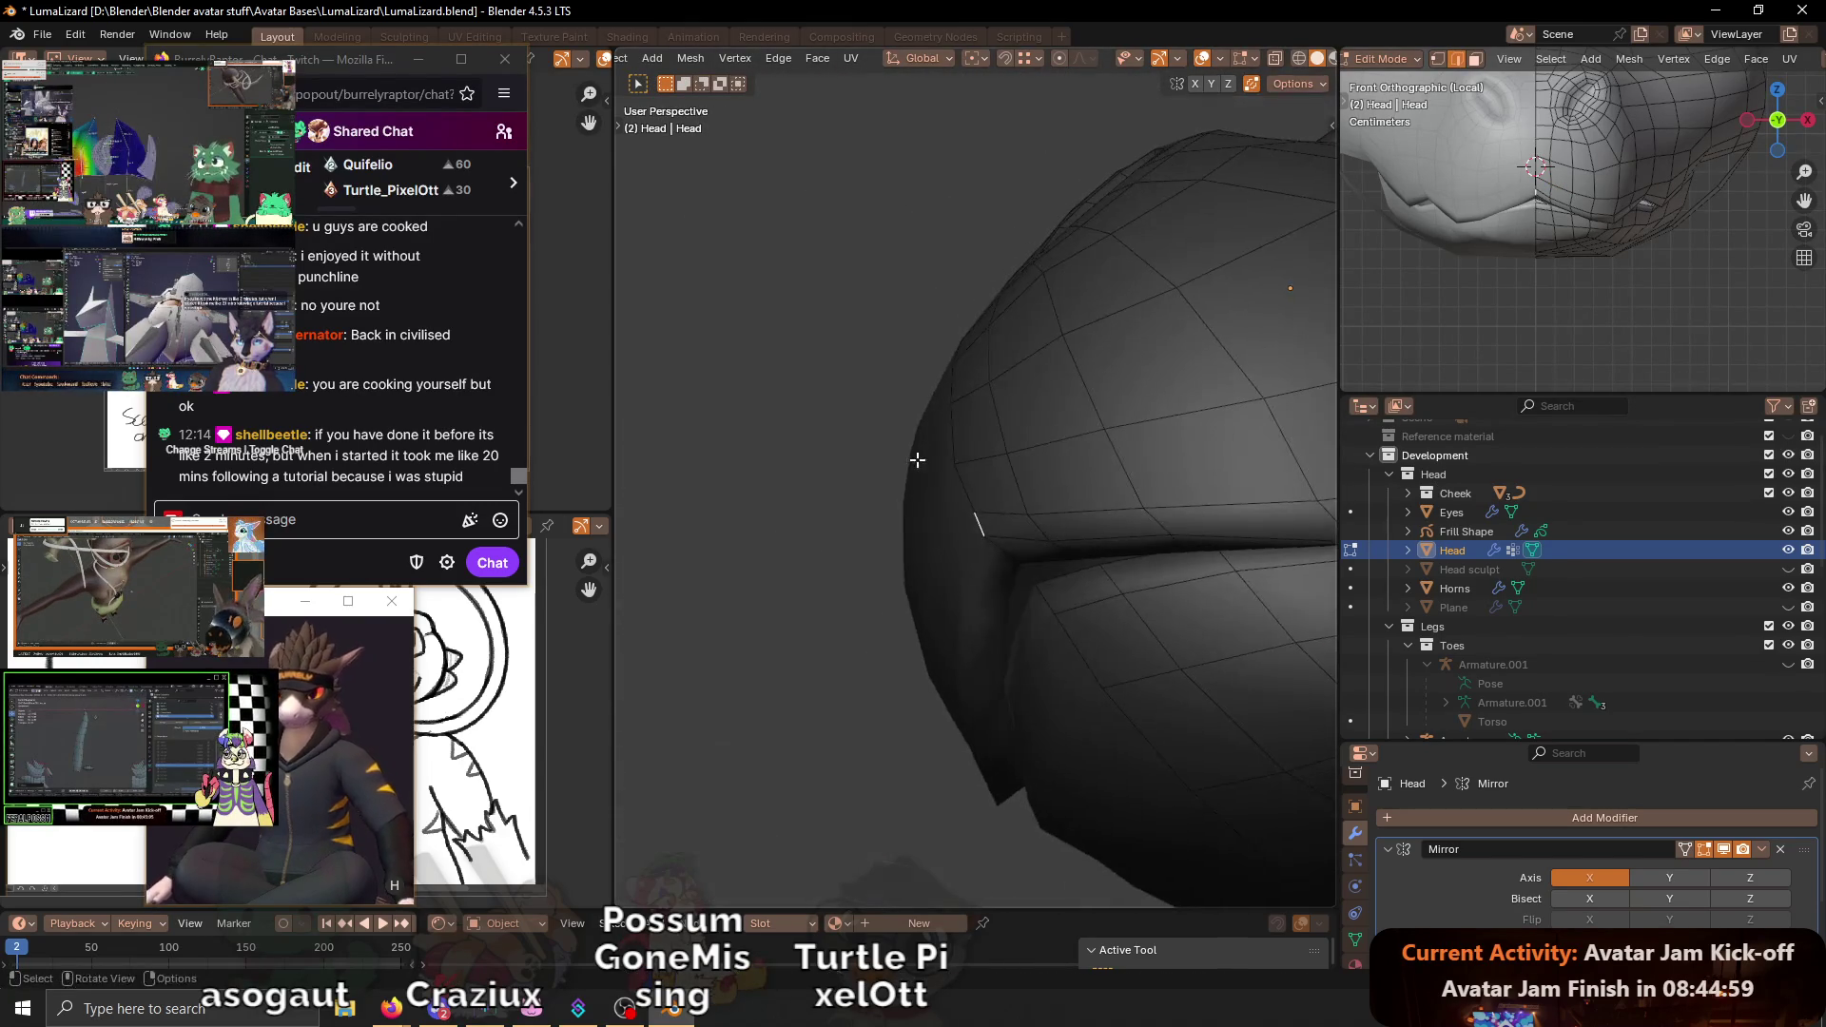
pyautogui.press('g')
pyautogui.press('y')
pyautogui.click(924, 462)
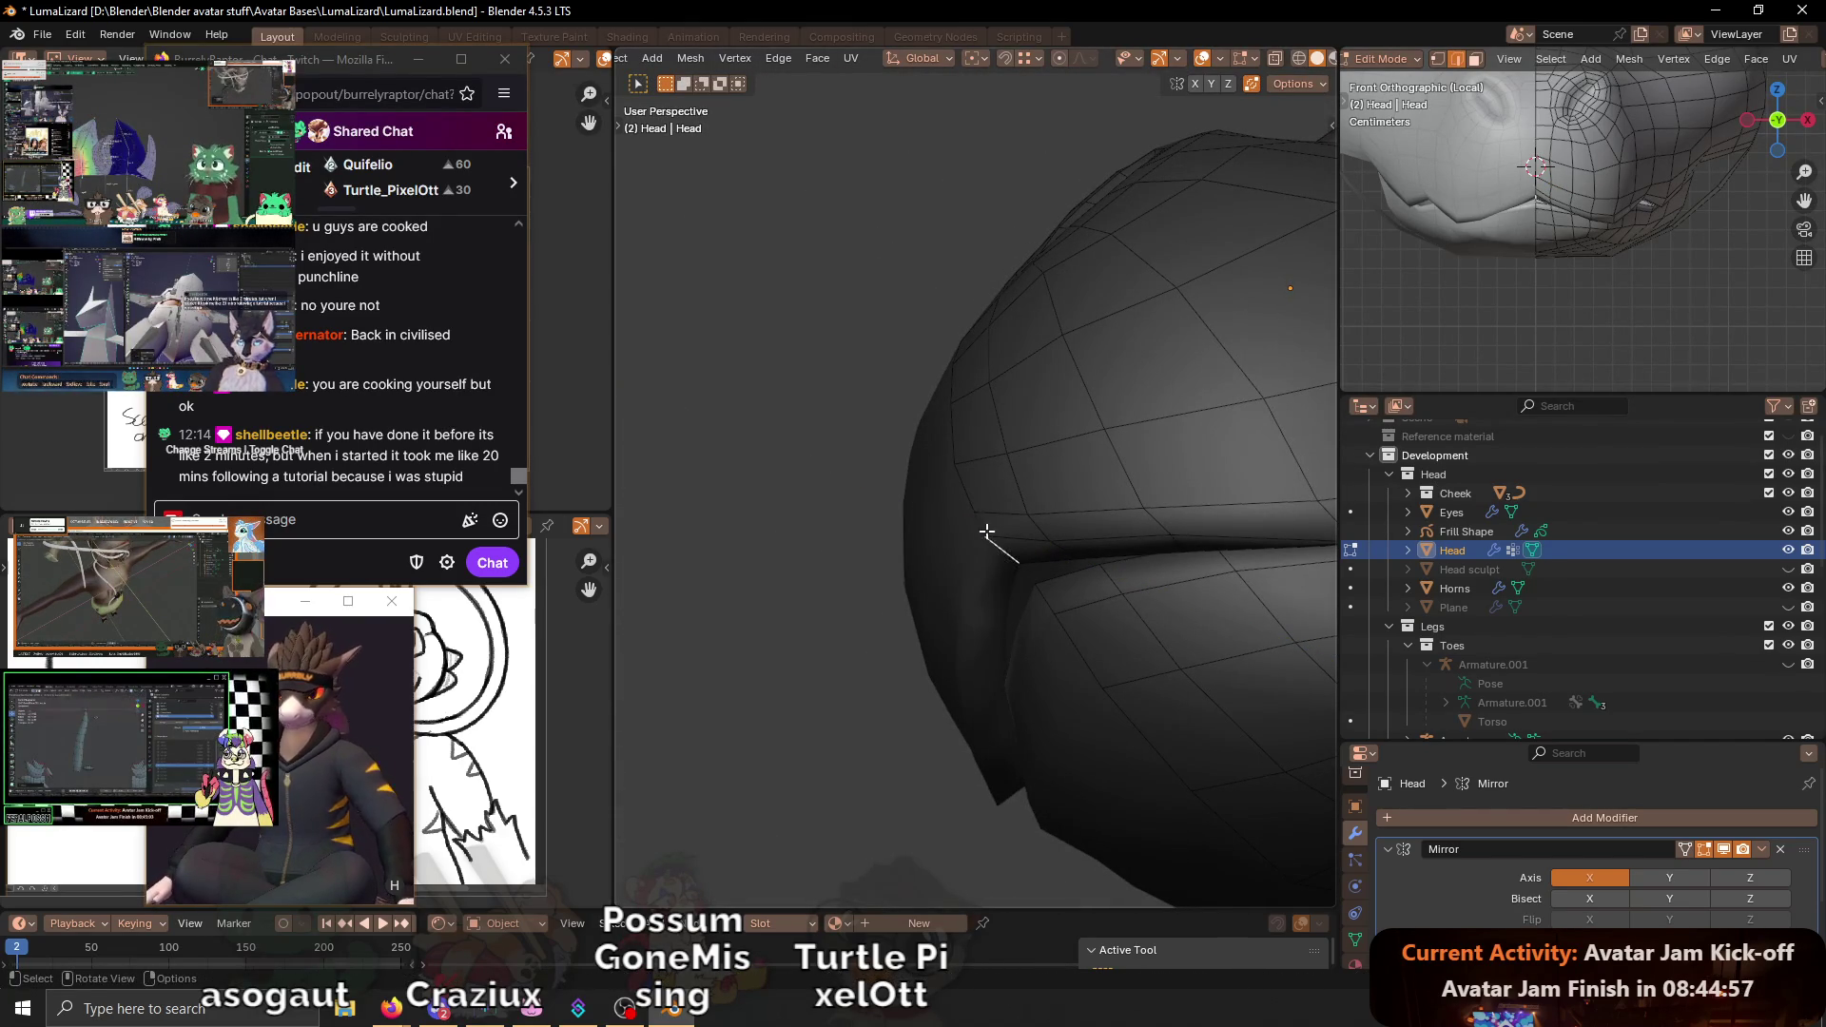
# - Add a second edge to the selection and mark both edges sharp
pyautogui.keyDown('ctrl'); pyautogui.click(976, 500); pyautogui.keyUp('ctrl')
pyautogui.rightClick(1154, 603)
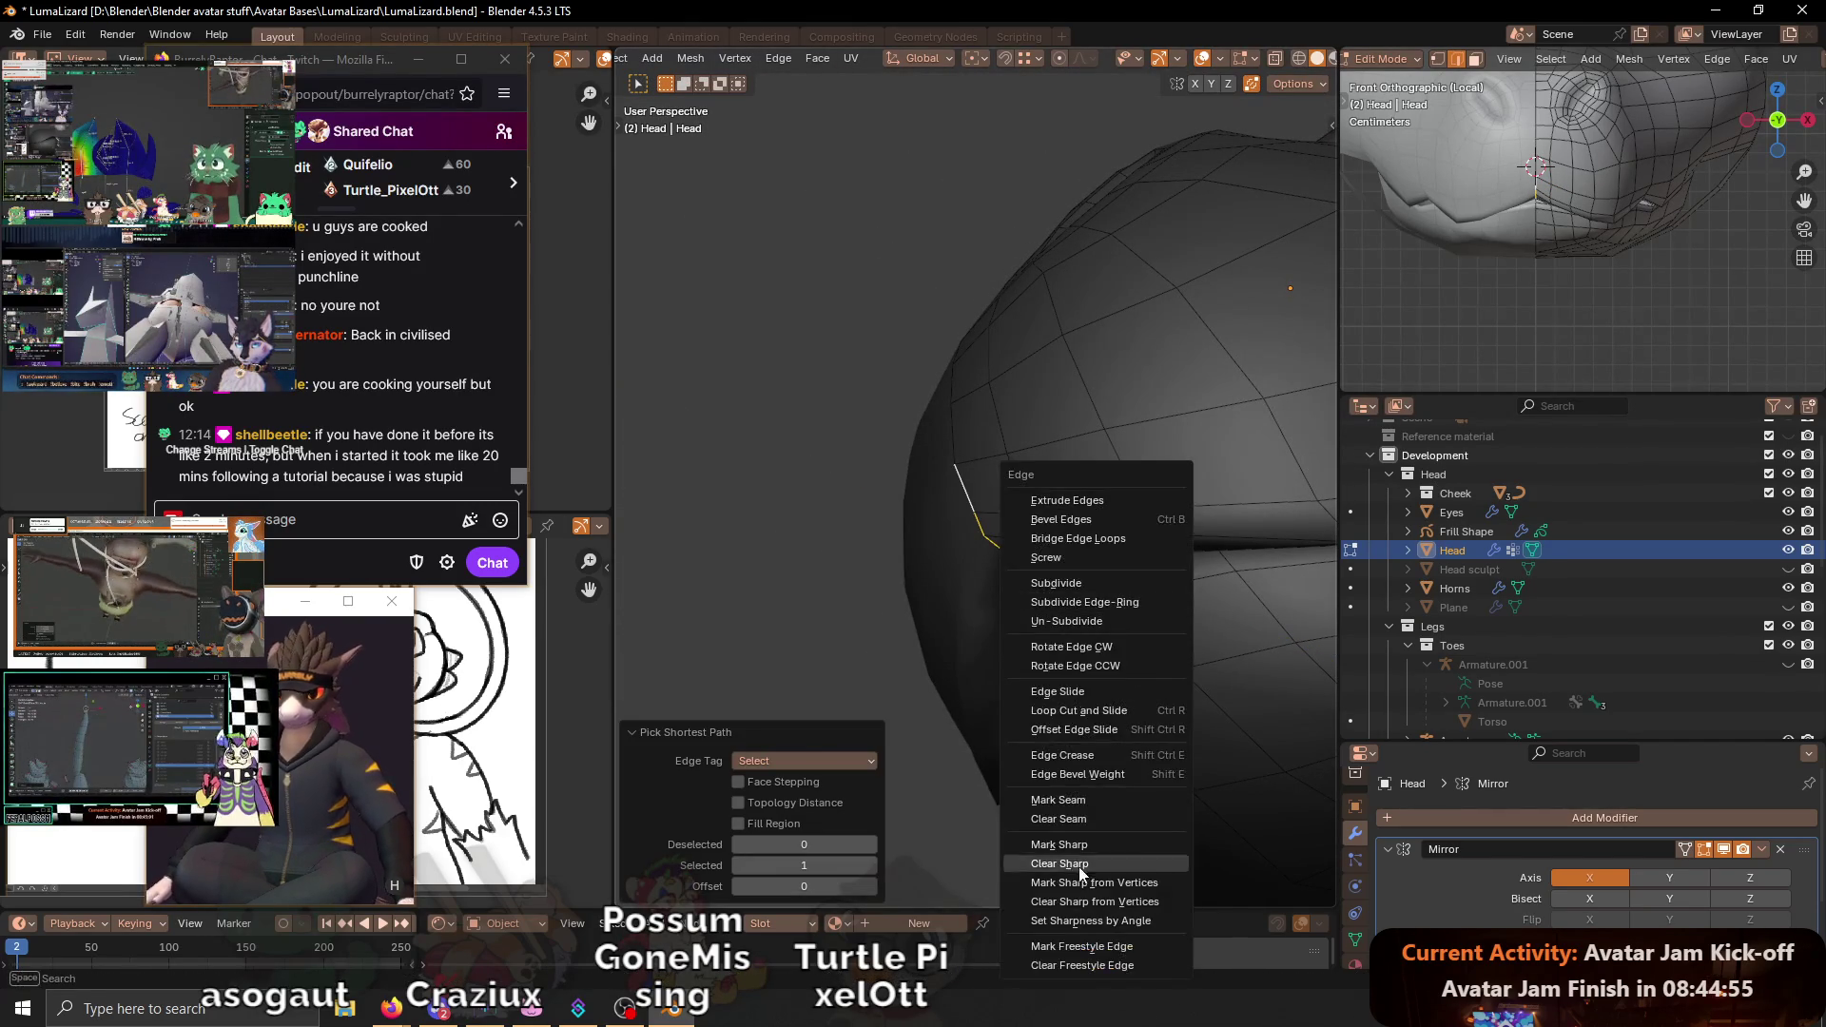
pyautogui.click(1094, 853)
# - Nudge the sharp edges along Y again, checking the shading with overlays hidden
pyautogui.moveTo(937, 510)
pyautogui.mouseDown(button='middle')
pyautogui.moveTo(995, 489)
pyautogui.moveTo(962, 522)
pyautogui.moveTo(975, 532)
pyautogui.mouseUp(button='middle')
pyautogui.hotkey('shift', 'alt', 'z')
pyautogui.press('g')
pyautogui.press('y')
pyautogui.click(990, 505)
pyautogui.moveTo(990, 505)
pyautogui.mouseDown(button='middle')
pyautogui.moveTo(1072, 498)
pyautogui.moveTo(998, 441)
pyautogui.moveTo(992, 470)
pyautogui.moveTo(938, 441)
pyautogui.moveTo(961, 440)
pyautogui.moveTo(938, 440)
pyautogui.moveTo(914, 479)
pyautogui.moveTo(1031, 505)
pyautogui.moveTo(1113, 476)
pyautogui.moveTo(994, 519)
pyautogui.moveTo(1008, 504)
pyautogui.moveTo(894, 489)
pyautogui.mouseUp(button='middle')
pyautogui.hotkey('shift', 'alt', 'z')
# - Switch to vertex select and nudge the mouth-corner vertices 0.000895 m along Y
pyautogui.press('1')
pyautogui.press('g')
pyautogui.press('y')
pyautogui.click(999, 495)
pyautogui.hotkey('shift', 'alt', 'z')
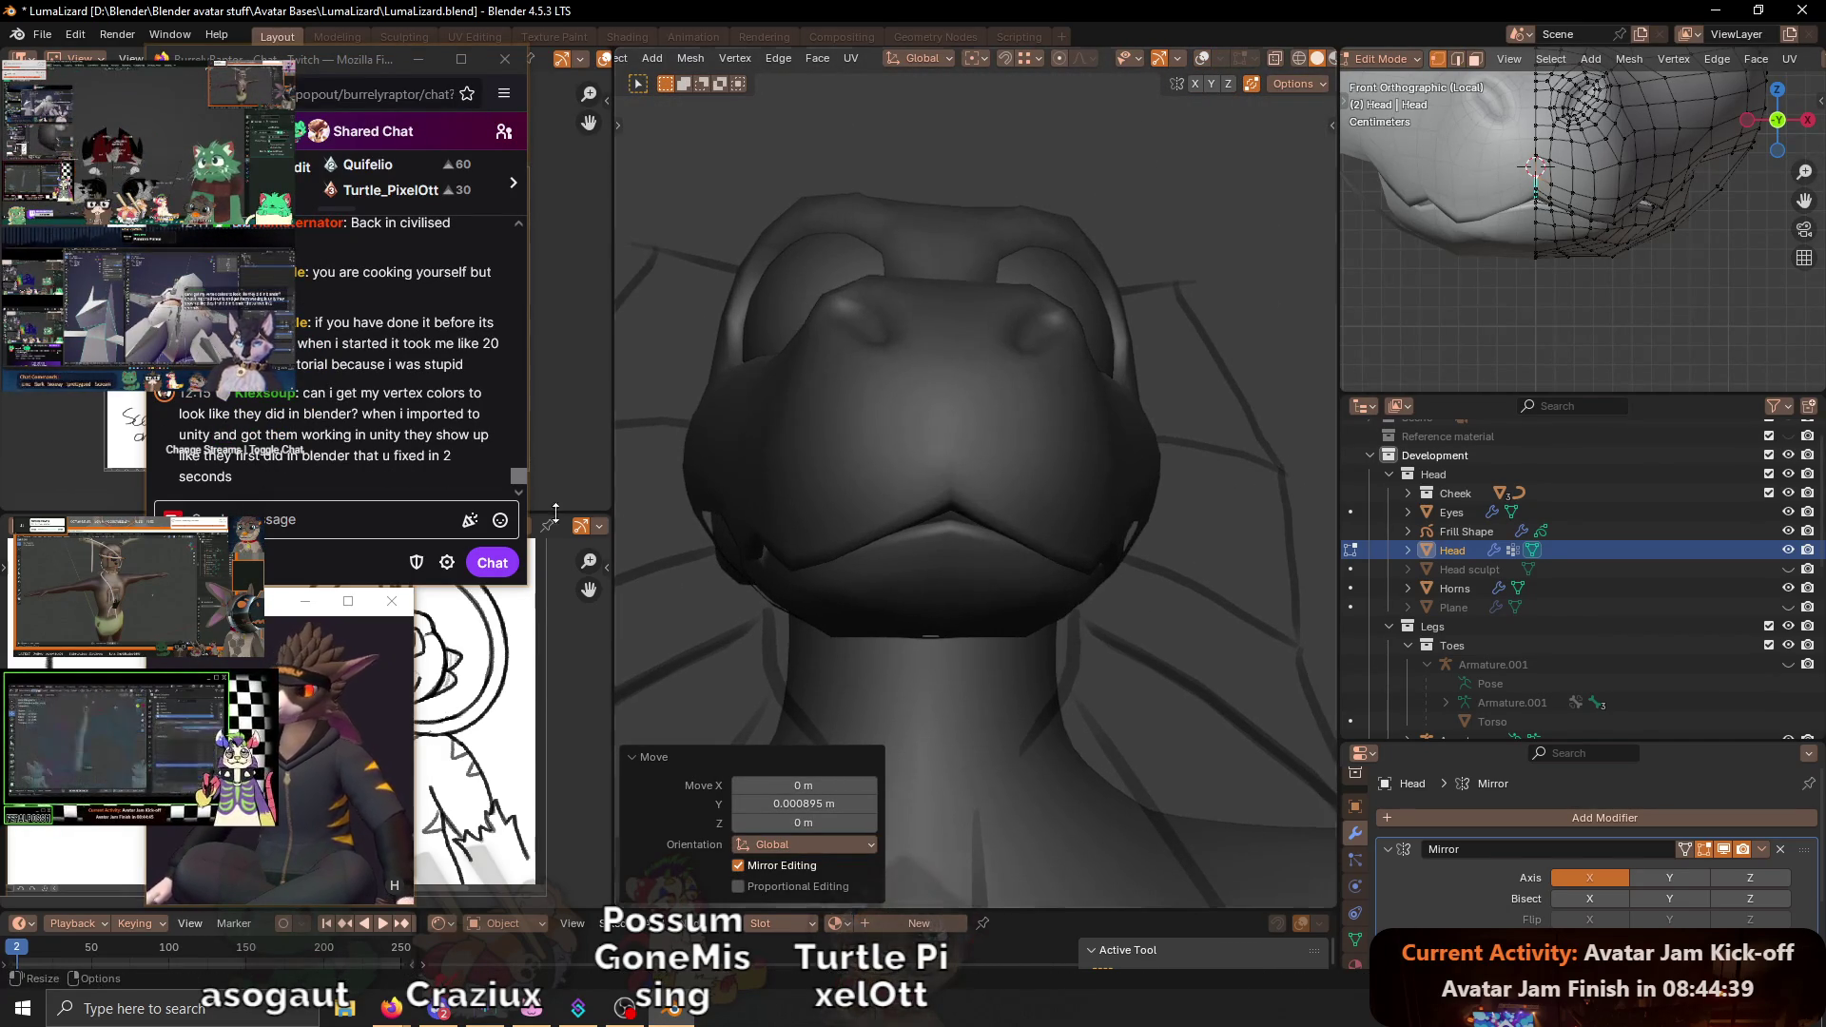
pyautogui.click(356, 510)
pyautogui.rightClick(354, 511)
pyautogui.click(313, 511)
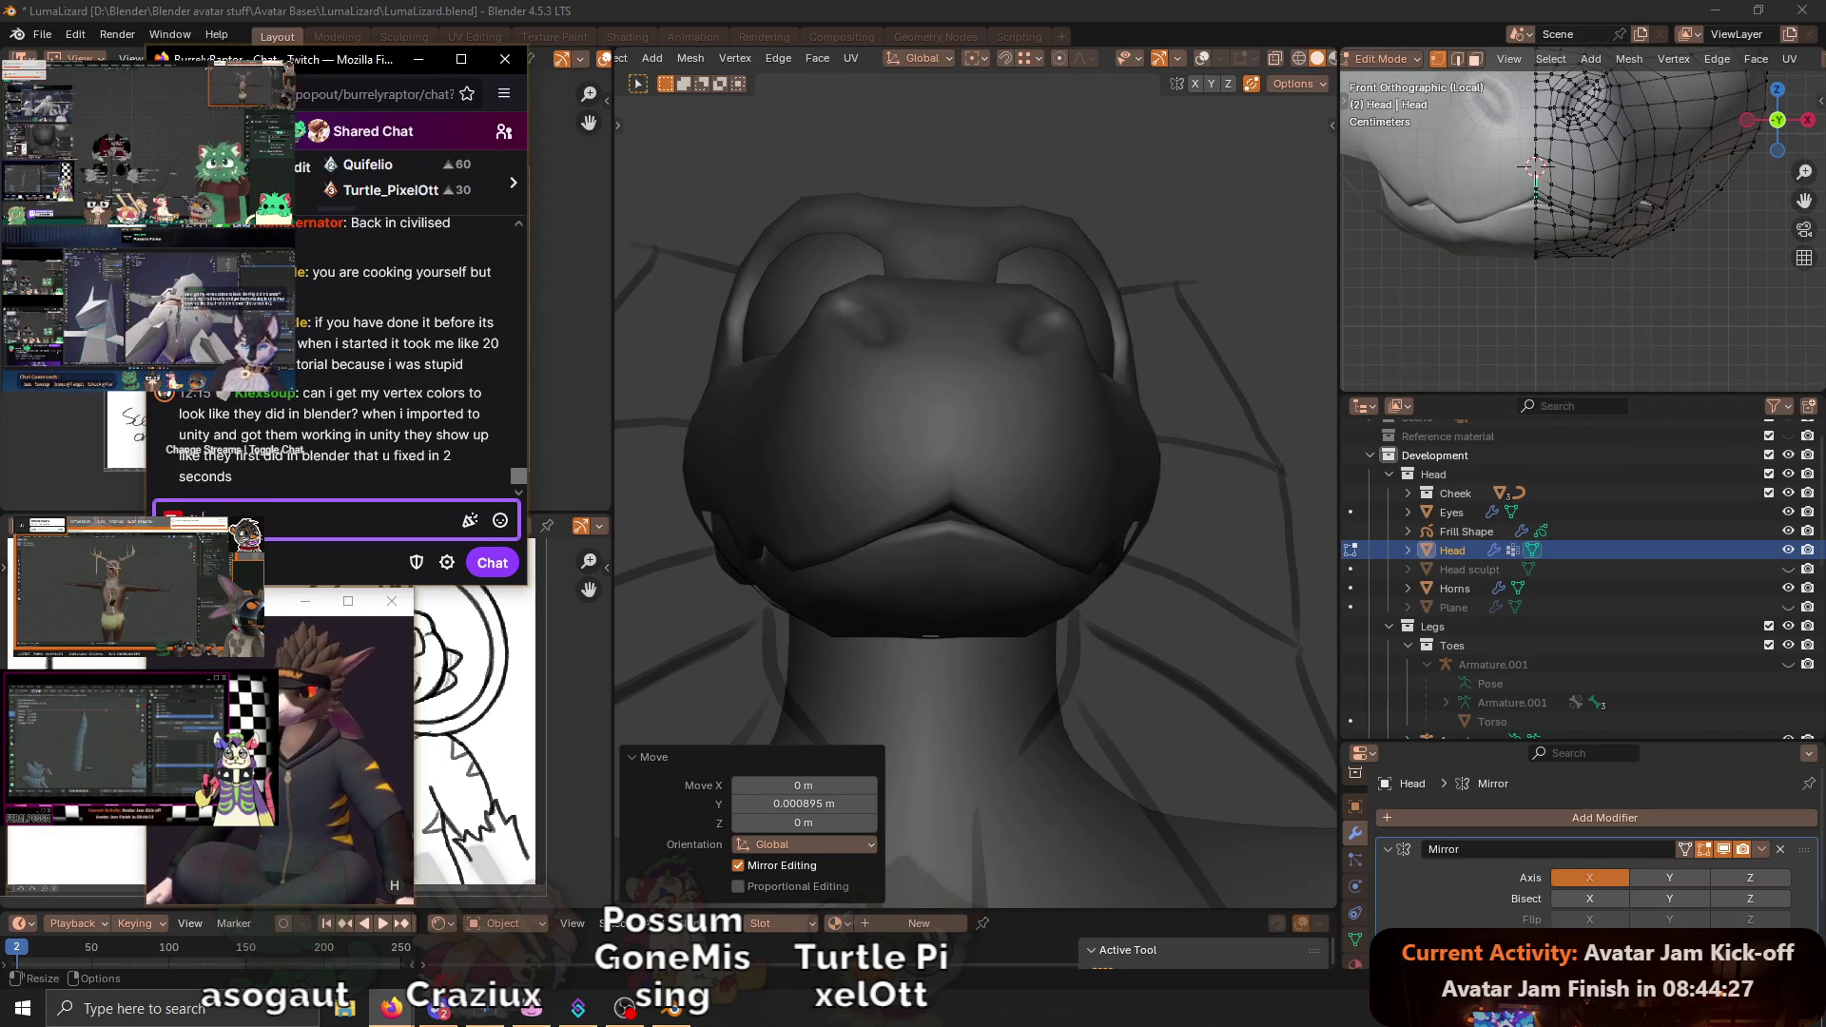
pyautogui.write('e material you use in')
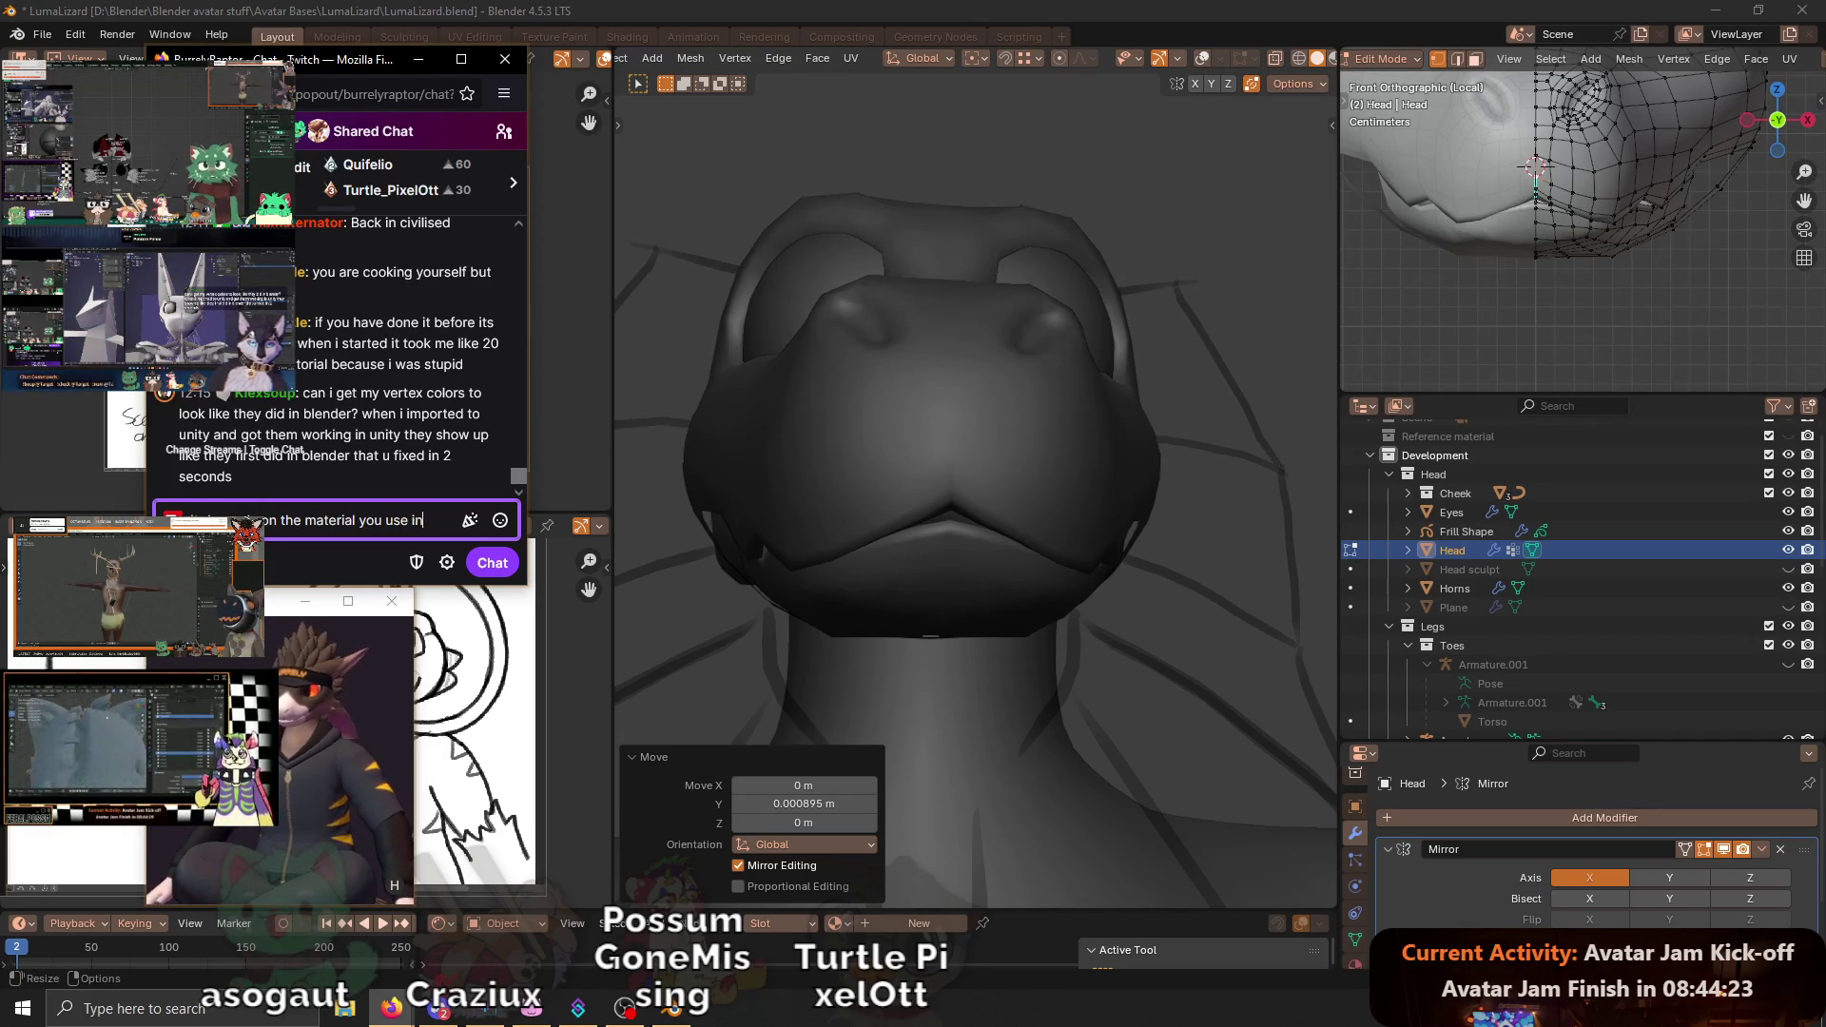
pyautogui.write('lender')
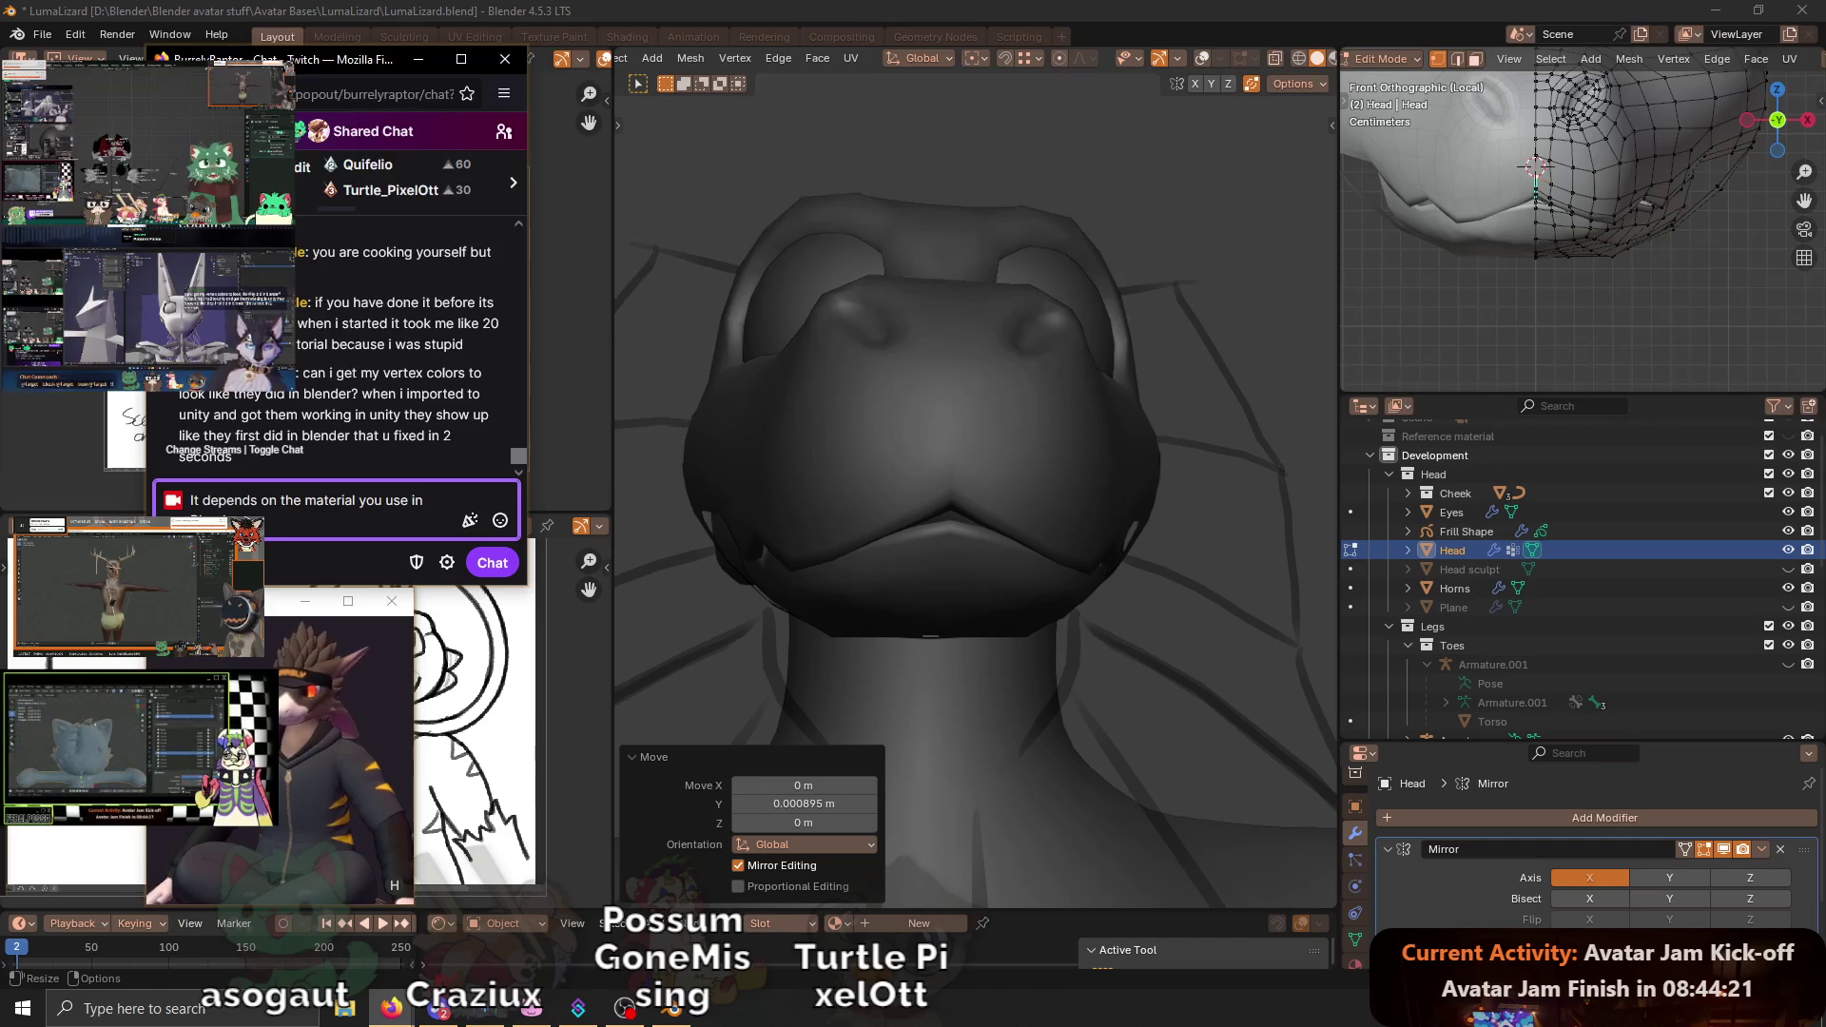
pyautogui.press('Return')
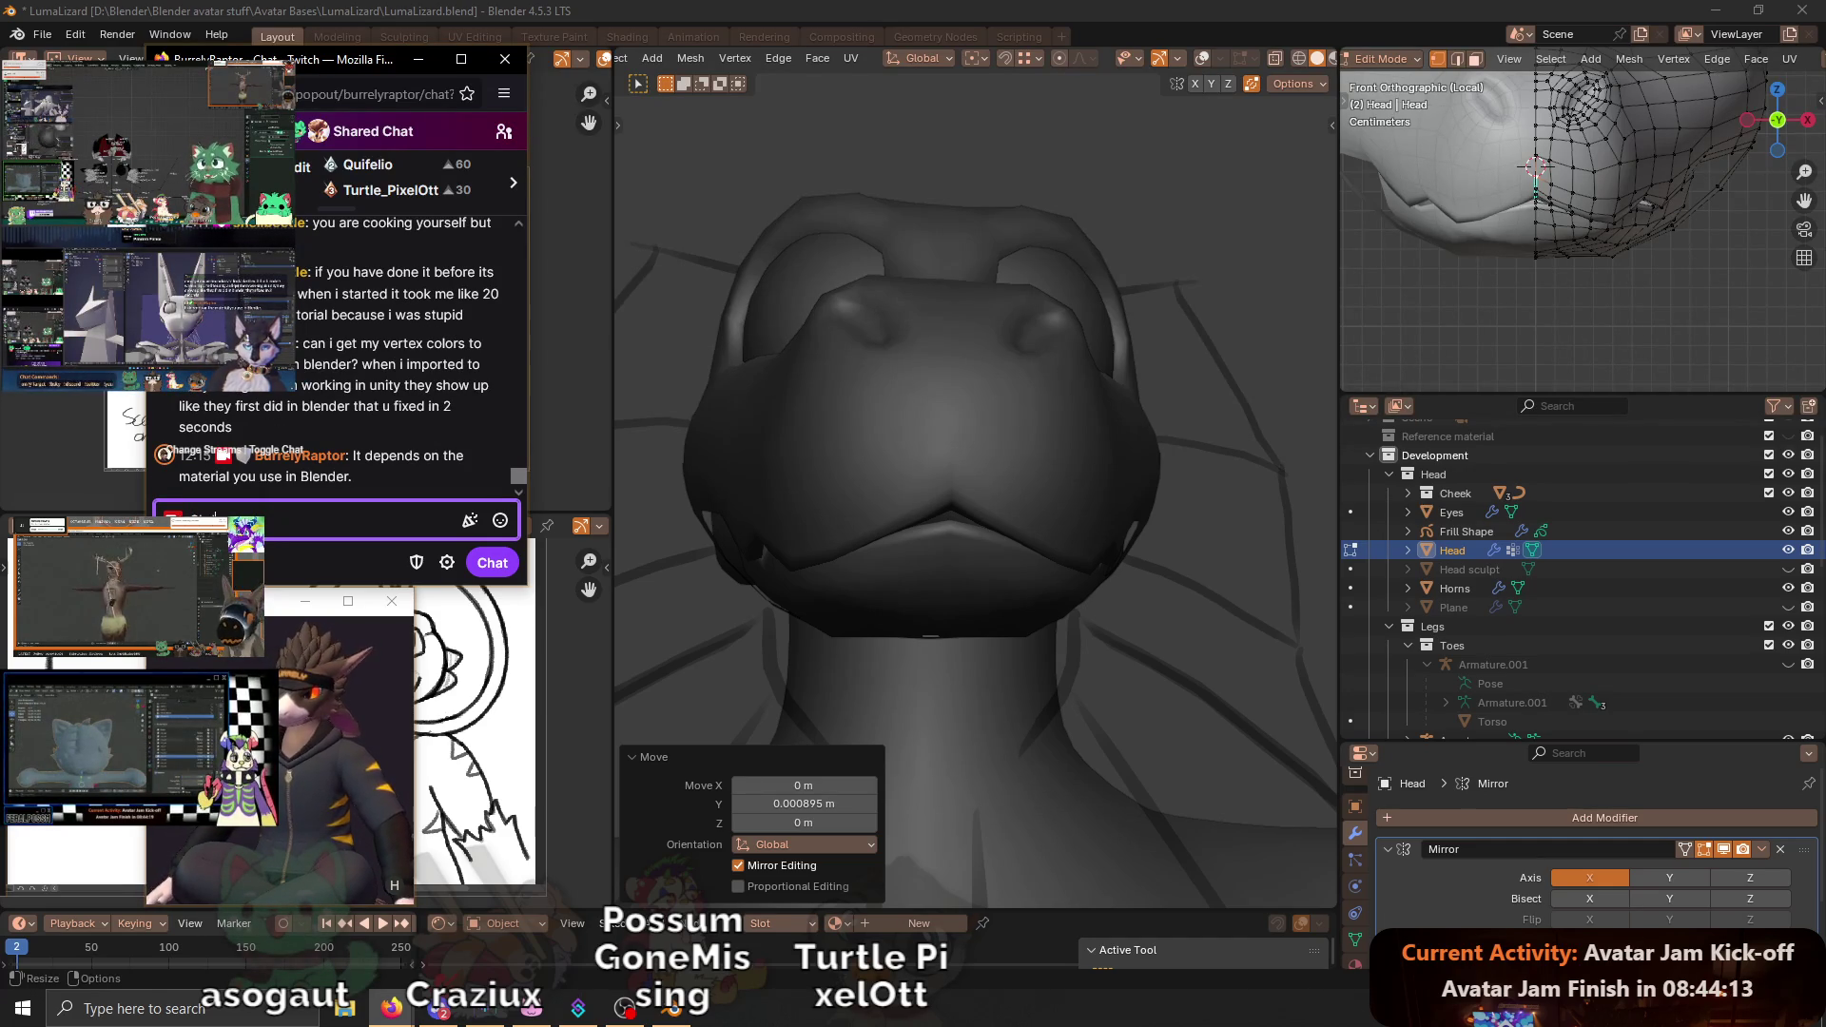
pyautogui.write('he material')
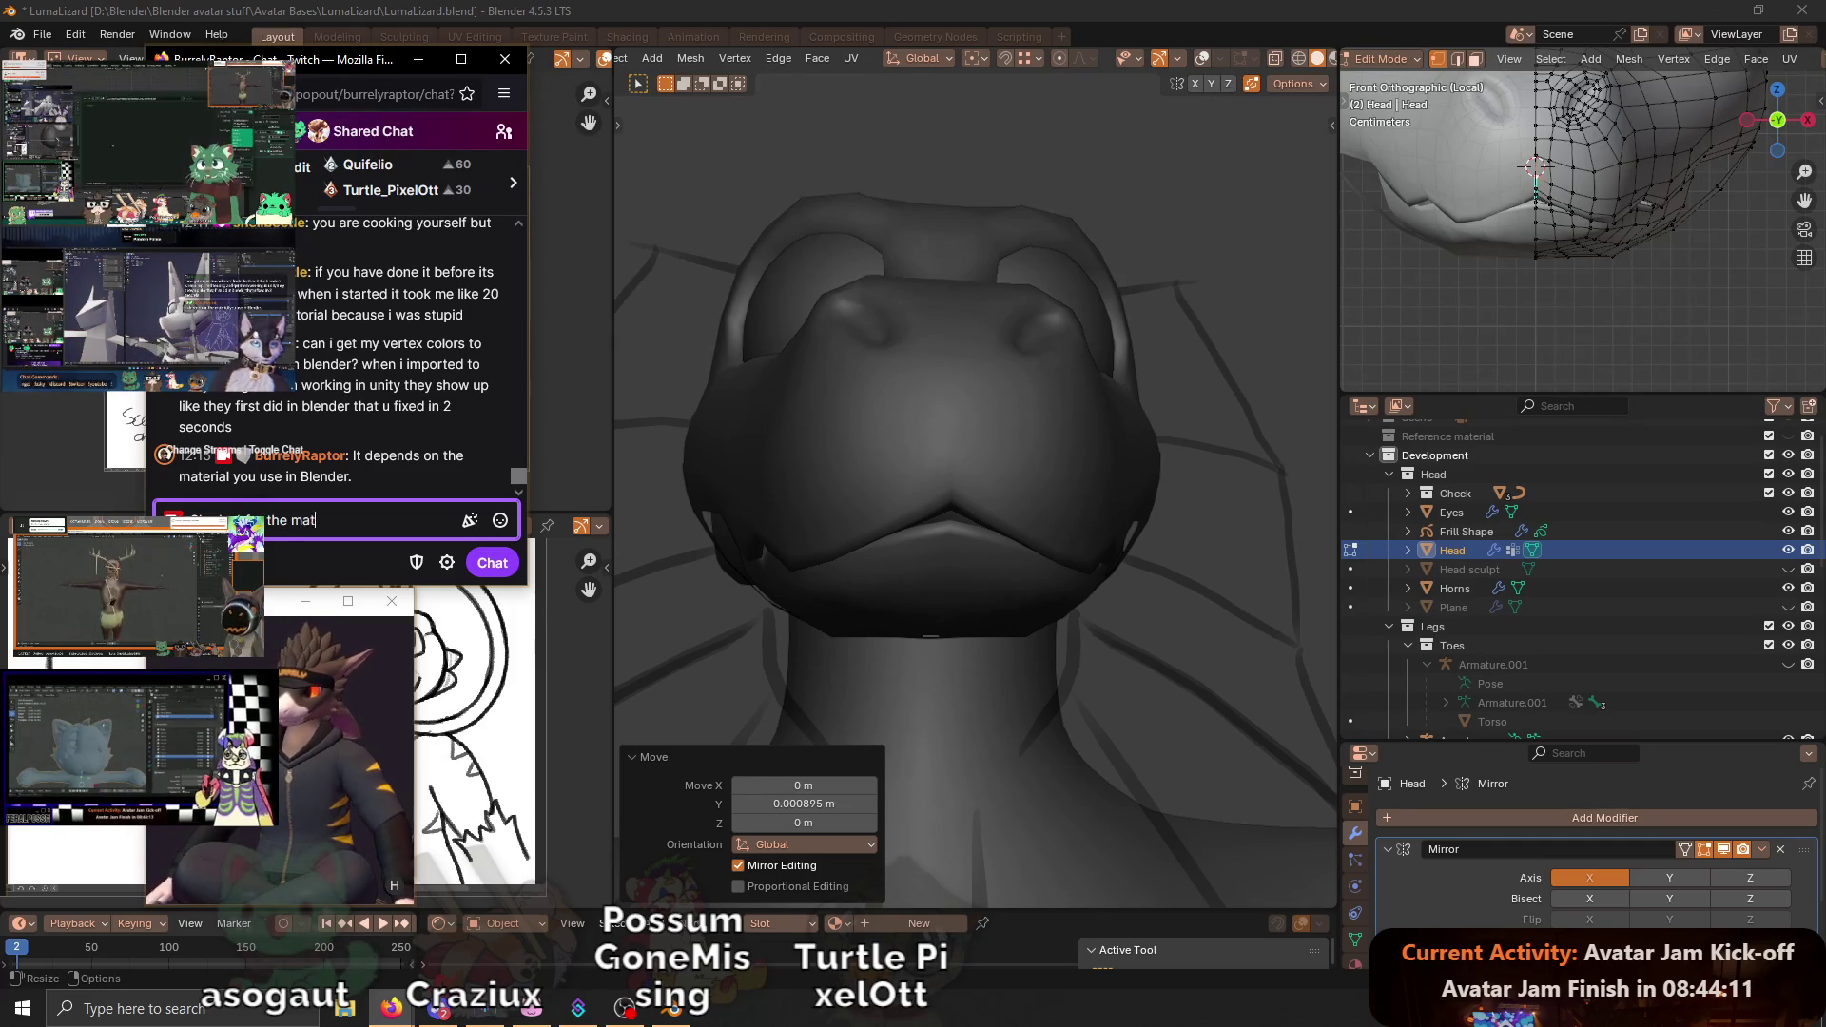
pyautogui.write('.')
pyautogui.press('Return')
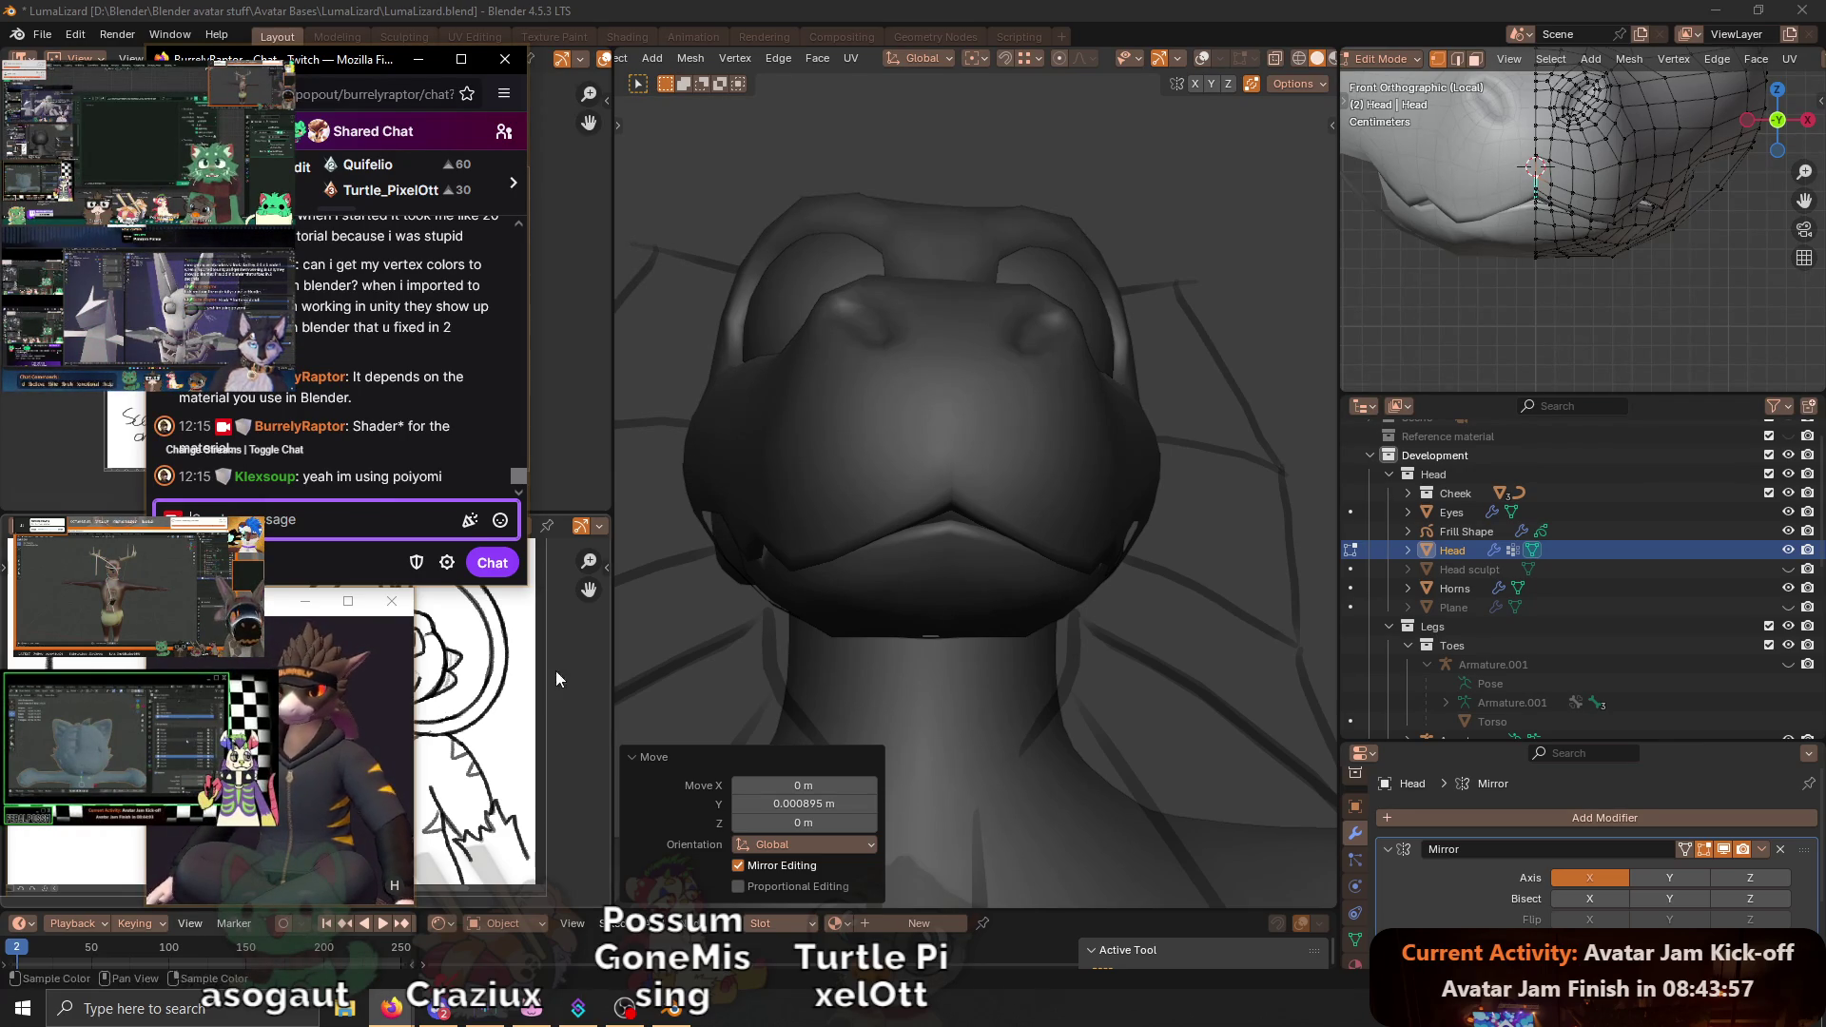
pyautogui.moveTo(1003, 396)
pyautogui.mouseDown(button='middle')
pyautogui.moveTo(1052, 469)
pyautogui.moveTo(998, 523)
pyautogui.moveTo(983, 494)
pyautogui.moveTo(1015, 473)
pyautogui.moveTo(964, 506)
pyautogui.moveTo(929, 477)
pyautogui.moveTo(1050, 497)
pyautogui.moveTo(1040, 556)
pyautogui.moveTo(1006, 520)
pyautogui.moveTo(1211, 403)
pyautogui.moveTo(1036, 437)
pyautogui.moveTo(1012, 471)
pyautogui.moveTo(1031, 510)
pyautogui.moveTo(740, 485)
pyautogui.moveTo(983, 509)
pyautogui.mouseUp(button='middle')
pyautogui.scroll(4, 1122, 518)
# - Select a vertex on the mouth line and slide it along its edge
pyautogui.hotkey('shift', 'alt', 'z')
pyautogui.click(1038, 555)
pyautogui.press('g')
pyautogui.press('g')
pyautogui.click(999, 511)
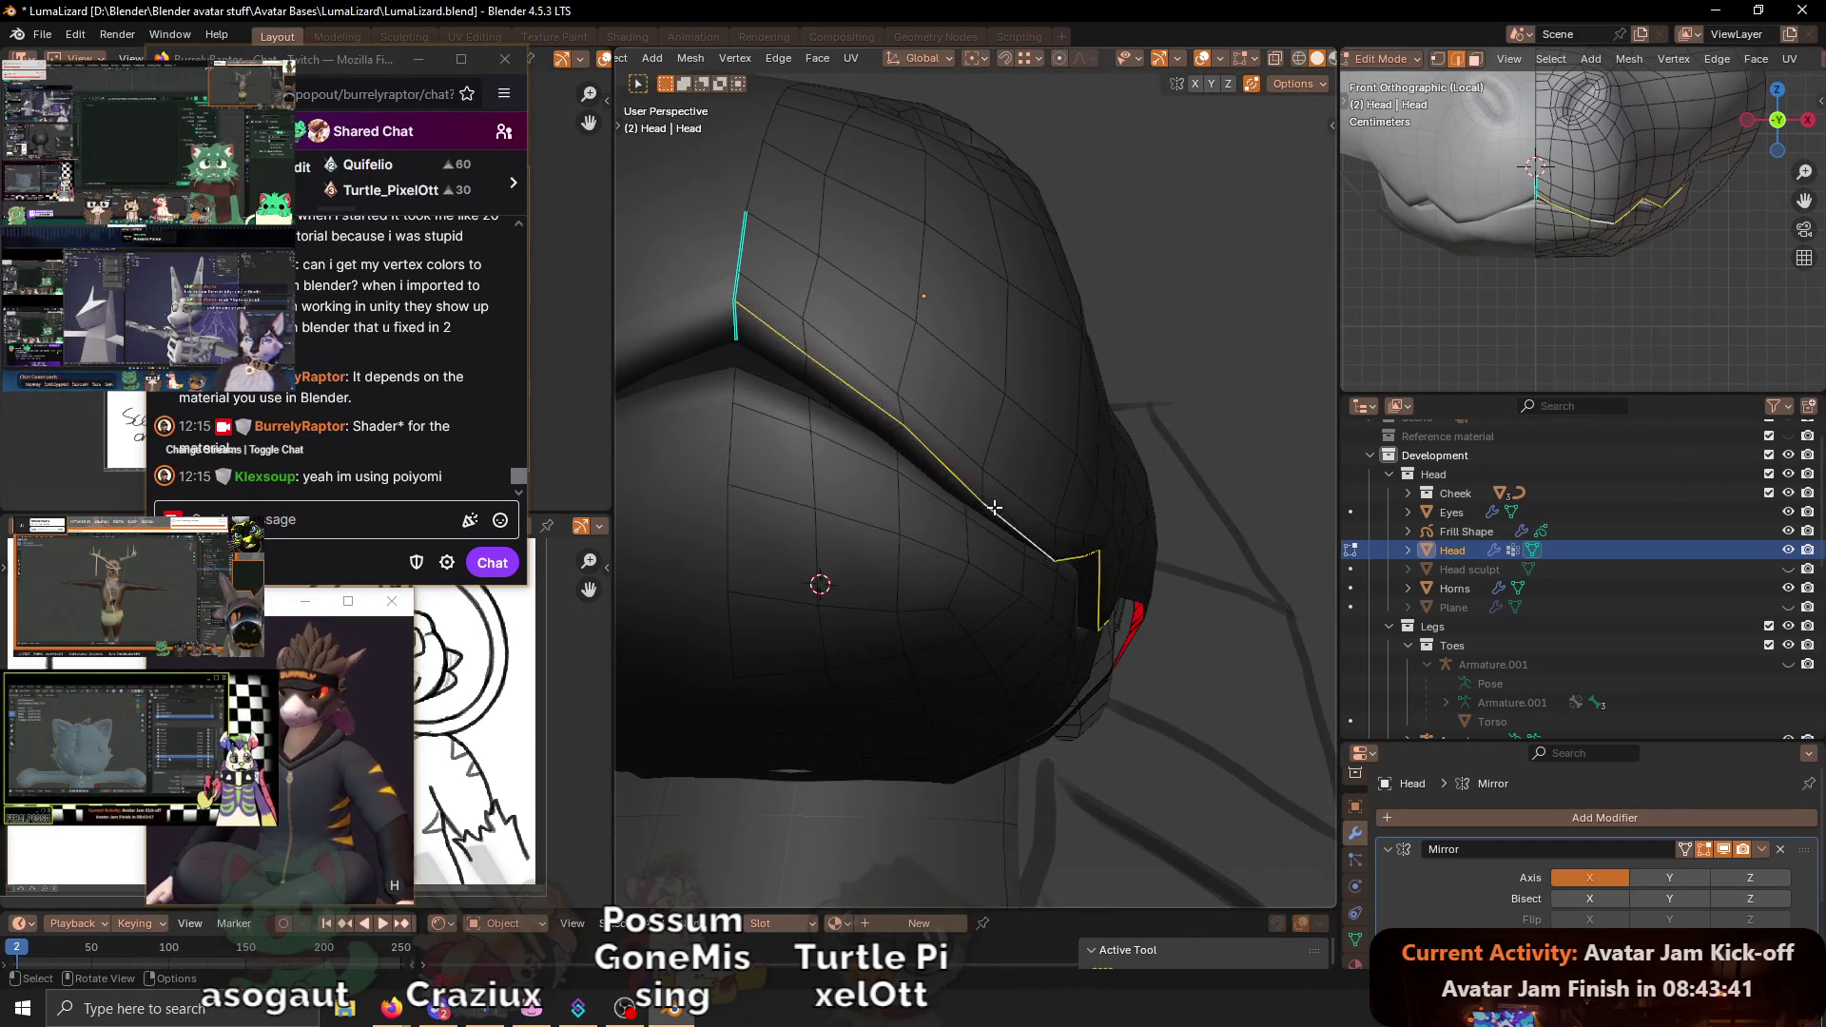
# - Shrink the selection inward along its normals and check the shading
pyautogui.hotkey('alt', 's')
pyautogui.click(997, 509)
pyautogui.hotkey('shift', 'alt', 'z')
pyautogui.moveTo(1152, 499)
pyautogui.mouseDown(button='middle')
pyautogui.moveTo(1043, 522)
pyautogui.moveTo(1084, 534)
pyautogui.moveTo(1017, 529)
pyautogui.moveTo(1100, 477)
pyautogui.moveTo(1047, 482)
pyautogui.moveTo(1088, 469)
pyautogui.moveTo(1071, 552)
pyautogui.moveTo(1052, 494)
pyautogui.moveTo(990, 534)
pyautogui.moveTo(1036, 530)
pyautogui.moveTo(944, 557)
pyautogui.mouseUp(button='middle')
pyautogui.hotkey('shift', 'alt', 'z')
# - Nudge the selection slightly along Z and inspect the snout
pyautogui.press('g')
pyautogui.press('z')
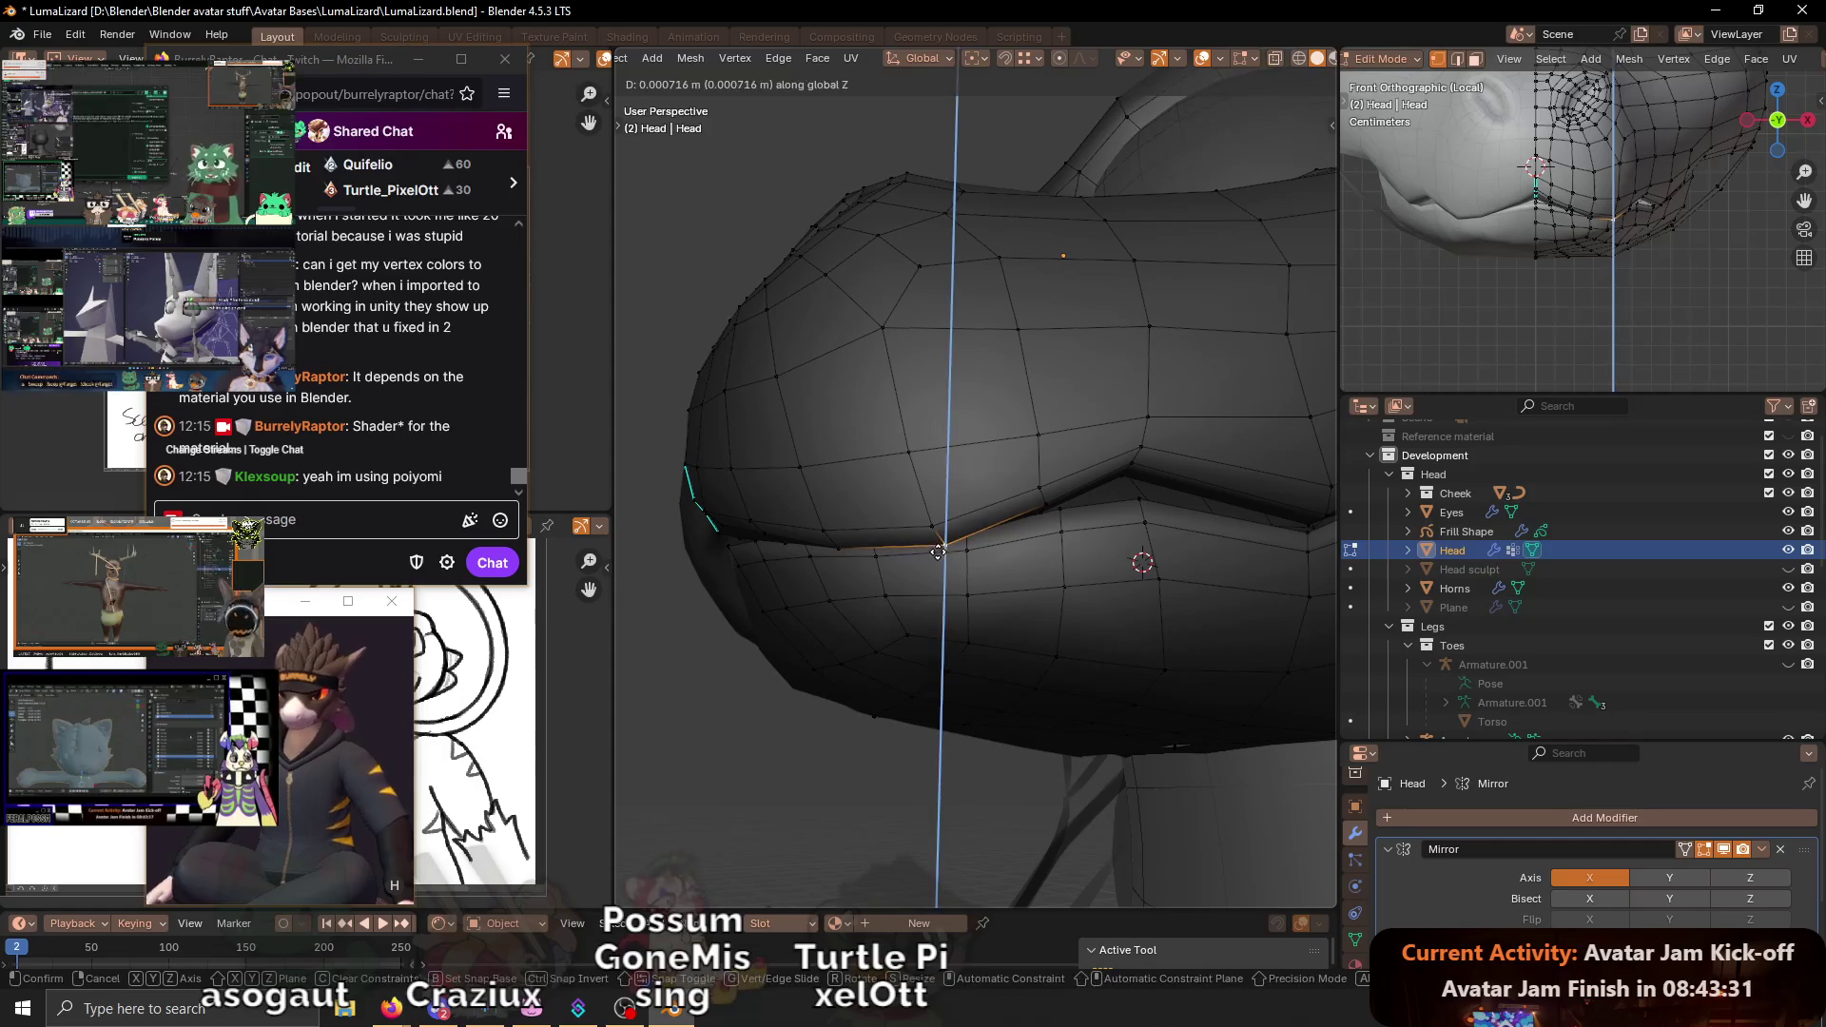
pyautogui.click(1133, 559)
pyautogui.moveTo(1133, 558)
pyautogui.mouseDown(button='middle')
pyautogui.moveTo(1150, 513)
pyautogui.moveTo(1036, 608)
pyautogui.moveTo(1129, 624)
pyautogui.moveTo(1010, 616)
pyautogui.moveTo(999, 550)
pyautogui.moveTo(1052, 498)
pyautogui.moveTo(954, 469)
pyautogui.moveTo(1196, 525)
pyautogui.moveTo(1093, 535)
pyautogui.moveTo(1180, 504)
pyautogui.moveTo(1166, 464)
pyautogui.mouseUp(button='middle')
pyautogui.scroll(-5, 1036, 608)
pyautogui.scroll(5, 1011, 617)
pyautogui.scroll(4, 1053, 489)
pyautogui.scroll(1, 954, 469)
# - Slide the vertex again at factor 0.070 to tighten the lip crease
pyautogui.press('g')
pyautogui.press('z')
pyautogui.press('Escape')
pyautogui.press('g')
pyautogui.press('g')
pyautogui.click(1149, 507)
# - Save LumaLizard.blend
pyautogui.scroll(-5, 1166, 464)
pyautogui.moveTo(999, 514)
pyautogui.mouseDown(button='middle')
pyautogui.moveTo(958, 489)
pyautogui.moveTo(969, 468)
pyautogui.moveTo(714, 469)
pyautogui.moveTo(982, 440)
pyautogui.moveTo(1032, 455)
pyautogui.moveTo(942, 383)
pyautogui.moveTo(962, 399)
pyautogui.moveTo(819, 465)
pyautogui.moveTo(1121, 453)
pyautogui.moveTo(1276, 339)
pyautogui.moveTo(962, 412)
pyautogui.moveTo(997, 390)
pyautogui.moveTo(894, 387)
pyautogui.moveTo(987, 400)
pyautogui.mouseUp(button='middle')
pyautogui.hotkey('ctrl', 's')
pyautogui.hotkey('shift', 'alt', 'z')
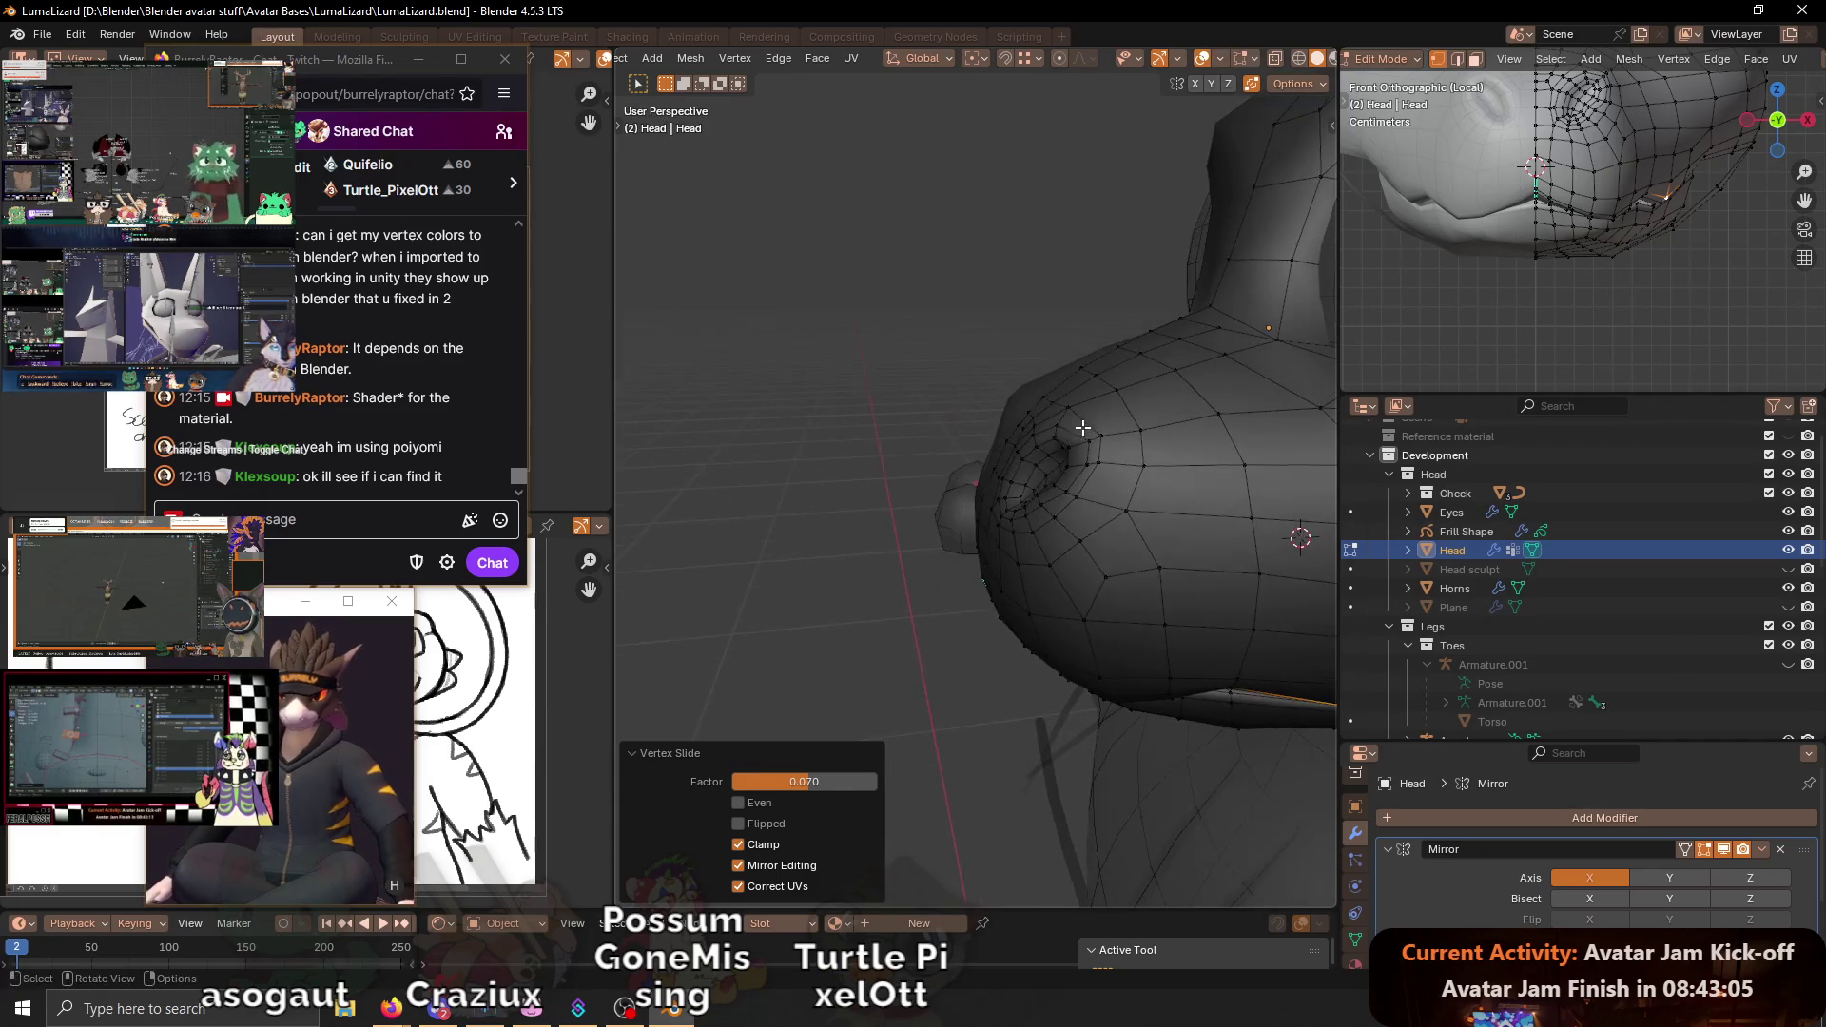
# - Push a face beside the nostril back along Y twice with proportional editing
pyautogui.click(1056, 434)
pyautogui.press('g')
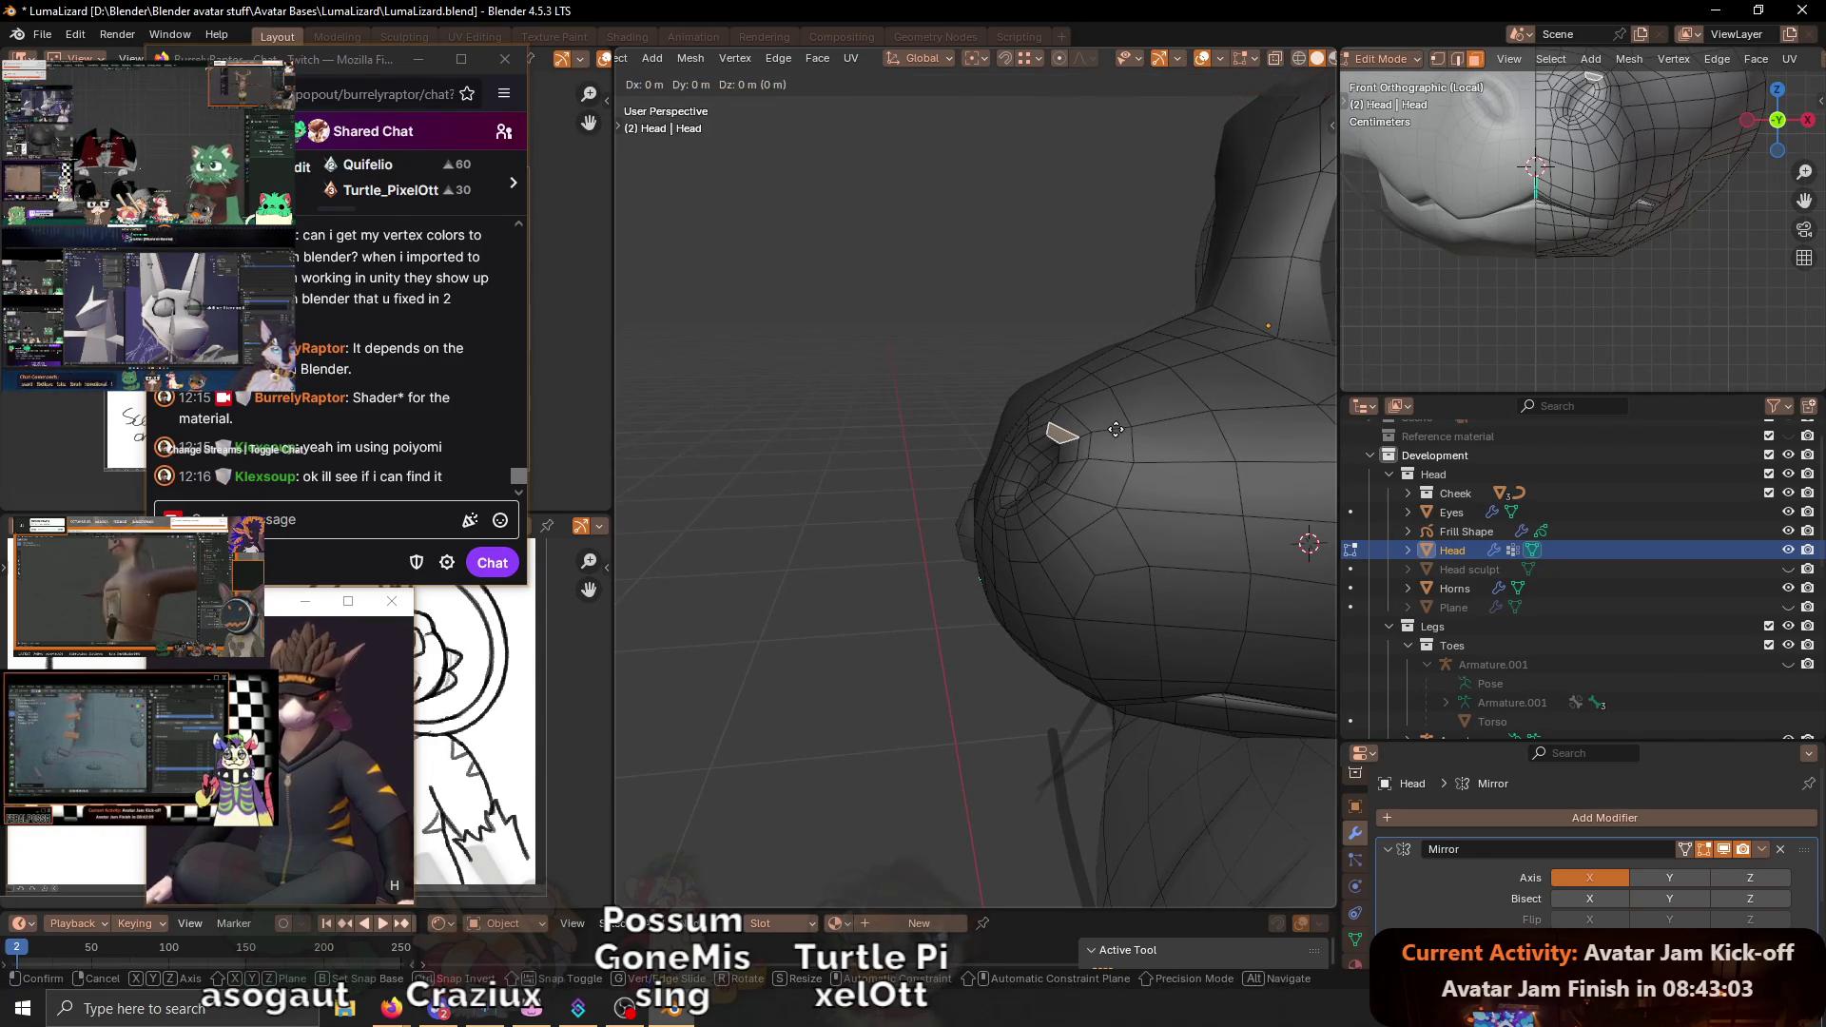
pyautogui.press('o')
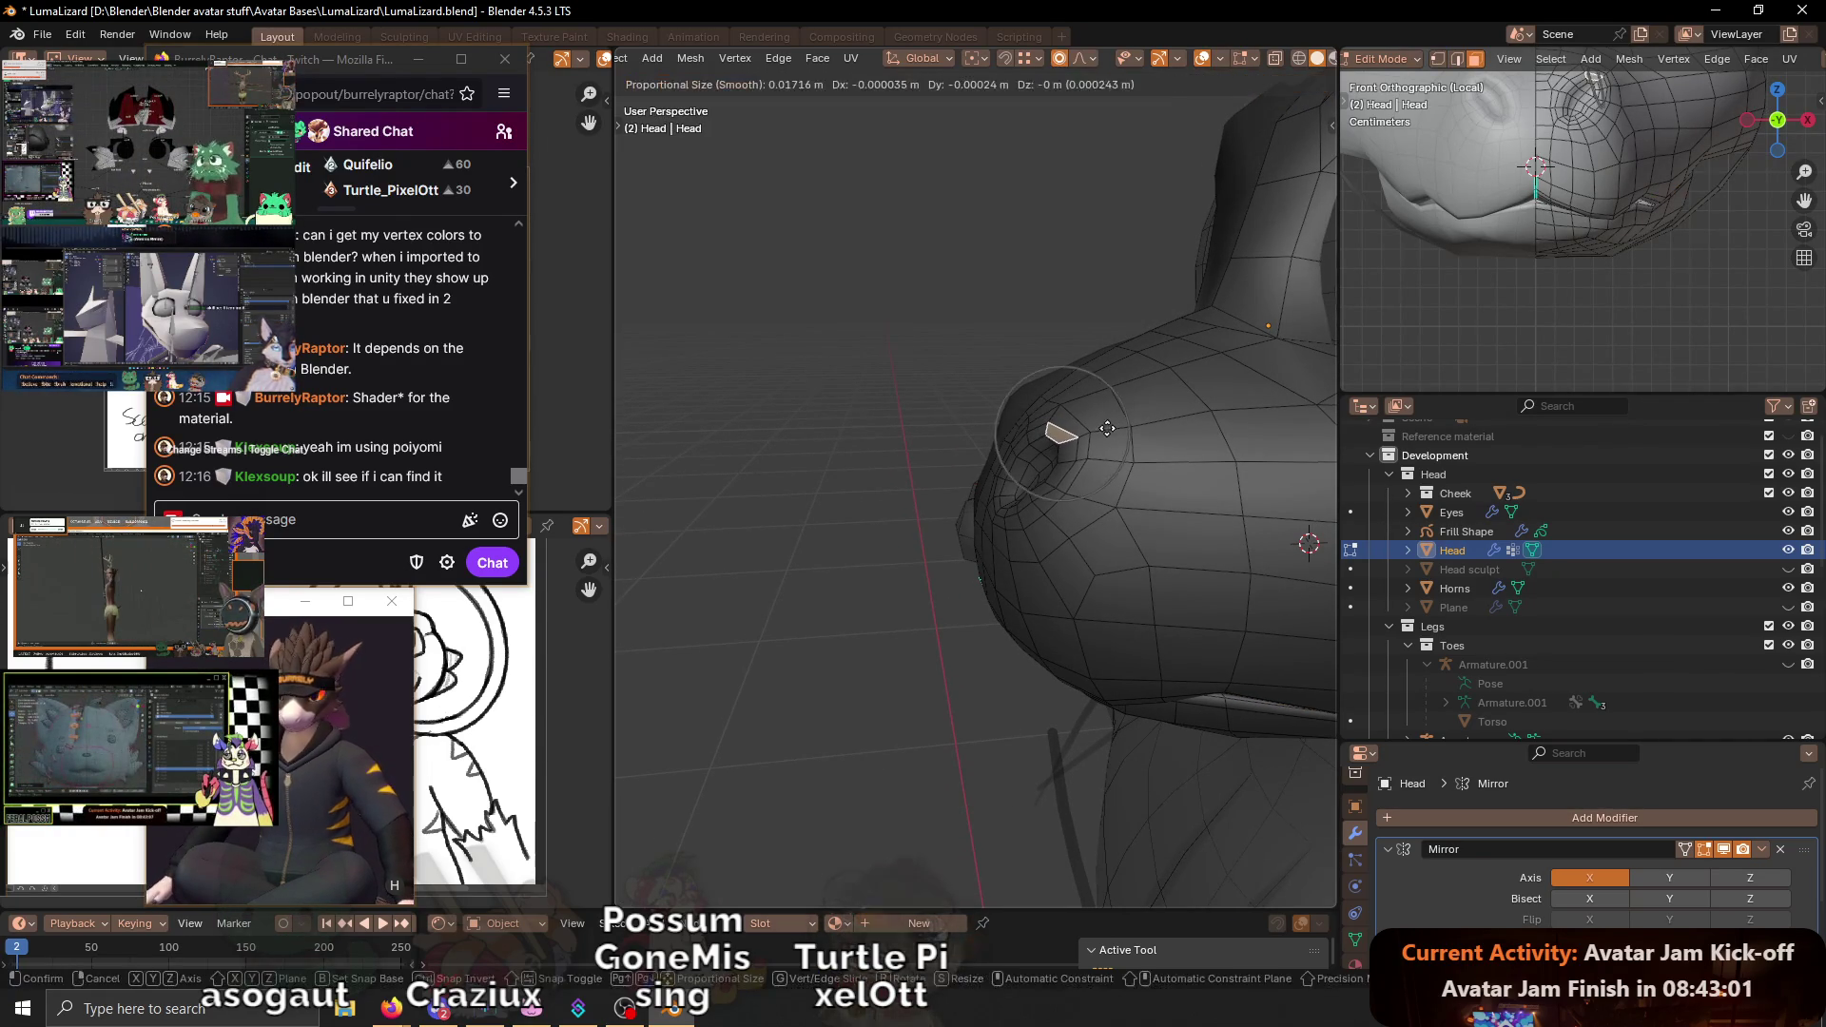
pyautogui.press('y')
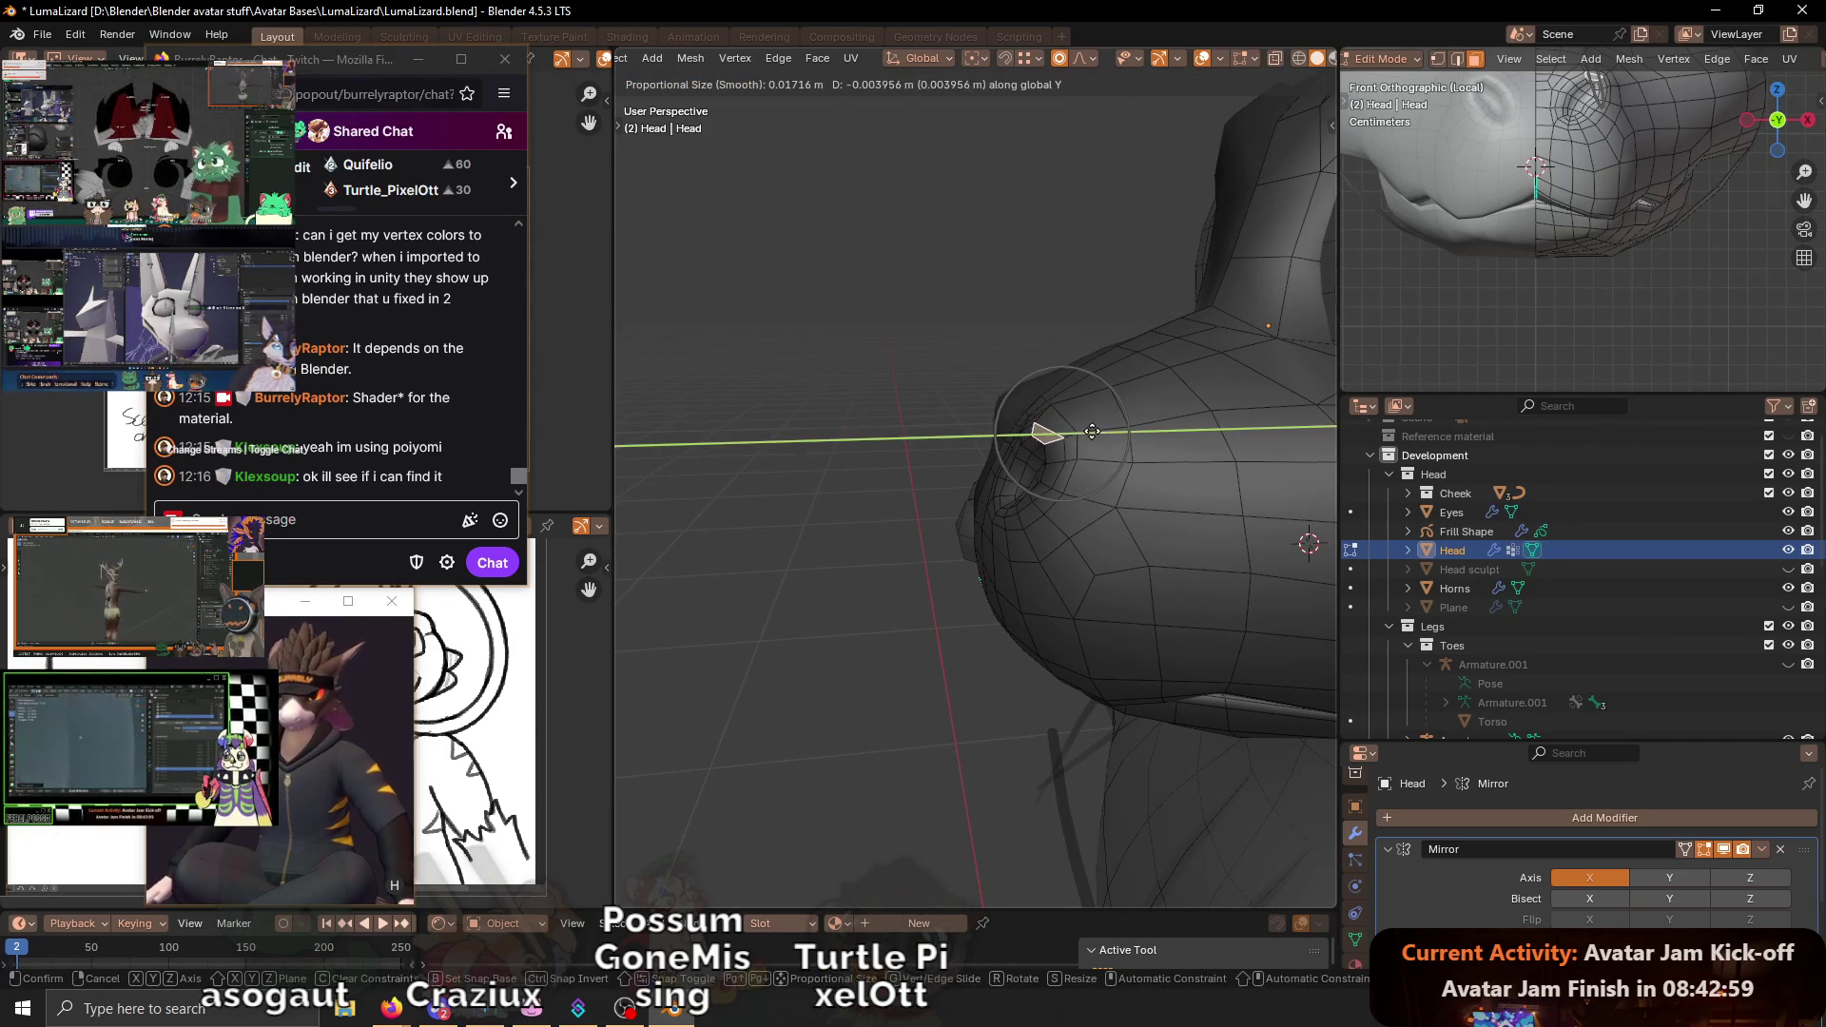
pyautogui.click(1093, 434)
pyautogui.moveTo(1093, 434)
pyautogui.mouseDown(button='middle')
pyautogui.moveTo(1056, 443)
pyautogui.moveTo(1103, 426)
pyautogui.moveTo(1186, 456)
pyautogui.moveTo(632, 460)
pyautogui.moveTo(746, 469)
pyautogui.moveTo(701, 461)
pyautogui.moveTo(934, 432)
pyautogui.moveTo(1020, 470)
pyautogui.moveTo(1103, 460)
pyautogui.mouseUp(button='middle')
pyautogui.press('g')
pyautogui.press('y')
pyautogui.click(1090, 419)
# - Extend the face selection around the nostril and move it along Y
pyautogui.keyDown('ctrl'); pyautogui.click(1117, 462); pyautogui.keyUp('ctrl')
pyautogui.press('g')
pyautogui.press('y')
pyautogui.click(1092, 460)
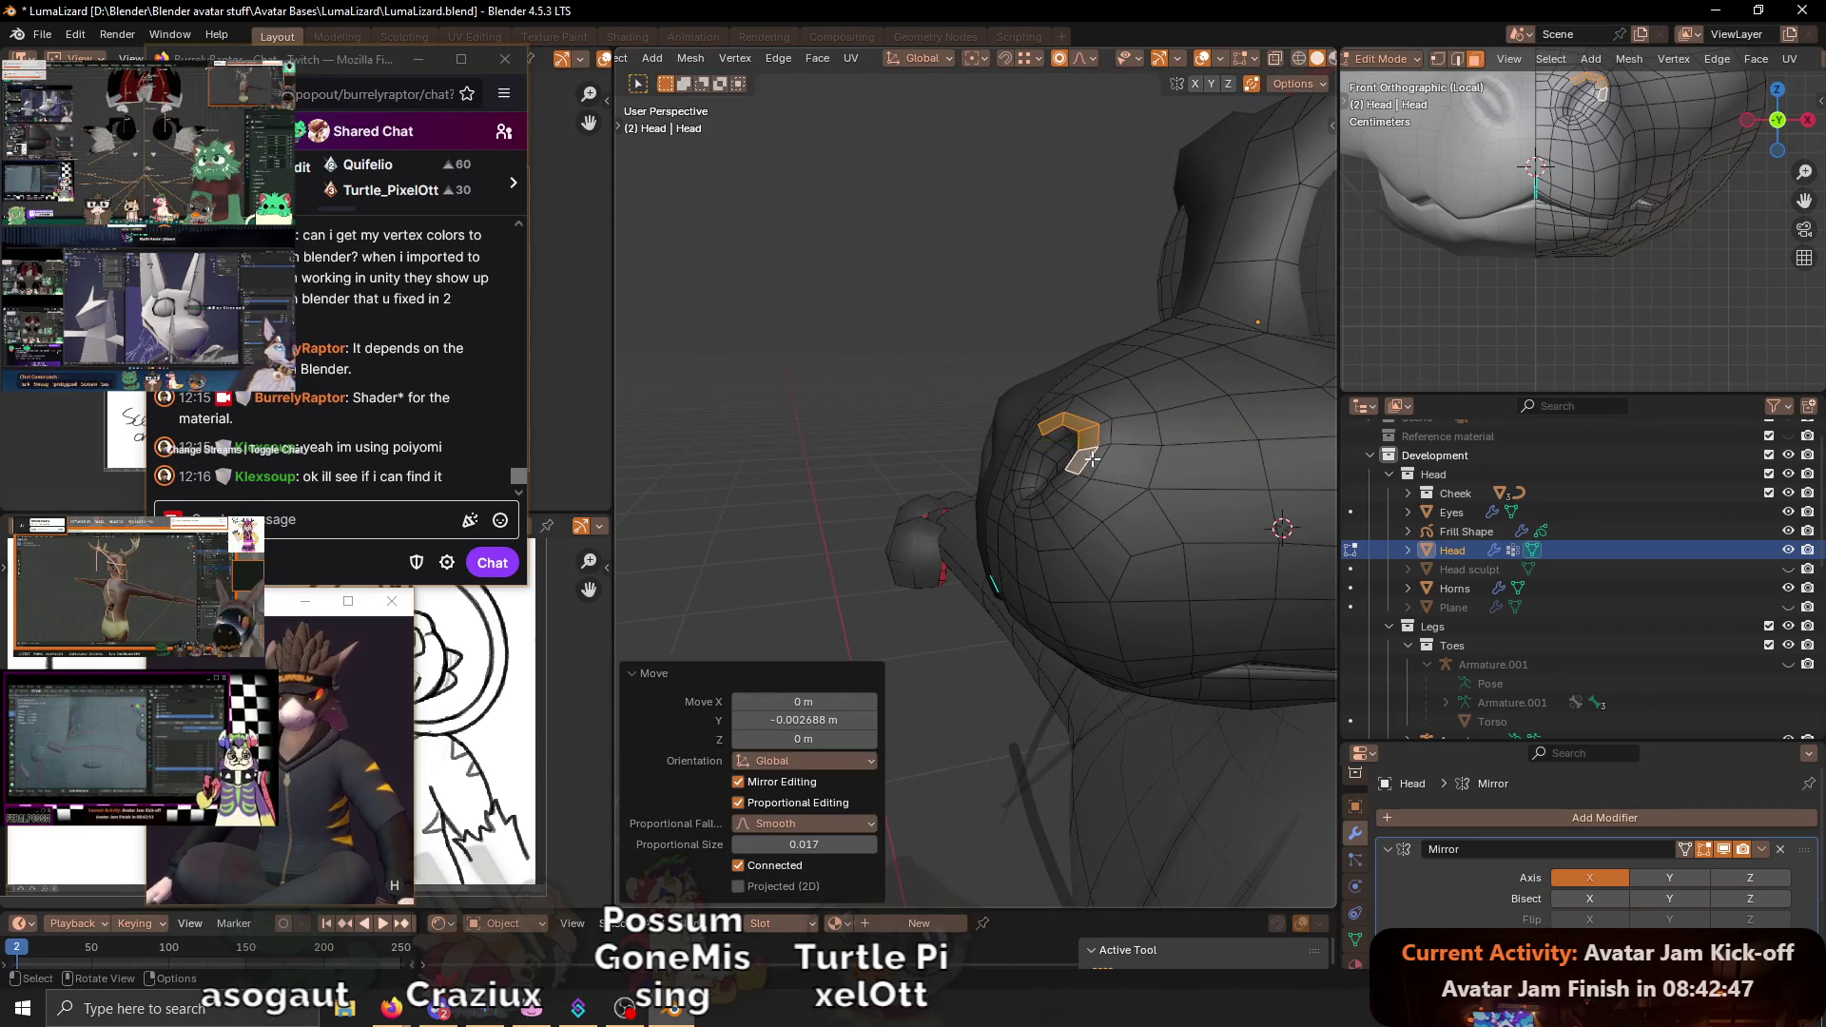
pyautogui.hotkey('shift', 'alt', 'z')
# - Move the nostril faces along Y once more, checking the shading
pyautogui.moveTo(1052, 522)
pyautogui.mouseDown(button='middle')
pyautogui.moveTo(1020, 498)
pyautogui.moveTo(992, 561)
pyautogui.moveTo(1316, 632)
pyautogui.moveTo(714, 558)
pyautogui.moveTo(741, 516)
pyautogui.moveTo(726, 497)
pyautogui.mouseUp(button='middle')
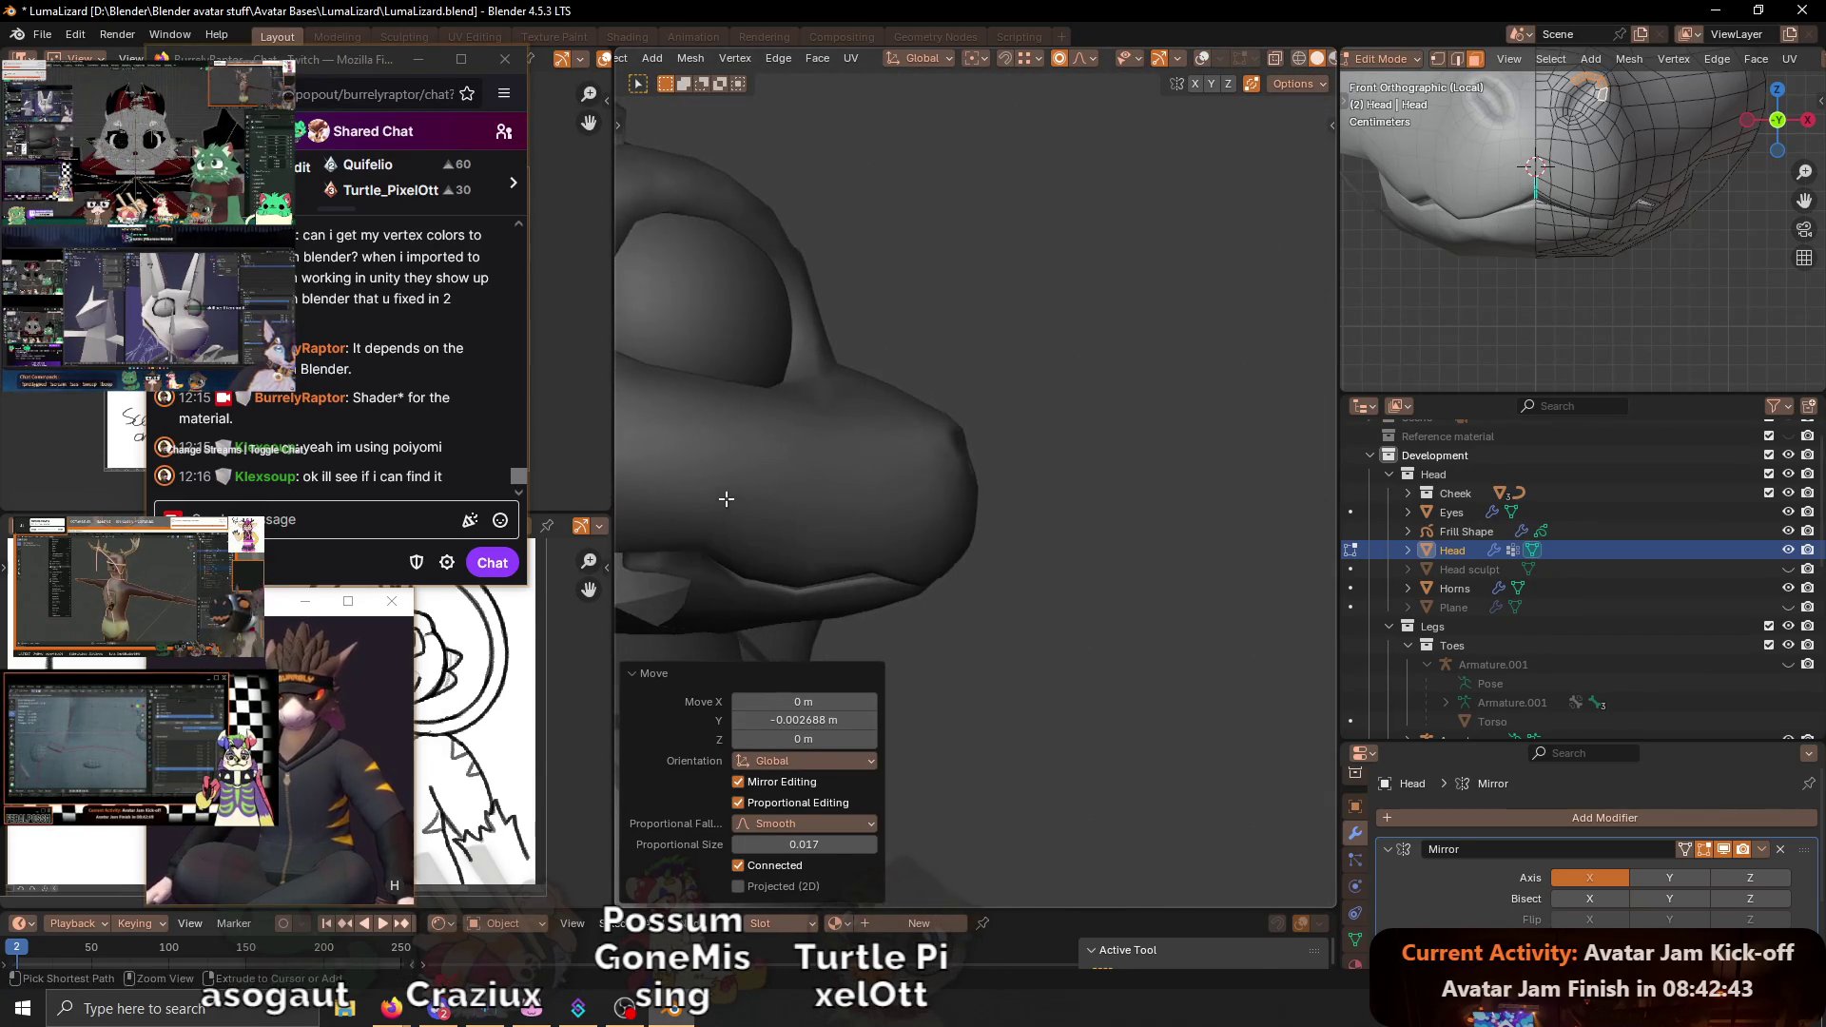
pyautogui.click(955, 458)
pyautogui.moveTo(950, 442)
pyautogui.mouseDown(button='middle')
pyautogui.moveTo(1099, 458)
pyautogui.moveTo(1077, 456)
pyautogui.moveTo(1152, 509)
pyautogui.moveTo(1238, 504)
pyautogui.moveTo(974, 512)
pyautogui.mouseUp(button='middle')
pyautogui.hotkey('shift', 'alt', 'z')
pyautogui.press('g')
pyautogui.press('y')
pyautogui.click(1070, 456)
pyautogui.hotkey('shift', 'alt', 'z')
pyautogui.hotkey('shift', 'alt', 'z')
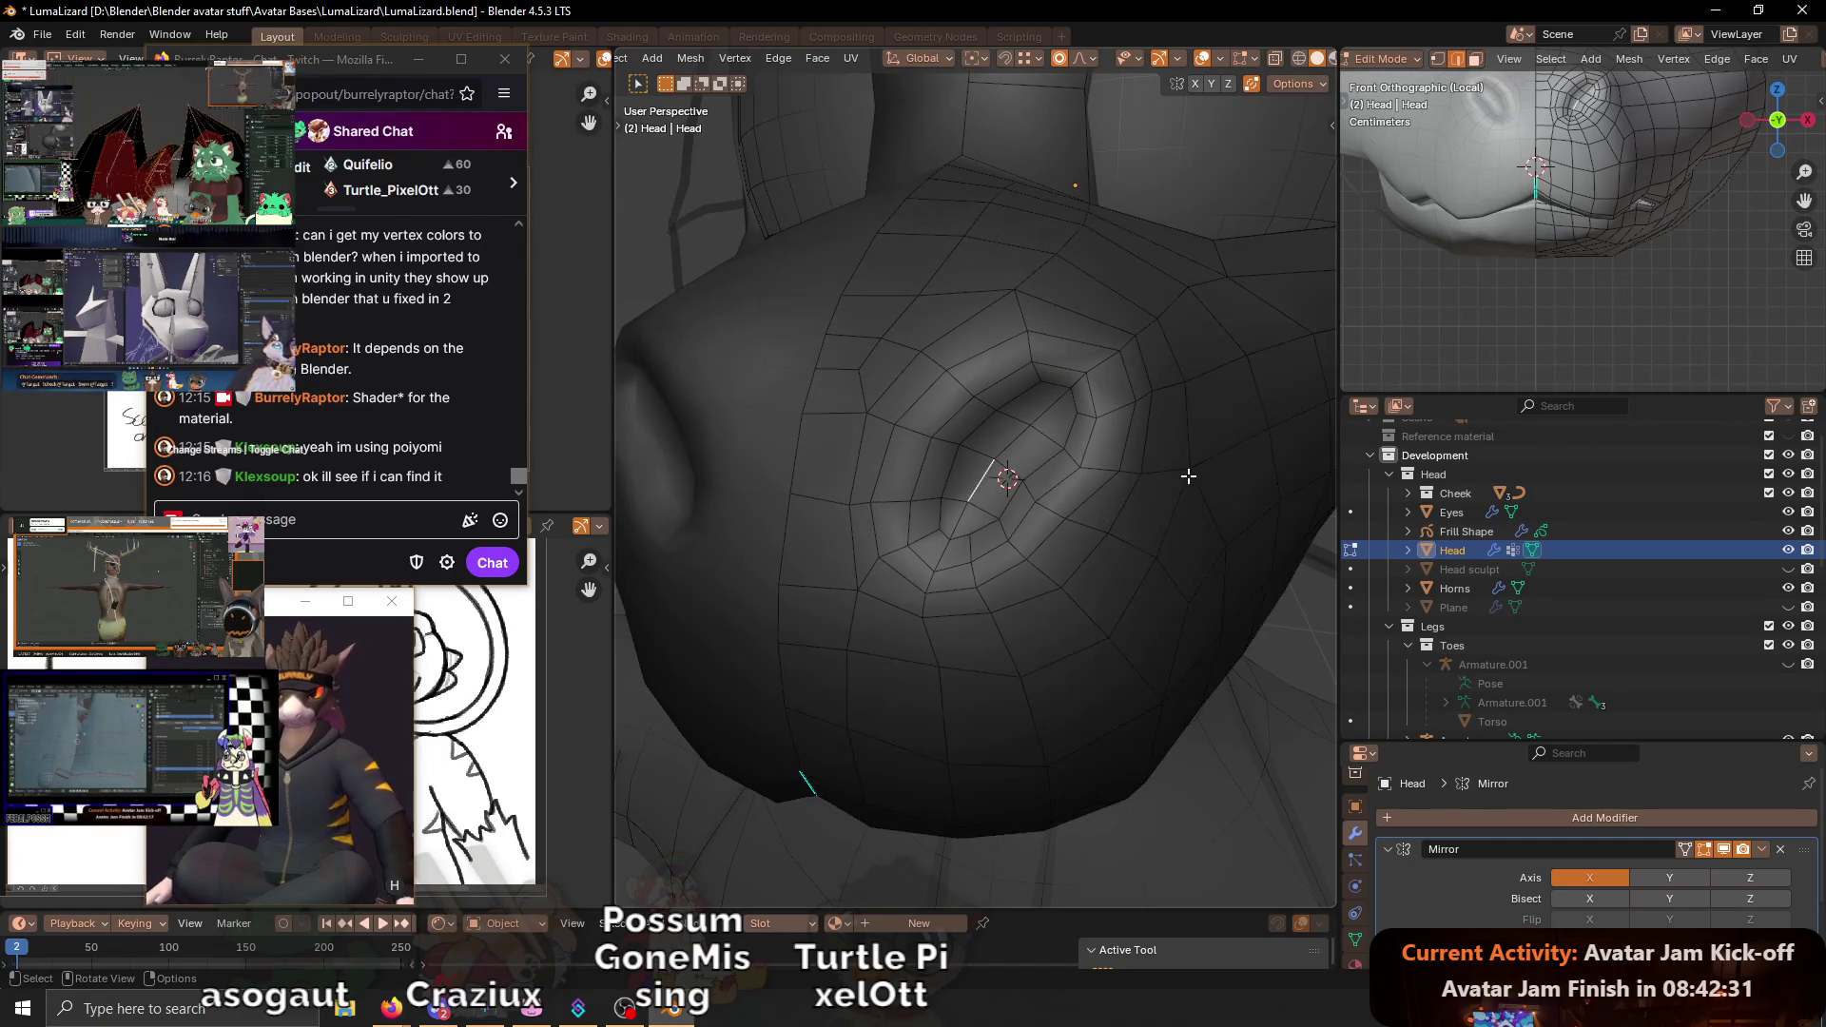
# - Shrink the nostril selection to 0.522 scale
pyautogui.scroll(-2, 1122, 470)
pyautogui.press('s')
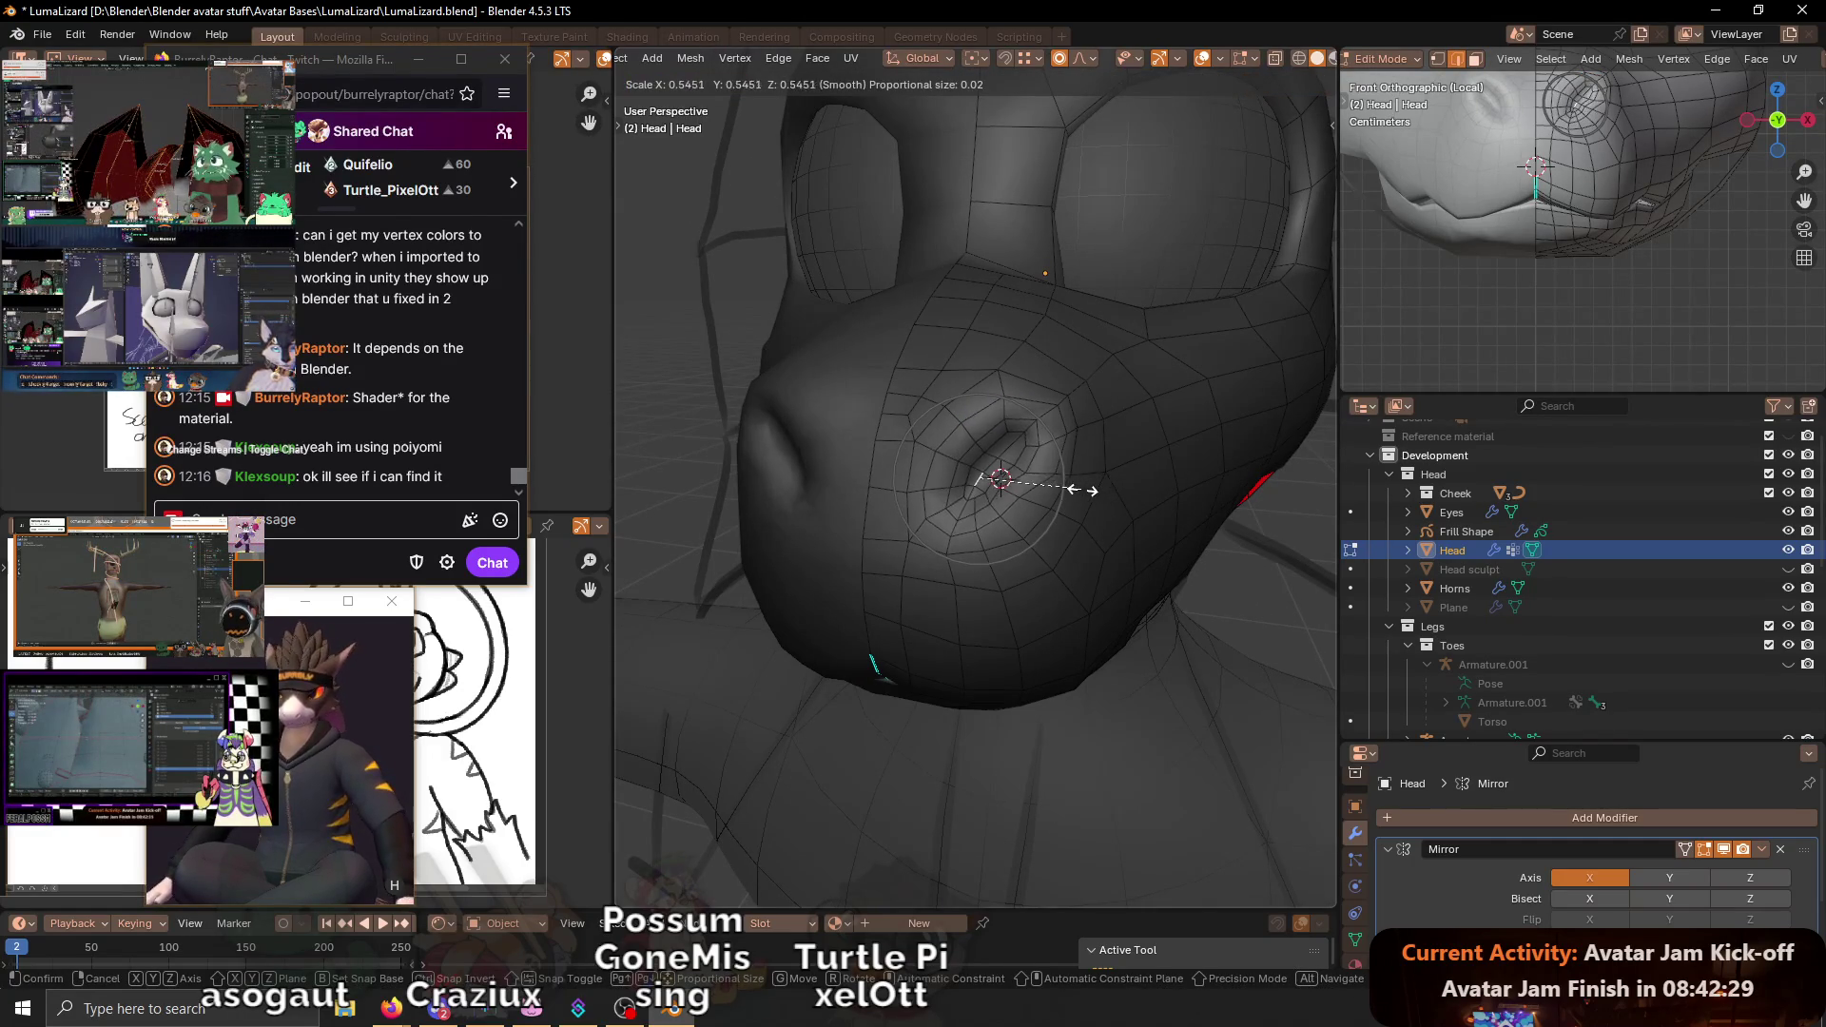
pyautogui.click(1075, 493)
pyautogui.scroll(3, 979, 494)
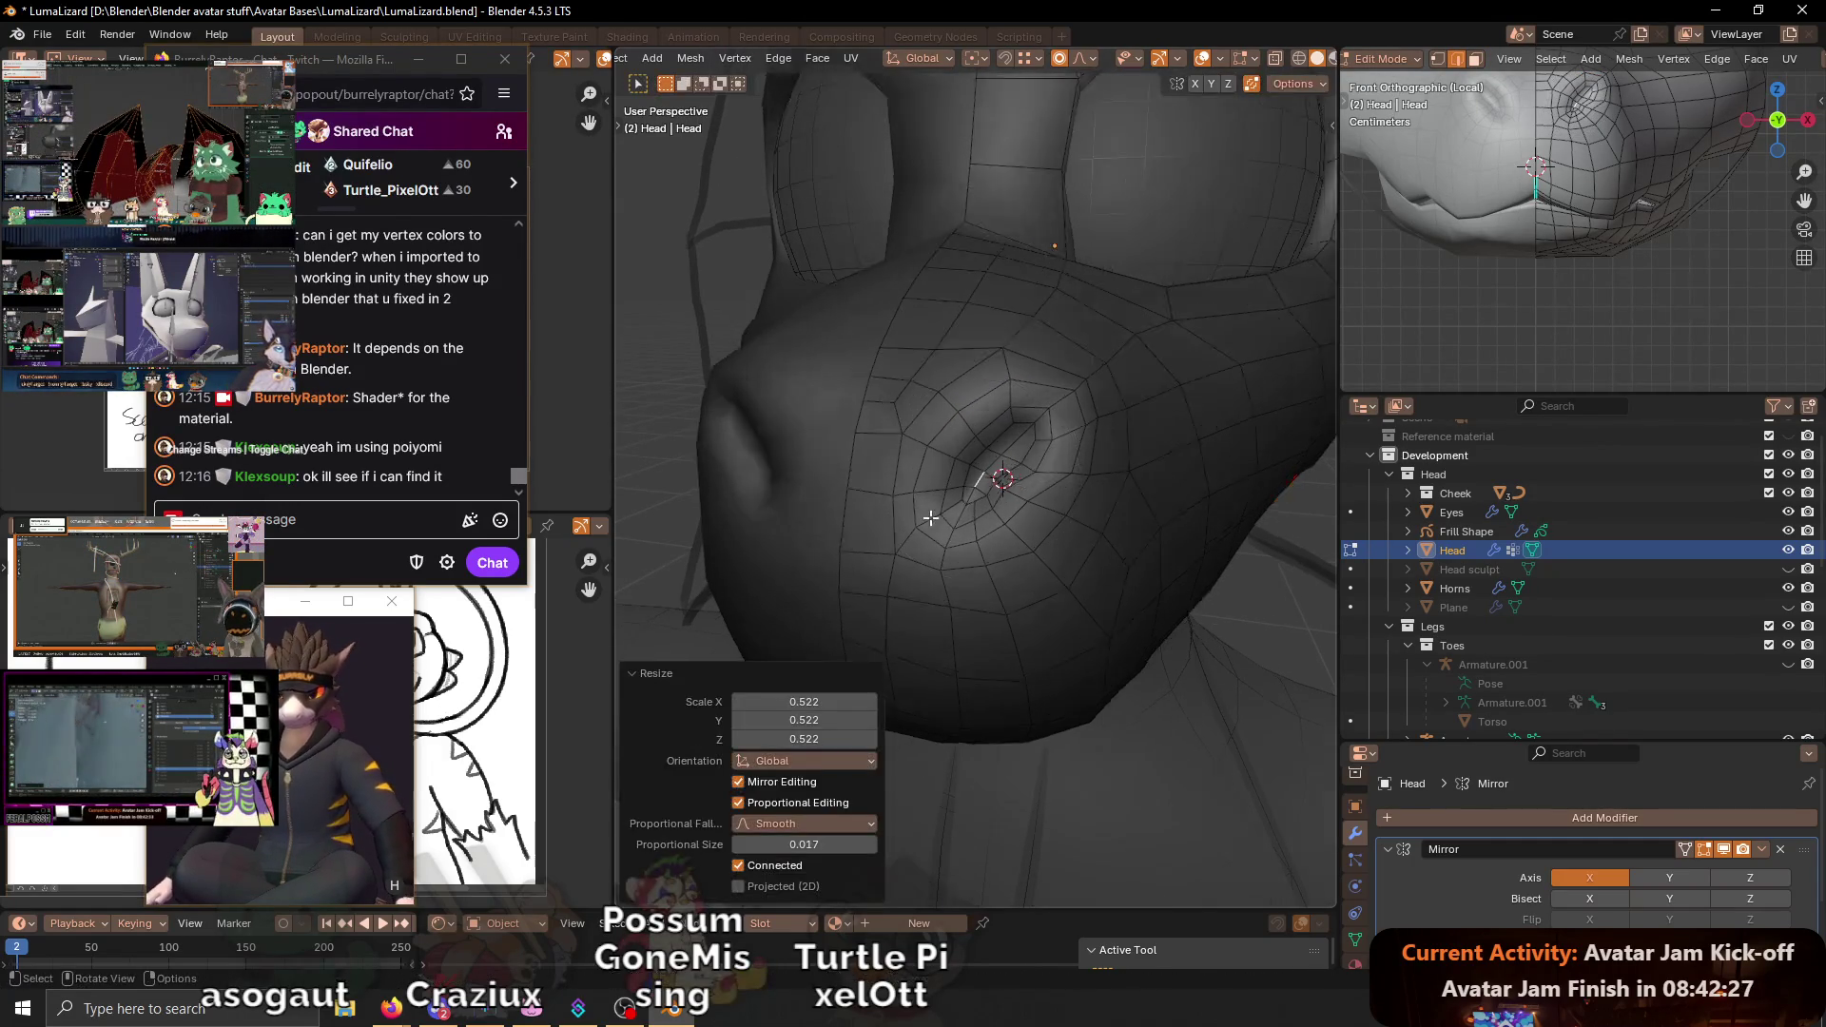
# - Edge-slide the nostril loop, slide a vertex by 0.207, and leave Edit Mode
pyautogui.press('g')
pyautogui.press('g')
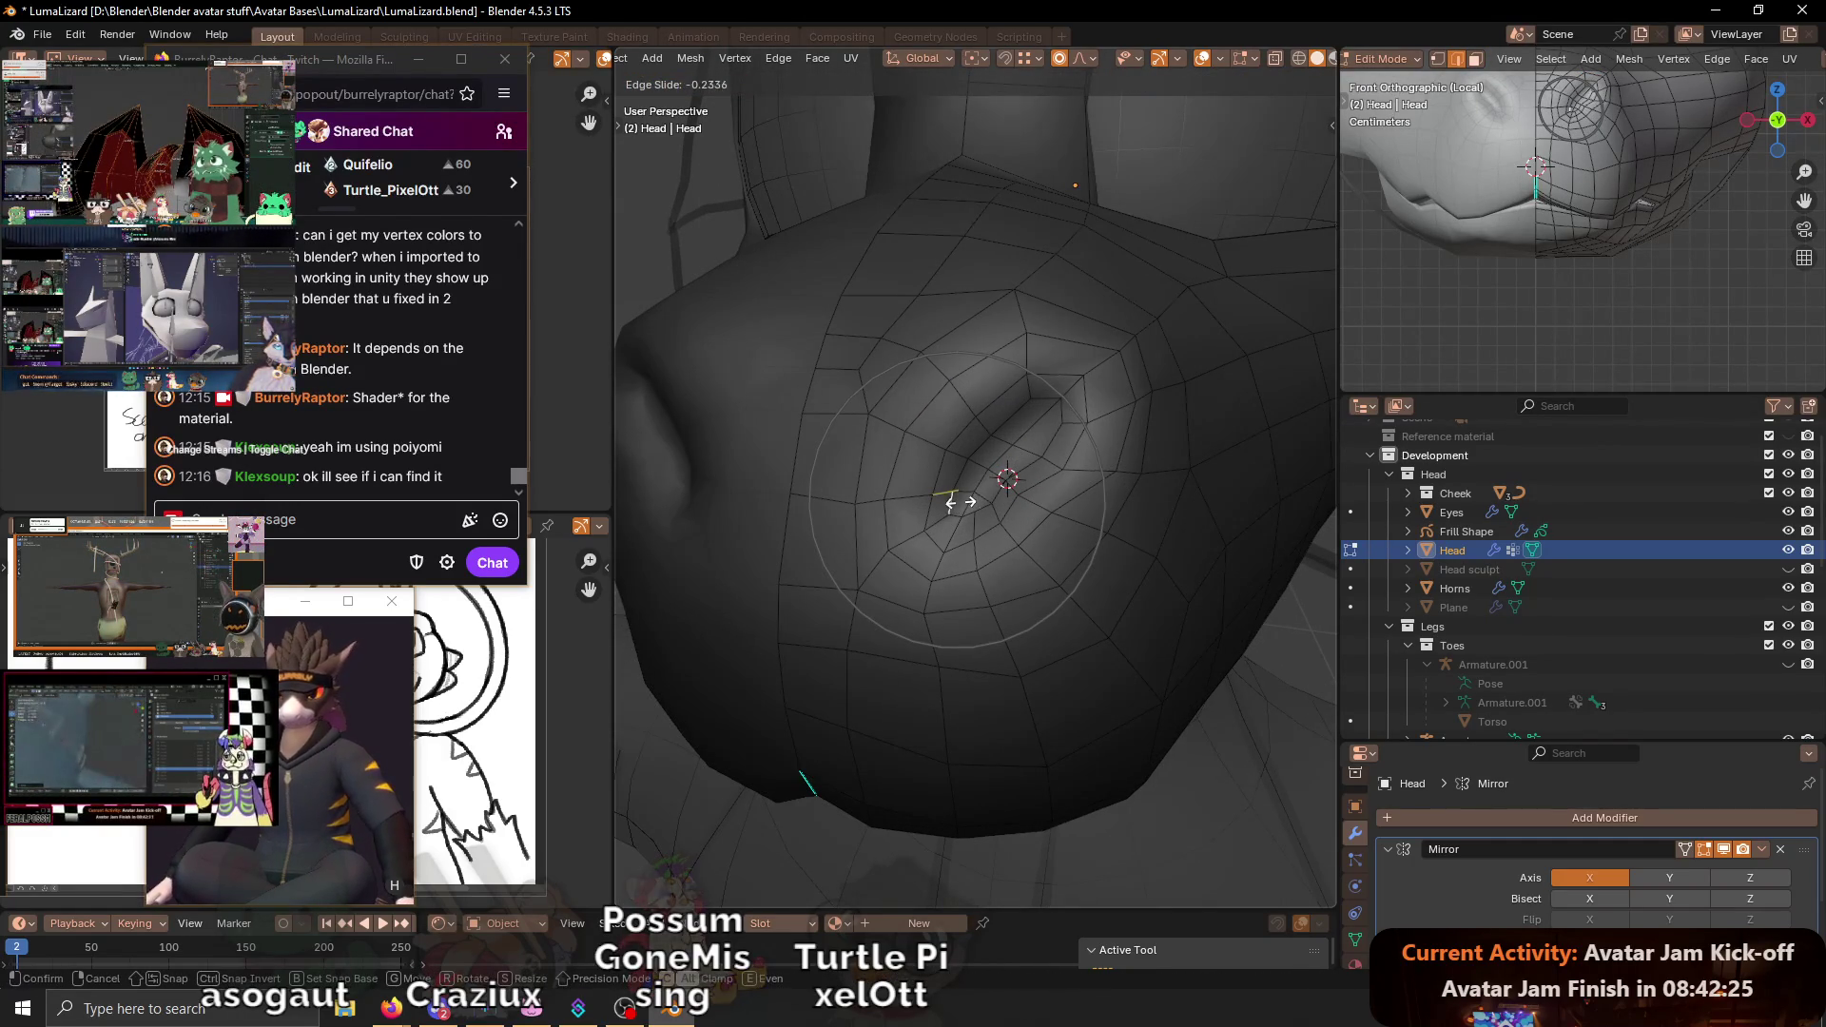
pyautogui.click(960, 503)
pyautogui.press('1')
pyautogui.press('g')
pyautogui.press('g')
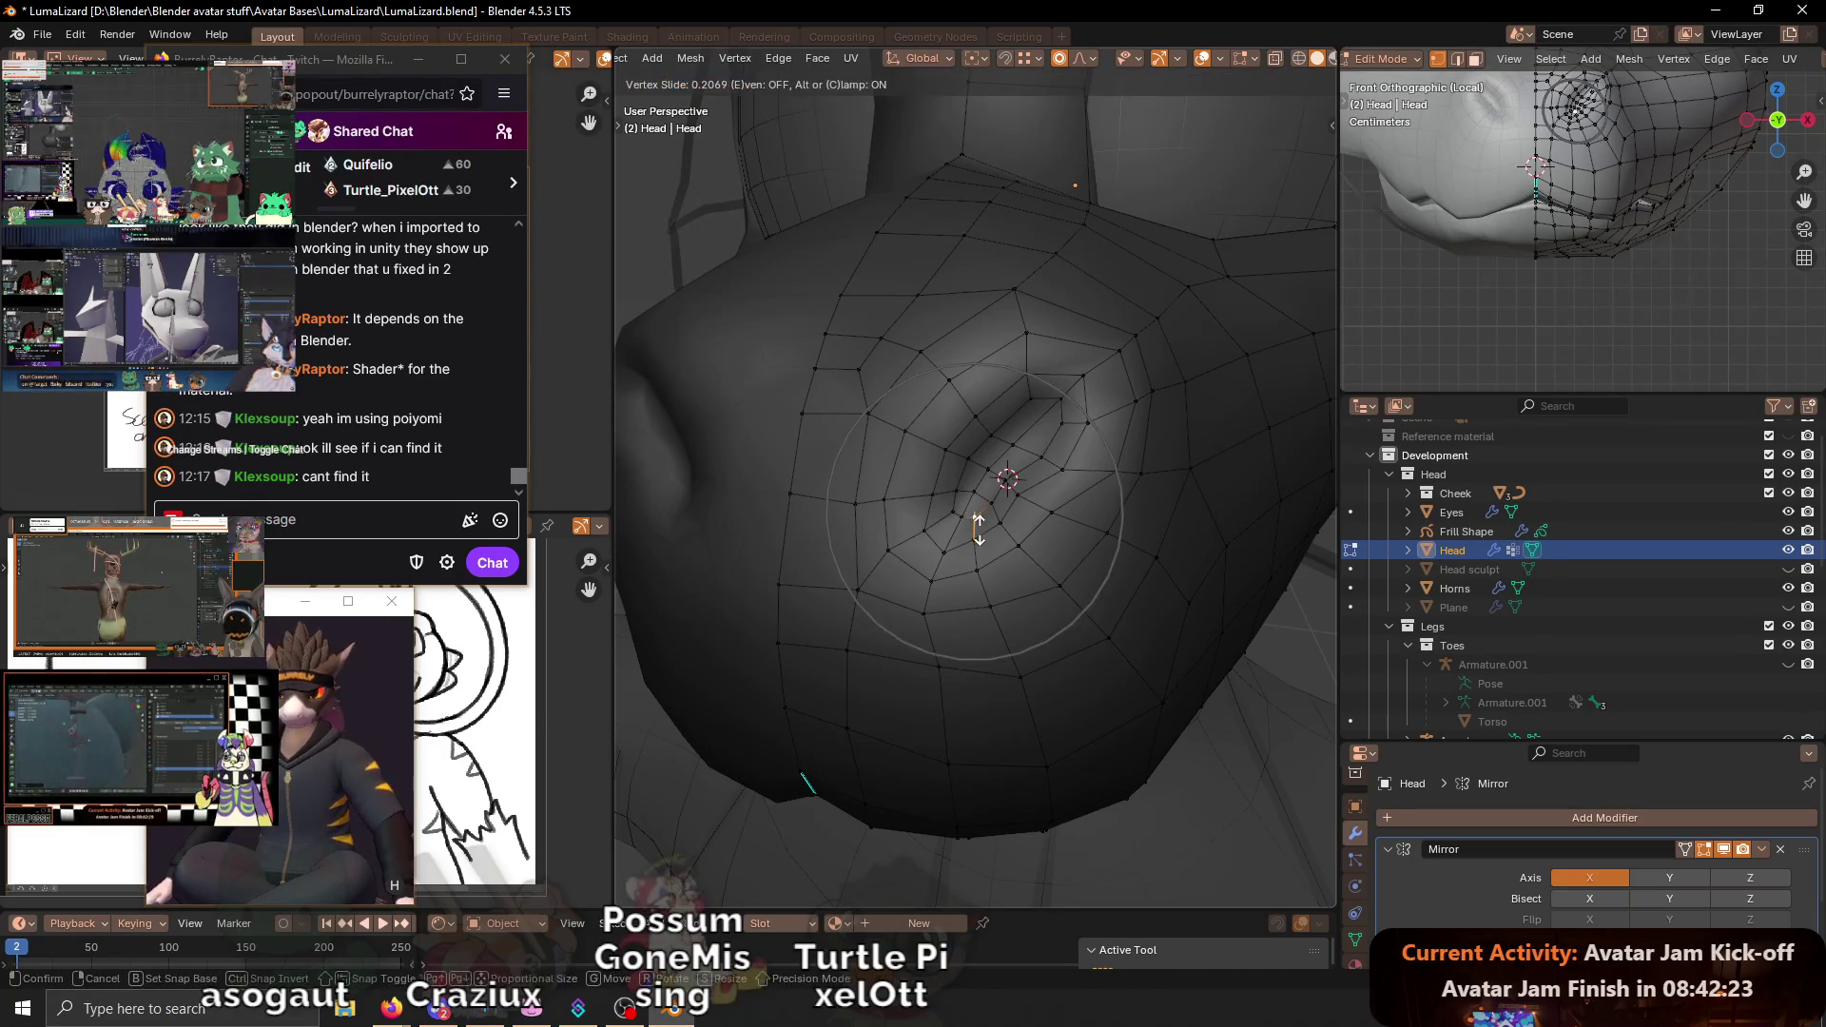
pyautogui.click(978, 528)
pyautogui.scroll(-3, 979, 527)
pyautogui.moveTo(979, 528)
pyautogui.mouseDown(button='middle')
pyautogui.moveTo(894, 499)
pyautogui.moveTo(1149, 500)
pyautogui.mouseUp(button='middle')
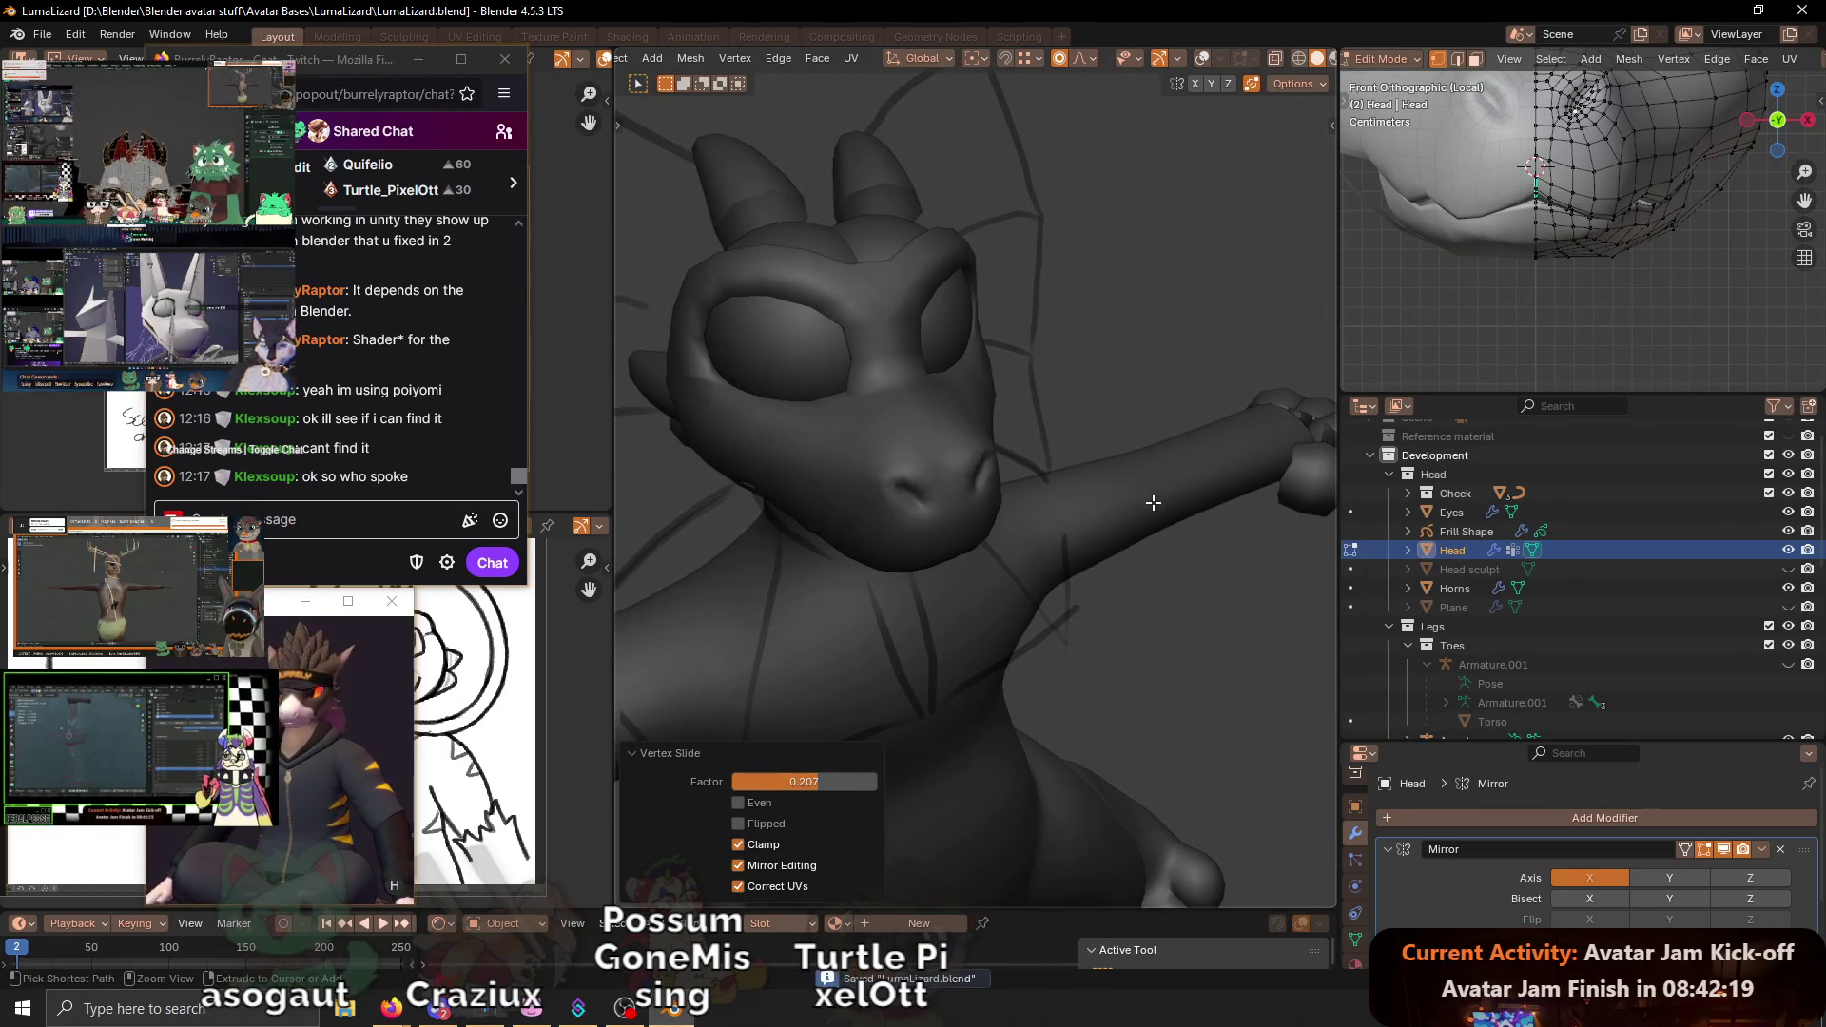
pyautogui.press('Tab')
# - Enter Edit Mode on the head and select two face loops along the snout
pyautogui.moveTo(904, 504)
pyautogui.mouseDown(button='middle')
pyautogui.moveTo(1008, 487)
pyautogui.moveTo(843, 475)
pyautogui.moveTo(997, 460)
pyautogui.moveTo(820, 464)
pyautogui.moveTo(987, 477)
pyautogui.moveTo(1000, 403)
pyautogui.moveTo(1091, 436)
pyautogui.mouseUp(button='middle')
pyautogui.hotkey('shift', 'alt', 'z')
pyautogui.press('Tab')
pyautogui.keyDown('alt'); pyautogui.click(1007, 466); pyautogui.keyUp('alt')
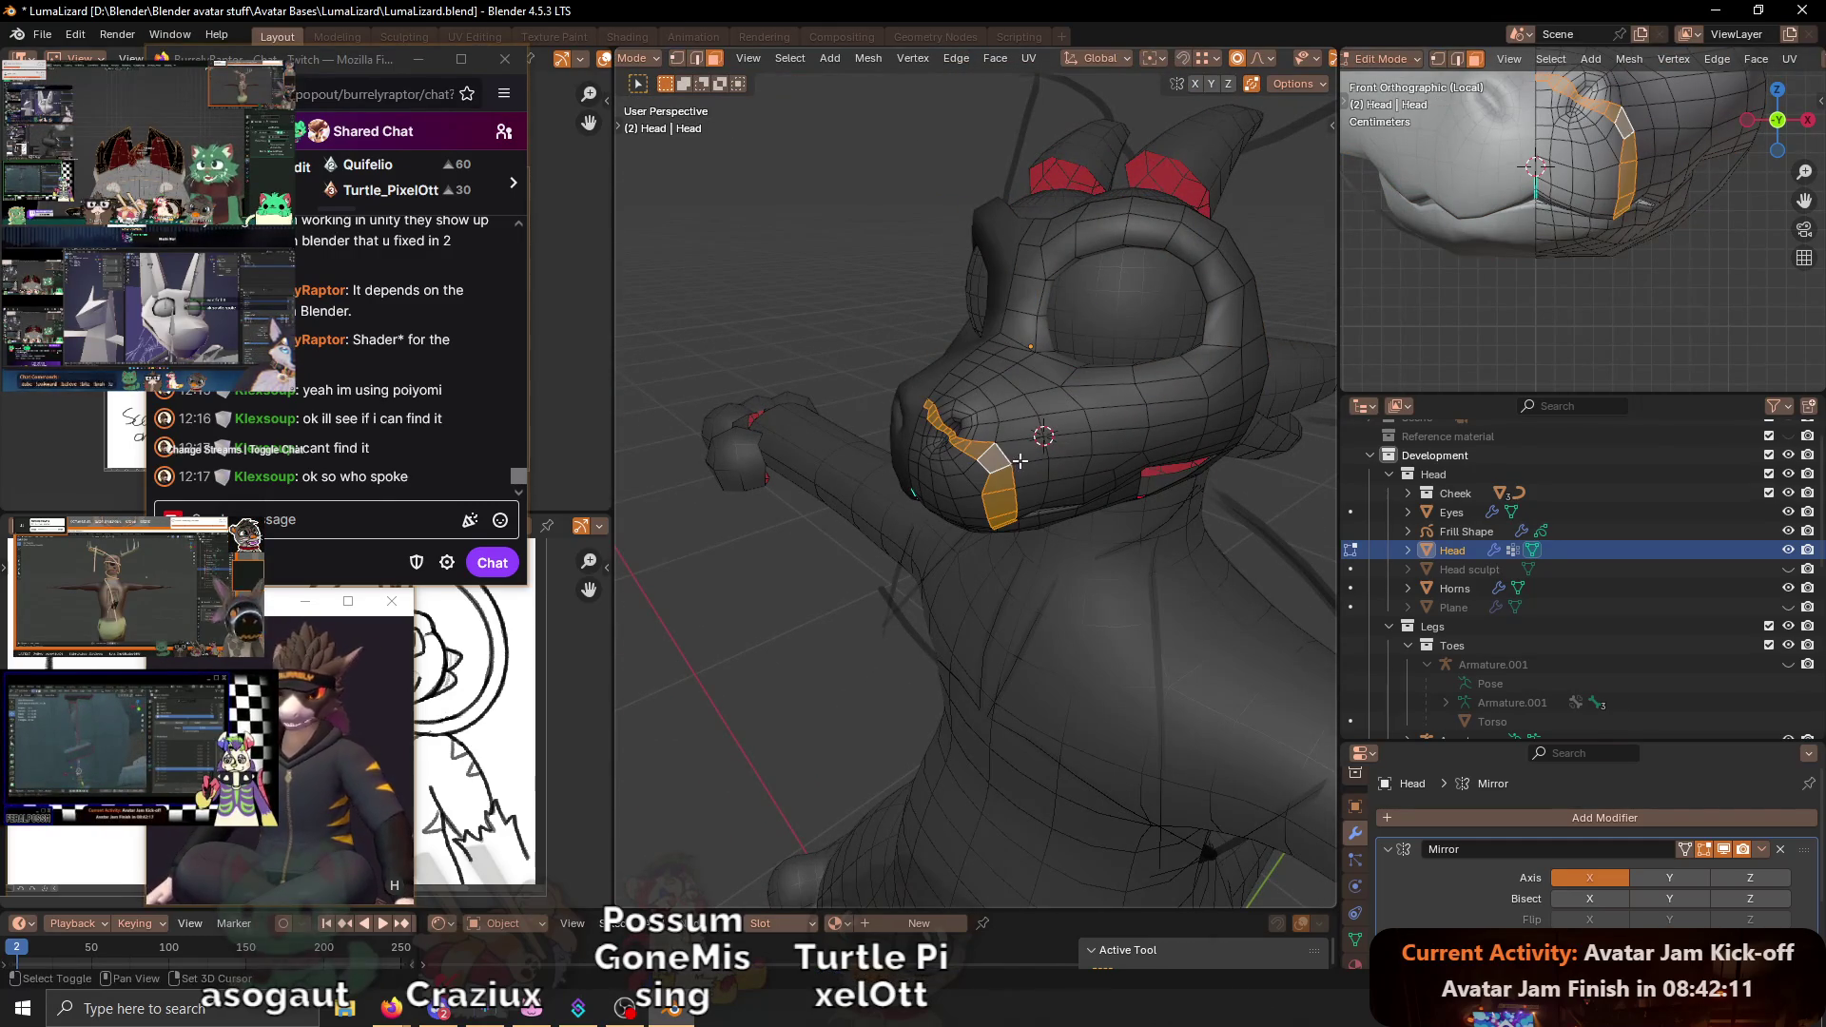
pyautogui.keyDown('alt'); pyautogui.keyDown('shift'); pyautogui.click(1067, 460); pyautogui.keyUp('shift'); pyautogui.keyUp('alt')
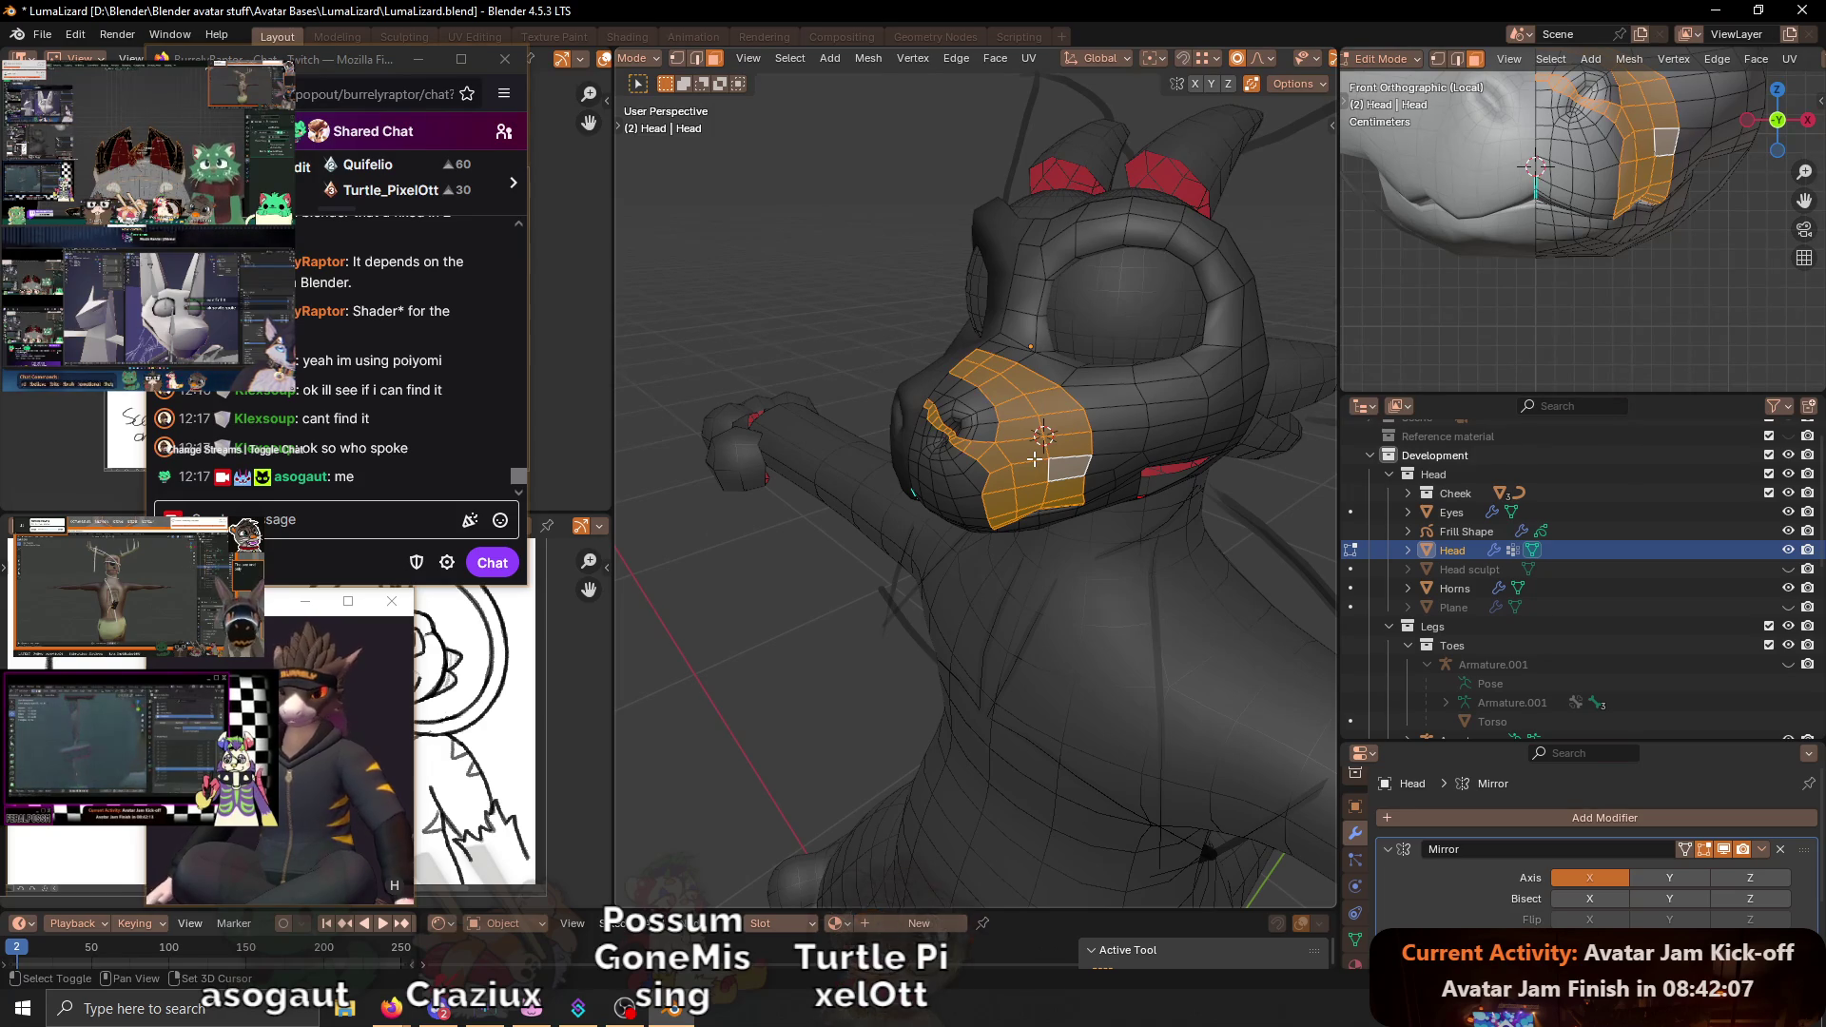
pyautogui.keyDown('shift'); pyautogui.moveTo(998, 460); pyautogui.dragTo(1025, 463, button='middle'); pyautogui.keyUp('shift')
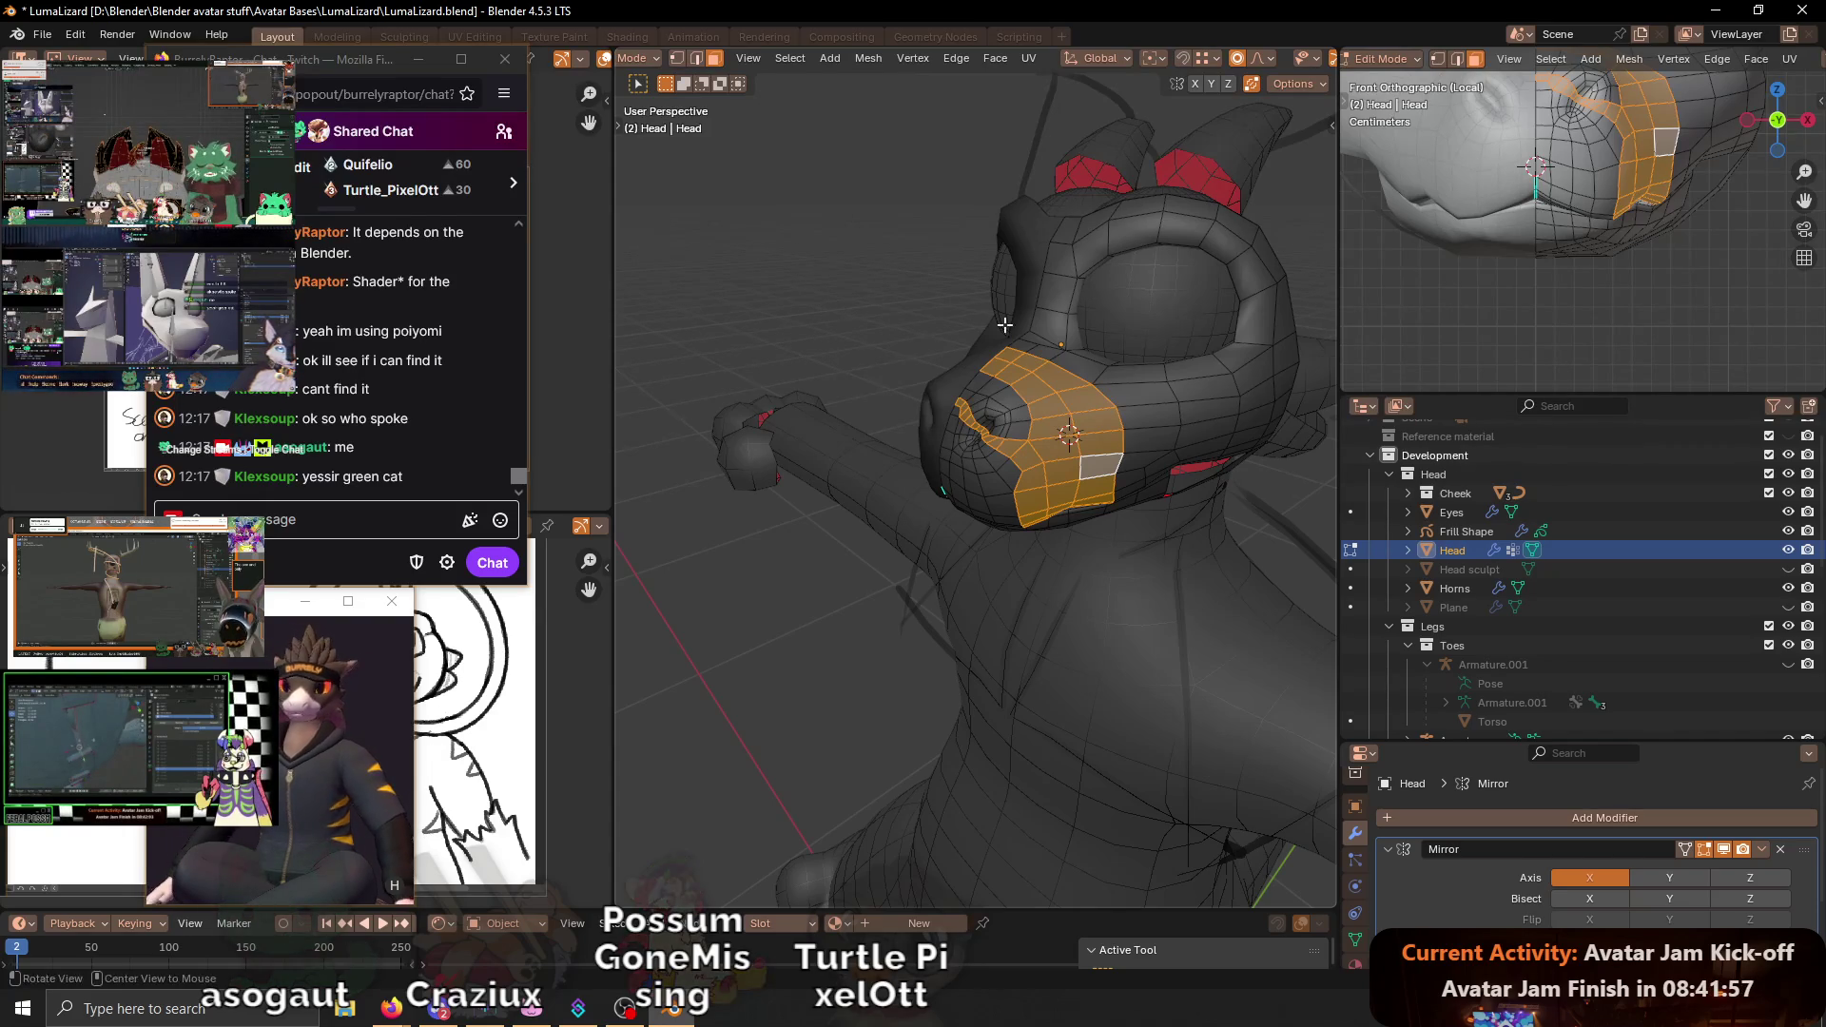
pyautogui.scroll(6, 994, 325)
# - Slide a snout vertex, then slide a snout edge loop along the mesh
pyautogui.press('1')
pyautogui.click(995, 521)
pyautogui.press('g')
pyautogui.press('g')
pyautogui.click(957, 522)
pyautogui.moveTo(957, 522)
pyautogui.mouseDown(button='middle')
pyautogui.moveTo(957, 454)
pyautogui.moveTo(989, 456)
pyautogui.moveTo(828, 411)
pyautogui.moveTo(962, 456)
pyautogui.moveTo(933, 567)
pyautogui.moveTo(952, 581)
pyautogui.mouseUp(button='middle')
pyautogui.press('2')
pyautogui.click(961, 594)
pyautogui.press('g')
pyautogui.press('g')
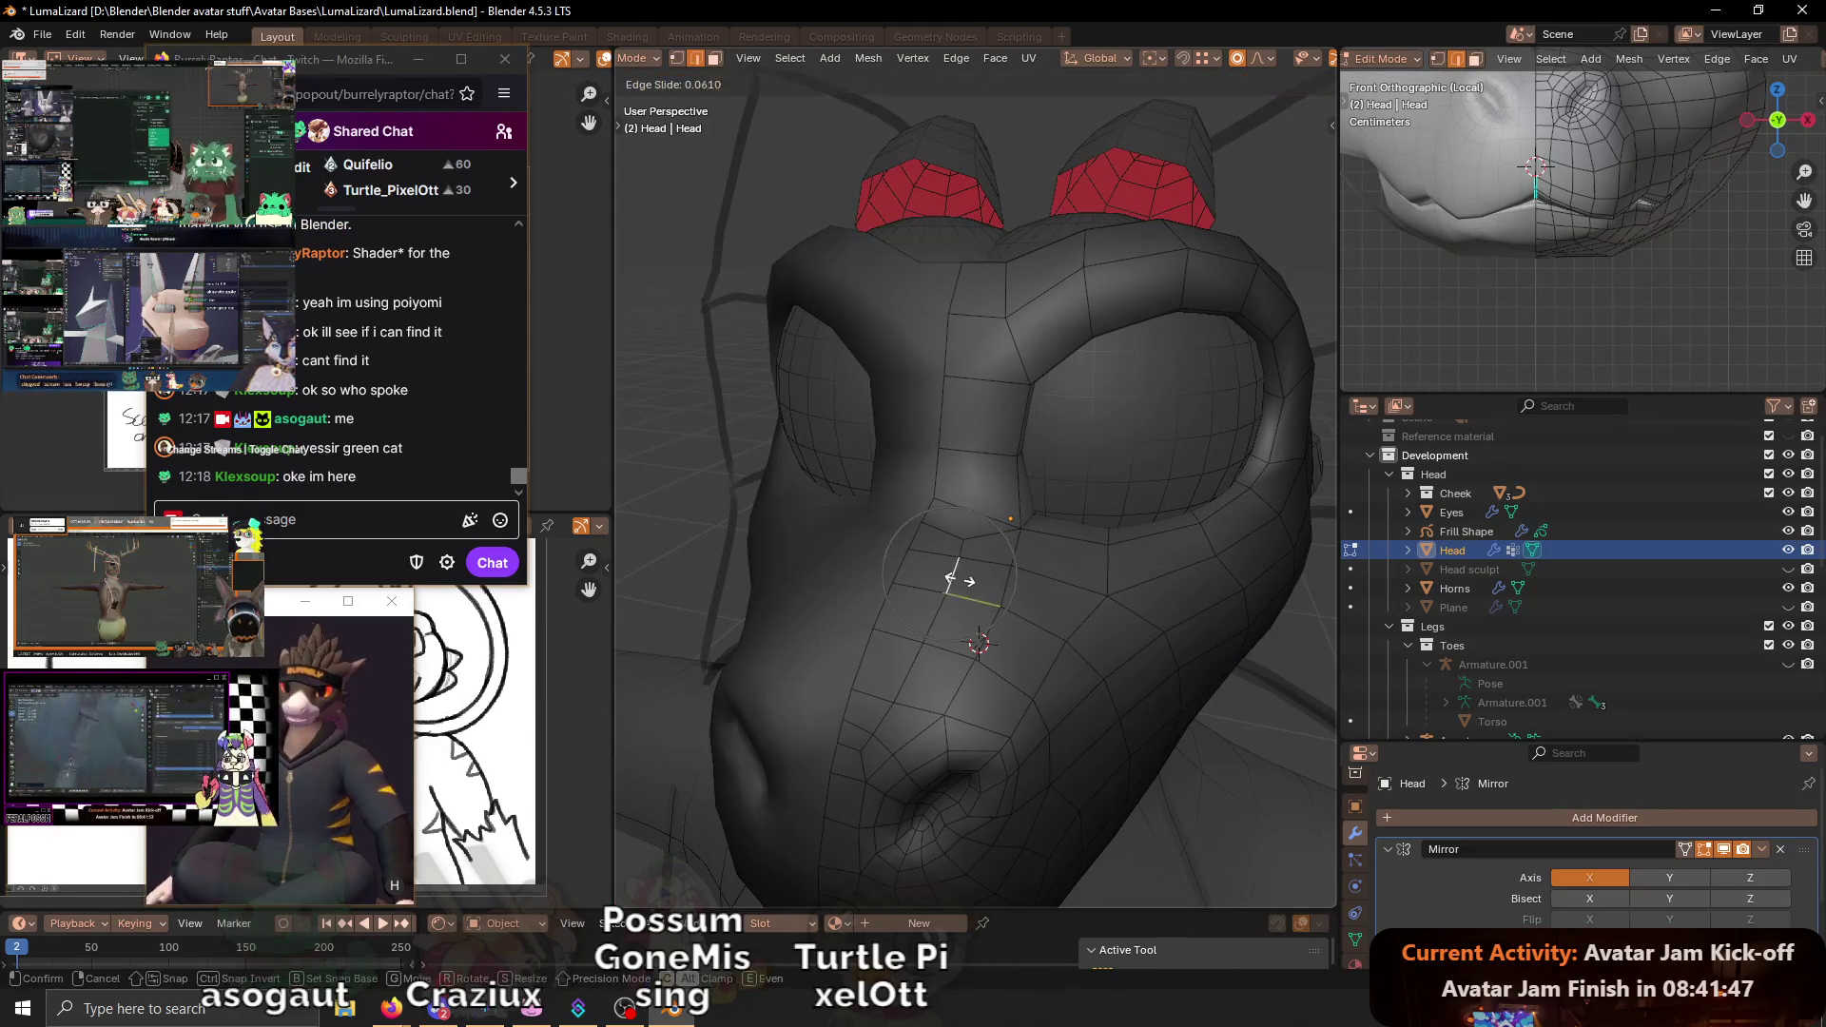
pyautogui.click(961, 585)
# - Vertex-slide one more lower snout vertex and return the head to Object Mode
pyautogui.press('1')
pyautogui.click(951, 637)
pyautogui.hotkey('shift', 'v')
pyautogui.click(954, 647)
pyautogui.moveTo(954, 647)
pyautogui.mouseDown(button='middle')
pyautogui.moveTo(1039, 591)
pyautogui.moveTo(1158, 575)
pyautogui.moveTo(1158, 530)
pyautogui.moveTo(951, 532)
pyautogui.mouseUp(button='middle')
pyautogui.hotkey('shift', 'alt', 'z')
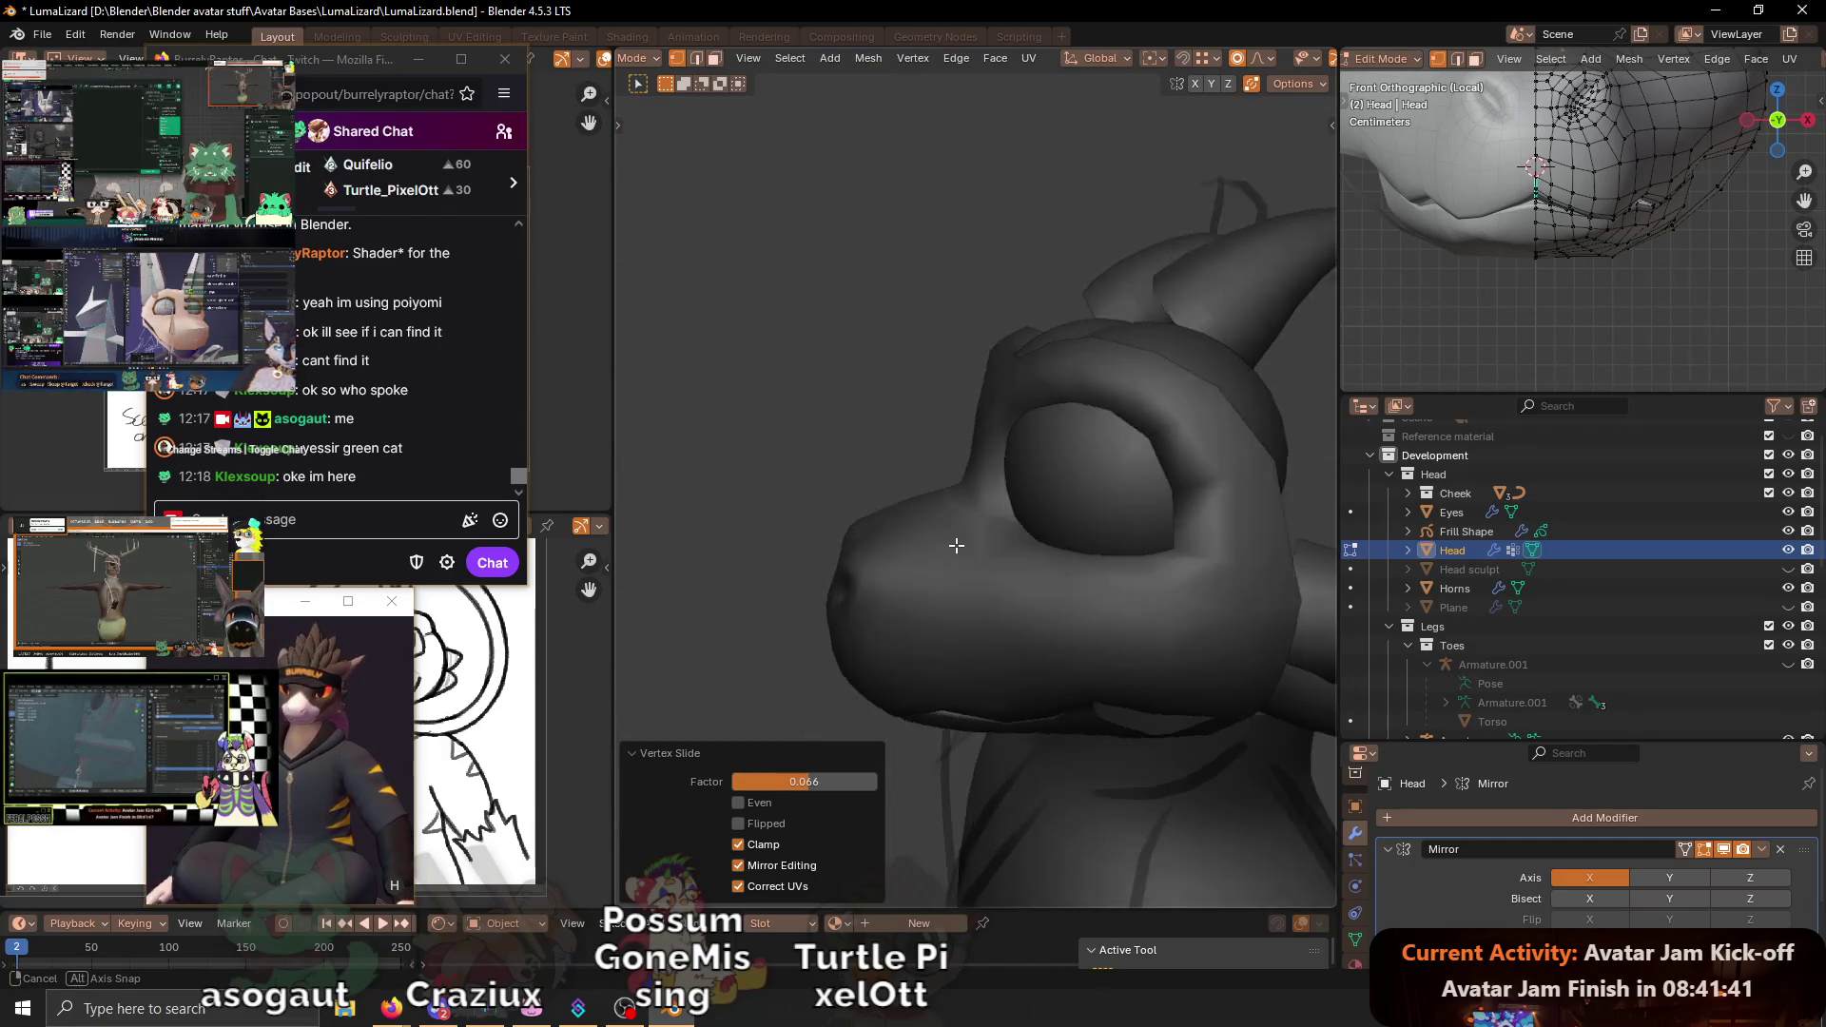
pyautogui.hotkey('ctrl', 'Tab')
pyautogui.click(903, 523)
pyautogui.hotkey('shift', 'alt', 'z')
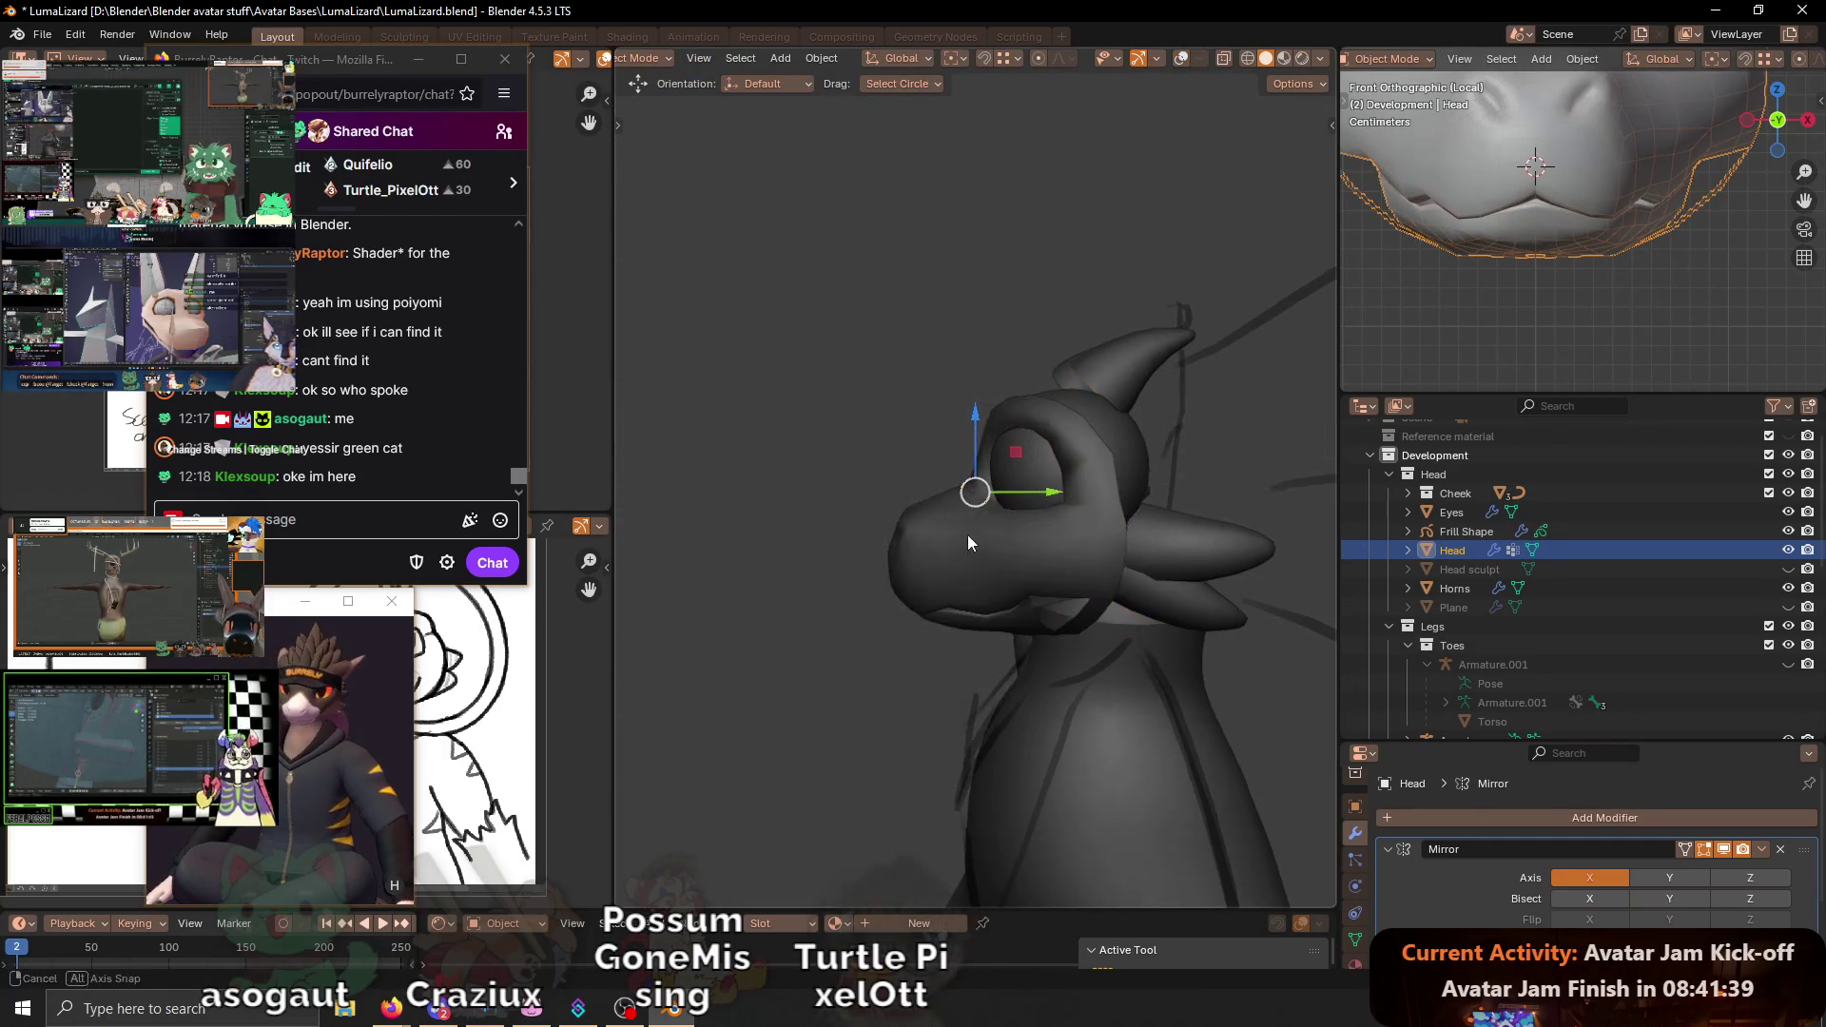
# - Save the file, then enter Edit Mode on Head with edge select active
pyautogui.hotkey('ctrl', 's')
pyautogui.moveTo(978, 540)
pyautogui.mouseDown(button='middle')
pyautogui.moveTo(1037, 563)
pyautogui.moveTo(1022, 521)
pyautogui.moveTo(1082, 525)
pyautogui.moveTo(1065, 540)
pyautogui.mouseUp(button='middle')
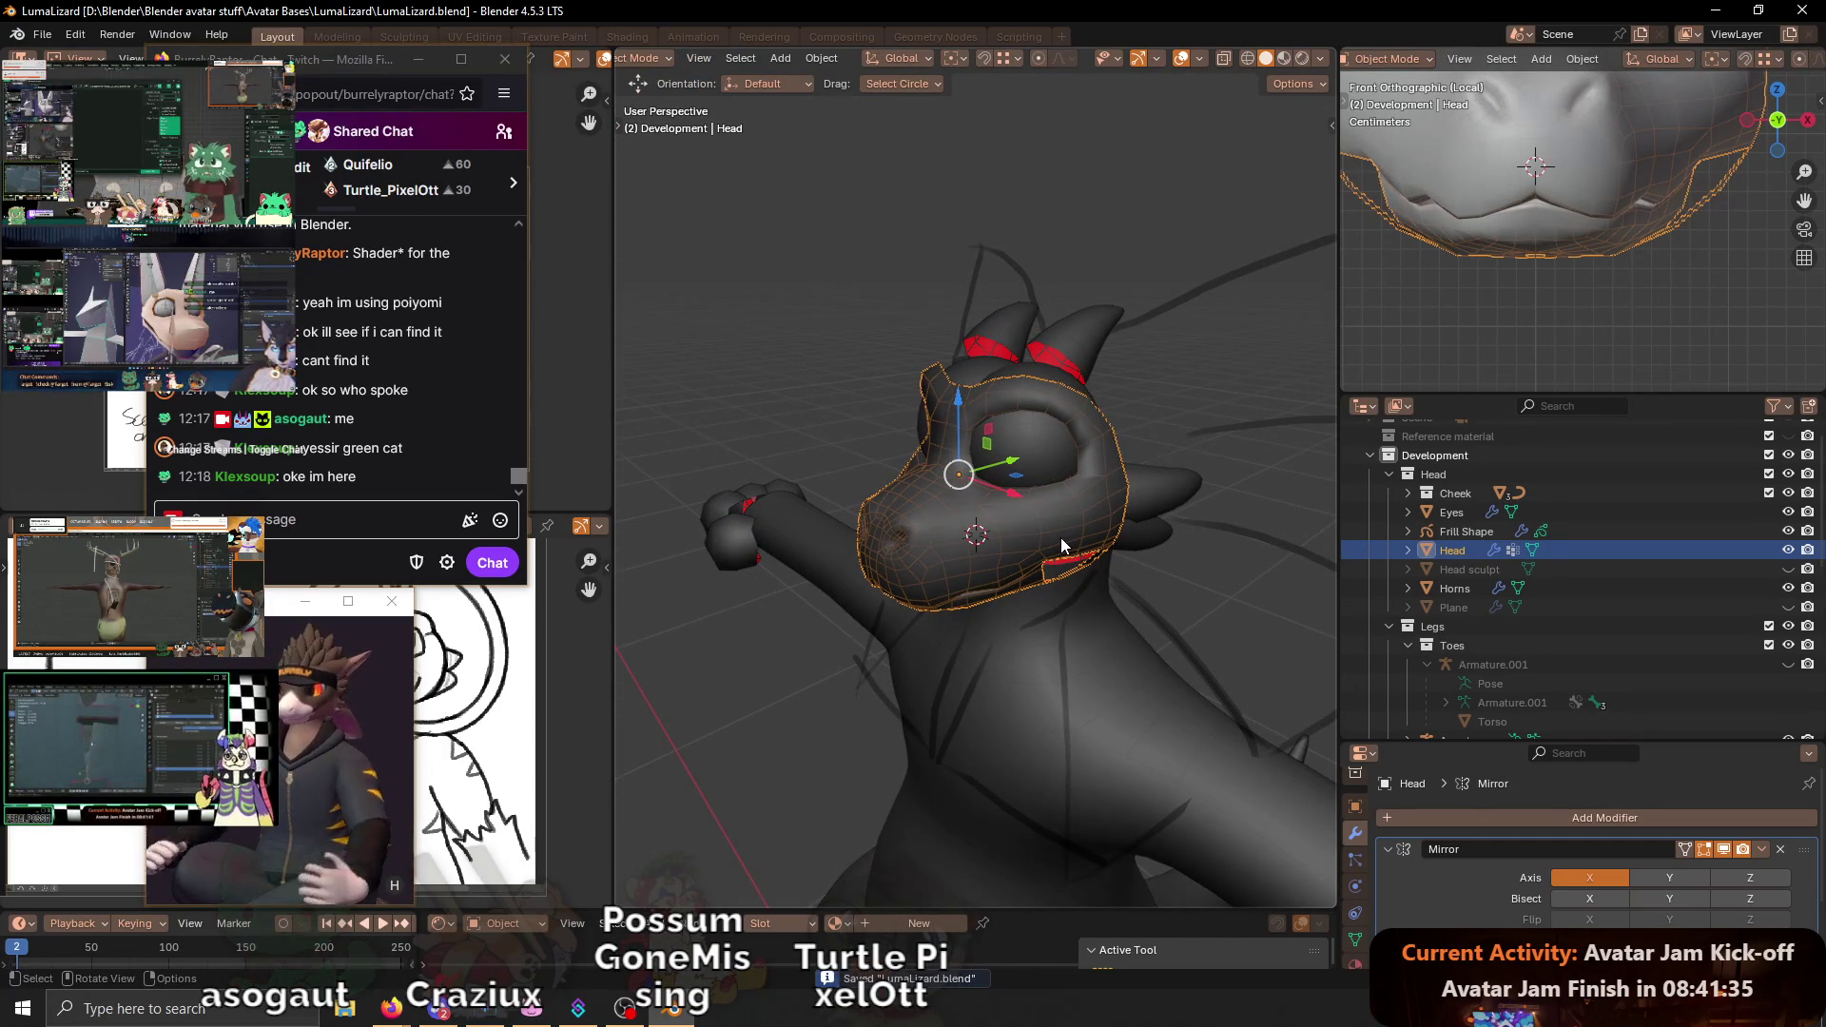
pyautogui.scroll(2, 1050, 540)
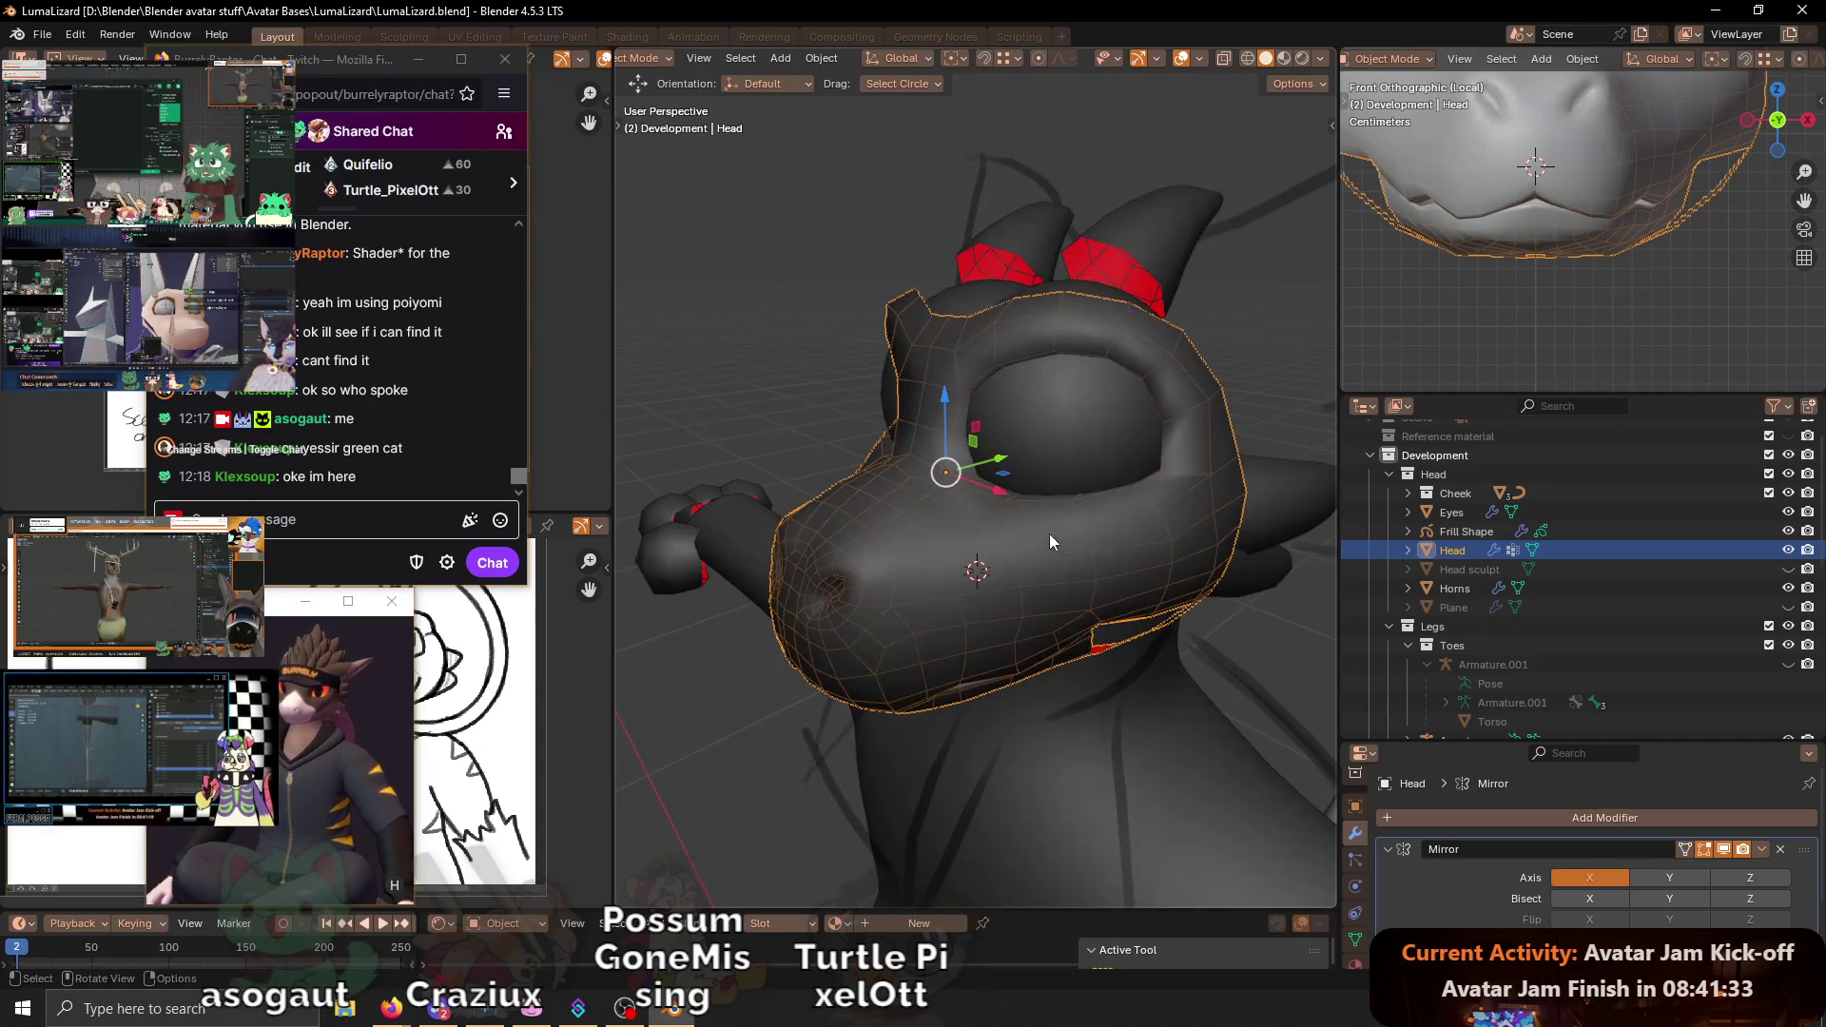
pyautogui.scroll(2, 1080, 571)
pyautogui.moveTo(1075, 556)
pyautogui.mouseDown(button='middle')
pyautogui.moveTo(870, 428)
pyautogui.moveTo(956, 460)
pyautogui.moveTo(1056, 430)
pyautogui.moveTo(929, 412)
pyautogui.moveTo(945, 430)
pyautogui.moveTo(962, 399)
pyautogui.moveTo(1056, 382)
pyautogui.moveTo(885, 482)
pyautogui.moveTo(904, 505)
pyautogui.mouseUp(button='middle')
pyautogui.press('Tab')
pyautogui.press('2')
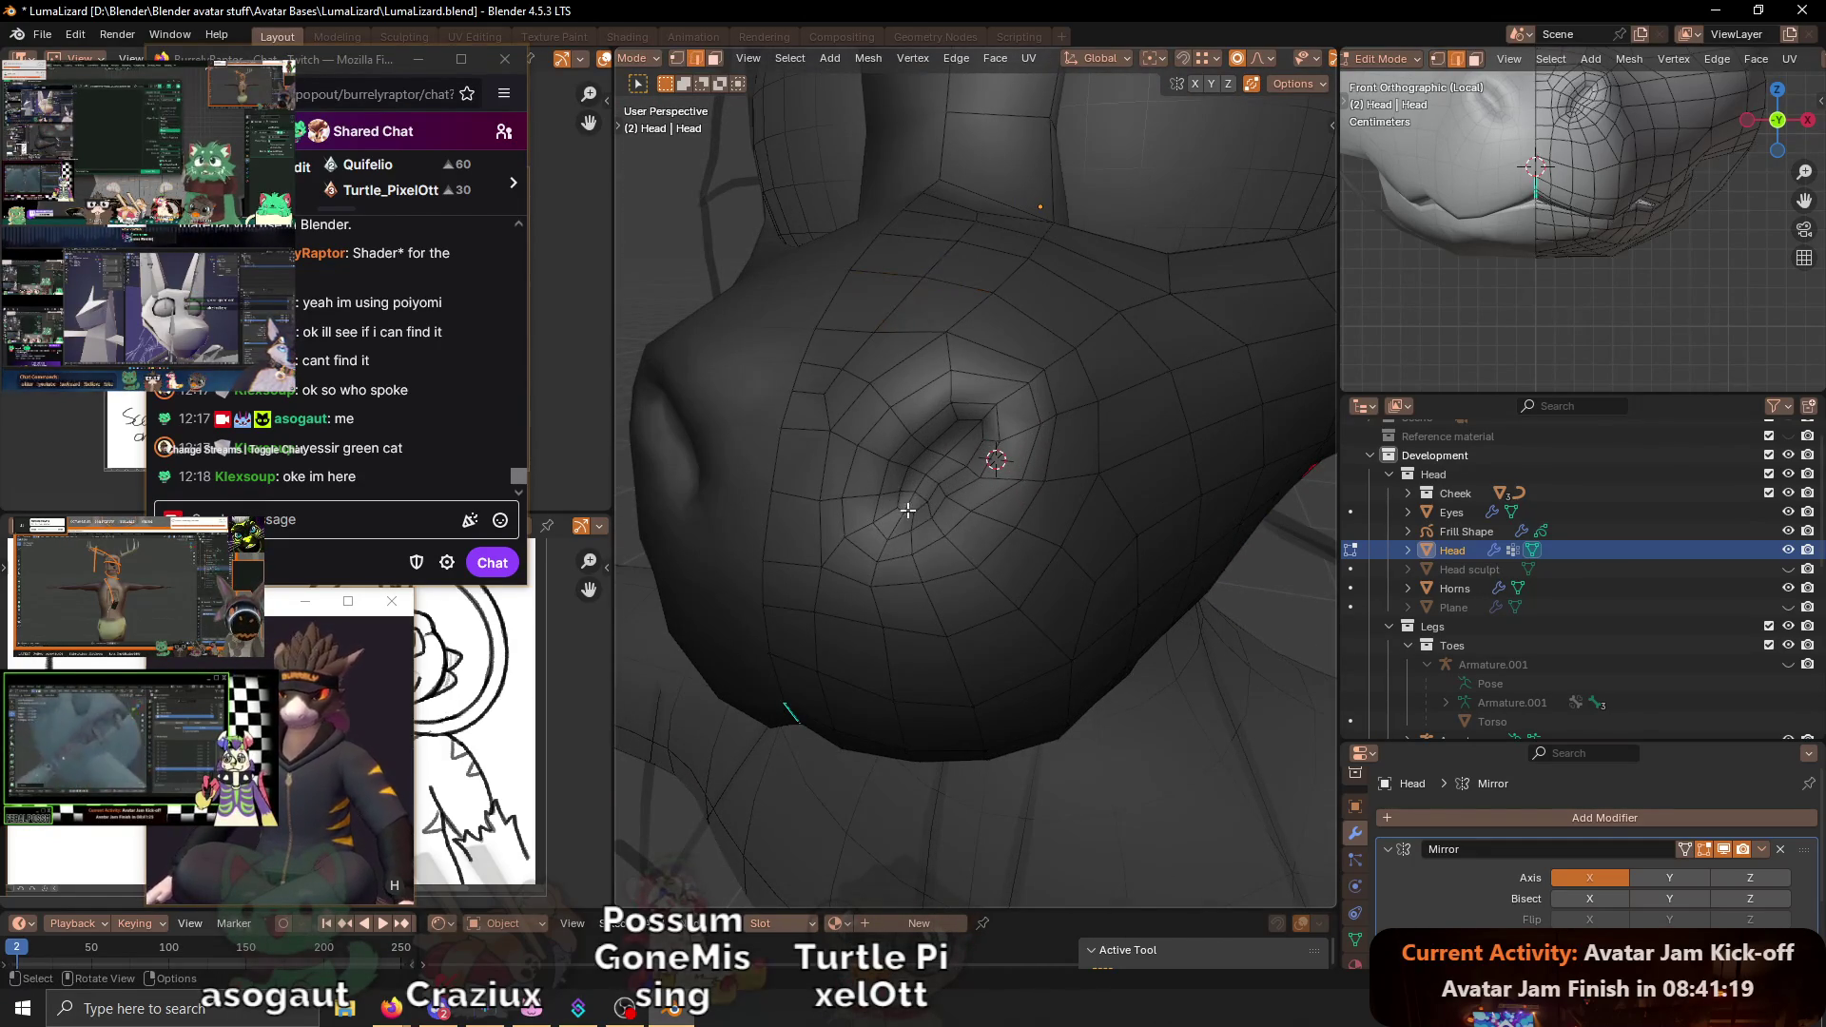
# - Edge-slide the mouth-corner edge, then undo a second overshooting slide
pyautogui.press('g')
pyautogui.press('g')
pyautogui.click(924, 500)
pyautogui.moveTo(924, 499)
pyautogui.mouseDown(button='middle')
pyautogui.moveTo(876, 476)
pyautogui.moveTo(980, 493)
pyautogui.mouseUp(button='middle')
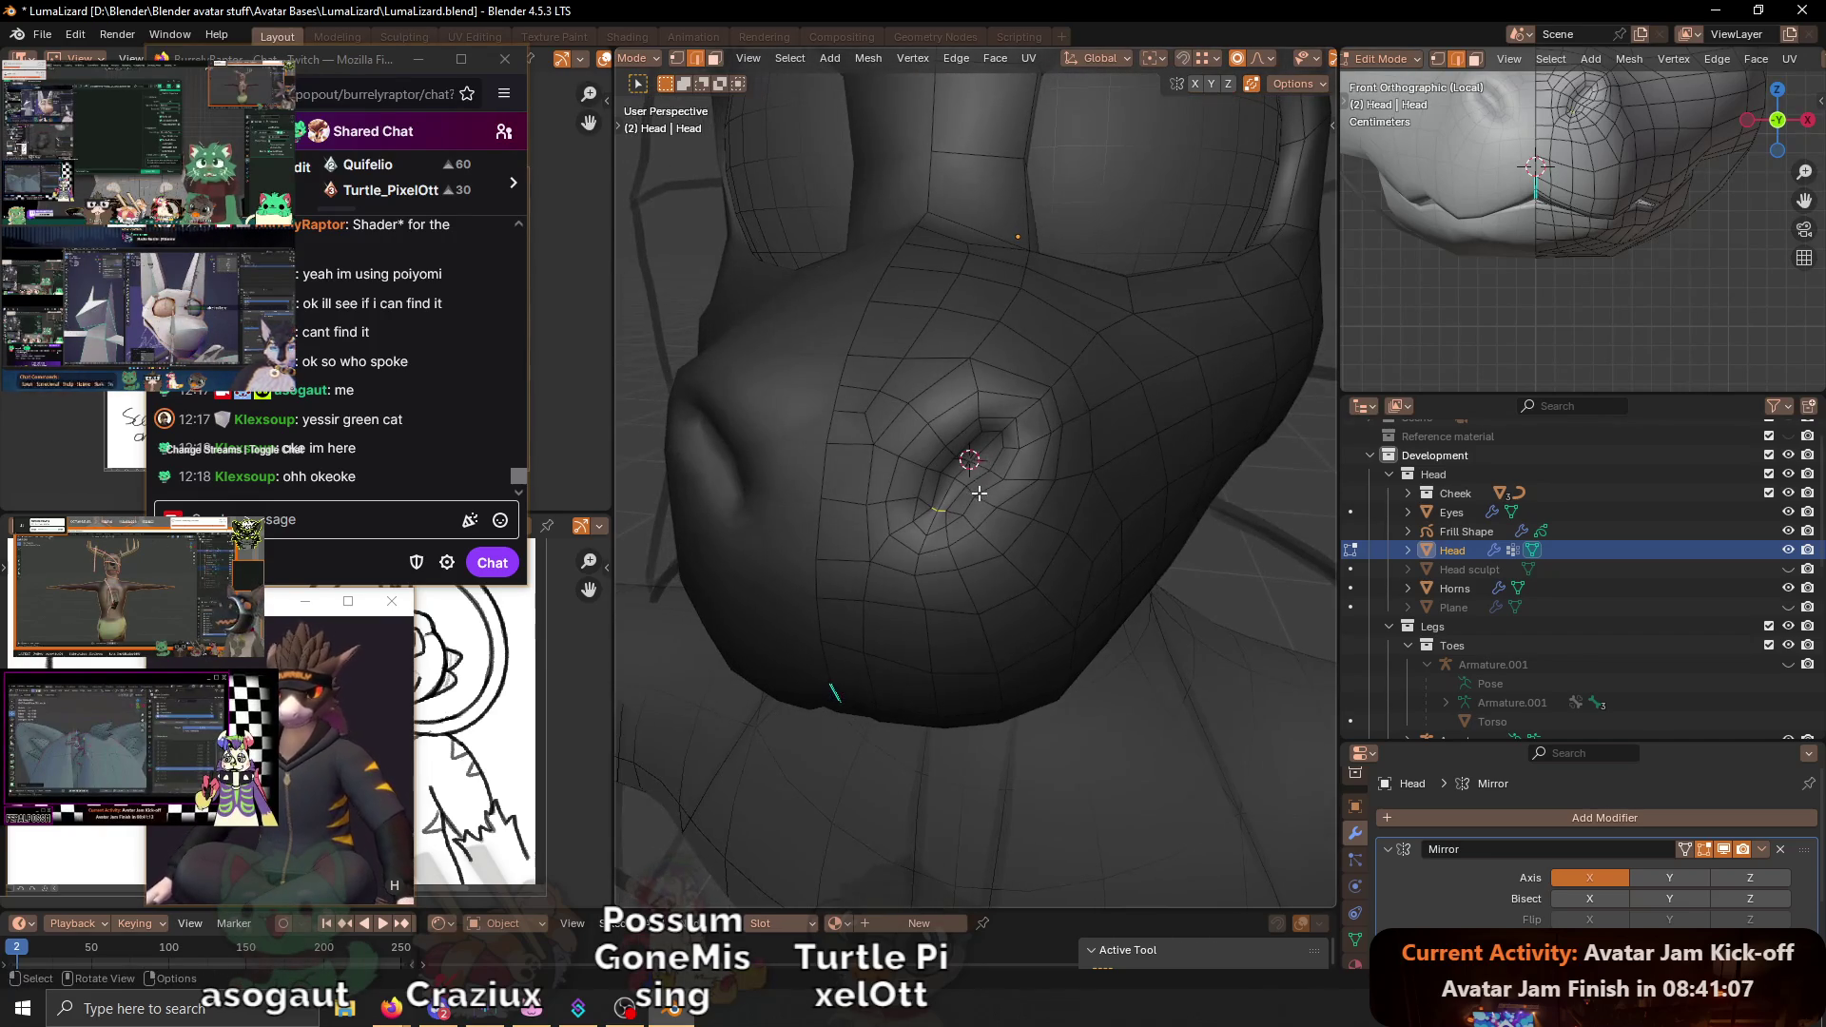
pyautogui.press('g')
pyautogui.press('g')
pyautogui.click(963, 547)
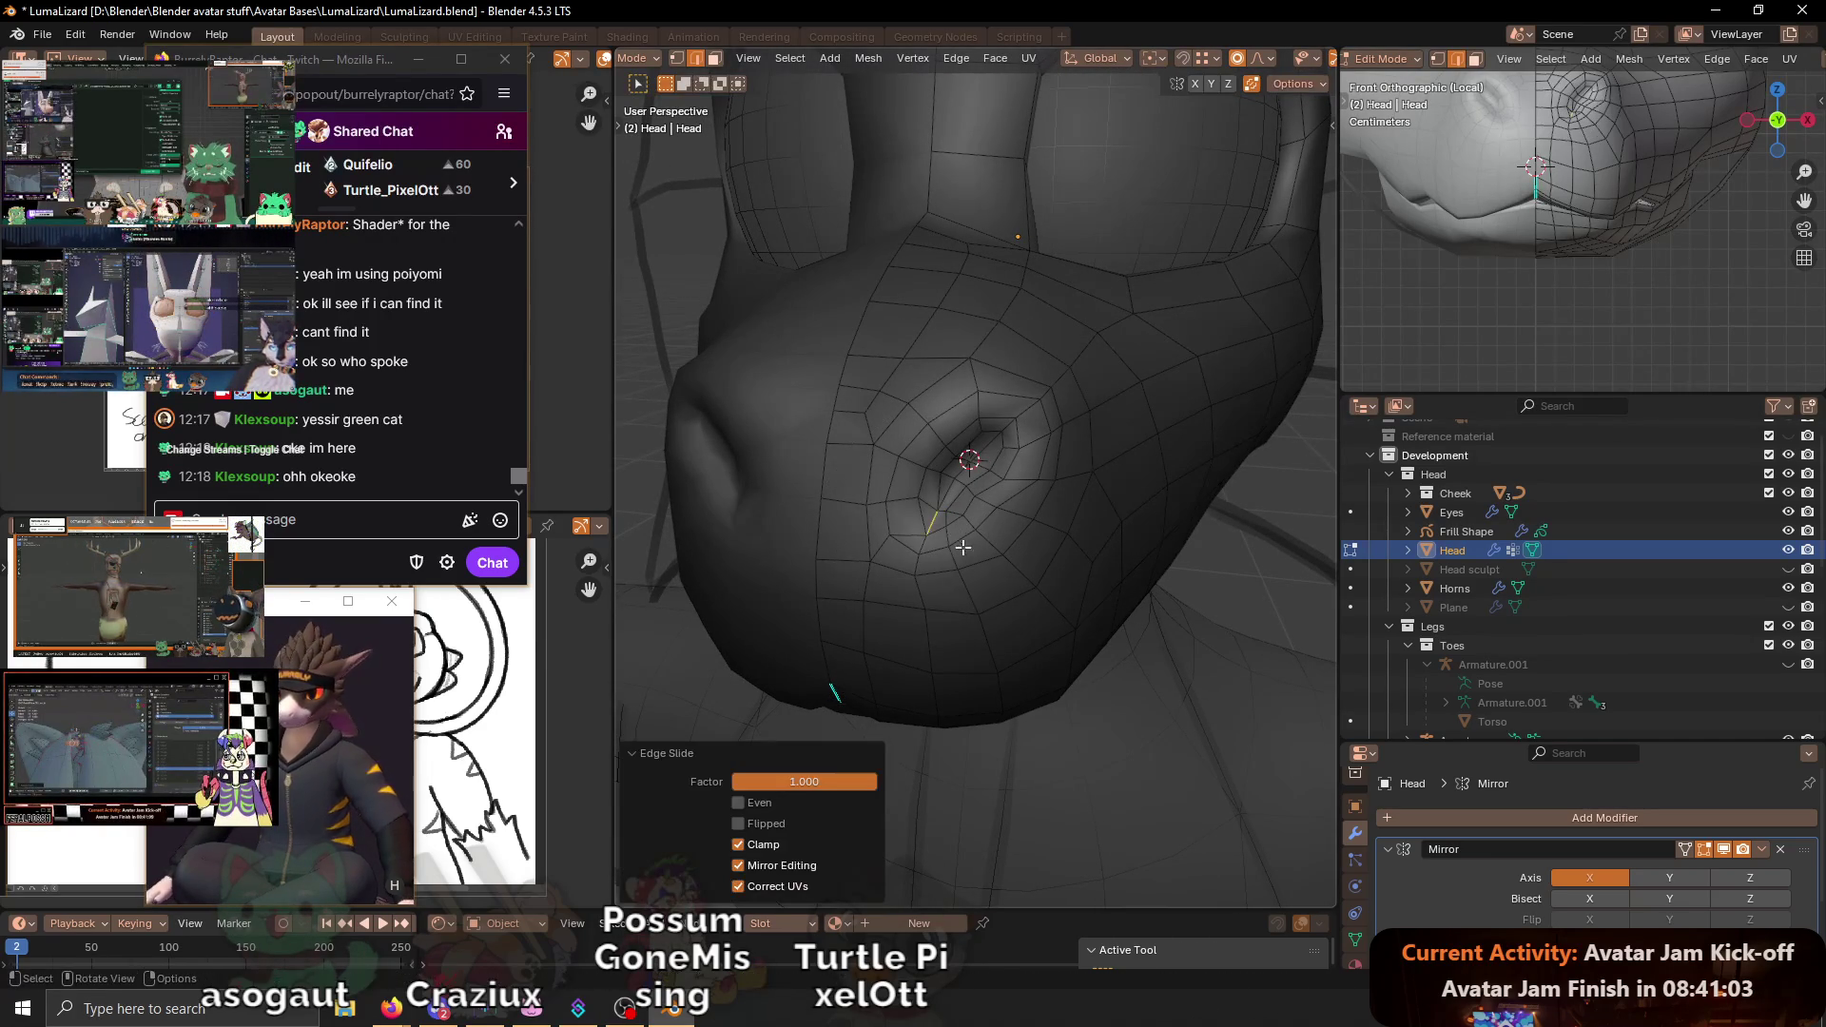
pyautogui.hotkey('ctrl', 'z')
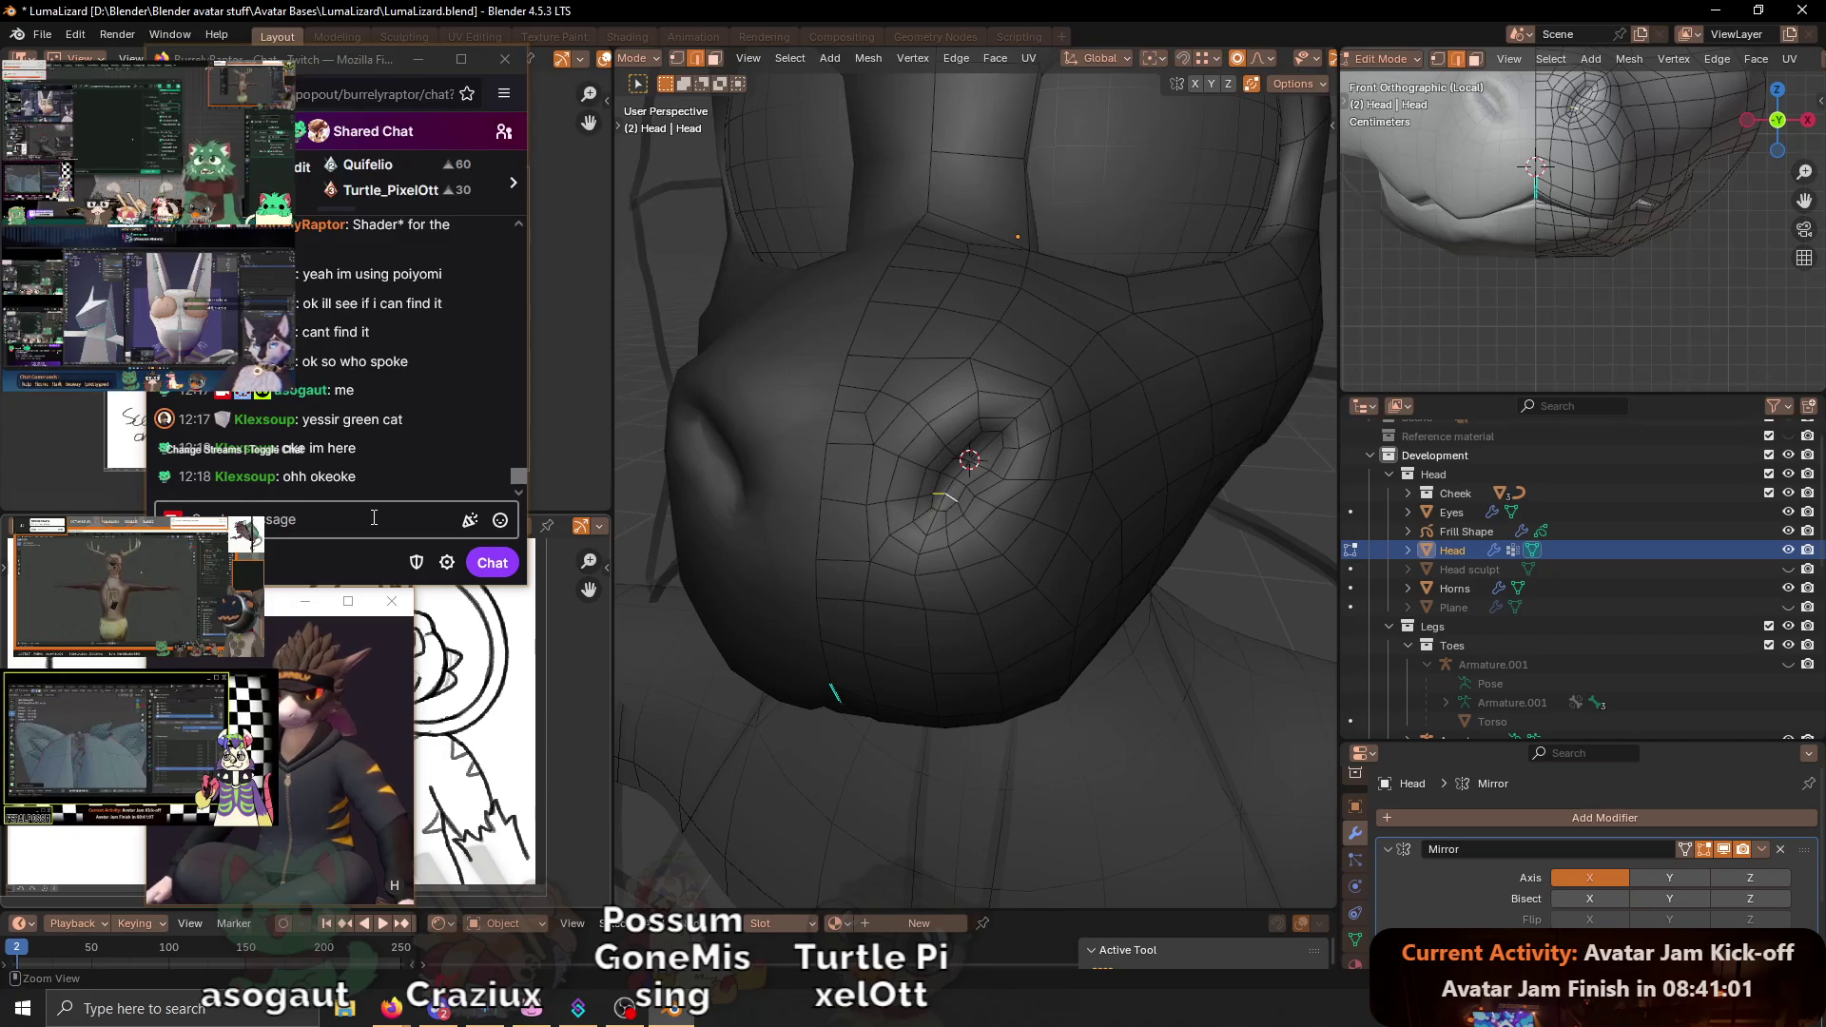
pyautogui.click(375, 522)
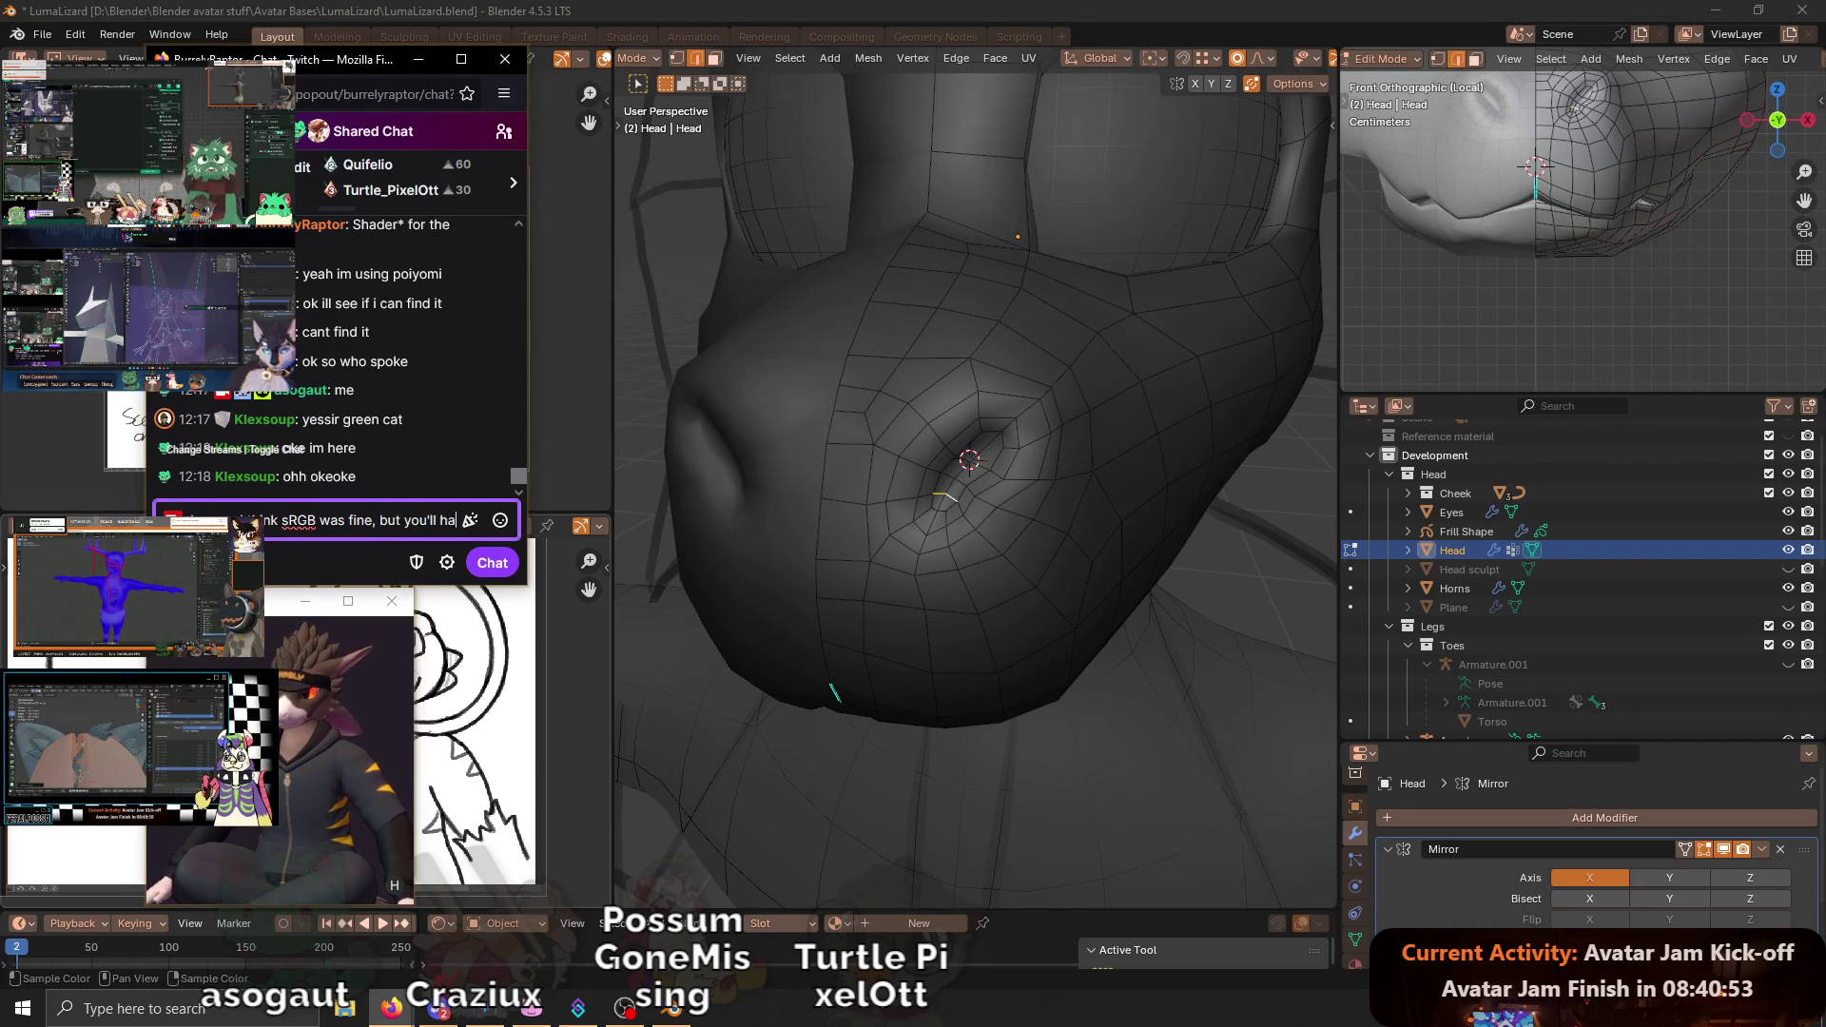
pyautogui.write('ve')
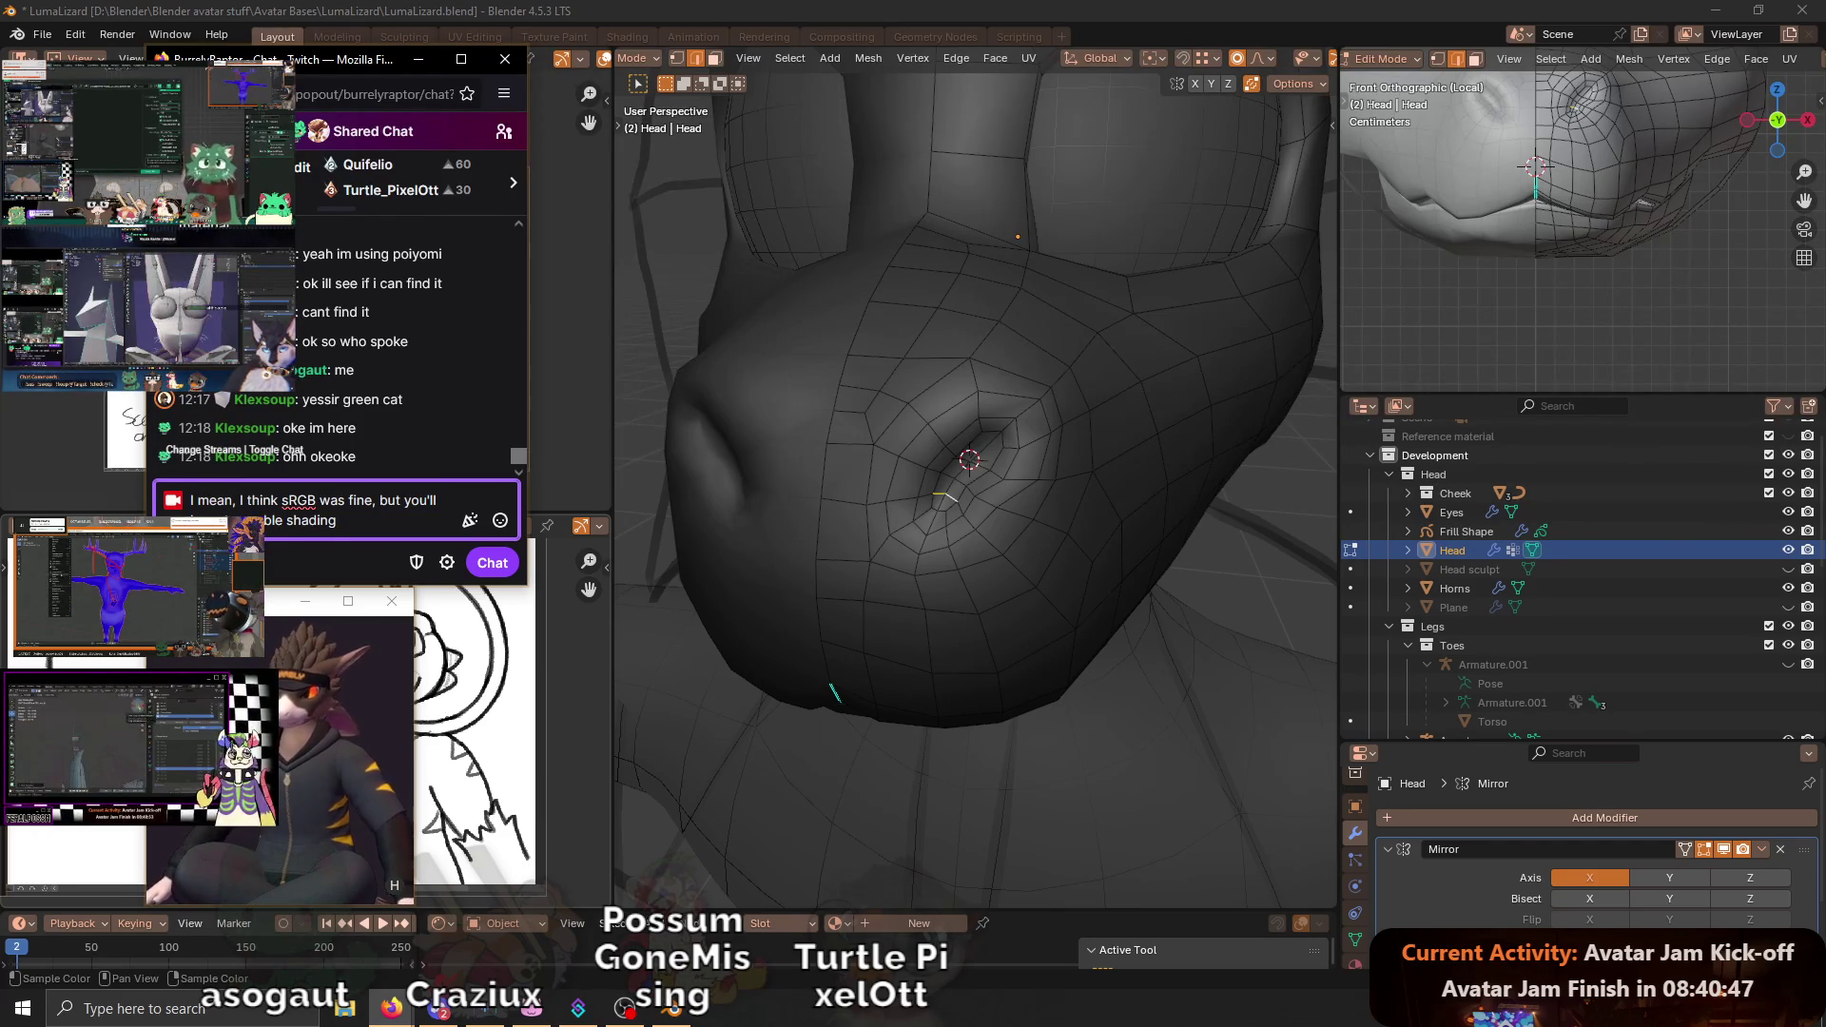
pyautogui.press('Return')
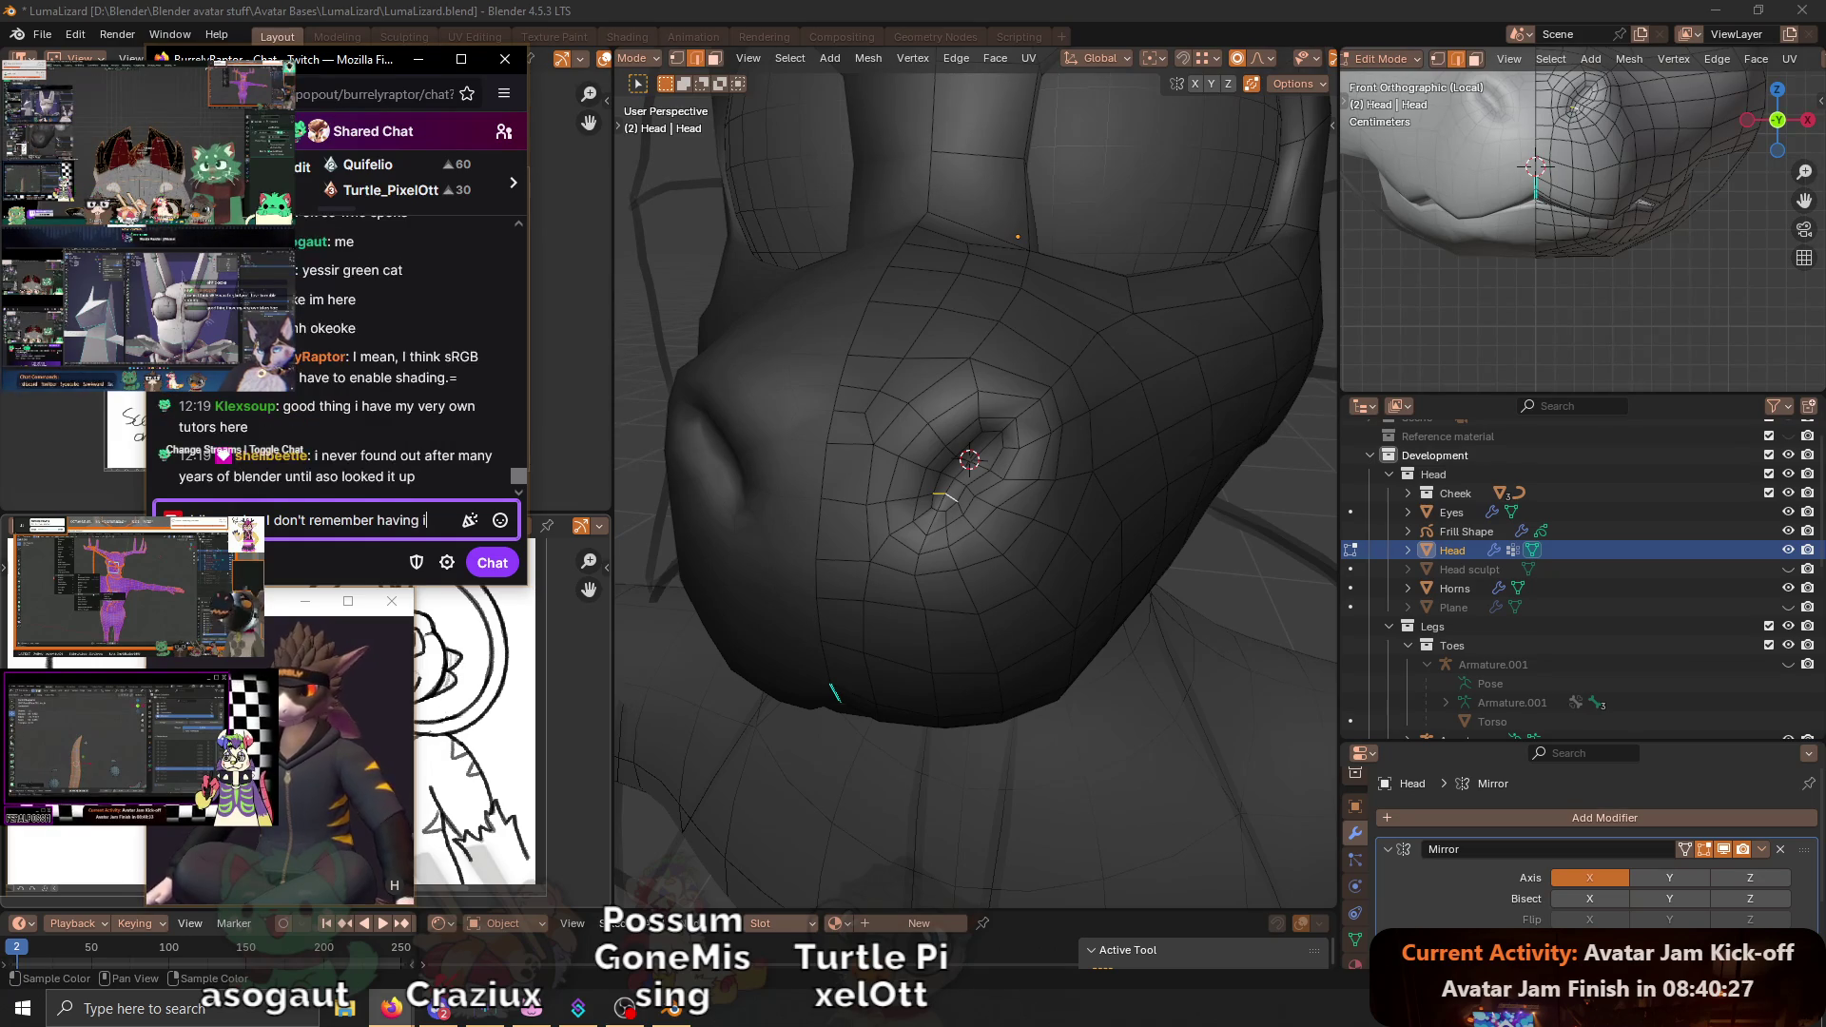
pyautogui.write('ving')
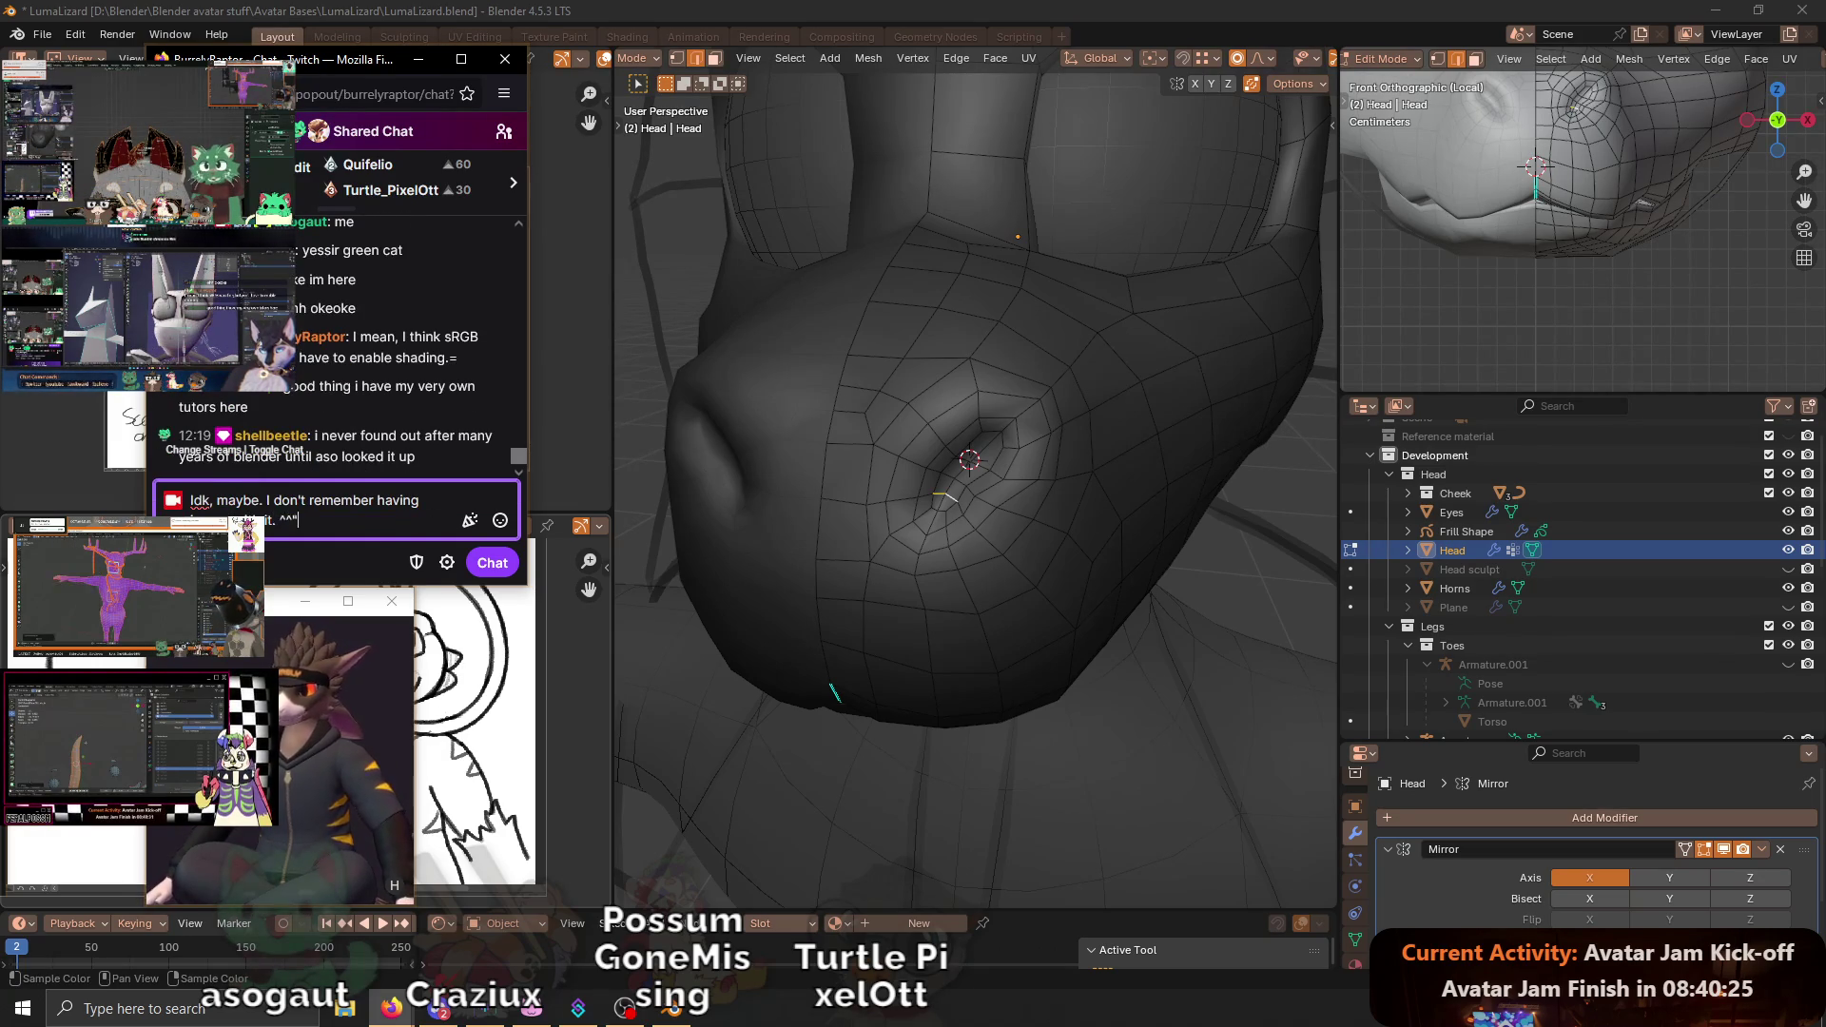
pyautogui.press('Return')
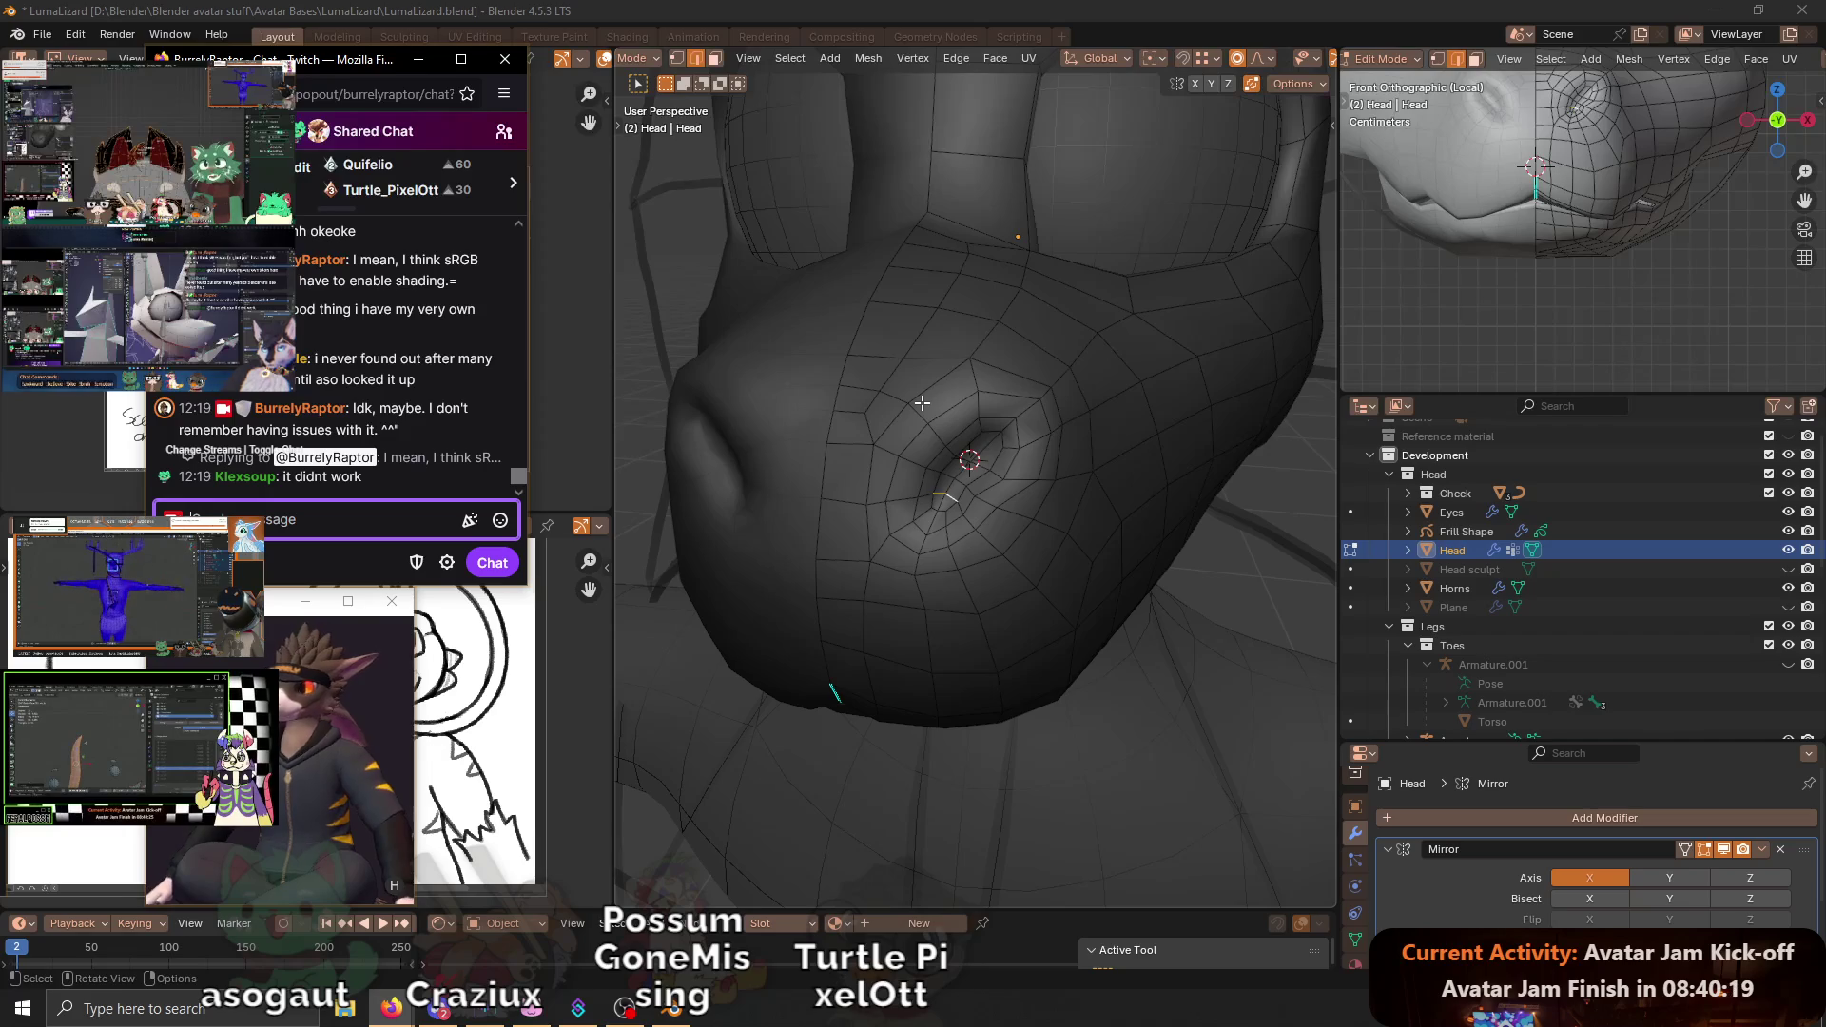
pyautogui.moveTo(965, 426)
pyautogui.mouseDown(button='middle')
pyautogui.moveTo(926, 436)
pyautogui.moveTo(931, 409)
pyautogui.moveTo(881, 387)
pyautogui.moveTo(1011, 551)
pyautogui.moveTo(1033, 529)
pyautogui.moveTo(1243, 543)
pyautogui.moveTo(1052, 523)
pyautogui.moveTo(1088, 514)
pyautogui.moveTo(962, 448)
pyautogui.mouseUp(button='middle')
pyautogui.scroll(2, 1022, 438)
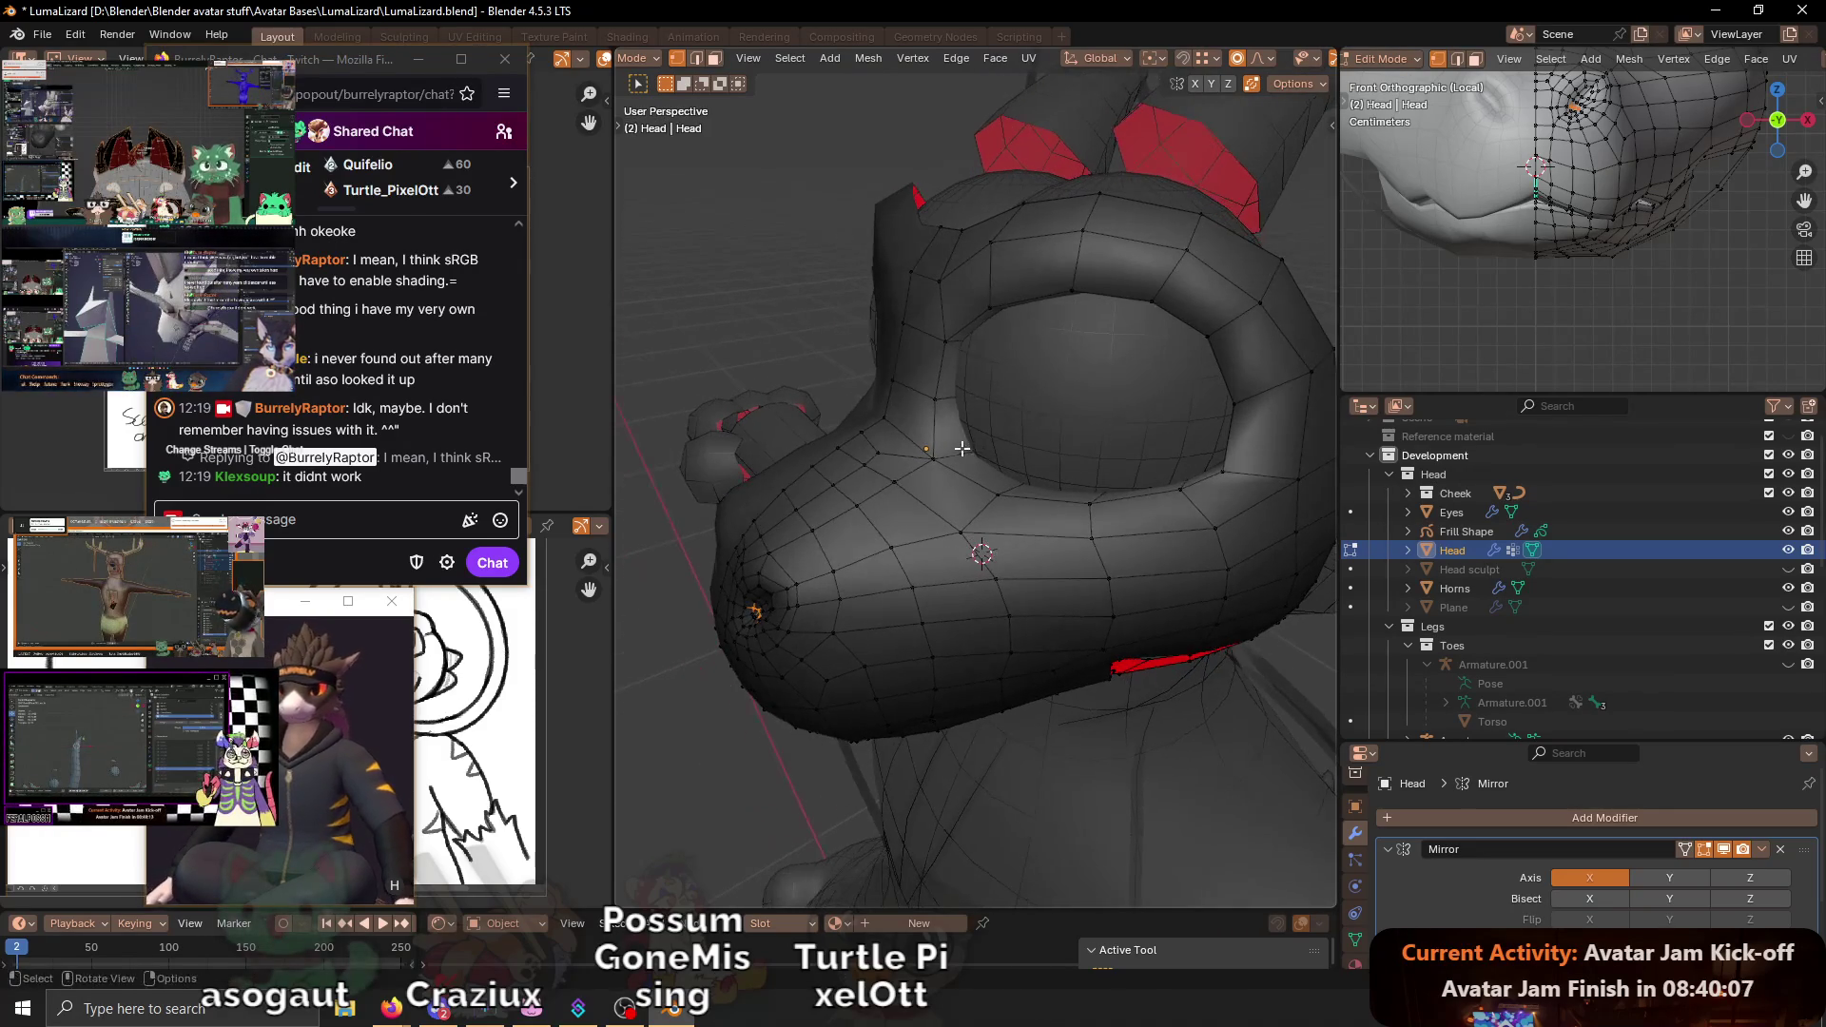
# - Add a loop cut around the eye socket and place it
pyautogui.hotkey('ctrl', 'r')
pyautogui.click(960, 449)
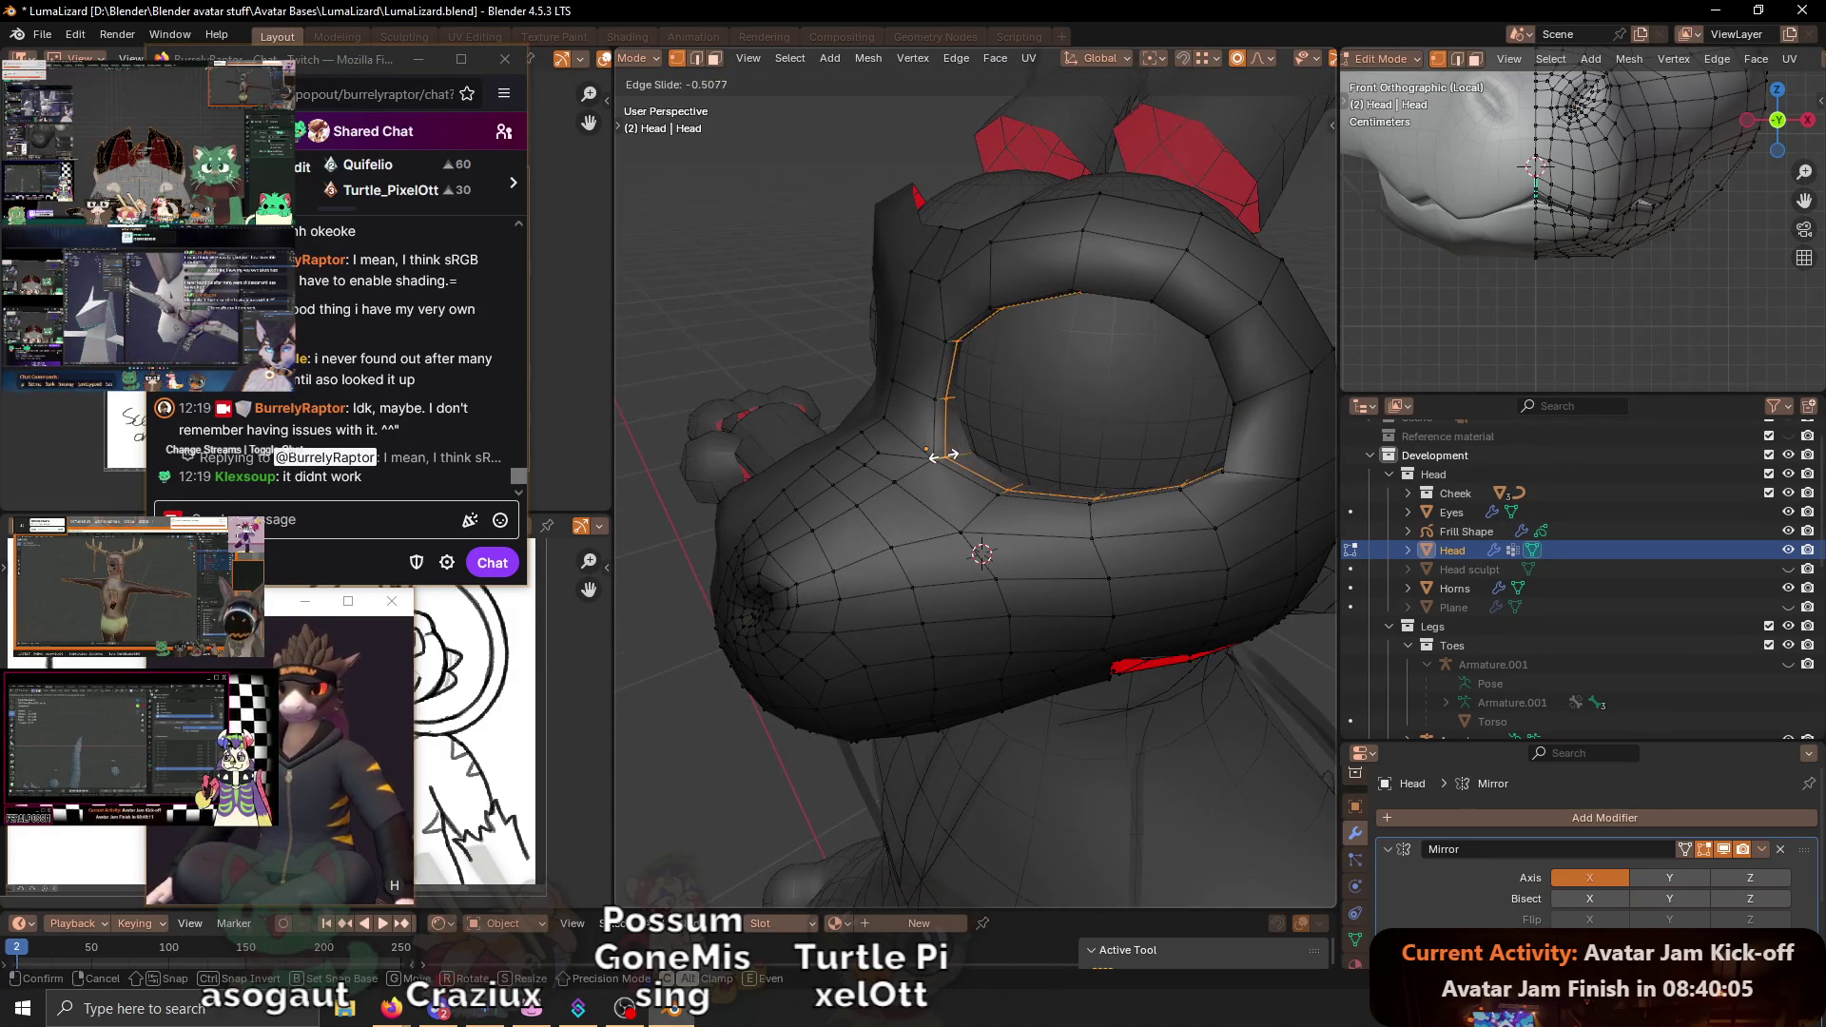
pyautogui.click(941, 455)
pyautogui.moveTo(941, 455); pyautogui.dragTo(917, 434, button='middle')
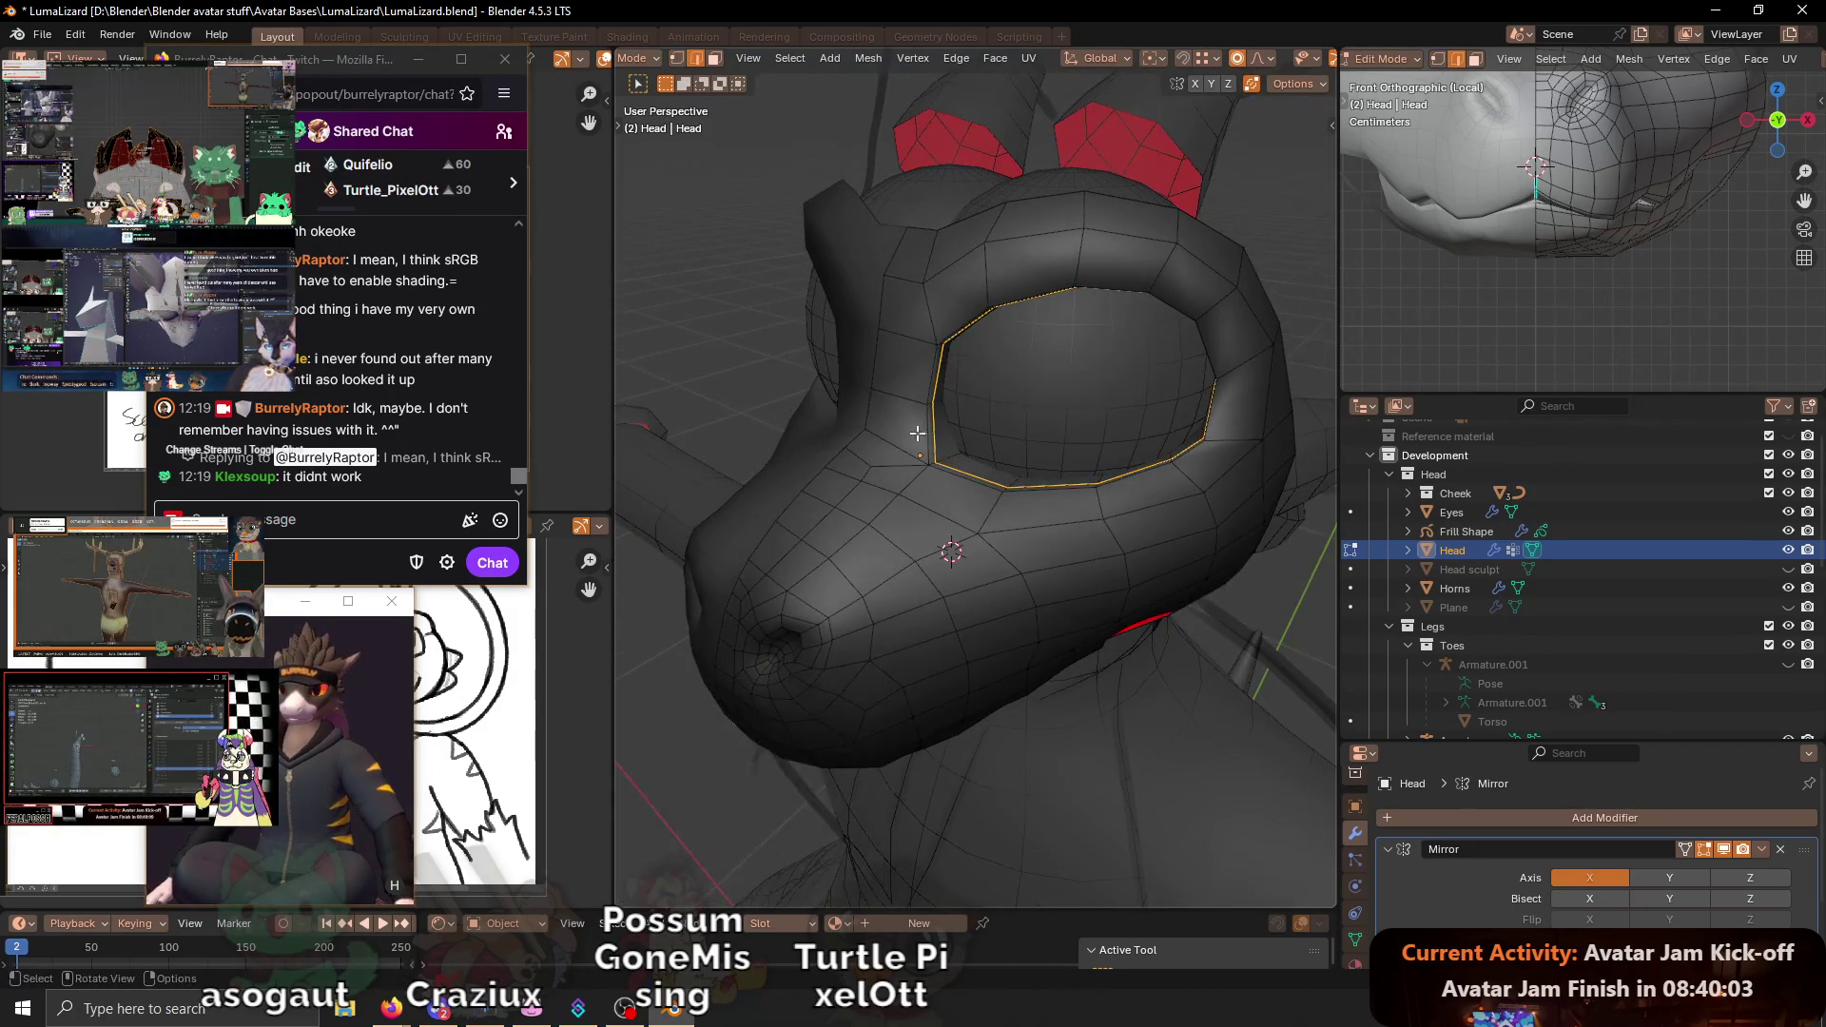
# - Slide the edges beside and below the eye, one at factor -0.111
pyautogui.keyDown('ctrl'); pyautogui.click(921, 394); pyautogui.keyUp('ctrl')
pyautogui.press('g')
pyautogui.press('g')
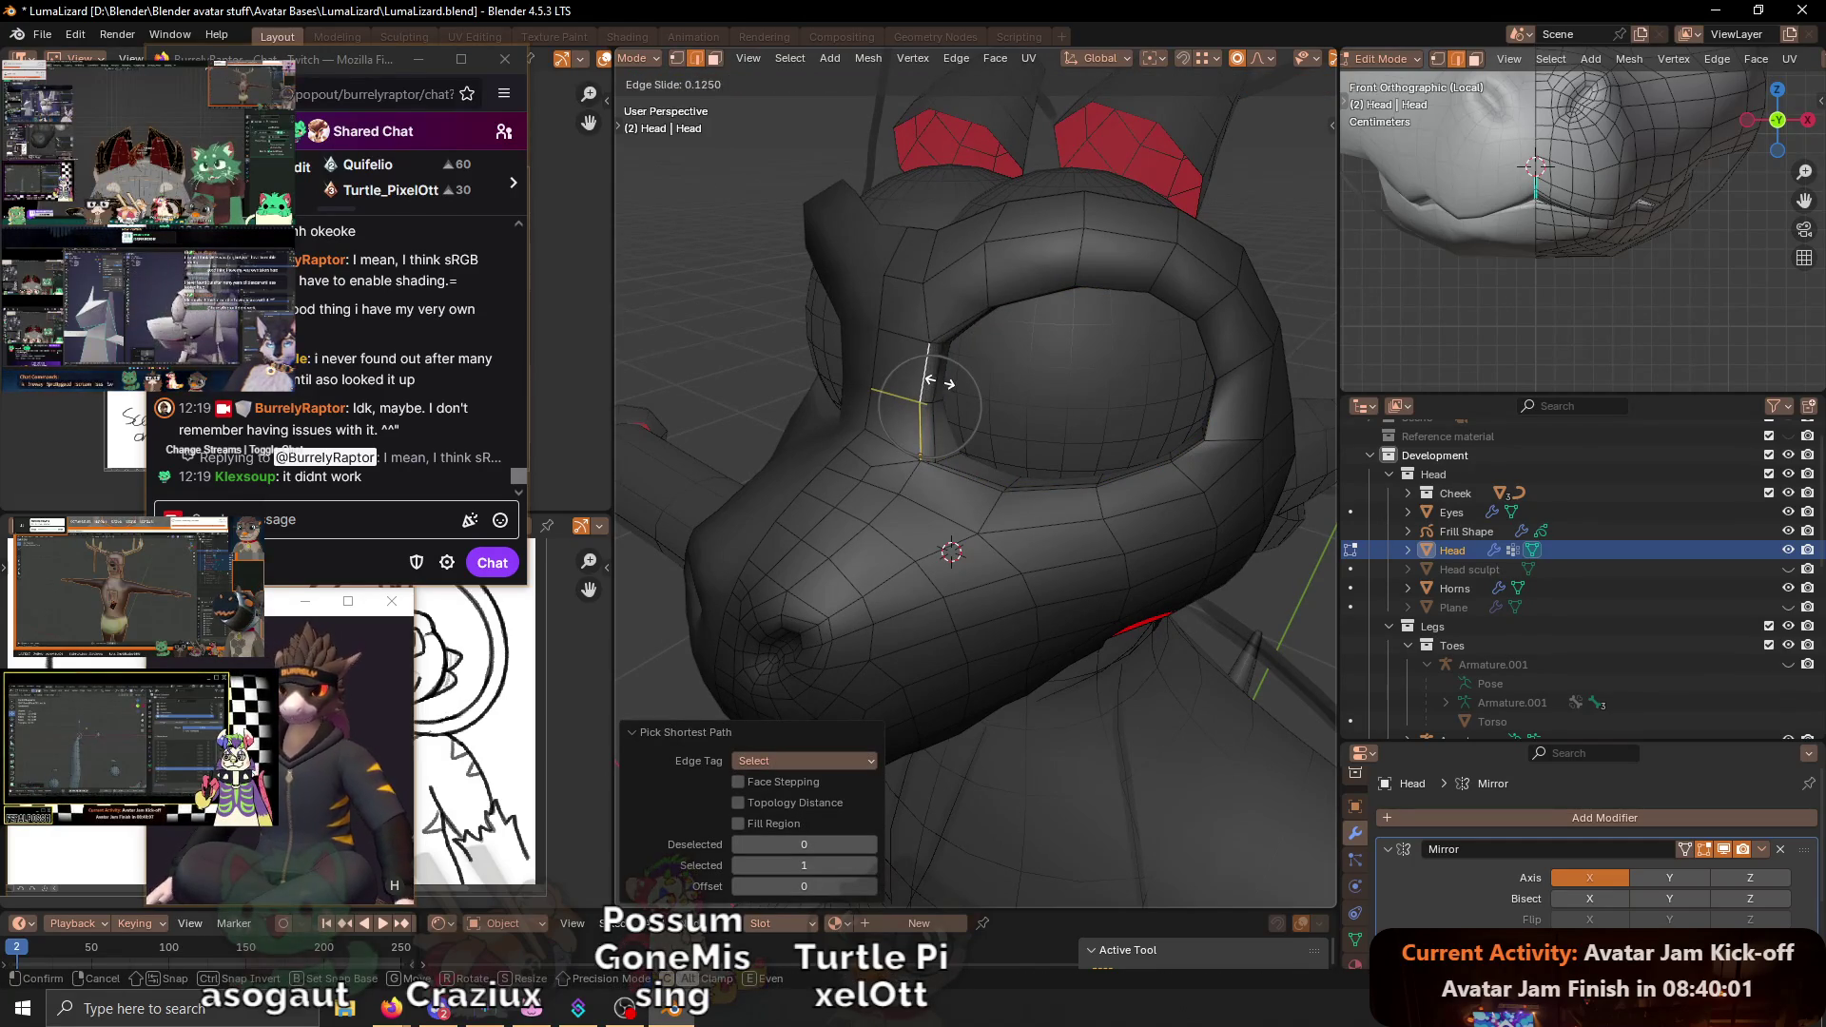
pyautogui.click(930, 380)
pyautogui.moveTo(929, 380)
pyautogui.mouseDown(button='middle')
pyautogui.moveTo(883, 359)
pyautogui.moveTo(980, 378)
pyautogui.moveTo(927, 379)
pyautogui.moveTo(958, 457)
pyautogui.moveTo(970, 419)
pyautogui.moveTo(959, 450)
pyautogui.mouseUp(button='middle')
pyautogui.press('1')
pyautogui.press('2')
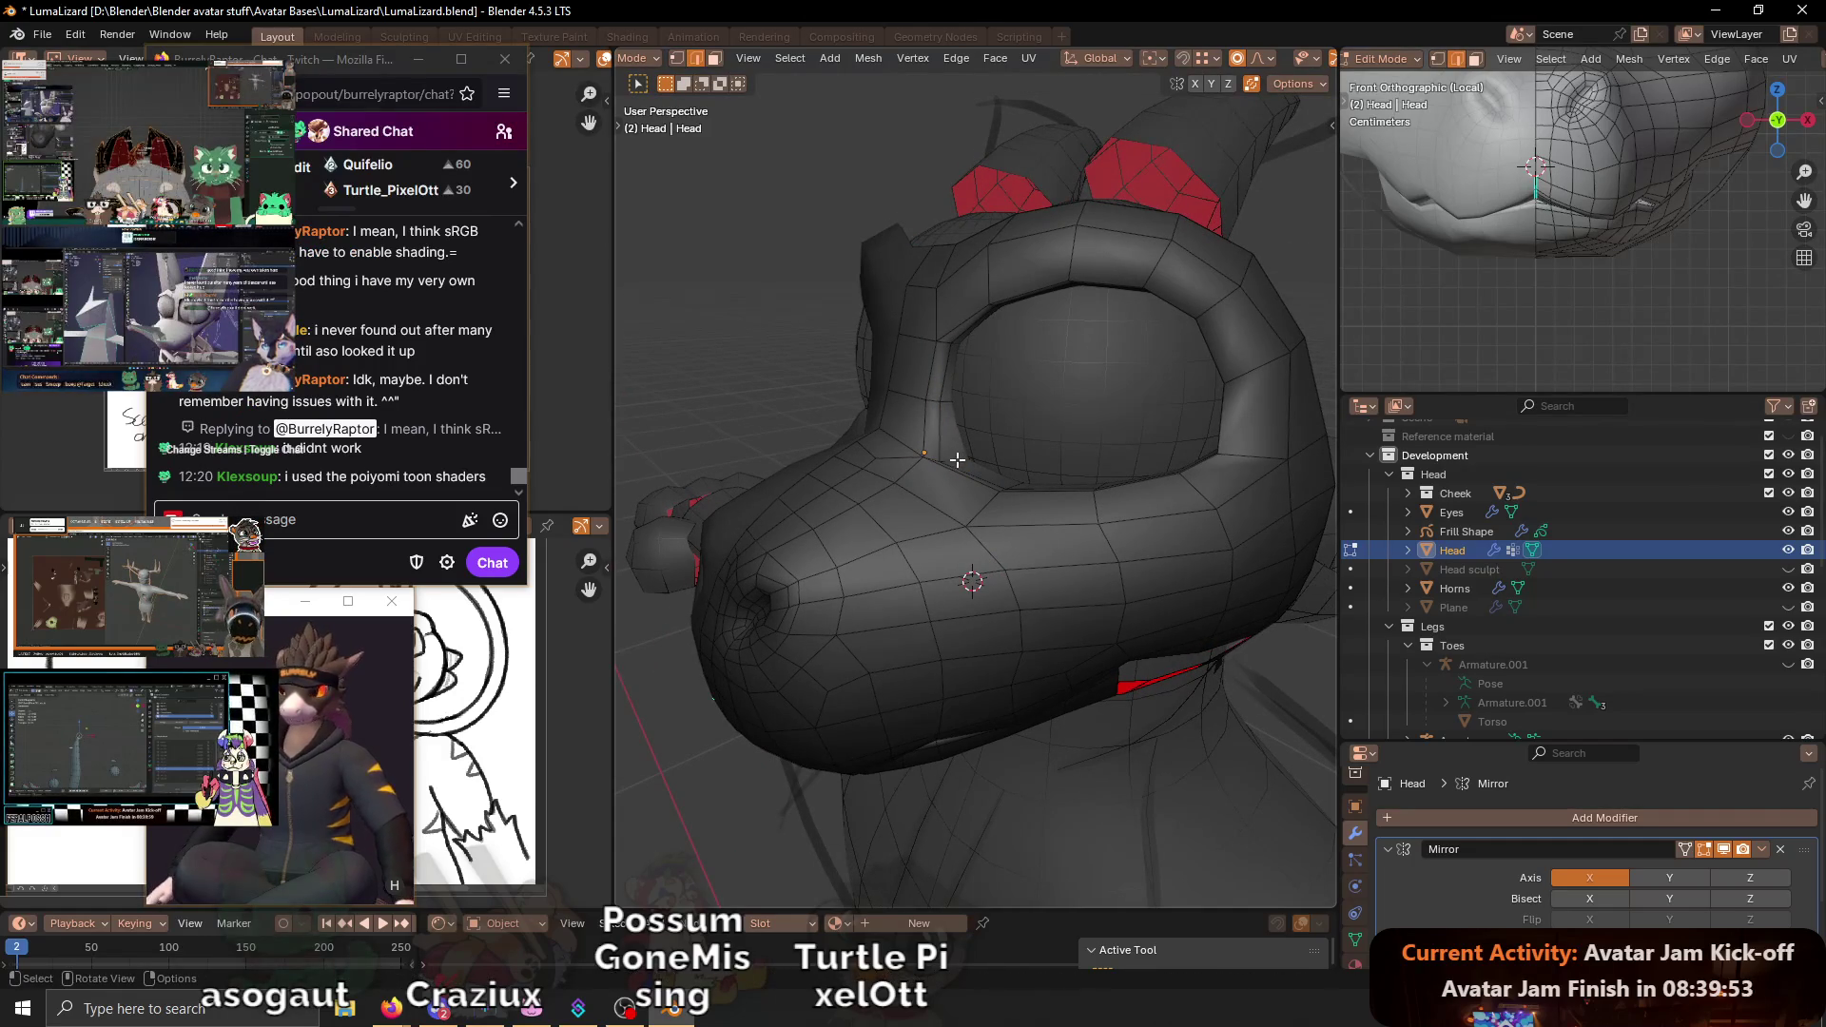
pyautogui.press('g')
pyautogui.press('g')
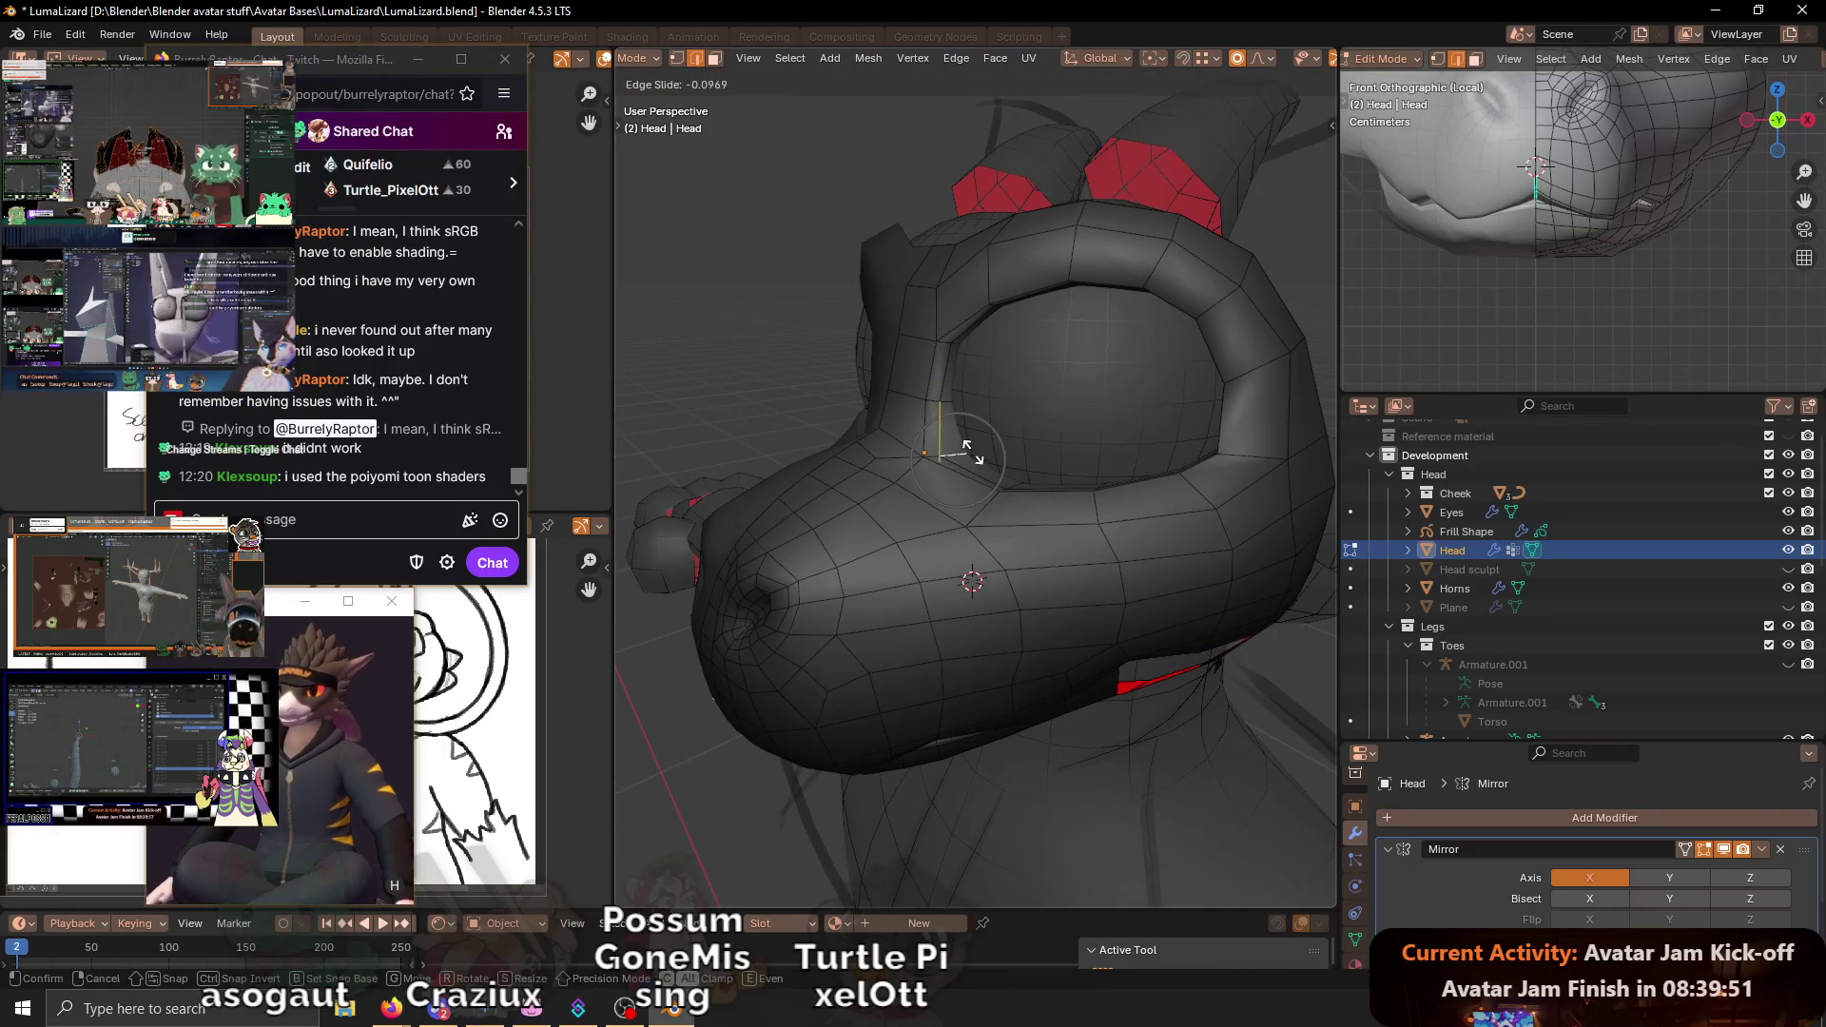
pyautogui.click(968, 449)
pyautogui.moveTo(968, 449)
pyautogui.mouseDown(button='middle')
pyautogui.moveTo(1059, 437)
pyautogui.moveTo(944, 445)
pyautogui.moveTo(1107, 483)
pyautogui.moveTo(1086, 459)
pyautogui.moveTo(1164, 400)
pyautogui.mouseUp(button='middle')
# - Raise the geometry beside the eye 0.000922 m along Z and check the shading without overlays
pyautogui.press('g')
pyautogui.press('z')
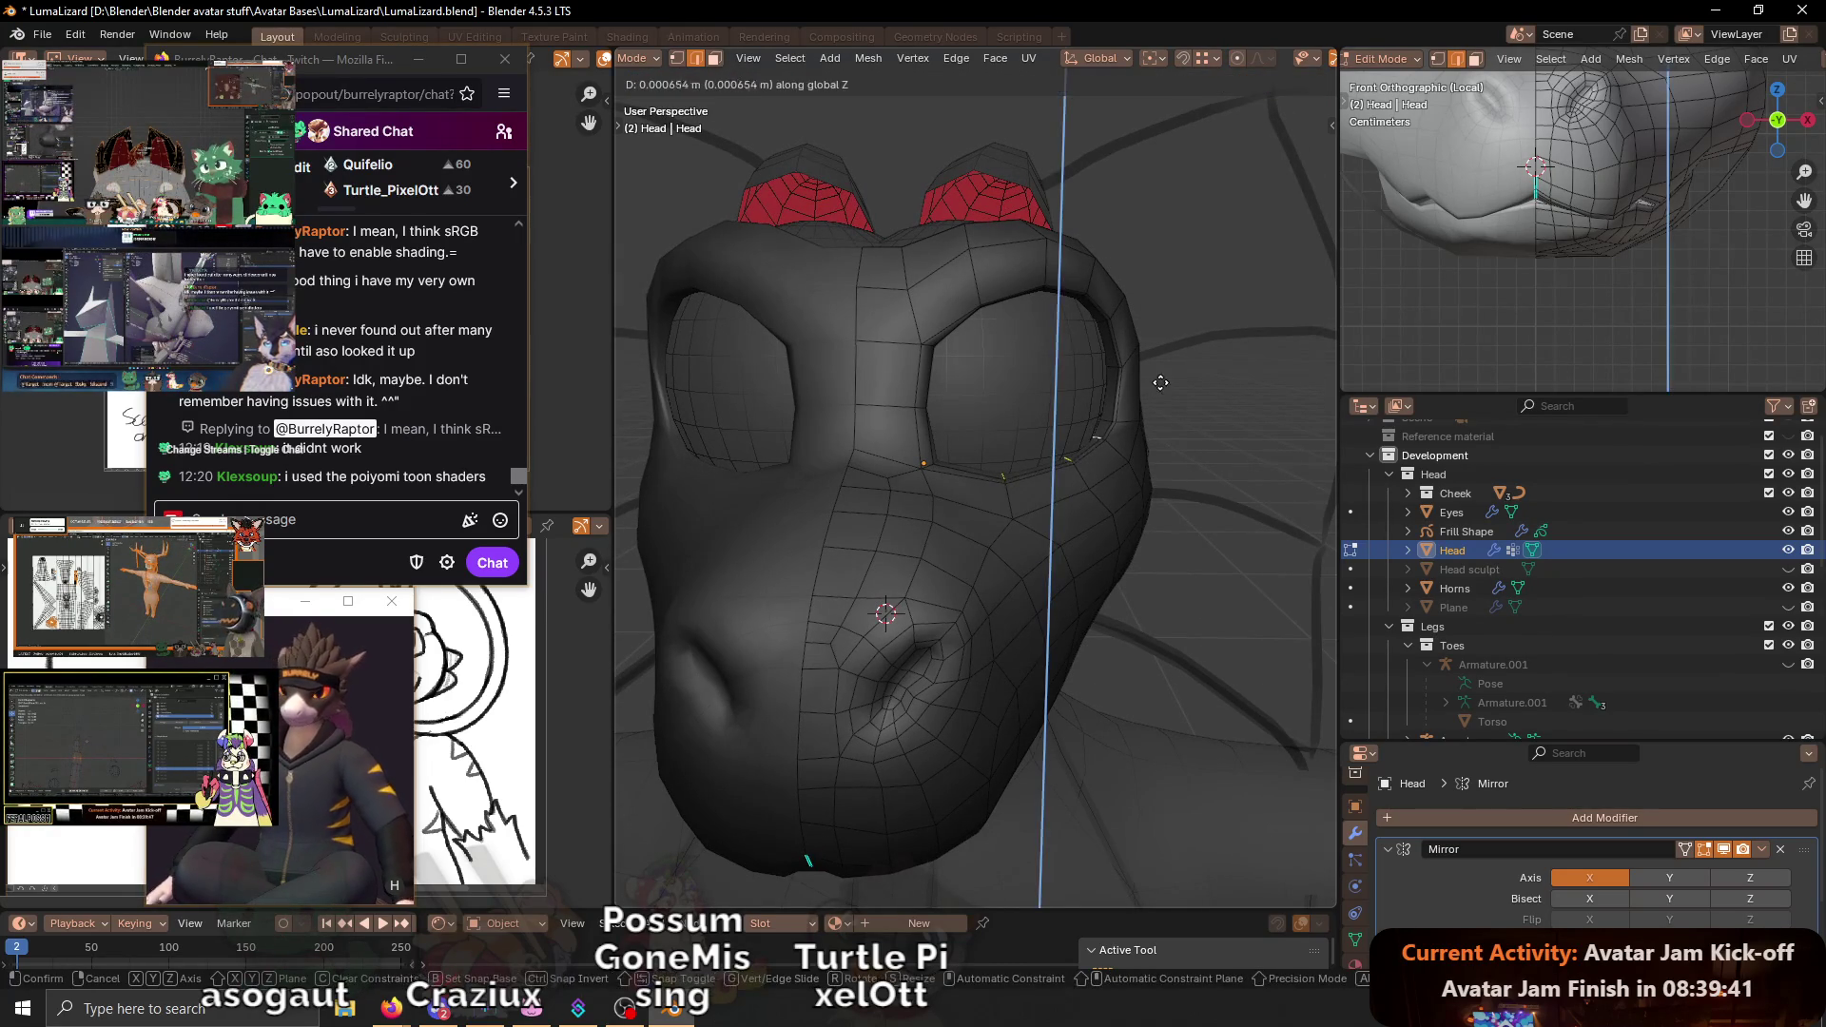
pyautogui.click(1157, 377)
pyautogui.hotkey('shift', 'alt', 'z')
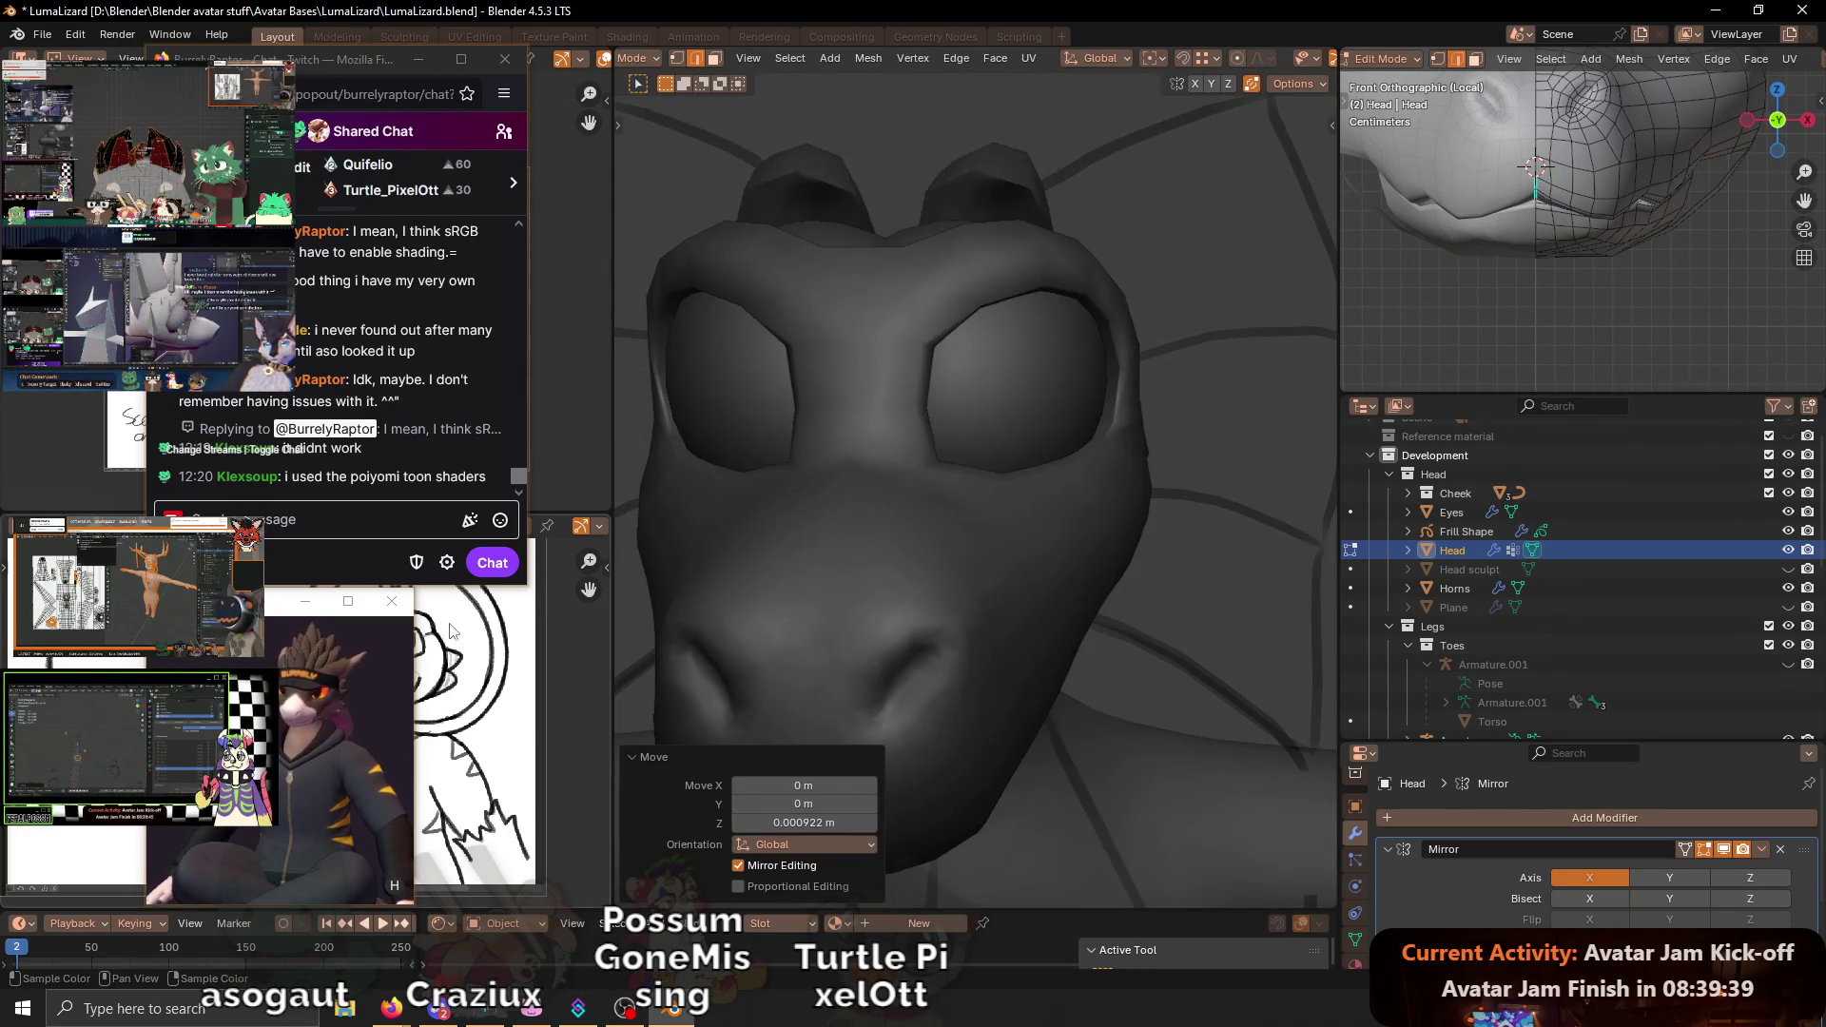
# - Send a short chat message, then orbit around the lizard head
pyautogui.click(364, 529)
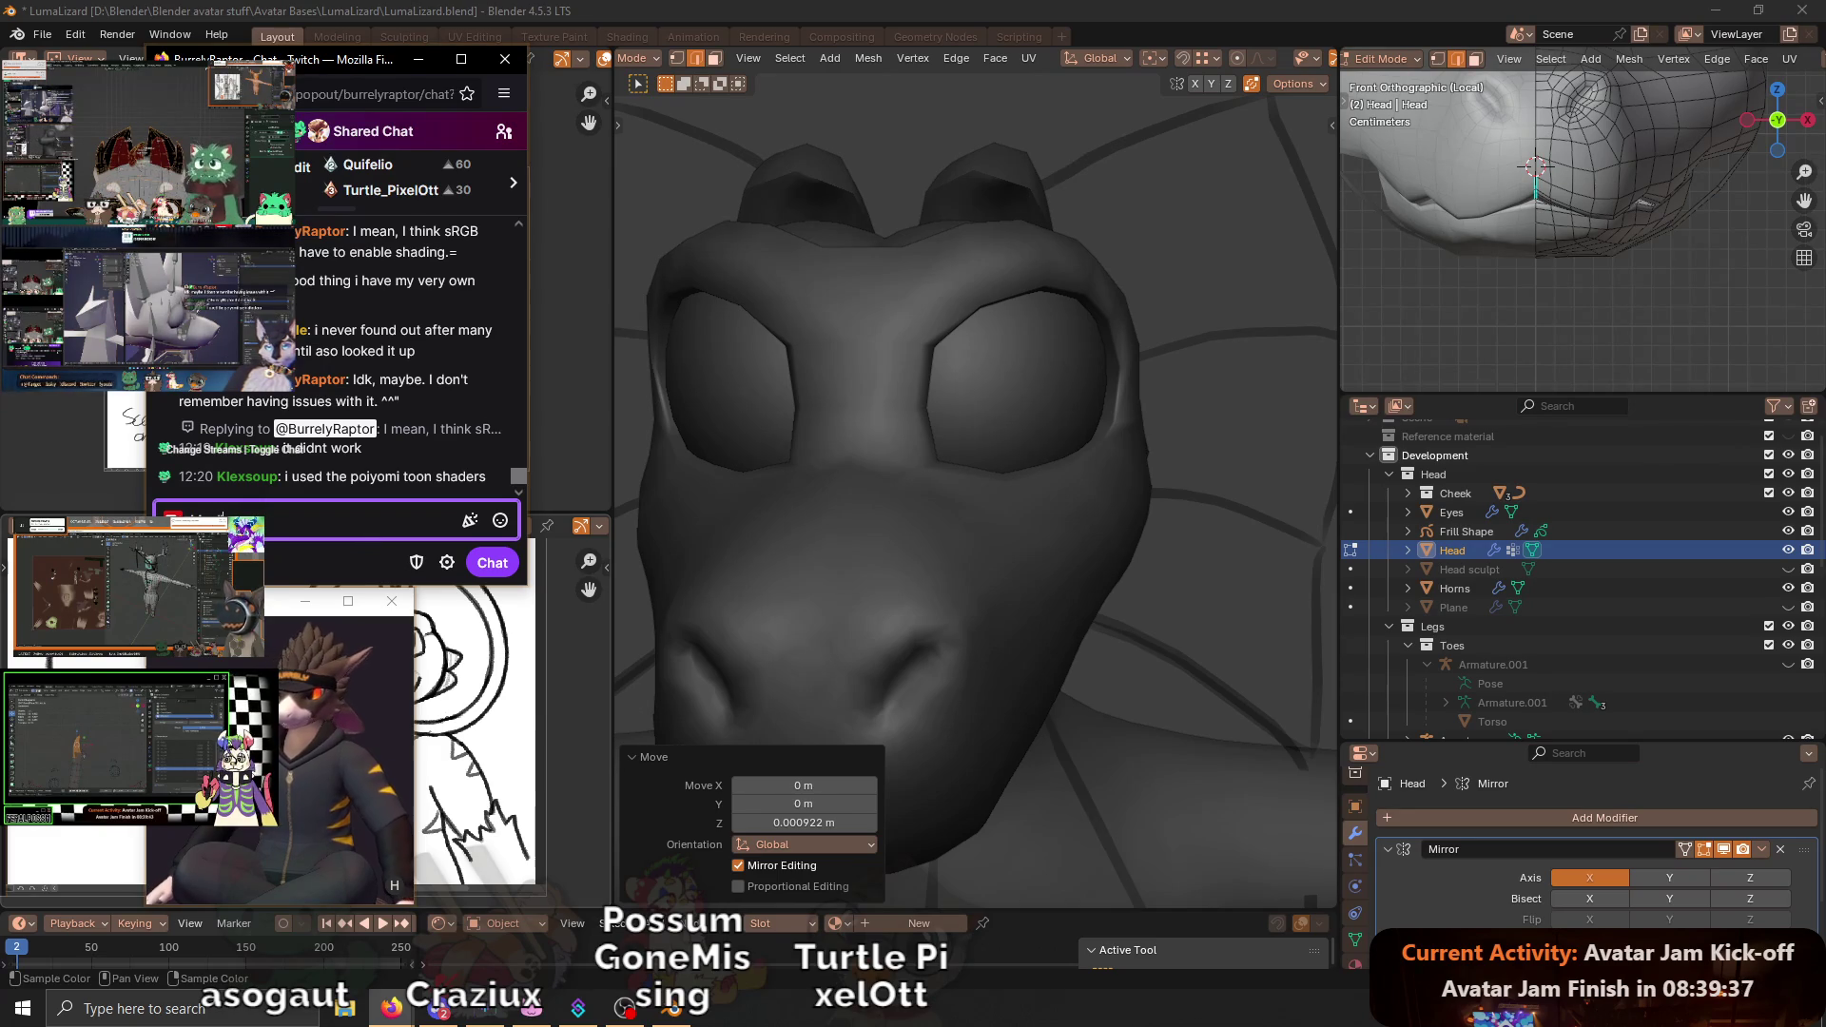
pyautogui.write('my computer" moment.')
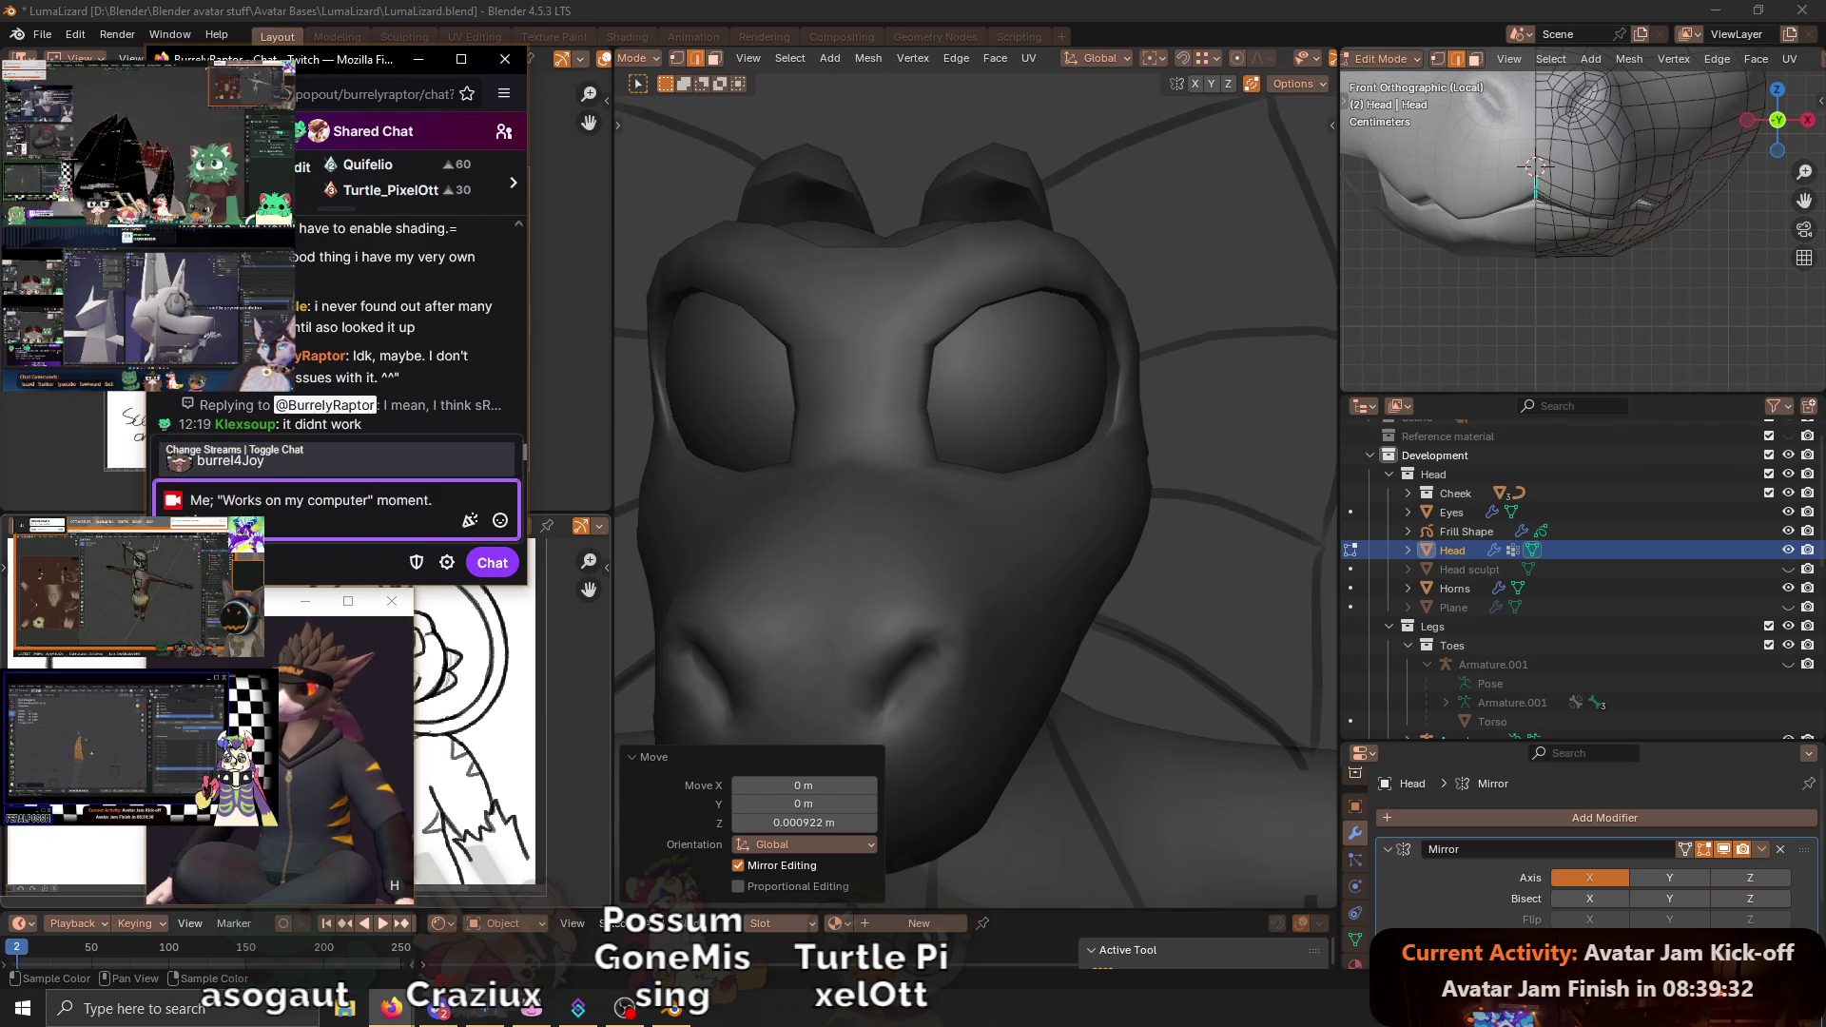
pyautogui.press('Return')
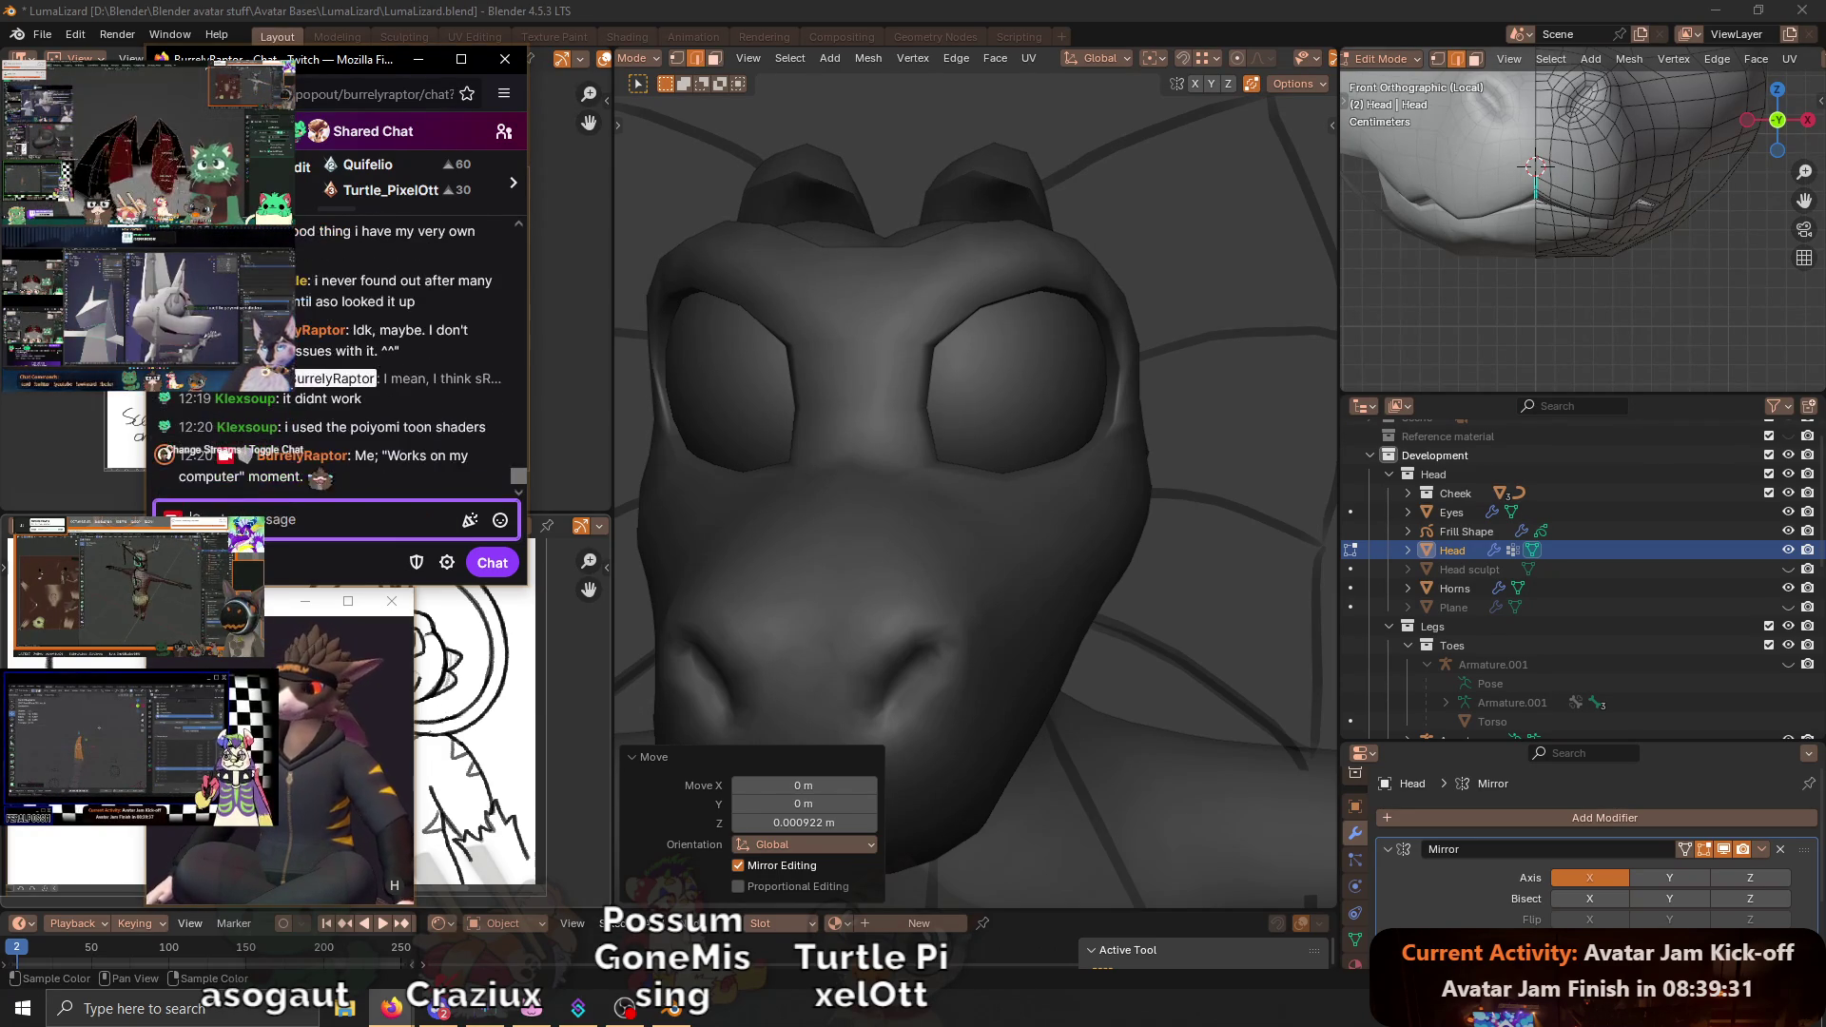
pyautogui.moveTo(819, 390)
pyautogui.mouseDown(button='middle')
pyautogui.moveTo(843, 388)
pyautogui.moveTo(771, 396)
pyautogui.moveTo(1037, 405)
pyautogui.moveTo(985, 397)
pyautogui.mouseUp(button='middle')
# - Edge-slide the edges along the top of the eye socket and an edge on its outer side
pyautogui.click(985, 396)
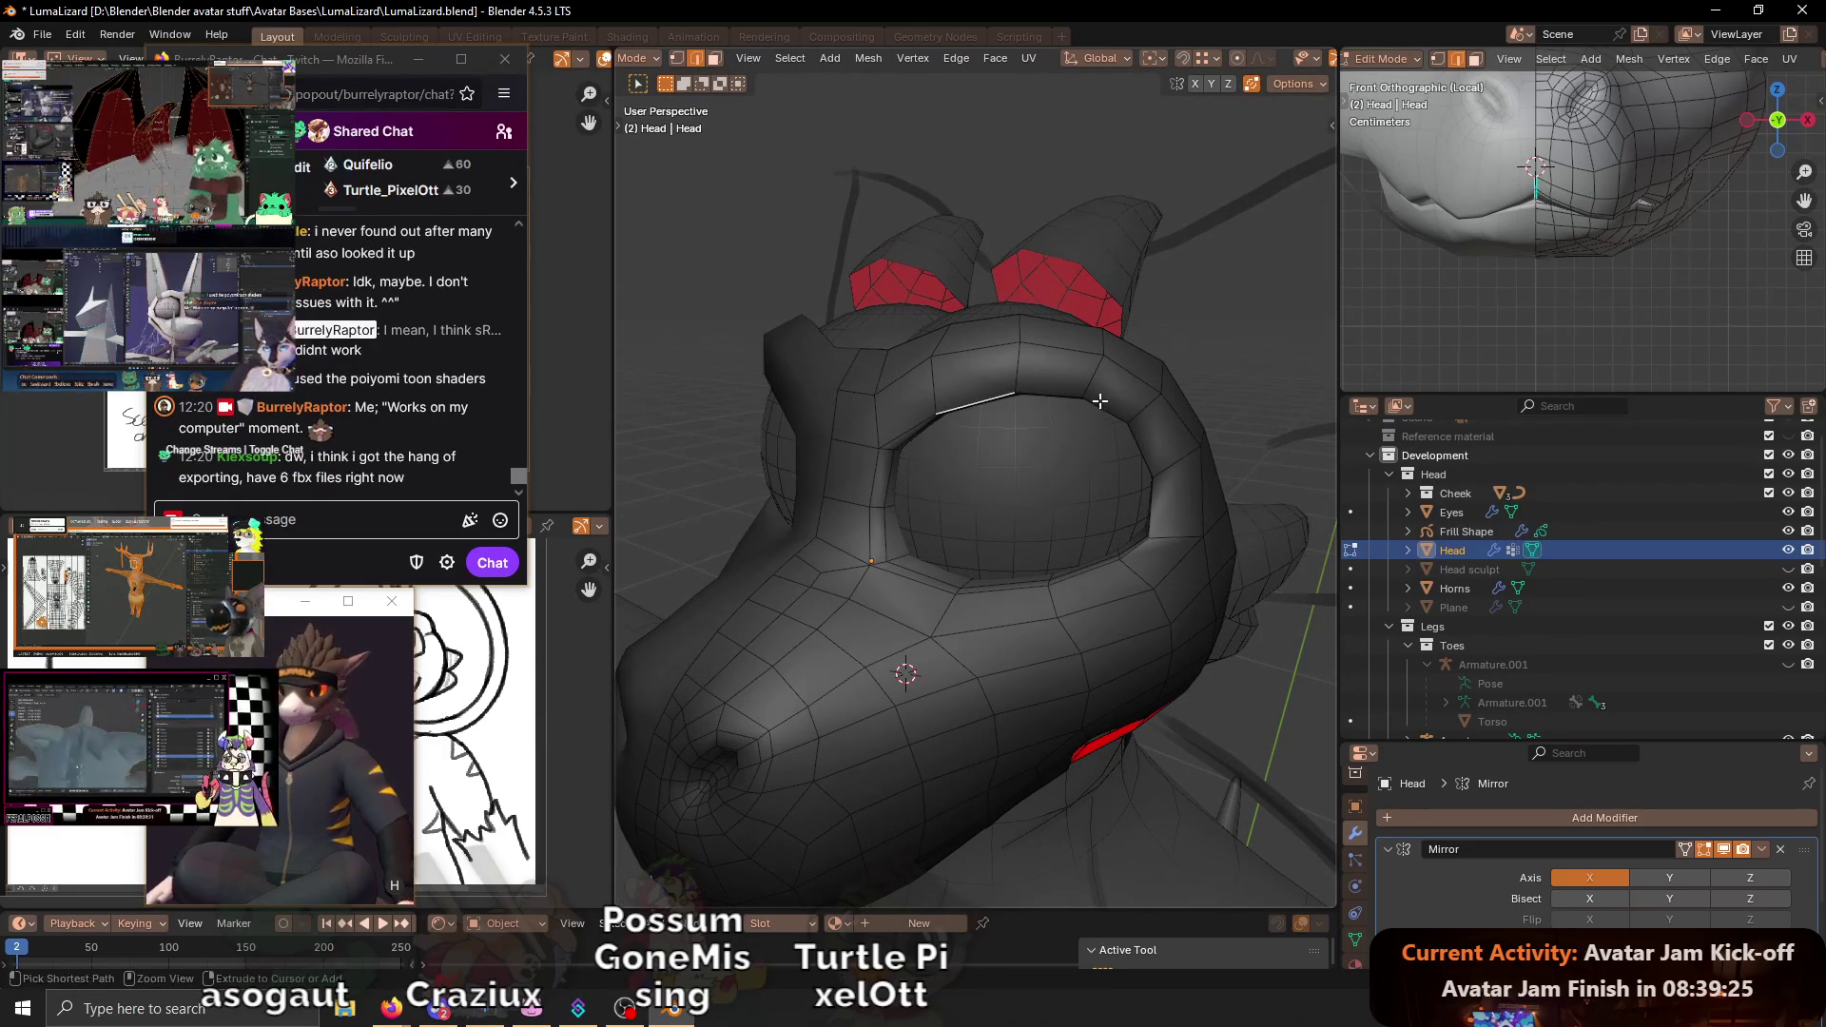
pyautogui.keyDown('ctrl'); pyautogui.click(1085, 395); pyautogui.keyUp('ctrl')
pyautogui.press('g')
pyautogui.press('g')
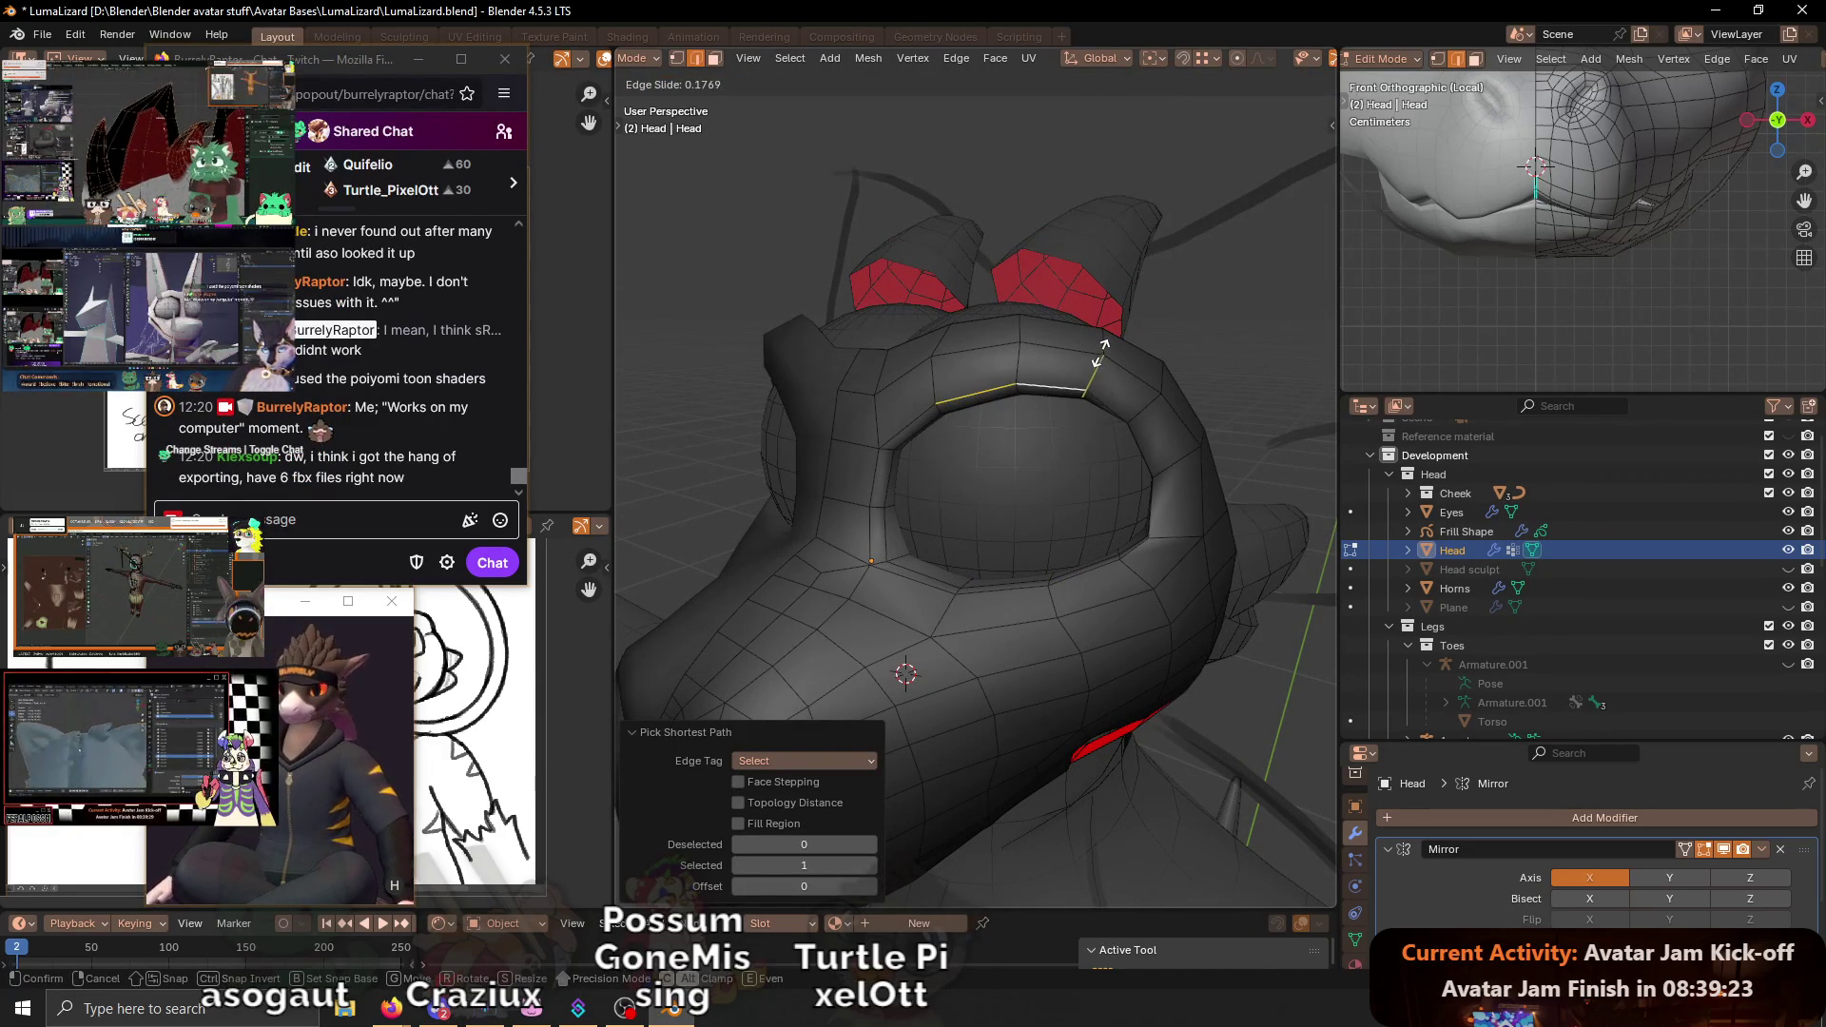
pyautogui.click(1102, 354)
pyautogui.moveTo(1145, 438); pyautogui.dragTo(1154, 437, button='middle')
pyautogui.click(1151, 437)
pyautogui.press('g')
pyautogui.press('g')
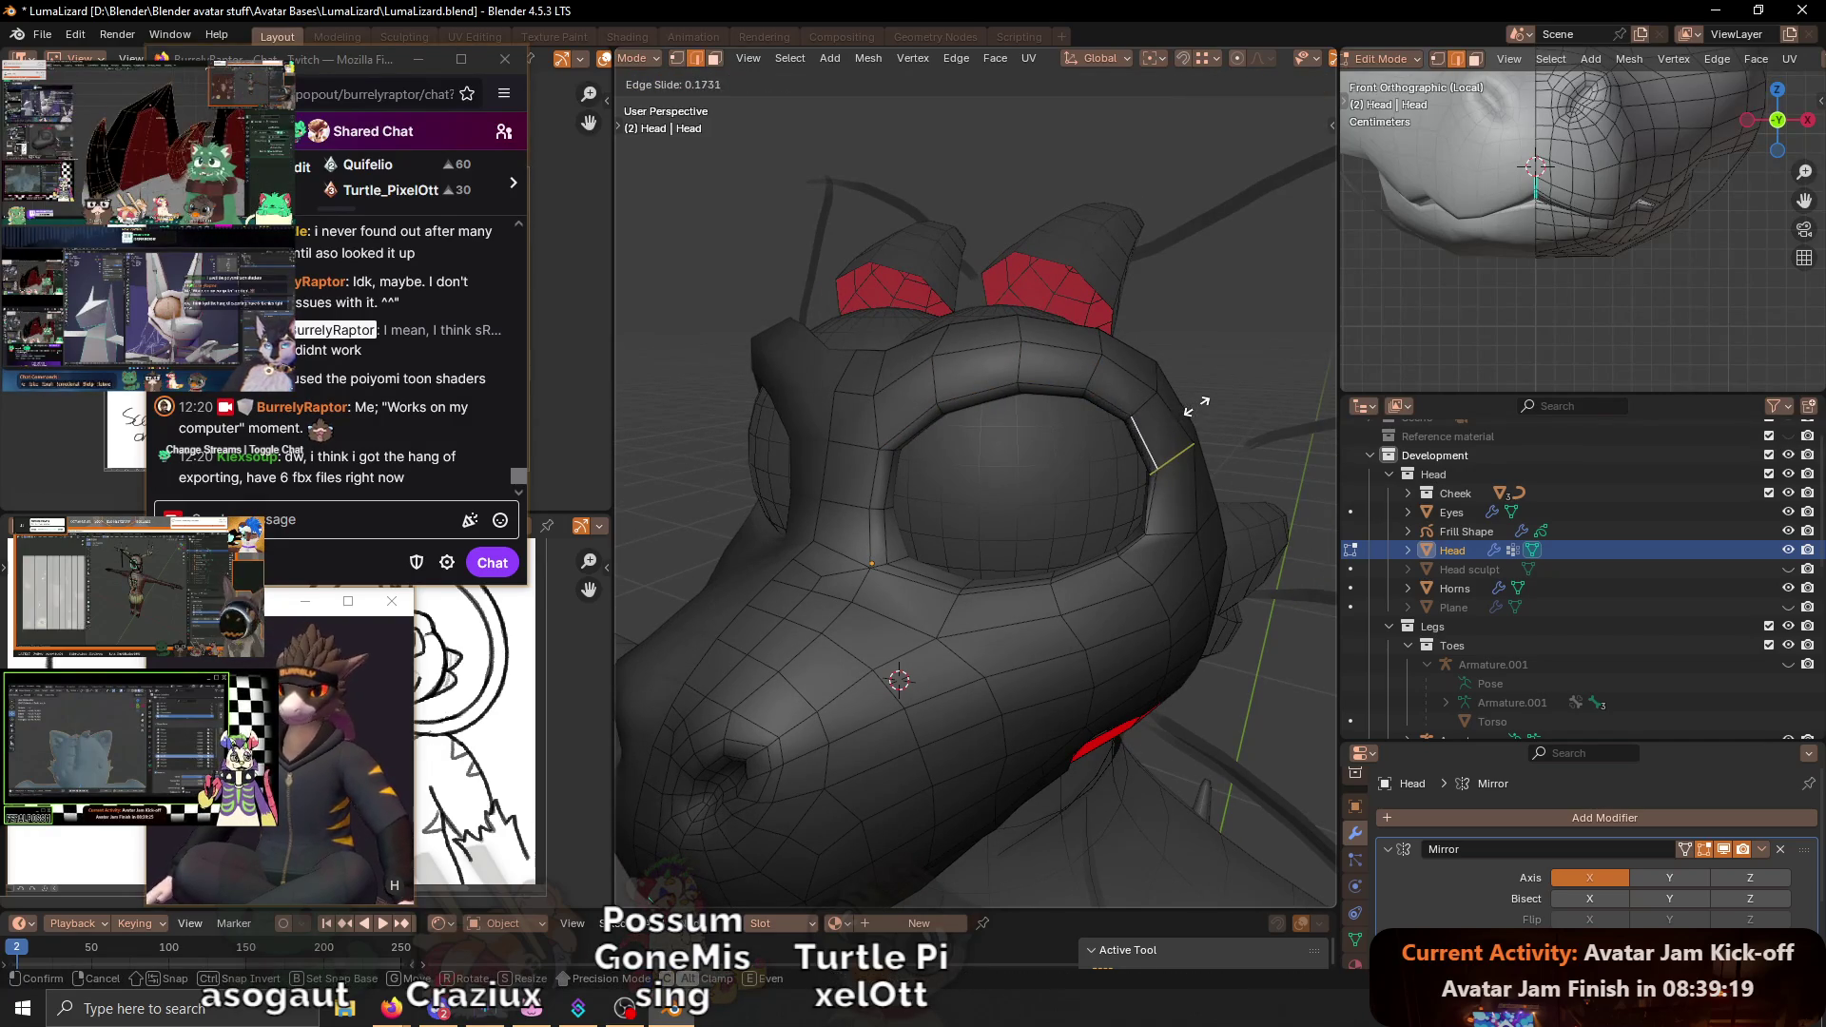
pyautogui.click(1194, 408)
# - Slide the selected eye-socket vertex along its edges to even out the loop
pyautogui.scroll(5, 1094, 504)
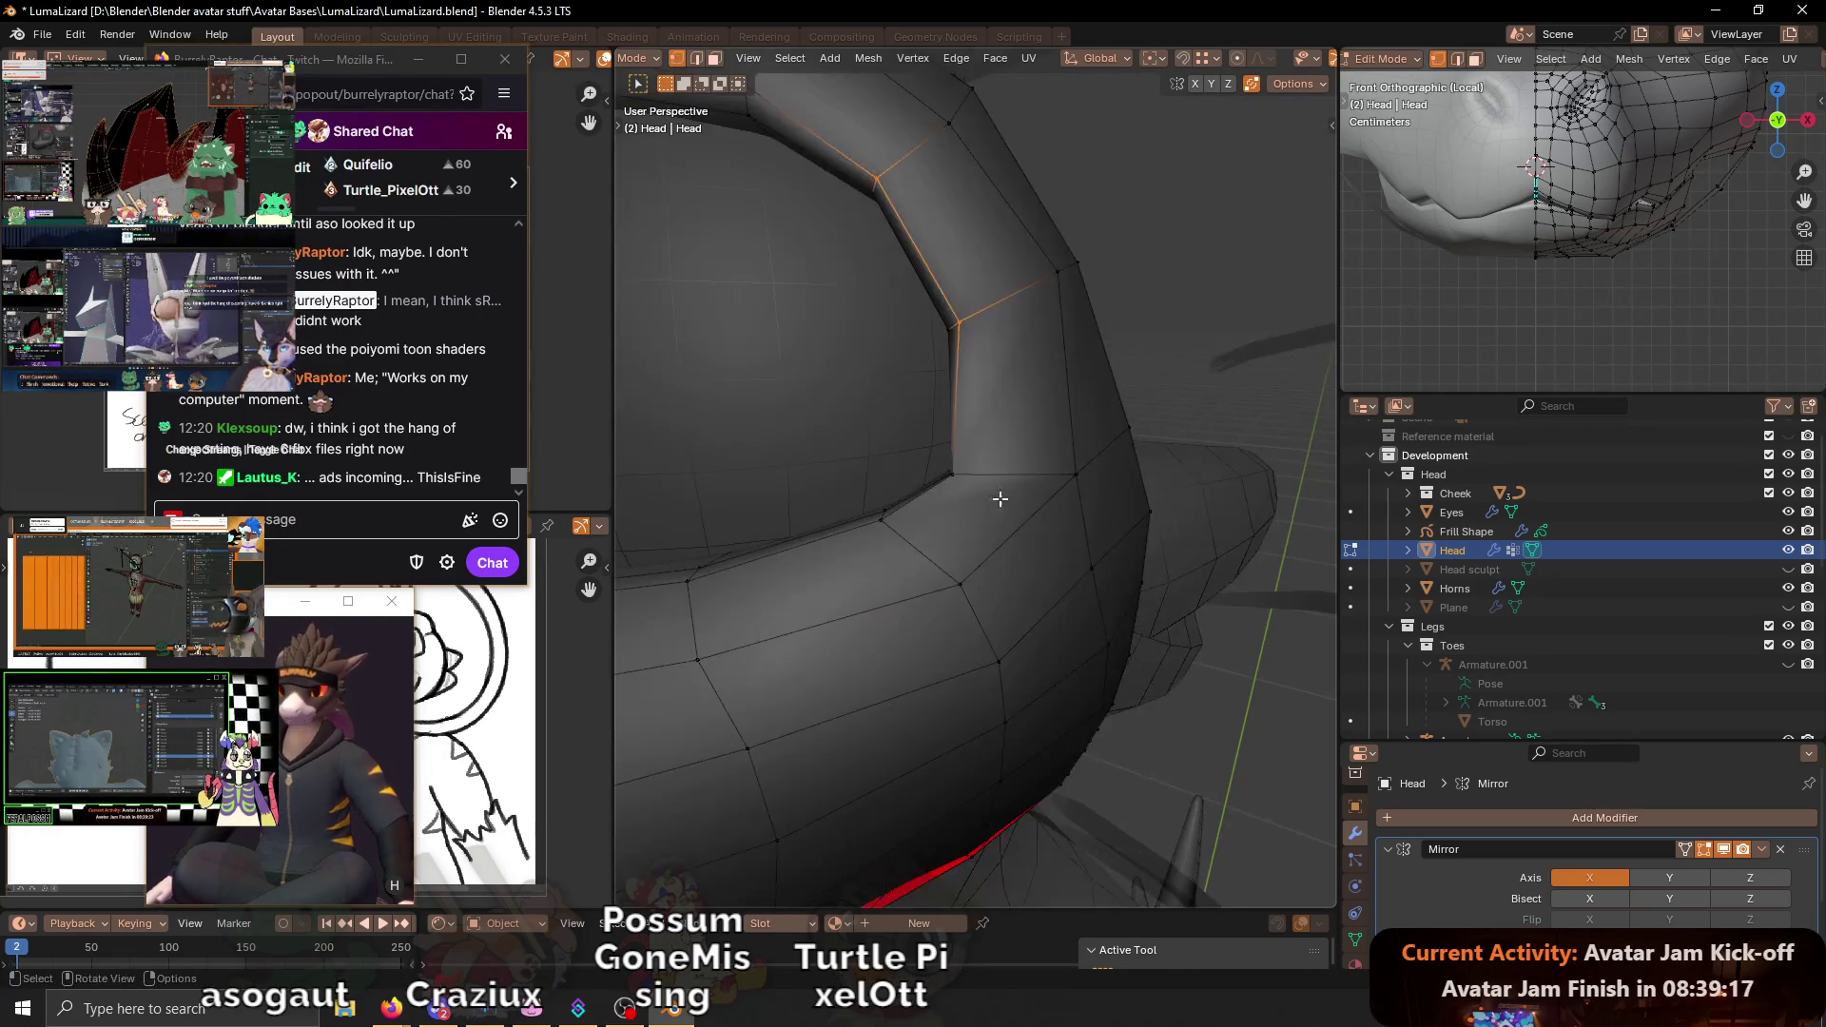
pyautogui.press('g')
pyautogui.press('g')
pyautogui.moveTo(963, 482)
pyautogui.mouseDown(button='middle')
pyautogui.moveTo(1036, 456)
pyautogui.moveTo(1059, 473)
pyautogui.moveTo(920, 493)
pyautogui.moveTo(1015, 481)
pyautogui.moveTo(1066, 441)
pyautogui.moveTo(991, 476)
pyautogui.moveTo(1009, 476)
pyautogui.mouseUp(button='middle')
pyautogui.click(986, 481)
pyautogui.press('g')
# - In edge mode, slide the vertical edge inside the eye socket and review the head shape
pyautogui.press('g')
pyautogui.click(1009, 482)
pyautogui.scroll(-3, 1010, 482)
# - Save LumaLizard.blend and briefly hide overlays to check the surface
pyautogui.hotkey('ctrl', 's')
pyautogui.hotkey('shift', 'alt', 'z')
pyautogui.scroll(5, 1066, 441)
pyautogui.hotkey('shift', 'alt', 'z')
pyautogui.press('2')
pyautogui.click(990, 471)
pyautogui.press('g')
pyautogui.press('g')
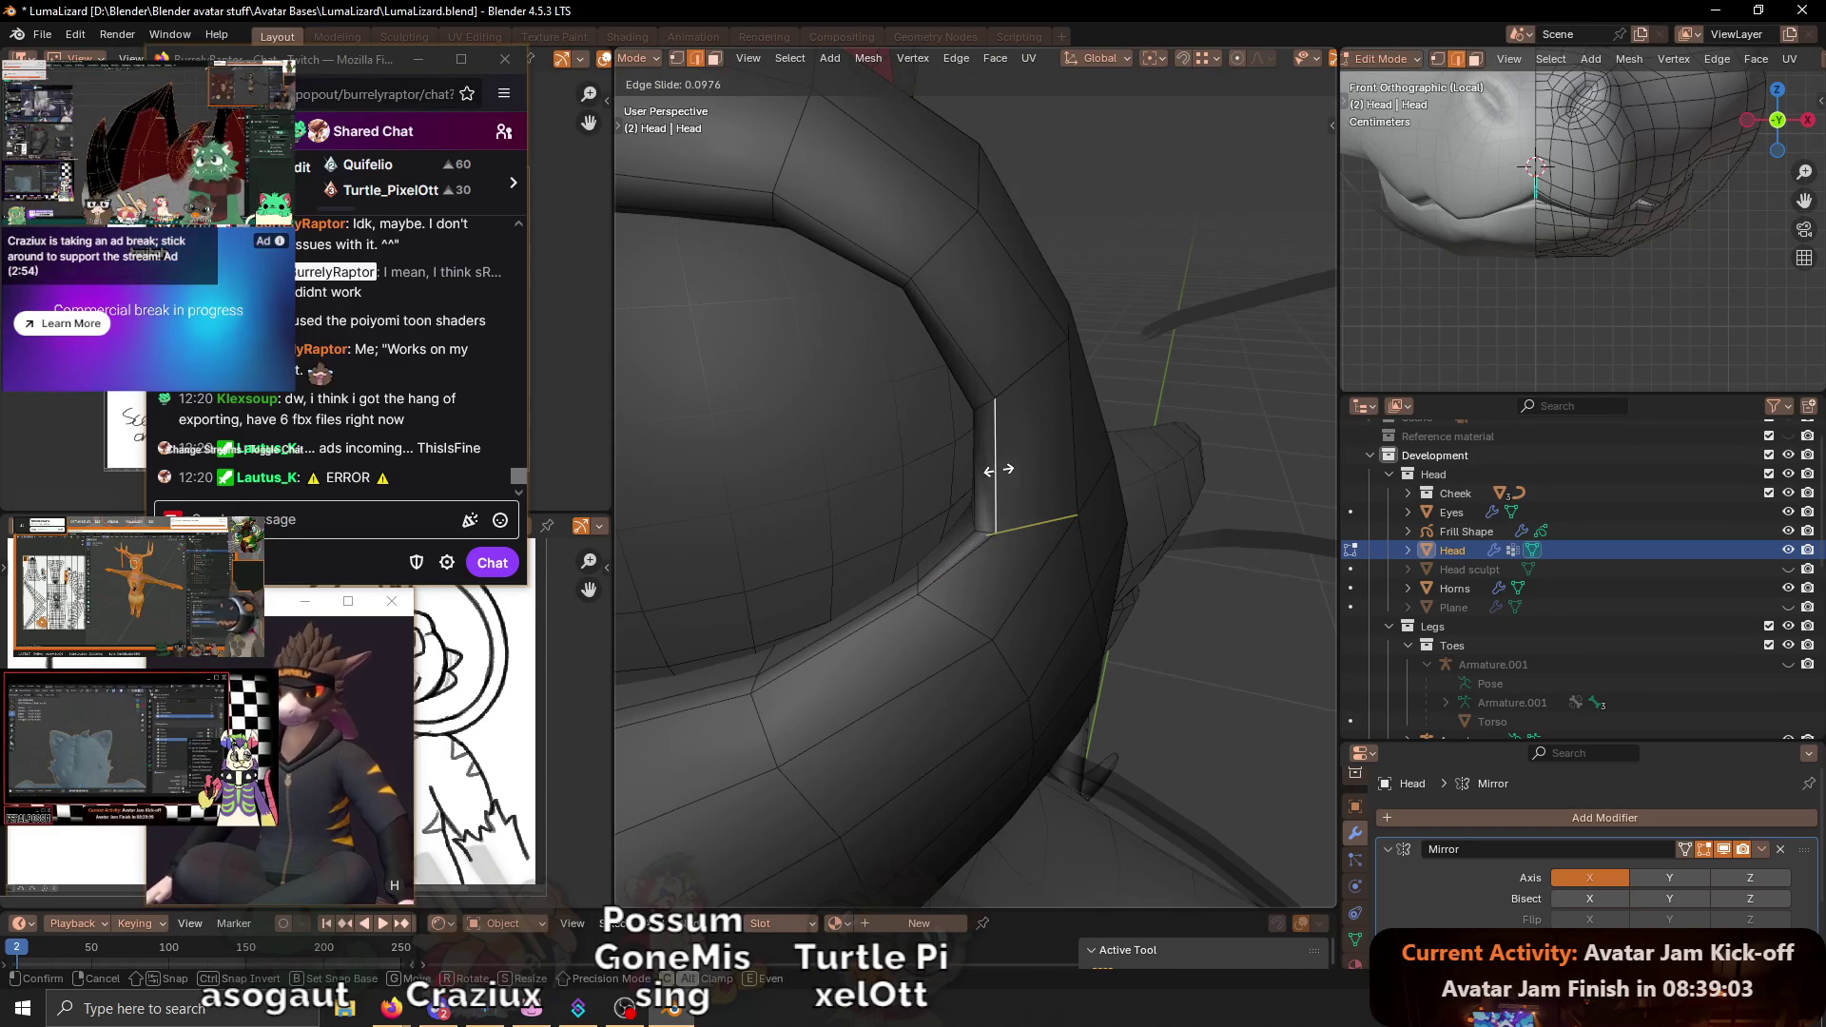
pyautogui.click(995, 470)
pyautogui.hotkey('shift', 'alt', 'z')
pyautogui.scroll(-5, 999, 441)
pyautogui.moveTo(1000, 440)
pyautogui.mouseDown(button='middle')
pyautogui.moveTo(796, 448)
pyautogui.moveTo(848, 435)
pyautogui.mouseUp(button='middle')
pyautogui.scroll(5, 950, 391)
pyautogui.hotkey('shift', 'alt', 'z')
pyautogui.scroll(-3, 950, 391)
# - Nudge the selected vertex slightly along Y, then 0.000597 m along X
pyautogui.press('g')
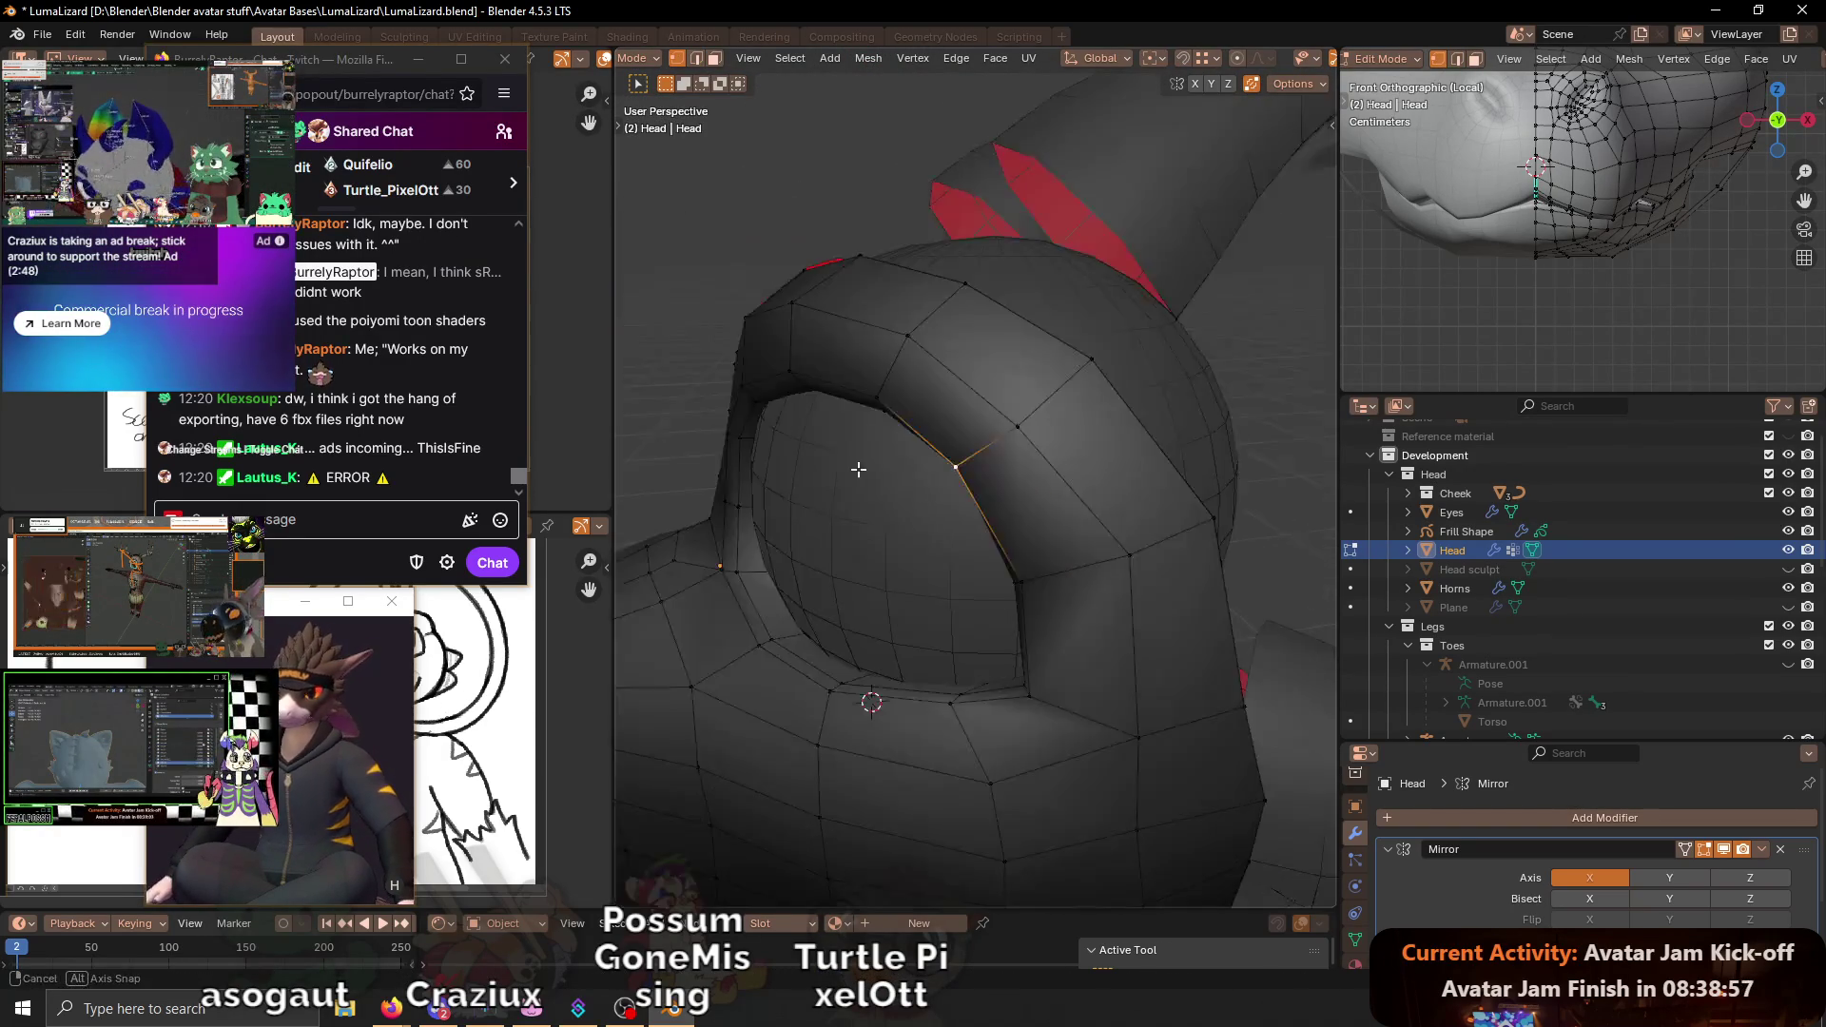
pyautogui.press('y')
pyautogui.click(876, 460)
pyautogui.moveTo(876, 461)
pyautogui.mouseDown(button='middle')
pyautogui.moveTo(1157, 395)
pyautogui.moveTo(1092, 396)
pyautogui.moveTo(1090, 458)
pyautogui.moveTo(1047, 539)
pyautogui.moveTo(1066, 533)
pyautogui.moveTo(1052, 428)
pyautogui.mouseUp(button='middle')
pyautogui.press('g')
pyautogui.press('x')
pyautogui.click(951, 438)
# - Save LumaLizard.blend again after checking the result with overlays hidden
pyautogui.hotkey('shift', 'alt', 'z')
pyautogui.scroll(-5, 933, 437)
pyautogui.hotkey('ctrl', 's')
pyautogui.hotkey('shift', 'alt', 'z')
pyautogui.moveTo(1145, 480)
pyautogui.mouseDown(button='middle')
pyautogui.moveTo(906, 470)
pyautogui.moveTo(955, 460)
pyautogui.moveTo(1053, 475)
pyautogui.moveTo(856, 477)
pyautogui.moveTo(1051, 485)
pyautogui.mouseUp(button='middle')
# - In face mode, select the face loops along the mouth, around the snout and below the mouth band
pyautogui.press('3')
pyautogui.keyDown('alt'); pyautogui.click(1044, 498); pyautogui.keyUp('alt')
pyautogui.keyDown('alt'); pyautogui.keyDown('shift'); pyautogui.click(1056, 475); pyautogui.keyUp('shift'); pyautogui.keyUp('alt')
pyautogui.keyDown('alt'); pyautogui.keyDown('shift'); pyautogui.click(1067, 510); pyautogui.keyUp('shift'); pyautogui.keyUp('alt')
pyautogui.moveTo(1069, 506); pyautogui.dragTo(1090, 476, button='middle')
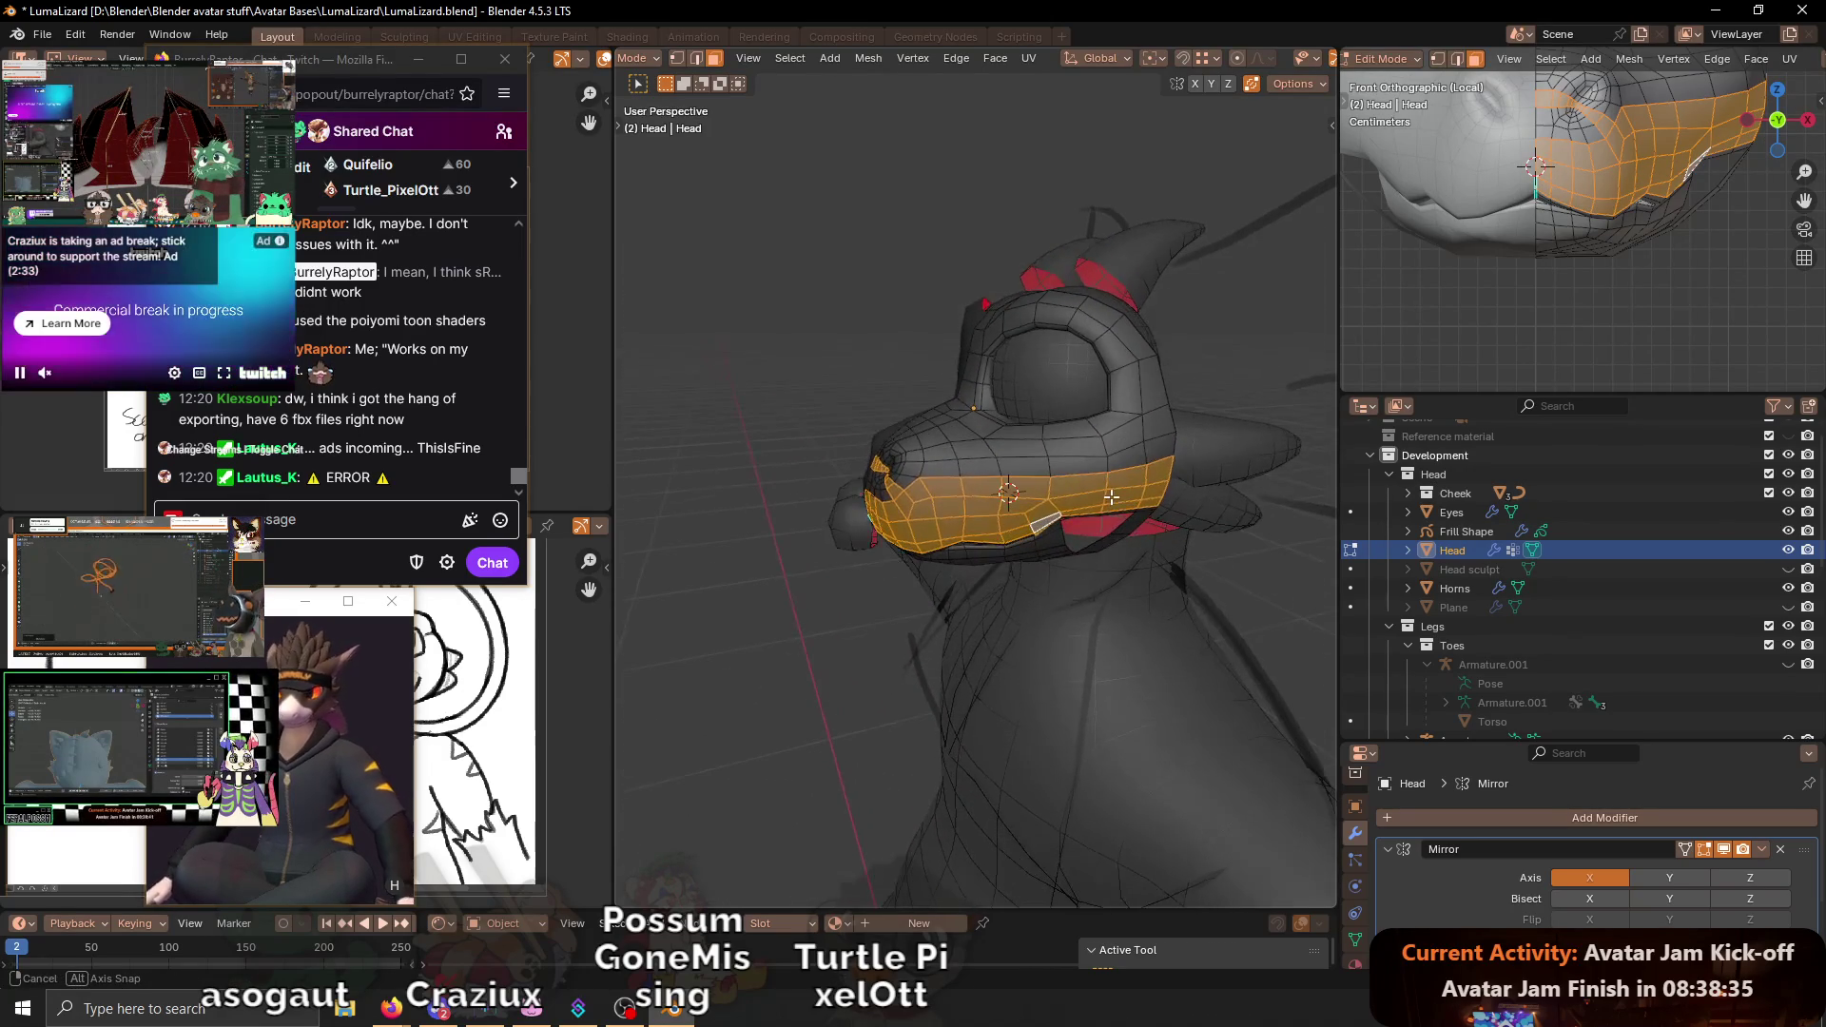
# - Post a chat note that the cheeks need more definition, then zoom in on the cheek faces
pyautogui.click(271, 521)
pyautogui.write('lol')
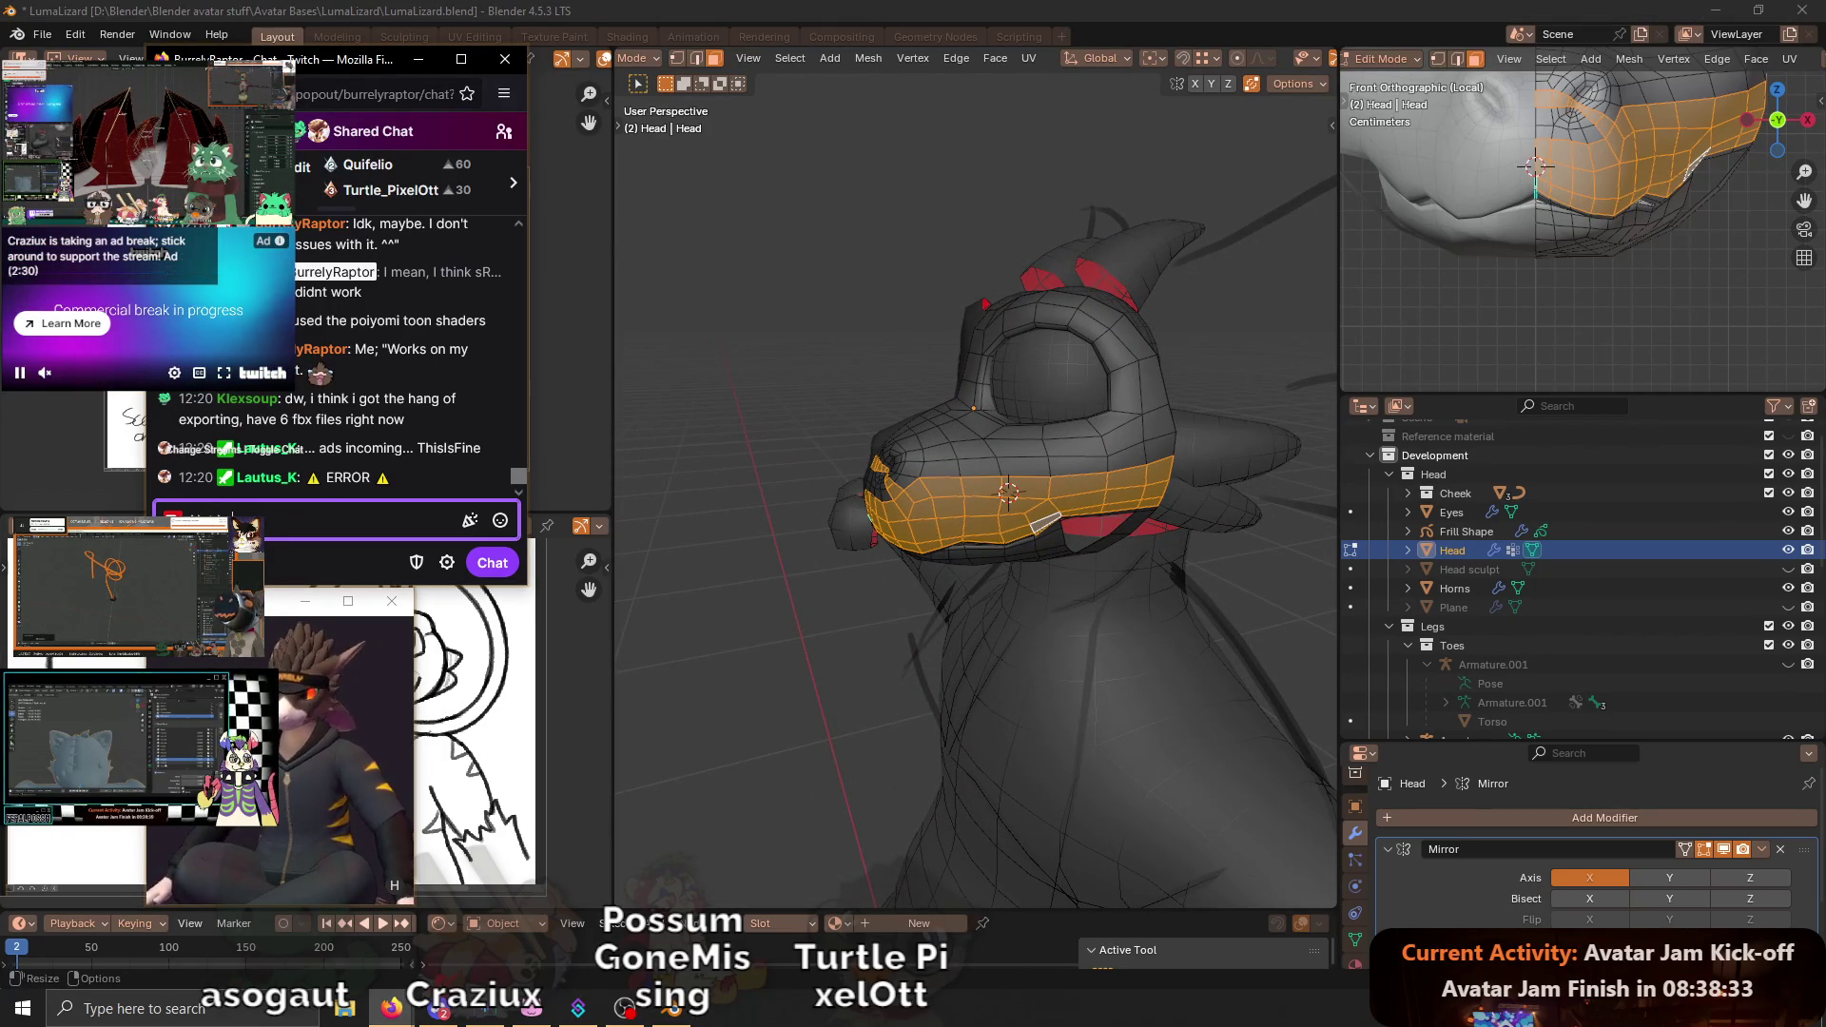
pyautogui.write('yet with the s')
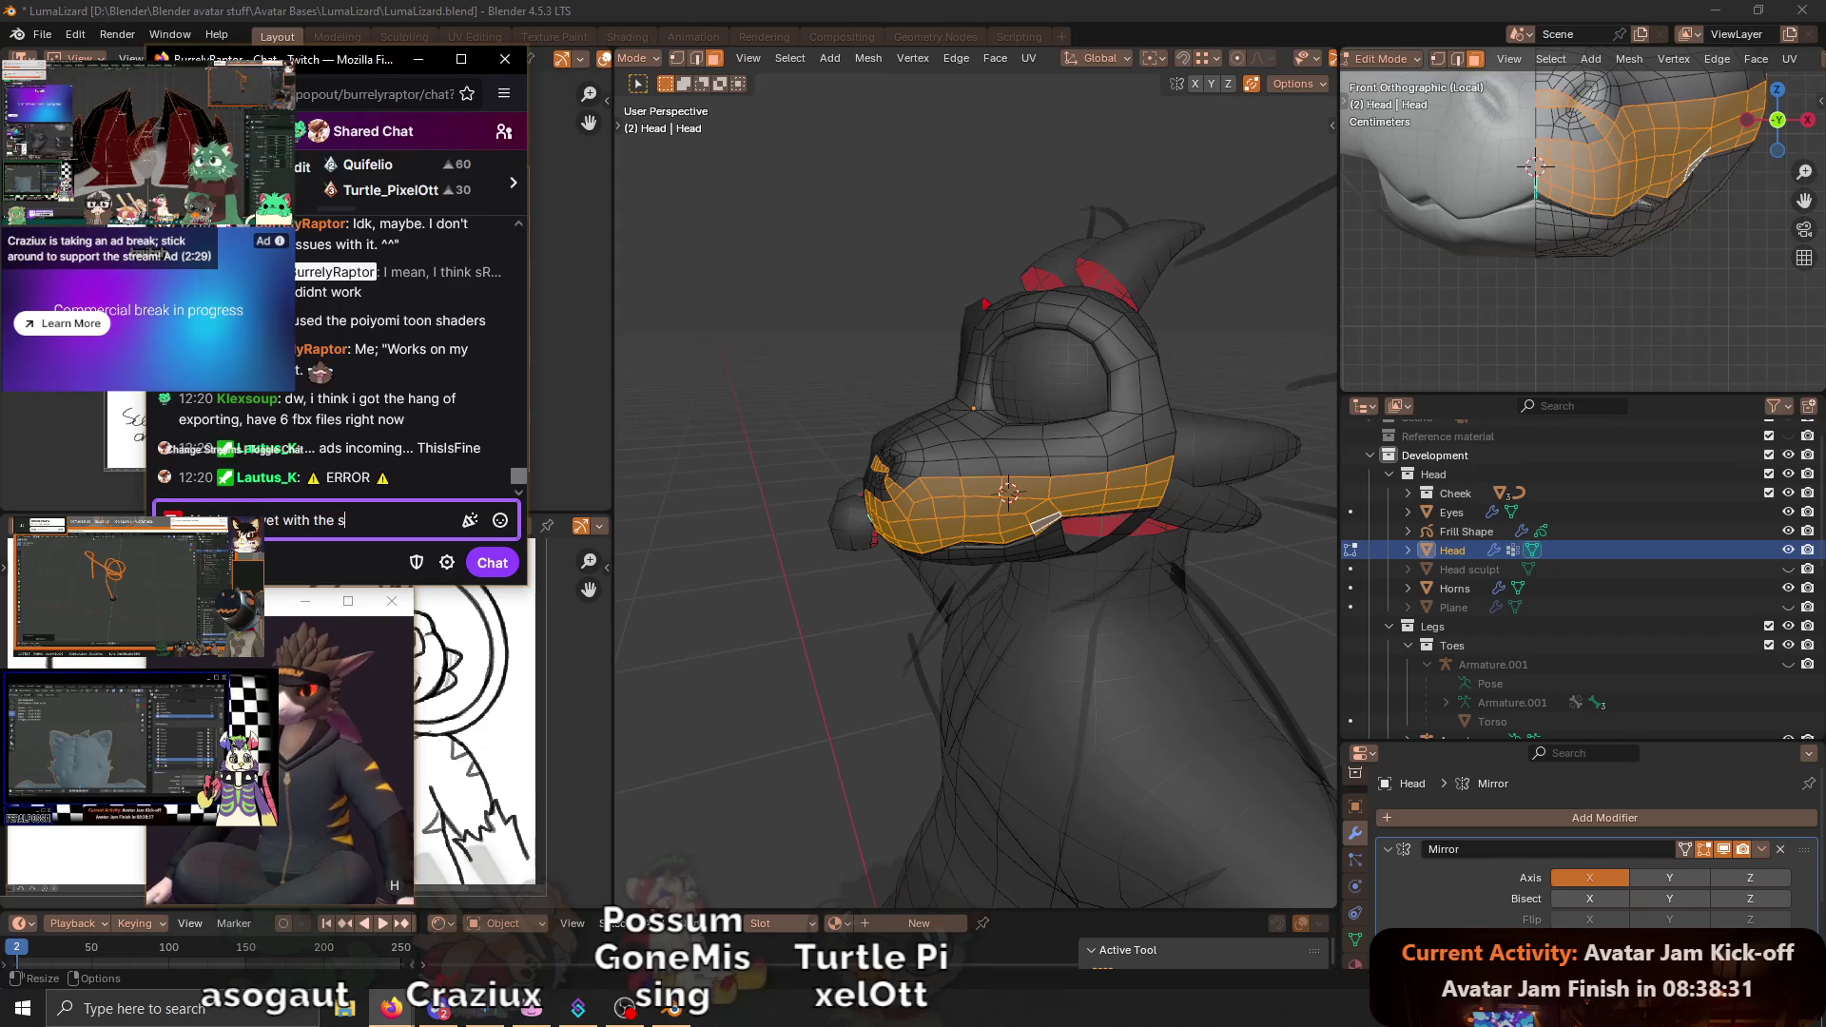
pyautogui.write('logy here.-')
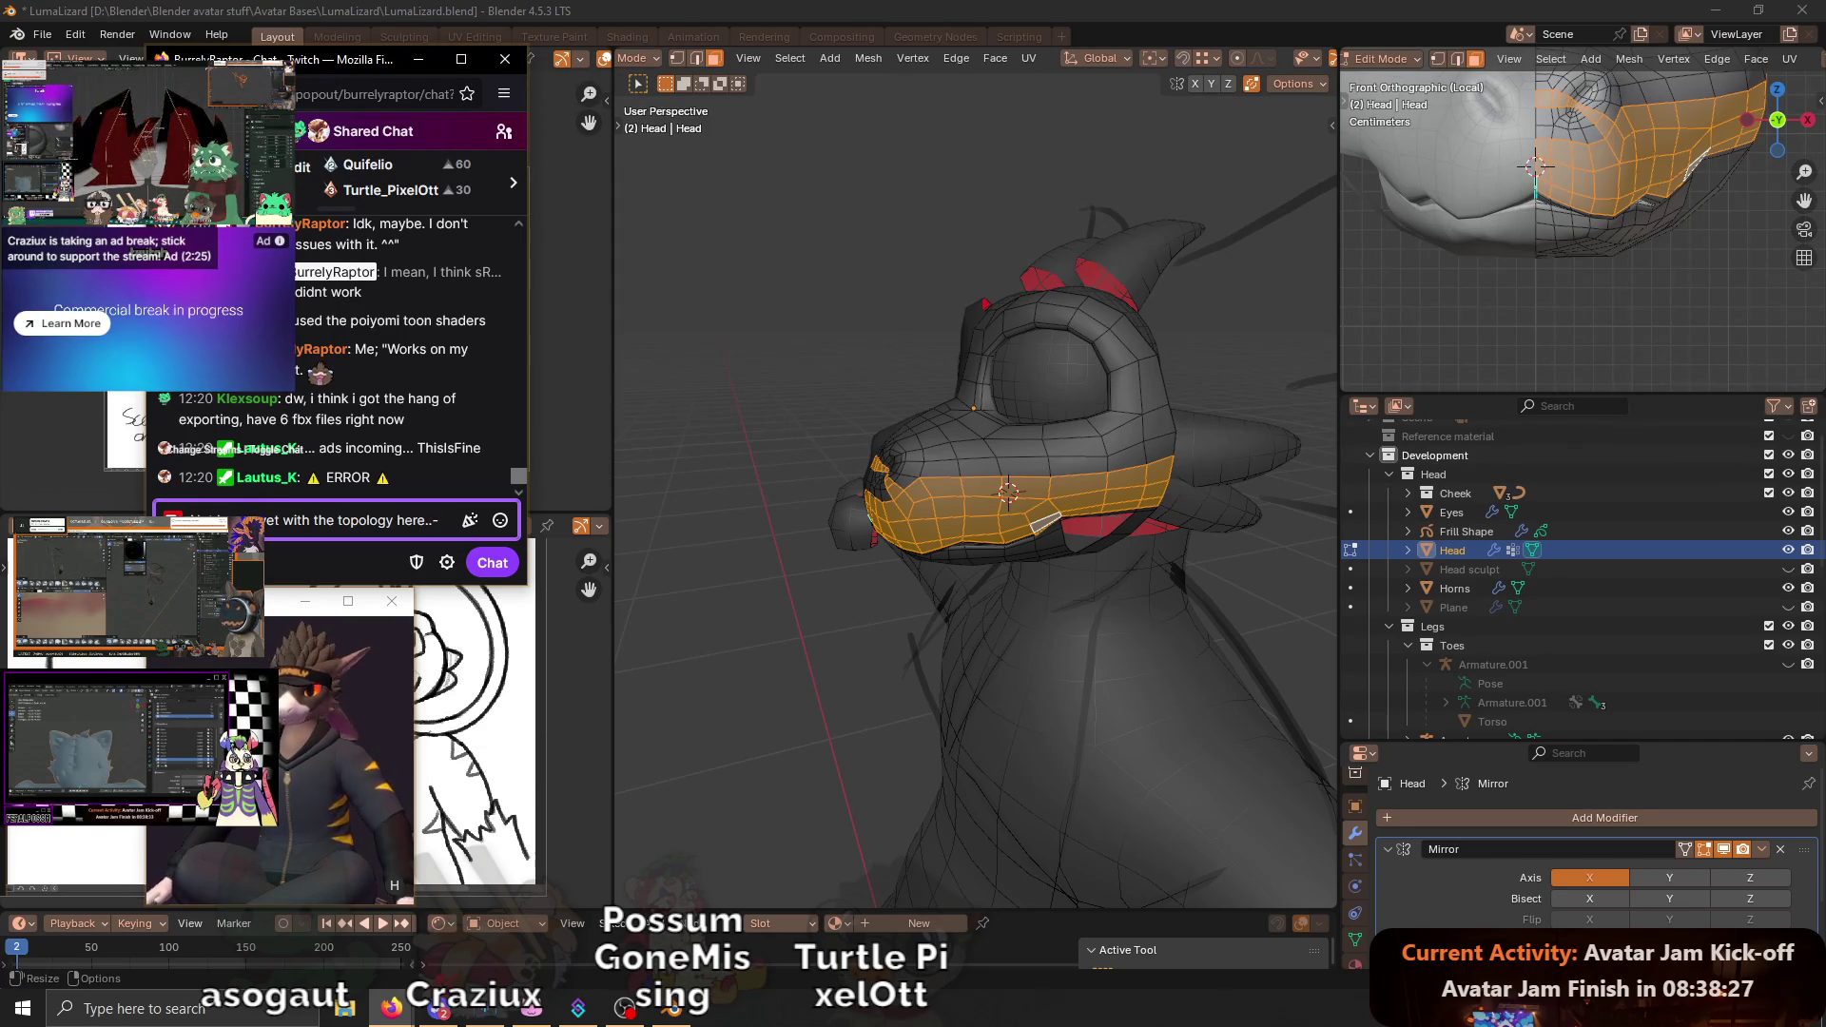
pyautogui.write('Th')
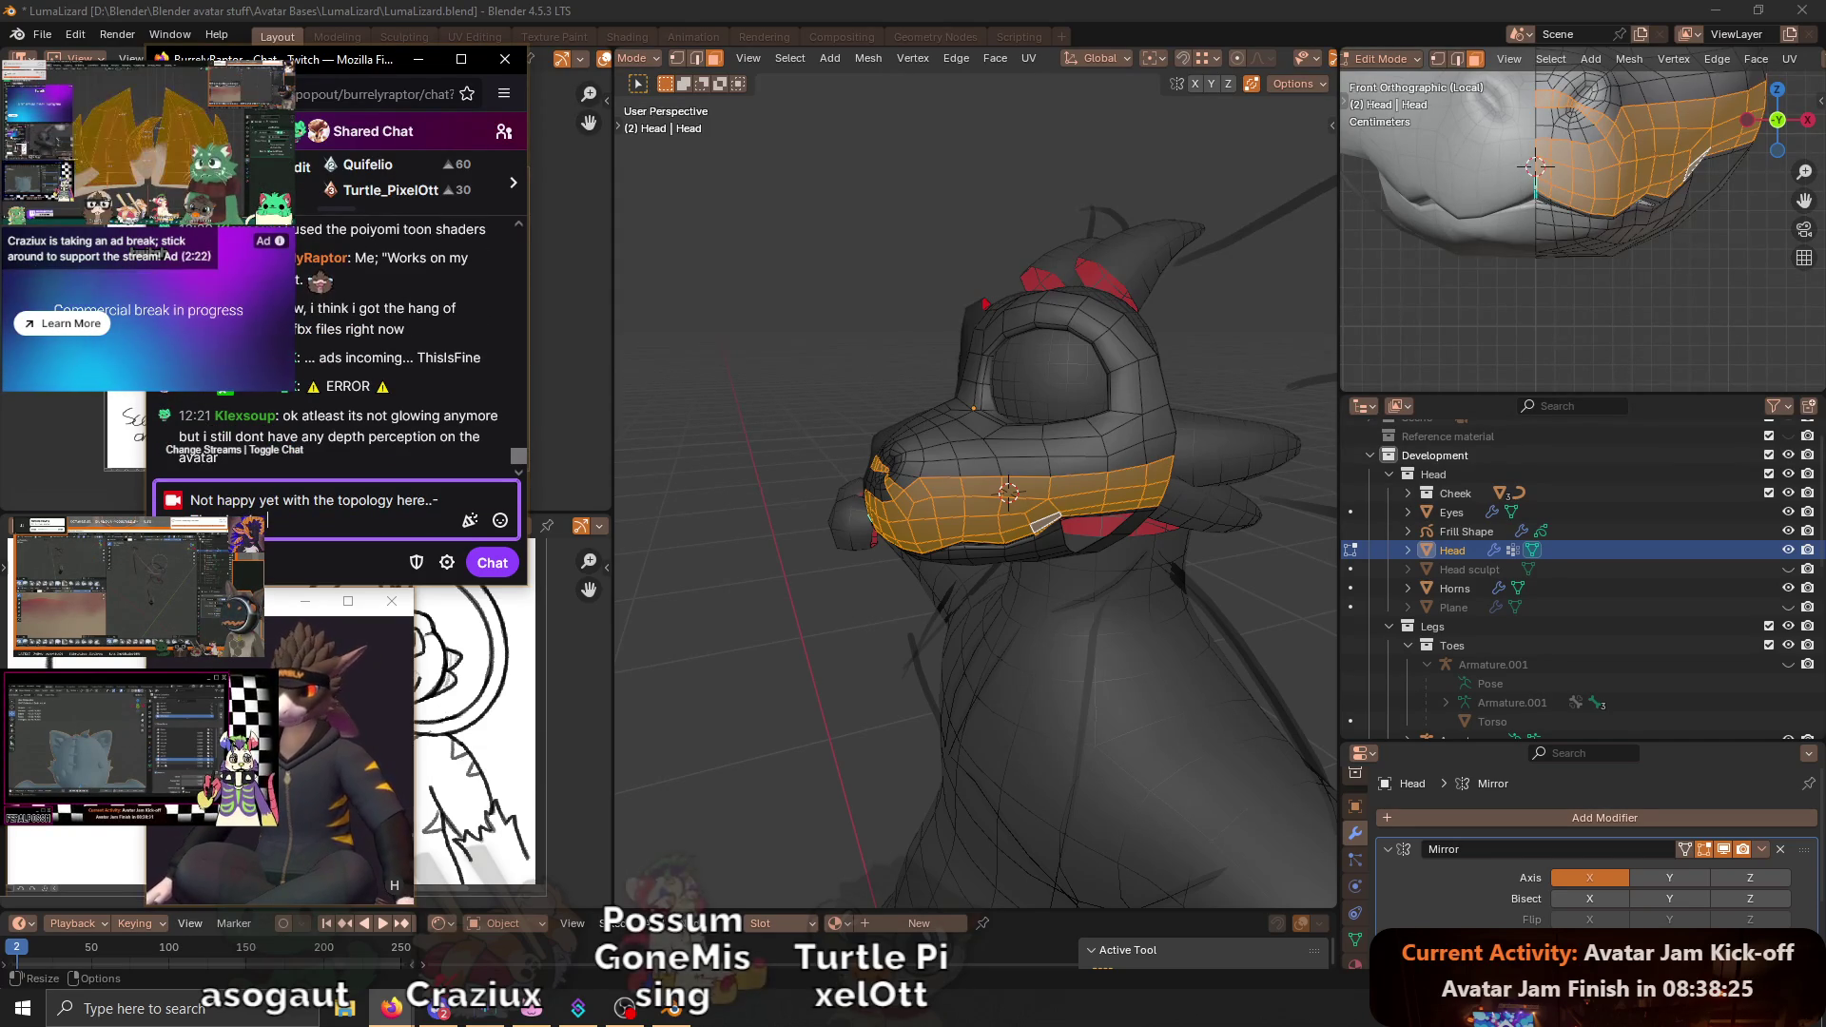
pyautogui.write('more d')
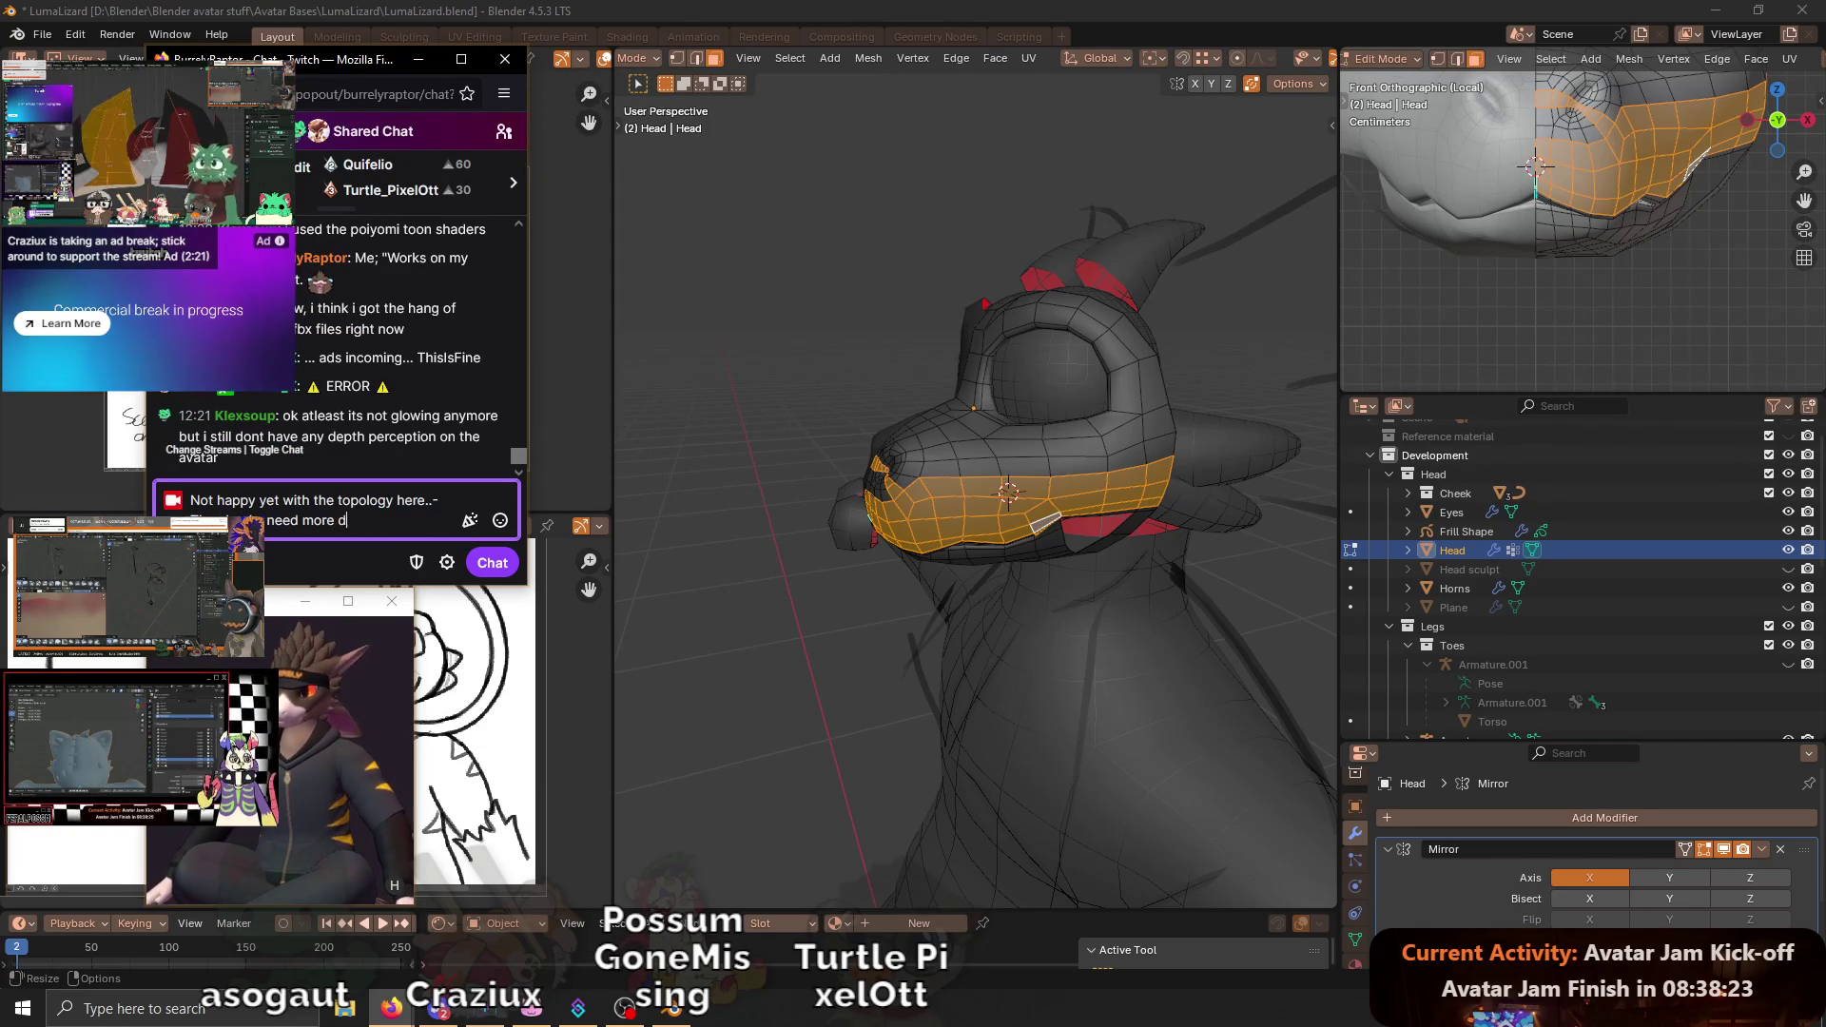
pyautogui.write('tion for sure.')
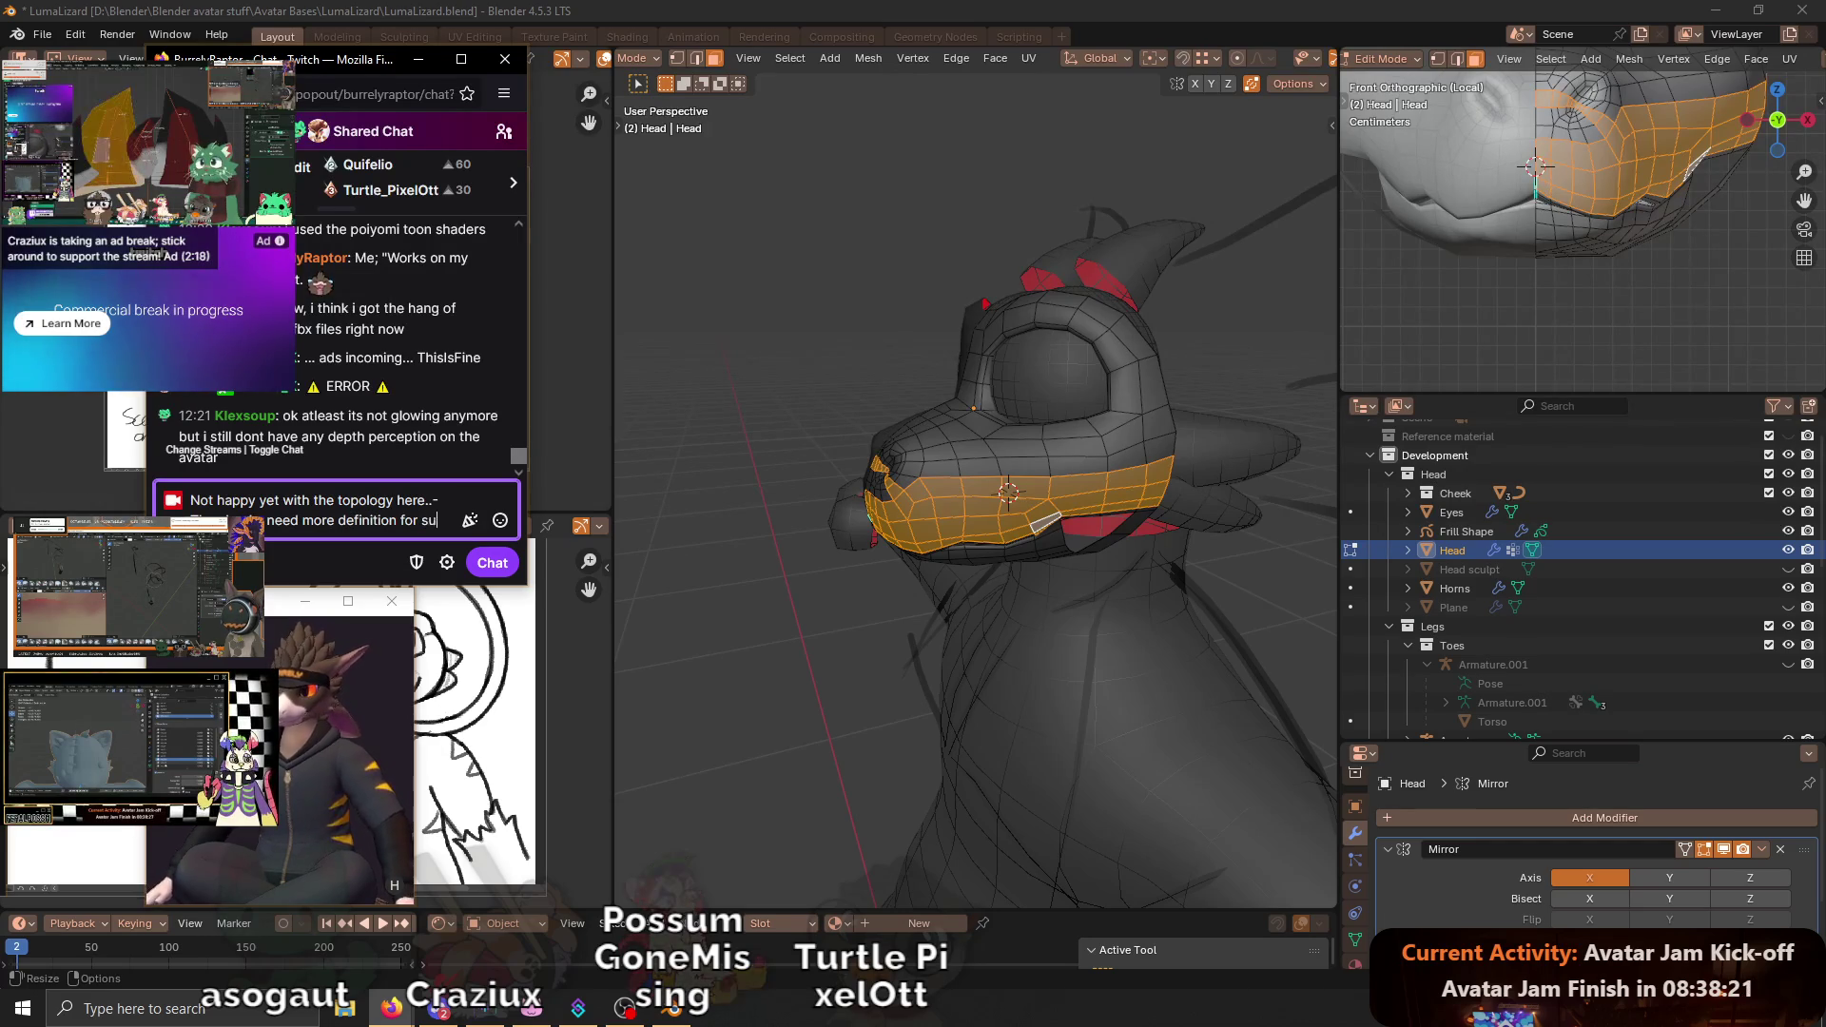
pyautogui.write('.-')
pyautogui.press('Return')
pyautogui.moveTo(952, 447)
pyautogui.mouseDown(button='middle')
pyautogui.moveTo(1035, 474)
pyautogui.moveTo(1047, 380)
pyautogui.moveTo(1072, 553)
pyautogui.moveTo(1133, 542)
pyautogui.moveTo(1078, 526)
pyautogui.mouseUp(button='middle')
pyautogui.scroll(2, 1035, 474)
# - Select the cheek face strip and cut a new edge loop across the cheek
pyautogui.keyDown('shift'); pyautogui.click(1073, 556); pyautogui.keyUp('shift')
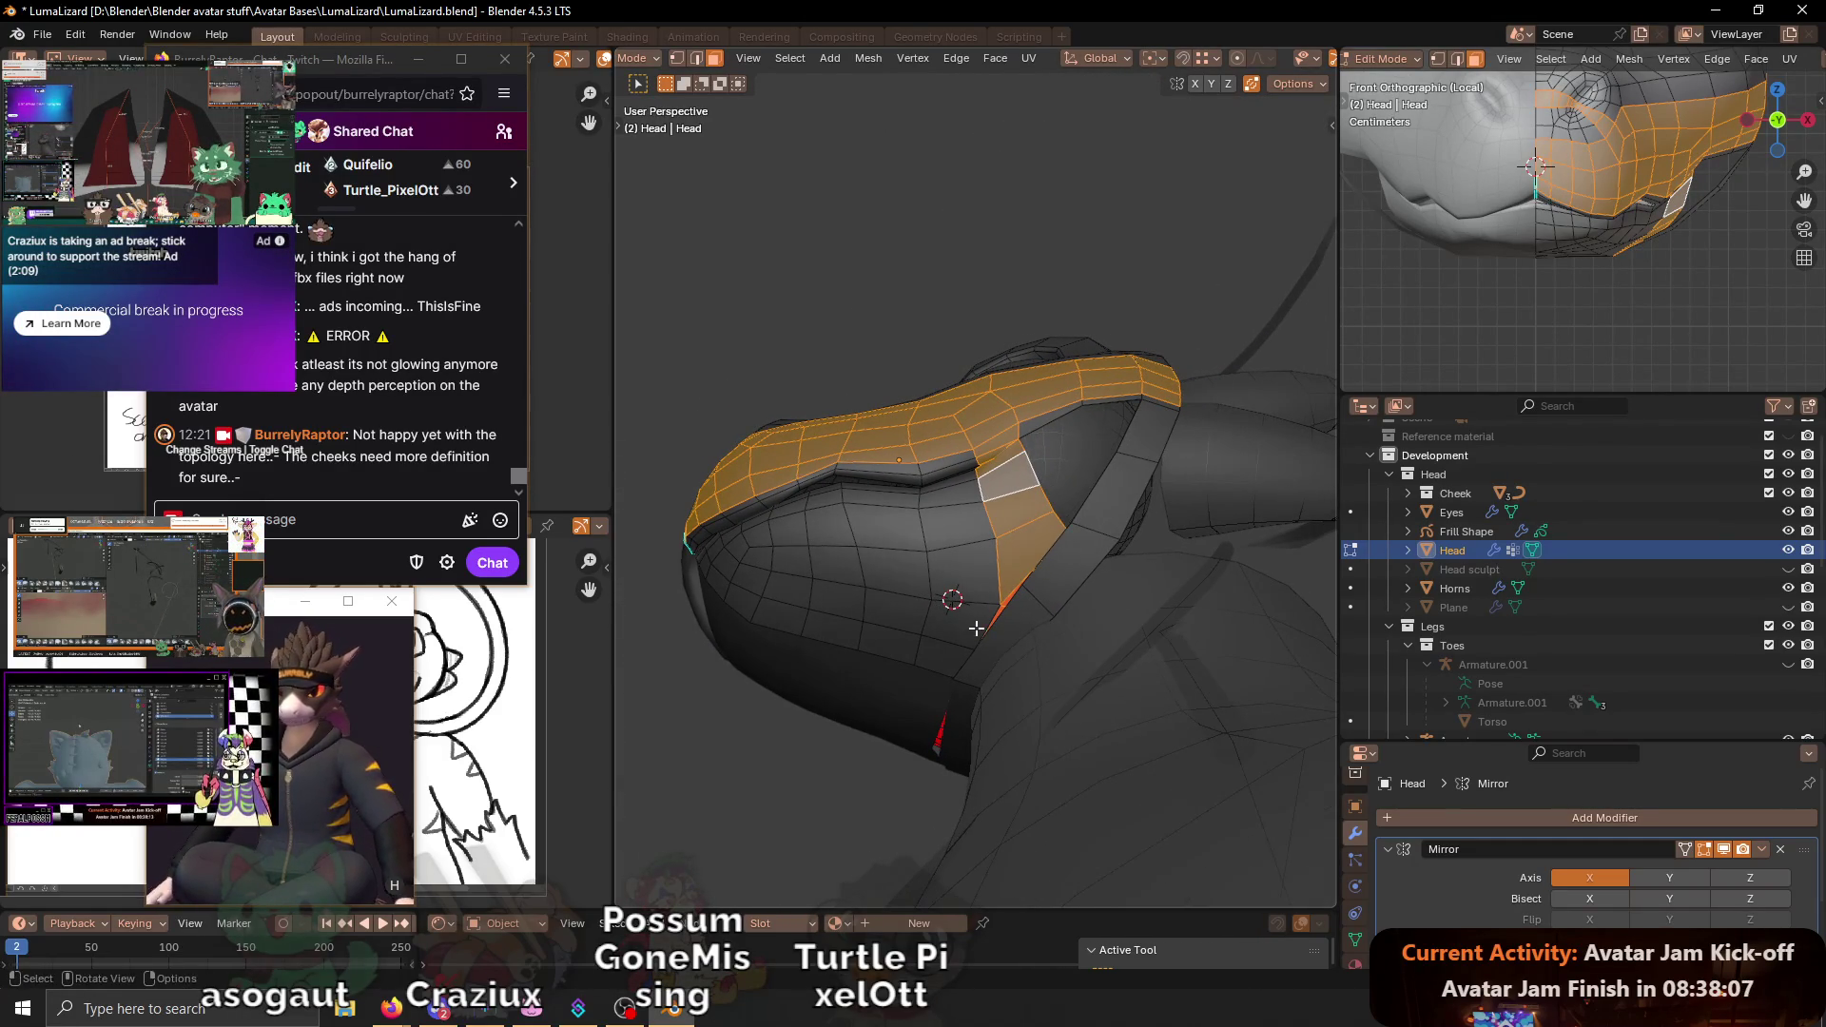
pyautogui.press('2')
pyautogui.hotkey('alt', 'a')
pyautogui.hotkey('ctrl', 'r')
pyautogui.click(922, 623)
pyautogui.click(906, 650)
# - Slide a vertex near the mouth corner, then select a single edge at the mouth corner
pyautogui.press('1')
pyautogui.click(922, 566)
pyautogui.hotkey('shift', 'v')
pyautogui.click(919, 554)
pyautogui.press('2')
pyautogui.click(963, 630)
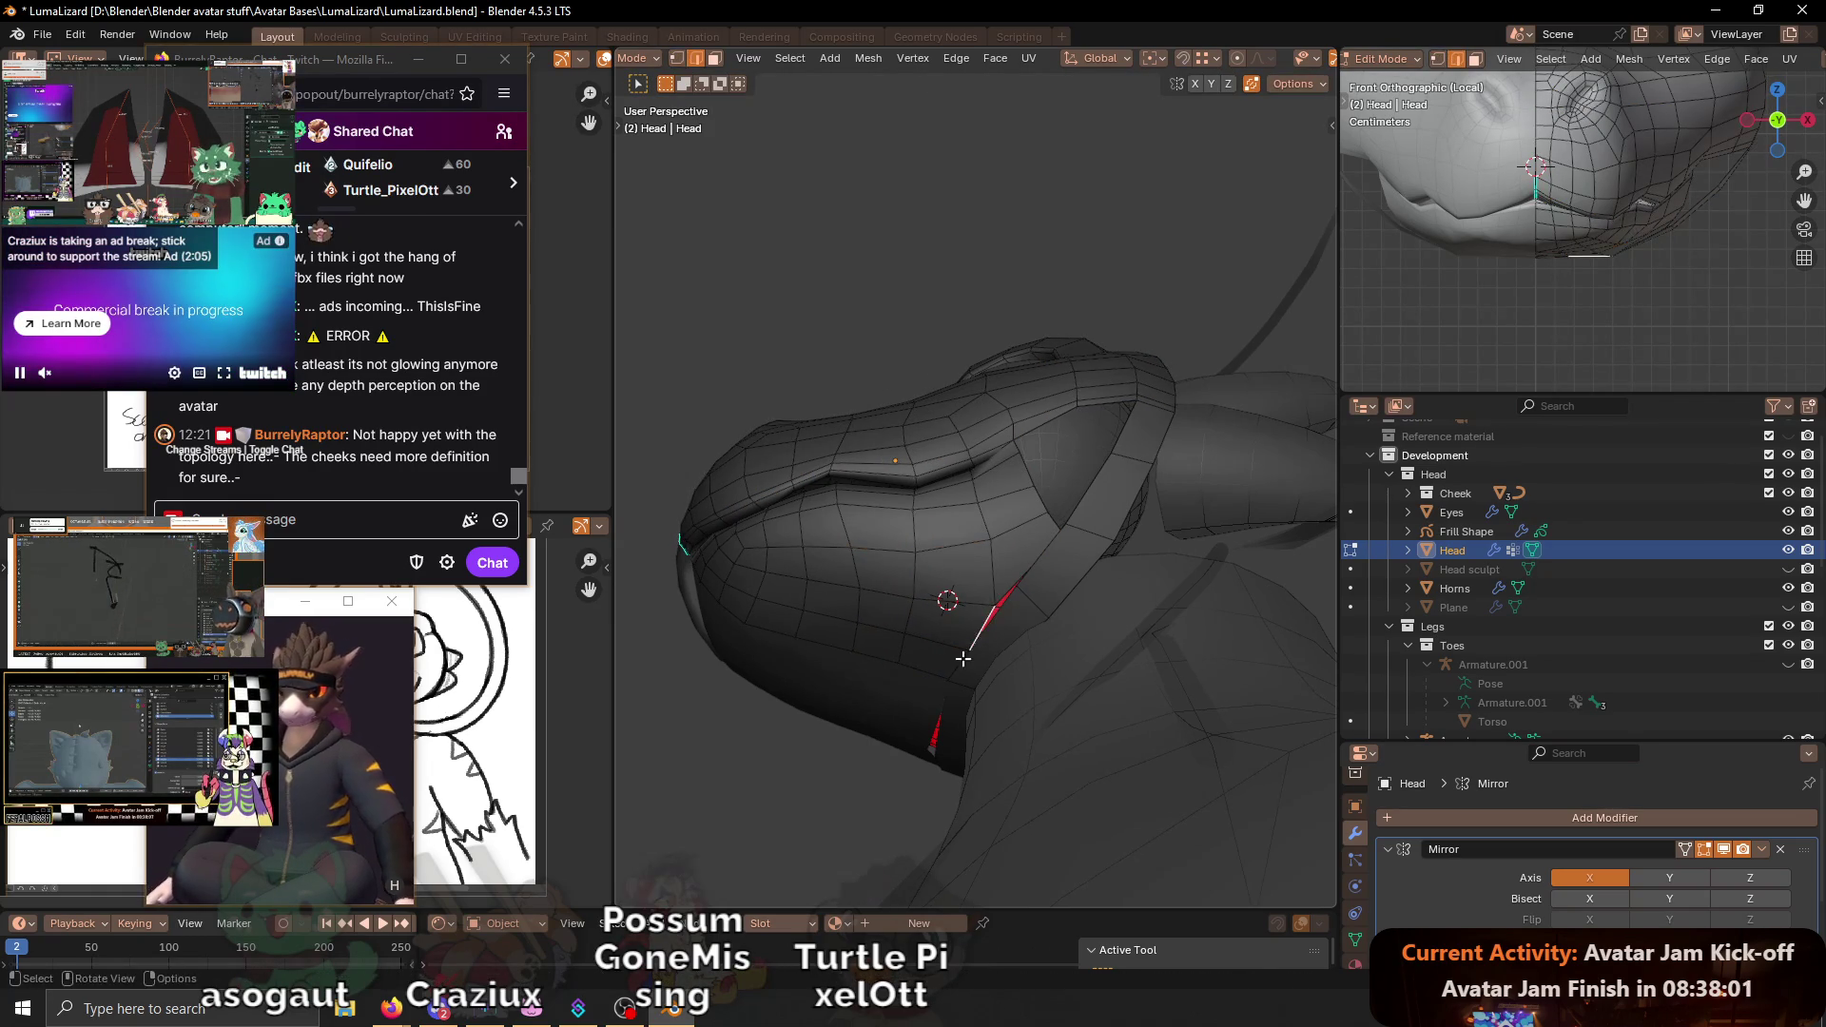
pyautogui.moveTo(966, 638)
pyautogui.mouseDown(button='middle')
pyautogui.moveTo(1005, 689)
pyautogui.moveTo(772, 707)
pyautogui.moveTo(971, 640)
pyautogui.moveTo(1083, 574)
pyautogui.moveTo(1056, 594)
pyautogui.moveTo(1063, 632)
pyautogui.mouseUp(button='middle')
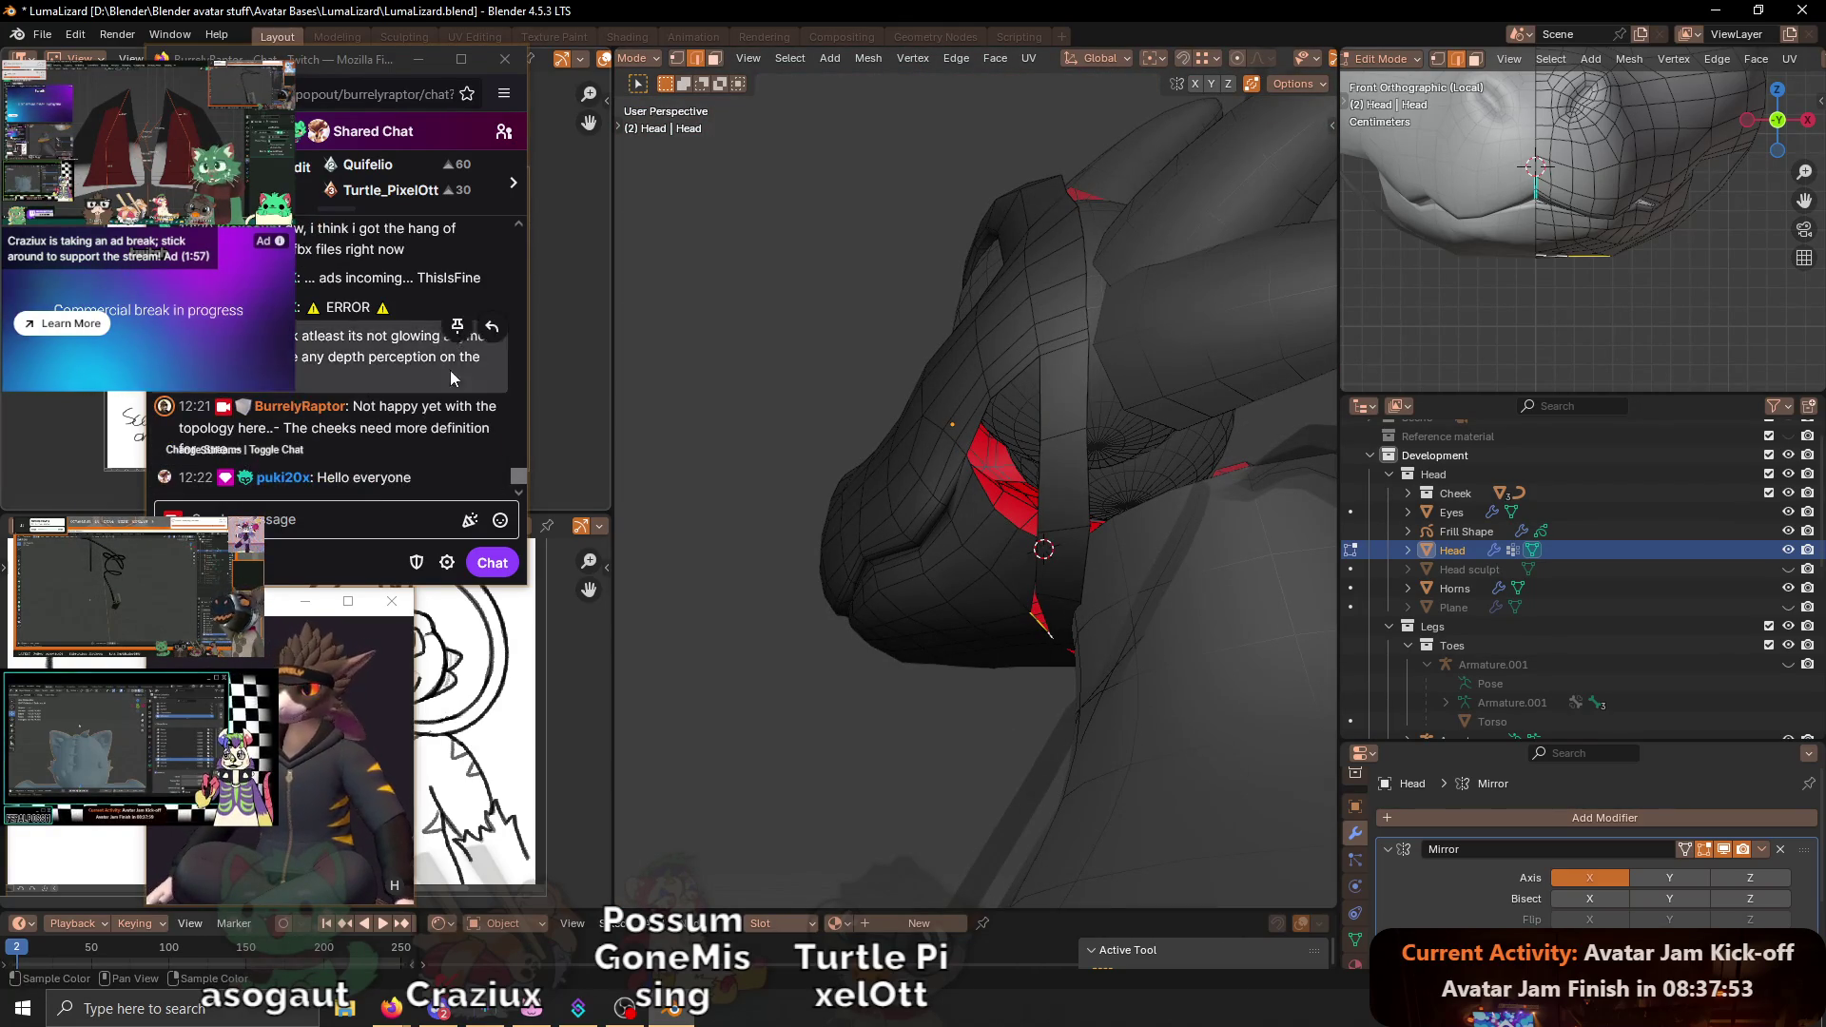
# - Reply that the comment was understood to be about the shading, then answer a viewer's greeting
pyautogui.click(489, 329)
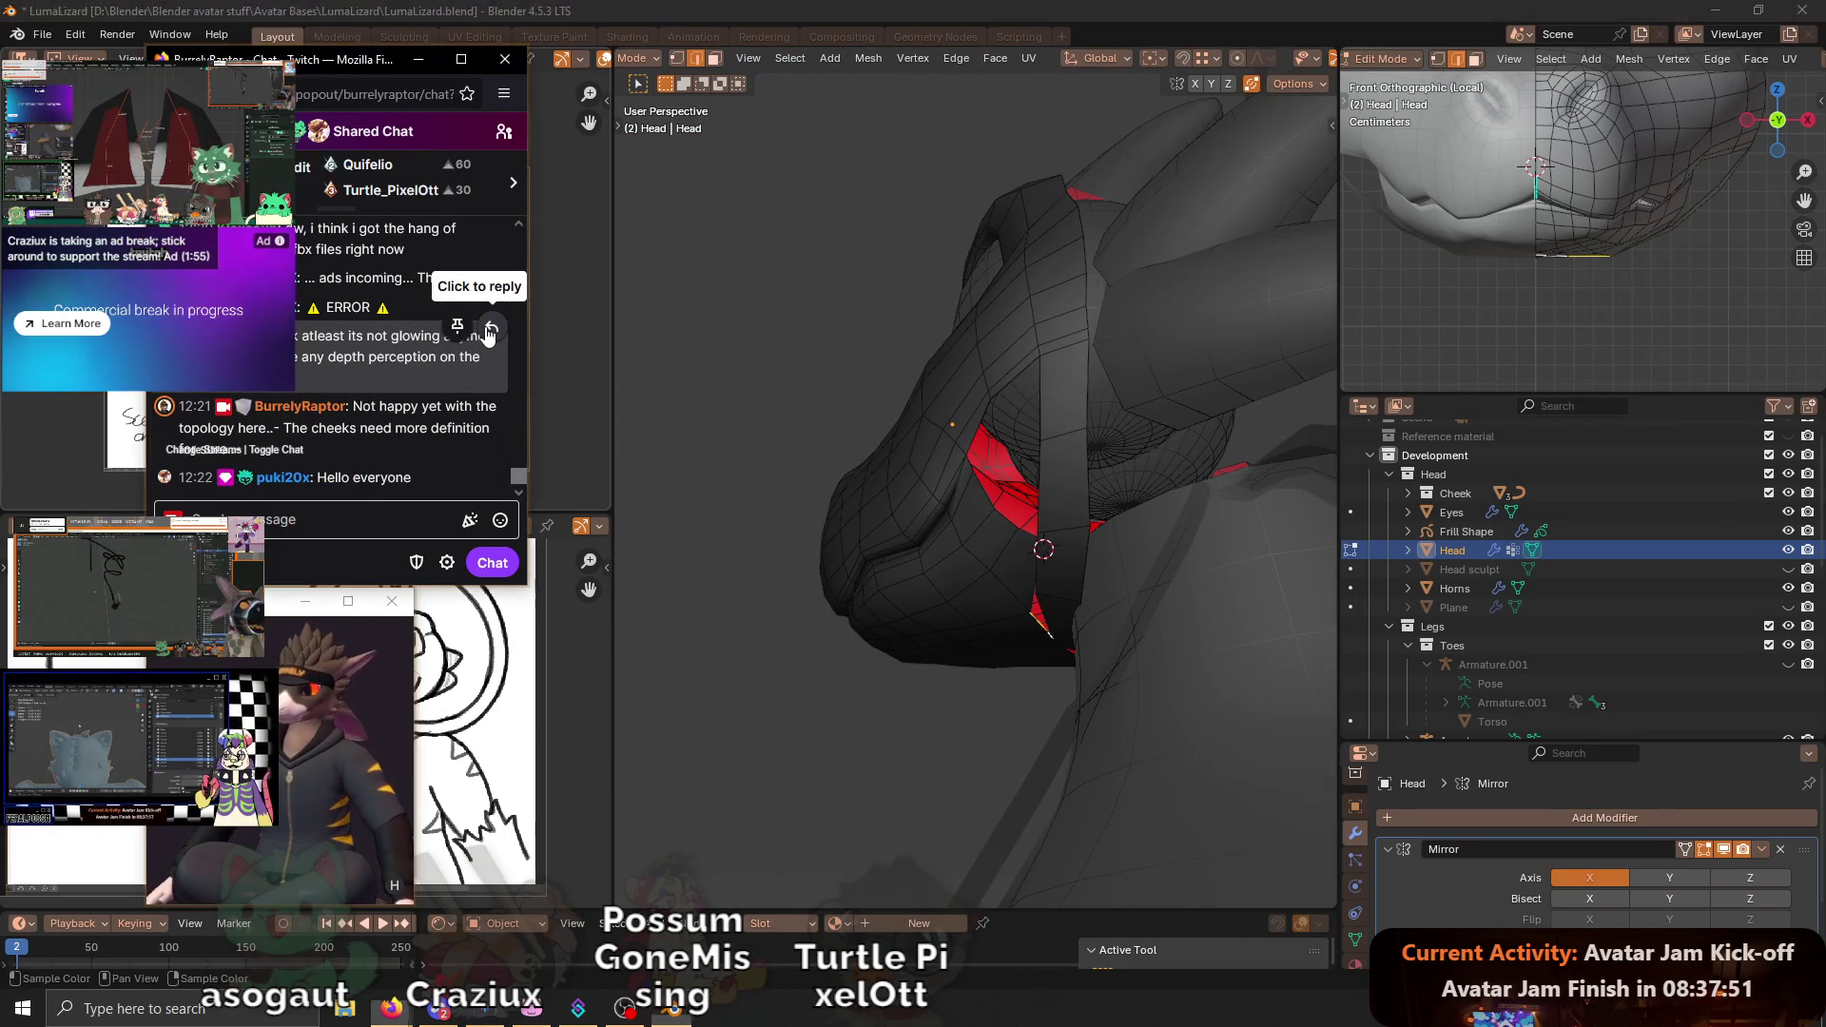
pyautogui.write('I thought i')
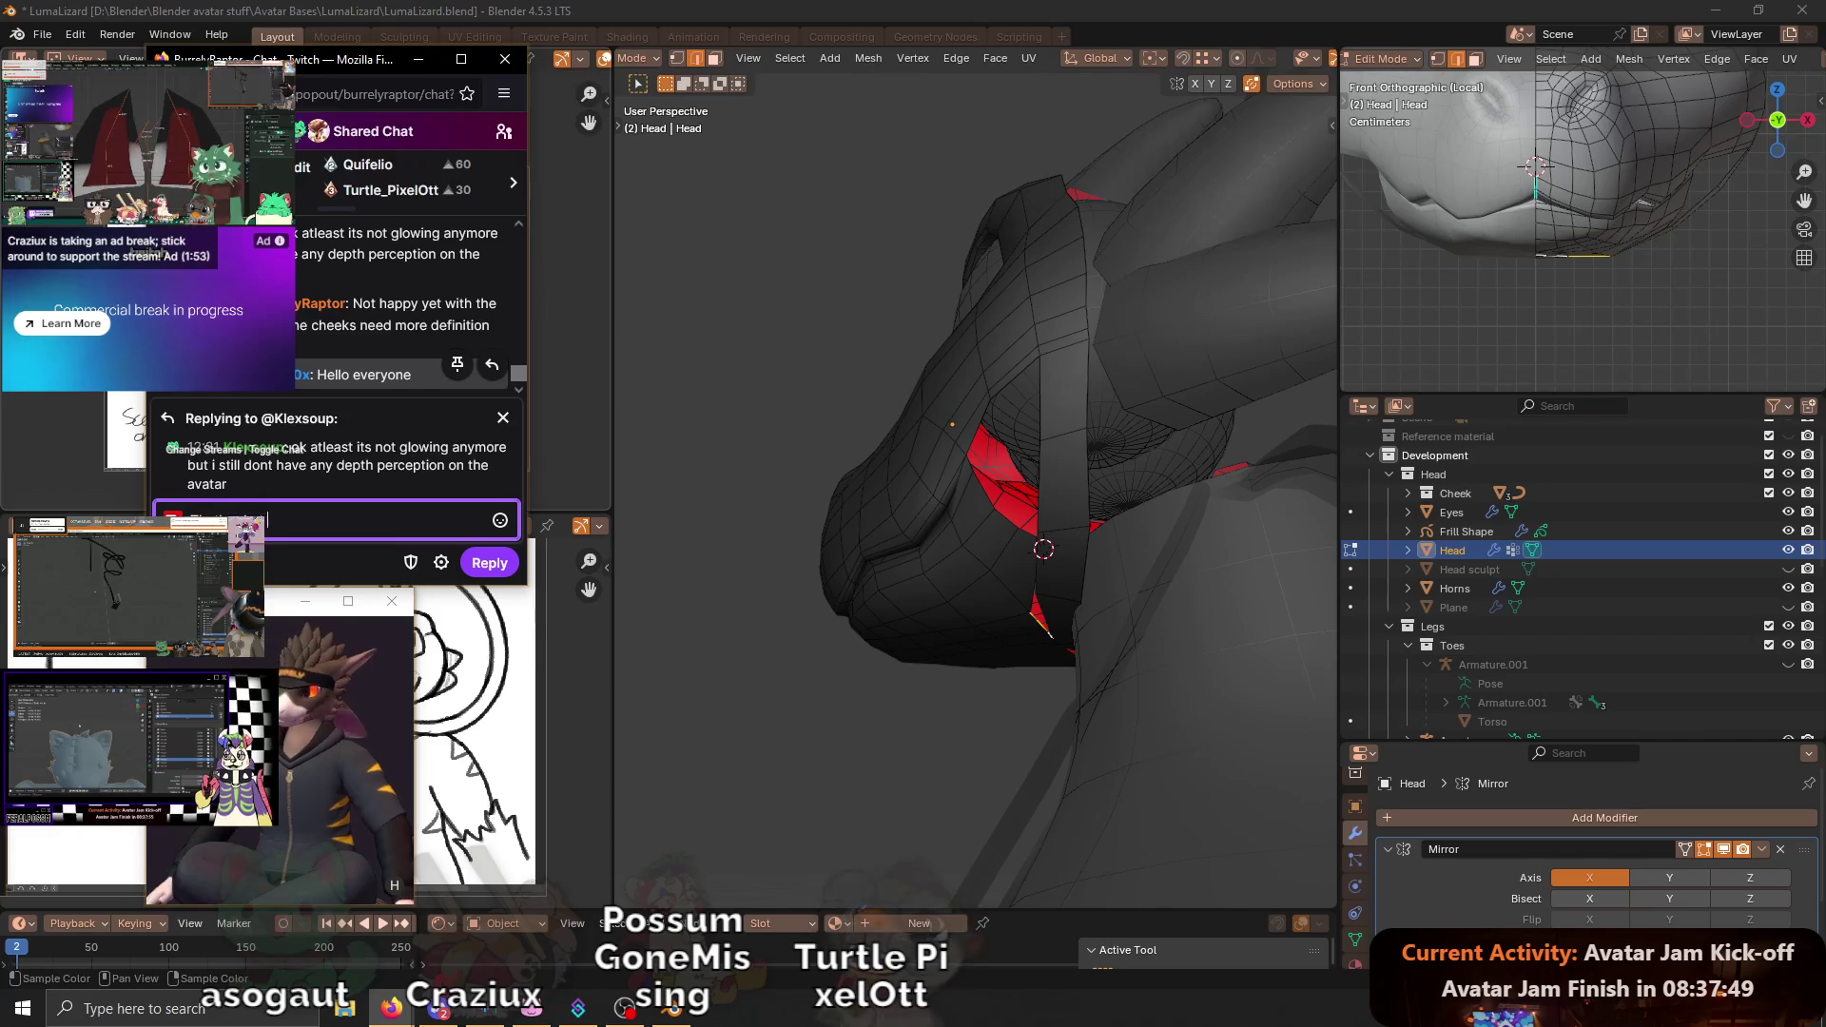
pyautogui.write('hey were talk')
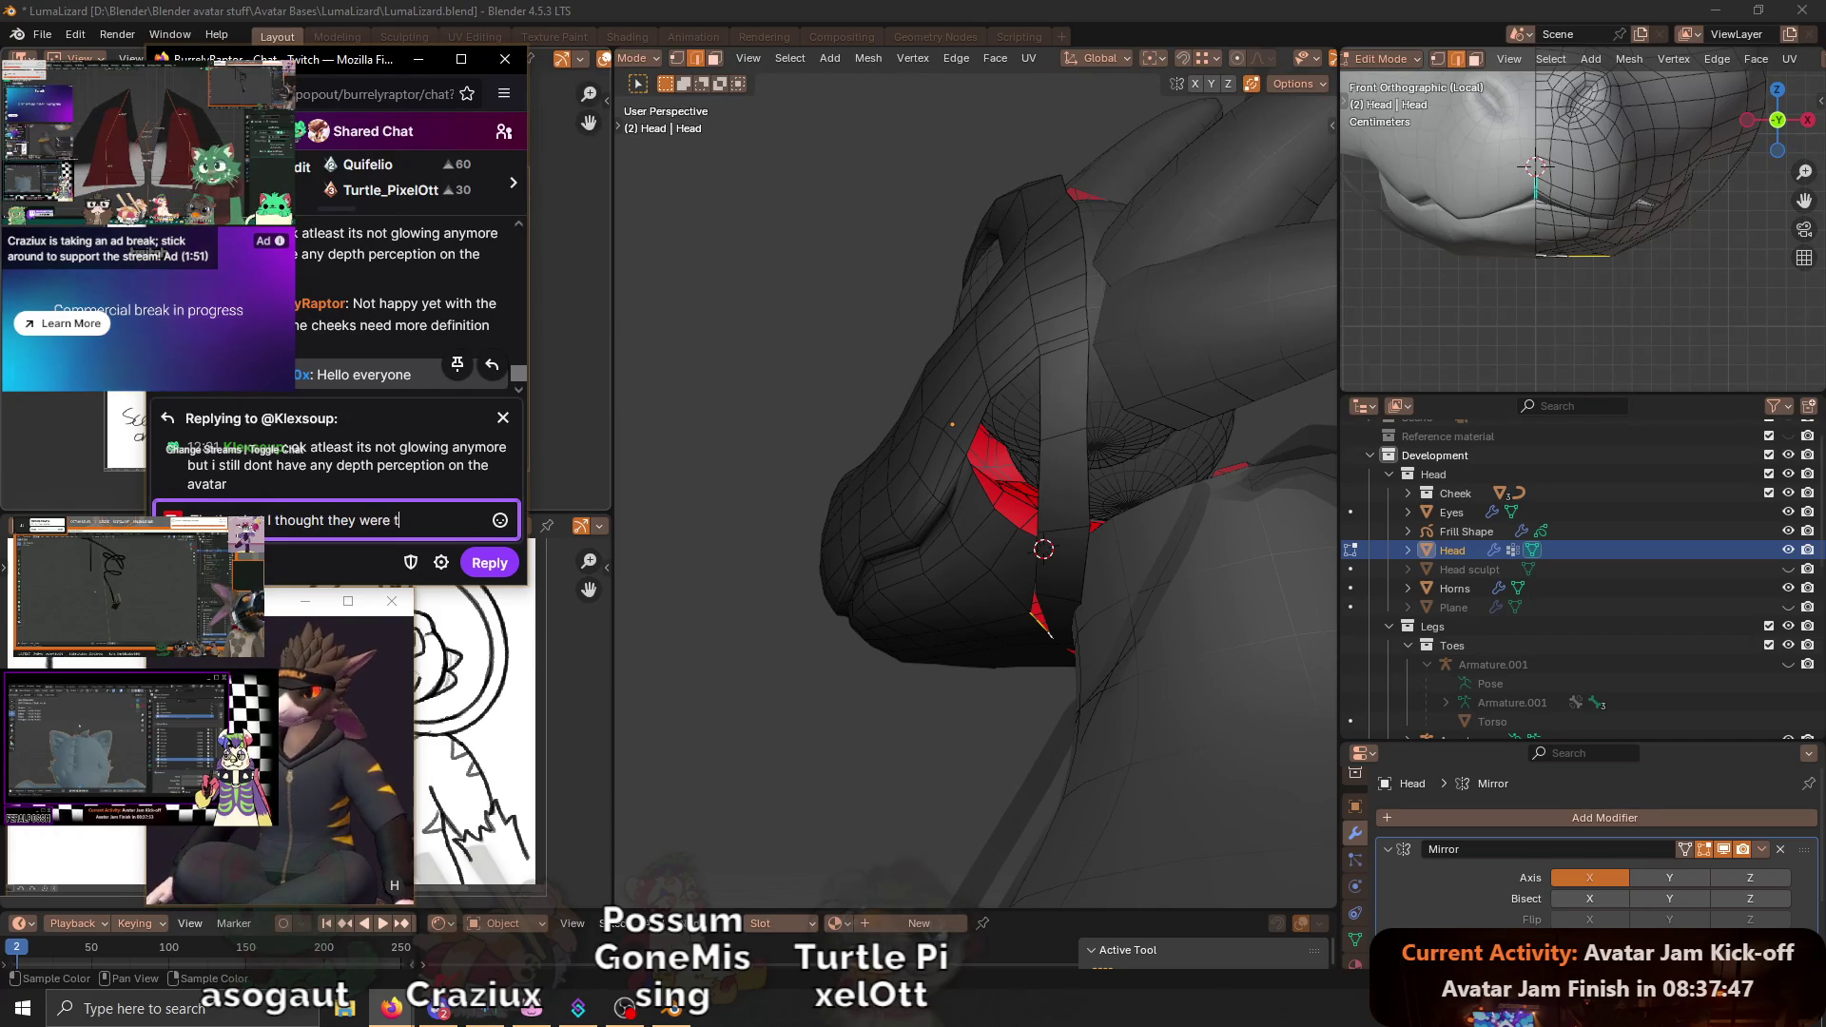
pyautogui.write('the face')
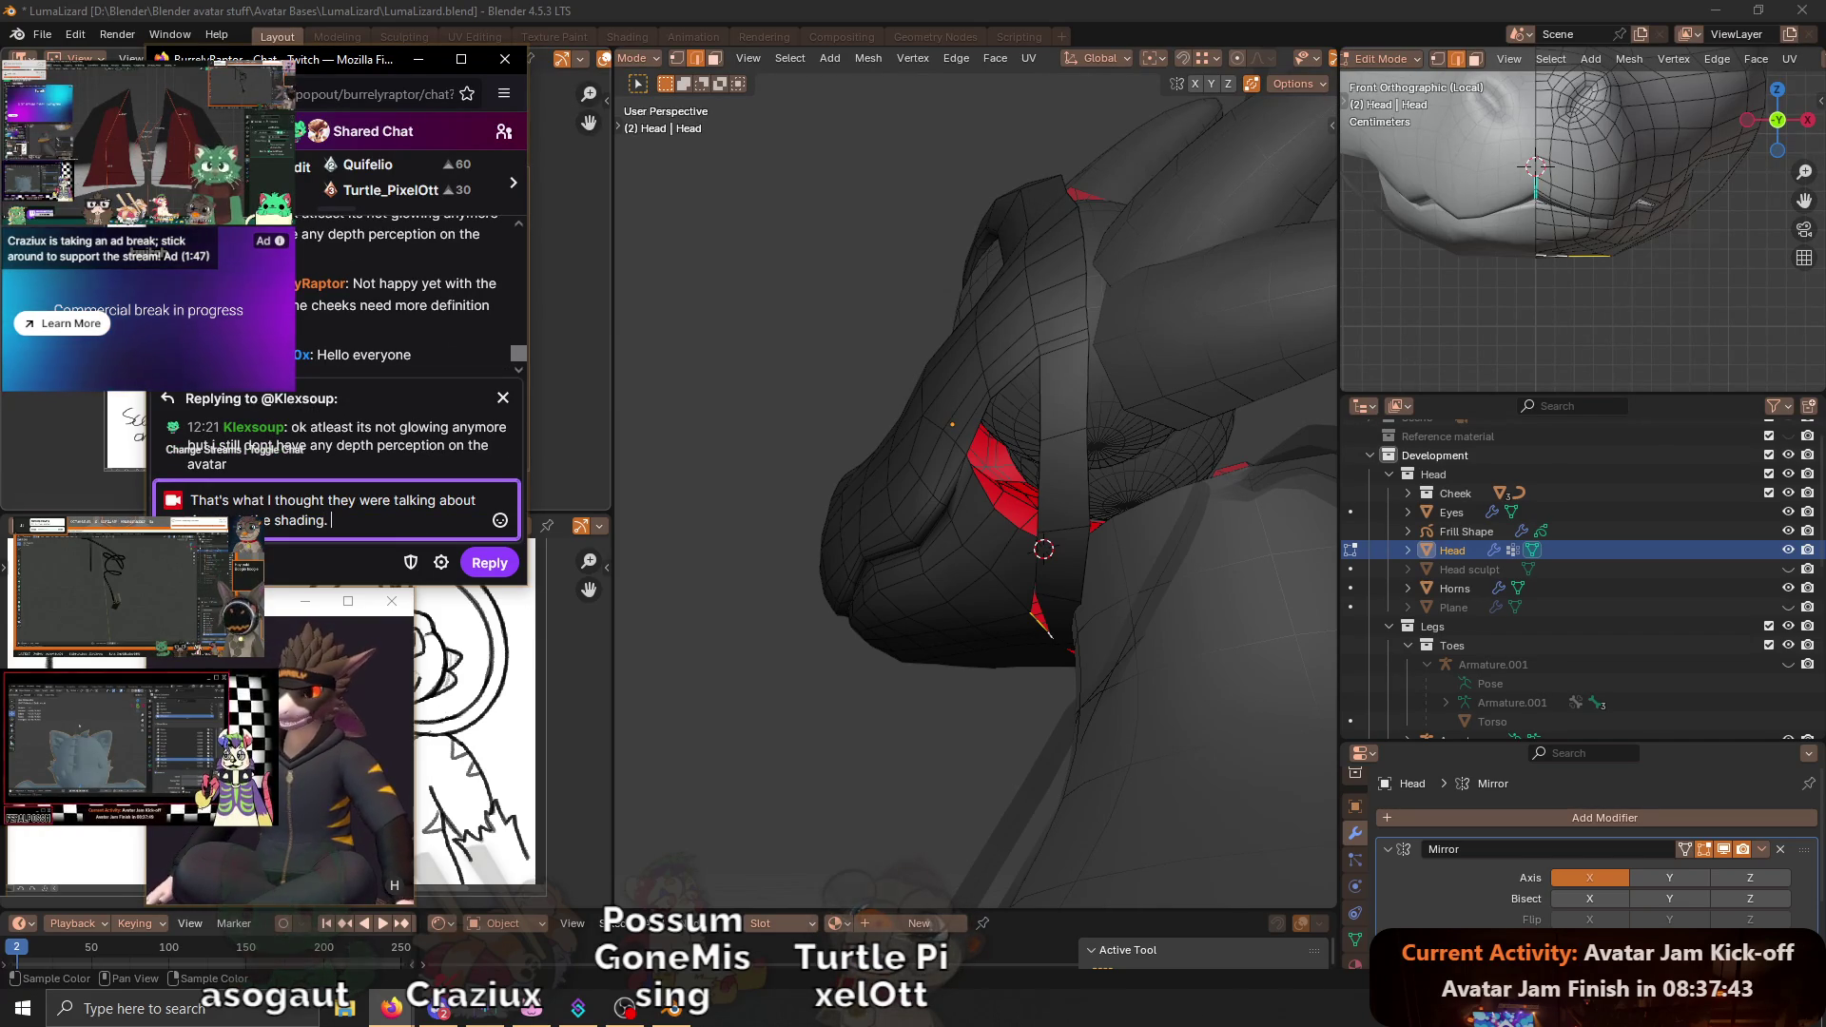
pyautogui.press('BackSpace')
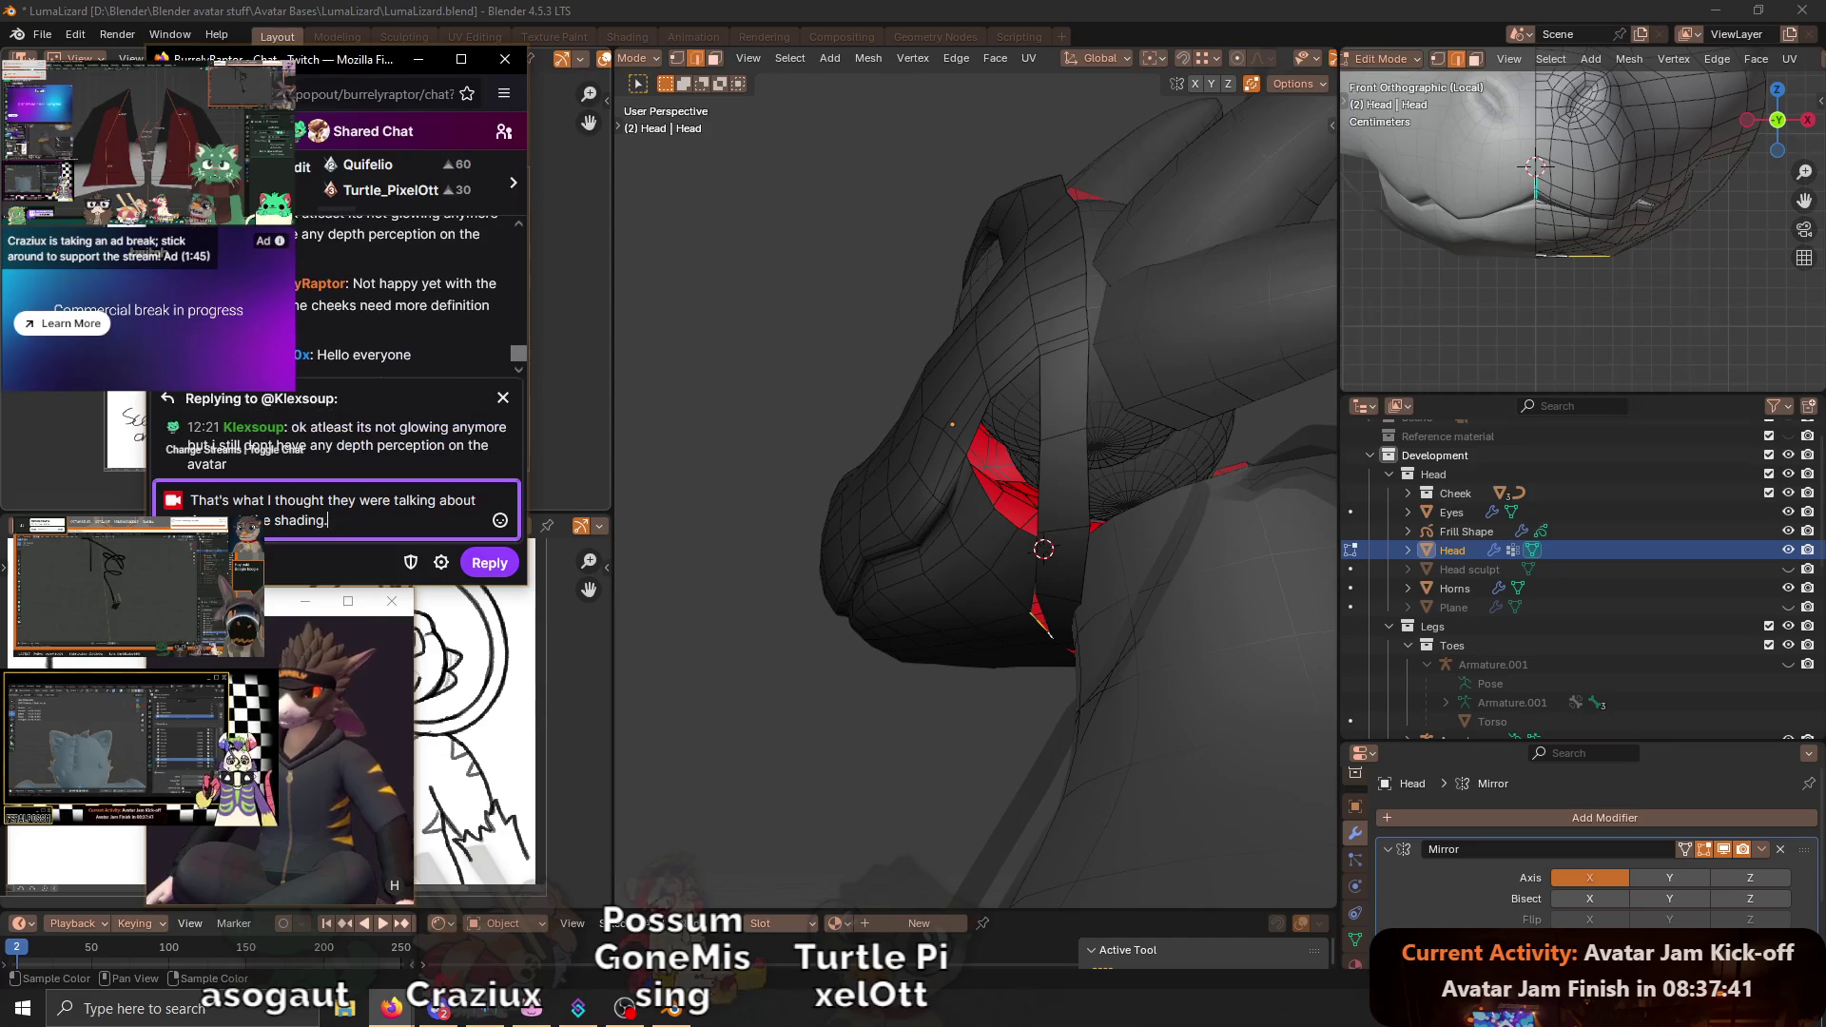
pyautogui.click(266, 521)
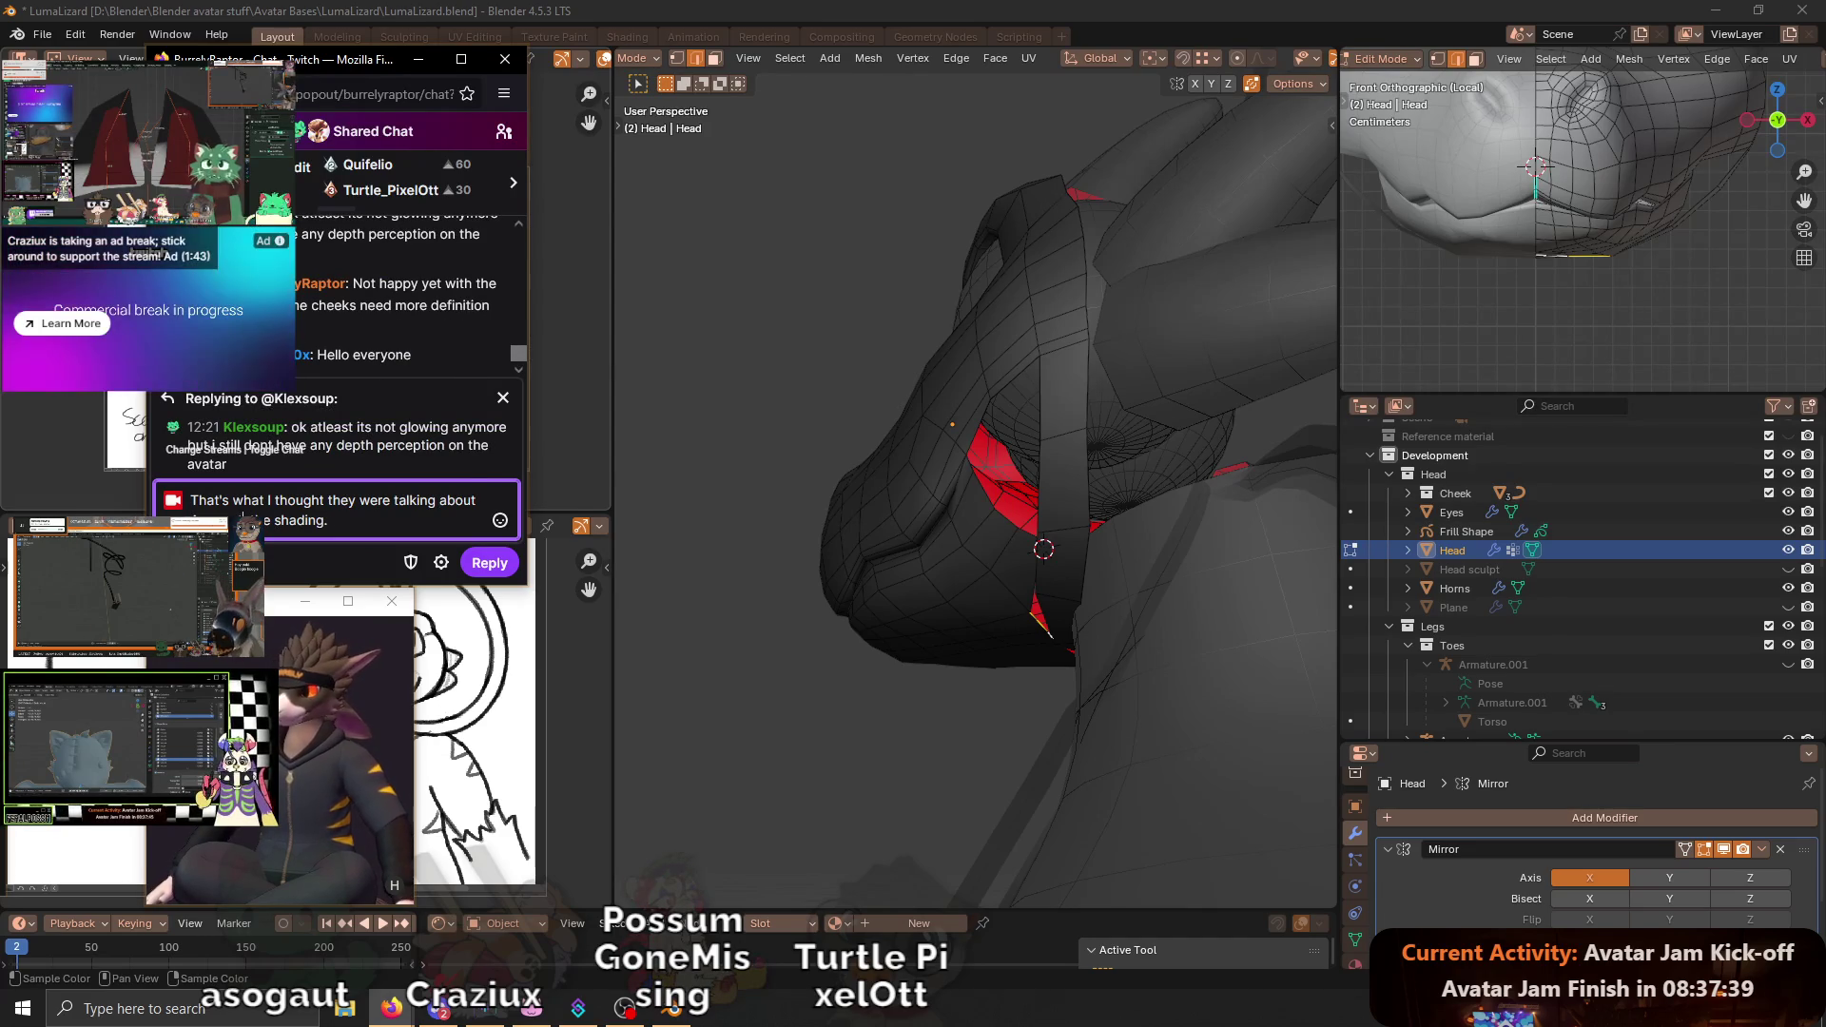
pyautogui.write('the')
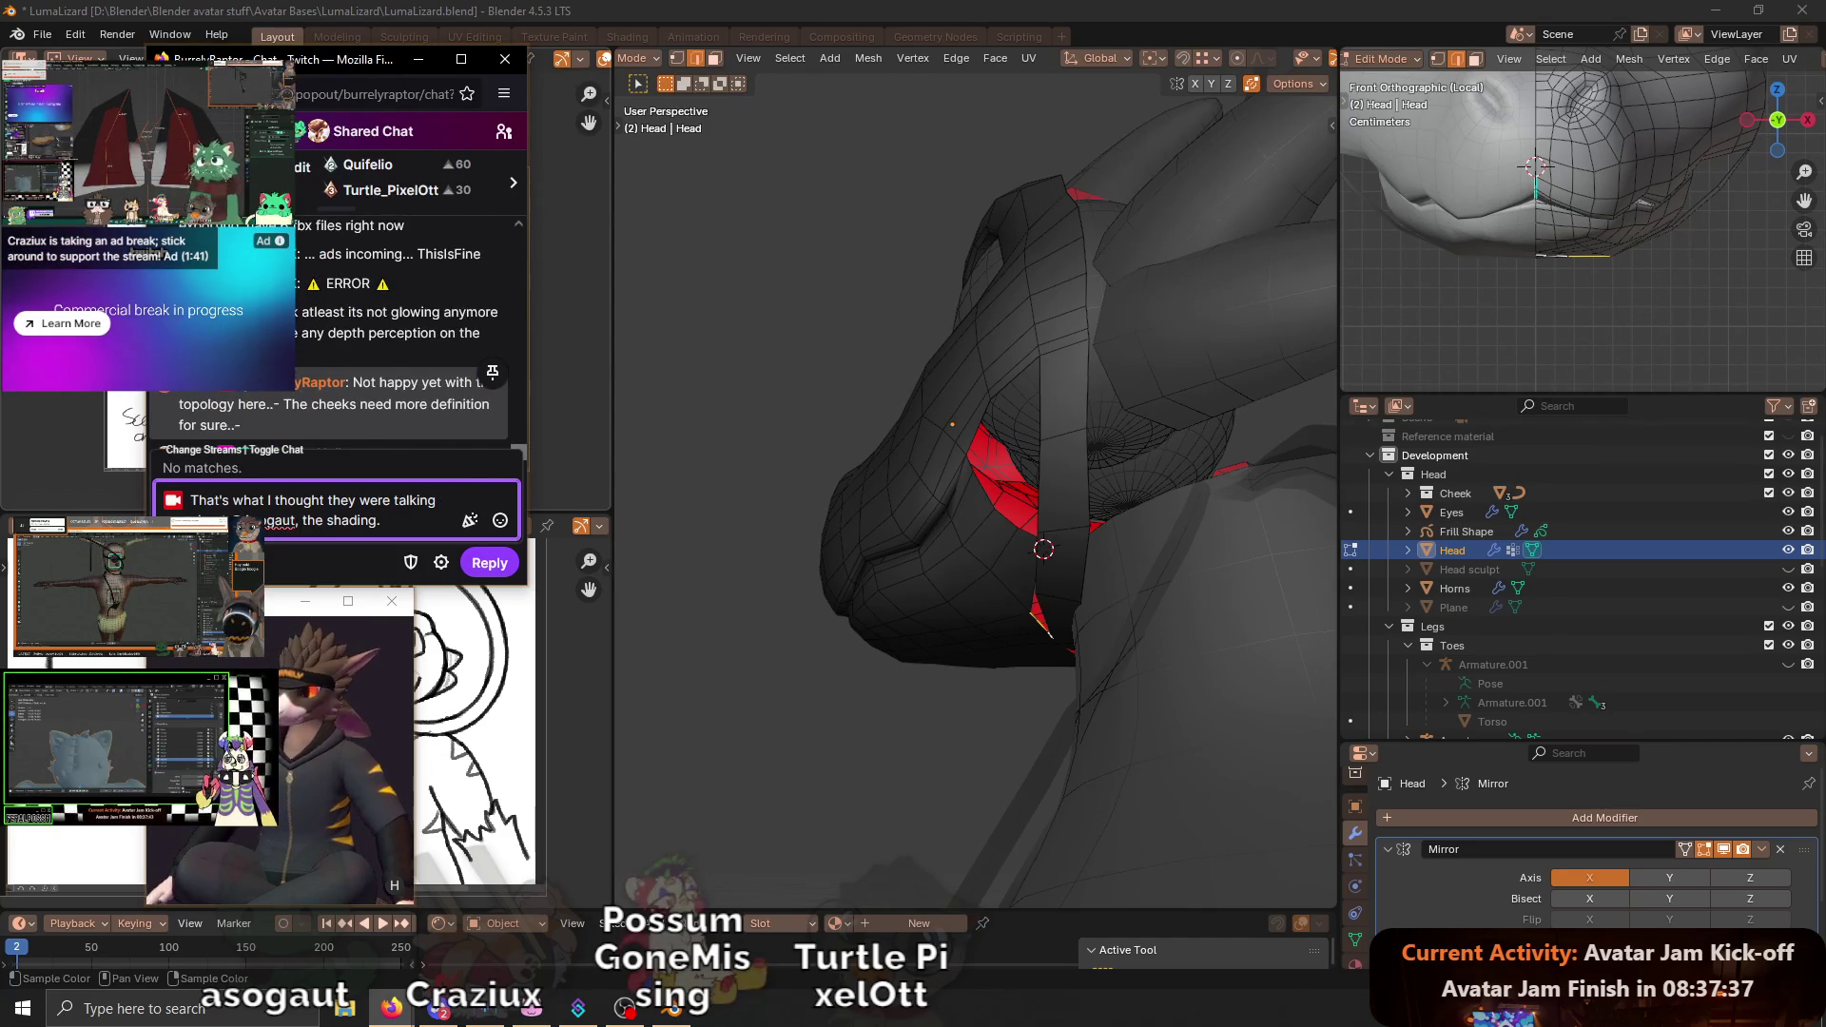
pyautogui.press('Return')
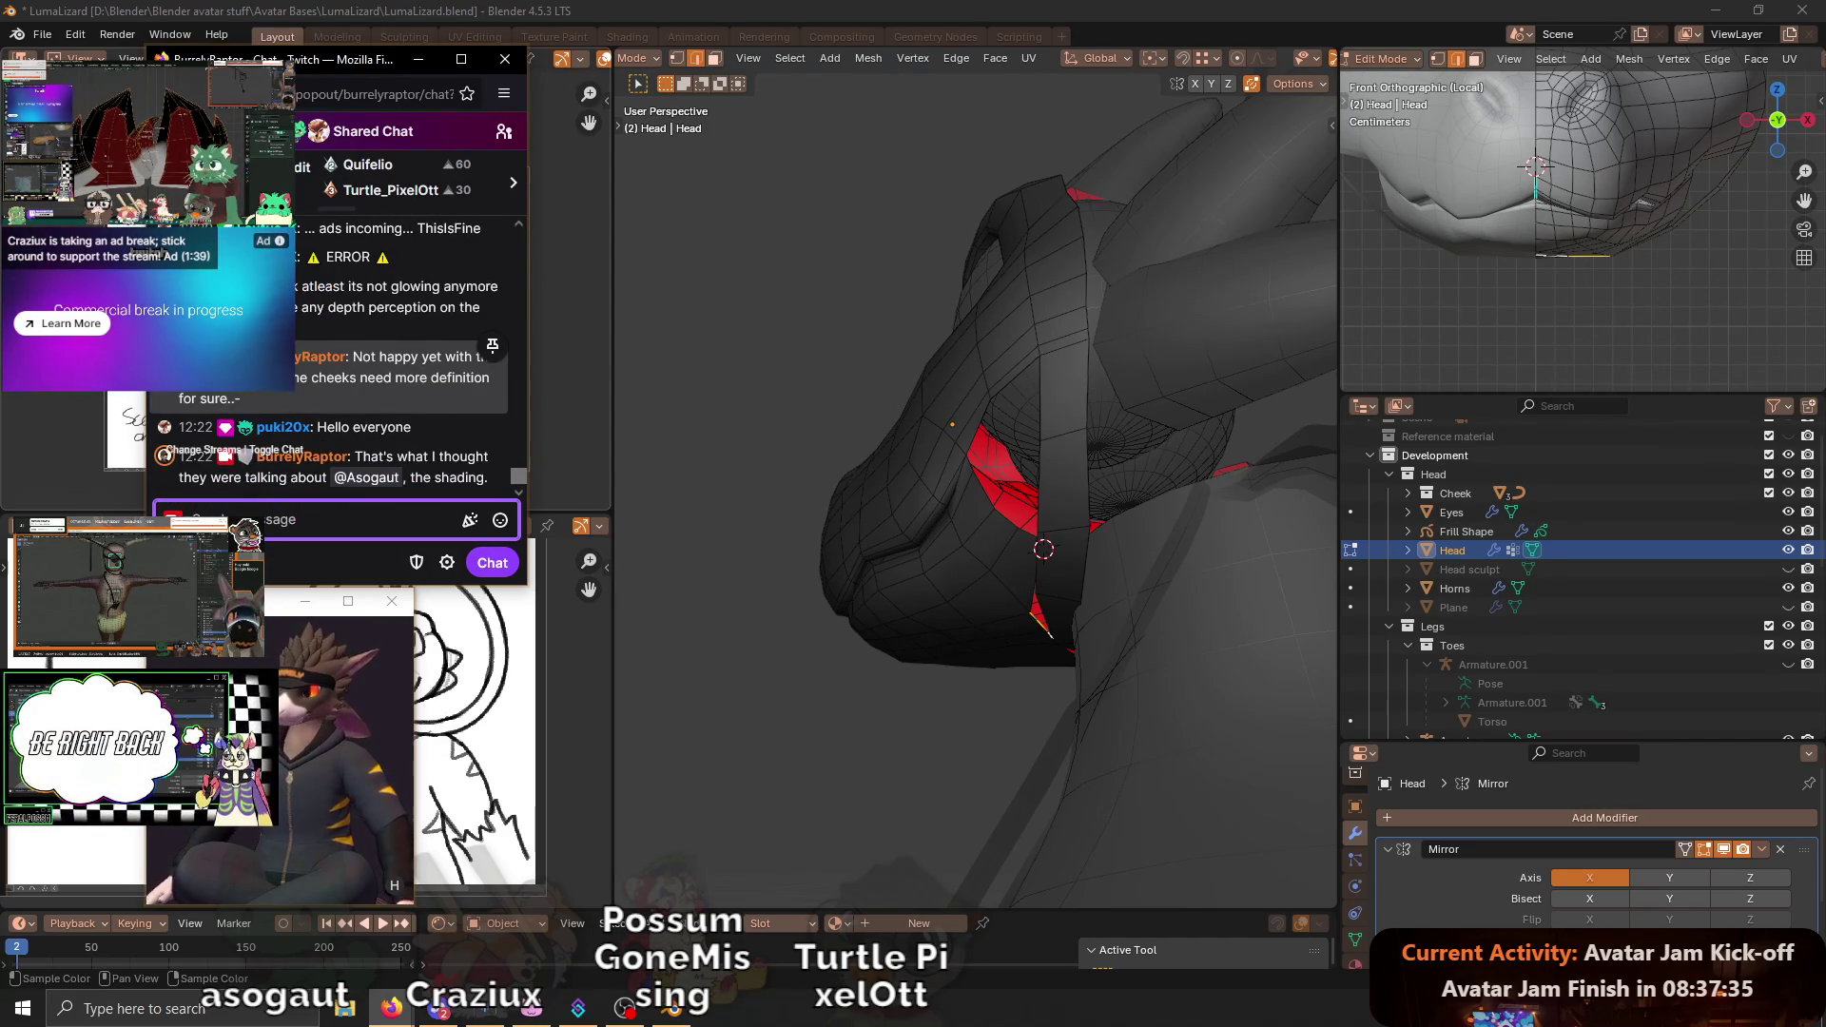
pyautogui.click(490, 420)
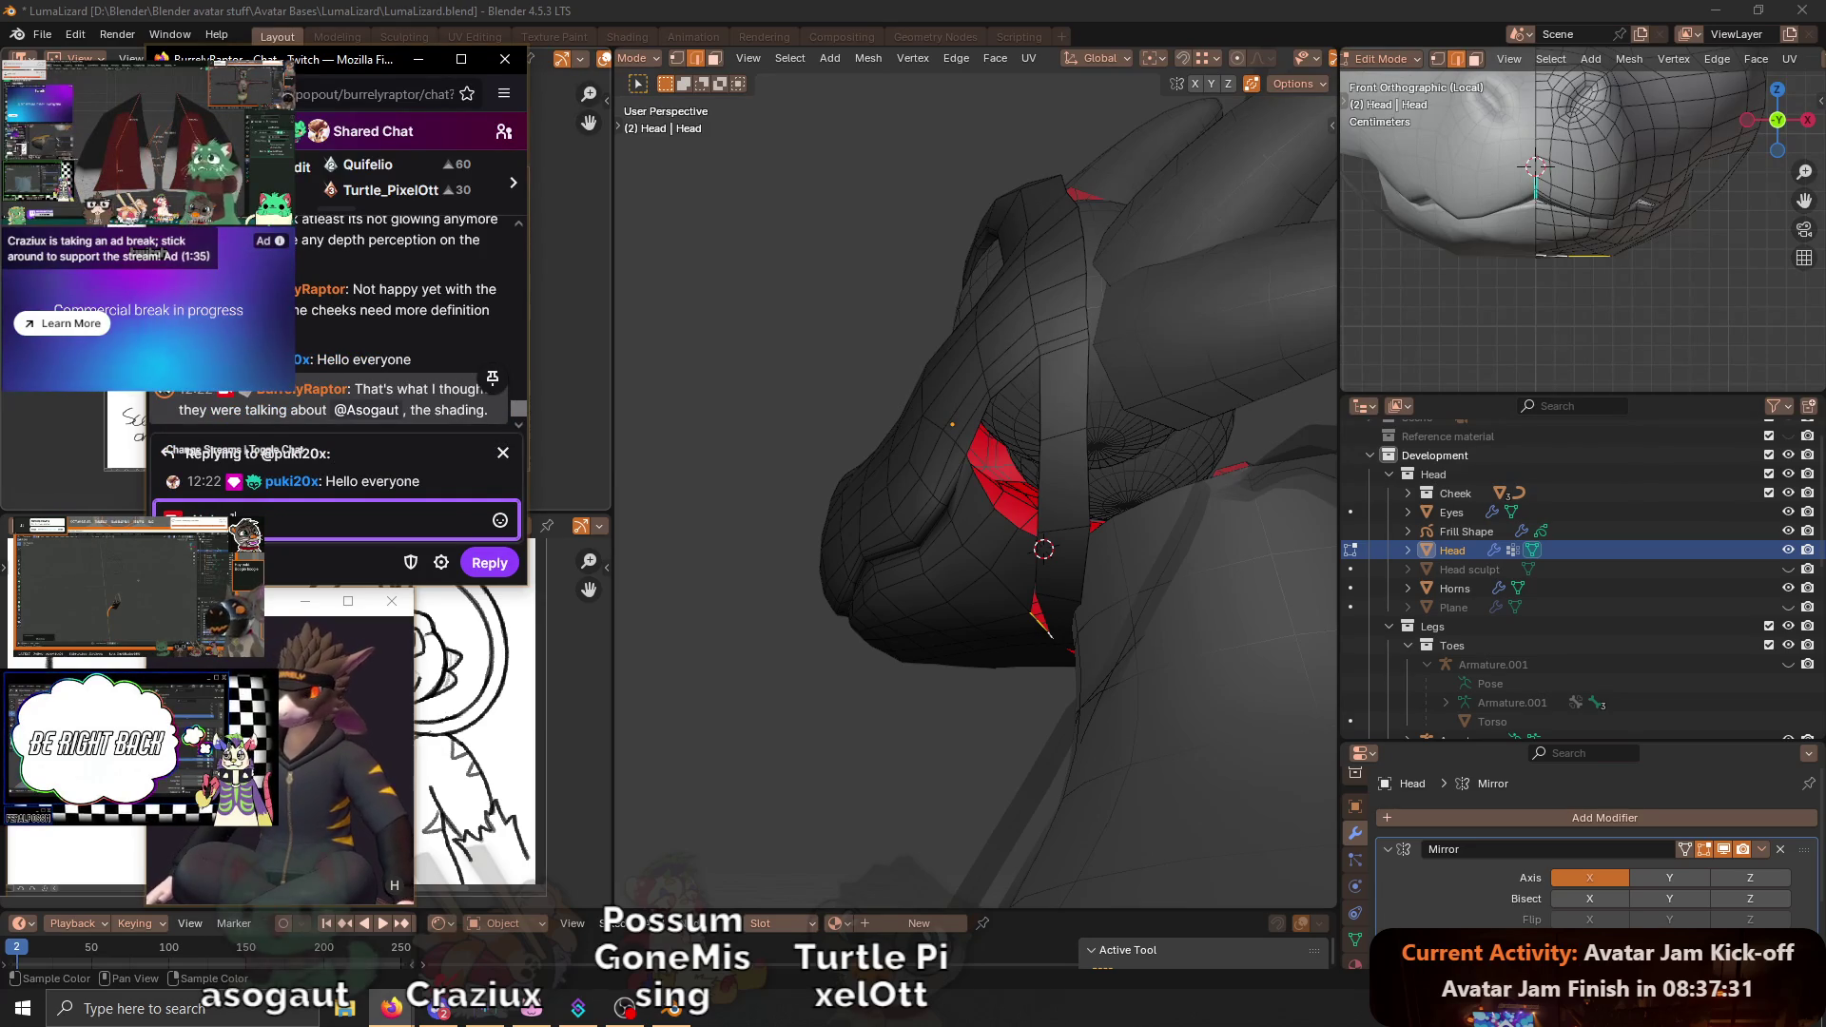
pyautogui.press('Return')
# - Slide the selected cheek vertex at the mouth corner by 0.000939 m
pyautogui.moveTo(932, 428)
pyautogui.mouseDown(button='middle')
pyautogui.moveTo(969, 407)
pyautogui.moveTo(926, 420)
pyautogui.moveTo(1072, 424)
pyautogui.moveTo(1196, 377)
pyautogui.moveTo(1114, 399)
pyautogui.moveTo(1054, 366)
pyautogui.mouseUp(button='middle')
pyautogui.hotkey('shift', 'v')
pyautogui.click(1108, 385)
# - Post a chat message about using VRChat shaders for vertex colours
pyautogui.click(449, 535)
pyautogui.write("try it.. I've been sticking to")
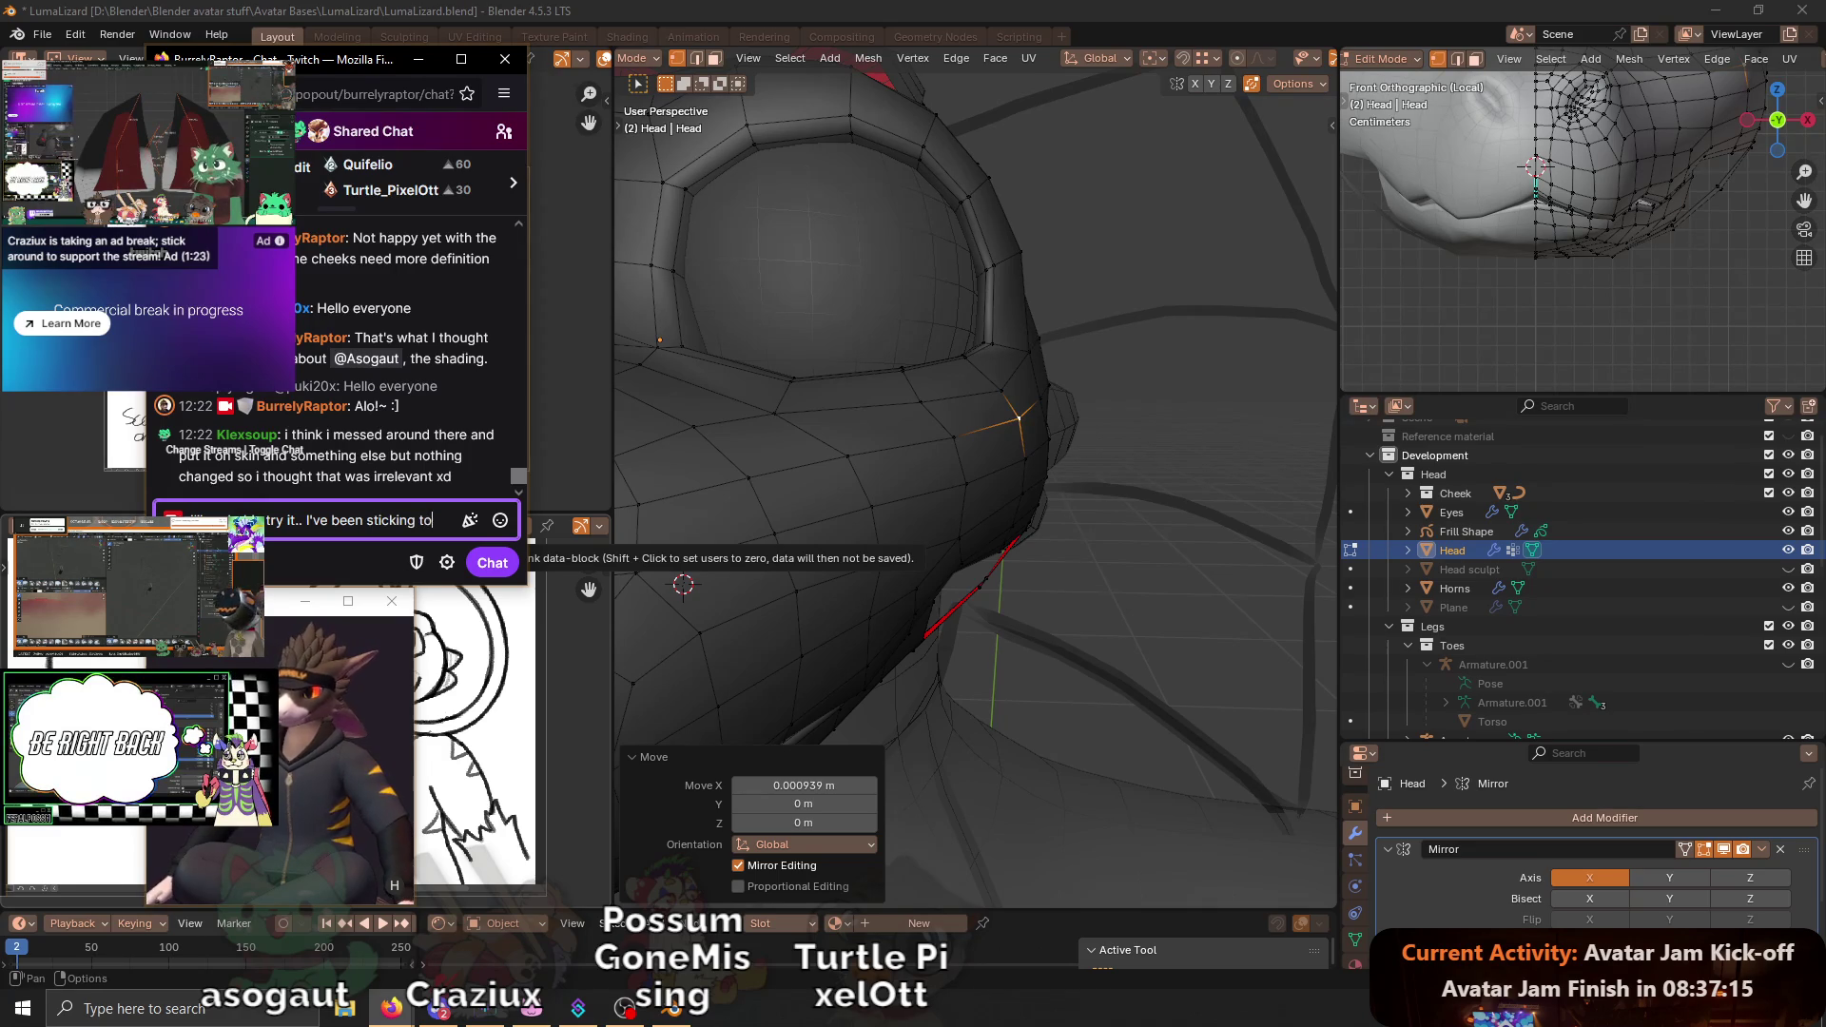
pyautogui.write('the')
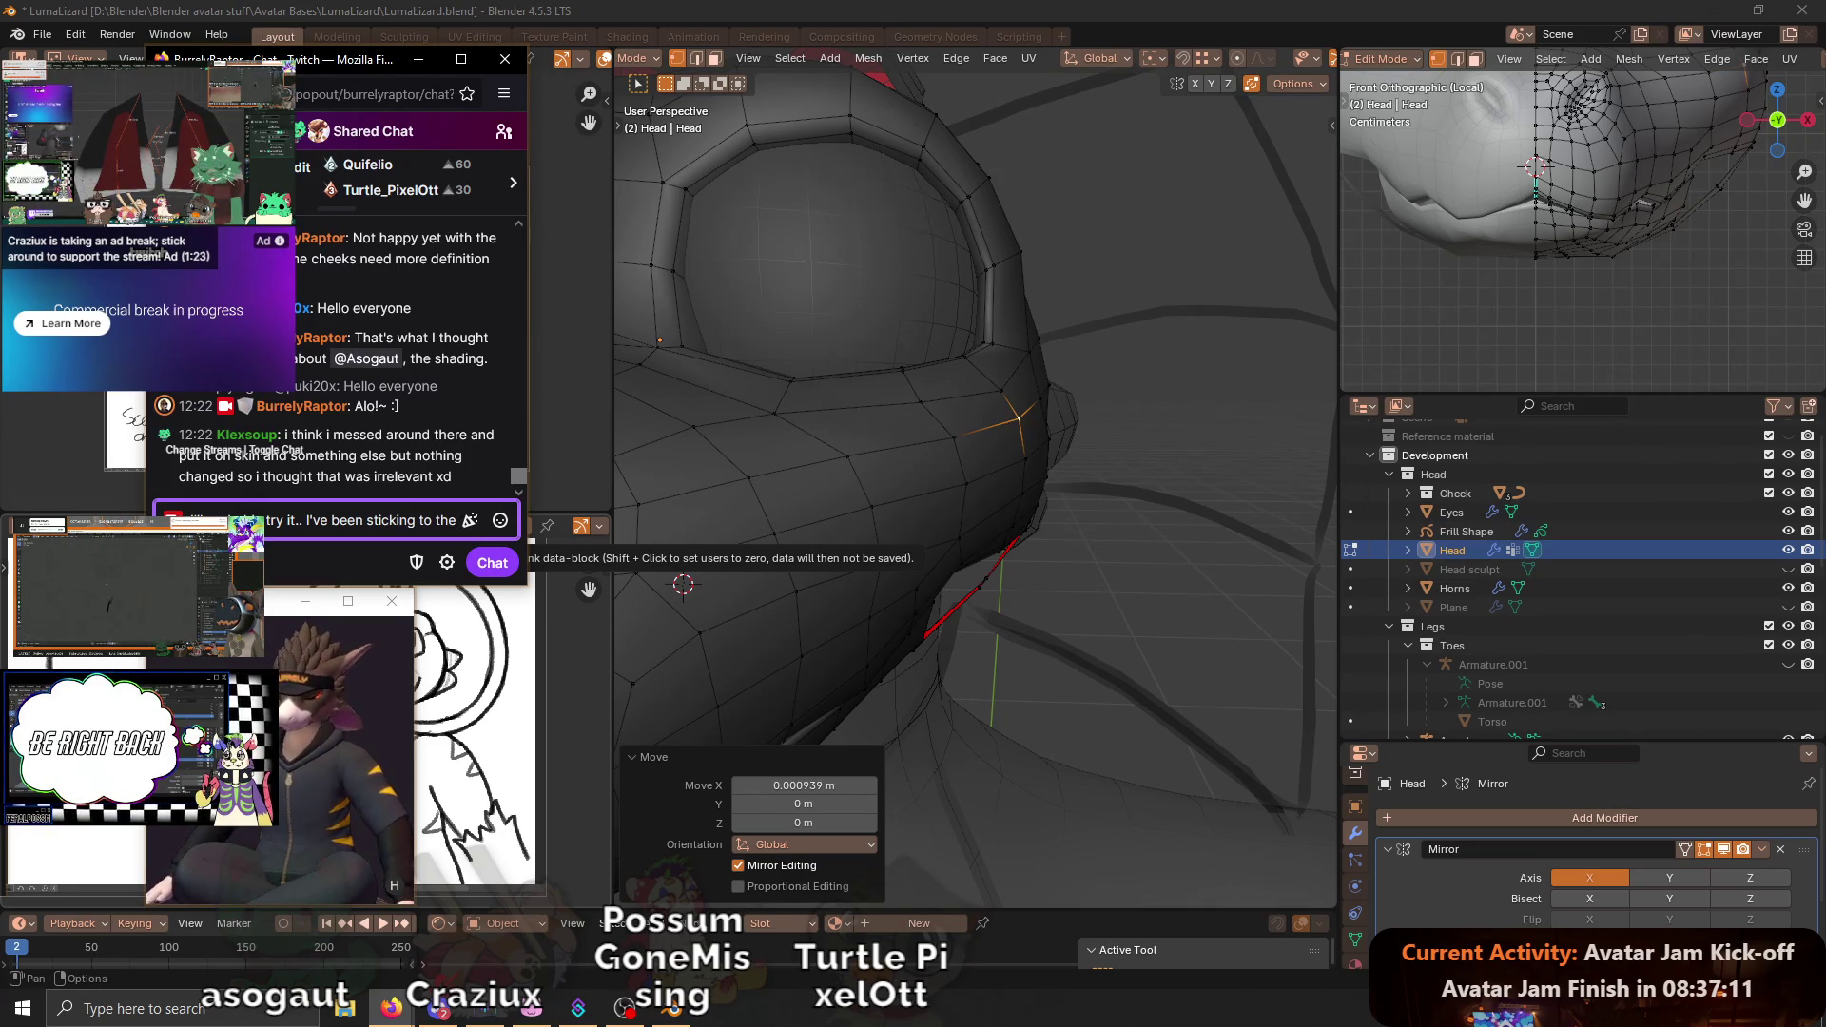
pyautogui.write('r')
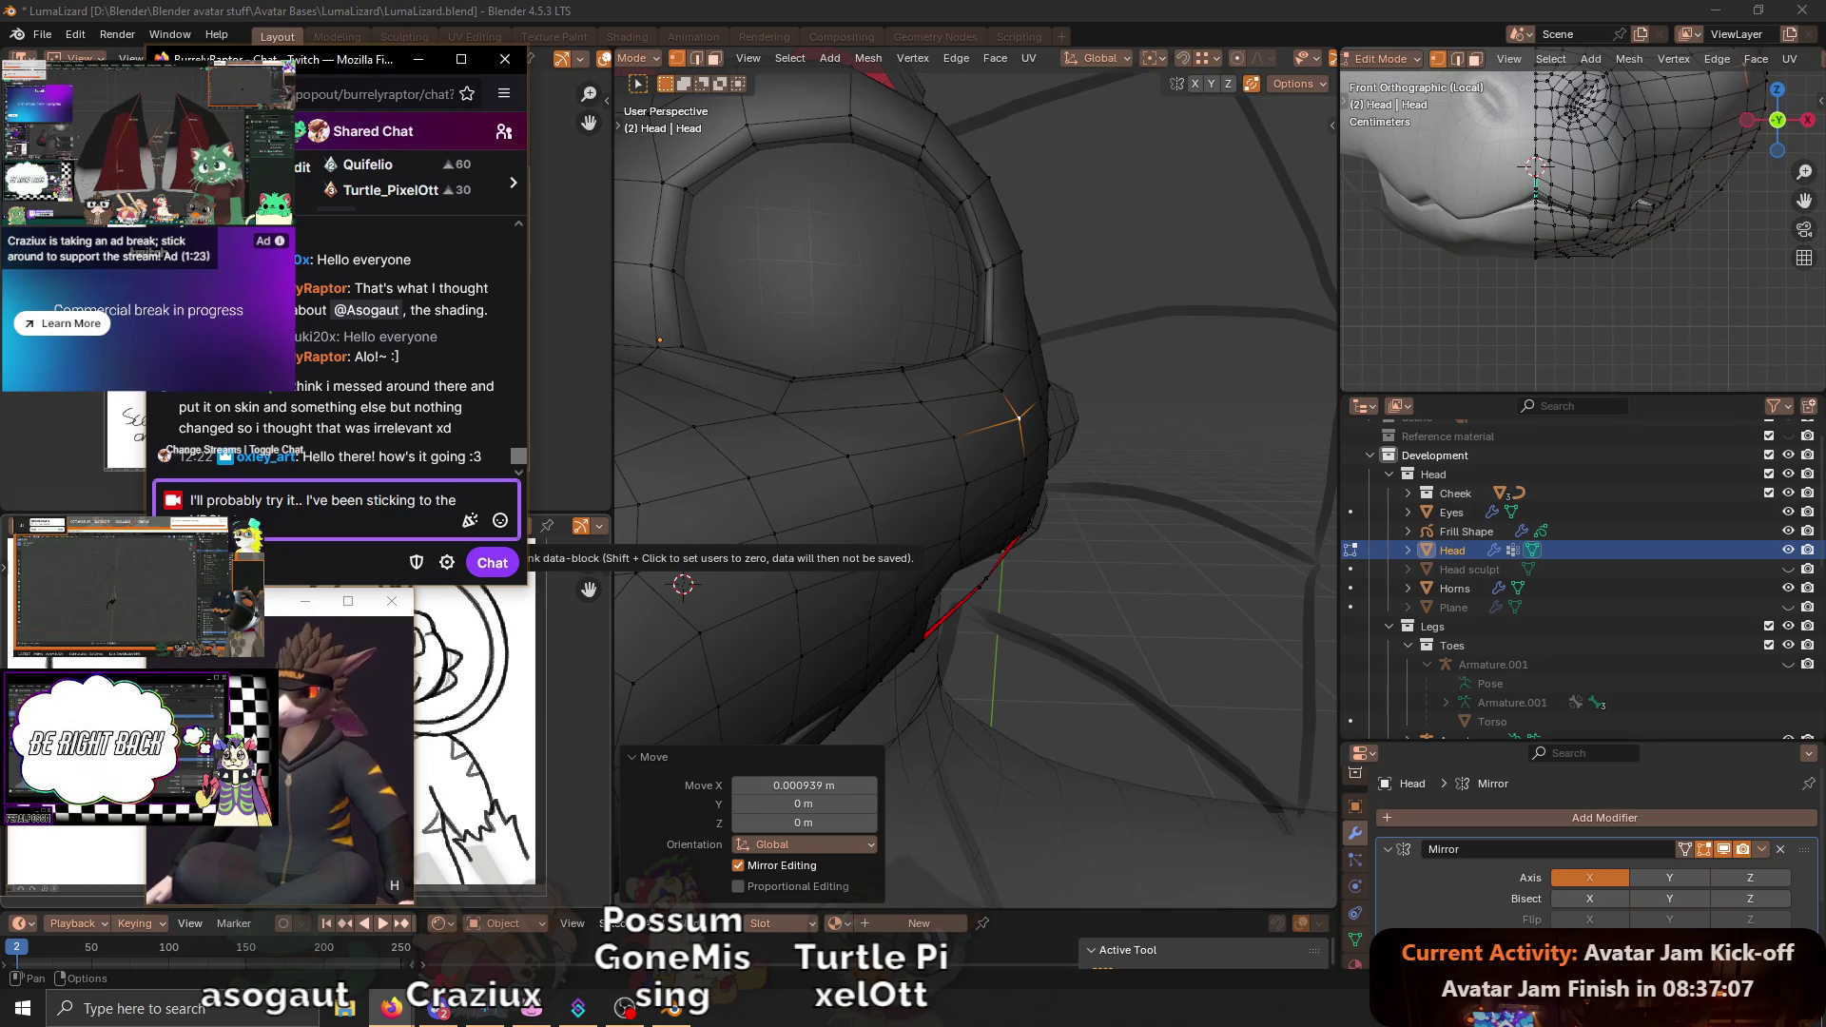
pyautogui.write('ders for')
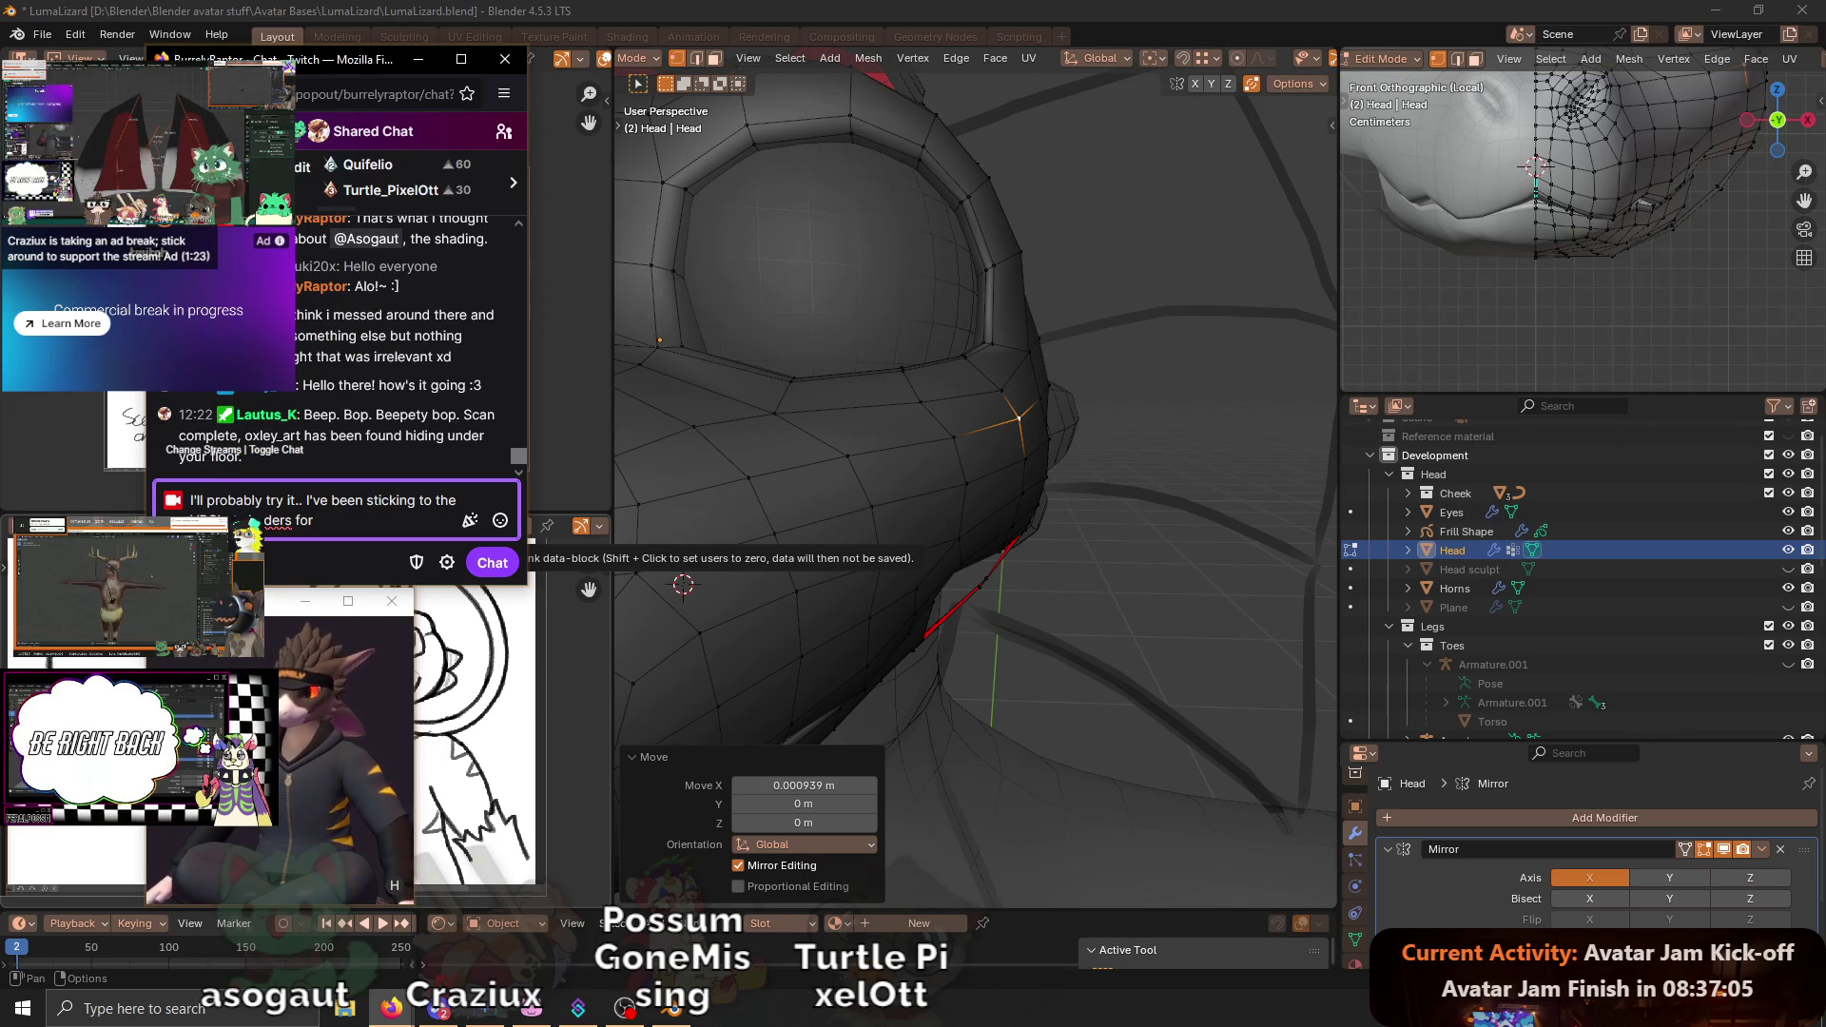
pyautogui.write('vertex co')
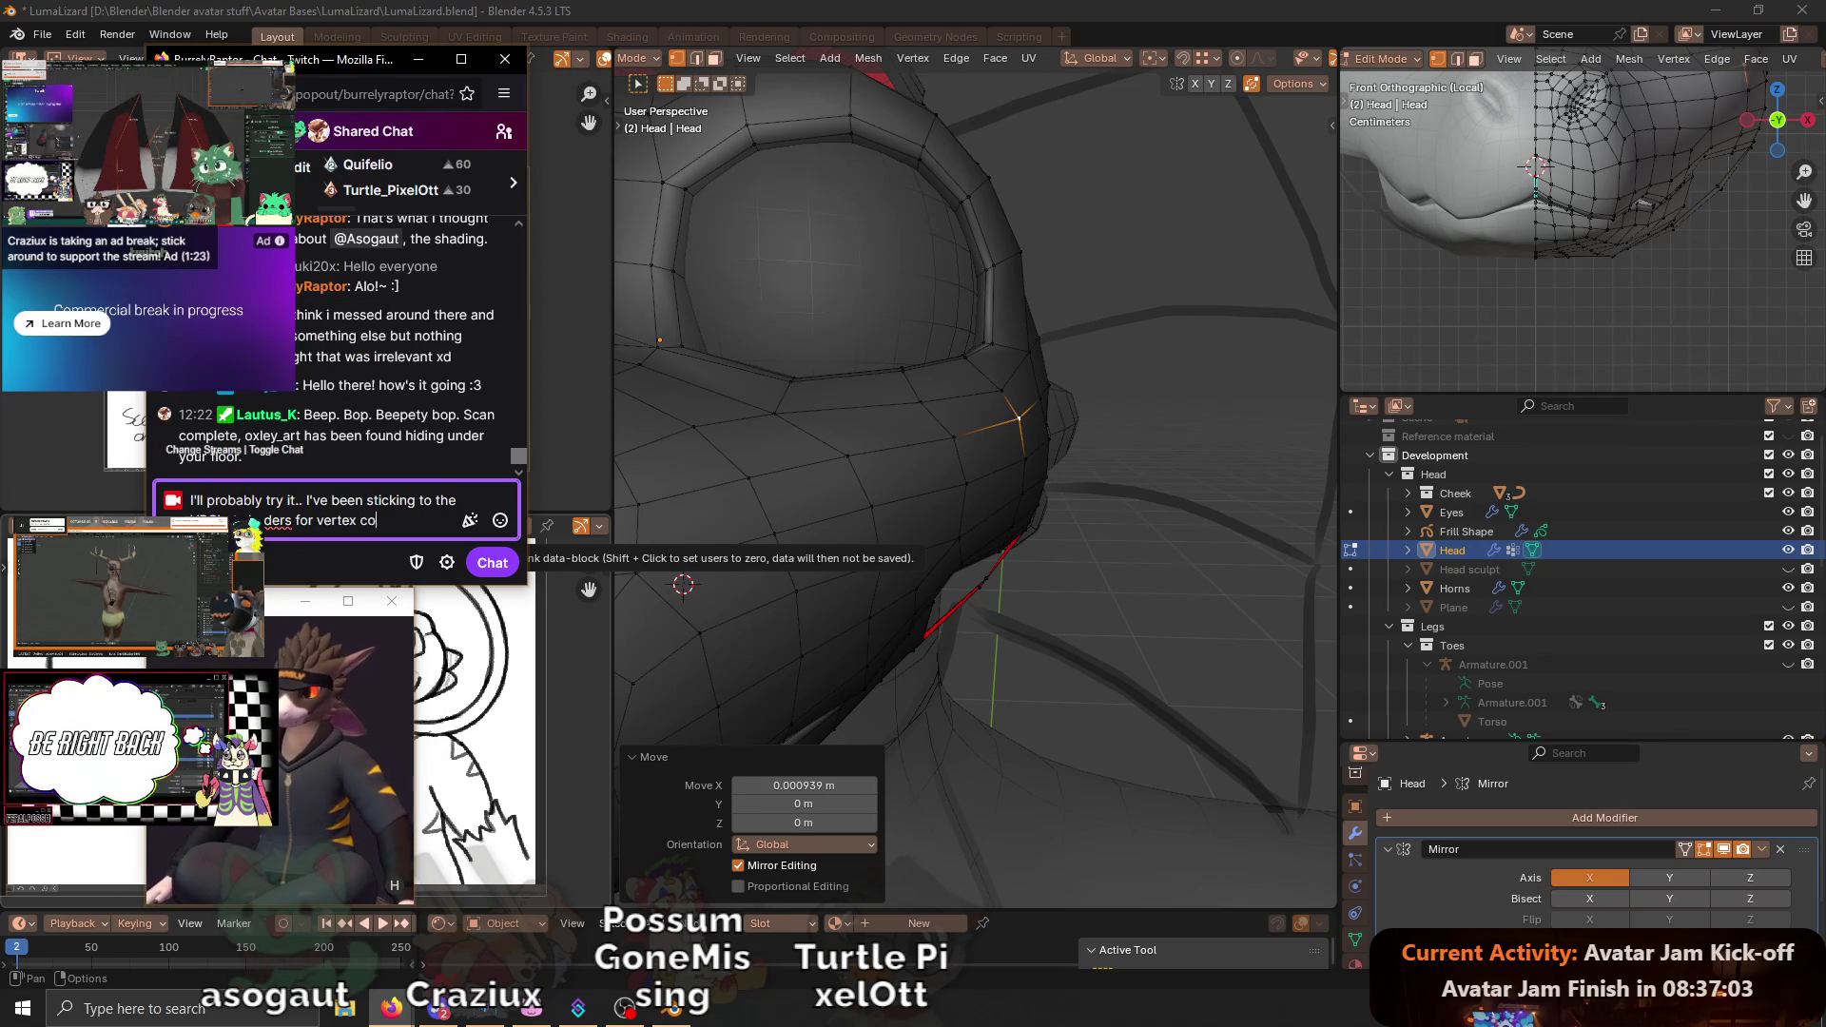
pyautogui.write("lors since it's")
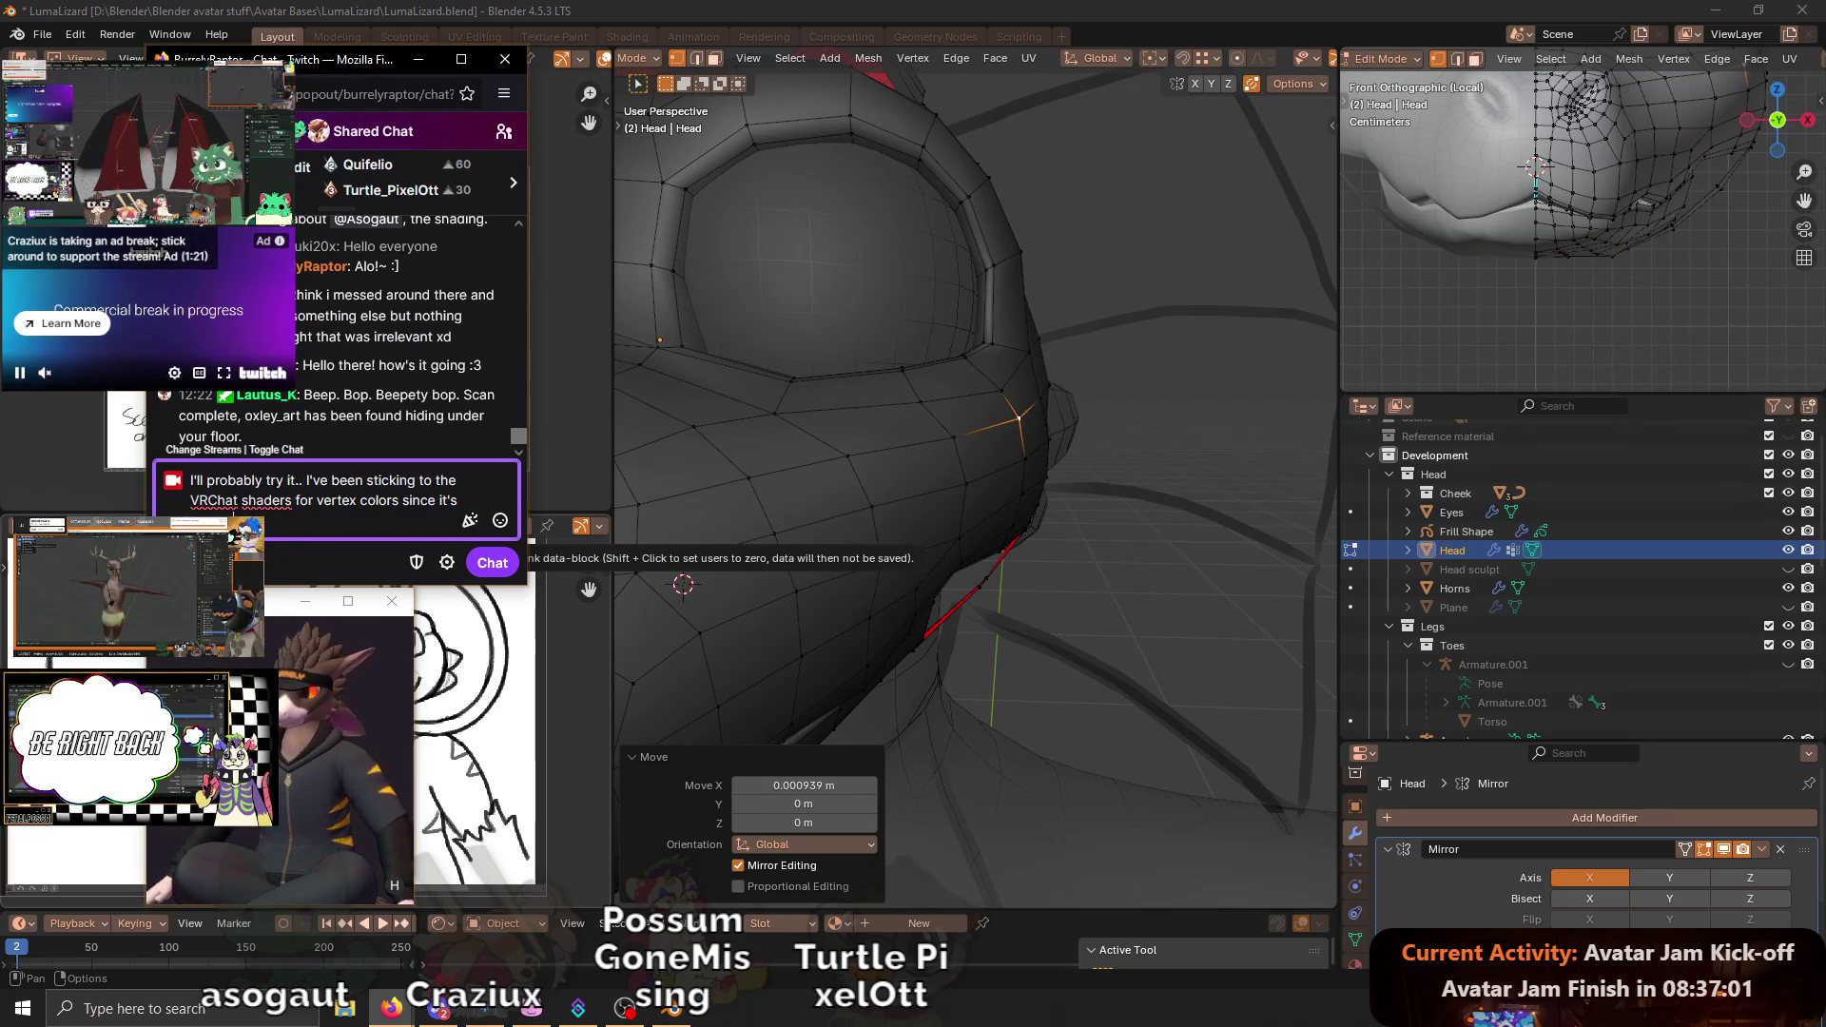
pyautogui.write('ars..')
pyautogui.press('Return')
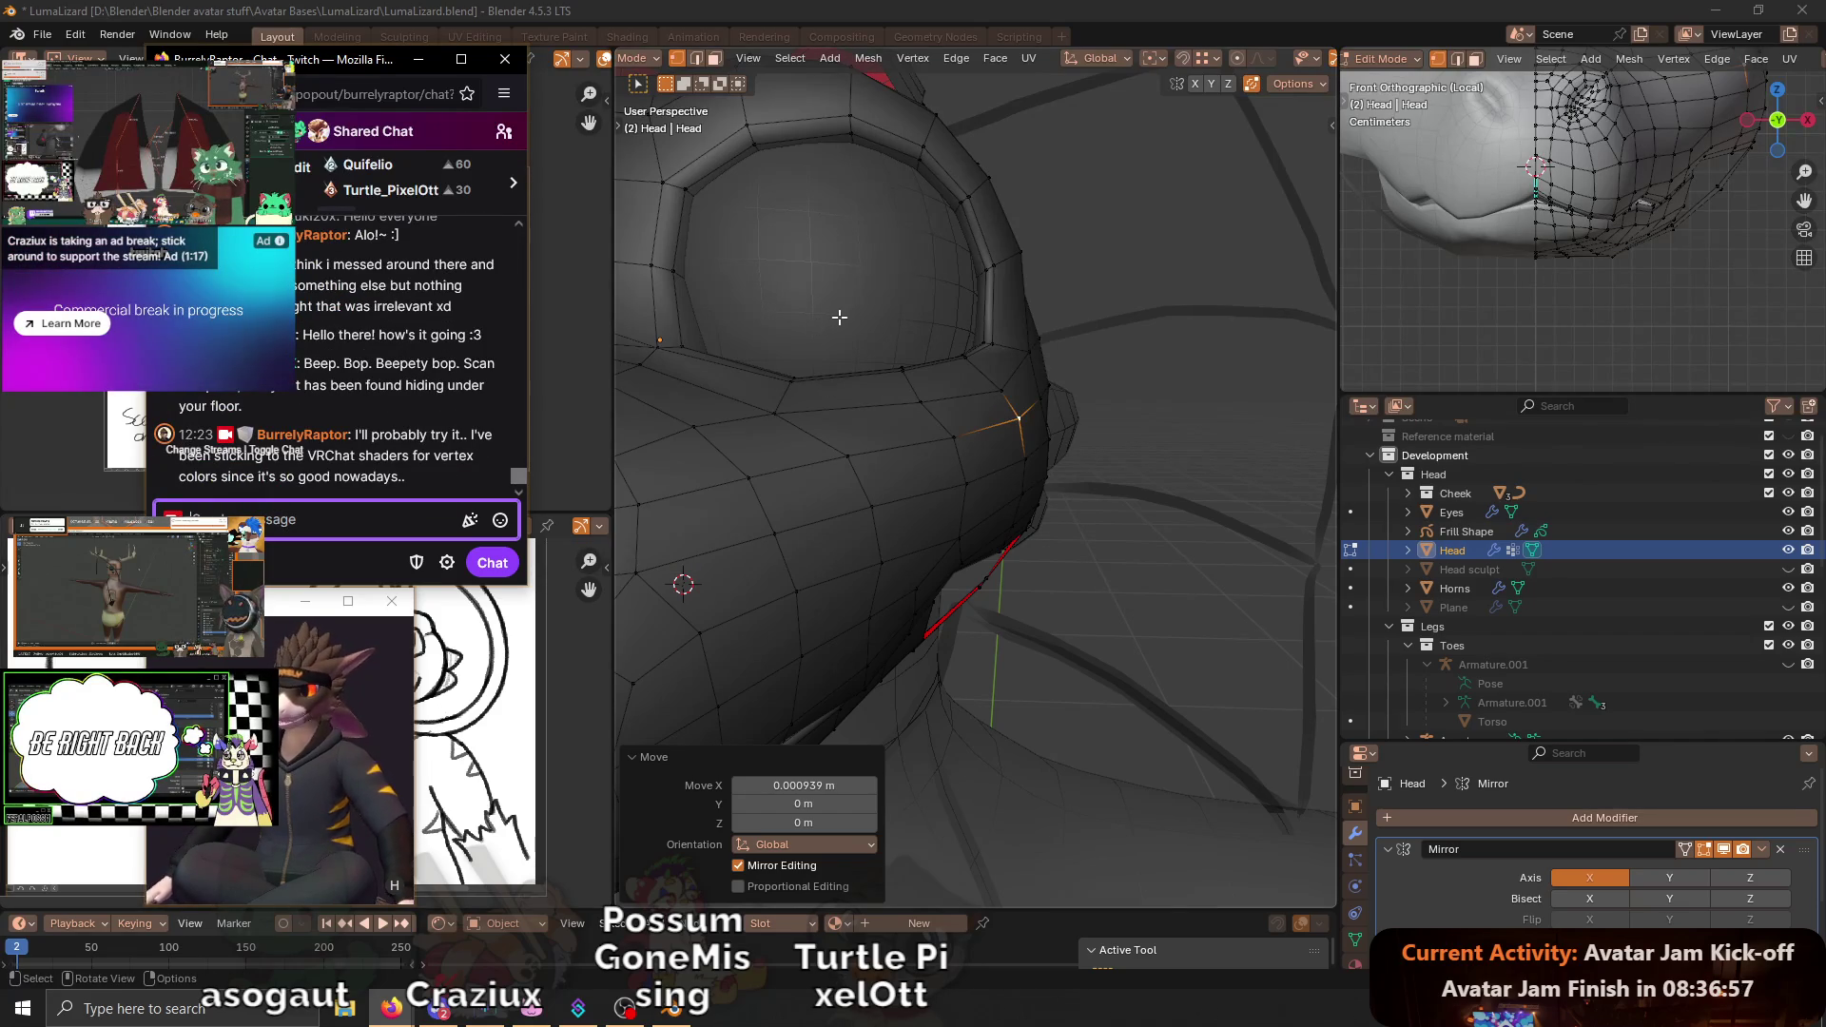
pyautogui.scroll(-5, 927, 351)
# - Pull back to review the whole head, send an emote reply, and tilt to show neck and horns
pyautogui.moveTo(914, 347); pyautogui.dragTo(845, 332, button='middle')
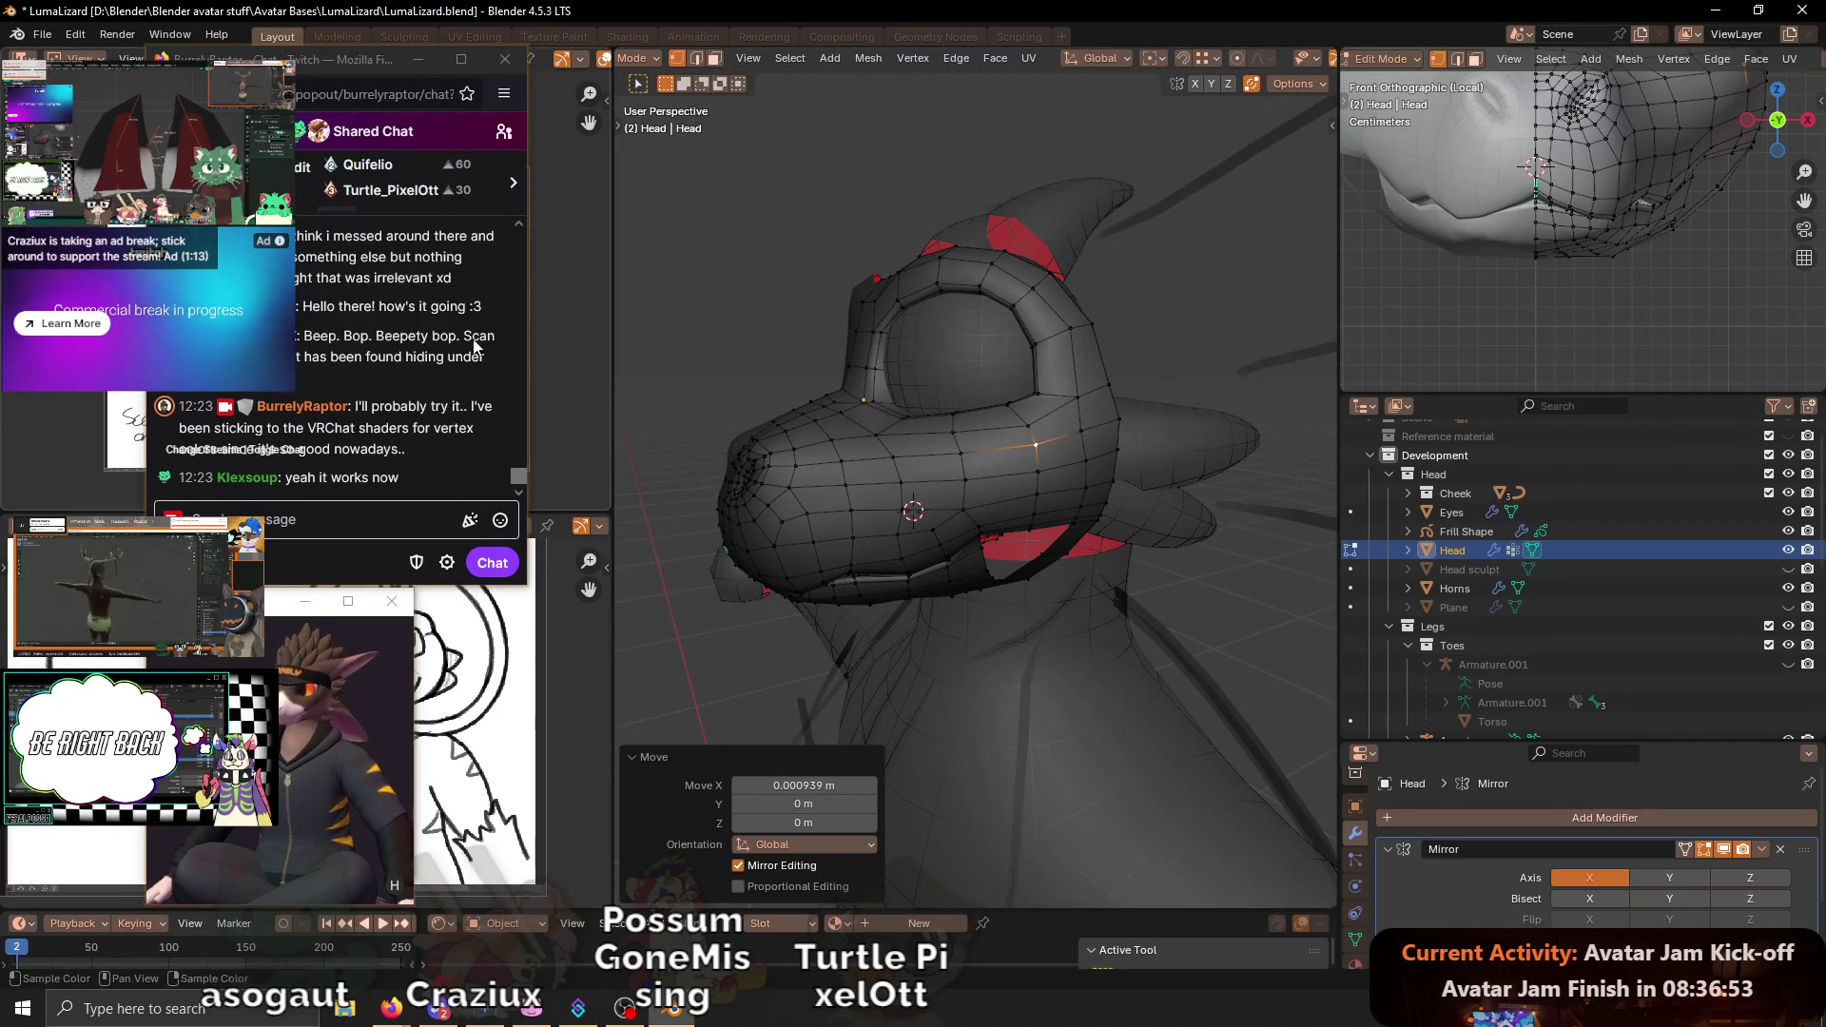
pyautogui.click(491, 298)
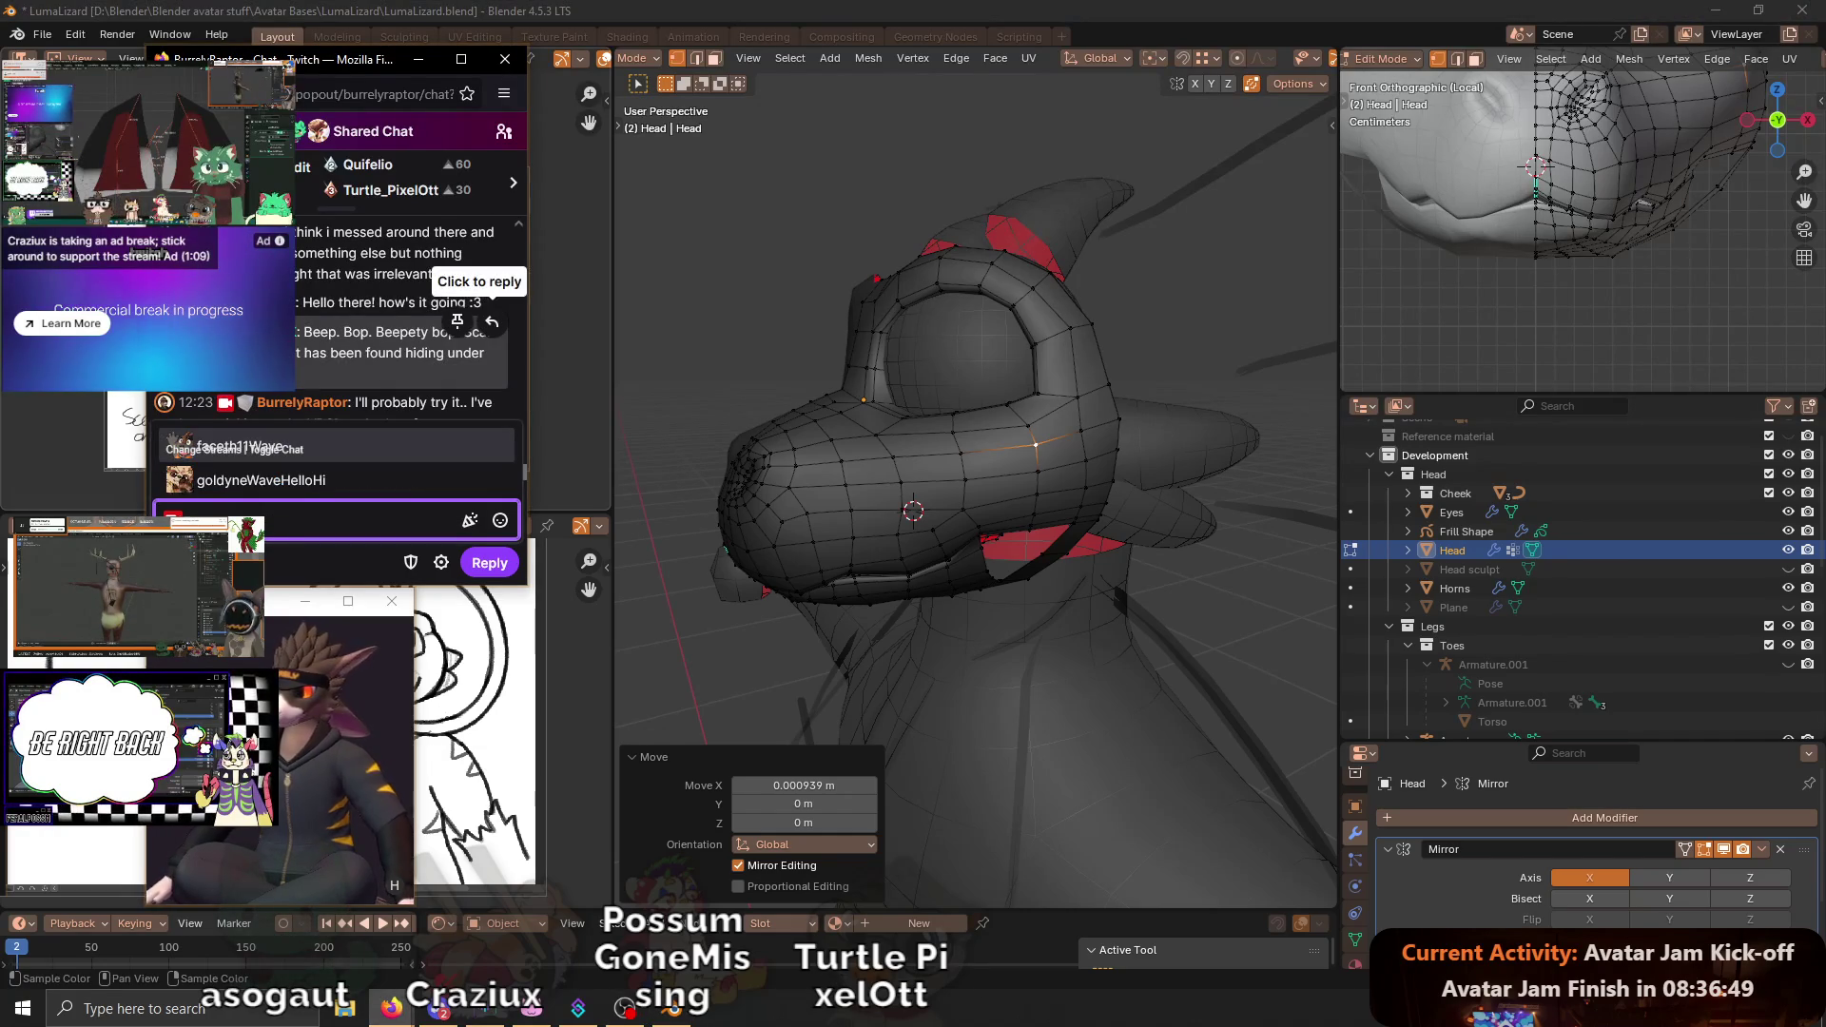
pyautogui.press('Return')
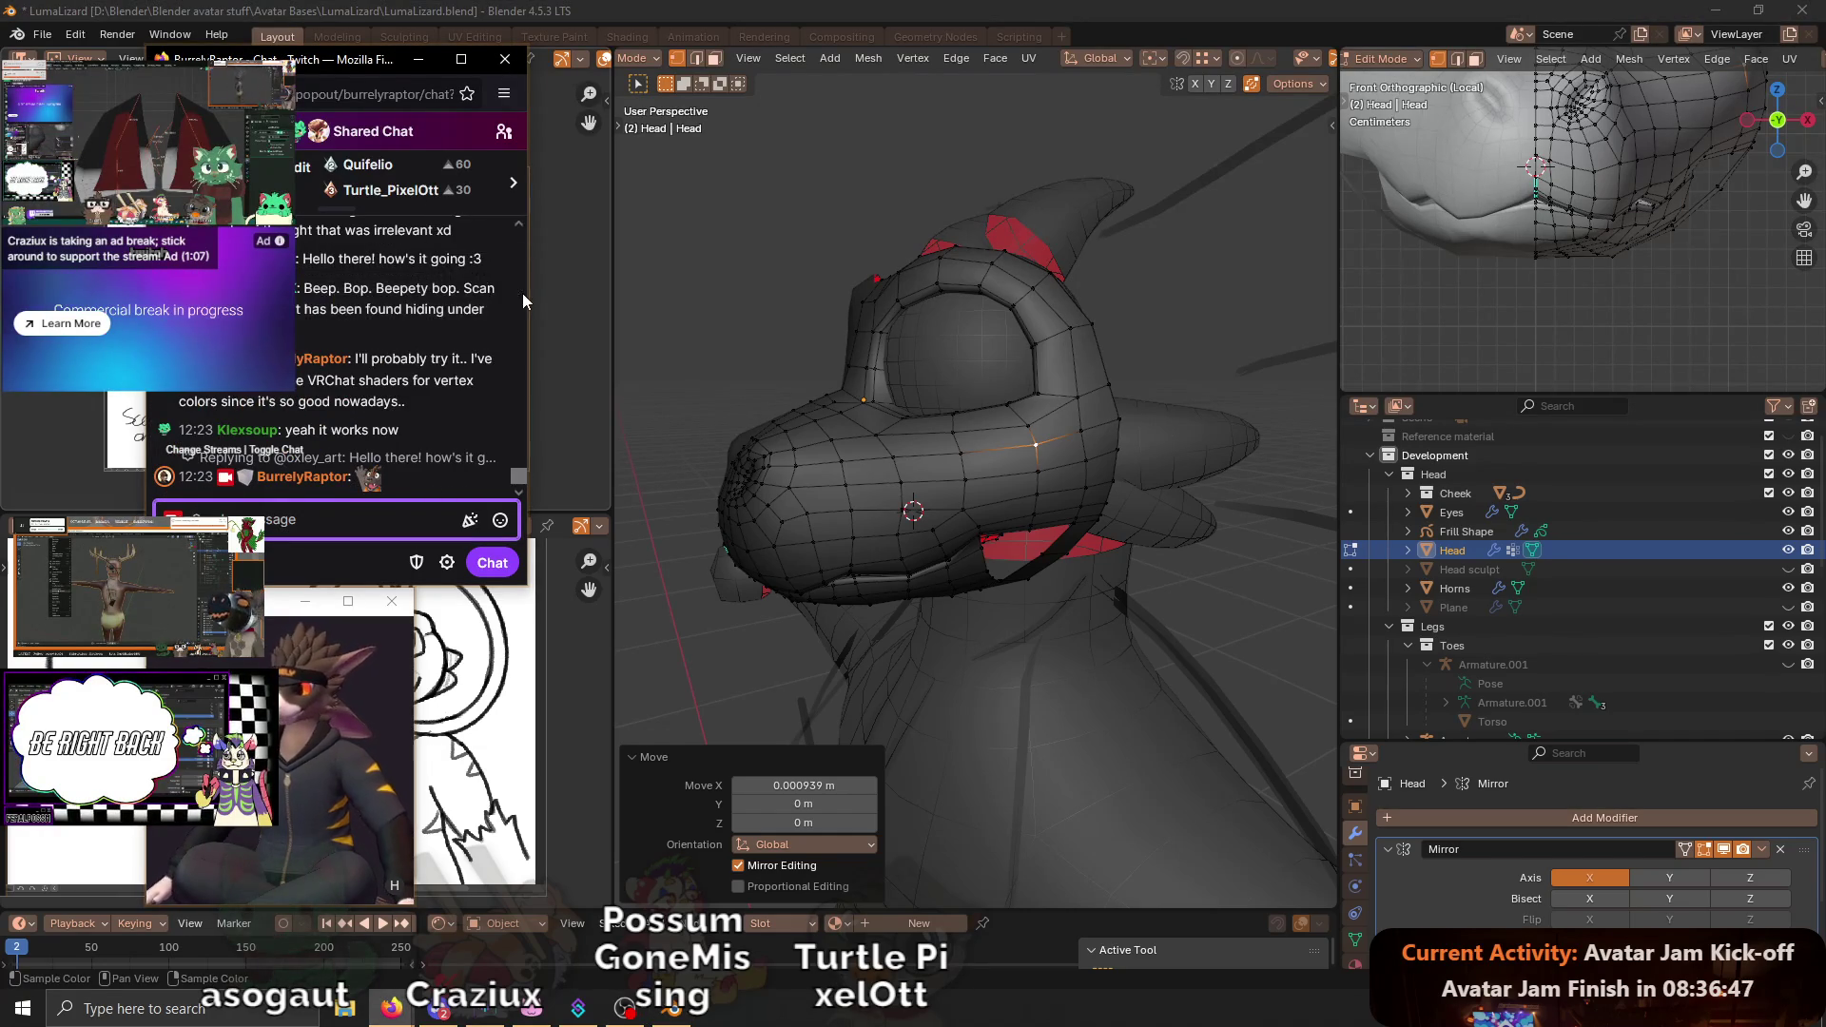
pyautogui.moveTo(774, 374)
pyautogui.mouseDown(button='middle')
pyautogui.moveTo(879, 427)
pyautogui.moveTo(1052, 436)
pyautogui.moveTo(999, 476)
pyautogui.moveTo(942, 399)
pyautogui.moveTo(917, 313)
pyautogui.moveTo(1109, 318)
pyautogui.moveTo(1058, 310)
pyautogui.moveTo(951, 373)
pyautogui.moveTo(894, 366)
pyautogui.moveTo(865, 339)
pyautogui.moveTo(872, 373)
pyautogui.mouseUp(button='middle')
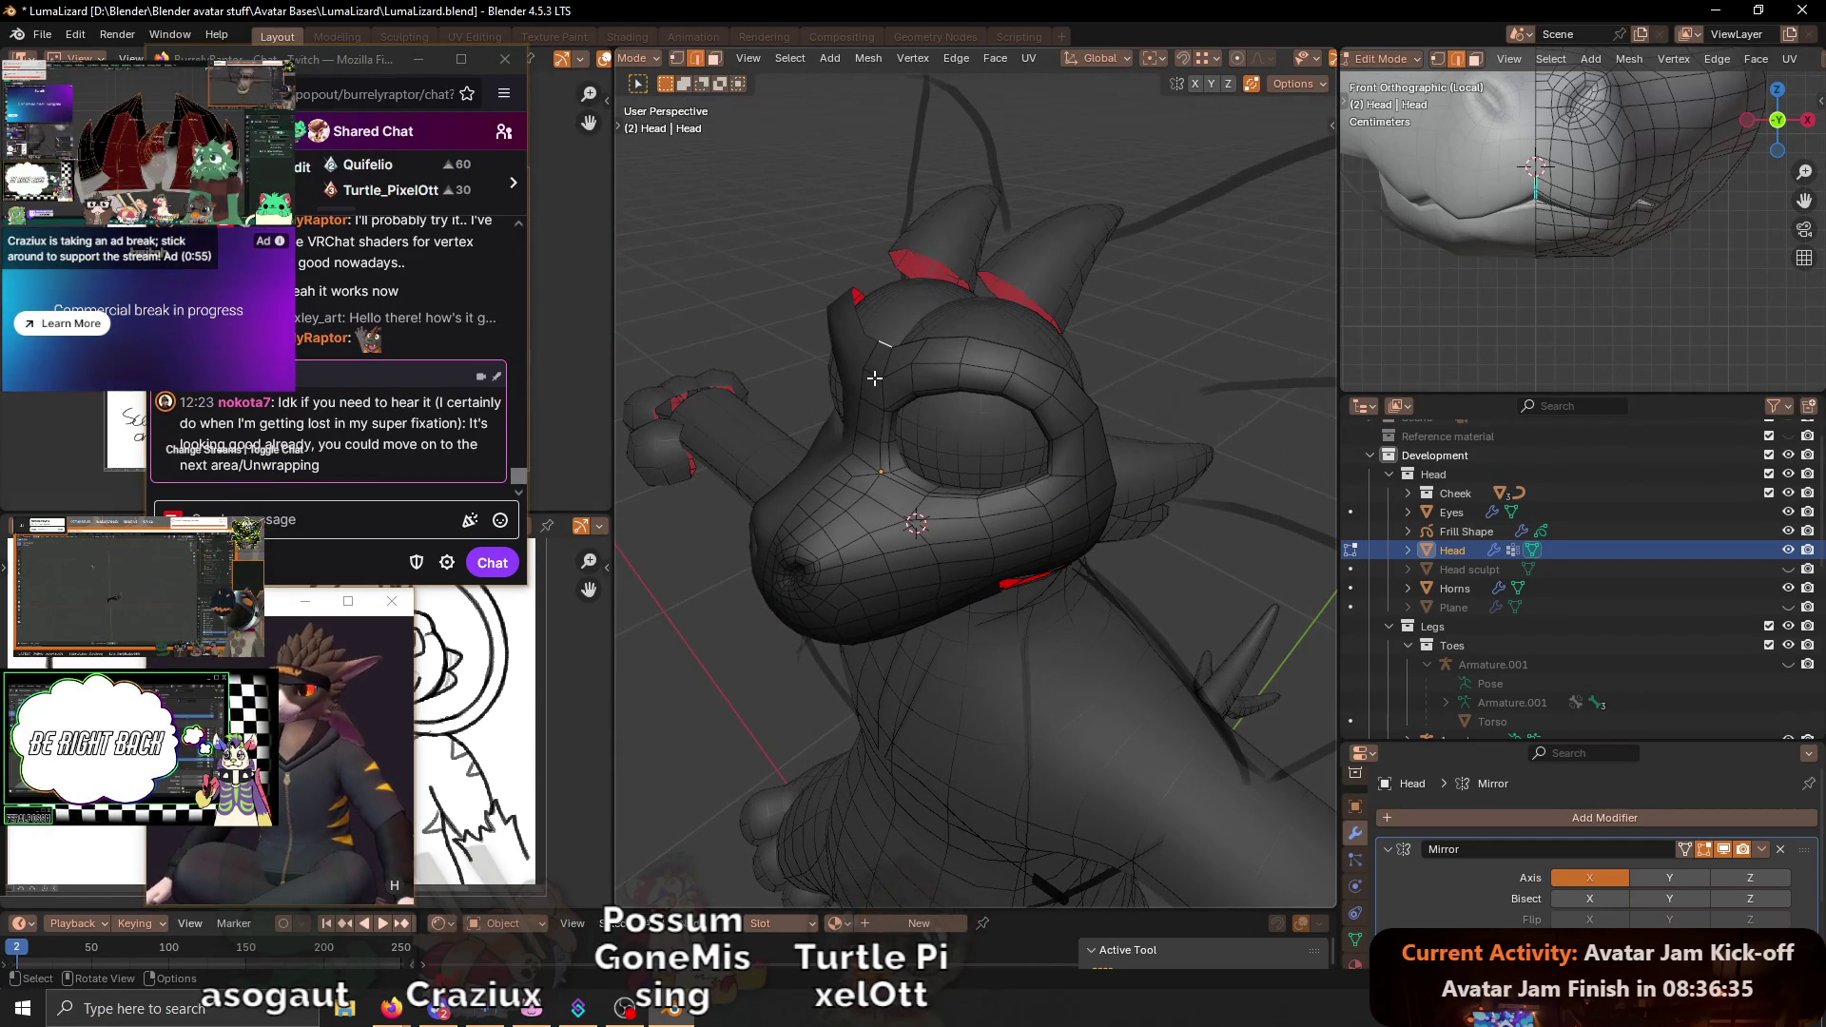
pyautogui.moveTo(881, 435); pyautogui.dragTo(889, 409, button='middle')
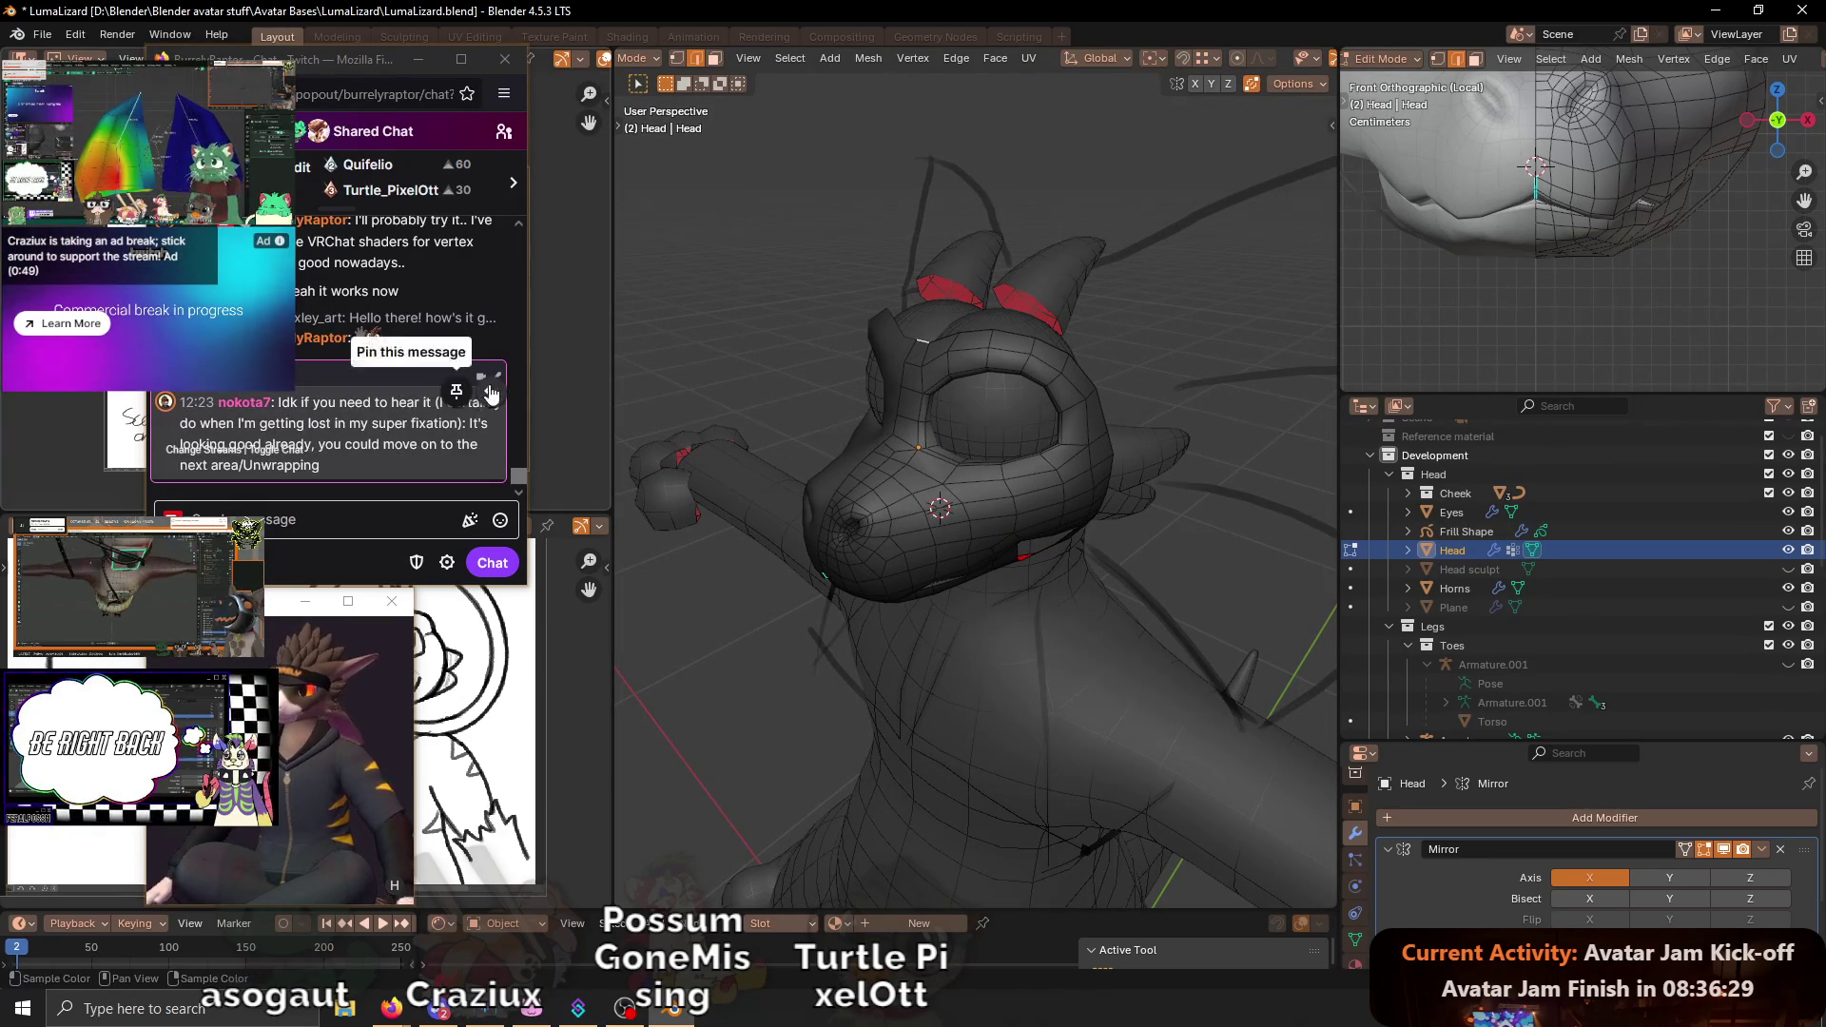
# - Reply thanking the viewer, noting the hands, head with frills and tail end still need finishing
pyautogui.click(487, 393)
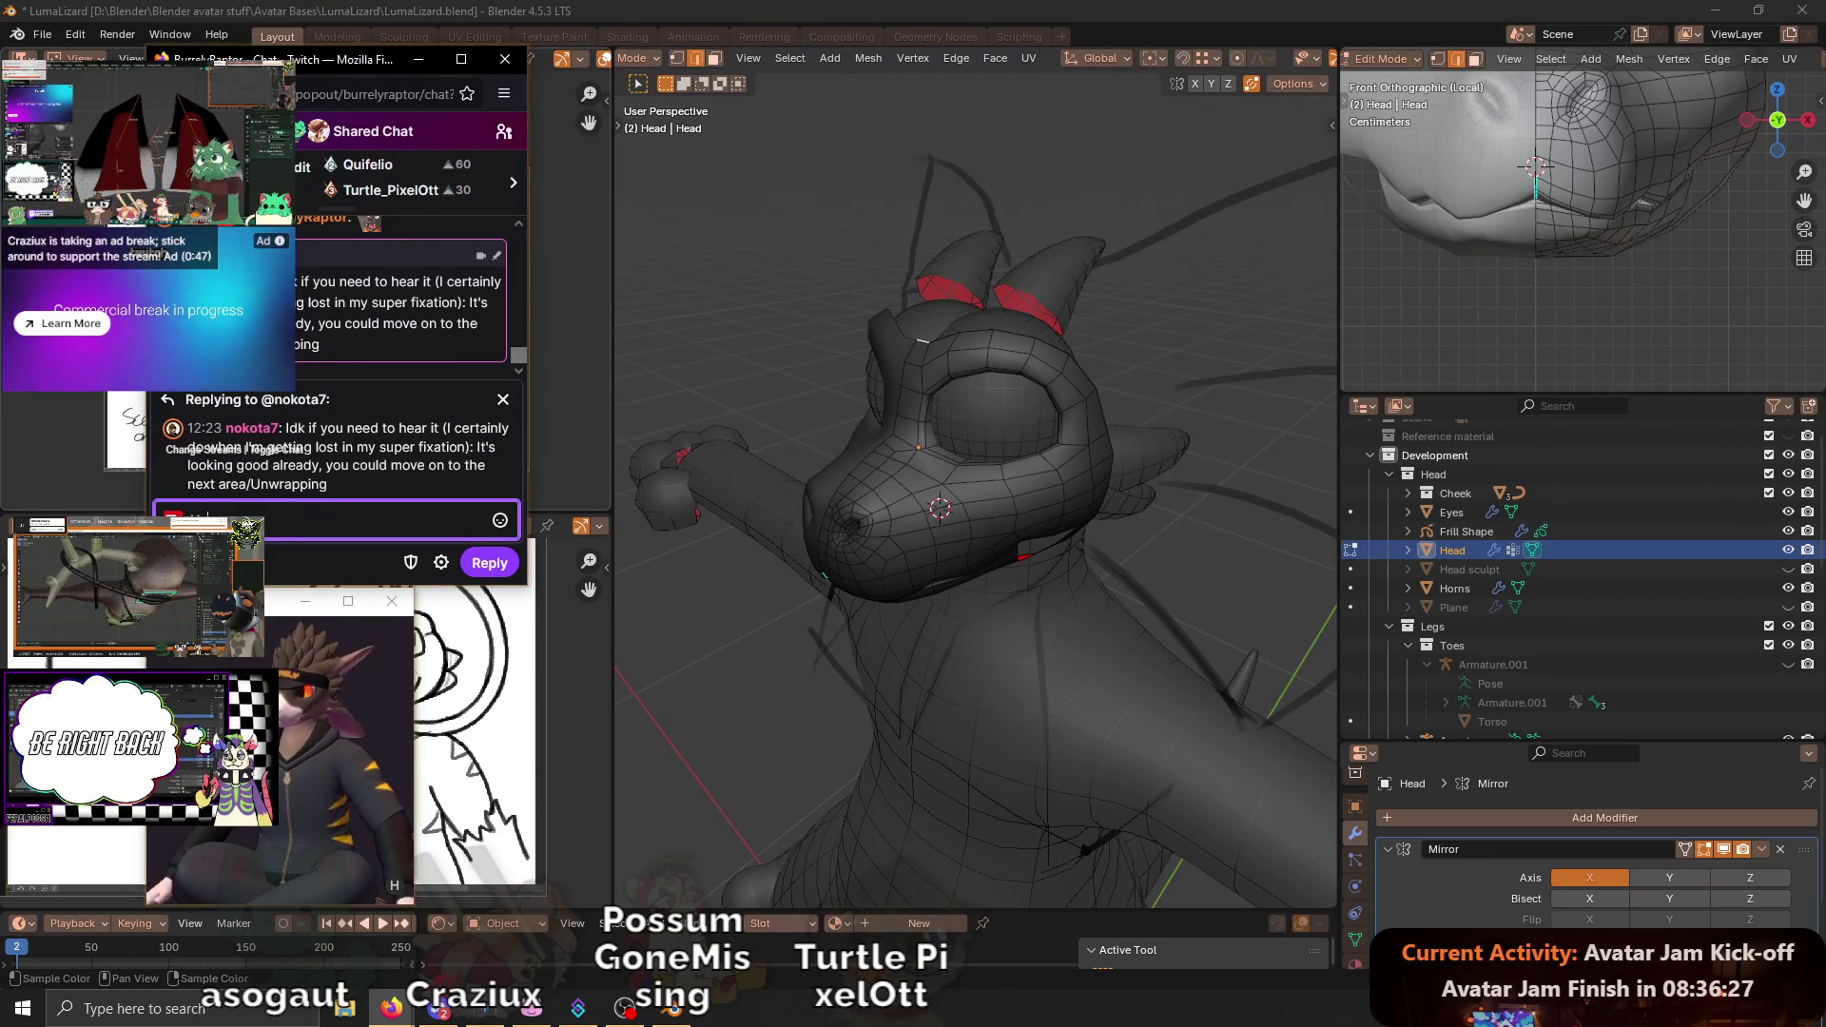
pyautogui.write('I the feedback!')
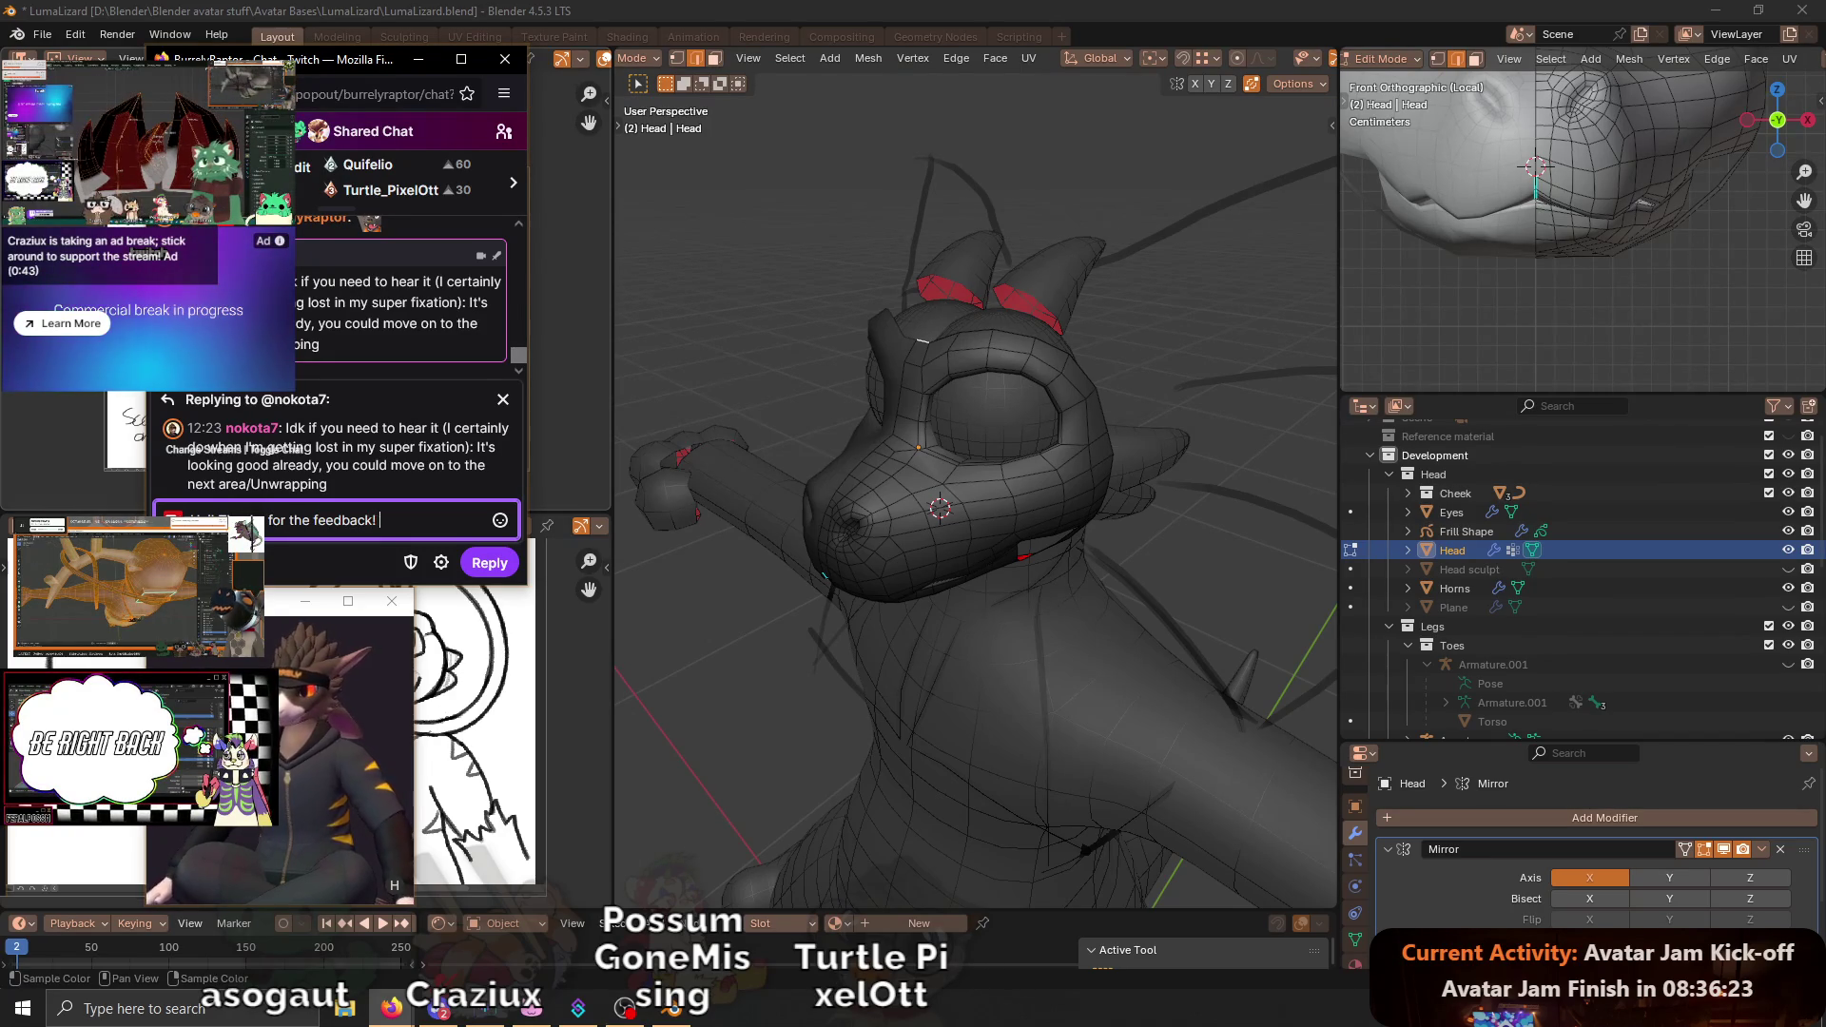
pyautogui.write('obviously ')
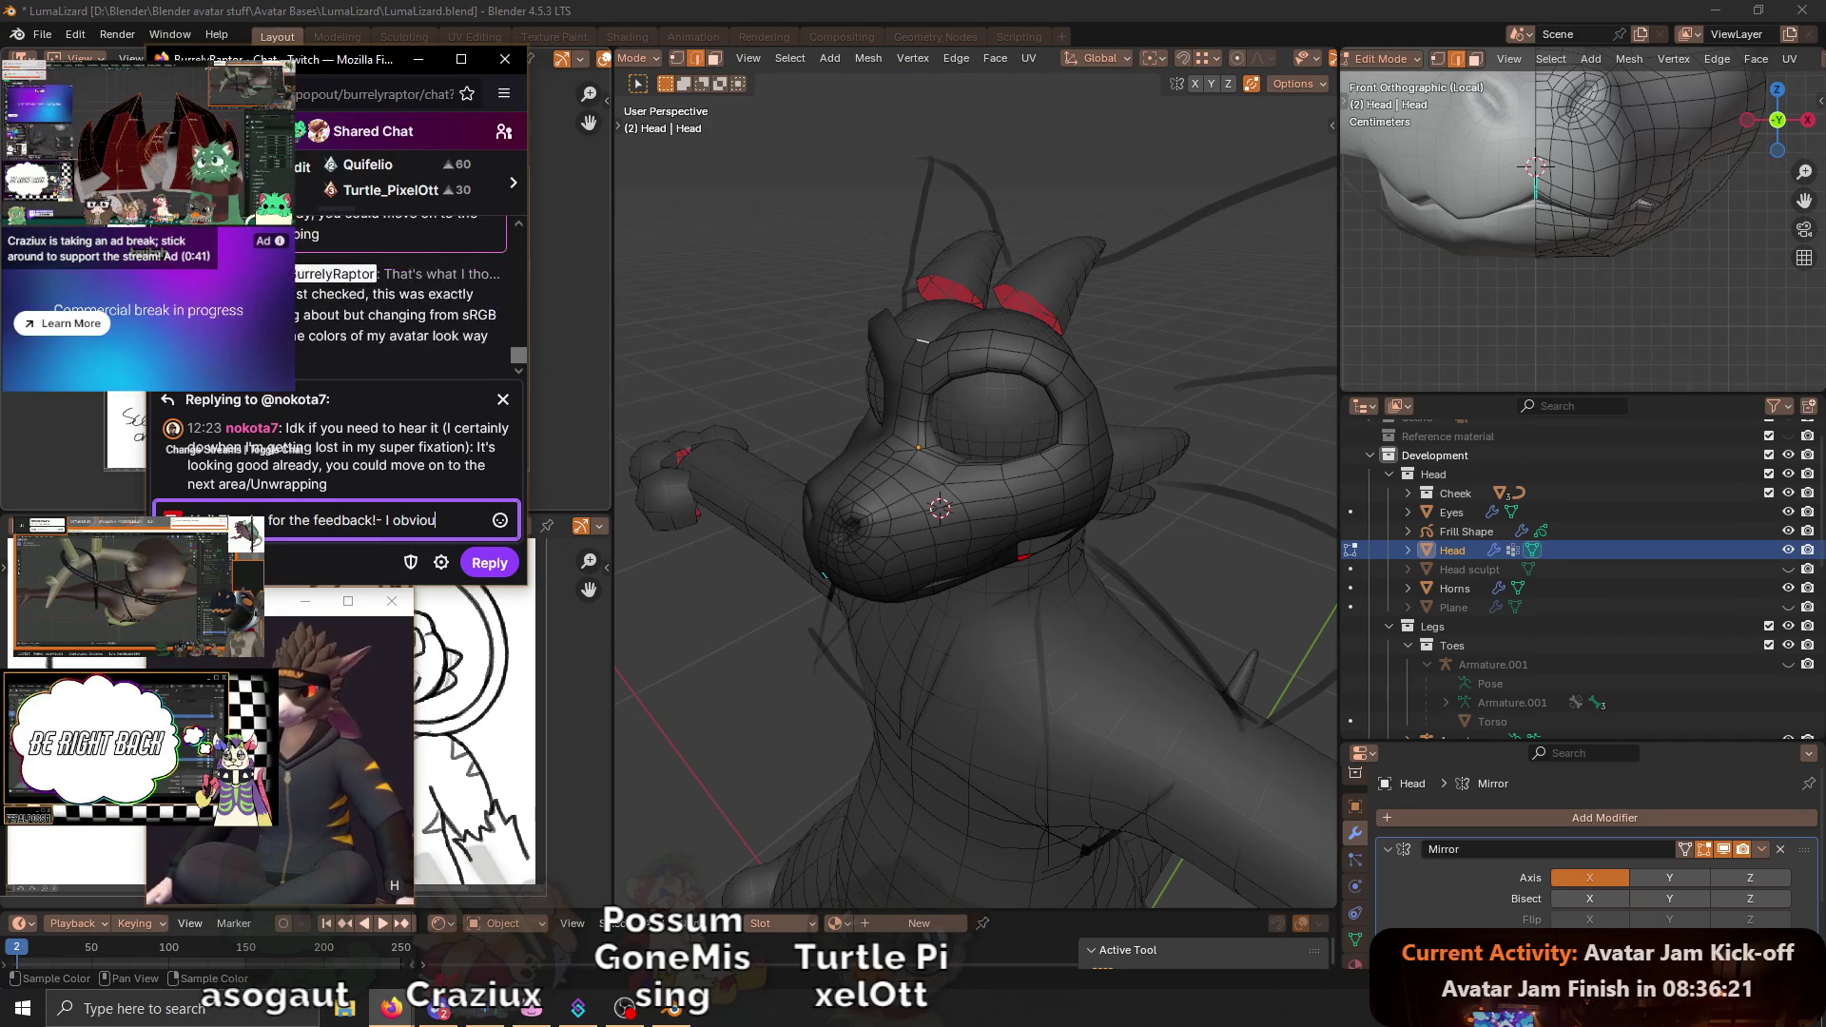
pyautogui.write('l ')
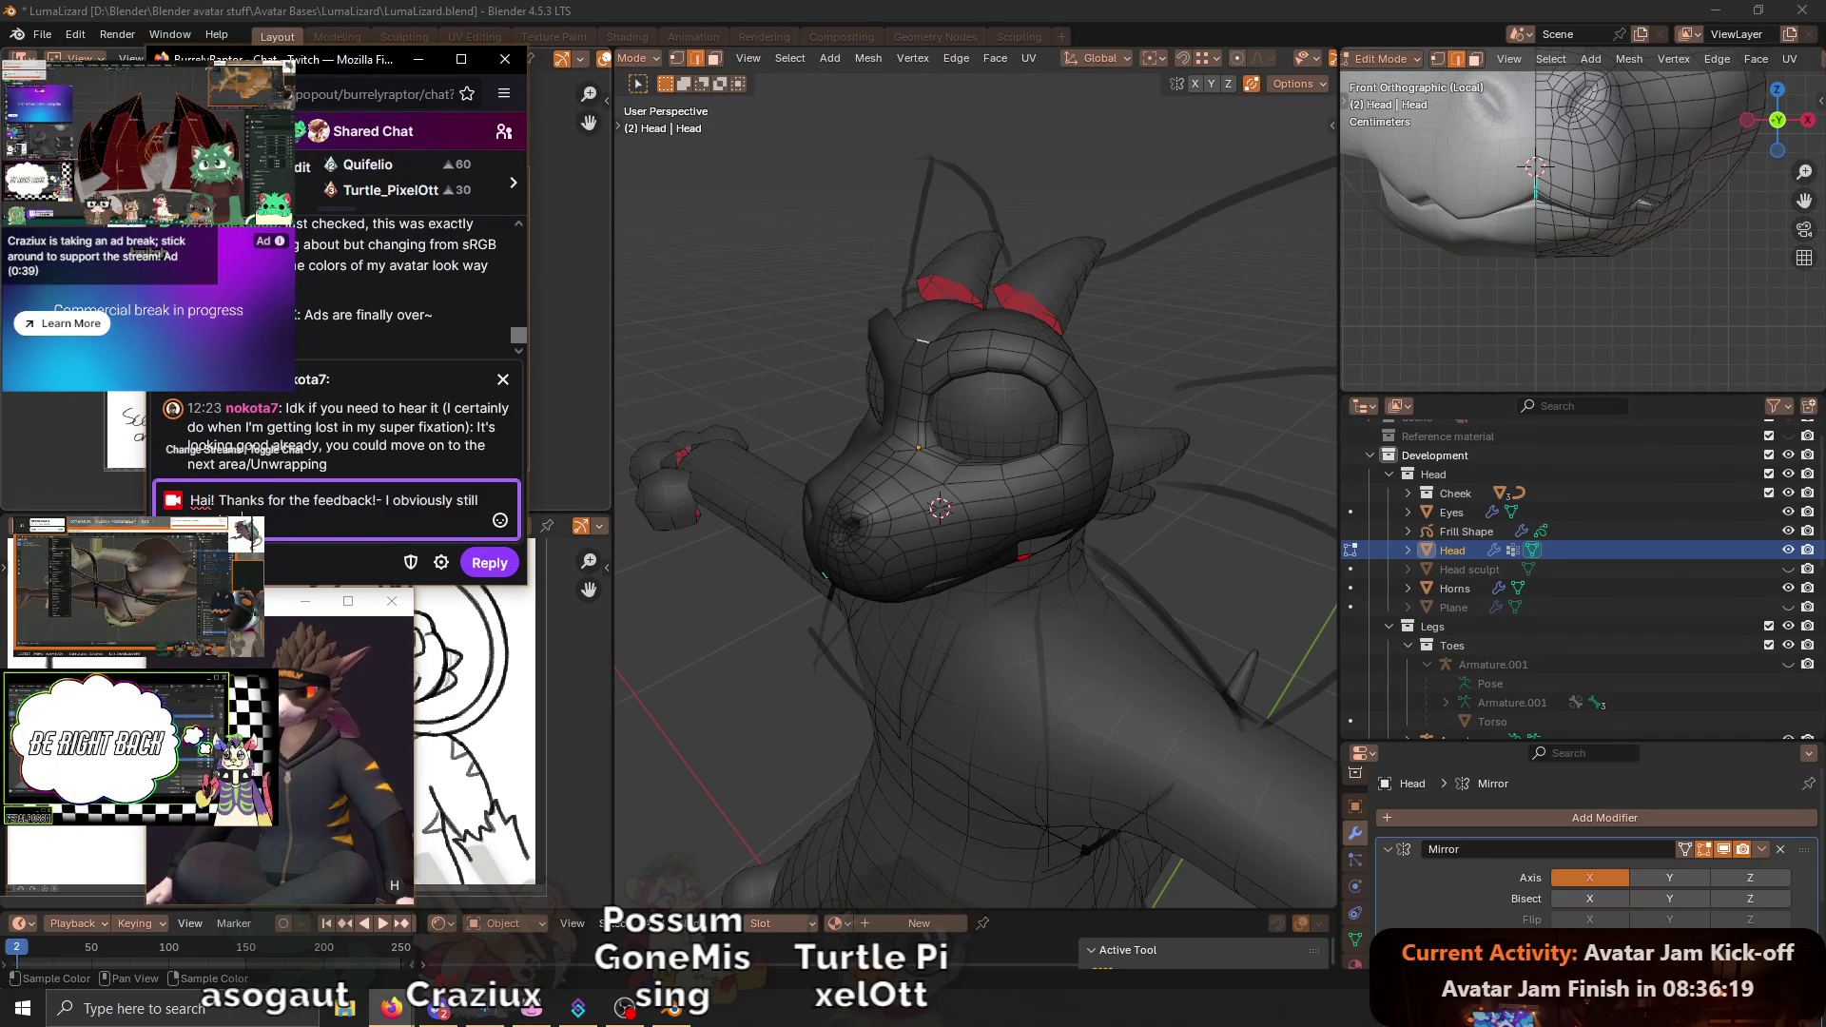
pyautogui.write('t of the f')
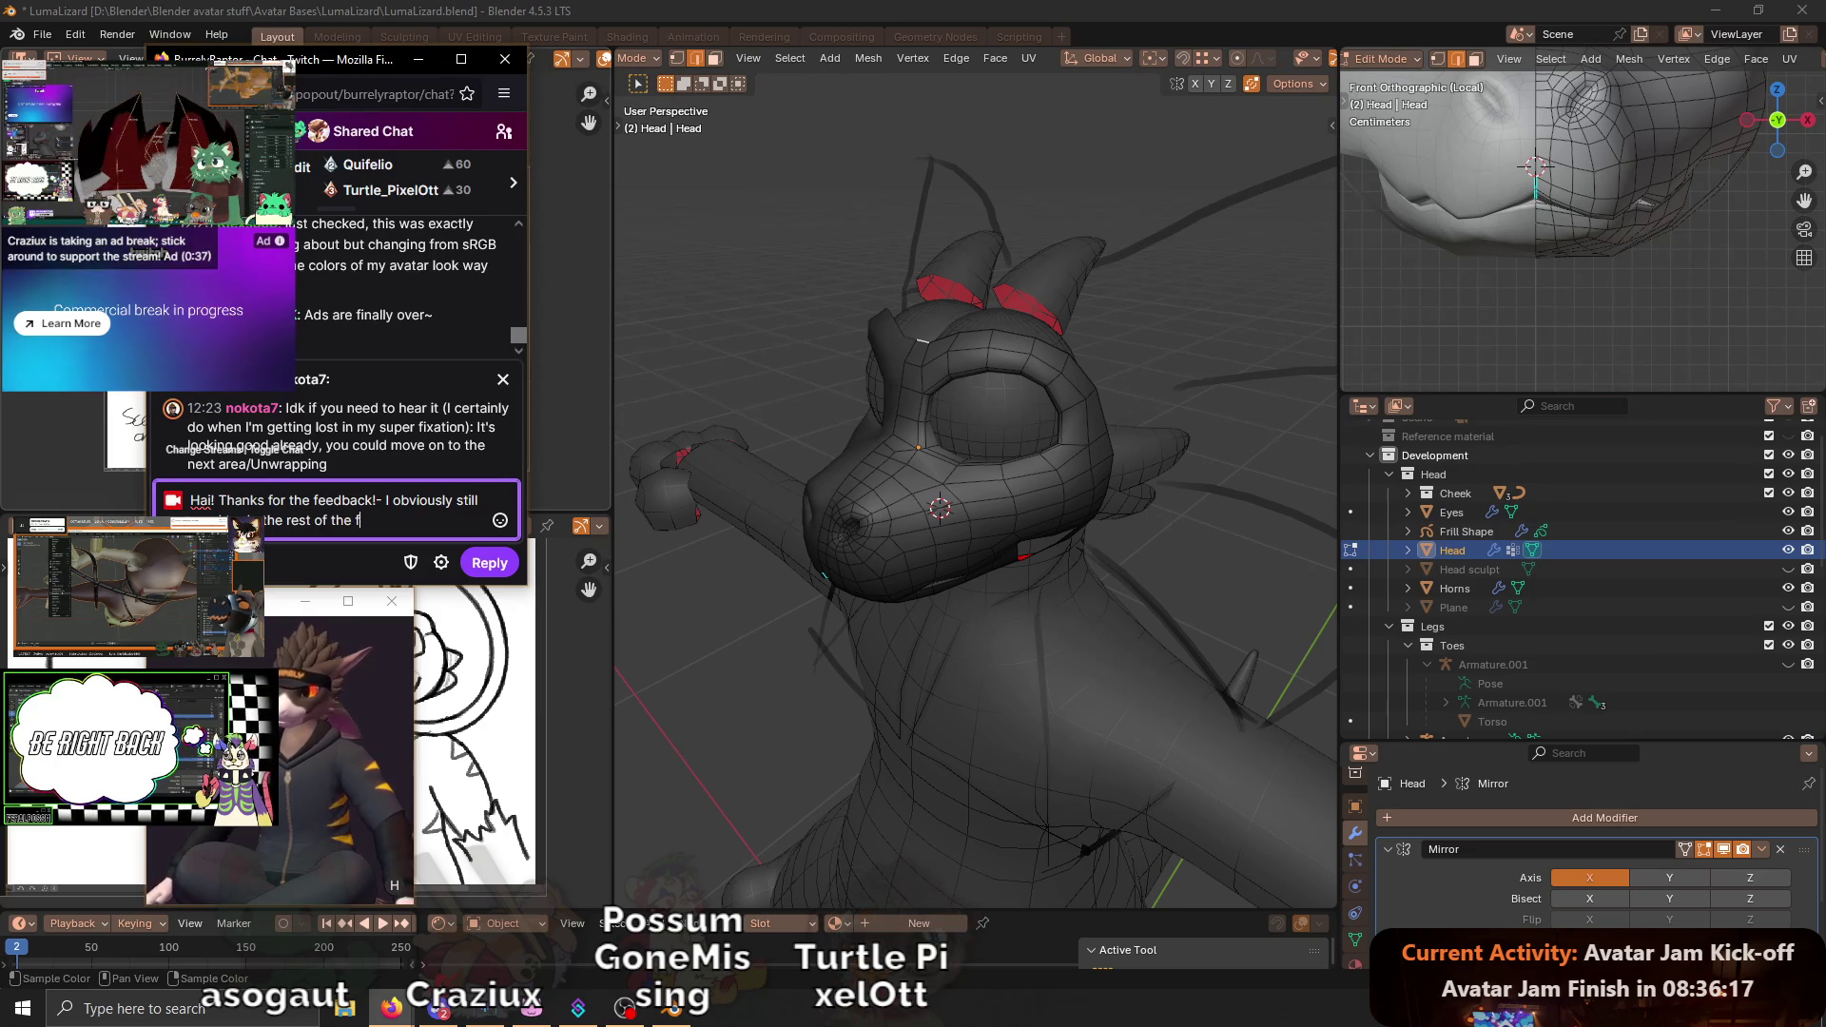
pyautogui.write('d however')
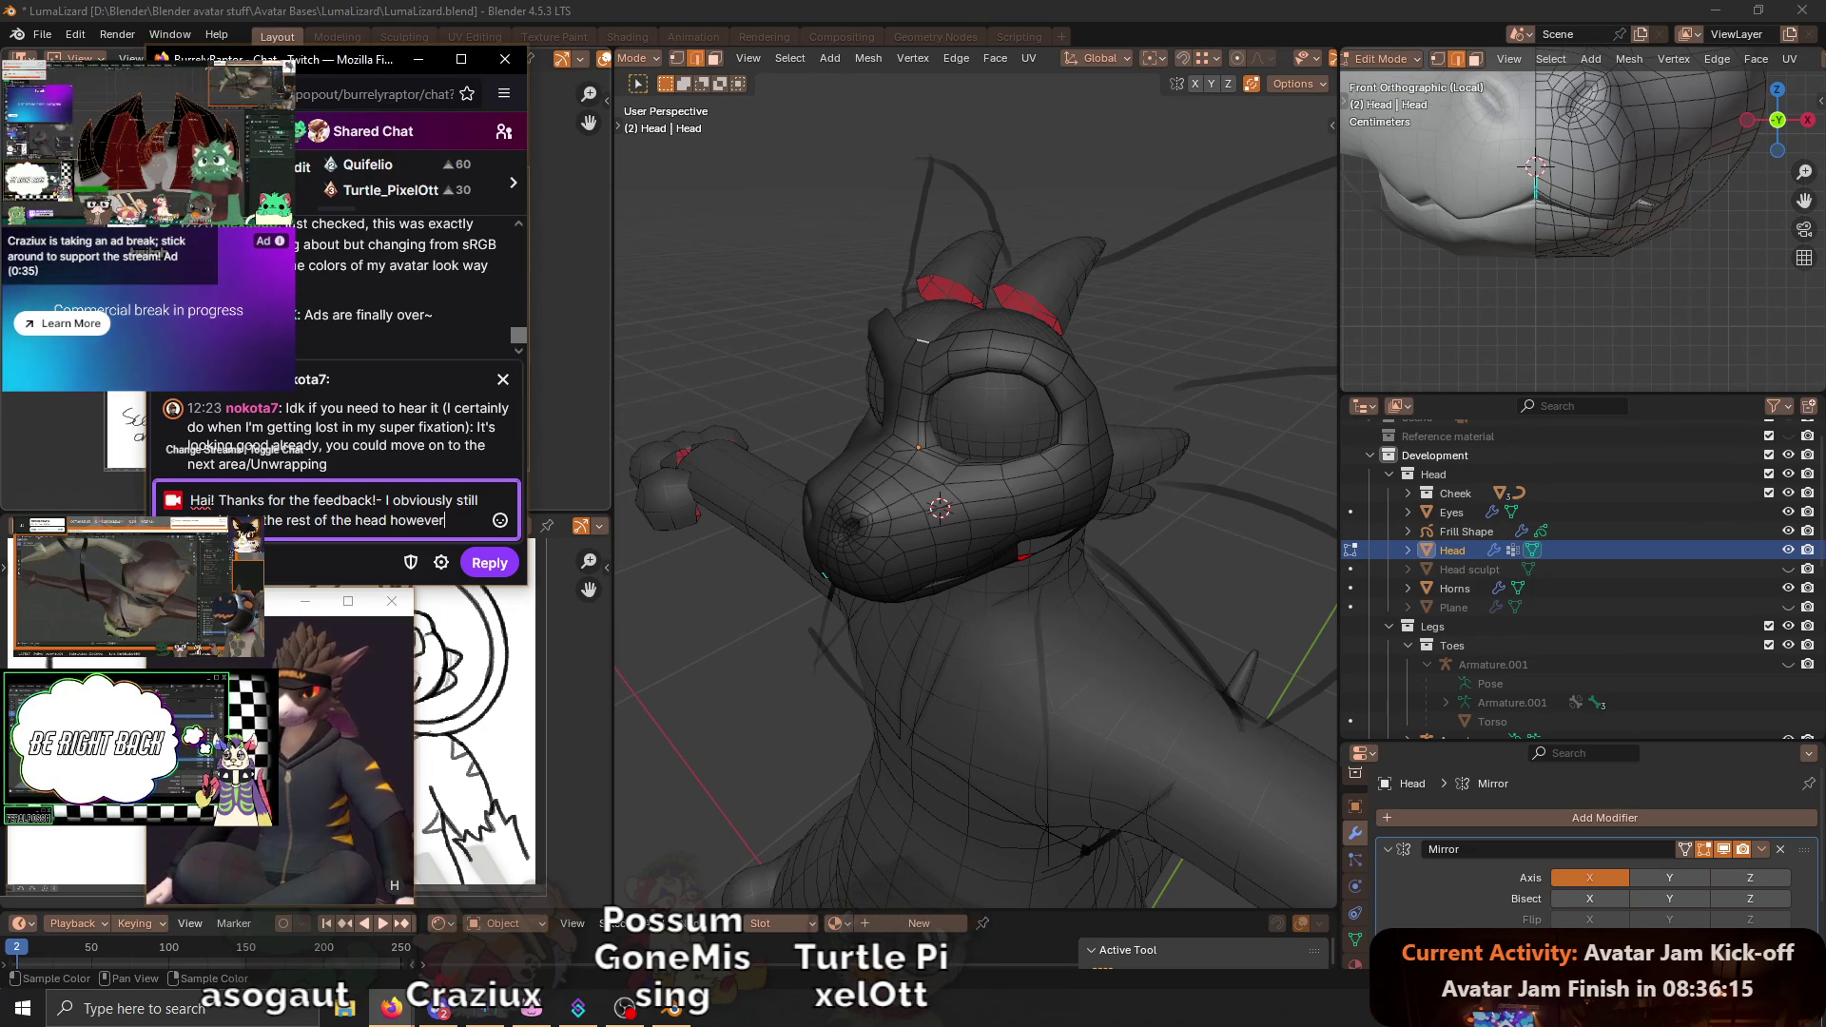
pyautogui.write(' (s')
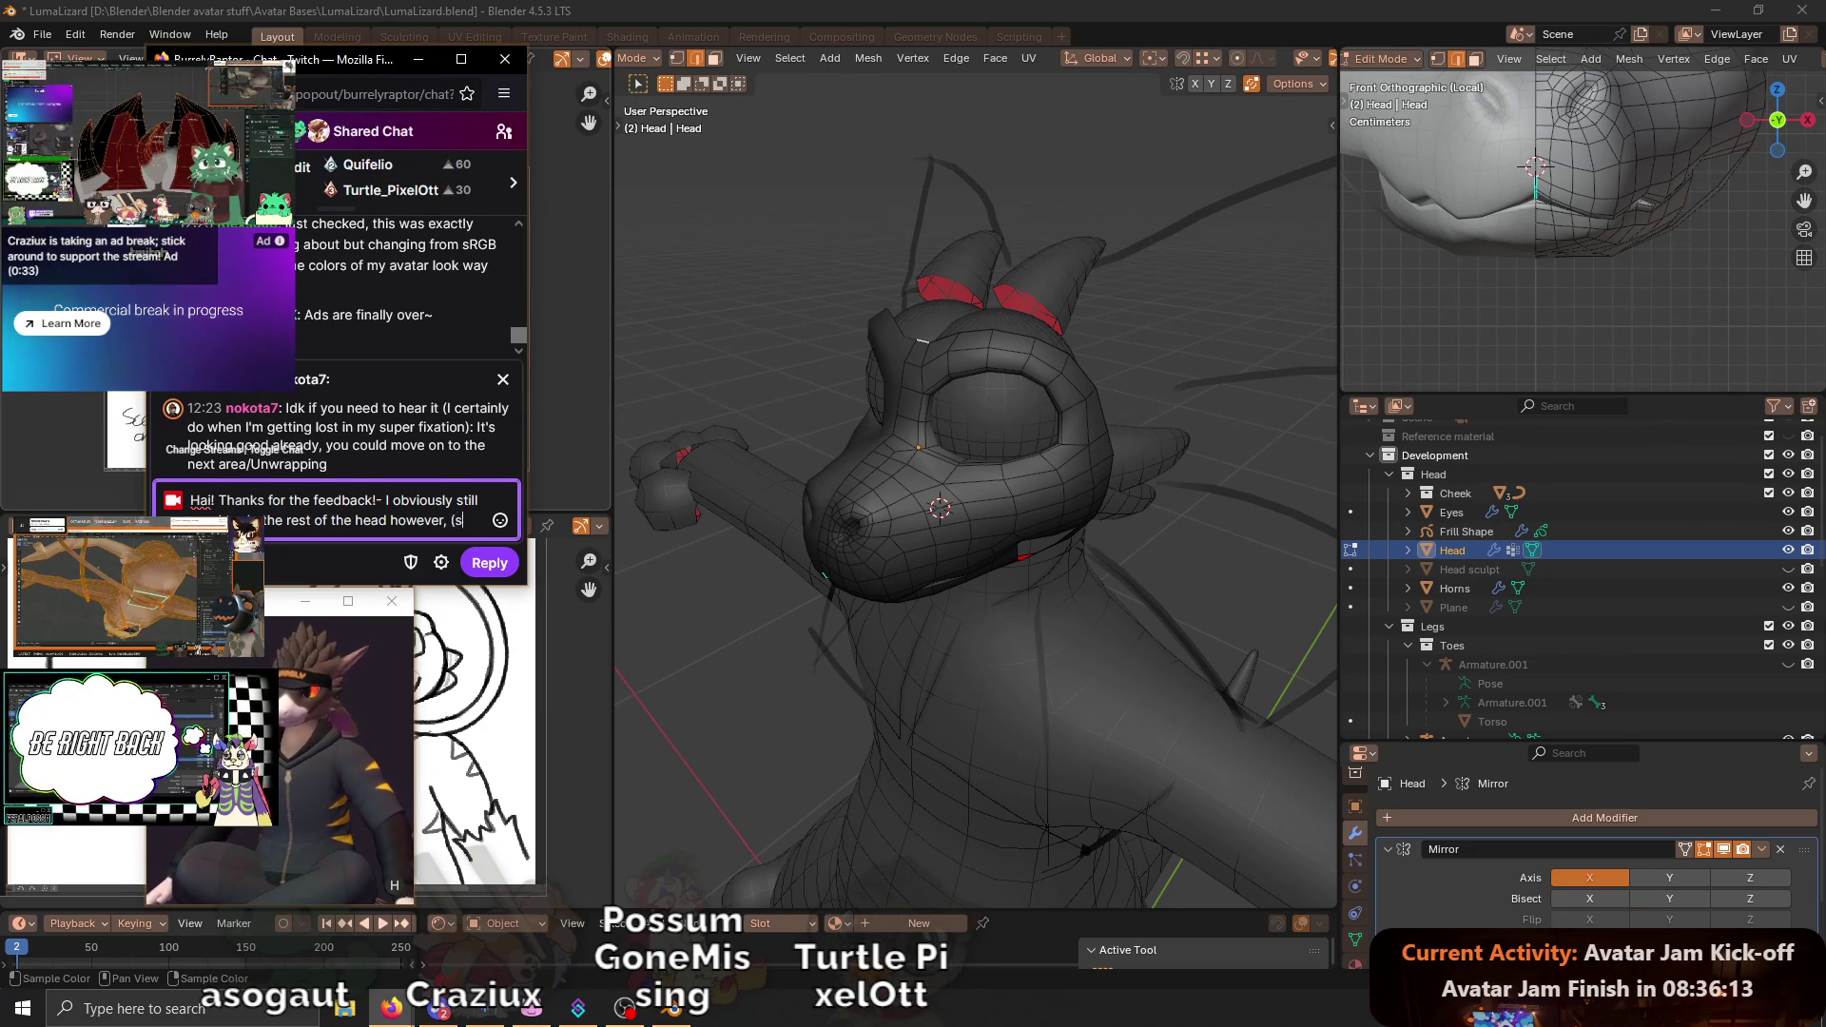
pyautogui.write('just')
pyautogui.write(" doesn't e")
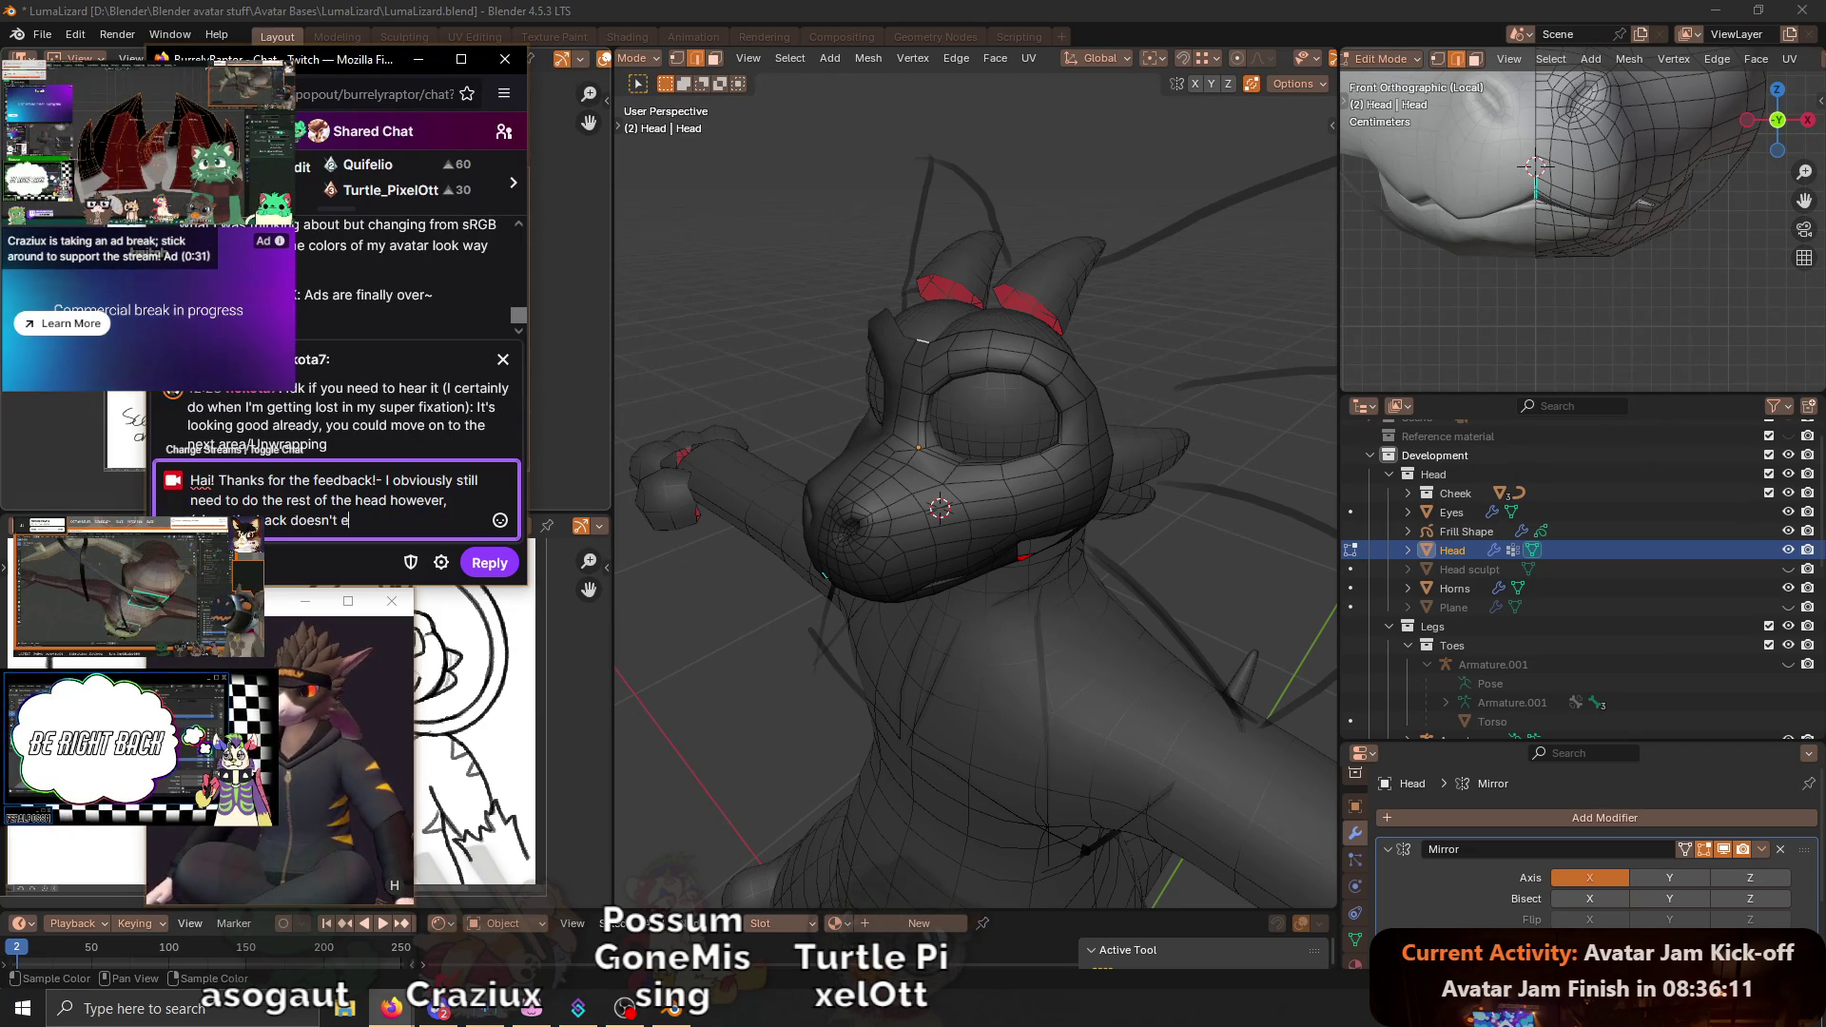
pyautogui.write('xist yet.')
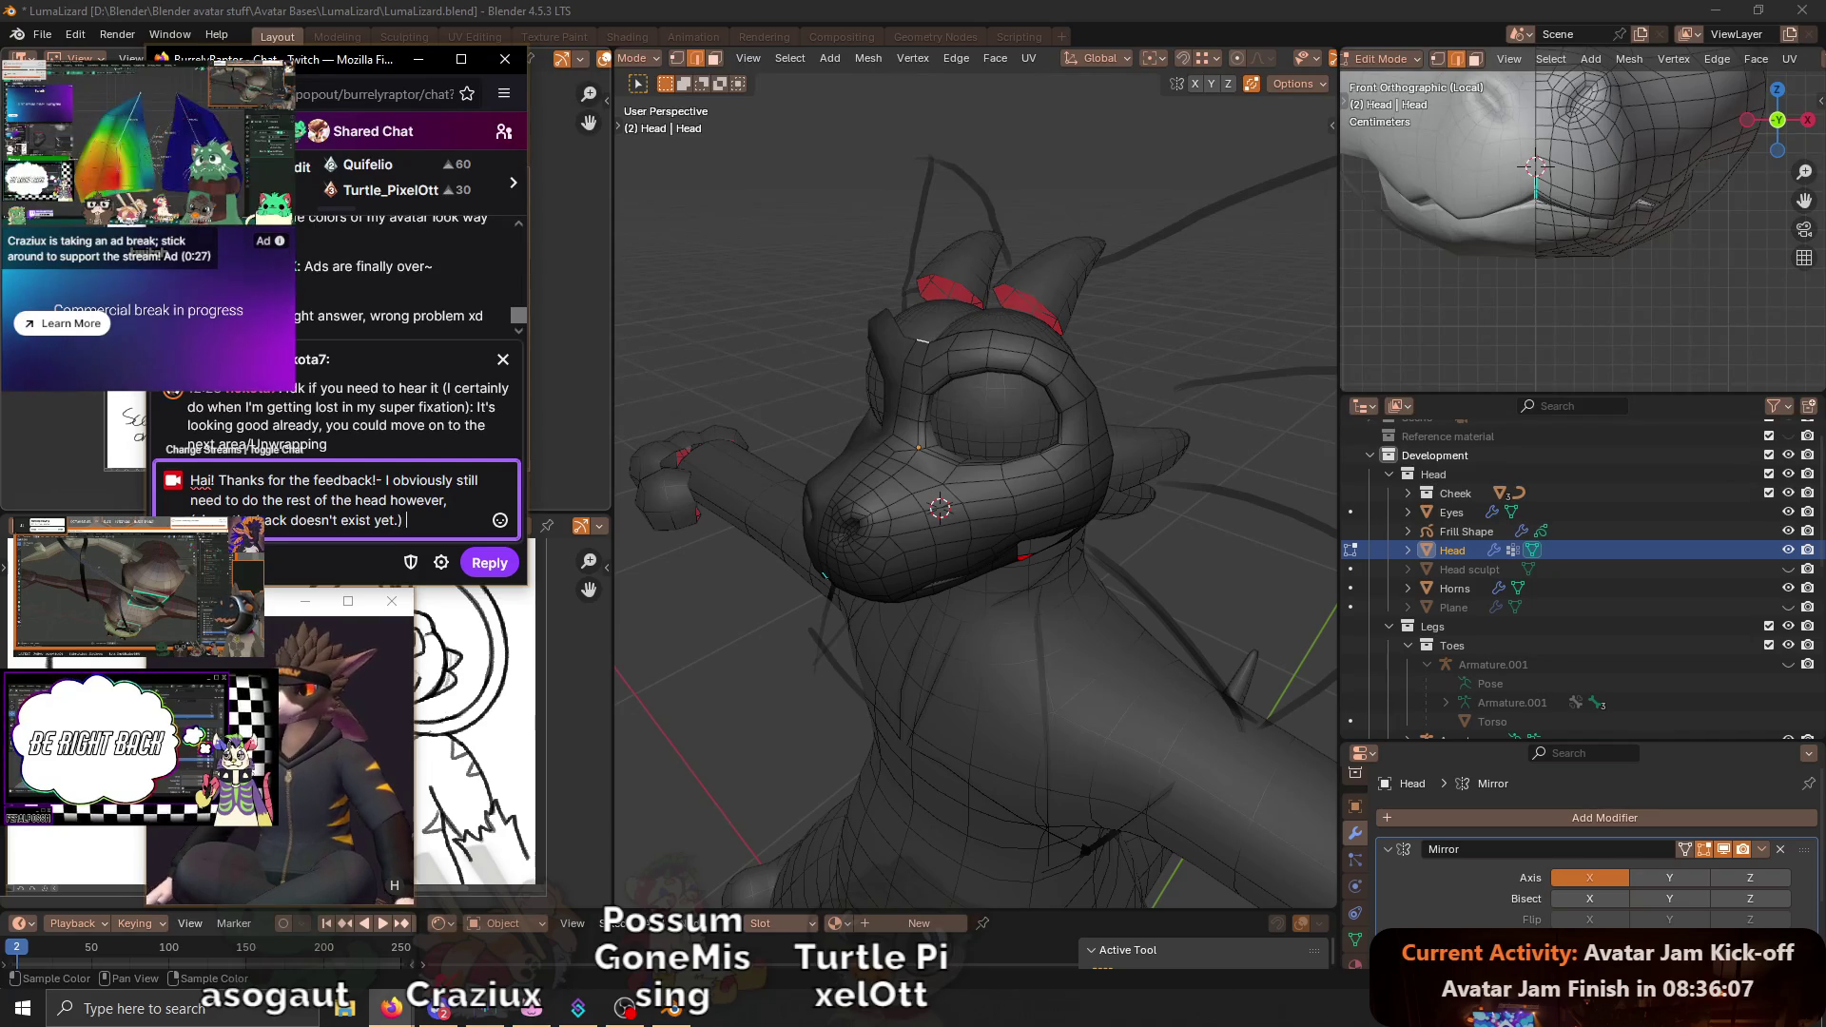
pyautogui.write(' right now, t')
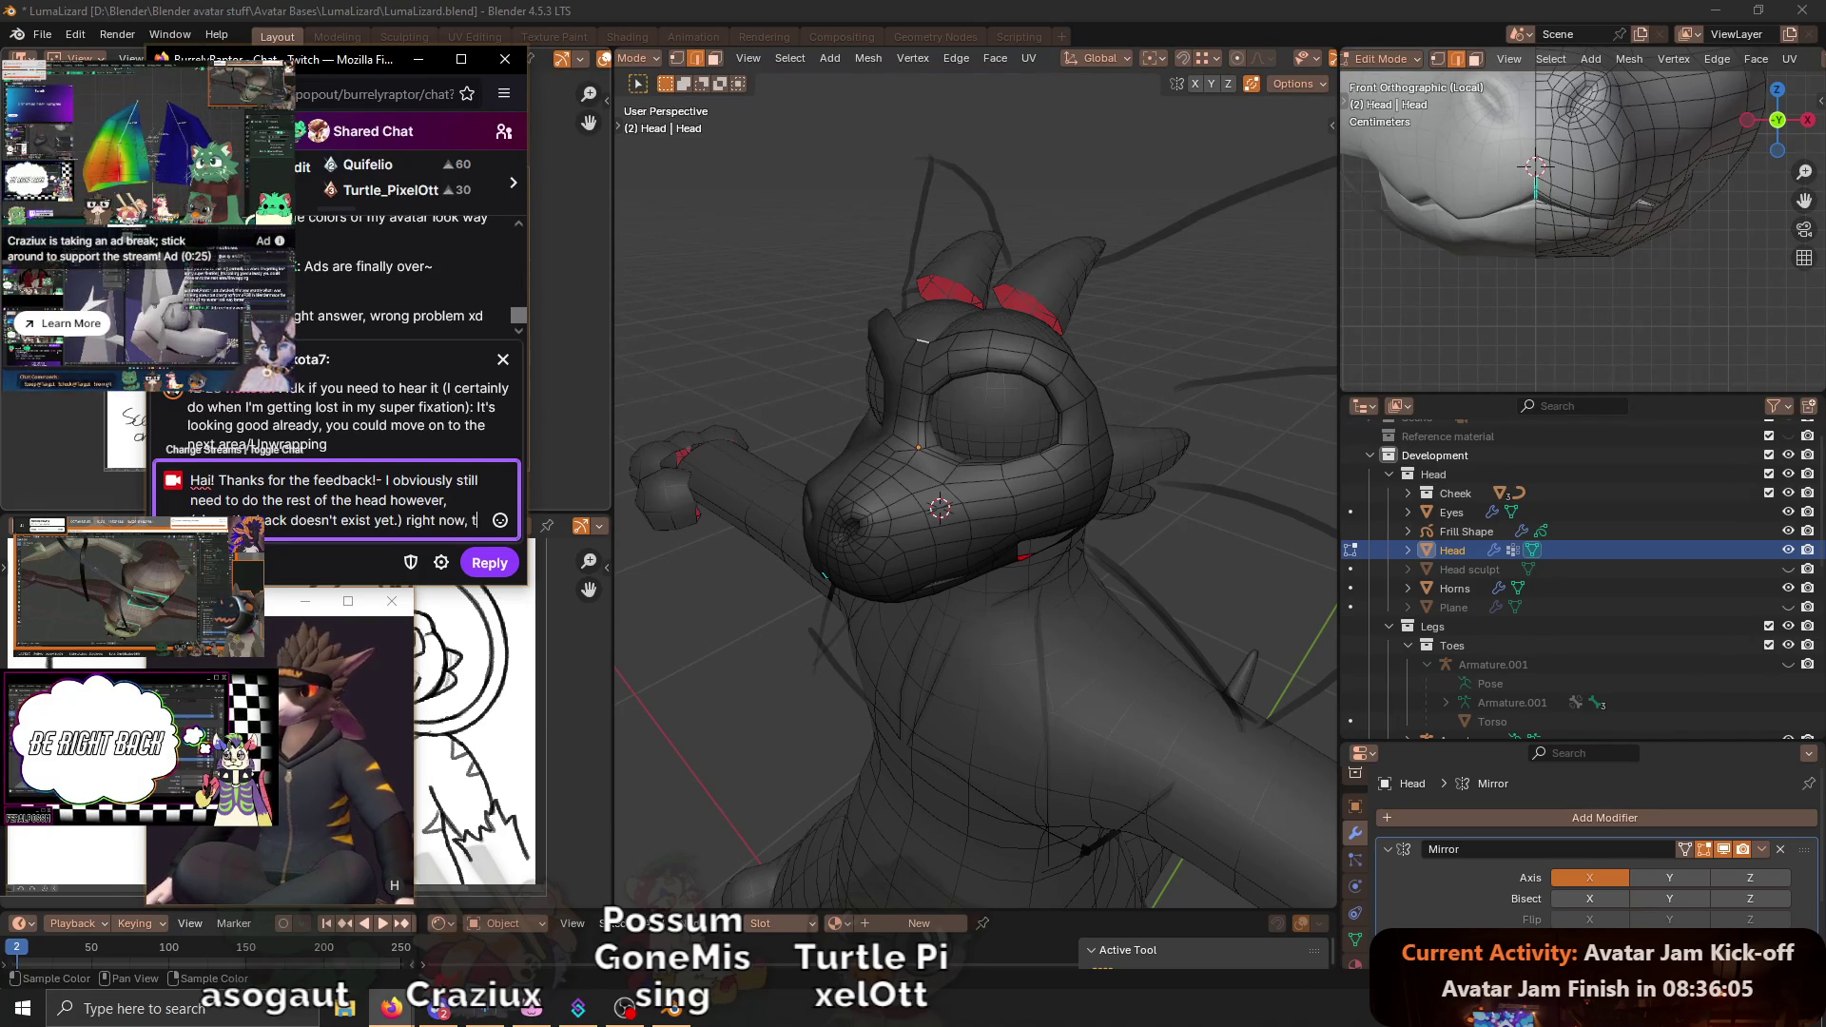
pyautogui.write("I'm")
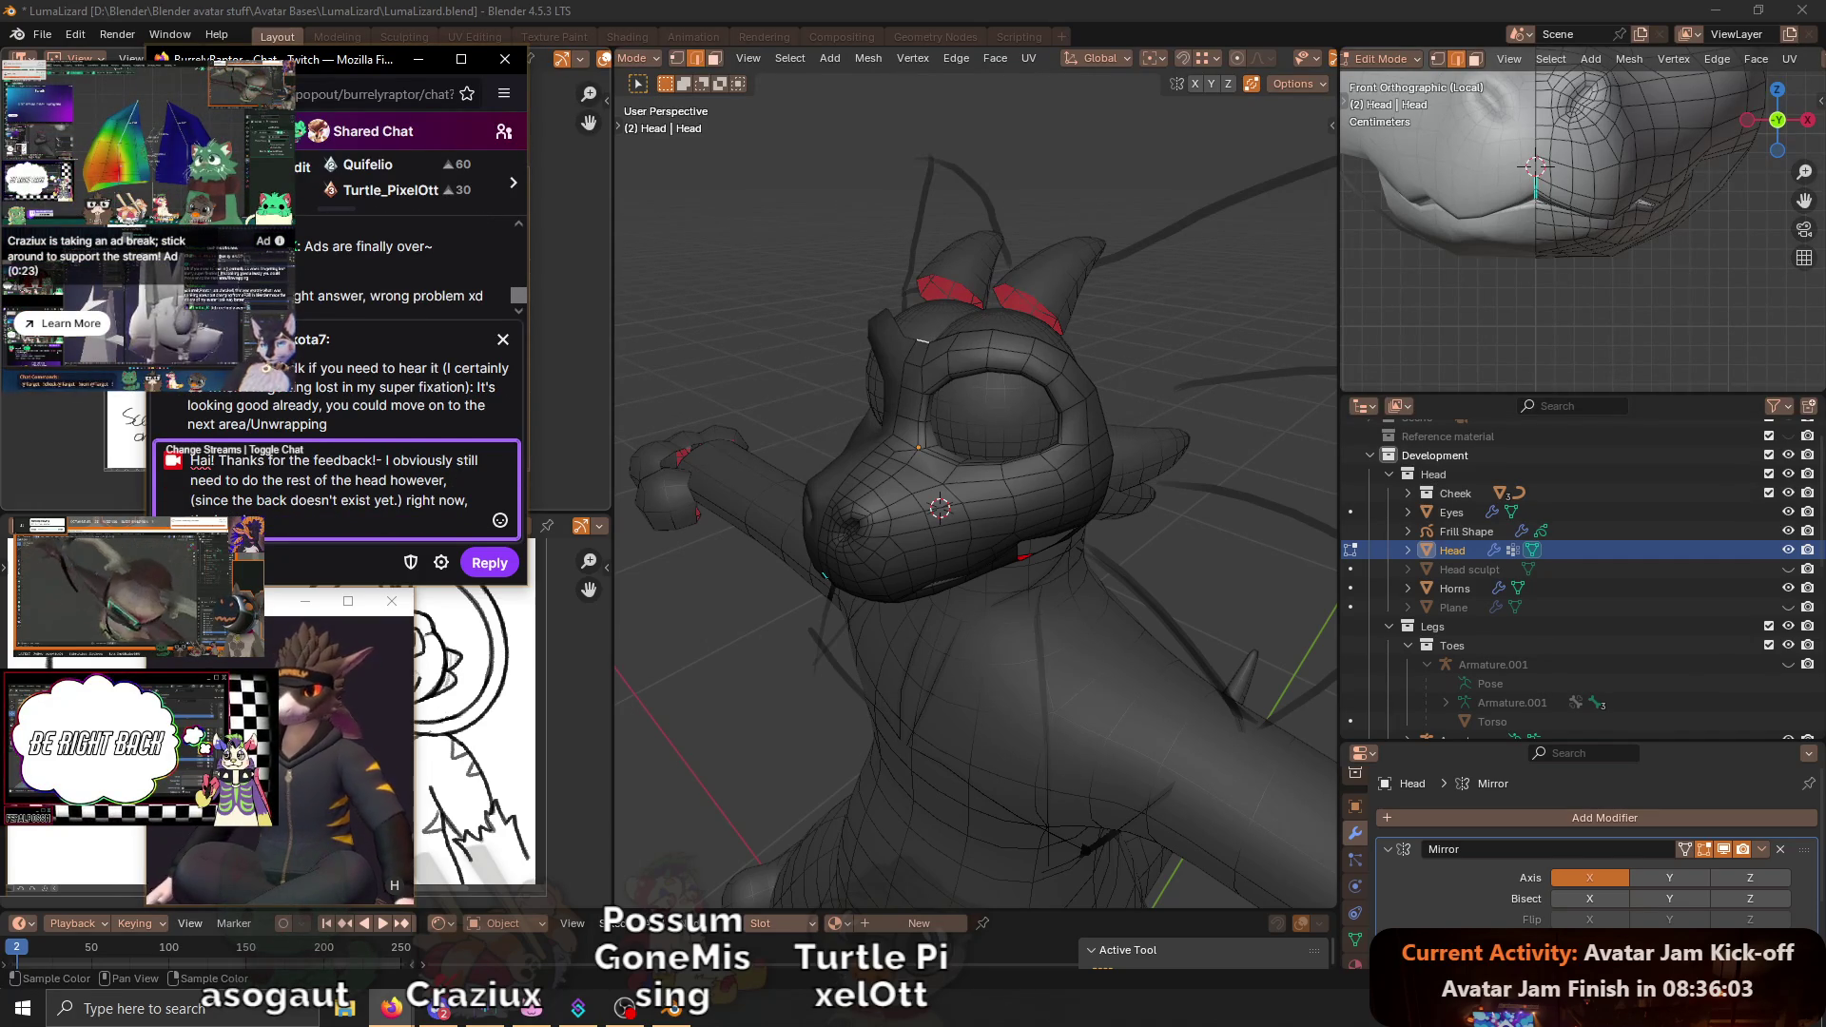
pyautogui.write(' on the head')
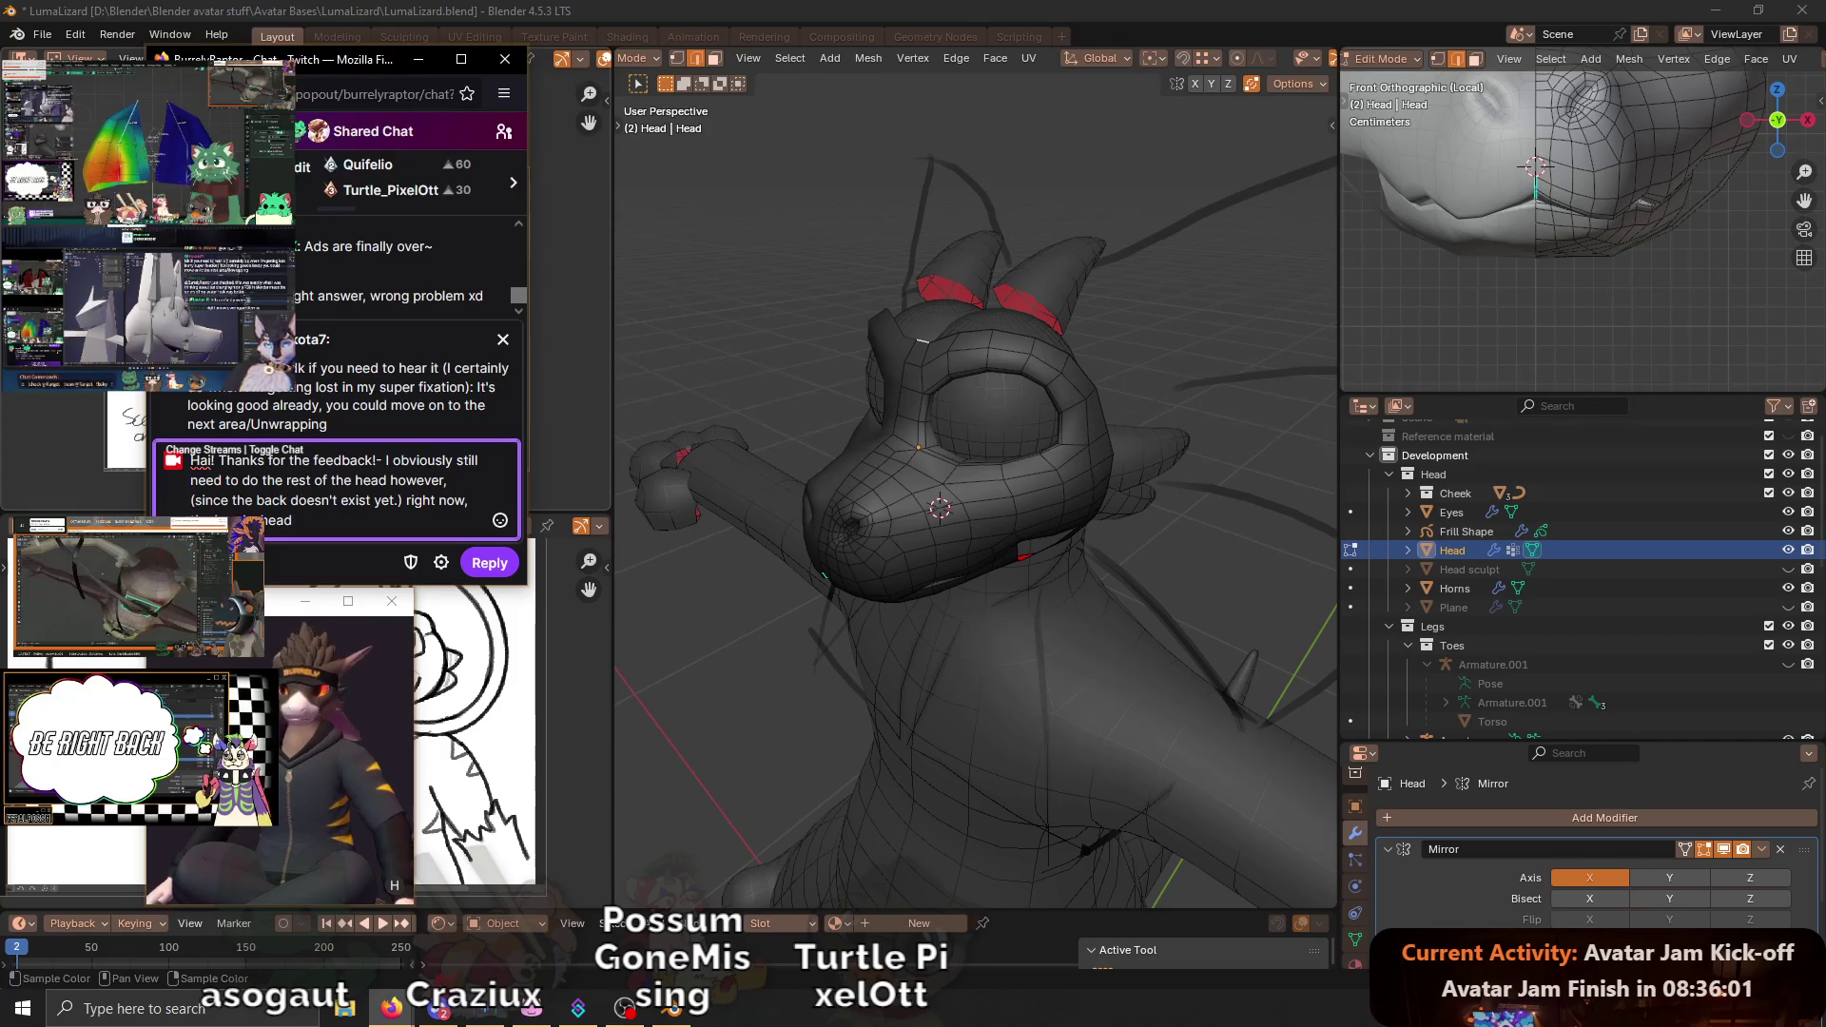
pyautogui.scroll(-5, 932, 463)
pyautogui.moveTo(931, 462)
pyautogui.mouseDown(button='middle')
pyautogui.moveTo(869, 457)
pyautogui.moveTo(1028, 457)
pyautogui.mouseUp(button='middle')
pyautogui.click(418, 521)
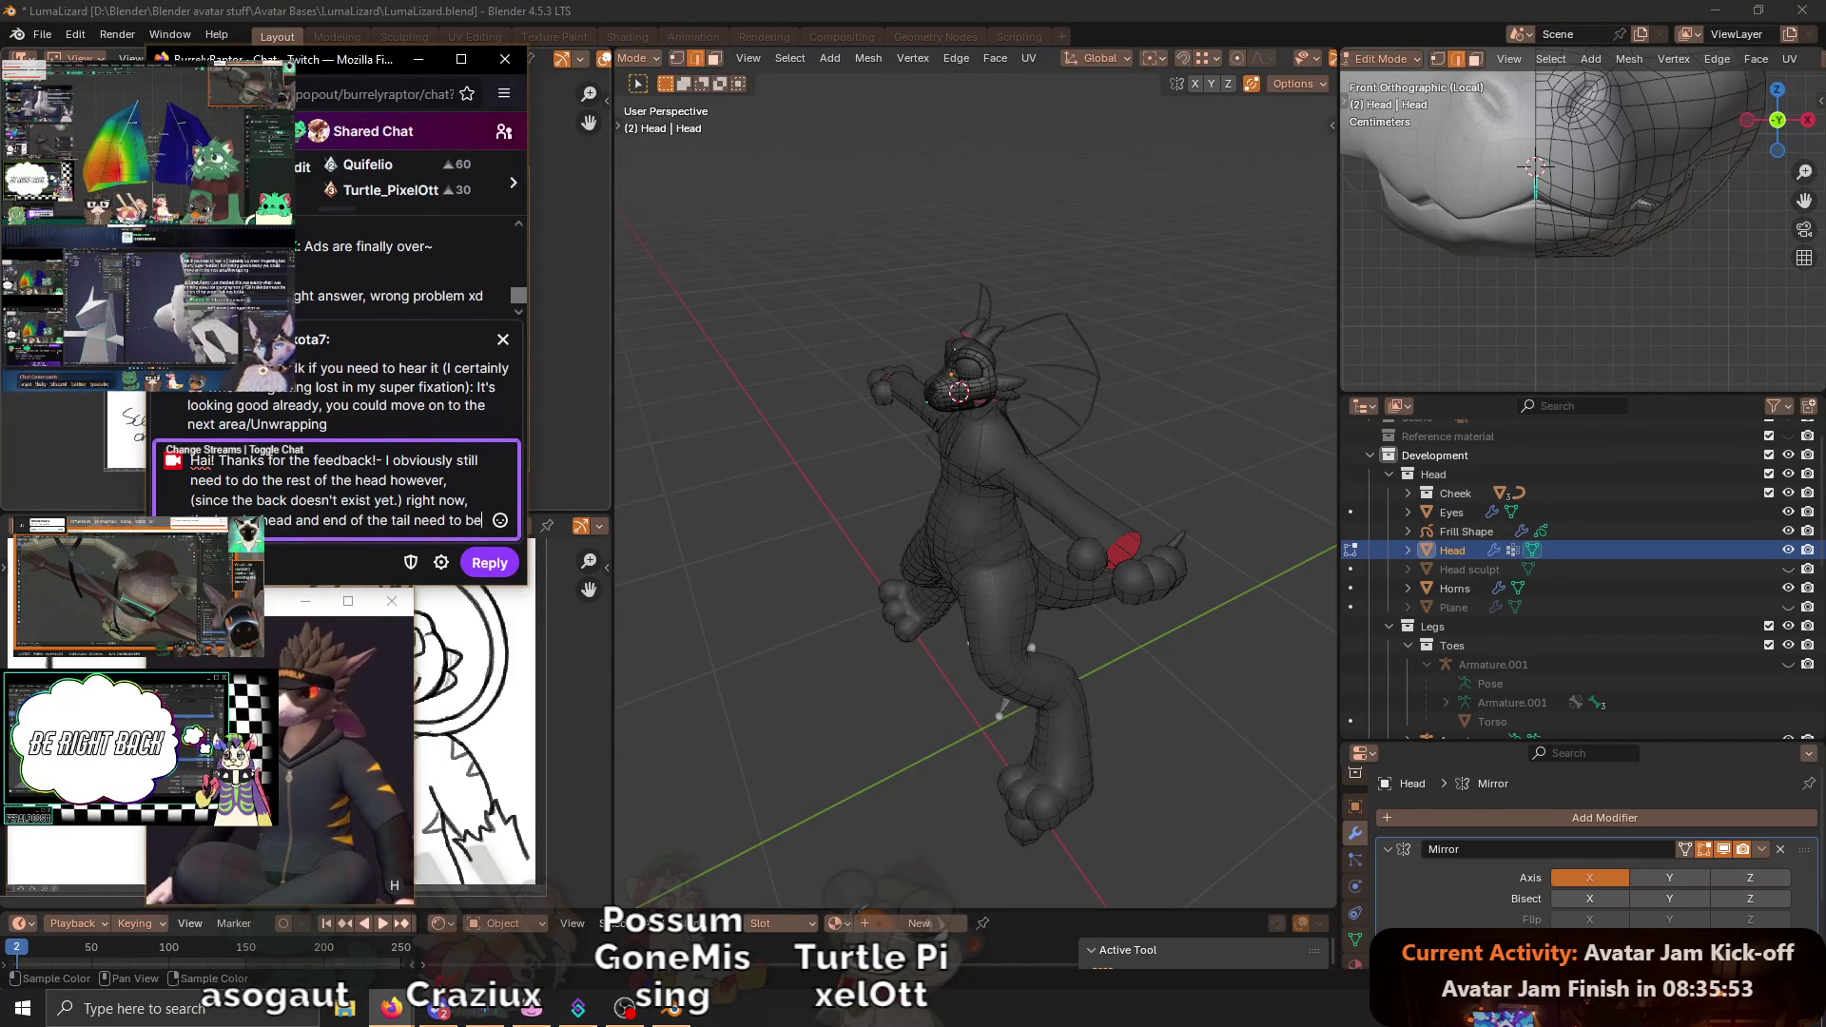
pyautogui.write('e ied up.')
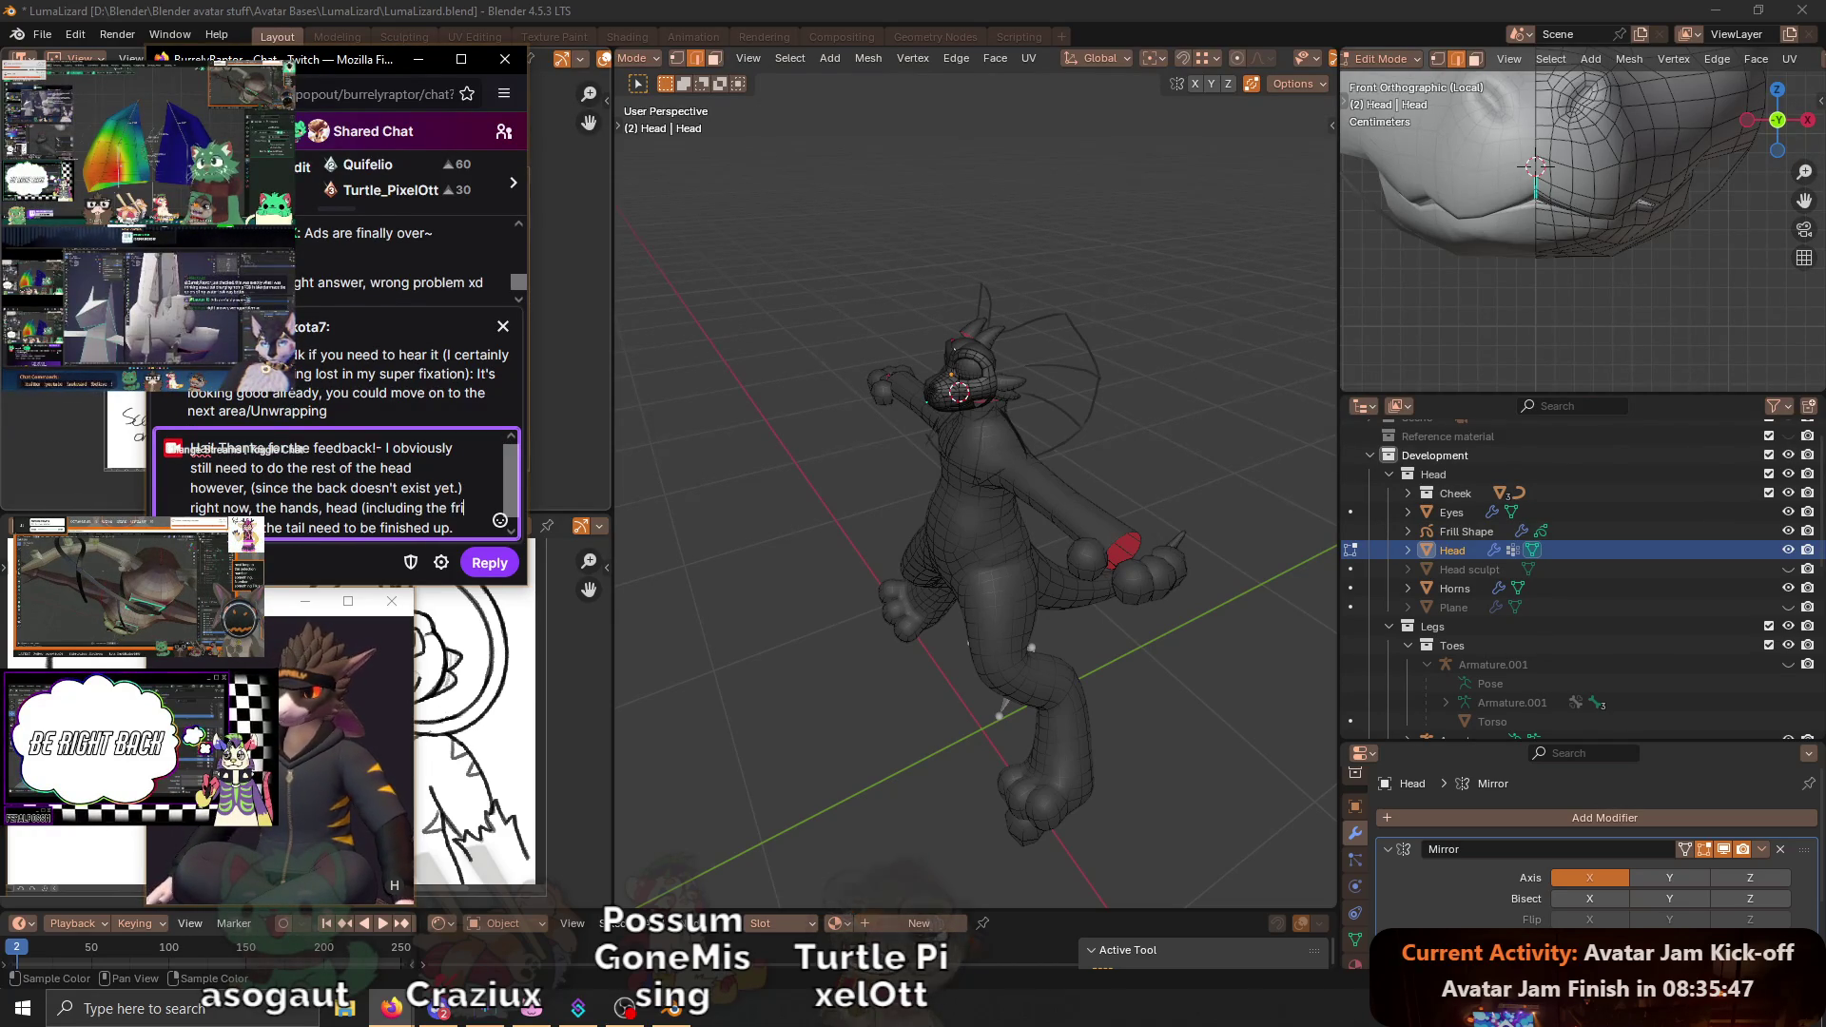
pyautogui.write(' end of')
pyautogui.press('Return')
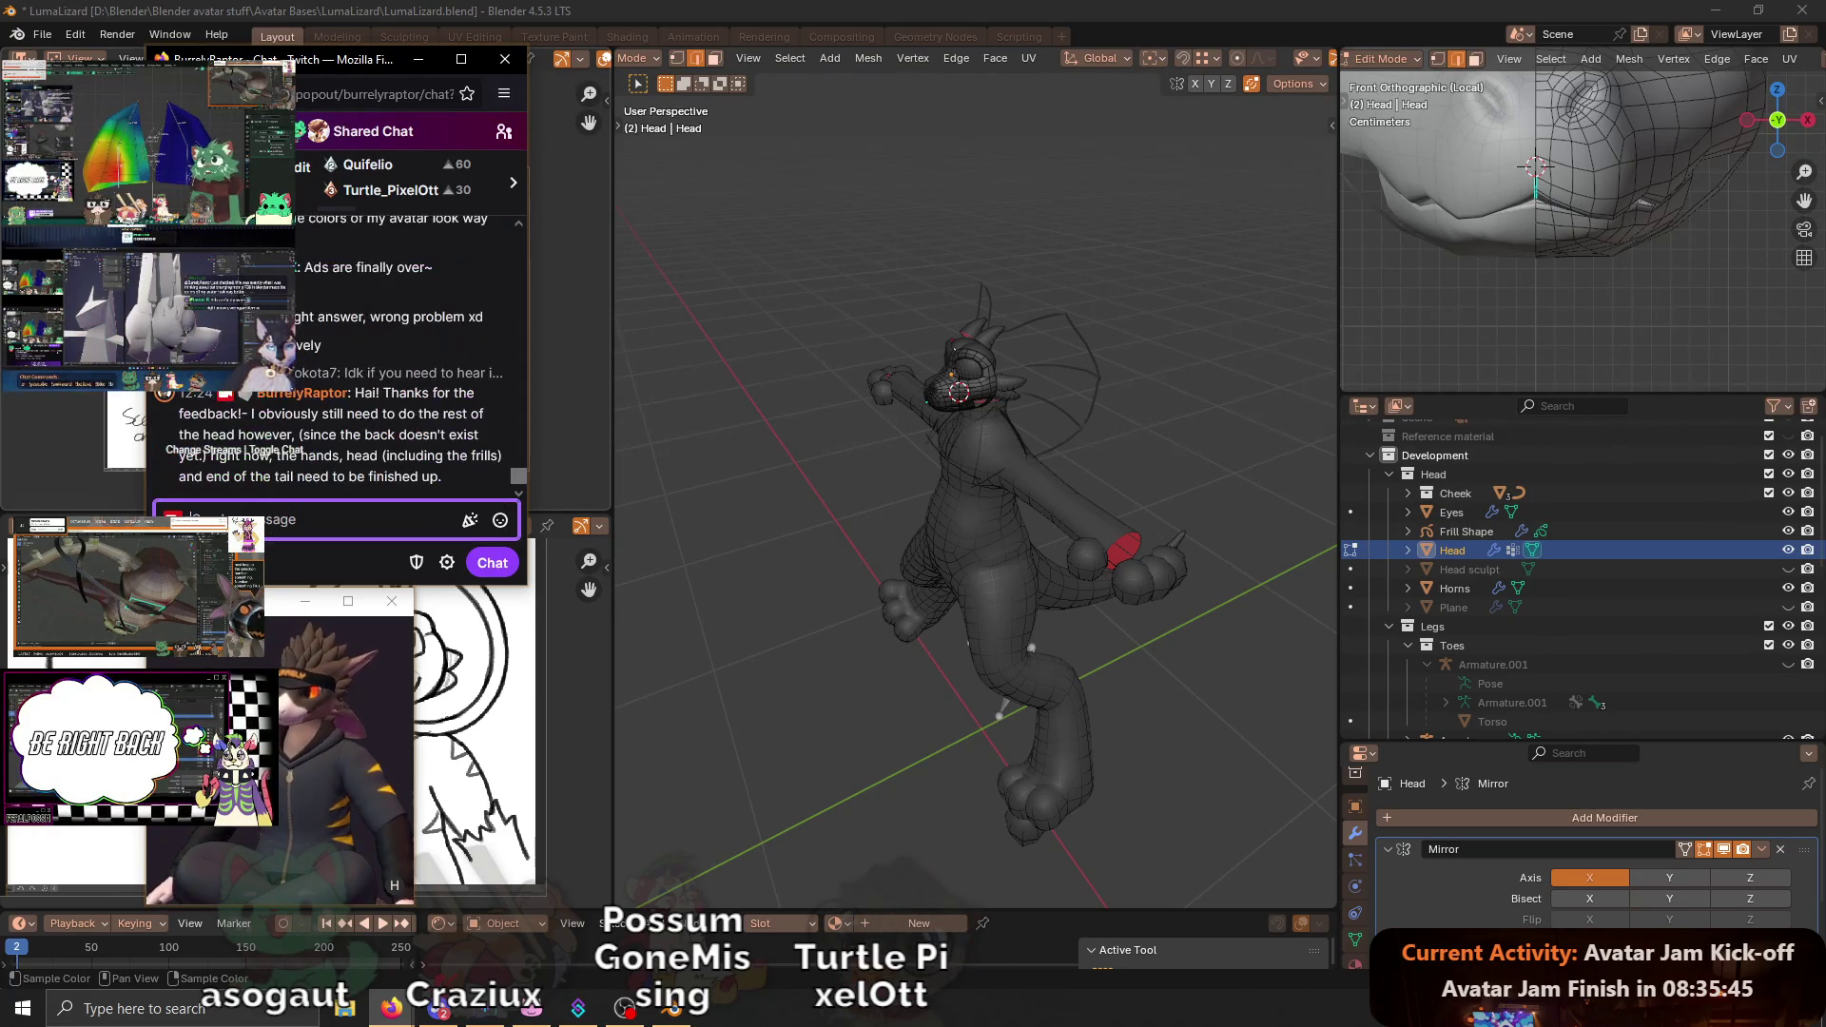
# - Post that vertex colours will be used instead of UV unwrapping for the jam
pyautogui.moveTo(907, 378)
pyautogui.mouseDown(button='middle')
pyautogui.moveTo(950, 435)
pyautogui.moveTo(1167, 541)
pyautogui.mouseUp(button='middle')
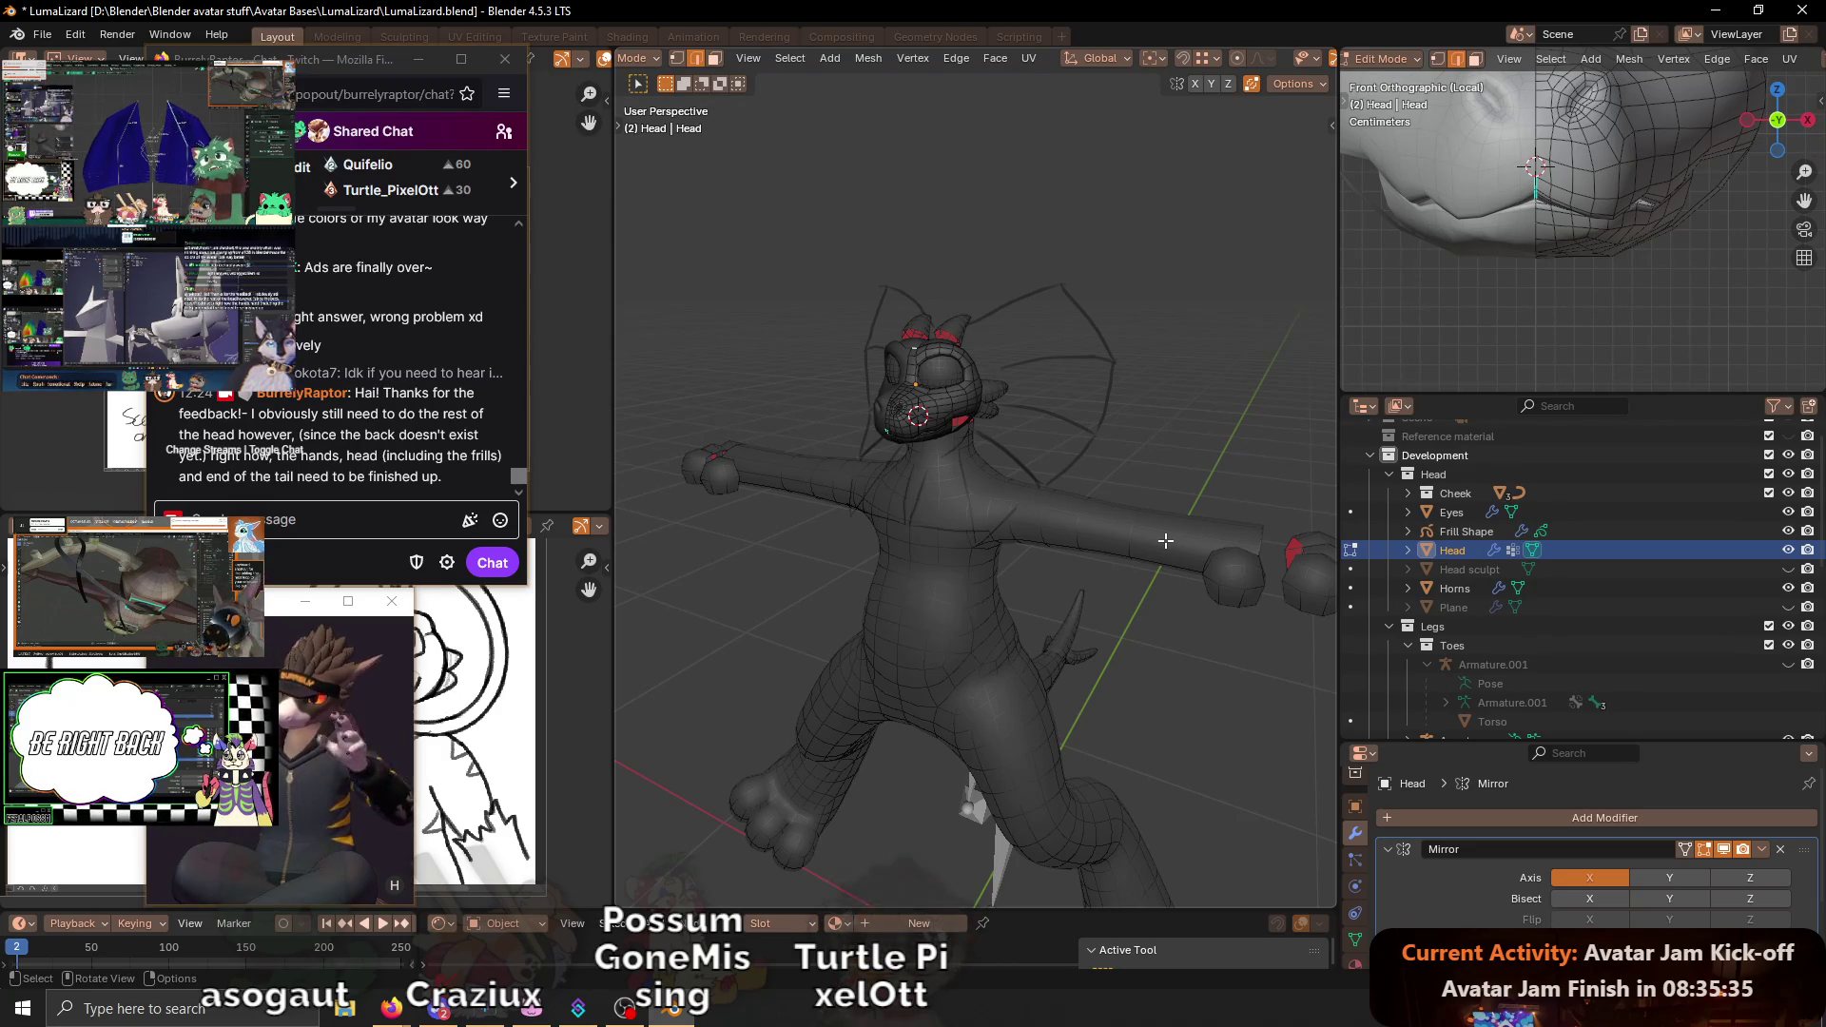
pyautogui.click(323, 520)
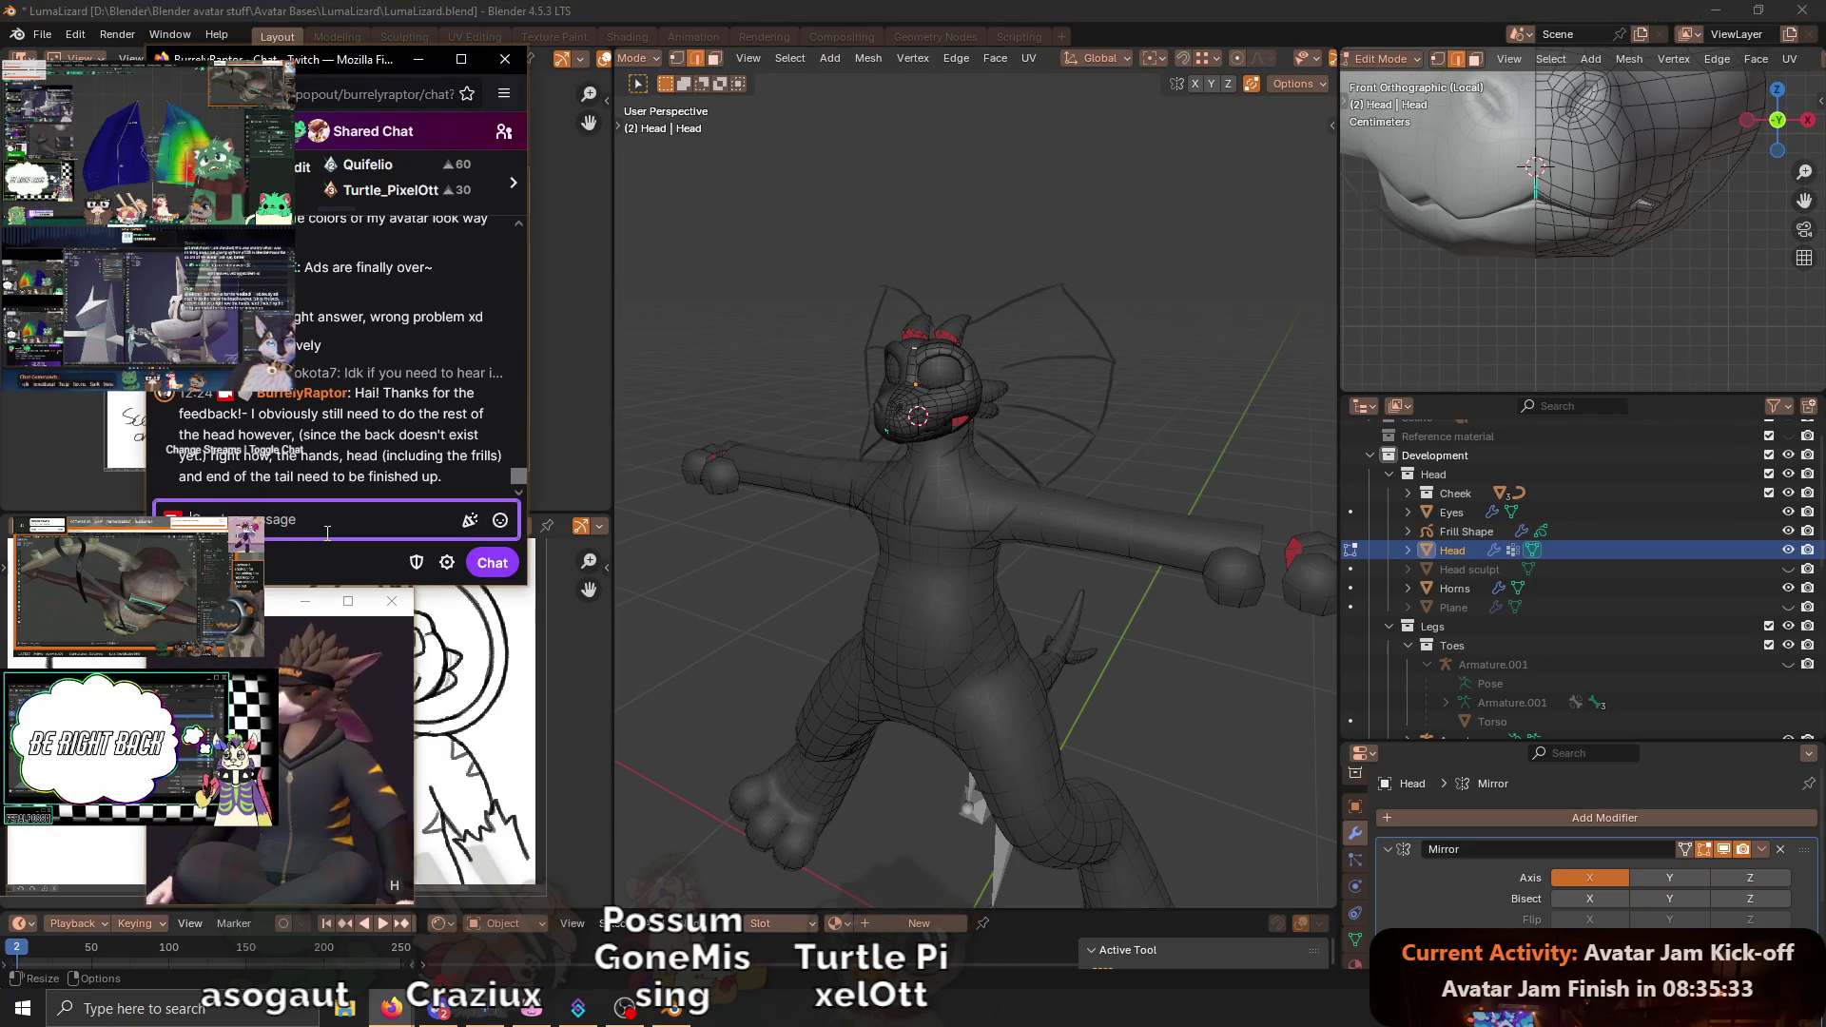
pyautogui.write('UV unwrapping for t')
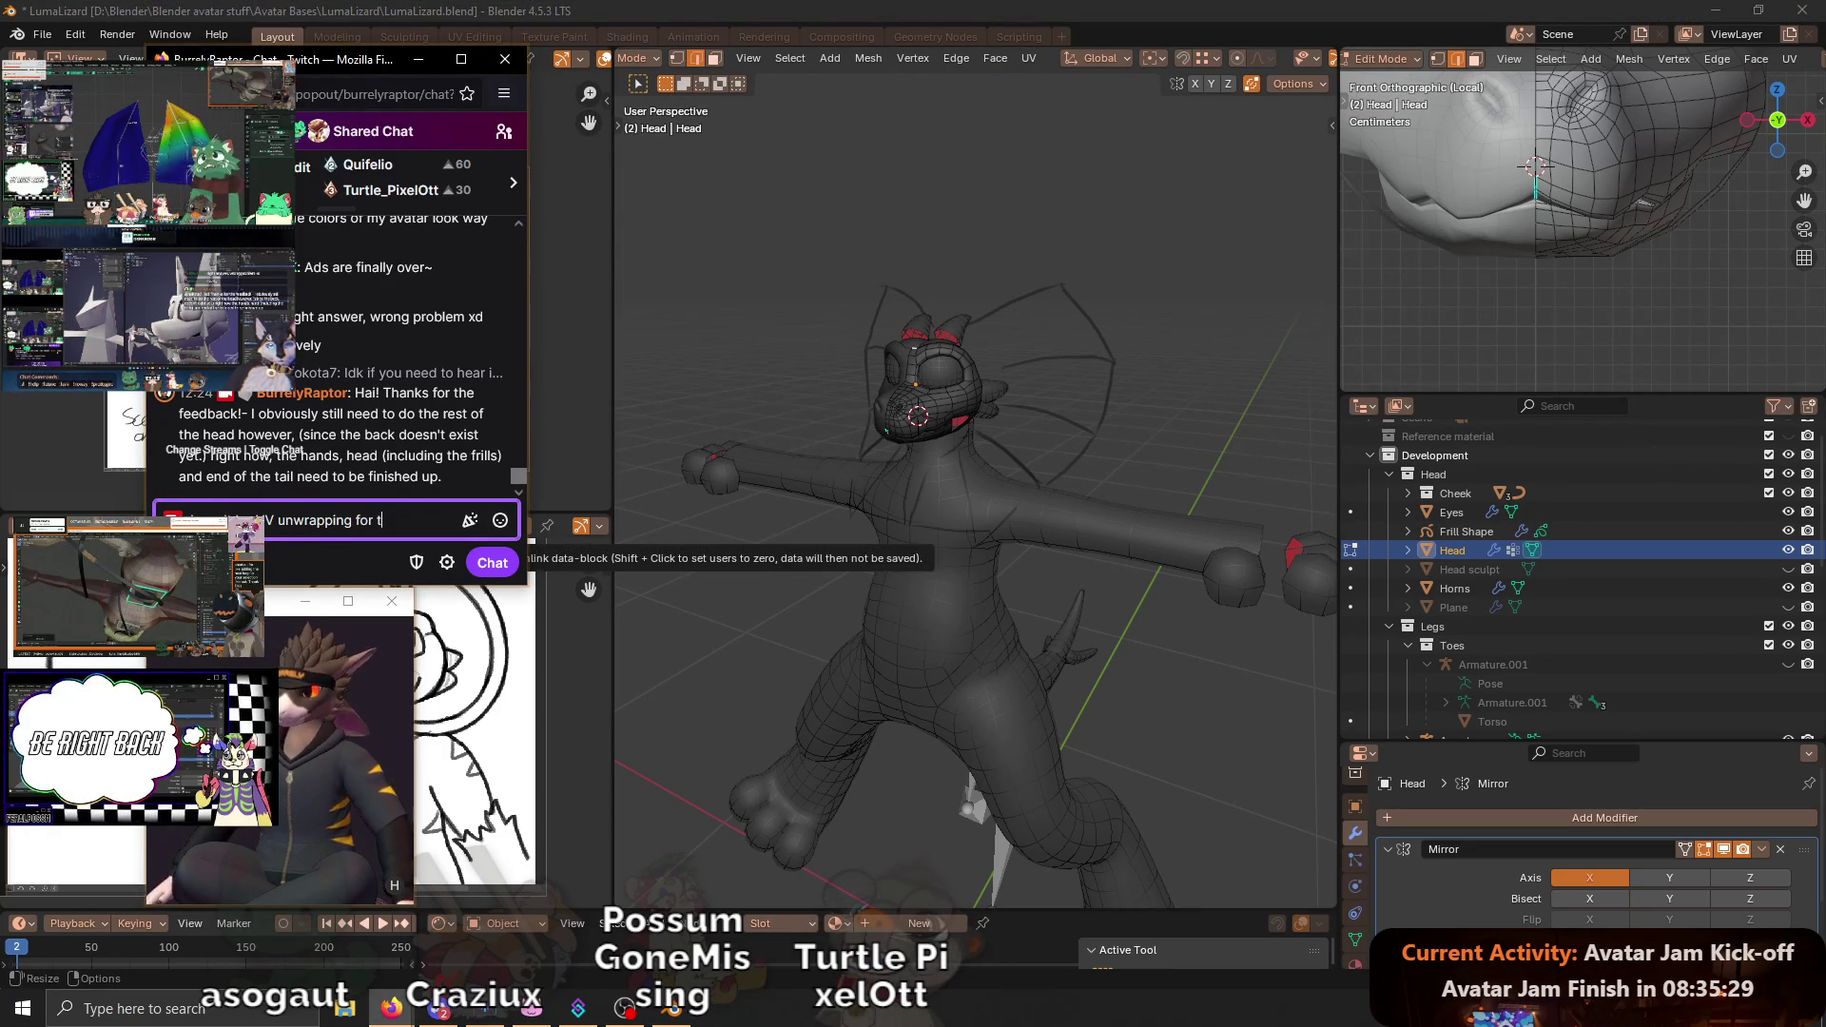
pyautogui.write("am, I'll ")
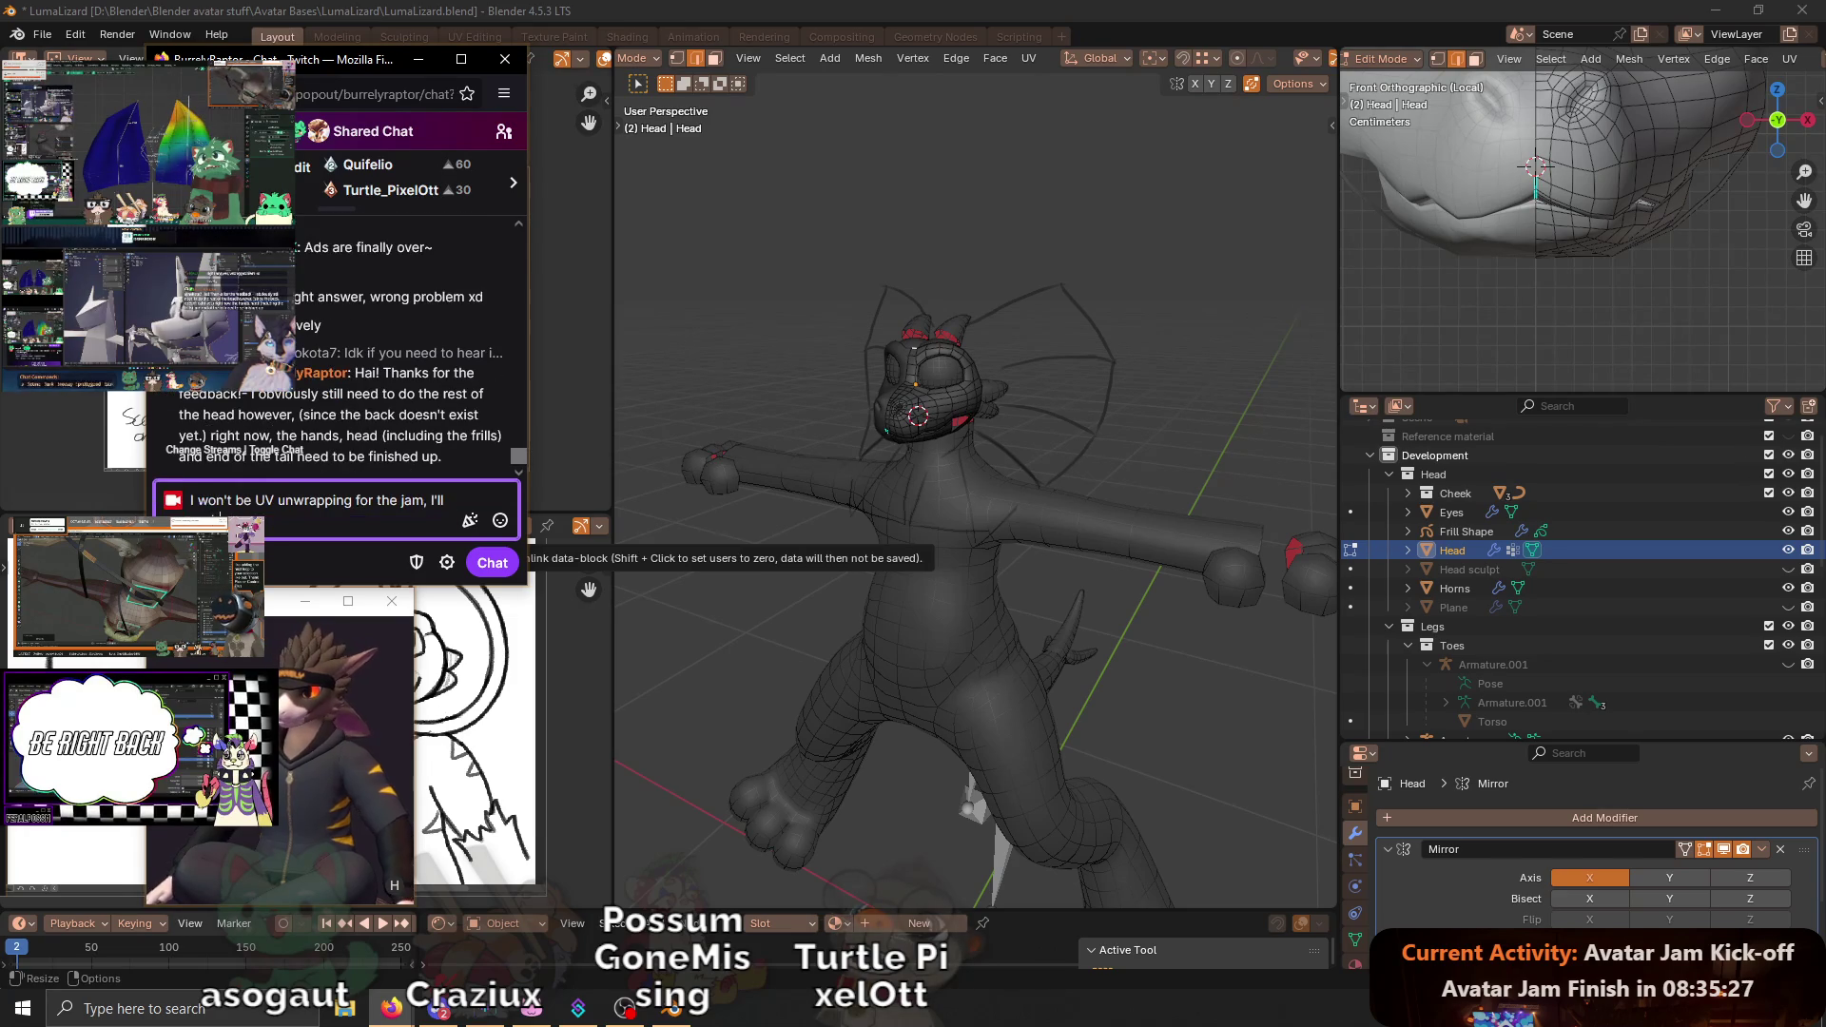
pyautogui.write('go back to ')
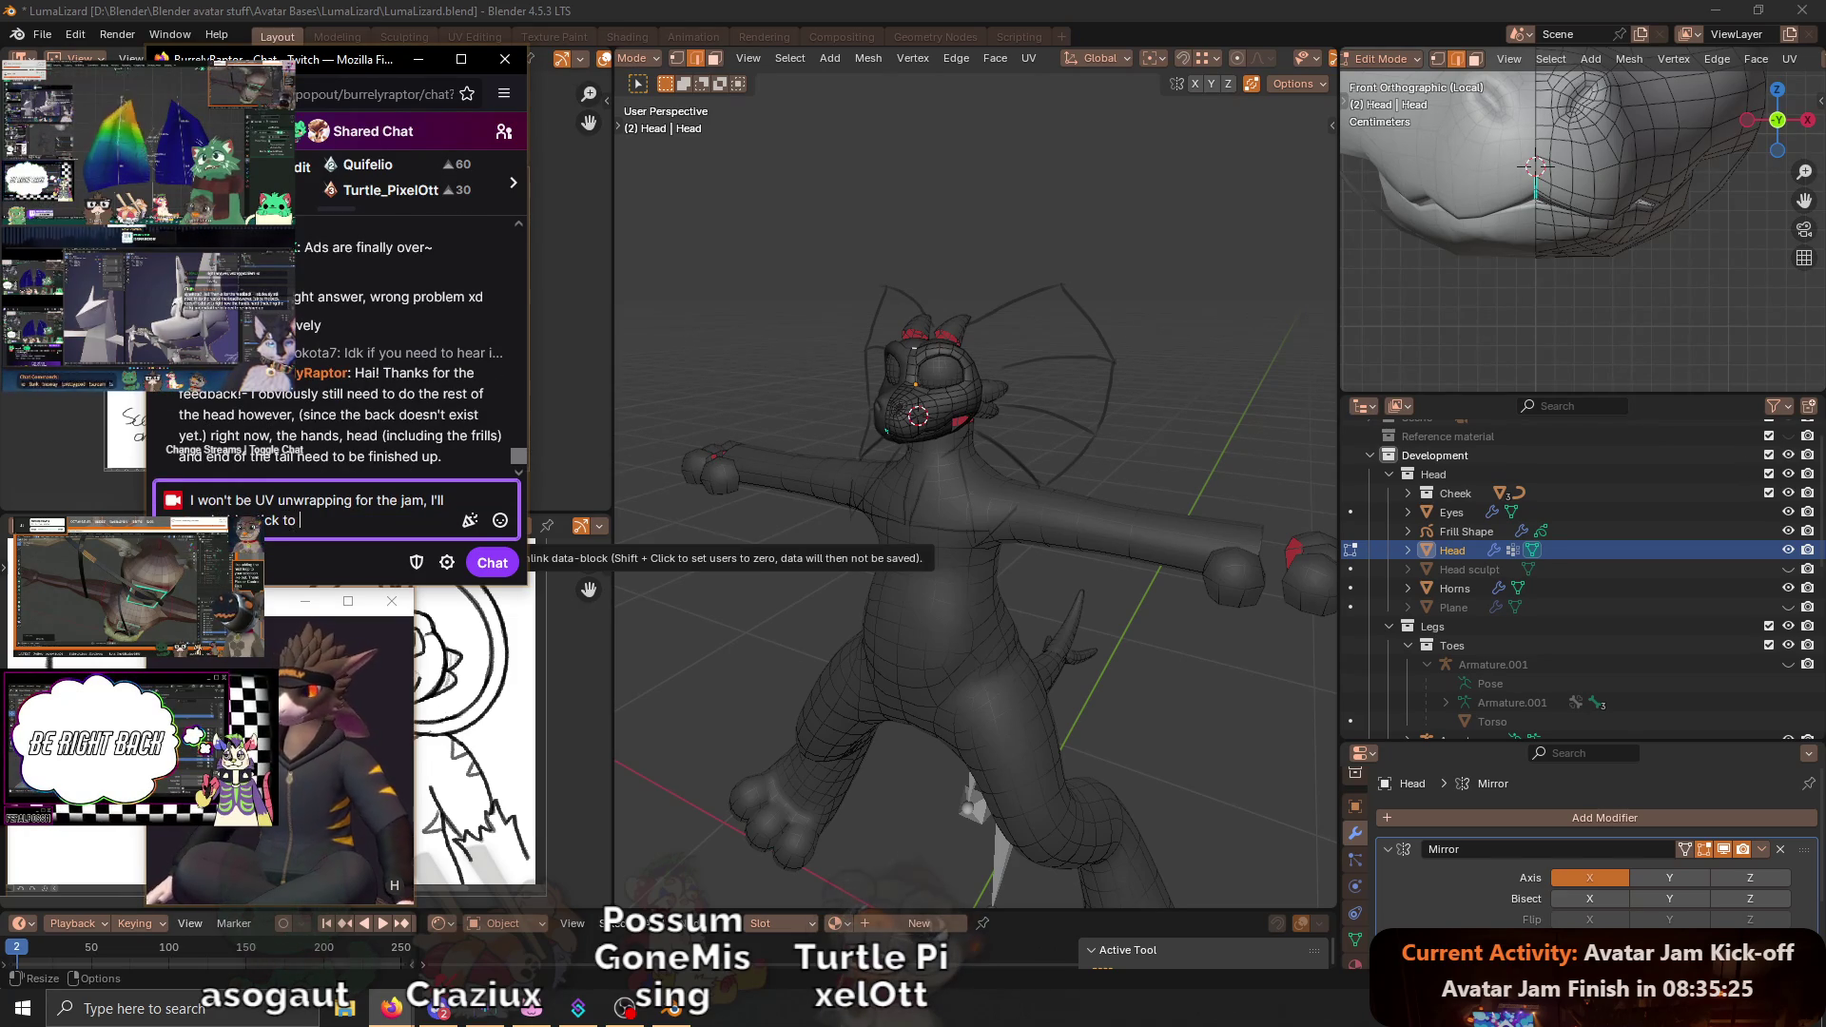
pyautogui.write('vert')
pyautogui.write('col')
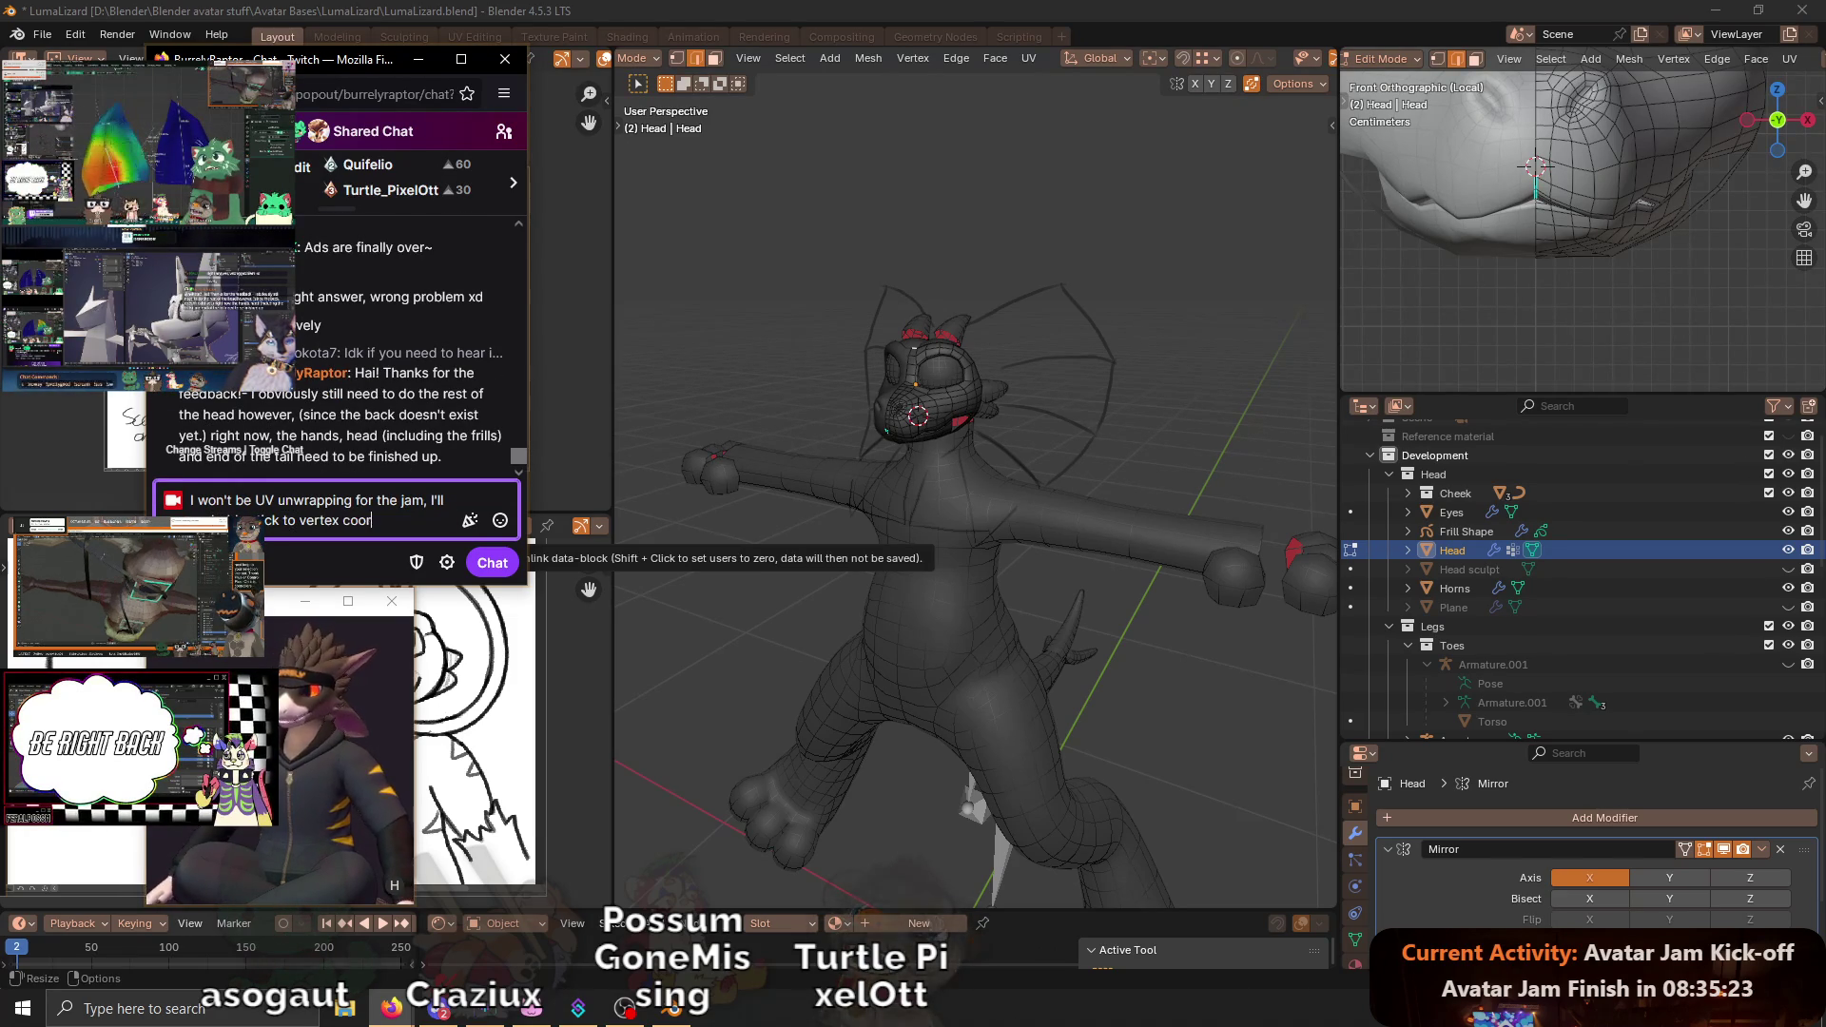
pyautogui.write('e to time')
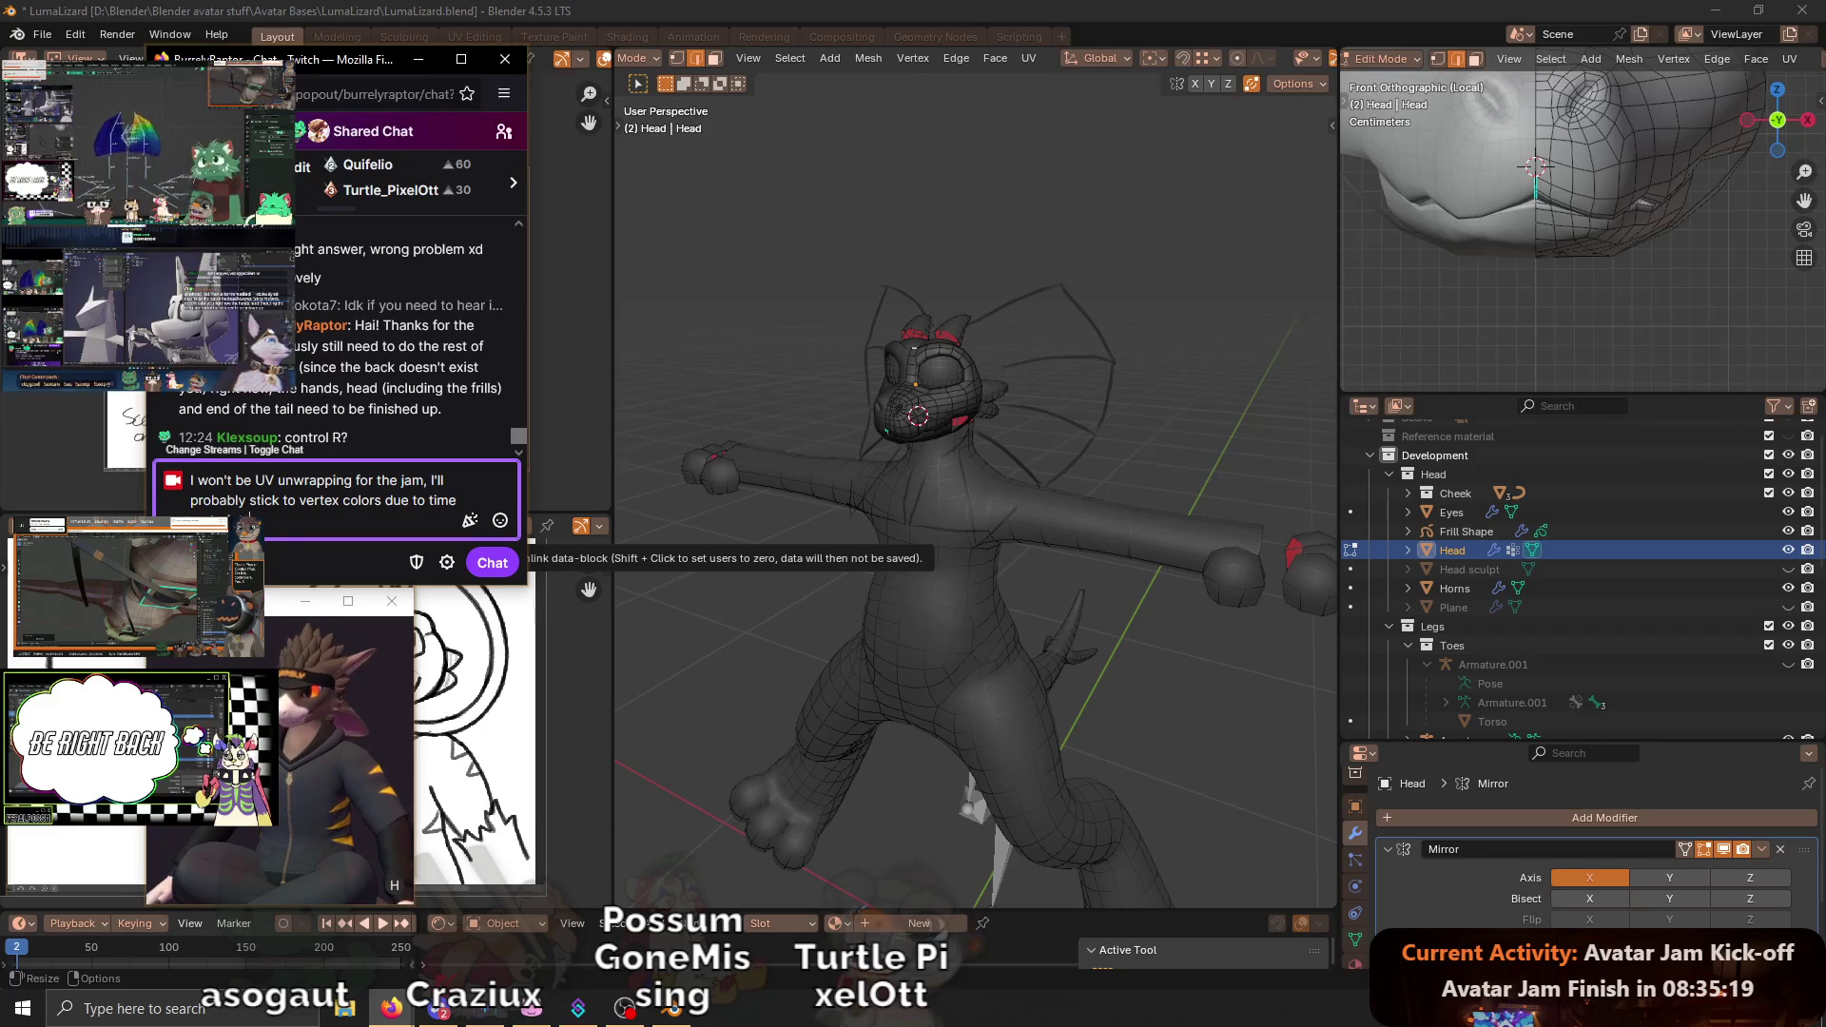
pyautogui.press('Return')
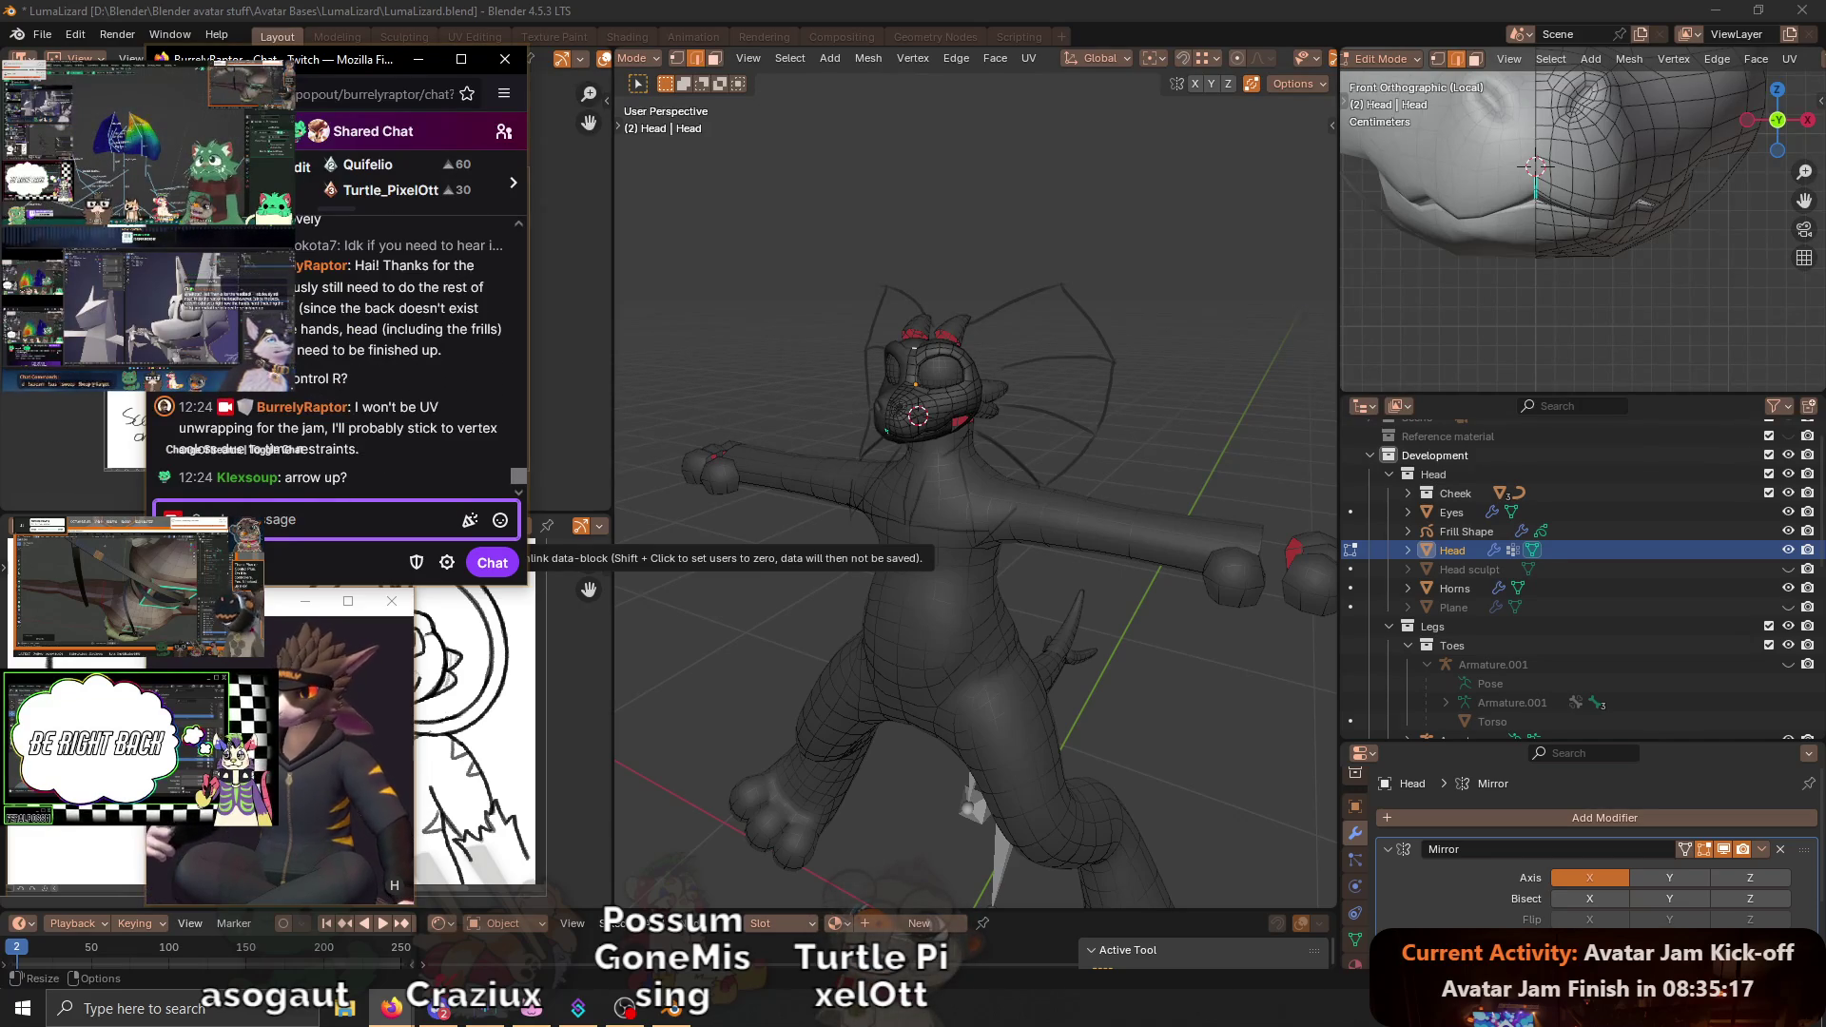
# - Send a welcome message mentioning the viewer who gave feedback
pyautogui.scroll(3, 384, 386)
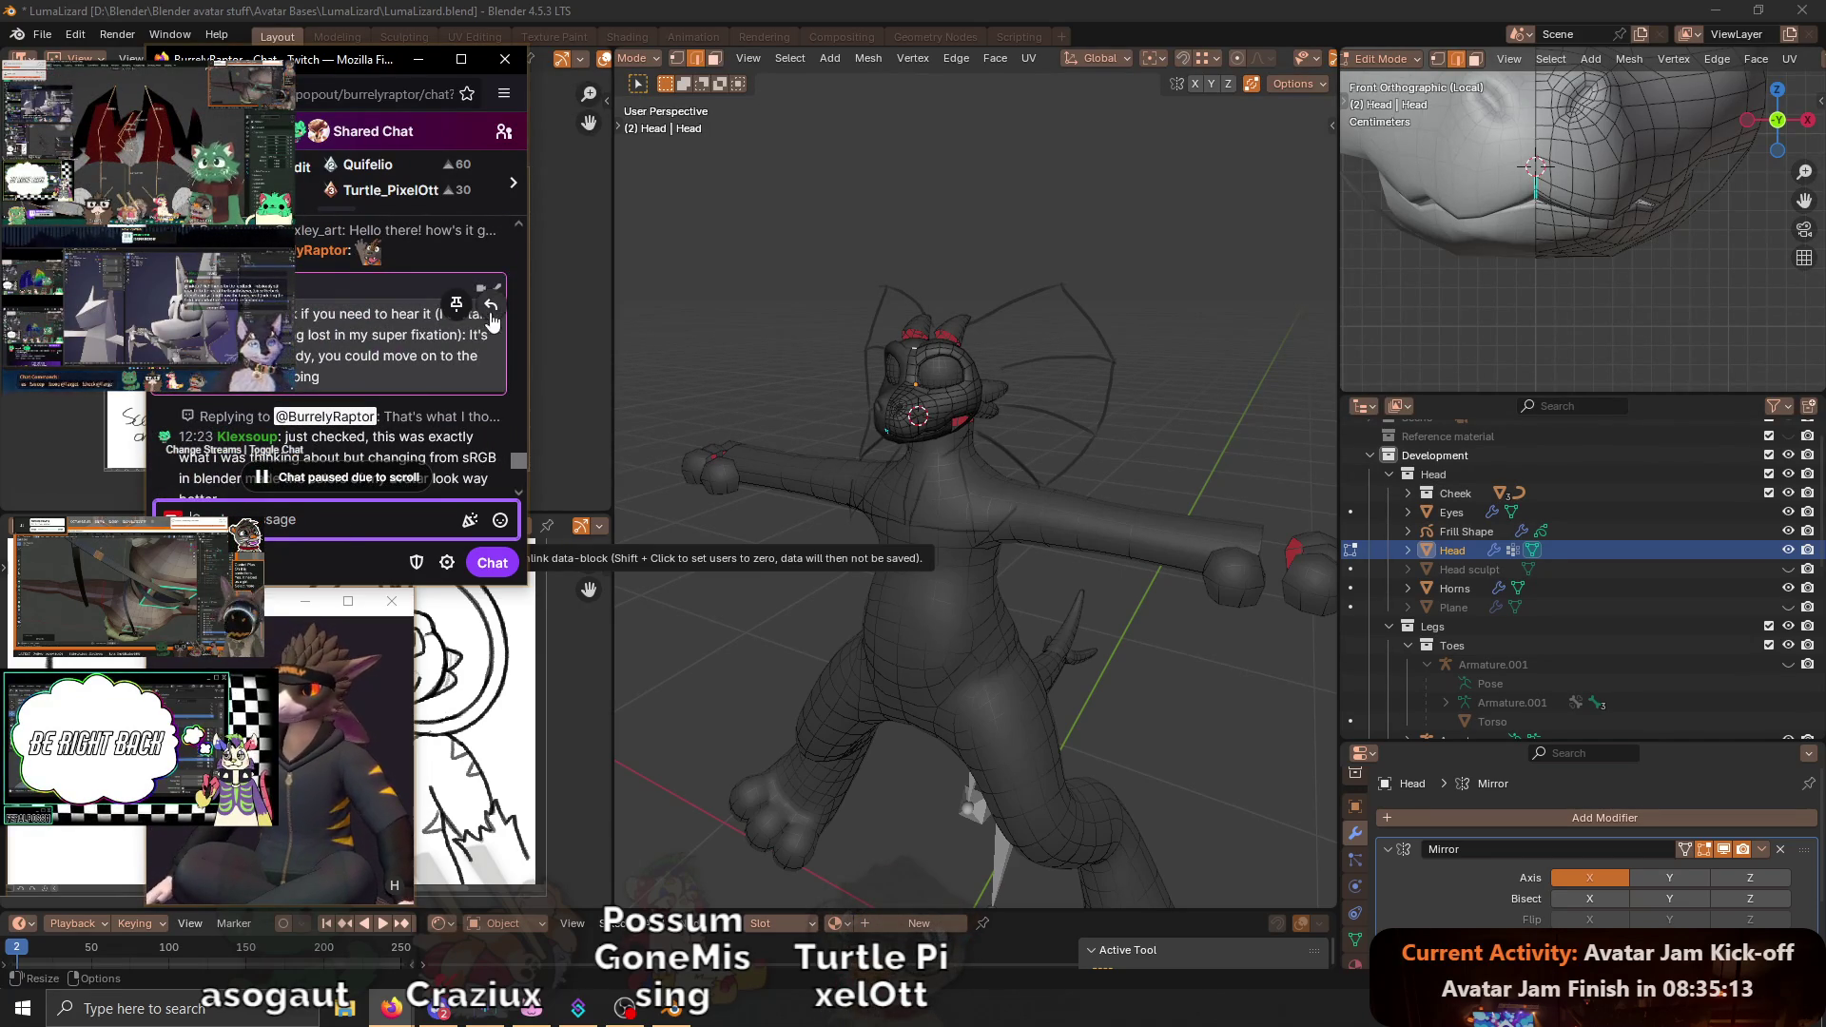
pyautogui.click(492, 327)
pyautogui.press('Escape')
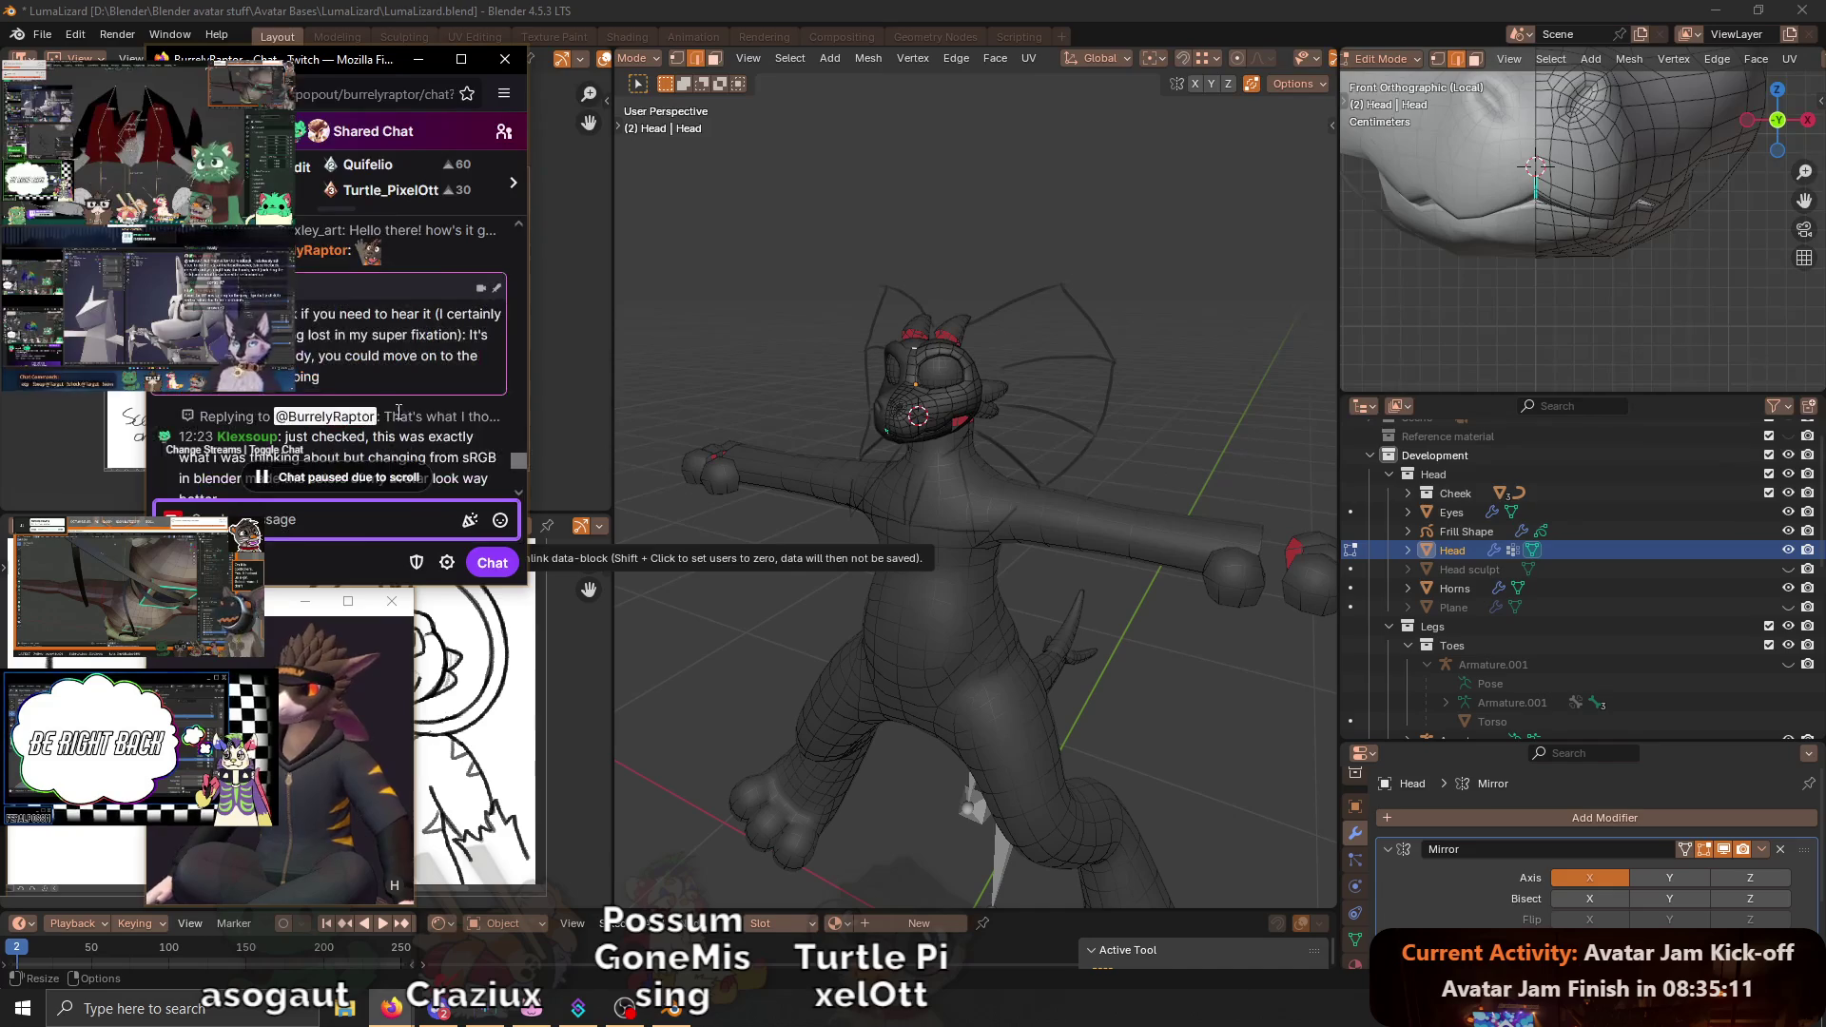
pyautogui.click(385, 513)
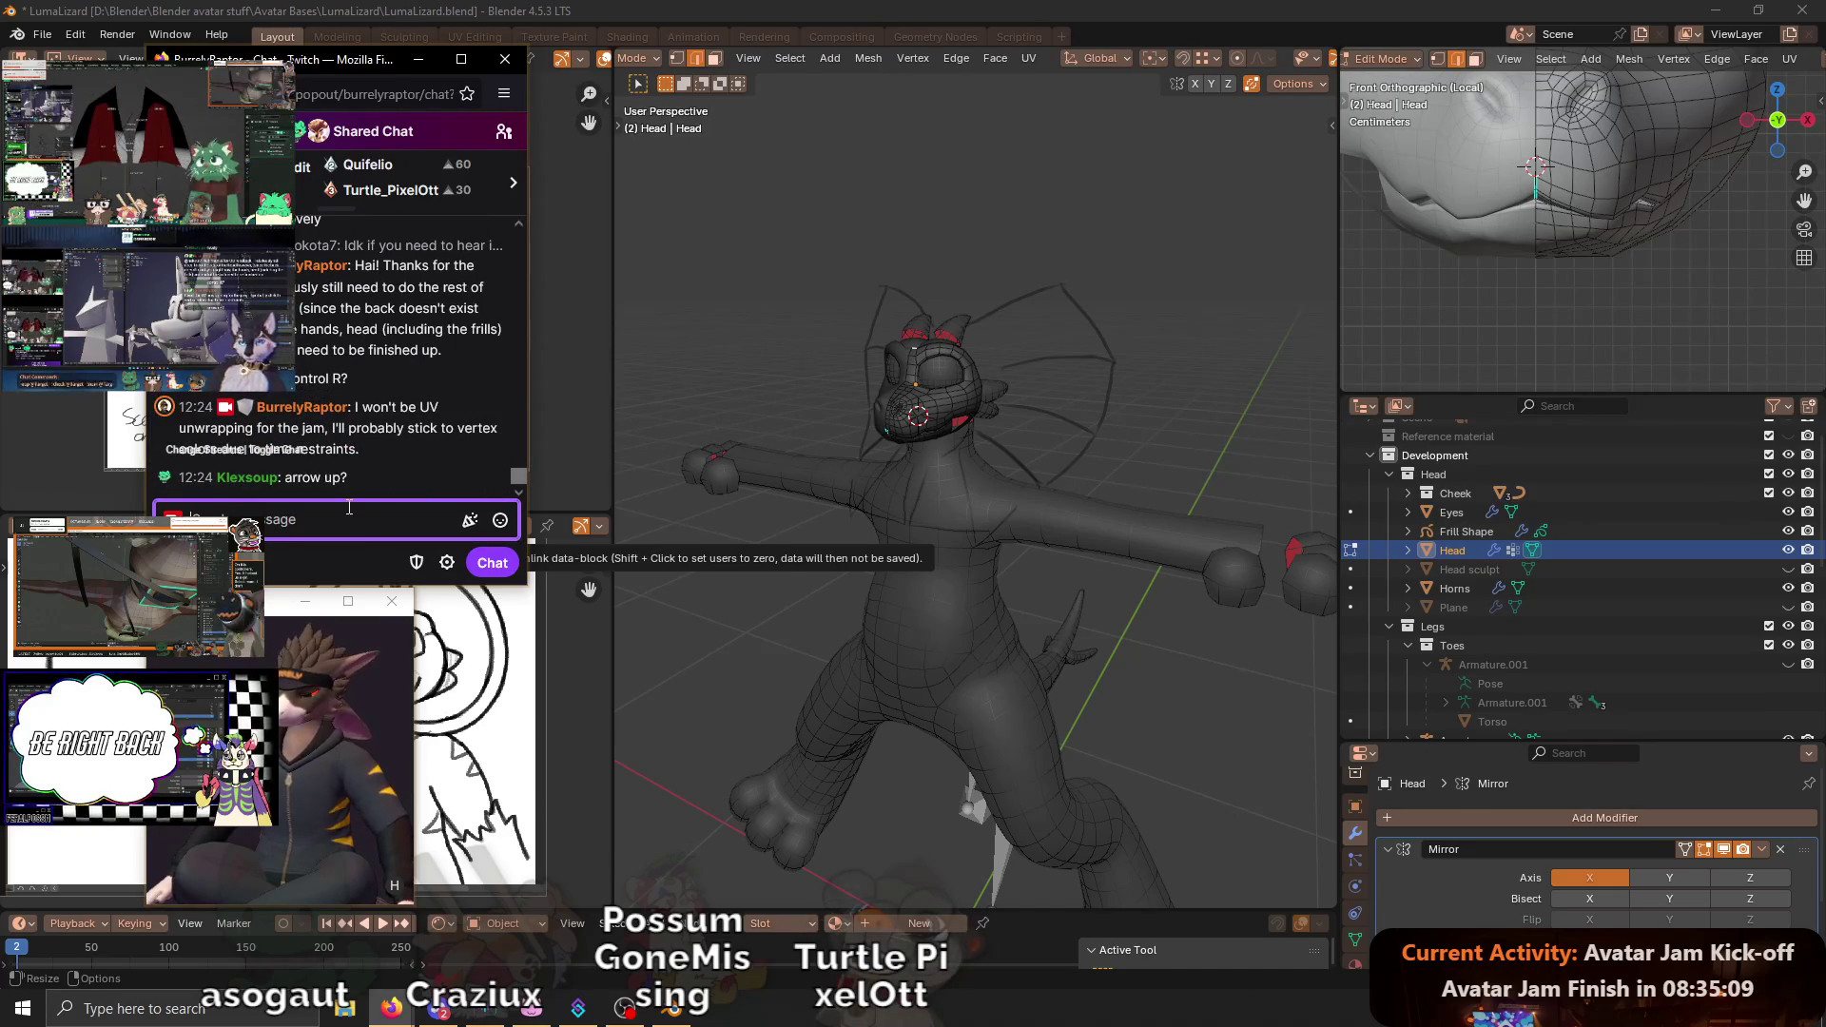
pyautogui.write('Yeah')
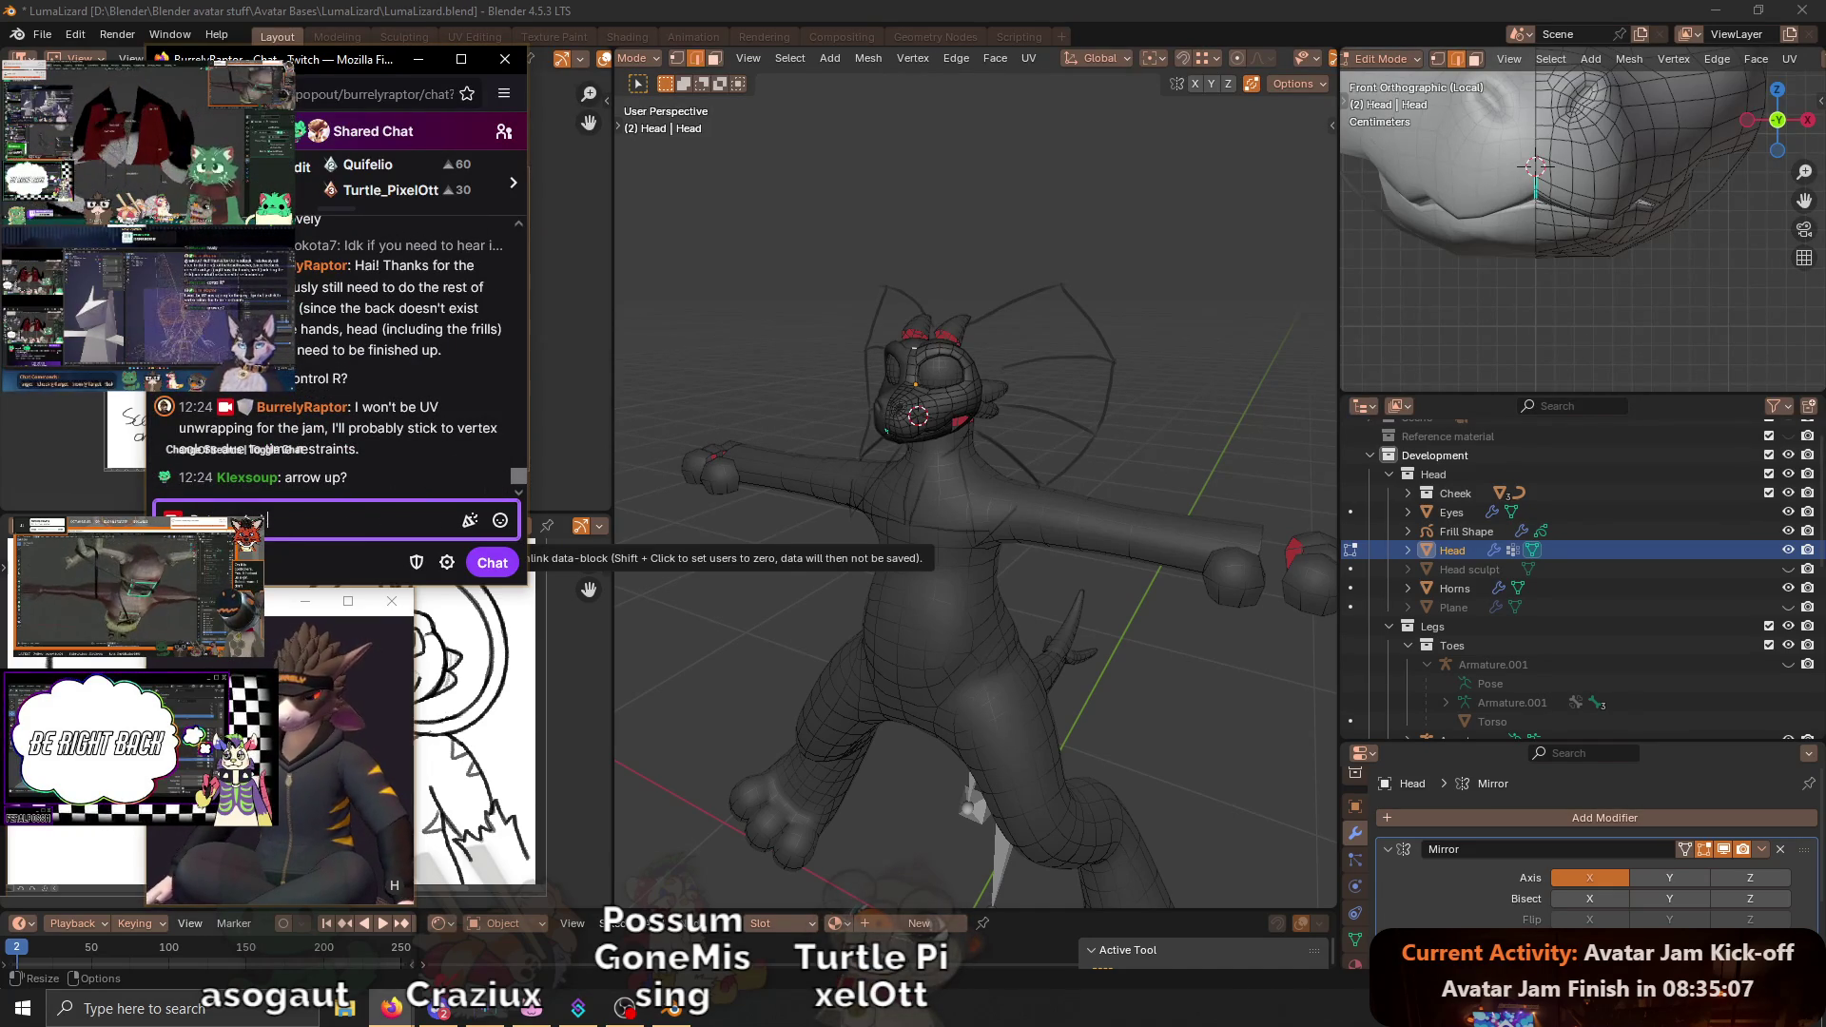
pyautogui.write('@noko')
pyautogui.press('Tab')
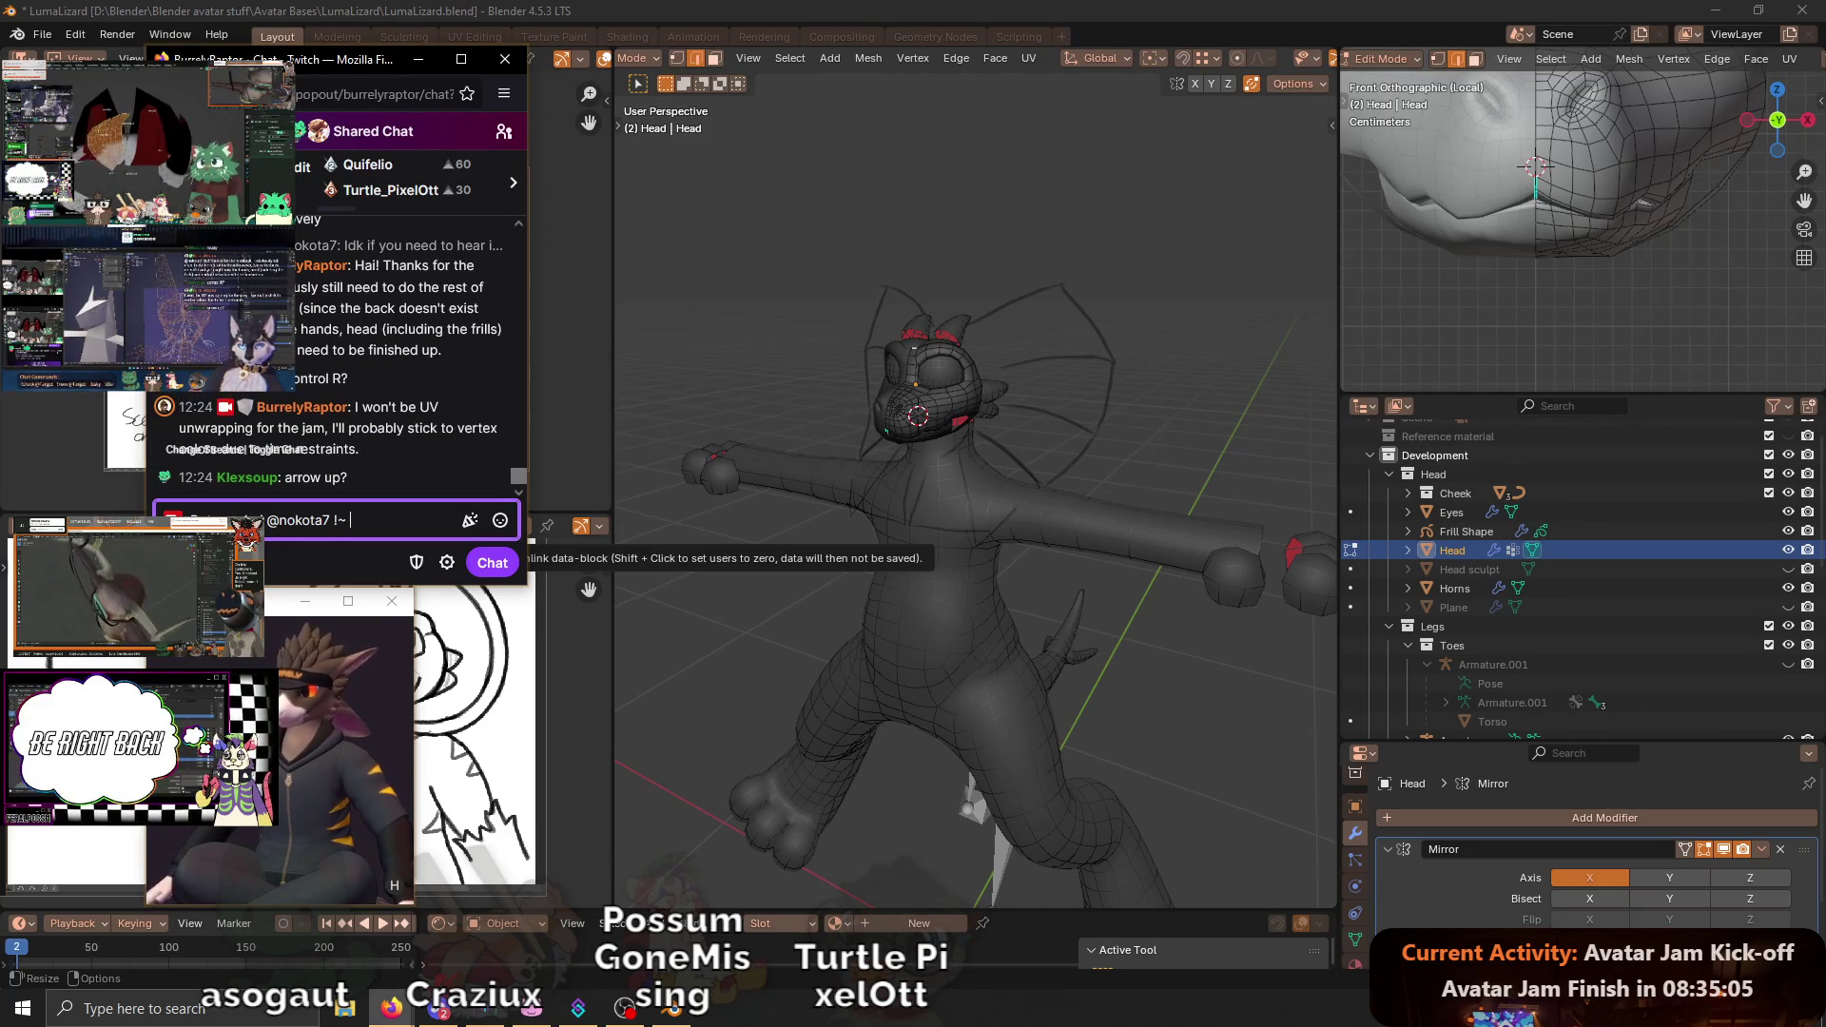
pyautogui.write('Nice to have')
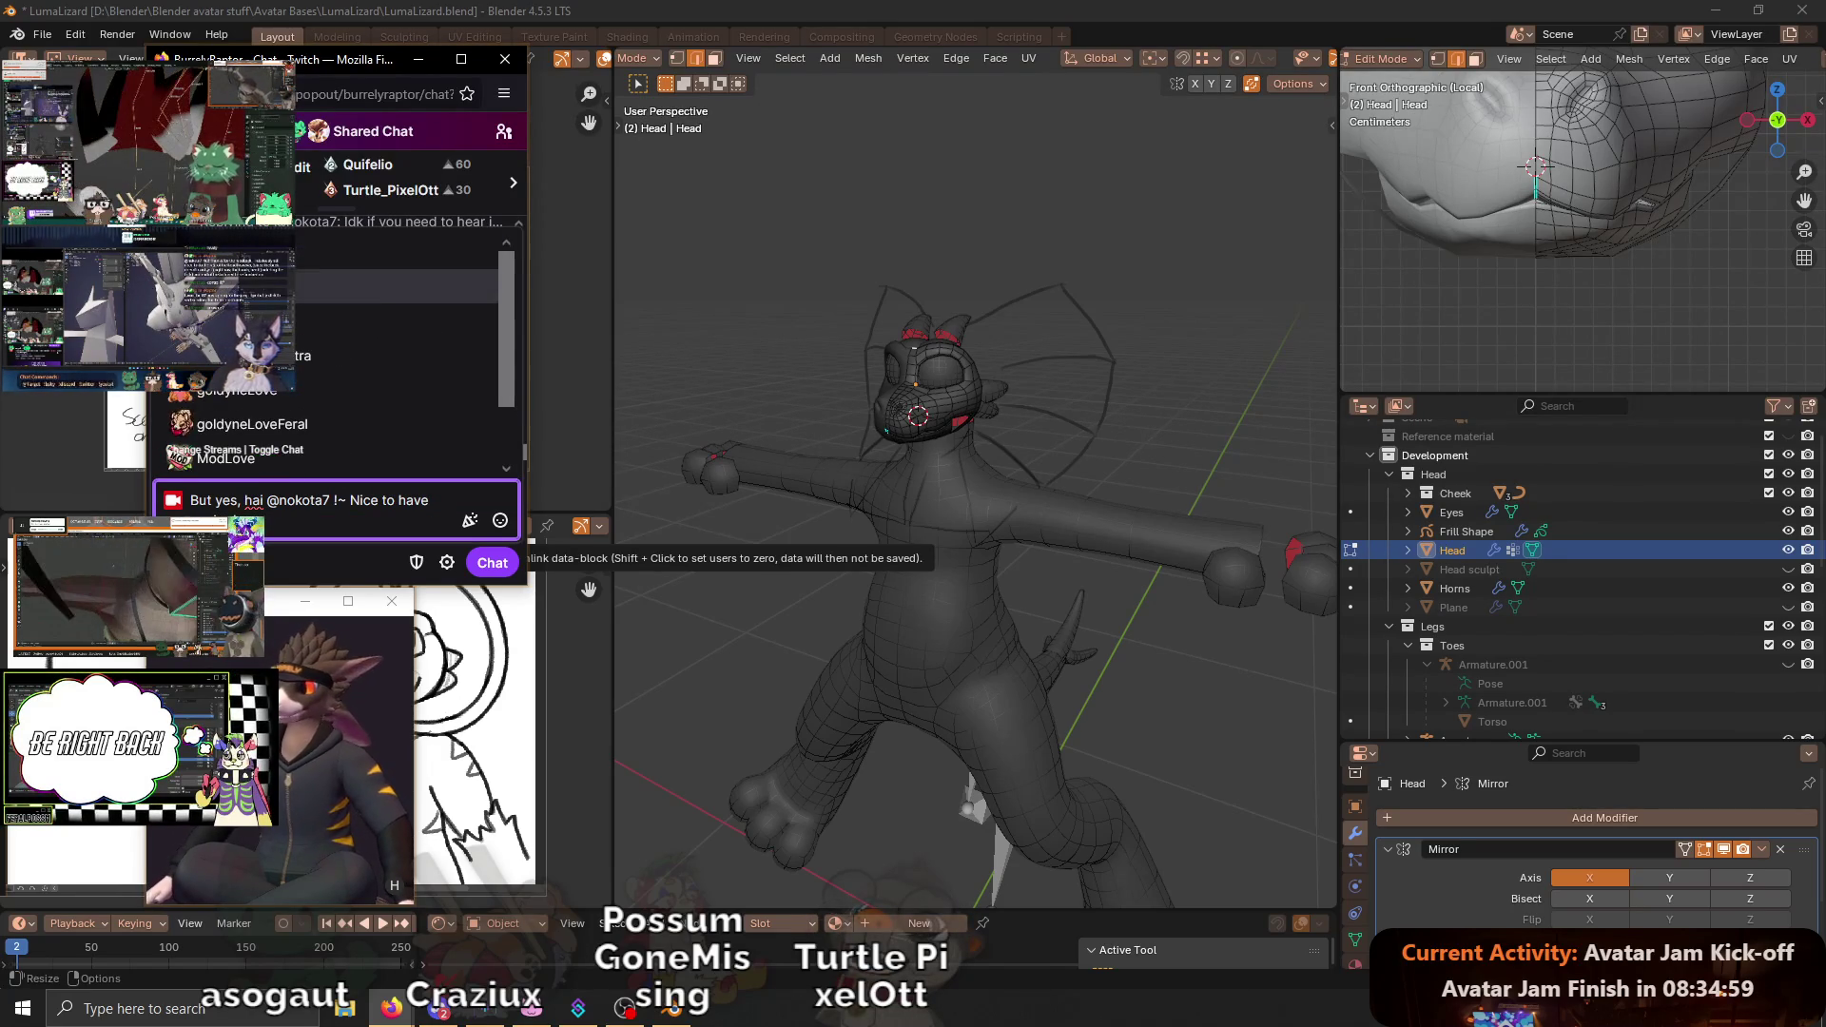
pyautogui.press('Return')
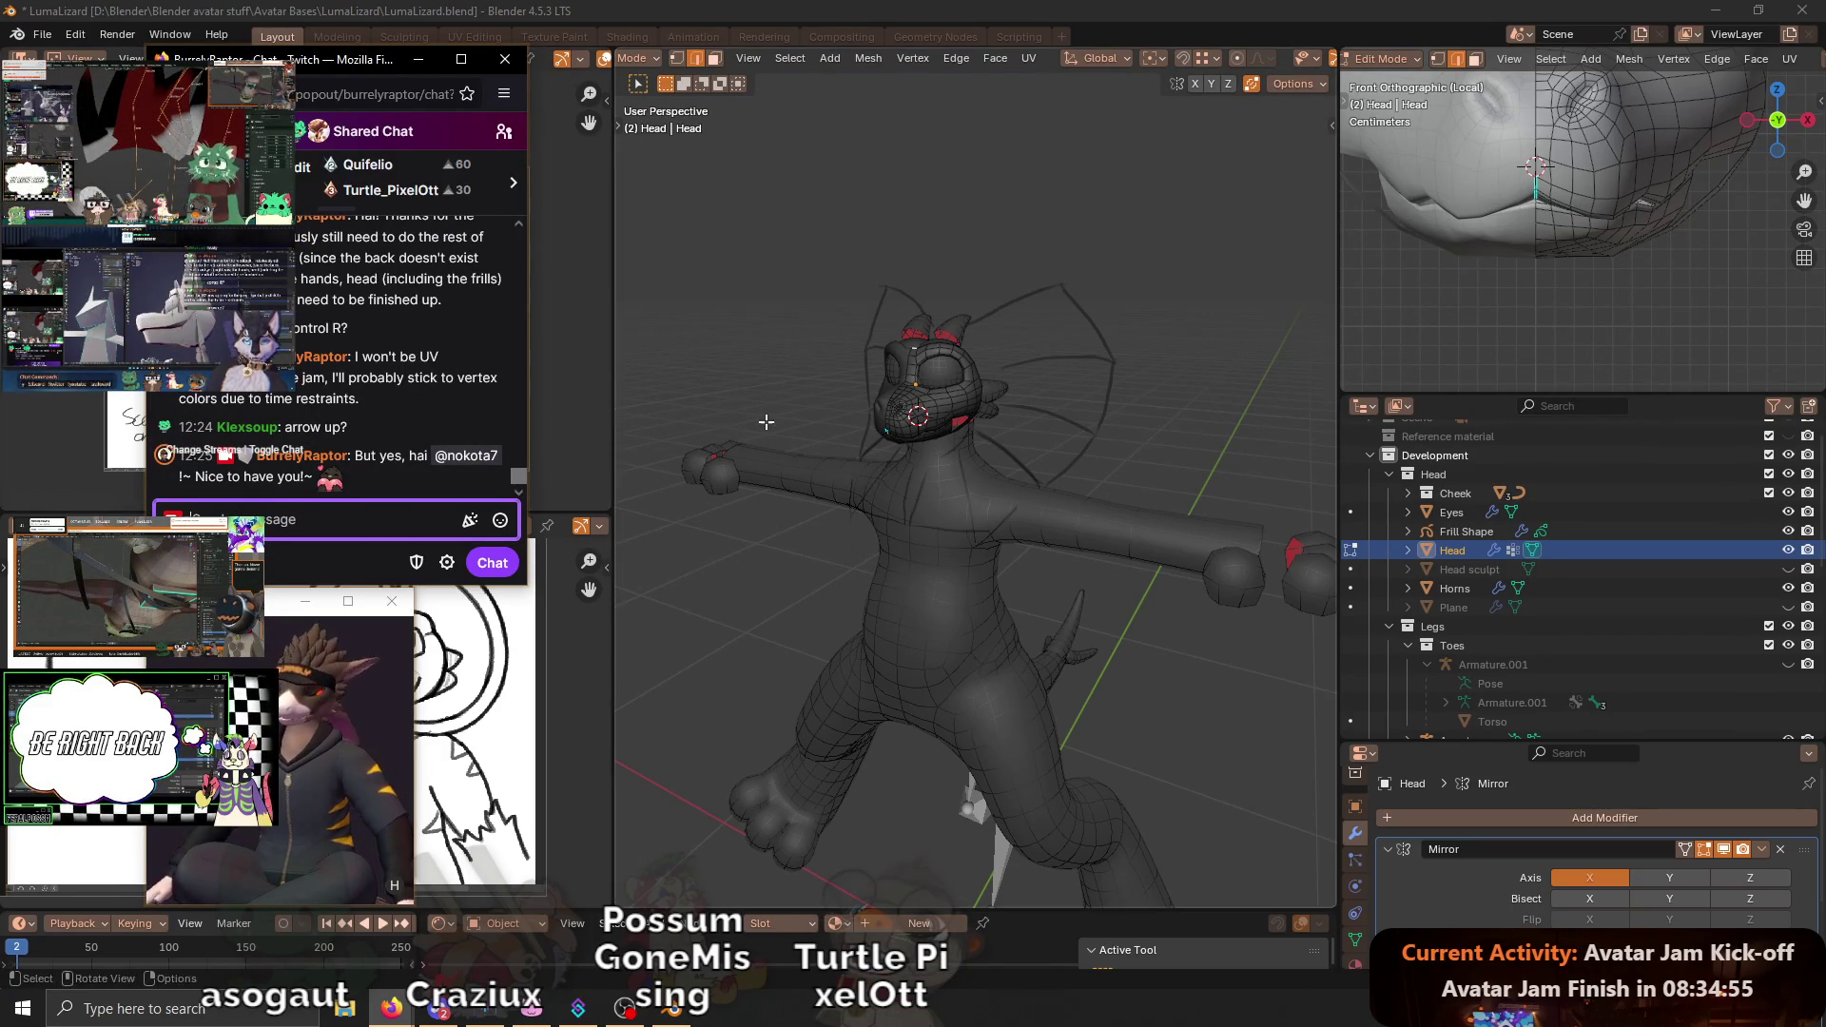
# - Turn the lizard to a side view and reply that the head is being retopologized from a sculpt
pyautogui.moveTo(818, 409); pyautogui.dragTo(905, 402, button='middle')
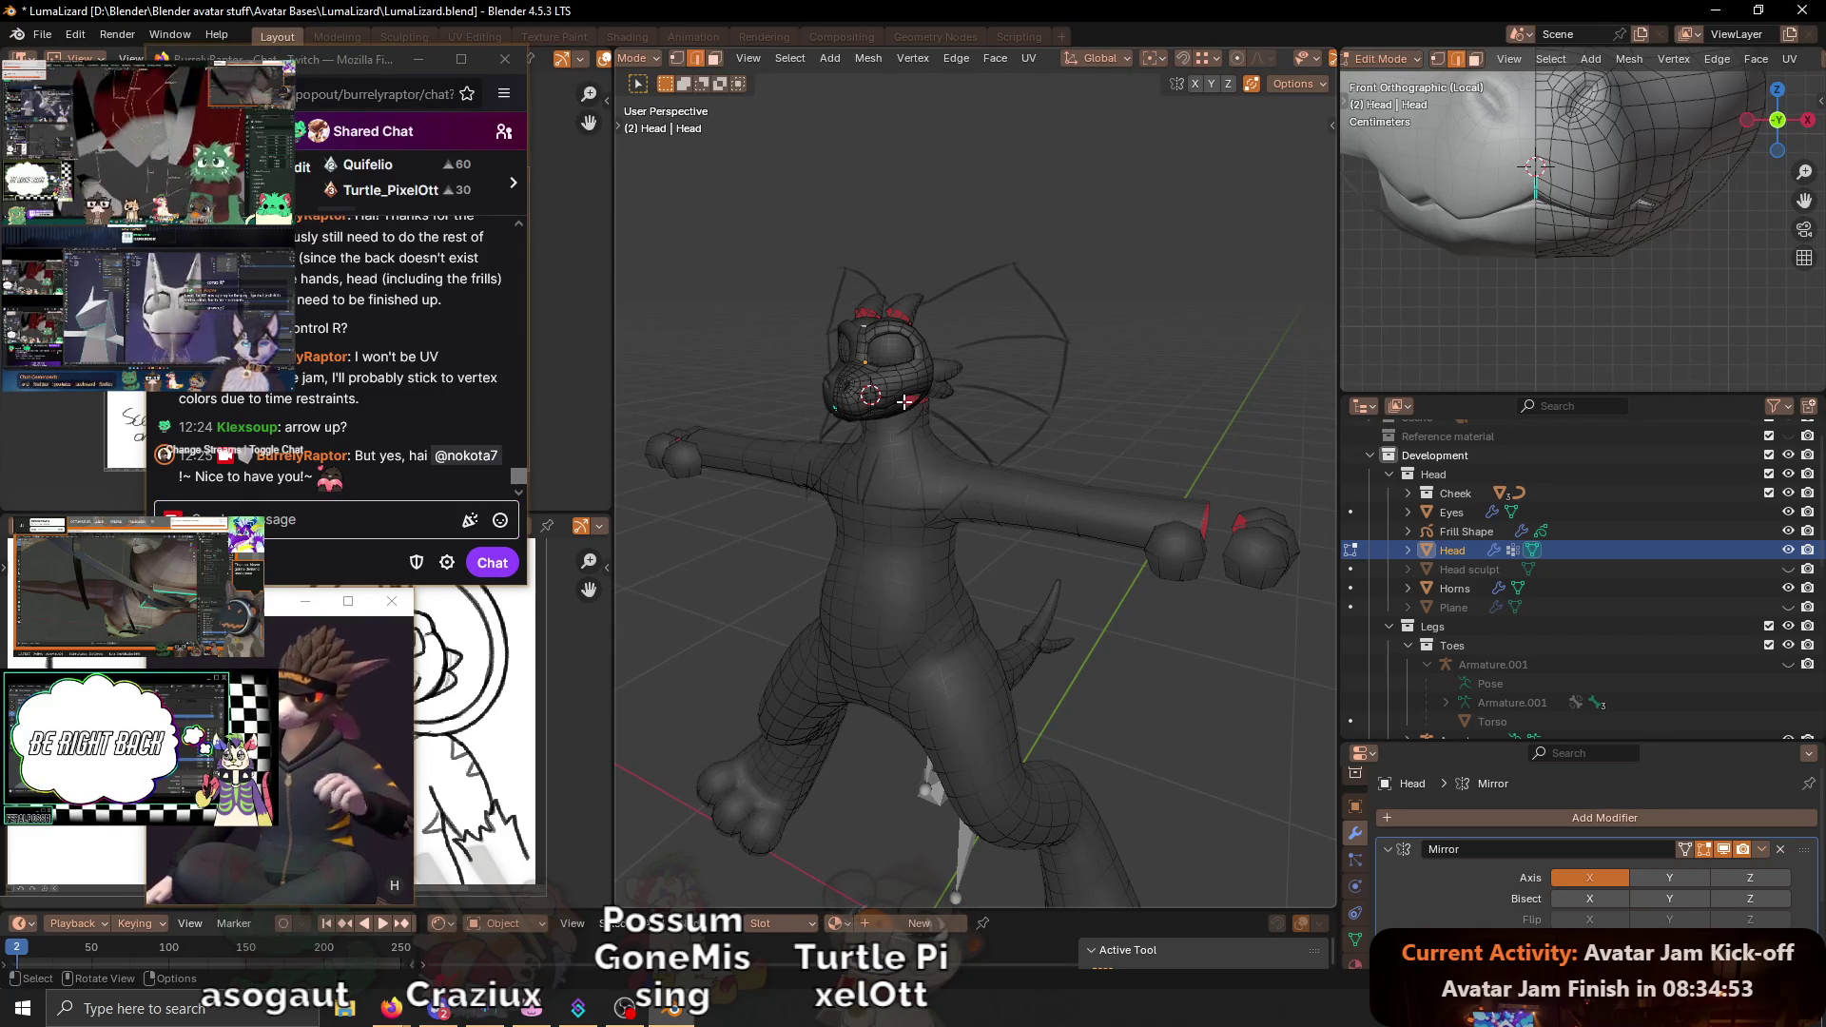
pyautogui.moveTo(924, 357)
pyautogui.mouseDown(button='middle')
pyautogui.moveTo(955, 388)
pyautogui.moveTo(913, 443)
pyautogui.mouseUp(button='middle')
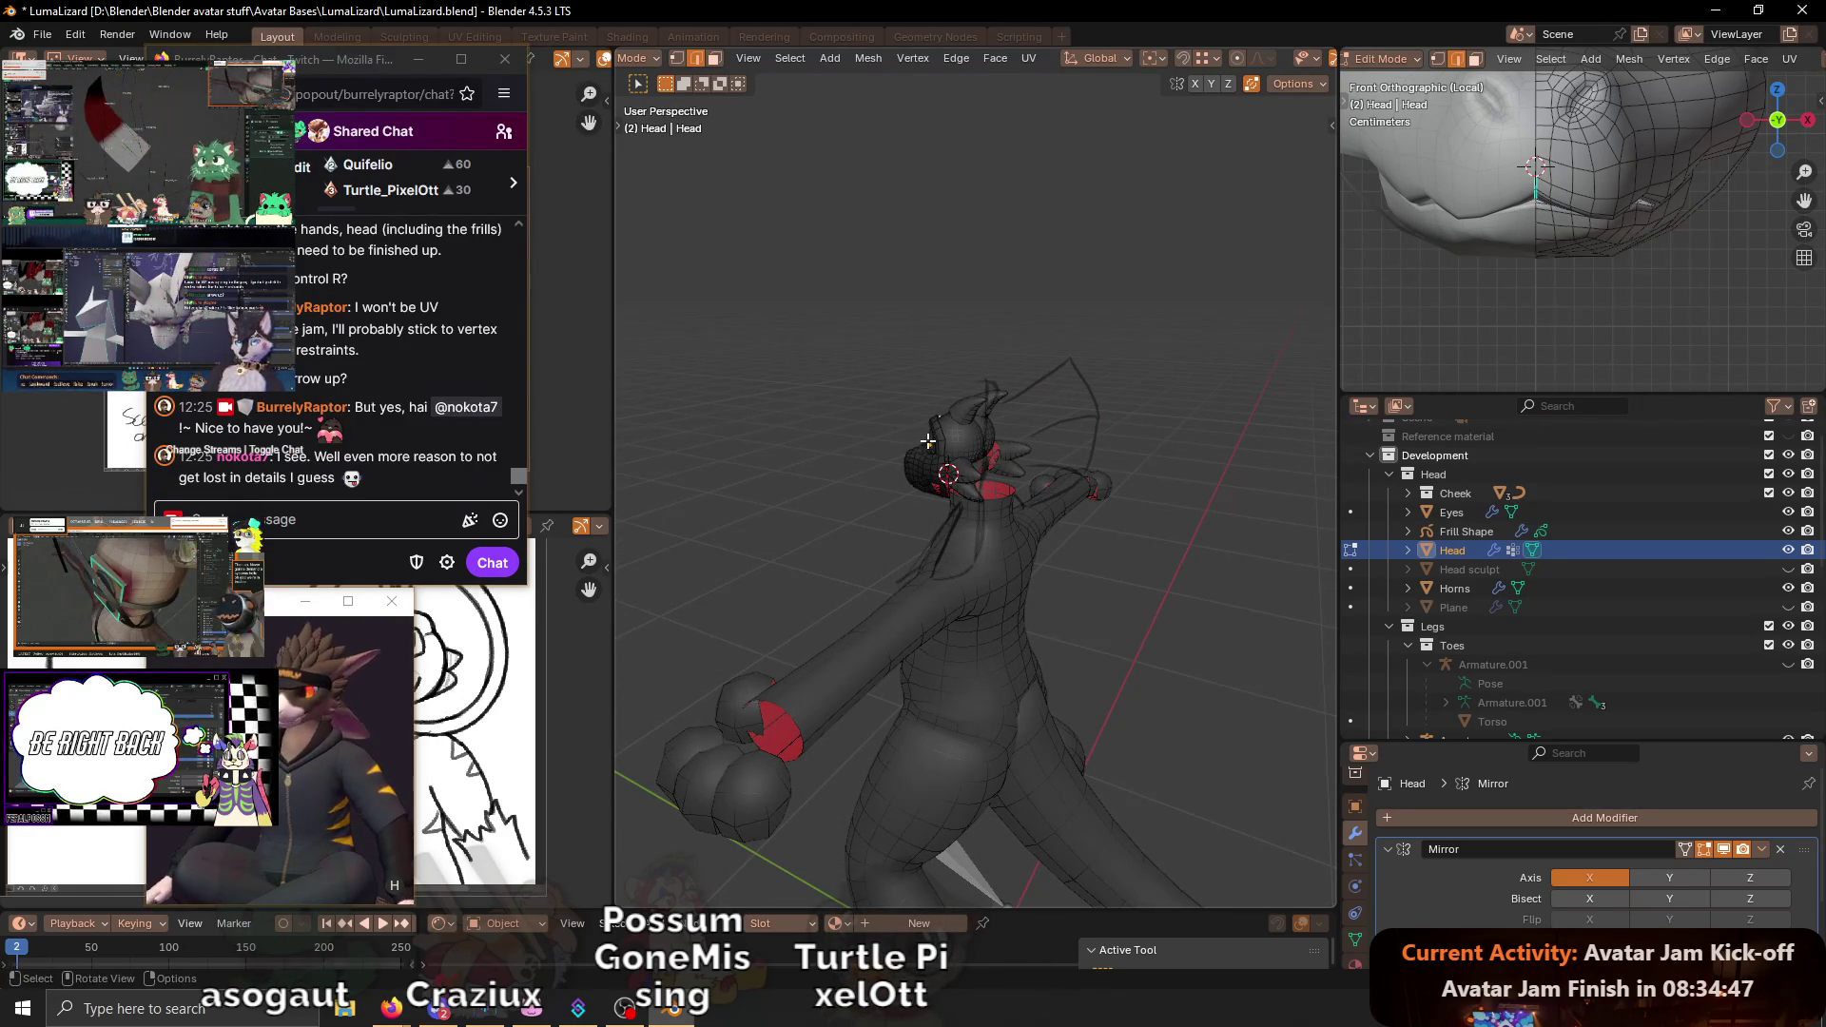
pyautogui.scroll(6, 948, 446)
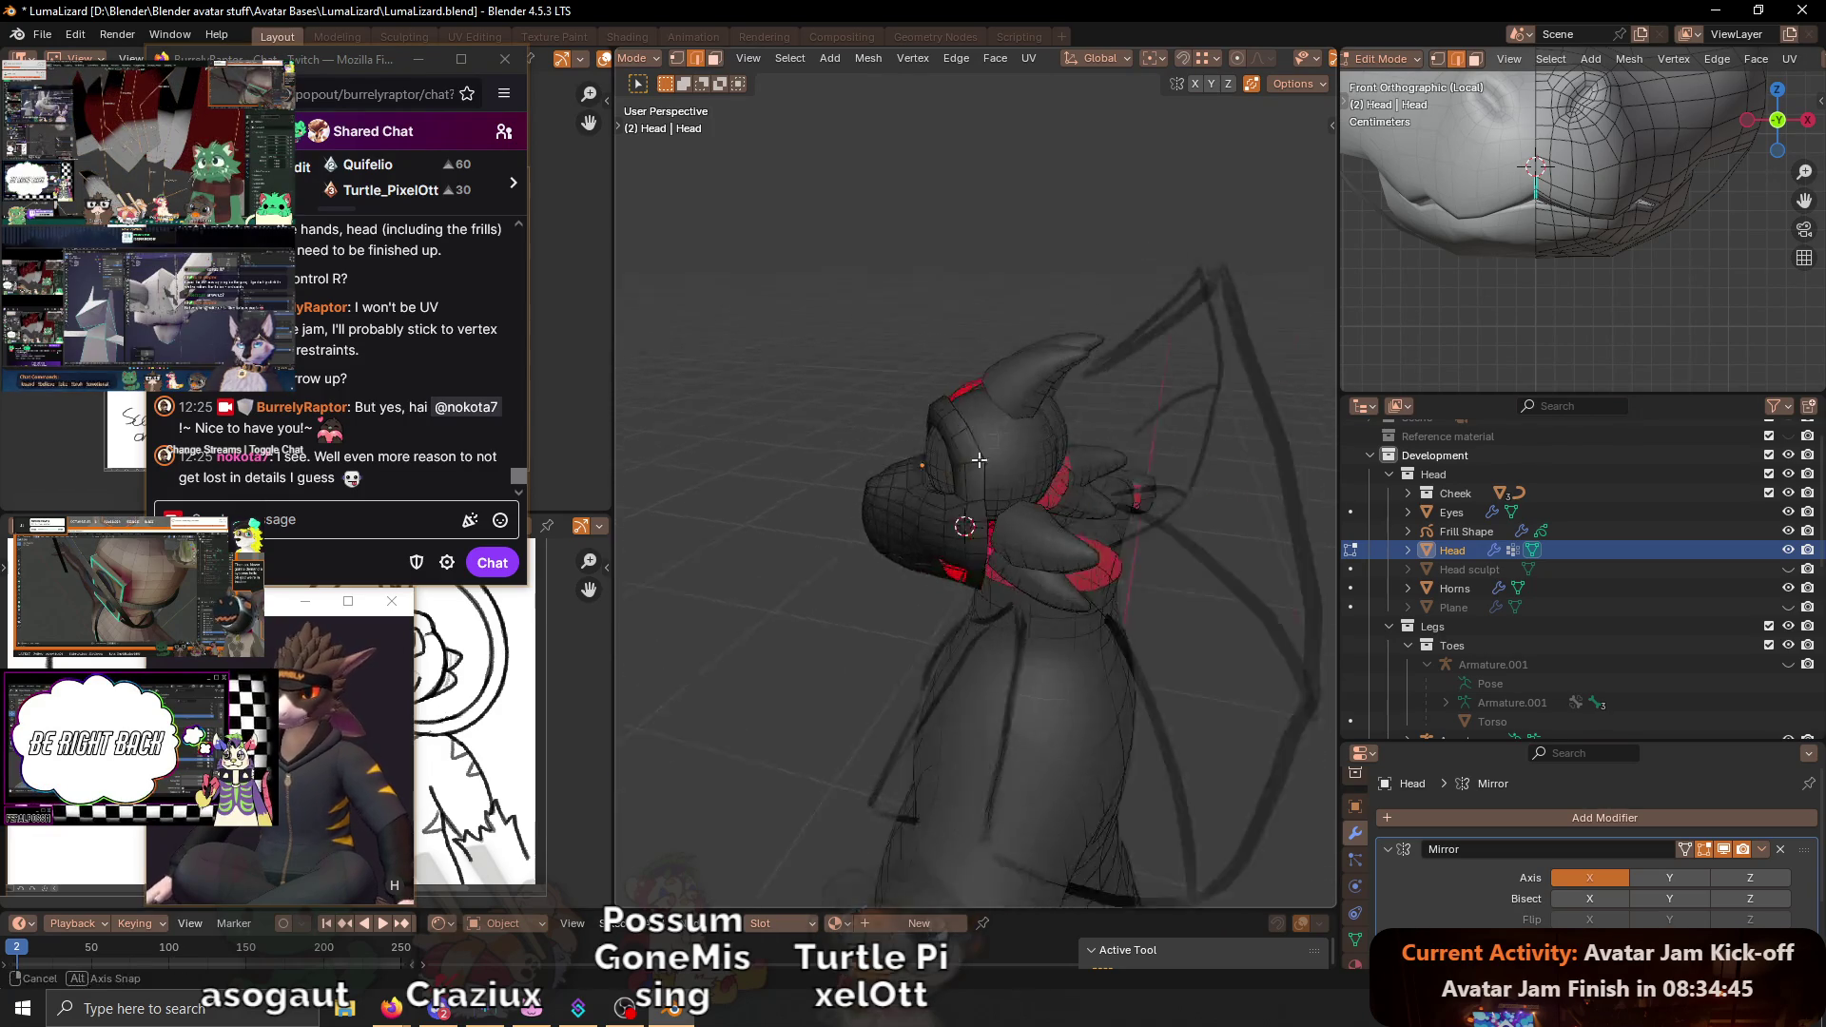
pyautogui.hotkey('alt', 'Tab')
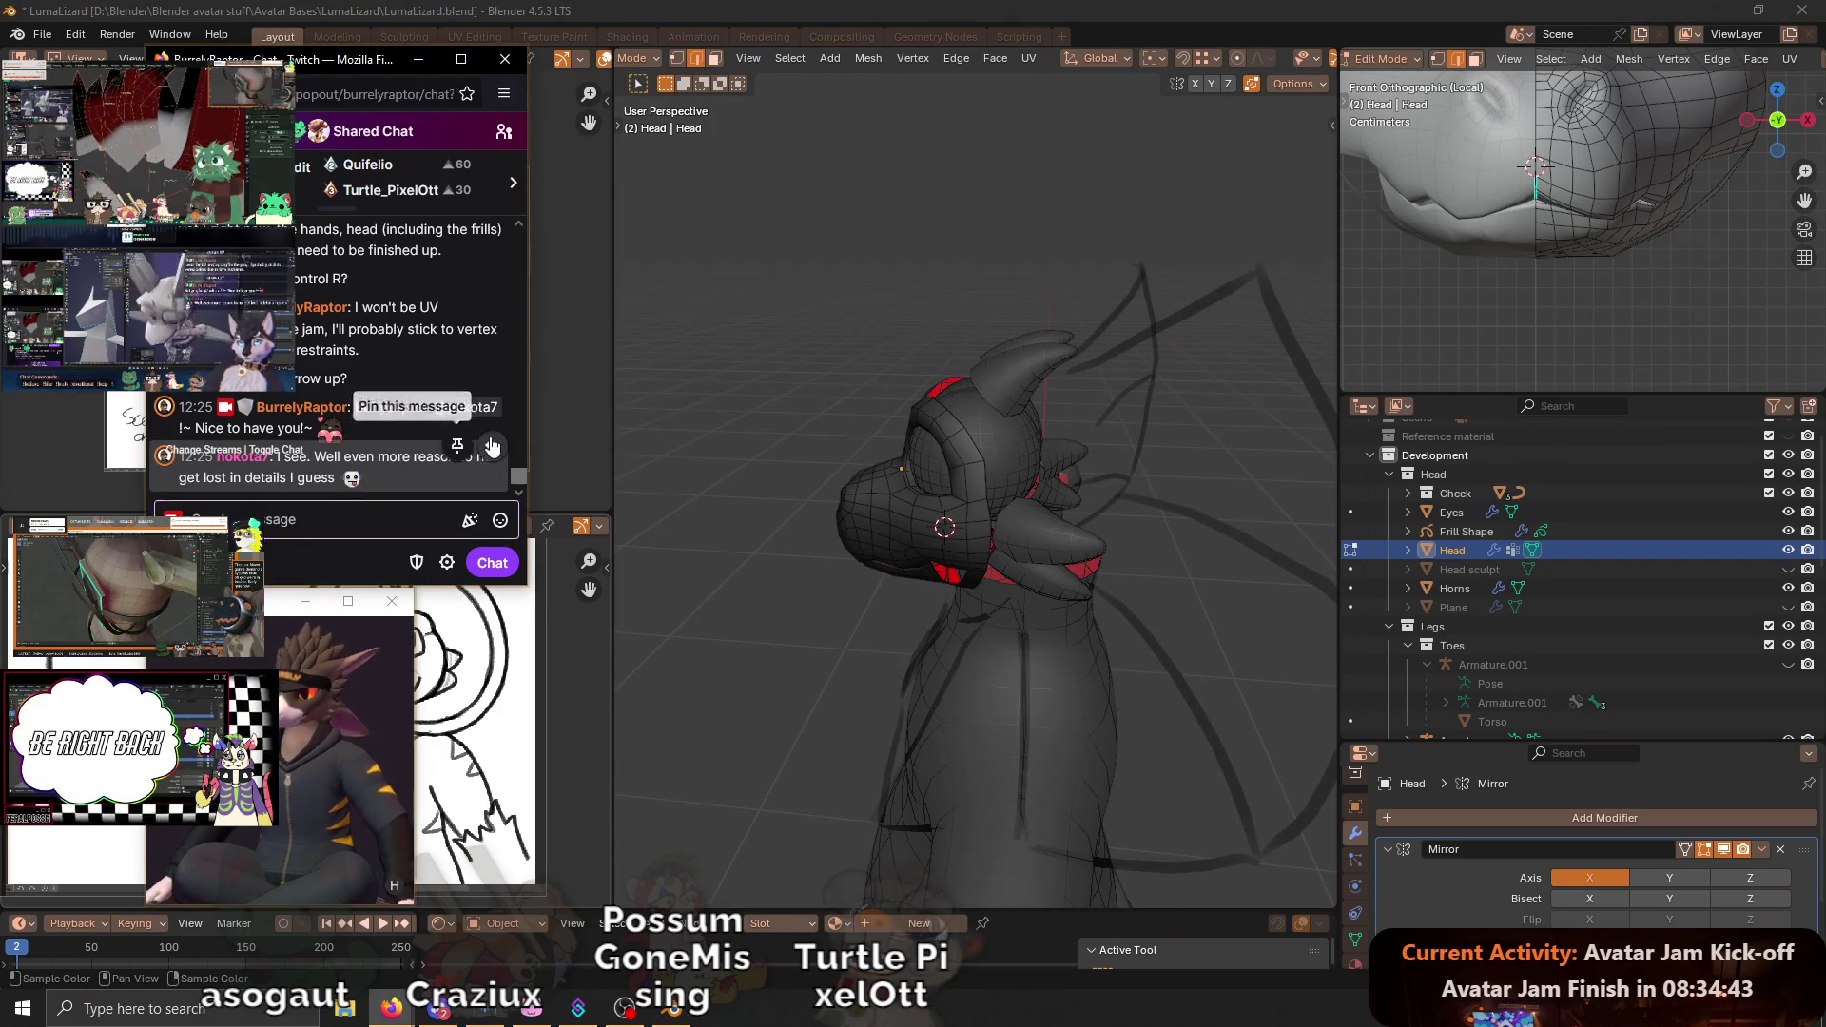
pyautogui.click(462, 440)
pyautogui.write('yeah true ')
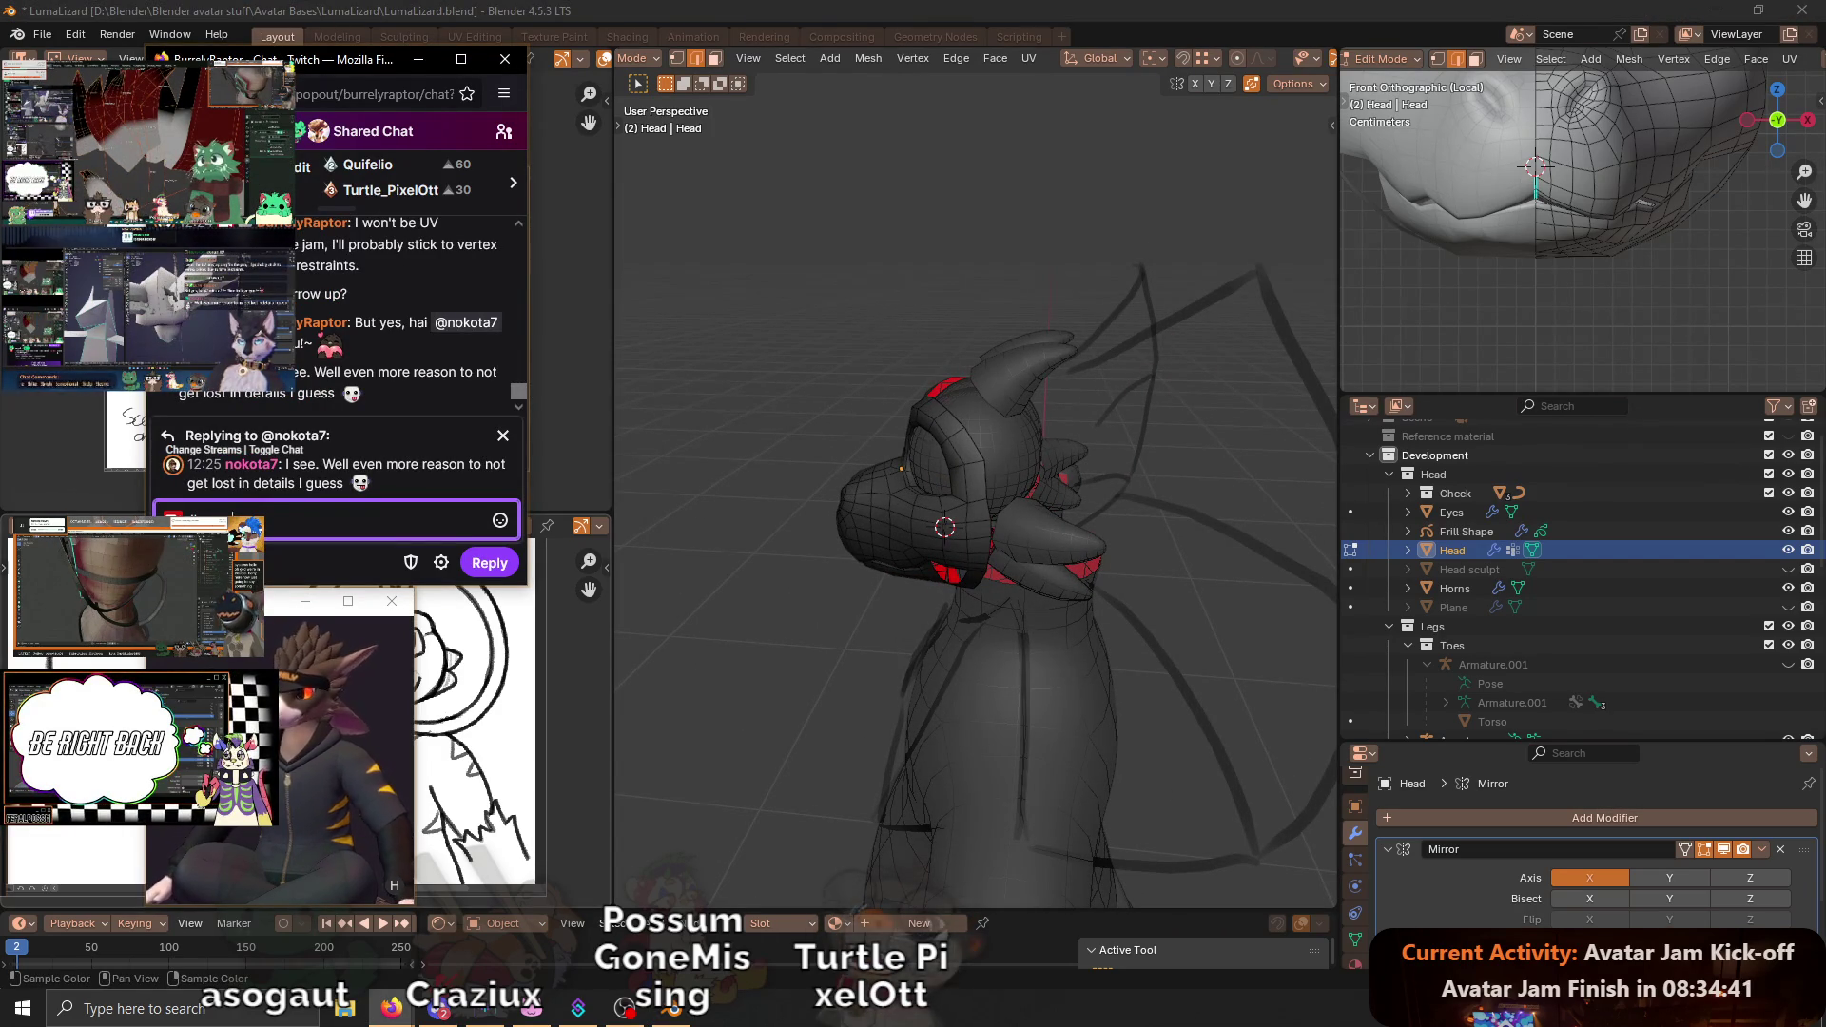
pyautogui.write('ologizing the head, w')
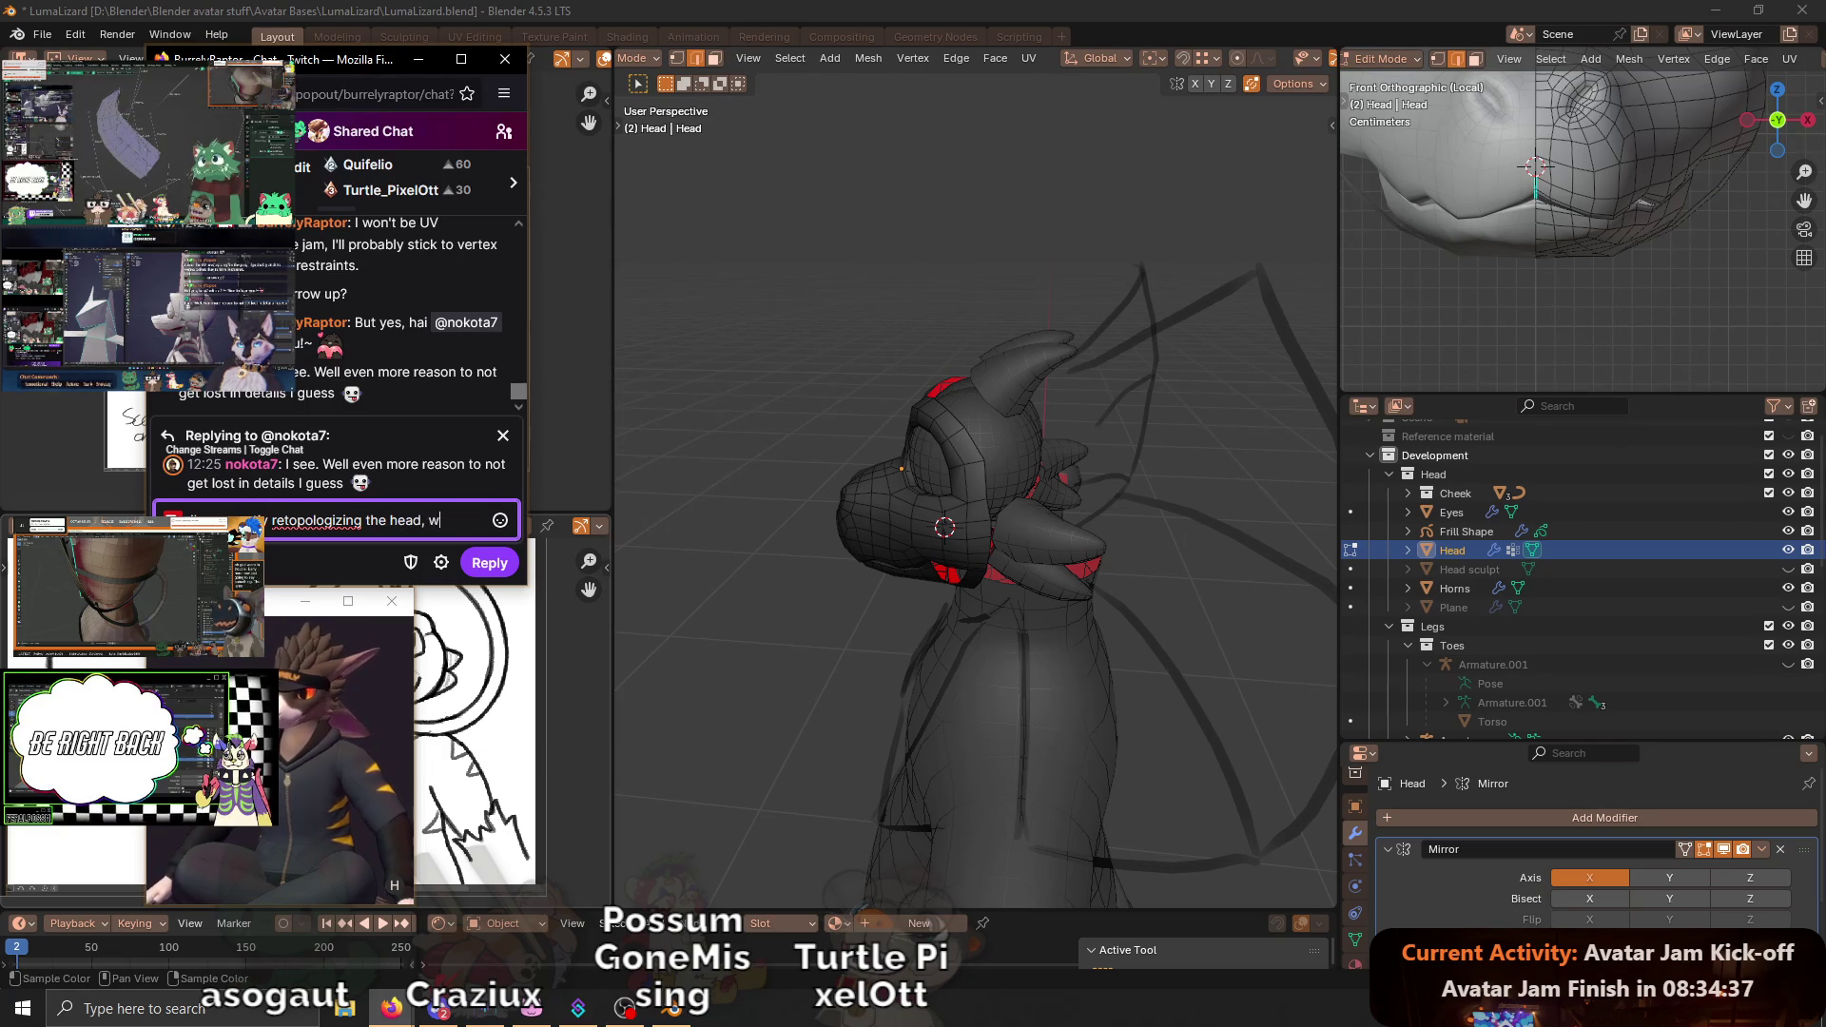
pyautogui.write('hich')
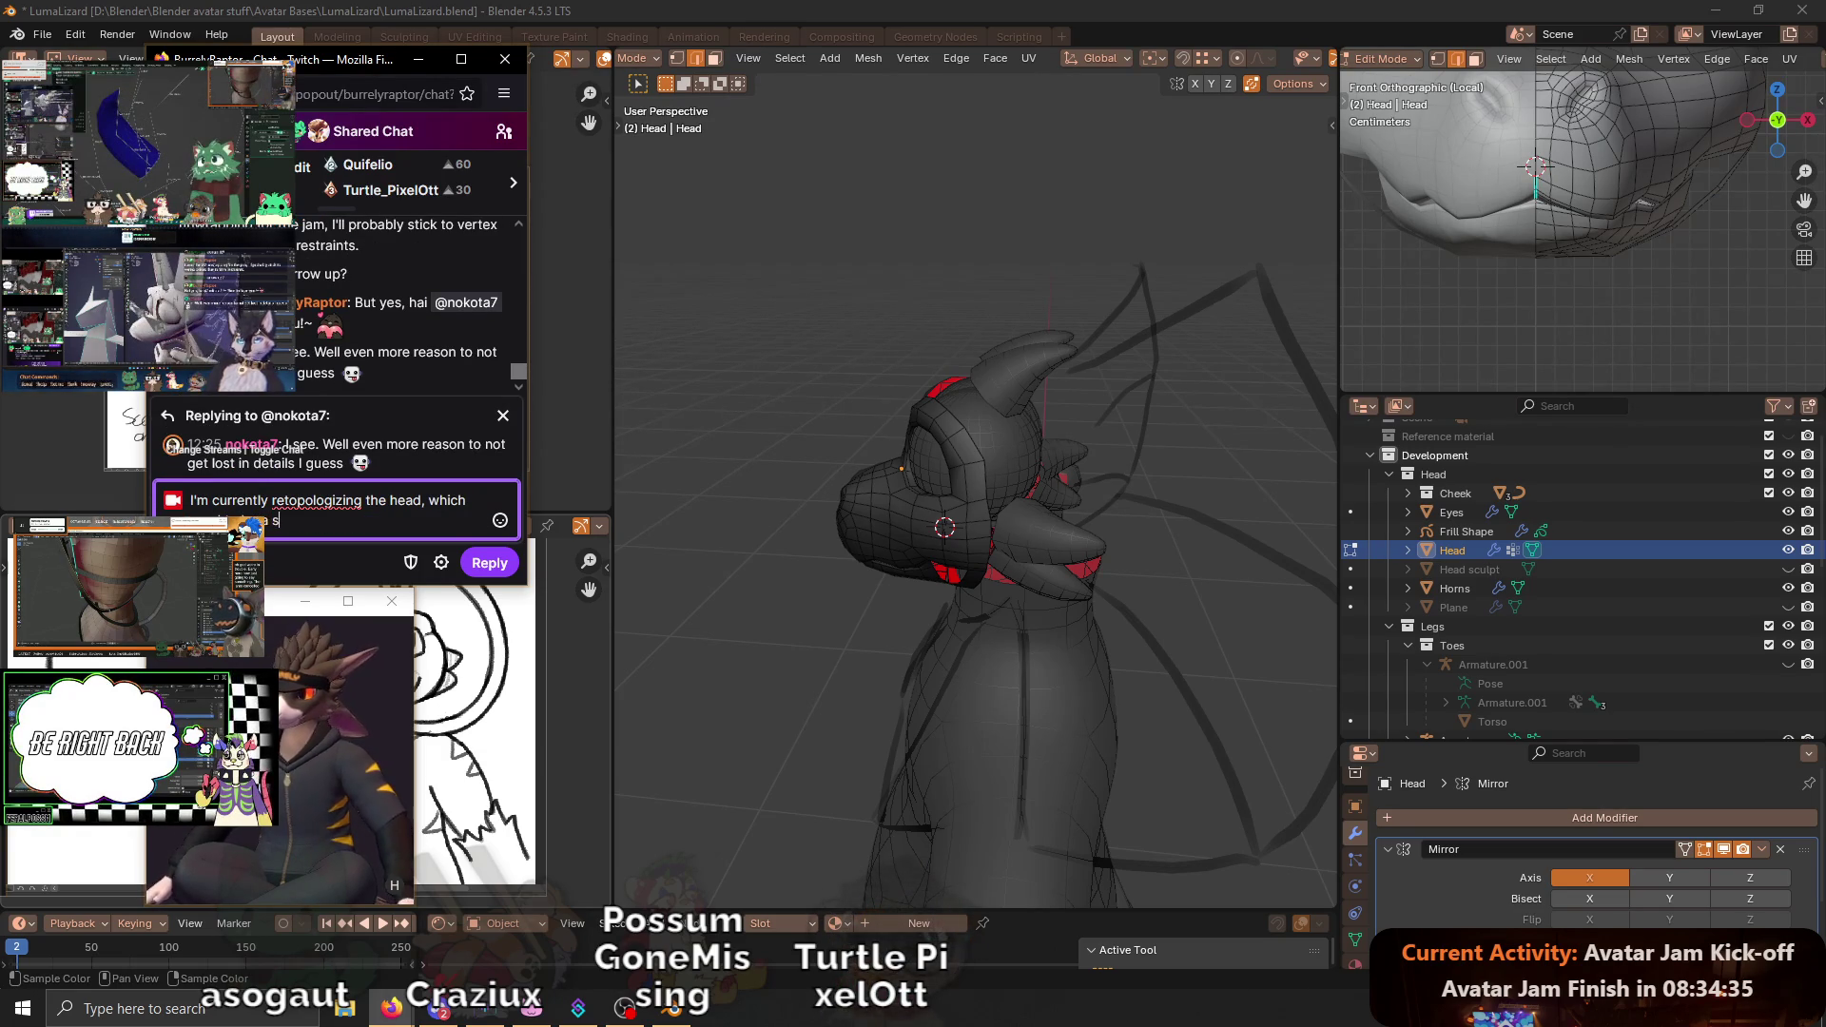
pyautogui.write('t.')
pyautogui.press('Return')
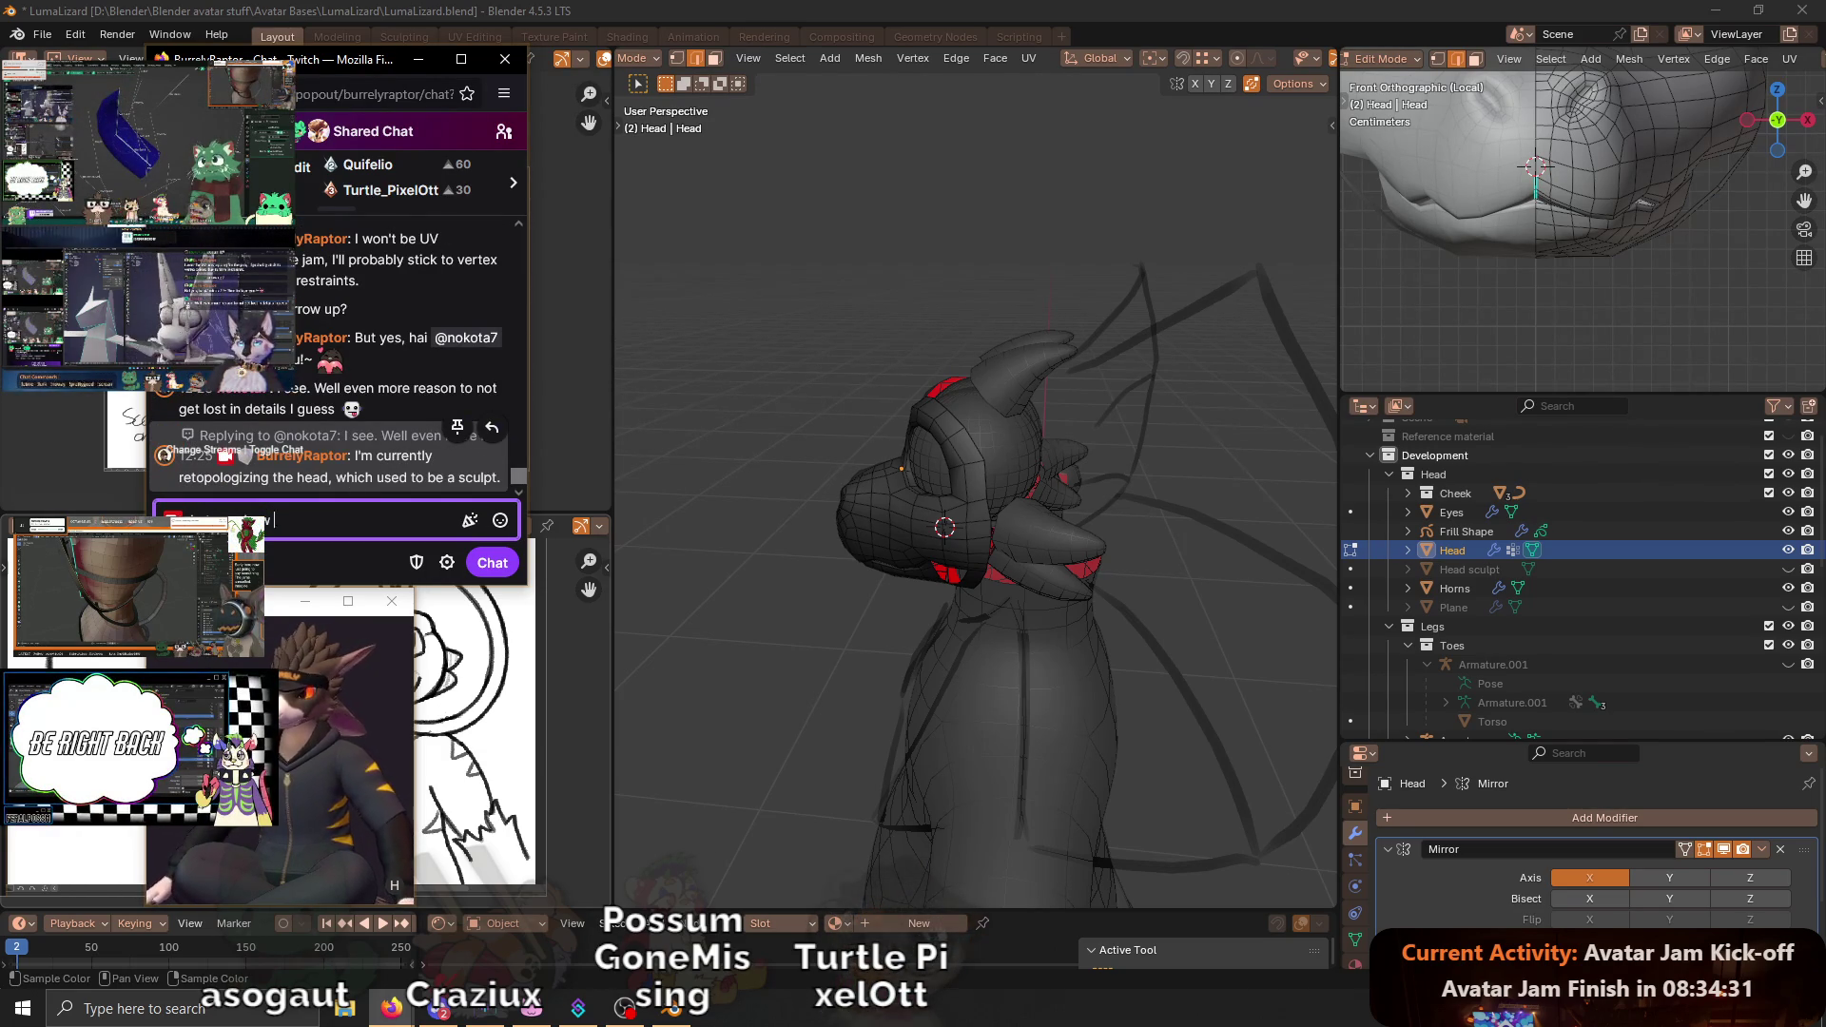
# - Post 'Let me show you.' and swap the retopo Head mesh for the original Head sculpt
pyautogui.press('Return')
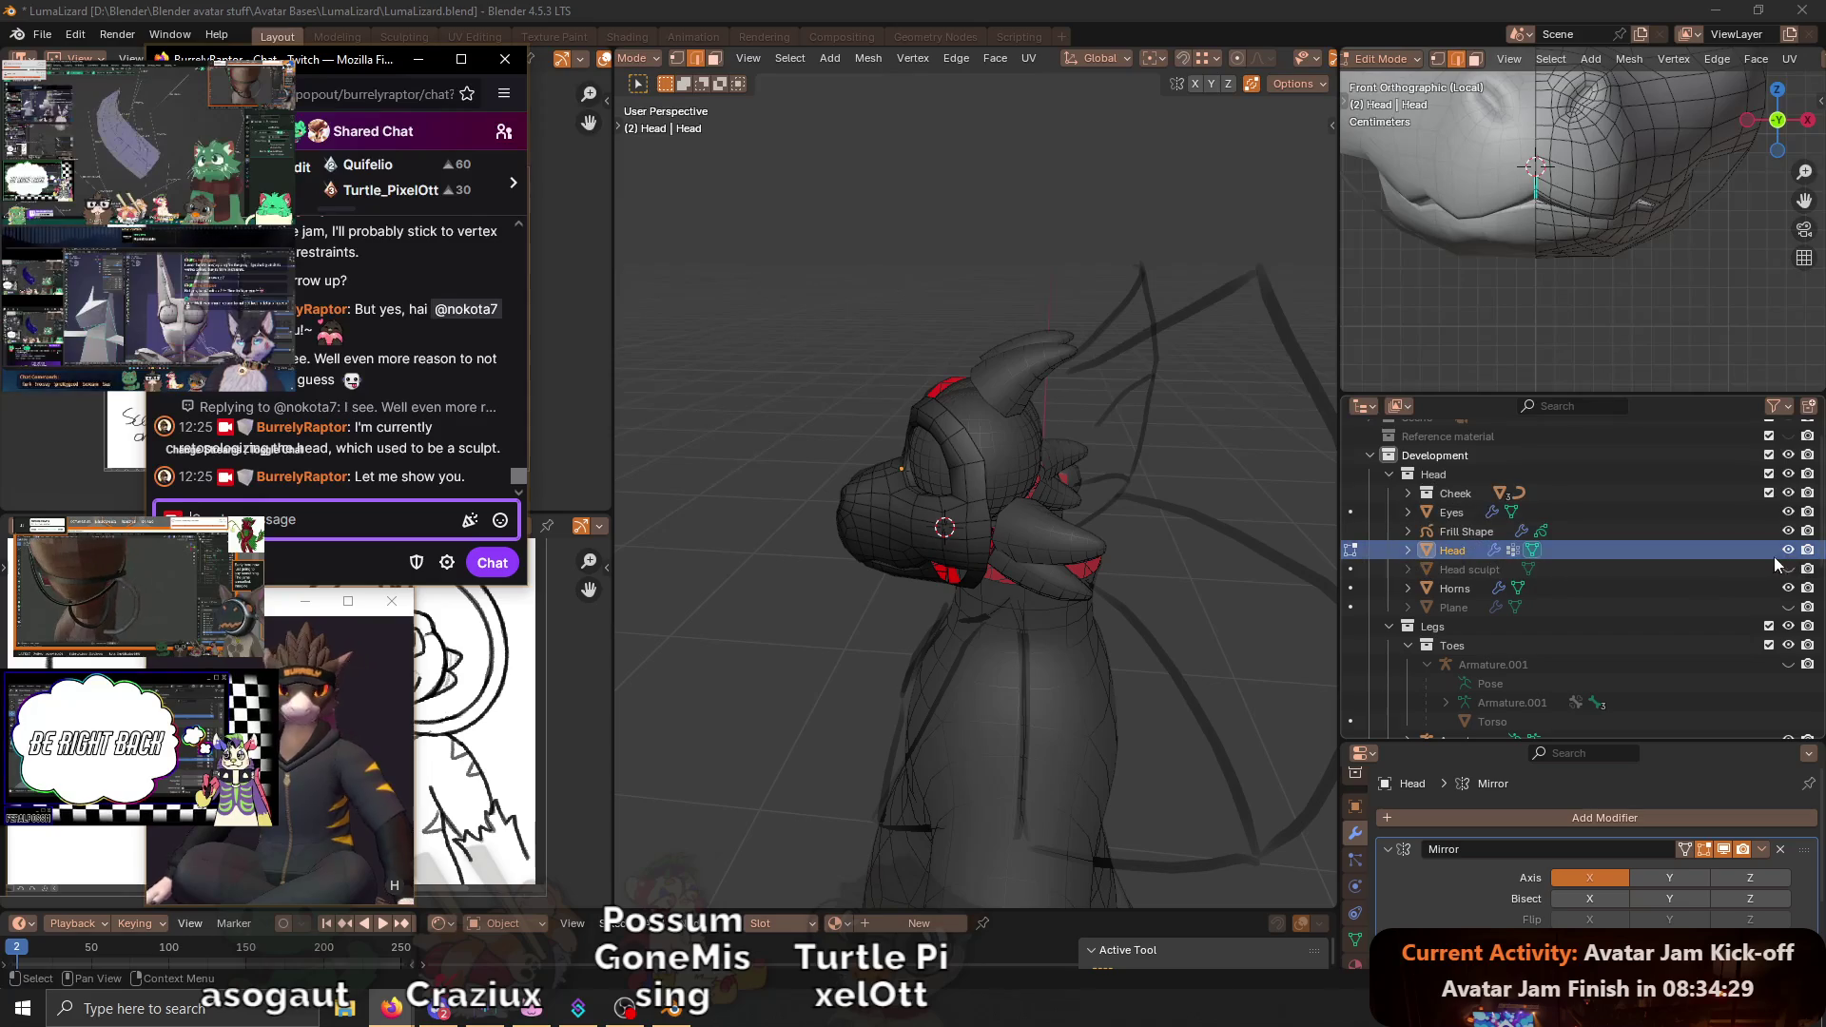
pyautogui.click(1788, 550)
pyautogui.click(1789, 569)
# - Leave Edit Mode and select the Head sculpt object
pyautogui.moveTo(856, 495)
pyautogui.mouseDown(button='middle')
pyautogui.moveTo(998, 496)
pyautogui.moveTo(978, 455)
pyautogui.moveTo(1023, 486)
pyautogui.mouseUp(button='middle')
pyautogui.press('Tab')
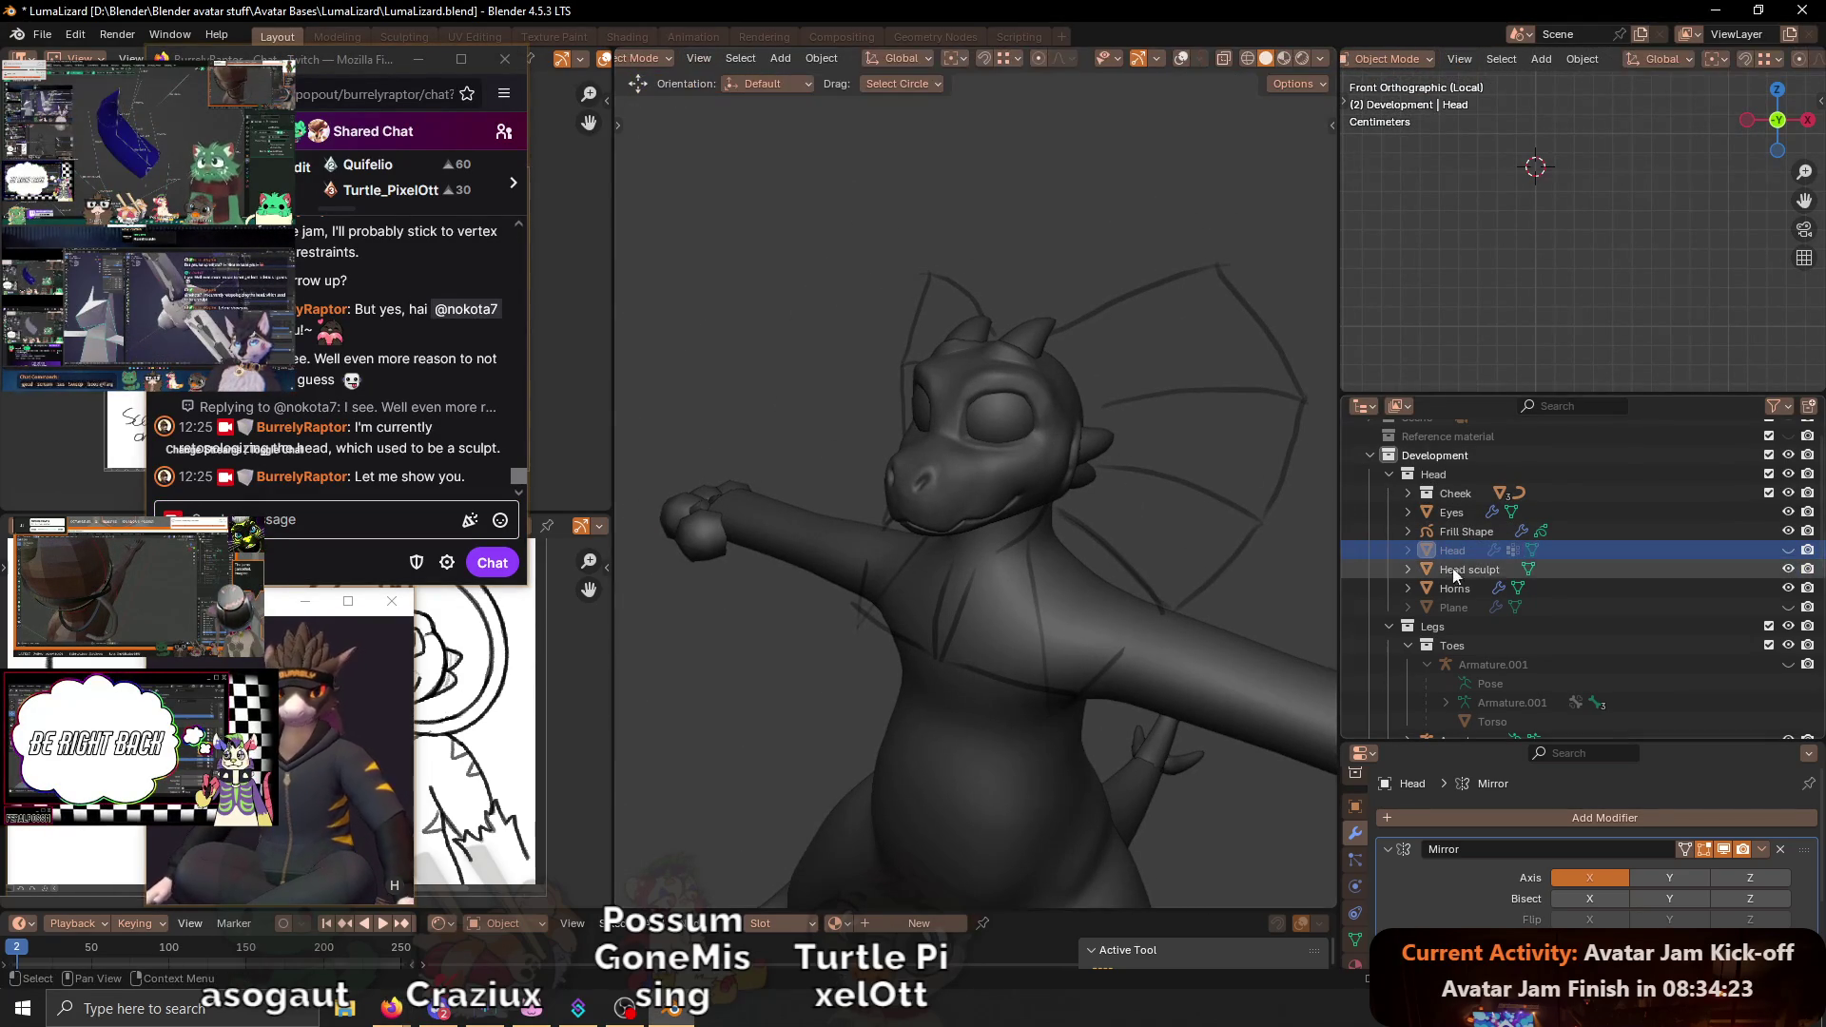
pyautogui.click(1469, 568)
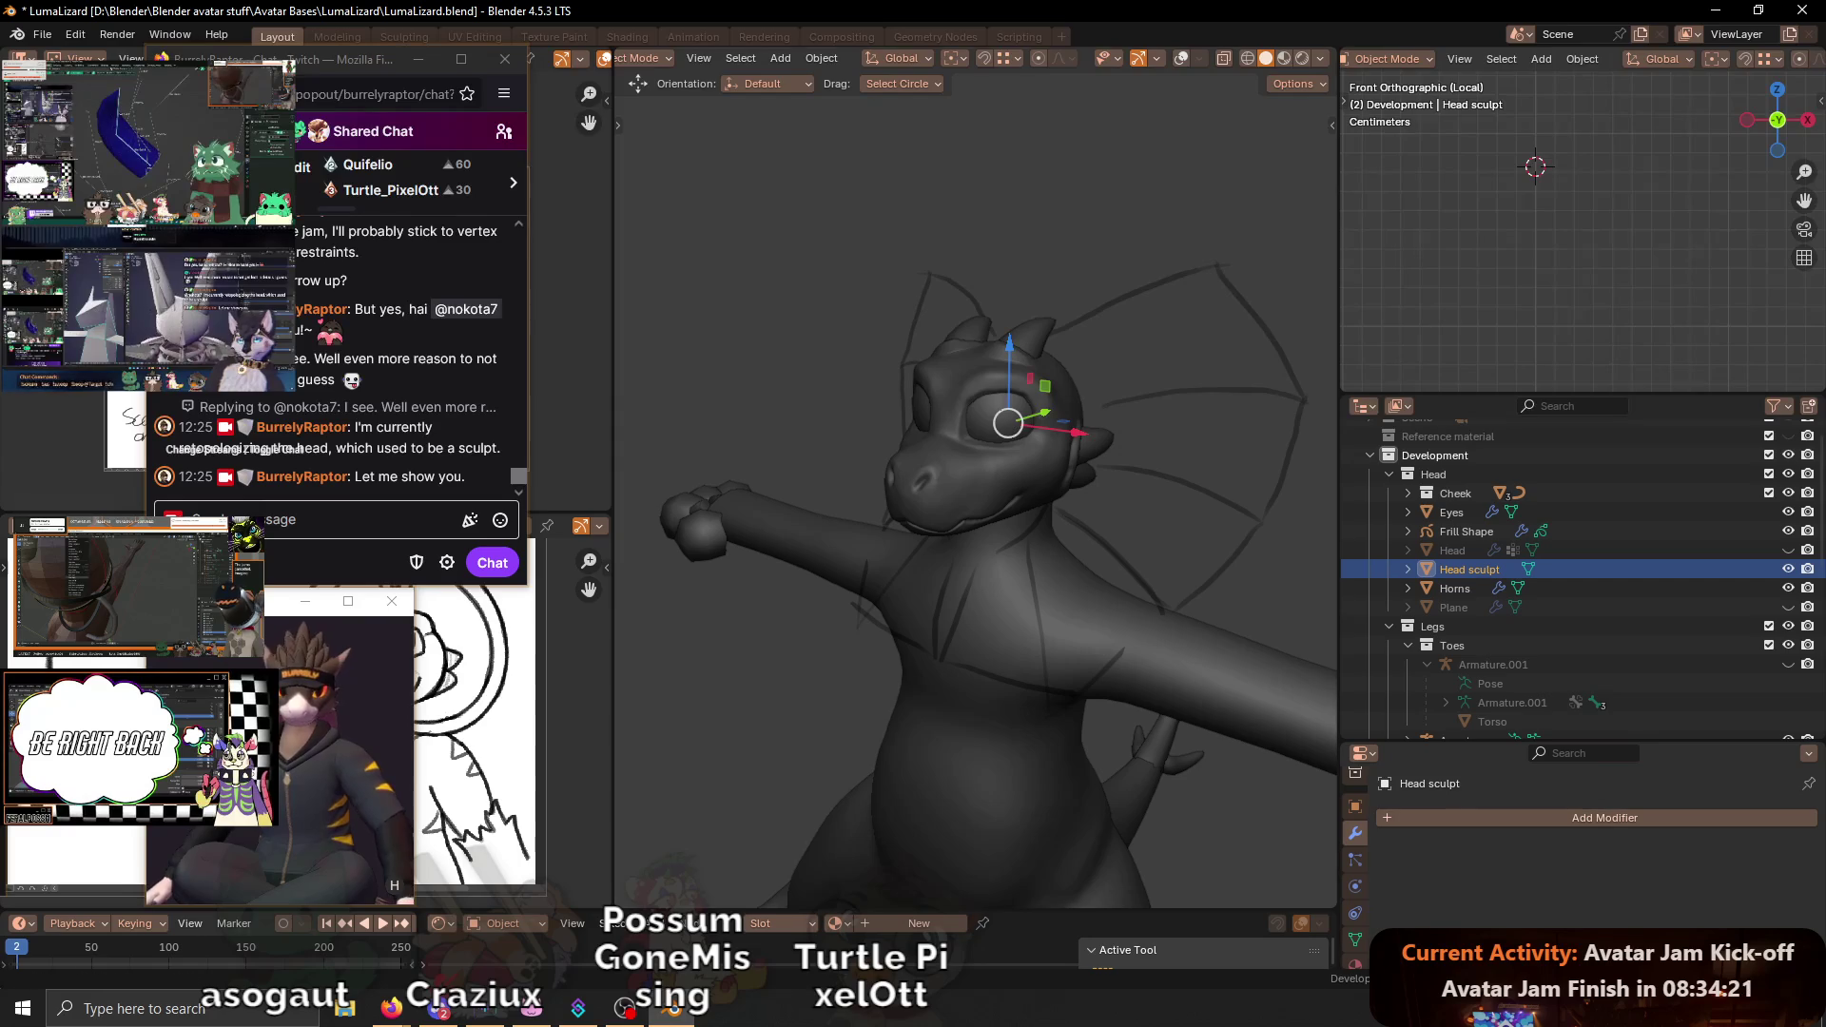
# - Post a chat note that the original sculpt has 222k triangles
pyautogui.click(343, 518)
pyautogui.write('ooo')
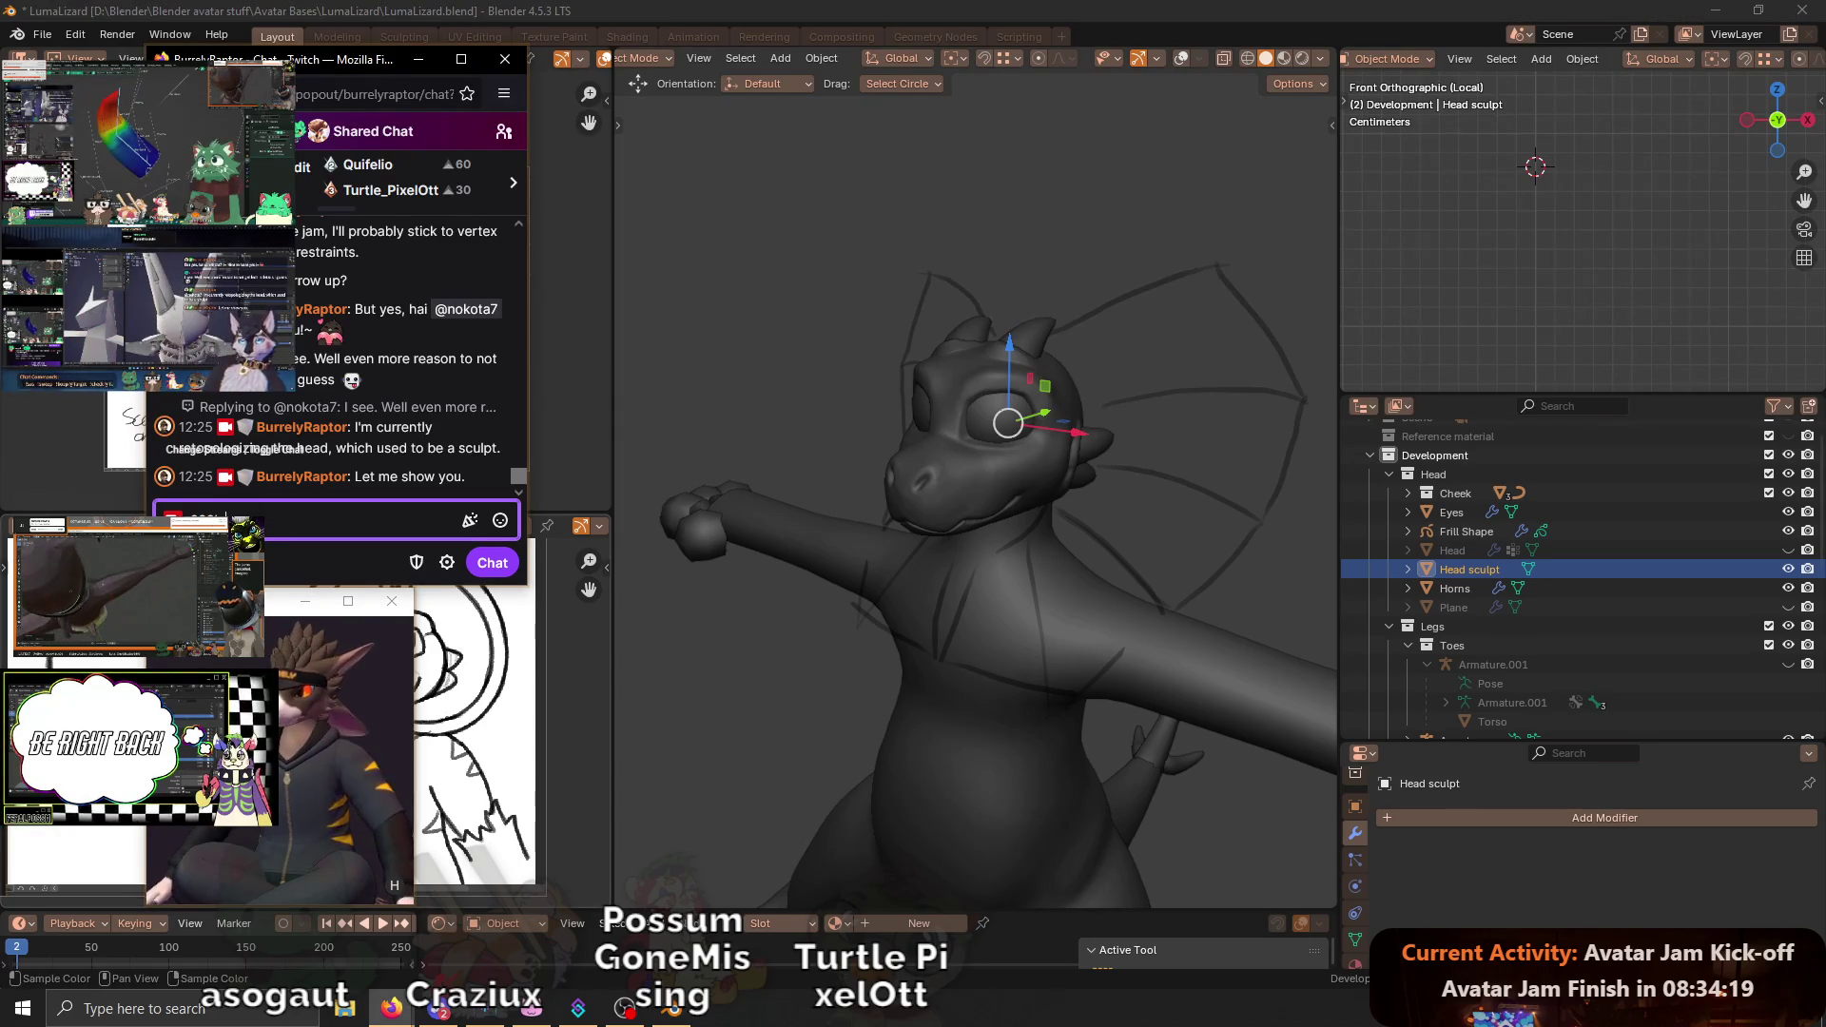
pyautogui.write(' as though holding')
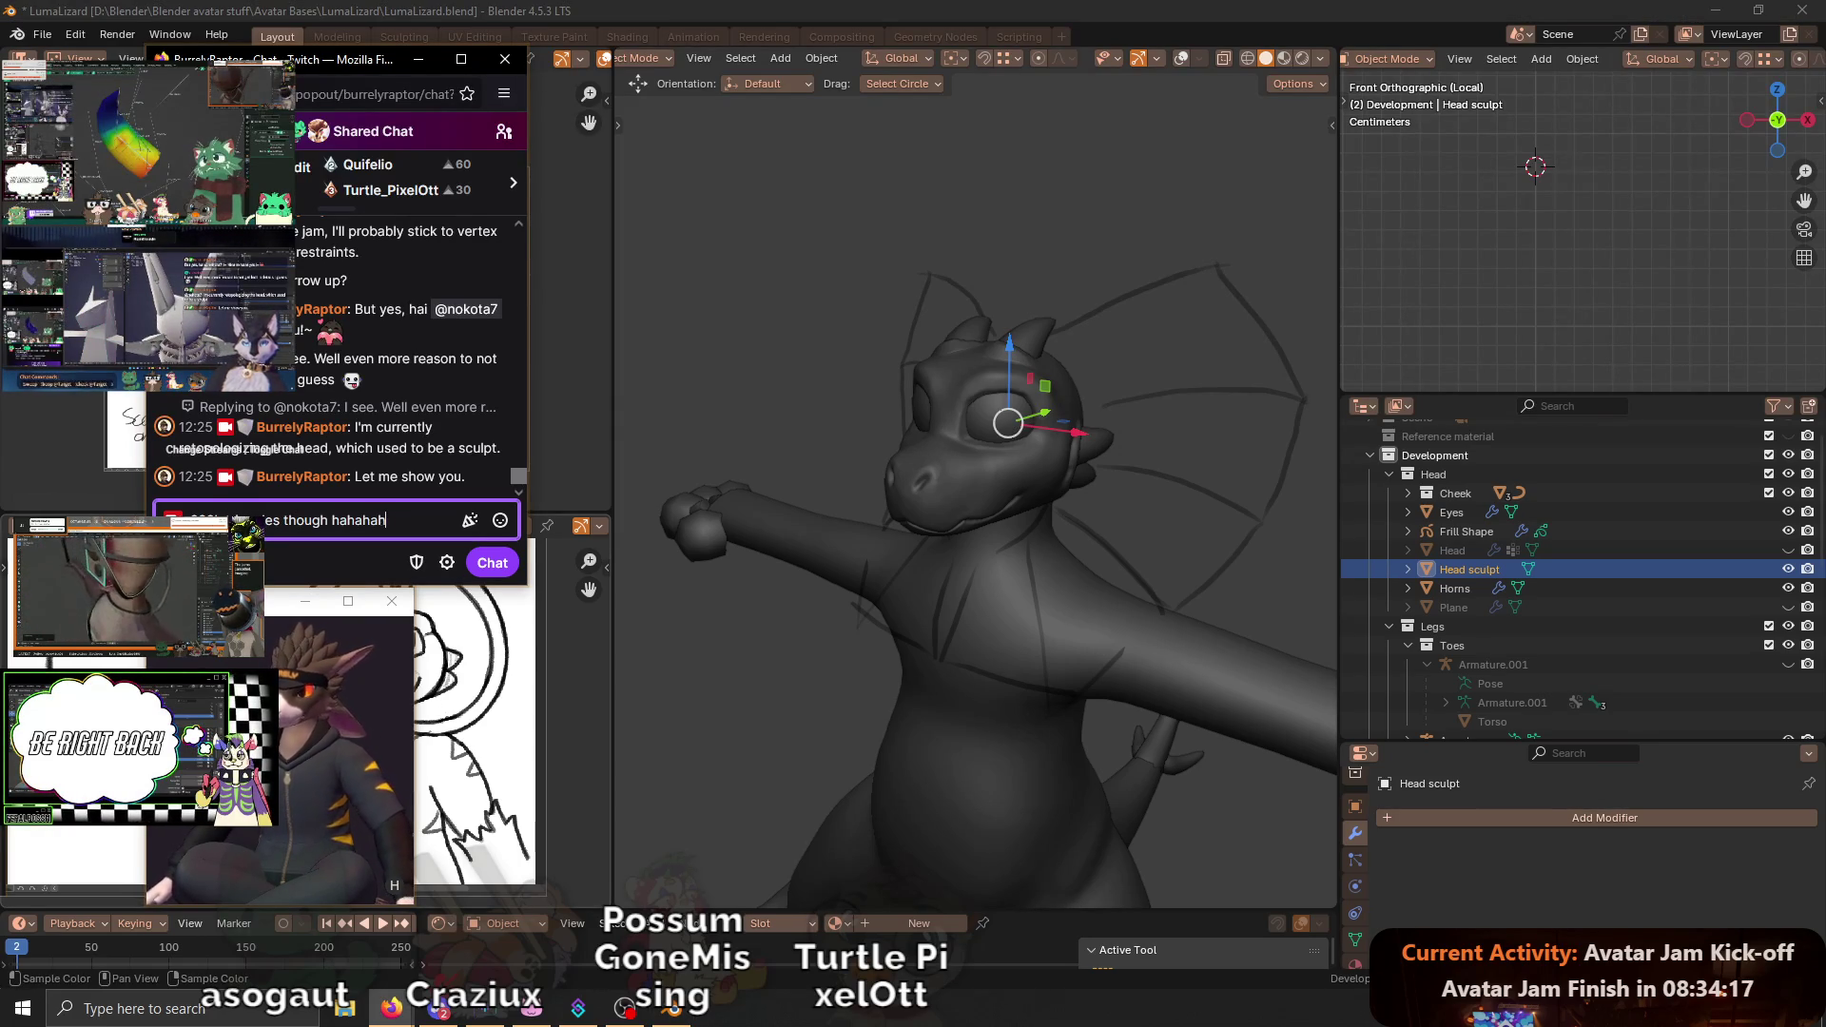
pyautogui.press('Return')
# - Toggle the Head and Head sculpt visibility to compare them, leaving the sculpt hidden
pyautogui.scroll(2, 949, 341)
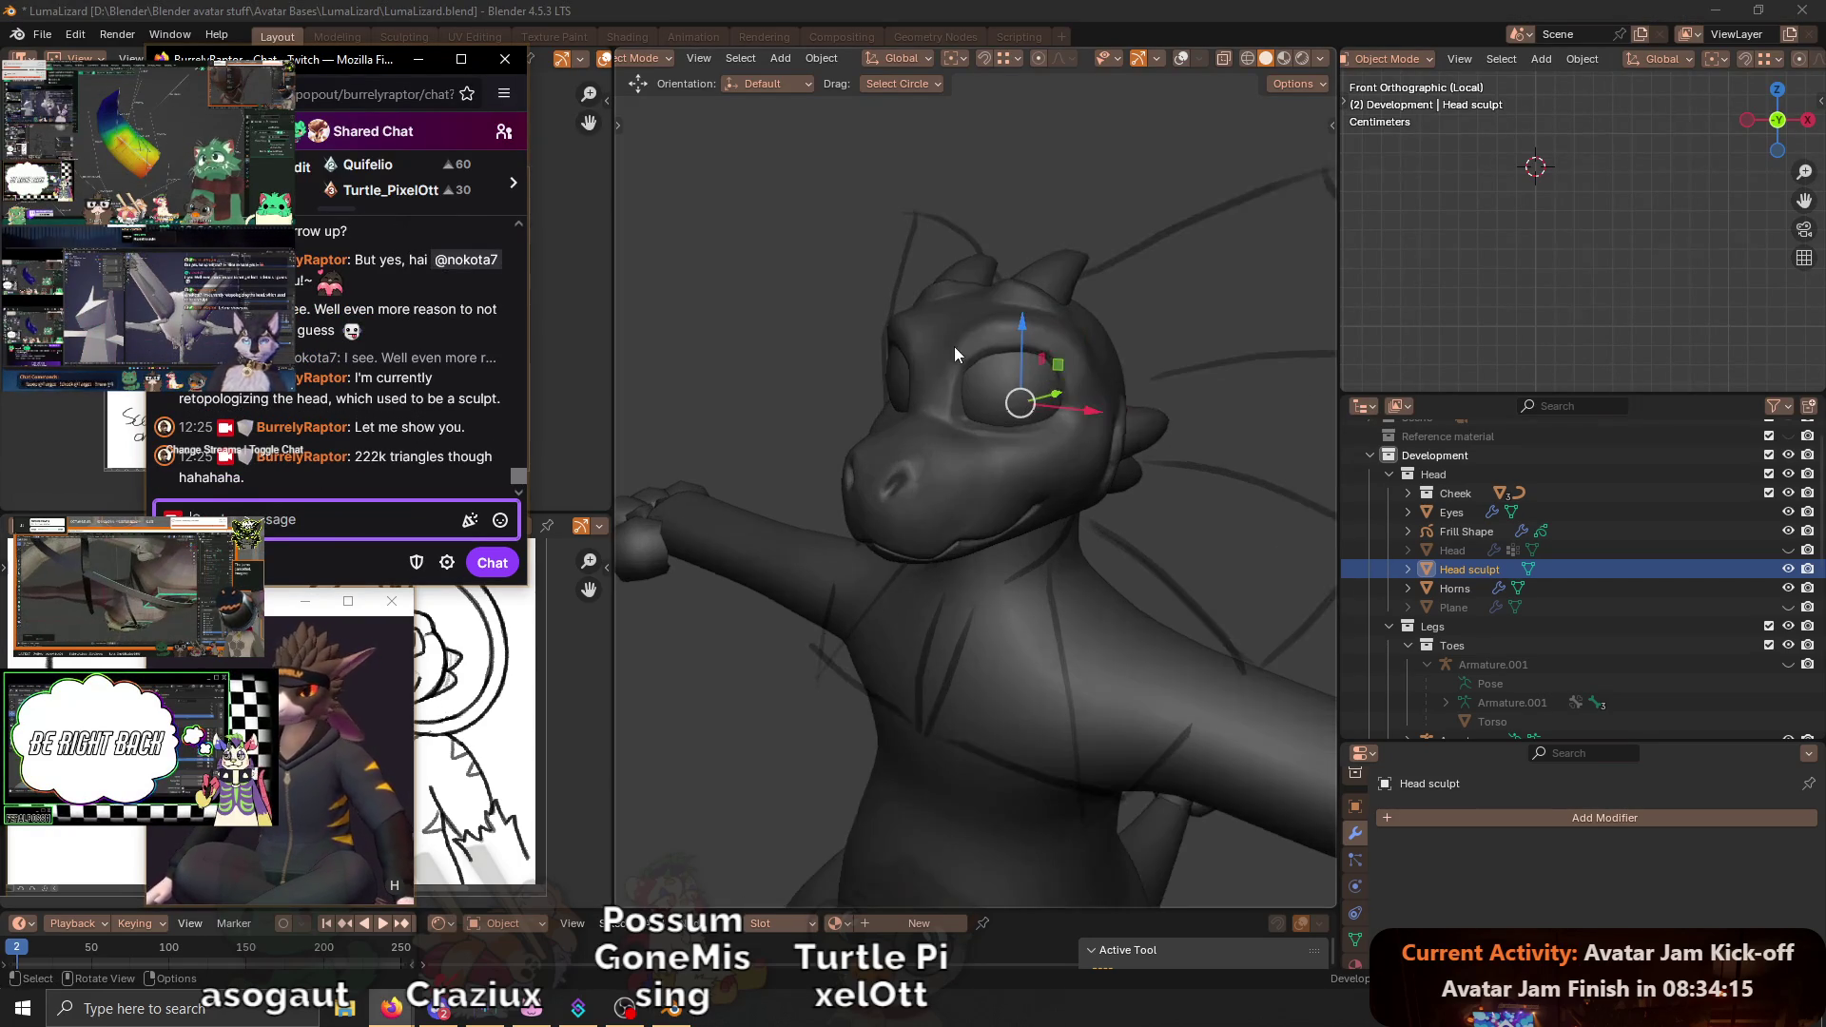
pyautogui.click(1789, 550)
pyautogui.click(1788, 569)
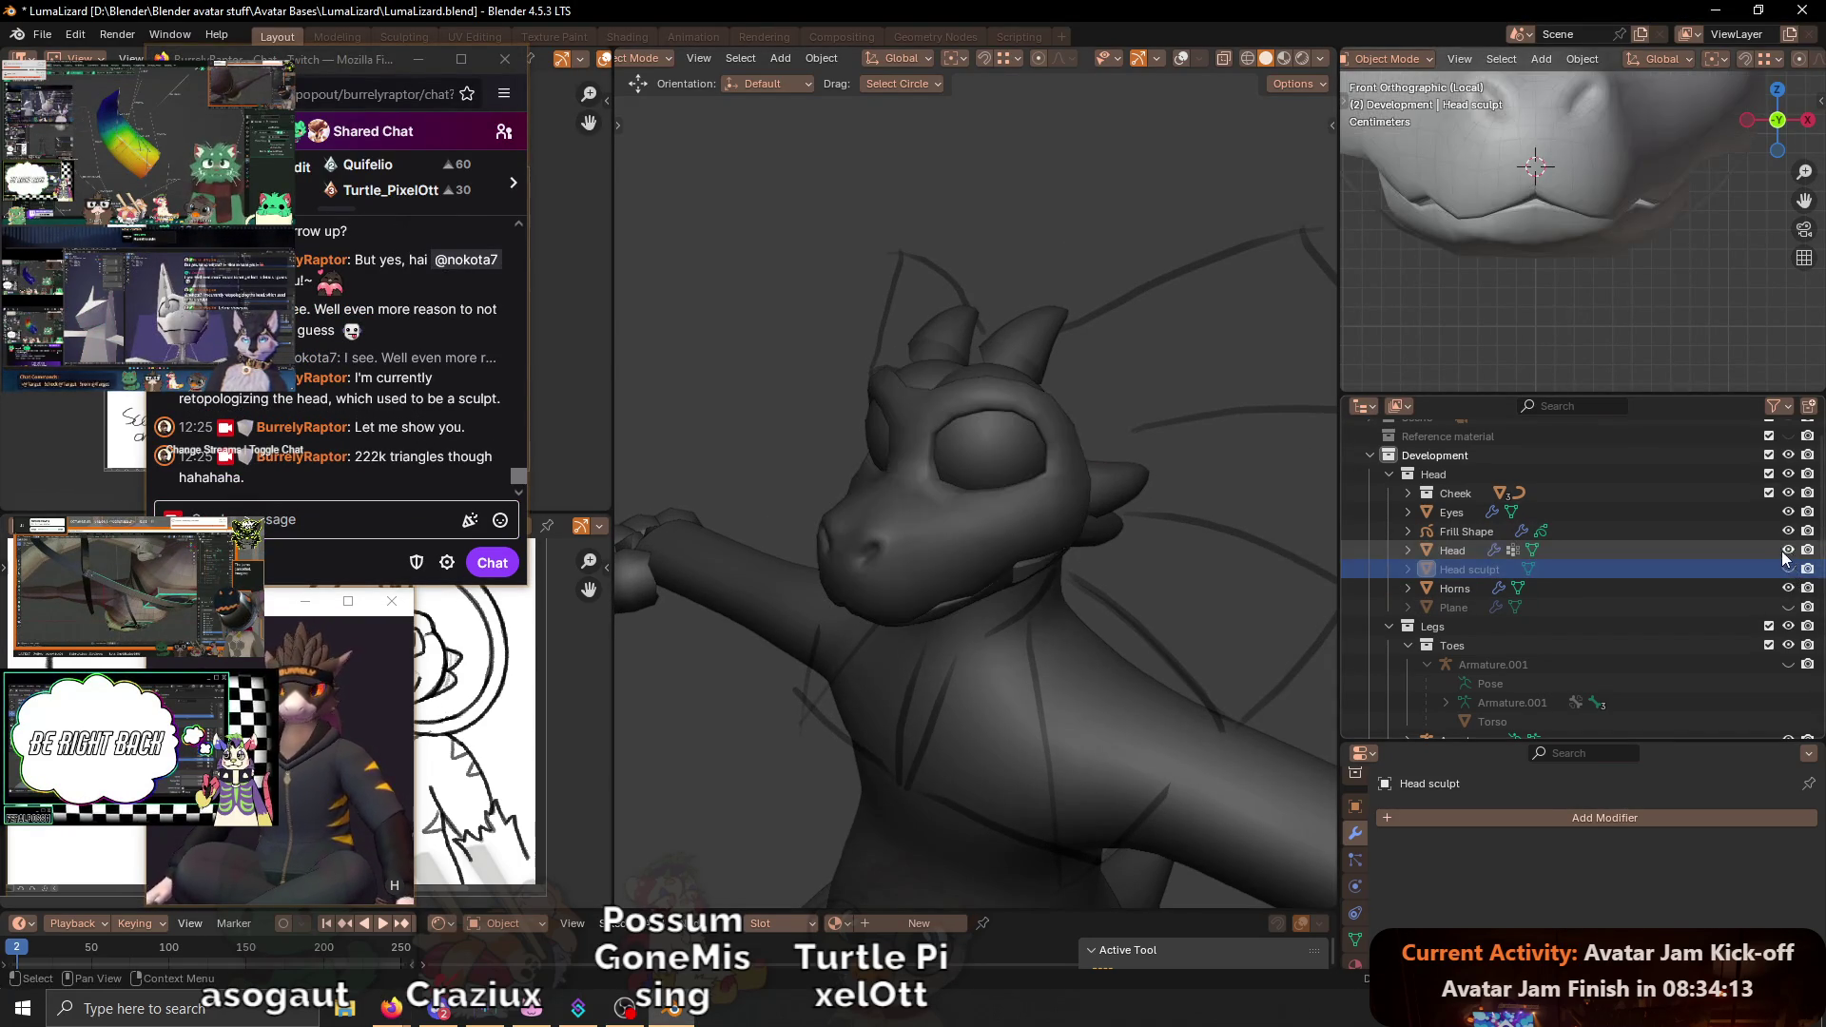
pyautogui.click(1788, 550)
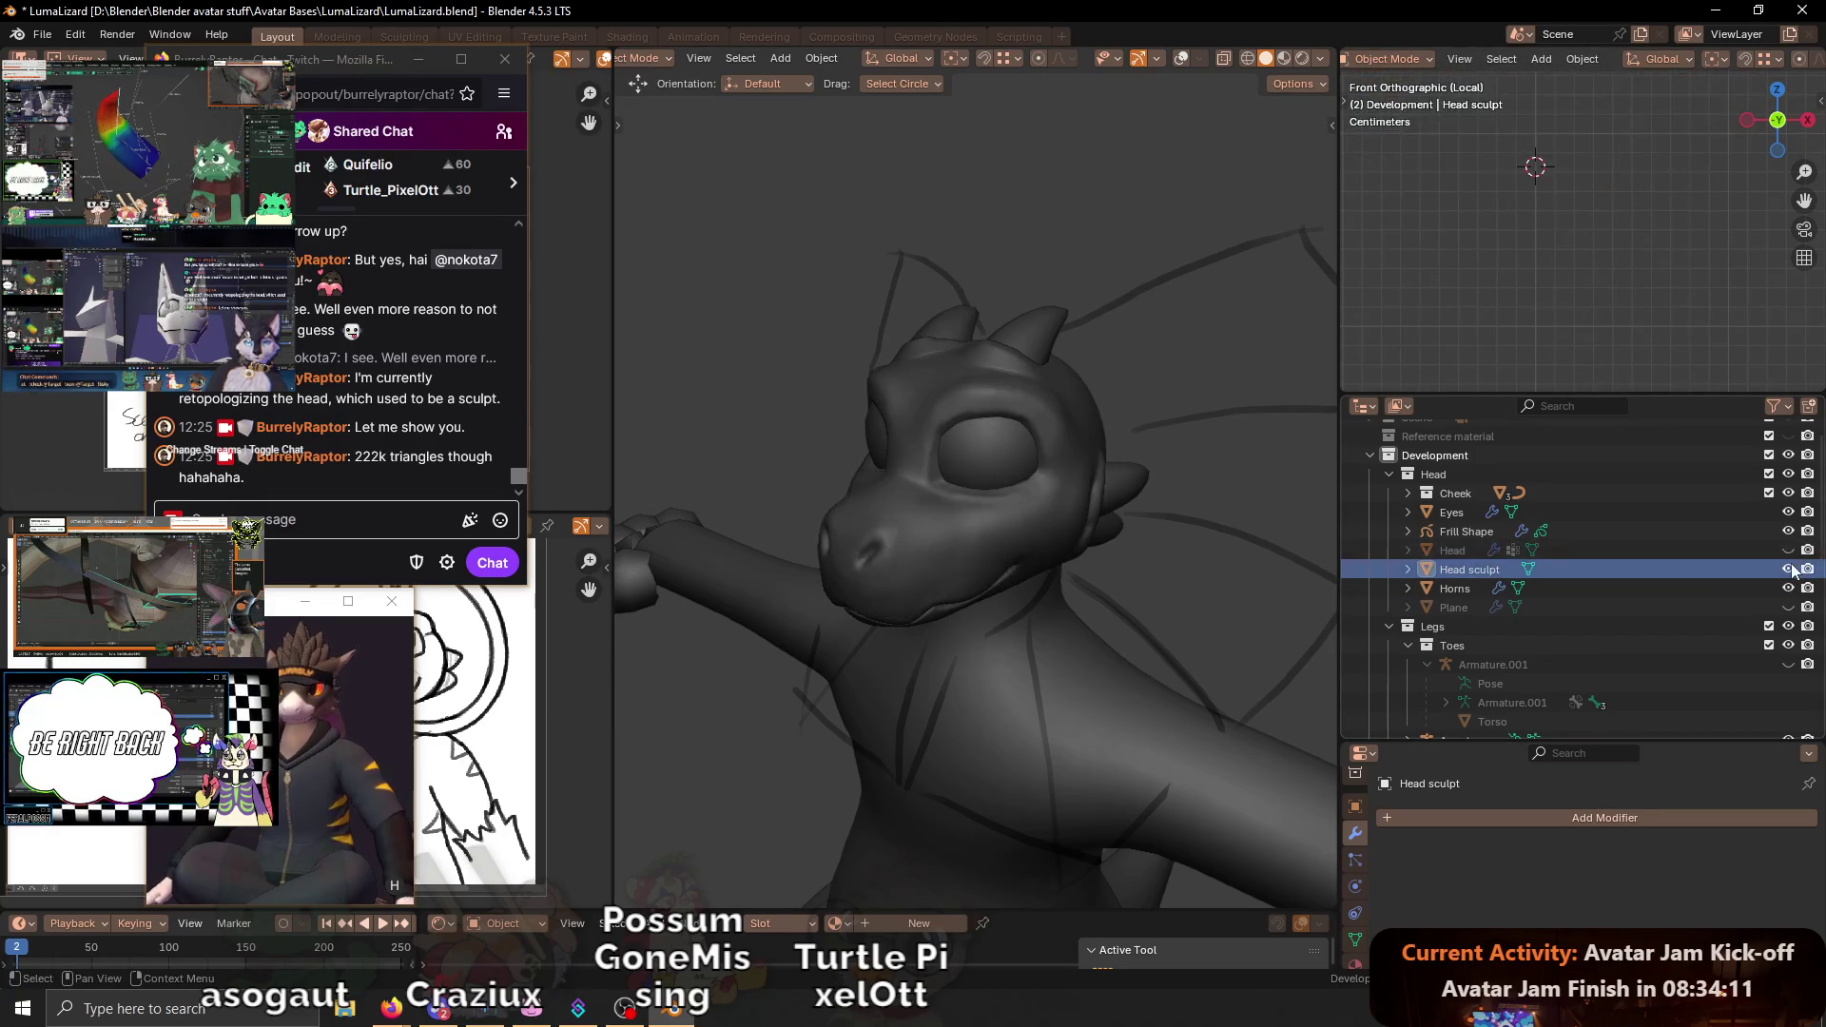
pyautogui.click(1789, 550)
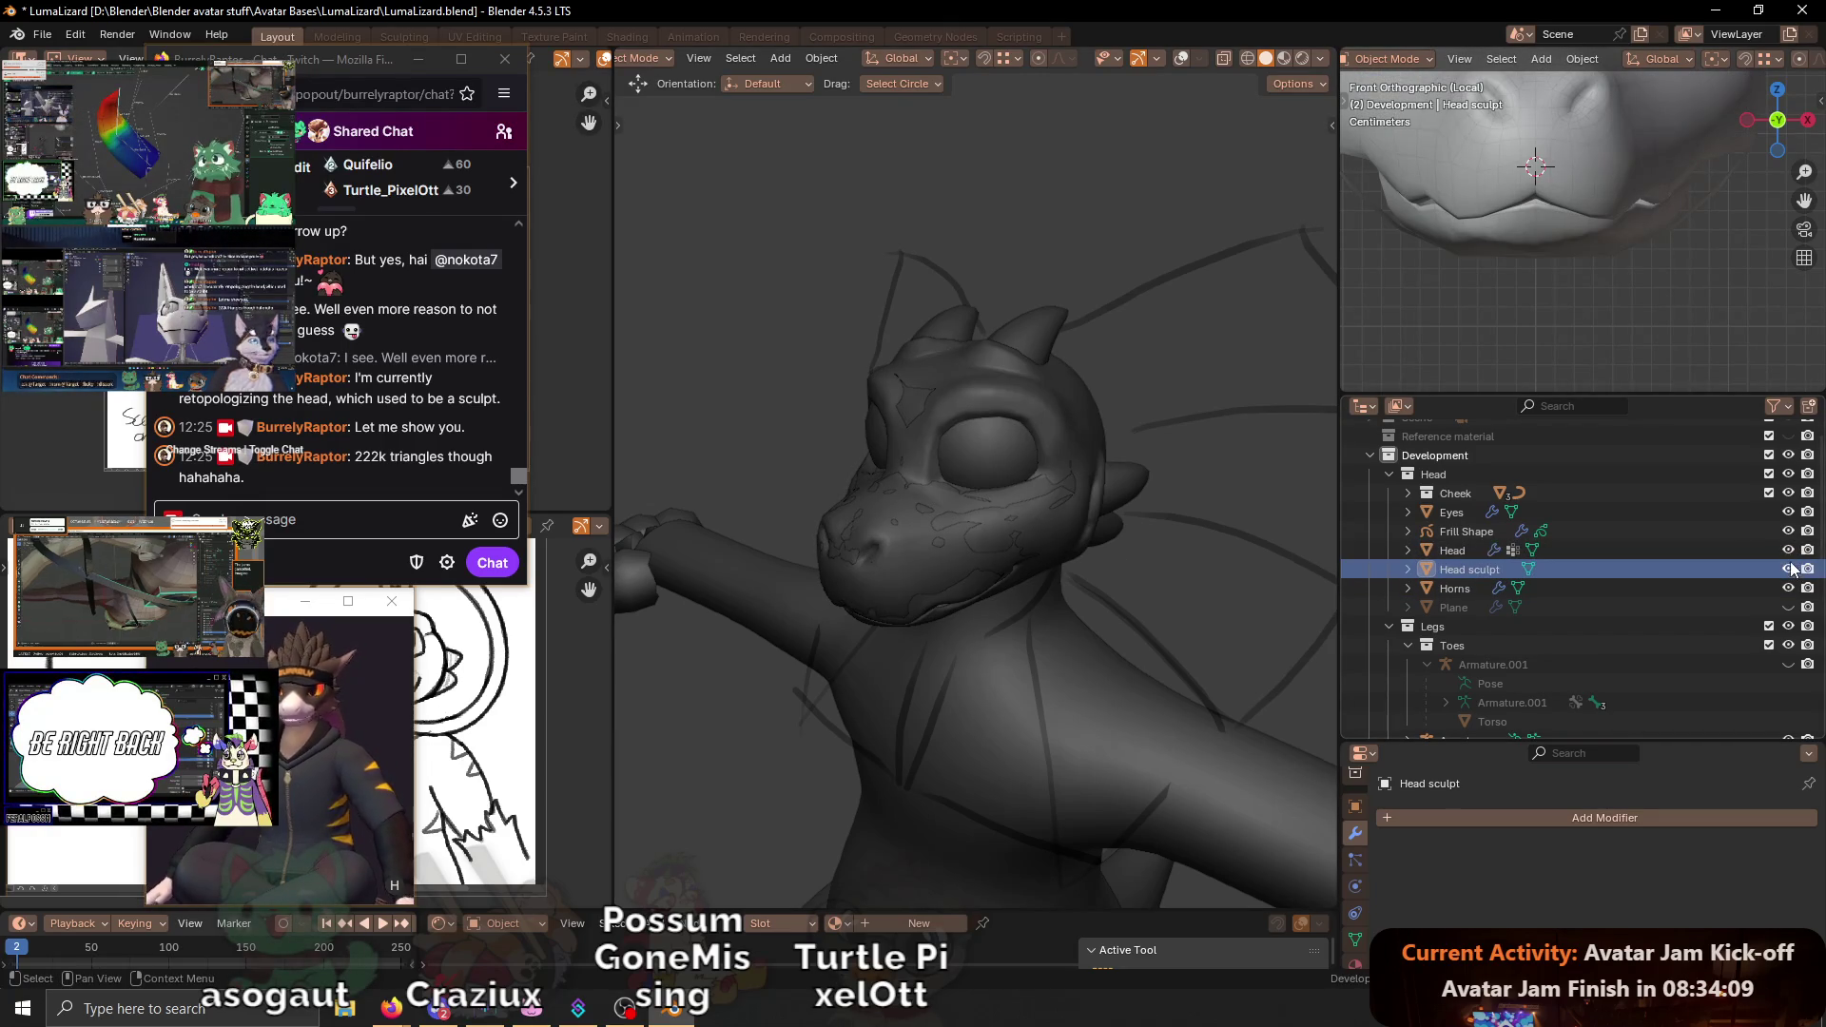
pyautogui.click(1789, 568)
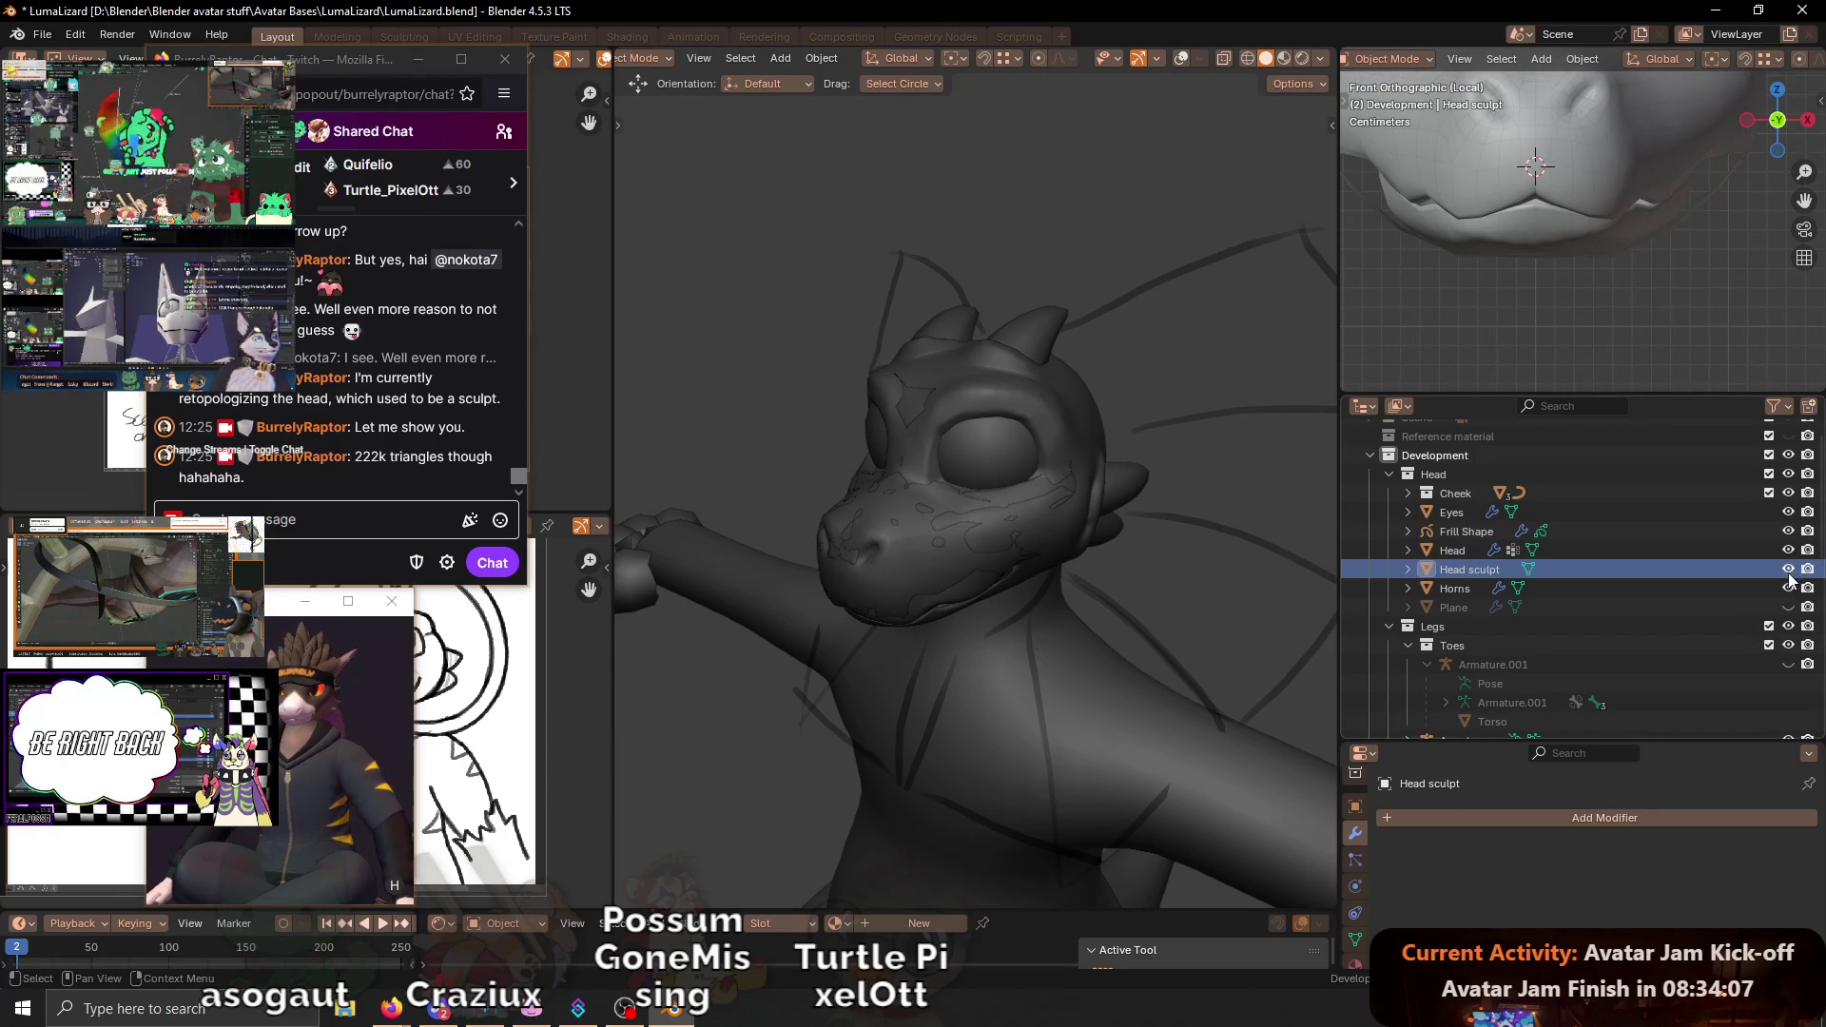
pyautogui.click(1788, 571)
pyautogui.click(1788, 570)
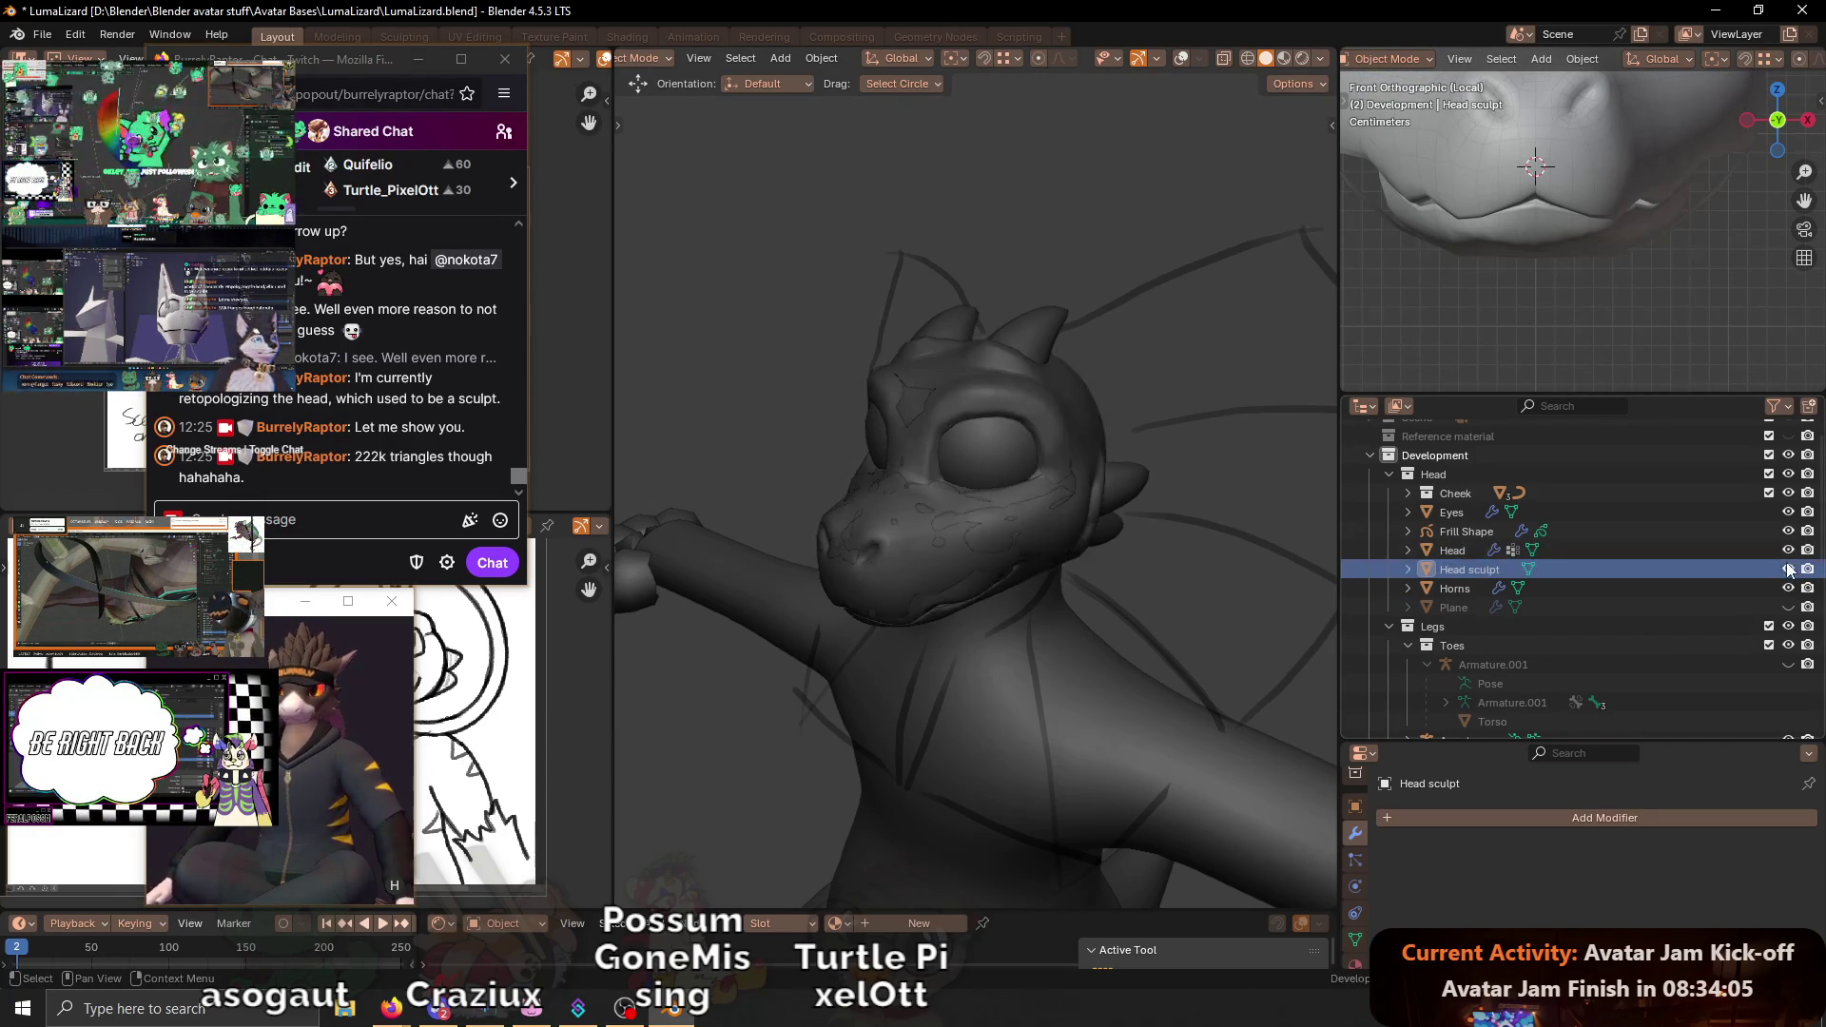
pyautogui.click(1789, 568)
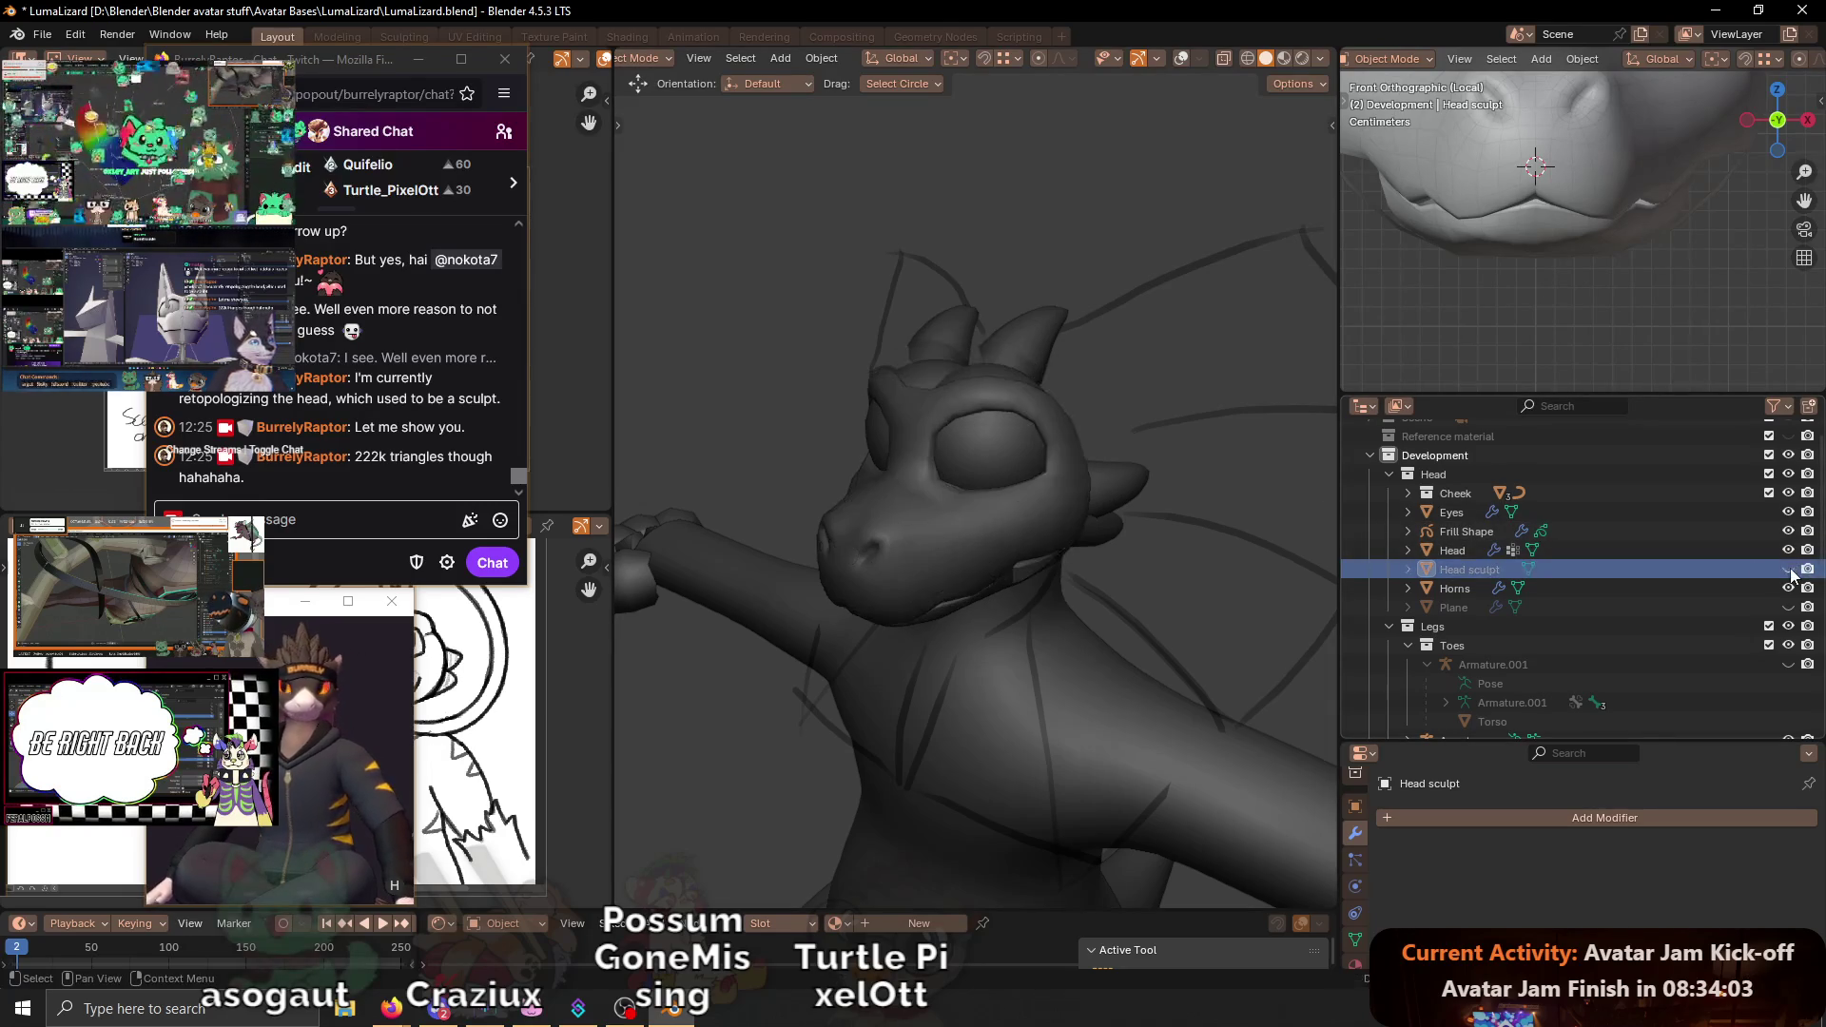
# - Select the Head mesh and inspect the jaw from below, with X-ray on briefly
pyautogui.moveTo(1059, 556)
pyautogui.mouseDown(button='middle')
pyautogui.moveTo(1030, 489)
pyautogui.moveTo(989, 514)
pyautogui.moveTo(1006, 527)
pyautogui.moveTo(955, 494)
pyautogui.moveTo(1019, 508)
pyautogui.moveTo(913, 523)
pyautogui.moveTo(917, 544)
pyautogui.mouseUp(button='middle')
pyautogui.scroll(4, 921, 536)
pyautogui.keyDown('ctrl'); pyautogui.moveTo(1127, 495); pyautogui.dragTo(1201, 545, button='middle'); pyautogui.keyUp('ctrl')
pyautogui.scroll(-5, 1144, 491)
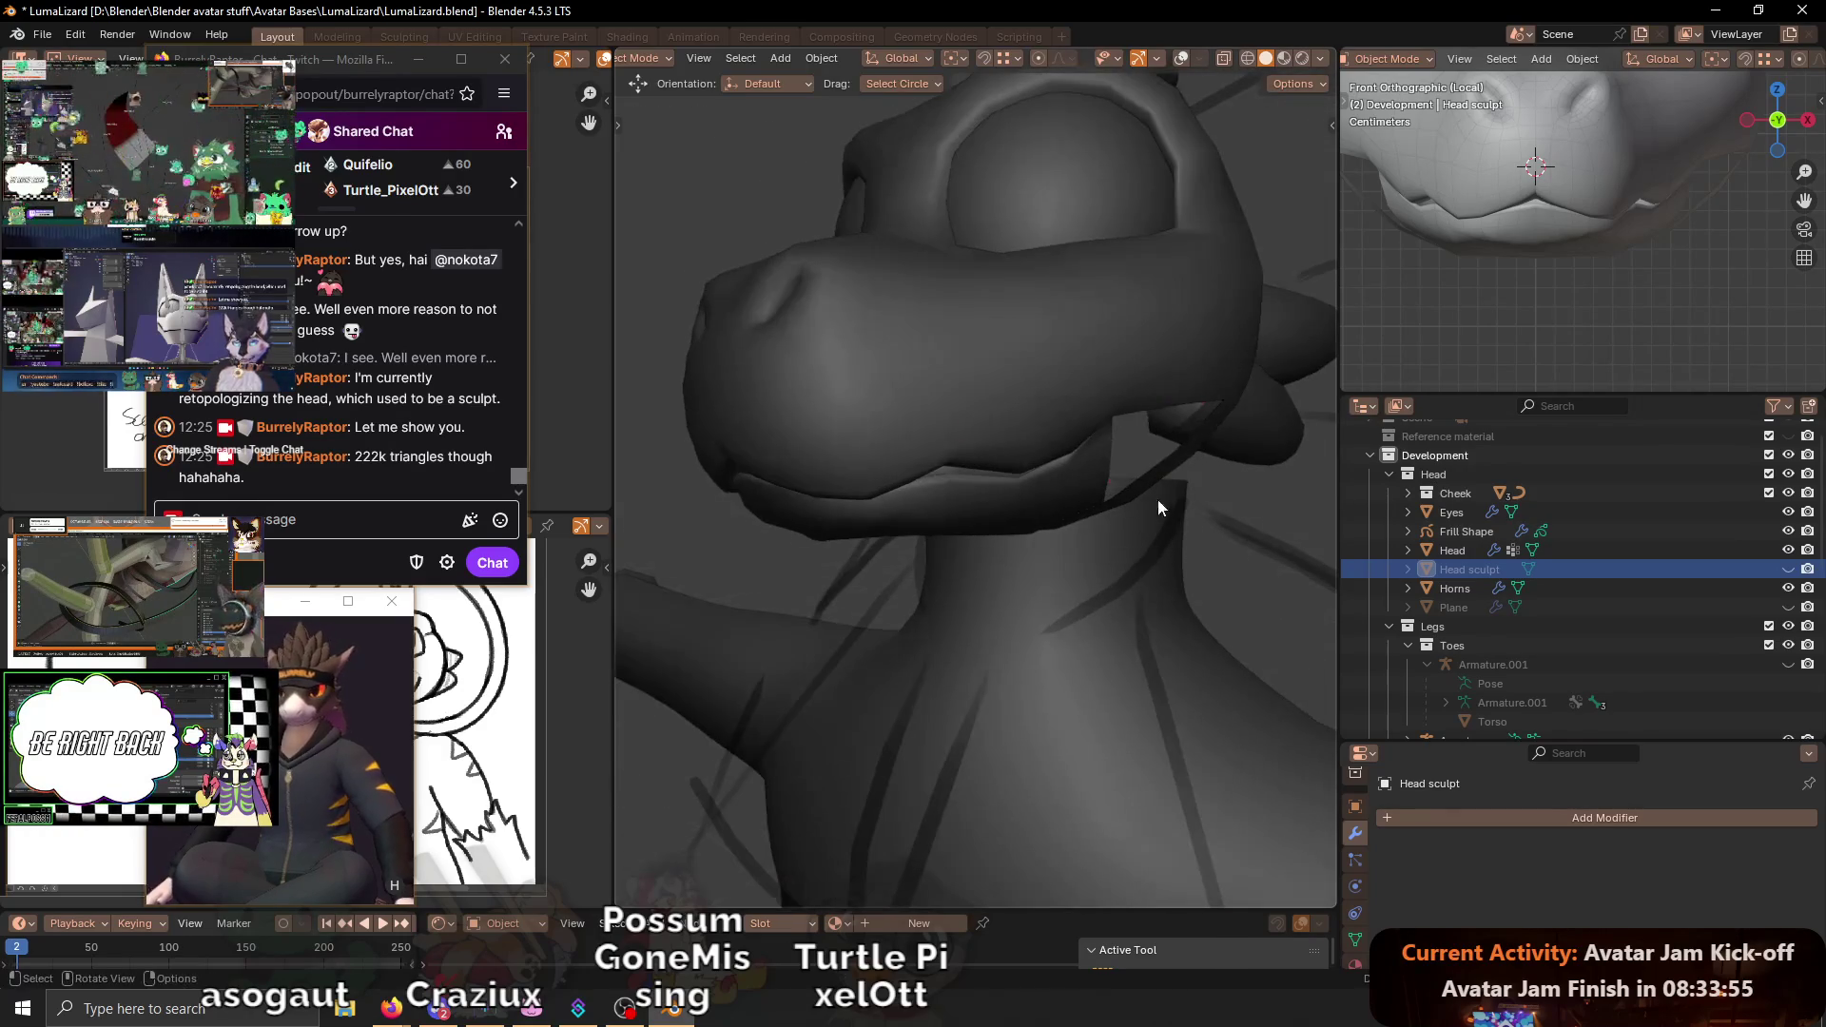
pyautogui.click(1102, 419)
pyautogui.hotkey('alt', 'z')
pyautogui.moveTo(1164, 391)
pyautogui.mouseDown(button='middle')
pyautogui.moveTo(1158, 415)
pyautogui.moveTo(997, 468)
pyautogui.moveTo(951, 563)
pyautogui.moveTo(985, 499)
pyautogui.mouseUp(button='middle')
pyautogui.hotkey('alt', 'z')
pyautogui.scroll(2, 1018, 461)
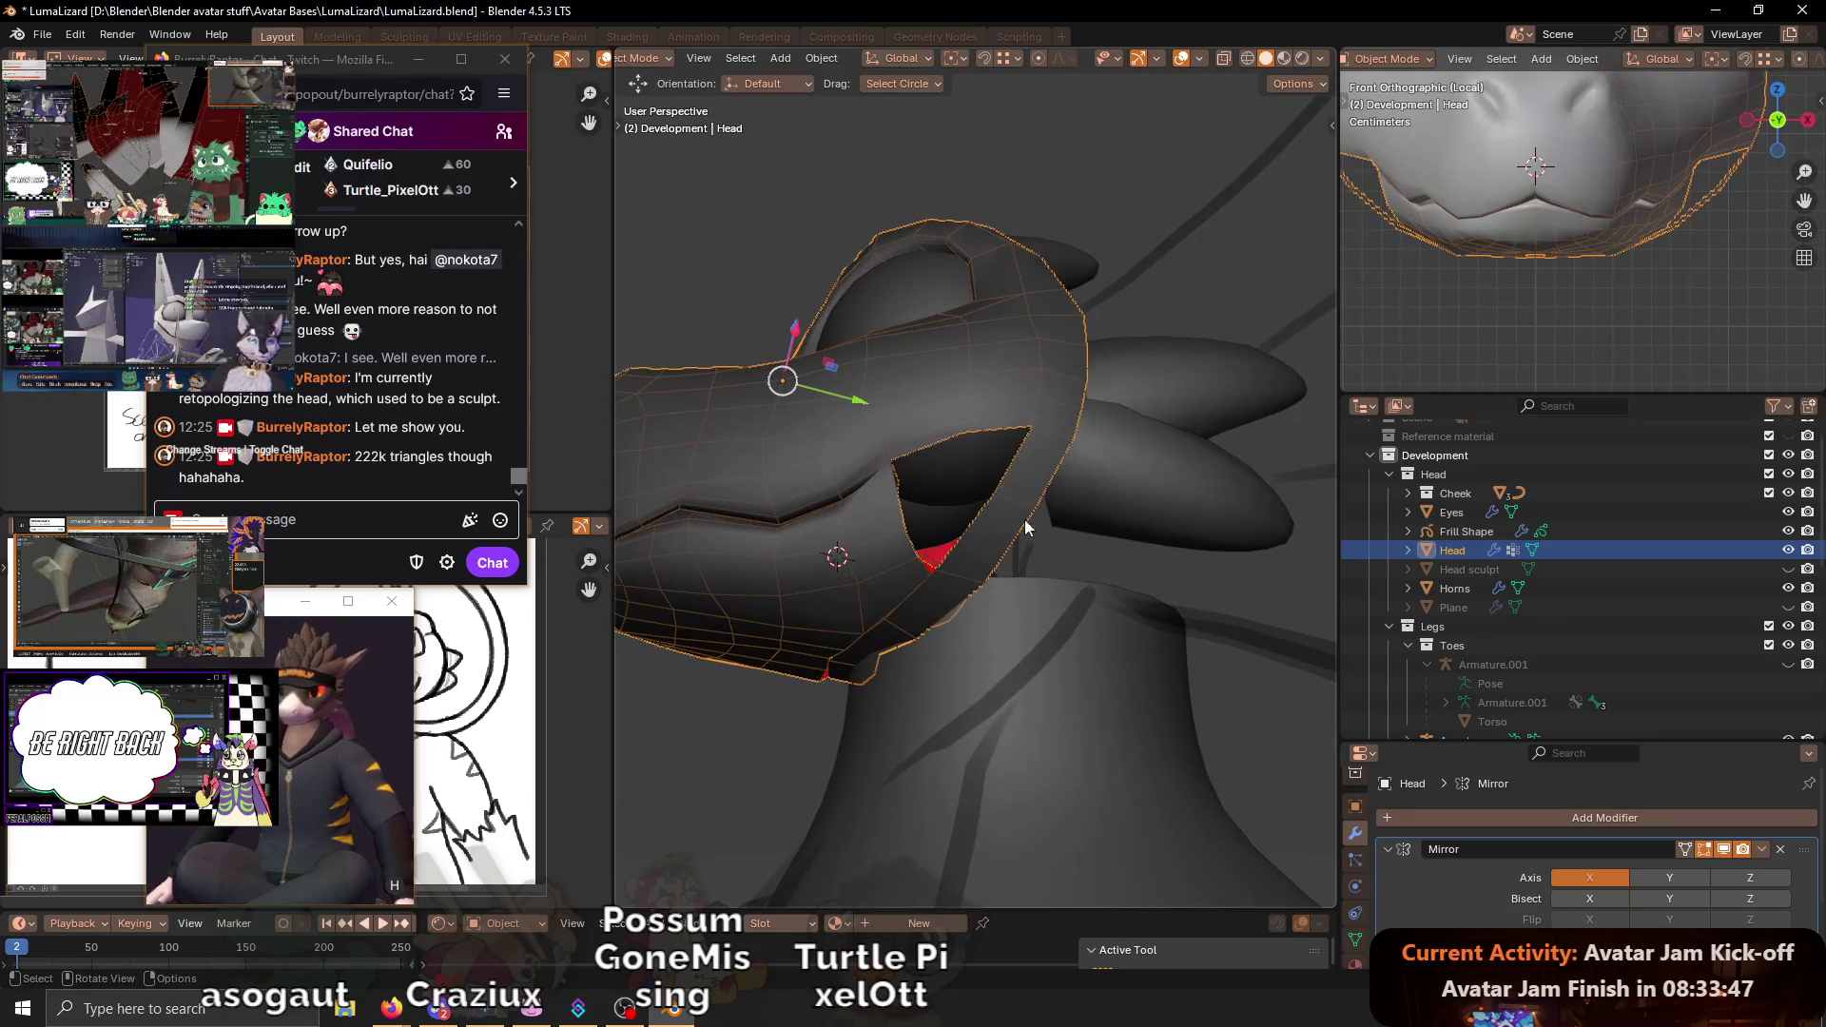
# - Post a chat message that getting topology right avoids redoing work down the line
pyautogui.click(436, 519)
pyautogui.write('on working more on')
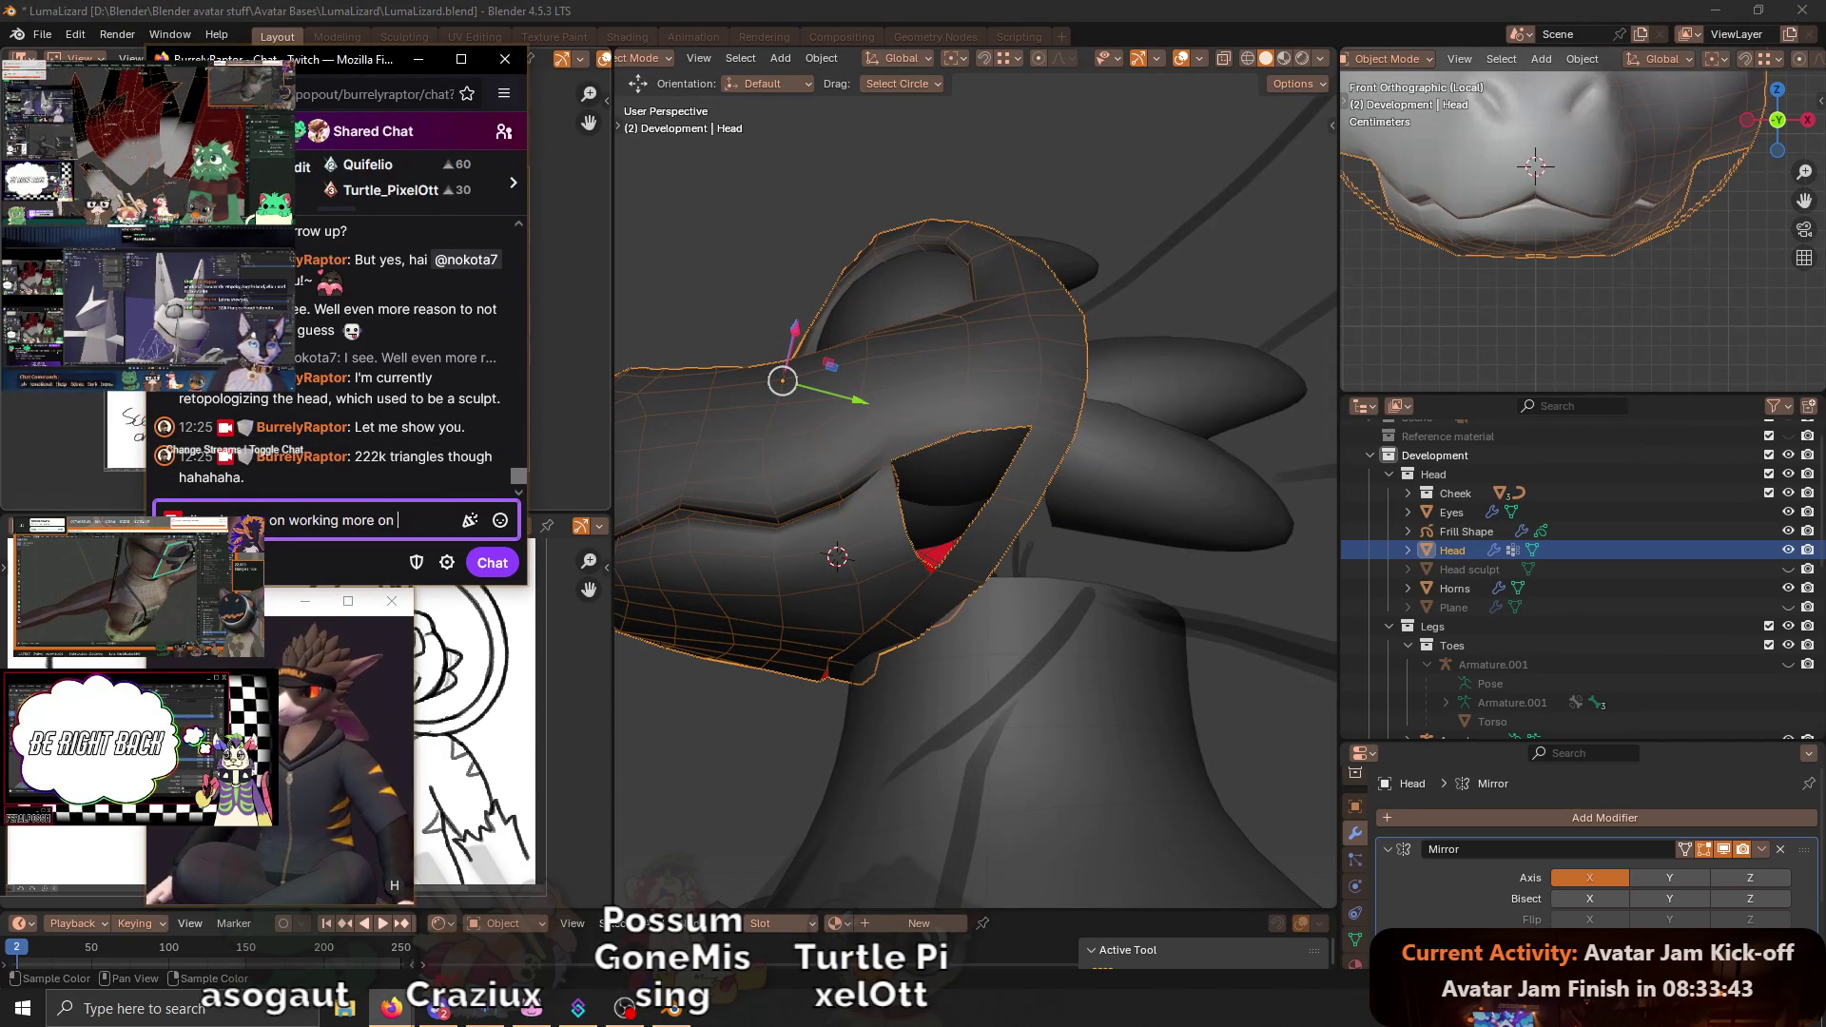
pyautogui.write('this after')
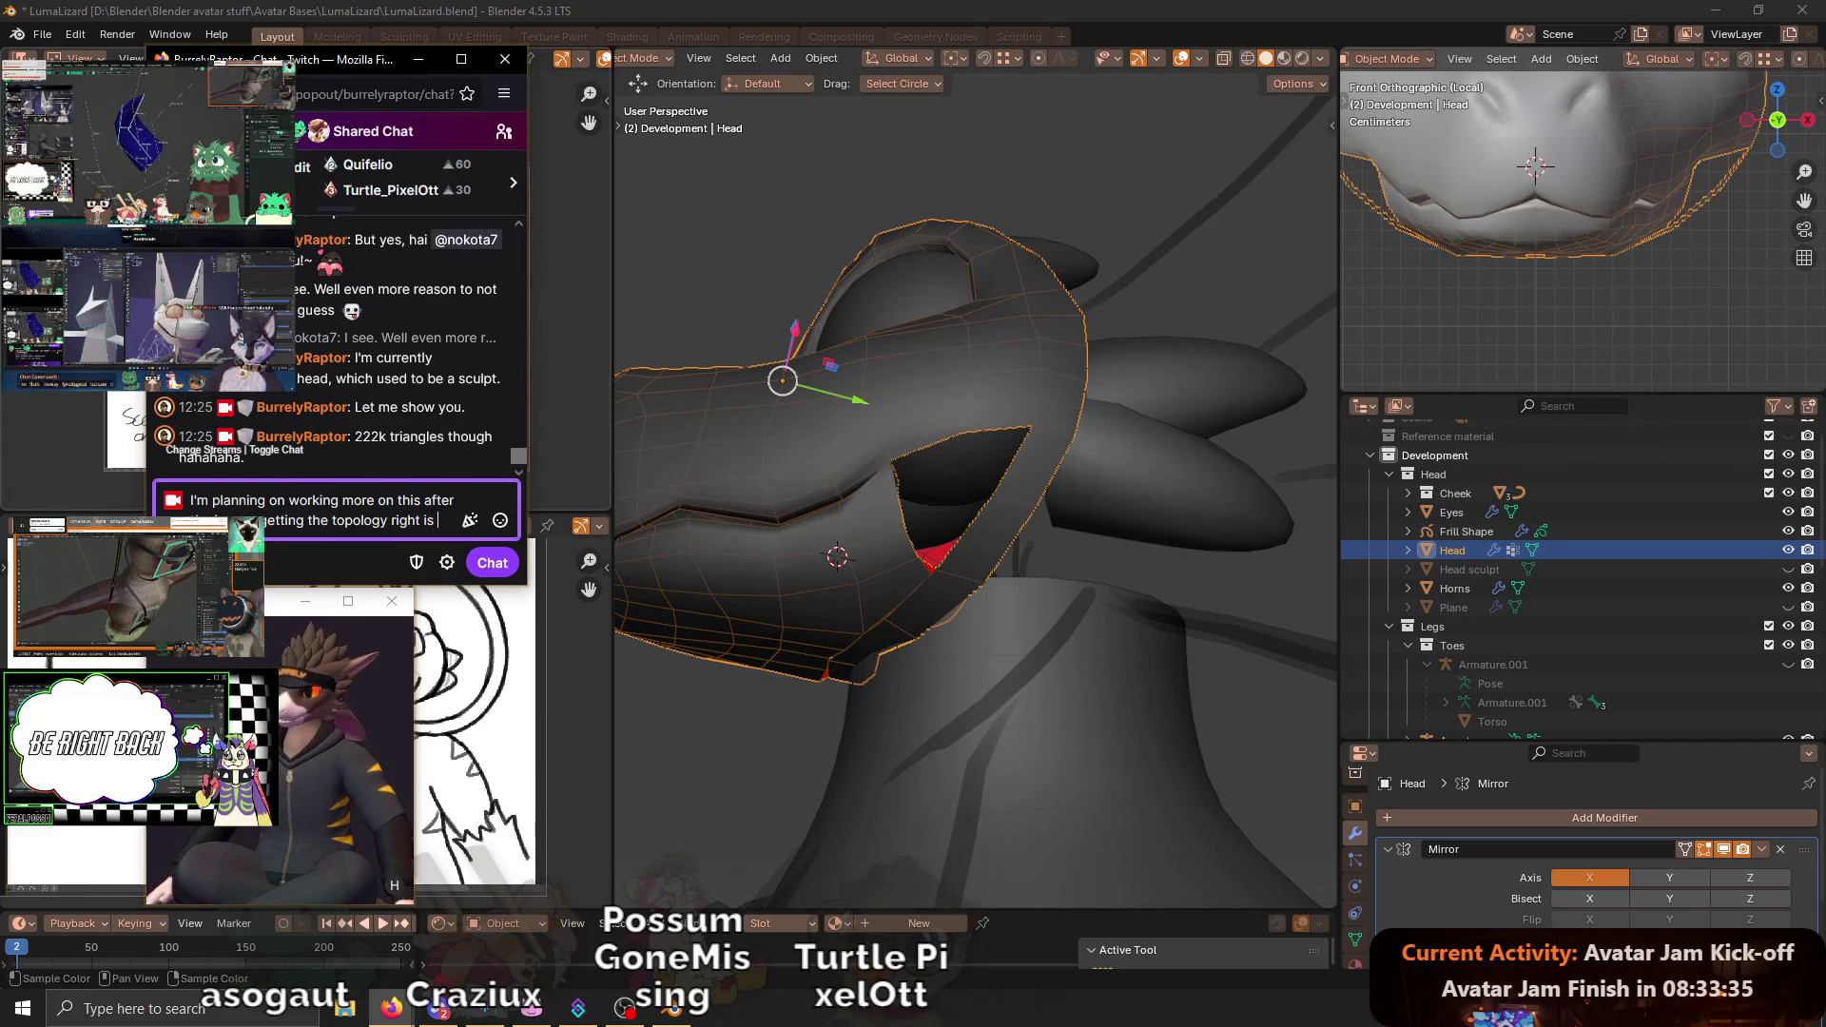
pyautogui.write('important to me so')
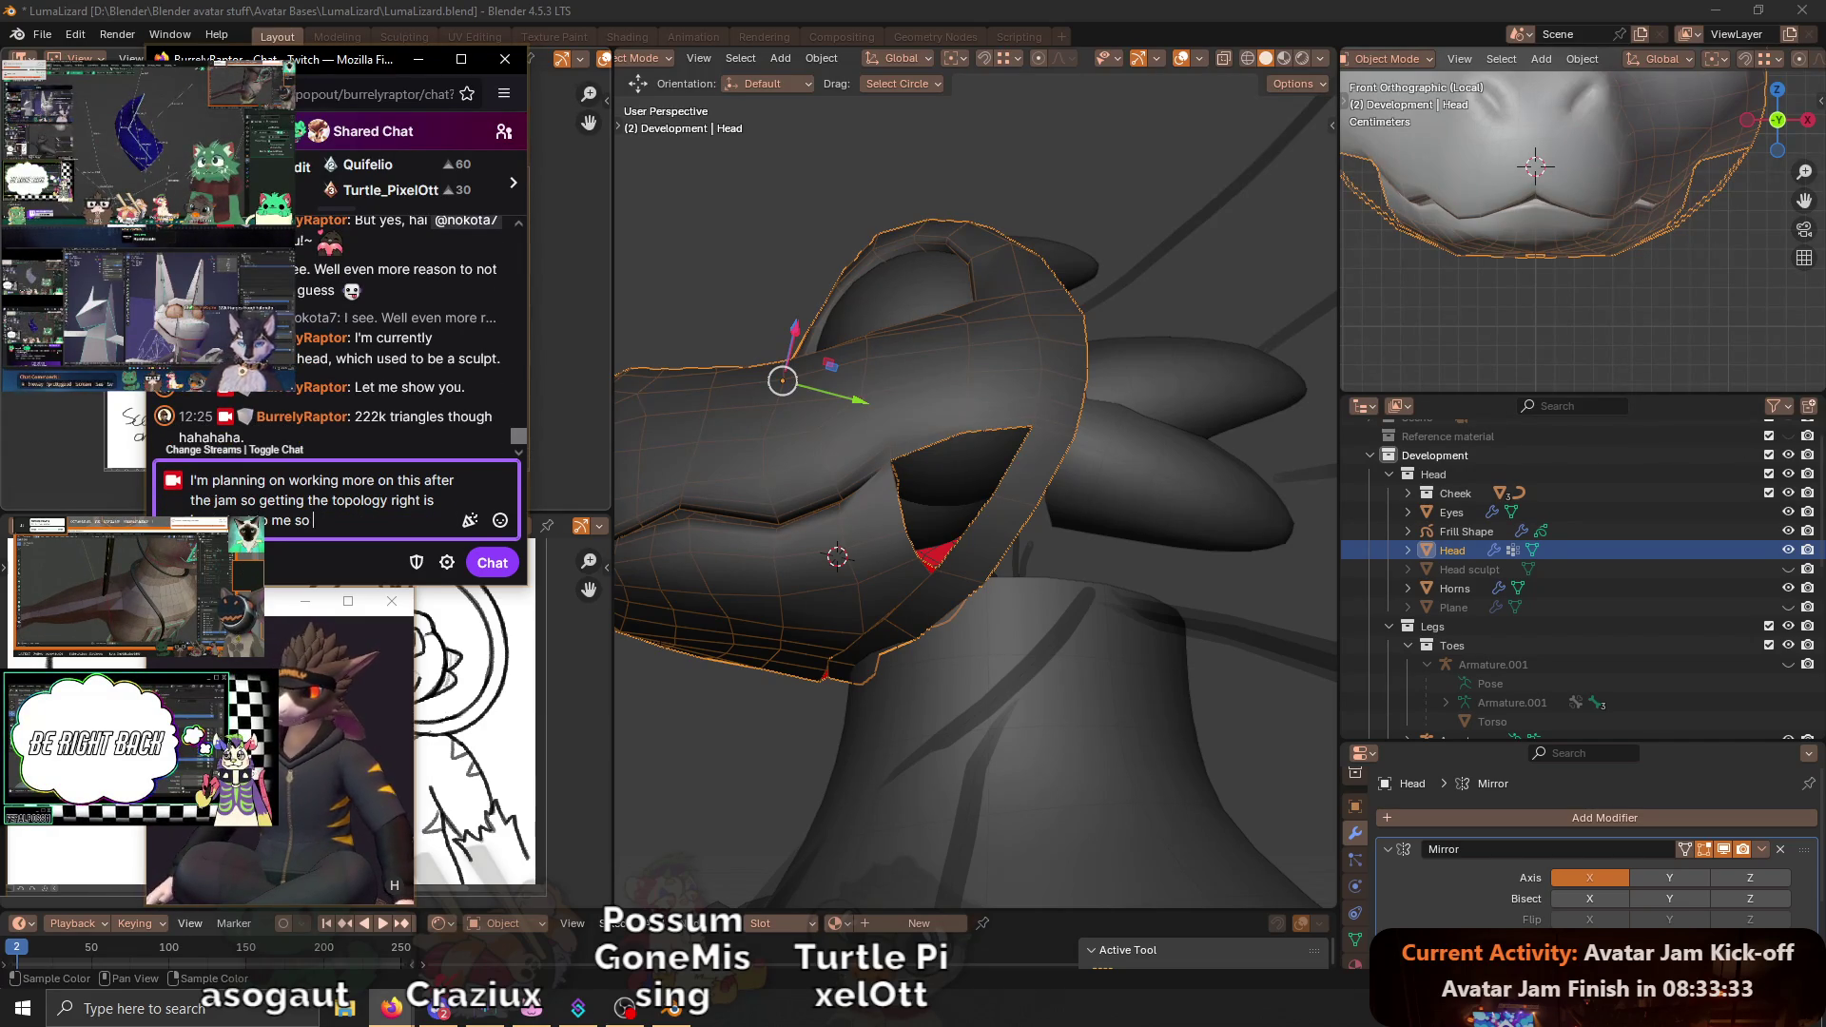
pyautogui.write(' redo a')
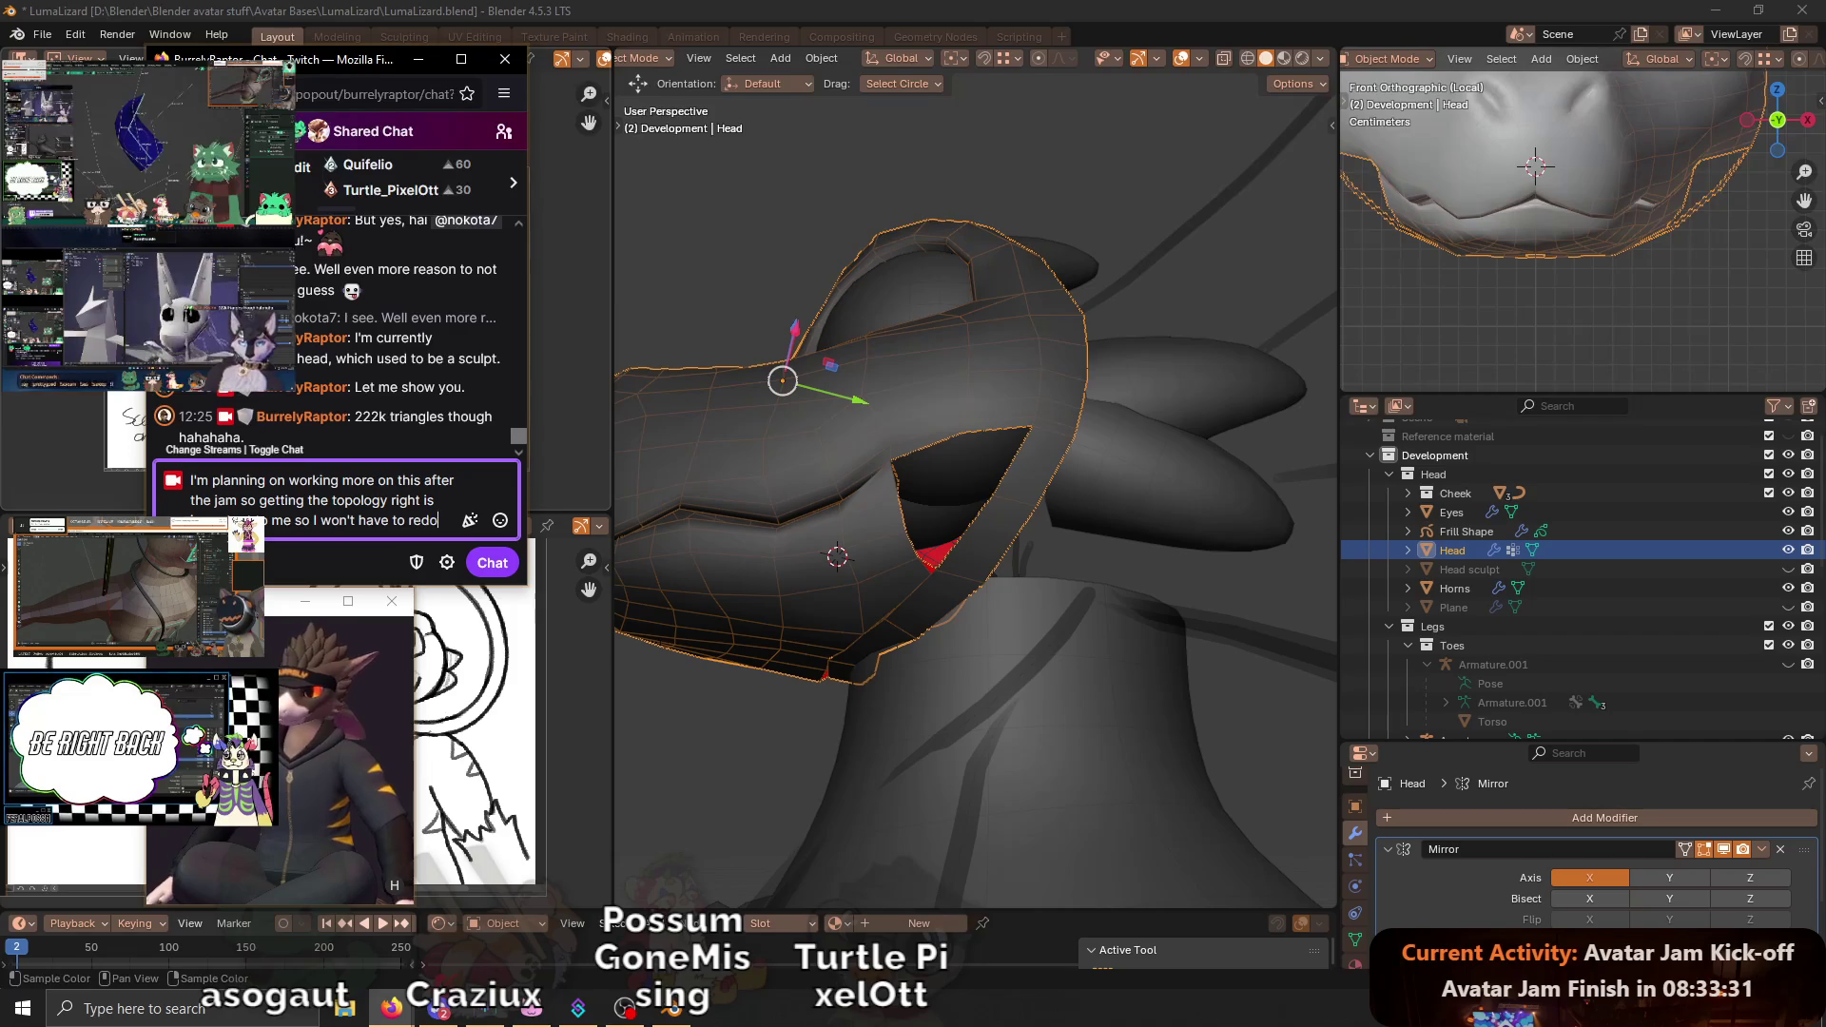
pyautogui.write('ork la')
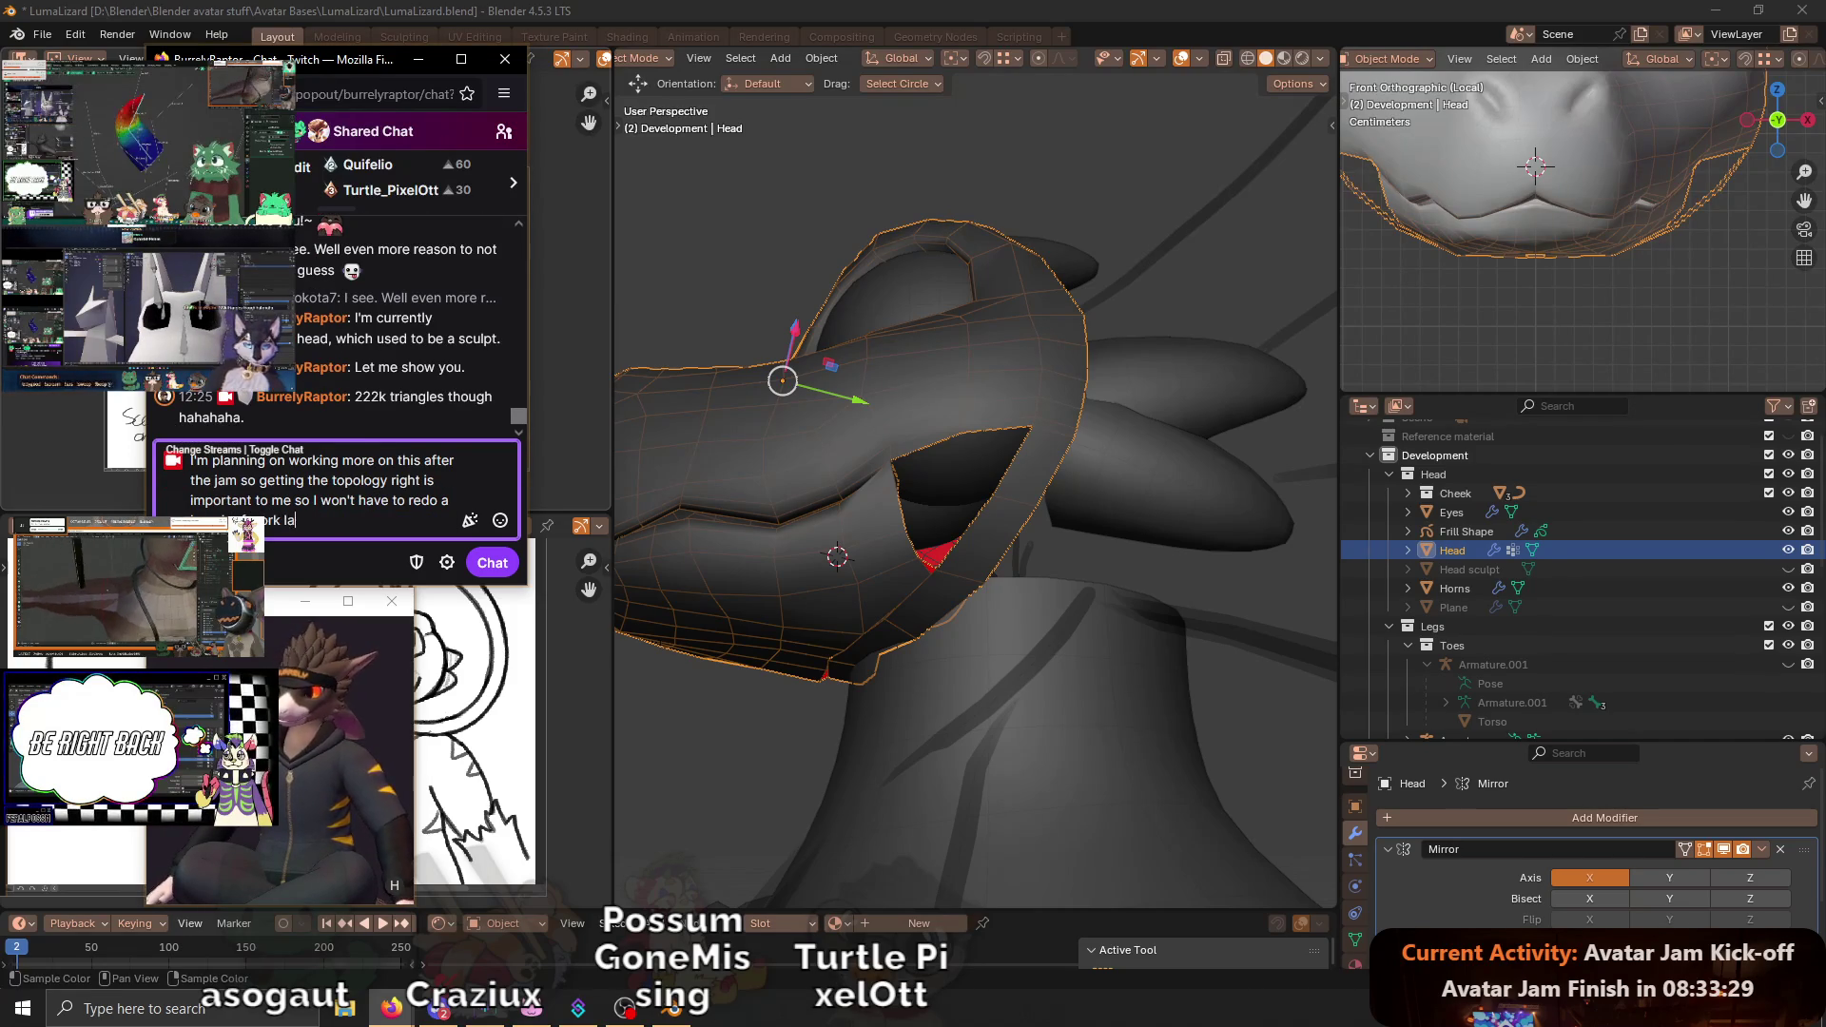
pyautogui.write('own the line.')
pyautogui.press('Return')
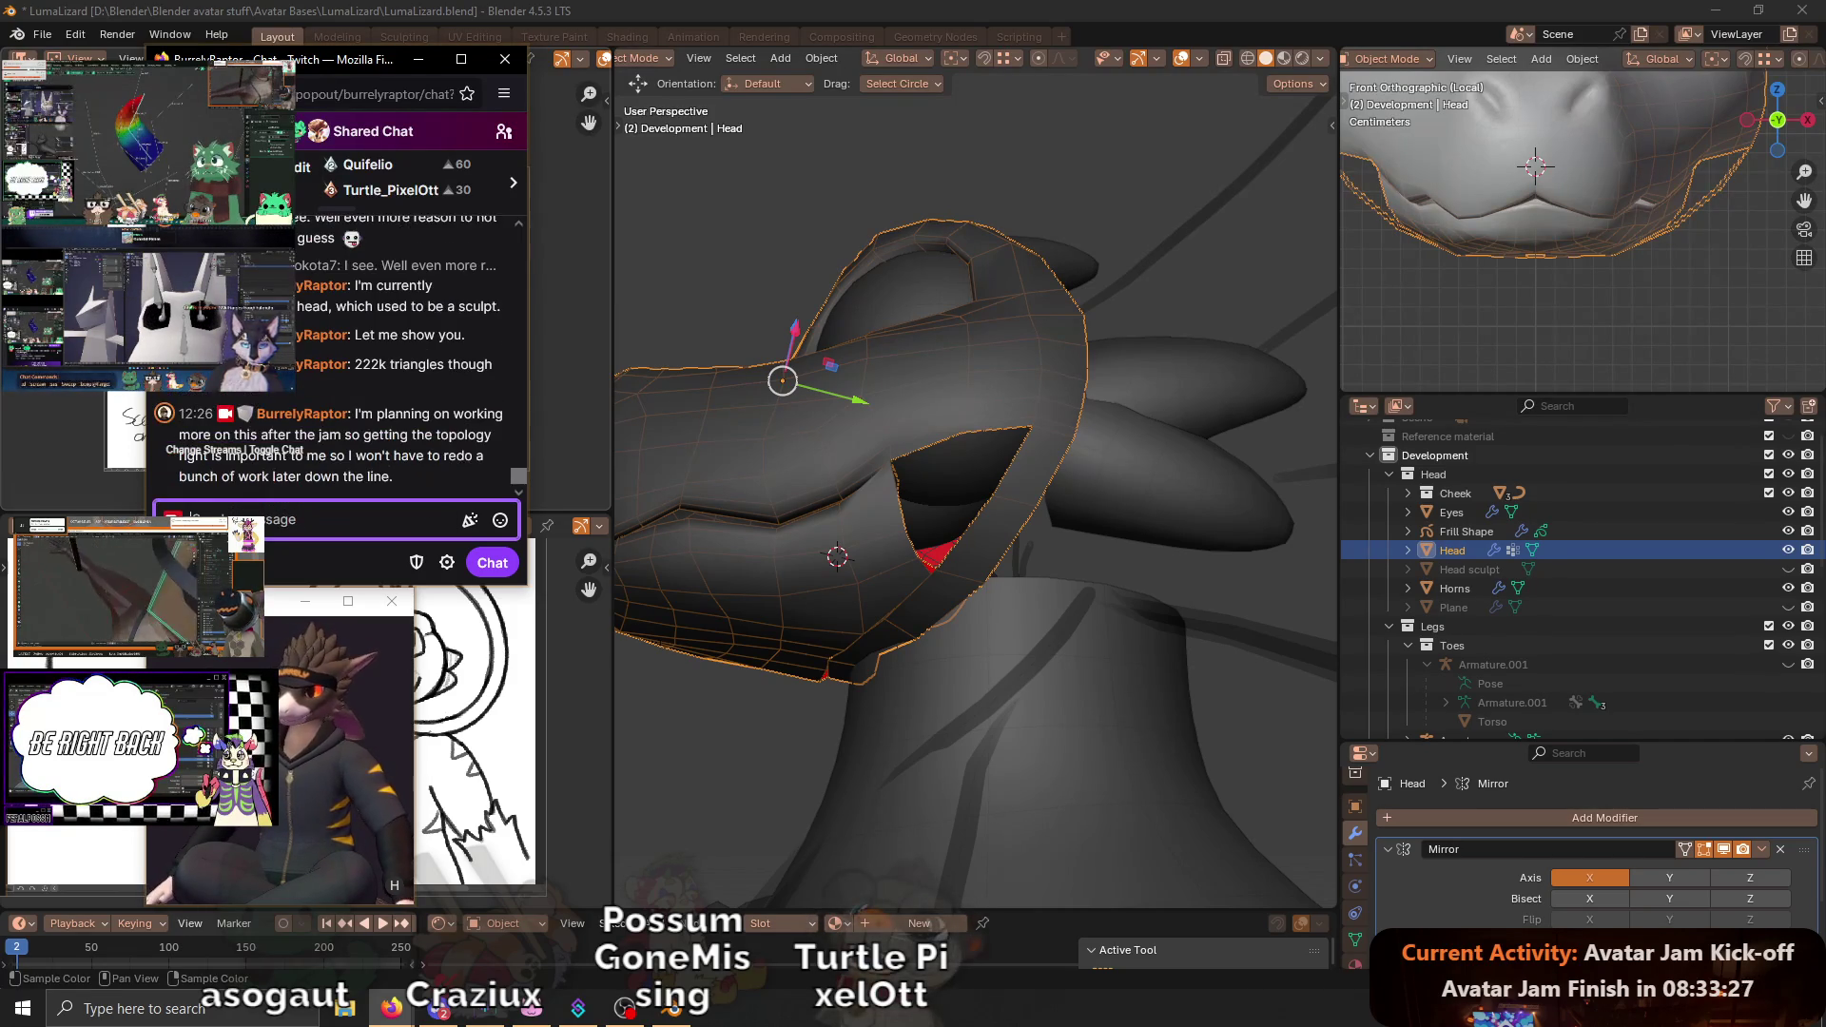
# - Orbit to the mouth interior, enter Edit Mode and select a jaw-edge vertex
pyautogui.moveTo(831, 438)
pyautogui.mouseDown(button='middle')
pyautogui.moveTo(1044, 394)
pyautogui.moveTo(980, 459)
pyautogui.moveTo(974, 358)
pyautogui.moveTo(975, 453)
pyautogui.moveTo(804, 466)
pyautogui.moveTo(997, 441)
pyautogui.moveTo(1026, 495)
pyautogui.mouseUp(button='middle')
pyautogui.press('Tab')
pyautogui.click(1010, 493)
# - Move the jaw-edge vertex slightly with mirror editing on
pyautogui.press('g')
pyautogui.click(1010, 493)
pyautogui.moveTo(1010, 493); pyautogui.dragTo(975, 528, button='middle')
pyautogui.hotkey('ctrl', 'r')
pyautogui.press('Escape')
# - Reposition two more vertices near the mouth corner
pyautogui.press('g')
pyautogui.click(932, 532)
pyautogui.press('g')
pyautogui.click(1149, 452)
pyautogui.moveTo(1149, 452)
pyautogui.mouseDown(button='middle')
pyautogui.moveTo(1188, 451)
pyautogui.moveTo(1094, 457)
pyautogui.mouseUp(button='middle')
pyautogui.press('g')
pyautogui.click(950, 469)
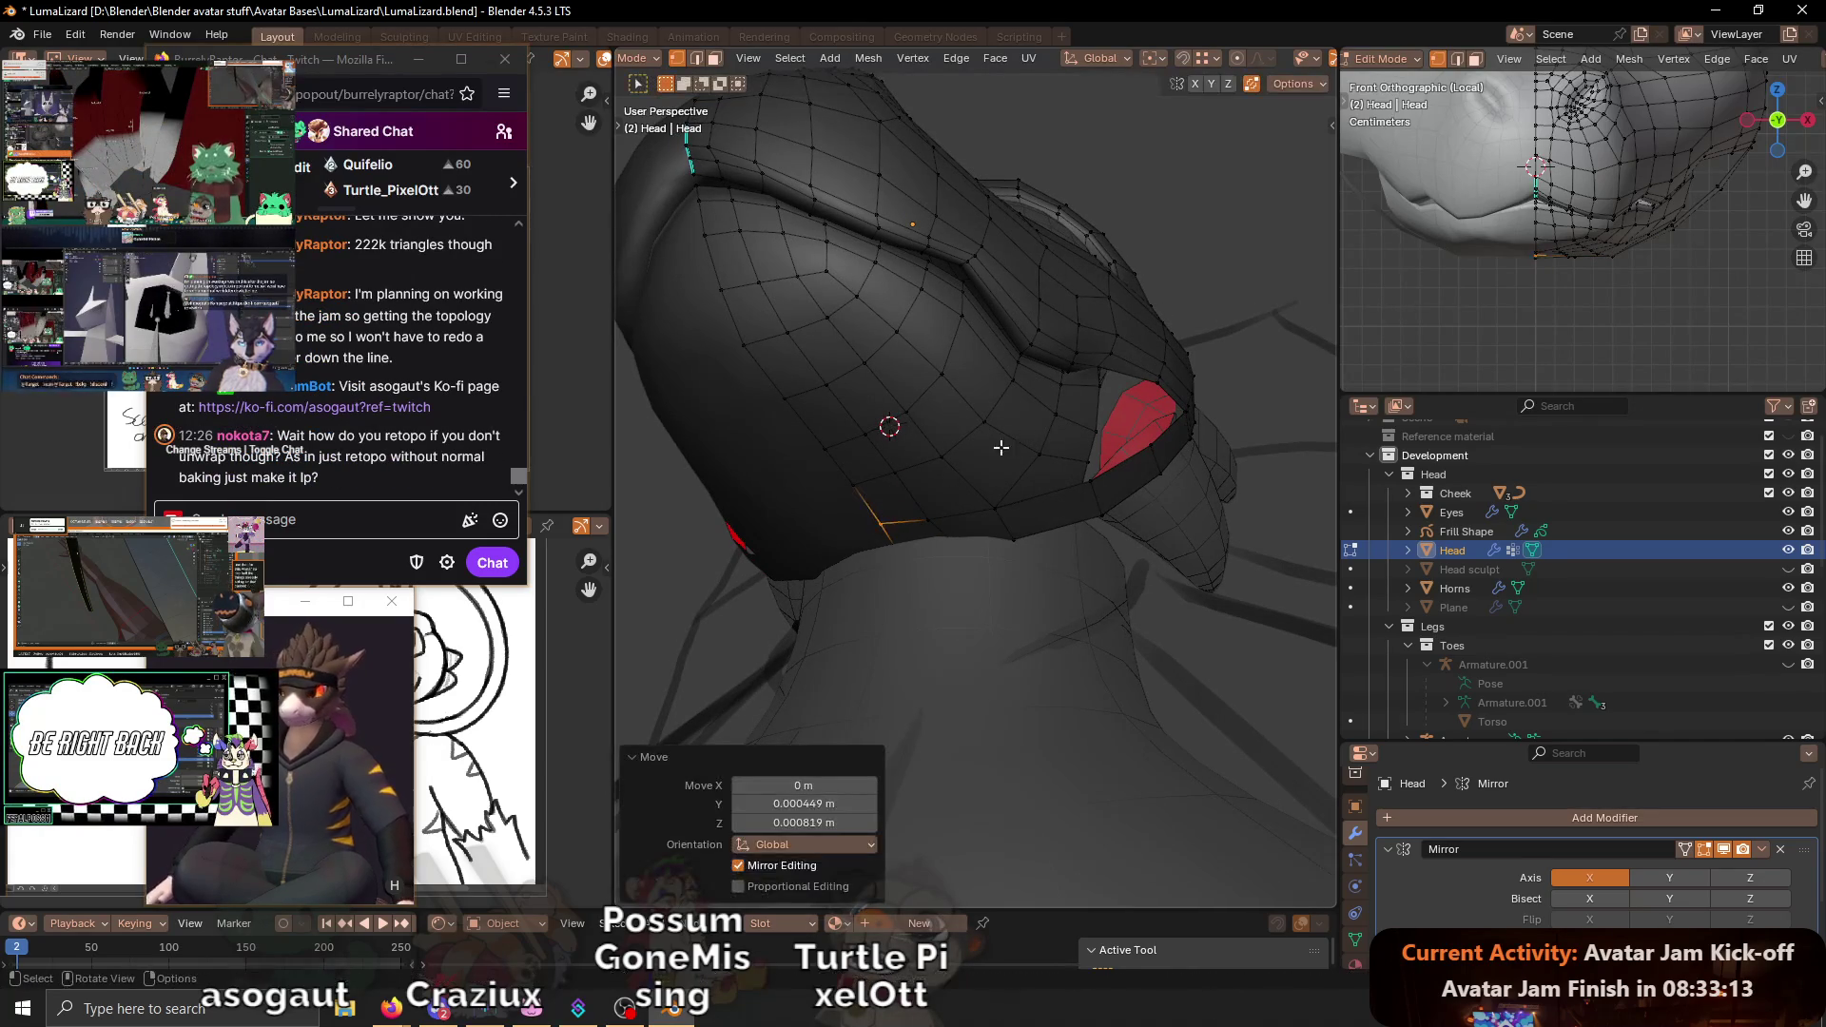
pyautogui.moveTo(986, 405)
pyautogui.mouseDown(button='middle')
pyautogui.moveTo(846, 423)
pyautogui.moveTo(936, 374)
pyautogui.mouseUp(button='middle')
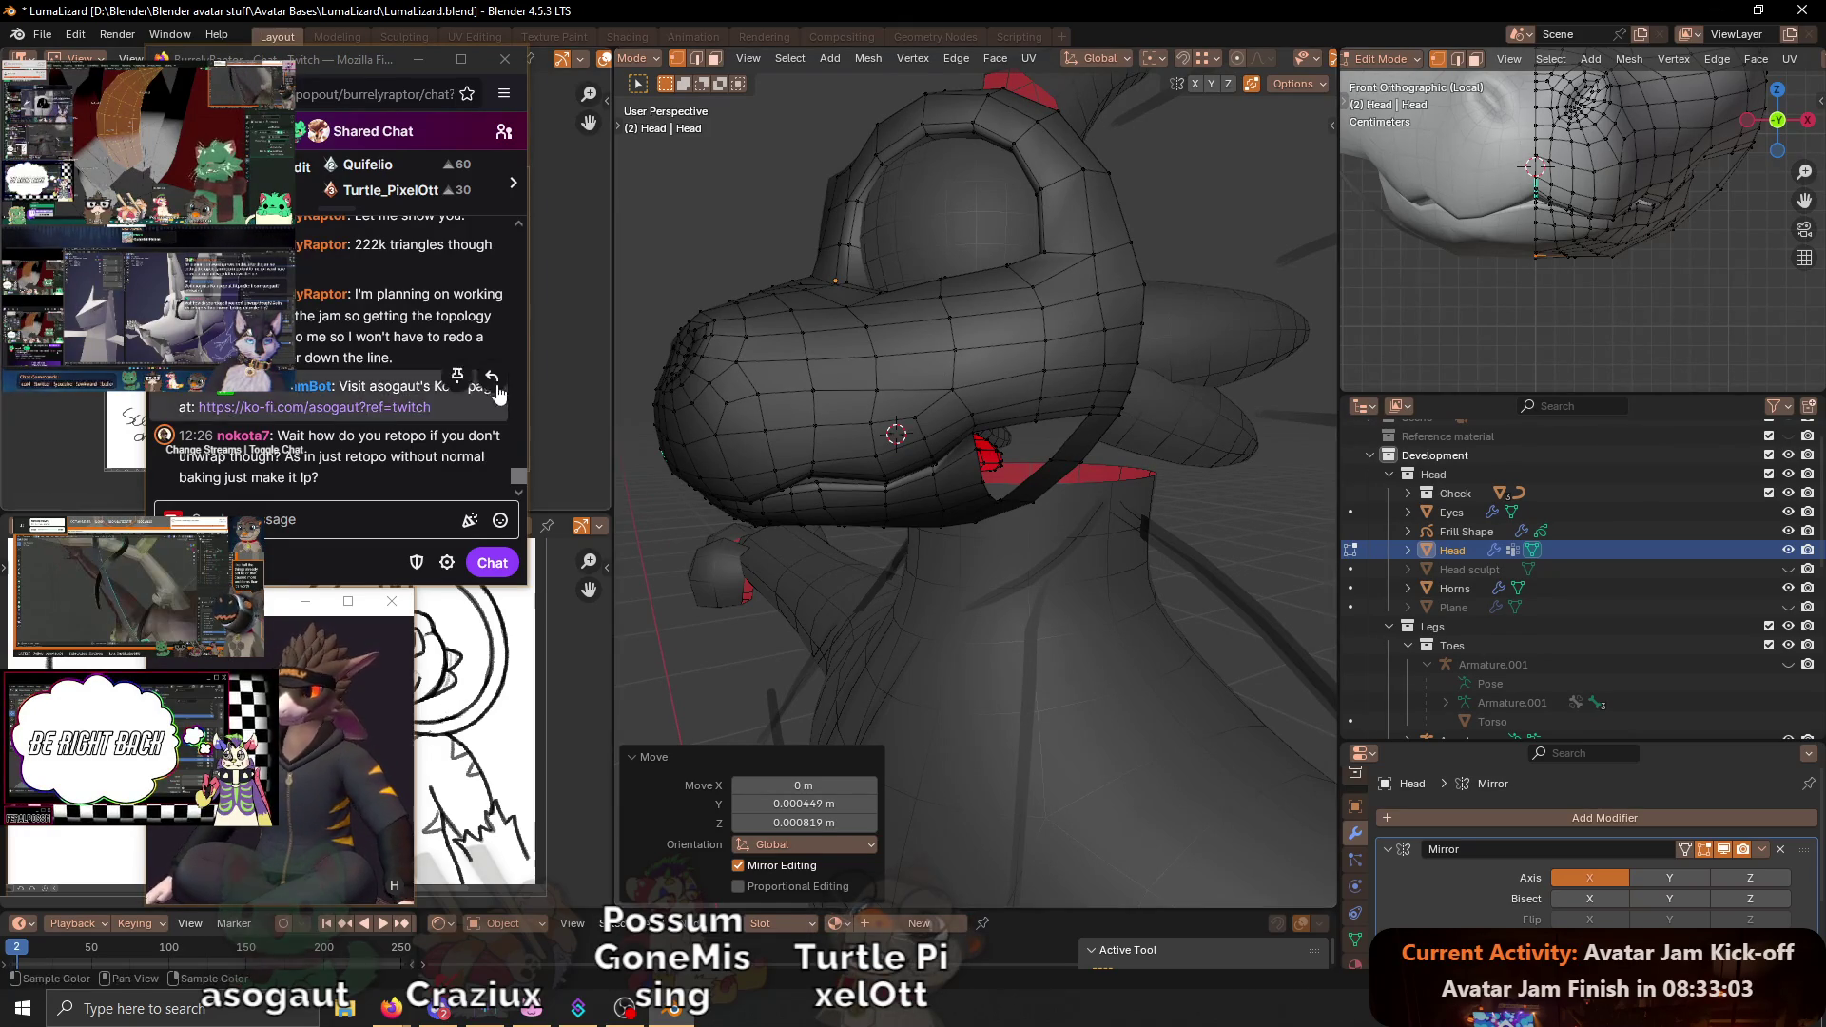
# - Reply in chat explaining retopology as a separate offset mesh, and congratulate another viewer
pyautogui.click(492, 431)
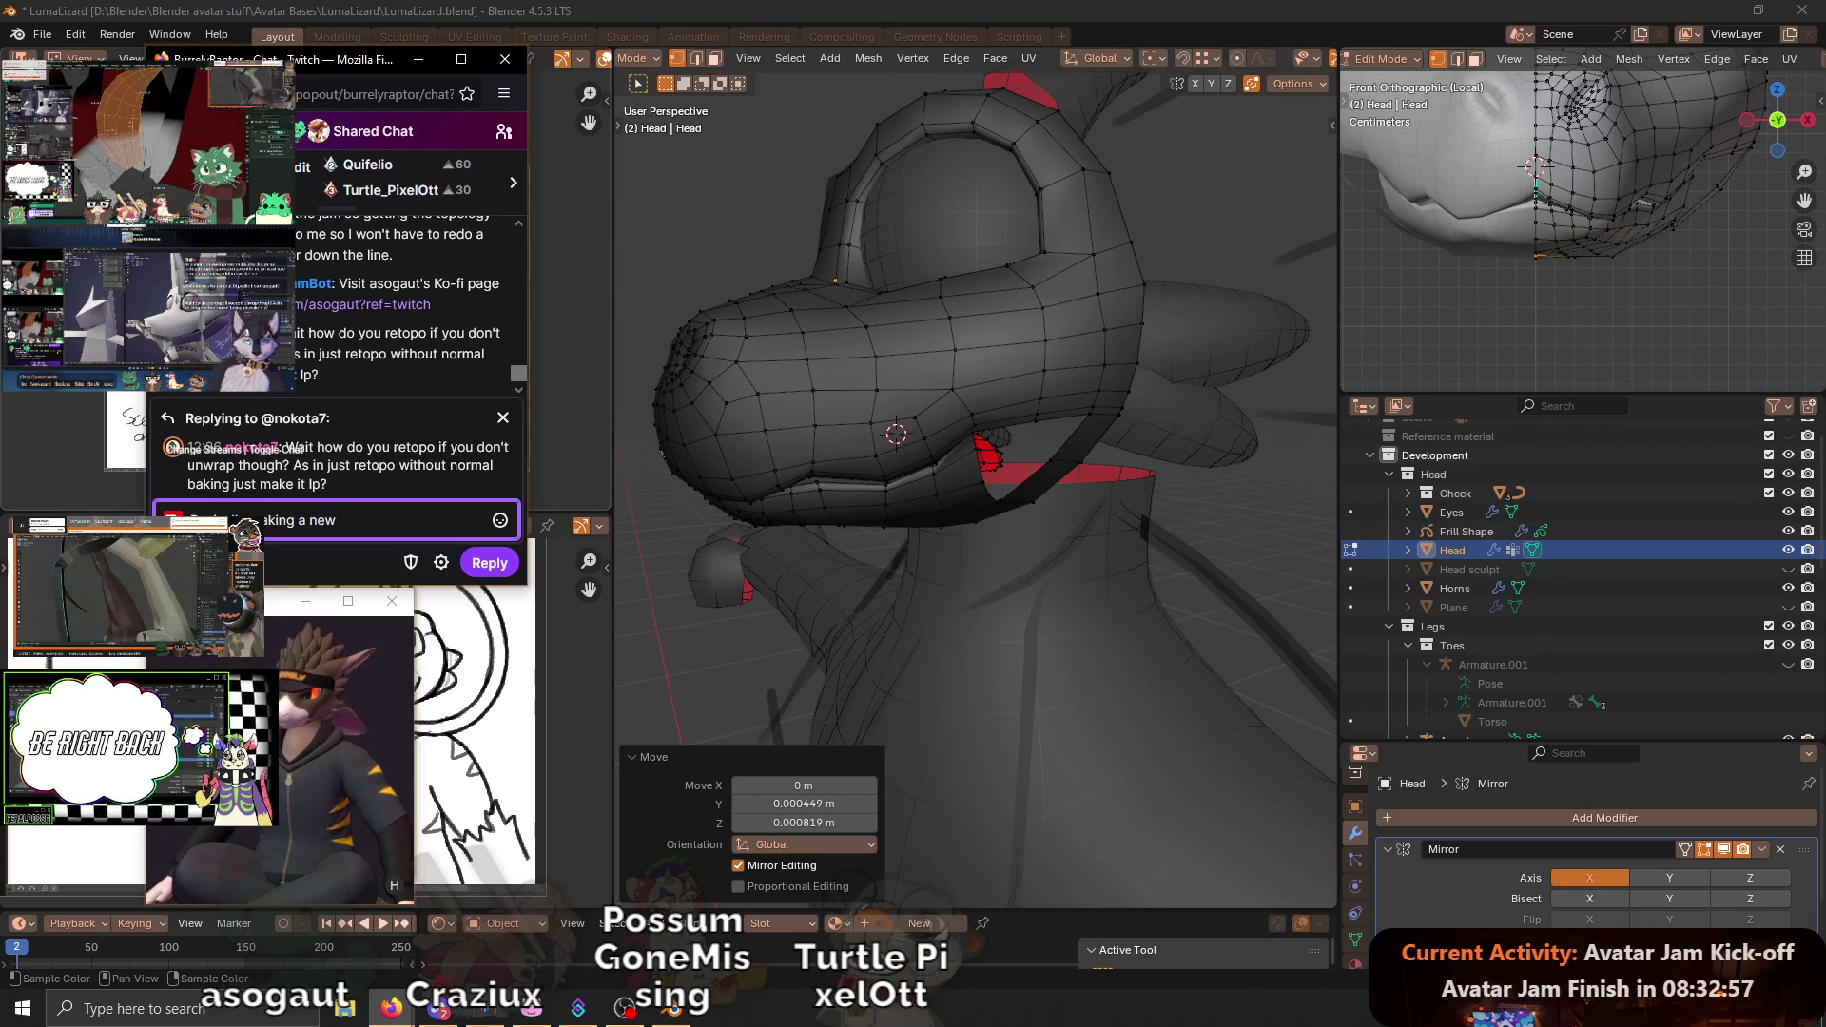
pyautogui.write('mesh on a separate ob')
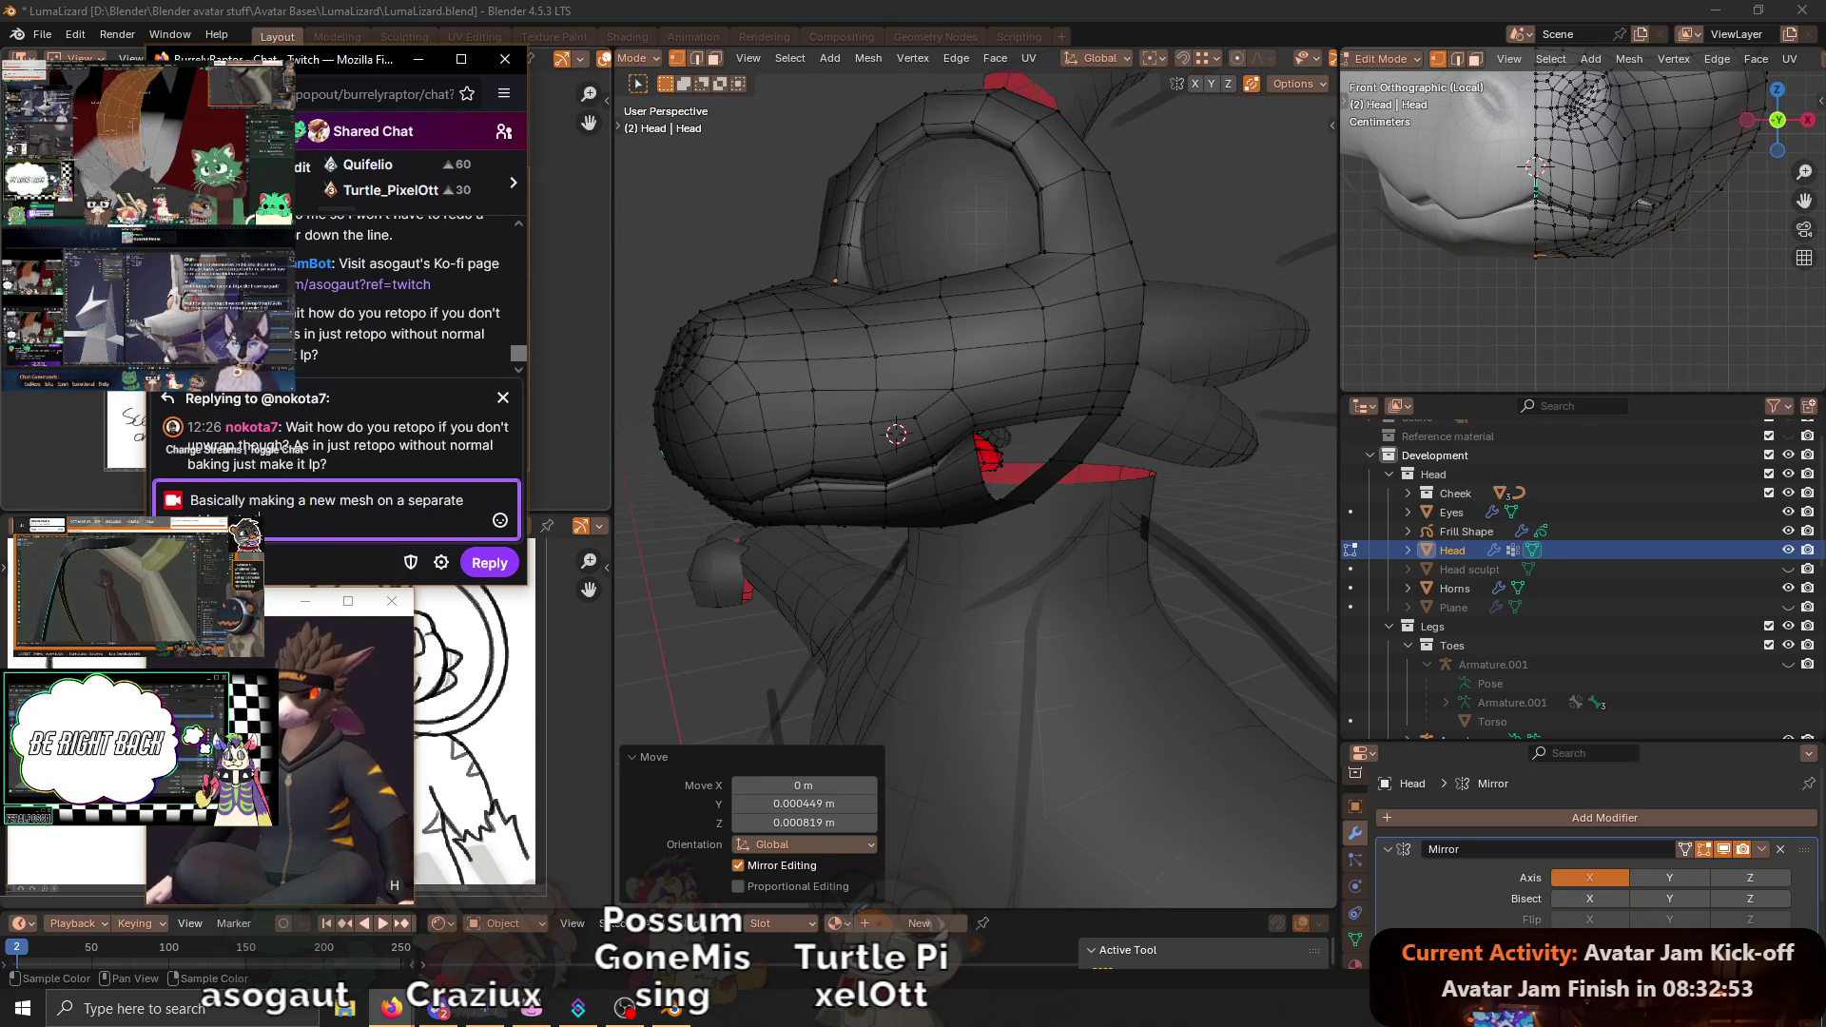
pyautogui.write('traces using plane offs')
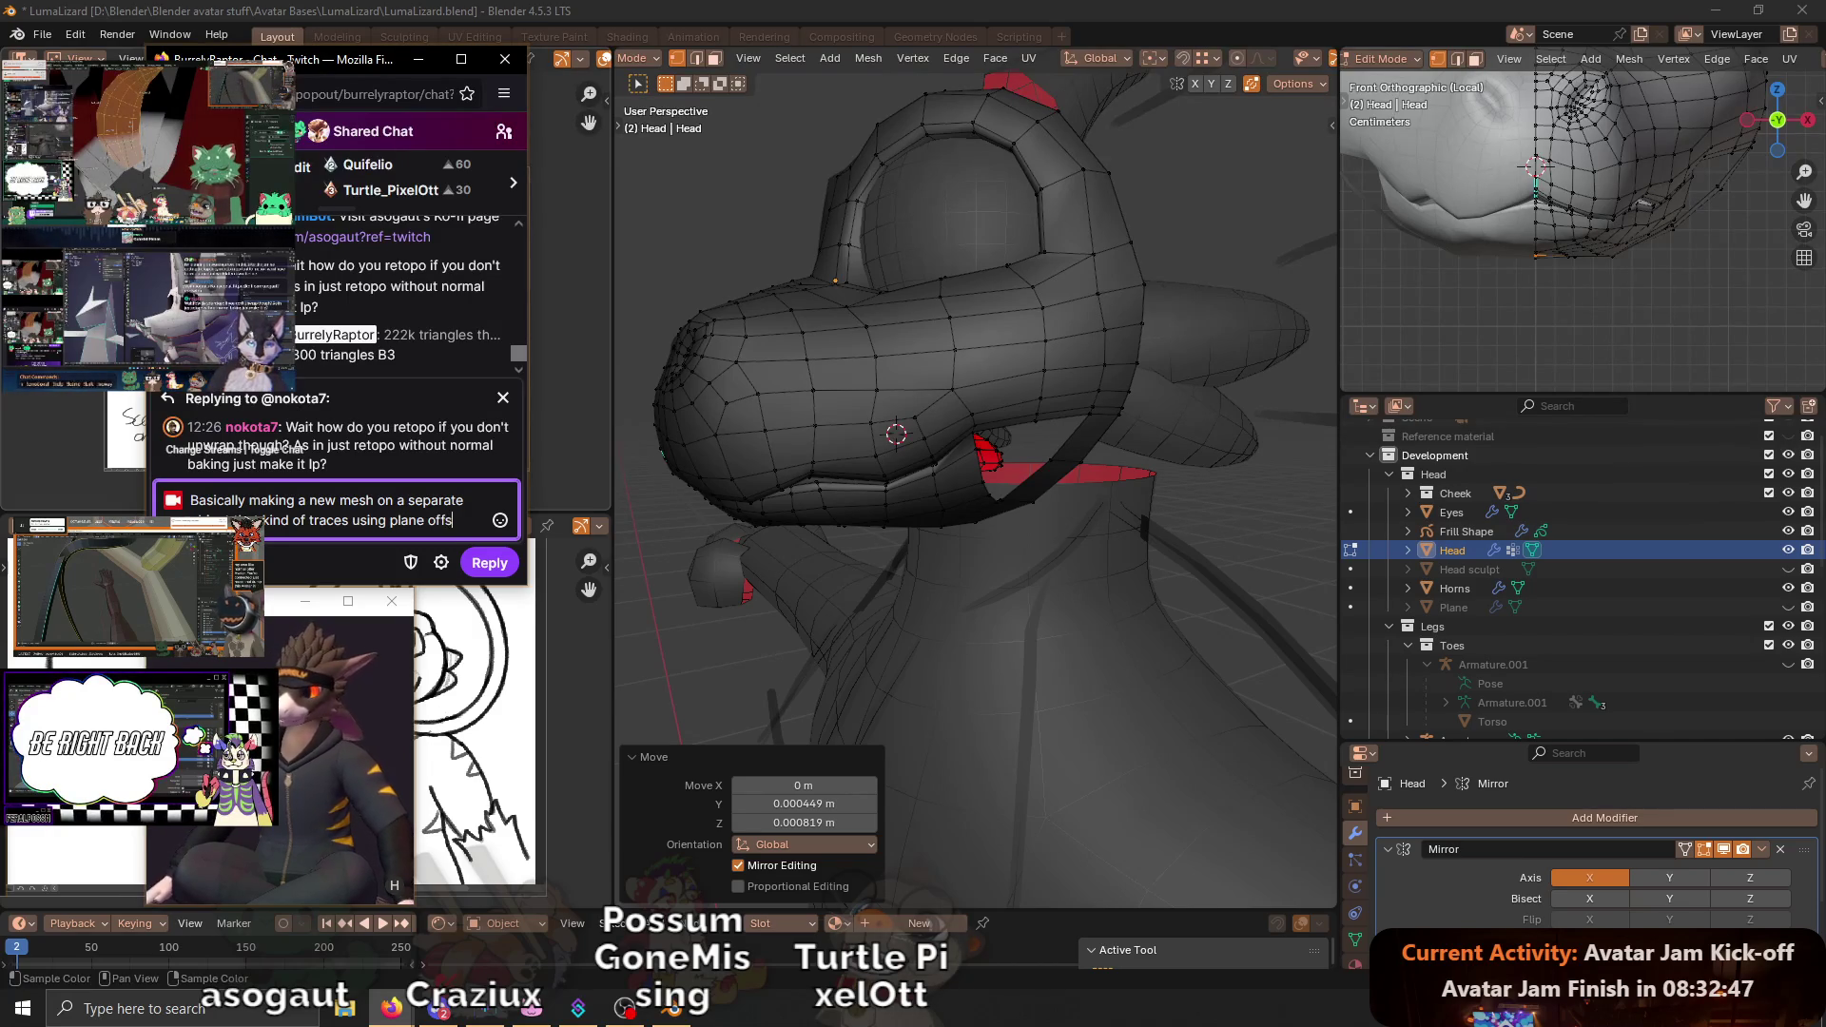
pyautogui.write('et.')
pyautogui.press('Return')
pyautogui.click(492, 408)
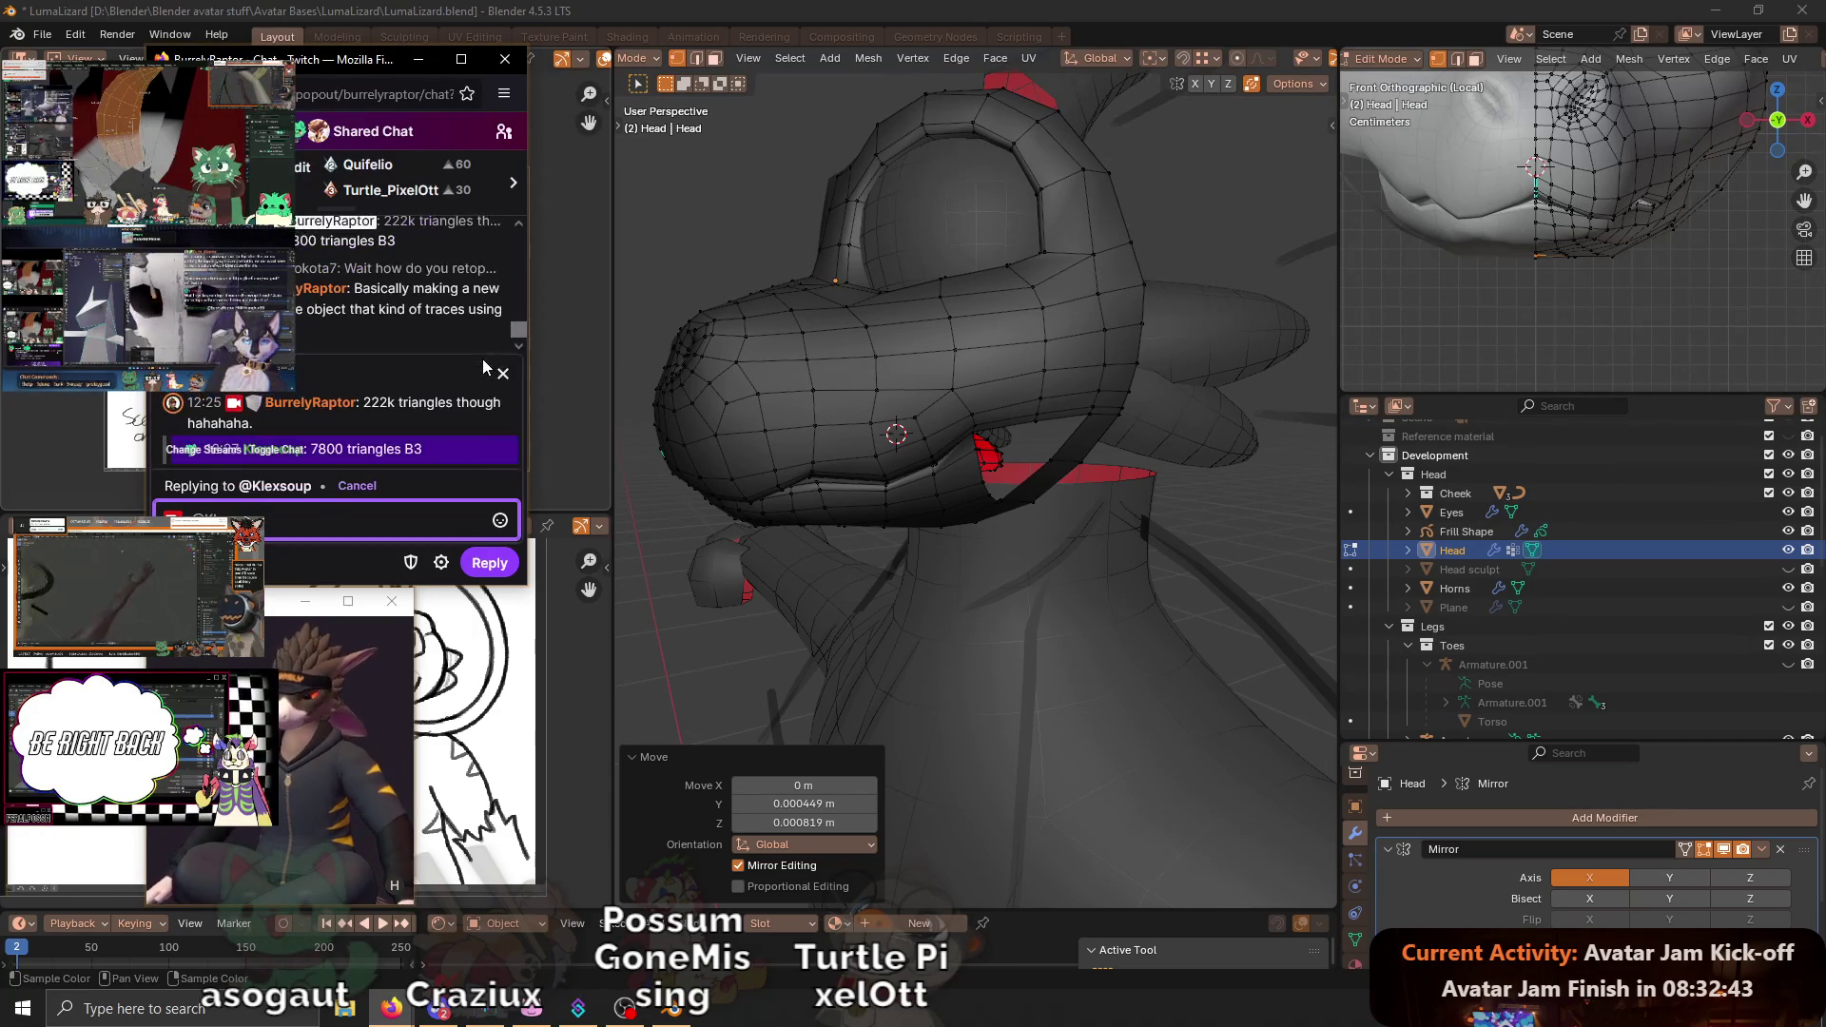
pyautogui.press('Return')
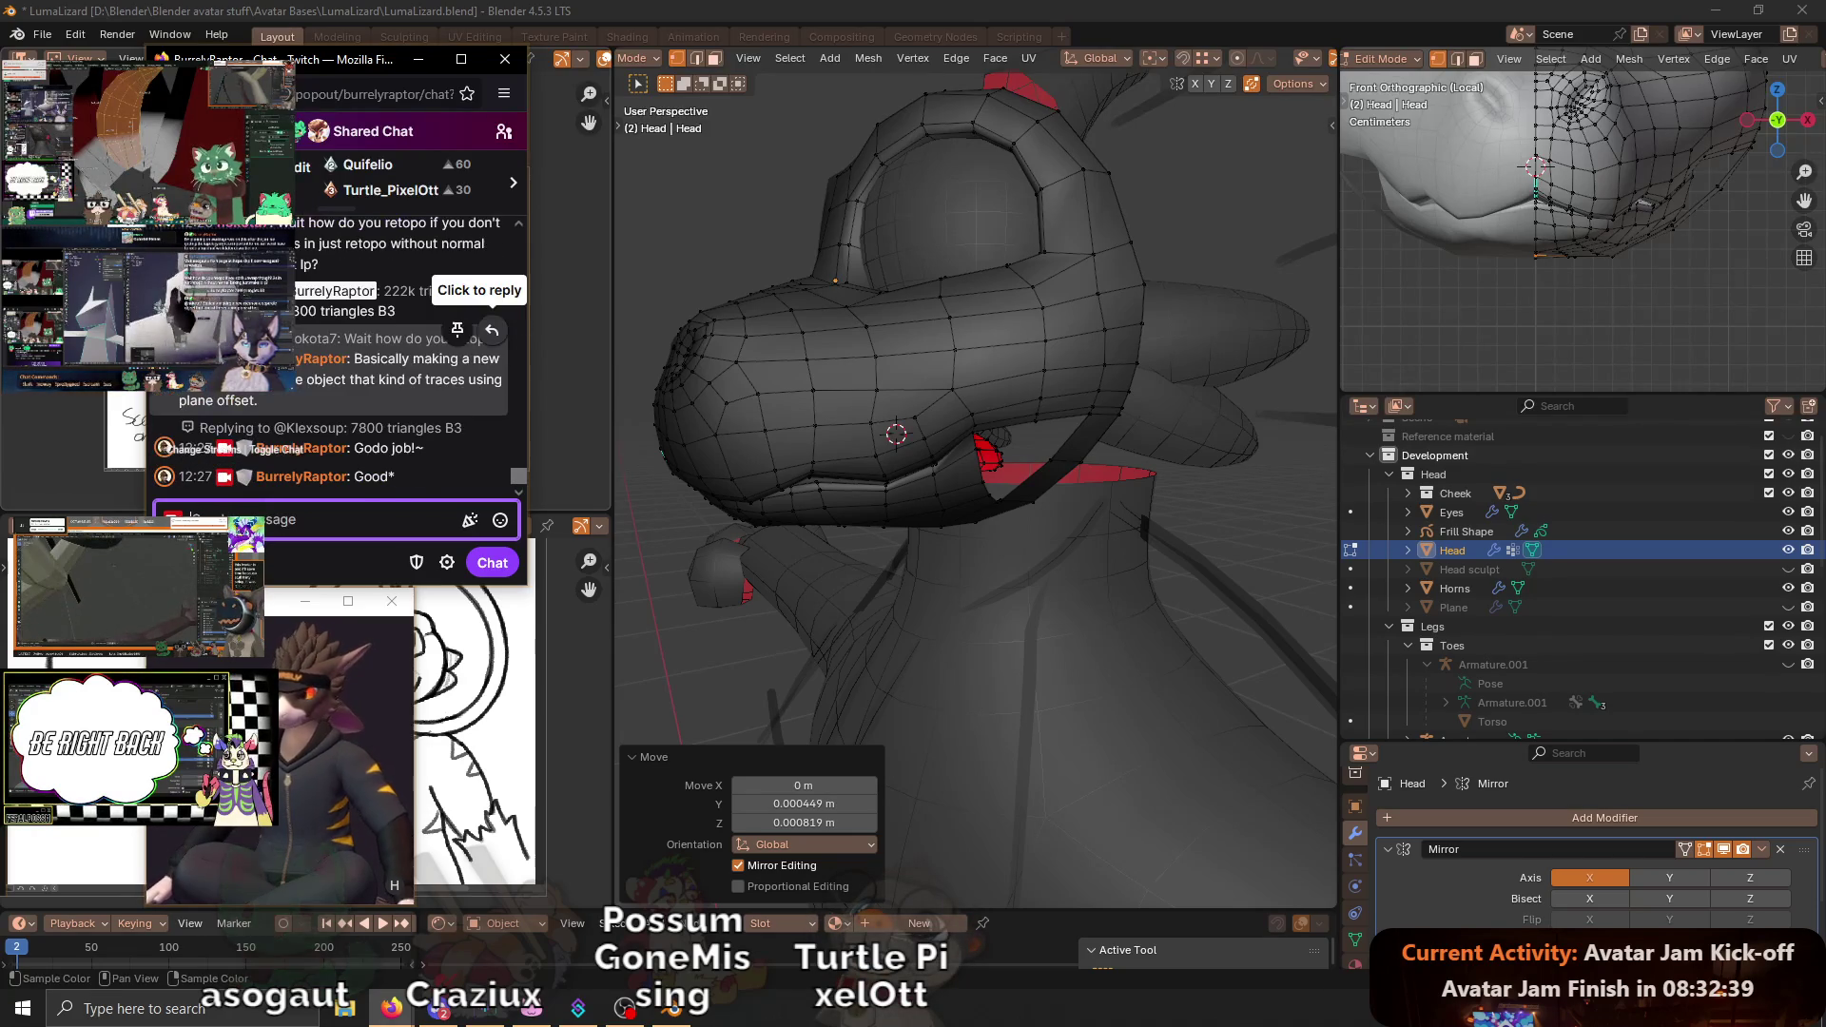
pyautogui.scroll(4, 1011, 575)
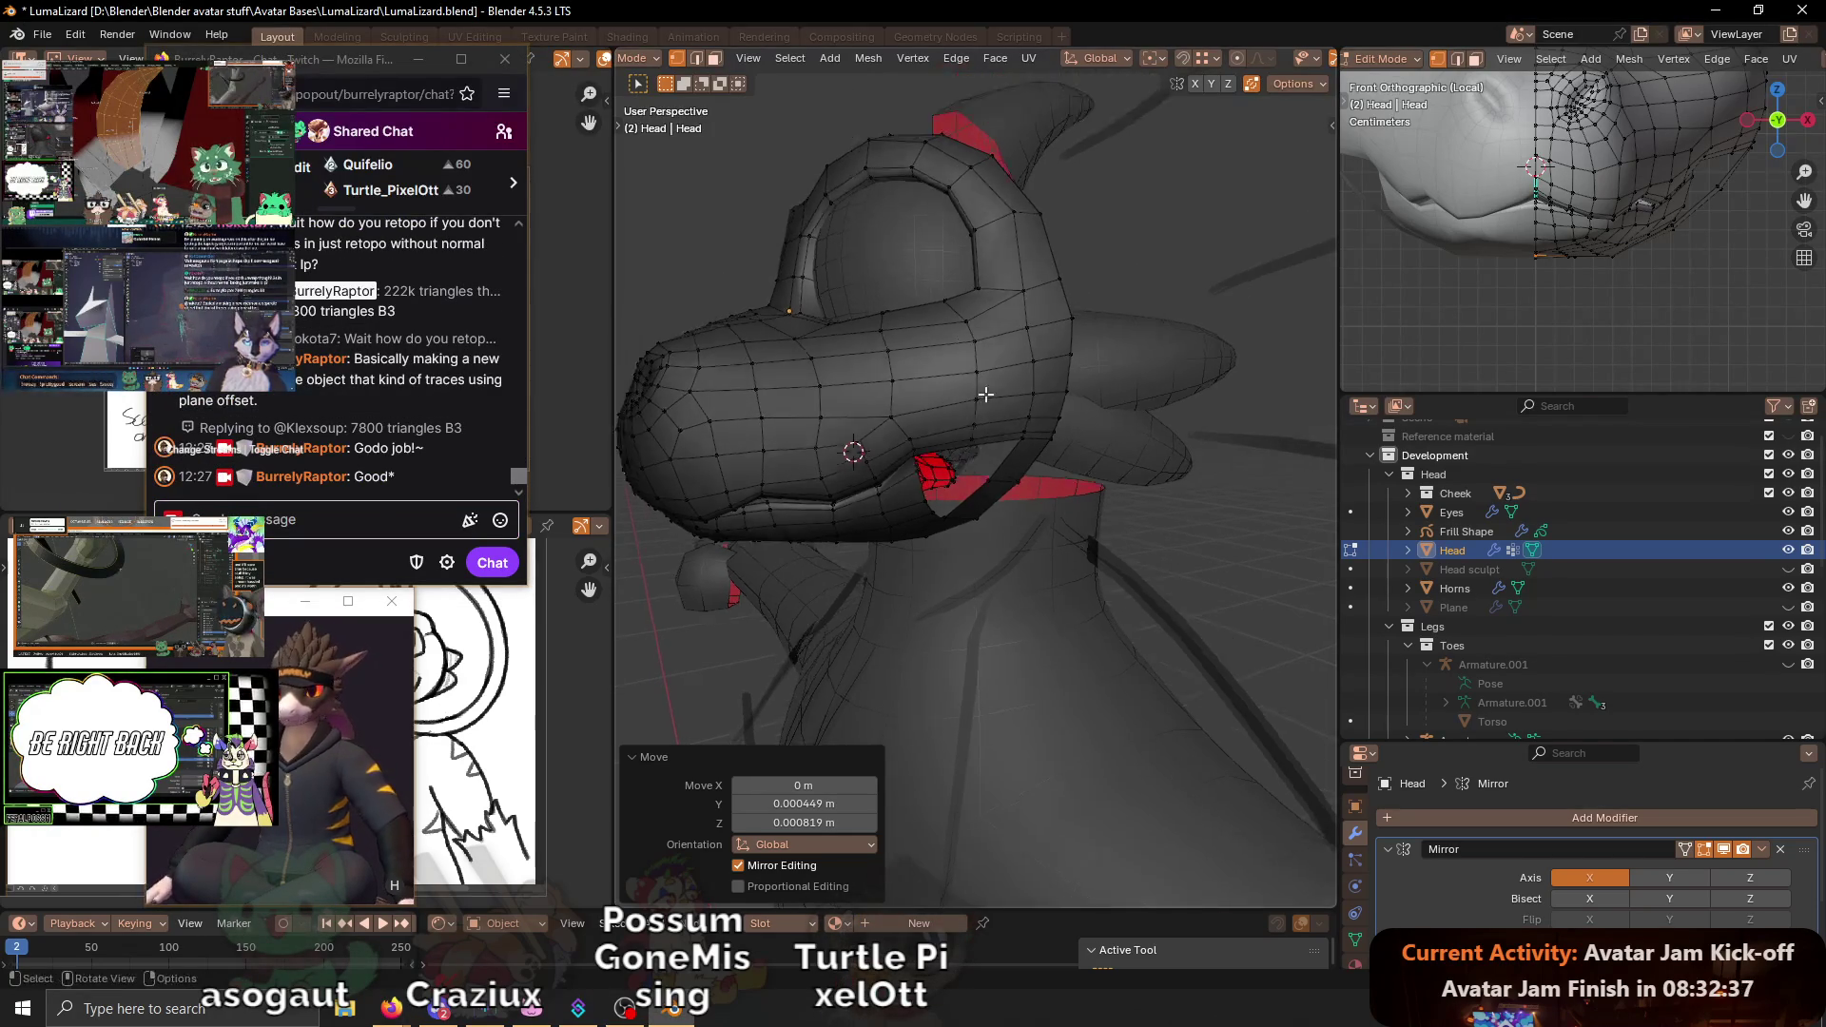
pyautogui.moveTo(1011, 574)
pyautogui.mouseDown(button='middle')
pyautogui.moveTo(967, 404)
pyautogui.moveTo(958, 497)
pyautogui.moveTo(922, 448)
pyautogui.moveTo(934, 411)
pyautogui.moveTo(904, 530)
pyautogui.moveTo(962, 497)
pyautogui.moveTo(929, 516)
pyautogui.mouseUp(button='middle')
# - Edge-slide the mouth-corner loop, then vertex-slide the corner vertex by factor 0.165
pyautogui.press('g')
pyautogui.press('g')
pyautogui.click(955, 522)
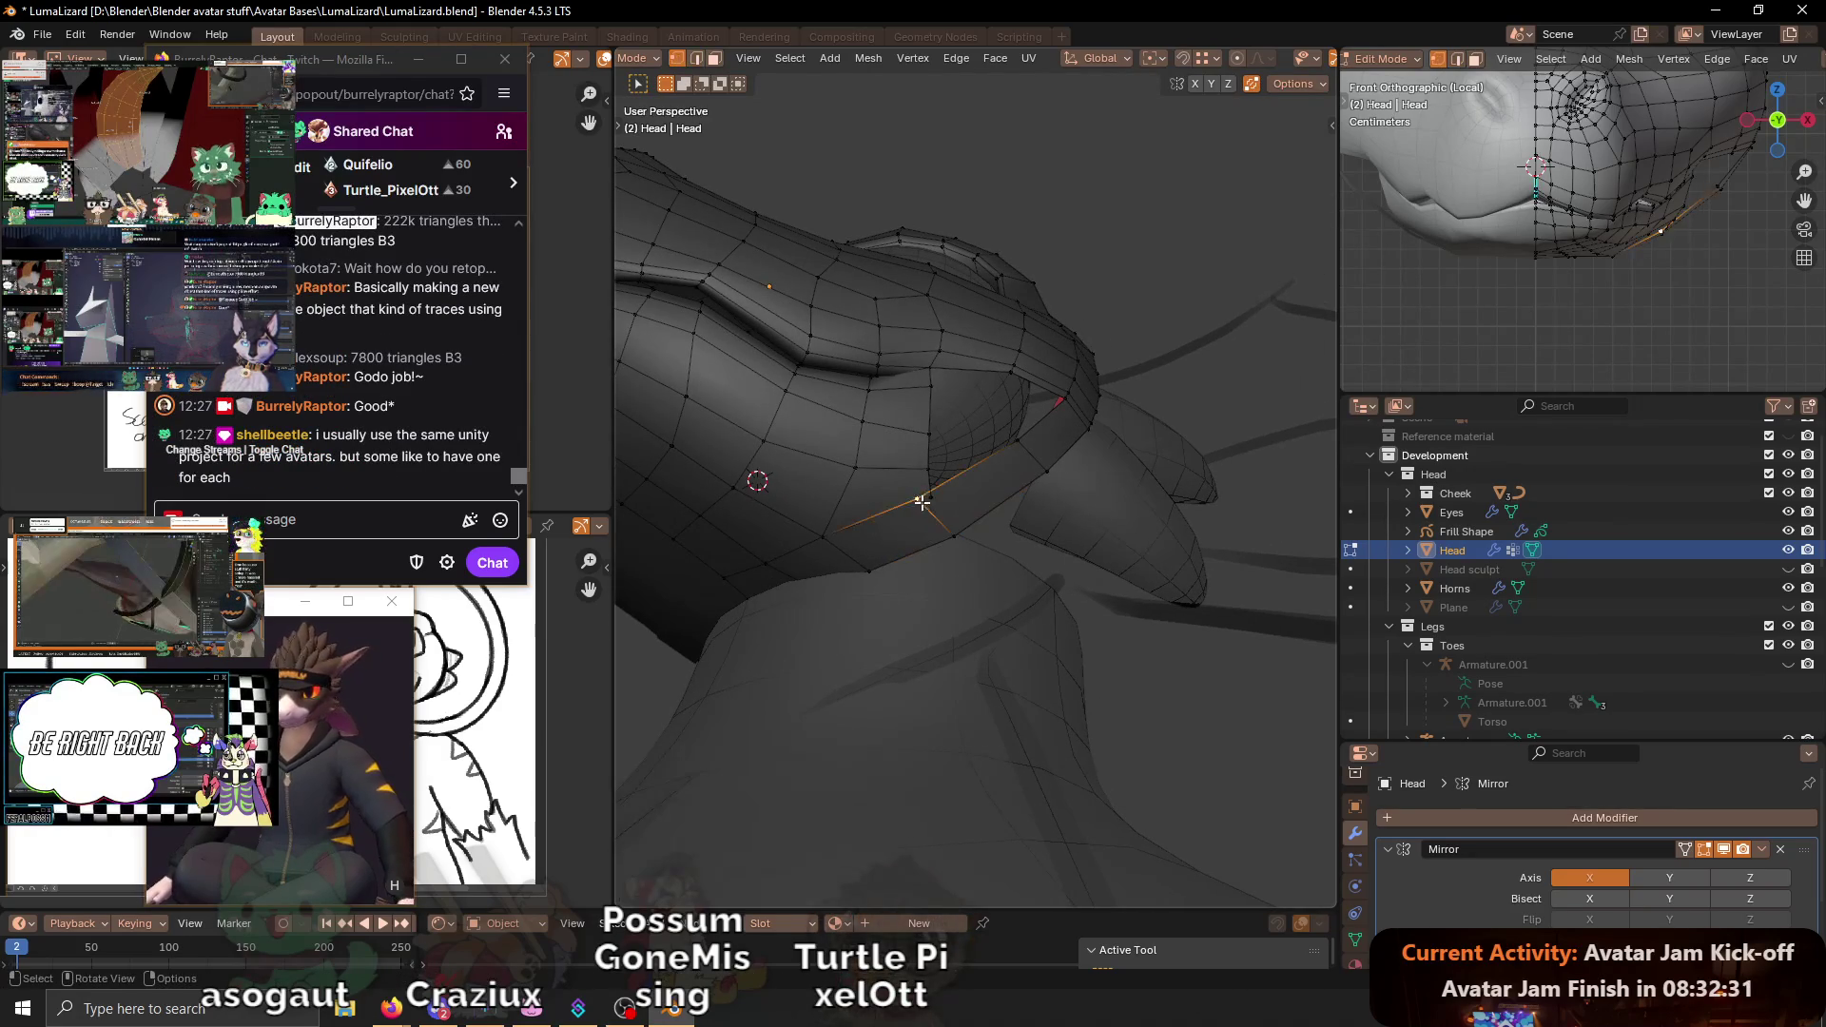
pyautogui.press('g')
pyautogui.press('g')
pyautogui.click(918, 495)
pyautogui.press('g')
pyautogui.press('g')
pyautogui.click(923, 501)
# - Start a chat reply about avatar packages
pyautogui.moveTo(926, 501)
pyautogui.mouseDown(button='middle')
pyautogui.moveTo(920, 516)
pyautogui.moveTo(958, 527)
pyautogui.moveTo(946, 544)
pyautogui.mouseUp(button='middle')
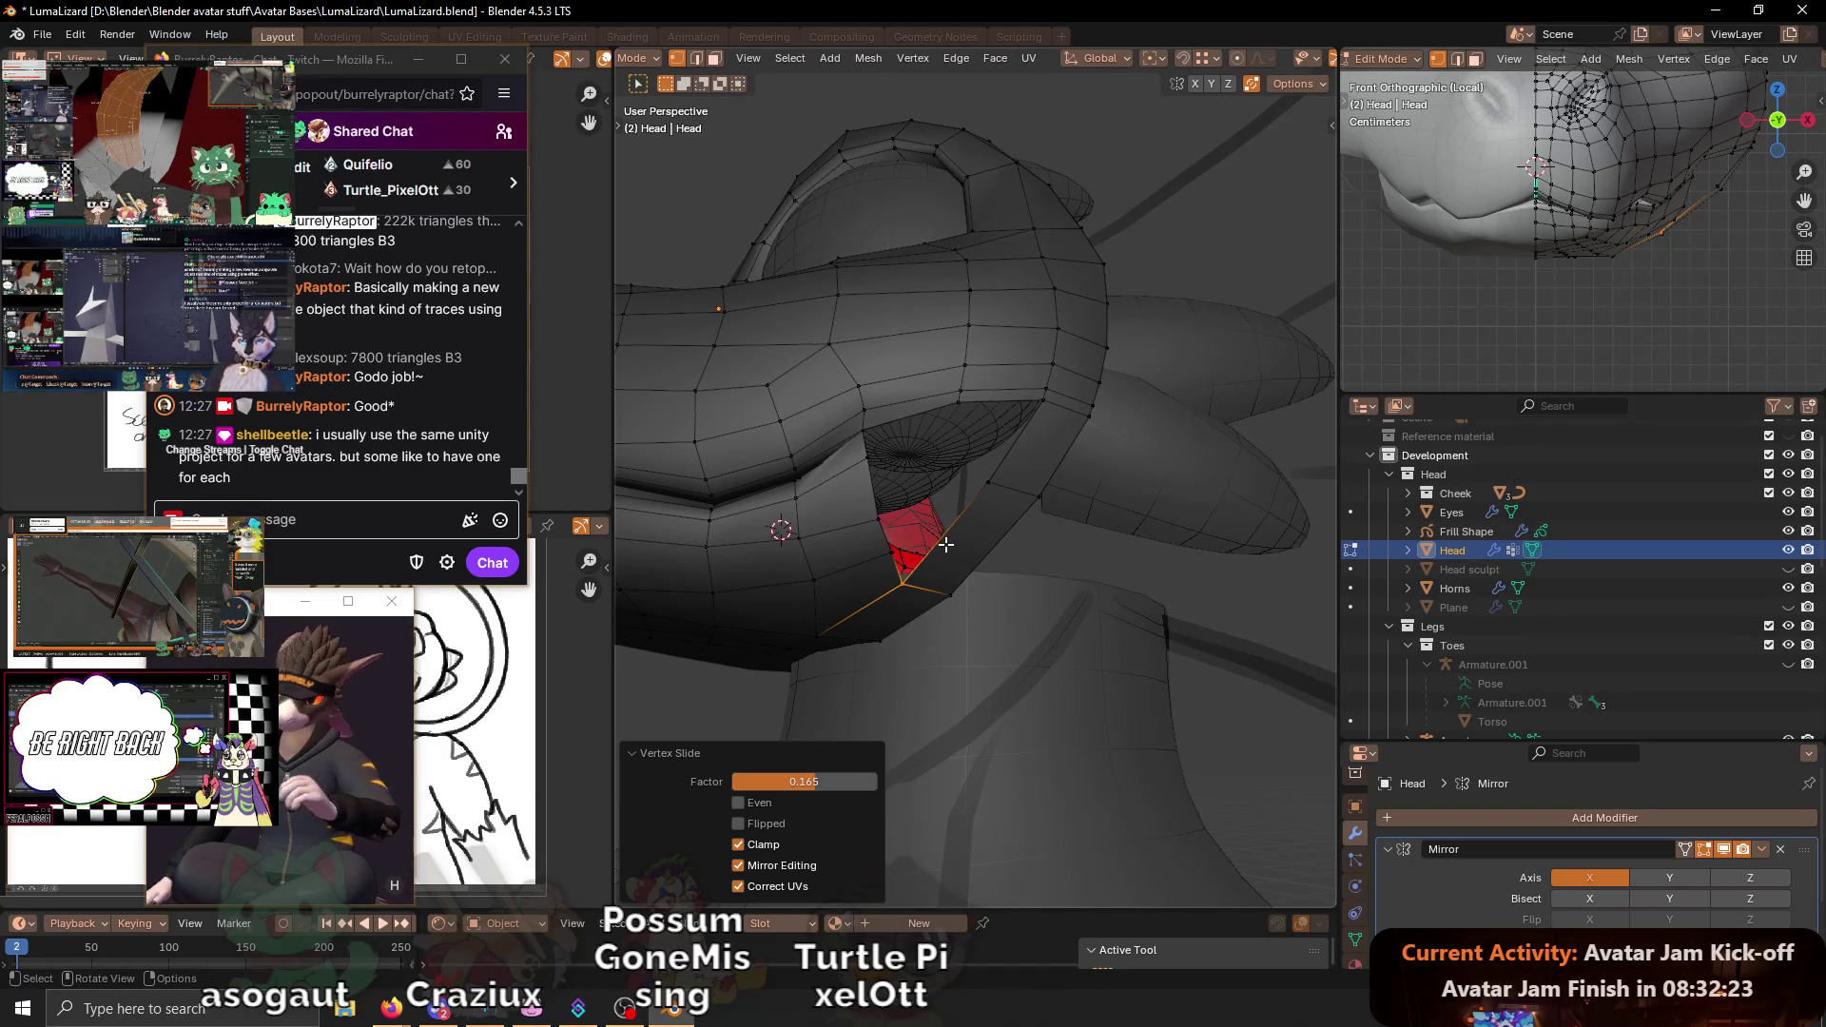
pyautogui.click(489, 430)
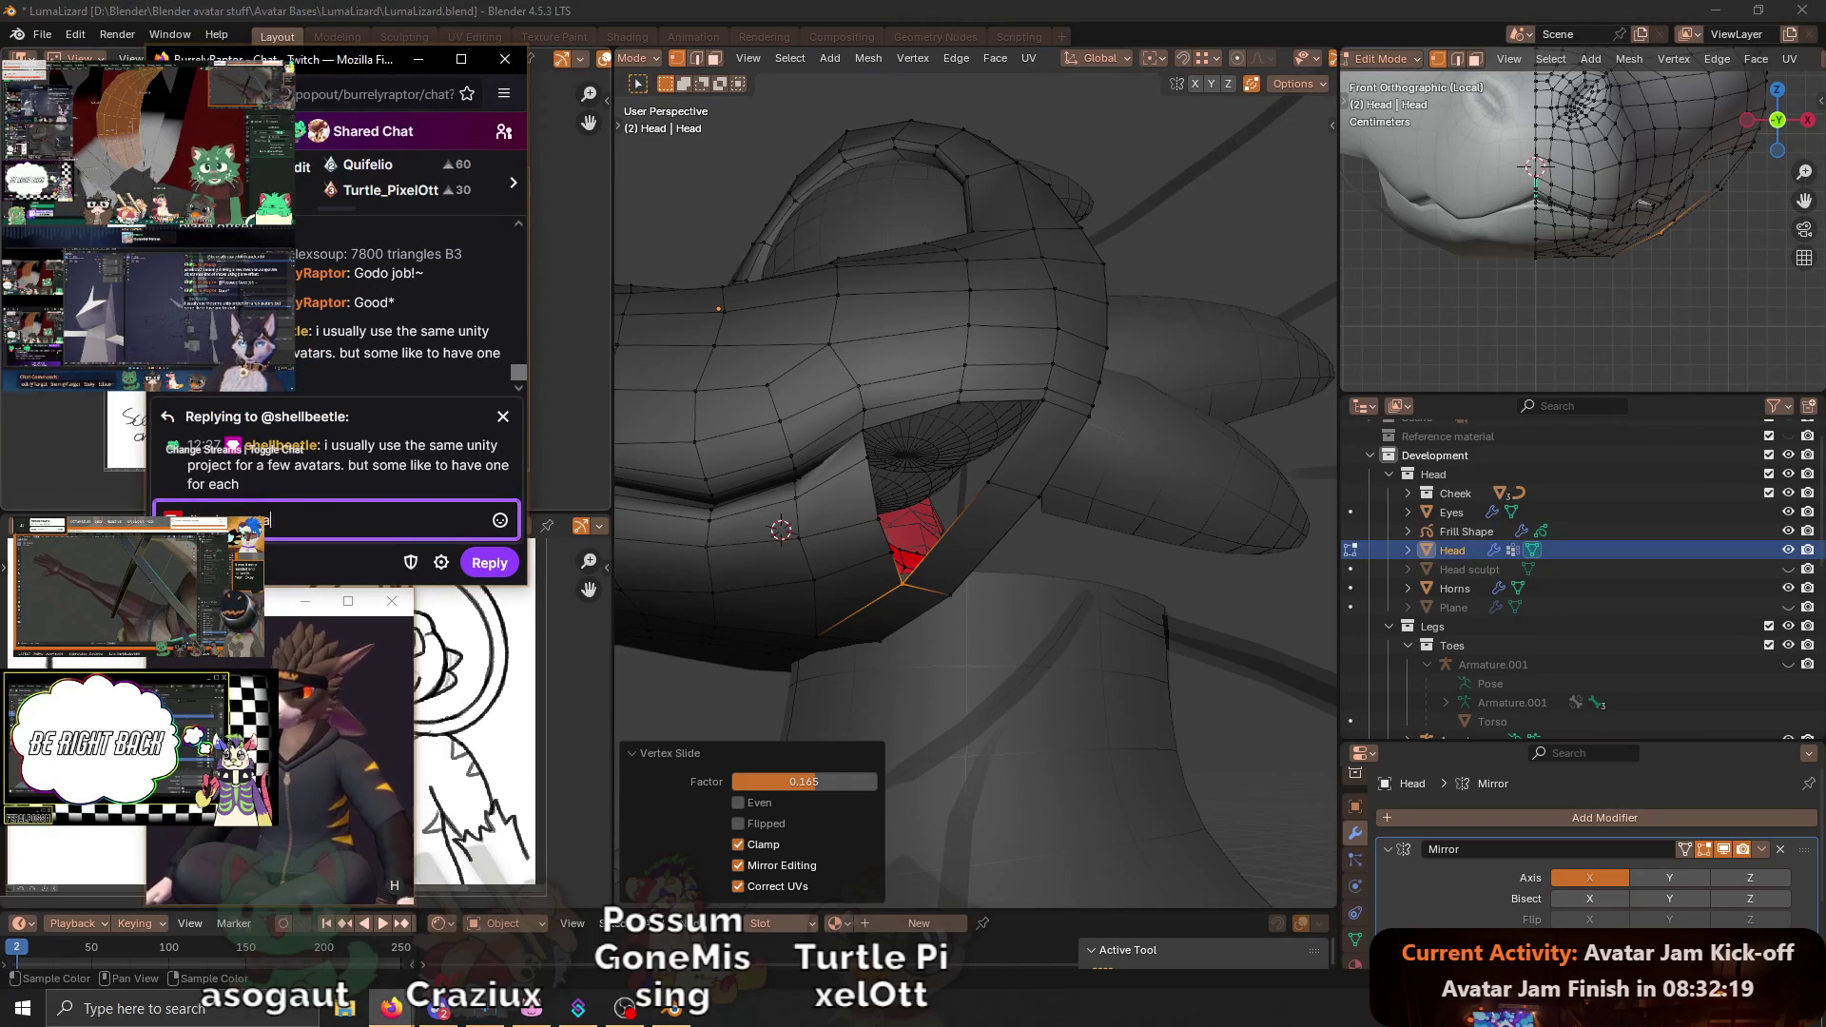
pyautogui.write('to do that')
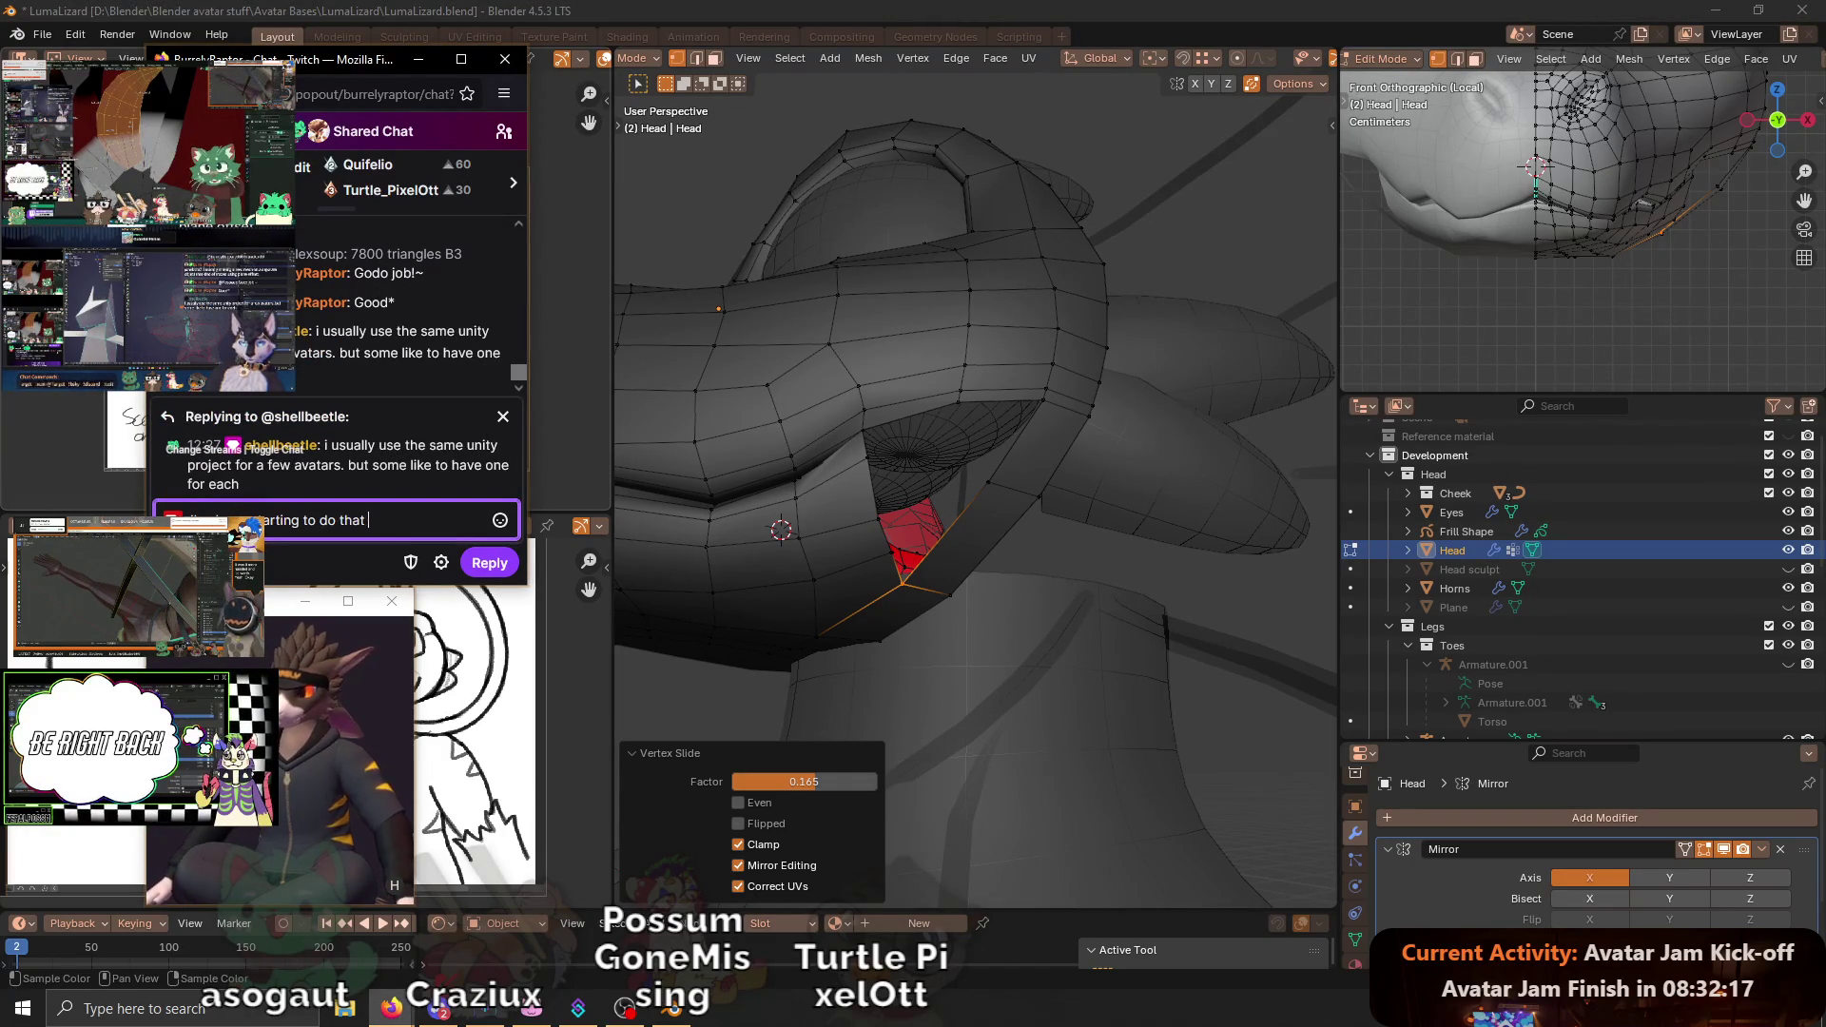
pyautogui.write('r my personal')
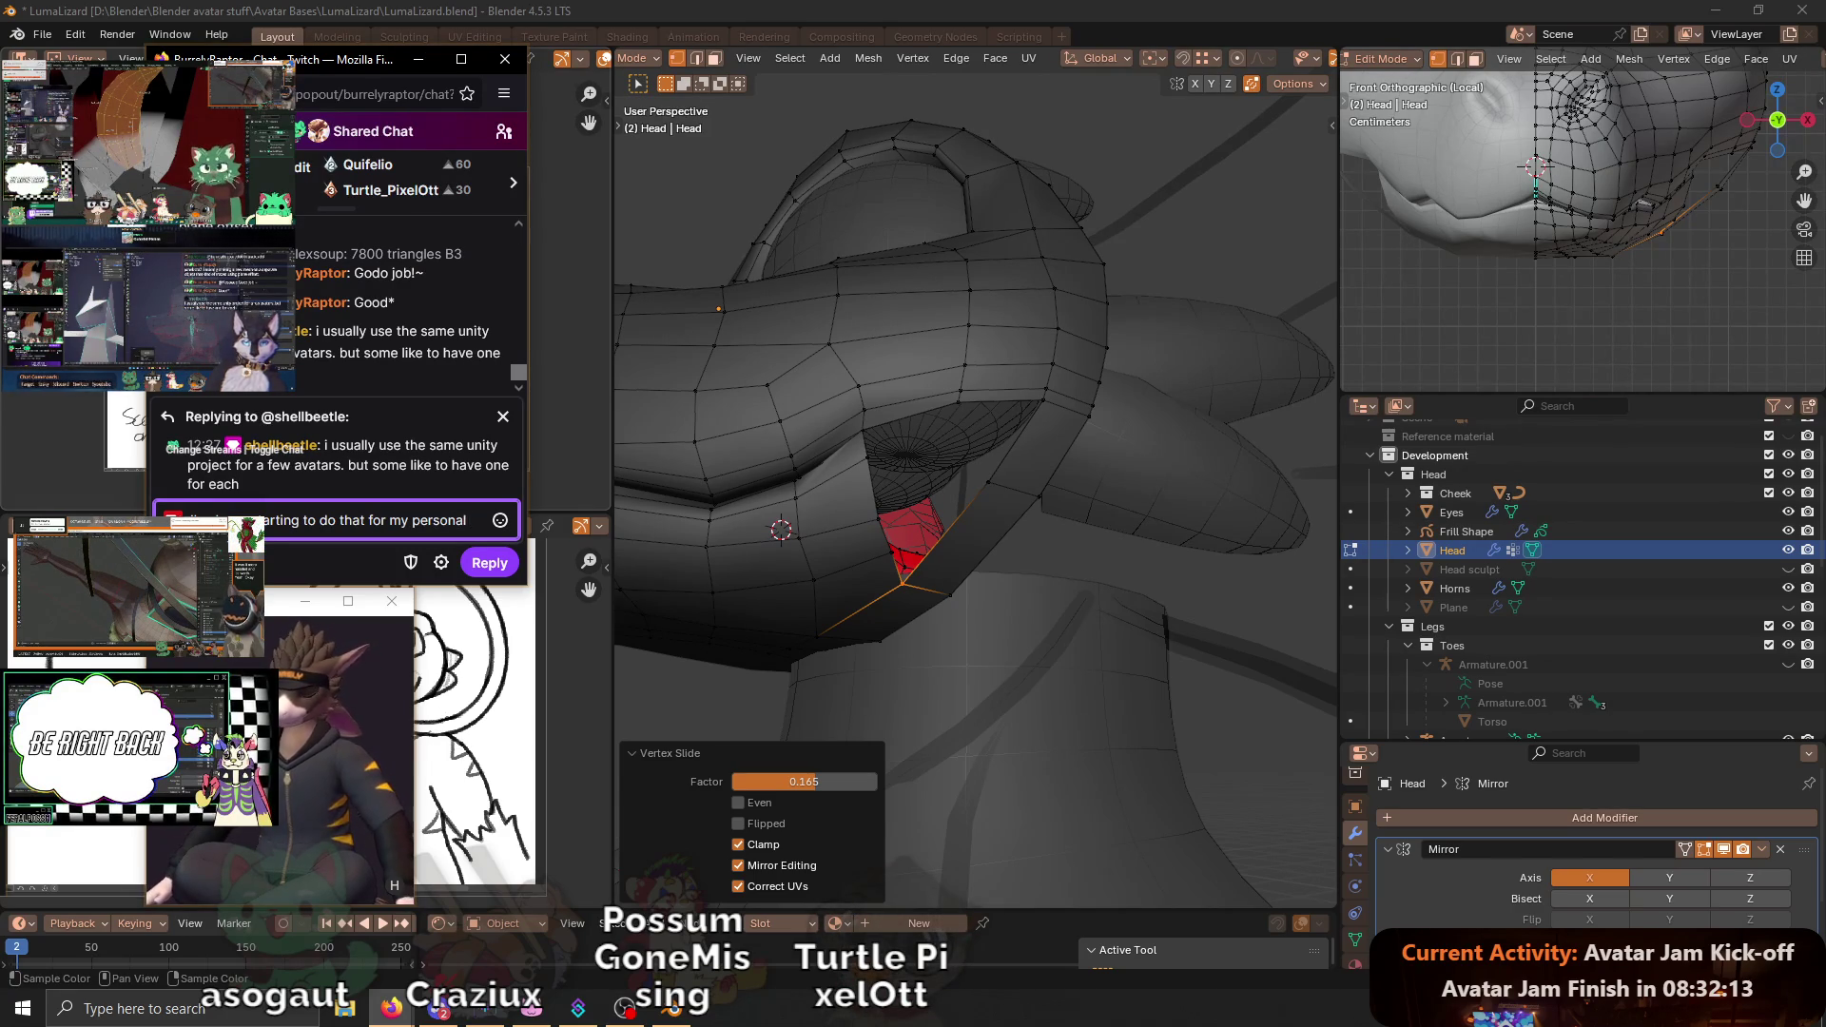
pyautogui.write(' VT')
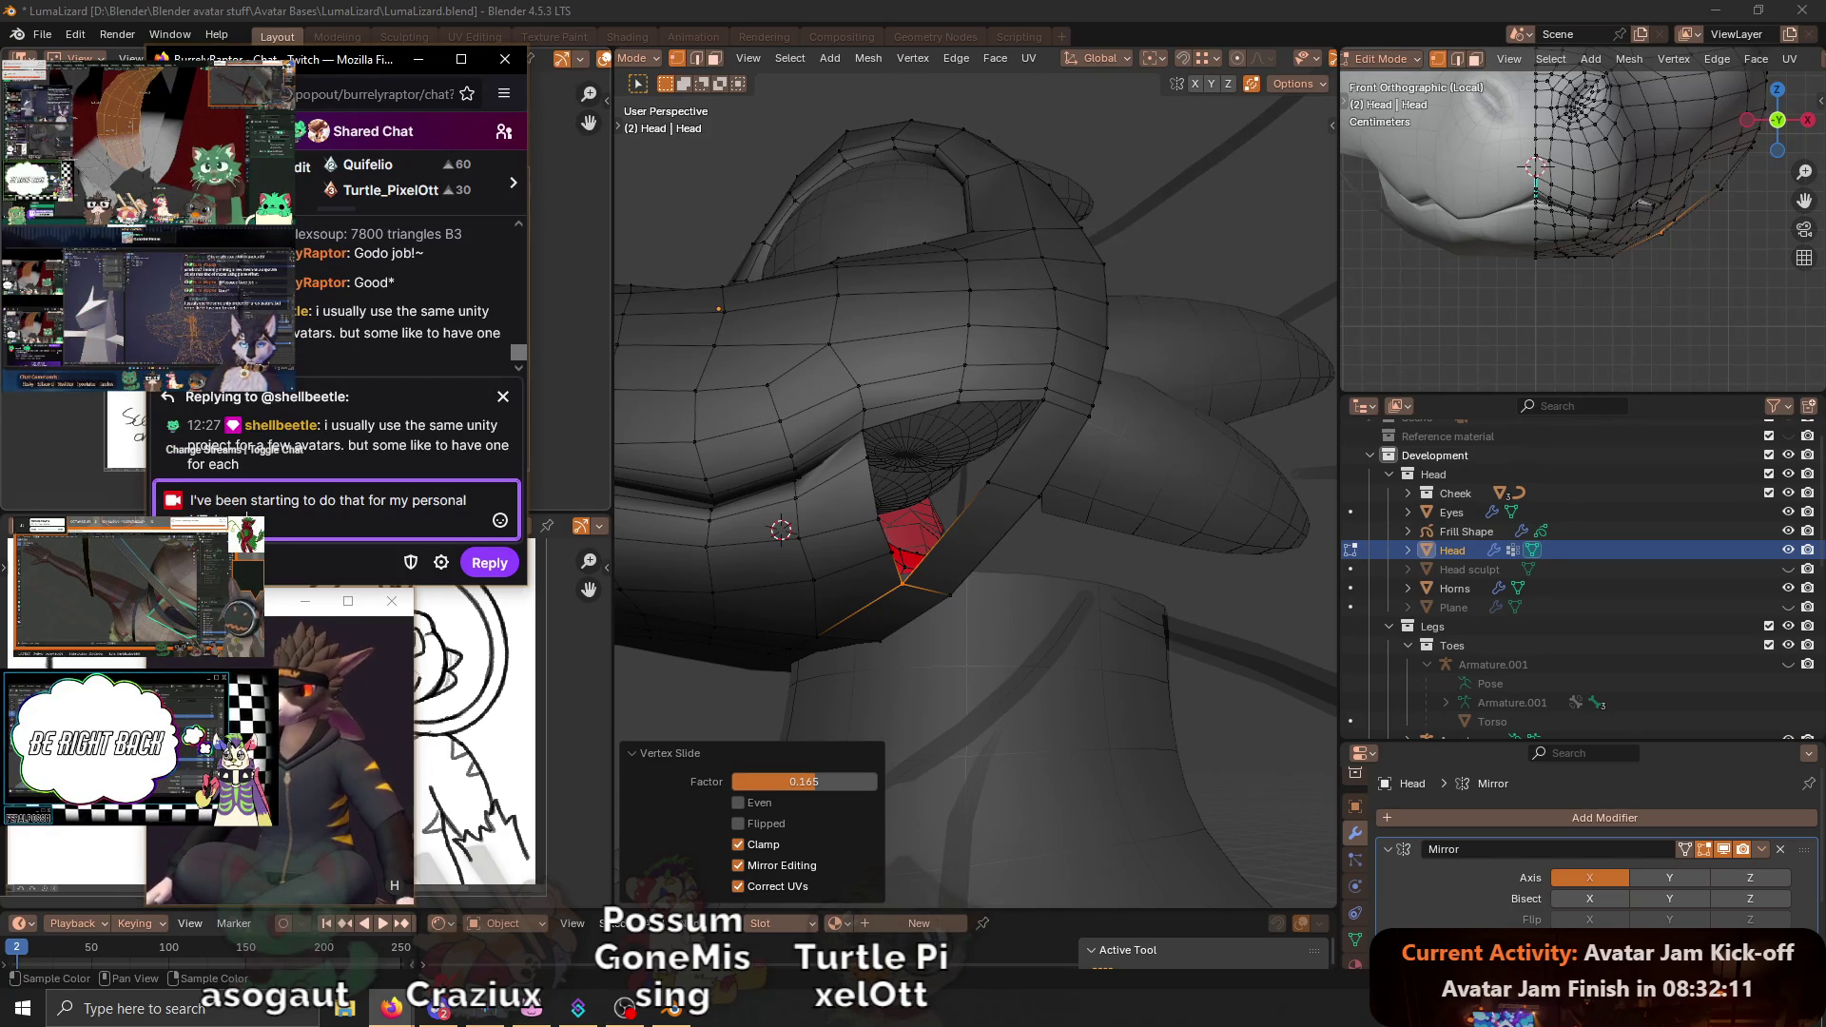
pyautogui.write('cluding t')
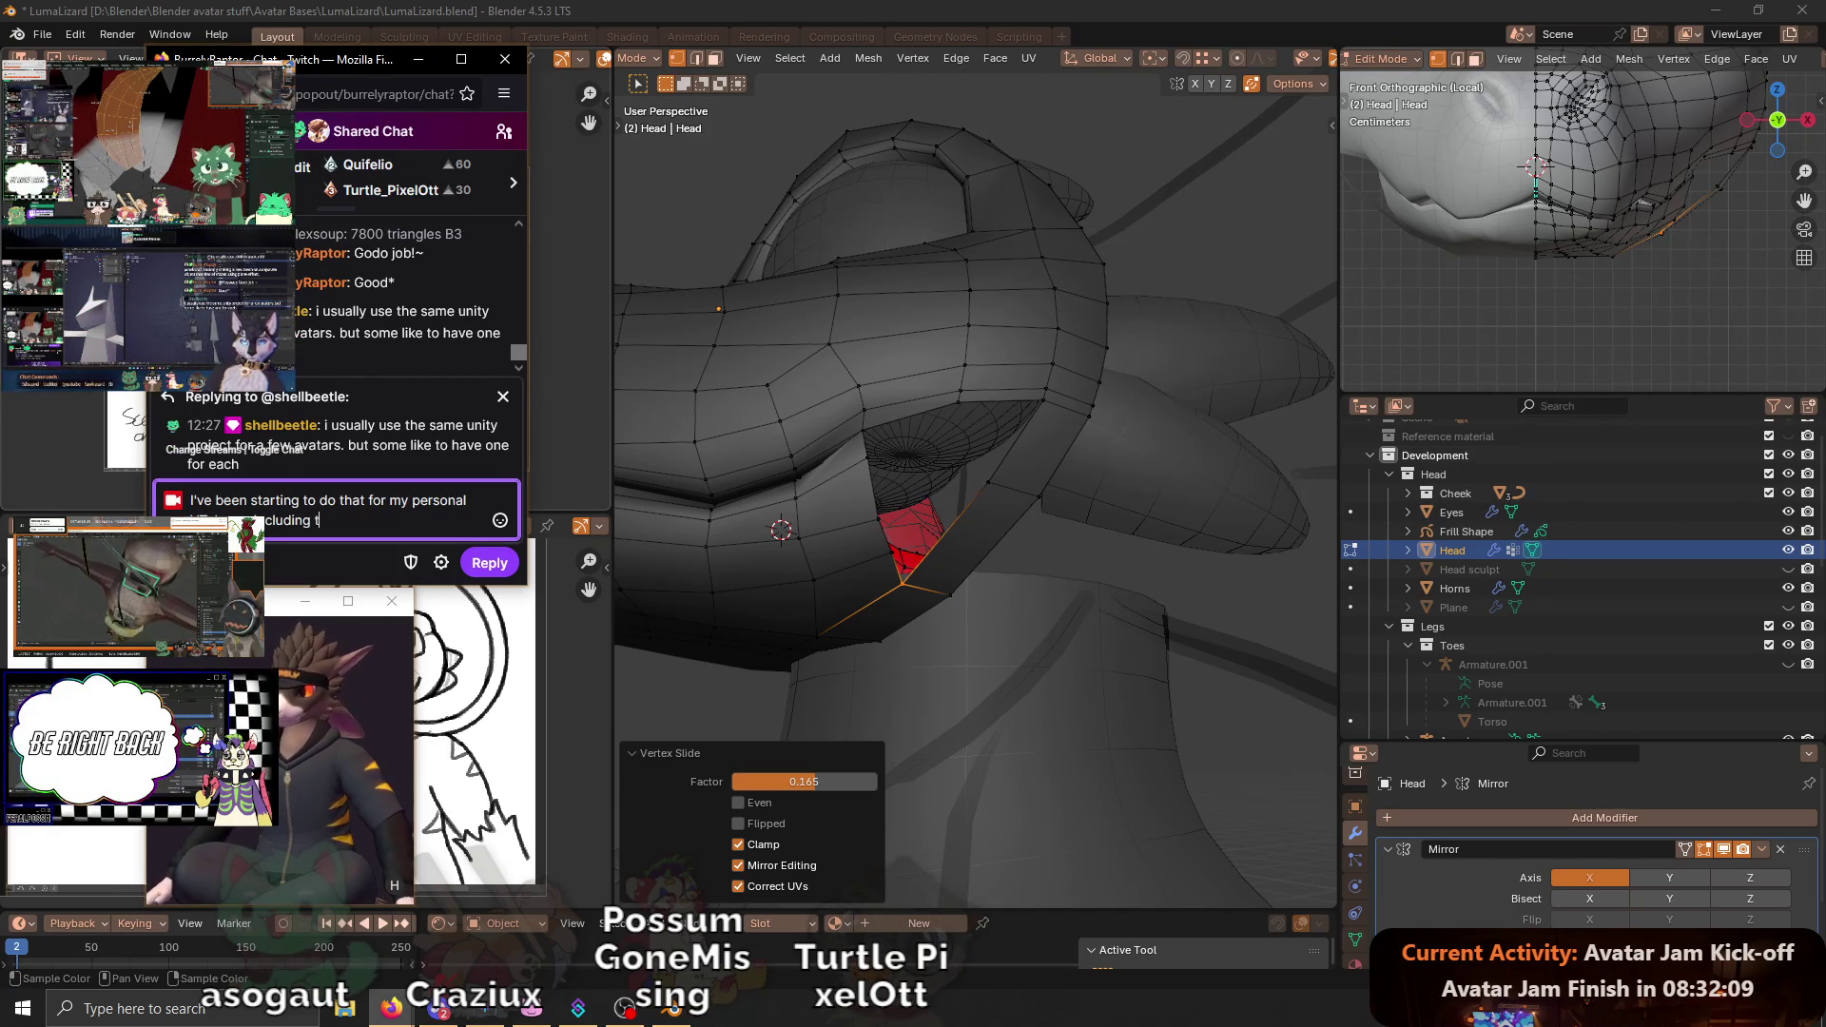
pyautogui.write('pa')
pyautogui.write('s ')
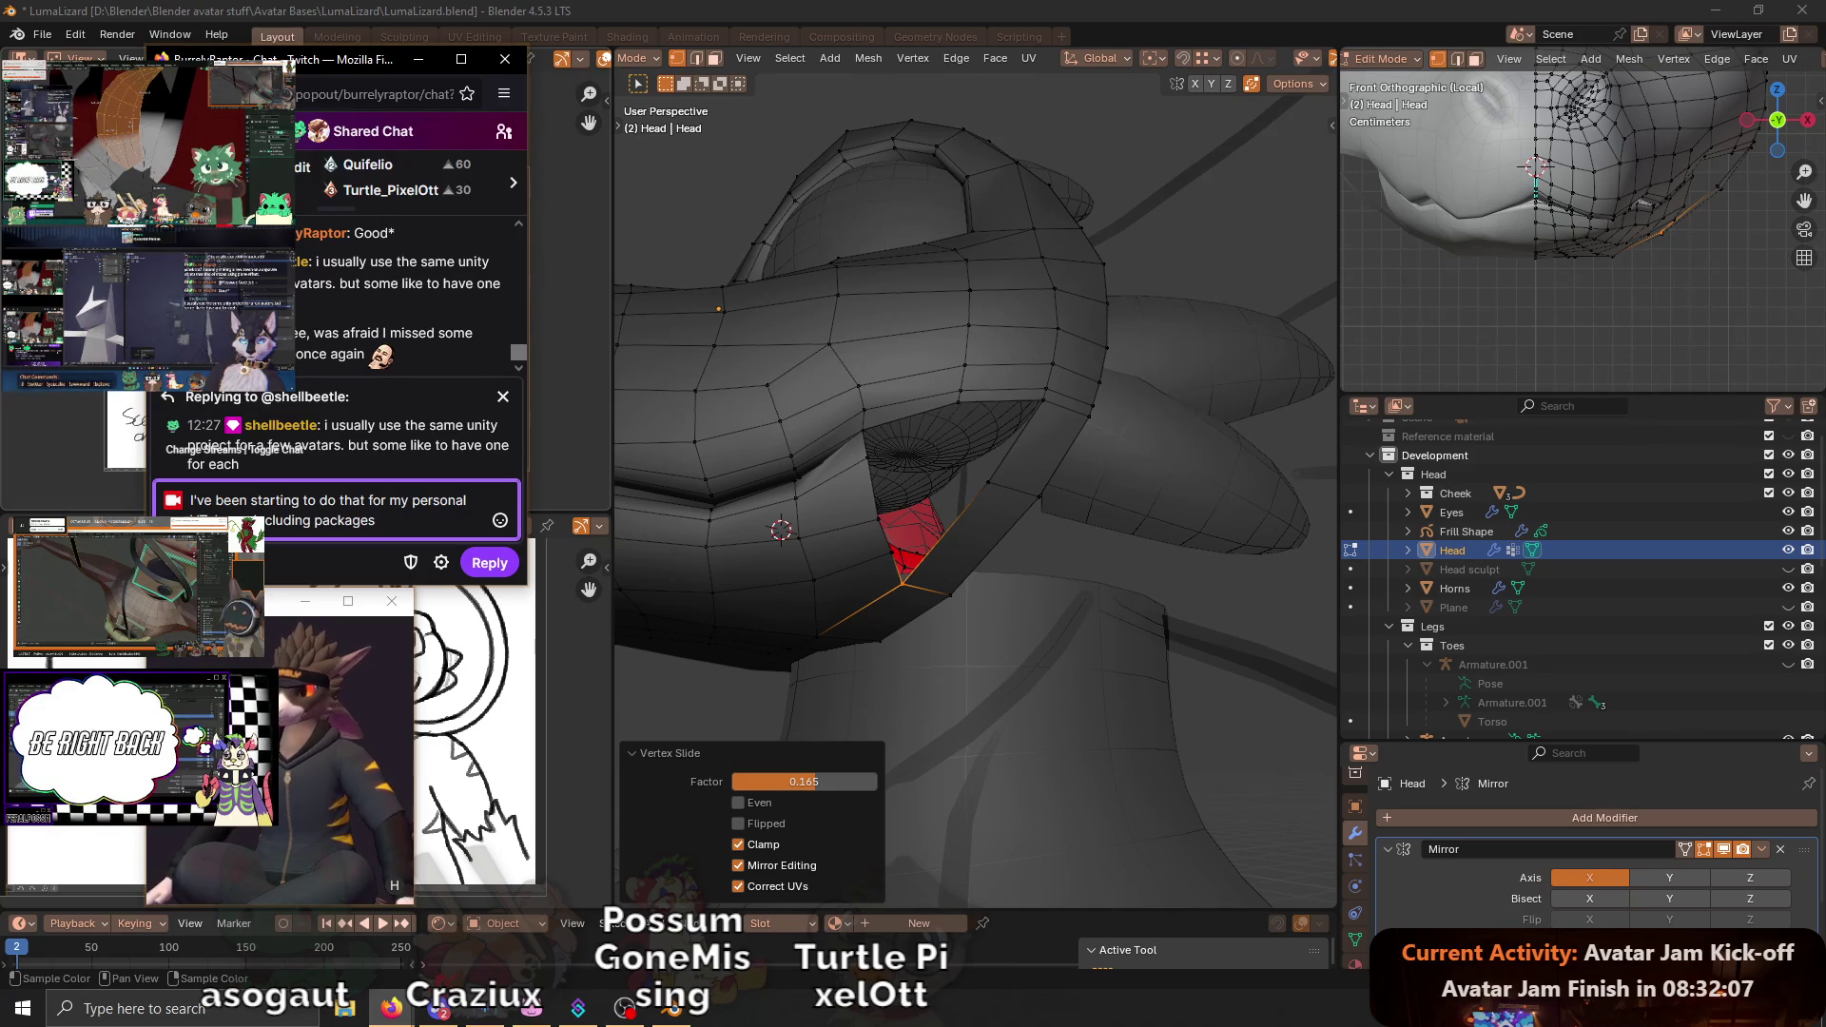
pyautogui.write('h new a')
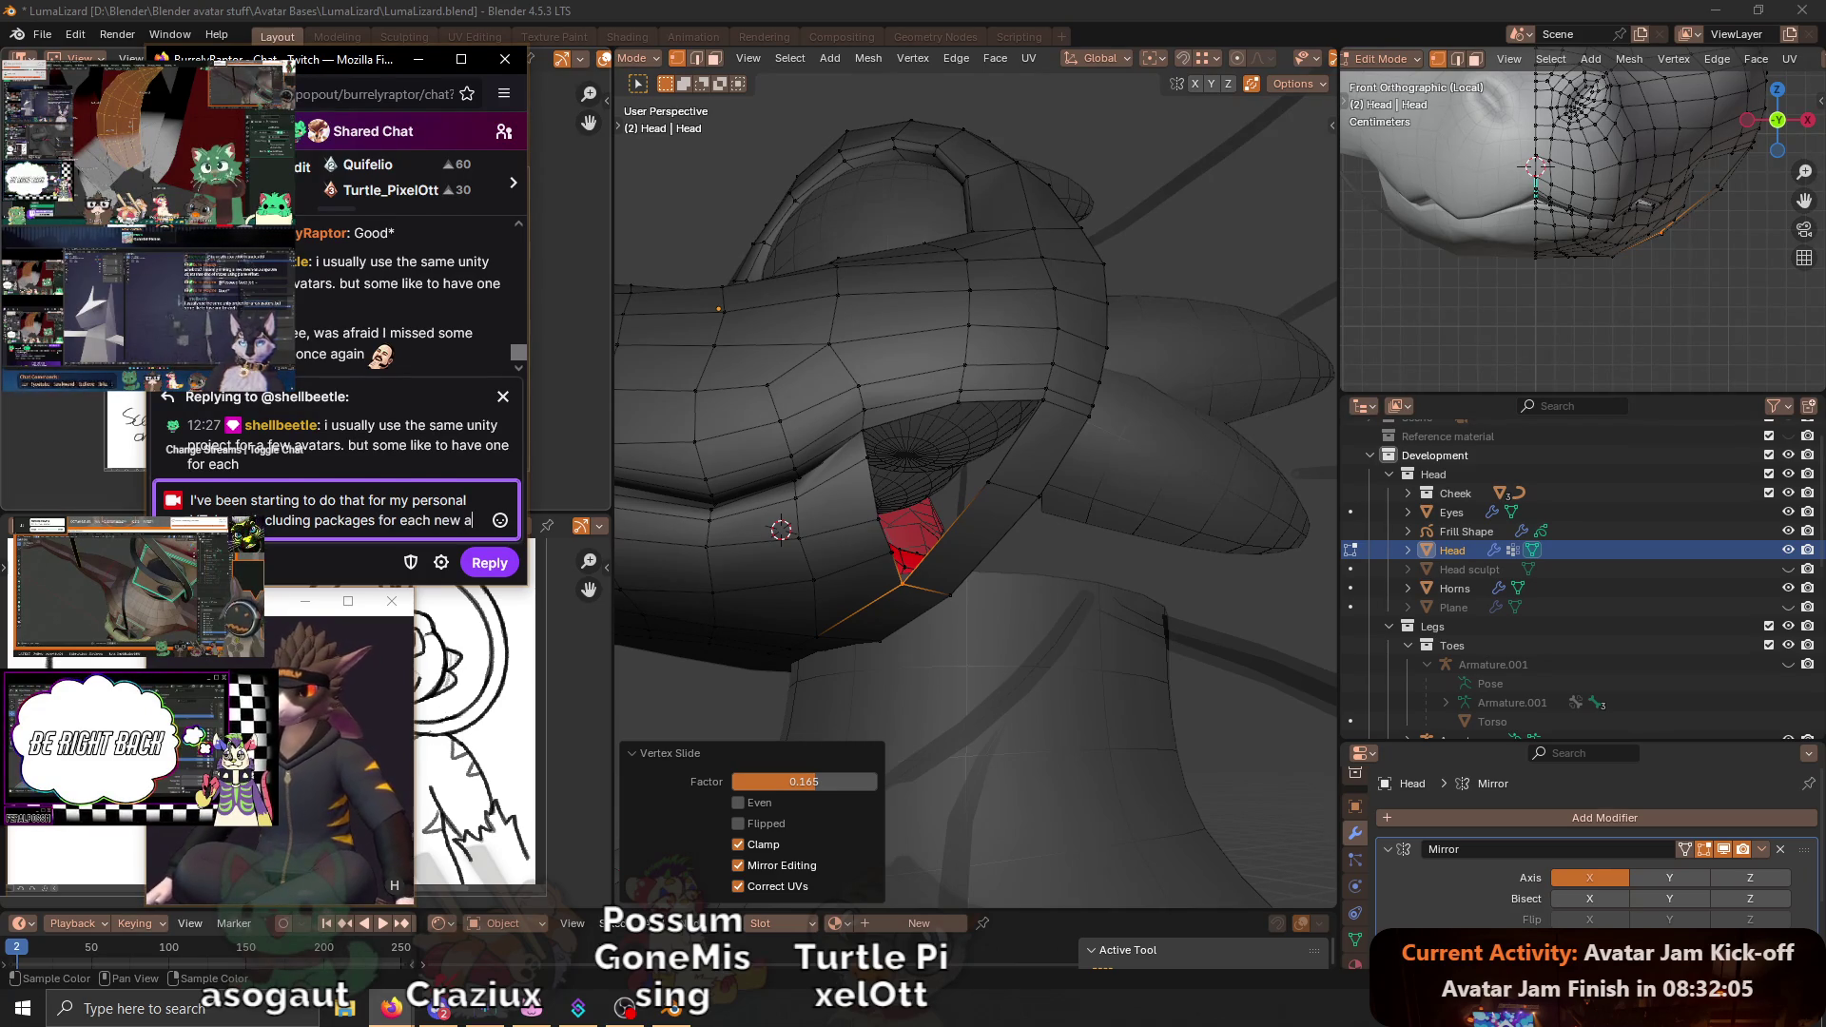
# - Send the reply that avatar packages take unnecessary space, correcting the spelling to 'unnecessary'
pyautogui.press('BackSpace')
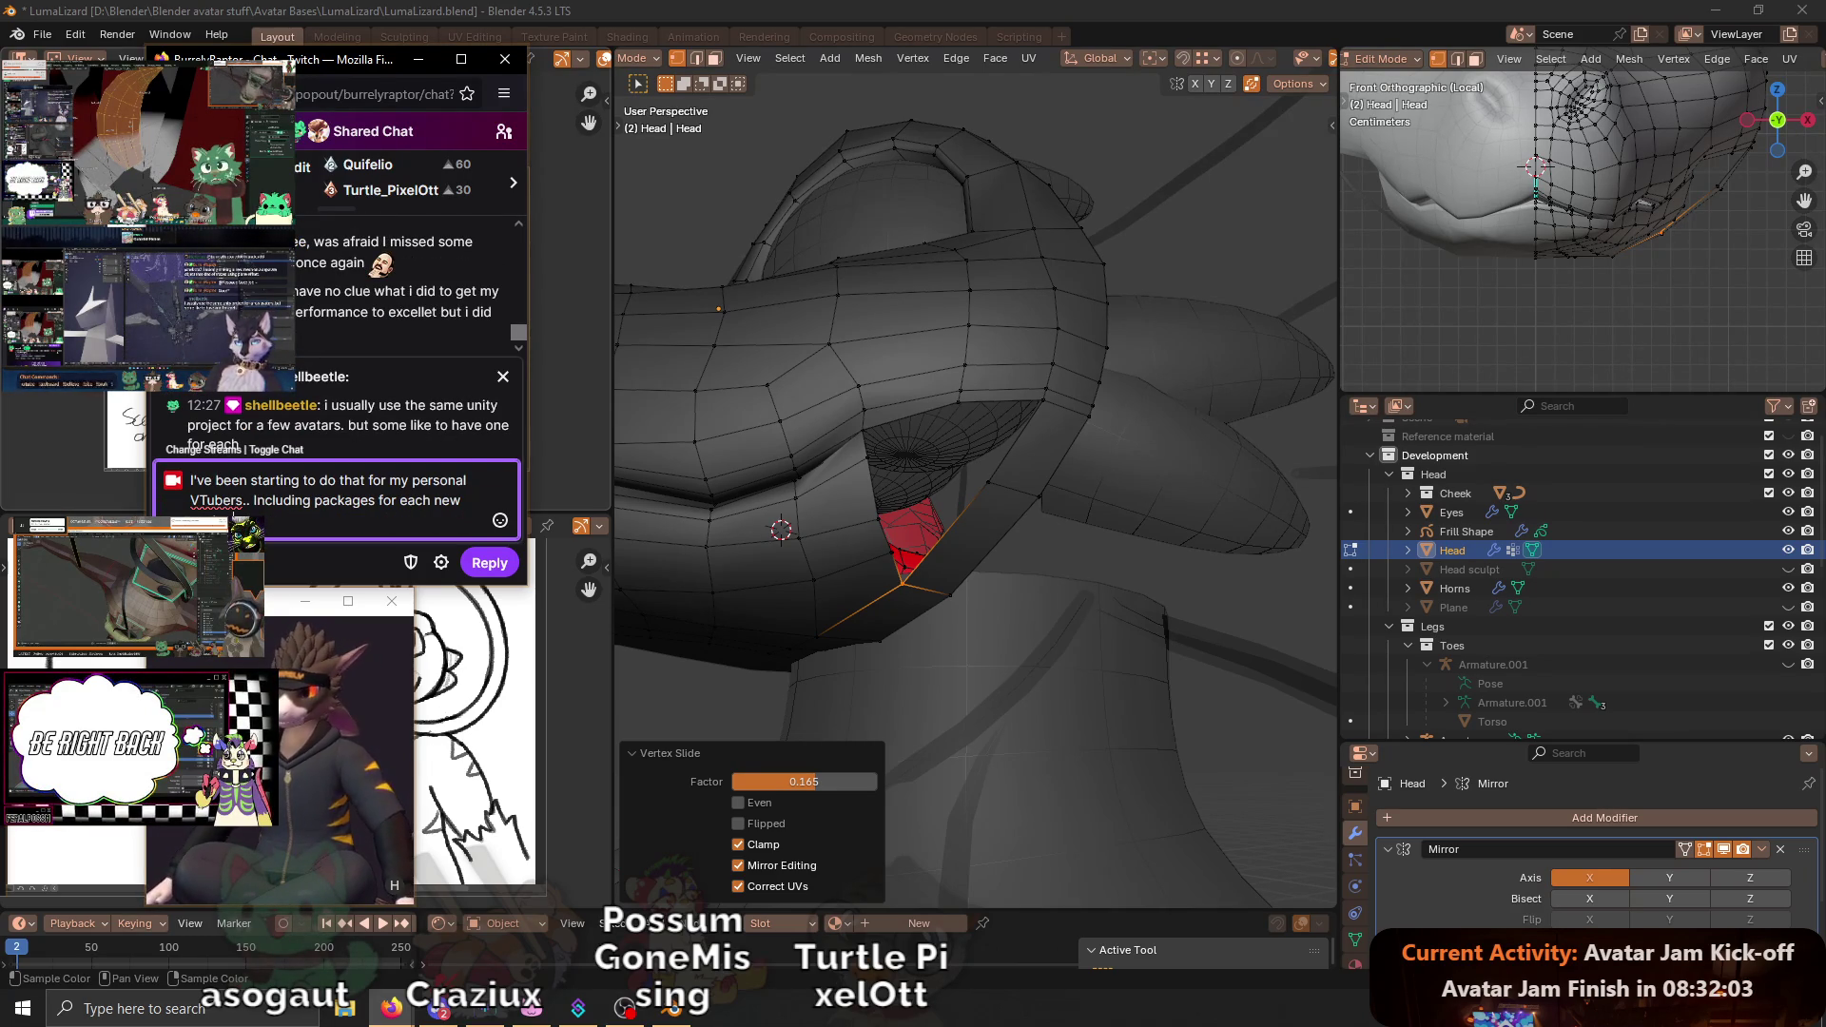
pyautogui.write('one that pops up ')
pyautogui.write('a lot of unec')
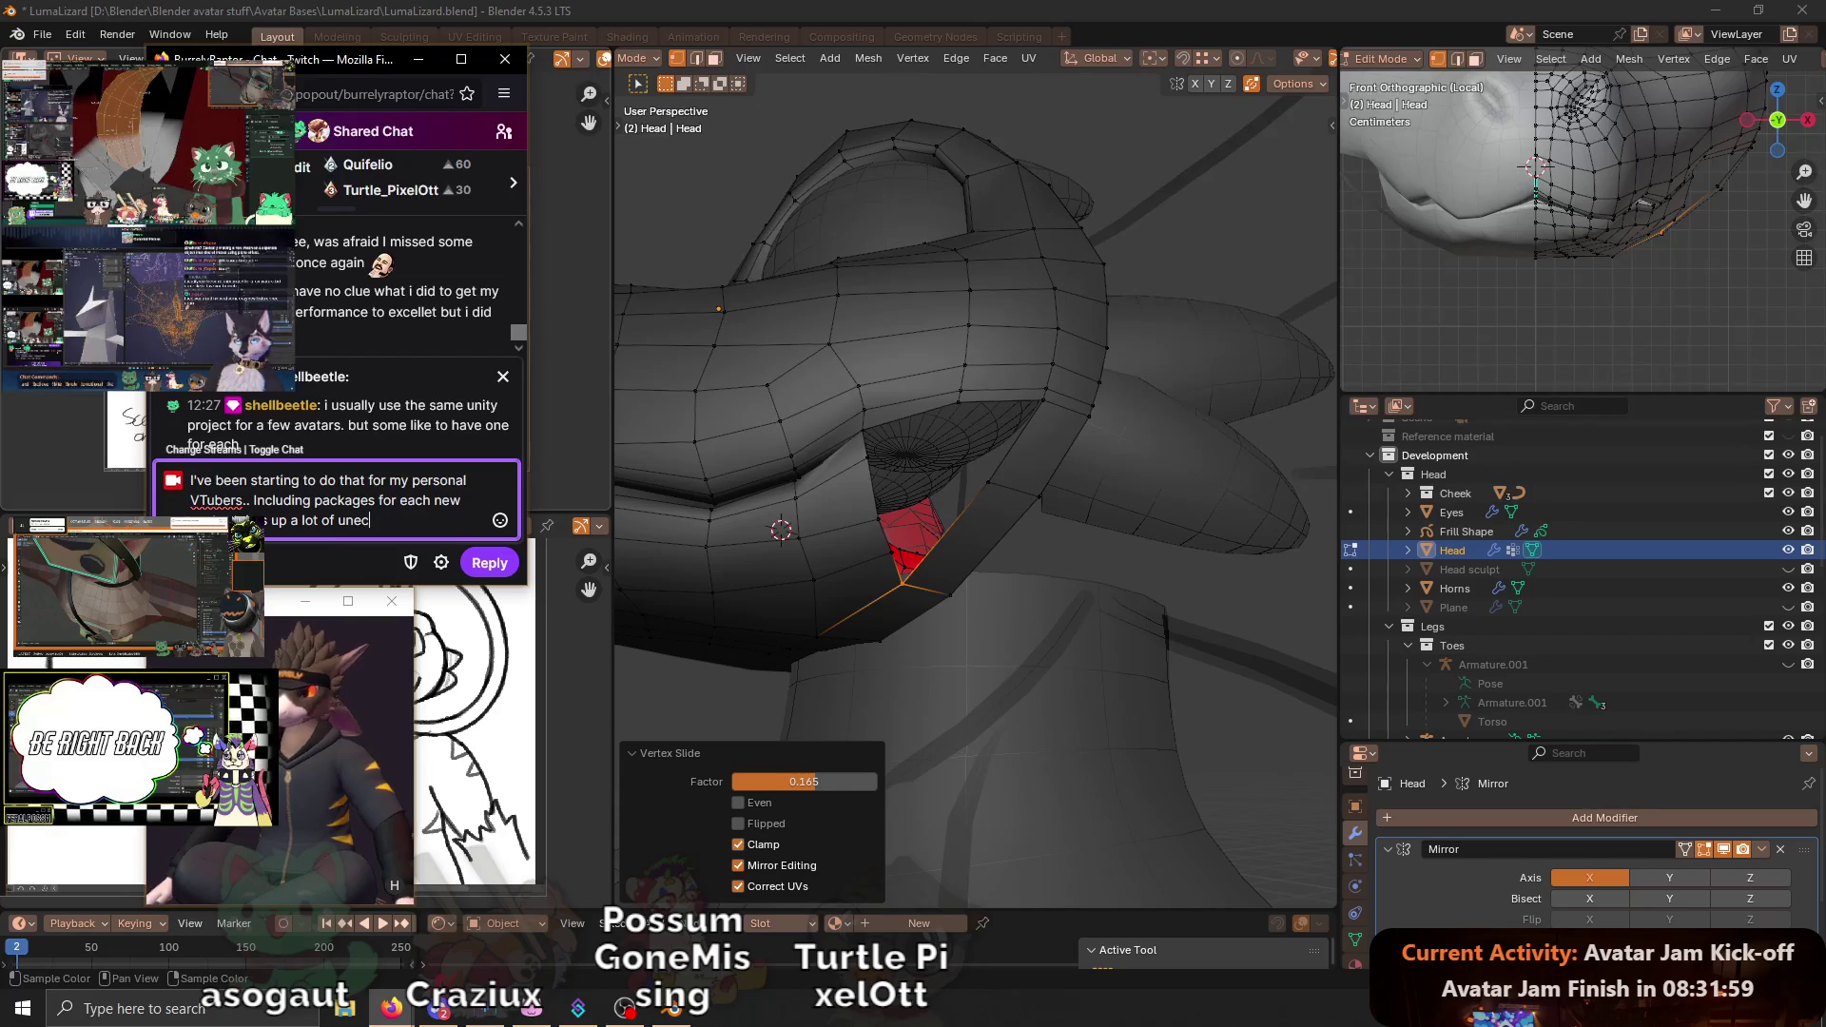
pyautogui.press('BackSpace')
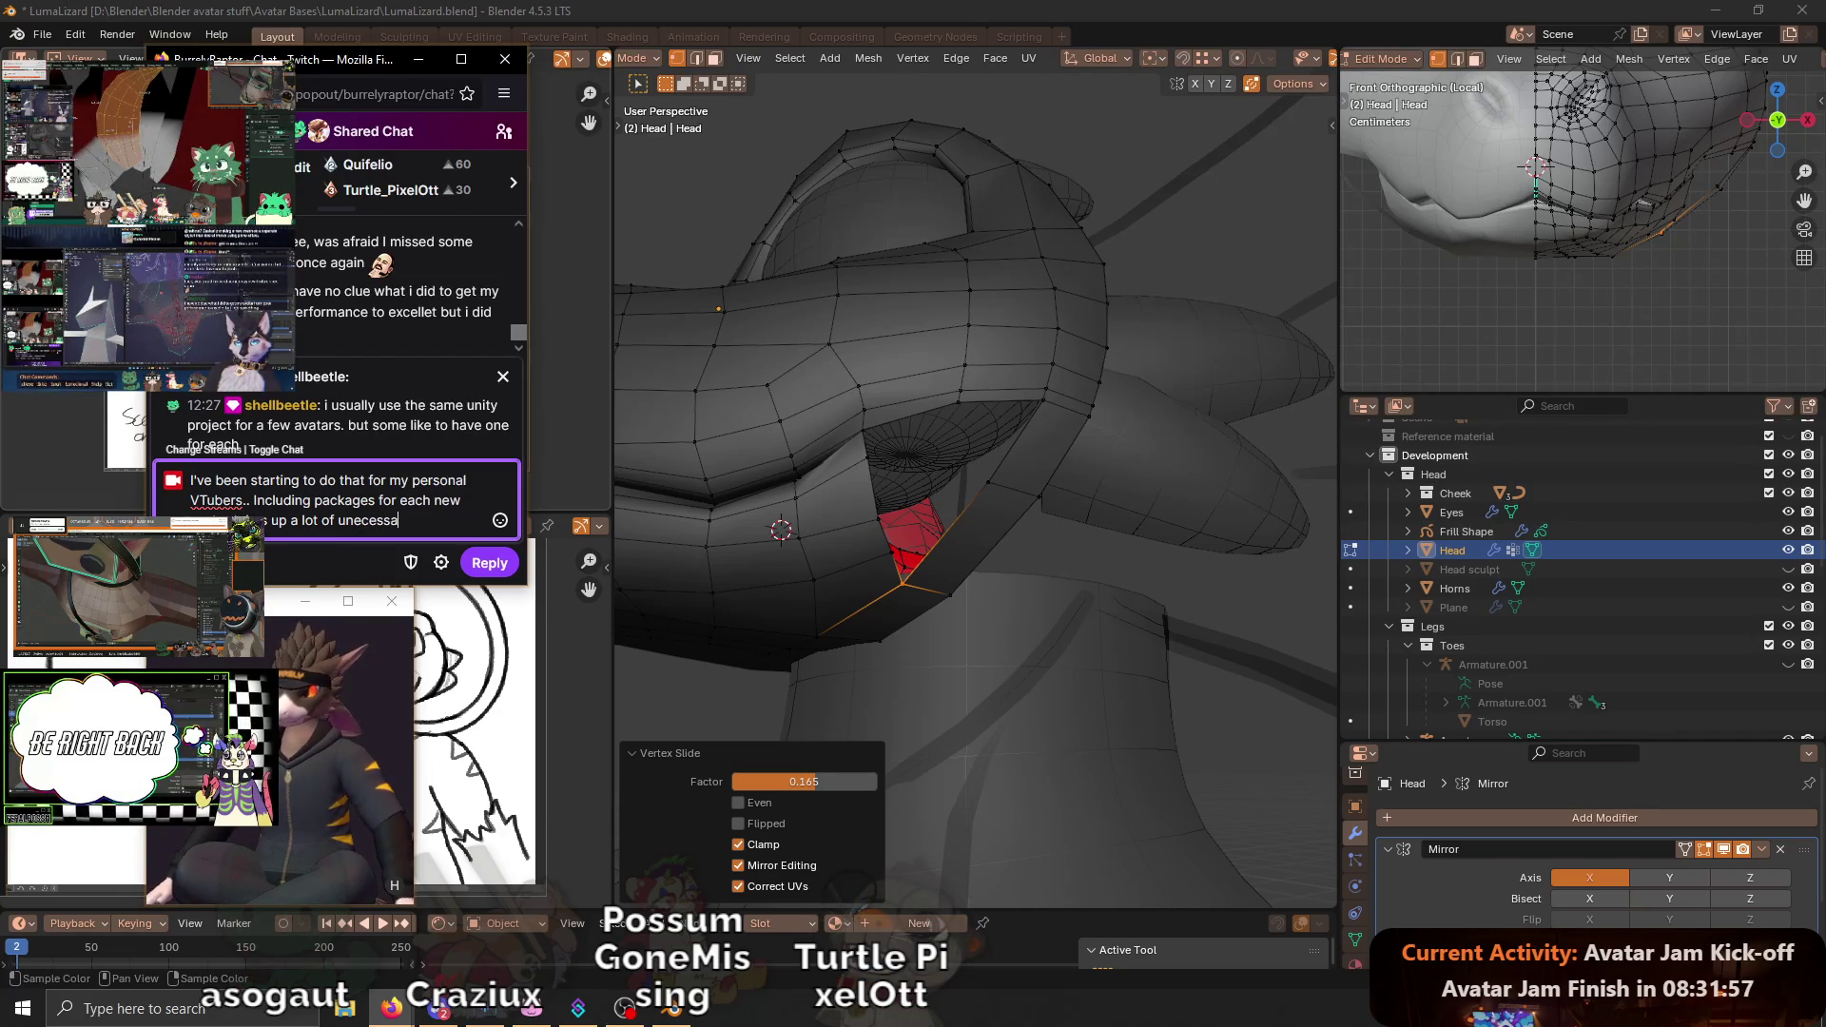
pyautogui.write('space')
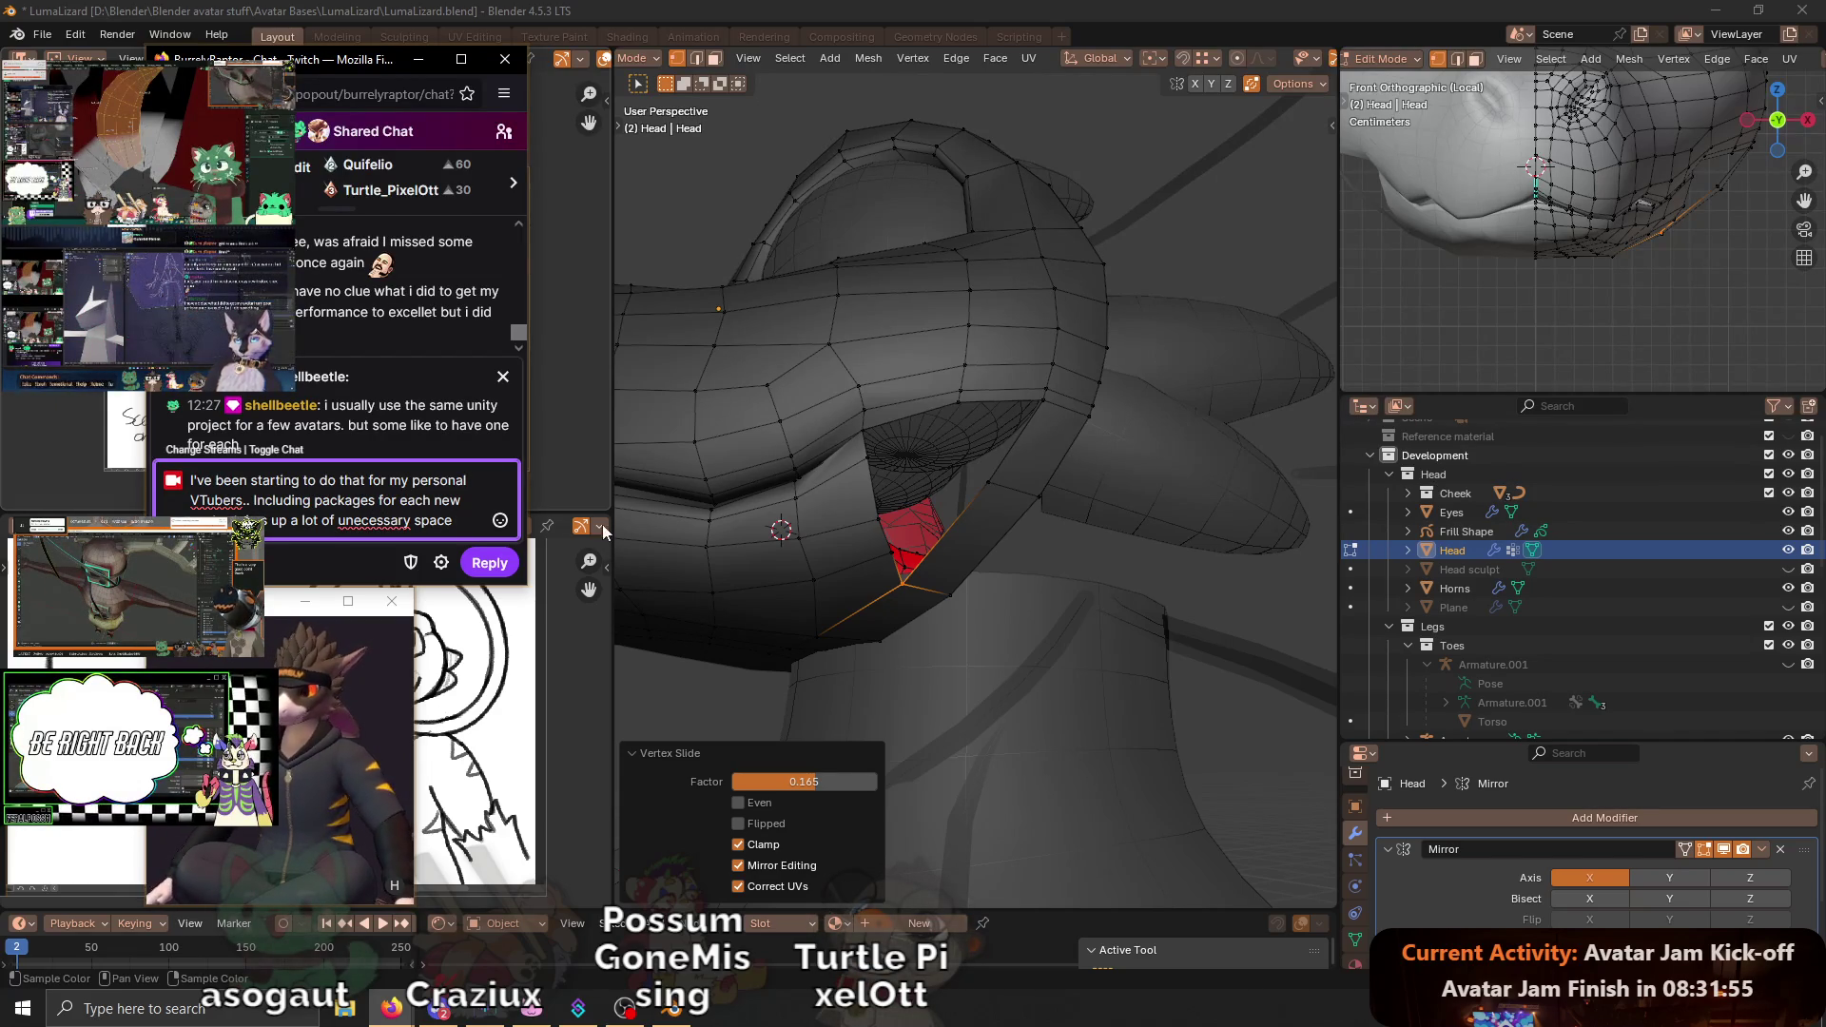
pyautogui.rightClick(381, 521)
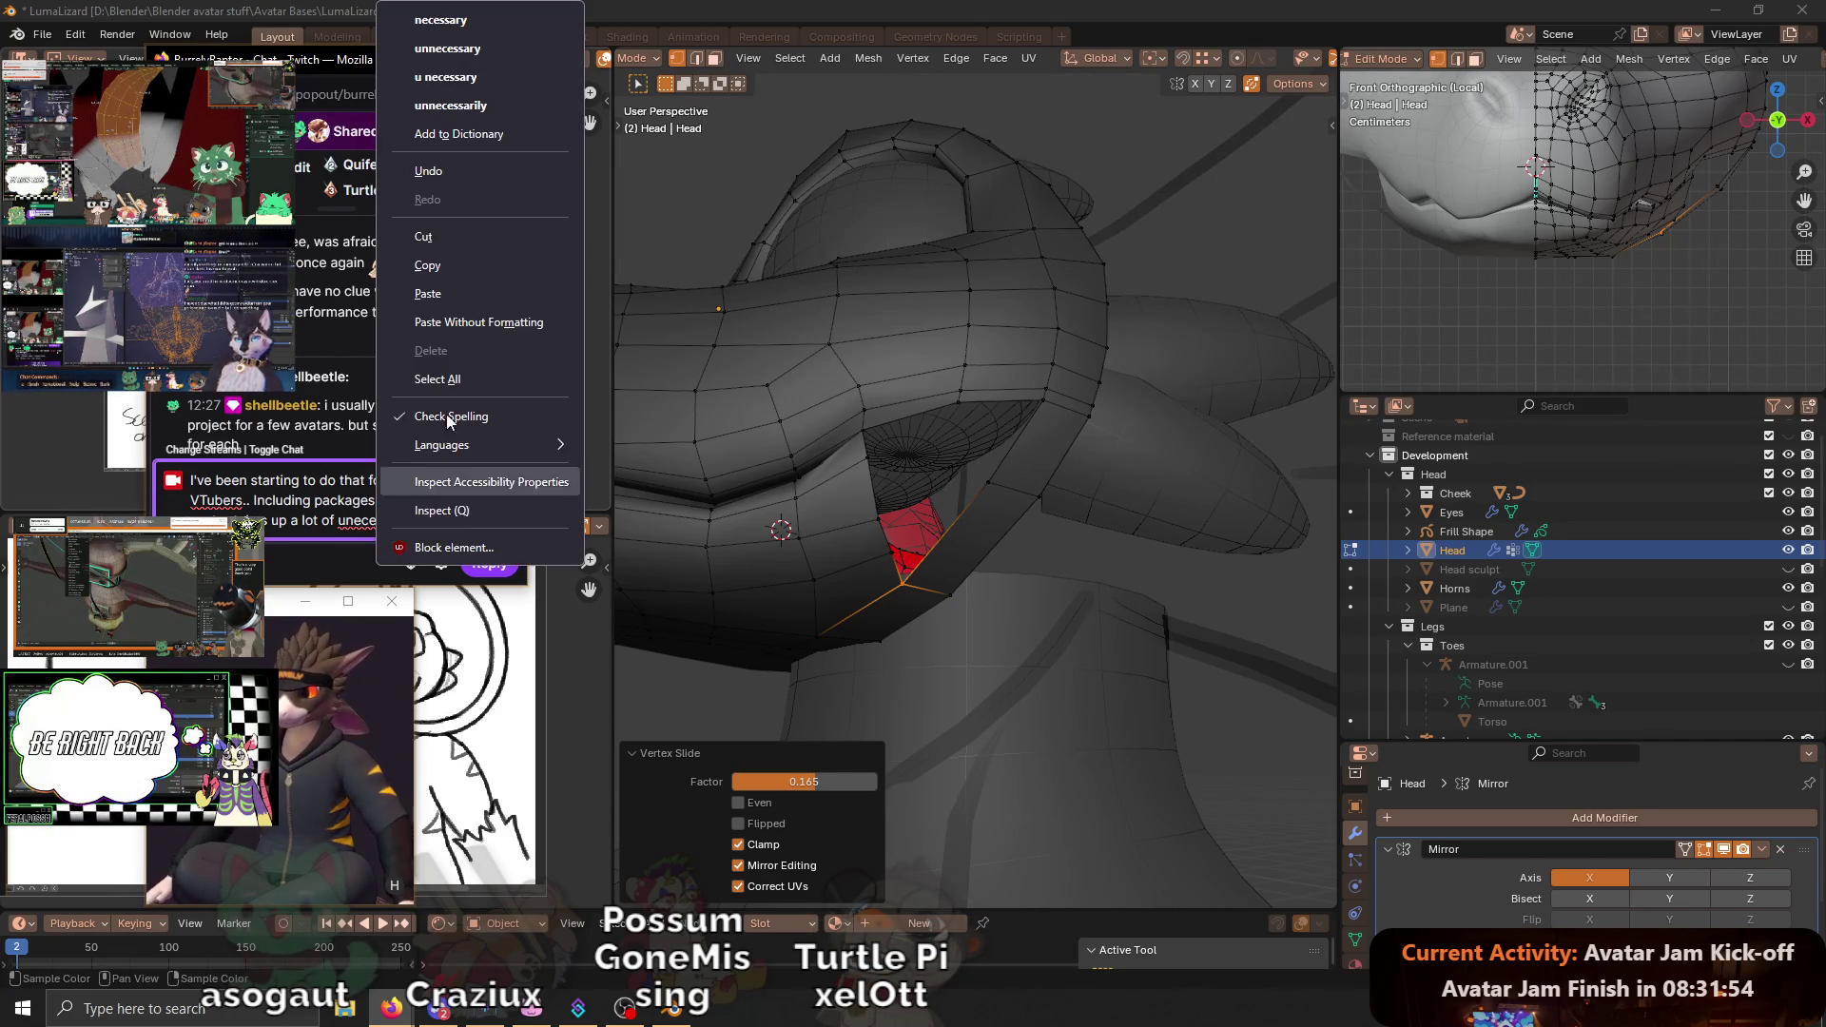
pyautogui.click(487, 46)
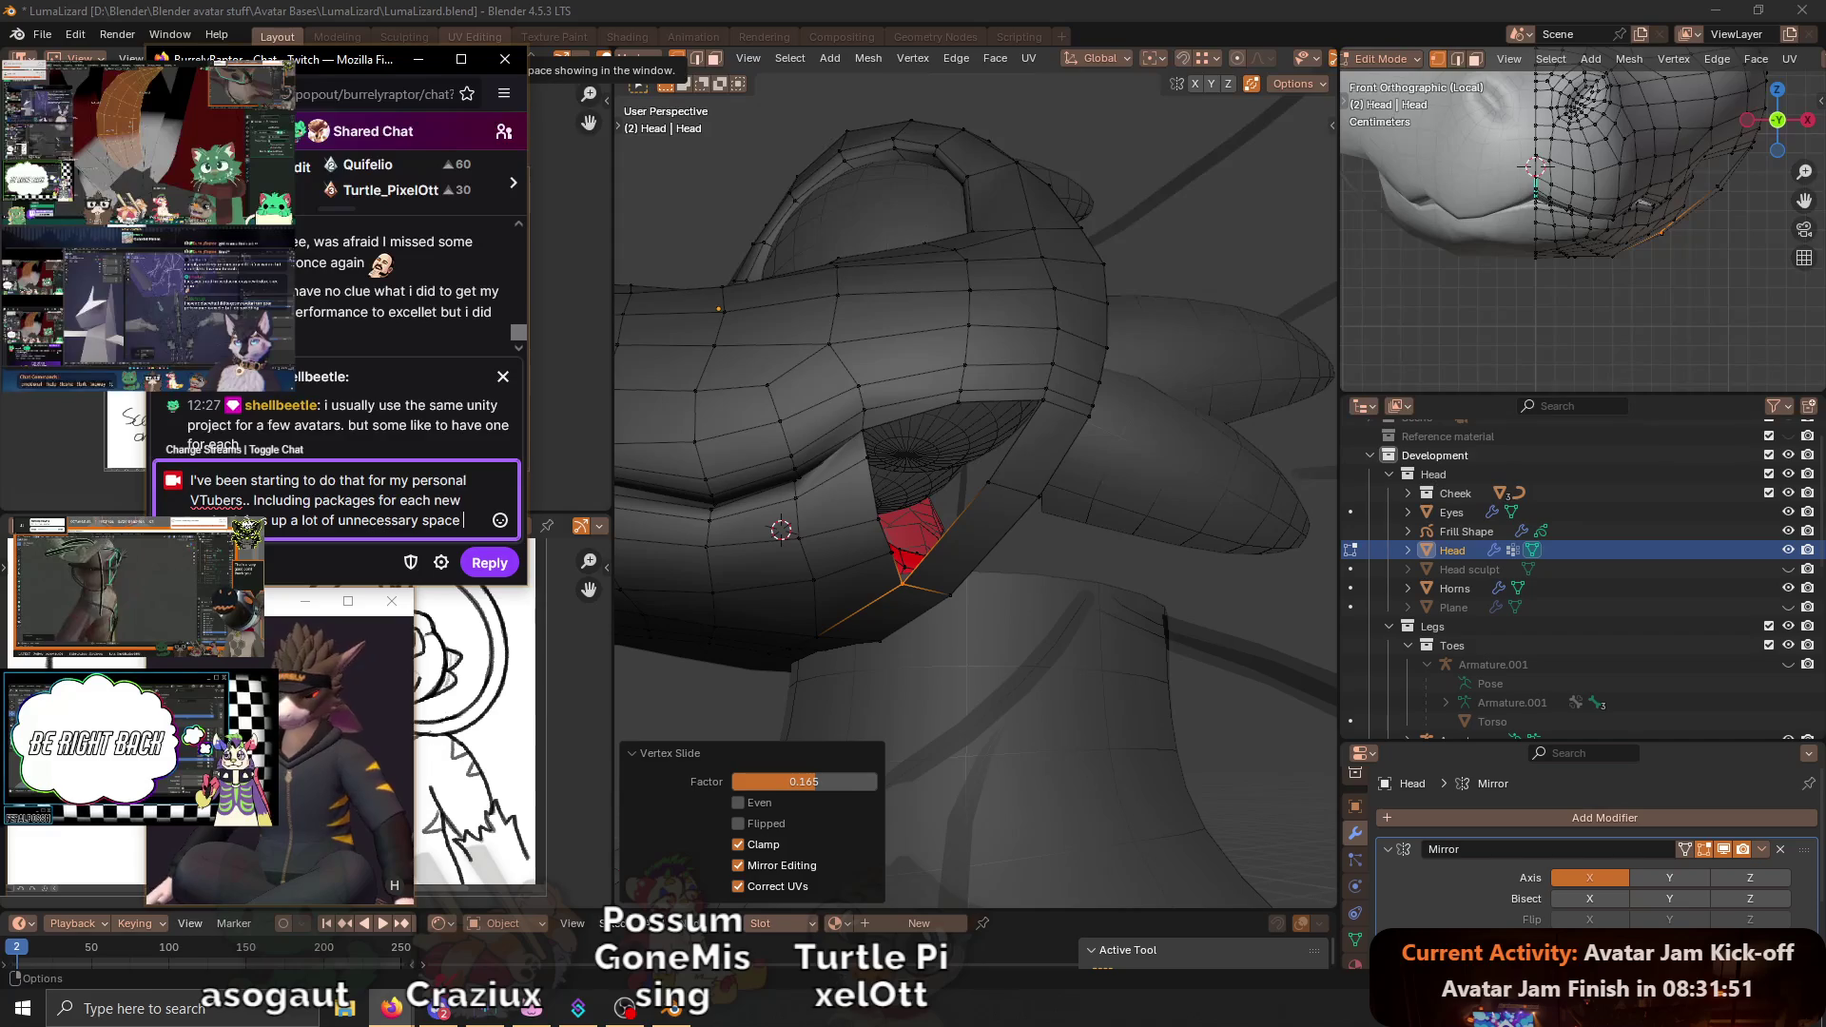
pyautogui.write('on ')
pyautogui.write('my computer..')
pyautogui.press('Return')
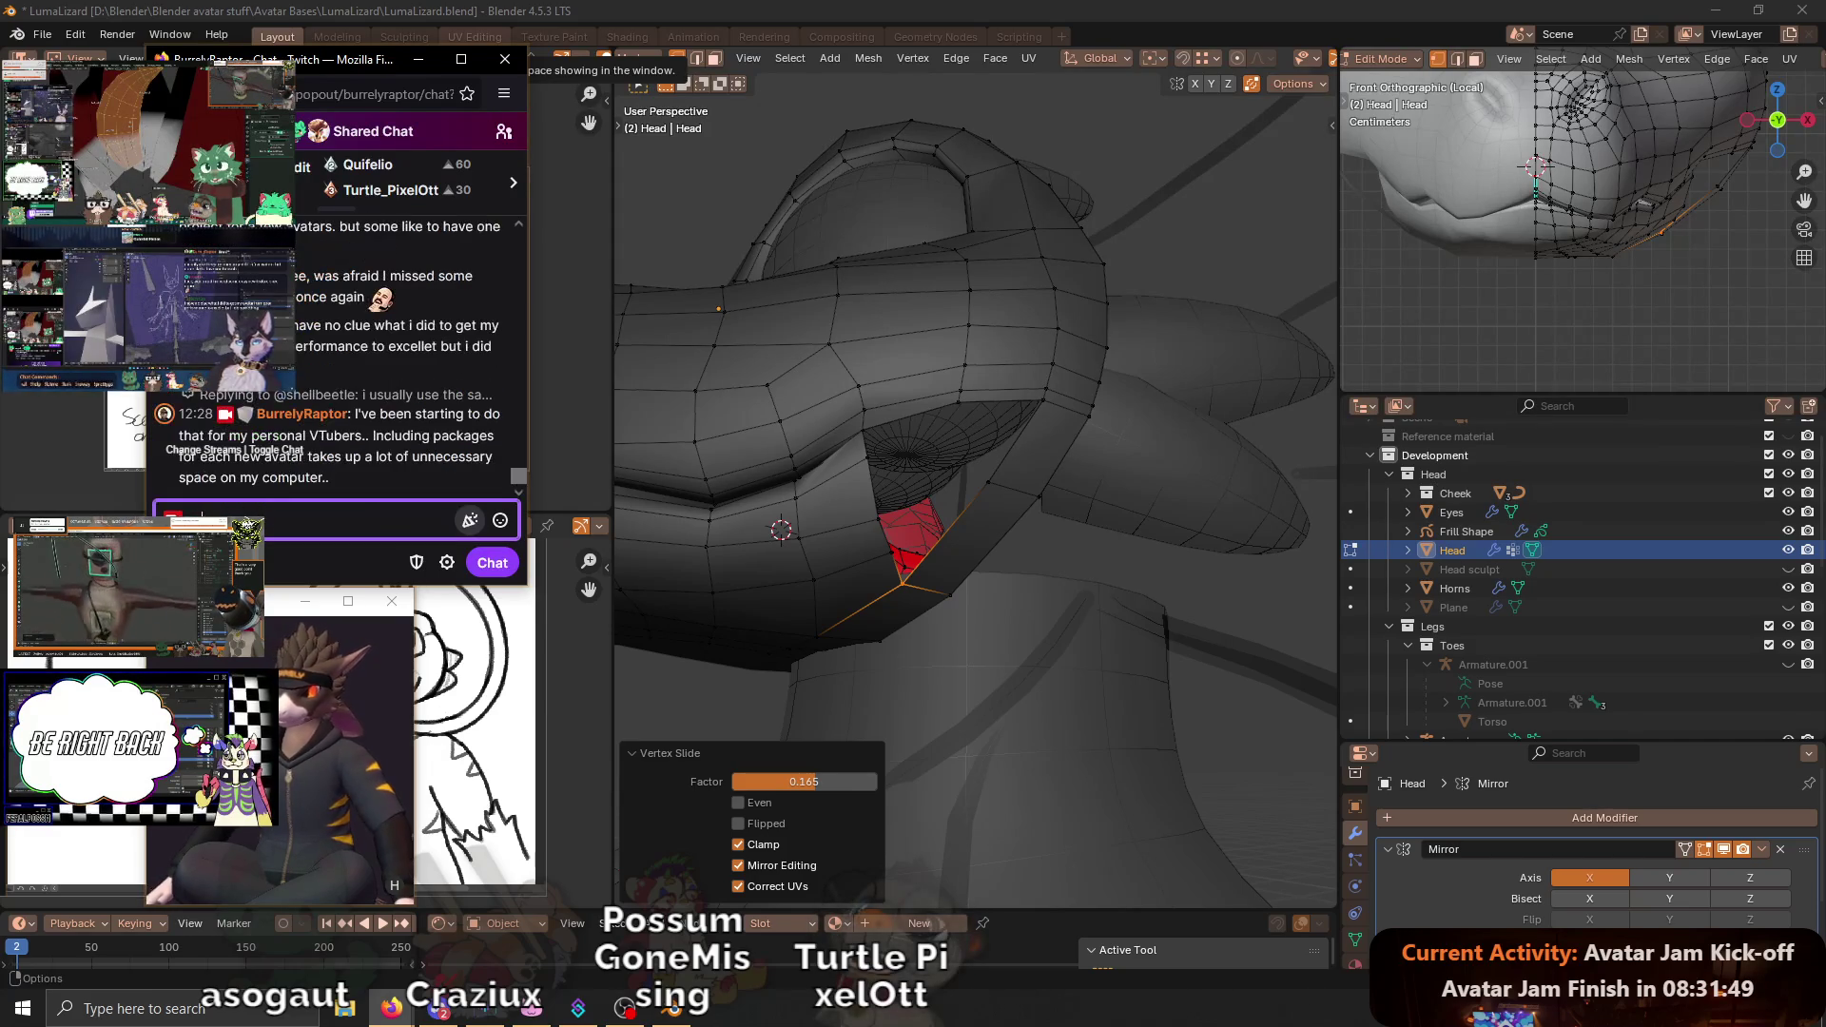
# - Send a follow-up chat message about running out of disk space
pyautogui.write('nning out')
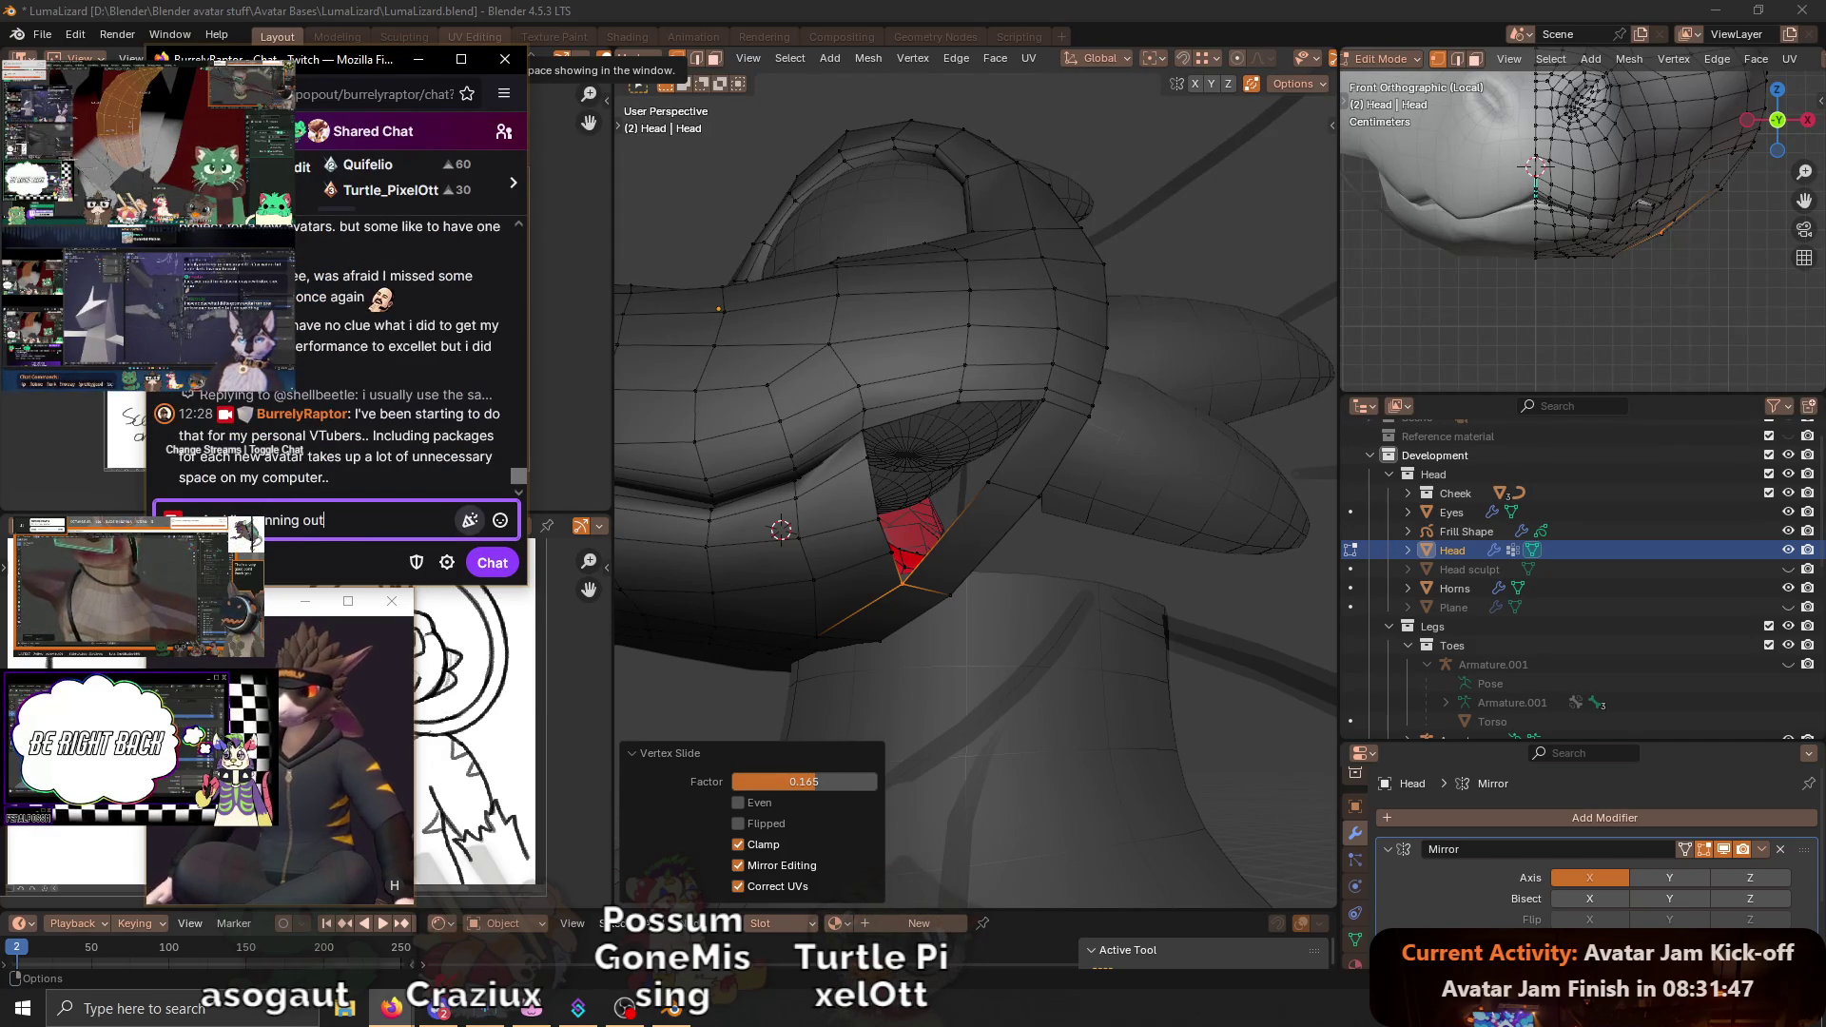
pyautogui.write('lmao.')
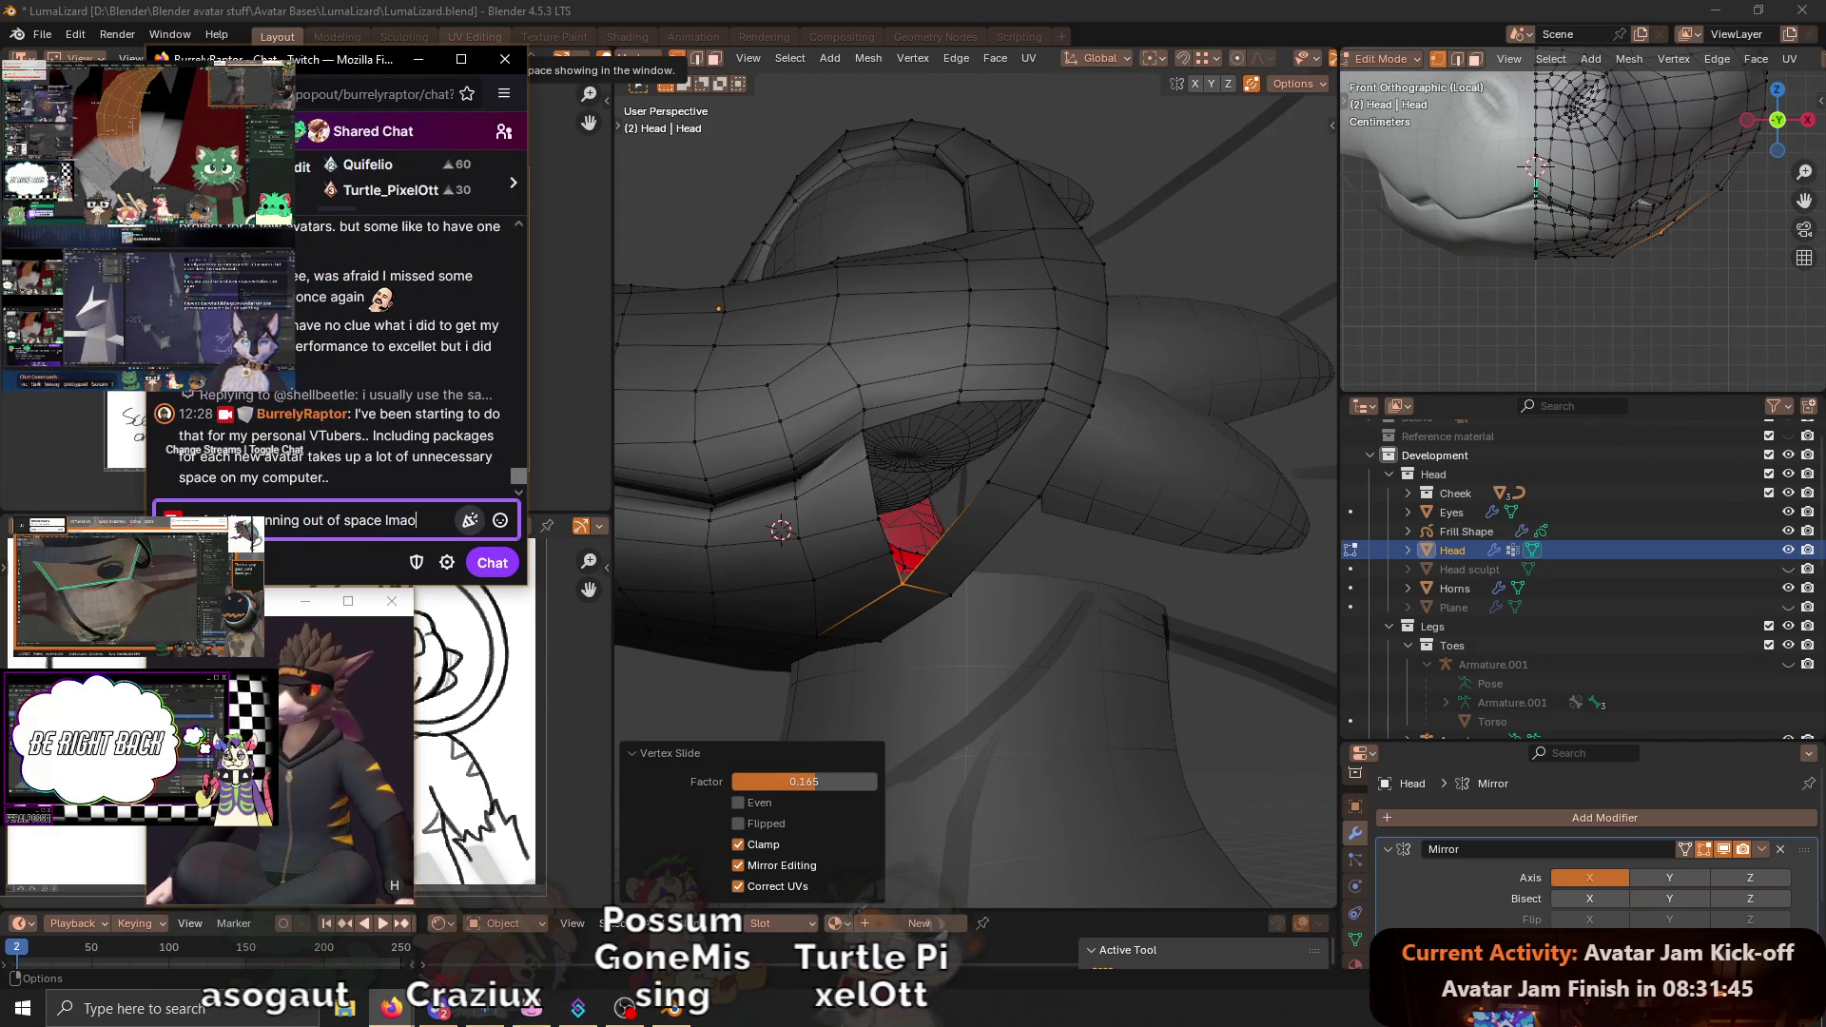
pyautogui.press('Return')
pyautogui.click(348, 1007)
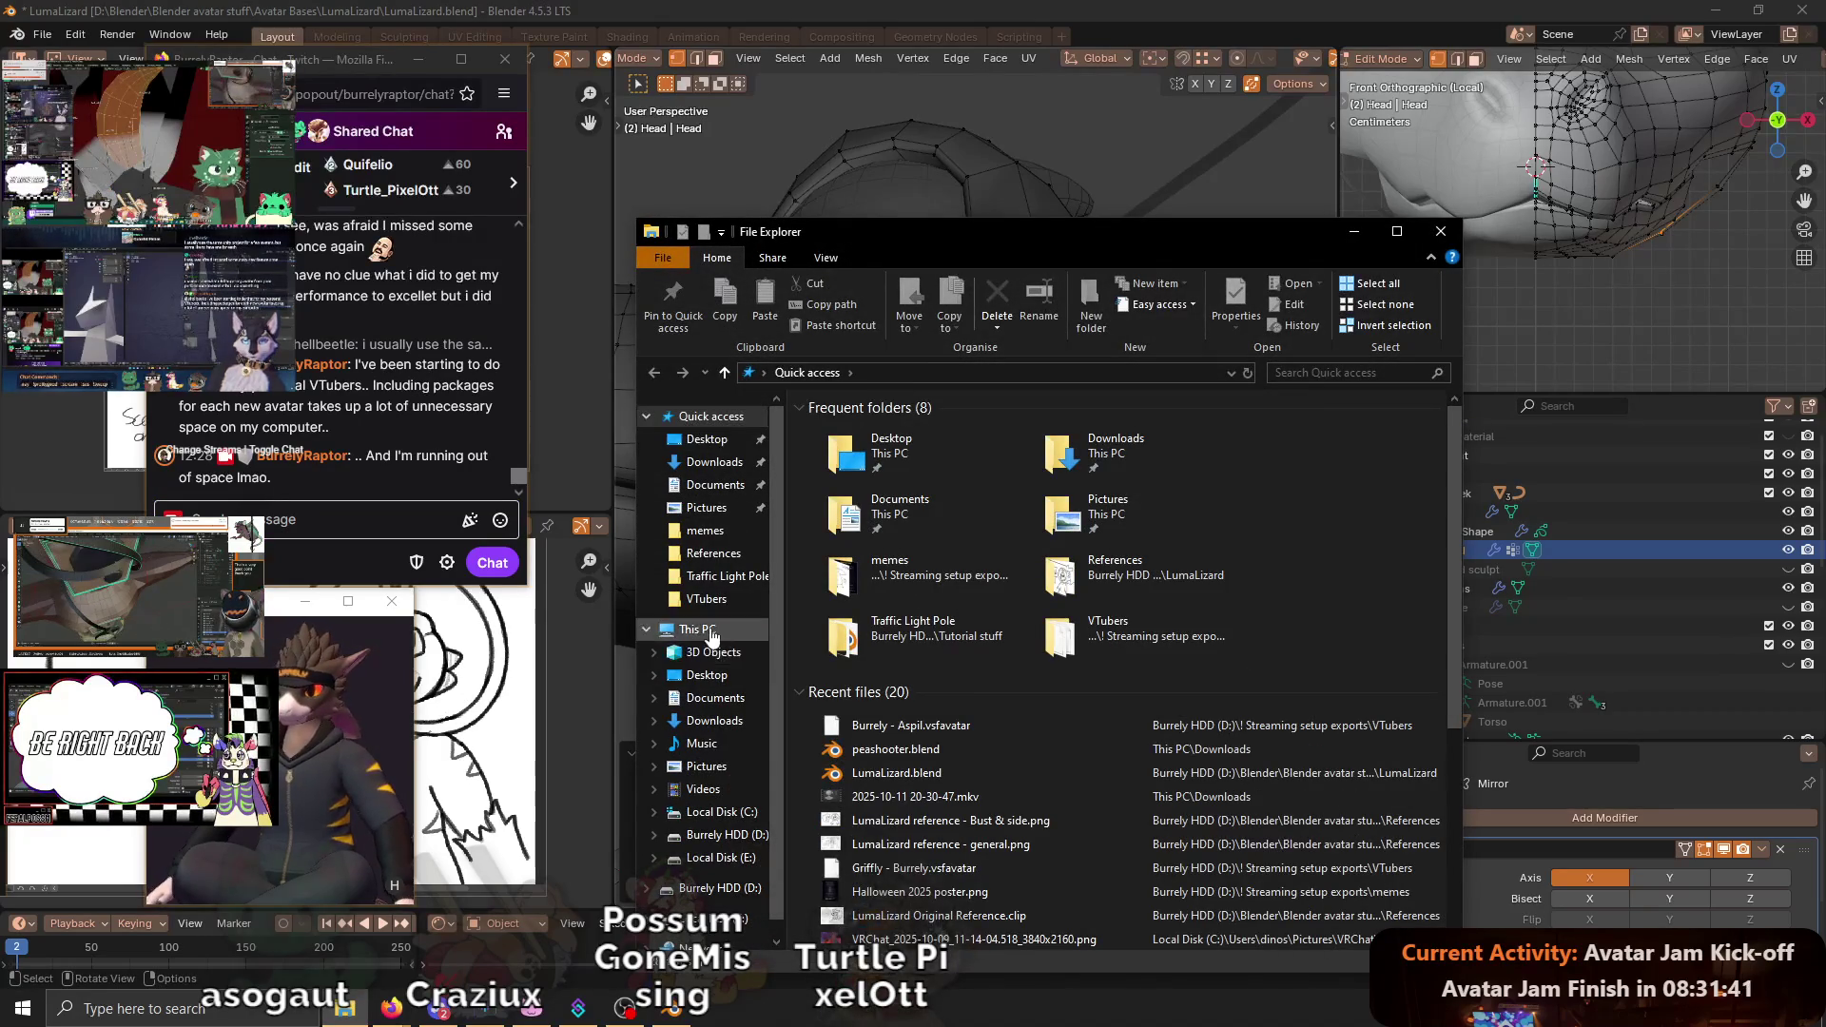
# - Show This PC and select the C: and D: drives to check free space
pyautogui.click(697, 629)
pyautogui.moveTo(1116, 245); pyautogui.dragTo(1131, 190)
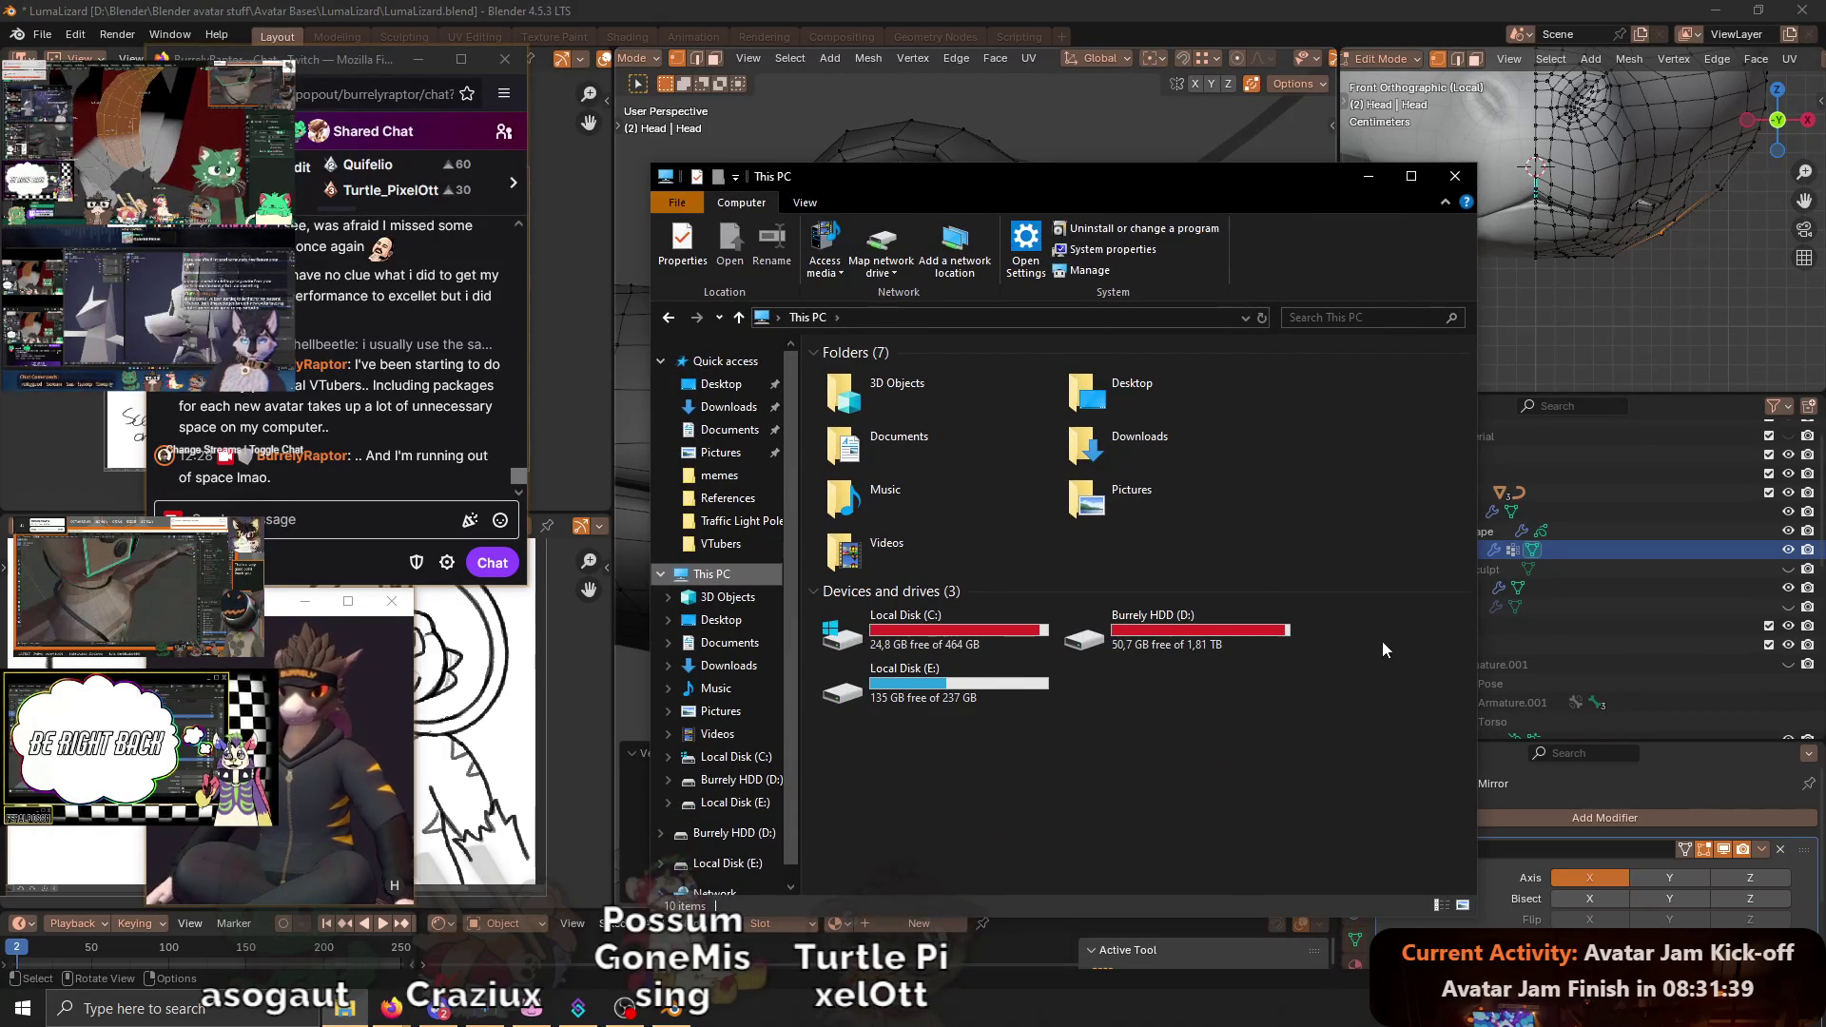
pyautogui.moveTo(1384, 641); pyautogui.dragTo(861, 635)
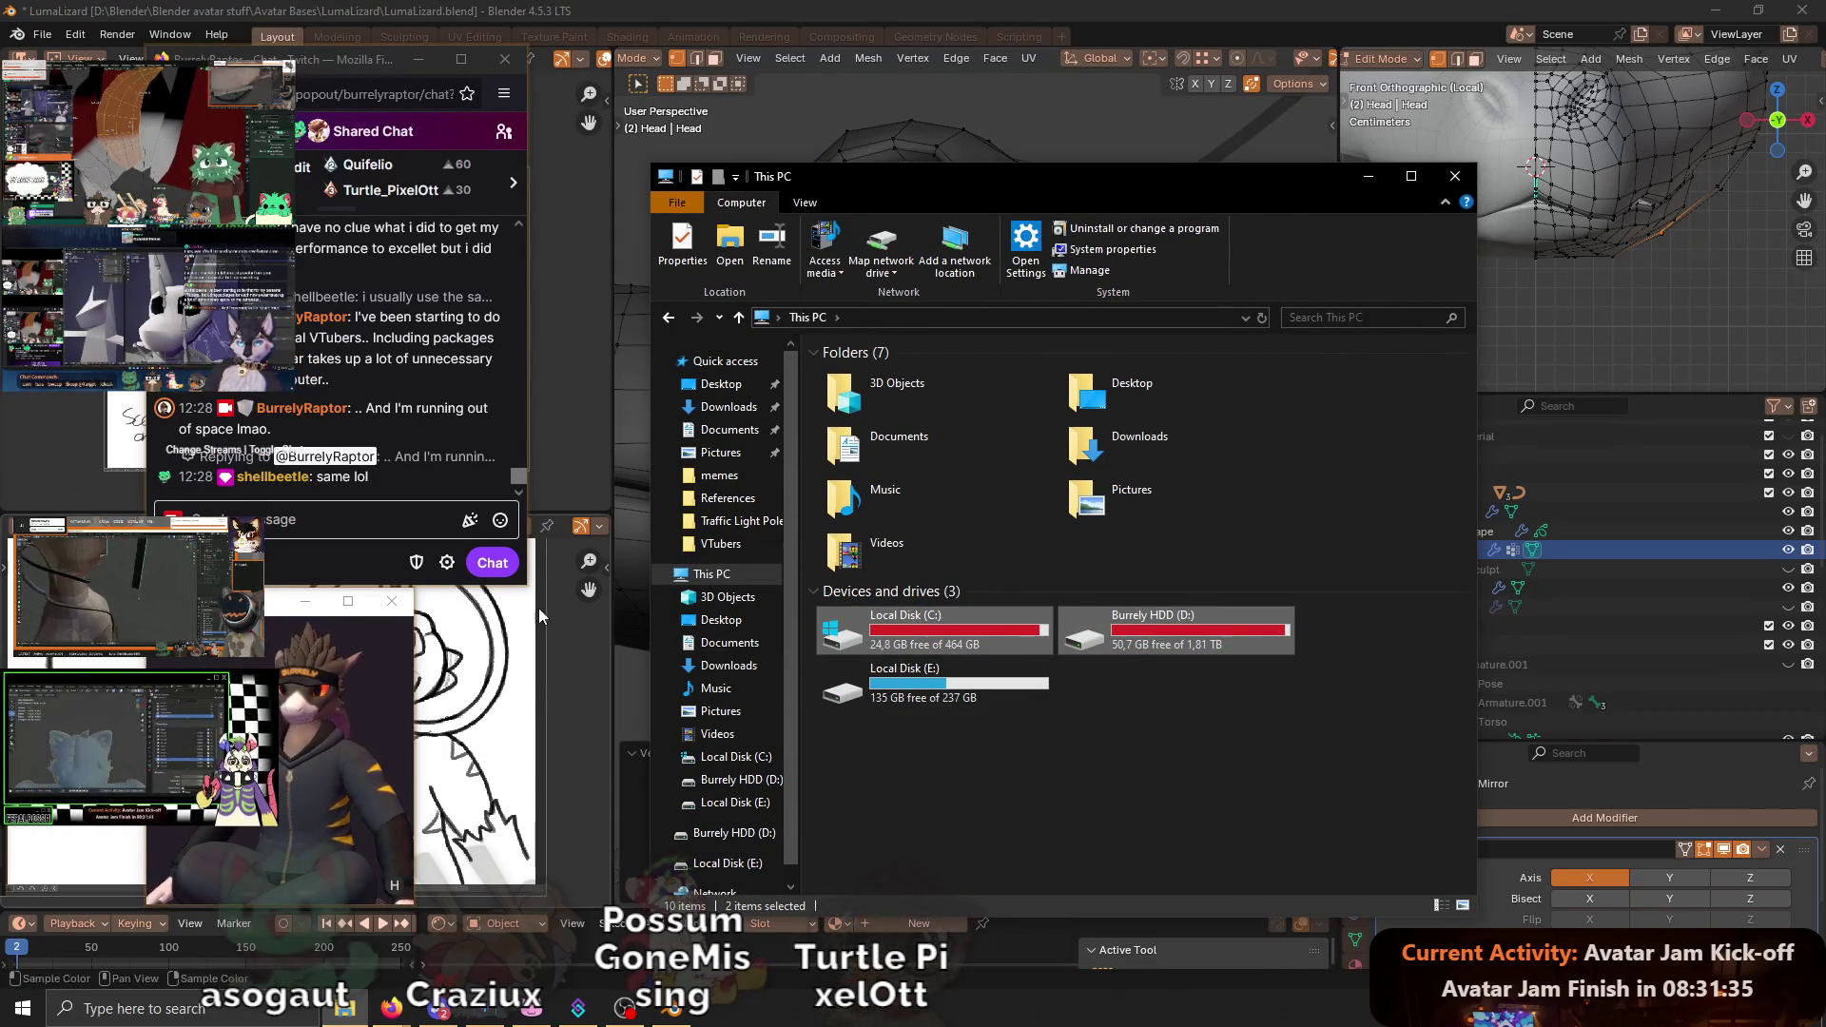
# - Post in chat that 75GB is free in total, followed by the channel's Joy emote
pyautogui.click(378, 521)
pyautogui.write('mood')
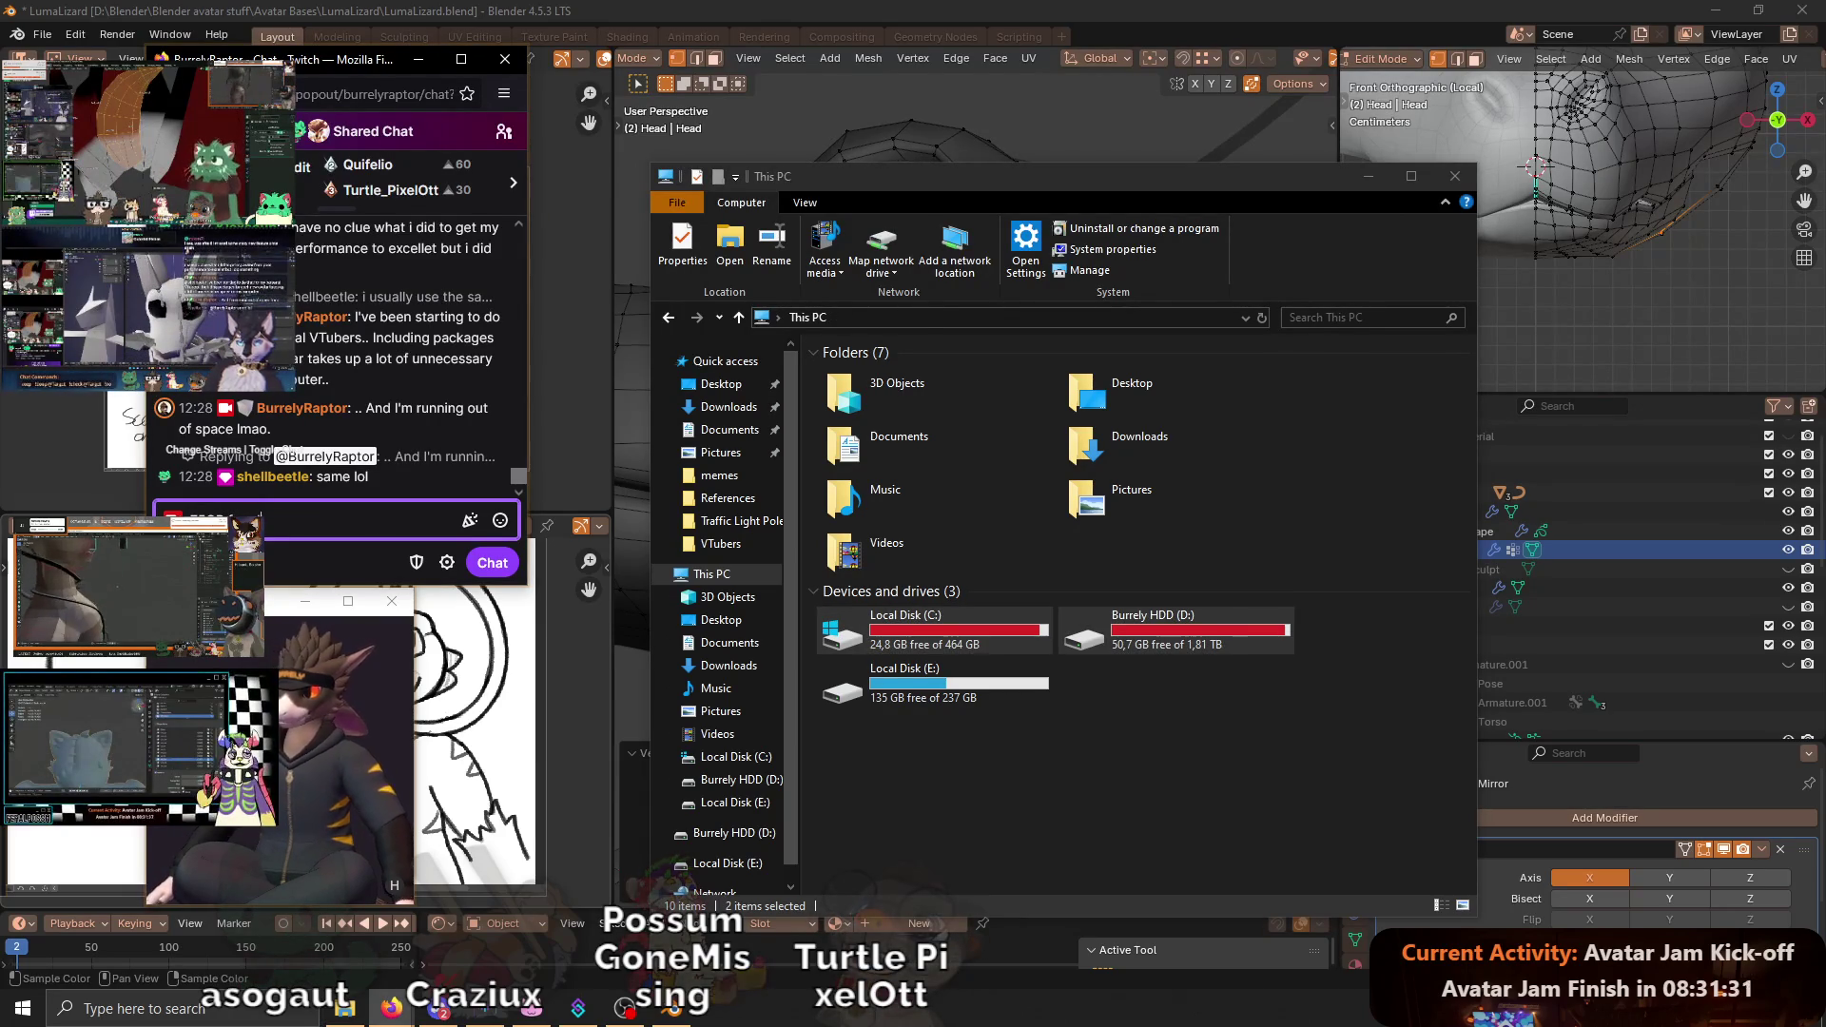
pyautogui.press('Return')
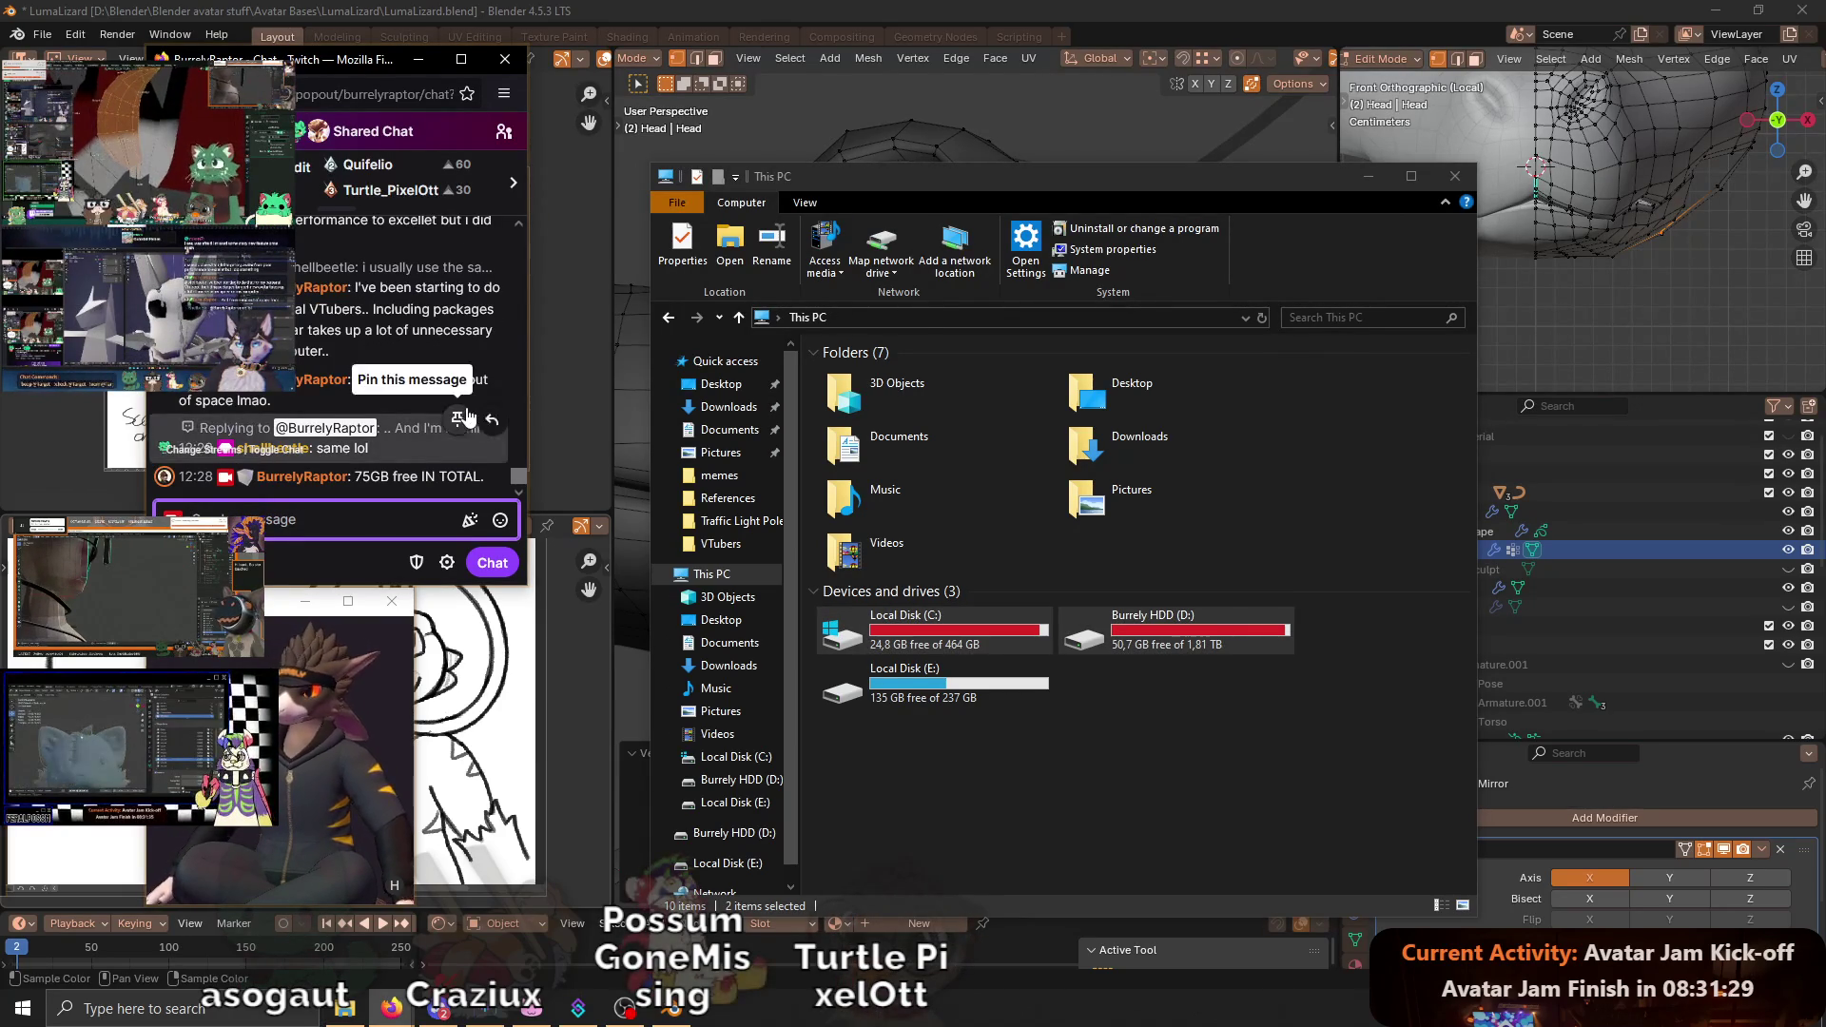
pyautogui.write('@burrel4')
pyautogui.press('Return')
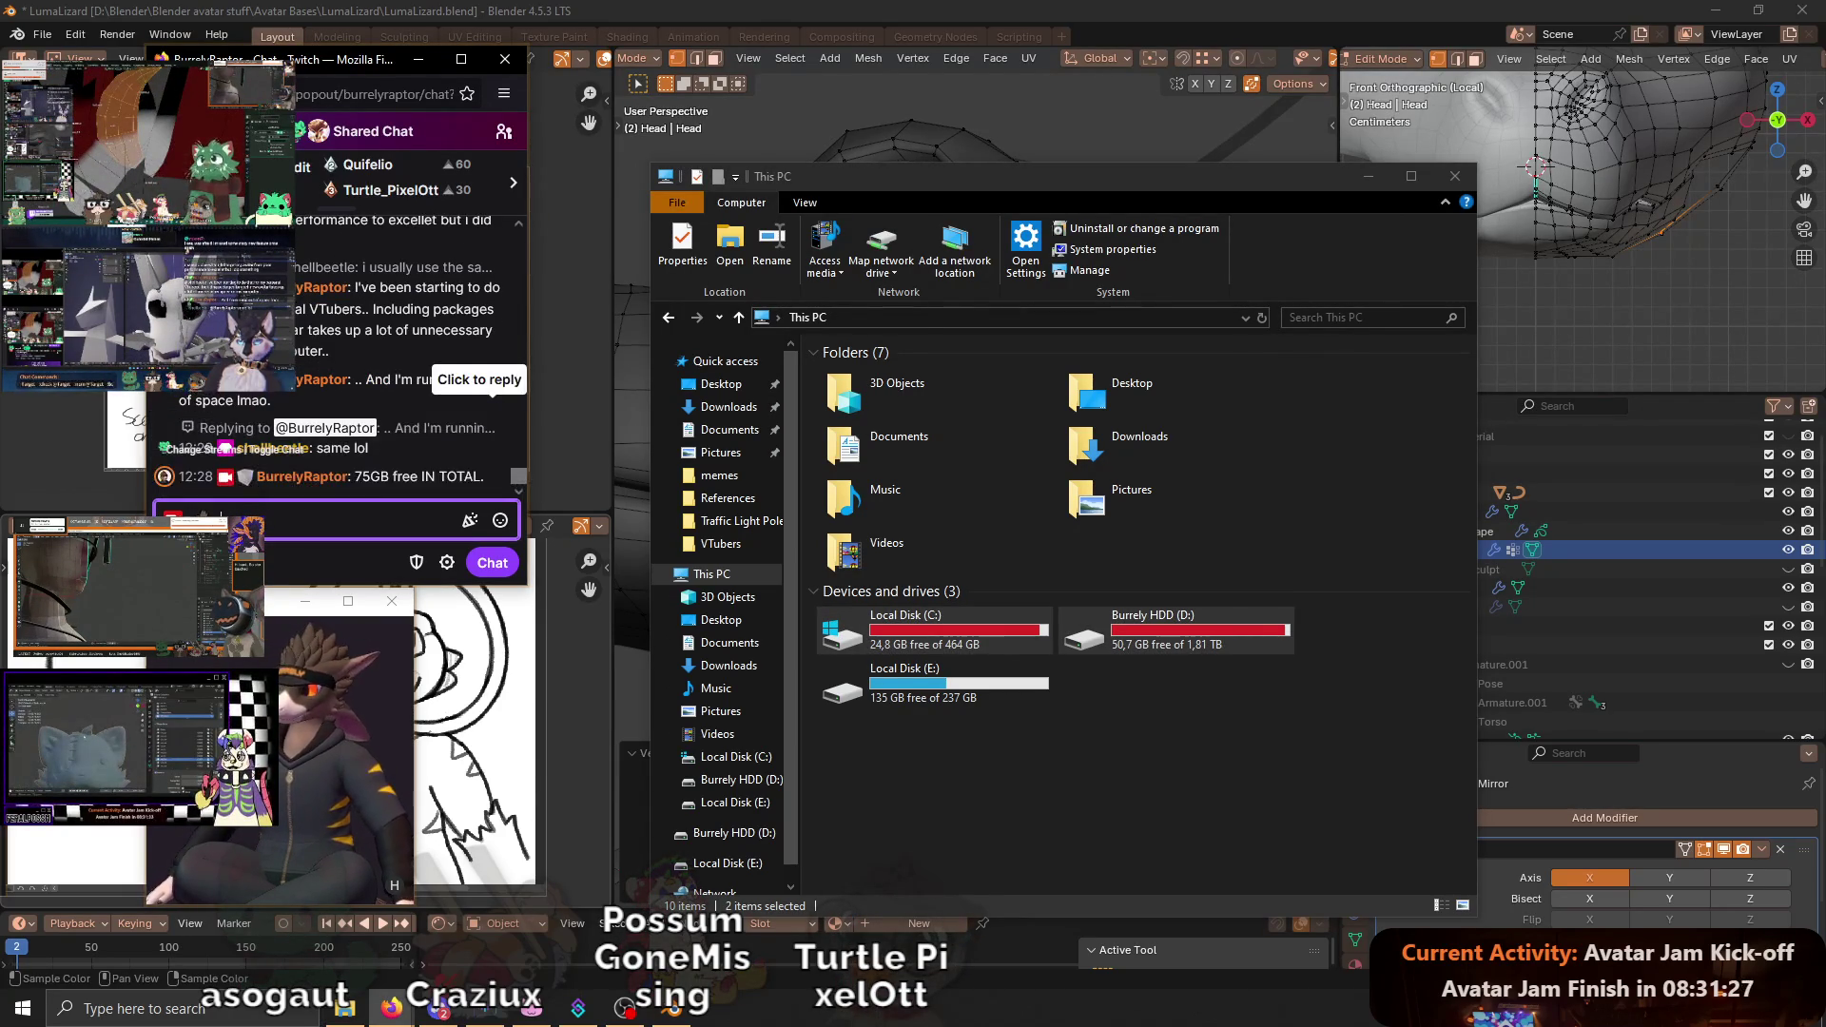
pyautogui.press('Return')
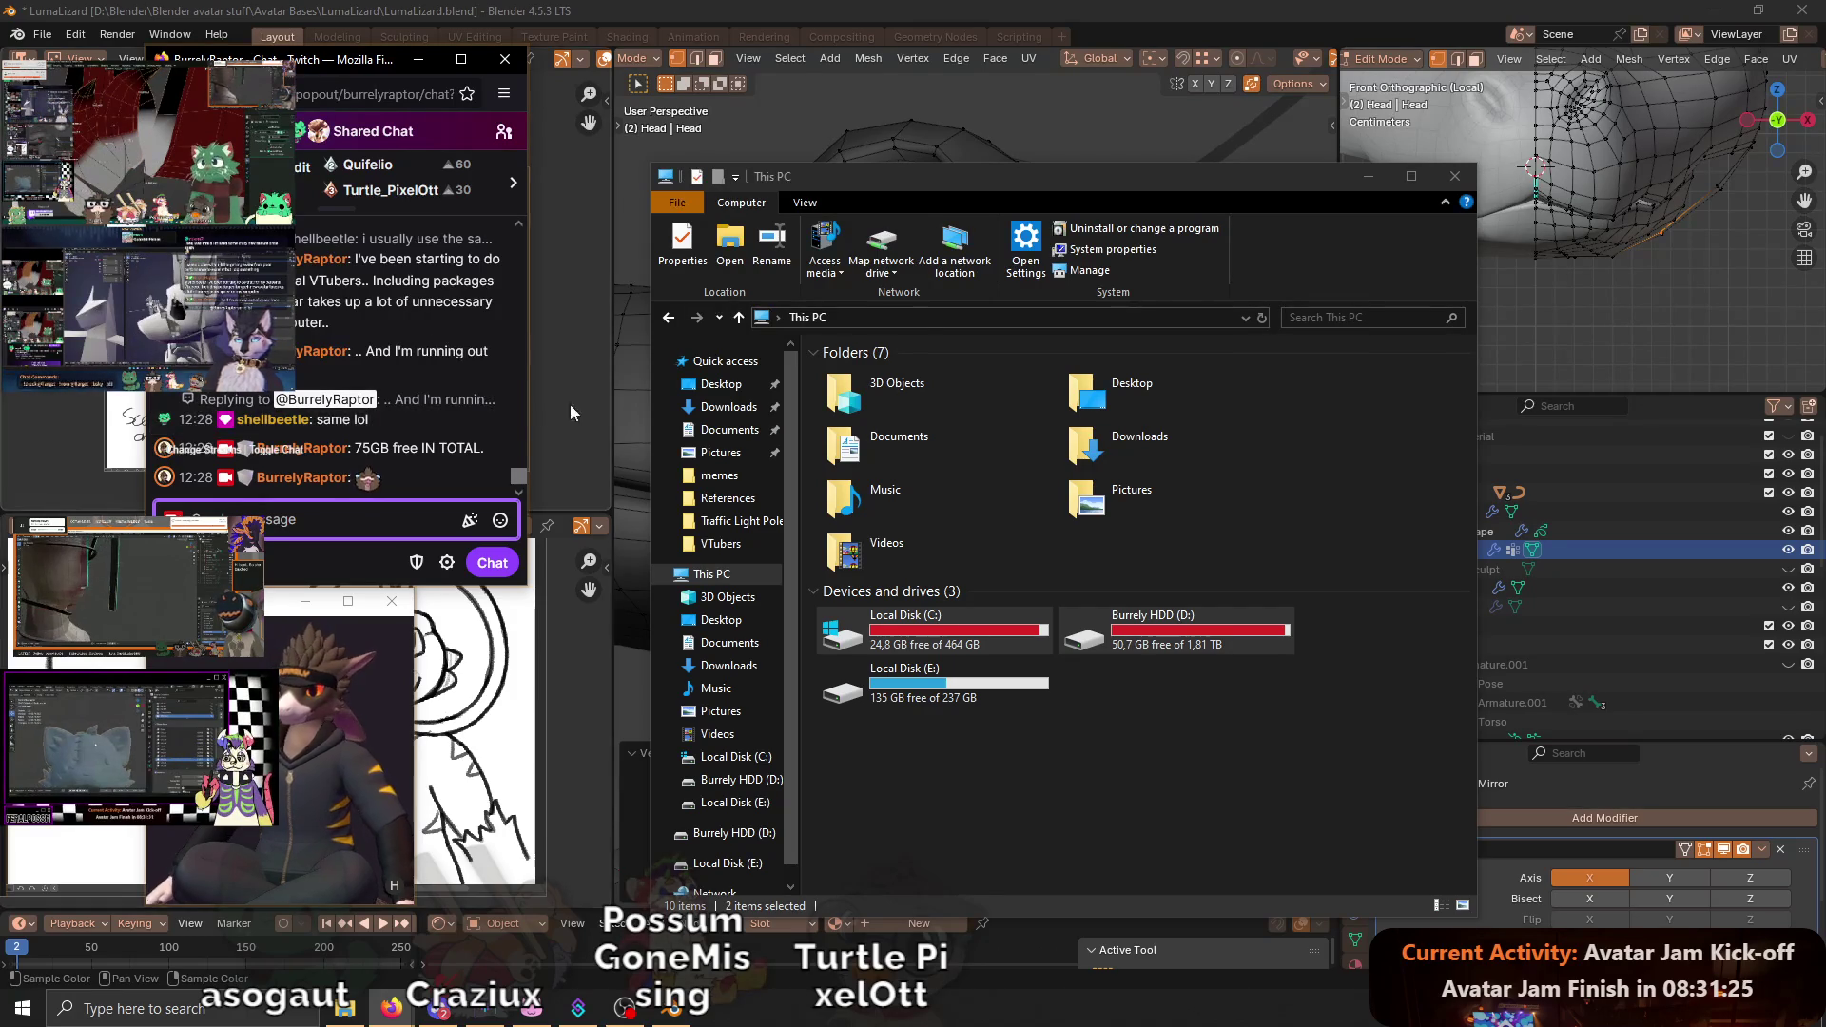
# - Post that the E drive is extra and won't return to the Netherlands, then close Explorer
pyautogui.write('Sh')
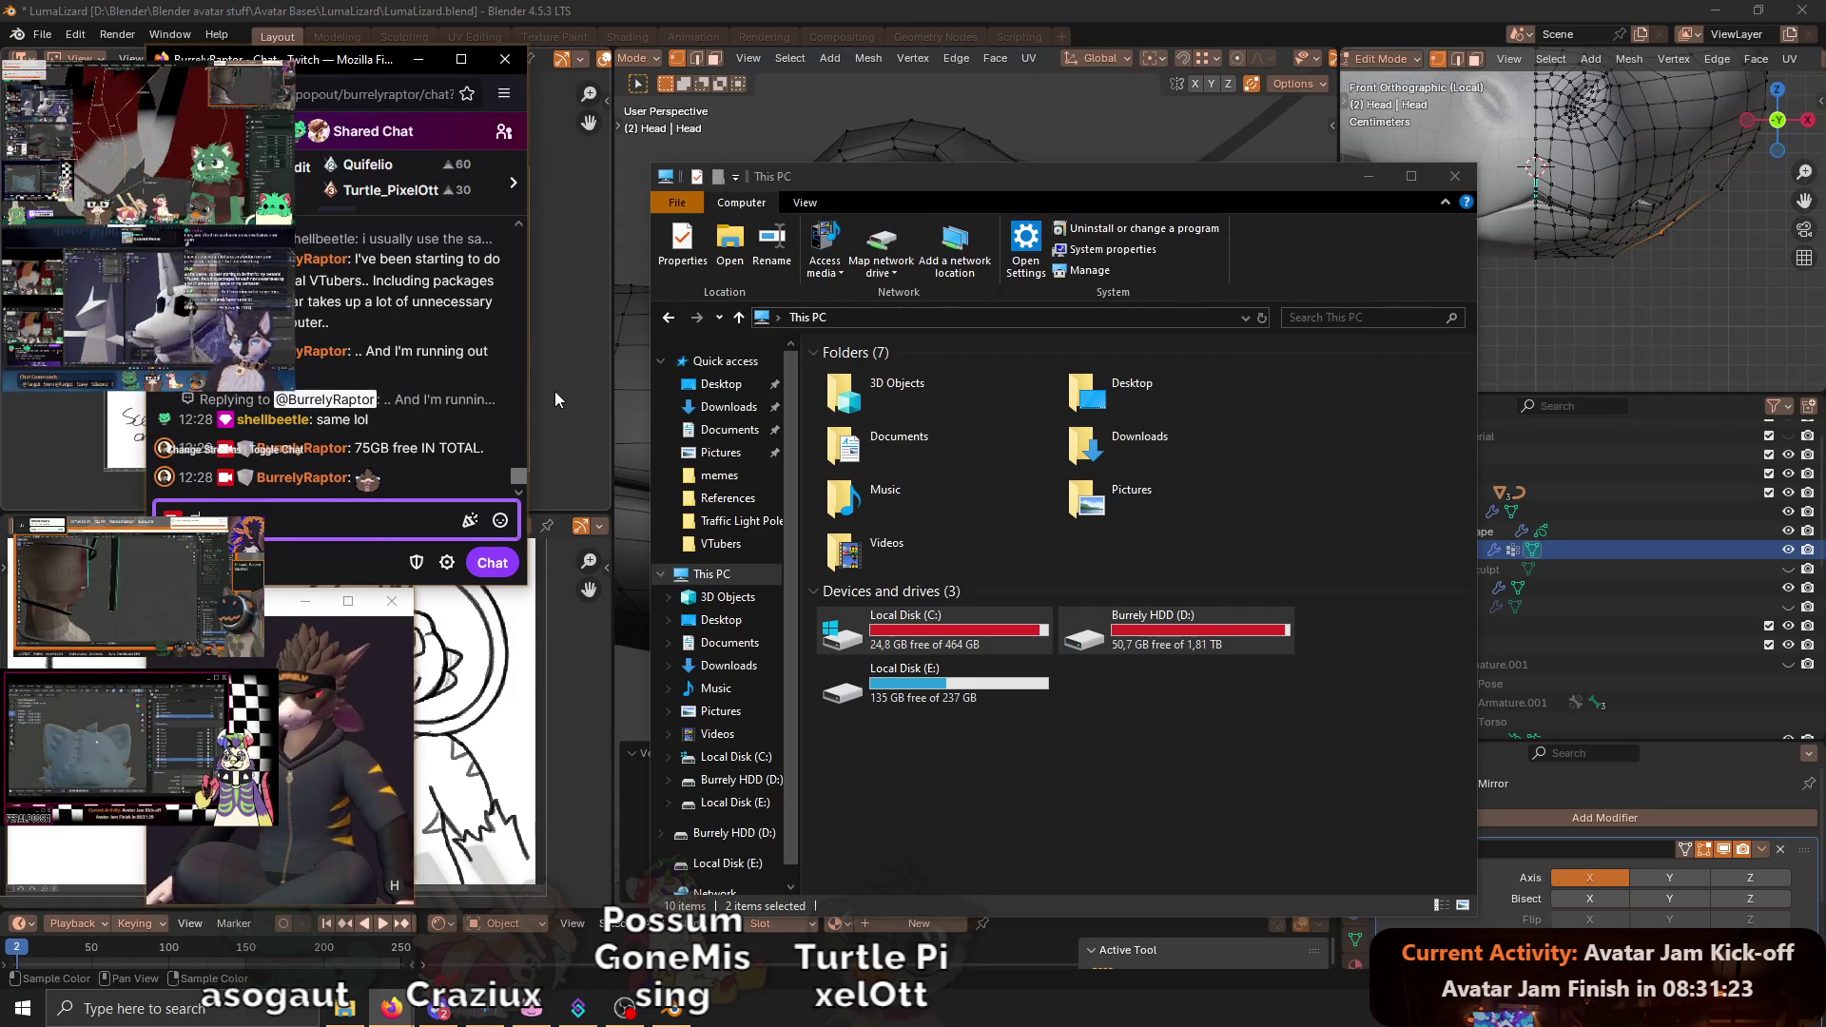
pyautogui.write(' is an ex')
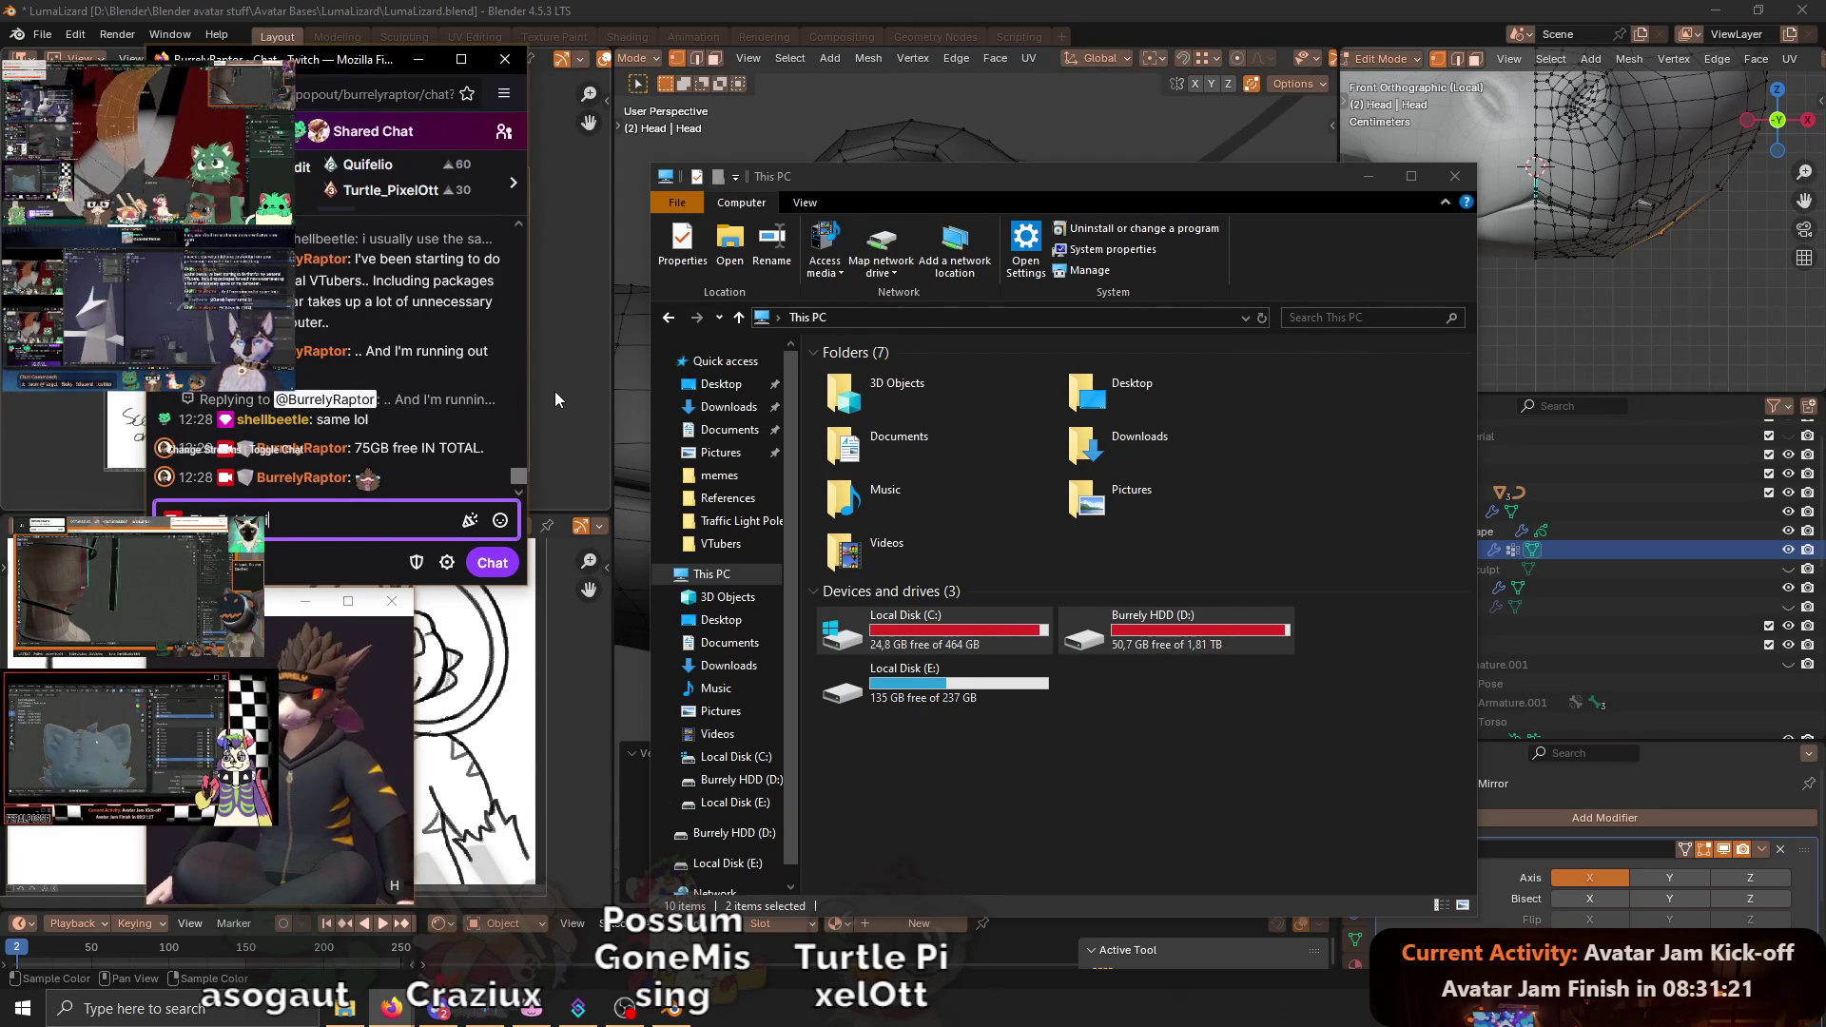
pyautogui.write('tra drive that I wo')
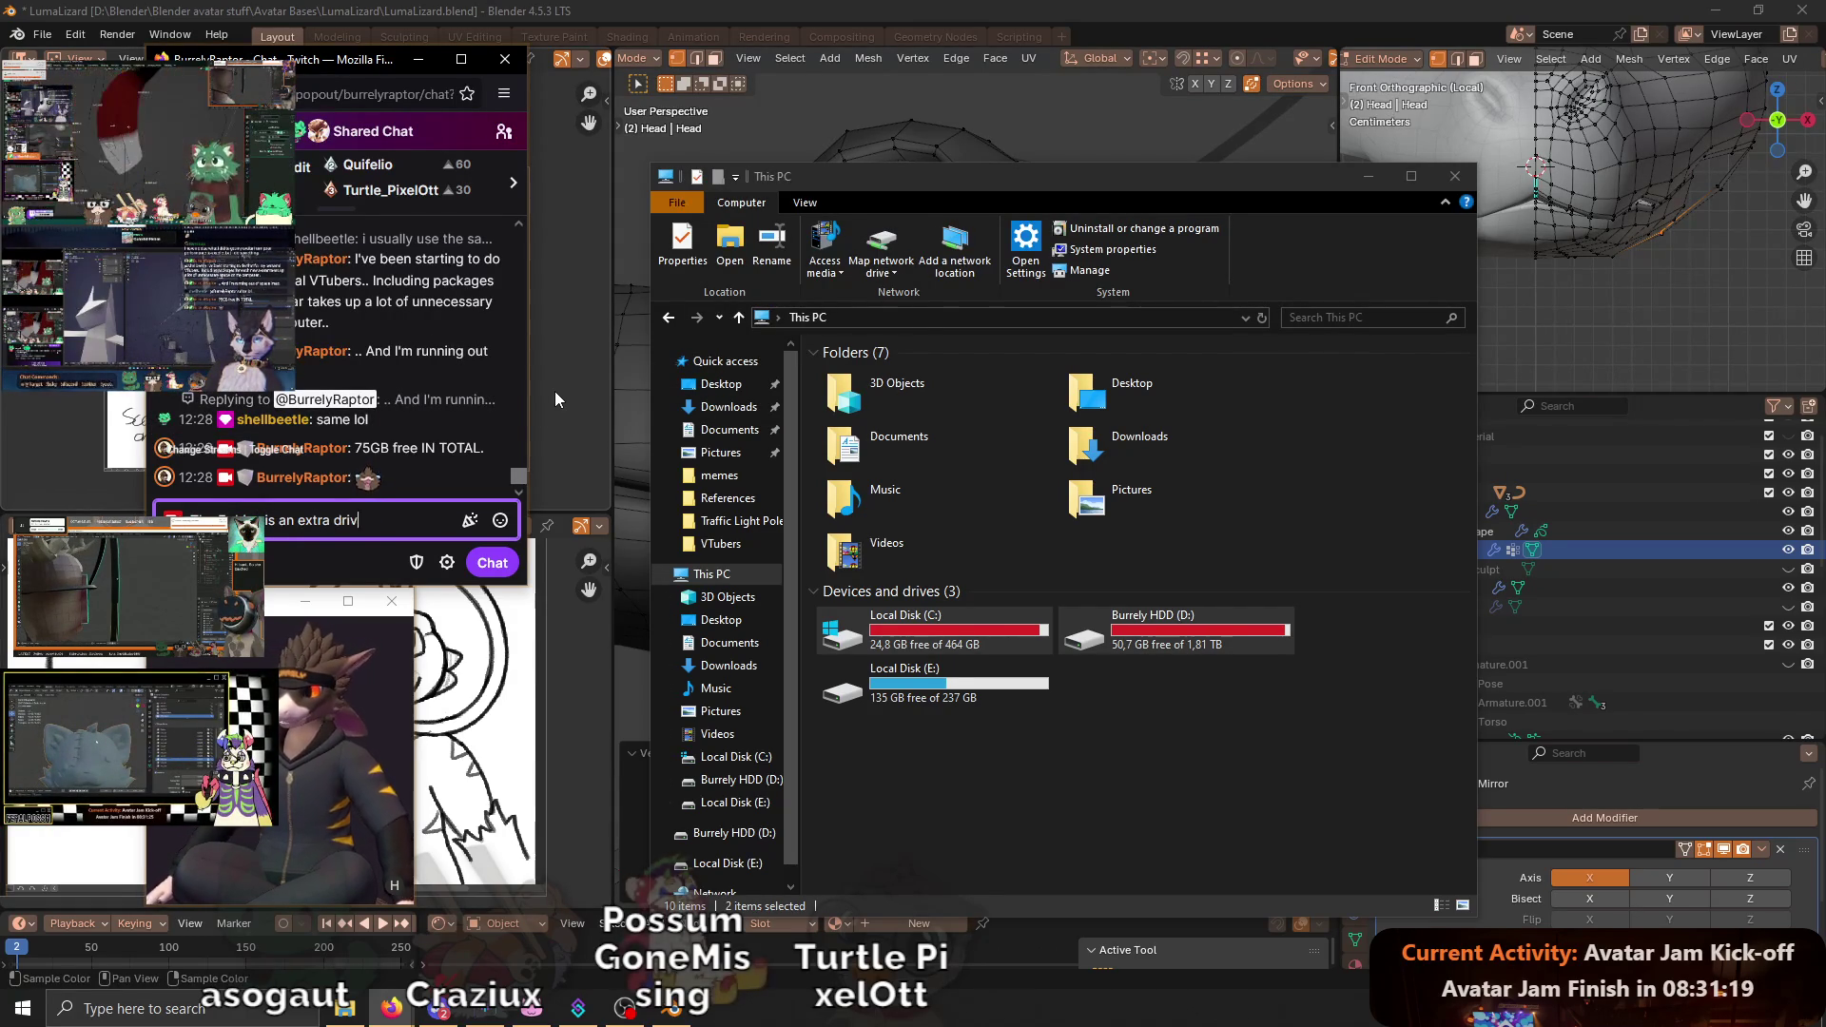
pyautogui.write("n't ")
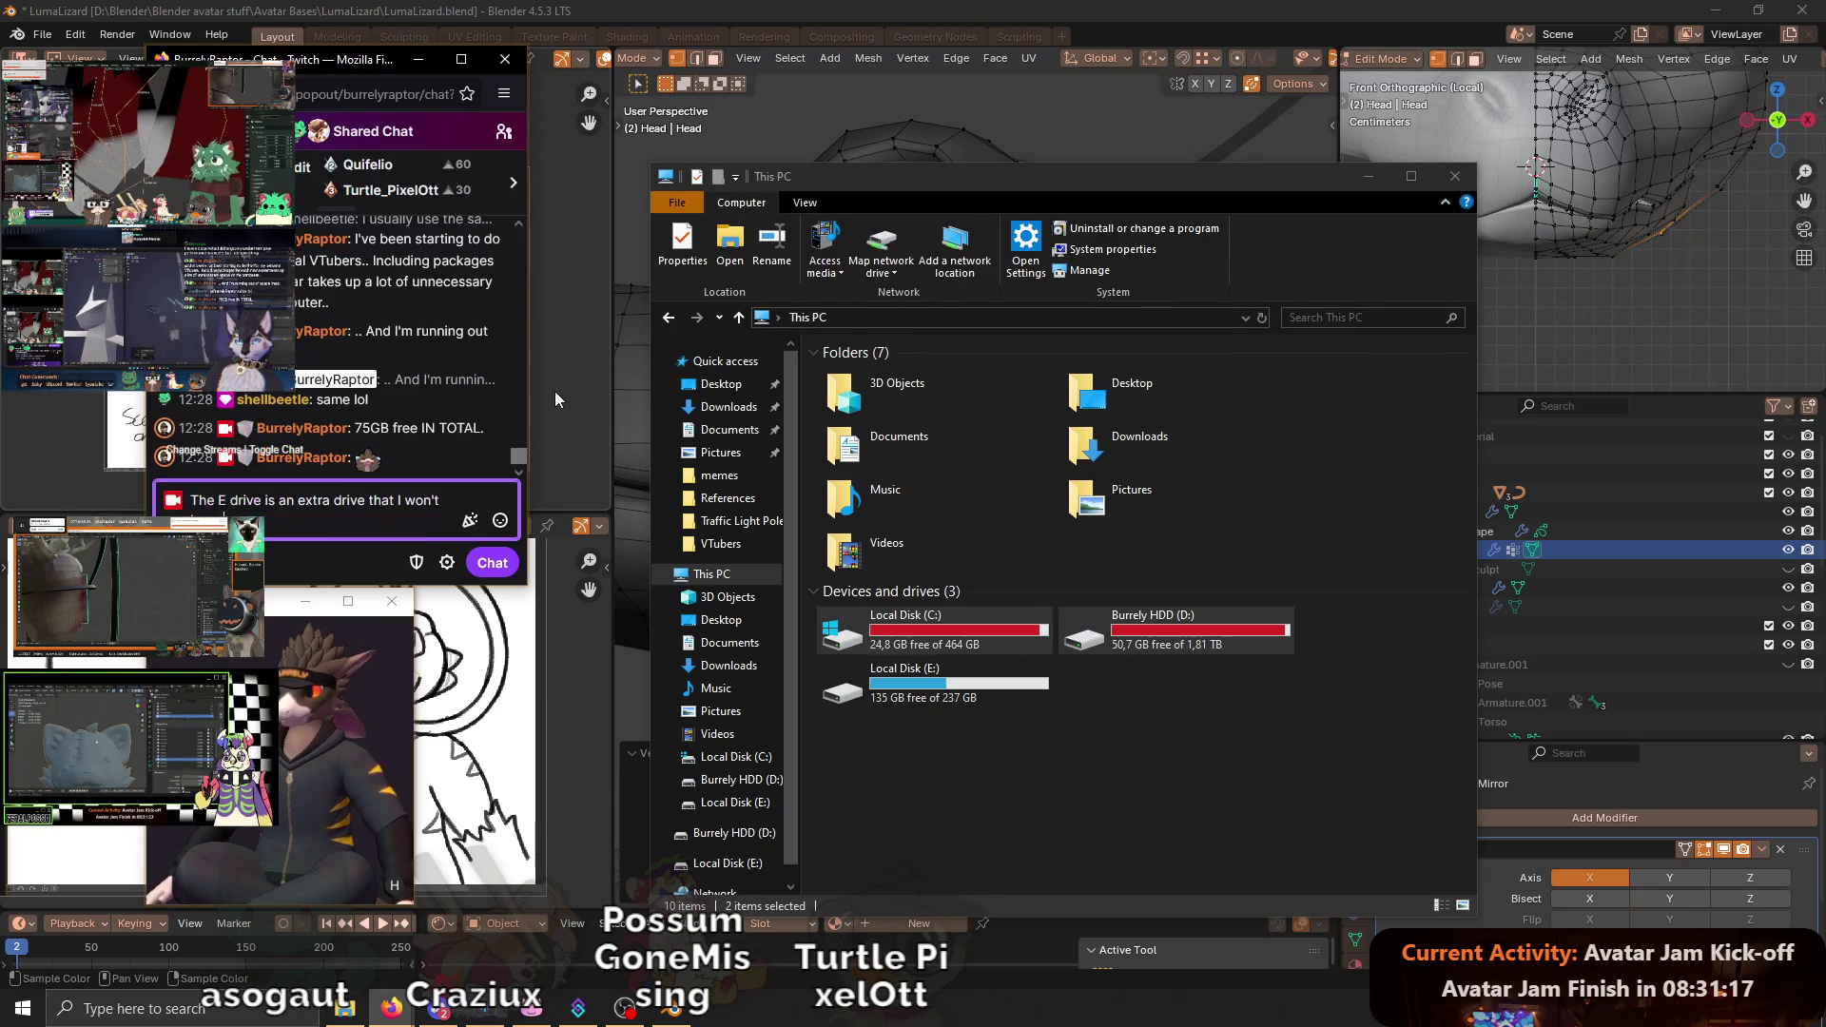
pyautogui.write('get back to ')
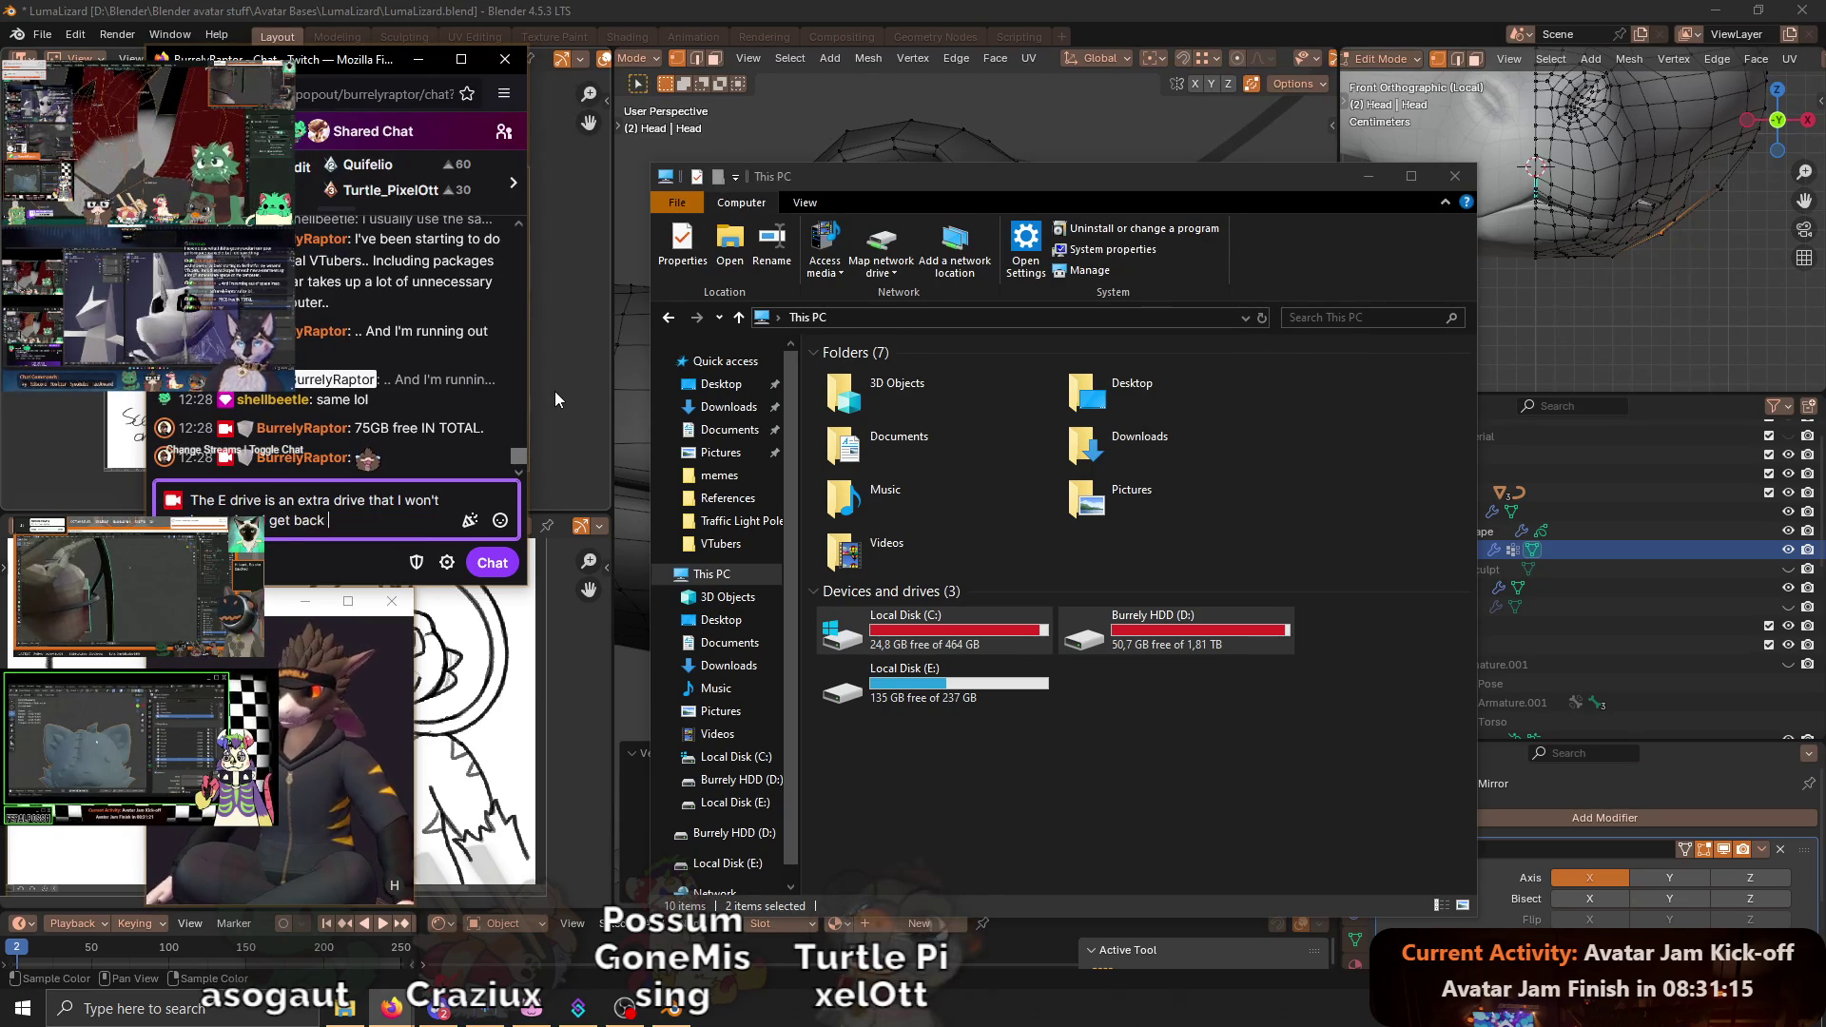
pyautogui.write('The Netherlands.')
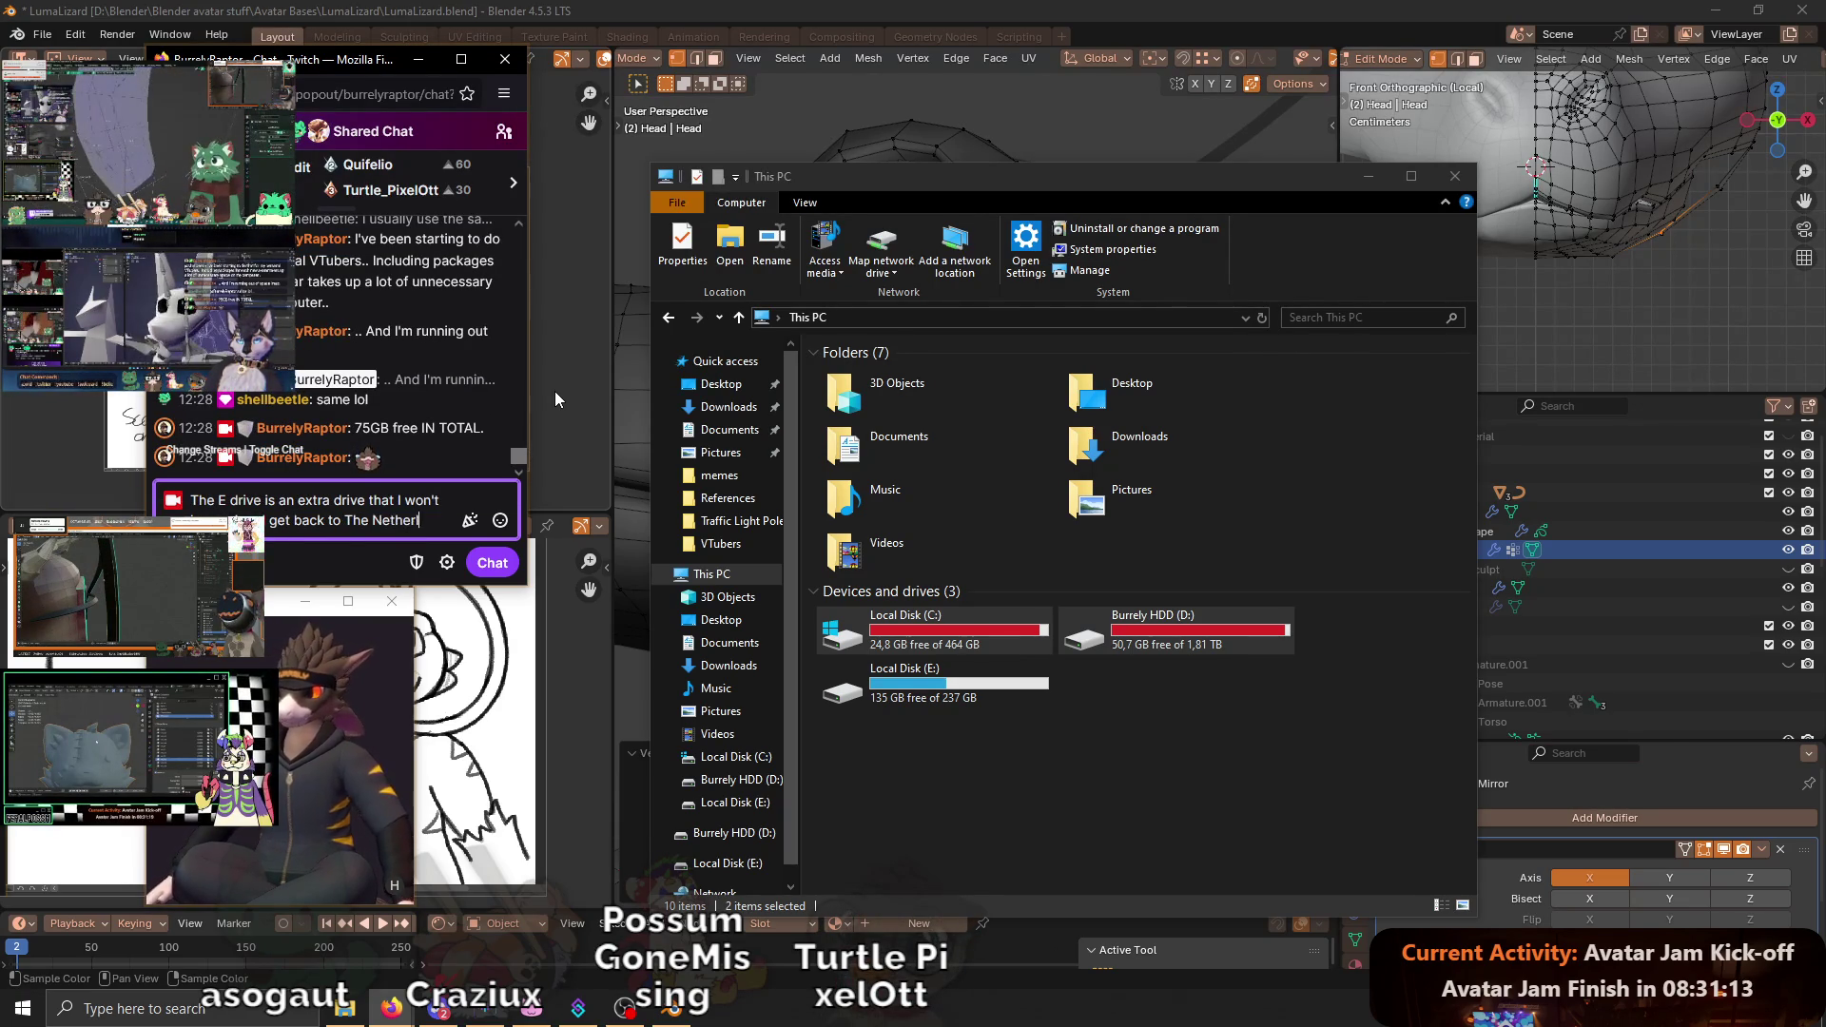
pyautogui.press('Return')
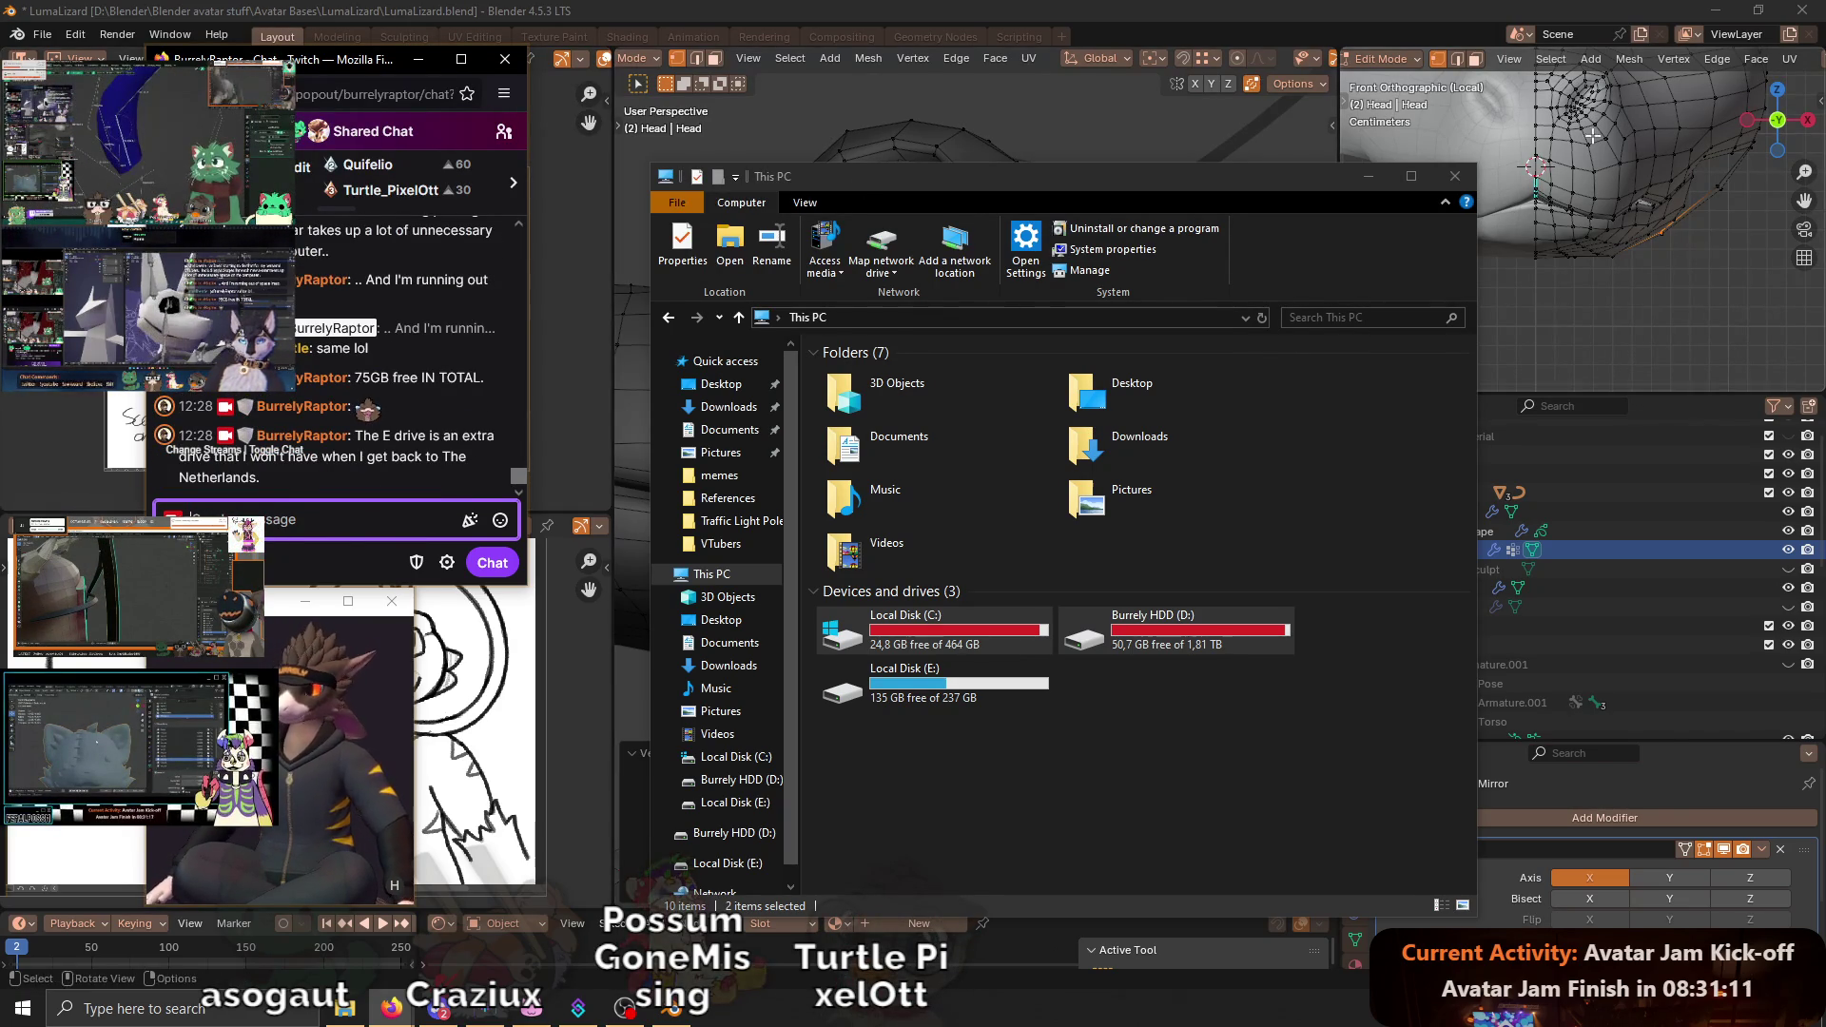
pyautogui.click(1455, 176)
# - Reply suggesting a new Unity project each year or with each major SDK update
pyautogui.moveTo(1047, 333)
pyautogui.mouseDown(button='middle')
pyautogui.moveTo(894, 381)
pyautogui.moveTo(819, 326)
pyautogui.mouseUp(button='middle')
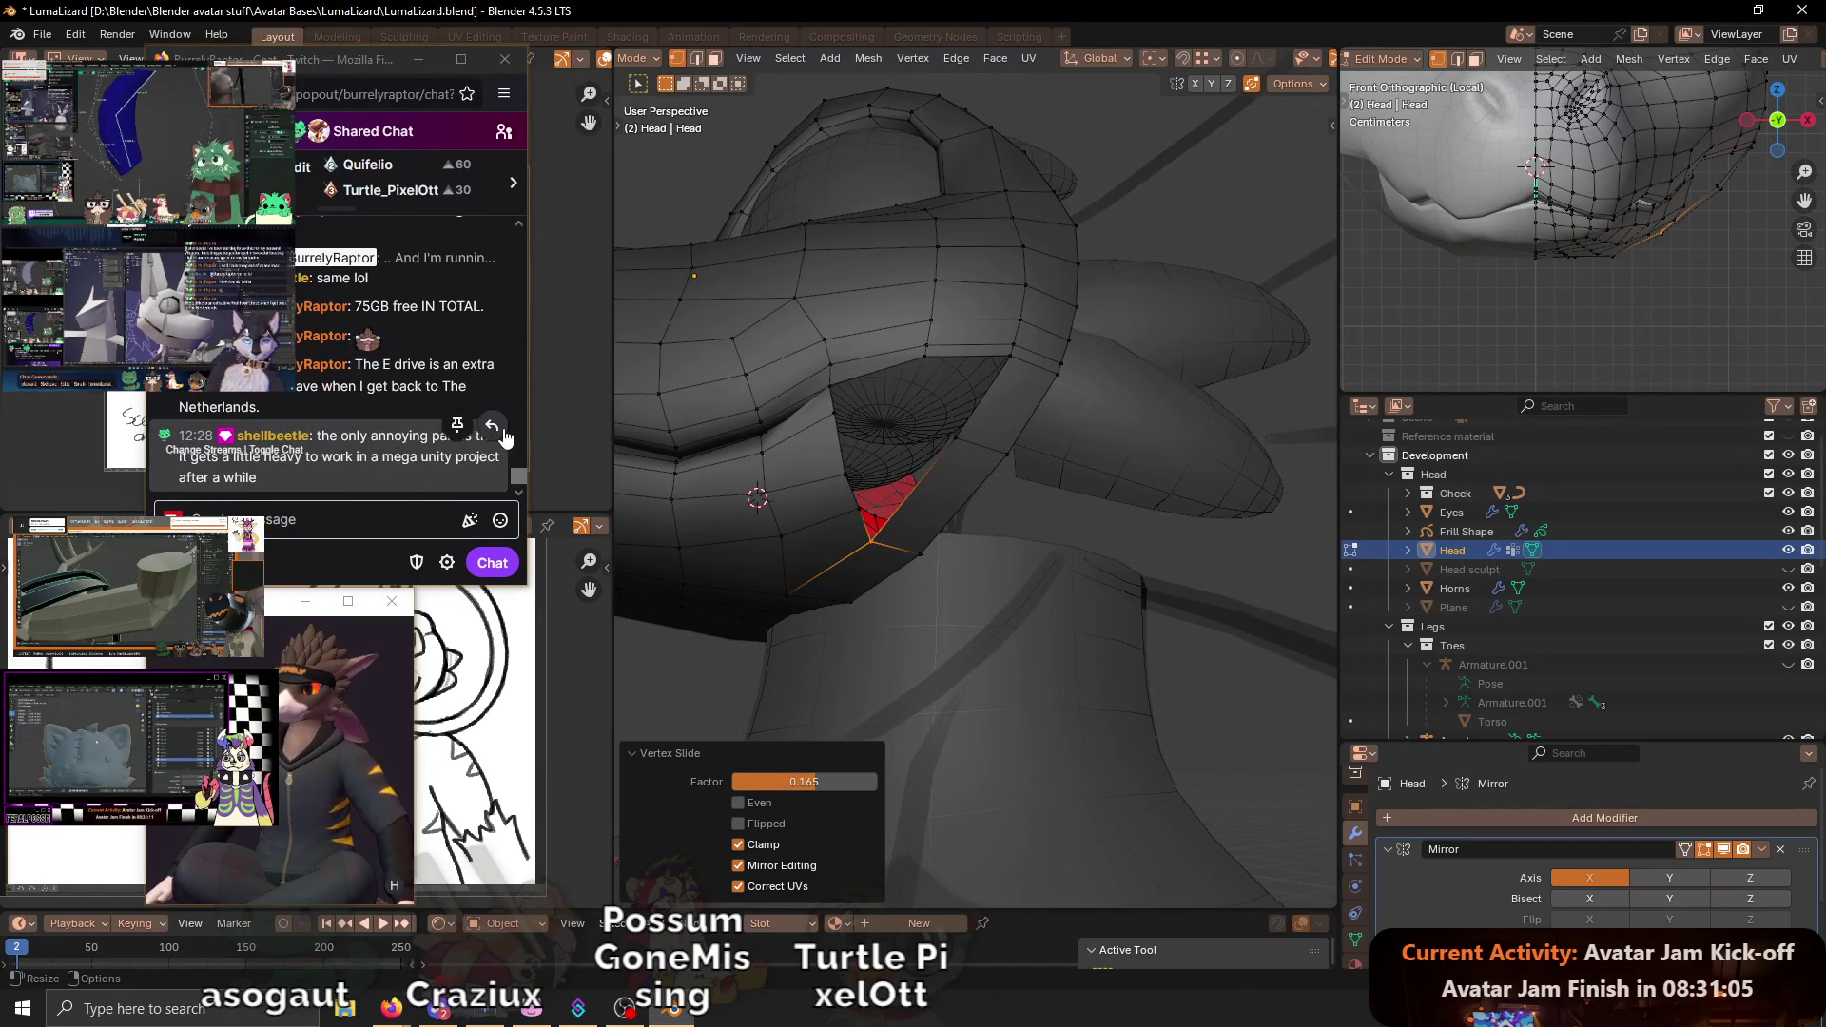
pyautogui.click(493, 428)
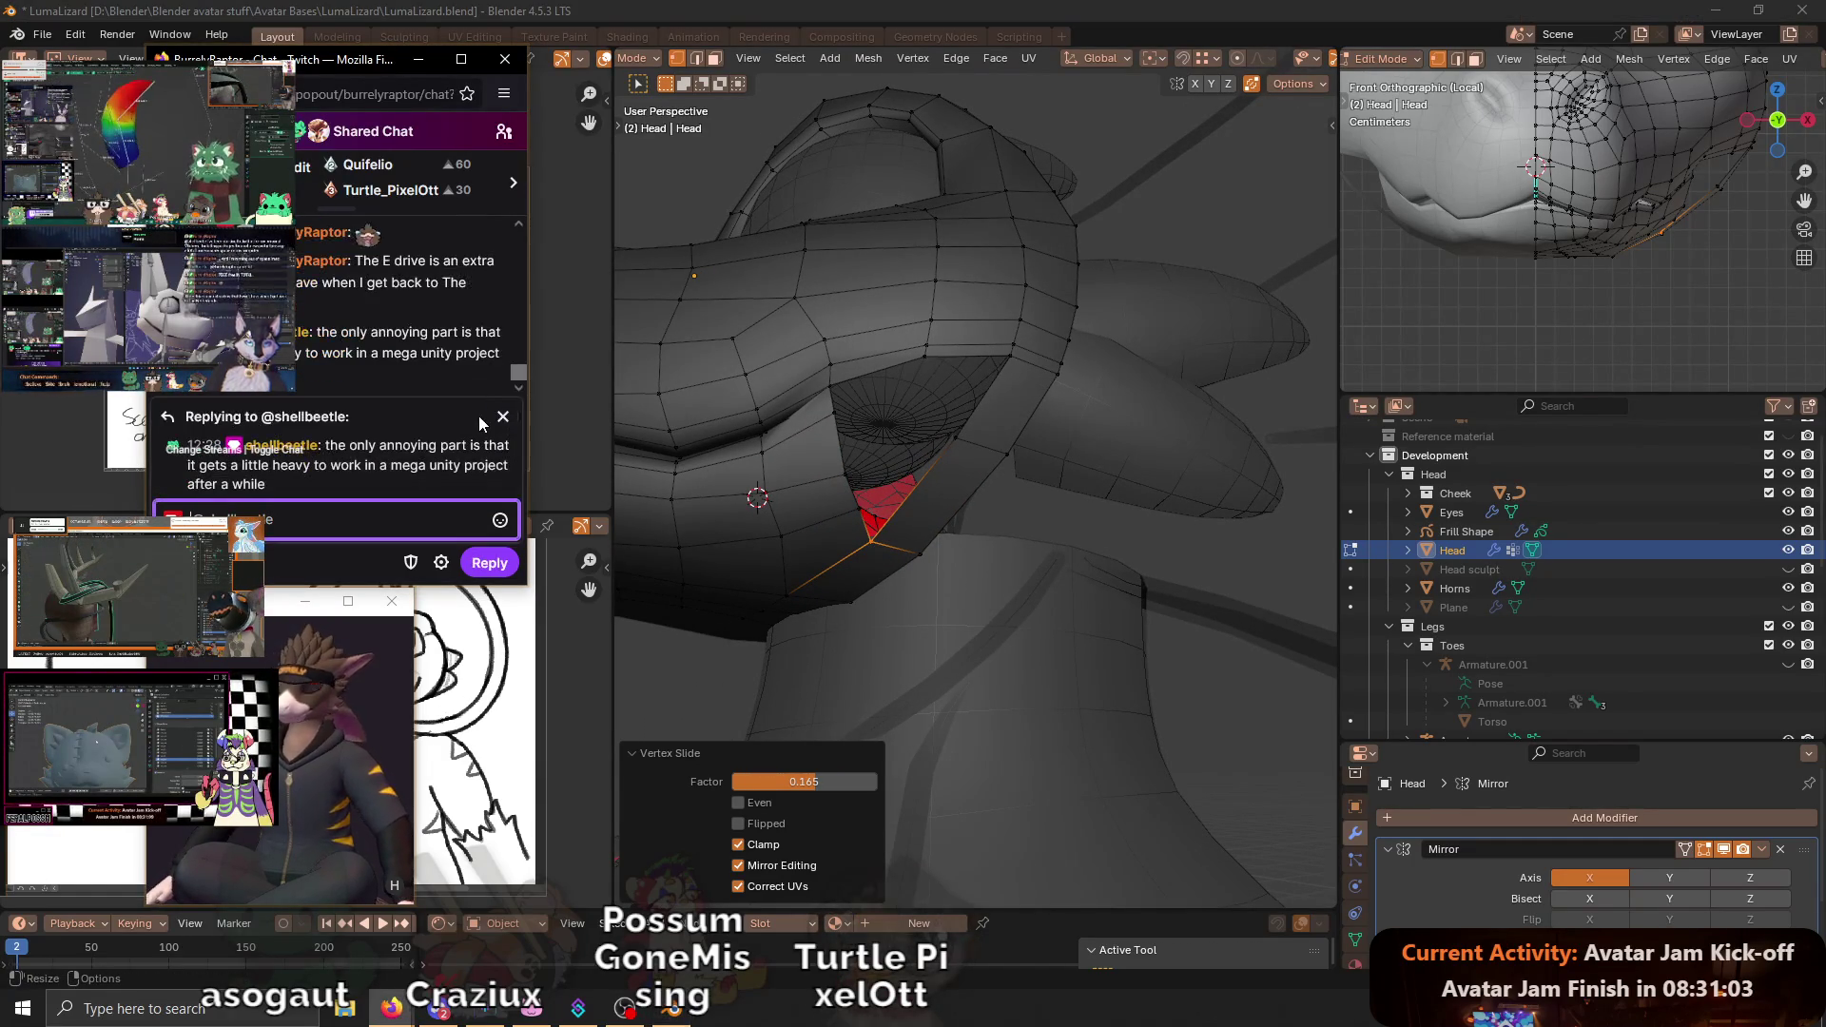
pyautogui.write('ybe may')
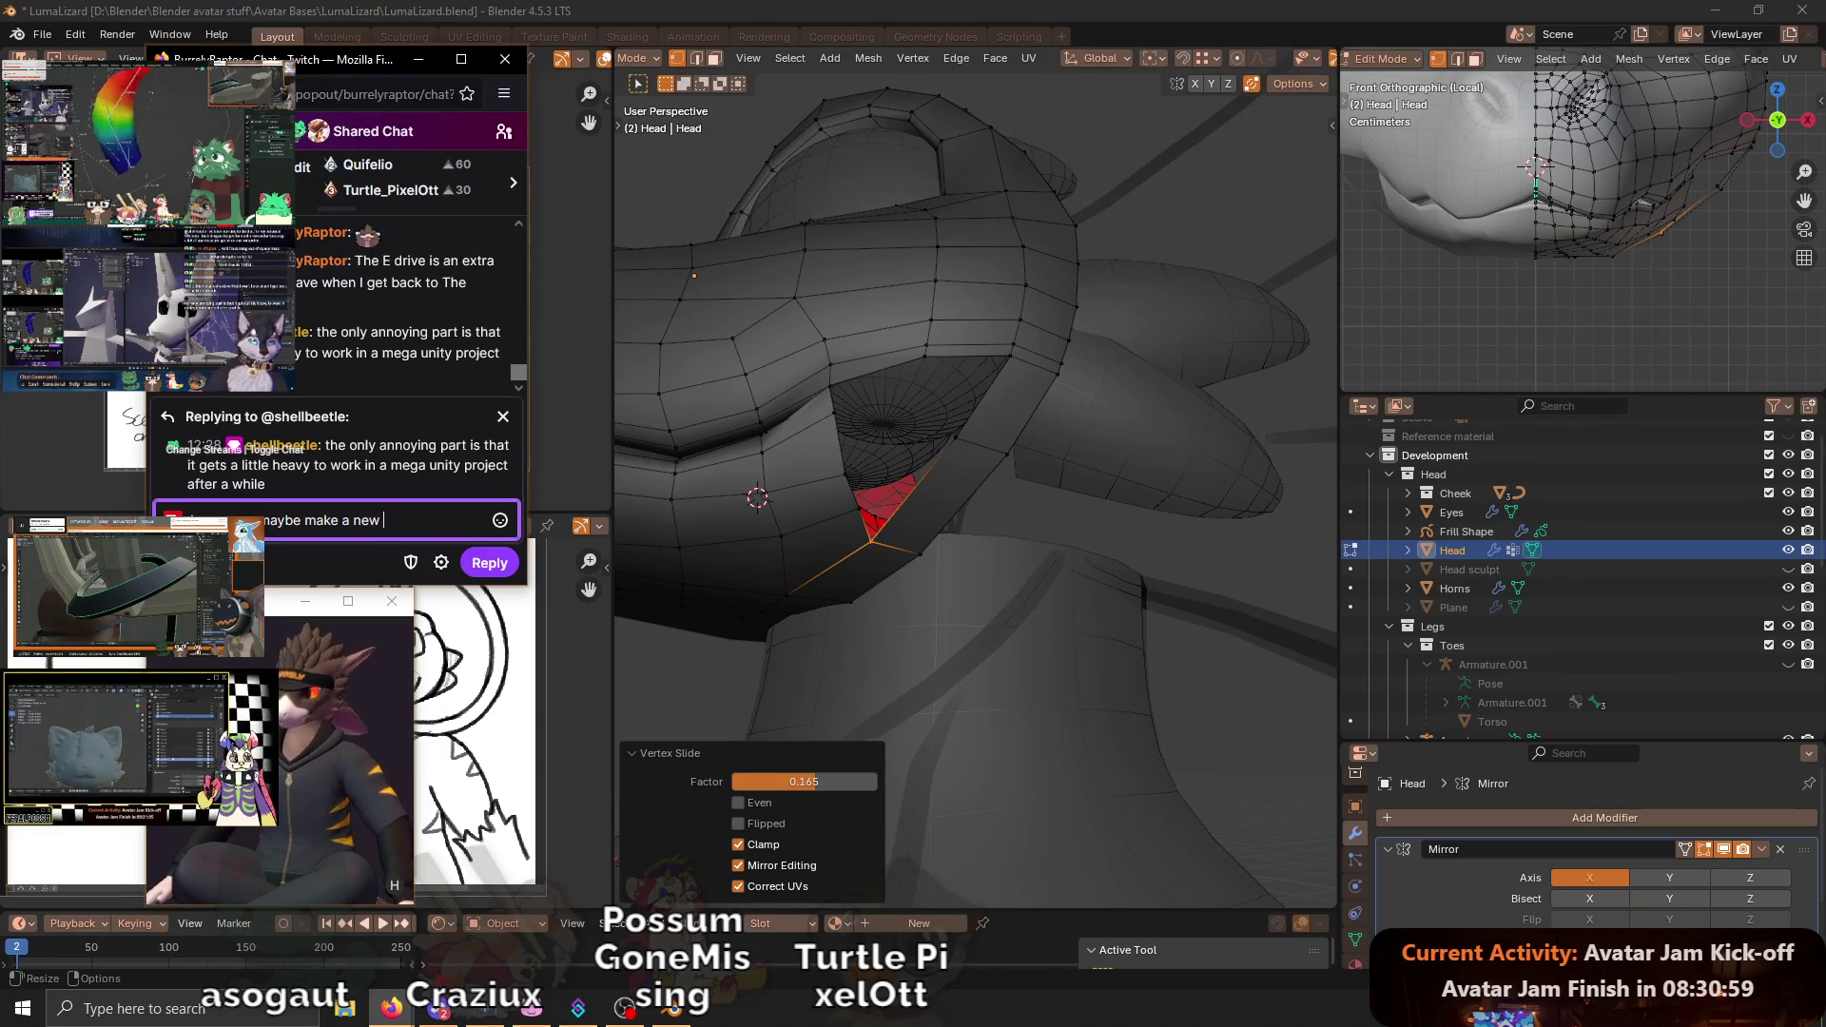
pyautogui.write('fter every ')
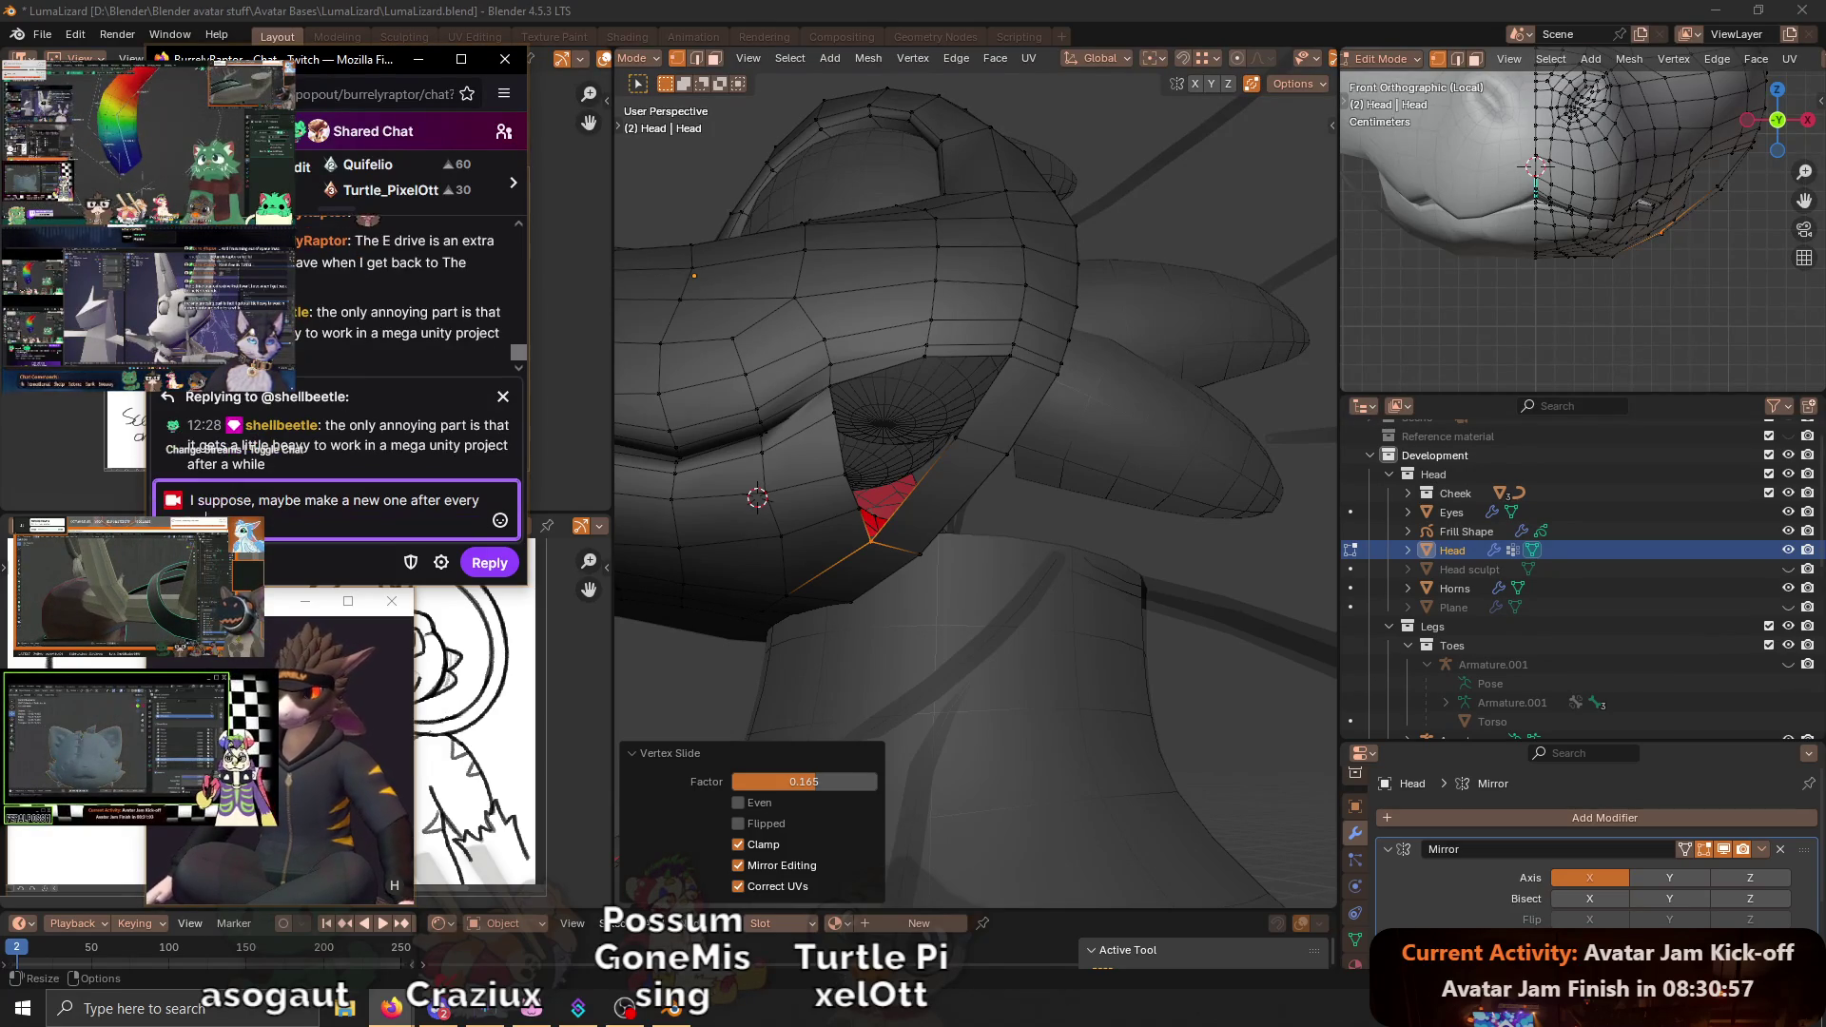
pyautogui.write('year..')
pyautogui.press('Return')
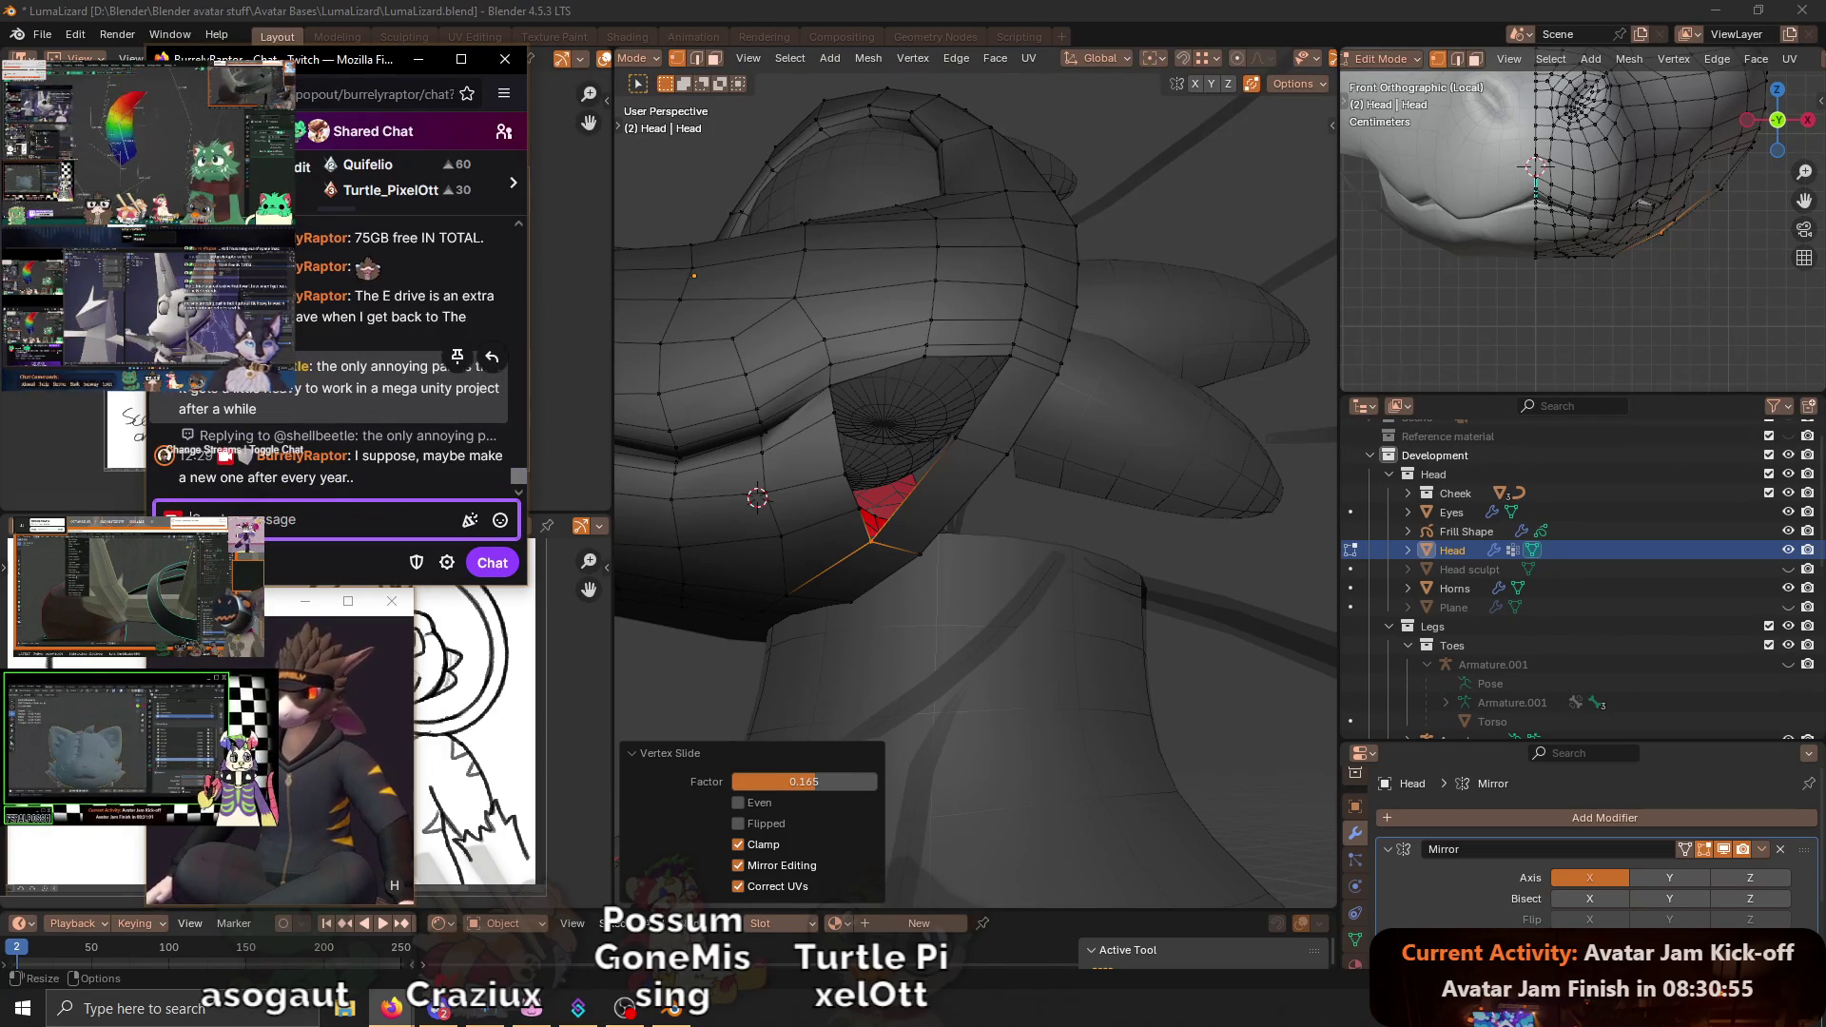
pyautogui.write('S')
pyautogui.write('ster')
pyautogui.write('pdate comes')
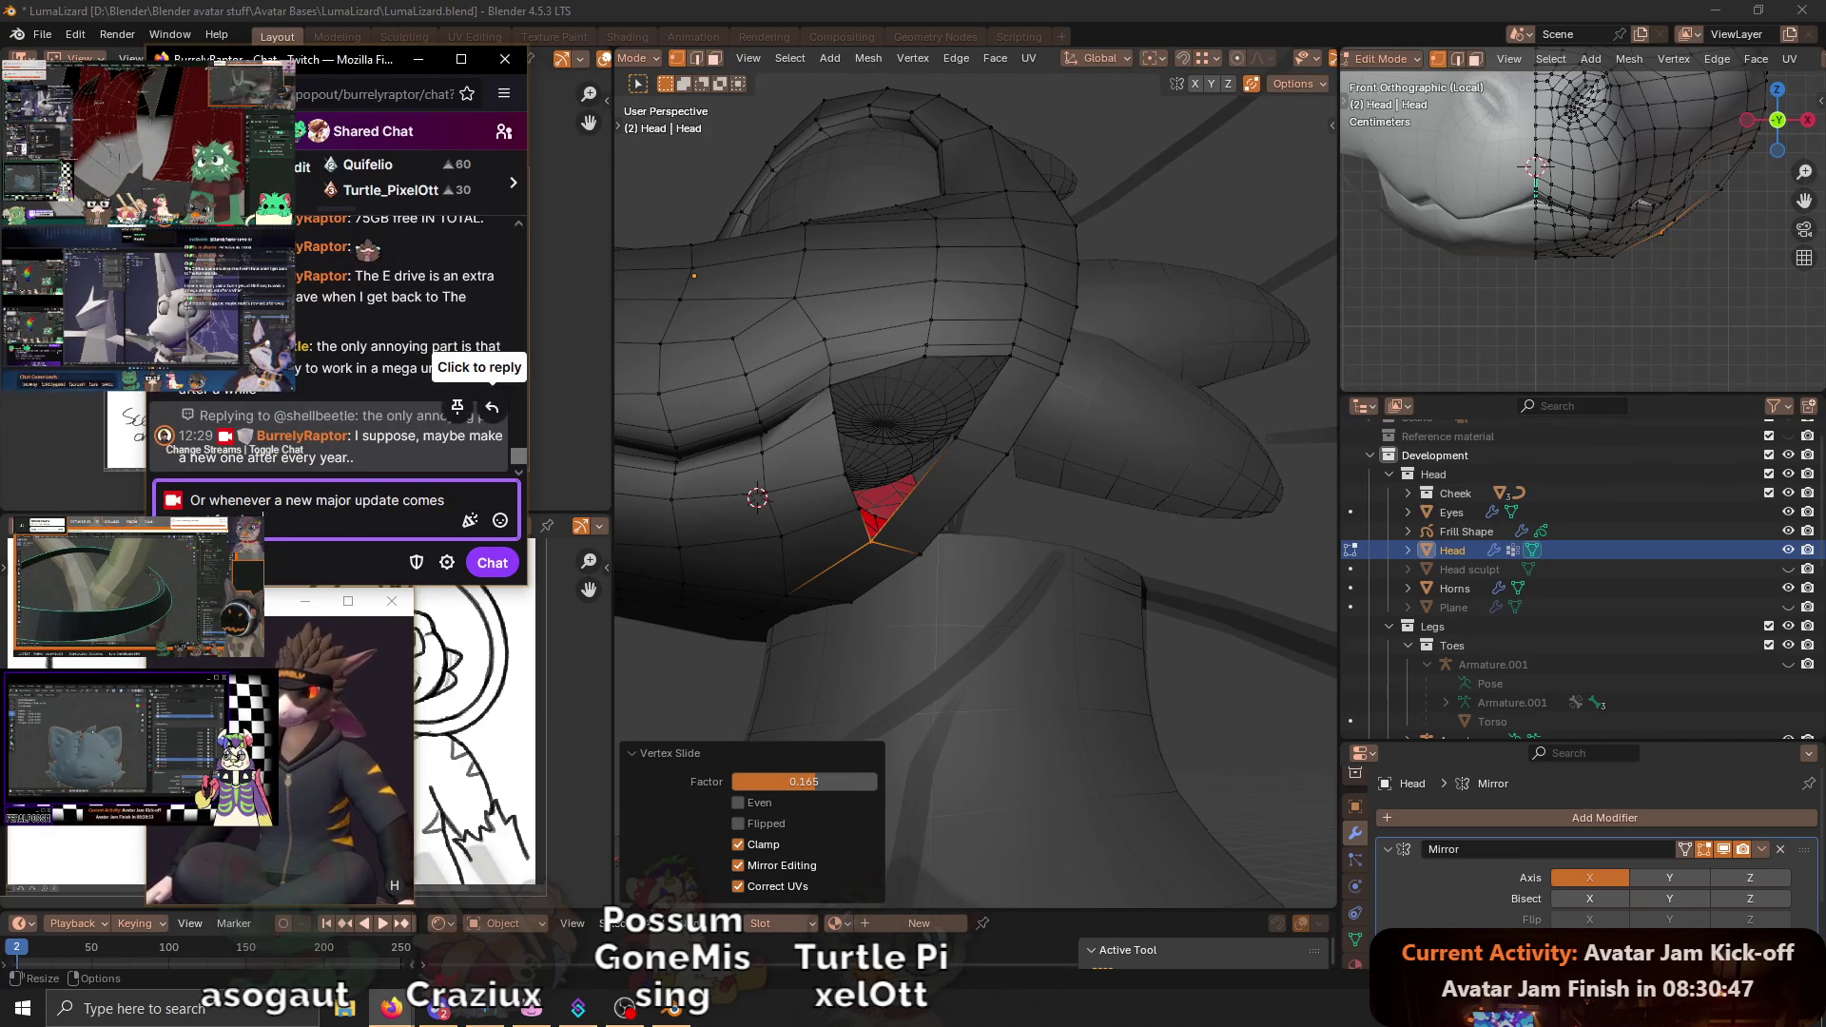
pyautogui.write('DKs')
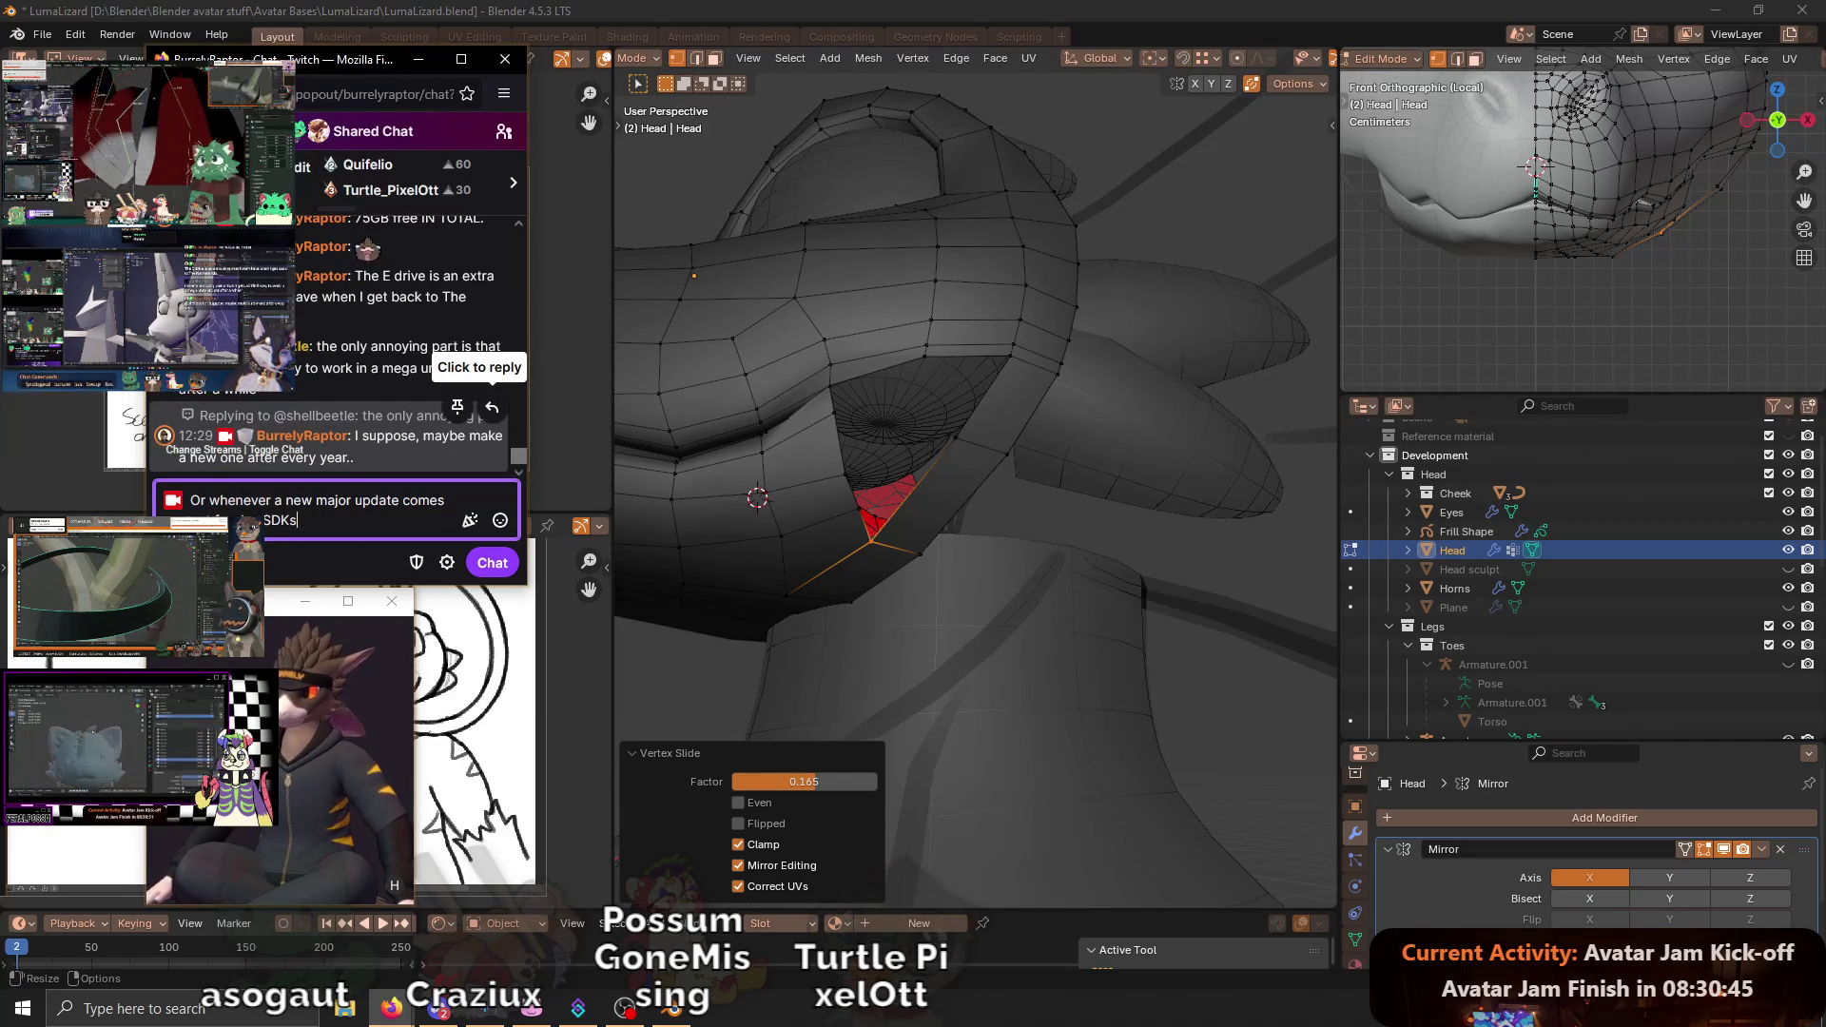
pyautogui.write('.')
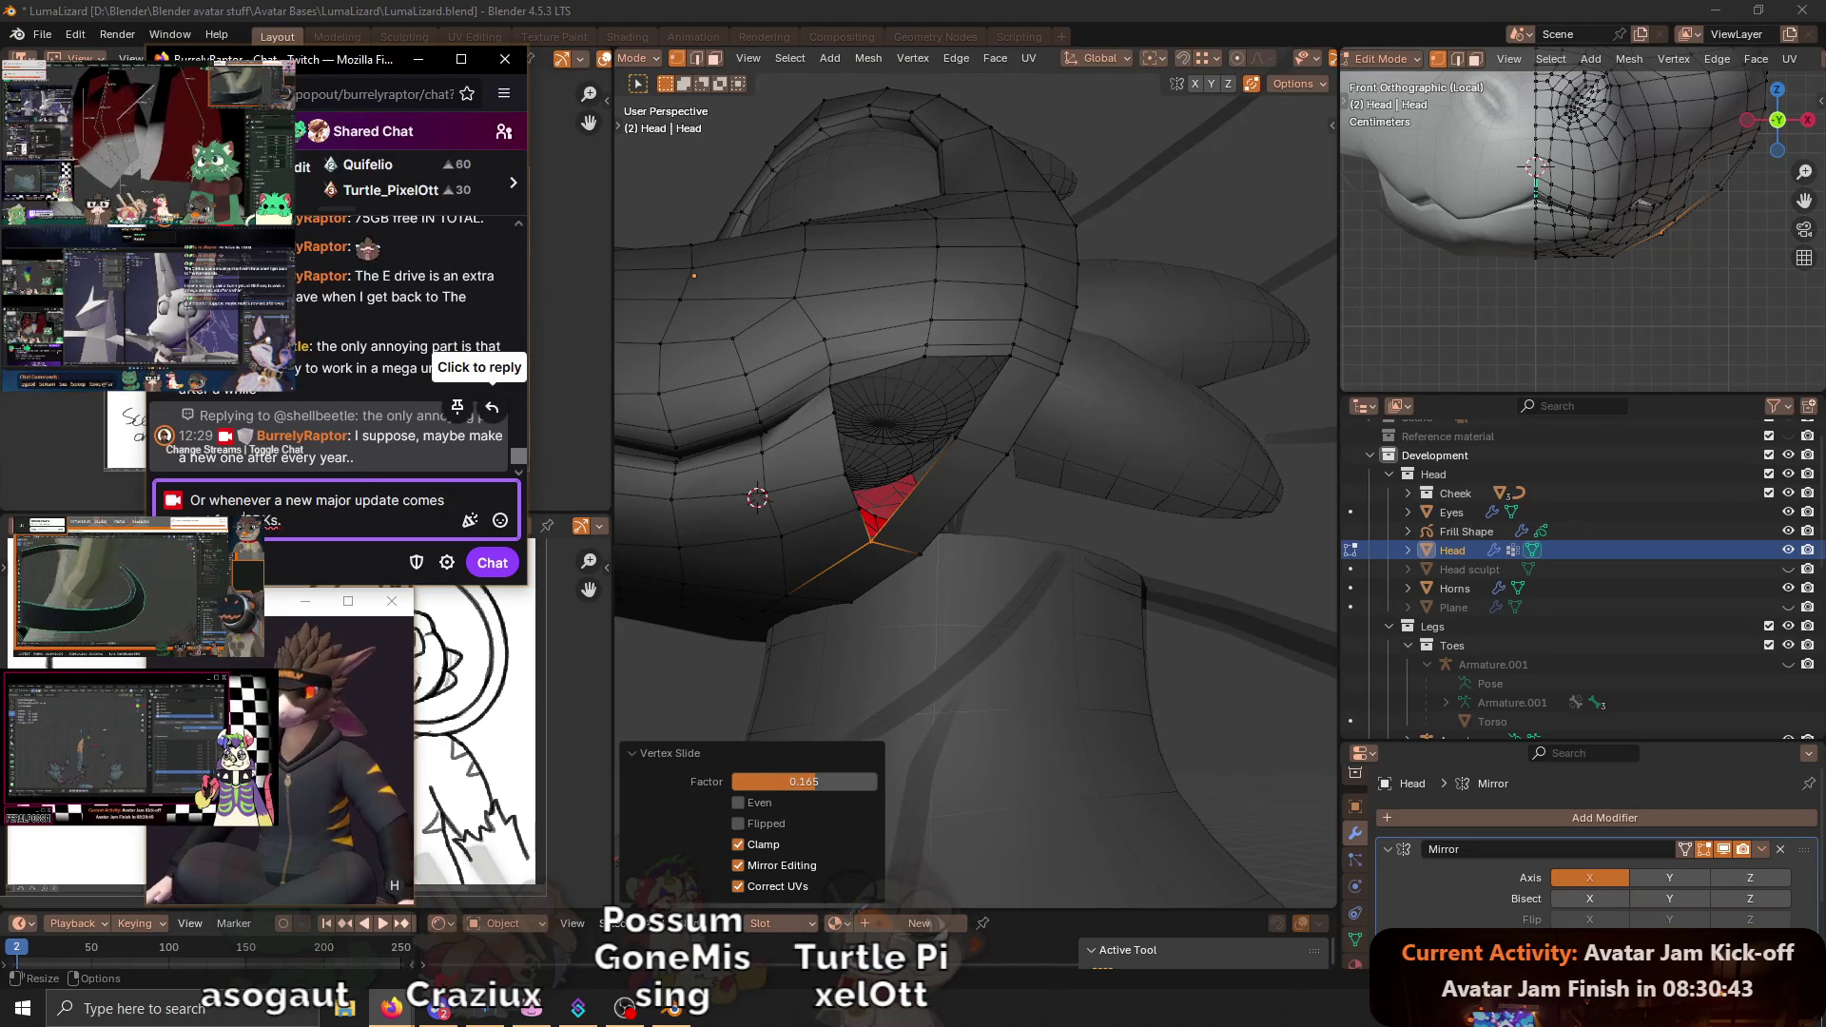
pyautogui.press('Return')
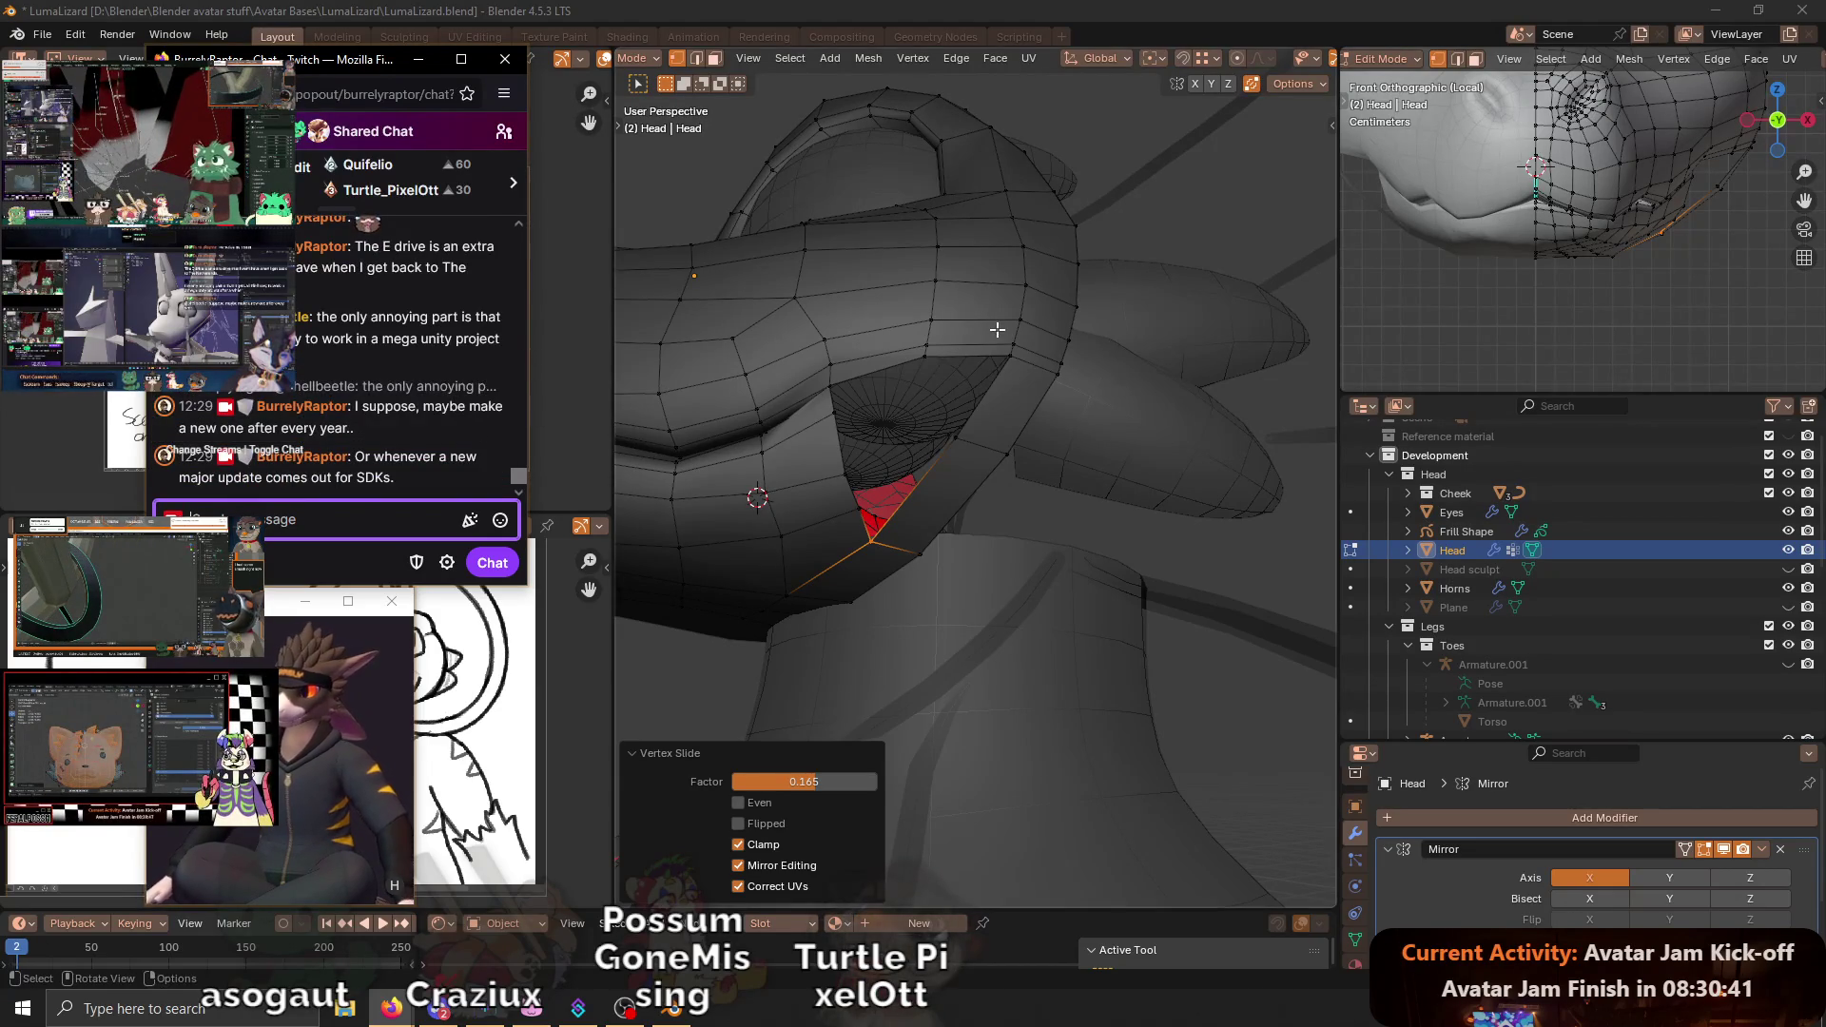
# - Post a chat message about making .unitypackages of your avatars
pyautogui.moveTo(833, 458)
pyautogui.mouseDown(button='middle')
pyautogui.moveTo(964, 453)
pyautogui.moveTo(906, 494)
pyautogui.mouseUp(button='middle')
pyautogui.click(404, 511)
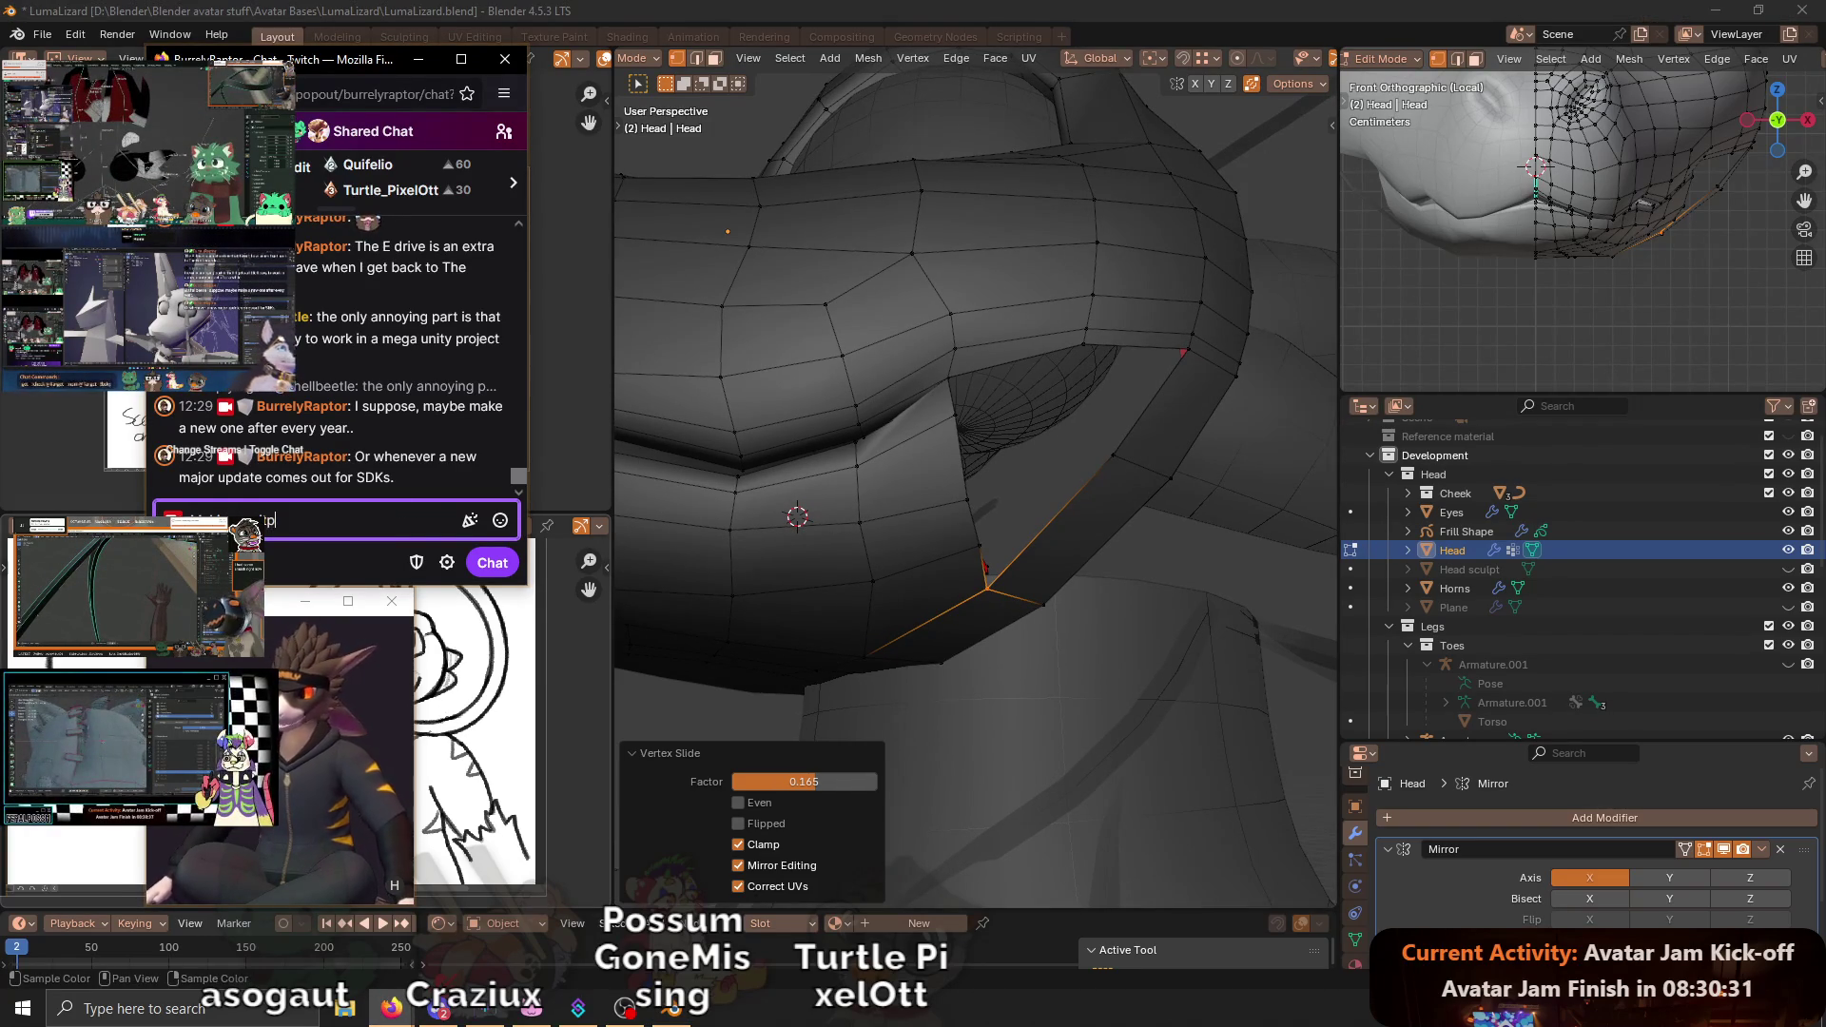
pyautogui.write('ackages of ')
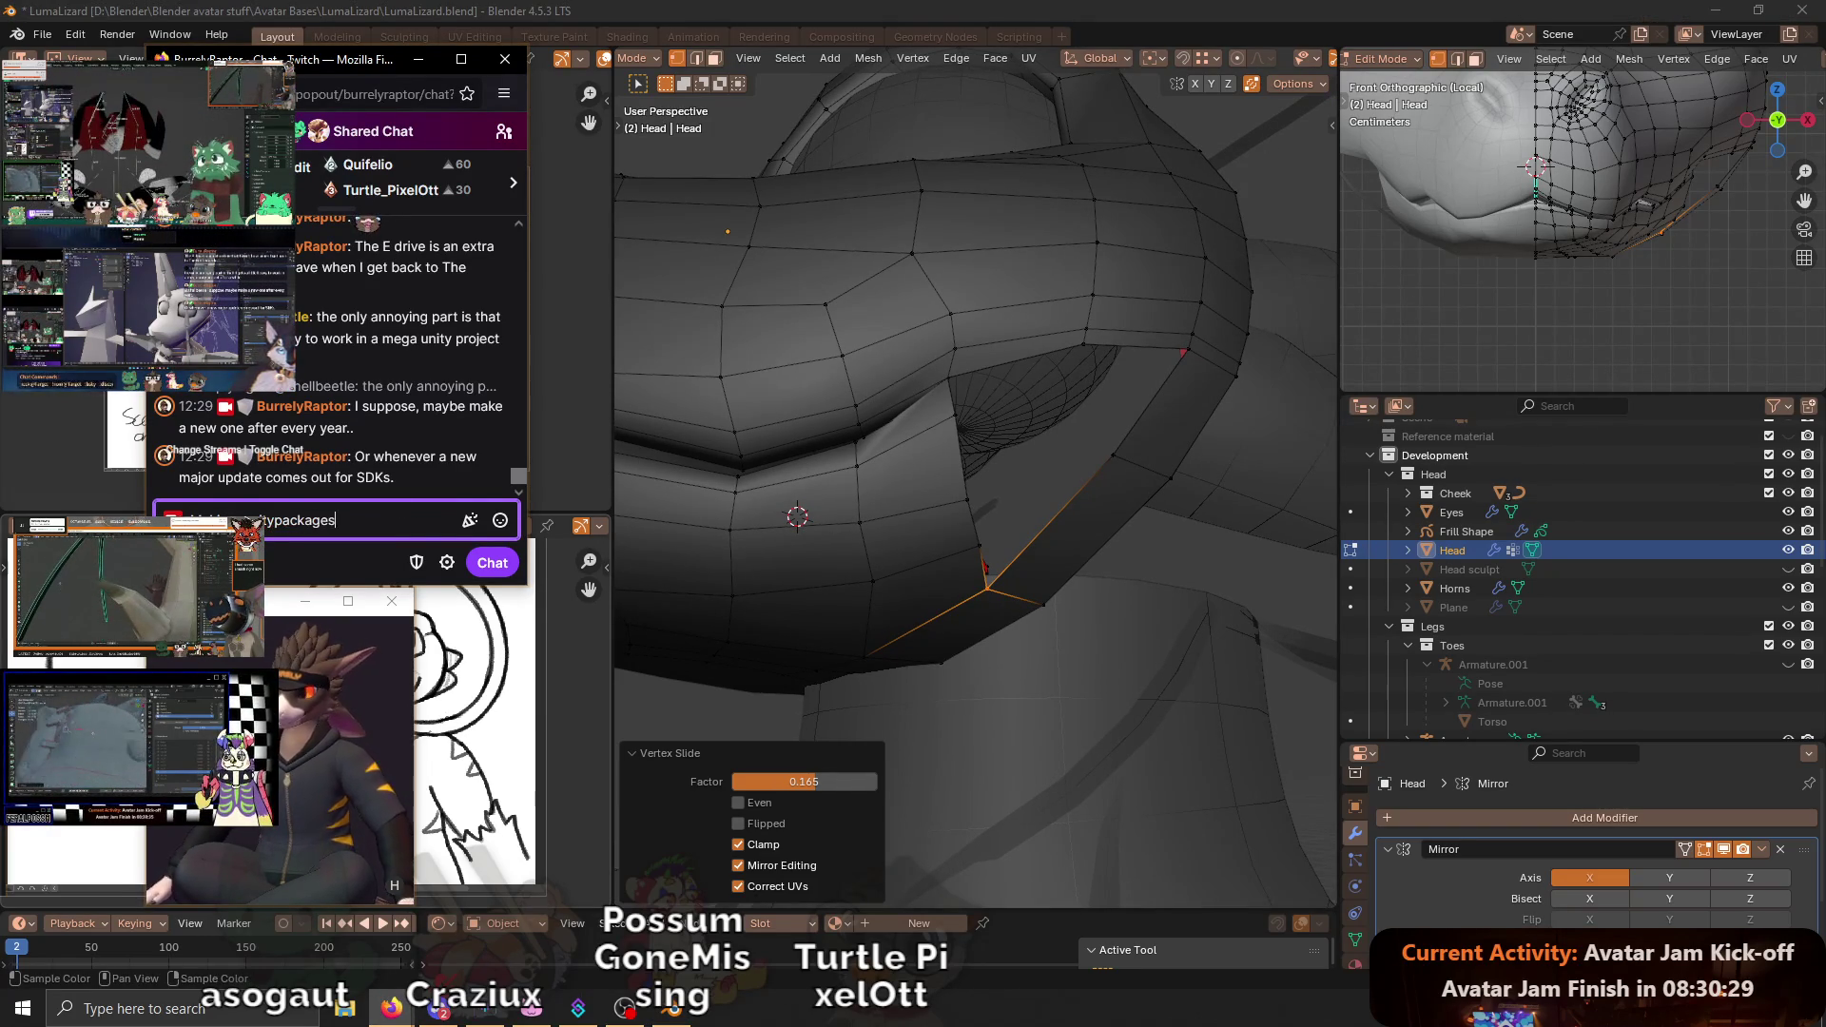
pyautogui.write('your avatars is')
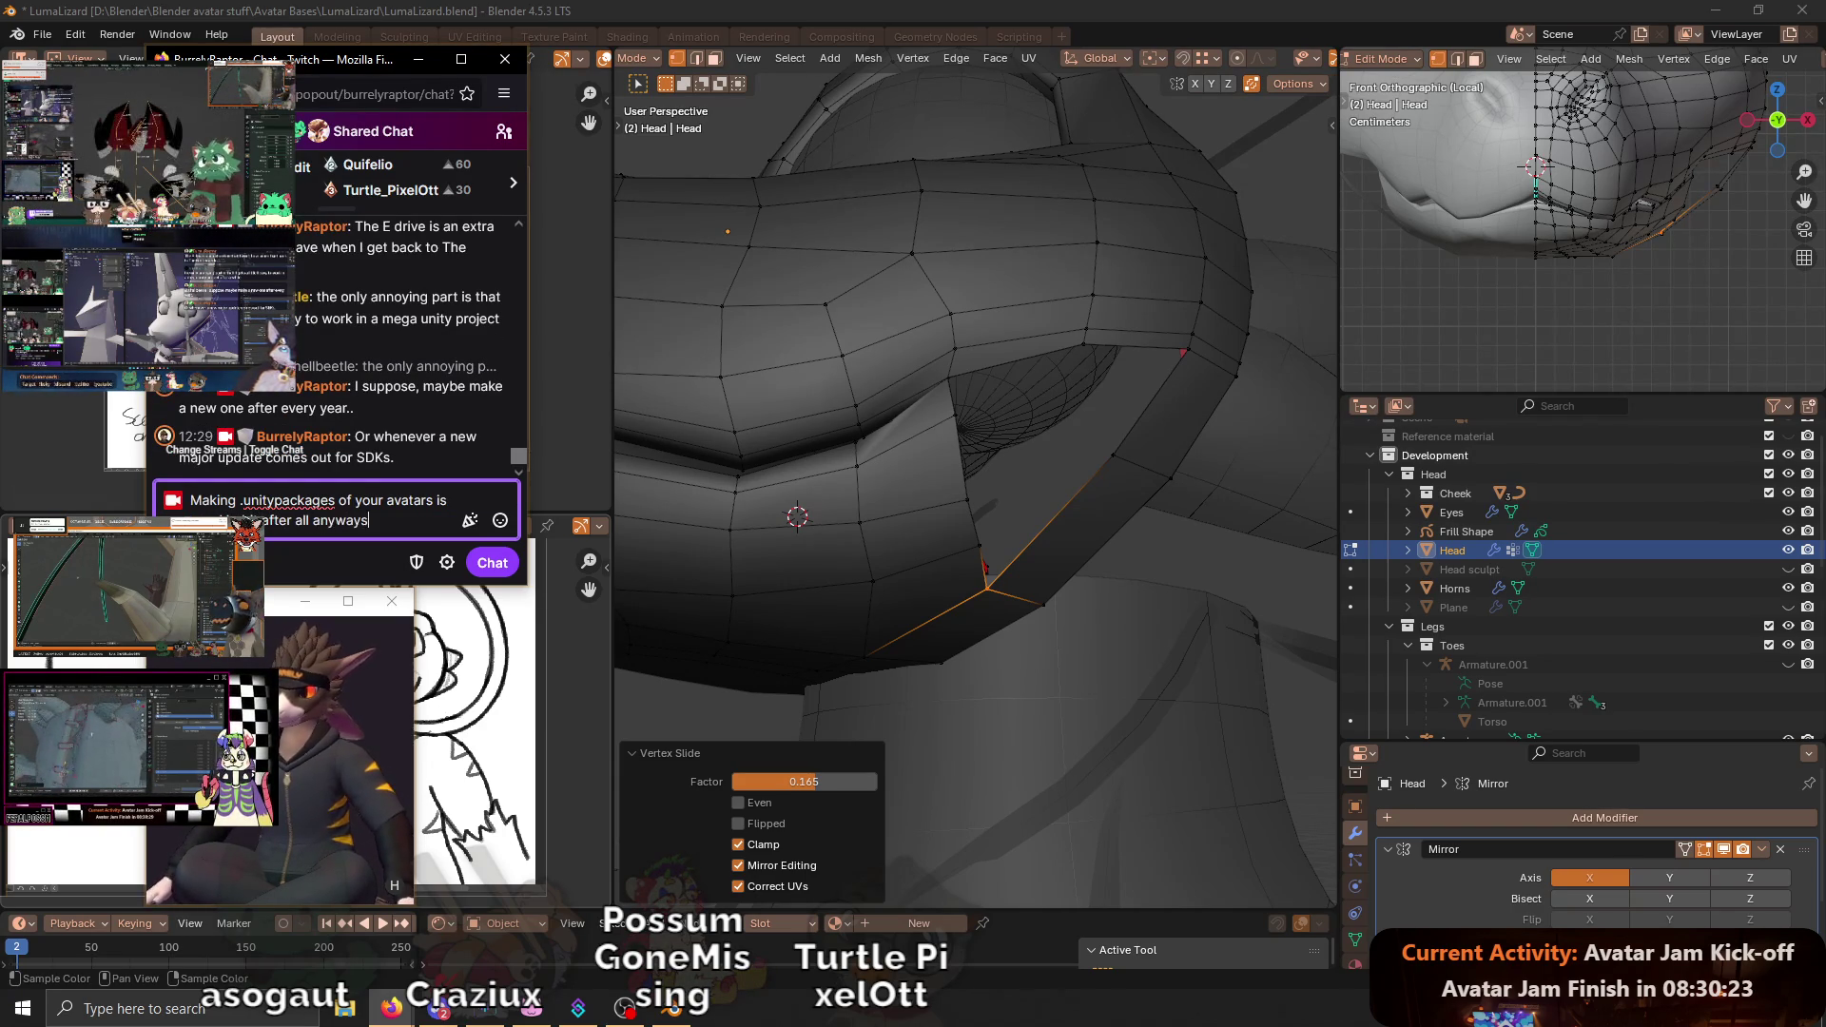
pyautogui.press('Return')
# - Reply to the missed-feature message recommending PolyQuilt as really nice for retopology
pyautogui.scroll(3, 414, 386)
pyautogui.scroll(3, 415, 386)
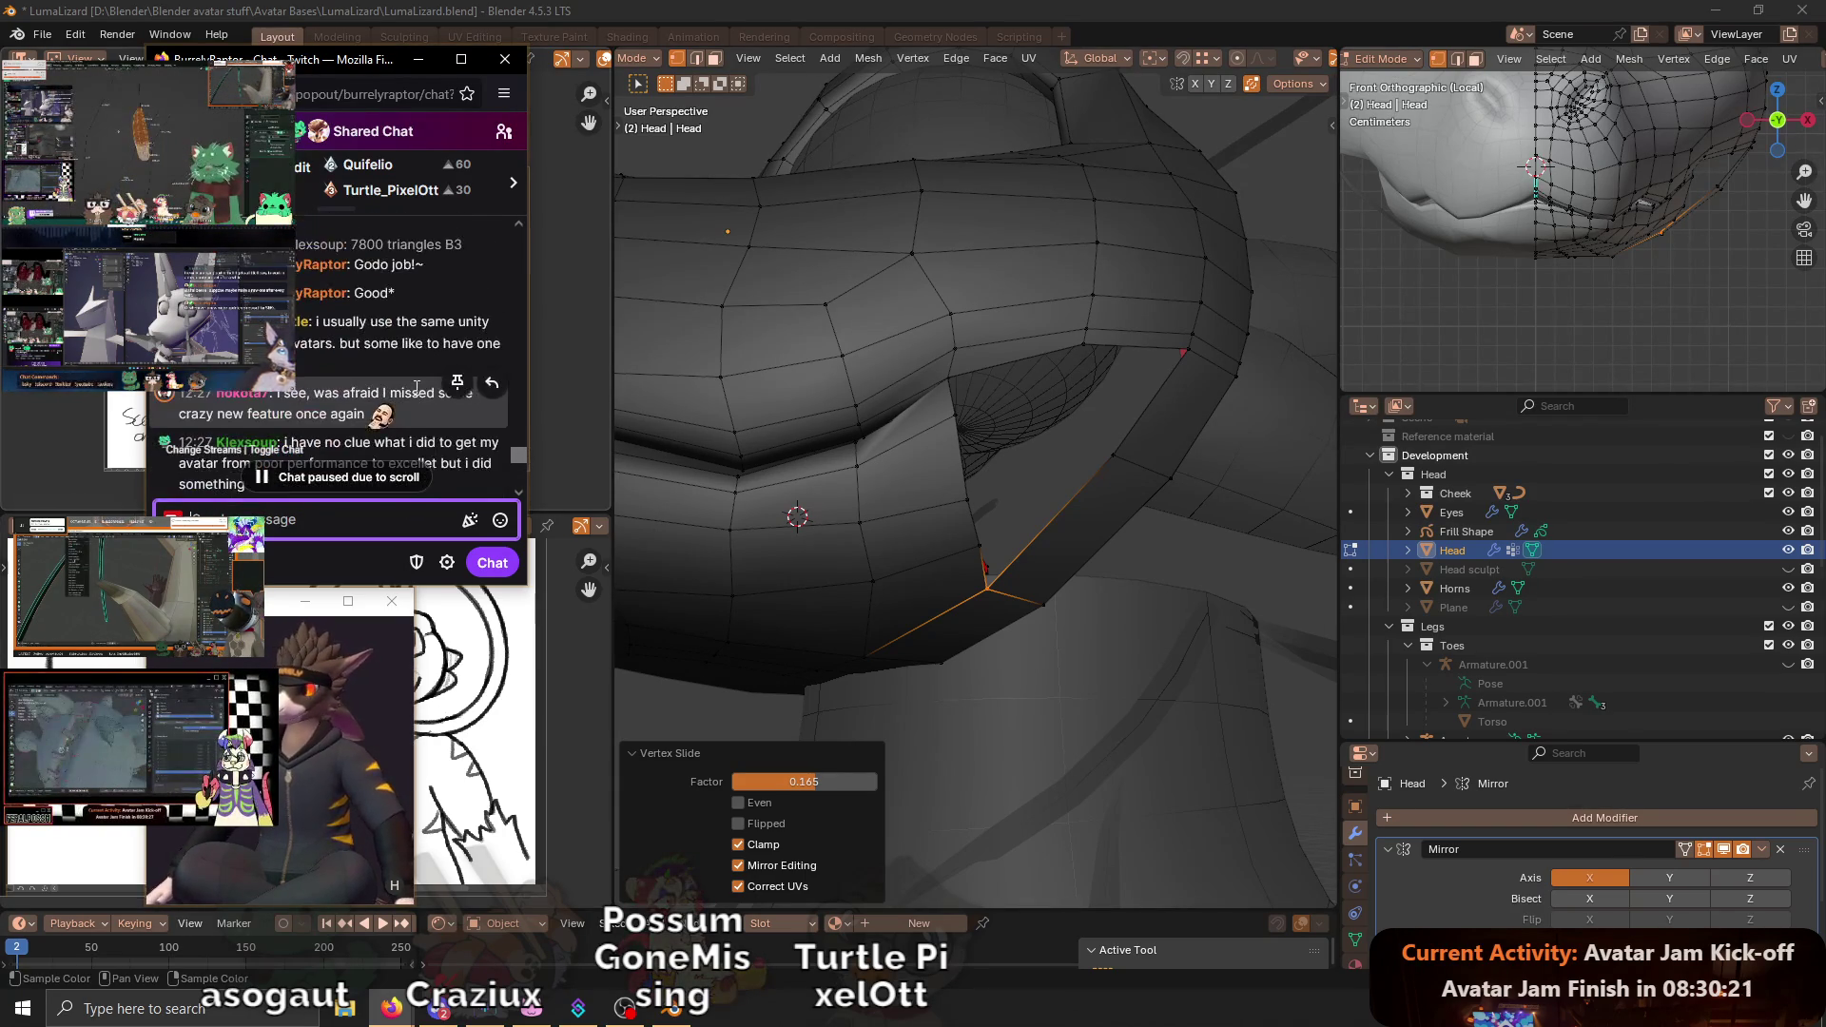
pyautogui.click(489, 390)
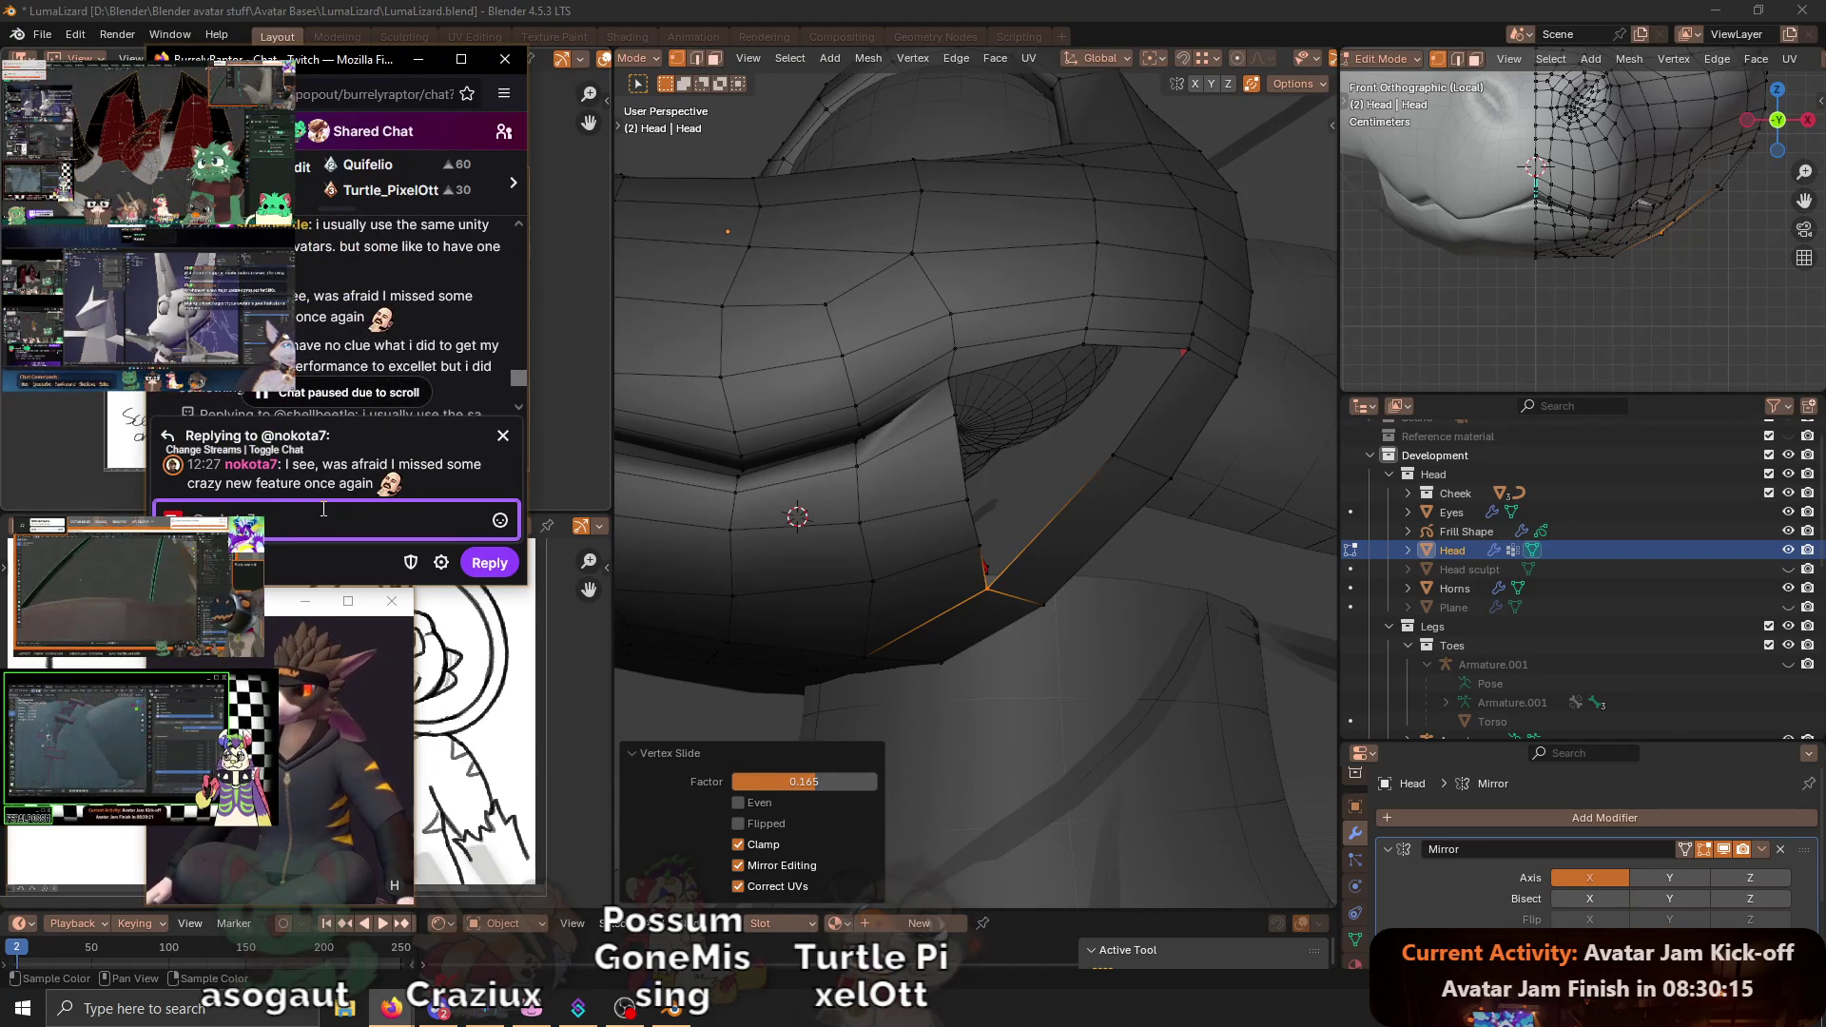
pyautogui.write('ol')
pyautogui.write(' are some ')
pyautogui.write('go')
pyautogui.write('ls w')
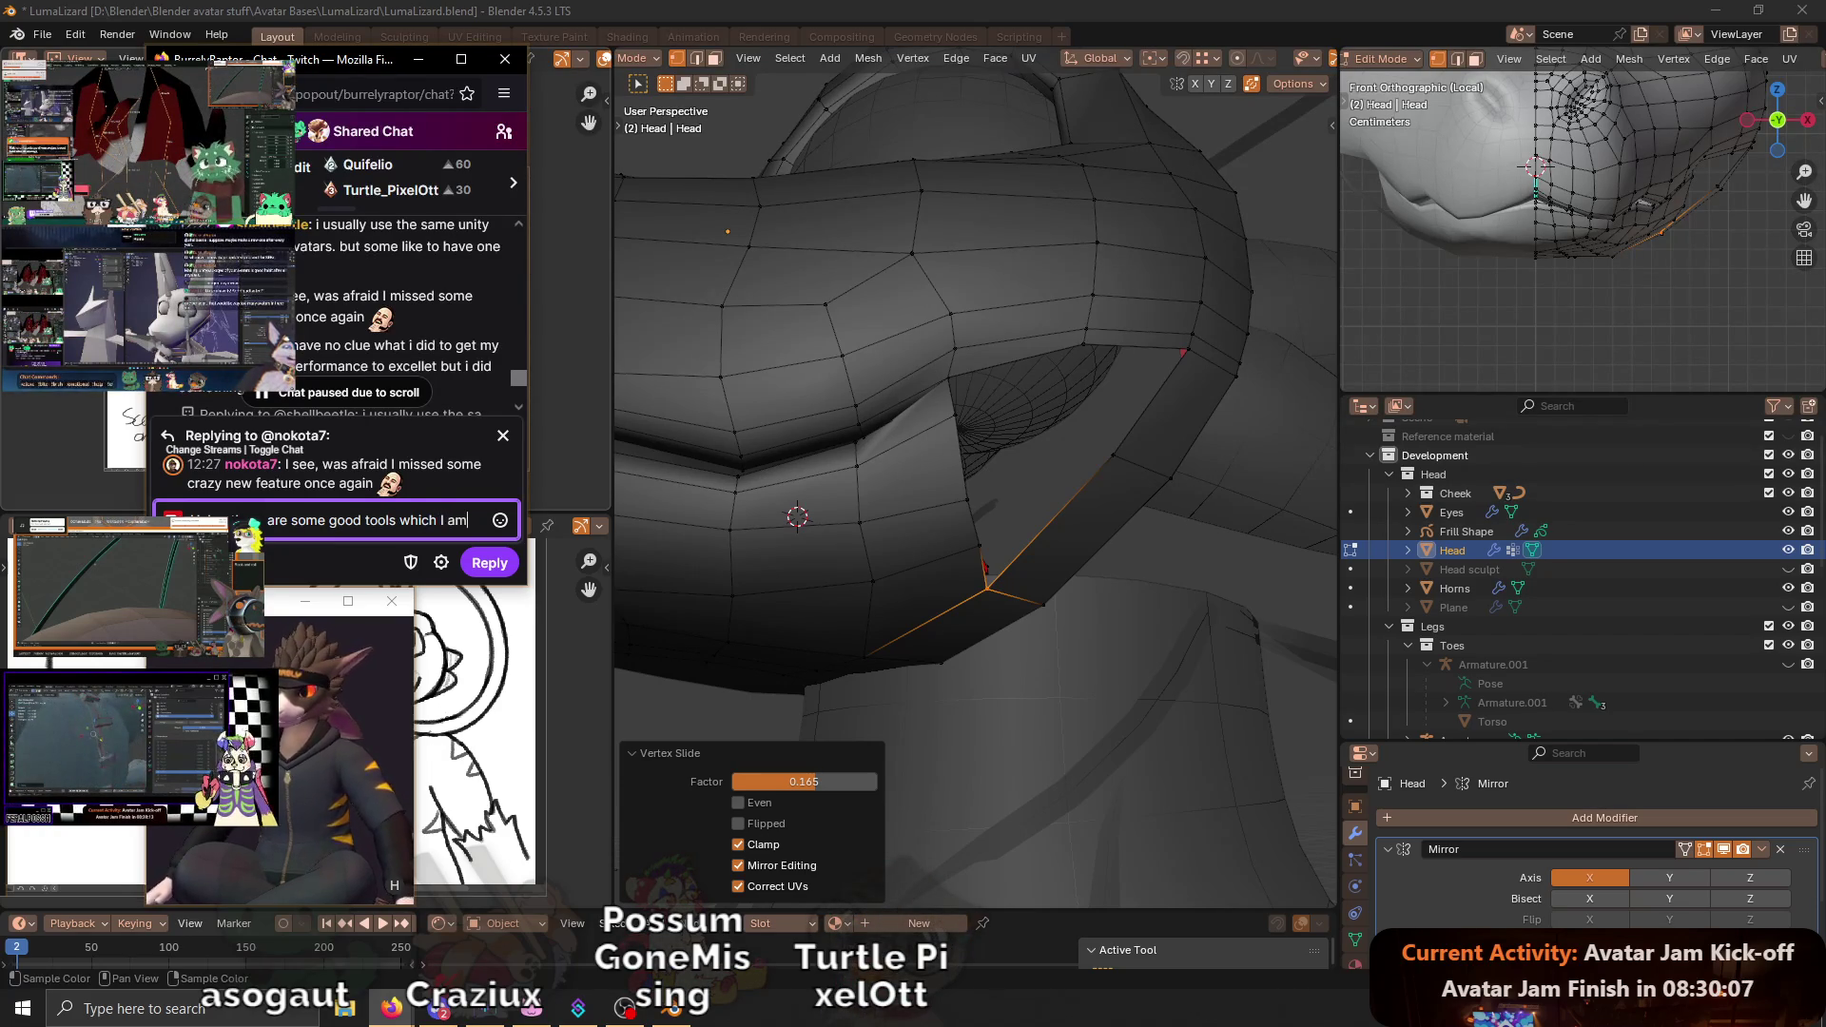
pyautogui.write(' PolyQuilt is re')
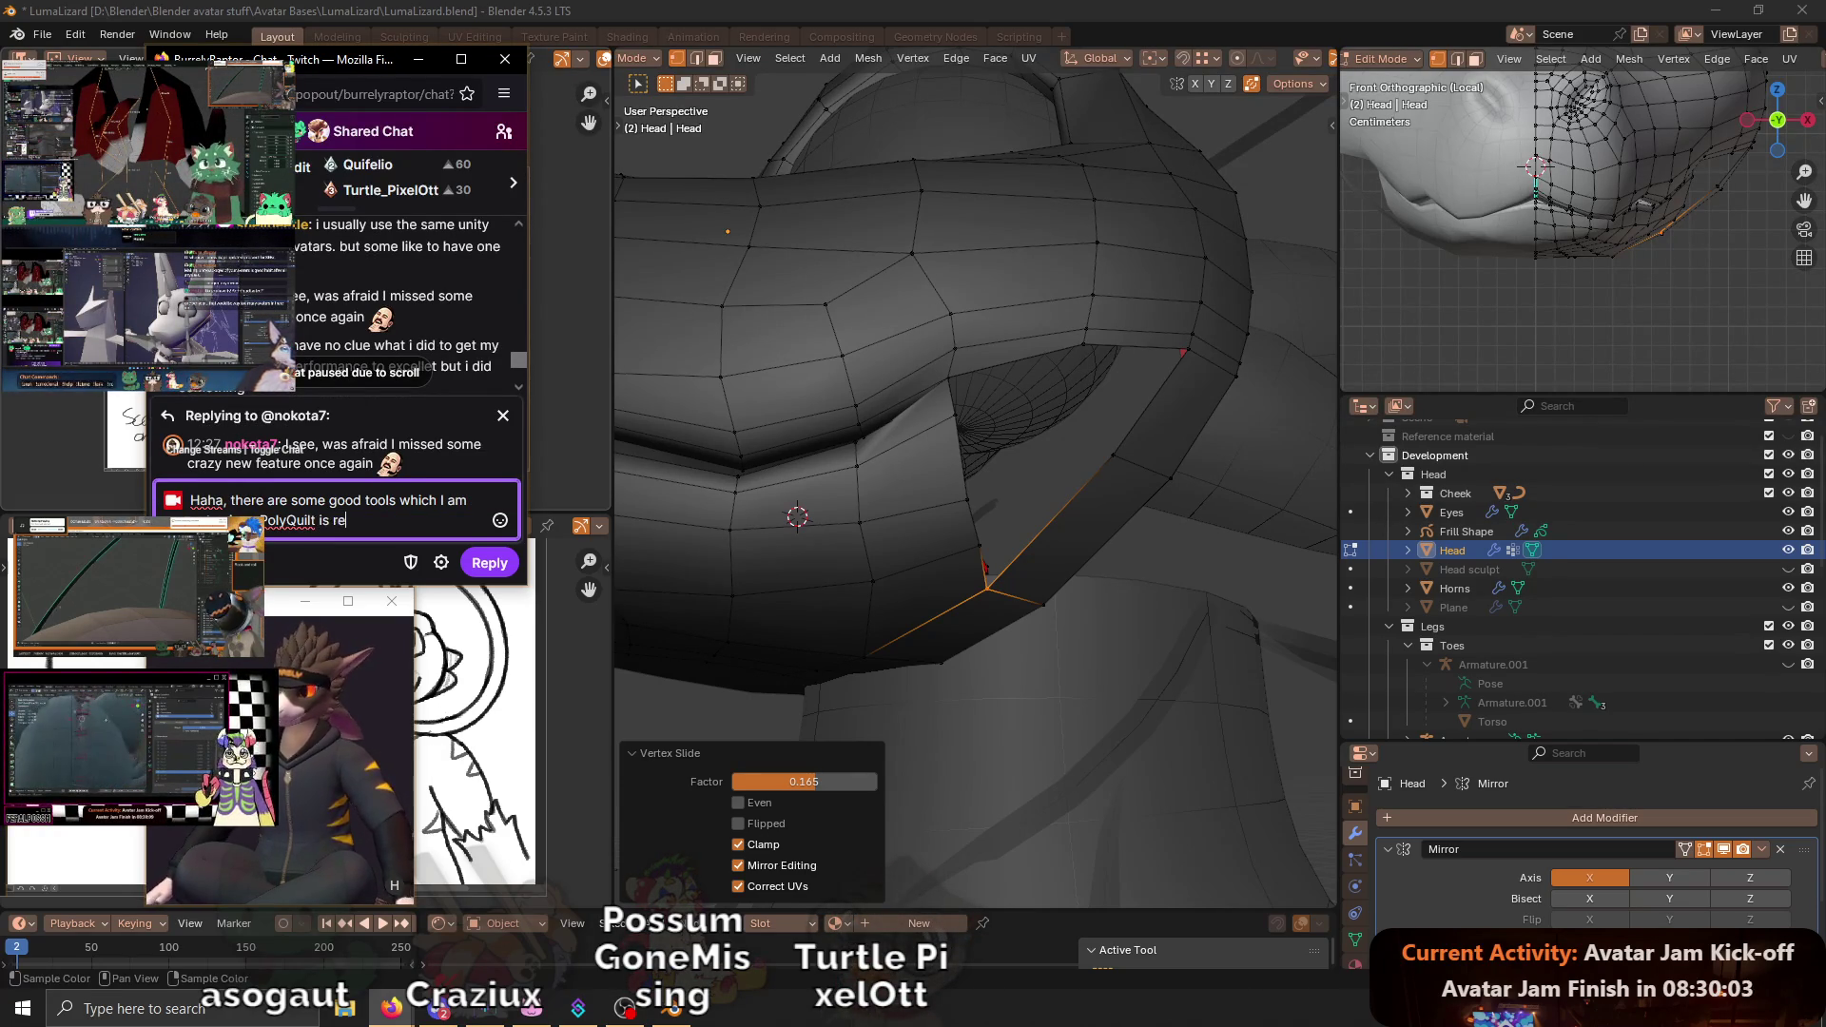
pyautogui.write('ally nice for ret')
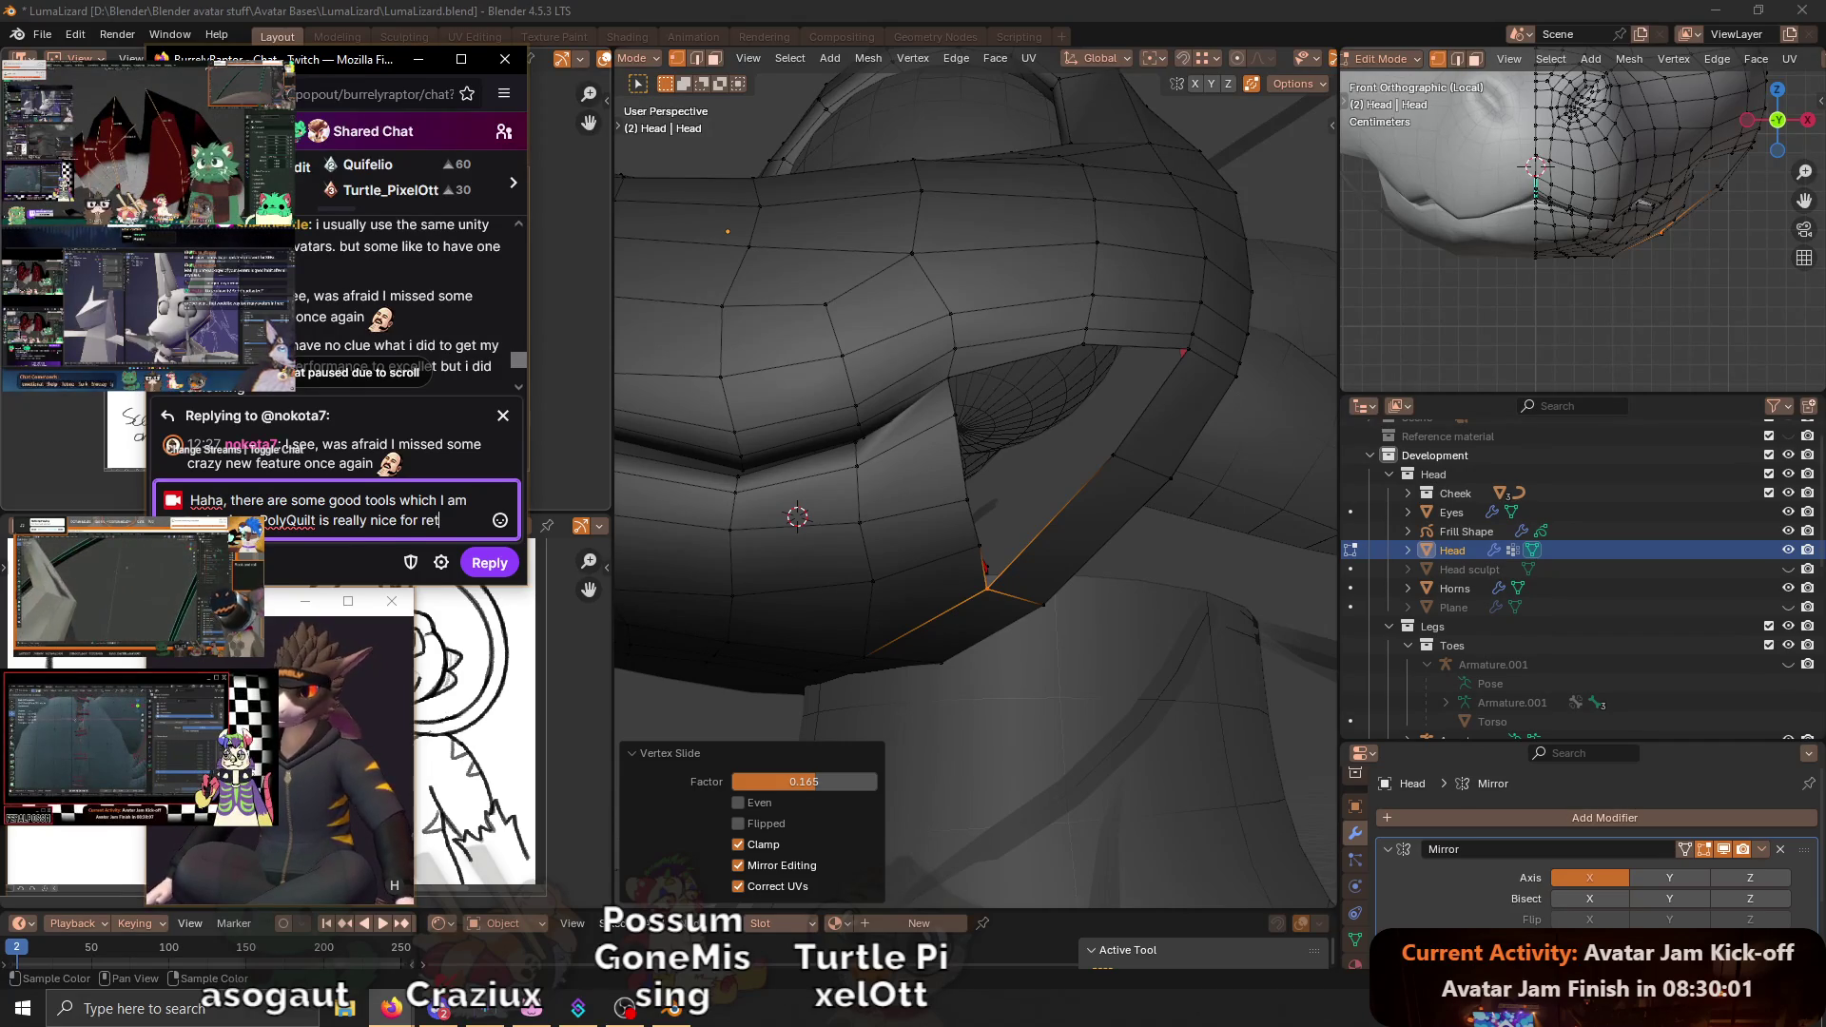
pyautogui.press('Return')
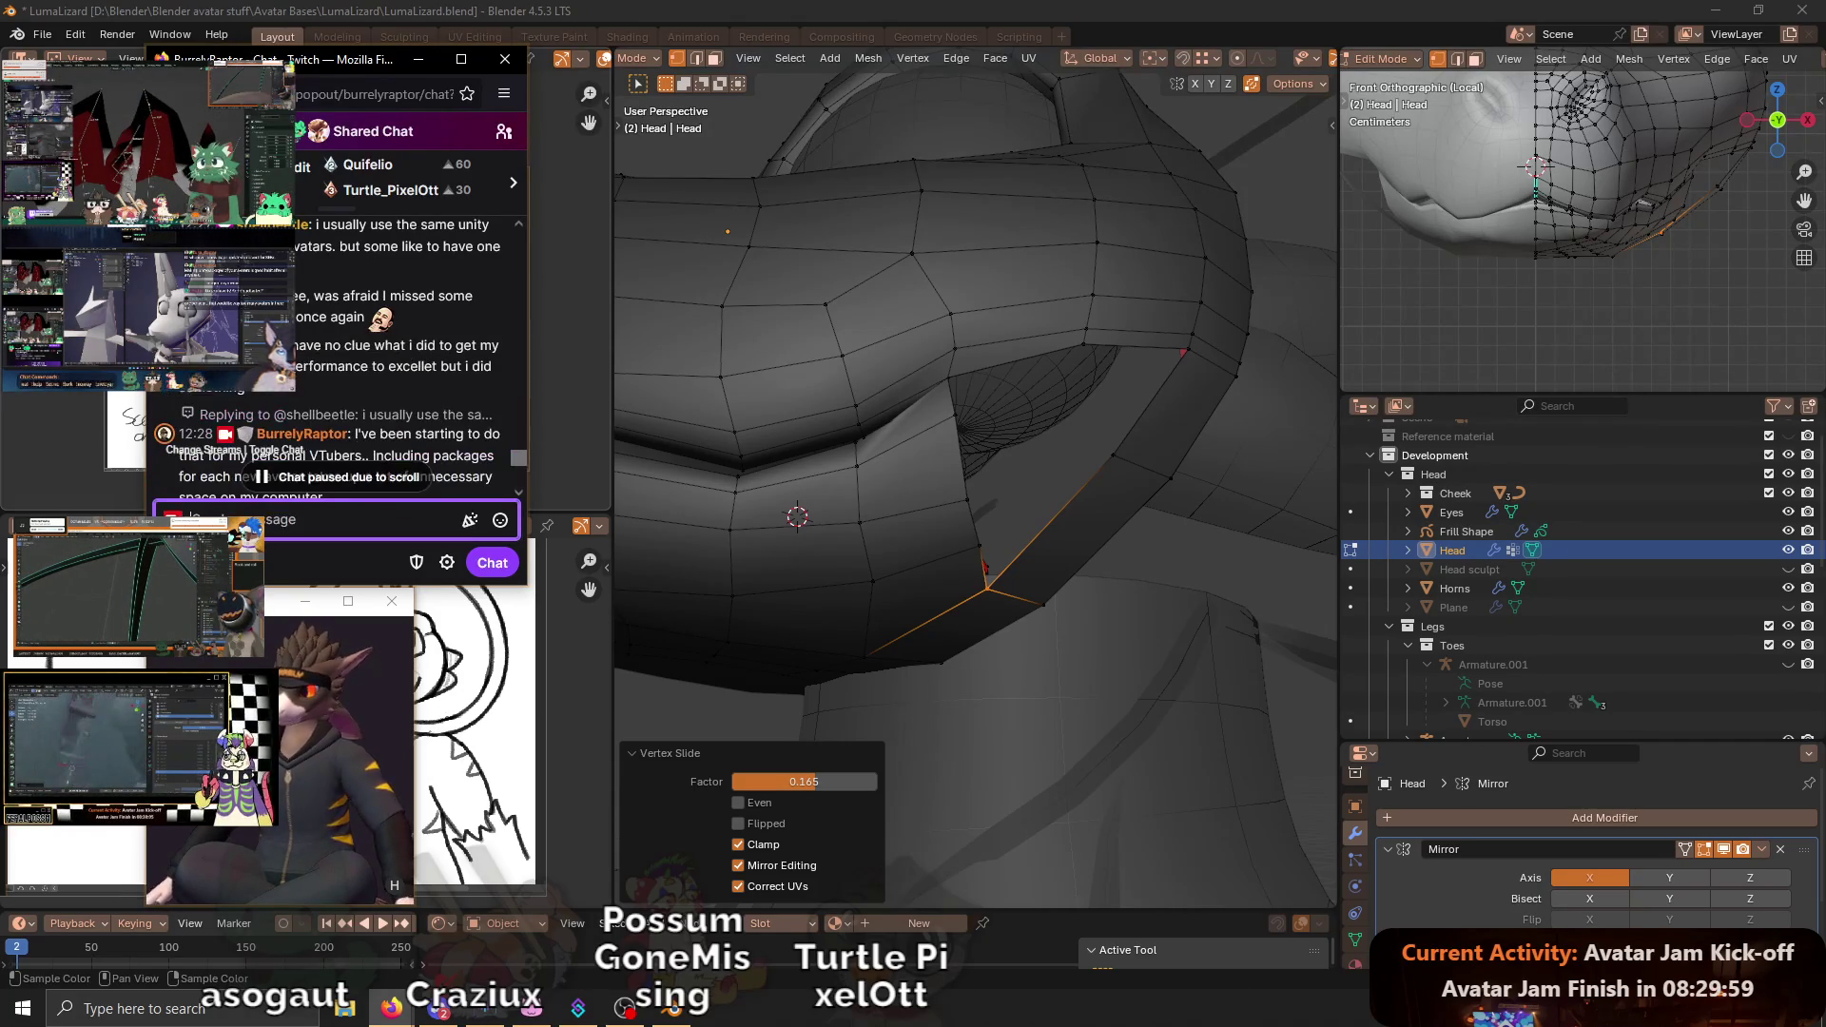
# - Answer the F2 add-on question: 'F2? I only know that button does renaming.'
pyautogui.scroll(-10, 441, 319)
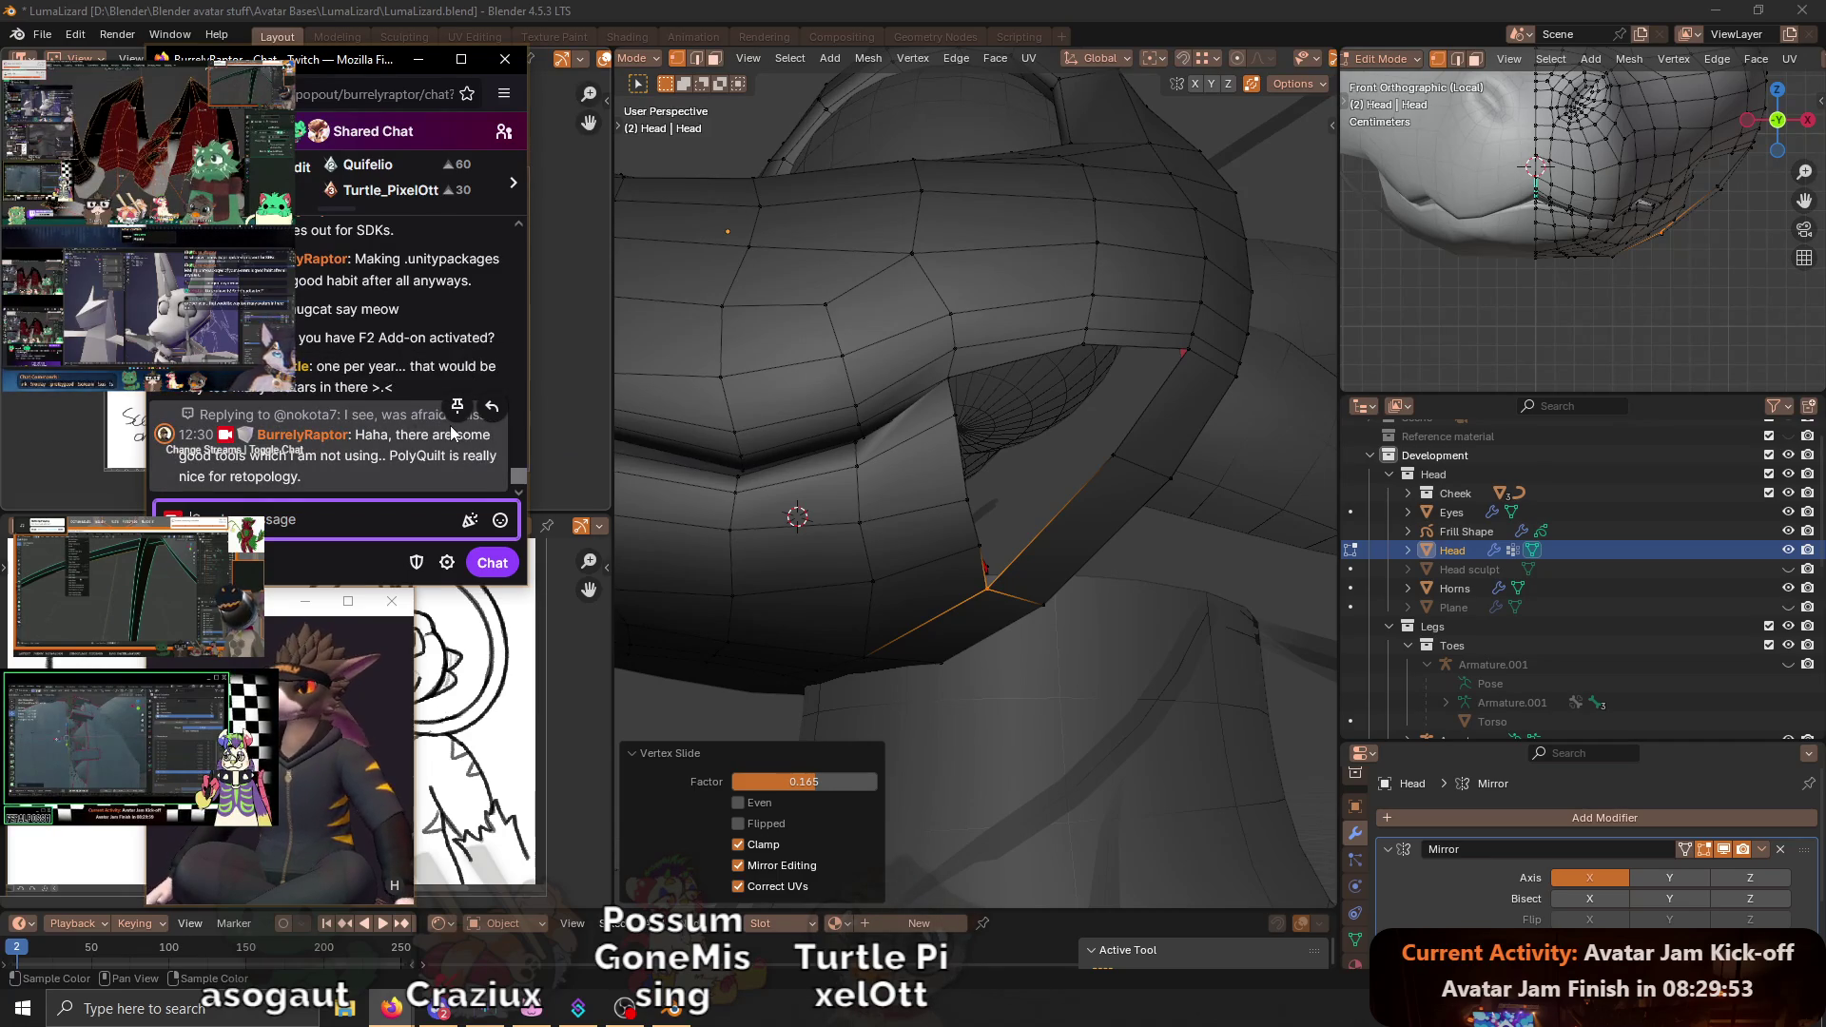
pyautogui.click(492, 406)
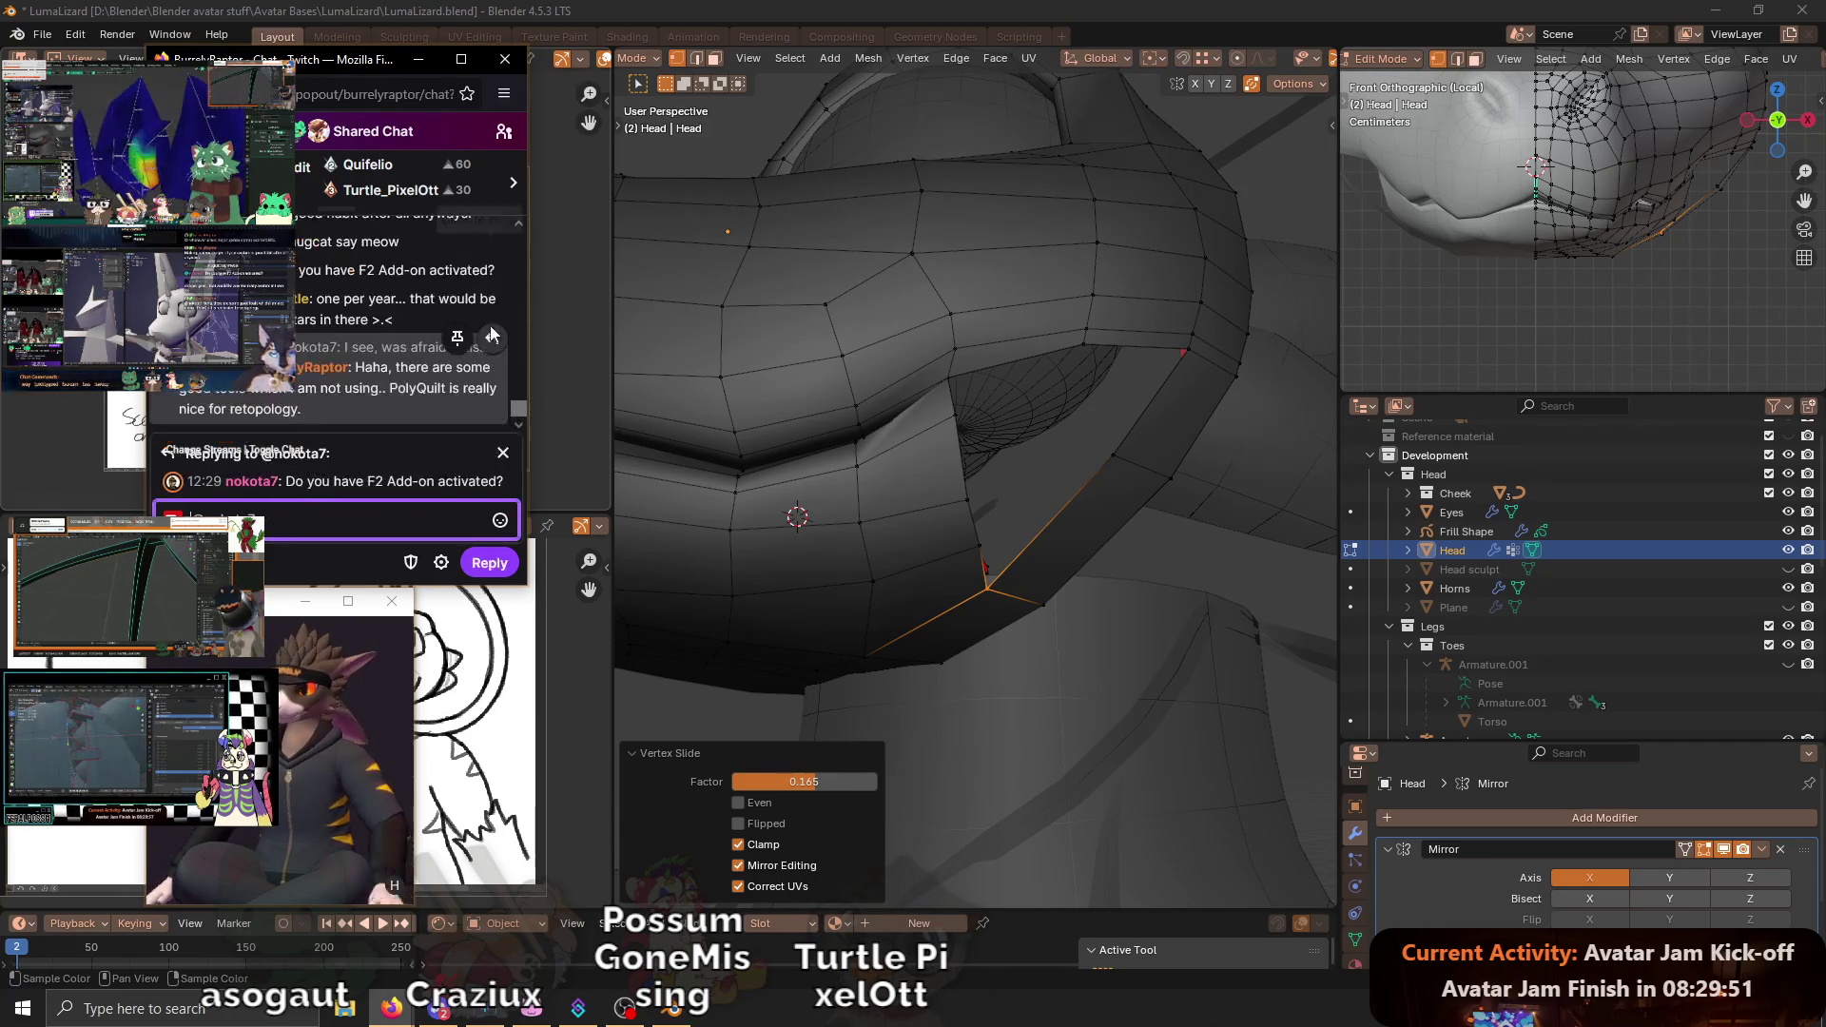
pyautogui.write('d')
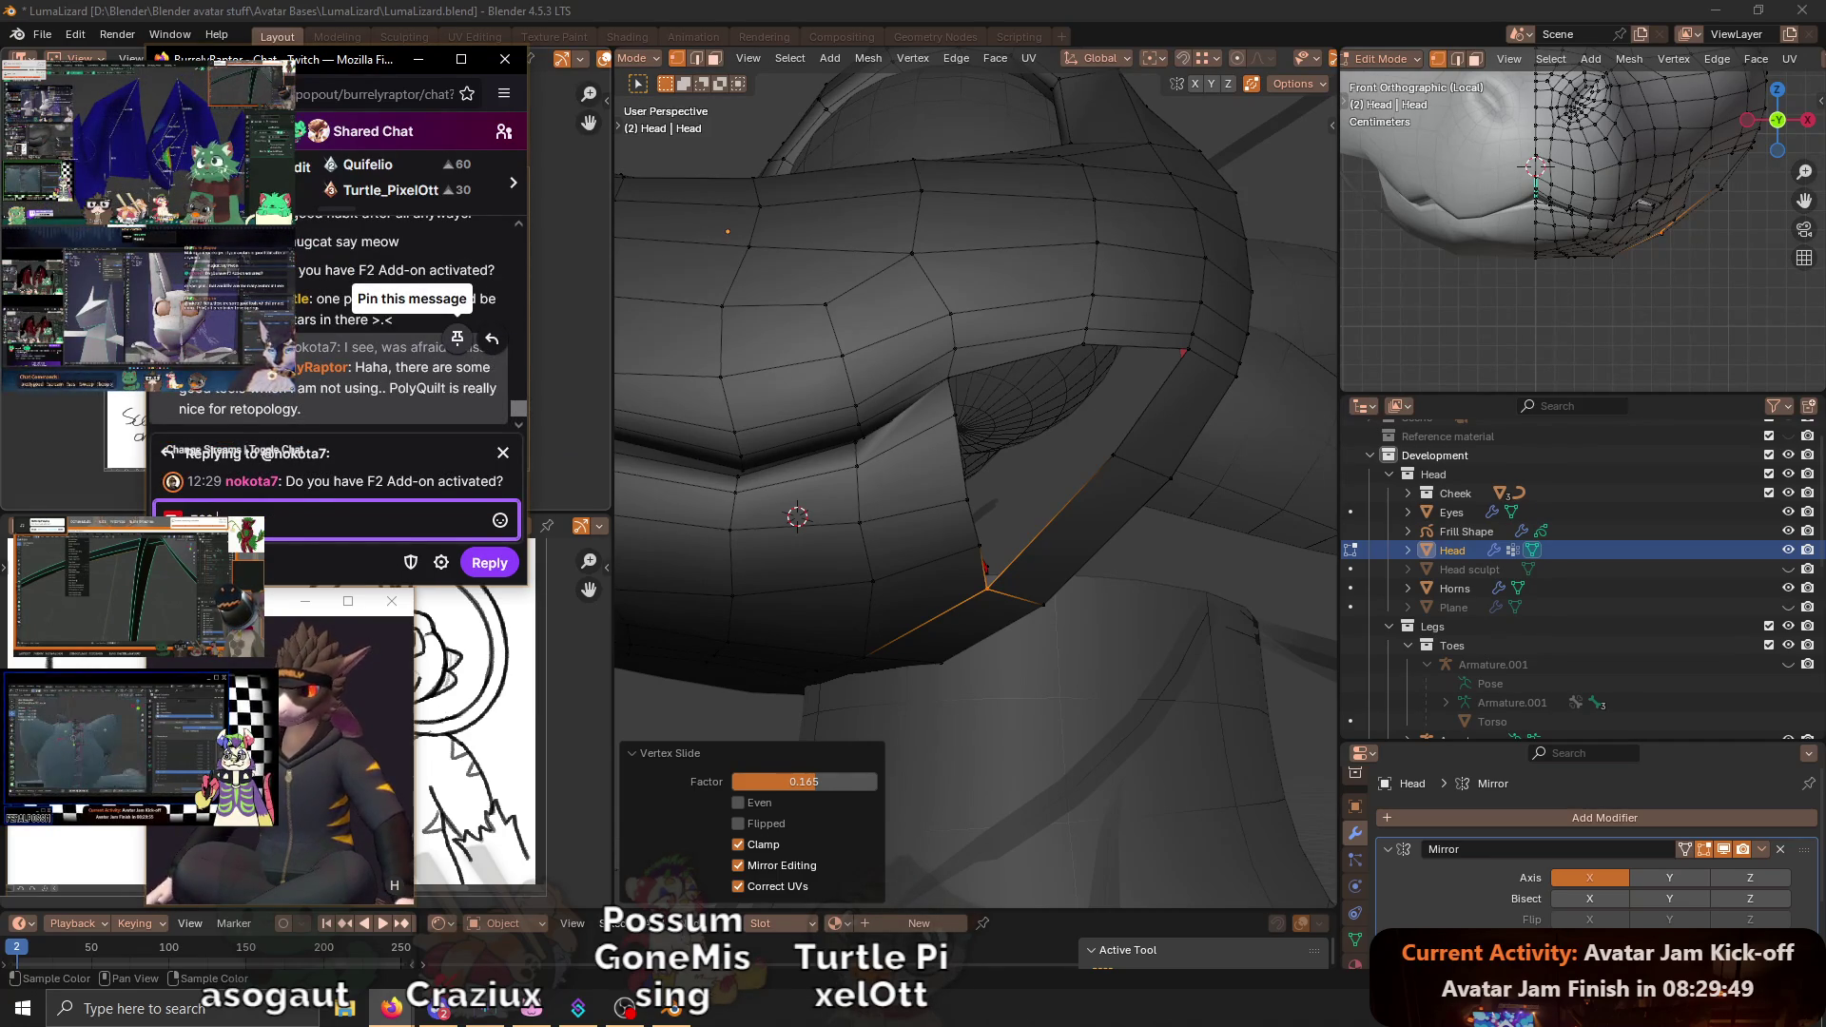
pyautogui.write("n't know that")
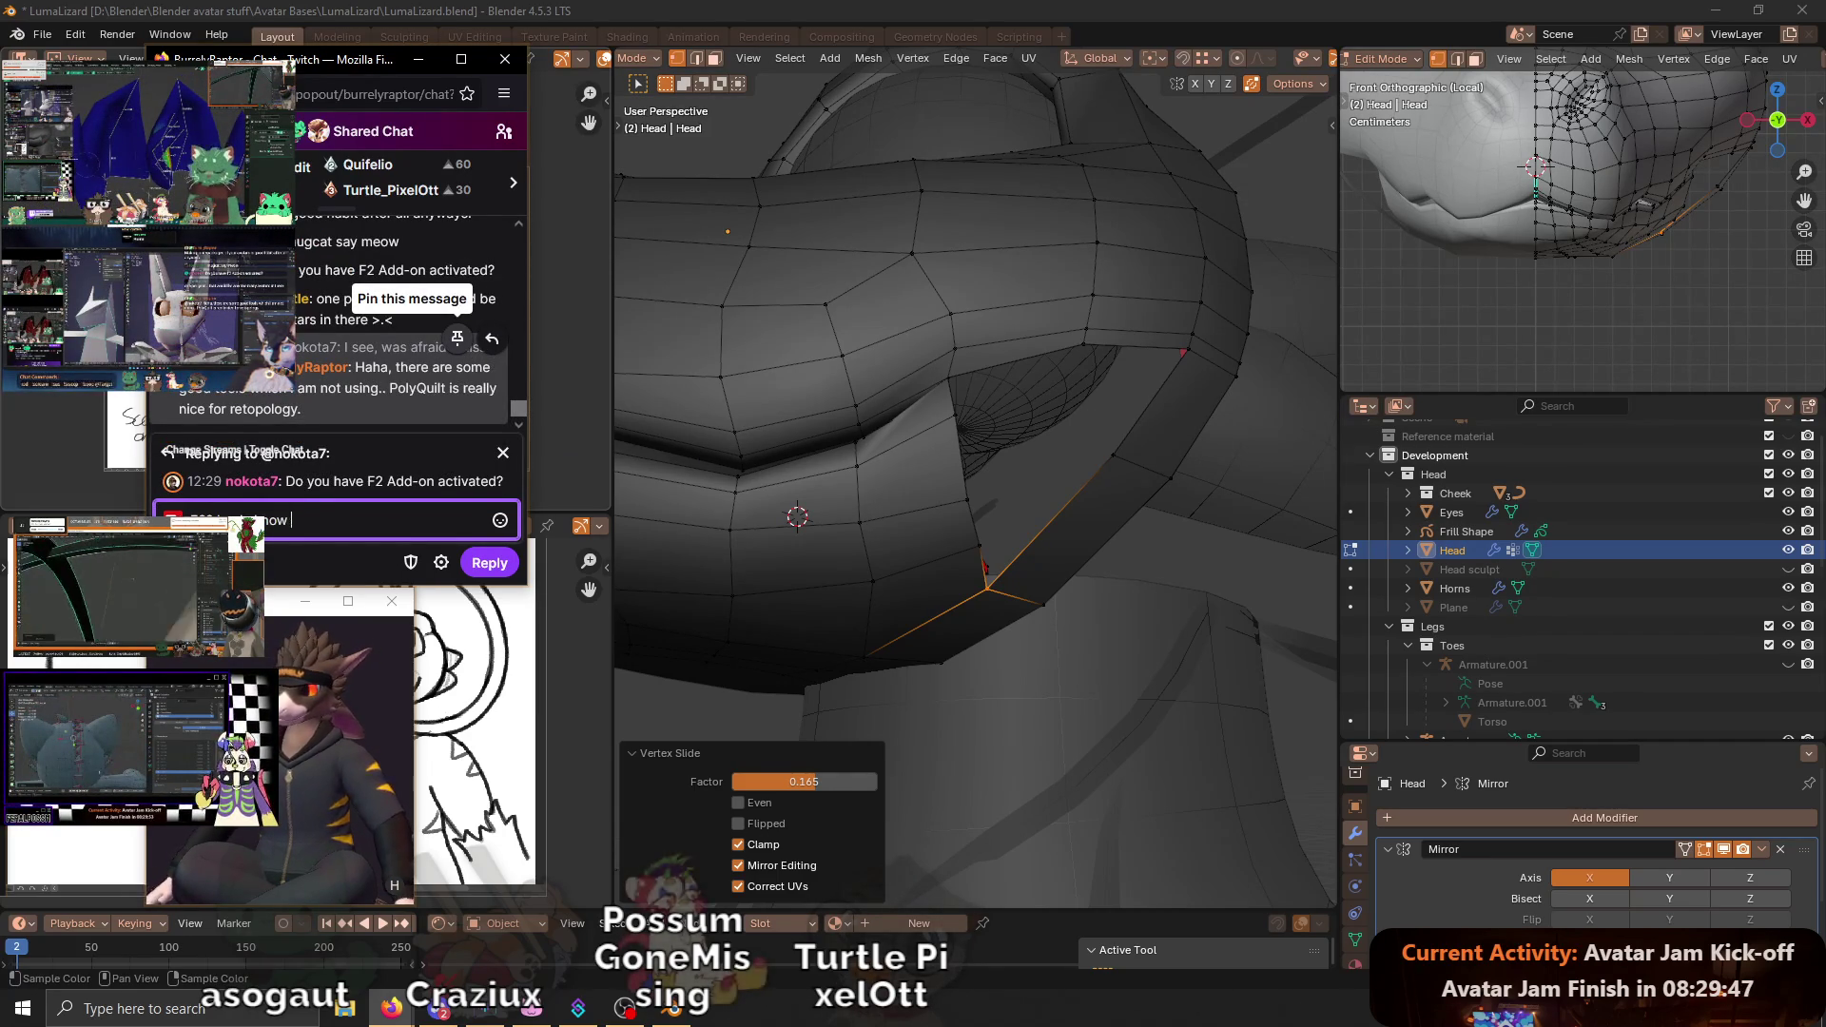
pyautogui.write(' button does ren')
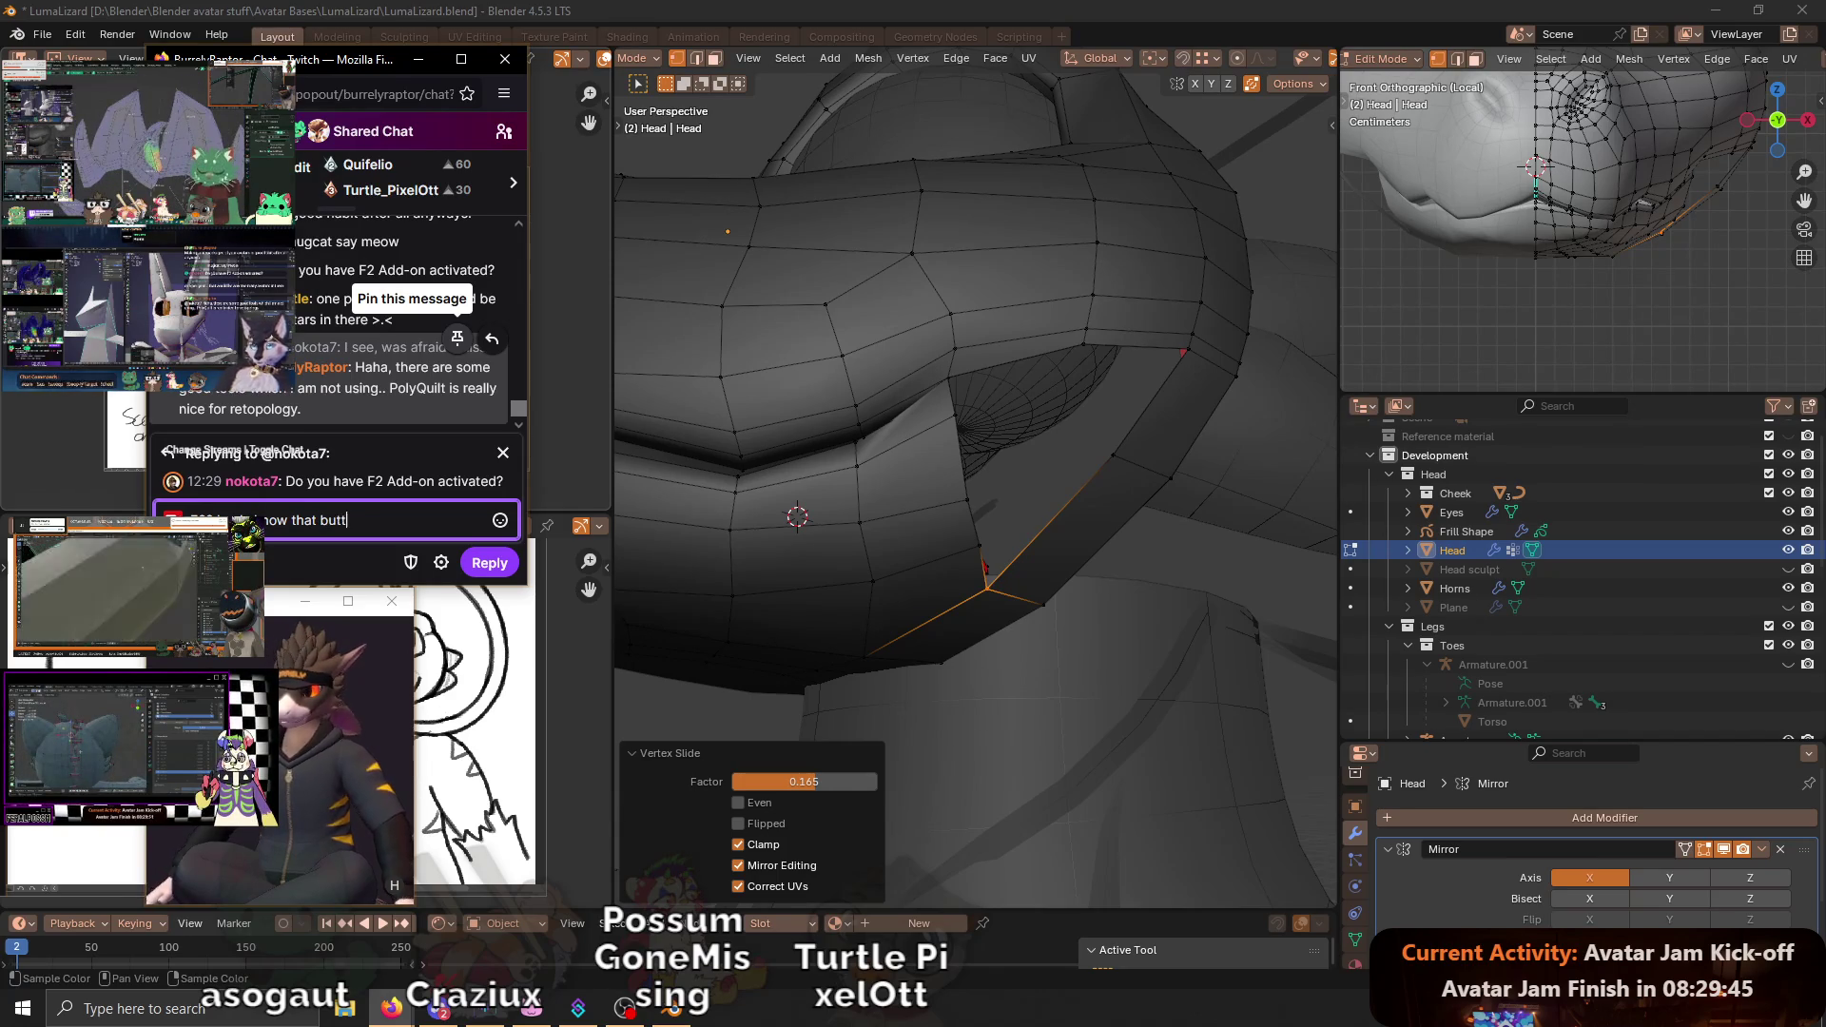
pyautogui.write('aming.')
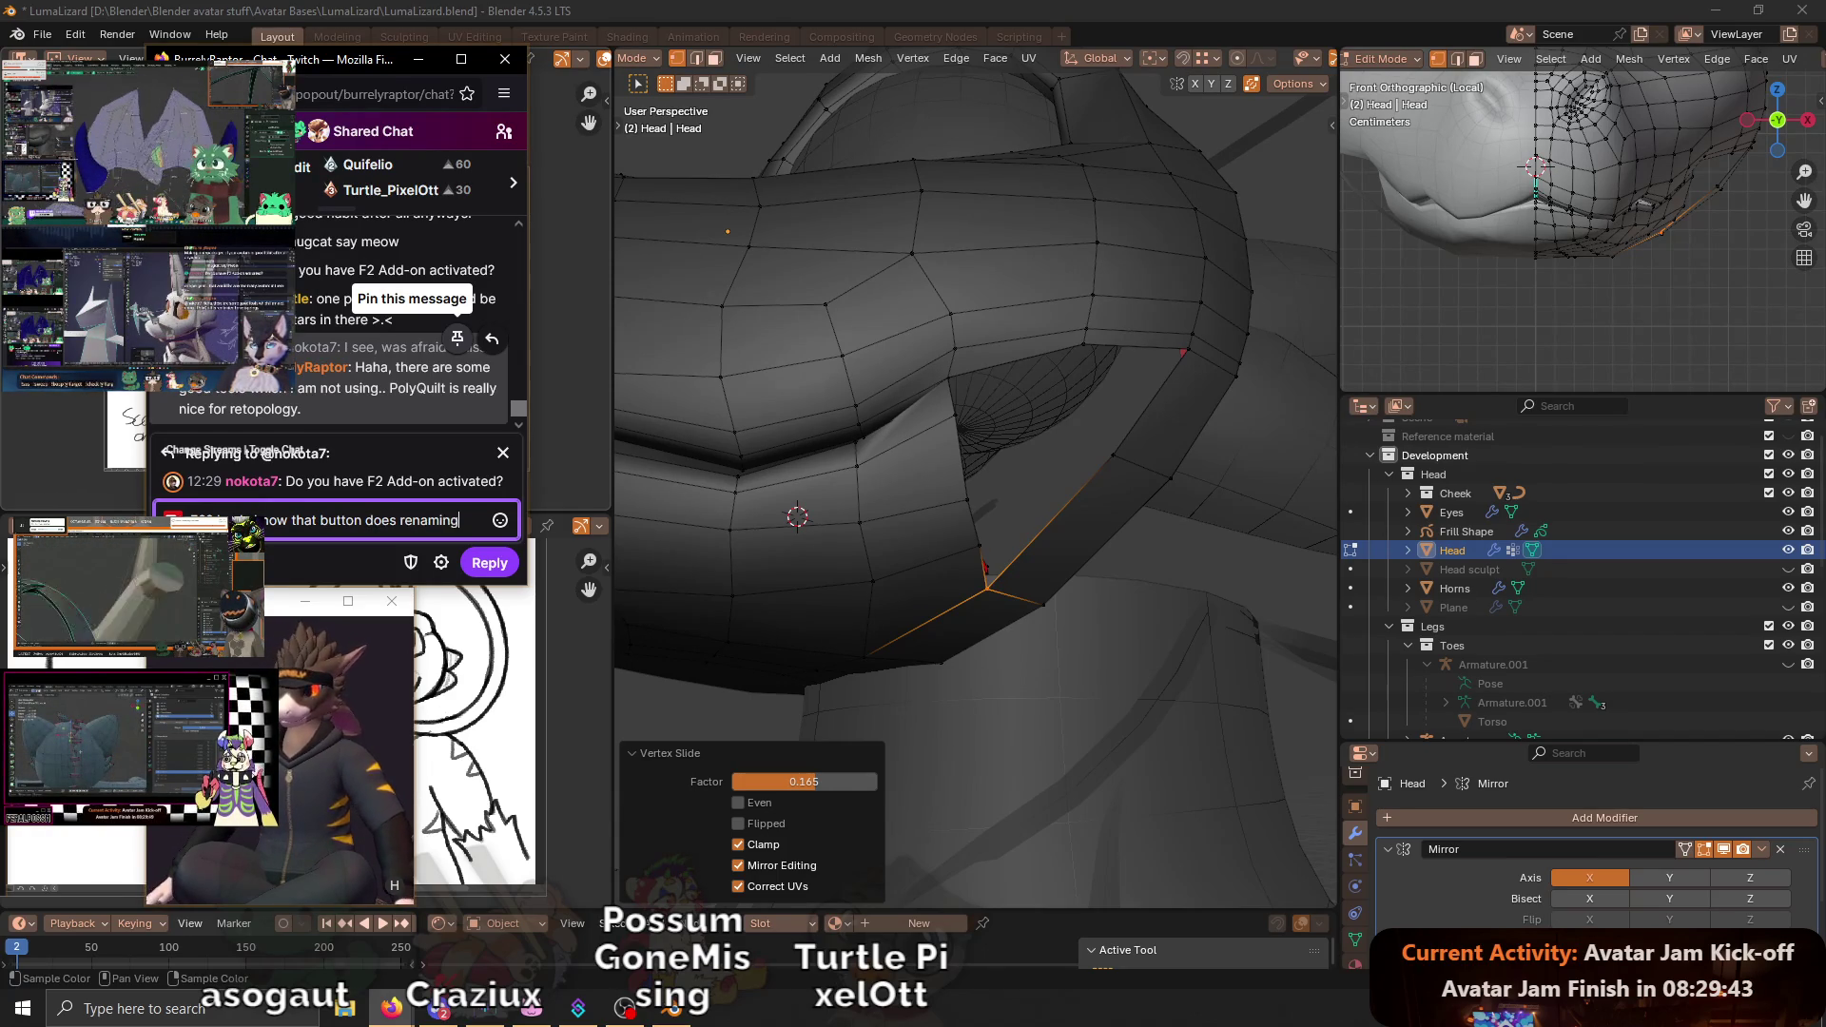
pyautogui.press('Return')
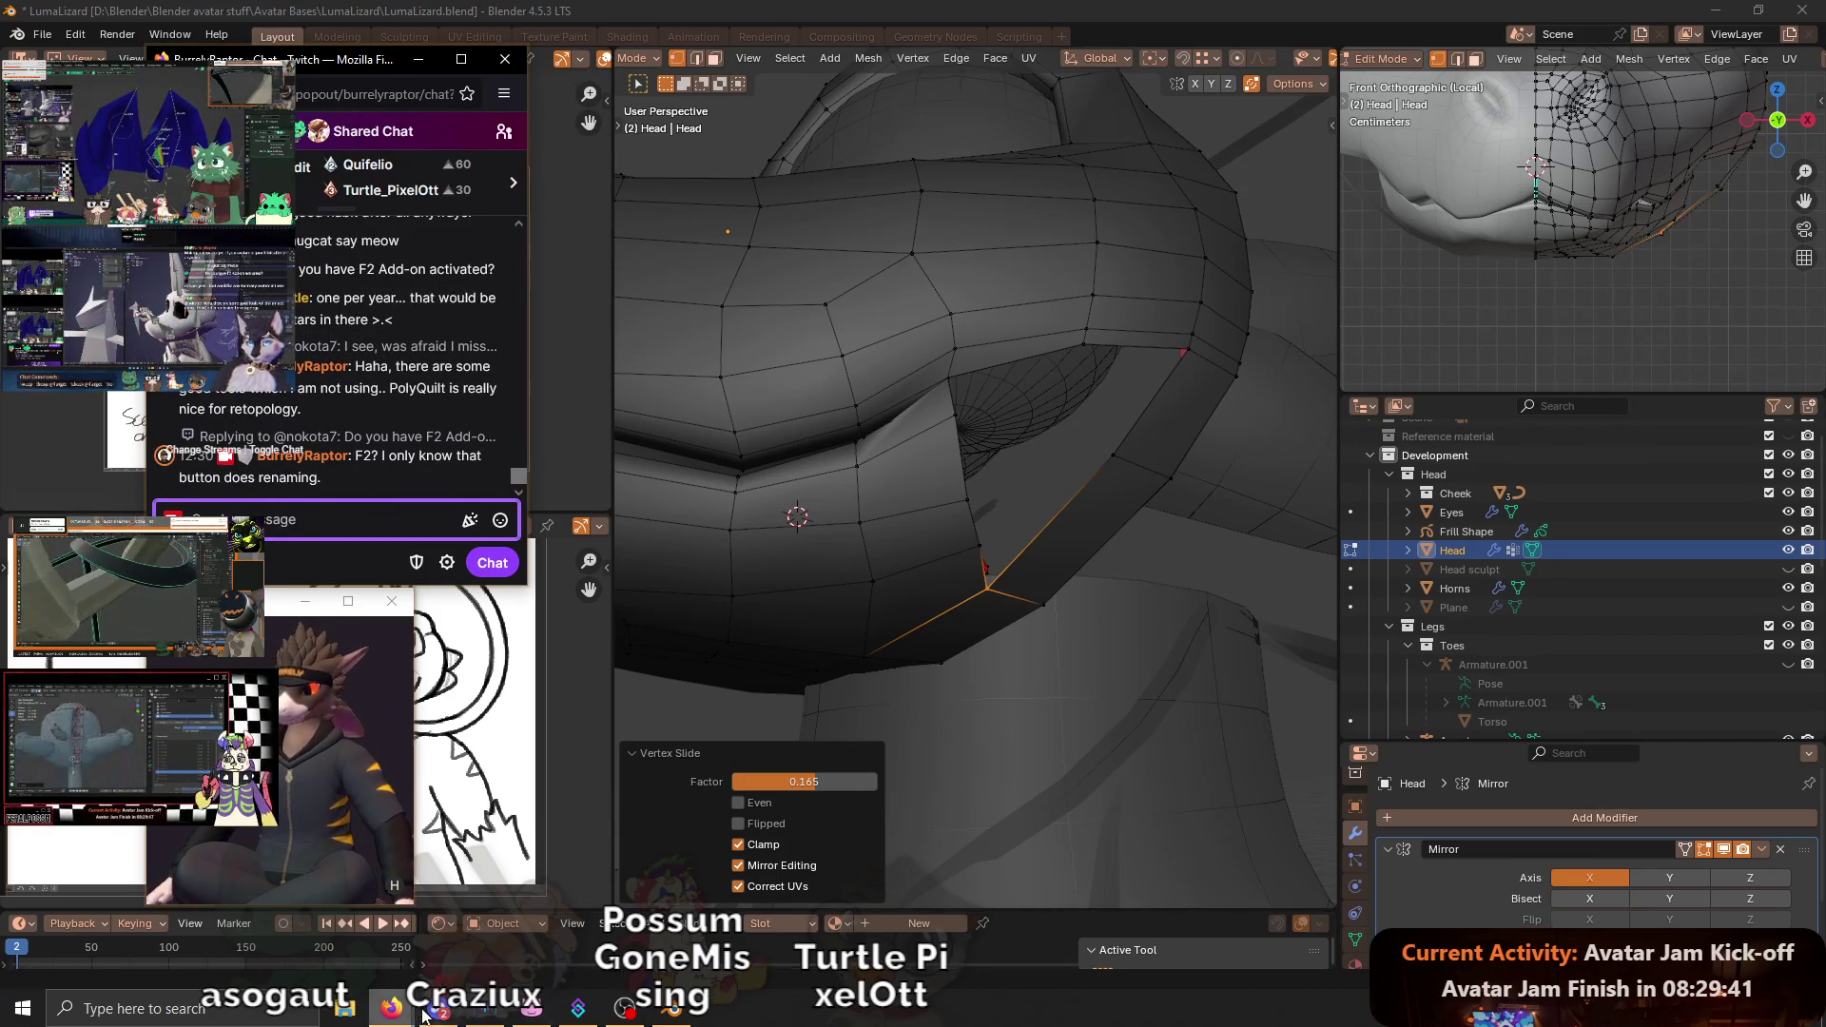
pyautogui.moveTo(1040, 533)
pyautogui.mouseDown(button='middle')
pyautogui.moveTo(1011, 433)
pyautogui.moveTo(942, 490)
pyautogui.mouseUp(button='middle')
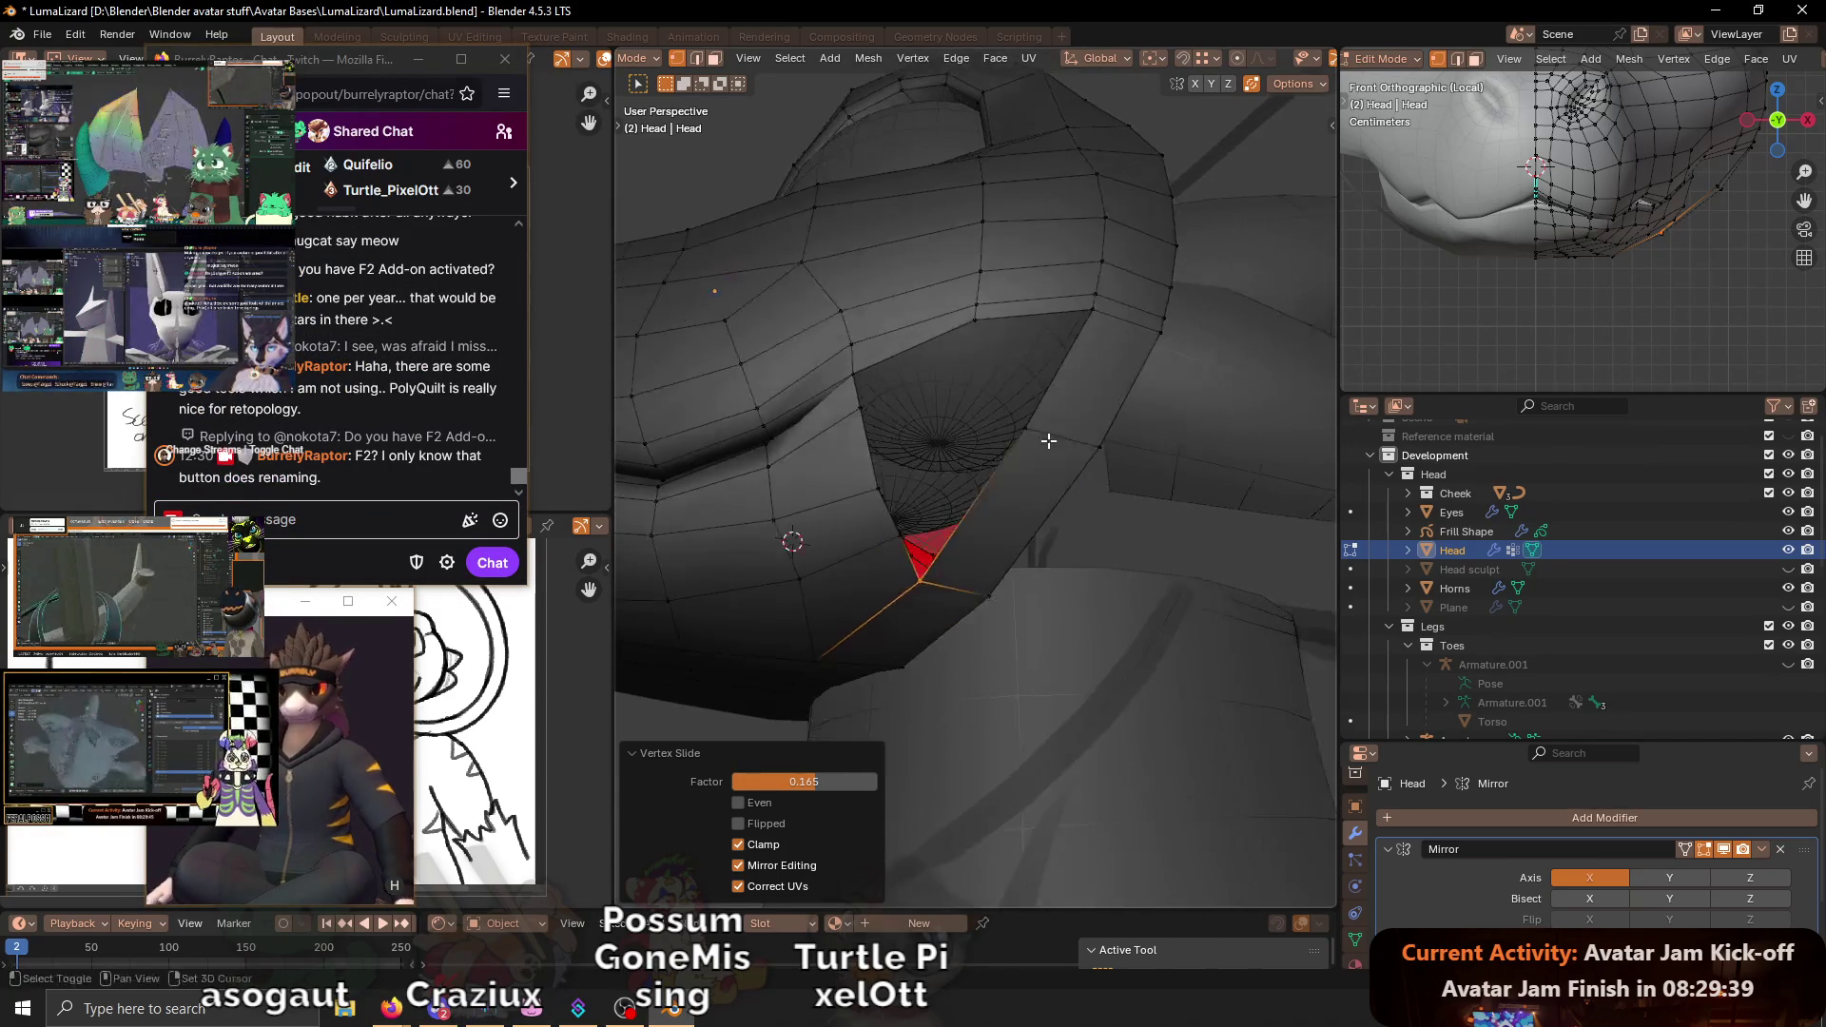
# - Loop-cut a new edge loop across the eyelid strip
pyautogui.hotkey('ctrl', 'r')
pyautogui.click(913, 532)
pyautogui.click(880, 542)
pyautogui.moveTo(880, 542)
pyautogui.mouseDown(button='middle')
pyautogui.moveTo(1040, 523)
pyautogui.moveTo(945, 502)
pyautogui.moveTo(1072, 546)
pyautogui.moveTo(852, 468)
pyautogui.moveTo(914, 447)
pyautogui.moveTo(884, 444)
pyautogui.mouseUp(button='middle')
# - In face select with X-ray, select face loops along the mouth, snout and lower jaw
pyautogui.press('3')
pyautogui.keyDown('alt'); pyautogui.click(1056, 518); pyautogui.keyUp('alt')
pyautogui.hotkey('alt', 'z')
pyautogui.hotkey('alt', 'z')
pyautogui.keyDown('alt'); pyautogui.keyDown('shift'); pyautogui.click(847, 427); pyautogui.keyUp('shift'); pyautogui.keyUp('alt')
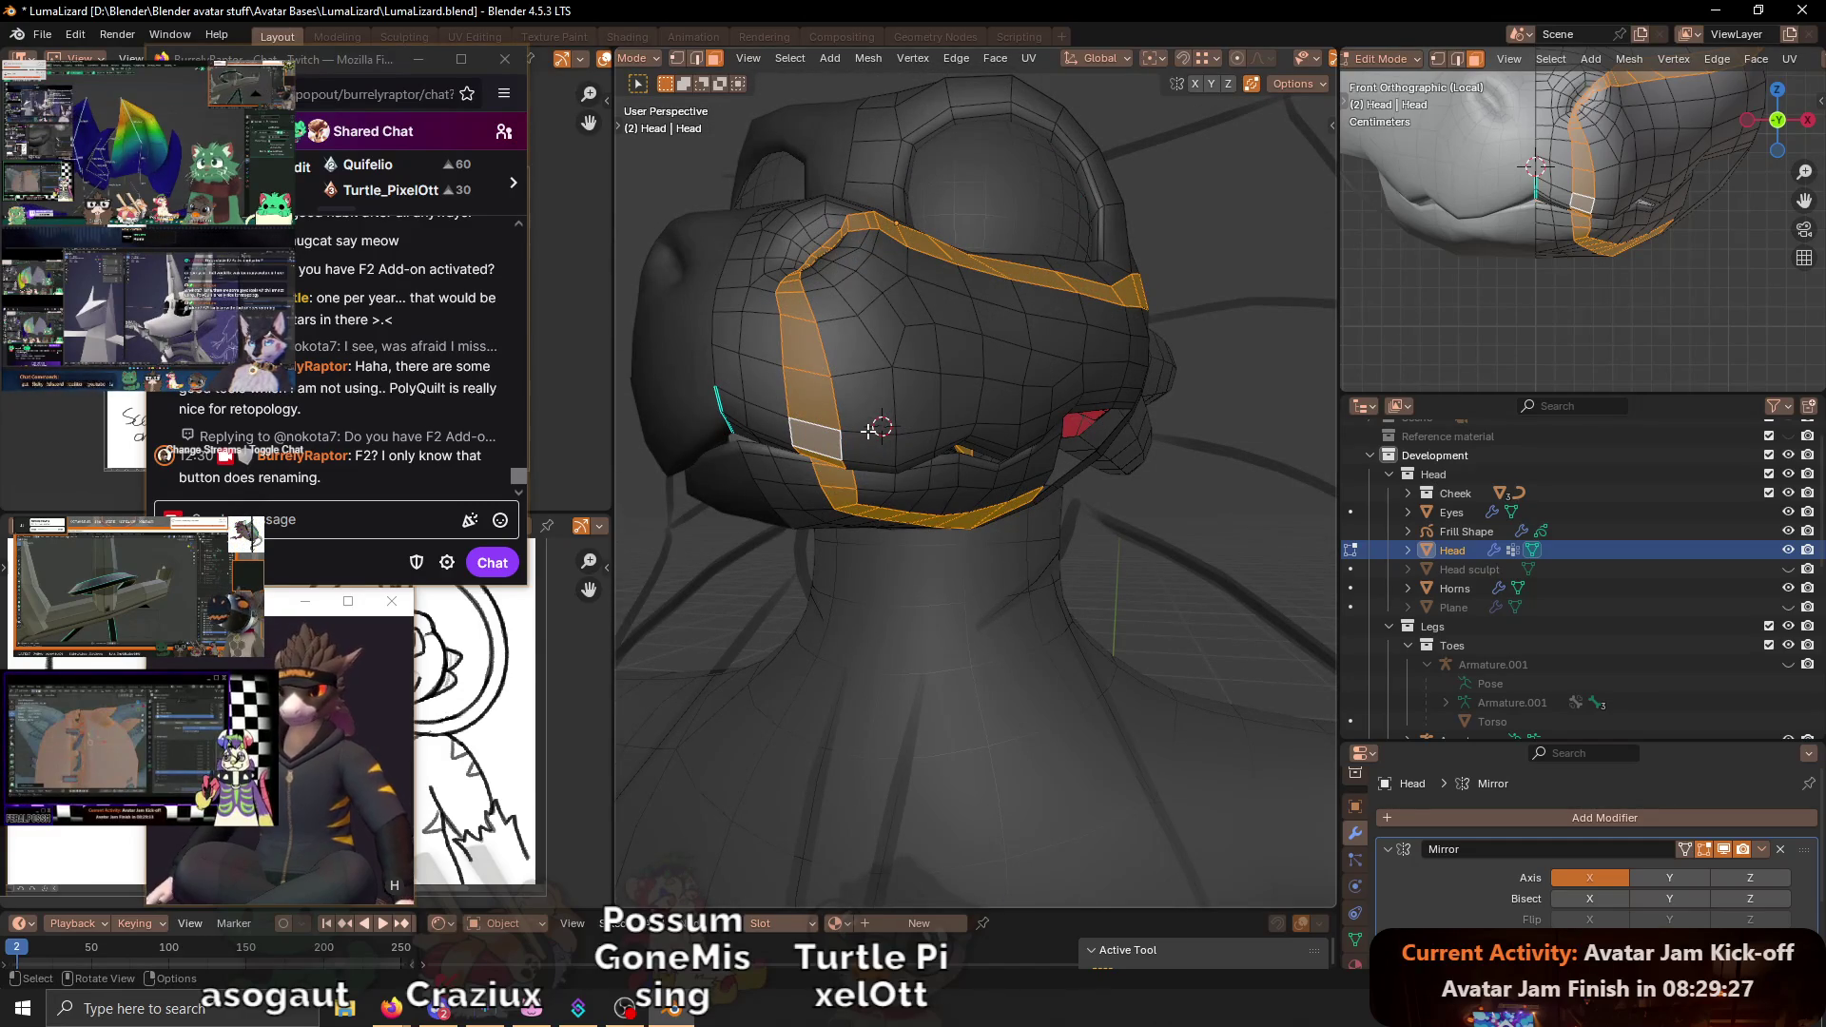
pyautogui.keyDown('alt'); pyautogui.click(869, 430); pyautogui.keyUp('alt')
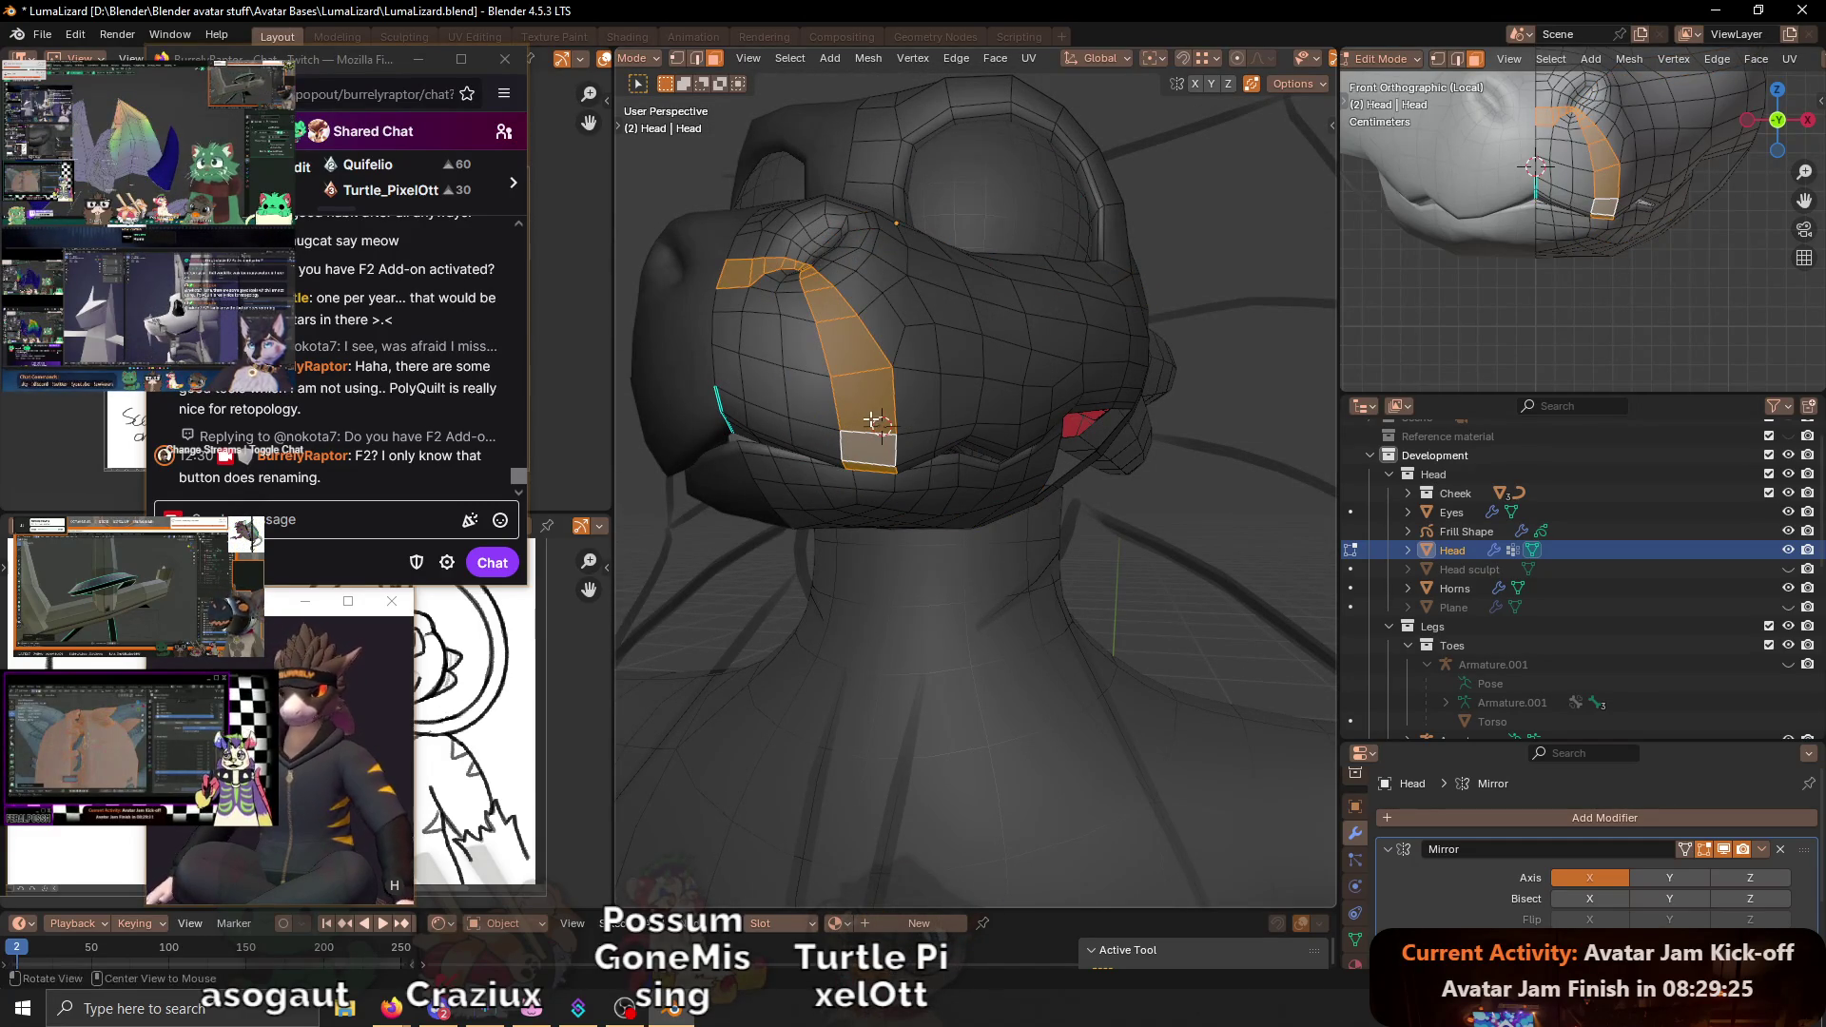
pyautogui.keyDown('alt'); pyautogui.keyDown('shift'); pyautogui.click(875, 446); pyautogui.keyUp('shift'); pyautogui.keyUp('alt')
pyautogui.moveTo(875, 445)
pyautogui.mouseDown(button='middle')
pyautogui.moveTo(910, 447)
pyautogui.moveTo(869, 436)
pyautogui.moveTo(904, 494)
pyautogui.moveTo(967, 407)
pyautogui.moveTo(1031, 377)
pyautogui.moveTo(1023, 409)
pyautogui.moveTo(1072, 481)
pyautogui.moveTo(1007, 453)
pyautogui.moveTo(809, 647)
pyautogui.mouseUp(button='middle')
# - Check further vertical face loops across the snout and head, then bring up YouTube Music
pyautogui.keyDown('alt'); pyautogui.click(910, 448); pyautogui.keyUp('alt')
pyautogui.keyDown('alt'); pyautogui.click(938, 400); pyautogui.keyUp('alt')
pyautogui.keyDown('alt'); pyautogui.click(869, 437); pyautogui.keyUp('alt')
pyautogui.keyDown('alt'); pyautogui.click(883, 463); pyautogui.keyUp('alt')
pyautogui.keyDown('alt'); pyautogui.click(913, 461); pyautogui.keyUp('alt')
pyautogui.keyDown('alt'); pyautogui.click(962, 419); pyautogui.keyUp('alt')
pyautogui.keyDown('alt'); pyautogui.click(999, 461); pyautogui.keyUp('alt')
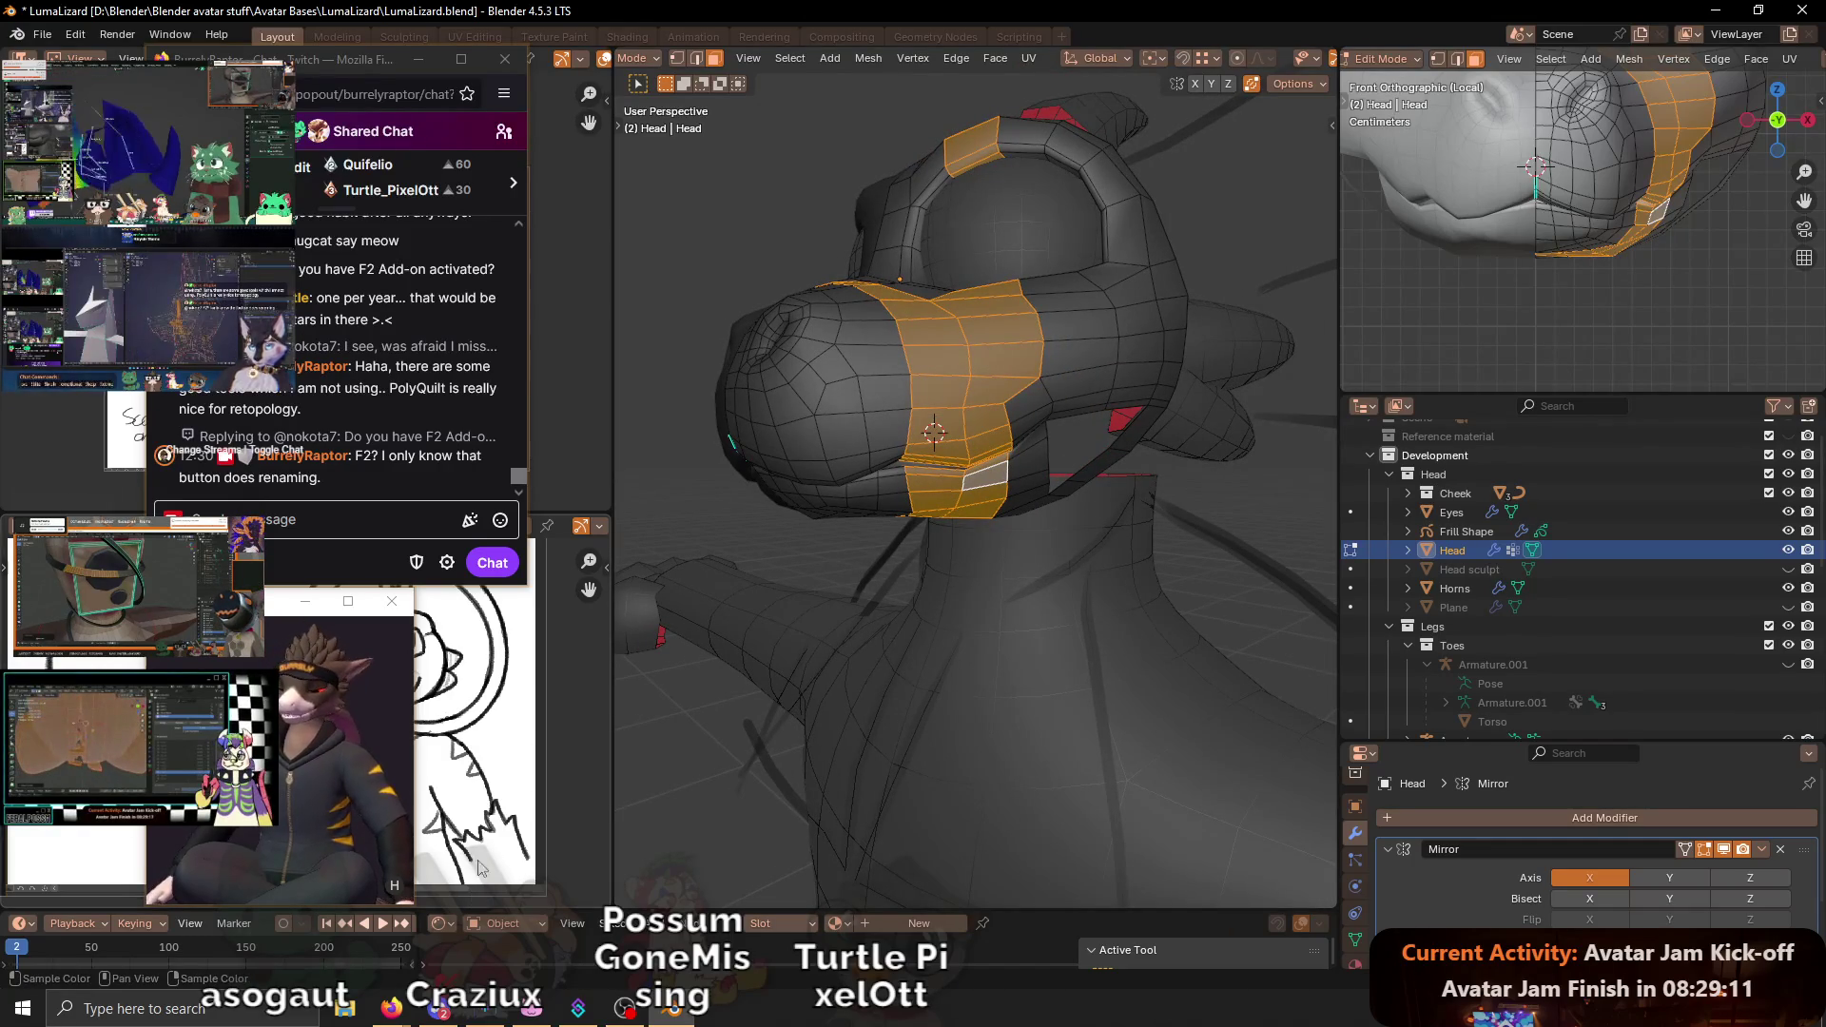
pyautogui.click(398, 1010)
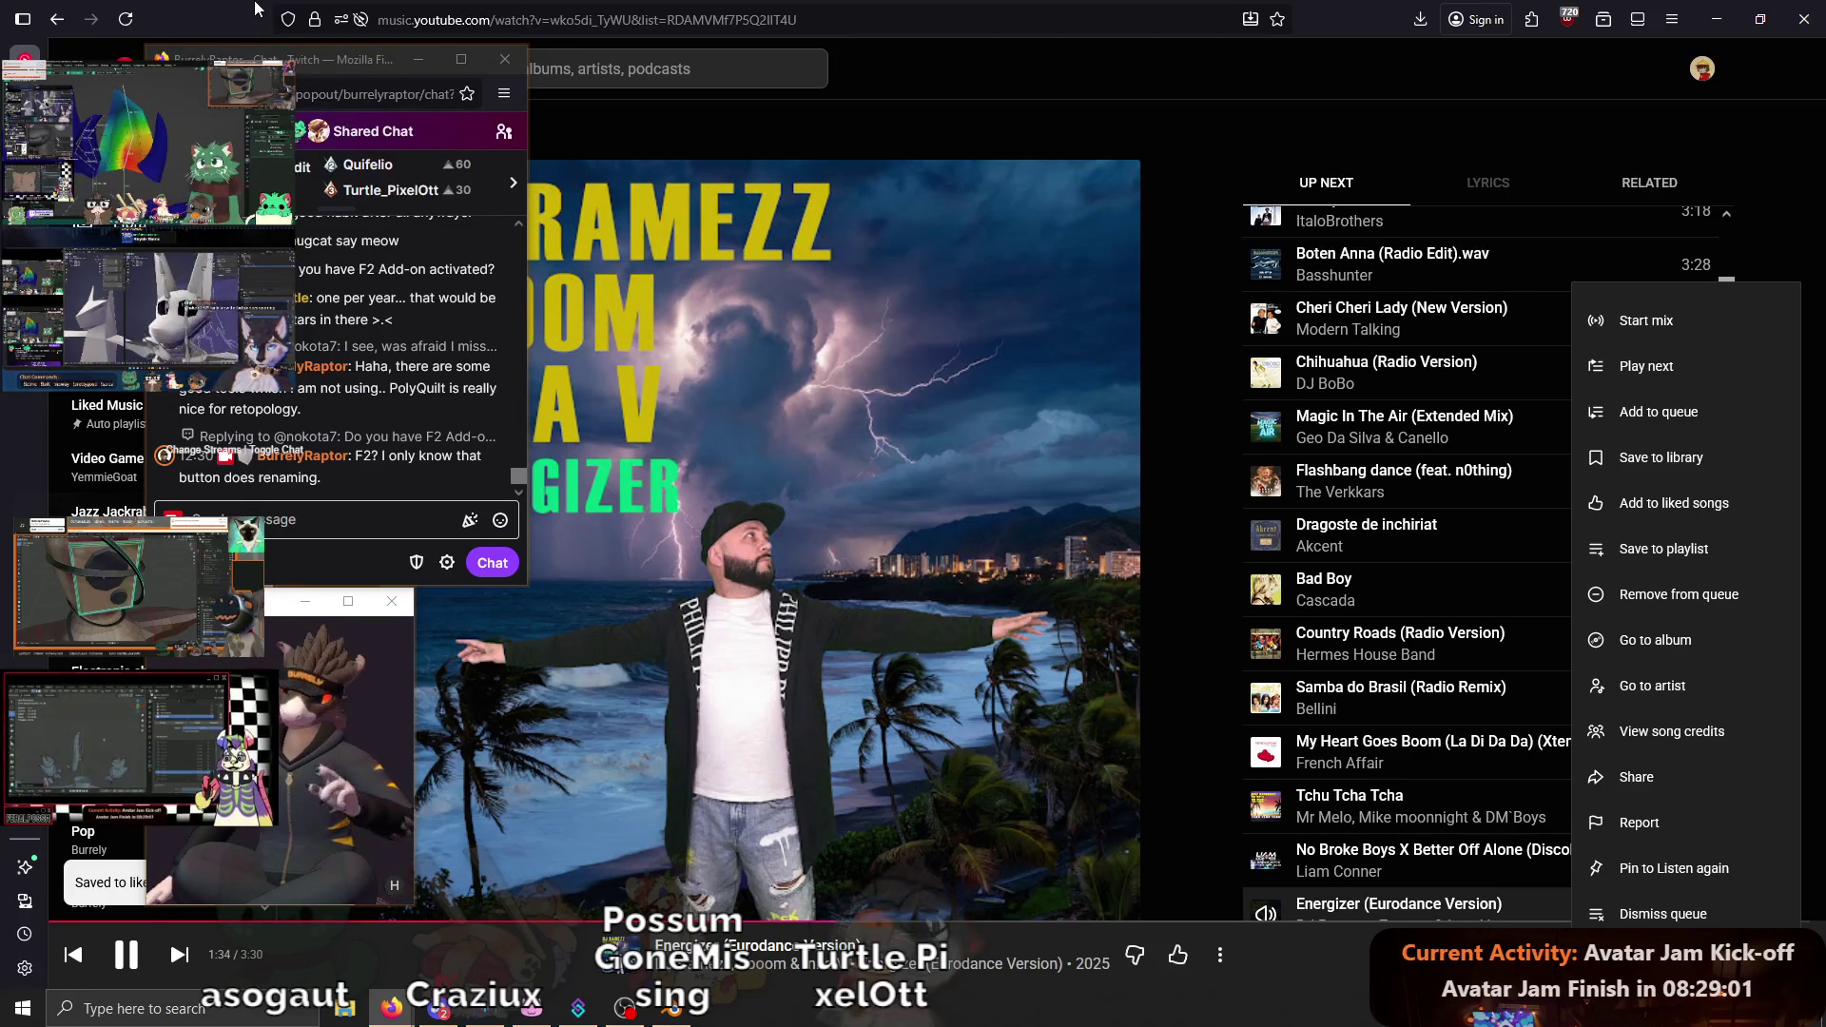
# - Move the Twitch chat popout right, screenshot the Energizer album cover, and switch to Discord
pyautogui.moveTo(307, 90); pyautogui.dragTo(1489, 180)
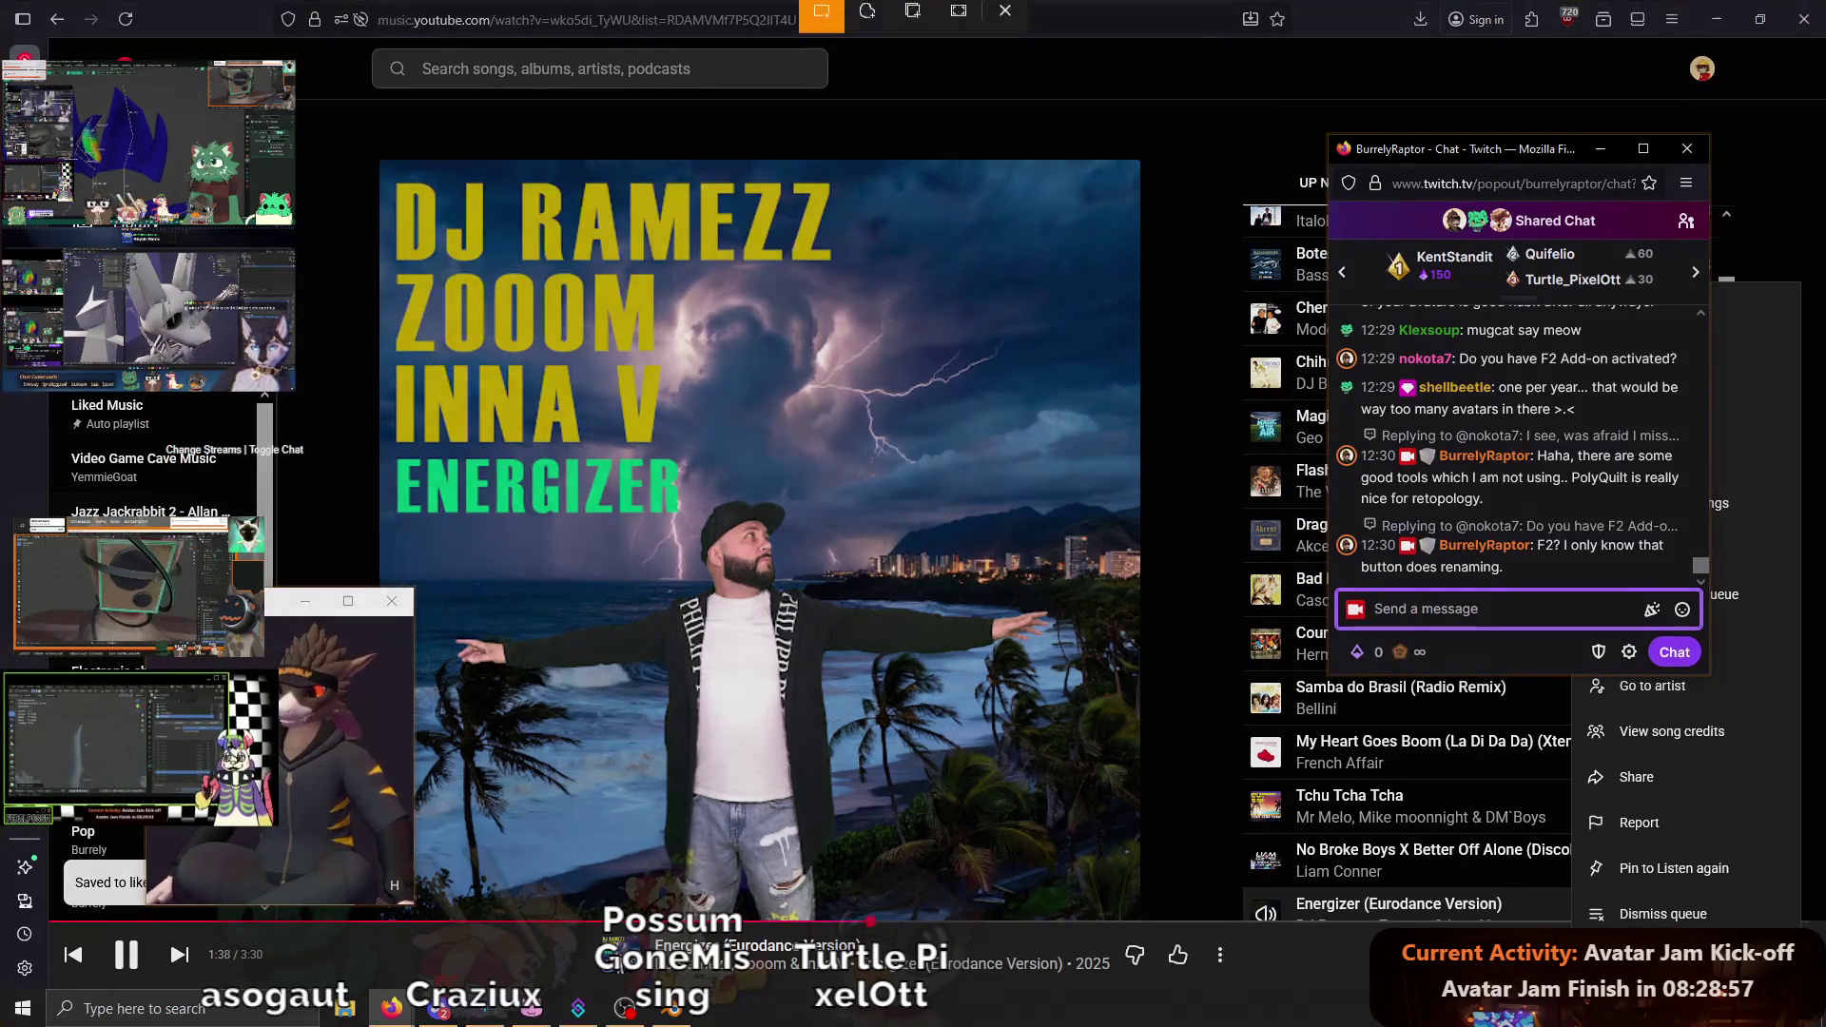
pyautogui.press('Print')
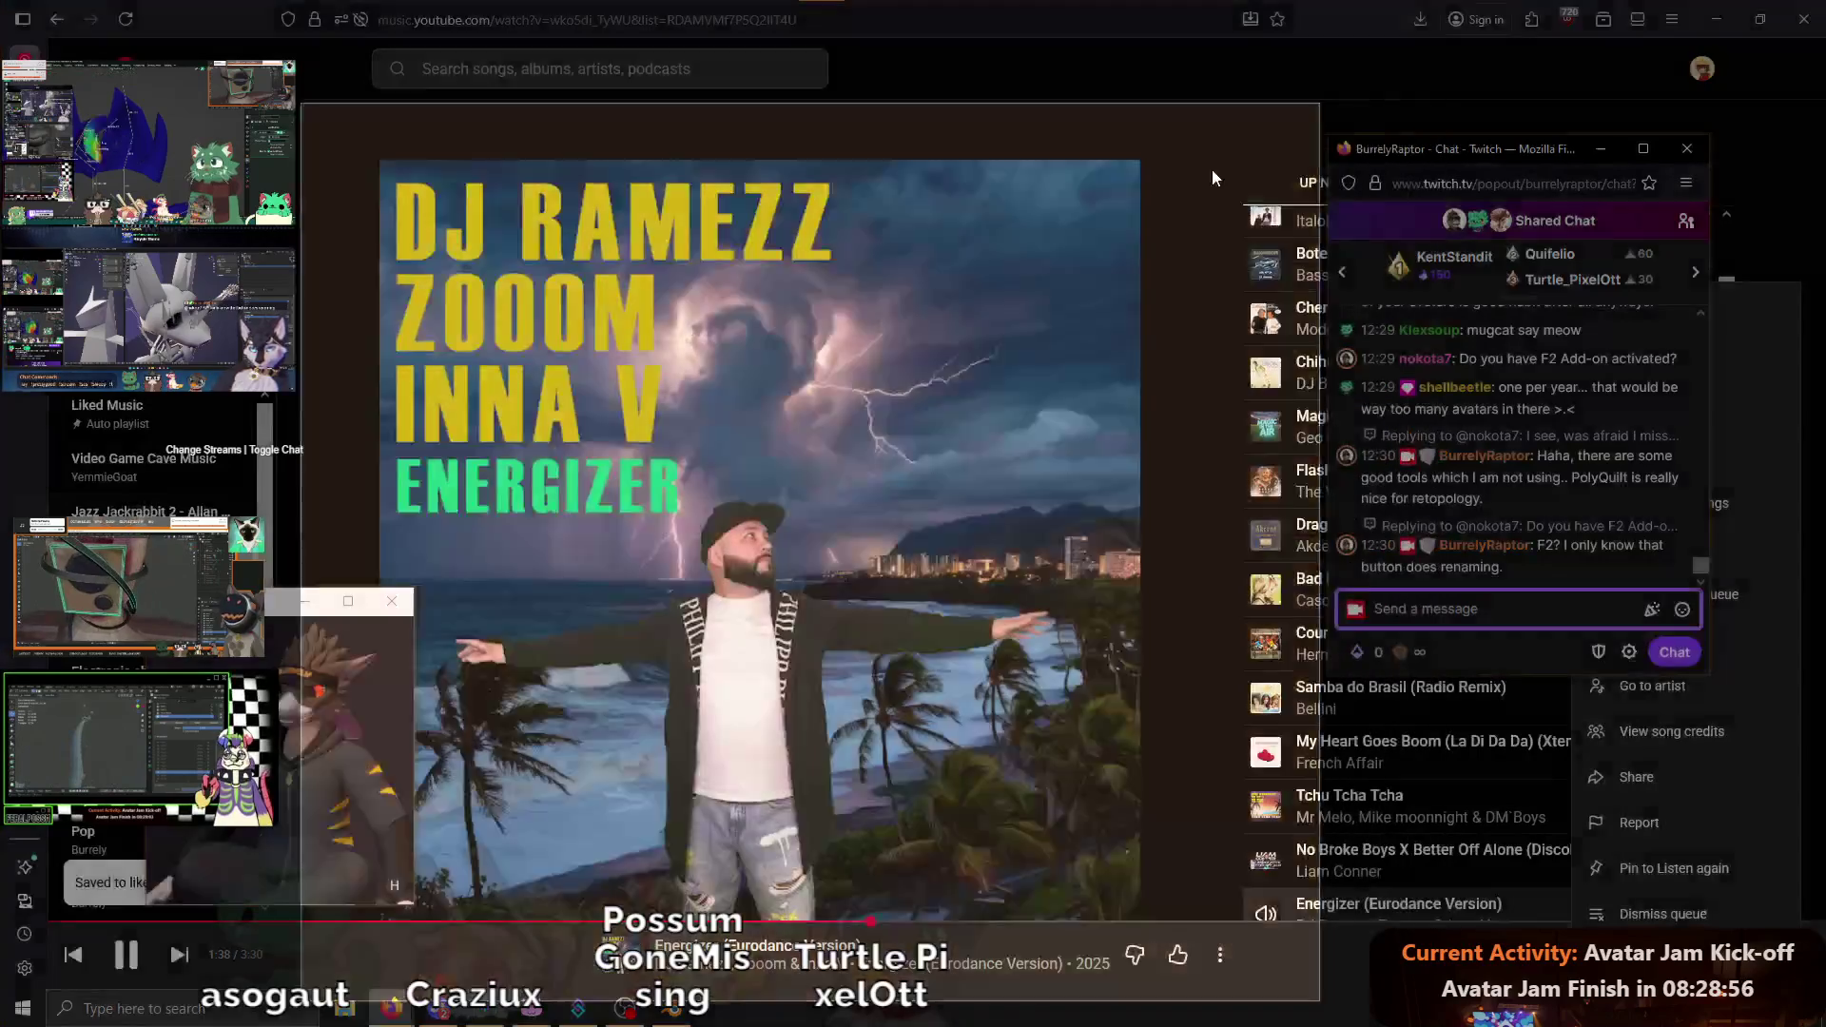
pyautogui.click(1213, 178)
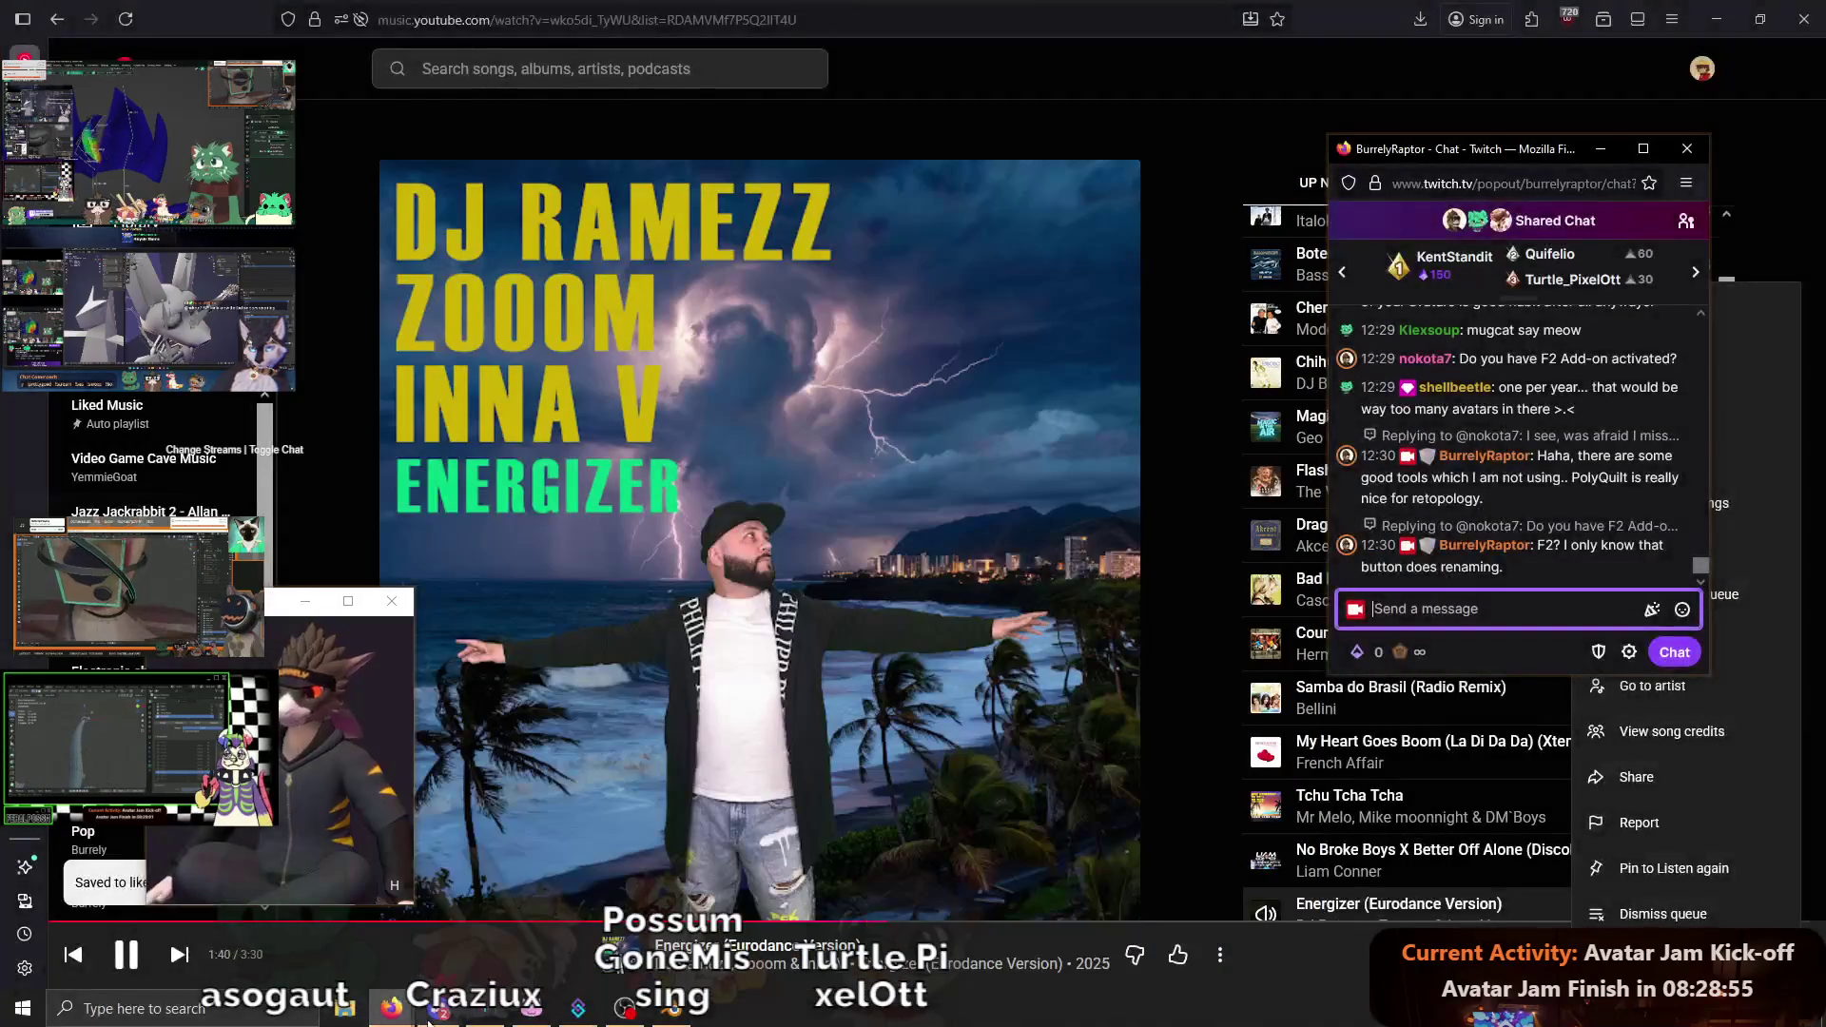
pyautogui.hotkey('alt', 'Tab')
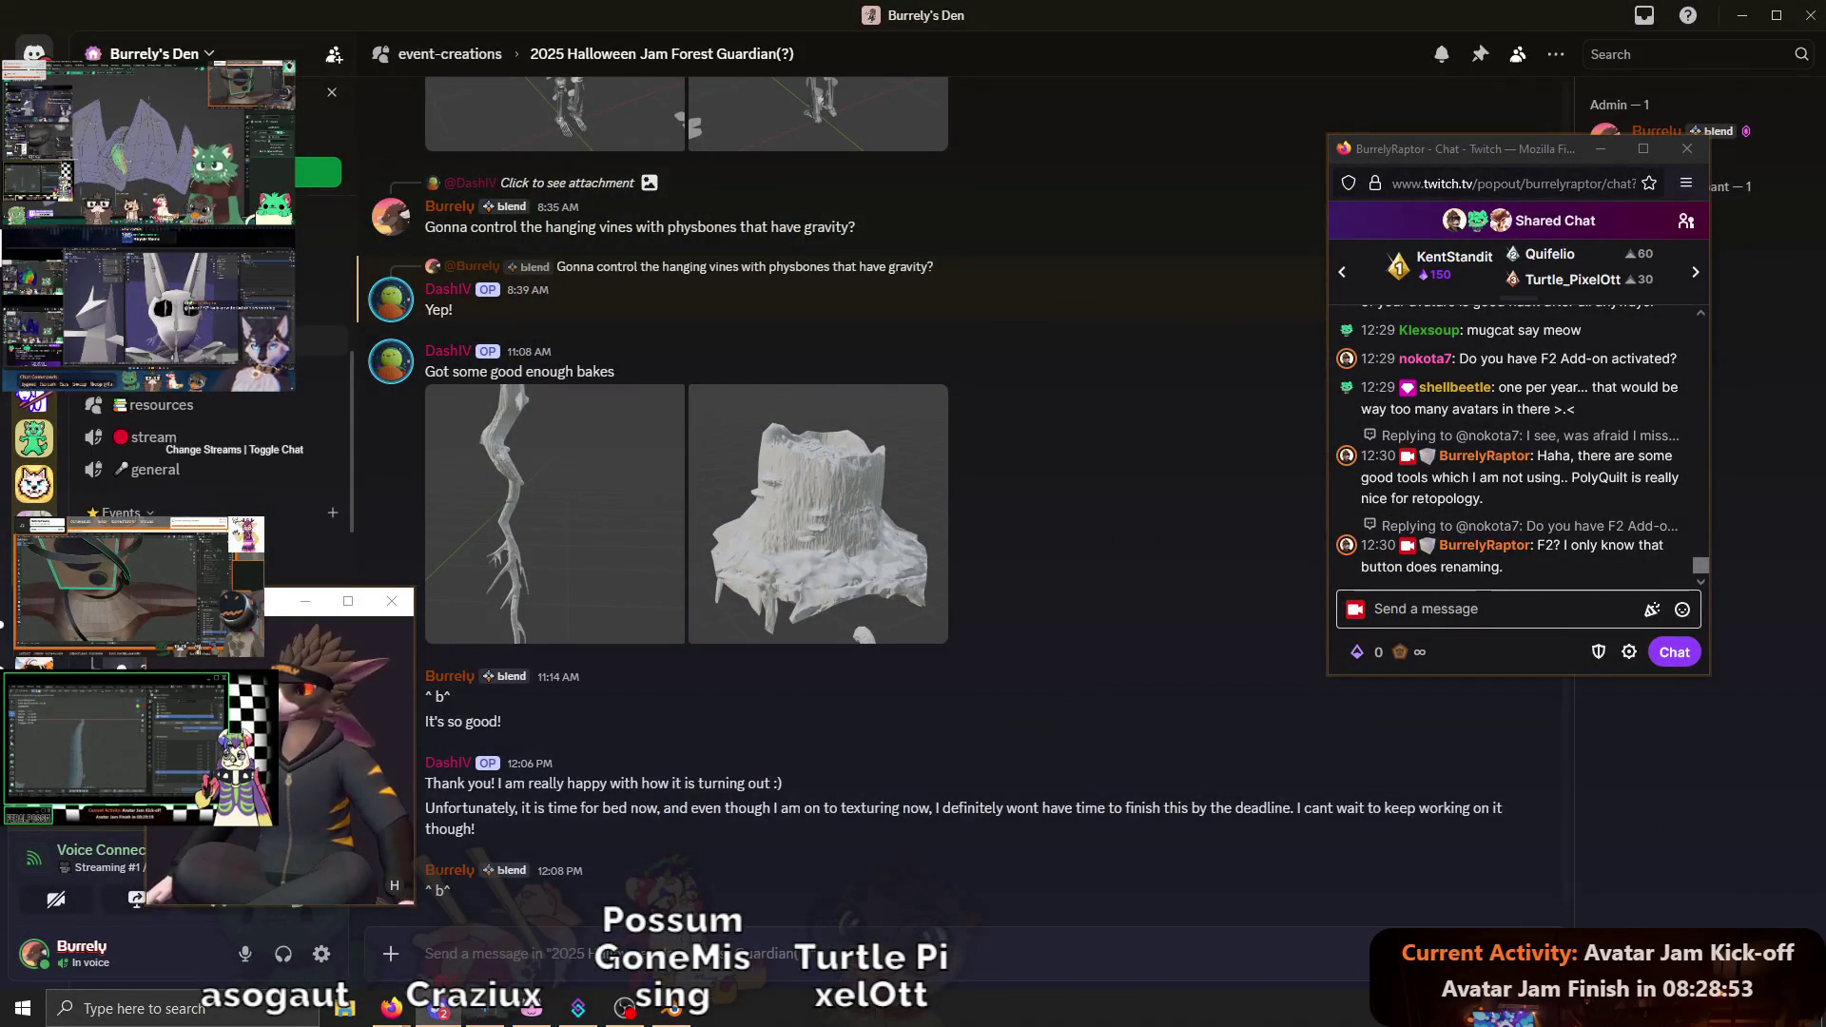
# - Post the album-cover screenshot in #media captioned 'Nice album cover hahaha.' and minimize Discord
pyautogui.hotkey('alt', 'Up')
pyautogui.hotkey('ctrl', 'v')
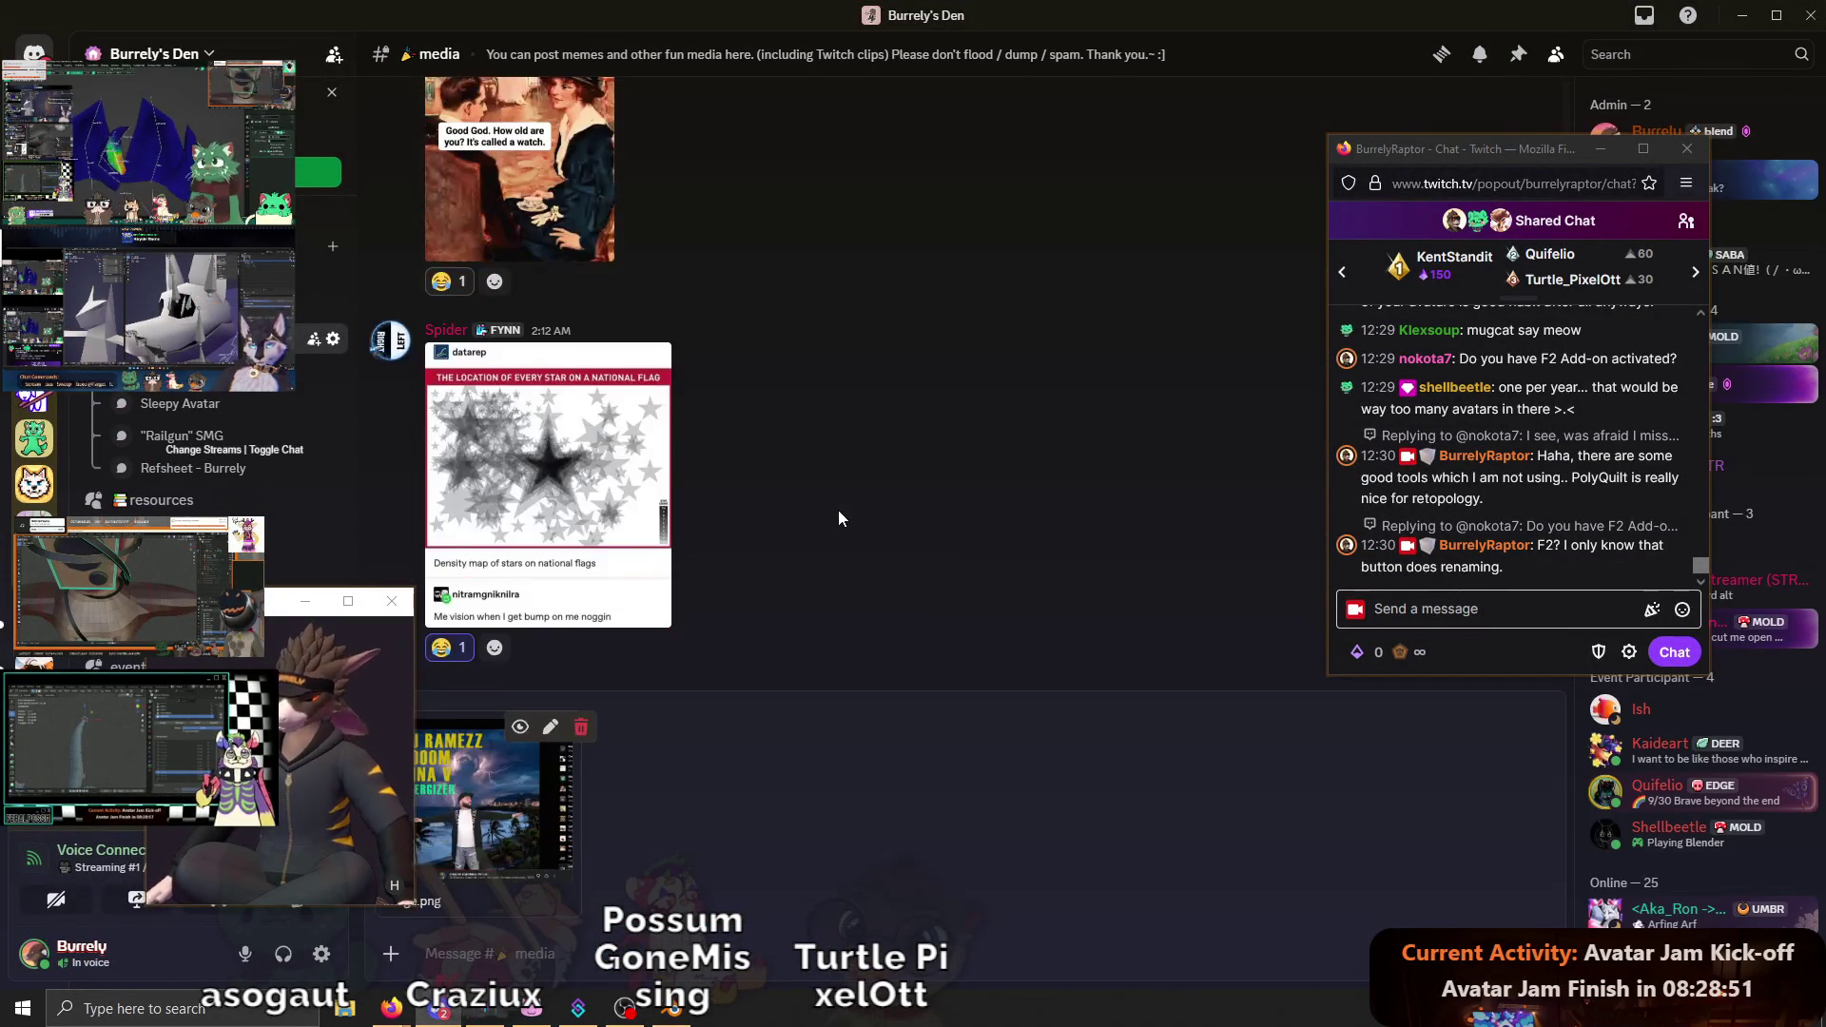
pyautogui.write('um cob')
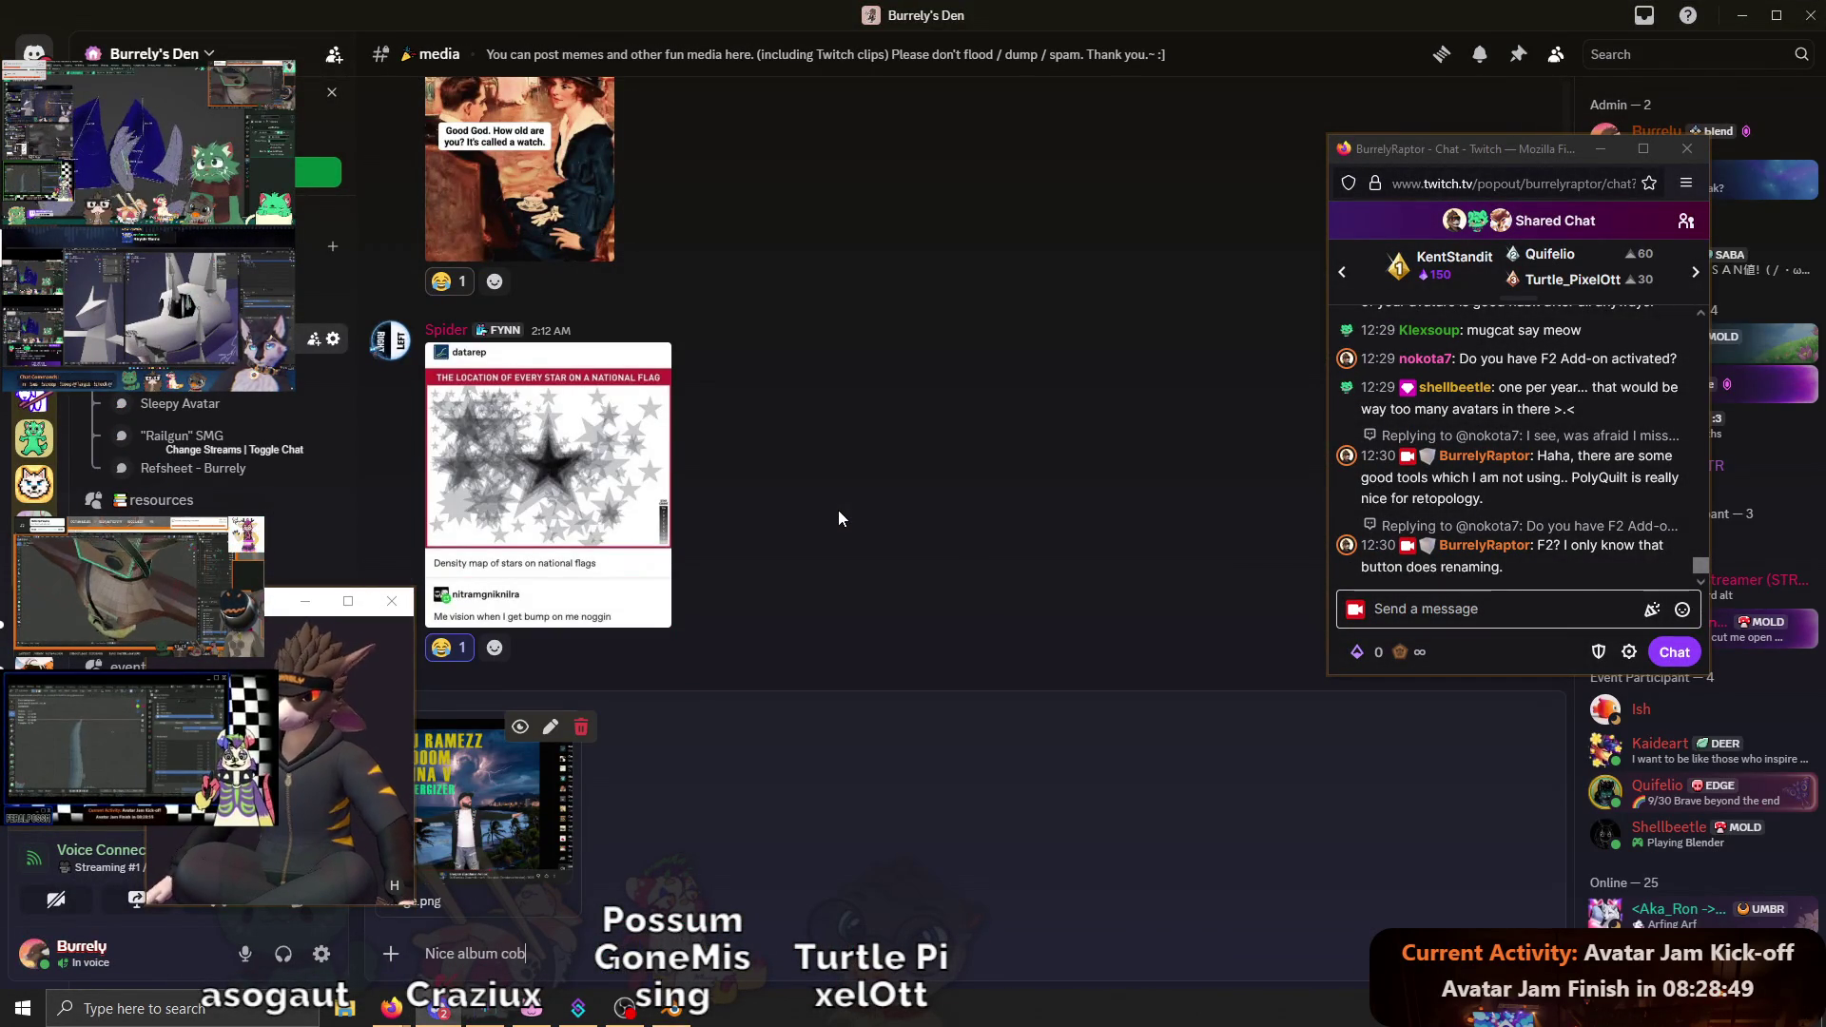
pyautogui.press('BackSpace')
pyautogui.write('ver hahah')
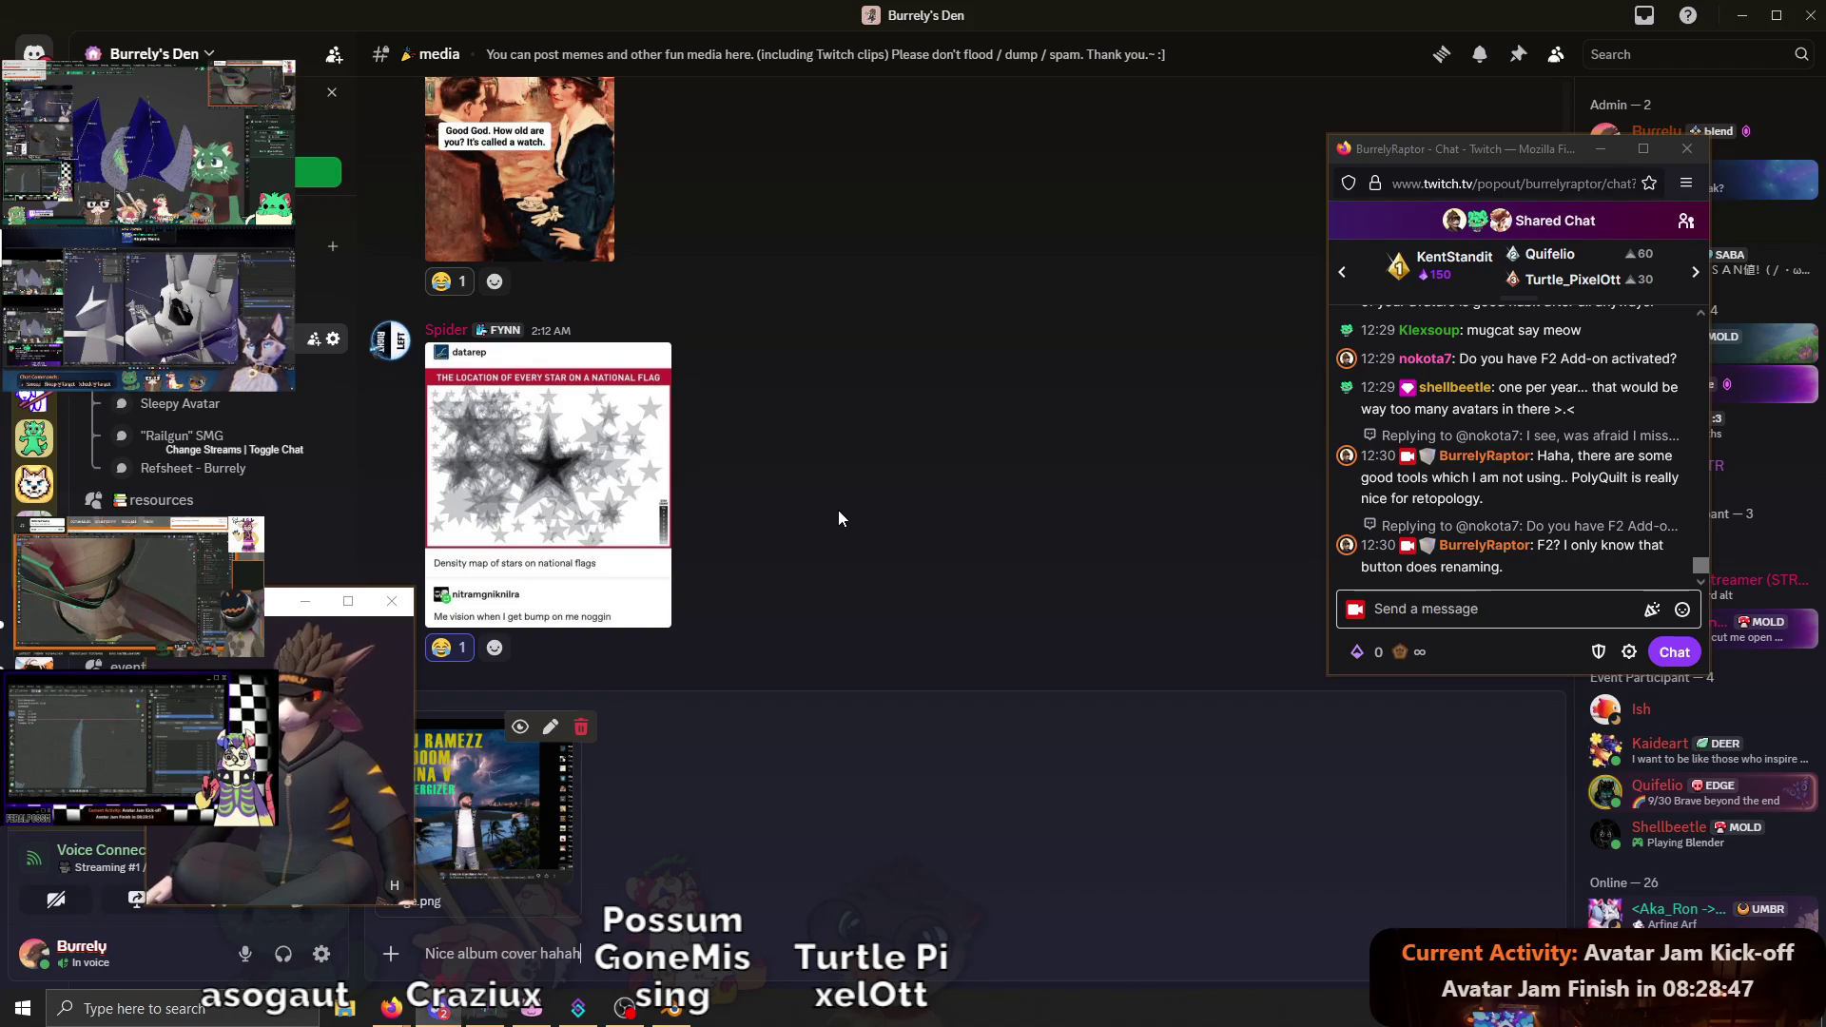
pyautogui.write('a.')
pyautogui.press('Return')
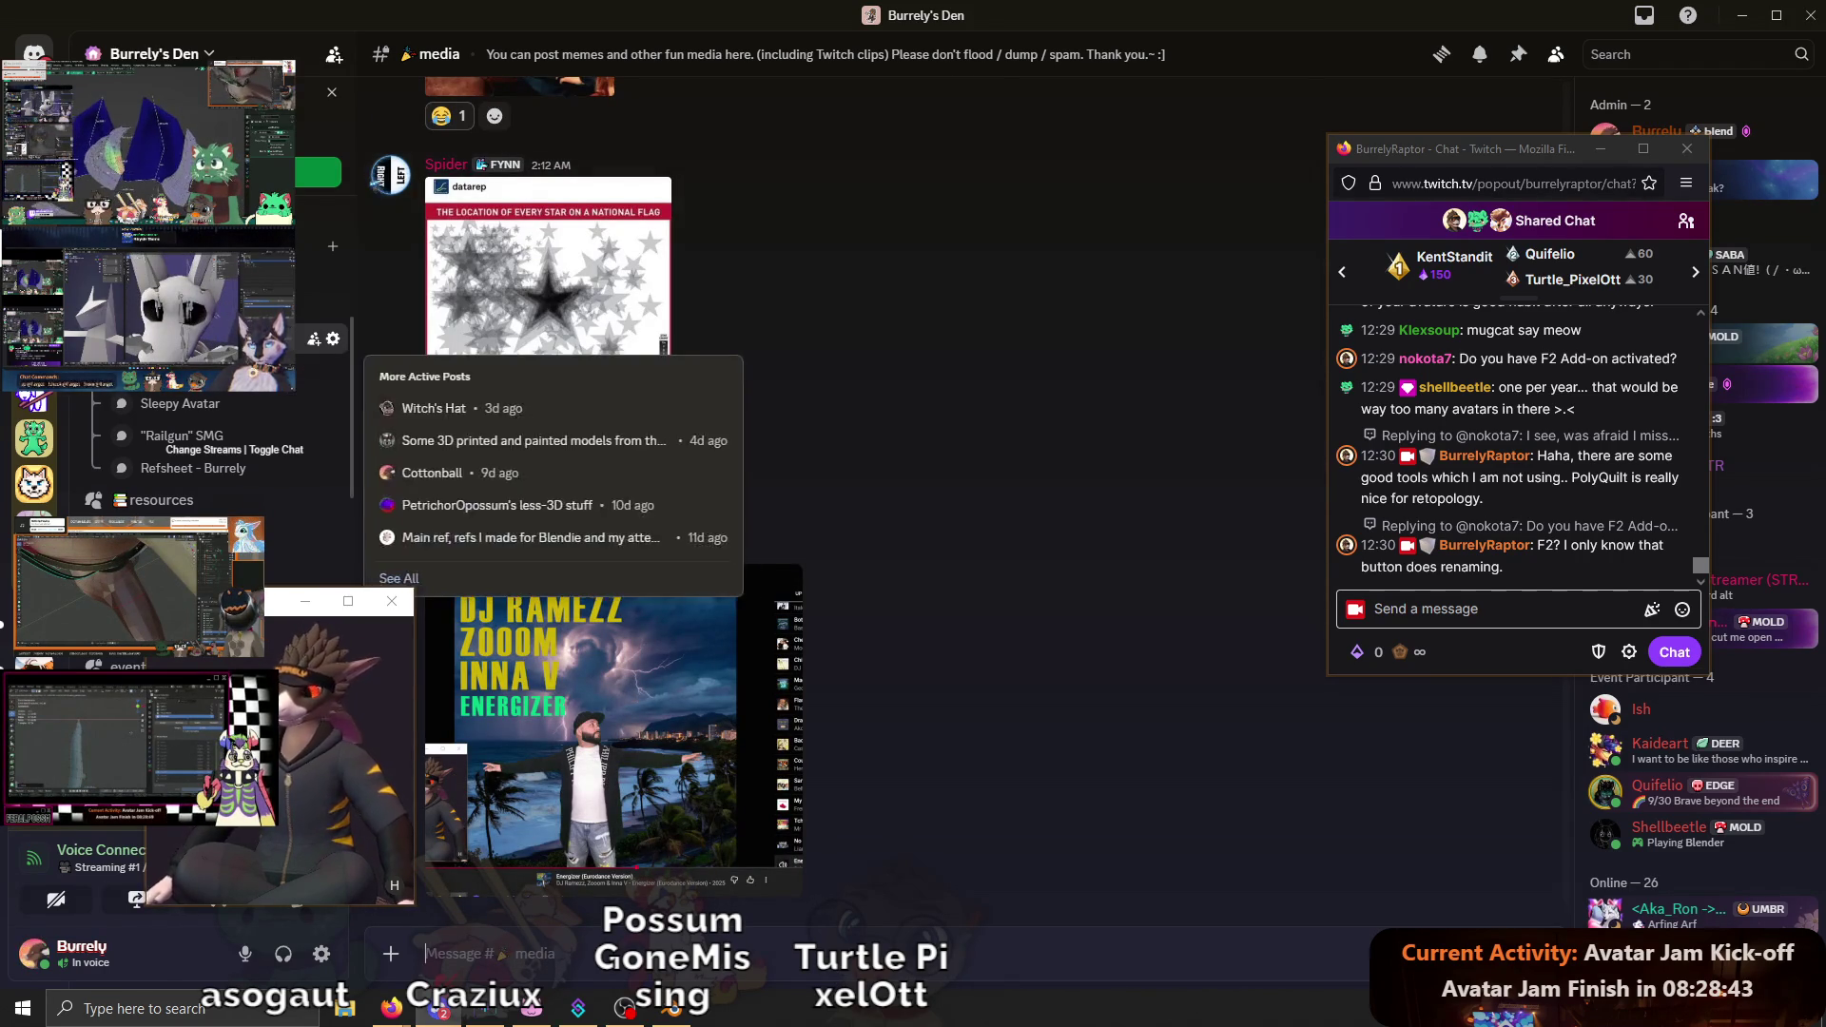
pyautogui.click(1734, 21)
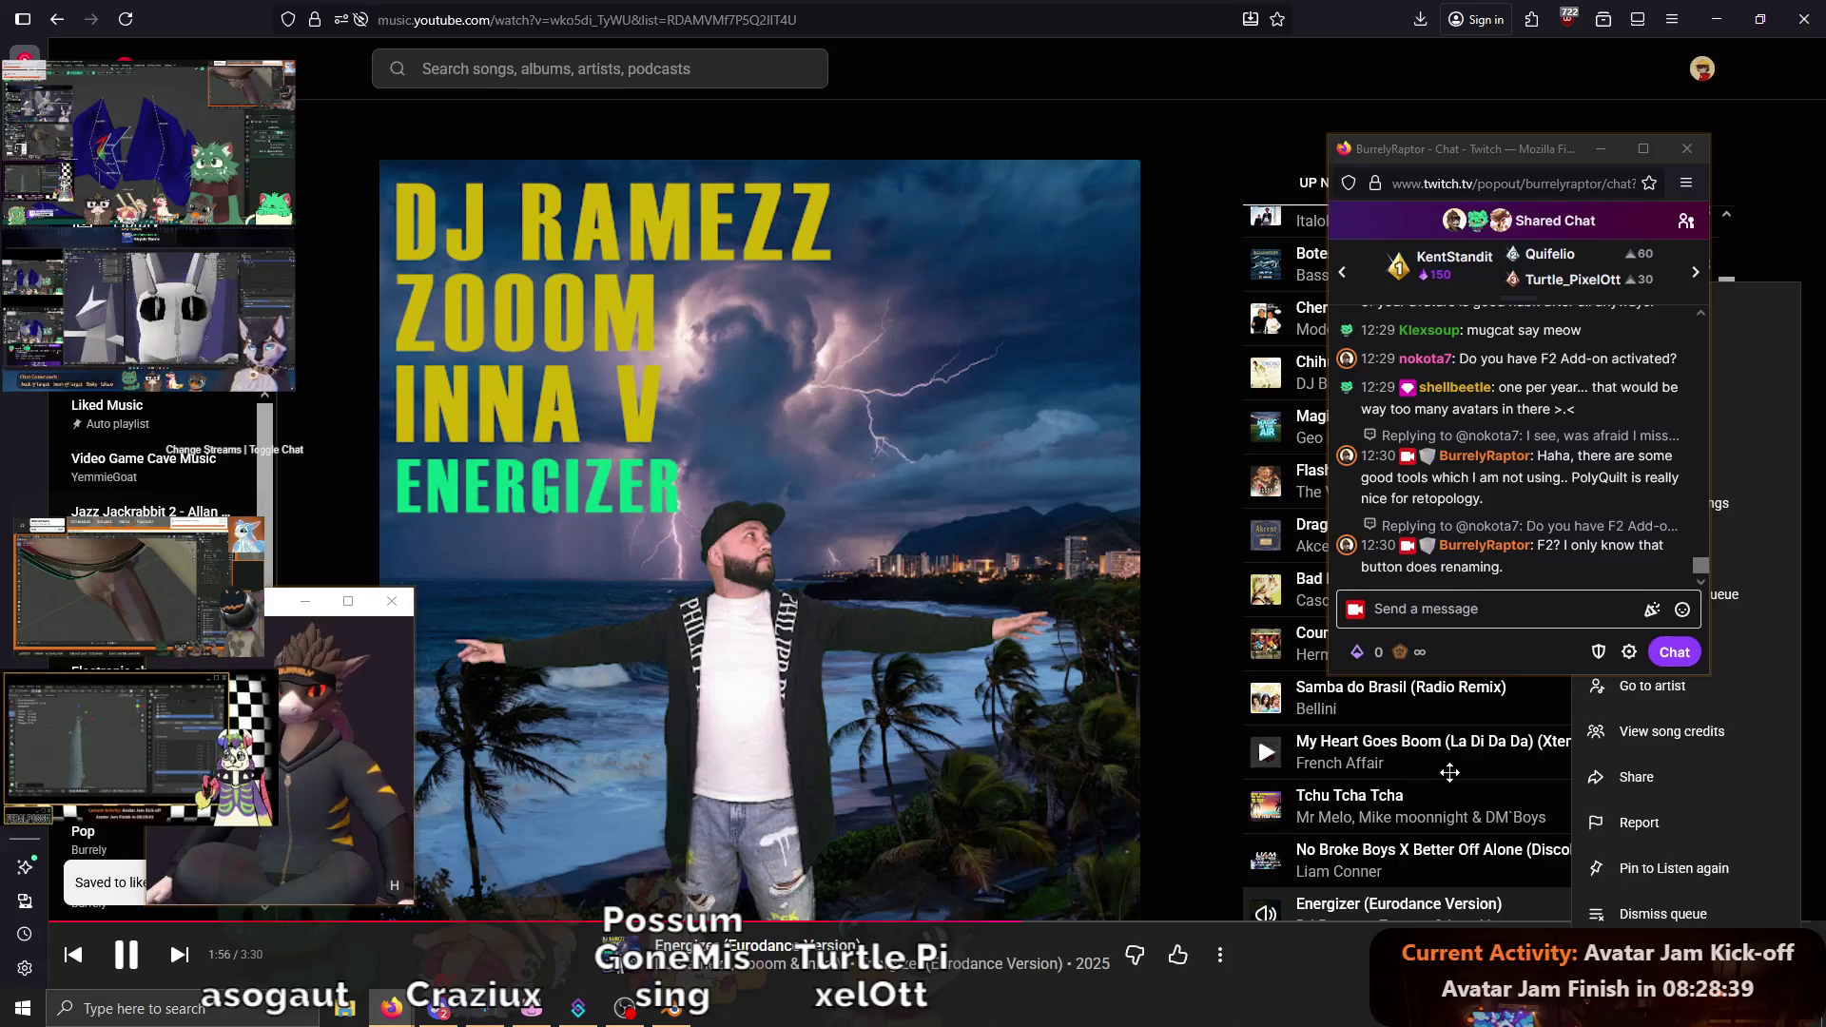
# - Close the song menu, play PSY's GENTLEMAN from Up Next, and return to Blender
pyautogui.click(1179, 119)
pyautogui.scroll(-3, 1304, 833)
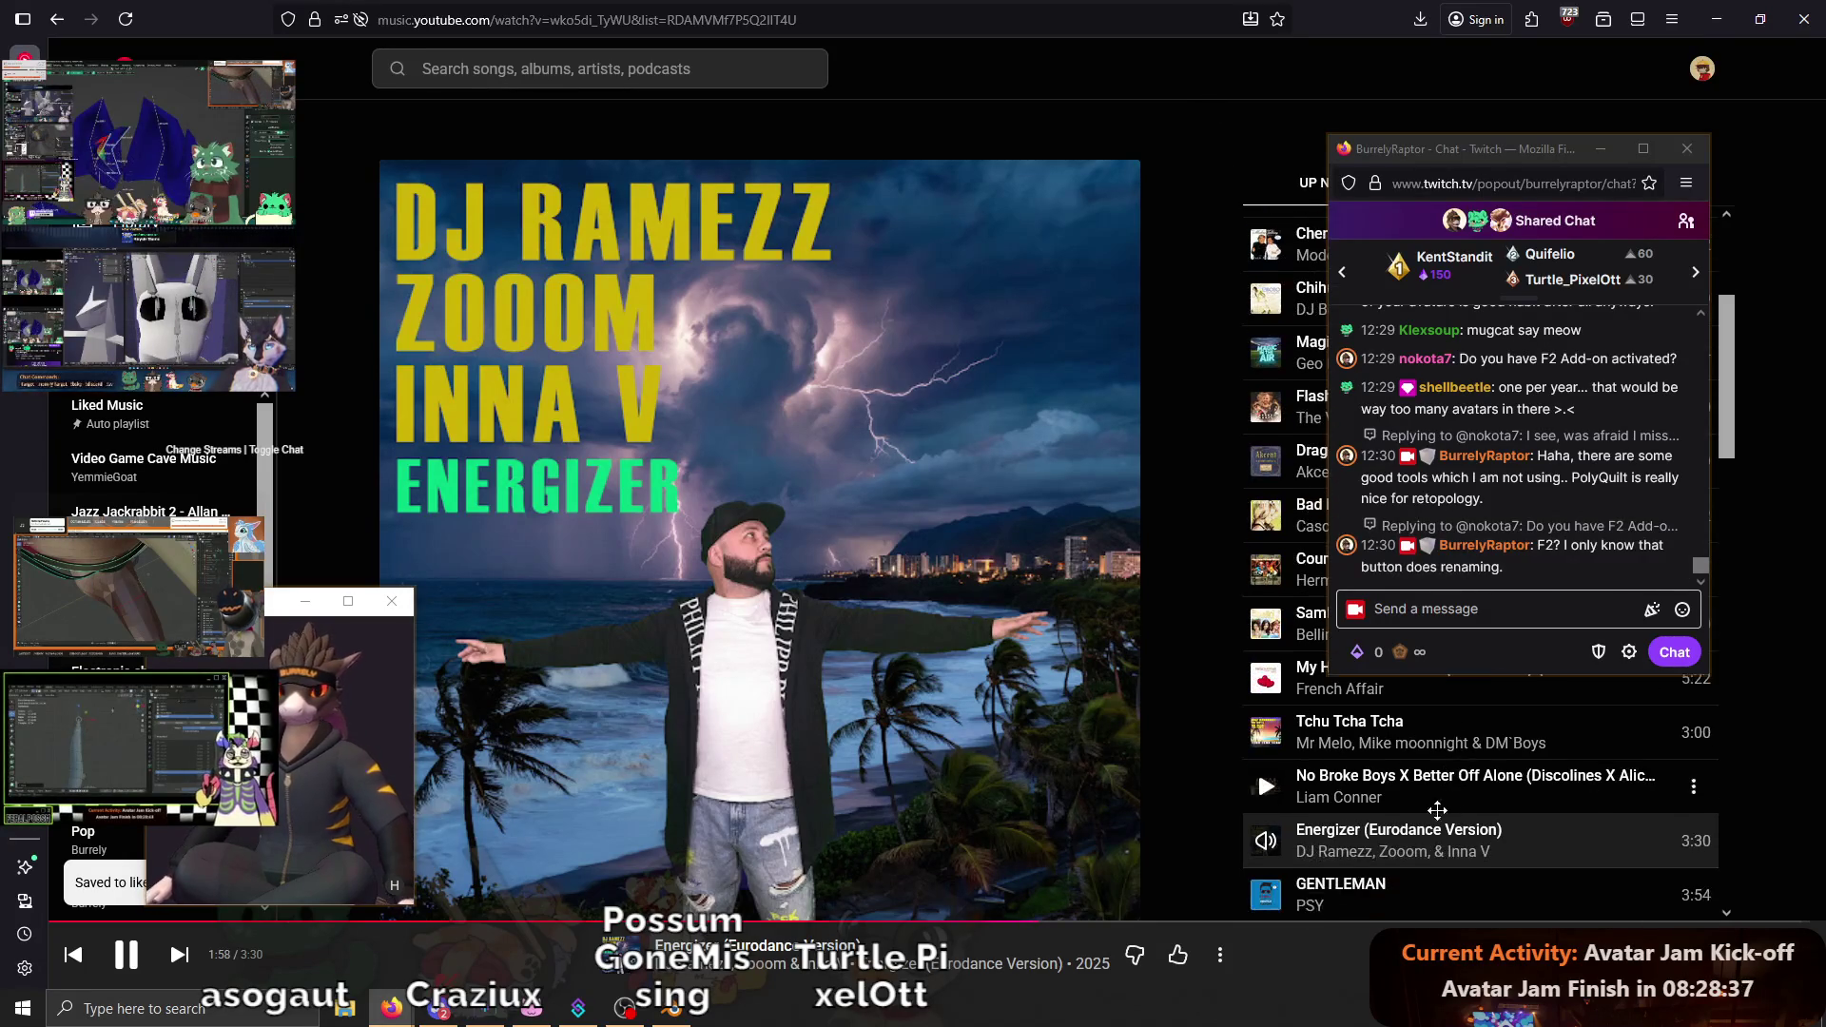
pyautogui.click(1257, 827)
pyautogui.hotkey('alt', 'Tab')
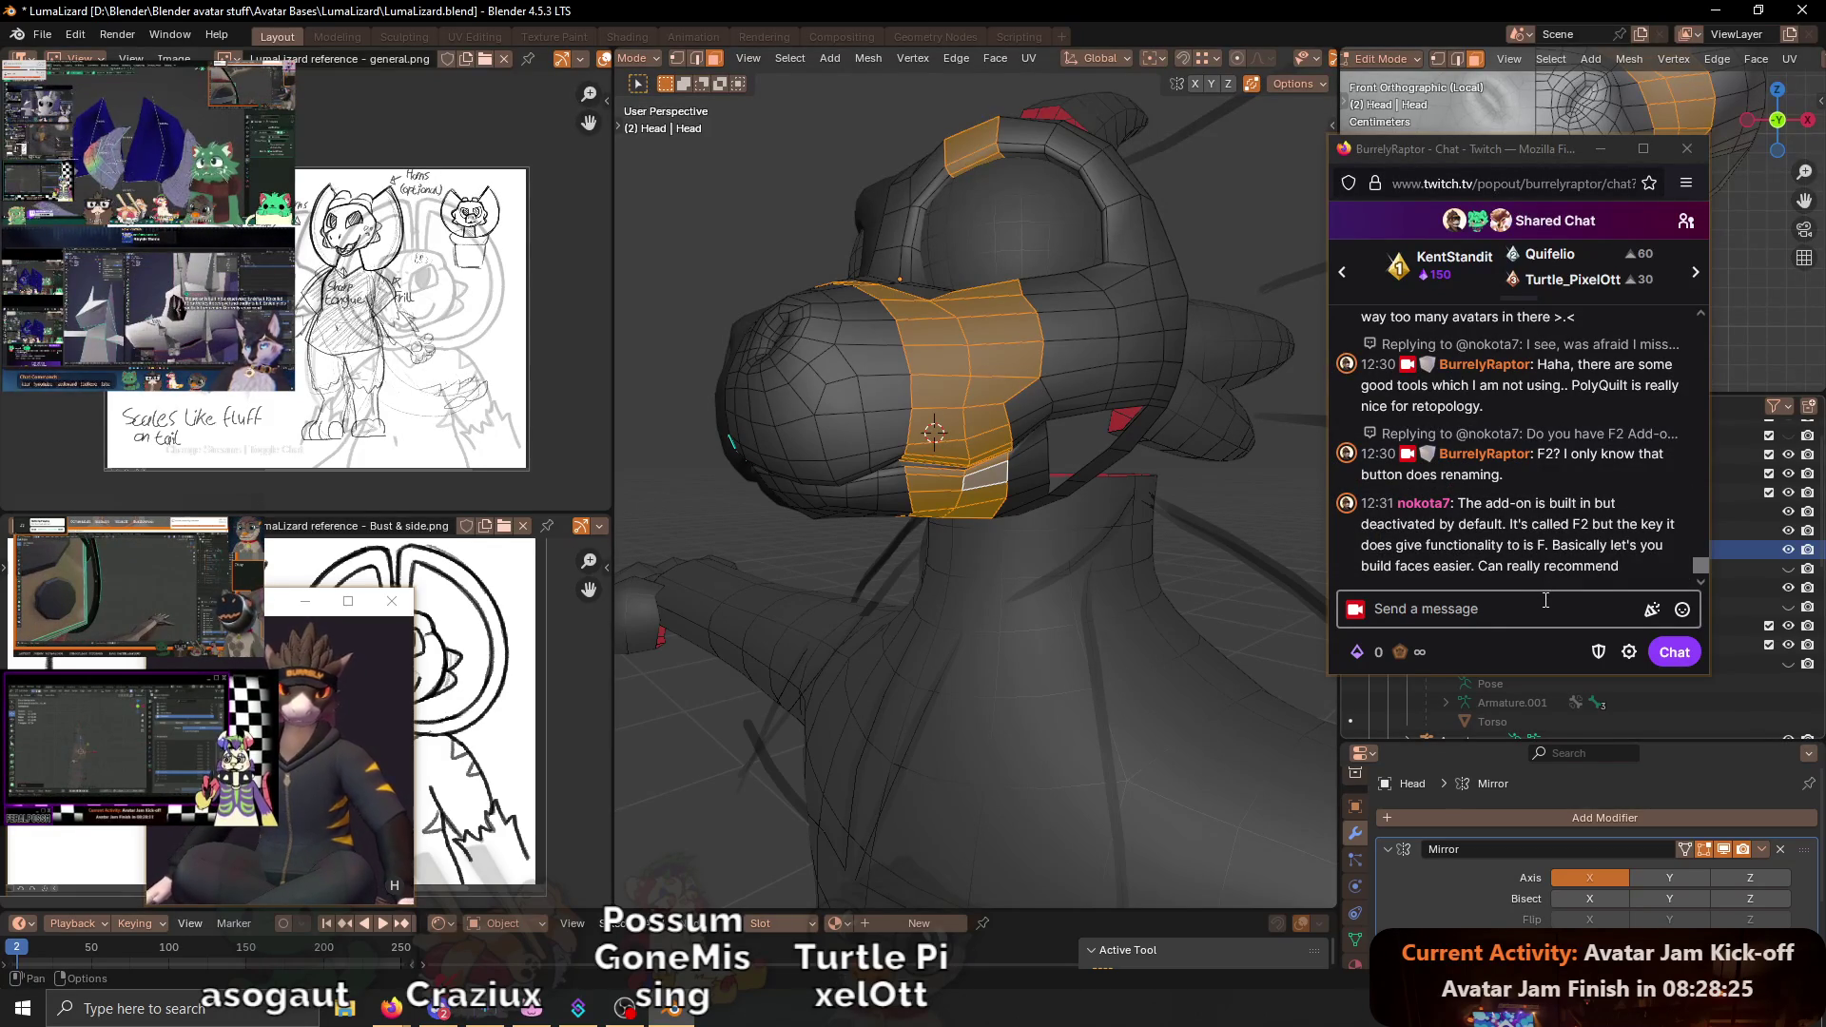
# - Start a Discord reply 'I think' about the F2 add-on, then edge-slide a mouth-corner edge
pyautogui.click(1654, 500)
pyautogui.write('I think')
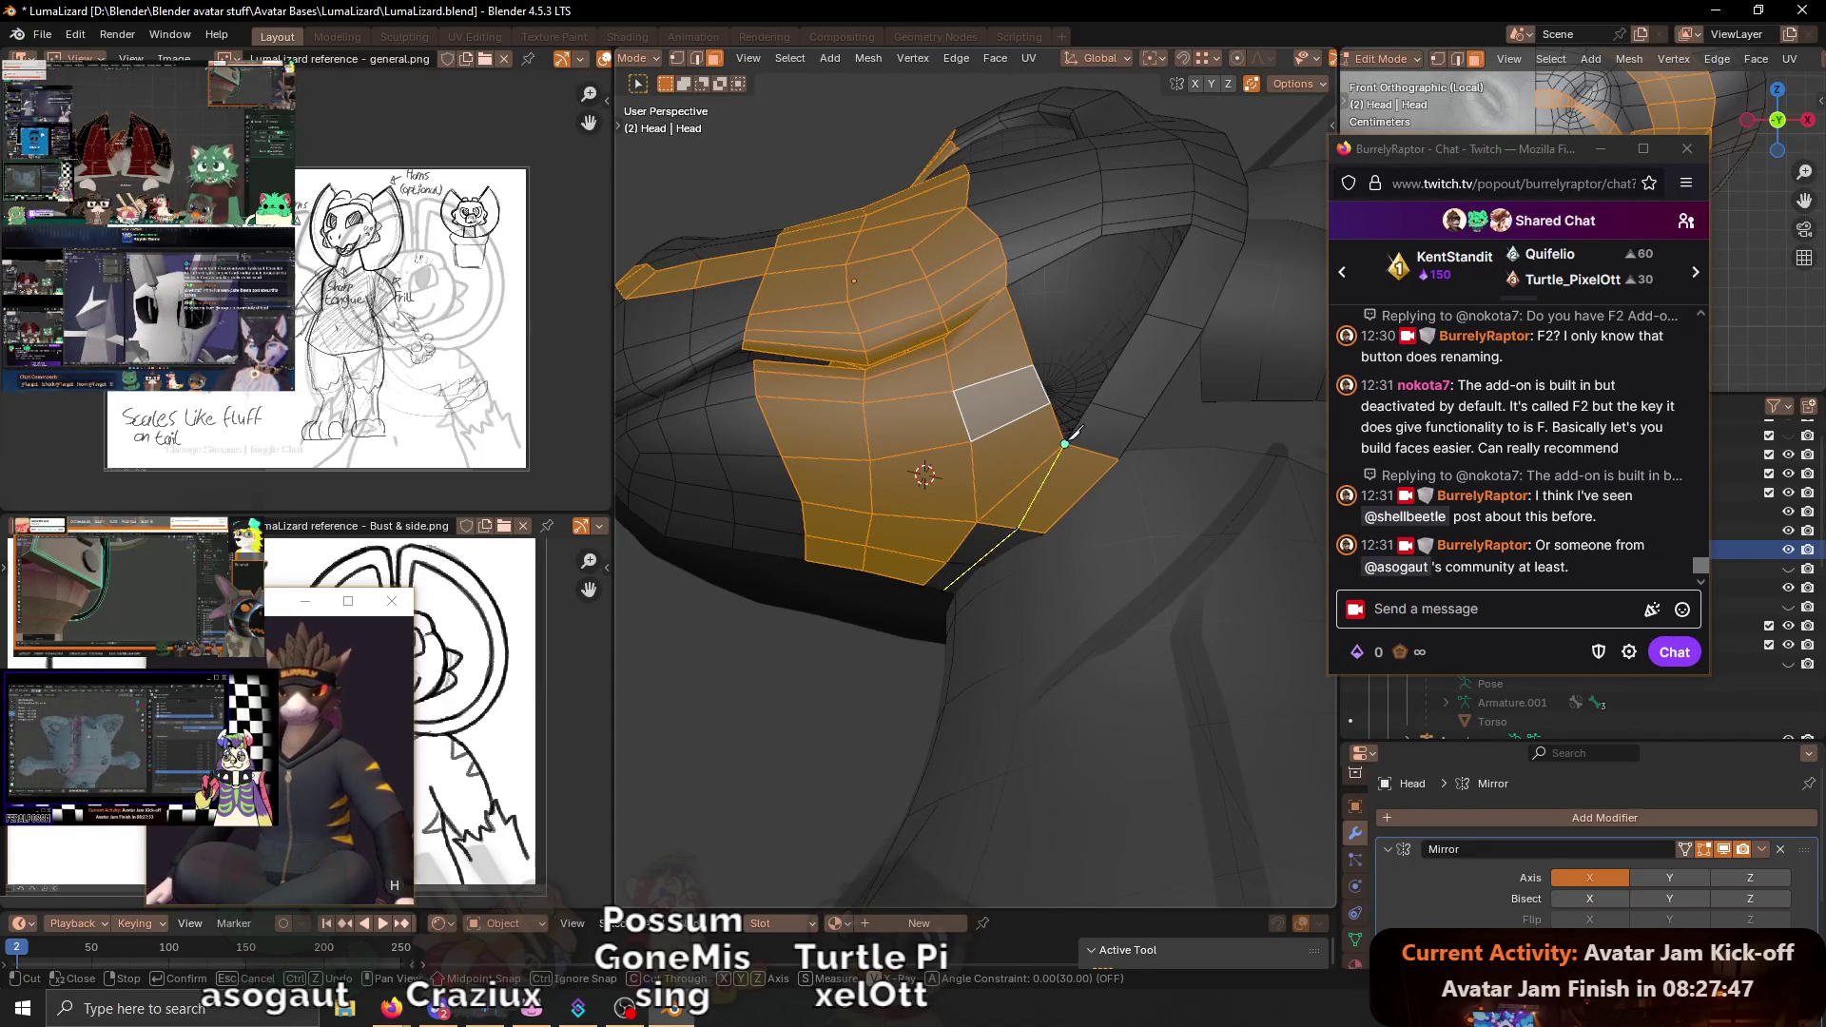
pyautogui.press('2')
pyautogui.click(1094, 476)
pyautogui.press('g')
pyautogui.press('g')
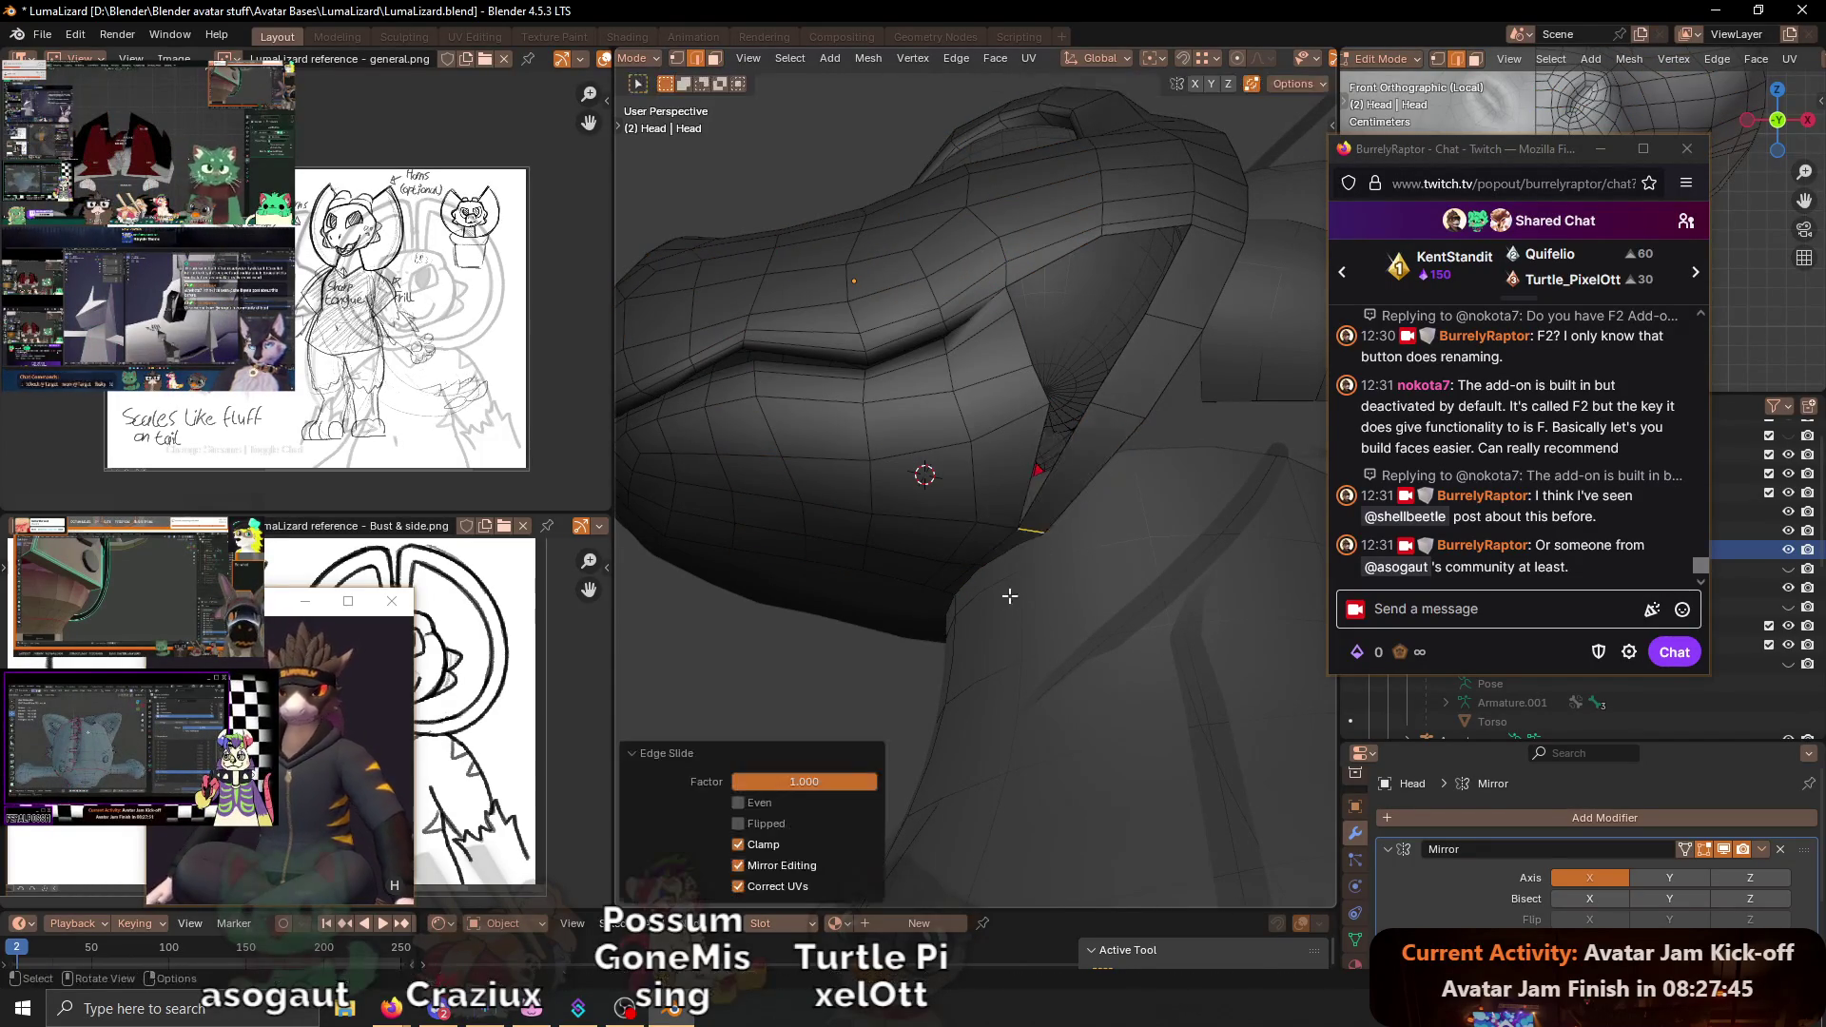
pyautogui.click(1037, 540)
pyautogui.moveTo(1004, 514); pyautogui.dragTo(1023, 512, button='middle')
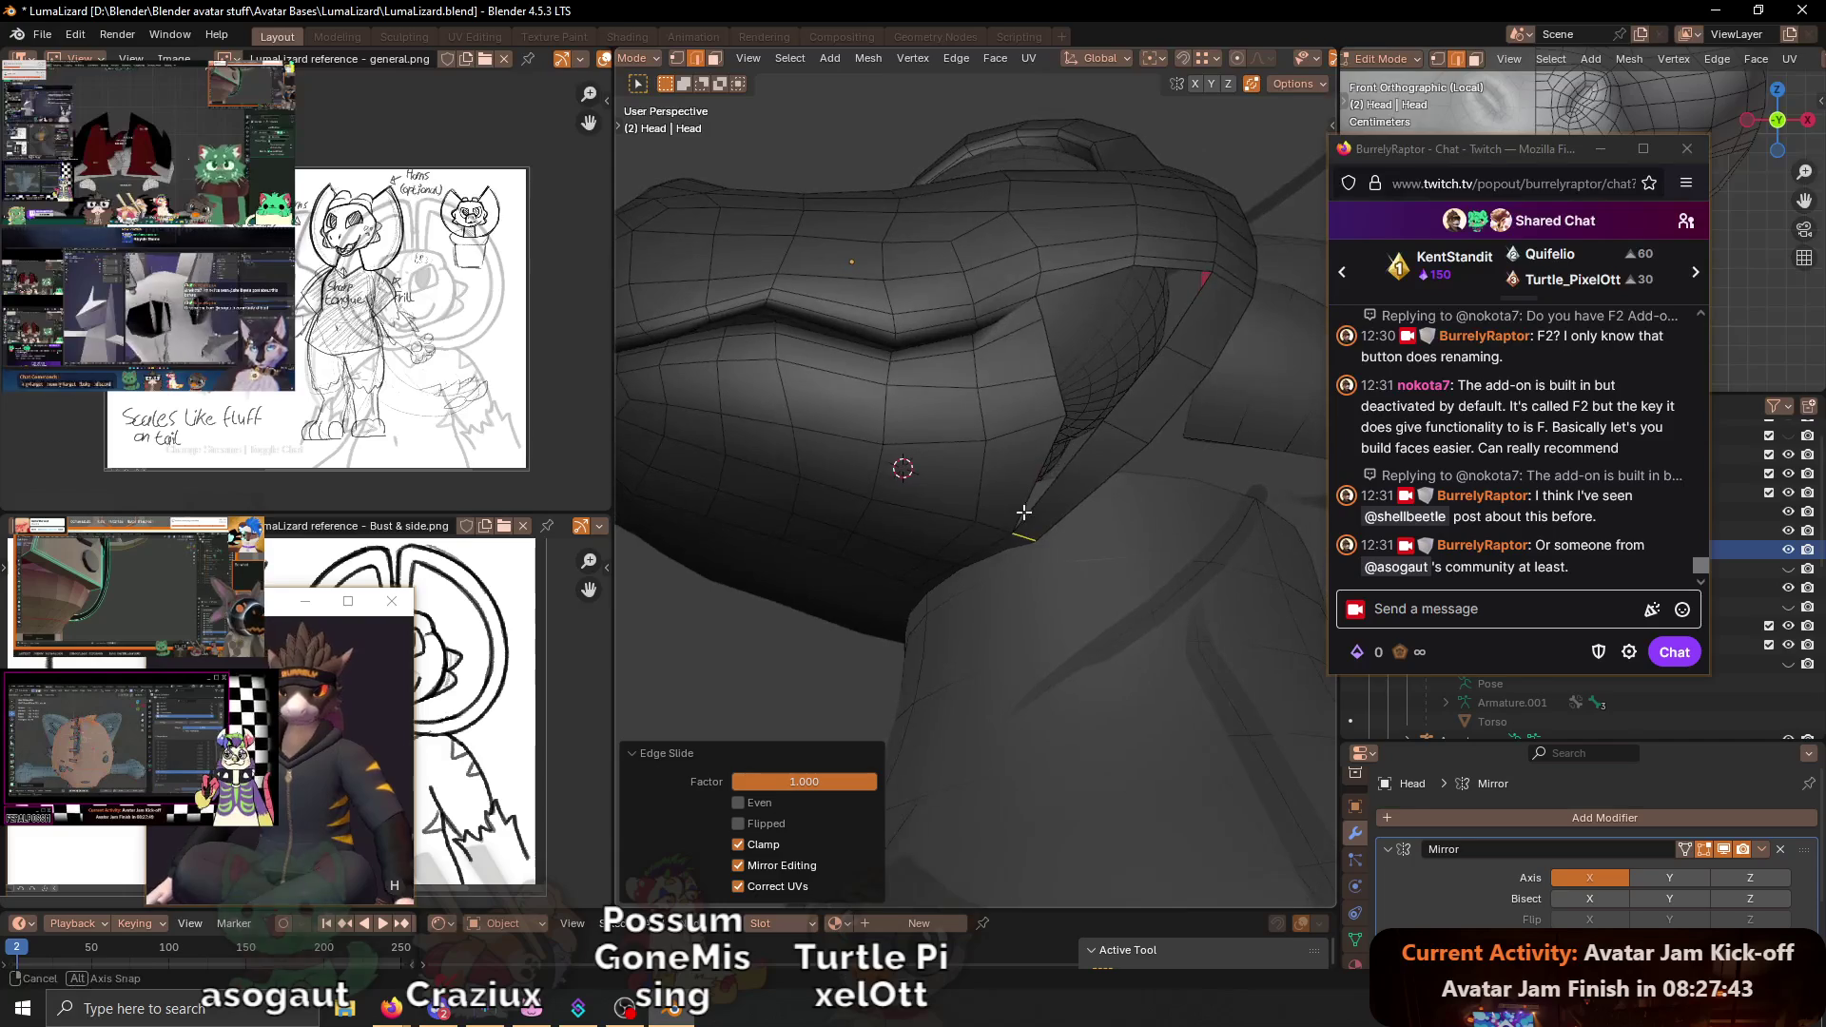
# - Merge the mouth-corner vertex pair with M > At Center
pyautogui.press('1')
pyautogui.click(1068, 417)
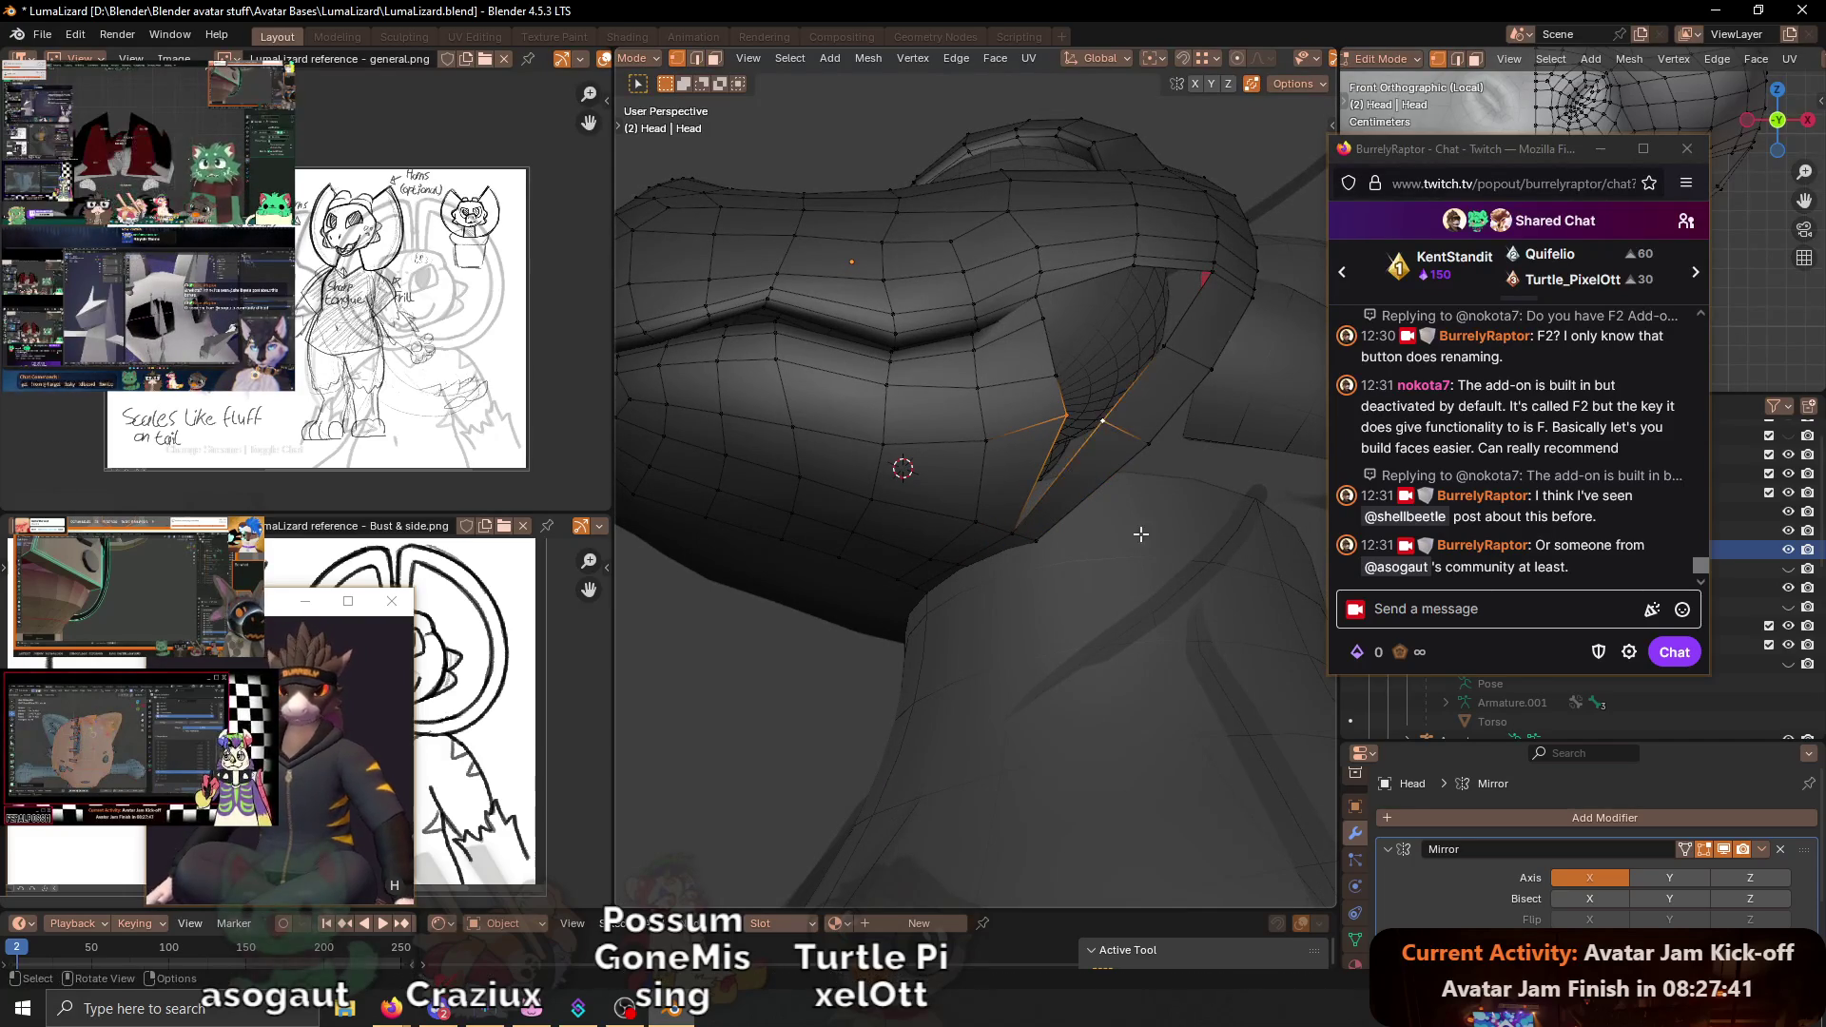
pyautogui.press('m')
pyautogui.click(1240, 565)
pyautogui.moveTo(1141, 390)
pyautogui.mouseDown(button='middle')
pyautogui.moveTo(1066, 518)
pyautogui.moveTo(1037, 505)
pyautogui.moveTo(1032, 424)
pyautogui.moveTo(1084, 534)
pyautogui.moveTo(1089, 477)
pyautogui.moveTo(1028, 421)
pyautogui.mouseUp(button='middle')
# - Select a face loop and place a new loop cut near the mouth corner
pyautogui.press('3')
pyautogui.keyDown('alt'); pyautogui.click(1032, 419); pyautogui.keyUp('alt')
pyautogui.scroll(-5, 1032, 419)
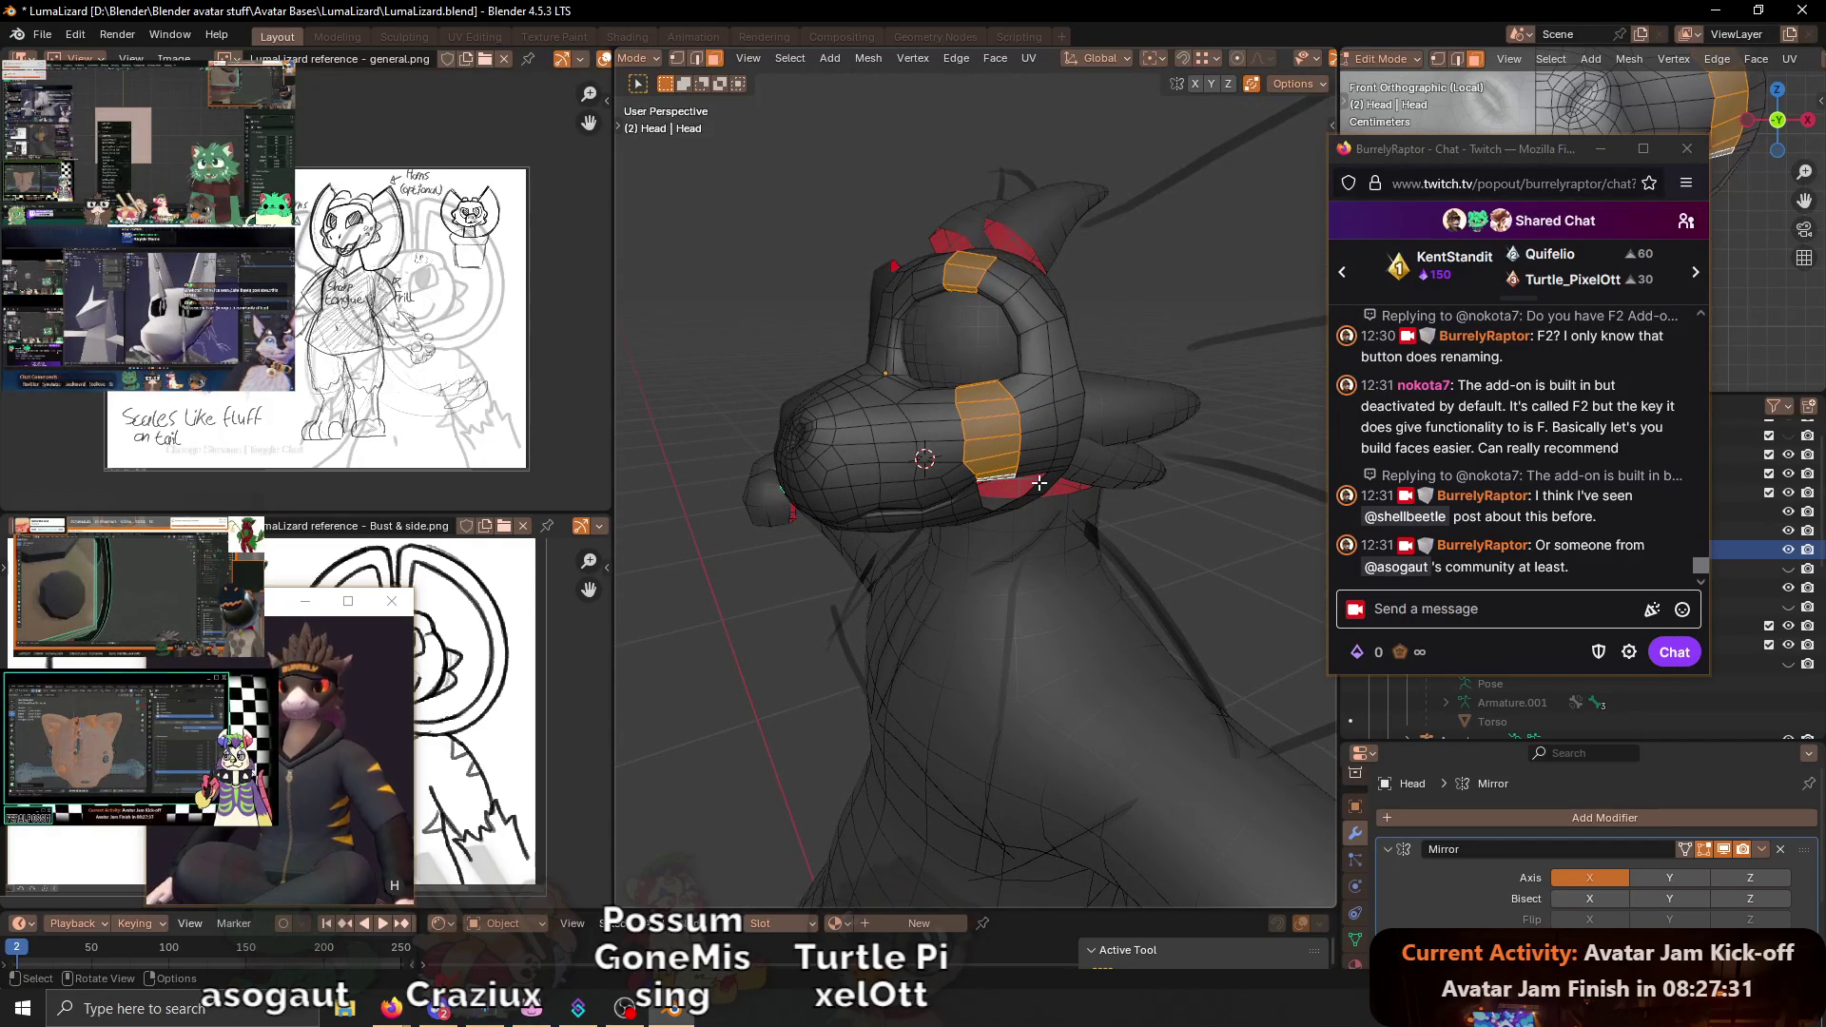
pyautogui.moveTo(1037, 463)
pyautogui.mouseDown(button='middle')
pyautogui.moveTo(999, 465)
pyautogui.moveTo(977, 520)
pyautogui.mouseUp(button='middle')
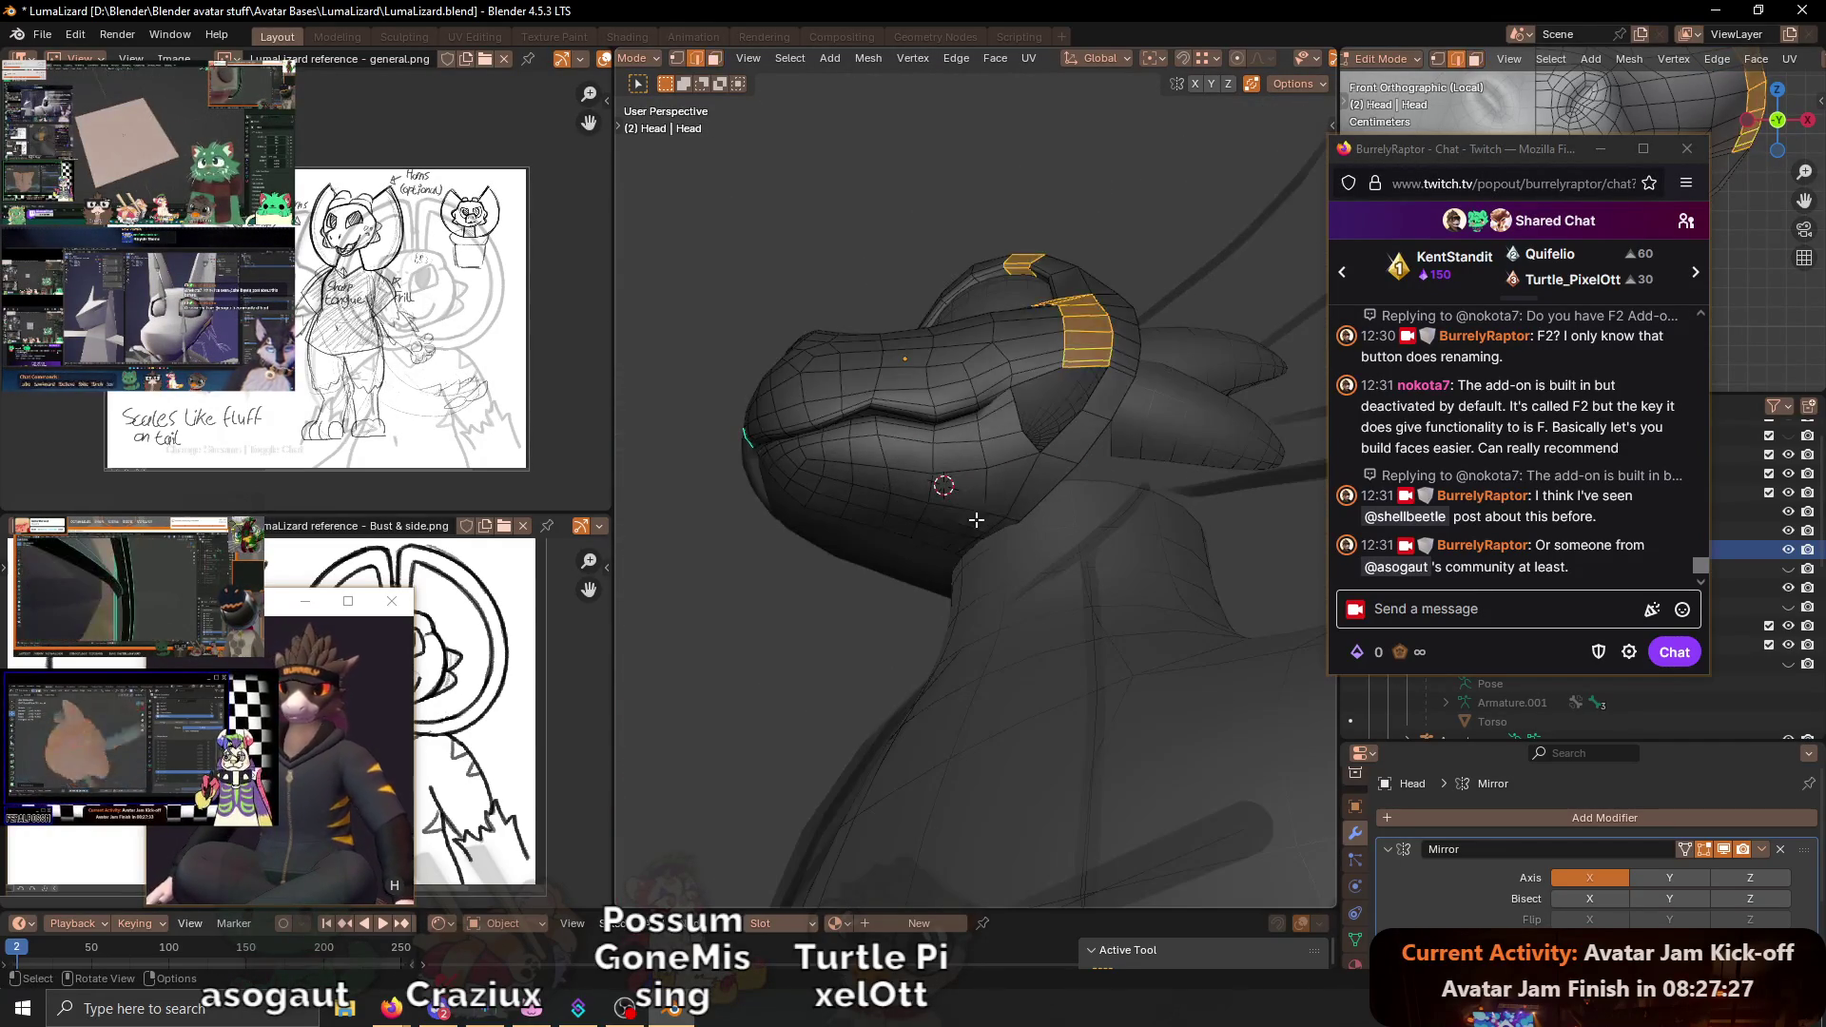
pyautogui.press('g')
pyautogui.press('g')
pyautogui.click(937, 539)
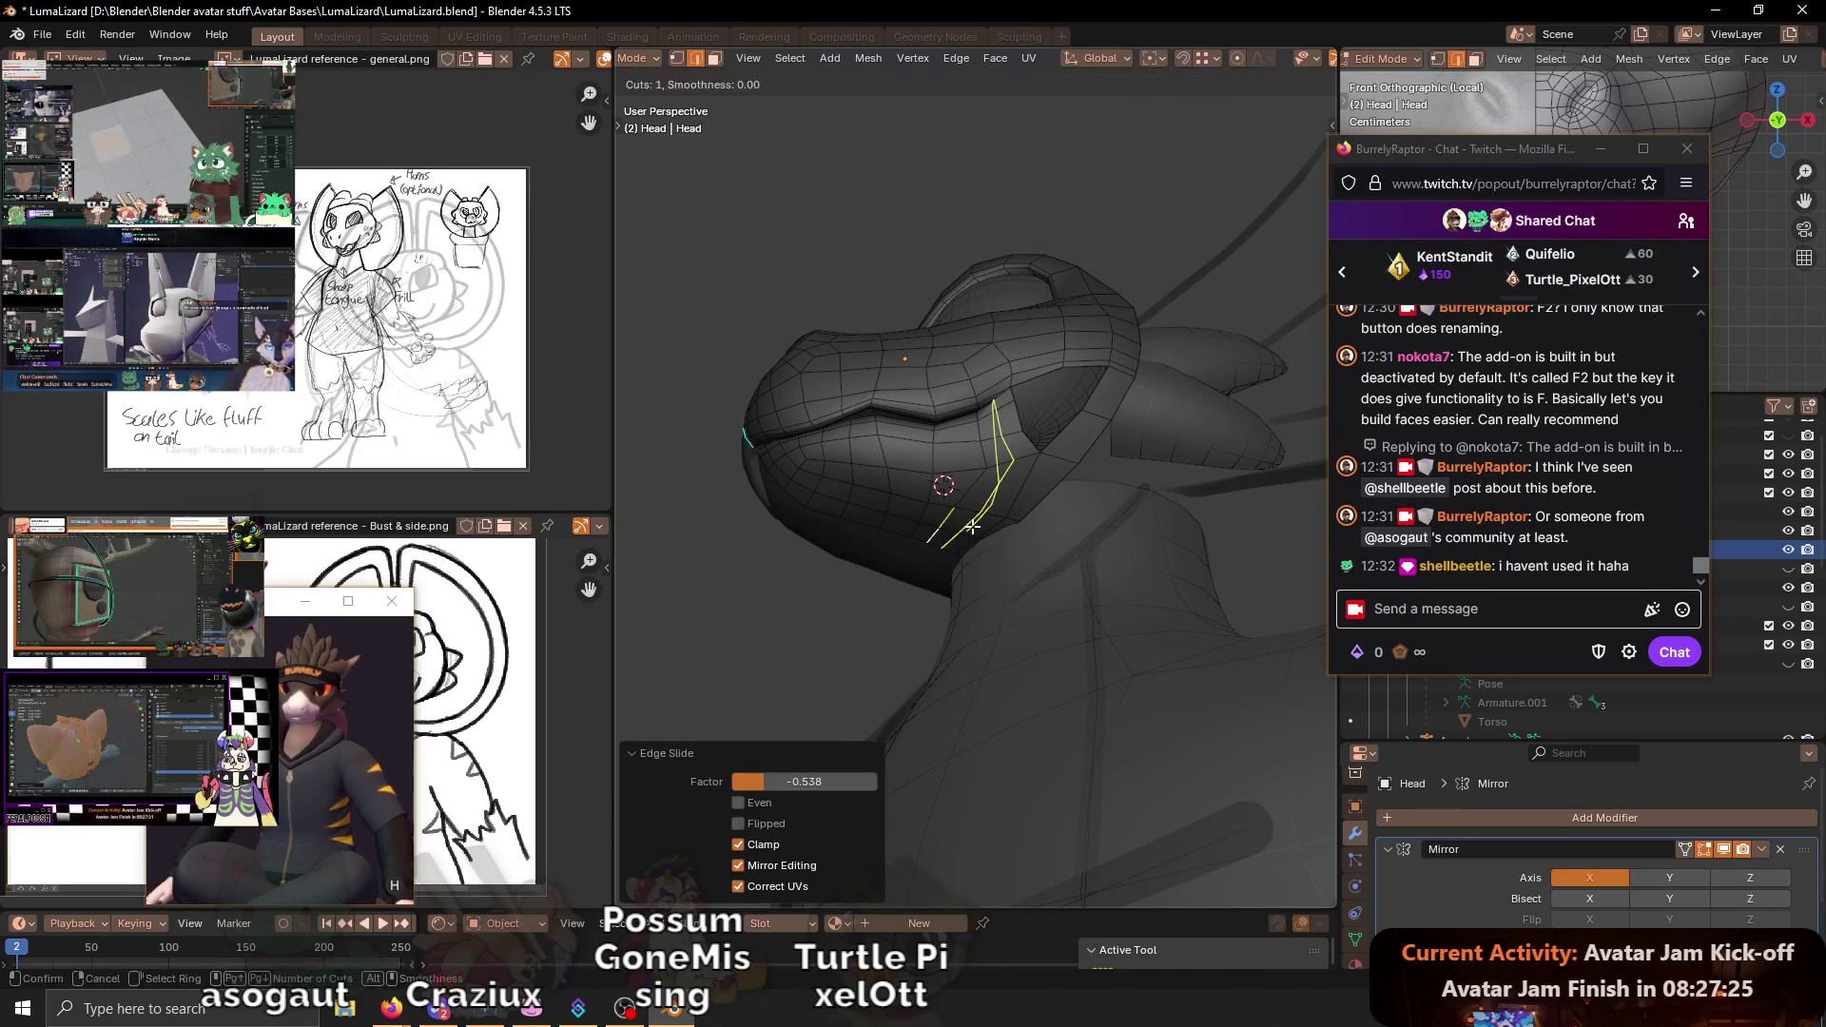
# - Select three mouth-corner edges and subdivide them from the Ctrl+E Edge menu
pyautogui.keyDown('shift'); pyautogui.click(966, 530); pyautogui.keyUp('shift')
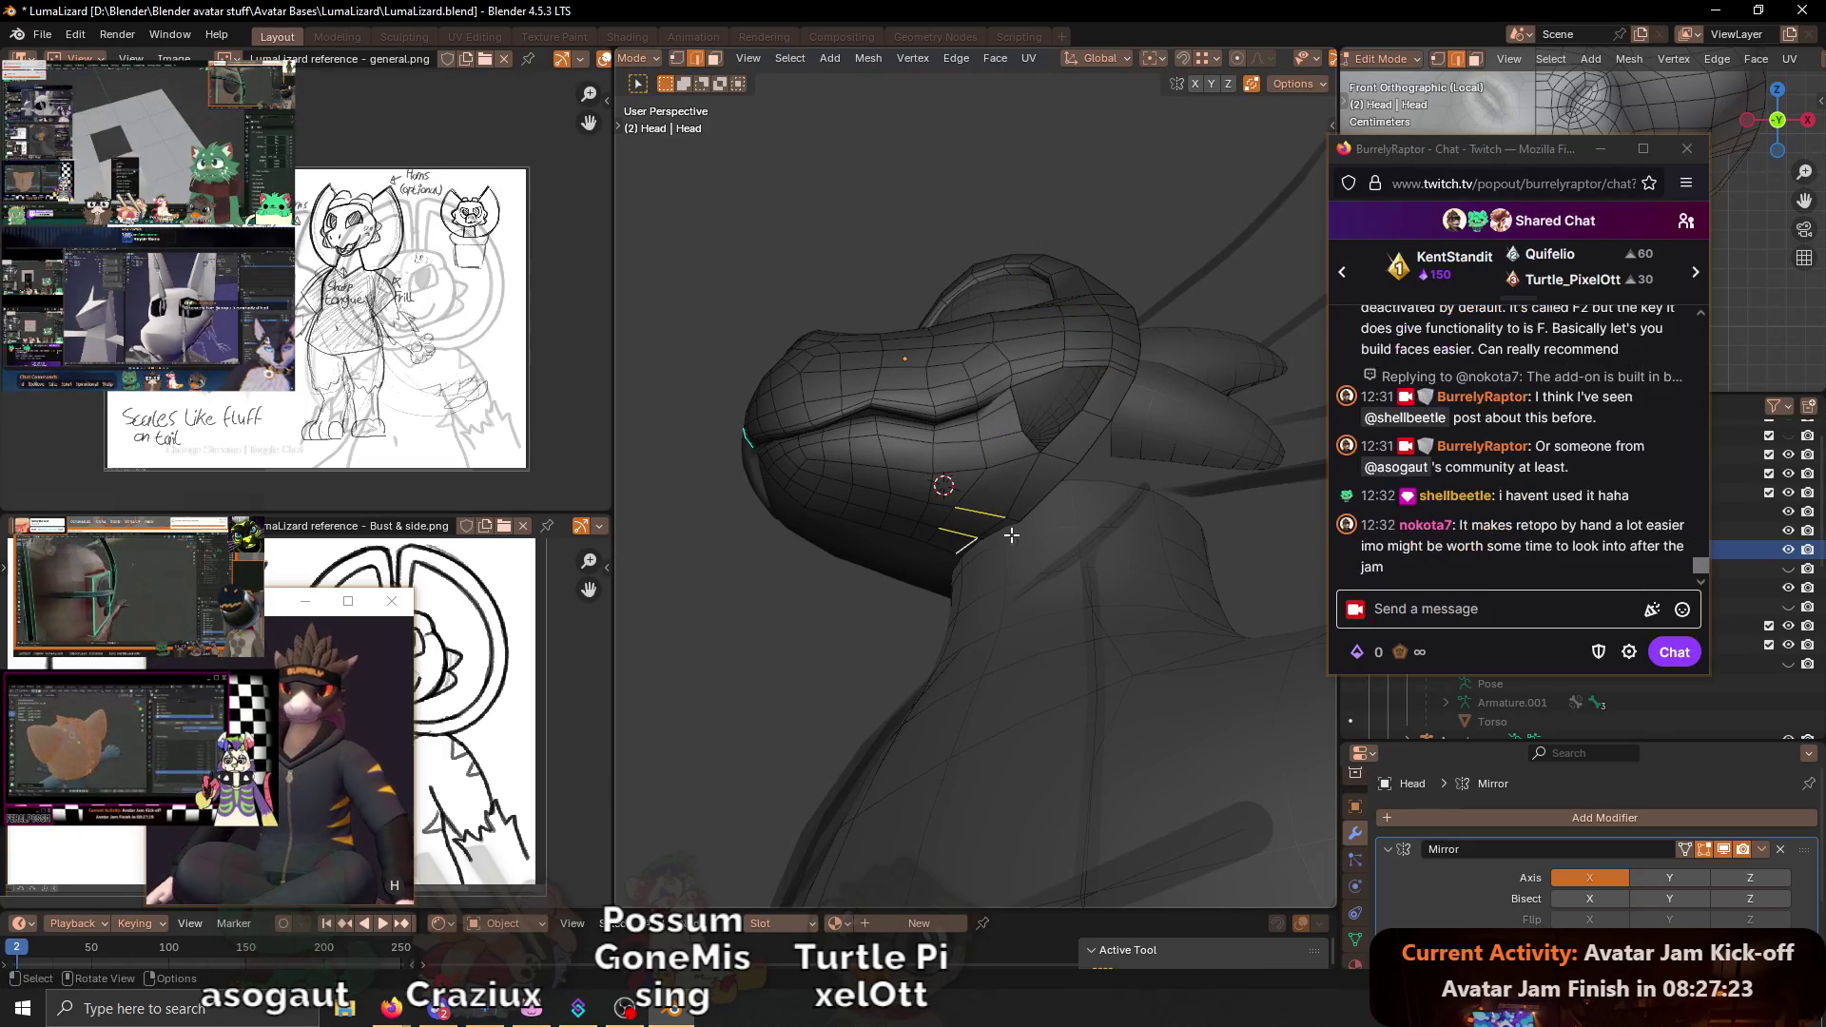
pyautogui.hotkey('ctrl', 'e')
pyautogui.press('Escape')
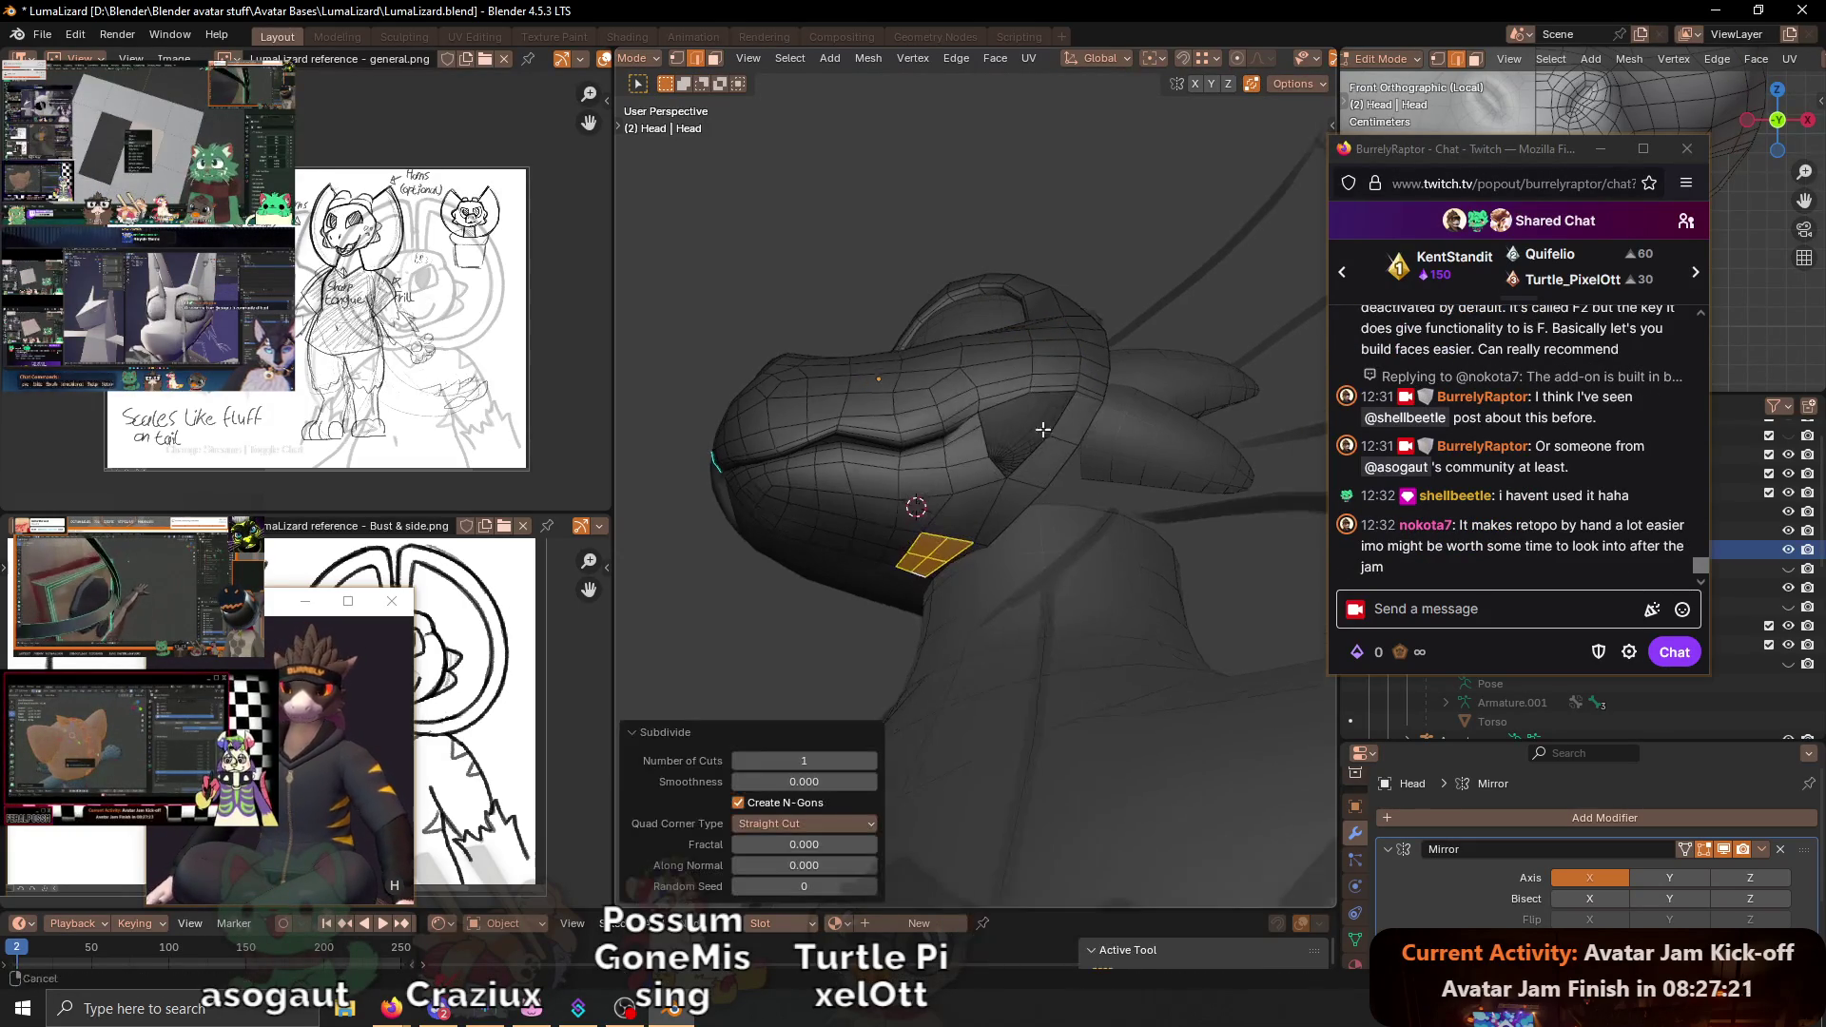
pyautogui.keyDown('shift'); pyautogui.click(908, 580); pyautogui.keyUp('shift')
pyautogui.hotkey('ctrl', 'e')
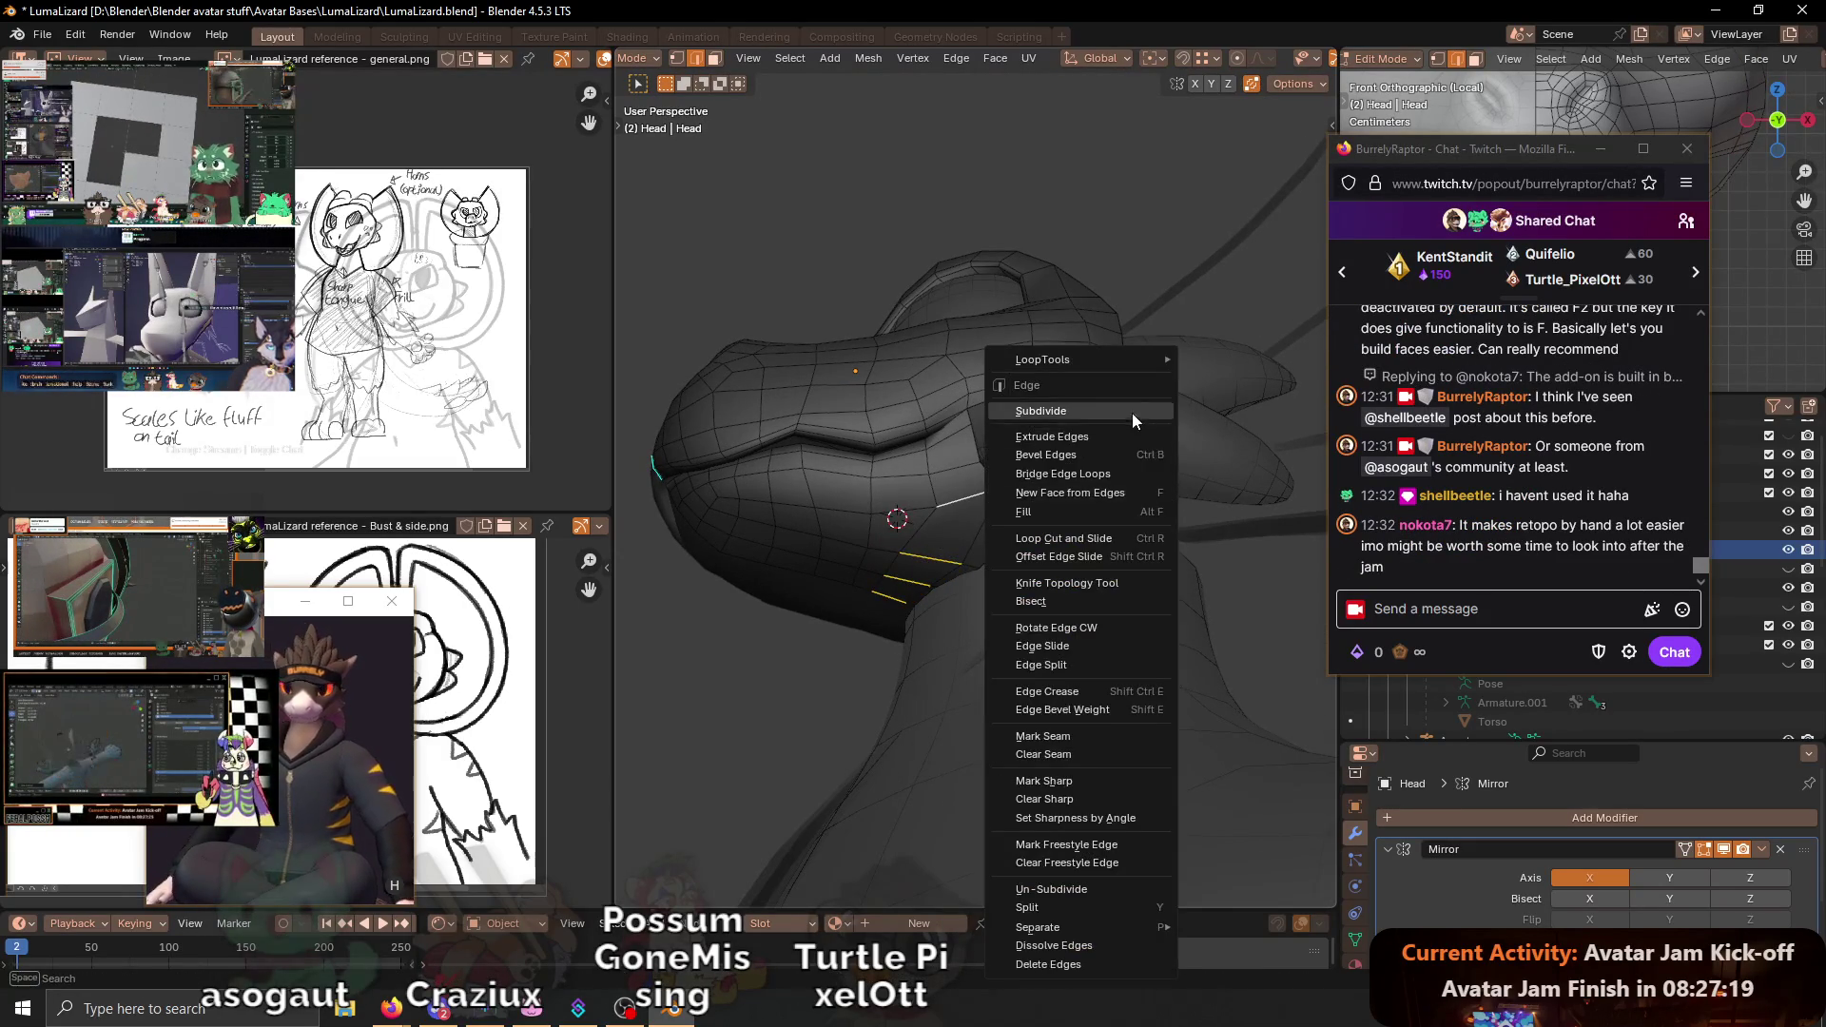
pyautogui.click(1132, 413)
pyautogui.moveTo(1132, 413); pyautogui.dragTo(1031, 484, button='middle')
# - Undo the last change and pick an option from the X delete menu
pyautogui.hotkey('ctrl', 'z')
pyautogui.press('x')
pyautogui.click(1138, 502)
# - Cycle through Discord and Blender, then open a new tab in the music browser
pyautogui.click(437, 1006)
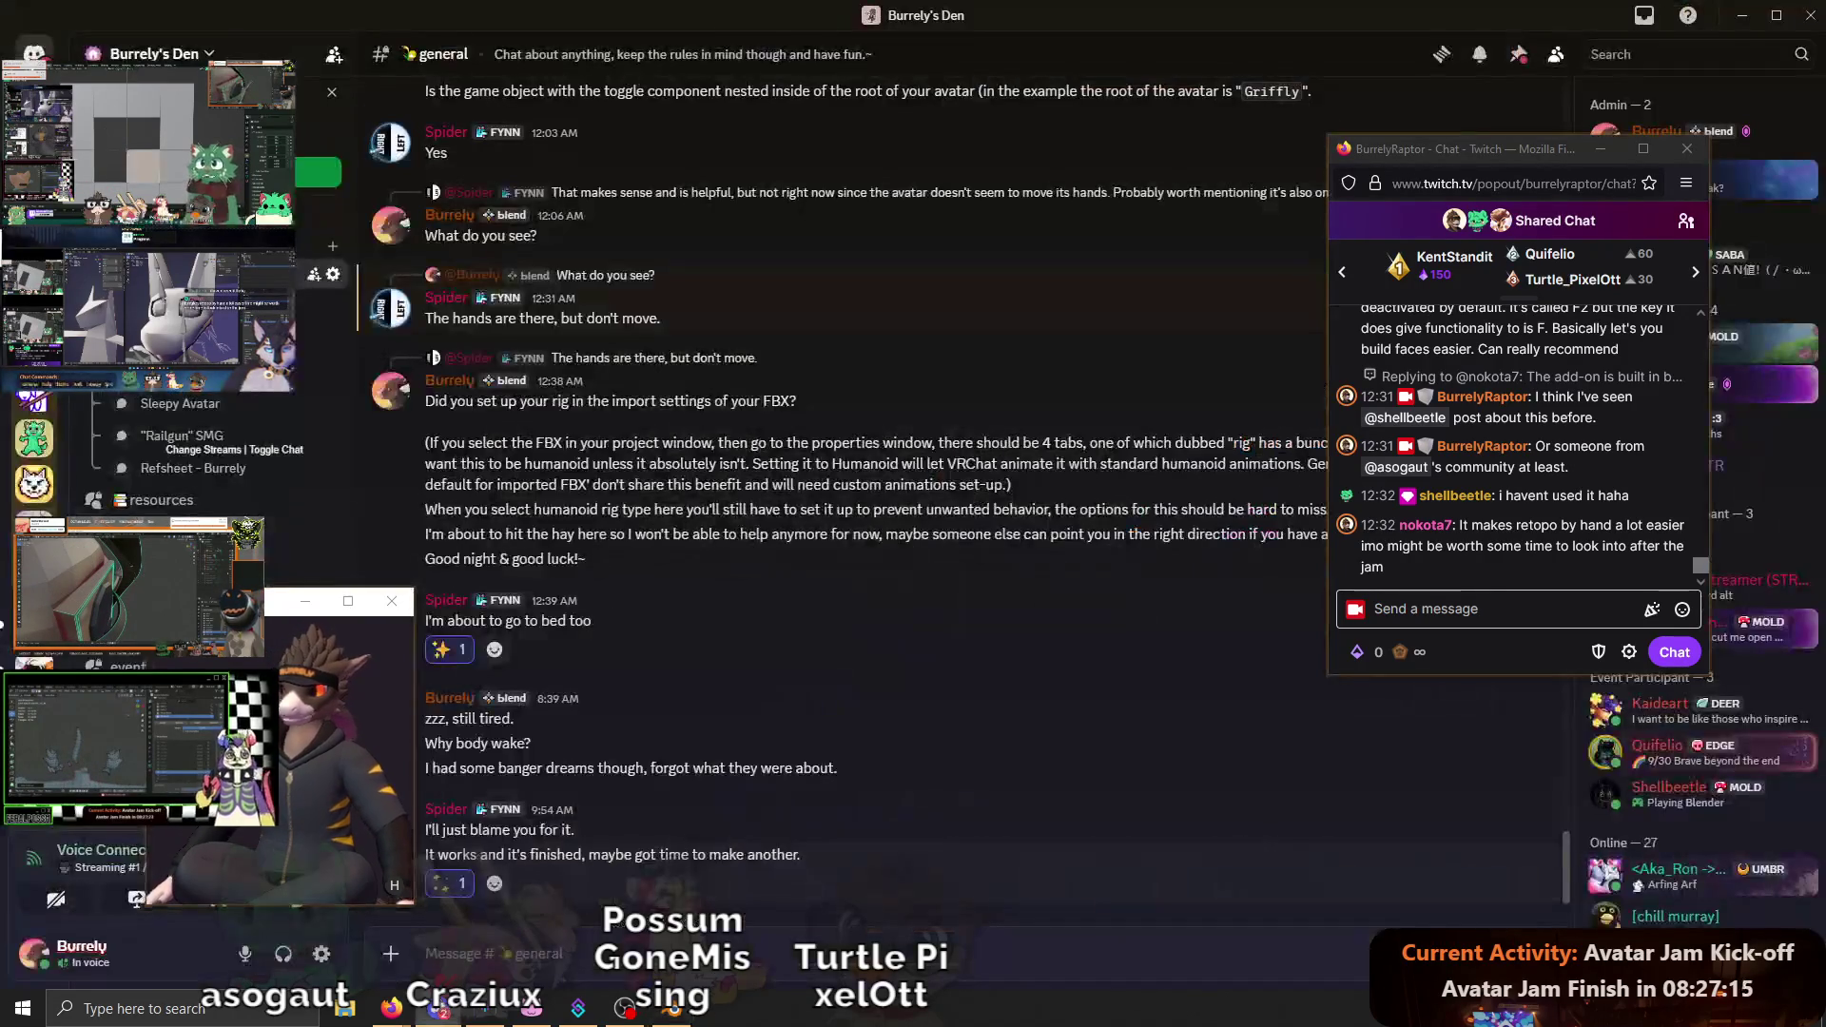
pyautogui.click(626, 1008)
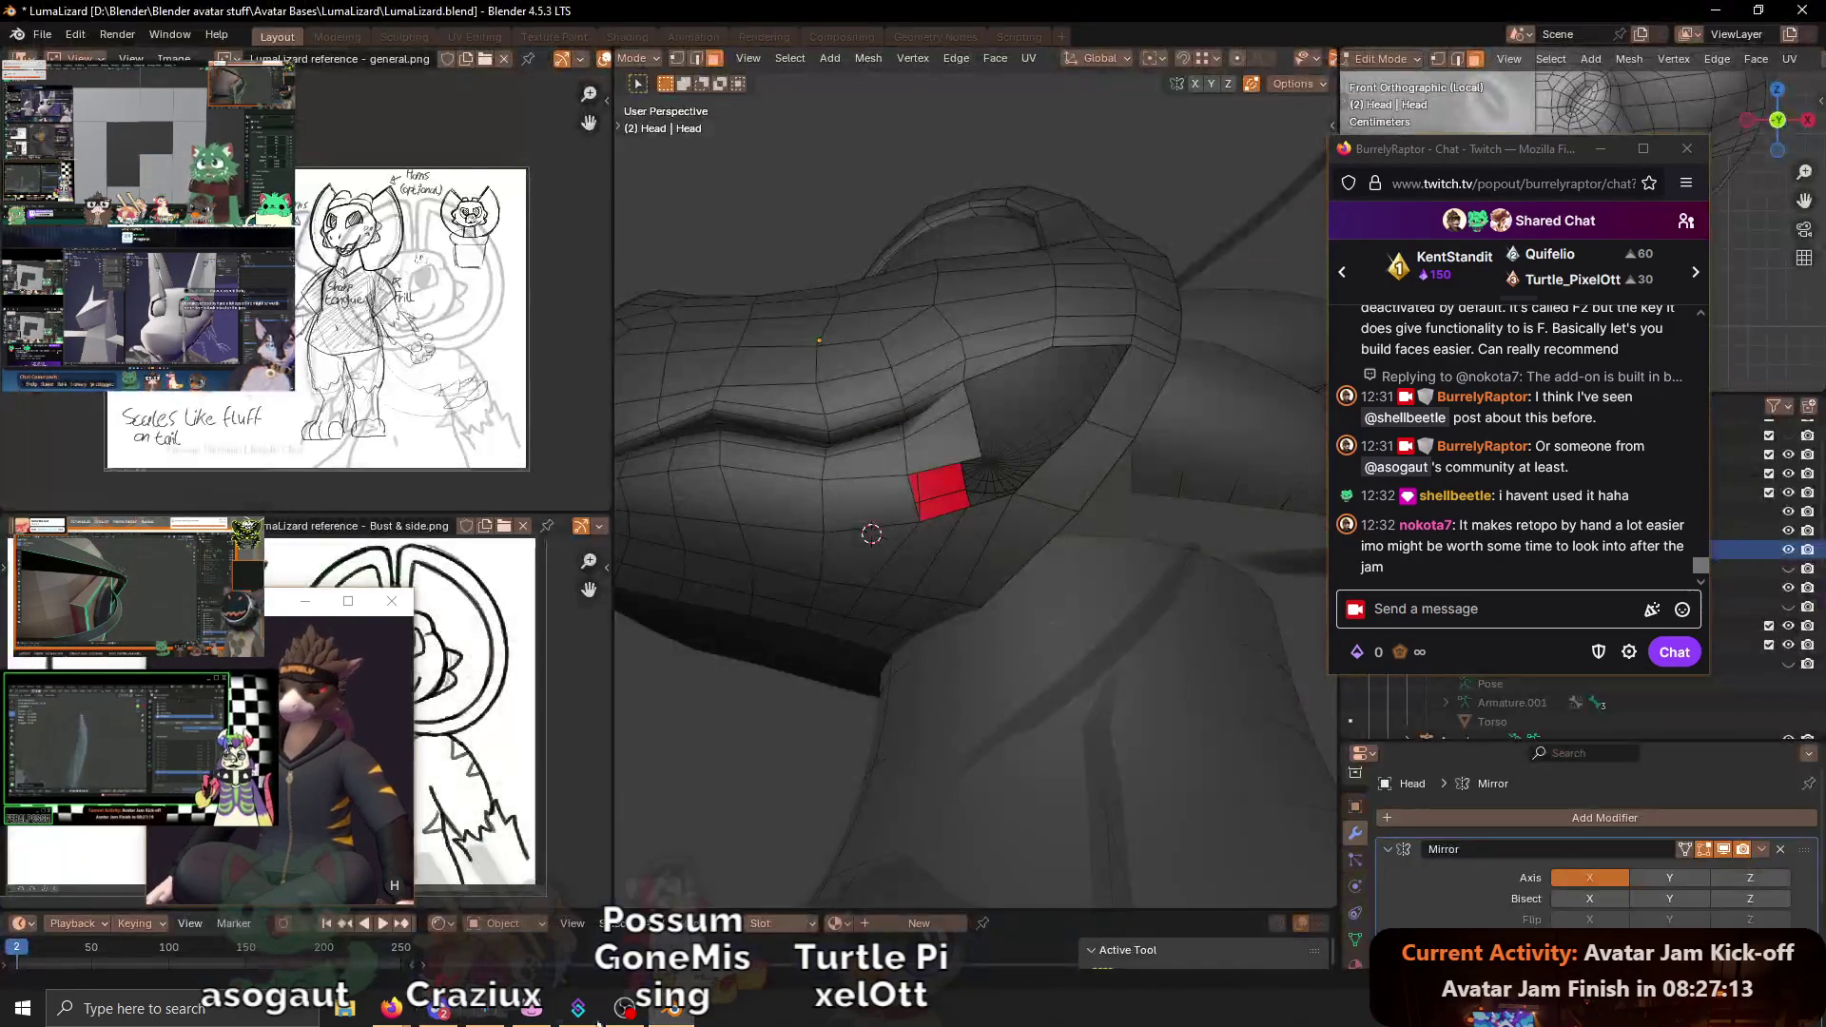
pyautogui.click(392, 1007)
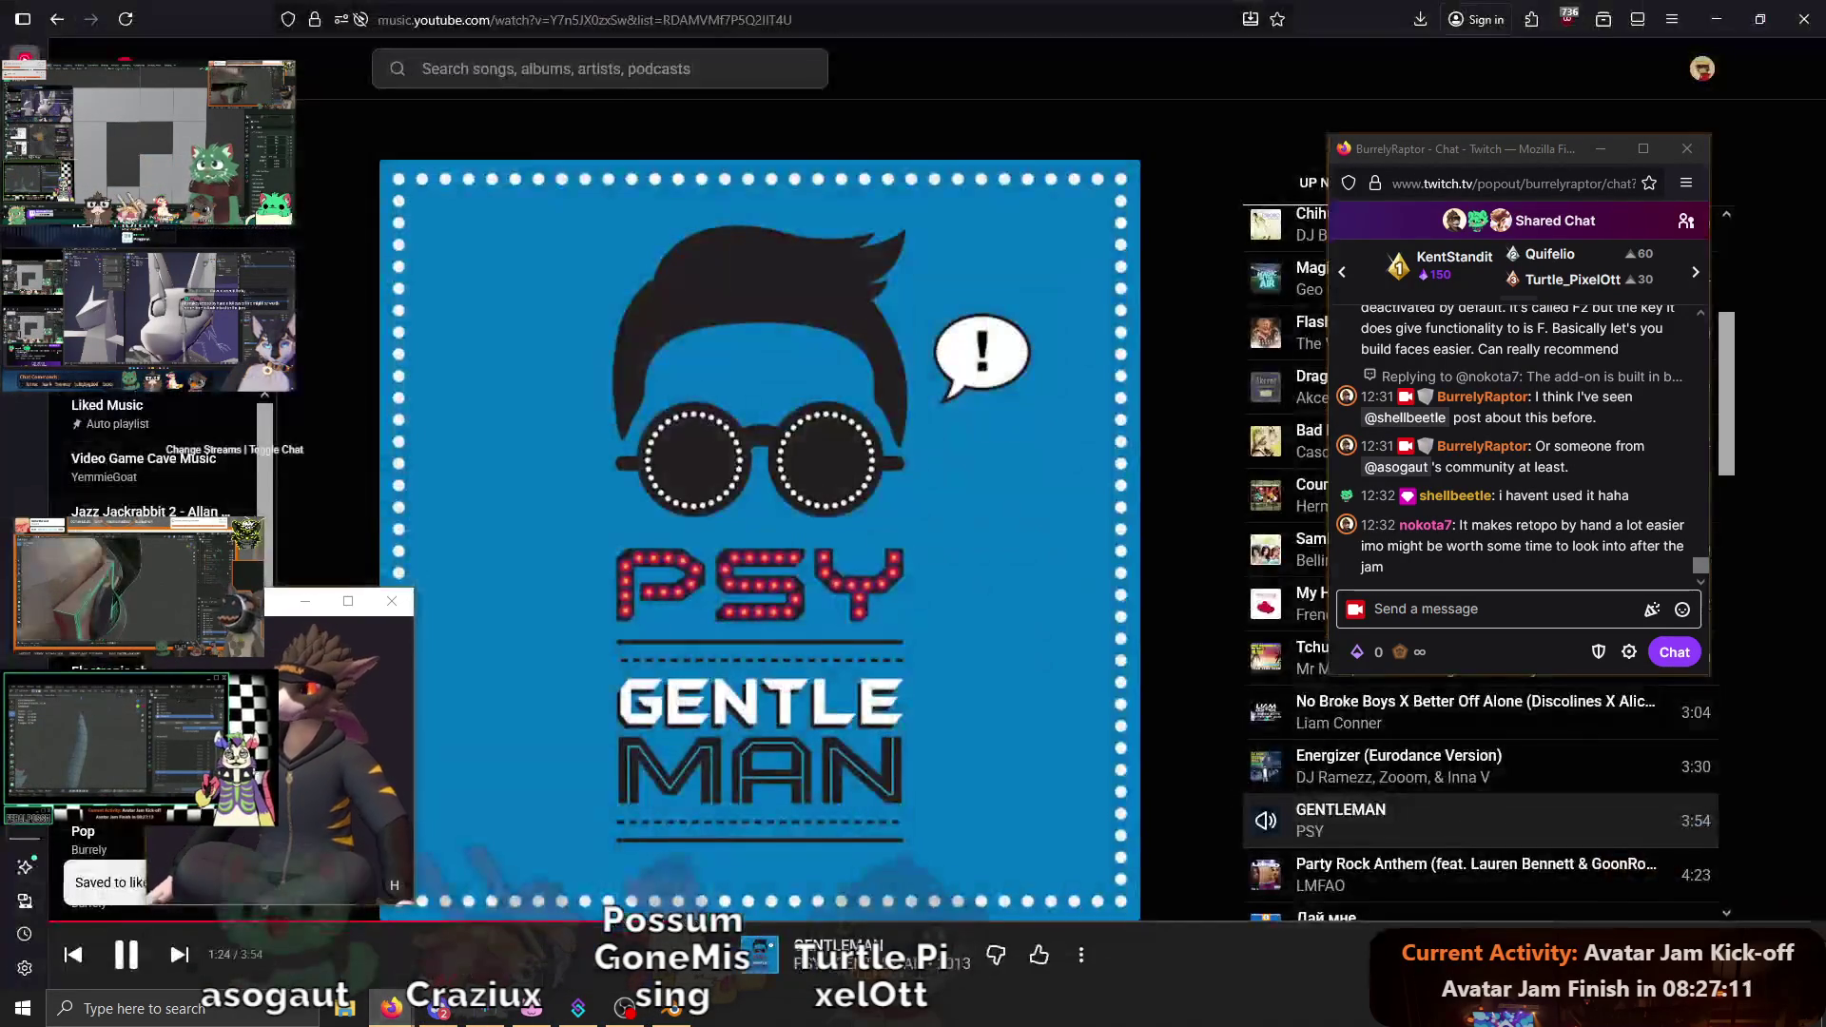
pyautogui.hotkey('ctrl', 't')
# - Open the streamer's Twitch channel from the address-bar suggestion to watch their live stream
pyautogui.write('asogau')
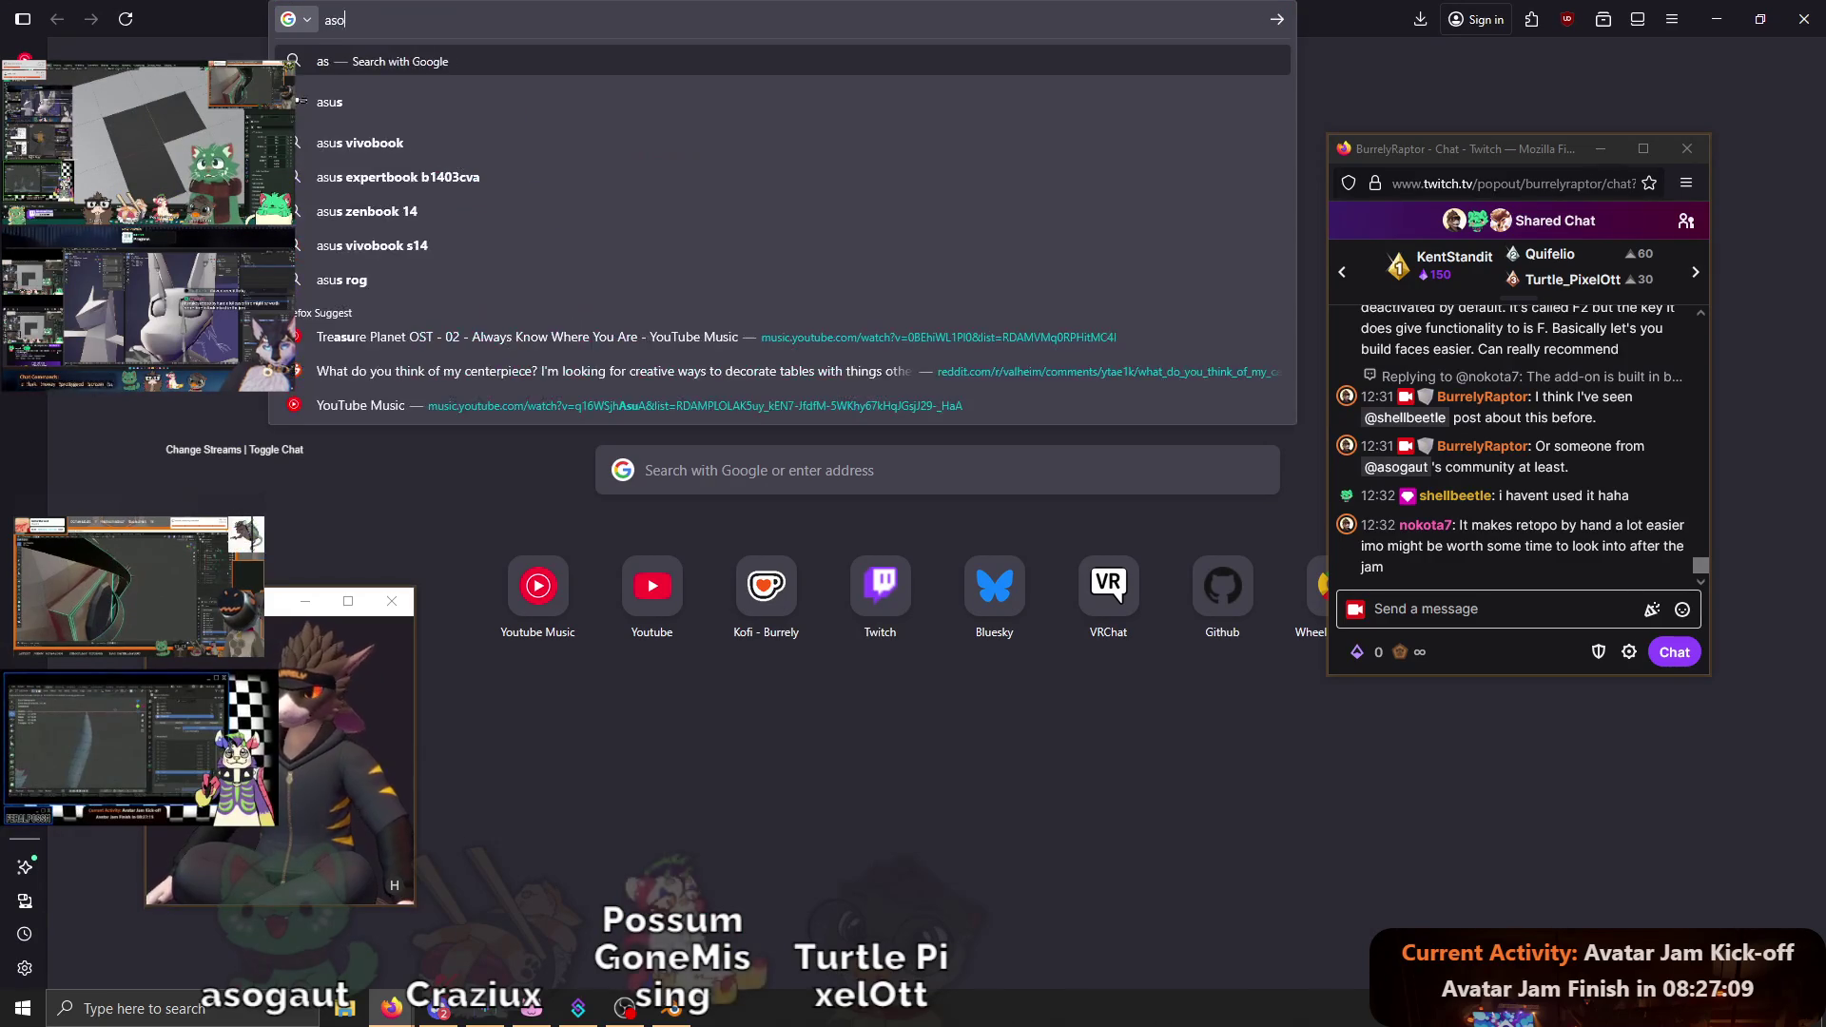
pyautogui.write('t')
pyautogui.press('Up')
pyautogui.press('Up')
pyautogui.press('Up')
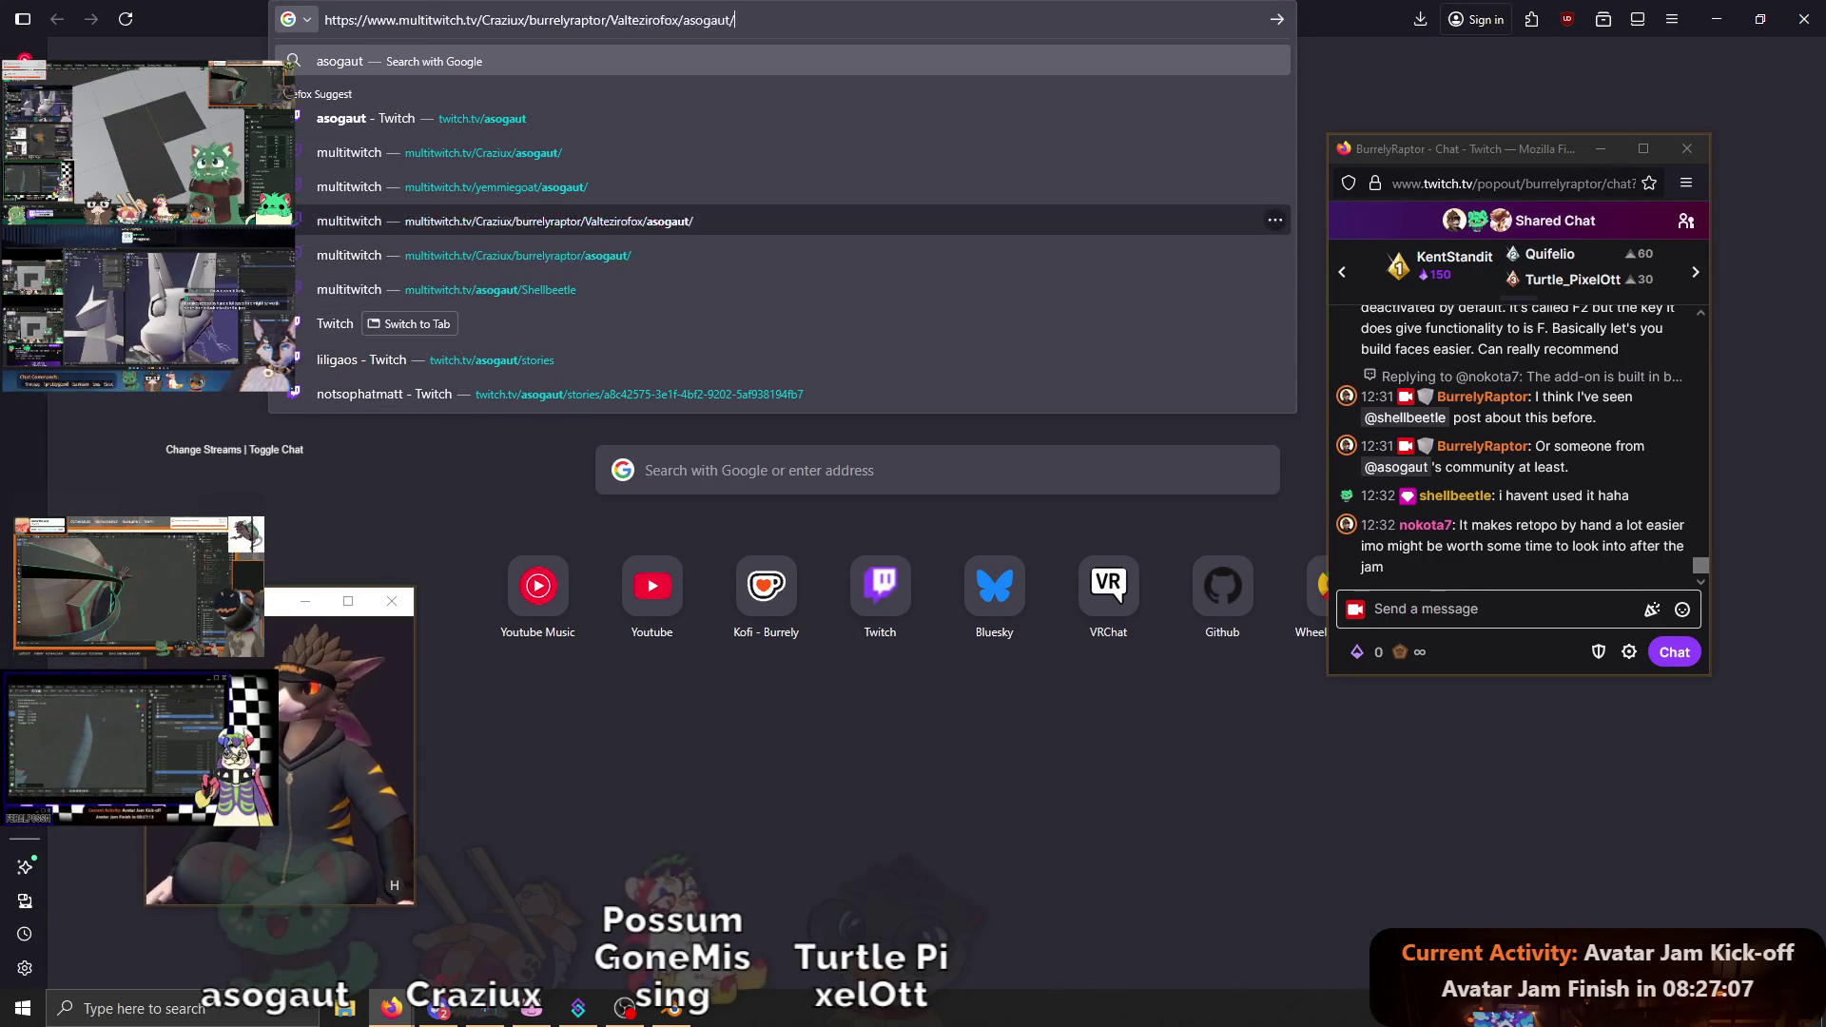
pyautogui.press('Return')
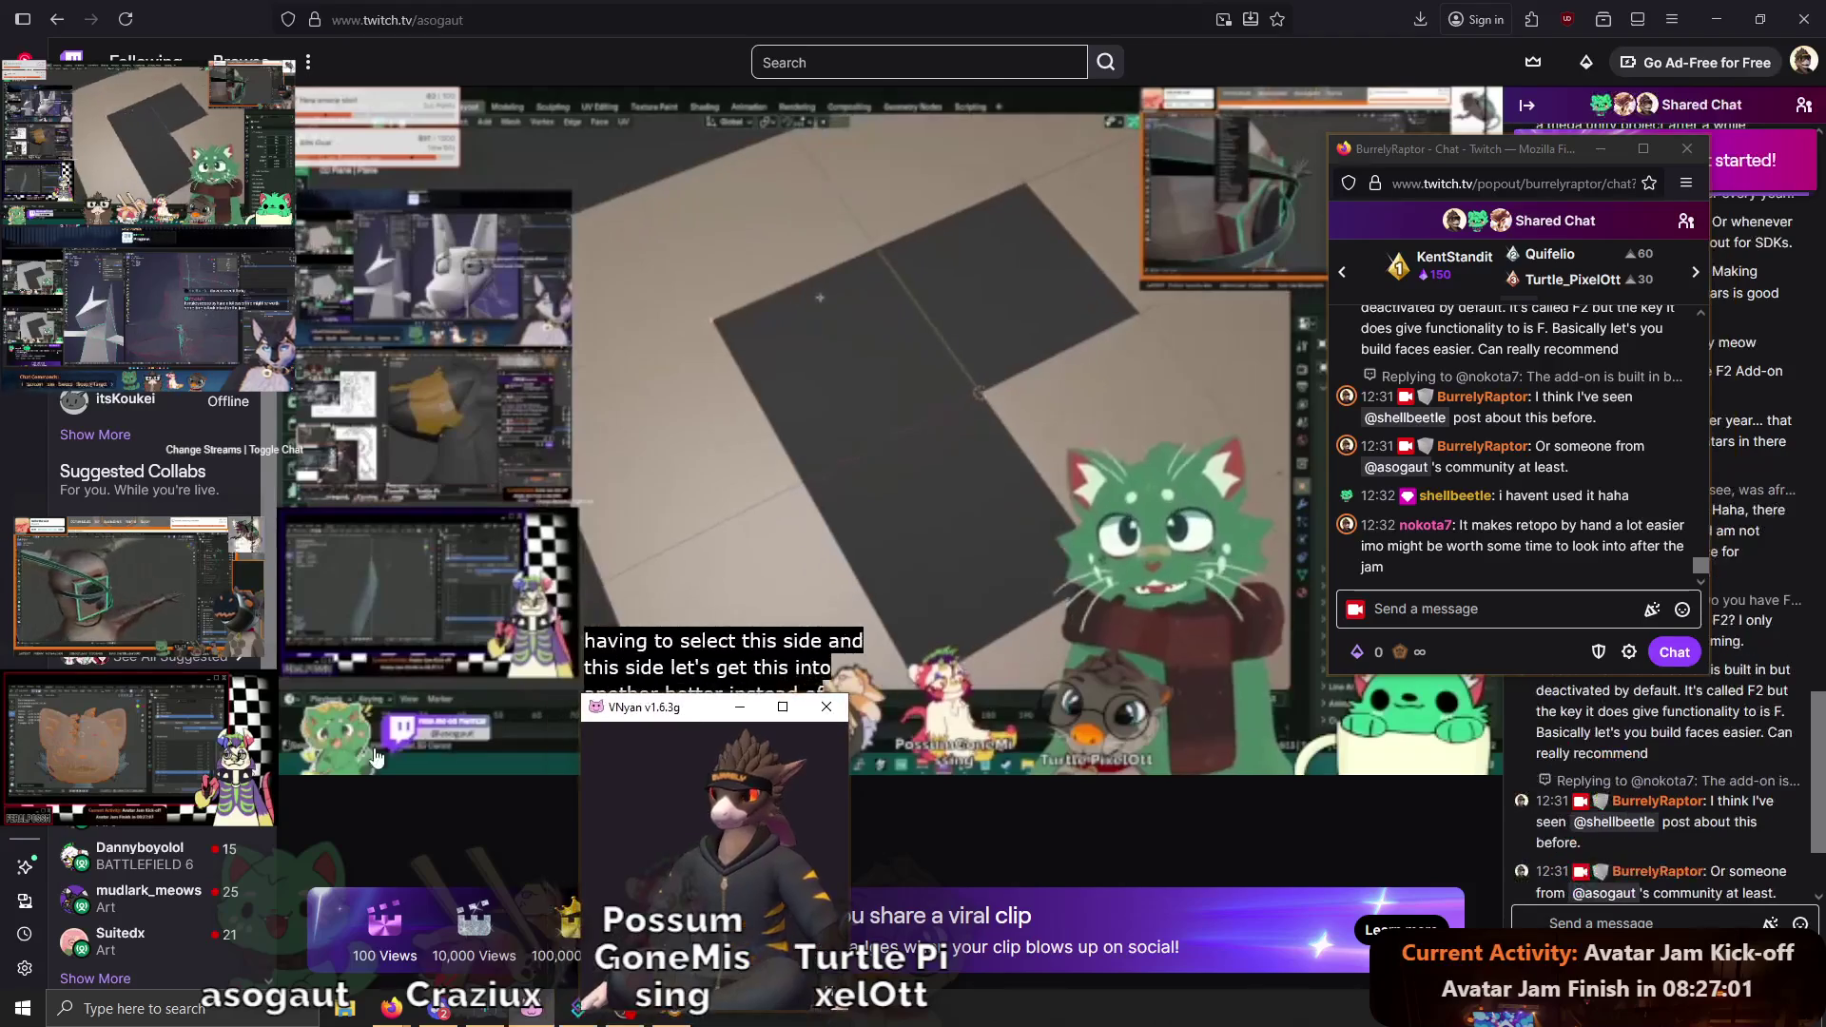
pyautogui.moveTo(334, 757)
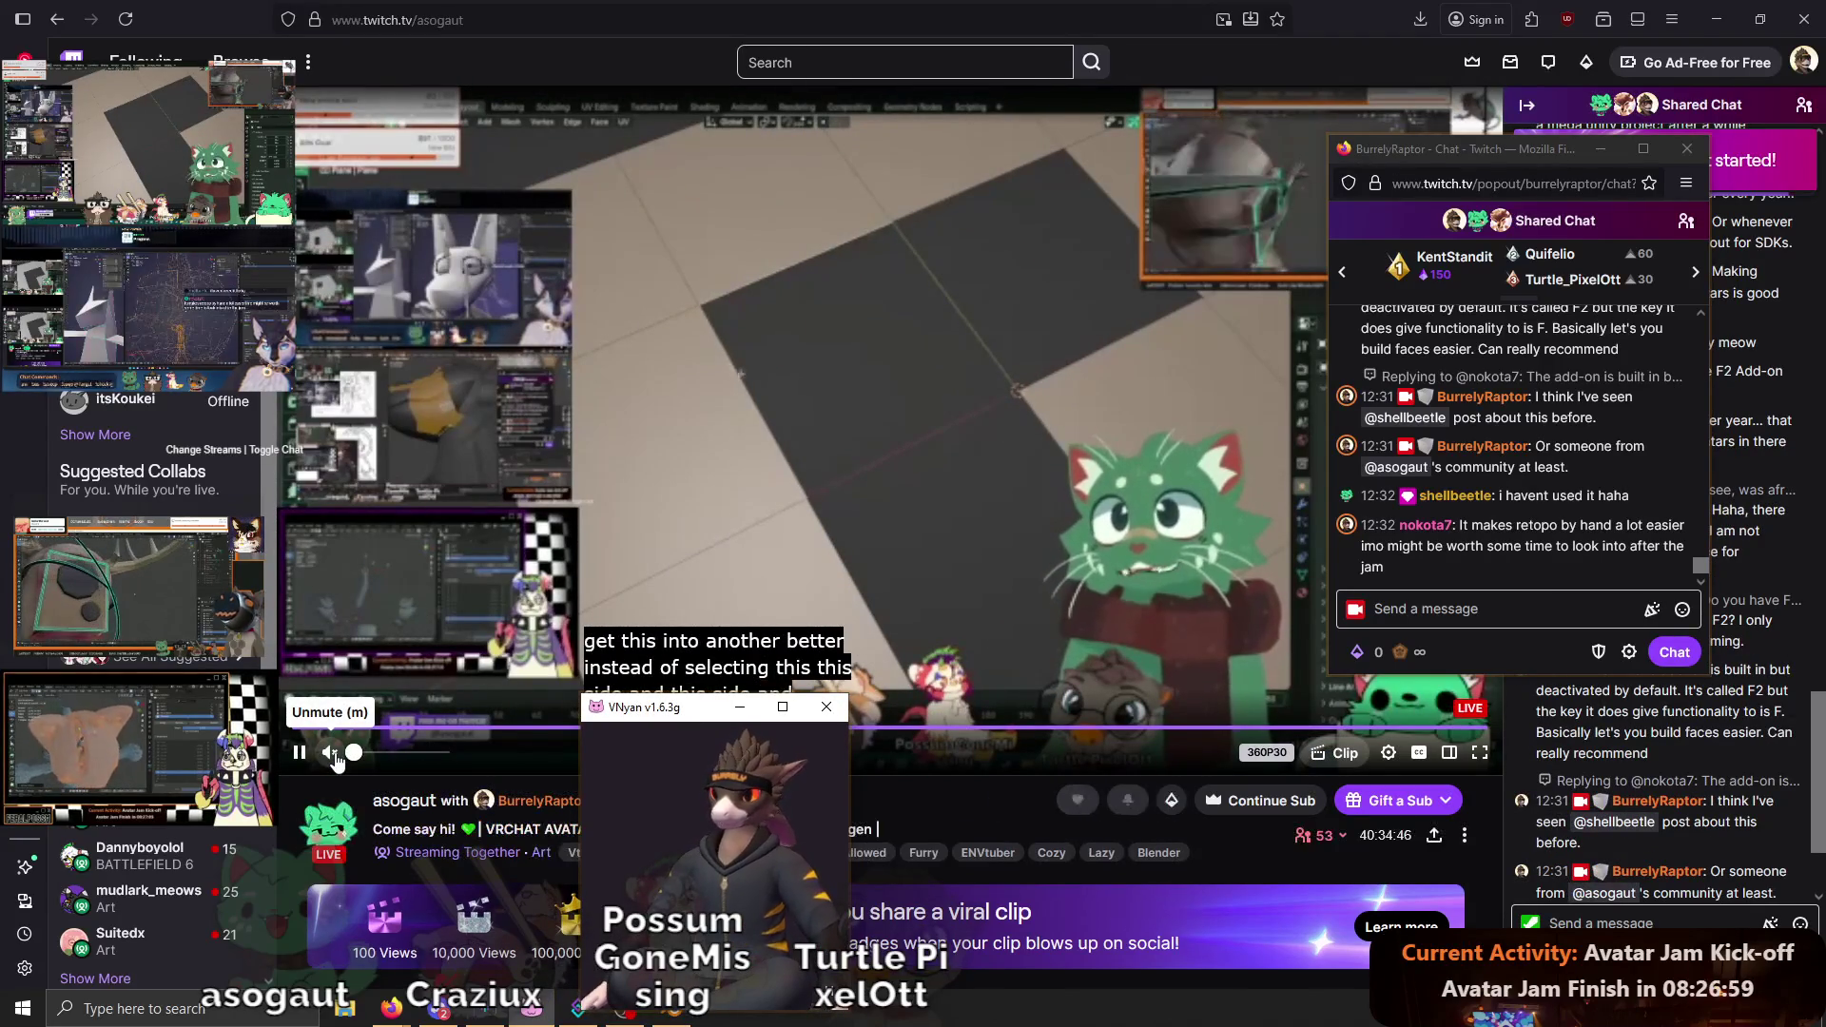
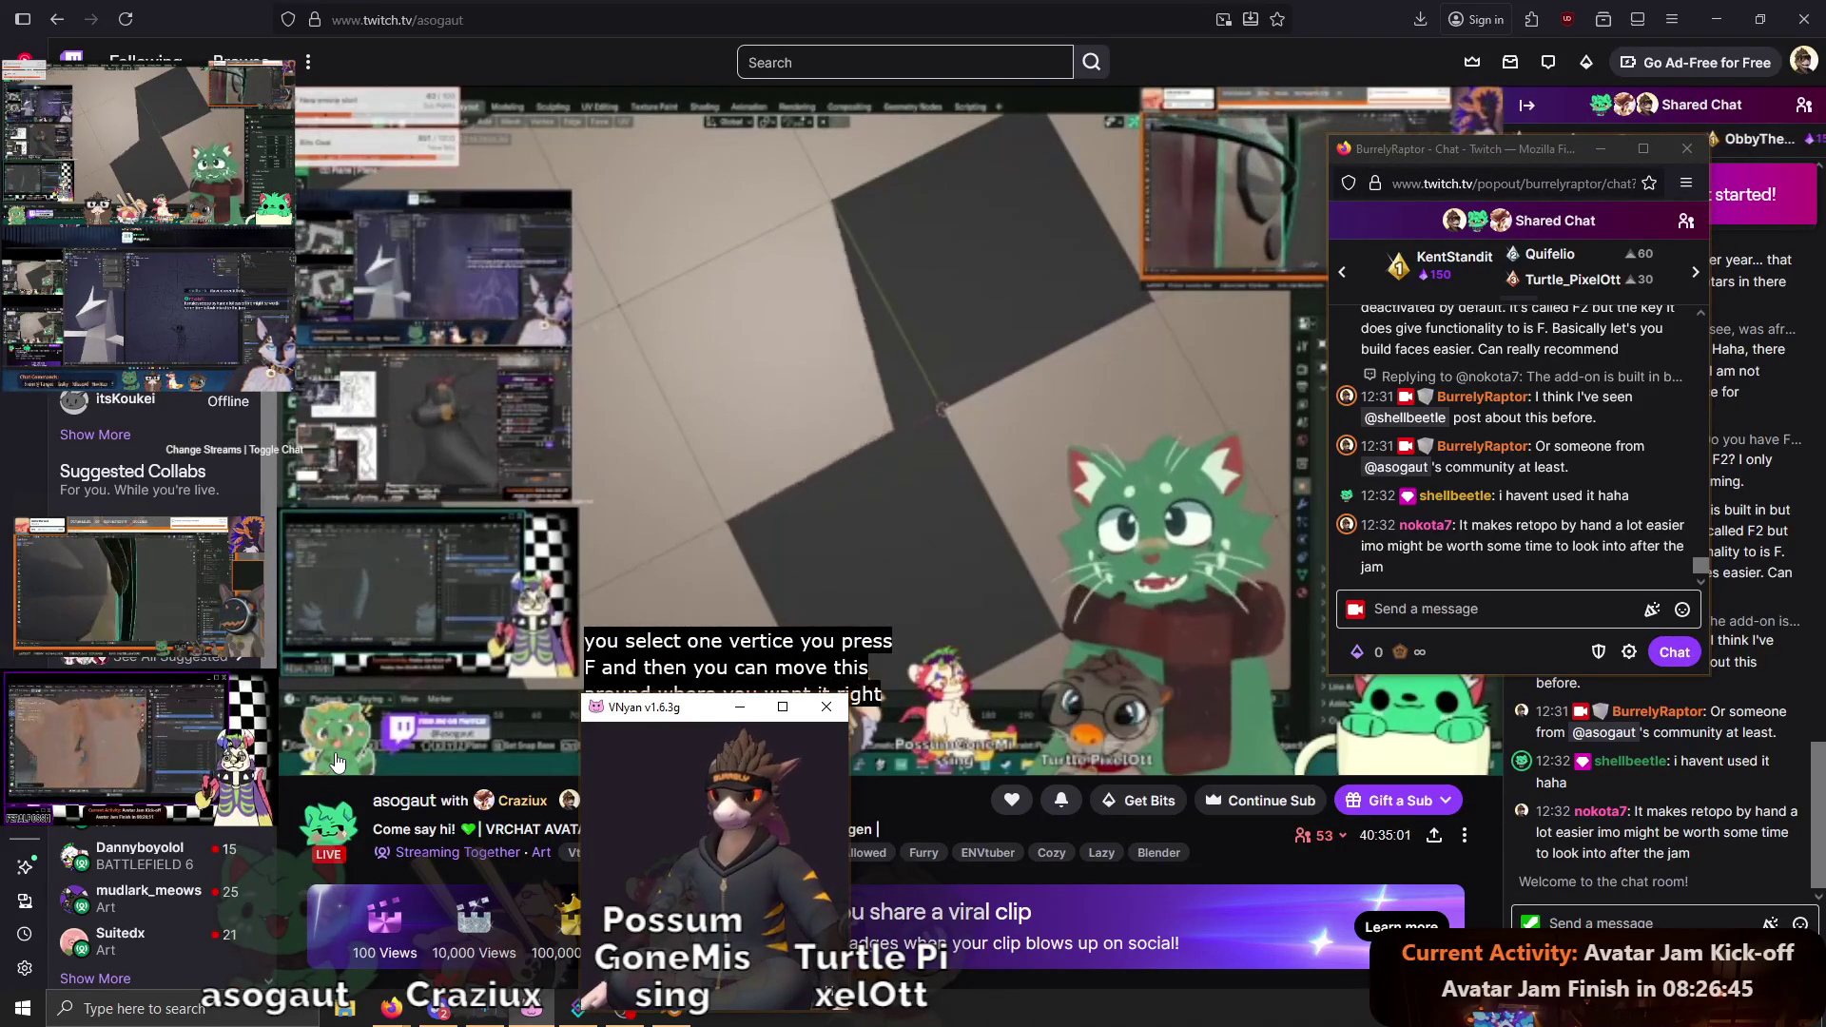
# - Post 'Saves a click yeah' in the Twitch shared chat and start typing the next reply
pyautogui.click(1423, 611)
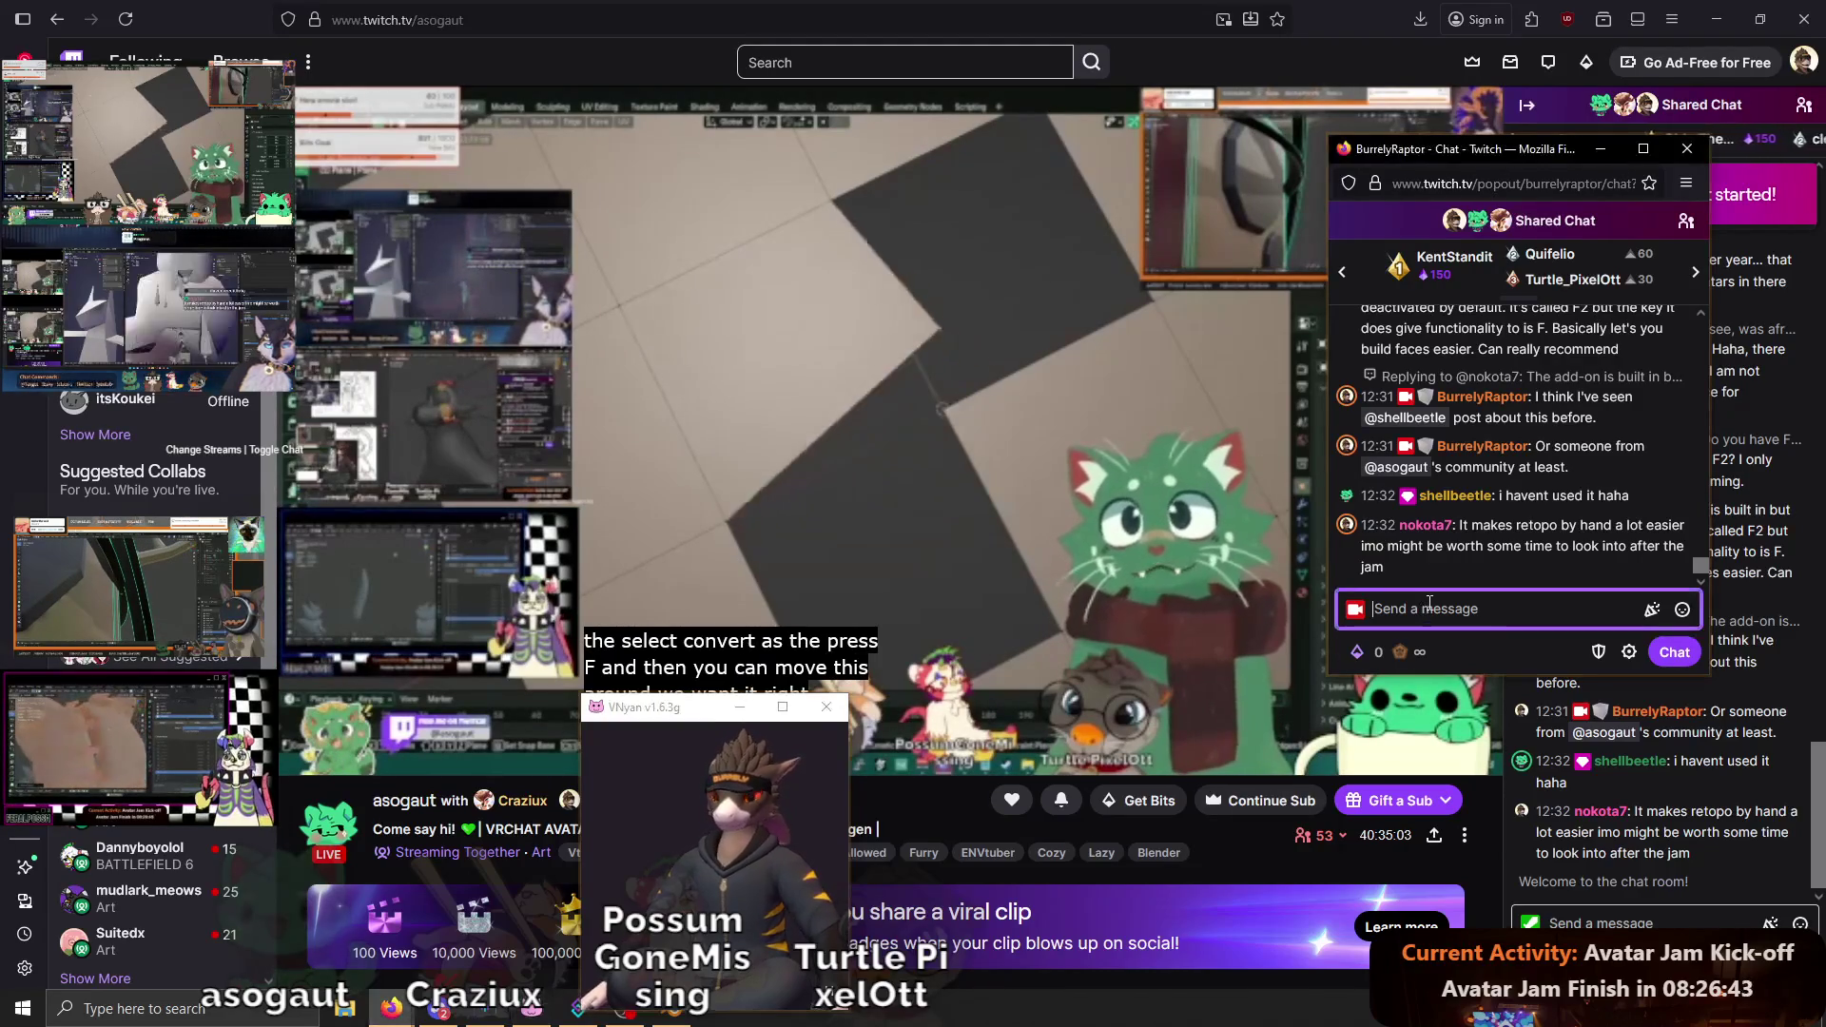
pyautogui.write('Save a')
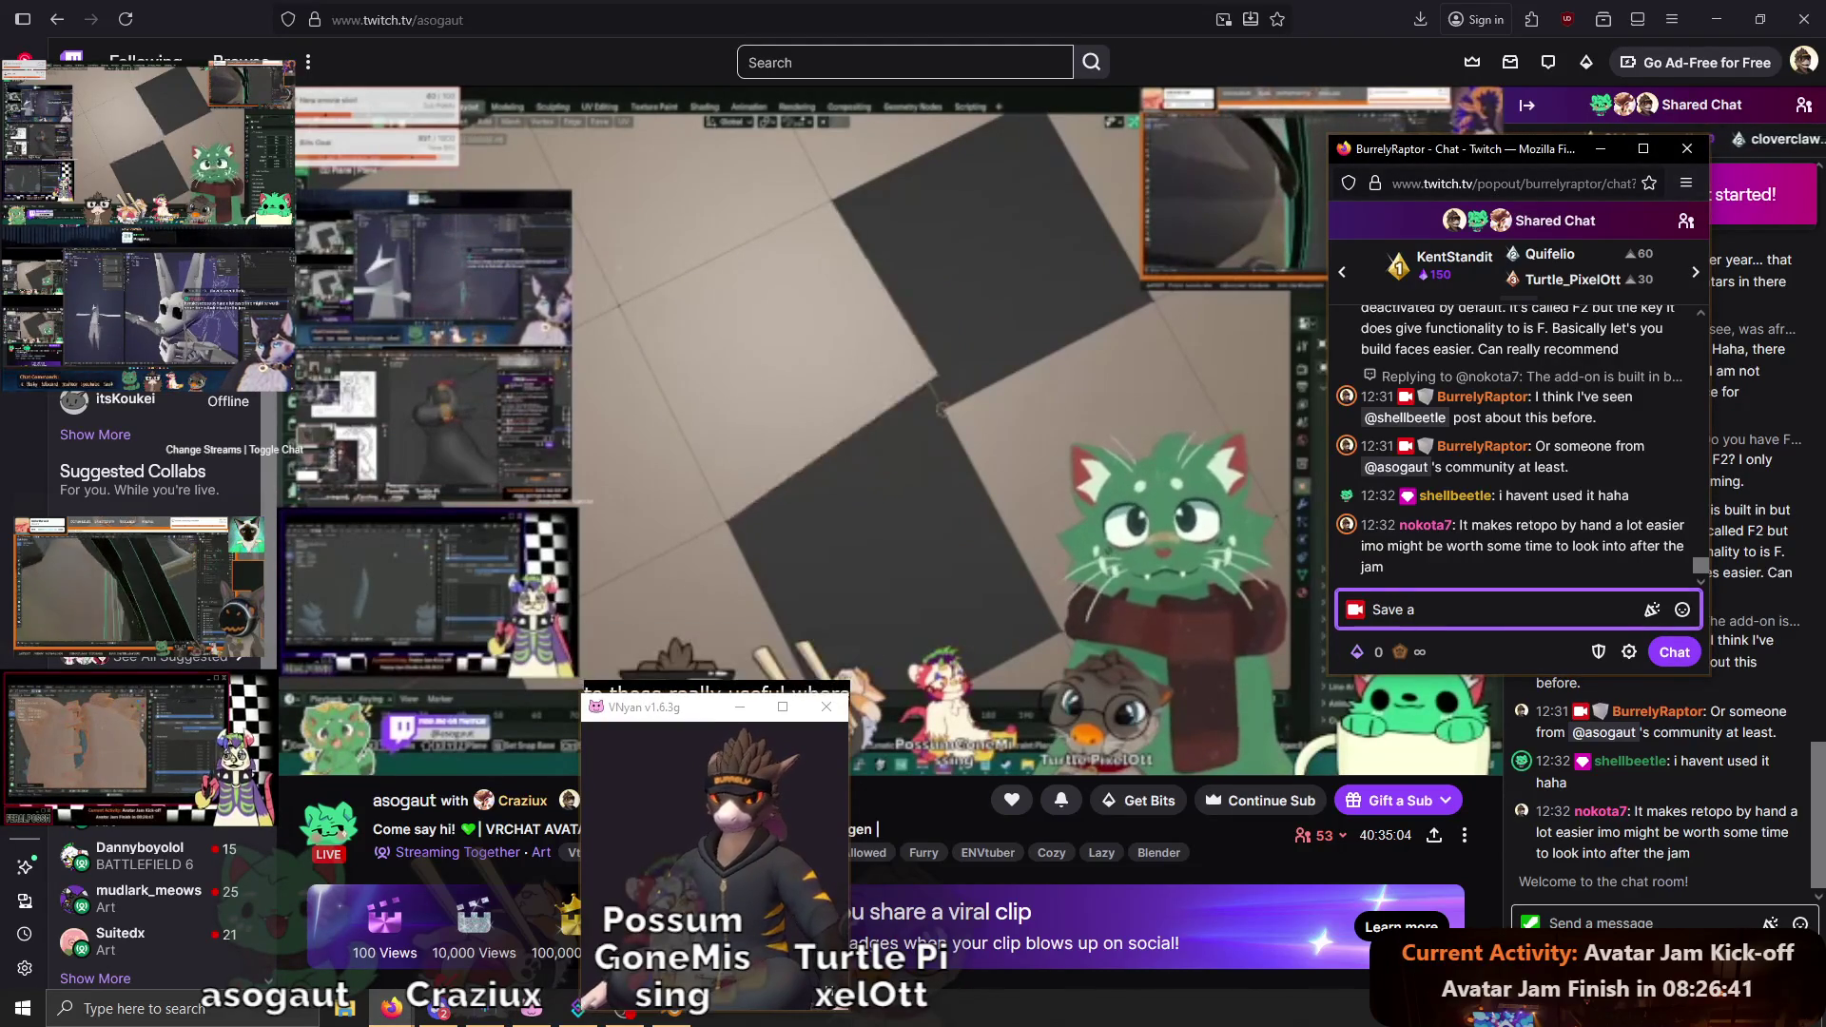
pyautogui.press('BackSpace')
pyautogui.press('BackSpace')
pyautogui.press('BackSpace')
pyautogui.write('s a click yea')
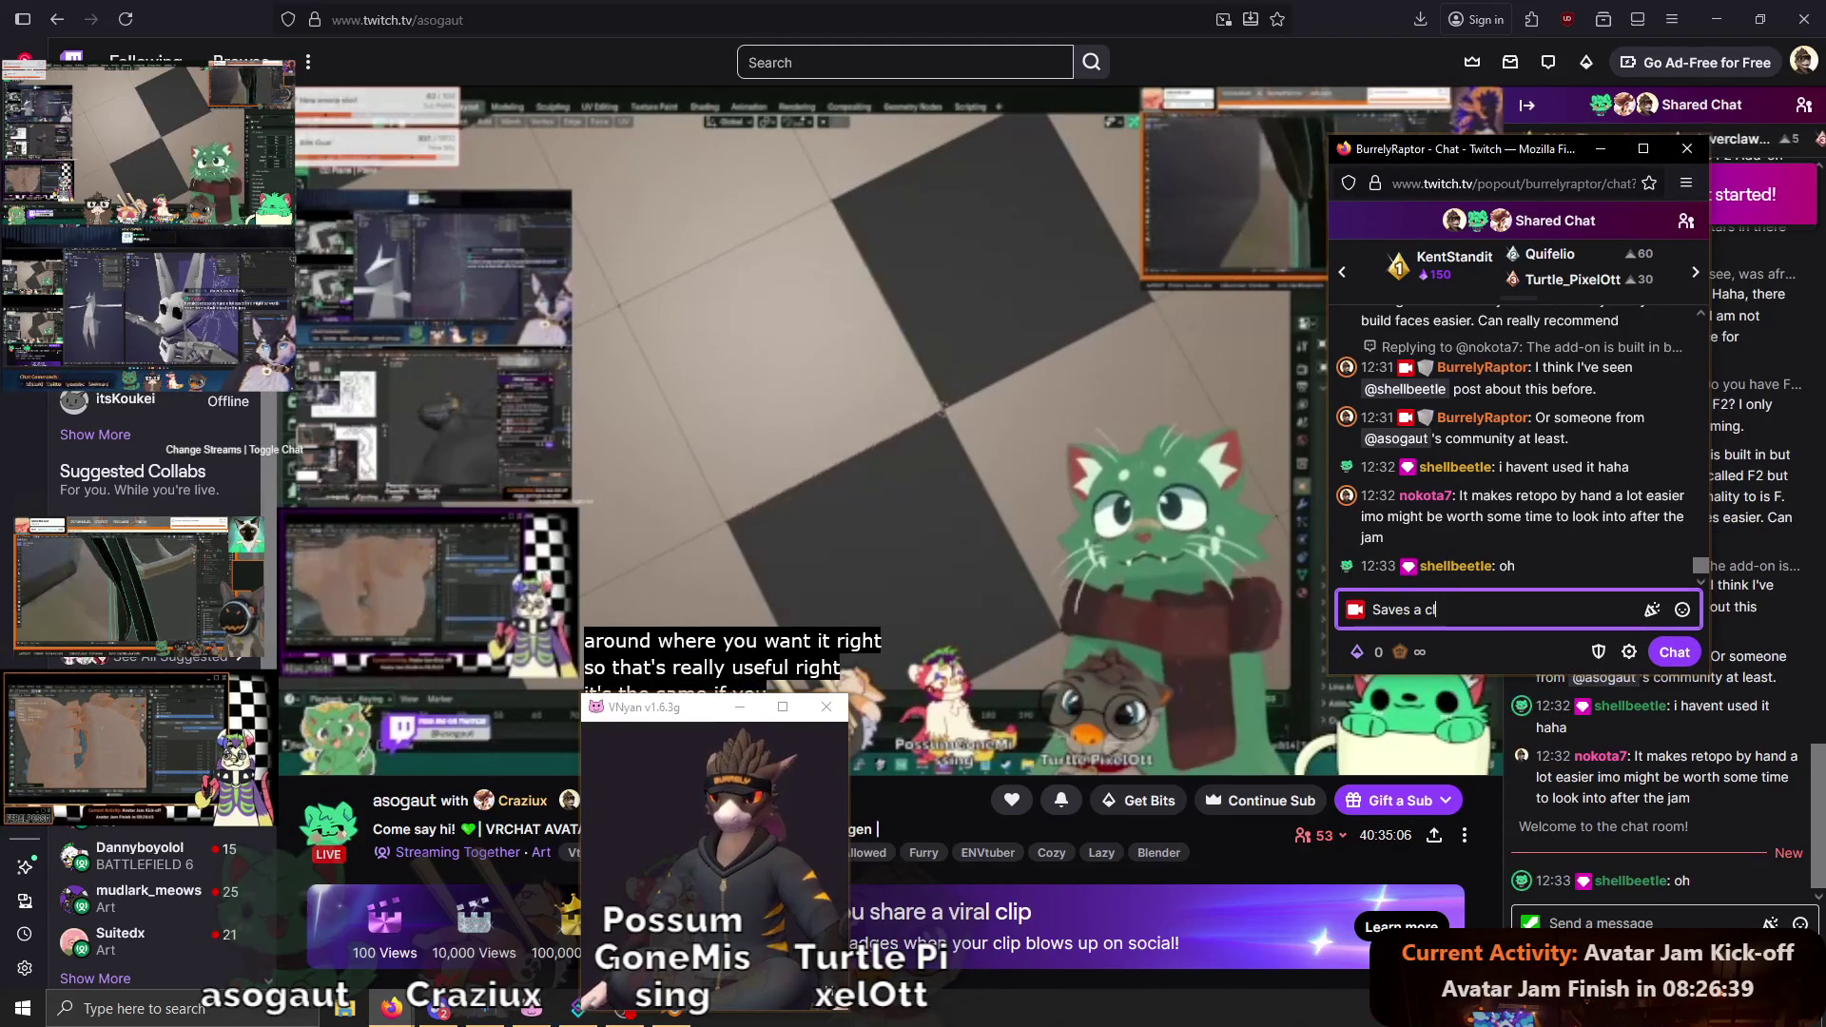
pyautogui.write('h')
pyautogui.press('Return')
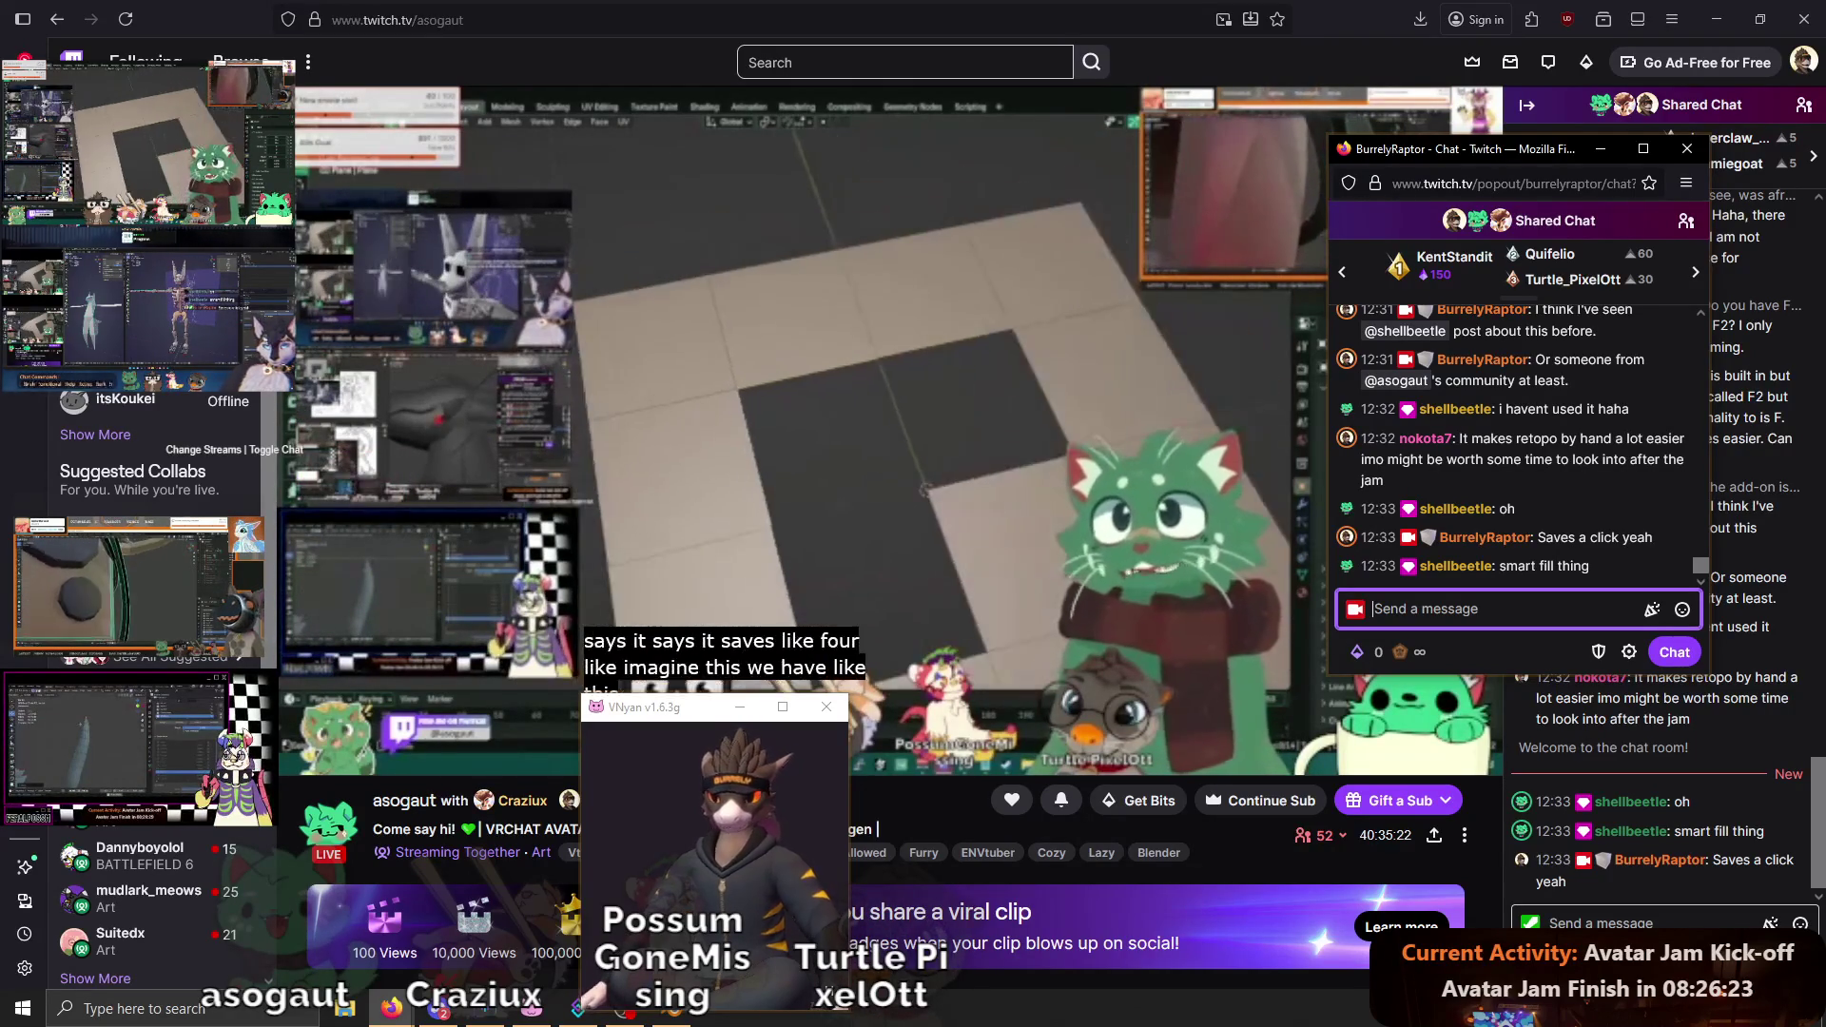
pyautogui.write('3')
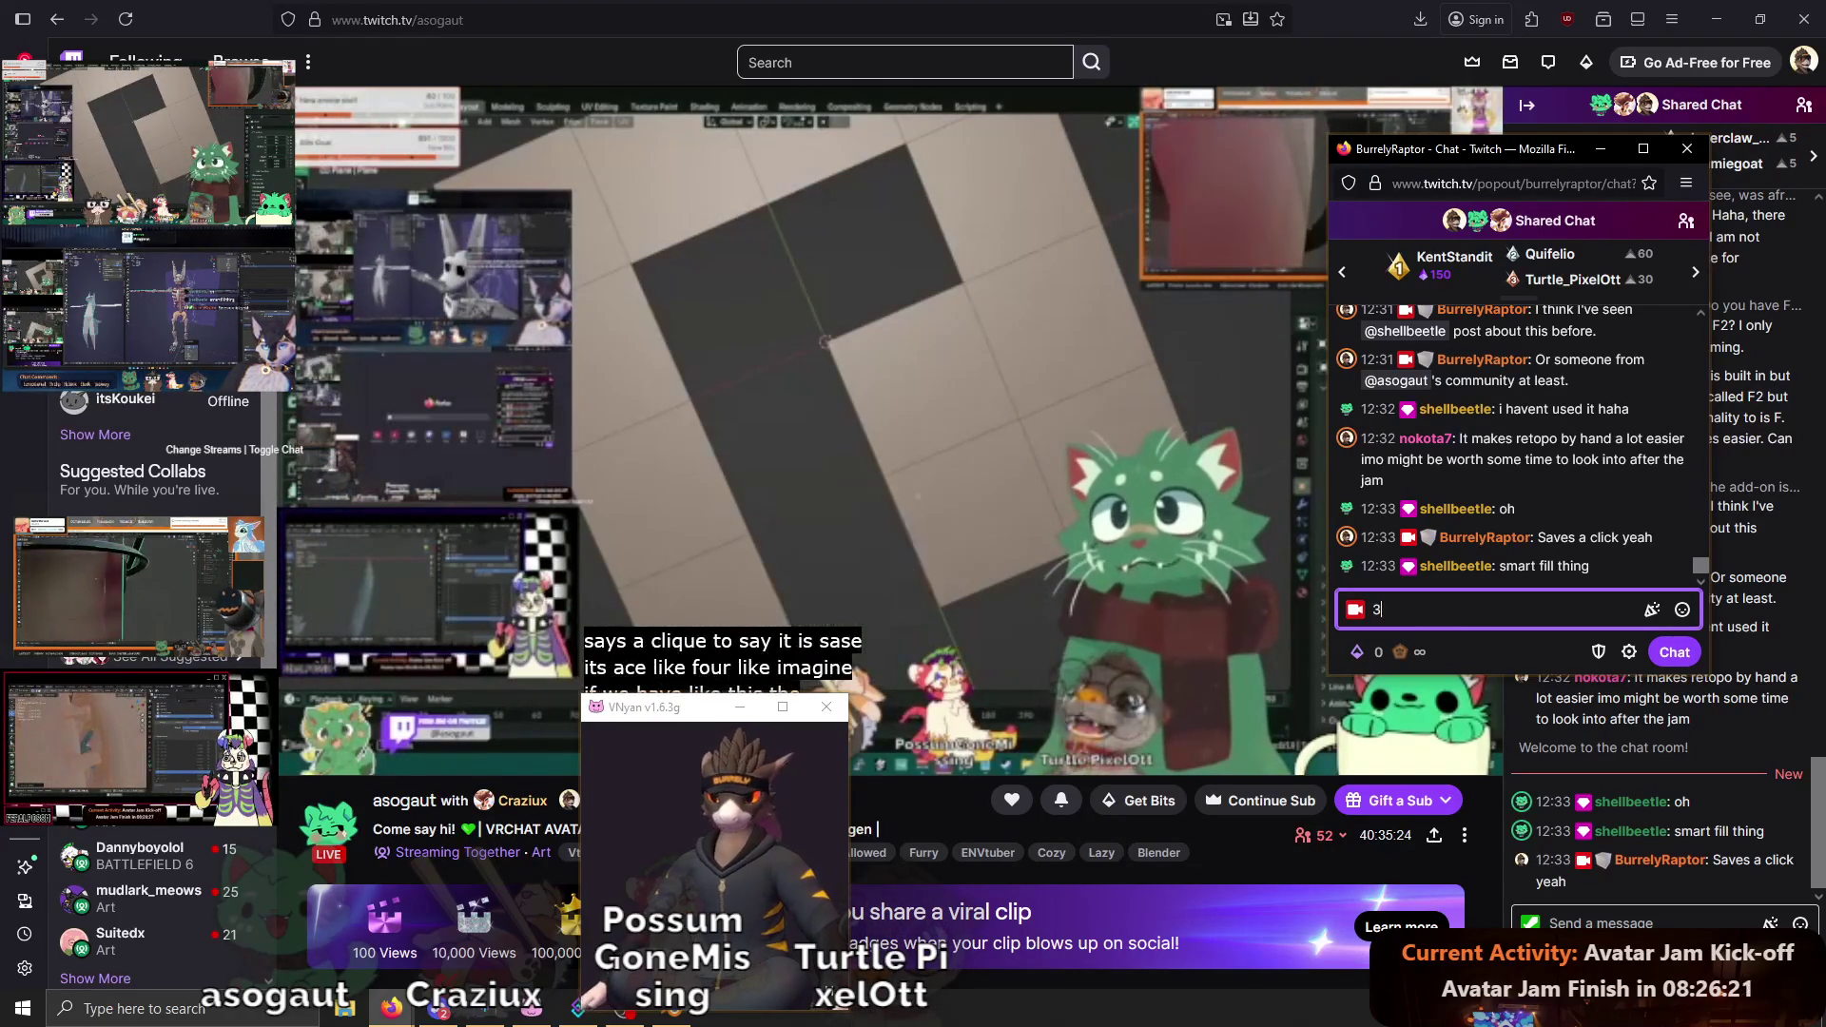
pyautogui.write(',')
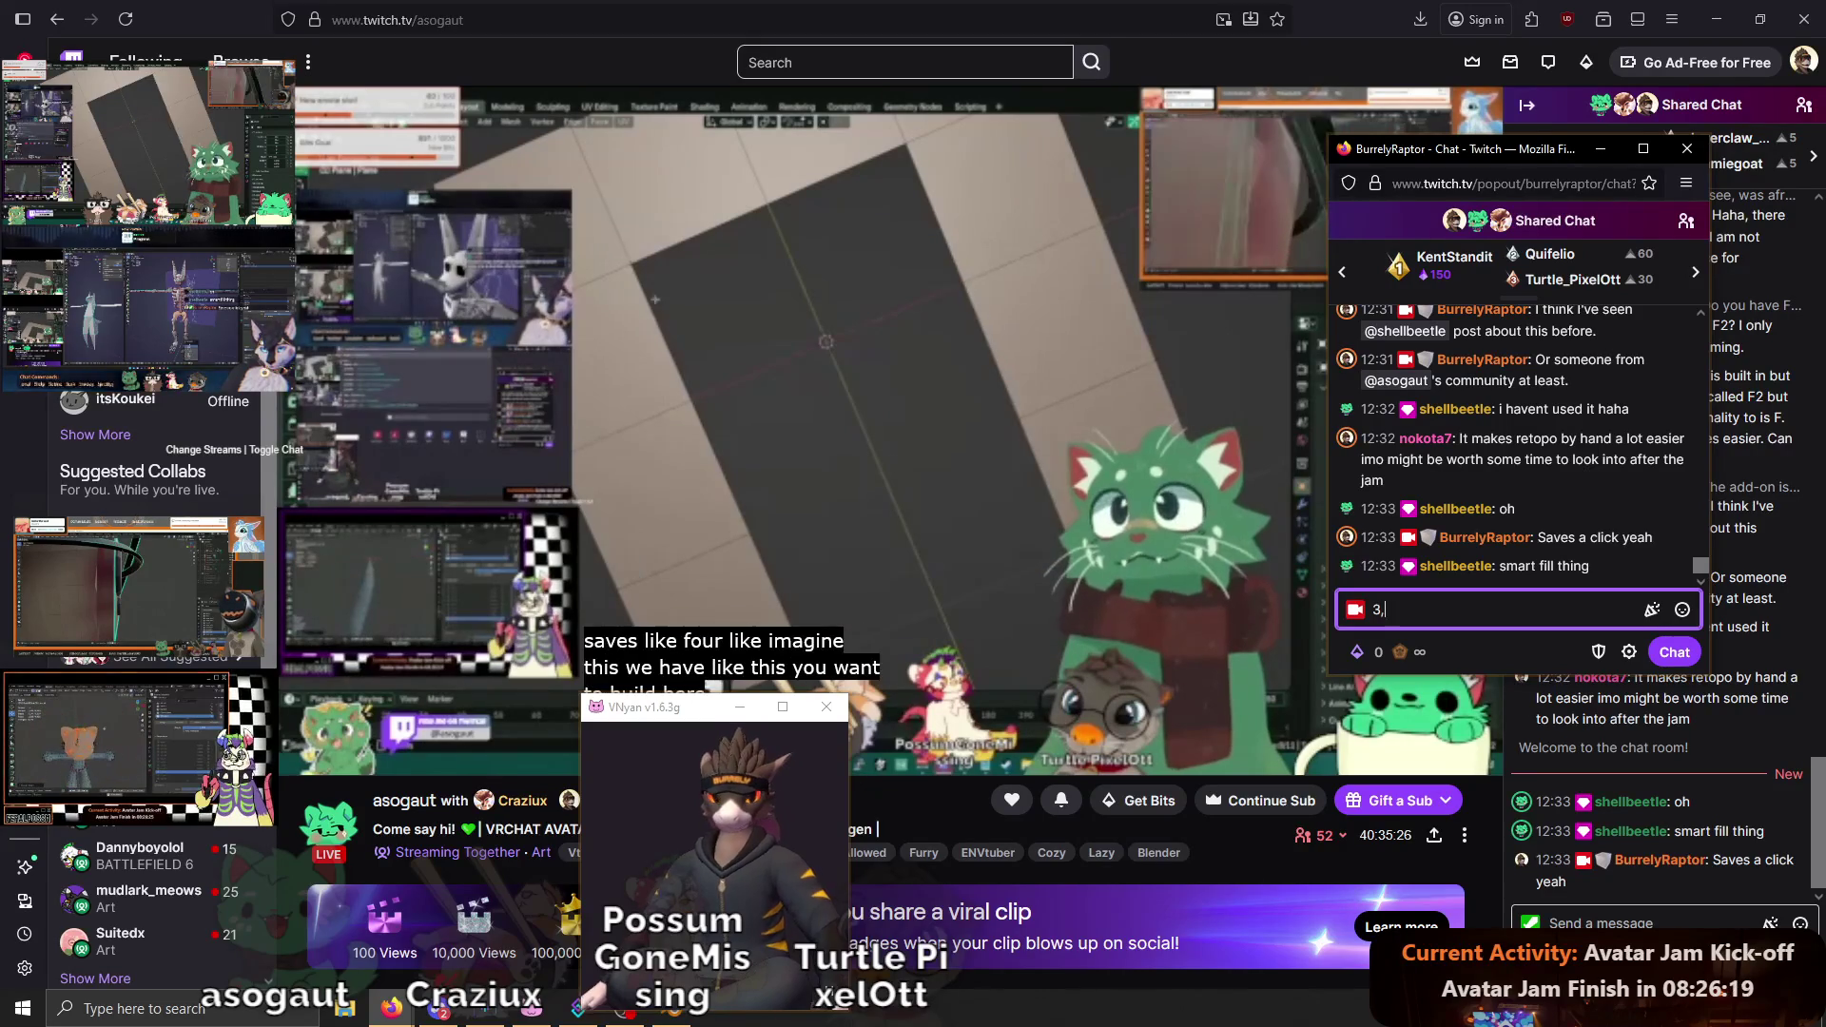
pyautogui.write(' ually selec')
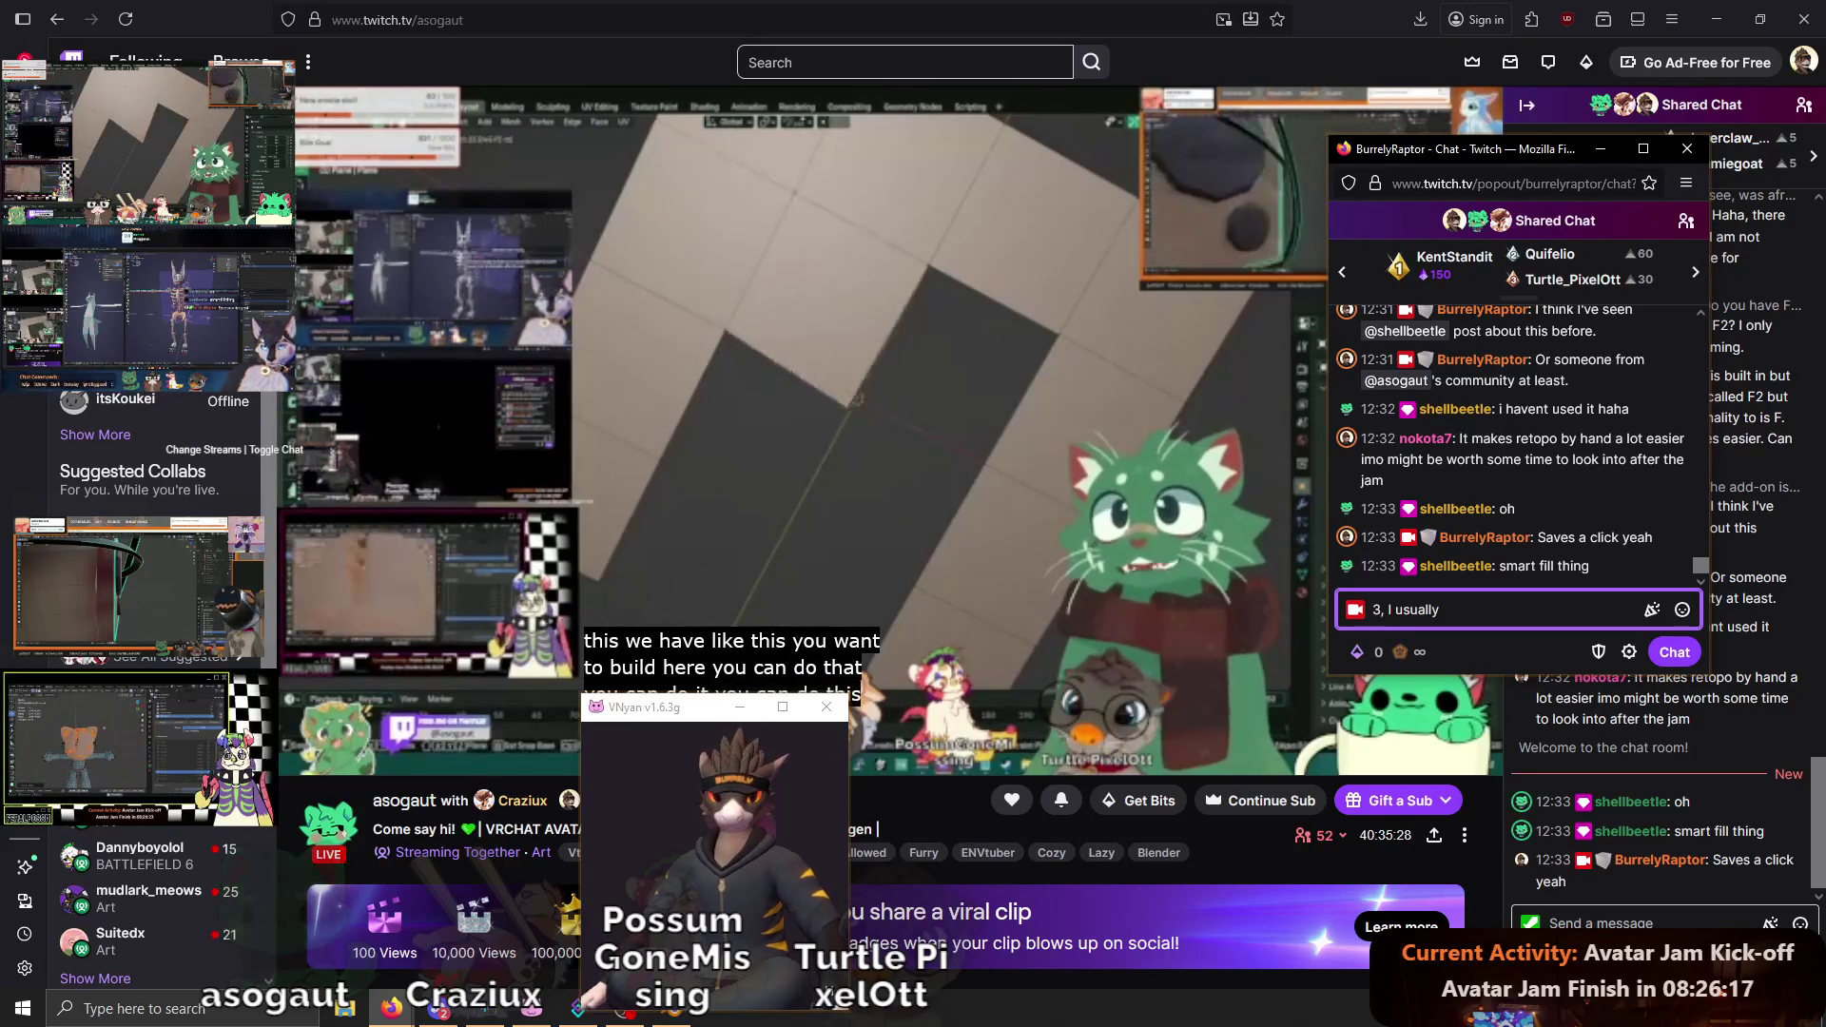
pyautogui.write('t a ')
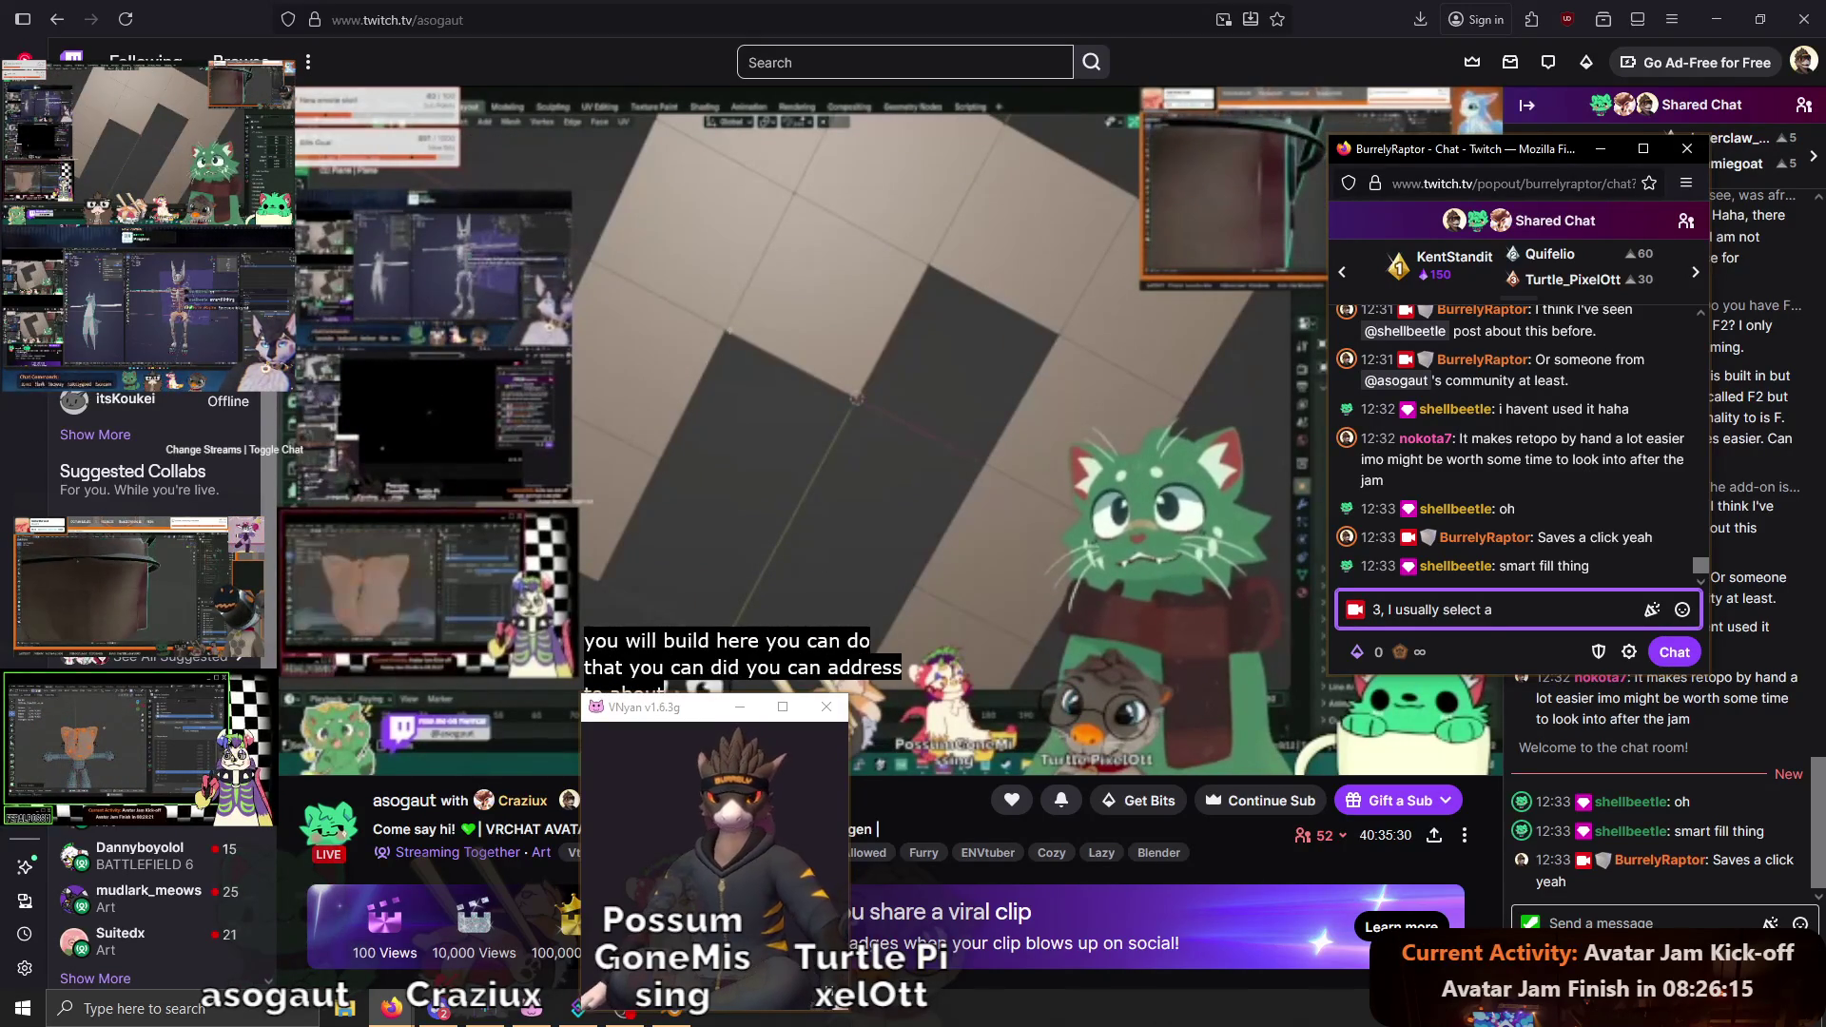
pyautogui.write('ver')
pyautogui.write('ex,')
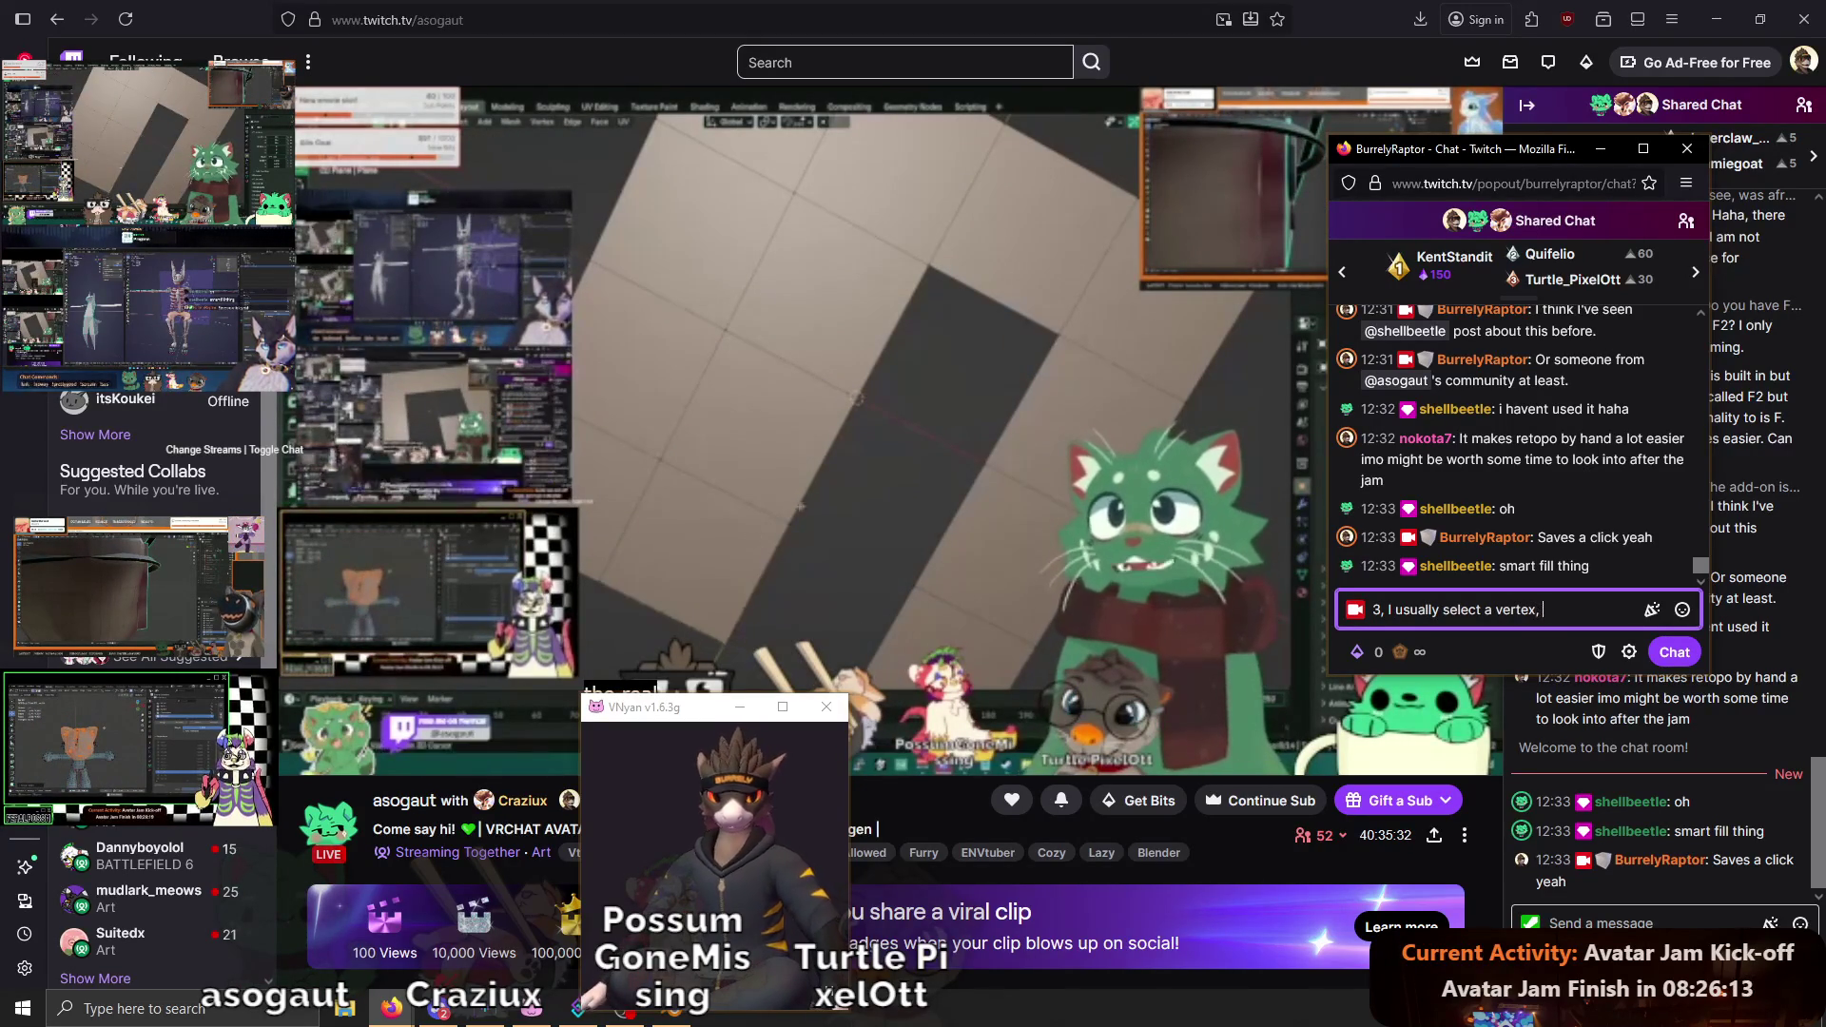
pyautogui.write('extr')
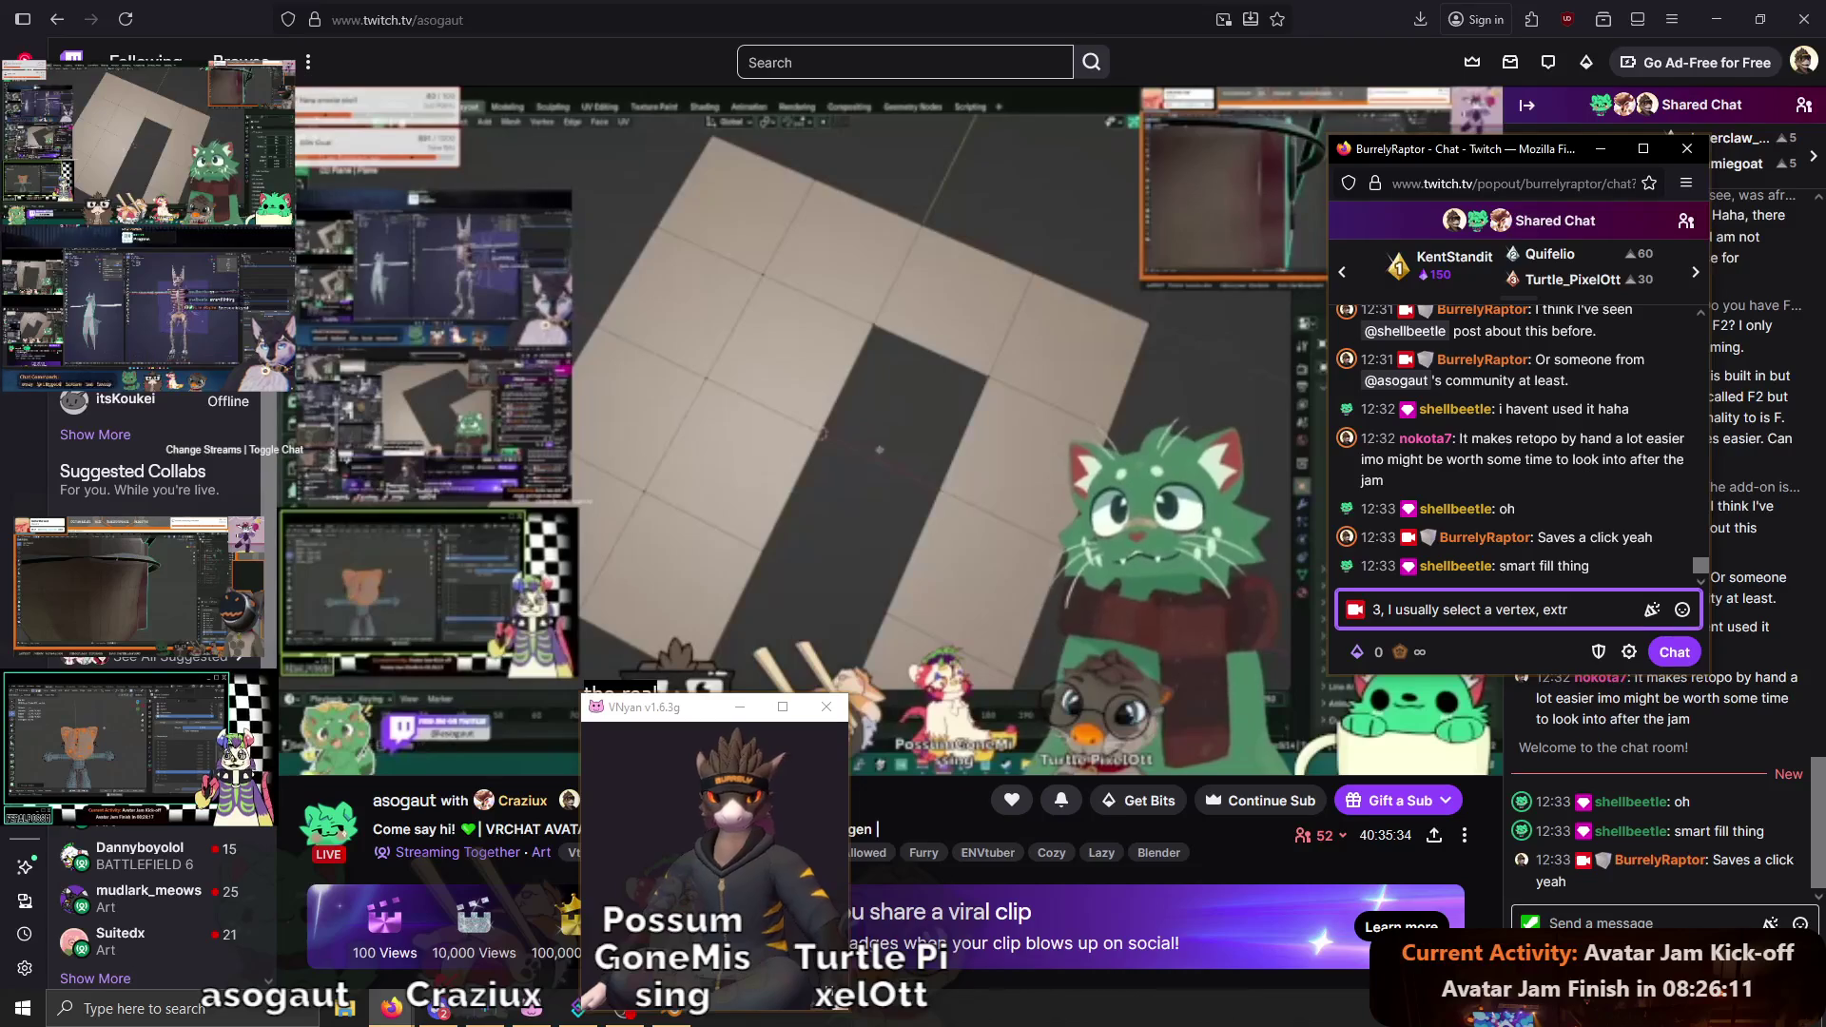
pyautogui.write('ude')
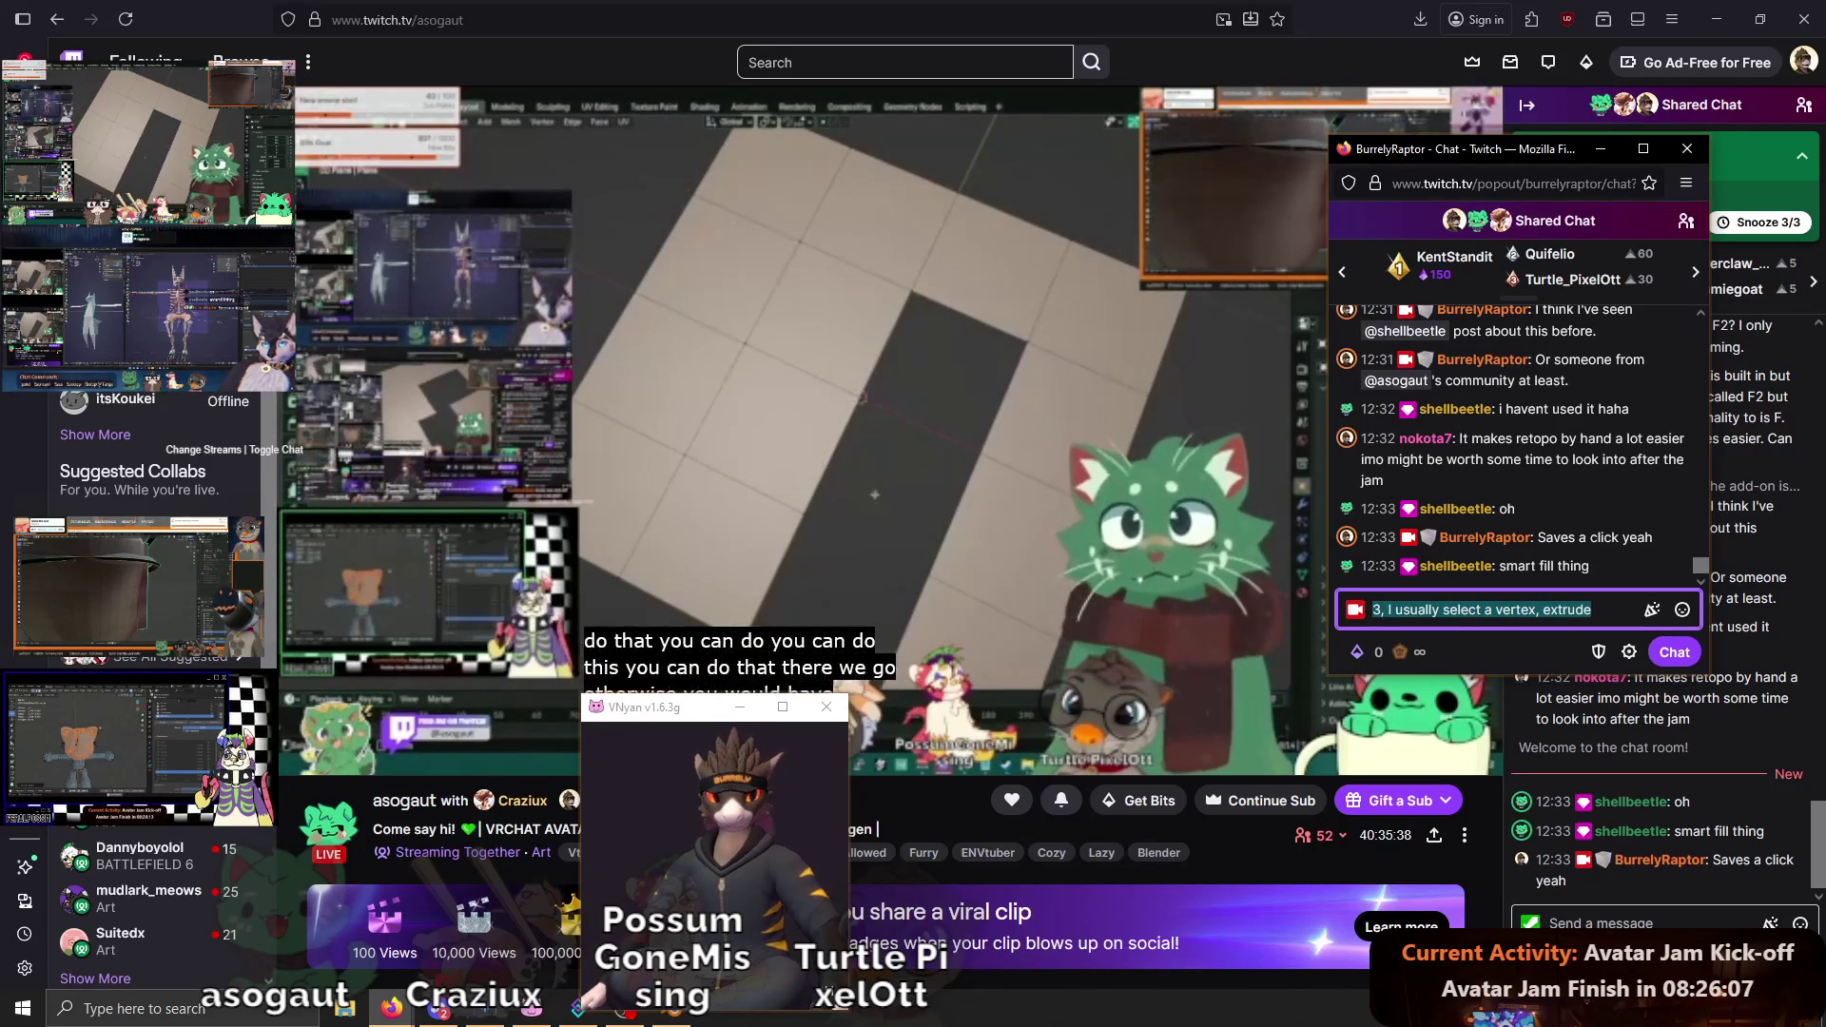
pyautogui.write(' and fill')
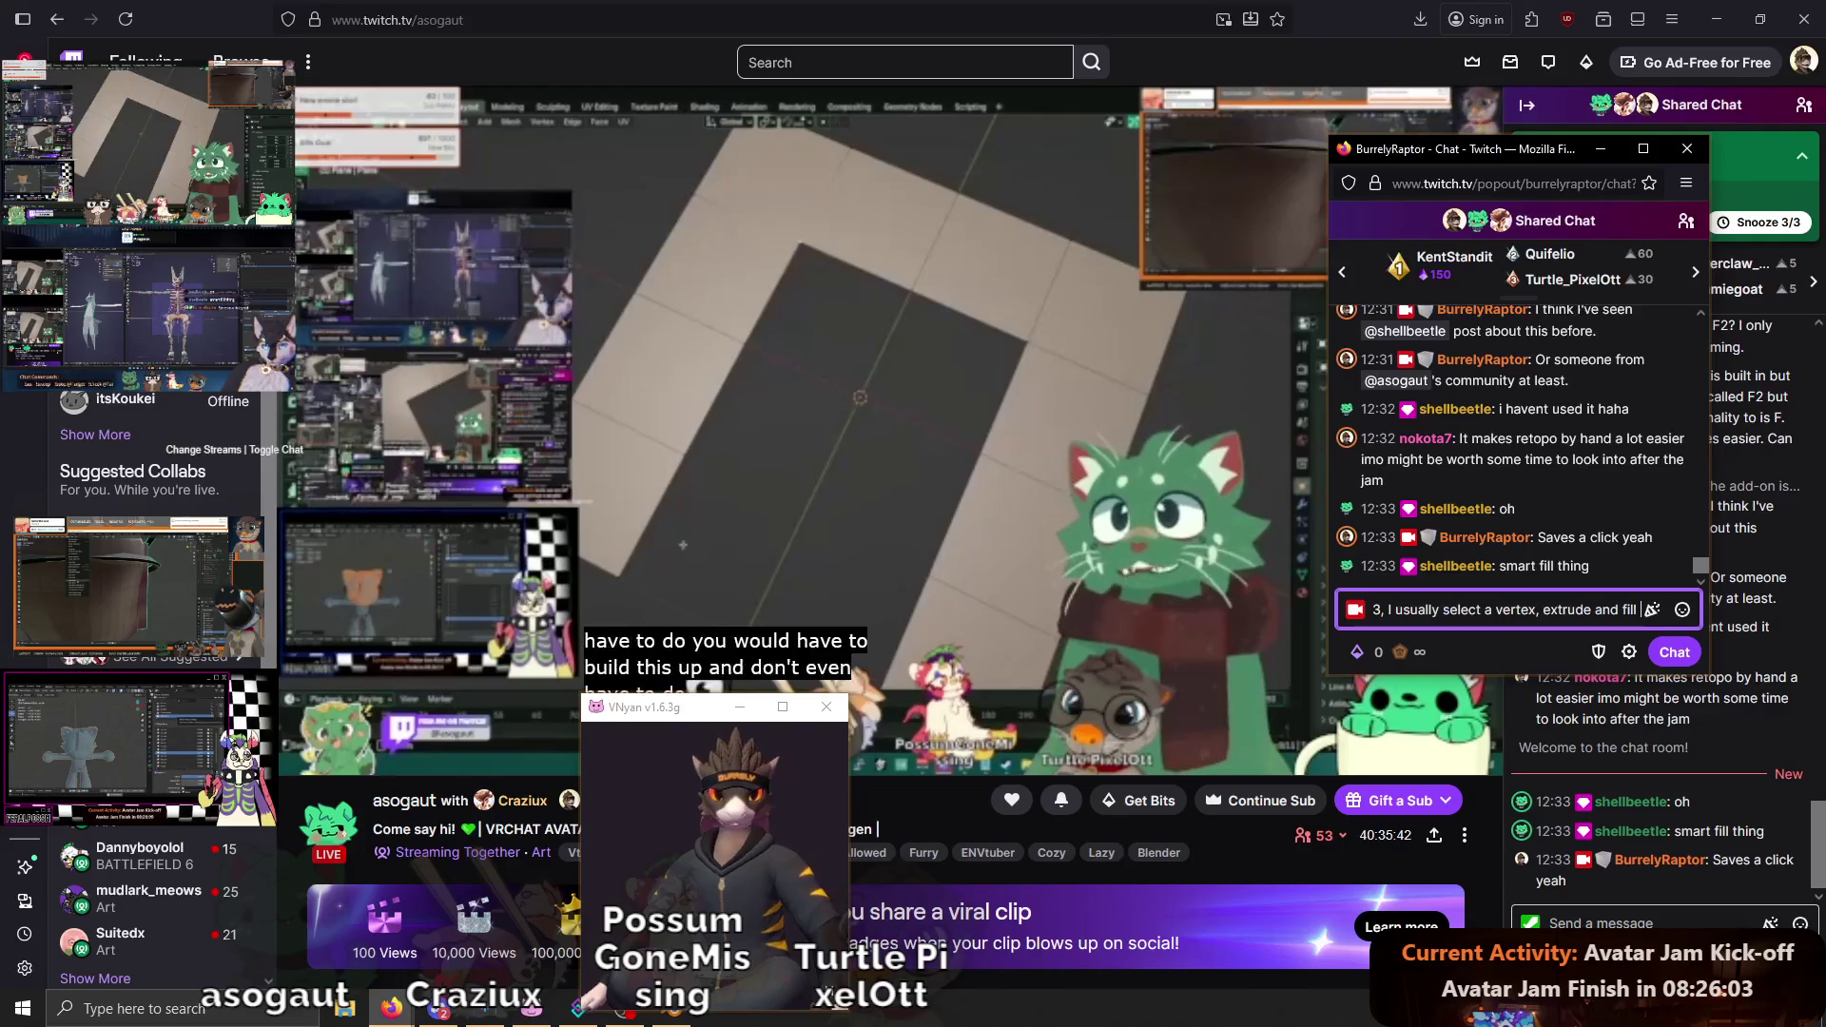
pyautogui.write('the edge.')
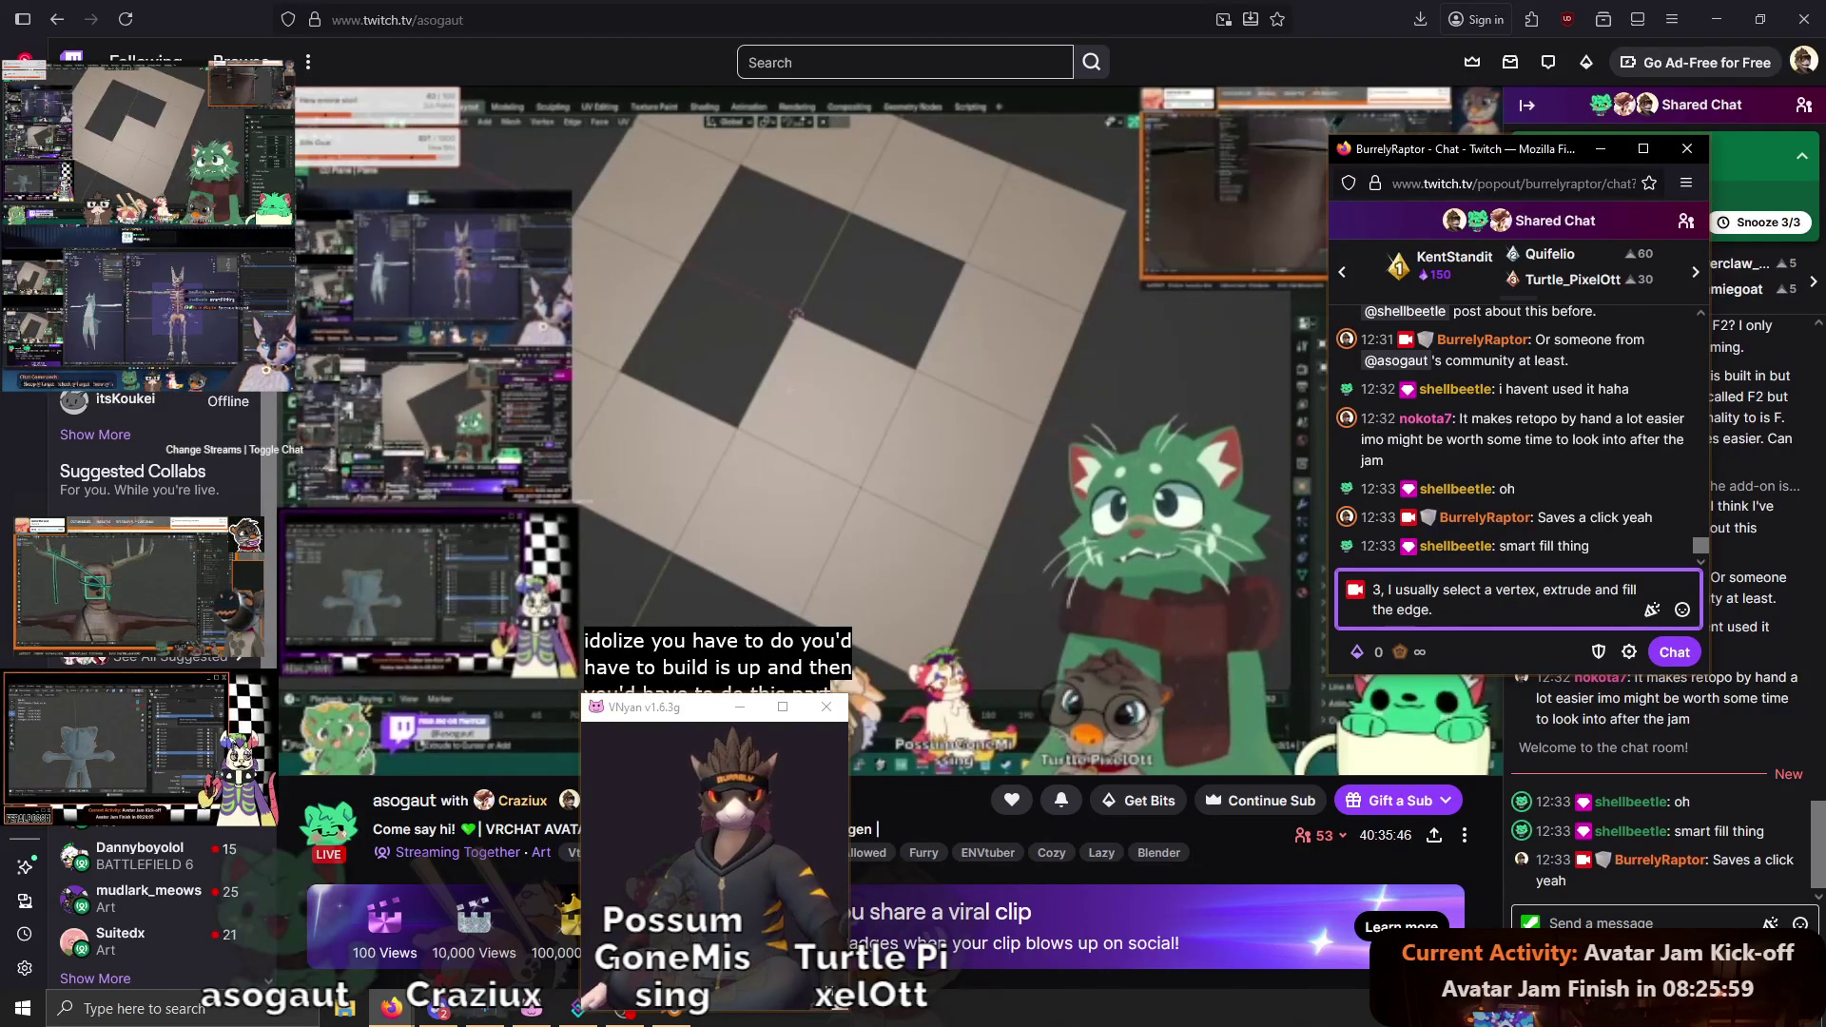
pyautogui.write('I suppose that is ')
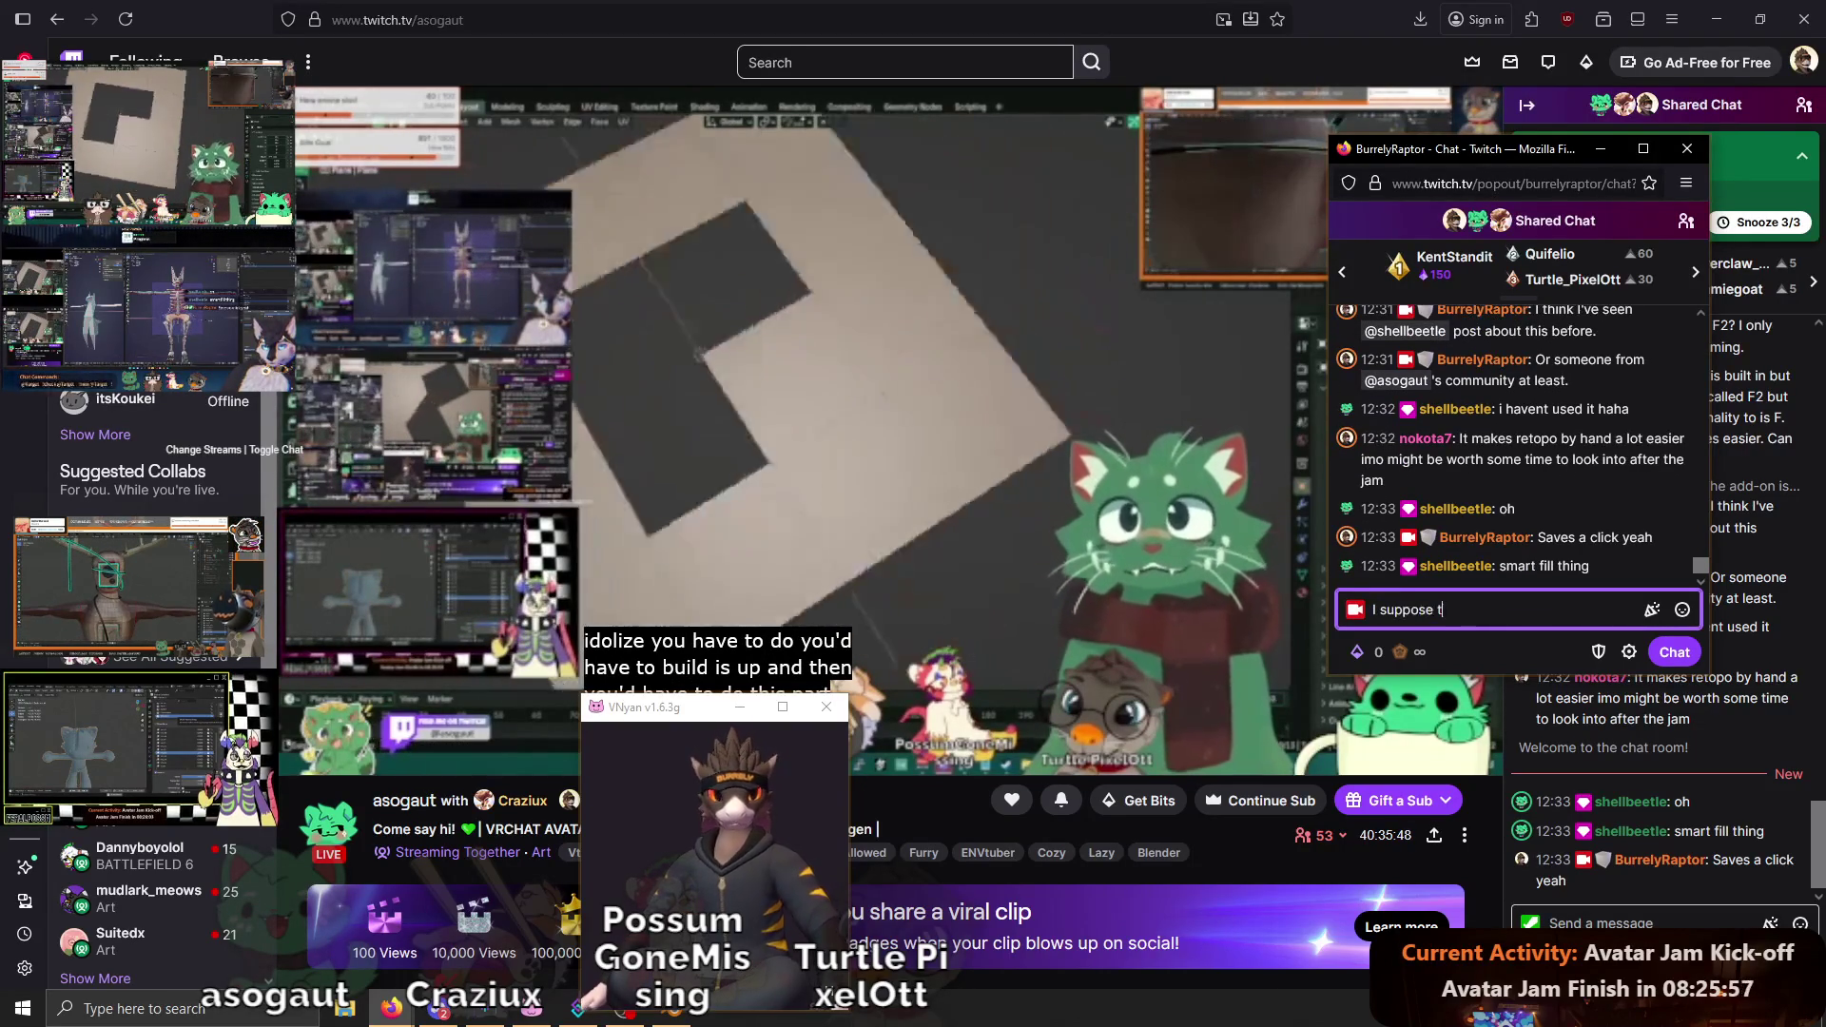
pyautogui.write('4yea hah haha')
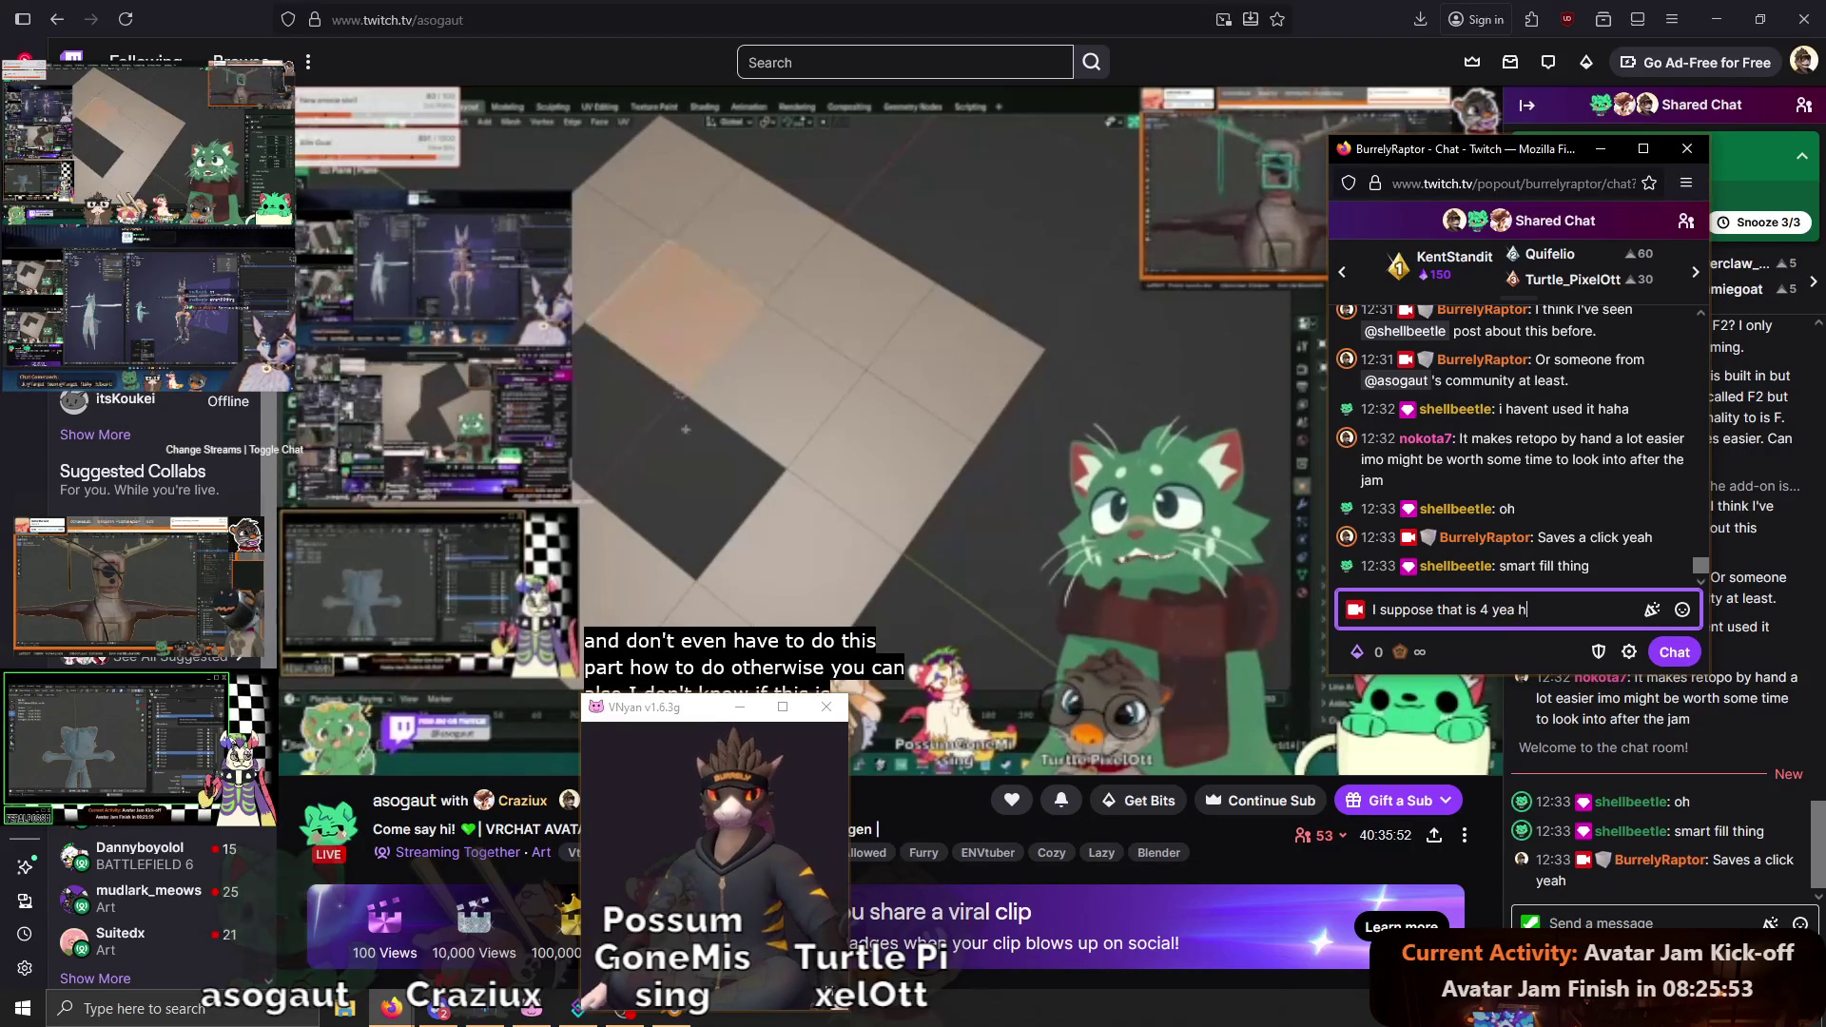
# - Send the 'suppose that is 4' reply and 'I mean, that's already default Blender.'
pyautogui.press('Return')
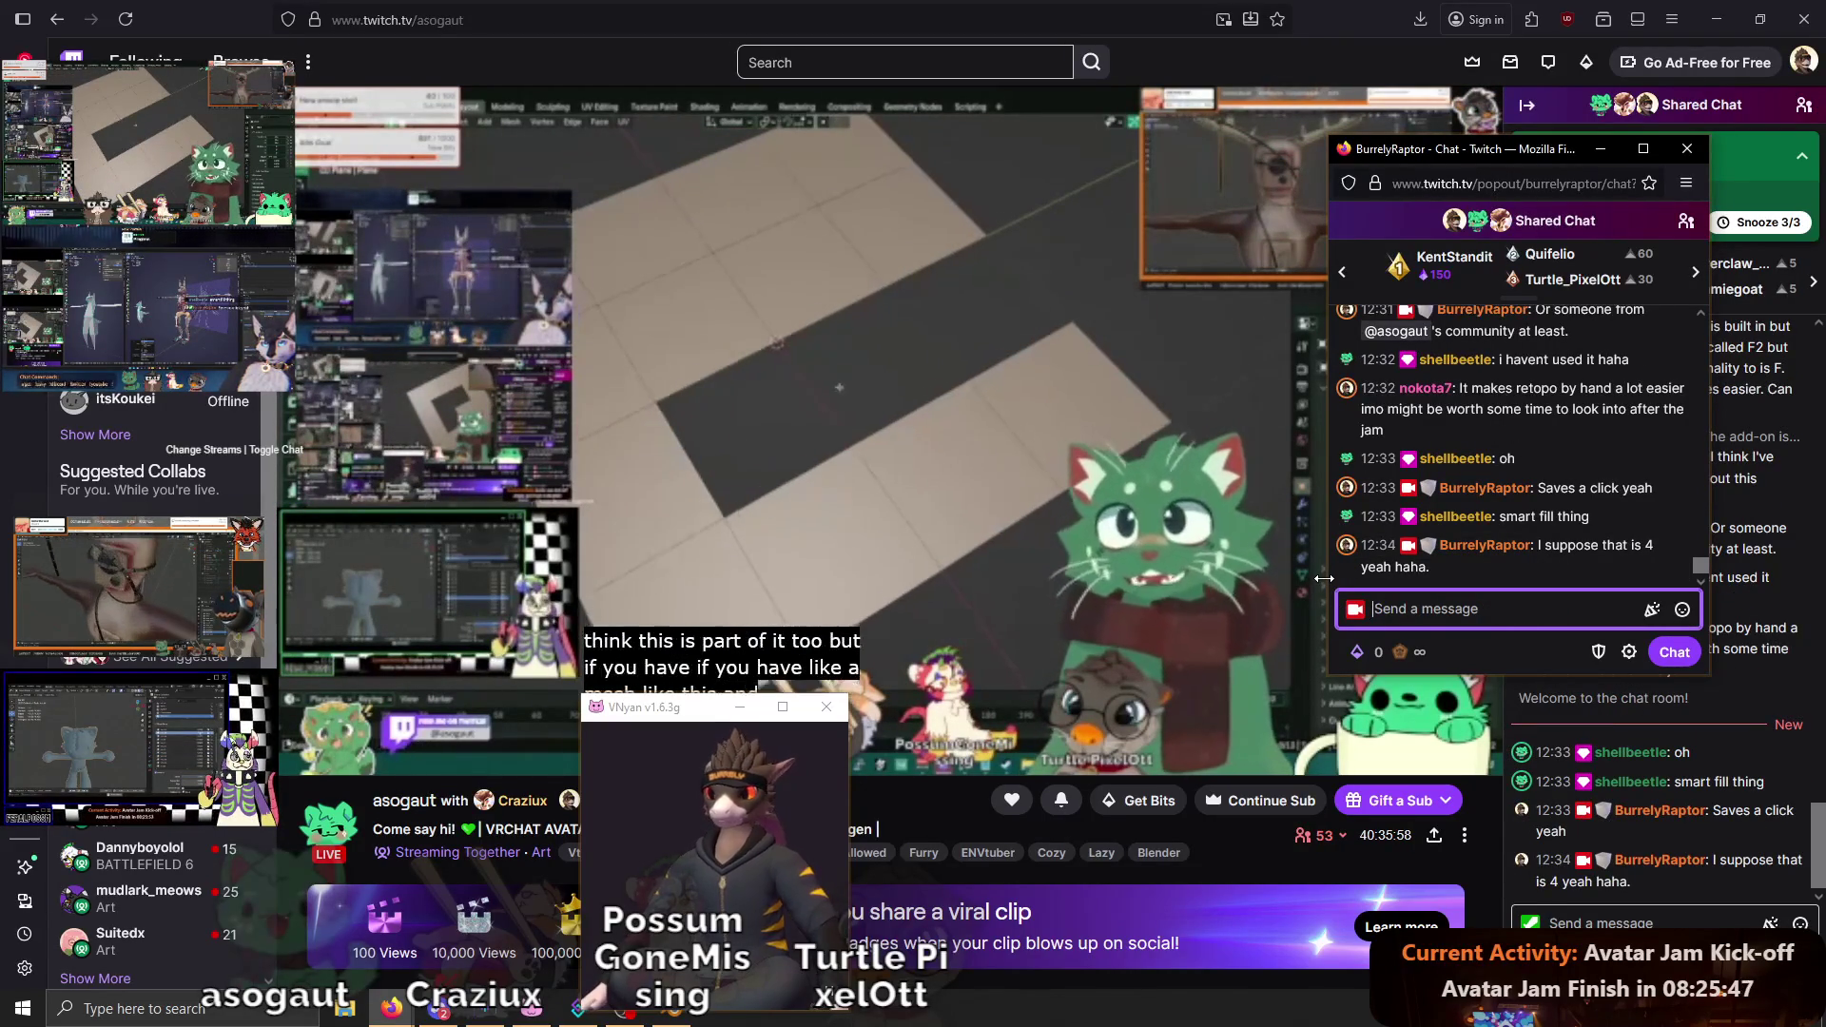
pyautogui.moveTo(1320, 583)
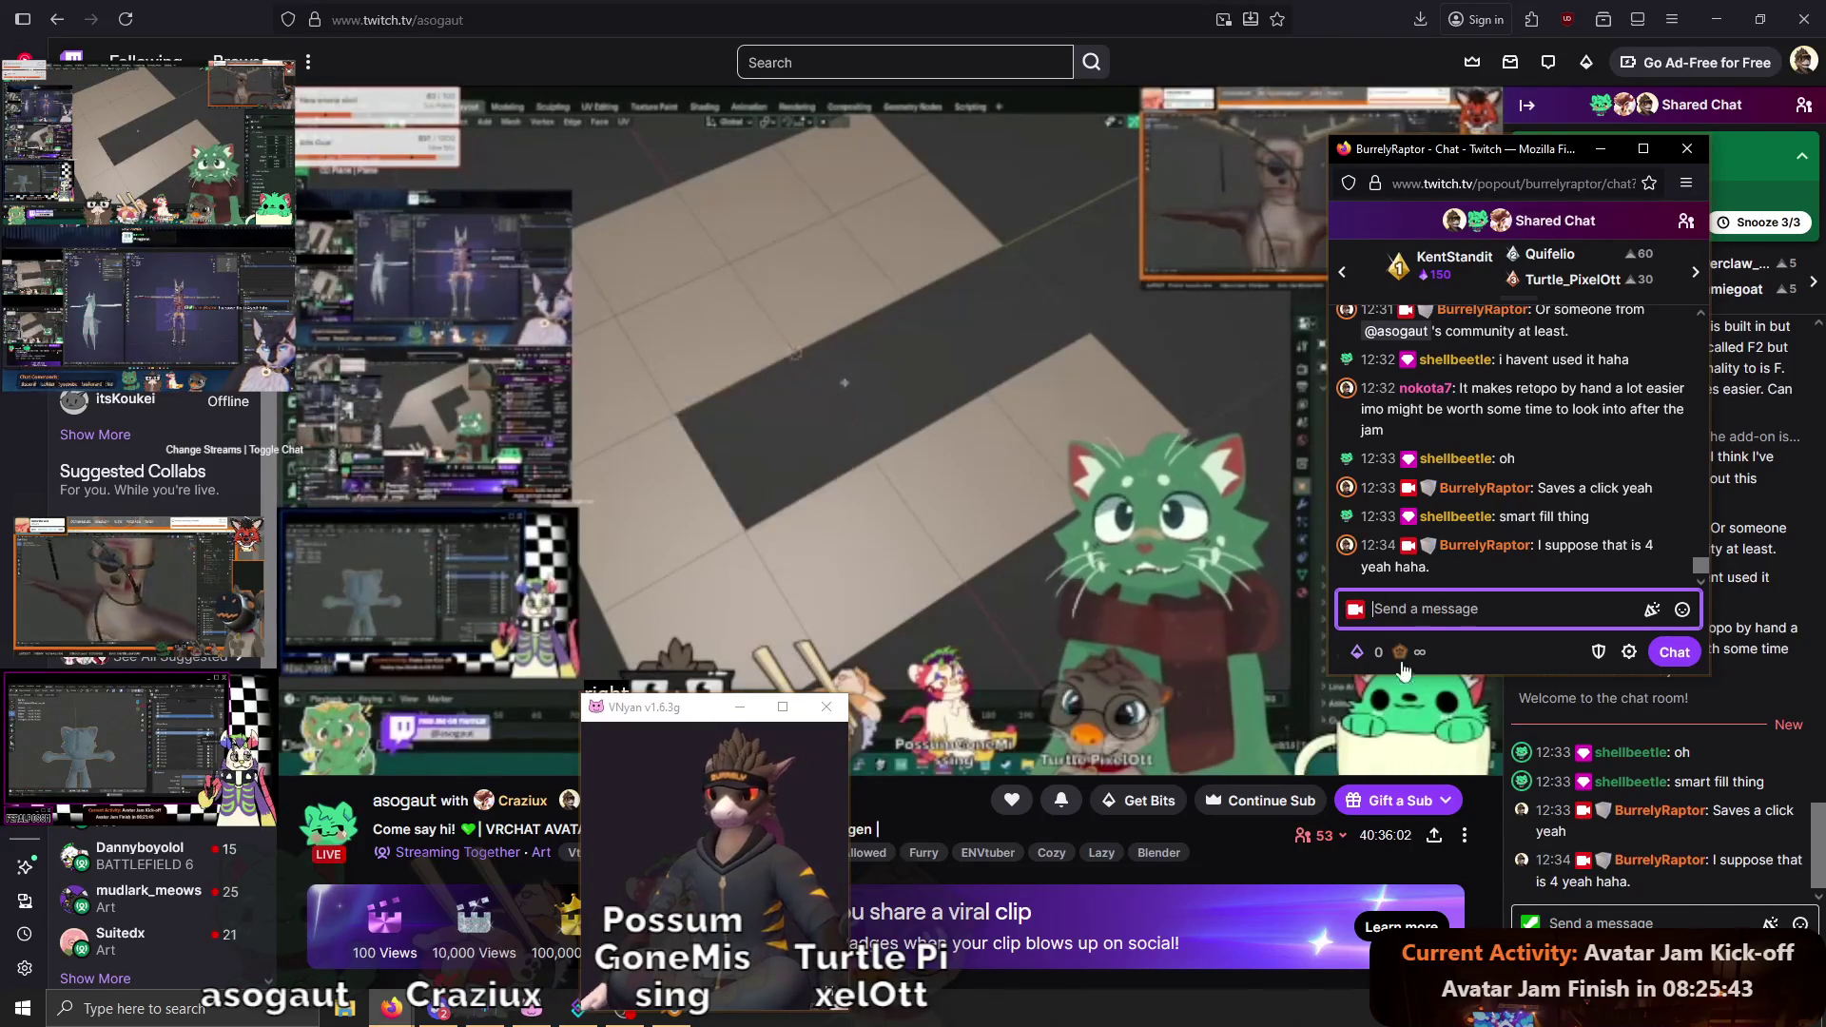
pyautogui.write("I mean, that's alr")
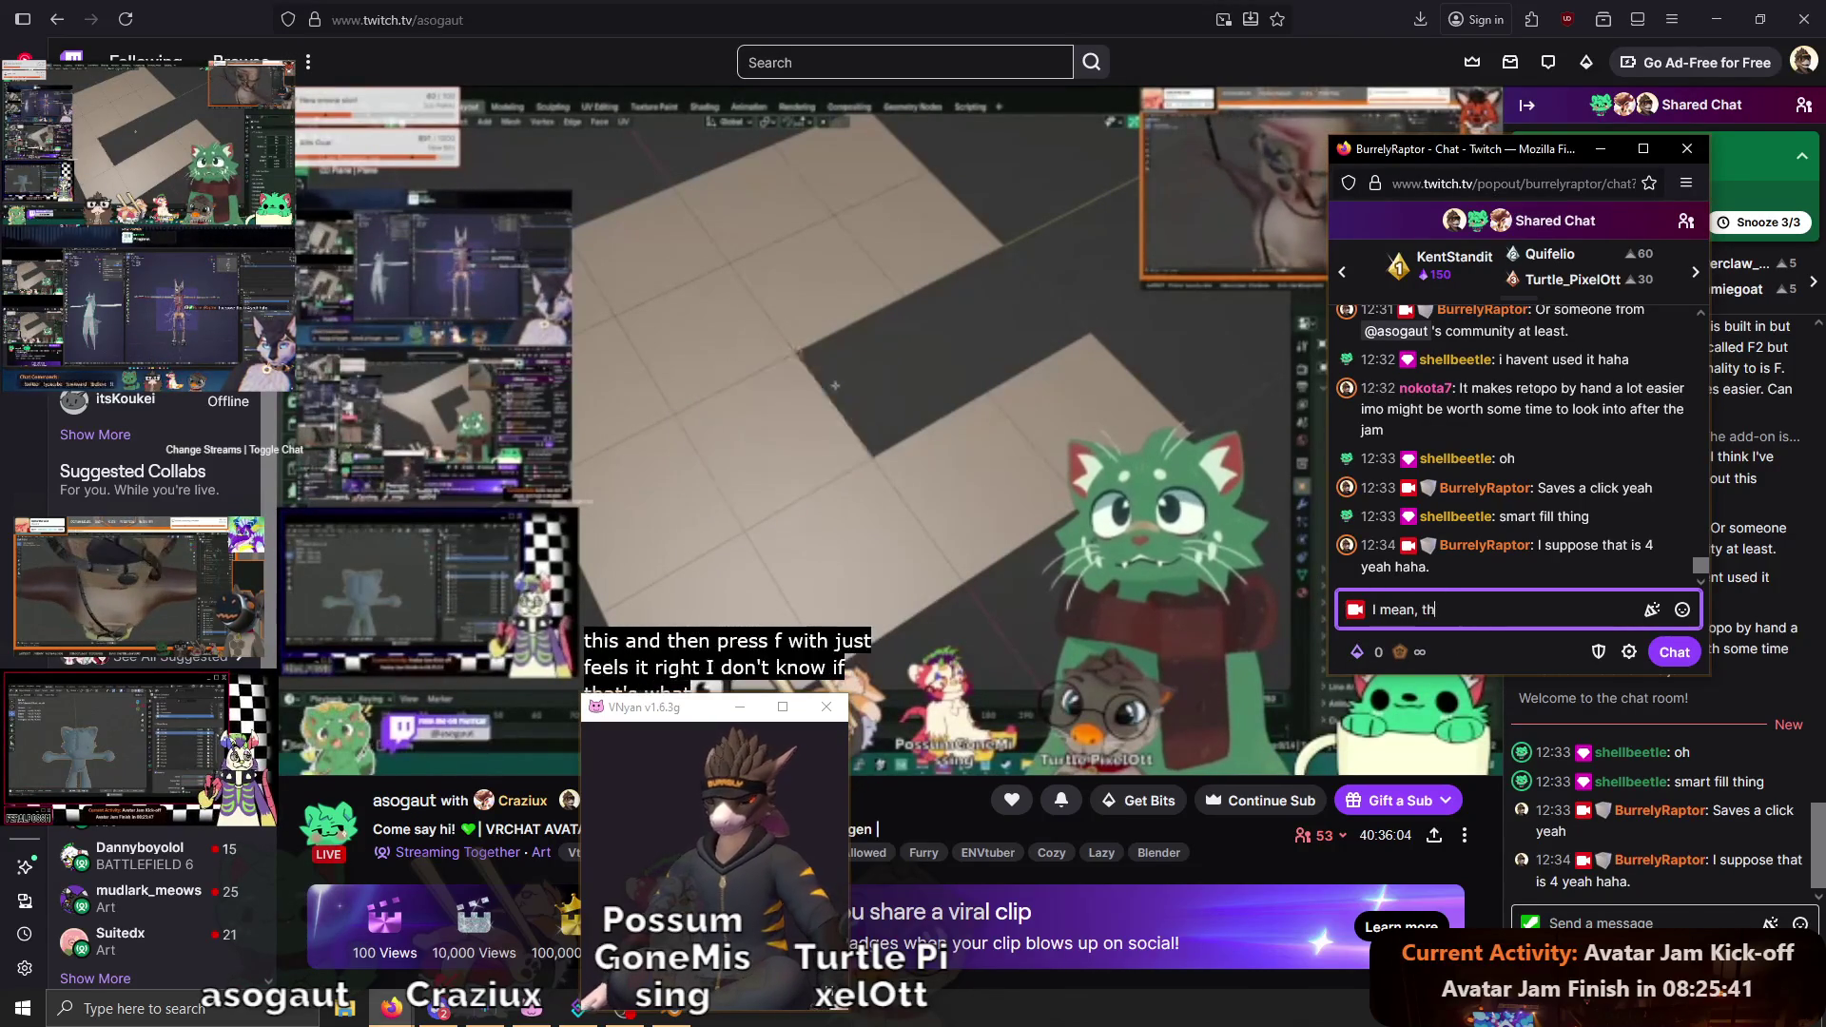
pyautogui.write('eady default ')
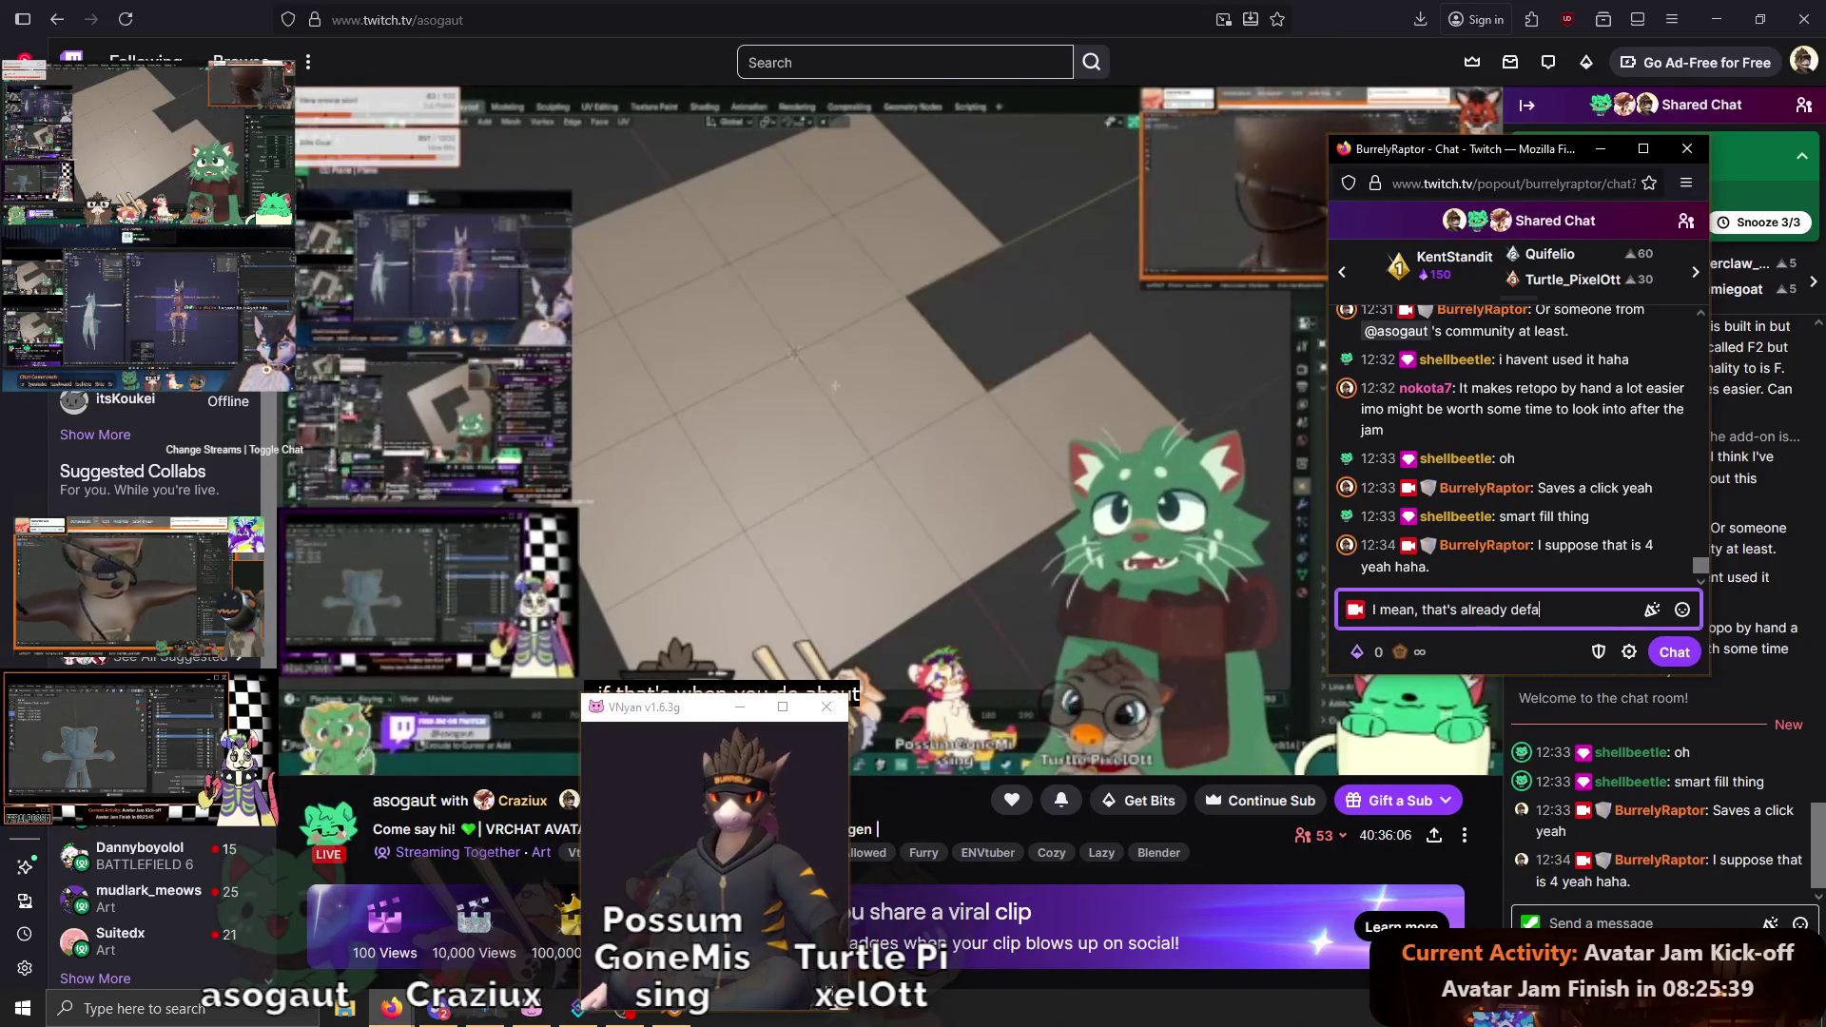
pyautogui.write('Blender.')
pyautogui.press('Return')
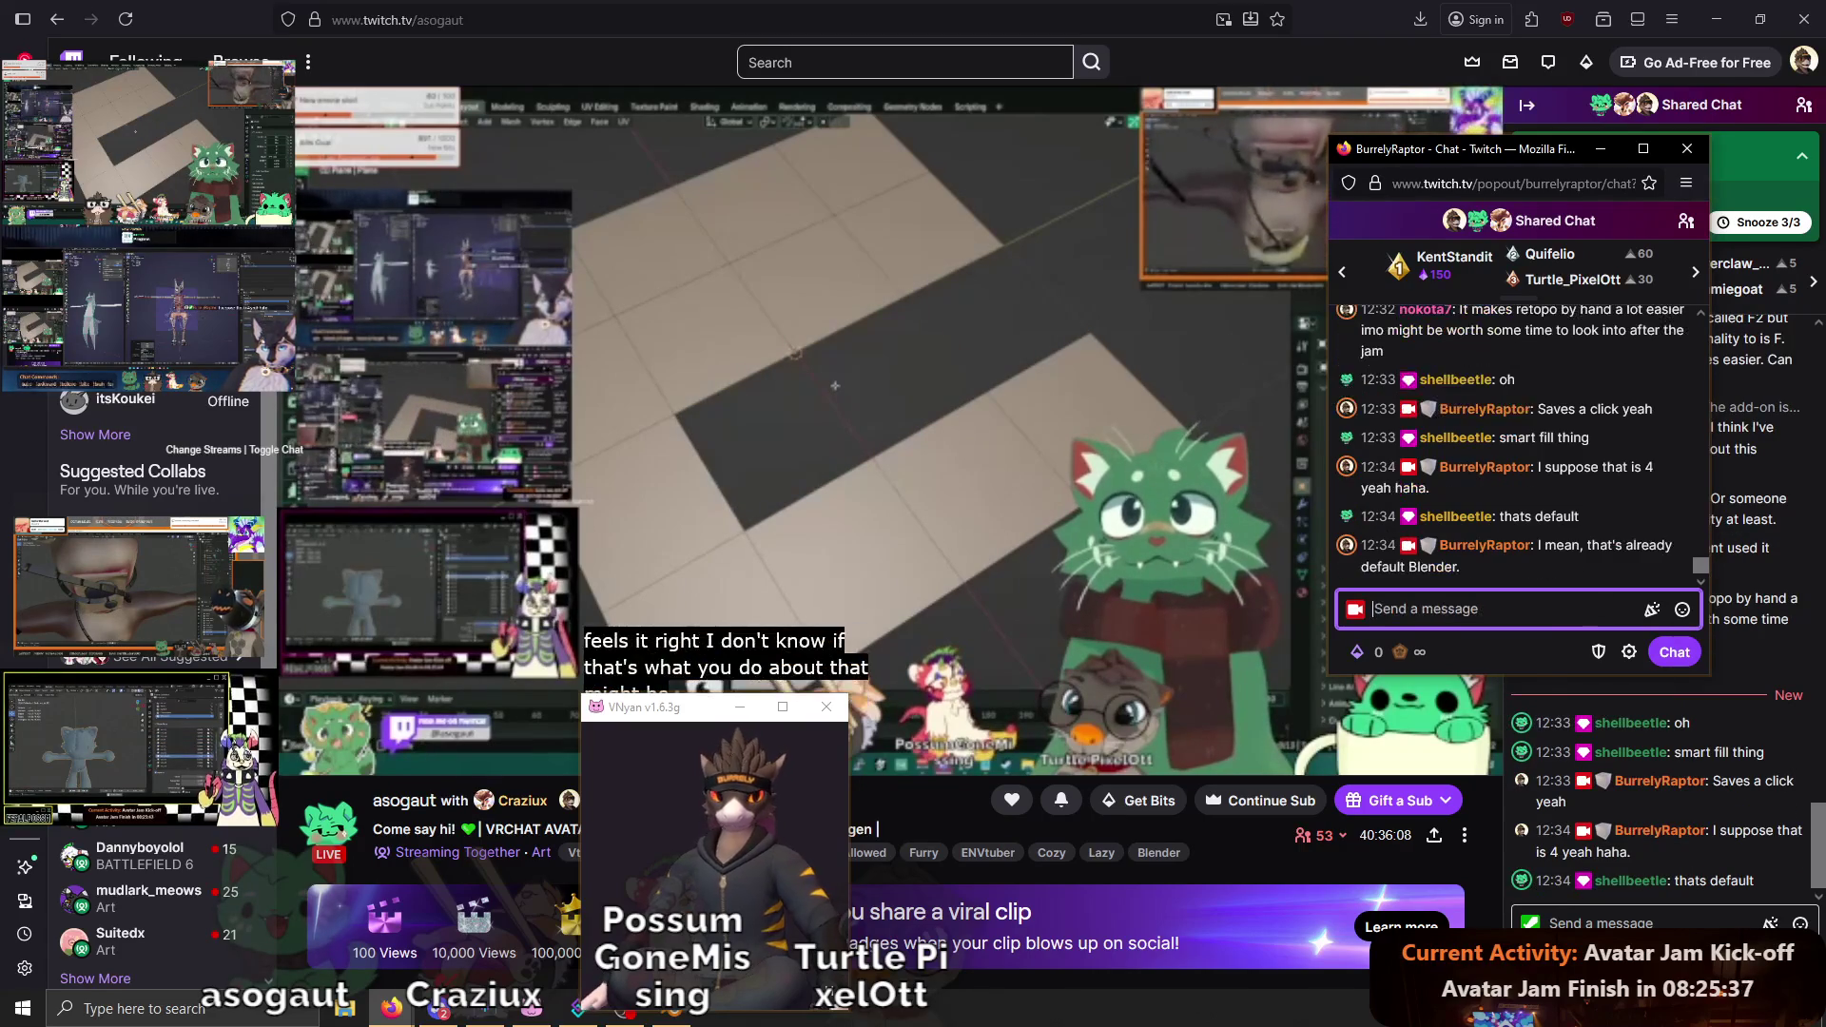
# - Post the topology overlay remarks ending with 'It used to be default in 2.78b', then minimize the browser
pyautogui.write('I don')
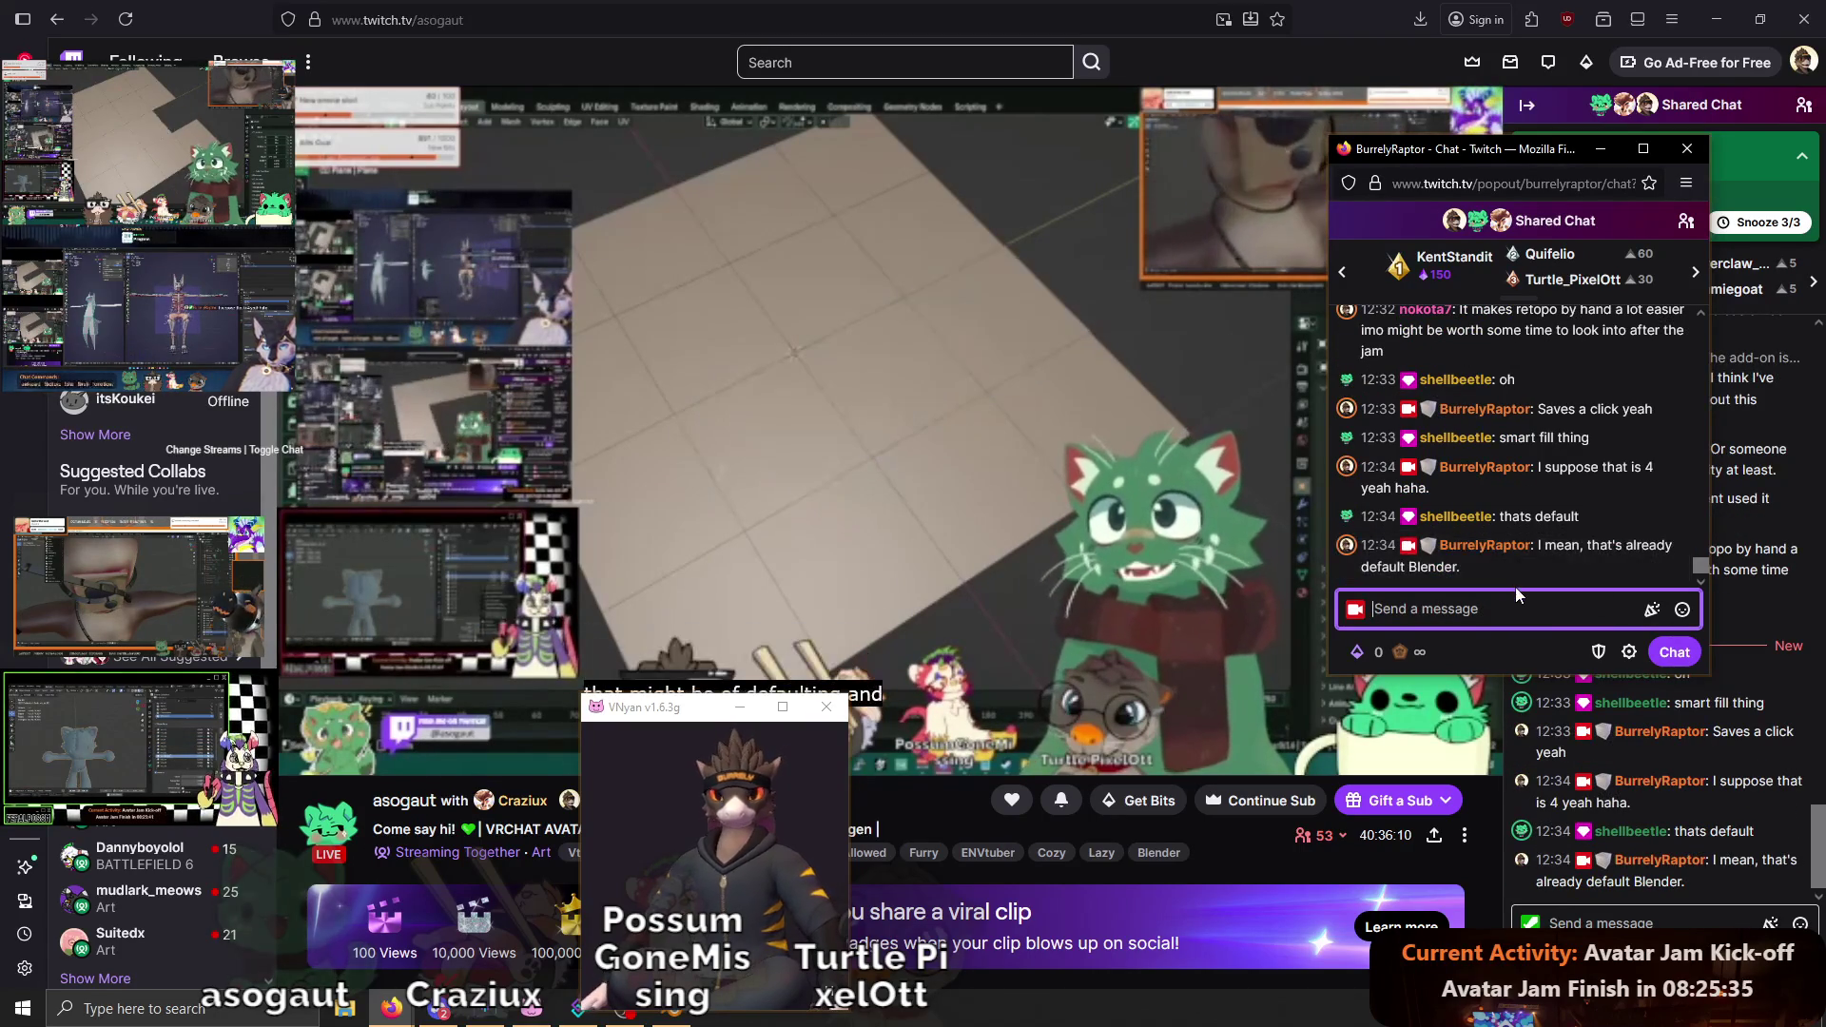
pyautogui.write("'t feel like I'm missing")
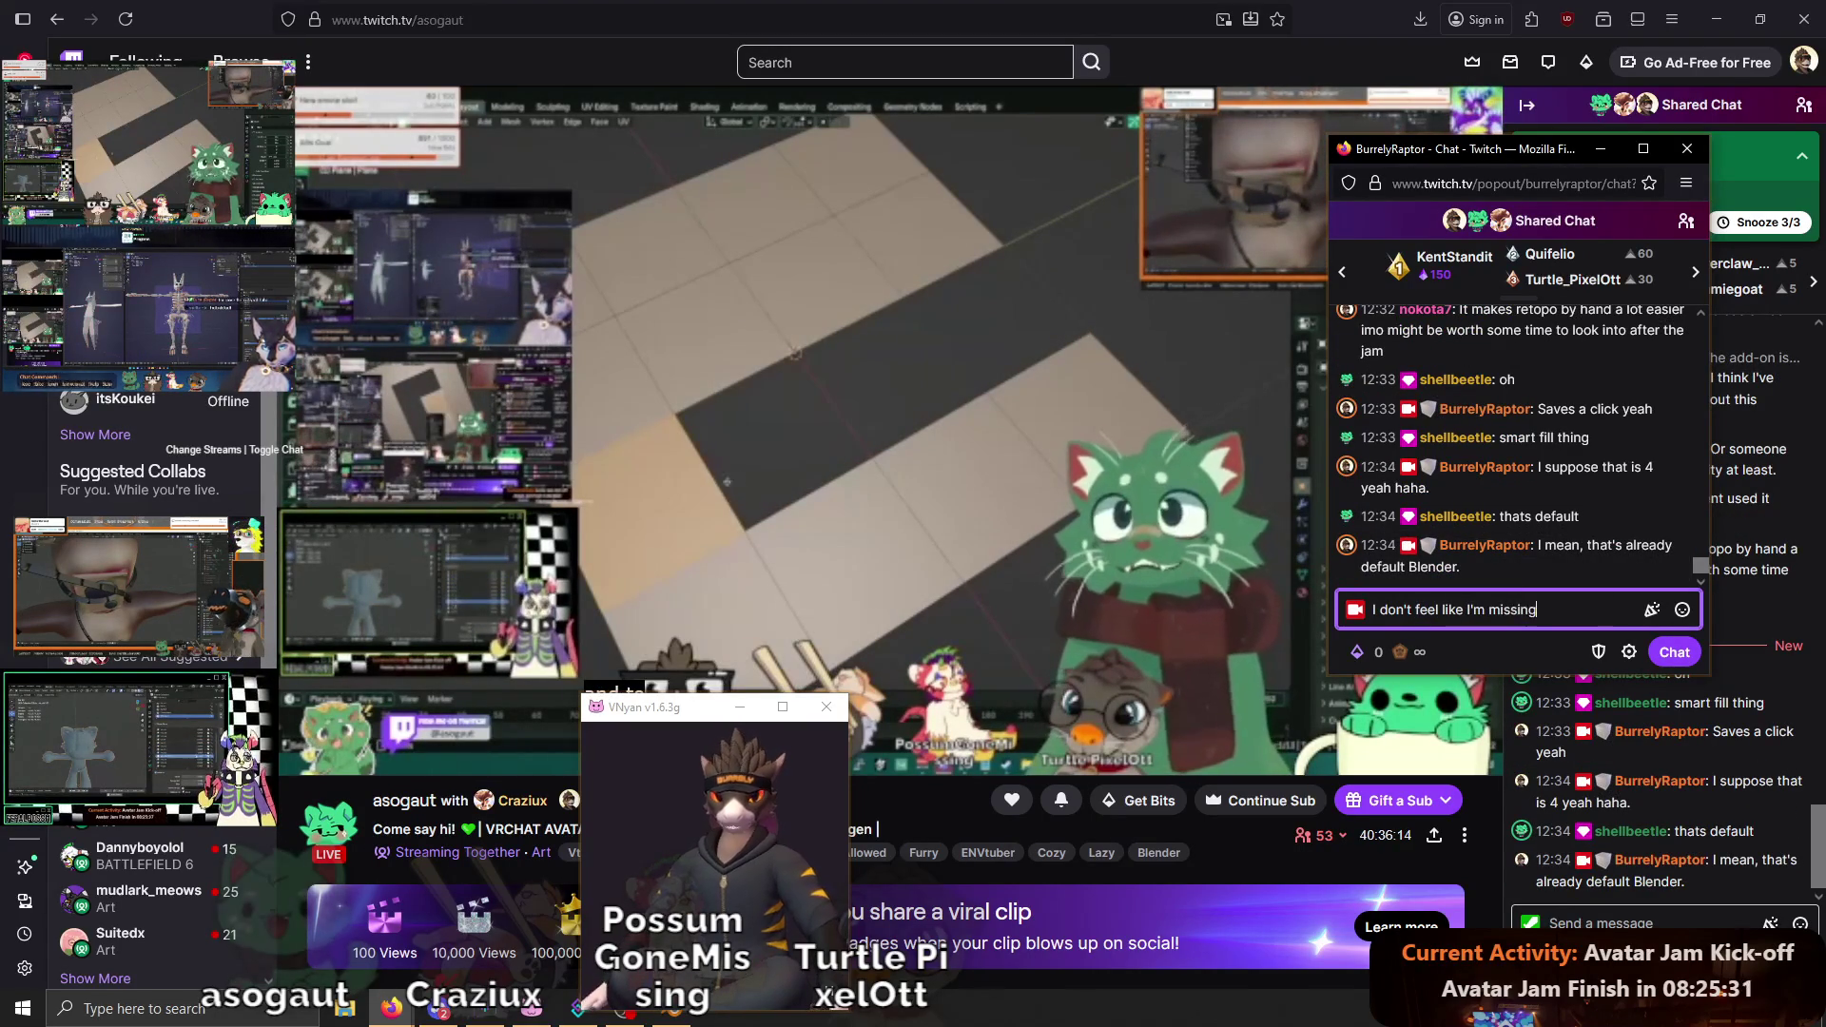
pyautogui.write('ot.')
pyautogui.press('Return')
pyautogui.write('I think what ')
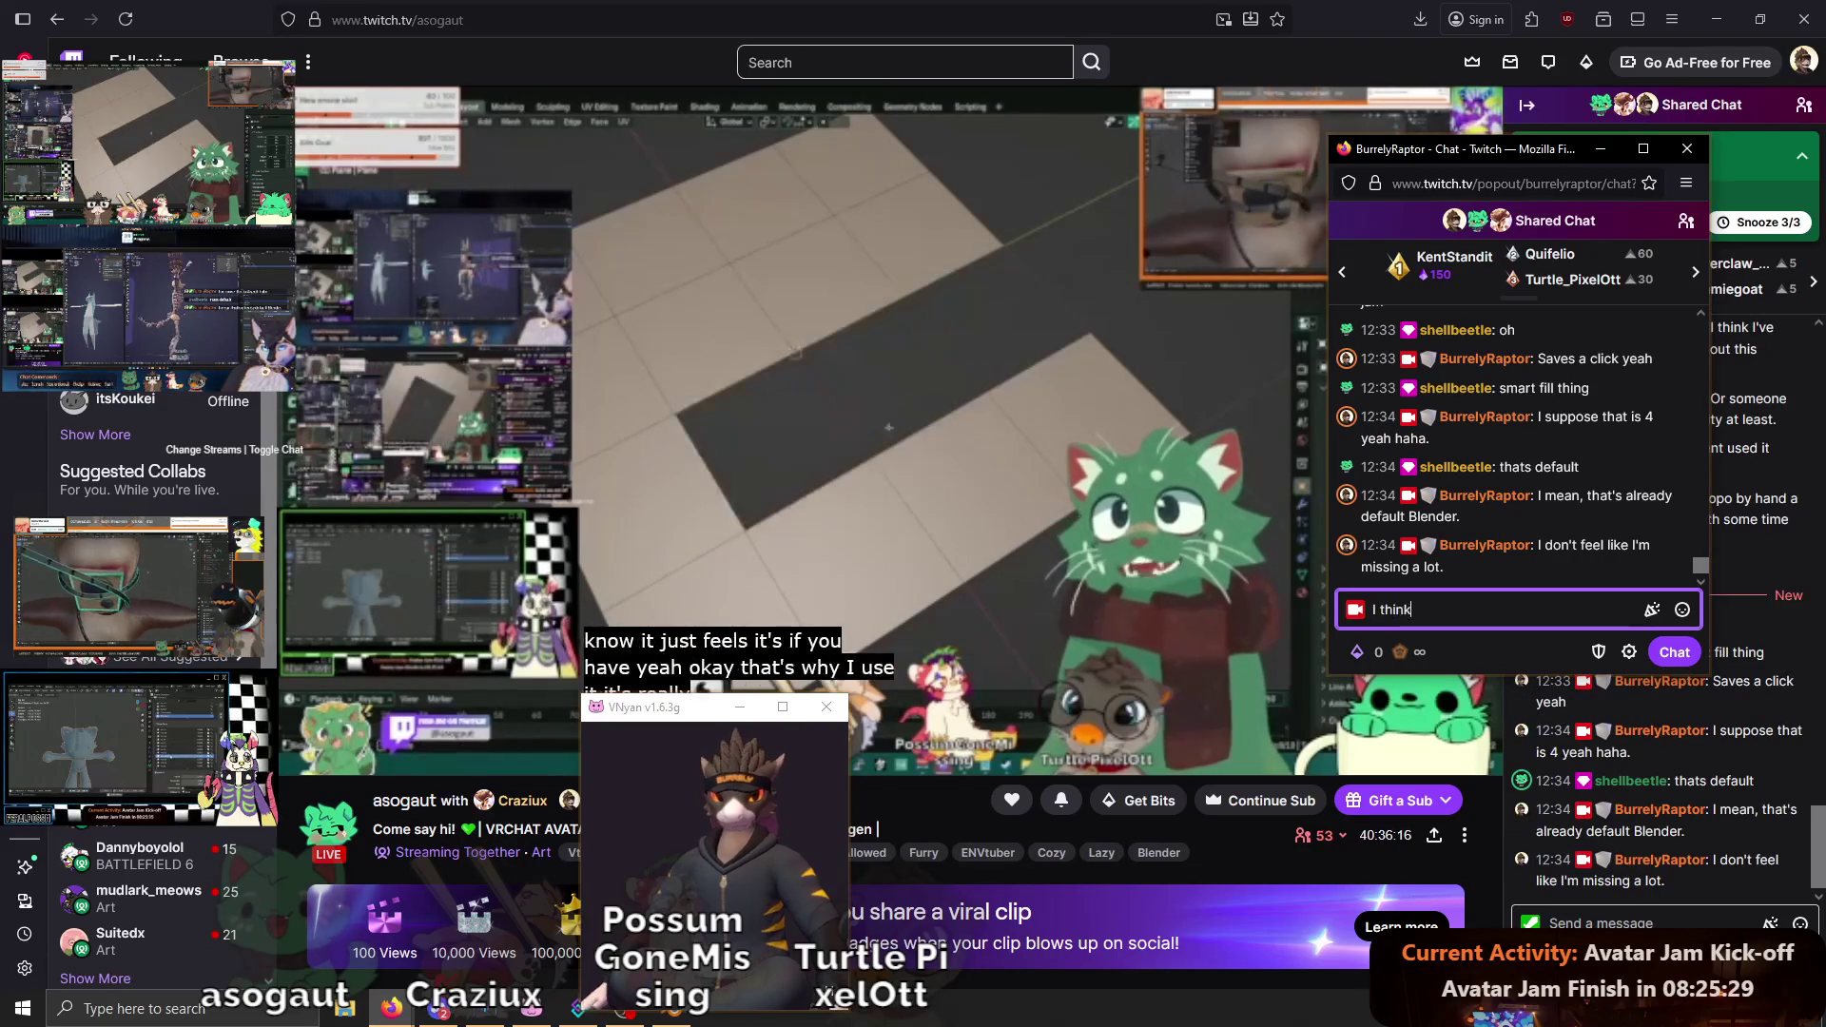
pyautogui.write("a lot of people don't know")
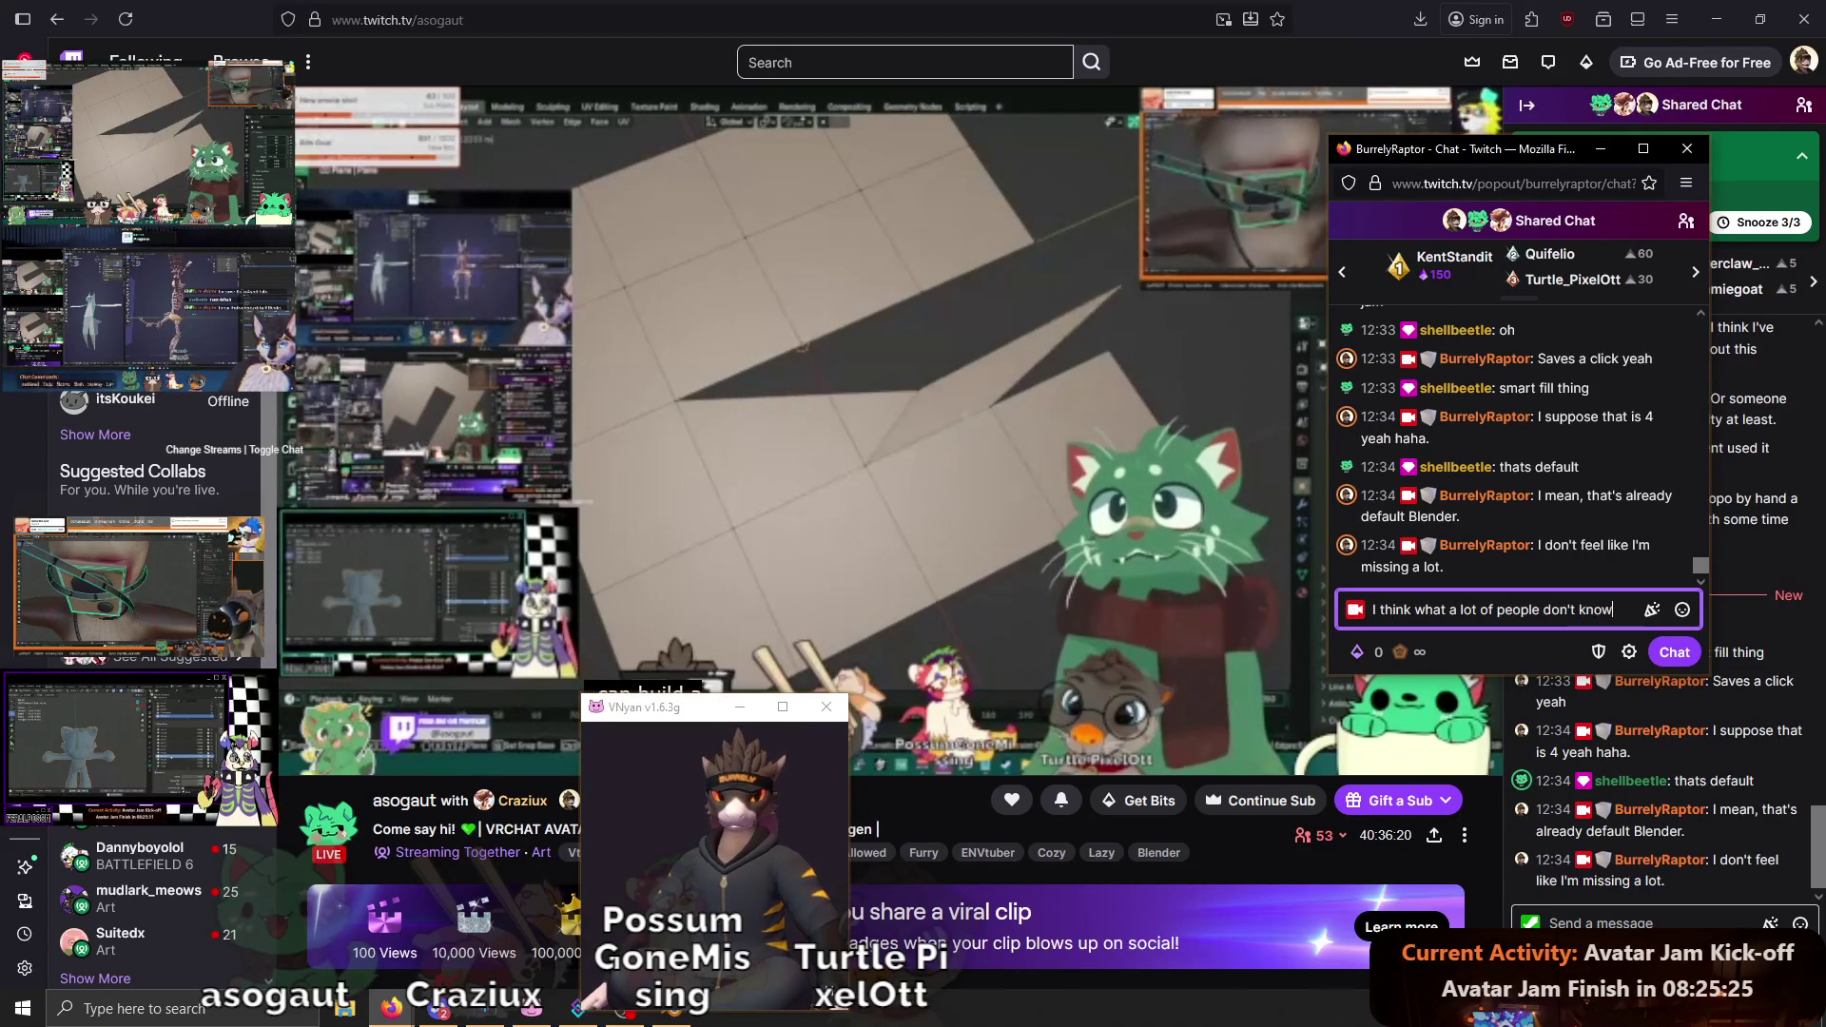
pyautogui.write('topology overlay')
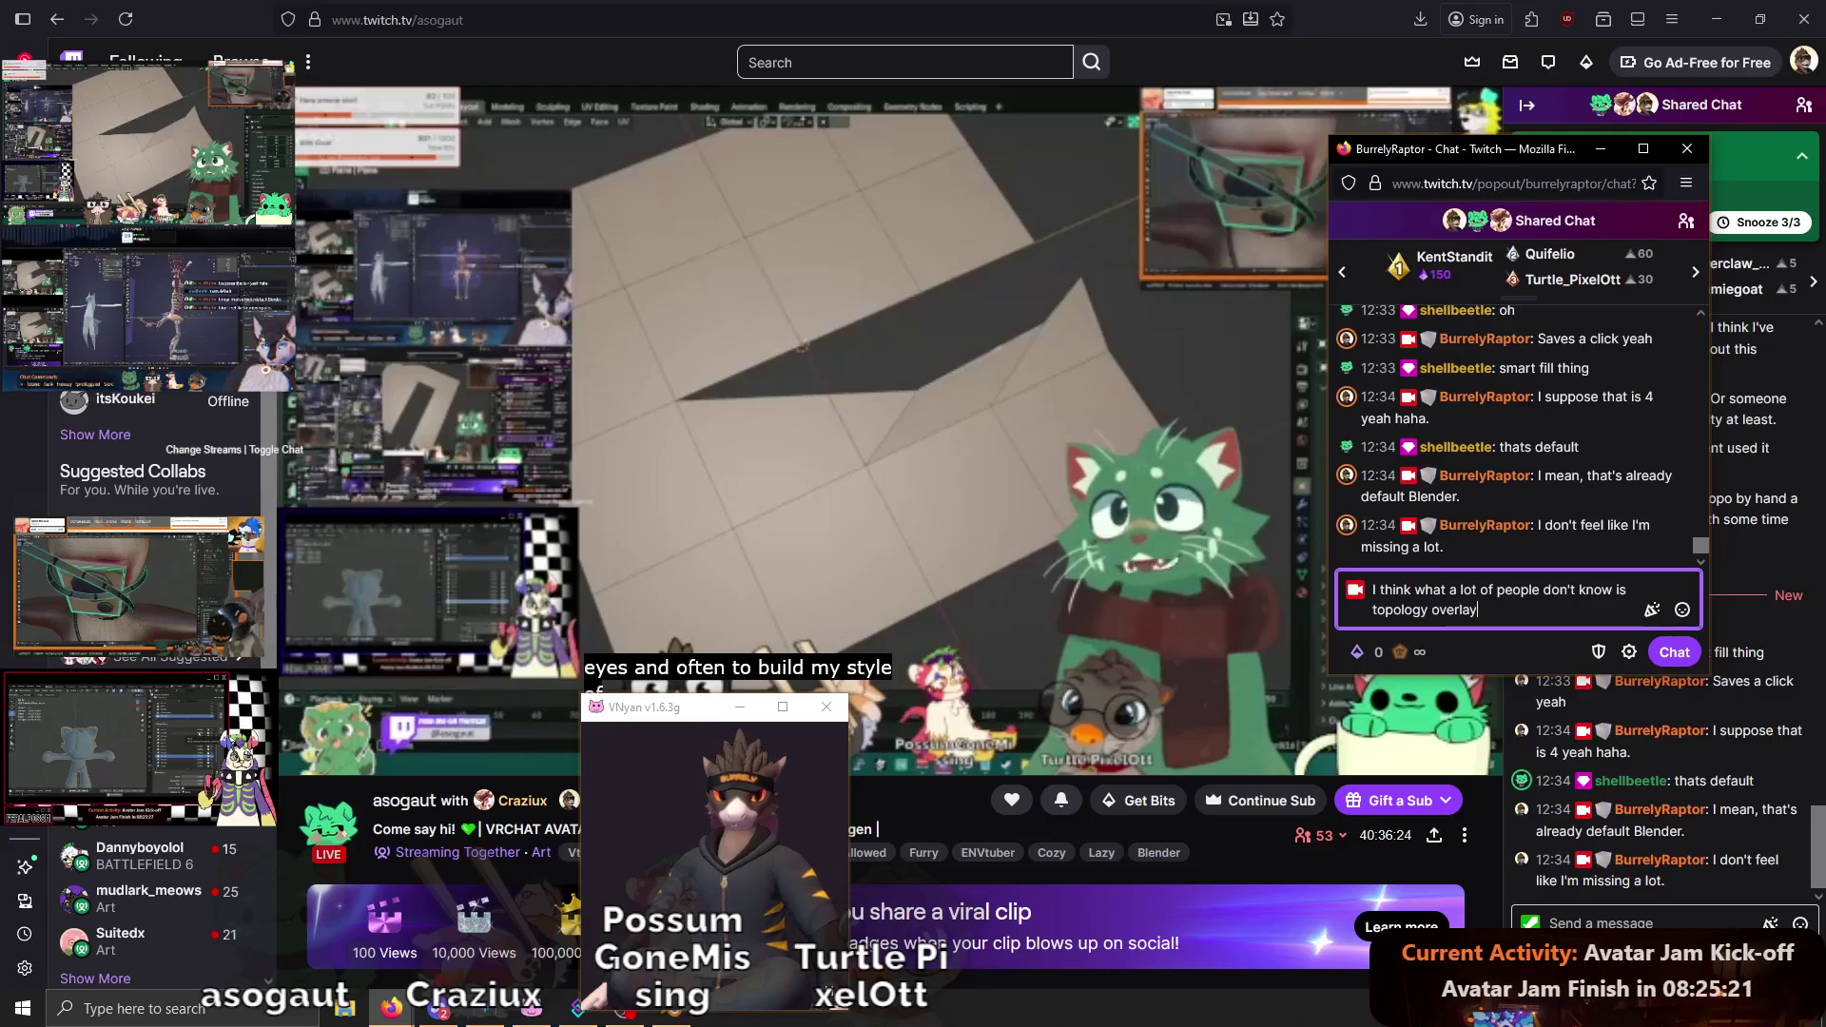
pyautogui.write('..')
pyautogui.press('Return')
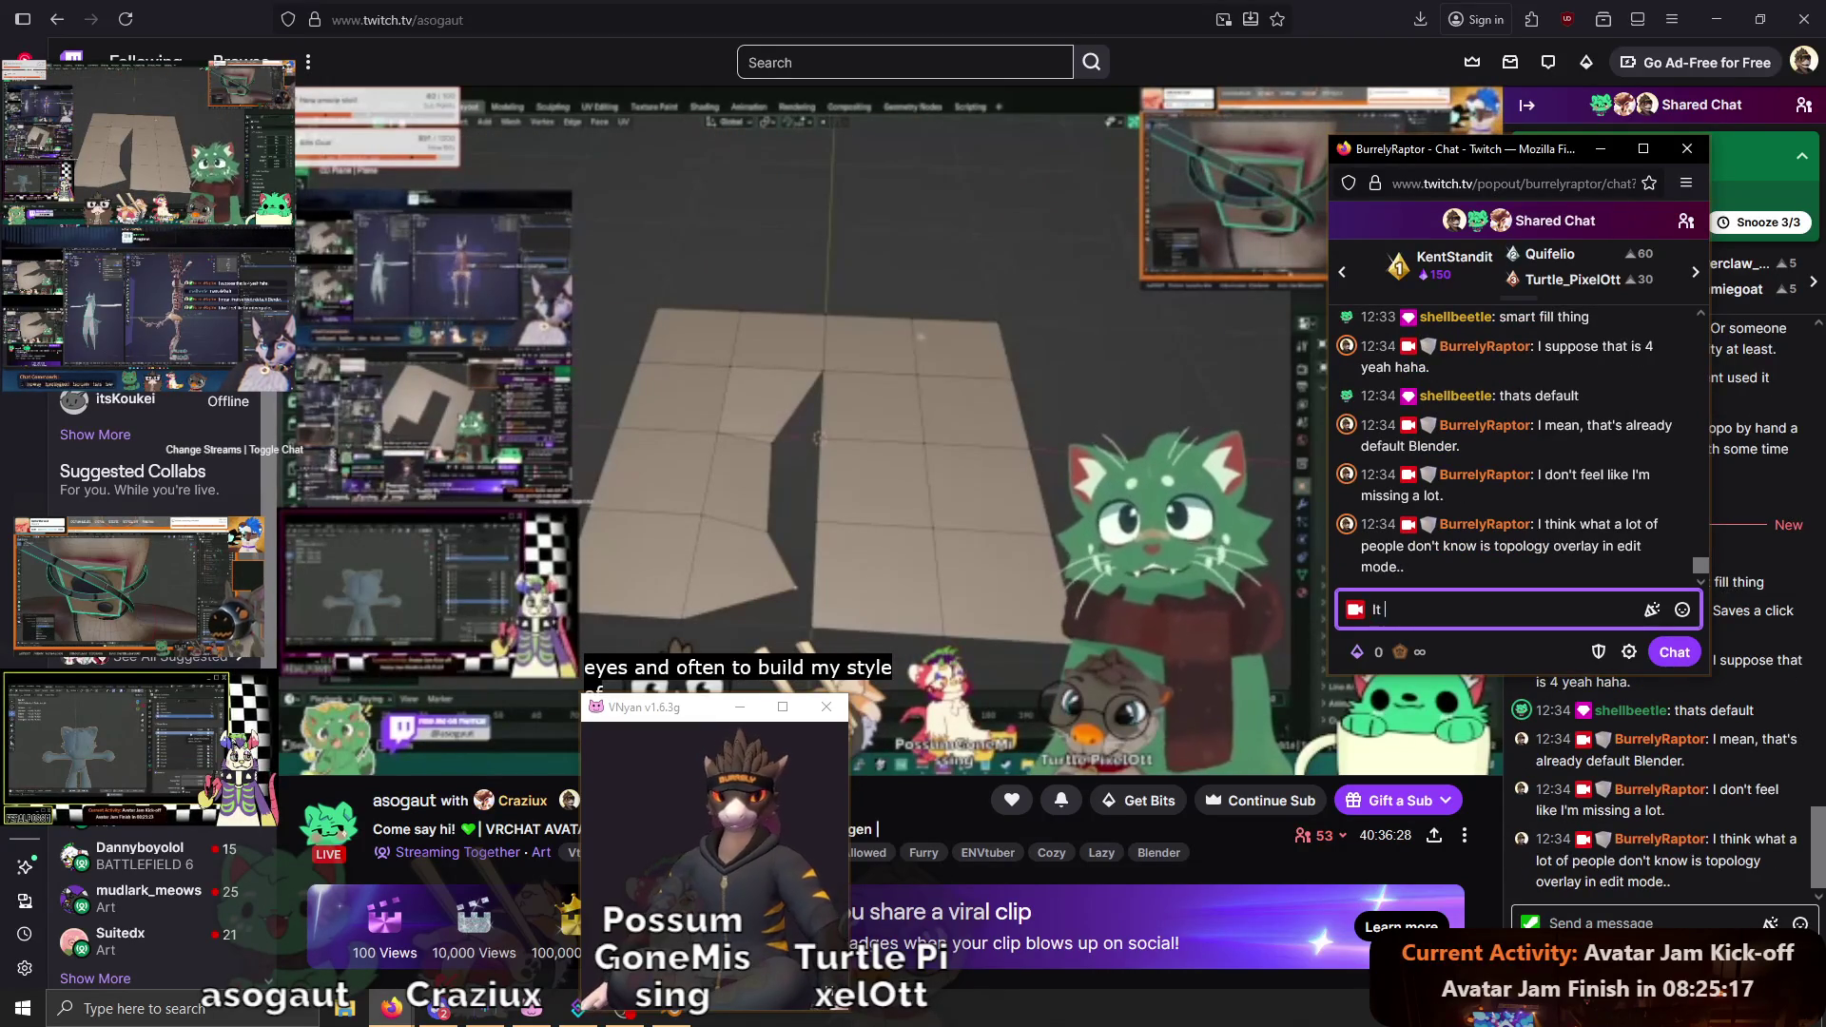
pyautogui.write('sed to be default')
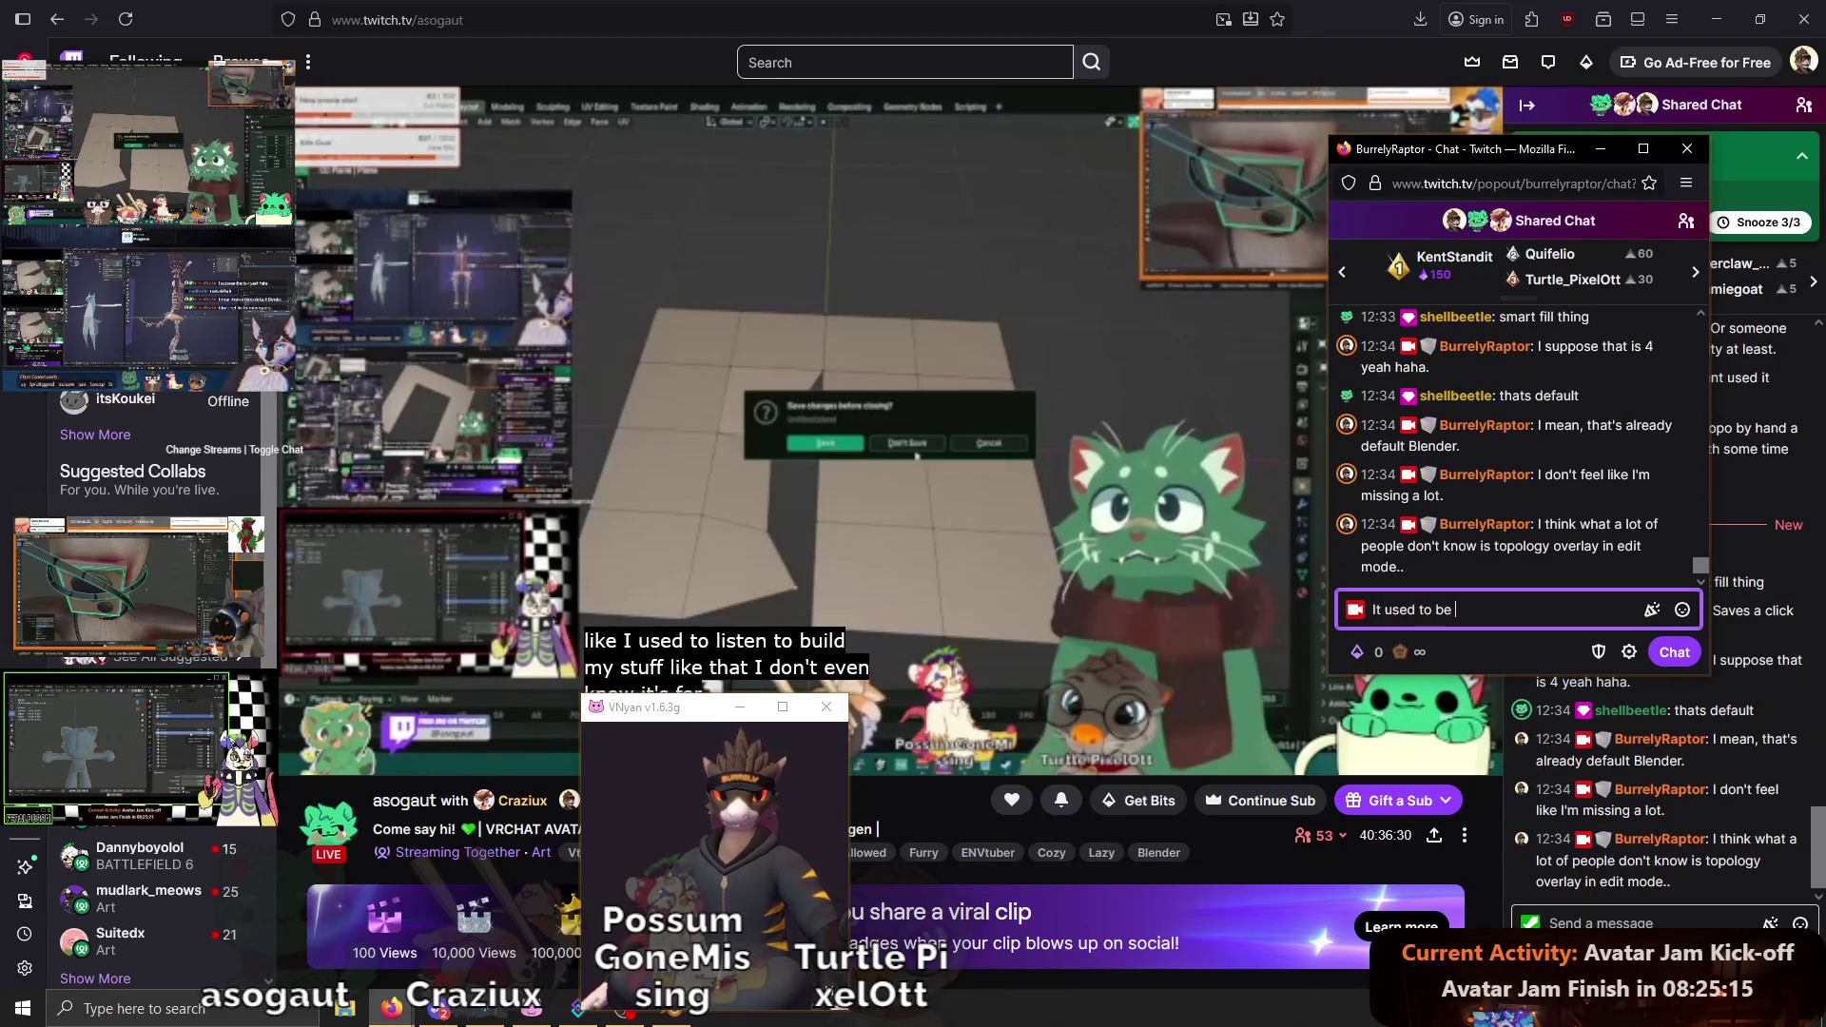
pyautogui.write(' in')
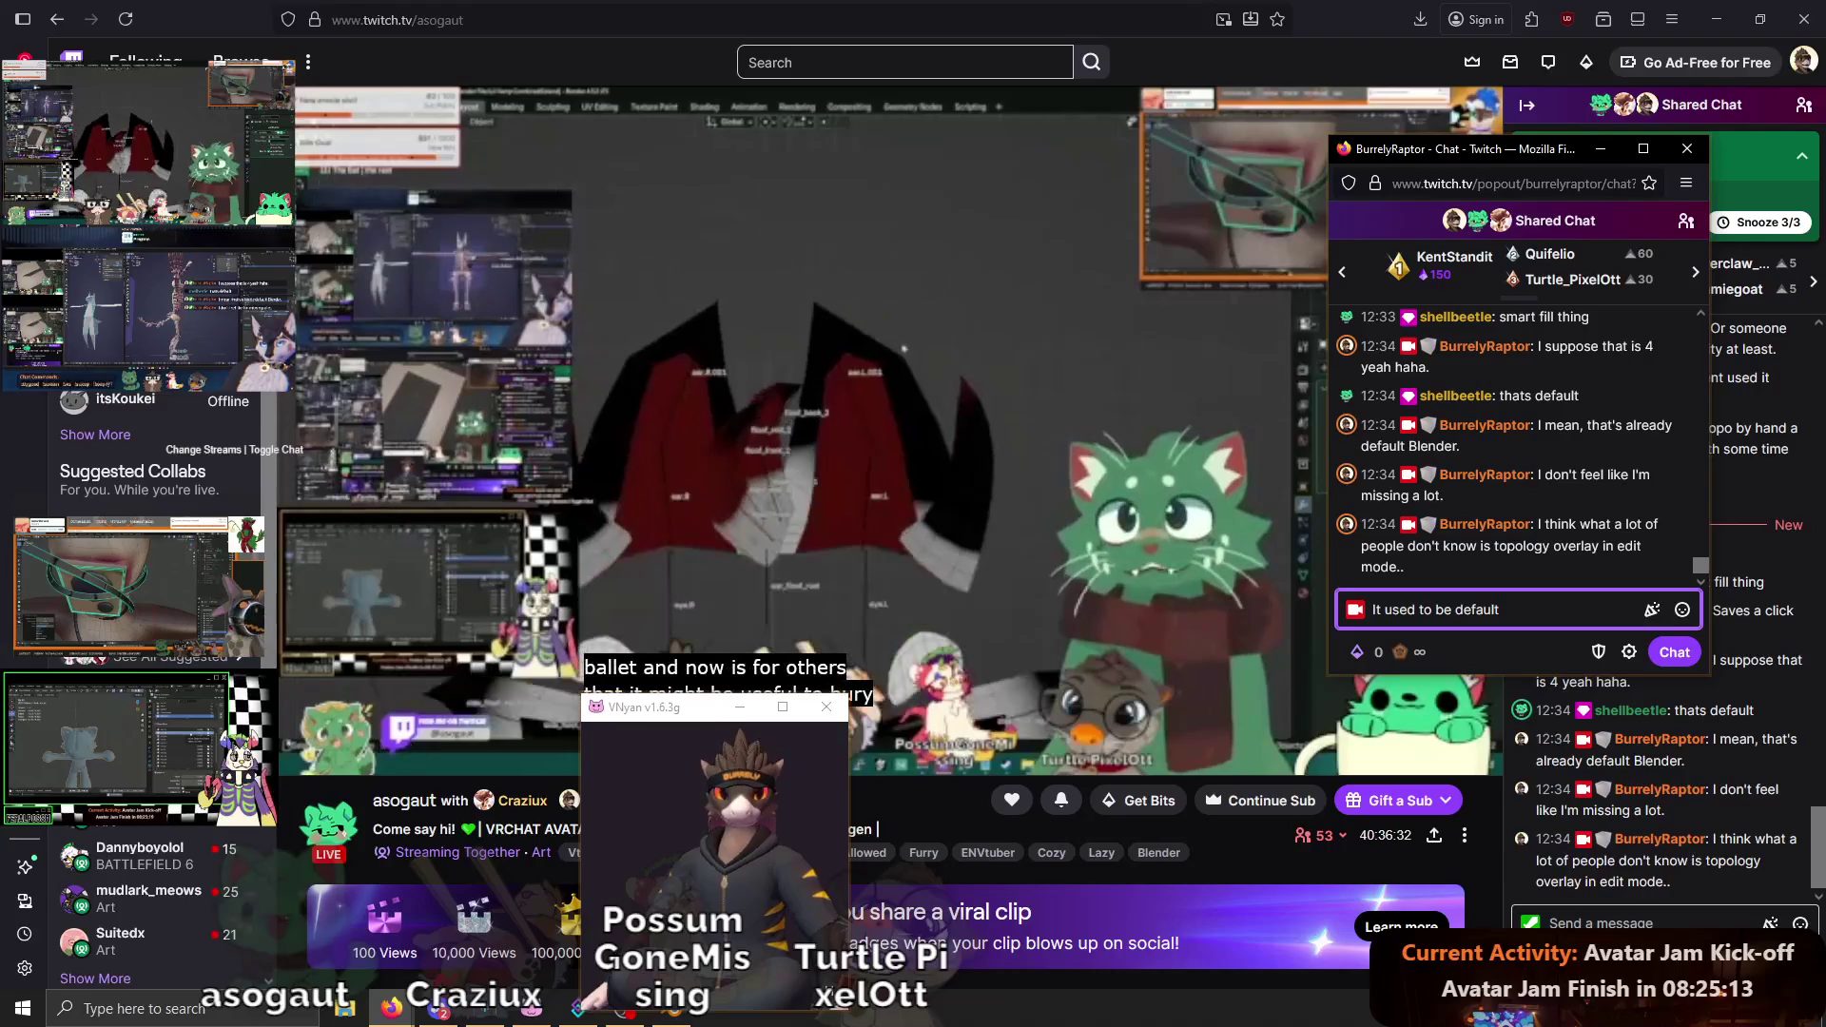
pyautogui.write(' 2.78')
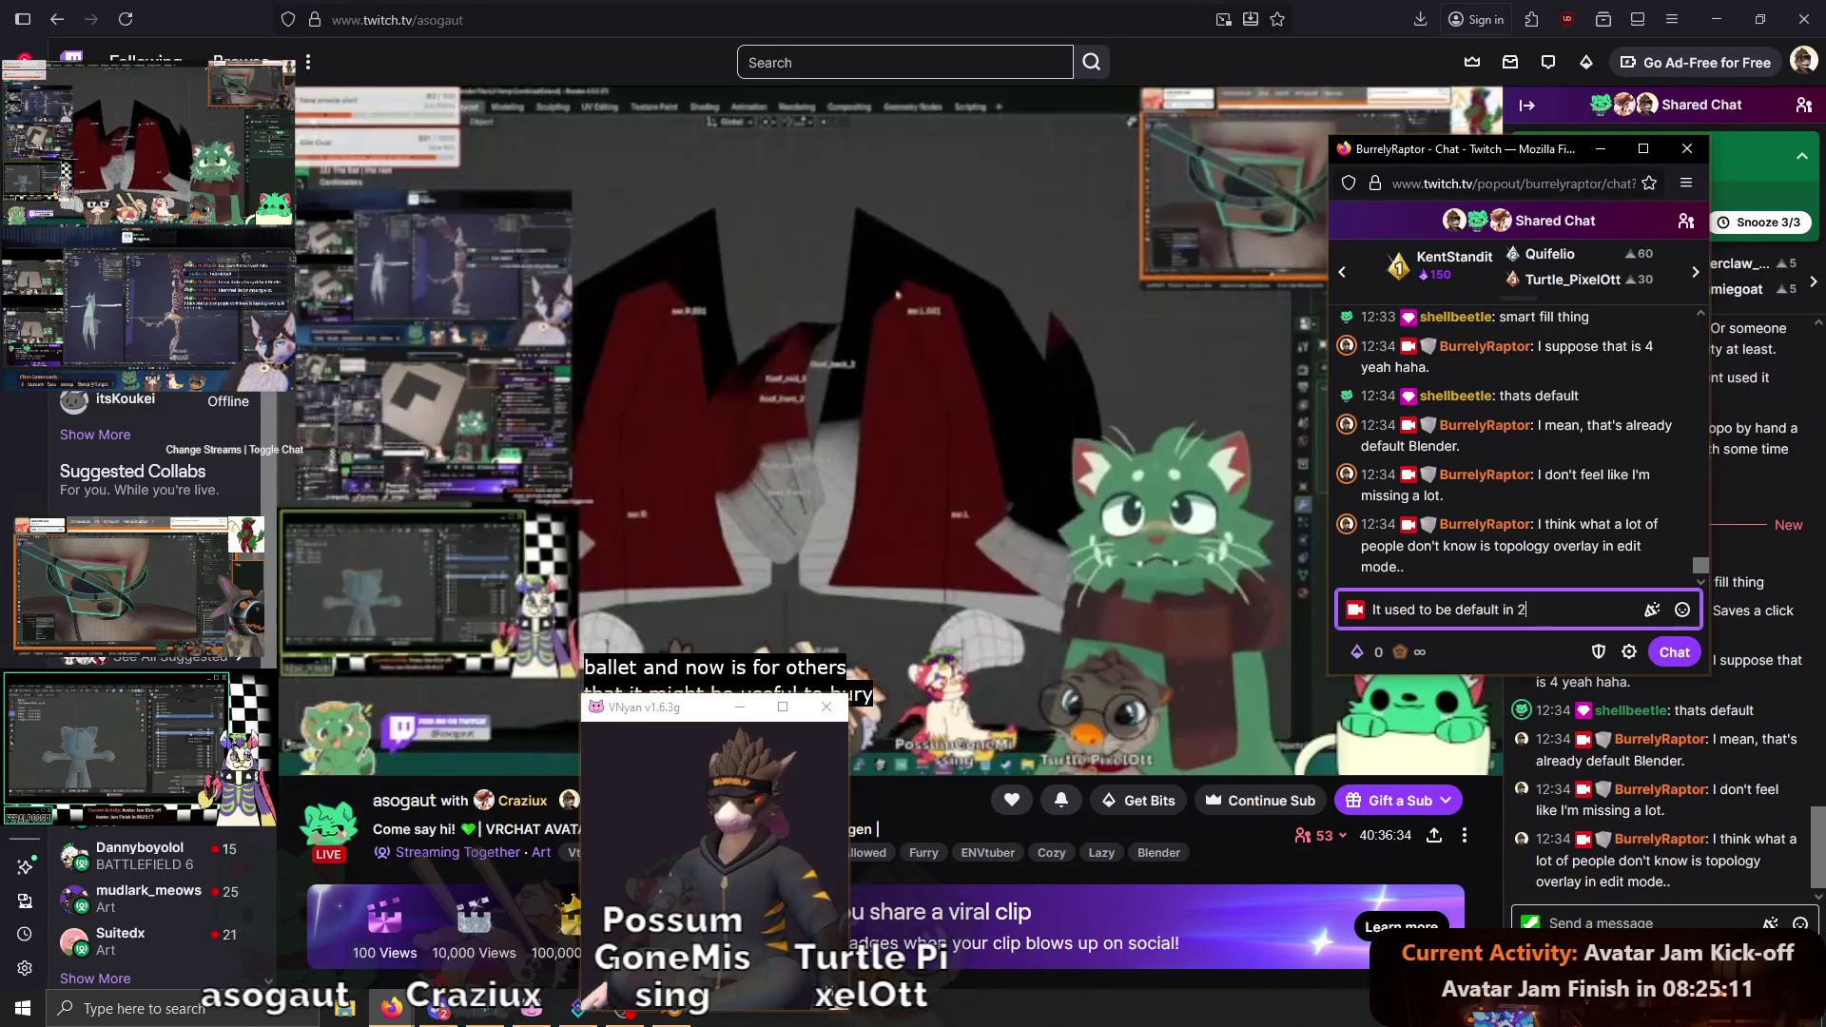
pyautogui.write('b.')
pyautogui.press('Return')
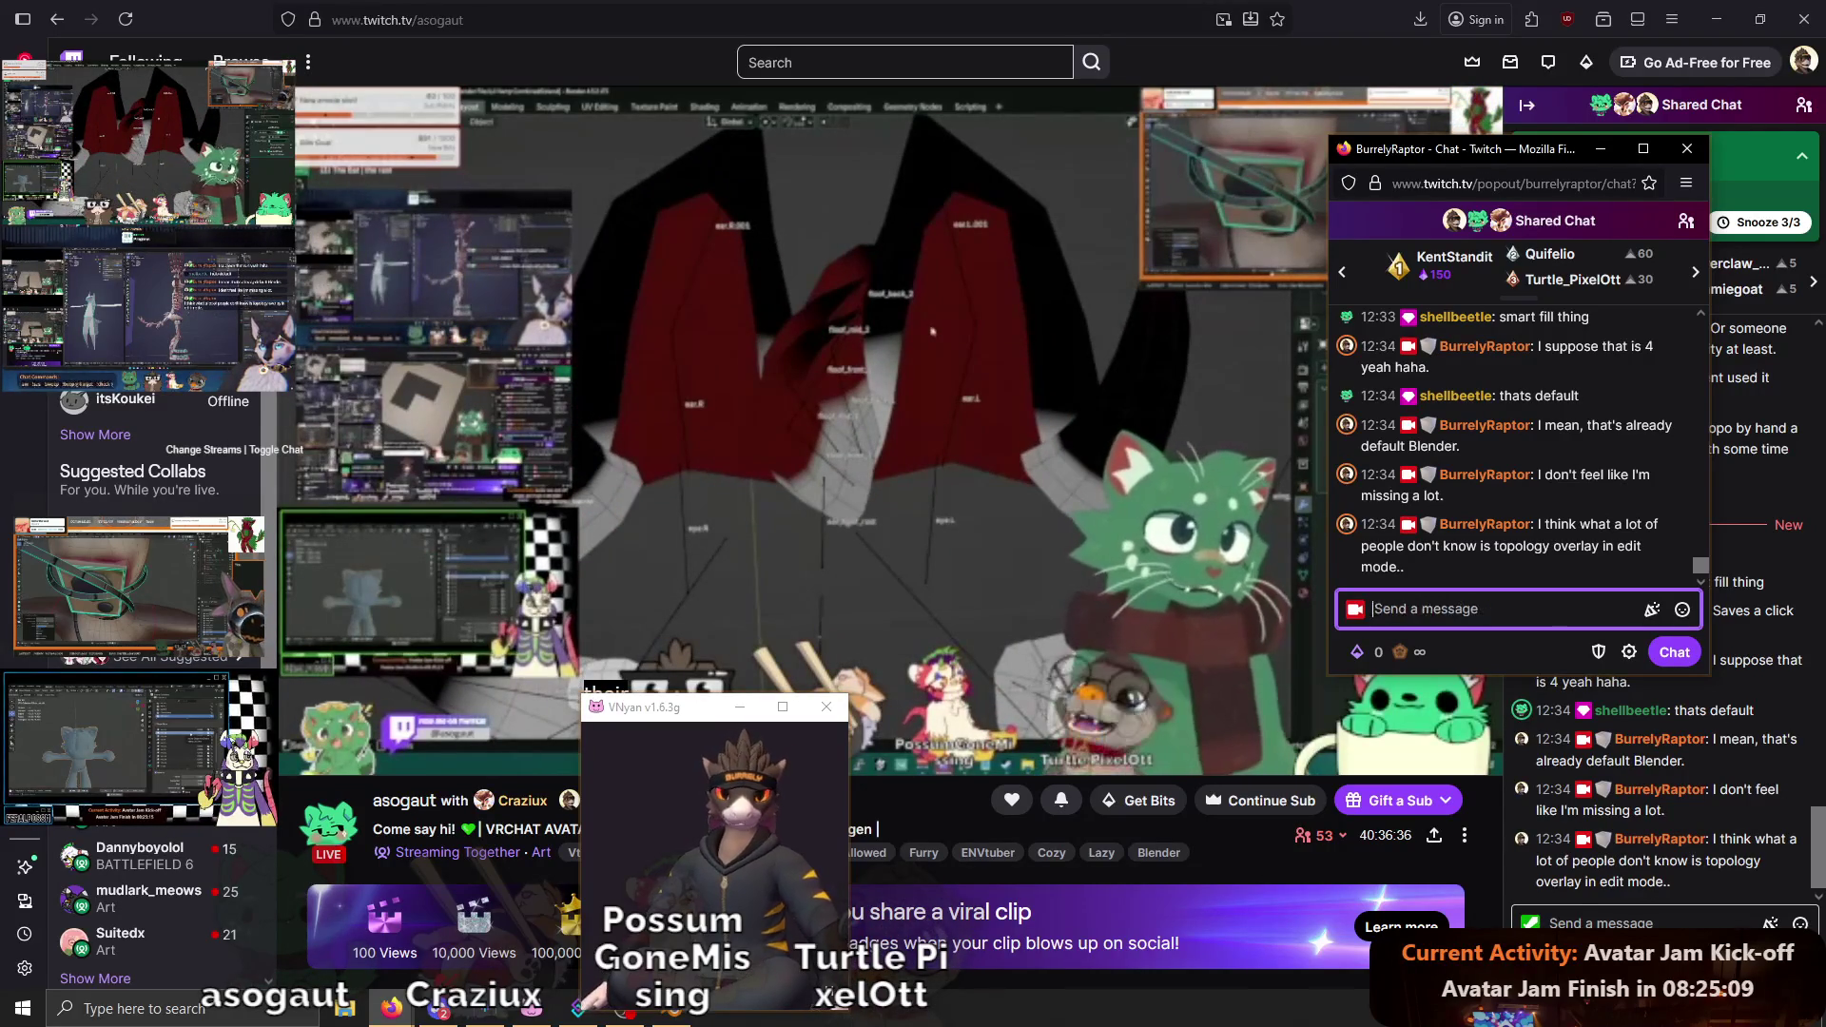
pyautogui.click(1717, 19)
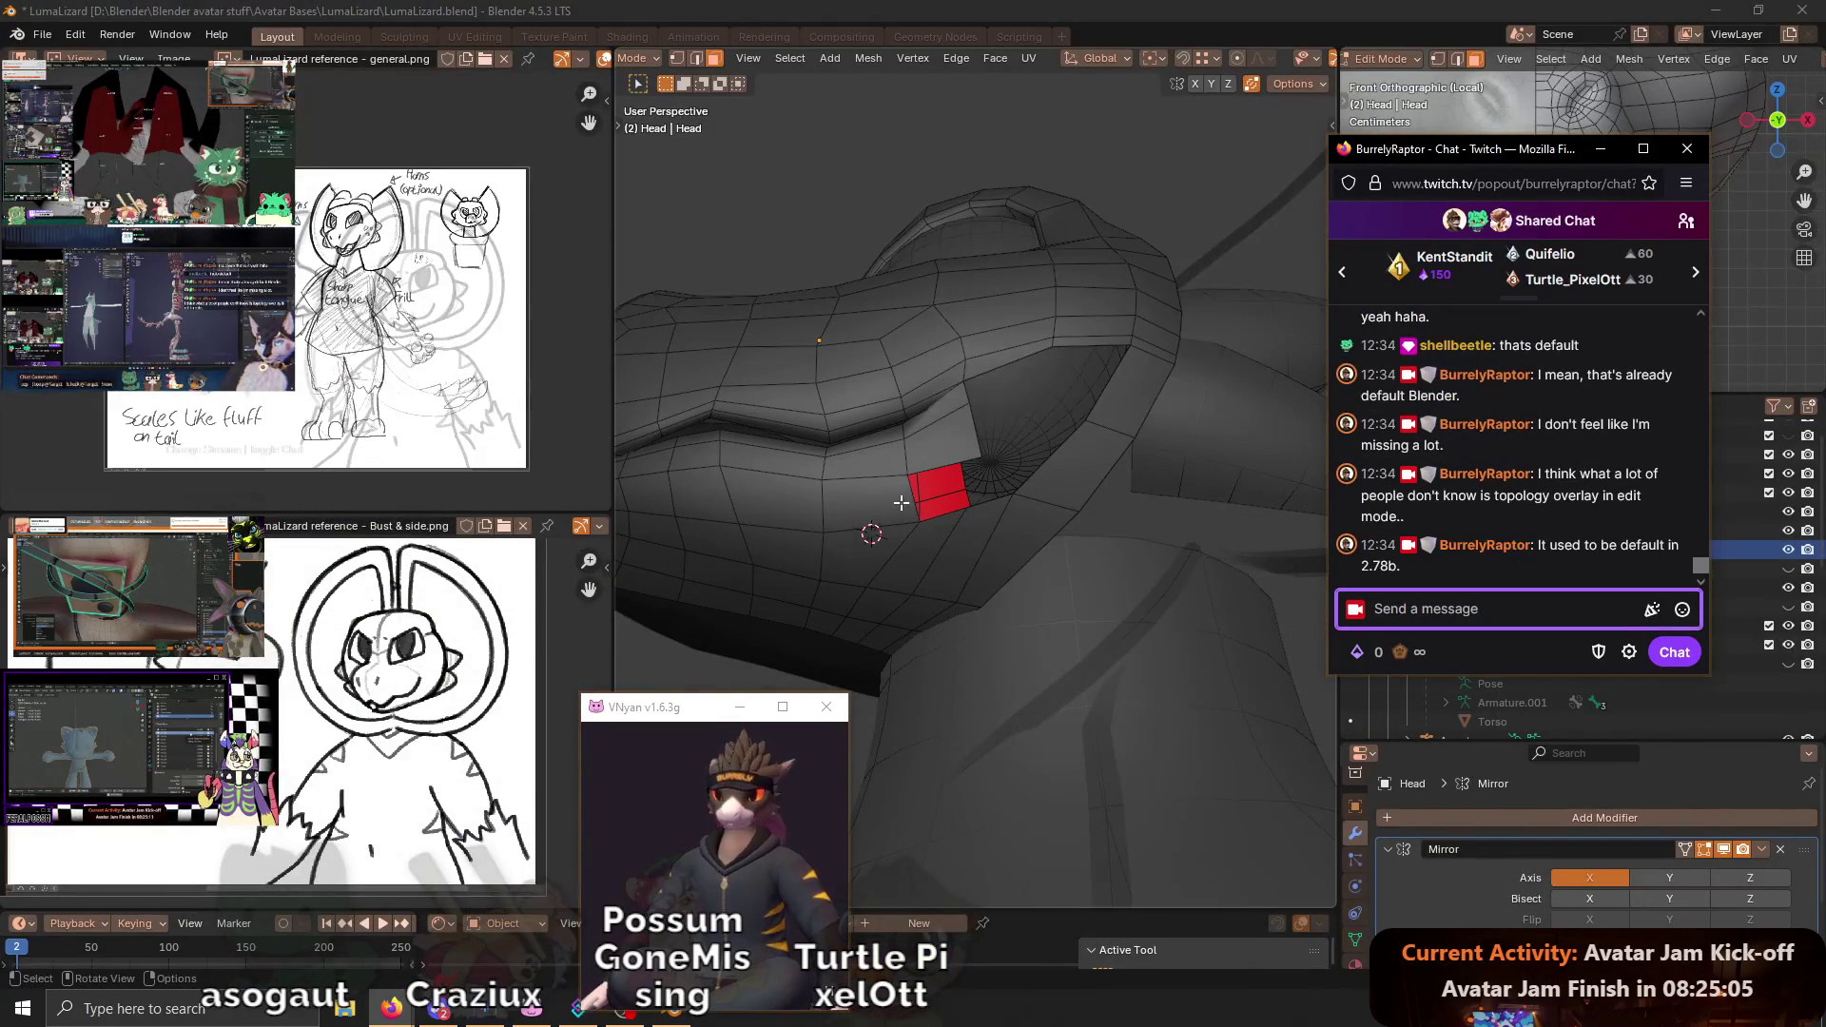
# - Switch to edge select and select the loop running over the lizard head
pyautogui.click(914, 495)
pyautogui.press('2')
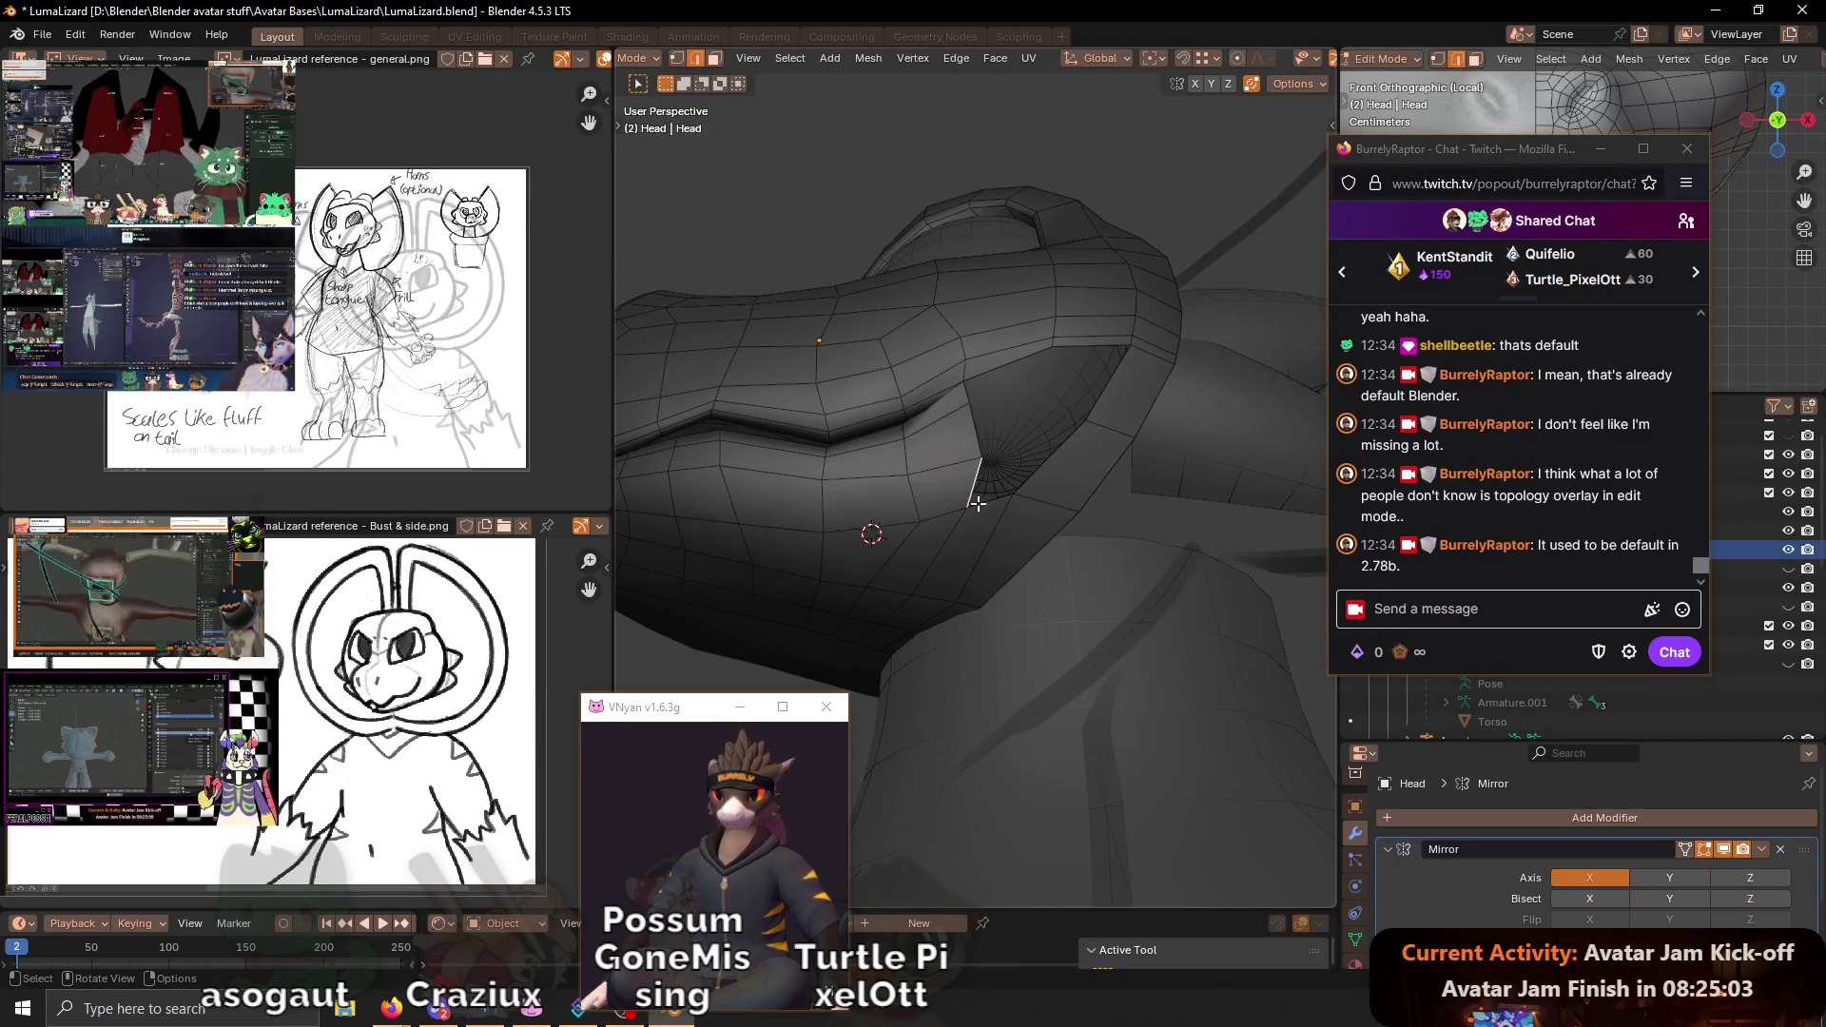
pyautogui.moveTo(1013, 408); pyautogui.dragTo(1017, 404, button='middle')
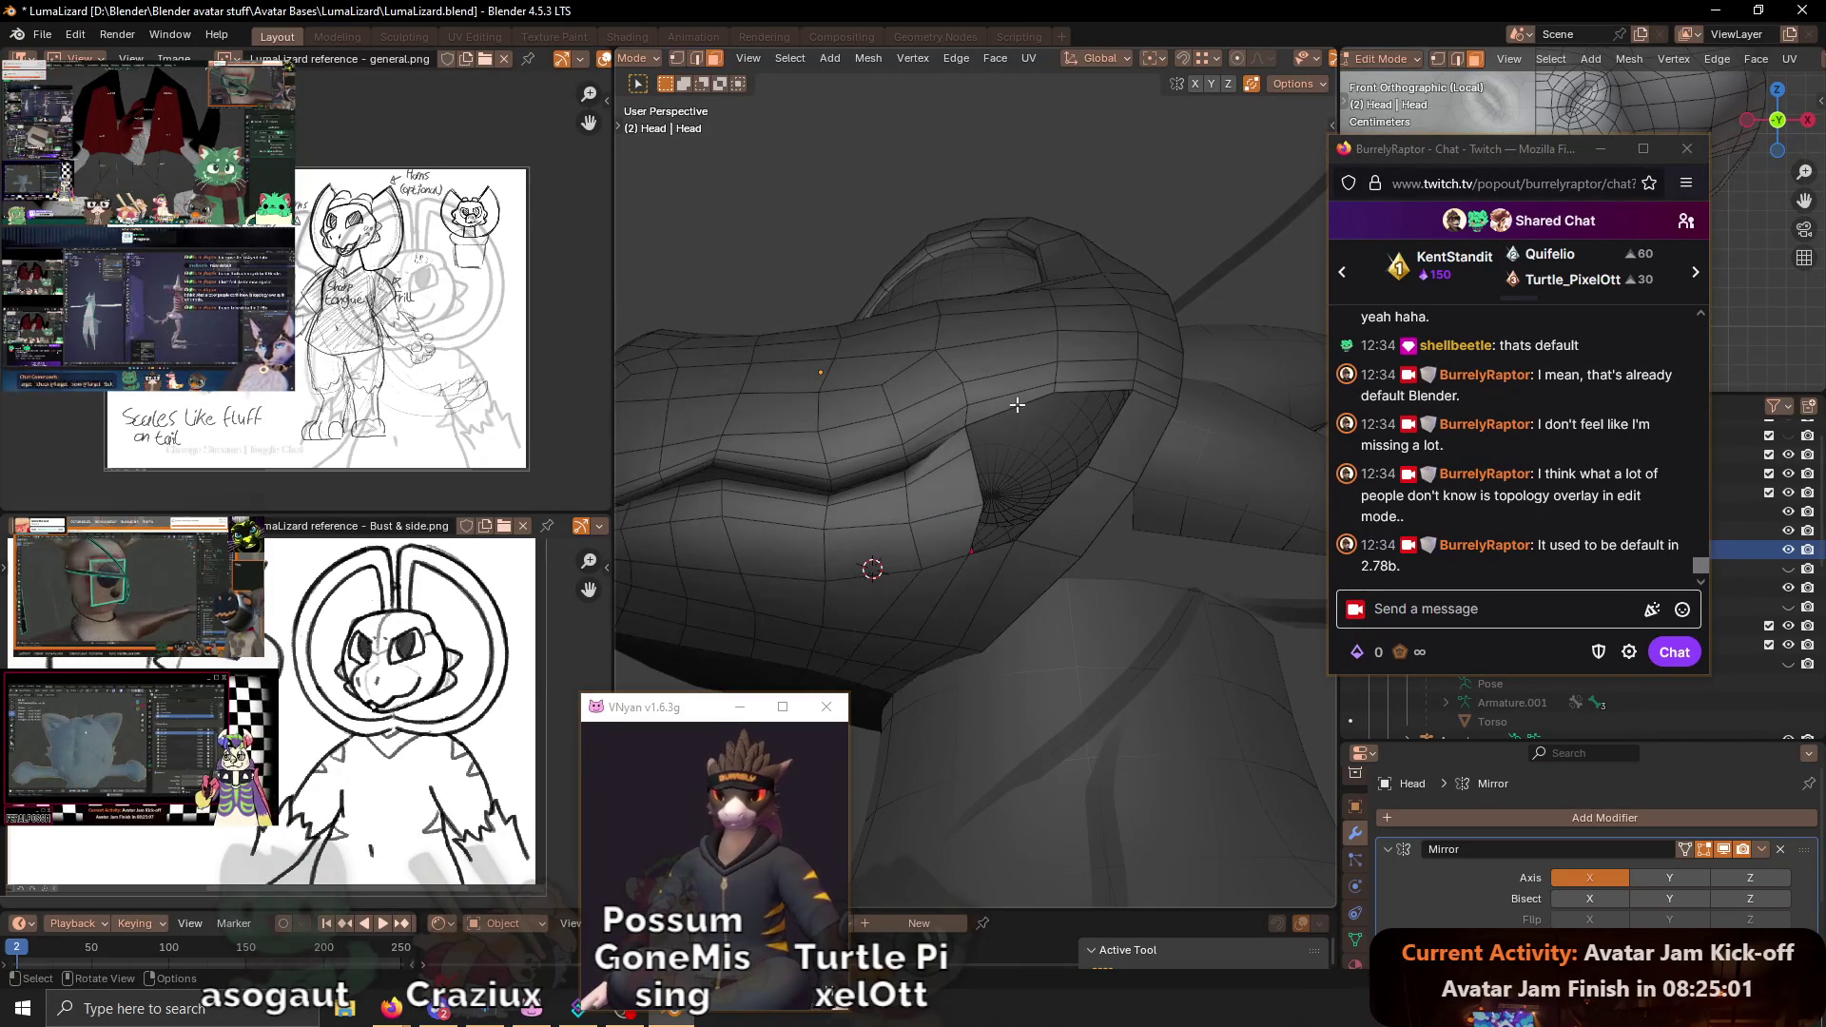
pyautogui.keyDown('alt'); pyautogui.click(1021, 383); pyautogui.keyUp('alt')
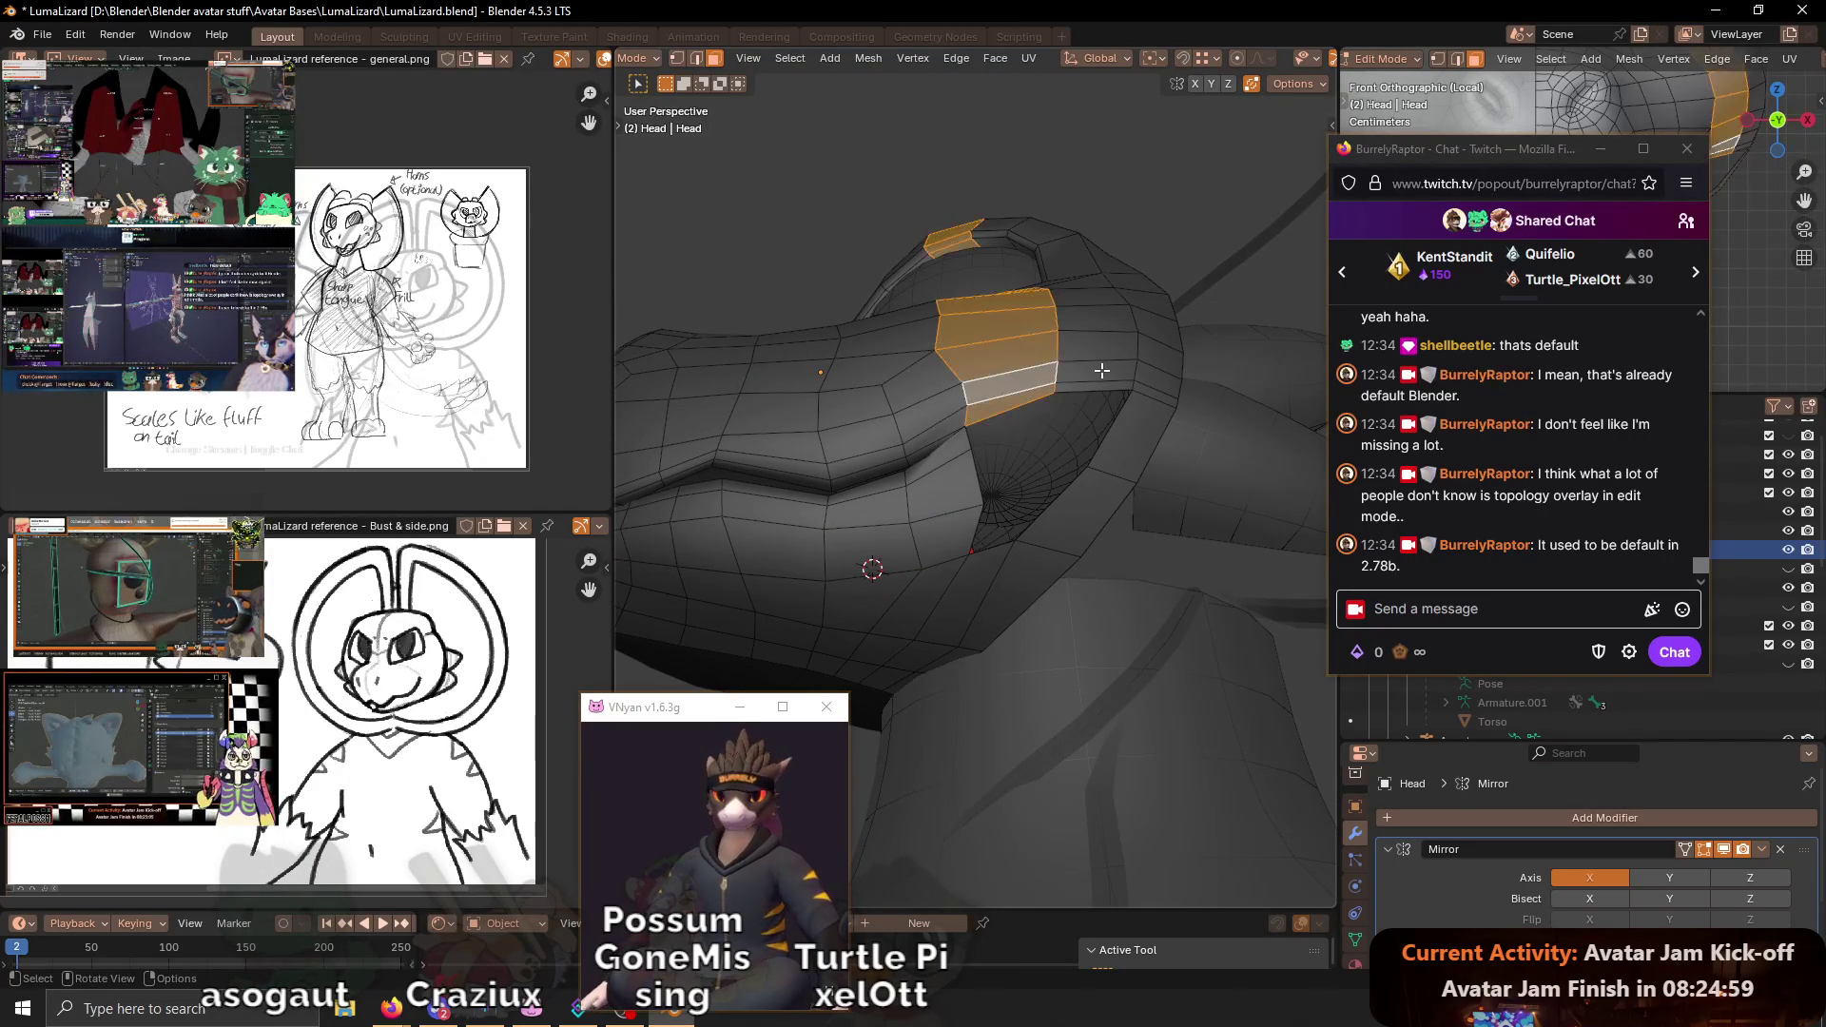
pyautogui.moveTo(1101, 366)
pyautogui.mouseDown(button='middle')
pyautogui.moveTo(1064, 433)
pyautogui.moveTo(909, 371)
pyautogui.mouseUp(button='middle')
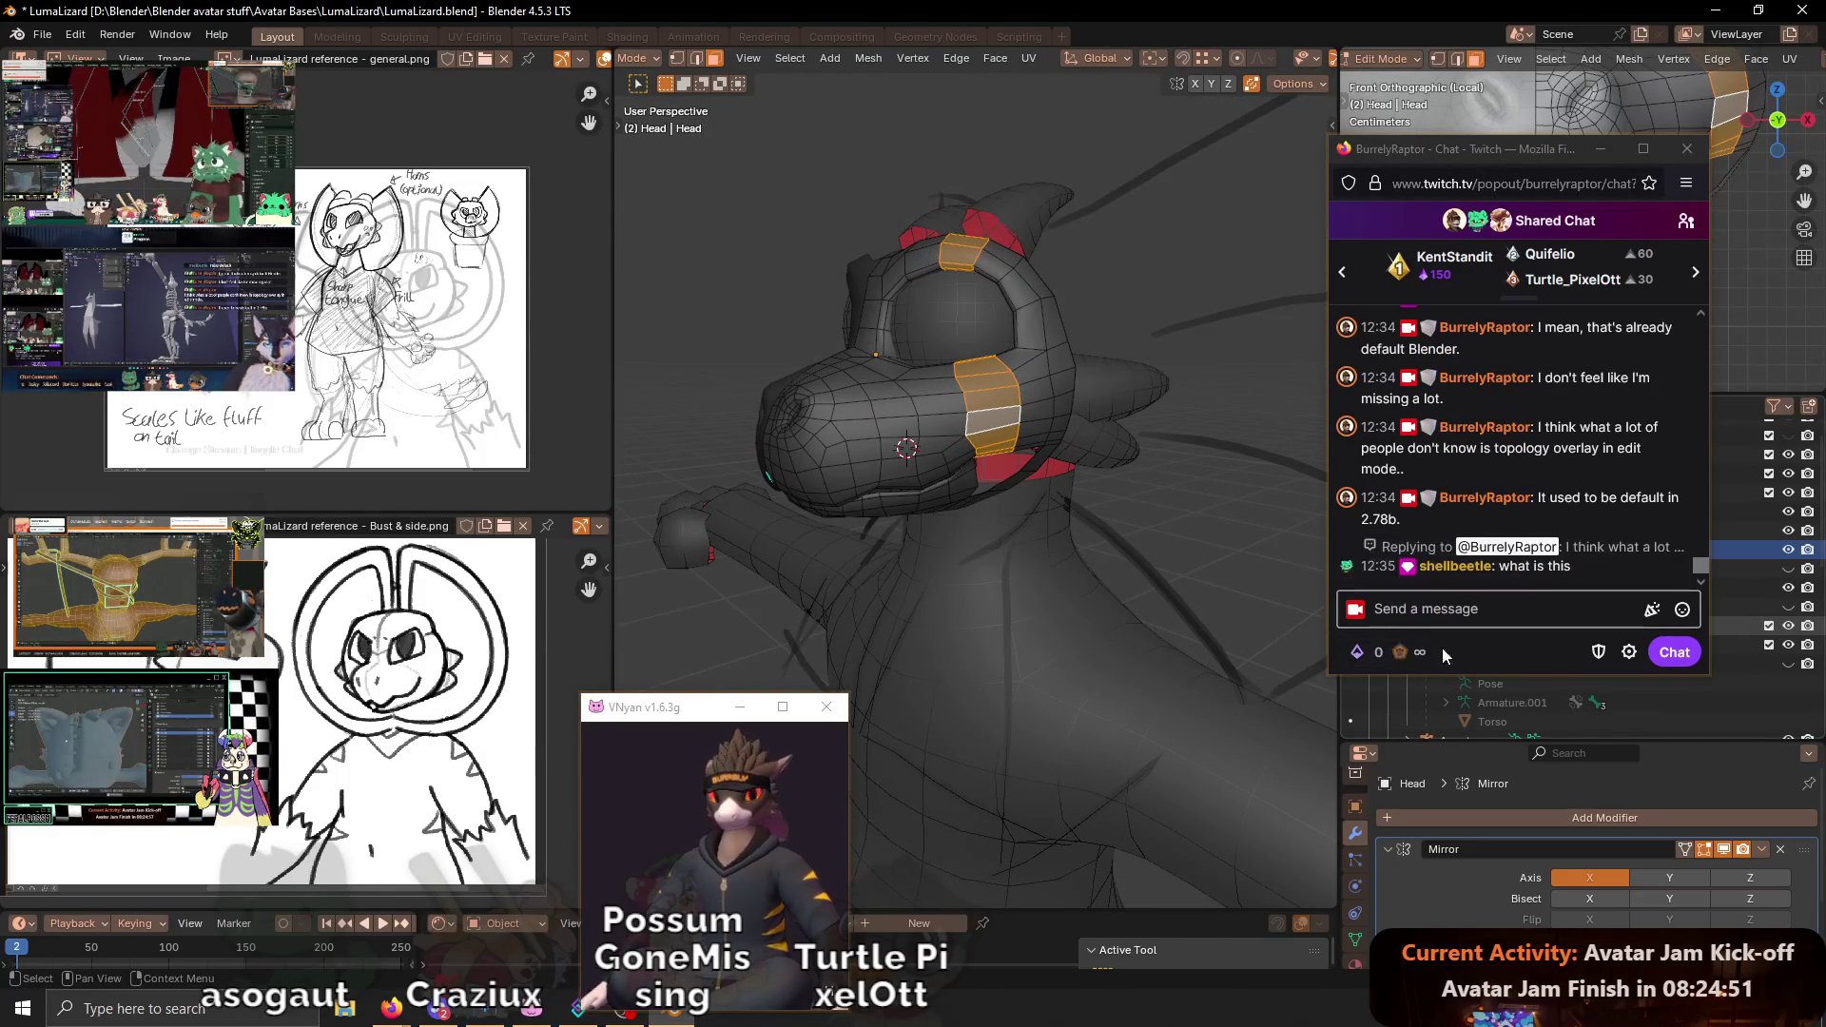
# - Turn on the Retopology overlay and move the chat window to the left side
pyautogui.click(1484, 607)
pyautogui.scroll(-3, 1286, 65)
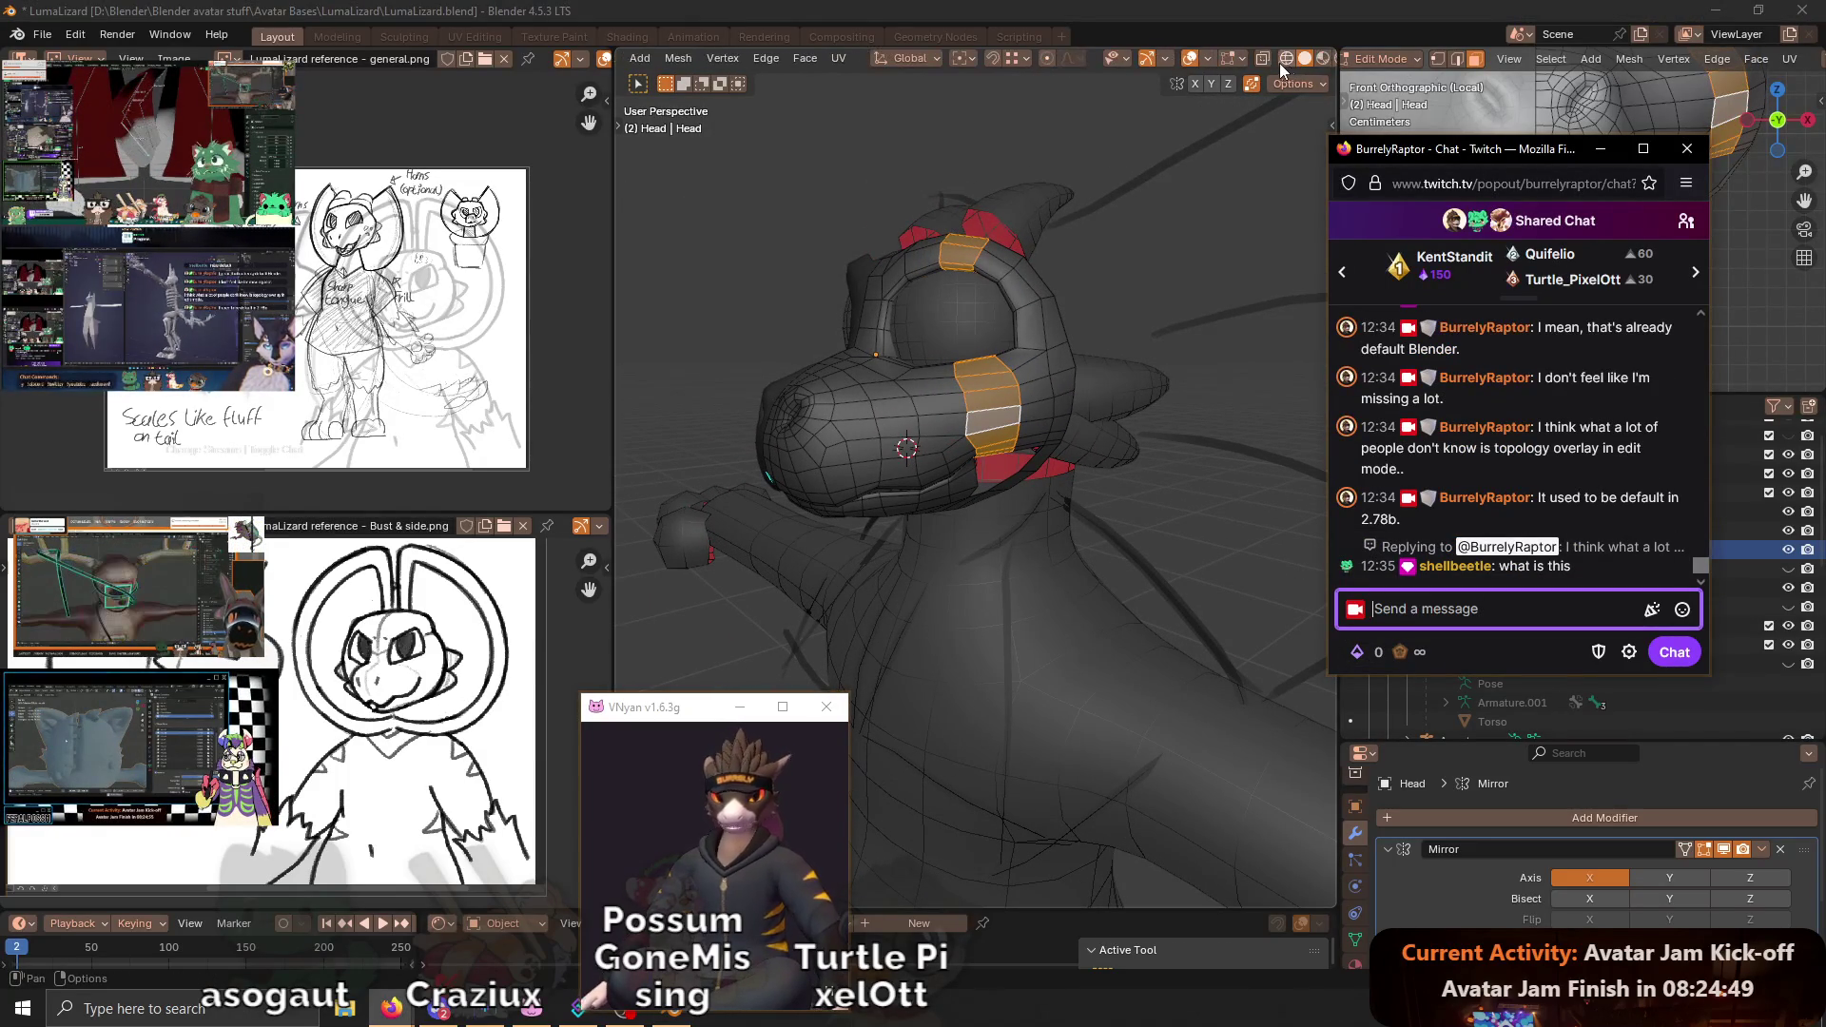
pyautogui.click(1229, 59)
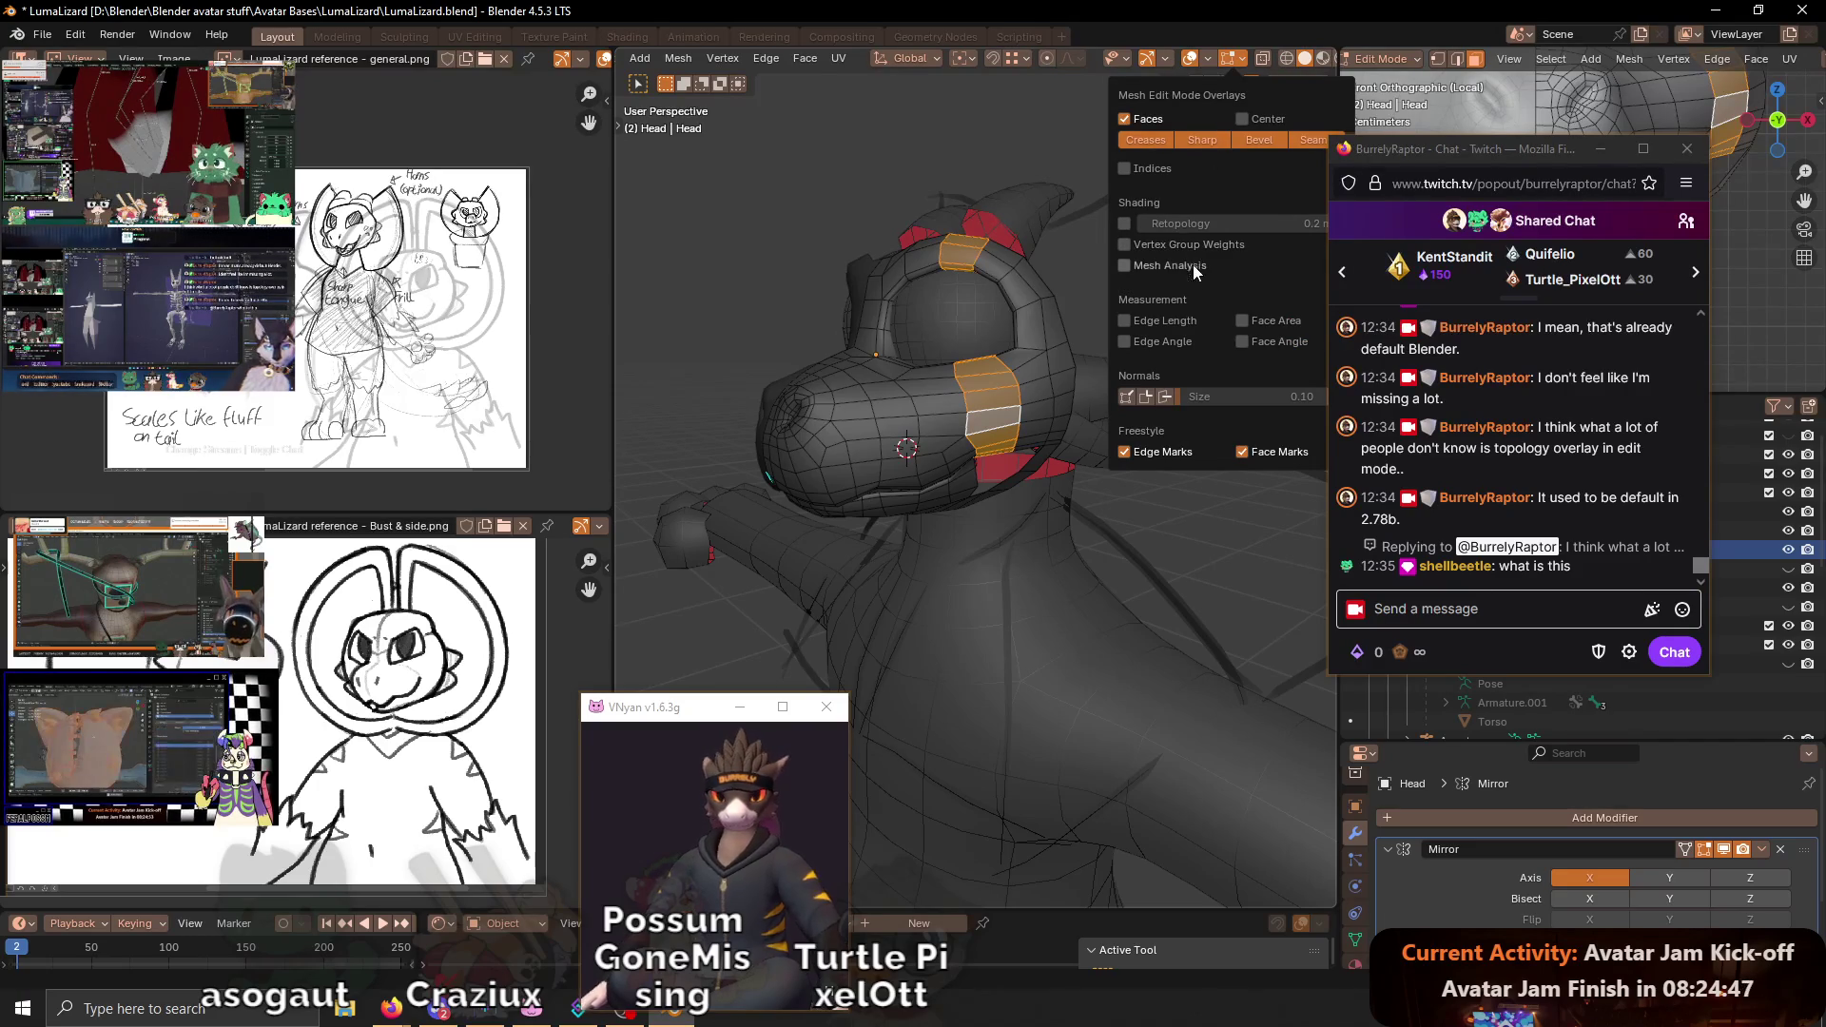
pyautogui.moveTo(1412, 163); pyautogui.dragTo(1485, 163)
pyautogui.click(1124, 224)
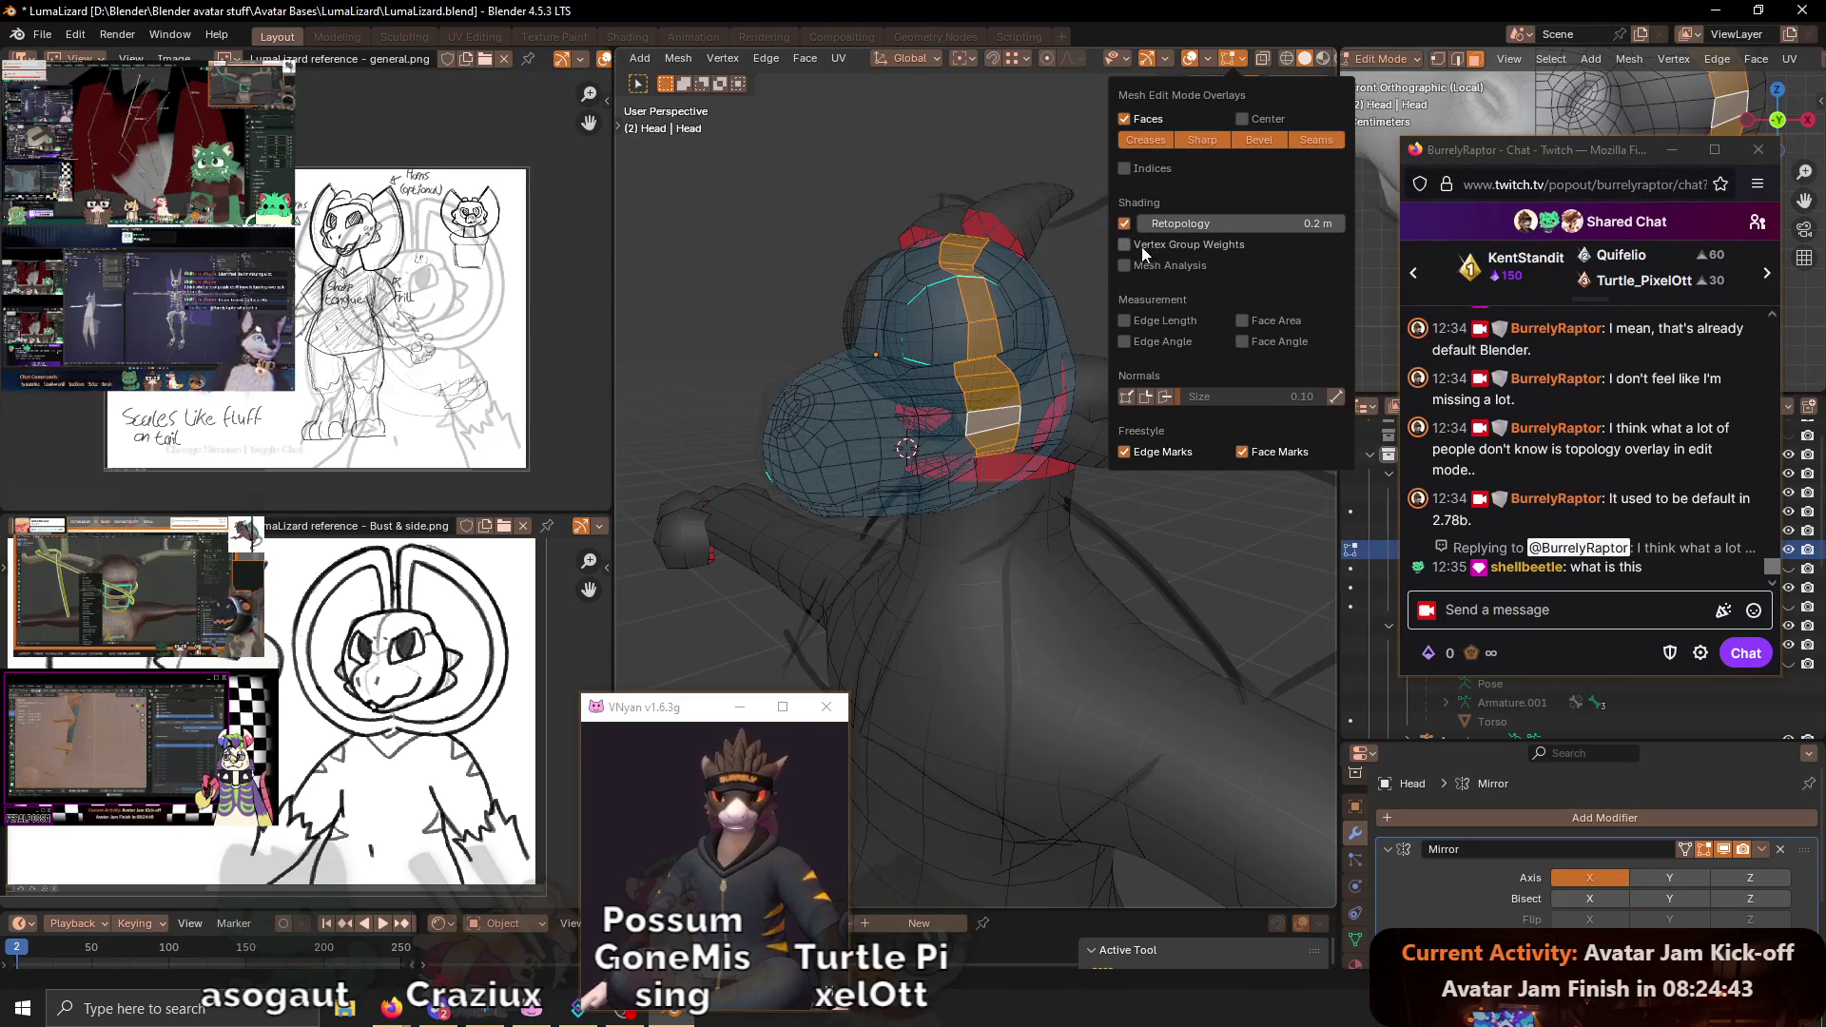
pyautogui.moveTo(929, 436); pyautogui.dragTo(1094, 438, button='middle')
pyautogui.moveTo(1499, 152); pyautogui.dragTo(260, 170)
pyautogui.moveTo(636, 343); pyautogui.dragTo(786, 447, button='middle')
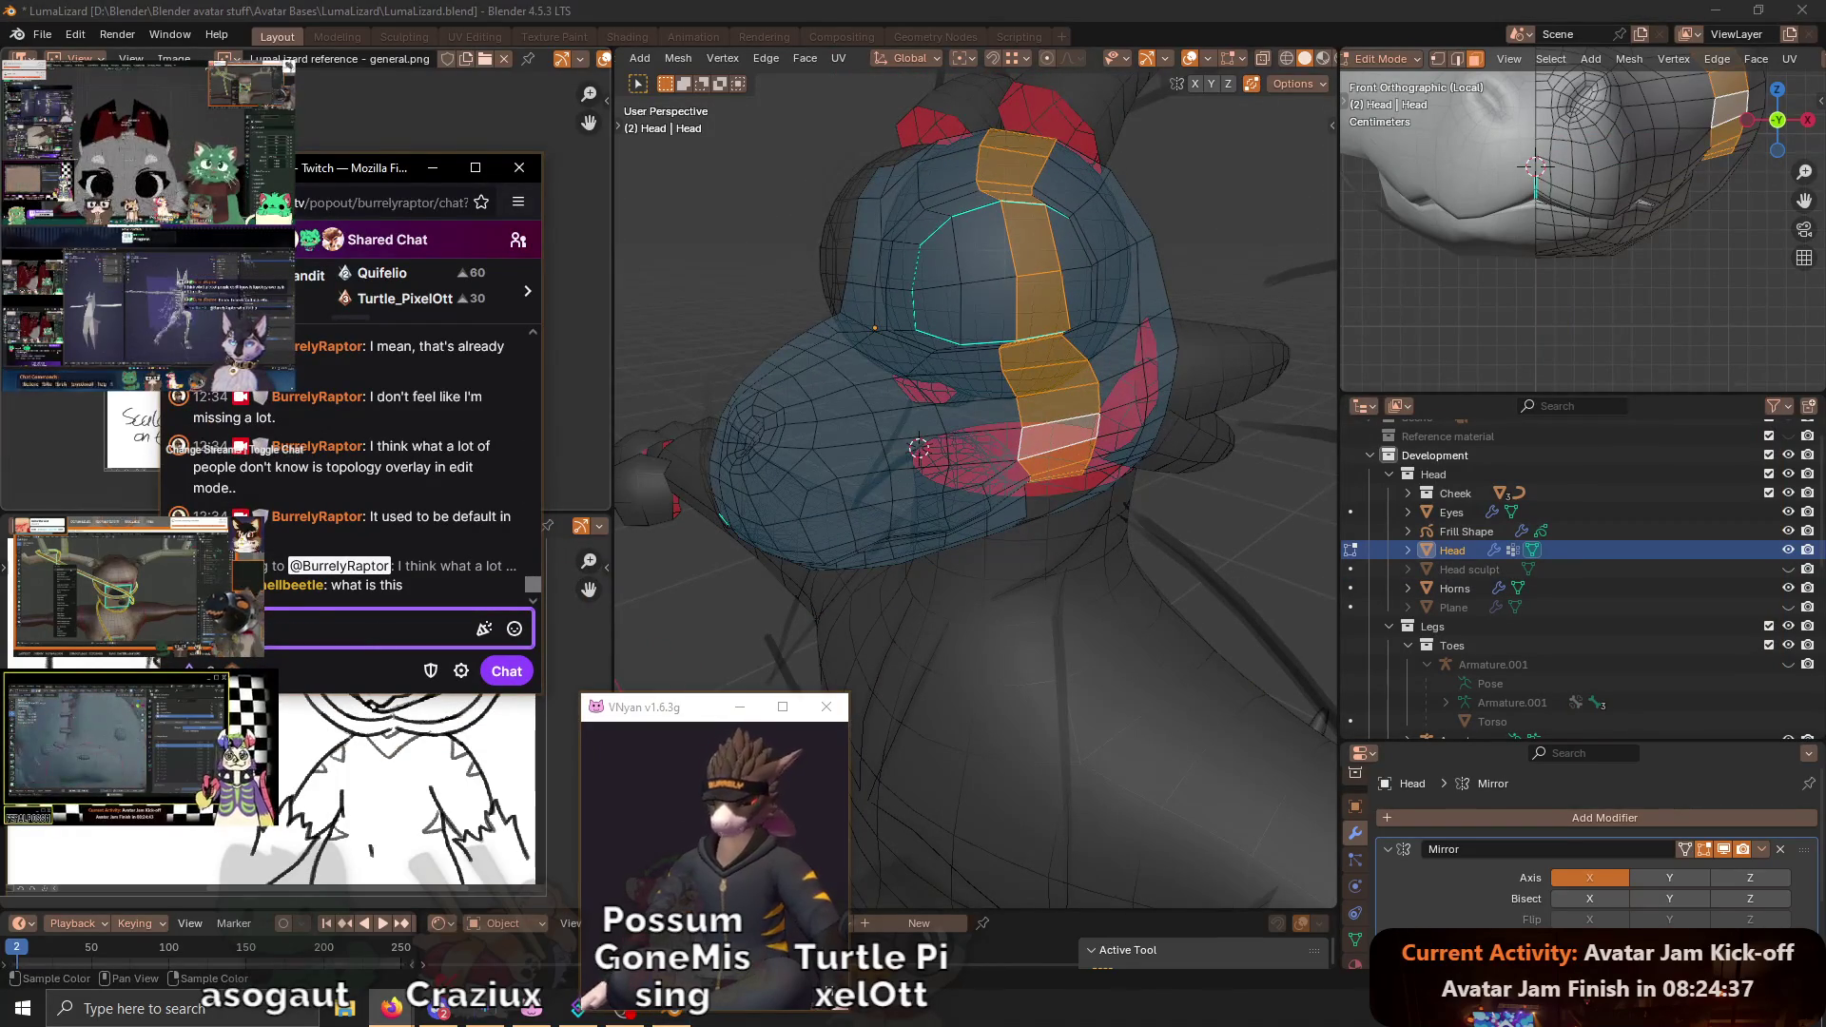
# - Send chat replies about backfaces and X-ray showing only the mesh being edited
pyautogui.write('ackfaces on the active objec')
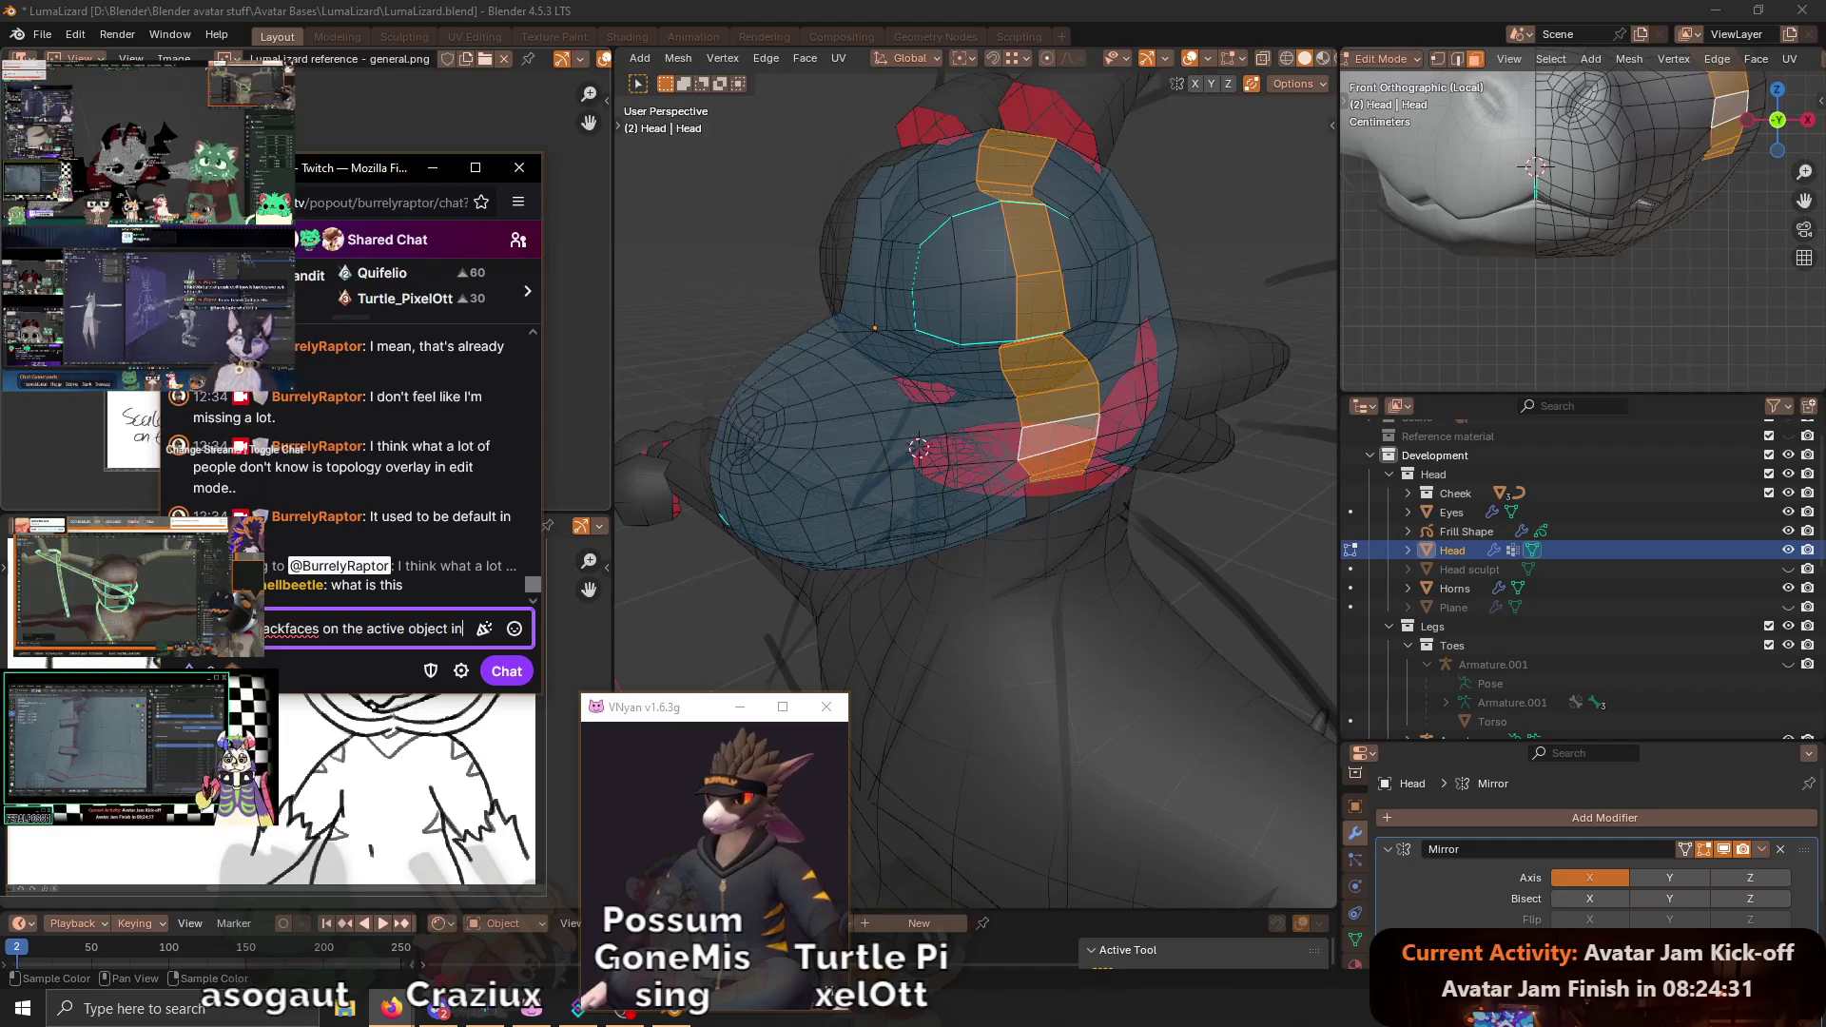
pyautogui.write('t in')
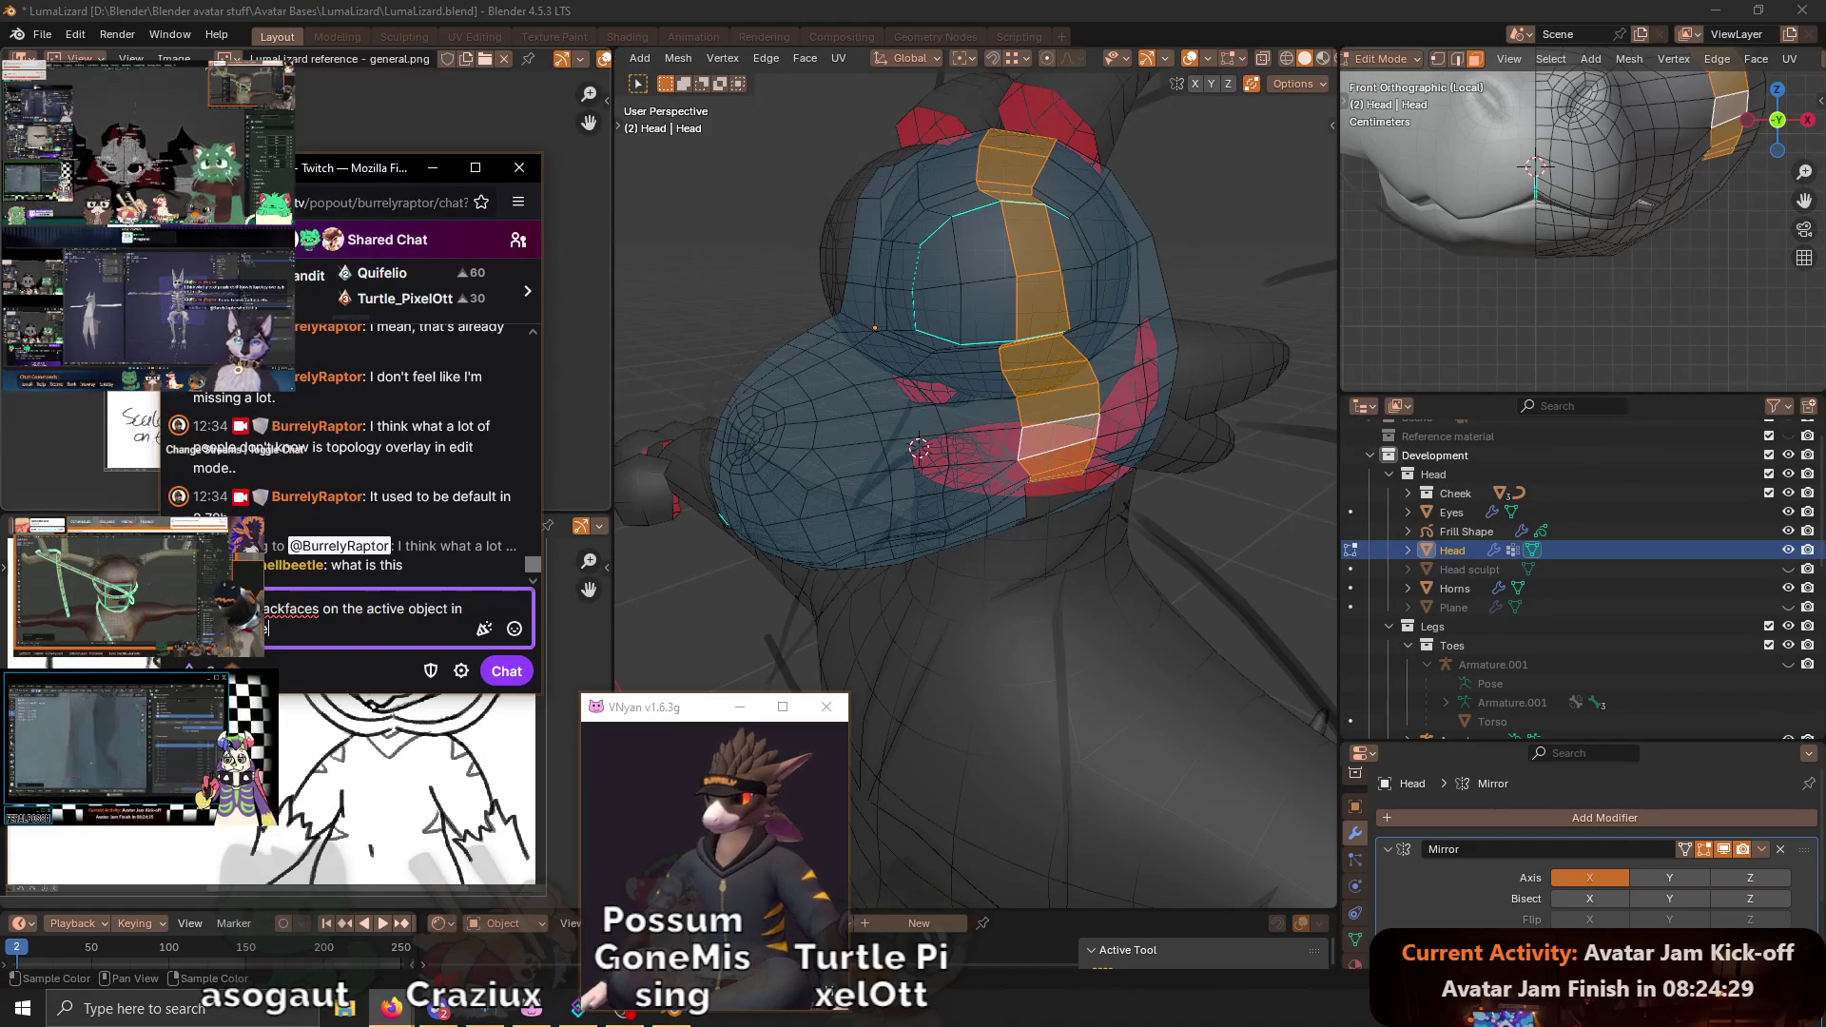
pyautogui.write(' e')
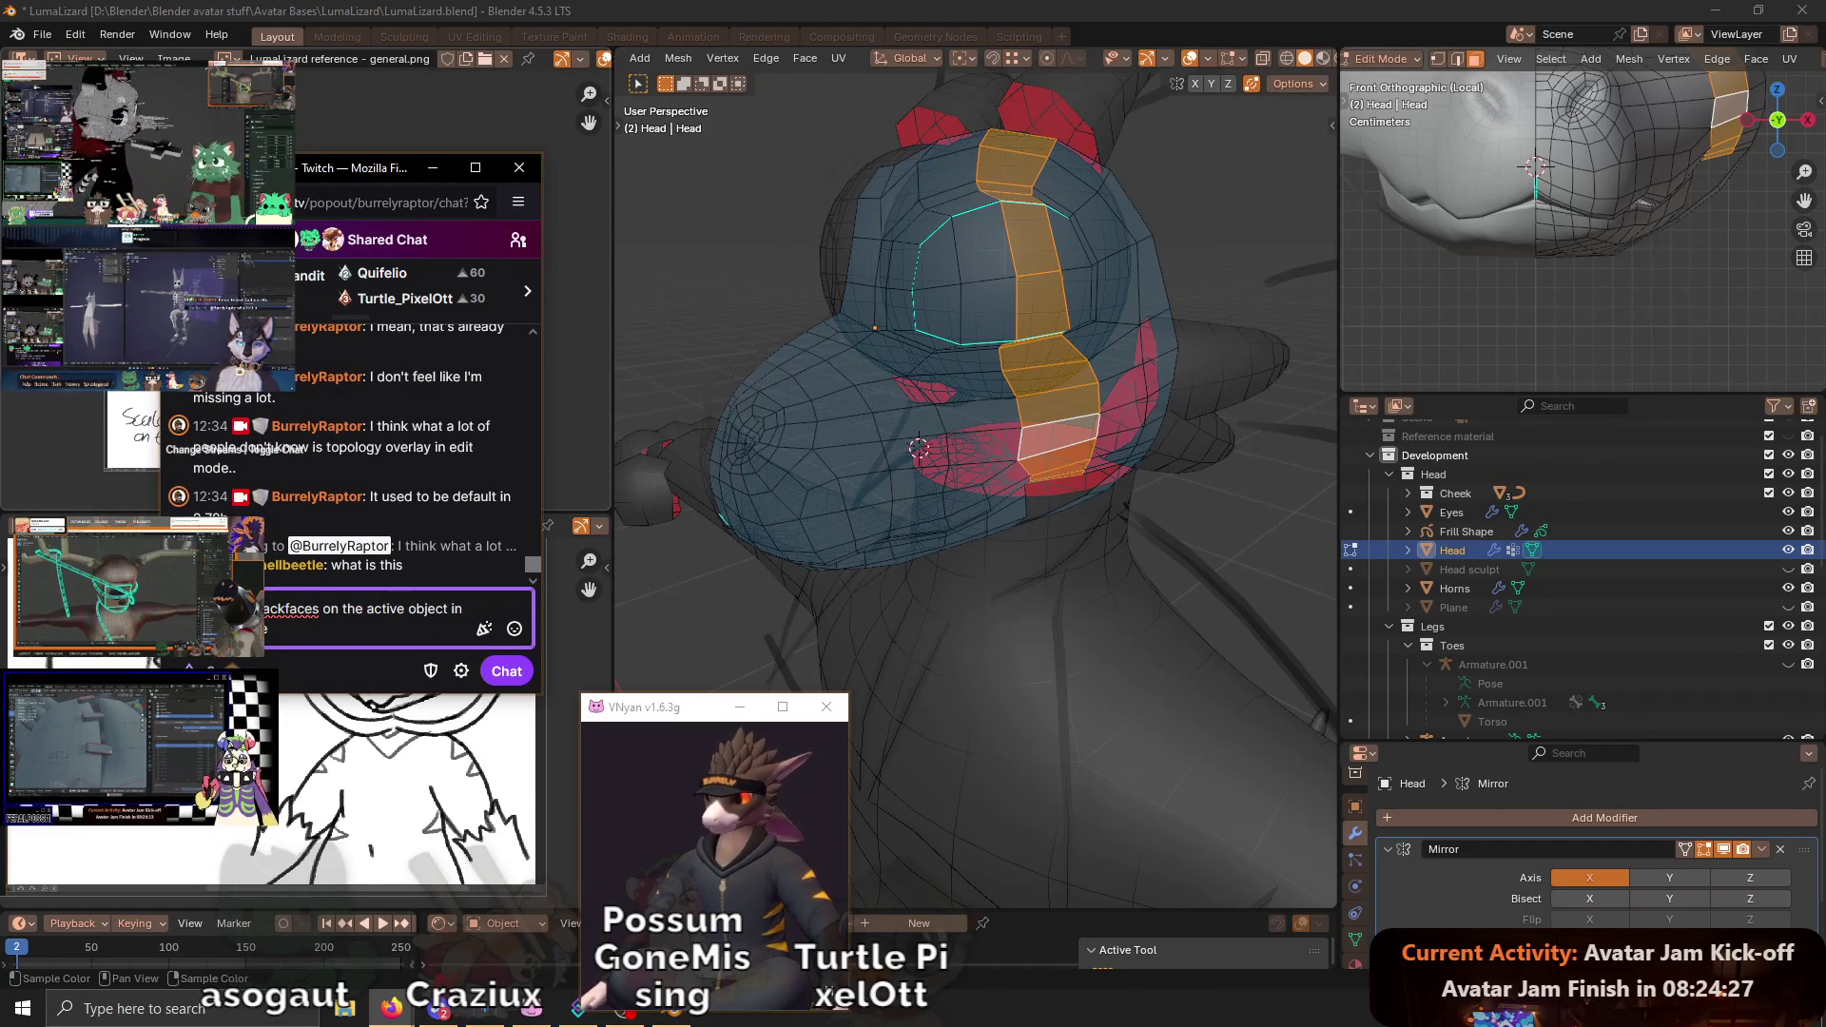
pyautogui.press('Return')
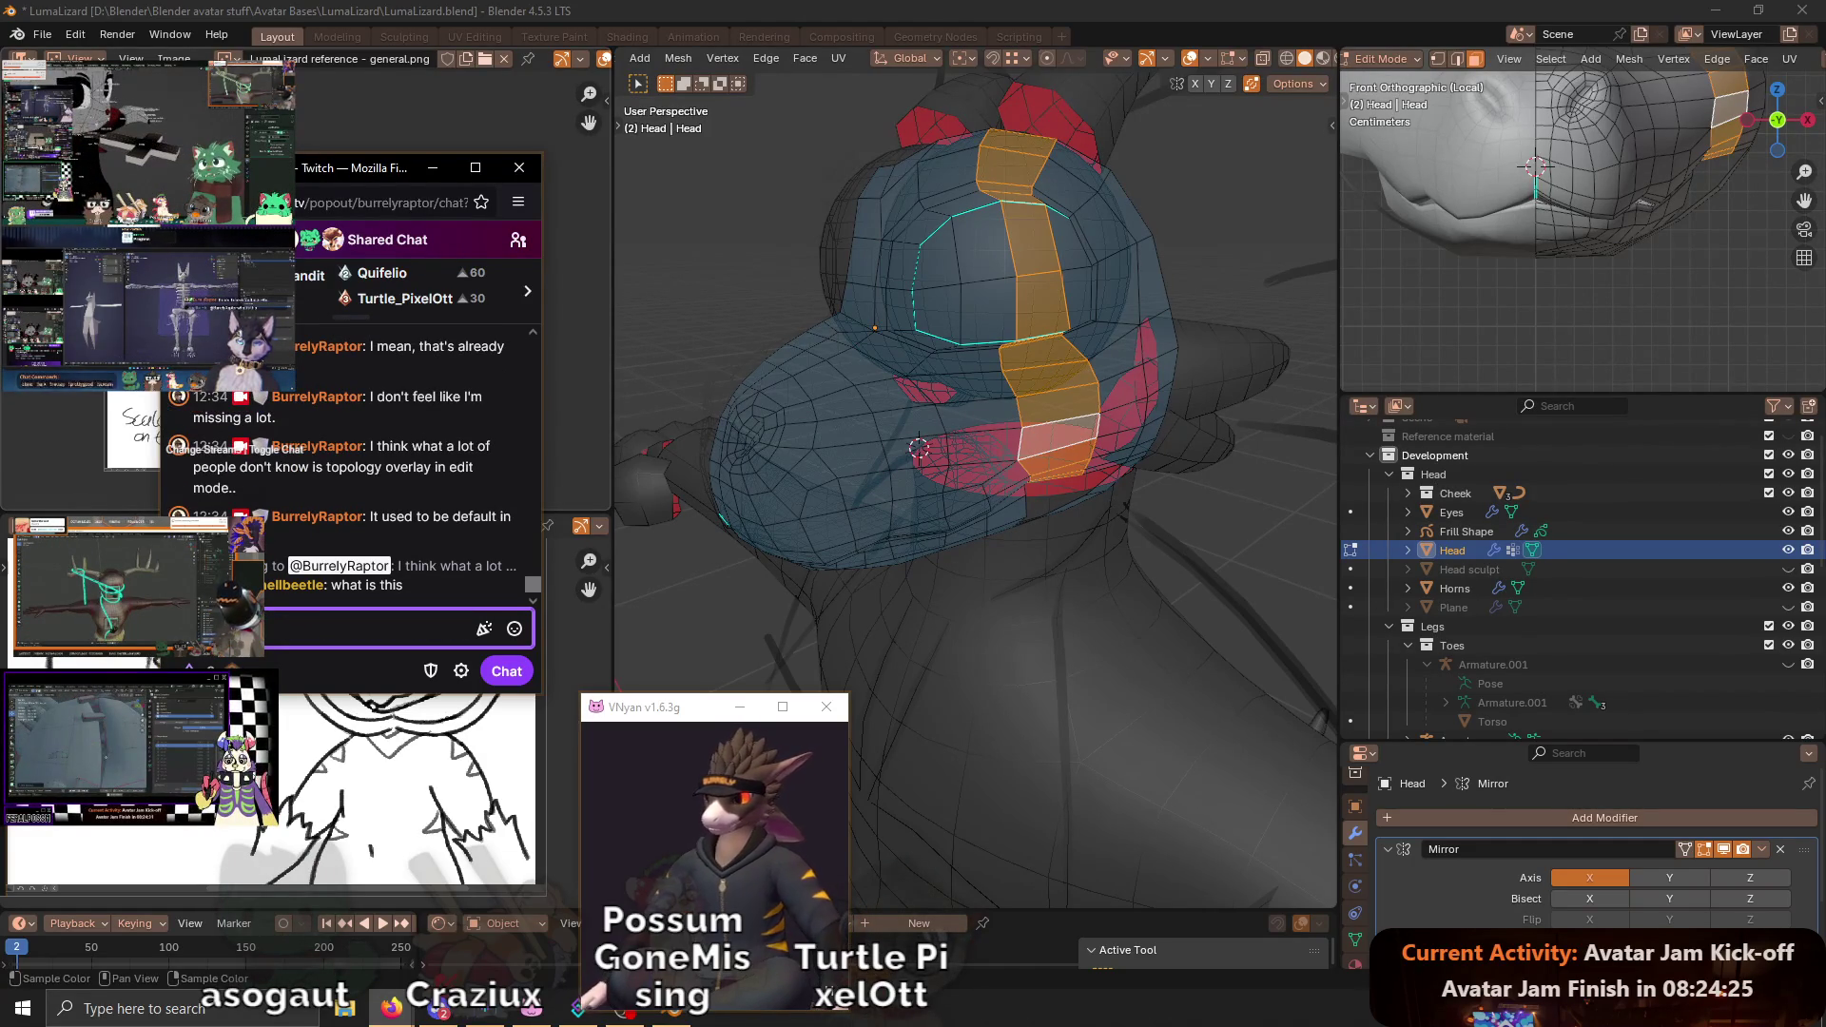
pyautogui.write('ray, but onlyfor o')
pyautogui.write('ts that')
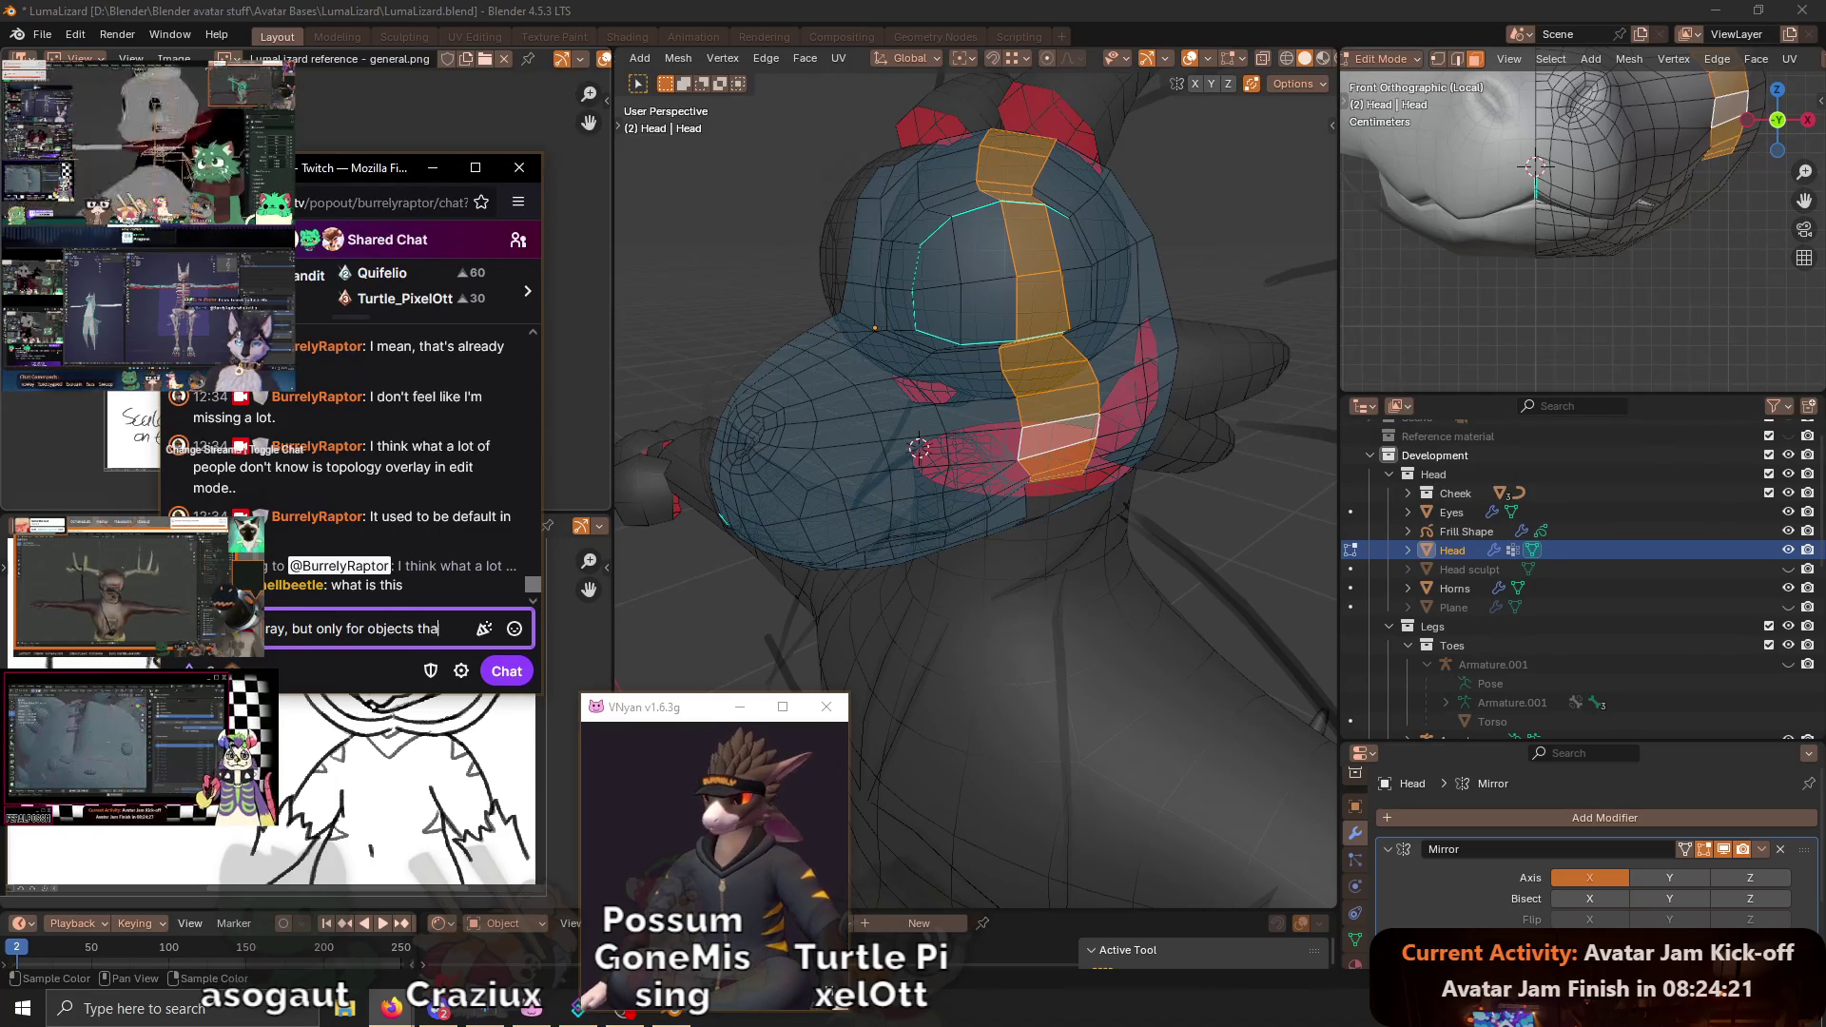
pyautogui.write(' your selected')
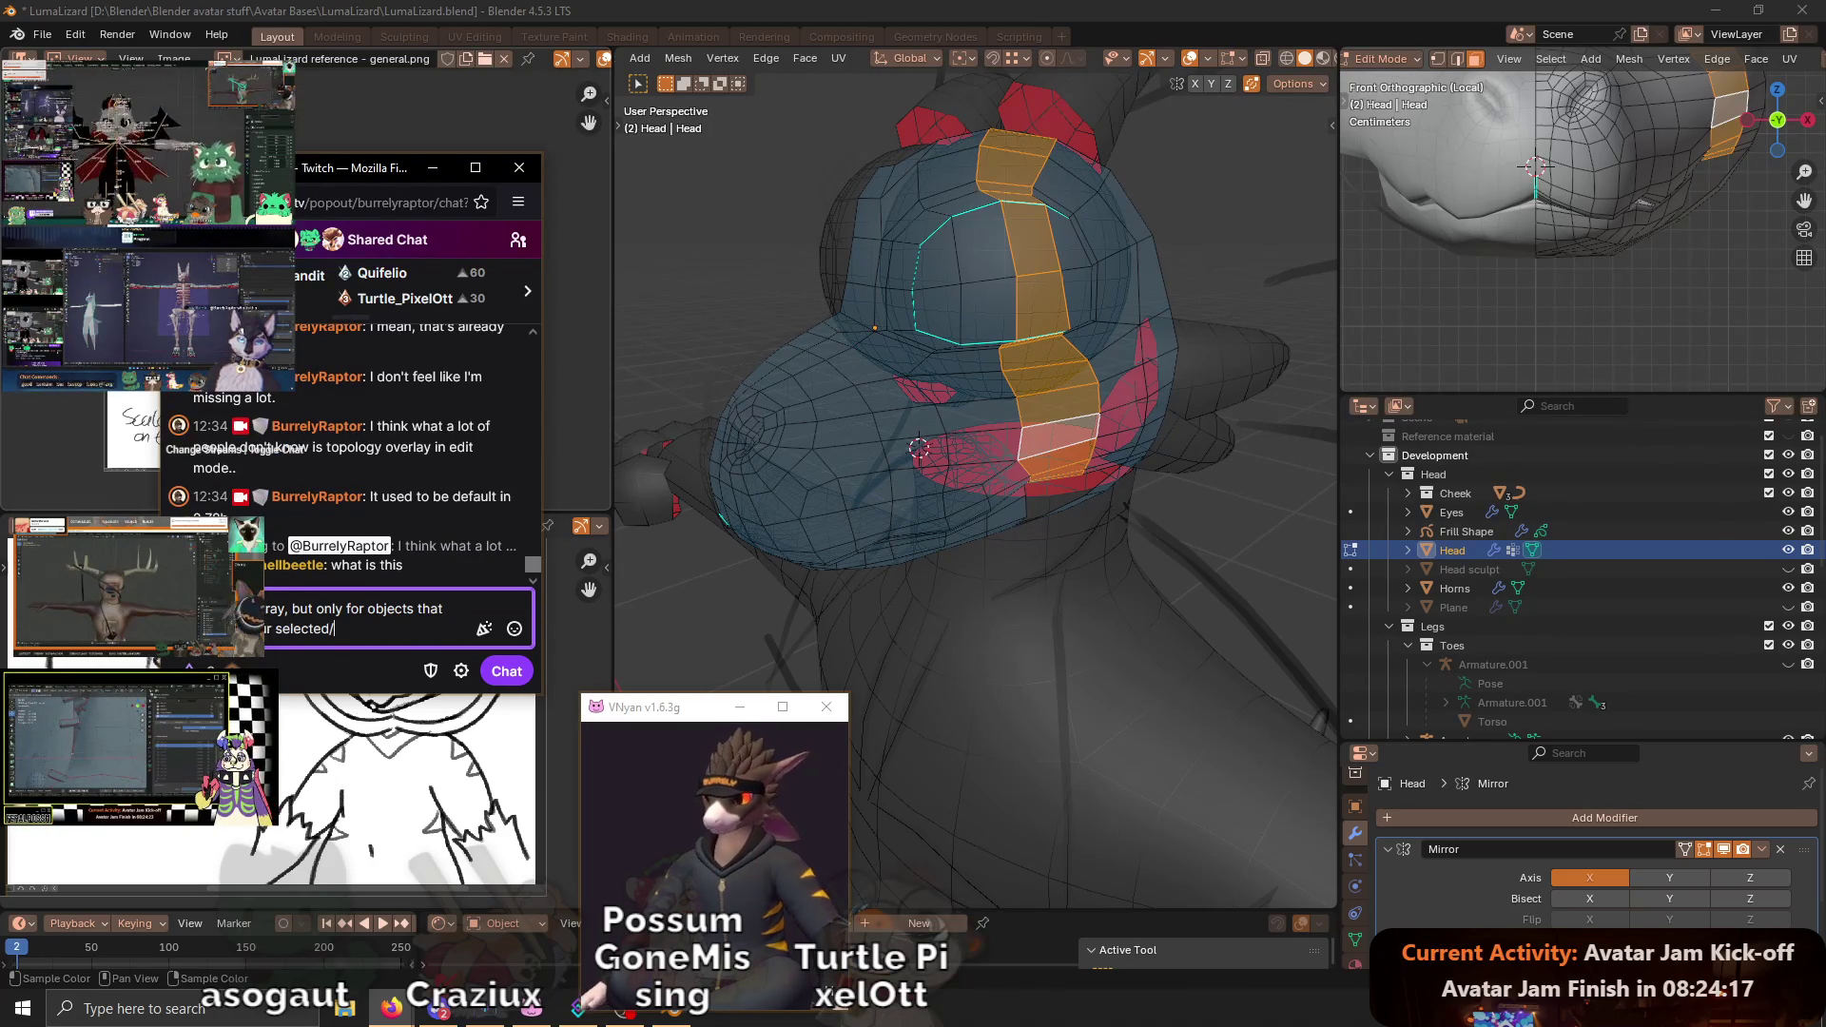
pyautogui.press('BackSpace')
pyautogui.press('BackSpace')
pyautogui.press('BackSpace')
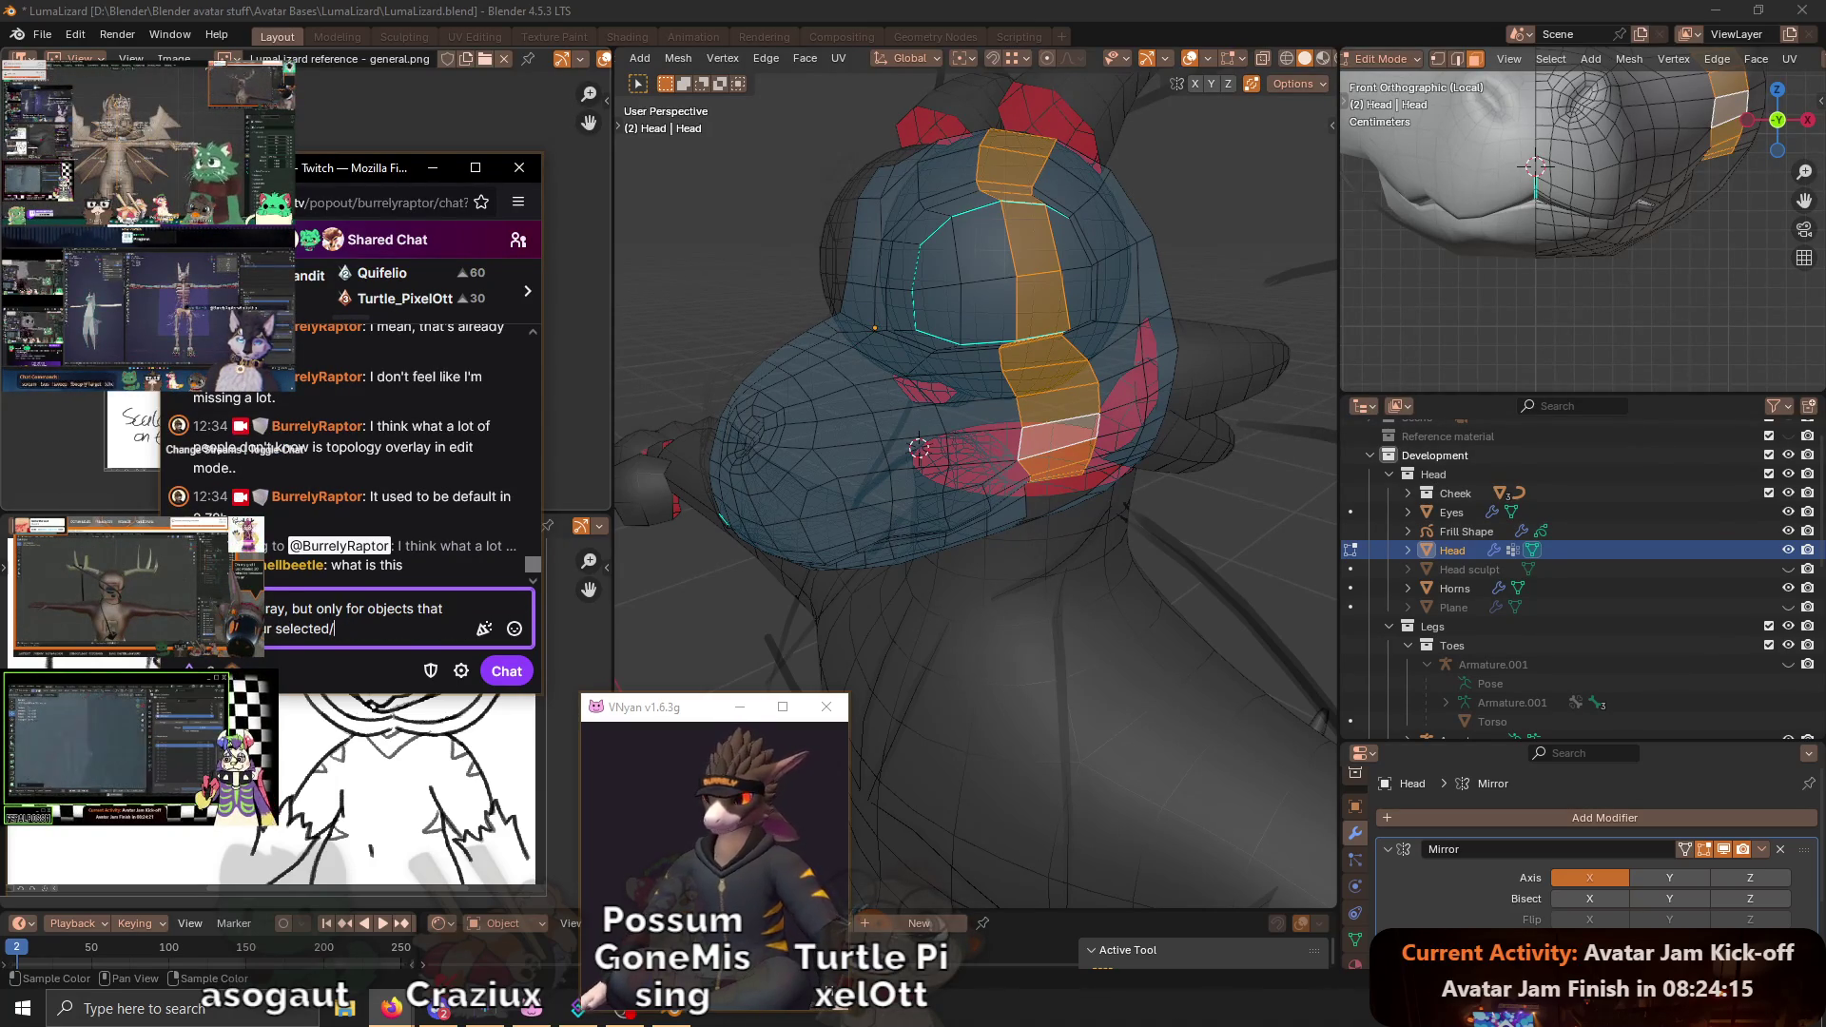
pyautogui.write('esh which ')
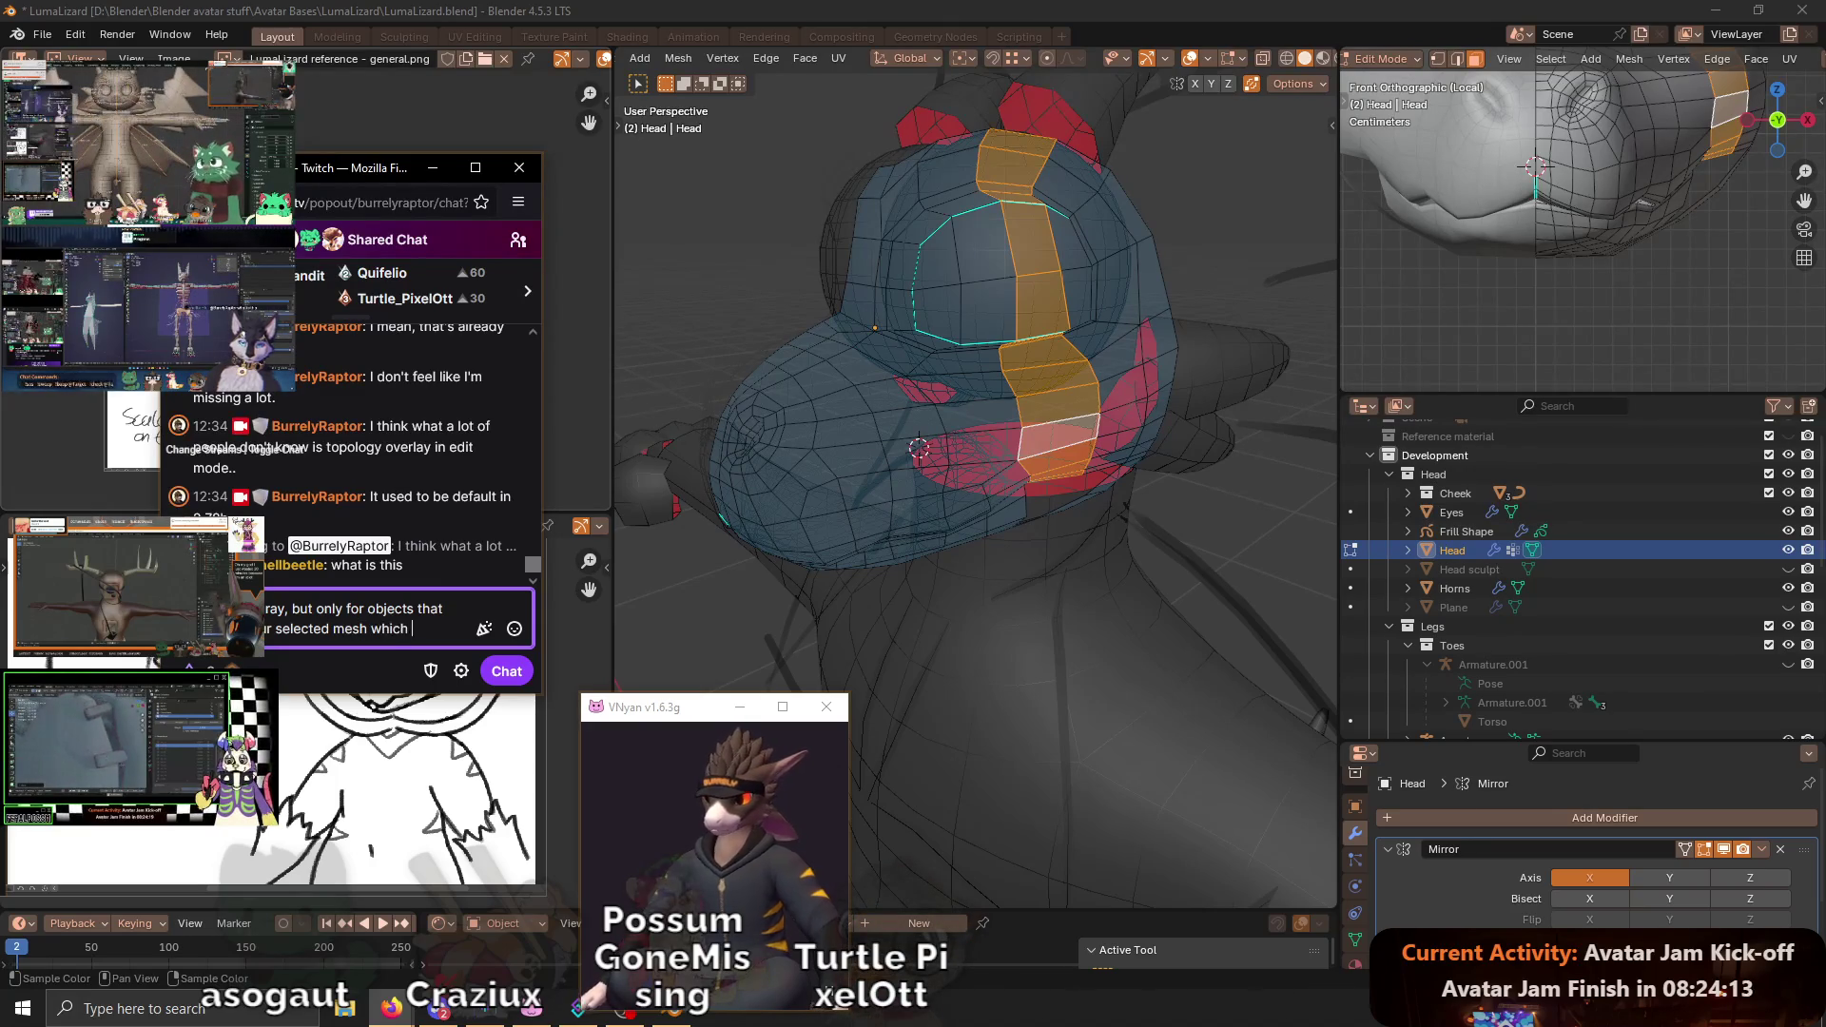
pyautogui.write("you're editing.")
pyautogui.press('Return')
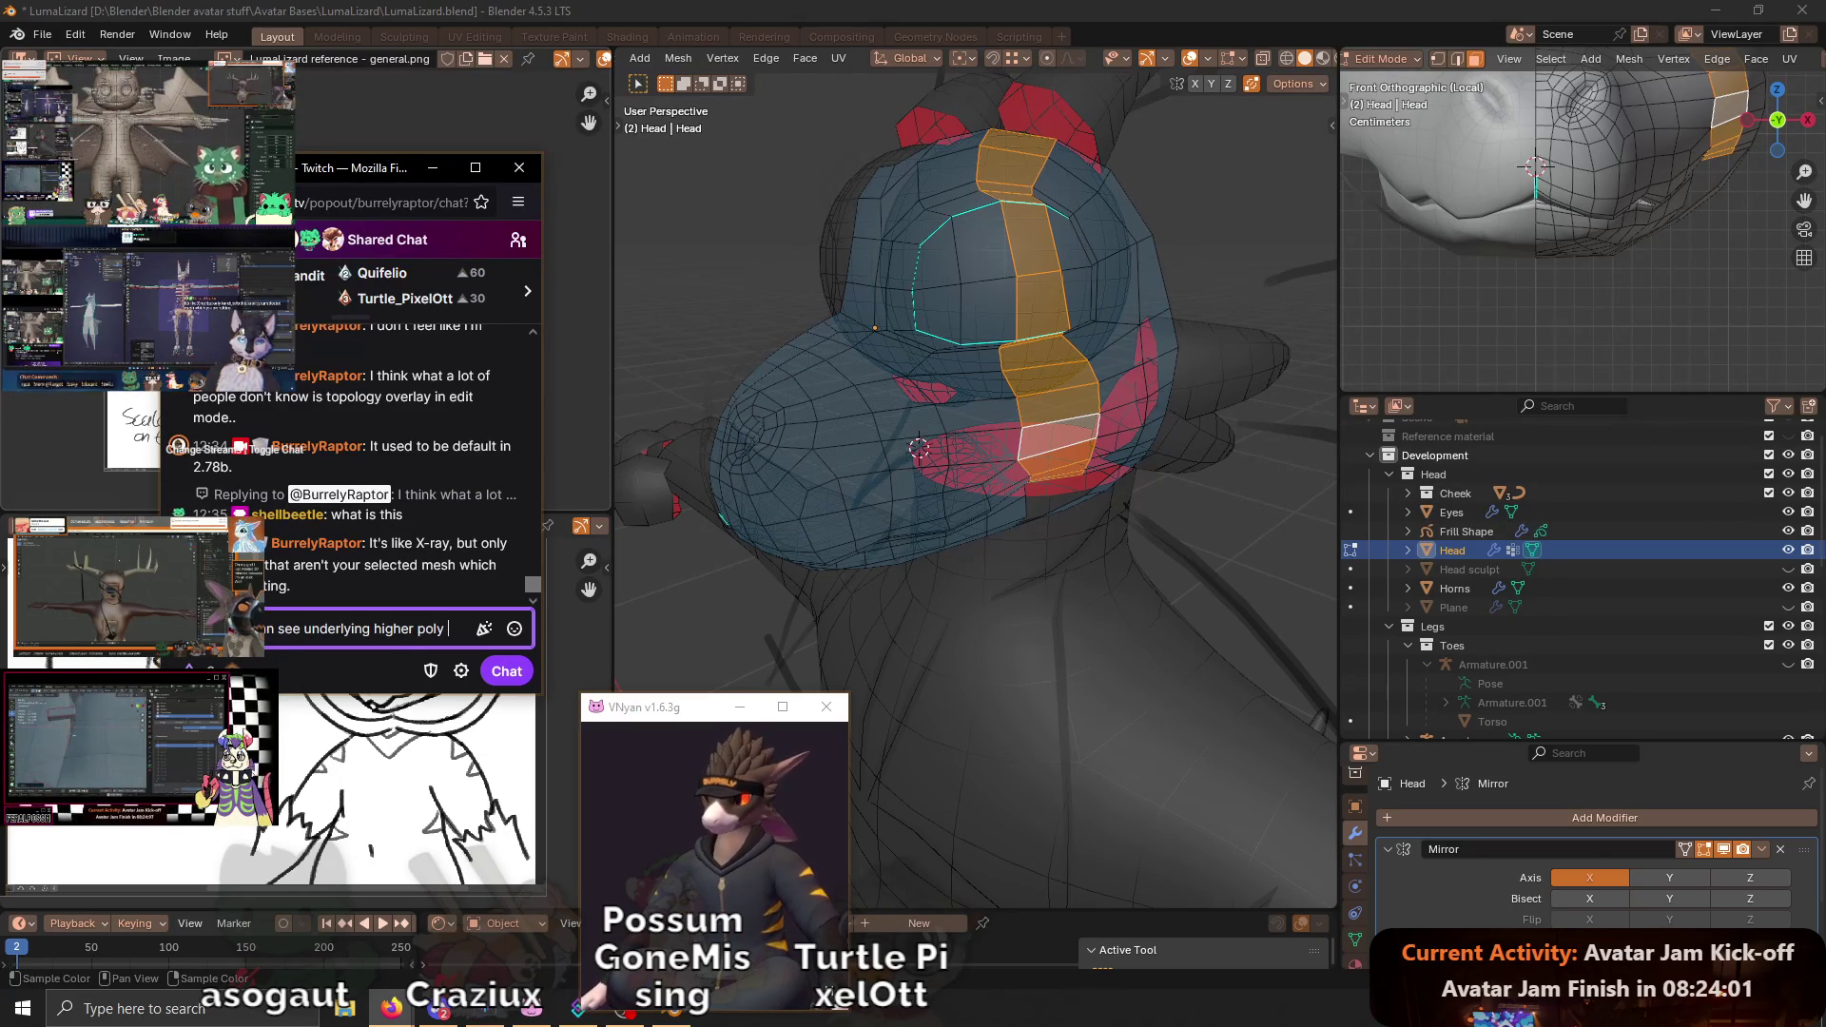
# - Send follow-ups about seeing higher-poly meshes and friends' Blender defaults changing
pyautogui.write('esh')
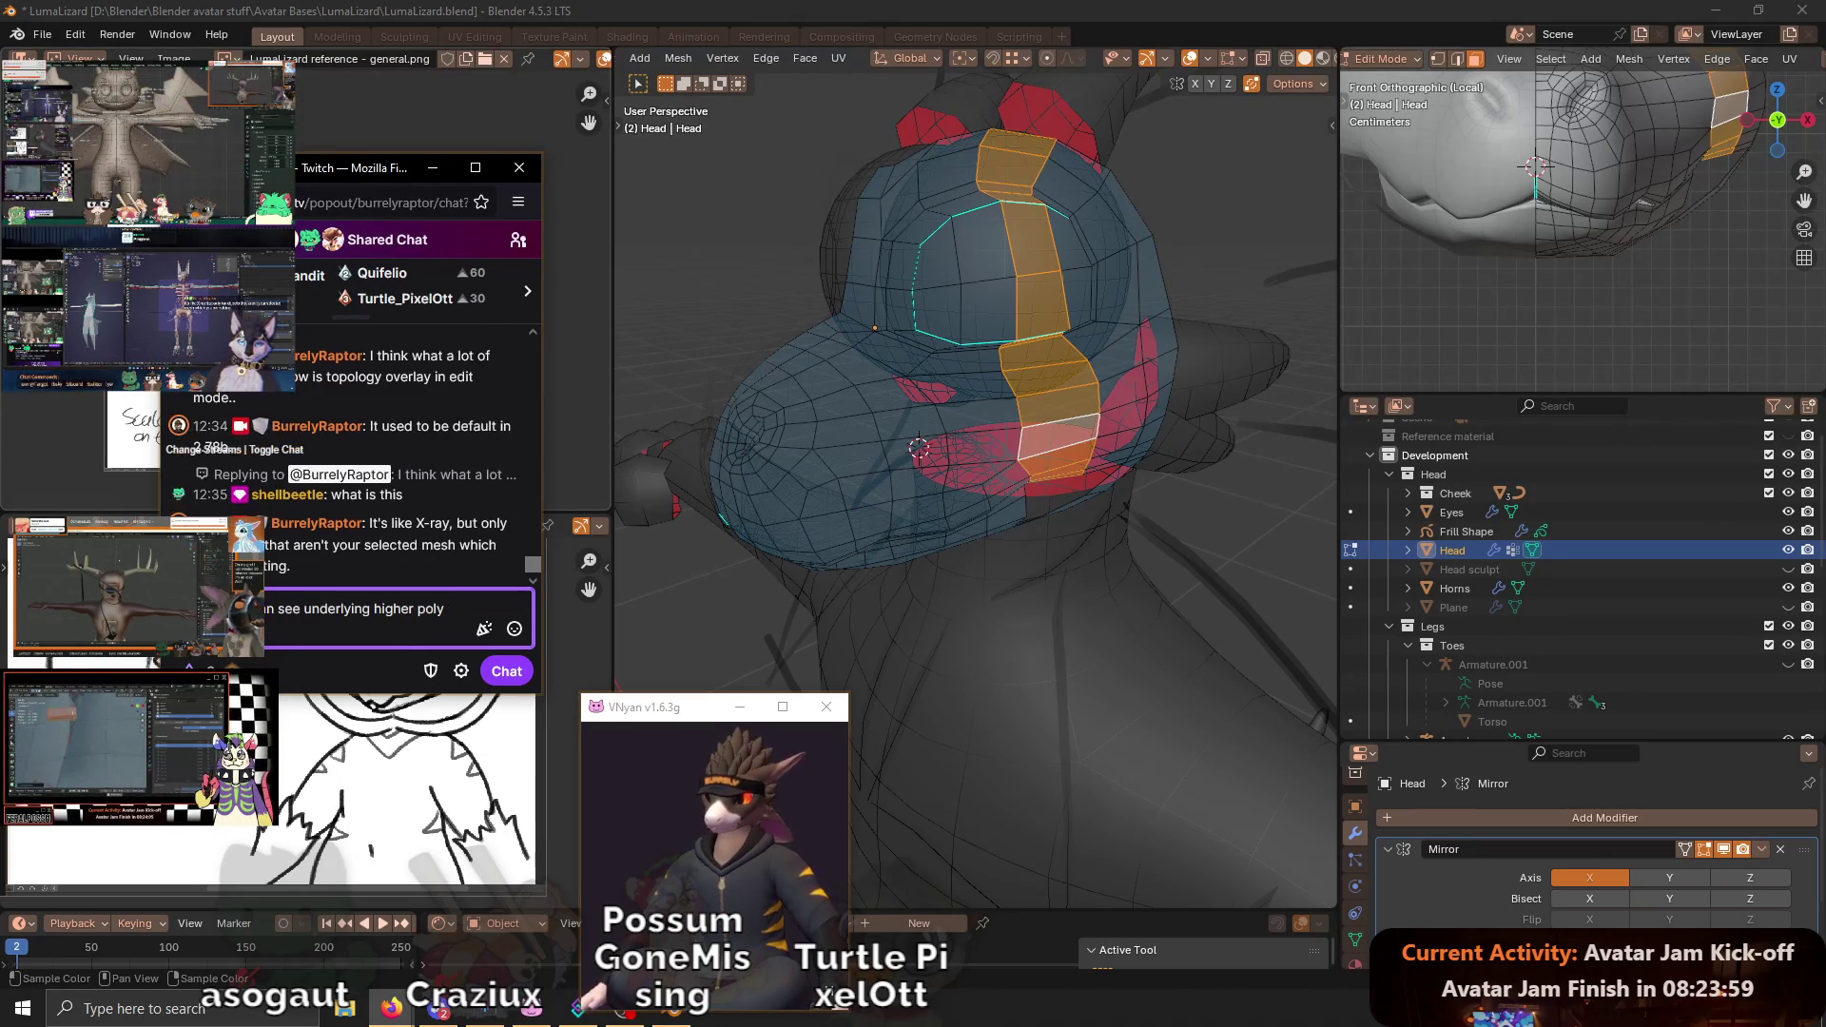
pyautogui.write(' cluttering your')
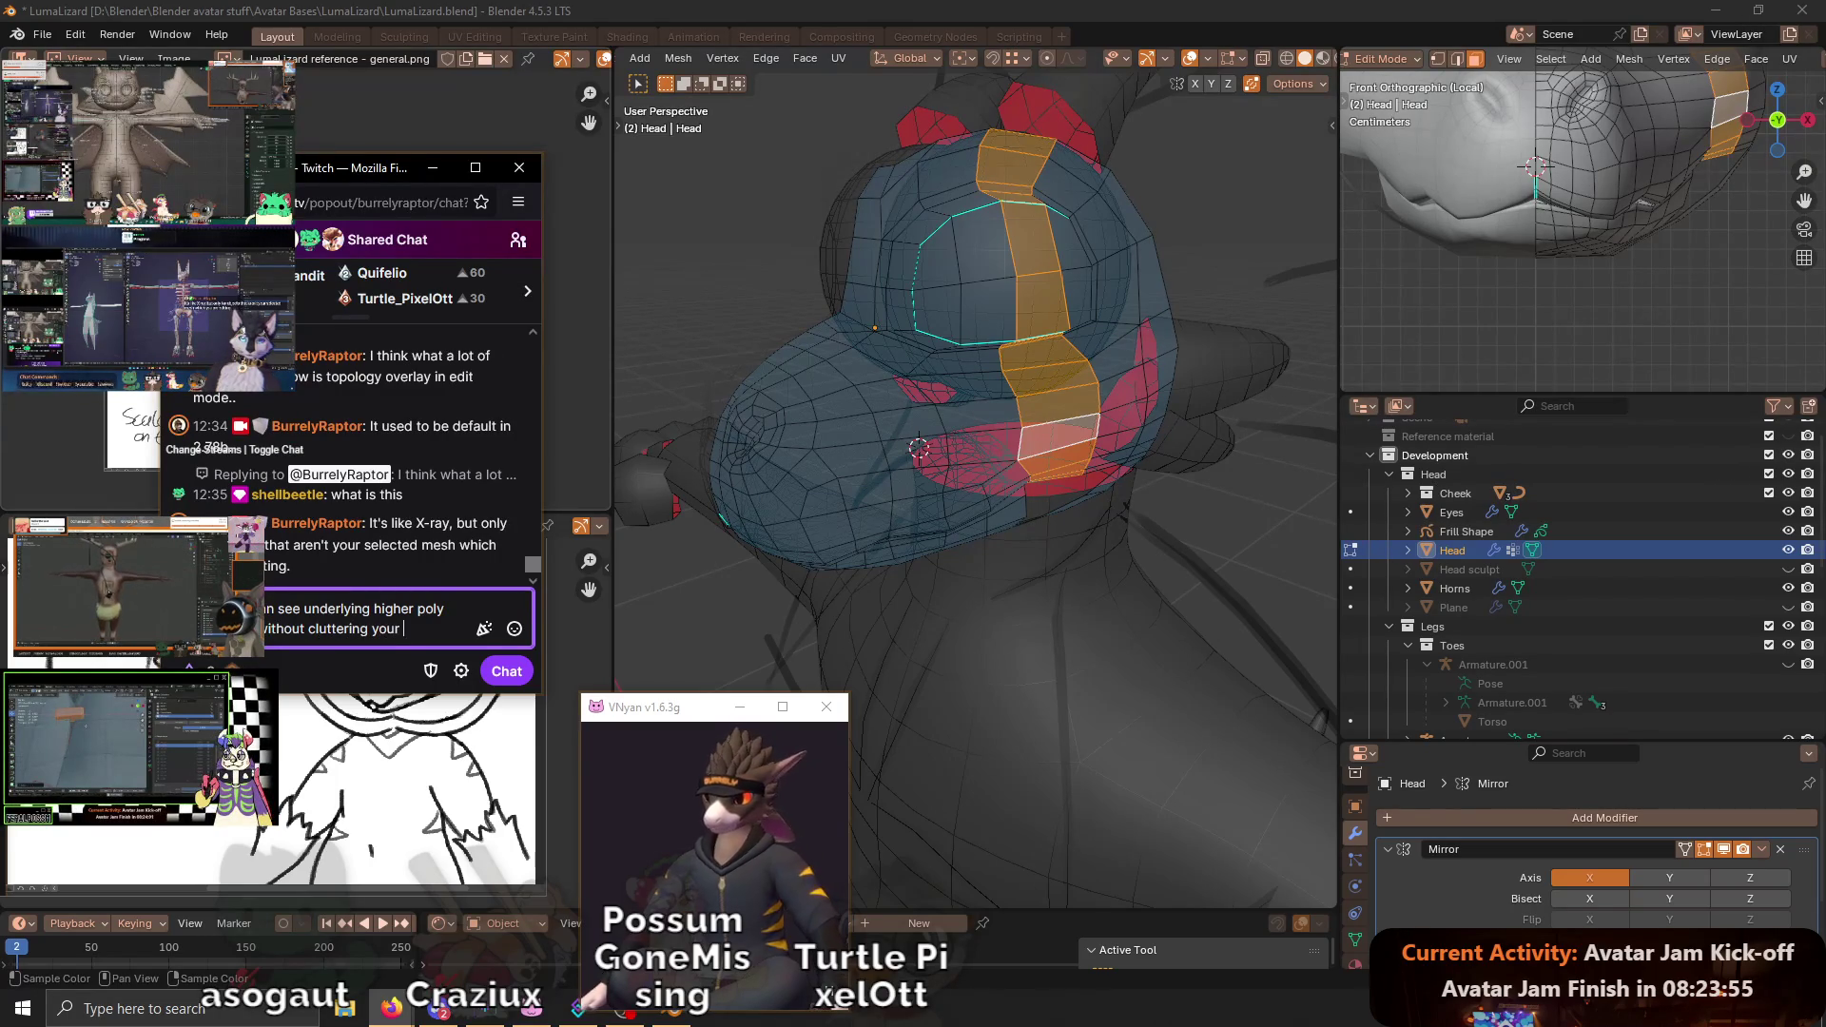
pyautogui.write('ew with ')
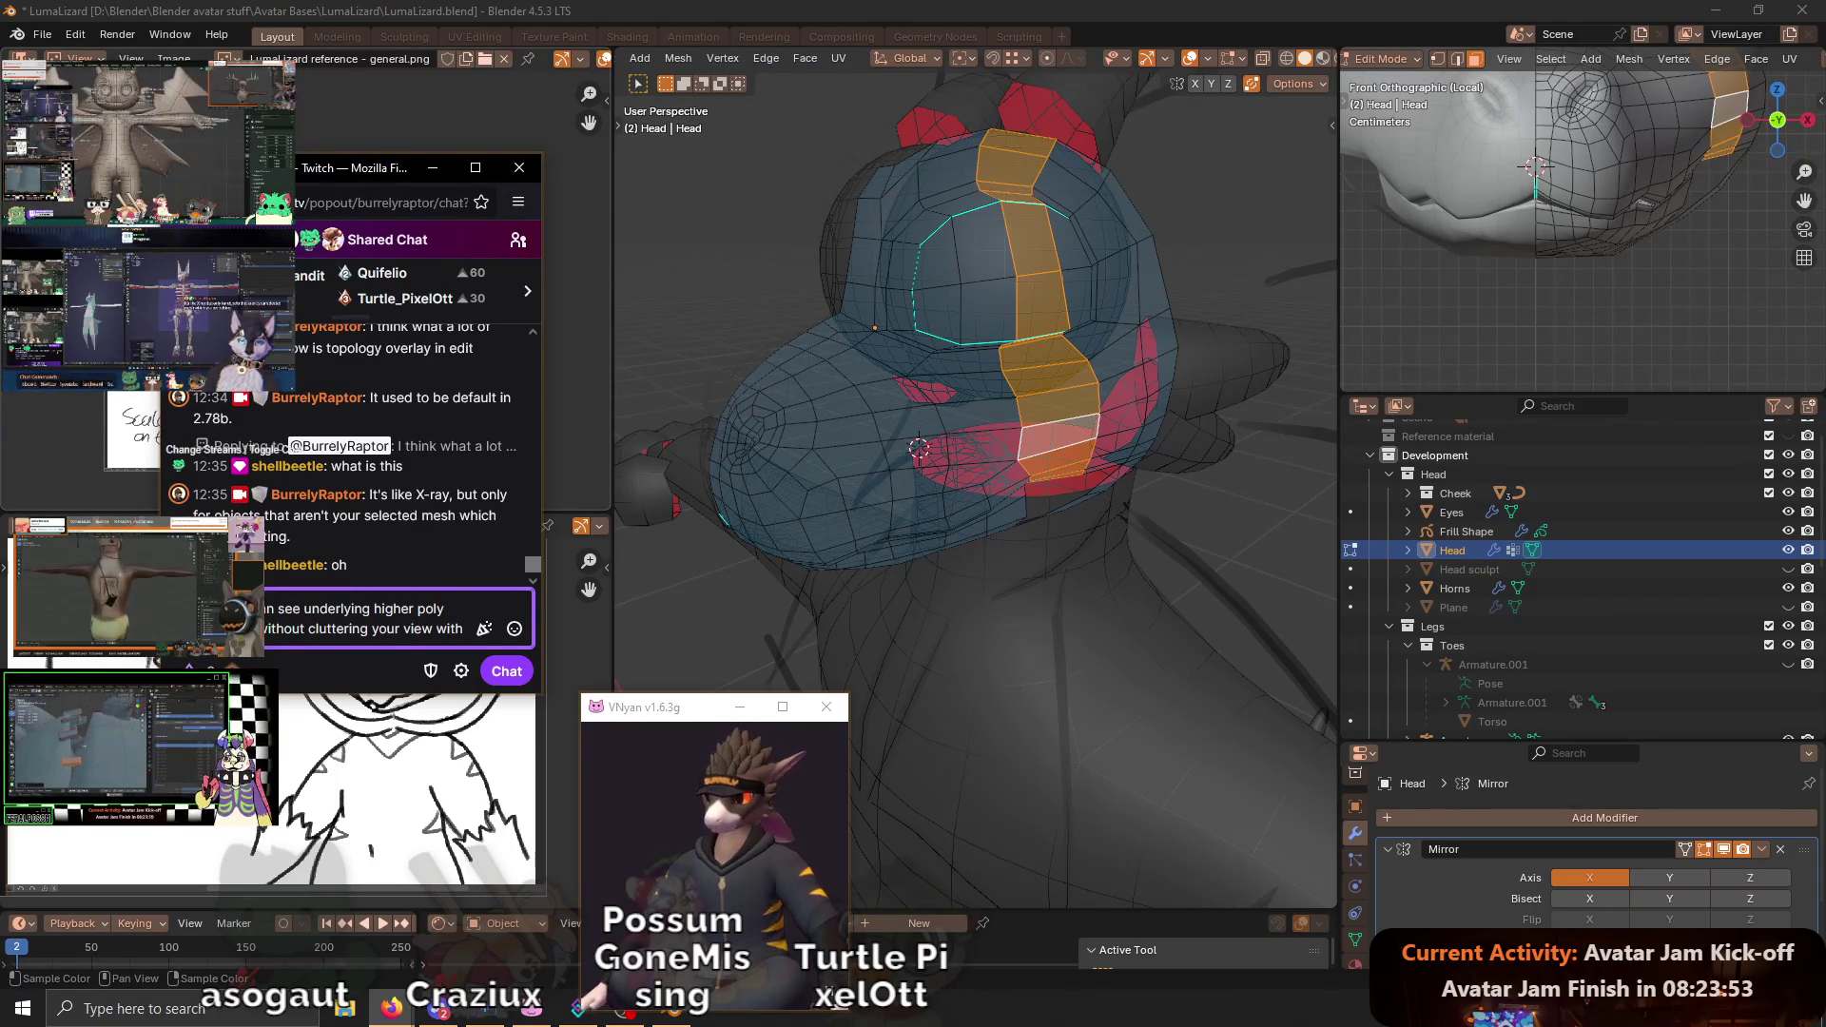
pyautogui.write('the')
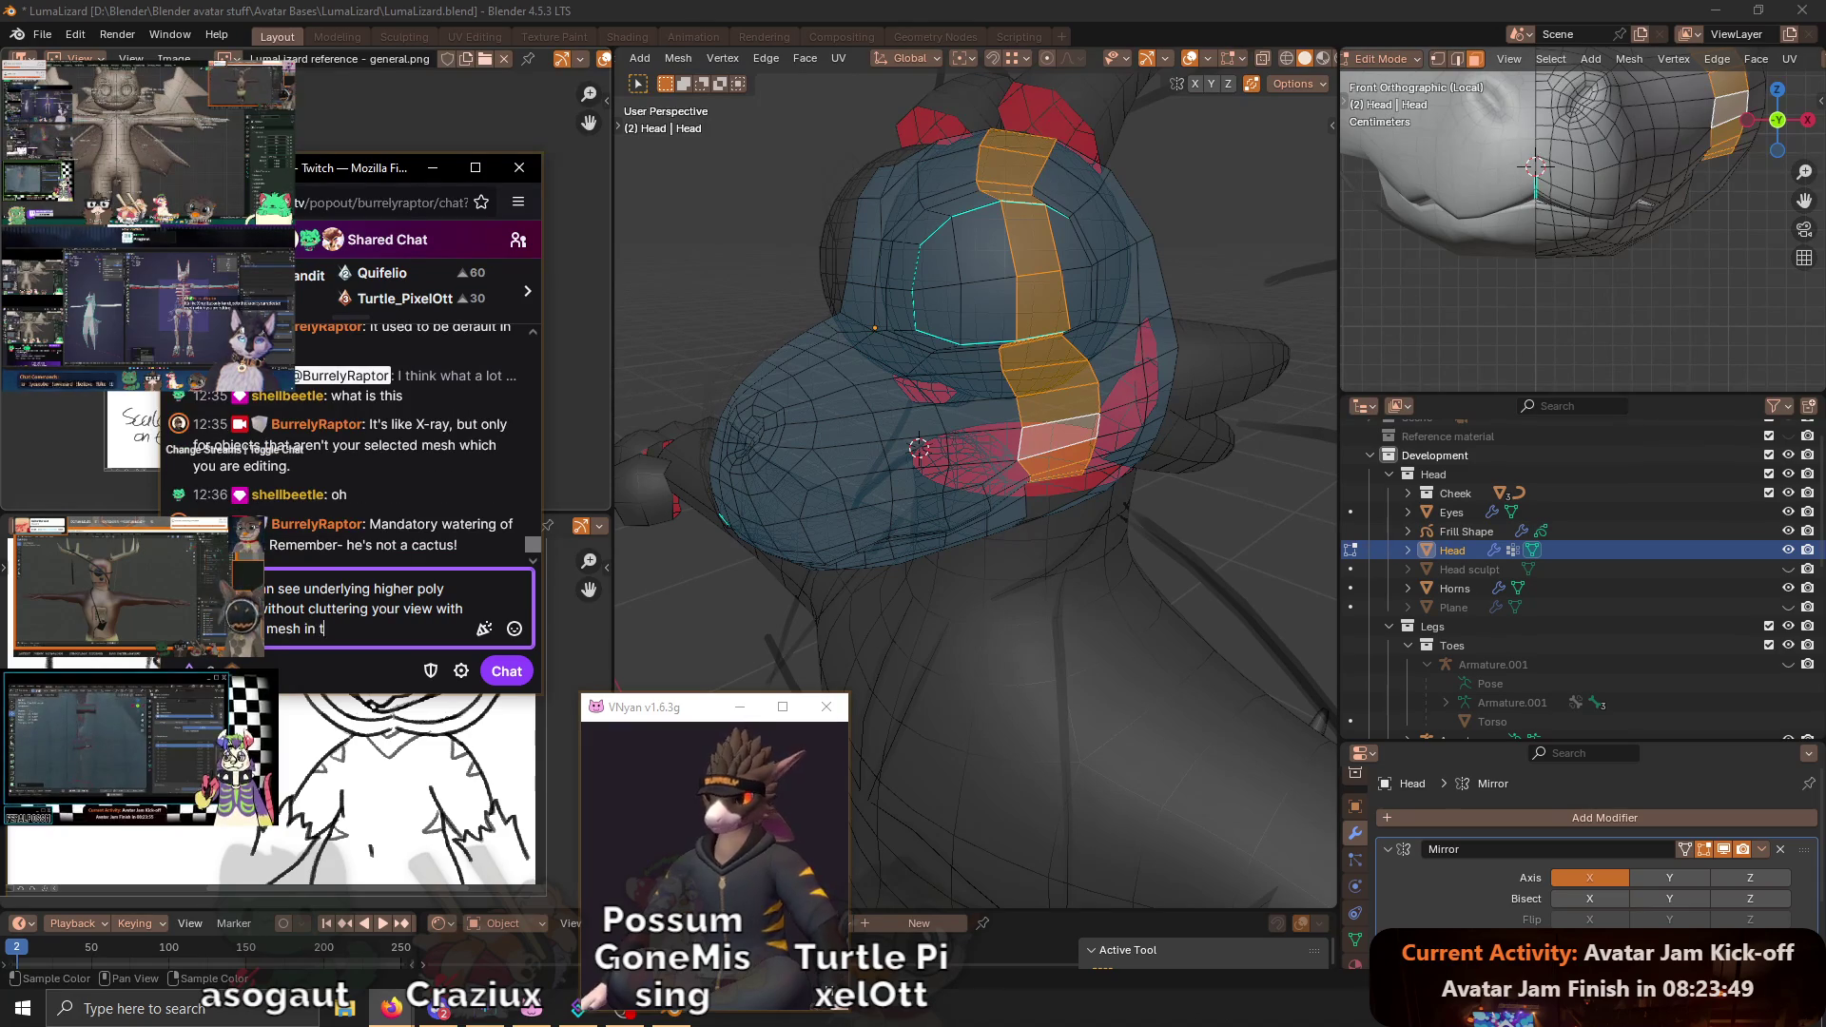
pyautogui.write('ackground.')
pyautogui.press('Return')
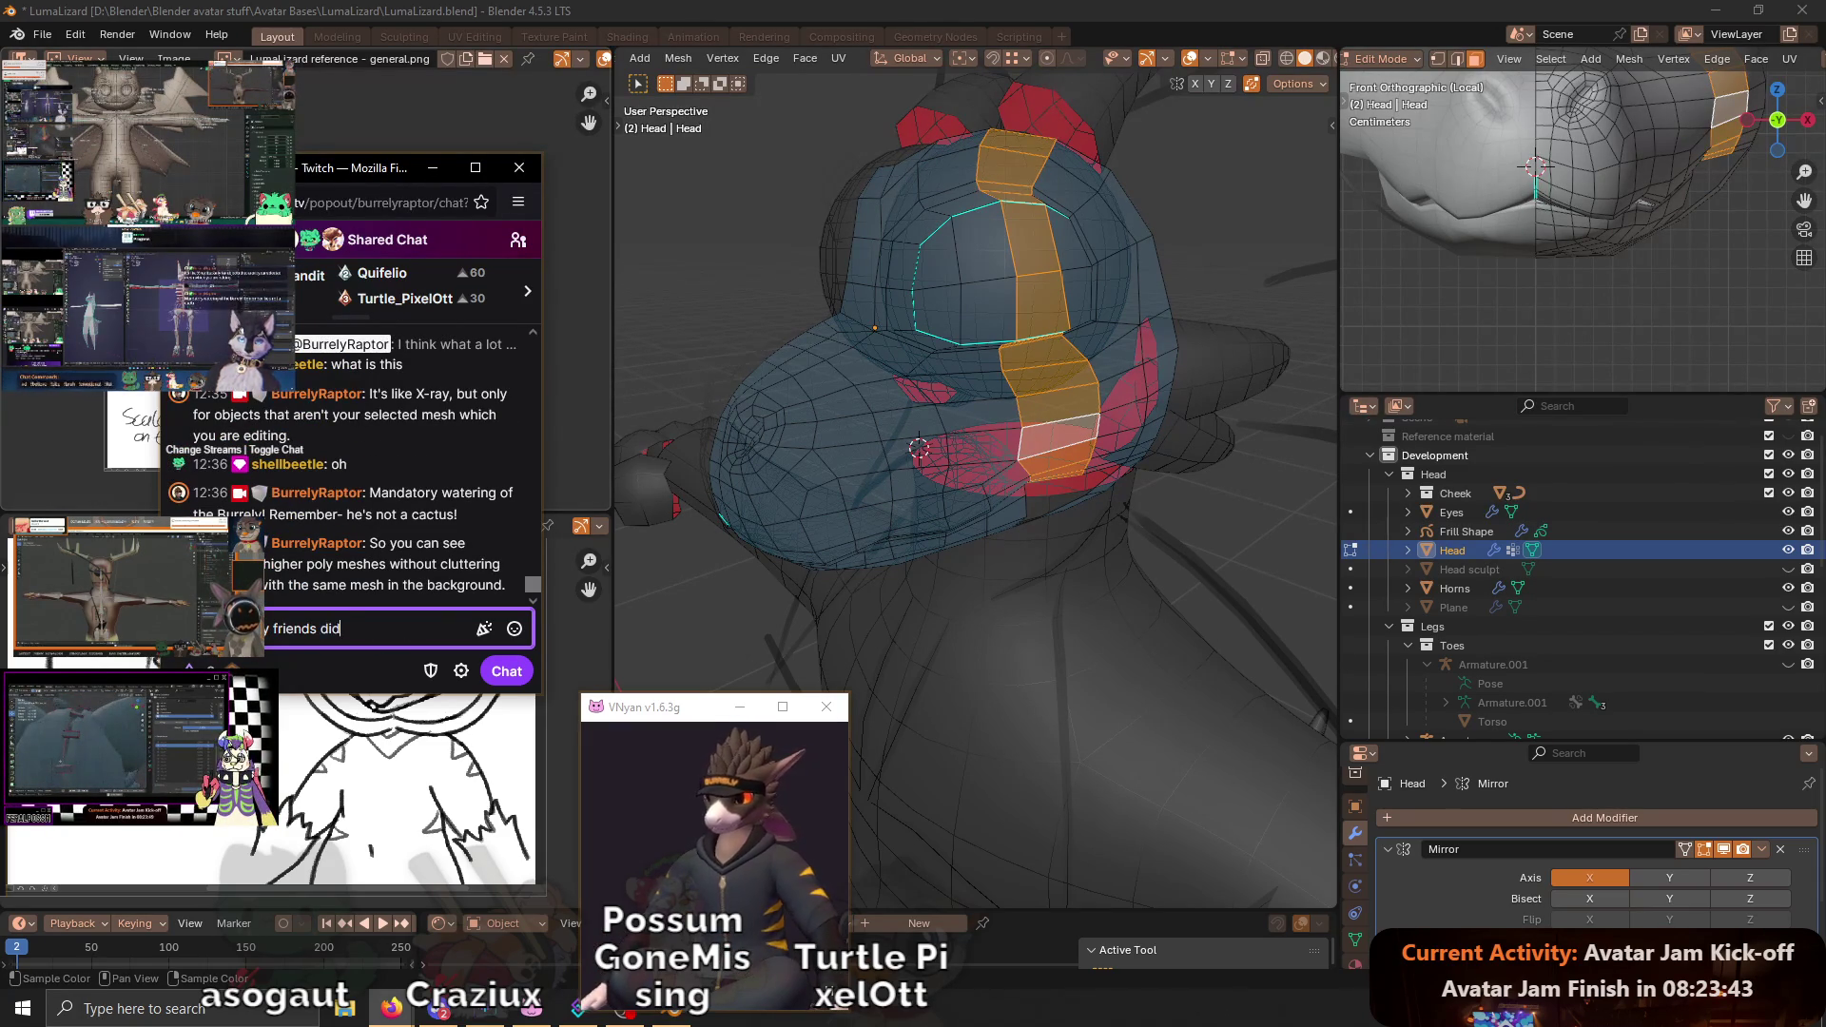
pyautogui.write('update ')
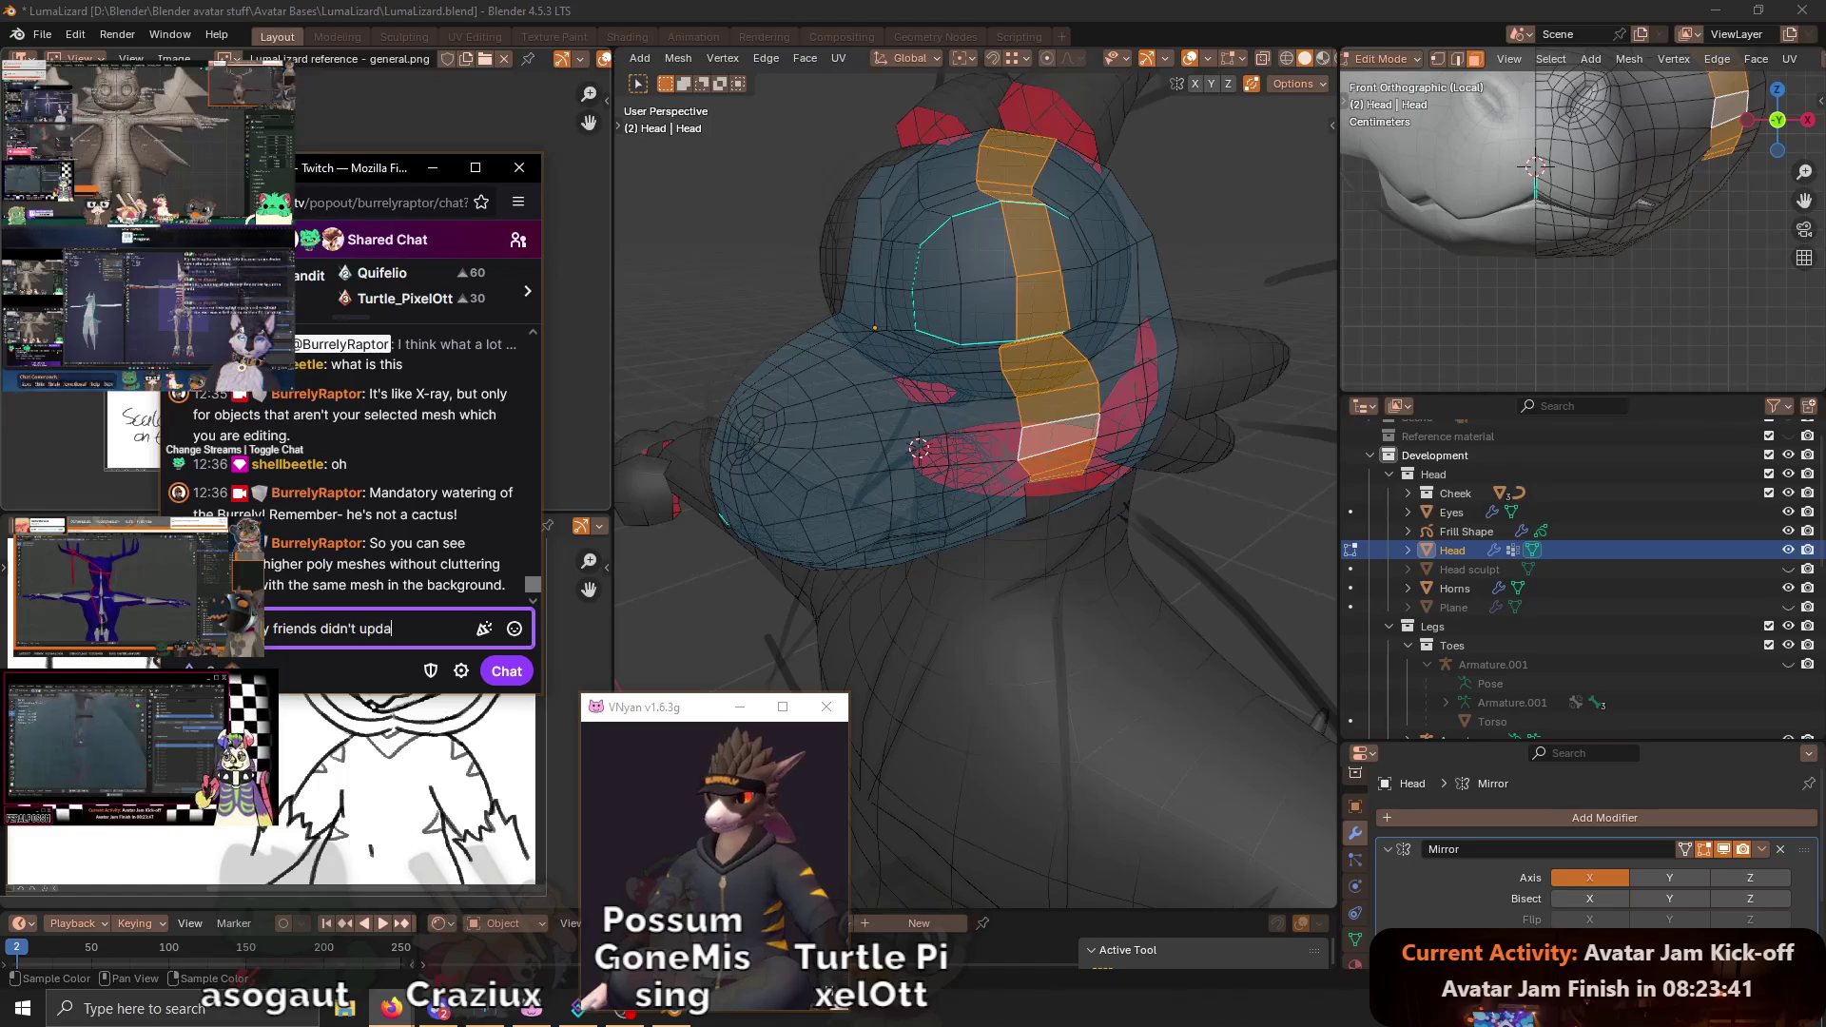
pyautogui.write(' because they')
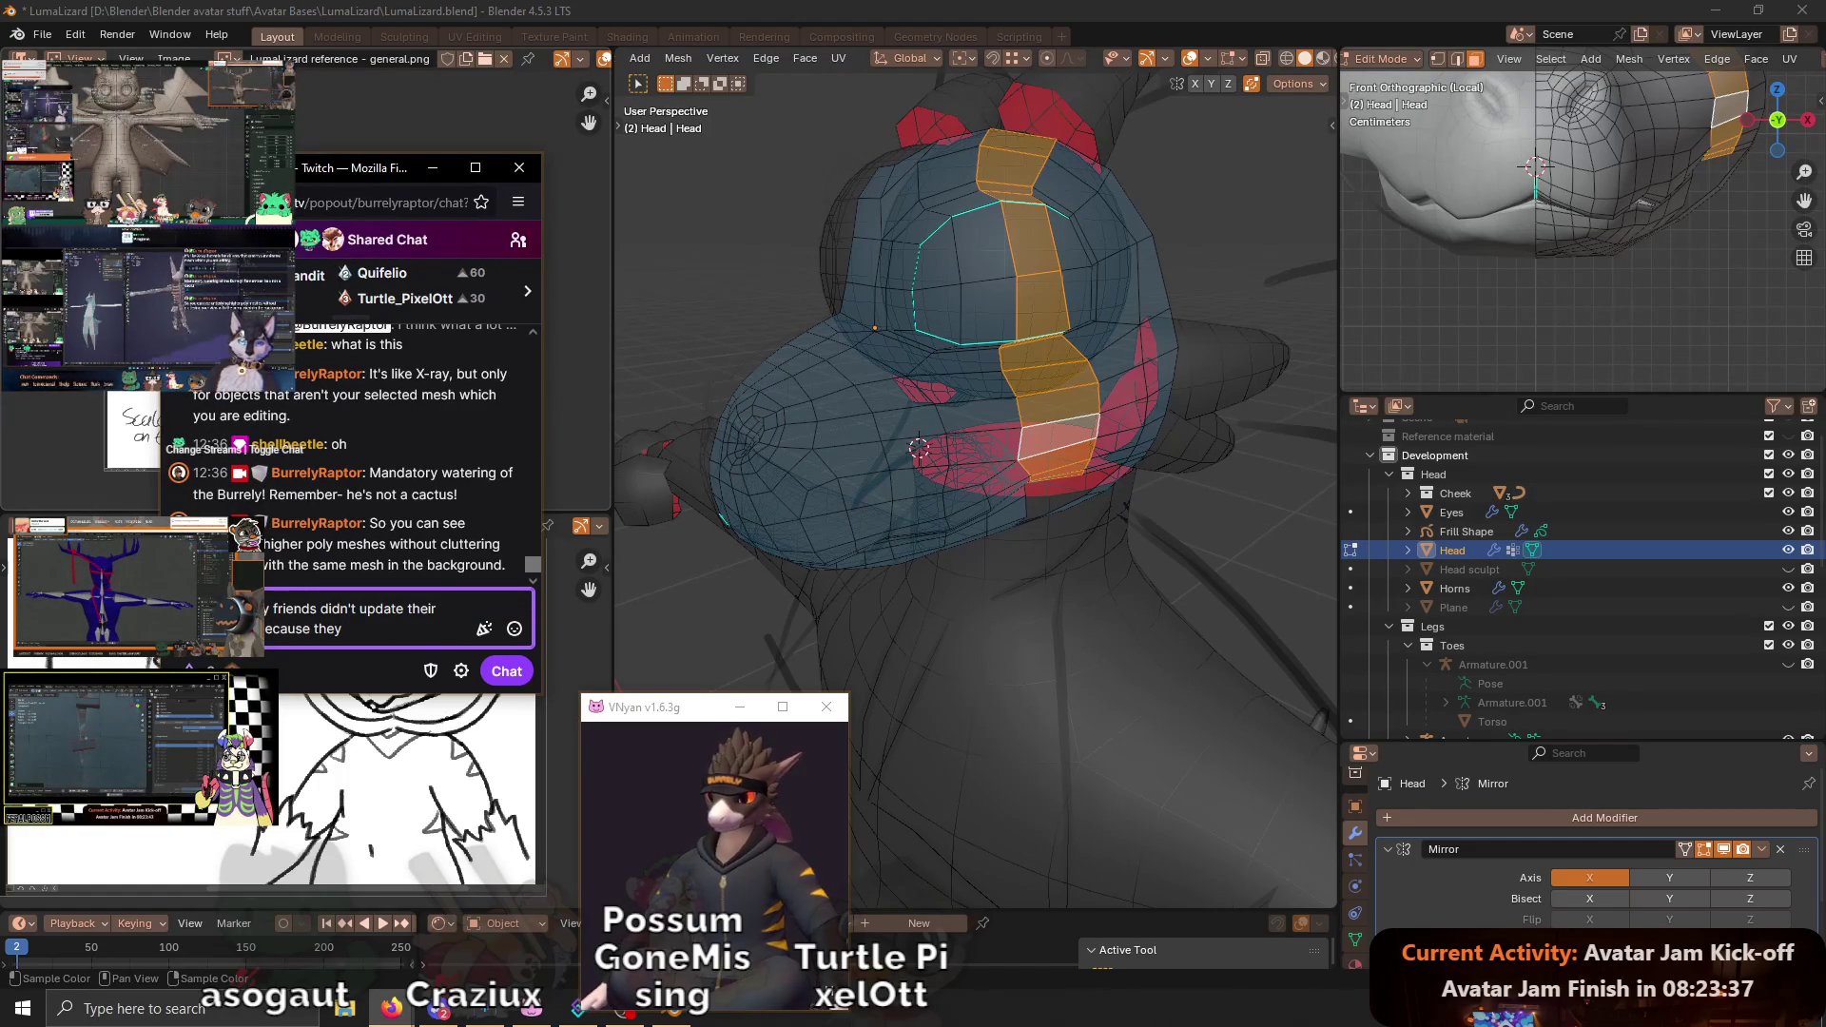
pyautogui.write(' changed w')
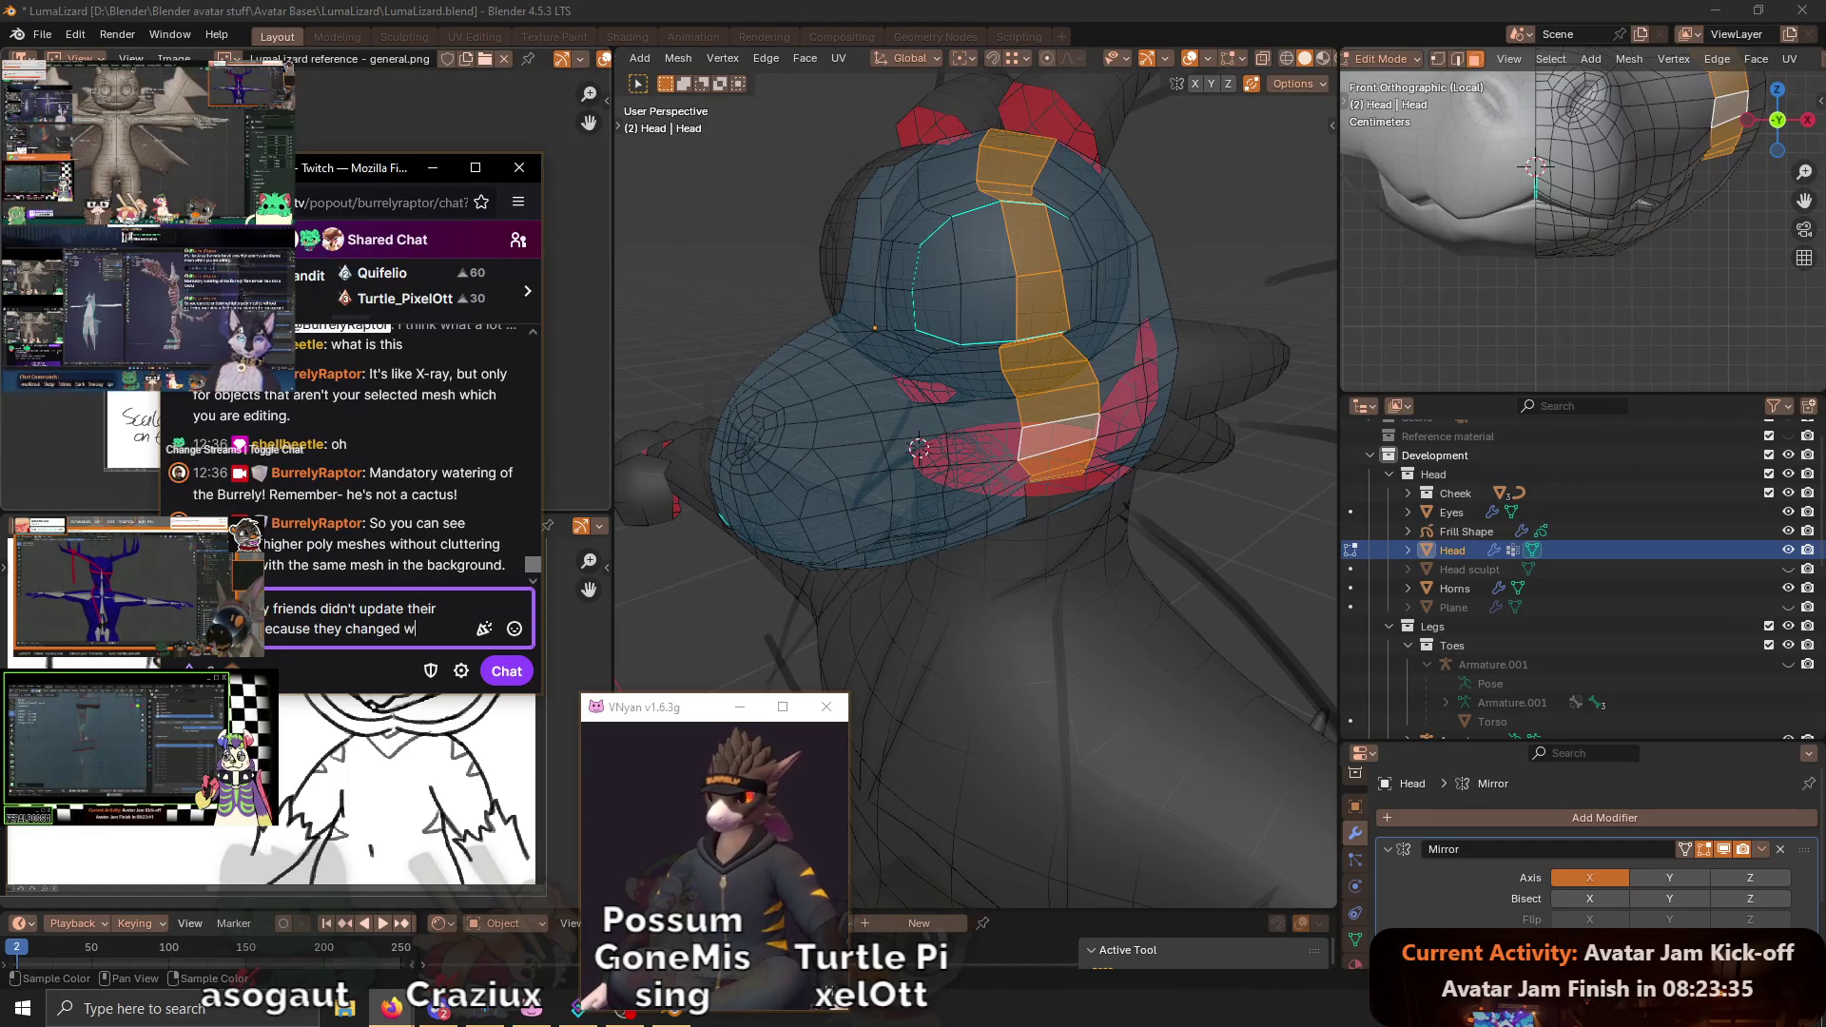
pyautogui.write('e')
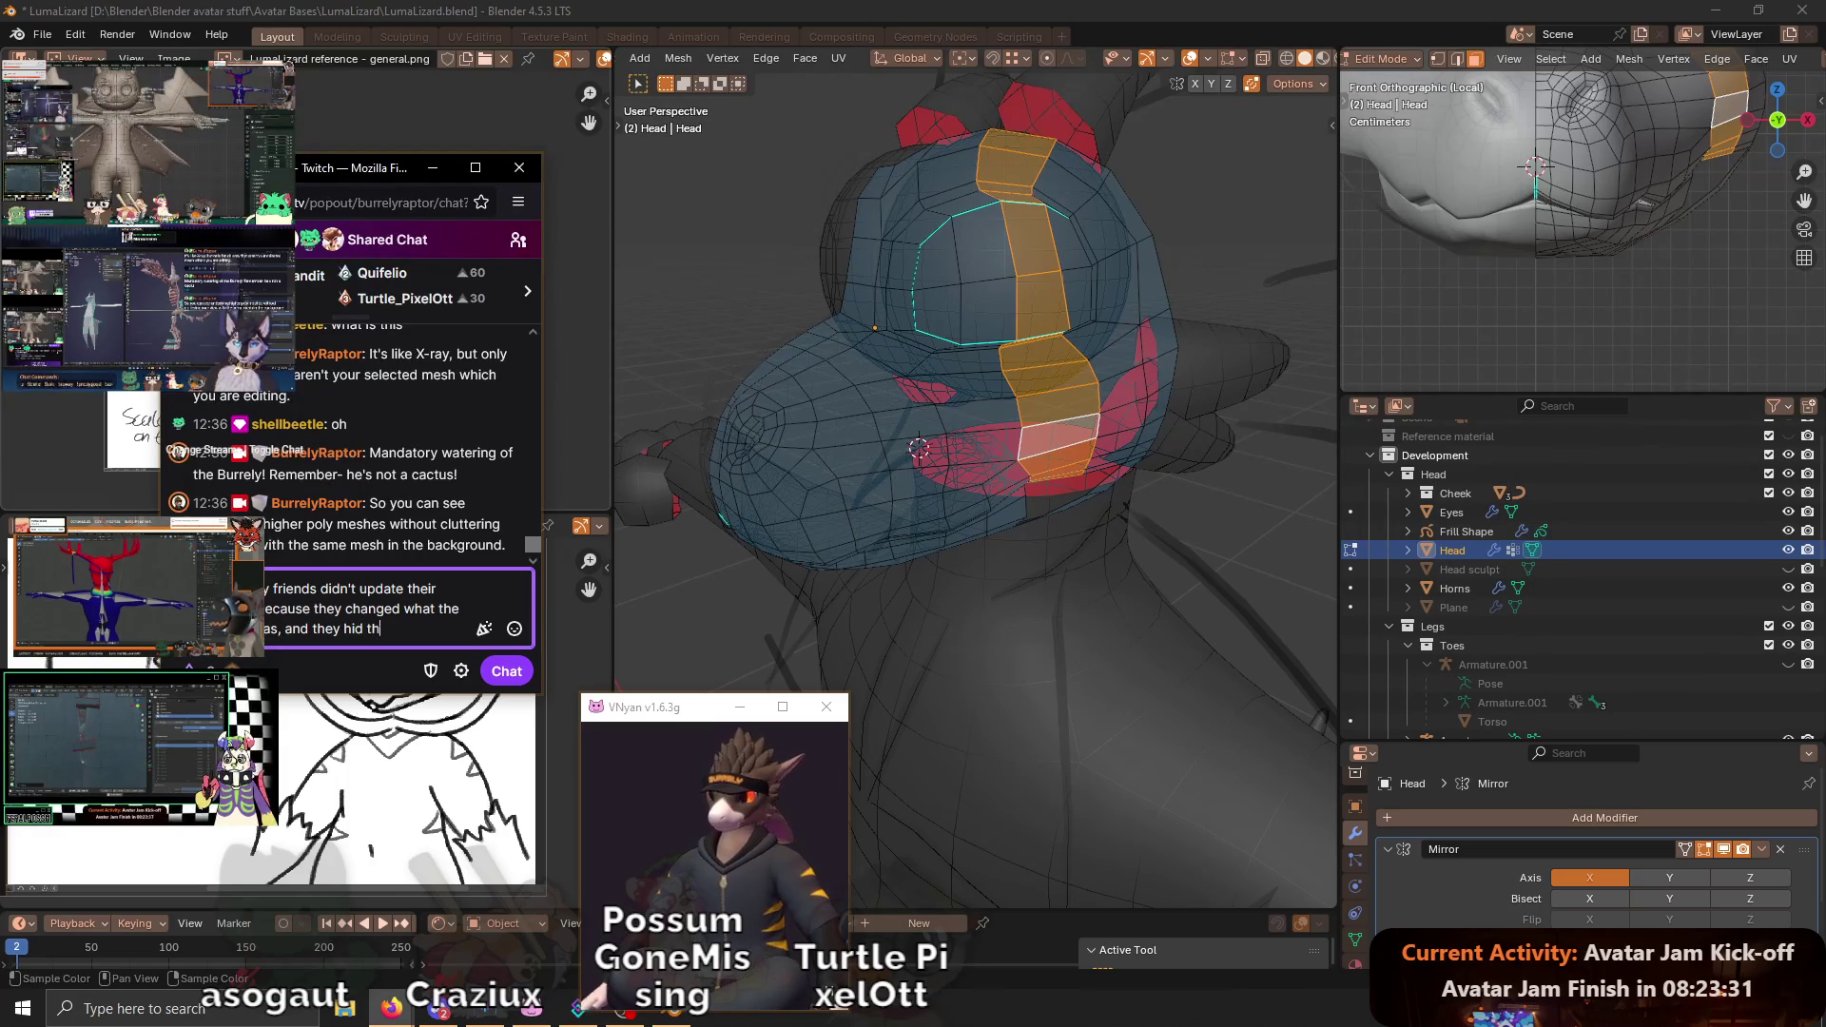
pyautogui.write('y')
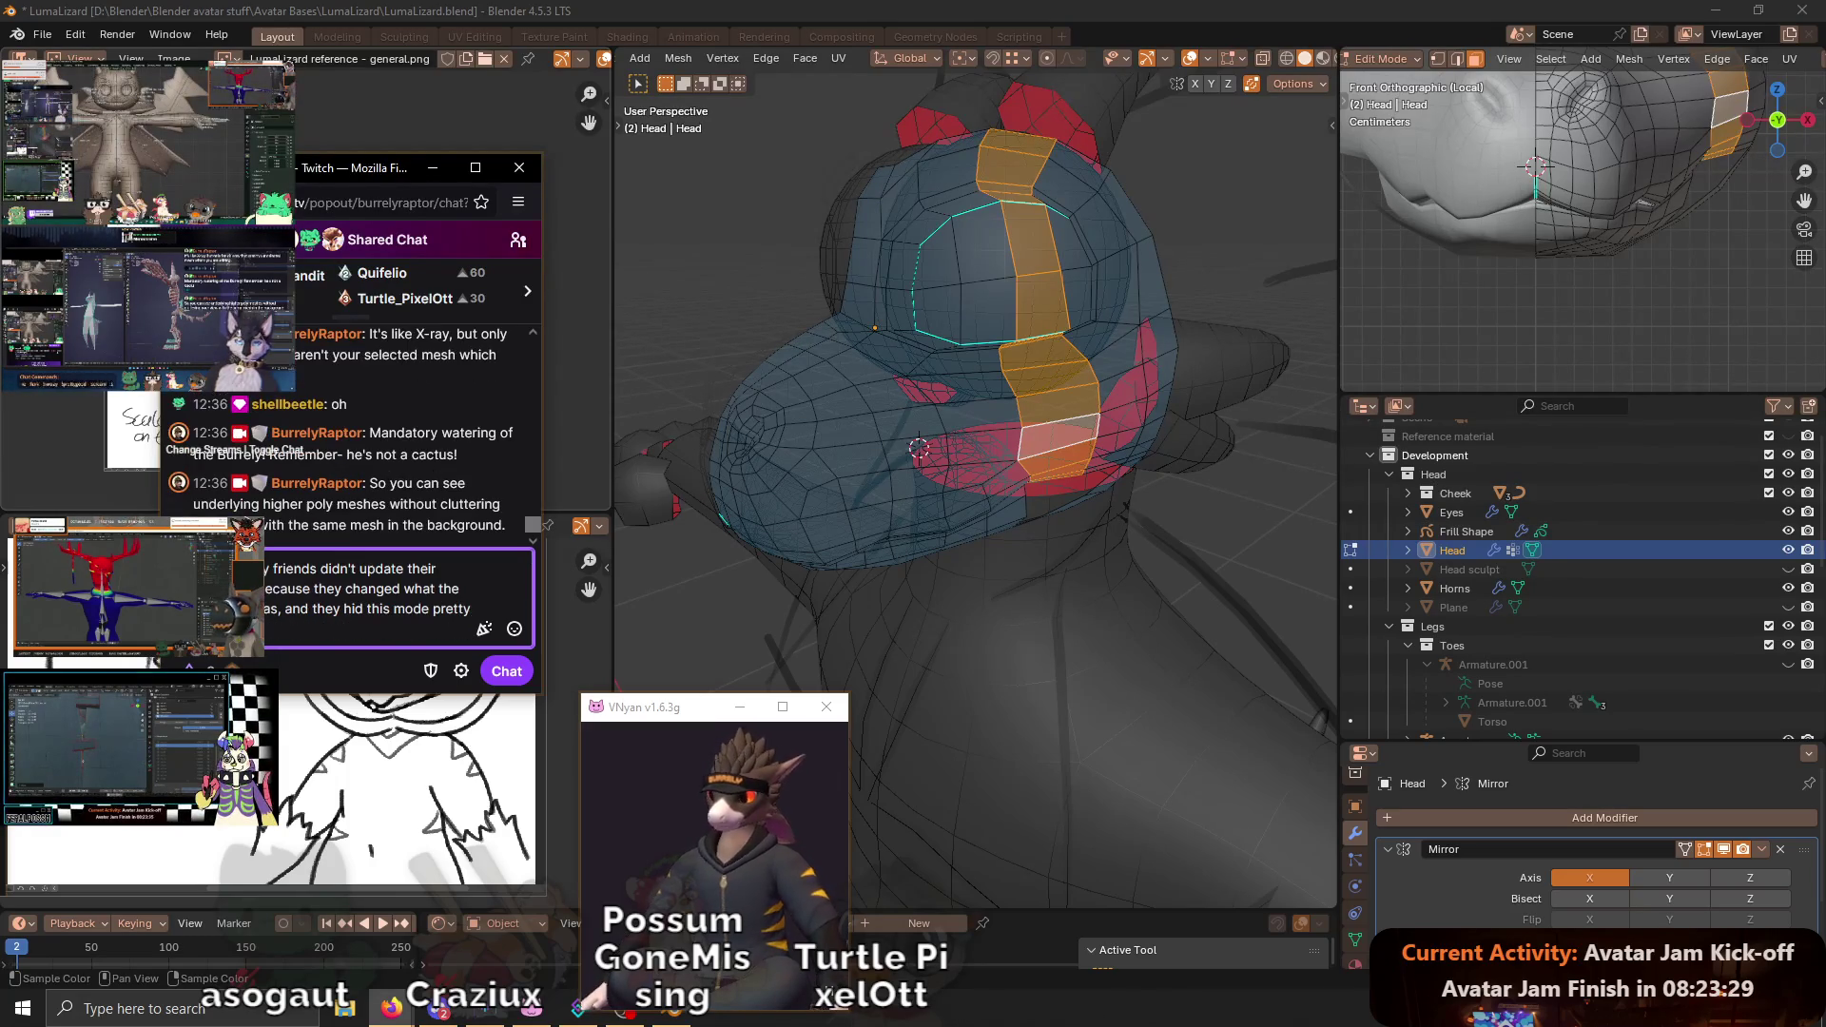
pyautogui.press('Return')
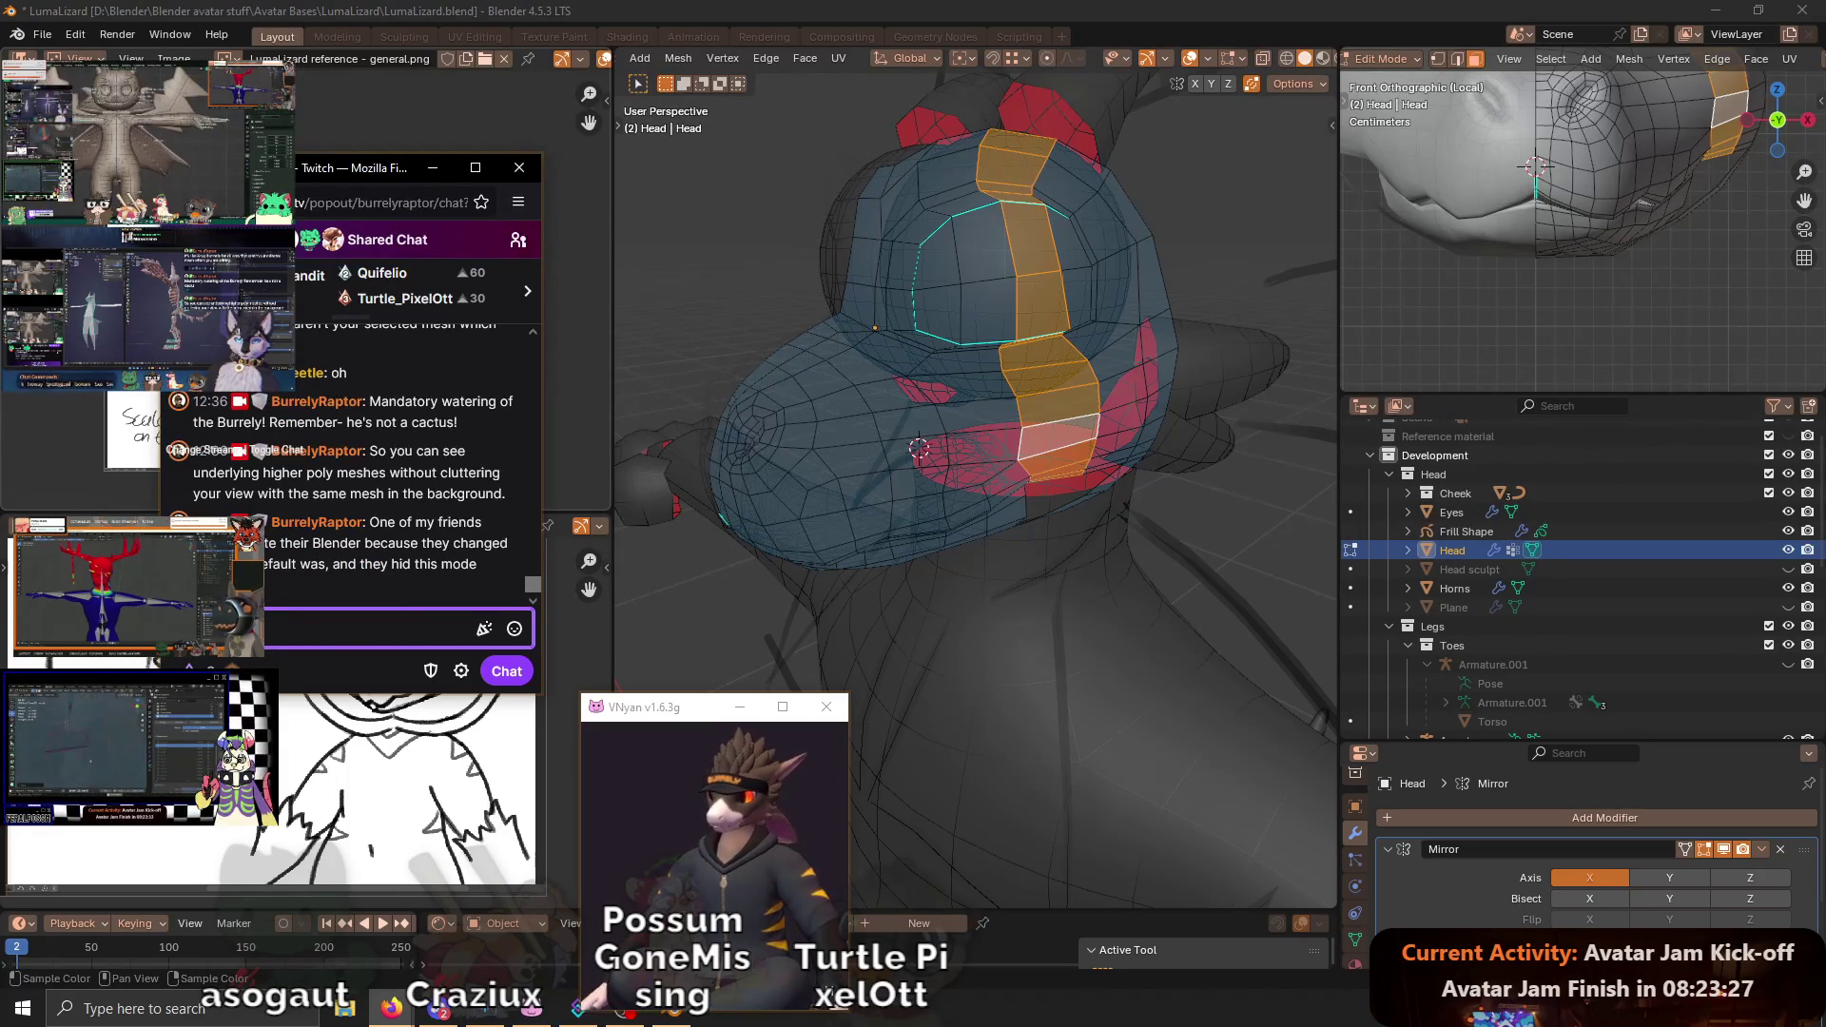
# - Post that the context dropdown menu is only visible in edit mode after all
pyautogui.write('ext d')
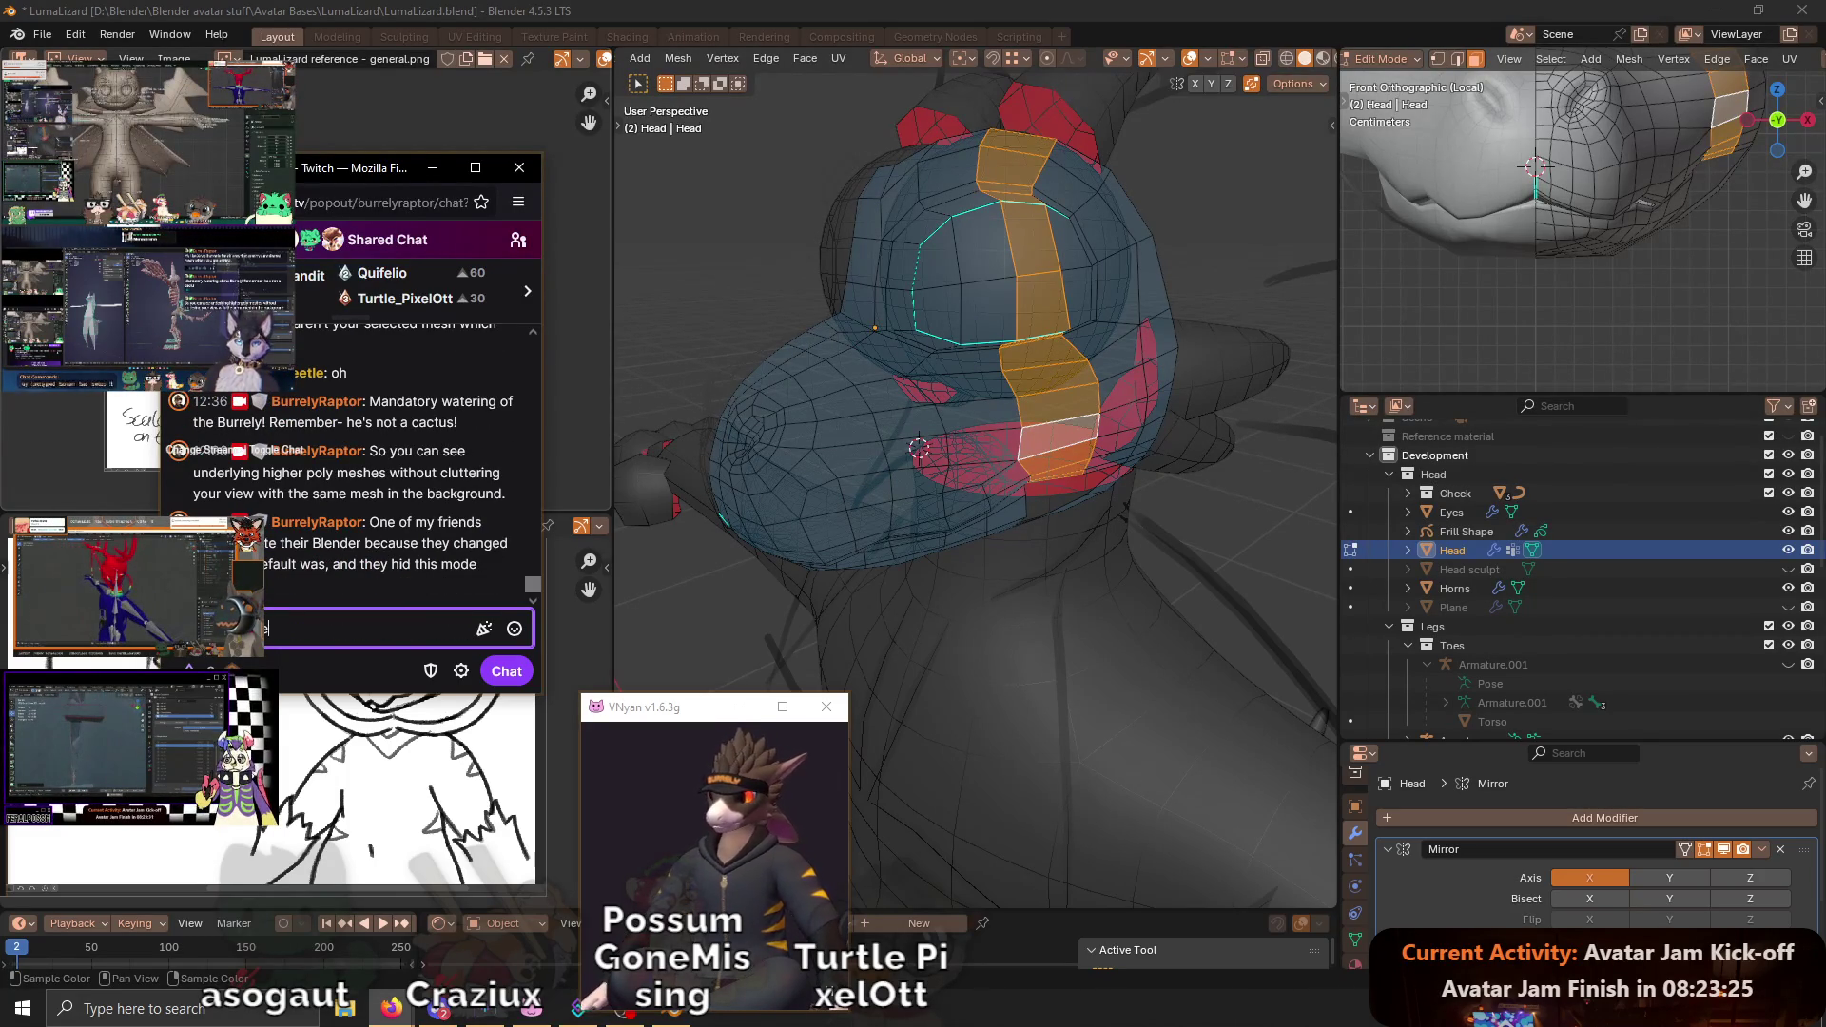
pyautogui.write('ropdown e')
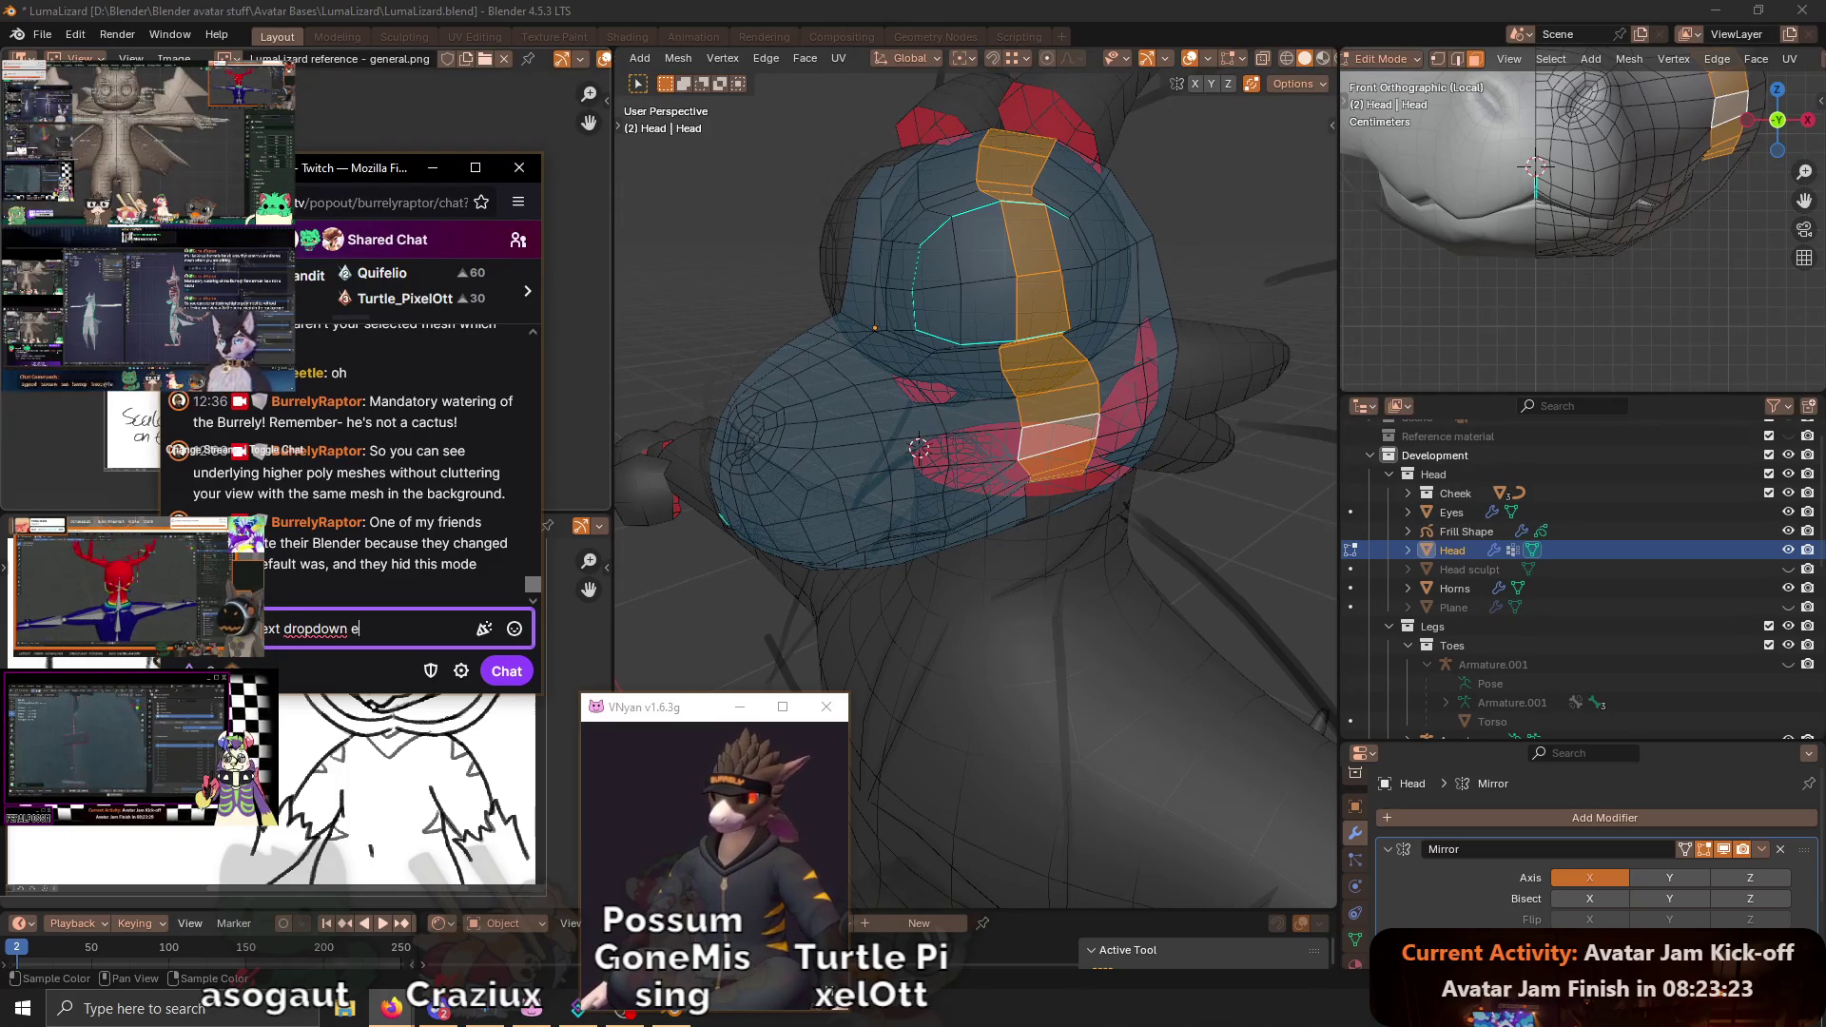
pyautogui.press('BackSpace')
pyautogui.write('menu is on')
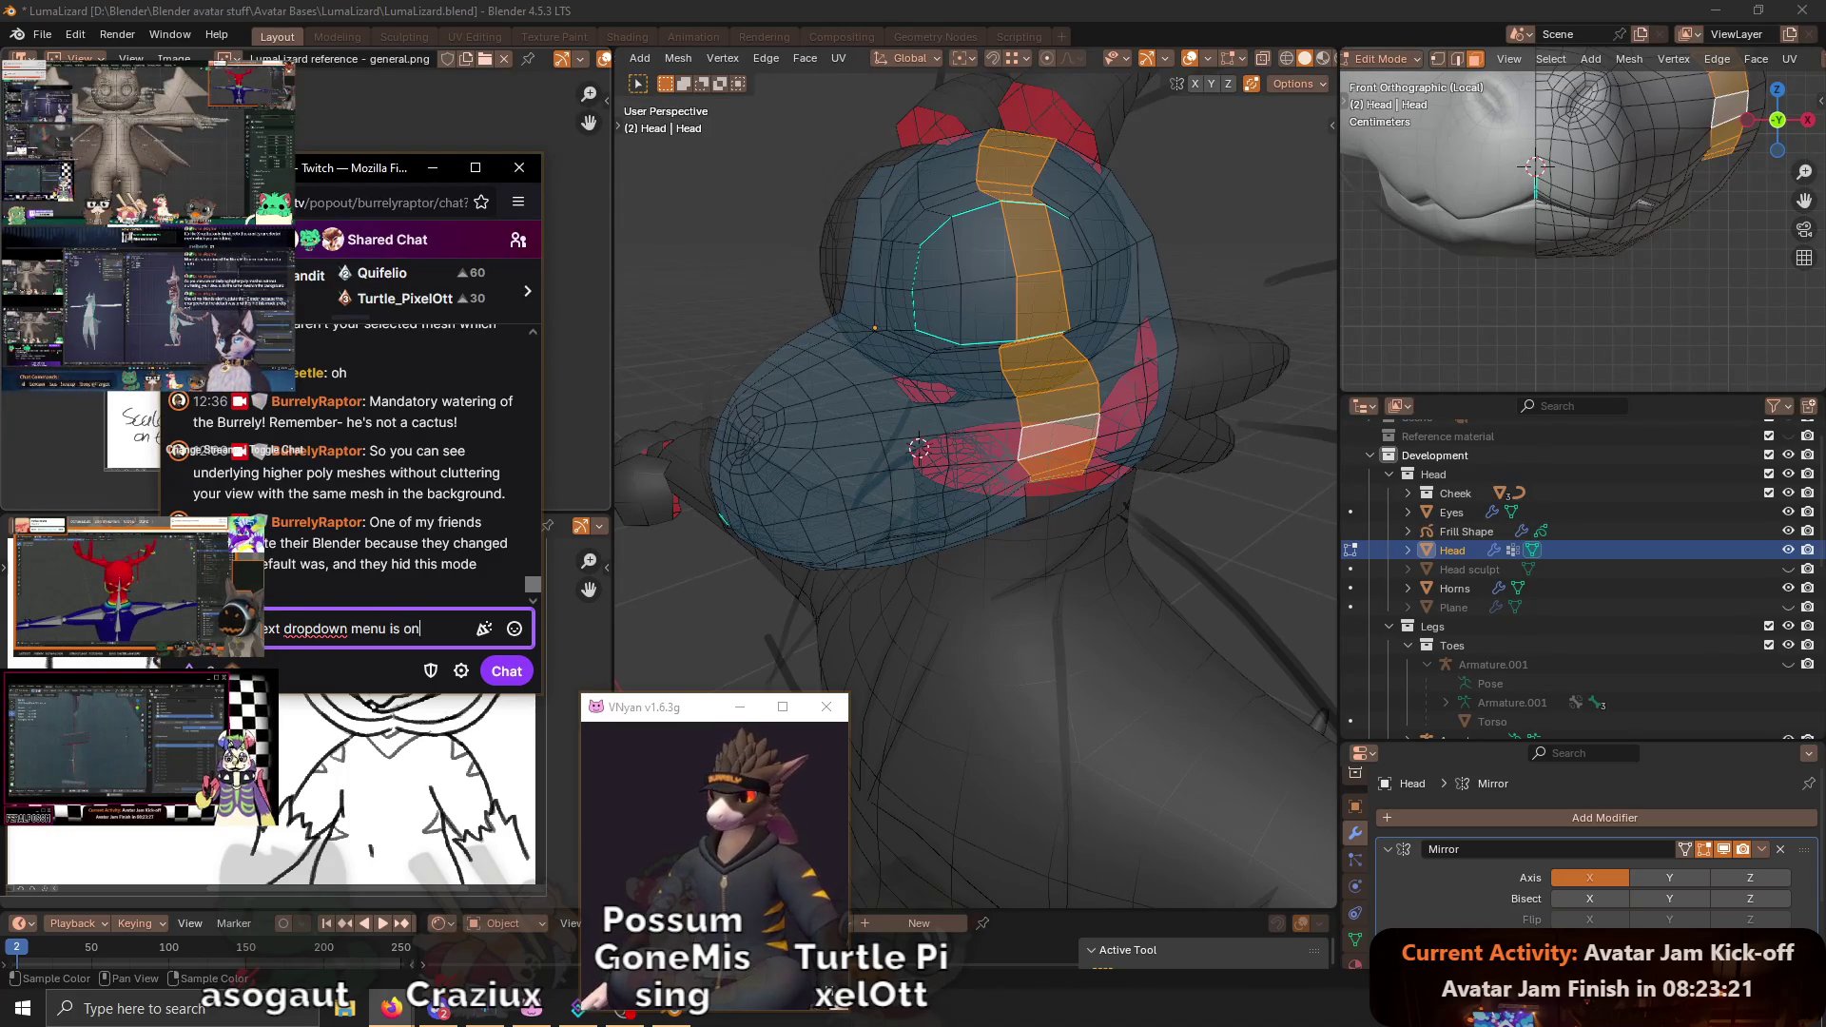
pyautogui.write('edit mode')
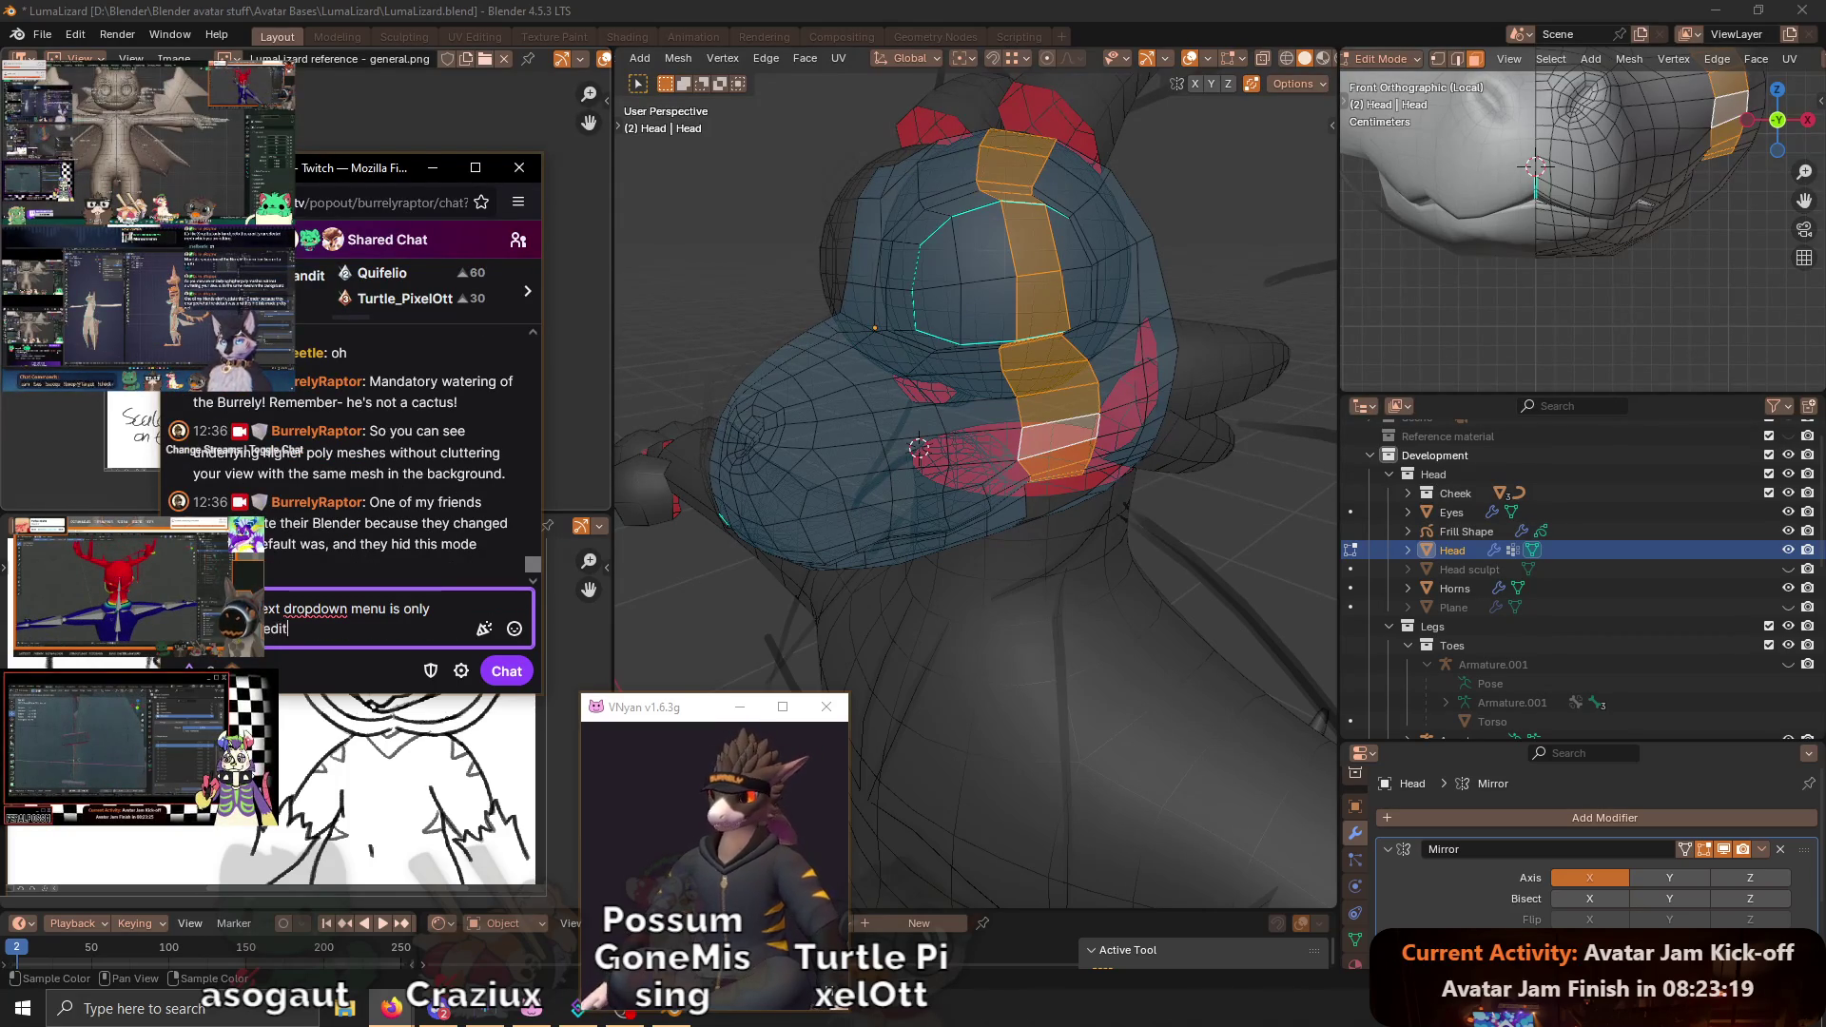
pyautogui.write(' after all.')
pyautogui.press('Return')
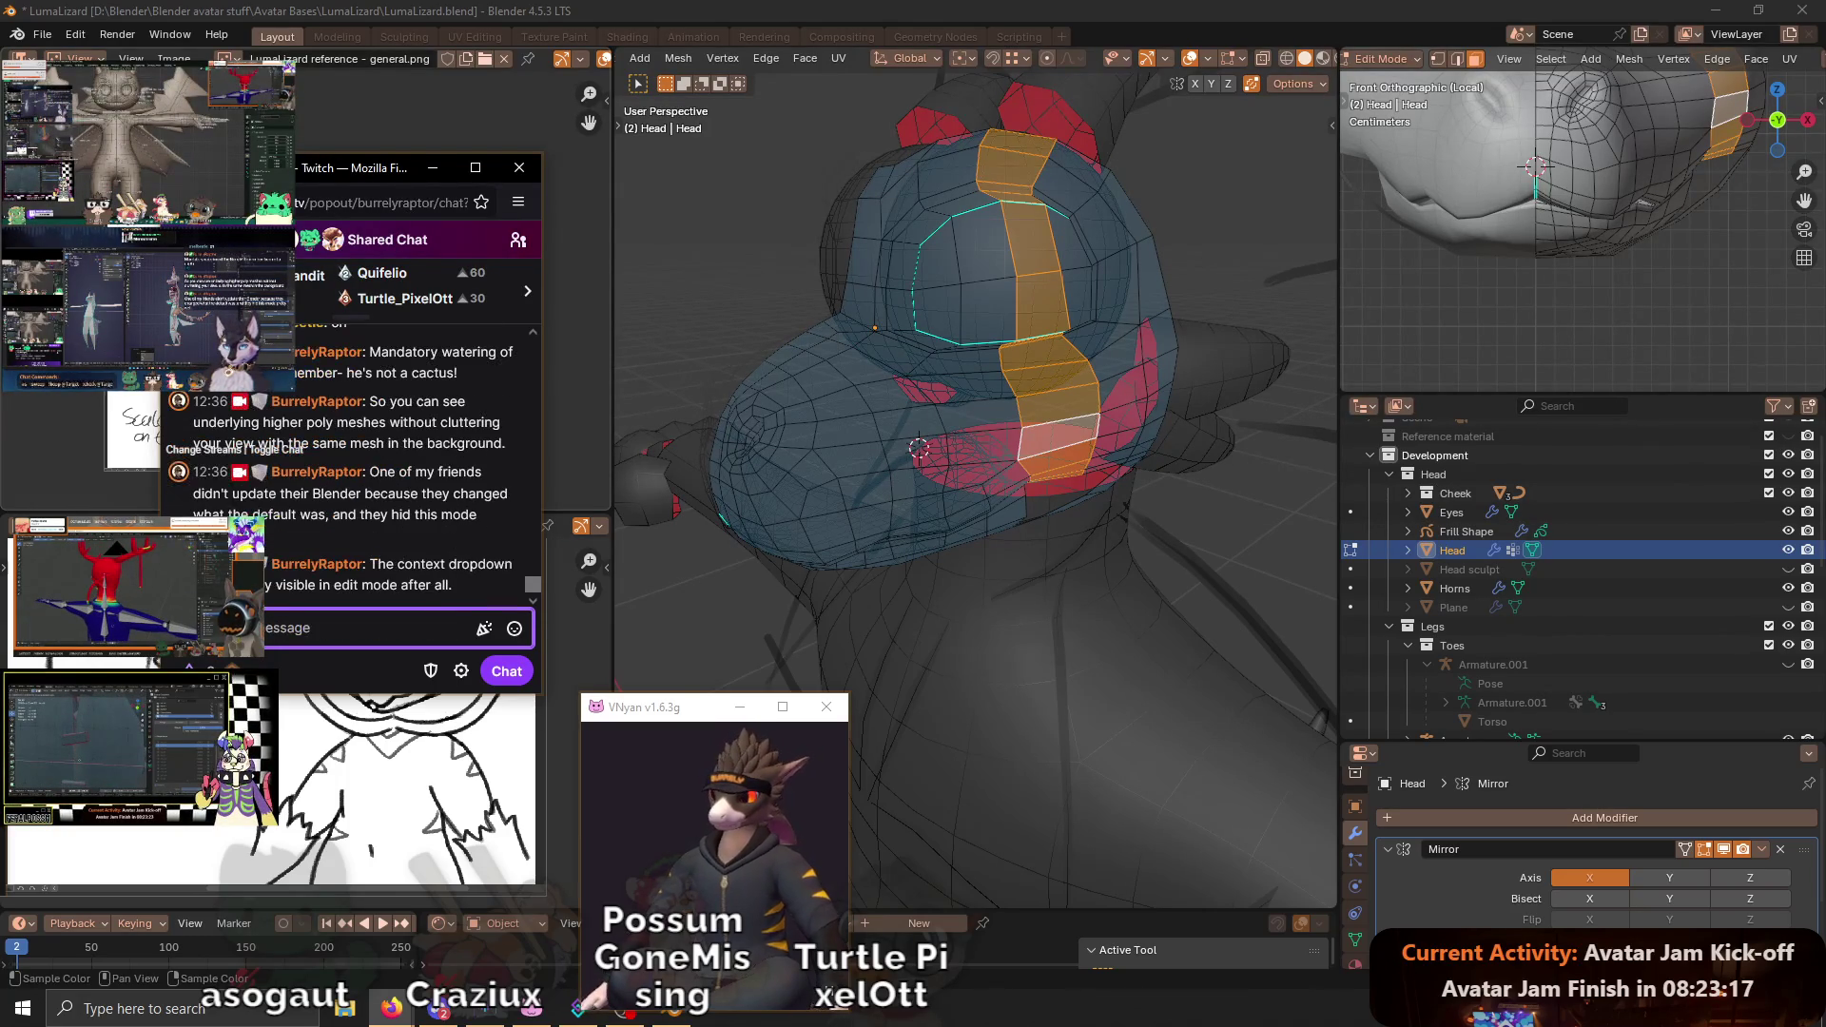
pyautogui.click(1242, 59)
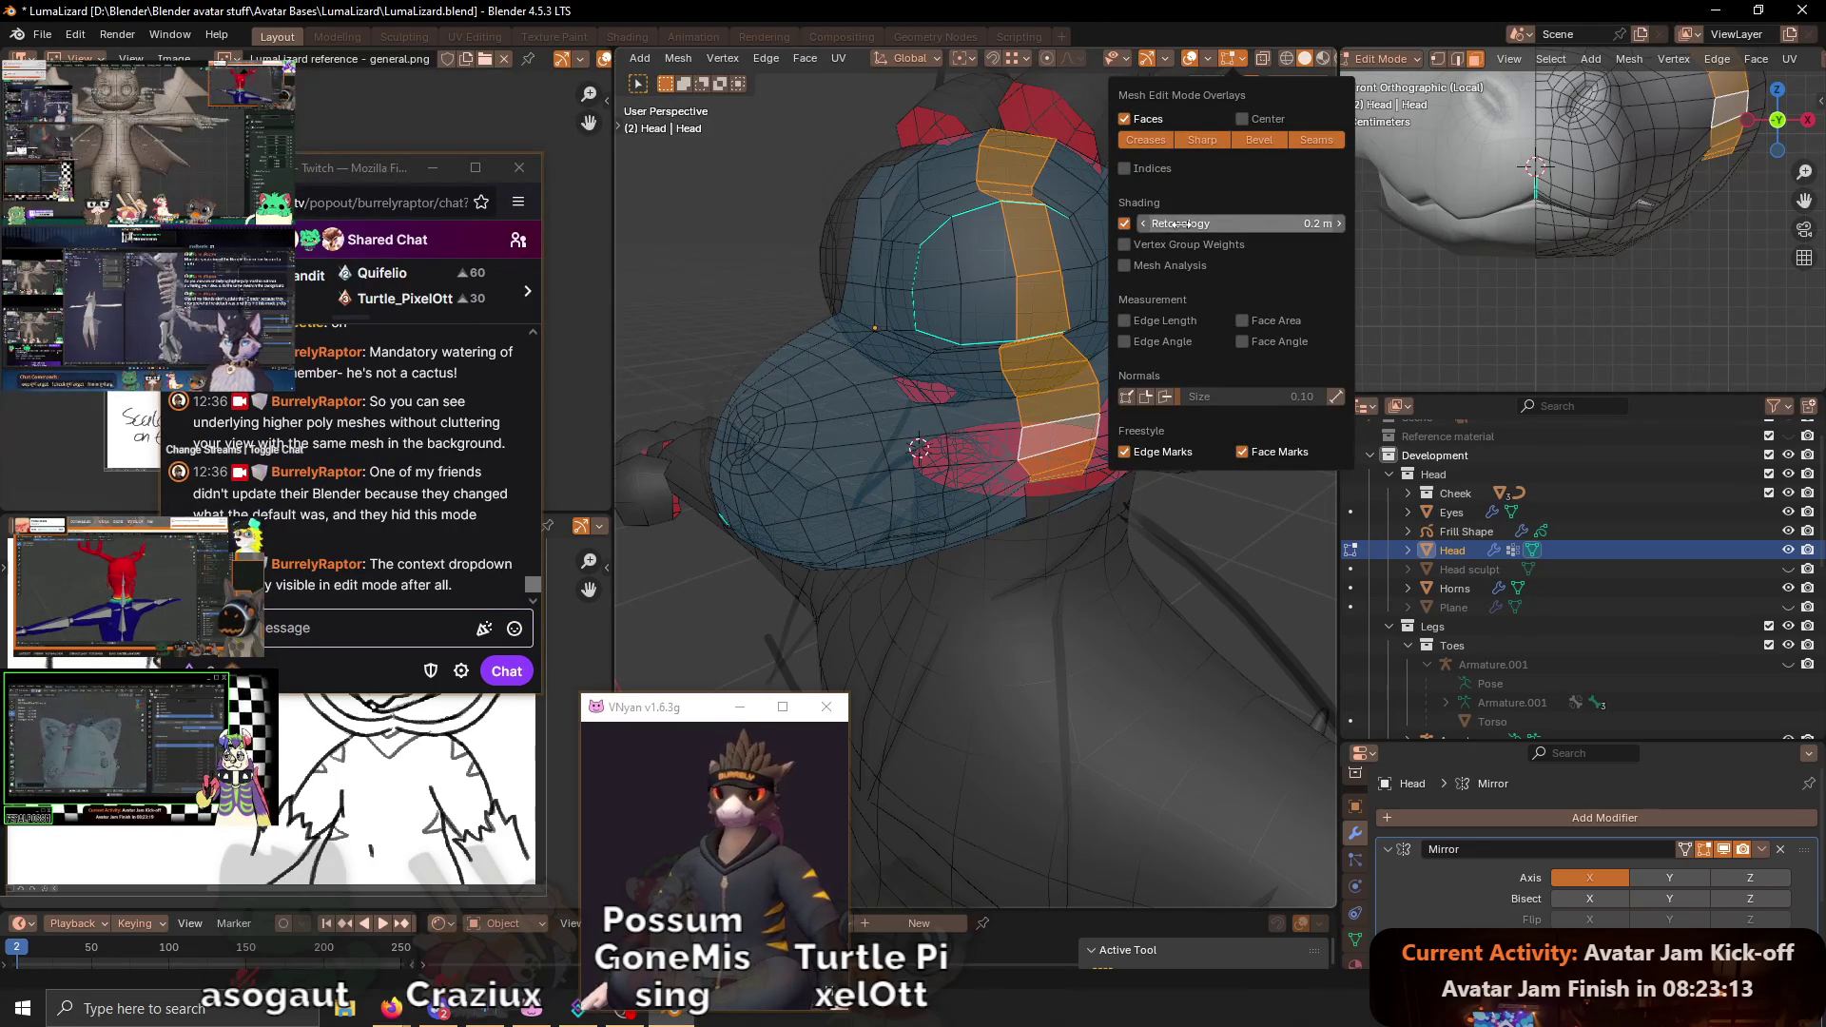
# - Snip a screenshot of the overlay settings popover showing Retopology, then switch to Discord
pyautogui.press('super+shift+s')
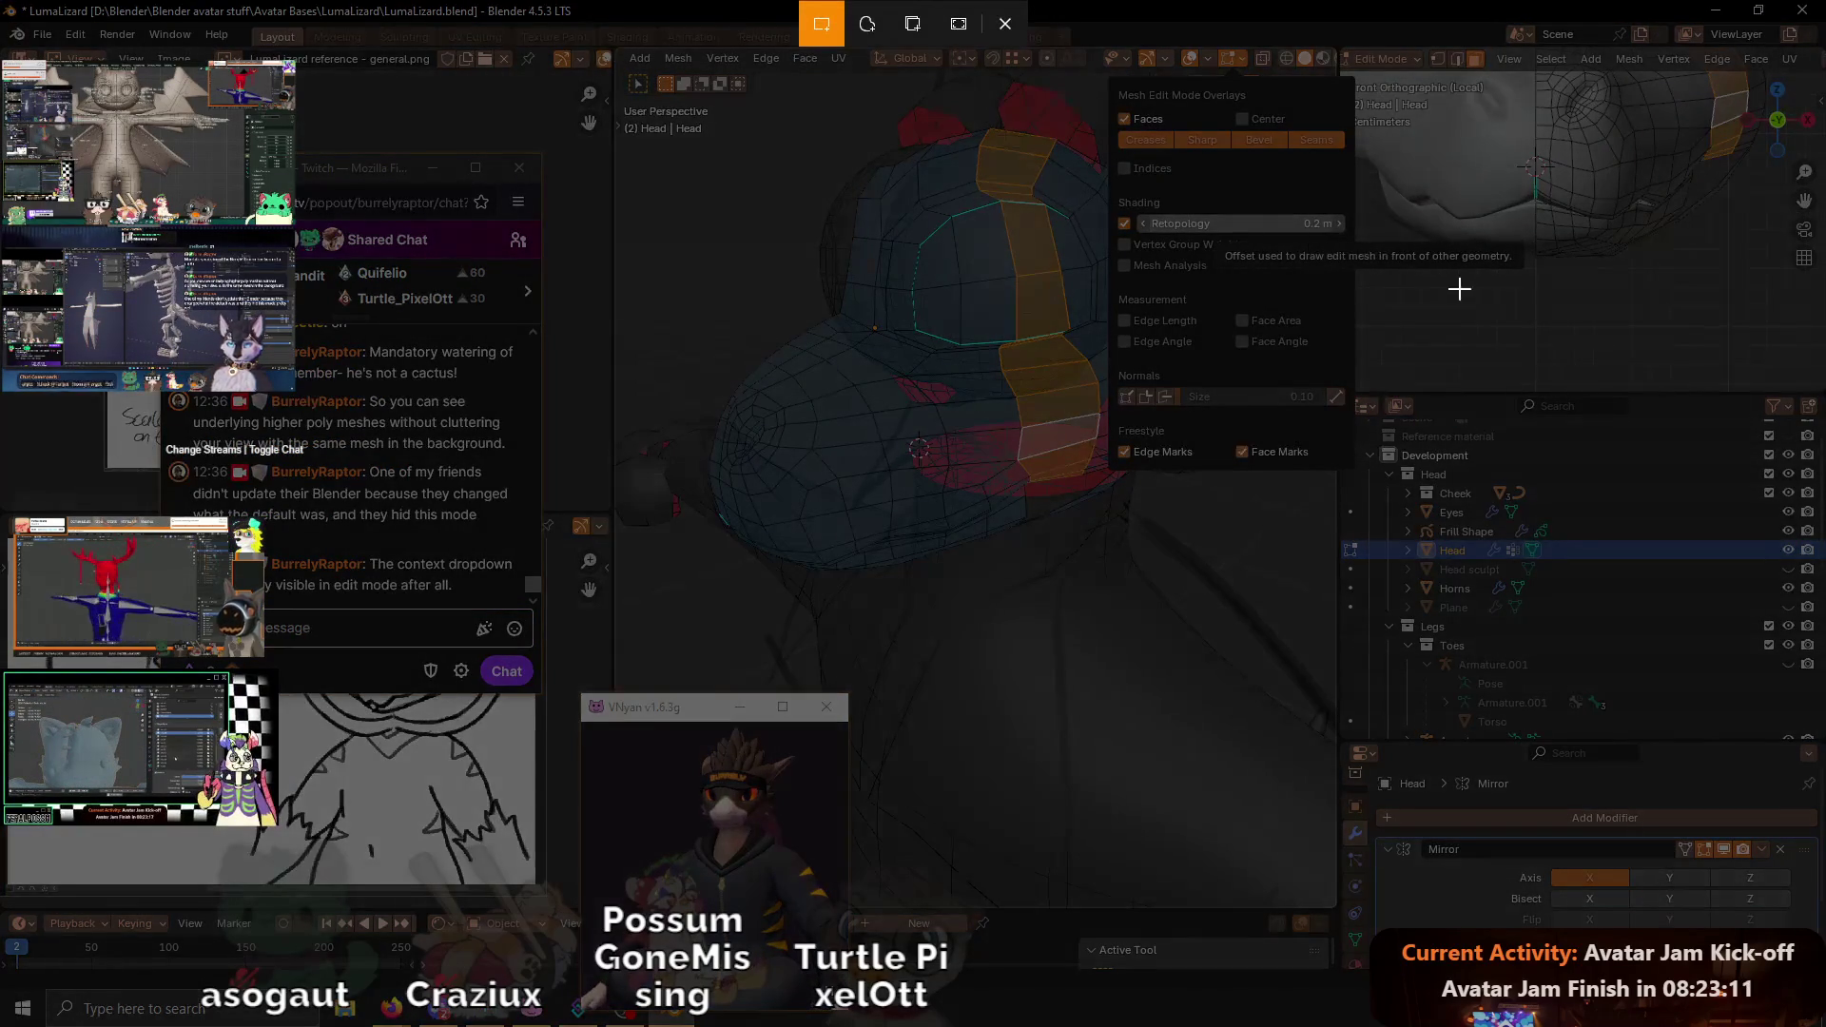
pyautogui.moveTo(1529, 281); pyautogui.dragTo(1044, 13)
pyautogui.hotkey('alt', 'Tab')
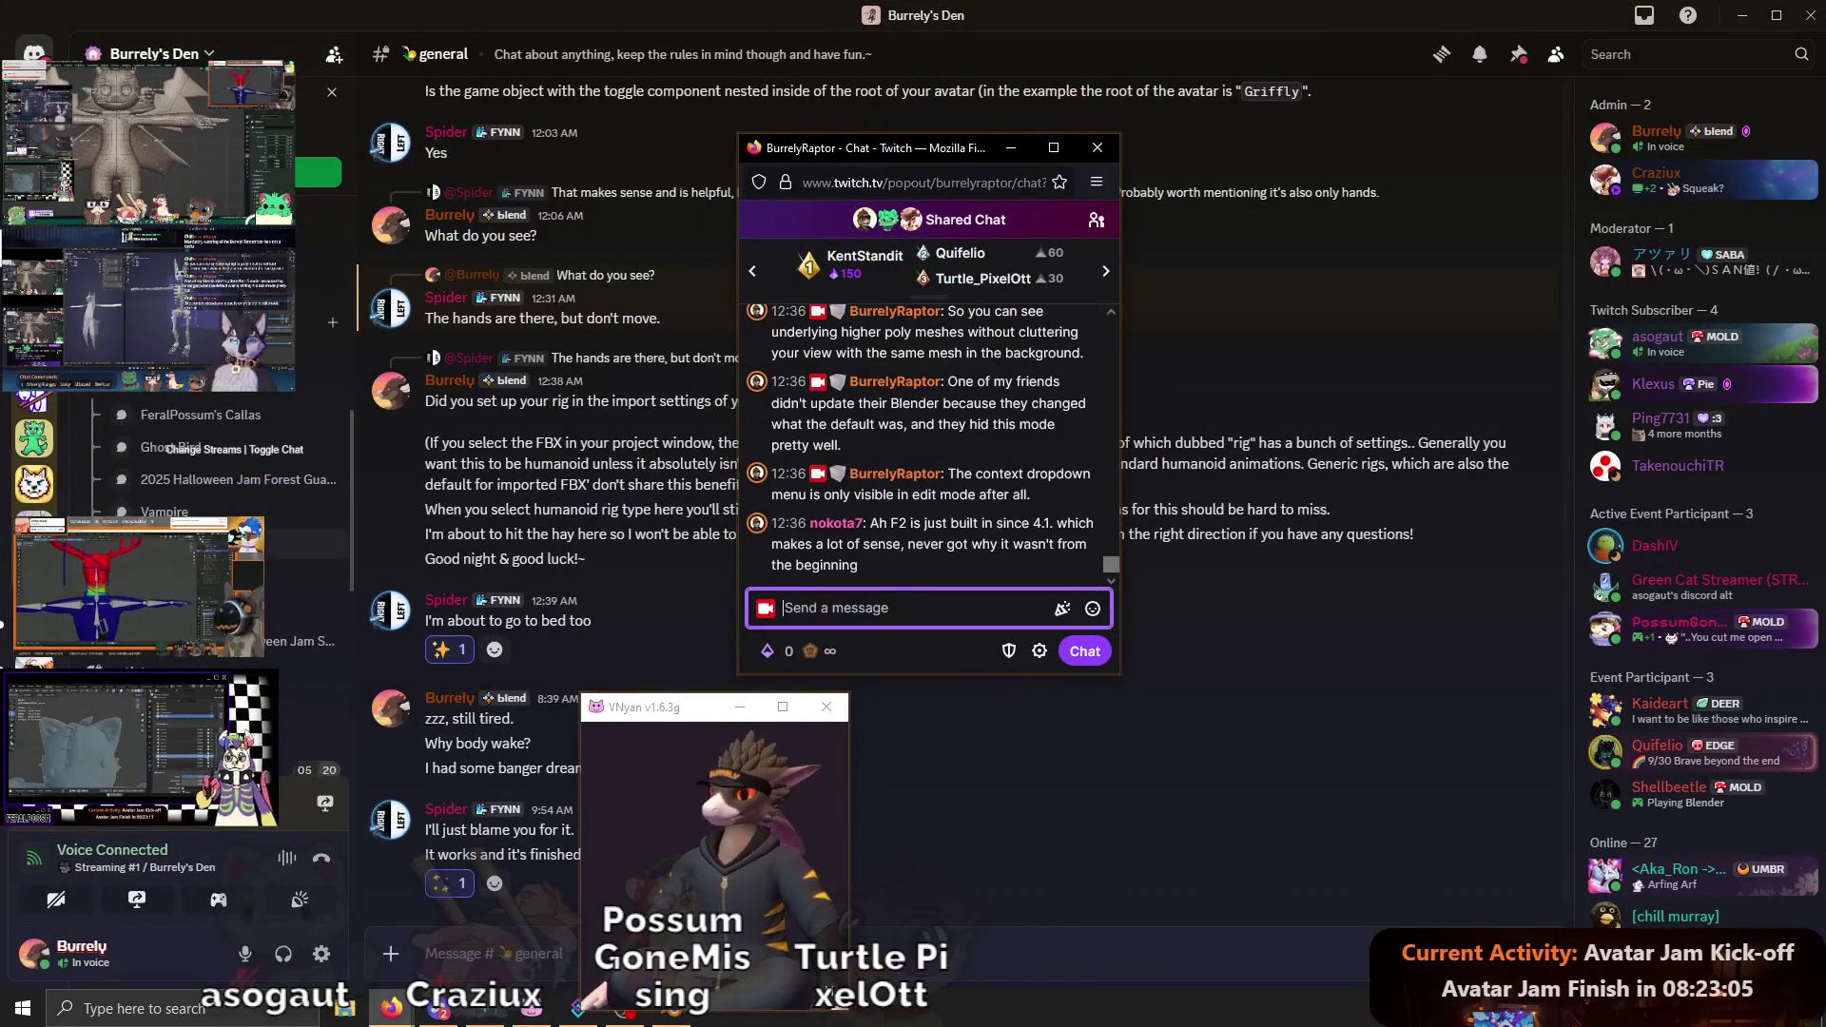
# - Post the overlay screenshot in Streaming #1, mentioning the viewer who asked, then minimize Discord
pyautogui.scroll(3, 181, 457)
pyautogui.click(177, 484)
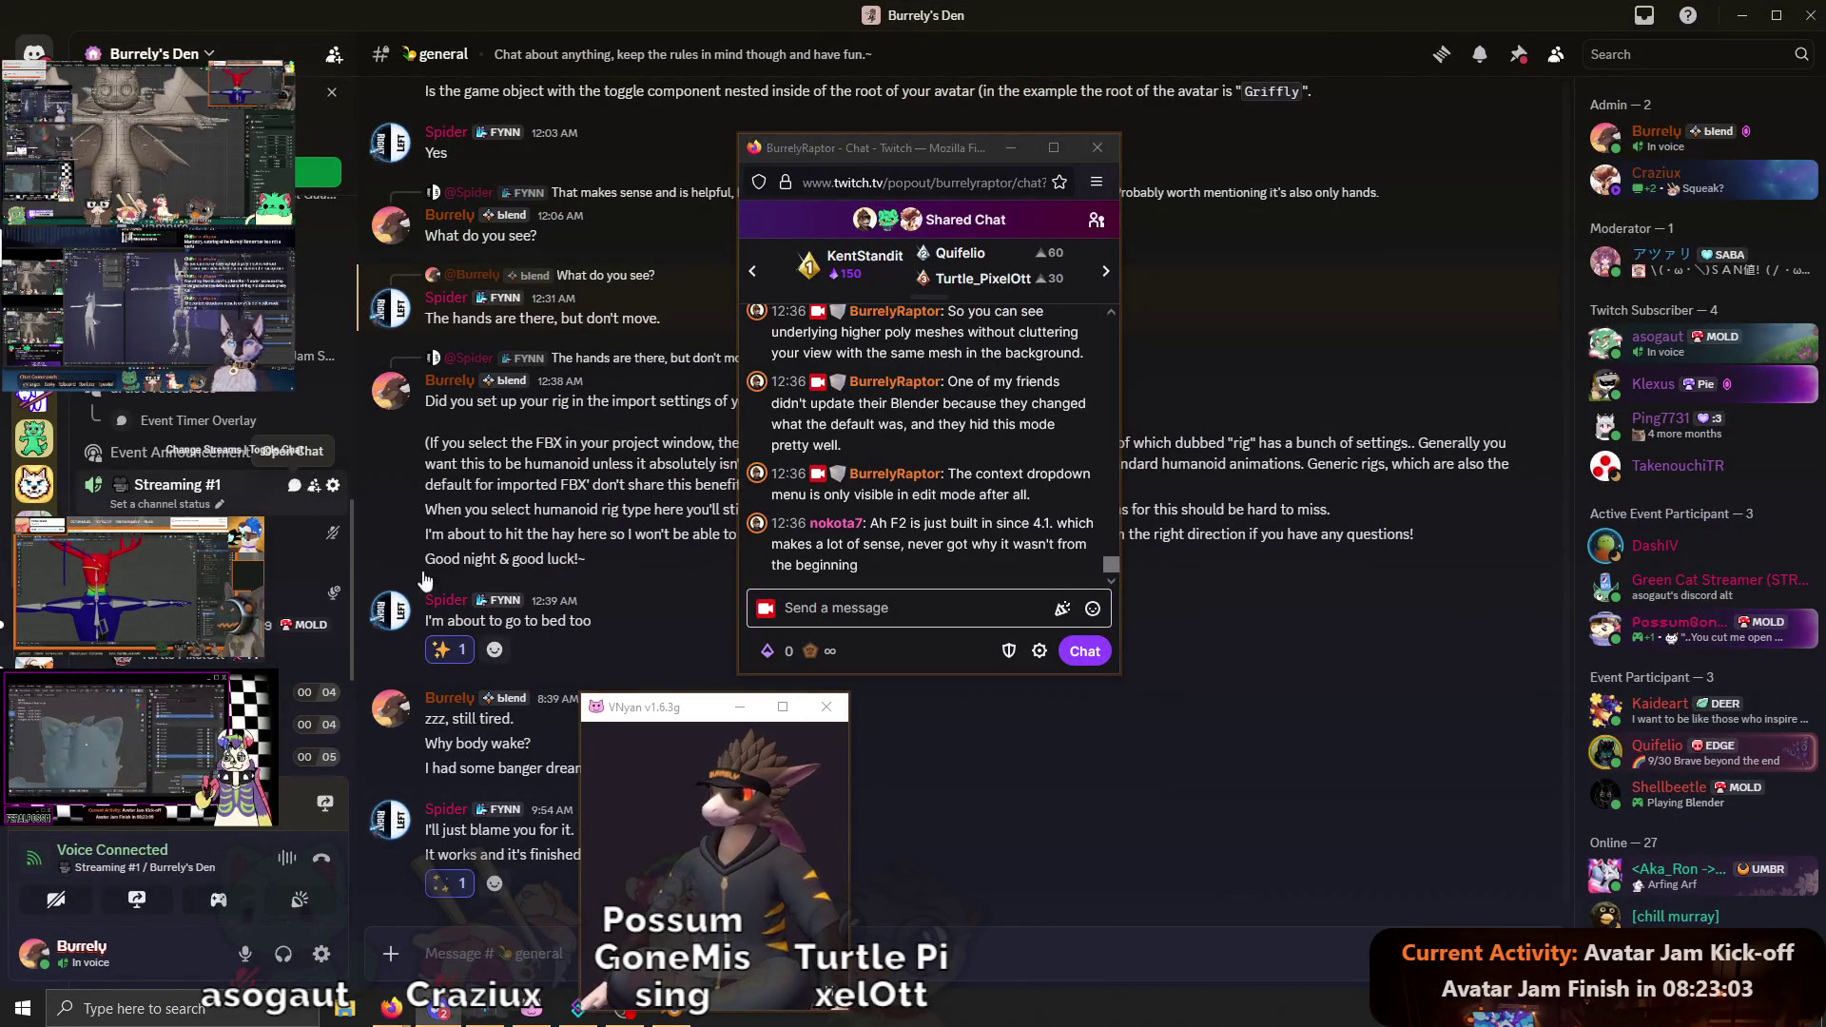
pyautogui.hotkey('ctrl', 'v')
pyautogui.write('@shel')
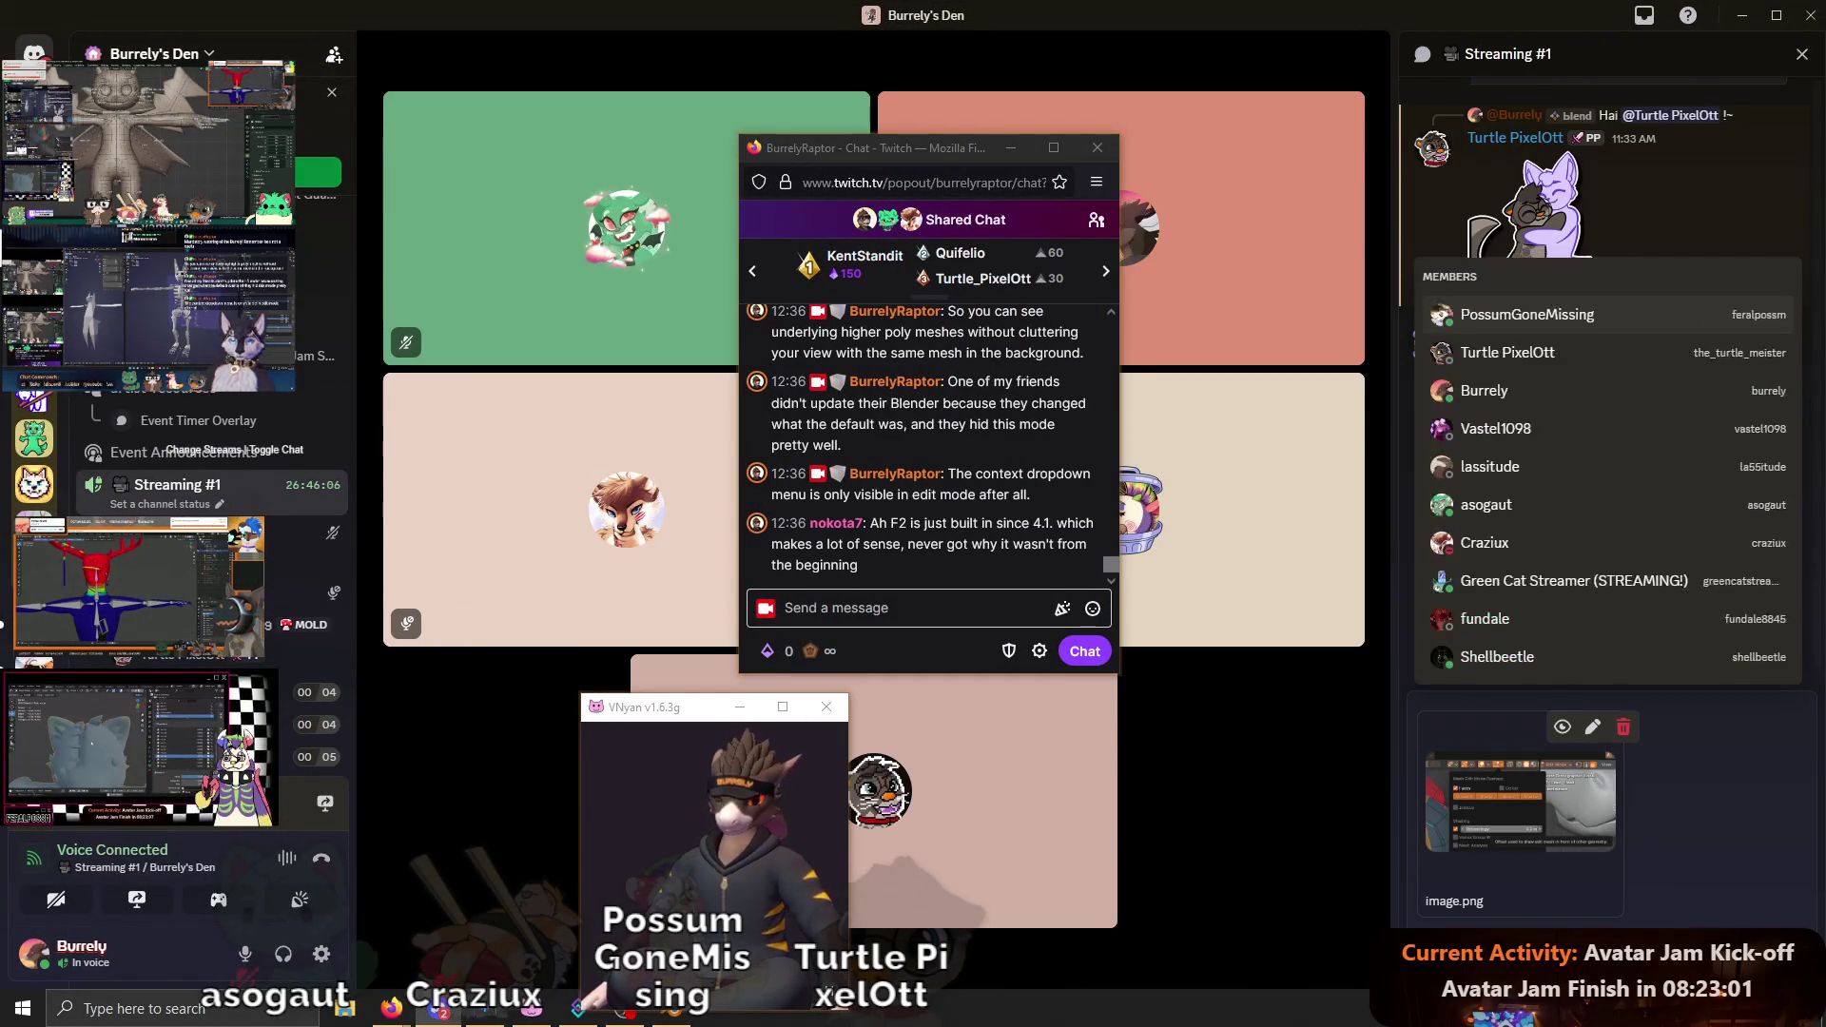
pyautogui.press('Return')
pyautogui.press('Return')
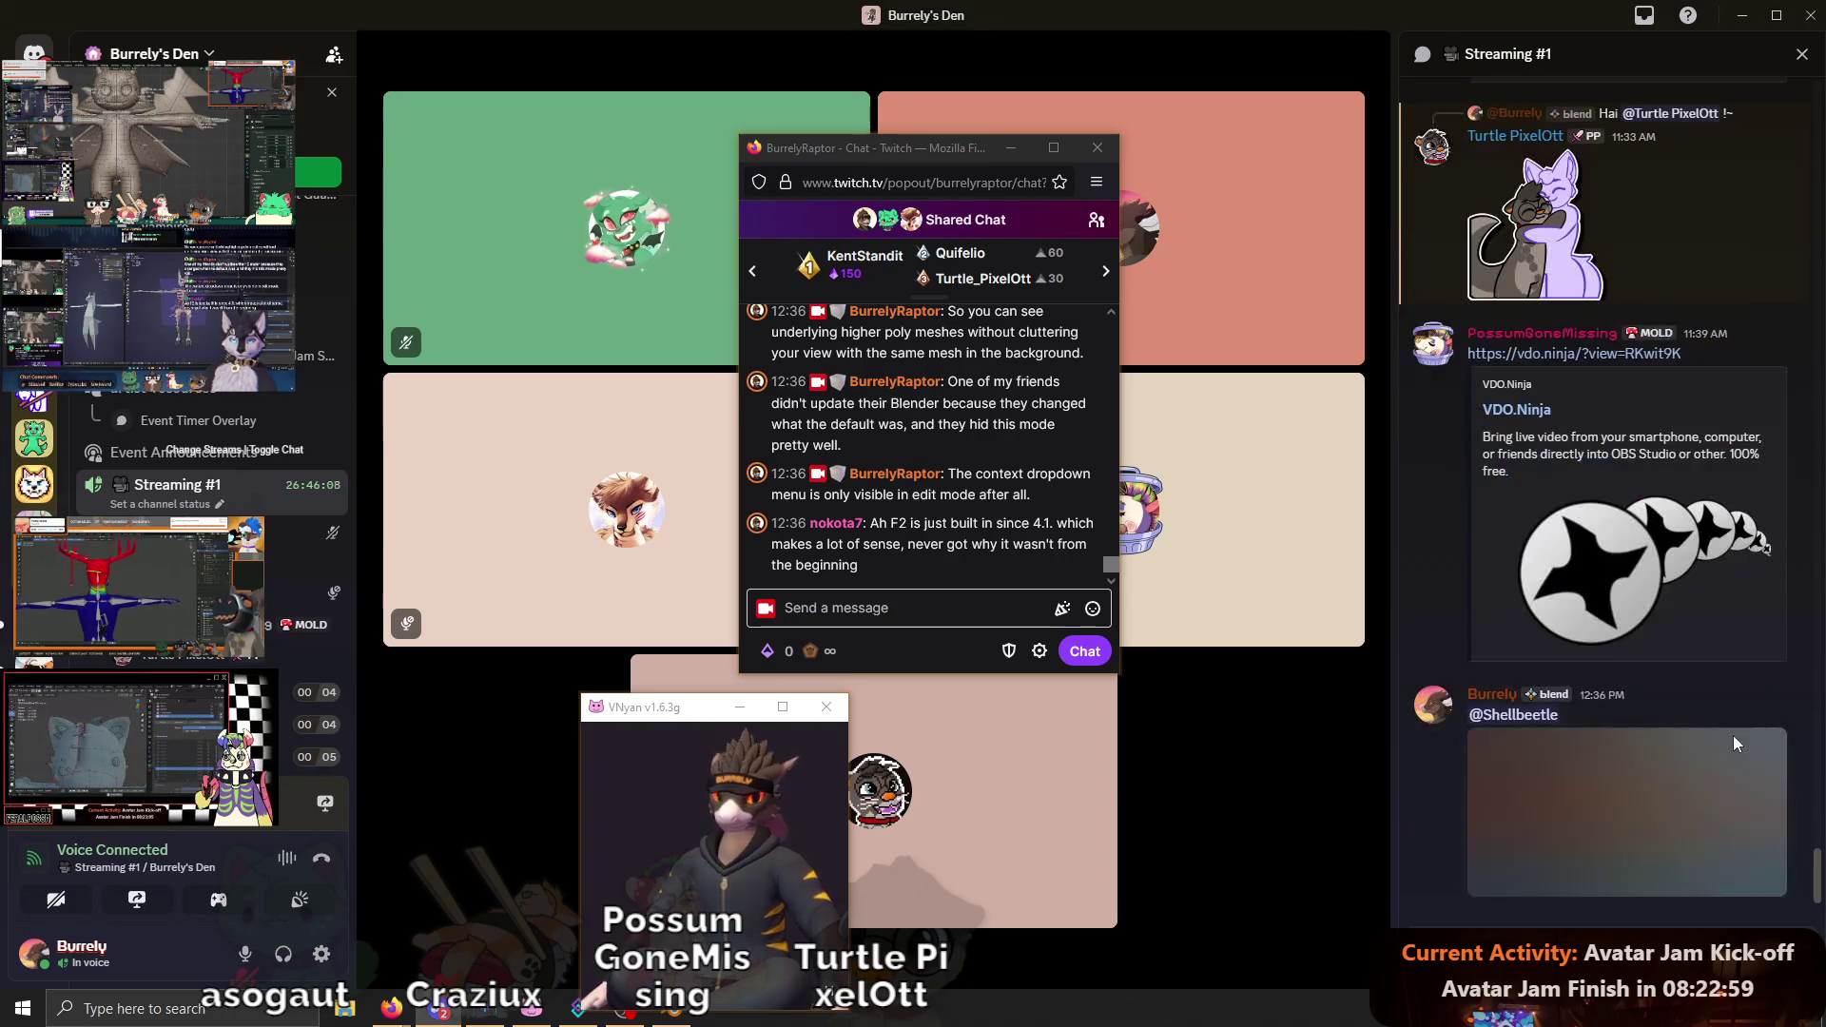
pyautogui.click(1737, 17)
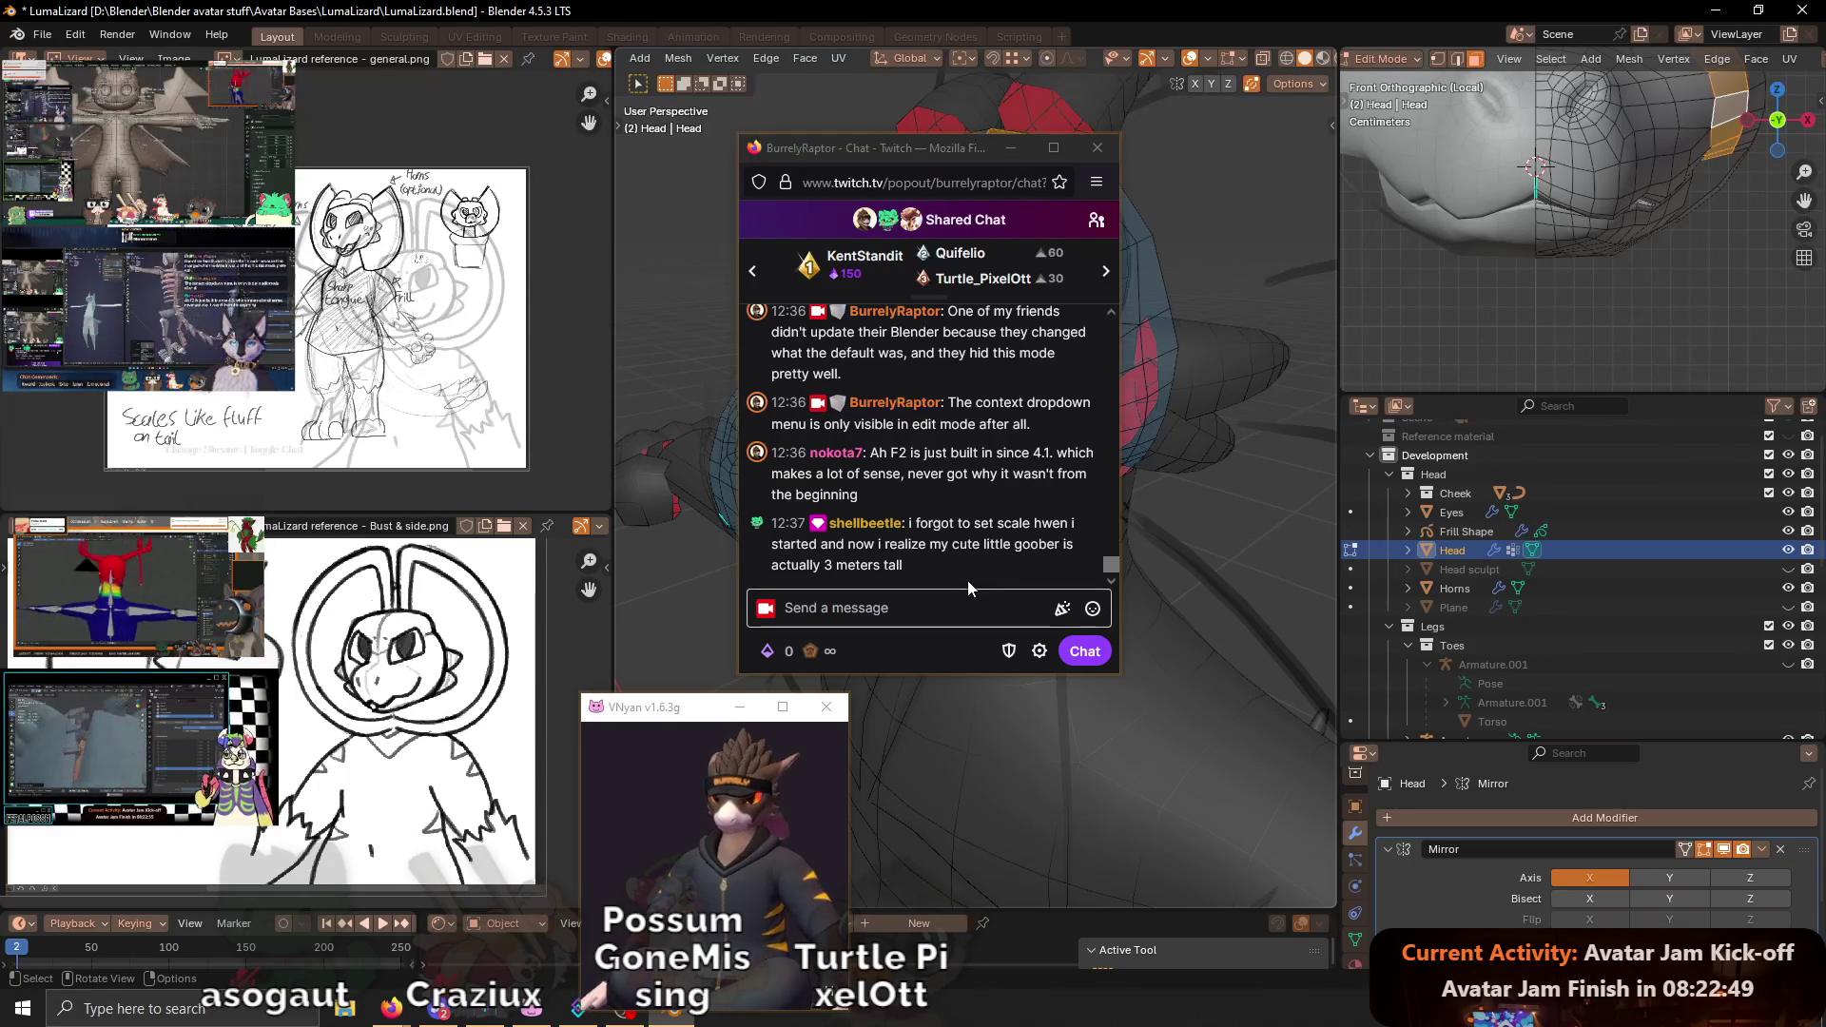
# - Send a giant emote via Power-ups & Rewards' Gigantify an Emote and move the chat window aside
pyautogui.click(997, 566)
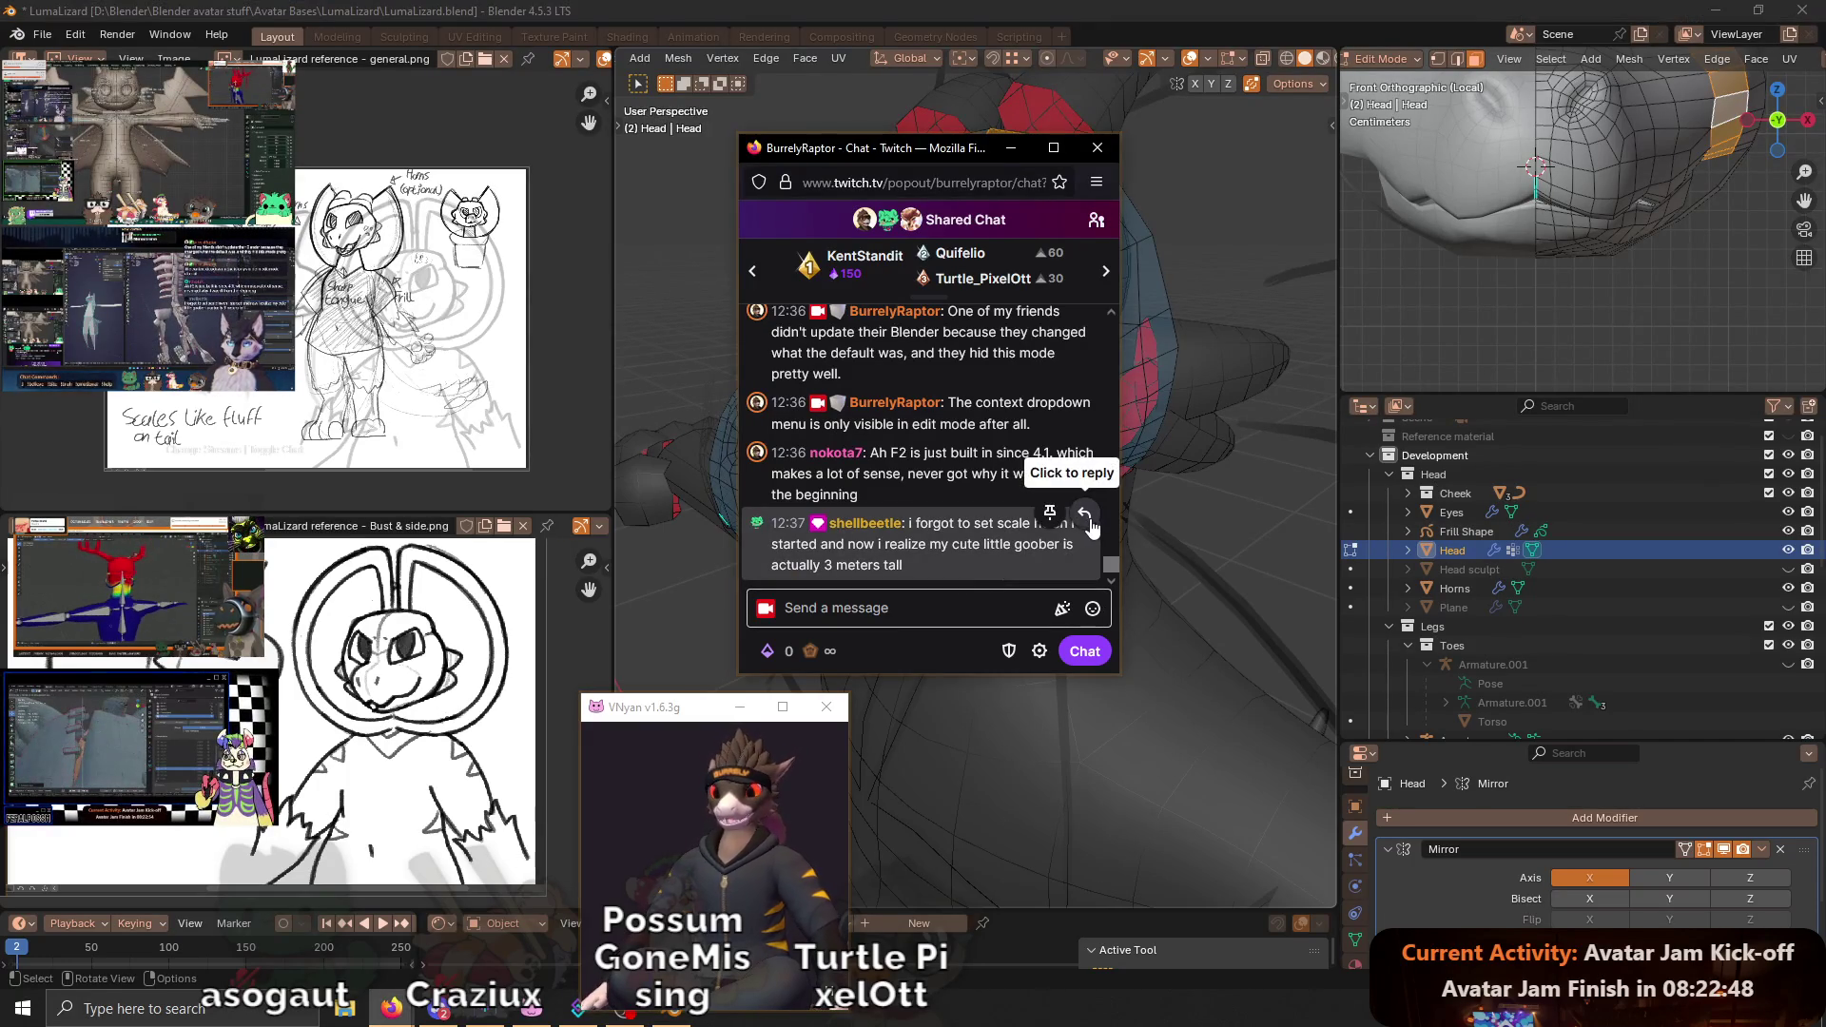
pyautogui.click(1007, 605)
pyautogui.write(':joy')
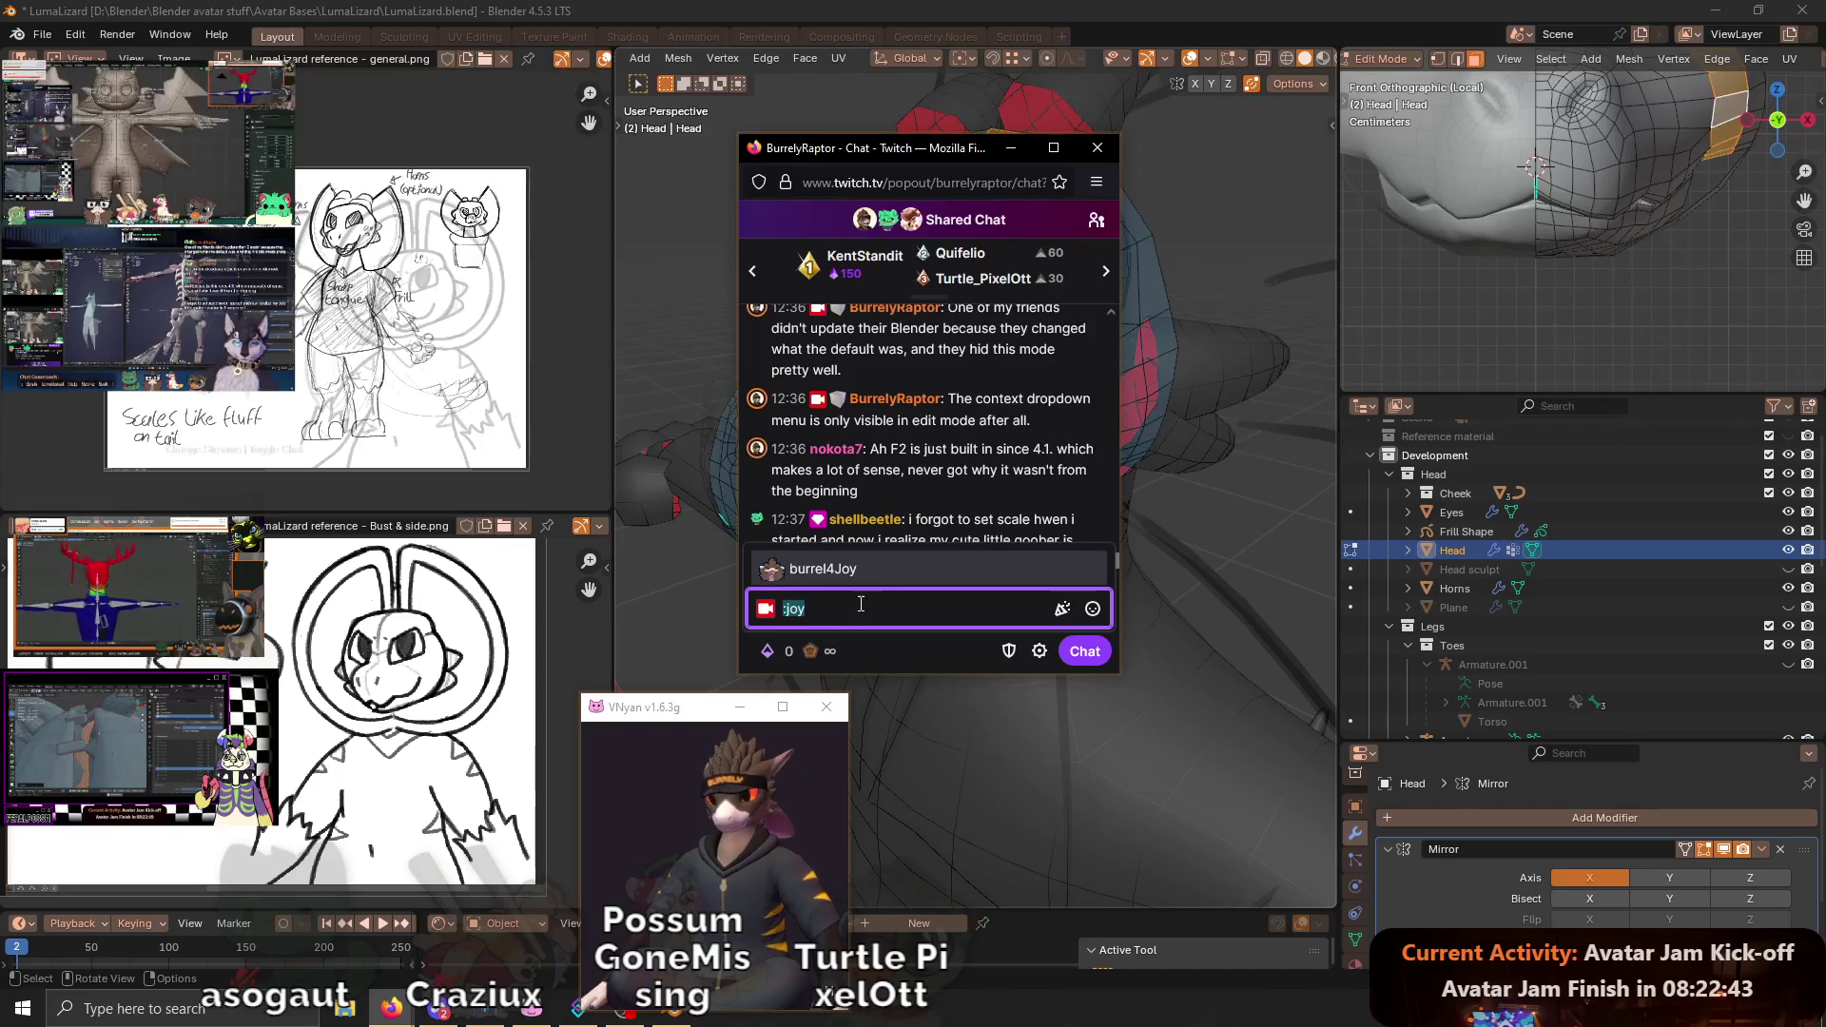
pyautogui.press('BackSpace')
pyautogui.press('BackSpace')
pyautogui.press('BackSpace')
pyautogui.click(812, 653)
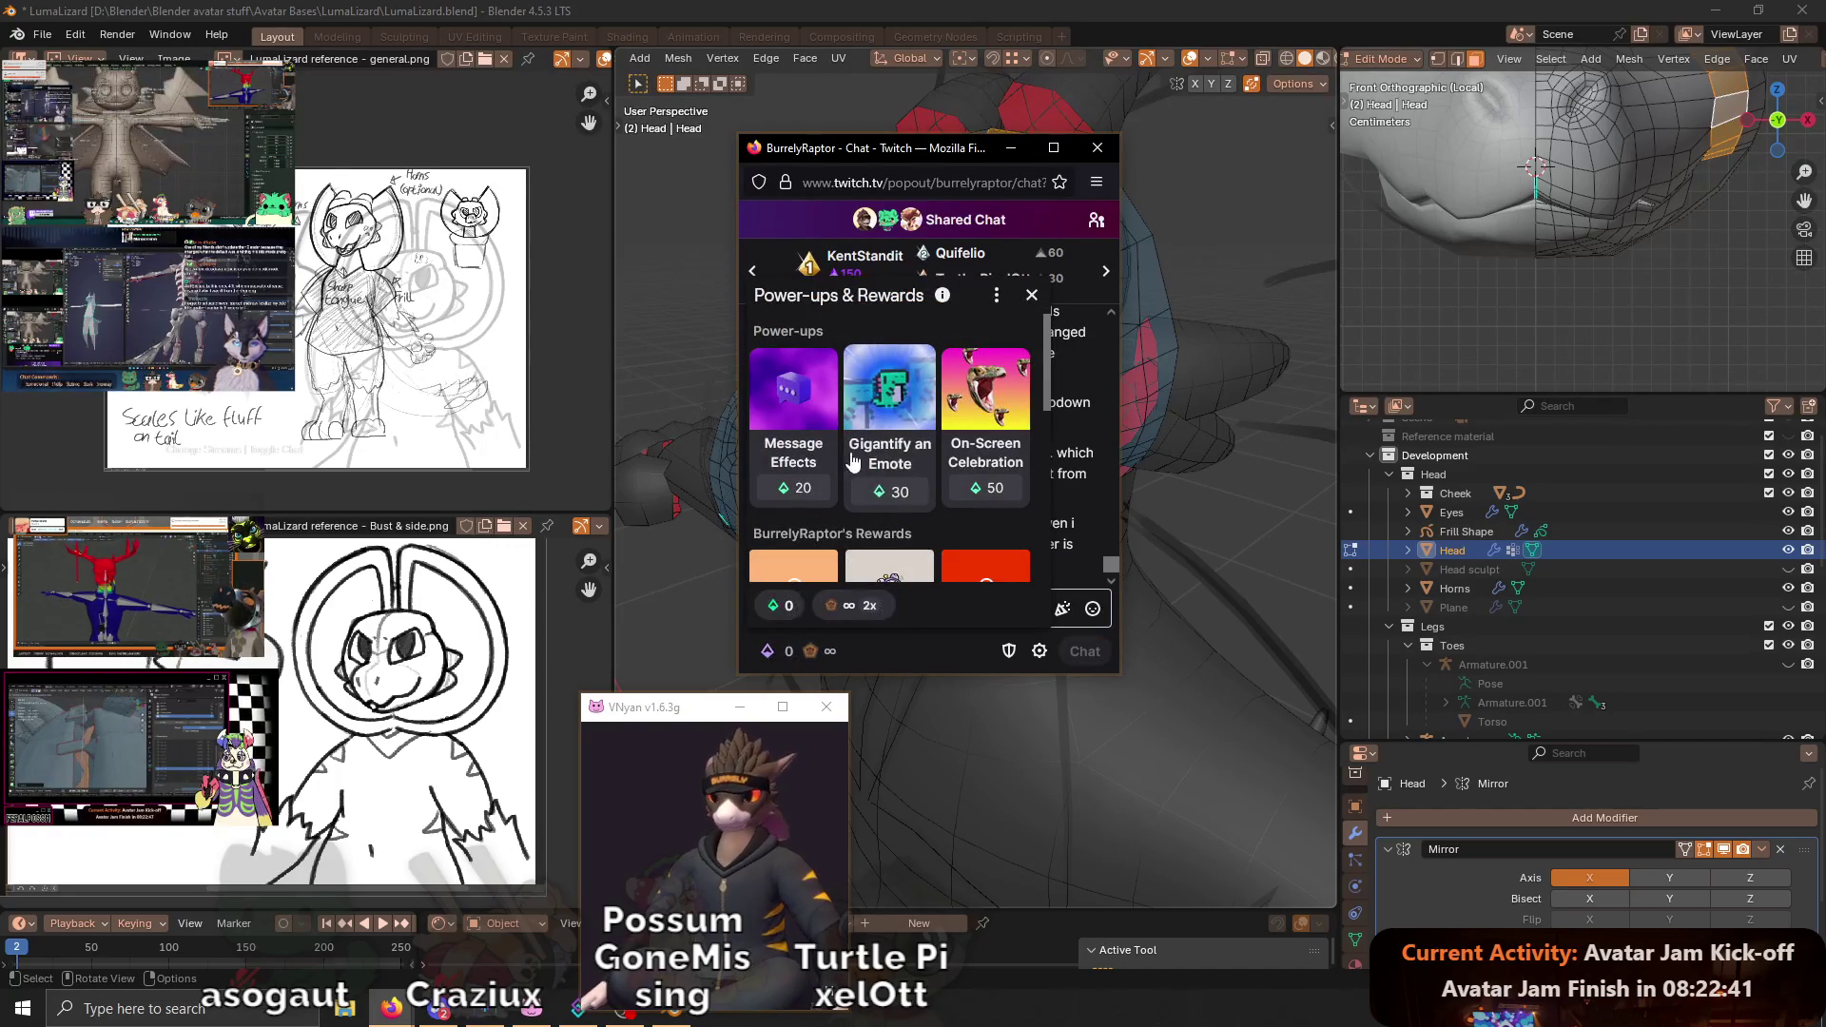
pyautogui.click(897, 495)
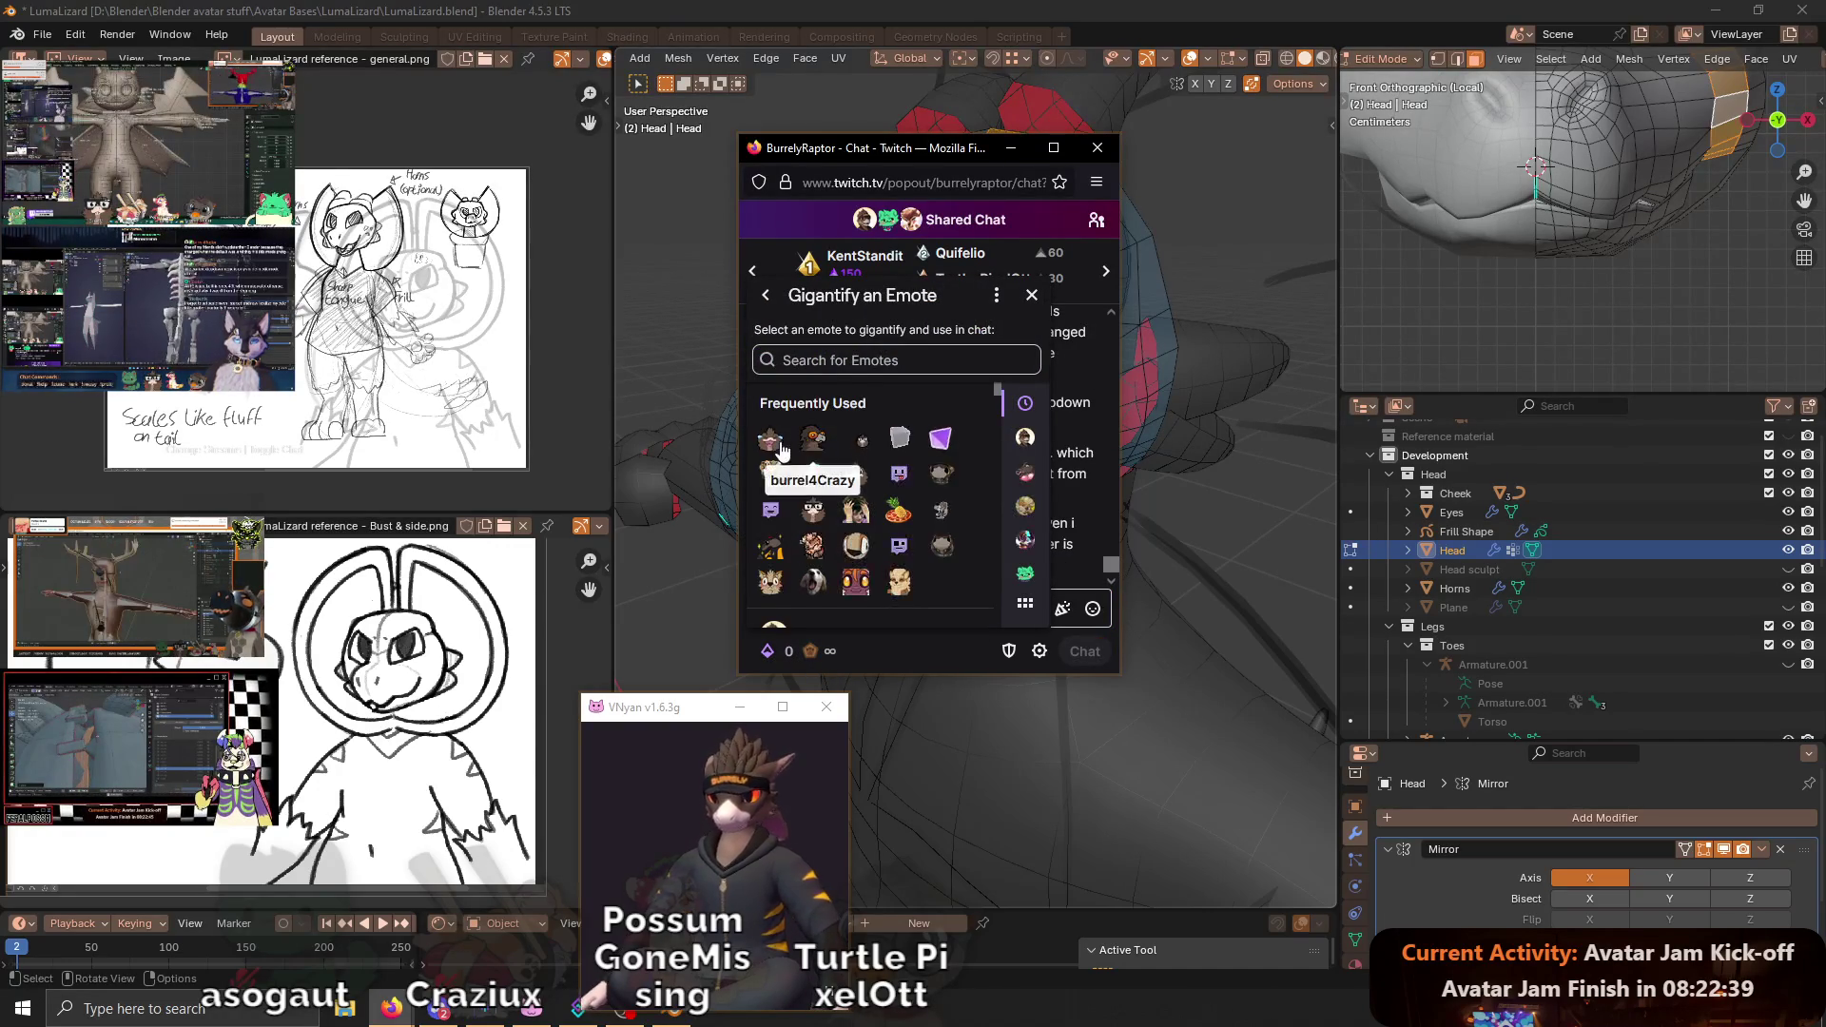
pyautogui.click(914, 595)
pyautogui.click(1073, 646)
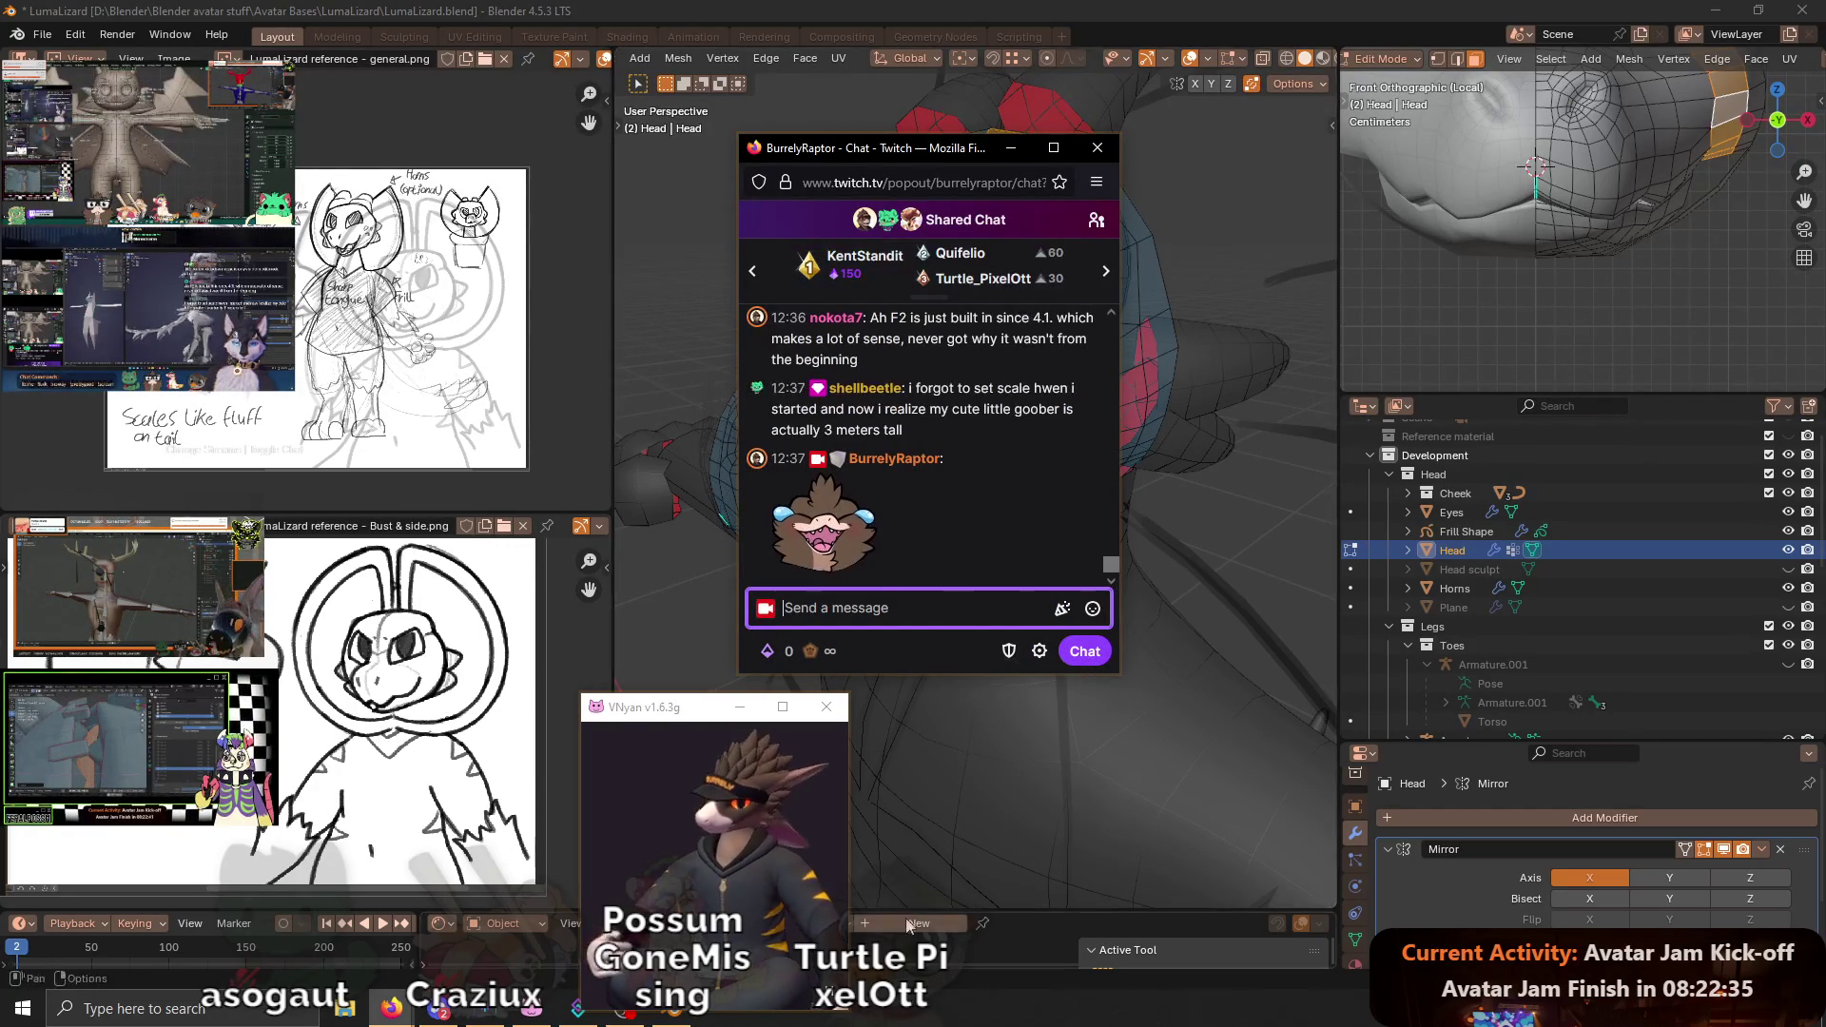
pyautogui.moveTo(905, 156)
pyautogui.mouseDown()
pyautogui.moveTo(1002, 259)
pyautogui.moveTo(960, 408)
pyautogui.moveTo(287, 337)
pyautogui.moveTo(314, 354)
pyautogui.moveTo(287, 375)
pyautogui.mouseUp()
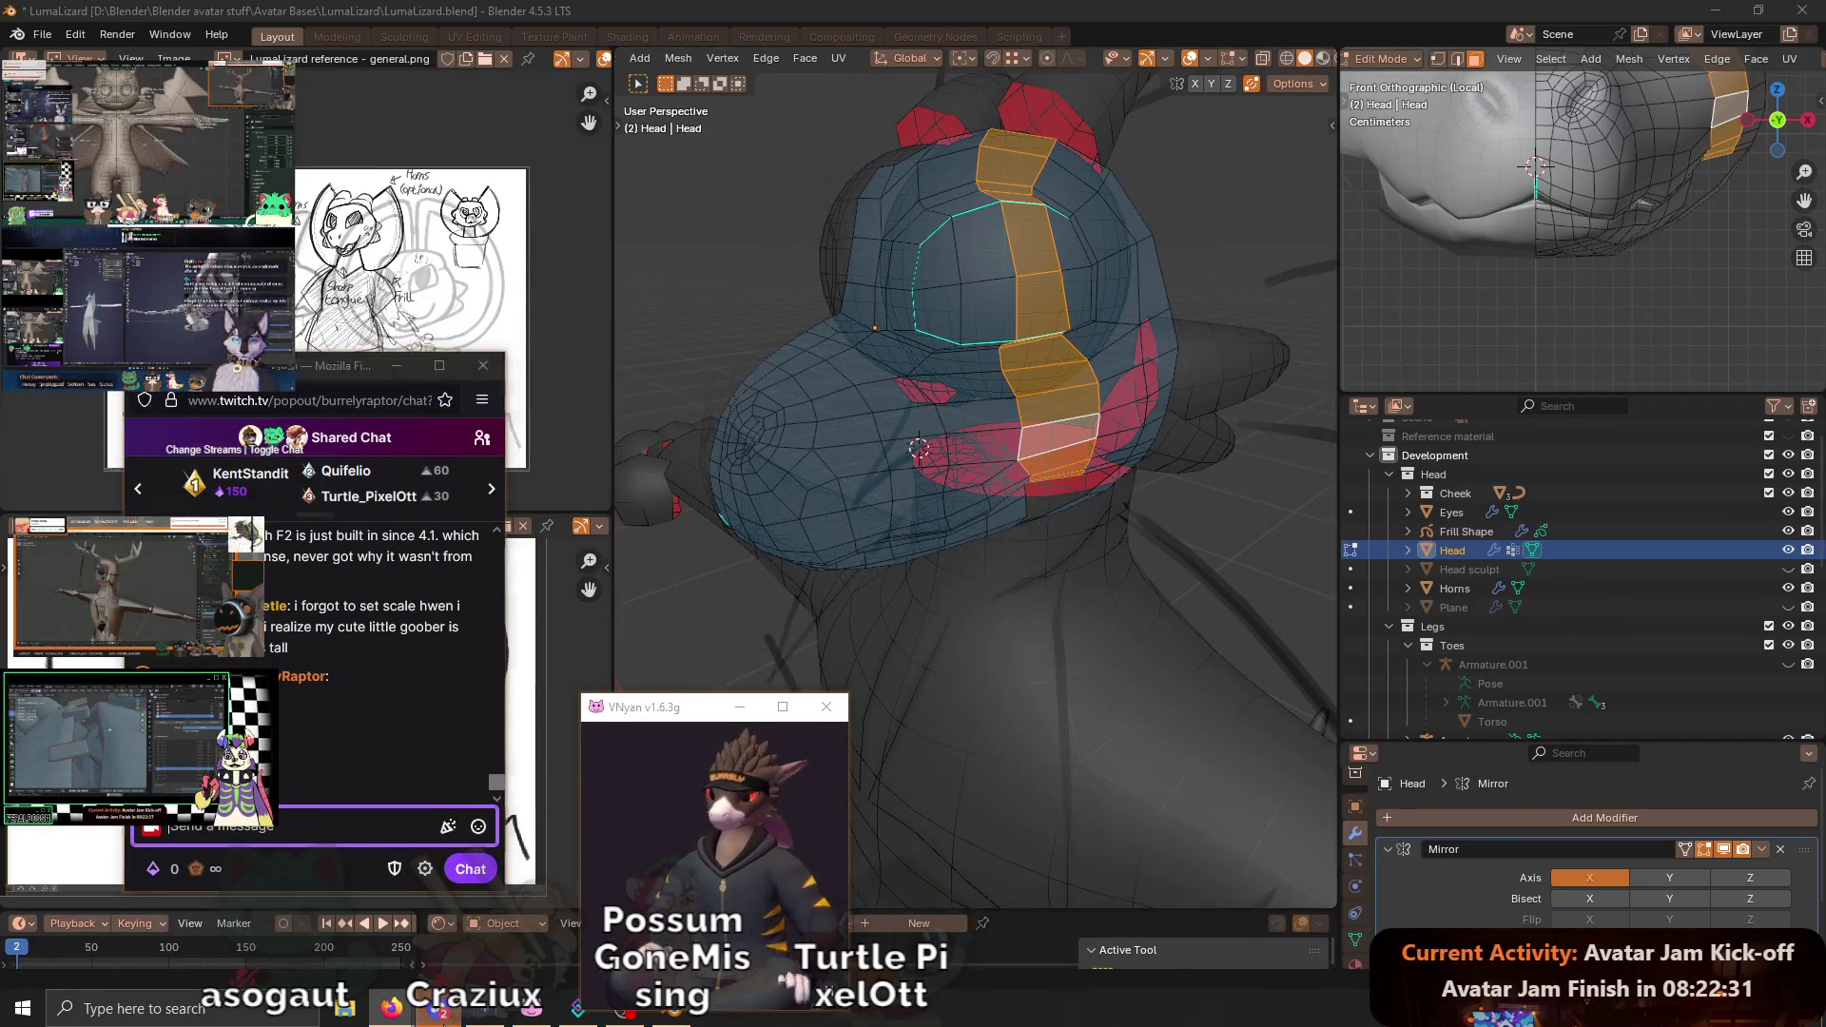
# - Reply 'That thing!' in Discord's Streaming #1 chat and return to the head model
pyautogui.hotkey('alt', 'Tab')
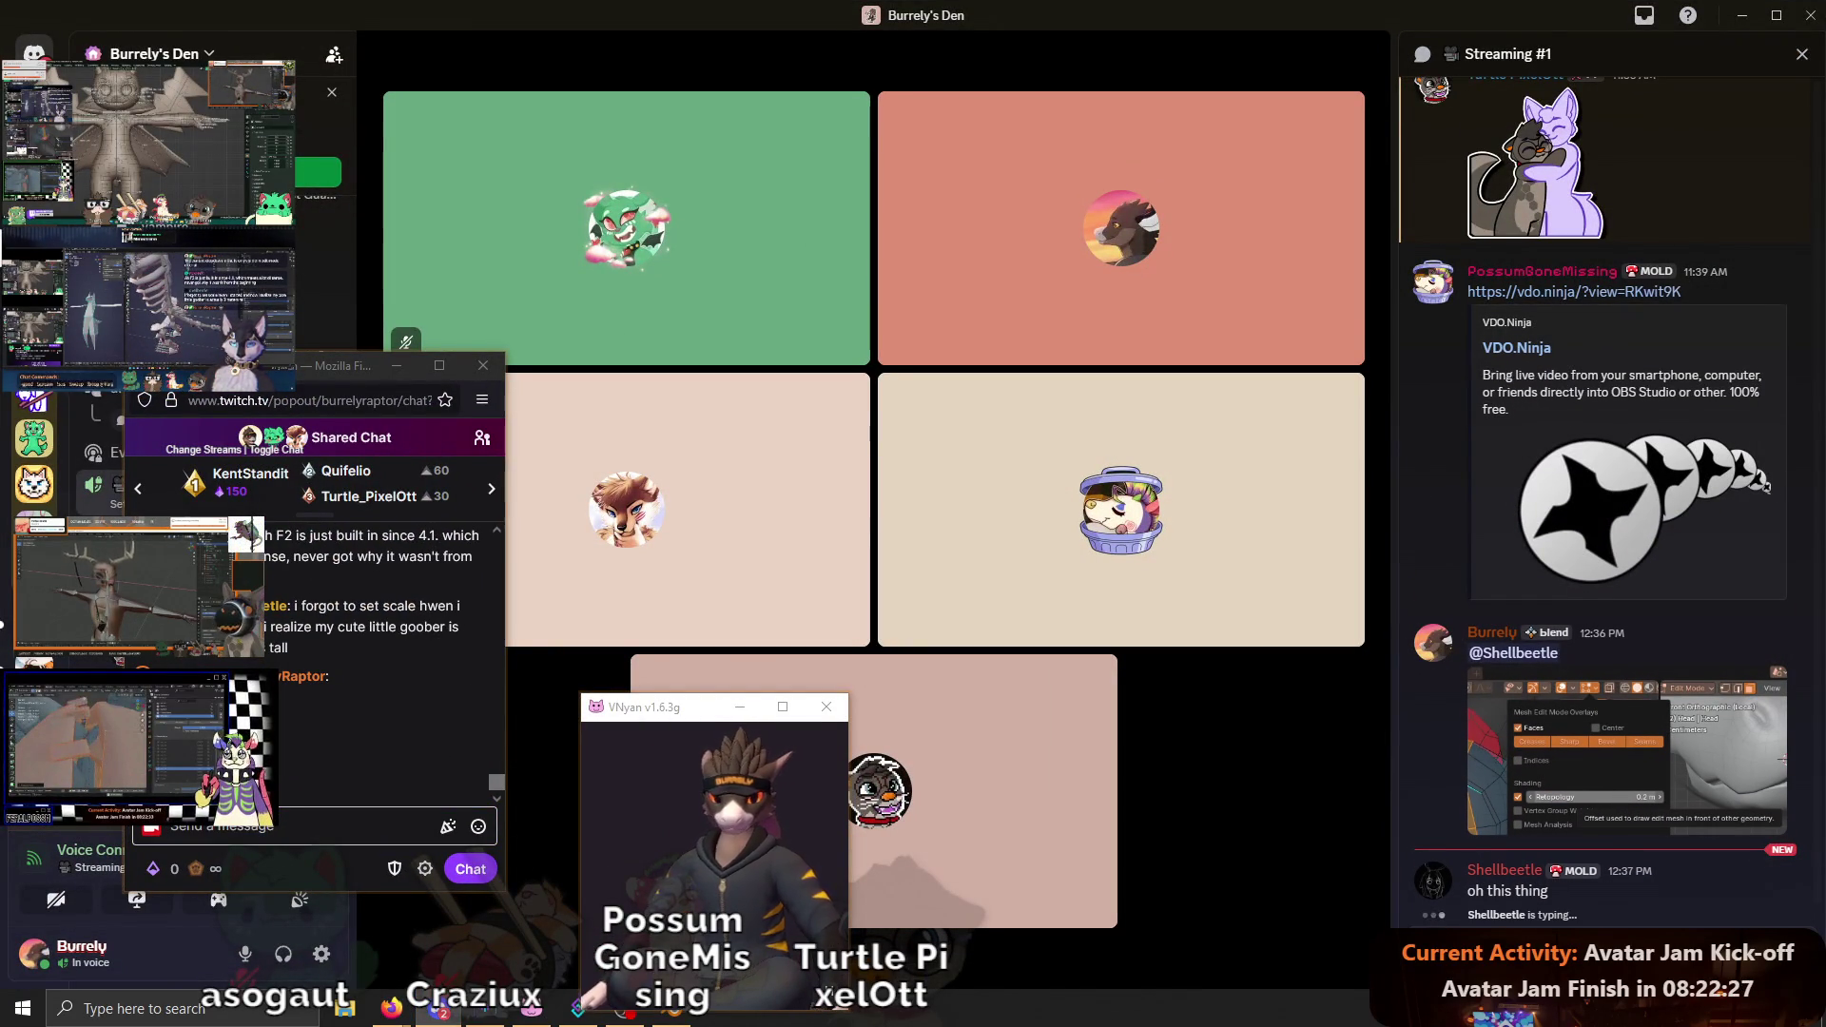
pyautogui.press('Return')
pyautogui.click(1741, 15)
pyautogui.moveTo(1033, 483)
pyautogui.mouseDown(button='middle')
pyautogui.moveTo(1040, 437)
pyautogui.moveTo(950, 400)
pyautogui.moveTo(989, 449)
pyautogui.mouseUp(button='middle')
# - Add the reply 'Hidden yeah haha.' while zooming and orbiting around the head mesh
pyautogui.hotkey('alt', 'Tab')
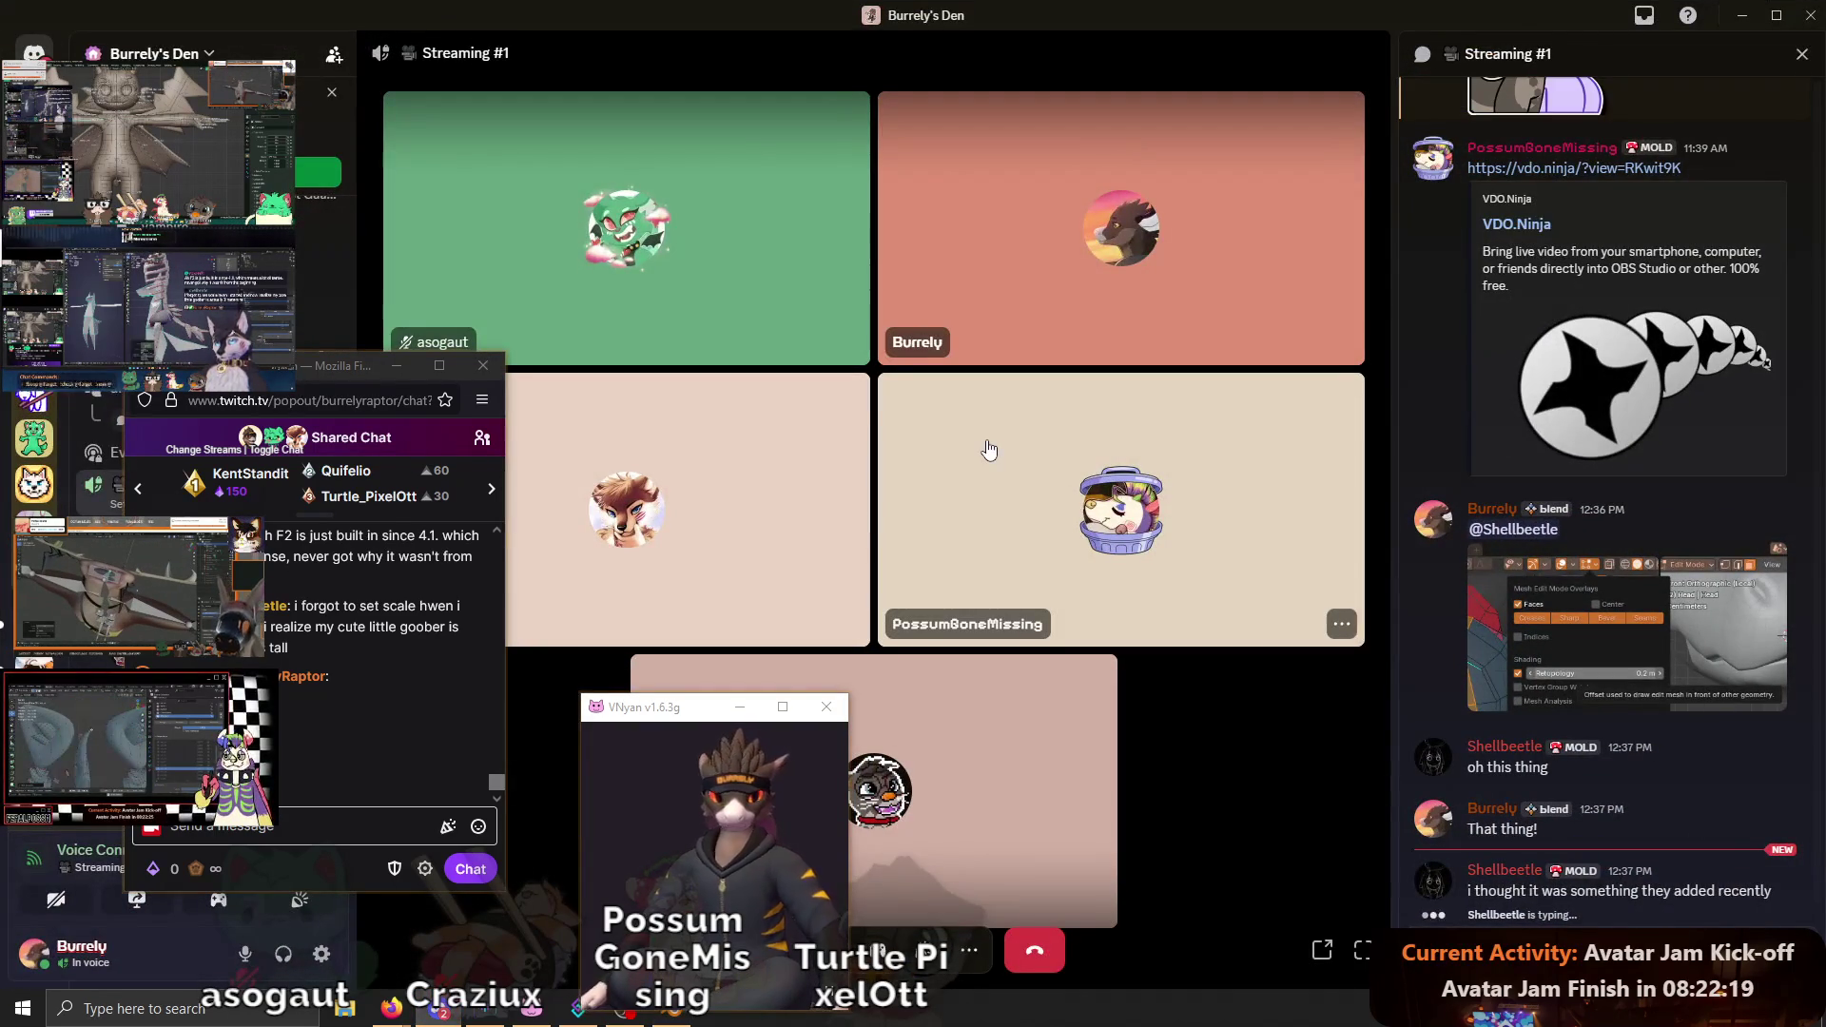
pyautogui.hotkey('alt', 'Tab')
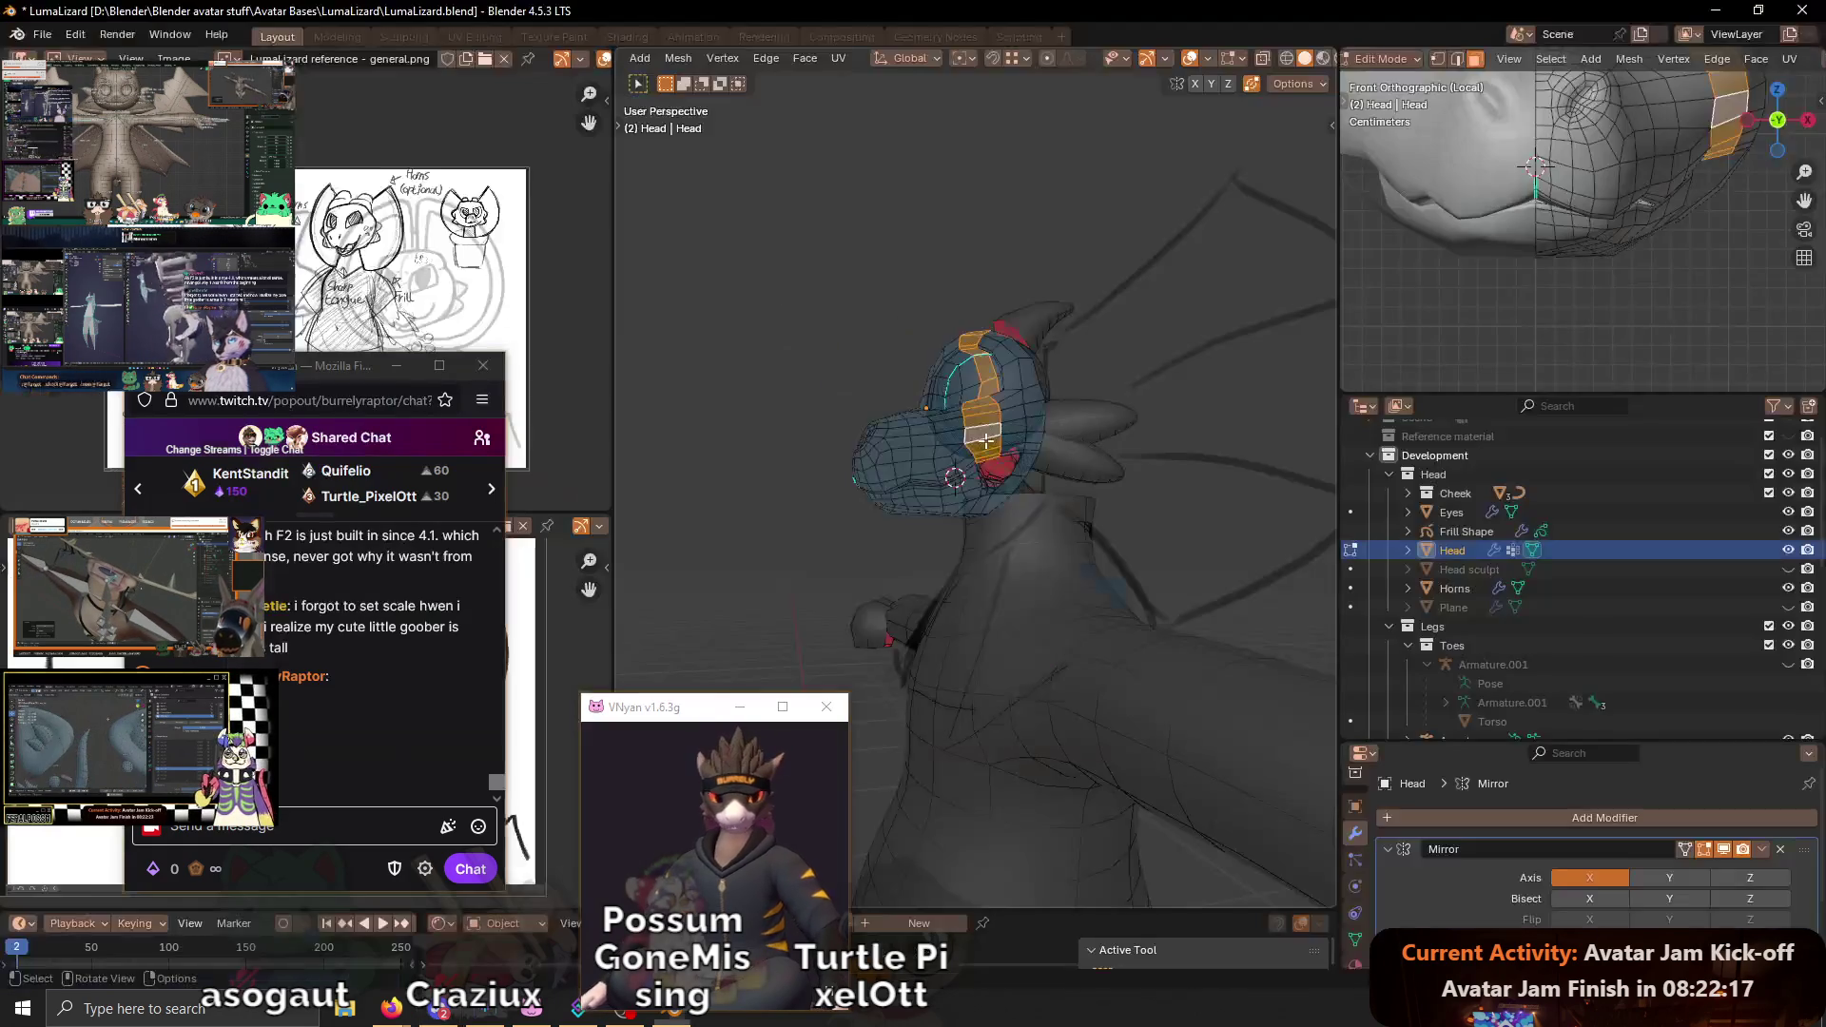
pyautogui.scroll(3, 982, 442)
pyautogui.moveTo(985, 447)
pyautogui.mouseDown(button='middle')
pyautogui.moveTo(872, 460)
pyautogui.moveTo(1016, 494)
pyautogui.moveTo(970, 459)
pyautogui.mouseUp(button='middle')
pyautogui.scroll(2, 999, 480)
pyautogui.hotkey('alt', 'Tab')
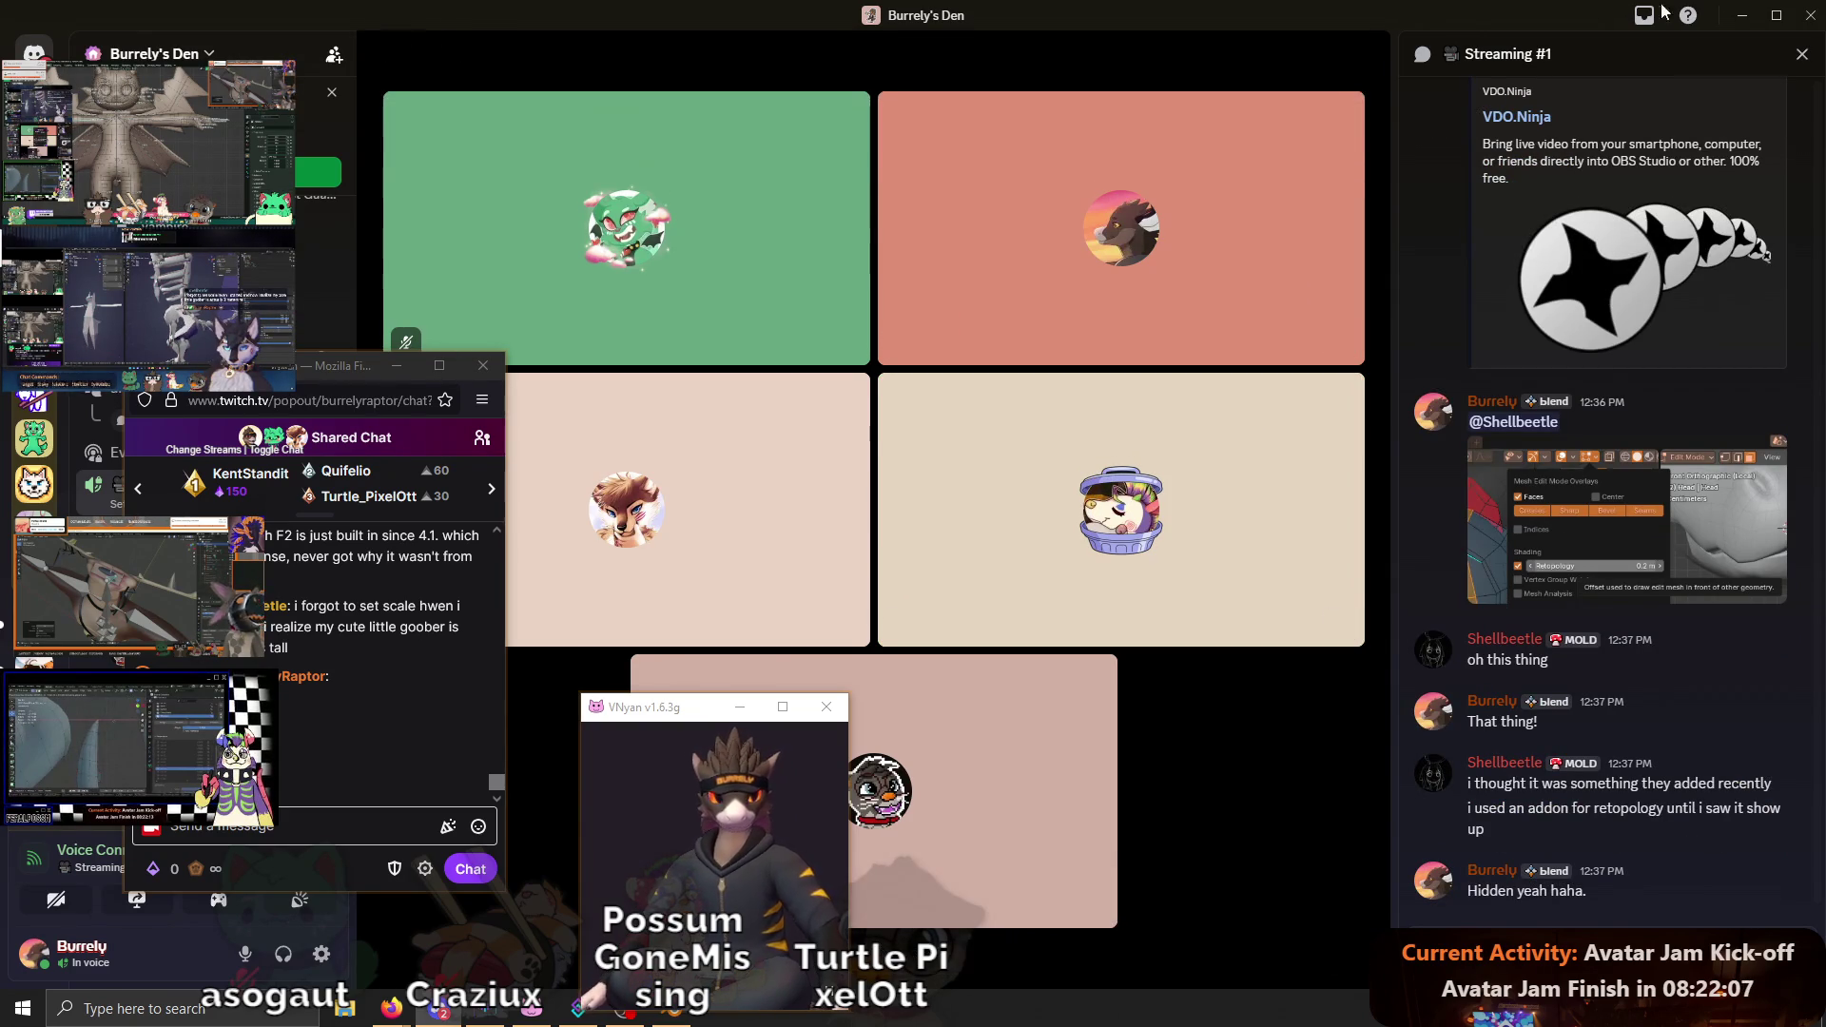
pyautogui.click(1740, 17)
pyautogui.moveTo(912, 521)
pyautogui.mouseDown(button='middle')
pyautogui.moveTo(907, 482)
pyautogui.moveTo(924, 493)
pyautogui.mouseUp(button='middle')
# - Move the avatar preview aside and vertex-slide a vertex beside the eye to factor 0.190
pyautogui.moveTo(678, 715)
pyautogui.mouseDown()
pyautogui.moveTo(1667, 661)
pyautogui.moveTo(1627, 650)
pyautogui.mouseUp()
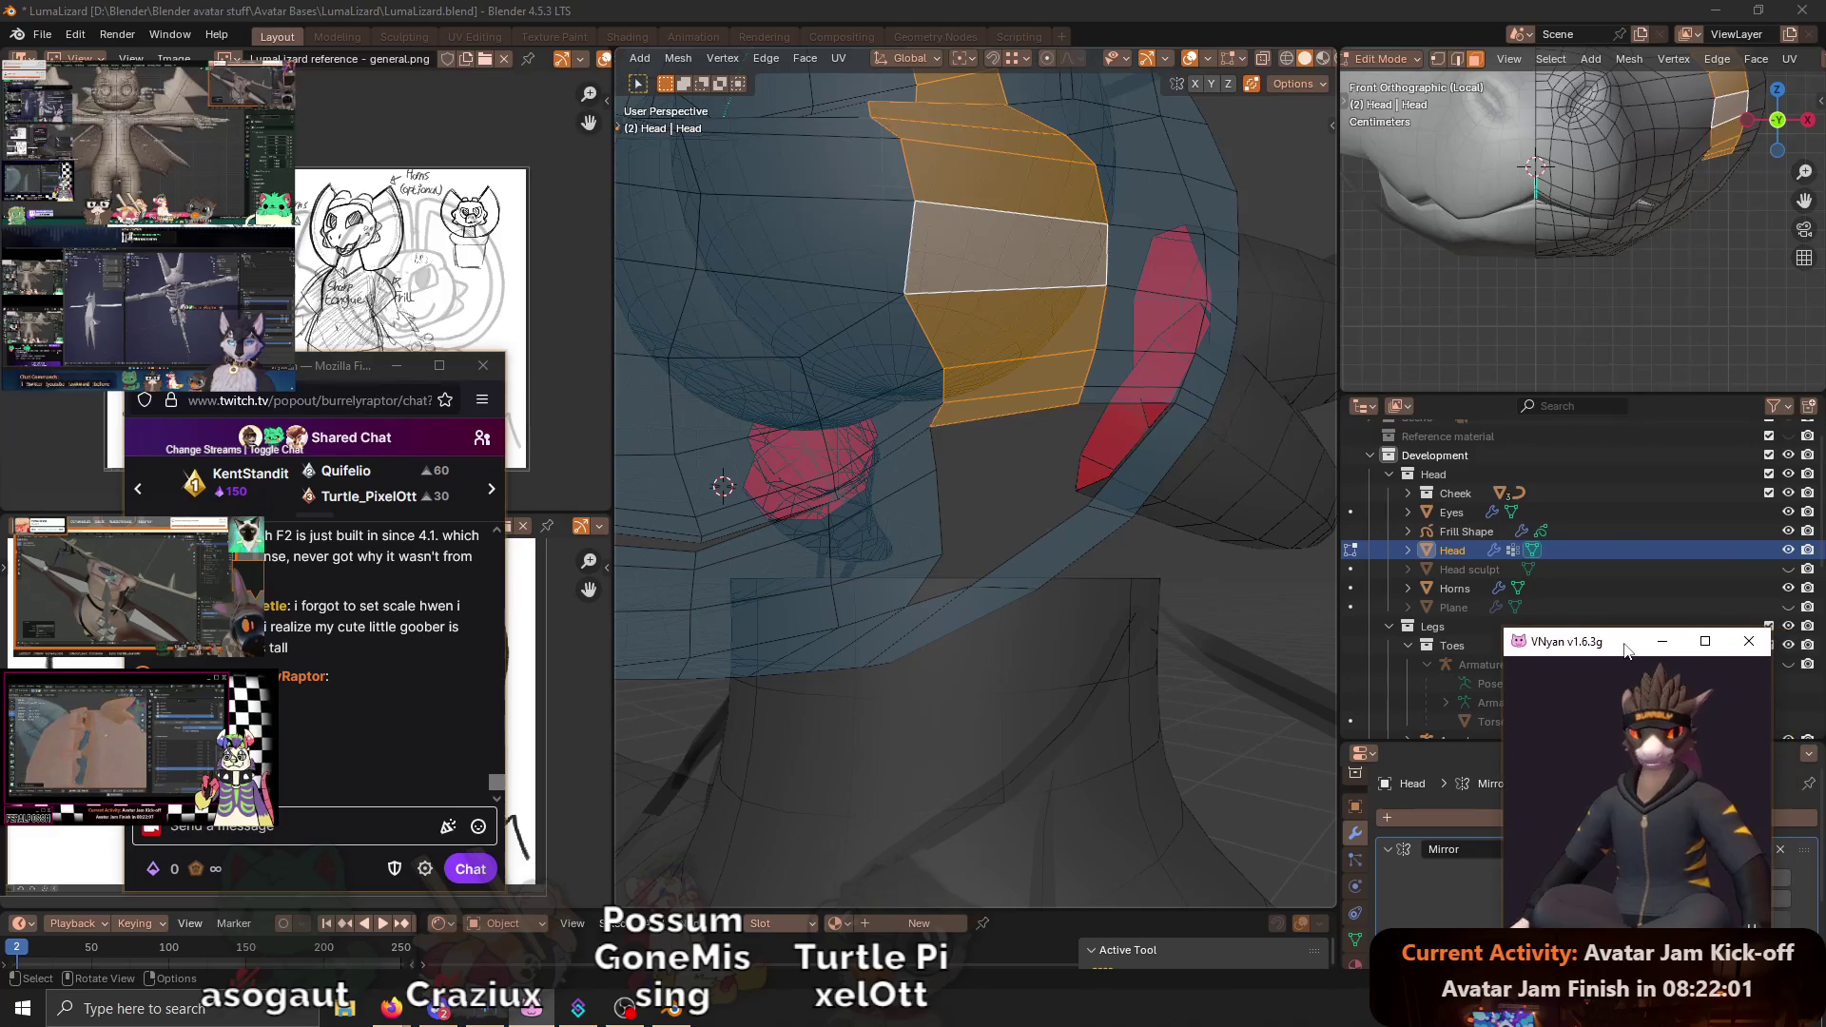
pyautogui.moveTo(1117, 495); pyautogui.dragTo(1118, 507, button='middle')
pyautogui.moveTo(962, 505); pyautogui.dragTo(957, 501, button='middle')
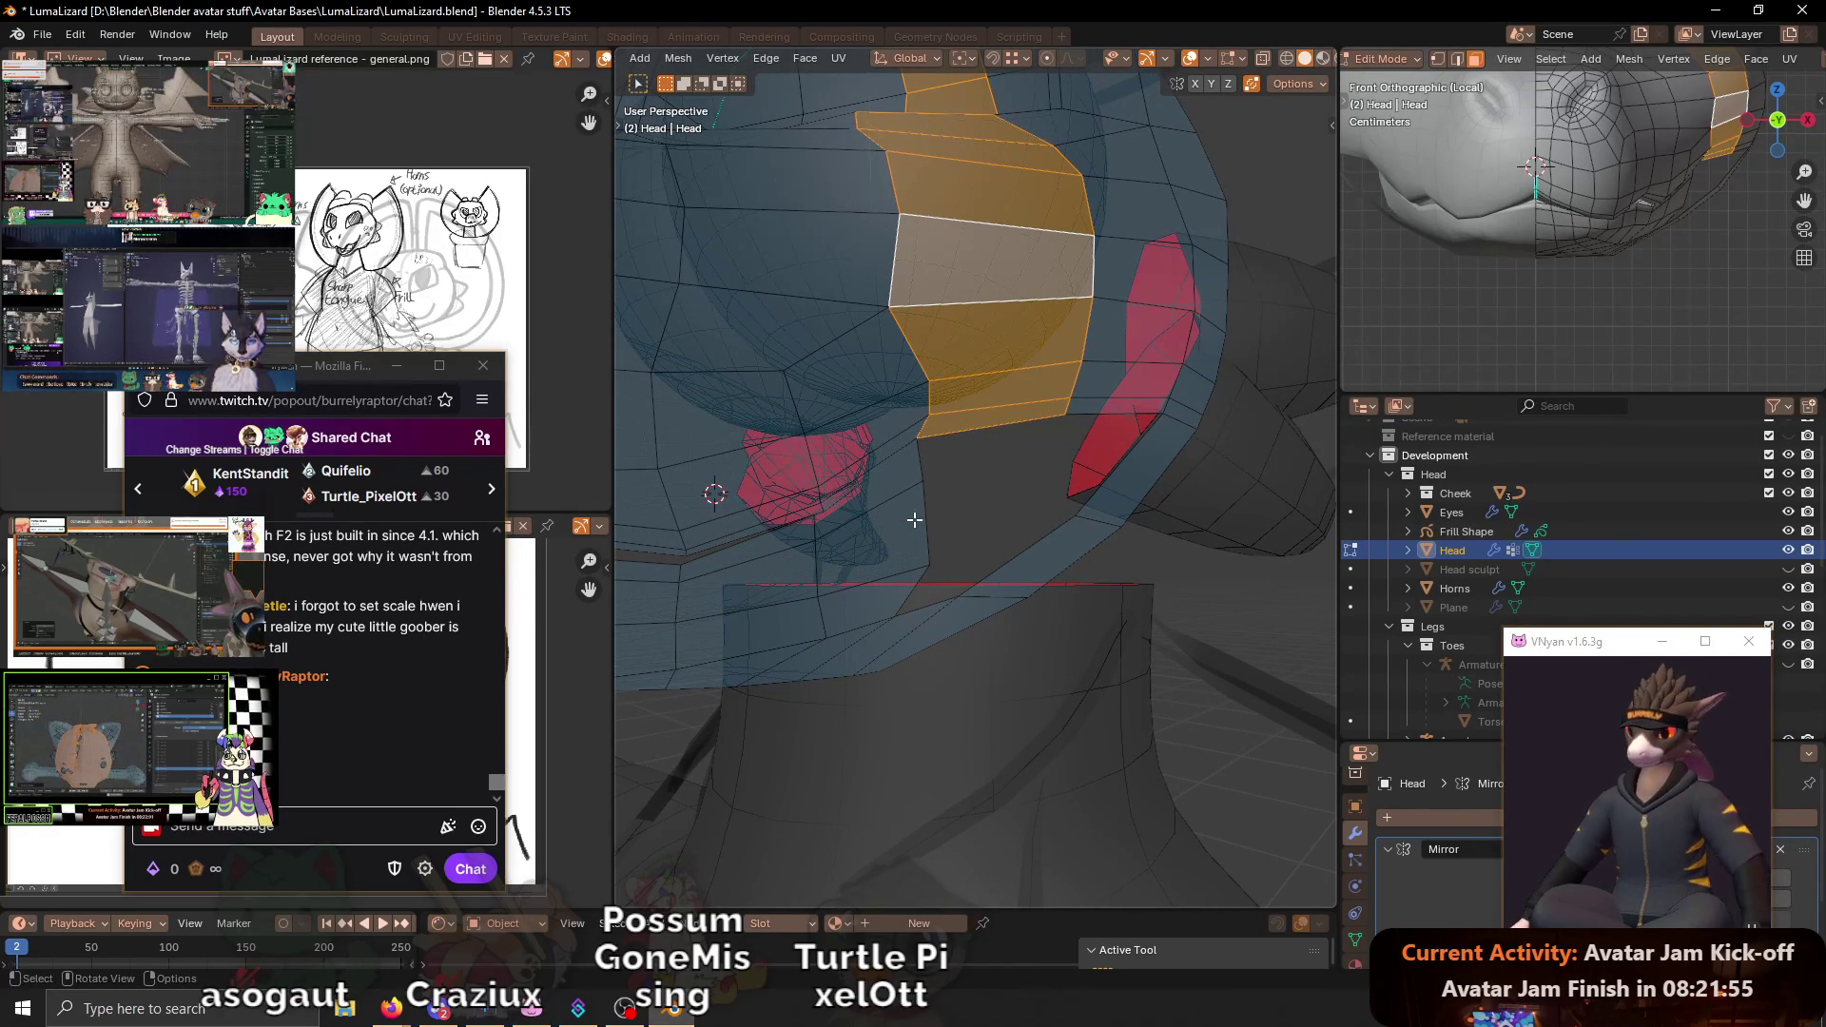
pyautogui.moveTo(913, 539)
pyautogui.mouseDown(button='middle')
pyautogui.moveTo(932, 470)
pyautogui.moveTo(980, 523)
pyautogui.mouseUp(button='middle')
pyautogui.press('1')
pyautogui.click(960, 529)
pyautogui.hotkey('shift', 'v')
pyautogui.click(954, 488)
# - Bring the Firefox window forward and switch to the YouTube Music tab
pyautogui.moveTo(392, 1008)
pyautogui.click(342, 909)
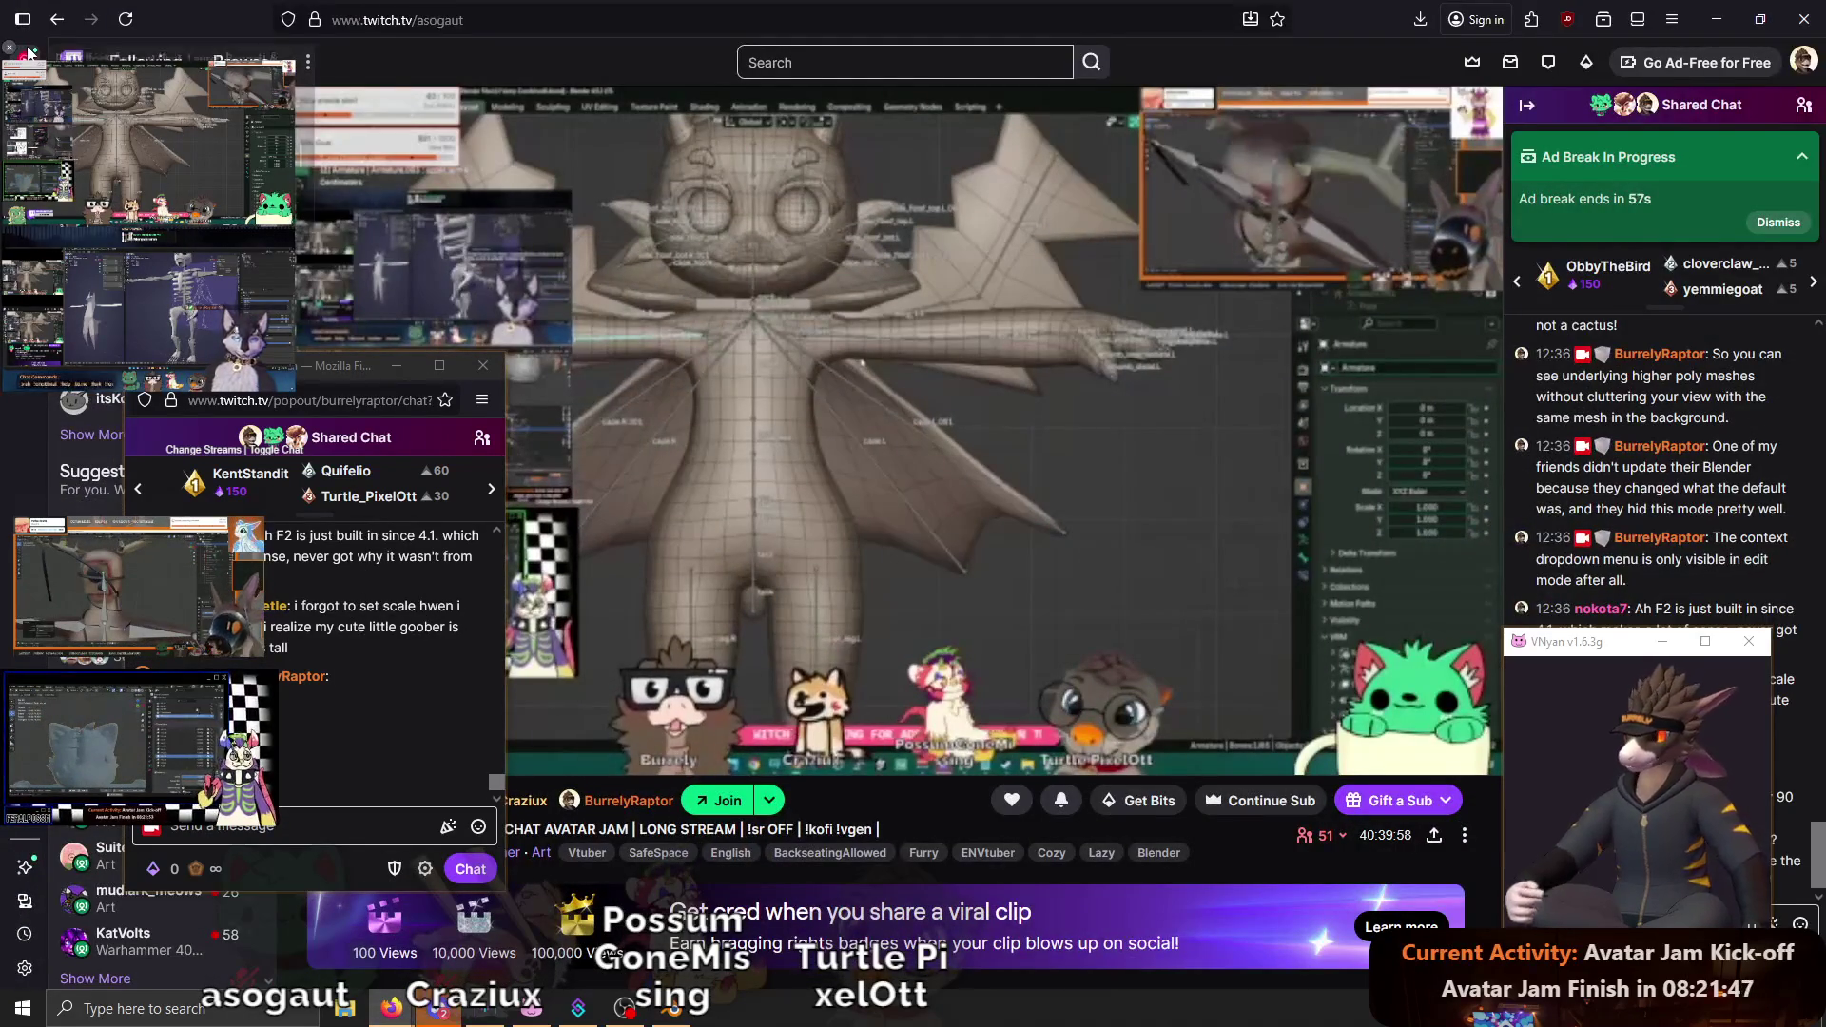
pyautogui.click(13, 55)
pyautogui.scroll(-4, 1321, 507)
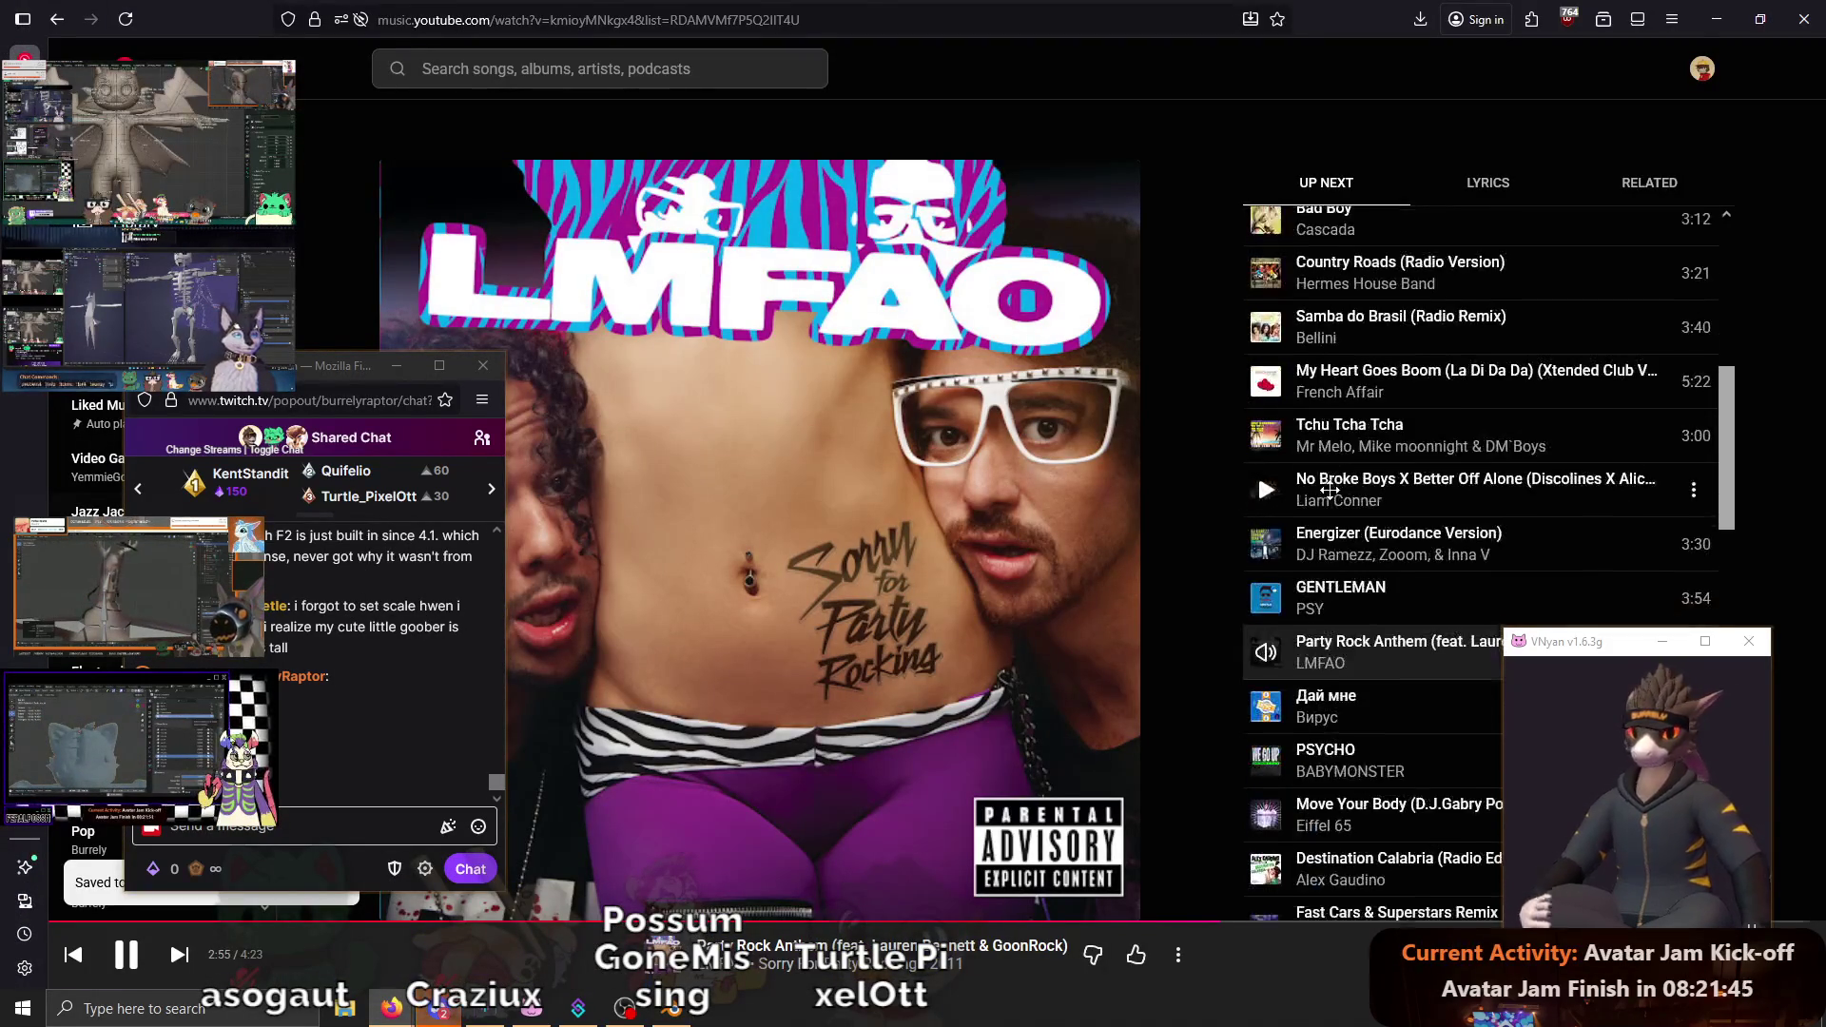
pyautogui.scroll(-3, 1352, 605)
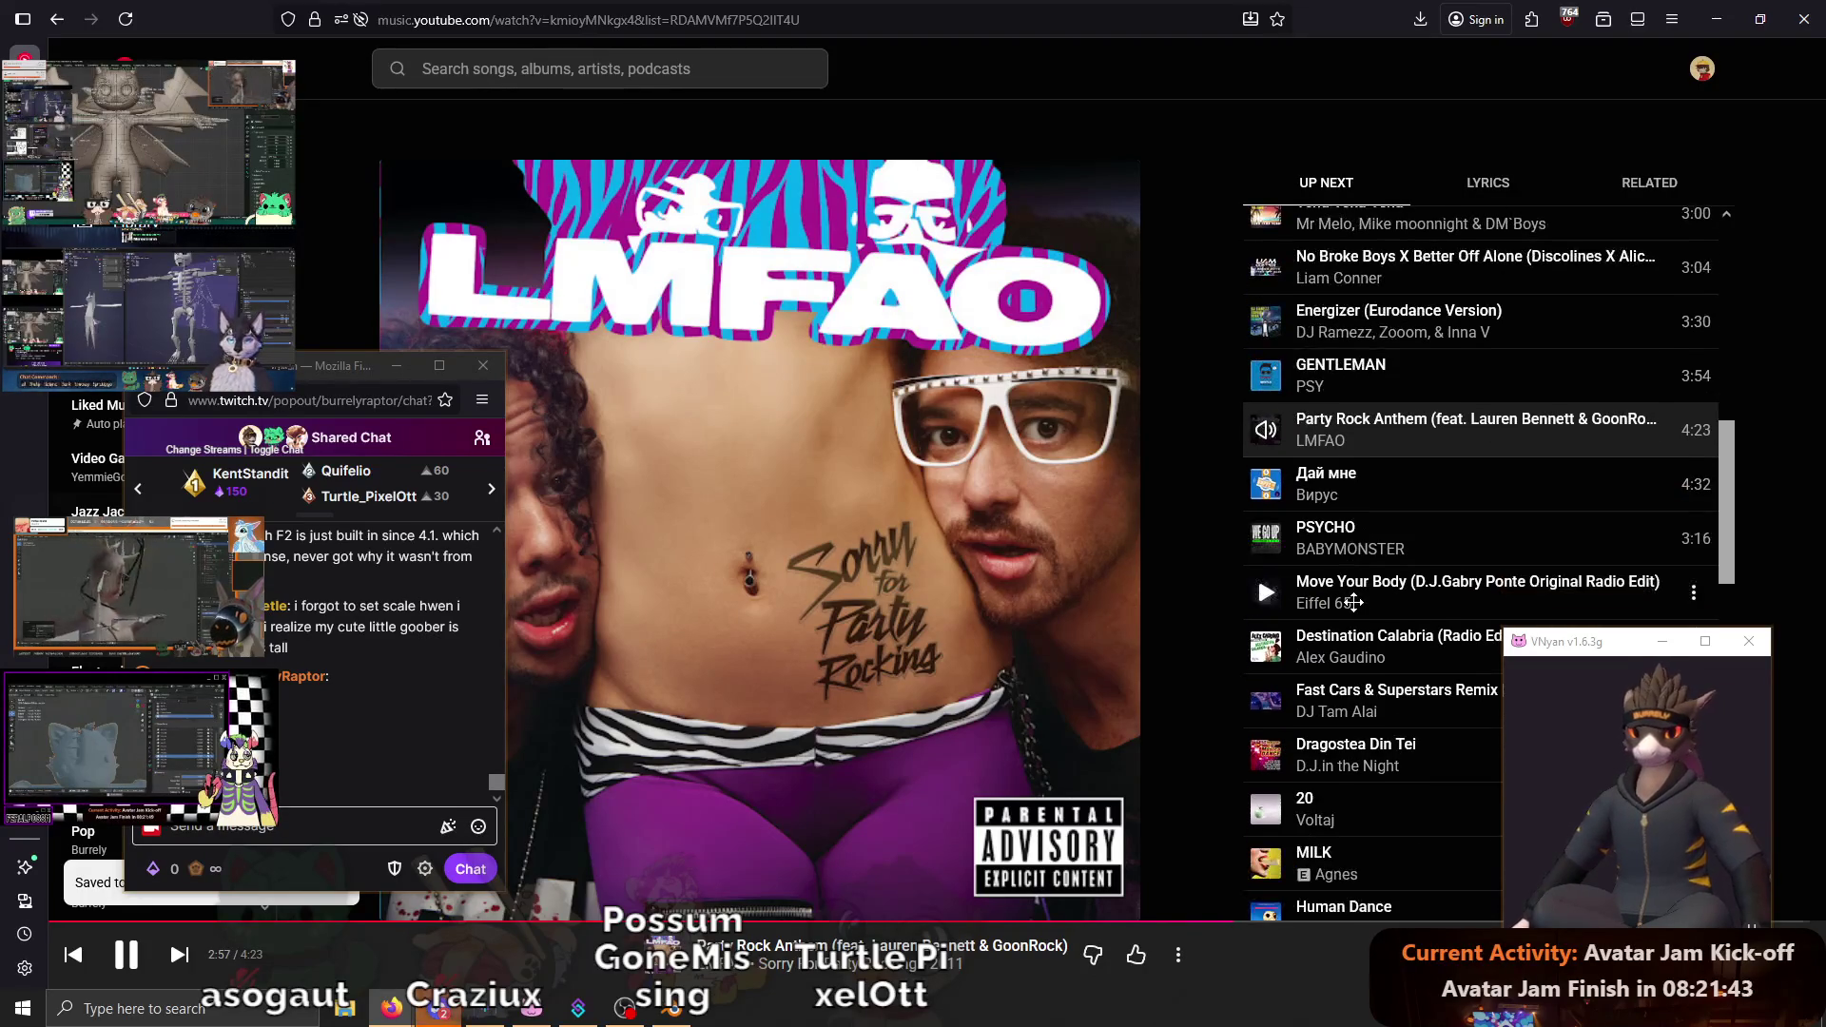
pyautogui.scroll(-1, 1352, 605)
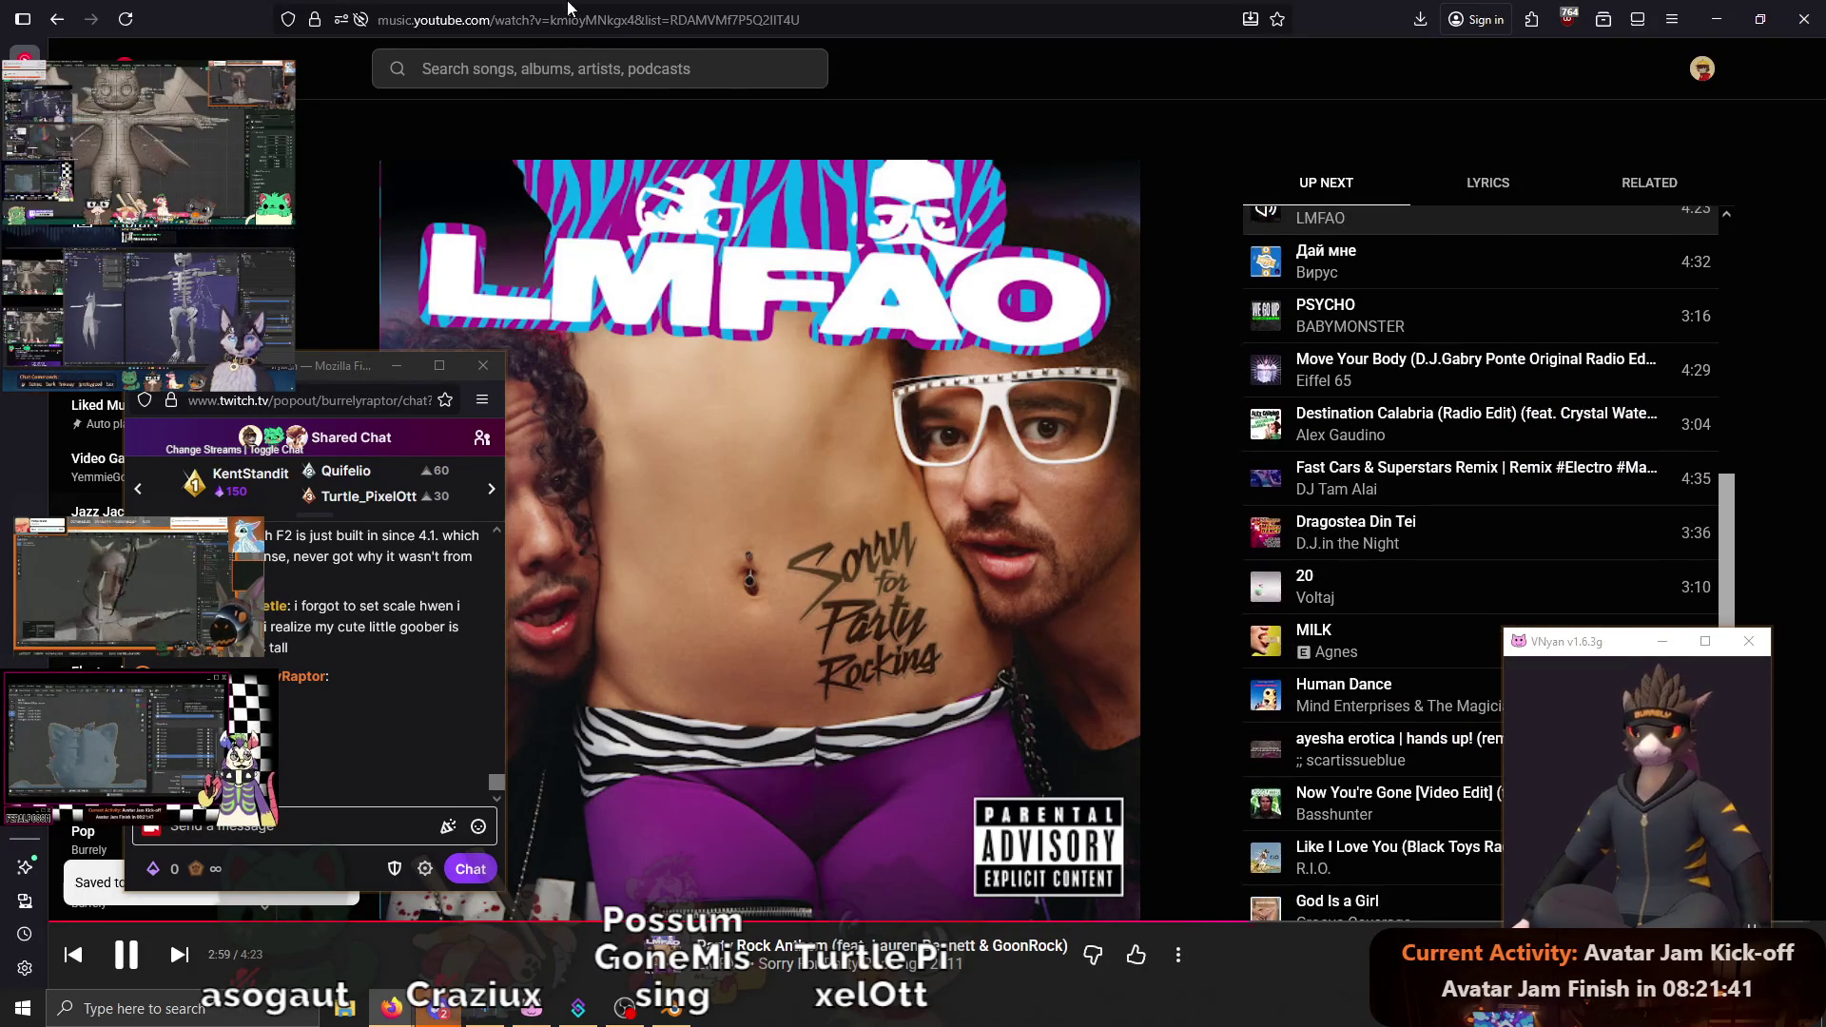
# - Search YouTube Music for 'lmfao yes' and browse to the Yes result
pyautogui.click(599, 69)
pyautogui.write('lma')
pyautogui.press('BackSpace')
pyautogui.write('fao')
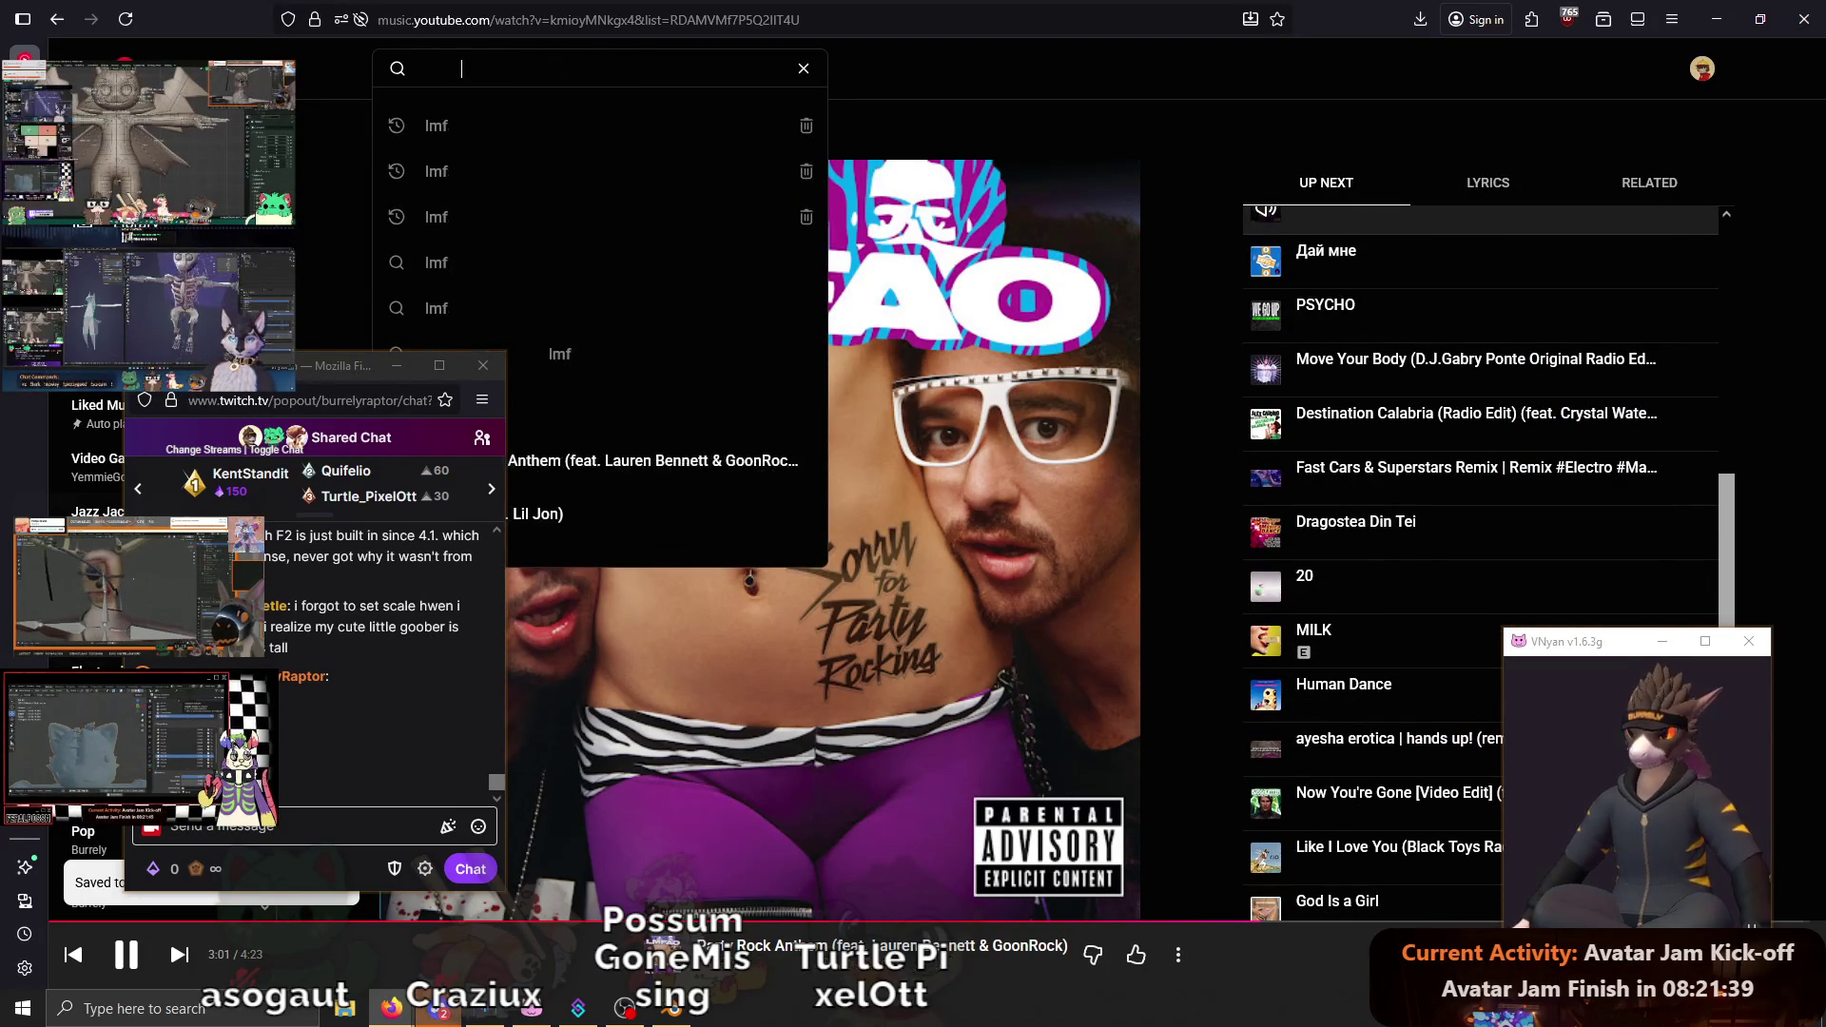
pyautogui.write(' yes')
pyautogui.press('Return')
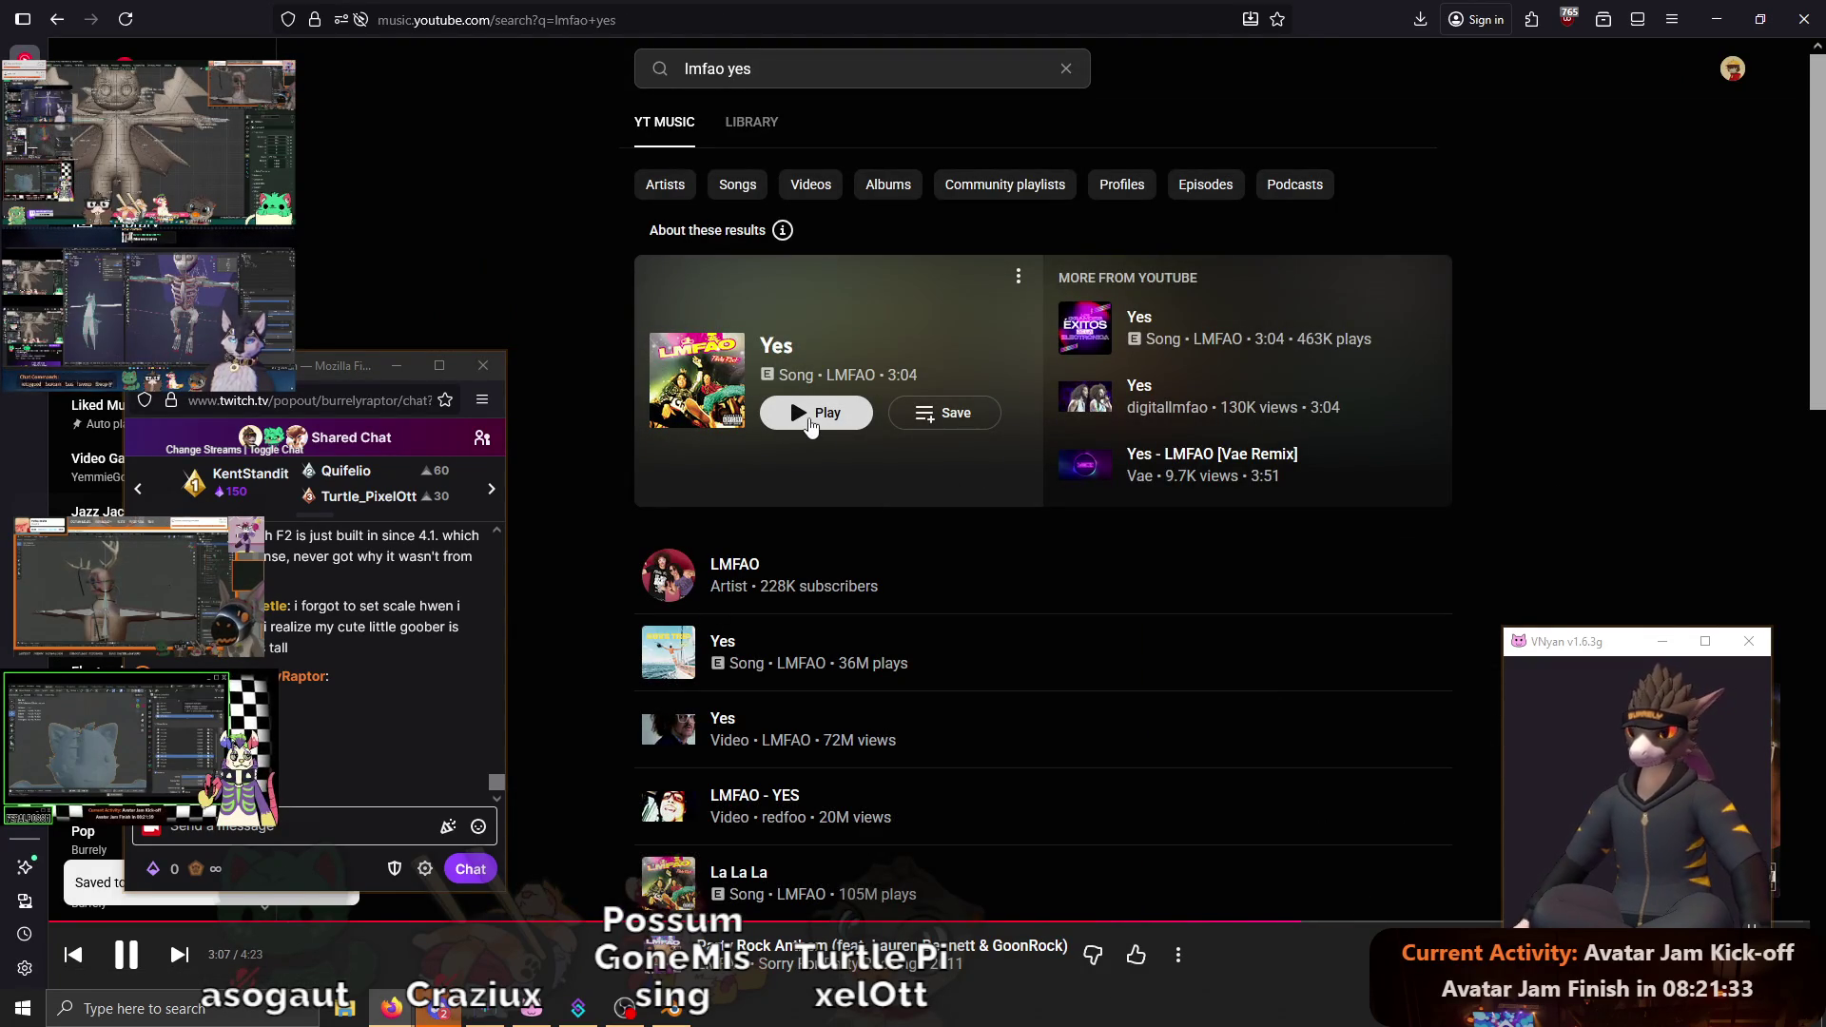
pyautogui.scroll(-1, 817, 423)
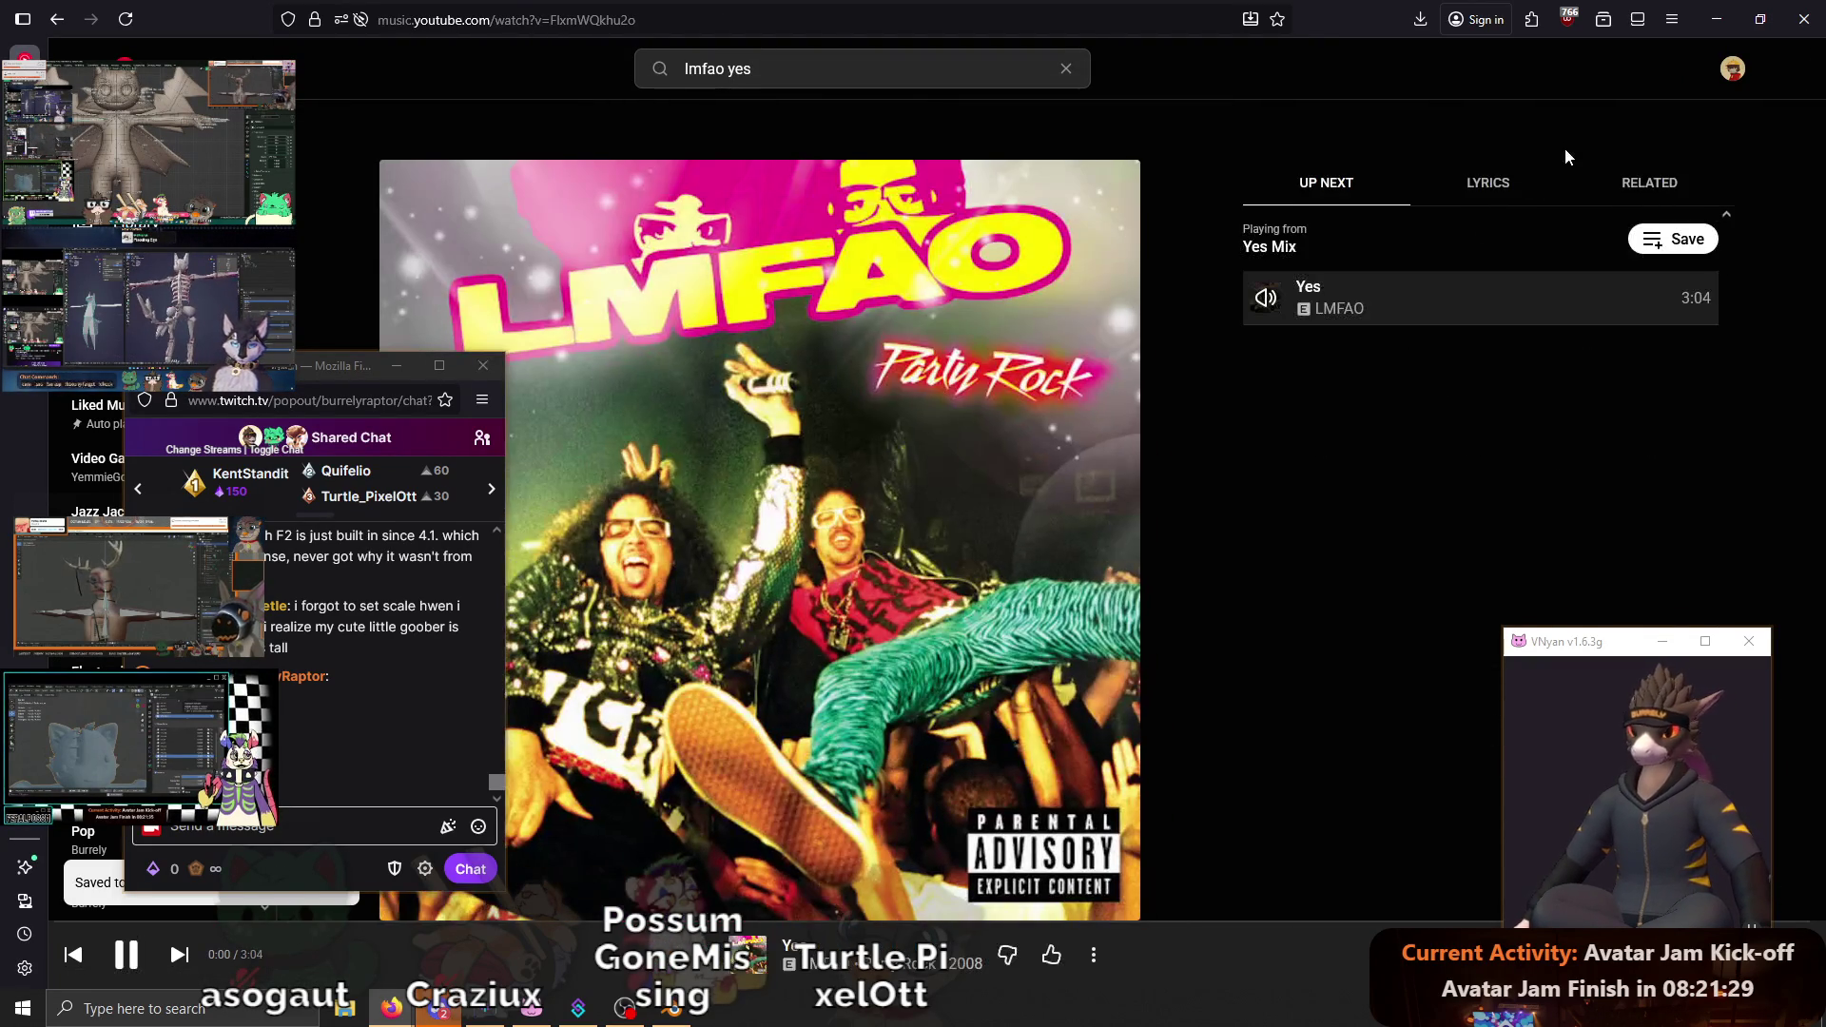
# - Return to Blender and confirm the pending vertex slide, clearing the selection
pyautogui.click(1717, 19)
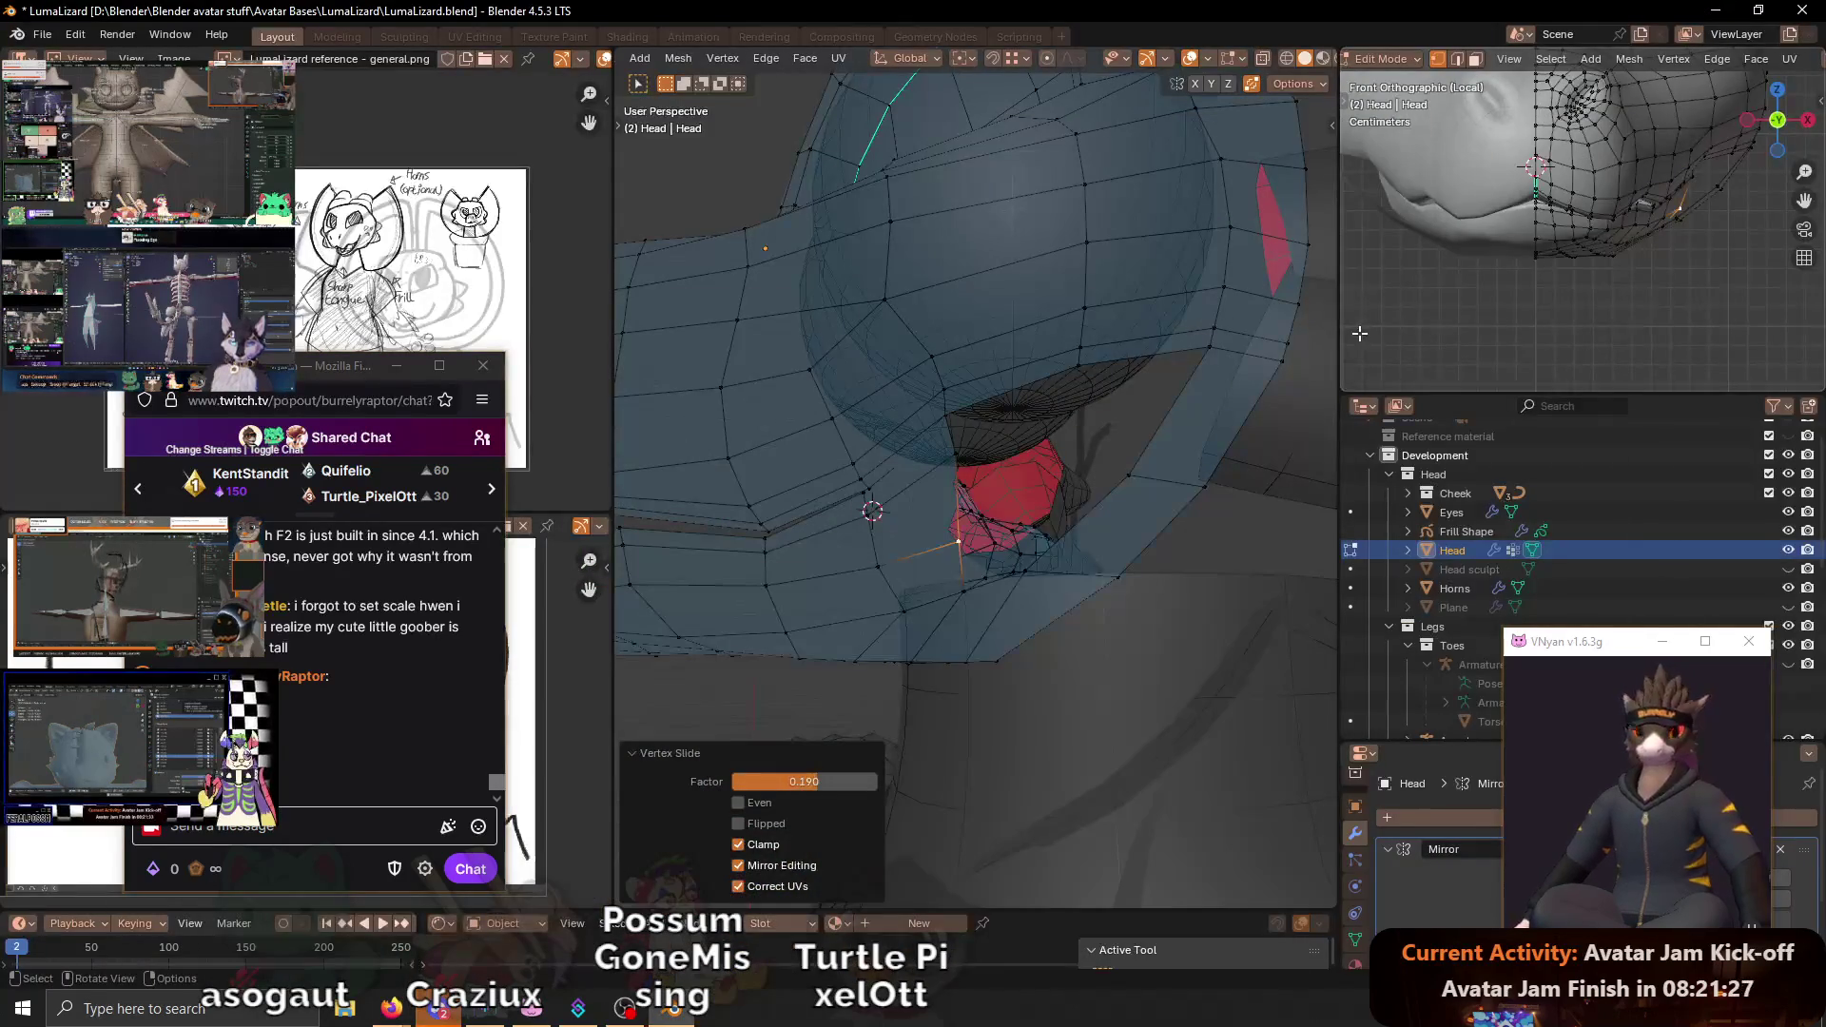
pyautogui.keyDown('shift'); pyautogui.moveTo(1103, 423); pyautogui.dragTo(1097, 427, button='middle'); pyautogui.keyUp('shift')
pyautogui.click(1024, 557)
pyautogui.moveTo(956, 651)
pyautogui.mouseDown(button='middle')
pyautogui.moveTo(942, 533)
pyautogui.moveTo(990, 481)
pyautogui.moveTo(996, 343)
pyautogui.moveTo(826, 390)
pyautogui.mouseUp(button='middle')
# - Select six face loops running across the head around the eye and snout
pyautogui.keyDown('alt'); pyautogui.click(999, 454); pyautogui.keyUp('alt')
pyautogui.keyDown('alt'); pyautogui.keyDown('shift'); pyautogui.click(1050, 446); pyautogui.keyUp('shift'); pyautogui.keyUp('alt')
pyautogui.keyDown('alt'); pyautogui.keyDown('shift'); pyautogui.click(825, 390); pyautogui.keyUp('shift'); pyautogui.keyUp('alt')
pyautogui.keyDown('alt'); pyautogui.keyDown('shift'); pyautogui.click(885, 395); pyautogui.keyUp('shift'); pyautogui.keyUp('alt')
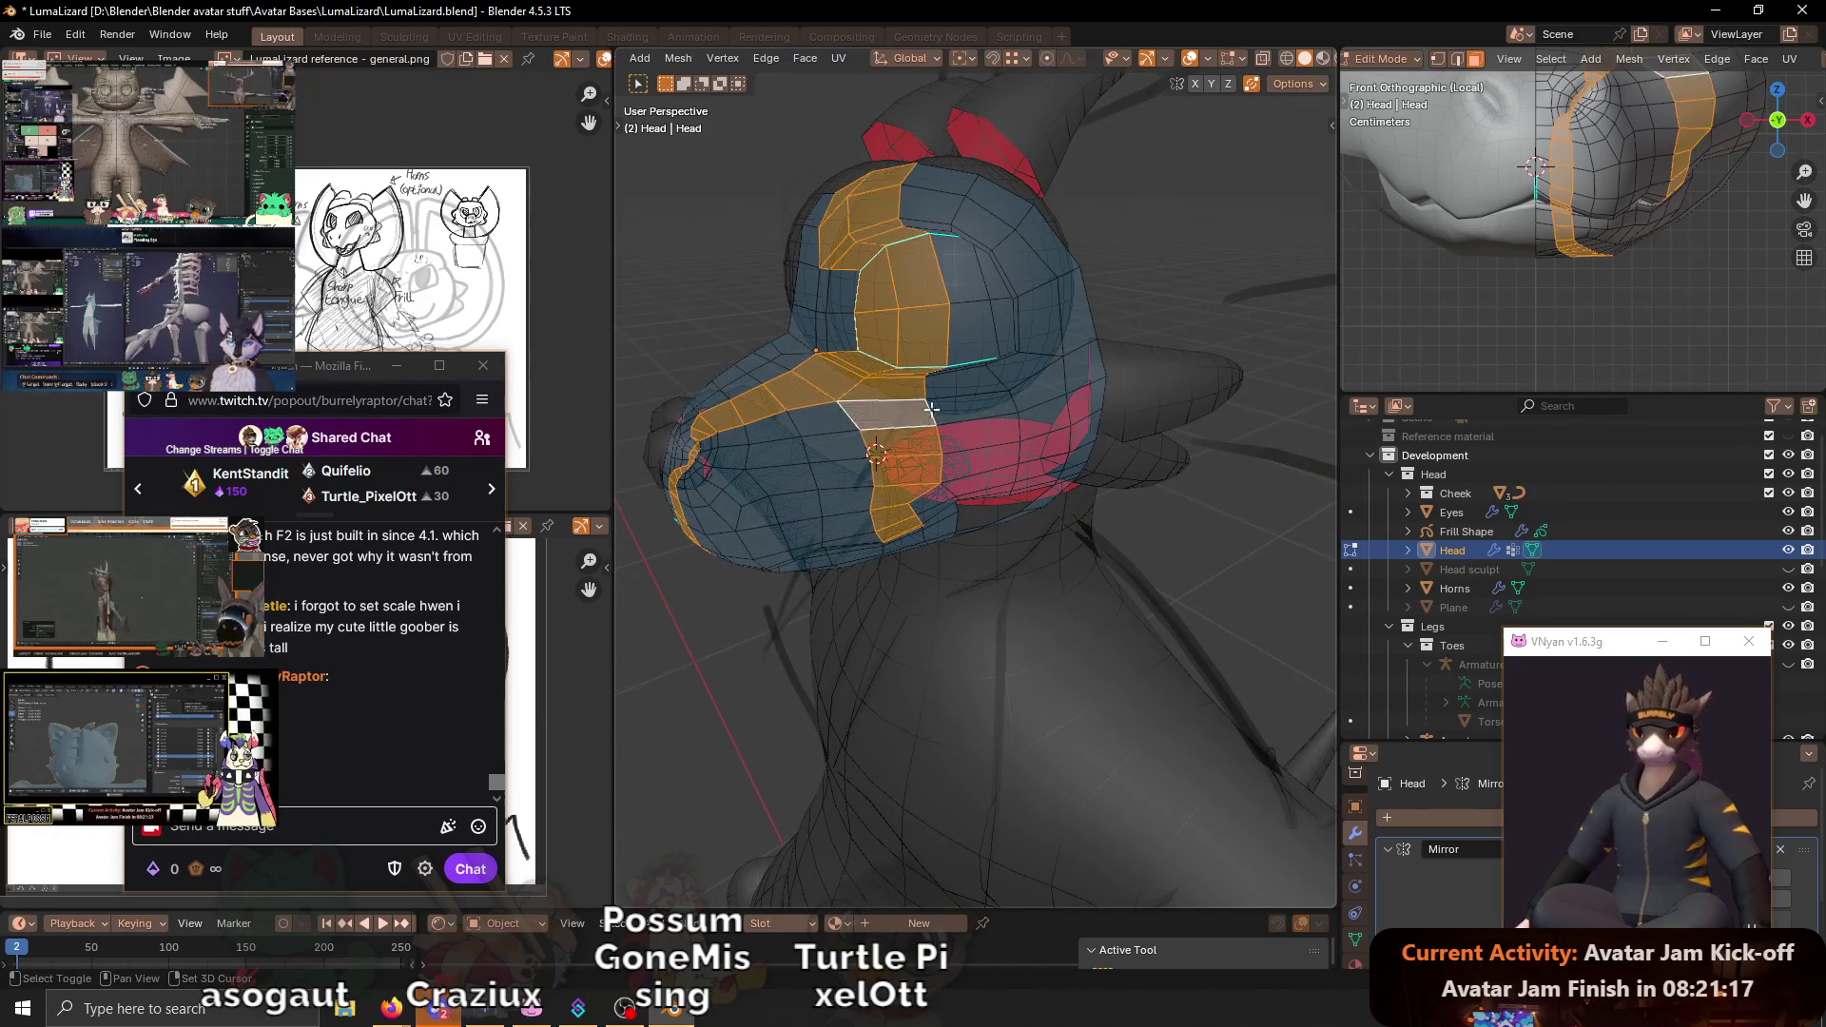
pyautogui.keyDown('alt'); pyautogui.keyDown('shift'); pyautogui.click(953, 405); pyautogui.keyUp('shift'); pyautogui.keyUp('alt')
pyautogui.keyDown('alt'); pyautogui.keyDown('shift'); pyautogui.click(1026, 389); pyautogui.keyUp('shift'); pyautogui.keyUp('alt')
pyautogui.moveTo(1025, 389)
pyautogui.mouseDown(button='middle')
pyautogui.moveTo(1009, 369)
pyautogui.moveTo(906, 364)
pyautogui.moveTo(979, 494)
pyautogui.mouseUp(button='middle')
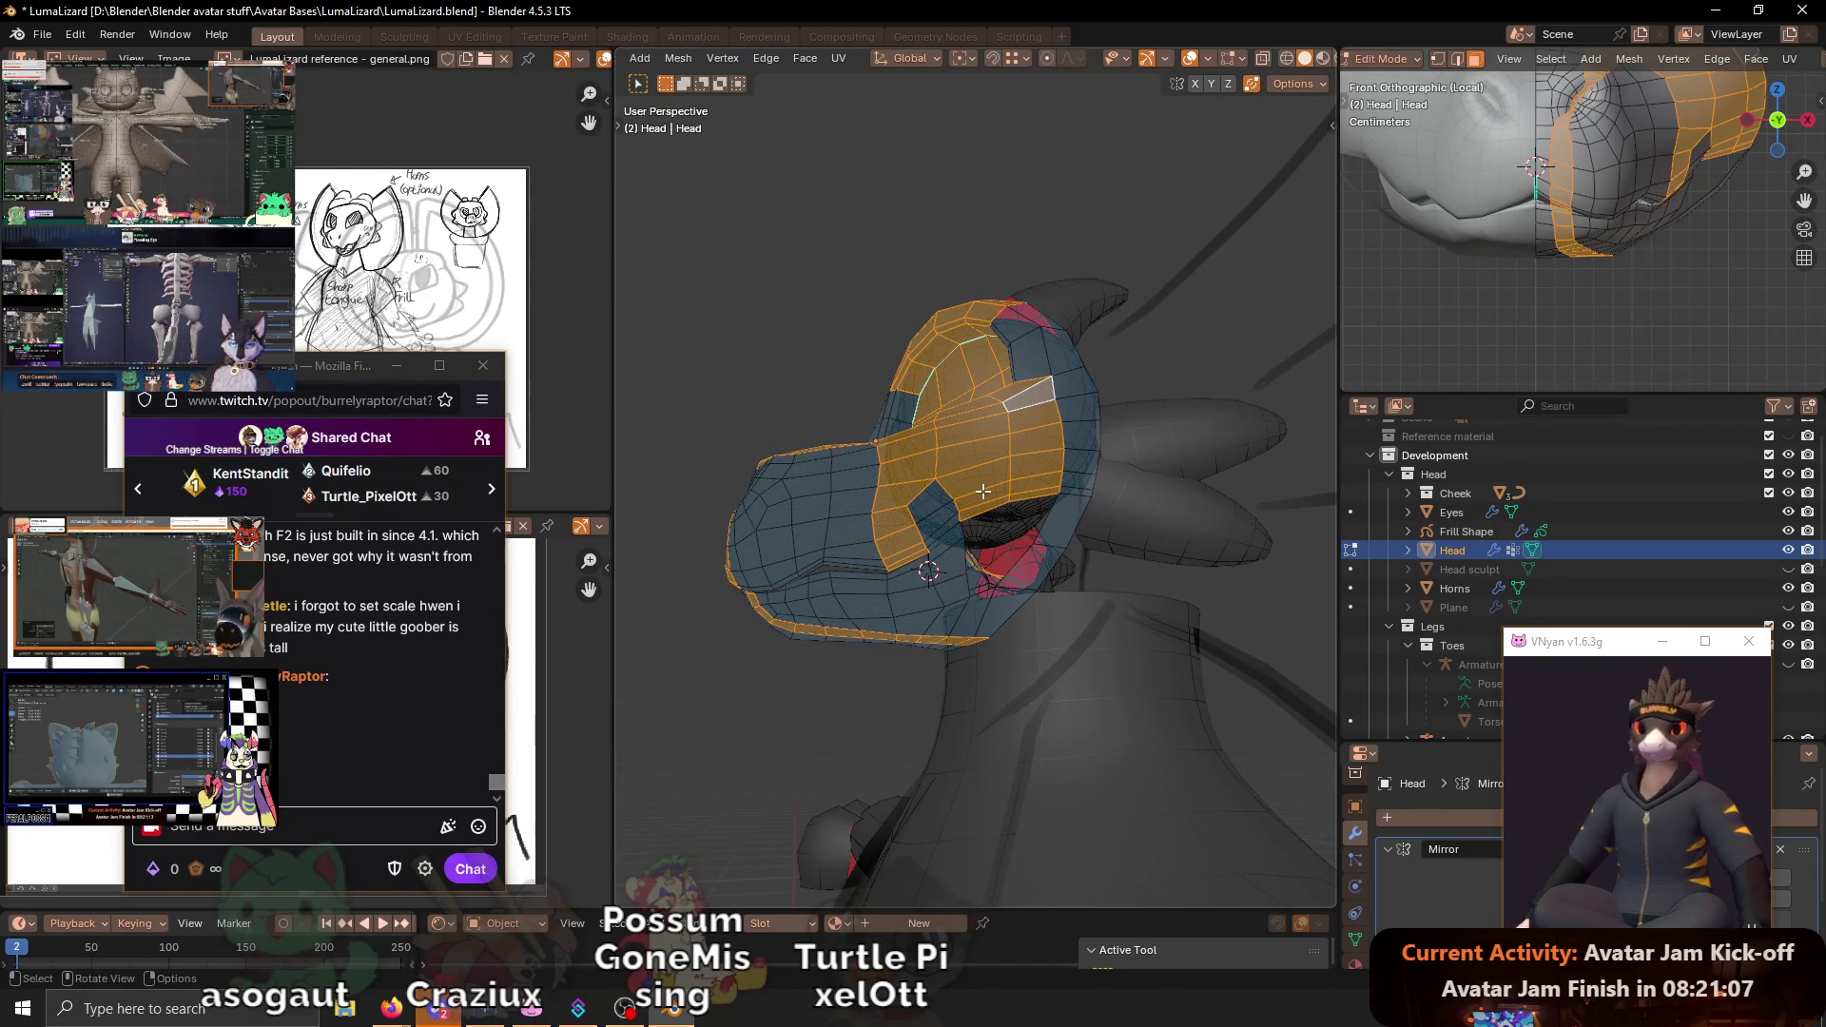
# - Narrow to one face-loop strip, then switch to vertex mode and pick a vertex beside the eye
pyautogui.moveTo(984, 491)
pyautogui.mouseDown(button='middle')
pyautogui.moveTo(1035, 483)
pyautogui.moveTo(1071, 508)
pyautogui.moveTo(1048, 463)
pyautogui.moveTo(1147, 550)
pyautogui.moveTo(1007, 552)
pyautogui.mouseUp(button='middle')
pyautogui.keyDown('alt'); pyautogui.click(1035, 482); pyautogui.keyUp('alt')
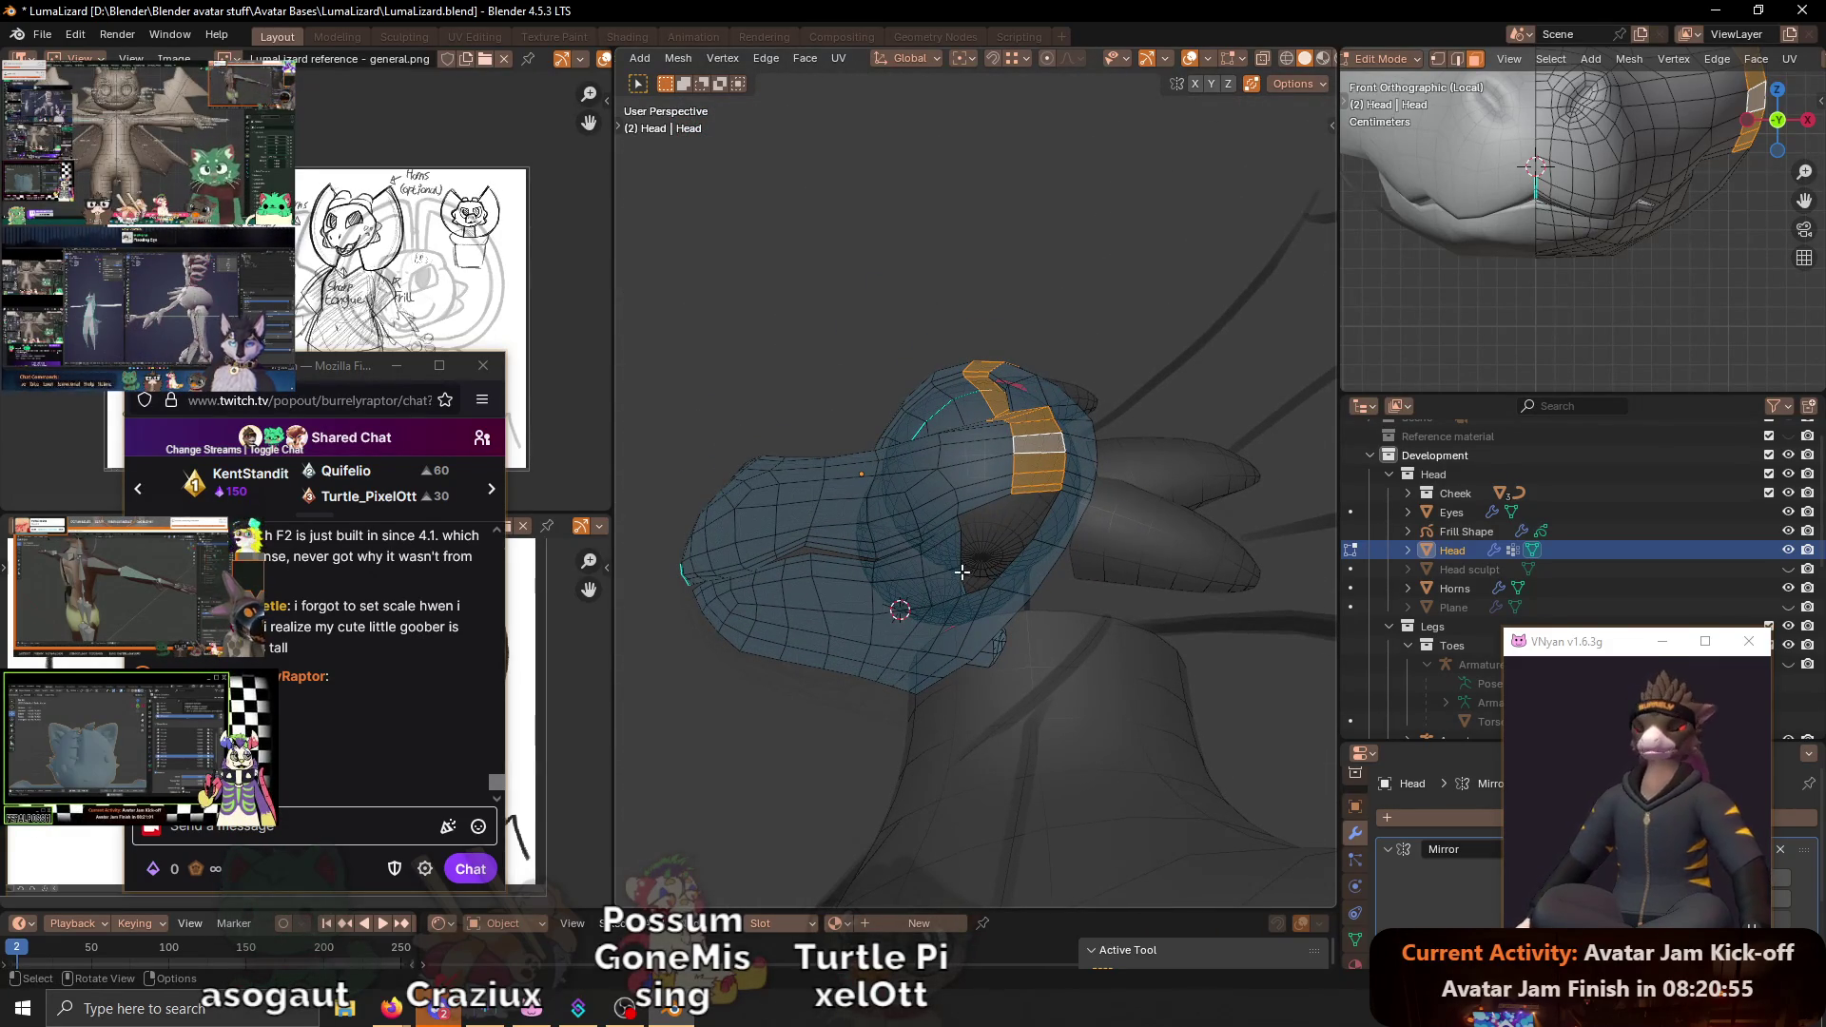
pyautogui.press('1')
pyautogui.click(1039, 540)
pyautogui.moveTo(1039, 541); pyautogui.dragTo(1013, 529, button='middle')
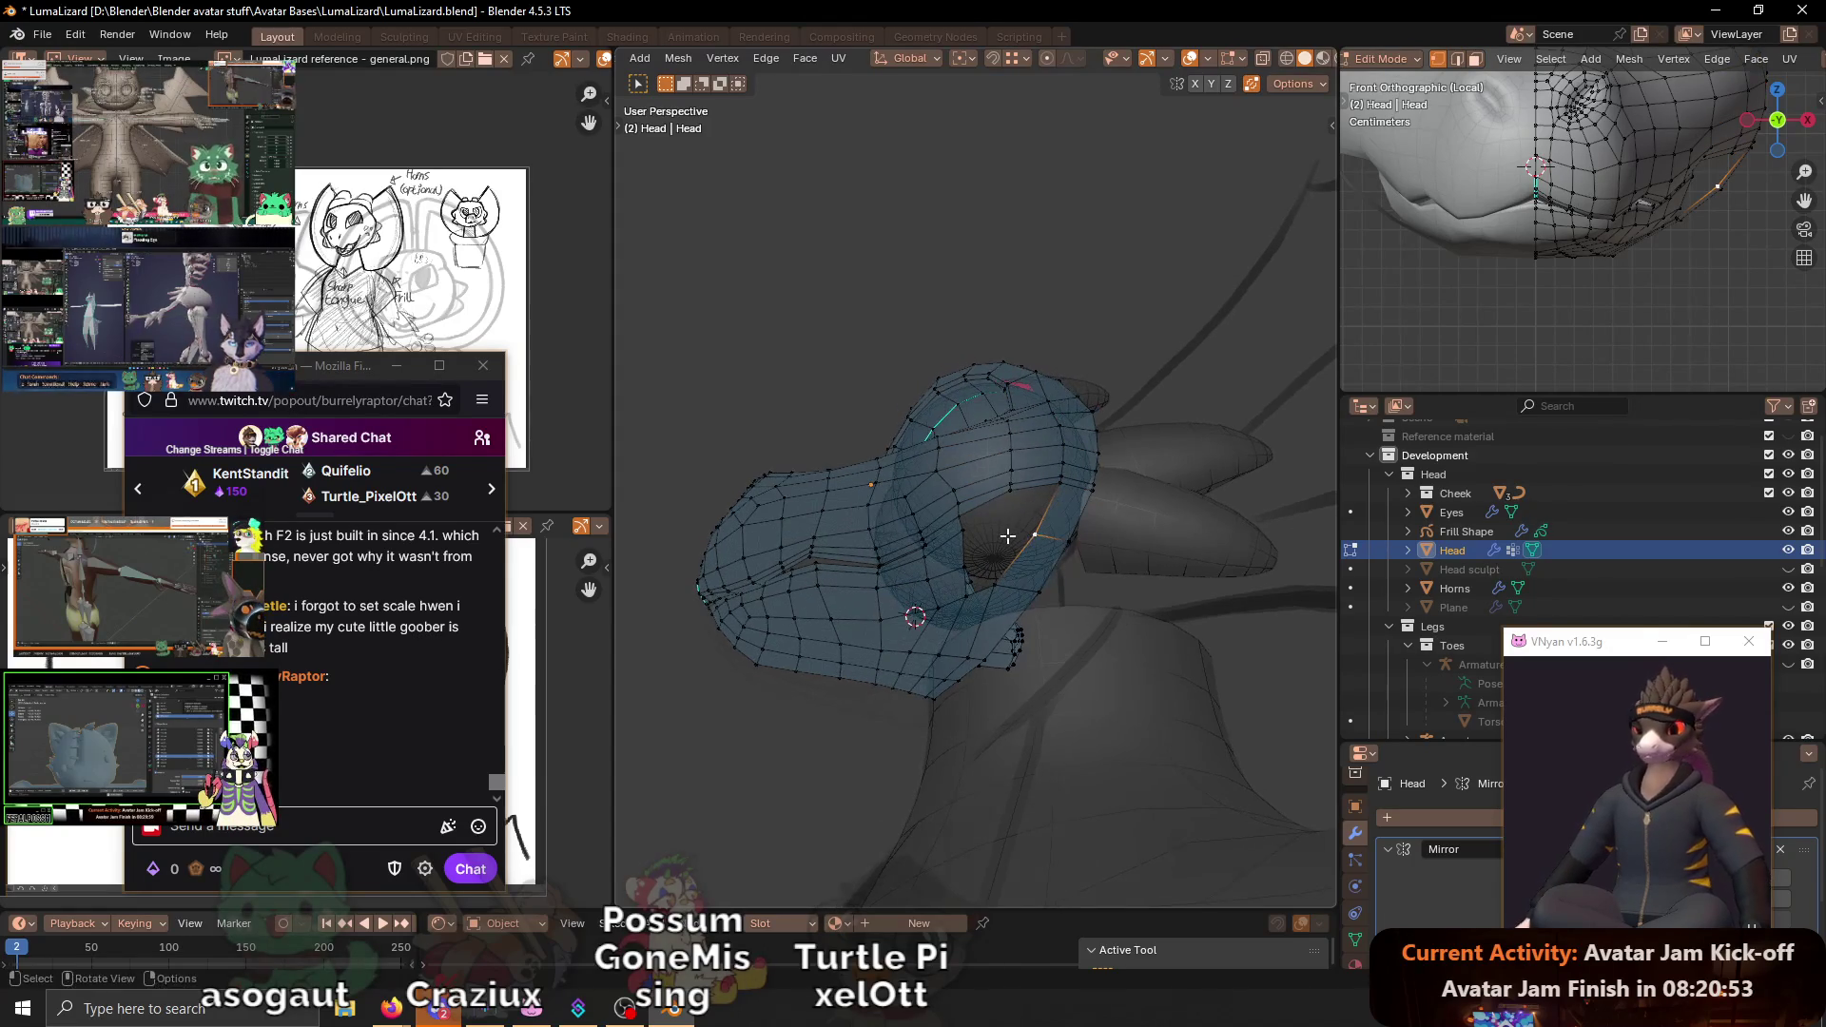
# - Send a short message in the stream chat
pyautogui.click(388, 822)
pyautogui.write('s are goin')
pyautogui.press('Return')
pyautogui.scroll(3, 1086, 460)
# - Extrude the selected faces along Y beside the eye and nudge them along X
pyautogui.moveTo(1085, 460)
pyautogui.mouseDown(button='middle')
pyautogui.moveTo(1231, 612)
pyautogui.moveTo(1133, 581)
pyautogui.moveTo(1008, 582)
pyautogui.moveTo(1114, 563)
pyautogui.mouseUp(button='middle')
pyautogui.press('e')
pyautogui.press('y')
pyautogui.click(1128, 586)
pyautogui.press('g')
pyautogui.press('x')
pyautogui.click(1108, 590)
# - Slide the selected vertex along its edge after undoing a cancelled attempt
pyautogui.press('g')
pyautogui.press('g')
pyautogui.rightClick(980, 583)
pyautogui.hotkey('ctrl', 'z')
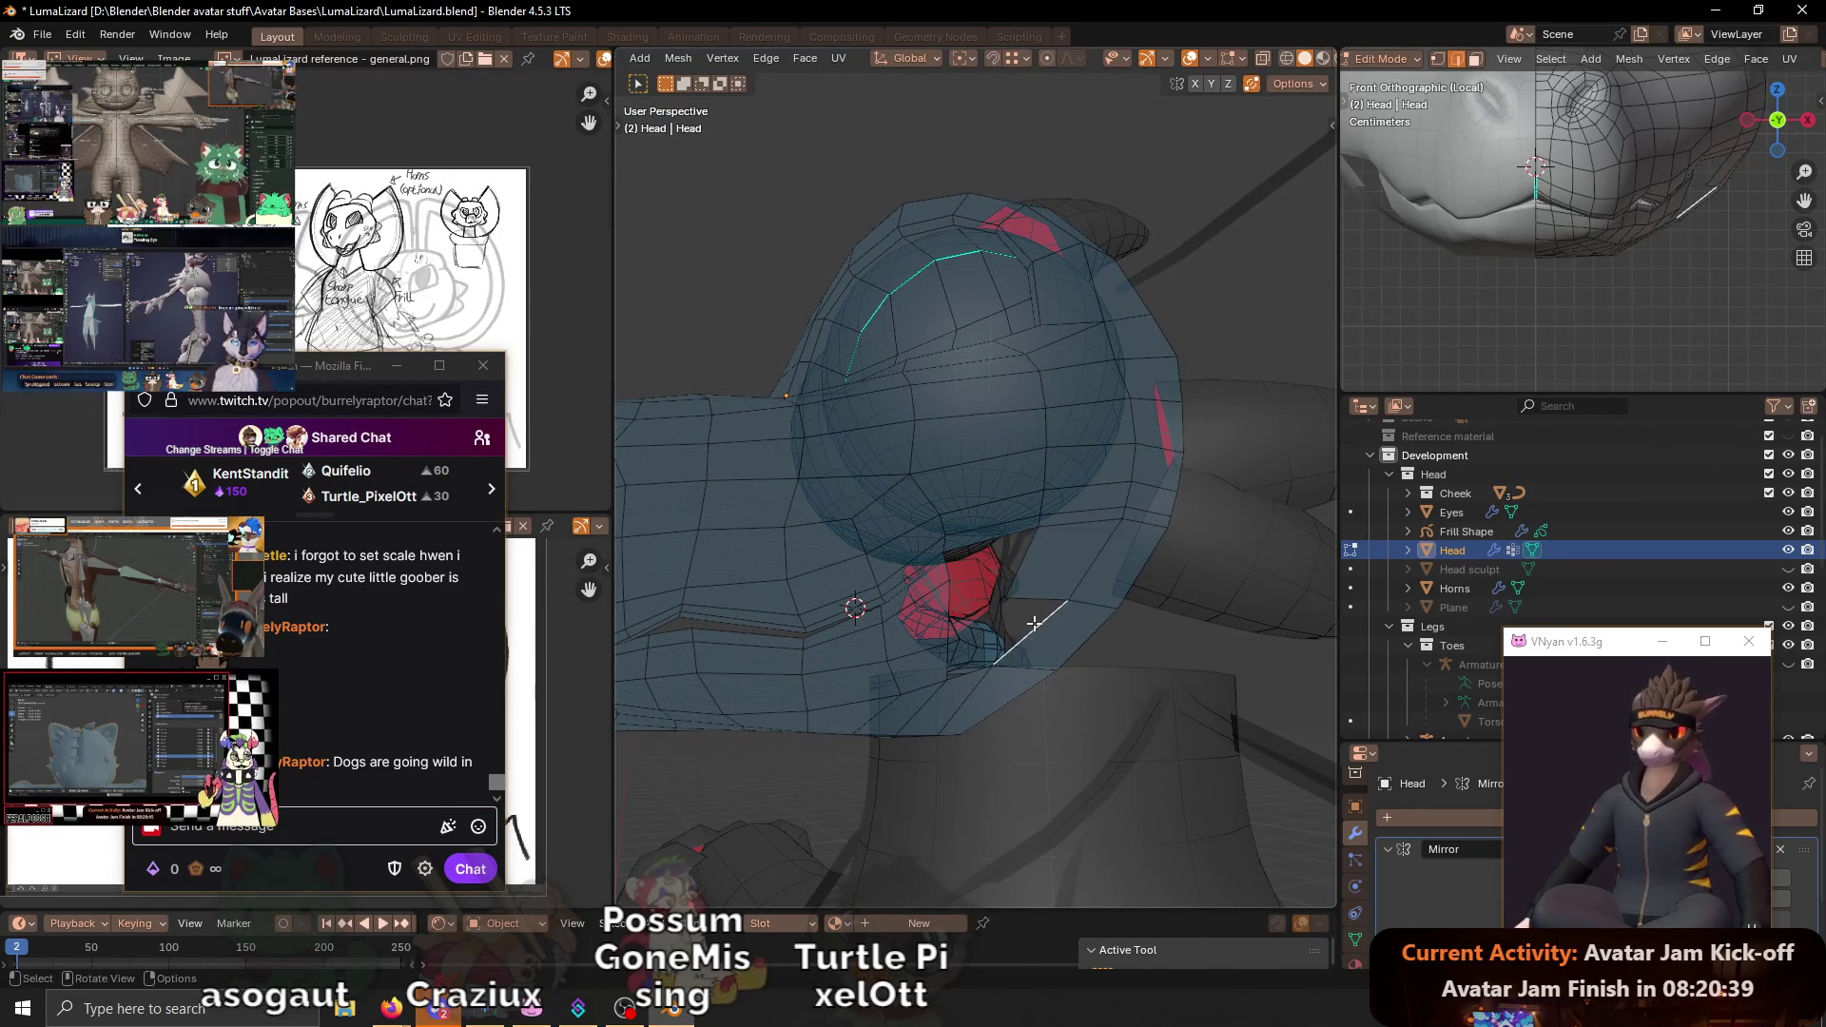
pyautogui.moveTo(1004, 647)
pyautogui.mouseDown(button='middle')
pyautogui.moveTo(973, 619)
pyautogui.moveTo(1007, 602)
pyautogui.moveTo(1028, 615)
pyautogui.moveTo(970, 605)
pyautogui.moveTo(1053, 574)
pyautogui.moveTo(965, 616)
pyautogui.mouseUp(button='middle')
pyautogui.hotkey('shift', 'v')
pyautogui.click(1008, 605)
# - Merge the two selected vertices at their centre, then select a nearby vertex
pyautogui.keyDown('shift'); pyautogui.click(999, 603); pyautogui.keyUp('shift')
pyautogui.press('m')
pyautogui.click(996, 620)
pyautogui.click(970, 601)
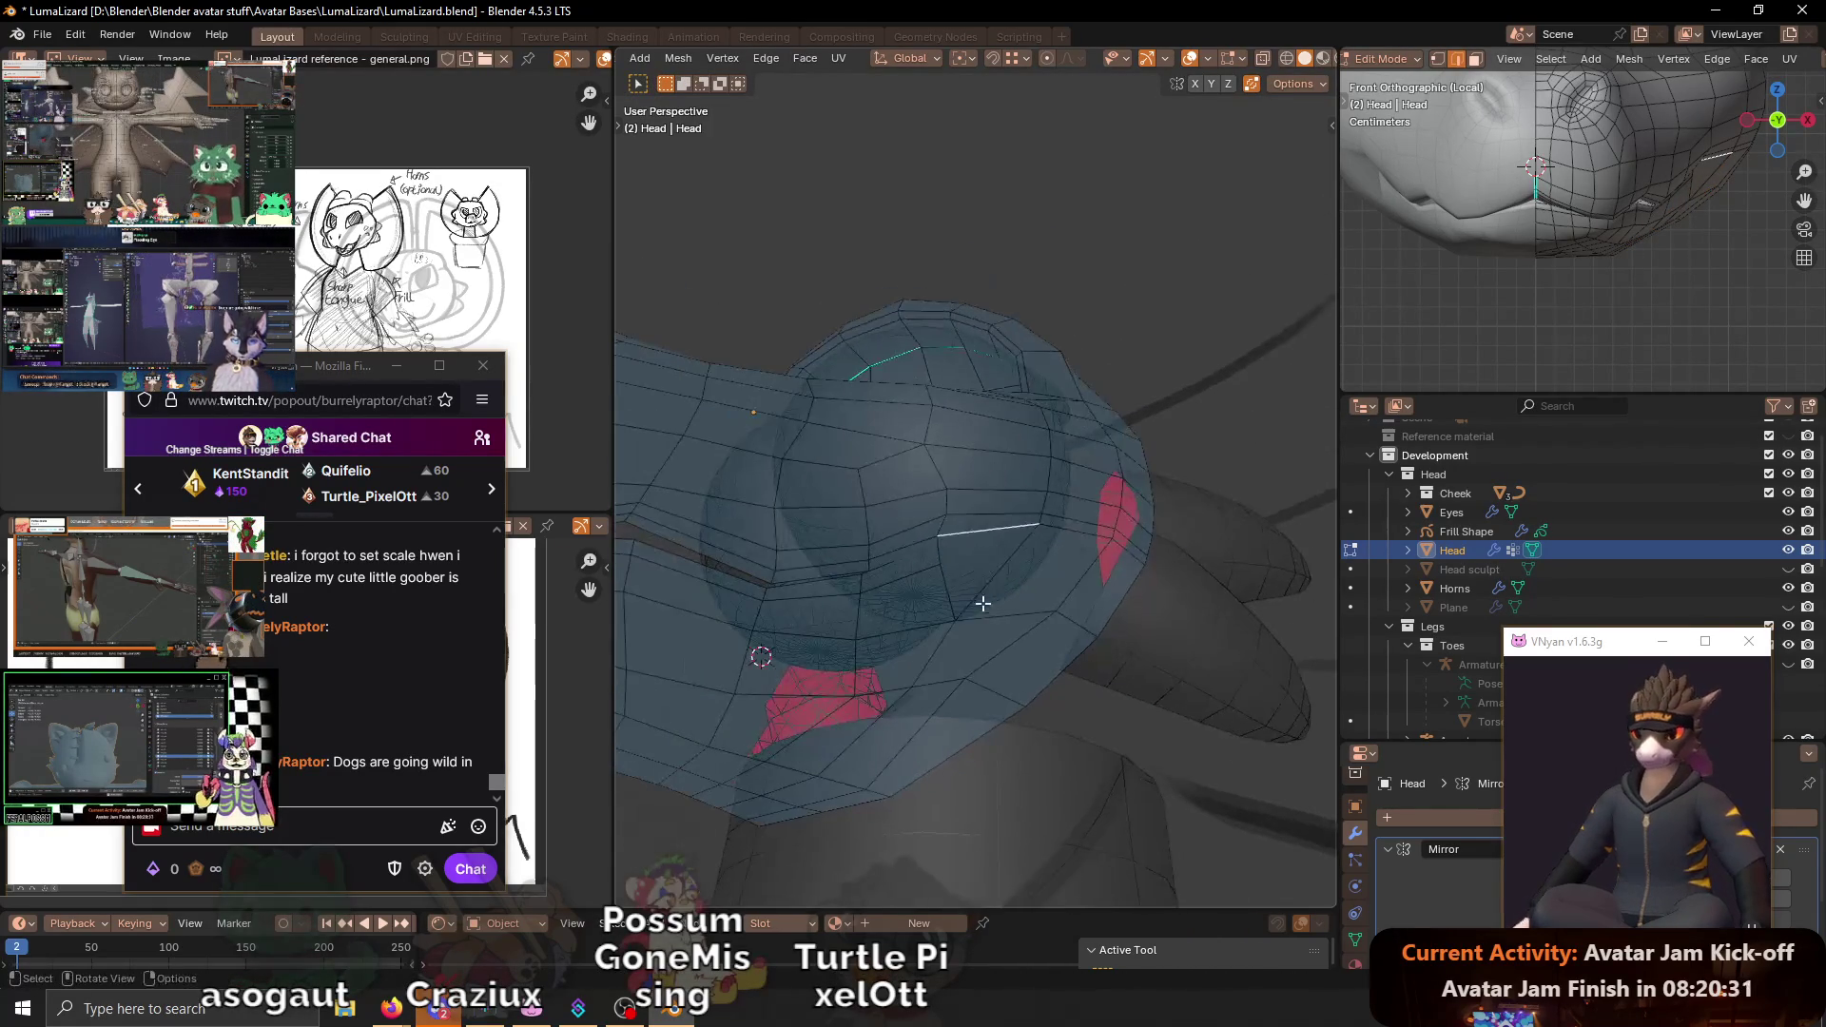
pyautogui.click(965, 616)
# - Reply 'o_o' in the stream chat
pyautogui.click(313, 827)
pyautogui.write('o_o')
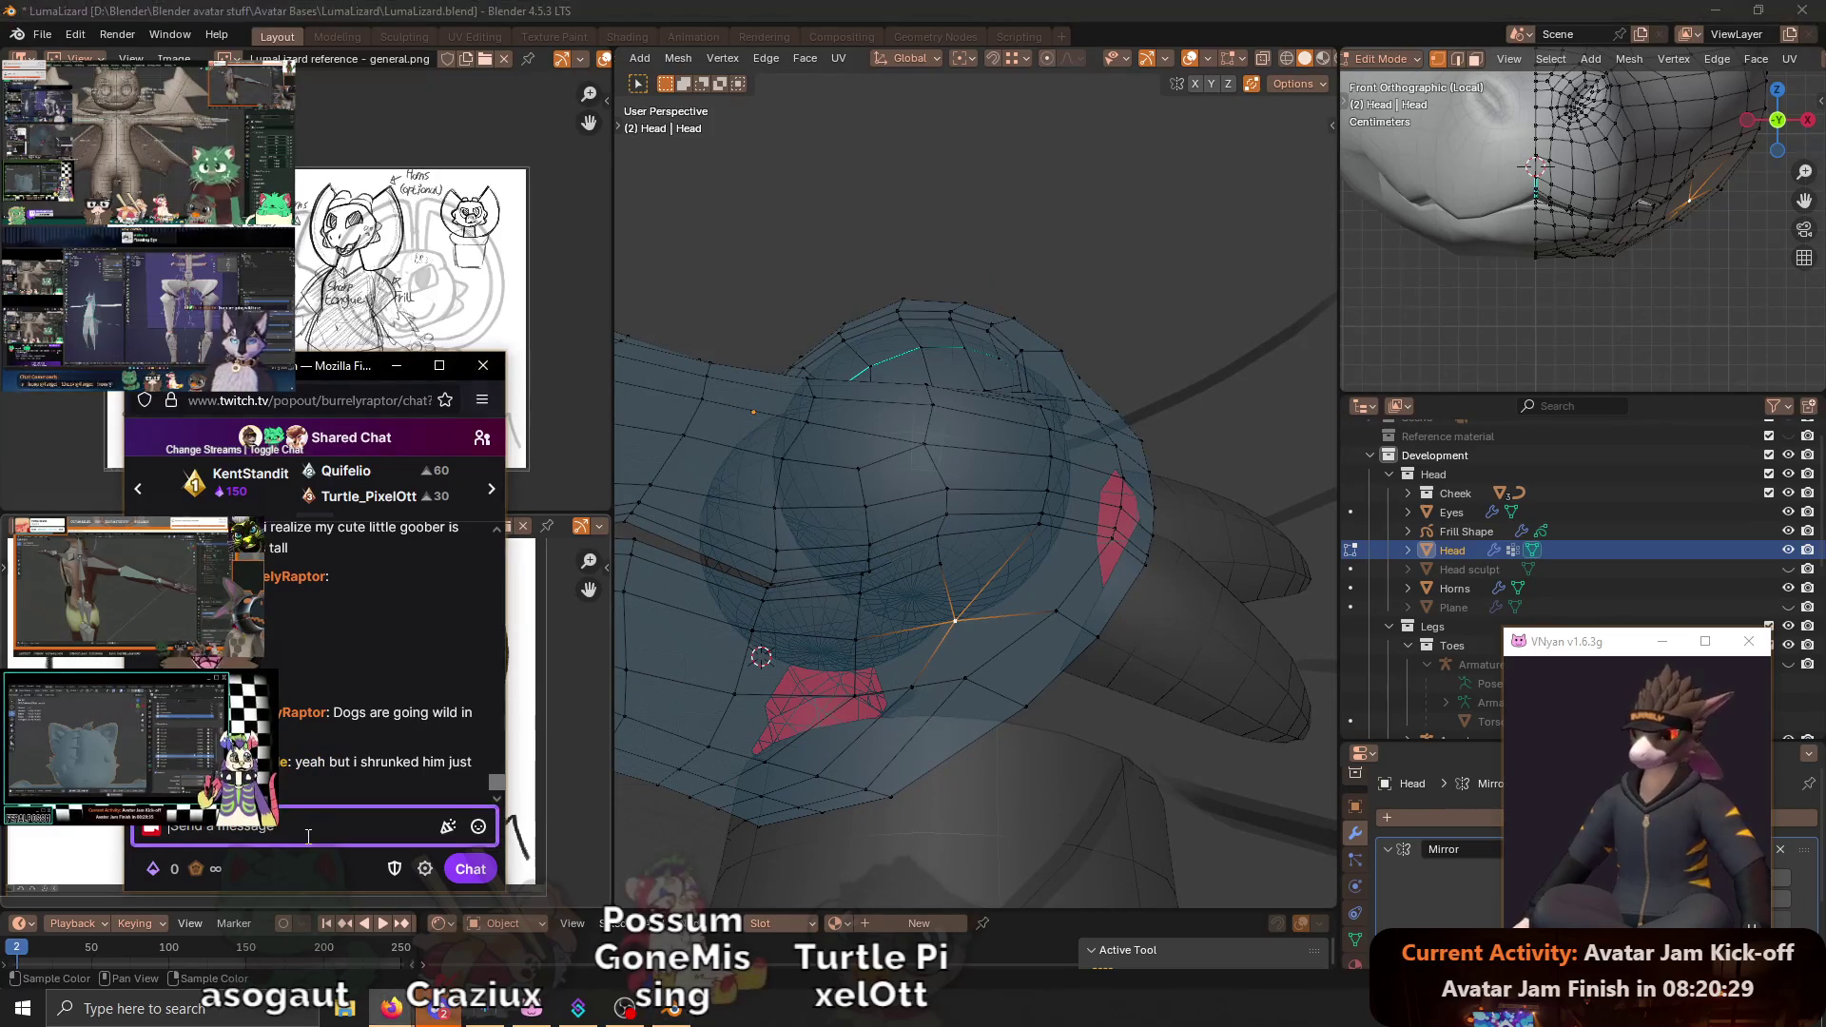
pyautogui.press('Return')
pyautogui.write('This song kinda explicit lo')
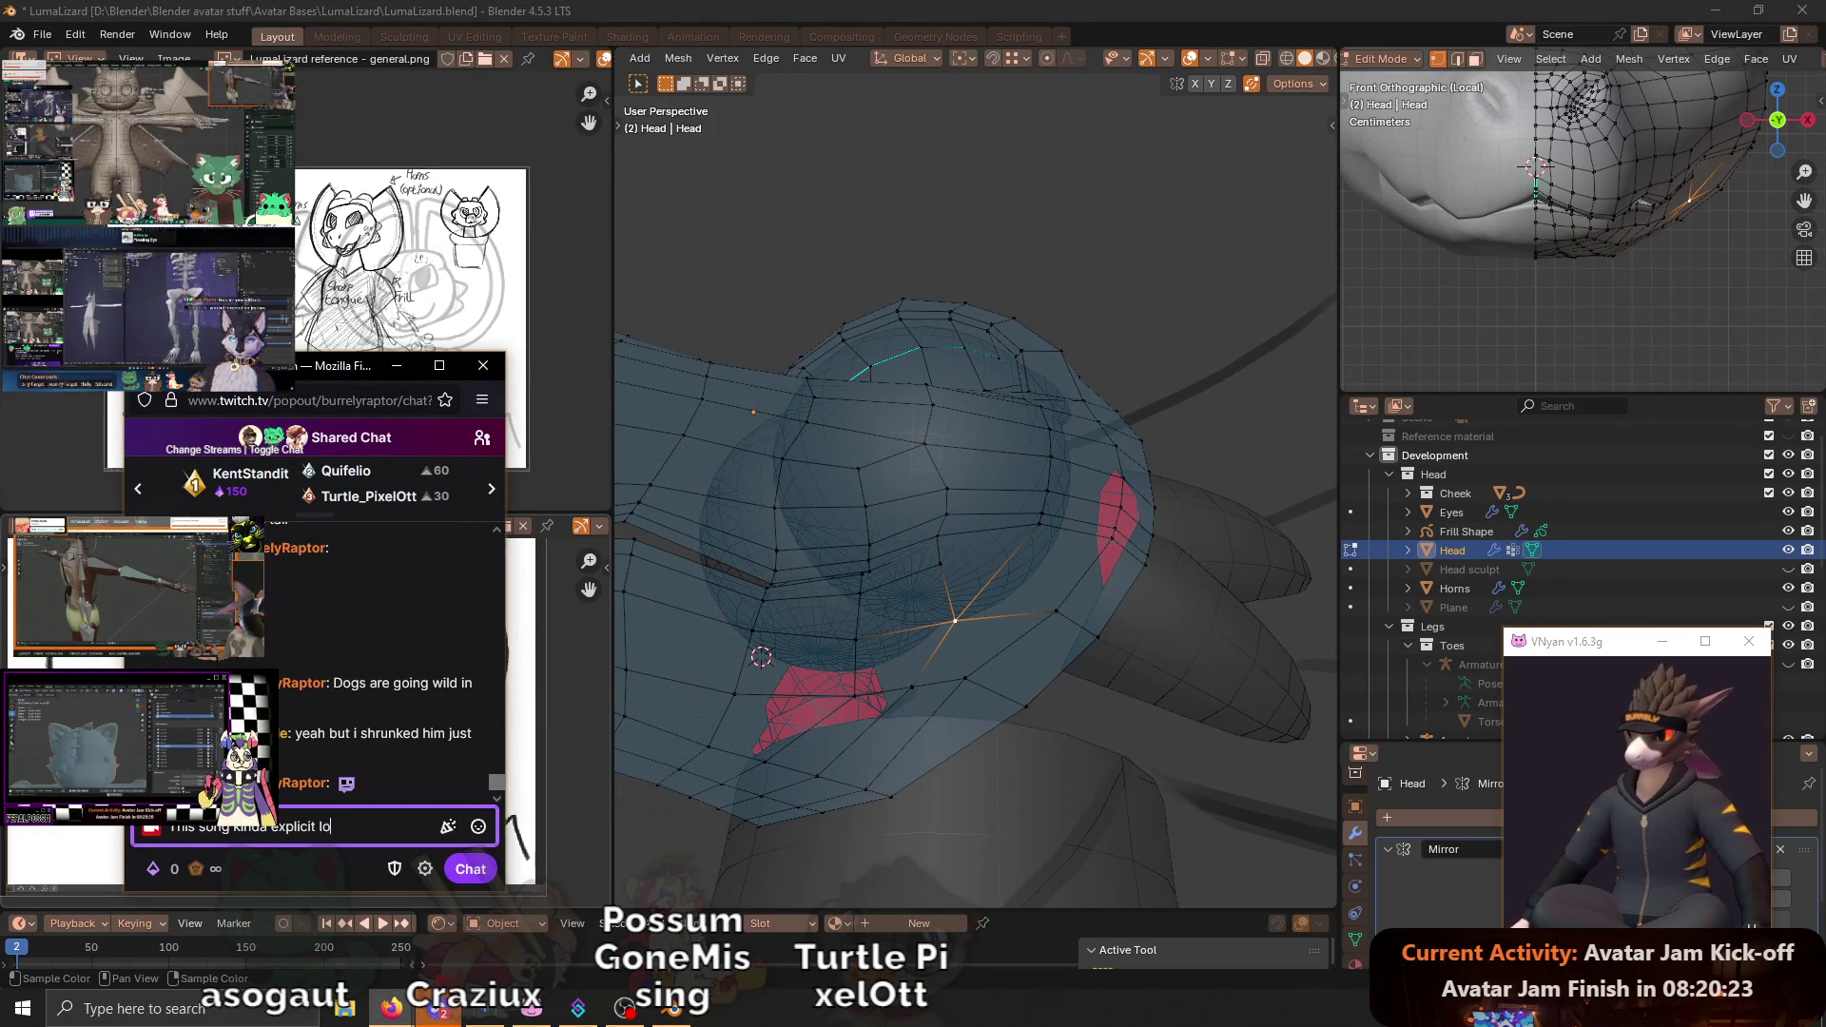
pyautogui.press('Return')
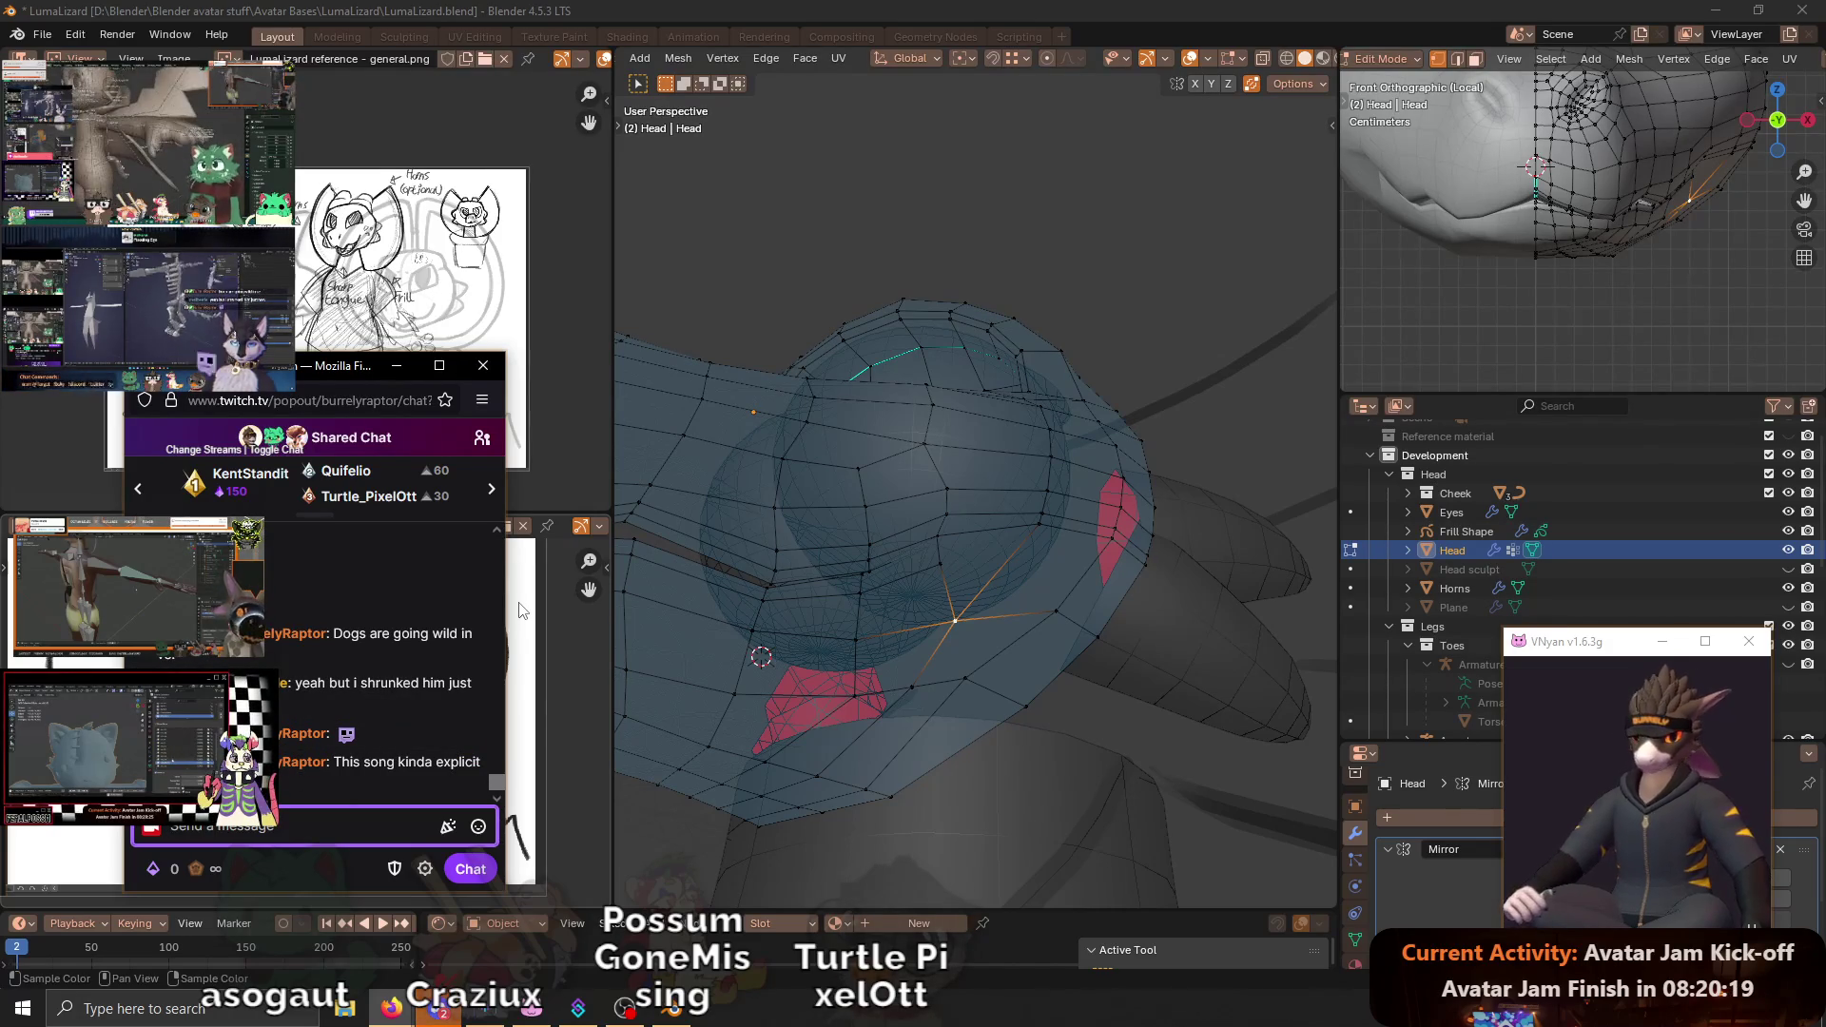
pyautogui.moveTo(775, 595); pyautogui.dragTo(809, 576, button='middle')
# - Bring YouTube Music forward and play Meet Me Halfway
pyautogui.moveTo(391, 1007)
pyautogui.click(404, 895)
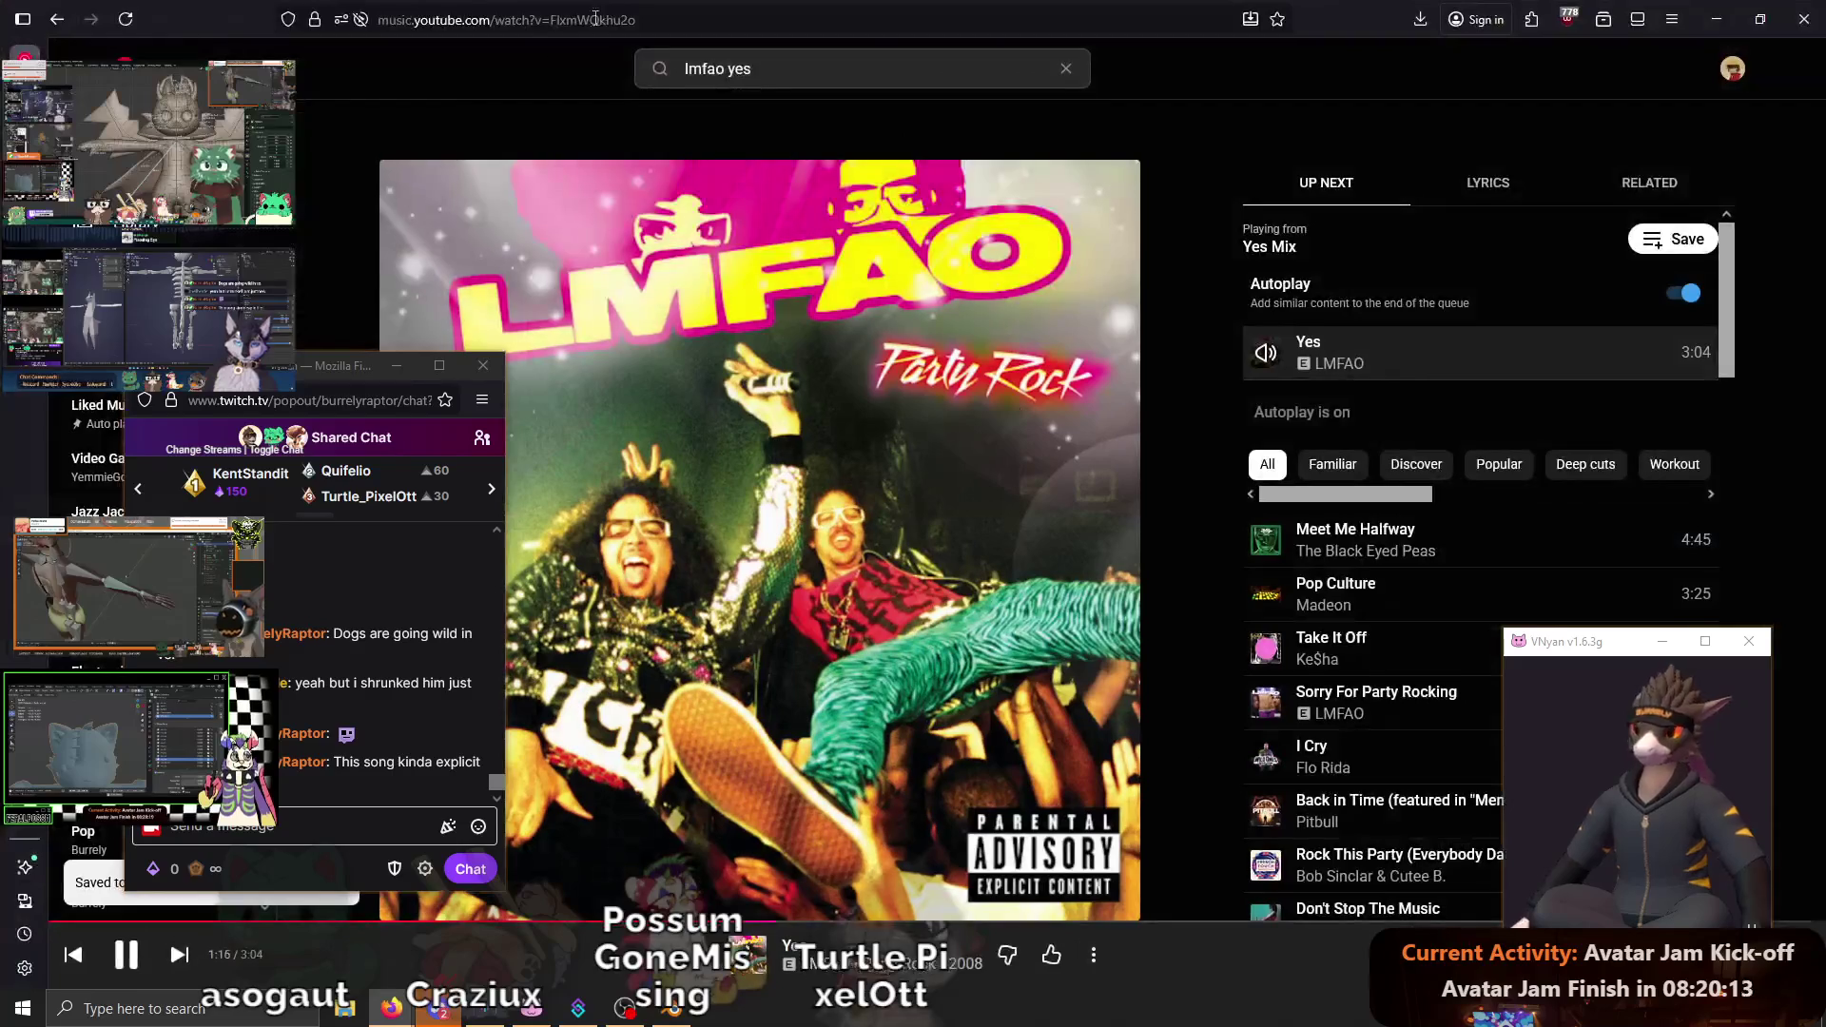
pyautogui.scroll(-1, 1279, 504)
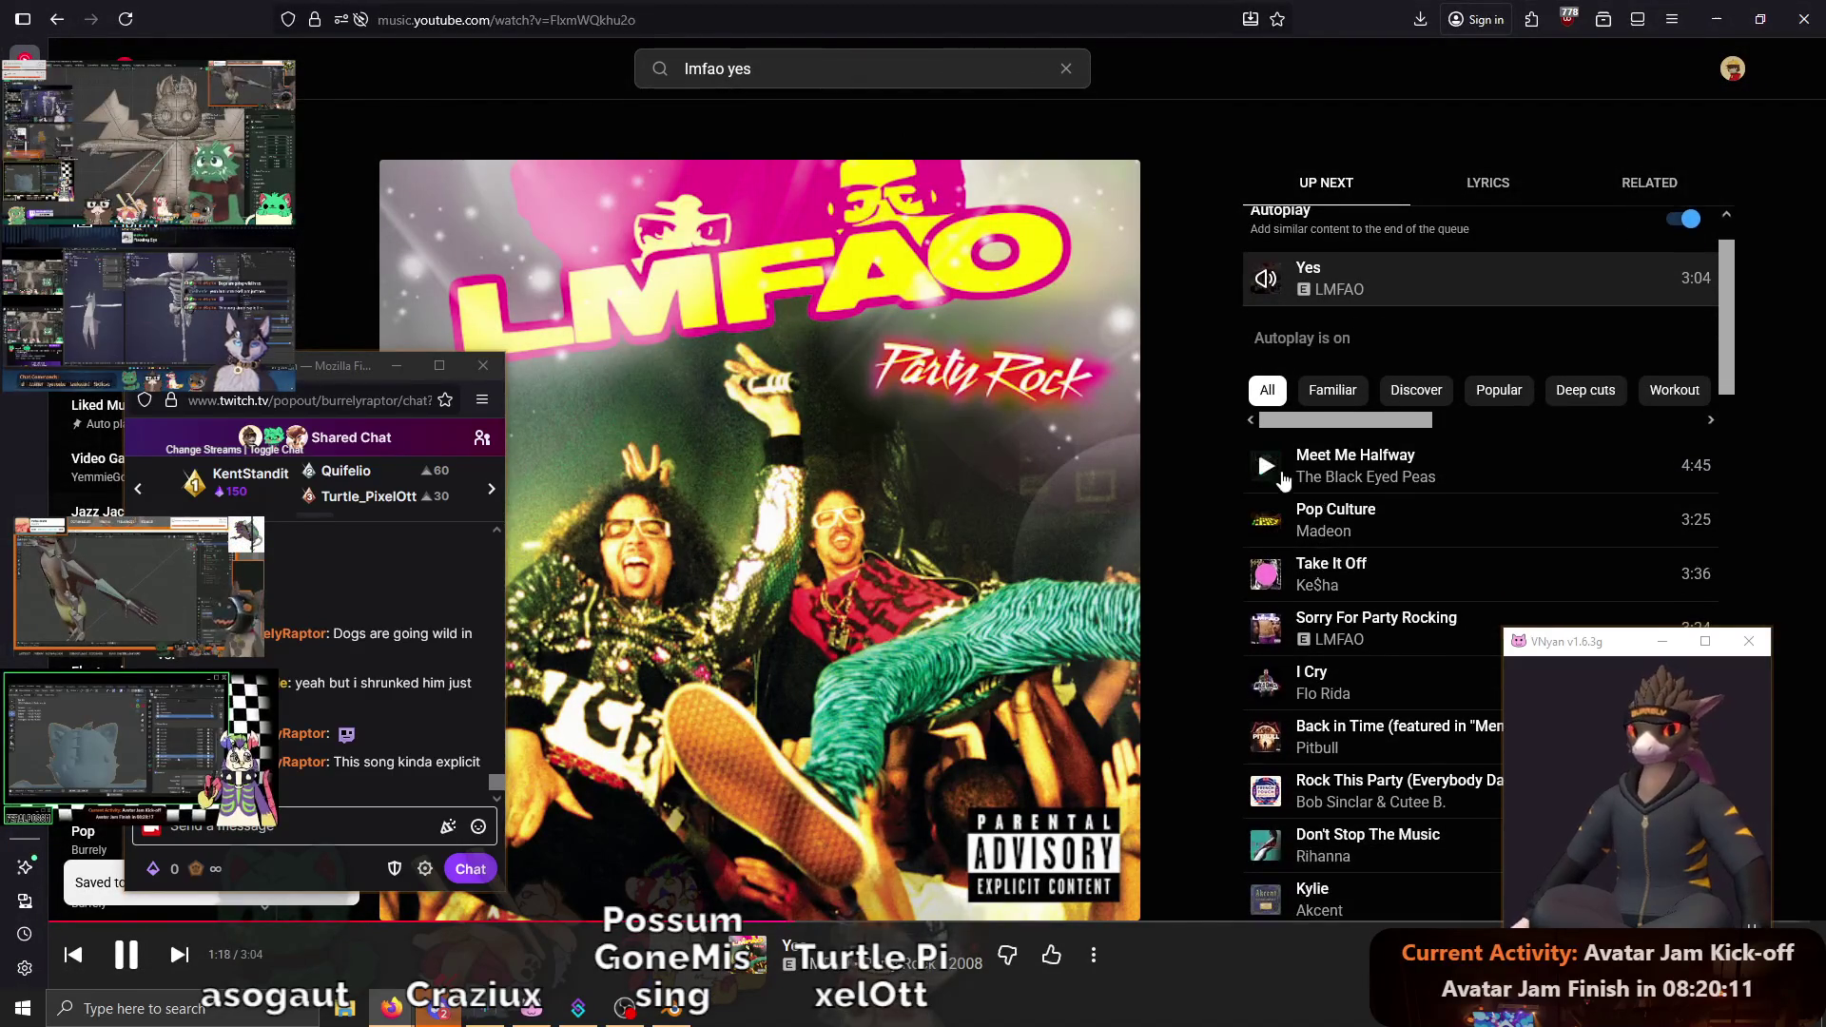
pyautogui.click(1265, 466)
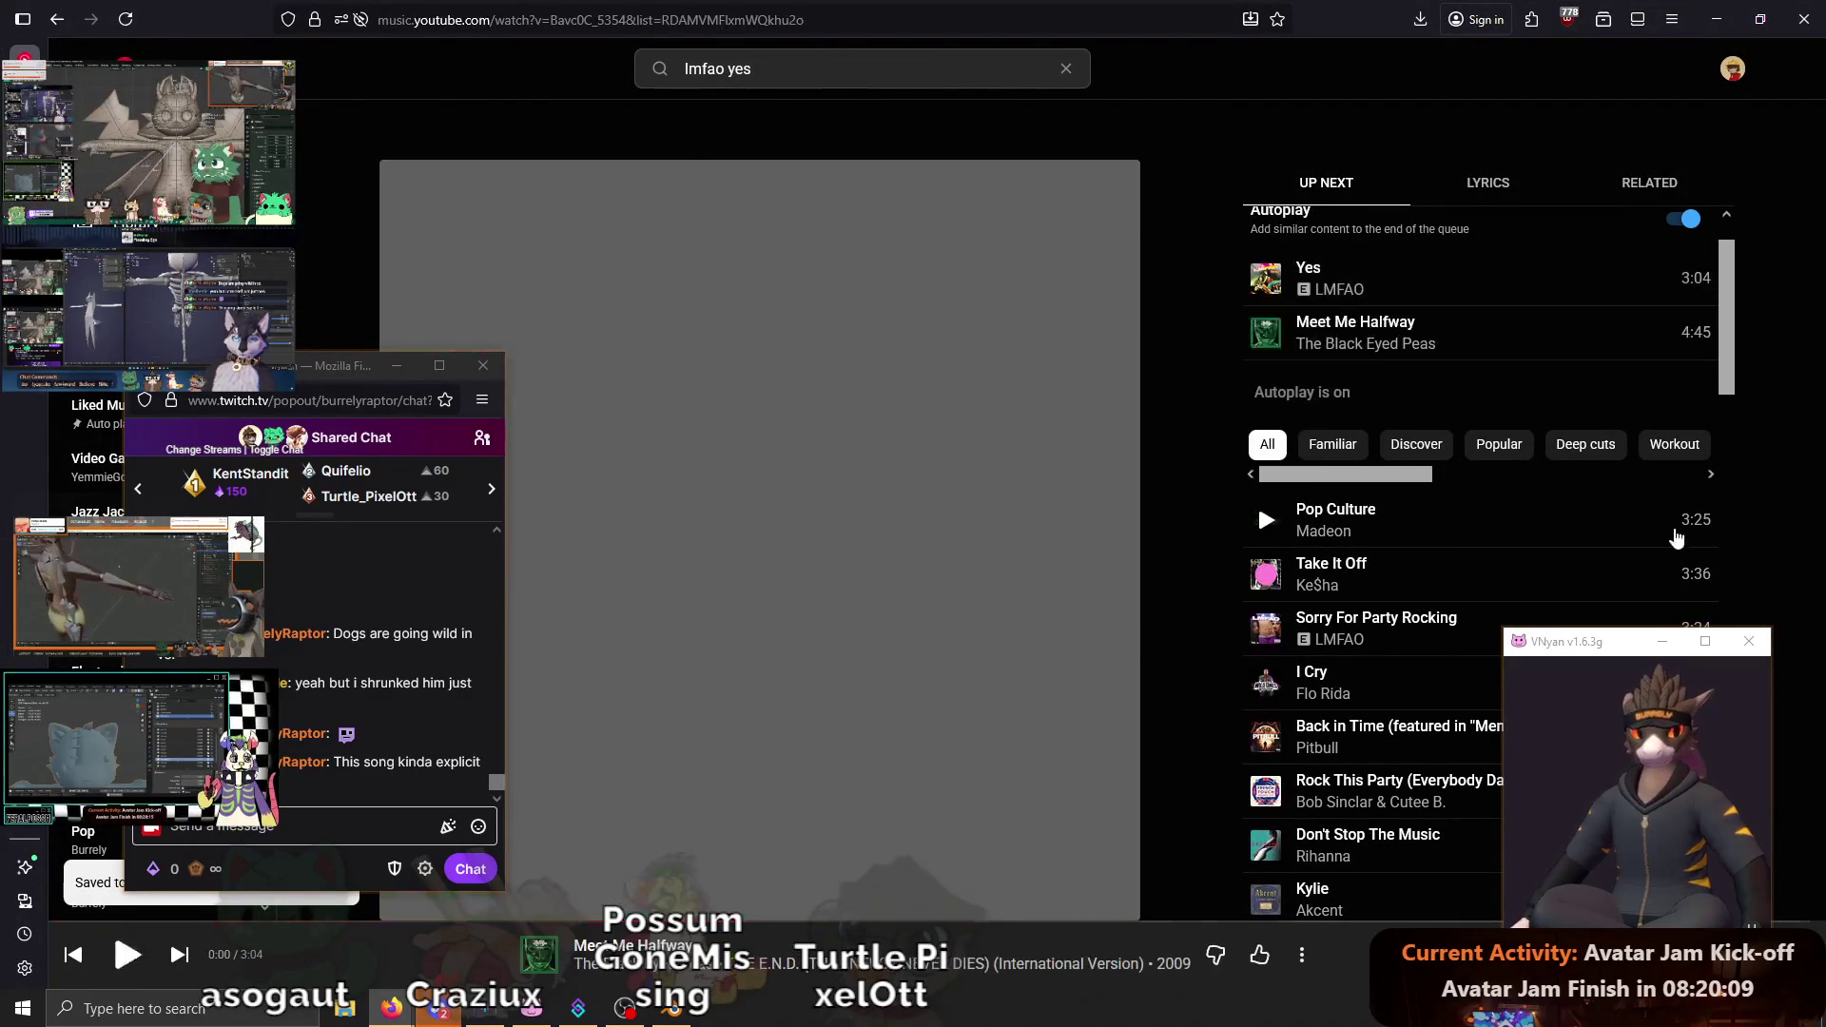
# - Remove Take It Off from the Up Next queue
pyautogui.rightClick(1597, 535)
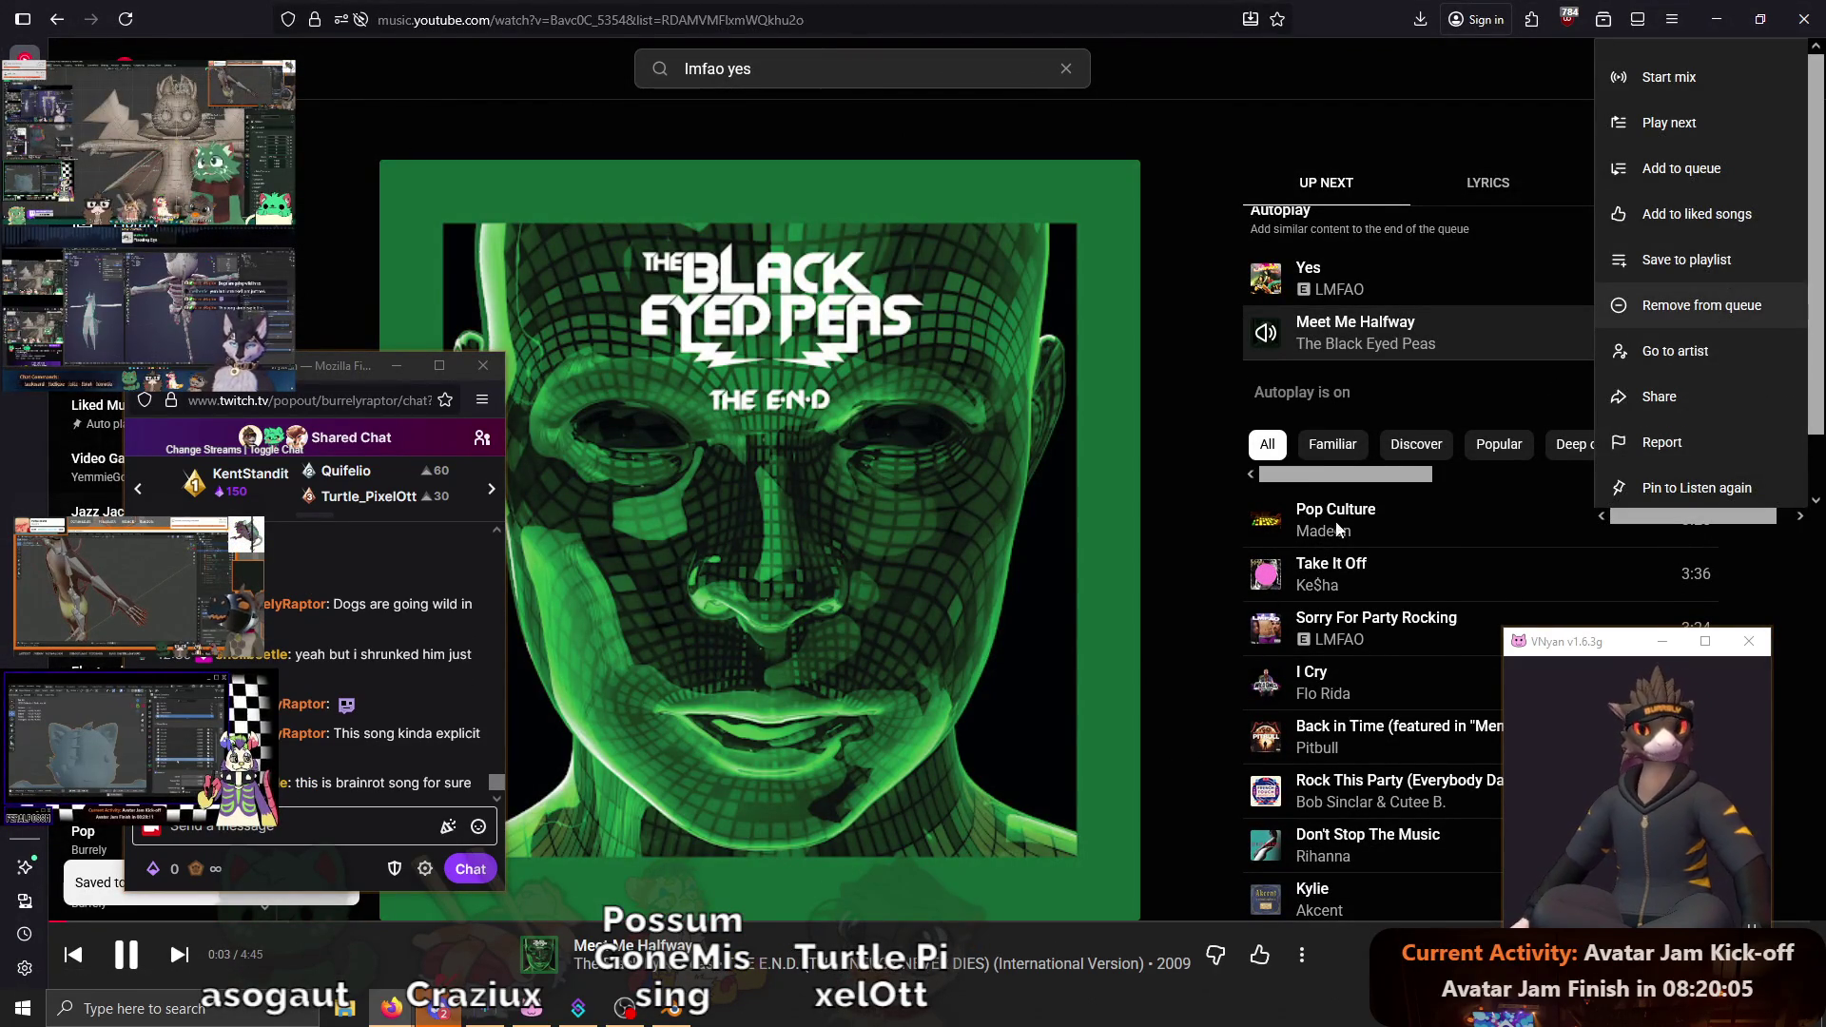
pyautogui.click(1718, 19)
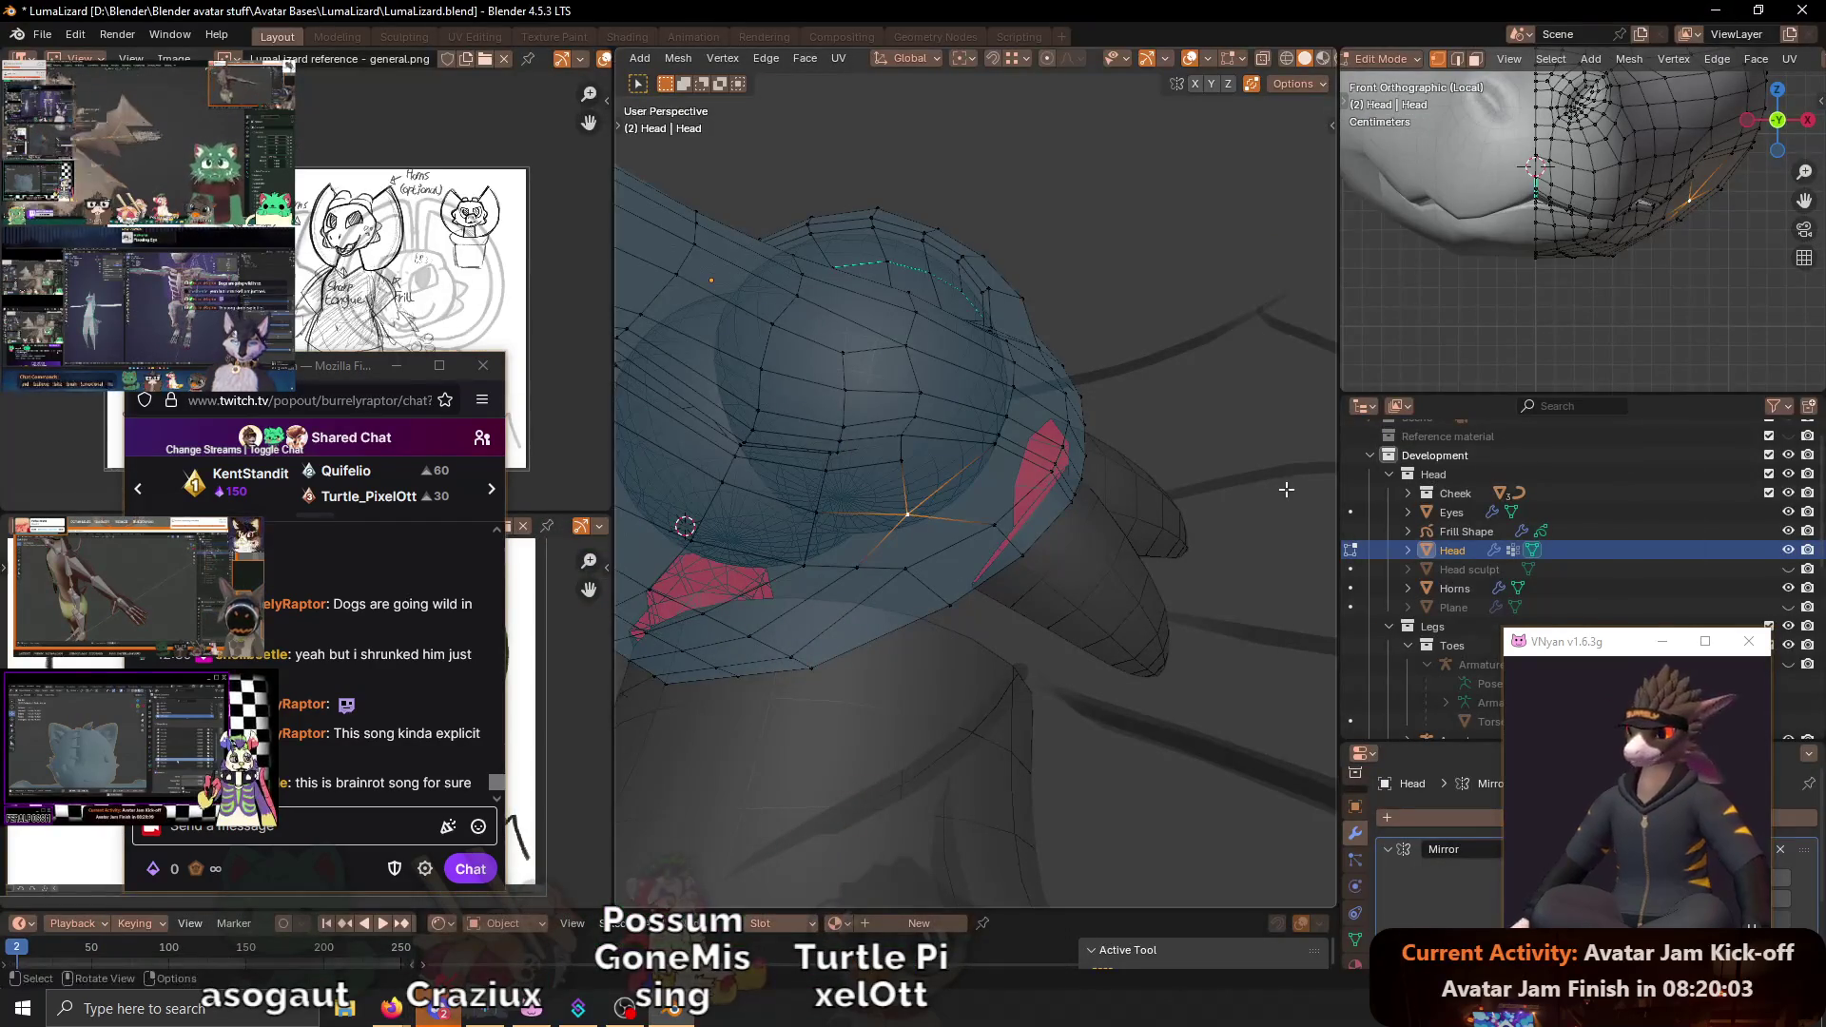
pyautogui.hotkey('alt', 'Tab')
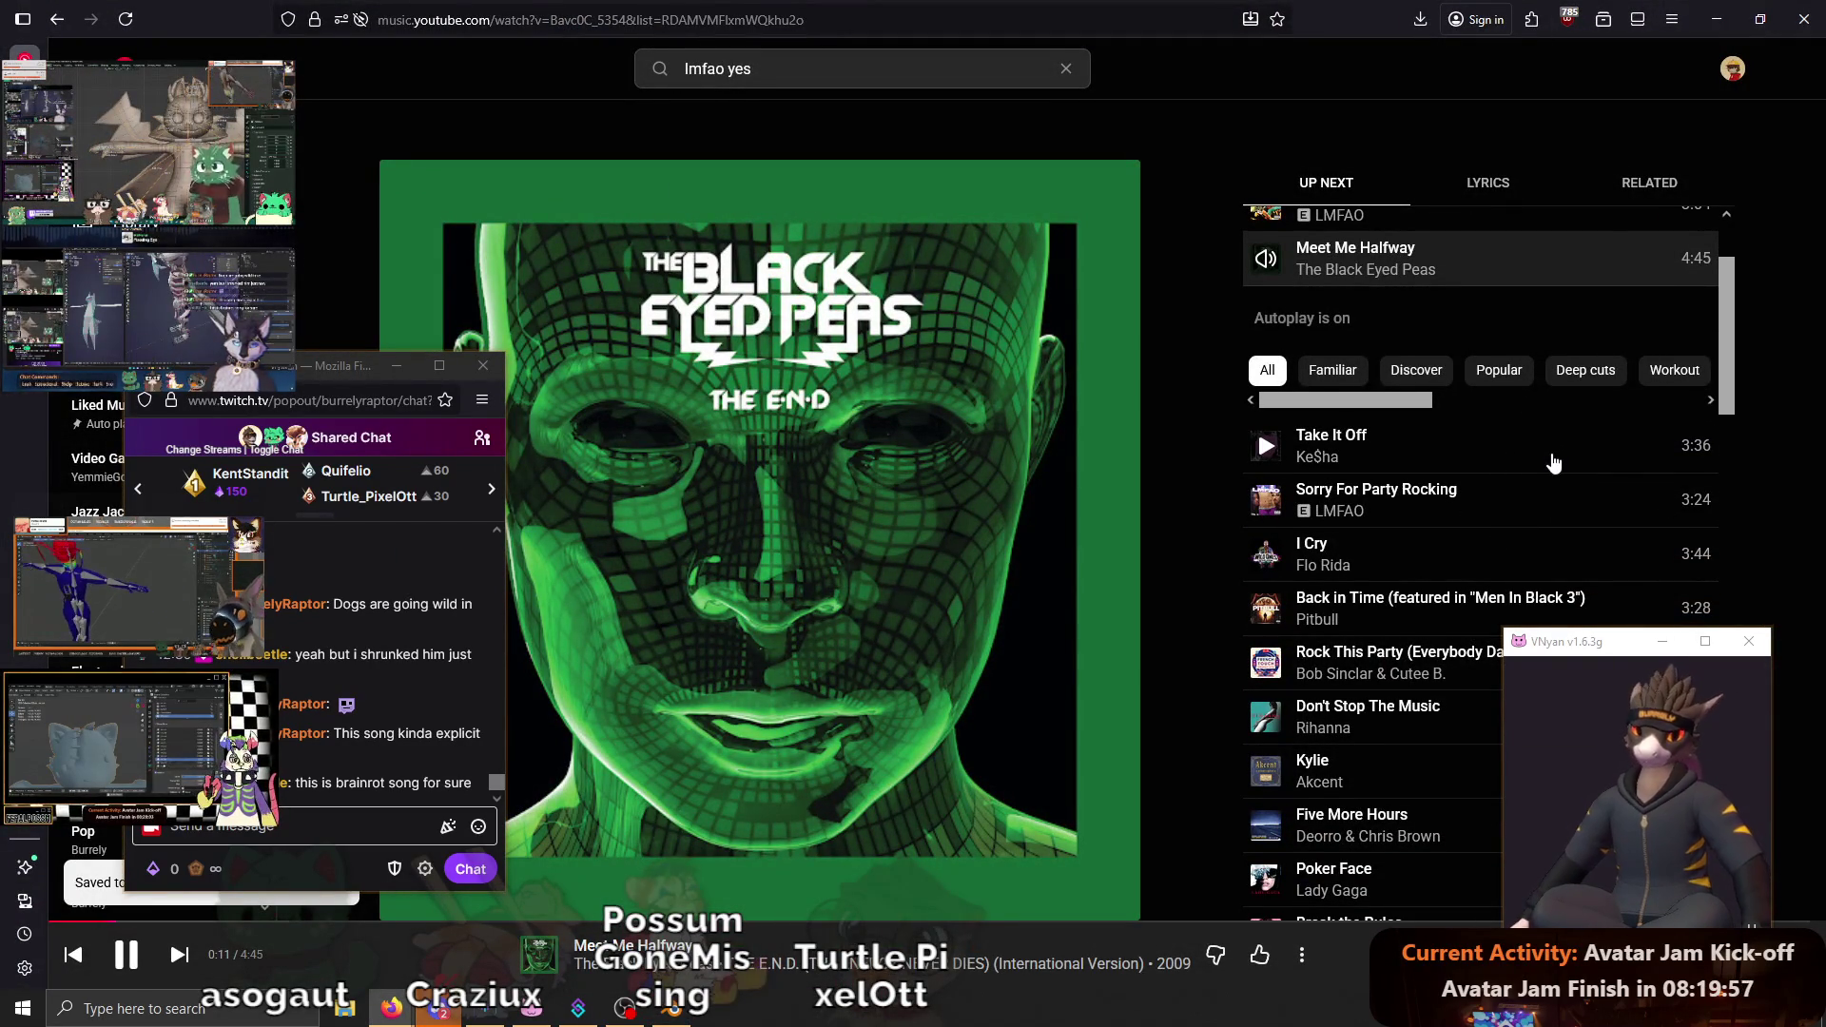
pyautogui.rightClick(1546, 456)
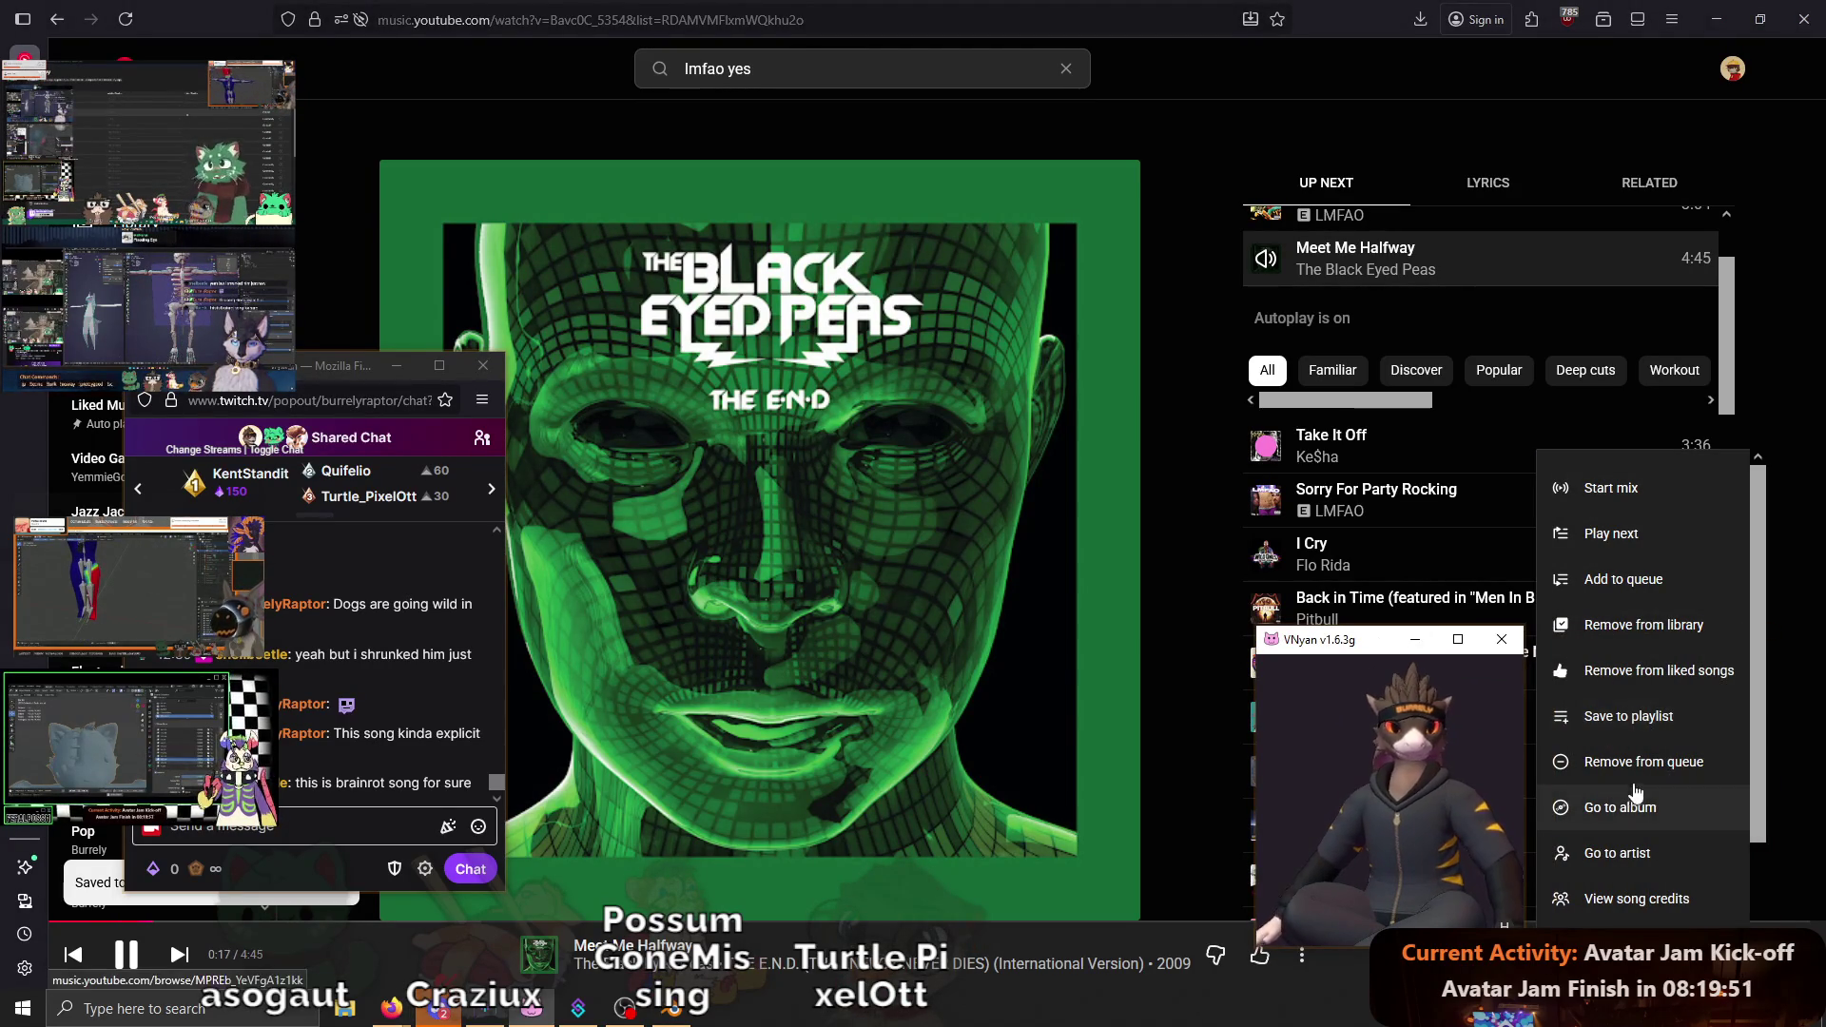
pyautogui.click(1618, 762)
# - Remove Back in Time and I Cry from the queue, then minimize the player
pyautogui.moveTo(1307, 648)
pyautogui.mouseDown()
pyautogui.moveTo(1587, 647)
pyautogui.moveTo(1611, 600)
pyautogui.mouseUp()
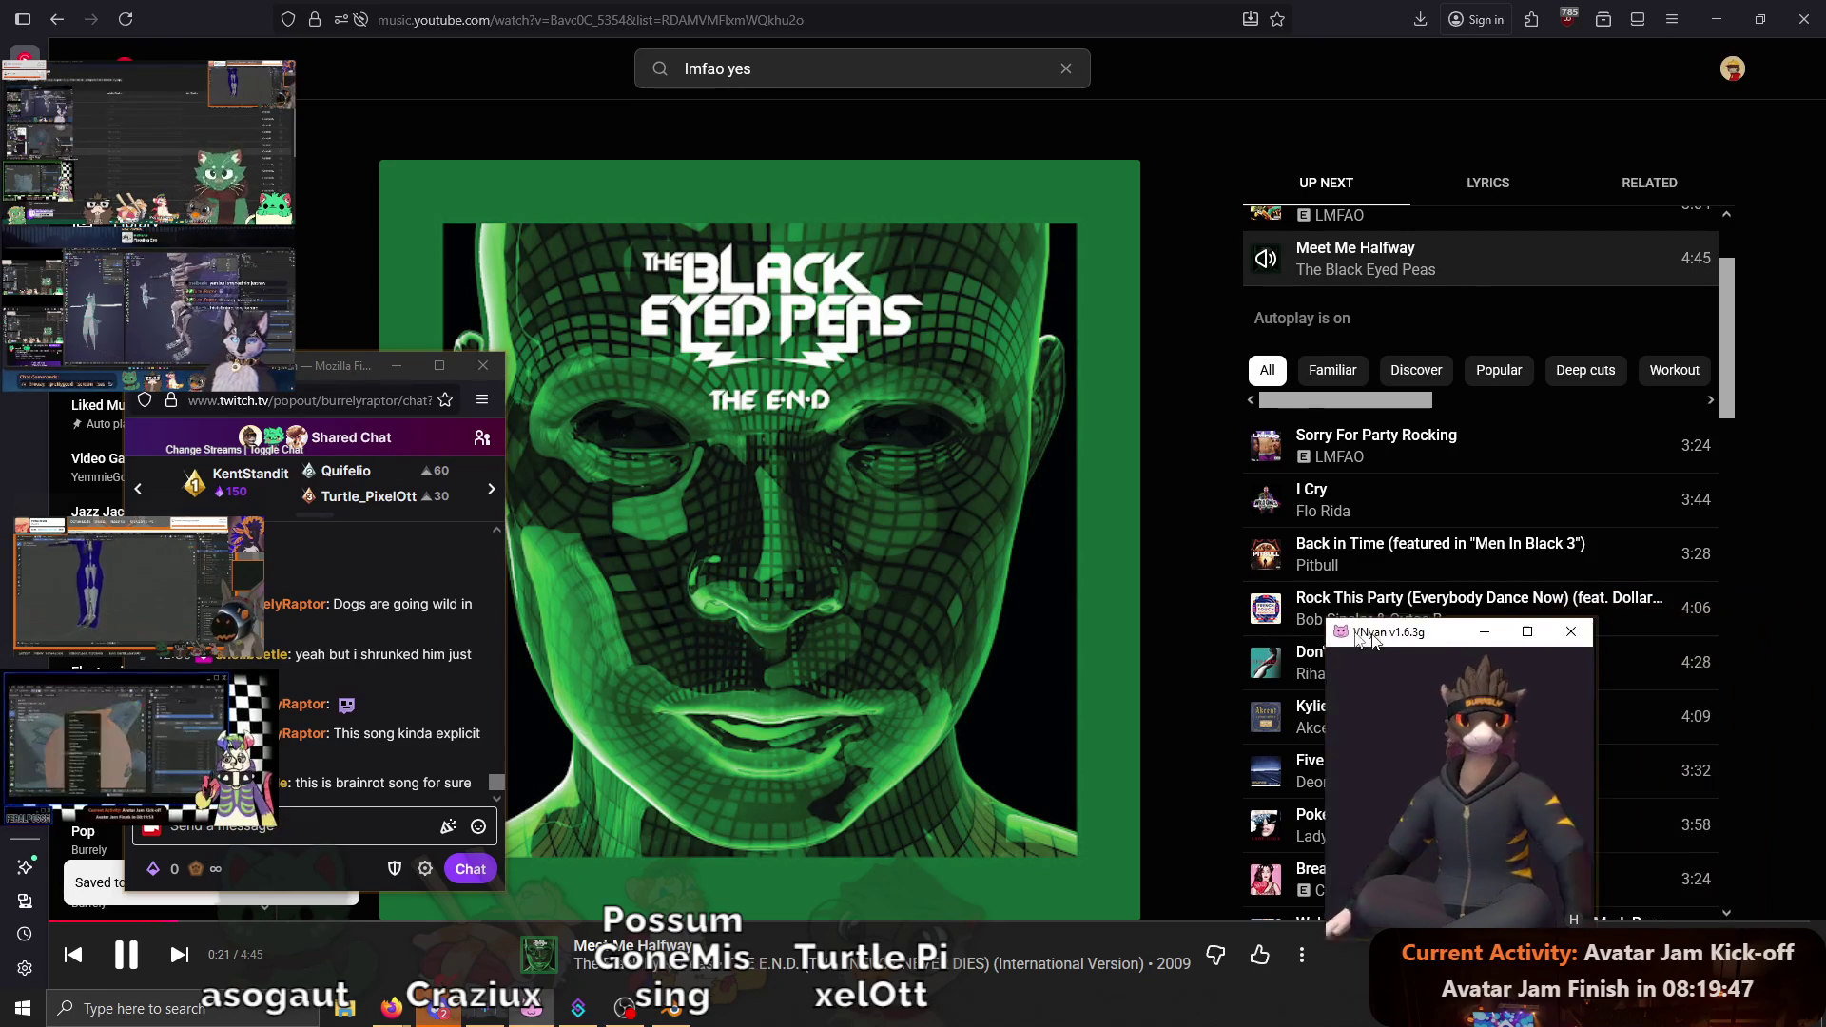
pyautogui.rightClick(1632, 556)
pyautogui.scroll(-1, 1522, 397)
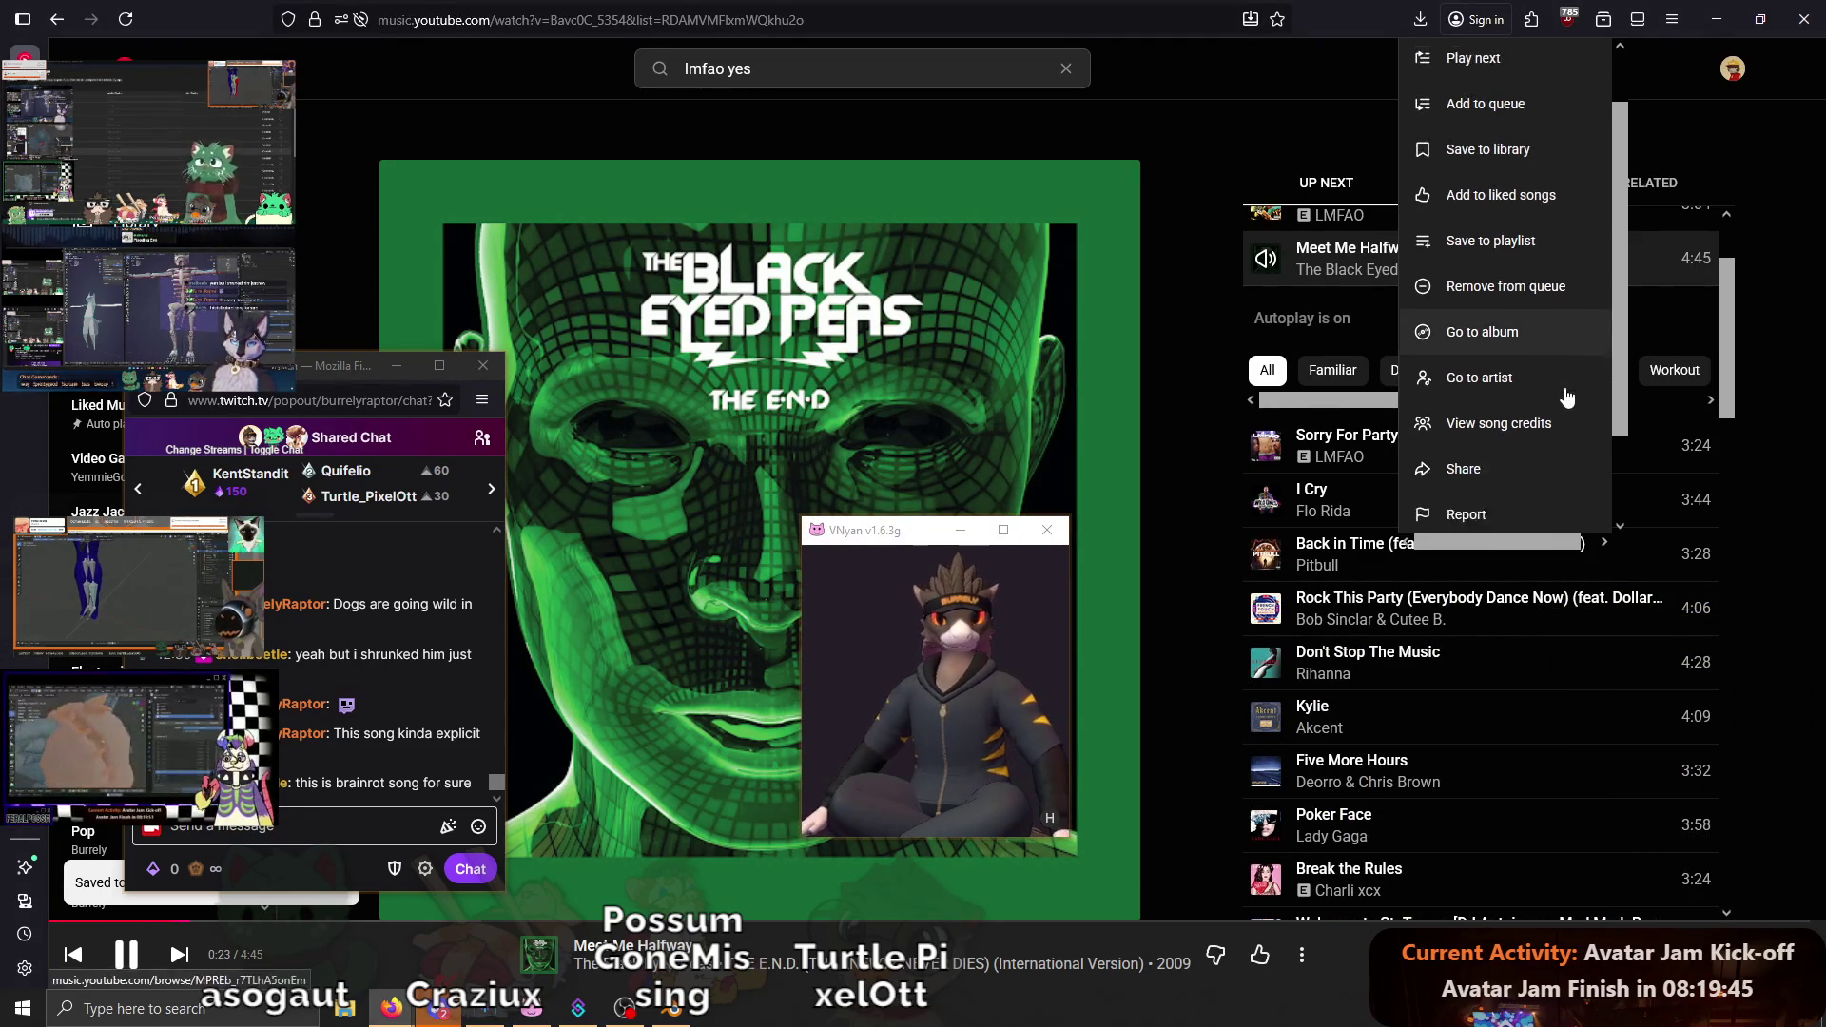
pyautogui.click(1565, 278)
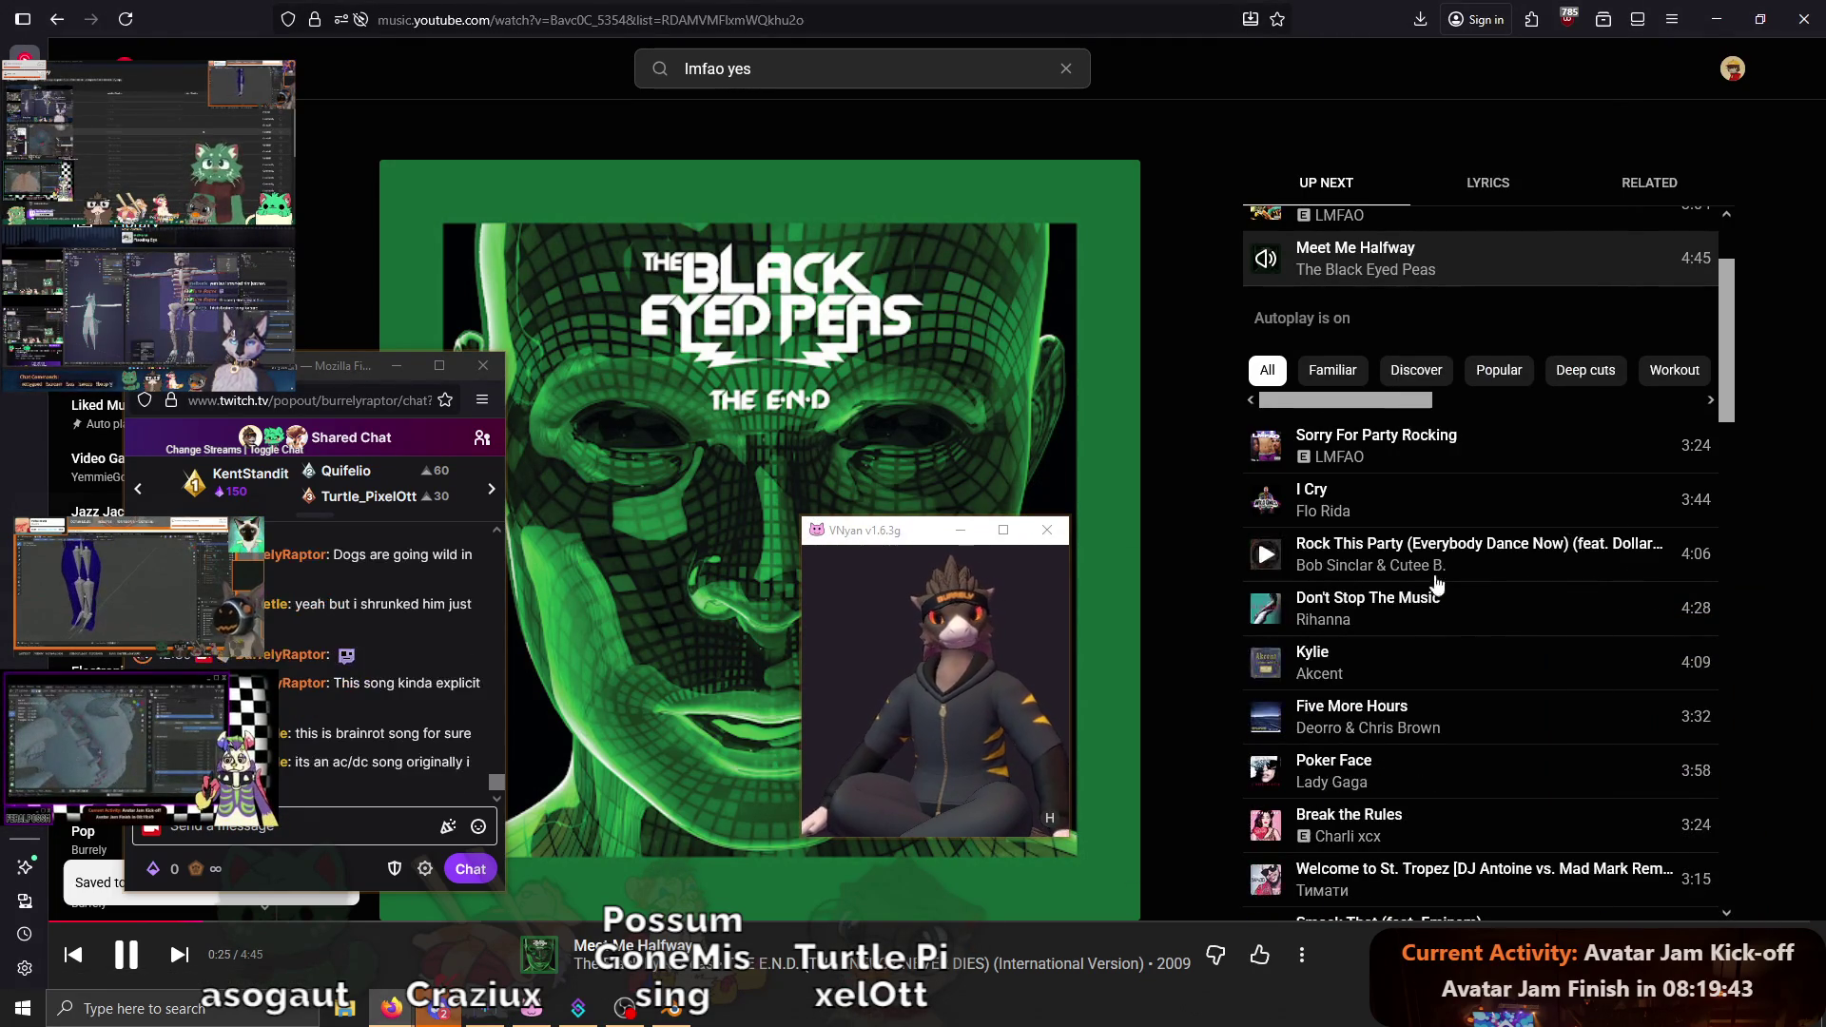
pyautogui.rightClick(1531, 507)
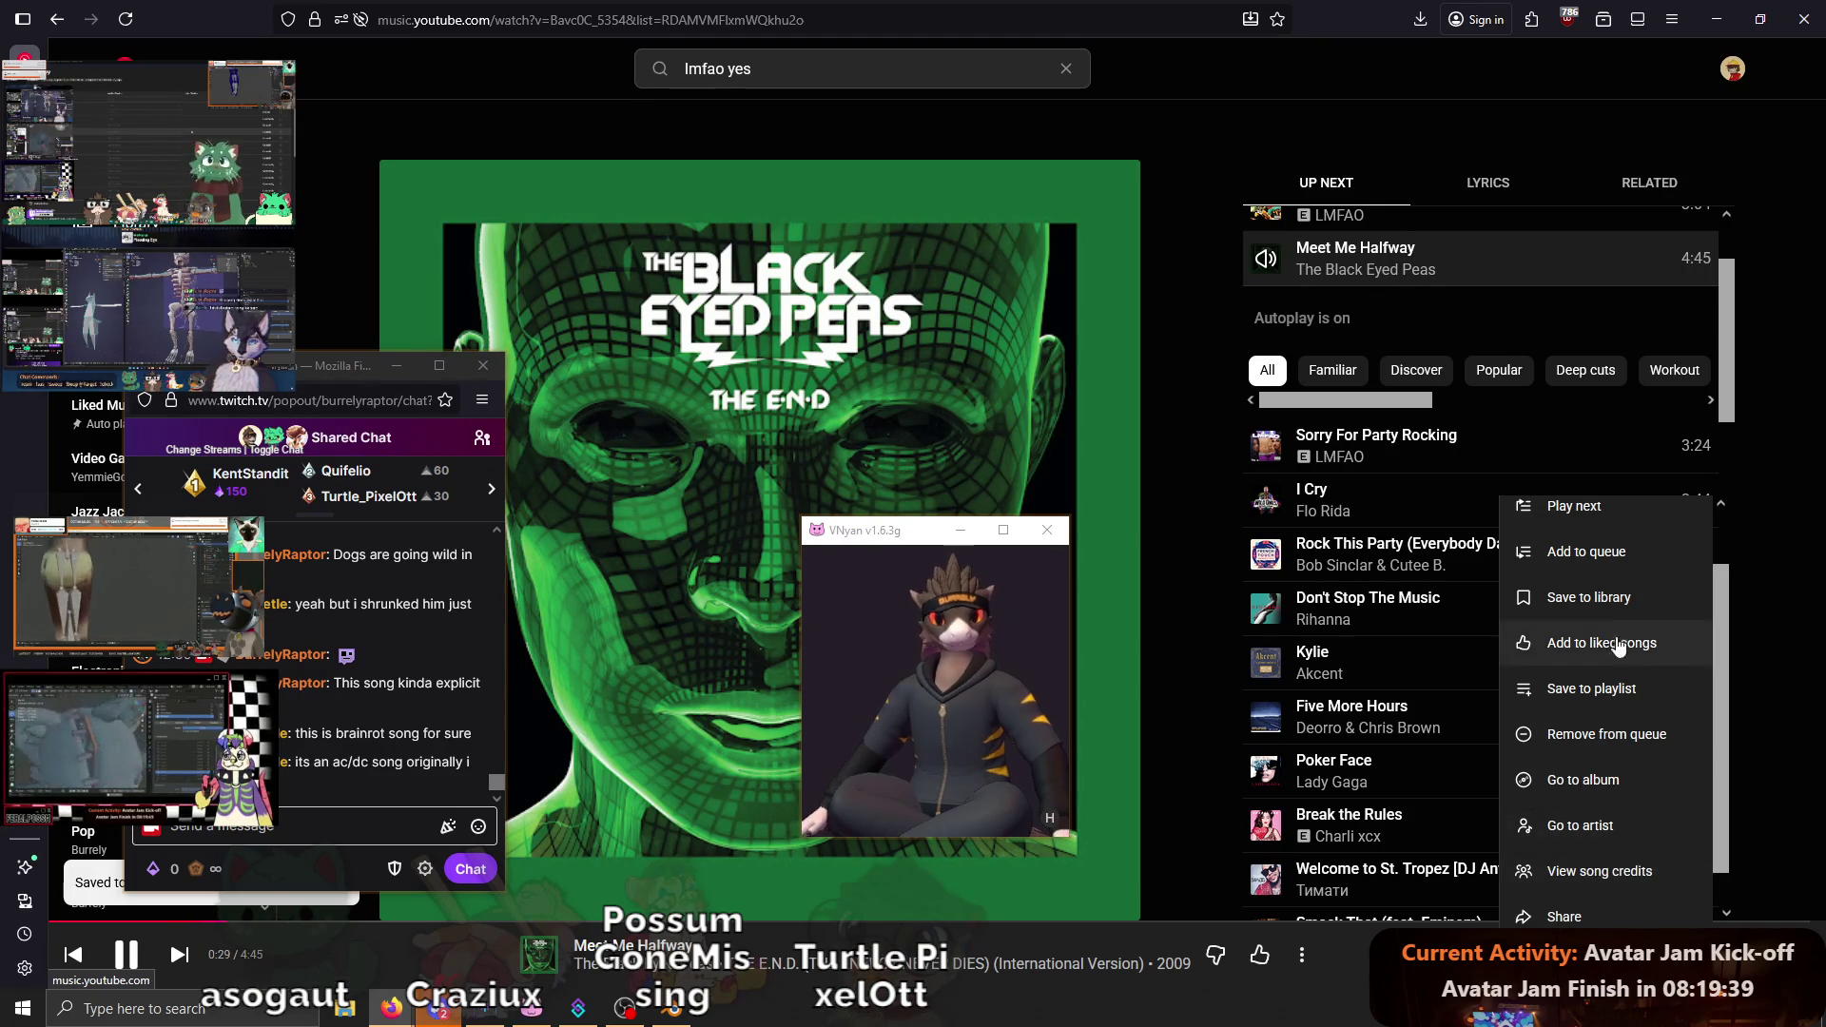
pyautogui.scroll(-2, 1628, 837)
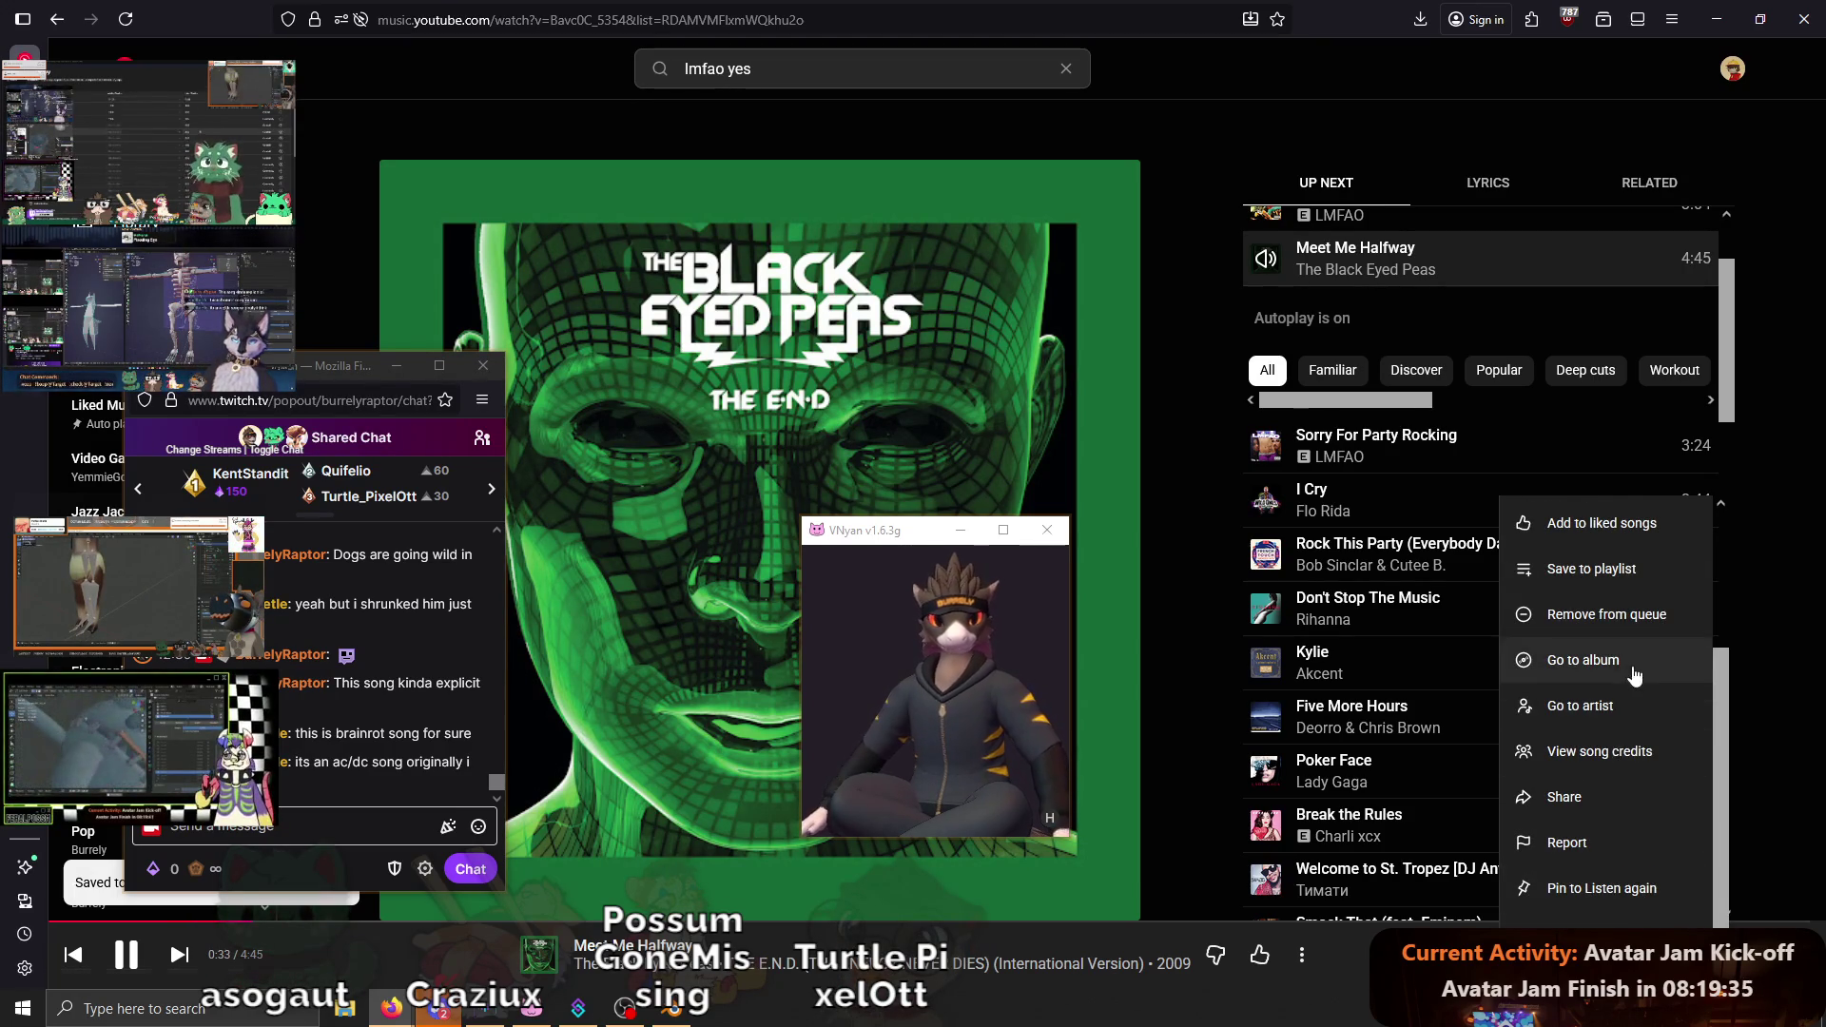
pyautogui.click(1608, 615)
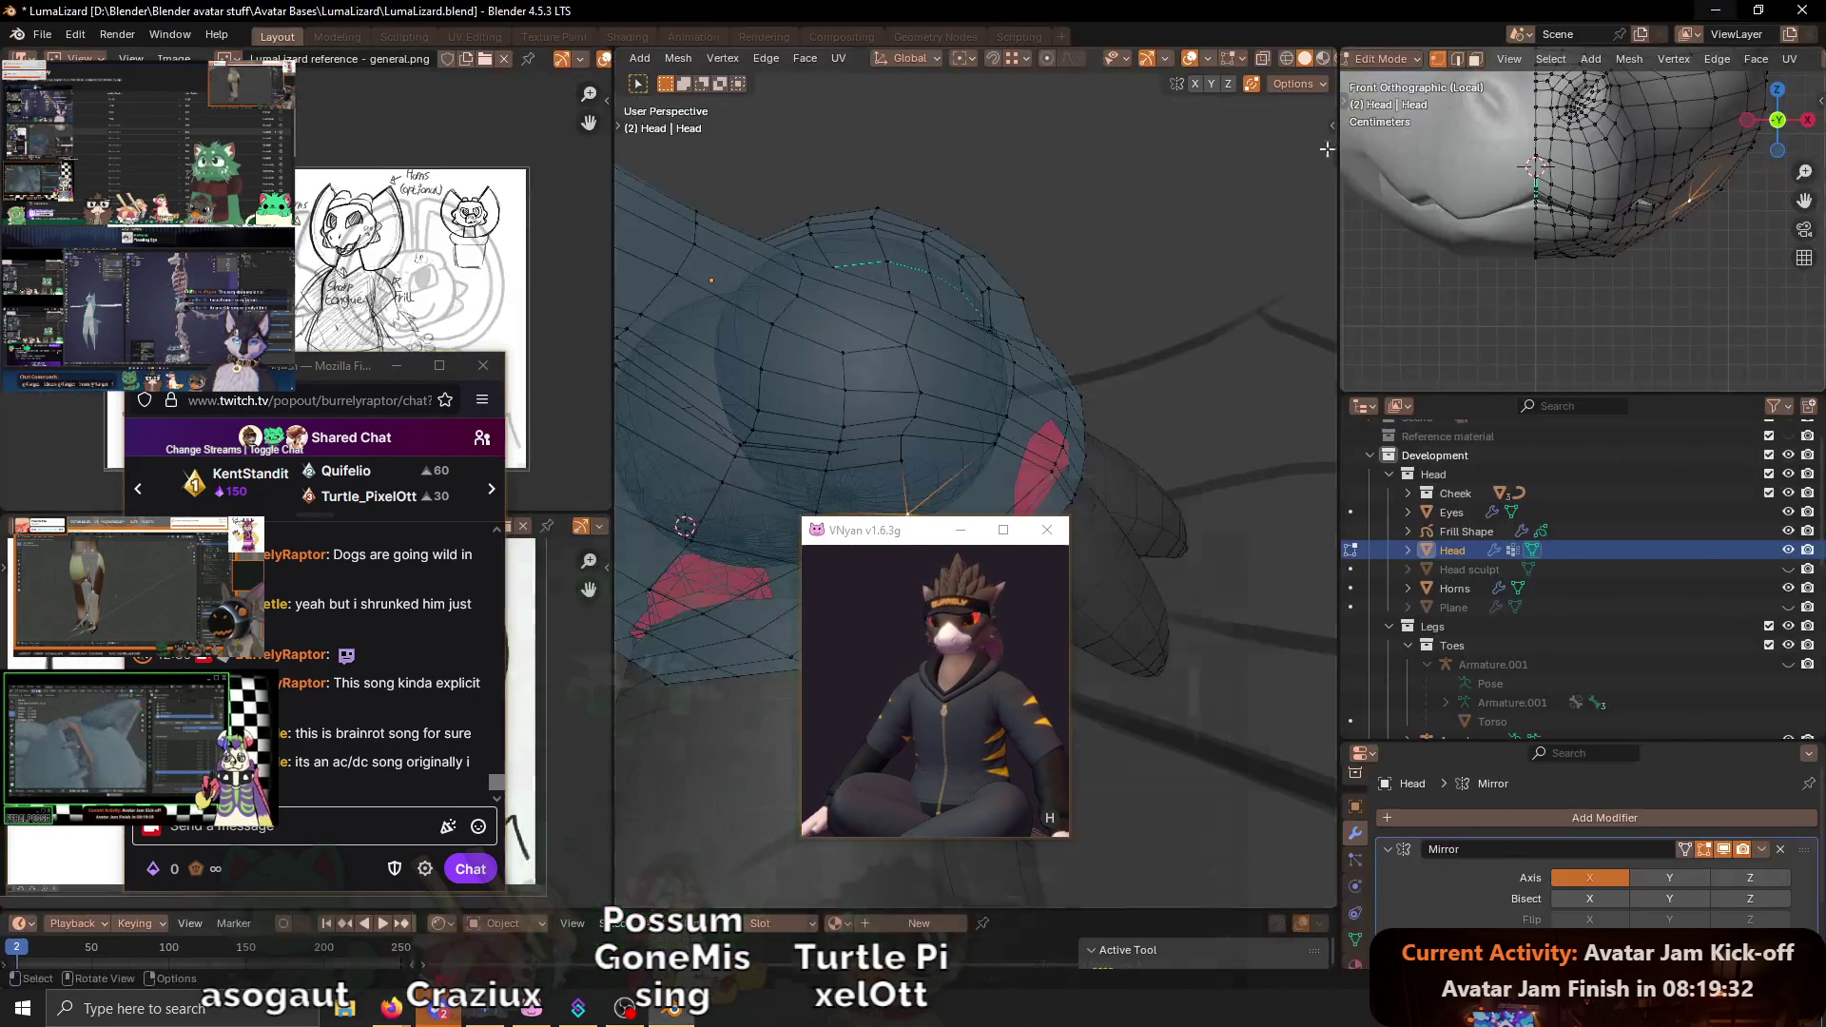
pyautogui.click(1717, 19)
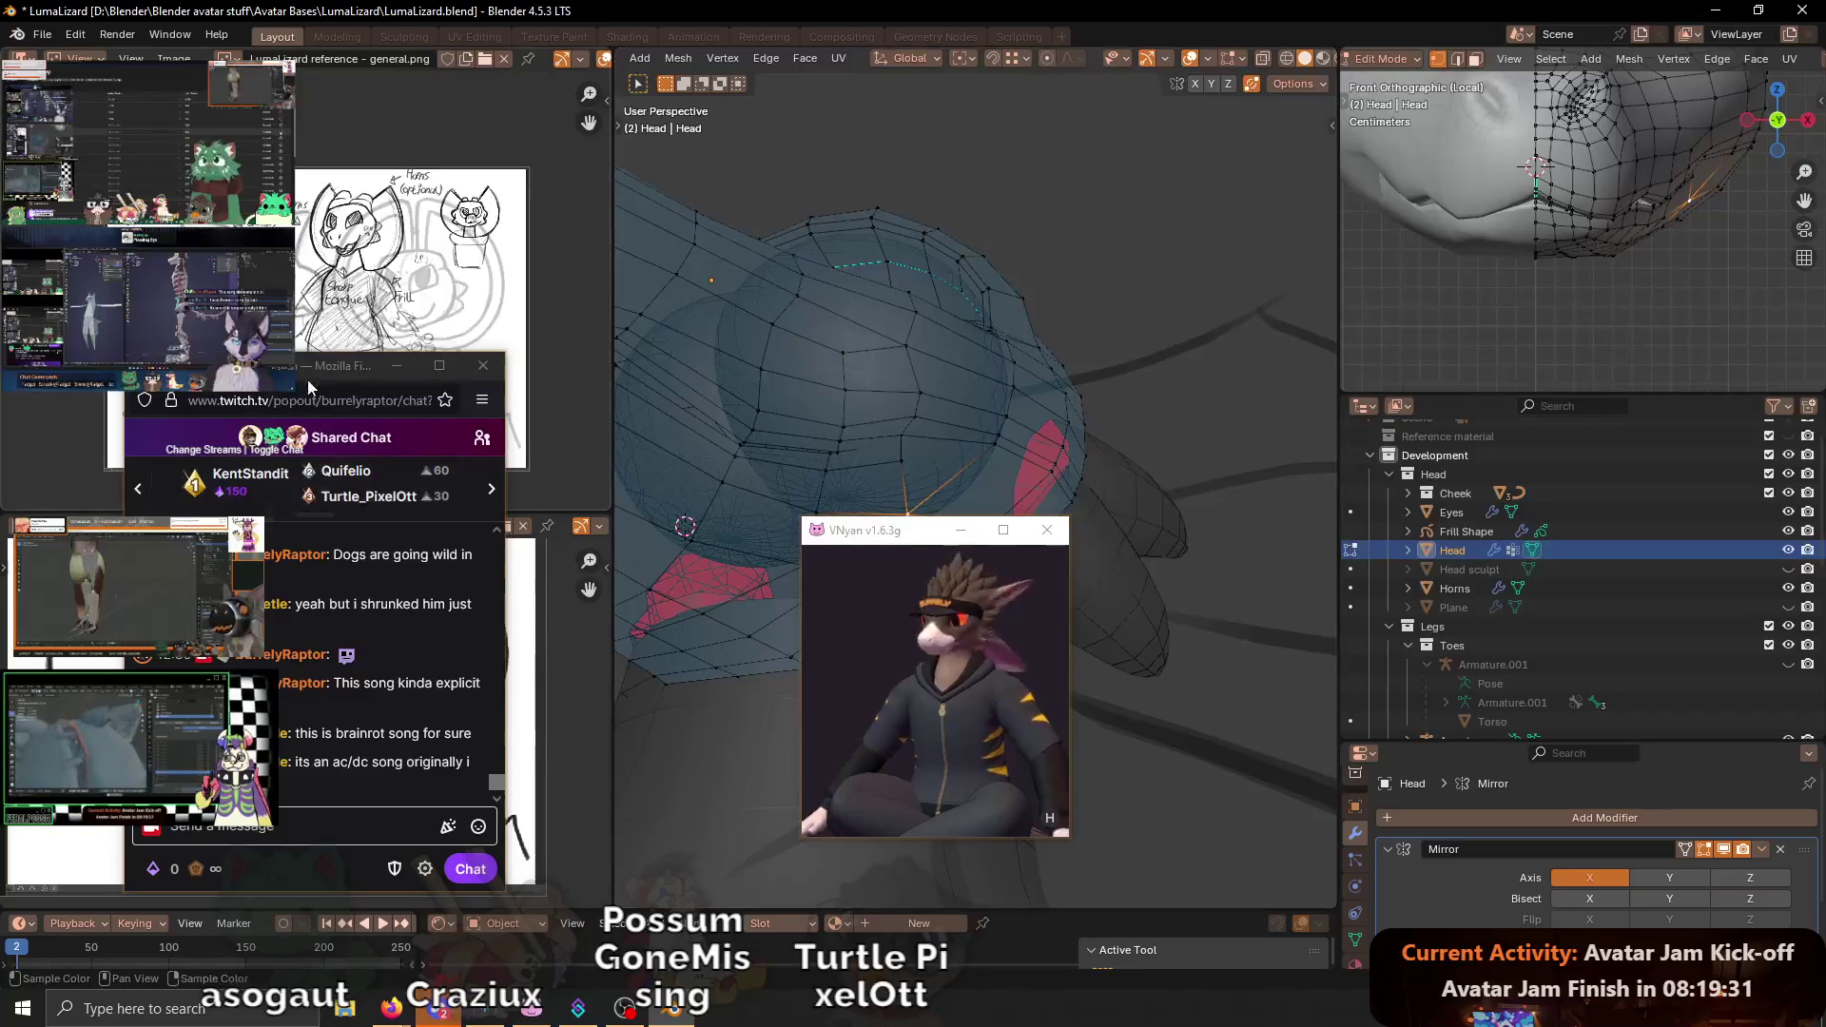
# - Move the chat and avatar preview windows aside, then select a vertex beside the eye
pyautogui.moveTo(306, 384)
pyautogui.mouseDown()
pyautogui.moveTo(573, 421)
pyautogui.moveTo(1528, 380)
pyautogui.moveTo(1591, 422)
pyautogui.mouseUp()
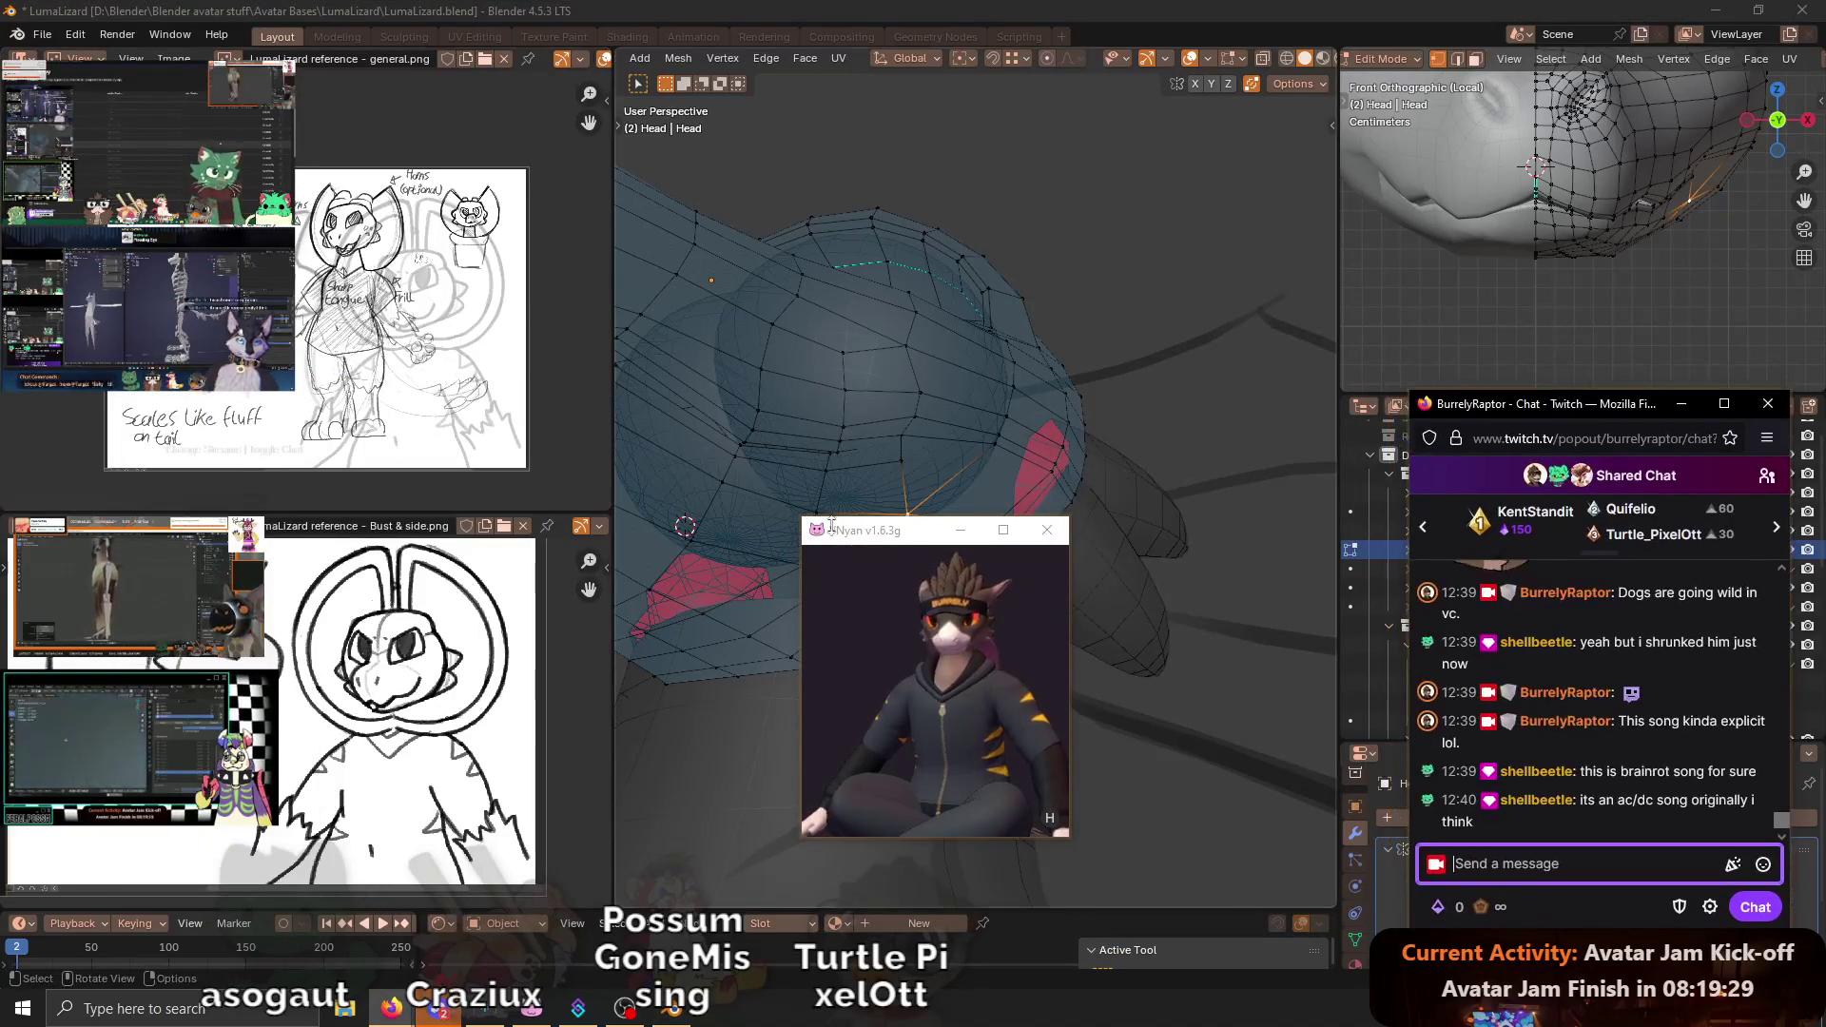
pyautogui.moveTo(854, 540); pyautogui.dragTo(273, 590)
pyautogui.moveTo(769, 356); pyautogui.dragTo(994, 520, button='middle')
pyautogui.moveTo(1093, 477)
pyautogui.mouseDown(button='middle')
pyautogui.moveTo(894, 515)
pyautogui.moveTo(983, 470)
pyautogui.moveTo(992, 507)
pyautogui.mouseUp(button='middle')
pyautogui.keyDown('alt'); pyautogui.click(865, 530); pyautogui.keyUp('alt')
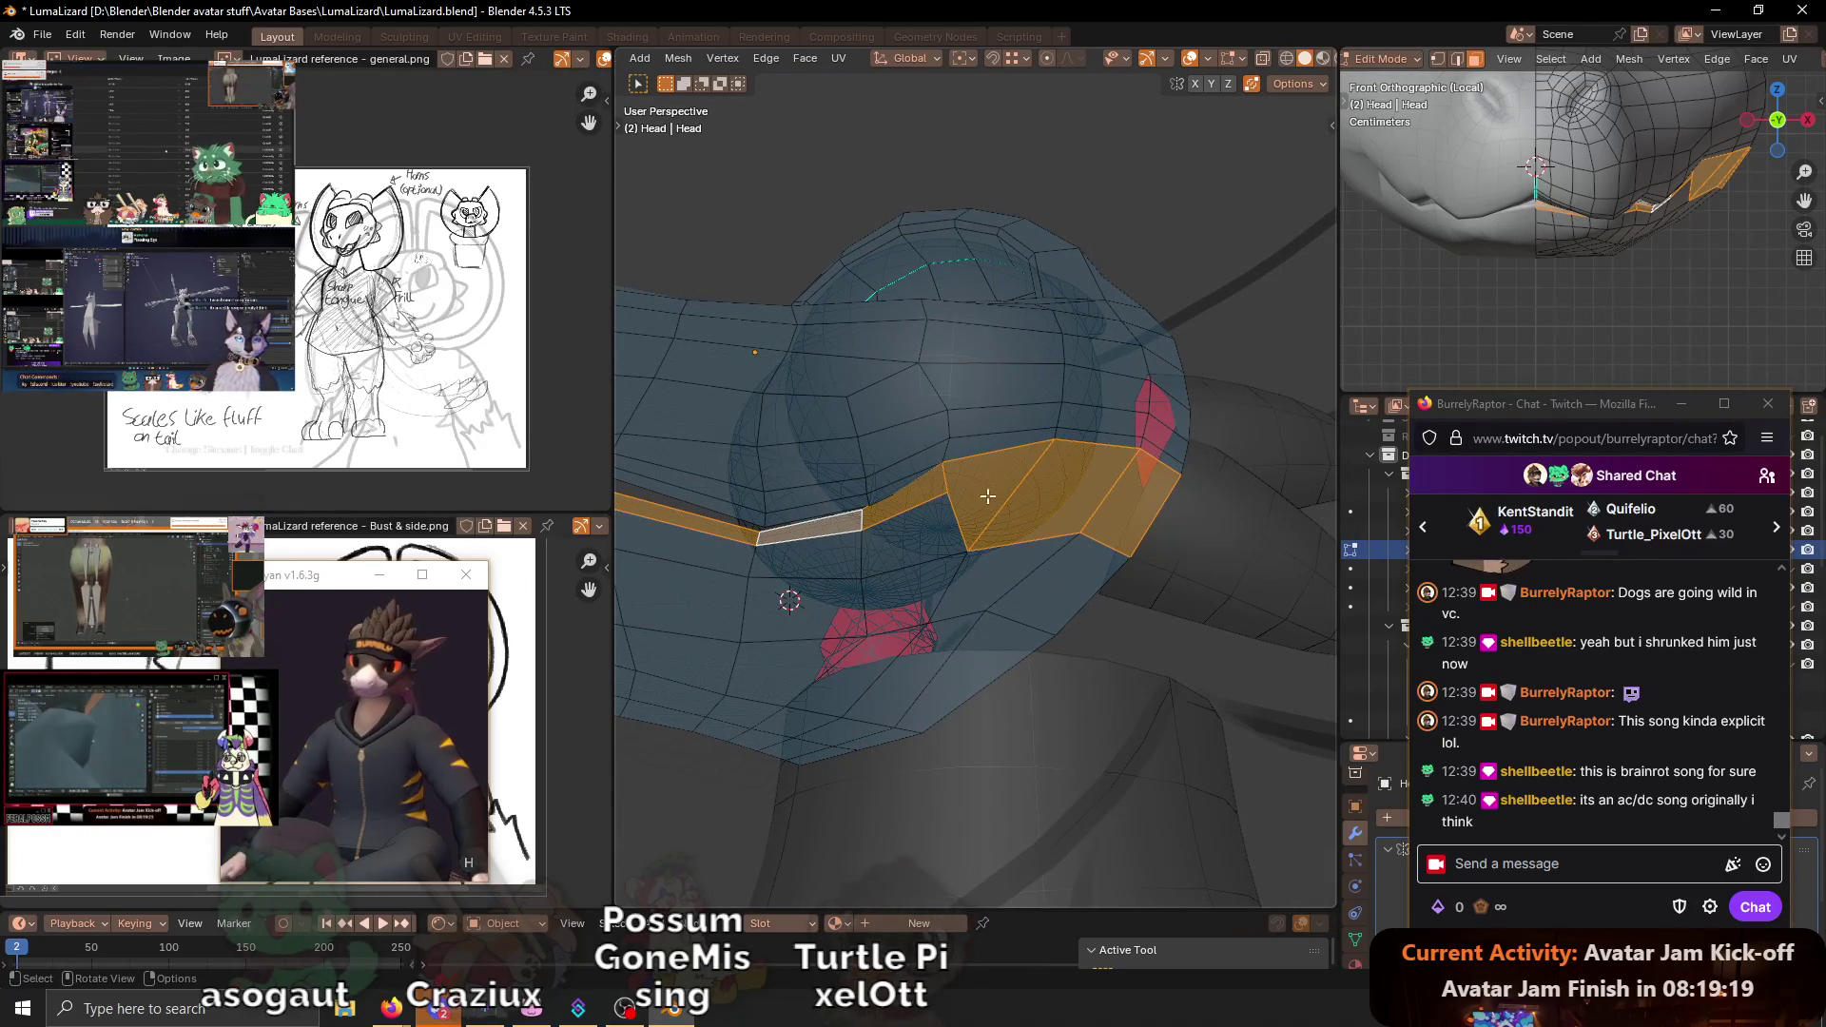
pyautogui.moveTo(997, 430)
pyautogui.mouseDown(button='middle')
pyautogui.moveTo(1061, 435)
pyautogui.moveTo(1023, 518)
pyautogui.moveTo(1090, 536)
pyautogui.mouseUp(button='middle')
pyautogui.scroll(5, 1018, 538)
pyautogui.click(1014, 554)
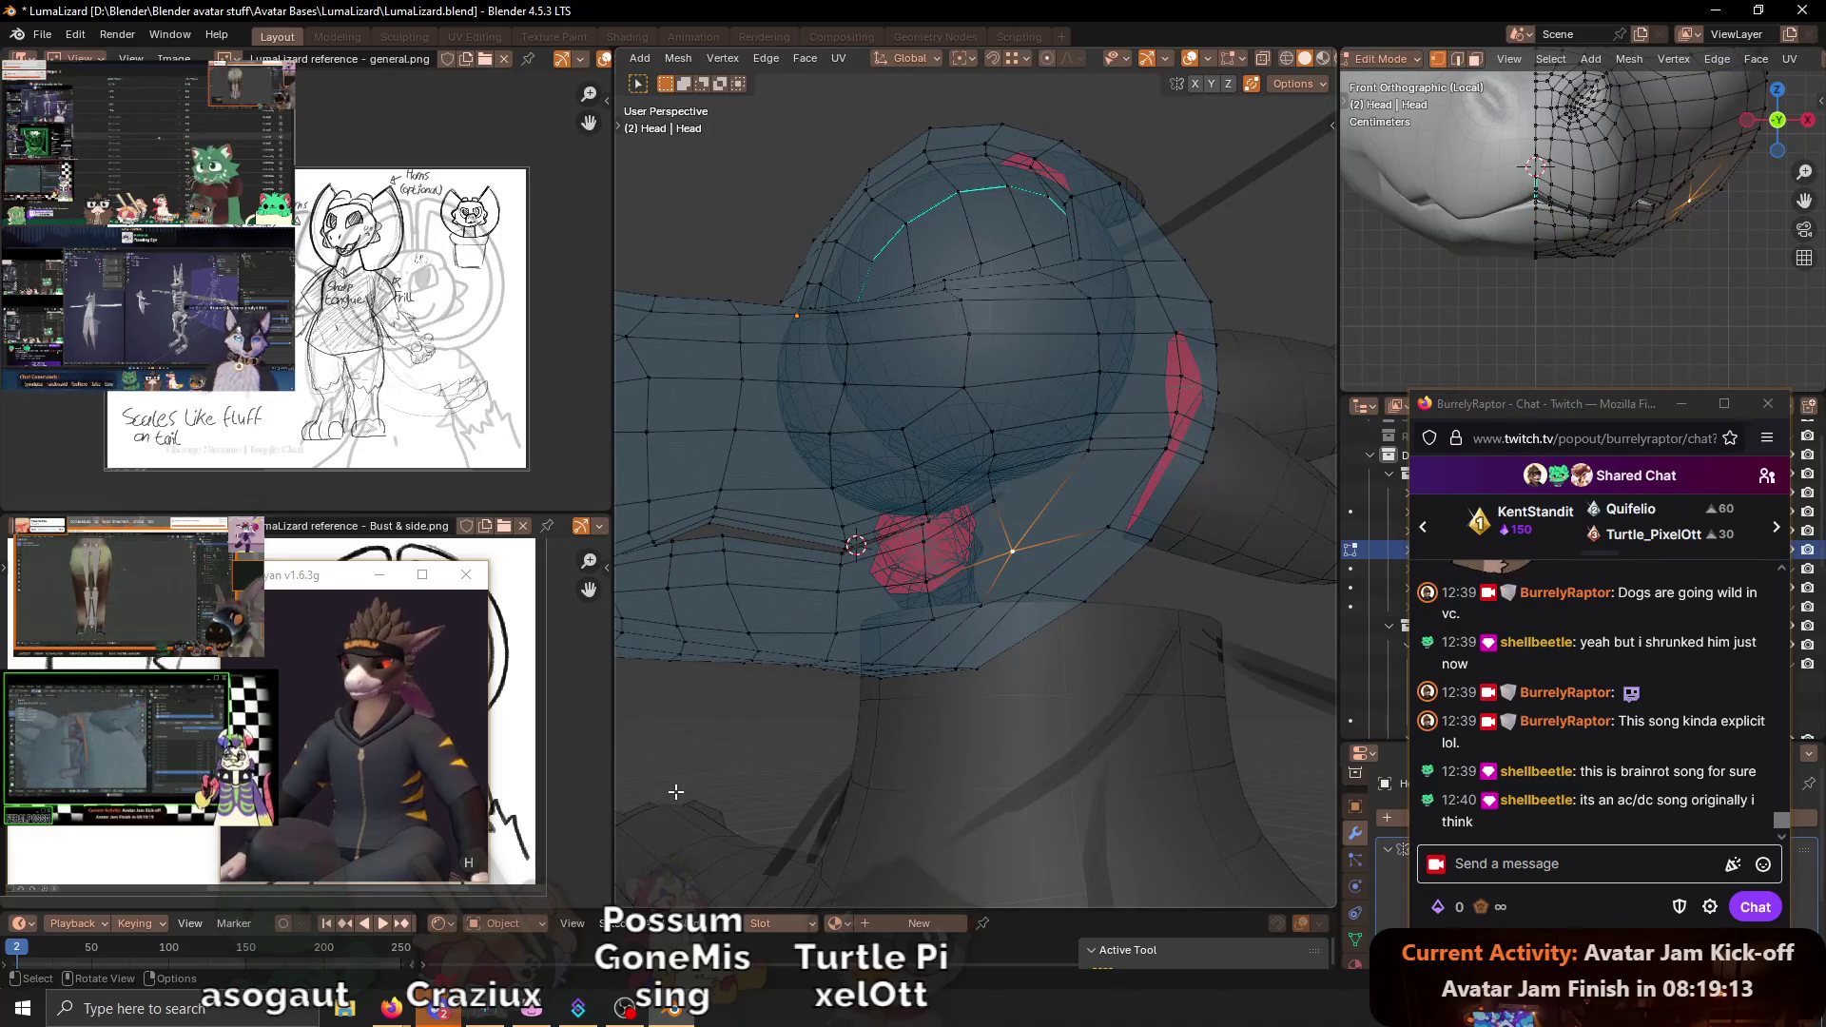
# - Slide that vertex along its edge to factor 0.176
pyautogui.click(437, 1009)
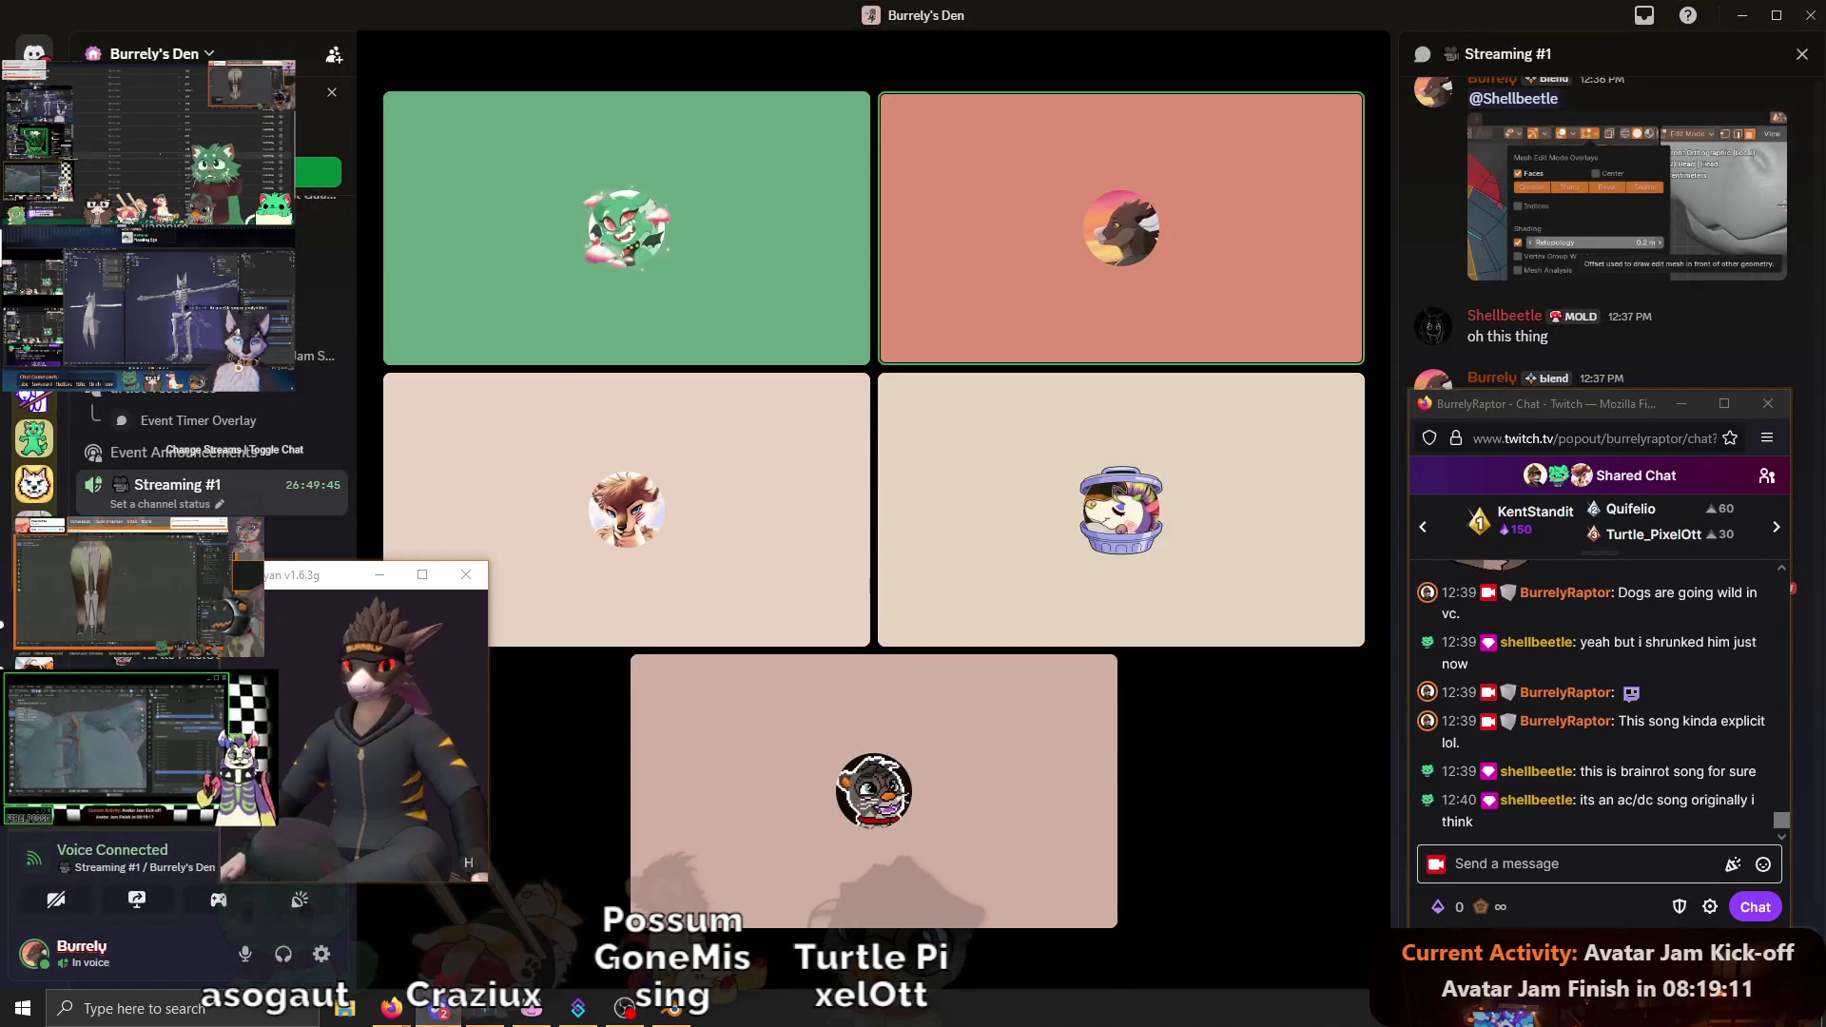
pyautogui.hotkey('alt', 'Tab')
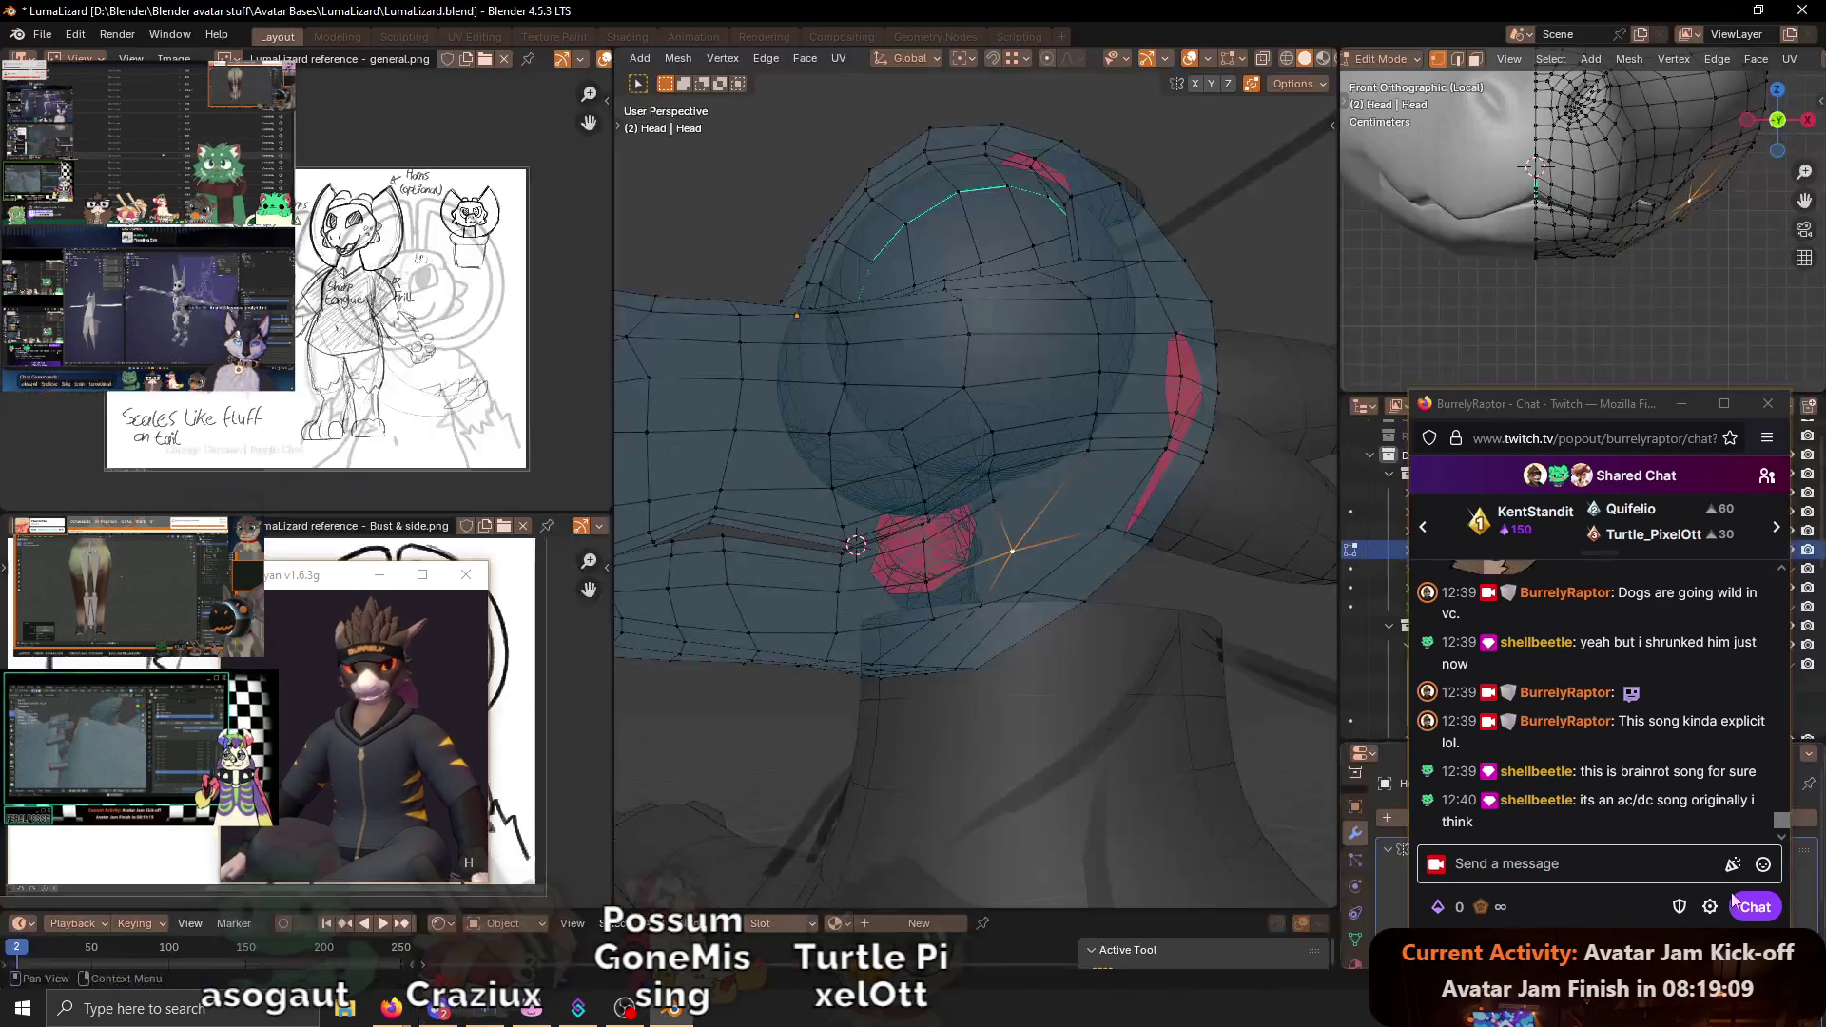
pyautogui.moveTo(1081, 409)
pyautogui.mouseDown(button='middle')
pyautogui.moveTo(1036, 432)
pyautogui.moveTo(1049, 529)
pyautogui.moveTo(1094, 480)
pyautogui.moveTo(1091, 530)
pyautogui.moveTo(1040, 557)
pyautogui.moveTo(1071, 549)
pyautogui.mouseUp(button='middle')
pyautogui.press('g')
pyautogui.press('g')
pyautogui.click(1042, 499)
pyautogui.hotkey('alt', 'Tab')
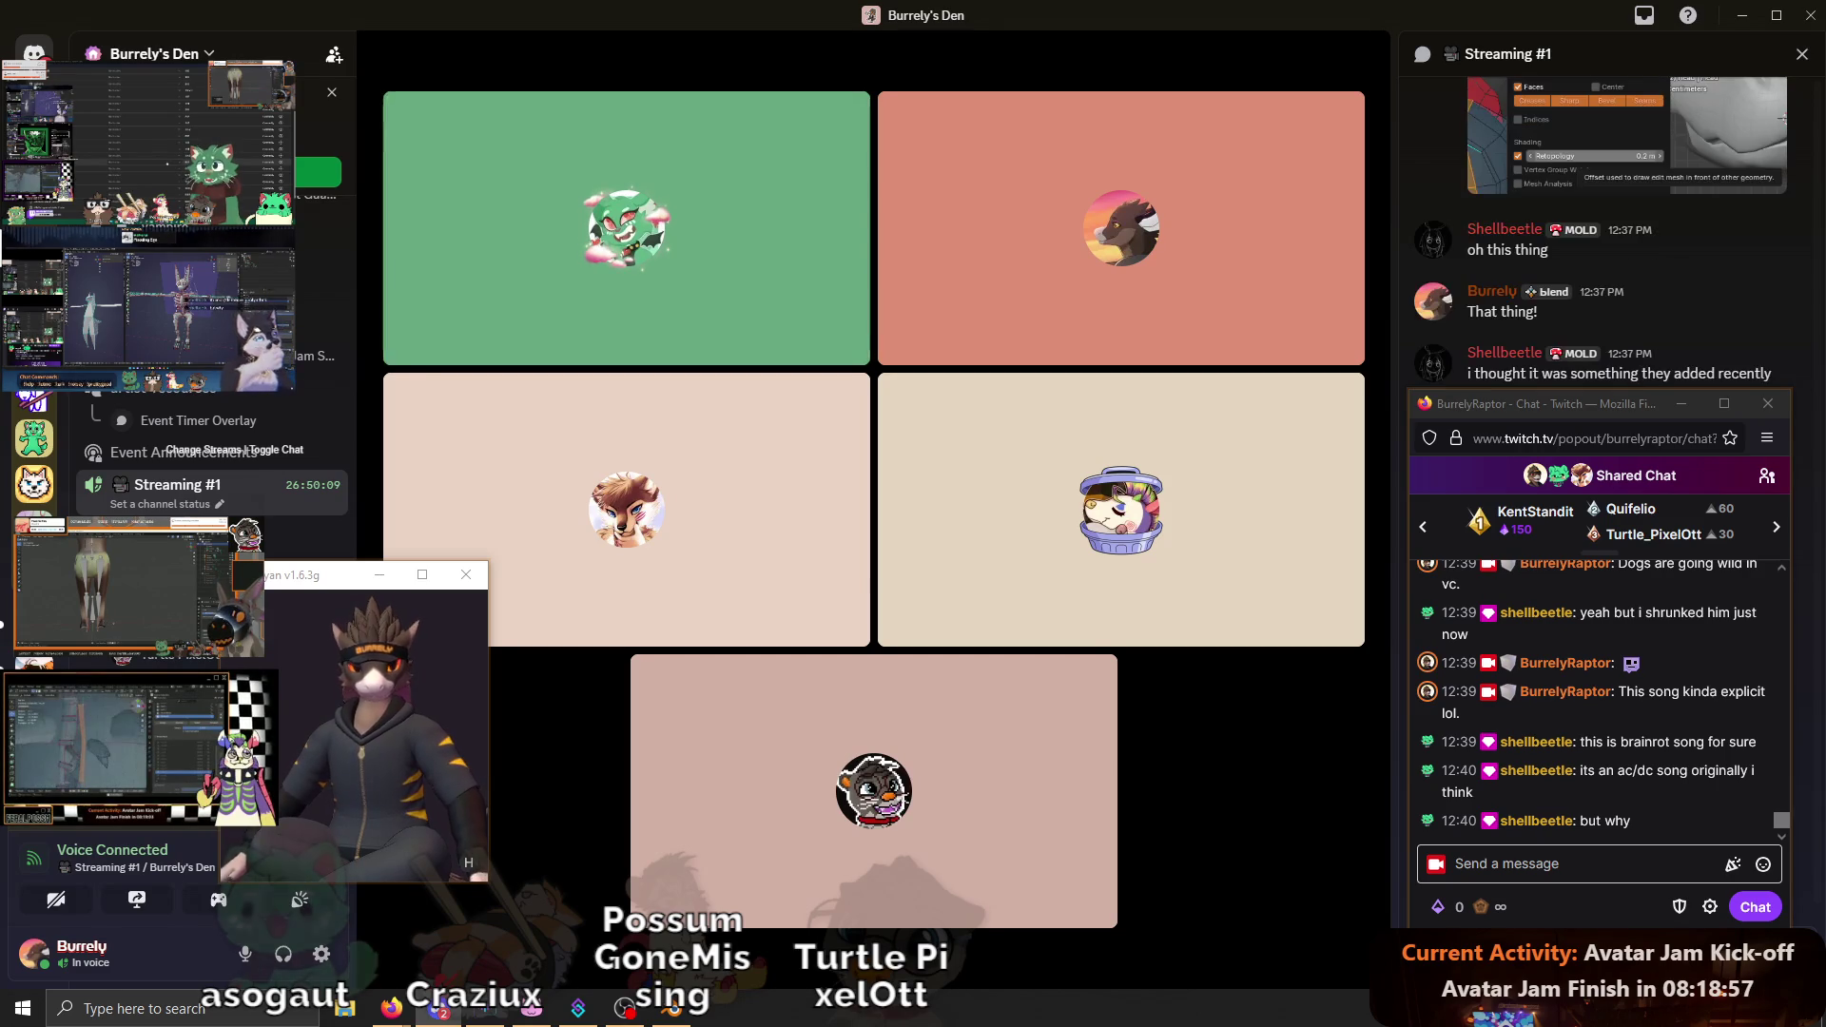
pyautogui.click(1741, 16)
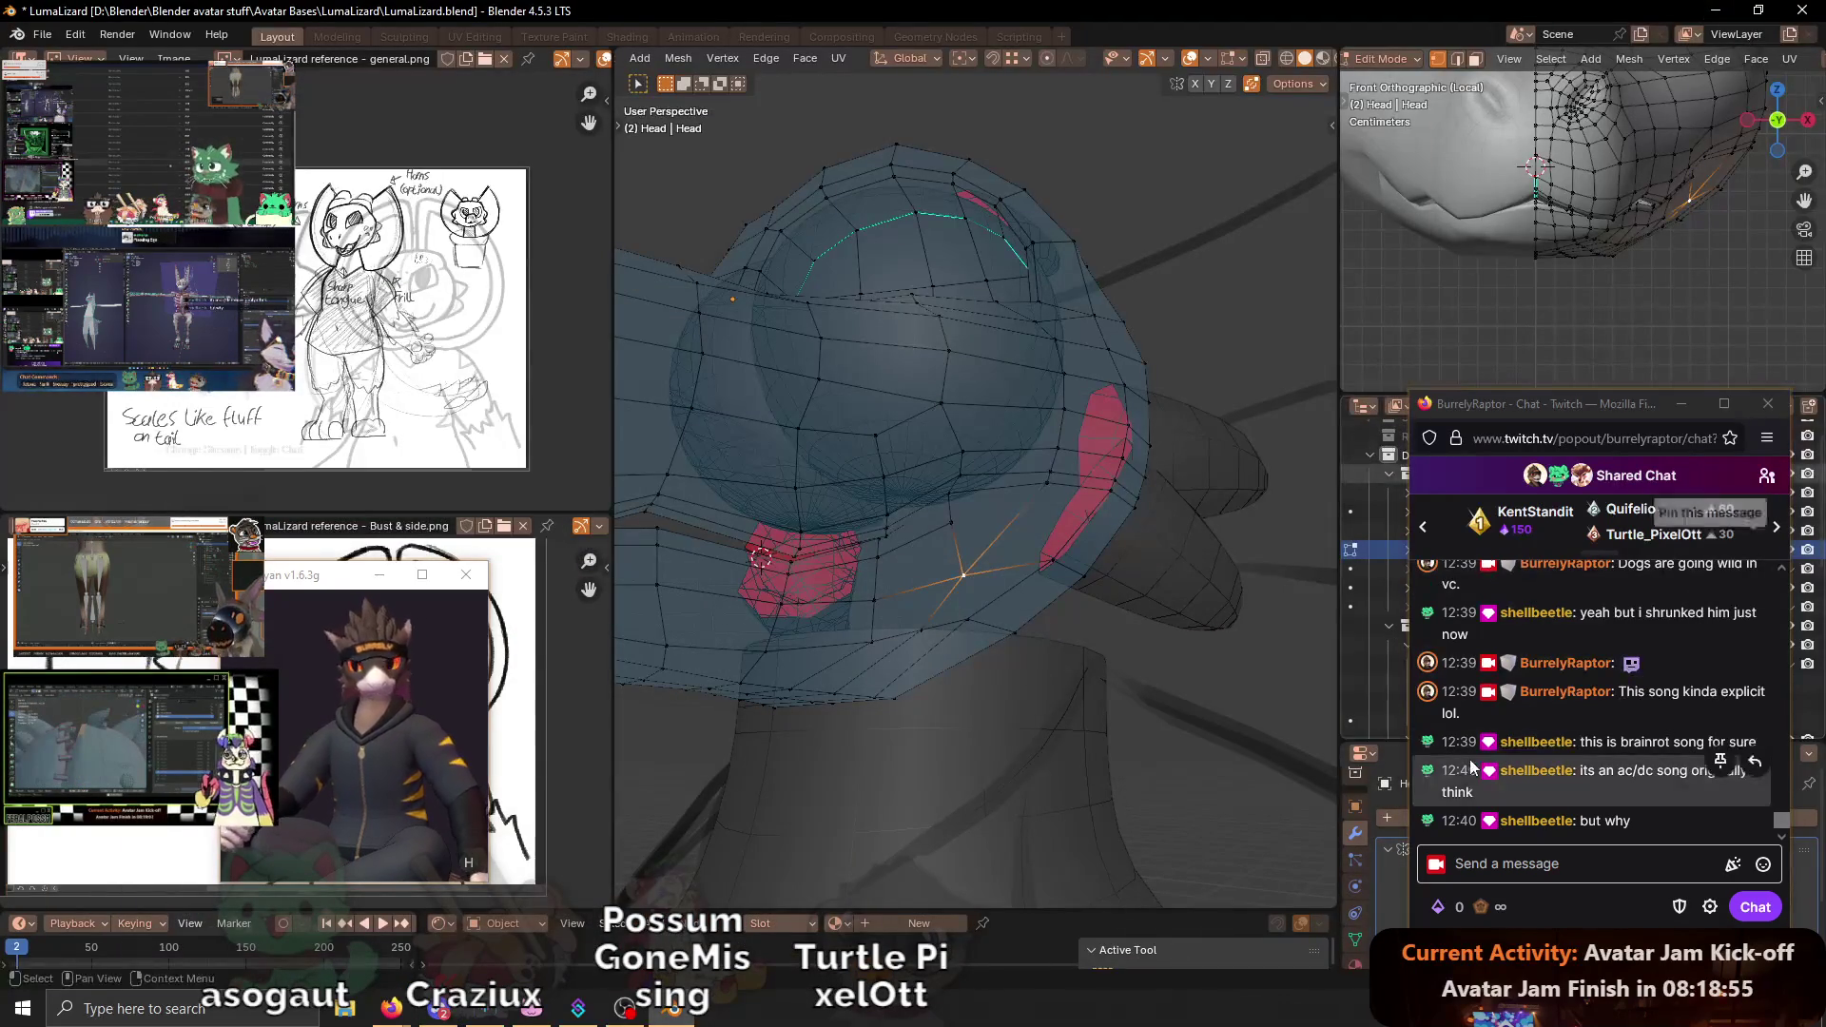
pyautogui.moveTo(1053, 522); pyautogui.dragTo(1053, 534, button='middle')
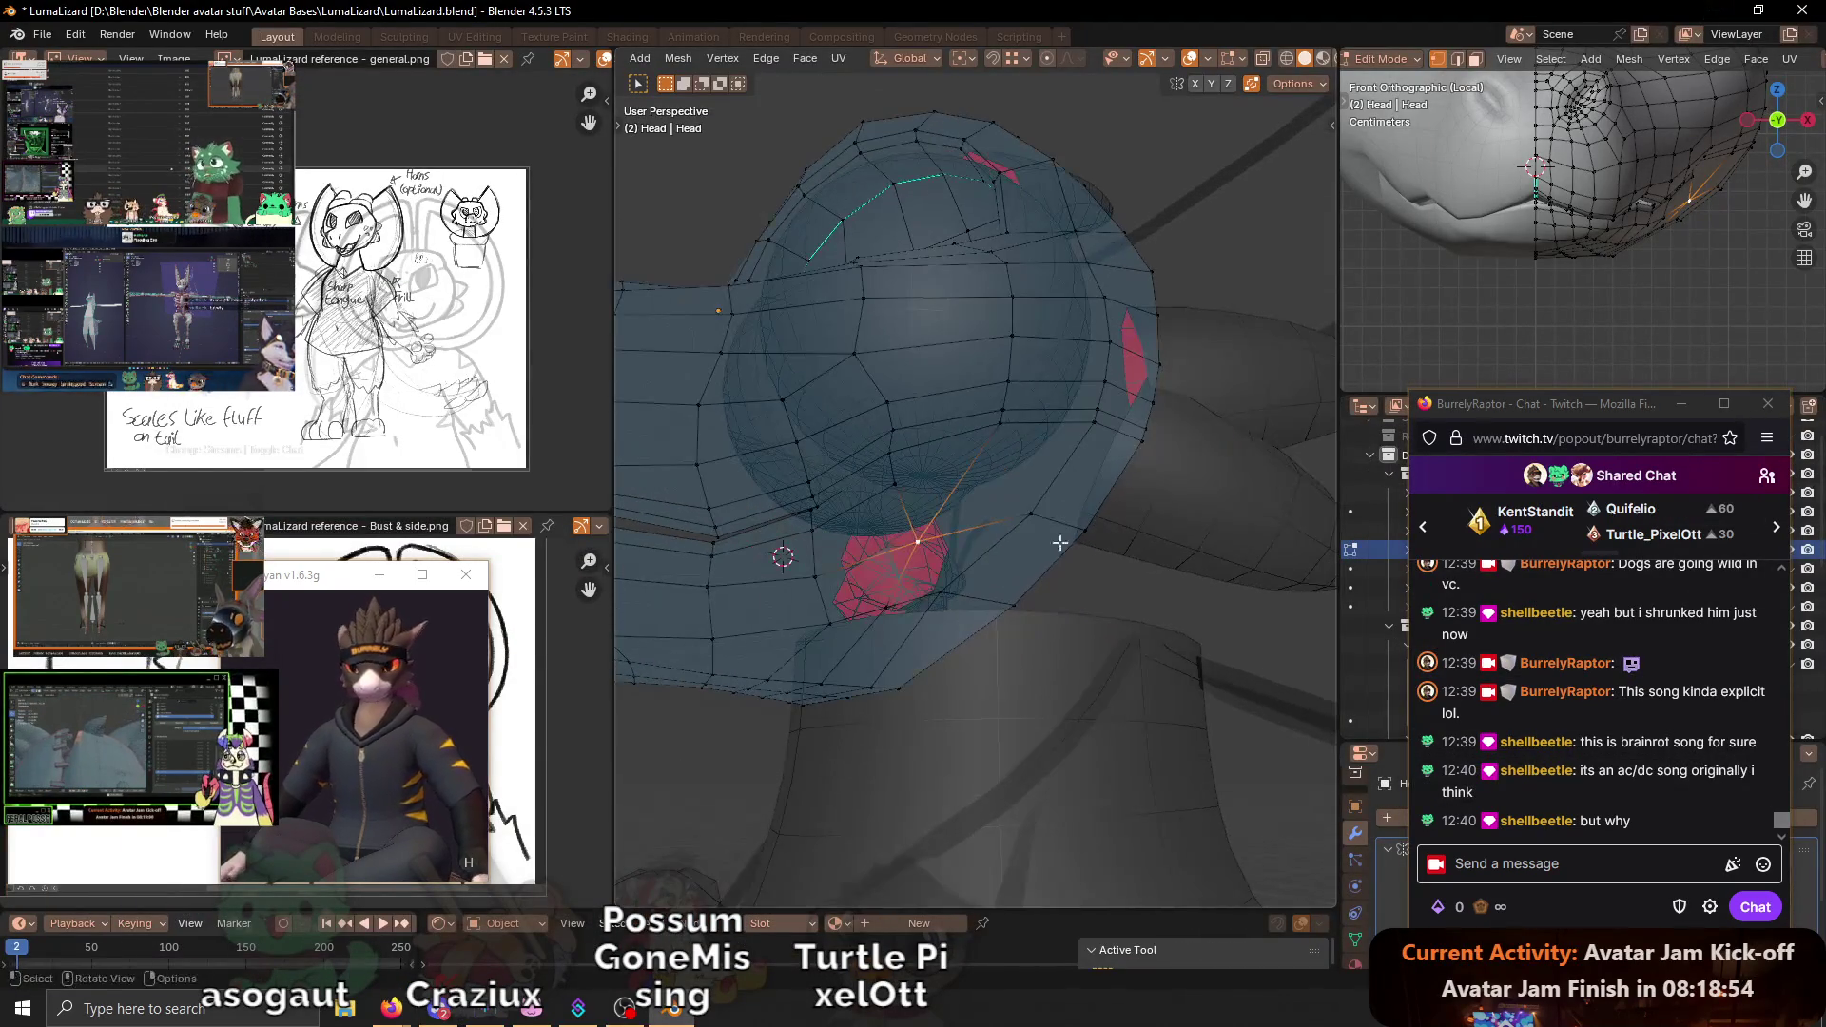
# - Post a chat message noting VRCFury's website documentation is lacking
pyautogui.click(1555, 864)
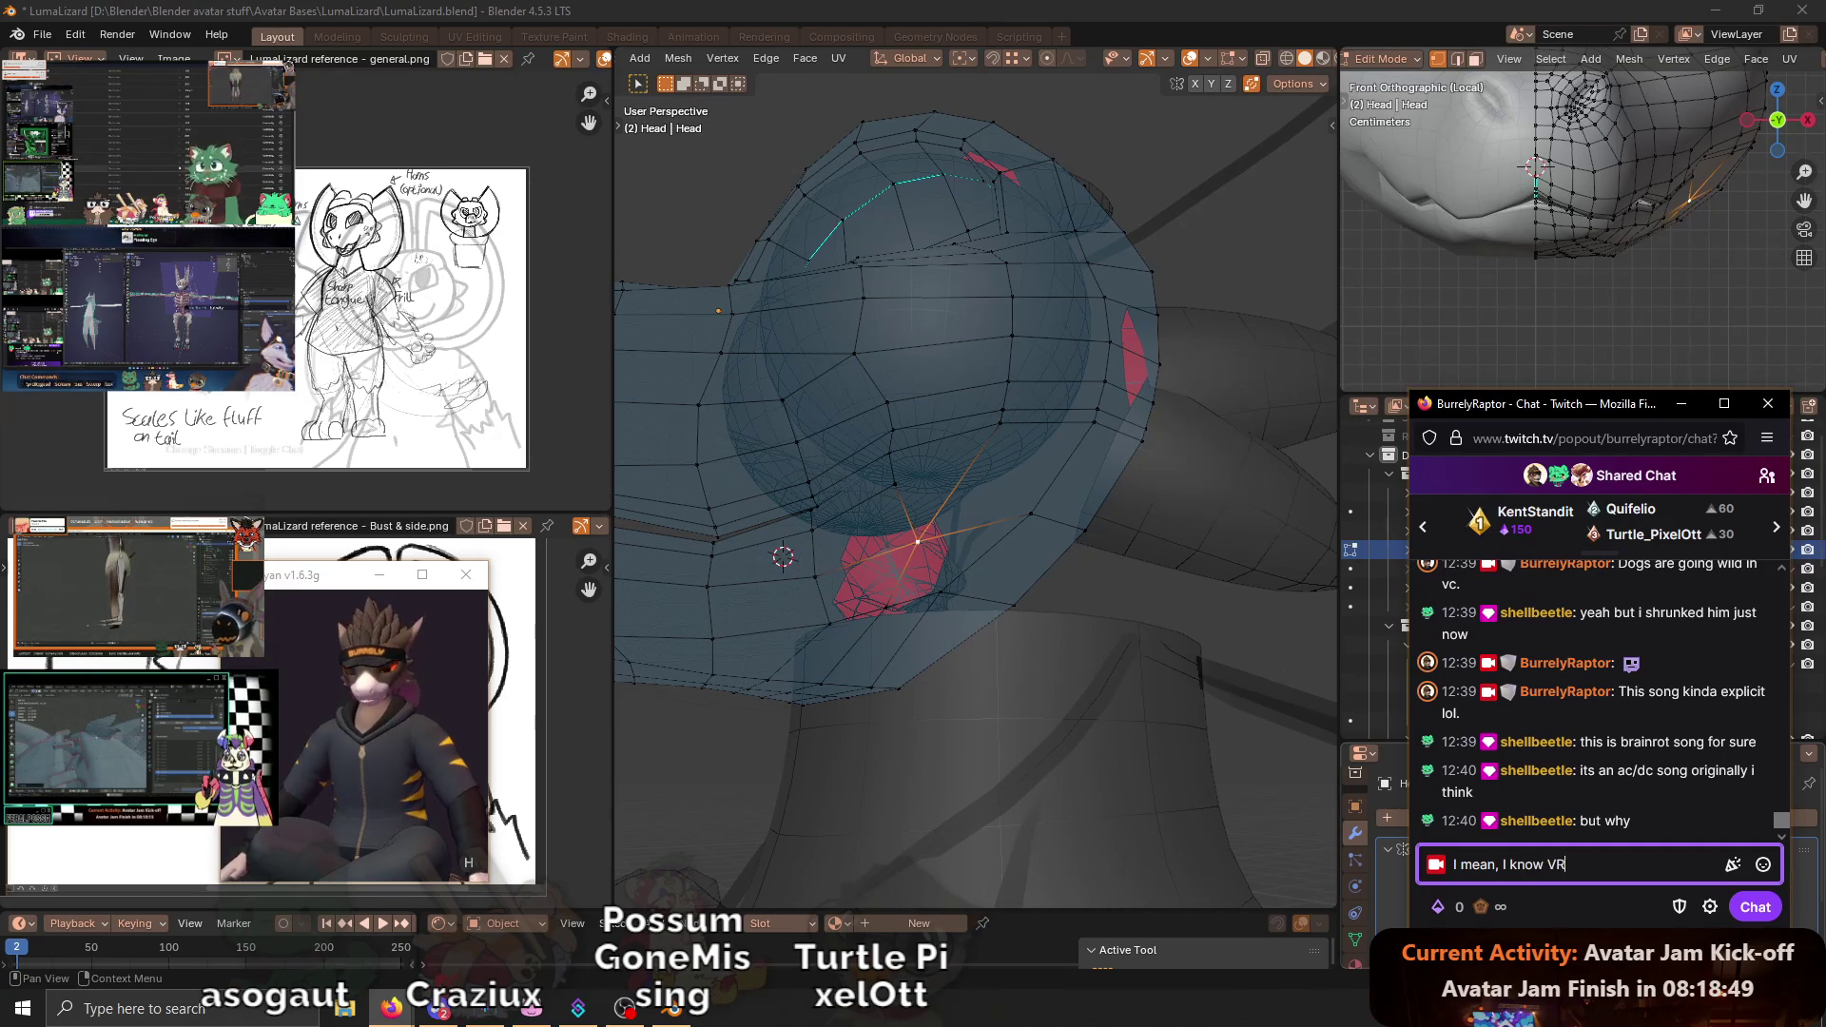
pyautogui.write('I mean, I know VRCFury has a good su')
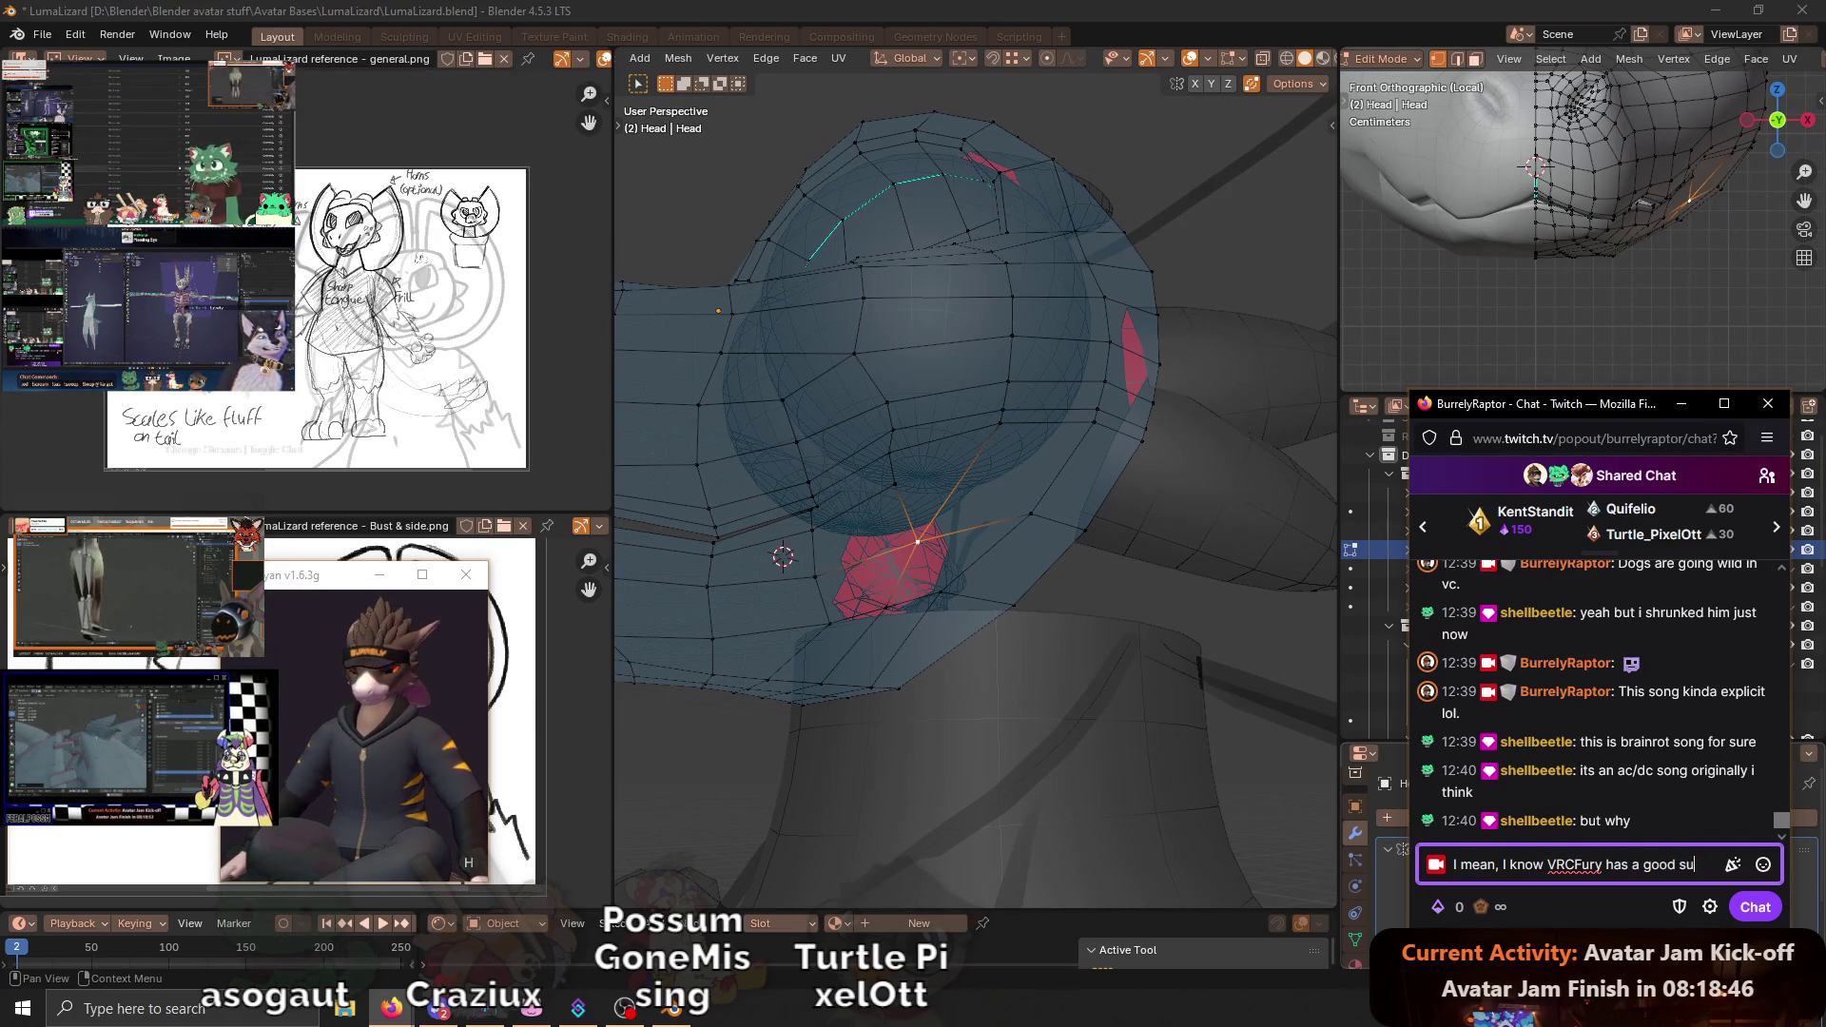
pyautogui.write('pport channel on Discord for')
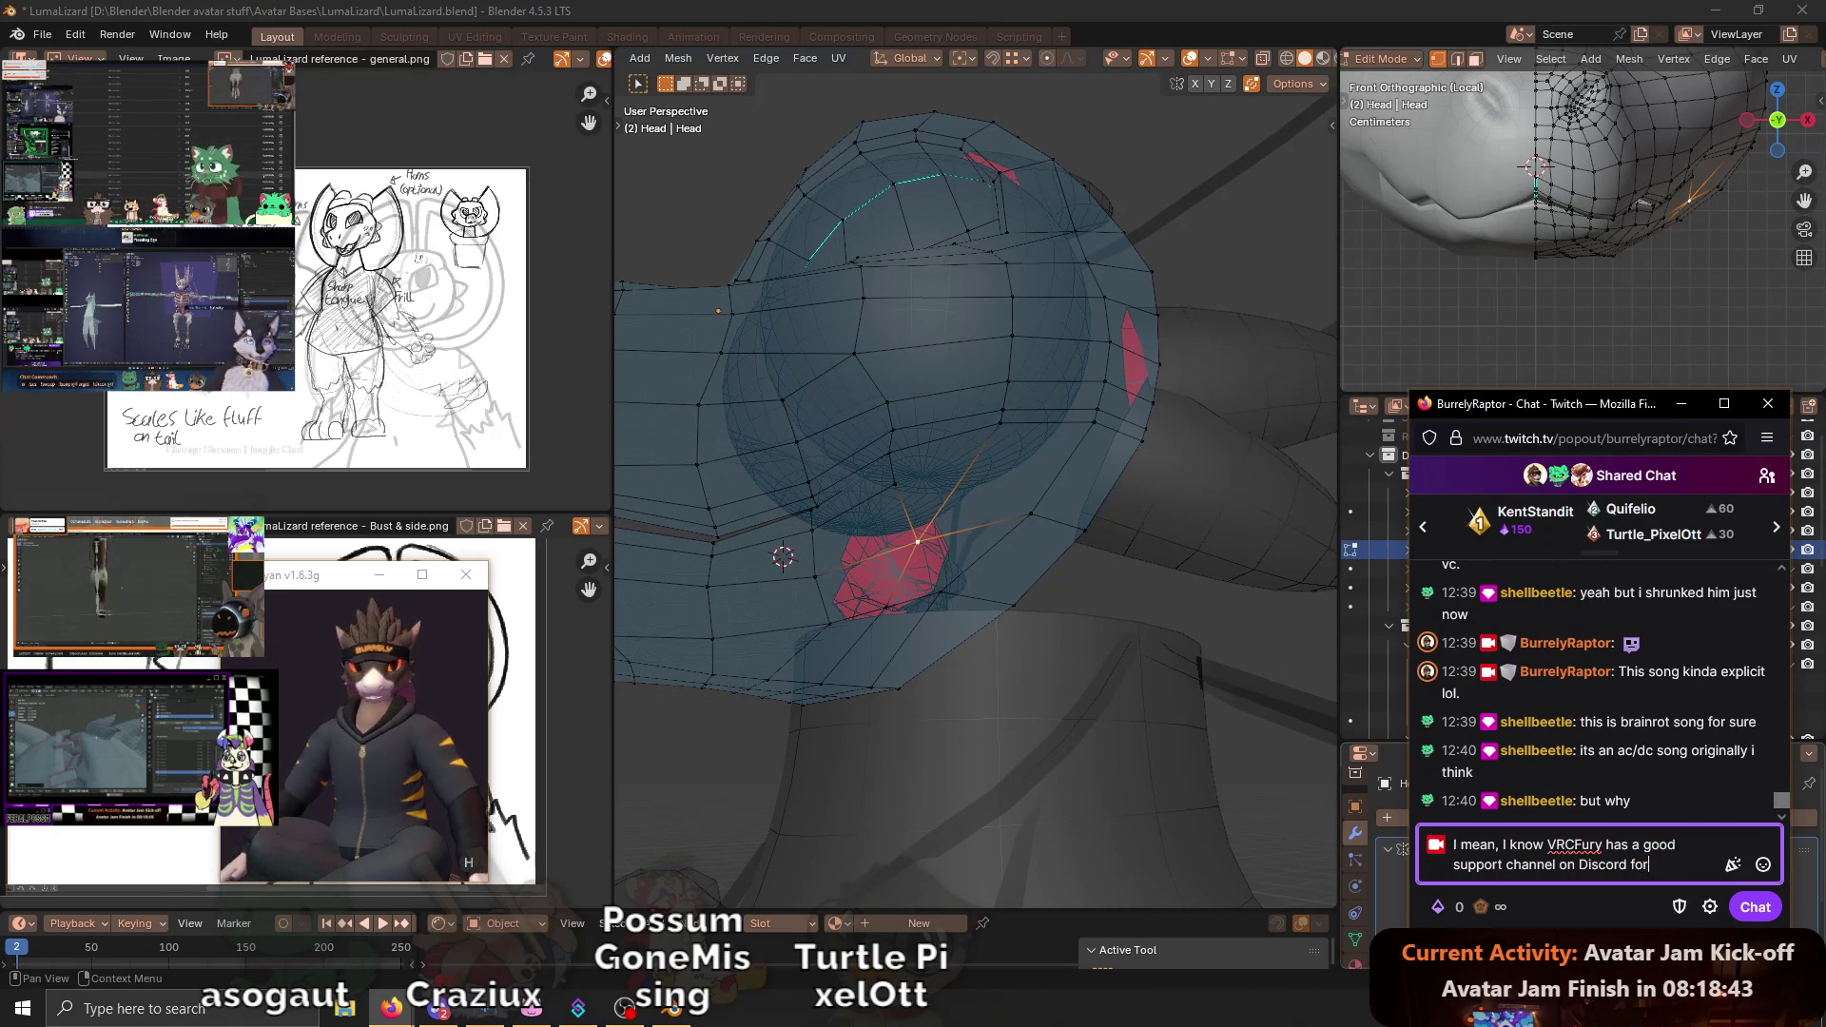
pyautogui.write('en though official documentation on')
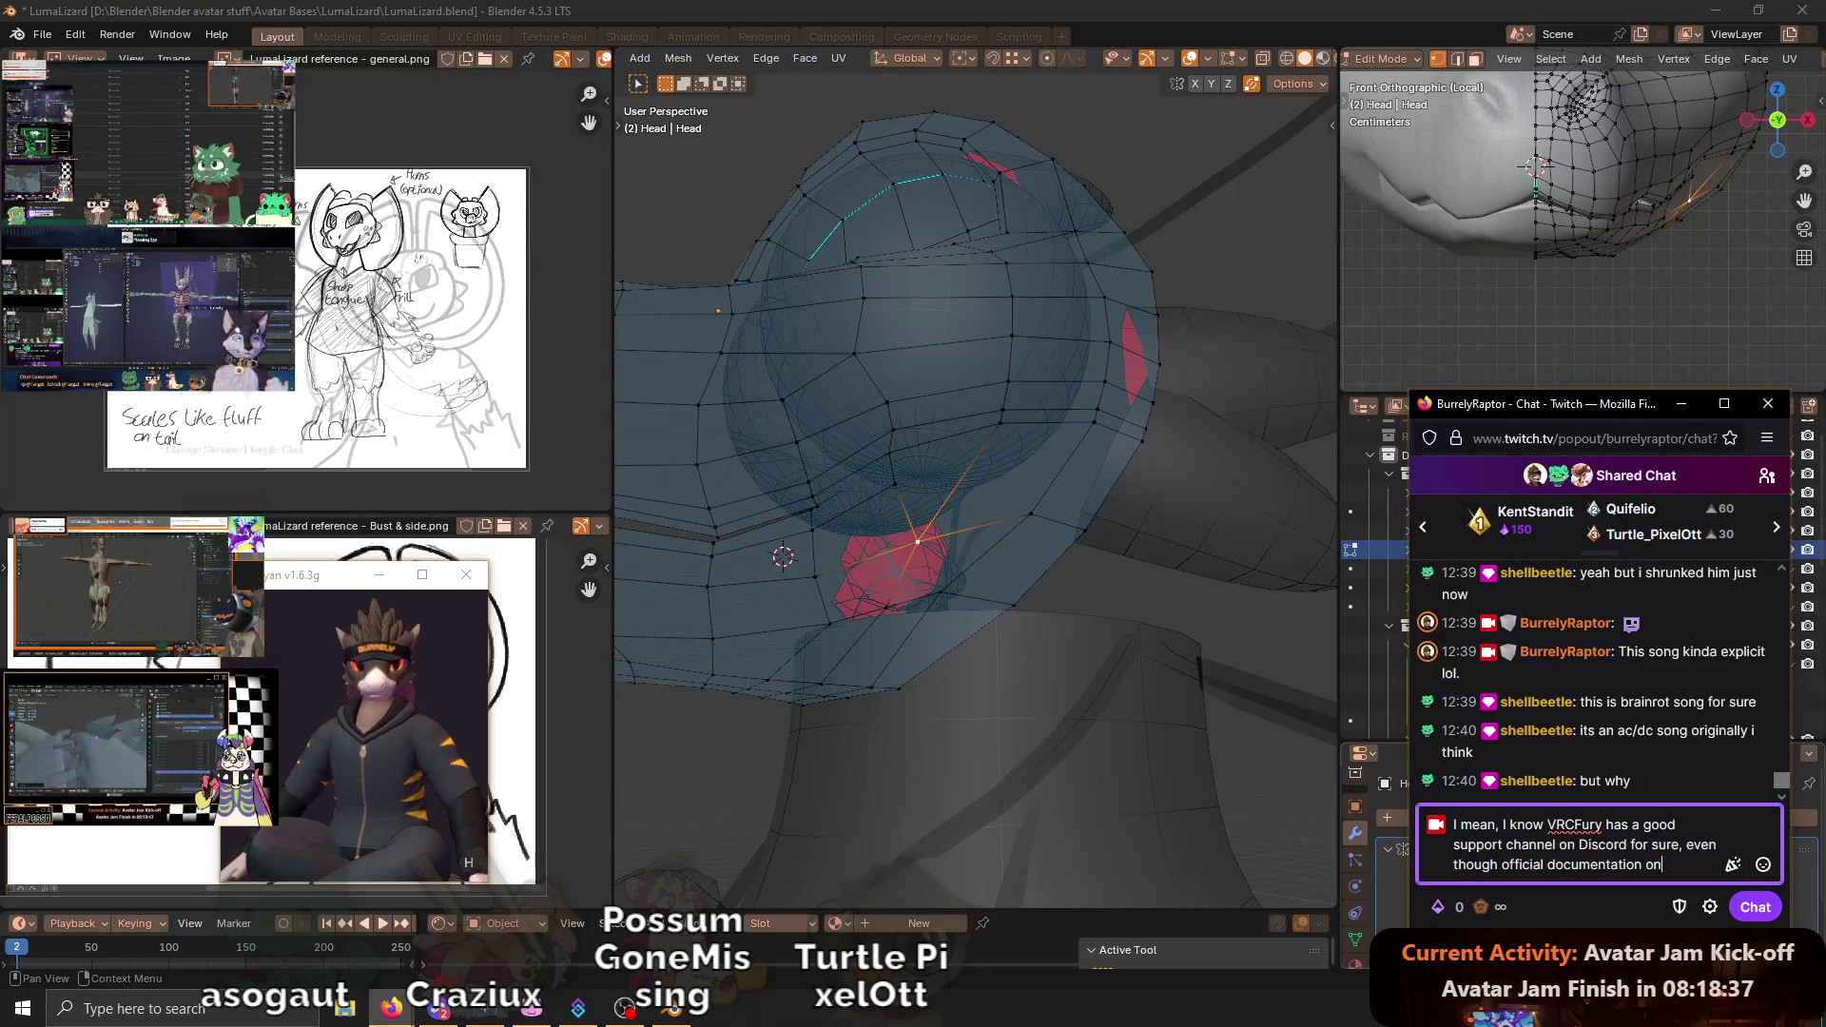
pyautogui.write('website i')
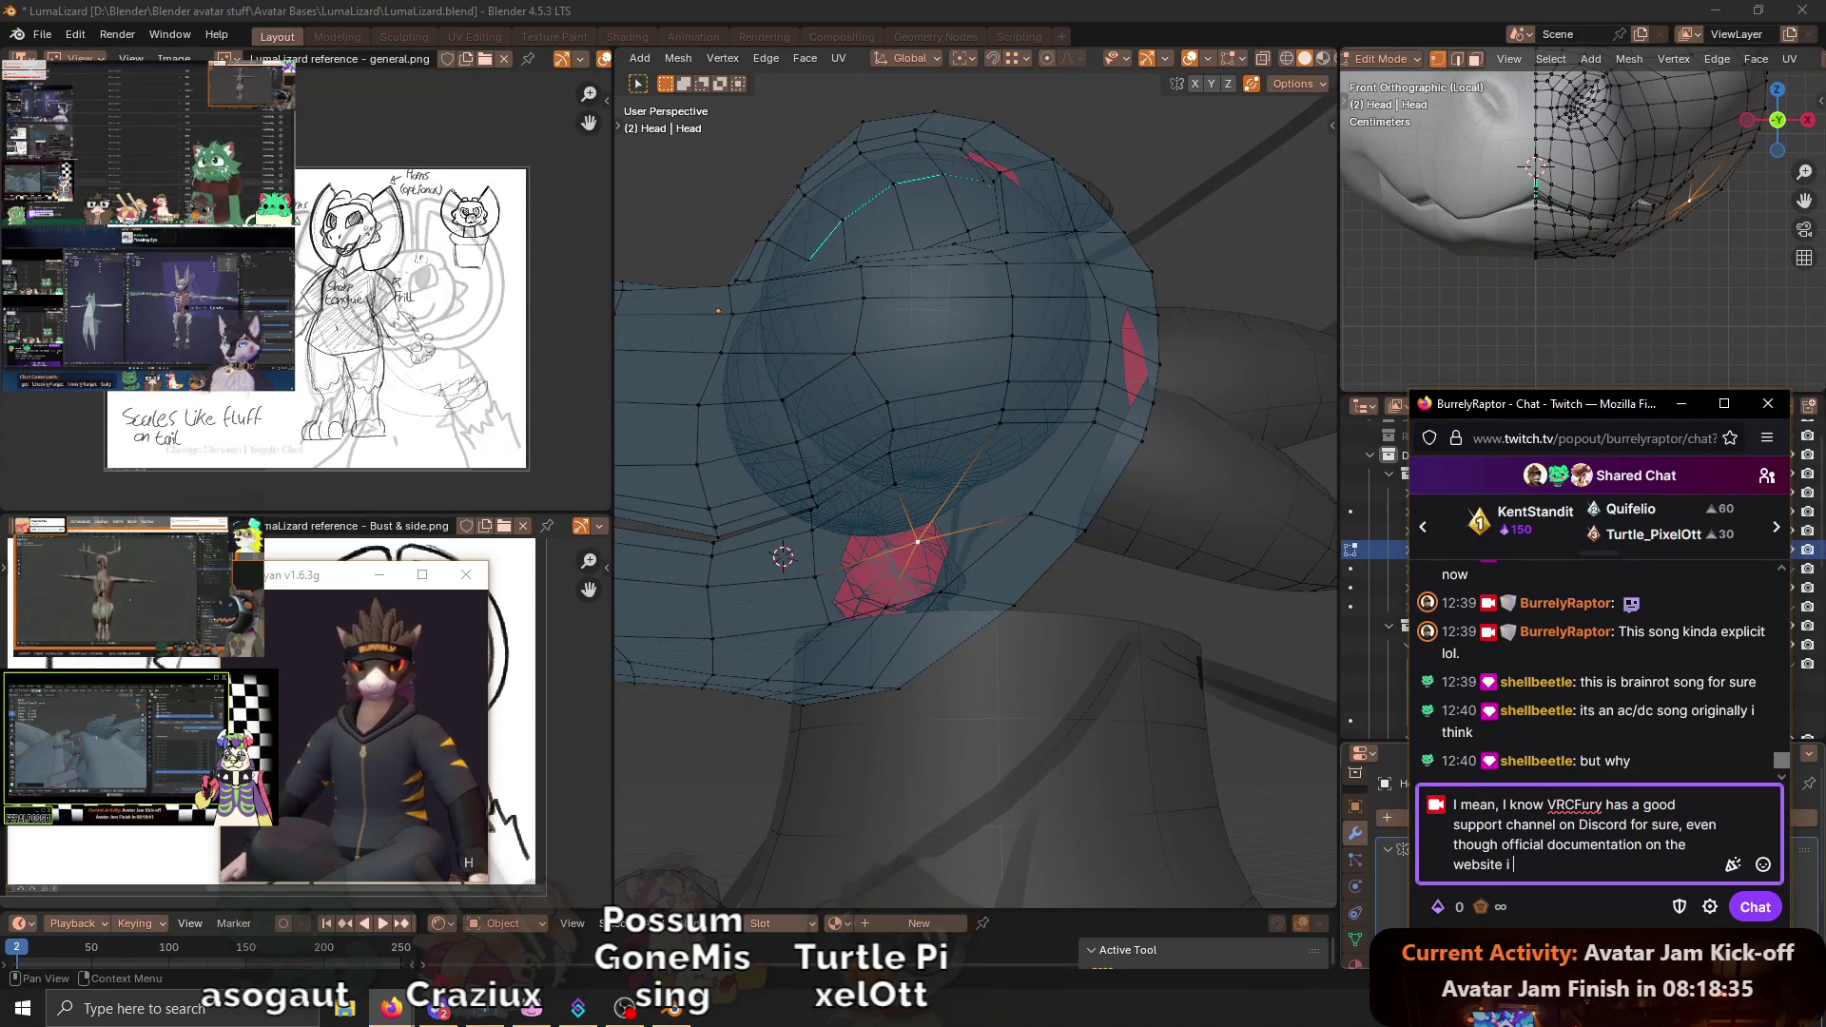
pyautogui.write('lacking.')
pyautogui.press('Return')
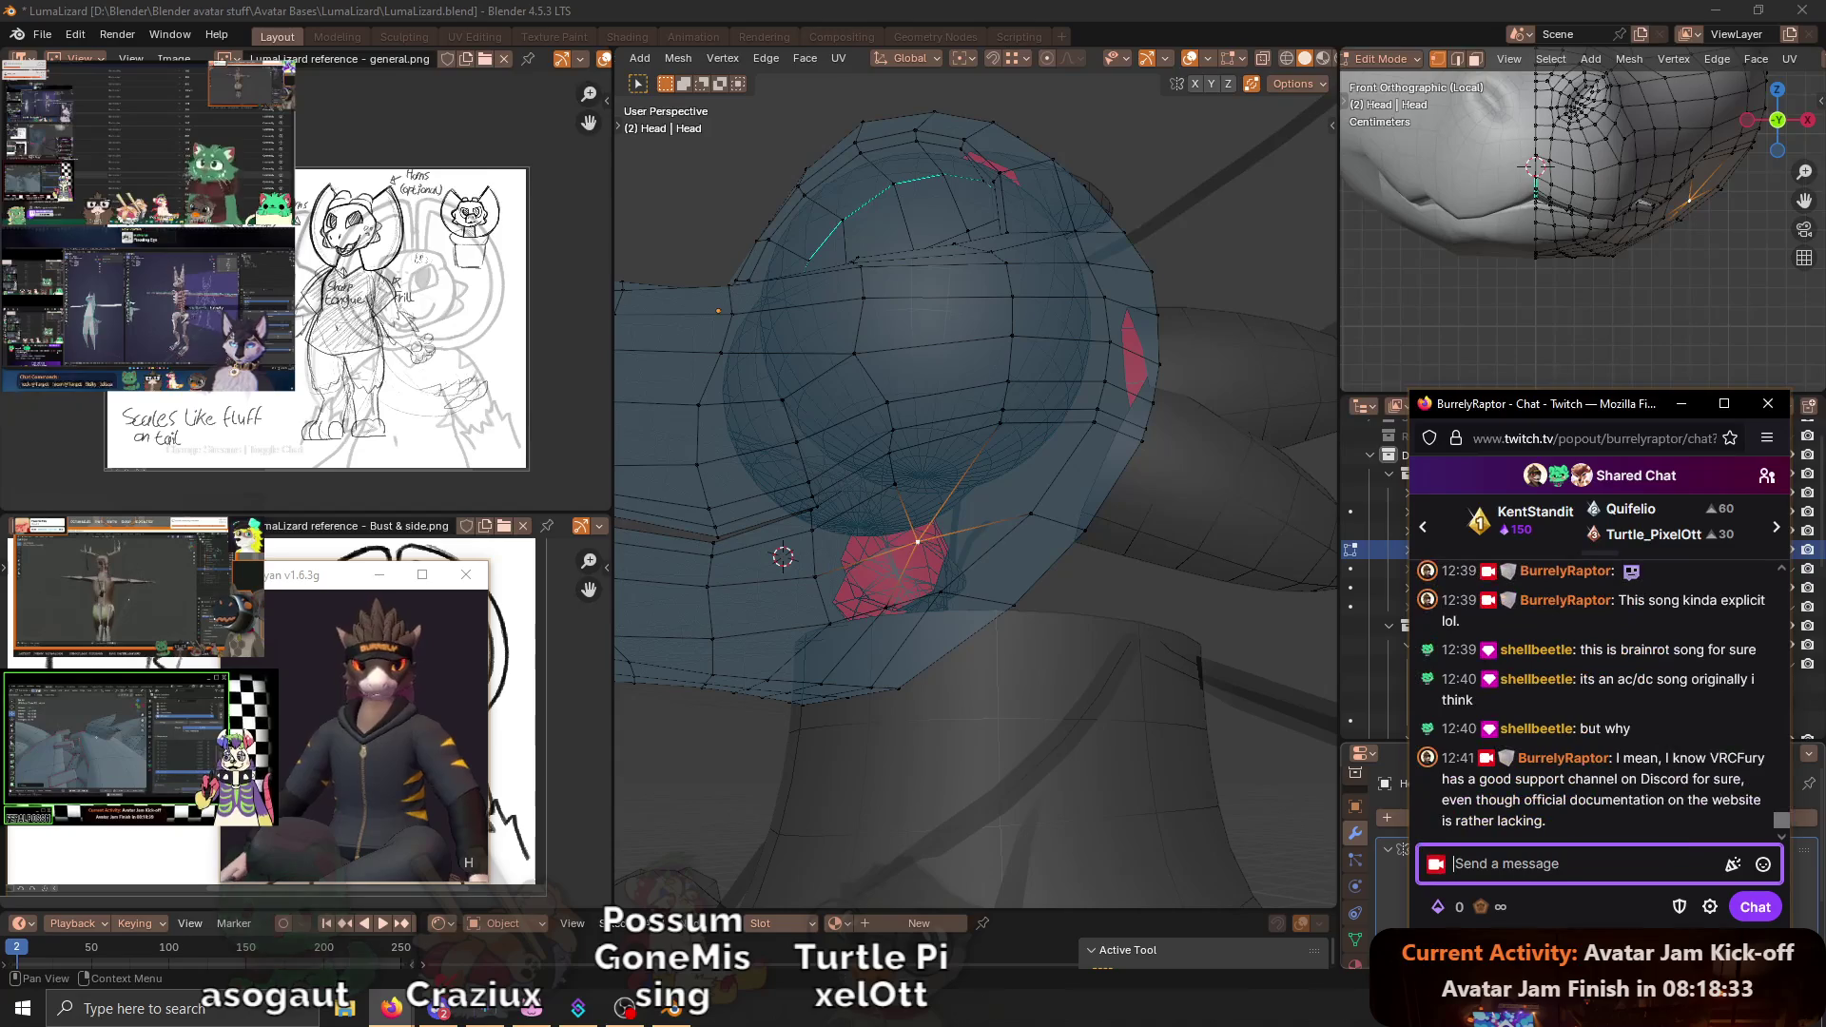
# - Post that VRCFury's creator answers questions on Discord, then move the chat window lower-left
pyautogui.write('Senky, (the creator of VR')
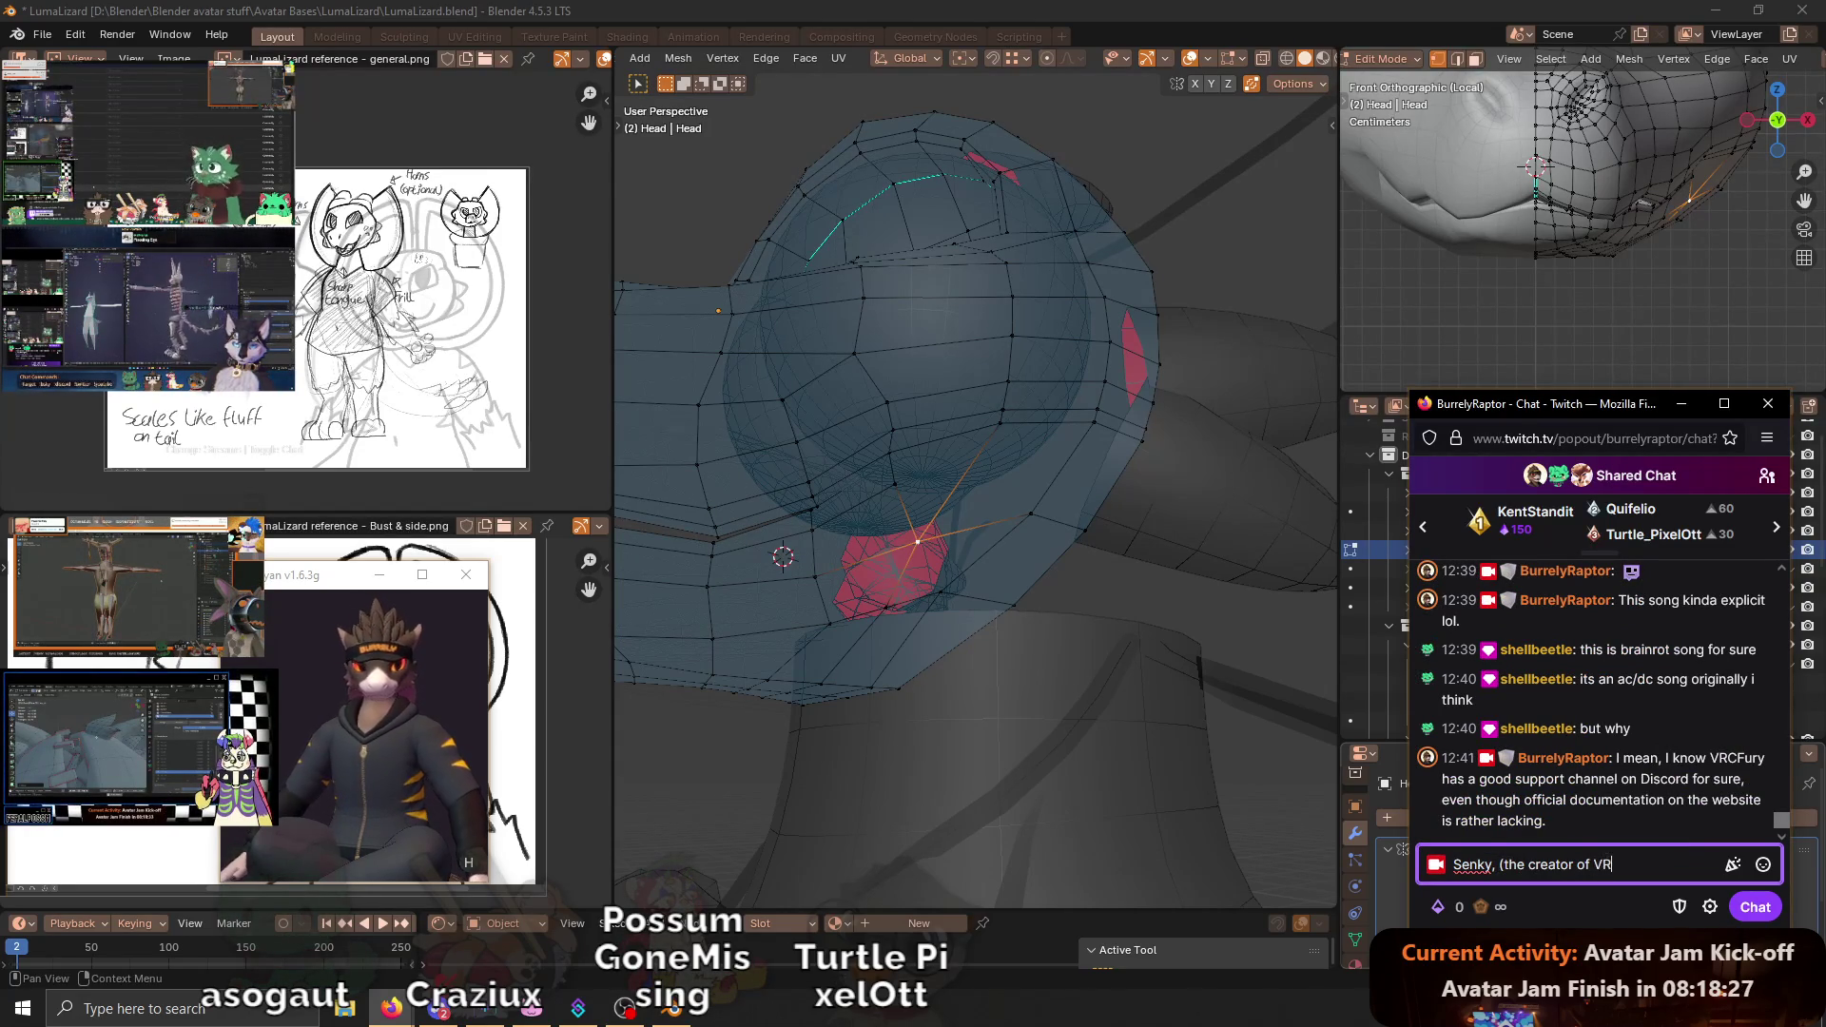
pyautogui.write(')')
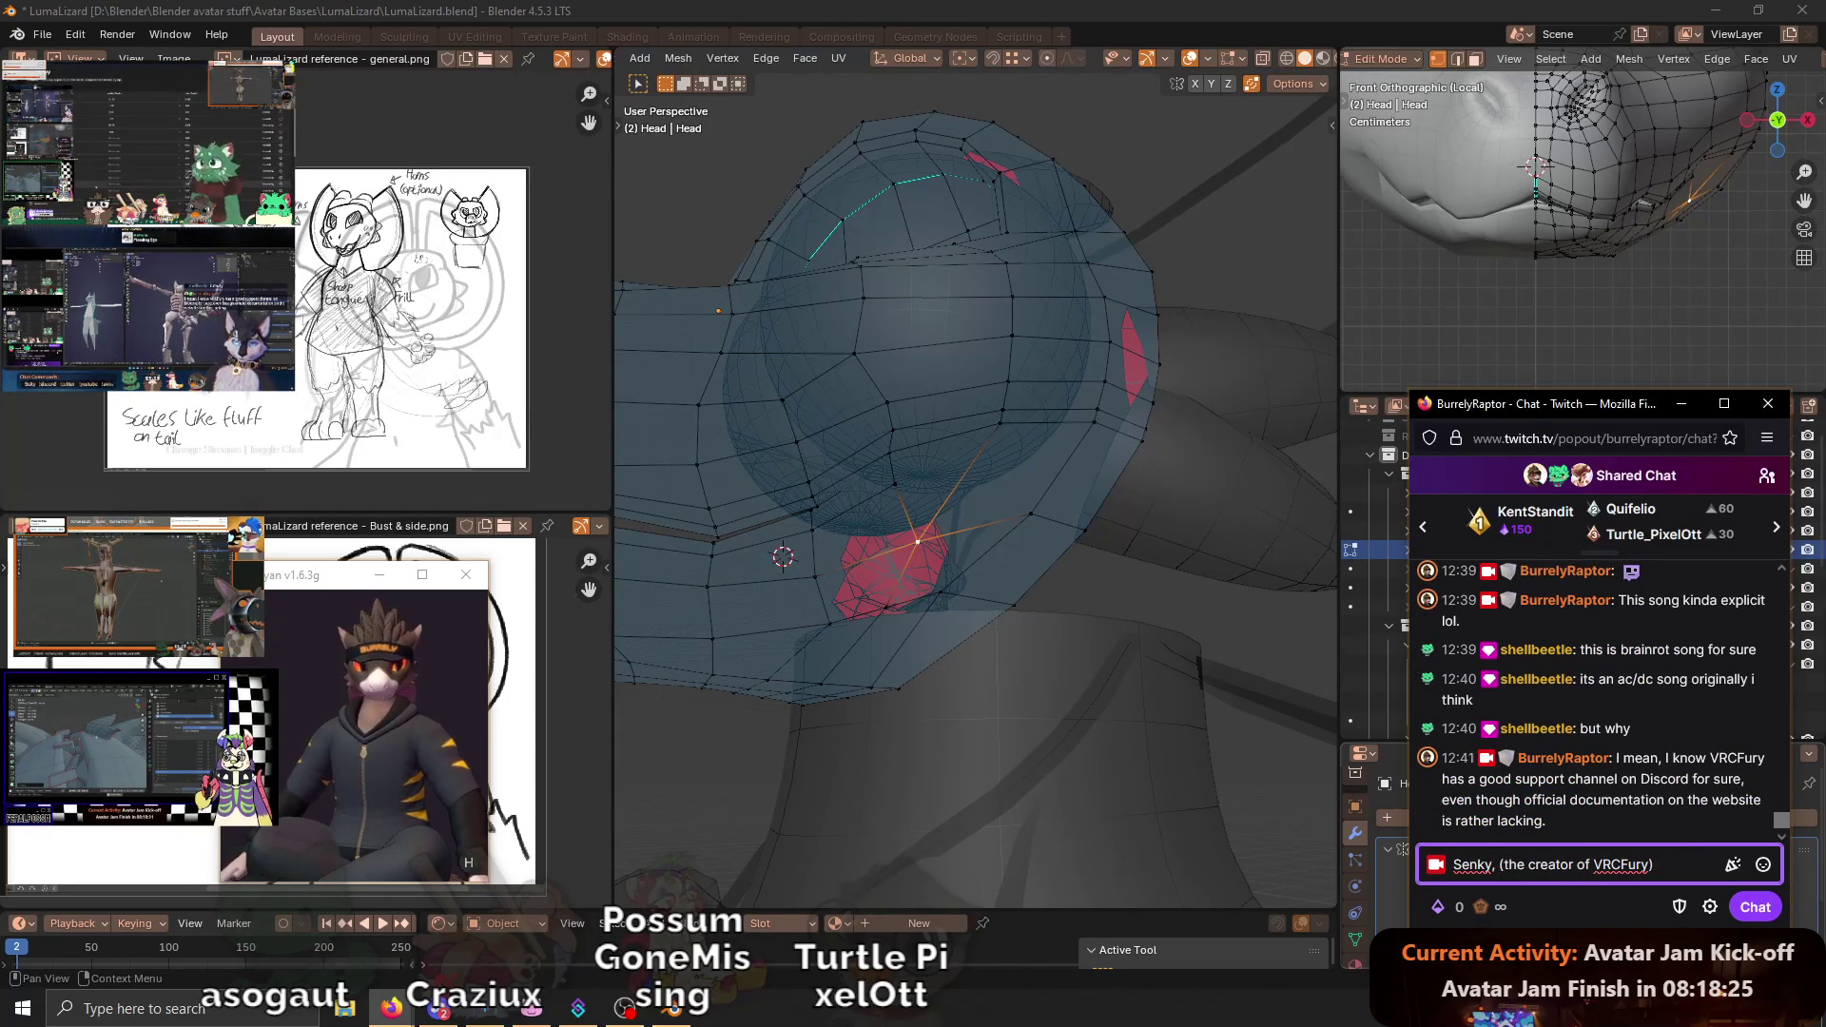
pyautogui.write('t o')
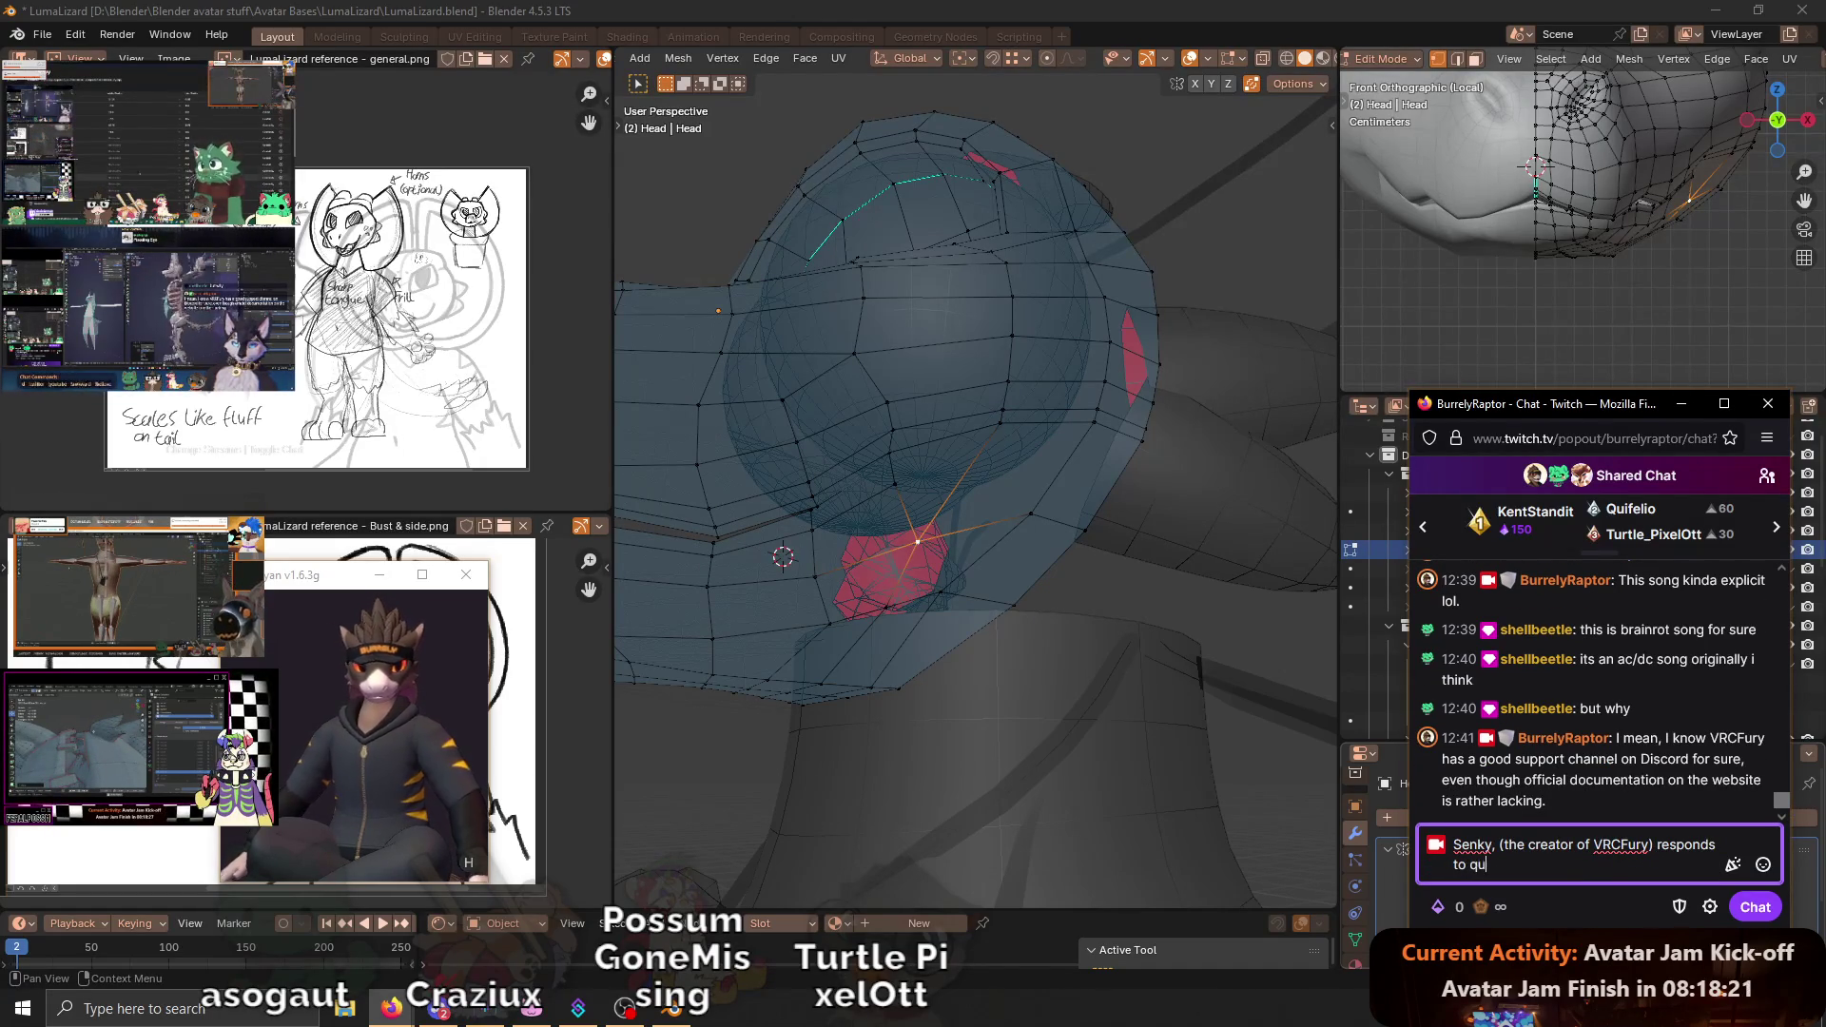
pyautogui.write('he Discord personally.')
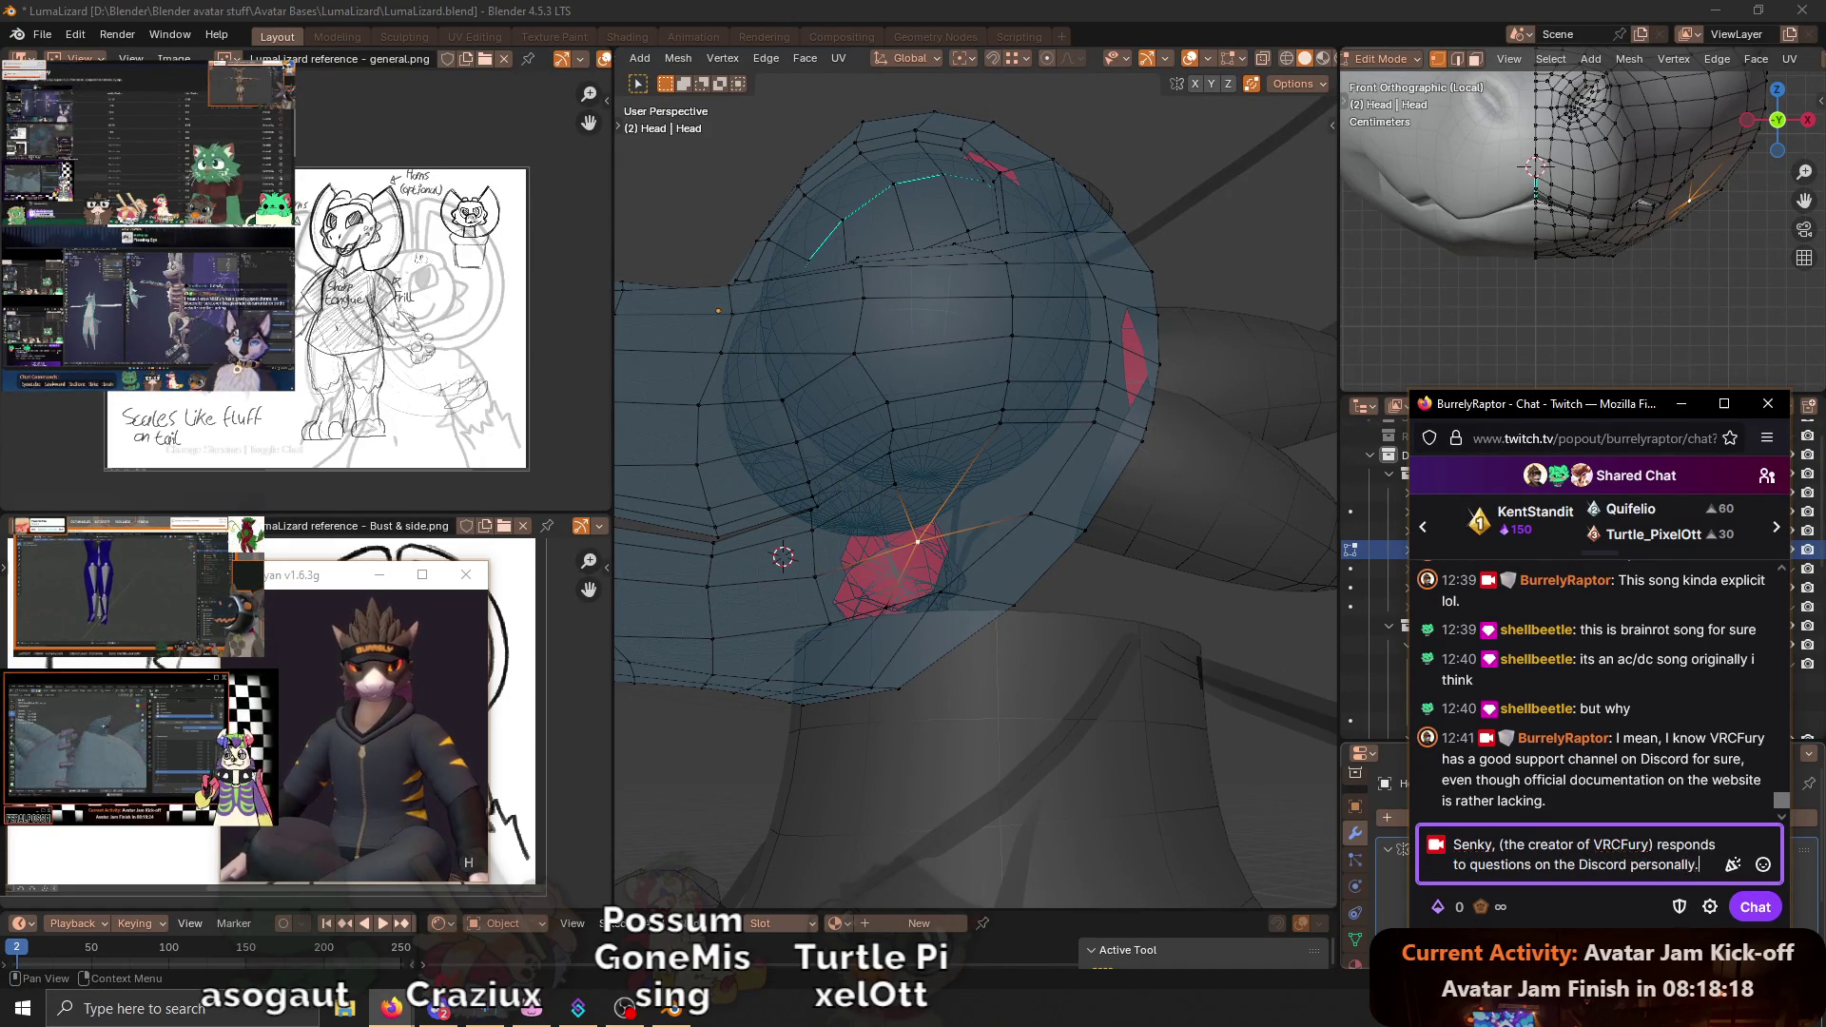
pyautogui.press('Return')
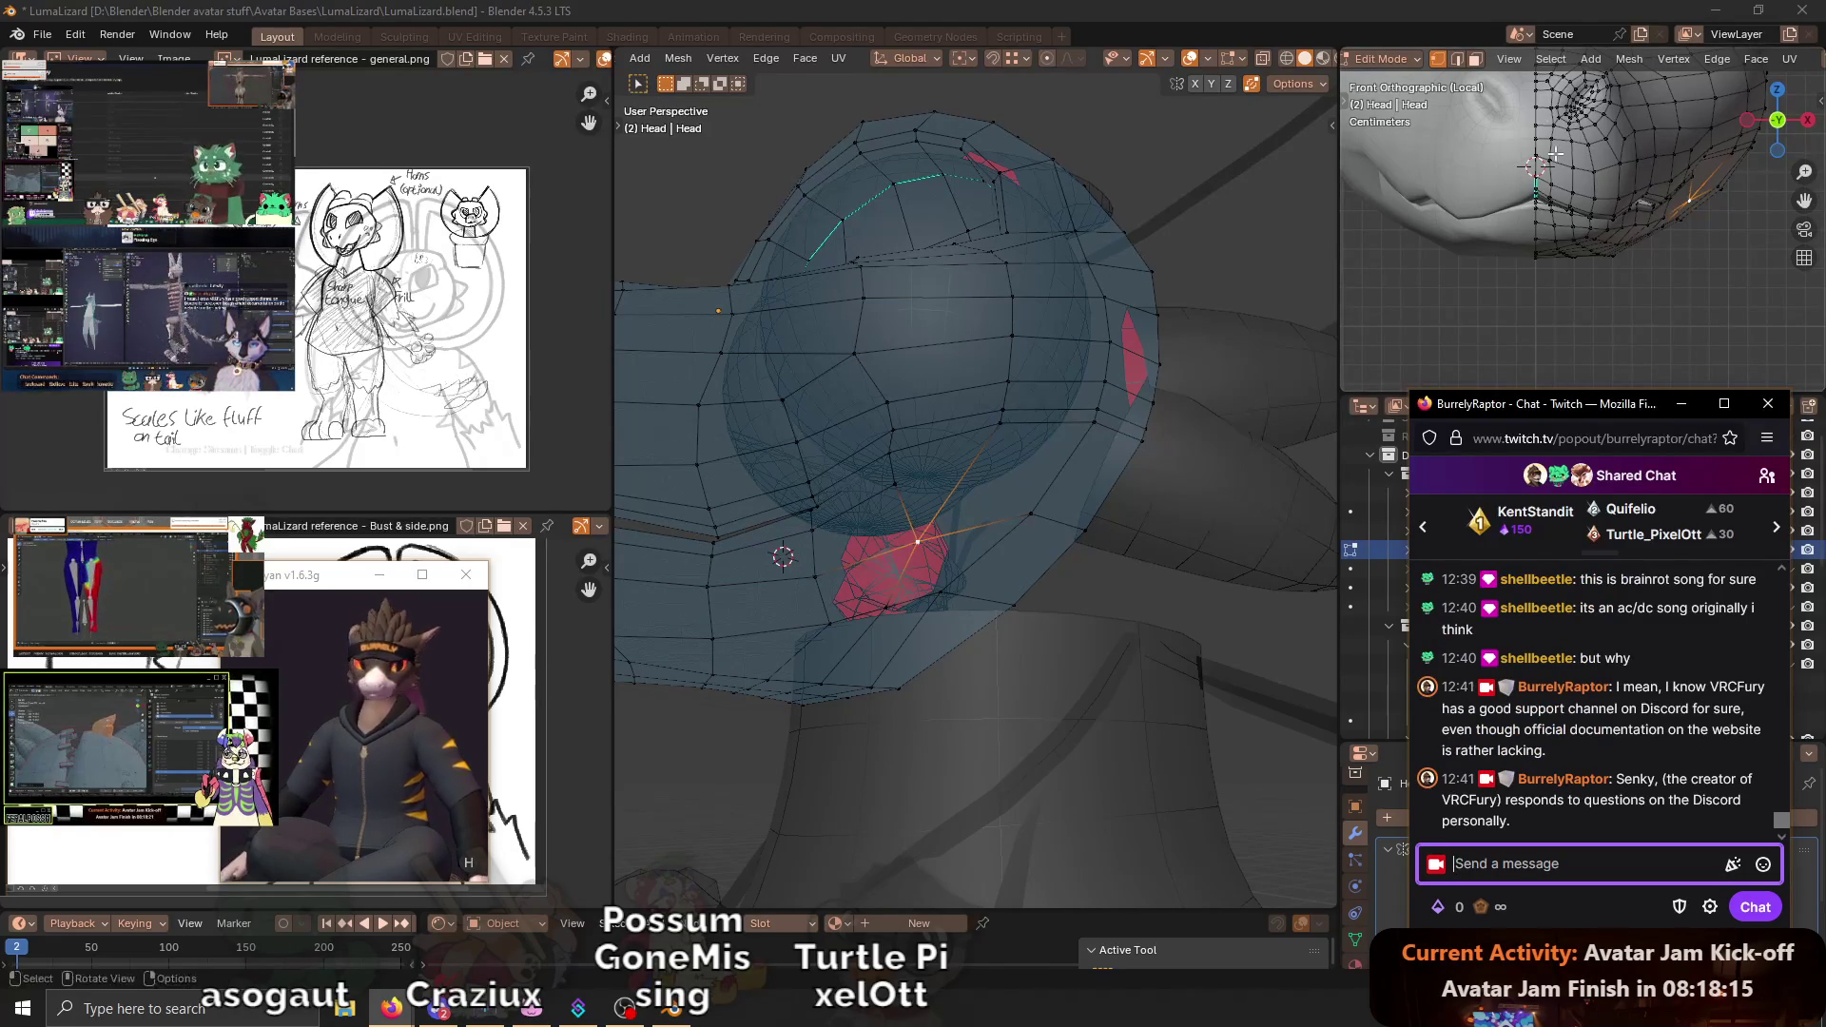
pyautogui.moveTo(1563, 405)
pyautogui.mouseDown()
pyautogui.moveTo(162, 276)
pyautogui.moveTo(186, 415)
pyautogui.mouseUp()
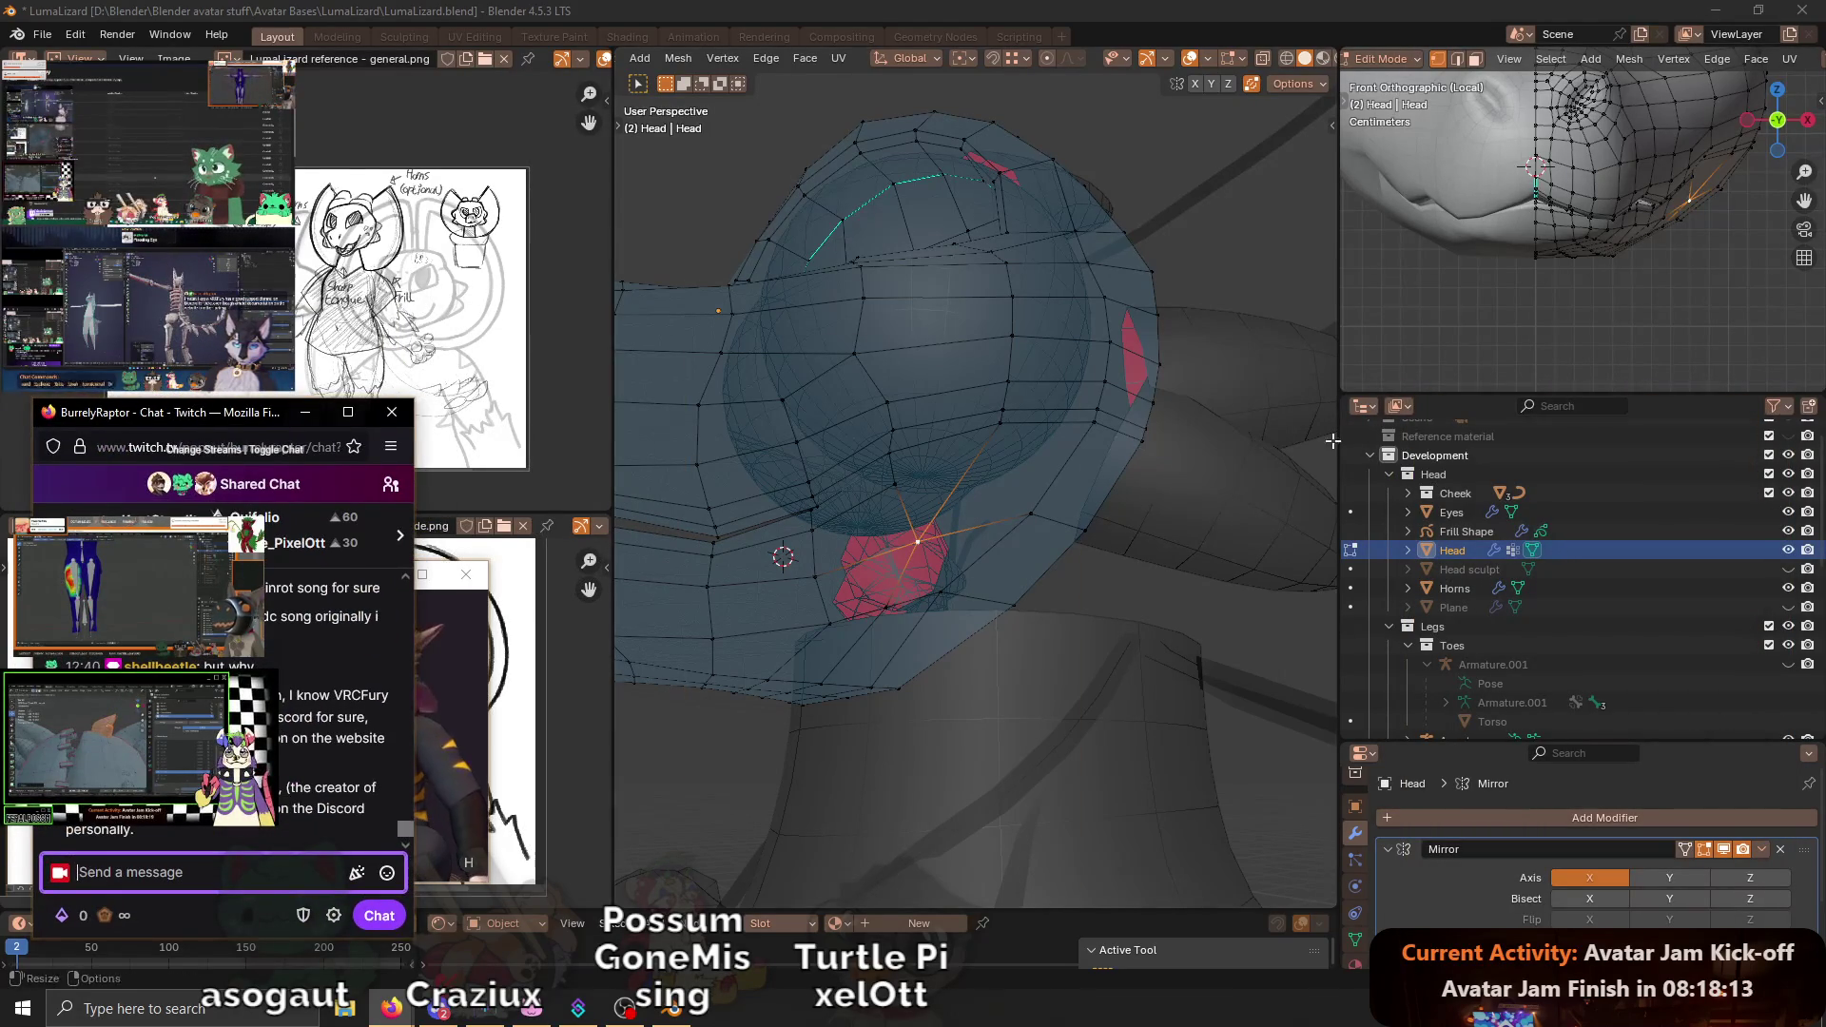
# - Move the avatar preview aside and edge-slide the selected edge near the eye
pyautogui.click(431, 605)
pyautogui.moveTo(392, 590)
pyautogui.mouseDown()
pyautogui.moveTo(547, 585)
pyautogui.moveTo(556, 608)
pyautogui.mouseUp()
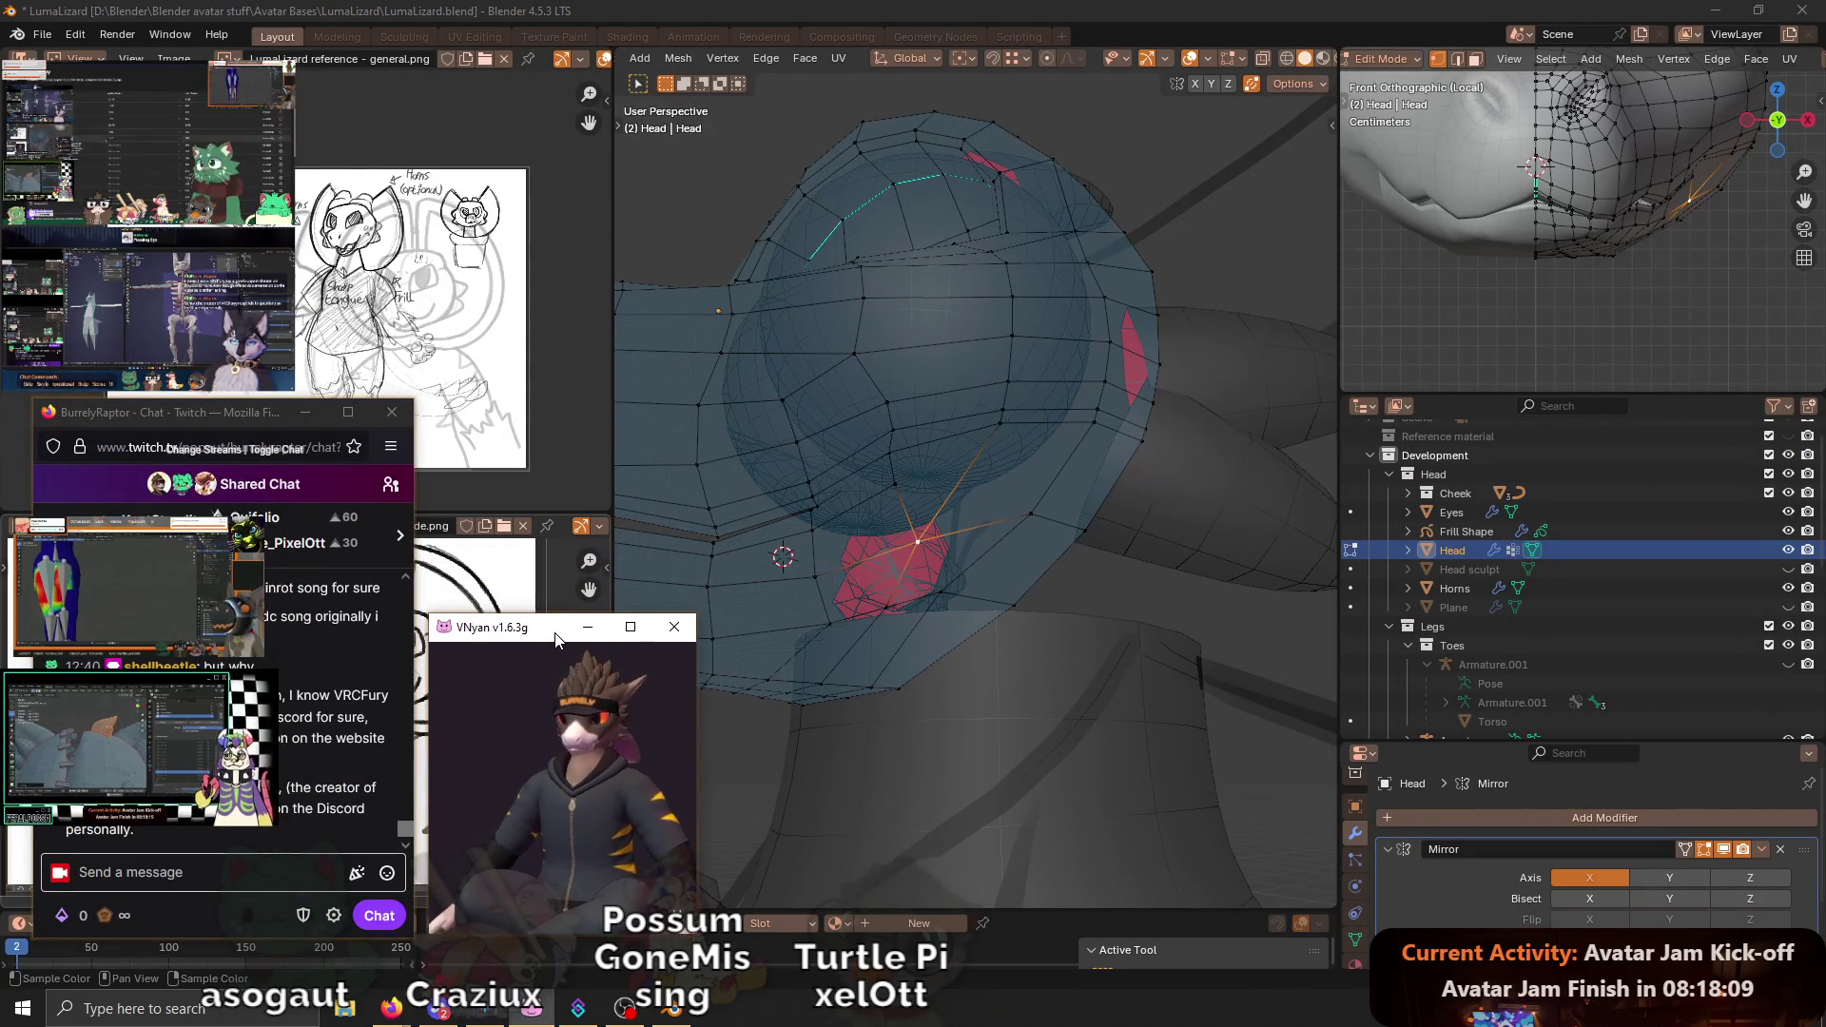
pyautogui.moveTo(1028, 374)
pyautogui.mouseDown(button='middle')
pyautogui.moveTo(946, 419)
pyautogui.moveTo(1007, 474)
pyautogui.moveTo(1085, 483)
pyautogui.moveTo(980, 471)
pyautogui.moveTo(978, 493)
pyautogui.mouseUp(button='middle')
pyautogui.press('g')
pyautogui.press('g')
pyautogui.click(1084, 473)
# - Edge-slide two more edges beside the eye and cheek, ending at factor -0.200
pyautogui.click(1094, 428)
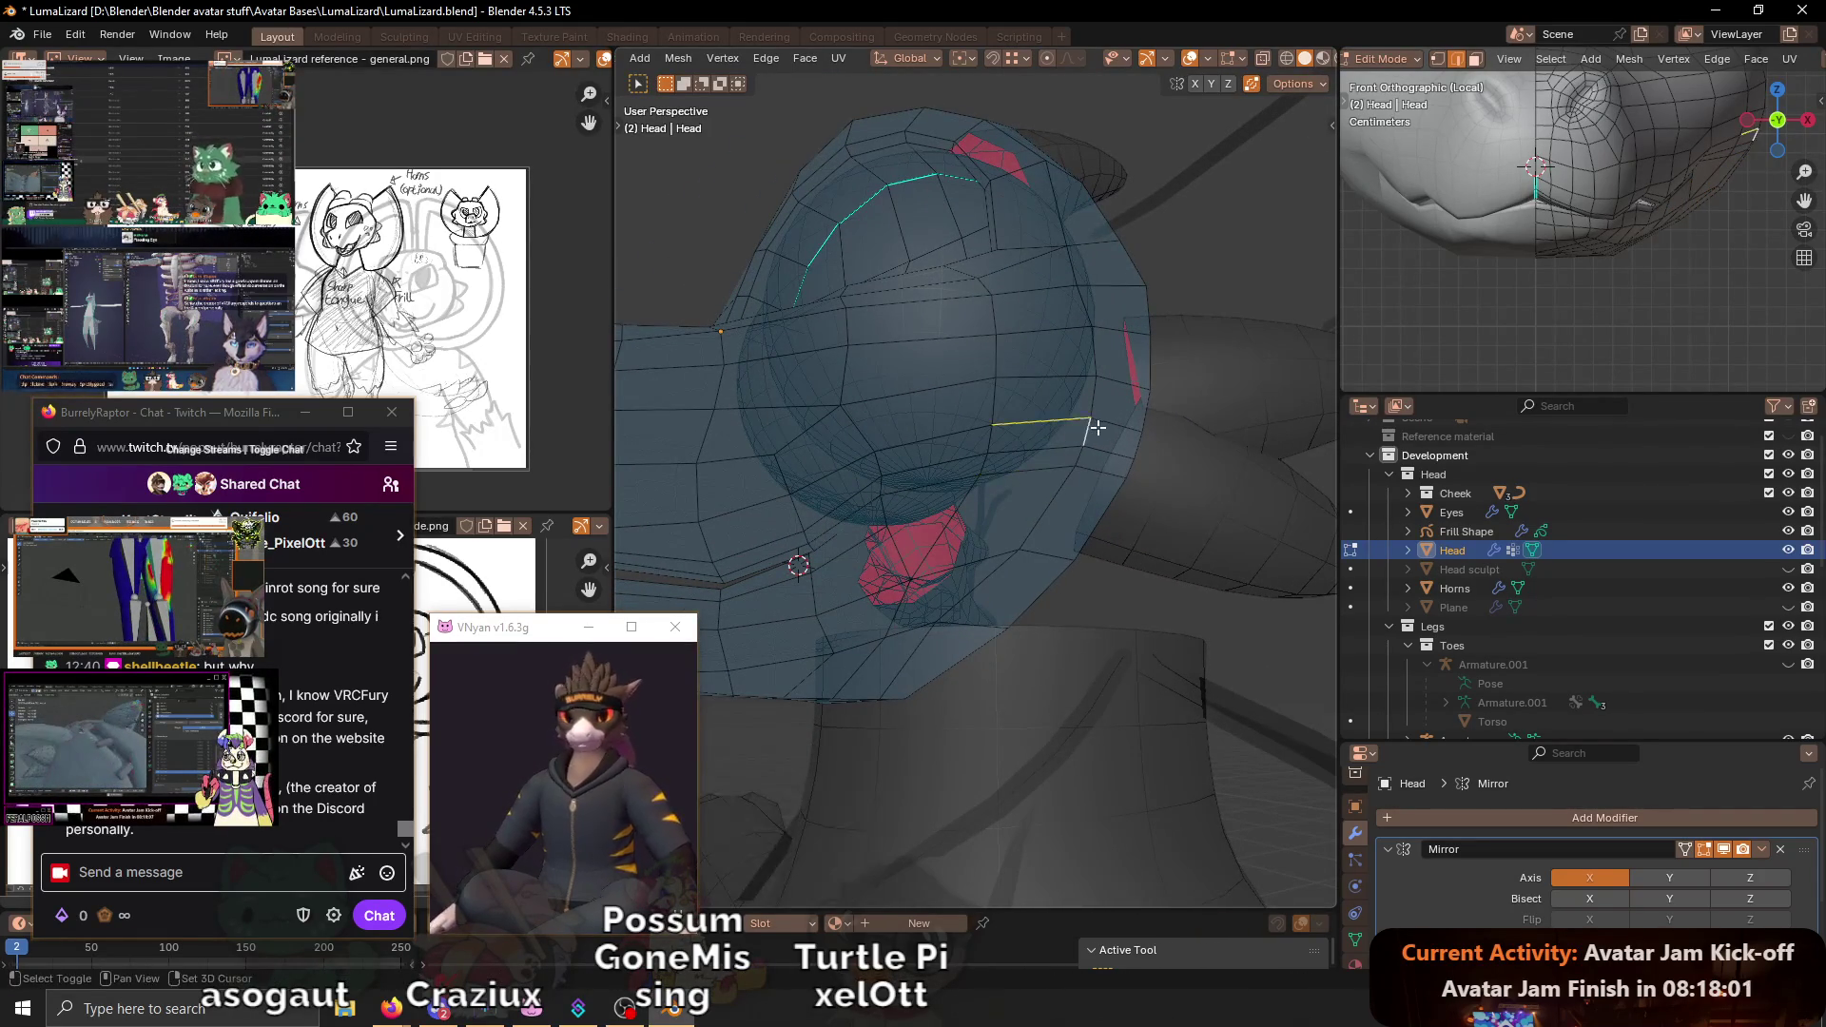
pyautogui.moveTo(1059, 457)
pyautogui.mouseDown(button='middle')
pyautogui.moveTo(1037, 459)
pyautogui.moveTo(1096, 471)
pyautogui.moveTo(1084, 461)
pyautogui.mouseUp(button='middle')
pyautogui.press('g')
pyautogui.press('g')
pyautogui.click(1094, 455)
pyautogui.click(286, 870)
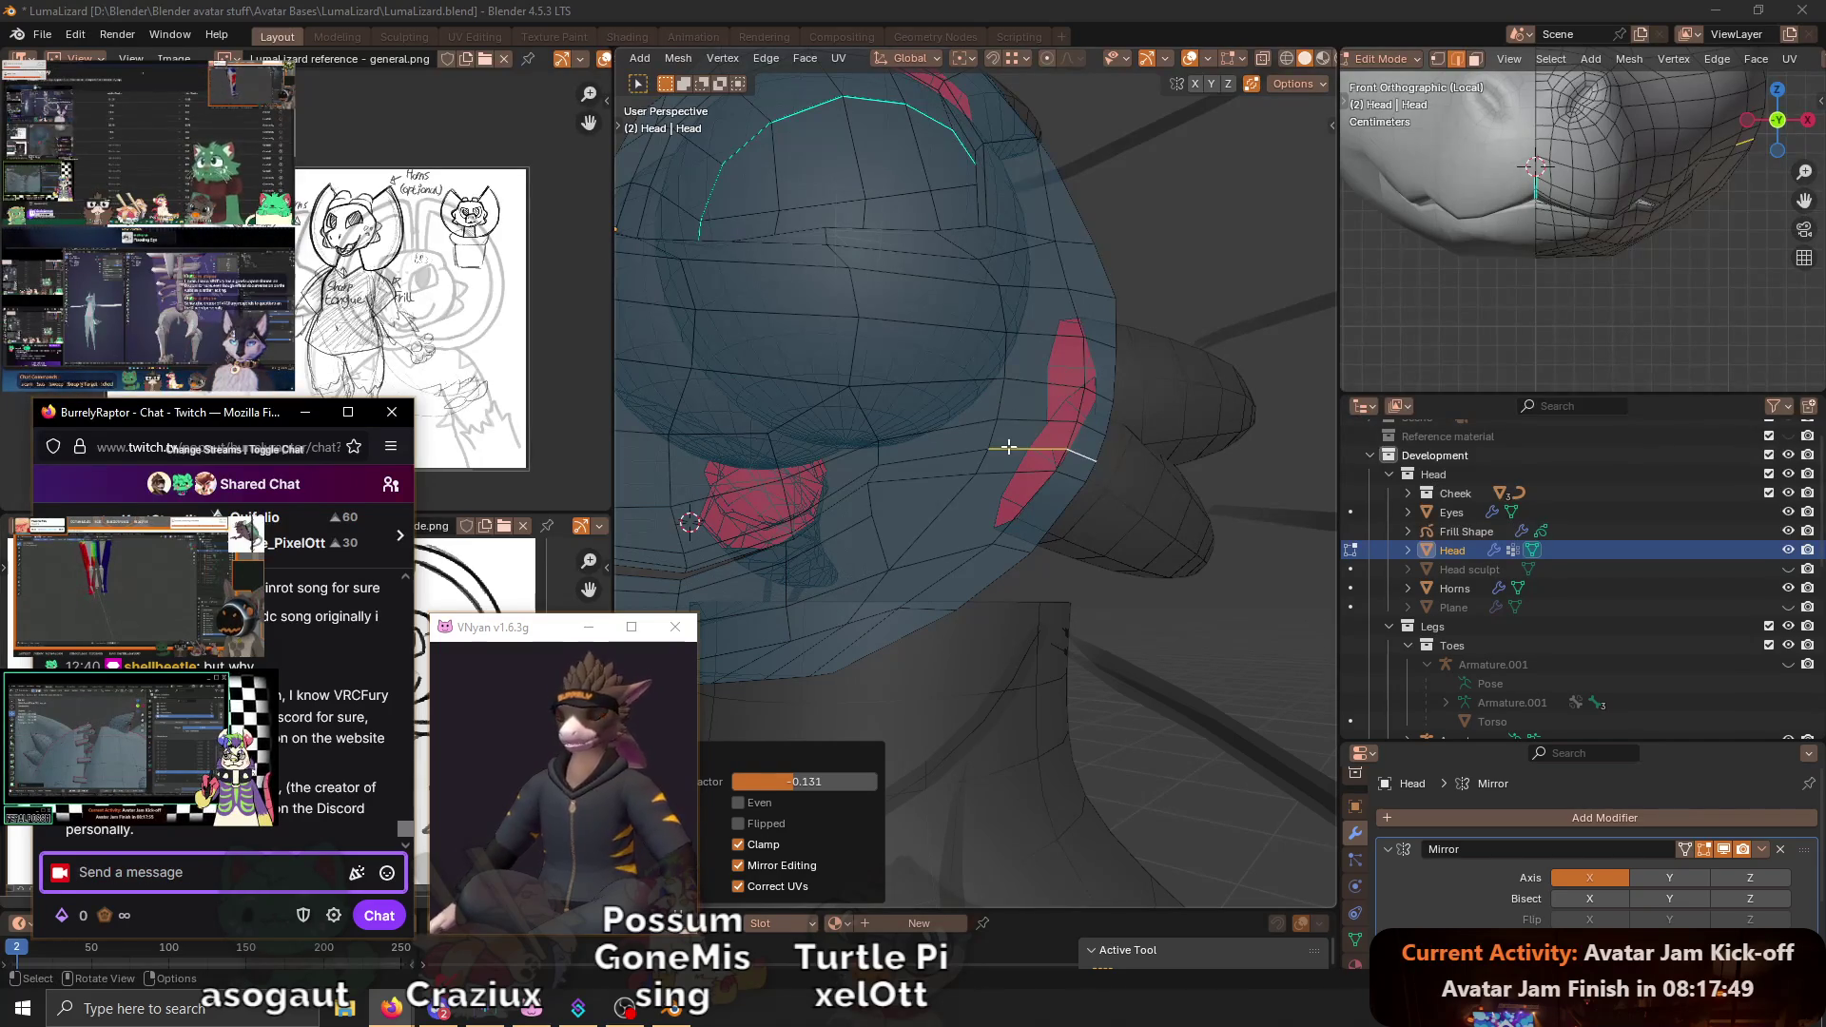
pyautogui.moveTo(990, 419)
pyautogui.mouseDown(button='middle')
pyautogui.moveTo(970, 476)
pyautogui.moveTo(1043, 497)
pyautogui.moveTo(980, 500)
pyautogui.moveTo(950, 519)
pyautogui.moveTo(963, 543)
pyautogui.moveTo(844, 575)
pyautogui.moveTo(1027, 601)
pyautogui.moveTo(951, 528)
pyautogui.moveTo(946, 470)
pyautogui.moveTo(929, 486)
pyautogui.mouseUp(button='middle')
pyautogui.press('g')
pyautogui.press('g')
pyautogui.click(1094, 490)
# - Switch to edge select mode and select two edges on the snout side
pyautogui.keyDown('alt'); pyautogui.click(805, 599); pyautogui.keyUp('alt')
pyautogui.scroll(3, 1027, 601)
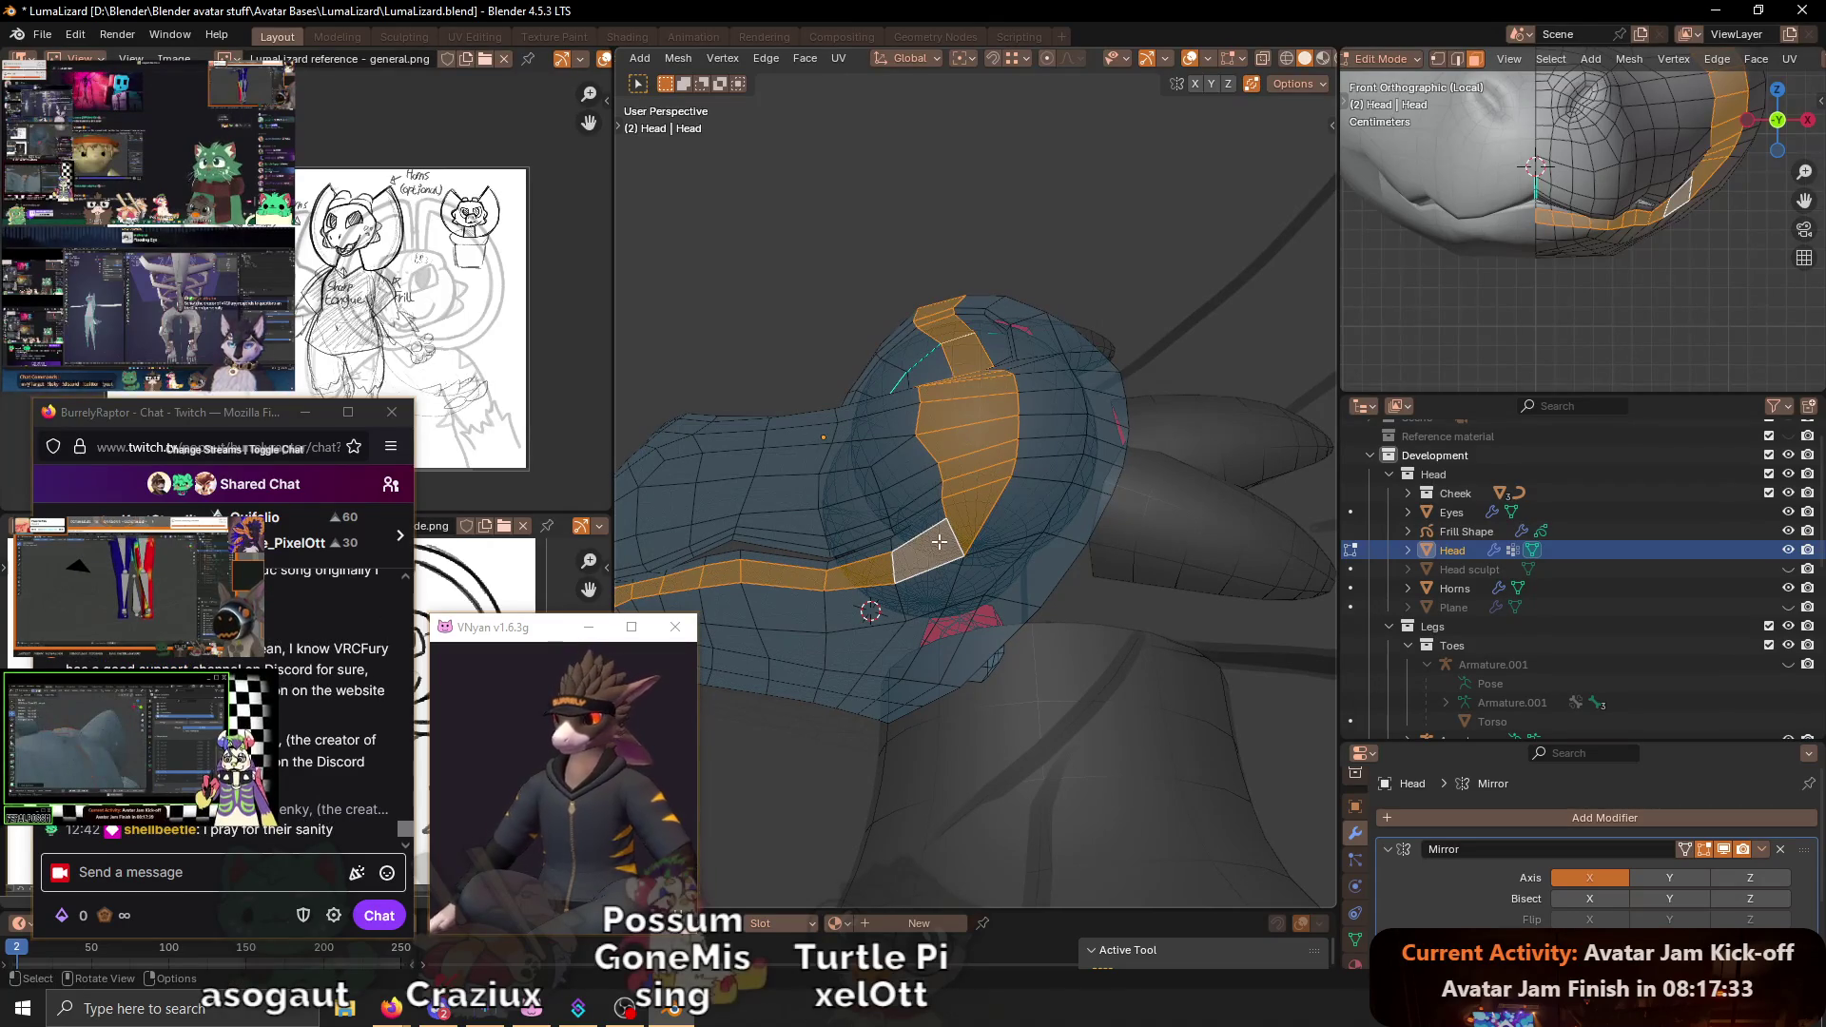
pyautogui.press('2')
pyautogui.click(987, 517)
pyautogui.keyDown('shift'); pyautogui.click(1094, 519); pyautogui.keyUp('shift')
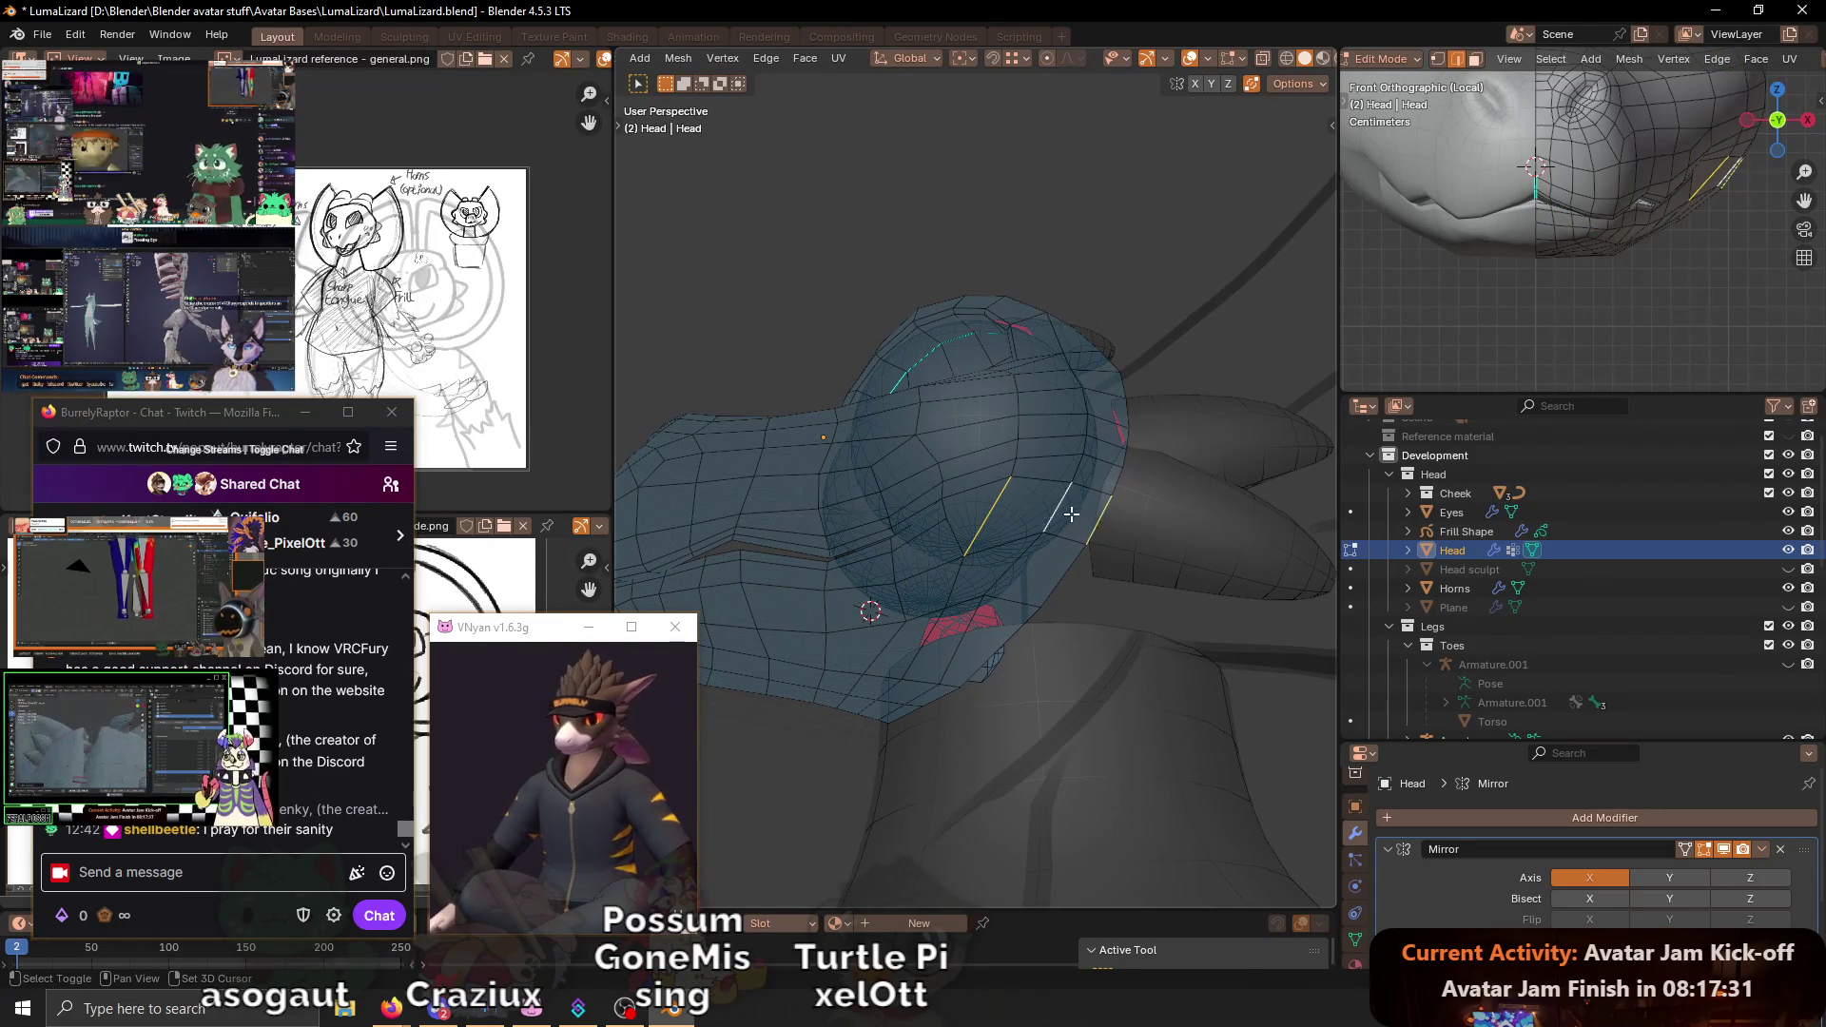
# - Subdivide the selected edges and post two chat replies about donations
pyautogui.rightClick(1070, 515)
pyautogui.click(1191, 414)
pyautogui.click(278, 870)
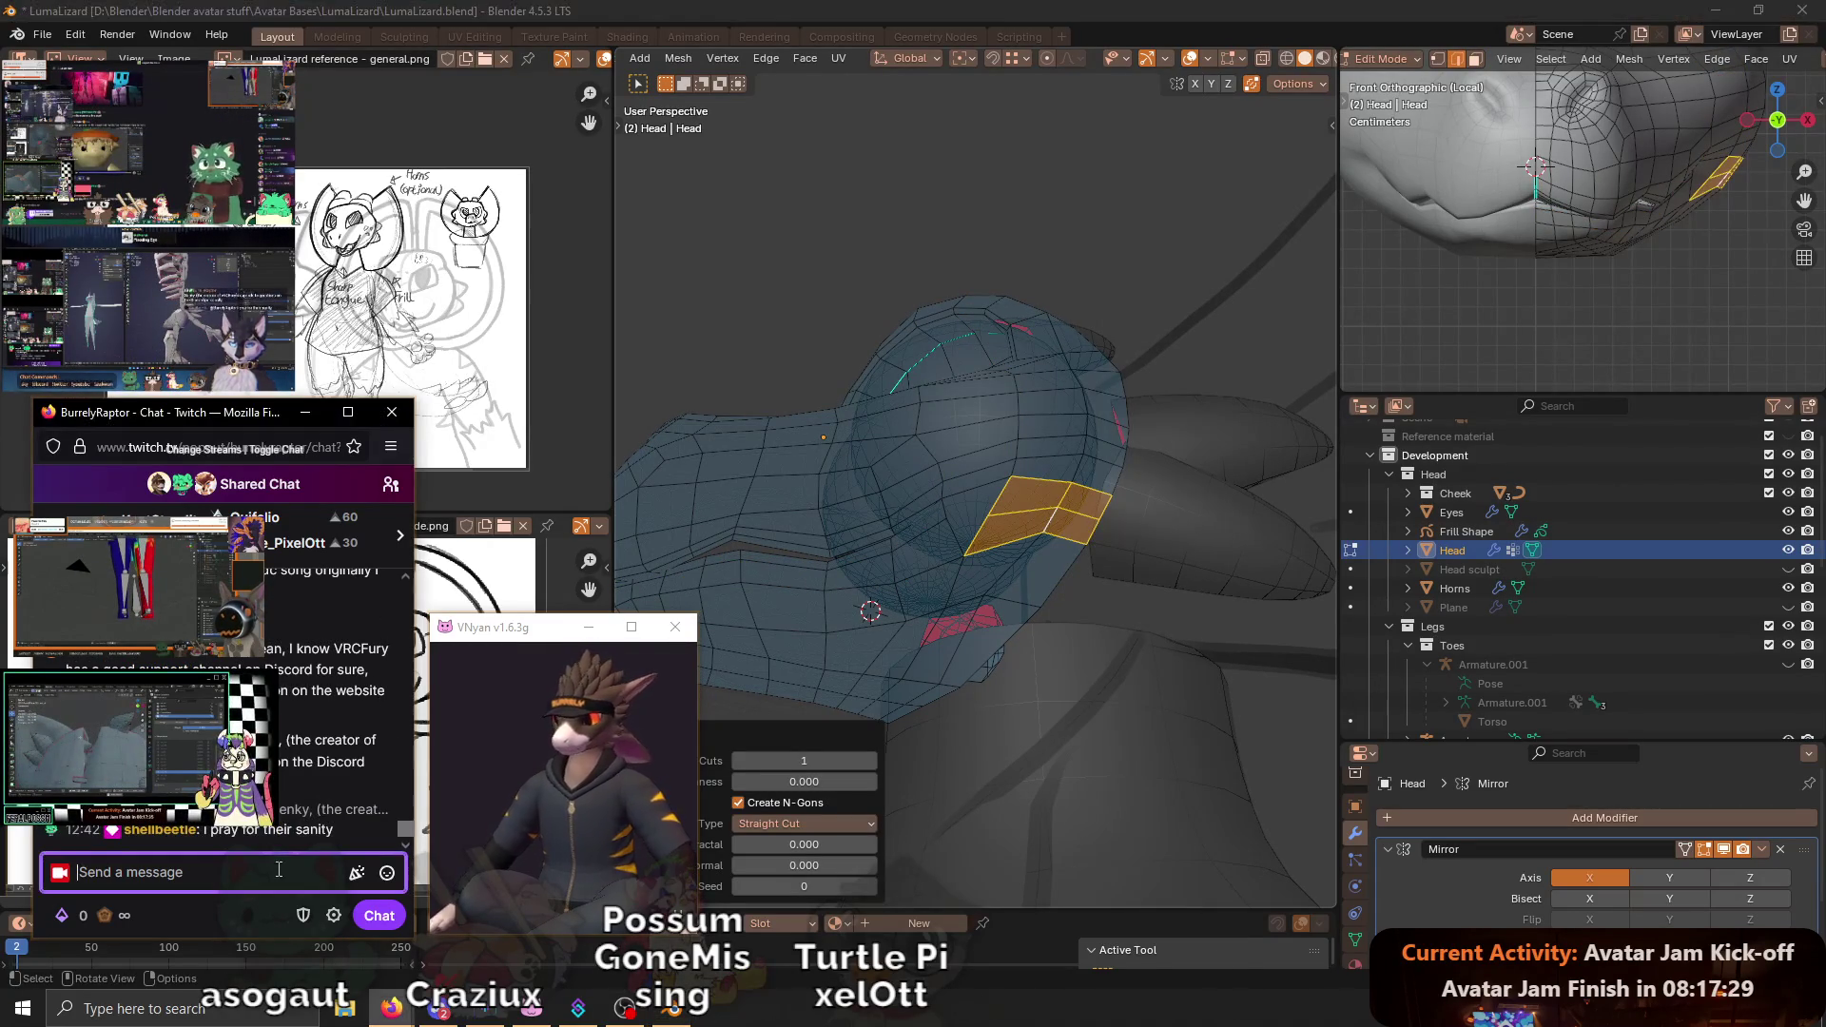
pyautogui.write("They don't eccept donations")
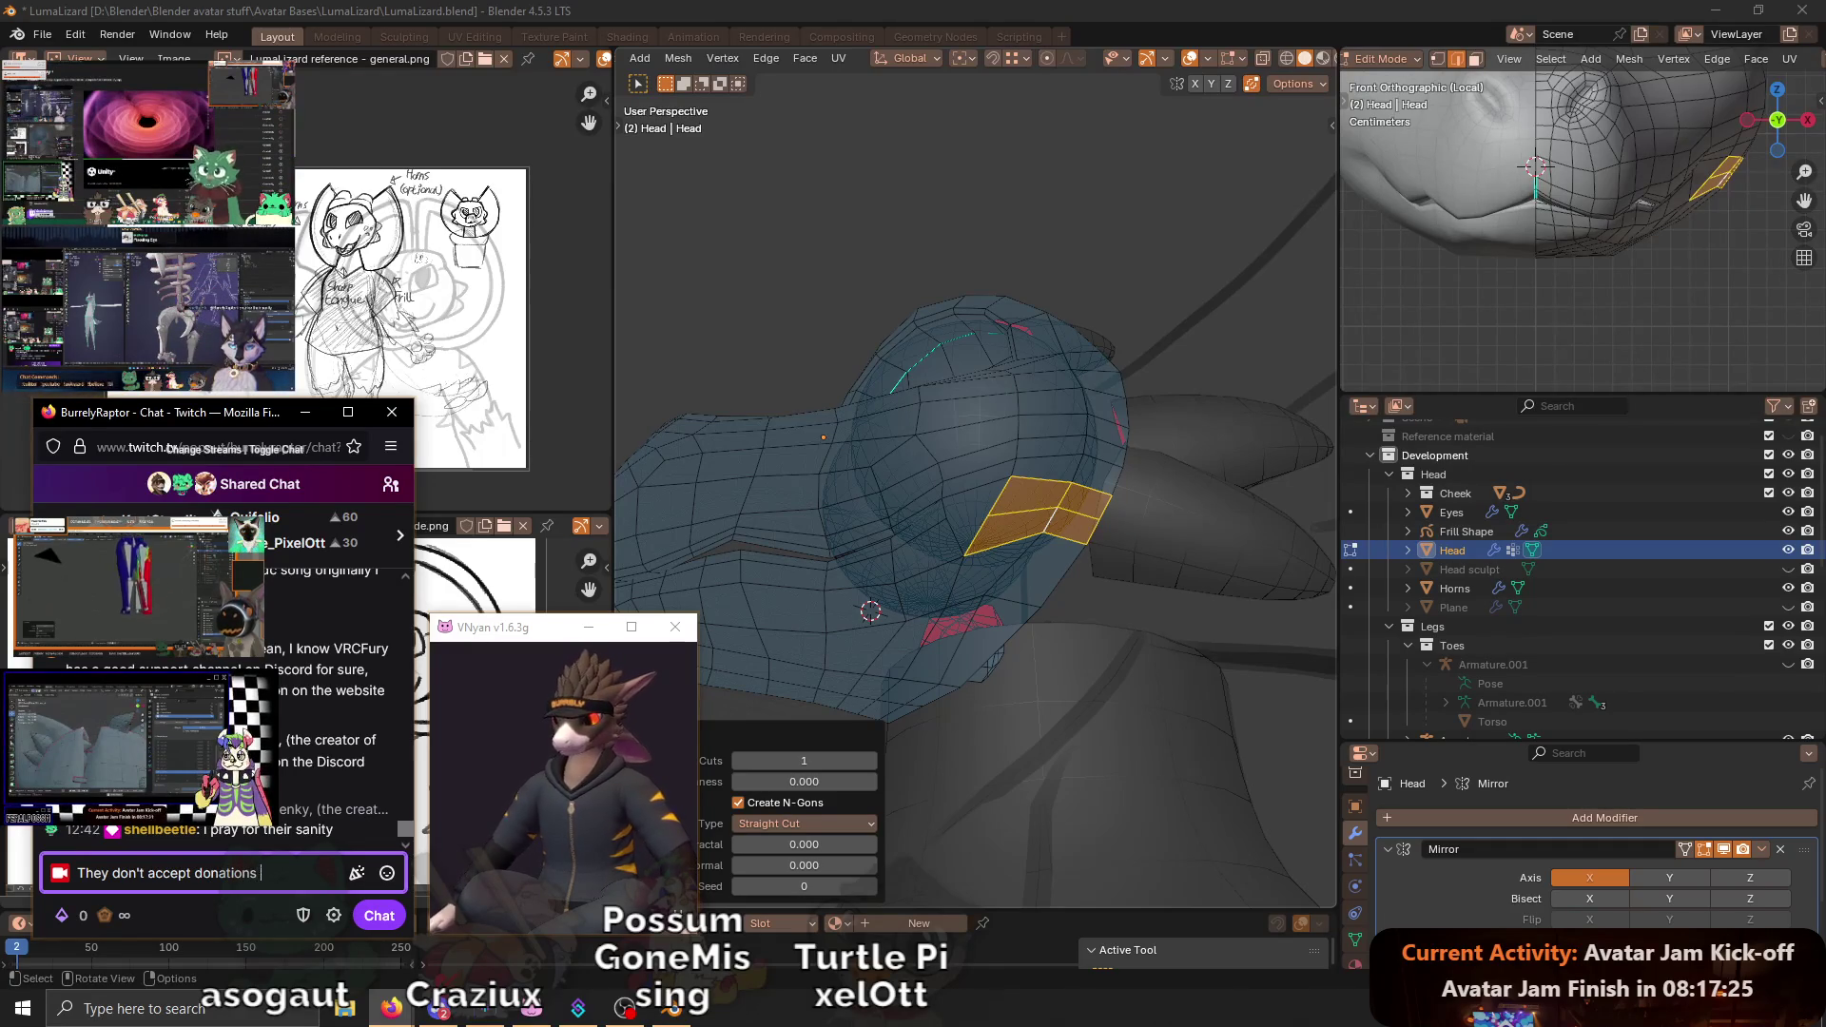
pyautogui.write('.')
pyautogui.press('Return')
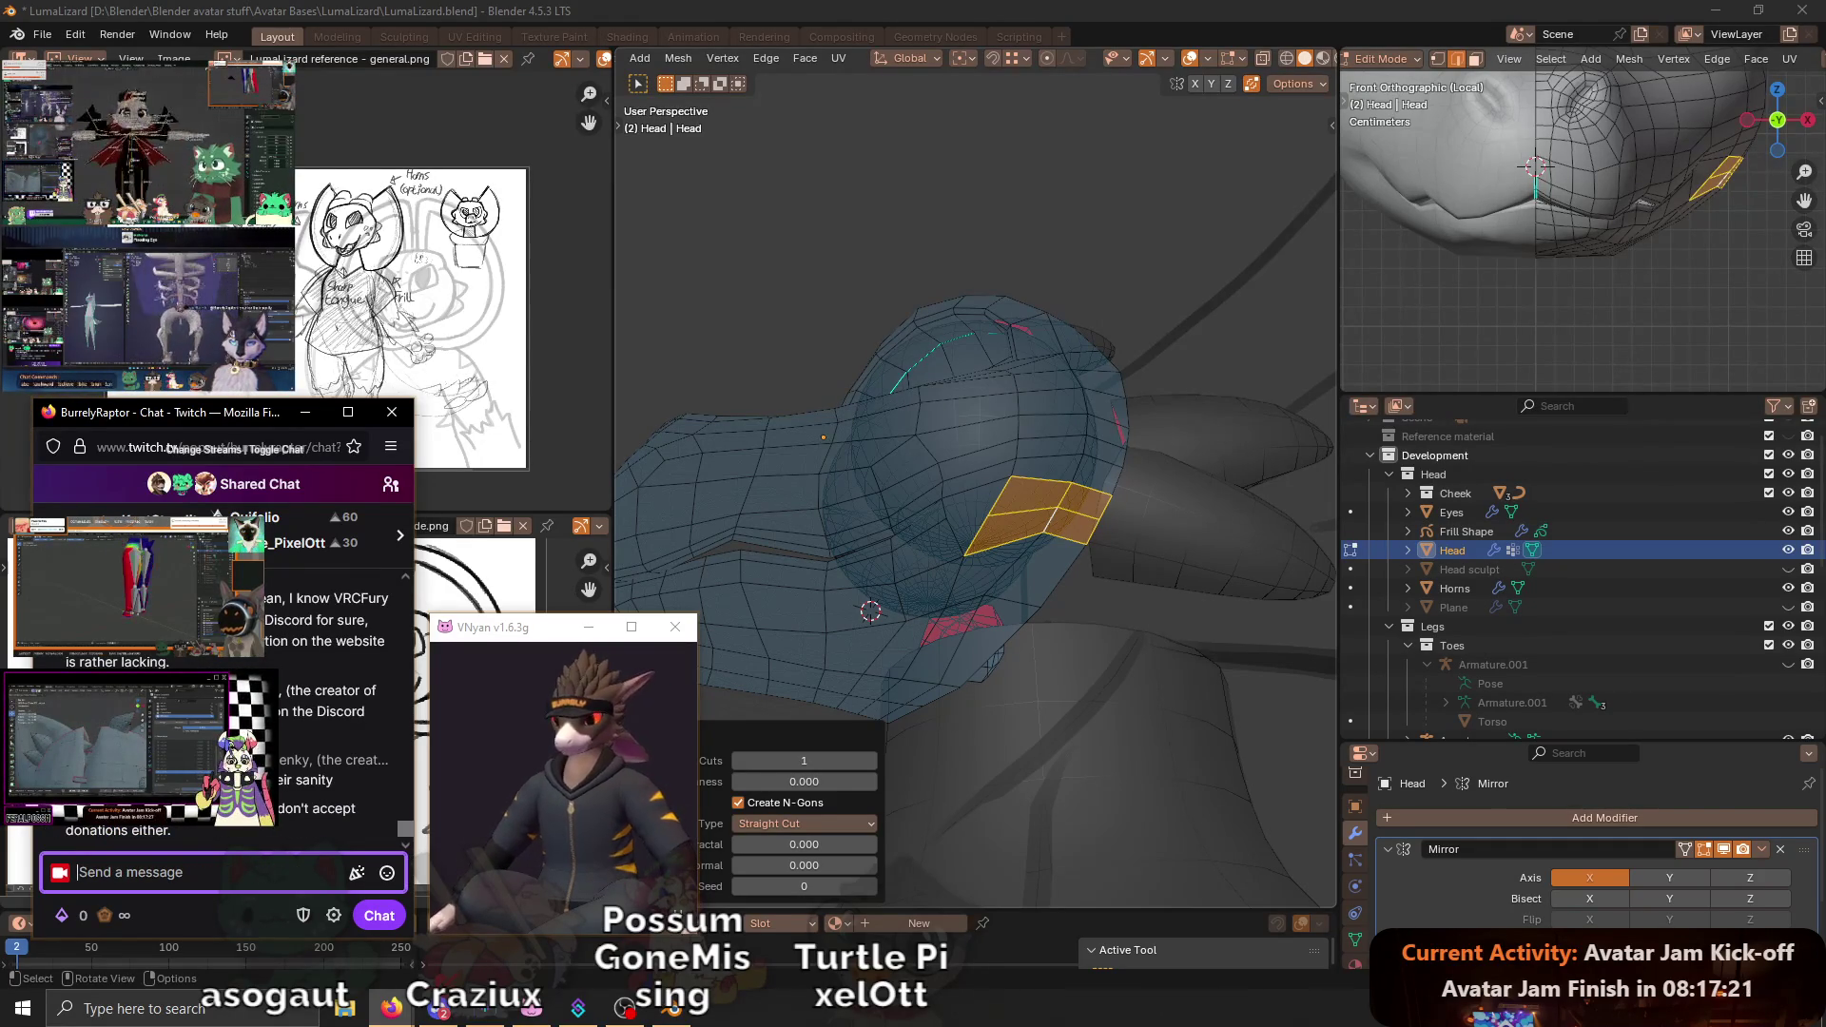
pyautogui.write('I have a feeling they')
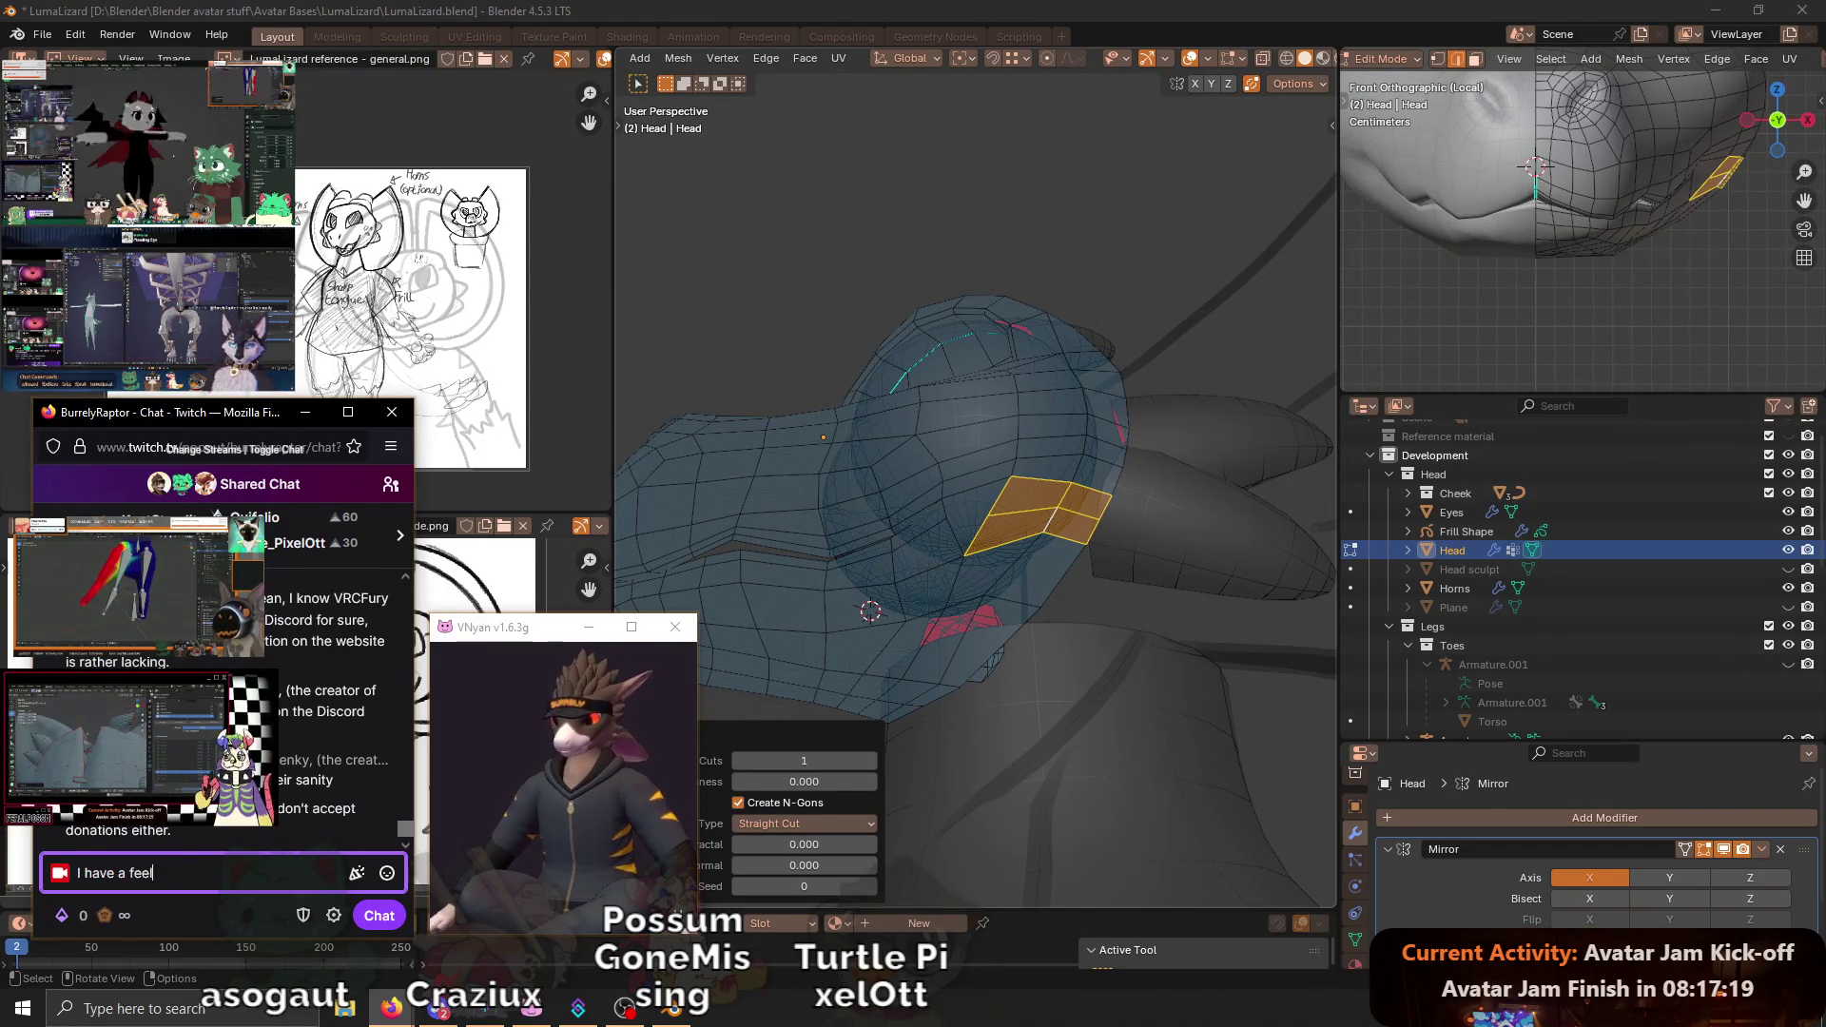
pyautogui.write('probably have a good jo')
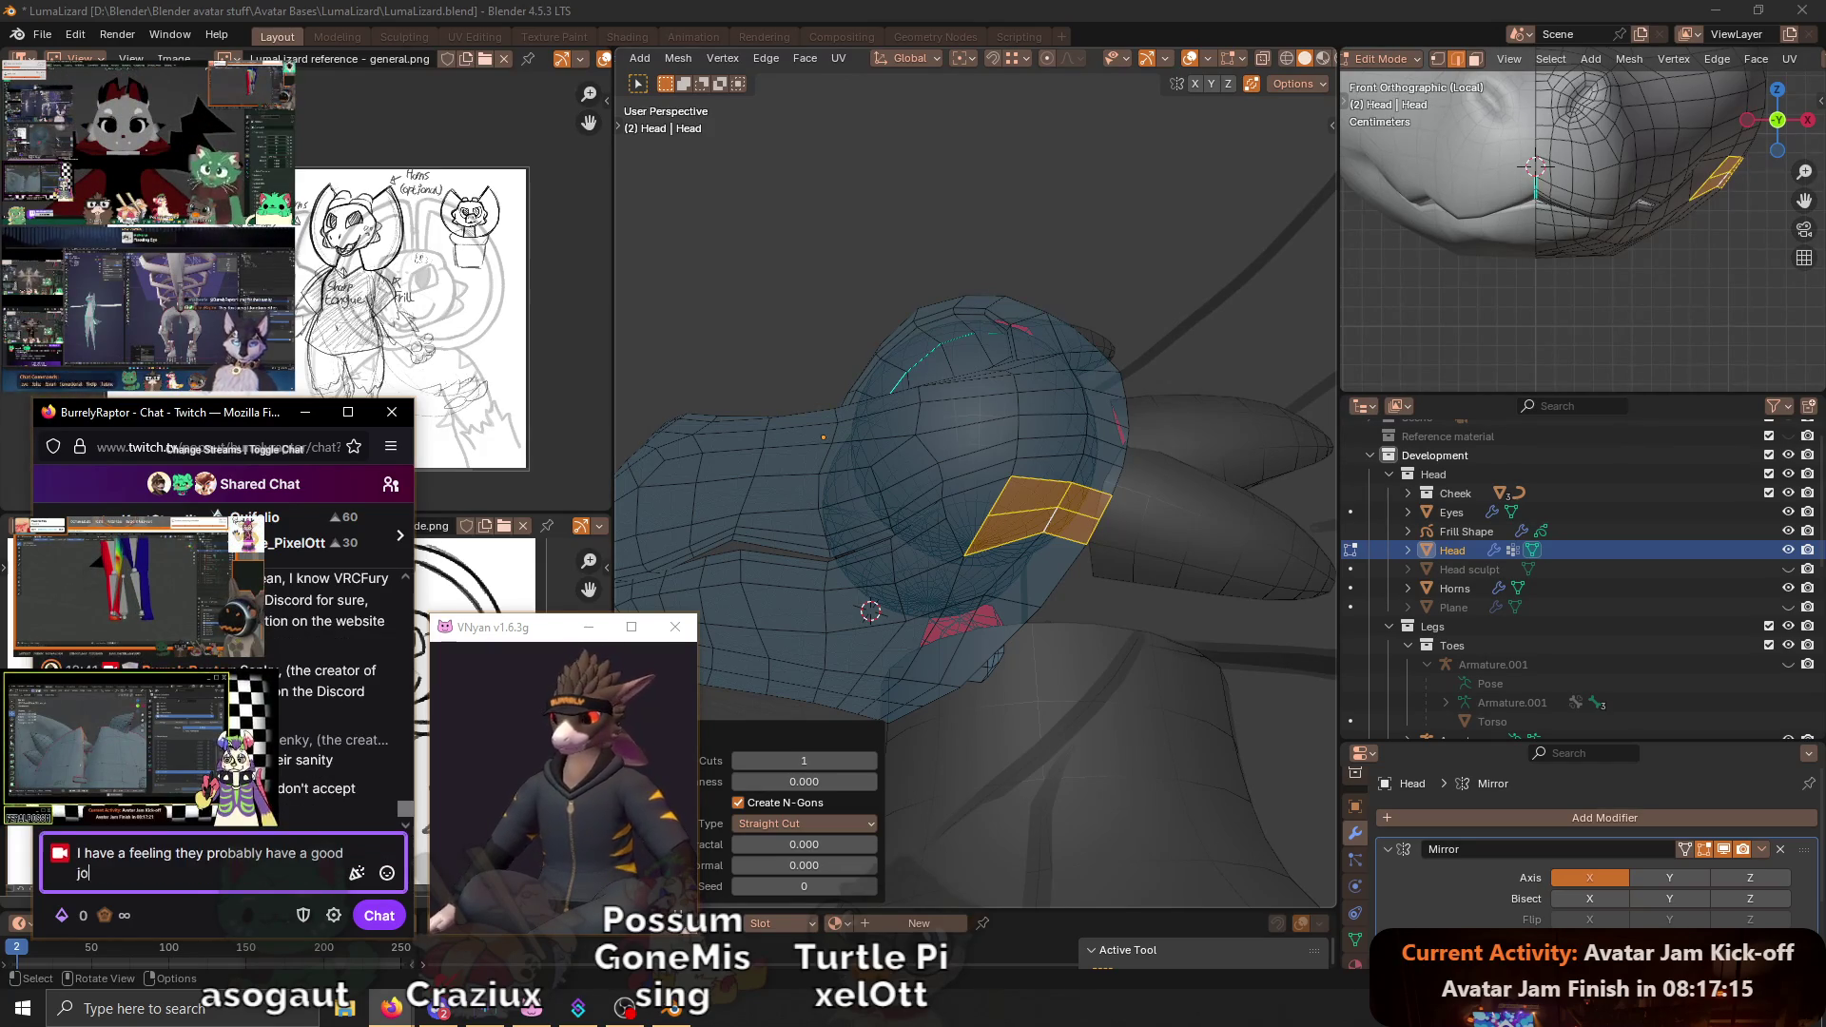
pyautogui.write('l.')
pyautogui.press('Return')
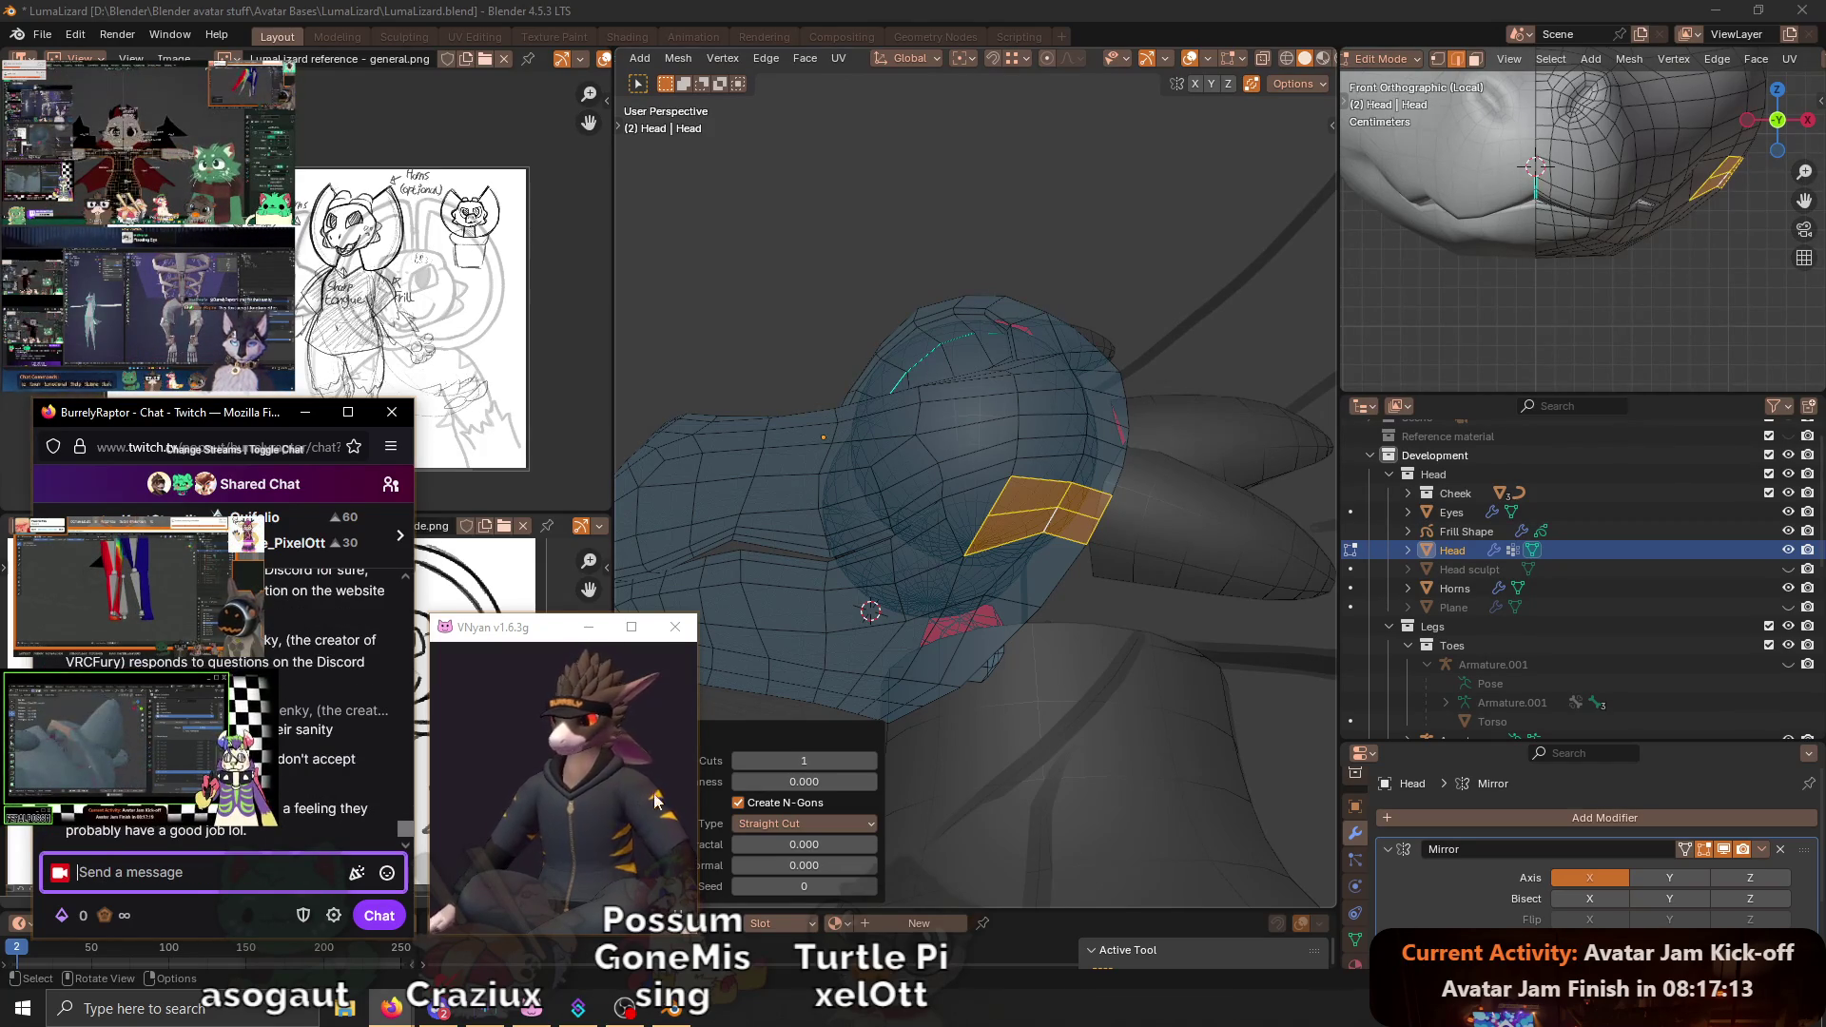
# - Edge-slide an edge on the head's underside into a better position near the cheek
pyautogui.moveTo(1051, 557); pyautogui.dragTo(979, 481, button='middle')
pyautogui.scroll(4, 1046, 504)
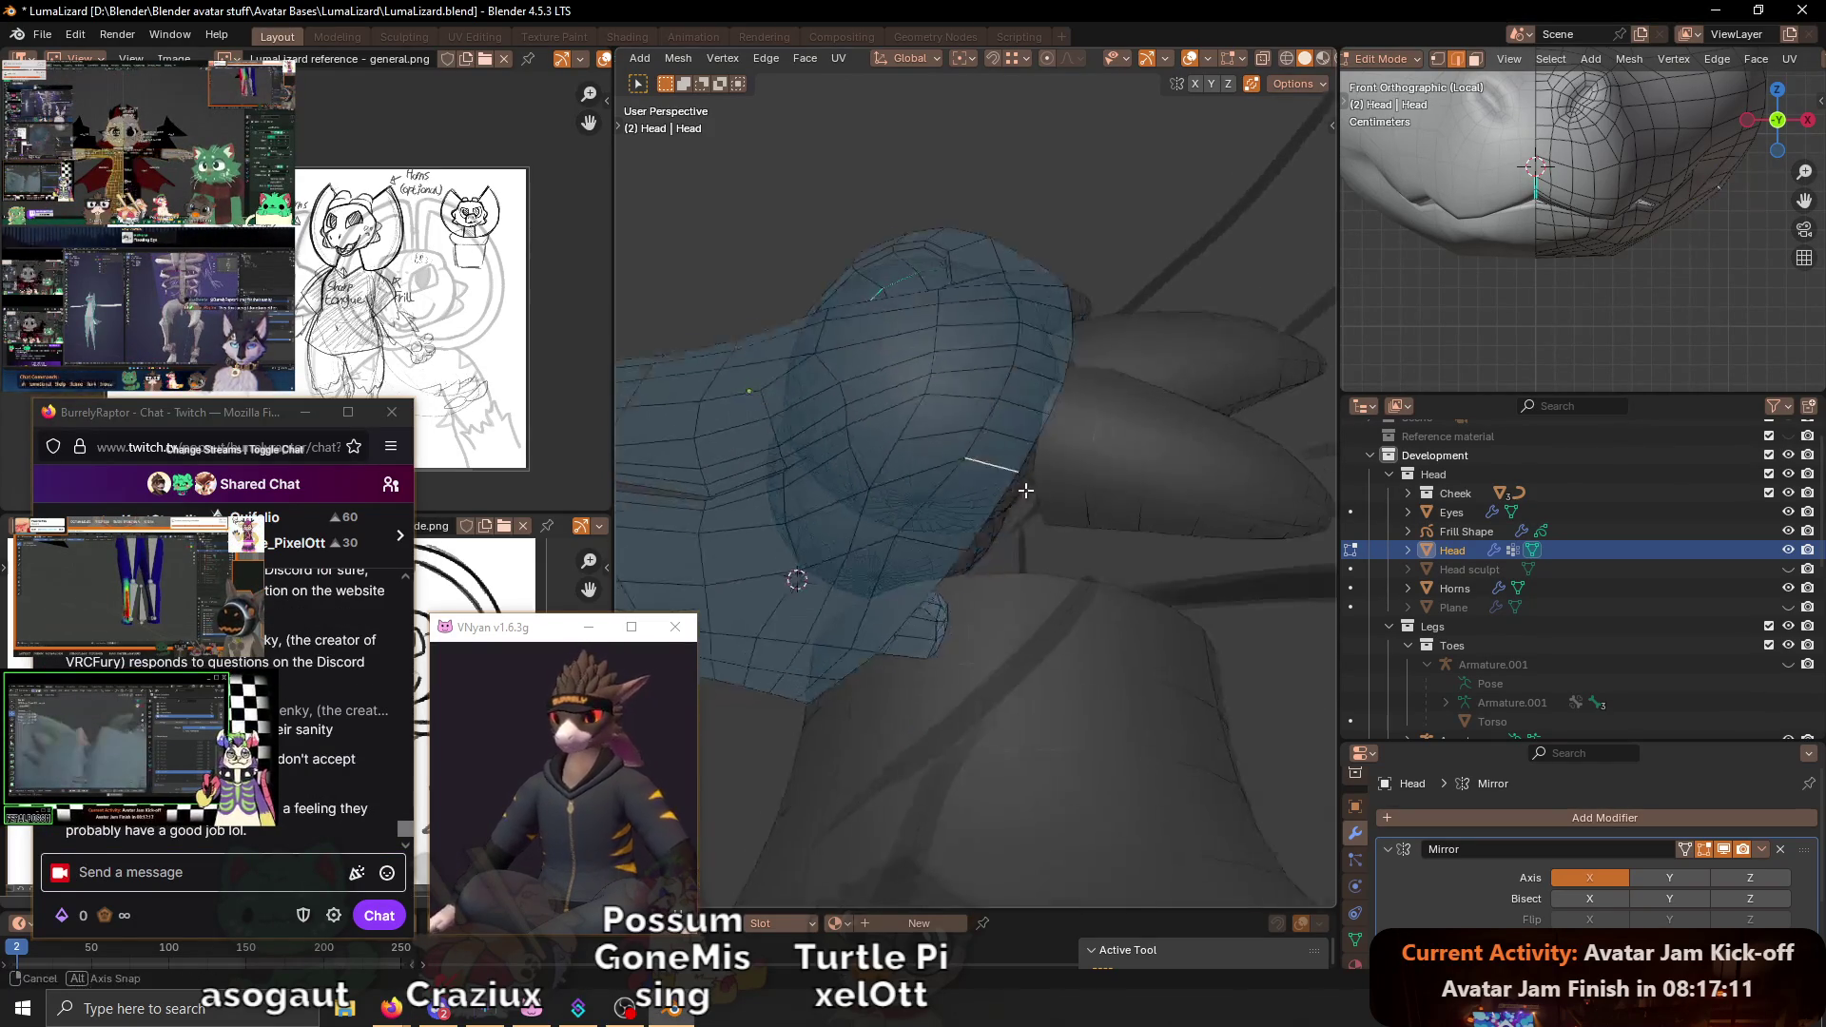
pyautogui.press('g')
pyautogui.press('g')
pyautogui.click(1107, 542)
pyautogui.moveTo(1106, 542); pyautogui.dragTo(945, 492, button='middle')
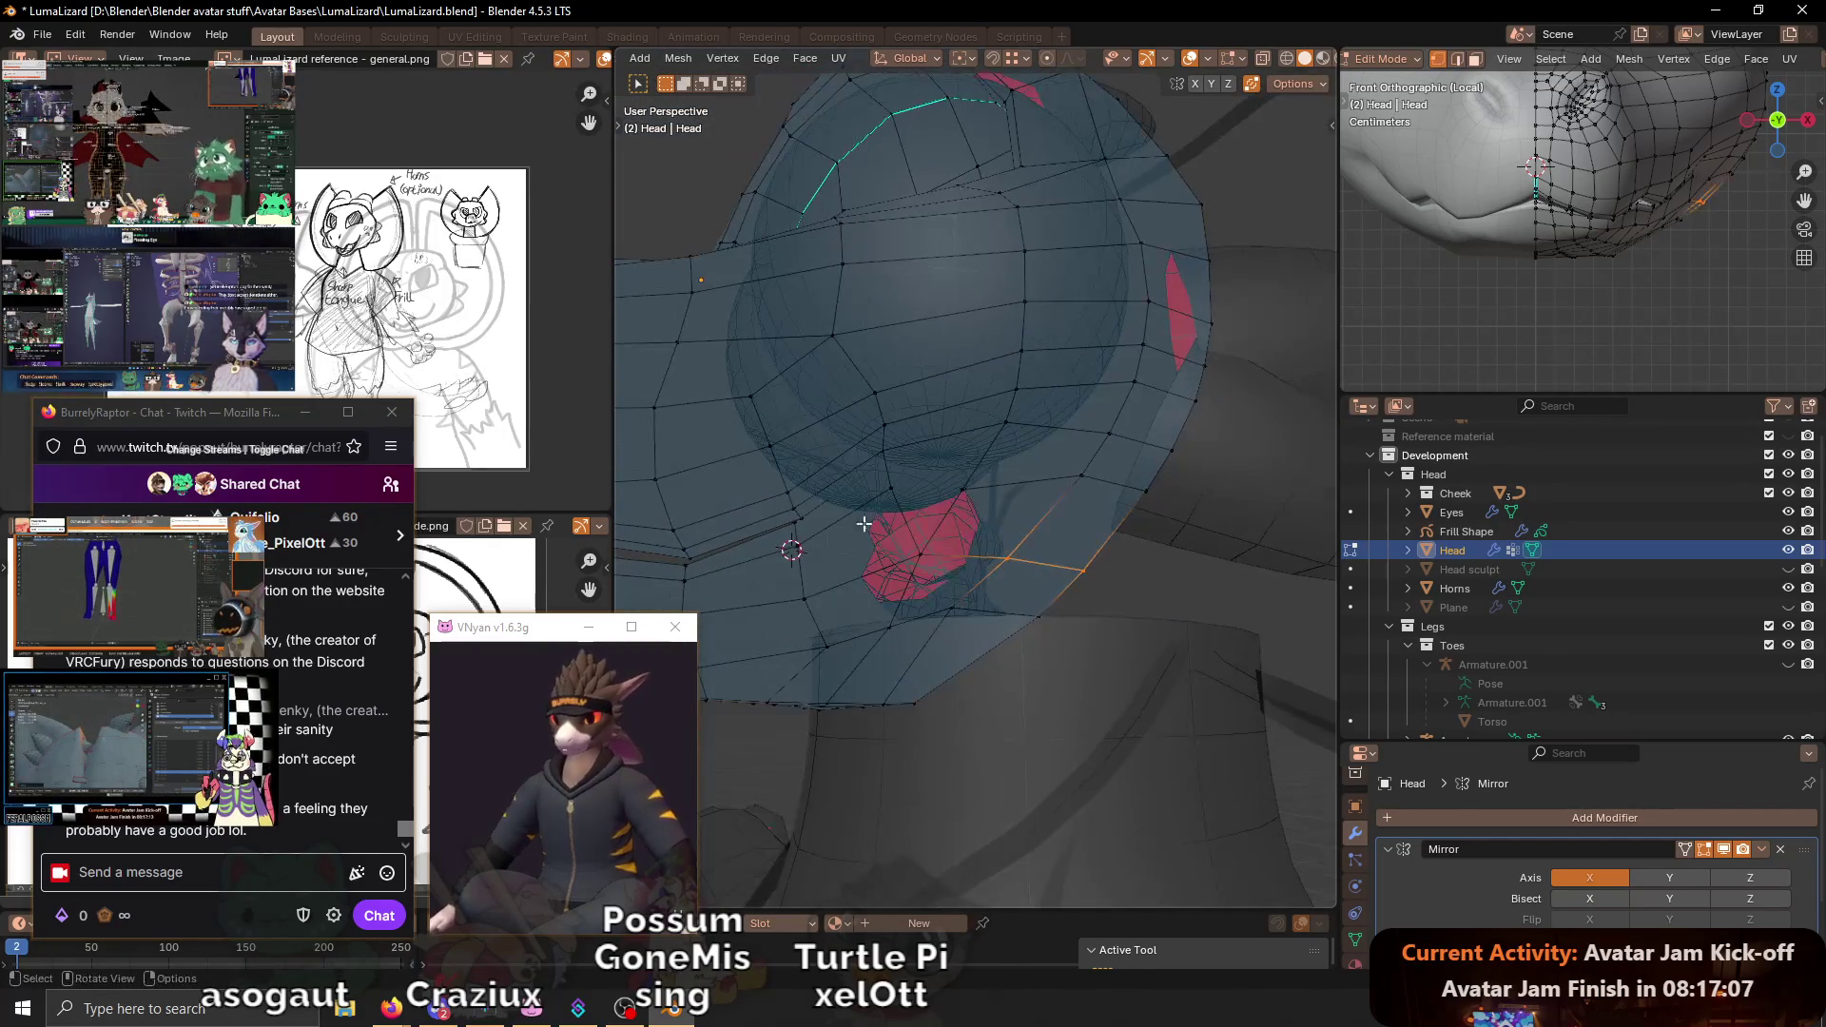
# - Post the chat reply about Blizzard atoning for their sins, plus a short follow-up
pyautogui.click(190, 873)
pyautogui.write('Maybe they work for Blizz')
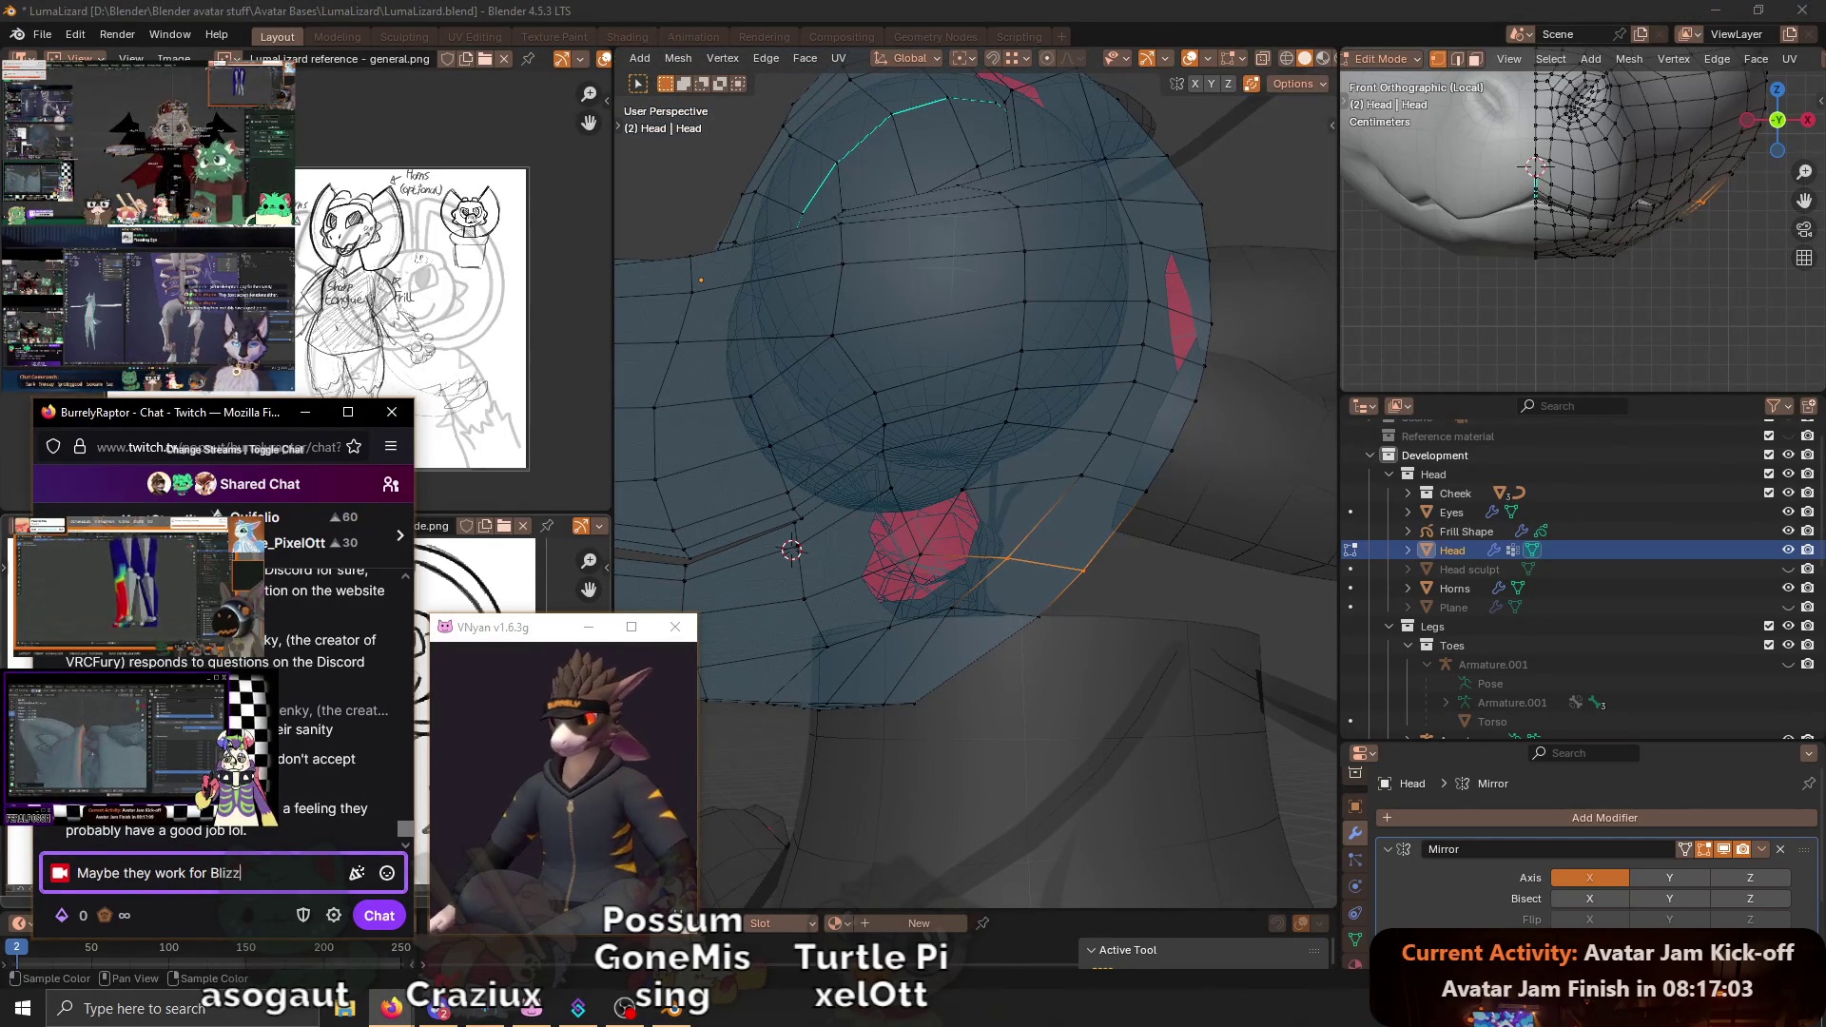
pyautogui.write(' and ')
pyautogui.write('is the')
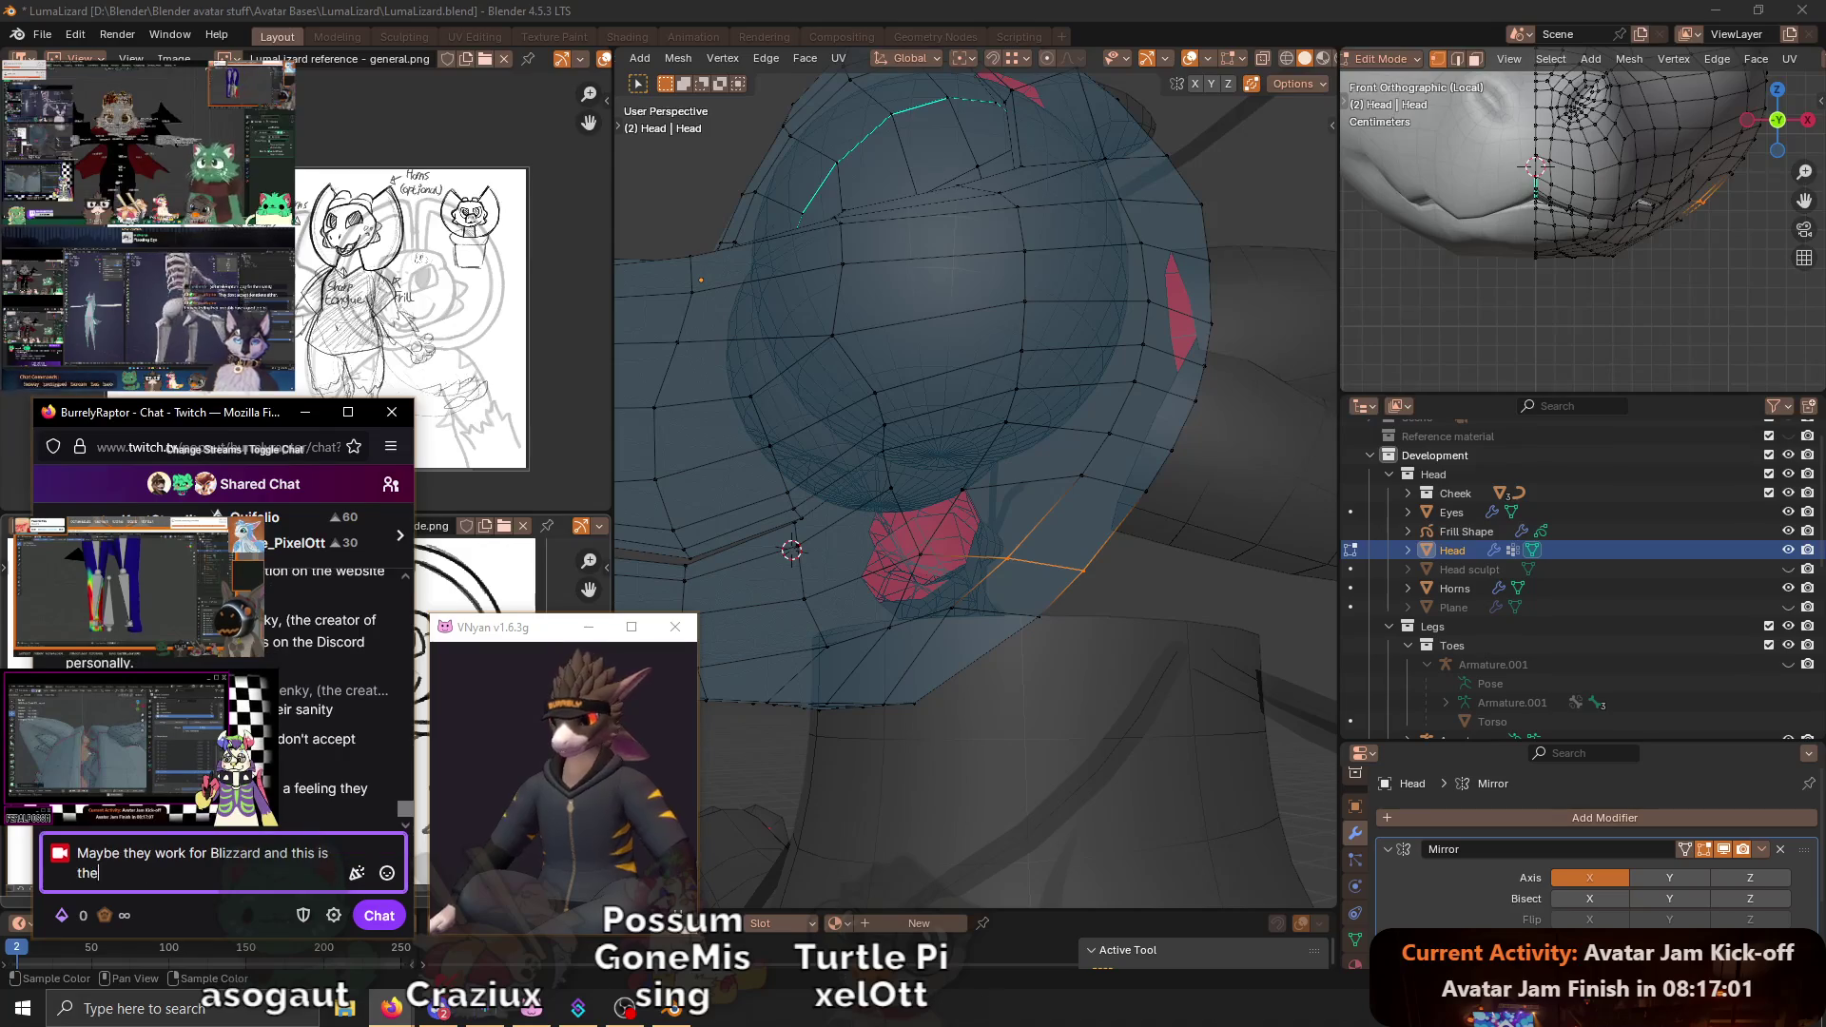
pyautogui.write('o atton')
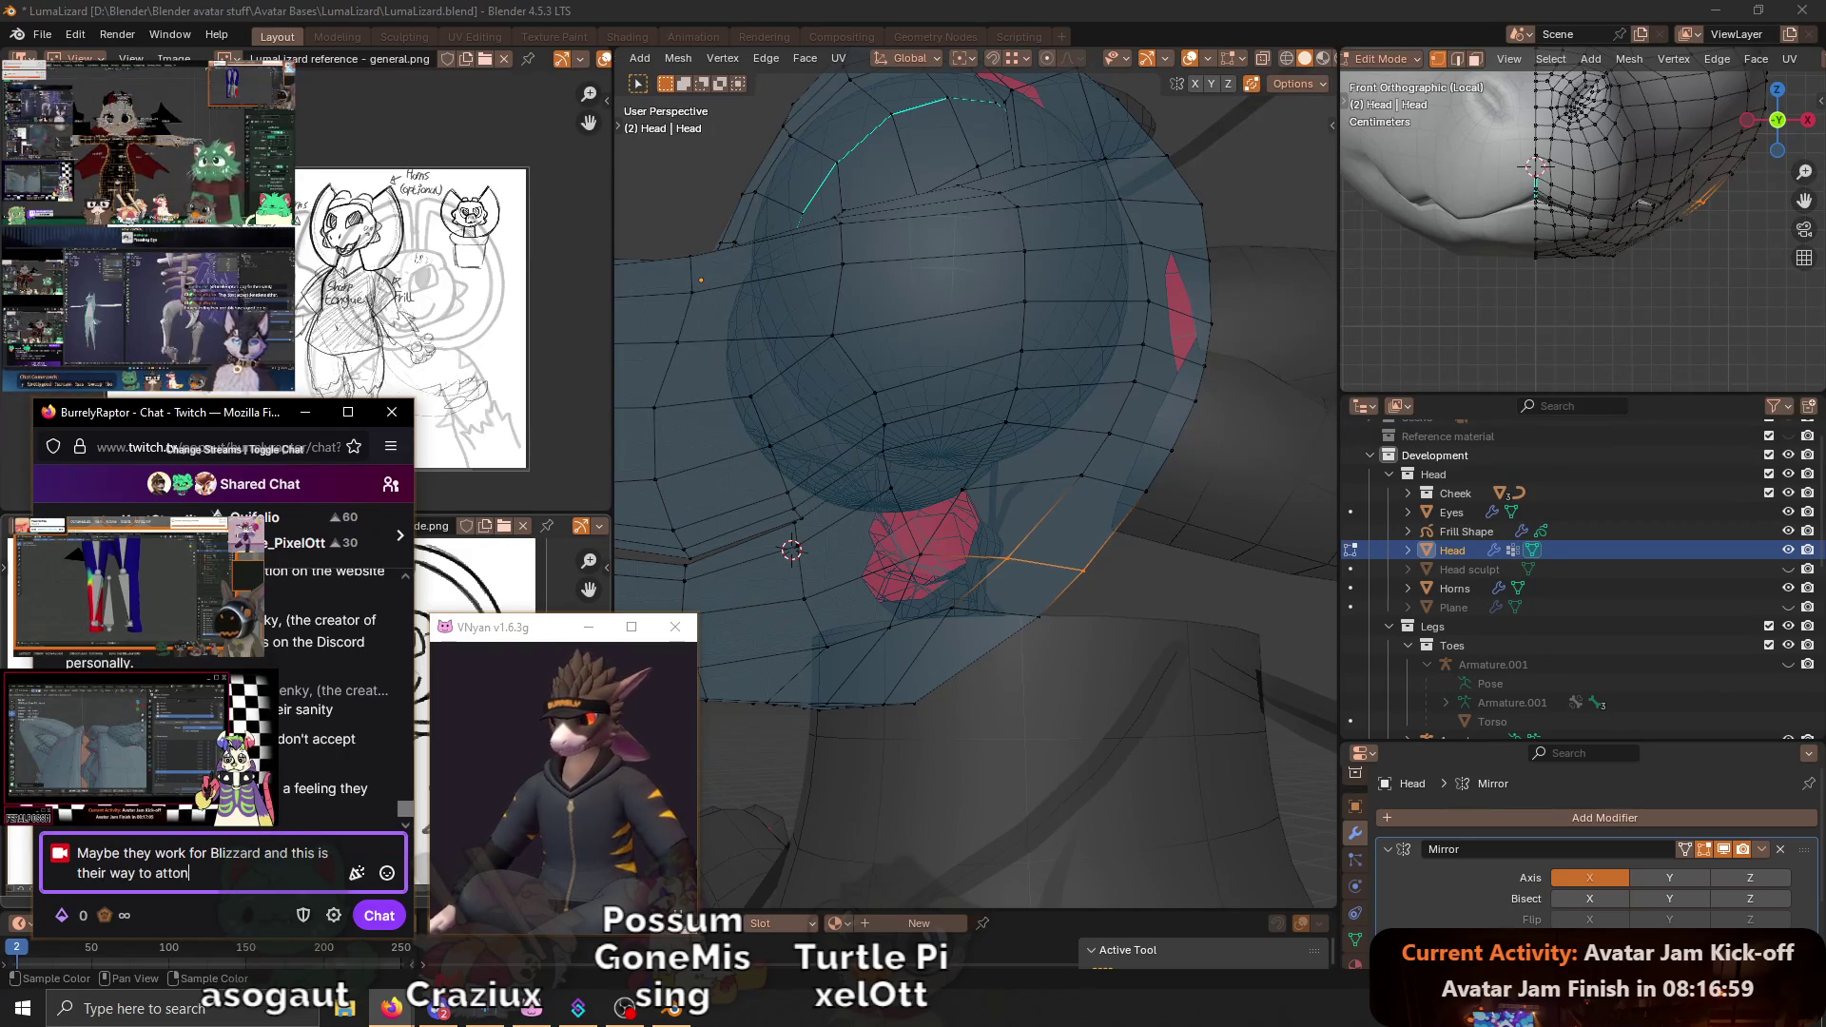
pyautogui.write('or th')
pyautogui.write('ns.')
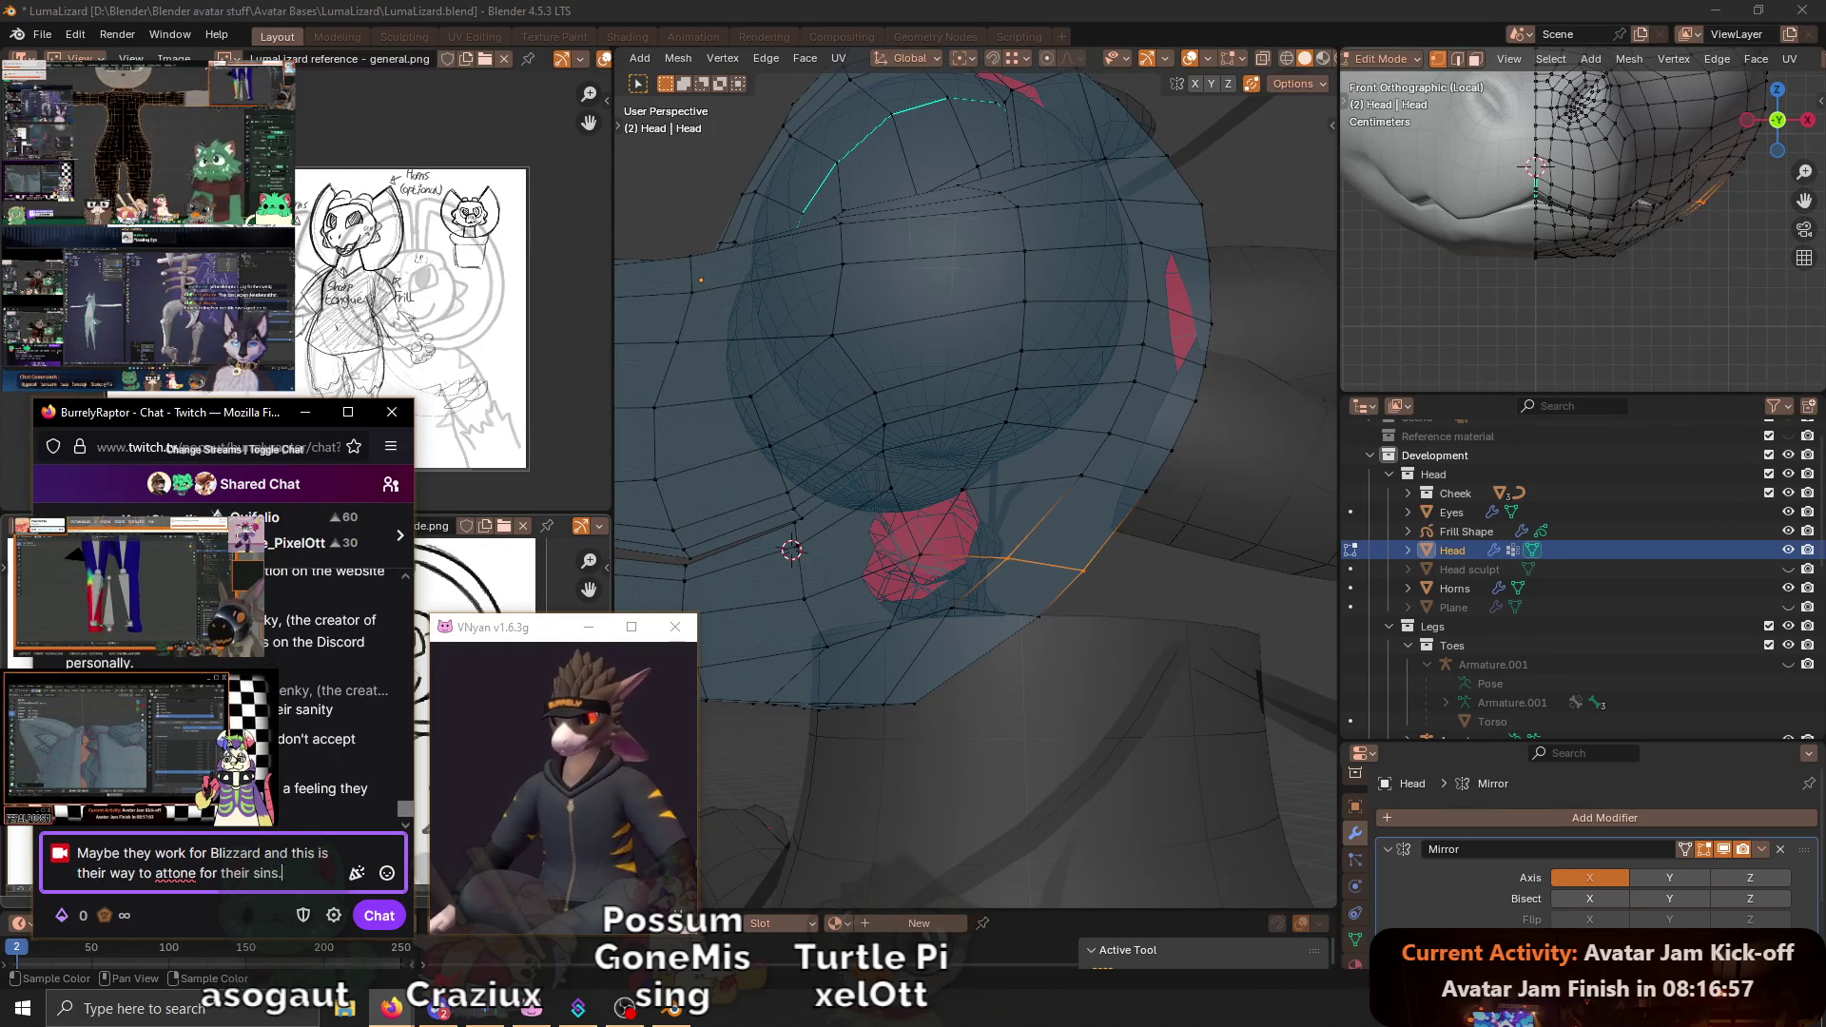
pyautogui.press('Return')
pyautogui.write('Ws.')
pyautogui.press('Return')
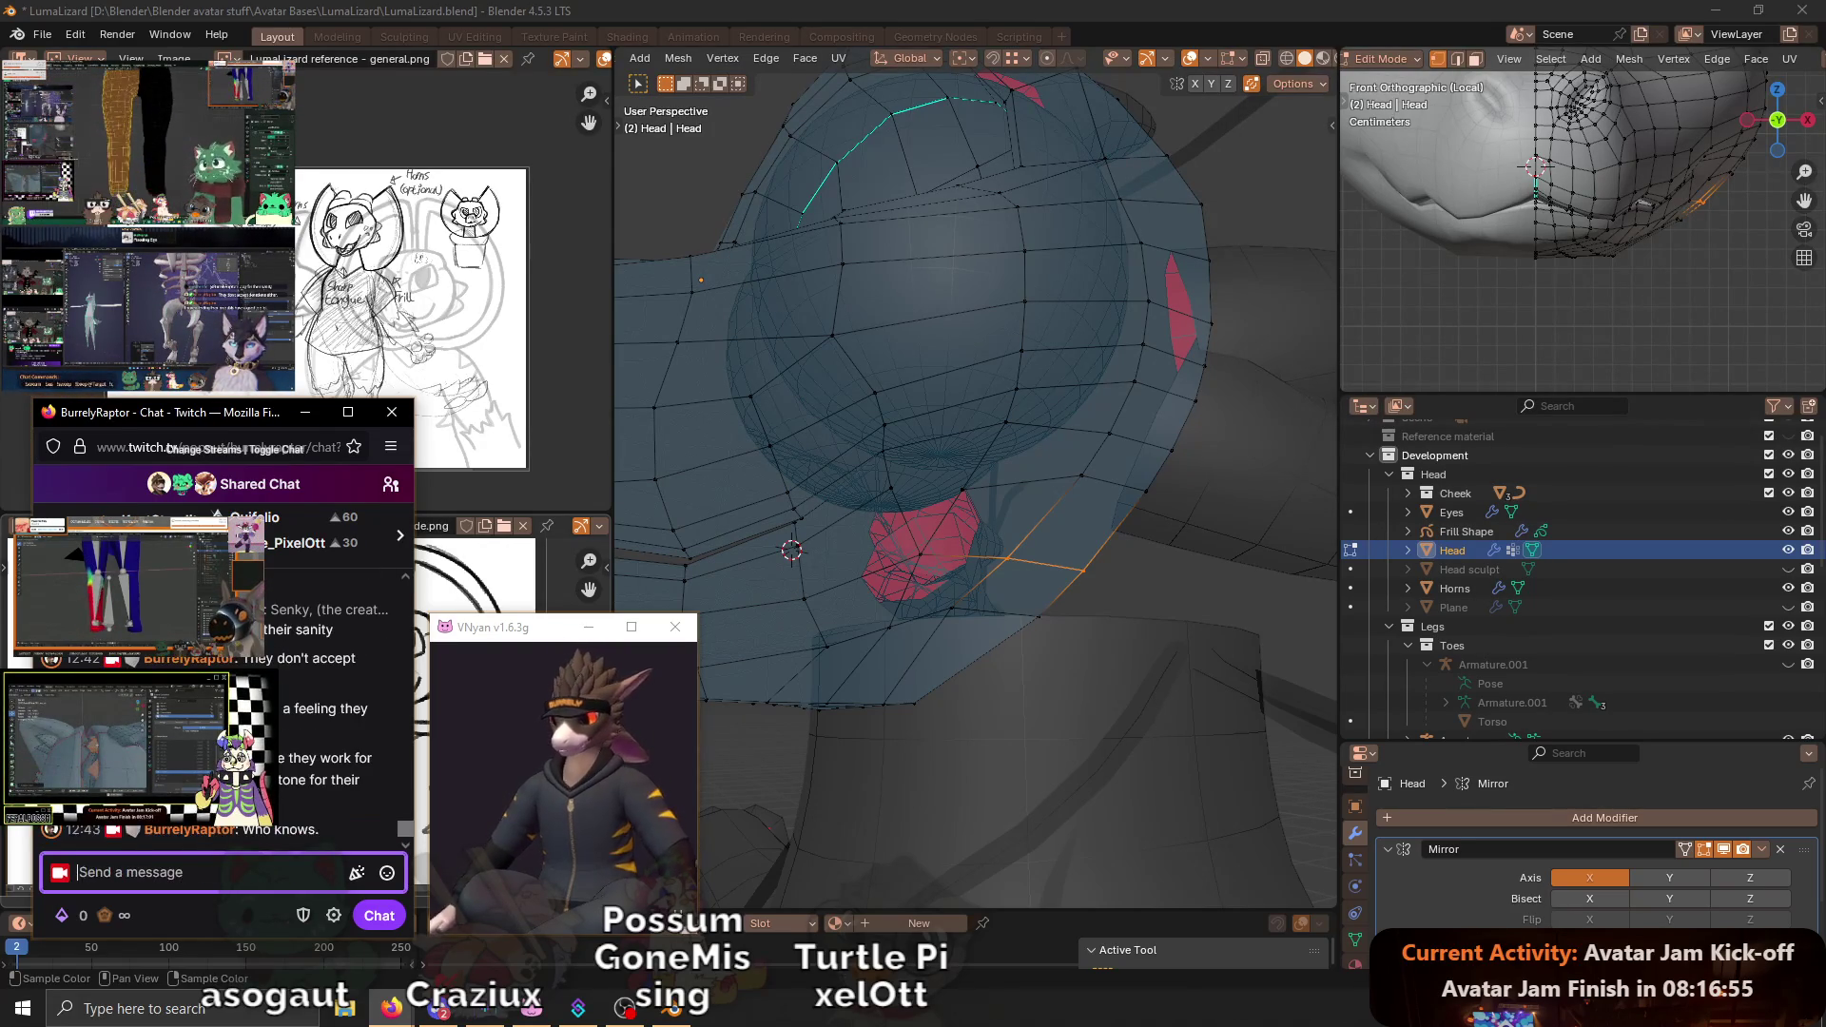
pyautogui.moveTo(942, 513)
pyautogui.mouseDown(button='middle')
pyautogui.moveTo(970, 492)
pyautogui.moveTo(941, 476)
pyautogui.moveTo(1082, 488)
pyautogui.moveTo(999, 523)
pyautogui.moveTo(952, 516)
pyautogui.mouseUp(button='middle')
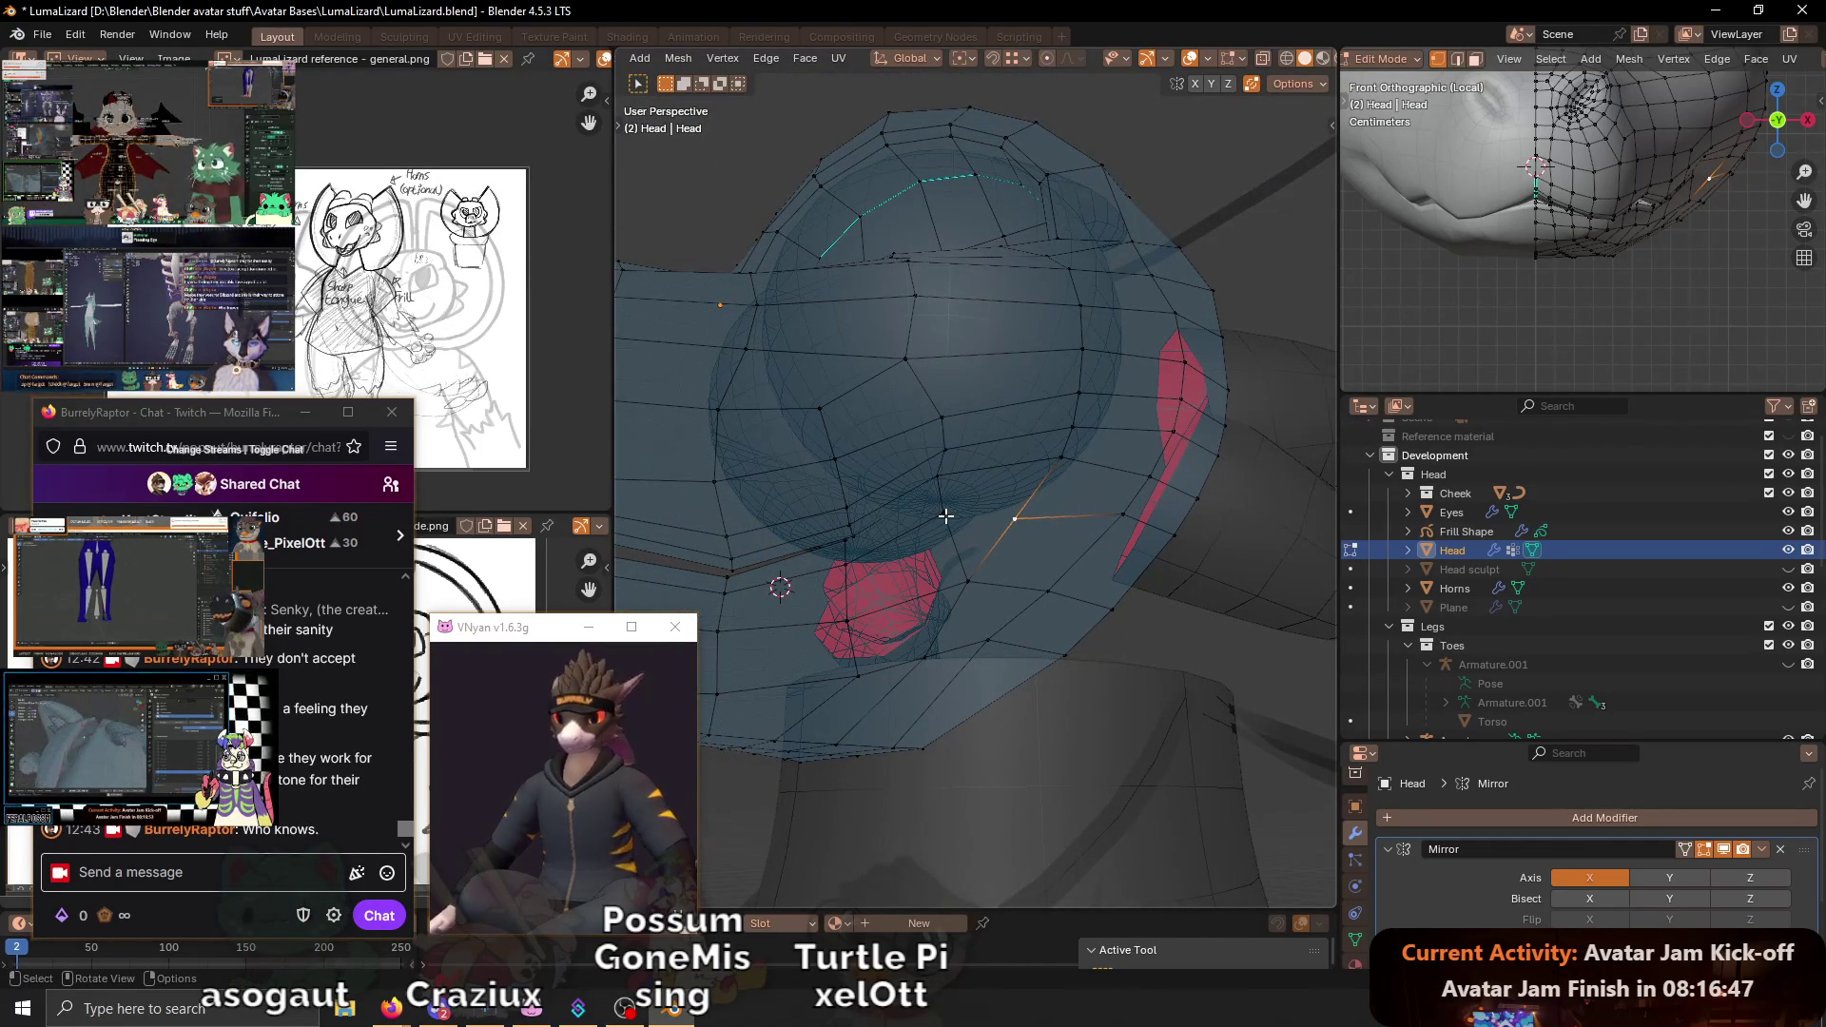
# - Knife-cut the triangular face below the eye into two pieces
pyautogui.press('3')
pyautogui.click(990, 527)
pyautogui.rightClick(990, 527)
pyautogui.press('Escape')
pyautogui.moveTo(1008, 528); pyautogui.dragTo(959, 517, button='middle')
pyautogui.press('k')
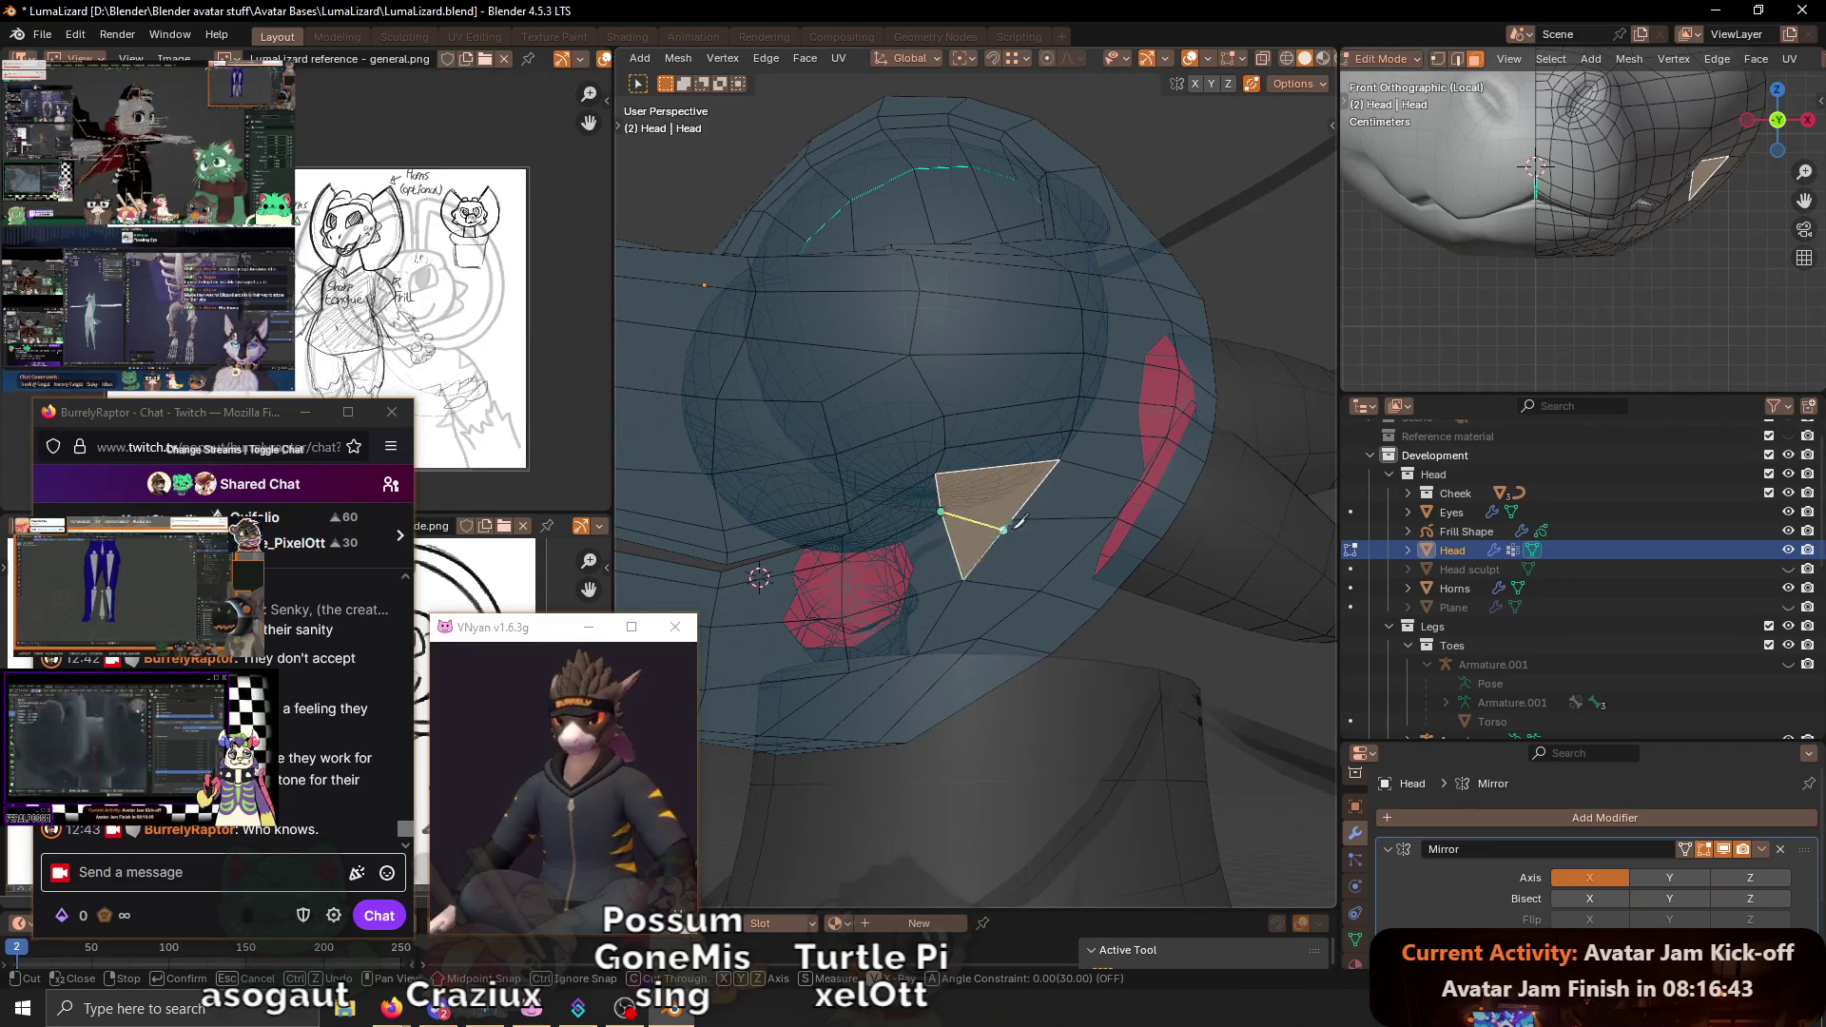
pyautogui.click(1012, 520)
pyautogui.press('Return')
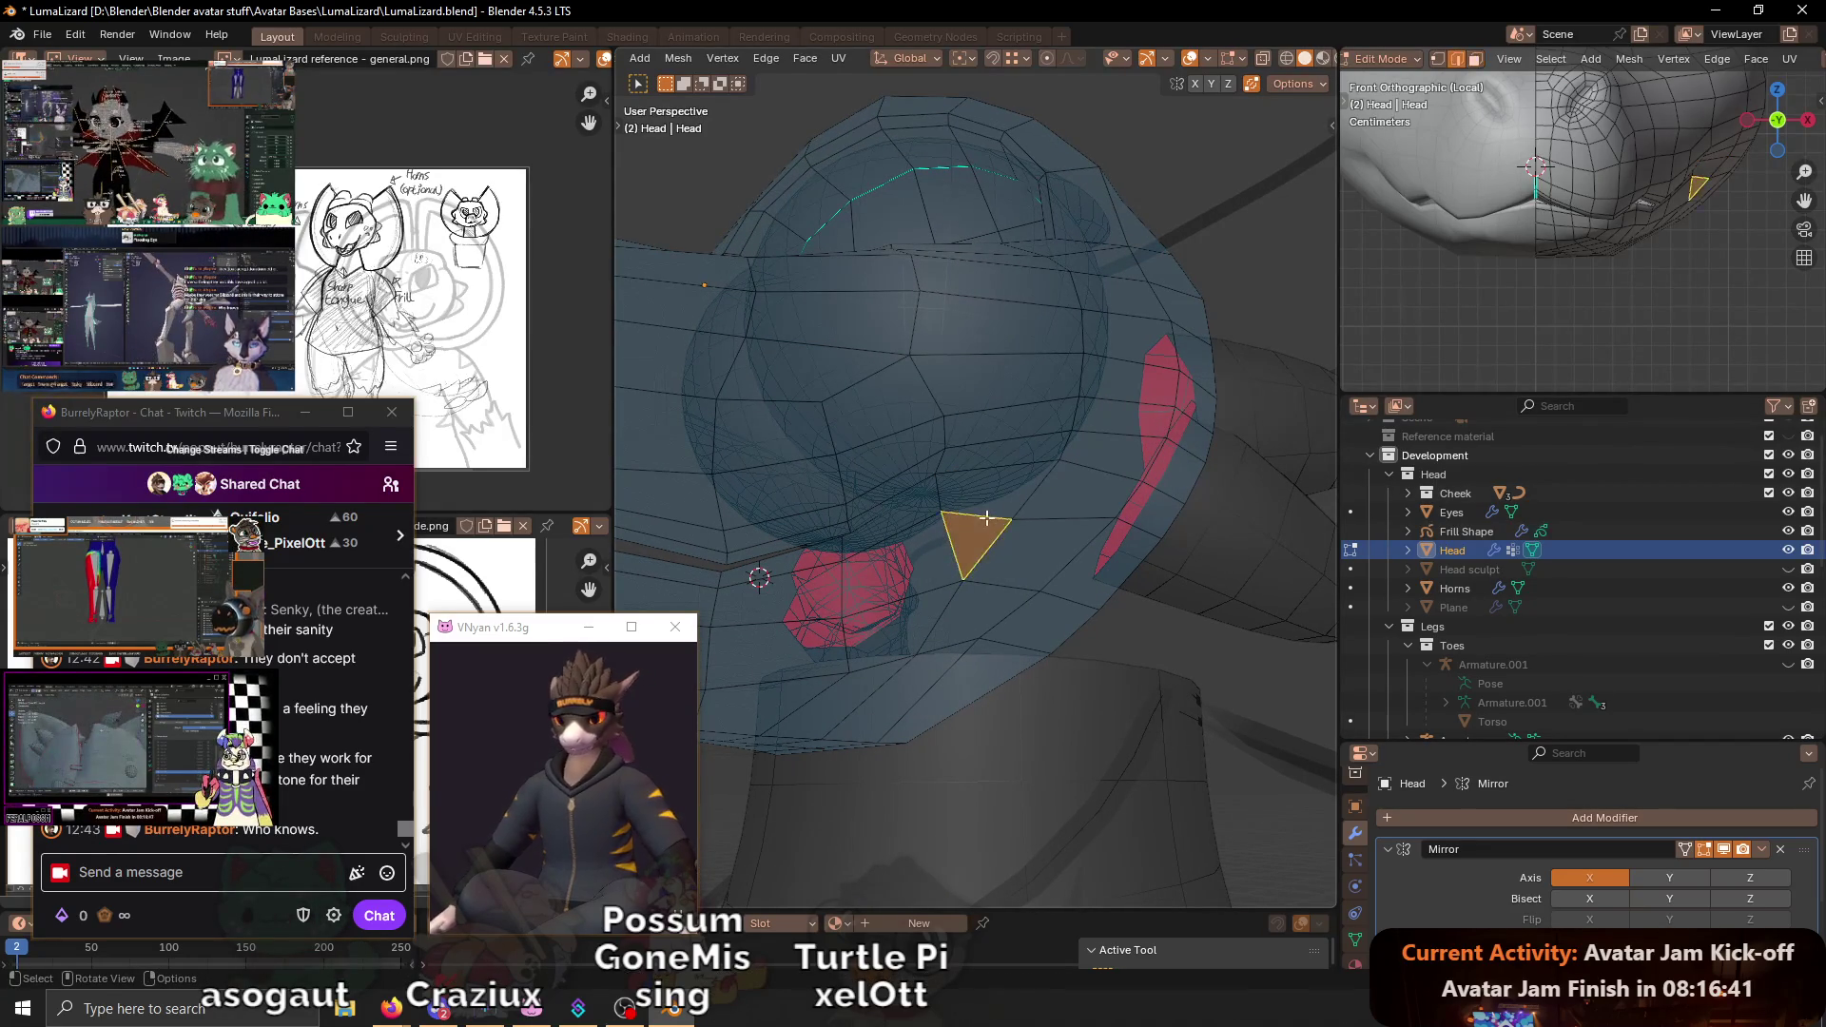
# - Slide the edge loop beneath the jaw slightly to the right
pyautogui.rightClick(1148, 568)
pyautogui.press('Escape')
pyautogui.moveTo(1148, 568); pyautogui.dragTo(1058, 532, button='middle')
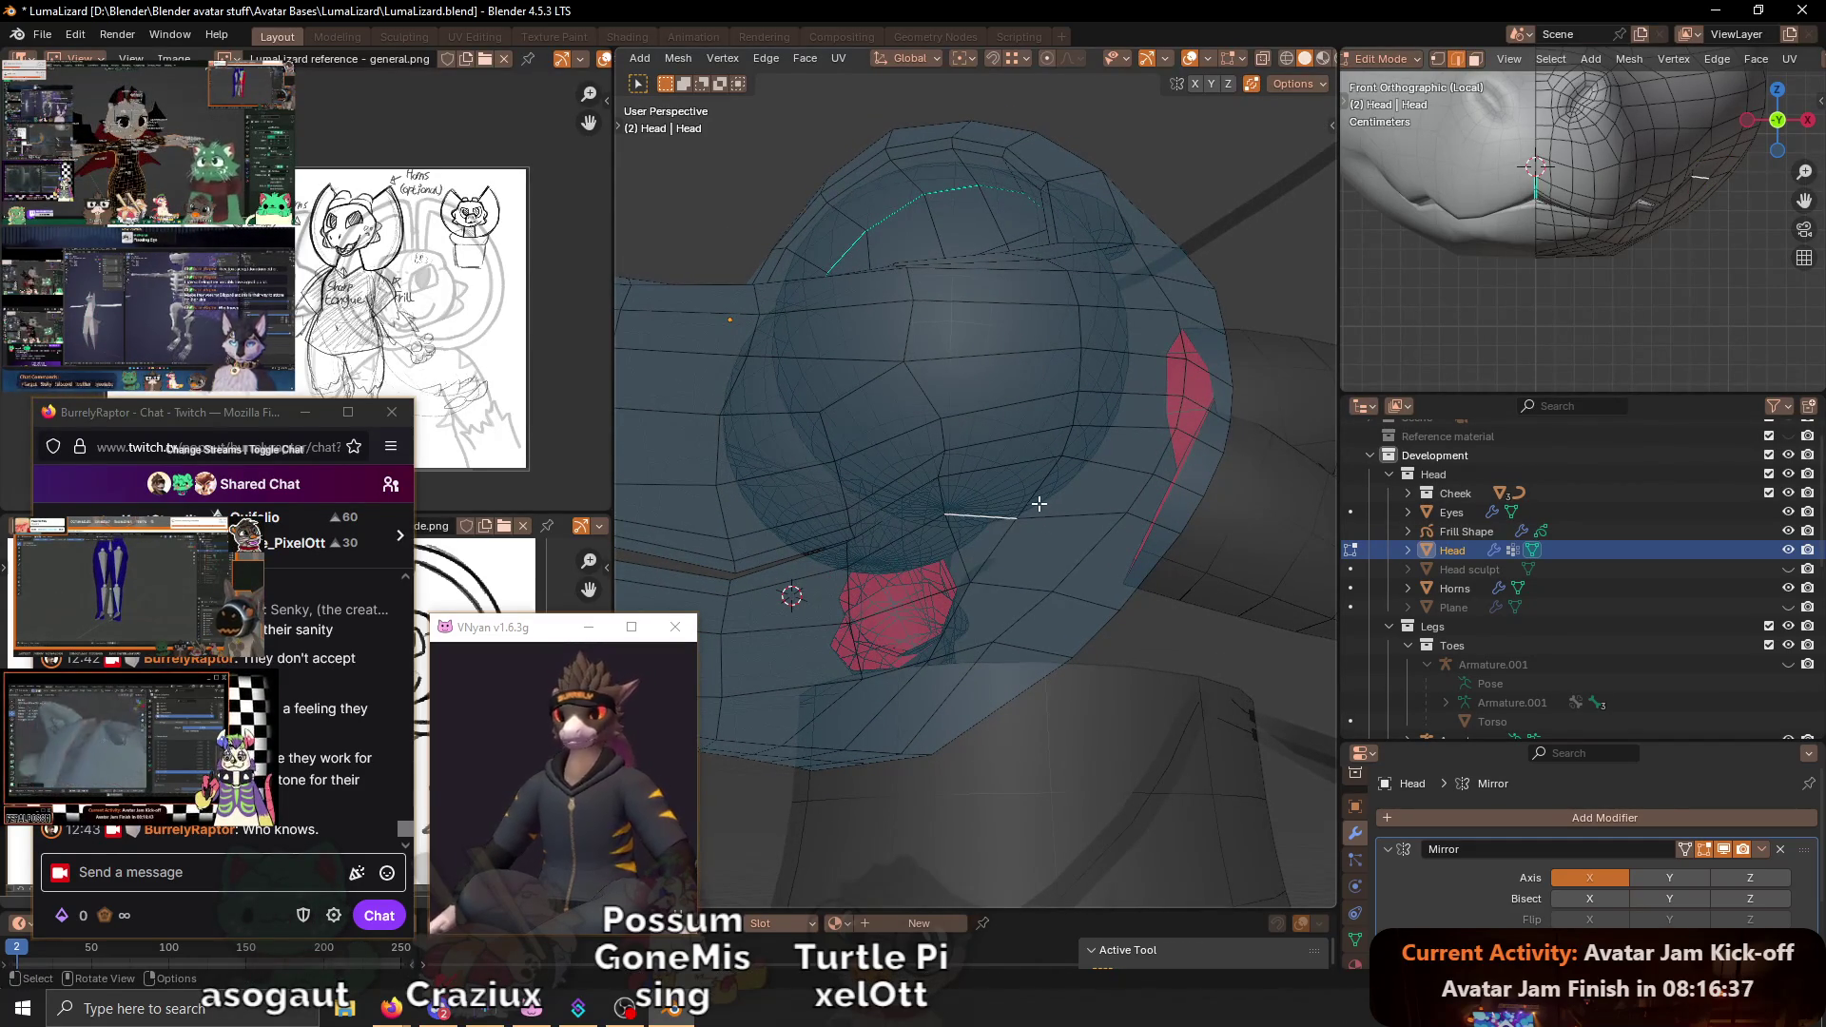
pyautogui.moveTo(958, 582)
pyautogui.mouseDown(button='middle')
pyautogui.moveTo(1052, 539)
pyautogui.moveTo(988, 568)
pyautogui.mouseUp(button='middle')
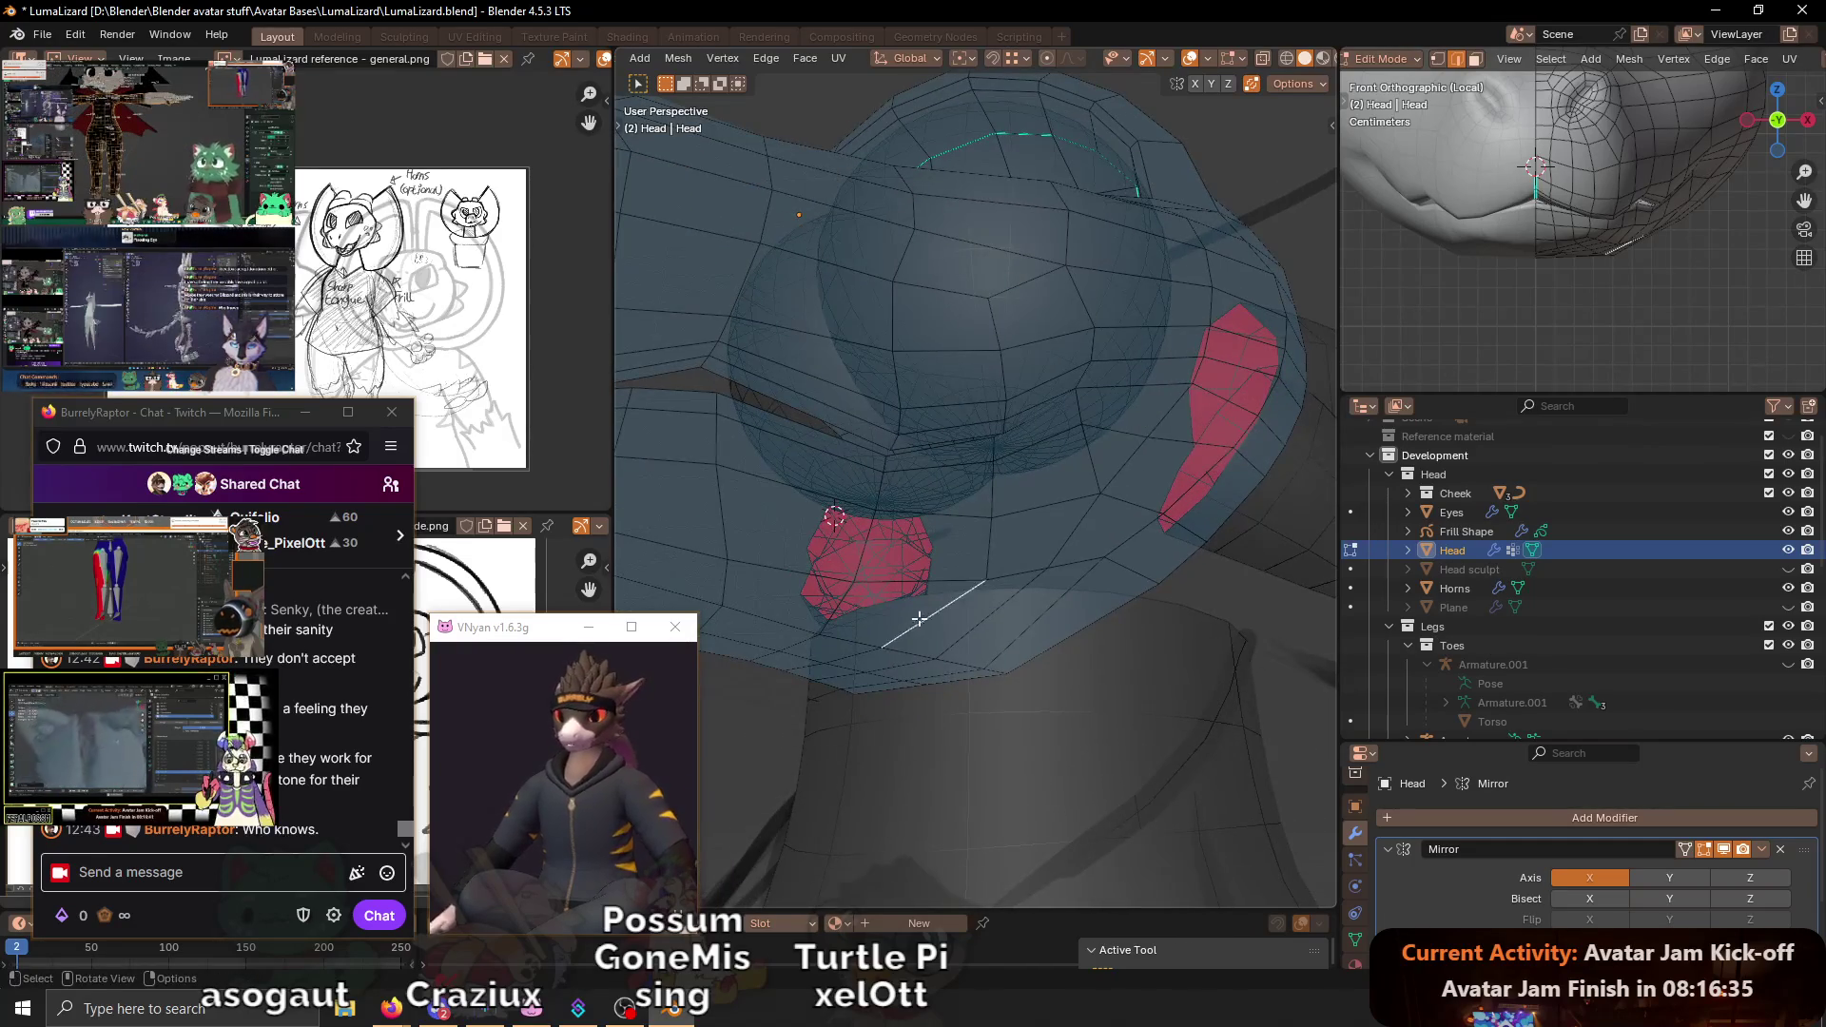
pyautogui.moveTo(919, 618); pyautogui.dragTo(856, 626, button='middle')
pyautogui.click(819, 739)
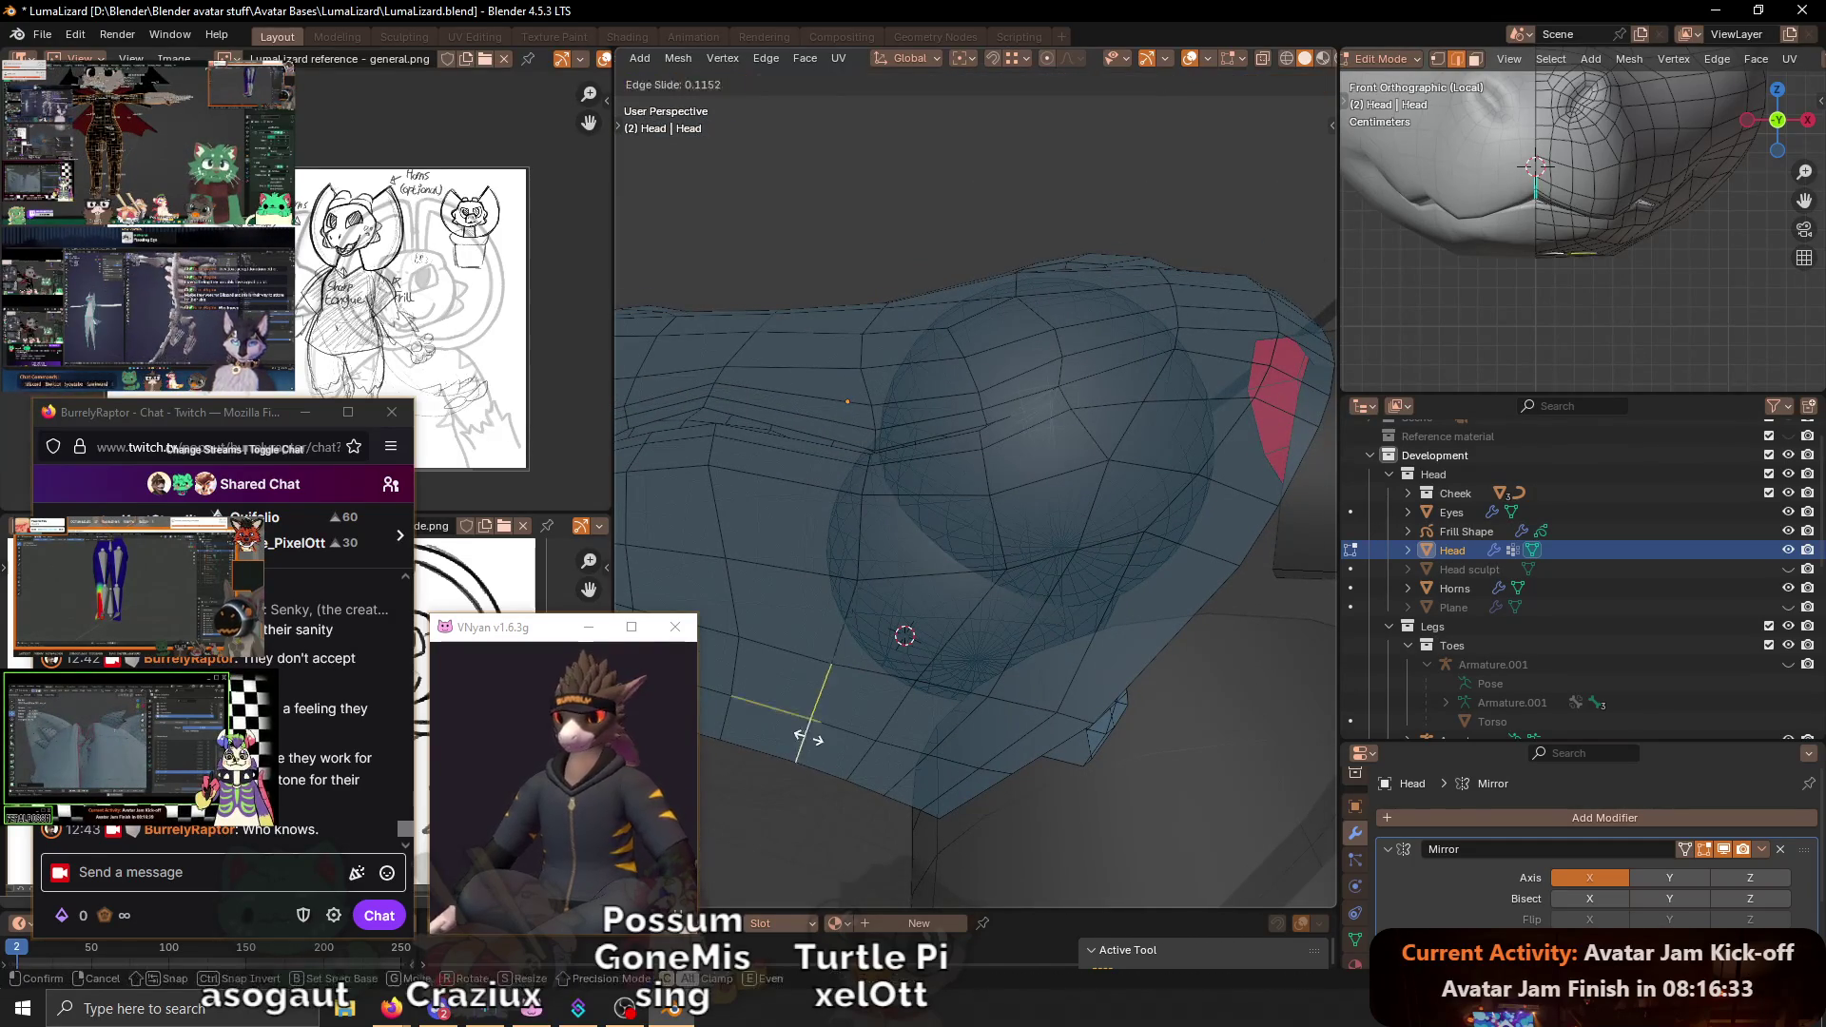
pyautogui.click(797, 736)
pyautogui.press('1')
pyautogui.press('g')
pyautogui.press('g')
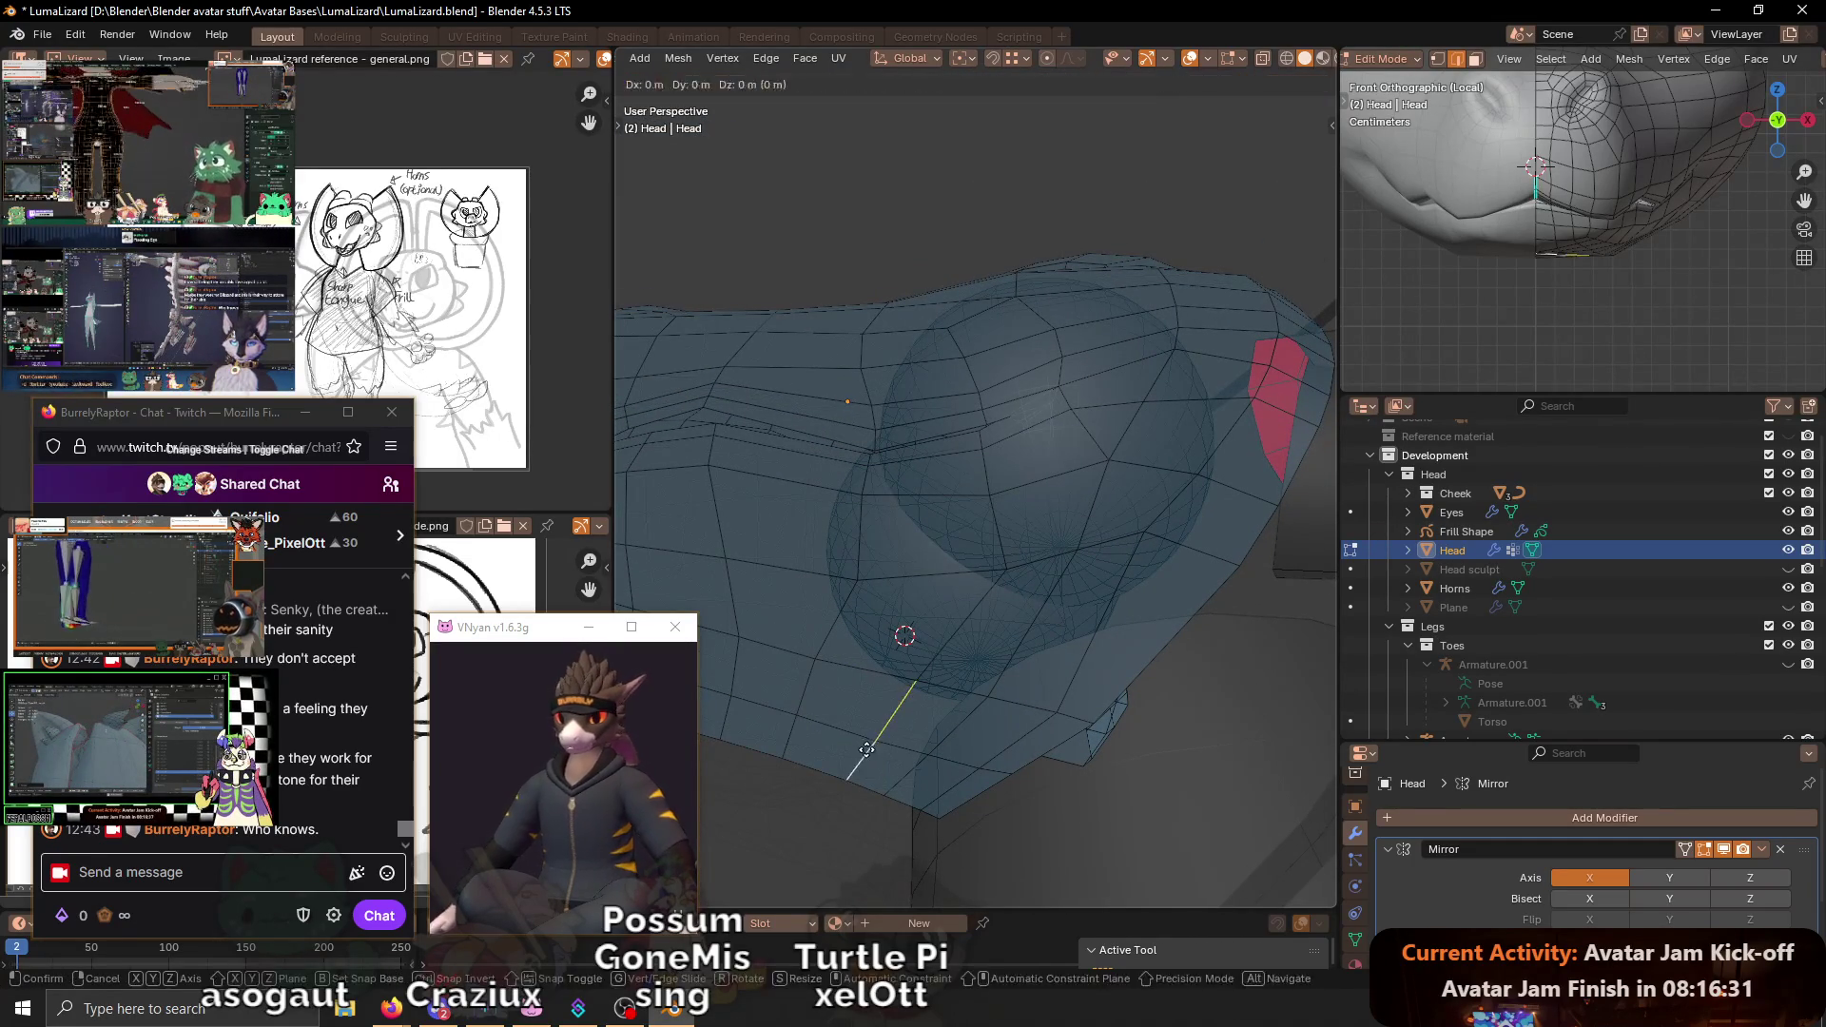
pyautogui.click(978, 553)
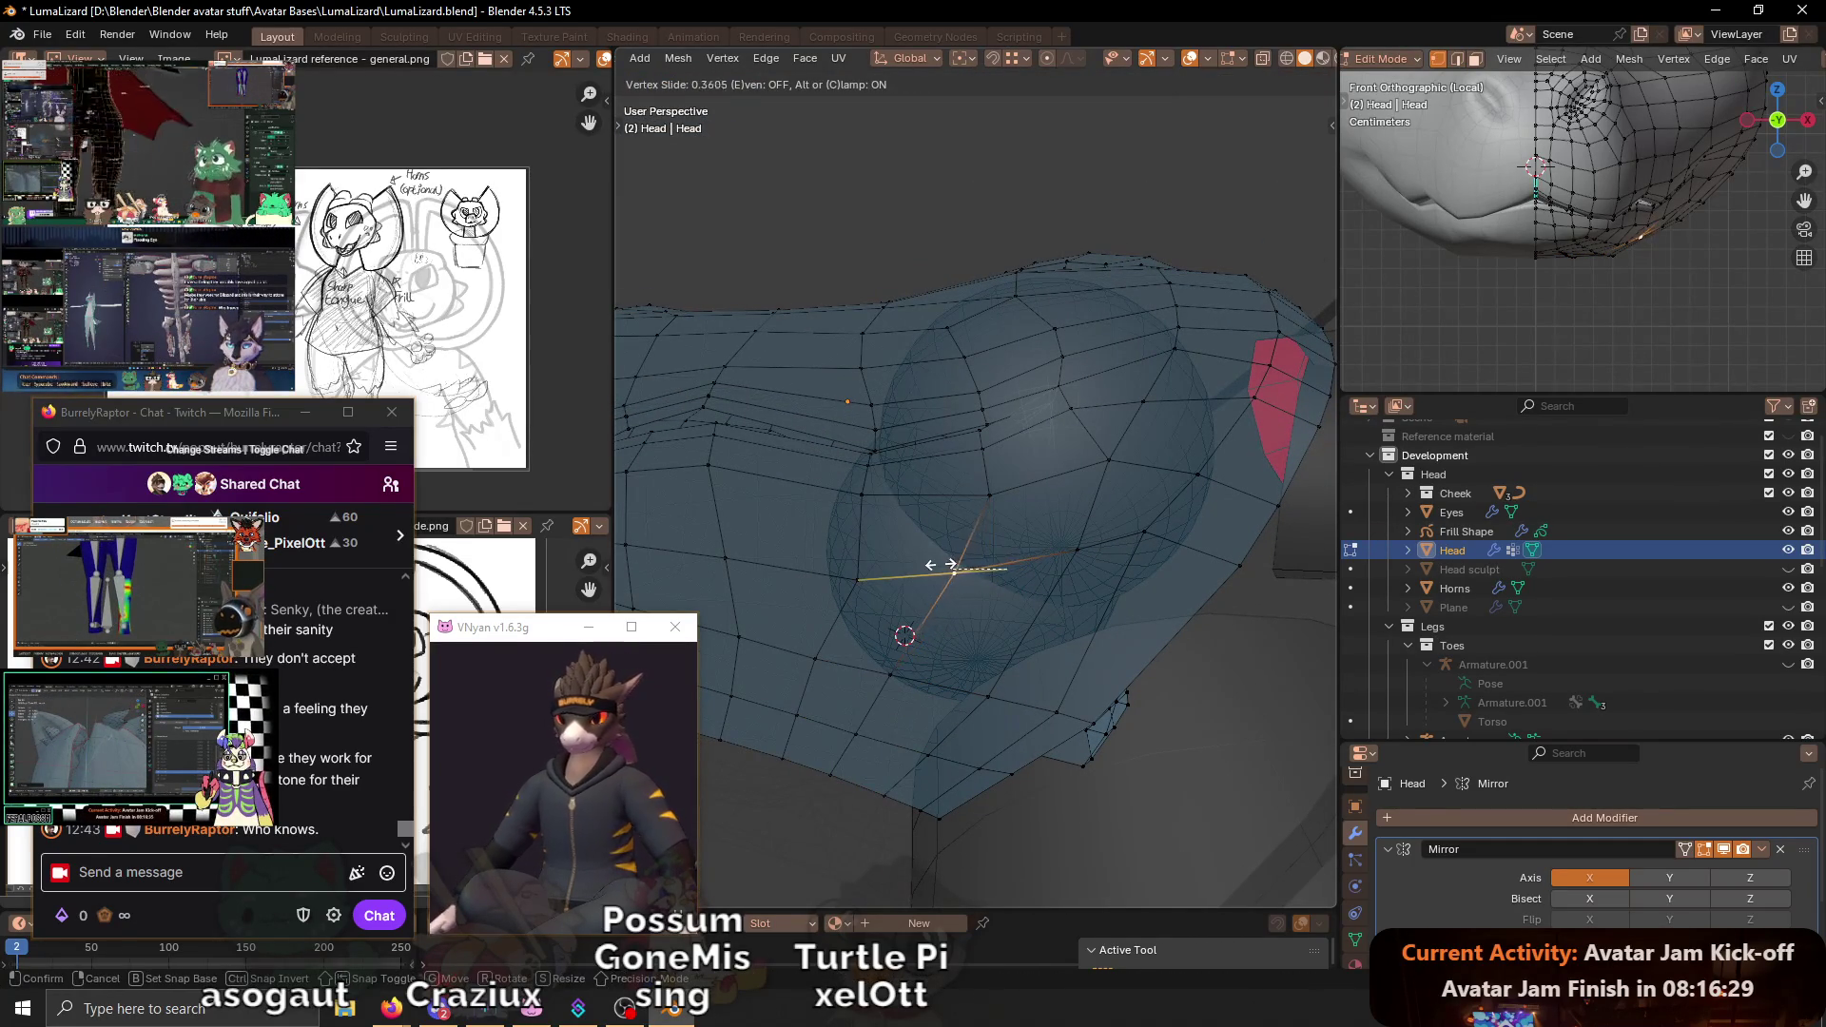
# - Slide a vertex near the cheek into a better position, then clear the selection
pyautogui.click(988, 496)
pyautogui.press('g')
pyautogui.press('g')
pyautogui.click(967, 497)
pyautogui.moveTo(967, 497)
pyautogui.mouseDown(button='middle')
pyautogui.moveTo(933, 596)
pyautogui.moveTo(966, 659)
pyautogui.mouseUp(button='middle')
pyautogui.keyDown('ctrl'); pyautogui.click(980, 611); pyautogui.keyUp('ctrl')
# - Subdivide two edges under the cheek
pyautogui.click(1069, 500)
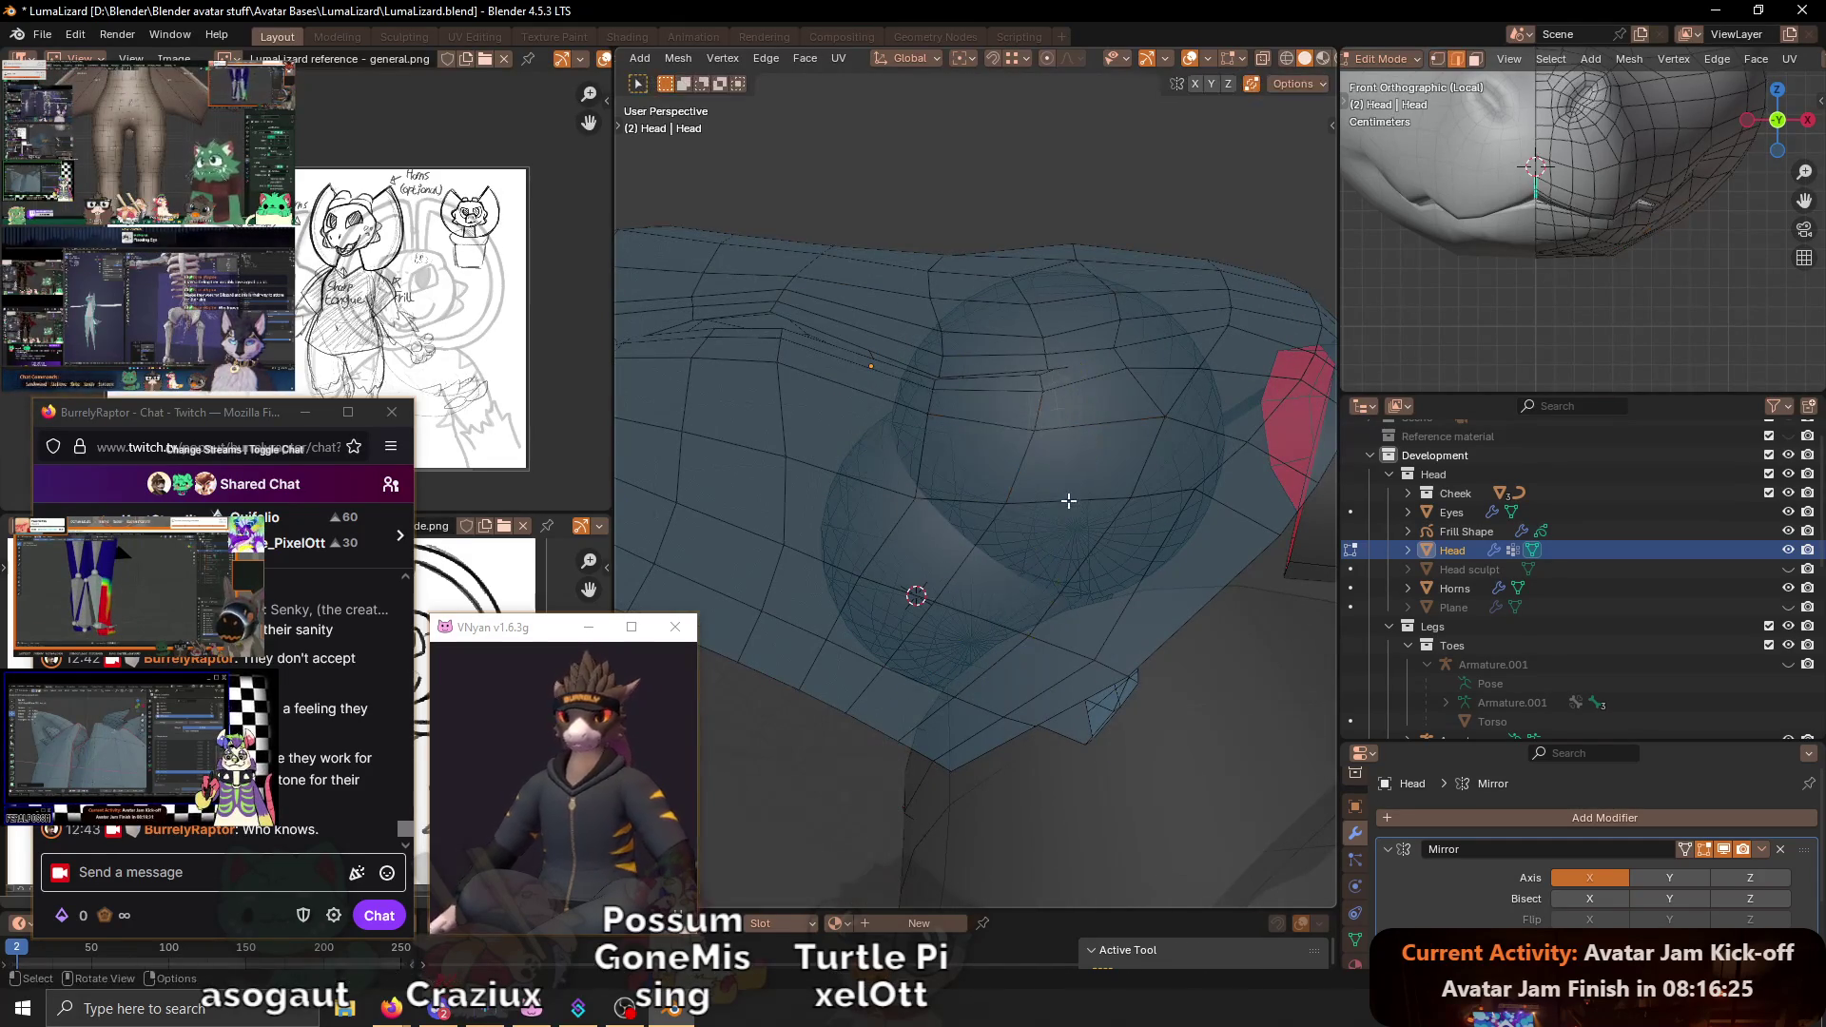
pyautogui.keyDown('shift'); pyautogui.click(913, 684); pyautogui.keyUp('shift')
pyautogui.rightClick(1151, 635)
pyautogui.click(1103, 410)
pyautogui.moveTo(1104, 410); pyautogui.dragTo(1114, 558, button='middle')
# - Subdivide the run of edges near the jaw
pyautogui.click(1114, 559)
pyautogui.keyDown('ctrl'); pyautogui.click(1043, 624); pyautogui.keyUp('ctrl')
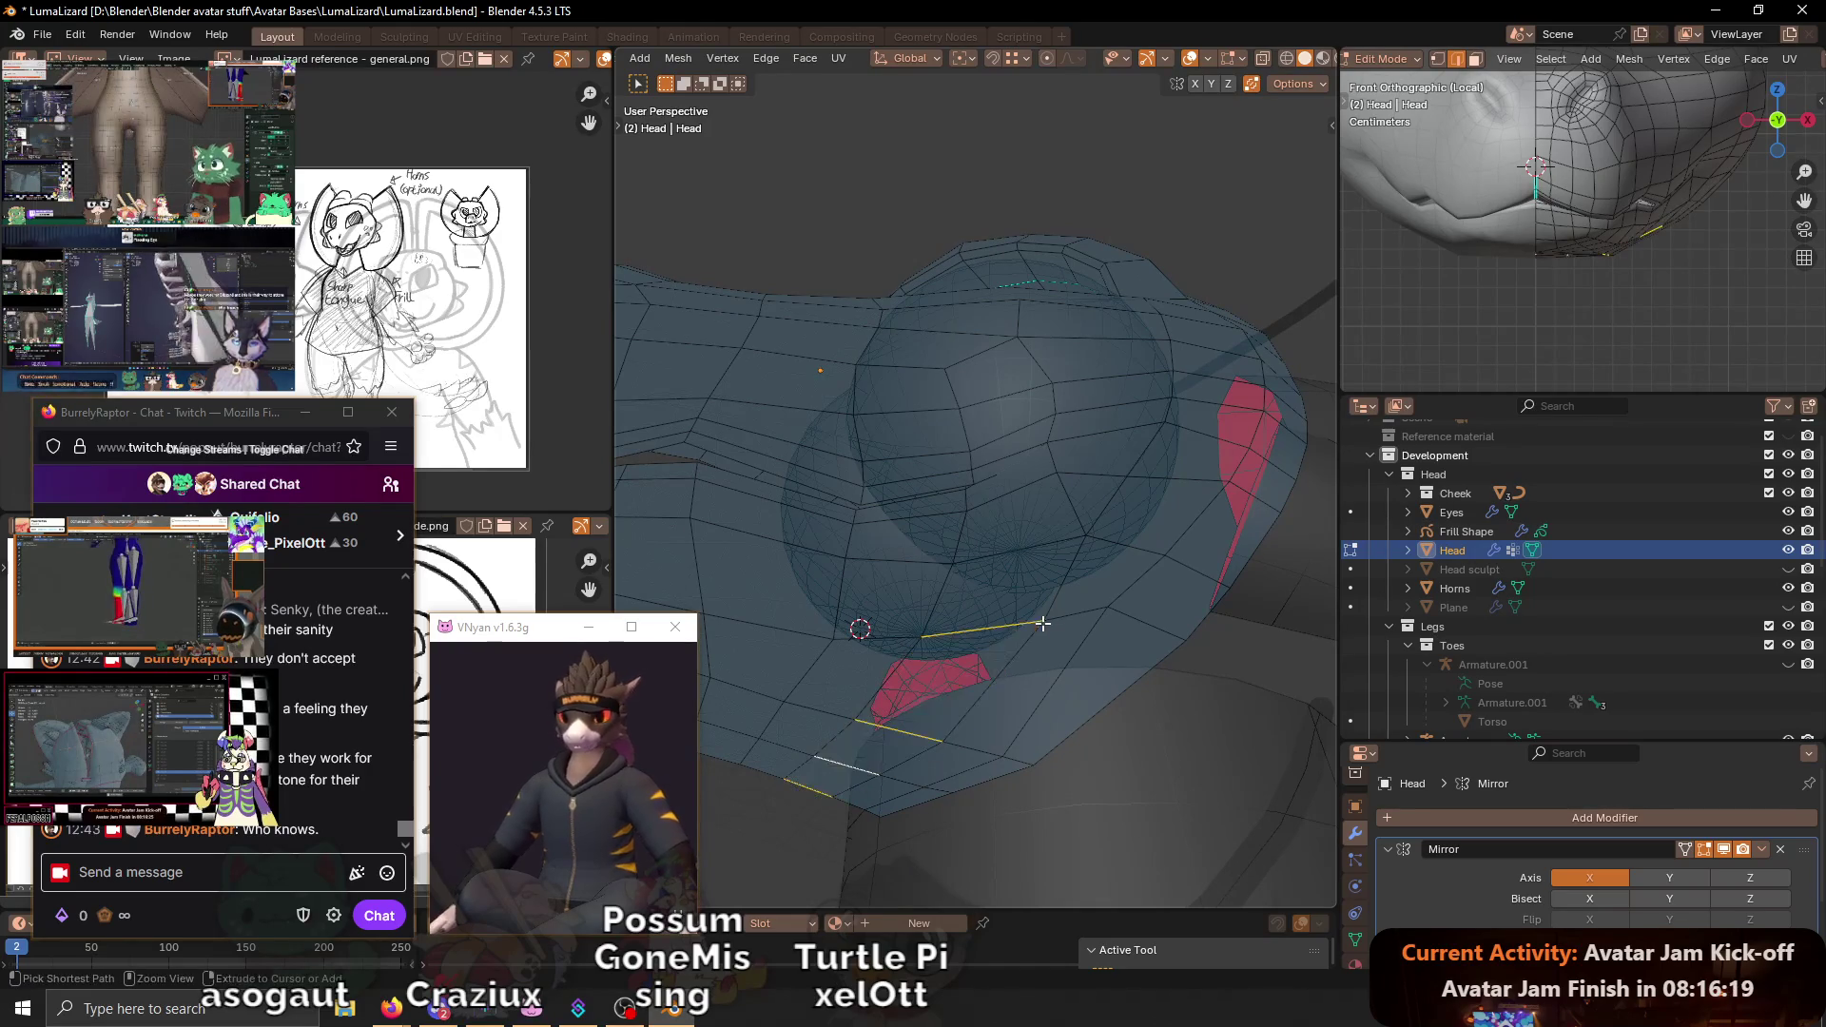
pyautogui.rightClick(1065, 542)
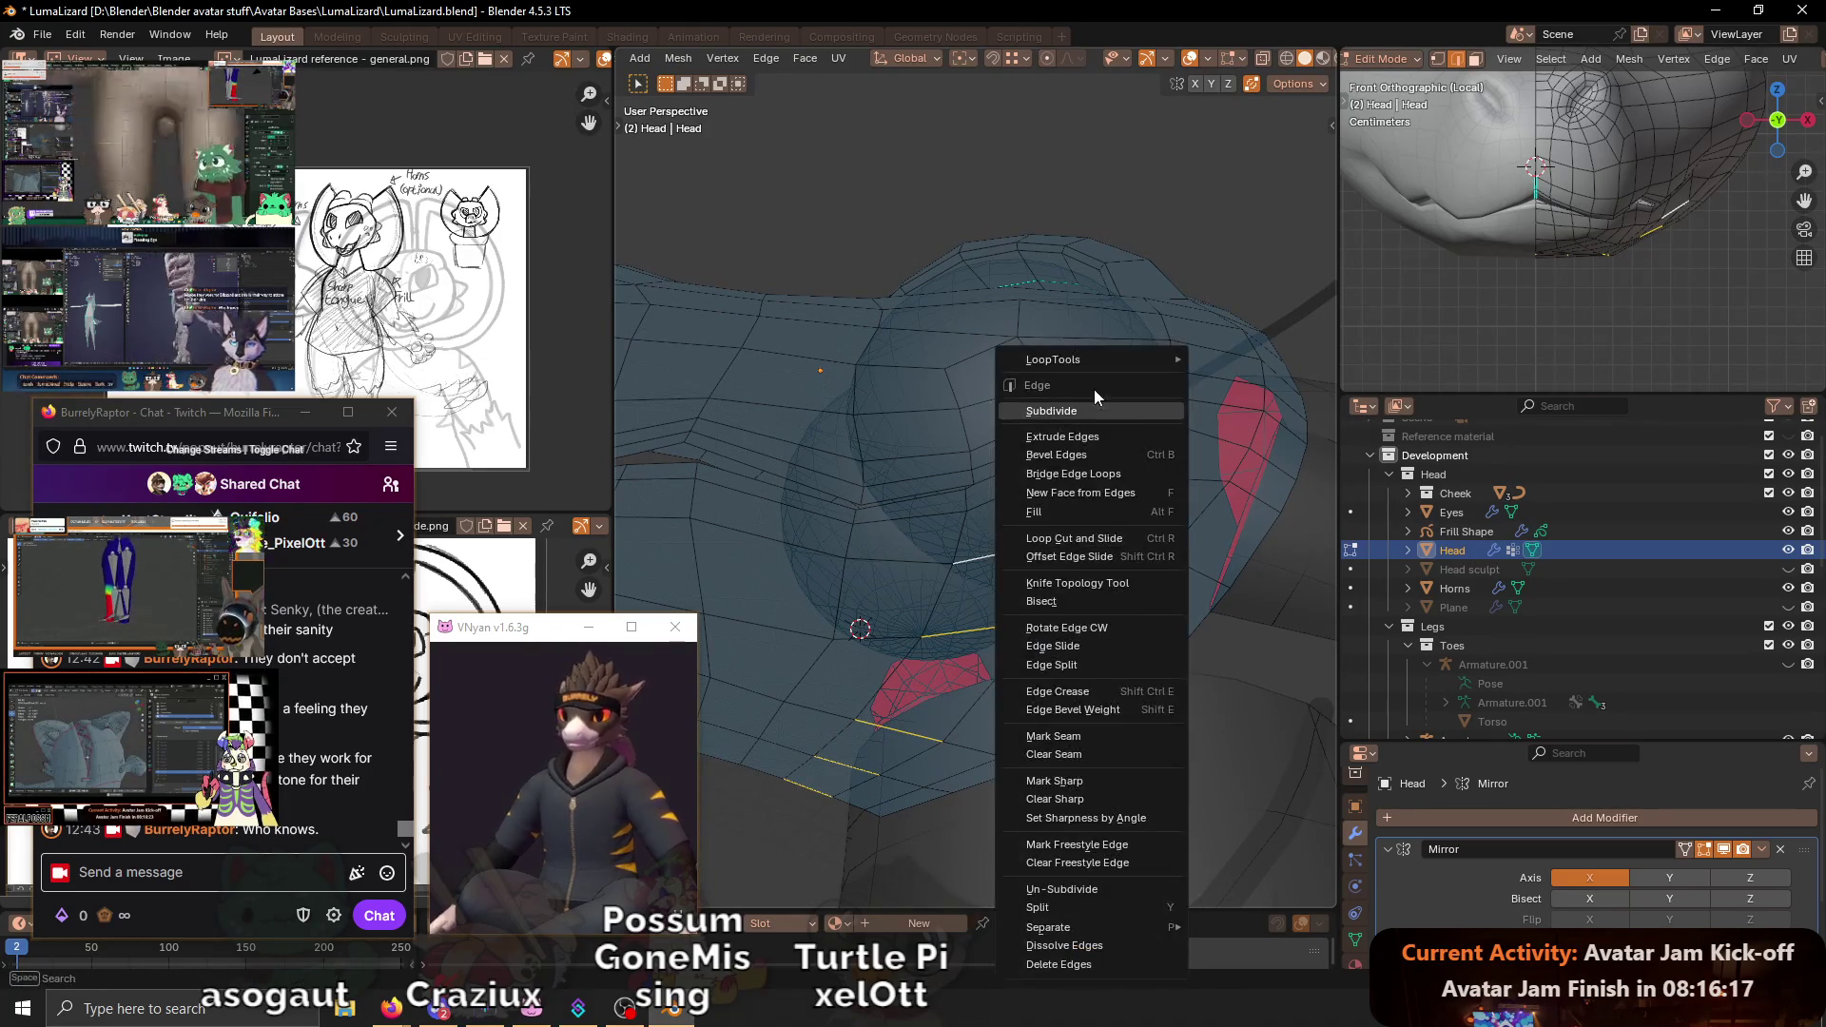
pyautogui.click(1094, 392)
pyautogui.moveTo(1104, 412); pyautogui.dragTo(1071, 539, button='middle')
# - Knife a new edge down to the new faces and dissolve the selected faces into one
pyautogui.press('k')
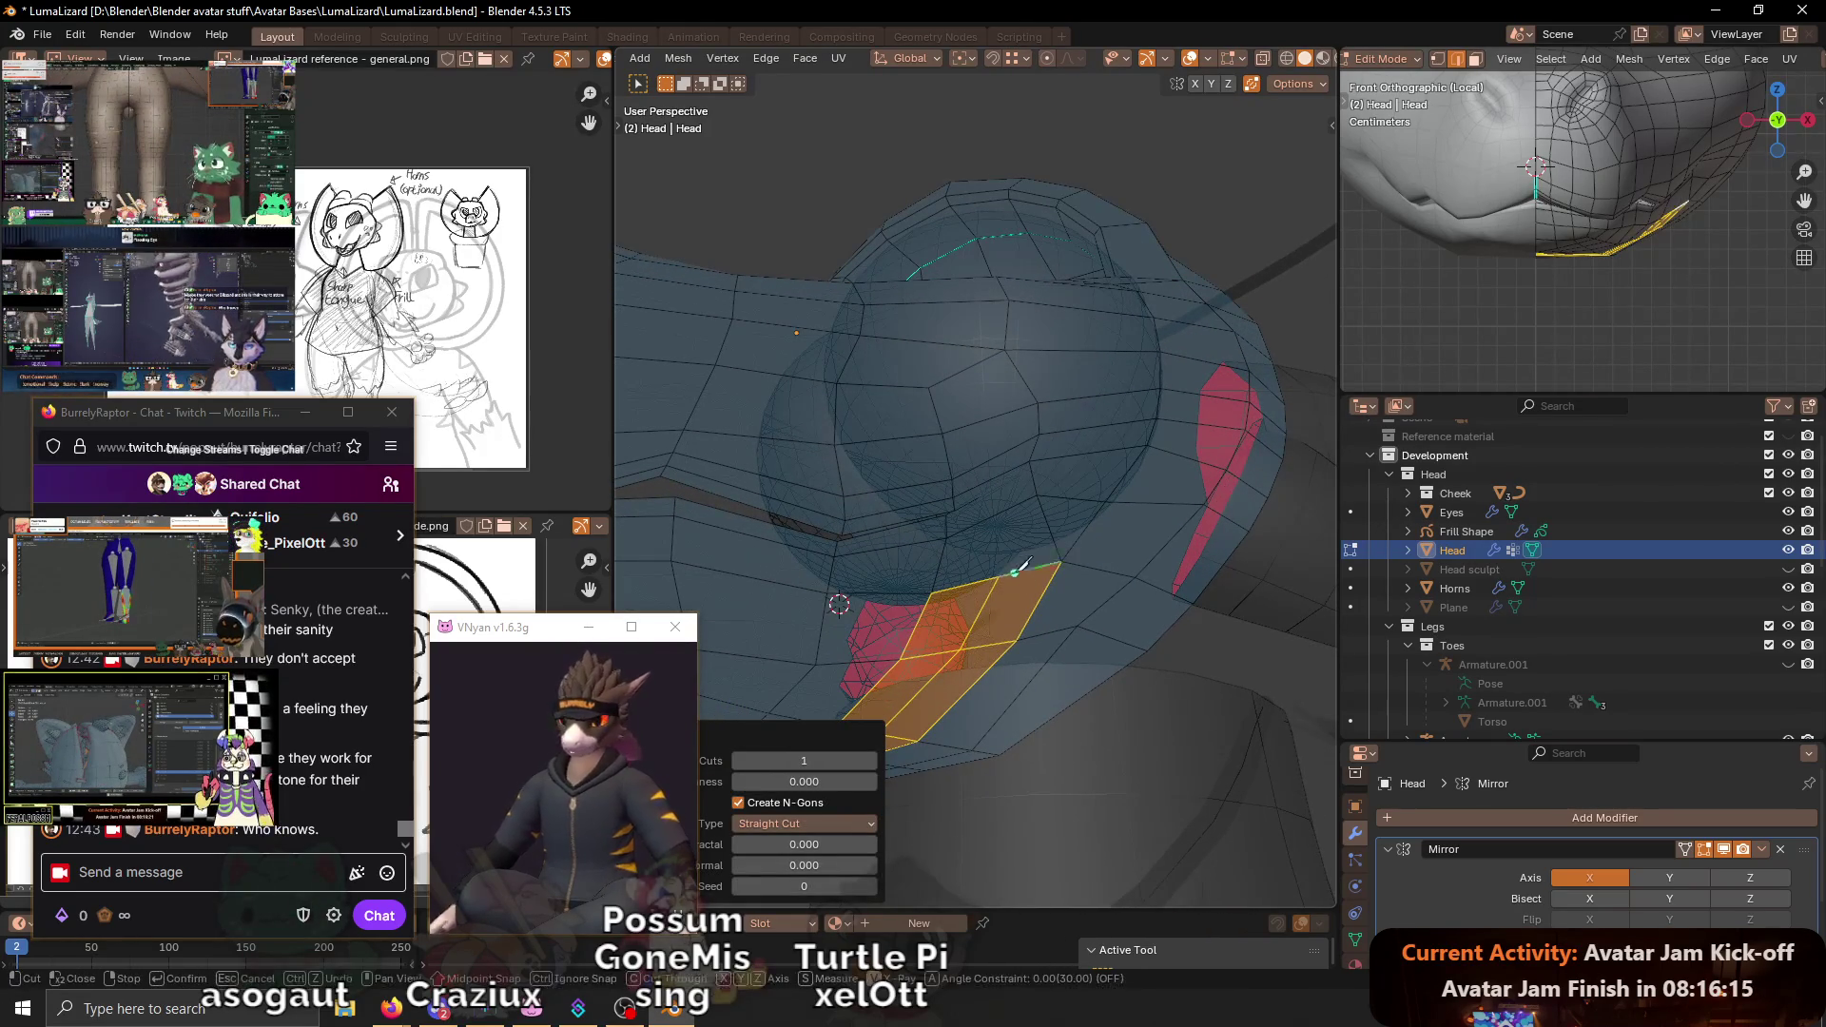
pyautogui.click(1037, 494)
pyautogui.click(1020, 580)
pyautogui.press('Return')
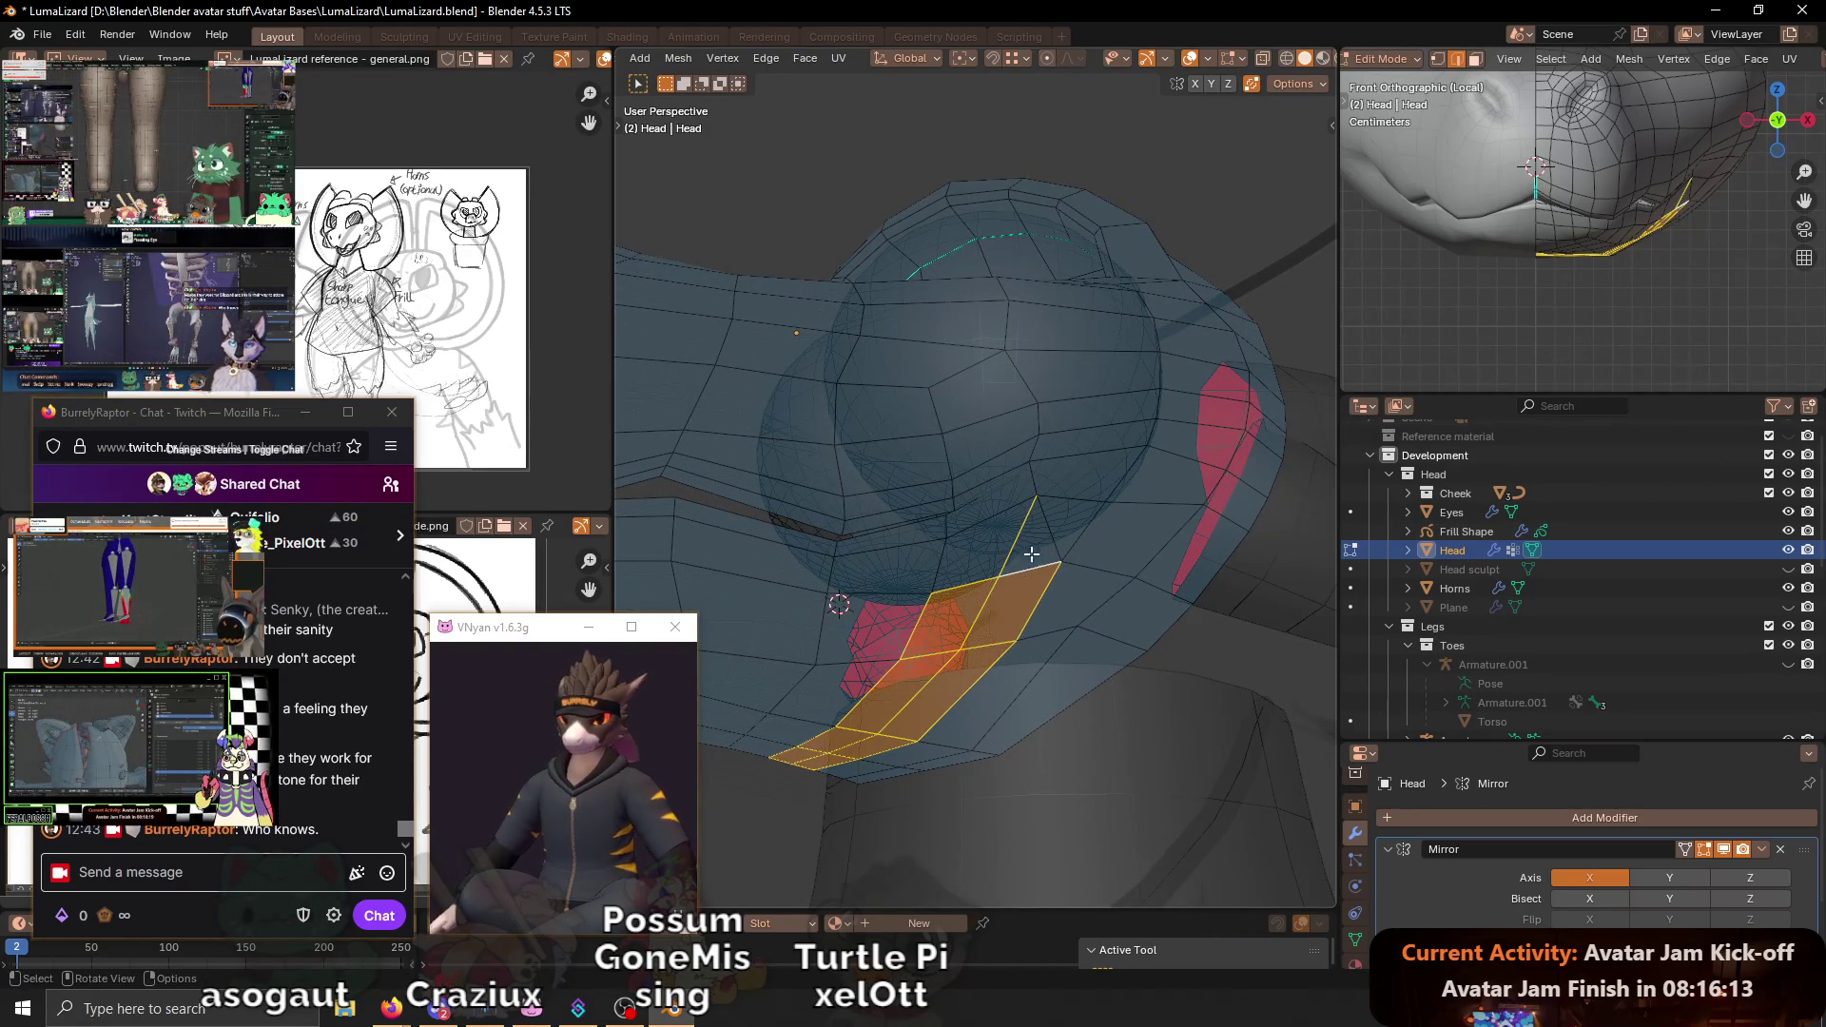
pyautogui.hotkey('ctrl', 'x')
pyautogui.moveTo(1050, 523)
pyautogui.mouseDown(button='middle')
pyautogui.moveTo(1089, 544)
pyautogui.moveTo(1003, 607)
pyautogui.moveTo(1018, 568)
pyautogui.moveTo(966, 634)
pyautogui.moveTo(967, 612)
pyautogui.moveTo(985, 641)
pyautogui.moveTo(1040, 551)
pyautogui.moveTo(907, 513)
pyautogui.moveTo(1028, 489)
pyautogui.moveTo(967, 476)
pyautogui.mouseUp(button='middle')
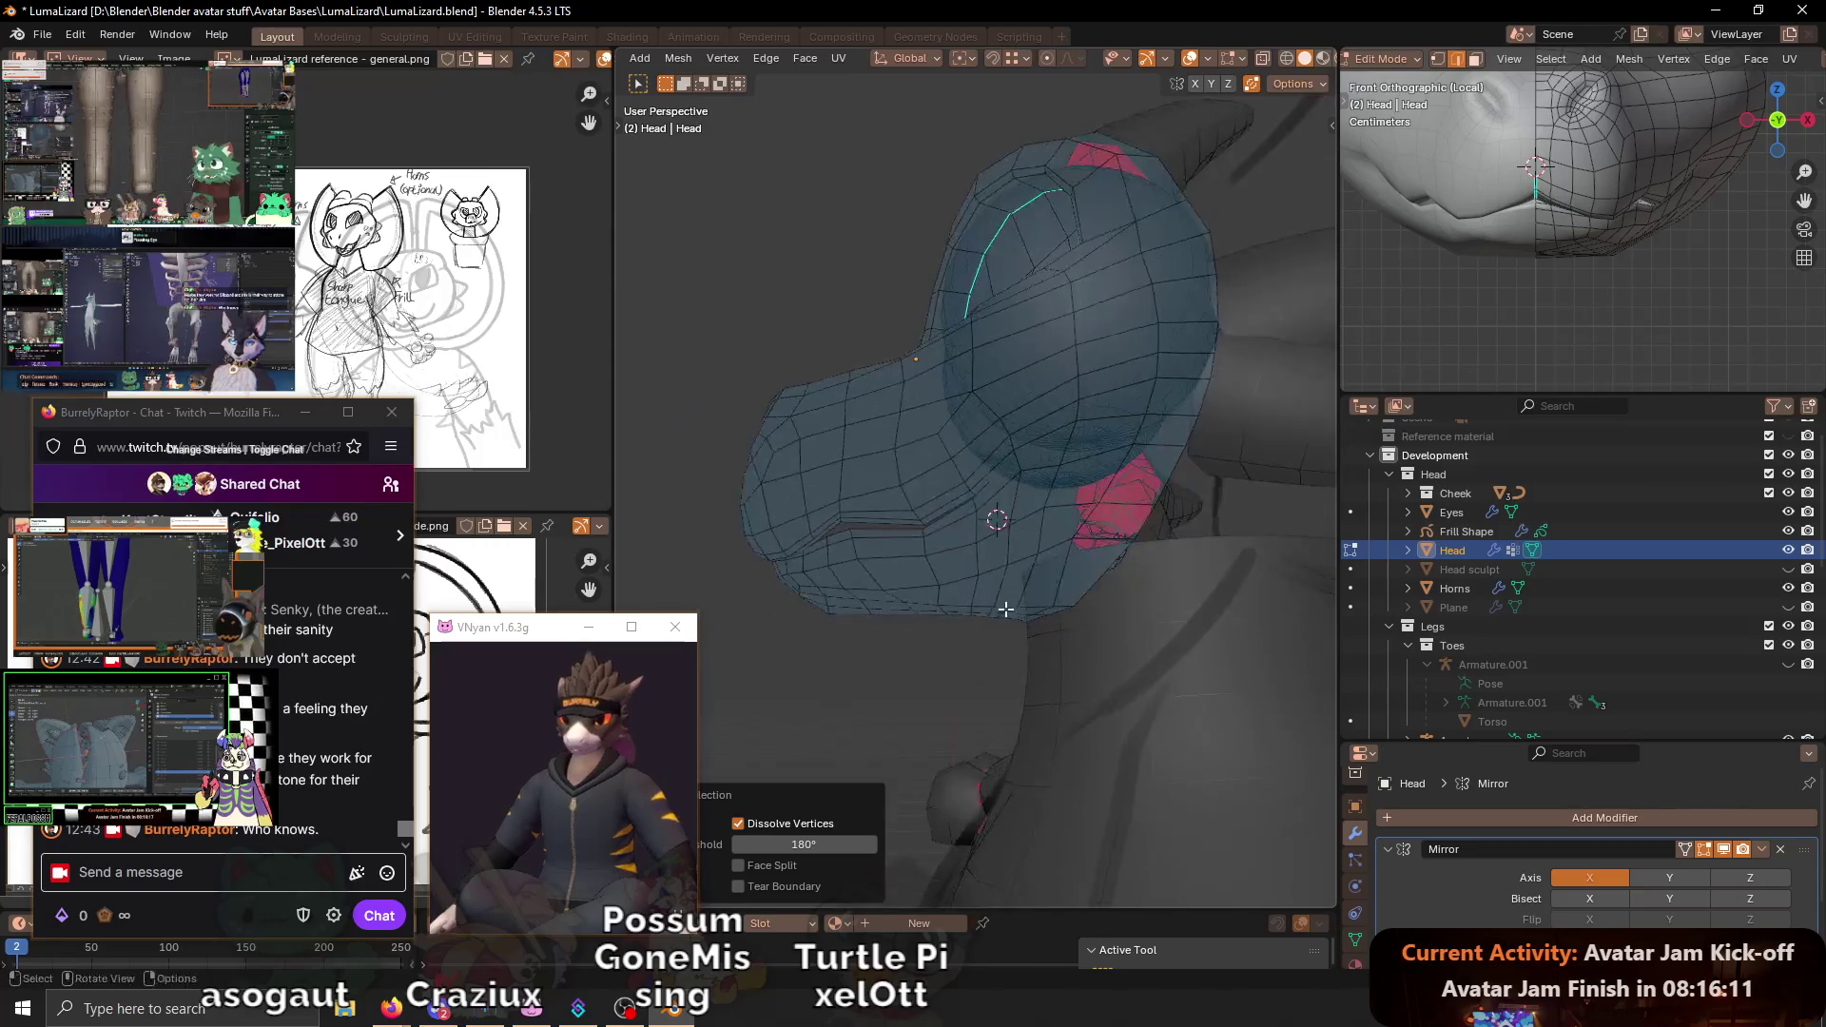
# - Slide several vertices along their edges to even out the jaw area
pyautogui.press('1')
pyautogui.press('g')
pyautogui.press('g')
pyautogui.click(1027, 561)
pyautogui.press('g')
pyautogui.press('g')
pyautogui.click(950, 631)
pyautogui.press('g')
pyautogui.press('g')
pyautogui.click(980, 480)
pyautogui.press('g')
pyautogui.press('g')
pyautogui.click(990, 412)
pyautogui.moveTo(991, 412)
pyautogui.mouseDown(button='middle')
pyautogui.moveTo(1067, 380)
pyautogui.moveTo(1087, 416)
pyautogui.moveTo(1090, 357)
pyautogui.mouseUp(button='middle')
# - Slide a cheek vertex and edge into place, then bring YouTube Music to the front
pyautogui.press('g')
pyautogui.press('g')
pyautogui.click(1088, 415)
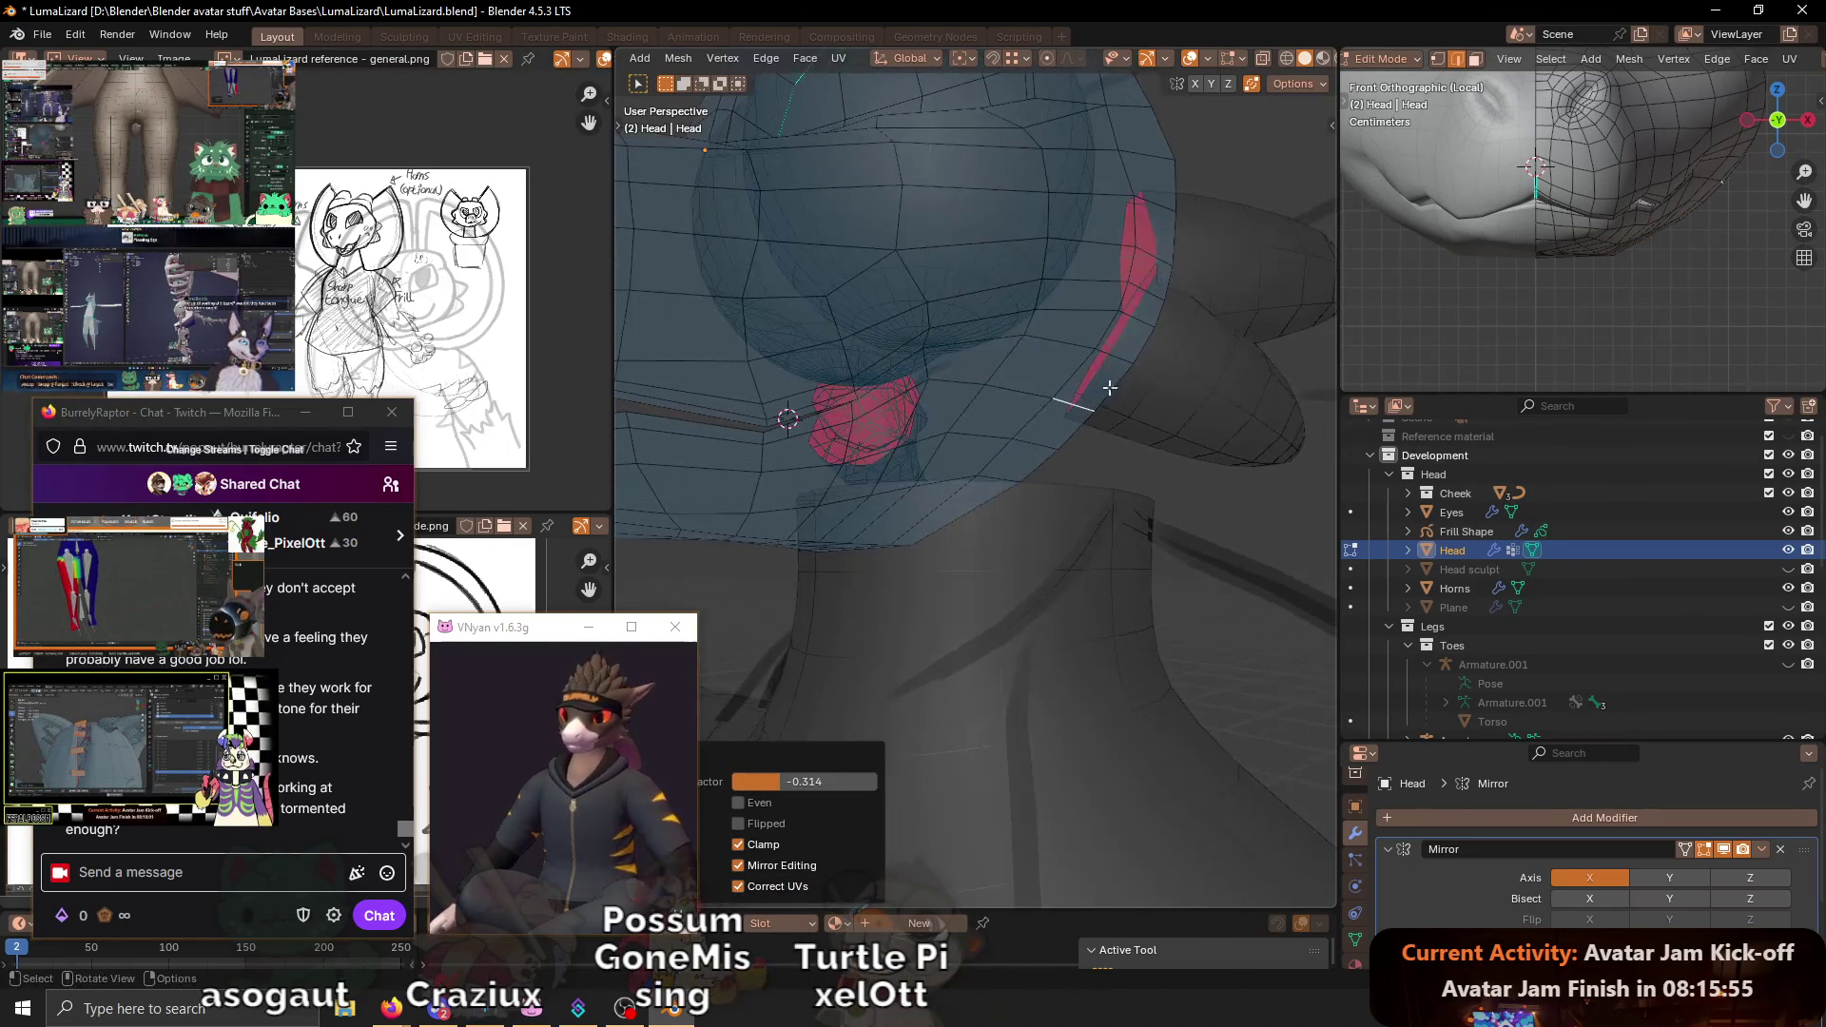
pyautogui.press('g')
pyautogui.press('g')
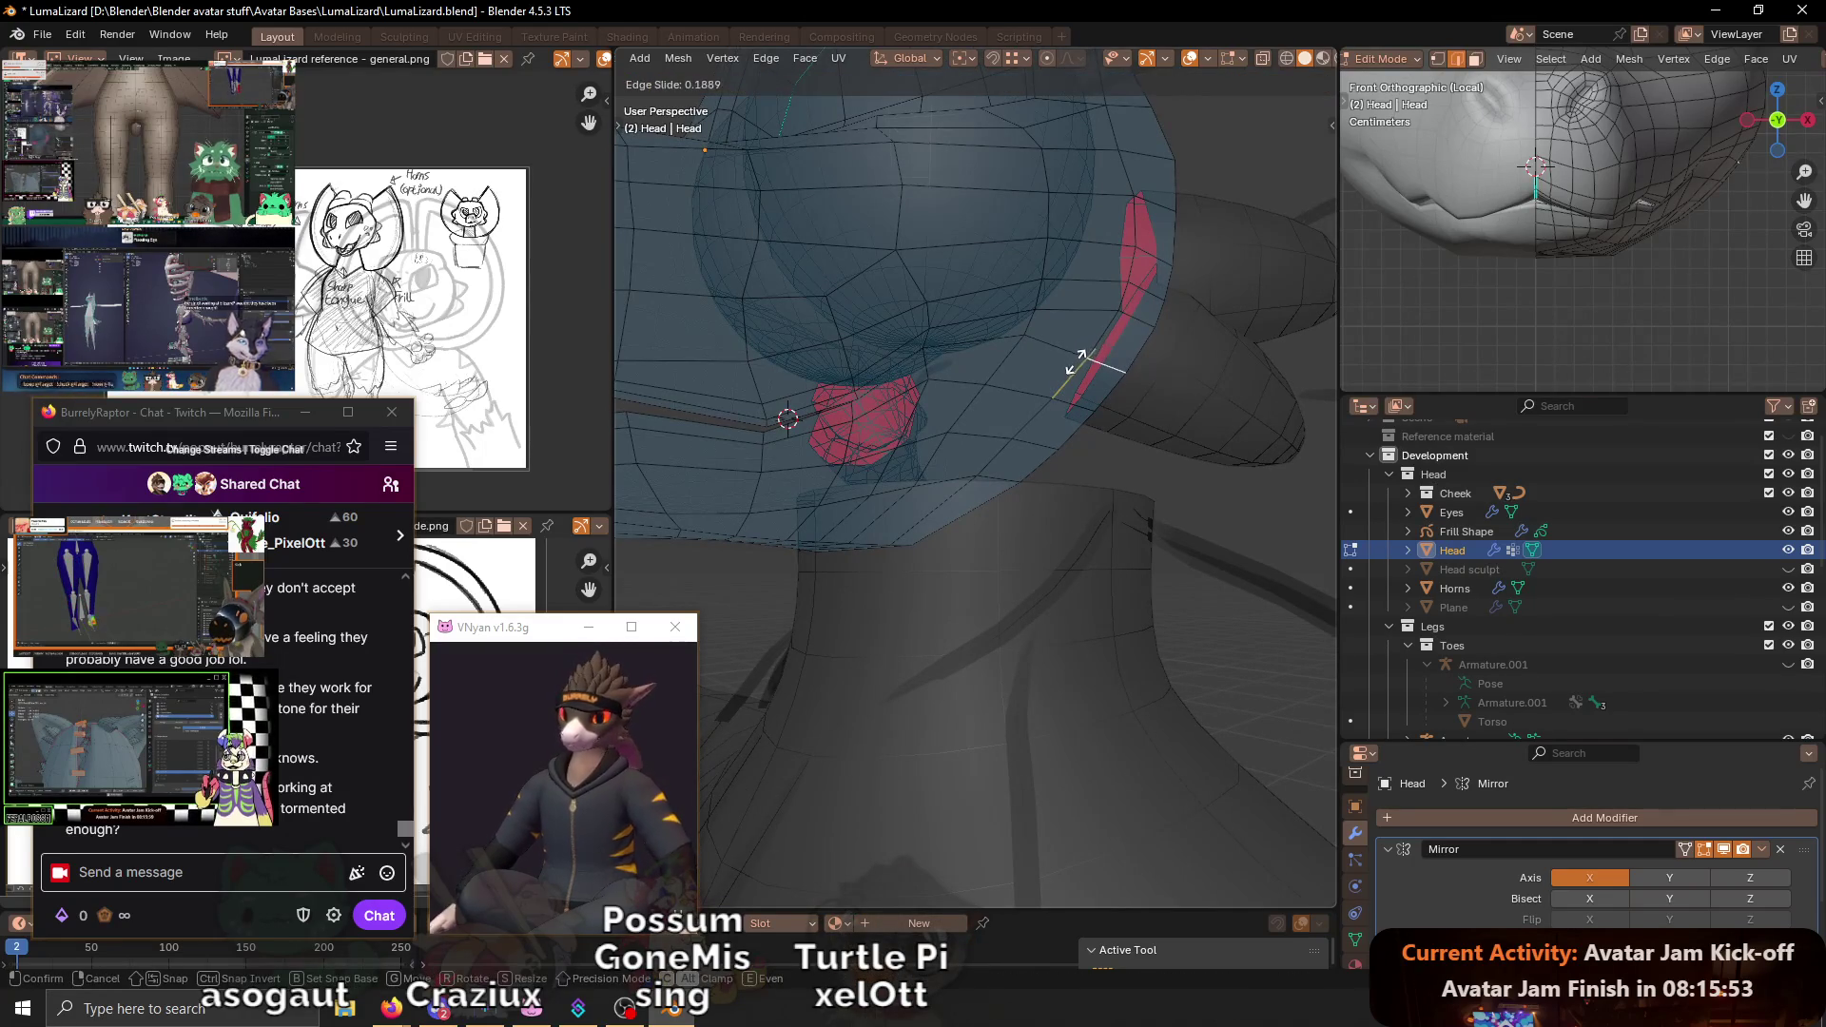
pyautogui.click(1080, 361)
pyautogui.press('g')
pyautogui.press('g')
pyautogui.click(1052, 357)
pyautogui.moveTo(1051, 357); pyautogui.dragTo(1109, 335, button='middle')
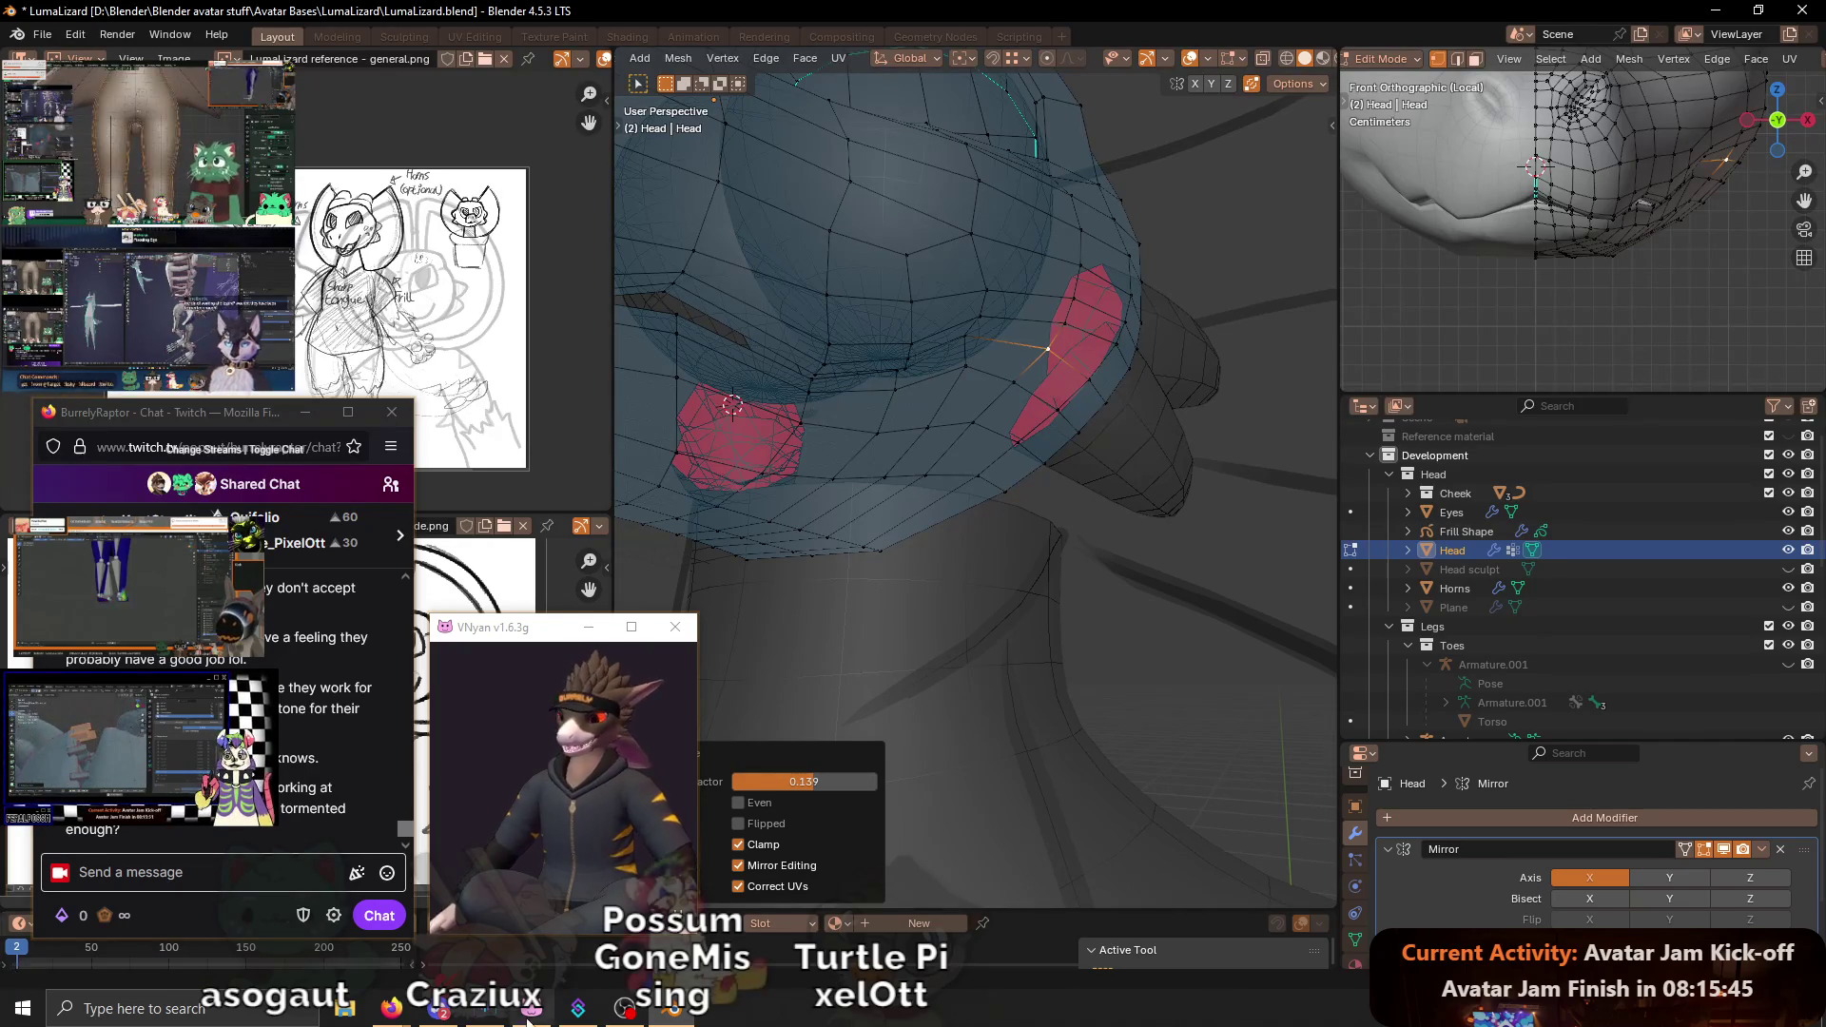
pyautogui.moveTo(412, 1021)
pyautogui.click(396, 878)
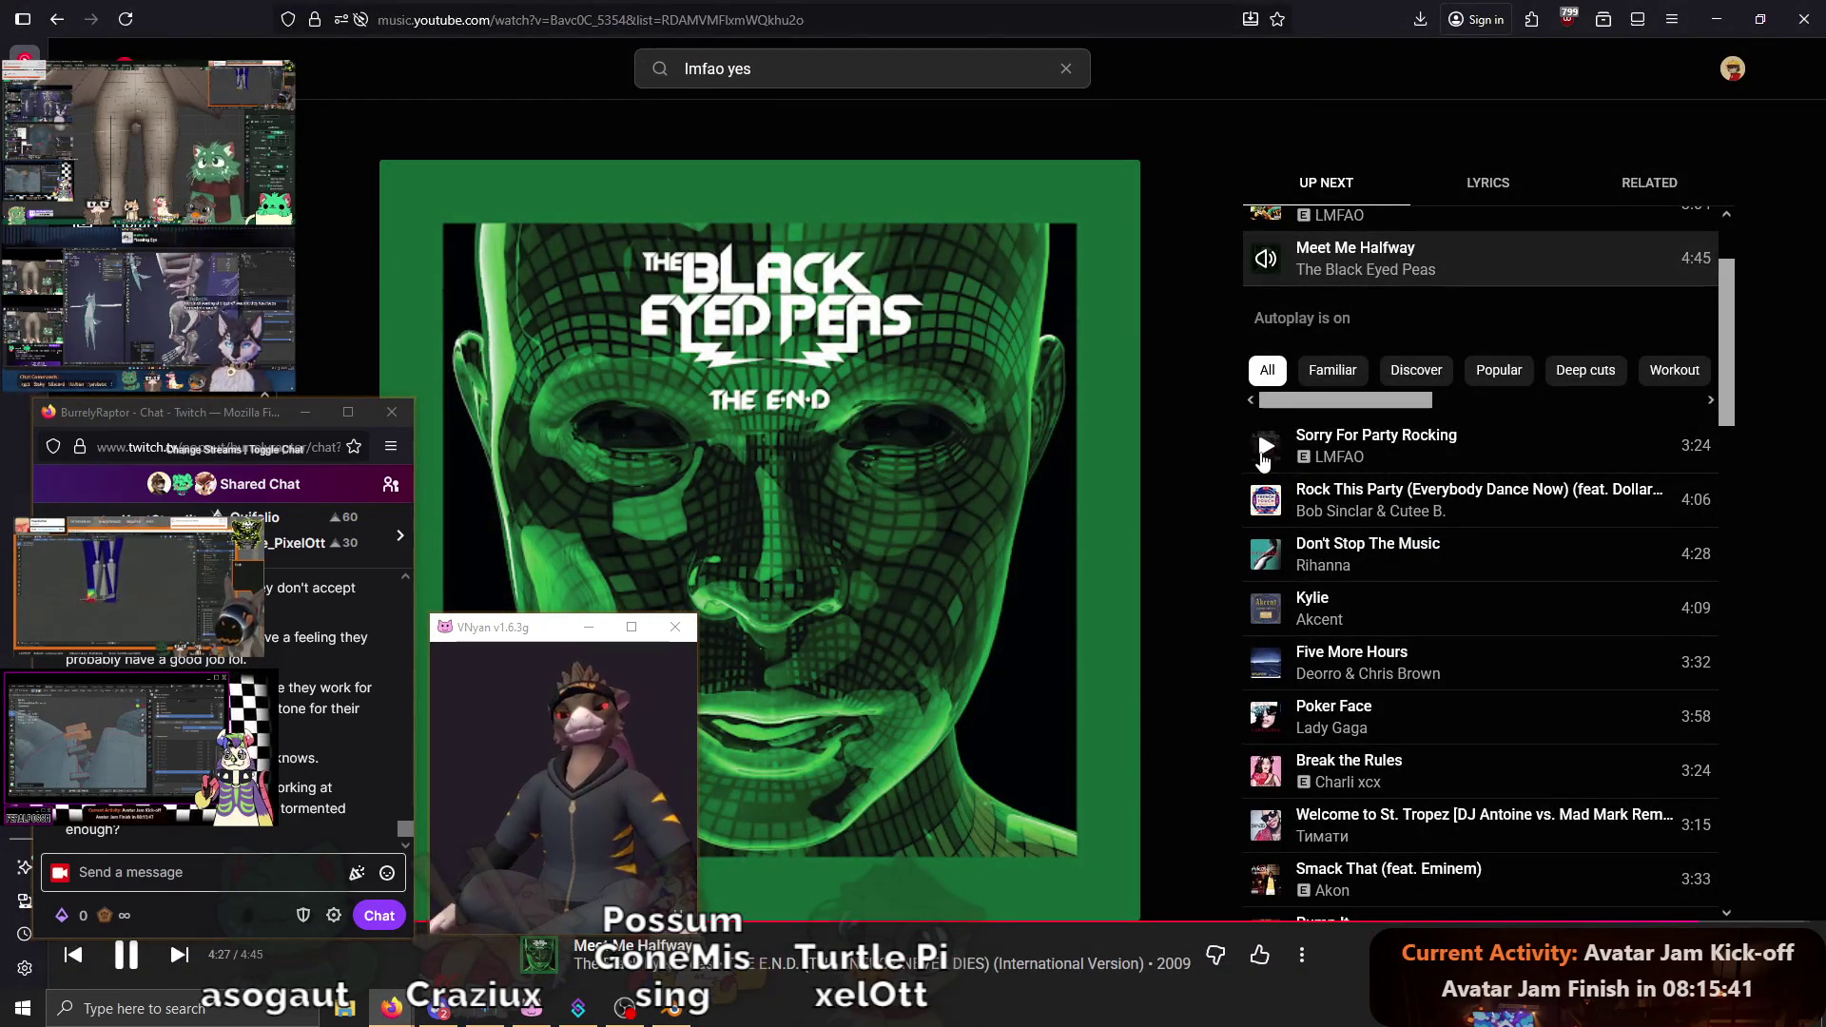
# - Play LMFAO's 'Sorry For Party Rocking' from Up Next and minimize the music player
pyautogui.click(1263, 453)
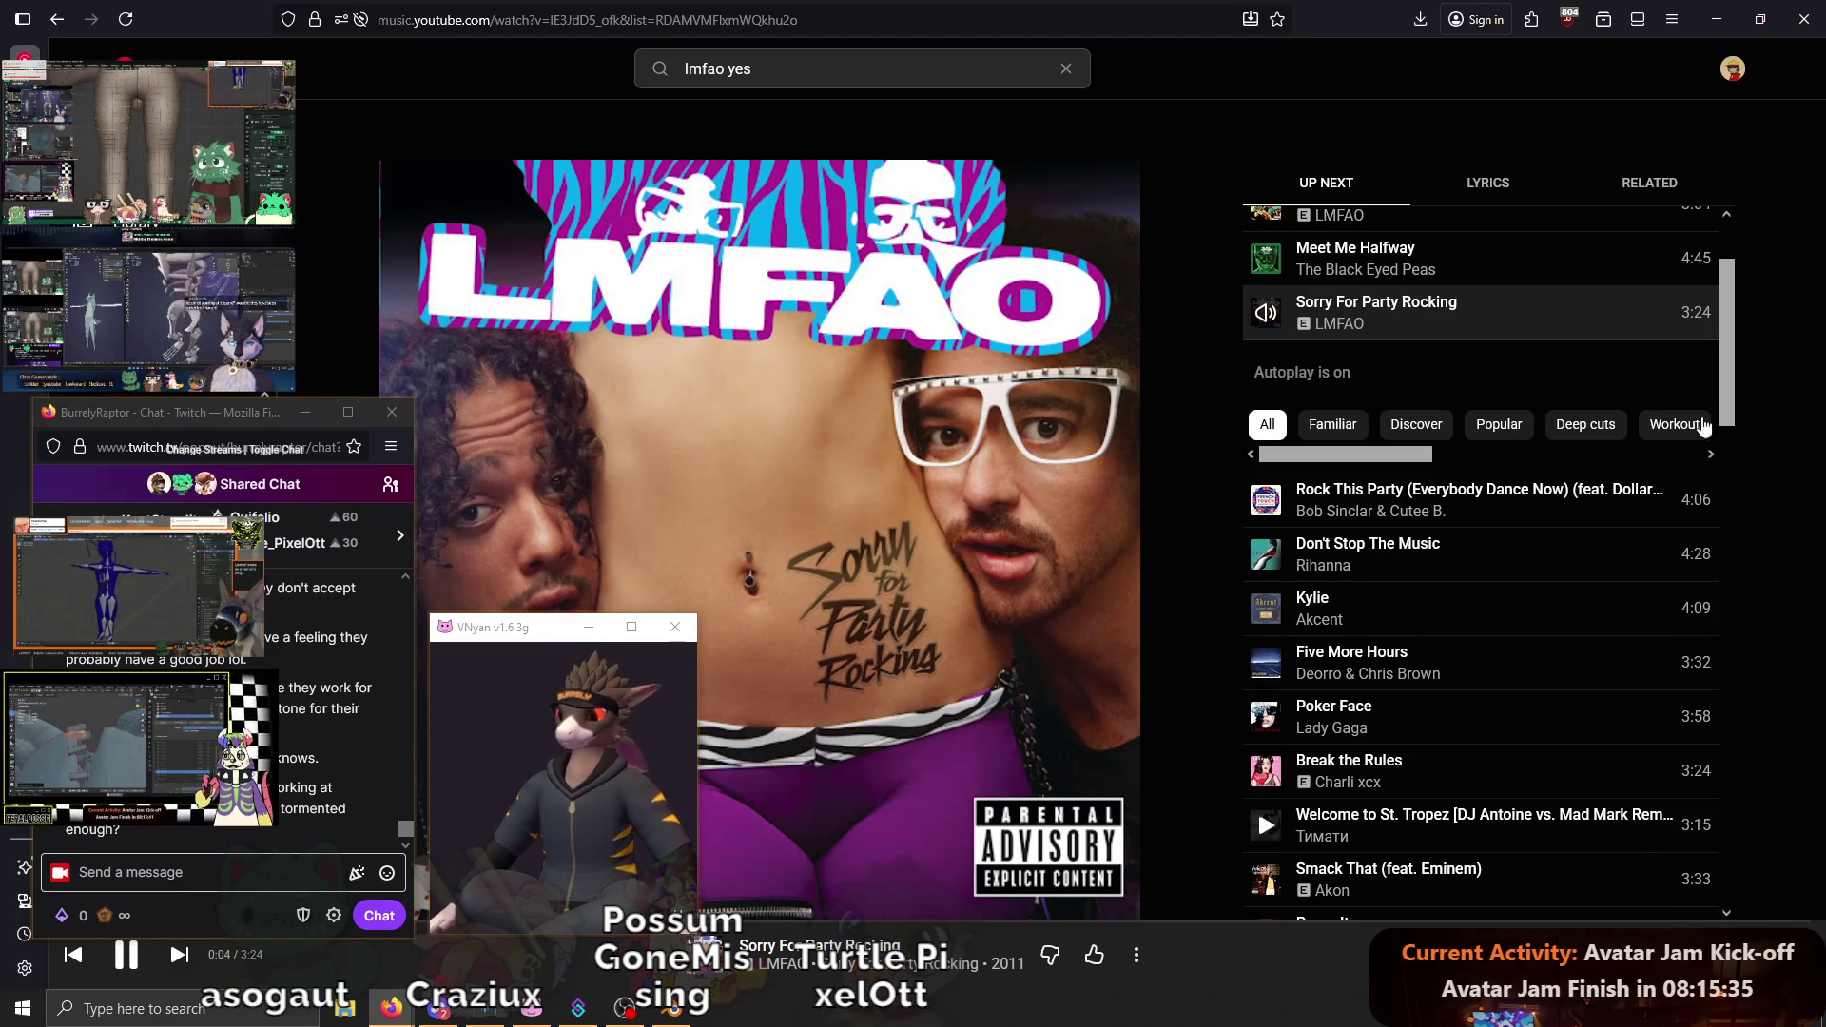
pyautogui.click(1717, 19)
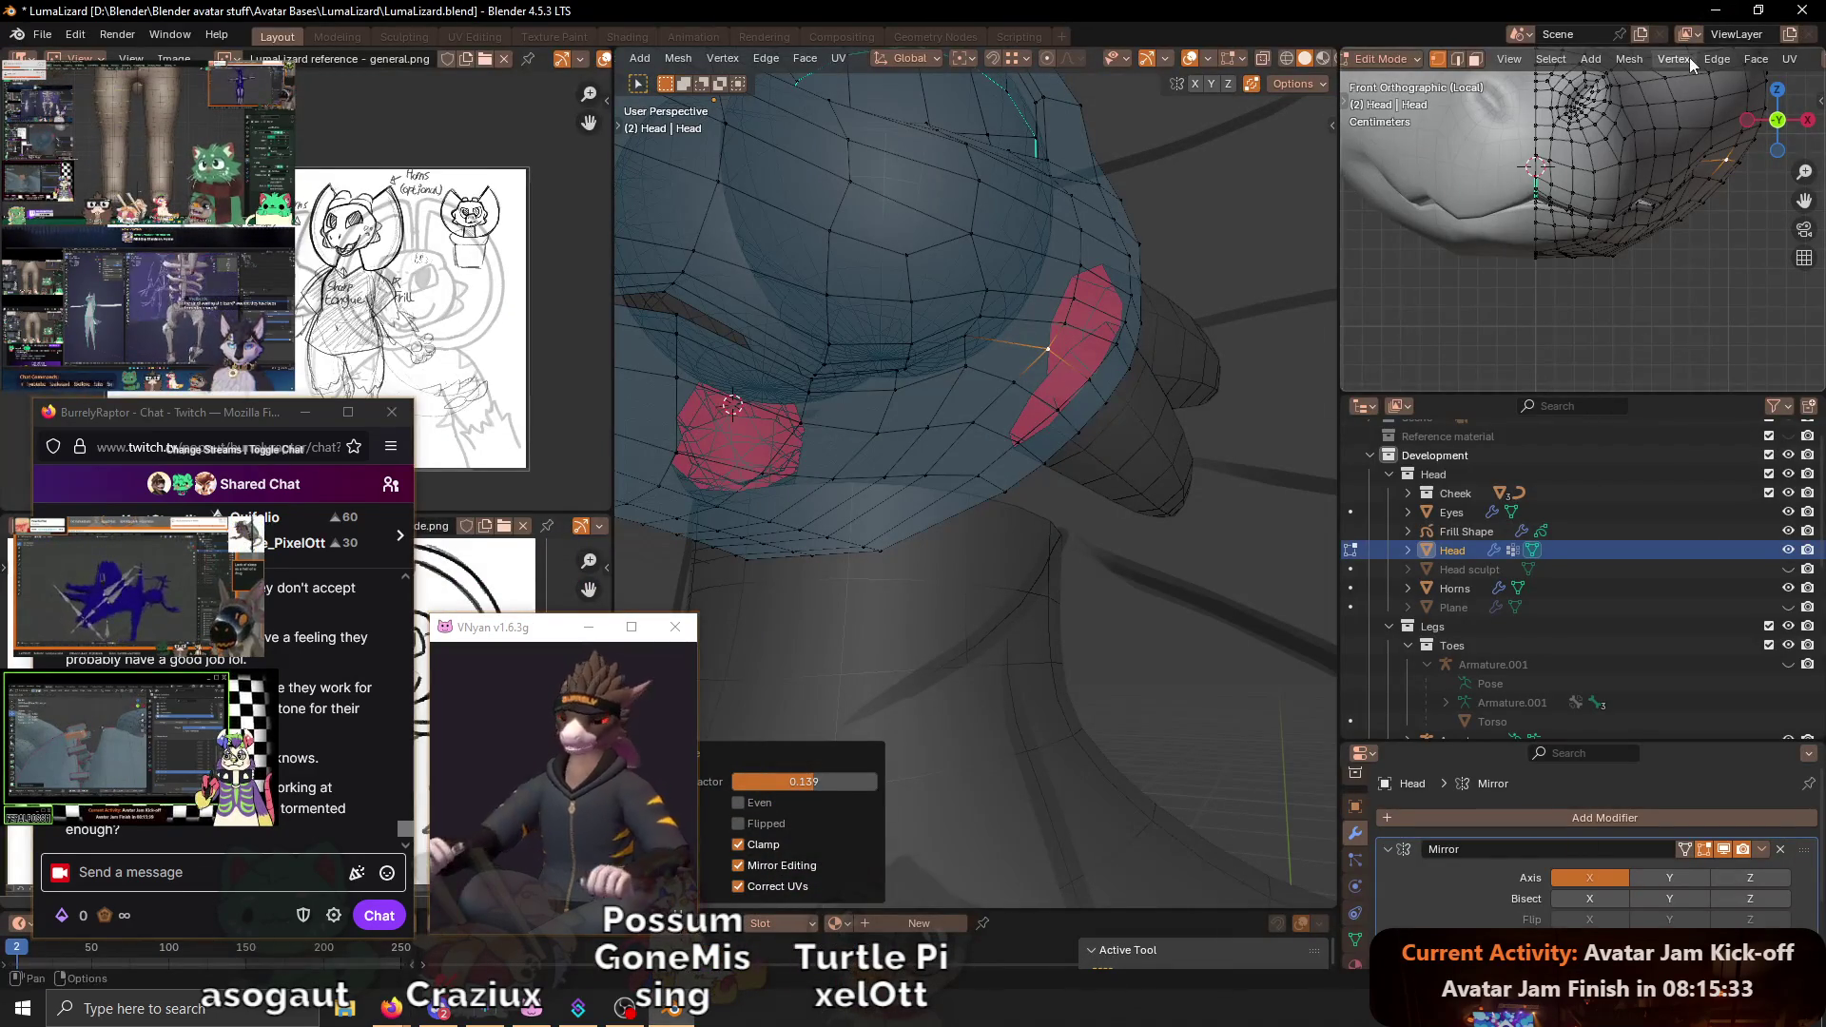
# - Slide the eye-socket edge loop in several passes toward its new position
pyautogui.moveTo(958, 294)
pyautogui.mouseDown(button='middle')
pyautogui.moveTo(1019, 334)
pyautogui.moveTo(929, 445)
pyautogui.moveTo(1097, 452)
pyautogui.mouseUp(button='middle')
pyautogui.scroll(3, 1048, 452)
pyautogui.press('g')
pyautogui.press('g')
pyautogui.click(1077, 447)
pyautogui.moveTo(1034, 400)
pyautogui.mouseDown(button='middle')
pyautogui.moveTo(1055, 399)
pyautogui.moveTo(941, 387)
pyautogui.moveTo(936, 417)
pyautogui.mouseUp(button='middle')
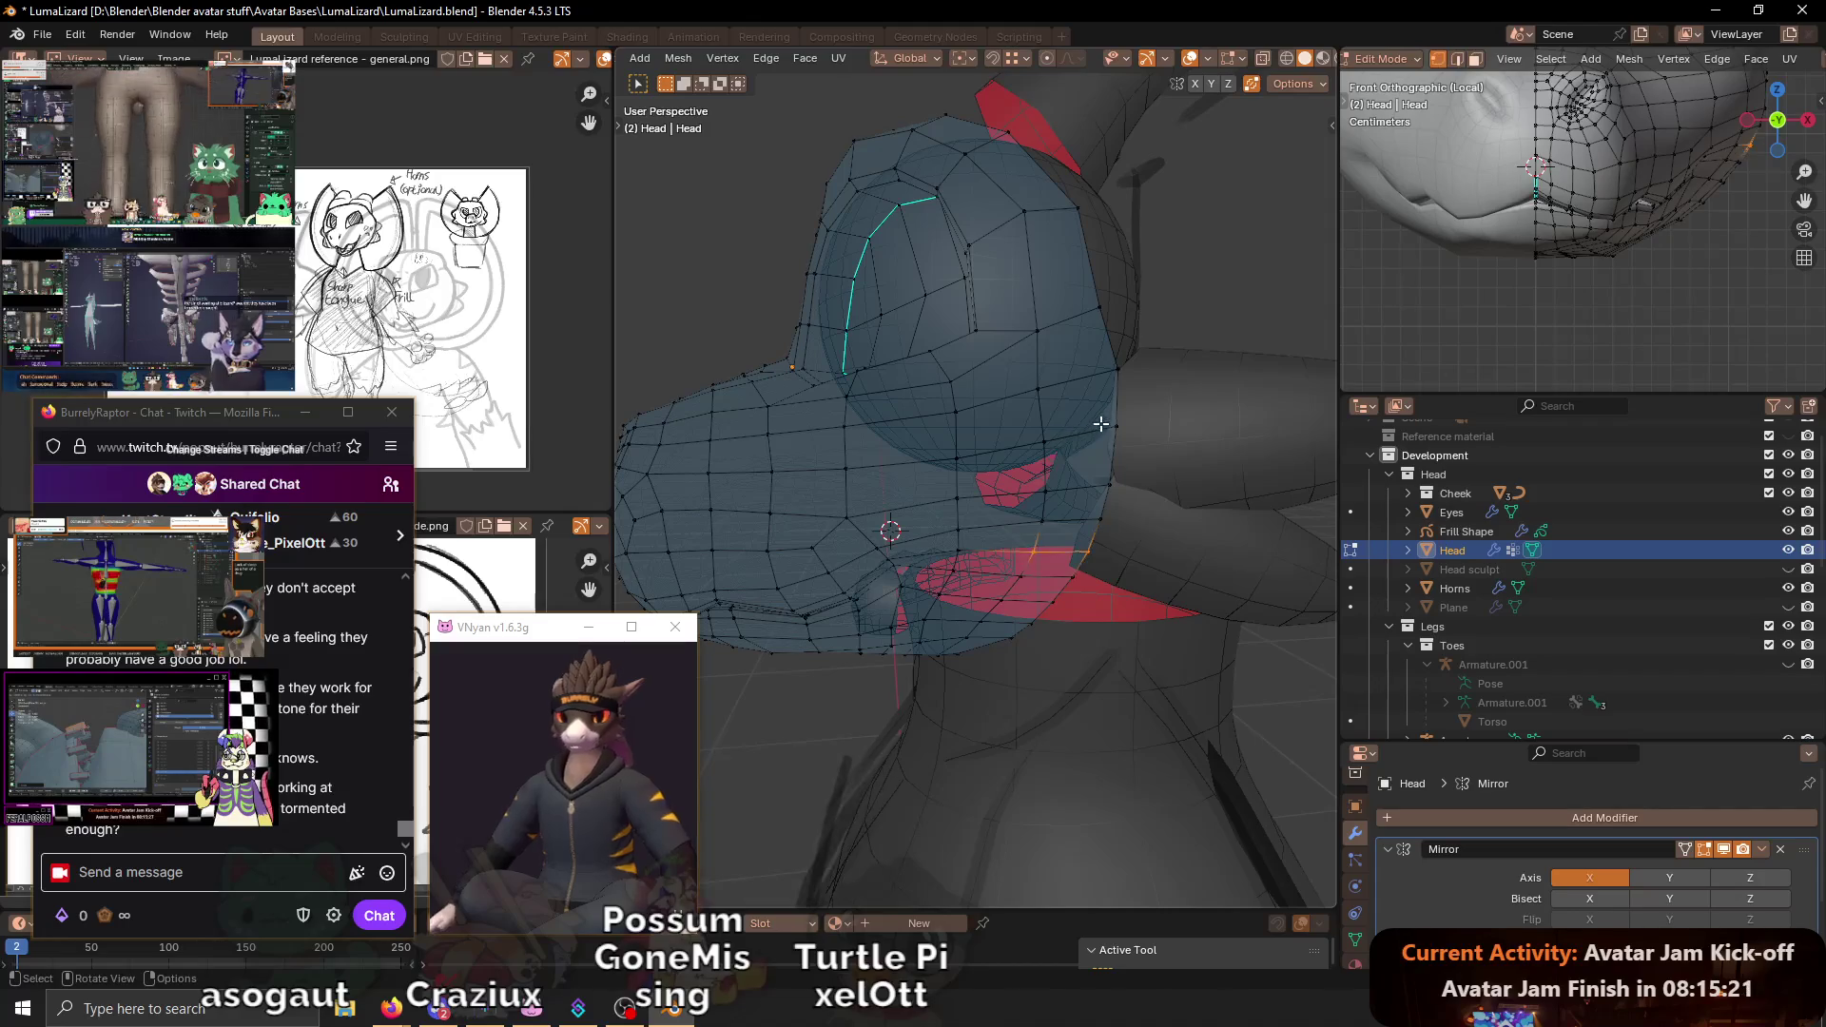
pyautogui.press('g')
pyautogui.press('g')
pyautogui.click(1133, 430)
pyautogui.press('g')
pyautogui.press('g')
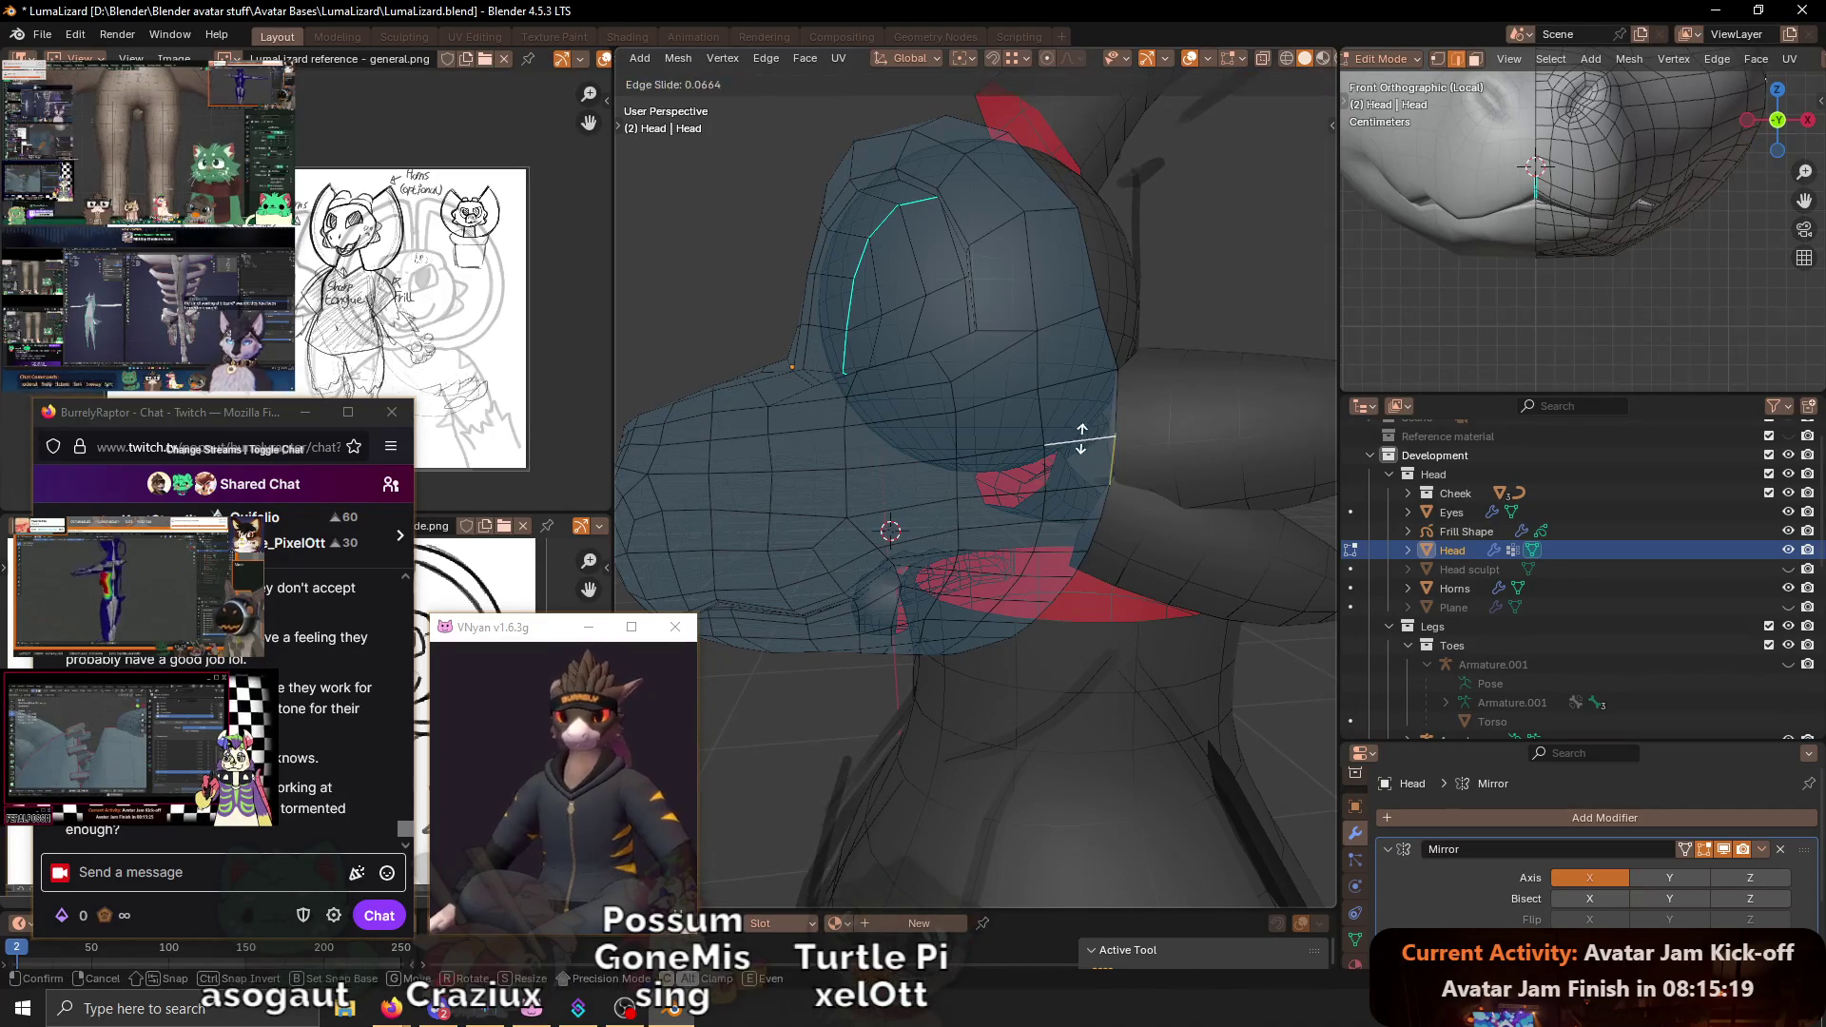
pyautogui.click(1082, 438)
# - Refine the eye loop with further edge slides, settling it at factor 0.071
pyautogui.moveTo(1077, 381)
pyautogui.mouseDown(button='middle')
pyautogui.moveTo(1137, 391)
pyautogui.moveTo(1017, 404)
pyautogui.mouseUp(button='middle')
pyautogui.press('g')
pyautogui.press('g')
pyautogui.click(1146, 400)
pyautogui.press('g')
pyautogui.press('g')
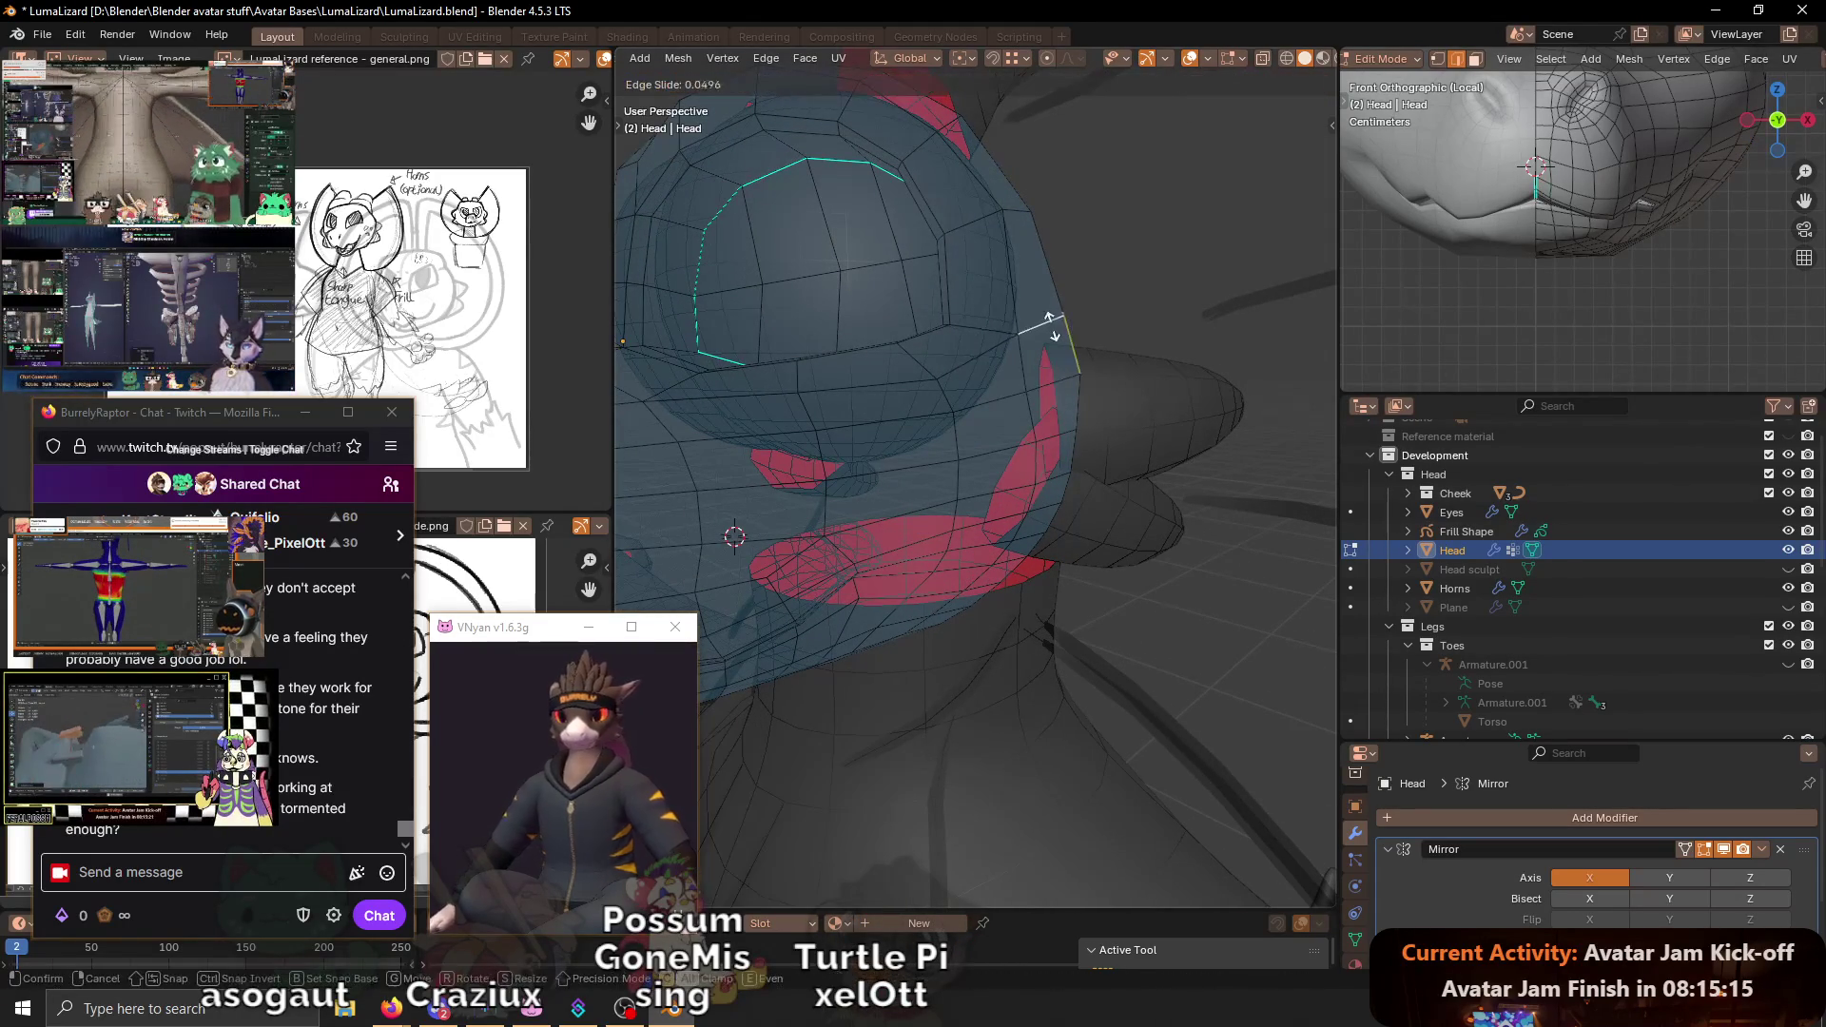
pyautogui.click(1052, 328)
pyautogui.press('g')
pyautogui.press('g')
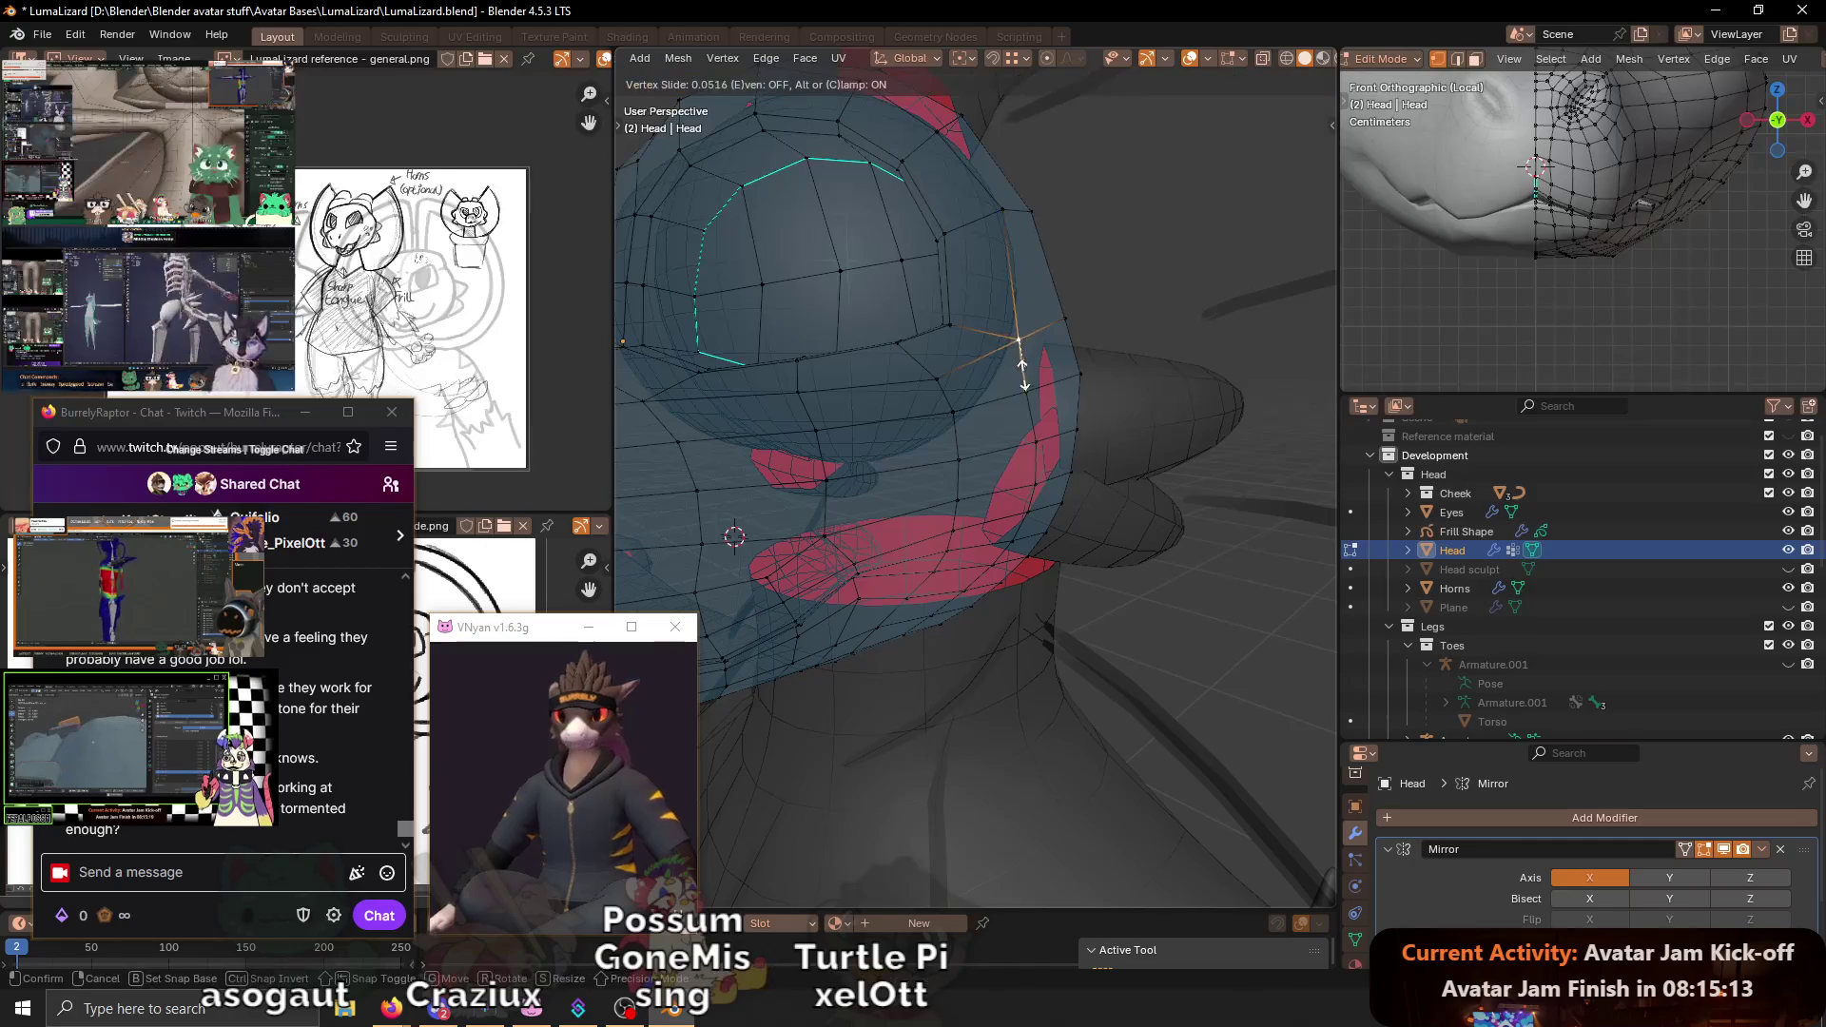
pyautogui.click(1028, 389)
# - Preview the head with overlays hidden, save LumaLizard.blend, and return to Object Mode
pyautogui.moveTo(1027, 390)
pyautogui.mouseDown(button='middle')
pyautogui.moveTo(1084, 409)
pyautogui.moveTo(919, 438)
pyautogui.mouseUp(button='middle')
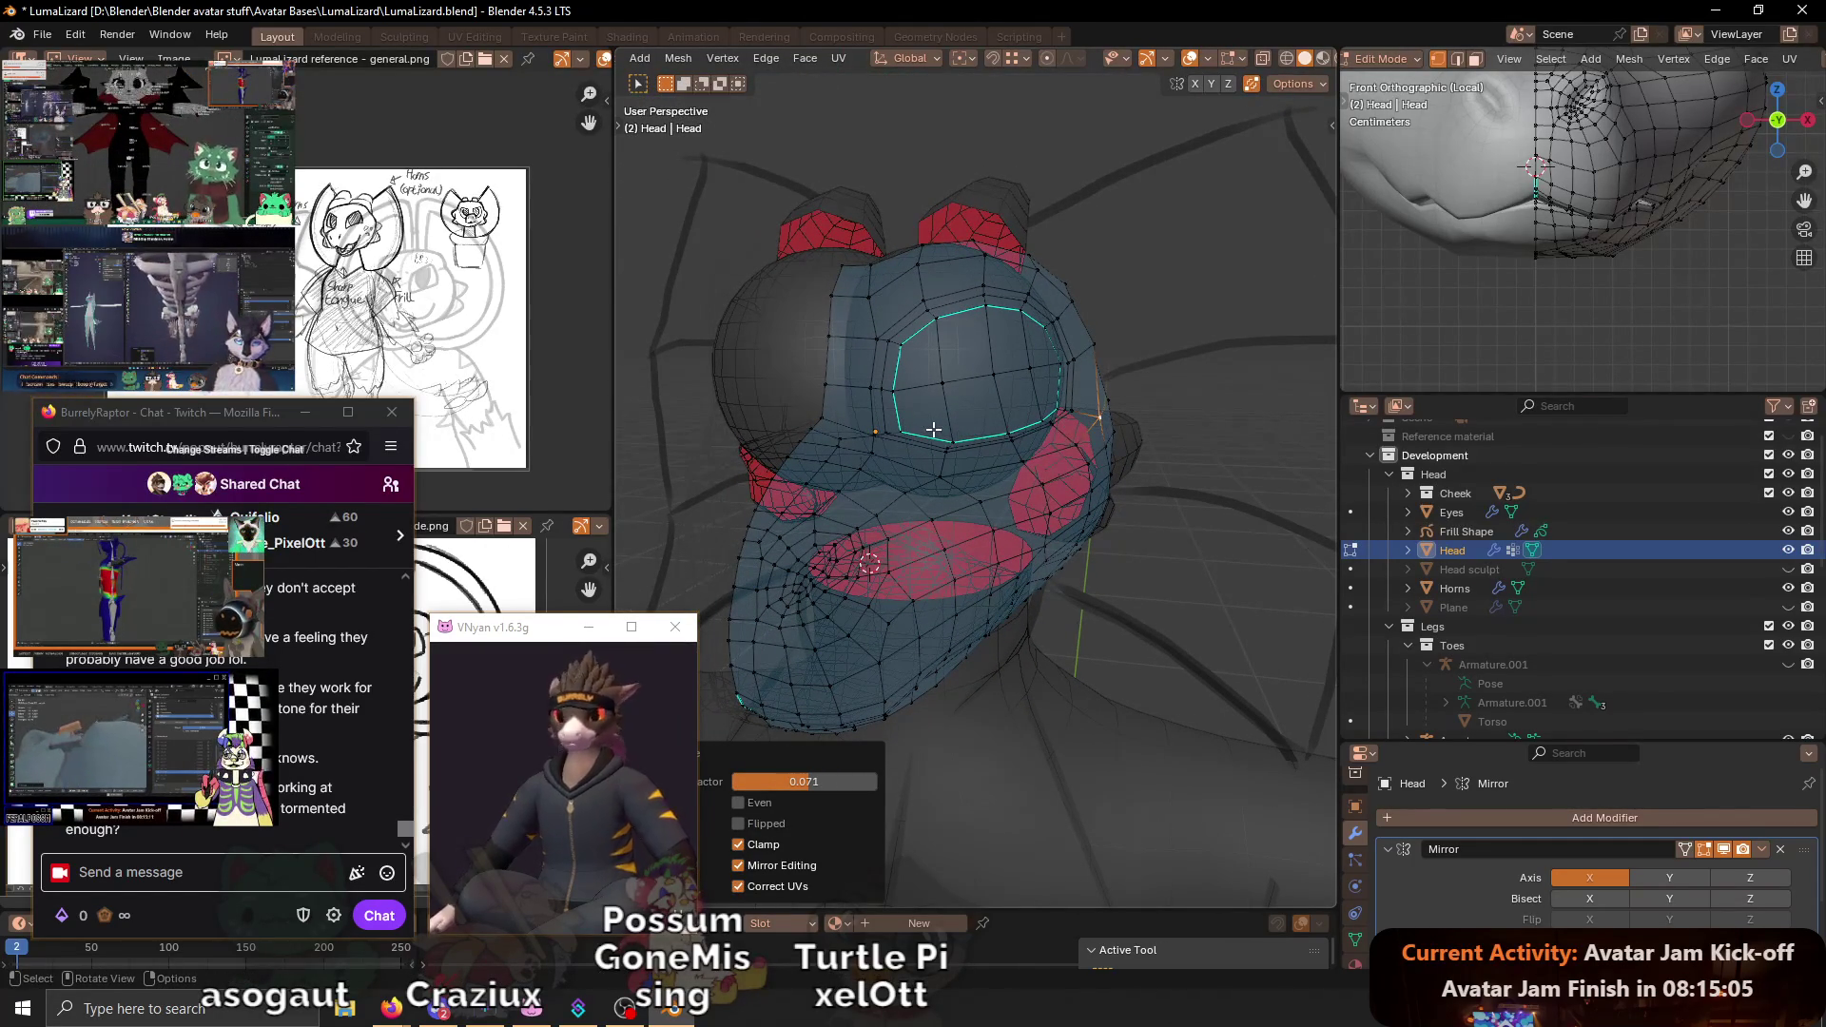
pyautogui.moveTo(933, 430)
pyautogui.mouseDown(button='middle')
pyautogui.moveTo(951, 400)
pyautogui.moveTo(939, 334)
pyautogui.moveTo(984, 289)
pyautogui.moveTo(938, 240)
pyautogui.moveTo(961, 285)
pyautogui.moveTo(942, 326)
pyautogui.moveTo(1102, 323)
pyautogui.moveTo(1202, 232)
pyautogui.moveTo(1243, 224)
pyautogui.moveTo(1266, 246)
pyautogui.moveTo(883, 453)
pyautogui.mouseUp(button='middle')
pyautogui.hotkey('shift', 'alt', 'z')
pyautogui.hotkey('shift', 'alt', 'z')
pyautogui.hotkey('shift', 'alt', 'z')
pyautogui.hotkey('ctrl', 's')
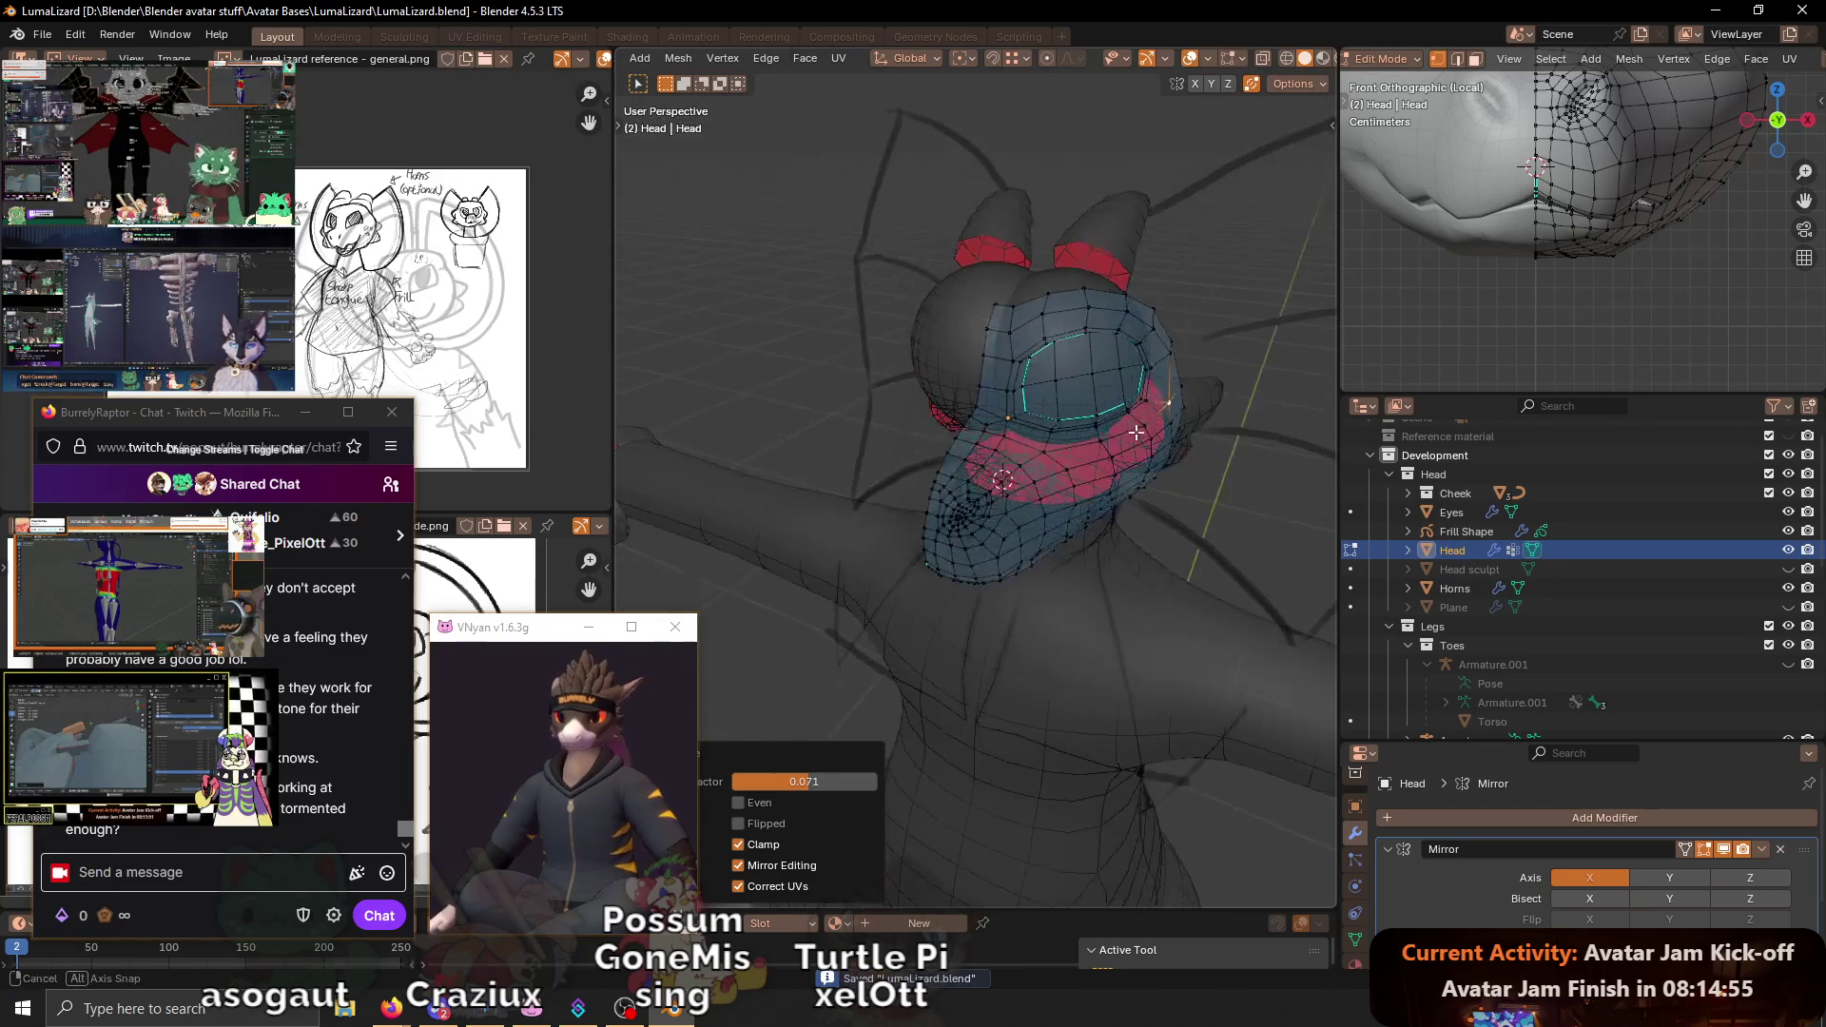
pyautogui.press('Tab')
pyautogui.moveTo(1029, 482)
pyautogui.mouseDown(button='middle')
pyautogui.moveTo(995, 464)
pyautogui.moveTo(1042, 441)
pyautogui.moveTo(999, 444)
pyautogui.mouseUp(button='middle')
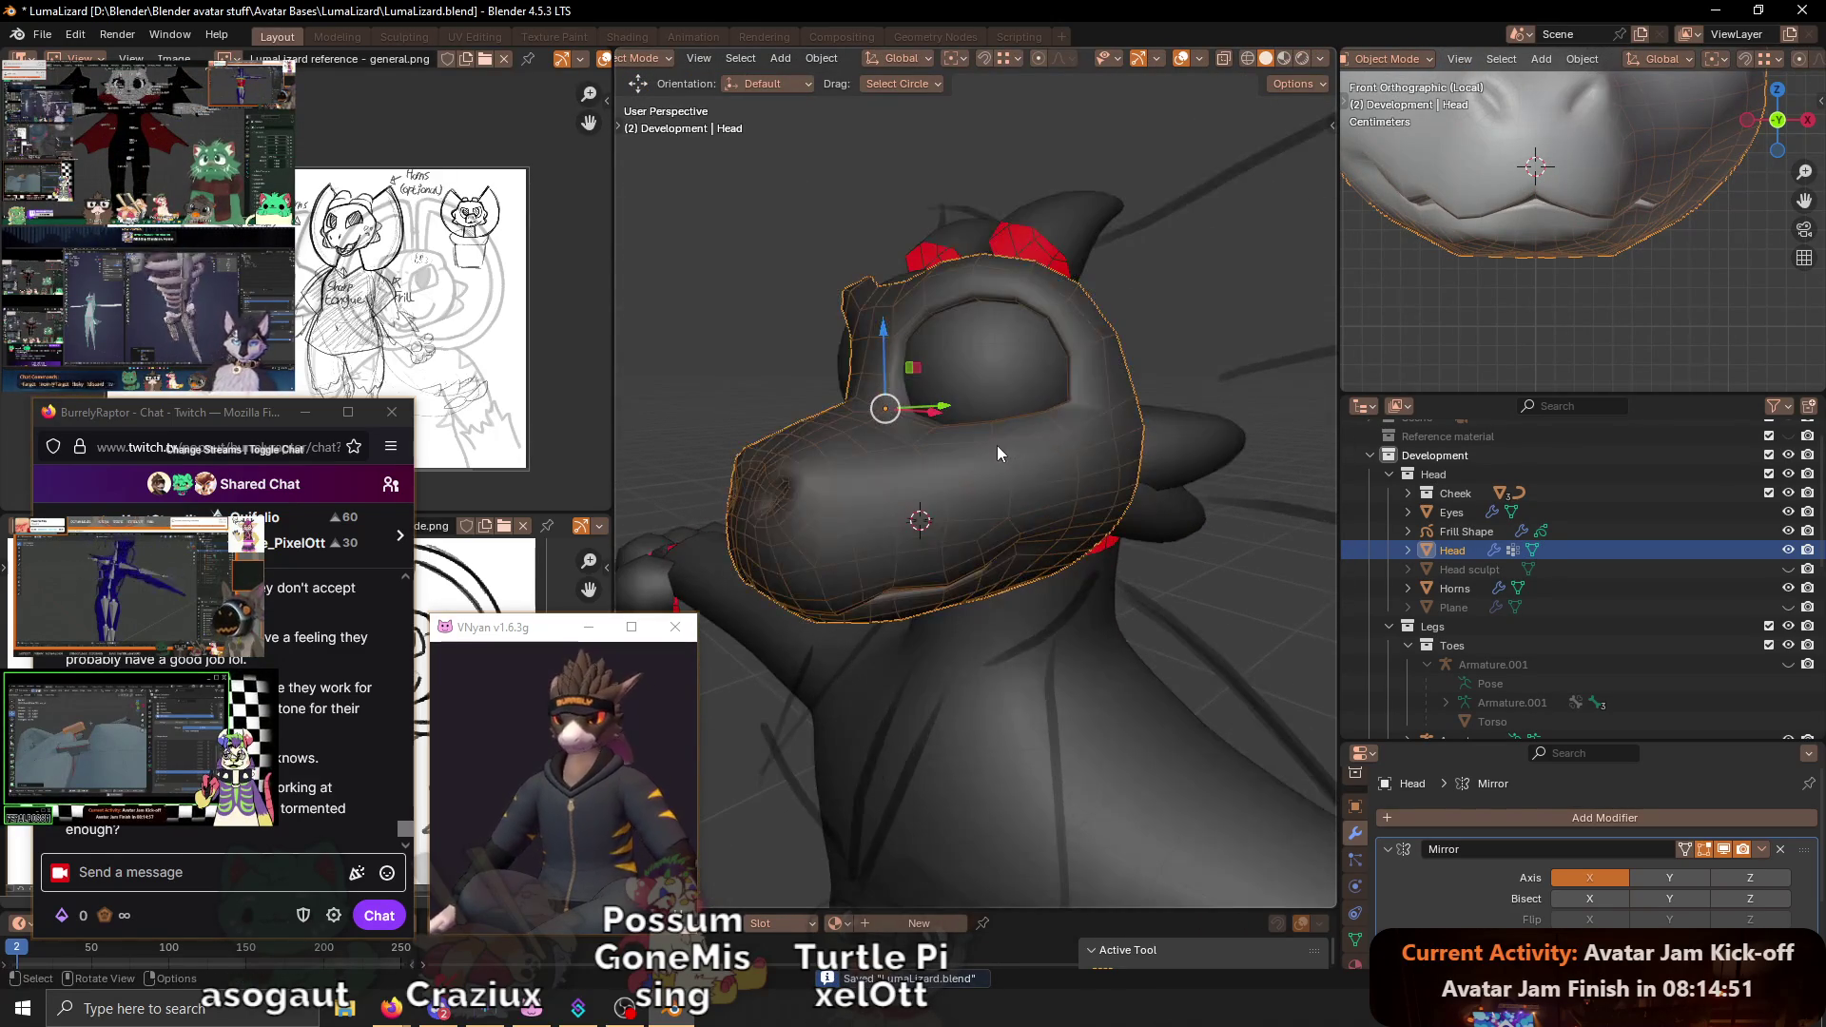
# - Toggle the Development collection, enter Edit Mode on the Head, and pick a cheek face below the eye
pyautogui.moveTo(995, 504)
pyautogui.mouseDown(button='middle')
pyautogui.moveTo(997, 458)
pyautogui.moveTo(955, 550)
pyautogui.mouseUp(button='middle')
pyautogui.press('1')
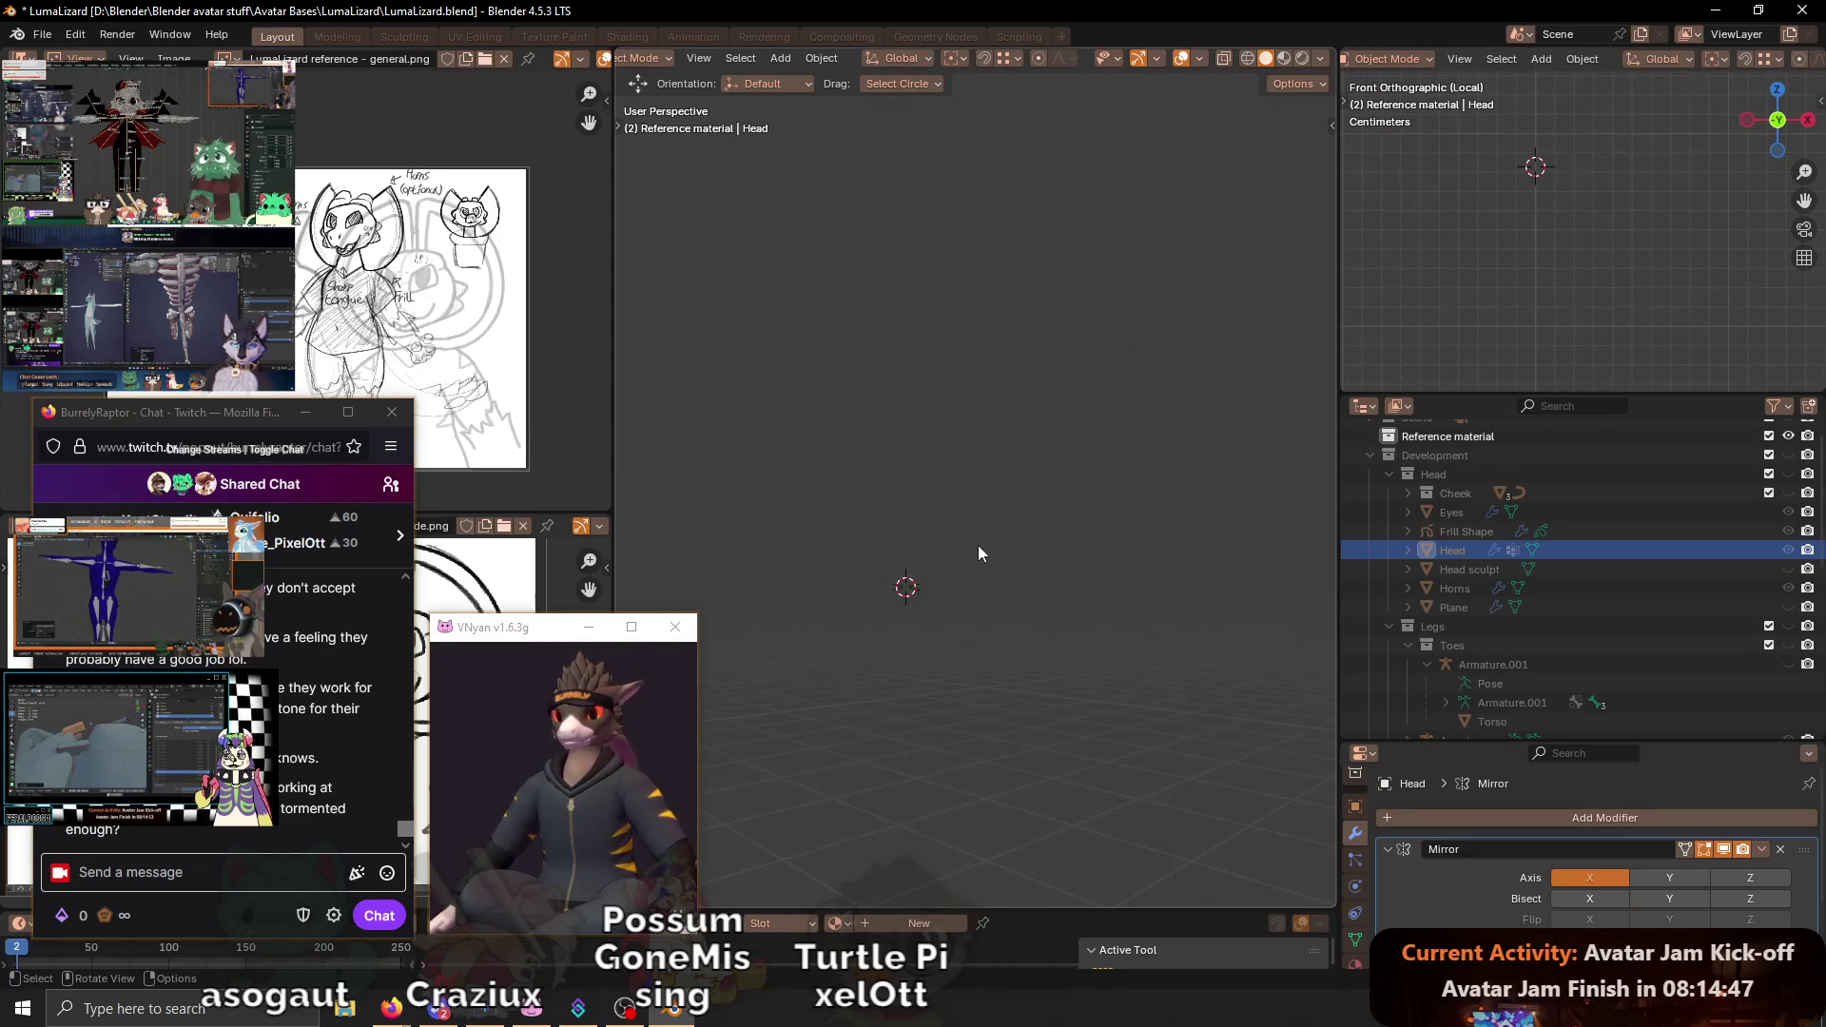
pyautogui.press('2')
pyautogui.press('Tab')
pyautogui.moveTo(981, 559)
pyautogui.mouseDown(button='middle')
pyautogui.moveTo(1000, 483)
pyautogui.moveTo(1039, 465)
pyautogui.mouseUp(button='middle')
pyautogui.moveTo(1035, 390); pyautogui.dragTo(1034, 431, button='middle')
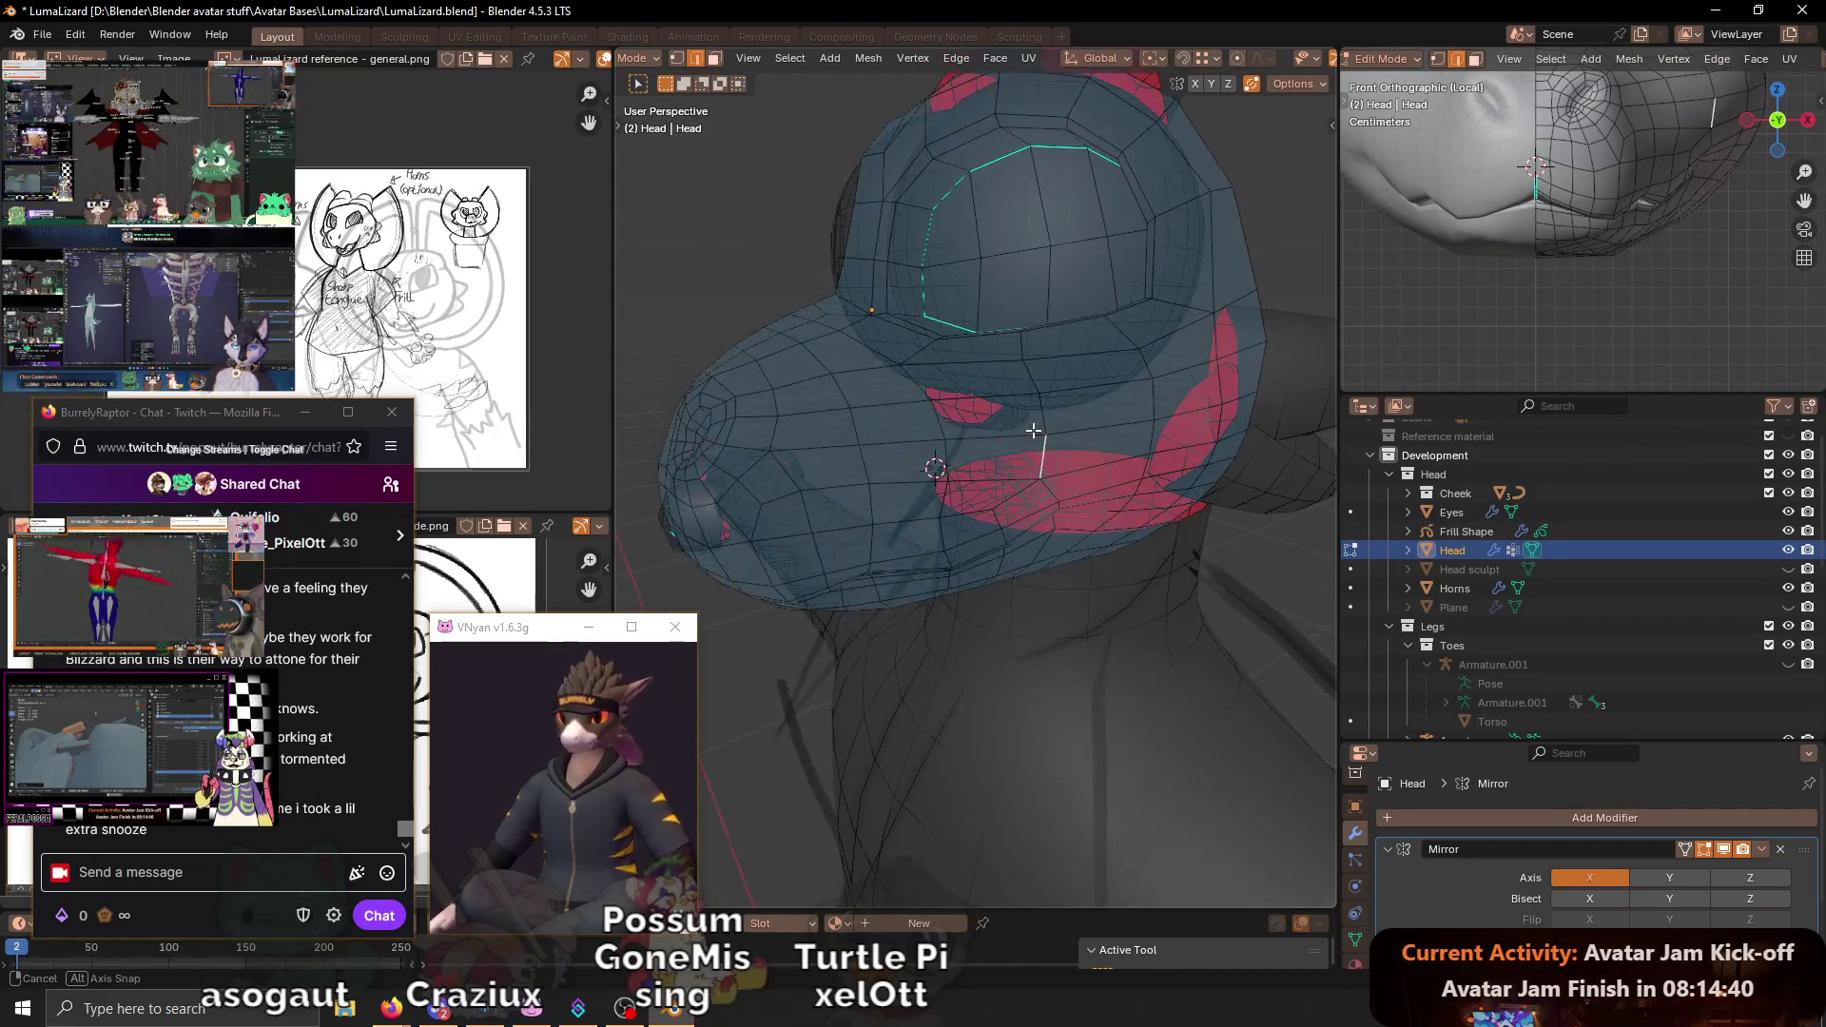
pyautogui.click(1001, 380)
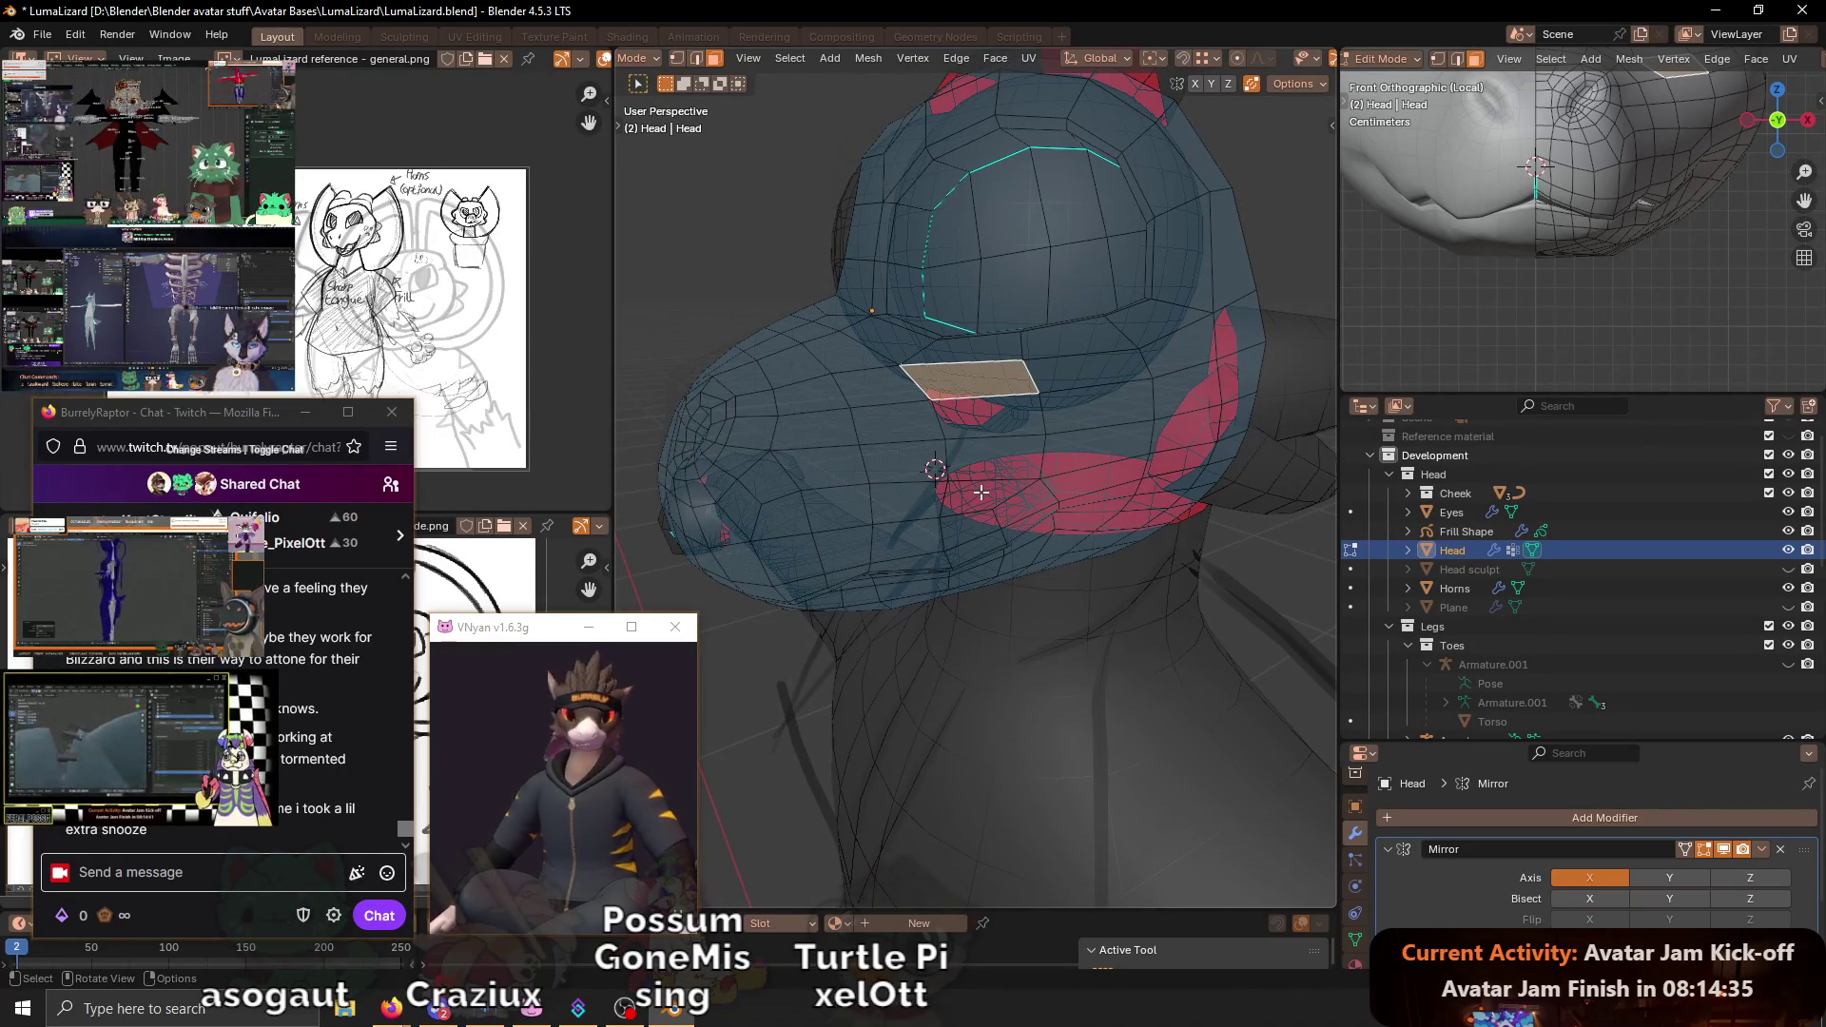
pyautogui.moveTo(937, 466)
pyautogui.mouseDown(button='middle')
pyautogui.moveTo(1081, 510)
pyautogui.moveTo(1059, 542)
pyautogui.moveTo(1010, 537)
pyautogui.moveTo(955, 476)
pyautogui.moveTo(990, 447)
pyautogui.moveTo(983, 375)
pyautogui.moveTo(997, 398)
pyautogui.mouseUp(button='middle')
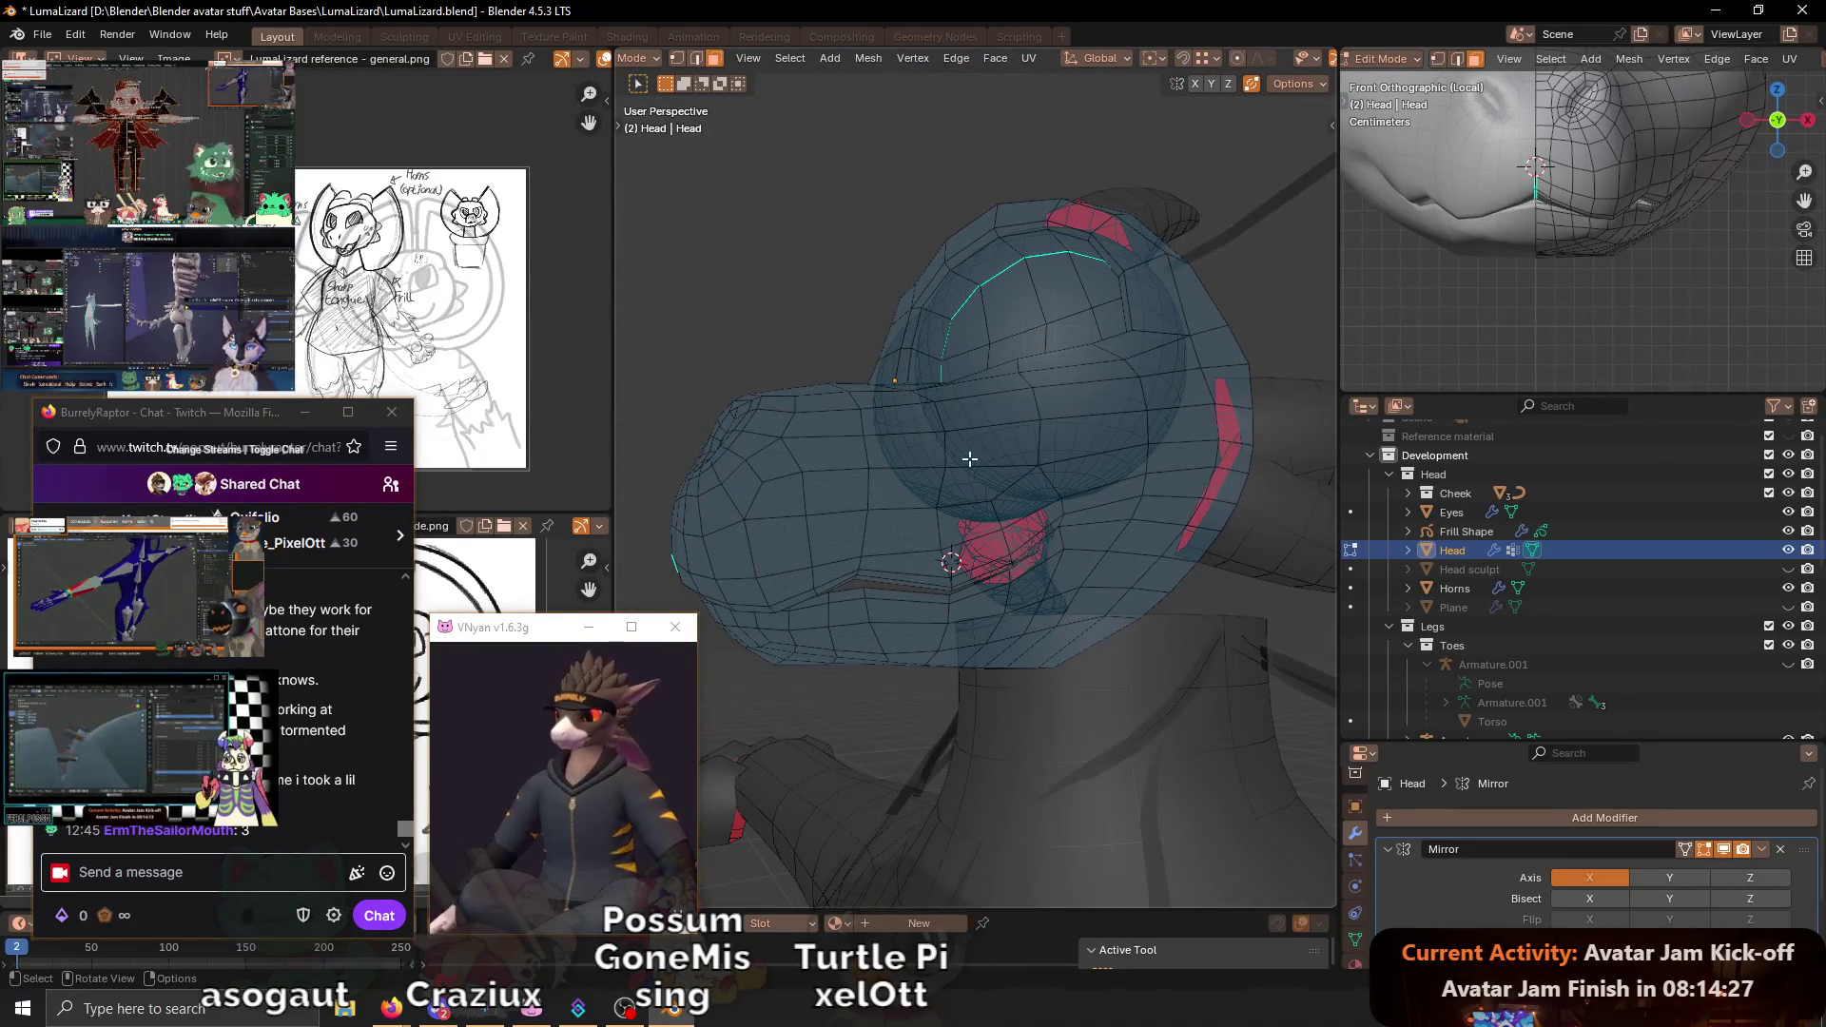
# - Select a path of faces along the pink cheek band
pyautogui.press('1')
pyautogui.moveTo(1035, 462)
pyautogui.mouseDown(button='middle')
pyautogui.moveTo(1025, 485)
pyautogui.moveTo(1048, 428)
pyautogui.mouseUp(button='middle')
pyautogui.press('2')
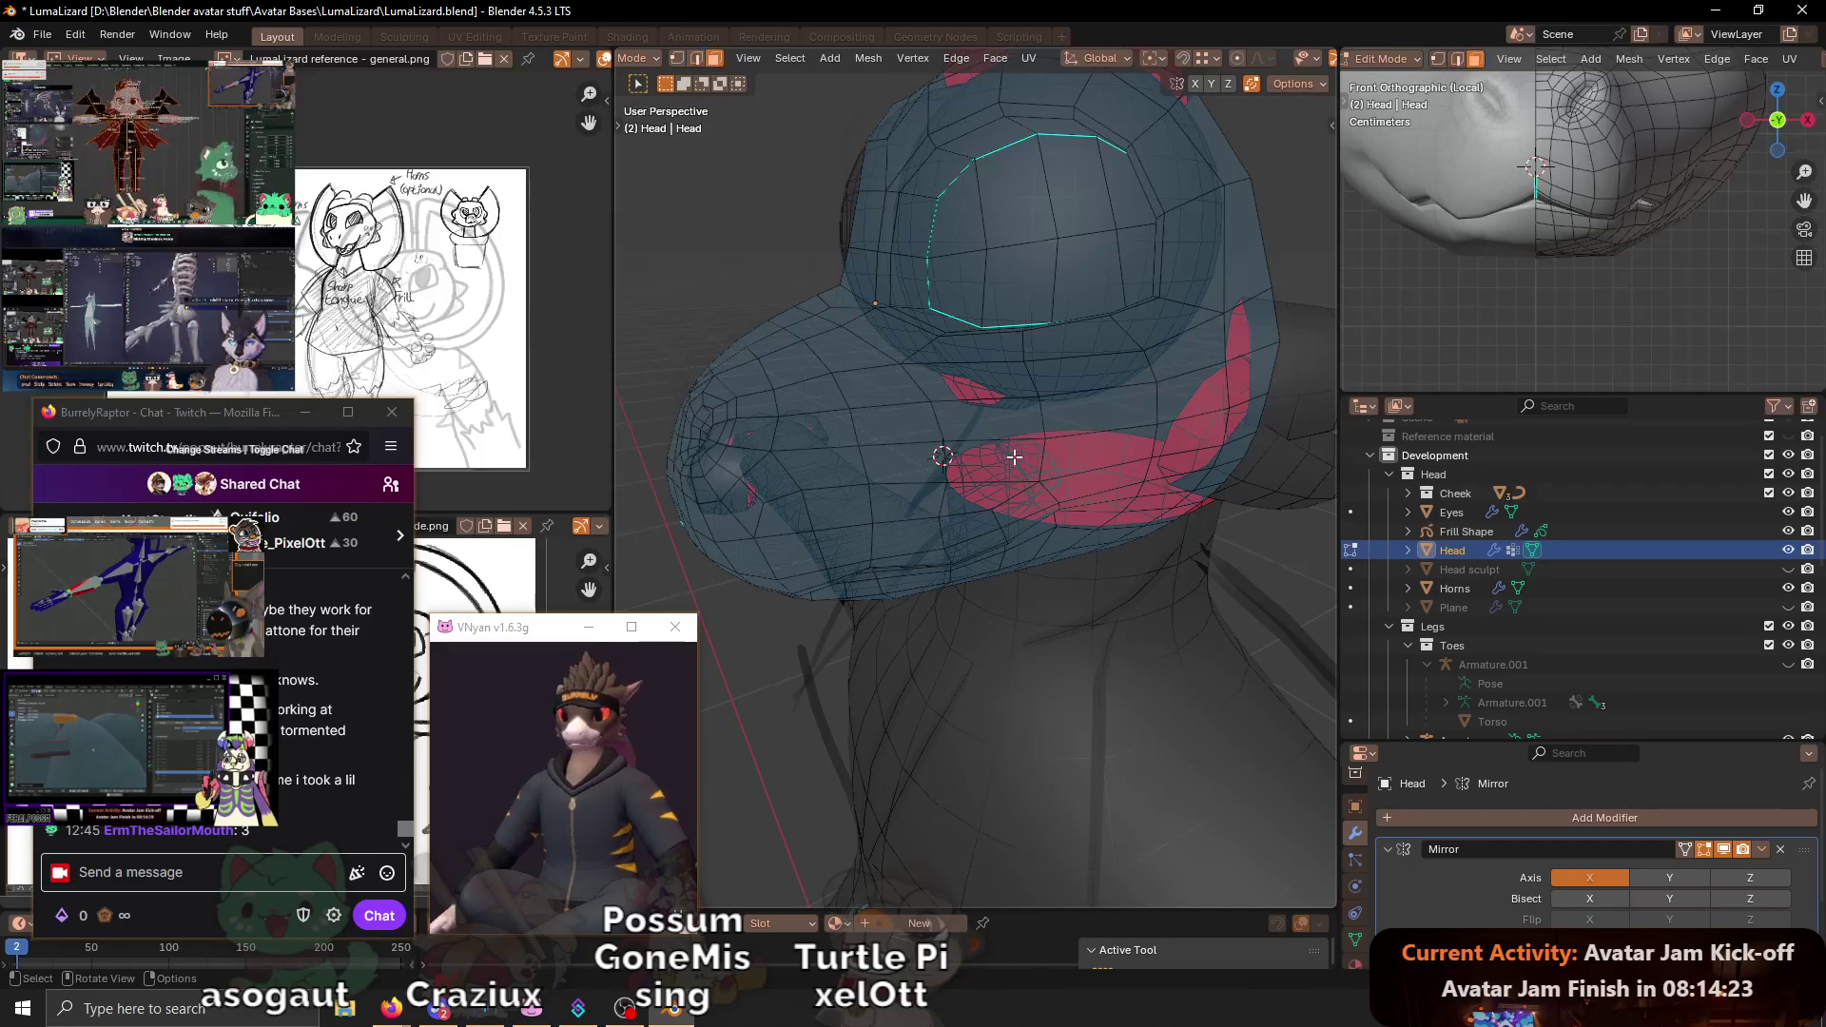
pyautogui.keyDown('ctrl'); pyautogui.click(1203, 447); pyautogui.keyUp('ctrl')
pyautogui.keyDown('ctrl'); pyautogui.click(1189, 381); pyautogui.keyUp('ctrl')
pyautogui.keyDown('ctrl'); pyautogui.click(1033, 377); pyautogui.keyUp('ctrl')
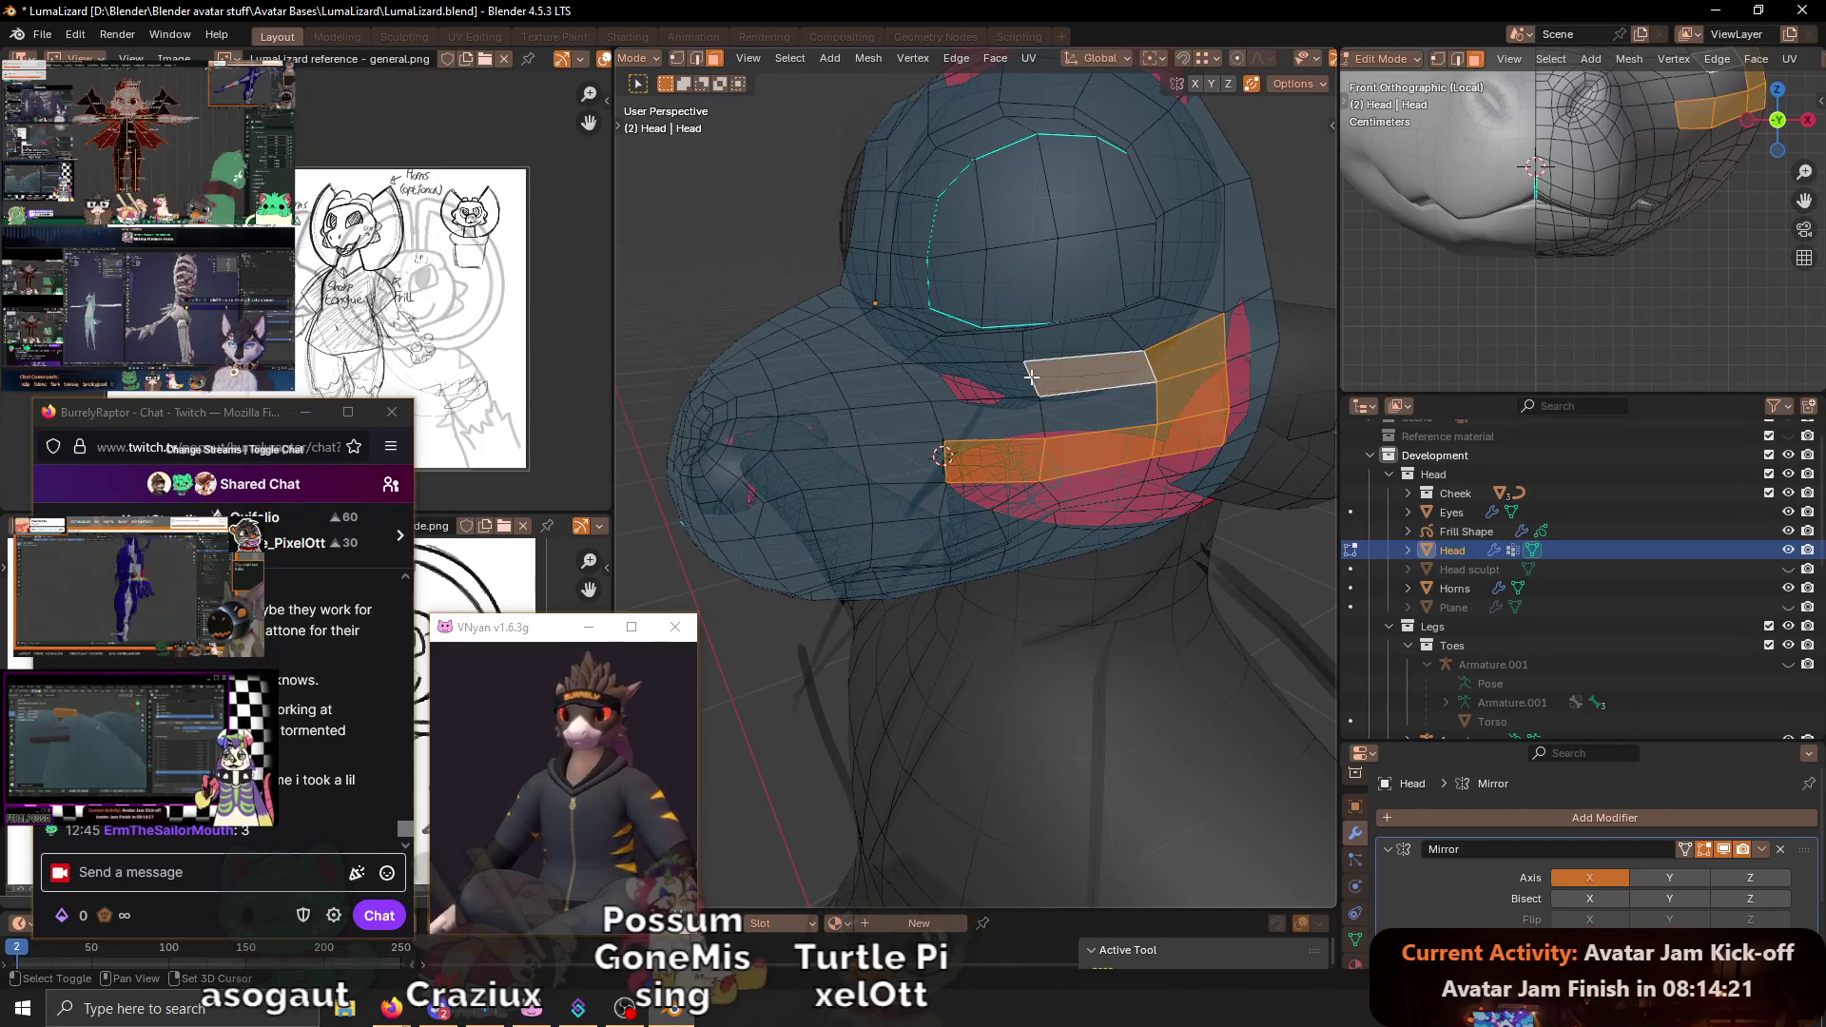
pyautogui.keyDown('ctrl'); pyautogui.click(1011, 388); pyautogui.keyUp('ctrl')
pyautogui.keyDown('ctrl'); pyautogui.click(1092, 388); pyautogui.keyUp('ctrl')
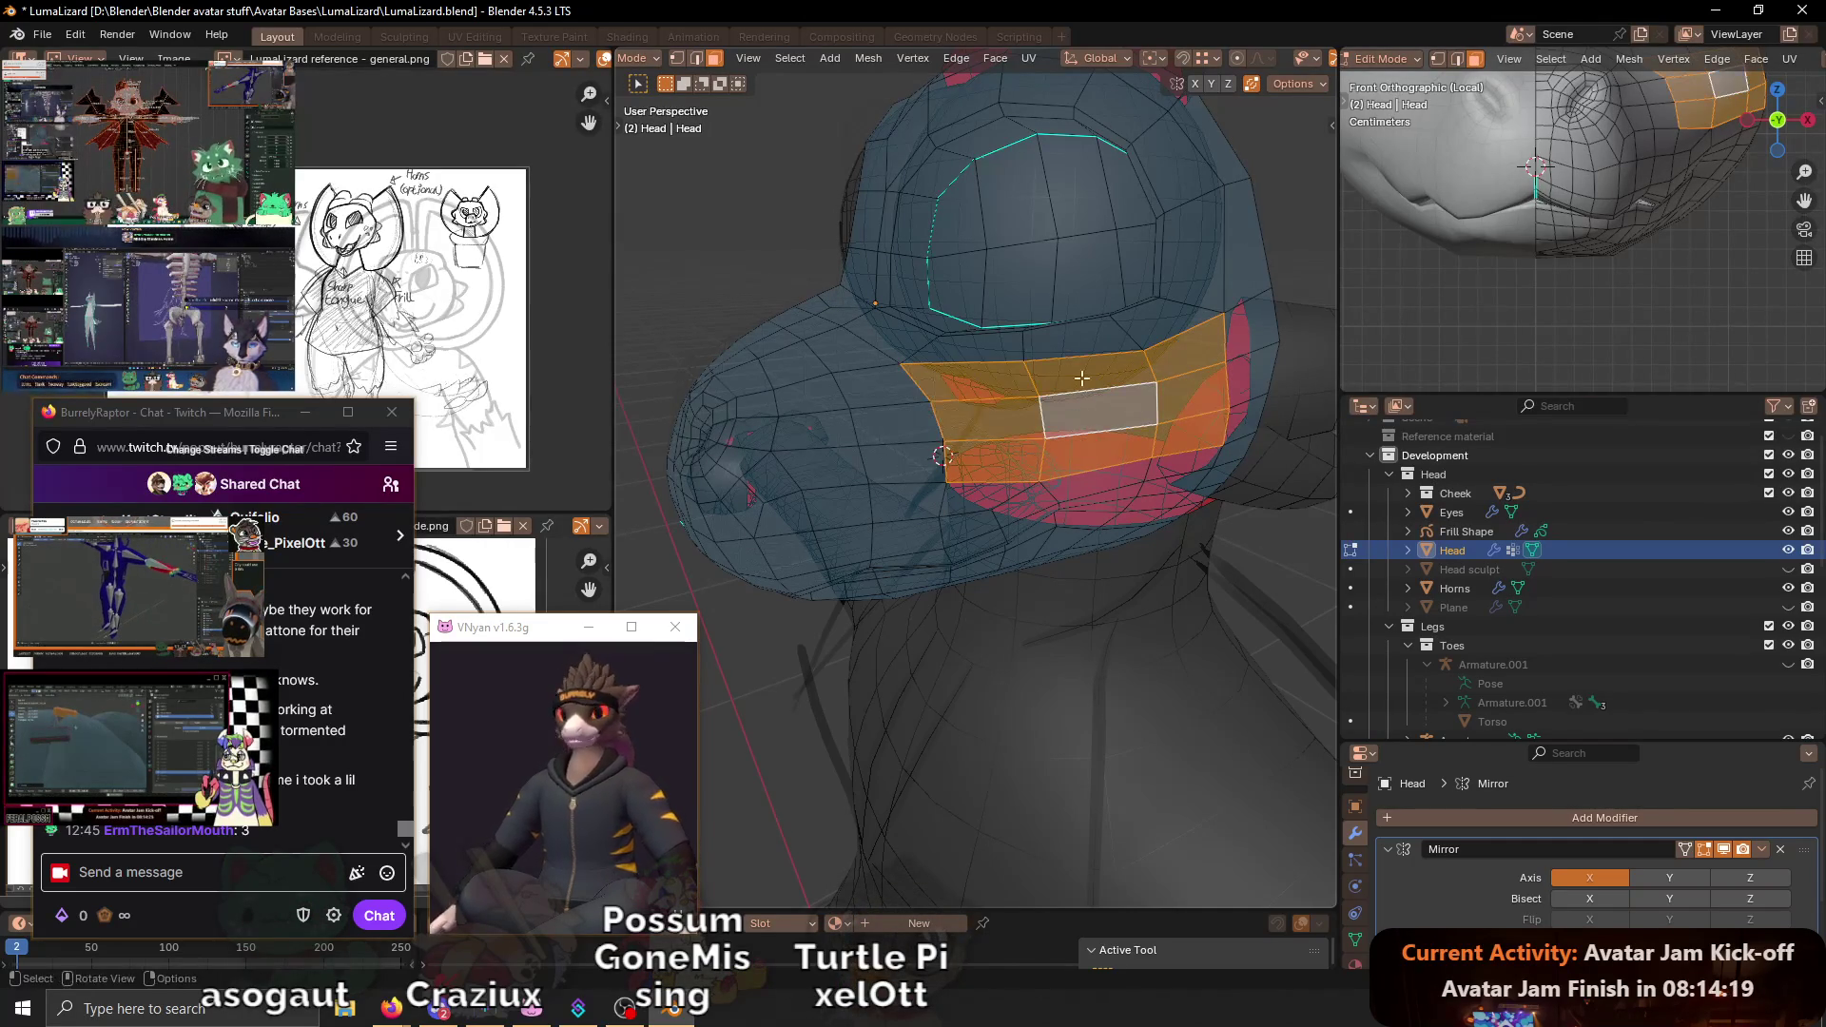
pyautogui.moveTo(1014, 357); pyautogui.dragTo(1076, 389, button='middle')
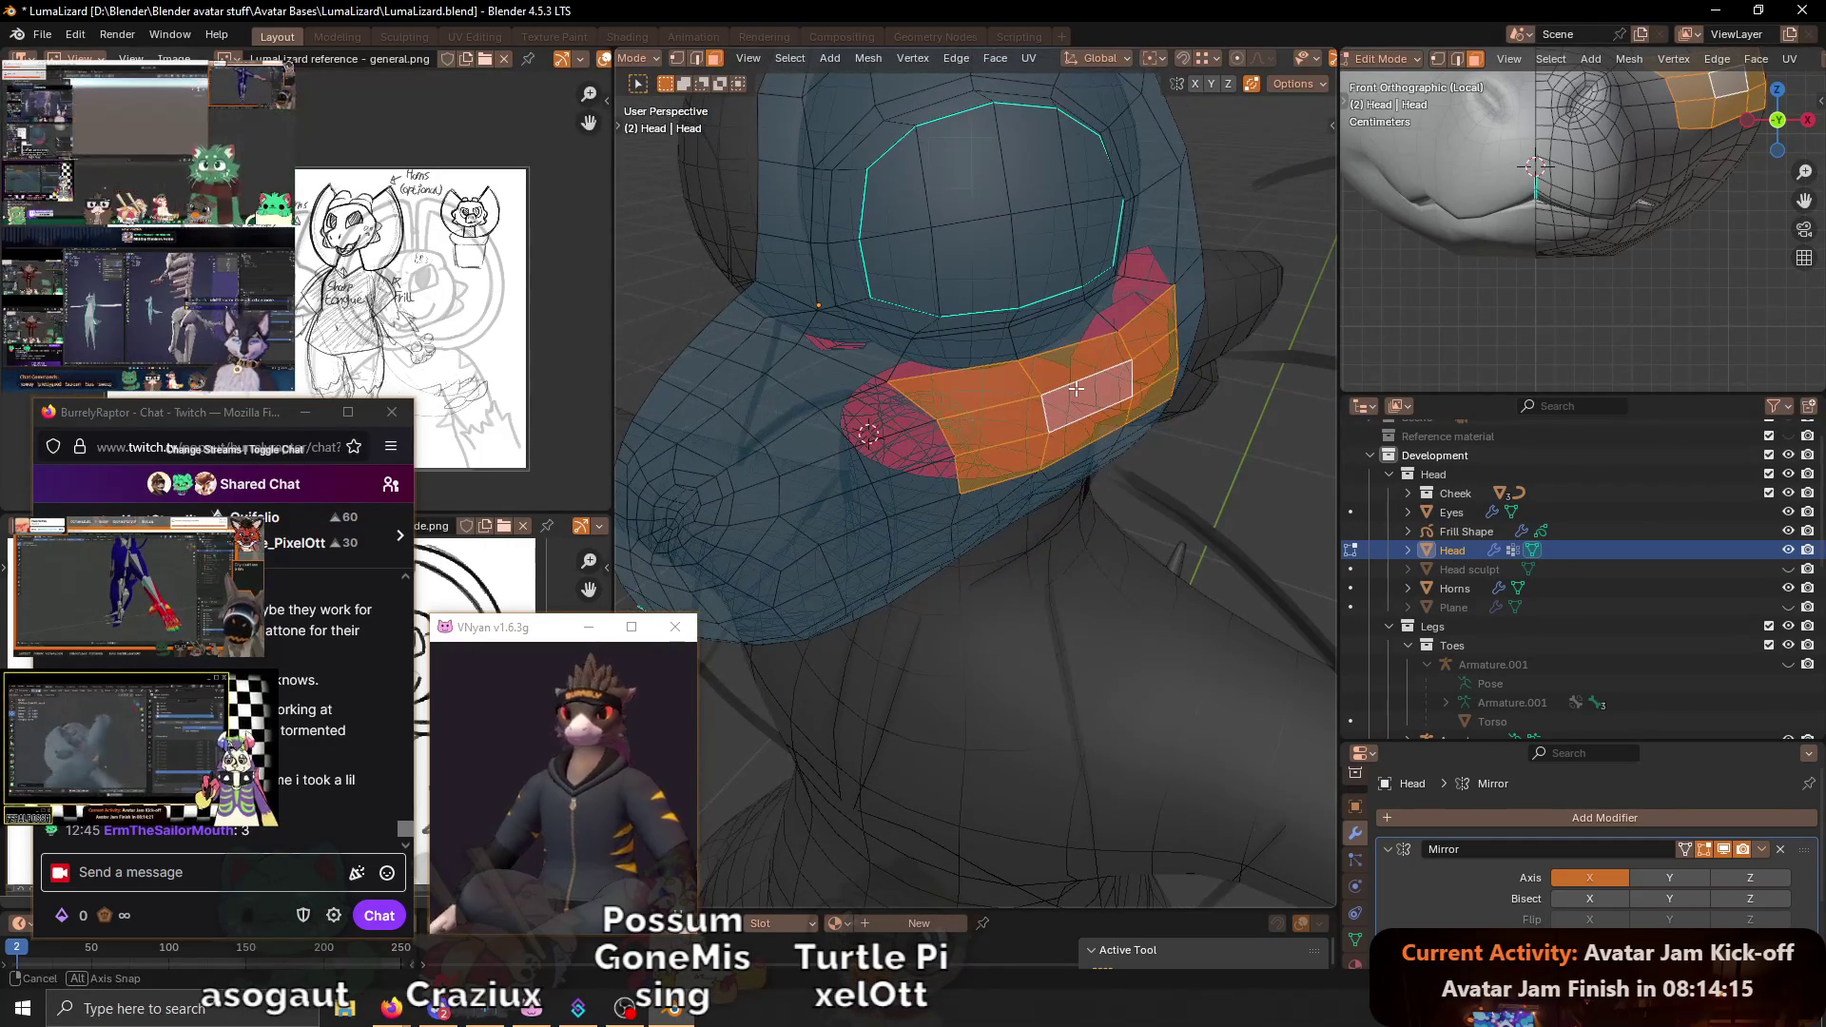
# - Inset the selected cheek faces by 0.005577 m
pyautogui.rightClick(1237, 366)
pyautogui.click(1236, 366)
pyautogui.moveTo(1176, 362); pyautogui.dragTo(1124, 366, button='middle')
pyautogui.click(1161, 362)
pyautogui.hotkey('ctrl', 'Tab')
# - Enter Sculpt Mode with the Relax Slide brush, save, and relax the cheek's polygon flow
pyautogui.click(1137, 511)
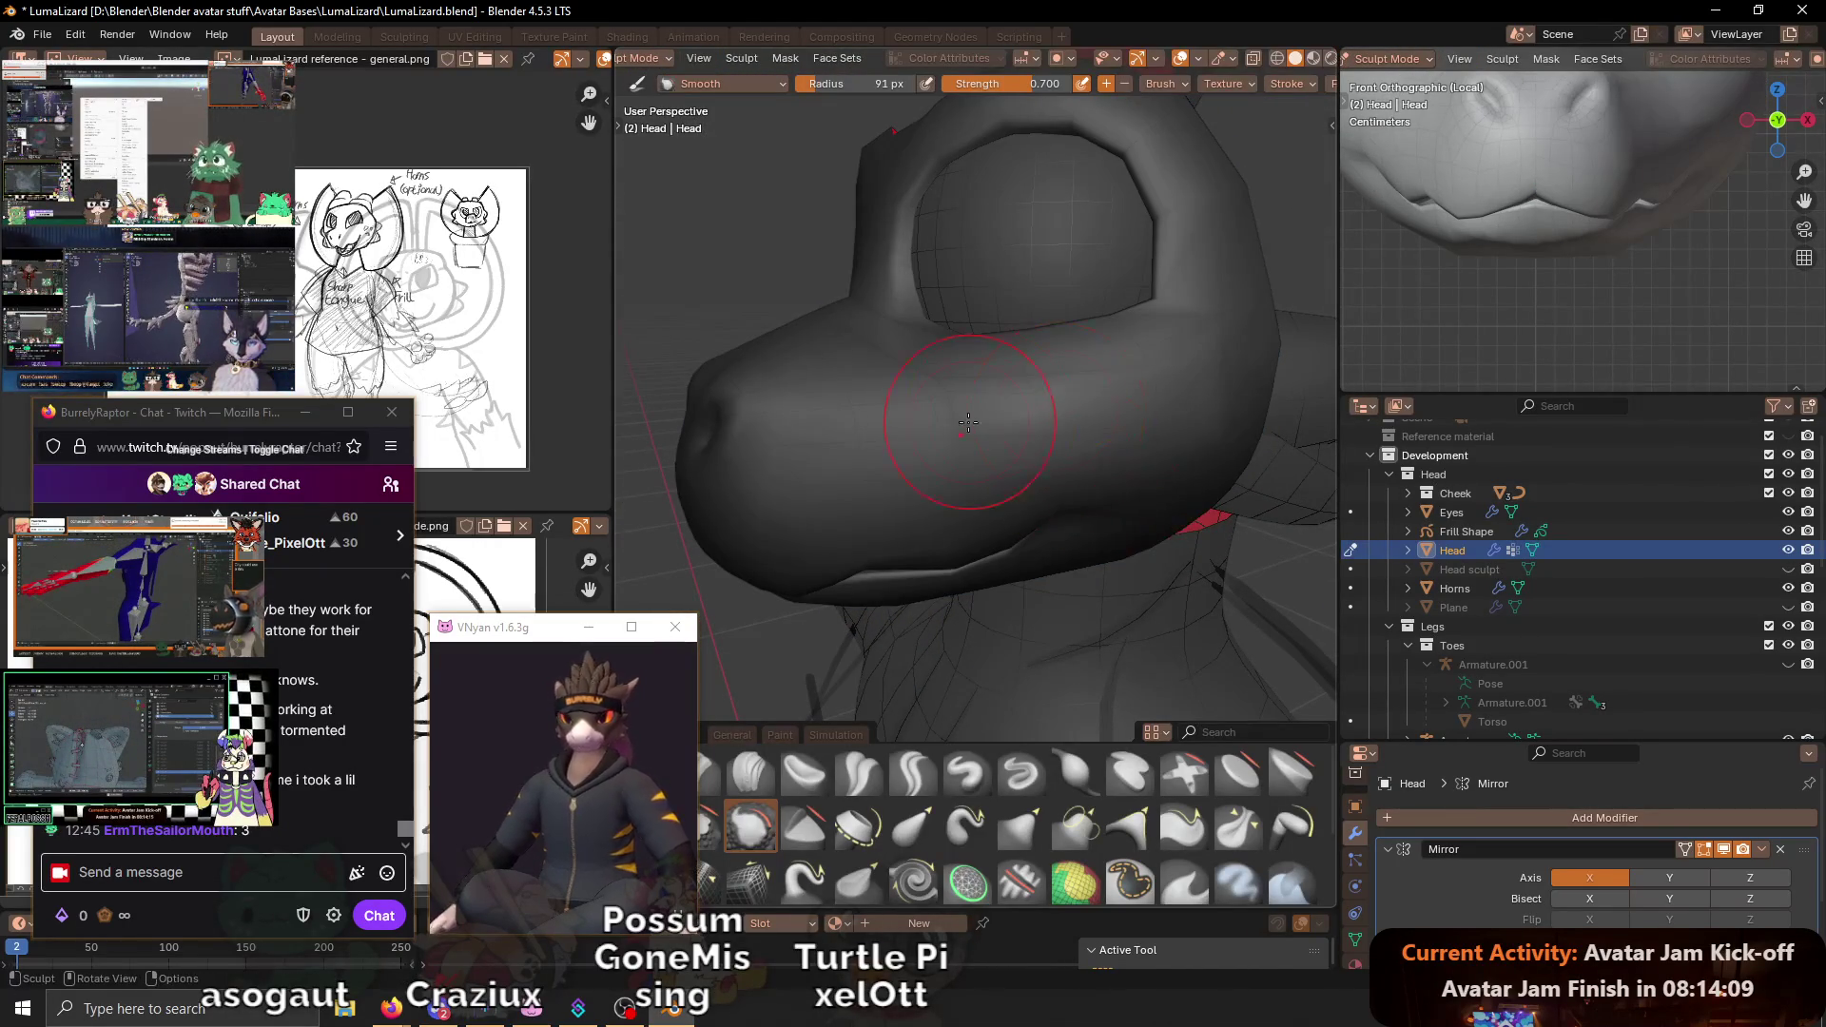
pyautogui.click(750, 882)
pyautogui.hotkey('ctrl', 's')
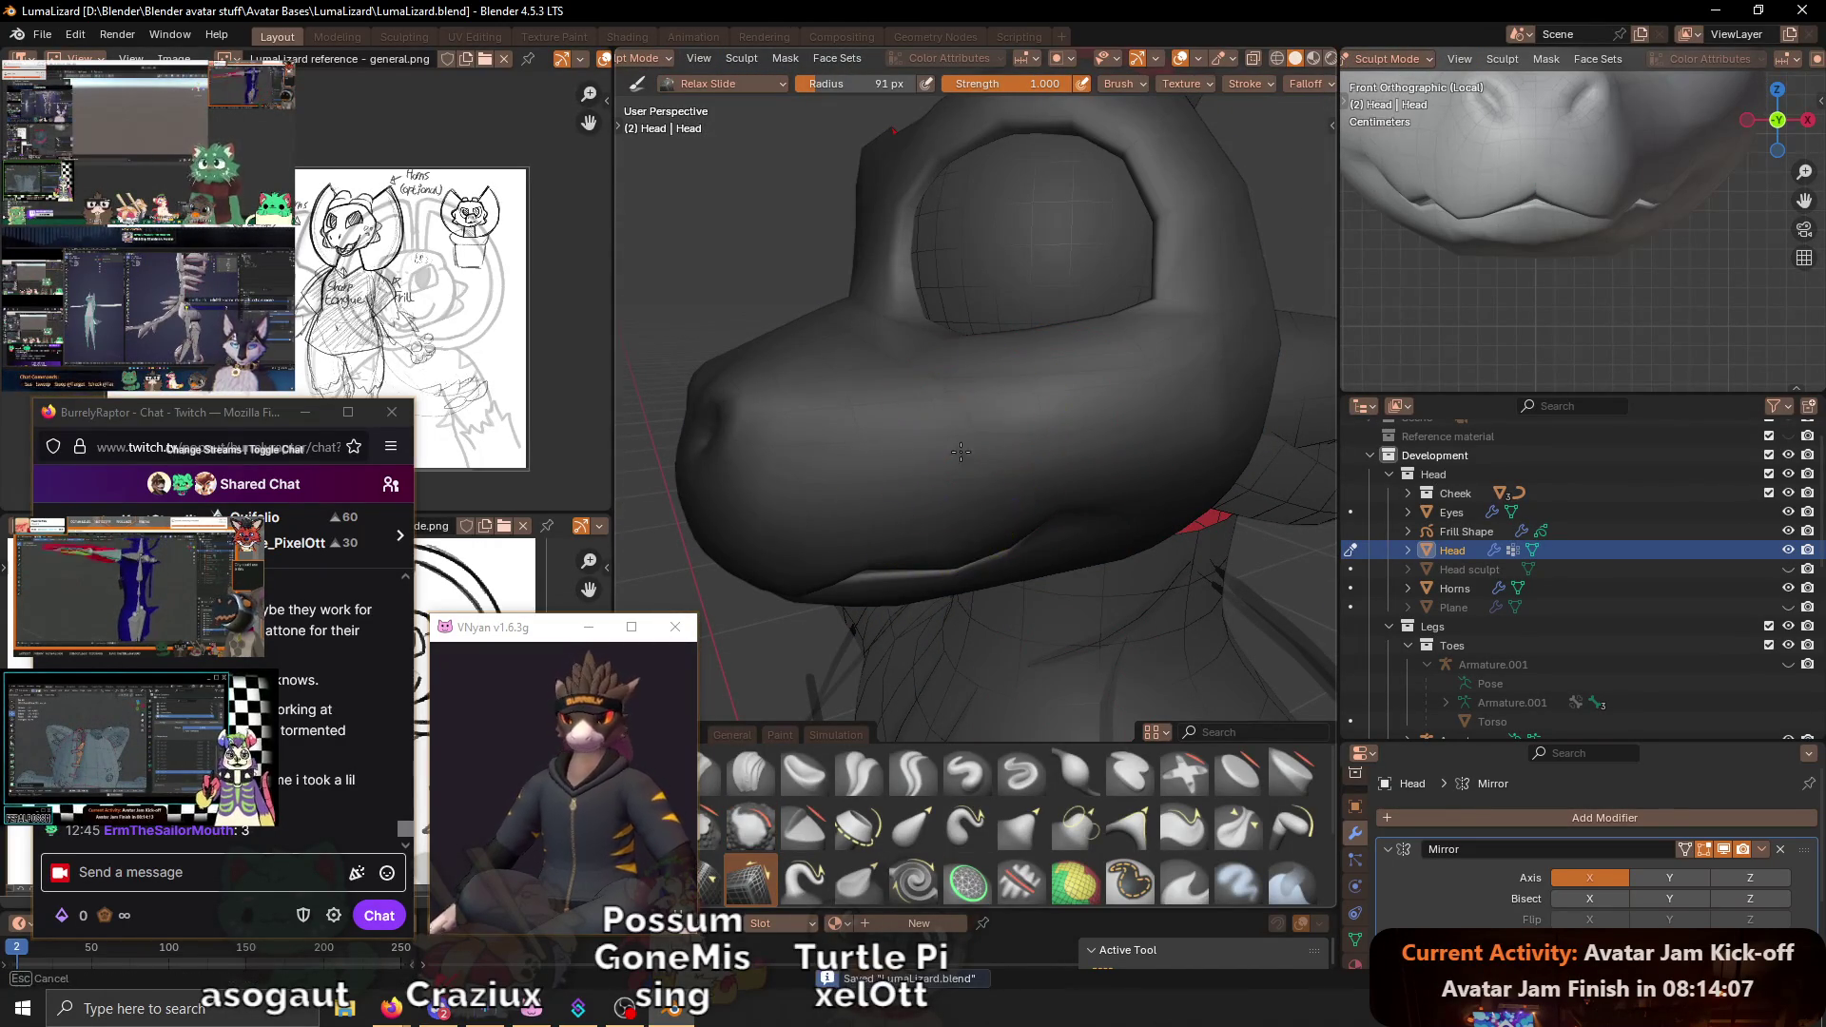
pyautogui.moveTo(970, 407); pyautogui.dragTo(1169, 379, button='middle')
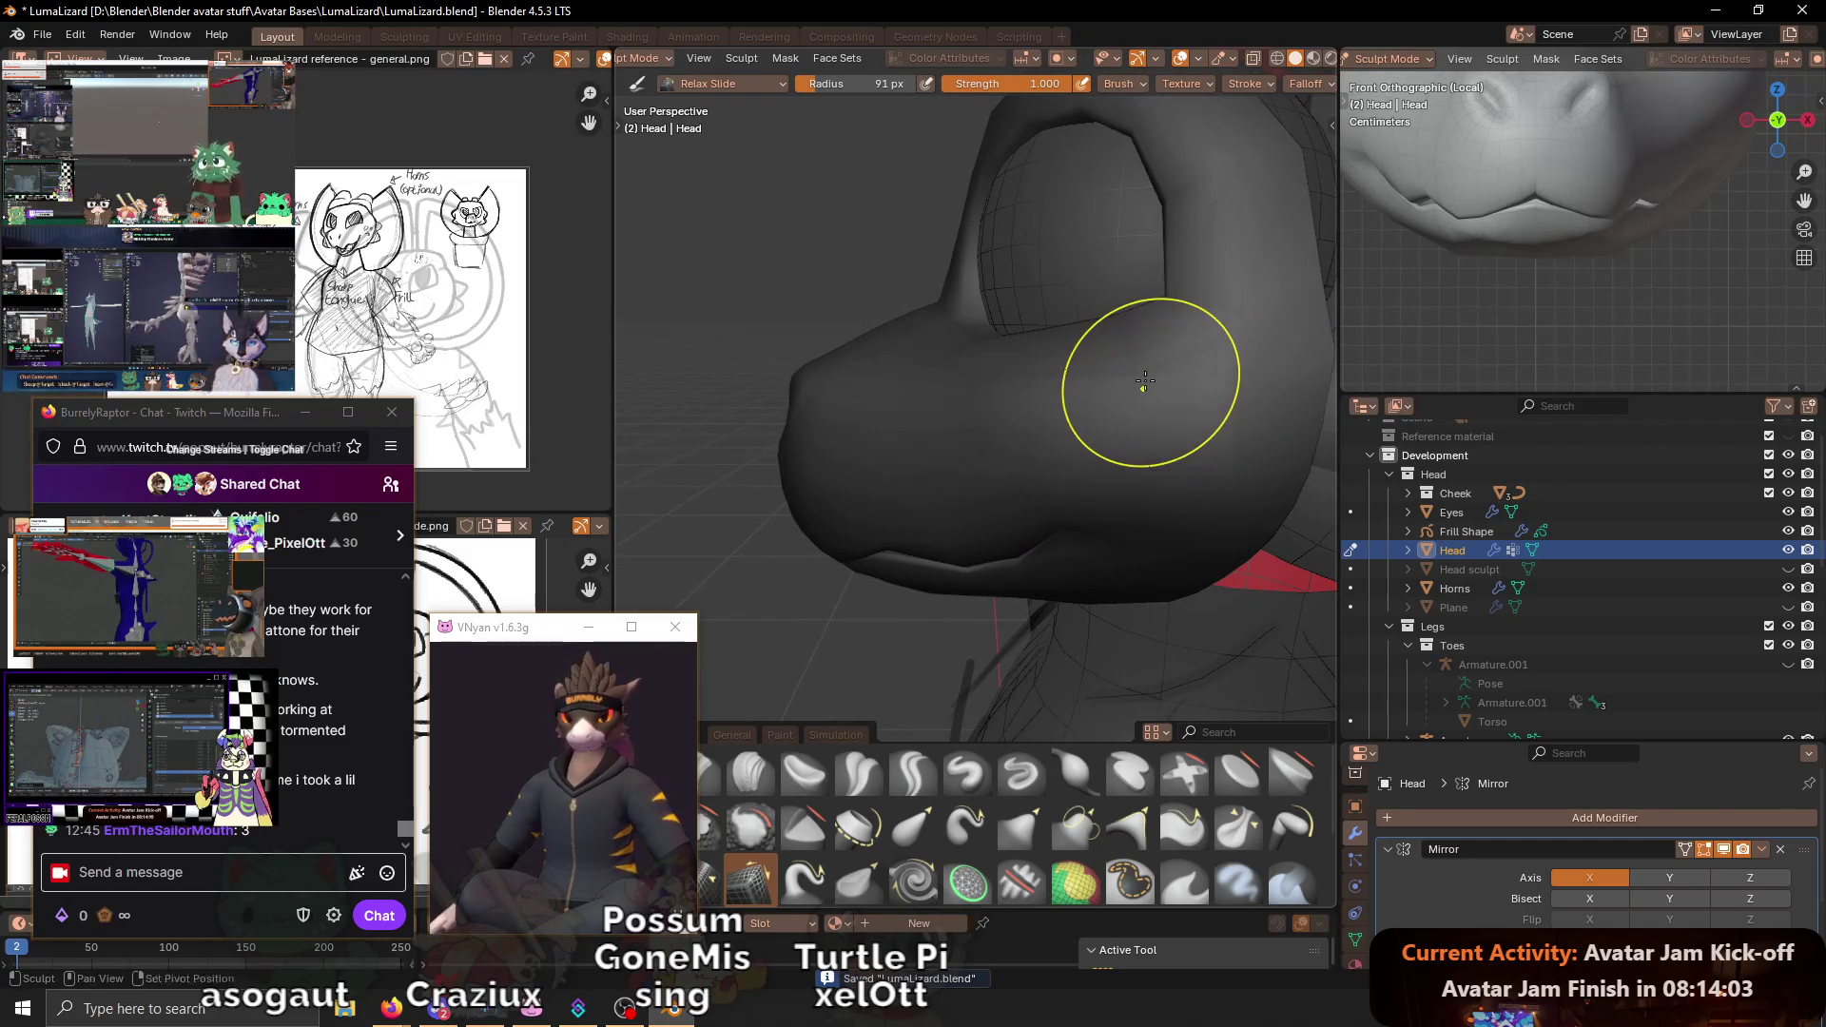
# - Relax the polygon flow across the snout and around the eye socket
pyautogui.moveTo(1064, 401)
pyautogui.mouseDown(button='middle')
pyautogui.moveTo(1116, 386)
pyautogui.moveTo(1170, 448)
pyautogui.mouseUp(button='middle')
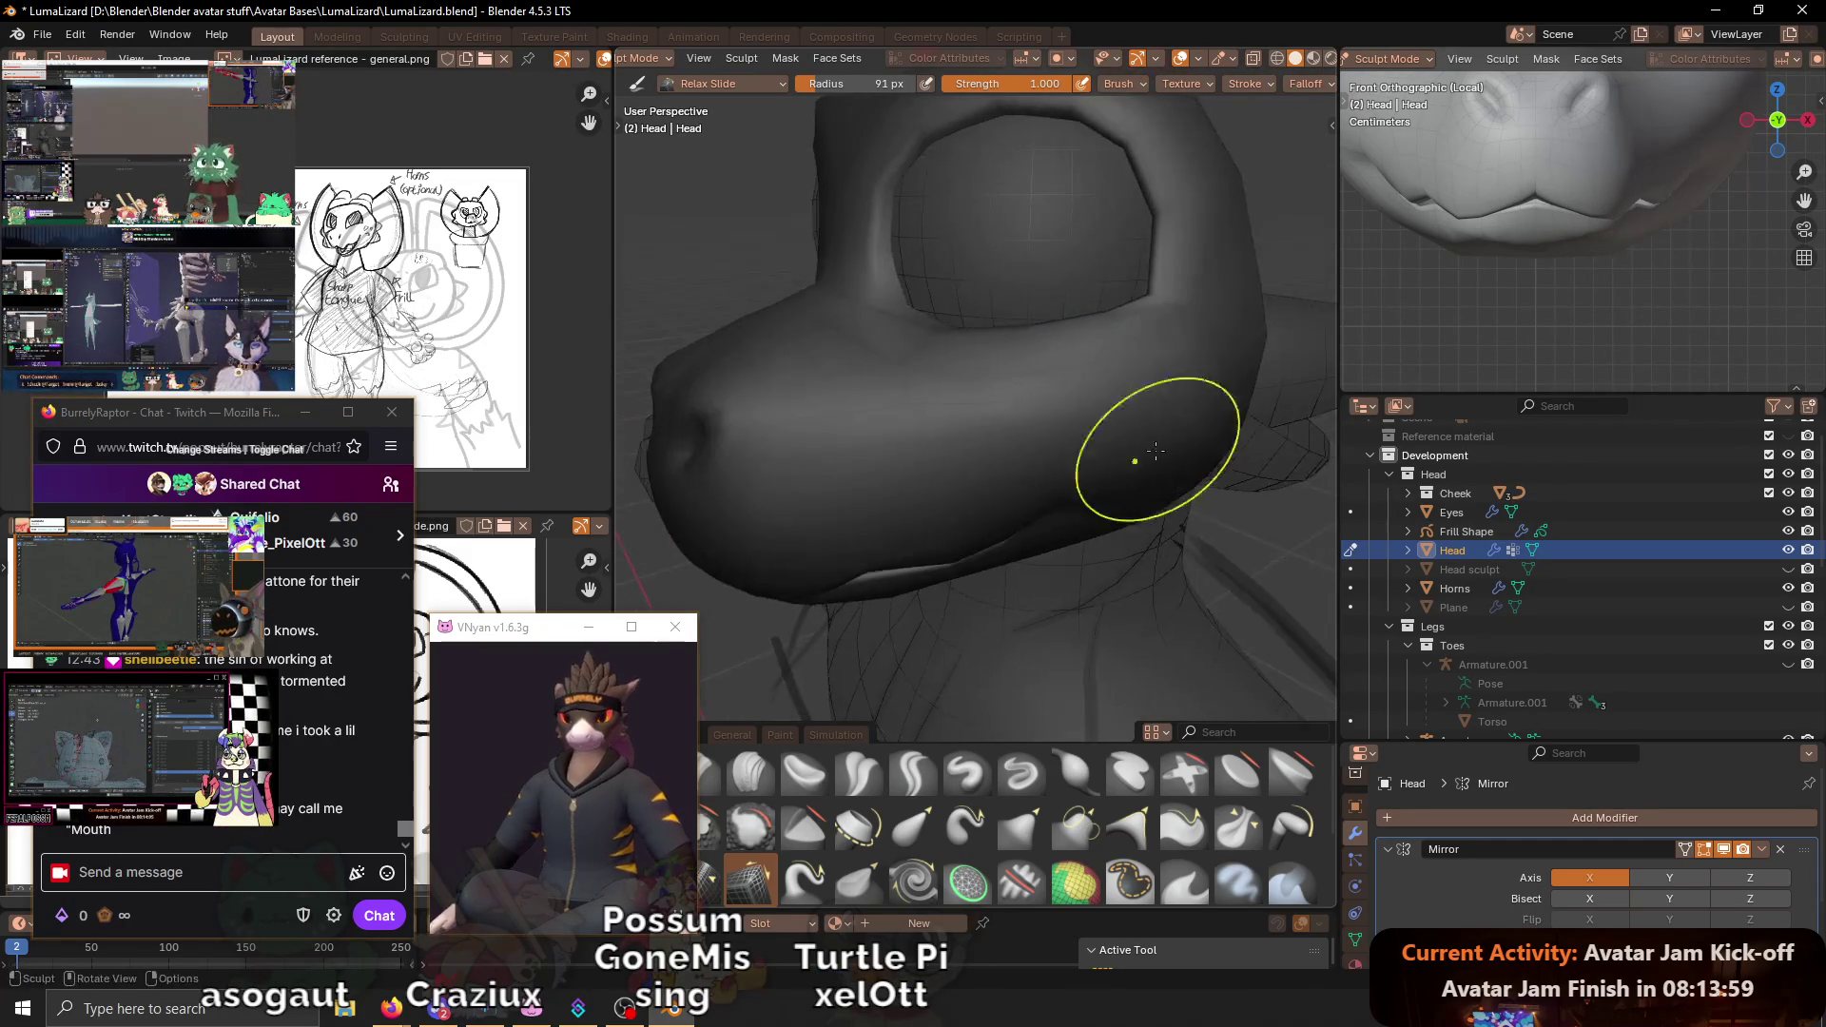
pyautogui.scroll(4, 1094, 359)
pyautogui.moveTo(1085, 355)
pyautogui.mouseDown(button='middle')
pyautogui.moveTo(1073, 412)
pyautogui.moveTo(1075, 397)
pyautogui.mouseUp(button='middle')
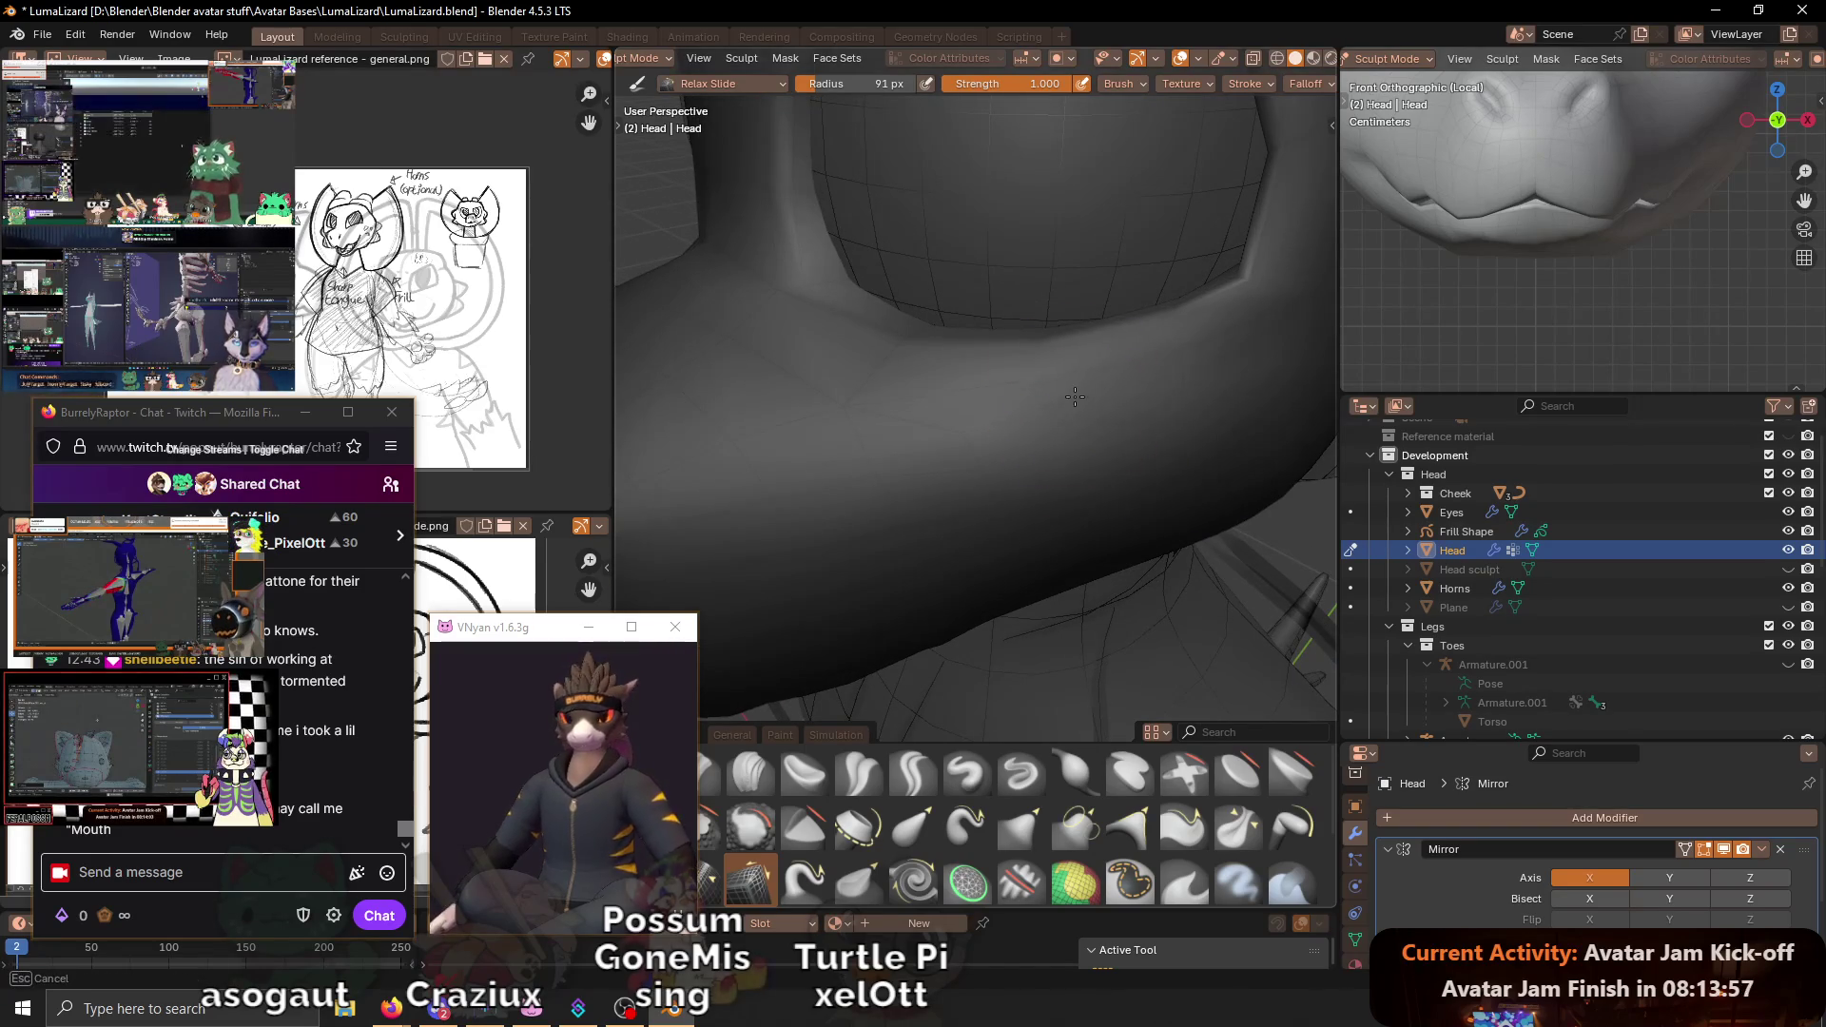
pyautogui.scroll(-5, 1150, 396)
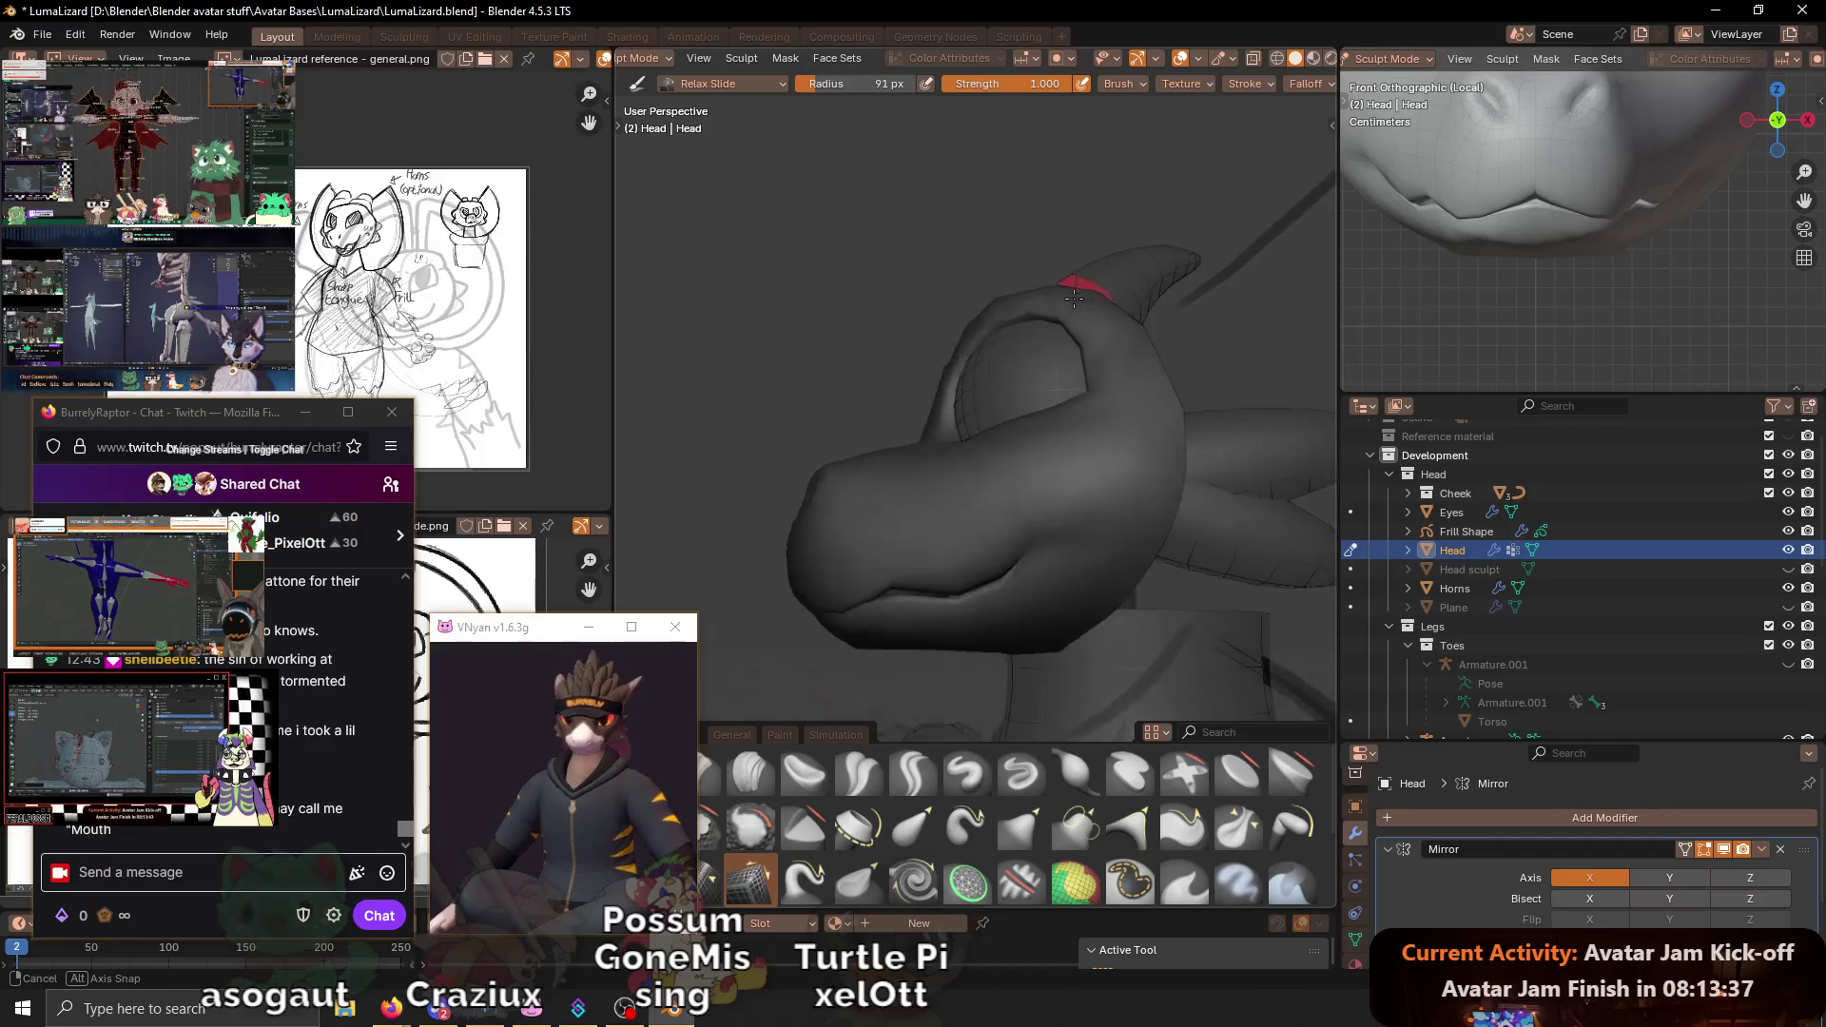
pyautogui.scroll(2, 1033, 502)
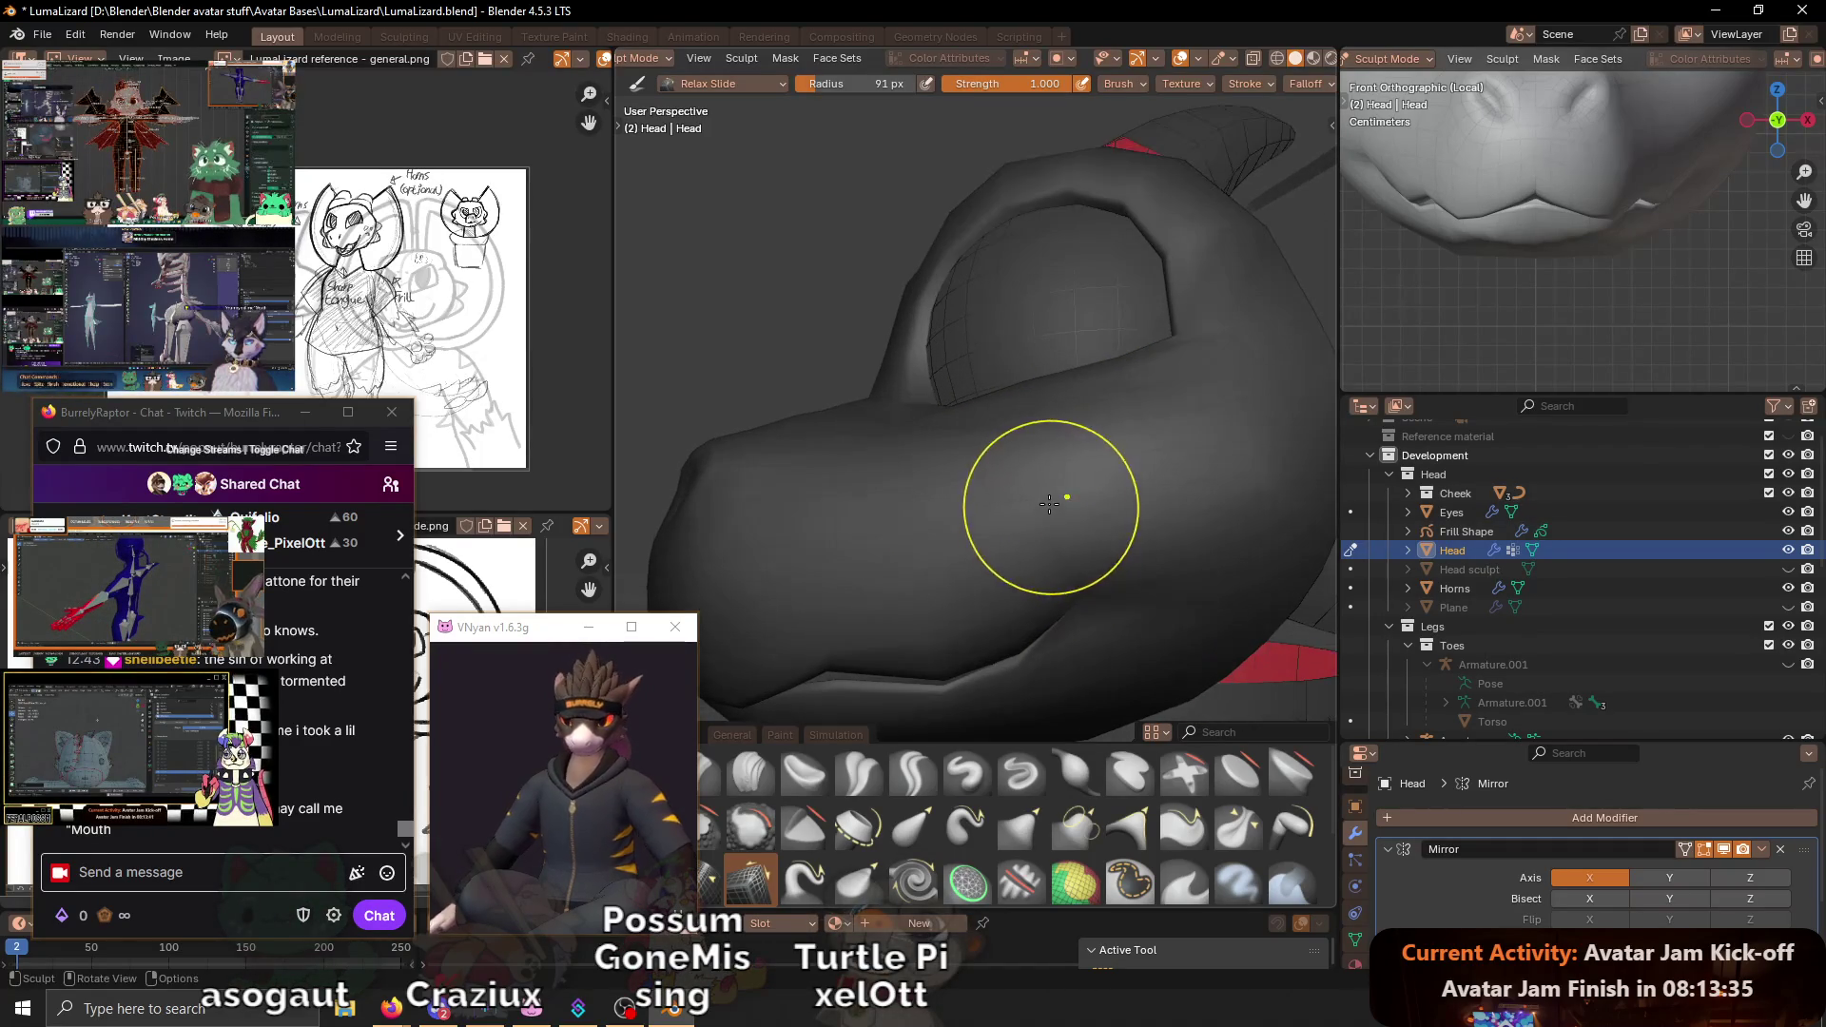
pyautogui.moveTo(1044, 528)
pyautogui.mouseDown(button='middle')
pyautogui.moveTo(1166, 501)
pyautogui.moveTo(1147, 540)
pyautogui.moveTo(1094, 514)
pyautogui.moveTo(1027, 518)
pyautogui.moveTo(1061, 508)
pyautogui.moveTo(951, 457)
pyautogui.moveTo(941, 473)
pyautogui.mouseUp(button='middle')
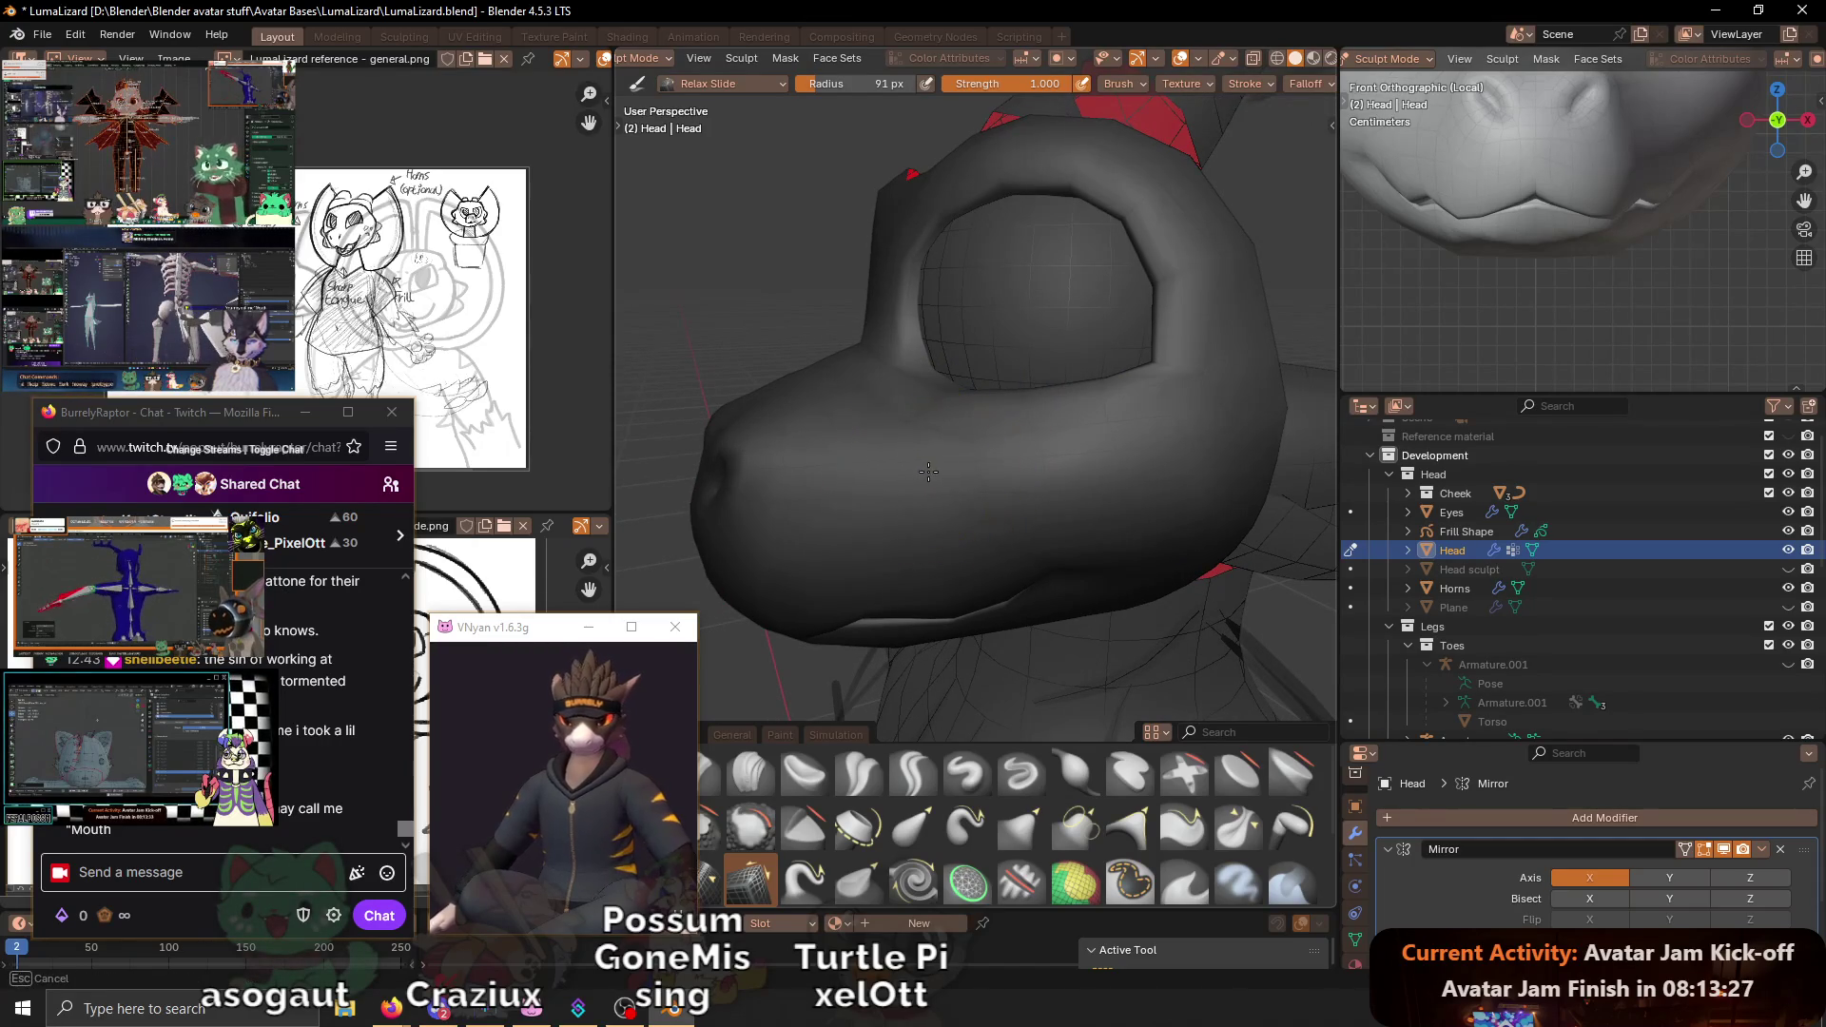
pyautogui.scroll(2, 934, 553)
pyautogui.moveTo(916, 591)
pyautogui.keyDown('ctrl'); pyautogui.mouseDown(button='middle')
pyautogui.moveTo(931, 520)
pyautogui.moveTo(1081, 419)
pyautogui.moveTo(1012, 467)
pyautogui.moveTo(917, 443)
pyautogui.moveTo(1015, 407)
pyautogui.moveTo(1223, 448)
pyautogui.moveTo(1046, 476)
pyautogui.moveTo(1039, 381)
pyautogui.moveTo(1046, 589)
pyautogui.moveTo(1052, 551)
pyautogui.moveTo(1011, 528)
pyautogui.moveTo(1033, 562)
pyautogui.mouseUp(button='middle'); pyautogui.keyUp('ctrl')
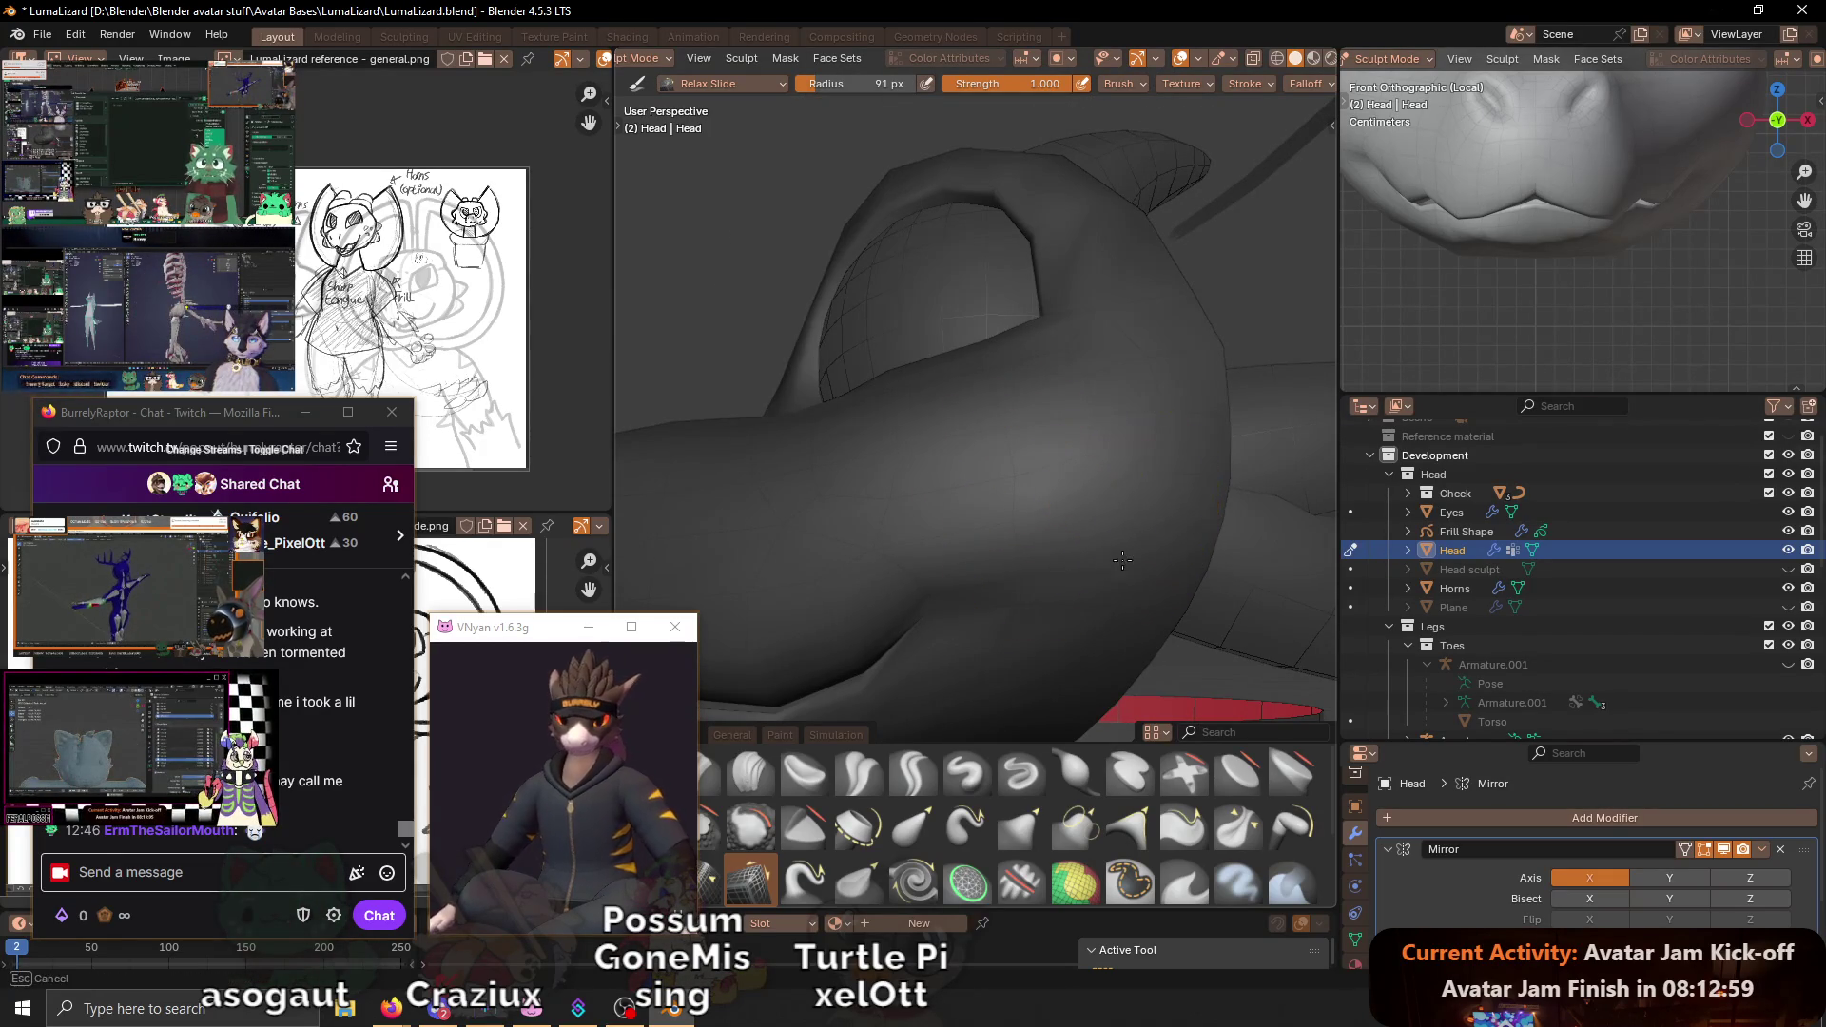
pyautogui.moveTo(1137, 500)
pyautogui.mouseDown(button='middle')
pyautogui.moveTo(1019, 501)
pyautogui.moveTo(1074, 505)
pyautogui.mouseUp(button='middle')
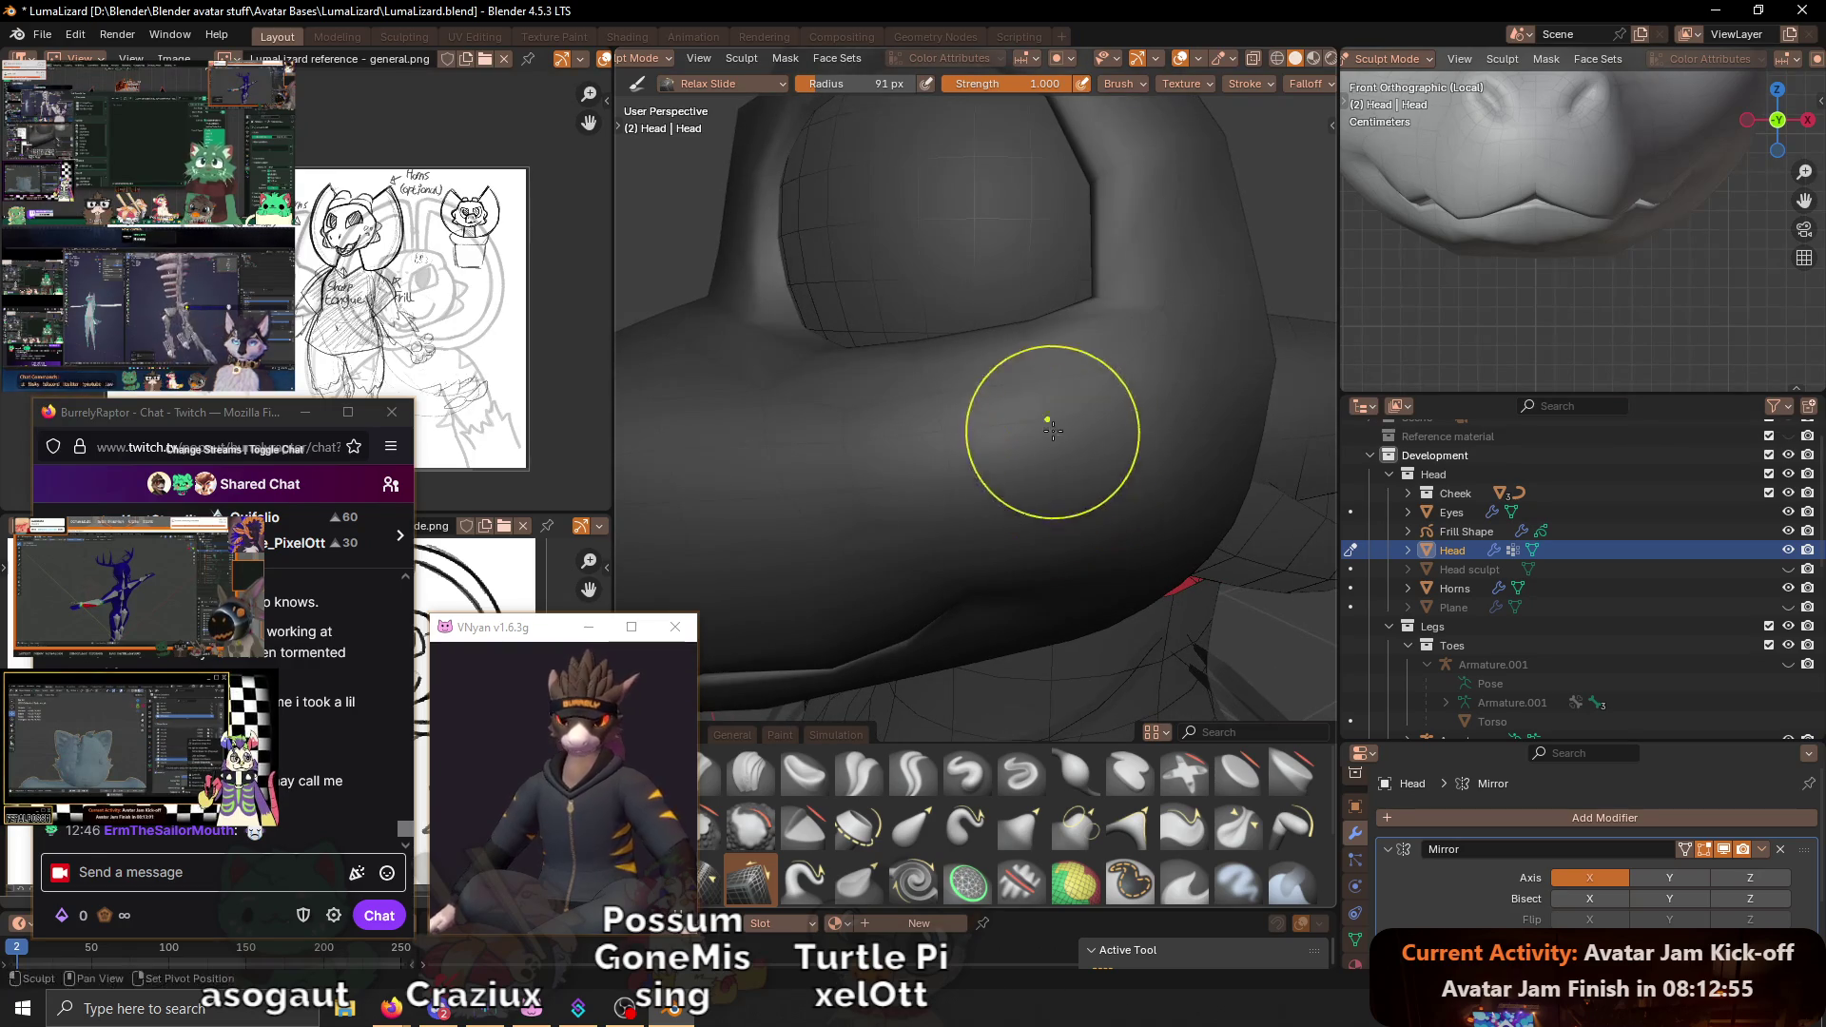
pyautogui.moveTo(1062, 438)
pyautogui.mouseDown(button='middle')
pyautogui.moveTo(1179, 448)
pyautogui.moveTo(959, 511)
pyautogui.moveTo(1004, 597)
pyautogui.moveTo(1062, 382)
pyautogui.moveTo(970, 359)
pyautogui.moveTo(1066, 558)
pyautogui.moveTo(1052, 522)
pyautogui.moveTo(1101, 497)
pyautogui.mouseUp(button='middle')
pyautogui.hotkey('ctrl', 'Tab')
# - Return to Object Mode, save LumaLizard.blend, and frame the eye closely
pyautogui.click(985, 479)
pyautogui.hotkey('ctrl', 's')
pyautogui.moveTo(986, 479)
pyautogui.mouseDown(button='middle')
pyautogui.moveTo(1030, 481)
pyautogui.moveTo(1024, 459)
pyautogui.moveTo(902, 512)
pyautogui.moveTo(946, 539)
pyautogui.moveTo(1018, 511)
pyautogui.moveTo(1096, 404)
pyautogui.moveTo(1161, 400)
pyautogui.moveTo(1155, 419)
pyautogui.moveTo(1064, 415)
pyautogui.moveTo(1035, 457)
pyautogui.moveTo(1086, 480)
pyautogui.moveTo(976, 452)
pyautogui.mouseUp(button='middle')
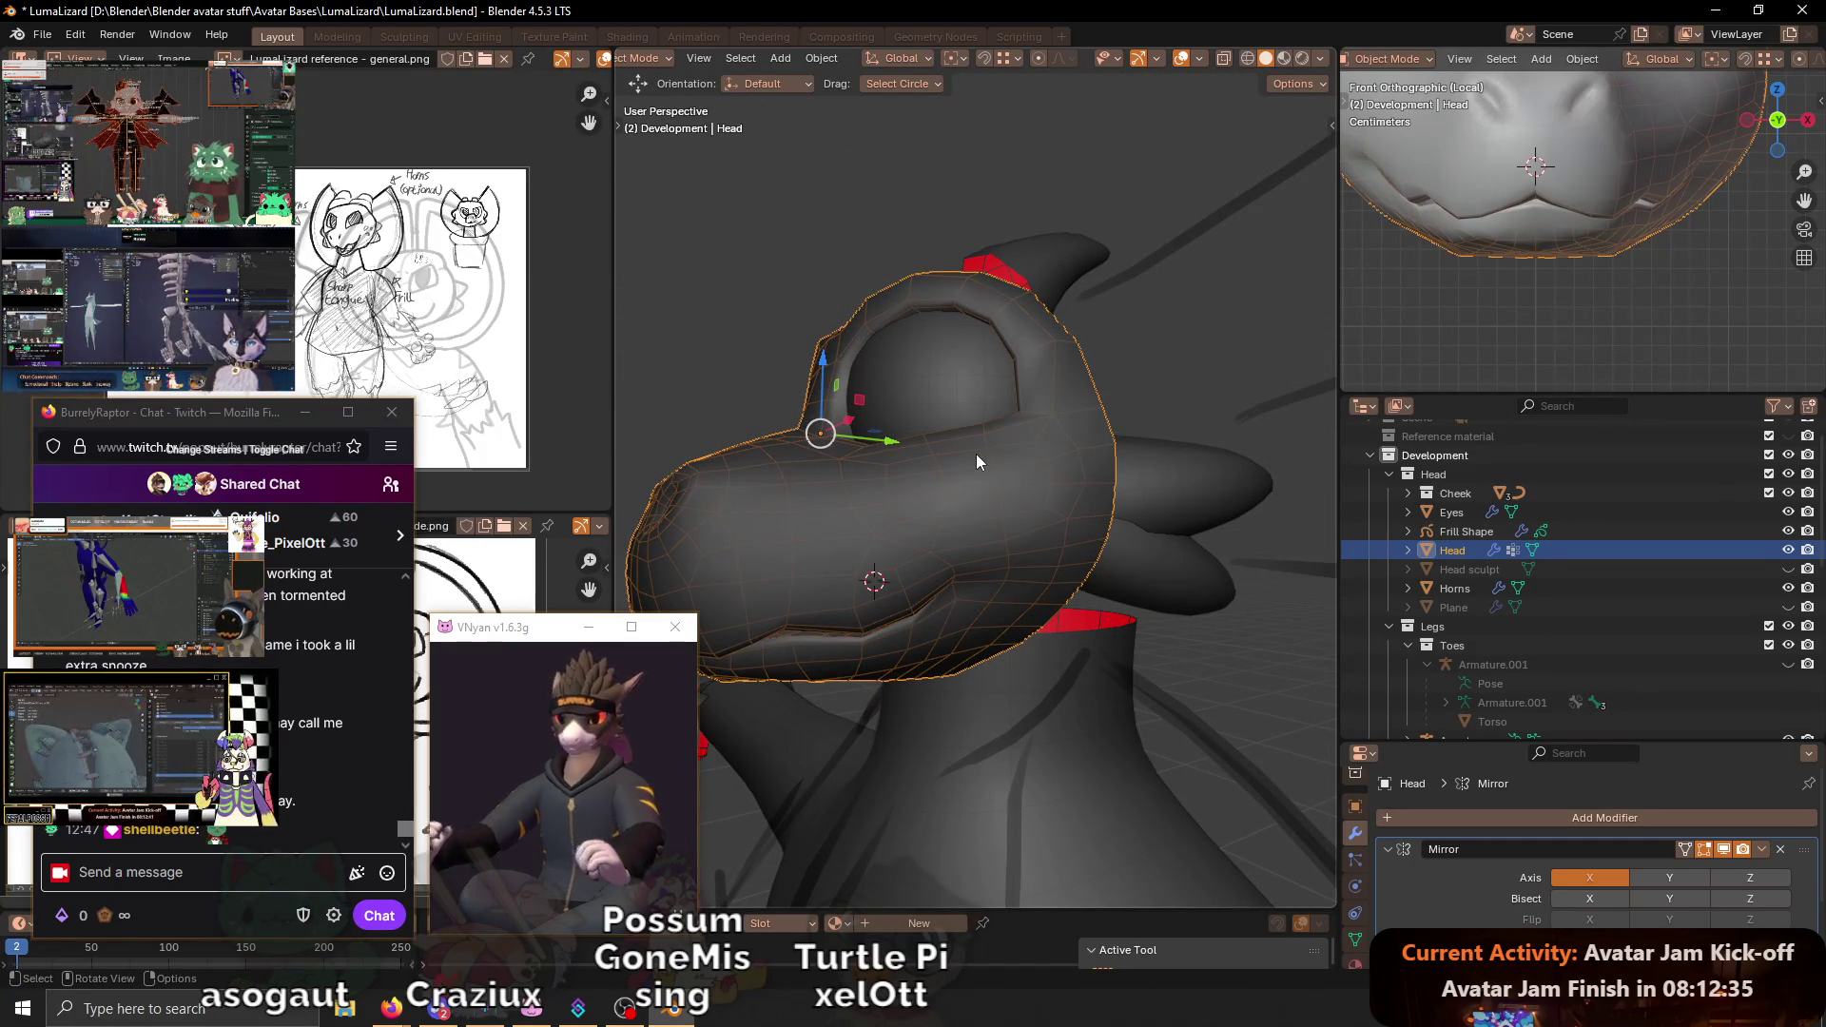
pyautogui.moveTo(976, 454)
pyautogui.mouseDown(button='middle')
pyautogui.moveTo(1168, 558)
pyautogui.moveTo(1050, 550)
pyautogui.moveTo(1107, 567)
pyautogui.moveTo(815, 506)
pyautogui.moveTo(831, 533)
pyautogui.moveTo(957, 550)
pyautogui.moveTo(1054, 507)
pyautogui.mouseUp(button='middle')
# - In Edit Mode, select the cheek face loop and turn off the Retopology overlay
pyautogui.press('Tab')
pyautogui.keyDown('alt'); pyautogui.click(1094, 463); pyautogui.keyUp('alt')
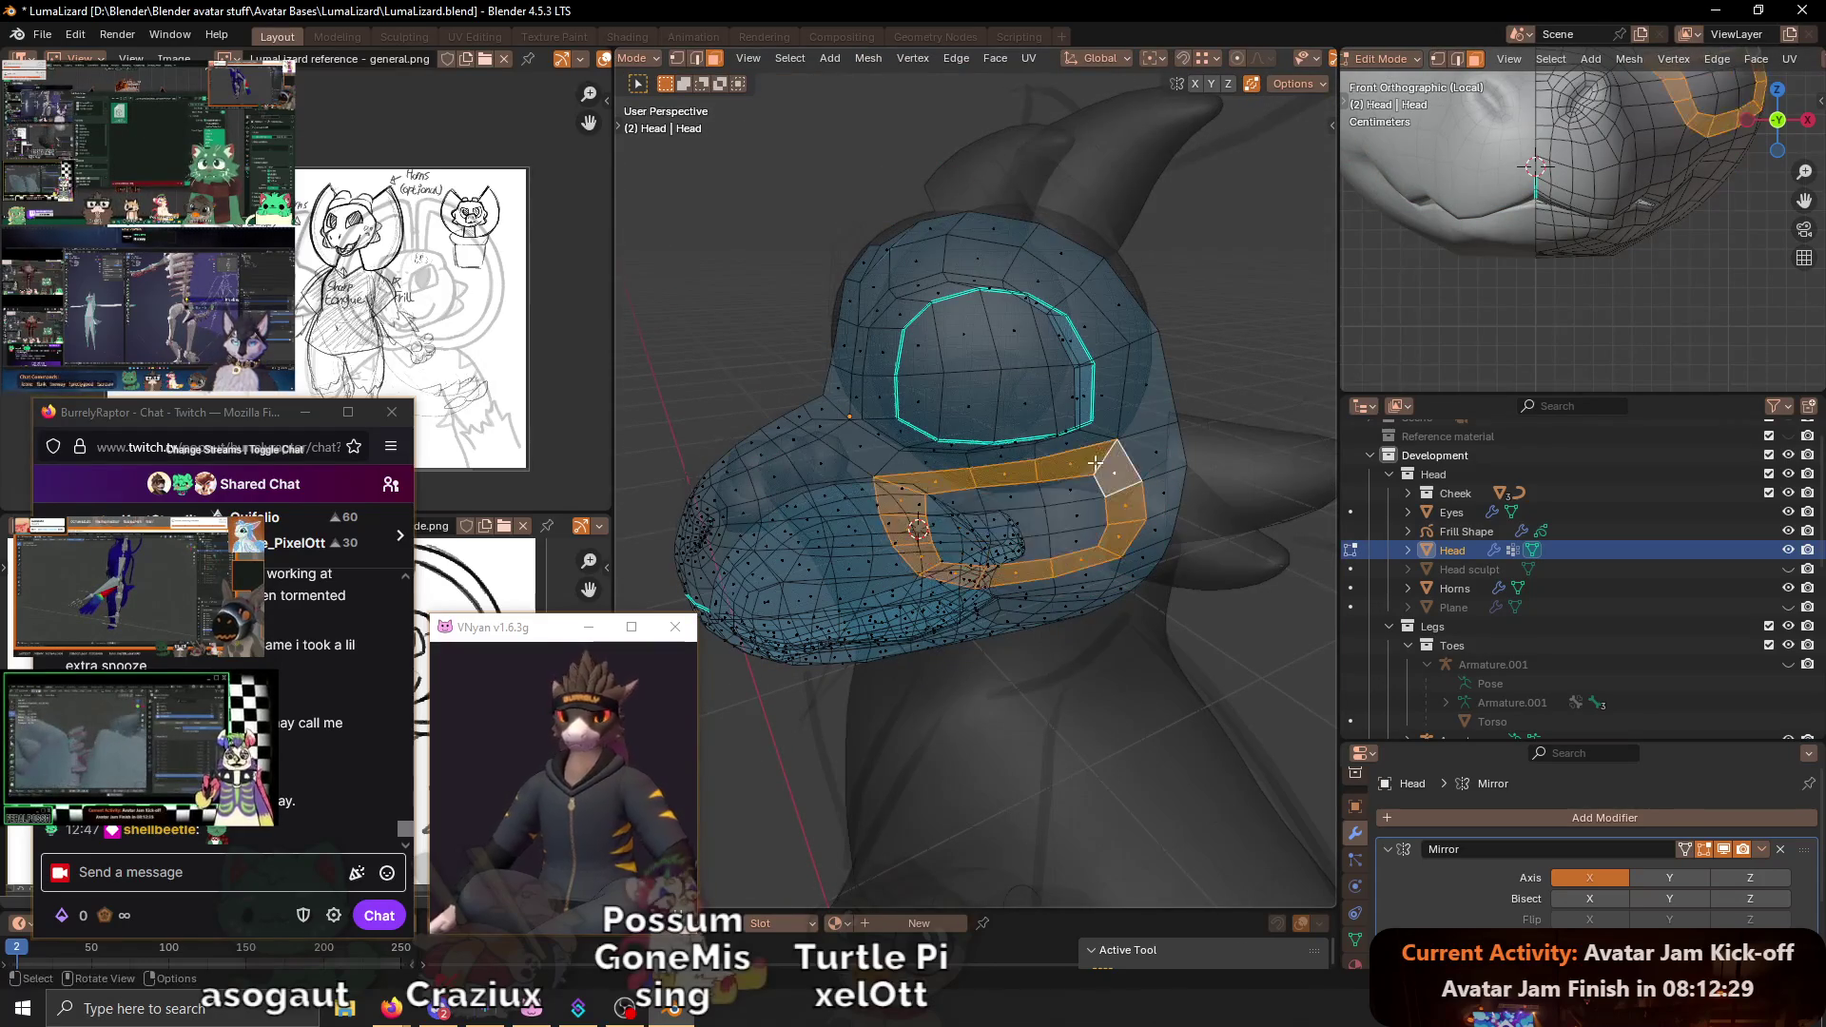
pyautogui.click(1294, 84)
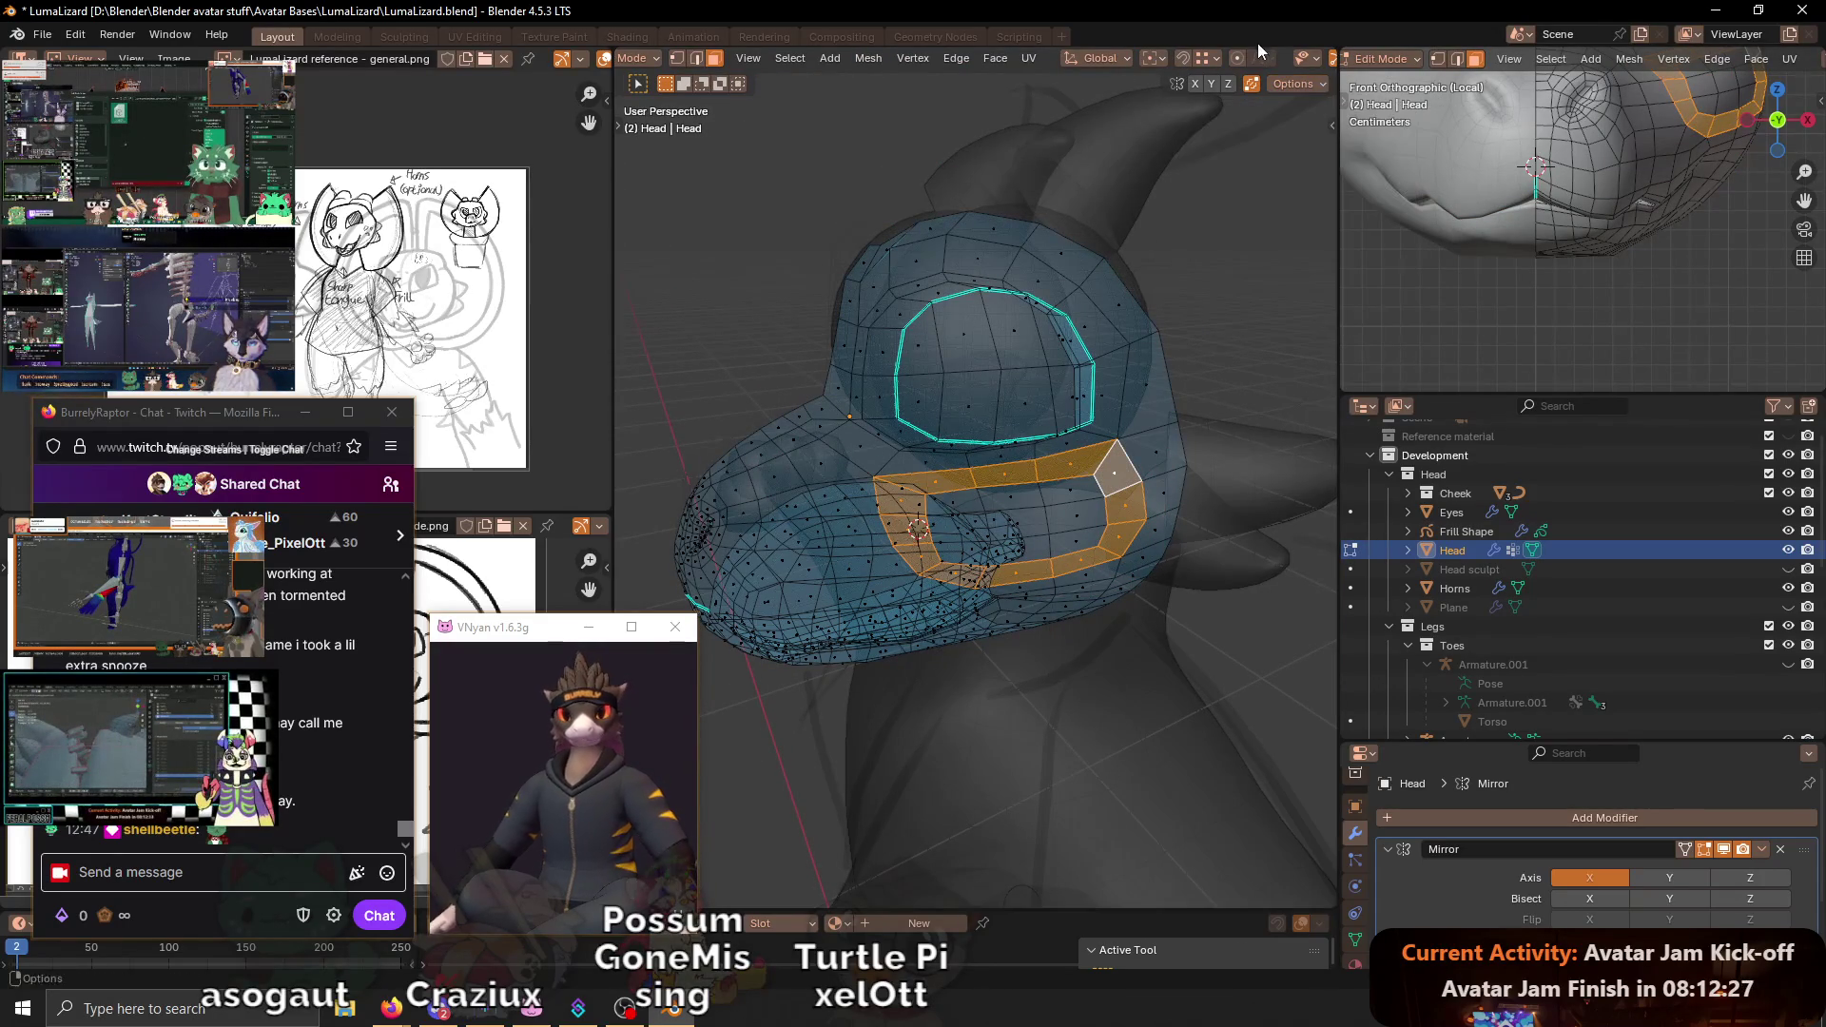
pyautogui.scroll(-3, 1265, 60)
pyautogui.click(1316, 59)
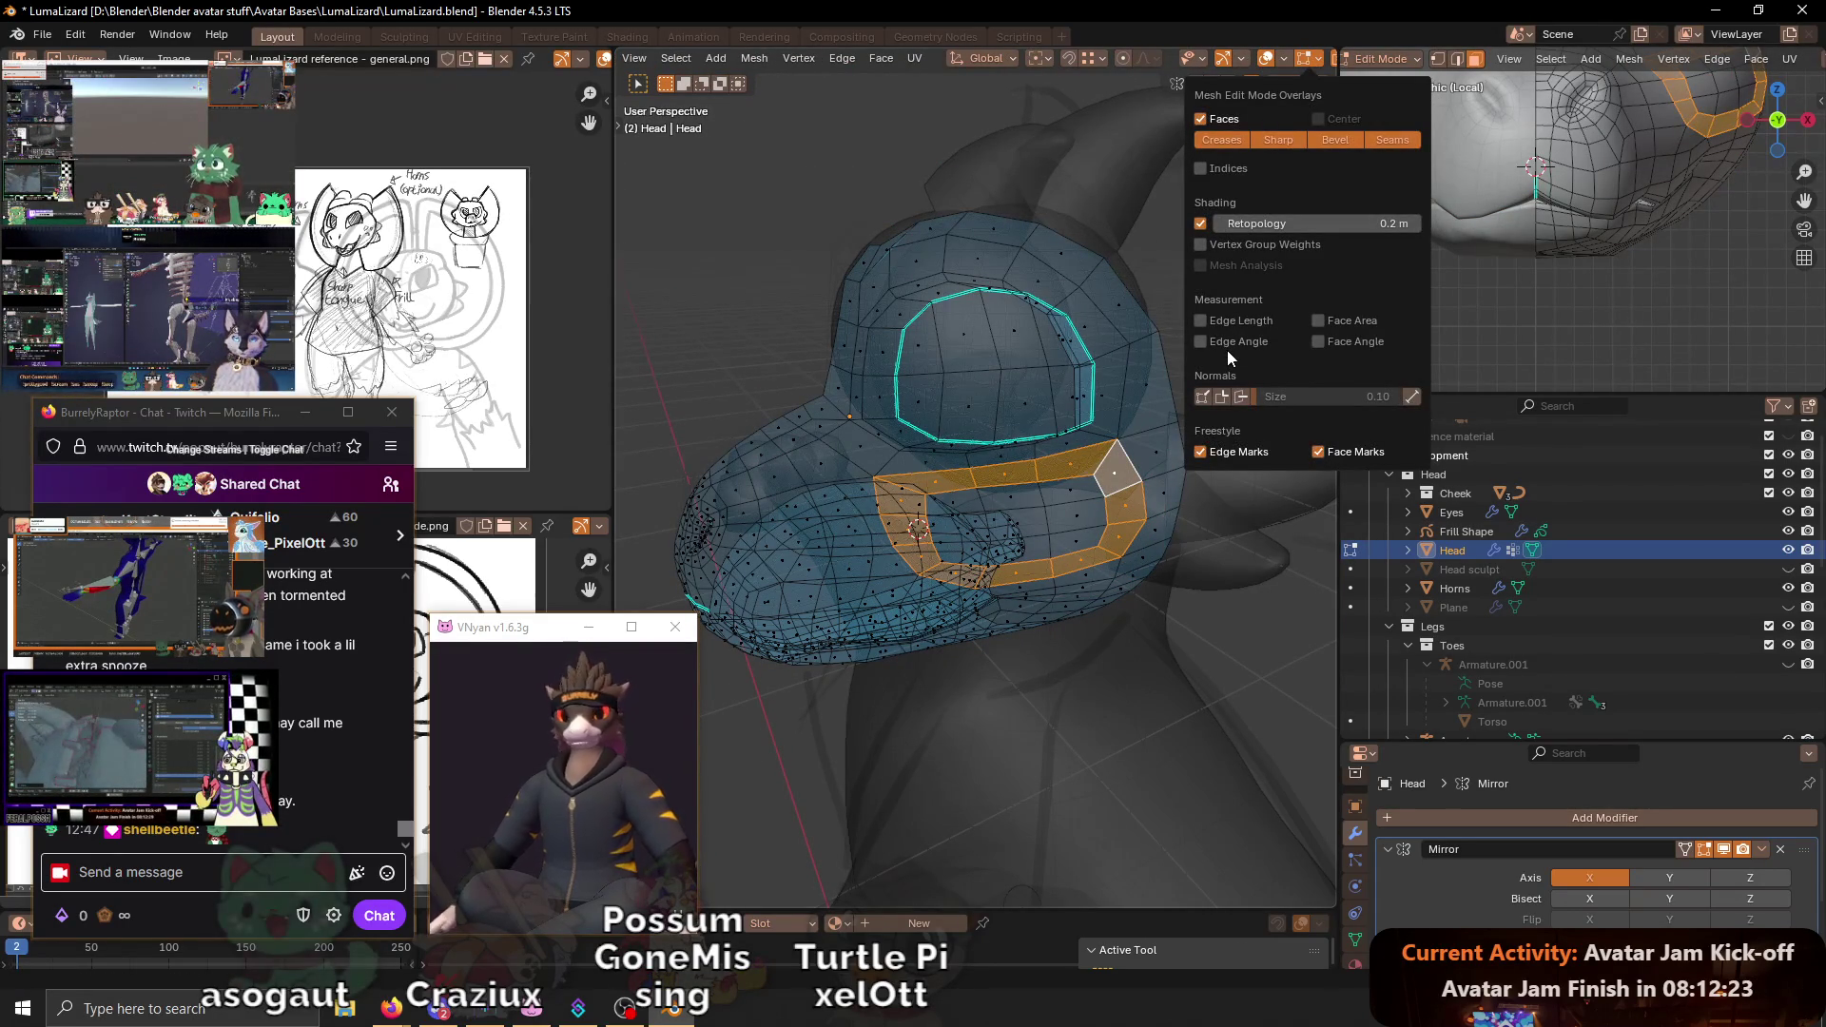
pyautogui.click(1200, 224)
# - Slide a brow-ridge vertex to factor 0.243 and save the file
pyautogui.moveTo(1027, 399)
pyautogui.mouseDown(button='middle')
pyautogui.moveTo(1031, 420)
pyautogui.moveTo(1009, 391)
pyautogui.moveTo(990, 426)
pyautogui.moveTo(1047, 351)
pyautogui.moveTo(1126, 404)
pyautogui.moveTo(840, 383)
pyautogui.moveTo(946, 395)
pyautogui.moveTo(1004, 430)
pyautogui.moveTo(1190, 387)
pyautogui.mouseUp(button='middle')
pyautogui.press('1')
pyautogui.click(998, 417)
pyautogui.scroll(4, 997, 417)
pyautogui.hotkey('shift', 'v')
pyautogui.click(1032, 356)
pyautogui.hotkey('ctrl', 's')
# - Slide another vertex to factor 0.111 and the eye-socket edge to factor 0.107, then deselect
pyautogui.hotkey('shift', 'v')
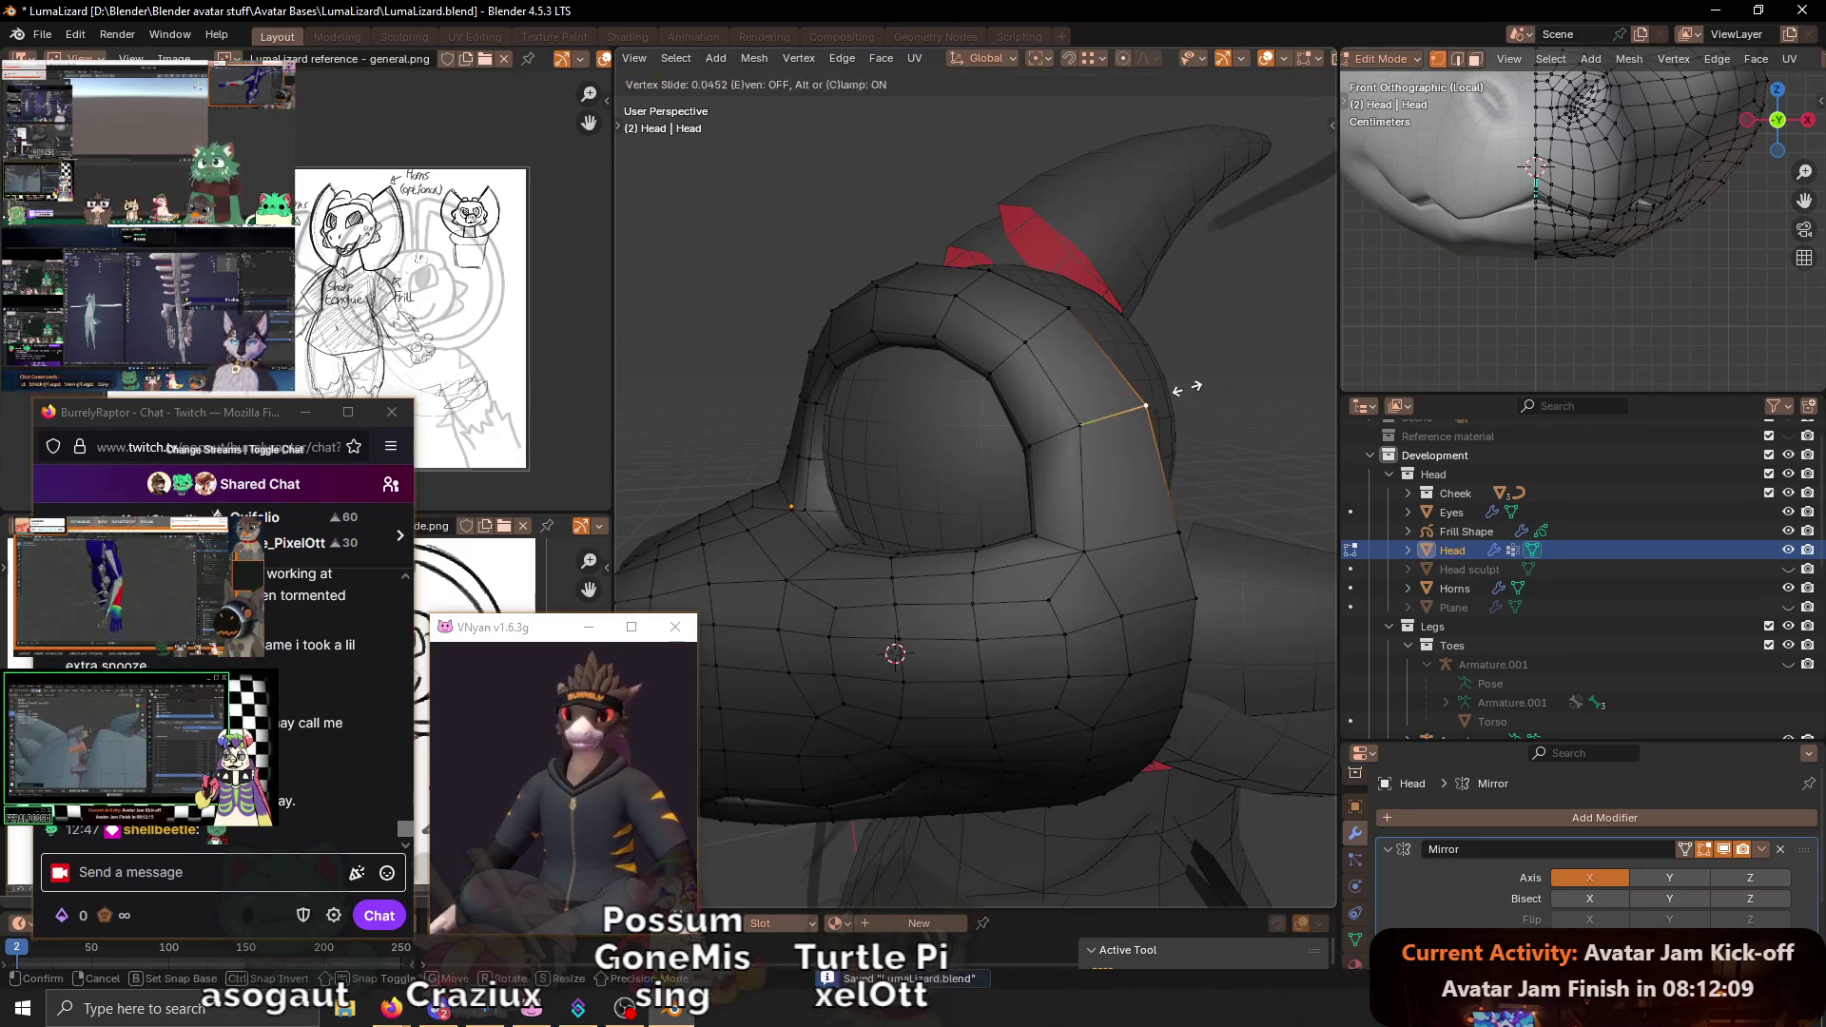
pyautogui.click(1182, 386)
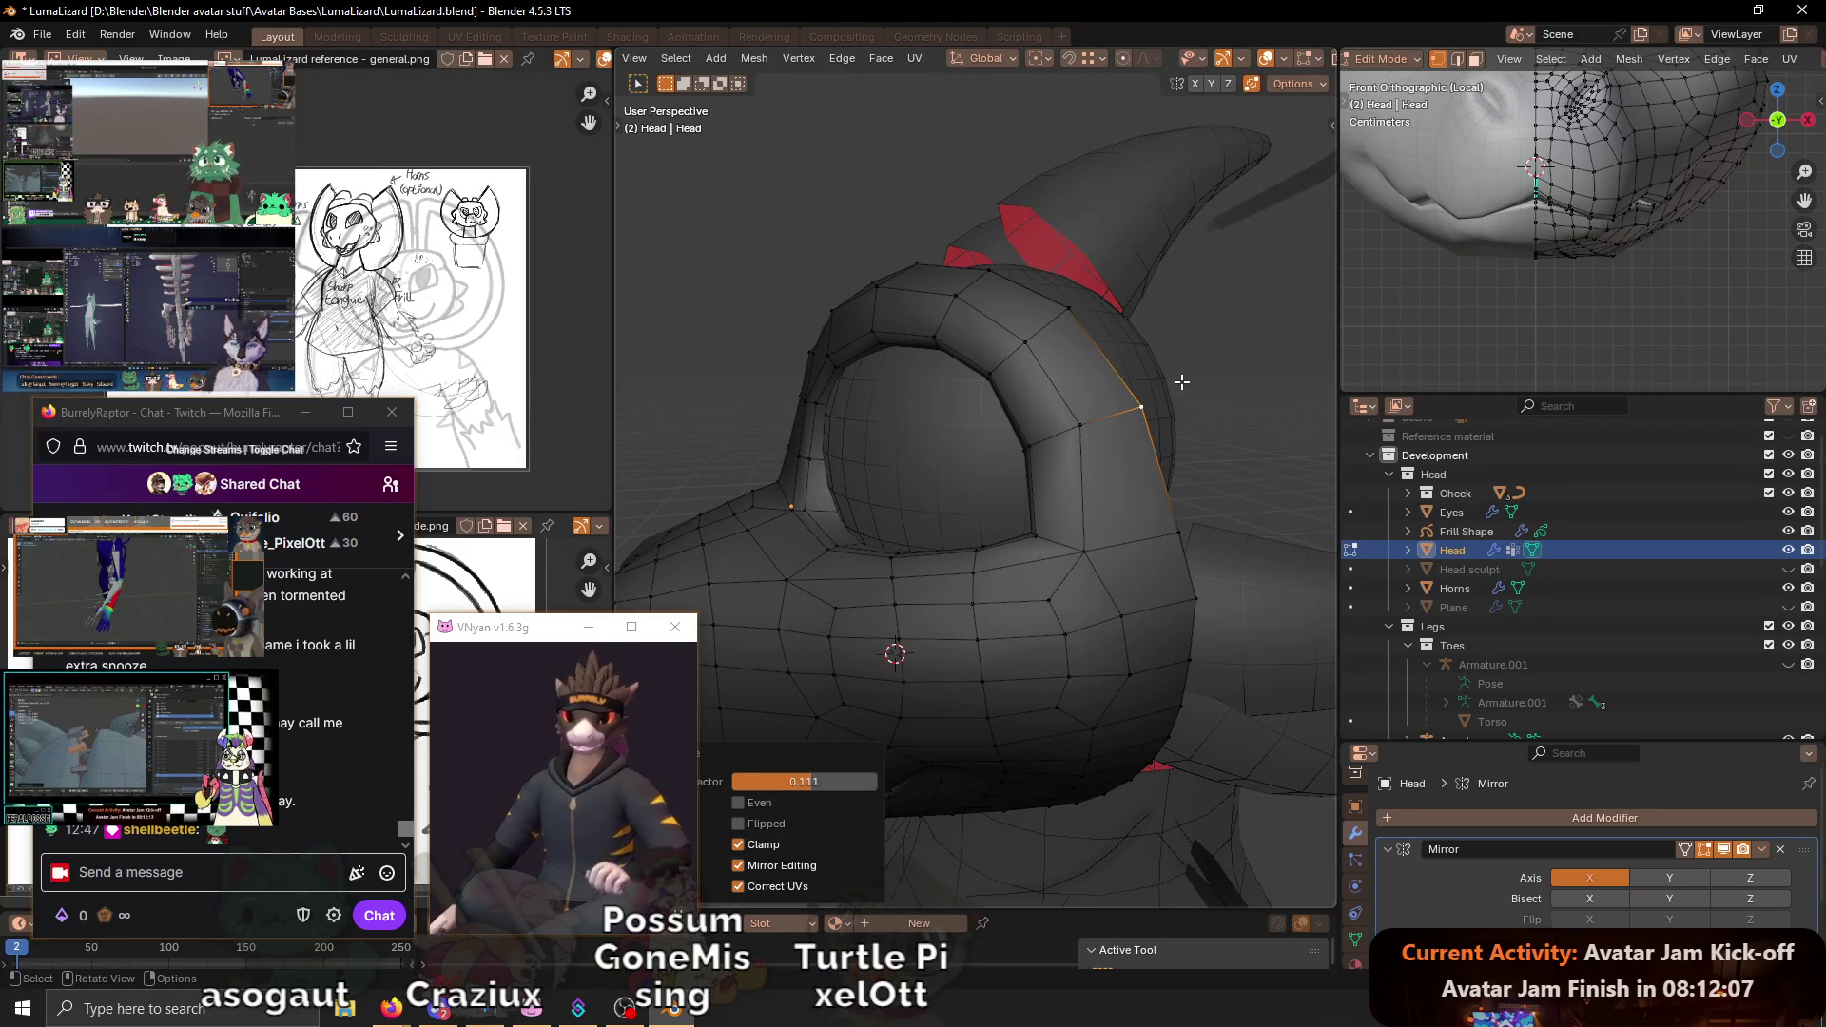
pyautogui.moveTo(1182, 382)
pyautogui.mouseDown(button='middle')
pyautogui.moveTo(982, 298)
pyautogui.moveTo(1126, 396)
pyautogui.moveTo(1037, 342)
pyautogui.moveTo(1025, 404)
pyautogui.moveTo(1052, 546)
pyautogui.moveTo(1040, 522)
pyautogui.moveTo(997, 516)
pyautogui.moveTo(1007, 469)
pyautogui.moveTo(1182, 379)
pyautogui.moveTo(1080, 522)
pyautogui.moveTo(1188, 491)
pyautogui.moveTo(1123, 495)
pyautogui.moveTo(951, 577)
pyautogui.moveTo(1011, 603)
pyautogui.moveTo(1204, 589)
pyautogui.moveTo(1167, 598)
pyautogui.mouseUp(button='middle')
pyautogui.press('g')
pyautogui.press('g')
pyautogui.click(1003, 502)
pyautogui.click(970, 467)
pyautogui.hotkey('ctrl', 'Tab')
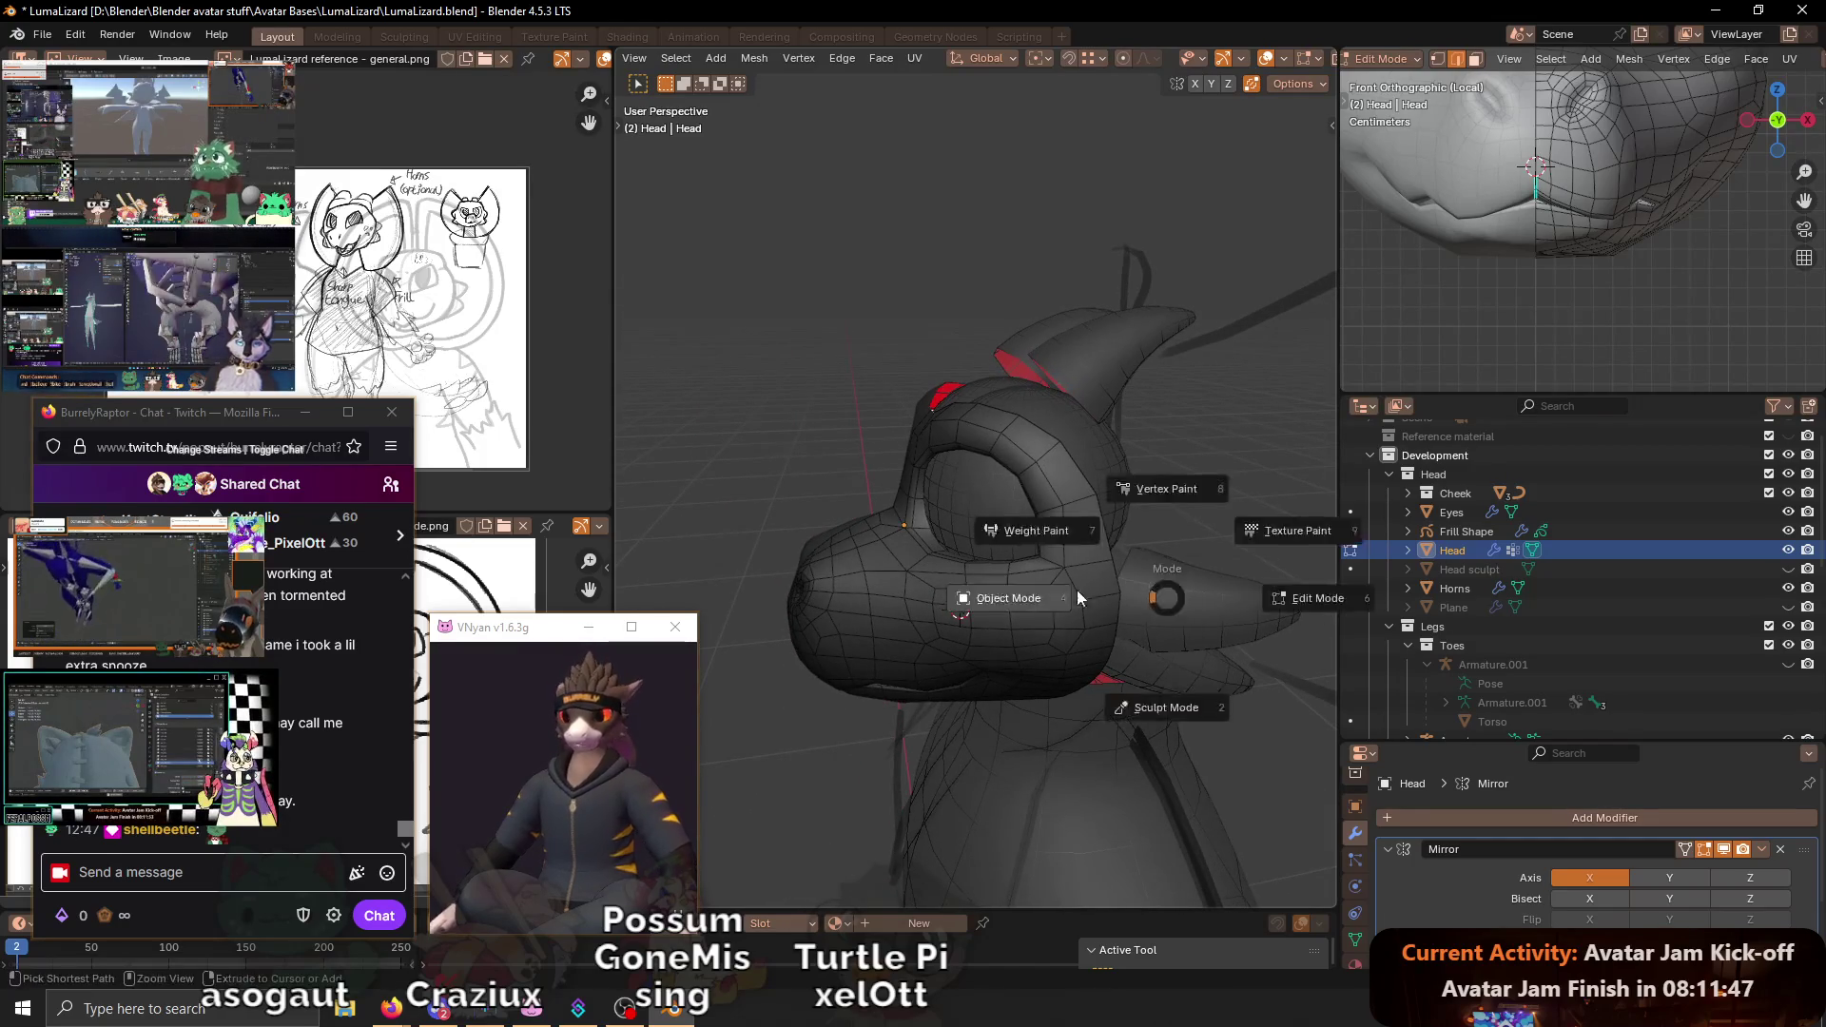
# - Put the head mesh into Sculpt Mode and save the file
pyautogui.click(1094, 593)
pyautogui.moveTo(1033, 533)
pyautogui.mouseDown(button='middle')
pyautogui.moveTo(1001, 483)
pyautogui.moveTo(984, 373)
pyautogui.moveTo(1018, 312)
pyautogui.moveTo(1070, 333)
pyautogui.moveTo(1027, 609)
pyautogui.moveTo(1052, 595)
pyautogui.moveTo(1062, 711)
pyautogui.mouseUp(button='middle')
pyautogui.press('Tab')
pyautogui.hotkey('shift', 'space')
pyautogui.moveTo(987, 605)
pyautogui.mouseDown(button='middle')
pyautogui.moveTo(869, 559)
pyautogui.moveTo(999, 571)
pyautogui.moveTo(1019, 550)
pyautogui.moveTo(1066, 640)
pyautogui.moveTo(1075, 557)
pyautogui.moveTo(1138, 517)
pyautogui.moveTo(946, 529)
pyautogui.moveTo(1022, 486)
pyautogui.moveTo(989, 436)
pyautogui.mouseUp(button='middle')
pyautogui.hotkey('ctrl', 's')
# - Smooth the snout around the mouth line with the Smooth brush
pyautogui.moveTo(898, 539)
pyautogui.mouseDown(button='middle')
pyautogui.moveTo(979, 469)
pyautogui.moveTo(856, 482)
pyautogui.moveTo(1029, 480)
pyautogui.moveTo(1093, 456)
pyautogui.moveTo(1008, 495)
pyautogui.moveTo(1079, 521)
pyautogui.moveTo(1056, 478)
pyautogui.moveTo(1088, 506)
pyautogui.moveTo(989, 455)
pyautogui.moveTo(1039, 458)
pyautogui.moveTo(1043, 529)
pyautogui.mouseUp(button='middle')
pyautogui.click(750, 824)
pyautogui.moveTo(1089, 547)
pyautogui.mouseDown(button='middle')
pyautogui.moveTo(1053, 547)
pyautogui.moveTo(1058, 507)
pyautogui.moveTo(1132, 465)
pyautogui.moveTo(999, 510)
pyautogui.moveTo(977, 481)
pyautogui.mouseUp(button='middle')
pyautogui.scroll(-5, 1053, 547)
pyautogui.scroll(5, 980, 476)
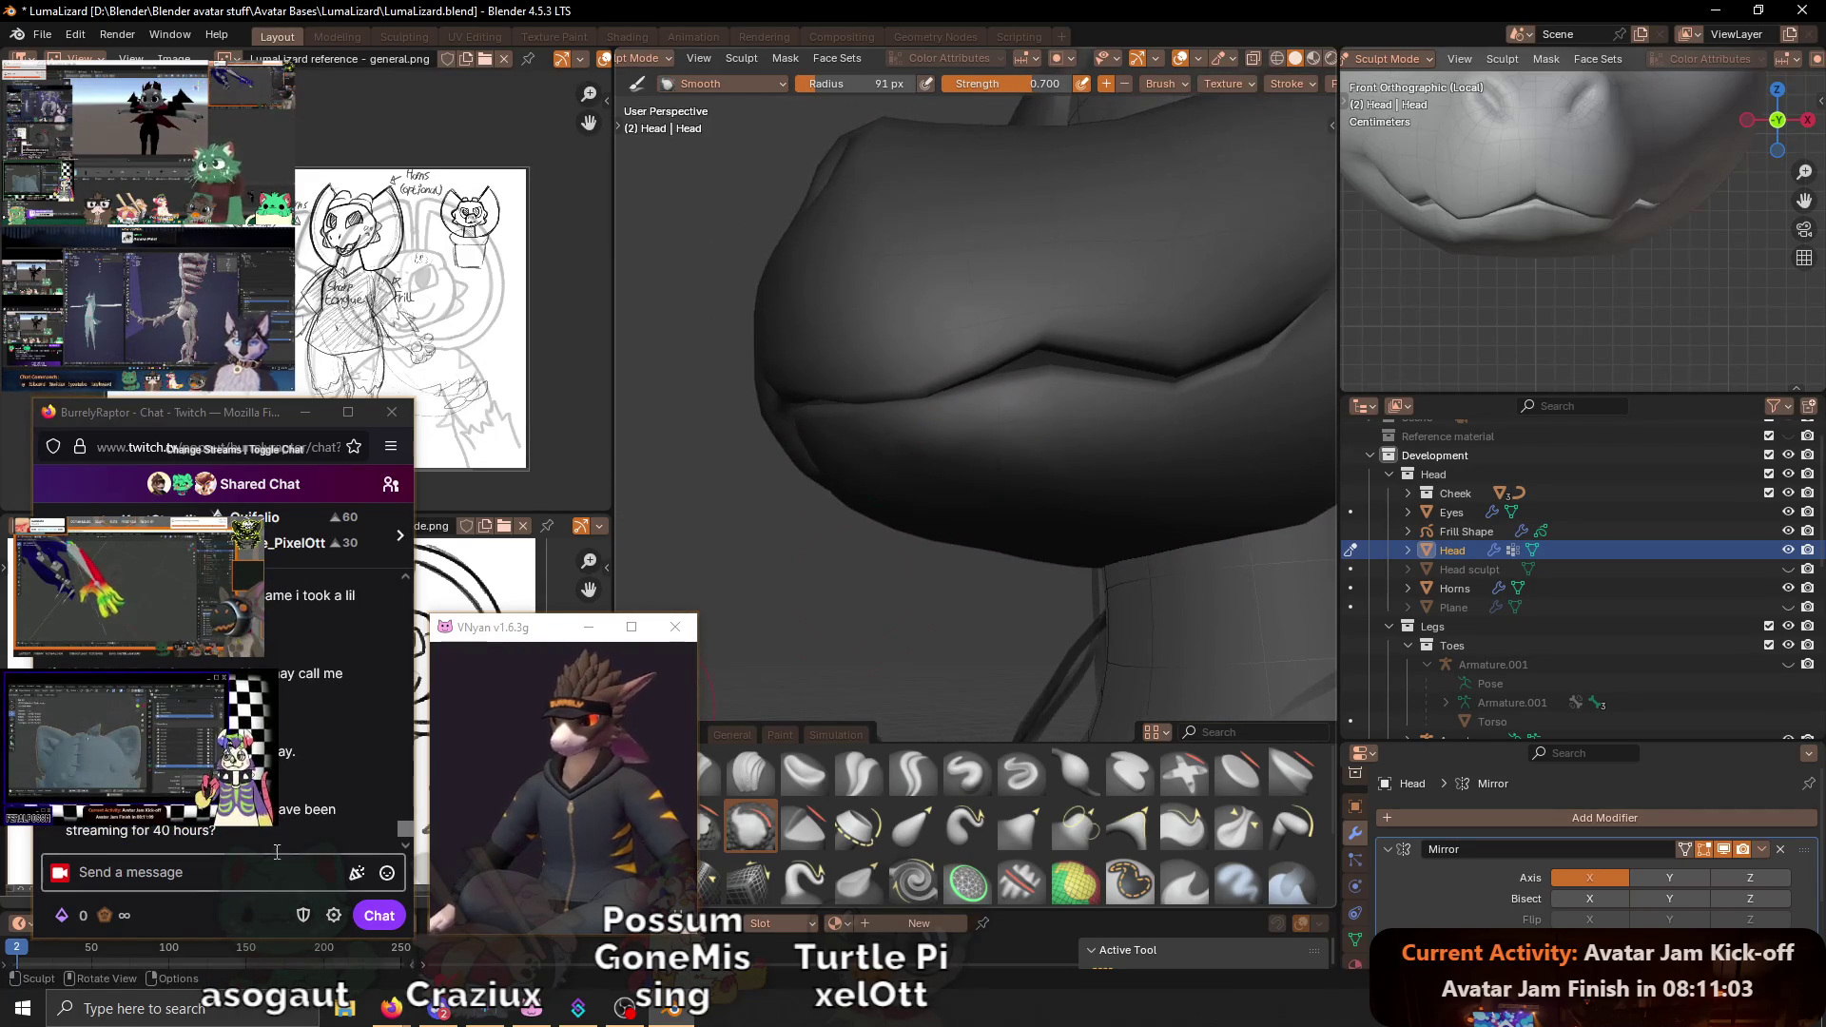
pyautogui.click(369, 801)
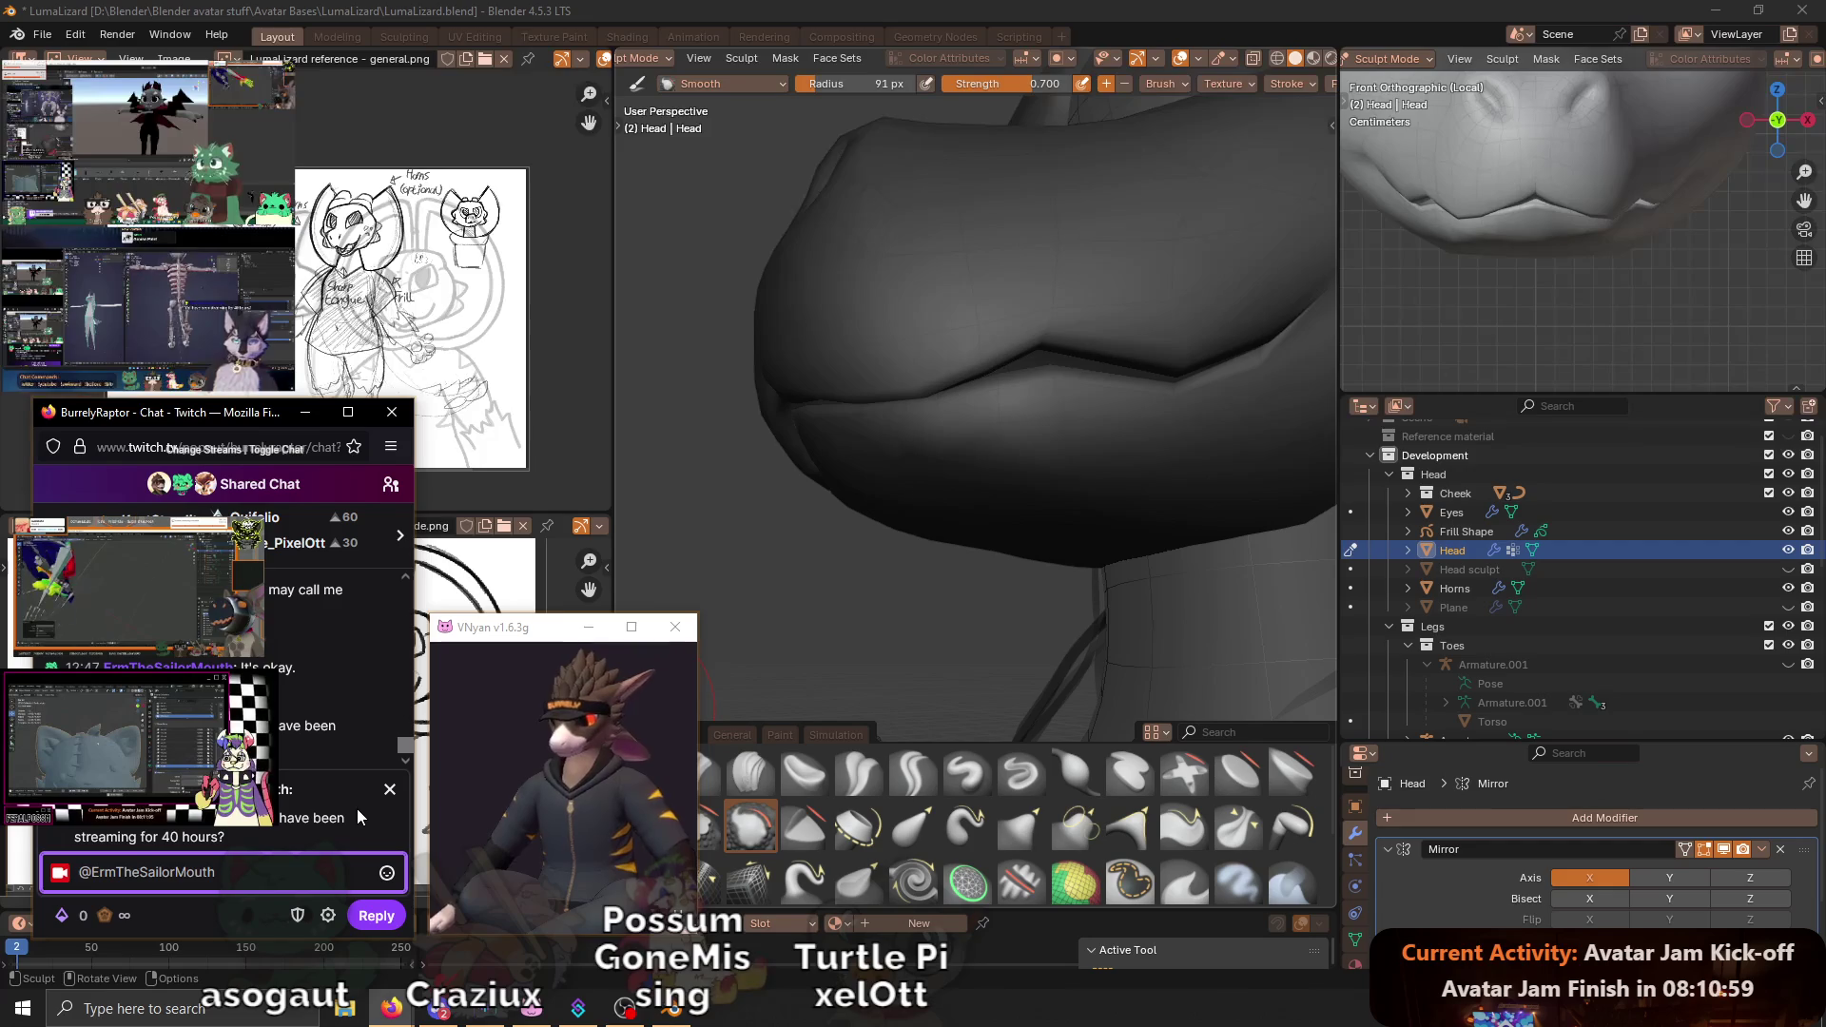
# - Write a Twitch chat reply saying another streamer has kept the stream up that long
pyautogui.hotkey('ctrl', 'a')
pyautogui.write('@asogaut ')
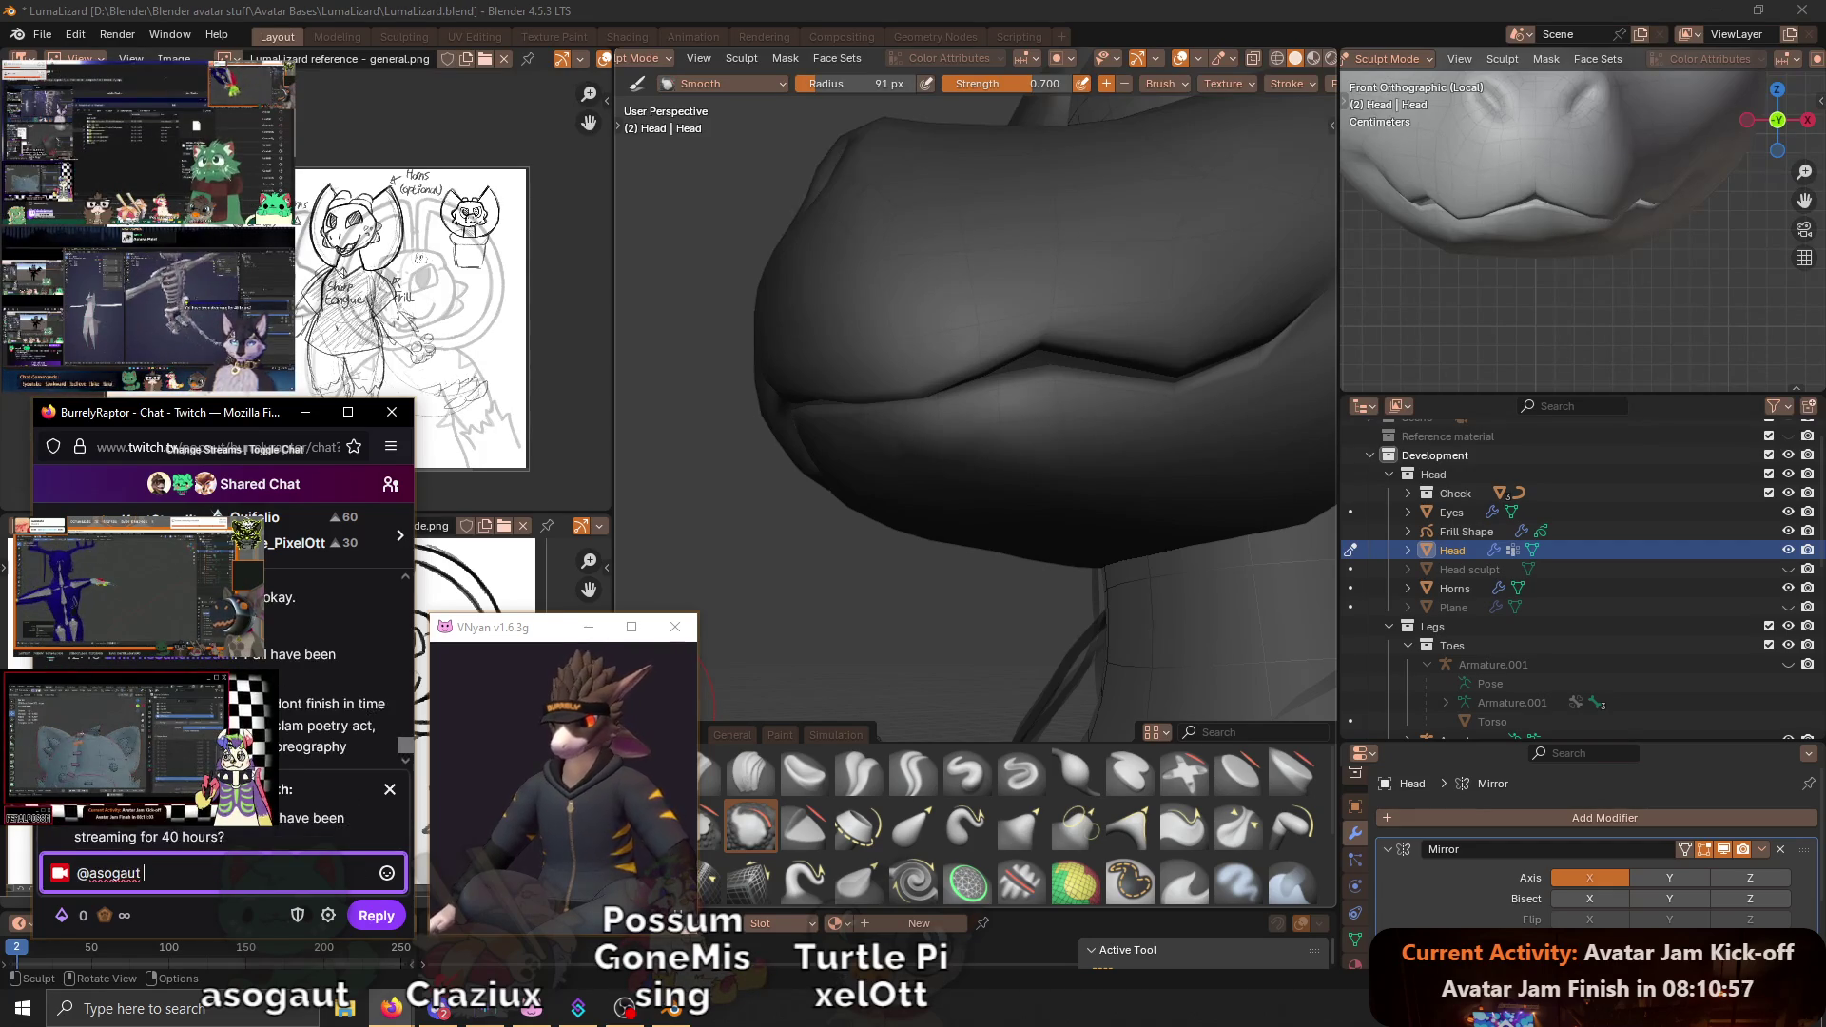
pyautogui.write("'s been keeping")
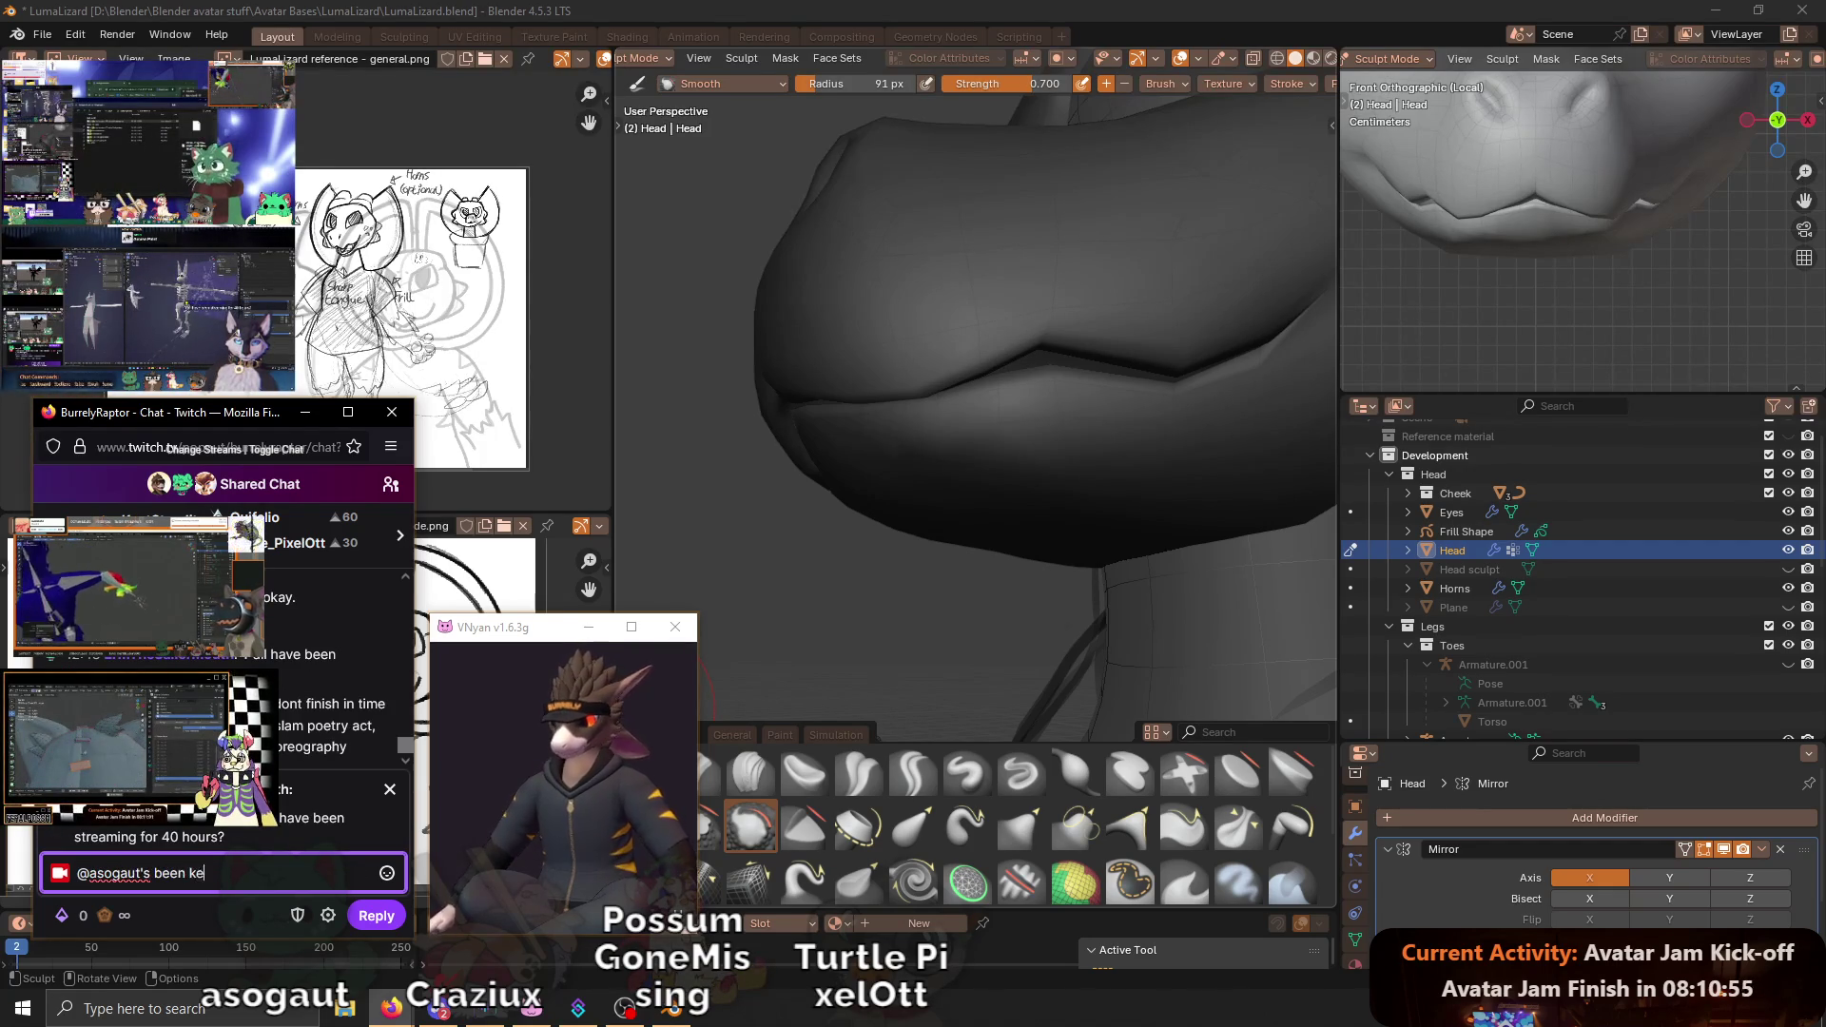
pyautogui.write('stream up')
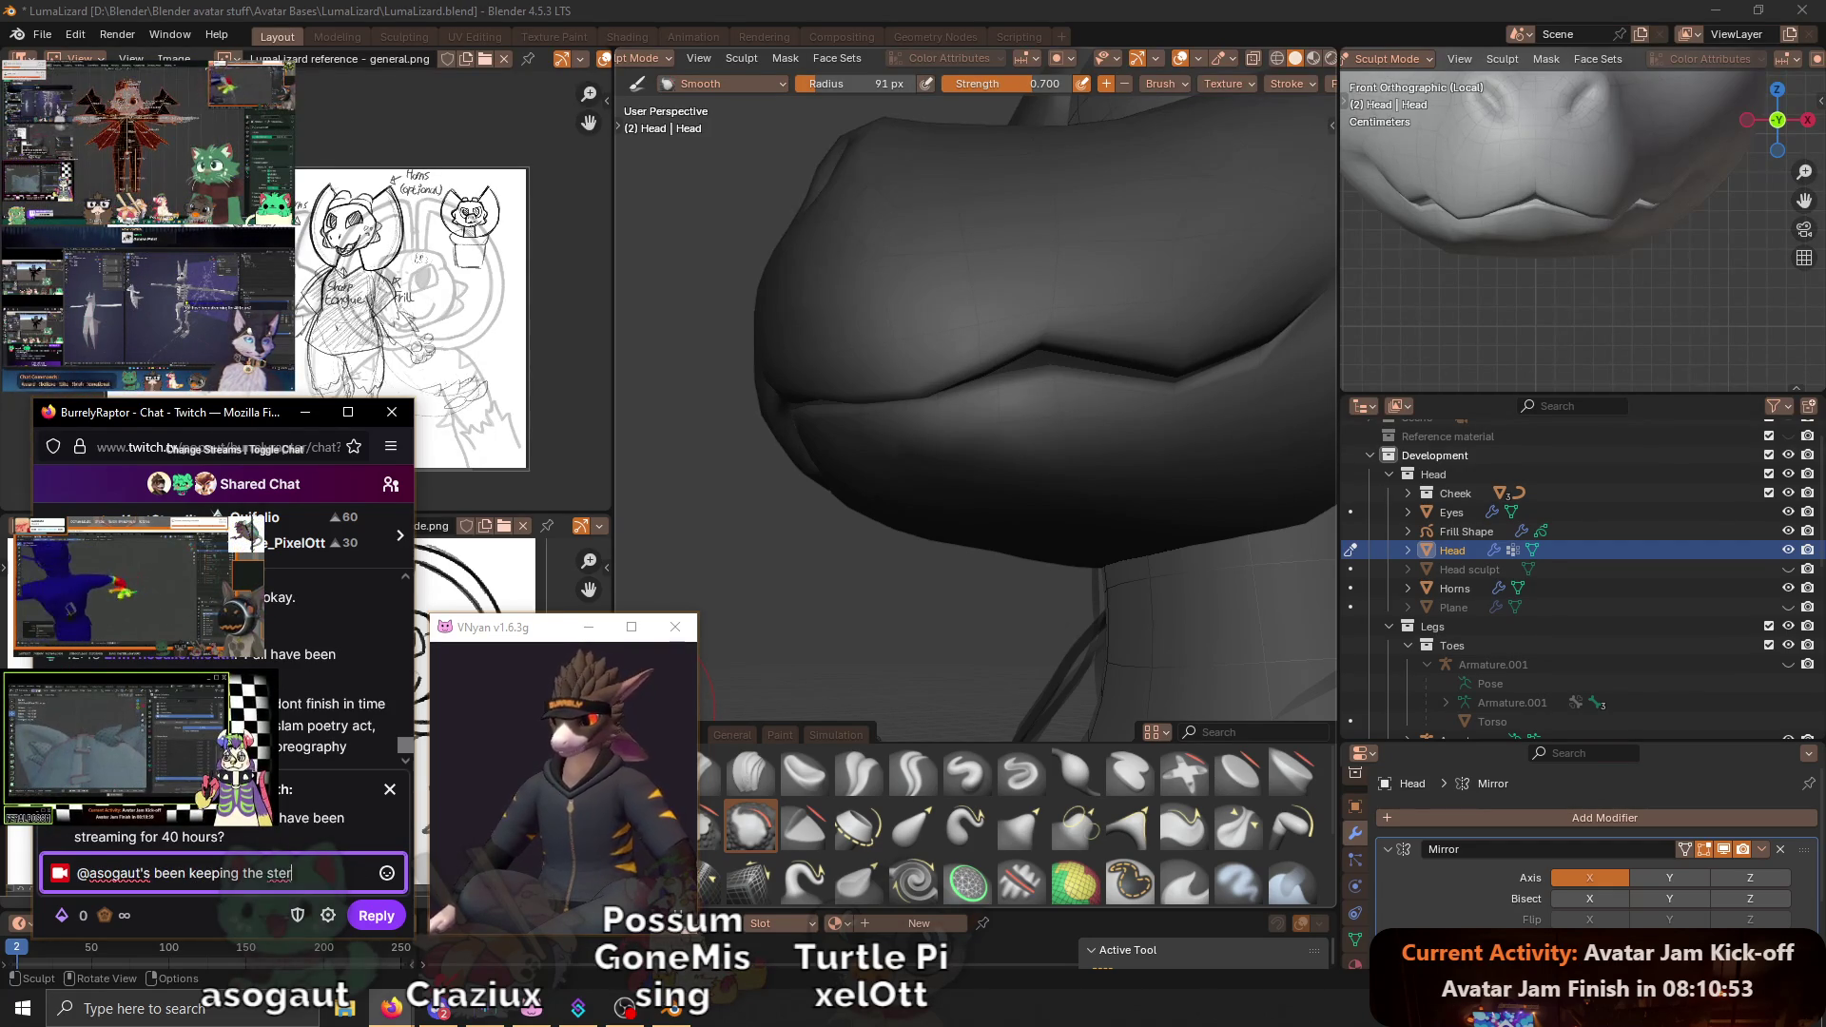
pyautogui.write('hat long be')
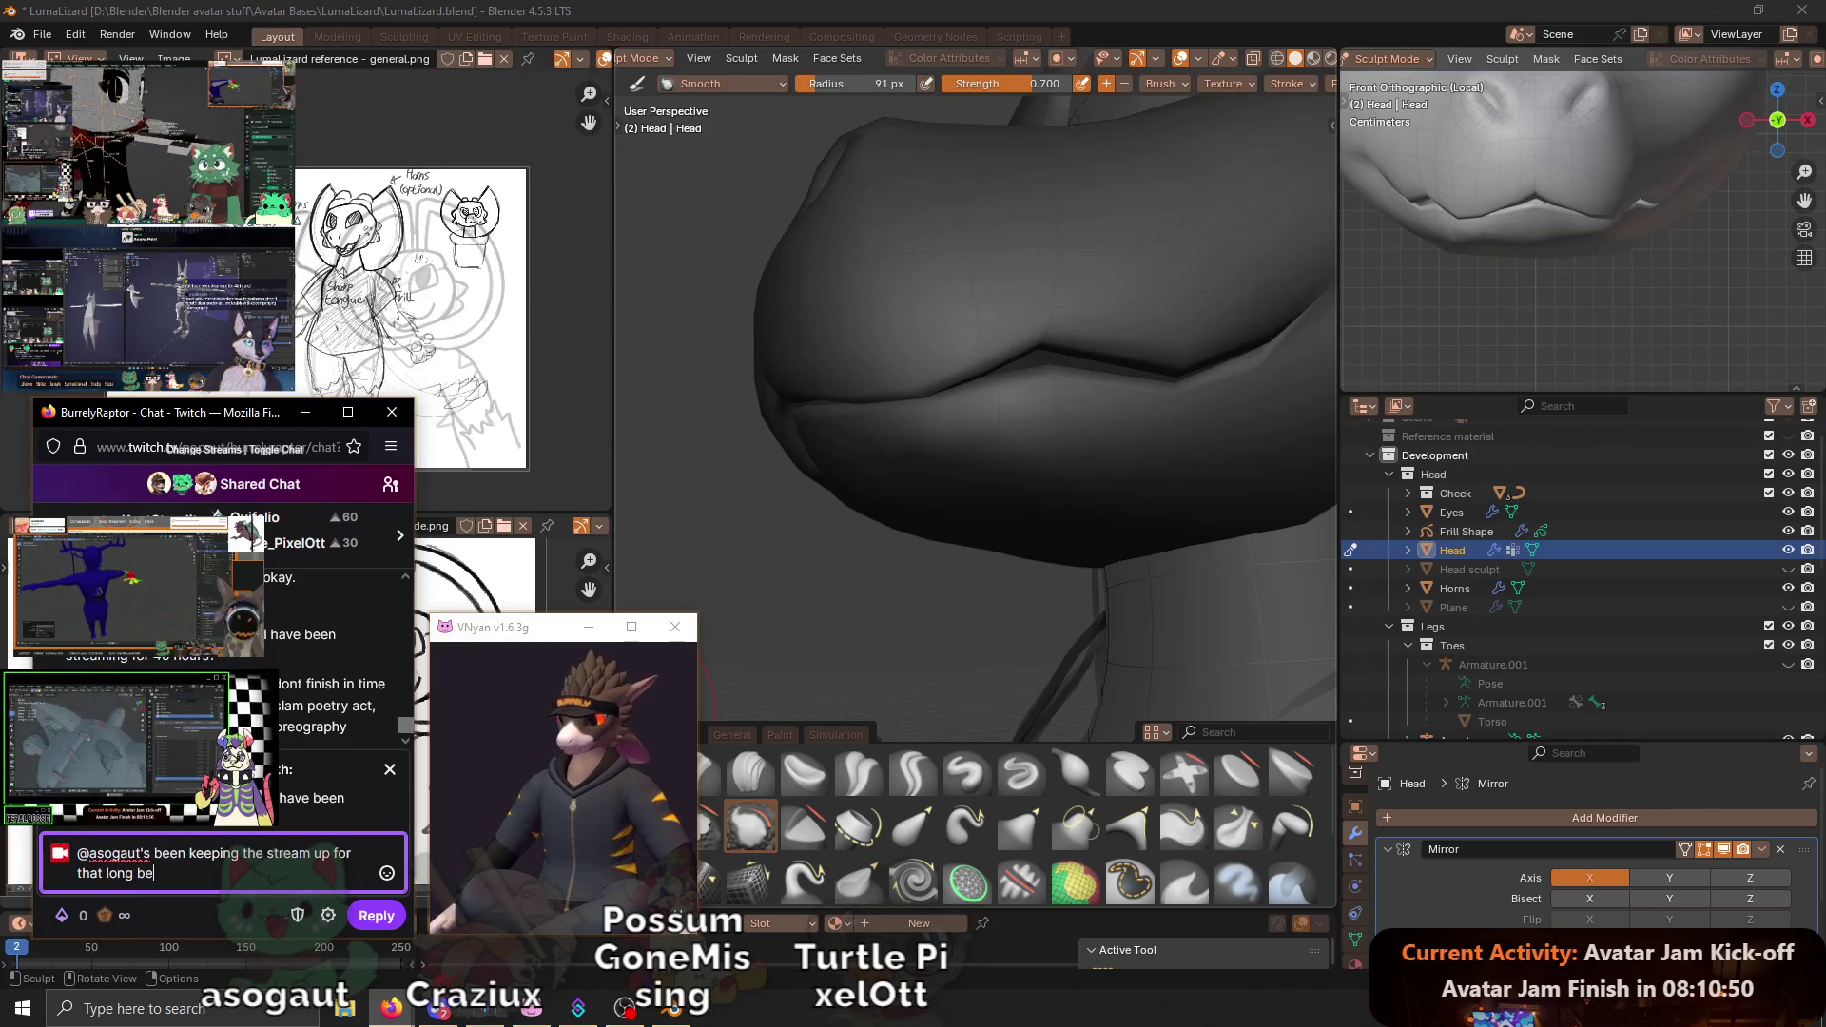
pyautogui.press('BackSpace')
pyautogui.write("ut they haven't no")
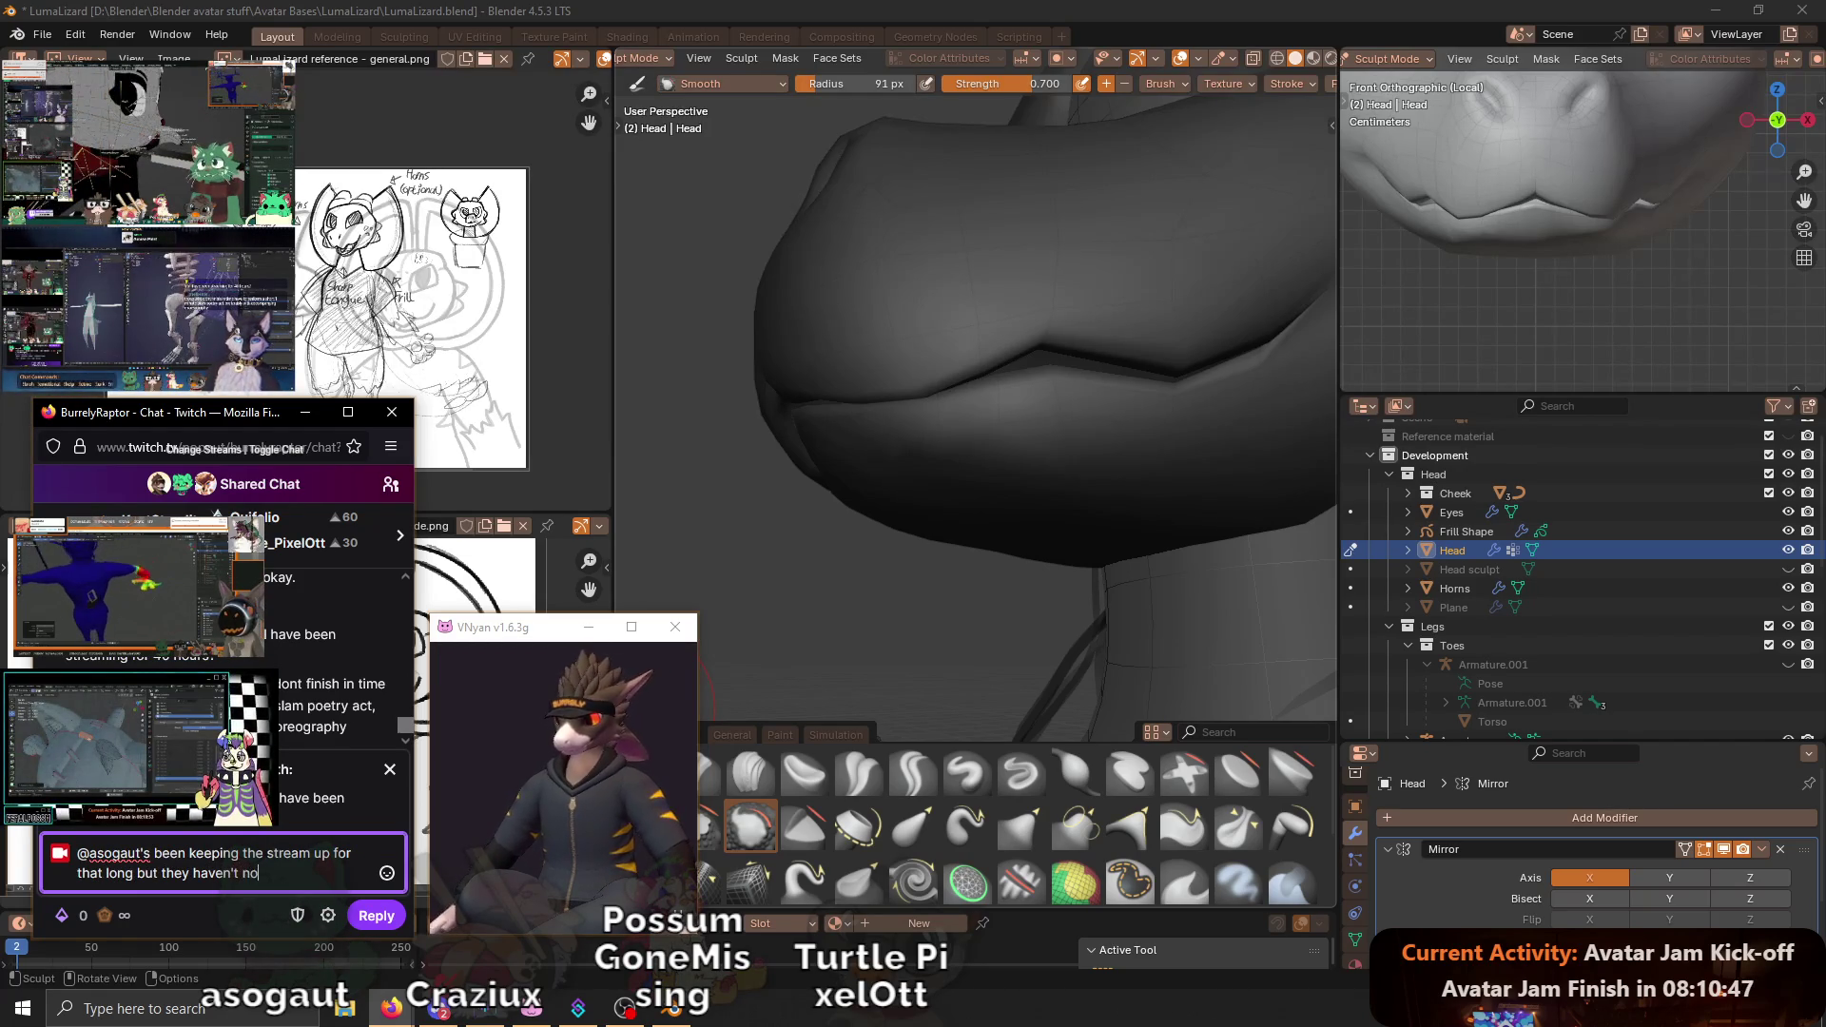
pyautogui.press('BackSpace')
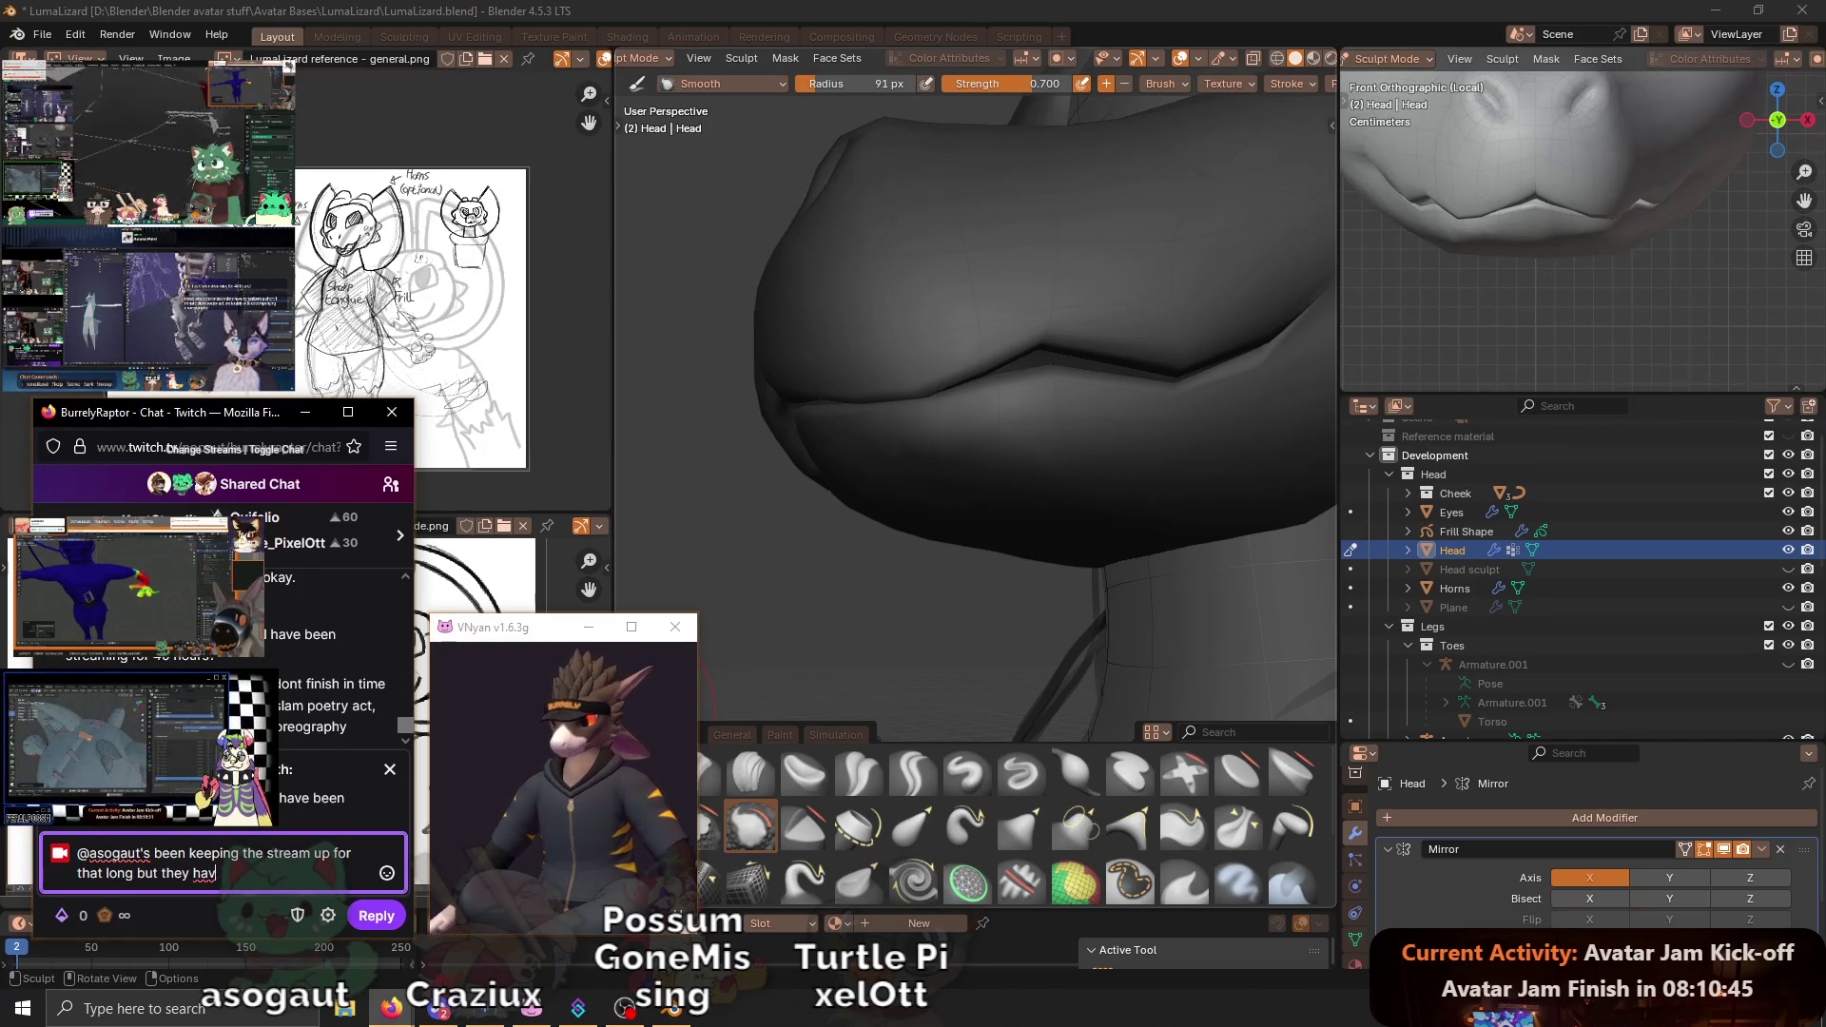
pyautogui.write('e s')
pyautogui.hotkey('ctrl', 'a')
pyautogui.press('BackSpace')
pyautogui.press('Escape')
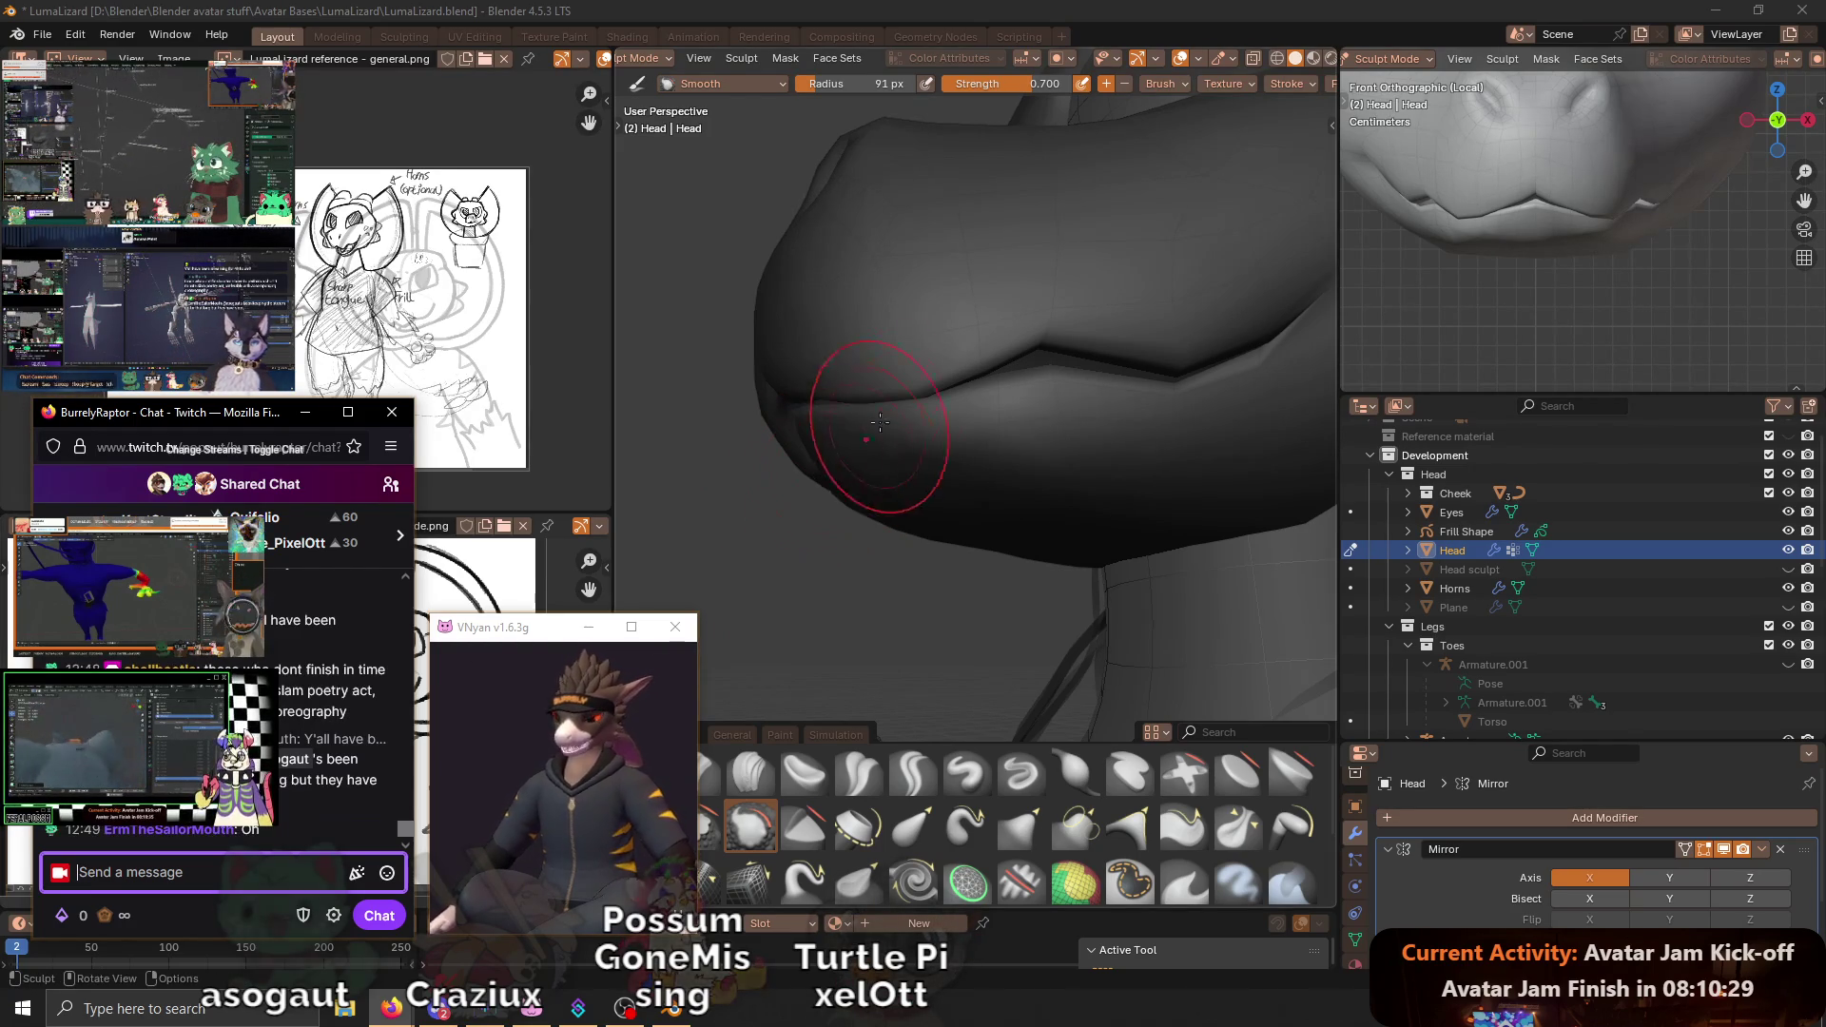
pyautogui.moveTo(1001, 285); pyautogui.dragTo(1075, 476, button='middle')
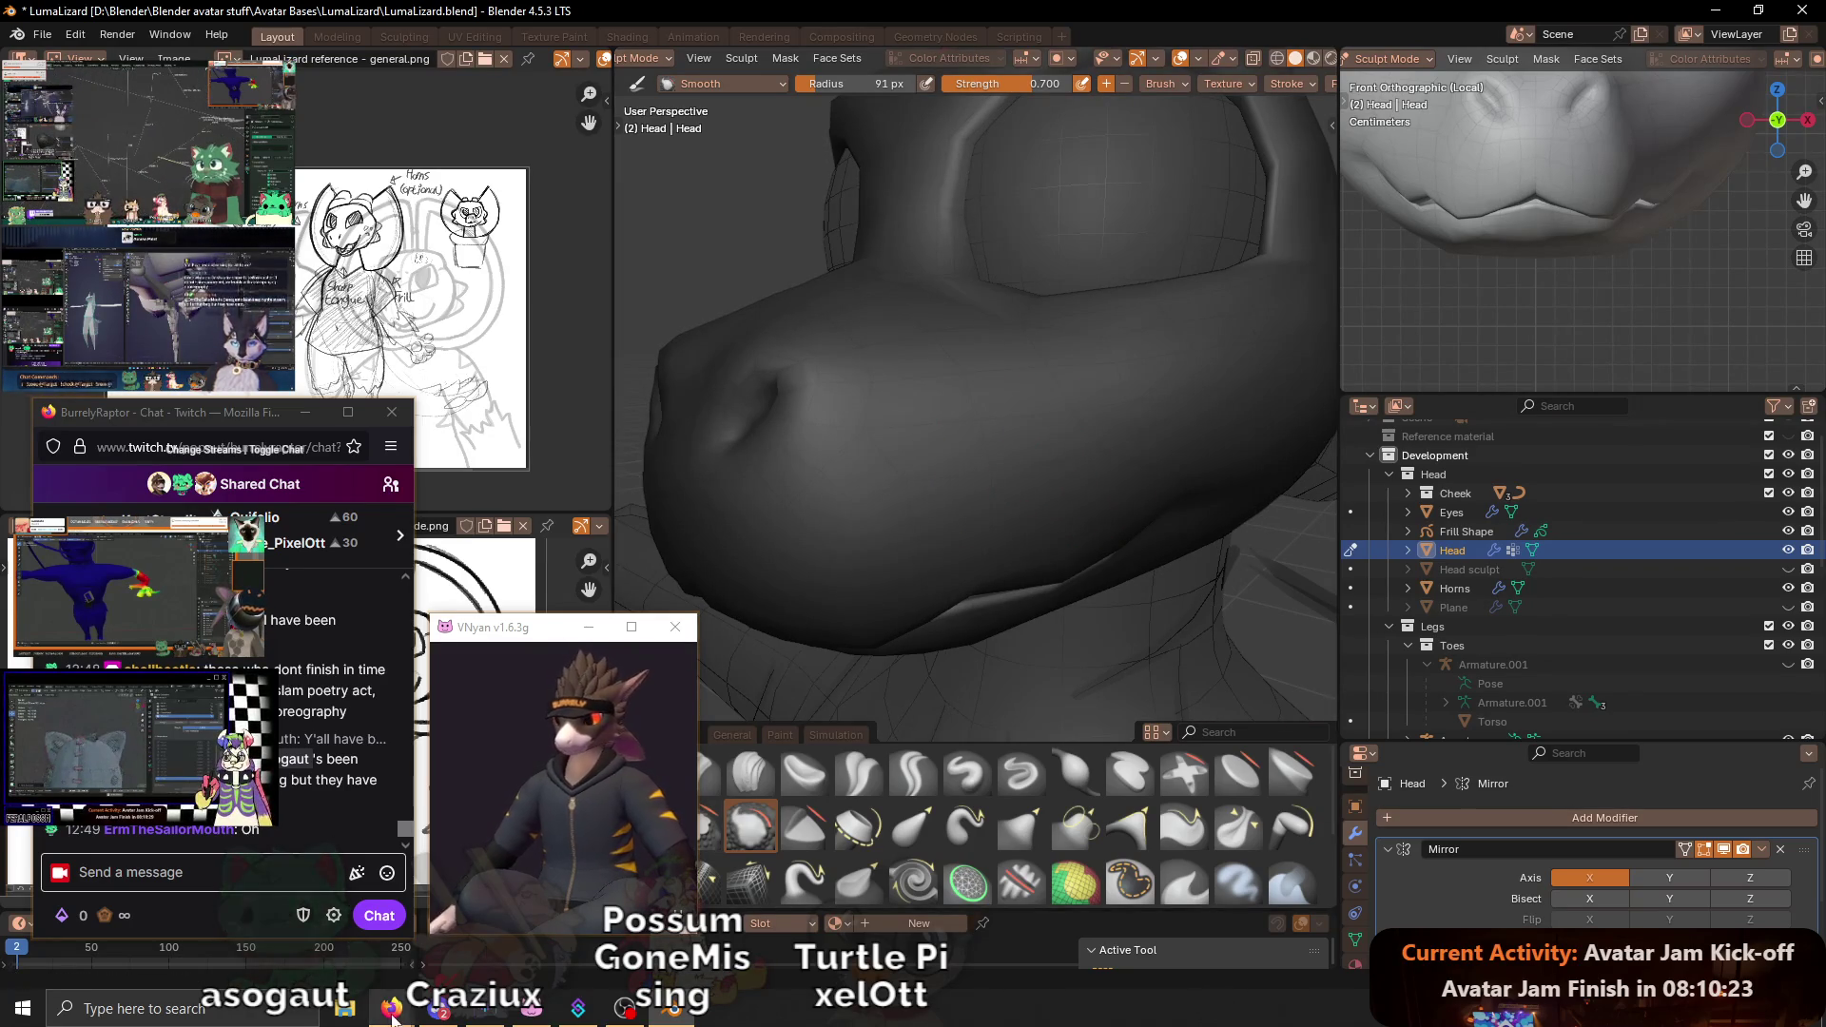
pyautogui.moveTo(391, 1006)
pyautogui.click(393, 918)
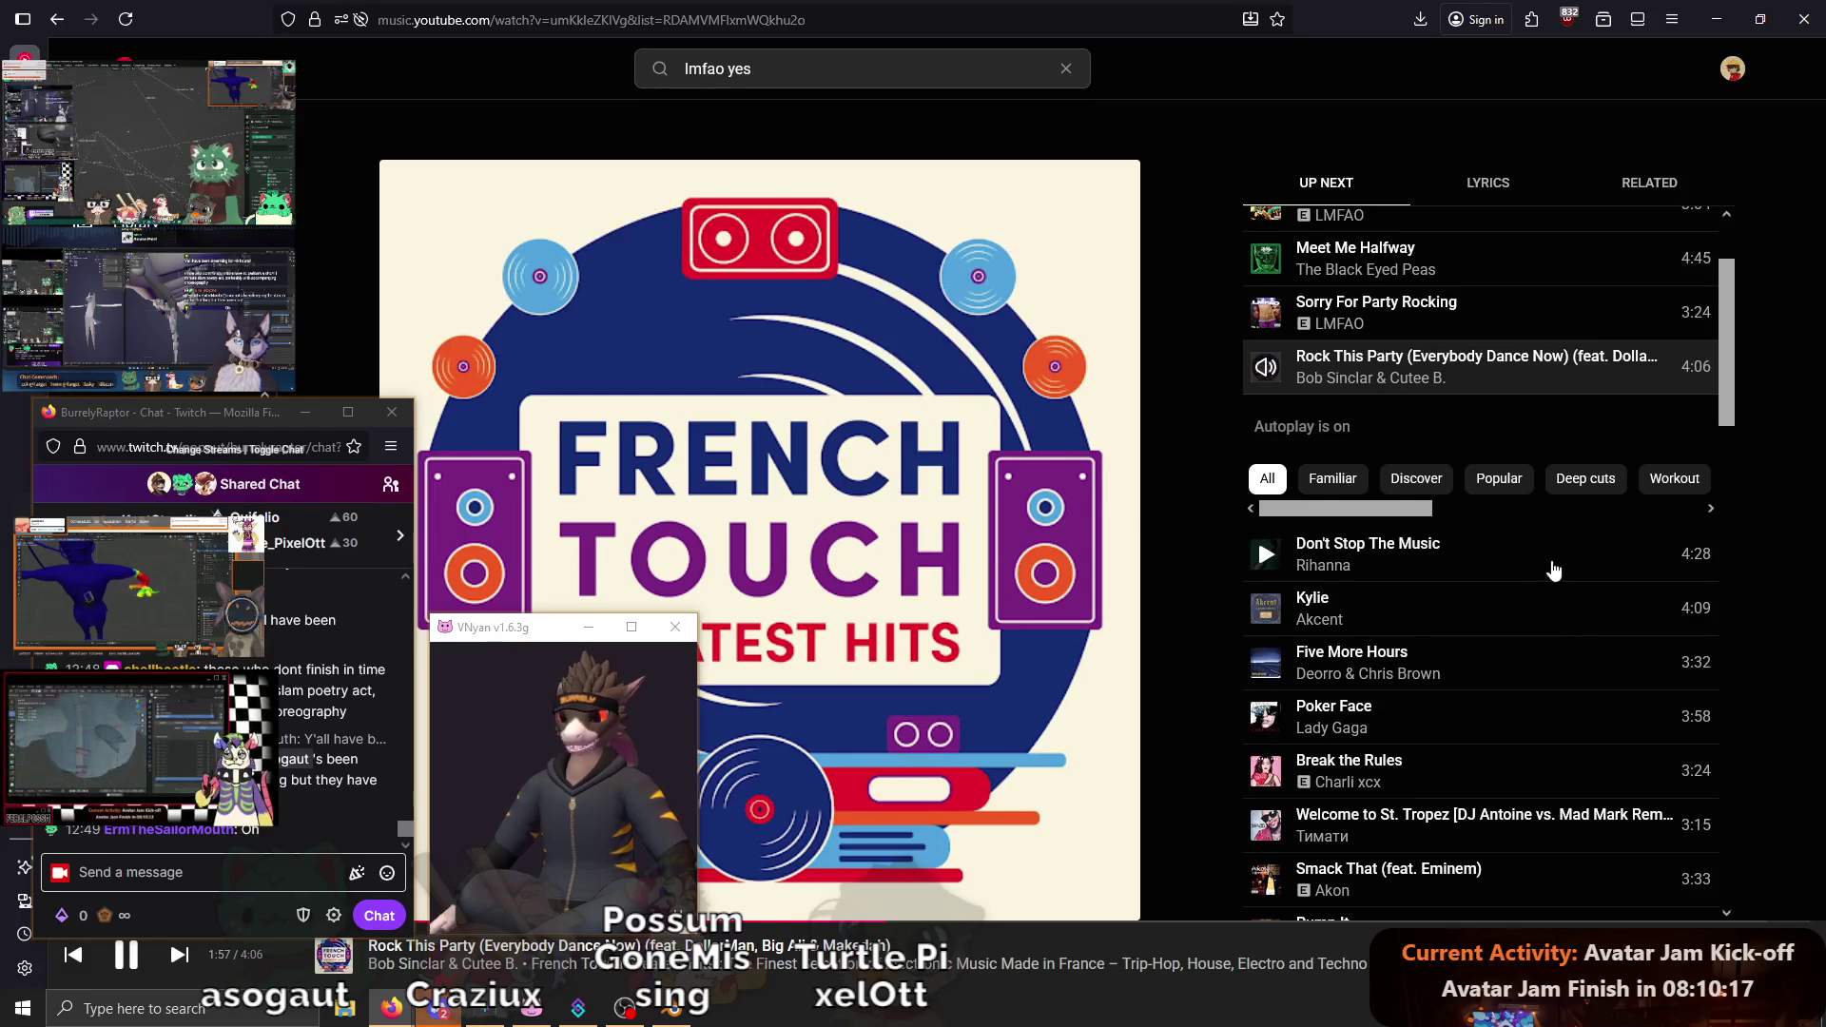
pyautogui.click(1720, 23)
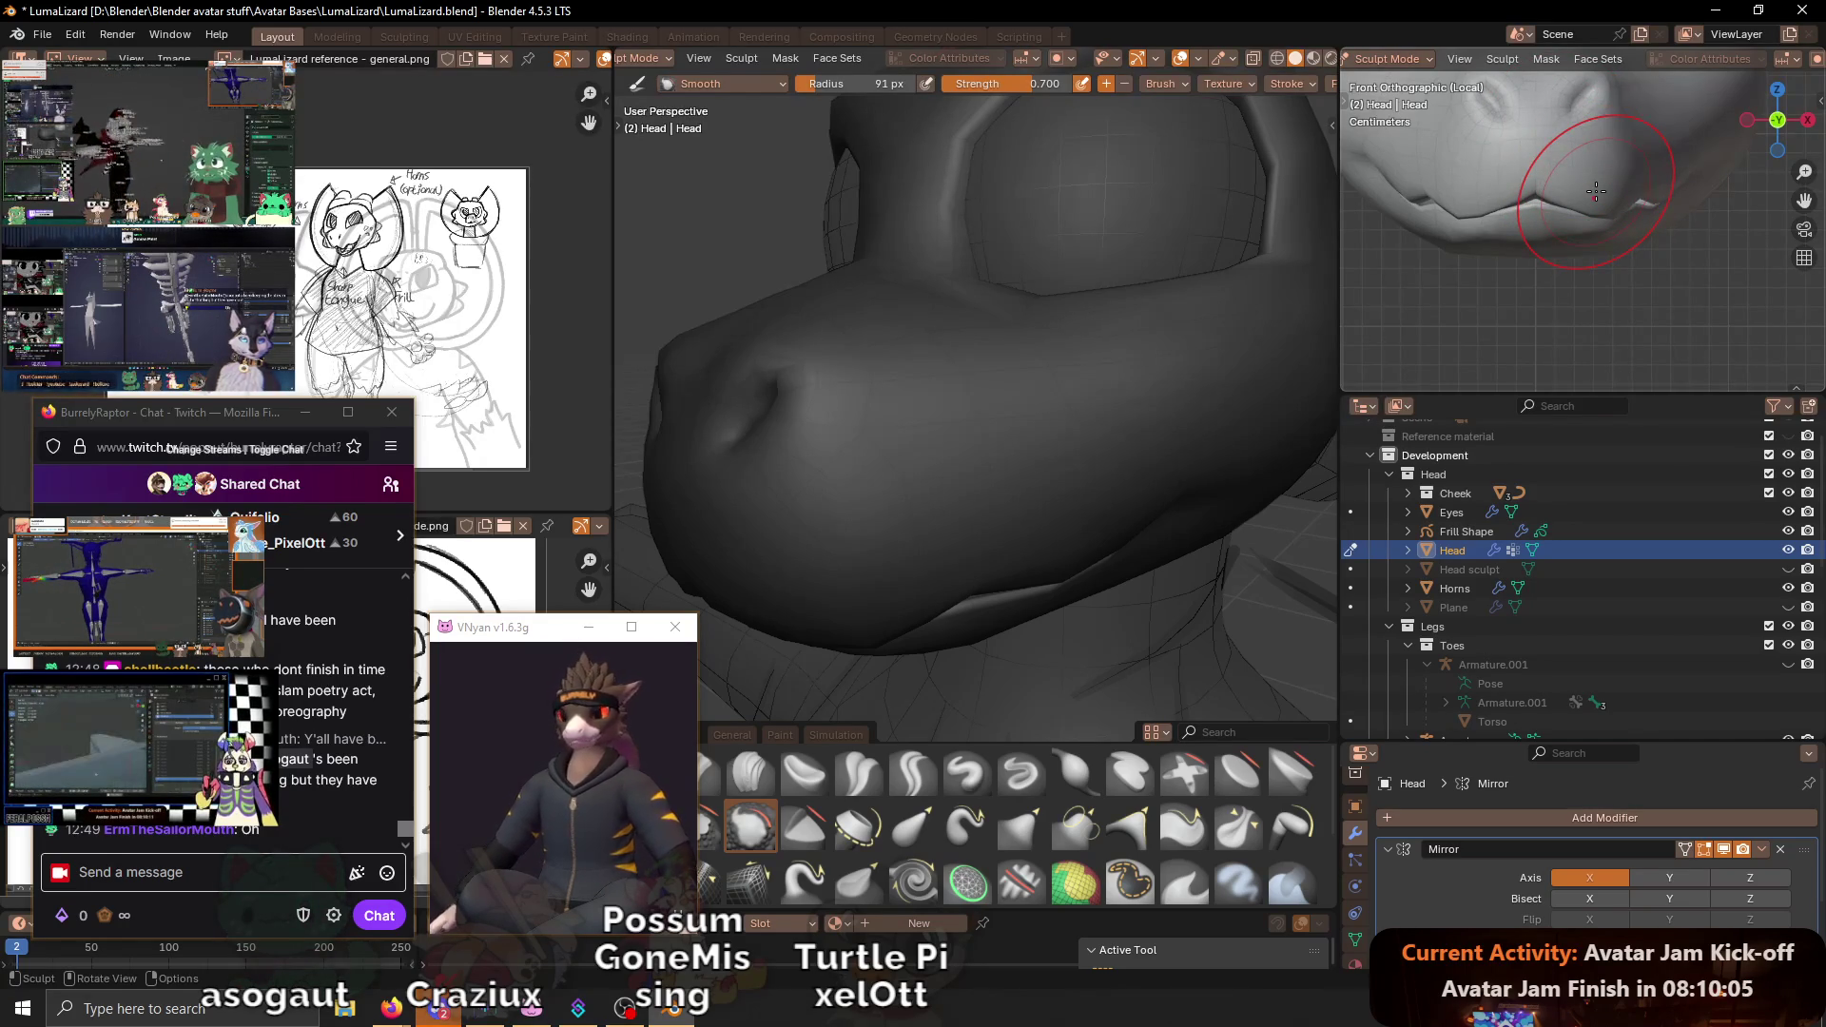
# - Leave Sculpt Mode for Object Mode and orbit over the head to inspect it
pyautogui.moveTo(1002, 286)
pyautogui.keyDown('alt'); pyautogui.mouseDown()
pyautogui.moveTo(980, 382)
pyautogui.moveTo(784, 369)
pyautogui.moveTo(909, 283)
pyautogui.moveTo(964, 399)
pyautogui.moveTo(942, 419)
pyautogui.moveTo(958, 445)
pyautogui.moveTo(952, 404)
pyautogui.moveTo(938, 411)
pyautogui.moveTo(984, 435)
pyautogui.mouseUp(); pyautogui.keyUp('alt')
pyautogui.hotkey('ctrl', 'Tab')
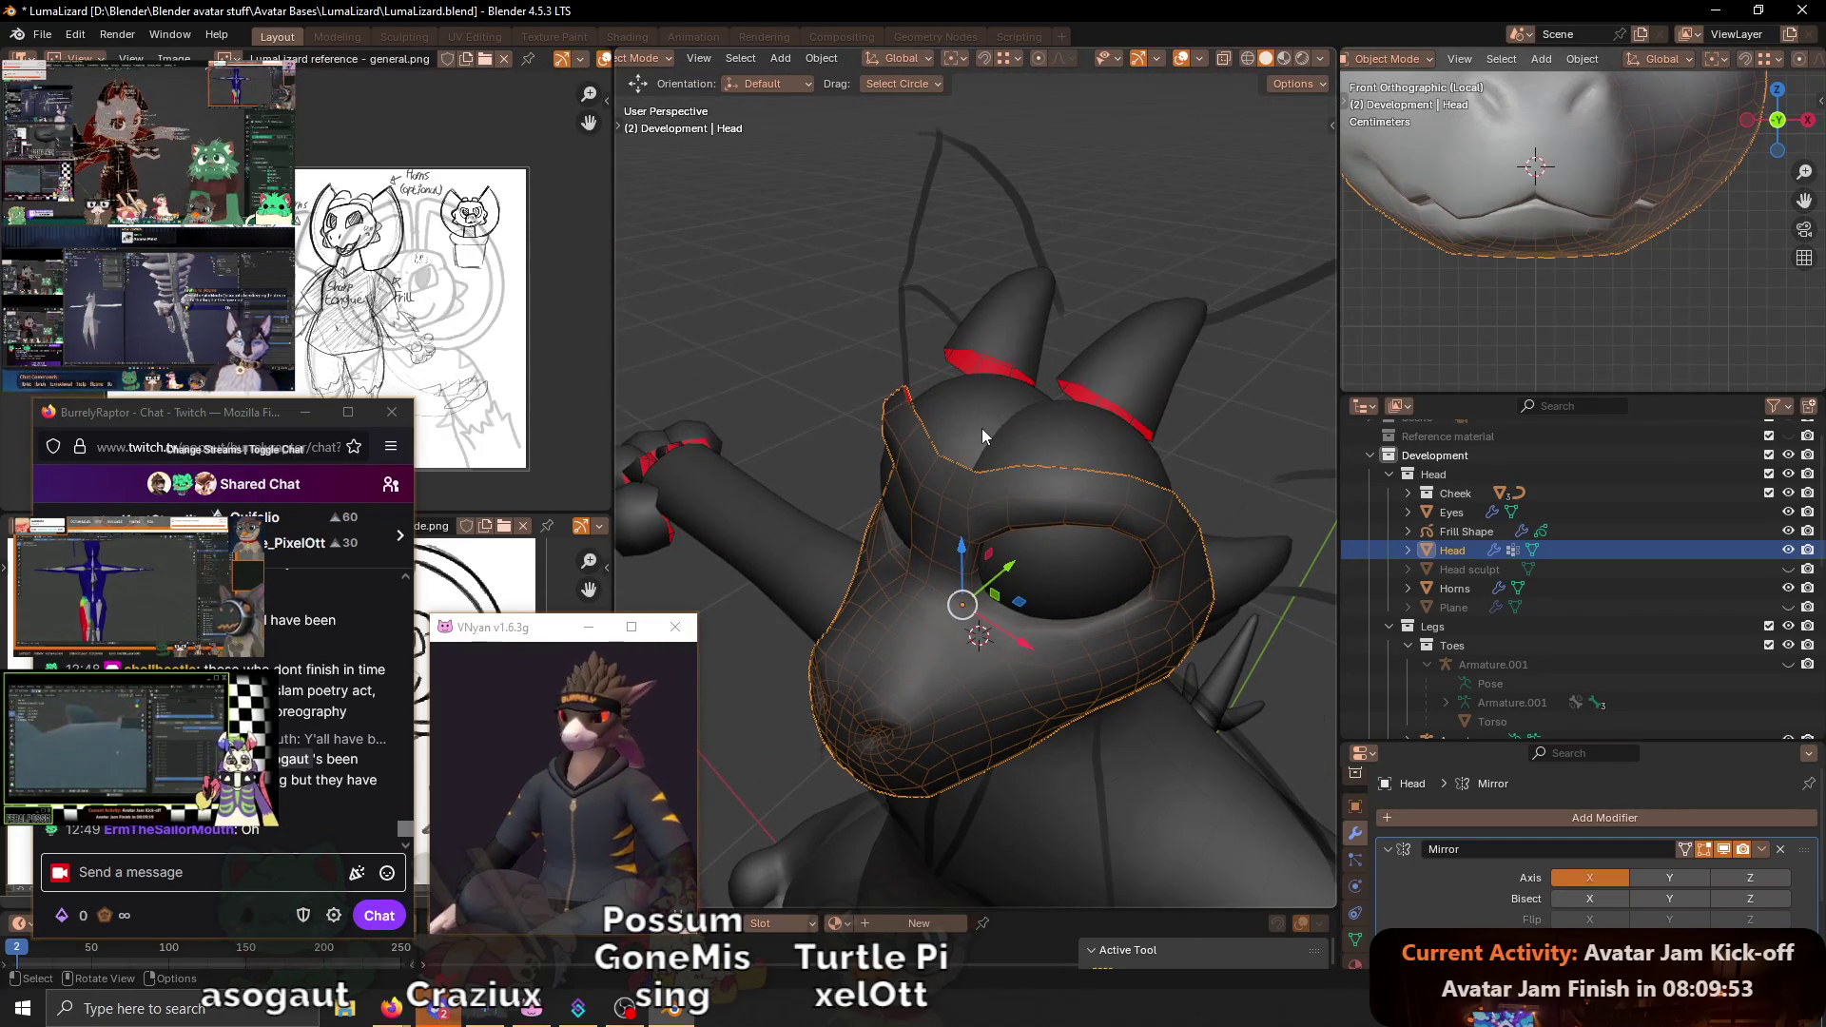
pyautogui.moveTo(984, 436)
pyautogui.keyDown('alt'); pyautogui.mouseDown()
pyautogui.moveTo(1020, 517)
pyautogui.moveTo(980, 538)
pyautogui.mouseUp(); pyautogui.keyUp('alt')
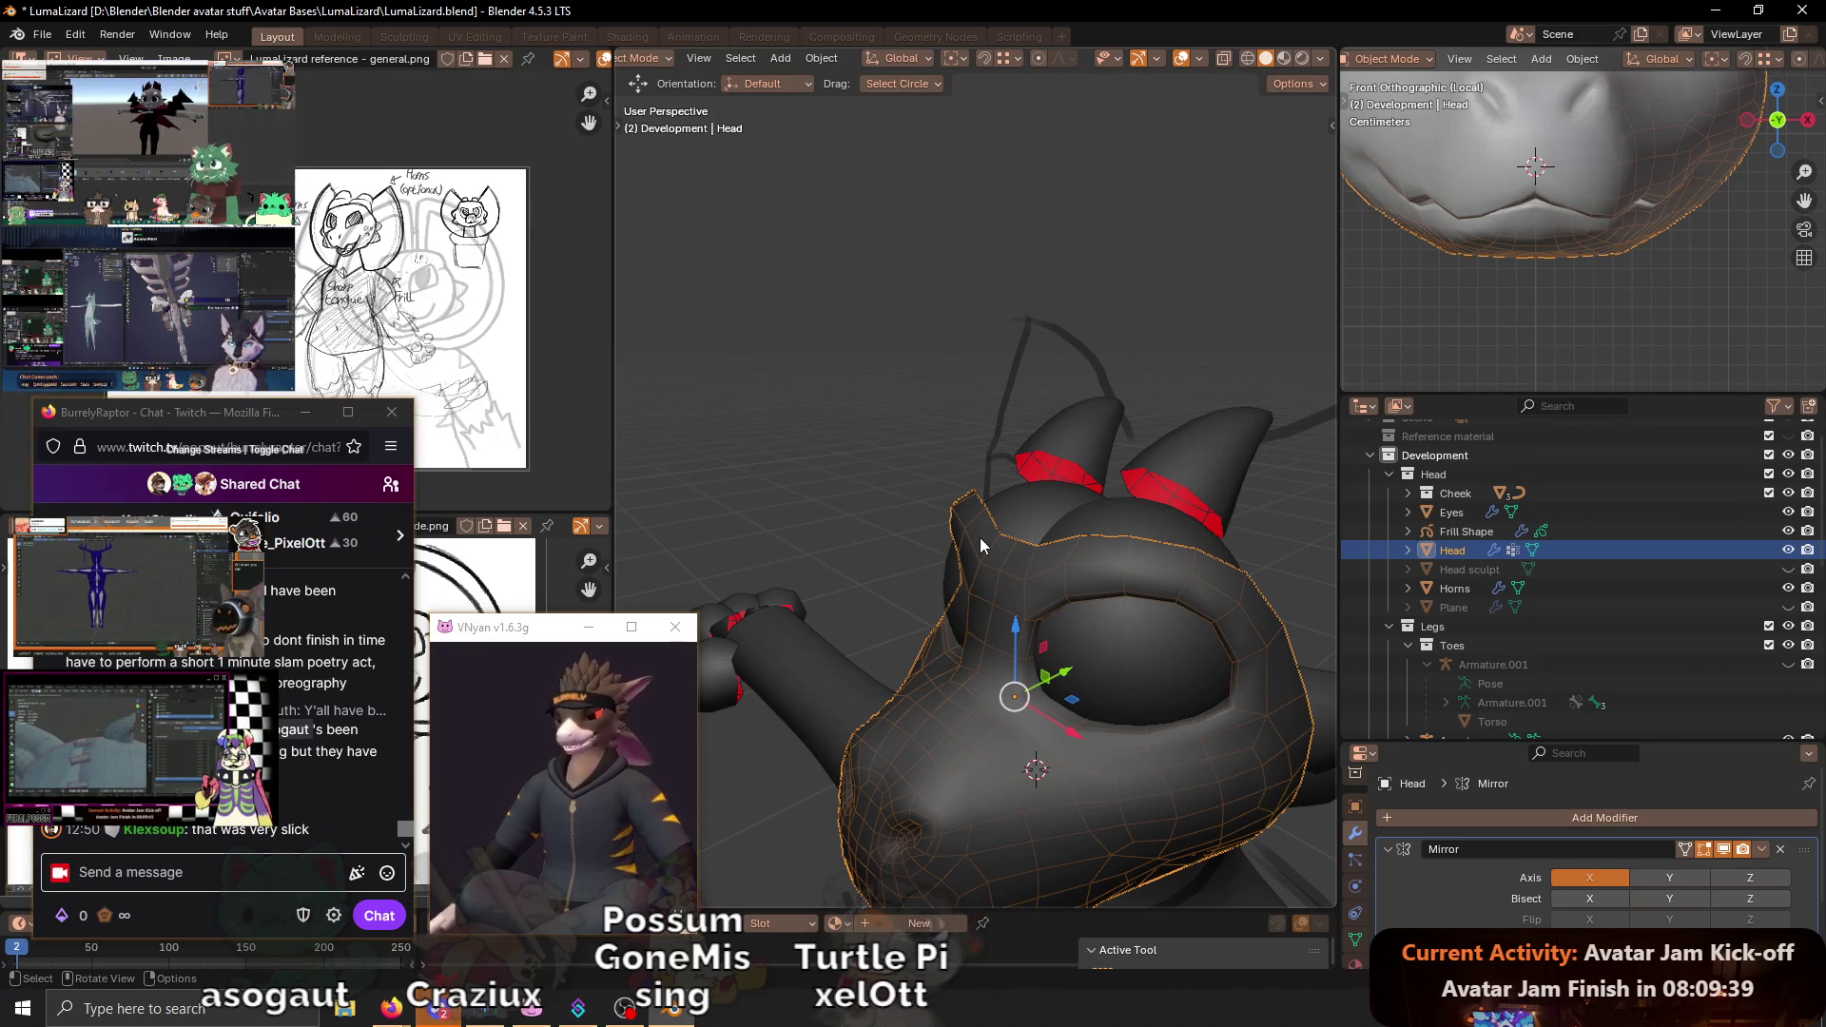
pyautogui.moveTo(1066, 530)
pyautogui.mouseDown(button='middle')
pyautogui.moveTo(1241, 640)
pyautogui.moveTo(1166, 561)
pyautogui.moveTo(1129, 572)
pyautogui.moveTo(1069, 552)
pyautogui.moveTo(984, 477)
pyautogui.moveTo(1008, 456)
pyautogui.moveTo(904, 494)
pyautogui.mouseUp(button='middle')
pyautogui.press('Tab')
# - Edge-slide an eye-socket edge along the mesh
pyautogui.click(959, 442)
pyautogui.press('g')
pyautogui.press('g')
pyautogui.click(1016, 468)
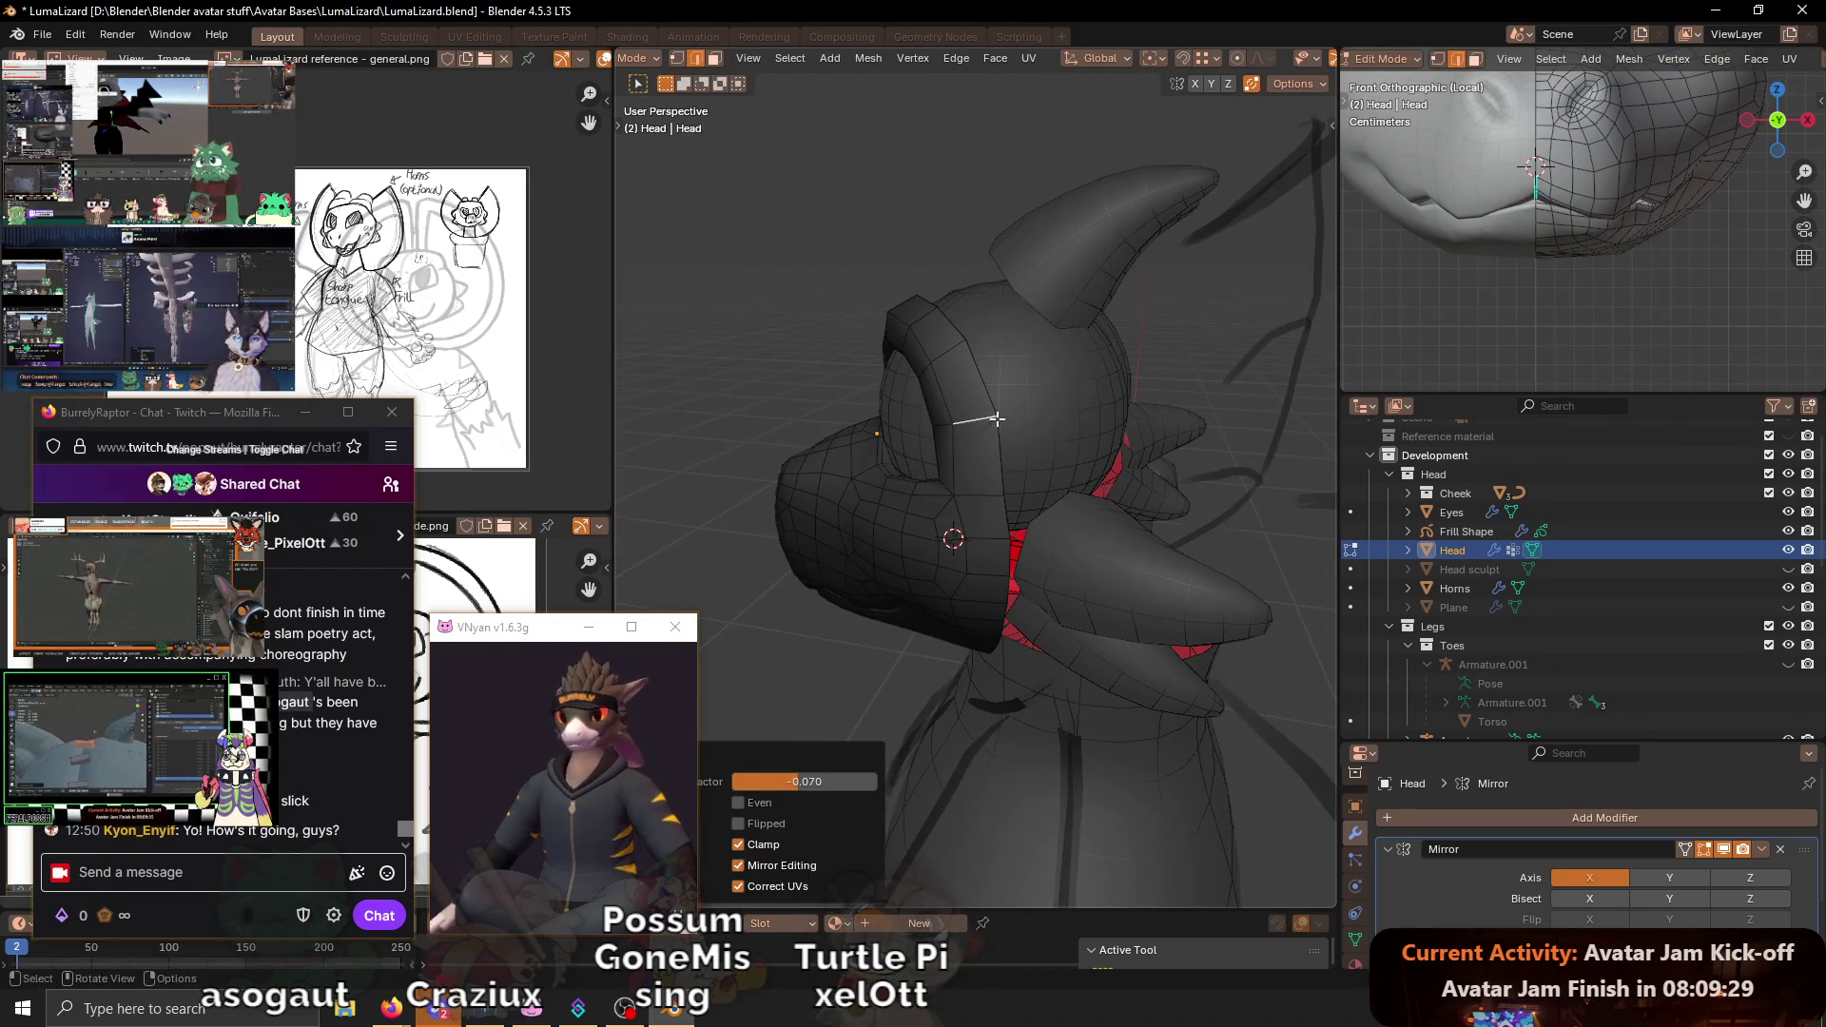
# - Vertex-slide a nearby eye-socket vertex and save LumaLizard.blend
pyautogui.press('1')
pyautogui.hotkey('shift', 'v')
pyautogui.moveTo(996, 428)
pyautogui.mouseDown(button='middle')
pyautogui.moveTo(1047, 436)
pyautogui.moveTo(1031, 396)
pyautogui.moveTo(959, 351)
pyautogui.moveTo(1052, 411)
pyautogui.moveTo(1094, 404)
pyautogui.mouseUp(button='middle')
pyautogui.click(1009, 468)
pyautogui.hotkey('ctrl', 's')
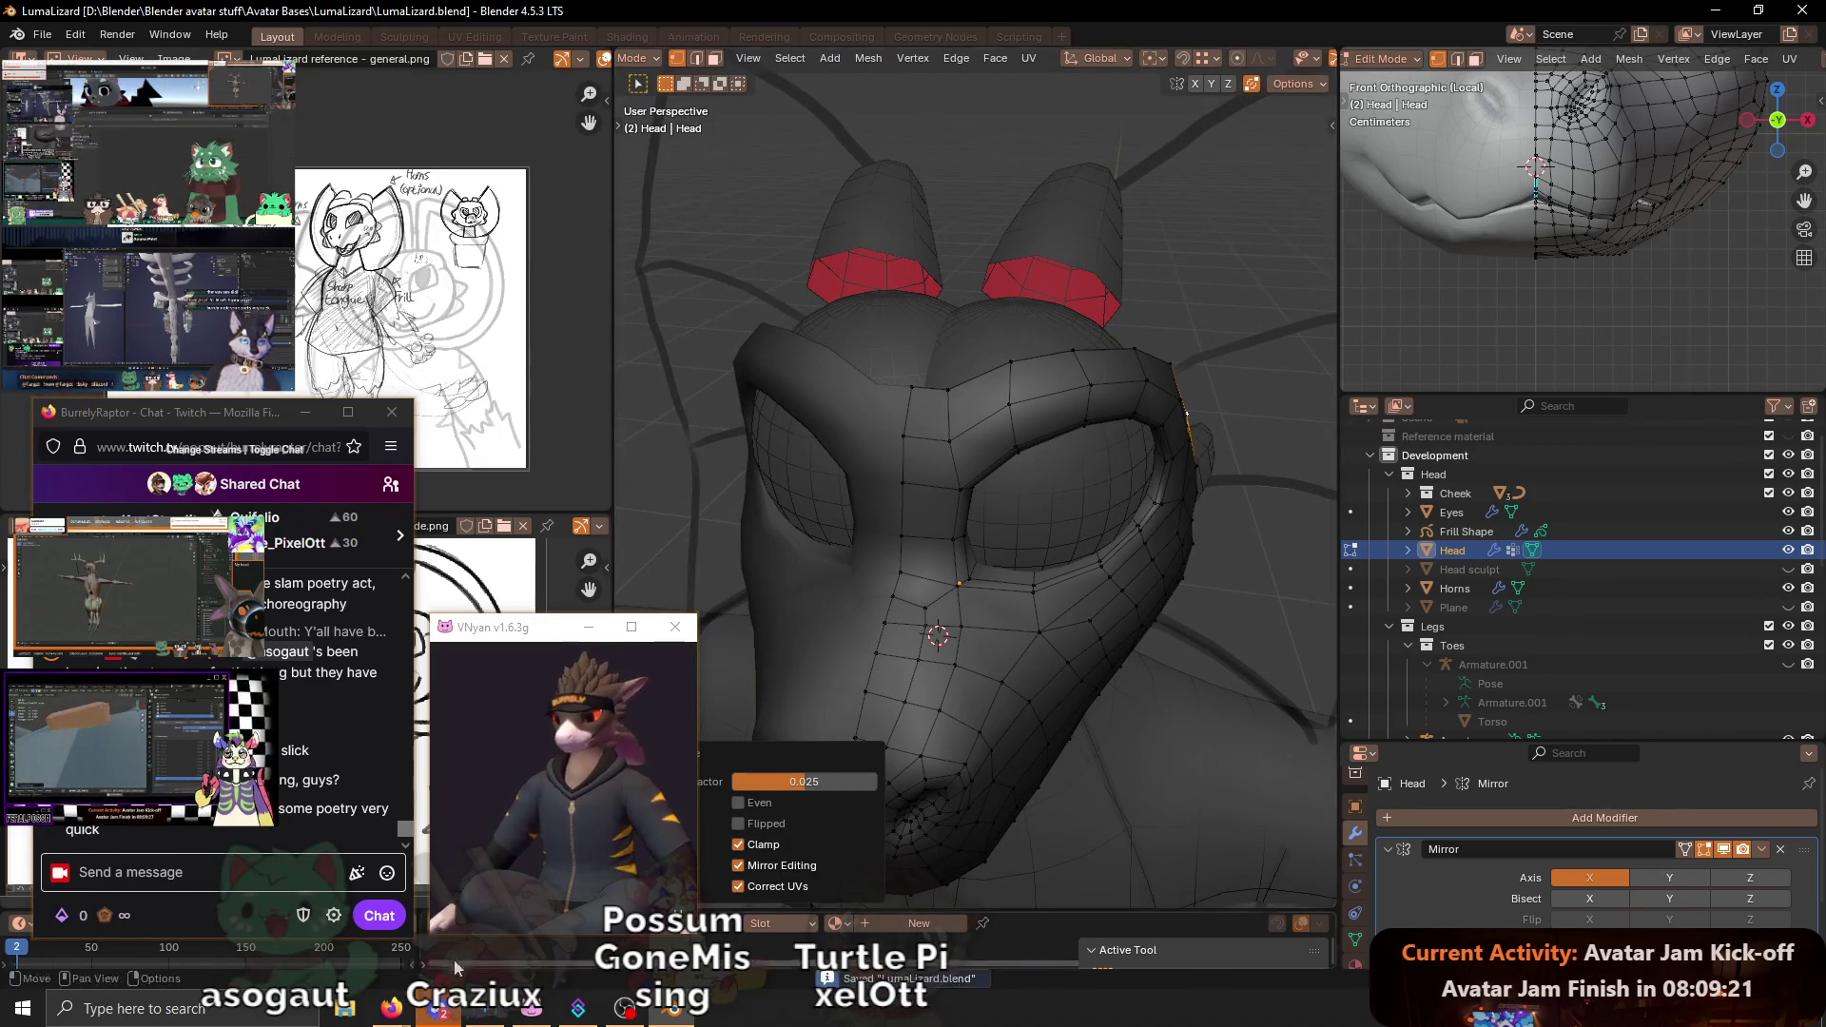
pyautogui.click(439, 1016)
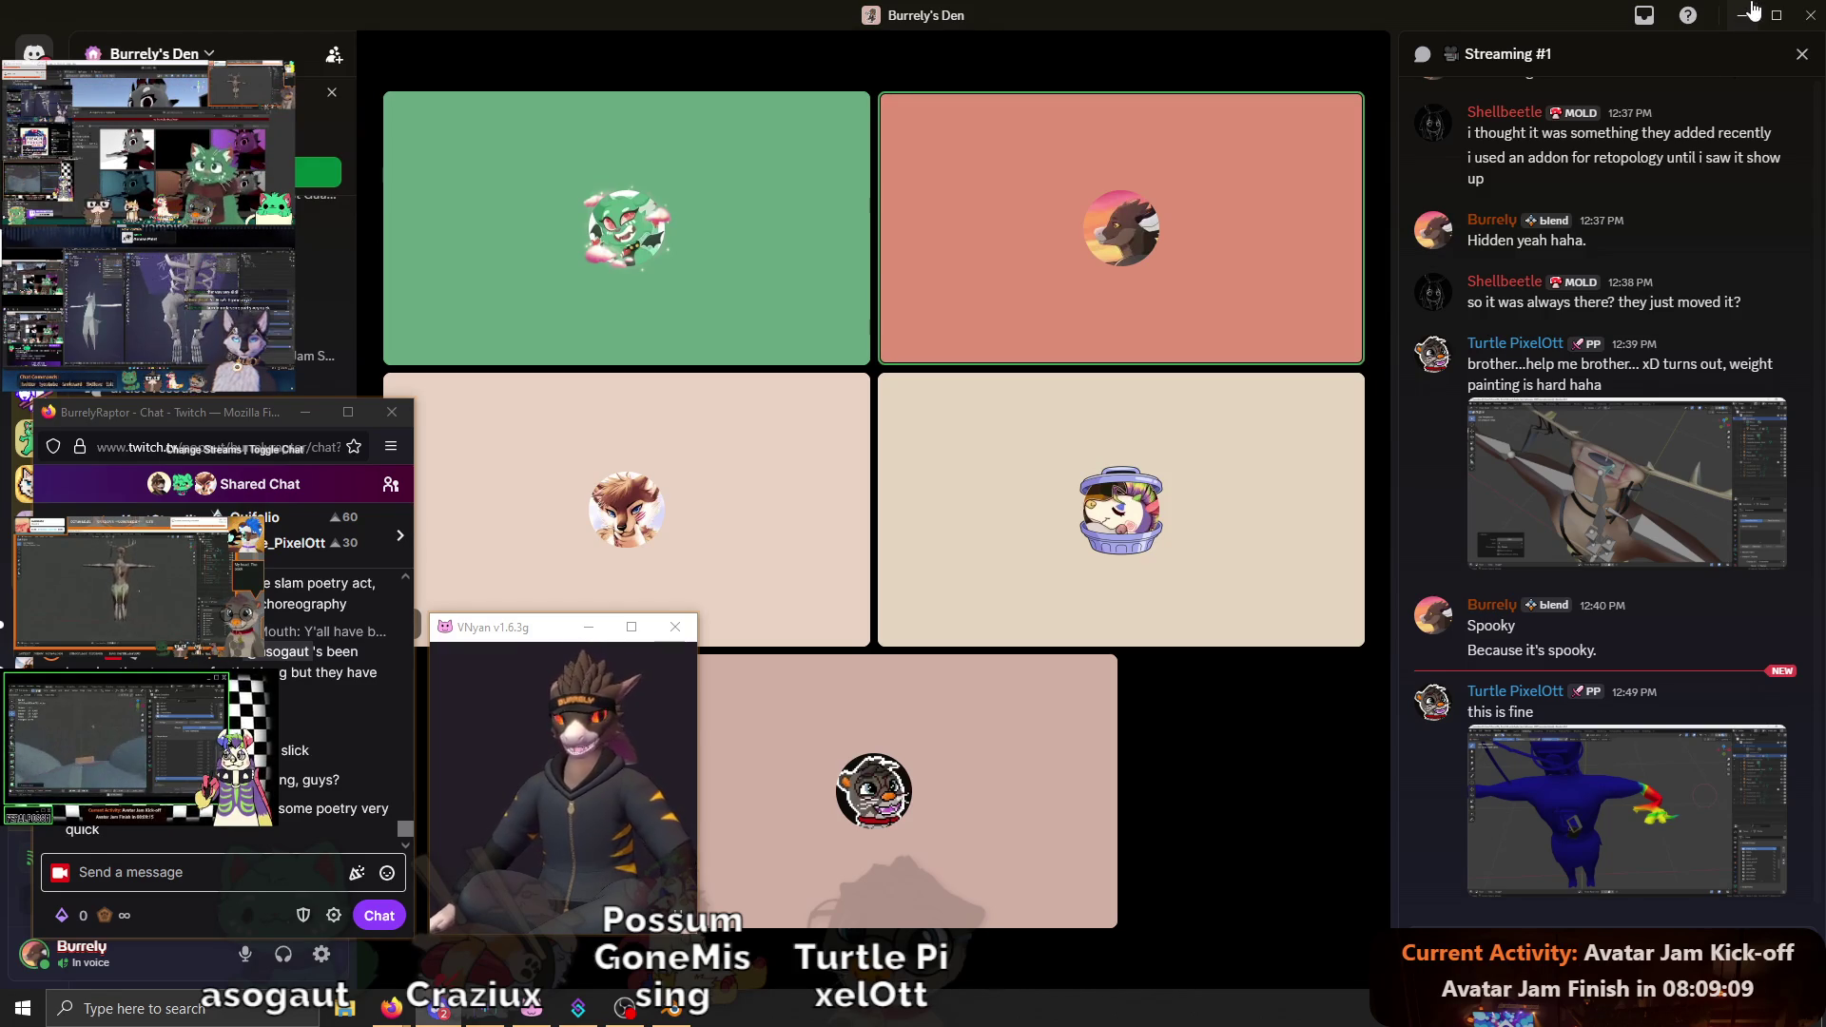
# - Minimize the Discord call window to get back to the head mesh in Blender
pyautogui.click(1743, 15)
pyautogui.moveTo(1037, 362)
pyautogui.mouseDown(button='middle')
pyautogui.moveTo(1023, 372)
pyautogui.moveTo(1047, 314)
pyautogui.moveTo(991, 226)
pyautogui.moveTo(1008, 213)
pyautogui.moveTo(1060, 245)
pyautogui.moveTo(1093, 314)
pyautogui.moveTo(1032, 533)
pyautogui.moveTo(1094, 623)
pyautogui.mouseUp(button='middle')
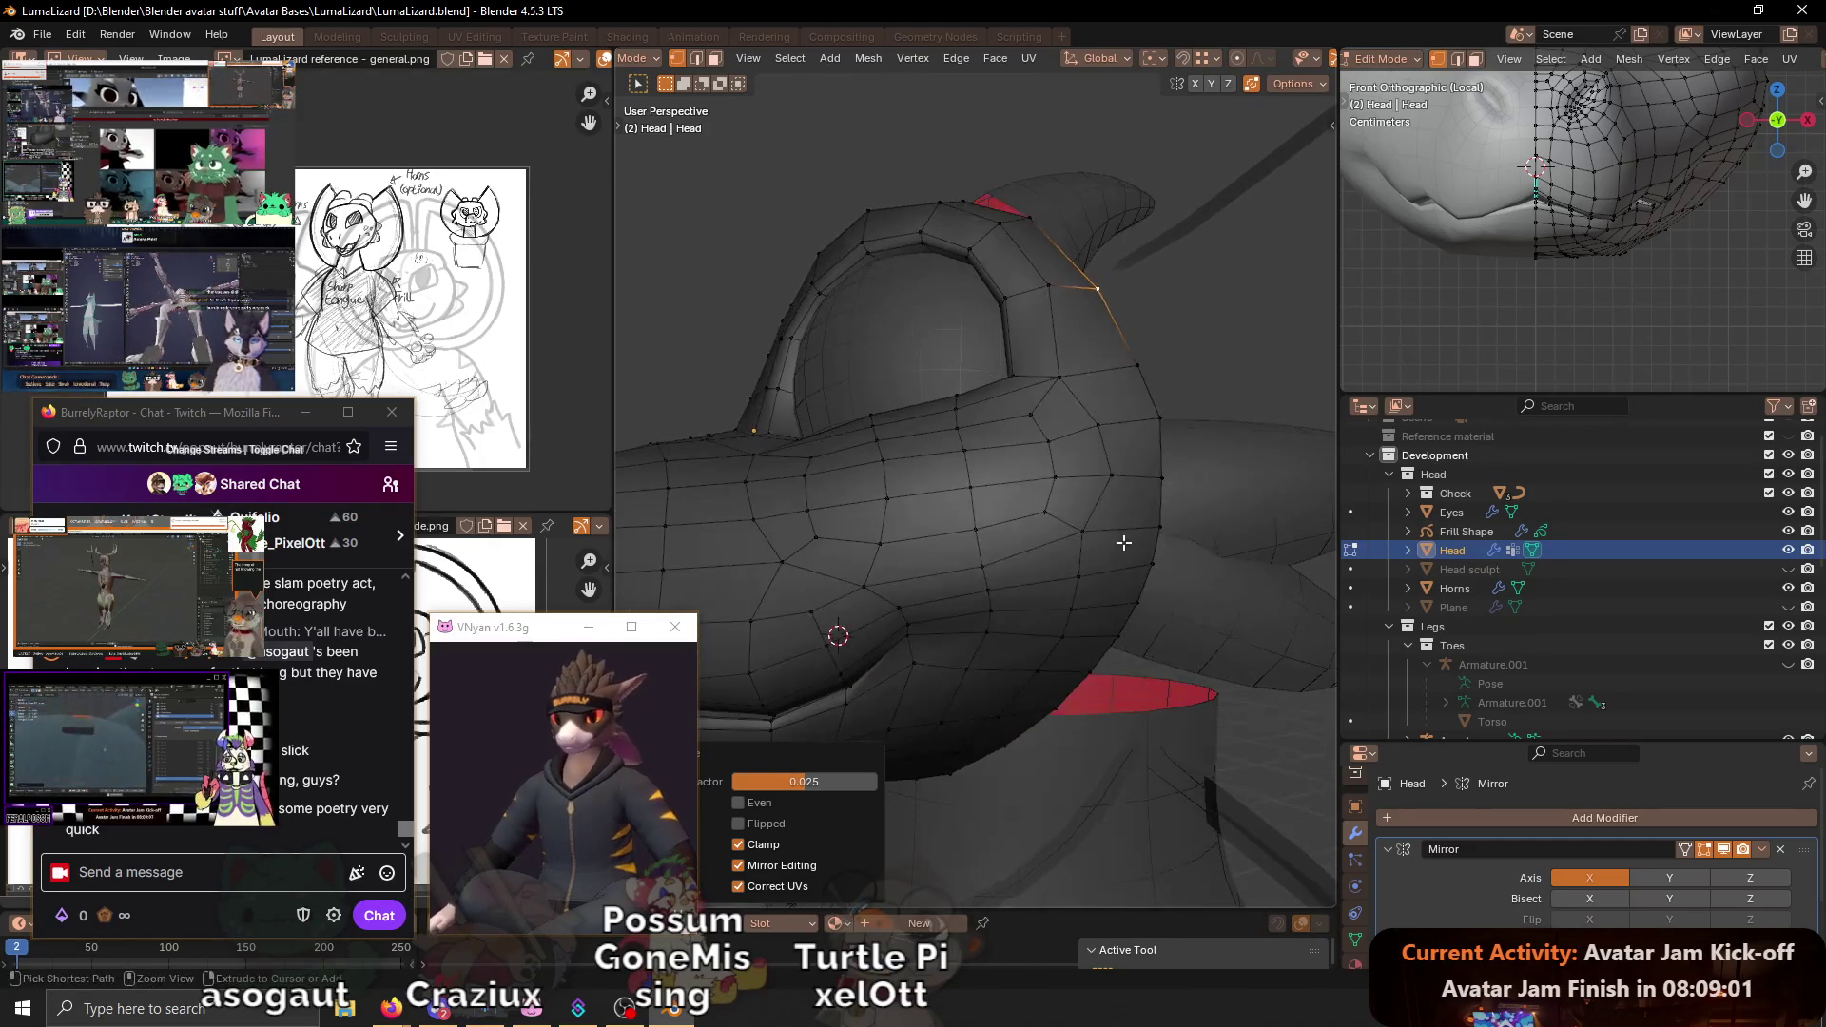
# - Even out the cheek below the eye with the Relax Slide brush and save
pyautogui.hotkey('ctrl', 'Tab')
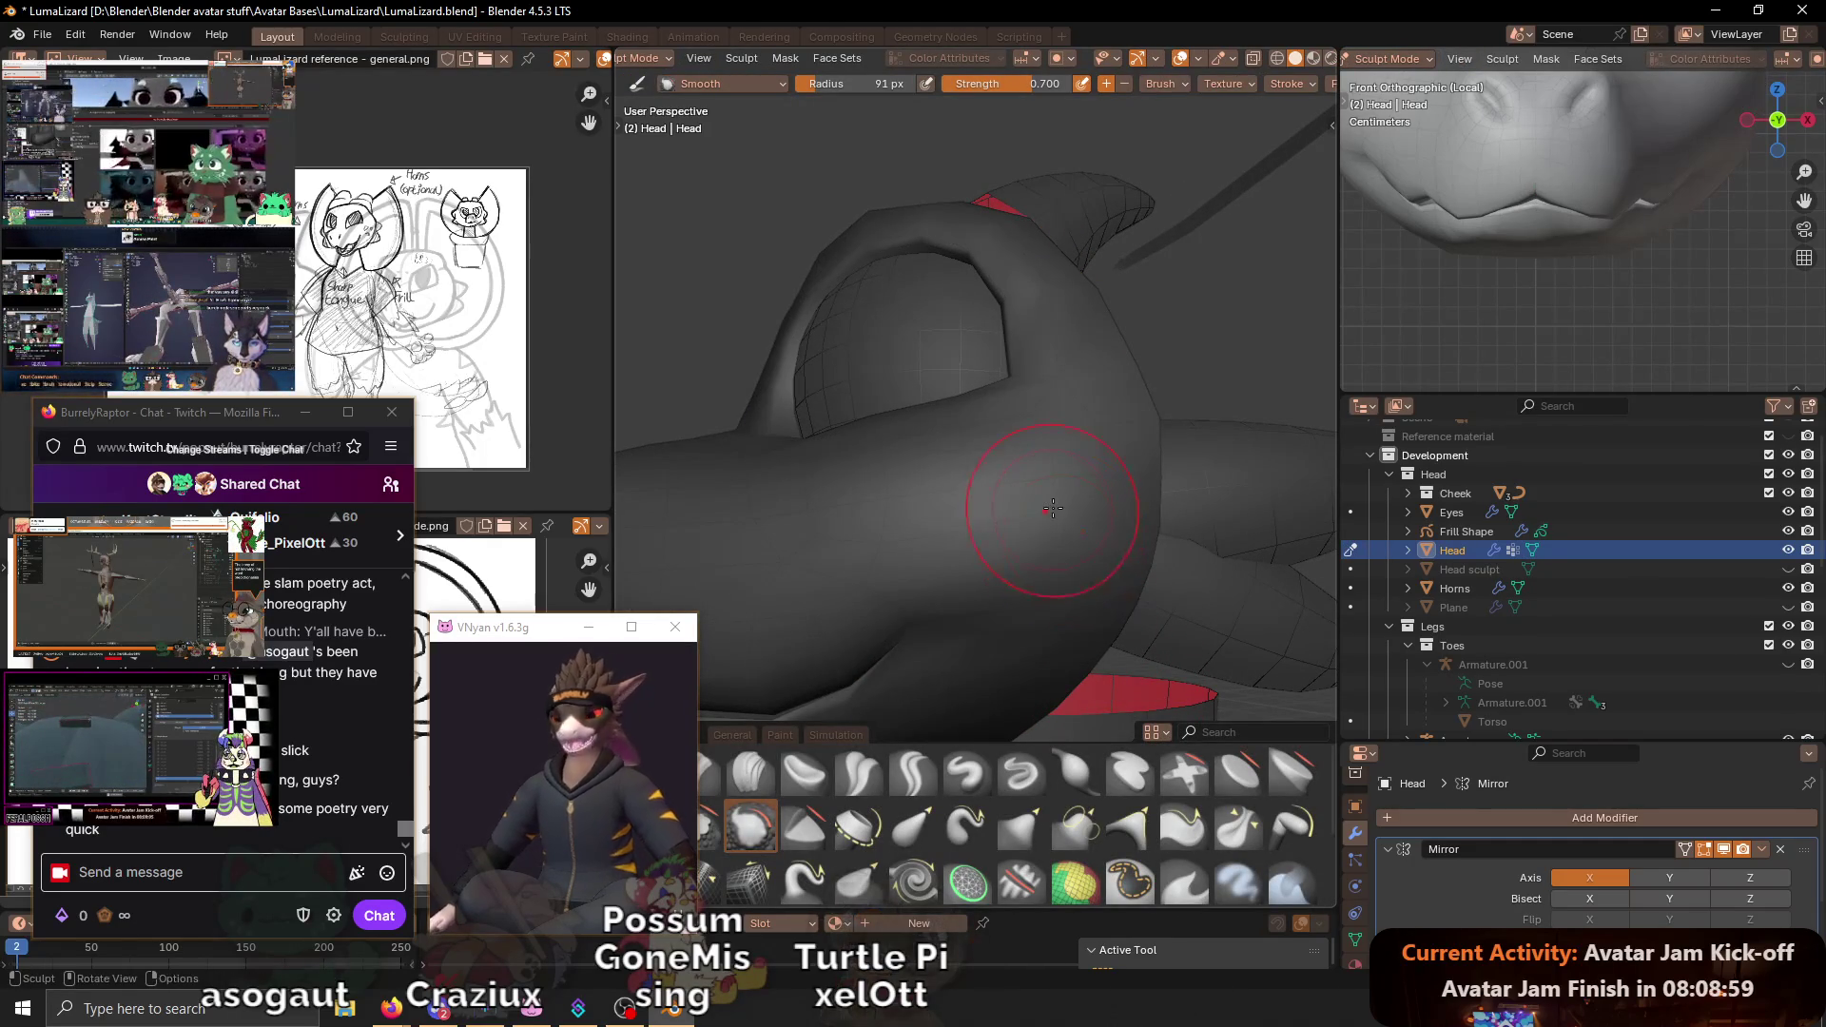
pyautogui.click(751, 880)
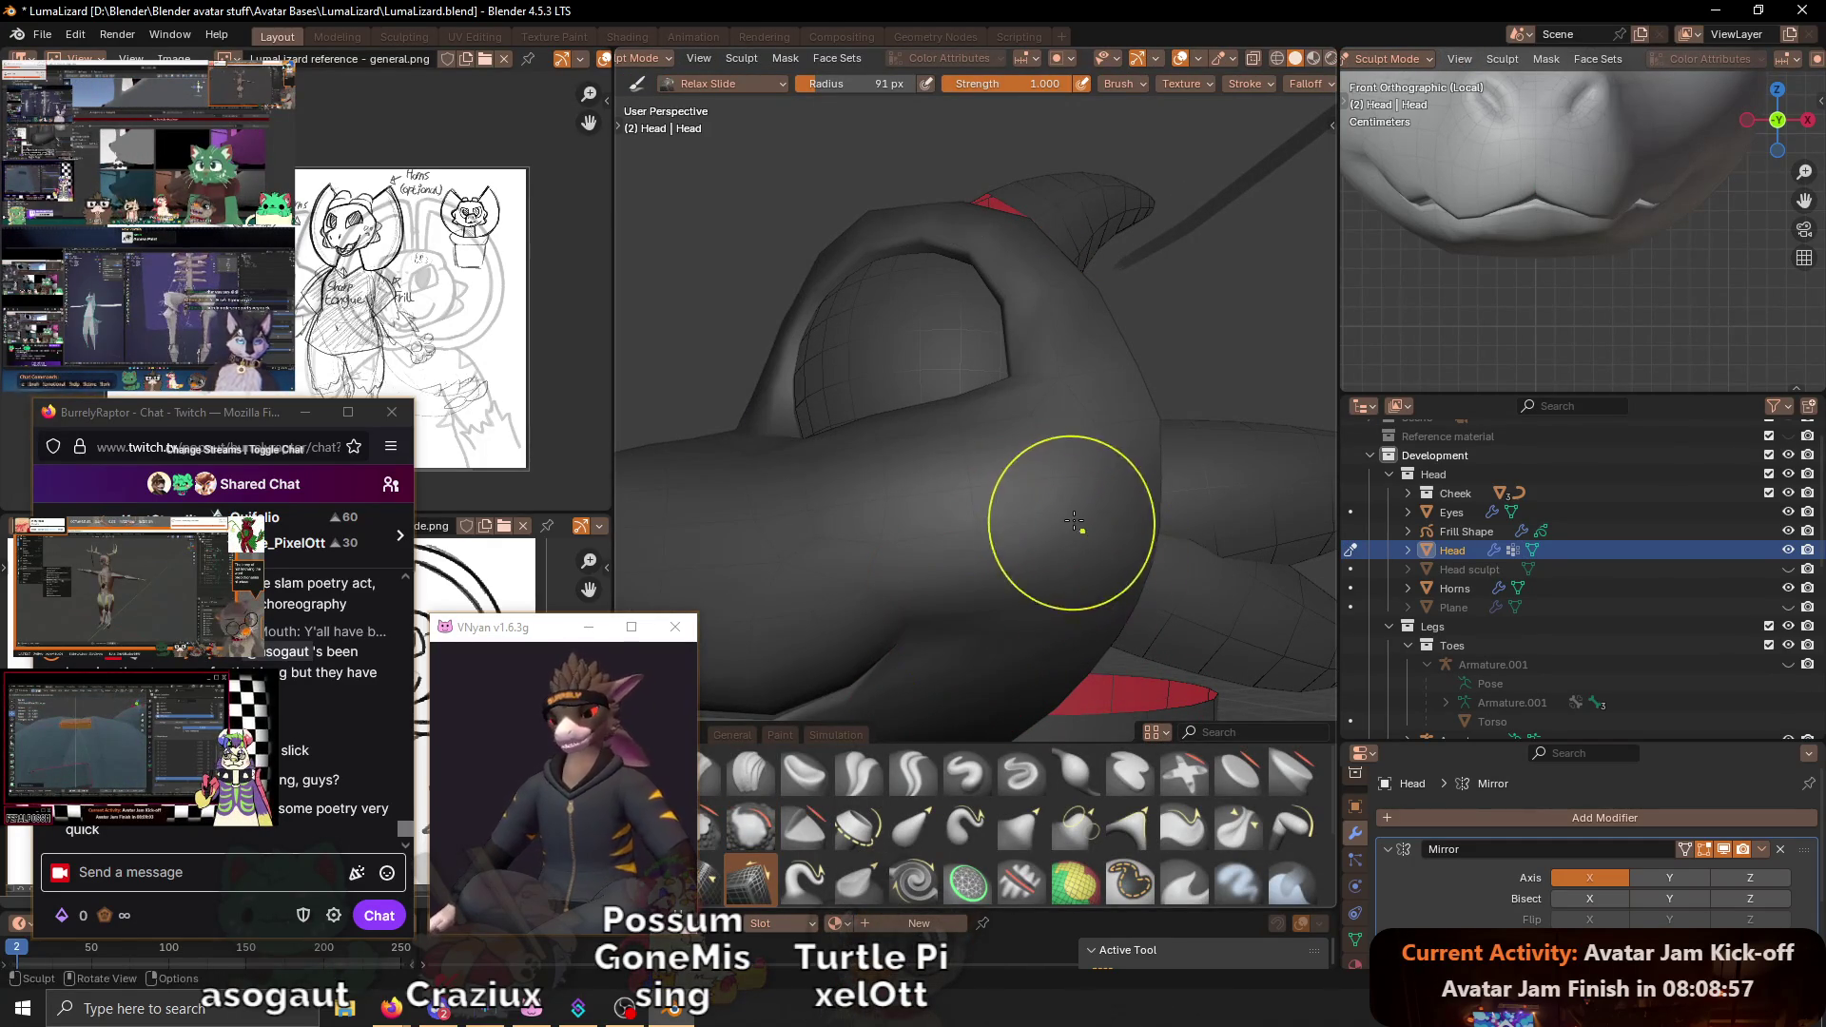
pyautogui.moveTo(1085, 535)
pyautogui.mouseDown(button='middle')
pyautogui.moveTo(1127, 559)
pyautogui.moveTo(995, 566)
pyautogui.moveTo(1101, 545)
pyautogui.mouseUp(button='middle')
pyautogui.hotkey('ctrl', 's')
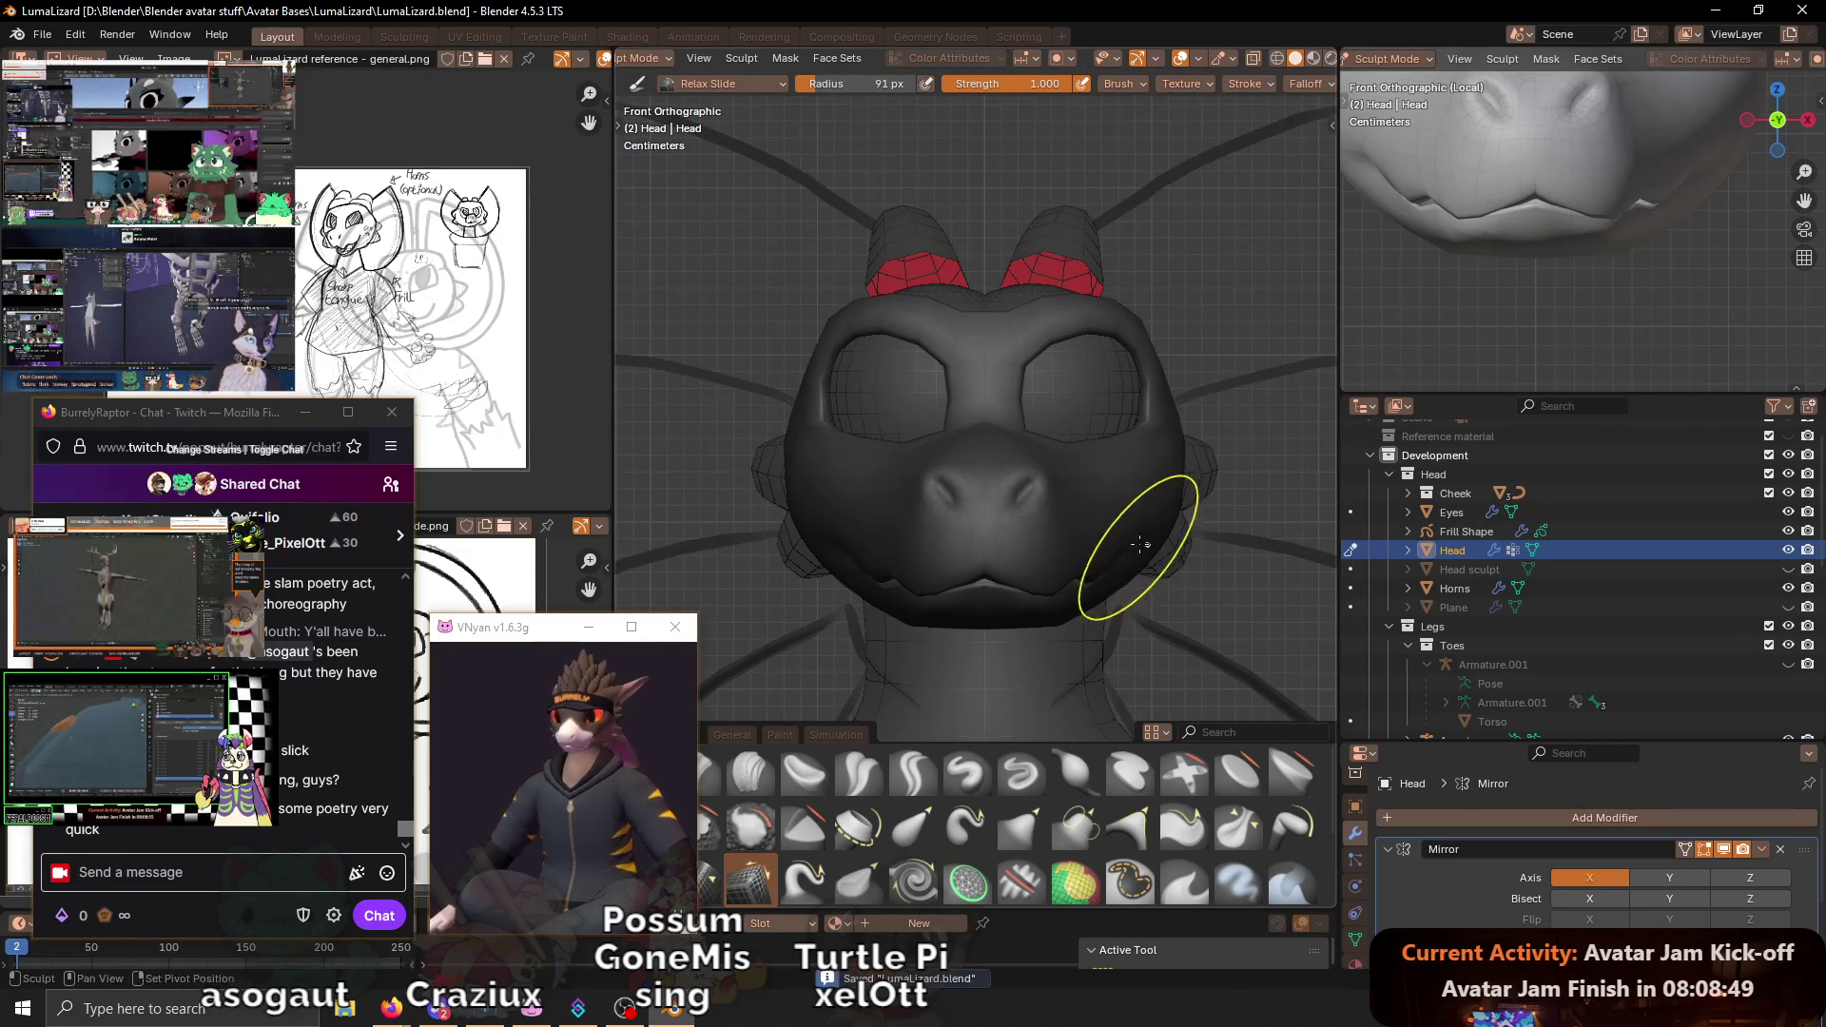
# - Leave sculpting and return the Head to Object Mode
pyautogui.scroll(1, 1108, 480)
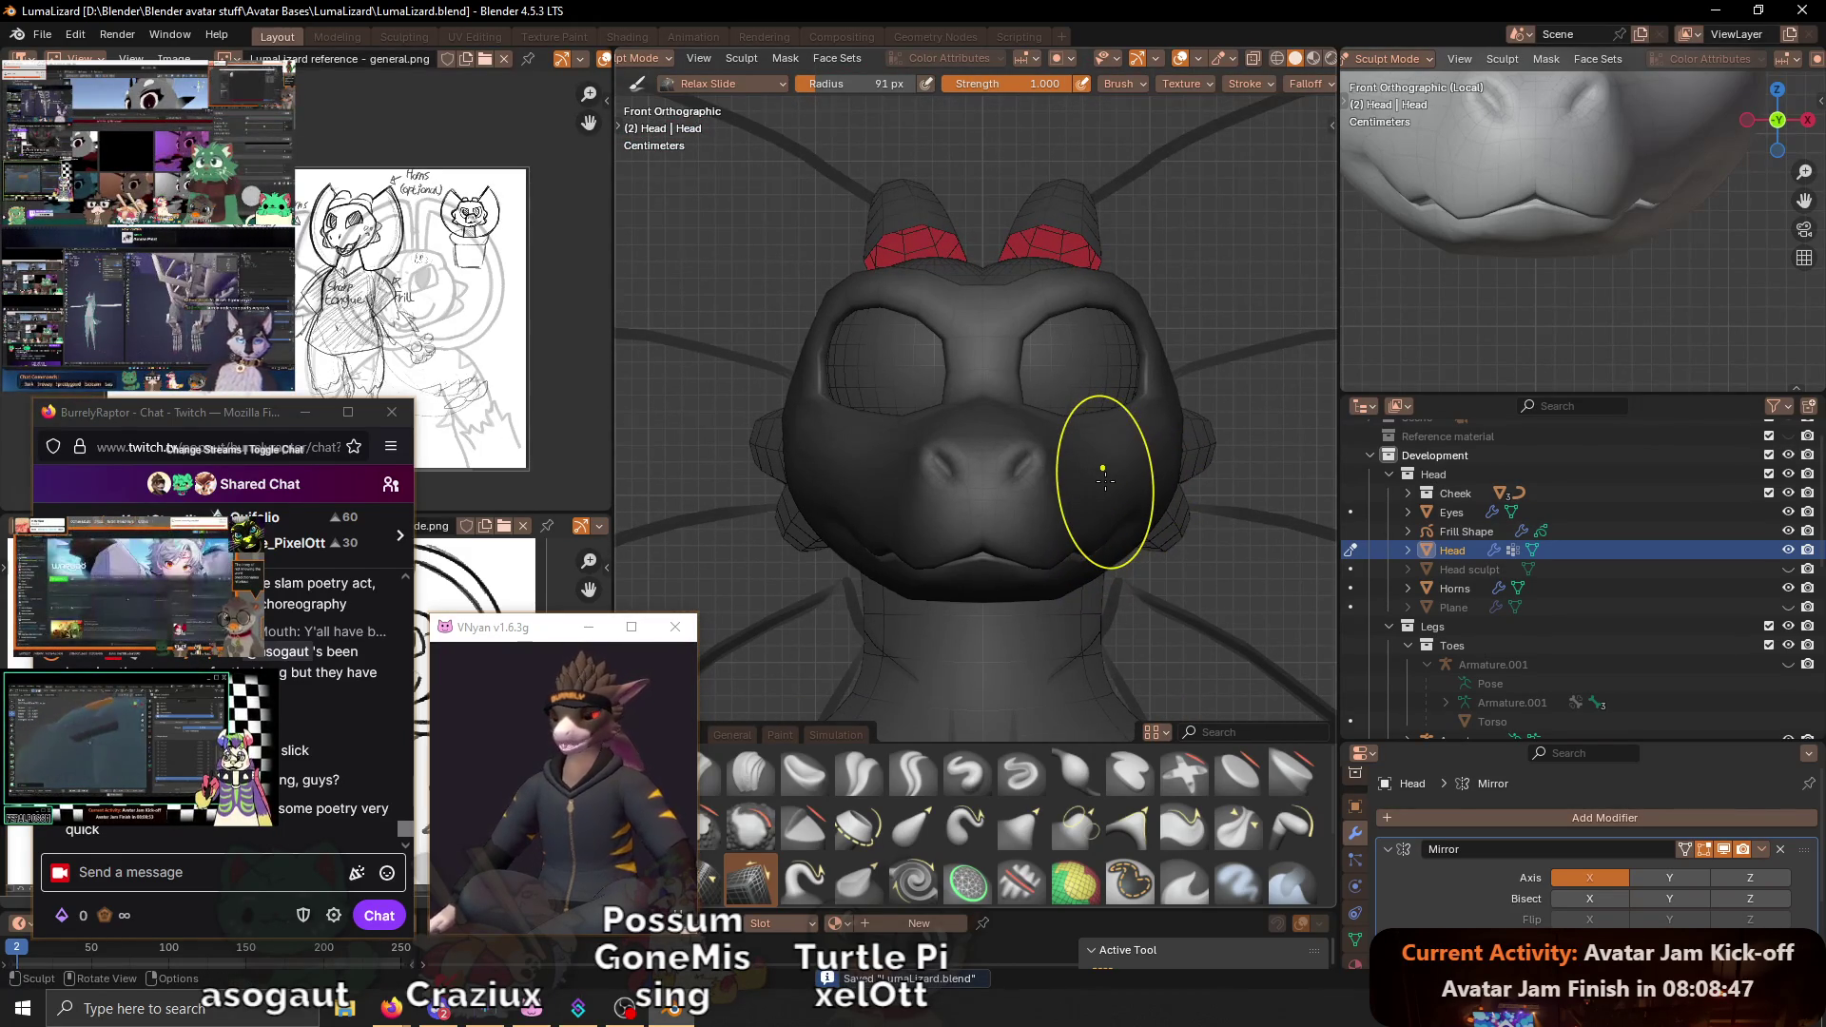
pyautogui.moveTo(1024, 371)
pyautogui.mouseDown(button='middle')
pyautogui.moveTo(947, 387)
pyautogui.moveTo(1096, 445)
pyautogui.moveTo(1142, 448)
pyautogui.moveTo(1172, 408)
pyautogui.mouseUp(button='middle')
pyautogui.hotkey('ctrl', 'Tab')
pyautogui.hotkey('ctrl', '1')
pyautogui.moveTo(1213, 472)
pyautogui.mouseDown(button='middle')
pyautogui.moveTo(1105, 472)
pyautogui.moveTo(1048, 498)
pyautogui.moveTo(984, 483)
pyautogui.moveTo(903, 385)
pyautogui.moveTo(947, 415)
pyautogui.moveTo(1035, 418)
pyautogui.moveTo(1018, 510)
pyautogui.moveTo(1064, 437)
pyautogui.moveTo(1048, 402)
pyautogui.moveTo(1146, 496)
pyautogui.mouseUp(button='middle')
# - Give the Head level 2 subdivision and orbit around the lizard to check the smoothing
pyautogui.hotkey('ctrl', '1')
pyautogui.hotkey('ctrl', '2')
pyautogui.moveTo(963, 461)
pyautogui.mouseDown(button='middle')
pyautogui.moveTo(999, 477)
pyautogui.moveTo(905, 479)
pyautogui.moveTo(900, 500)
pyautogui.moveTo(924, 470)
pyautogui.mouseUp(button='middle')
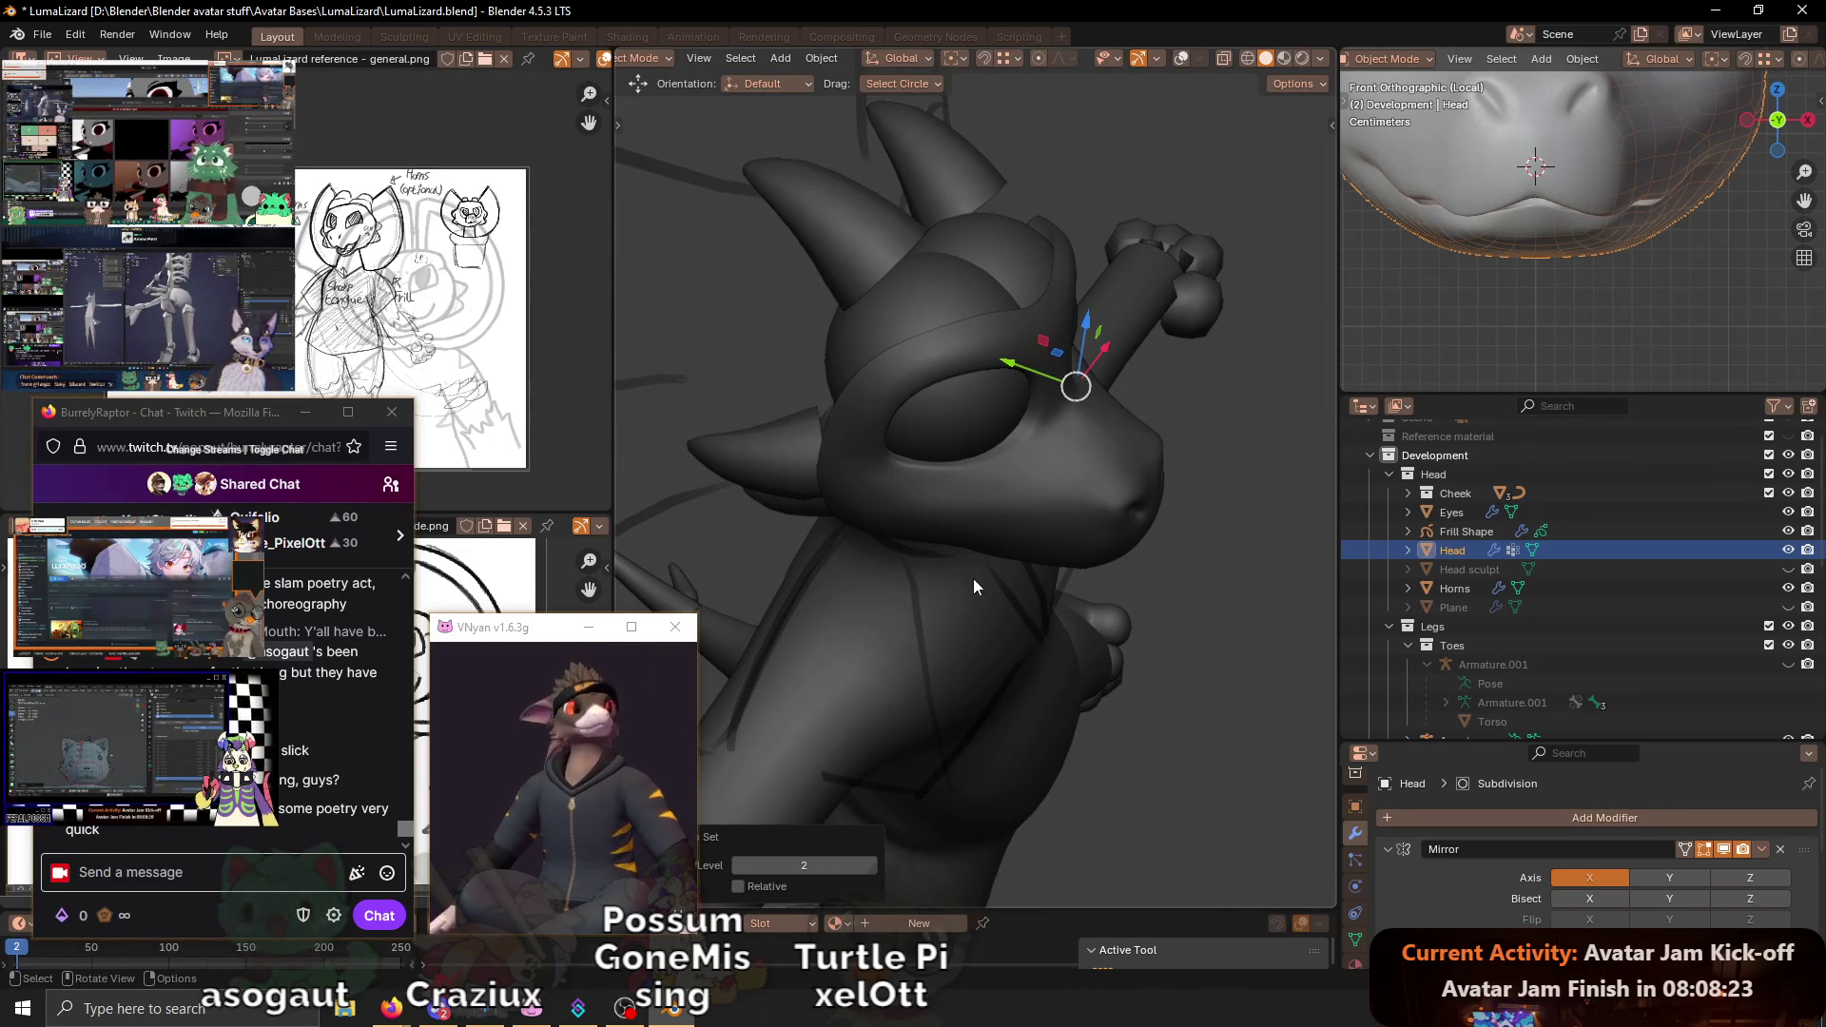
pyautogui.scroll(-5, 1003, 533)
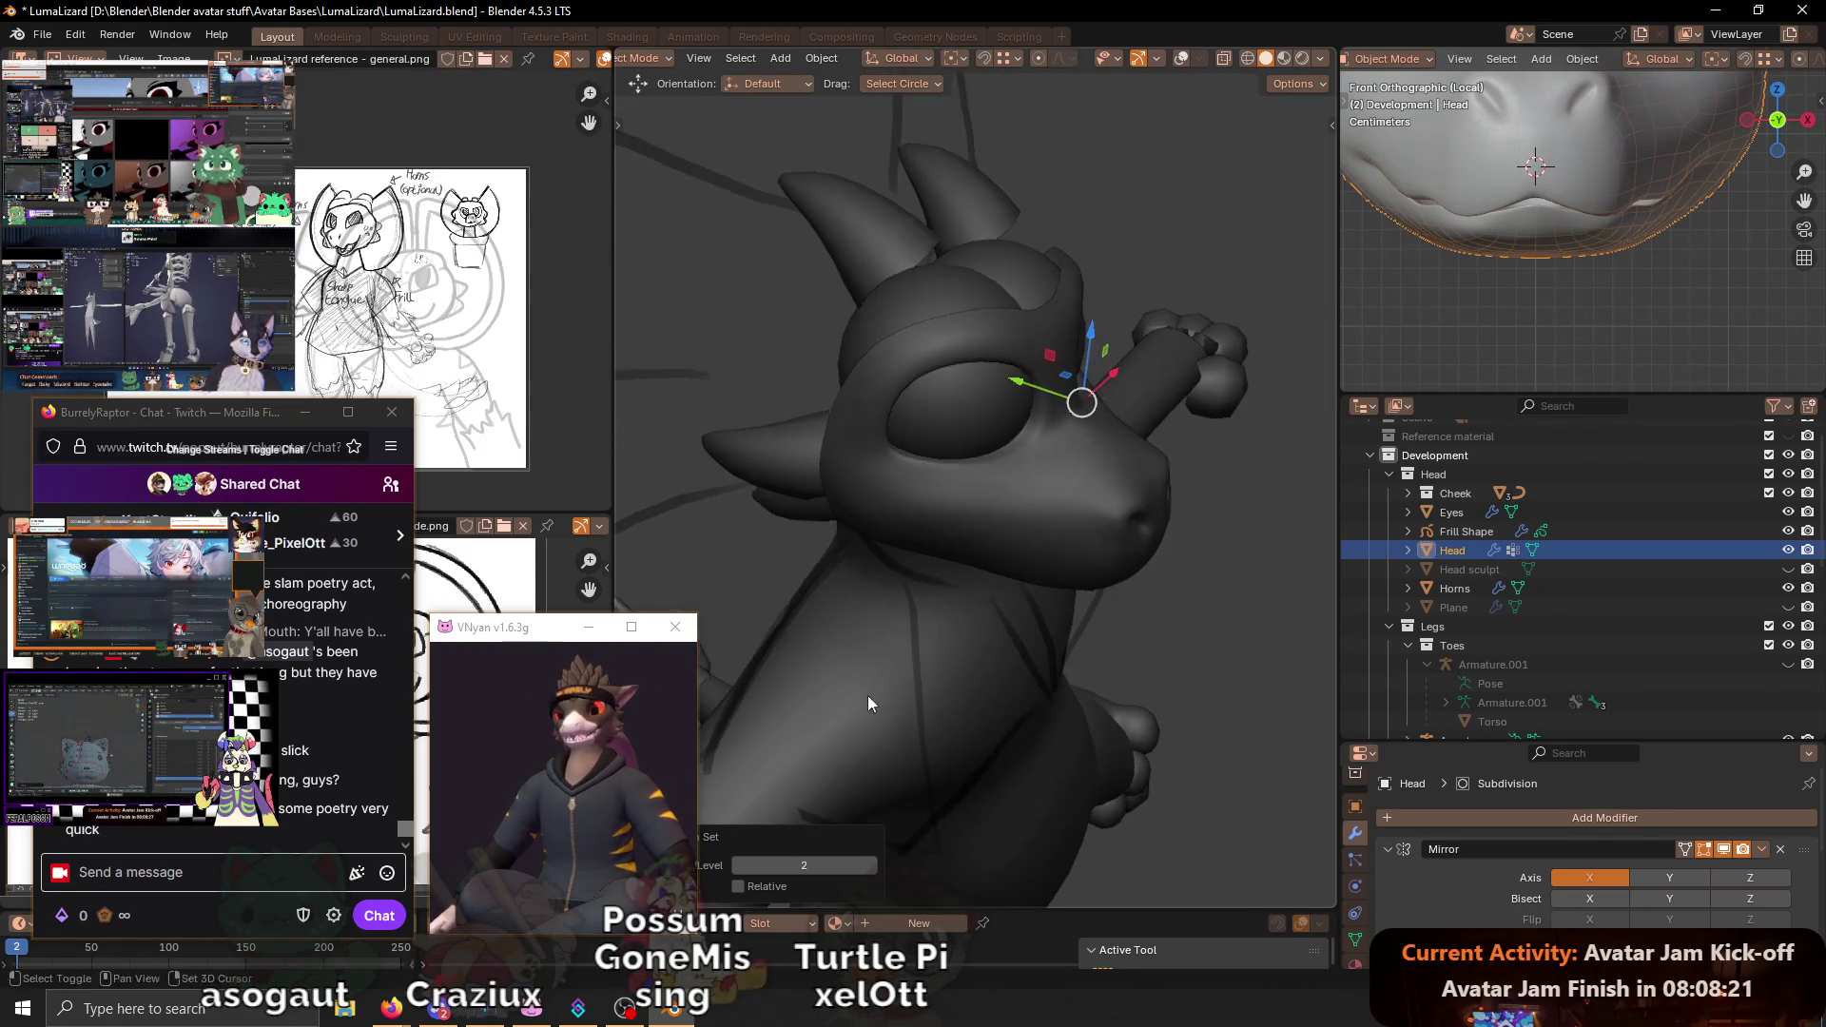
pyautogui.moveTo(913, 572)
pyautogui.mouseDown(button='middle')
pyautogui.moveTo(932, 625)
pyautogui.moveTo(928, 536)
pyautogui.moveTo(955, 598)
pyautogui.mouseUp(button='middle')
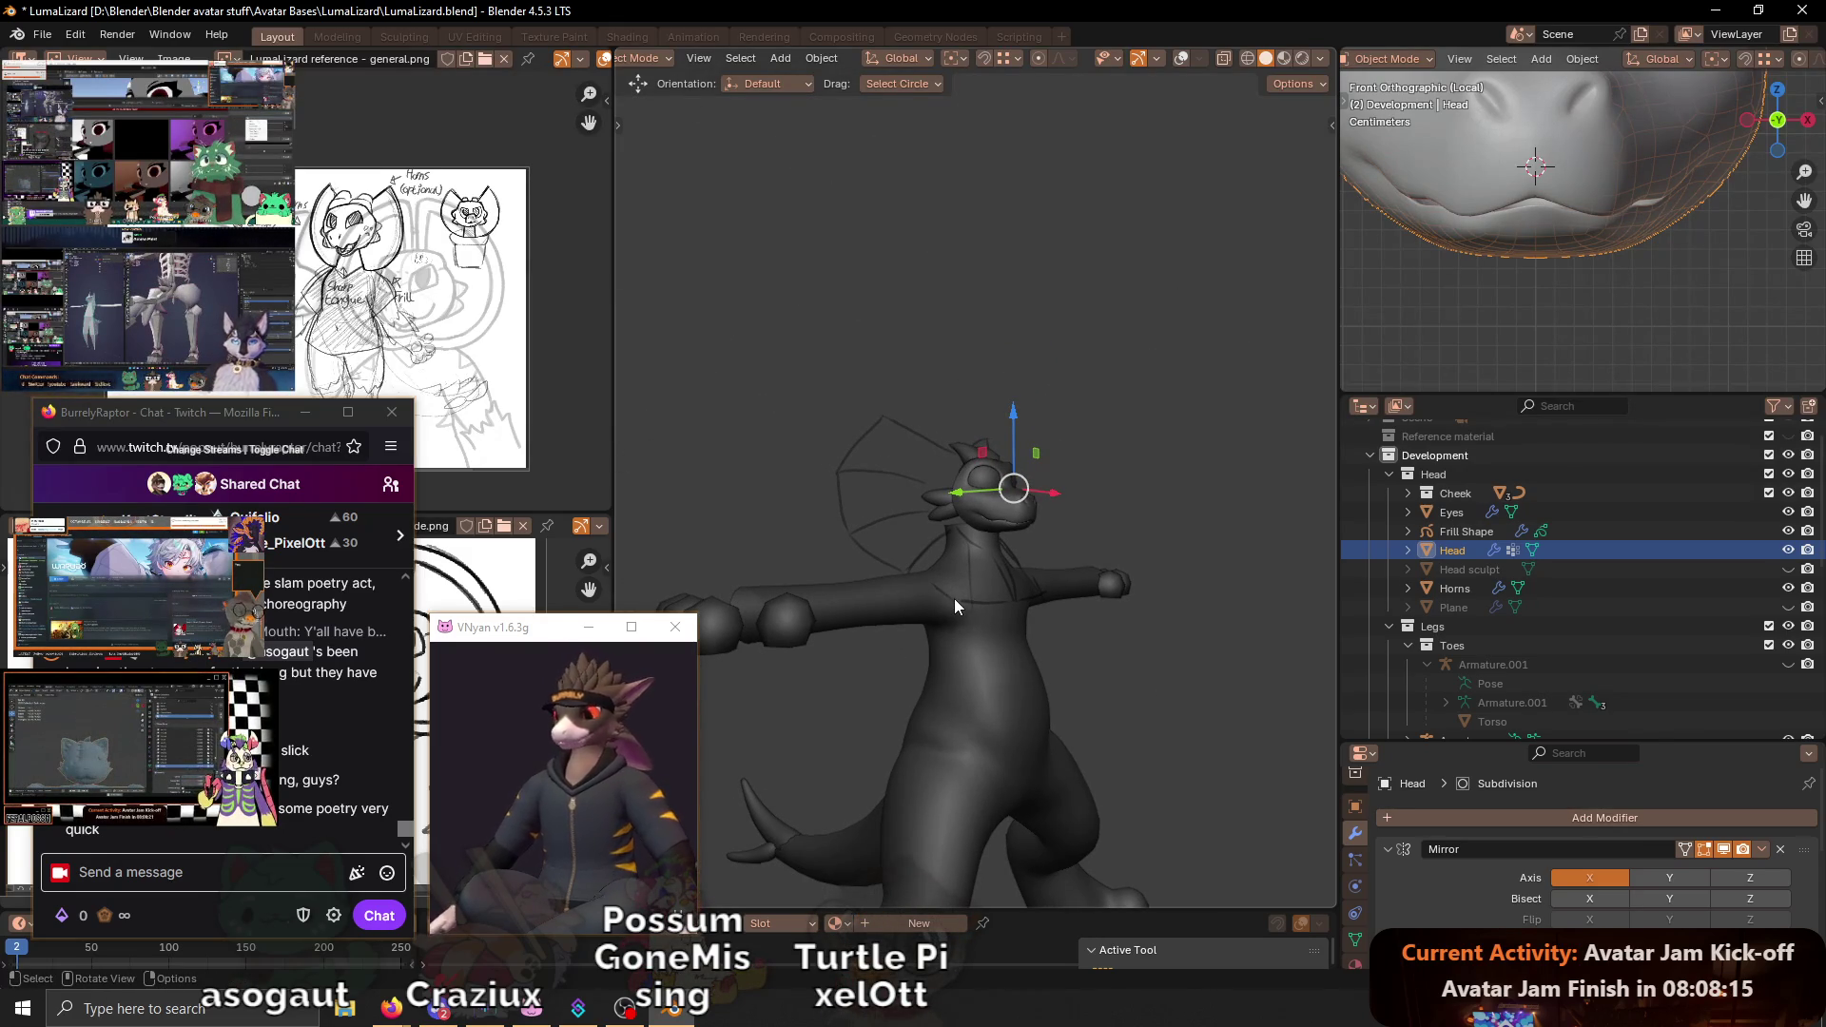
pyautogui.scroll(4, 1010, 526)
pyautogui.moveTo(1010, 525)
pyautogui.mouseDown(button='middle')
pyautogui.moveTo(1008, 550)
pyautogui.moveTo(1139, 577)
pyautogui.moveTo(1169, 603)
pyautogui.moveTo(1162, 664)
pyautogui.moveTo(1017, 620)
pyautogui.mouseUp(button='middle')
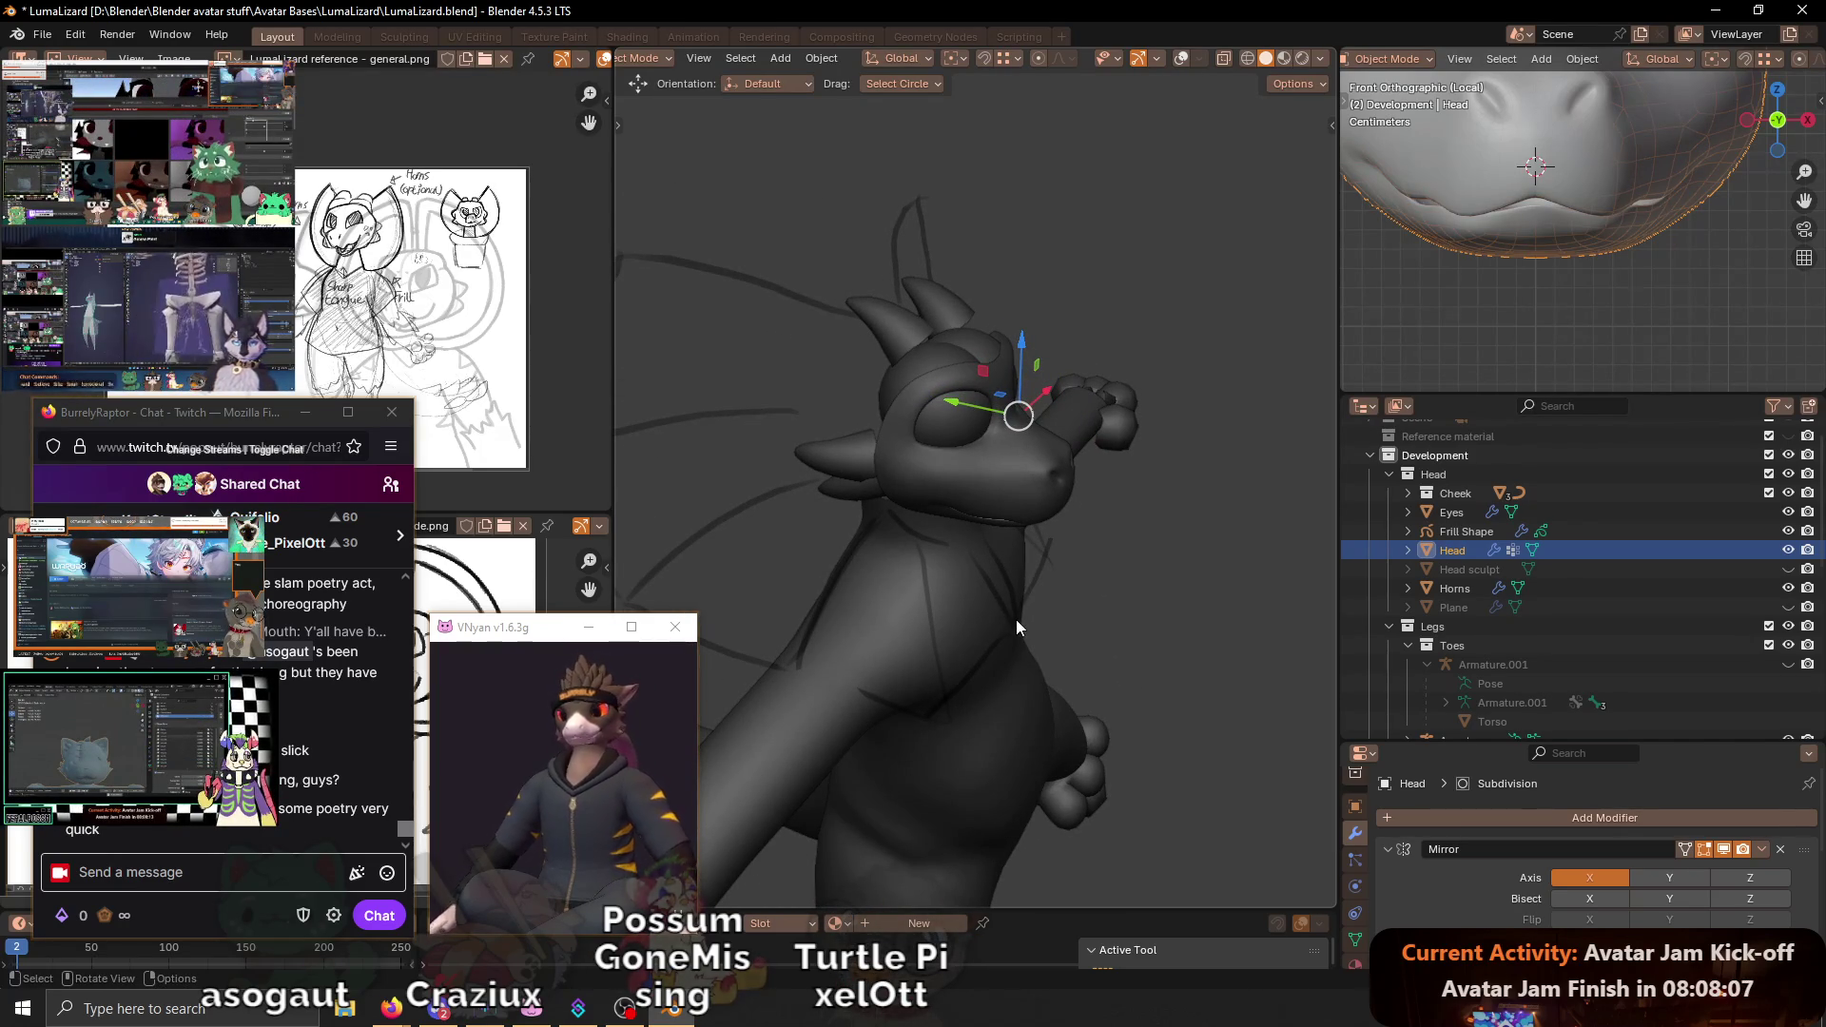
pyautogui.moveTo(893, 457)
pyautogui.mouseDown(button='middle')
pyautogui.moveTo(1017, 474)
pyautogui.moveTo(944, 454)
pyautogui.moveTo(1011, 431)
pyautogui.moveTo(997, 413)
pyautogui.moveTo(980, 459)
pyautogui.mouseUp(button='middle')
pyautogui.scroll(3, 1038, 396)
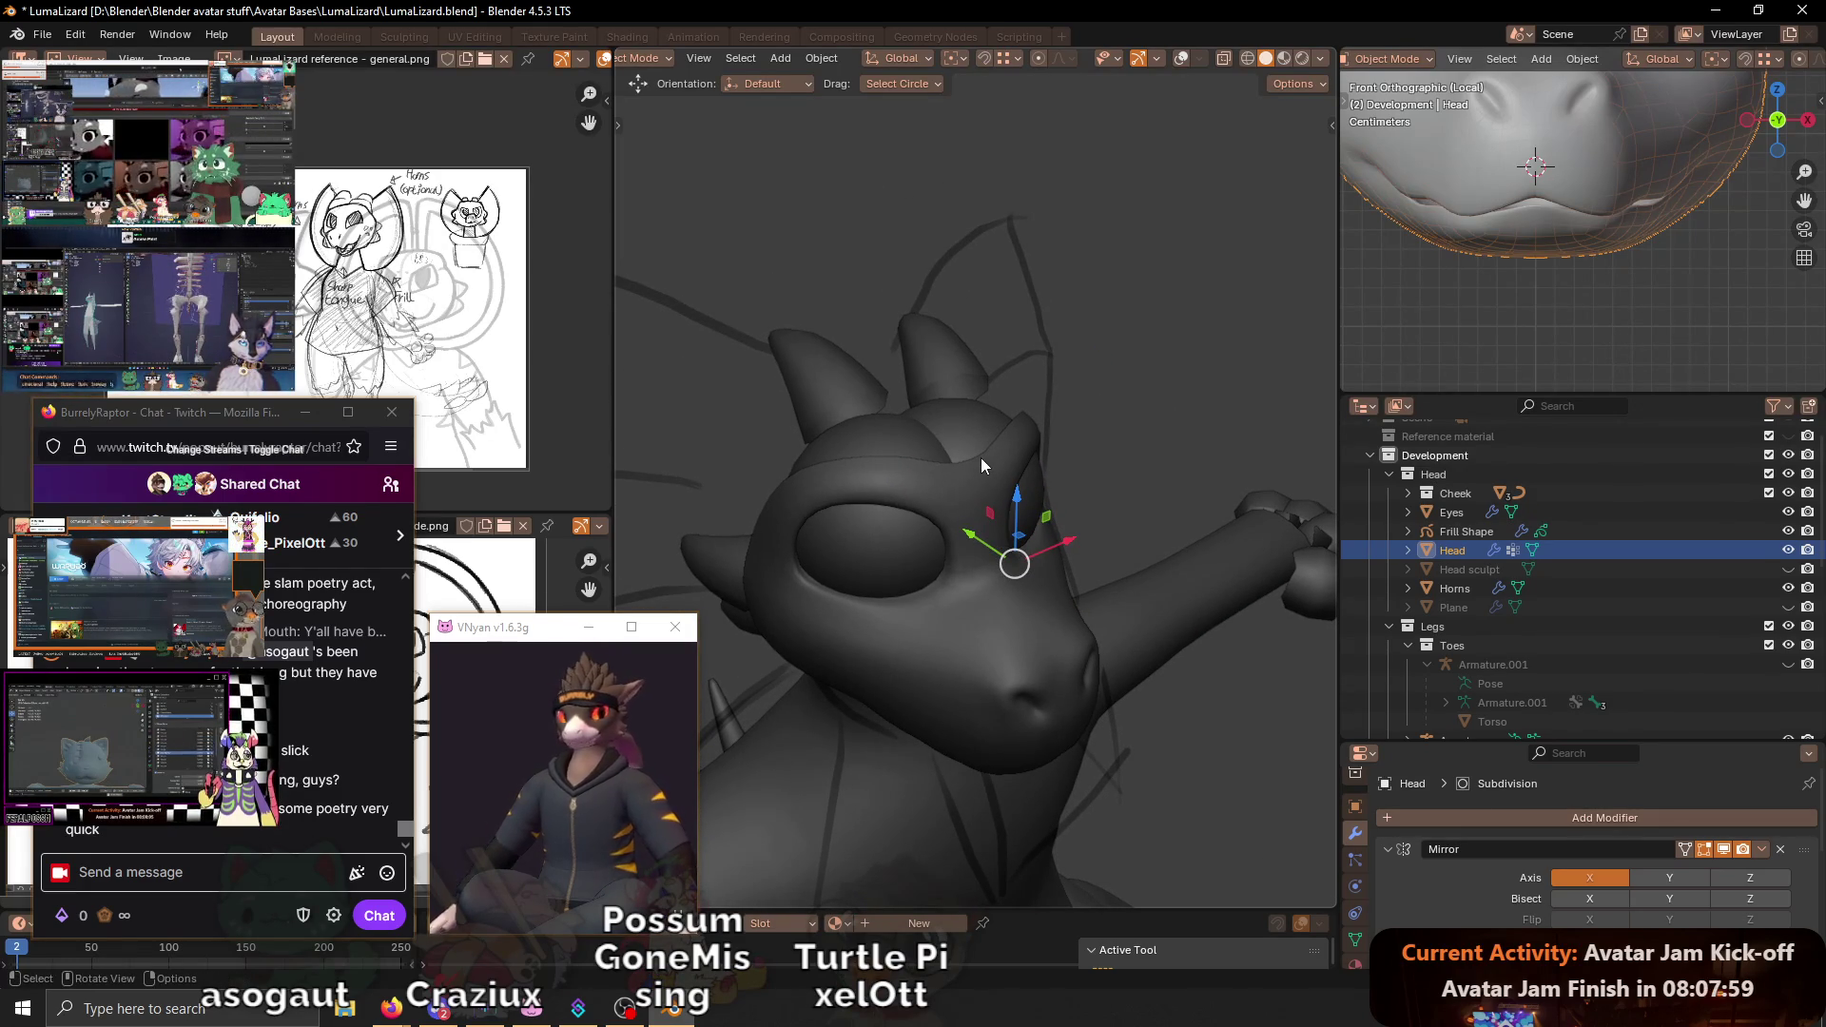
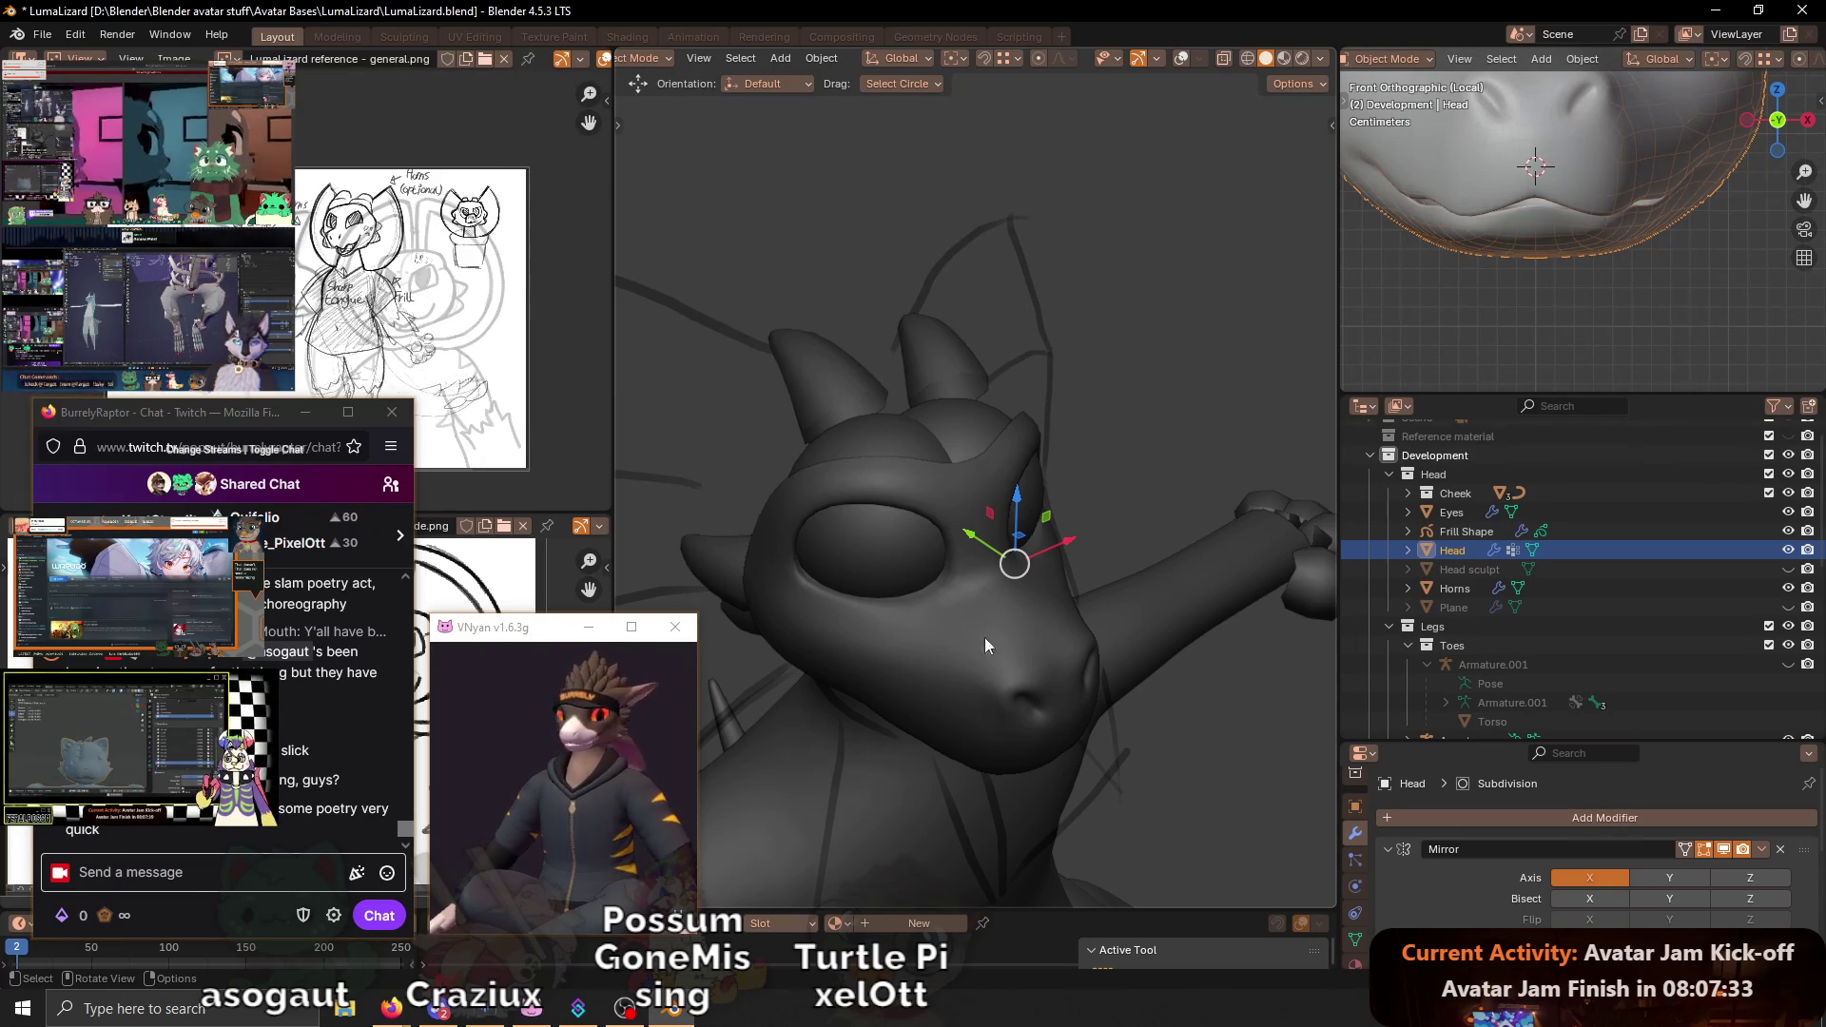
# - Orbit around the head and horns, then dismiss the call window to return to Blender
pyautogui.moveTo(892, 432)
pyautogui.mouseDown(button='middle')
pyautogui.moveTo(953, 683)
pyautogui.moveTo(1002, 352)
pyautogui.moveTo(745, 350)
pyautogui.moveTo(876, 415)
pyautogui.mouseUp(button='middle')
pyautogui.moveTo(815, 497)
pyautogui.mouseDown(button='middle')
pyautogui.moveTo(968, 478)
pyautogui.moveTo(1018, 522)
pyautogui.moveTo(997, 521)
pyautogui.moveTo(1127, 556)
pyautogui.moveTo(1117, 596)
pyautogui.moveTo(1030, 494)
pyautogui.mouseUp(button='middle')
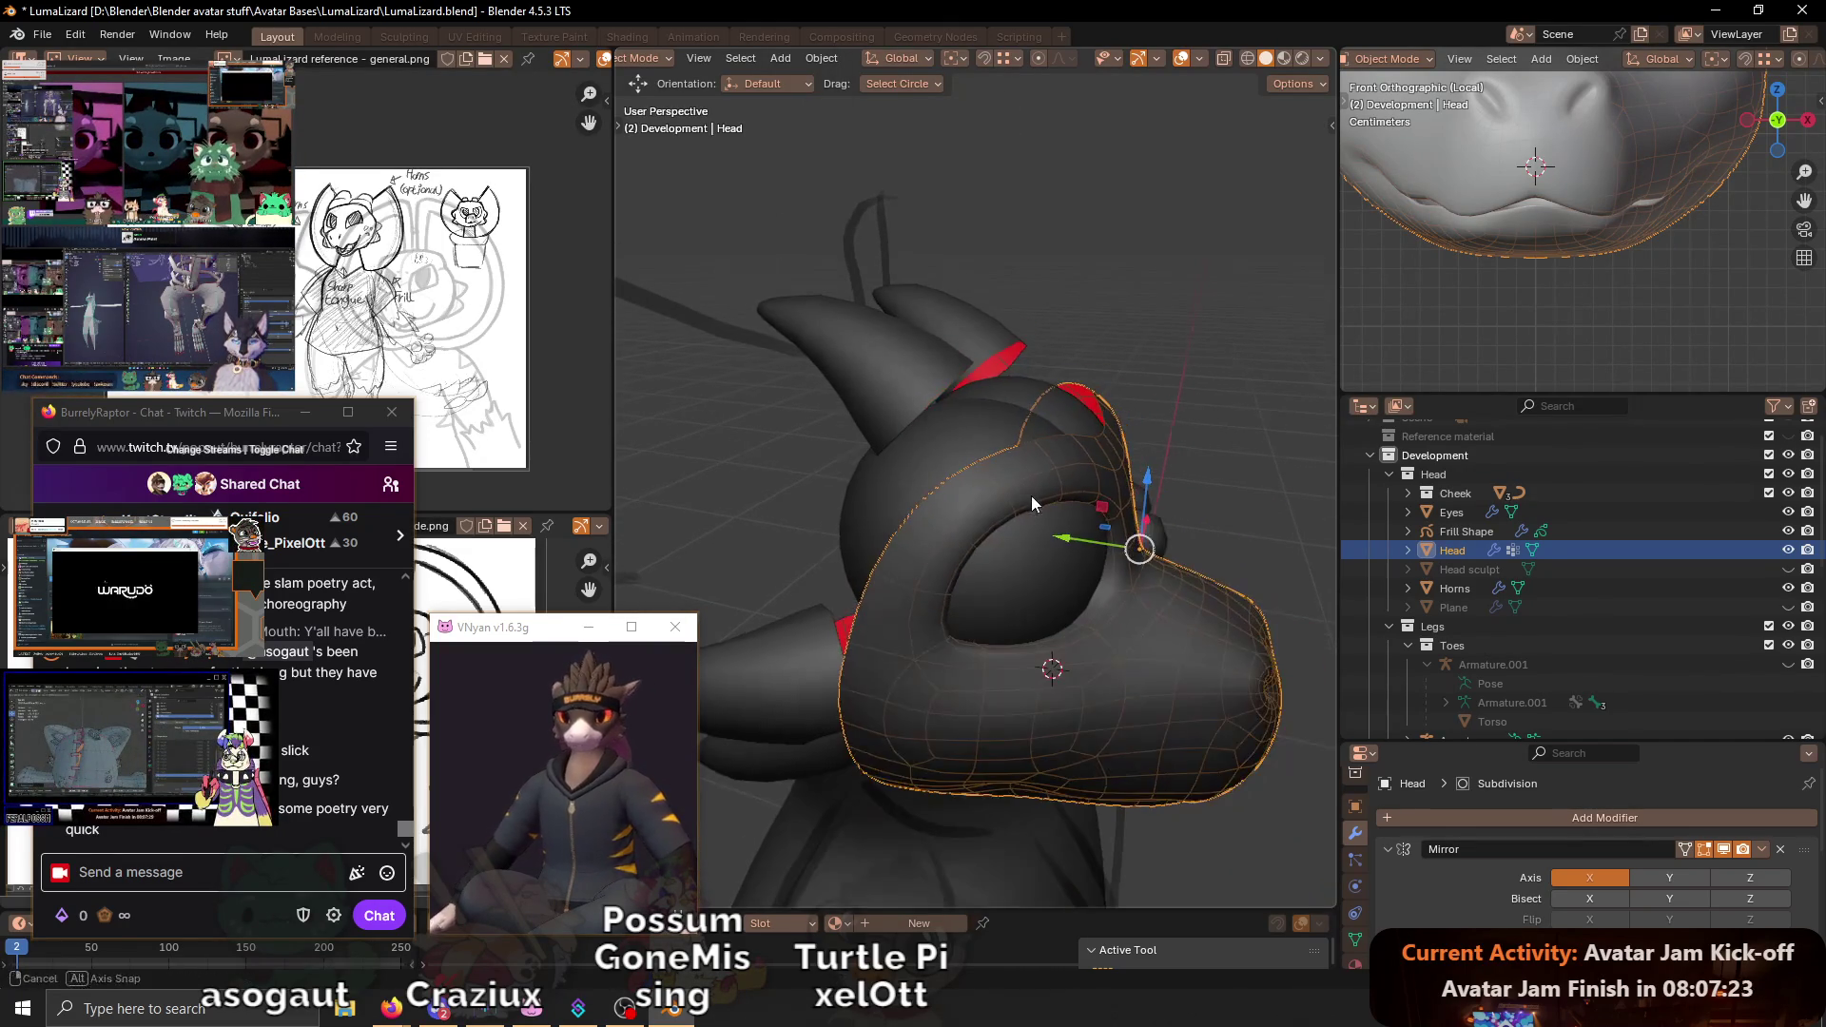
pyautogui.scroll(-2, 1744, 876)
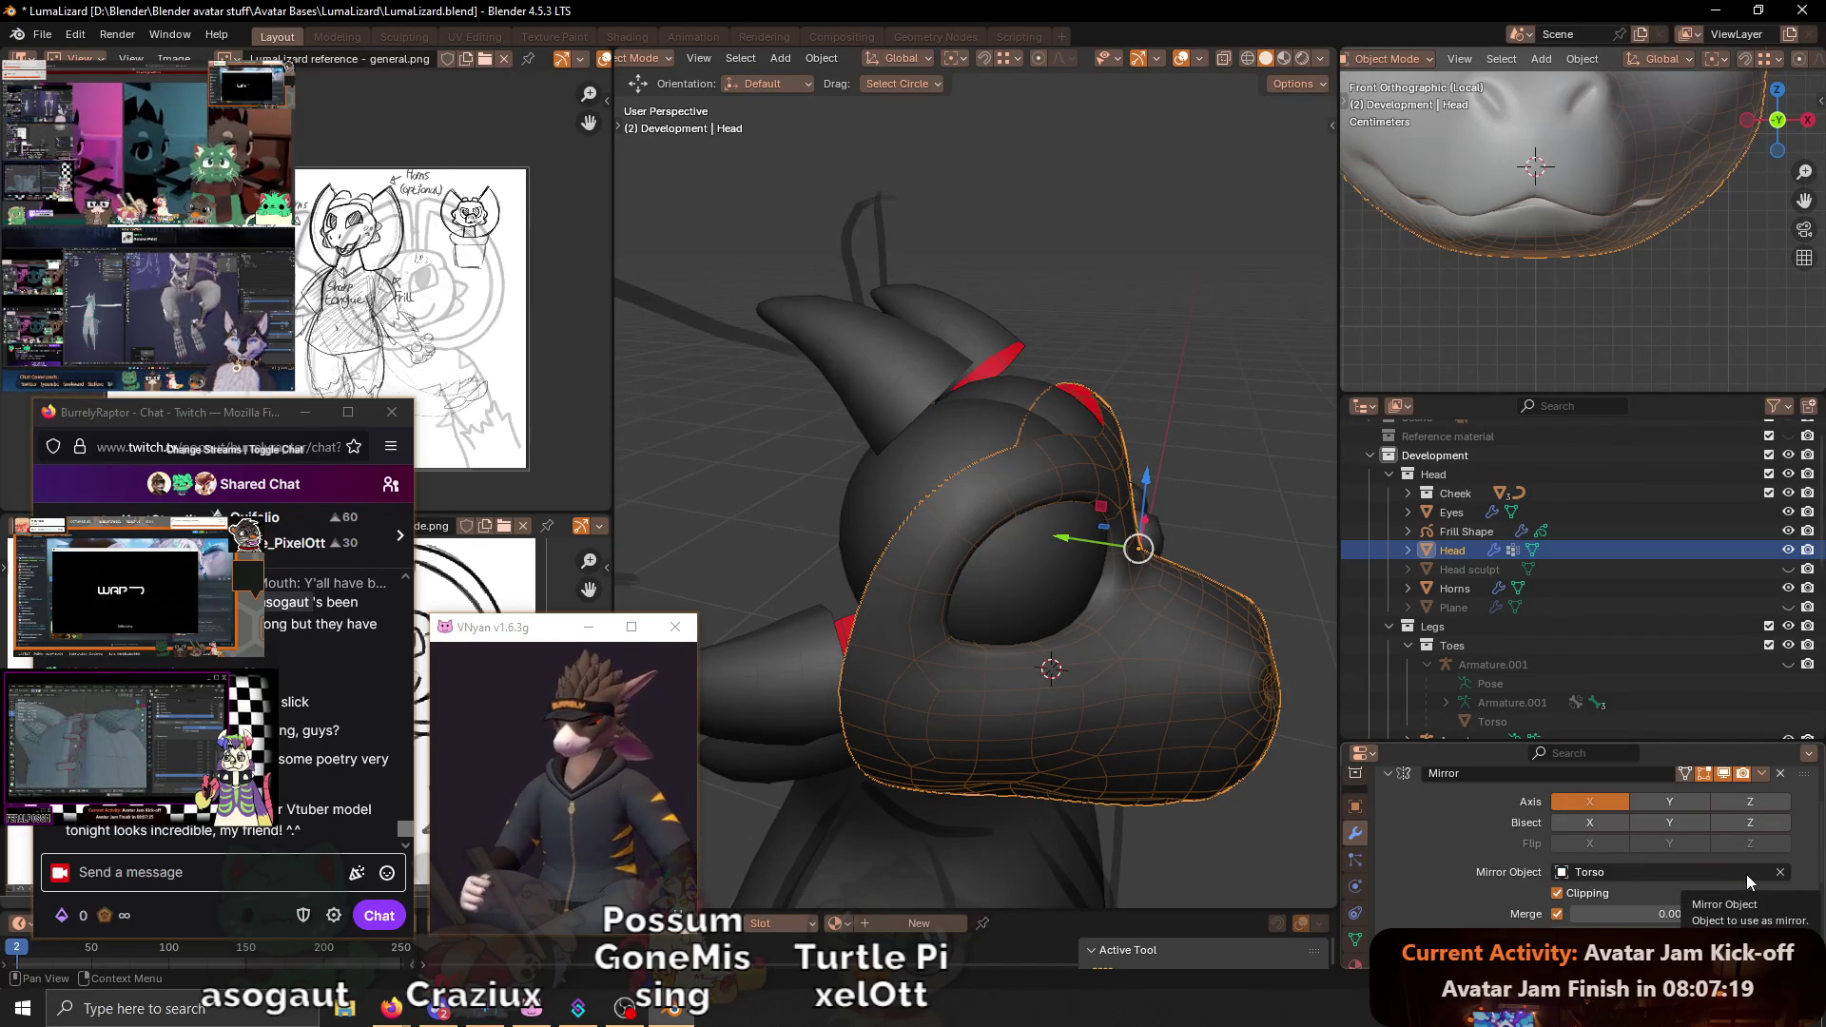
pyautogui.scroll(-1, 1782, 805)
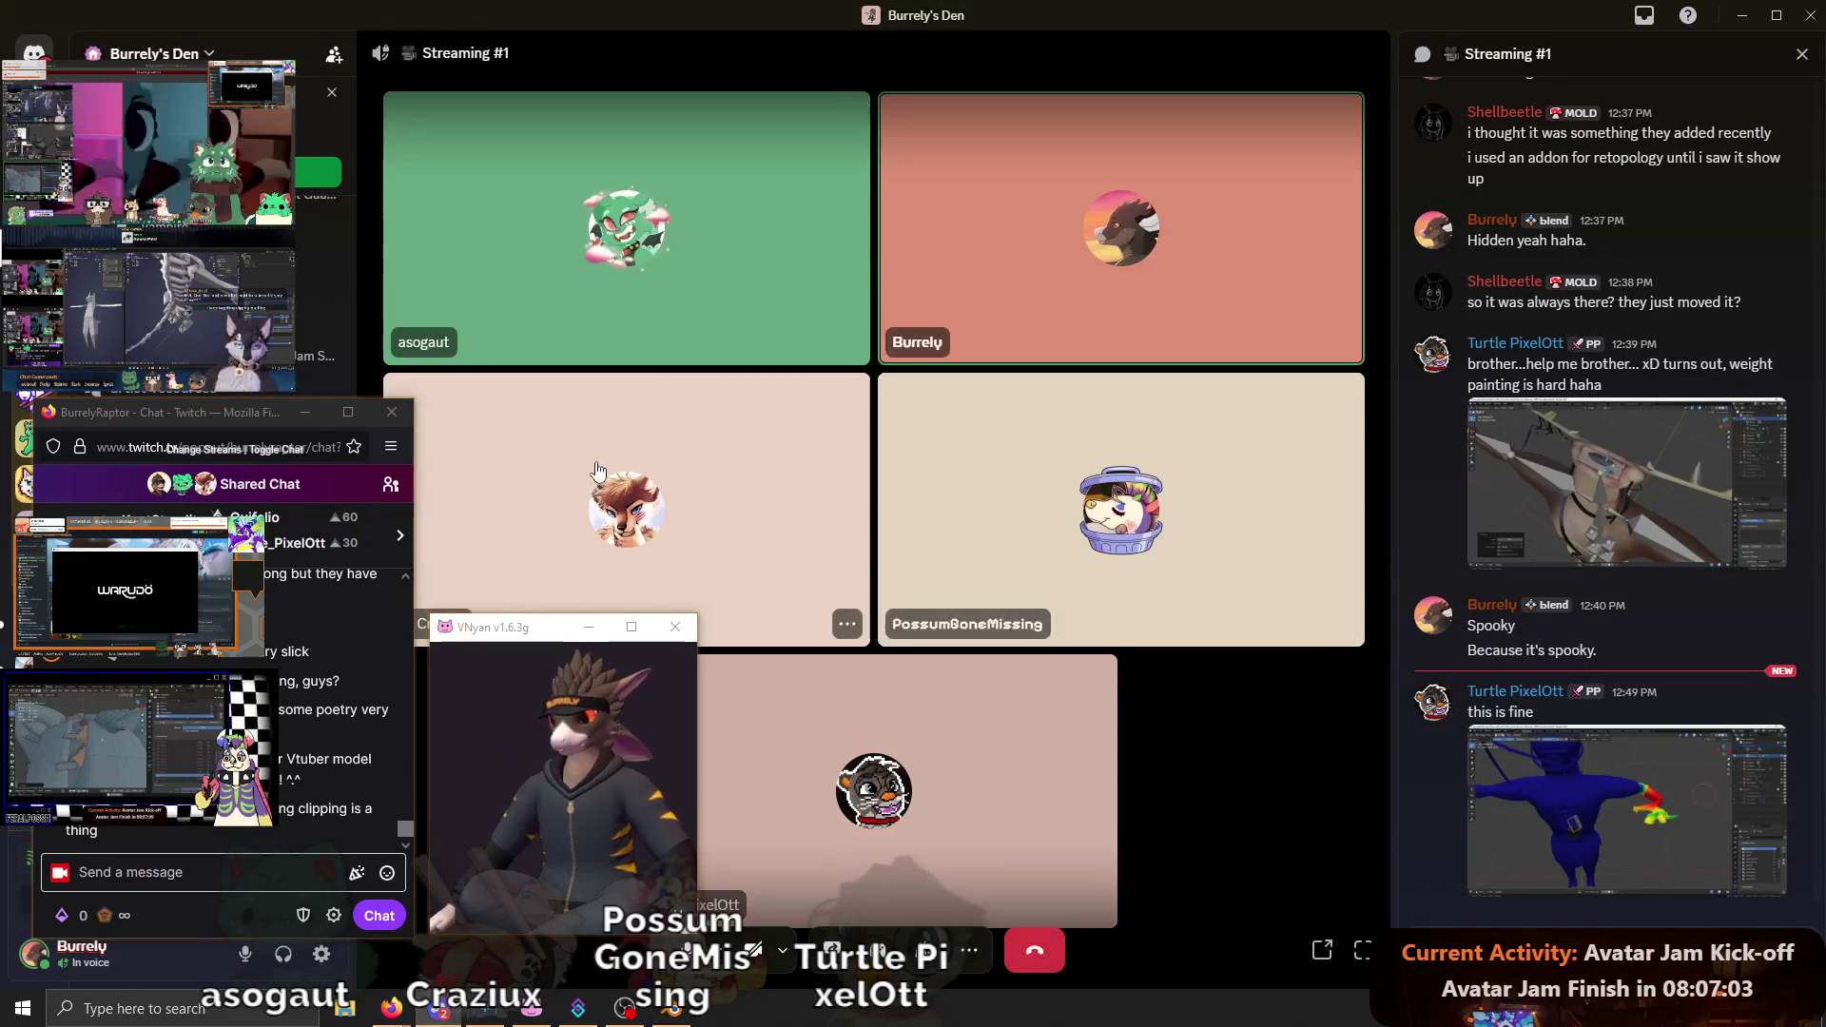
pyautogui.click(1744, 21)
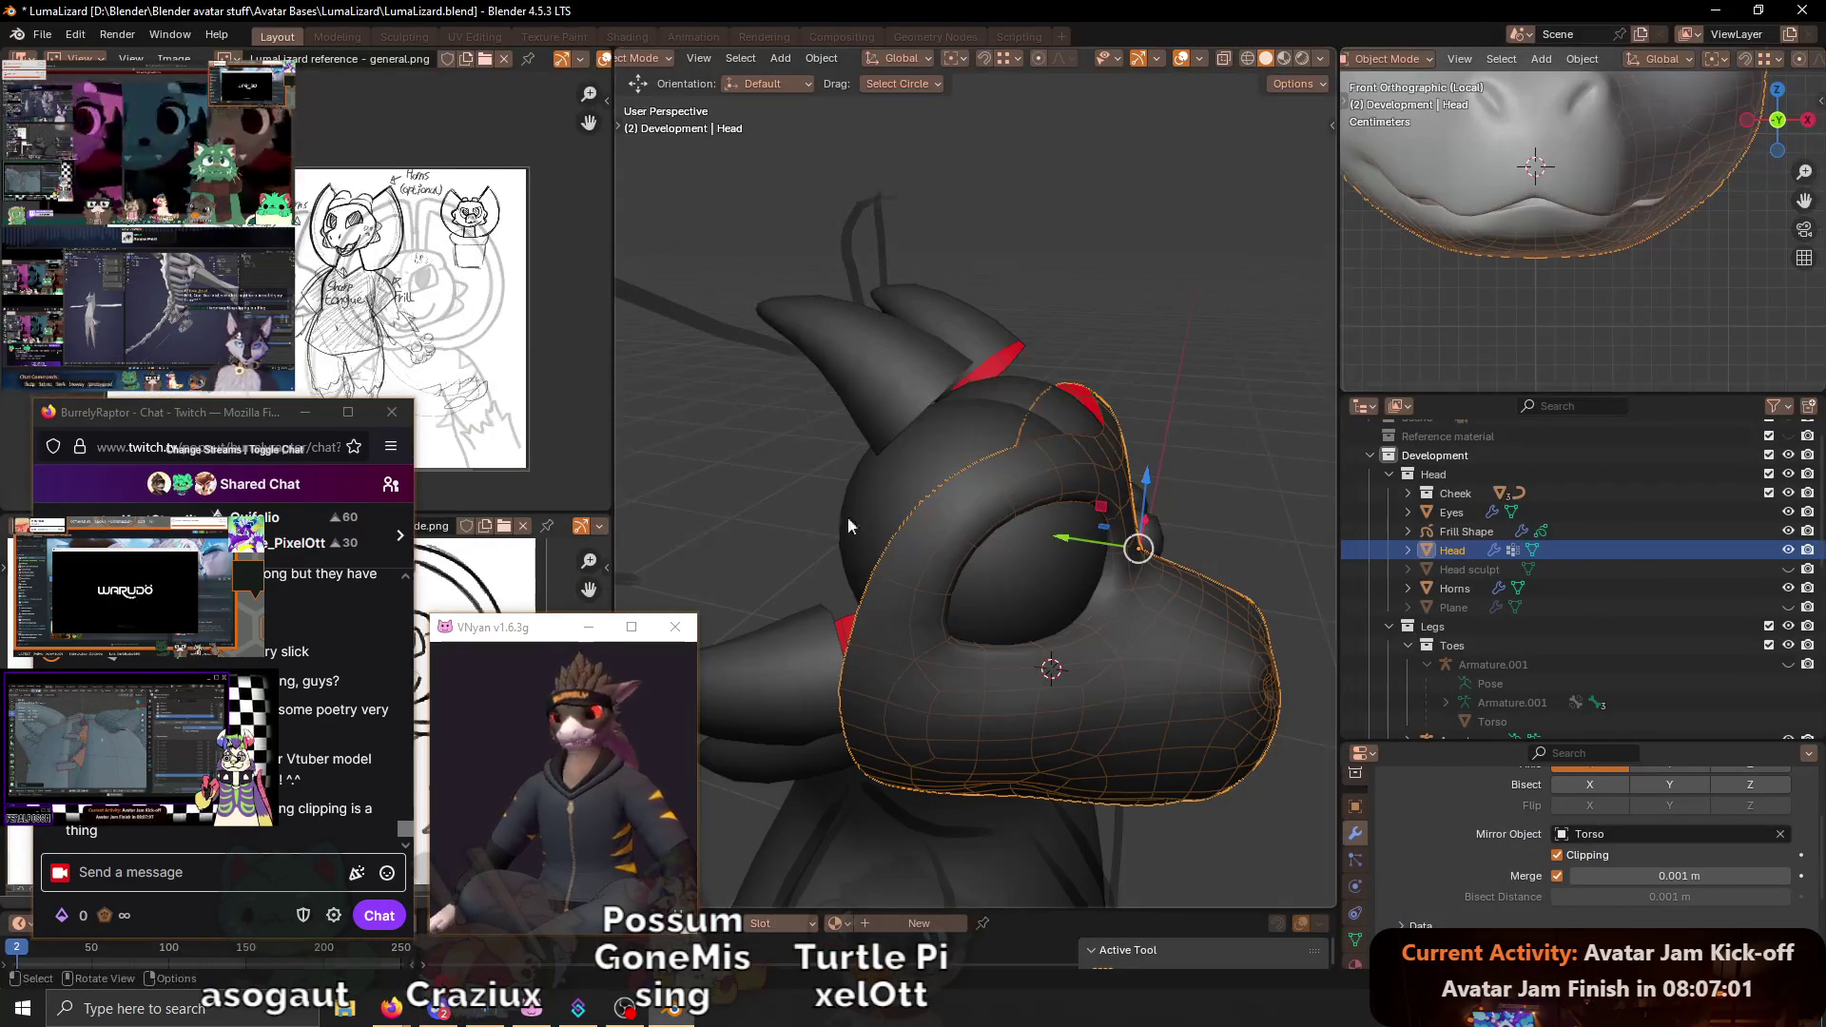
# - Delete the head's Subdivision modifier and inspect the bare low-poly mesh from several angles
pyautogui.moveTo(1061, 455)
pyautogui.mouseDown(button='middle')
pyautogui.moveTo(1153, 515)
pyautogui.moveTo(1180, 570)
pyautogui.mouseUp(button='middle')
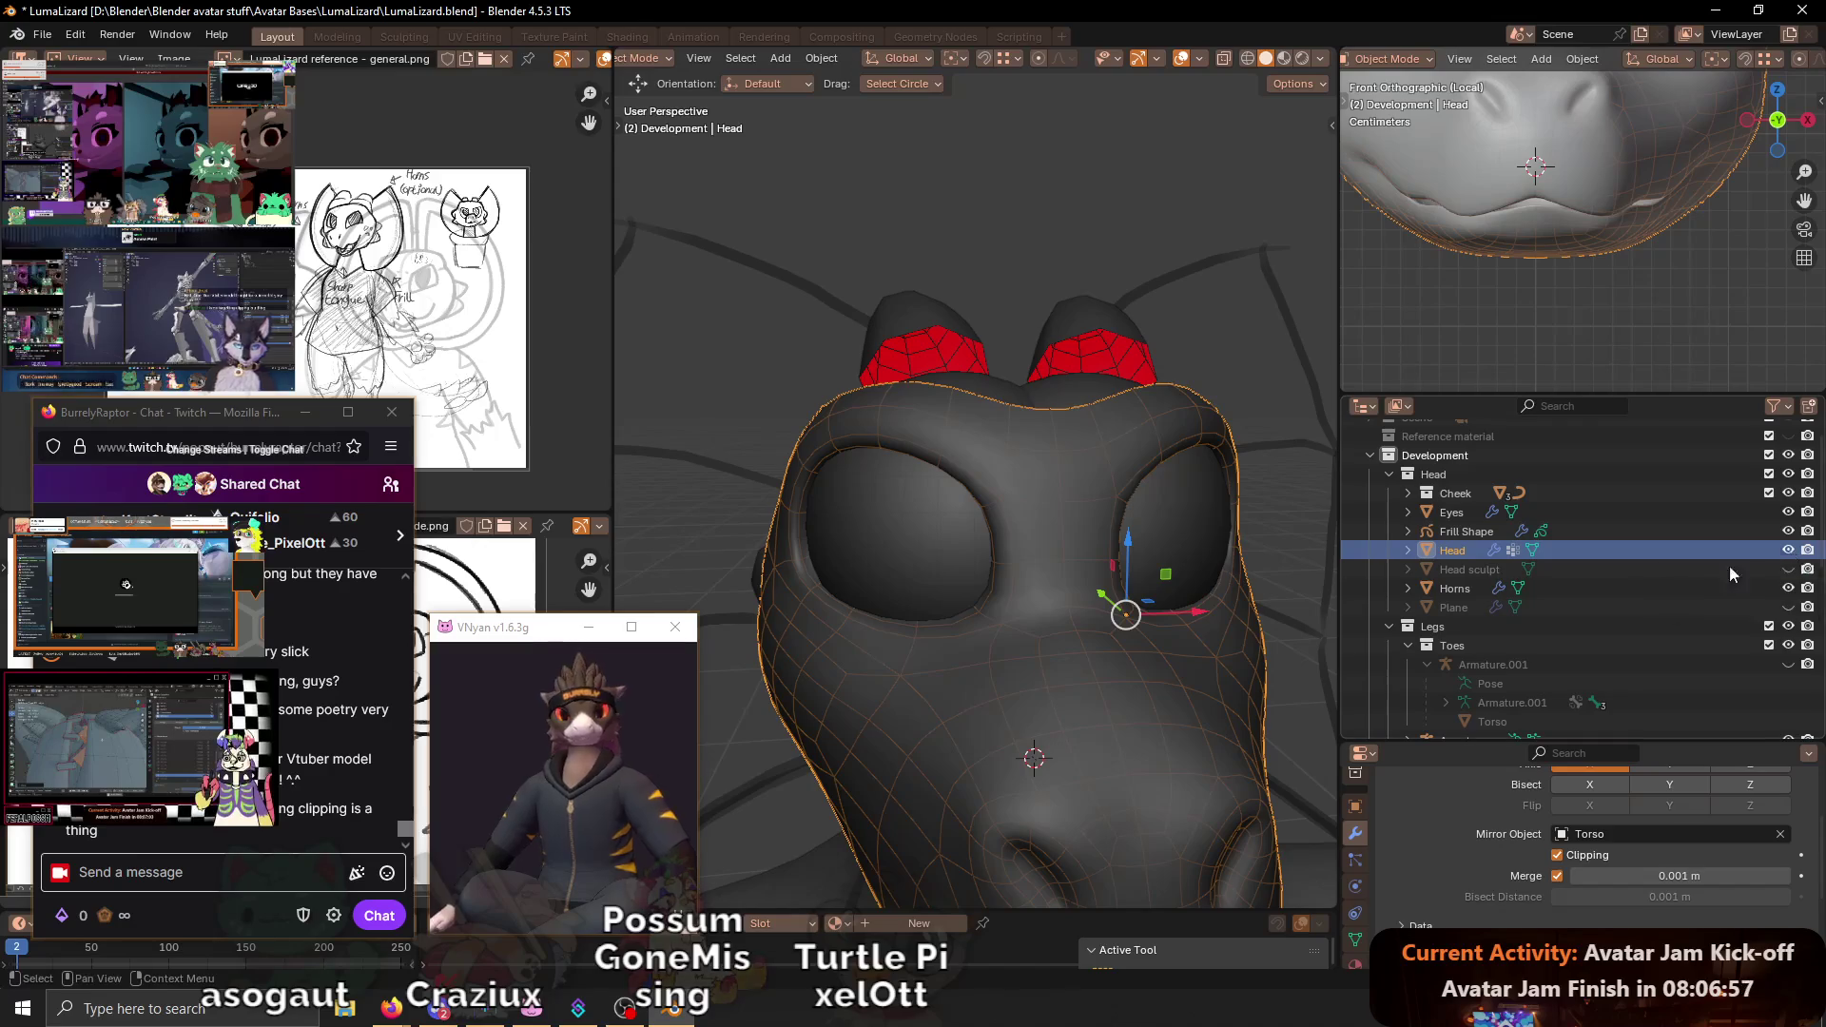
pyautogui.moveTo(1065, 480); pyautogui.dragTo(1096, 493, button='middle')
pyautogui.scroll(-3, 1775, 844)
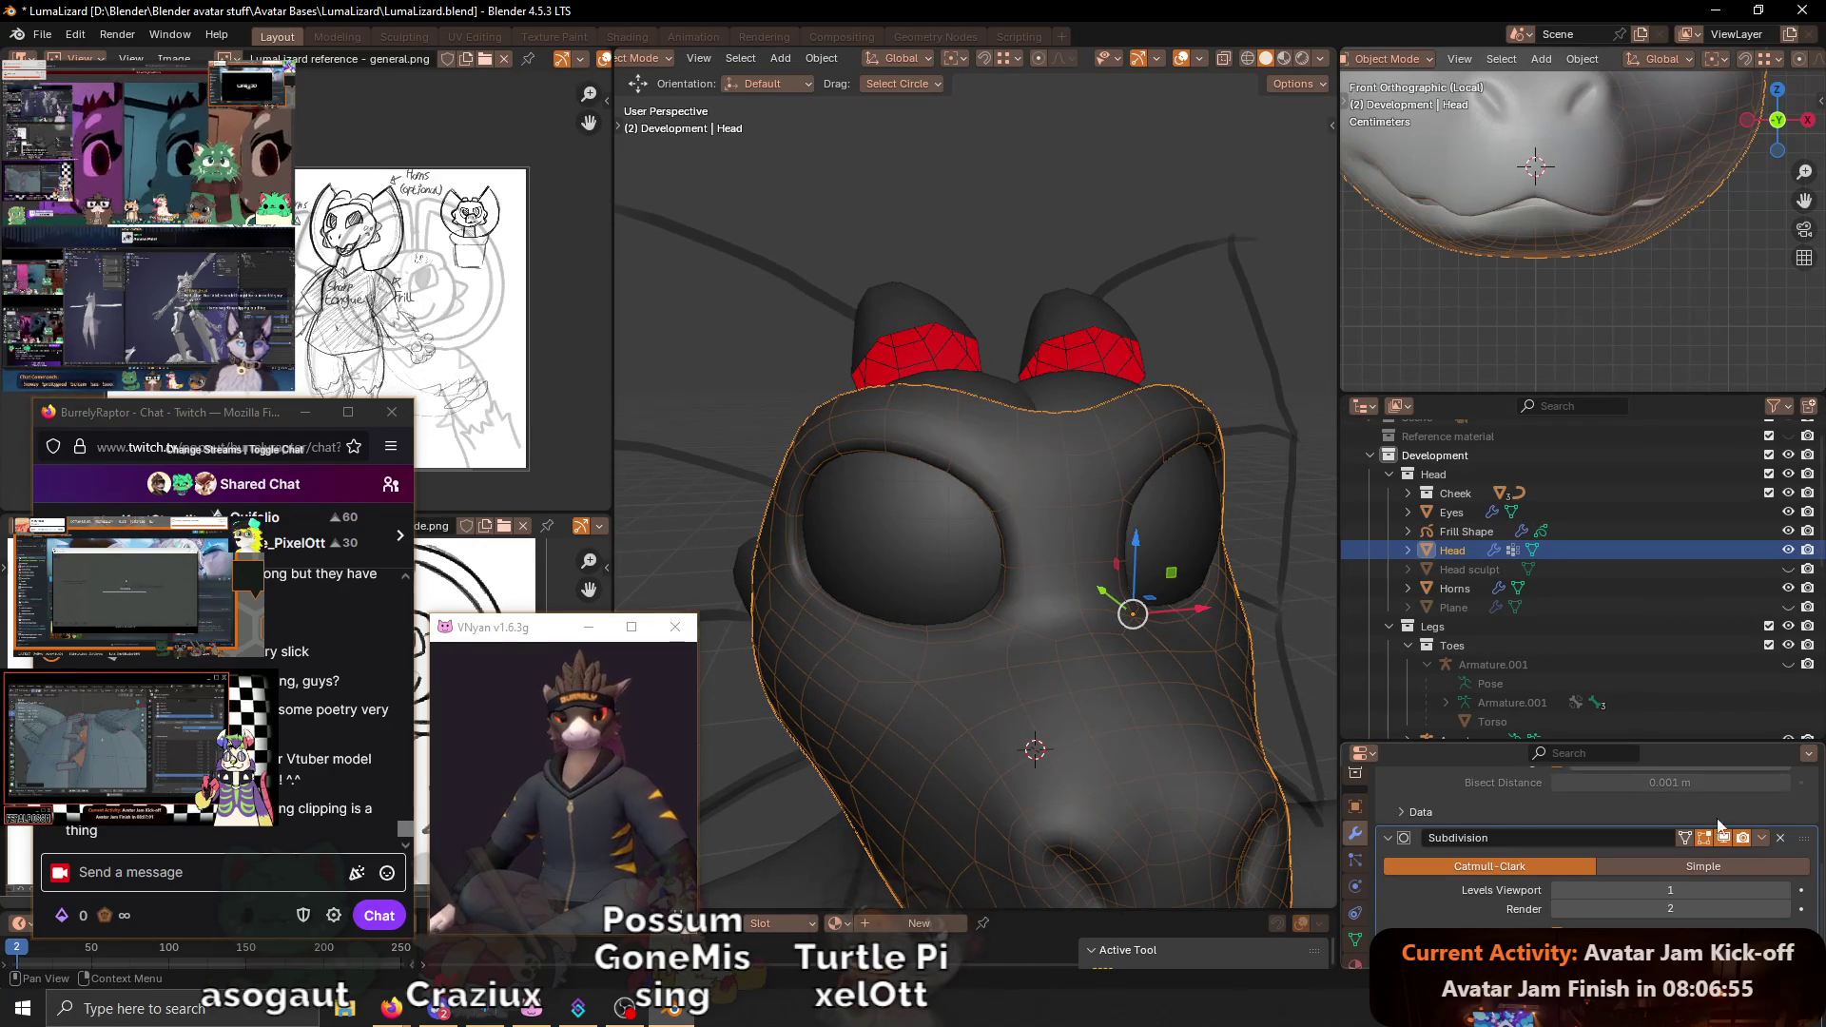
pyautogui.click(1777, 839)
pyautogui.moveTo(917, 529)
pyautogui.mouseDown(button='middle')
pyautogui.moveTo(978, 508)
pyautogui.moveTo(1019, 447)
pyautogui.mouseUp(button='middle')
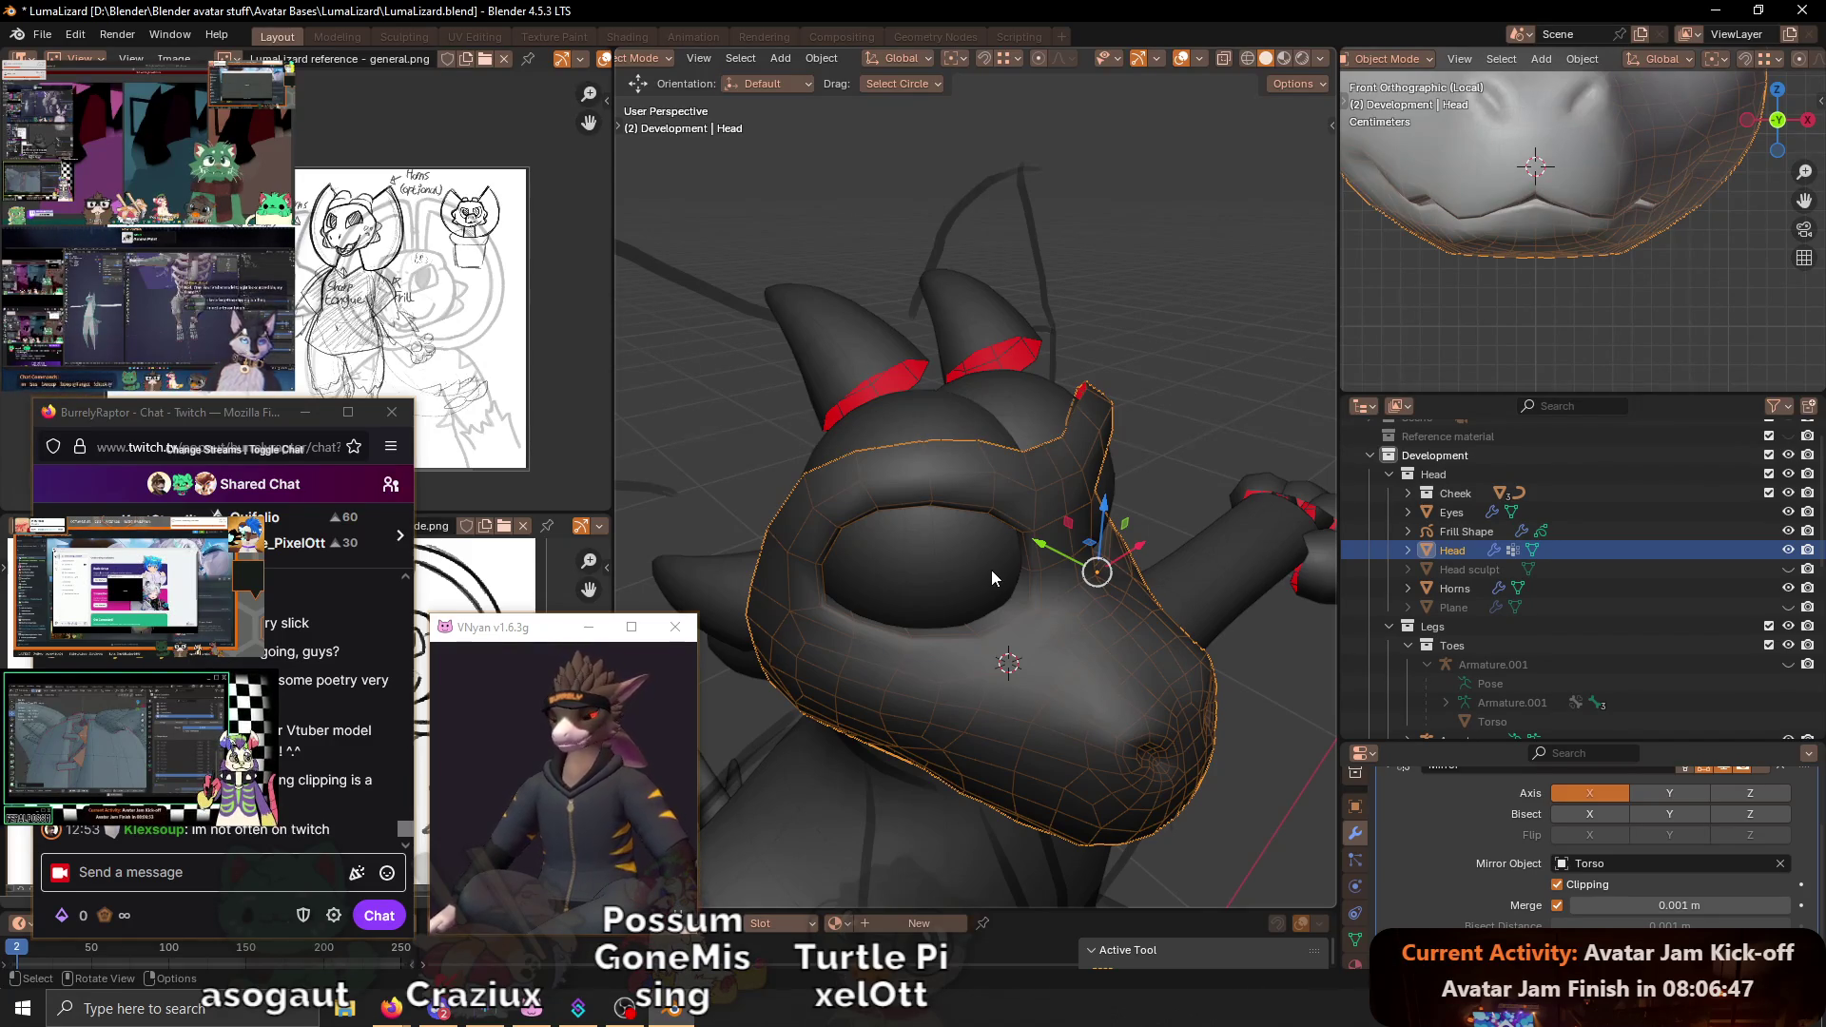
pyautogui.moveTo(1043, 468)
pyautogui.mouseDown(button='middle')
pyautogui.moveTo(1125, 510)
pyautogui.moveTo(1008, 505)
pyautogui.moveTo(1017, 489)
pyautogui.mouseUp(button='middle')
pyautogui.press('Tab')
# - Make the Head sculpt object visible in the viewport to compare against the head mesh
pyautogui.scroll(3, 1047, 466)
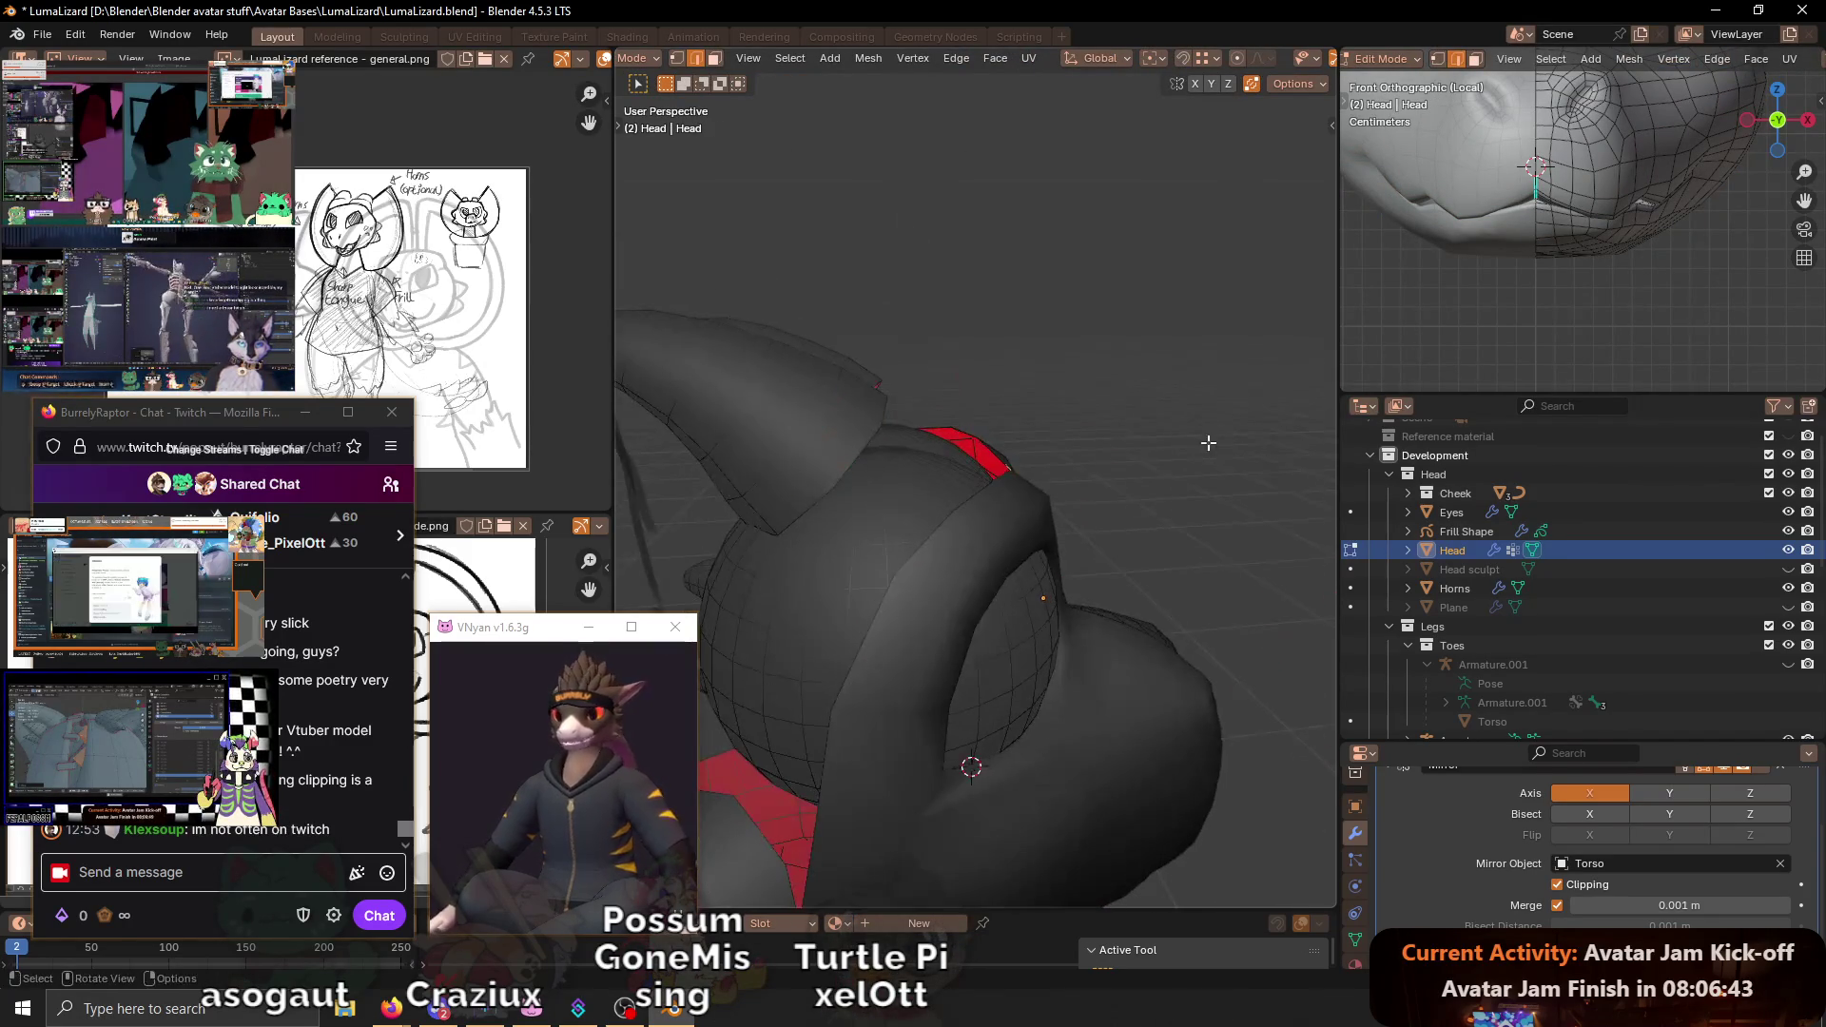
pyautogui.moveTo(1088, 440); pyautogui.dragTo(1035, 425, button='middle')
pyautogui.scroll(-4, 1731, 635)
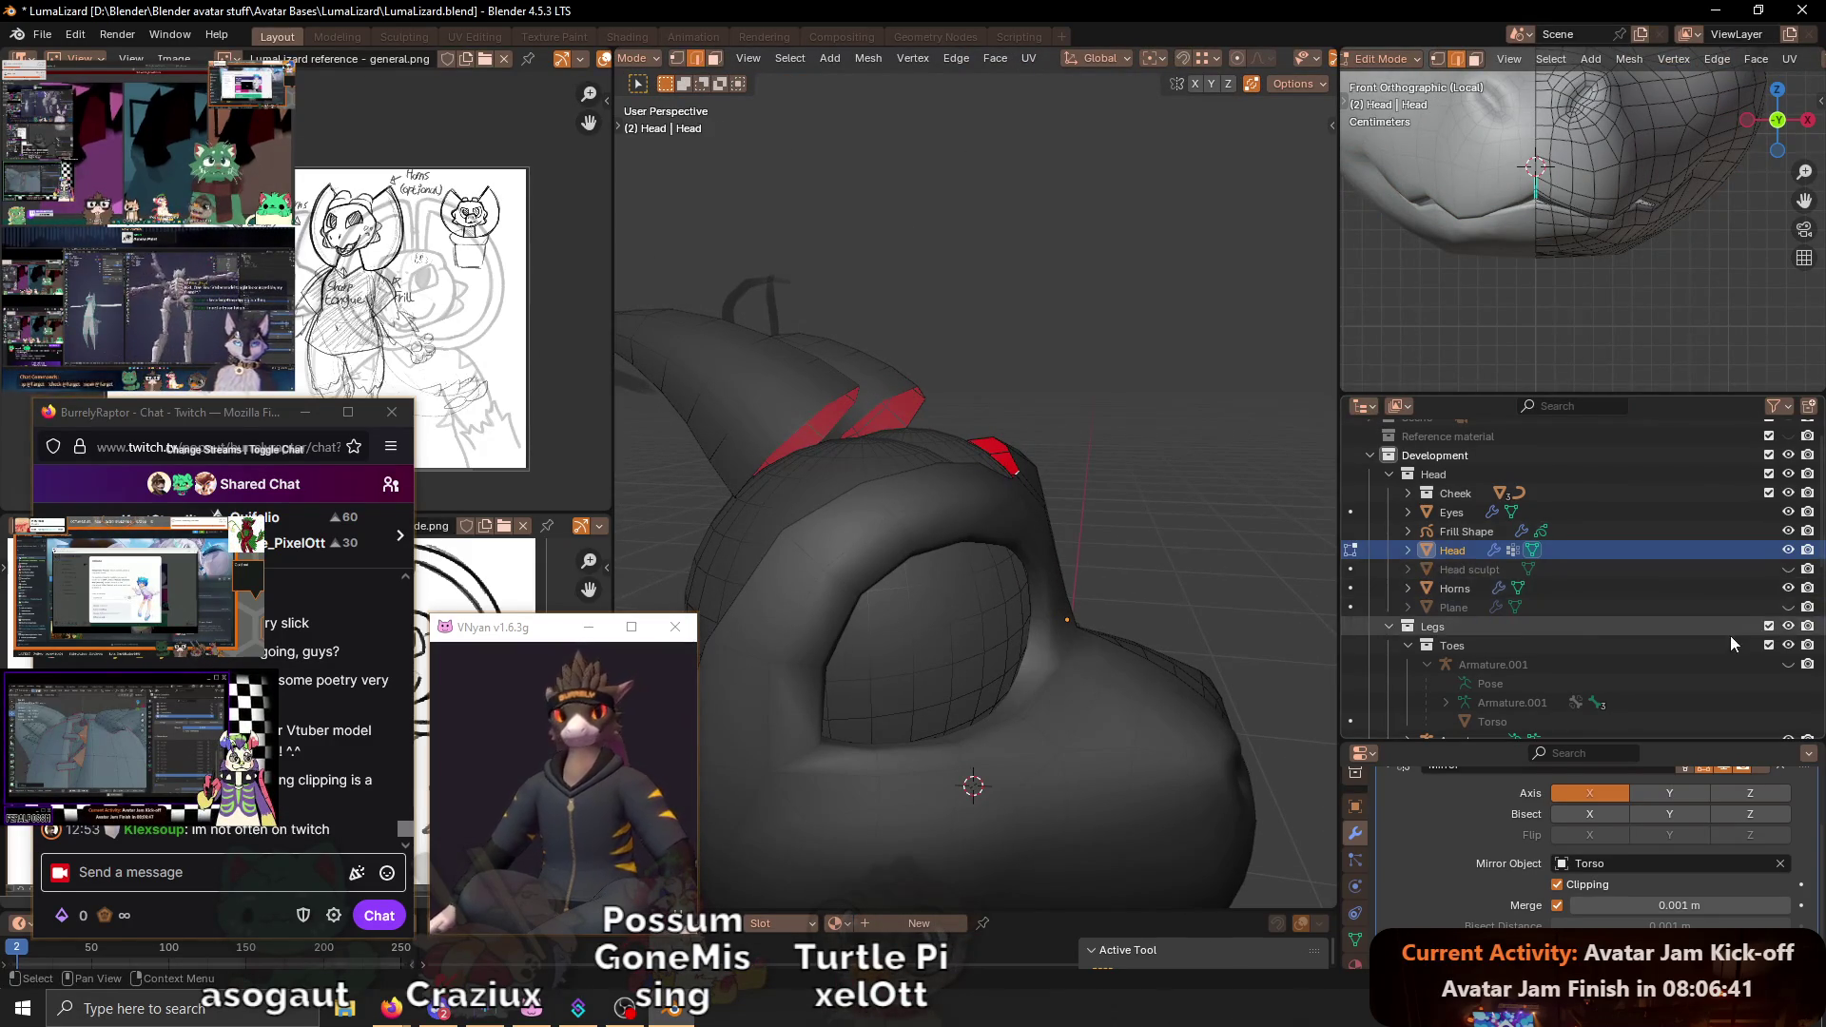
pyautogui.scroll(-6, 1731, 643)
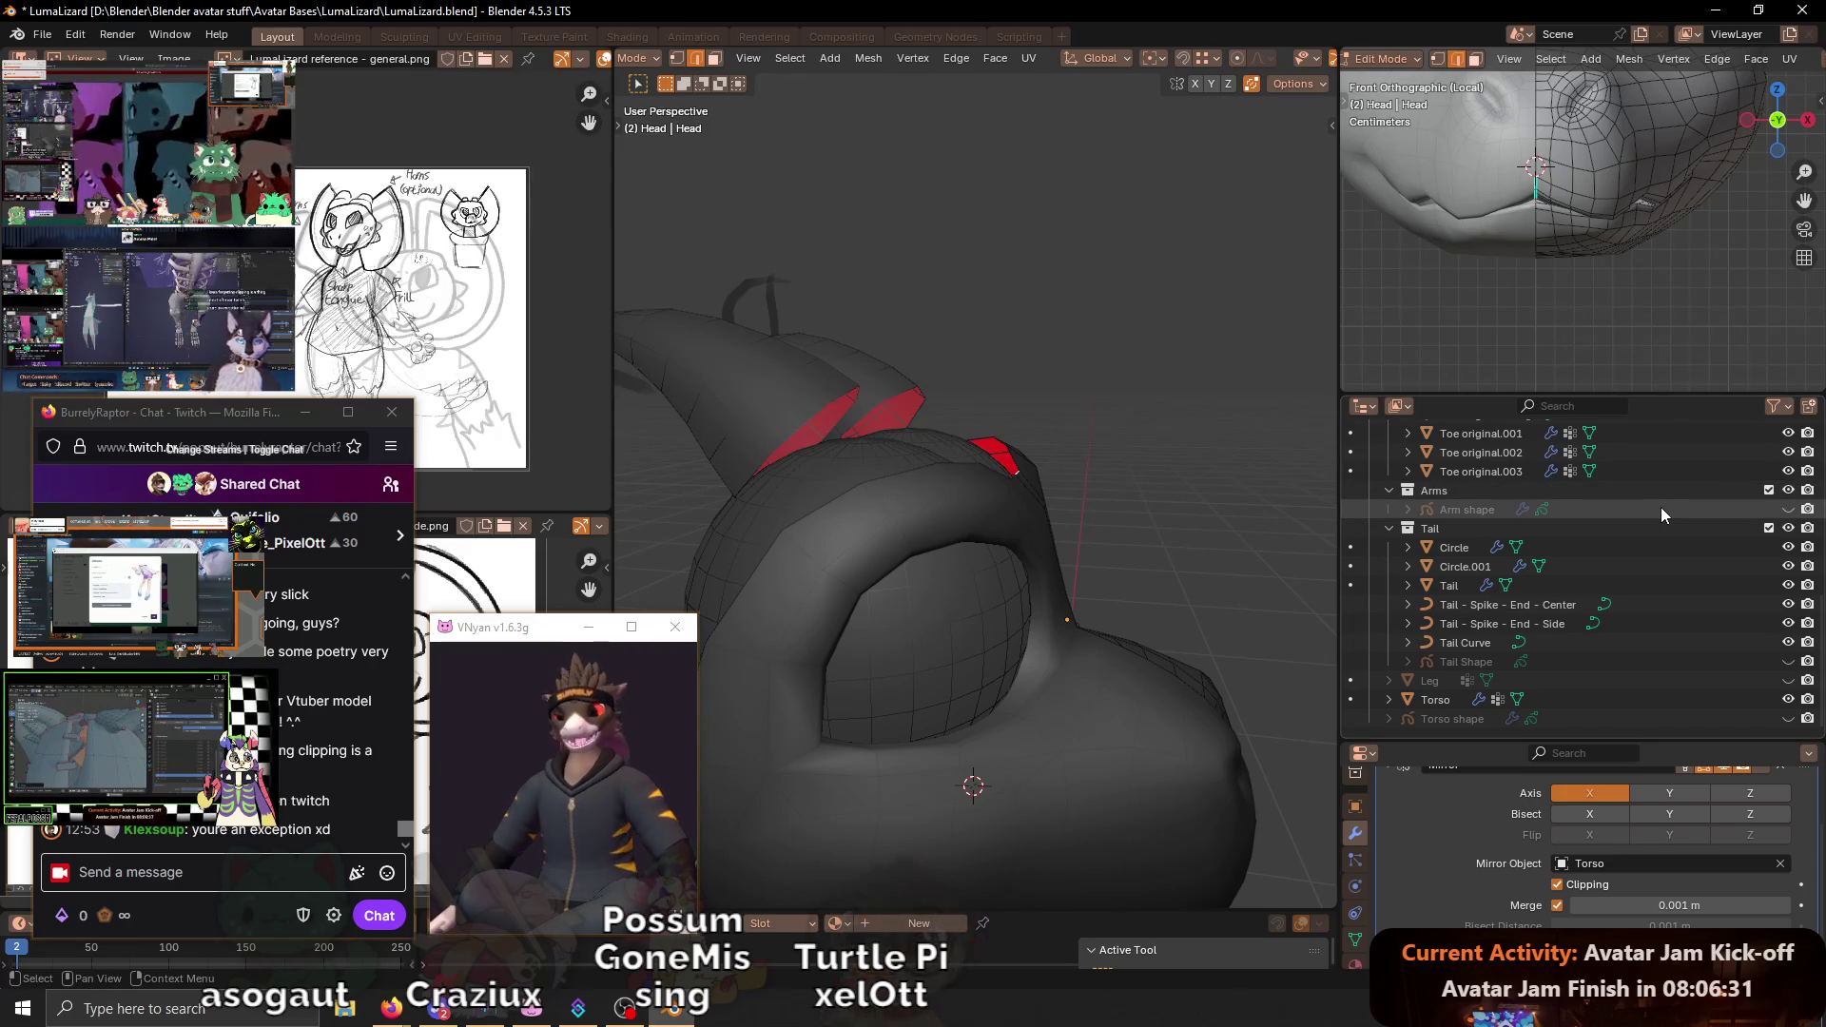
pyautogui.scroll(2, 1620, 535)
pyautogui.scroll(8, 1627, 537)
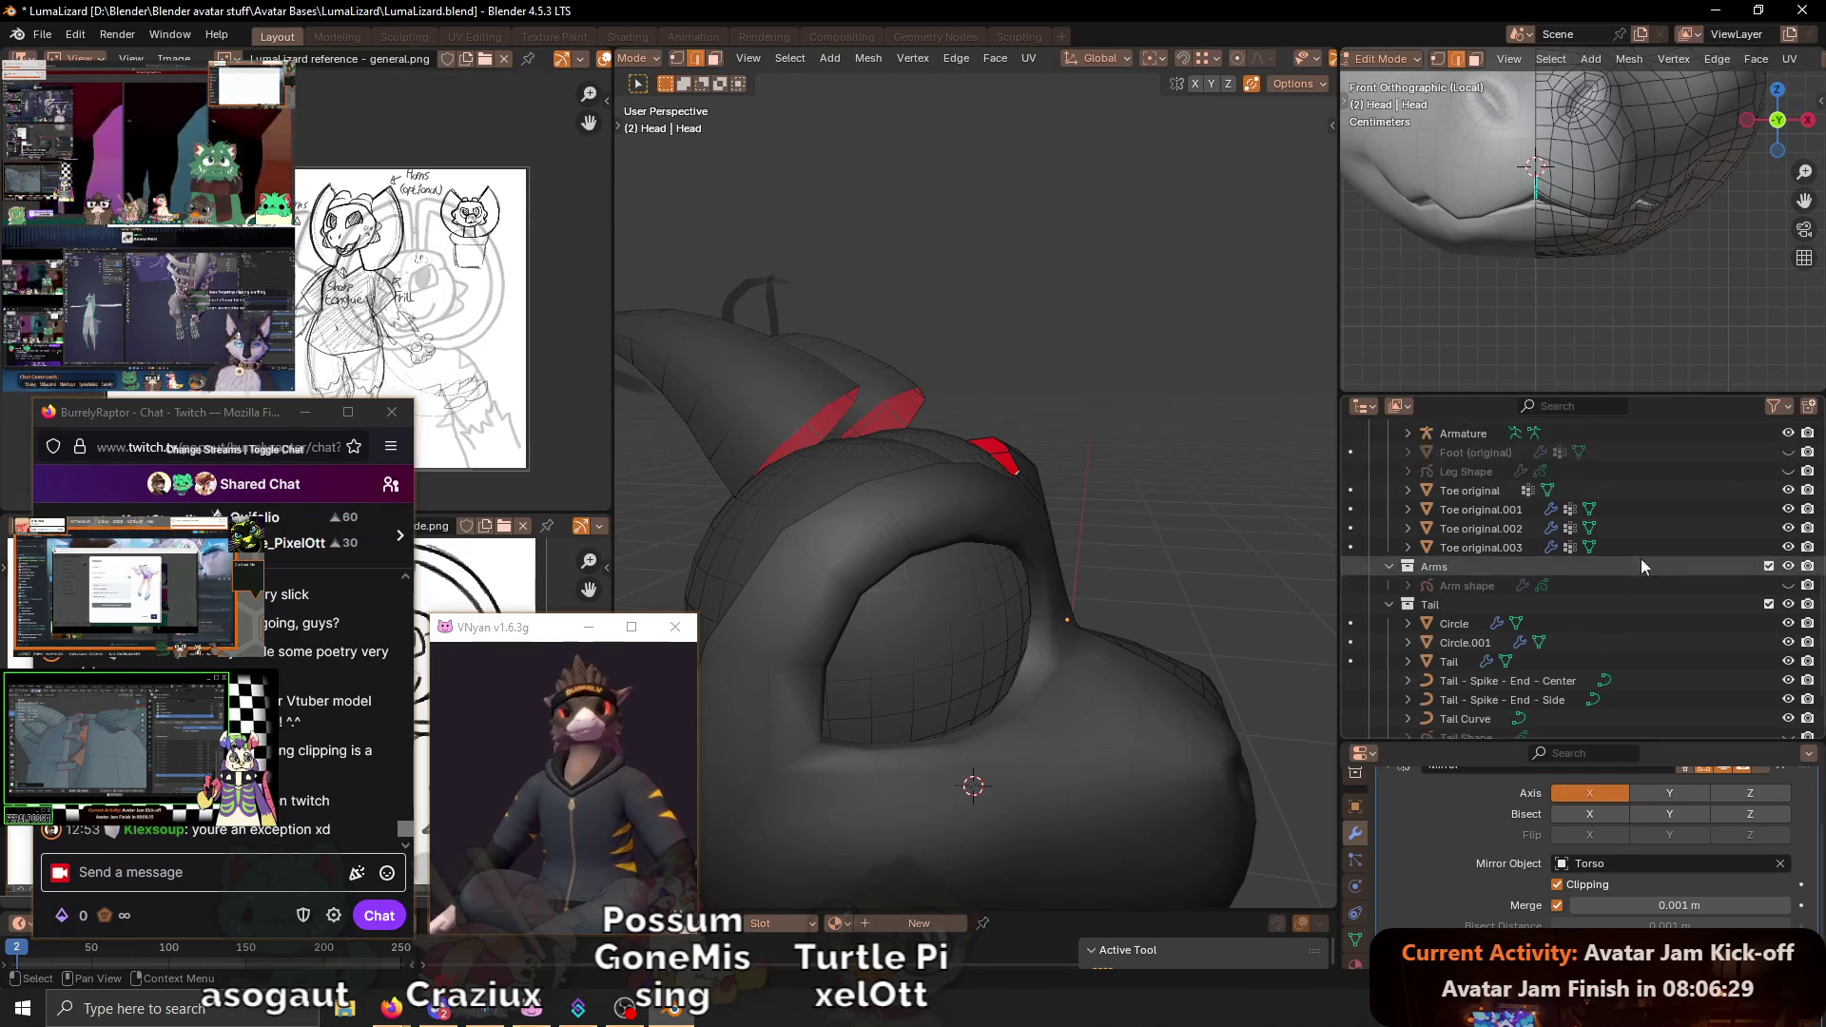
pyautogui.click(1788, 528)
pyautogui.moveTo(1198, 477)
pyautogui.mouseDown(button='middle')
pyautogui.moveTo(1115, 490)
pyautogui.moveTo(1060, 542)
pyautogui.moveTo(1013, 548)
pyautogui.mouseUp(button='middle')
# - Extrude the eye-socket loop, moving it 0.047 m in Y and 0.024 m in Z
pyautogui.press('g')
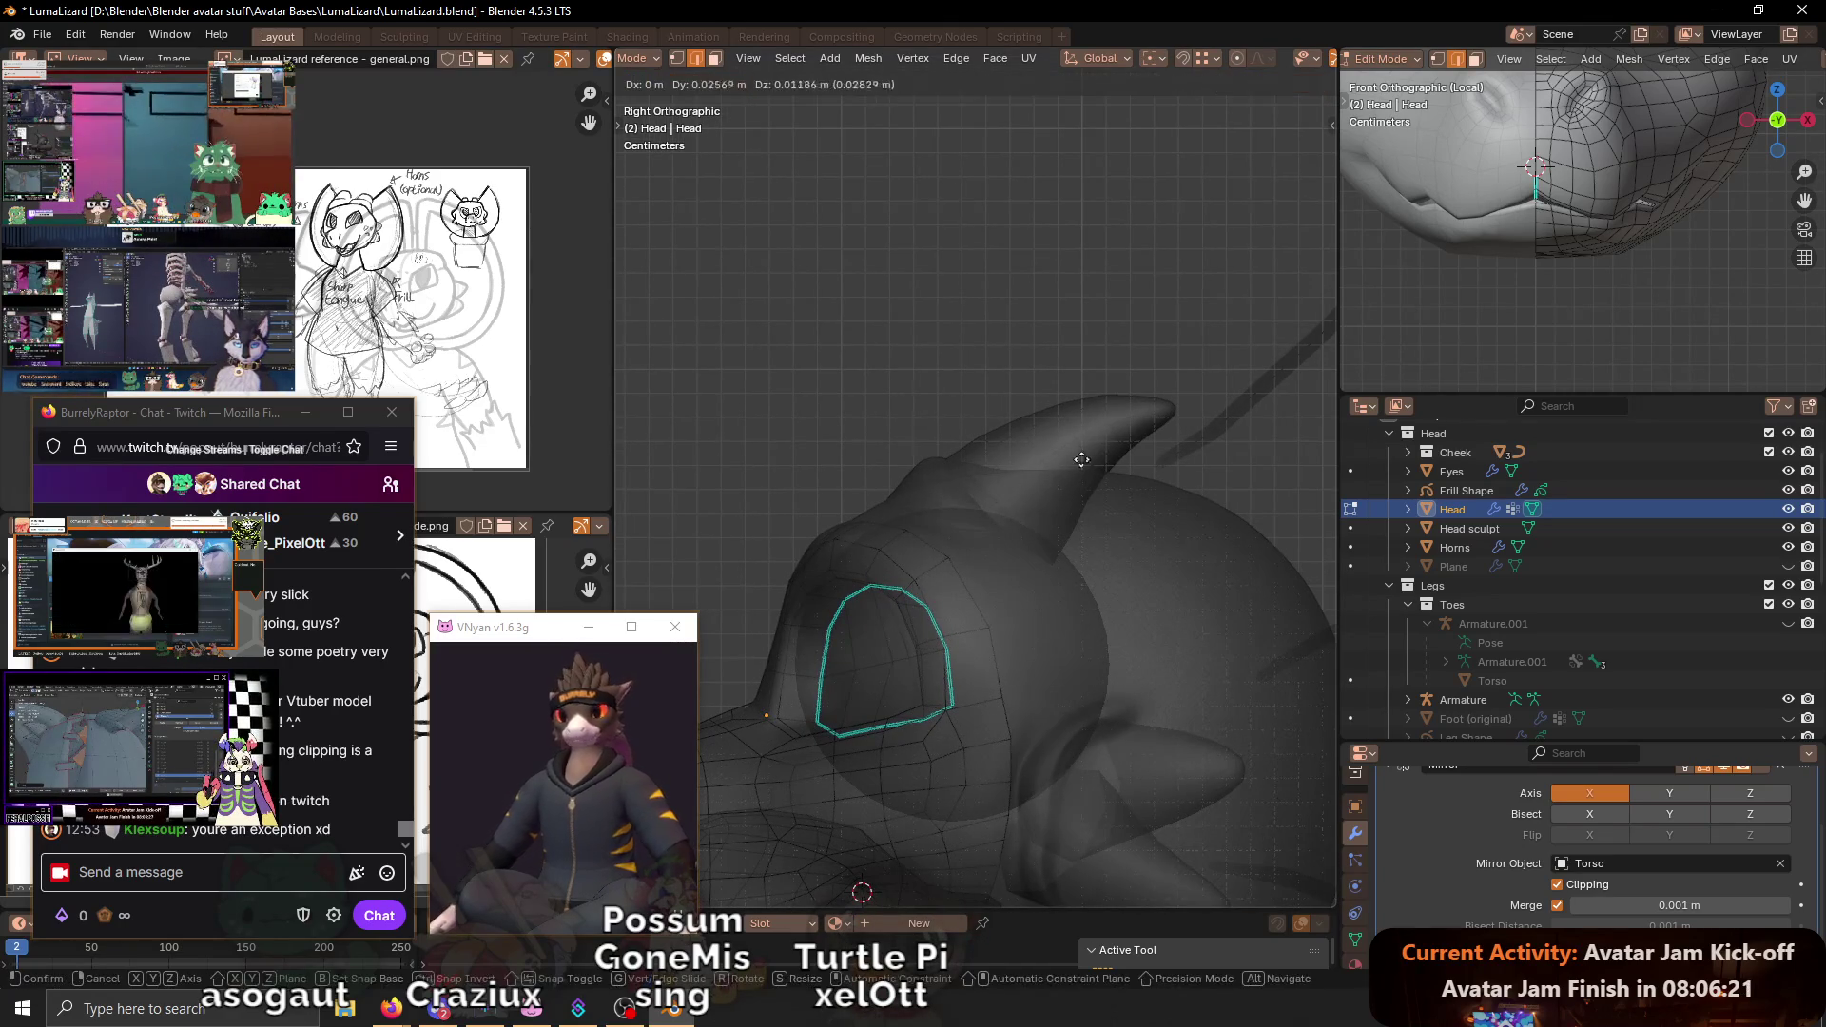
pyautogui.click(1112, 432)
pyautogui.moveTo(1112, 432)
pyautogui.mouseDown(button='middle')
pyautogui.moveTo(1024, 453)
pyautogui.moveTo(1089, 421)
pyautogui.moveTo(1052, 551)
pyautogui.moveTo(1067, 500)
pyautogui.mouseUp(button='middle')
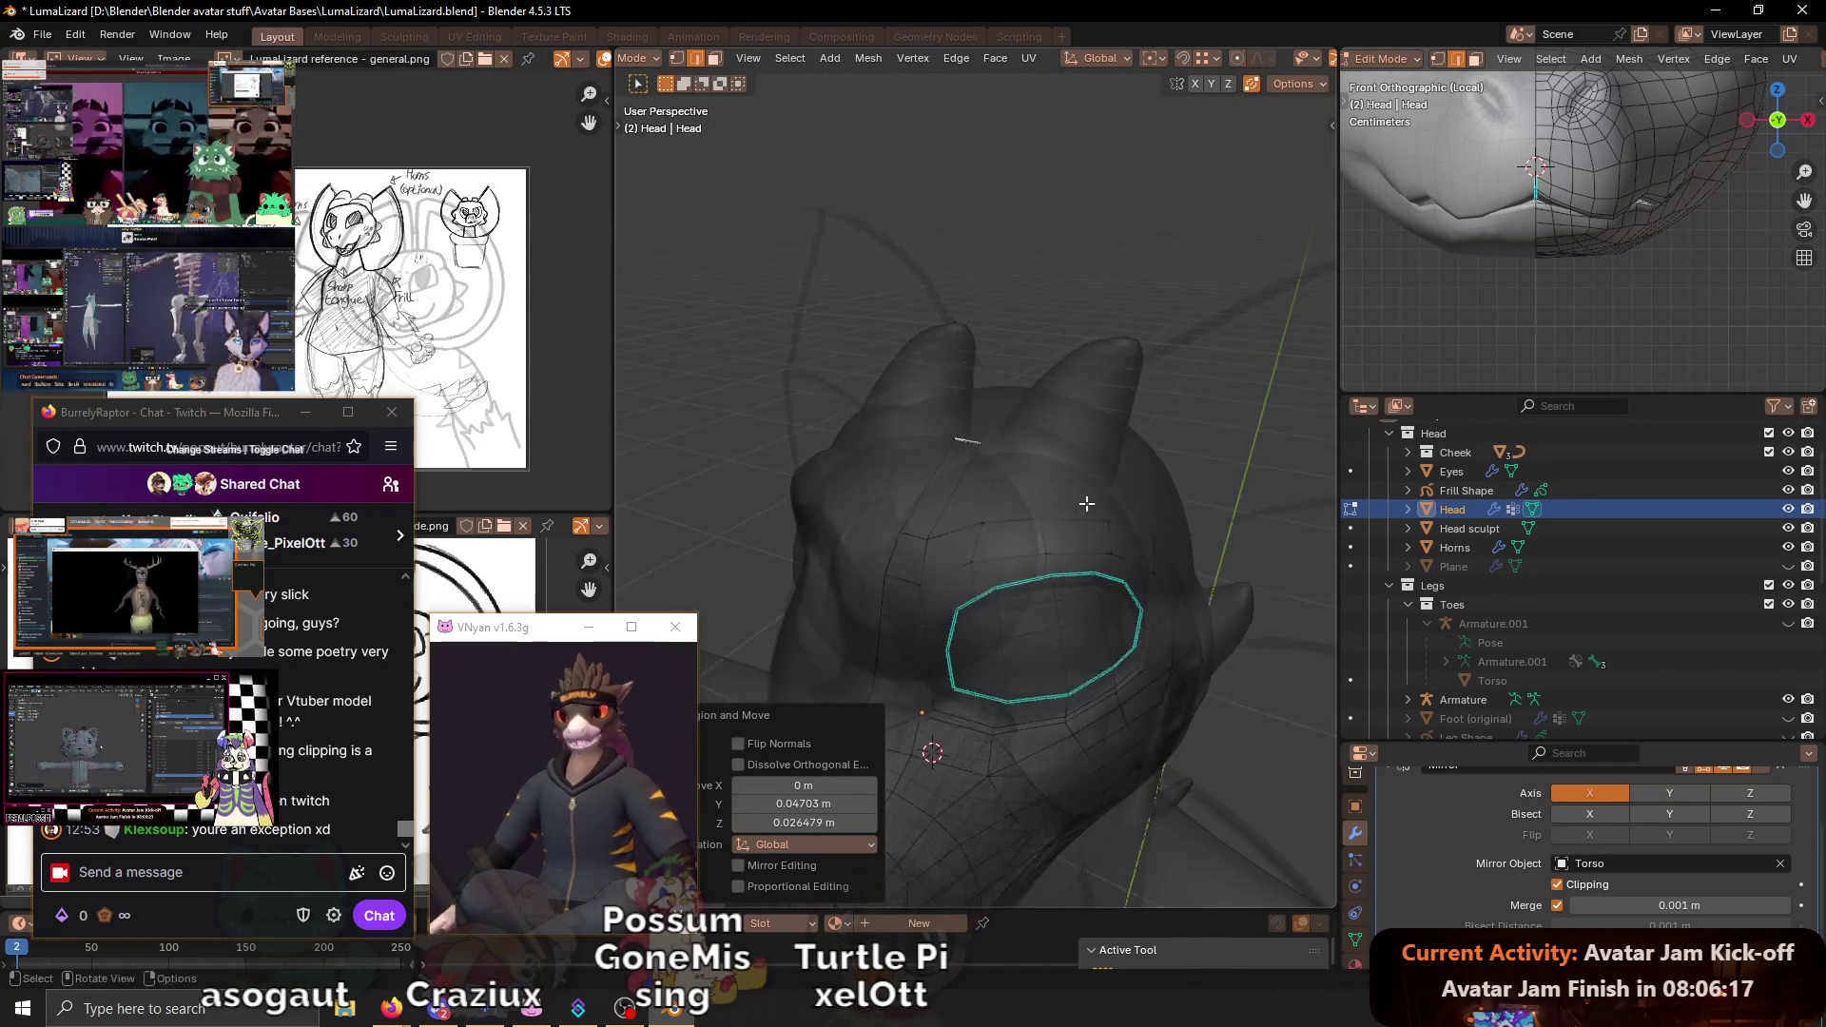
pyautogui.press('Tab')
# - Select the Head sculpt object and bring it into Edit Mode
pyautogui.moveTo(997, 548)
pyautogui.mouseDown(button='middle')
pyautogui.moveTo(1048, 442)
pyautogui.moveTo(1026, 514)
pyautogui.mouseUp(button='middle')
pyautogui.moveTo(1175, 536)
pyautogui.mouseDown(button='middle')
pyautogui.moveTo(1208, 405)
pyautogui.moveTo(1172, 291)
pyautogui.moveTo(1137, 419)
pyautogui.moveTo(1072, 451)
pyautogui.mouseUp(button='middle')
pyautogui.click(1134, 411)
pyautogui.press('Tab')
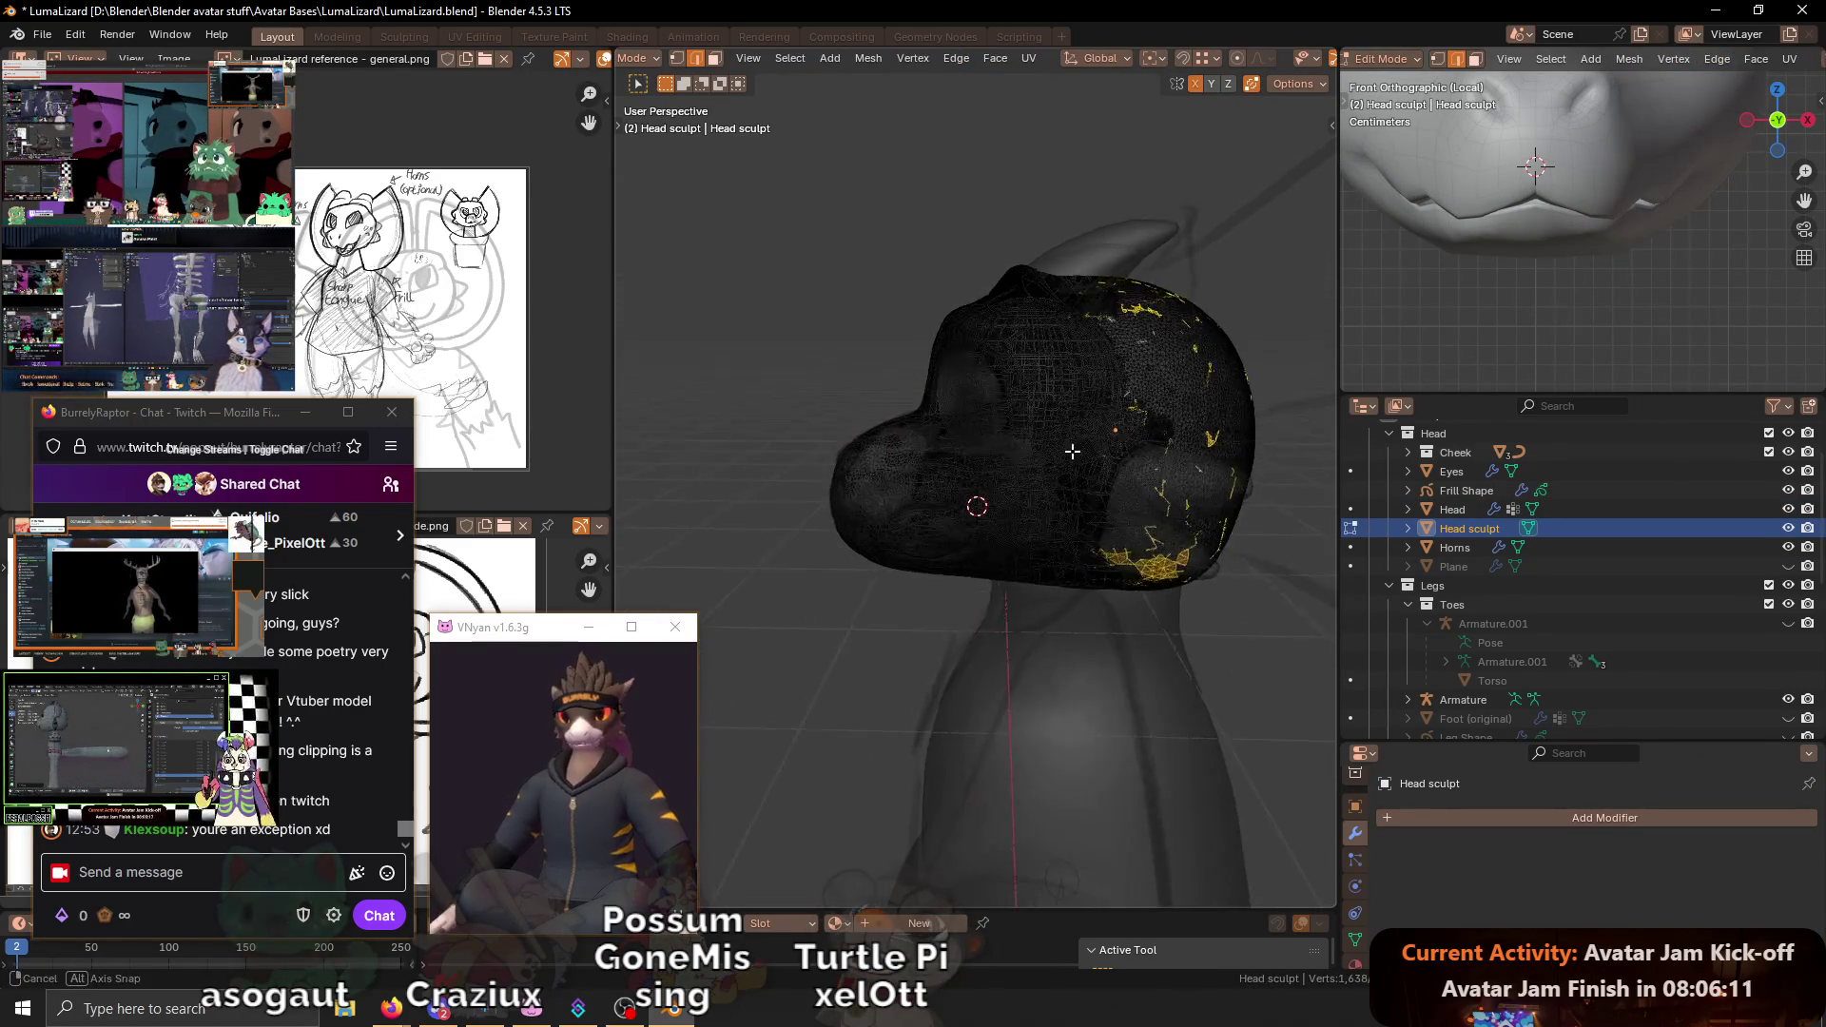
# - Snap the 3D cursor to the head and add a Round Cube mesh there
pyautogui.press('Tab')
pyautogui.hotkey('shift', 's')
pyautogui.click(1163, 512)
pyautogui.hotkey('shift', 'a')
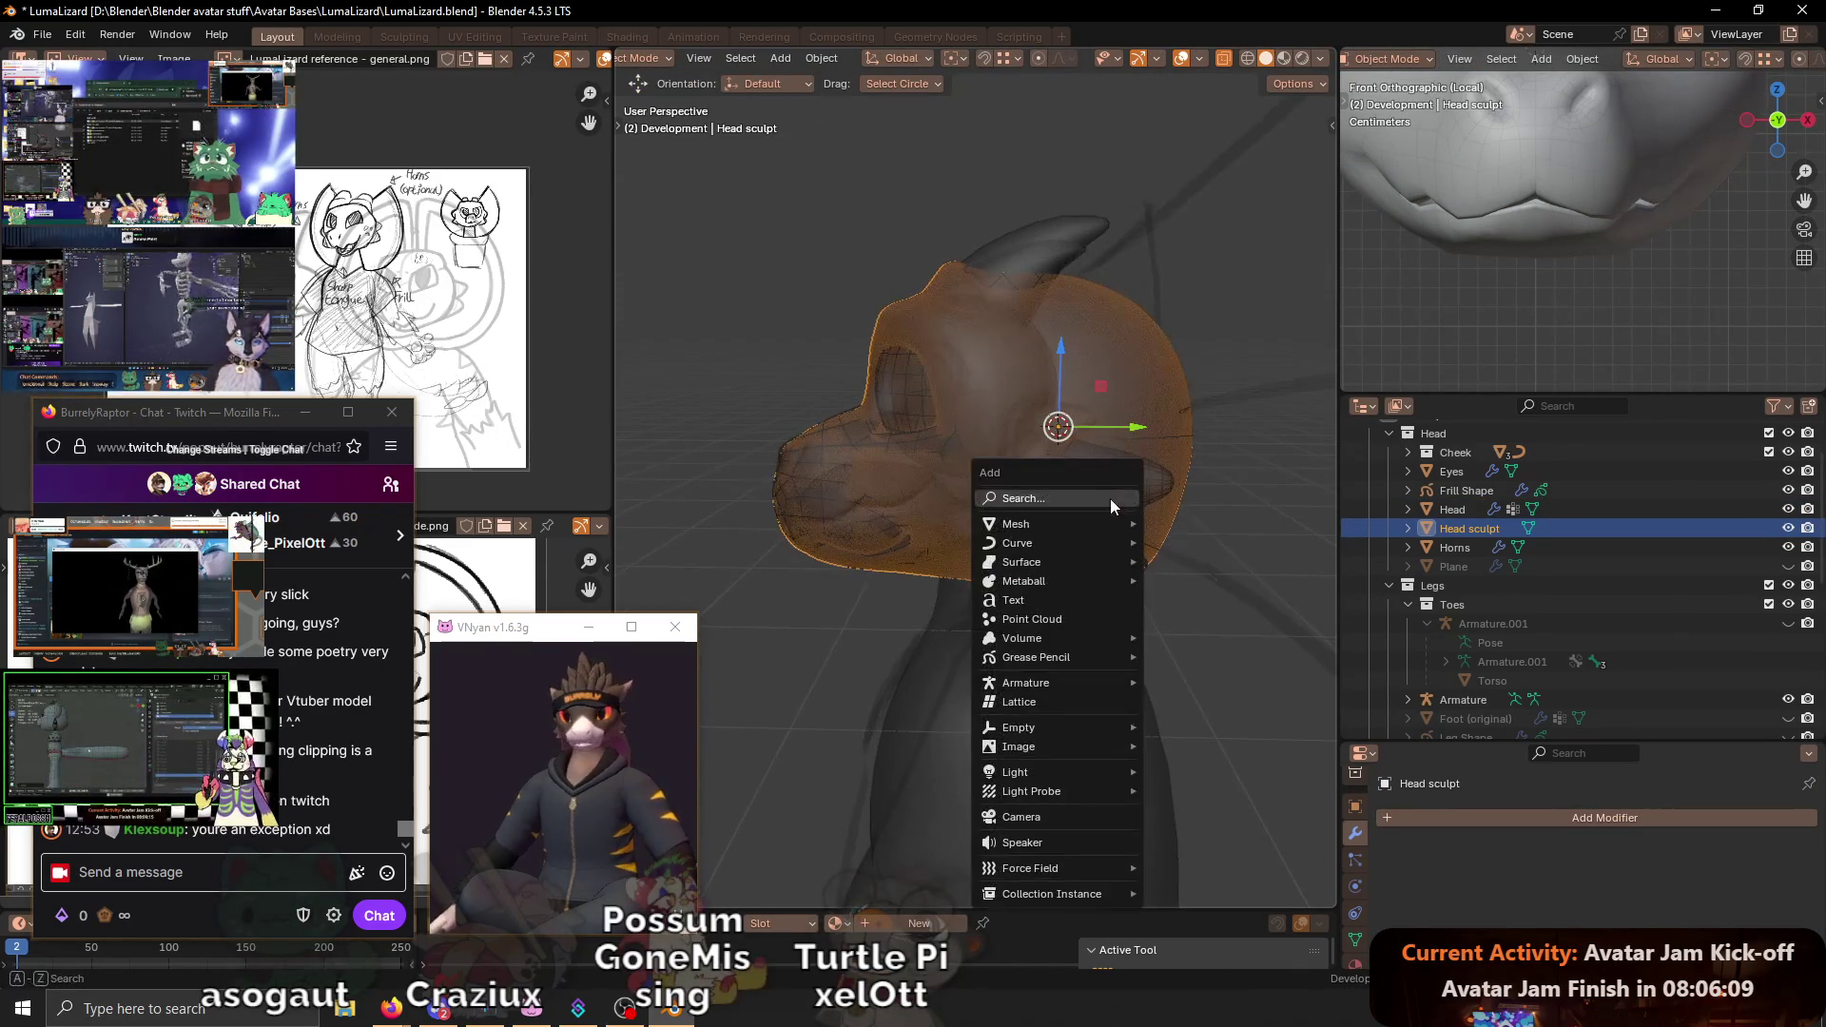
pyautogui.moveTo(1104, 525)
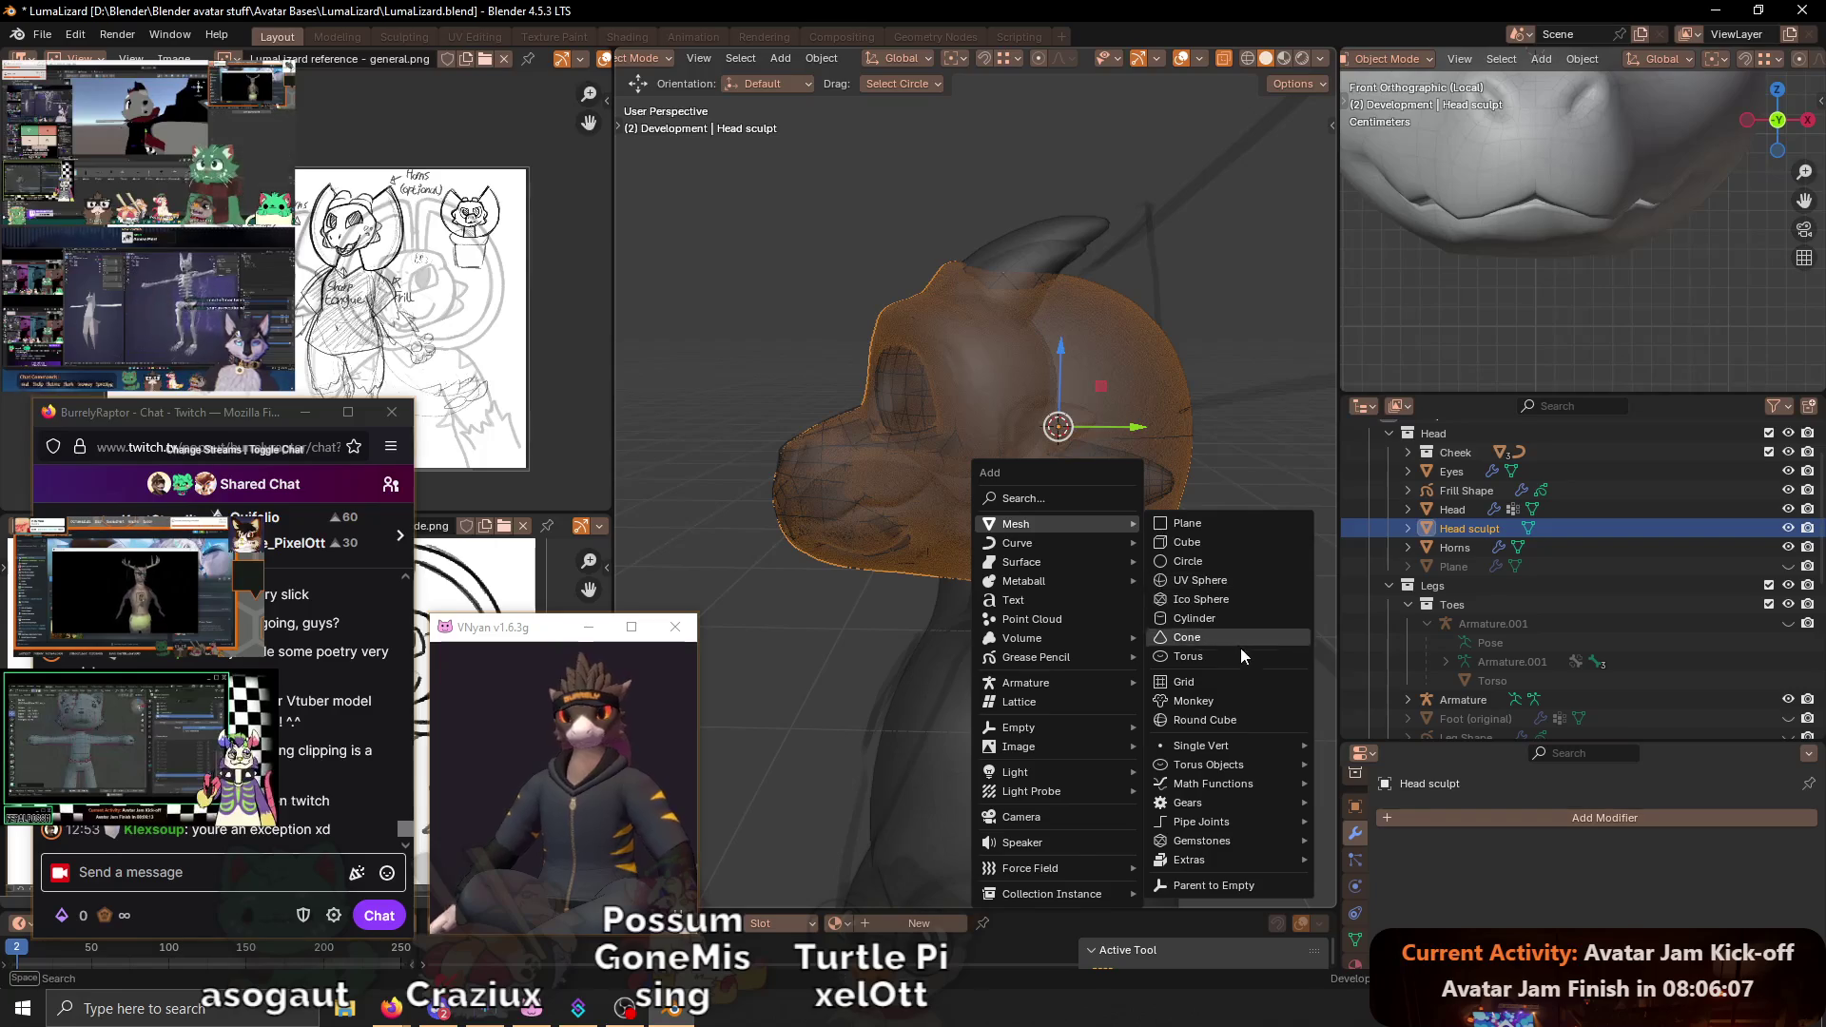
pyautogui.click(1247, 722)
# - Set the round cube's arc to 4 and shrink its radius to about 0.14
pyautogui.scroll(-4, 1179, 647)
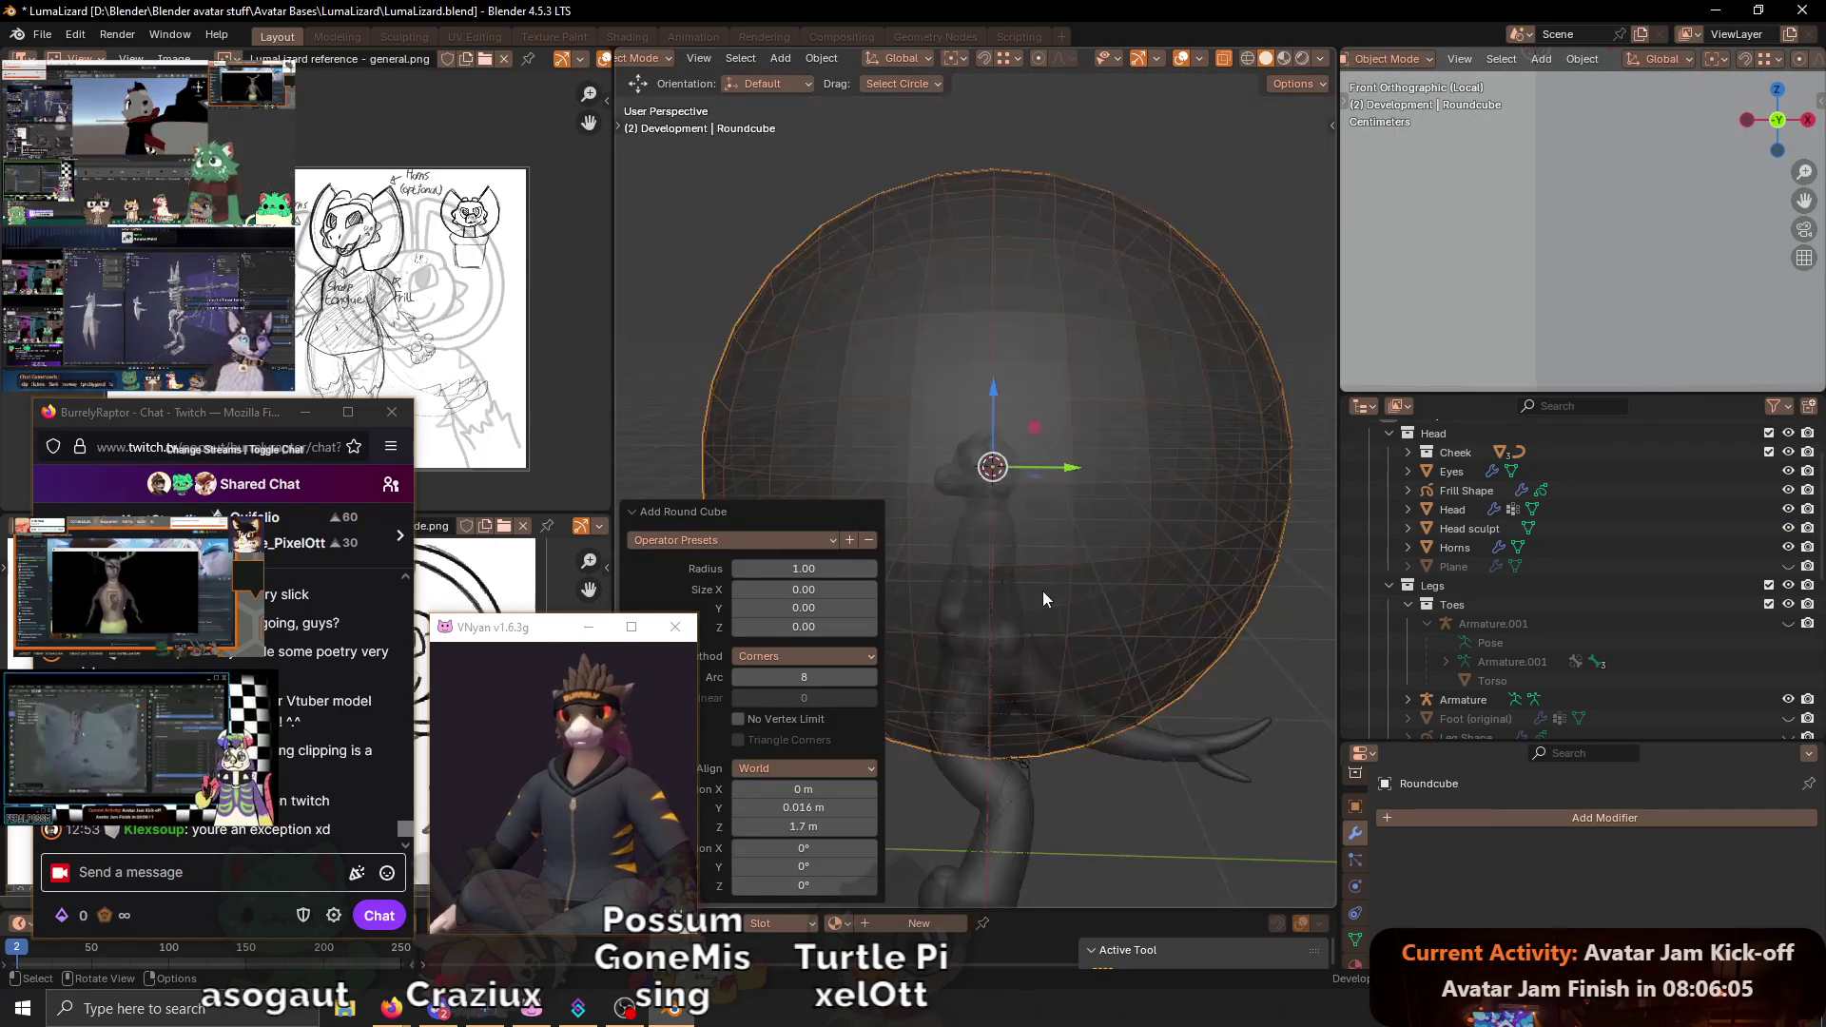
pyautogui.click(832, 681)
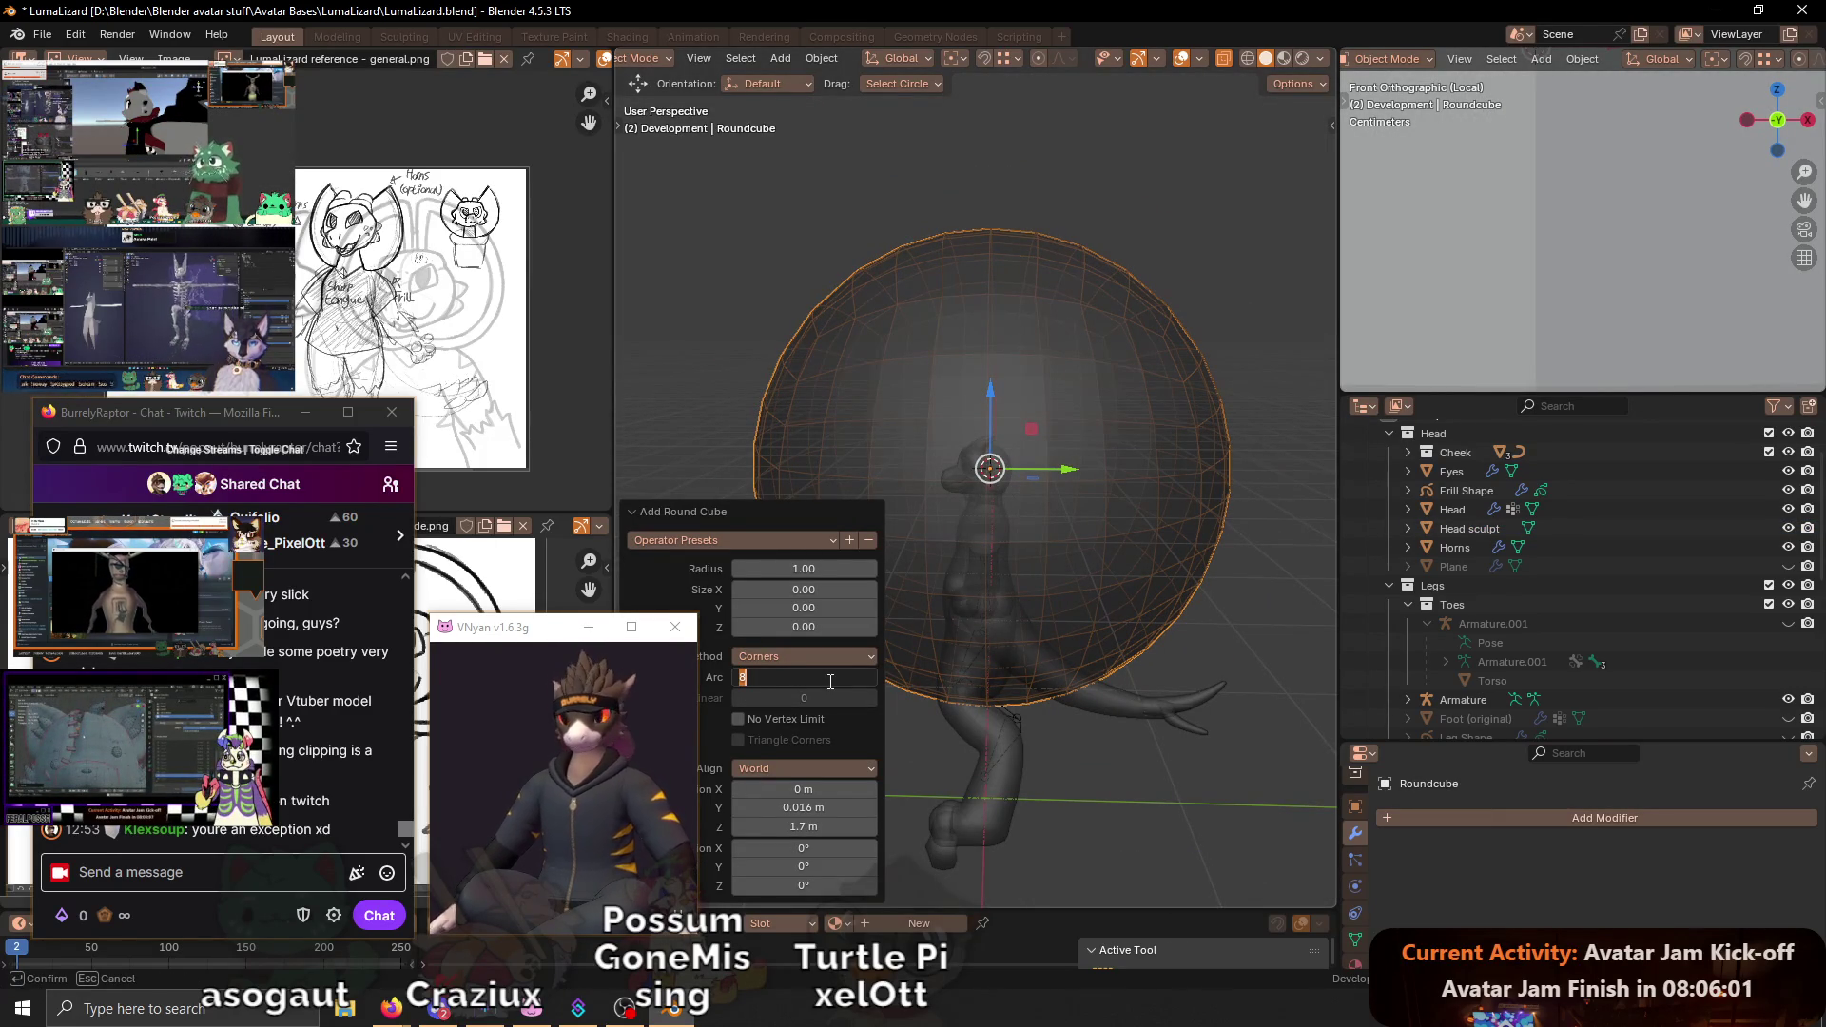
pyautogui.click(830, 681)
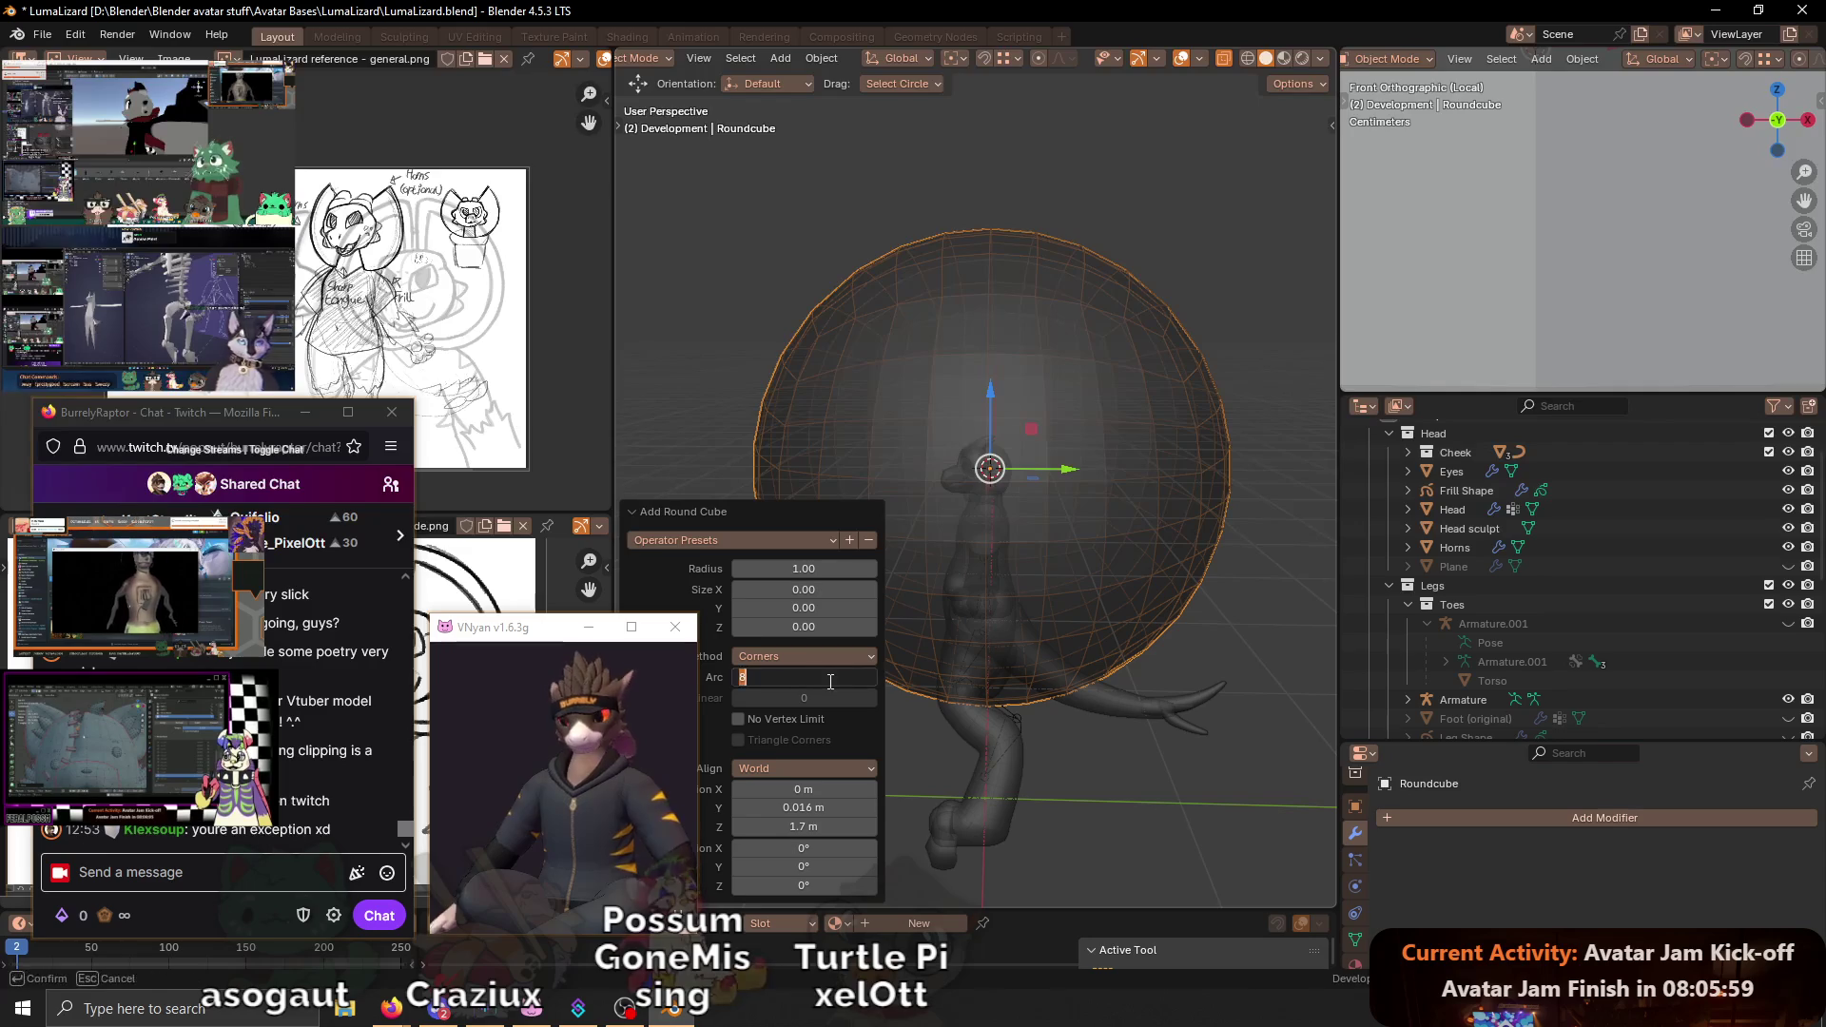
pyautogui.write('4')
pyautogui.press('Return')
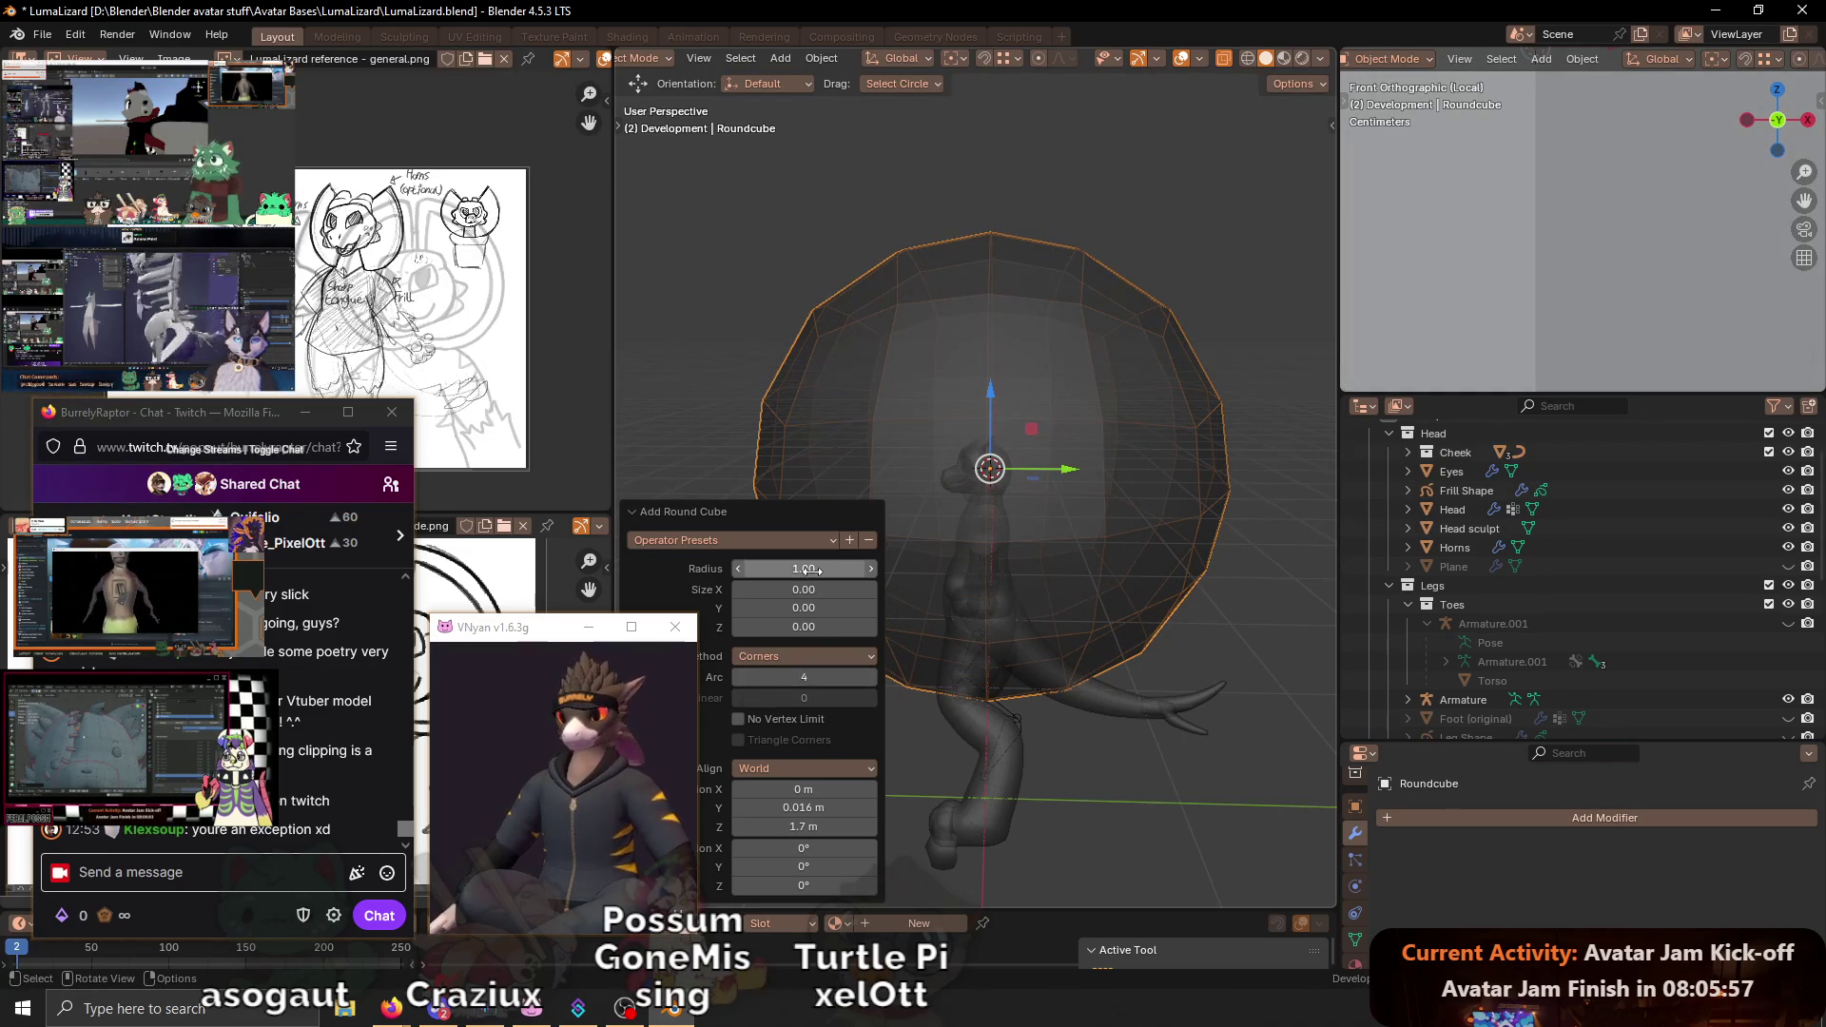
pyautogui.moveTo(804, 569); pyautogui.dragTo(737, 569)
pyautogui.click(813, 567)
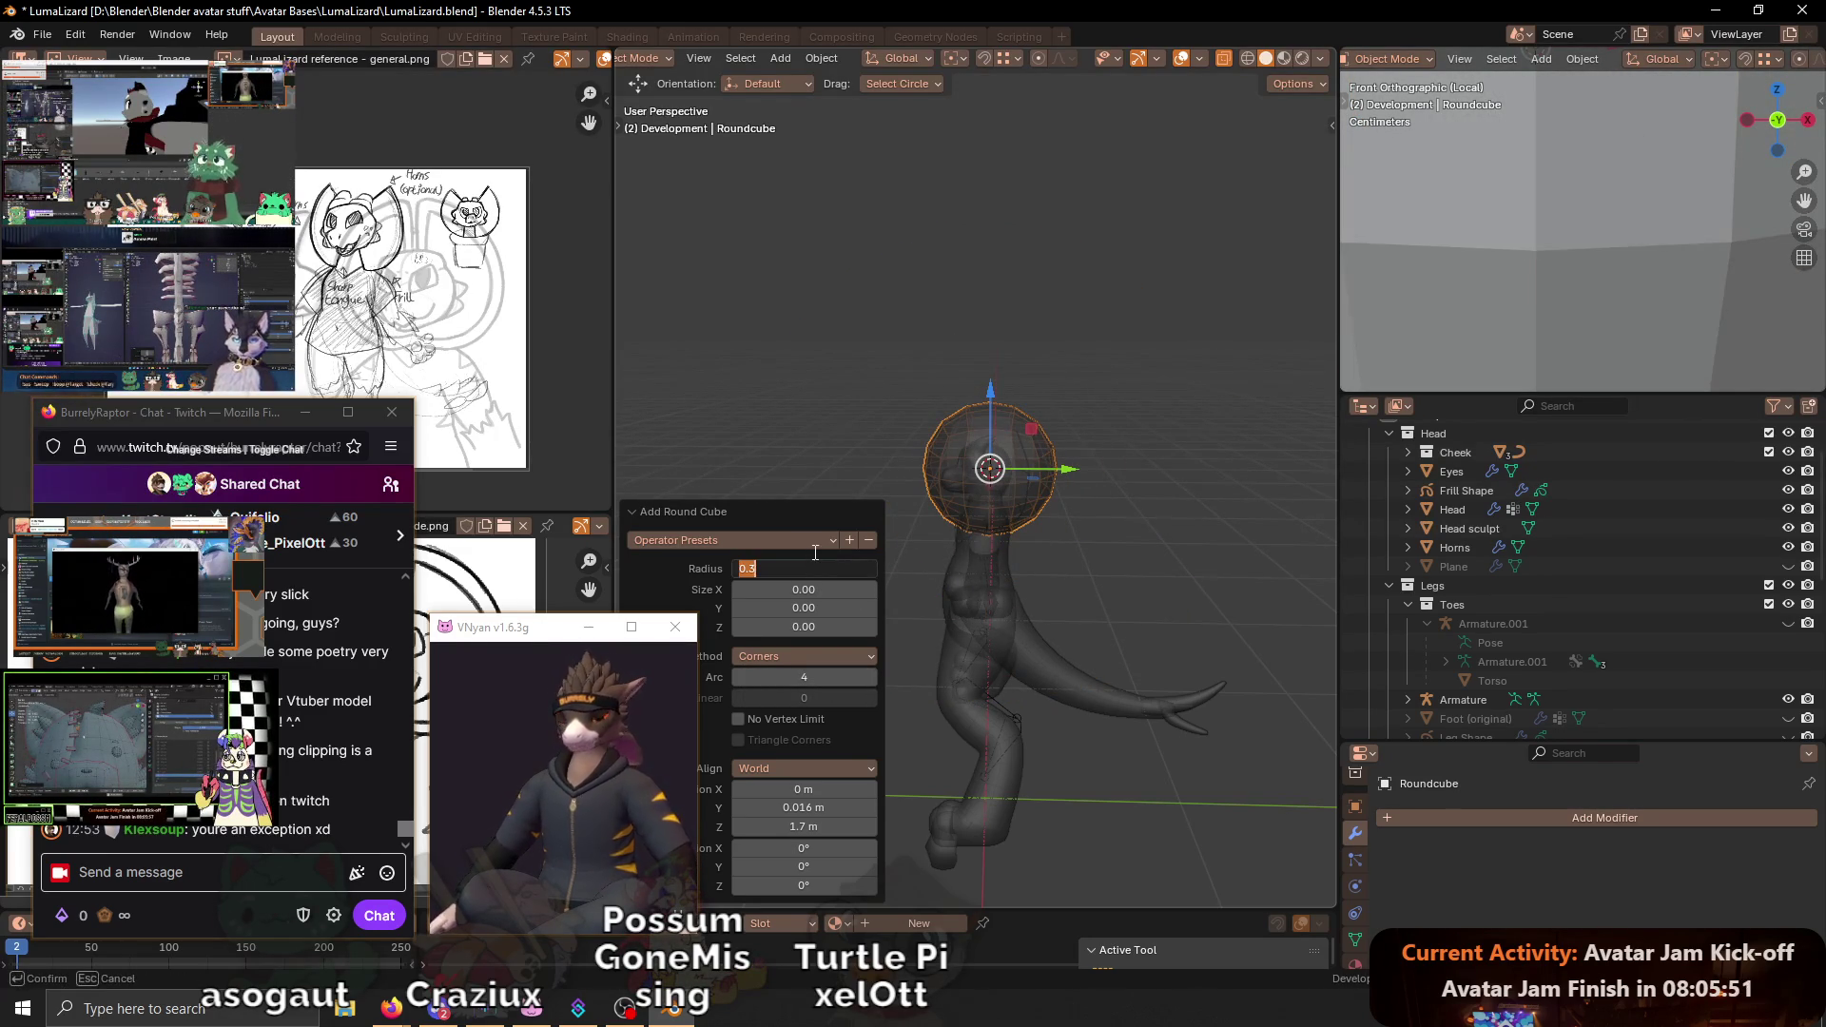
pyautogui.press('Return')
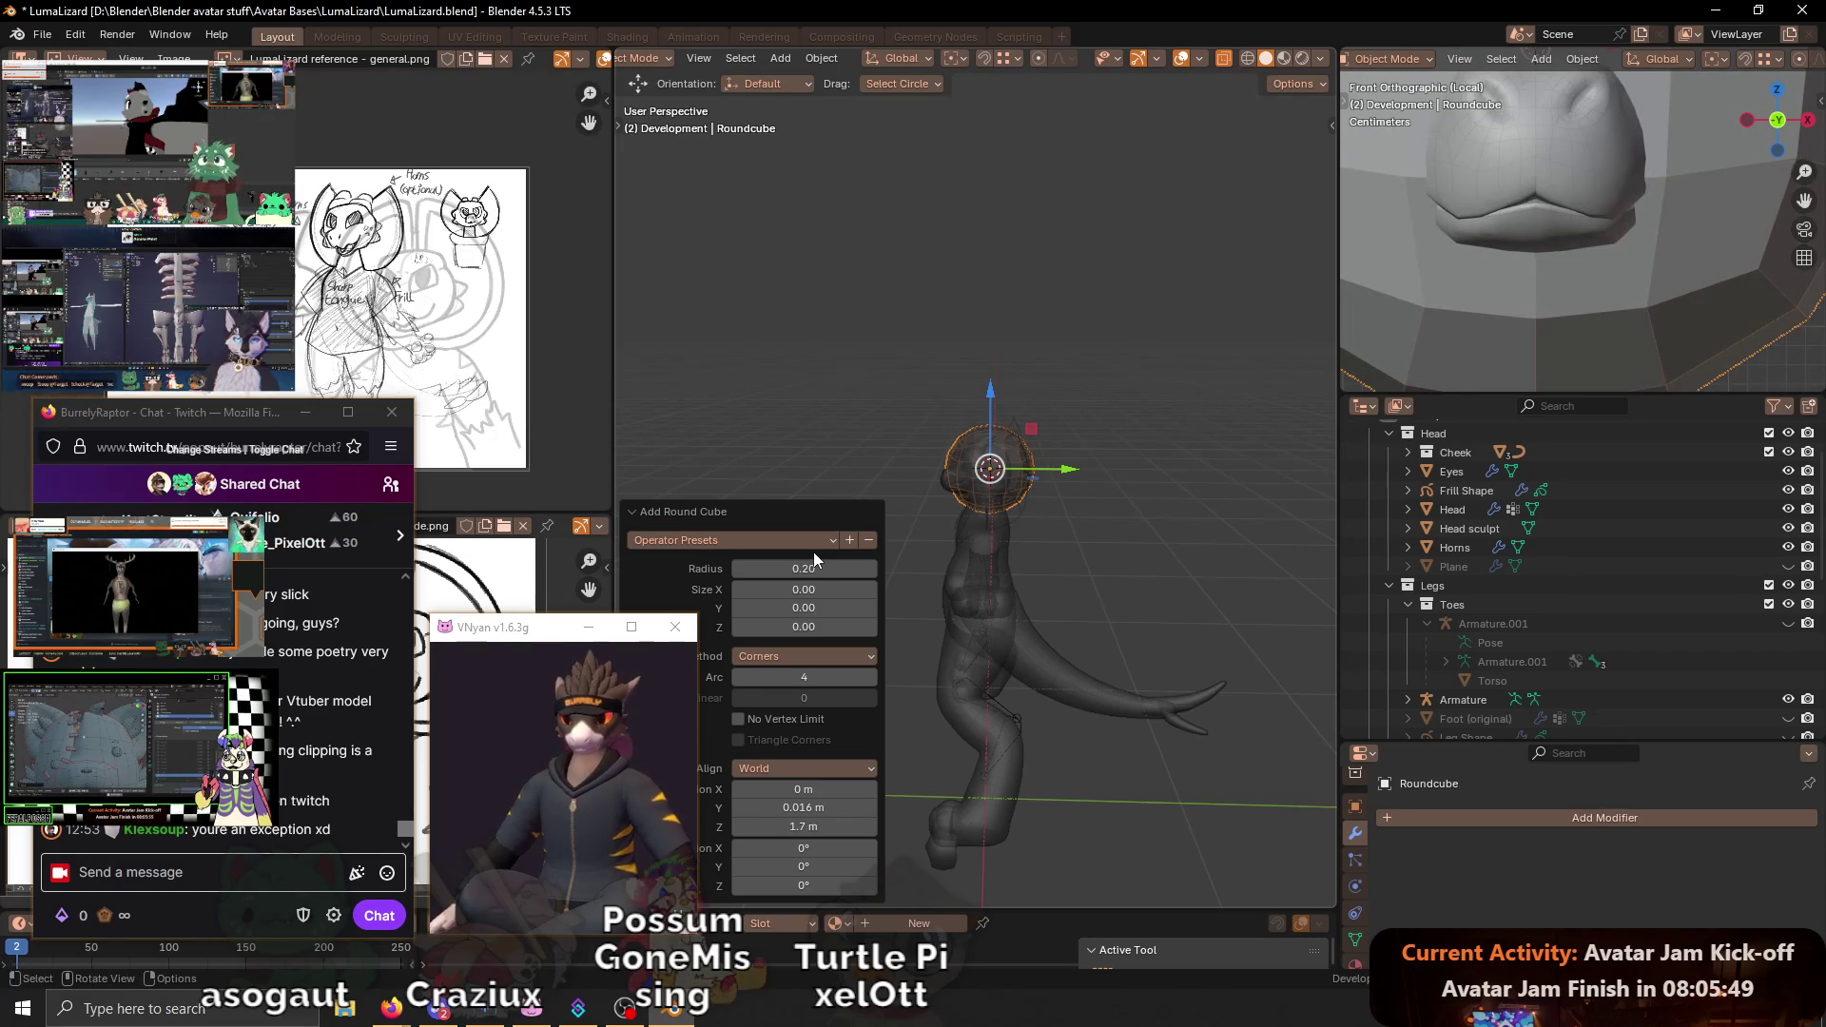
pyautogui.moveTo(816, 568)
pyautogui.mouseDown()
pyautogui.moveTo(794, 568)
pyautogui.moveTo(820, 568)
pyautogui.mouseUp()
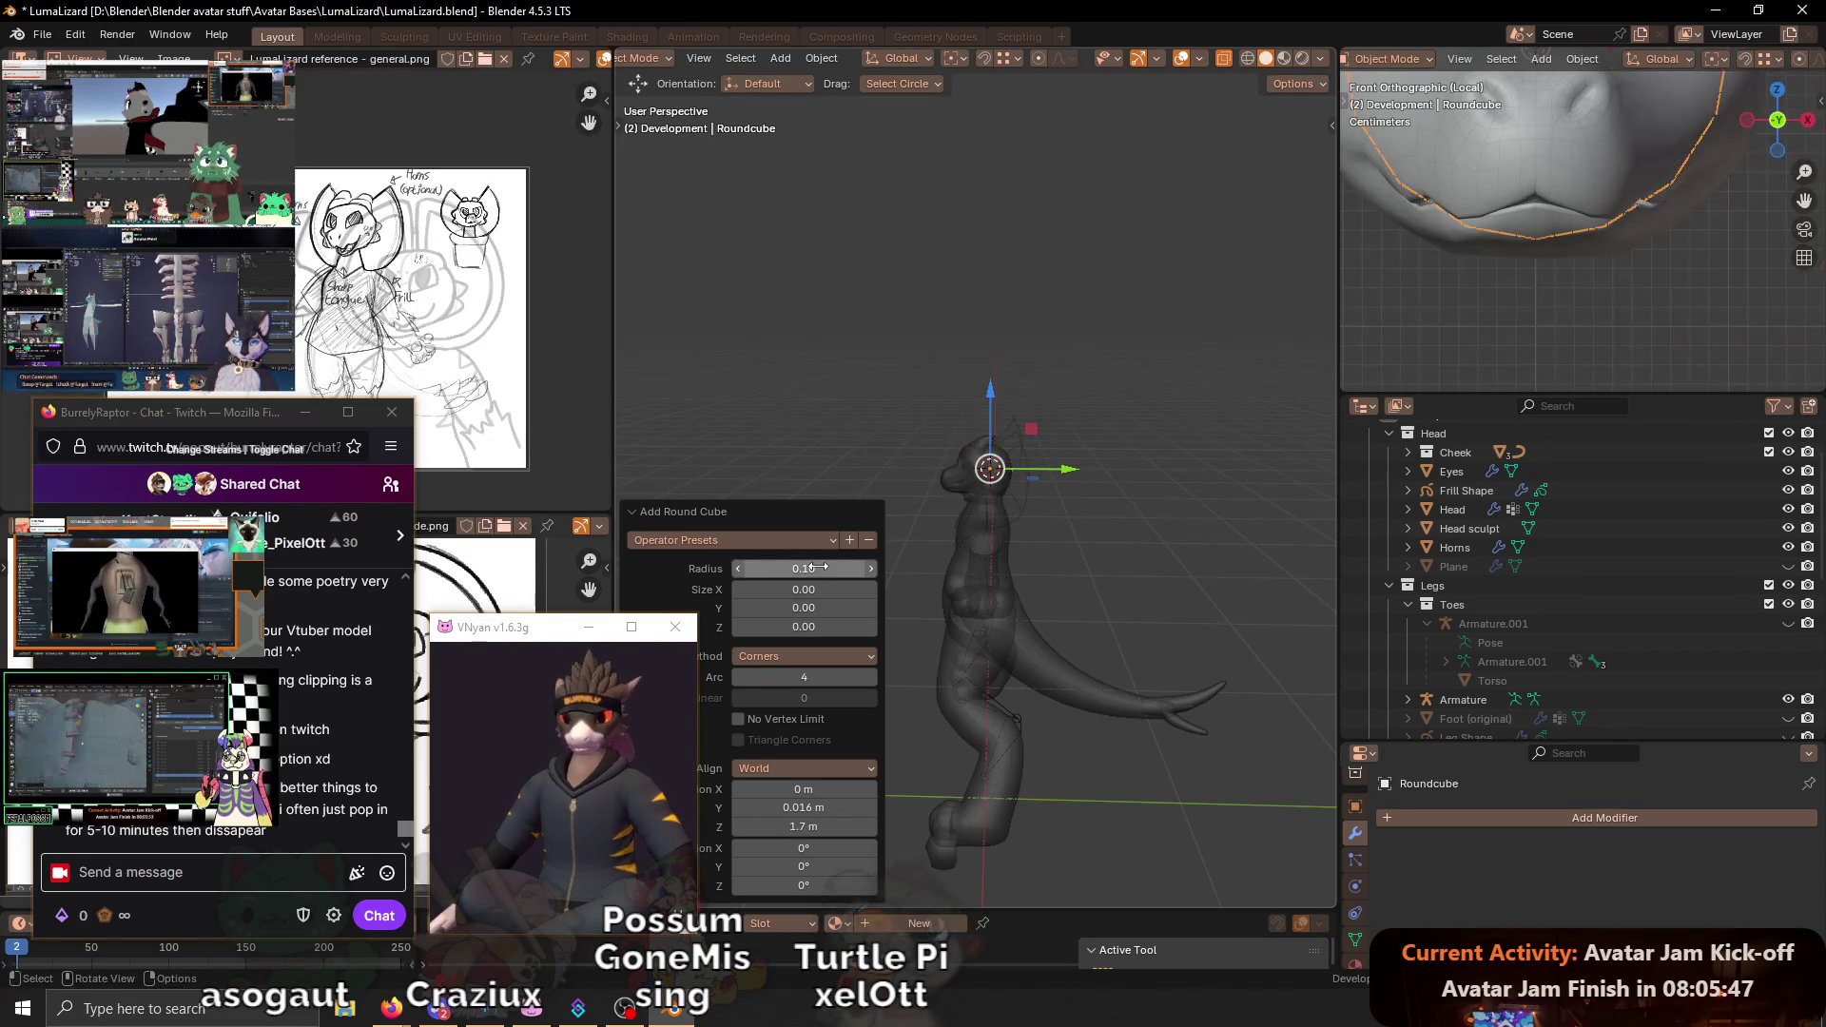
pyautogui.click(820, 569)
pyautogui.write('0.14')
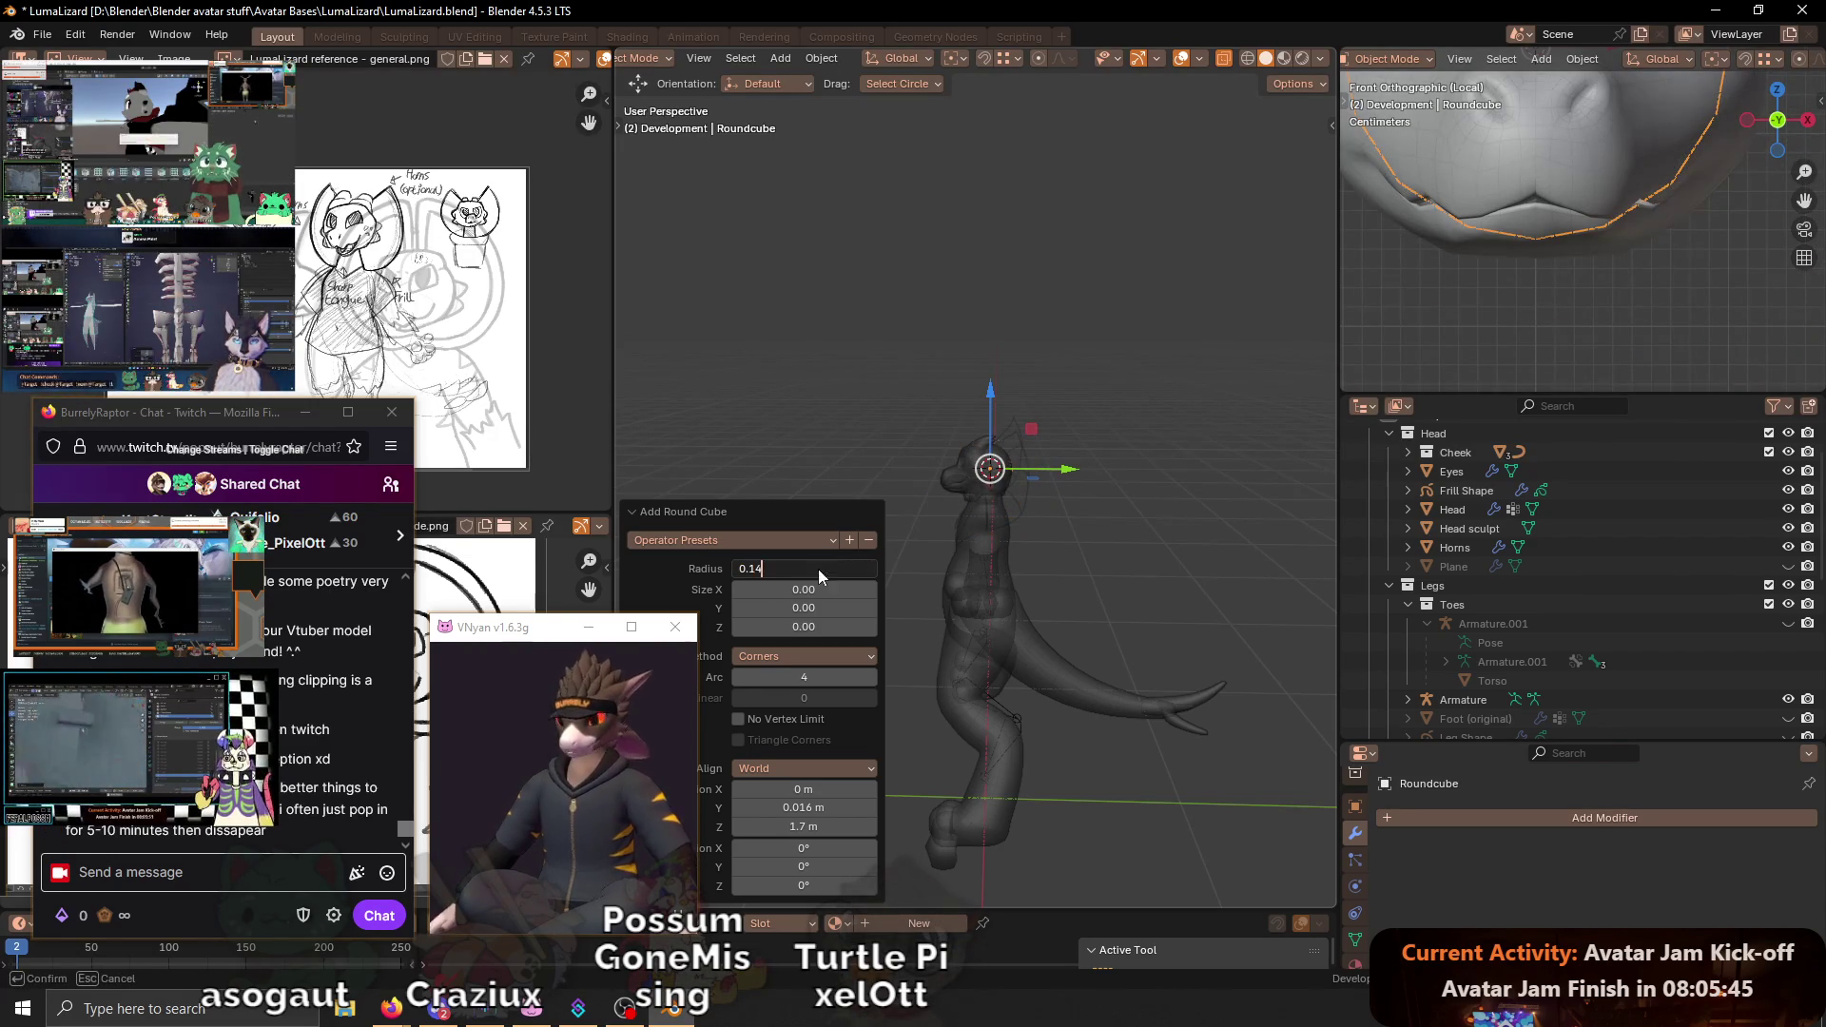
pyautogui.press('Return')
# - Reduce the round cube's radius to 0.12
pyautogui.scroll(4, 1014, 386)
pyautogui.moveTo(1064, 405)
pyautogui.mouseDown(button='middle')
pyautogui.moveTo(957, 413)
pyautogui.moveTo(995, 472)
pyautogui.moveTo(883, 459)
pyautogui.moveTo(923, 443)
pyautogui.moveTo(1090, 470)
pyautogui.moveTo(1016, 536)
pyautogui.moveTo(1212, 504)
pyautogui.moveTo(1149, 516)
pyautogui.mouseUp(button='middle')
pyautogui.scroll(3, 1023, 472)
pyautogui.scroll(-3, 1090, 471)
pyautogui.click(823, 570)
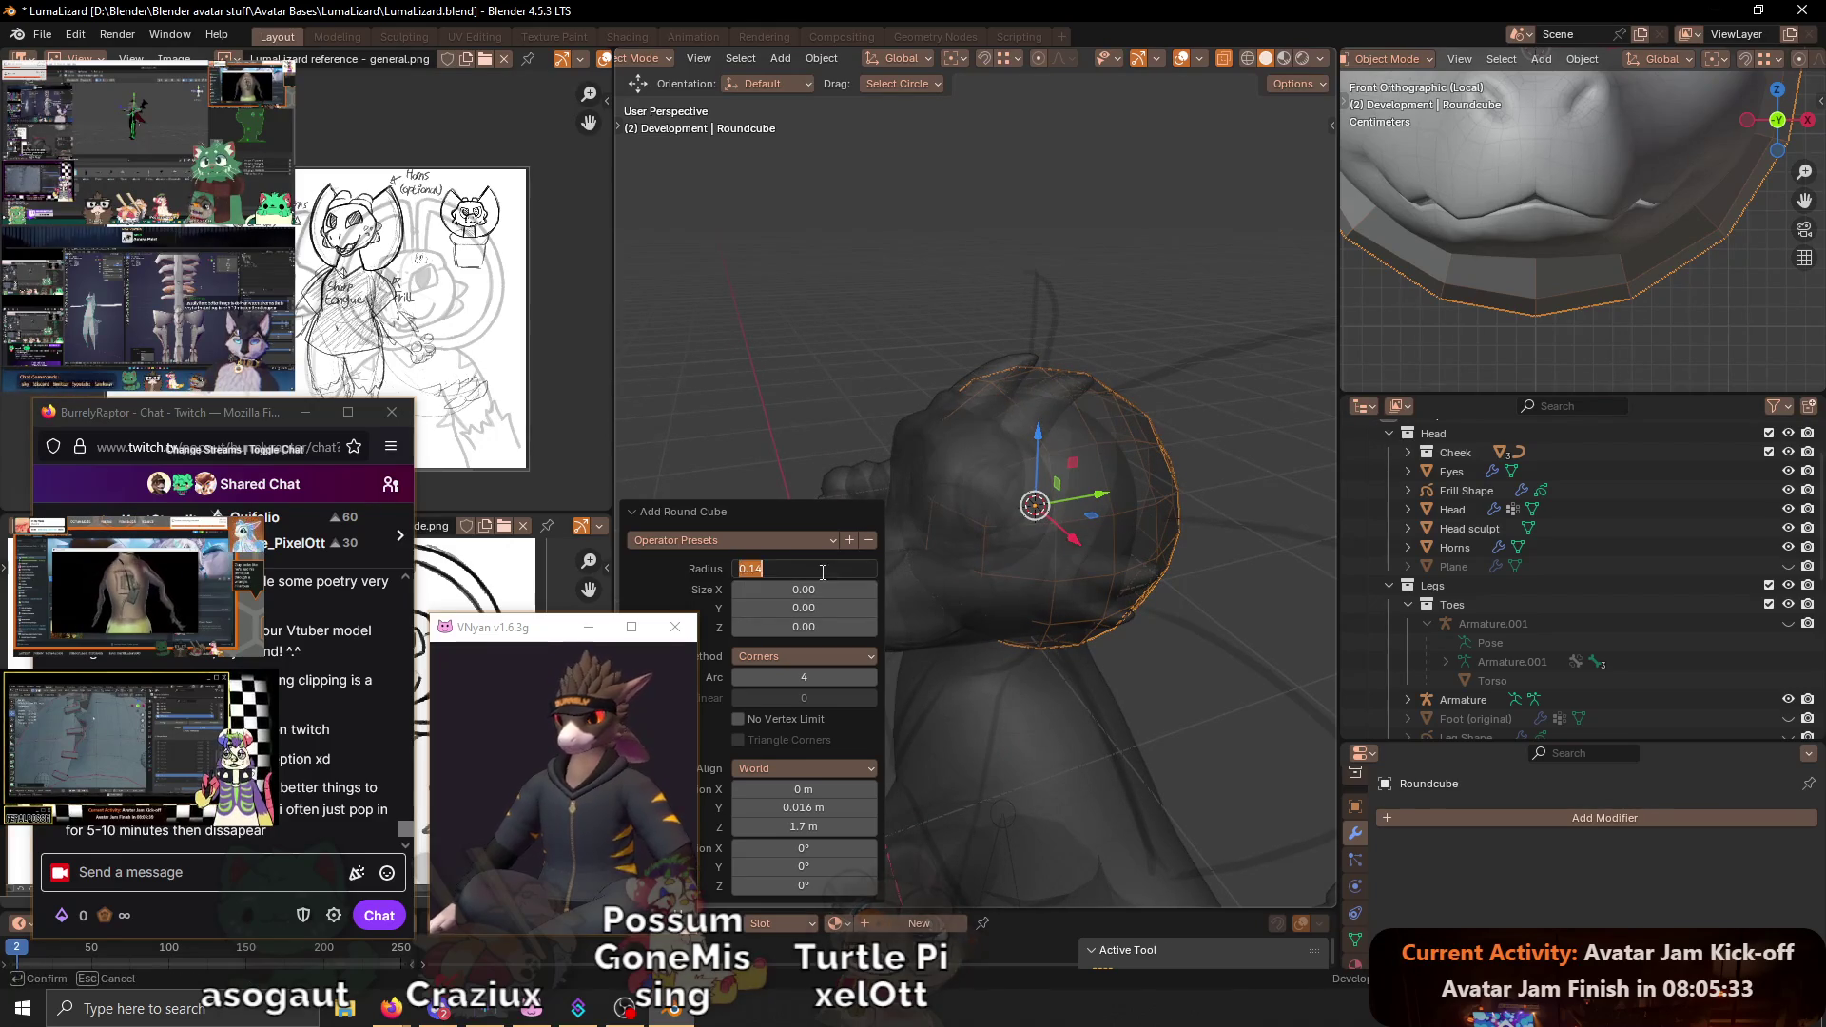
pyautogui.write('0.12')
pyautogui.press('Return')
# - Move the round cube about -0.022 m along the Y axis
pyautogui.moveTo(999, 495)
pyautogui.mouseDown(button='middle')
pyautogui.moveTo(1196, 453)
pyautogui.moveTo(1146, 405)
pyautogui.moveTo(961, 468)
pyautogui.moveTo(905, 445)
pyautogui.moveTo(950, 436)
pyautogui.moveTo(976, 458)
pyautogui.mouseUp(button='middle')
pyautogui.press('g')
pyautogui.press('y')
pyautogui.click(1123, 416)
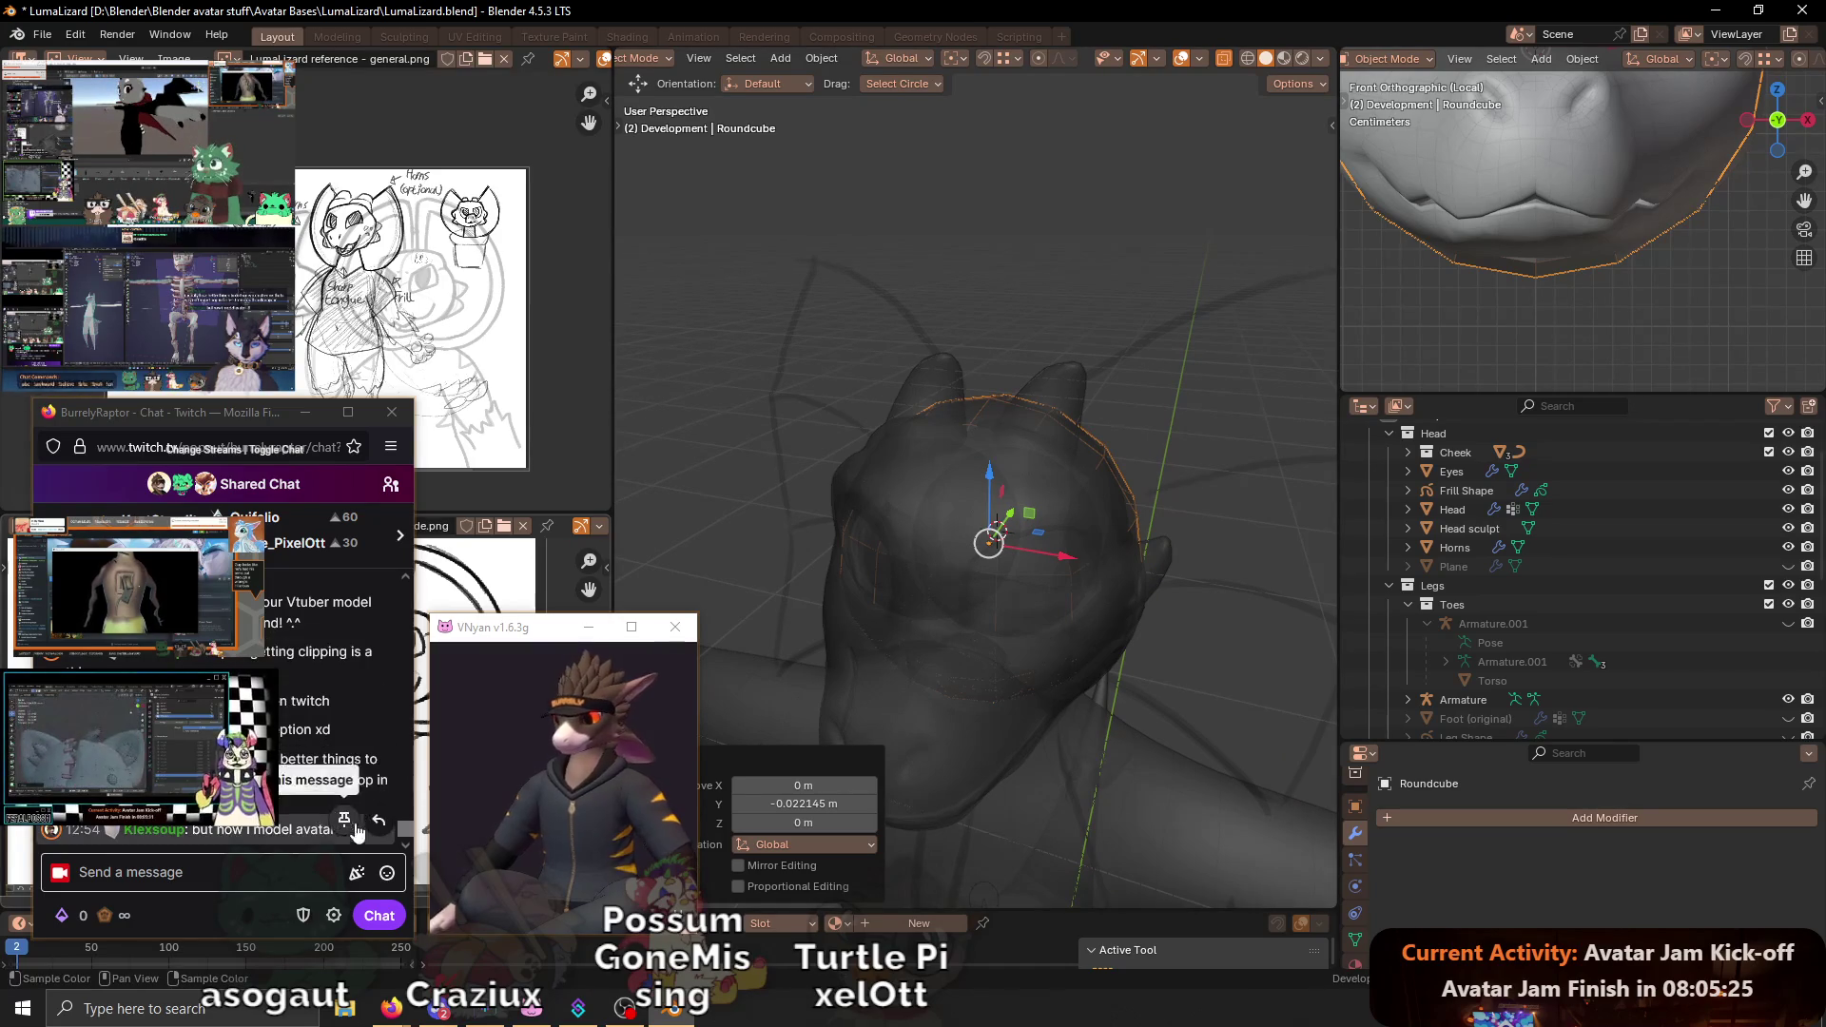
# - Reply in Twitch chat that you personally can't really stand game streams
pyautogui.click(345, 822)
pyautogui.write('So trueee! :D')
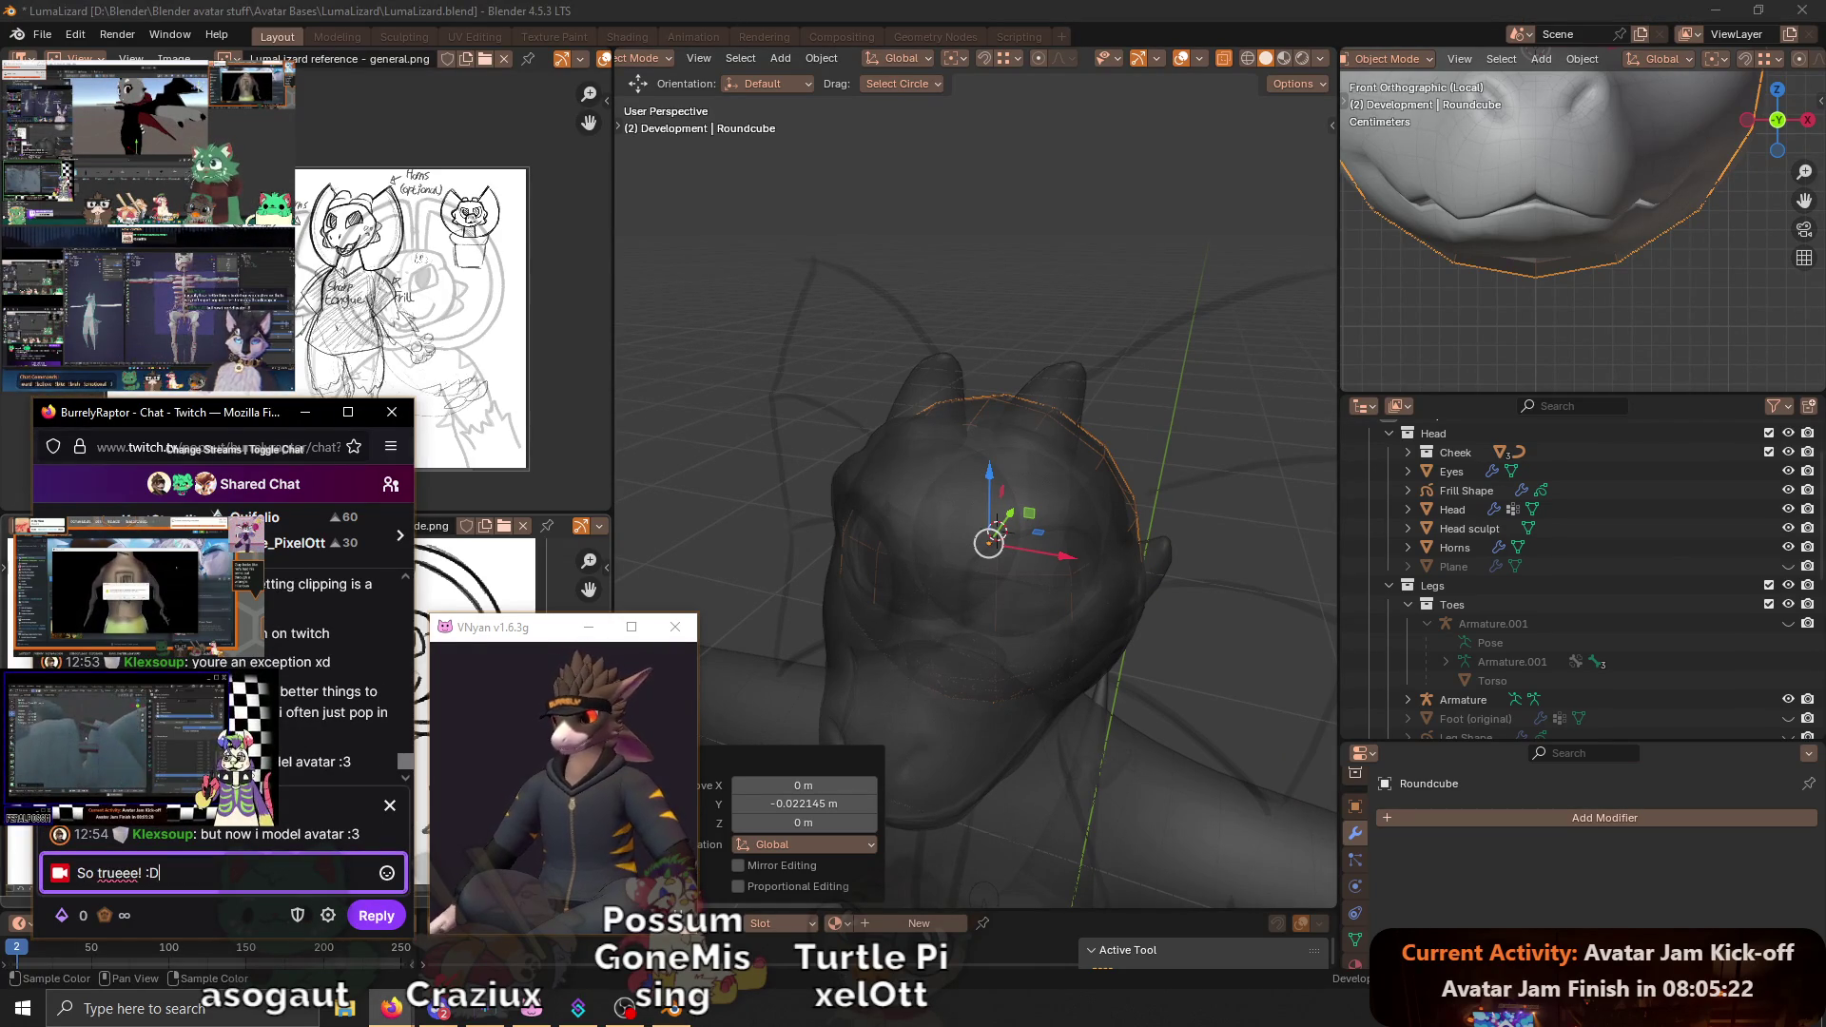
pyautogui.press('Return')
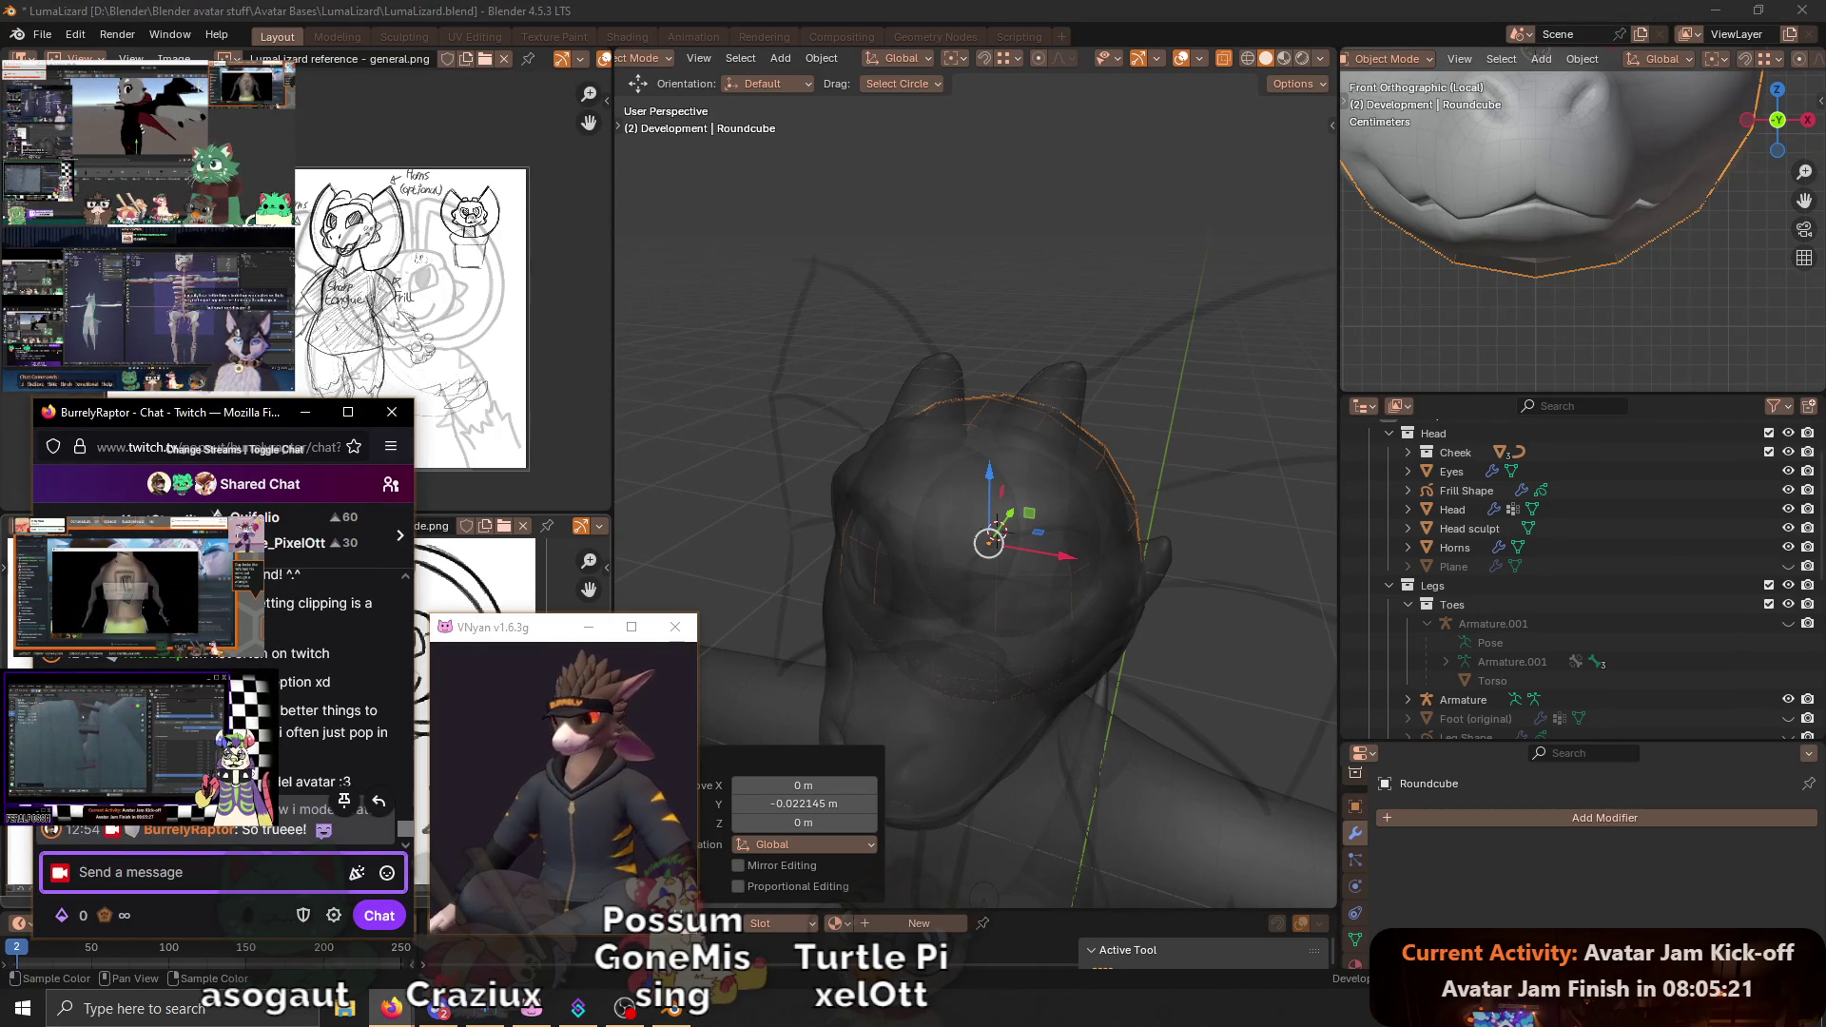
pyautogui.write('Yeah, I e')
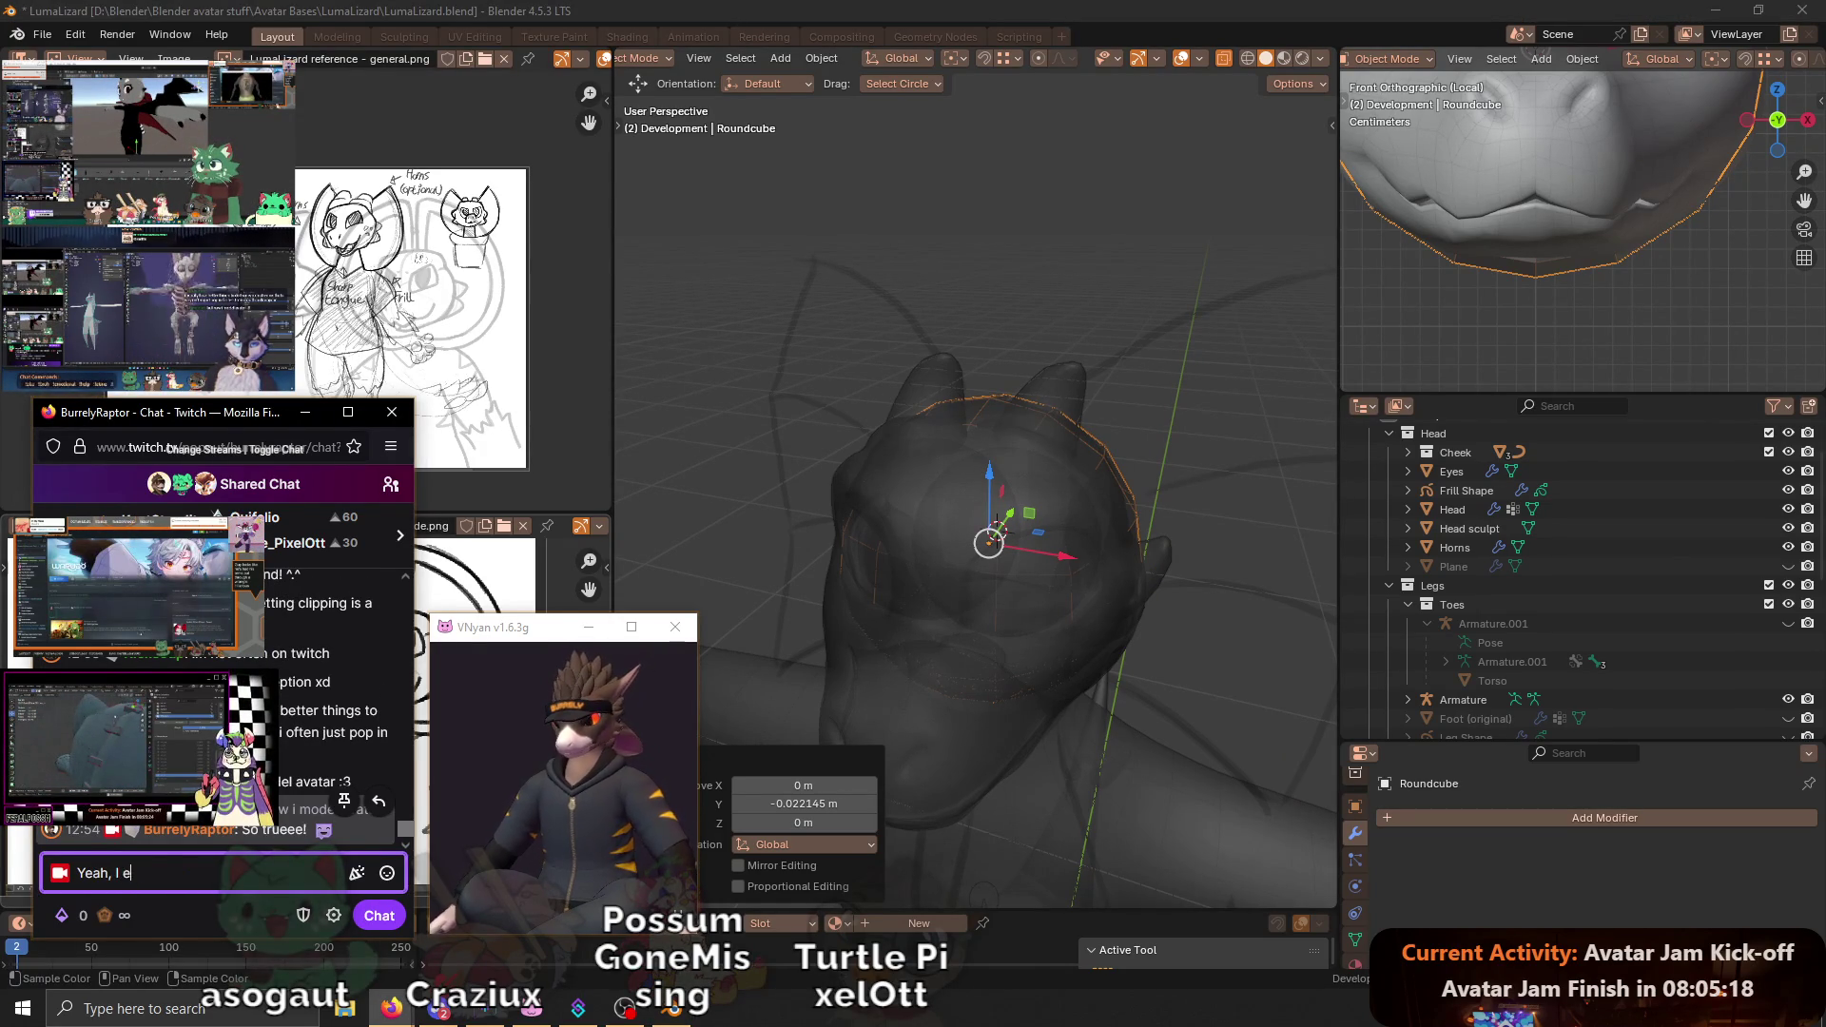
pyautogui.press('BackSpace')
pyautogui.write("personally can't real")
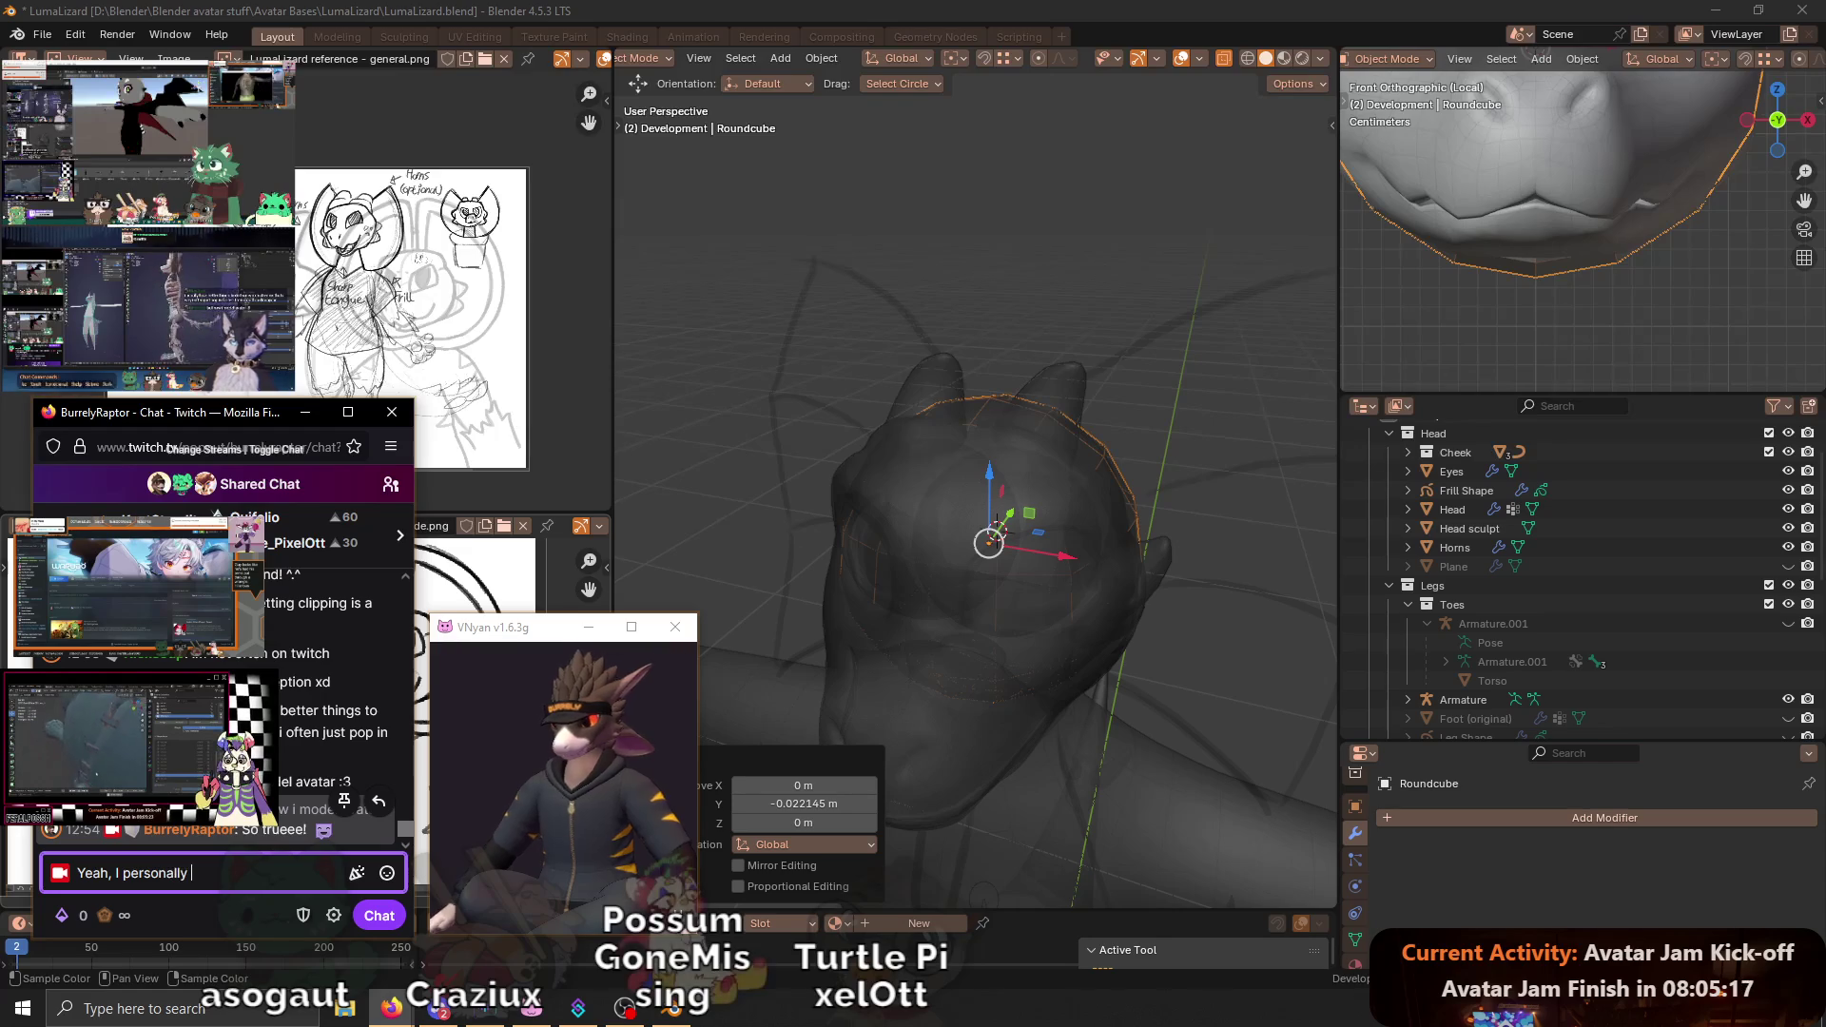
pyautogui.write('ly stand')
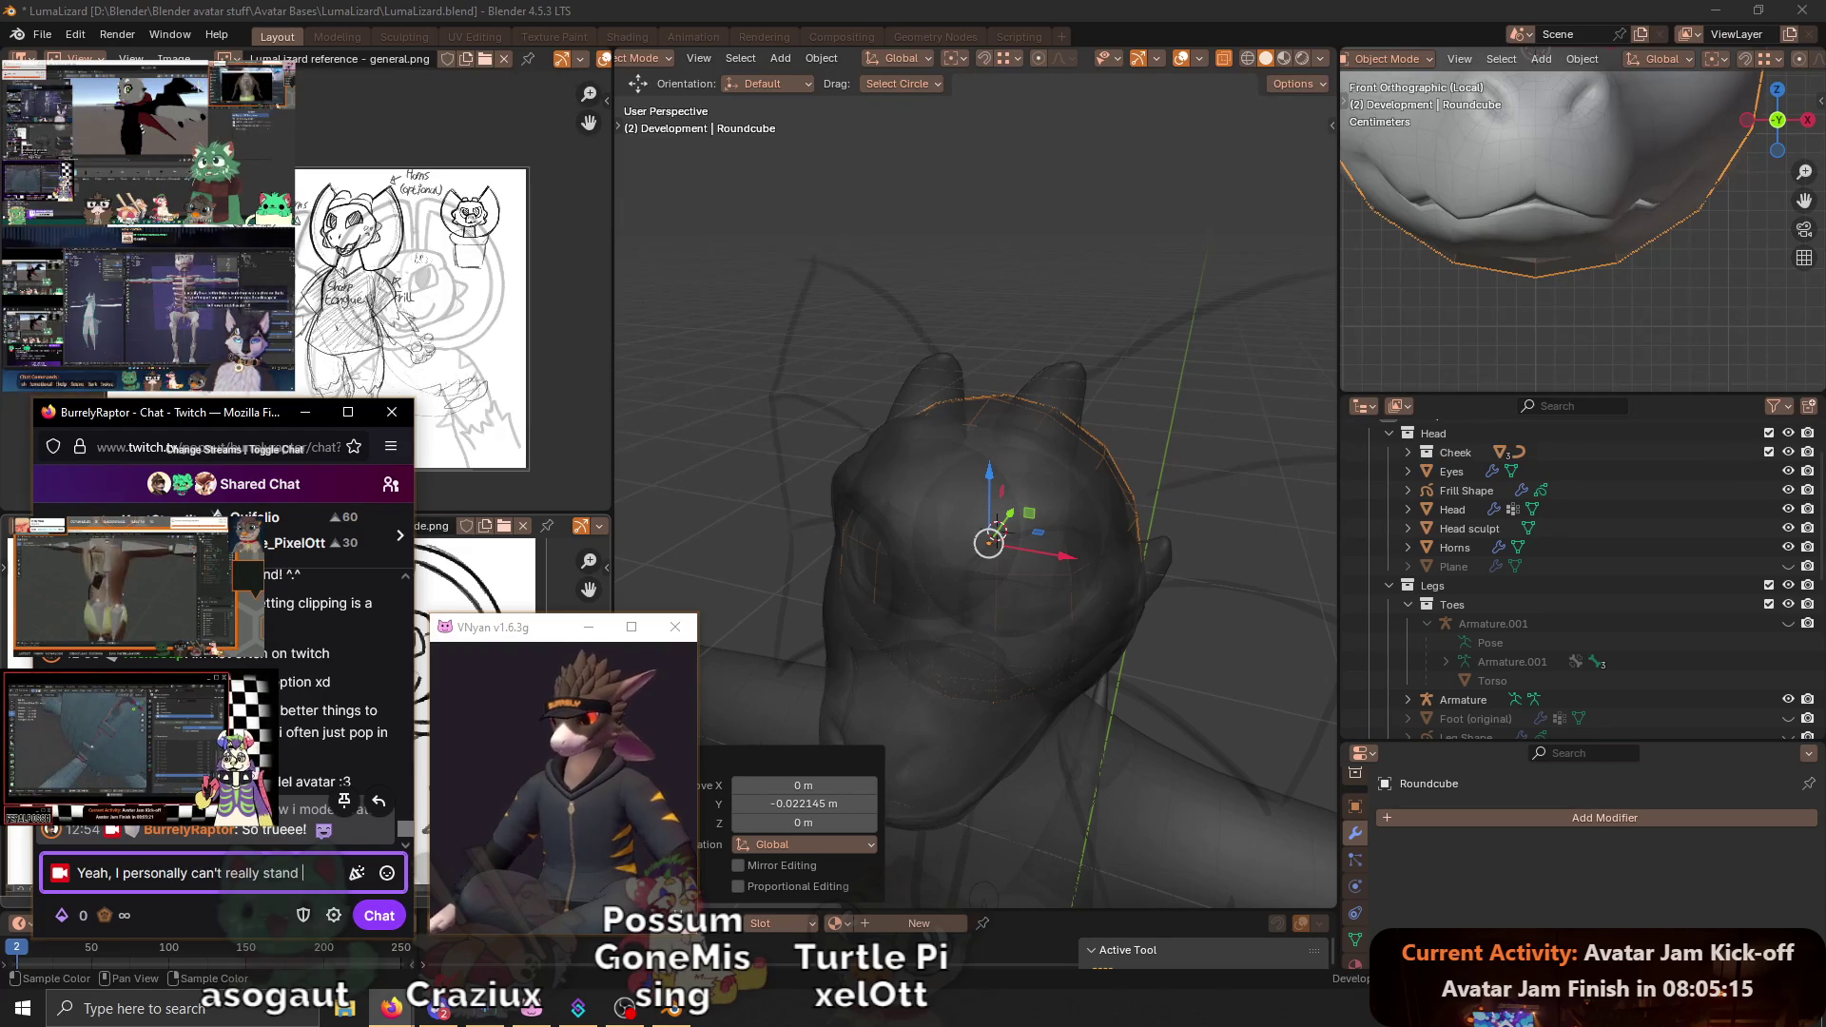
pyautogui.write('game stre')
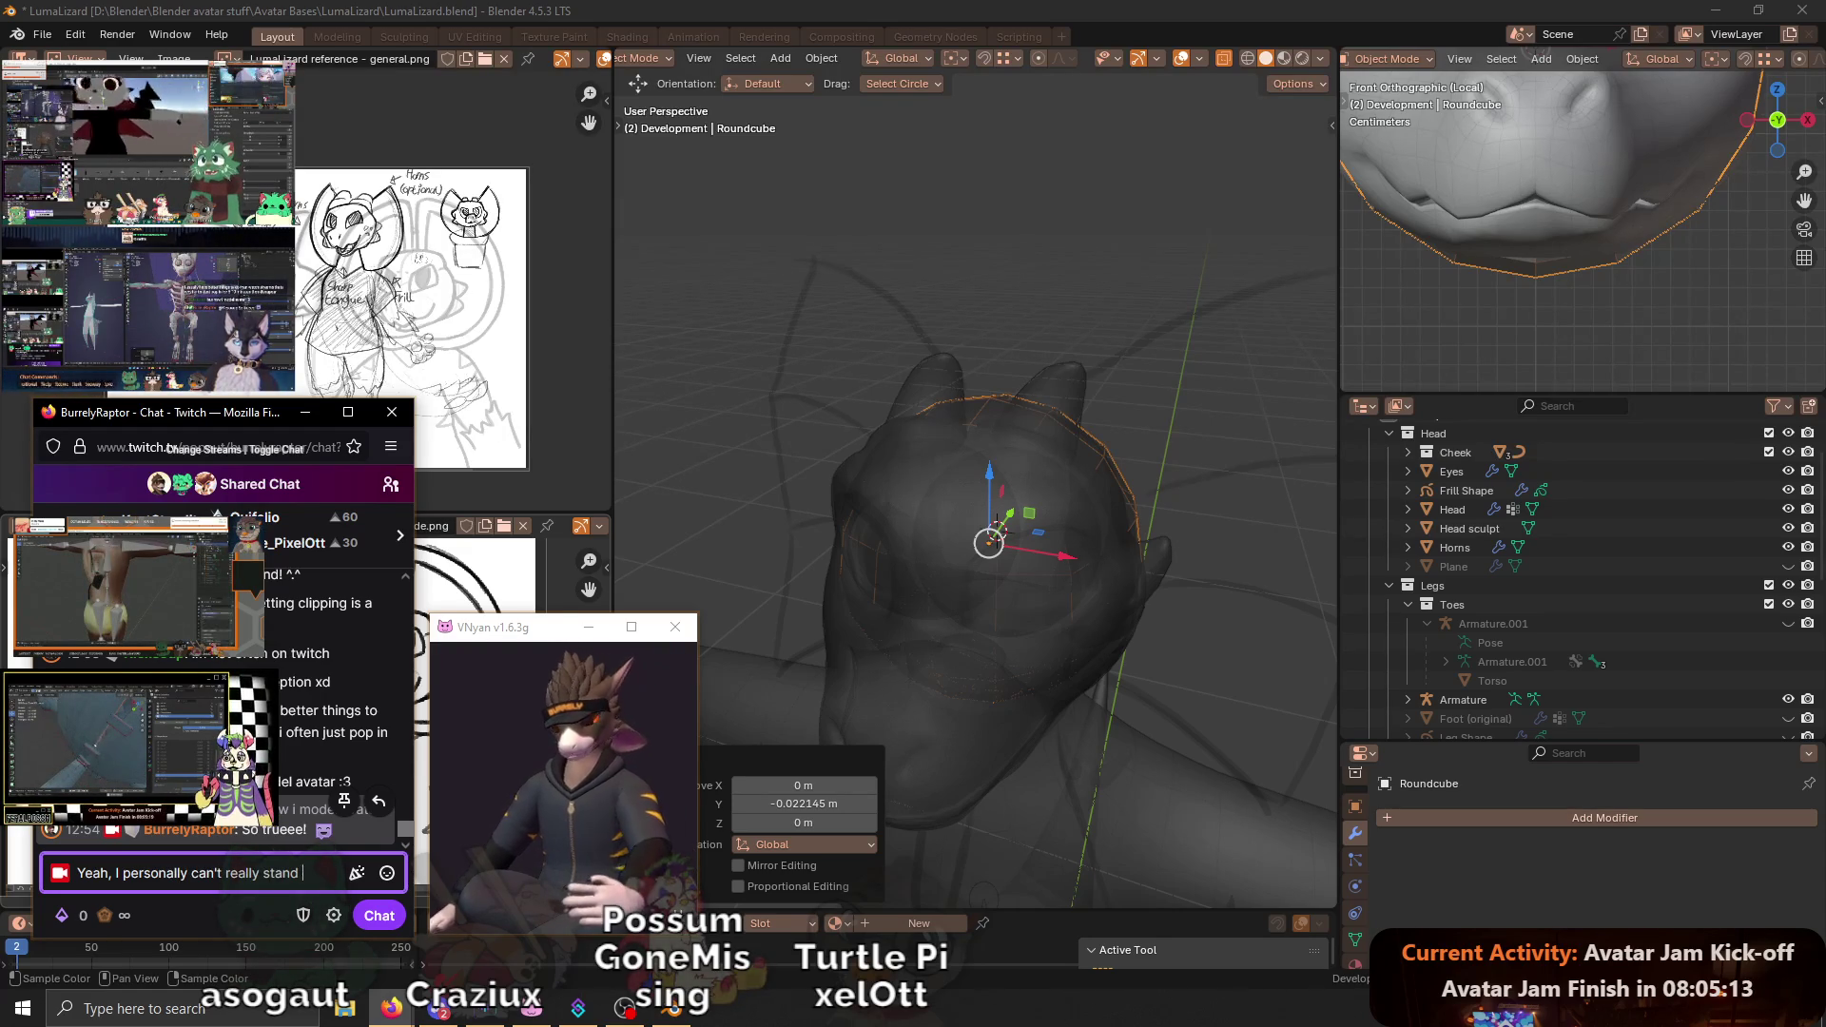
pyautogui.write('ams.')
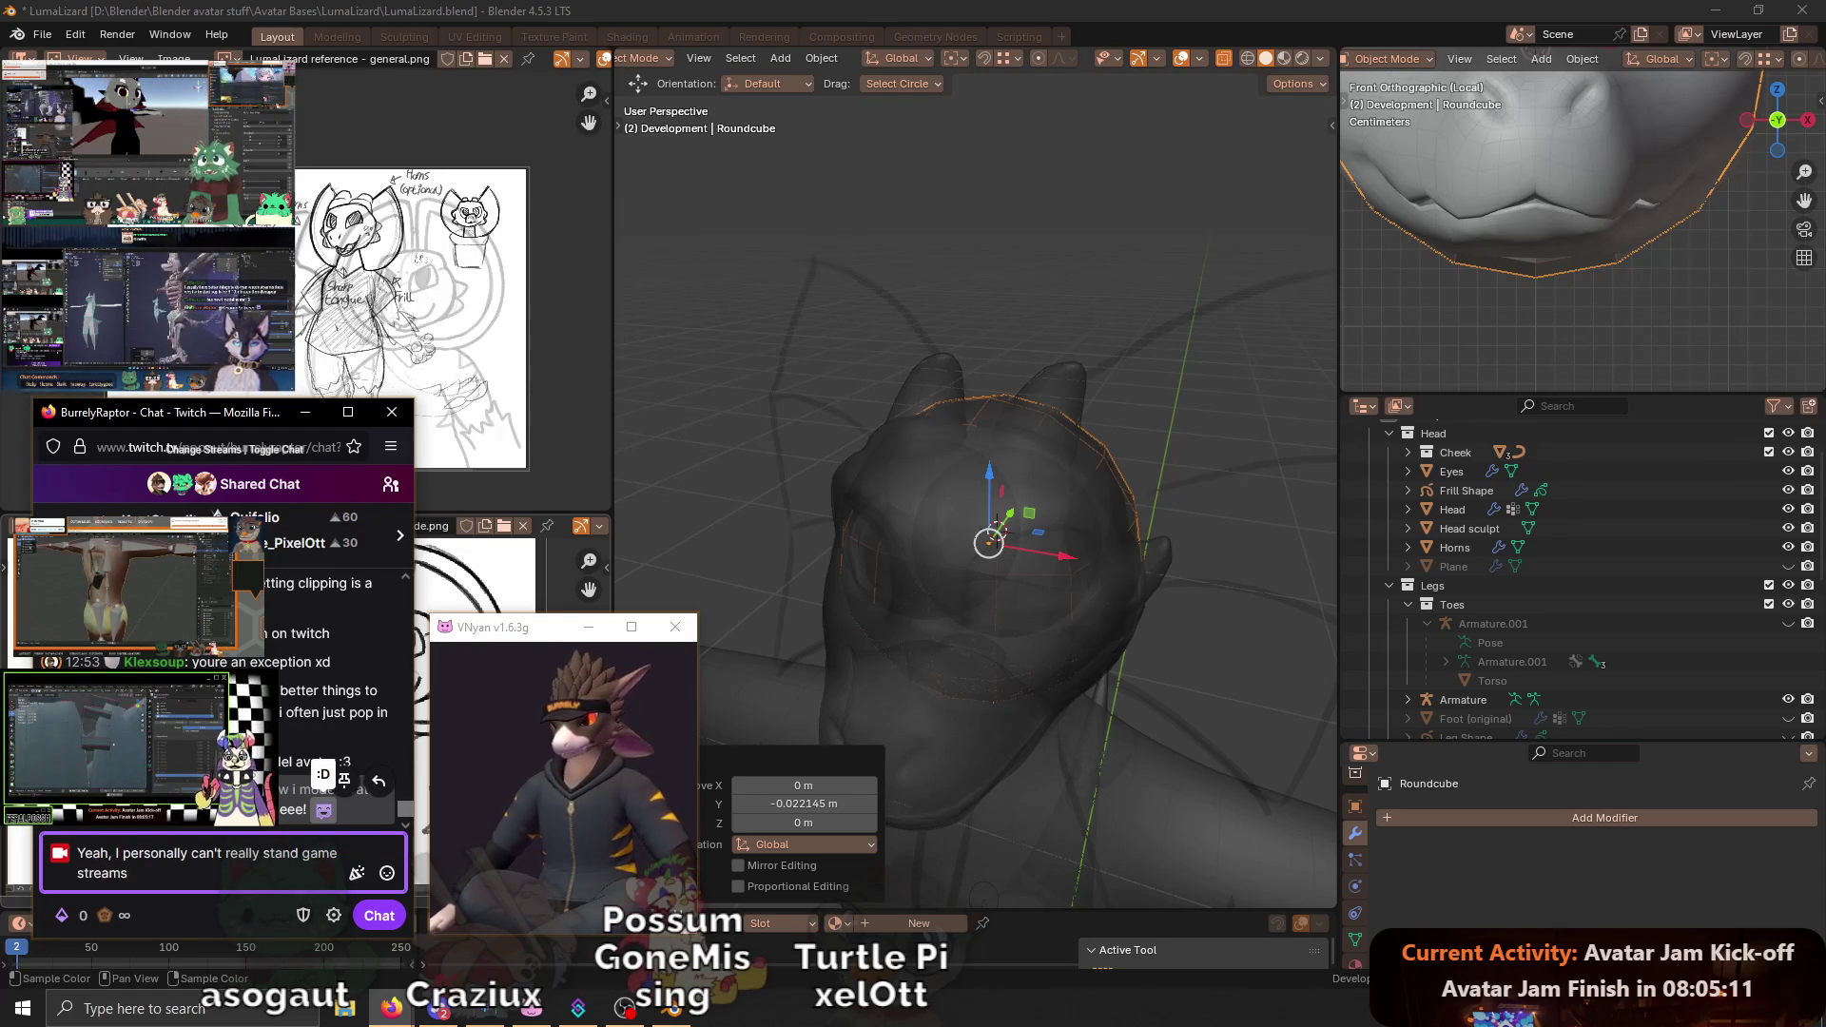
pyautogui.press('Return')
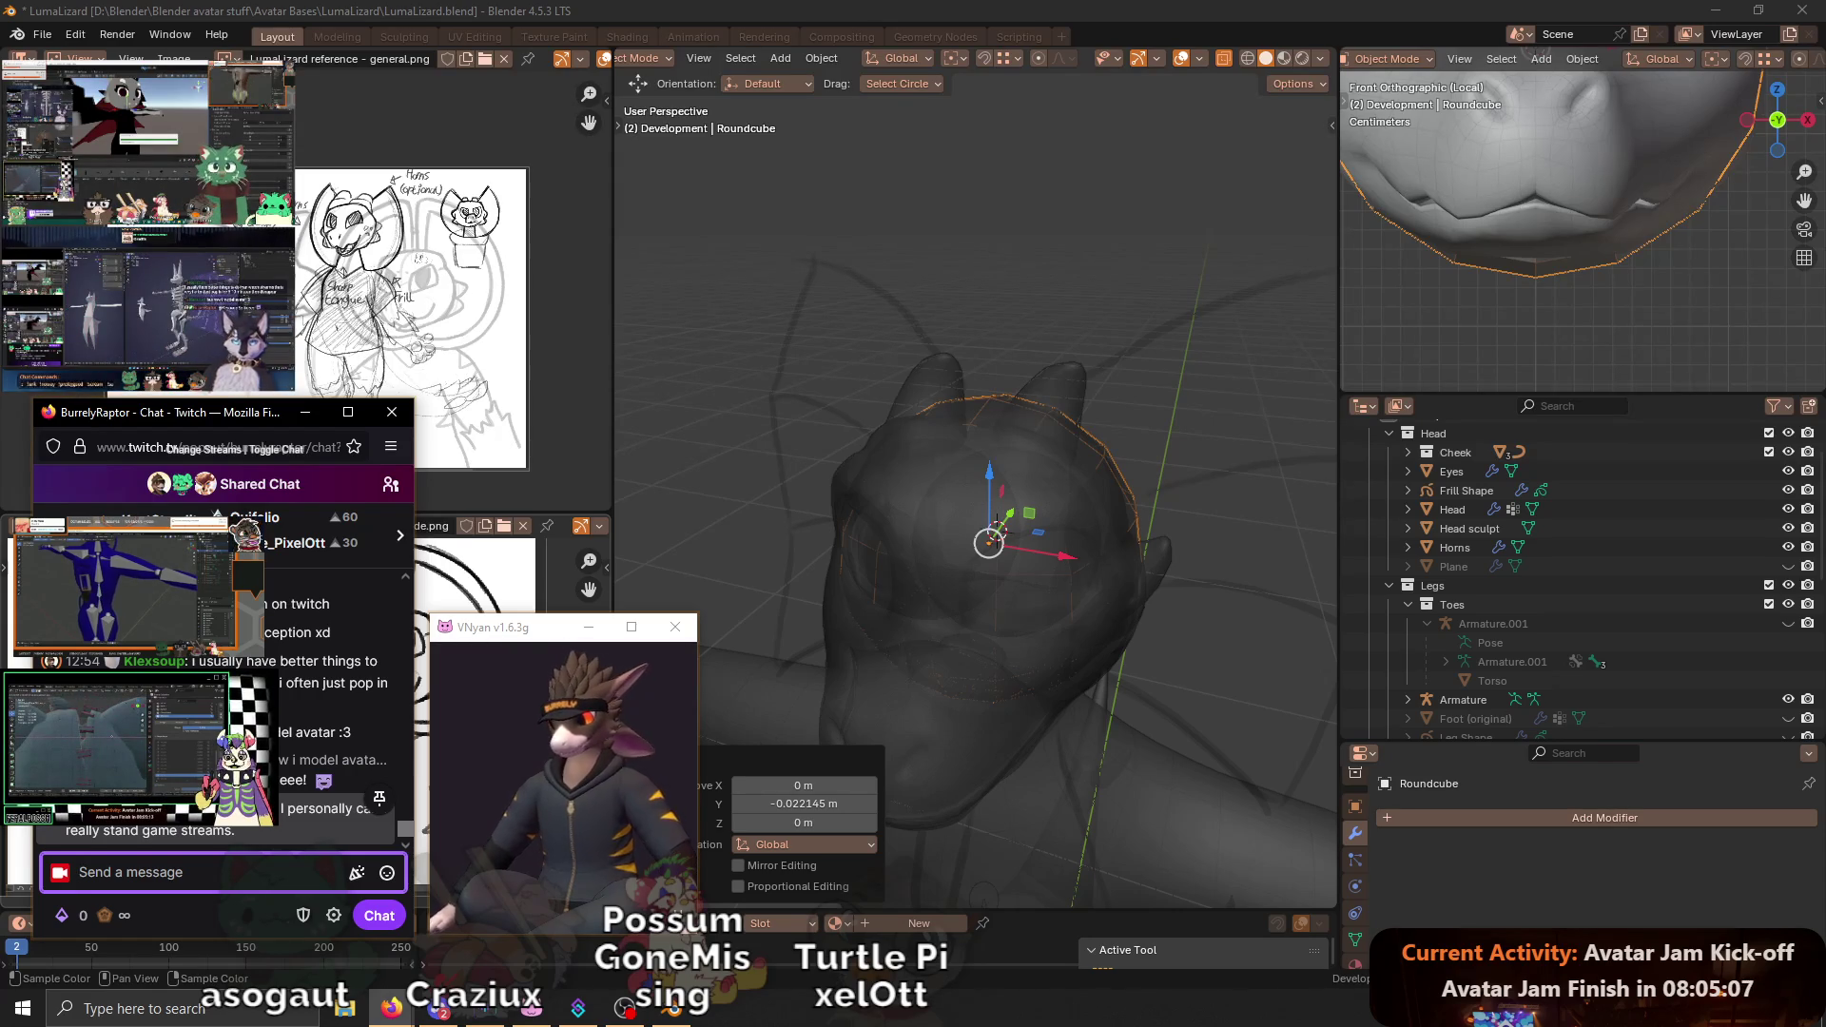
# - Post a follow-up blaming Silksong spoilers and loud, interaction-baiting streams
pyautogui.write('Part because')
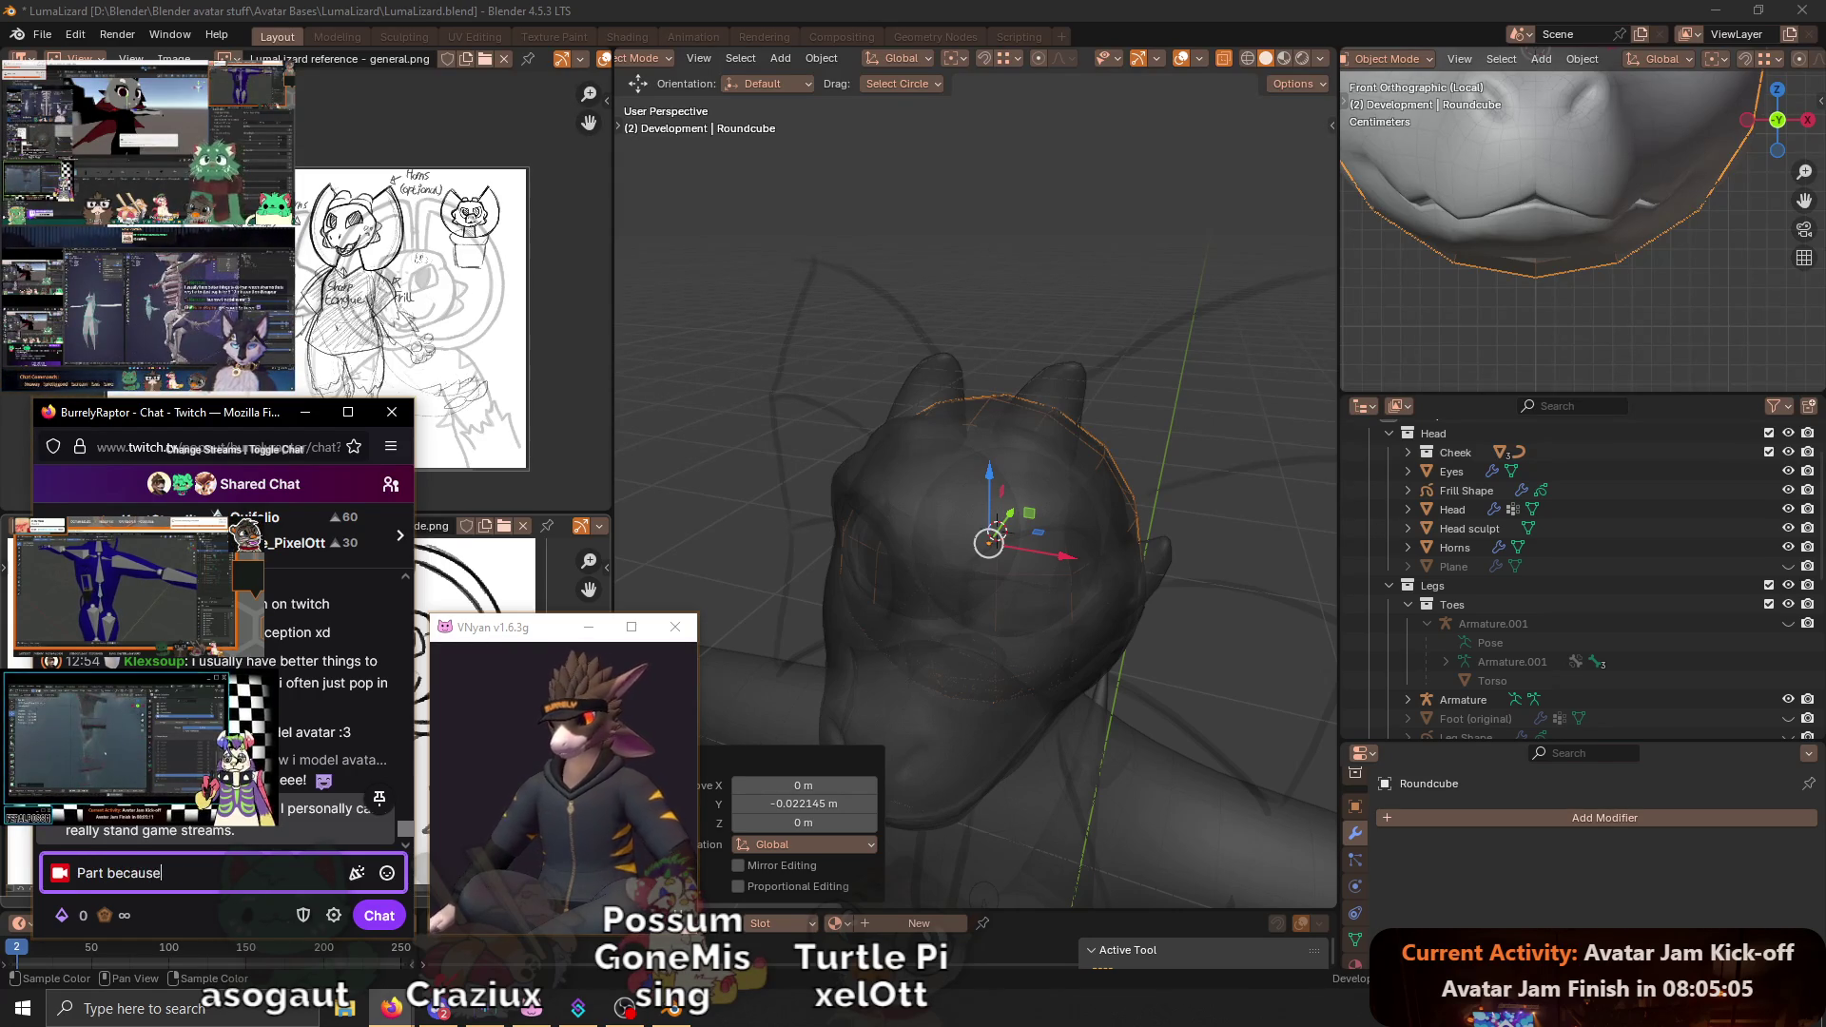
pyautogui.write(' of the games')
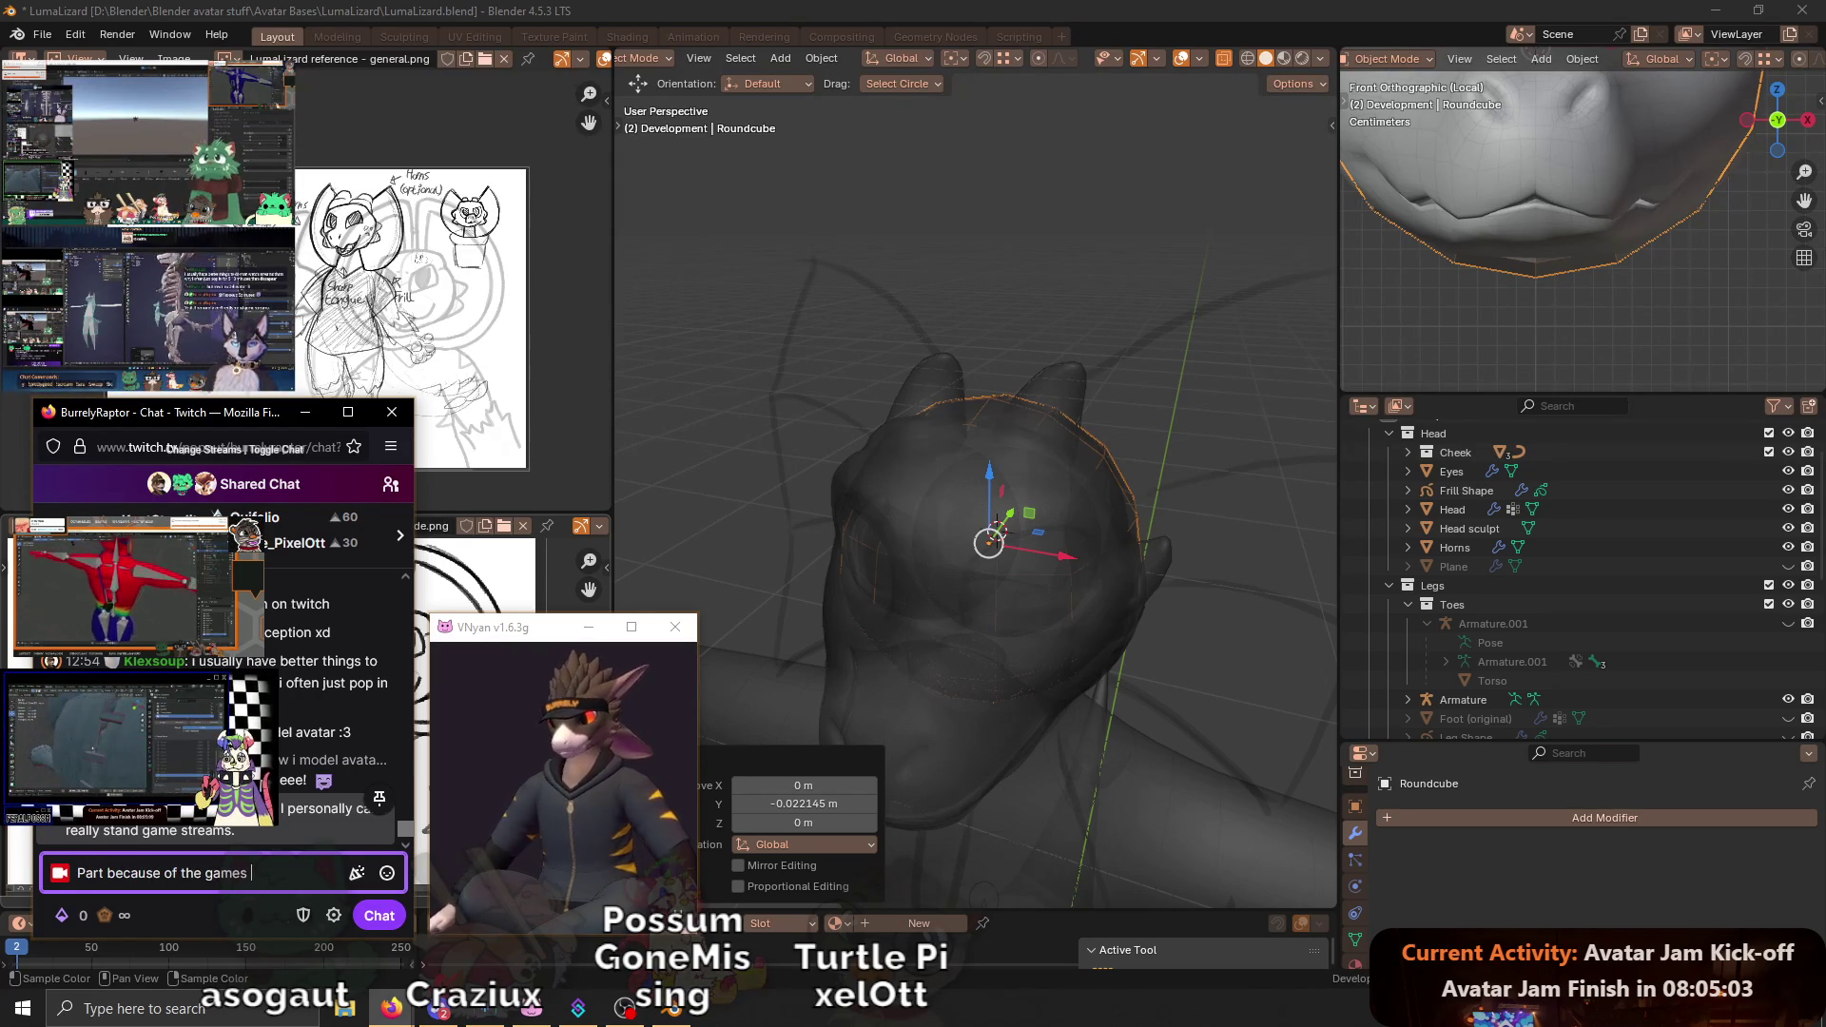
pyautogui.write(" I'm not inter")
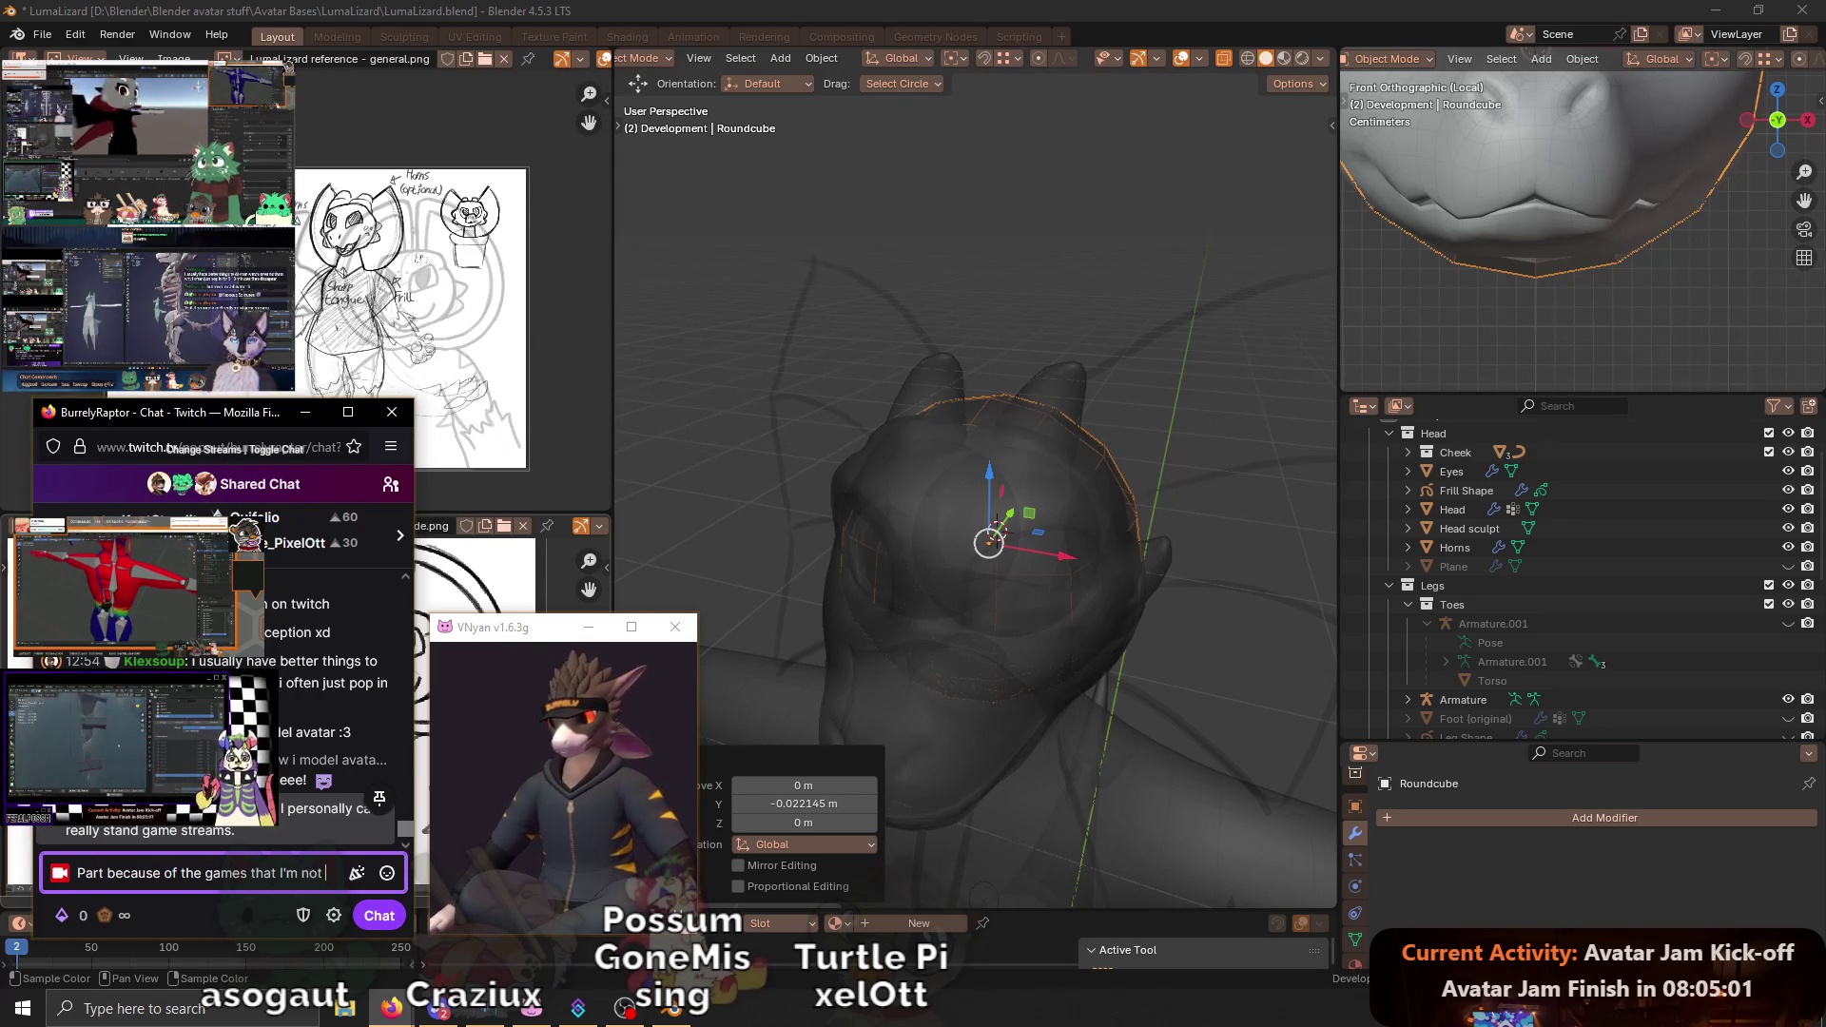
pyautogui.write('estI odn')
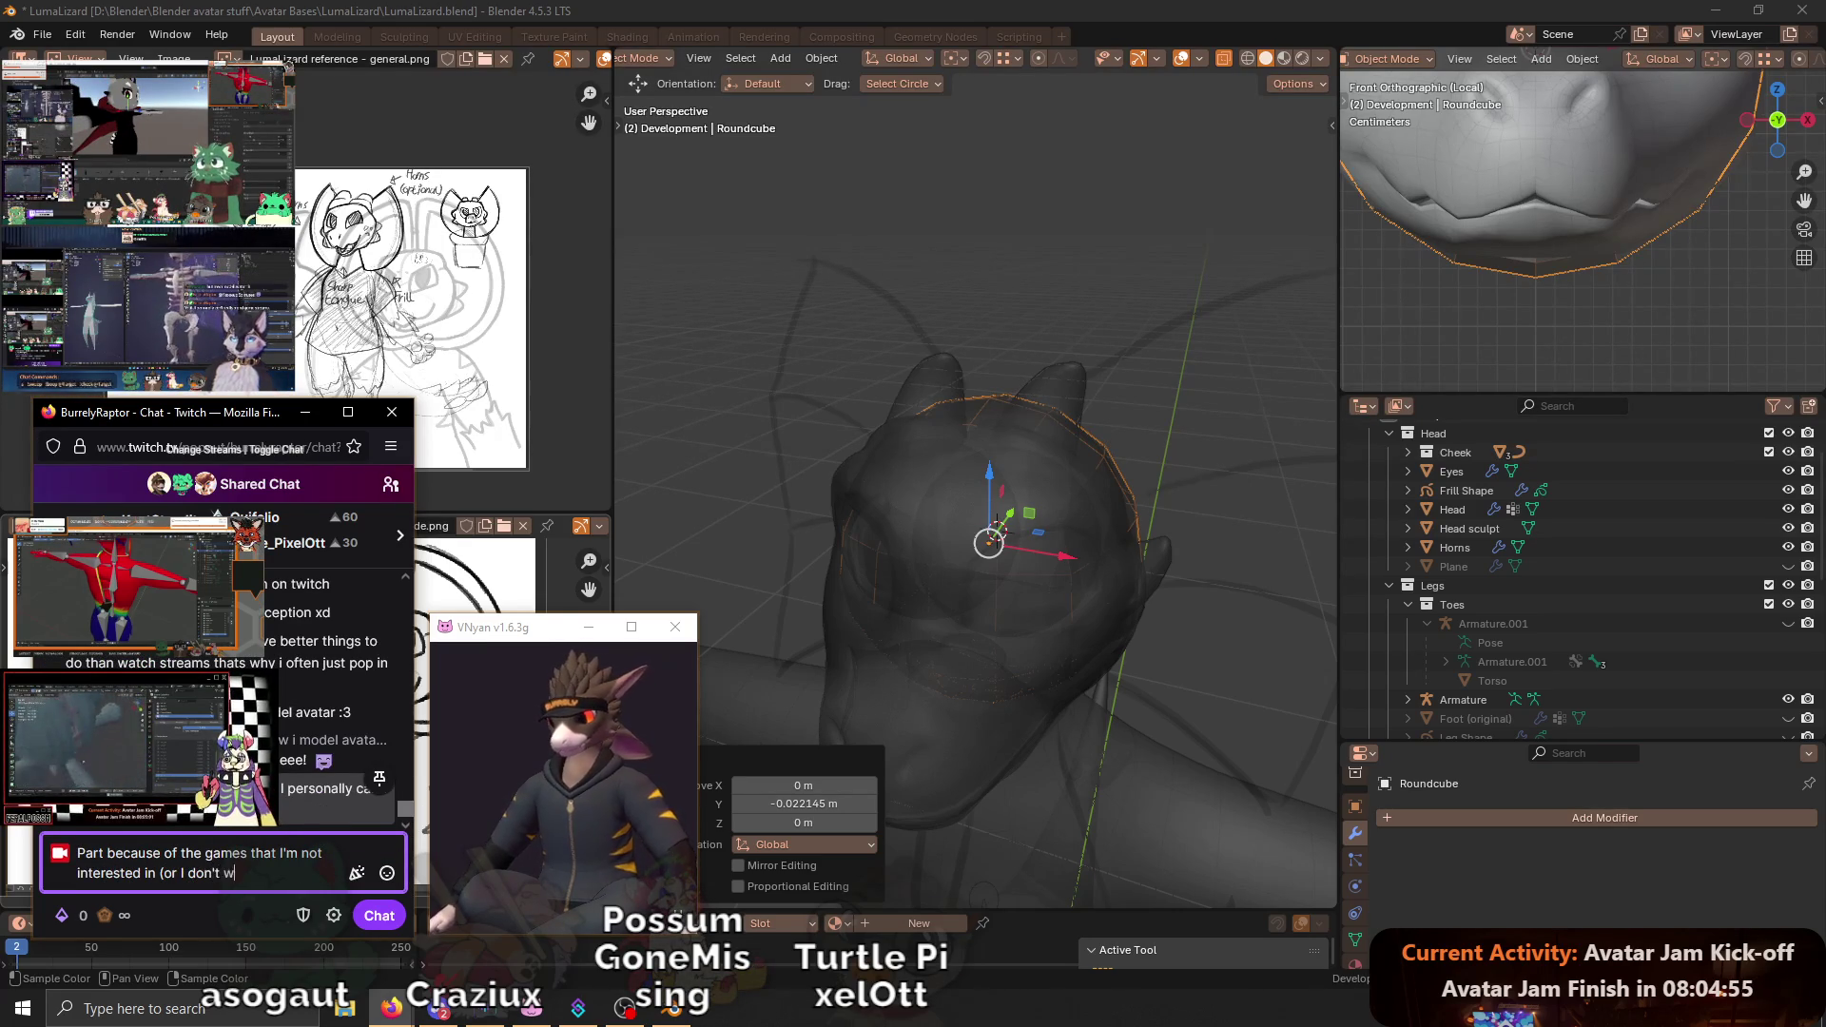
pyautogui.write('ant spoilers (')
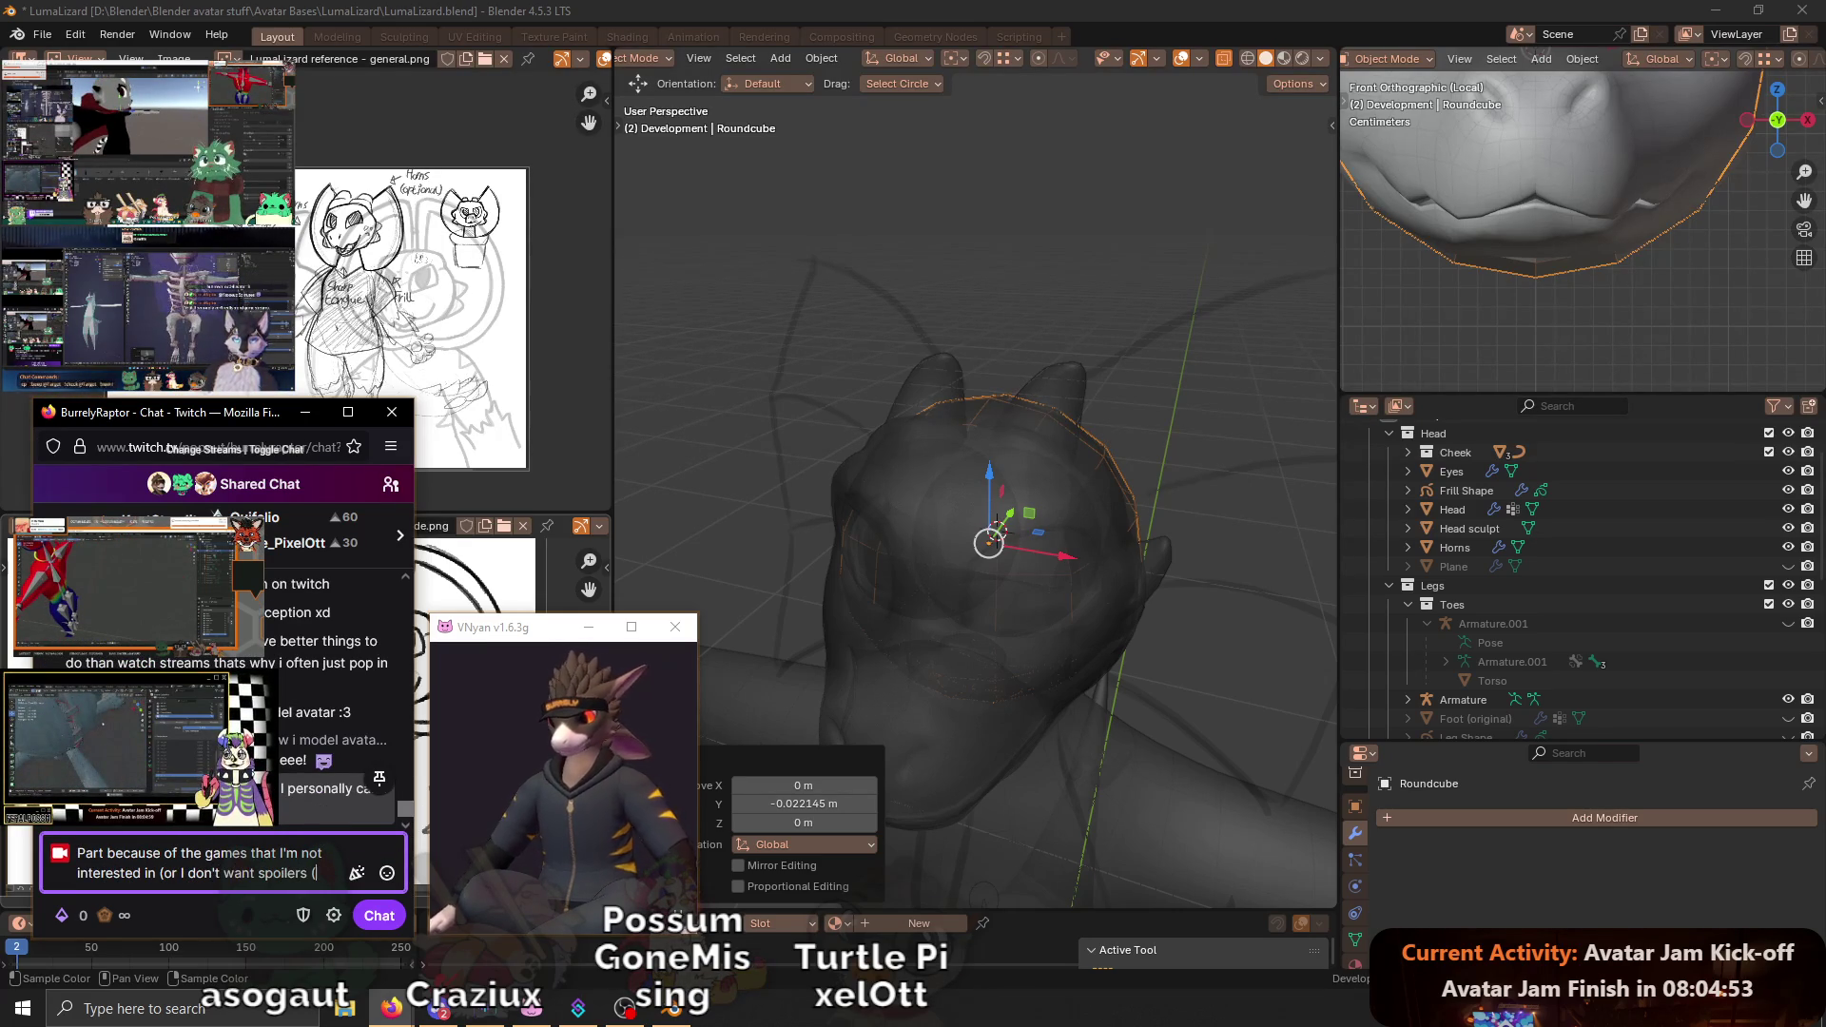
pyautogui.write('Song)')
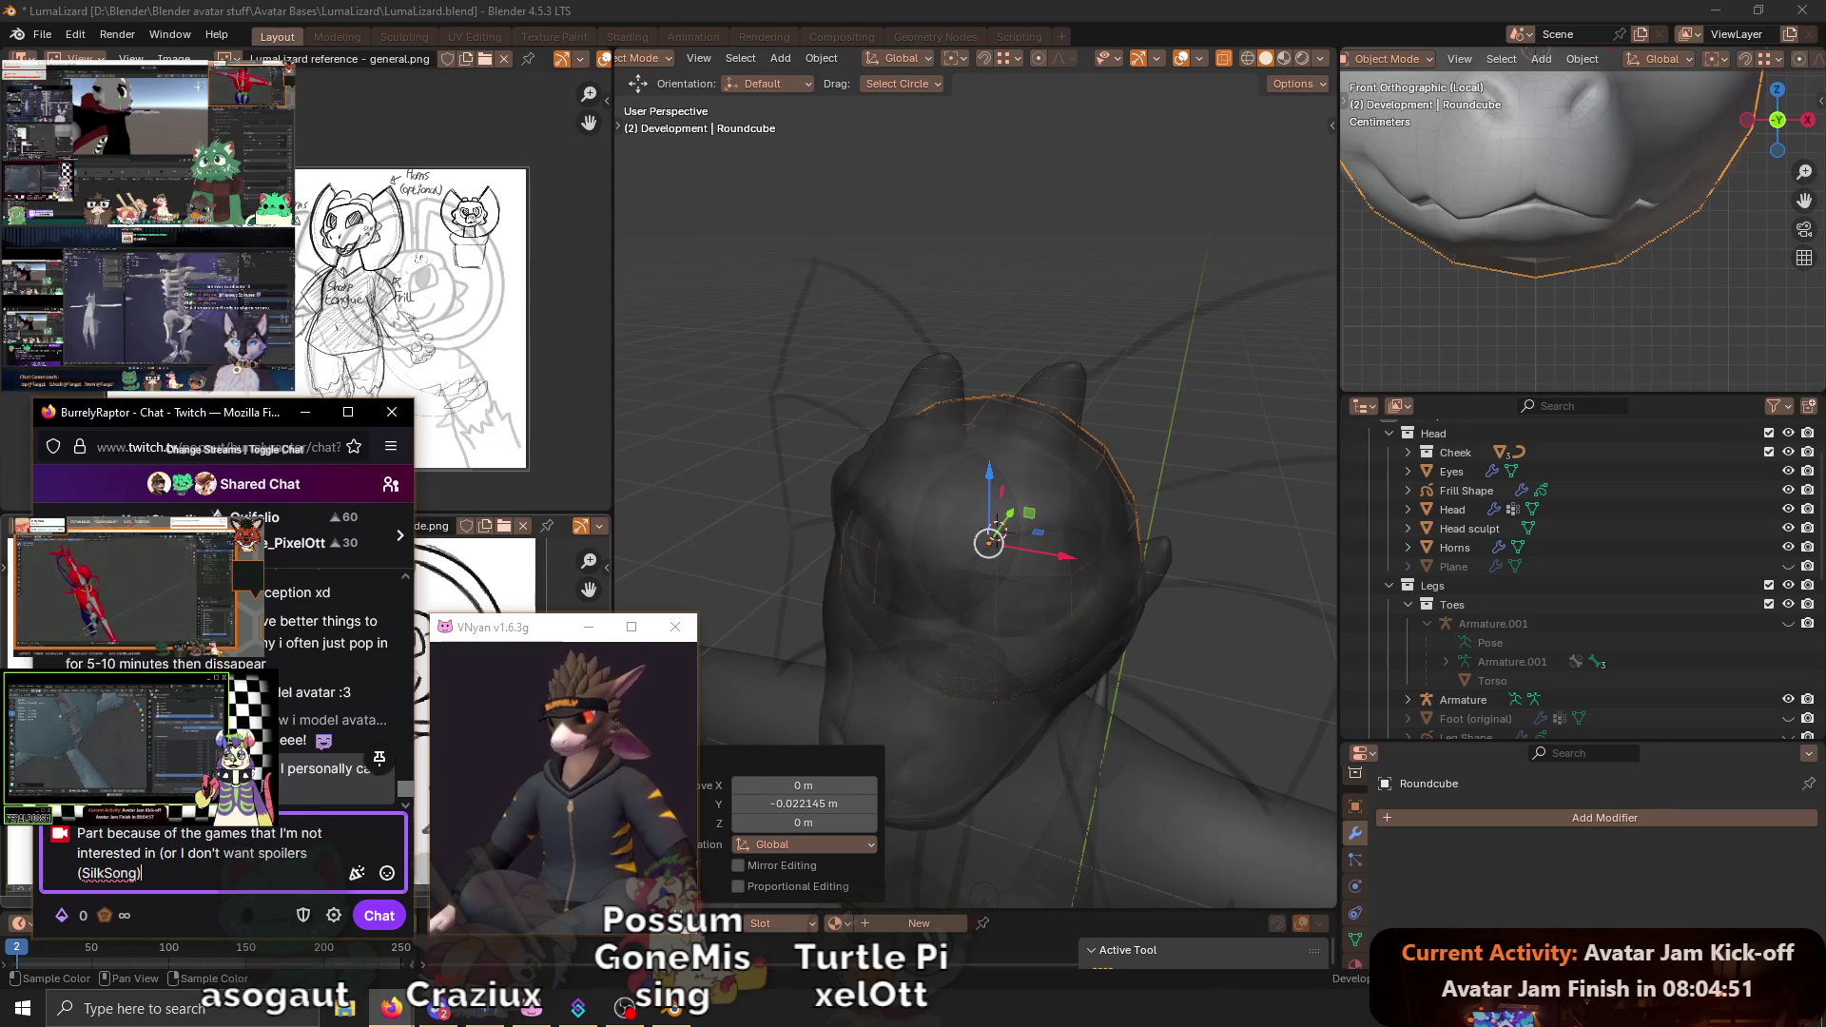
pyautogui.press('BackSpace')
pyautogui.press('BackSpace')
pyautogui.press('BackSpace')
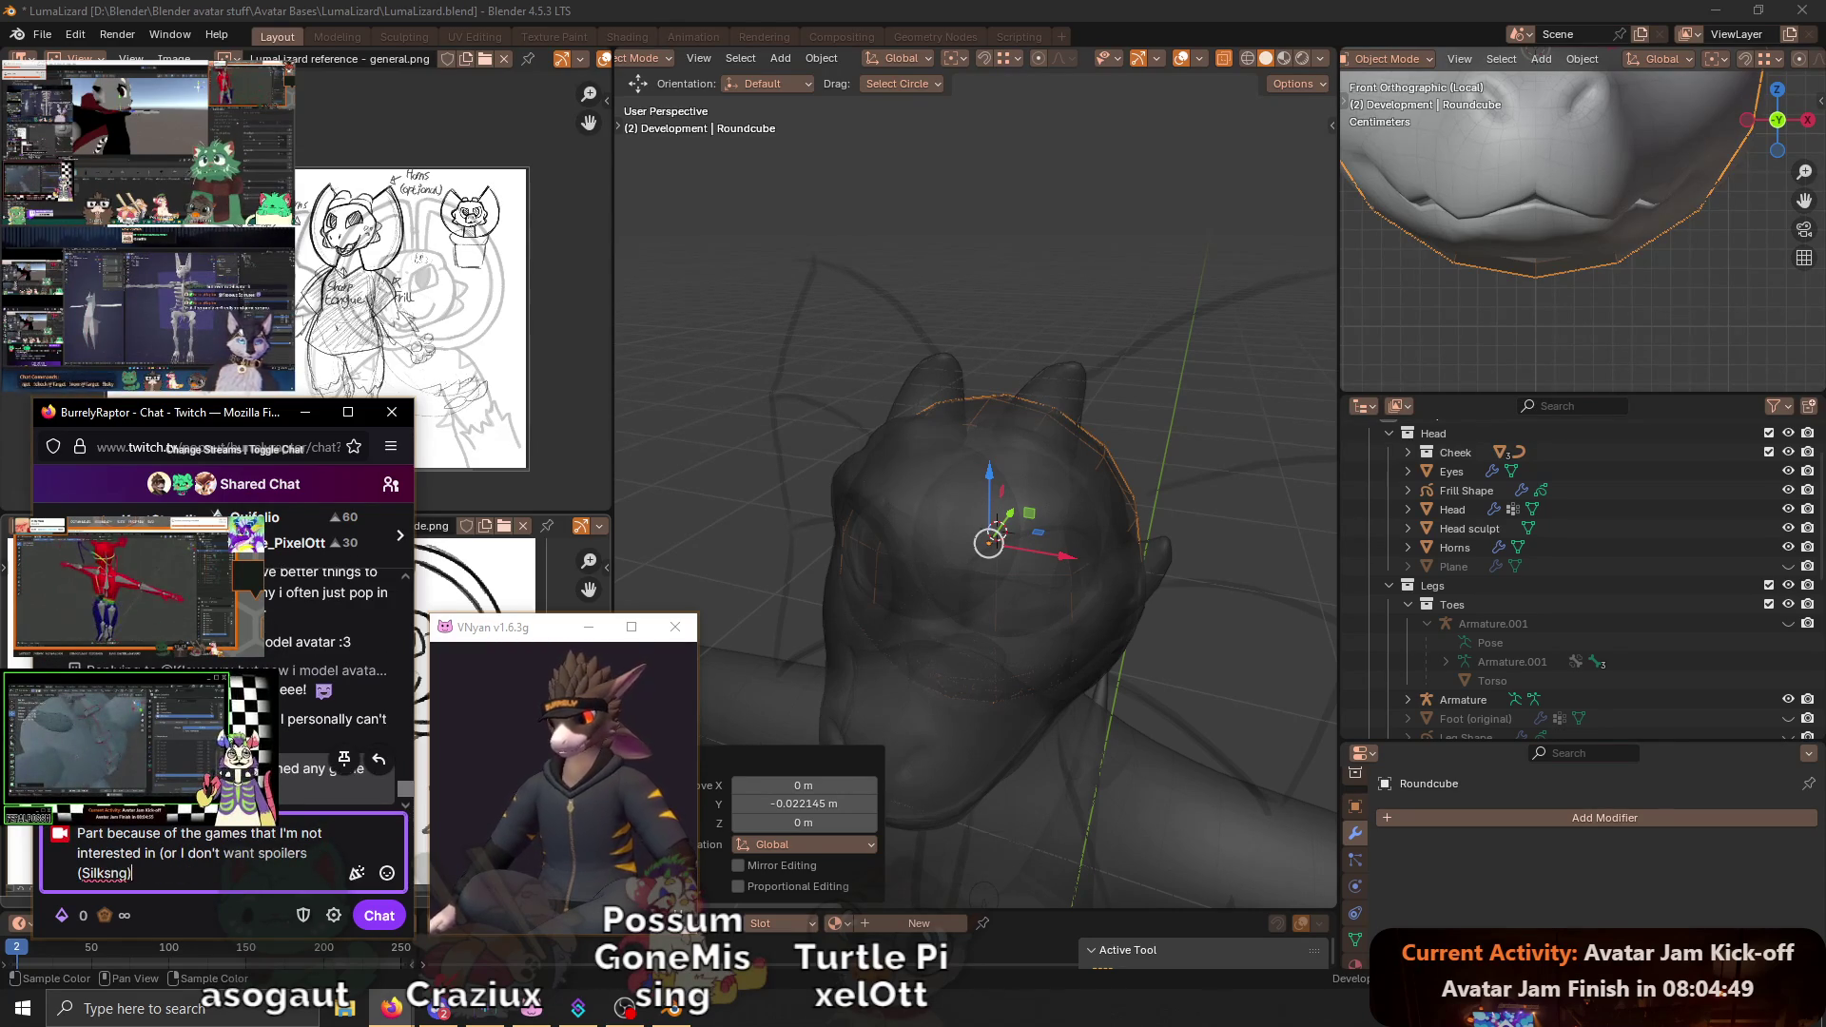
pyautogui.press('BackSpace')
pyautogui.press('BackSpace')
pyautogui.press('BackSpace')
pyautogui.write('ong)) or beca')
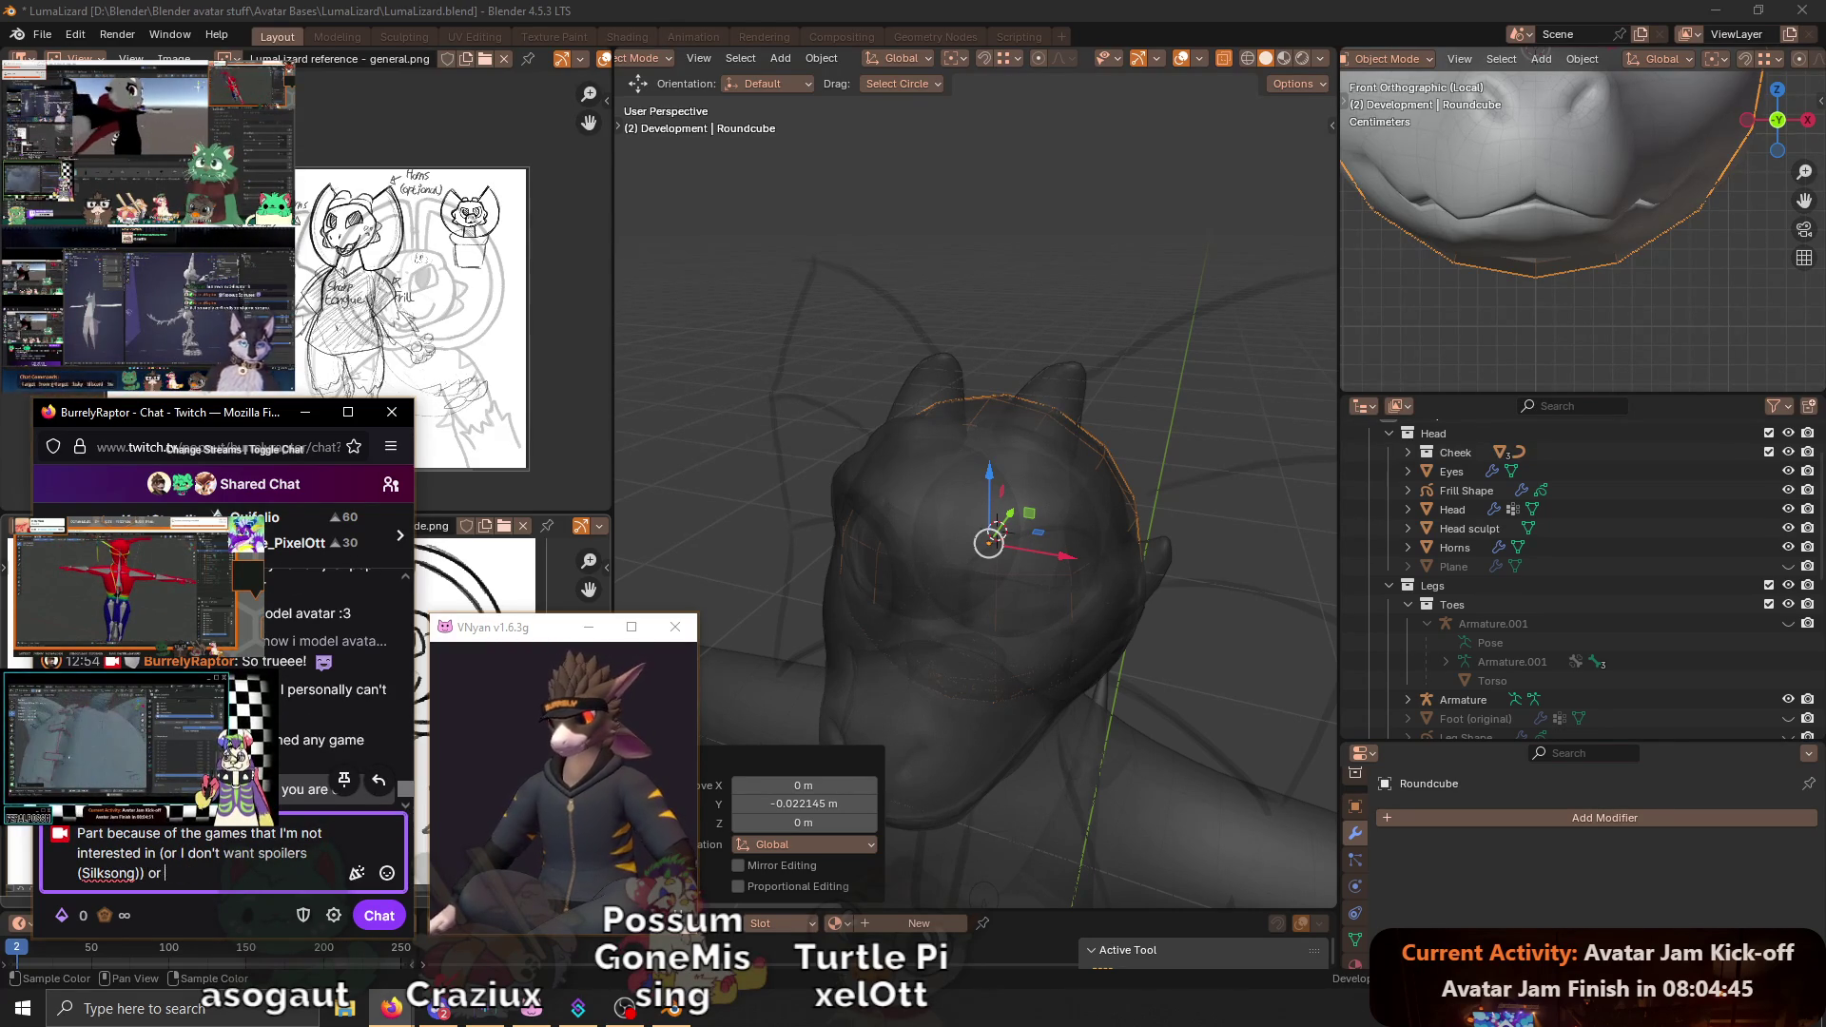
pyautogui.press('BackSpace')
pyautogui.press('BackSpace')
pyautogui.press('BackSpace')
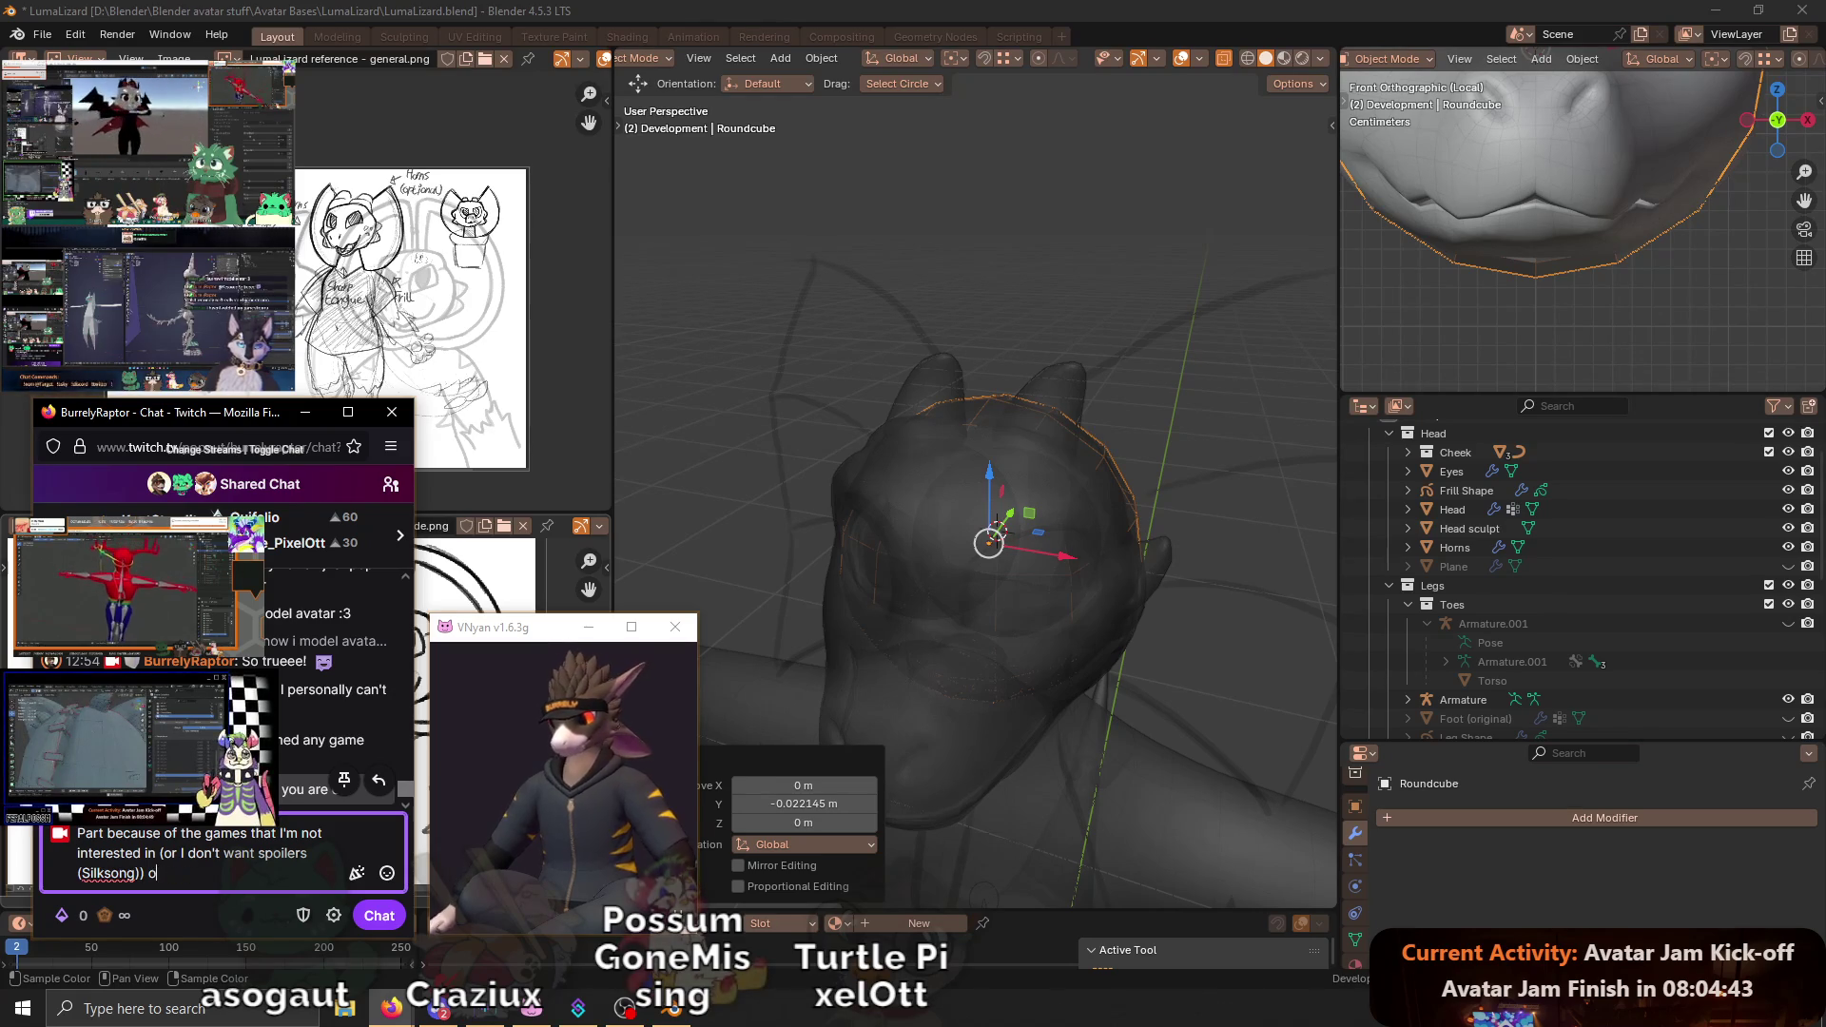
pyautogui.write('and because game streams')
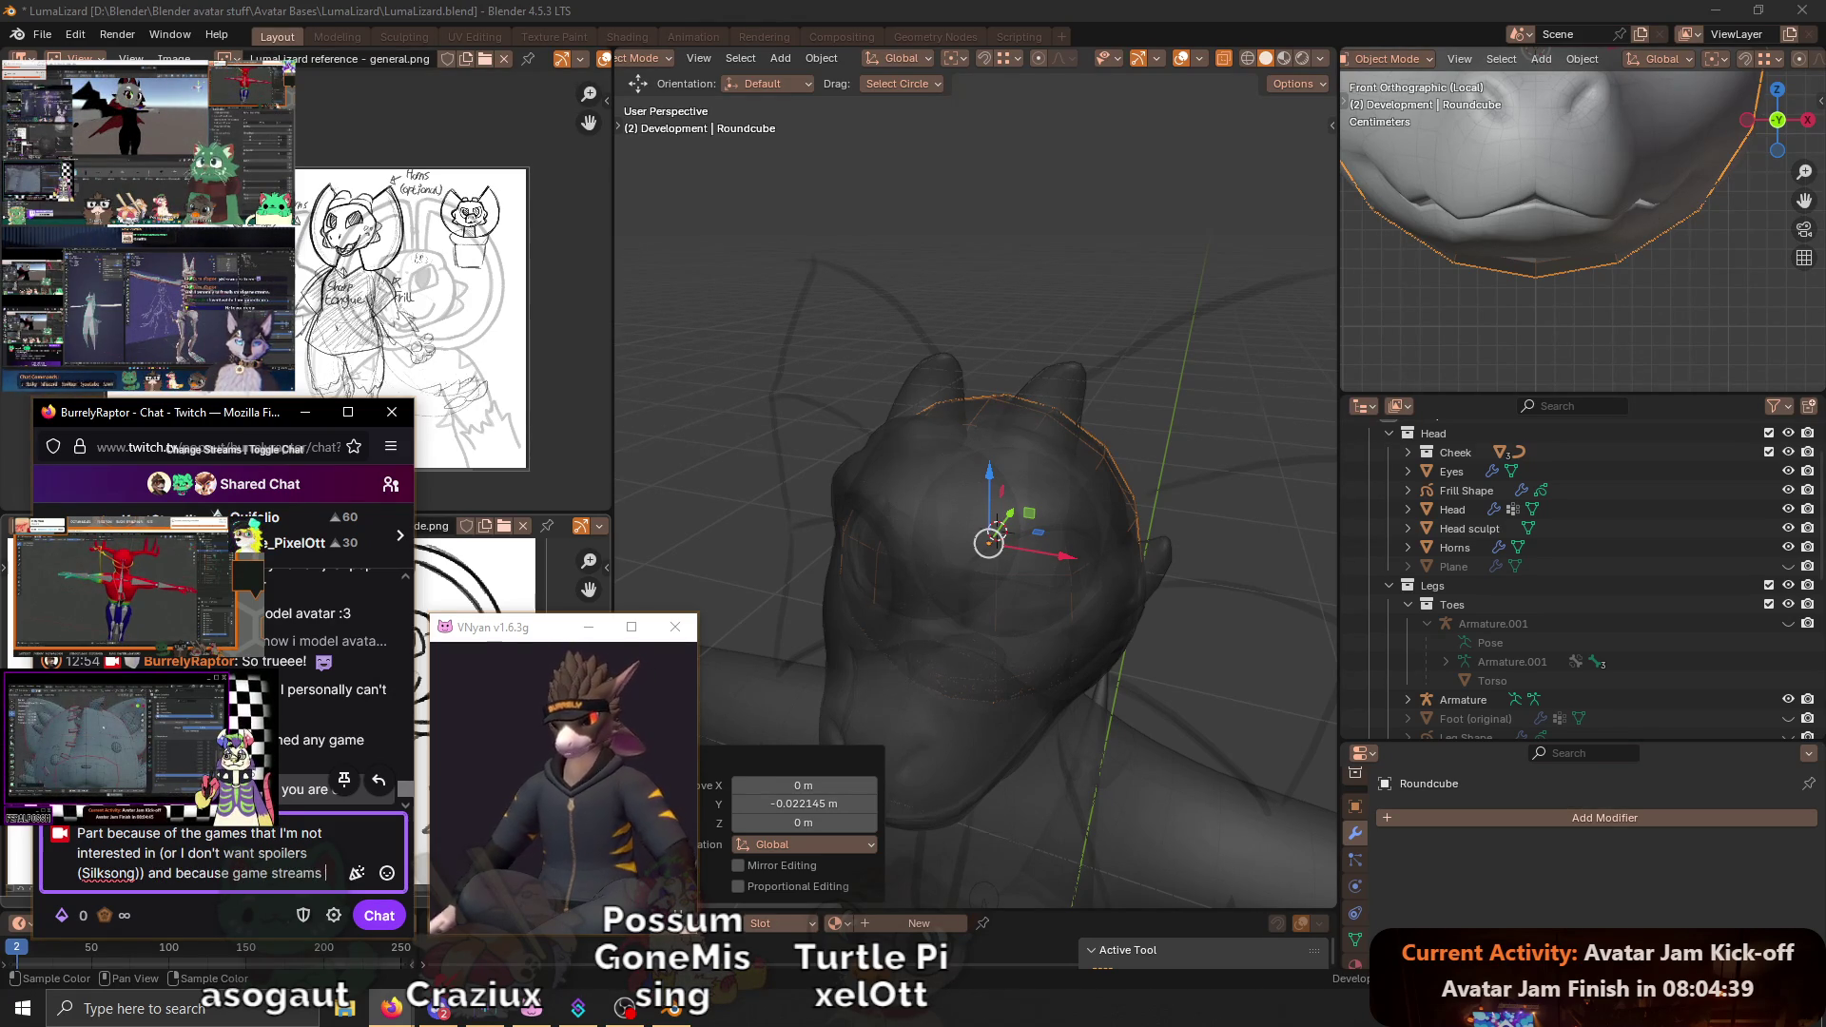
pyautogui.write('ually tend')
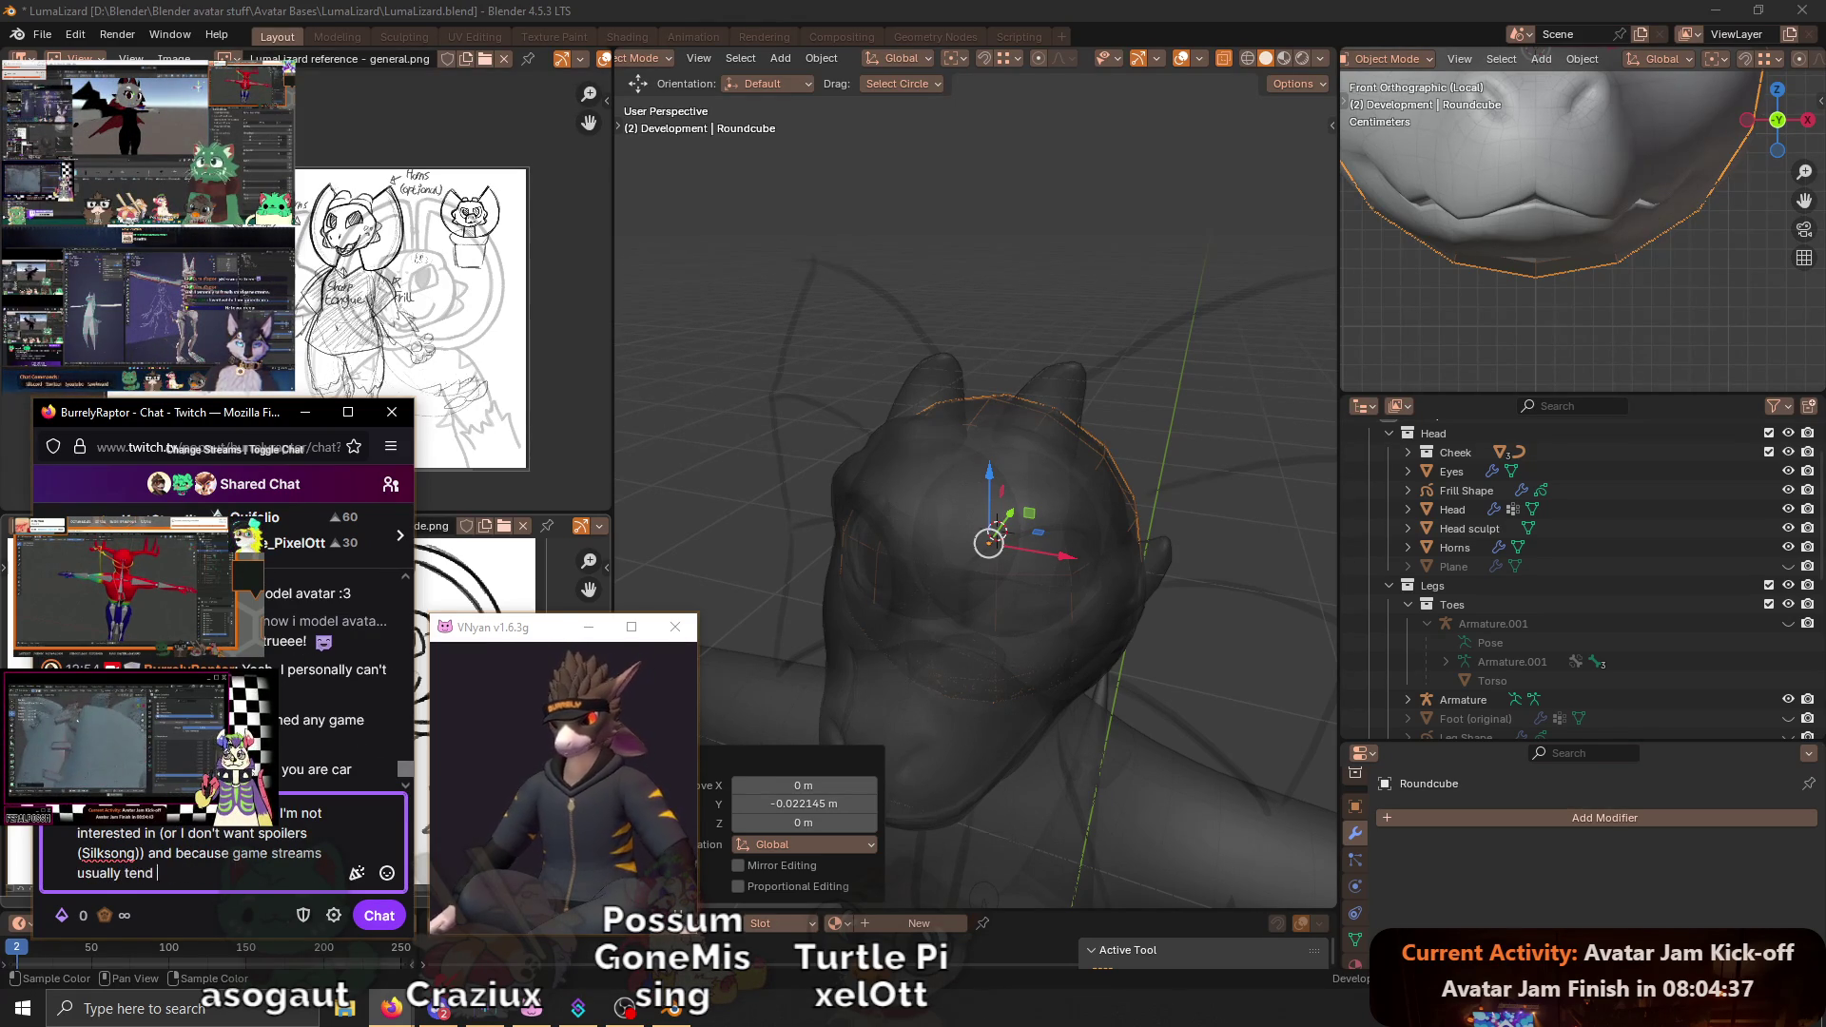
pyautogui.write('keep people')
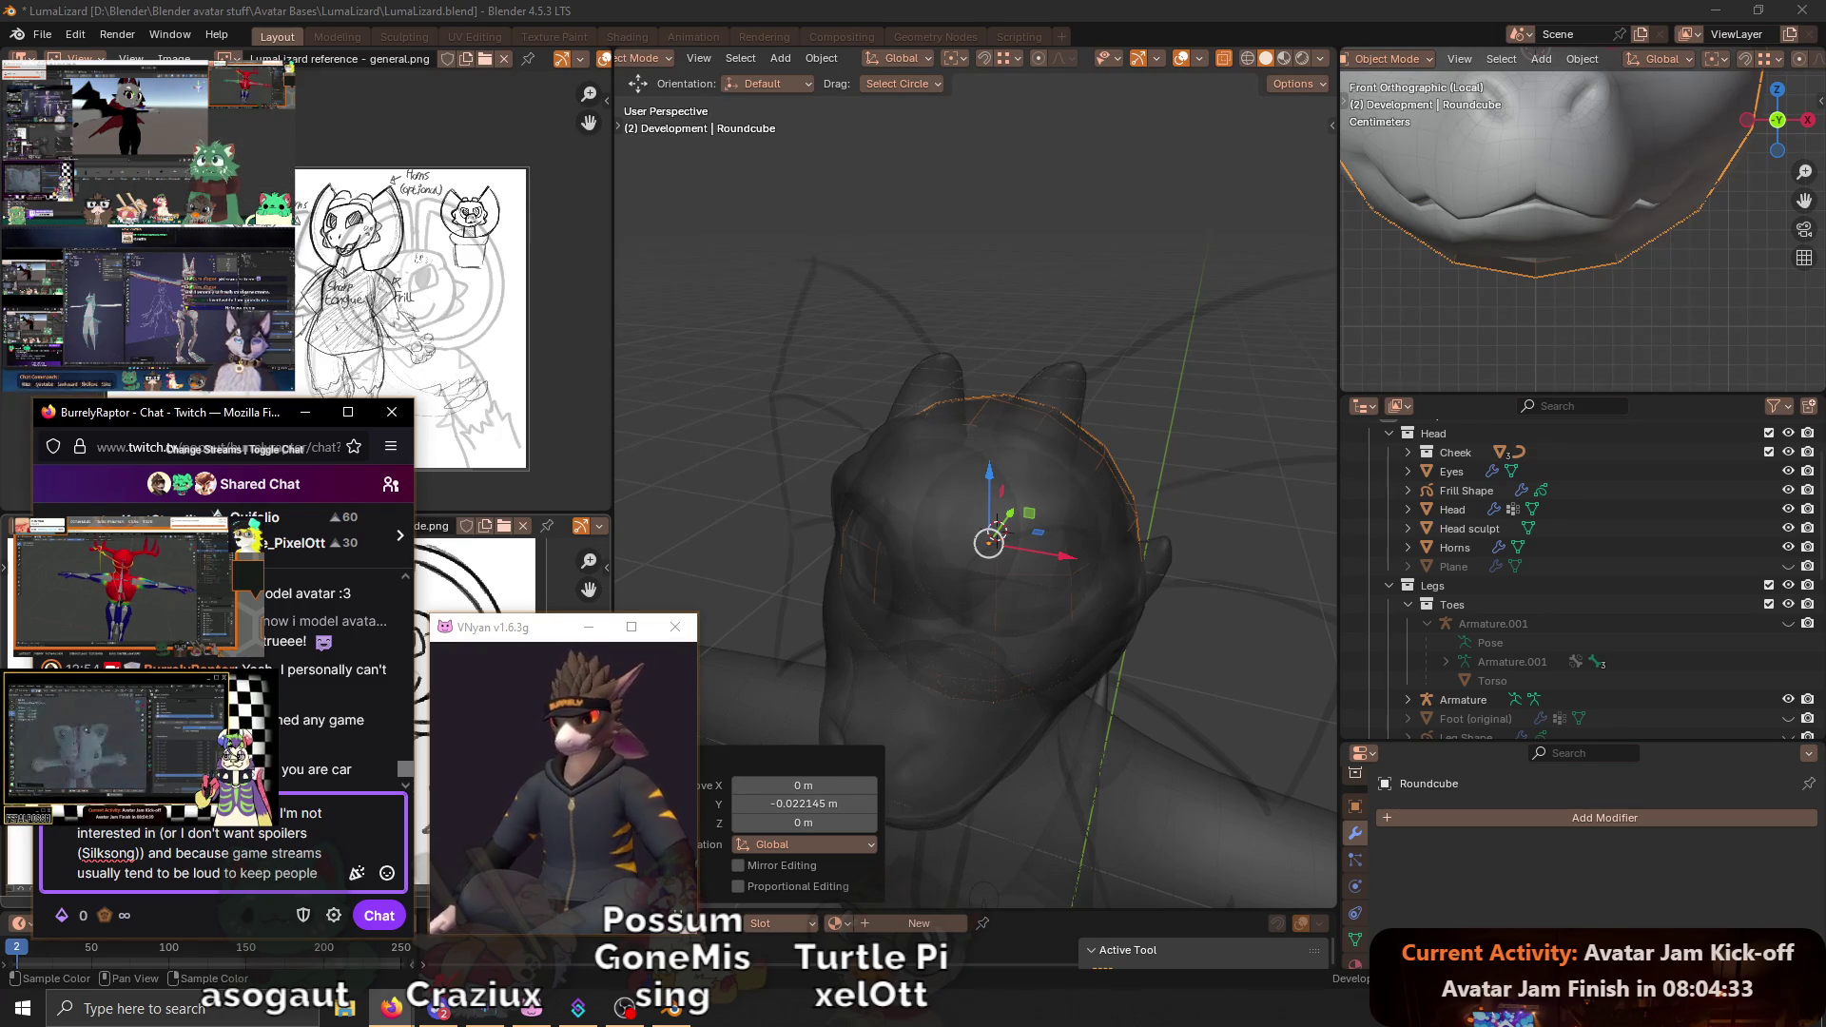
pyautogui.write('r')
pyautogui.write('rac')
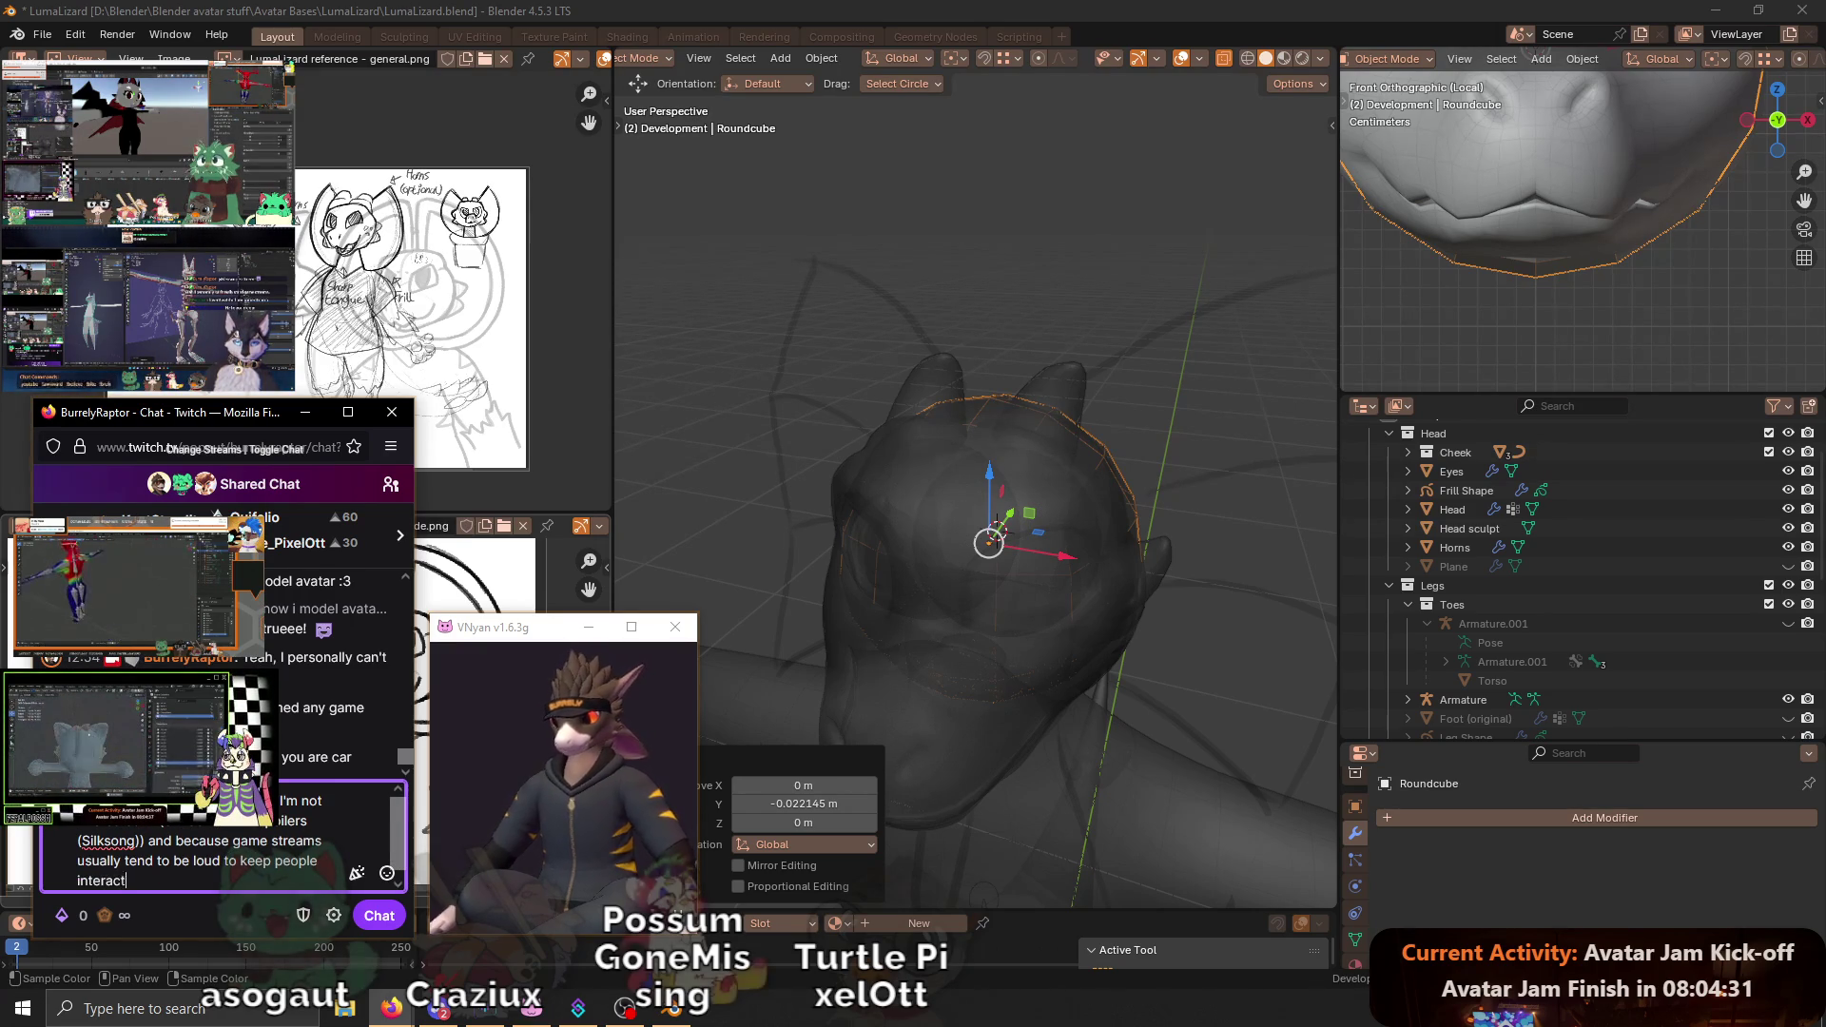
pyautogui.write('my vibe')
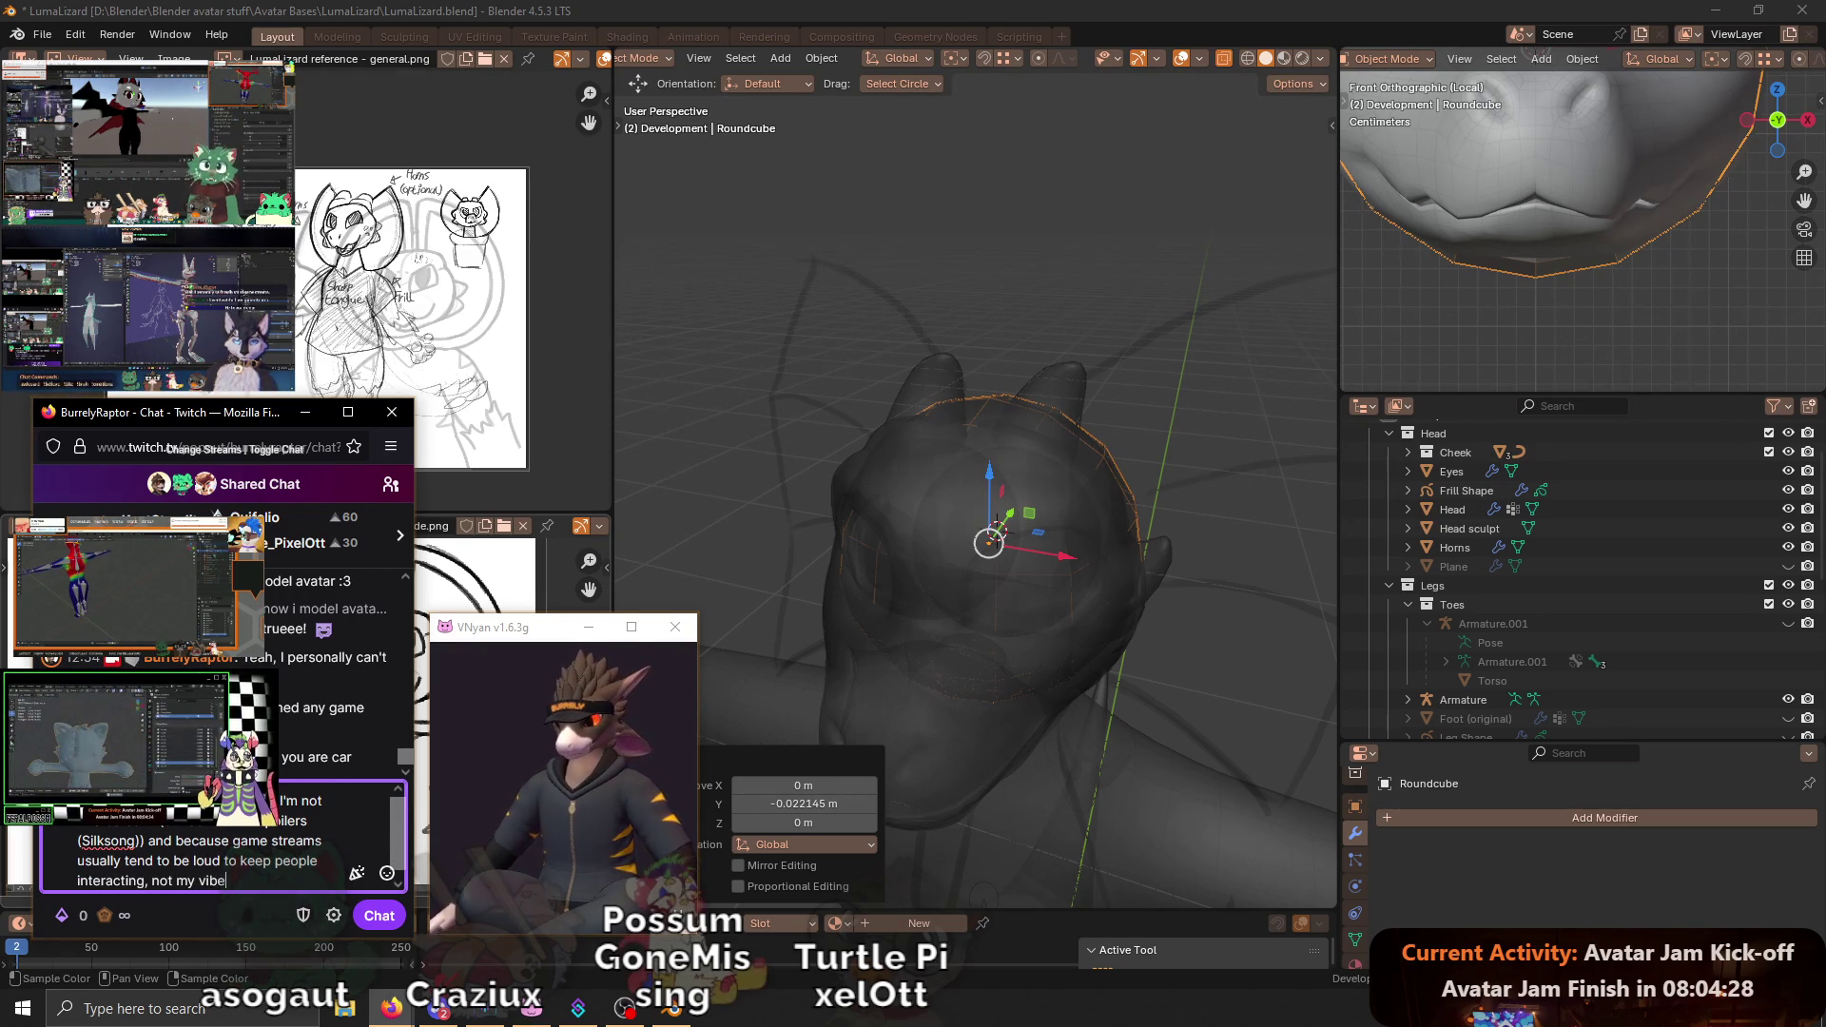
pyautogui.press('Return')
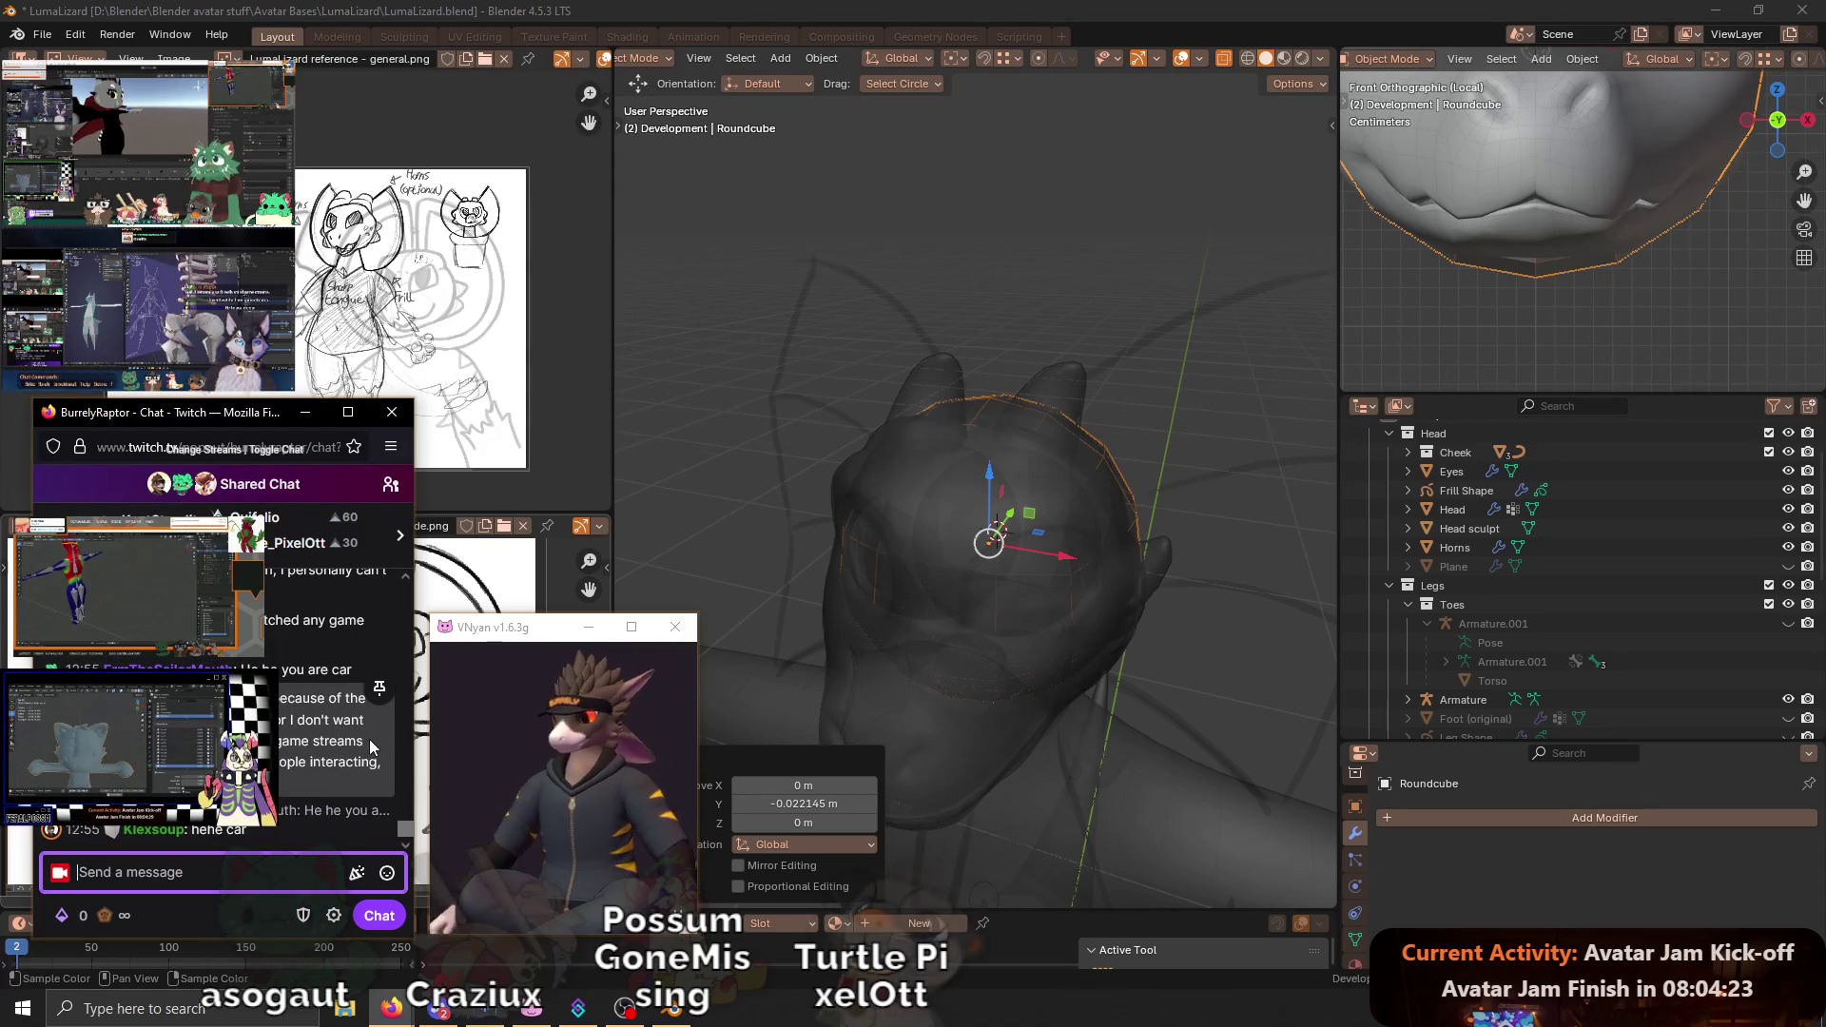
# - From the right side view, nudge the Roundcube slightly along the Y axis
pyautogui.press('KP_3')
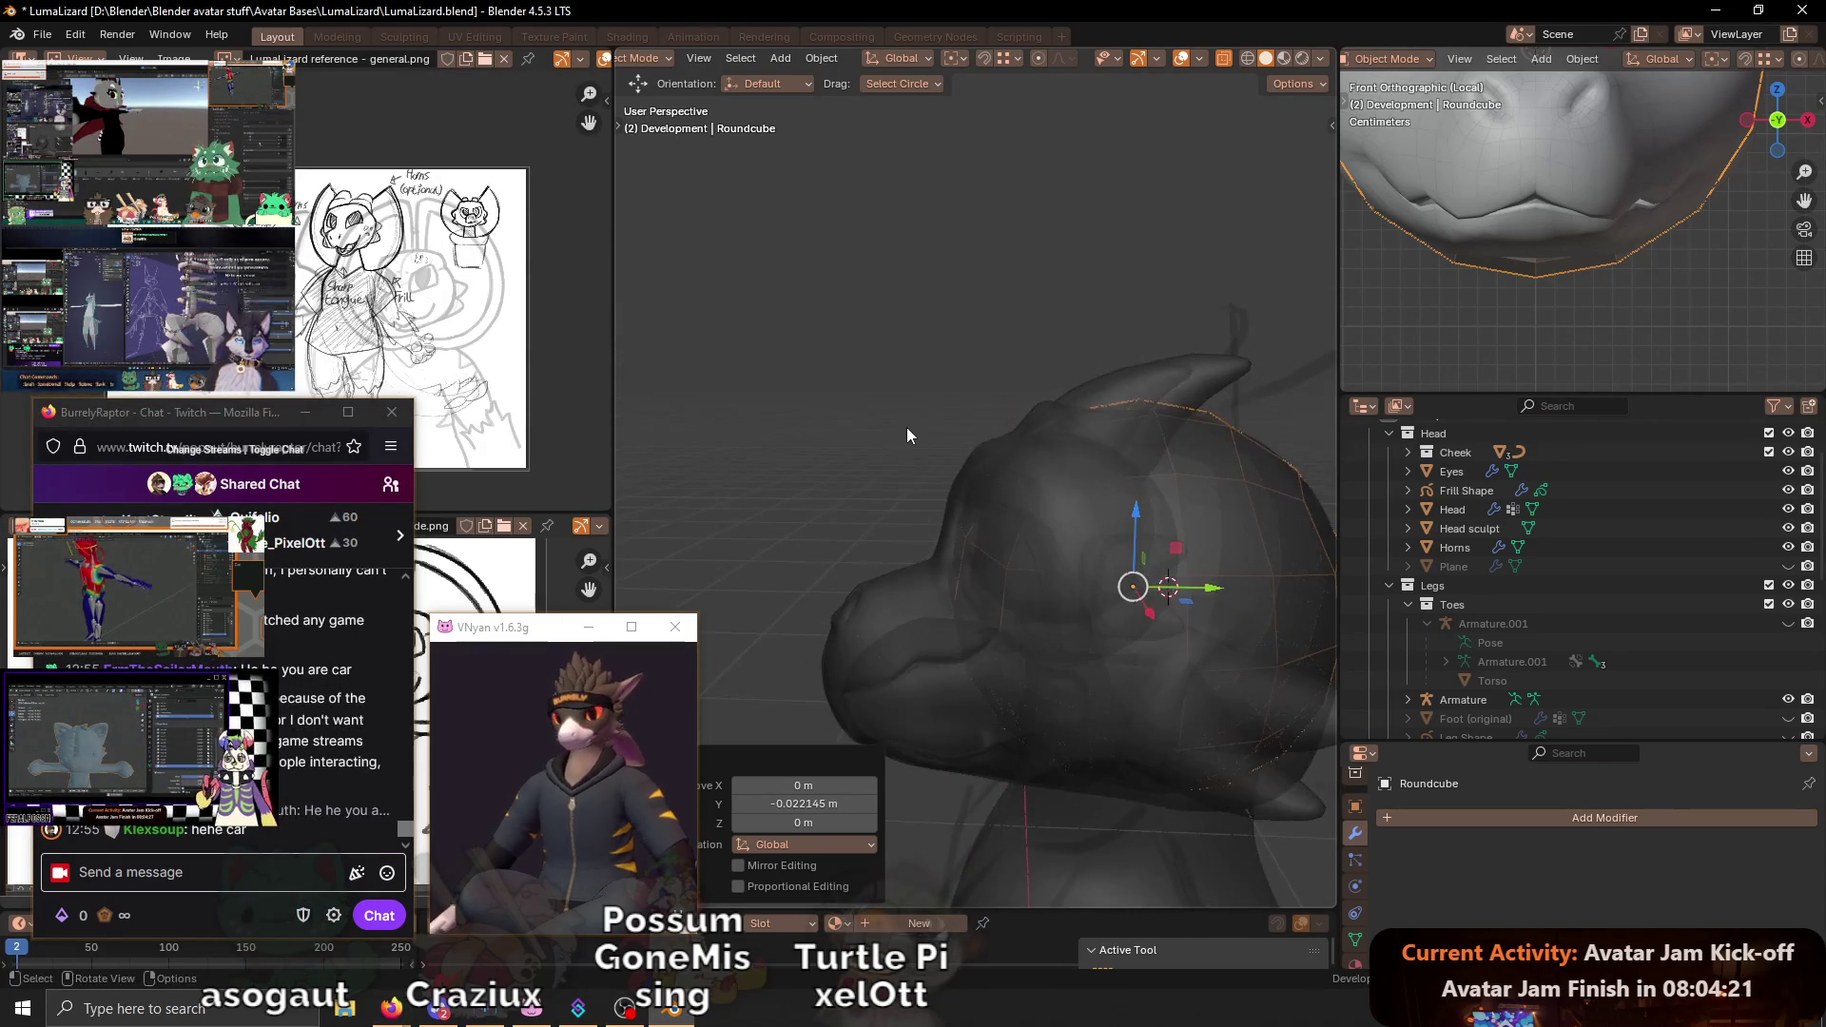
pyautogui.scroll(2, 906, 426)
pyautogui.press('g')
pyautogui.press('y')
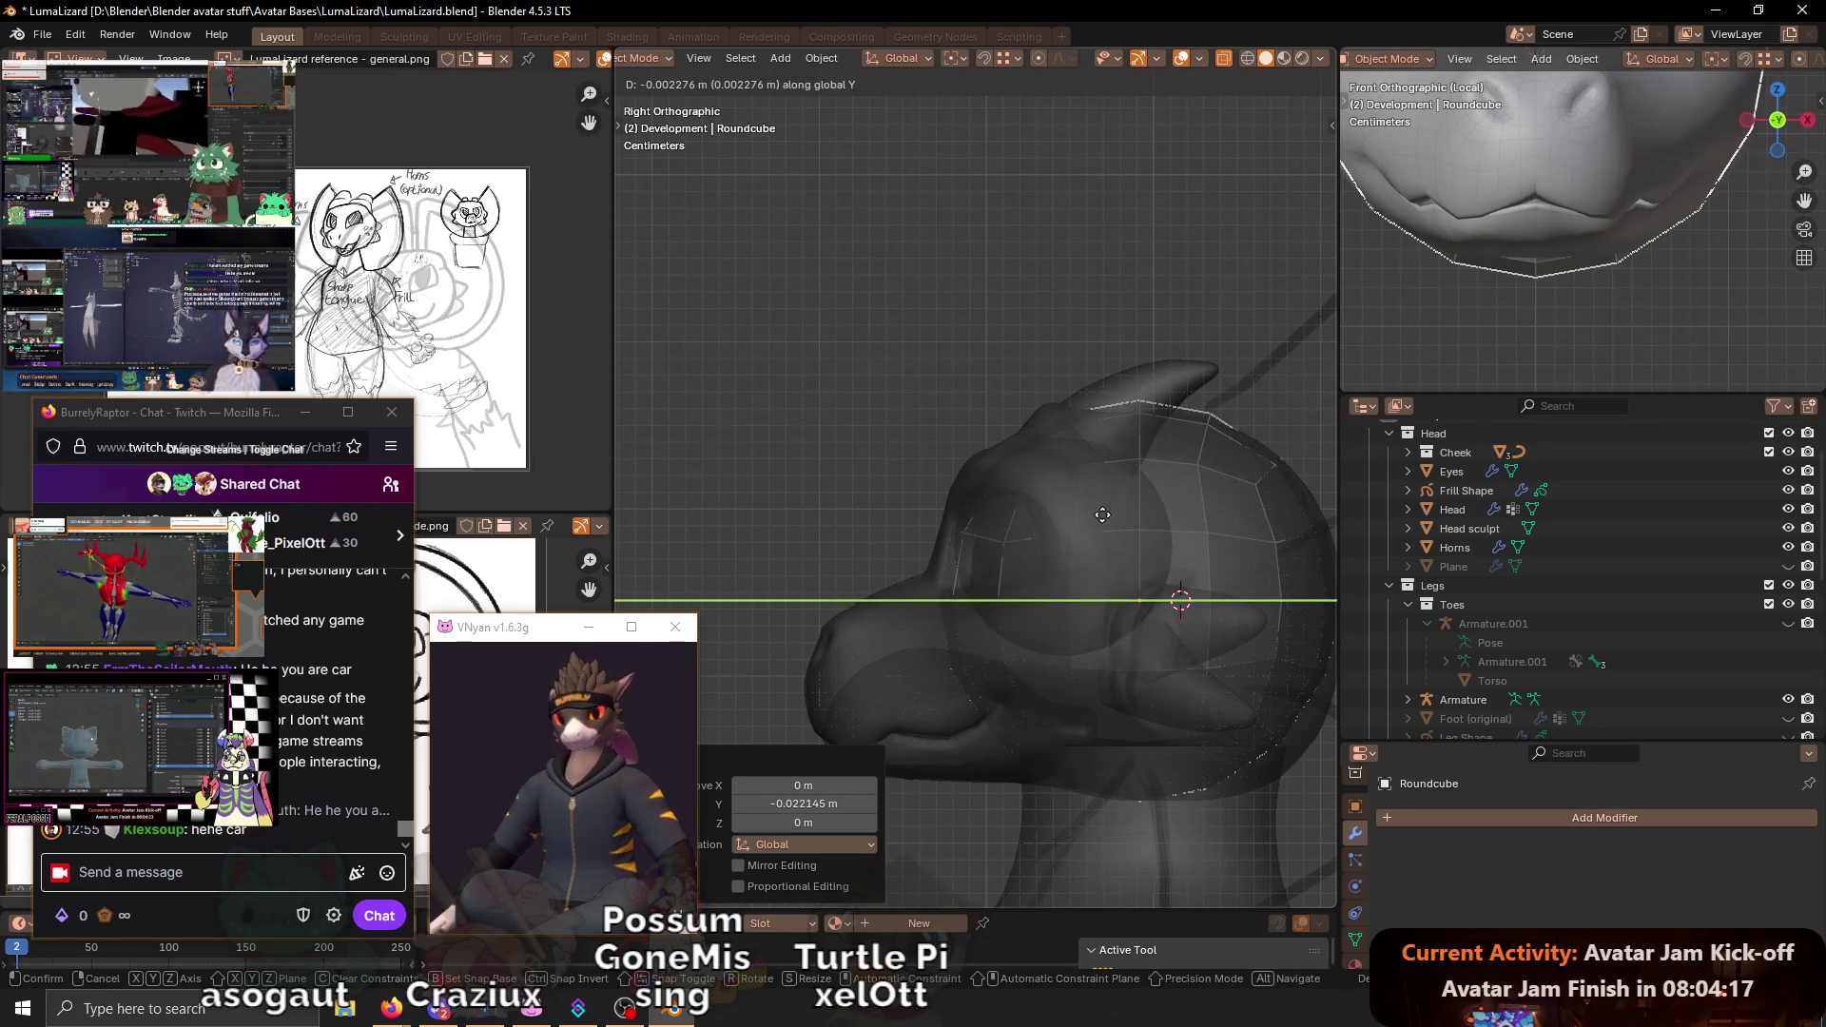
pyautogui.click(1102, 514)
# - Hide the Head sculpt object
pyautogui.moveTo(1103, 494)
pyautogui.mouseDown(button='middle')
pyautogui.moveTo(1082, 402)
pyautogui.moveTo(1057, 422)
pyautogui.moveTo(1123, 429)
pyautogui.moveTo(928, 385)
pyautogui.moveTo(1121, 449)
pyautogui.moveTo(1025, 445)
pyautogui.moveTo(1146, 656)
pyautogui.moveTo(1133, 620)
pyautogui.moveTo(1202, 614)
pyautogui.moveTo(1047, 510)
pyautogui.mouseUp(button='middle')
pyautogui.click(1094, 630)
pyautogui.press('h')
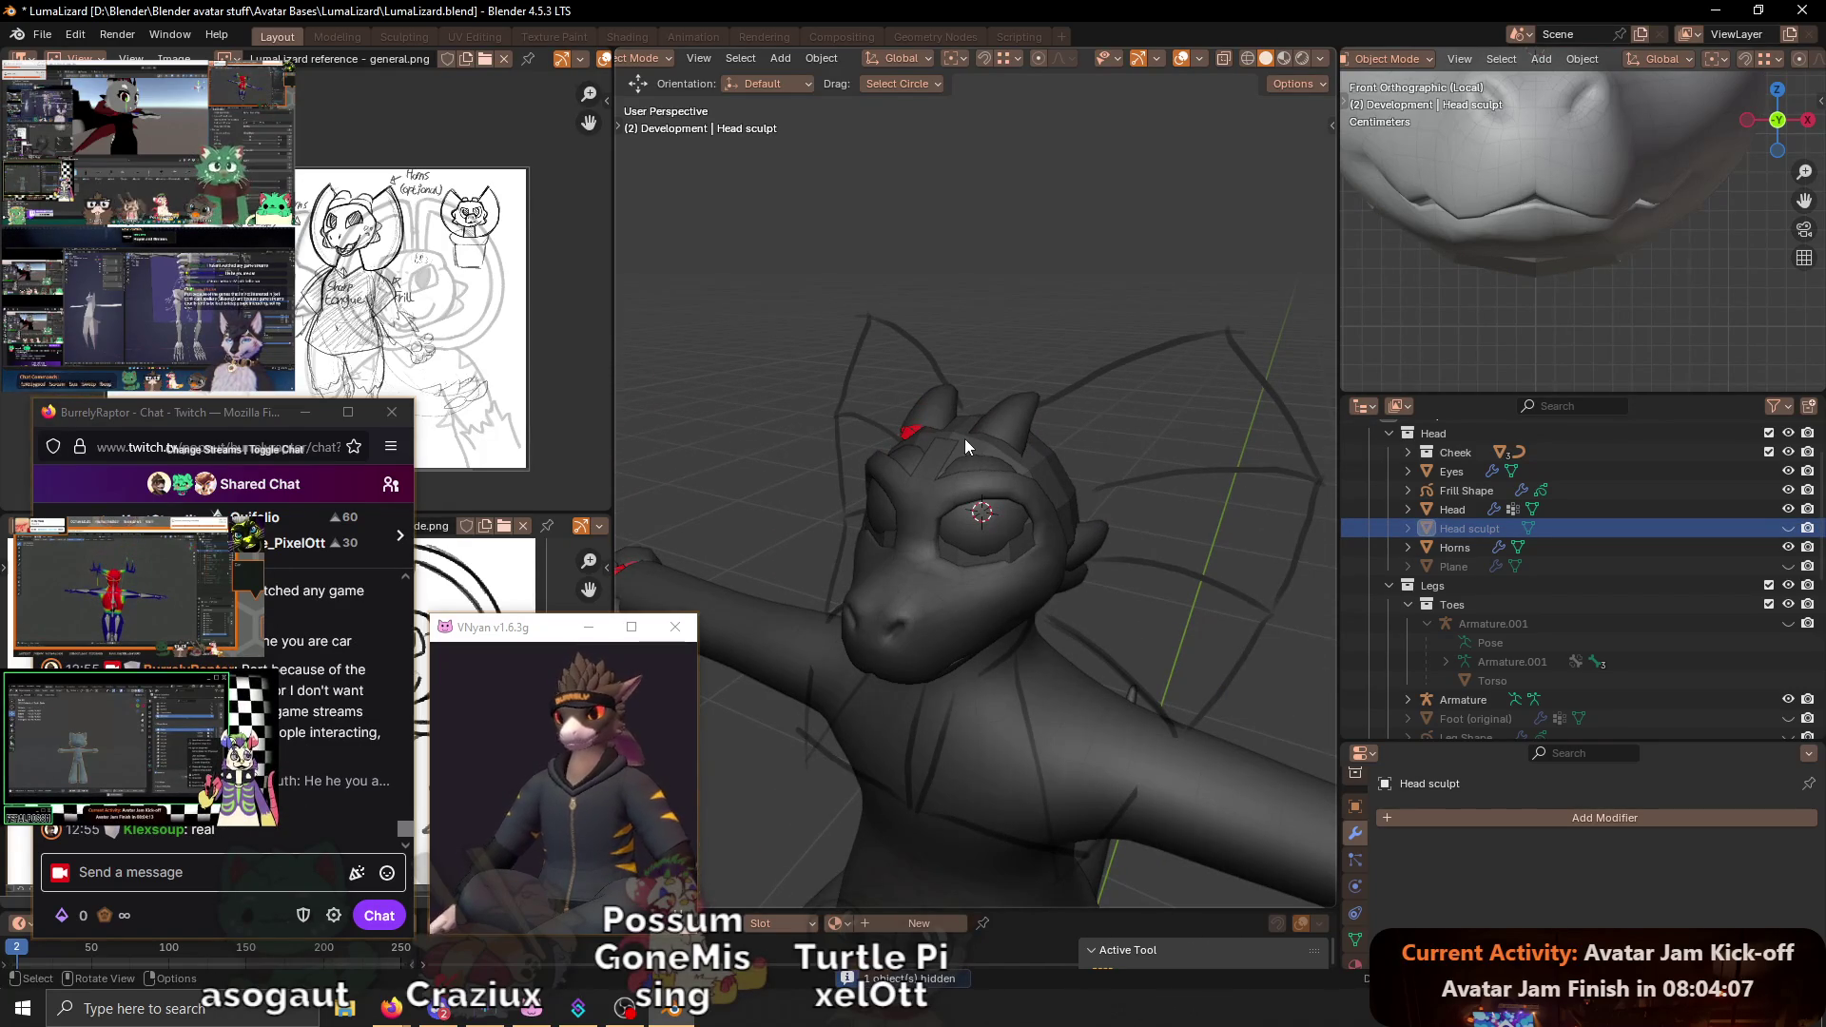
pyautogui.moveTo(957, 434)
pyautogui.mouseDown(button='middle')
pyautogui.moveTo(1002, 461)
pyautogui.moveTo(917, 420)
pyautogui.moveTo(887, 430)
pyautogui.moveTo(1182, 481)
pyautogui.moveTo(971, 520)
pyautogui.mouseUp(button='middle')
# - Select the Roundcube, enter Edit Mode and turn on X-ray see-through display
pyautogui.click(991, 518)
pyautogui.click(953, 485)
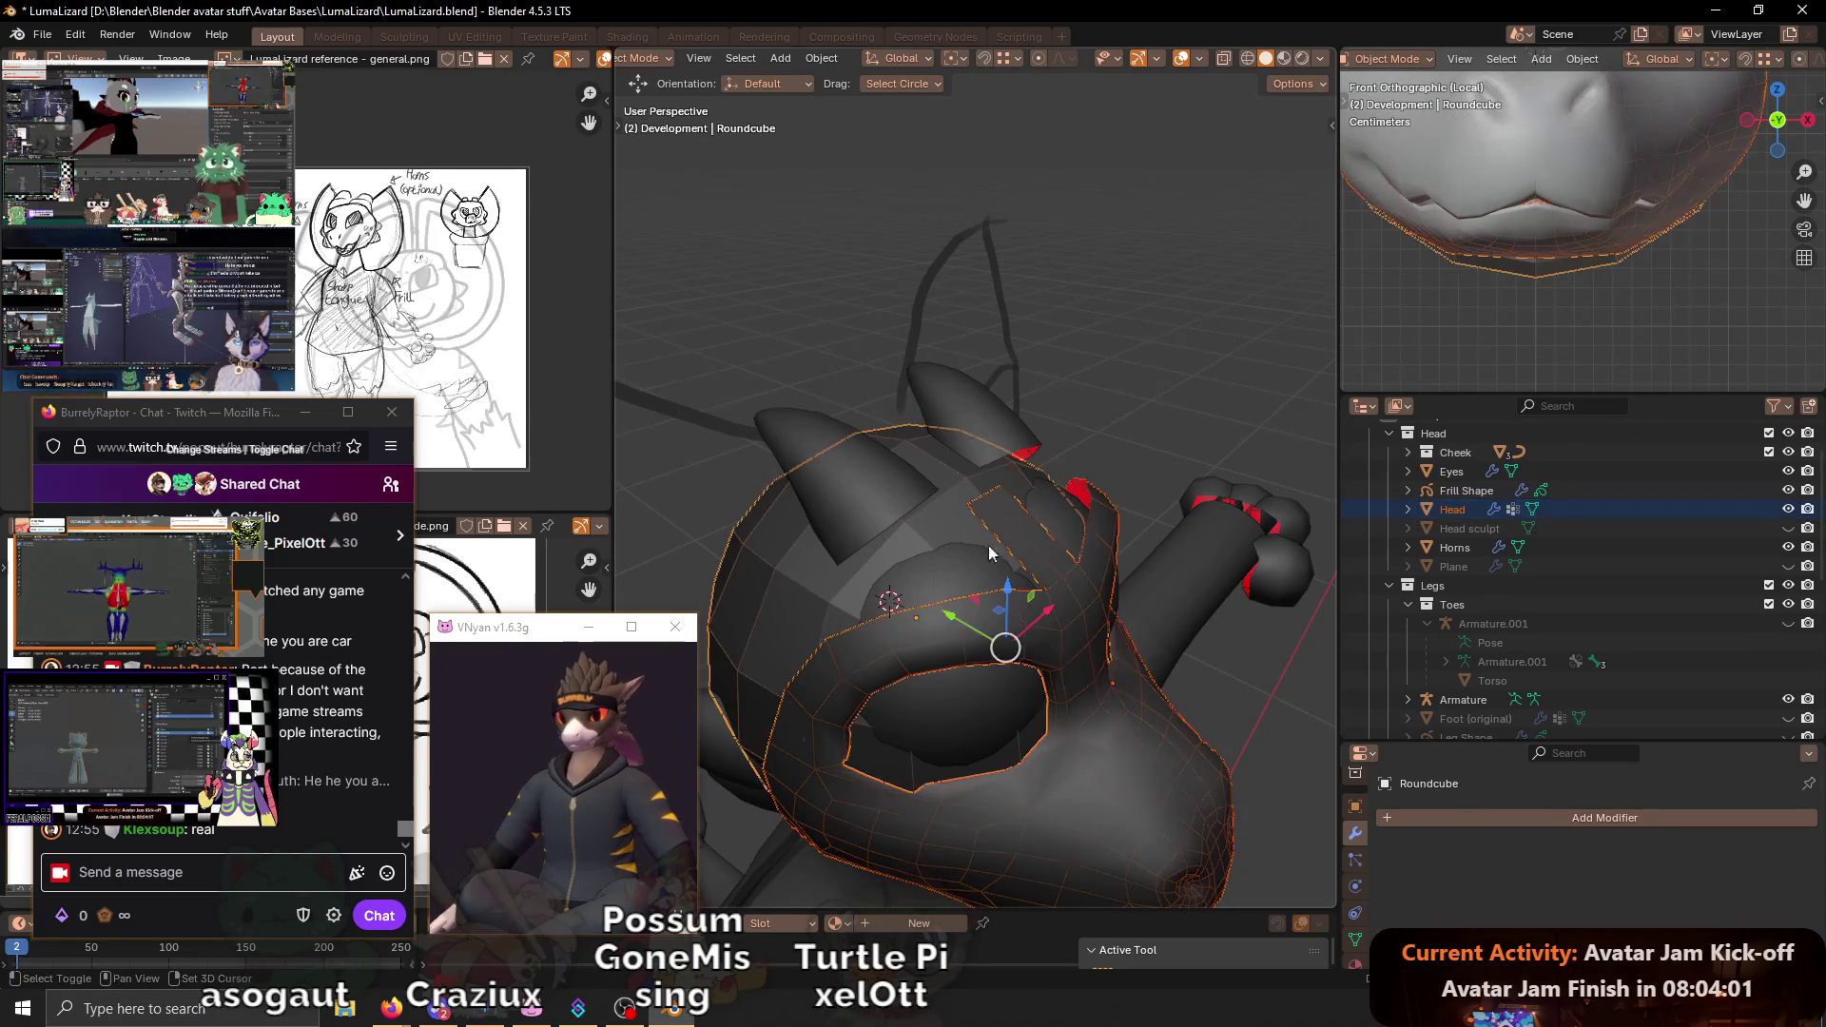
pyautogui.click(952, 541)
pyautogui.click(930, 475)
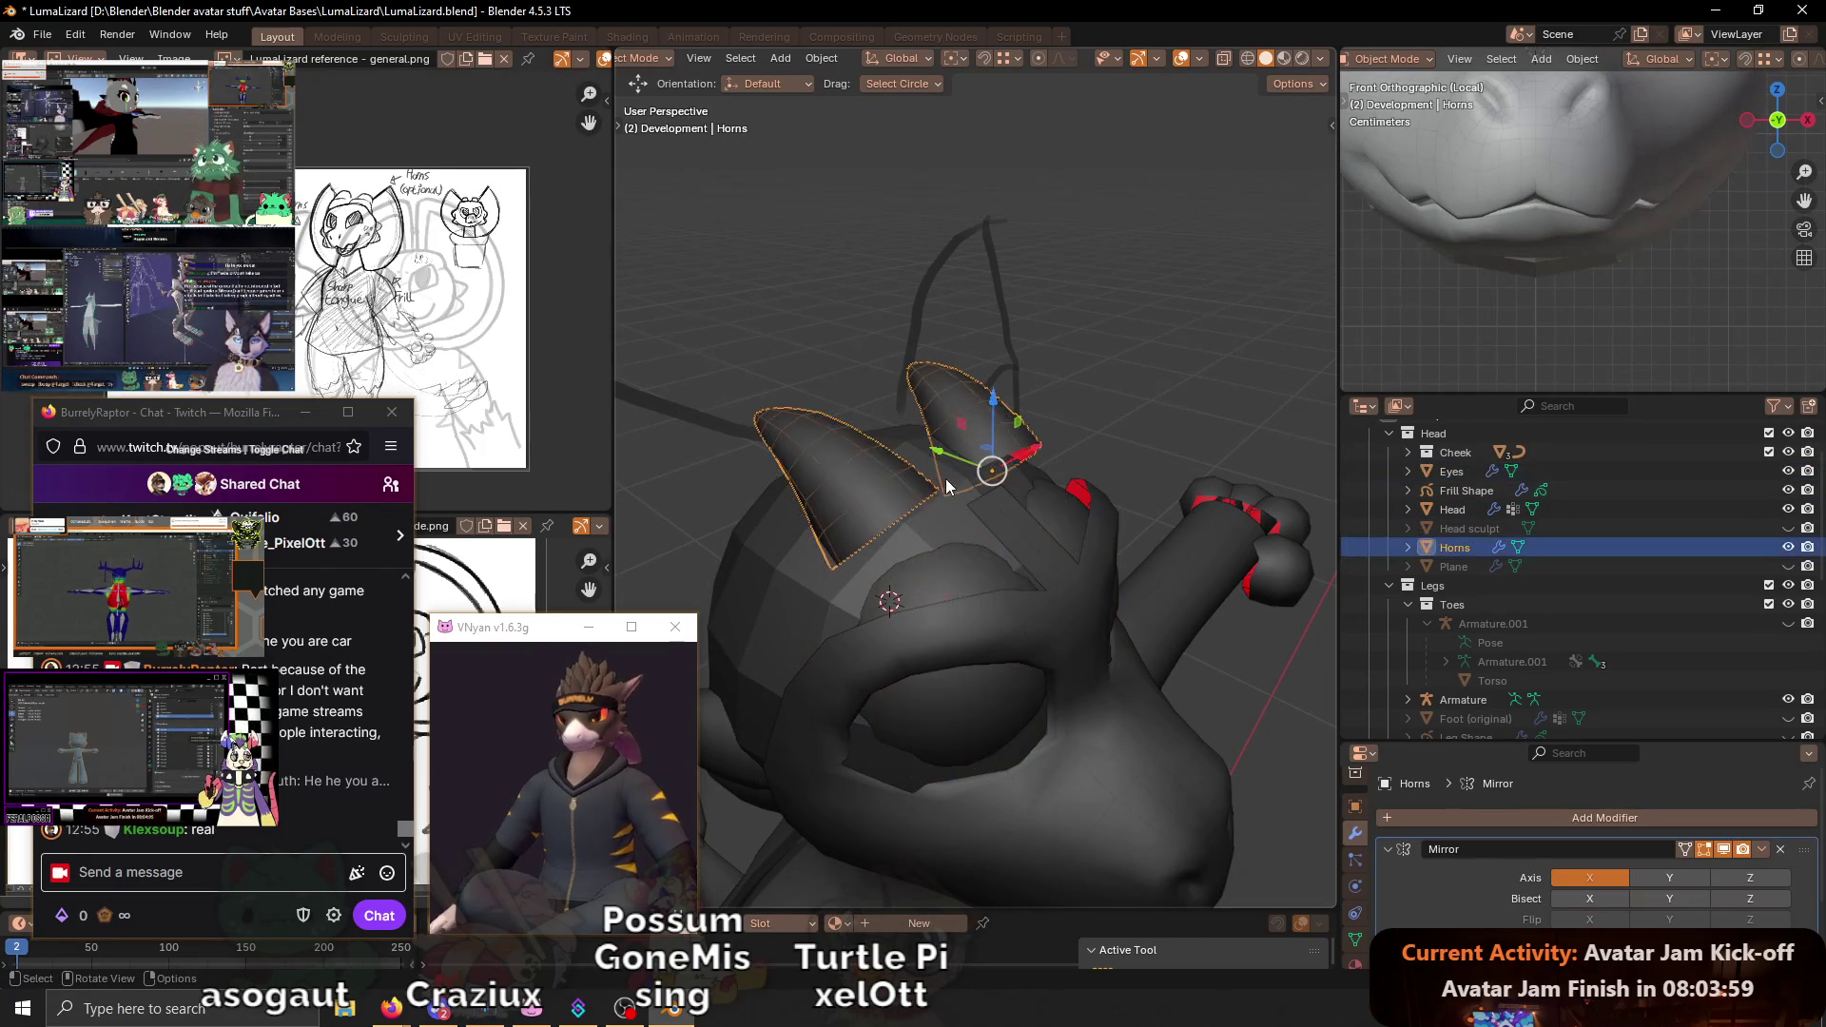
pyautogui.click(1018, 626)
pyautogui.press('Tab')
pyautogui.moveTo(1018, 626)
pyautogui.mouseDown(button='middle')
pyautogui.moveTo(1032, 607)
pyautogui.moveTo(980, 628)
pyautogui.mouseUp(button='middle')
pyautogui.click(956, 594)
pyautogui.hotkey('alt', 'z')
# - In edge mode, mark the selected edge loop as a seam
pyautogui.press('2')
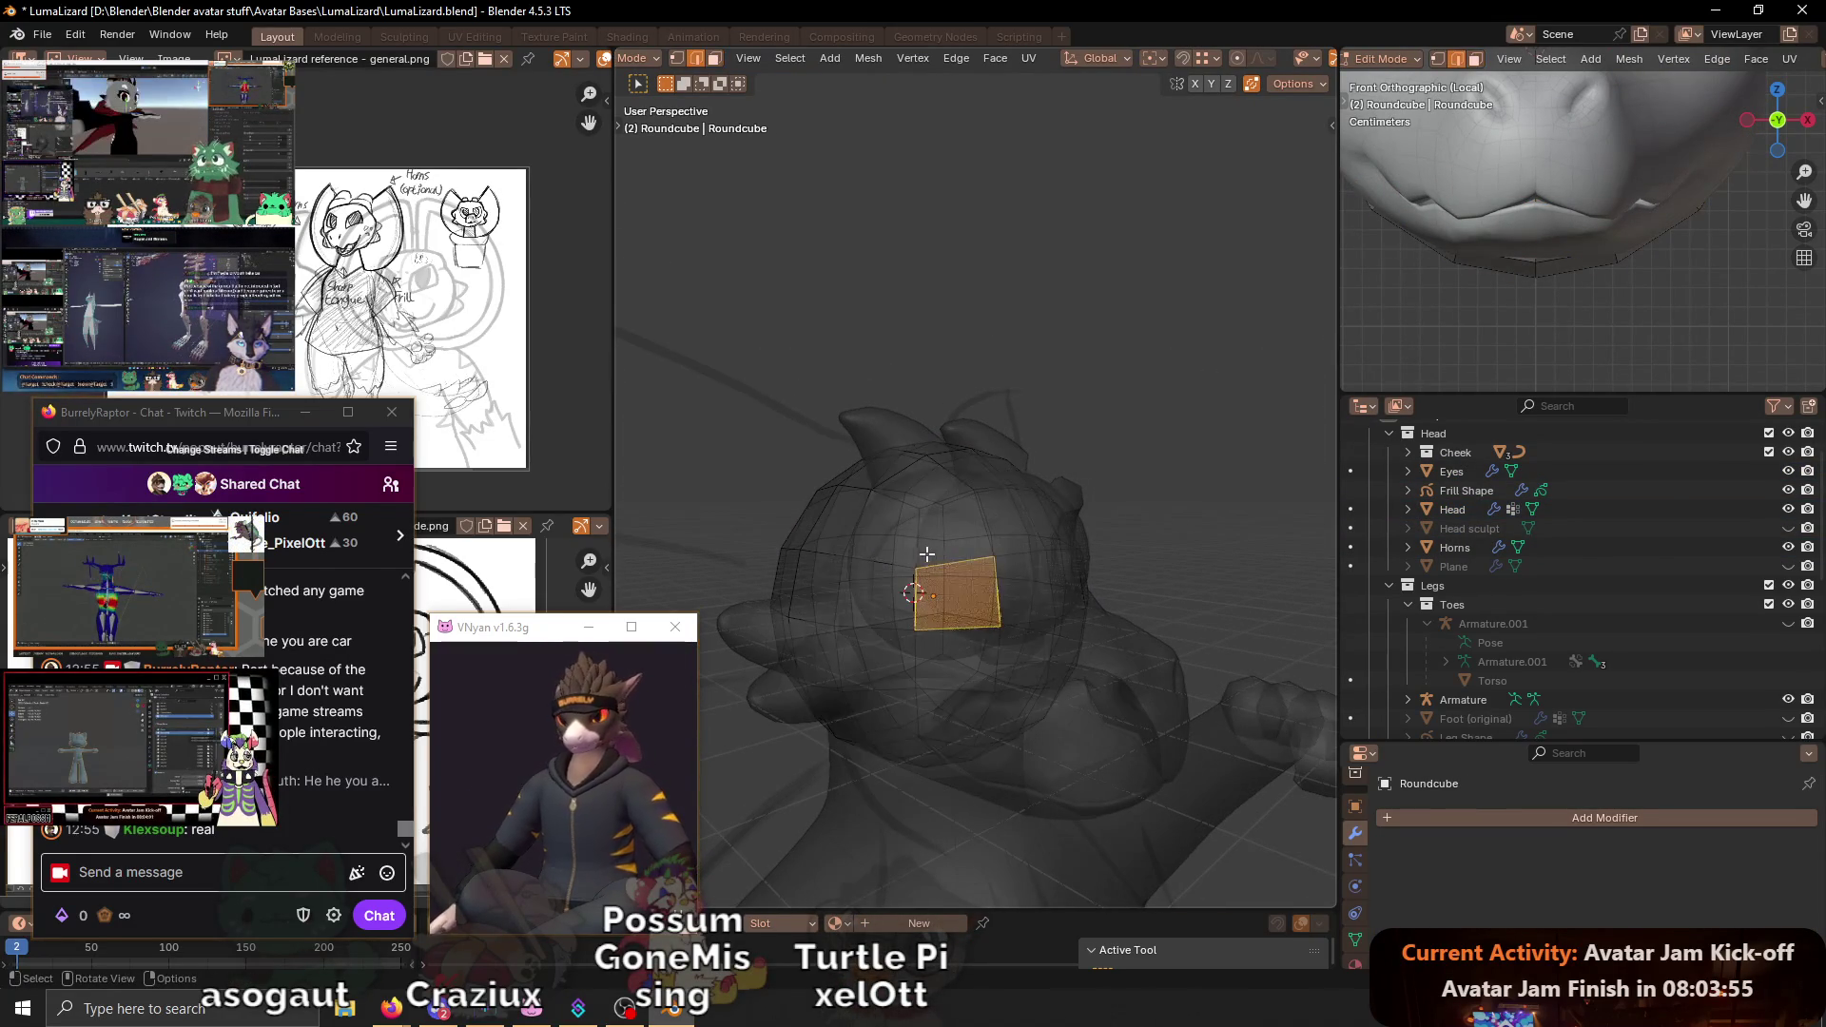
pyautogui.moveTo(986, 517)
pyautogui.mouseDown(button='middle')
pyautogui.moveTo(1031, 533)
pyautogui.moveTo(973, 727)
pyautogui.moveTo(1093, 685)
pyautogui.moveTo(1104, 571)
pyautogui.moveTo(1219, 619)
pyautogui.mouseUp(button='middle')
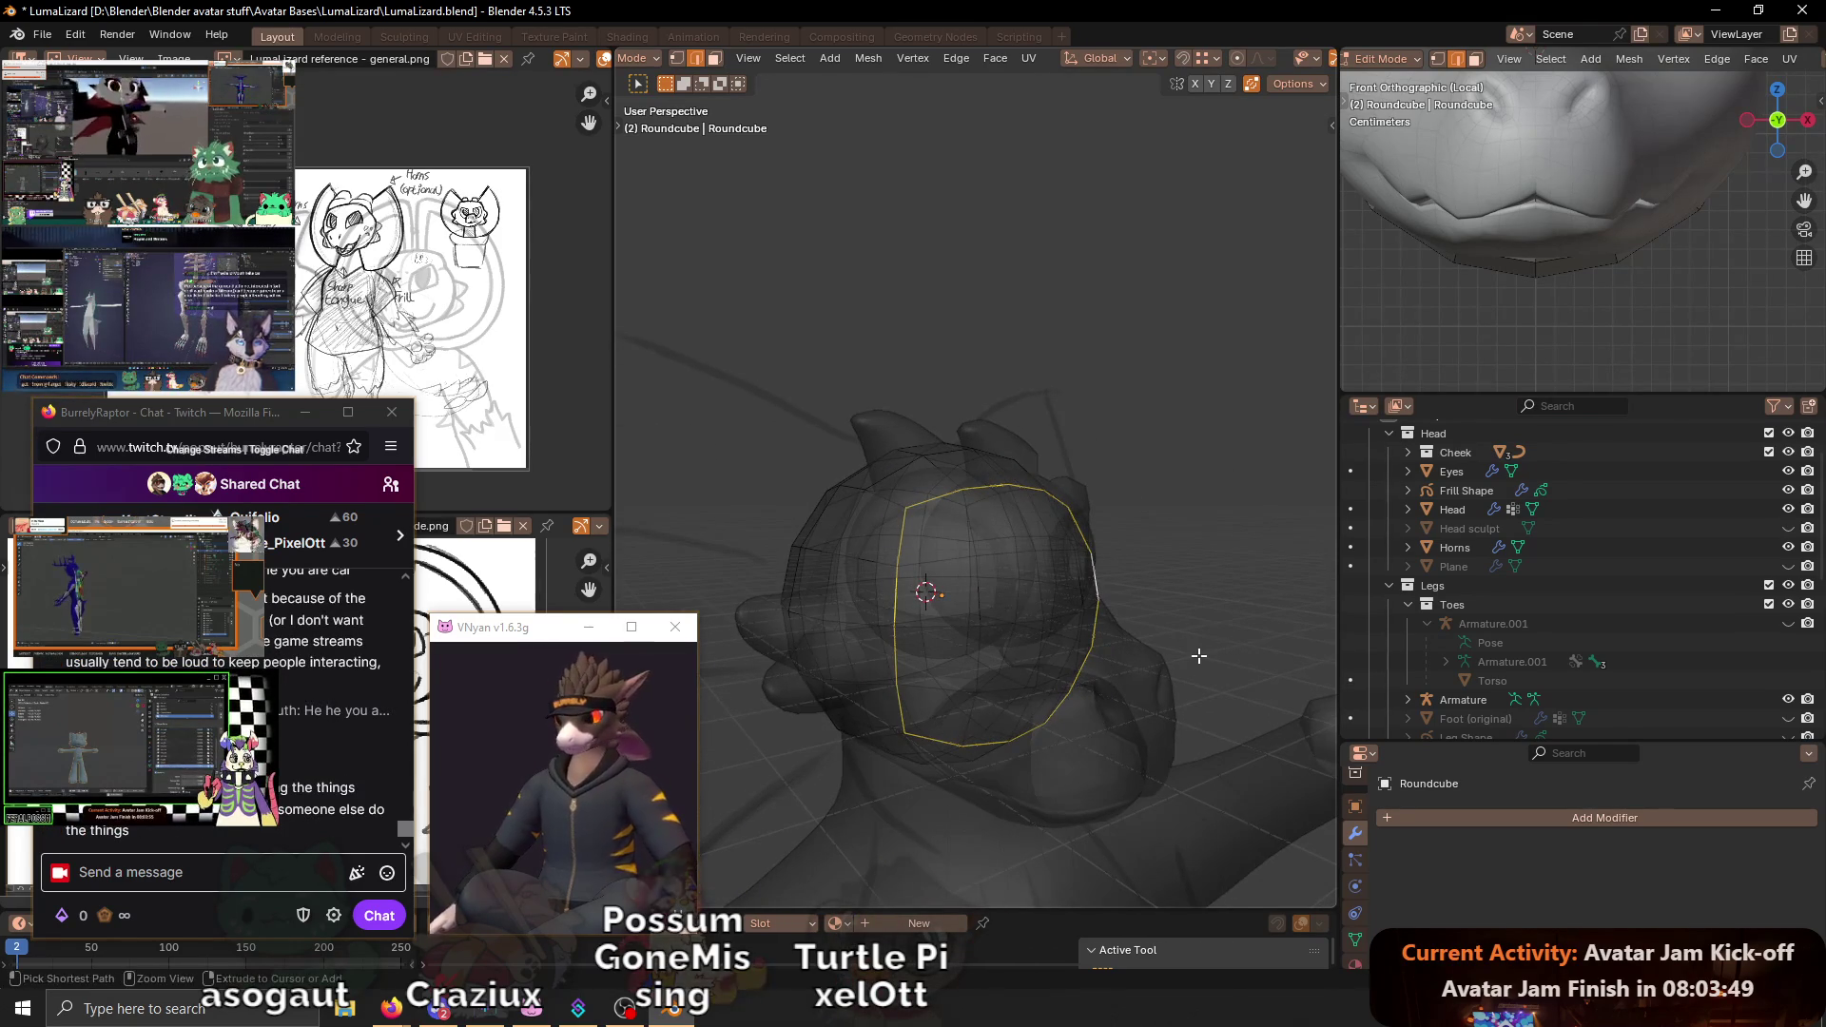
pyautogui.hotkey('ctrl', 'e')
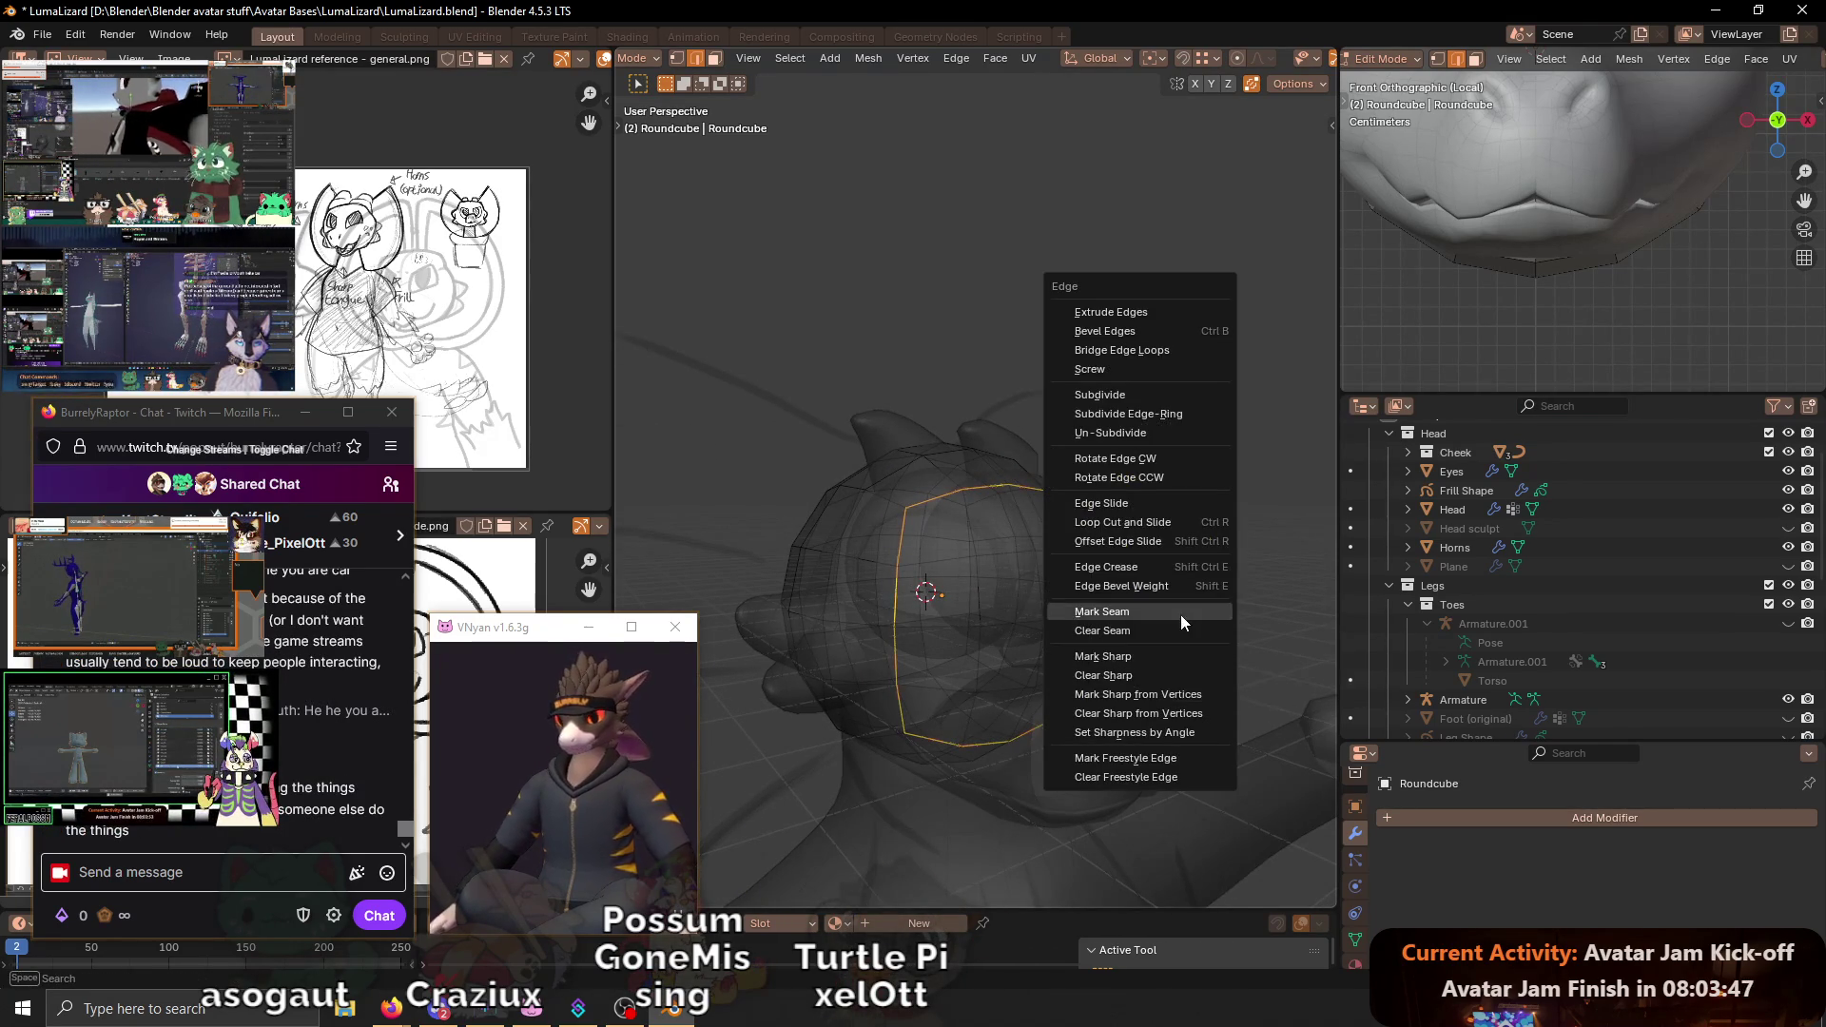
pyautogui.click(1181, 611)
# - Send a short 'o.' reply in chat
pyautogui.click(378, 782)
pyautogui.write("That's a big part of it t")
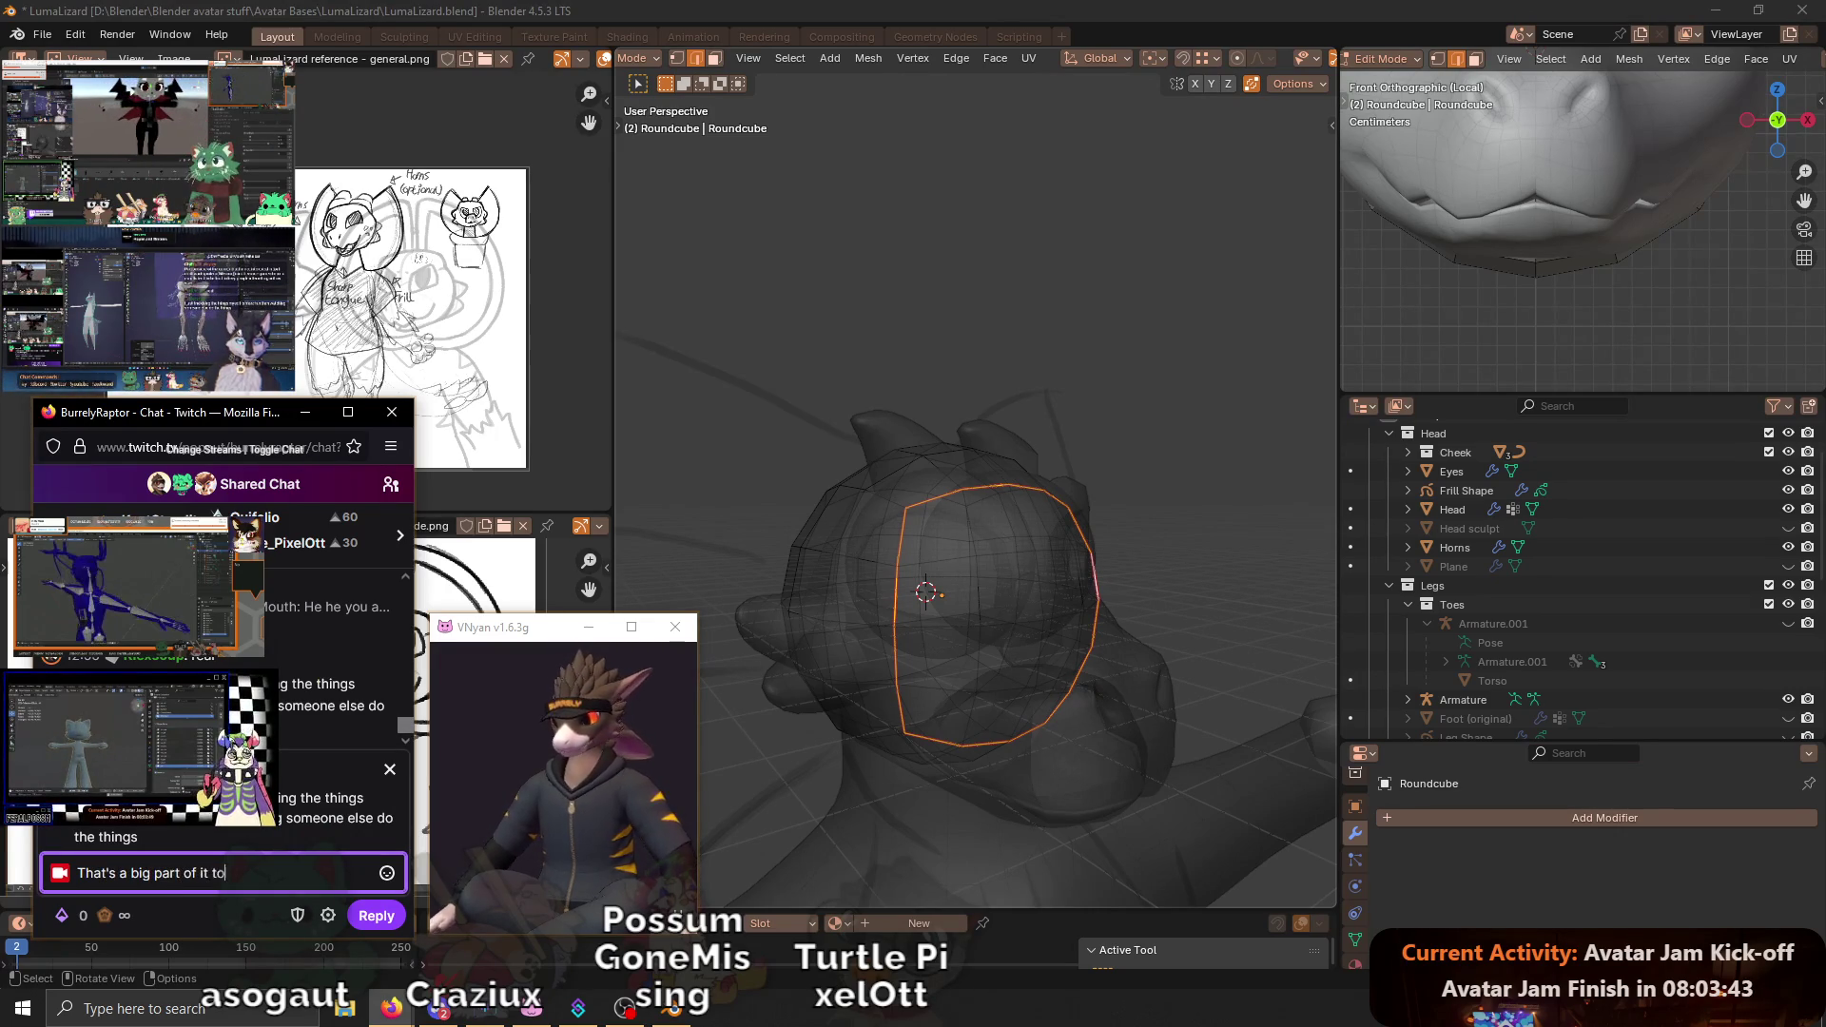
pyautogui.write('o.')
pyautogui.press('Return')
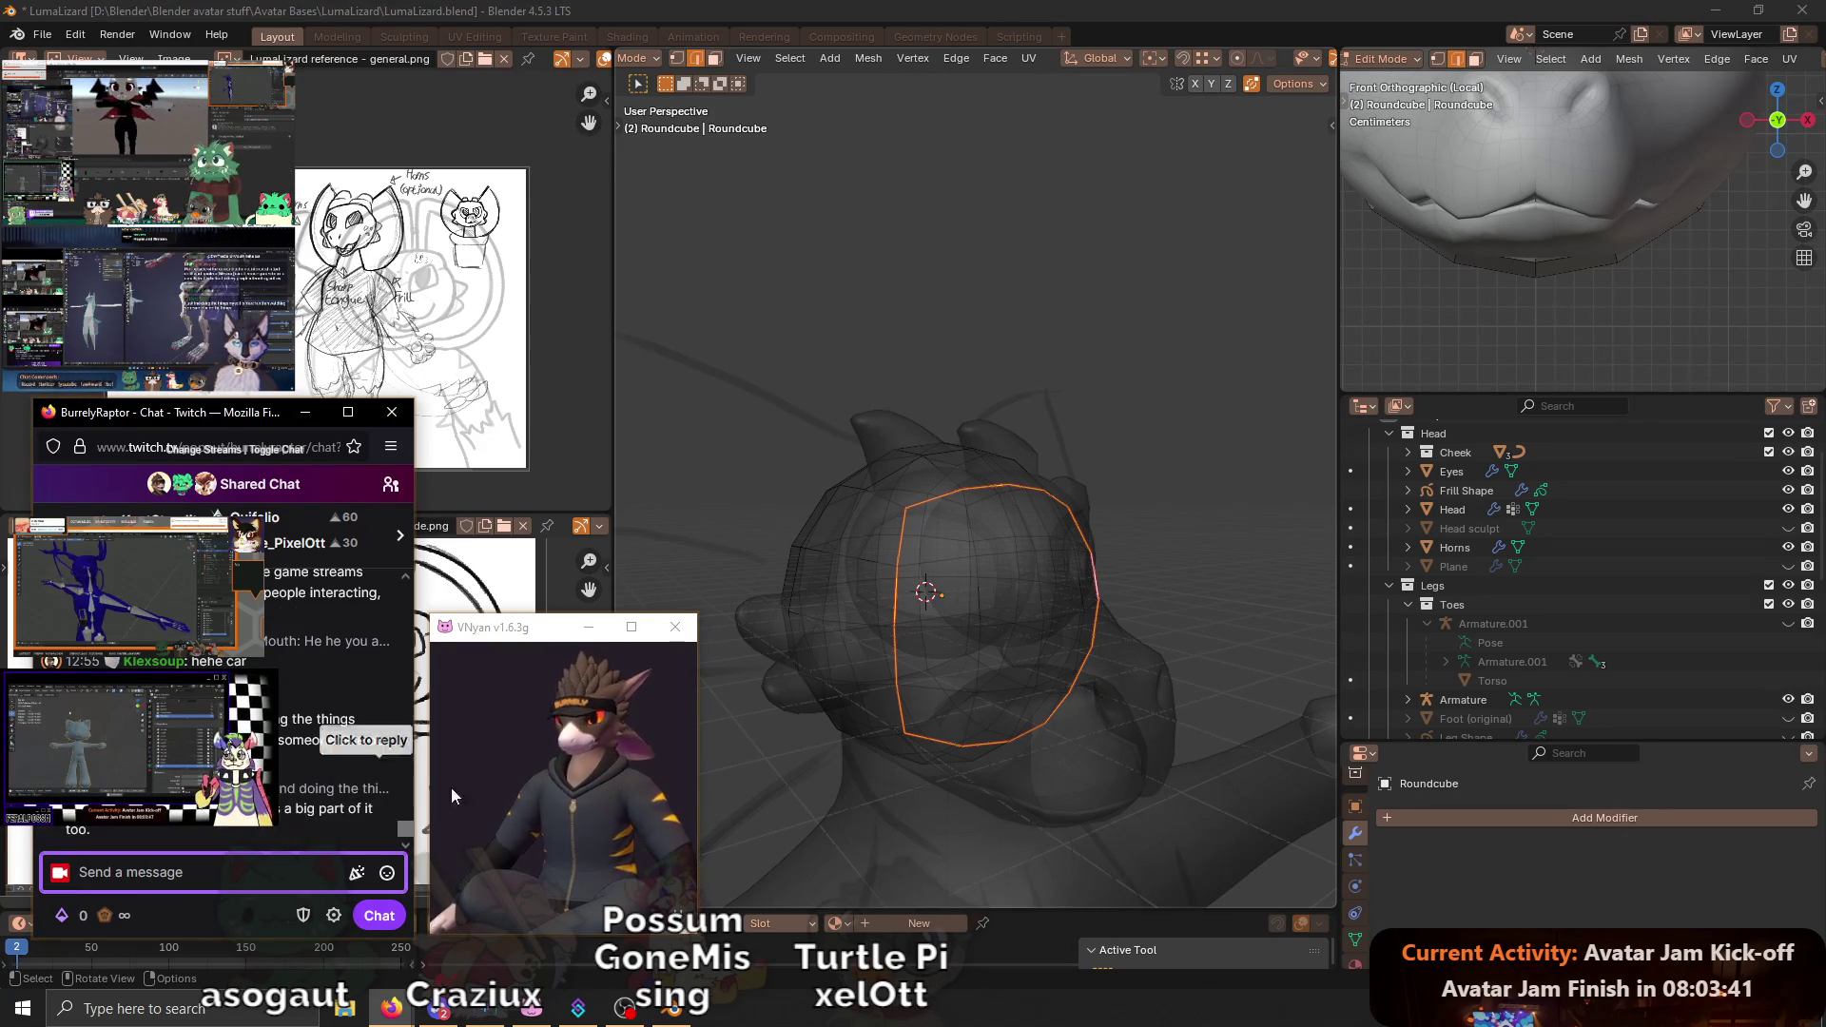
# - Select the seam-bounded eye patch on Roundcube and delete its faces
pyautogui.moveTo(761, 571); pyautogui.dragTo(921, 603, button='middle')
pyautogui.press('3')
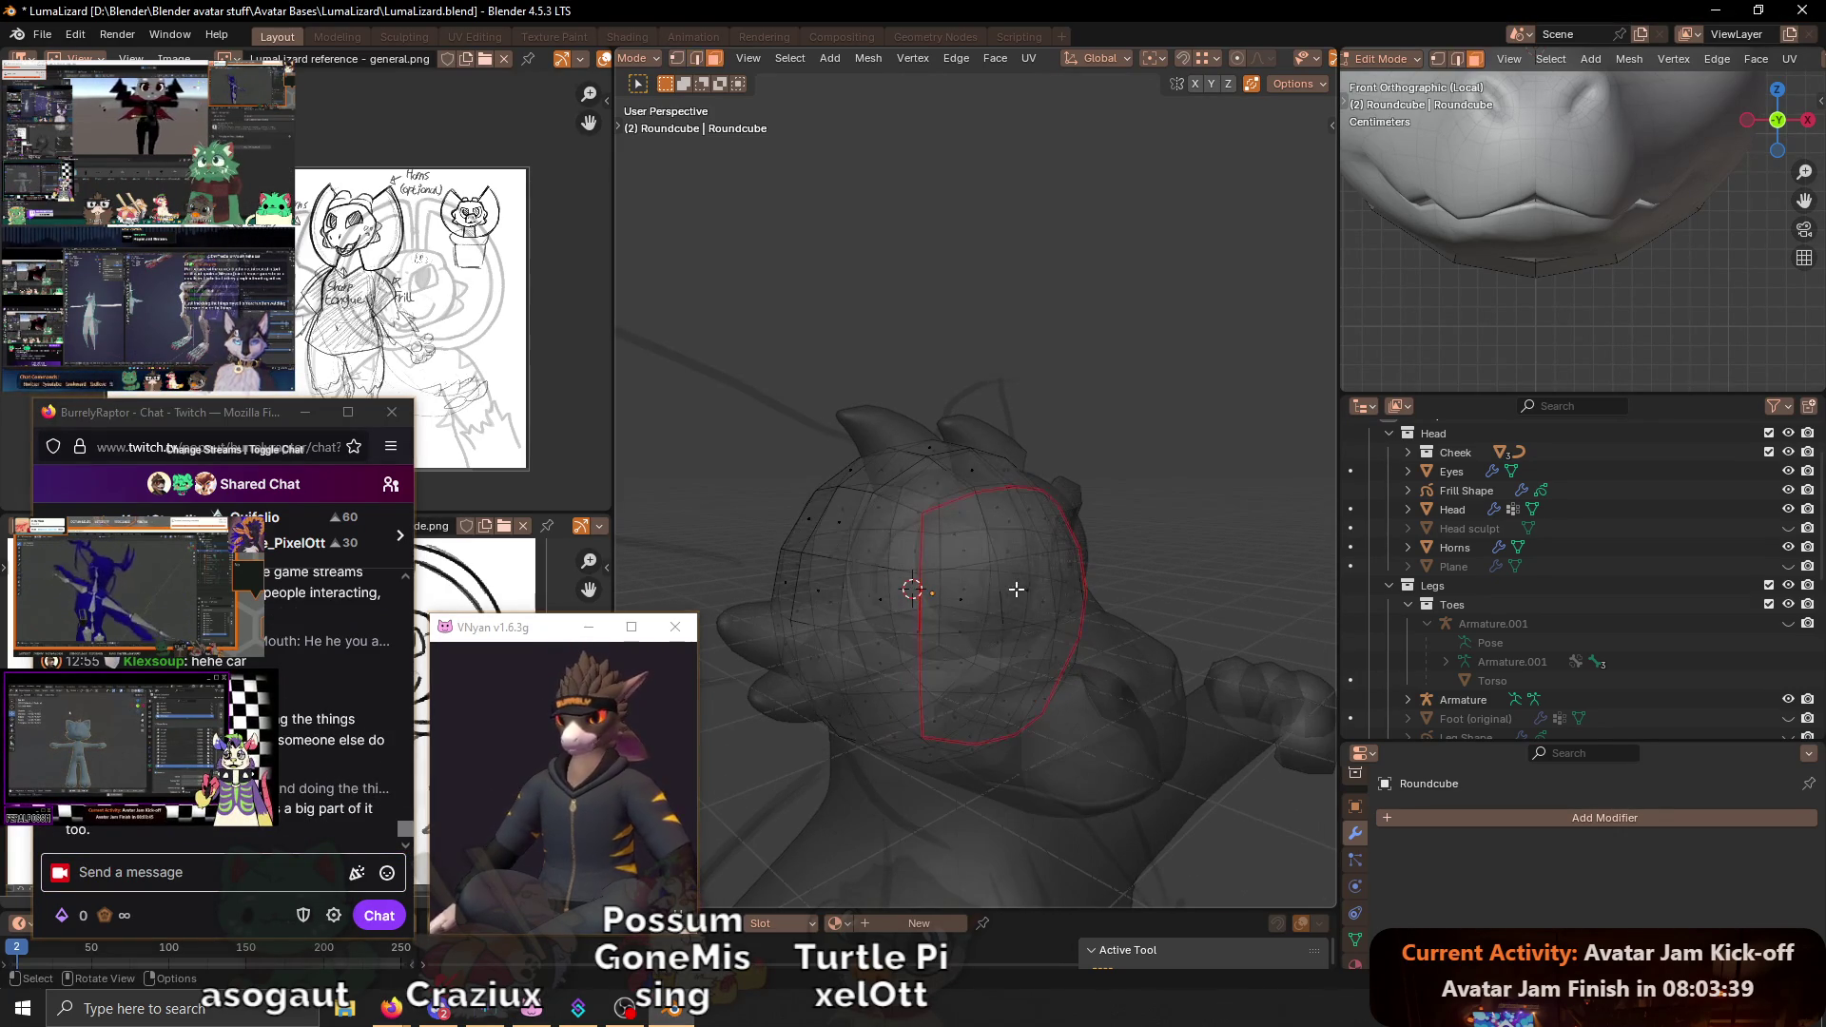
pyautogui.click(1022, 589)
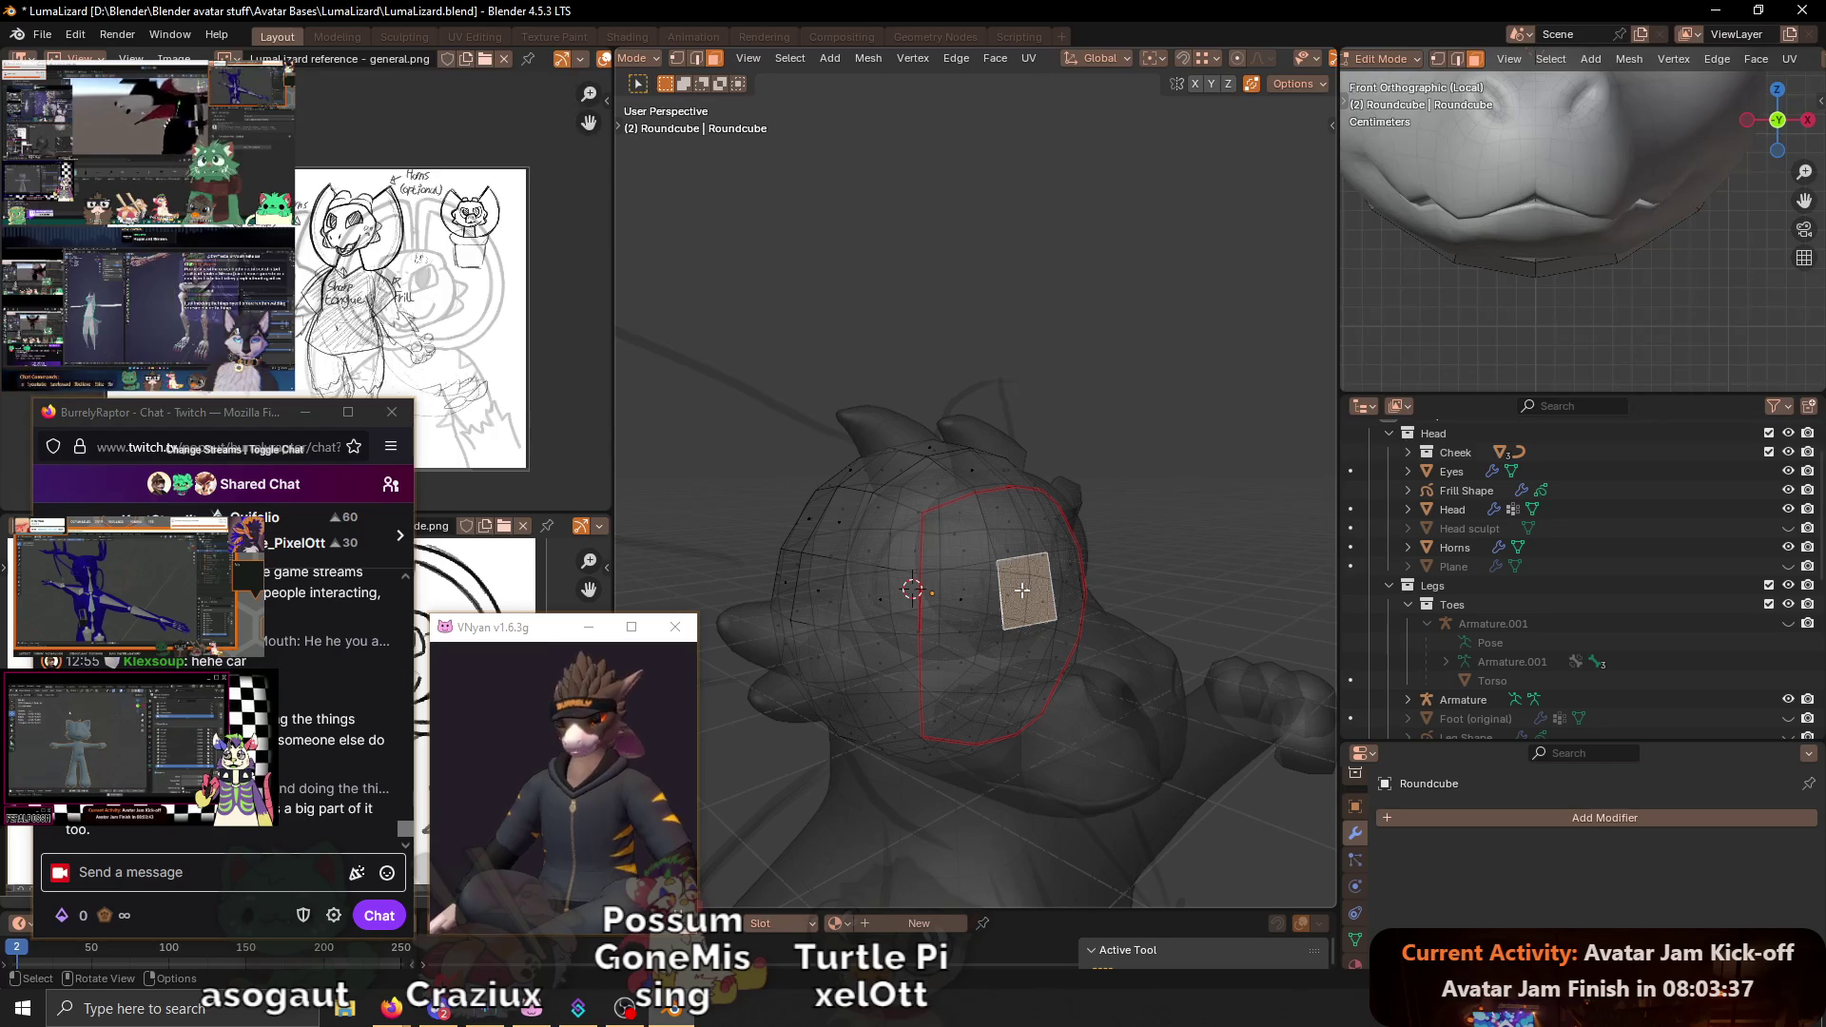
pyautogui.hotkey('ctrl', 'l')
pyautogui.press('x')
pyautogui.click(1021, 590)
# - Mark the brow edges across the head's top as a seam, then return to Object Mode
pyautogui.moveTo(1030, 578)
pyautogui.mouseDown(button='middle')
pyautogui.moveTo(786, 562)
pyautogui.moveTo(1093, 726)
pyautogui.moveTo(1047, 533)
pyautogui.moveTo(989, 561)
pyautogui.moveTo(1018, 542)
pyautogui.moveTo(1010, 649)
pyautogui.moveTo(952, 473)
pyautogui.moveTo(1129, 506)
pyautogui.moveTo(1092, 495)
pyautogui.moveTo(1056, 321)
pyautogui.moveTo(1047, 351)
pyautogui.moveTo(929, 438)
pyautogui.moveTo(929, 498)
pyautogui.moveTo(930, 412)
pyautogui.moveTo(889, 412)
pyautogui.moveTo(1027, 529)
pyautogui.mouseUp(button='middle')
pyautogui.rightClick(1164, 527)
pyautogui.click(1165, 527)
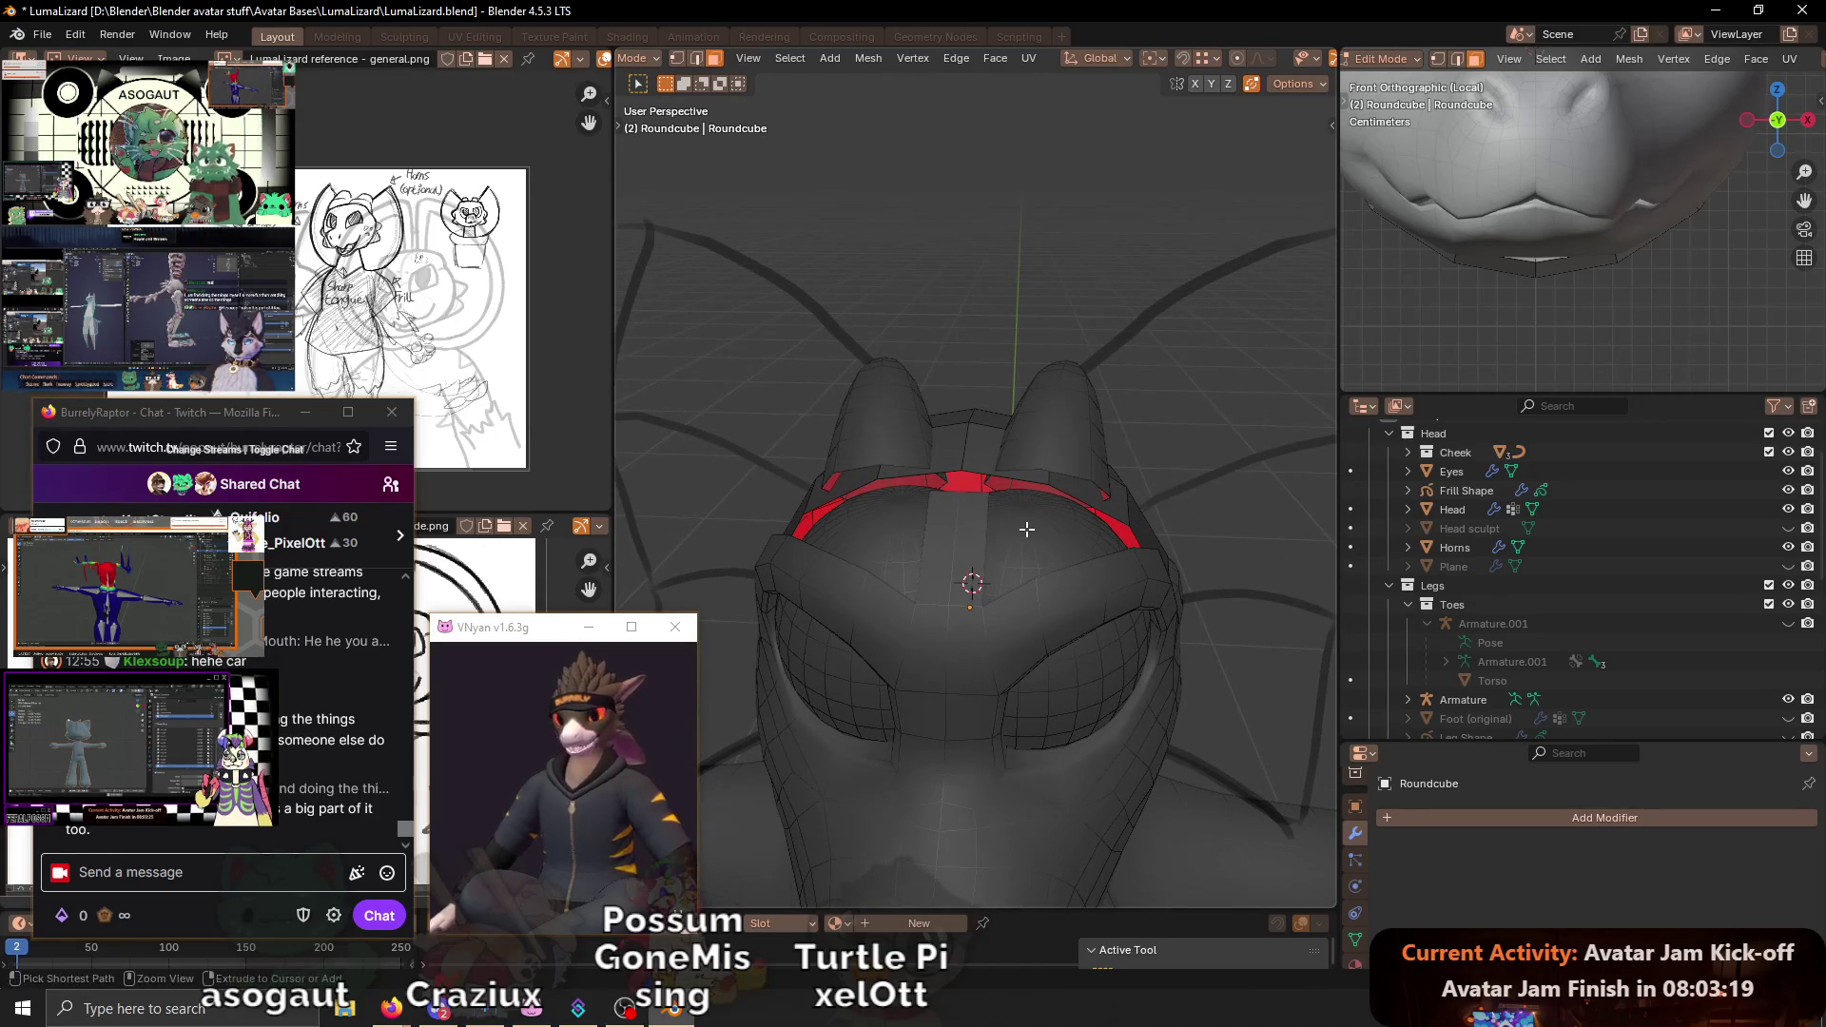
pyautogui.press('Tab')
pyautogui.moveTo(905, 525)
pyautogui.mouseDown(button='middle')
pyautogui.moveTo(955, 497)
pyautogui.moveTo(892, 512)
pyautogui.moveTo(912, 488)
pyautogui.mouseUp(button='middle')
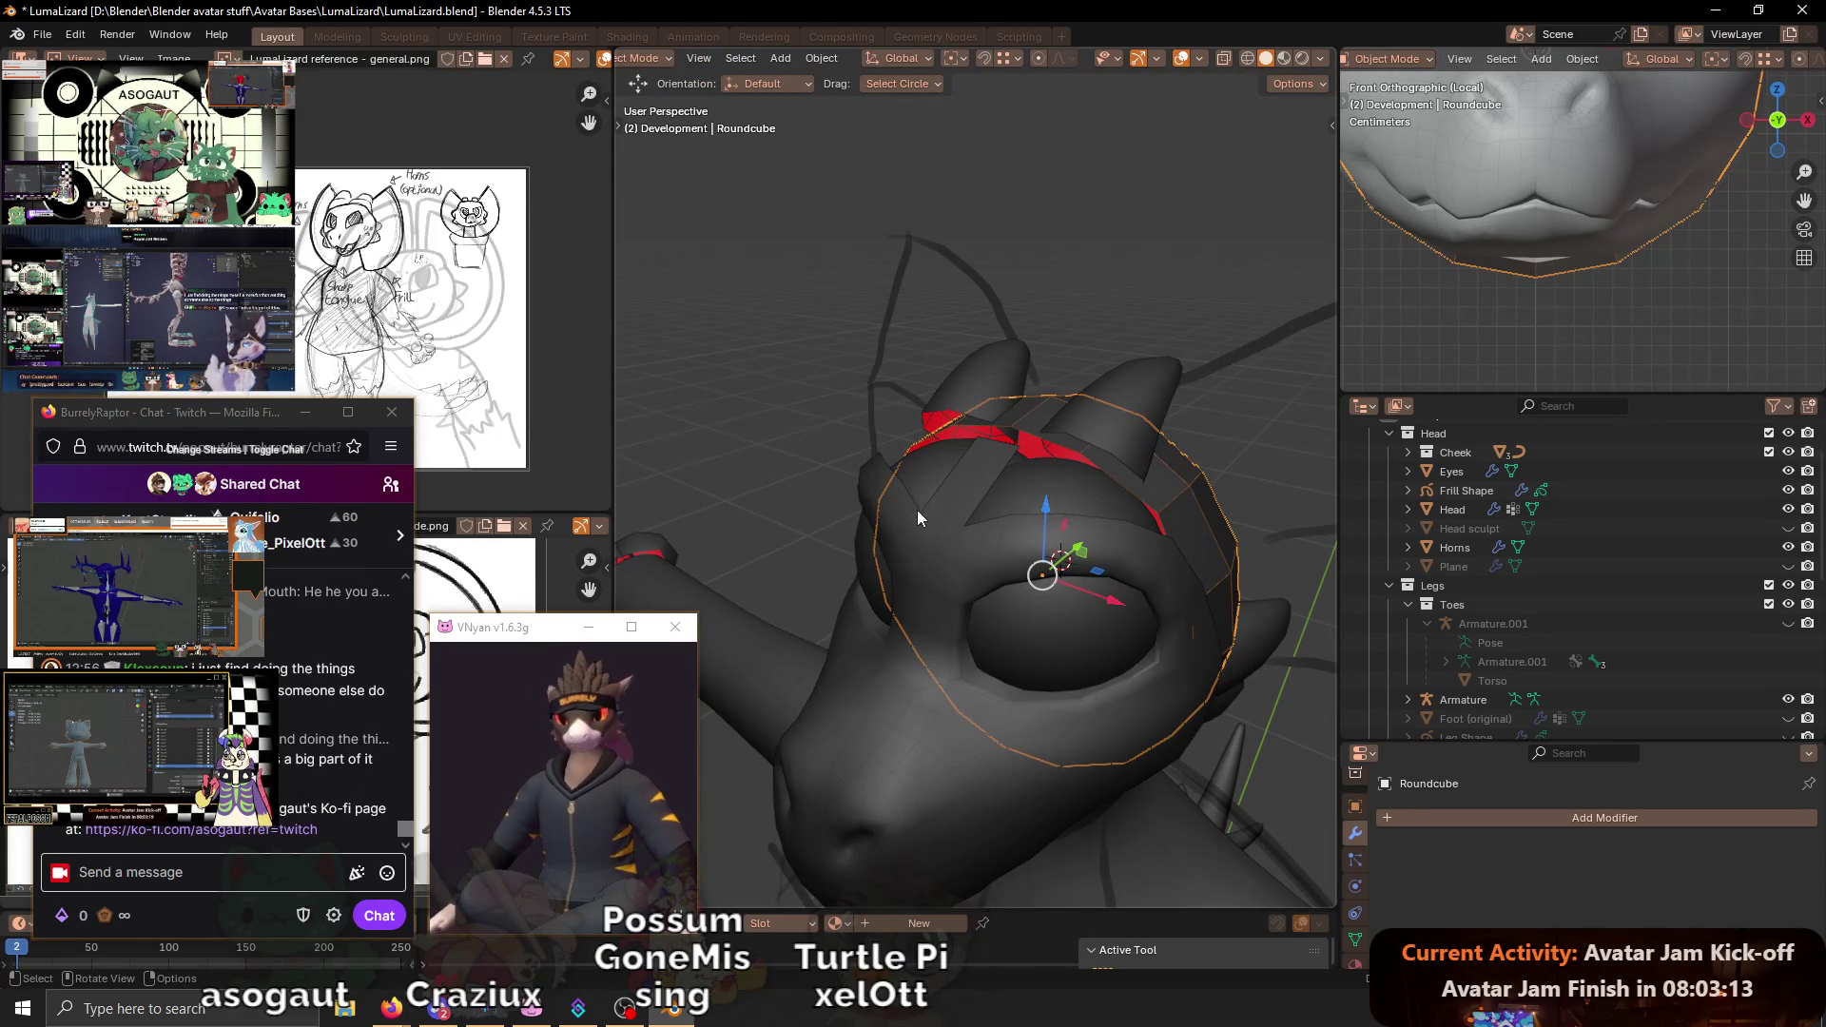
# - Inspect the head from several angles, revisit Roundcube's settings, and apply Shade Smooth
pyautogui.moveTo(1001, 458); pyautogui.dragTo(1056, 483, button='middle')
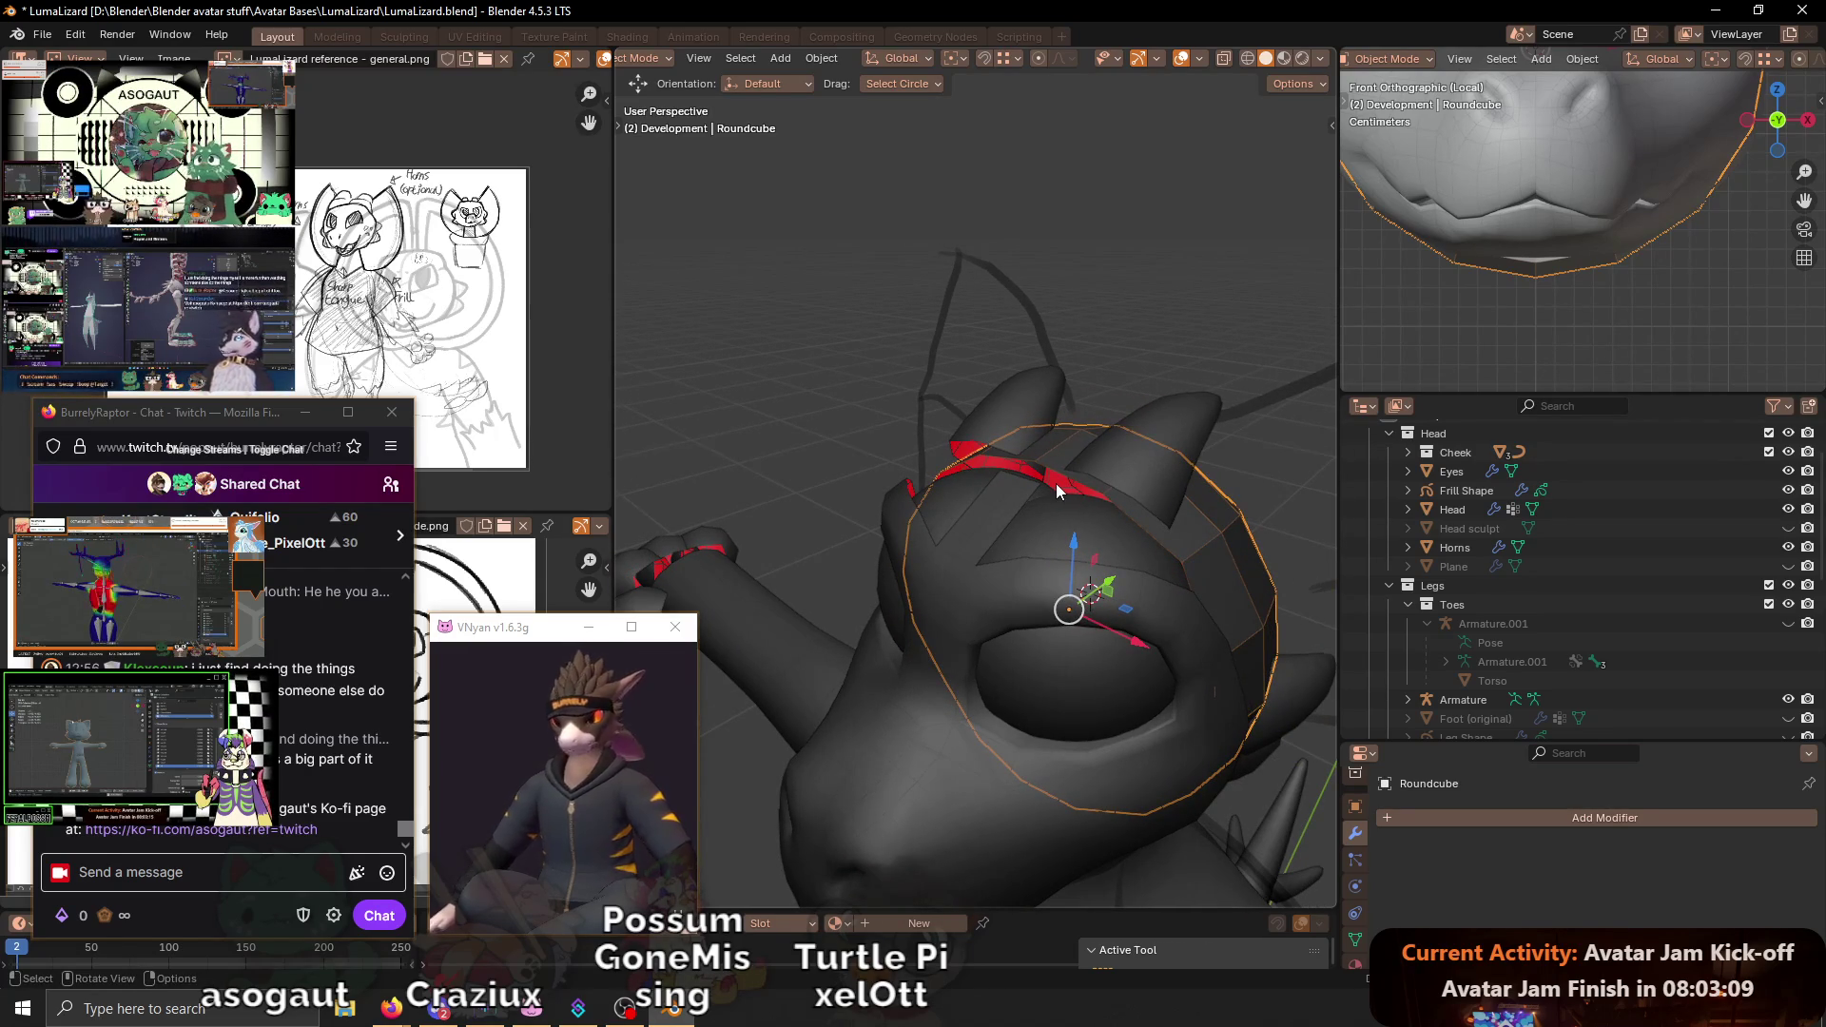
pyautogui.moveTo(1173, 521); pyautogui.dragTo(1045, 534, button='middle')
pyautogui.moveTo(1113, 449)
pyautogui.mouseDown(button='middle')
pyautogui.moveTo(1114, 424)
pyautogui.moveTo(1196, 458)
pyautogui.moveTo(1206, 491)
pyautogui.moveTo(1132, 461)
pyautogui.moveTo(1134, 491)
pyautogui.moveTo(1012, 483)
pyautogui.moveTo(1042, 523)
pyautogui.moveTo(1129, 521)
pyautogui.moveTo(932, 554)
pyautogui.moveTo(1058, 559)
pyautogui.mouseUp(button='middle')
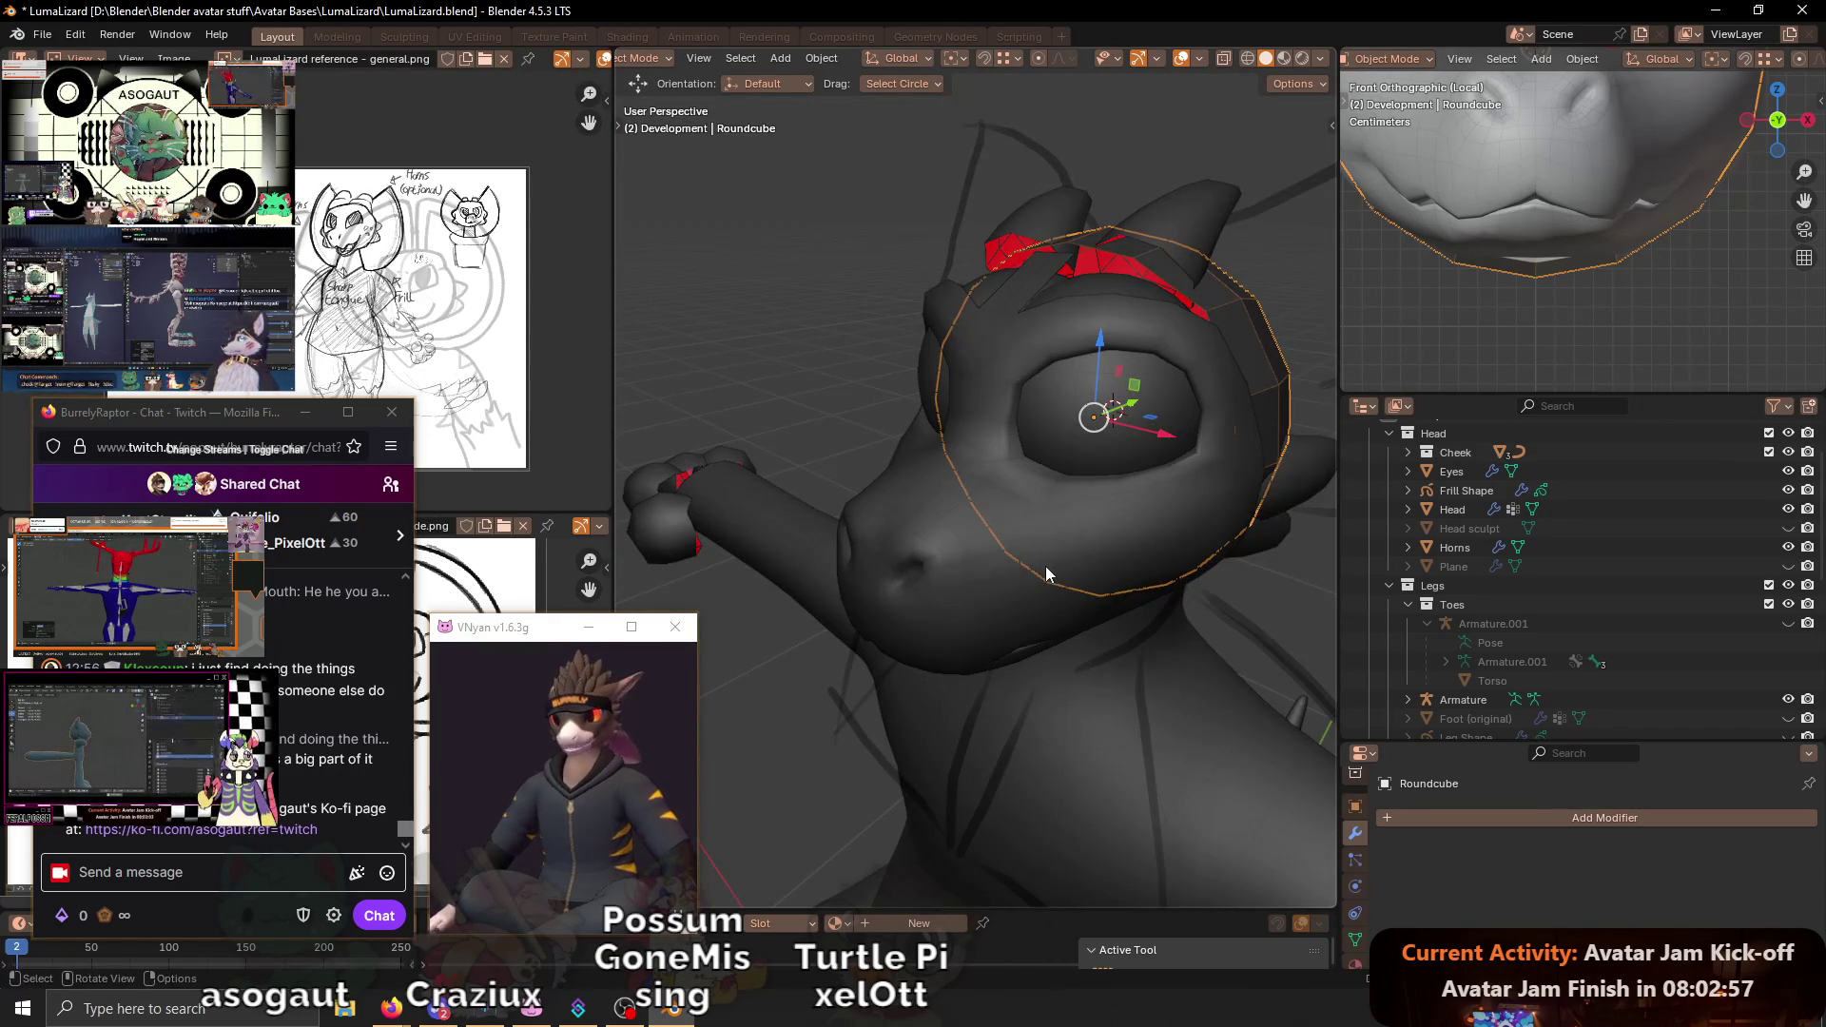
pyautogui.moveTo(949, 483)
pyautogui.mouseDown(button='middle')
pyautogui.moveTo(983, 568)
pyautogui.moveTo(1093, 596)
pyautogui.moveTo(1036, 626)
pyautogui.mouseUp(button='middle')
pyautogui.moveTo(1003, 453)
pyautogui.mouseDown(button='middle')
pyautogui.moveTo(995, 427)
pyautogui.moveTo(963, 420)
pyautogui.mouseUp(button='middle')
pyautogui.moveTo(1144, 452)
pyautogui.mouseDown(button='middle')
pyautogui.moveTo(1161, 518)
pyautogui.moveTo(1127, 468)
pyautogui.moveTo(1023, 456)
pyautogui.moveTo(1121, 487)
pyautogui.mouseUp(button='middle')
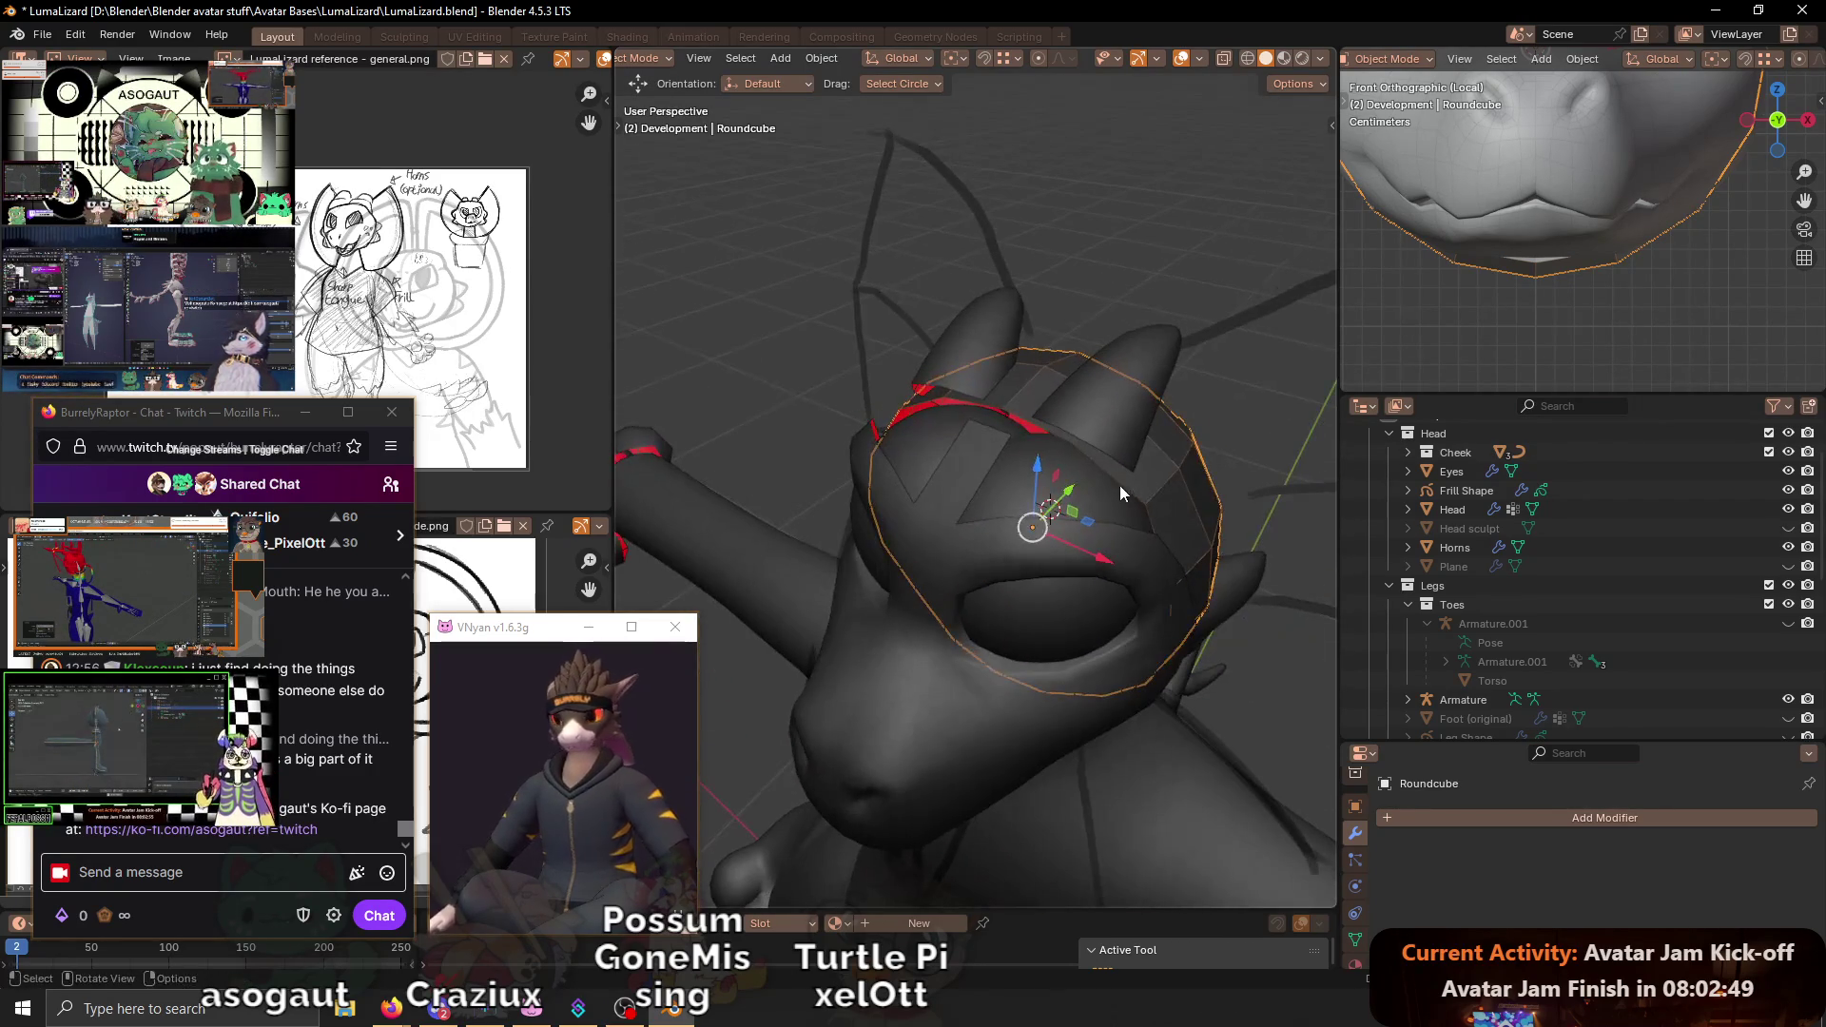
pyautogui.moveTo(1009, 406)
pyautogui.mouseDown(button='middle')
pyautogui.moveTo(1109, 418)
pyautogui.moveTo(1030, 442)
pyautogui.moveTo(1024, 410)
pyautogui.moveTo(1144, 428)
pyautogui.mouseUp(button='middle')
pyautogui.rightClick(1151, 427)
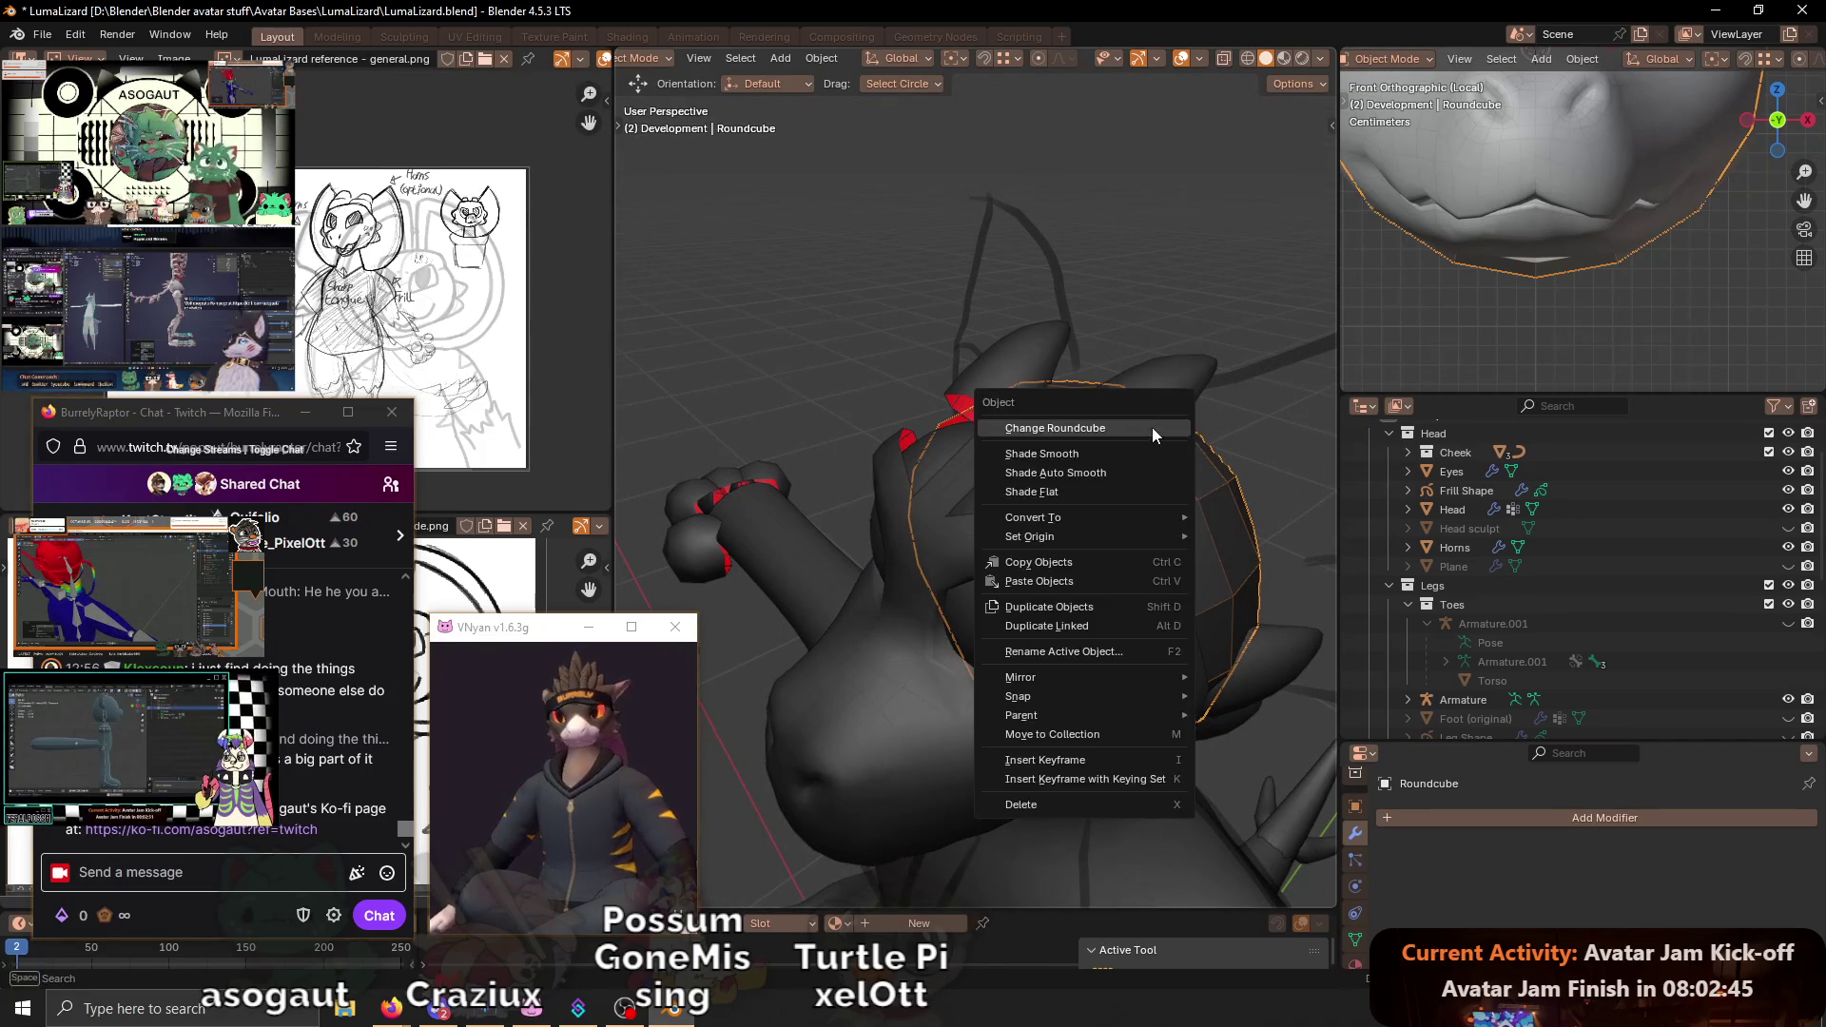
pyautogui.click(1151, 427)
pyautogui.hotkey('ctrl', 'z')
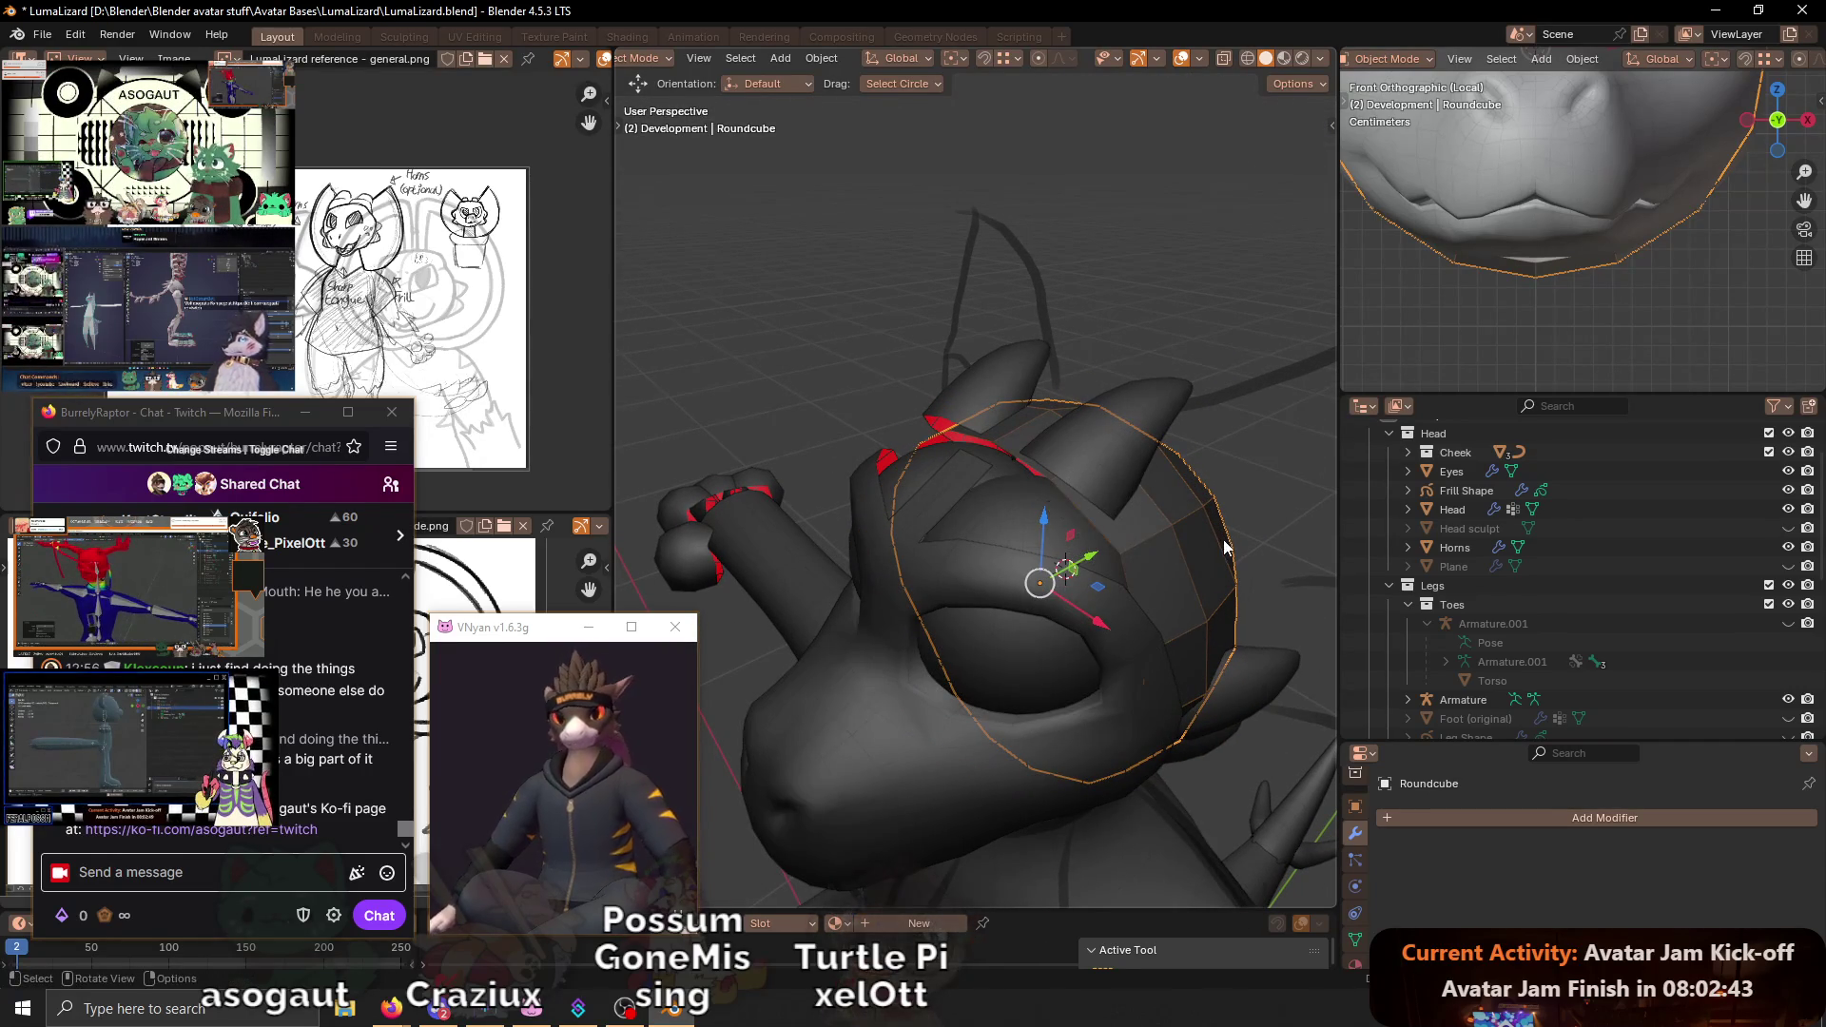
pyautogui.rightClick(1224, 547)
pyautogui.click(1181, 567)
# - Turn off viewport overlays to hide the grid and outlines, and review the head
pyautogui.moveTo(1040, 481)
pyautogui.mouseDown(button='middle')
pyautogui.moveTo(1093, 494)
pyautogui.moveTo(1052, 583)
pyautogui.moveTo(1080, 524)
pyautogui.moveTo(927, 512)
pyautogui.moveTo(1154, 554)
pyautogui.mouseUp(button='middle')
pyautogui.hotkey('shift', 'alt', 'z')
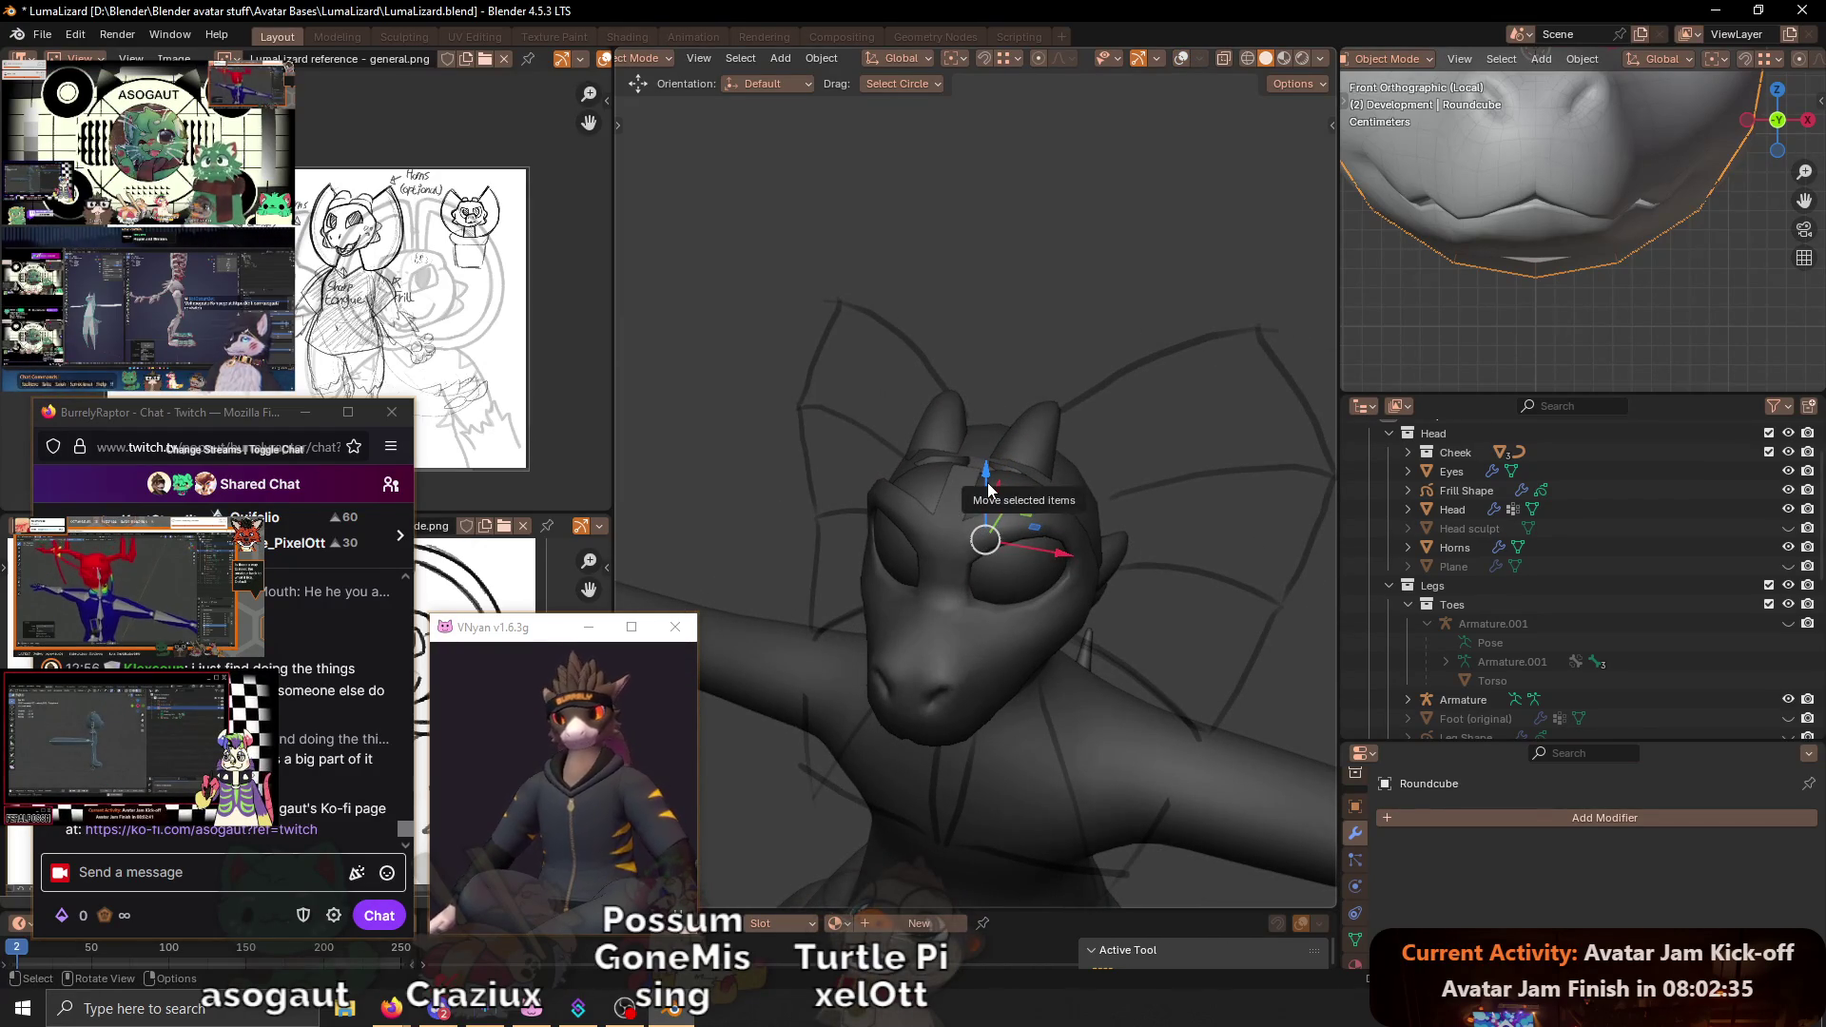
pyautogui.moveTo(1001, 499); pyautogui.dragTo(997, 436, button='middle')
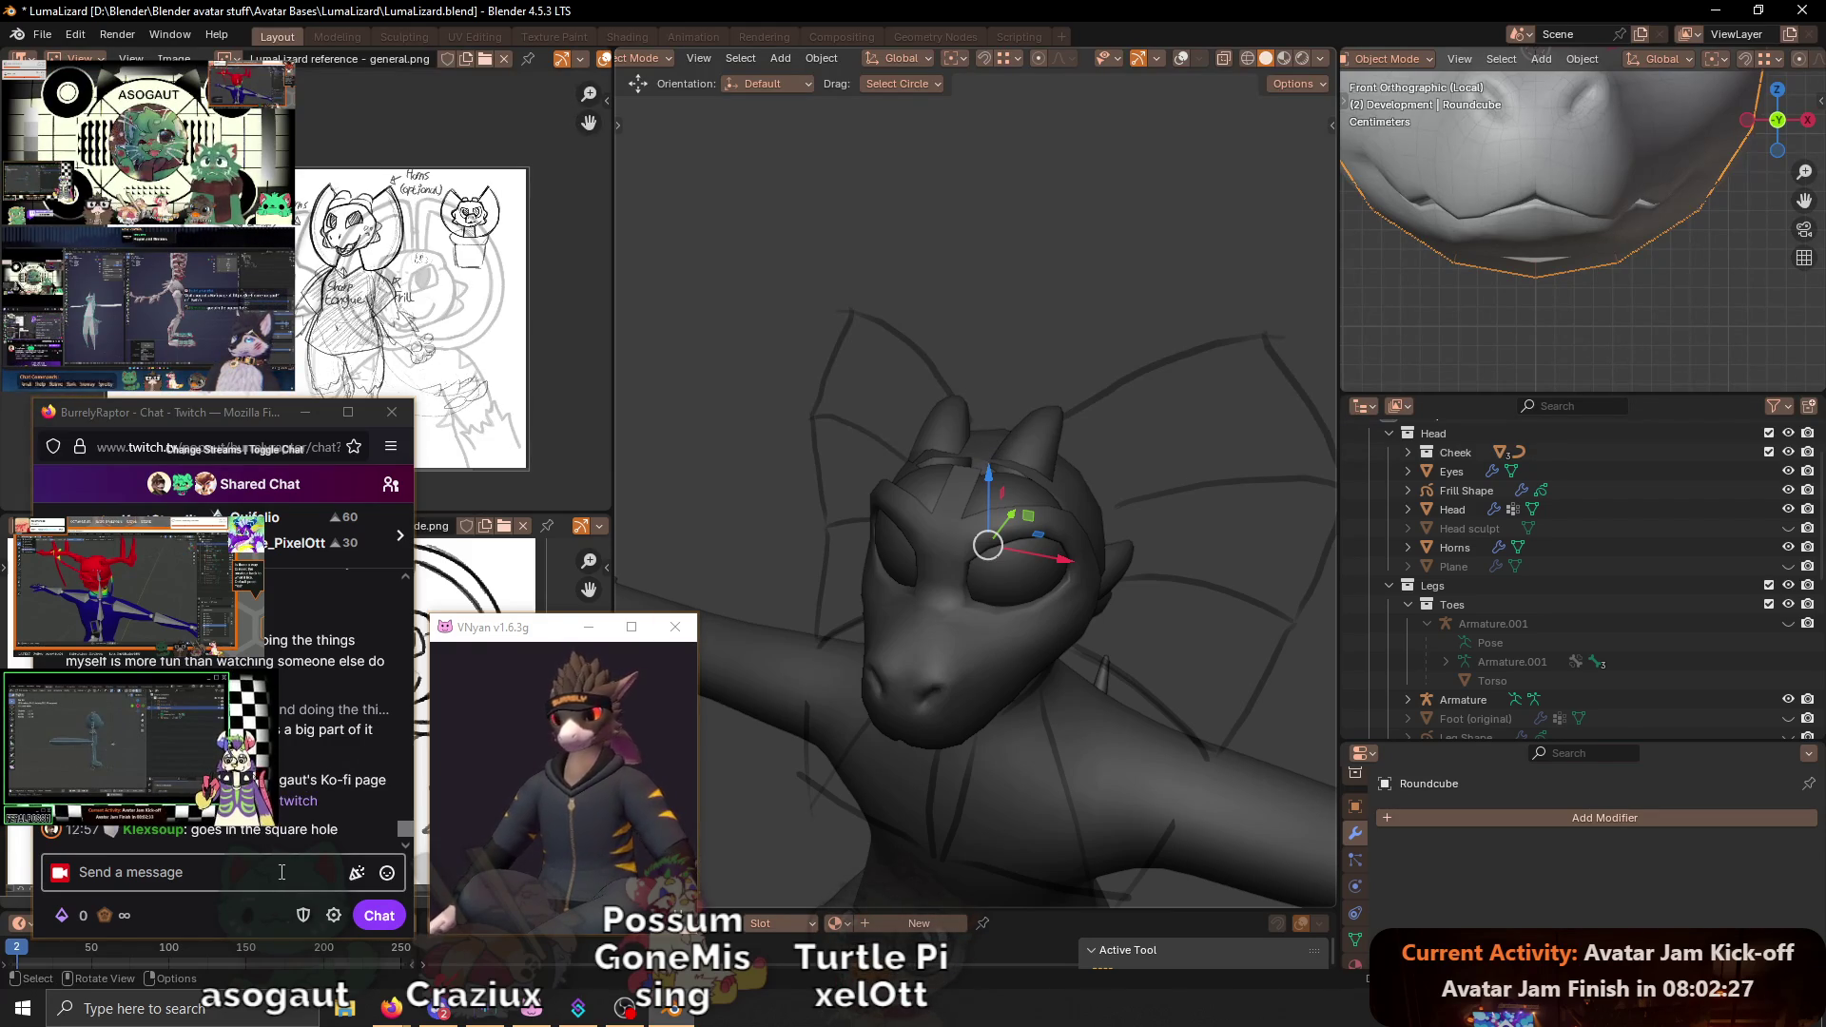
pyautogui.moveTo(757, 596); pyautogui.dragTo(967, 483, button='middle')
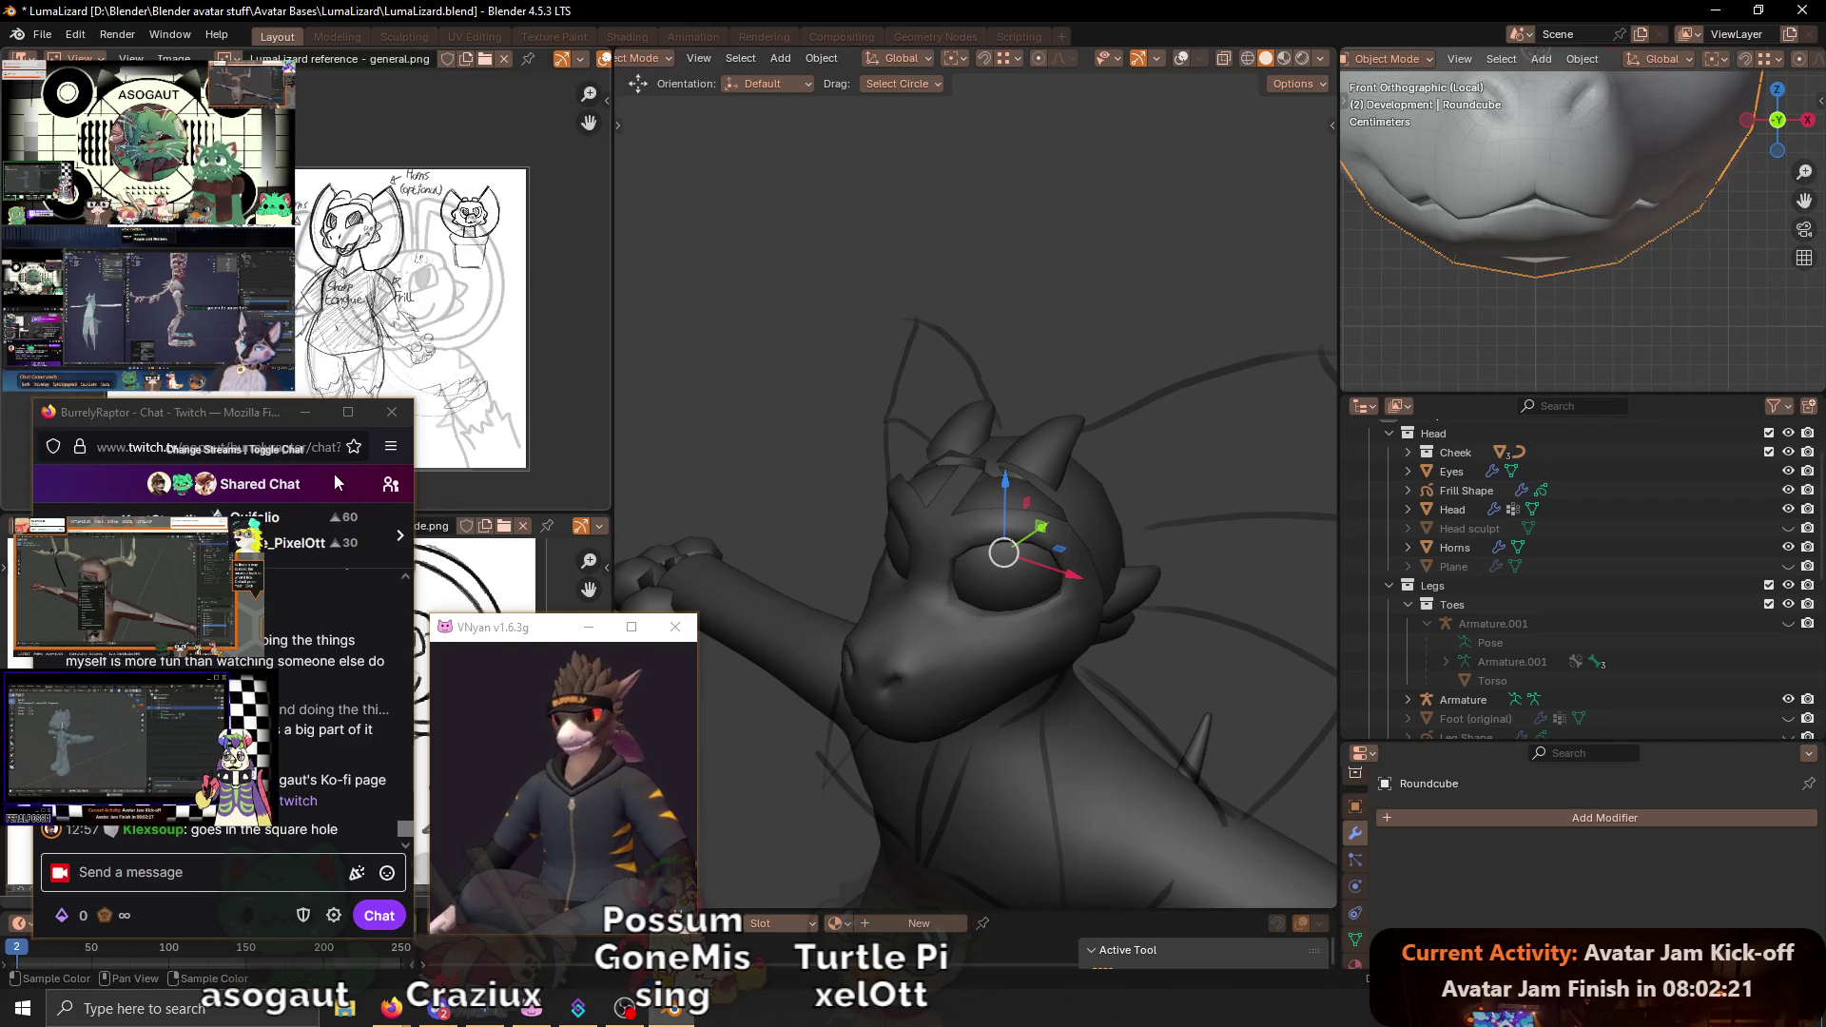
pyautogui.moveTo(969, 521); pyautogui.dragTo(1001, 460, button='middle')
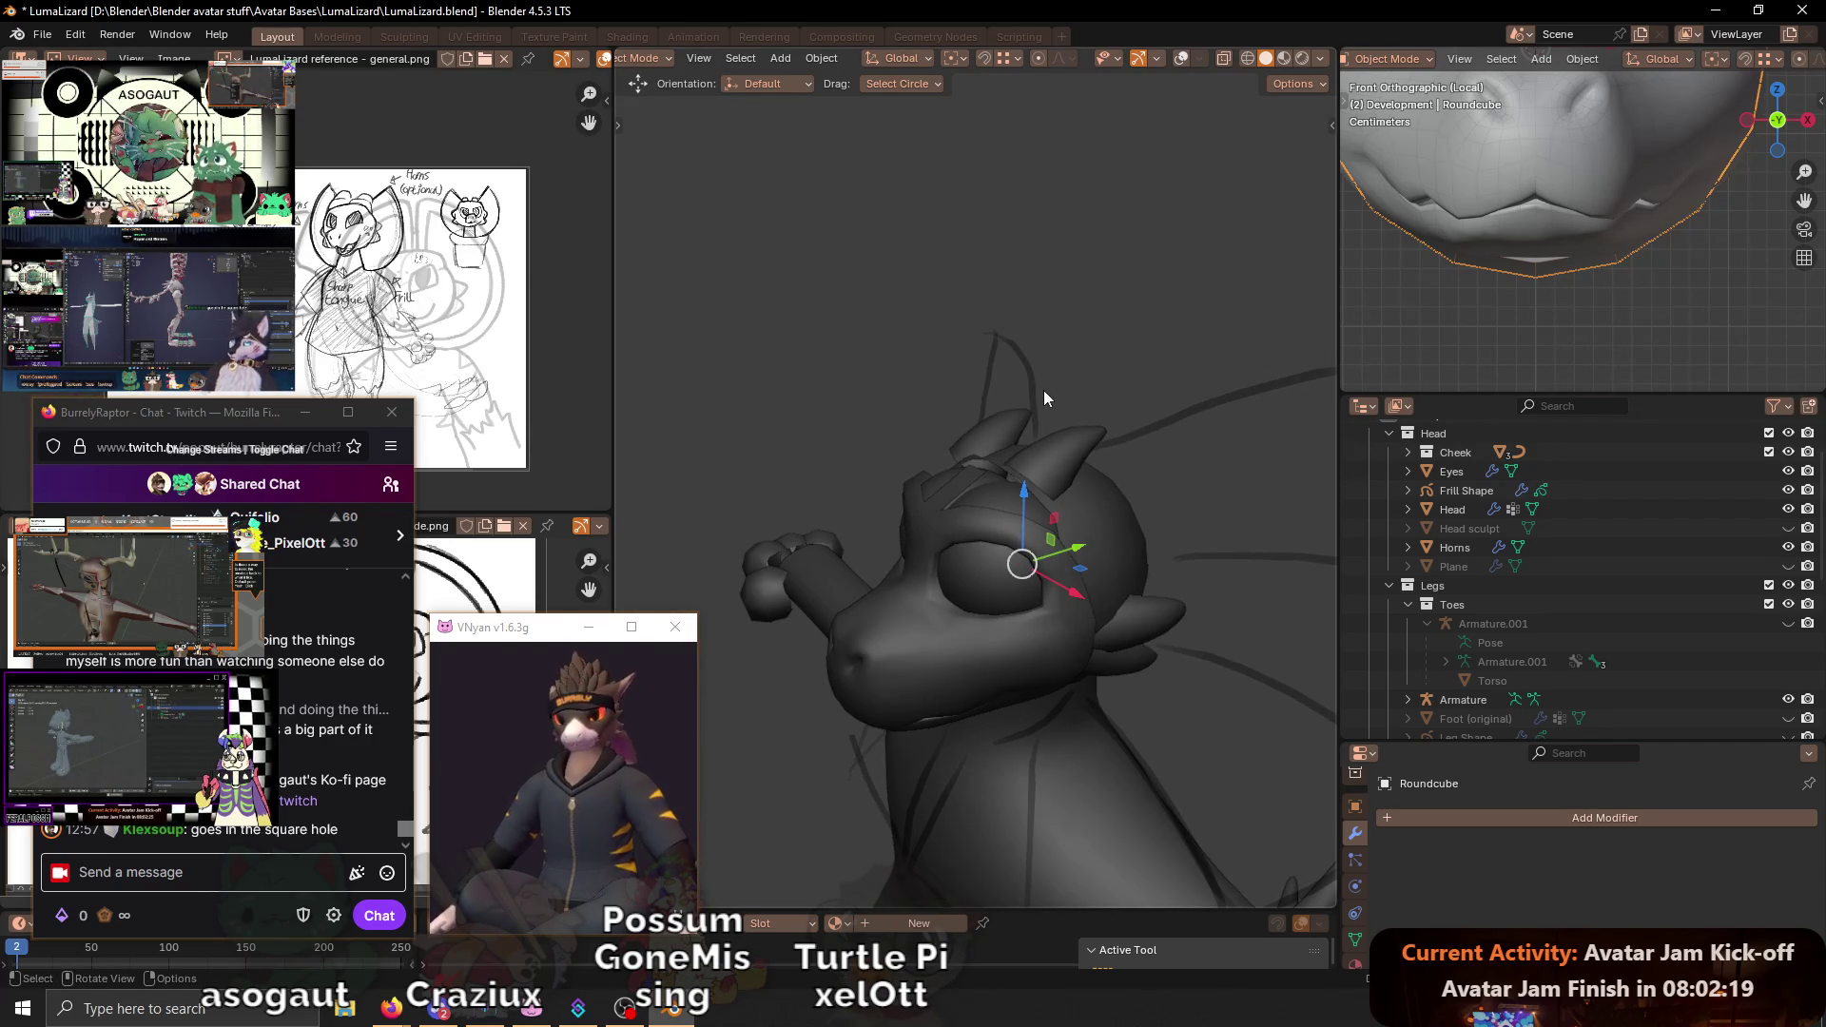
pyautogui.moveTo(1043, 390); pyautogui.dragTo(1104, 408, button='middle')
pyautogui.moveTo(983, 453)
pyautogui.mouseDown(button='middle')
pyautogui.moveTo(1093, 533)
pyautogui.moveTo(1168, 461)
pyautogui.moveTo(1241, 454)
pyautogui.moveTo(1062, 488)
pyautogui.mouseUp(button='middle')
pyautogui.scroll(3, 1002, 464)
pyautogui.press('Tab')
# - Switch from the Roundcube to the Head mesh and enter Edit Mode on the Head
pyautogui.keyDown('alt'); pyautogui.click(1065, 486); pyautogui.keyUp('alt')
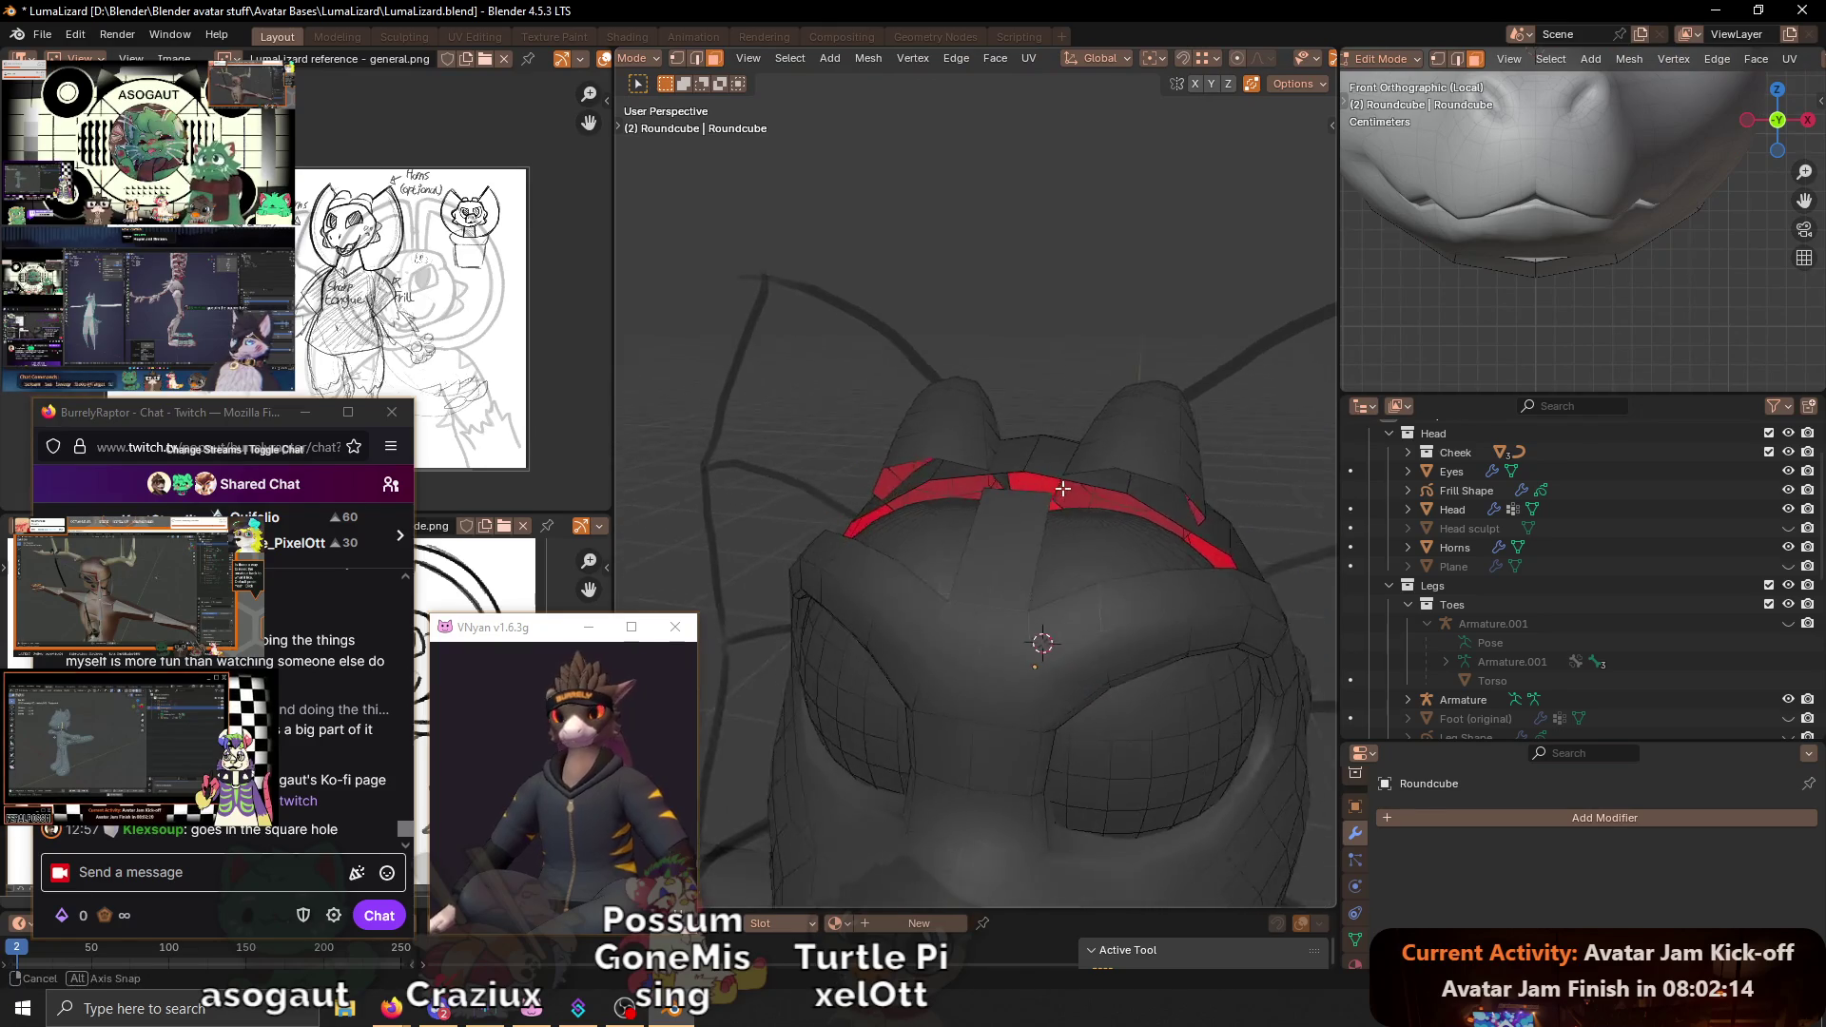
pyautogui.press('Tab')
pyautogui.click(1025, 552)
pyautogui.keyDown('shift'); pyautogui.click(1016, 512); pyautogui.keyUp('shift')
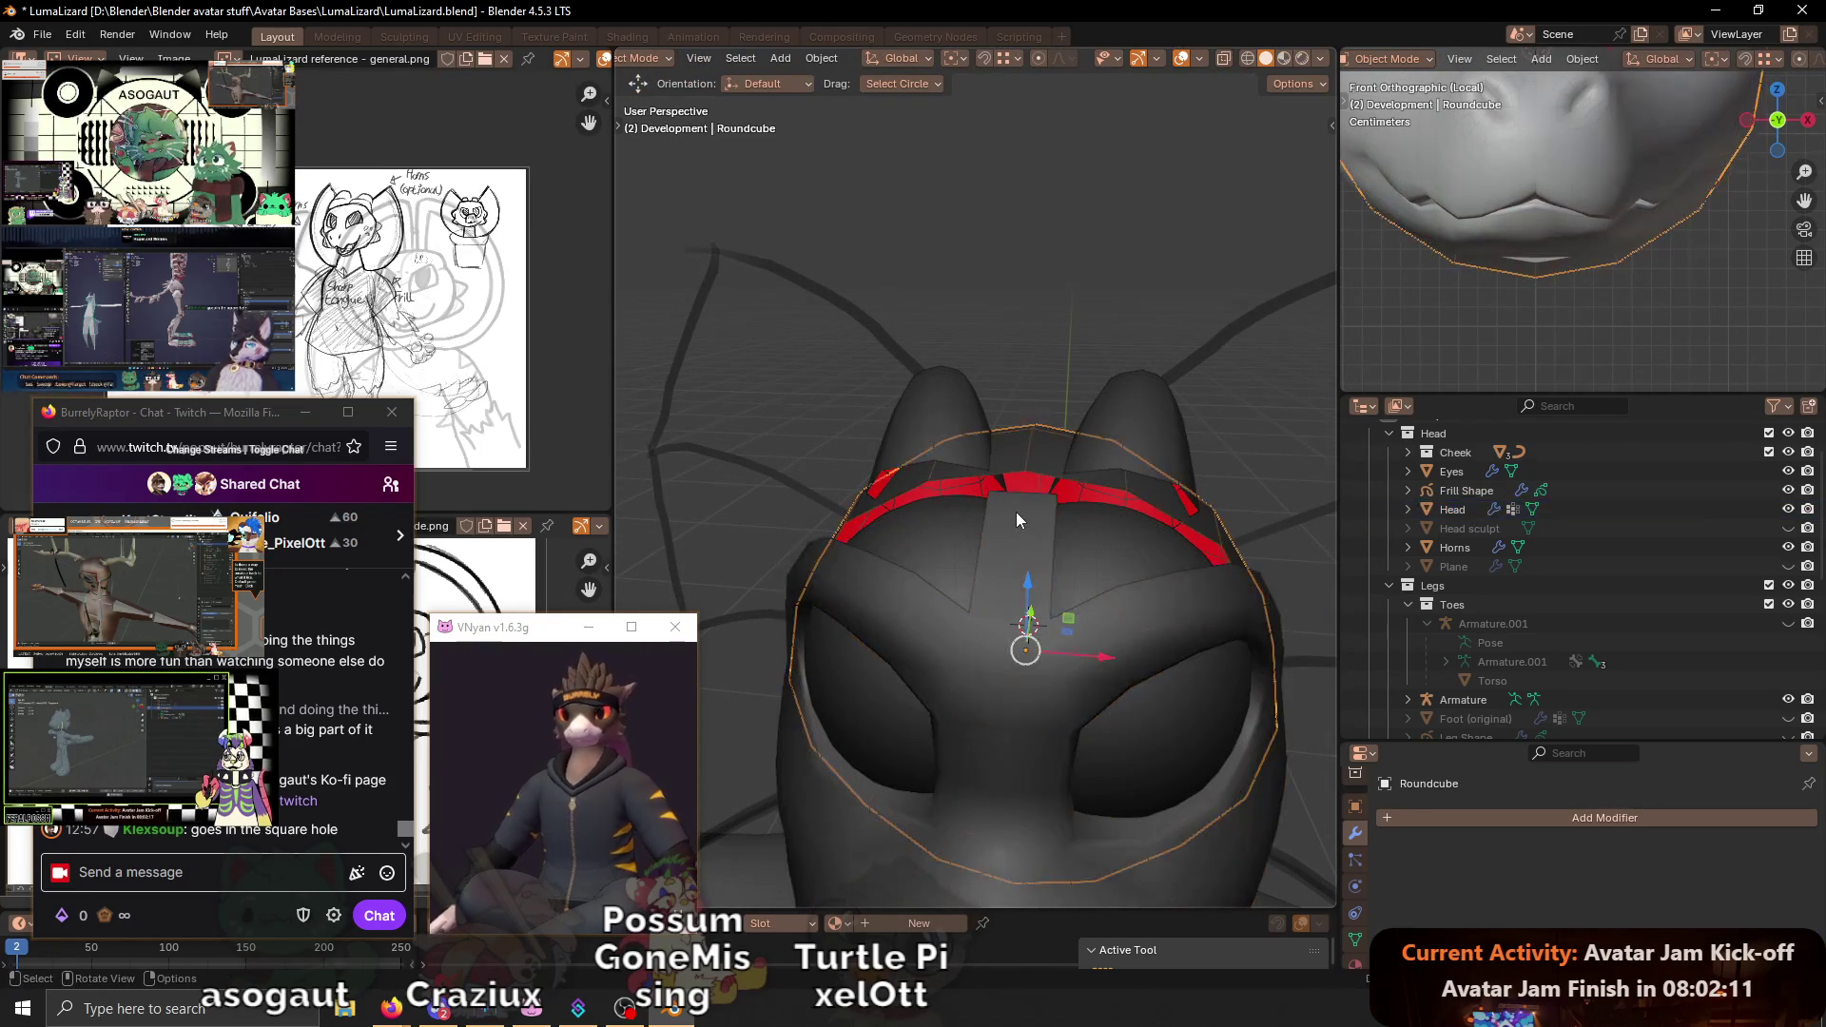
pyautogui.keyDown('shift'); pyautogui.click(1024, 509); pyautogui.keyUp('shift')
pyautogui.press('Tab')
pyautogui.moveTo(1026, 506)
pyautogui.mouseDown(button='middle')
pyautogui.moveTo(1149, 567)
pyautogui.moveTo(771, 454)
pyautogui.moveTo(937, 538)
pyautogui.moveTo(956, 528)
pyautogui.mouseUp(button='middle')
# - Slide an edge on the side of the head along the surface
pyautogui.press('2')
pyautogui.click(902, 553)
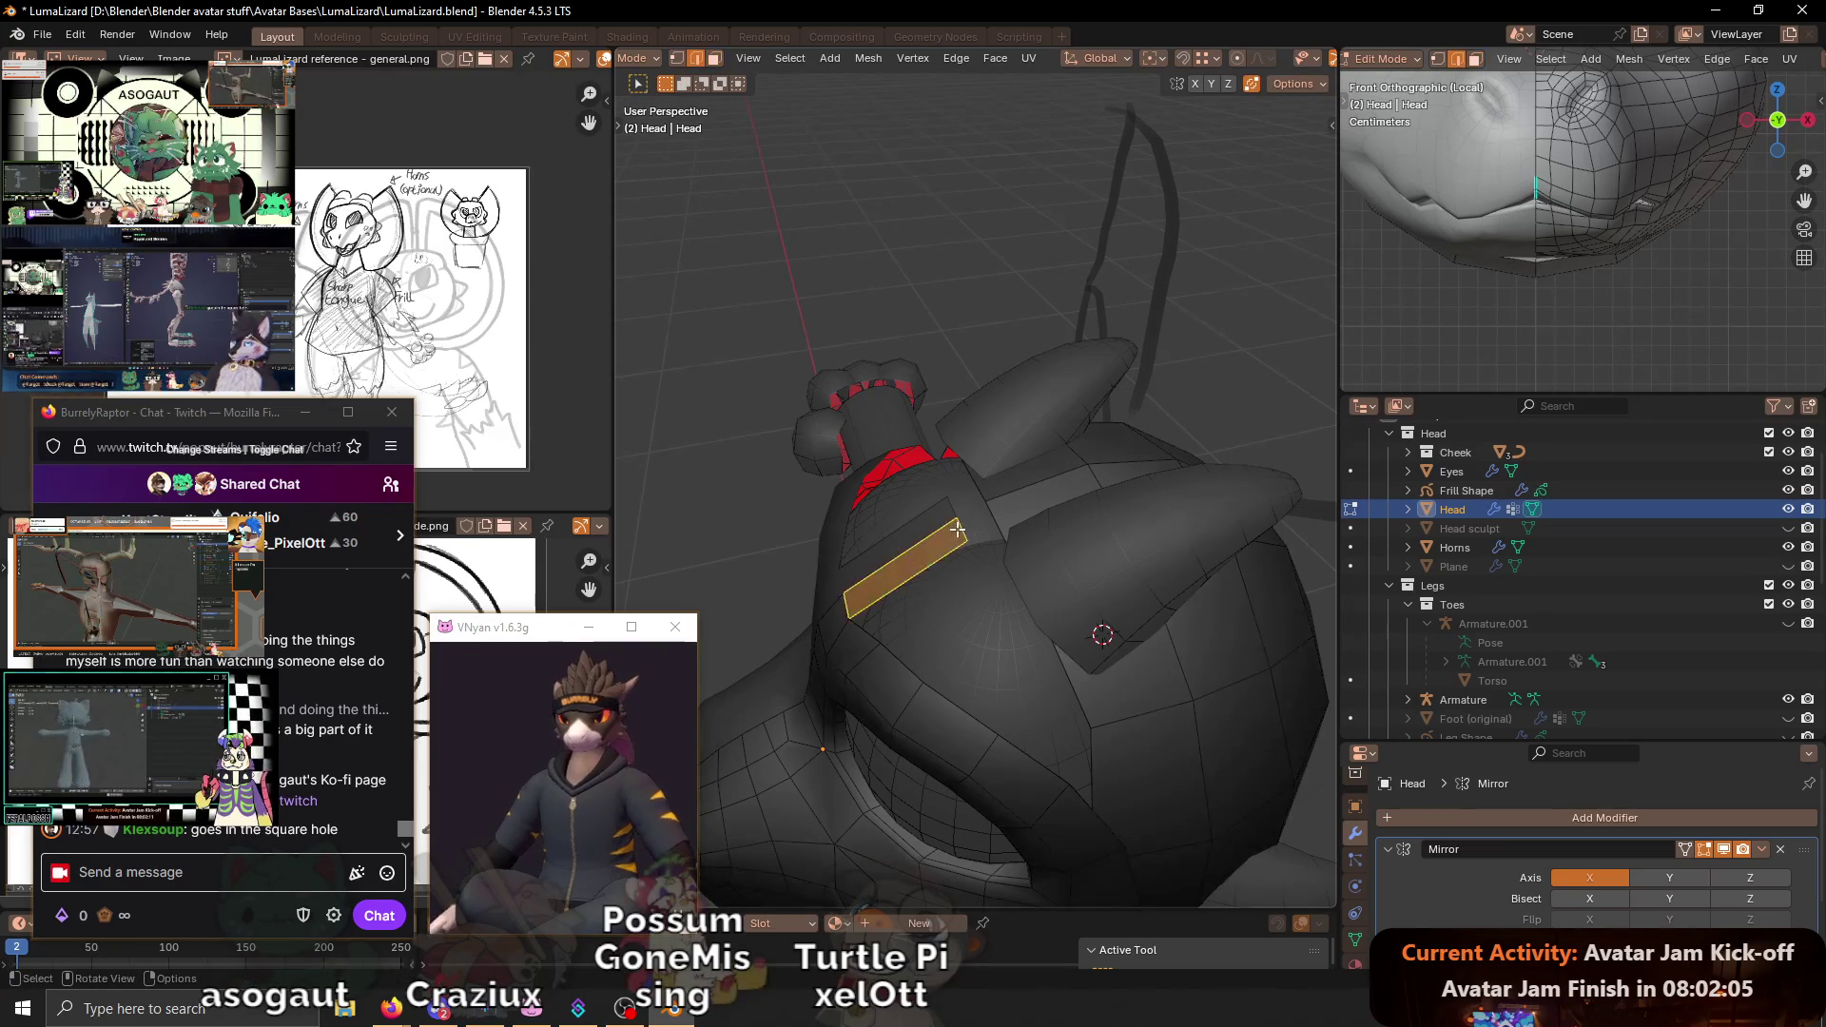
pyautogui.press('g')
pyautogui.press('g')
pyautogui.click(921, 544)
# - Select the face loop down the face, then slide an eye-socket edge to 0.630
pyautogui.moveTo(921, 544)
pyautogui.mouseDown(button='middle')
pyautogui.moveTo(1111, 639)
pyautogui.moveTo(1094, 570)
pyautogui.moveTo(1055, 669)
pyautogui.mouseUp(button='middle')
pyautogui.press('3')
pyautogui.keyDown('alt'); pyautogui.click(1111, 639); pyautogui.keyUp('alt')
pyautogui.scroll(-3, 1091, 552)
pyautogui.scroll(2, 1058, 672)
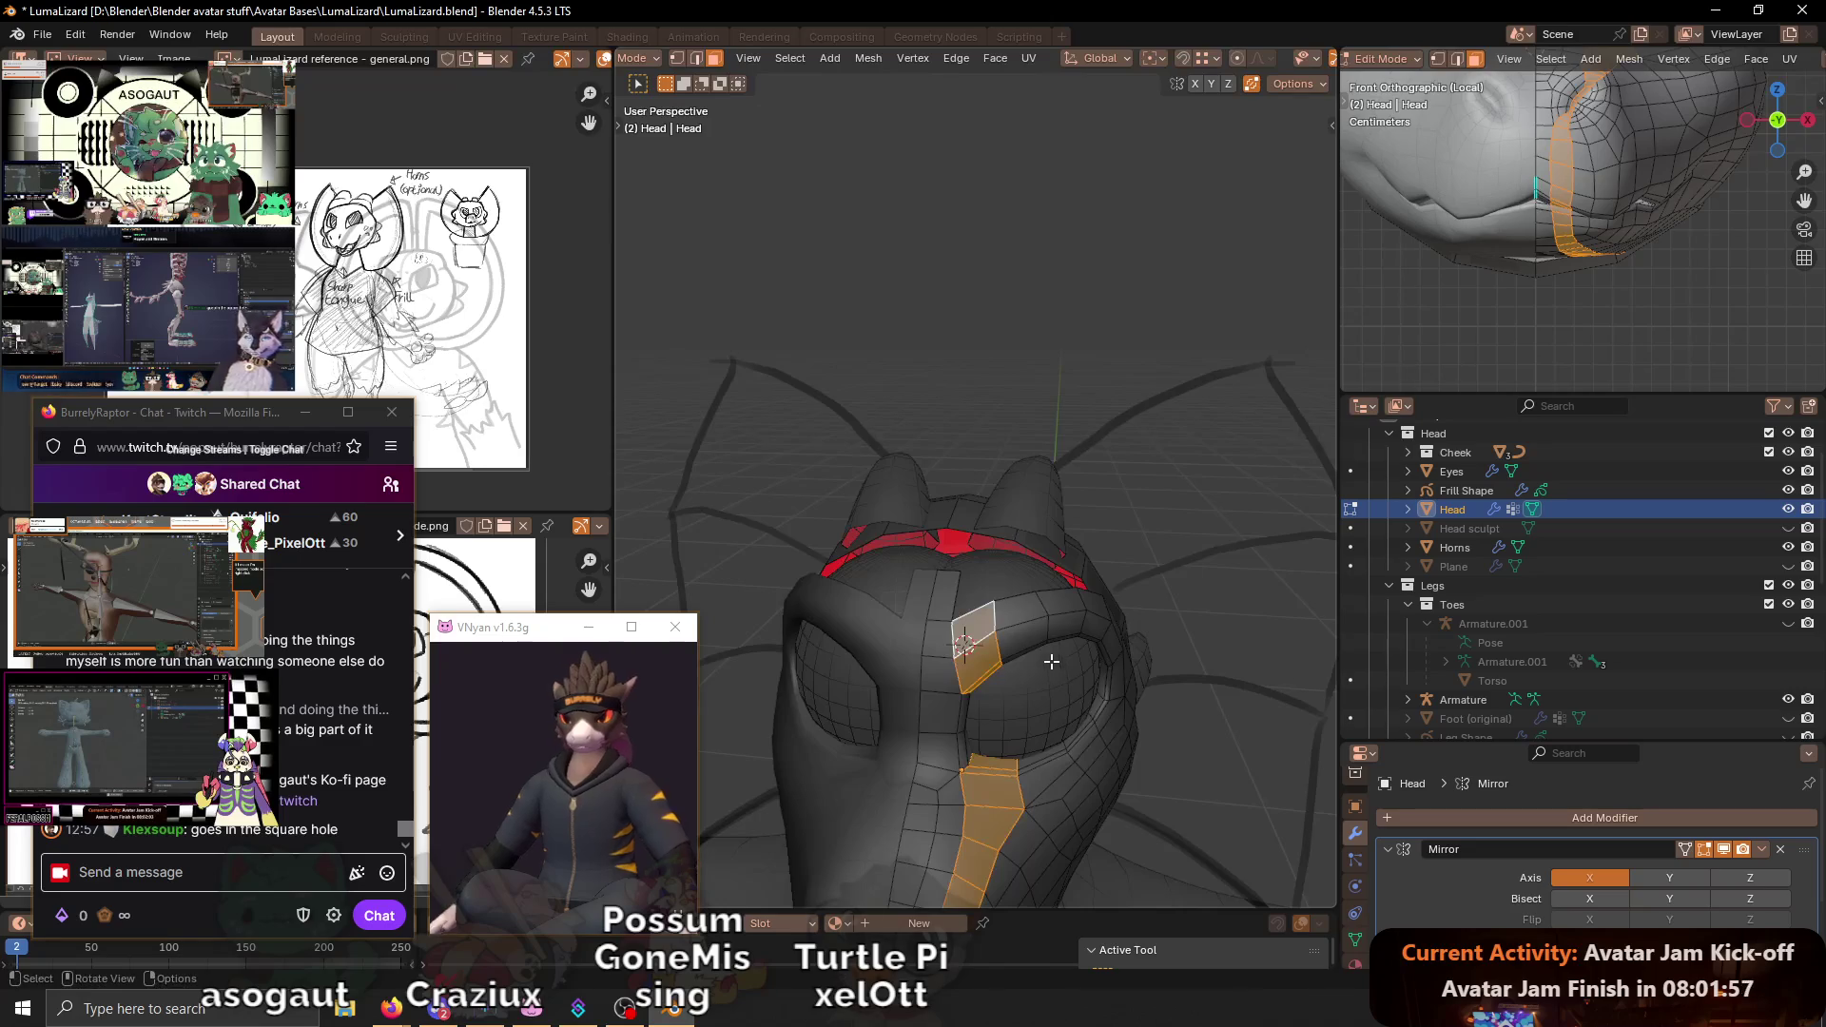
pyautogui.moveTo(949, 617)
pyautogui.mouseDown(button='middle')
pyautogui.moveTo(970, 627)
pyautogui.moveTo(947, 640)
pyautogui.mouseUp(button='middle')
pyautogui.press('2')
pyautogui.moveTo(916, 586); pyautogui.dragTo(918, 591)
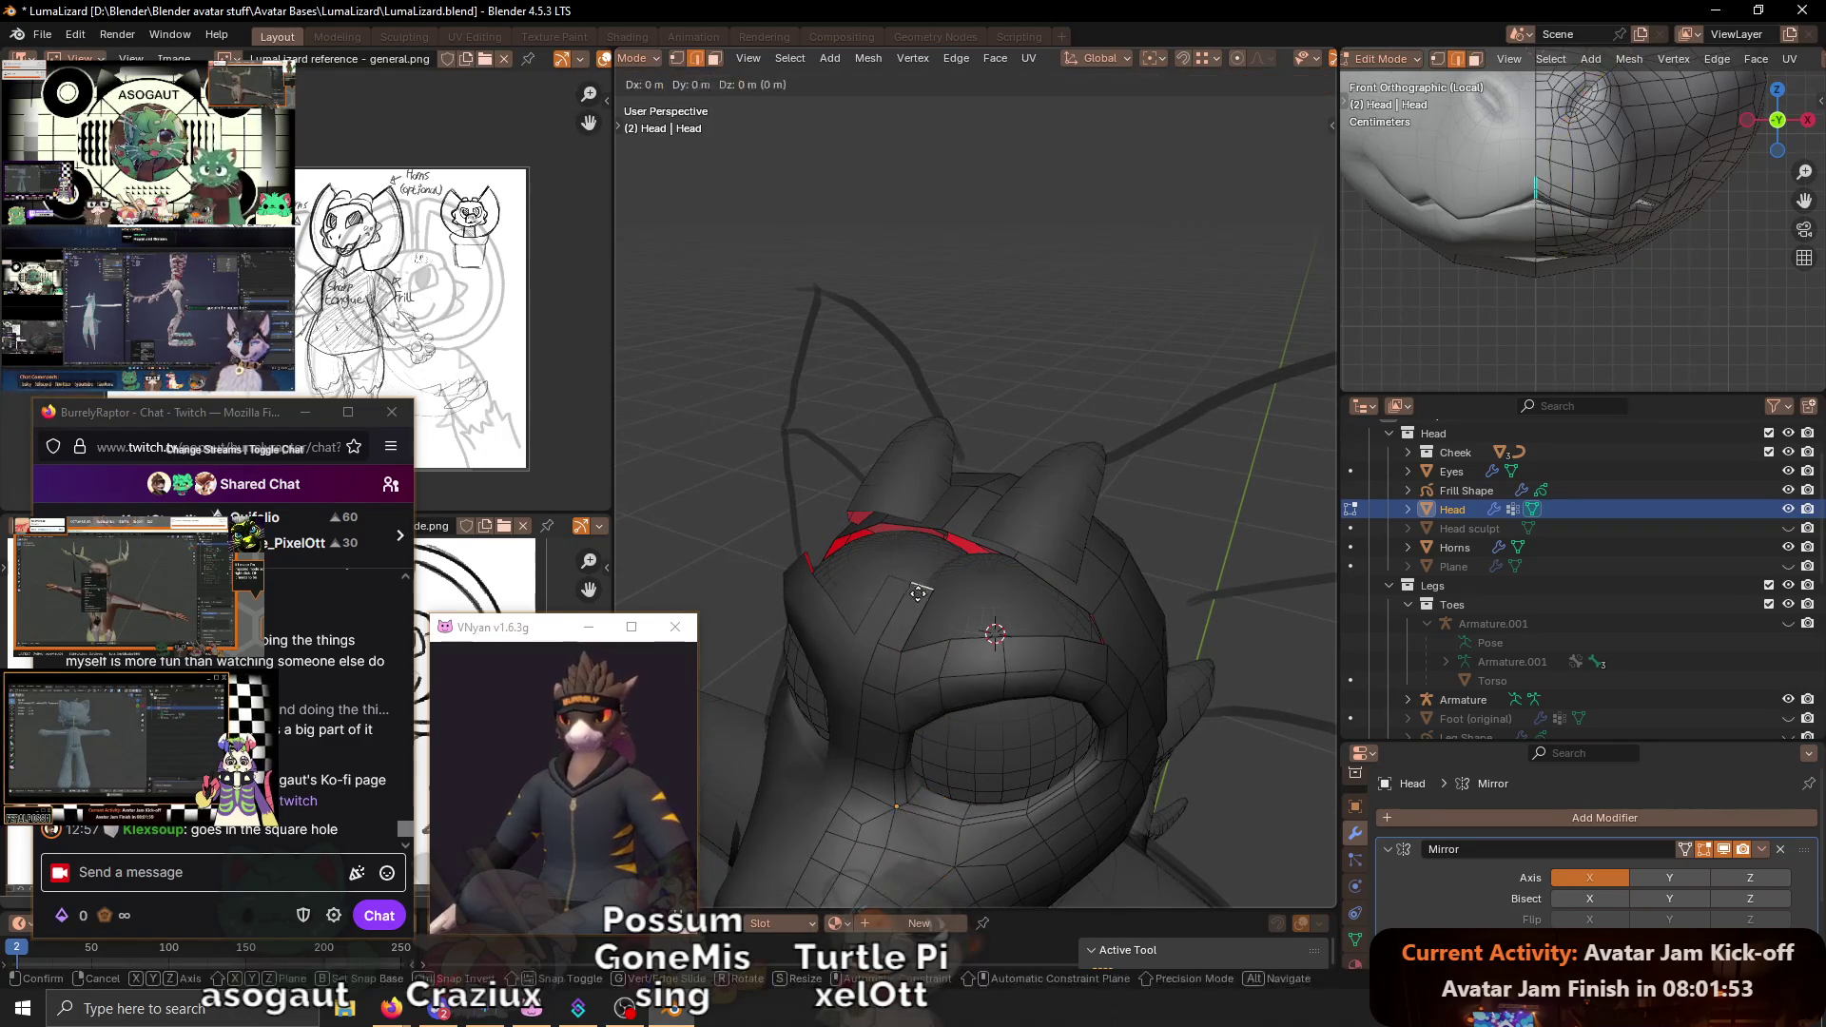
pyautogui.click(917, 621)
# - Move a vertex near the eye socket along the X axis
pyautogui.press('1')
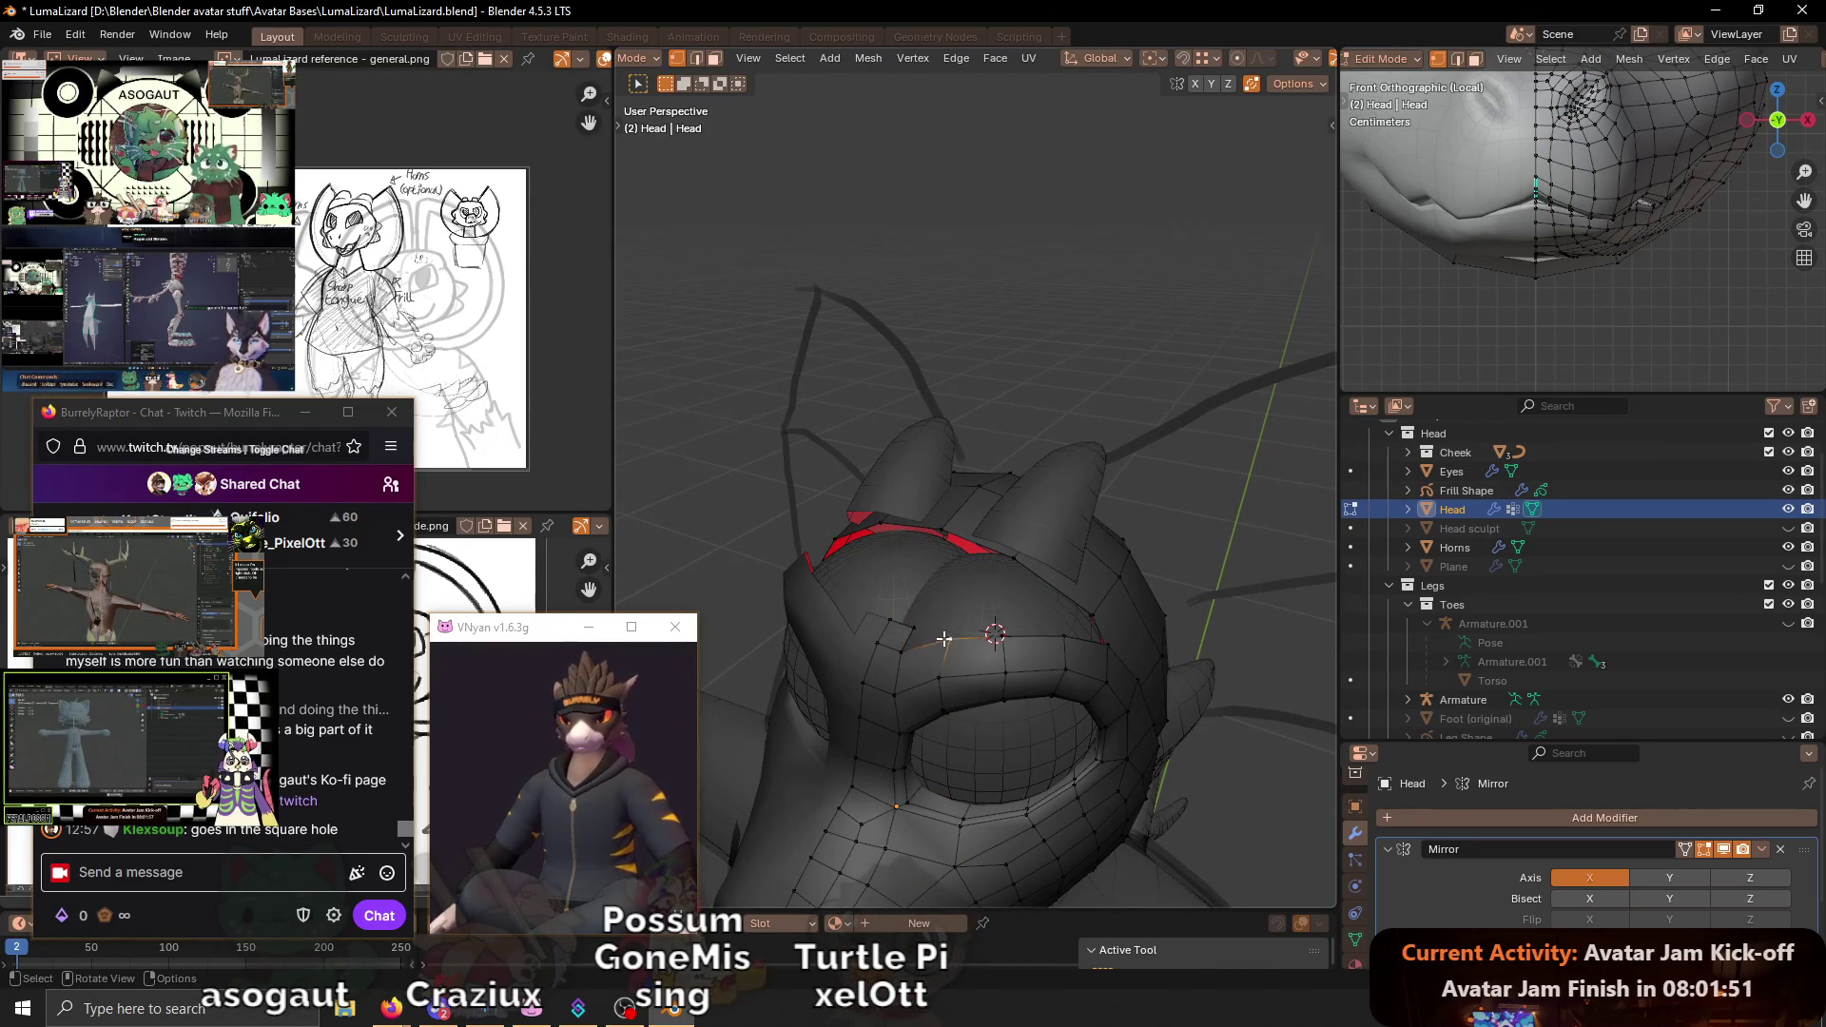
pyautogui.press('g')
pyautogui.press('x')
pyautogui.click(949, 620)
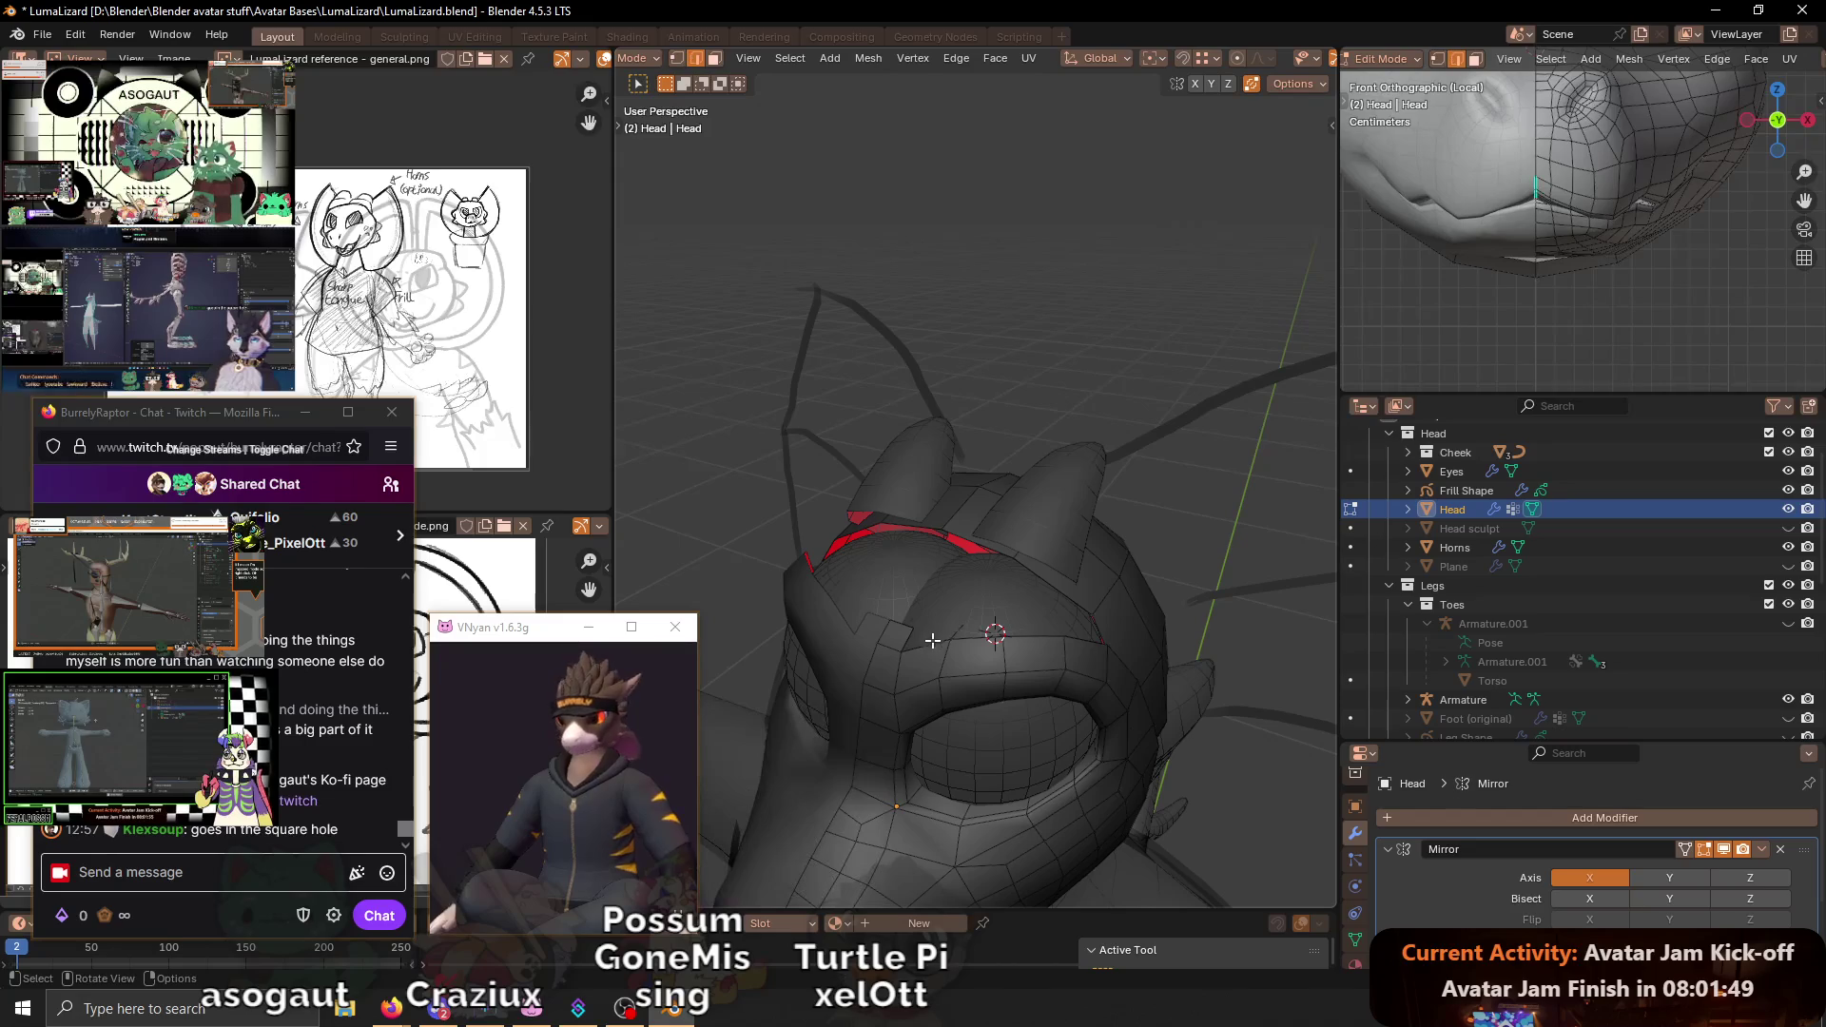
# - Slide a vertex near the brow to a factor of 0.308
pyautogui.moveTo(932, 636); pyautogui.dragTo(917, 618, button='middle')
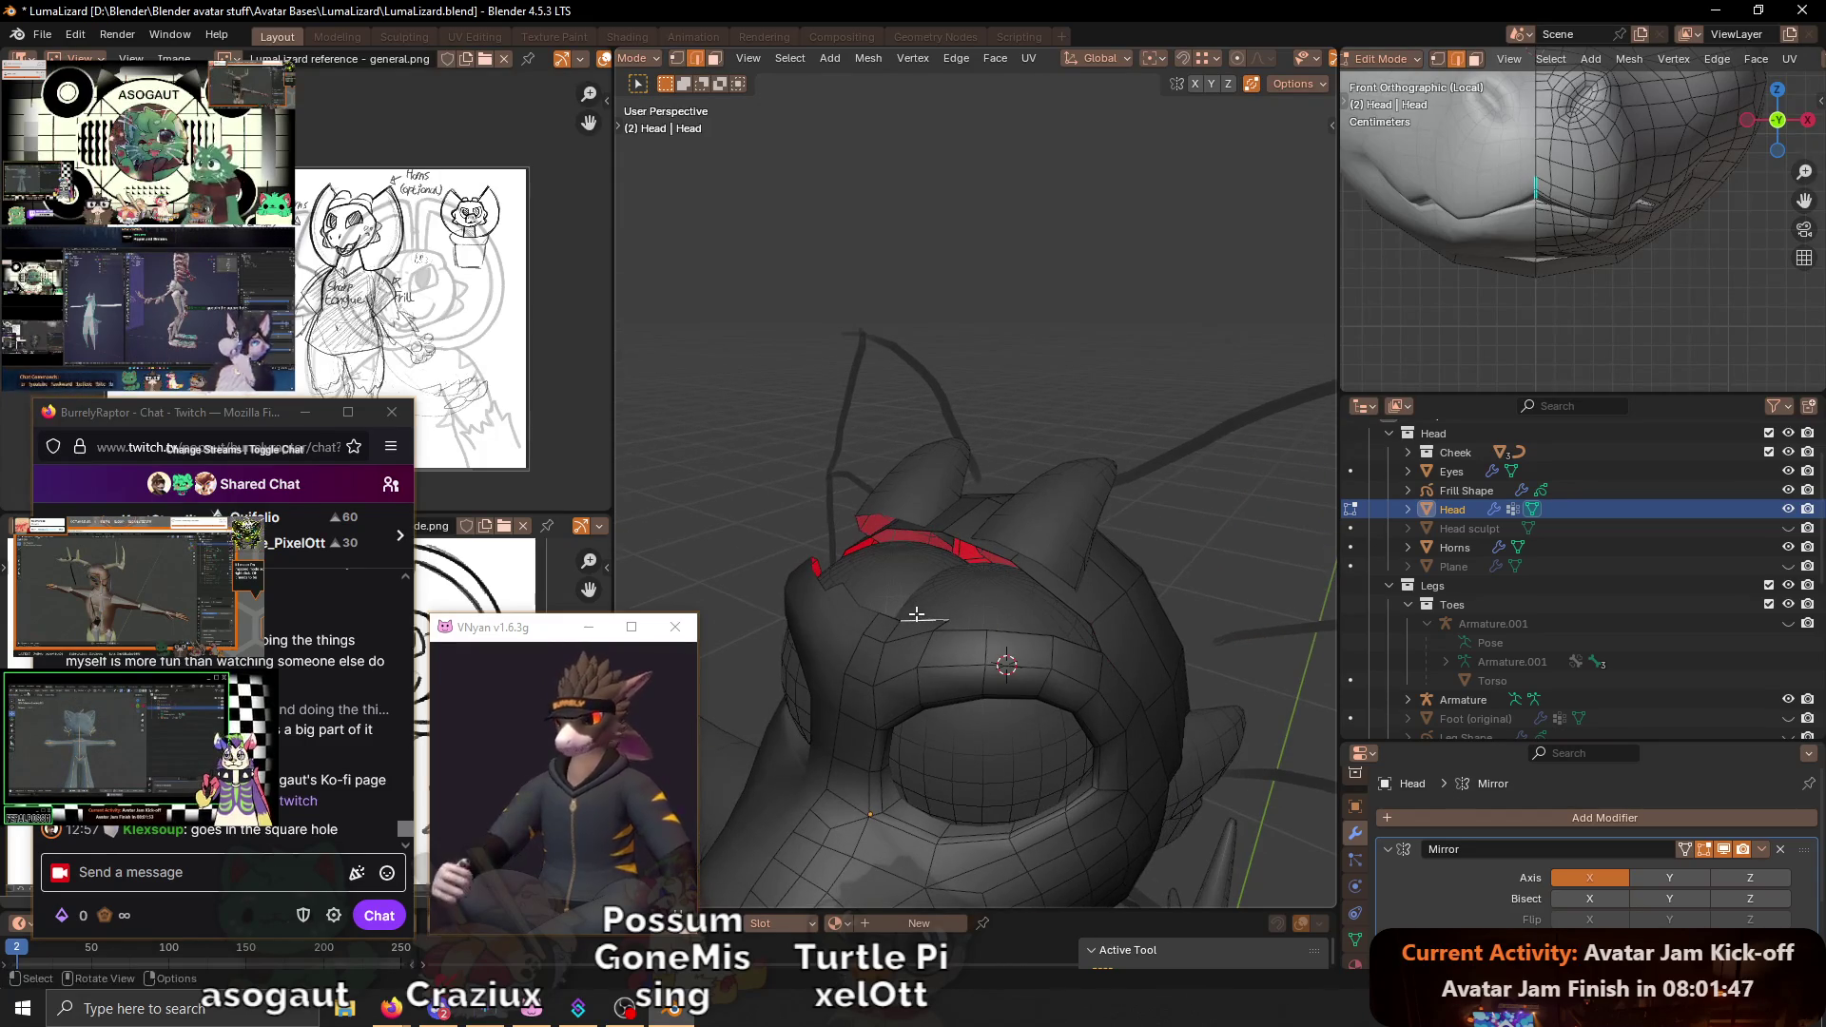
pyautogui.moveTo(941, 595); pyautogui.dragTo(923, 506, button='middle')
pyautogui.scroll(6, 955, 486)
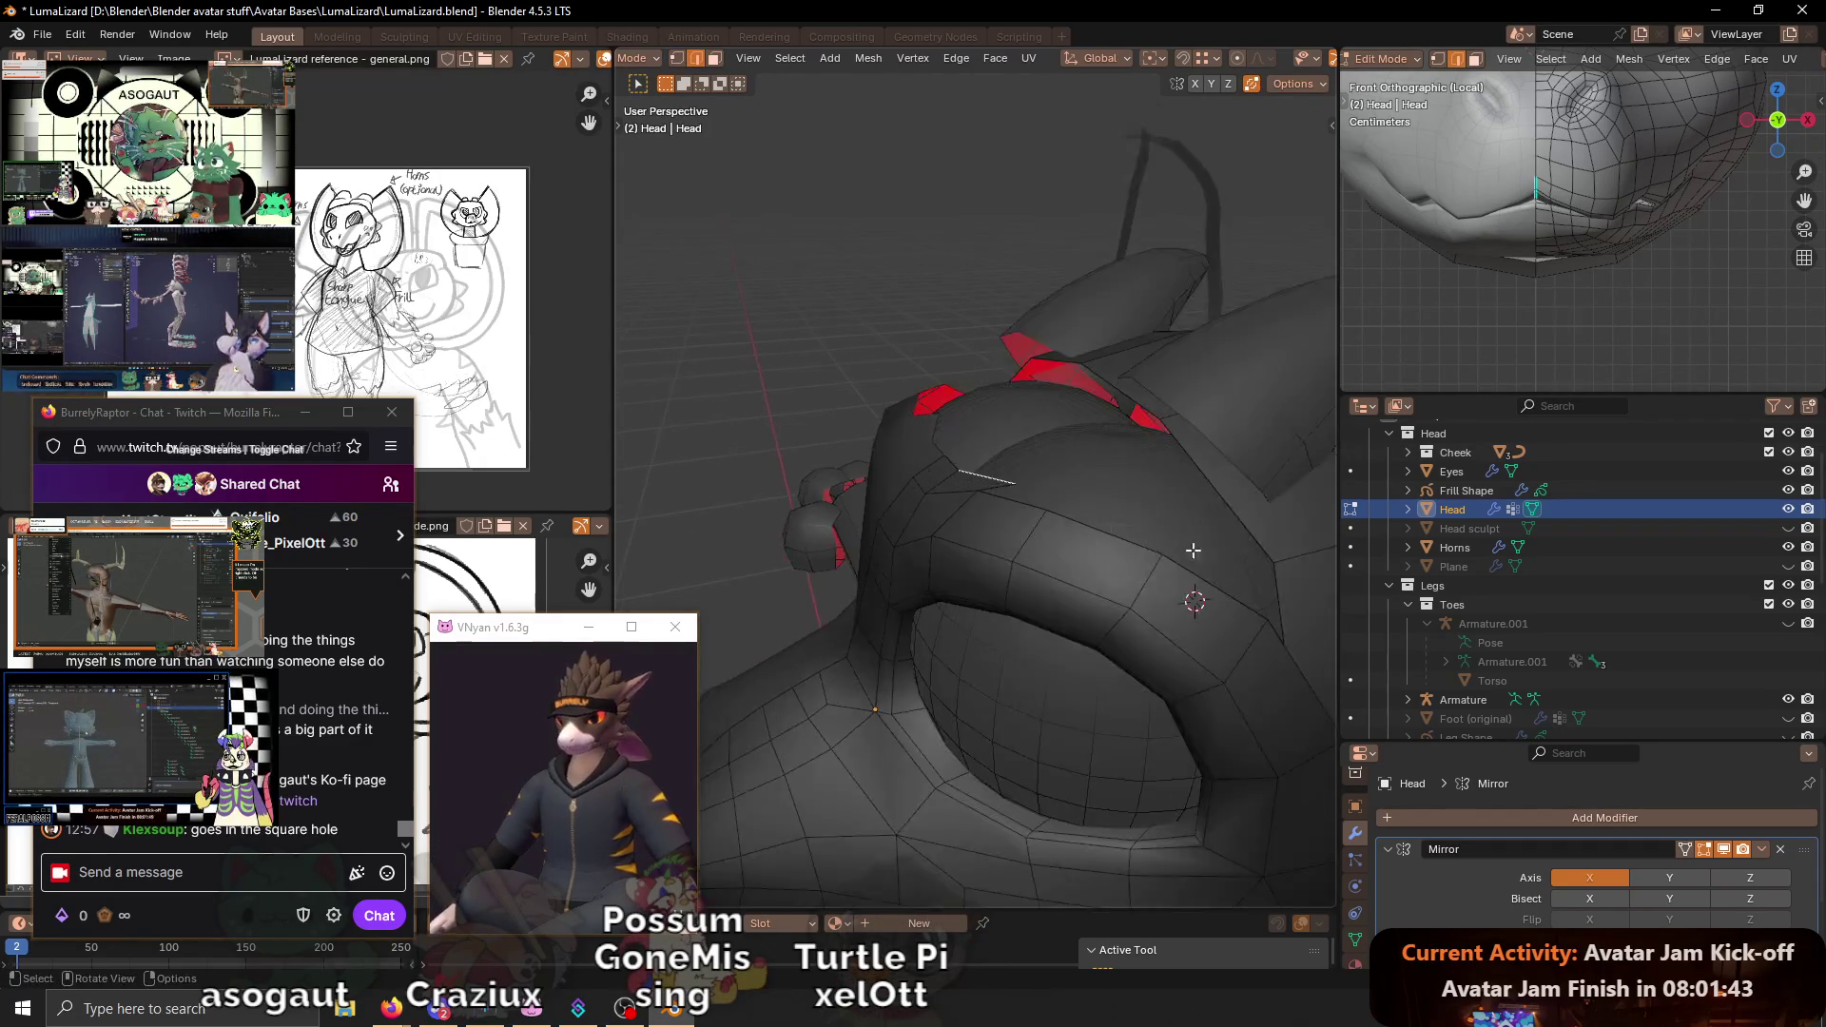
pyautogui.press('g')
pyautogui.moveTo(1047, 478)
pyautogui.mouseDown(button='middle')
pyautogui.moveTo(1093, 464)
pyautogui.moveTo(1027, 542)
pyautogui.moveTo(1163, 588)
pyautogui.moveTo(1047, 514)
pyautogui.moveTo(1065, 542)
pyautogui.moveTo(1063, 500)
pyautogui.moveTo(883, 532)
pyautogui.mouseUp(button='middle')
pyautogui.click(1070, 465)
# - Move an edge path along the cheek, then nudge it slightly along X
pyautogui.press('2')
pyautogui.moveTo(1071, 563); pyautogui.dragTo(1124, 643, button='middle')
pyautogui.keyDown('ctrl'); pyautogui.click(1079, 607); pyautogui.keyUp('ctrl')
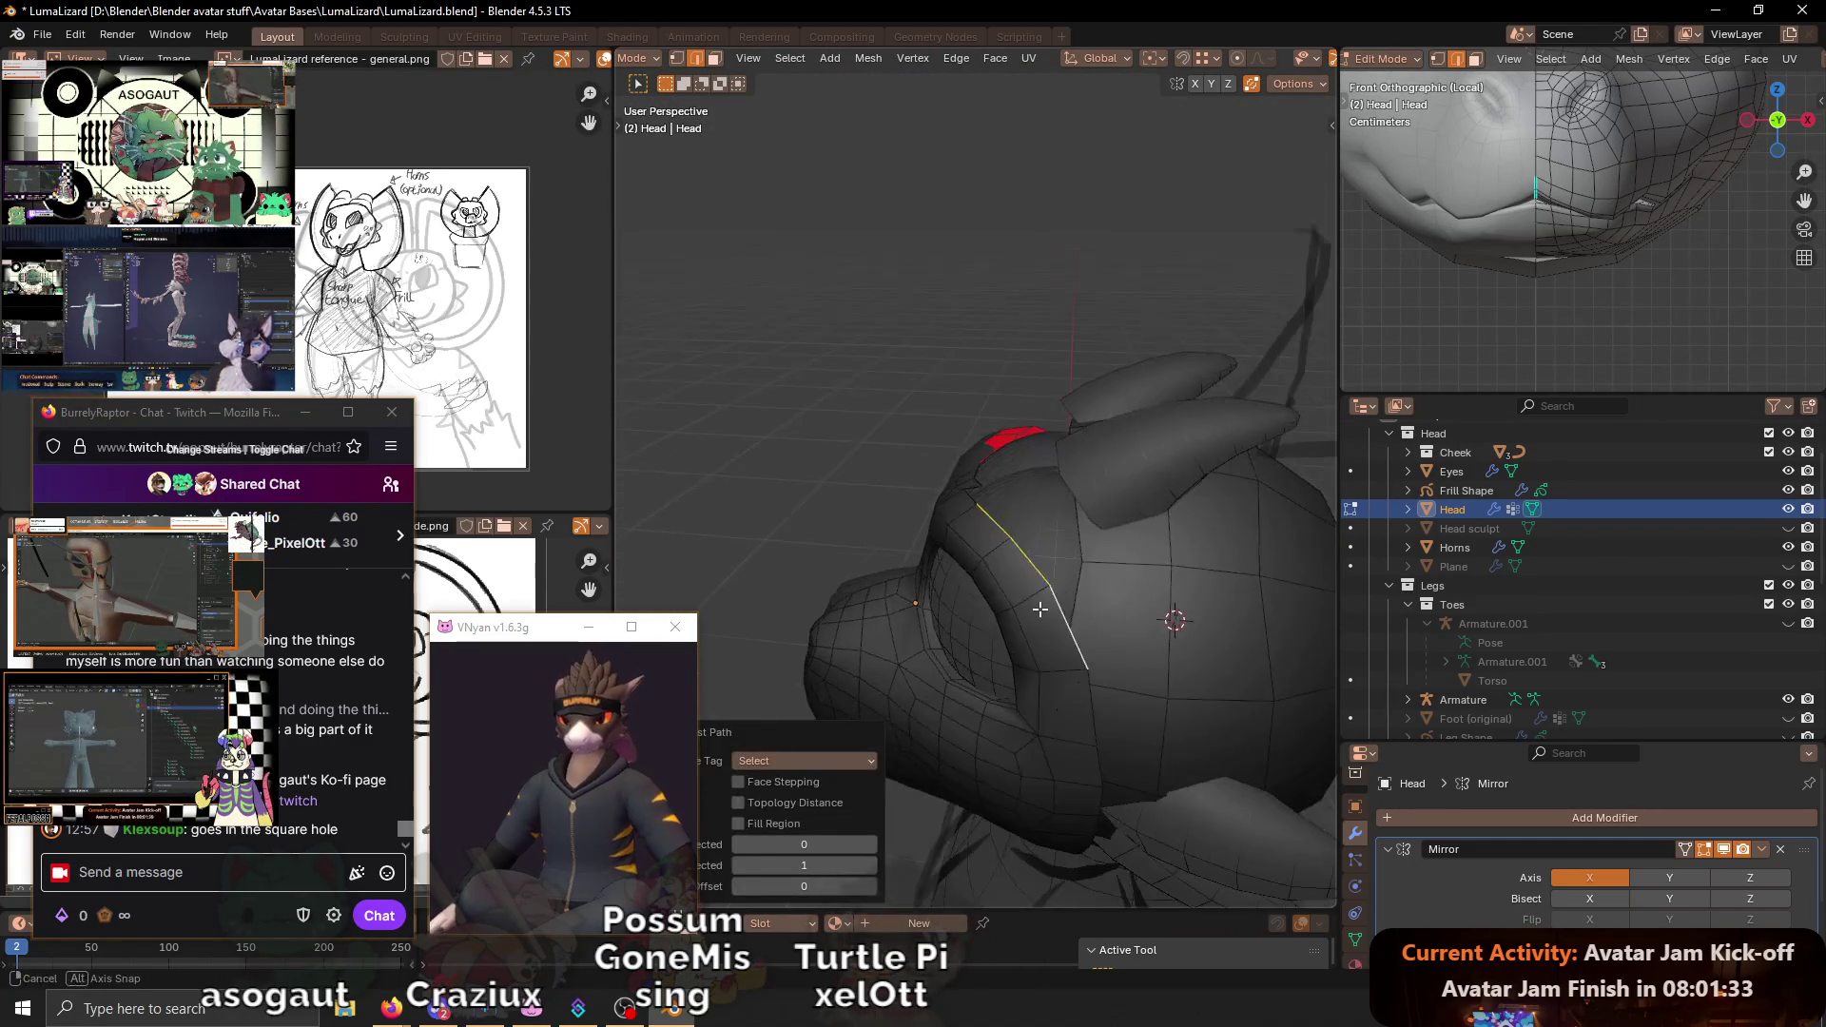
pyautogui.press('g')
pyautogui.click(1056, 601)
pyautogui.moveTo(1056, 600)
pyautogui.mouseDown(button='middle')
pyautogui.moveTo(1154, 632)
pyautogui.moveTo(1195, 522)
pyautogui.moveTo(1141, 552)
pyautogui.mouseUp(button='middle')
pyautogui.press('g')
pyautogui.press('x')
pyautogui.click(1147, 634)
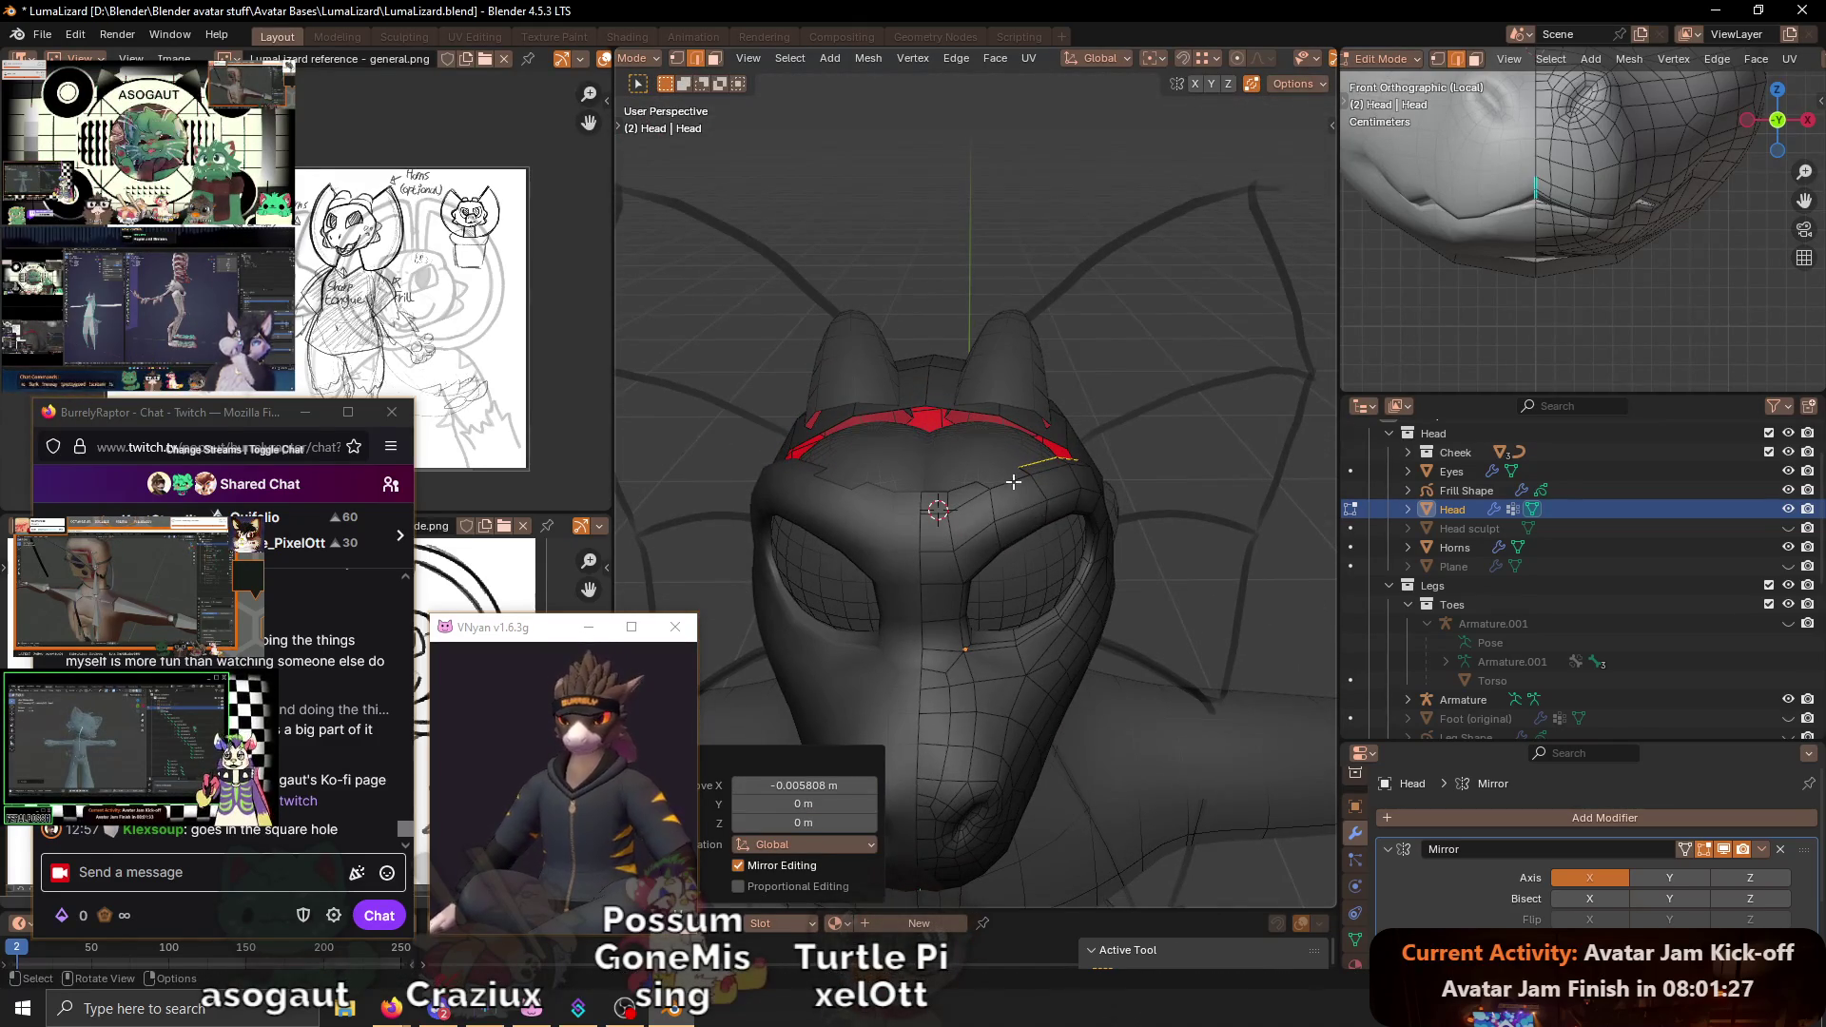
# - Select an edge loop on the head and inspect it from behind and above
pyautogui.moveTo(991, 496)
pyautogui.mouseDown(button='middle')
pyautogui.moveTo(1129, 469)
pyautogui.moveTo(1142, 437)
pyautogui.moveTo(768, 473)
pyautogui.moveTo(726, 510)
pyautogui.moveTo(746, 550)
pyautogui.moveTo(1050, 569)
pyautogui.mouseUp(button='middle')
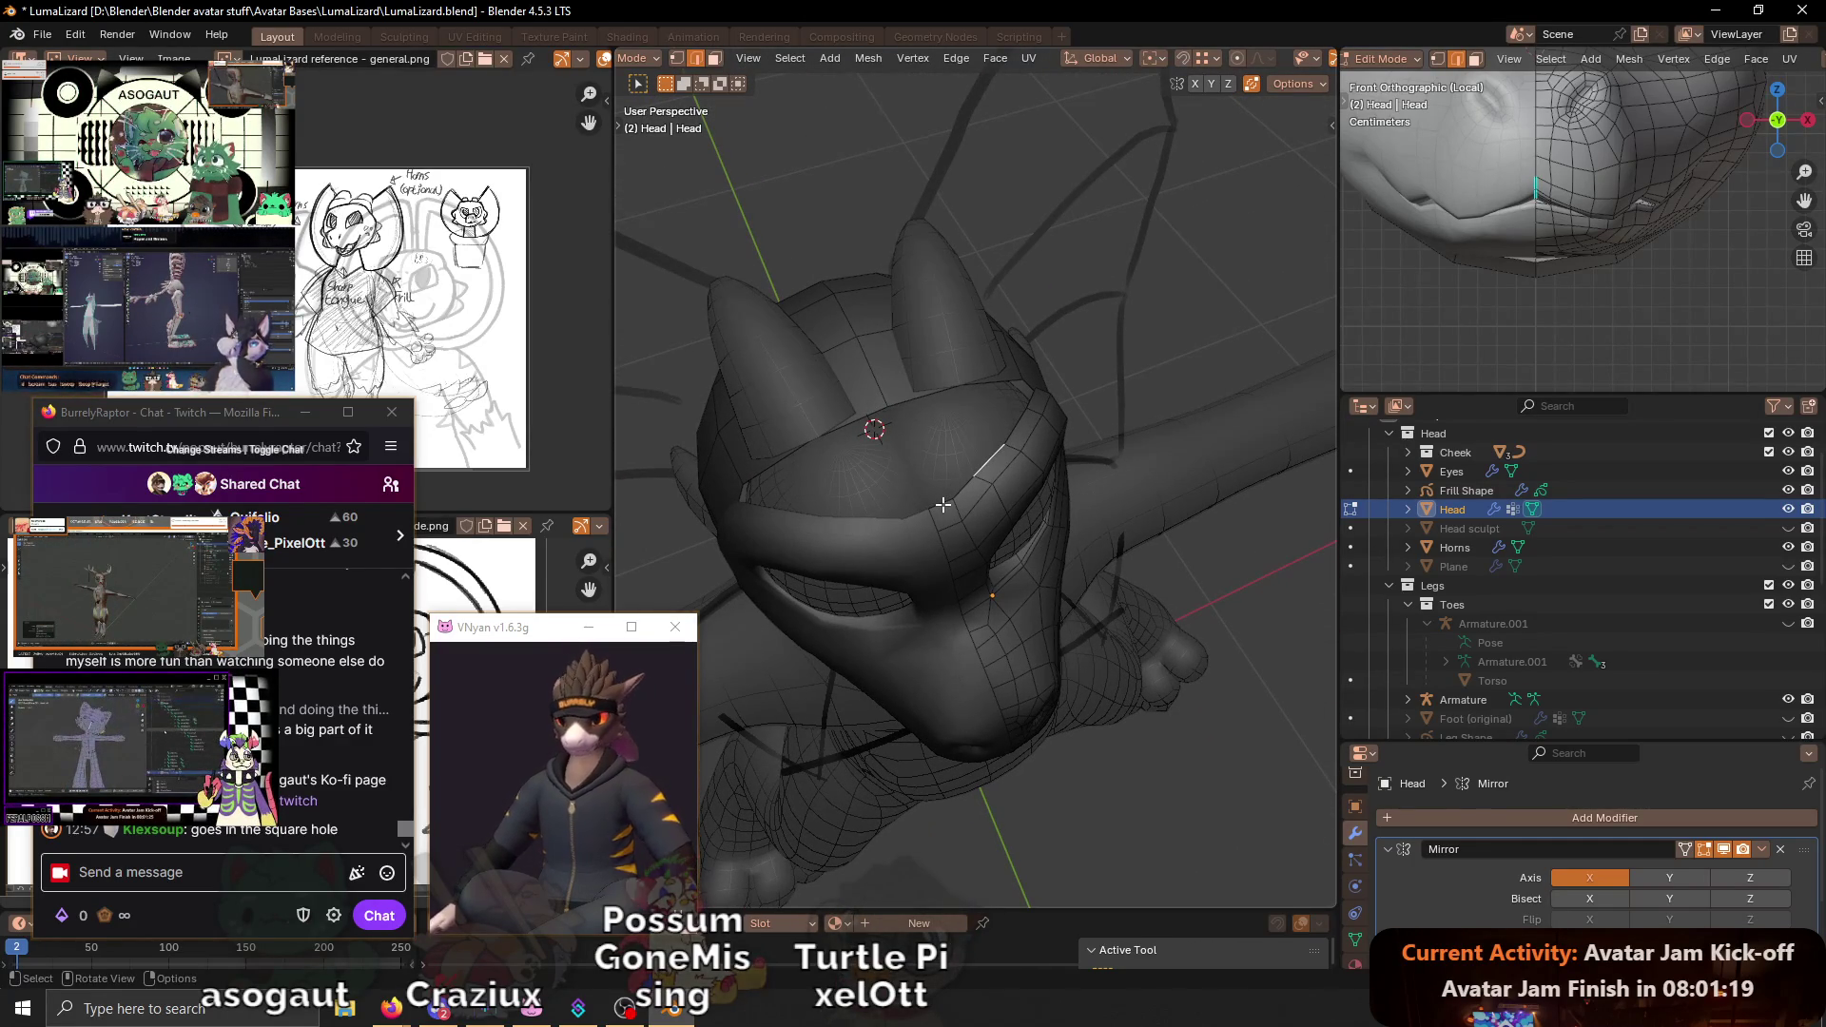
pyautogui.scroll(2, 961, 514)
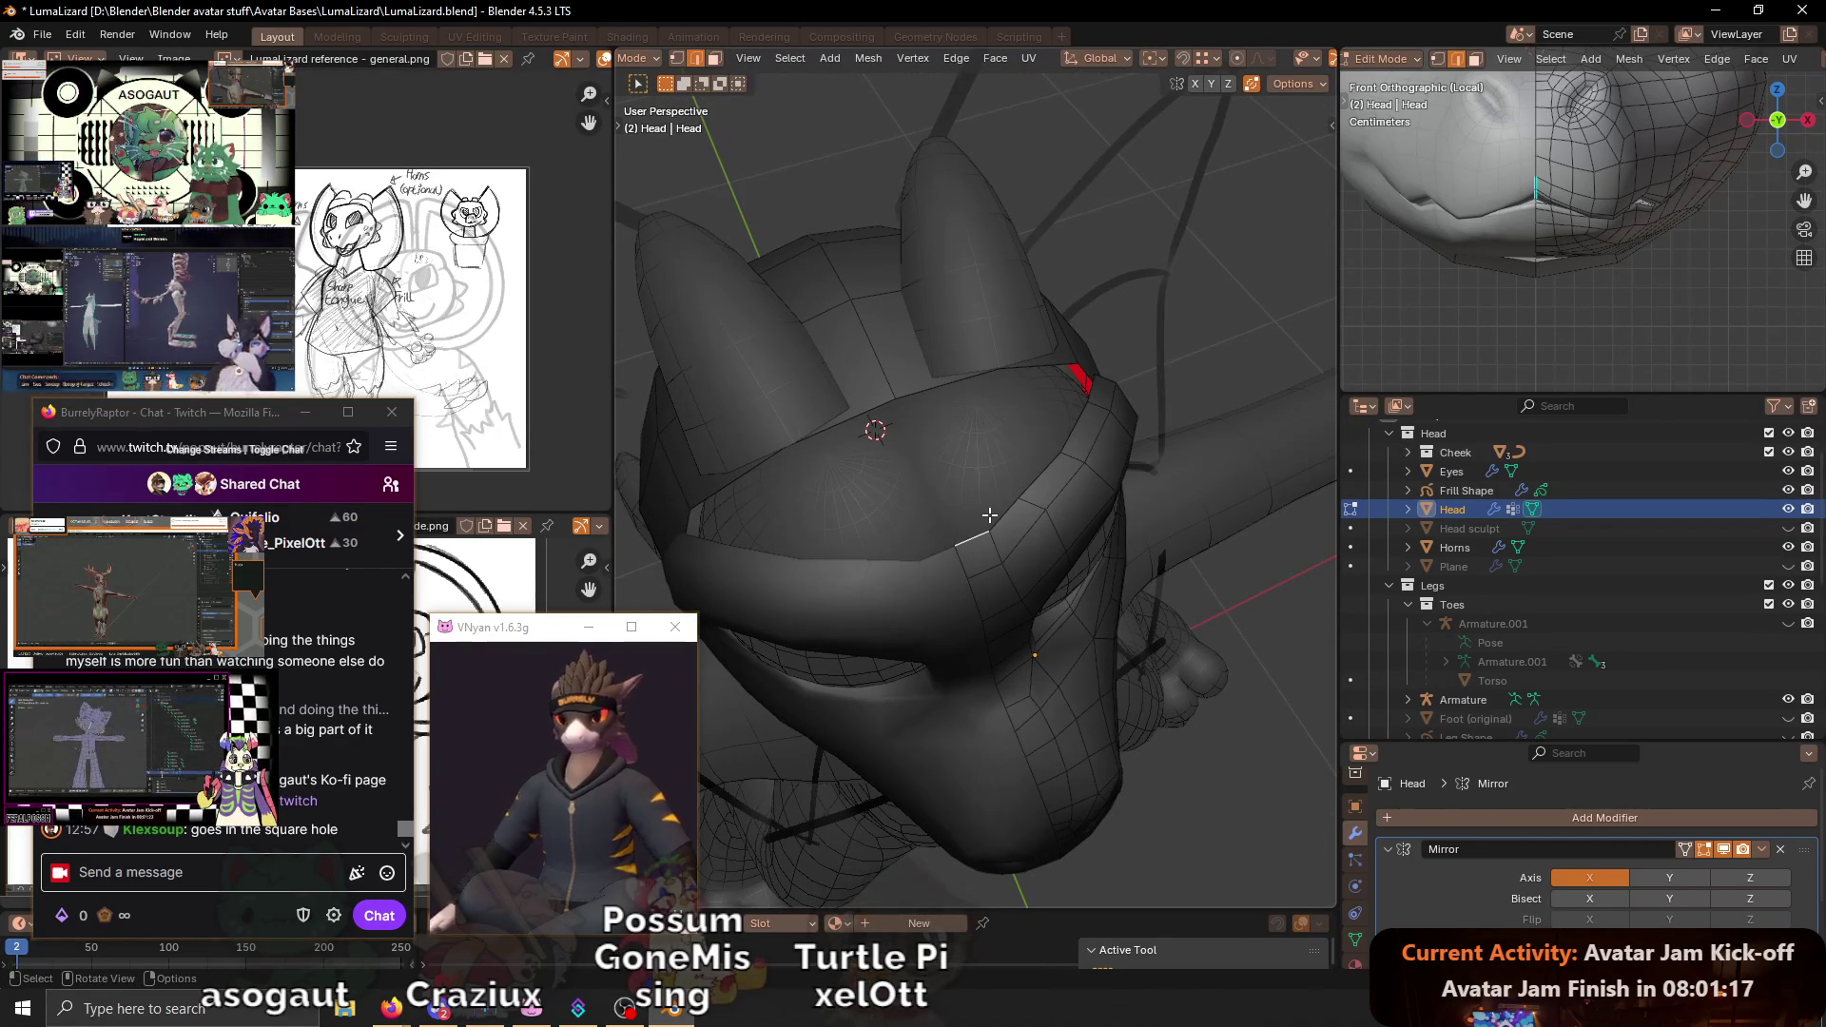
pyautogui.keyDown('alt'); pyautogui.click(1029, 543); pyautogui.keyUp('alt')
pyautogui.moveTo(1030, 543)
pyautogui.mouseDown(button='middle')
pyautogui.moveTo(1011, 478)
pyautogui.moveTo(1000, 582)
pyautogui.mouseUp(button='middle')
pyautogui.moveTo(980, 502)
pyautogui.mouseDown(button='middle')
pyautogui.moveTo(993, 459)
pyautogui.moveTo(1001, 587)
pyautogui.mouseUp(button='middle')
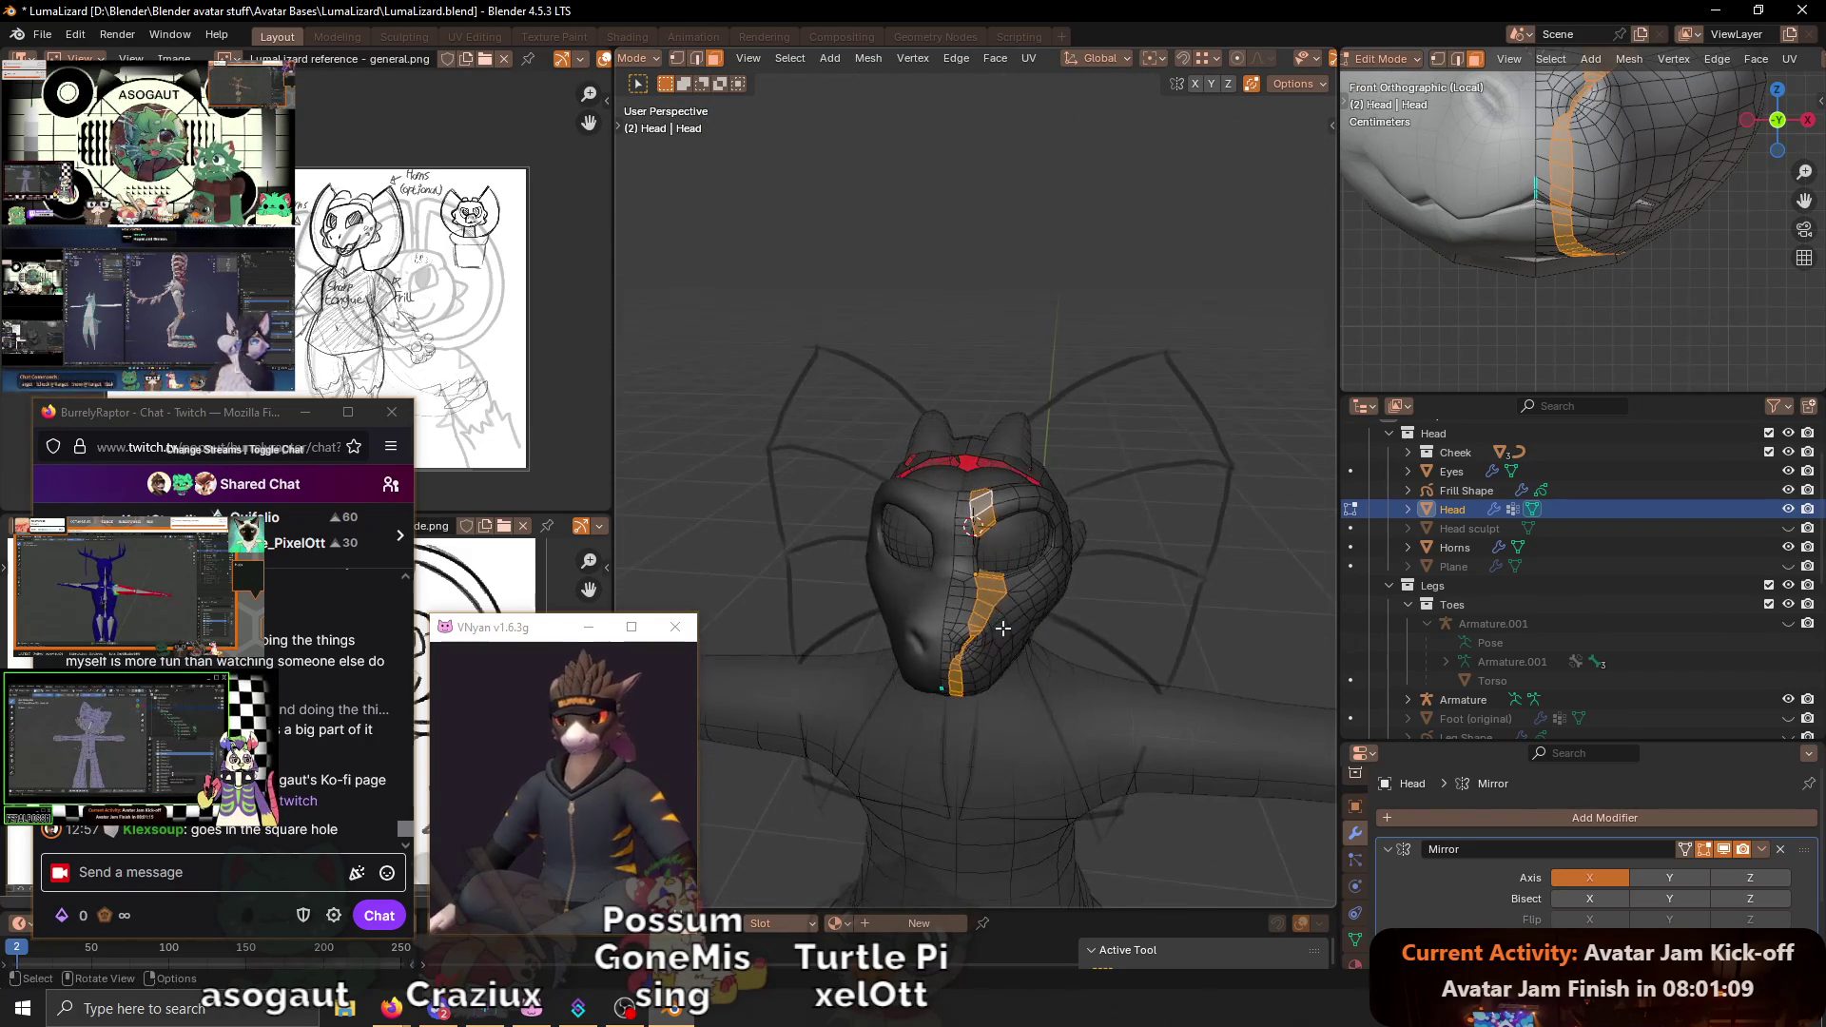
# - Move the eye-corner edge forward, then lift it slightly along Z
pyautogui.scroll(3, 993, 489)
pyautogui.moveTo(993, 489); pyautogui.dragTo(1005, 567, button='middle')
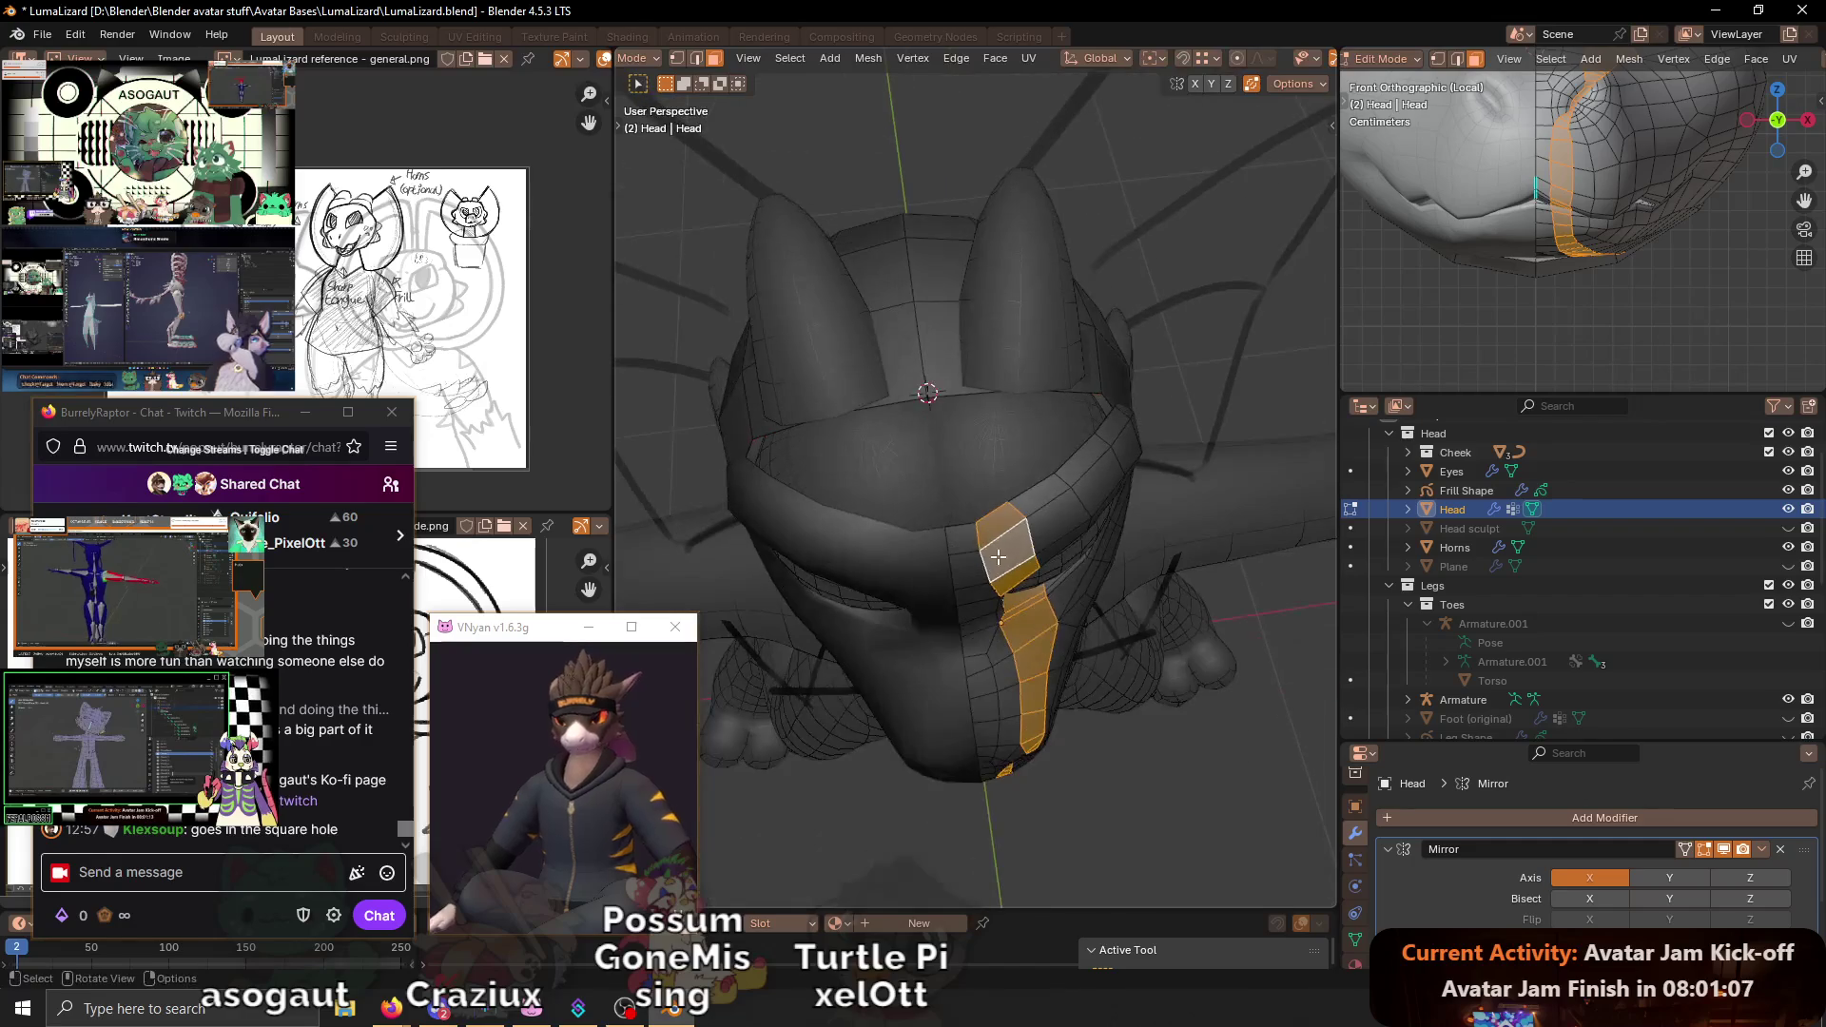
pyautogui.press('g')
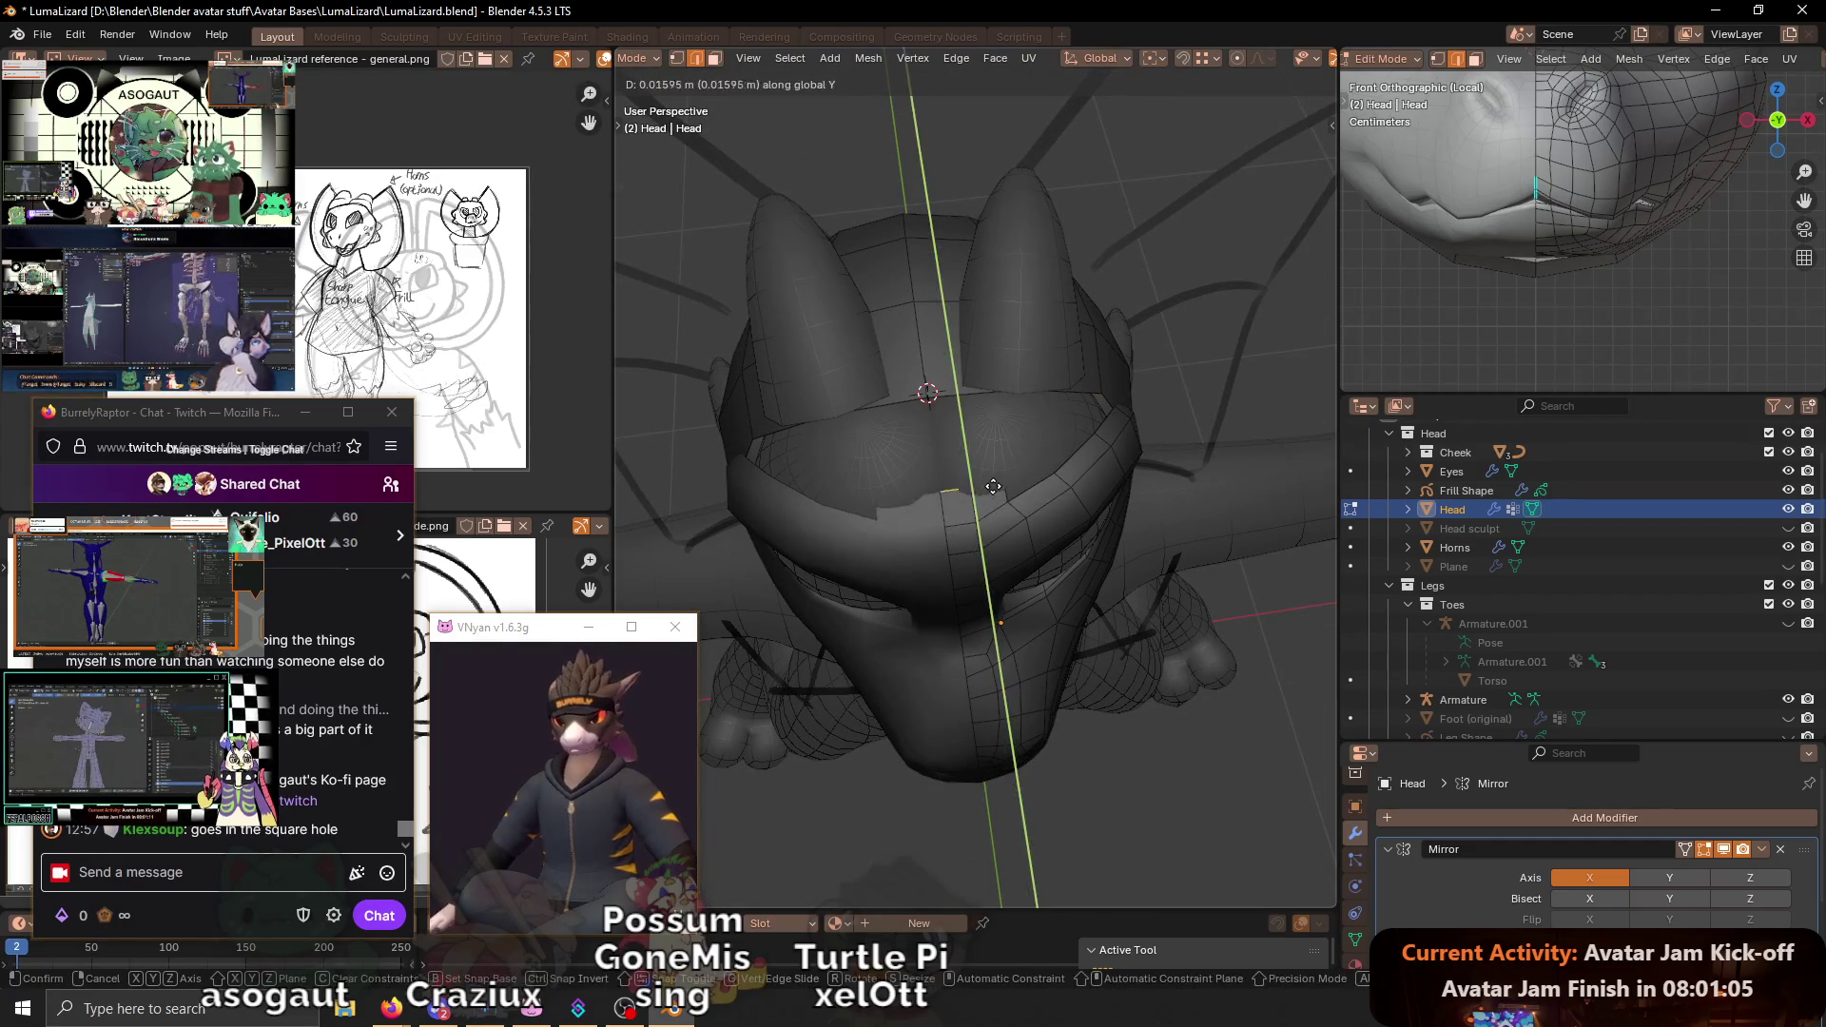
pyautogui.click(993, 487)
pyautogui.moveTo(993, 486)
pyautogui.mouseDown(button='middle')
pyautogui.moveTo(827, 361)
pyautogui.moveTo(1021, 539)
pyautogui.moveTo(1056, 504)
pyautogui.moveTo(1037, 466)
pyautogui.moveTo(1004, 454)
pyautogui.moveTo(984, 574)
pyautogui.moveTo(1009, 532)
pyautogui.moveTo(1008, 445)
pyautogui.moveTo(1011, 716)
pyautogui.moveTo(1036, 528)
pyautogui.moveTo(996, 509)
pyautogui.mouseUp(button='middle')
pyautogui.press('g')
pyautogui.press('z')
pyautogui.click(813, 346)
# - Select the neighbouring edge above and the face loop at the eye corner
pyautogui.click(1016, 533)
pyautogui.press('3')
pyautogui.keyDown('alt'); pyautogui.click(1009, 580); pyautogui.keyUp('alt')
# - Slide the brow-corner vertex to 0.400, then again to 0.242
pyautogui.press('1')
pyautogui.click(996, 492)
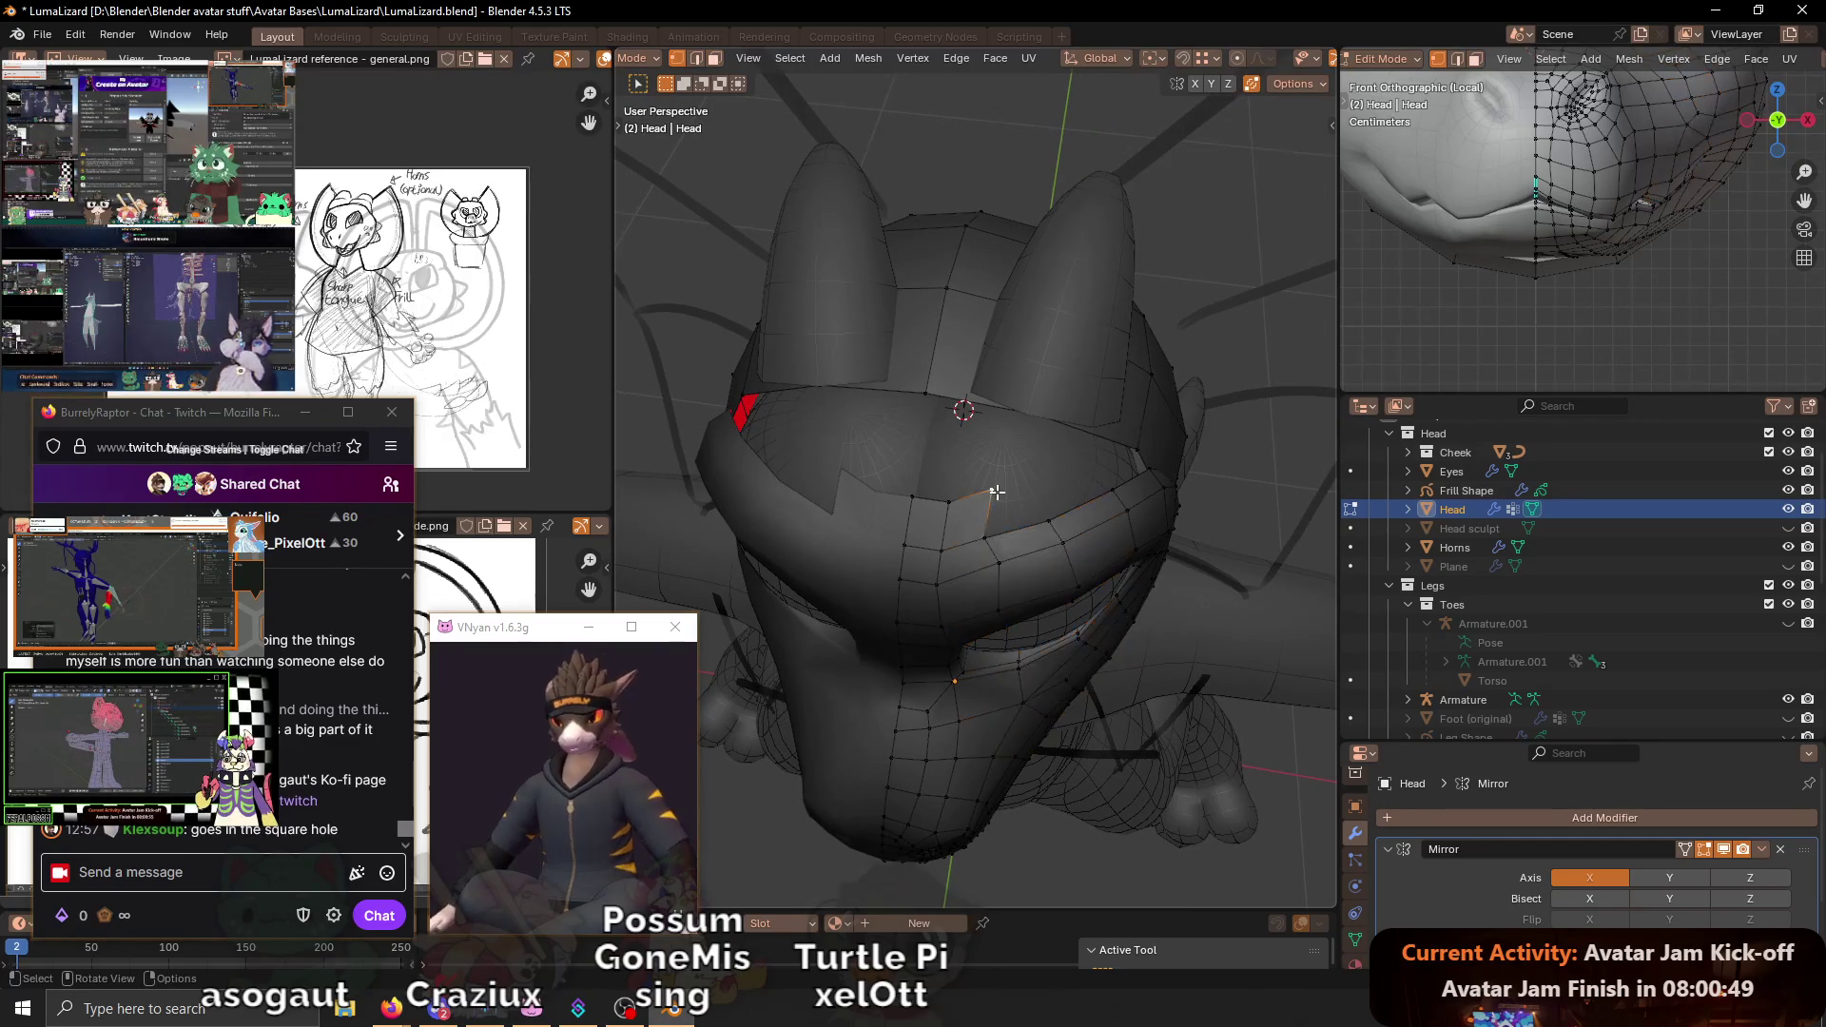
pyautogui.press('g')
pyautogui.press('g')
pyautogui.click(981, 499)
pyautogui.moveTo(981, 500); pyautogui.dragTo(930, 492, button='middle')
pyautogui.press('g')
pyautogui.press('g')
pyautogui.click(936, 498)
# - Slide an edge at the brow along the mesh
pyautogui.press('2')
pyautogui.click(931, 492)
pyautogui.press('g')
pyautogui.press('g')
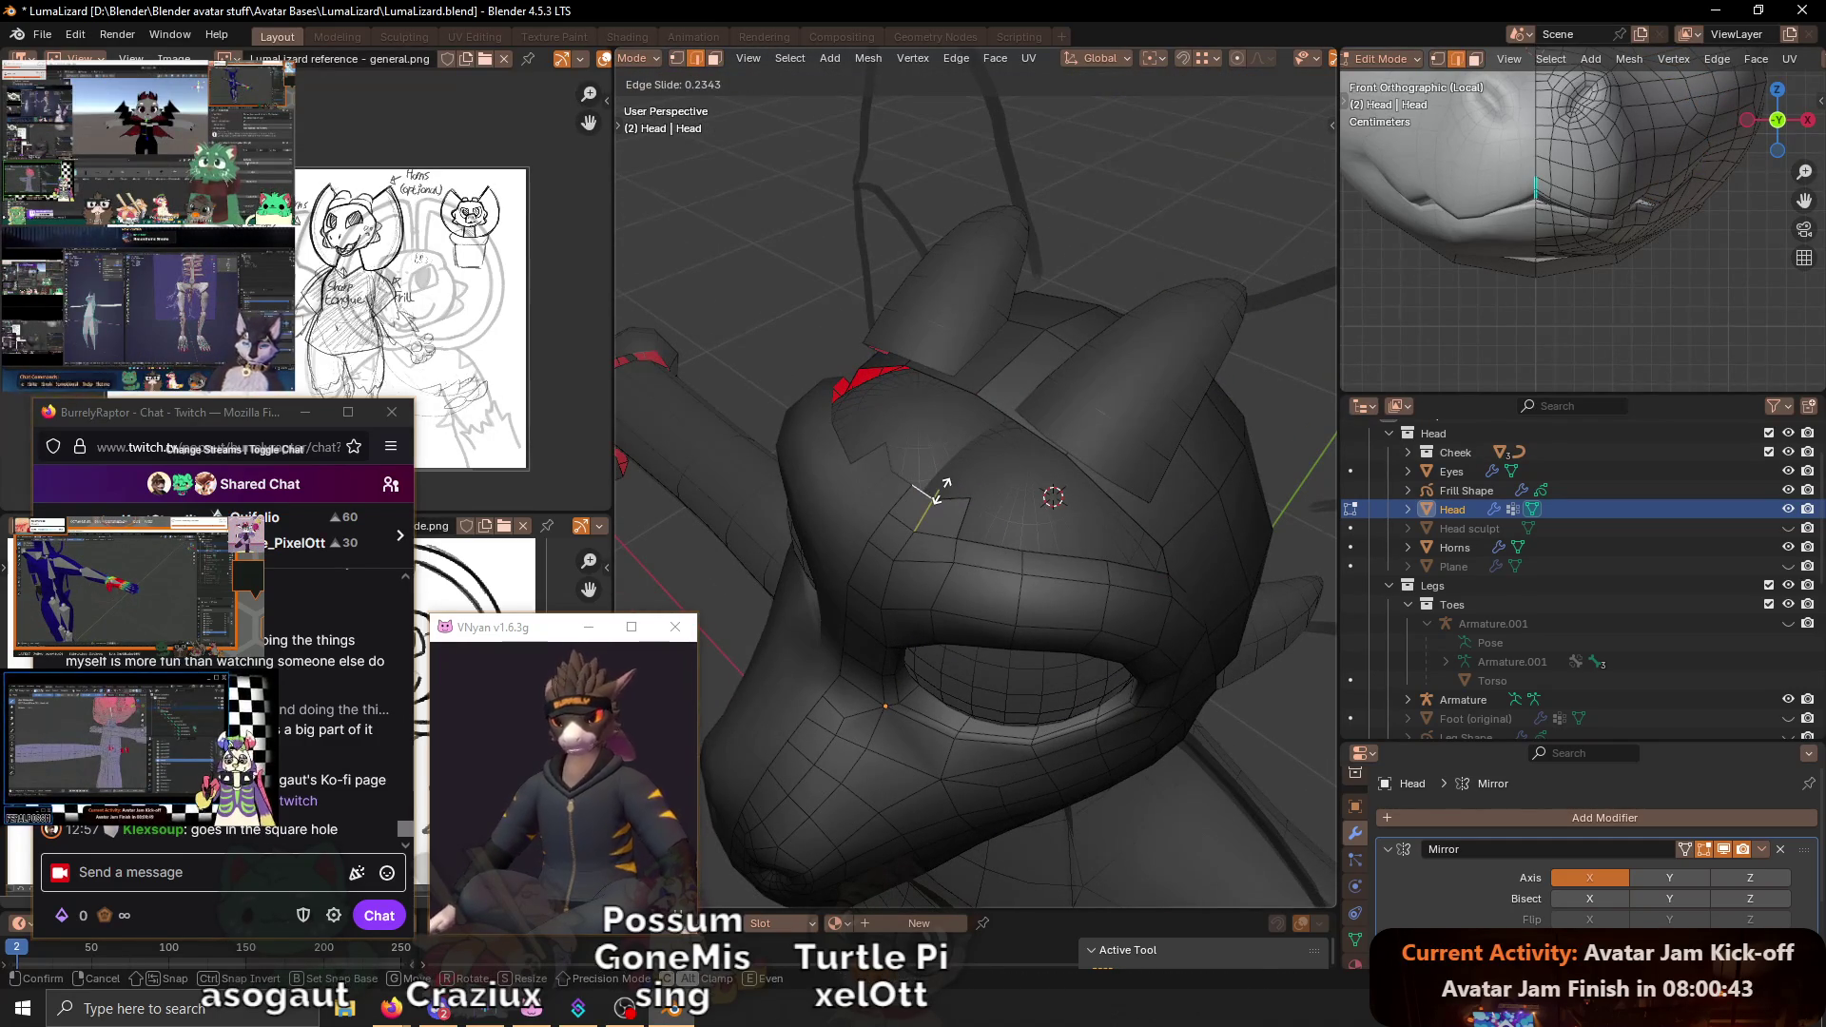
pyautogui.click(947, 485)
pyautogui.moveTo(947, 485); pyautogui.dragTo(905, 476, button='middle')
# - Reposition a brow vertex along the Y axis, then along Z
pyautogui.press('1')
pyautogui.moveTo(998, 527)
pyautogui.mouseDown(button='middle')
pyautogui.moveTo(1027, 566)
pyautogui.moveTo(1109, 571)
pyautogui.moveTo(1201, 536)
pyautogui.moveTo(875, 456)
pyautogui.moveTo(948, 505)
pyautogui.moveTo(1036, 472)
pyautogui.moveTo(1127, 500)
pyautogui.moveTo(996, 490)
pyautogui.mouseUp(button='middle')
pyautogui.press('g')
pyautogui.press('y')
pyautogui.click(1117, 522)
pyautogui.press('g')
pyautogui.press('z')
pyautogui.click(875, 454)
# - Nudge the same vertex sideways along X, then along Y
pyautogui.press('g')
pyautogui.press('x')
pyautogui.click(929, 503)
pyautogui.press('g')
pyautogui.press('y')
pyautogui.click(1104, 495)
# - Move the vertical brow edge to a new position along X
pyautogui.press('2')
pyautogui.click(1036, 484)
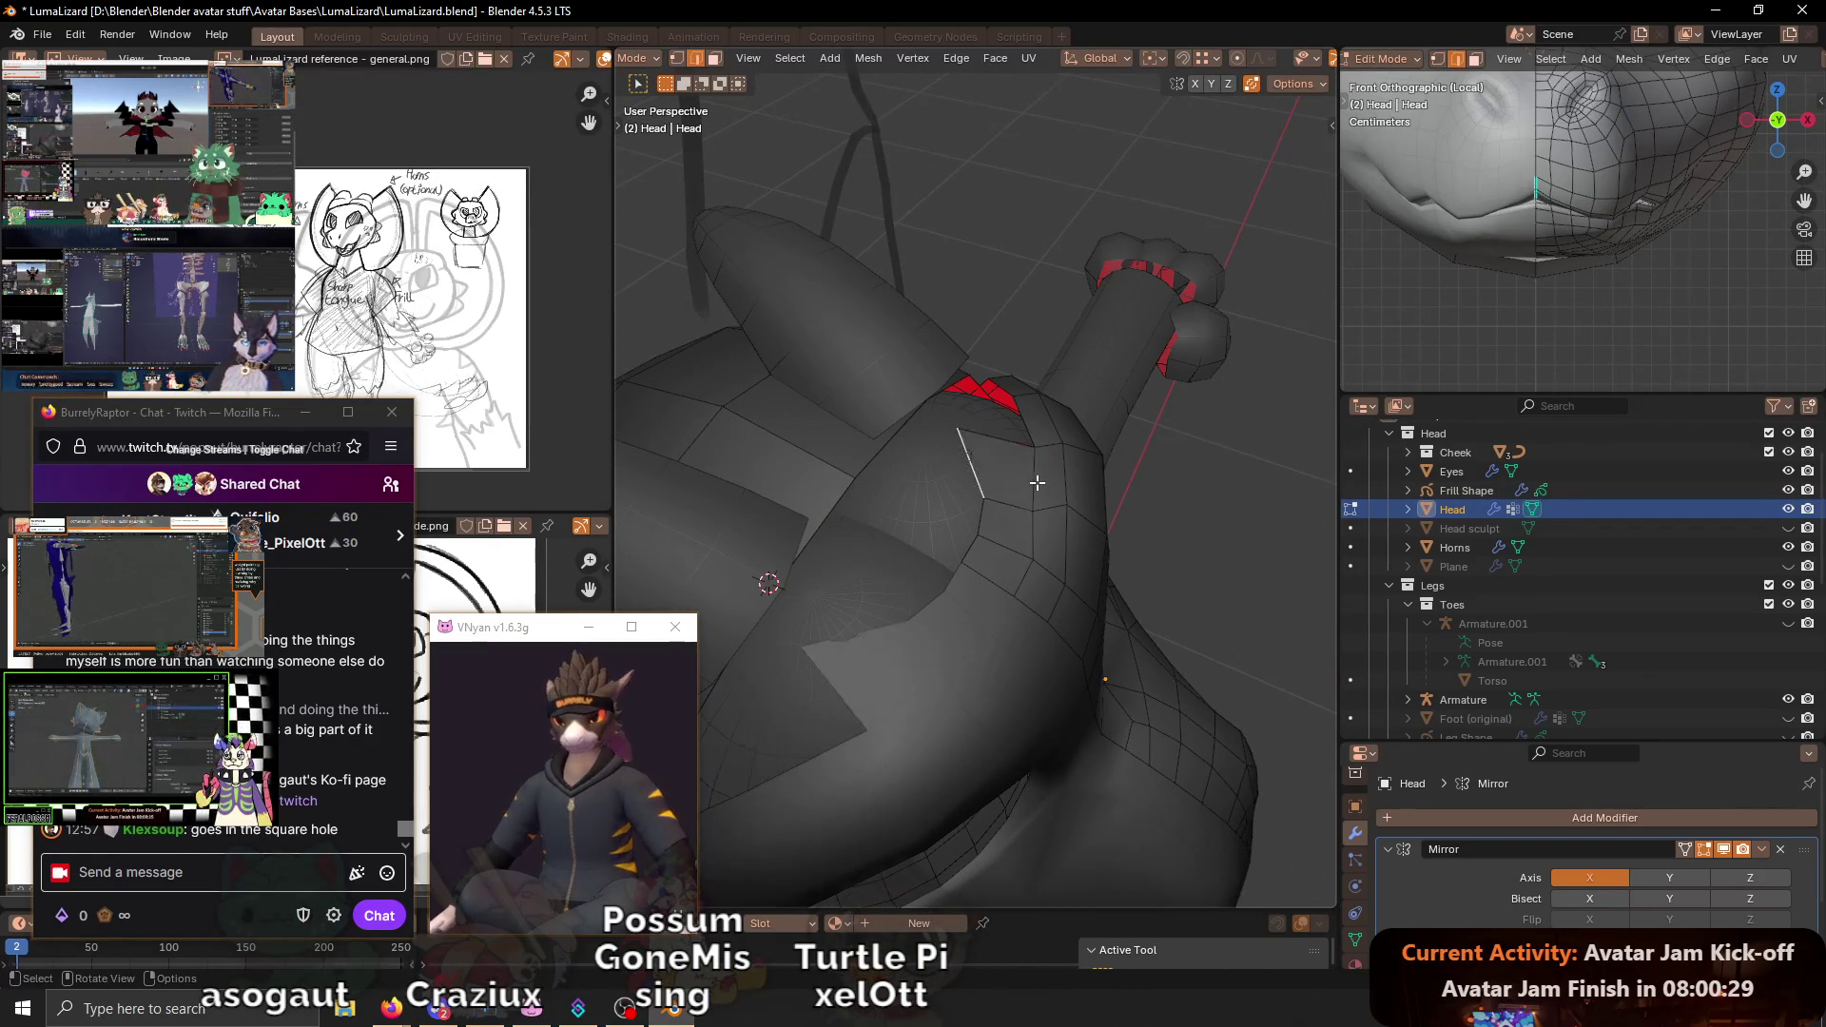
pyautogui.moveTo(991, 428)
pyautogui.mouseDown(button='middle')
pyautogui.moveTo(853, 374)
pyautogui.moveTo(936, 376)
pyautogui.mouseUp(button='middle')
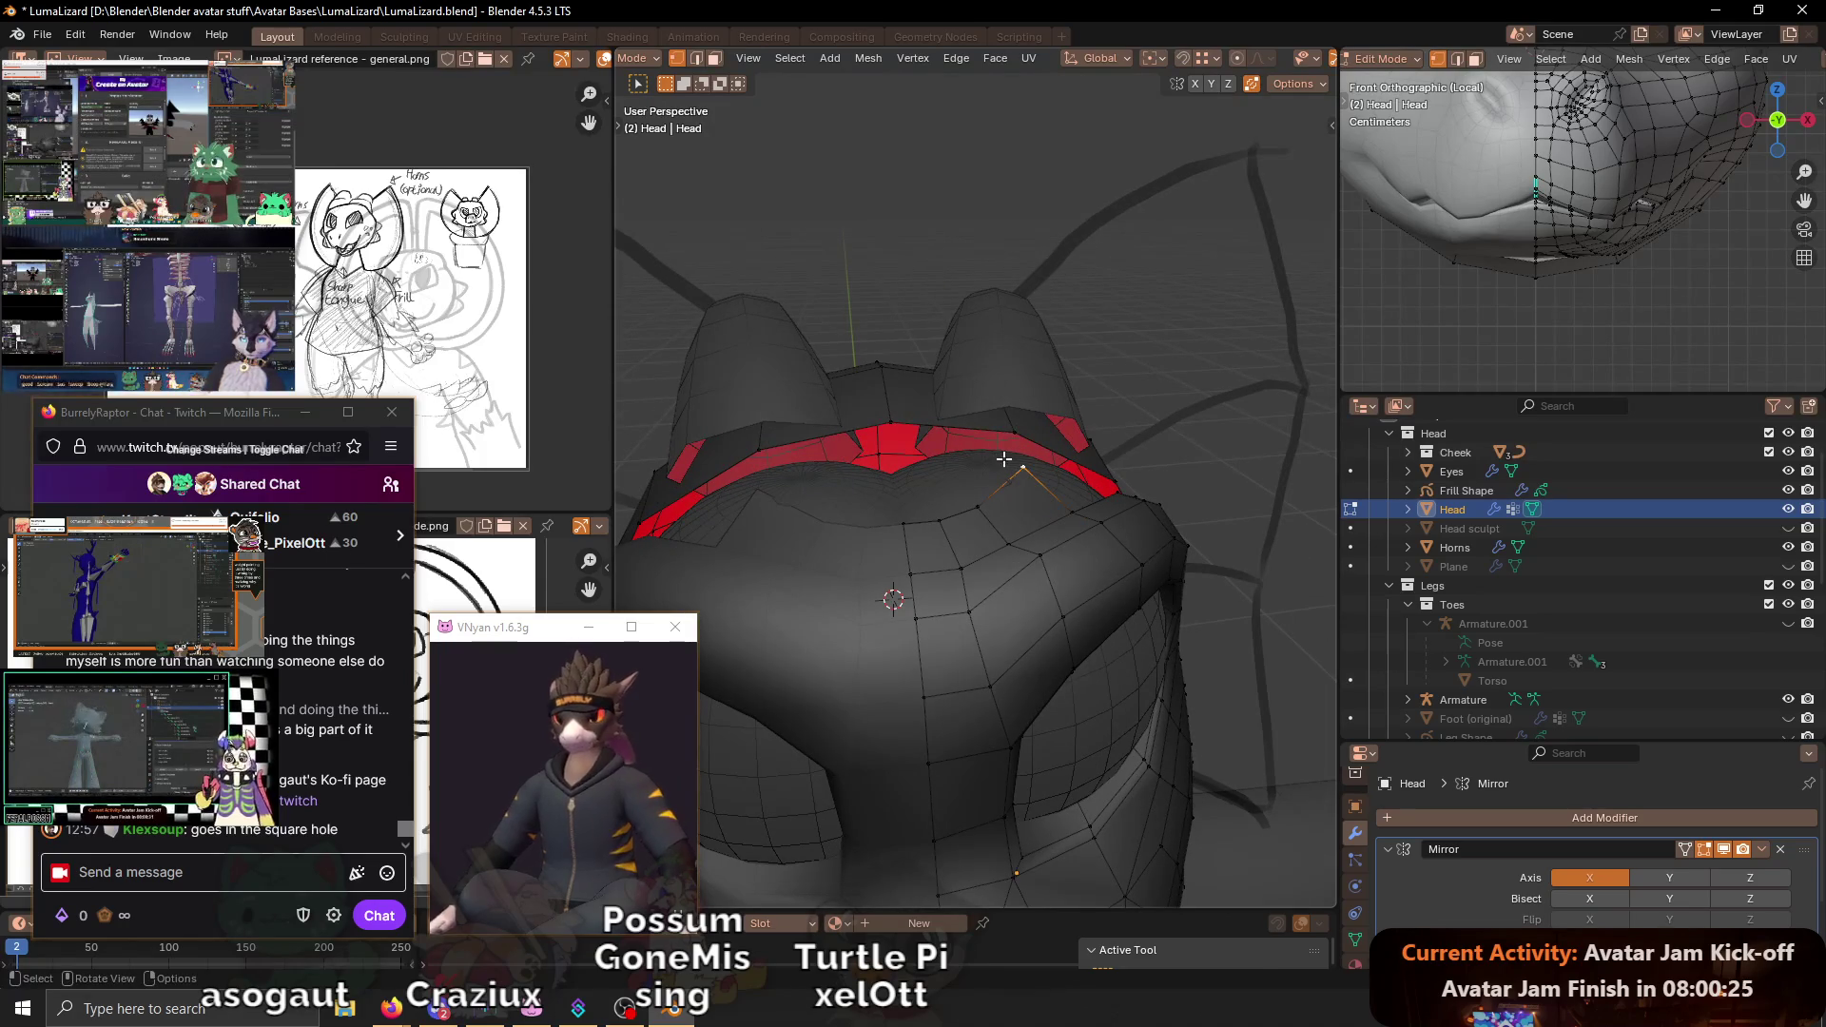
pyautogui.press('g')
pyautogui.press('x')
pyautogui.click(993, 492)
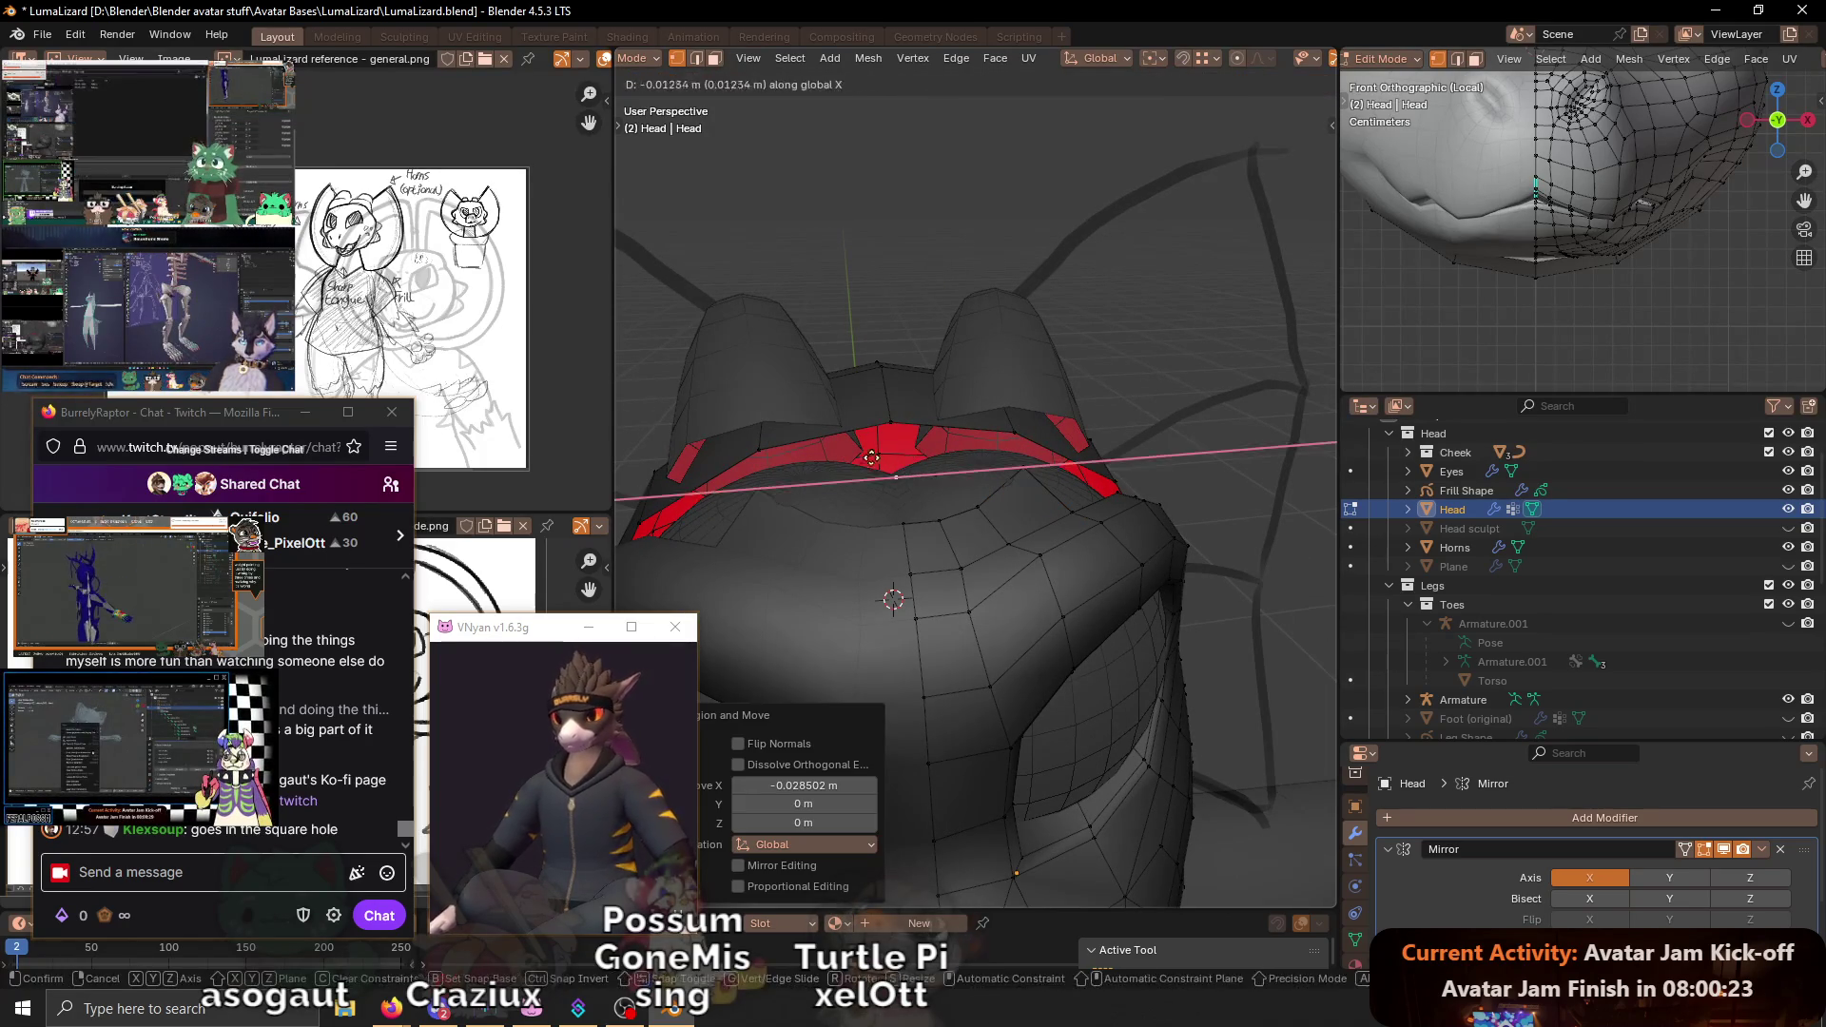
# - Slide a vertex along its edge, then slide a brow edge by 0.124
pyautogui.moveTo(989, 492)
pyautogui.mouseDown(button='middle')
pyautogui.moveTo(1161, 453)
pyautogui.moveTo(1046, 516)
pyautogui.moveTo(903, 499)
pyautogui.moveTo(1084, 514)
pyautogui.mouseUp(button='middle')
pyautogui.press('g')
pyautogui.press('g')
pyautogui.click(994, 502)
pyautogui.press('2')
pyautogui.click(908, 487)
pyautogui.press('g')
pyautogui.press('g')
pyautogui.click(912, 495)
pyautogui.click(954, 484)
pyautogui.moveTo(955, 485)
pyautogui.mouseDown(button='middle')
pyautogui.moveTo(1060, 473)
pyautogui.moveTo(988, 490)
pyautogui.moveTo(1043, 424)
pyautogui.moveTo(1064, 432)
pyautogui.moveTo(966, 416)
pyautogui.moveTo(1045, 530)
pyautogui.moveTo(958, 505)
pyautogui.moveTo(914, 539)
pyautogui.mouseUp(button='middle')
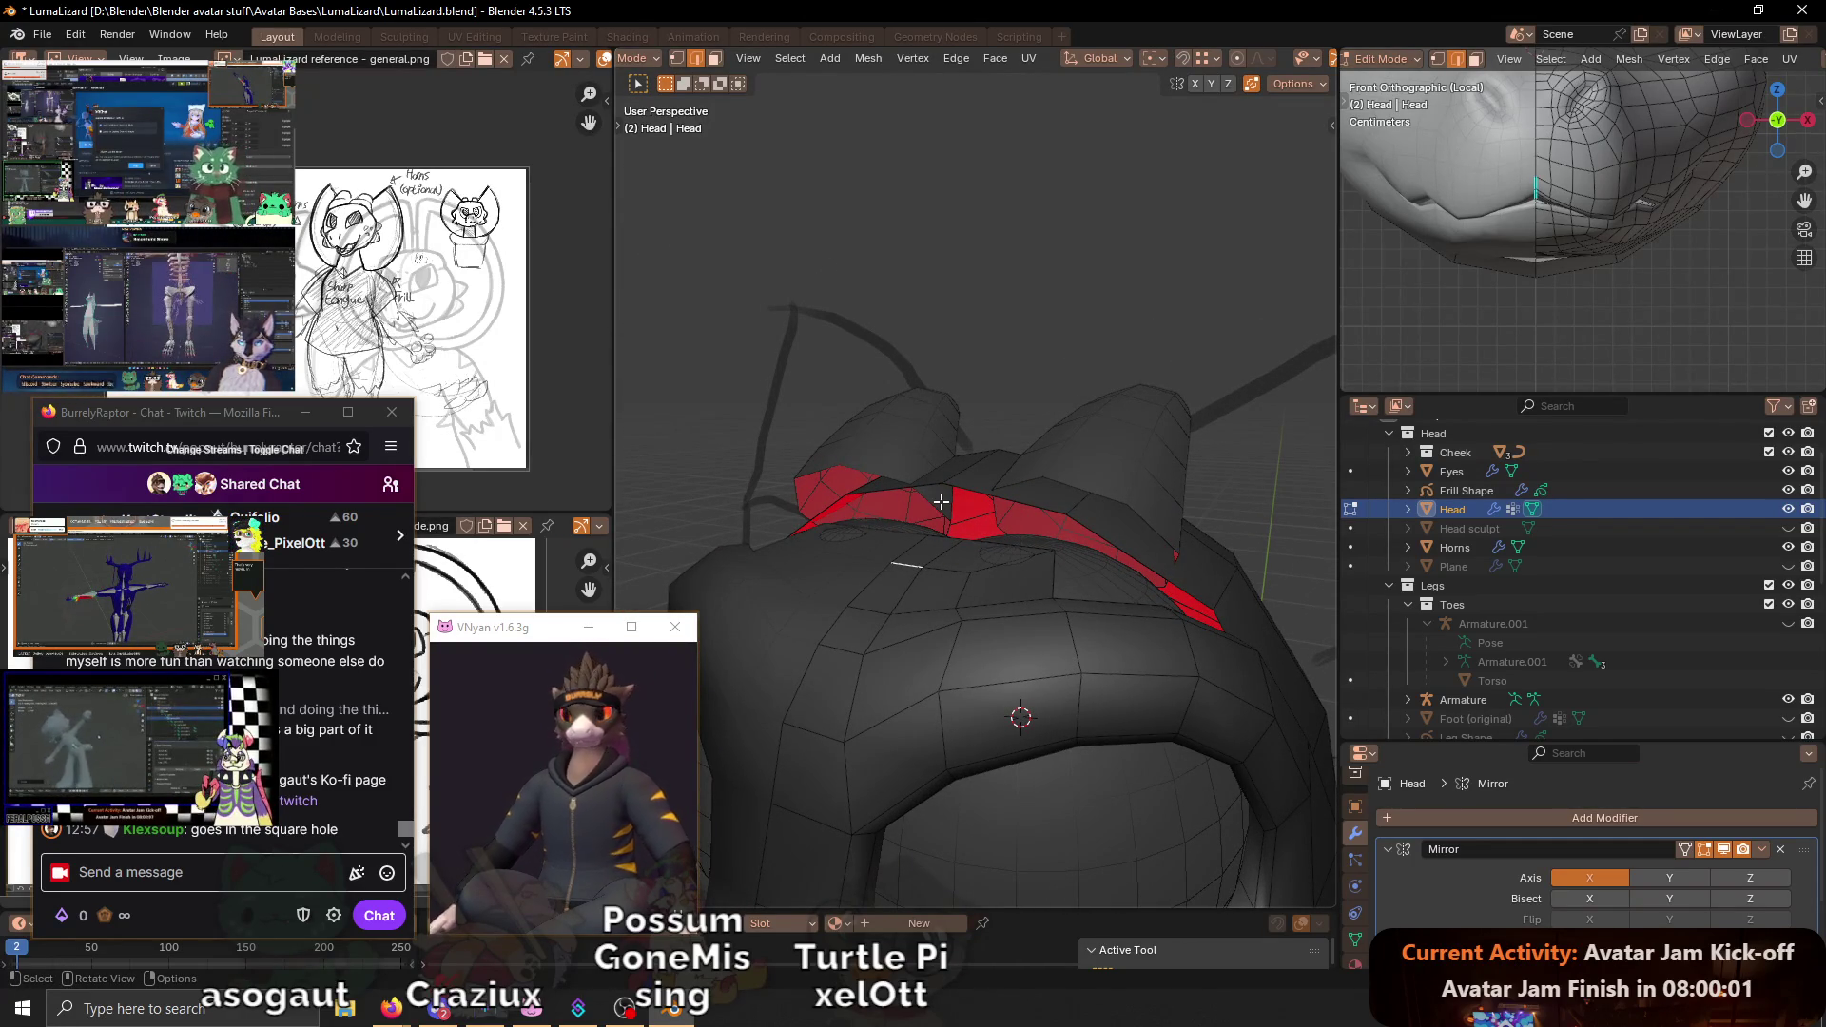
# - Raise the quad face above the eye along the Z axis
pyautogui.moveTo(951, 519)
pyautogui.mouseDown(button='middle')
pyautogui.moveTo(973, 559)
pyautogui.moveTo(1085, 545)
pyautogui.mouseUp(button='middle')
pyautogui.press('3')
pyautogui.click(996, 565)
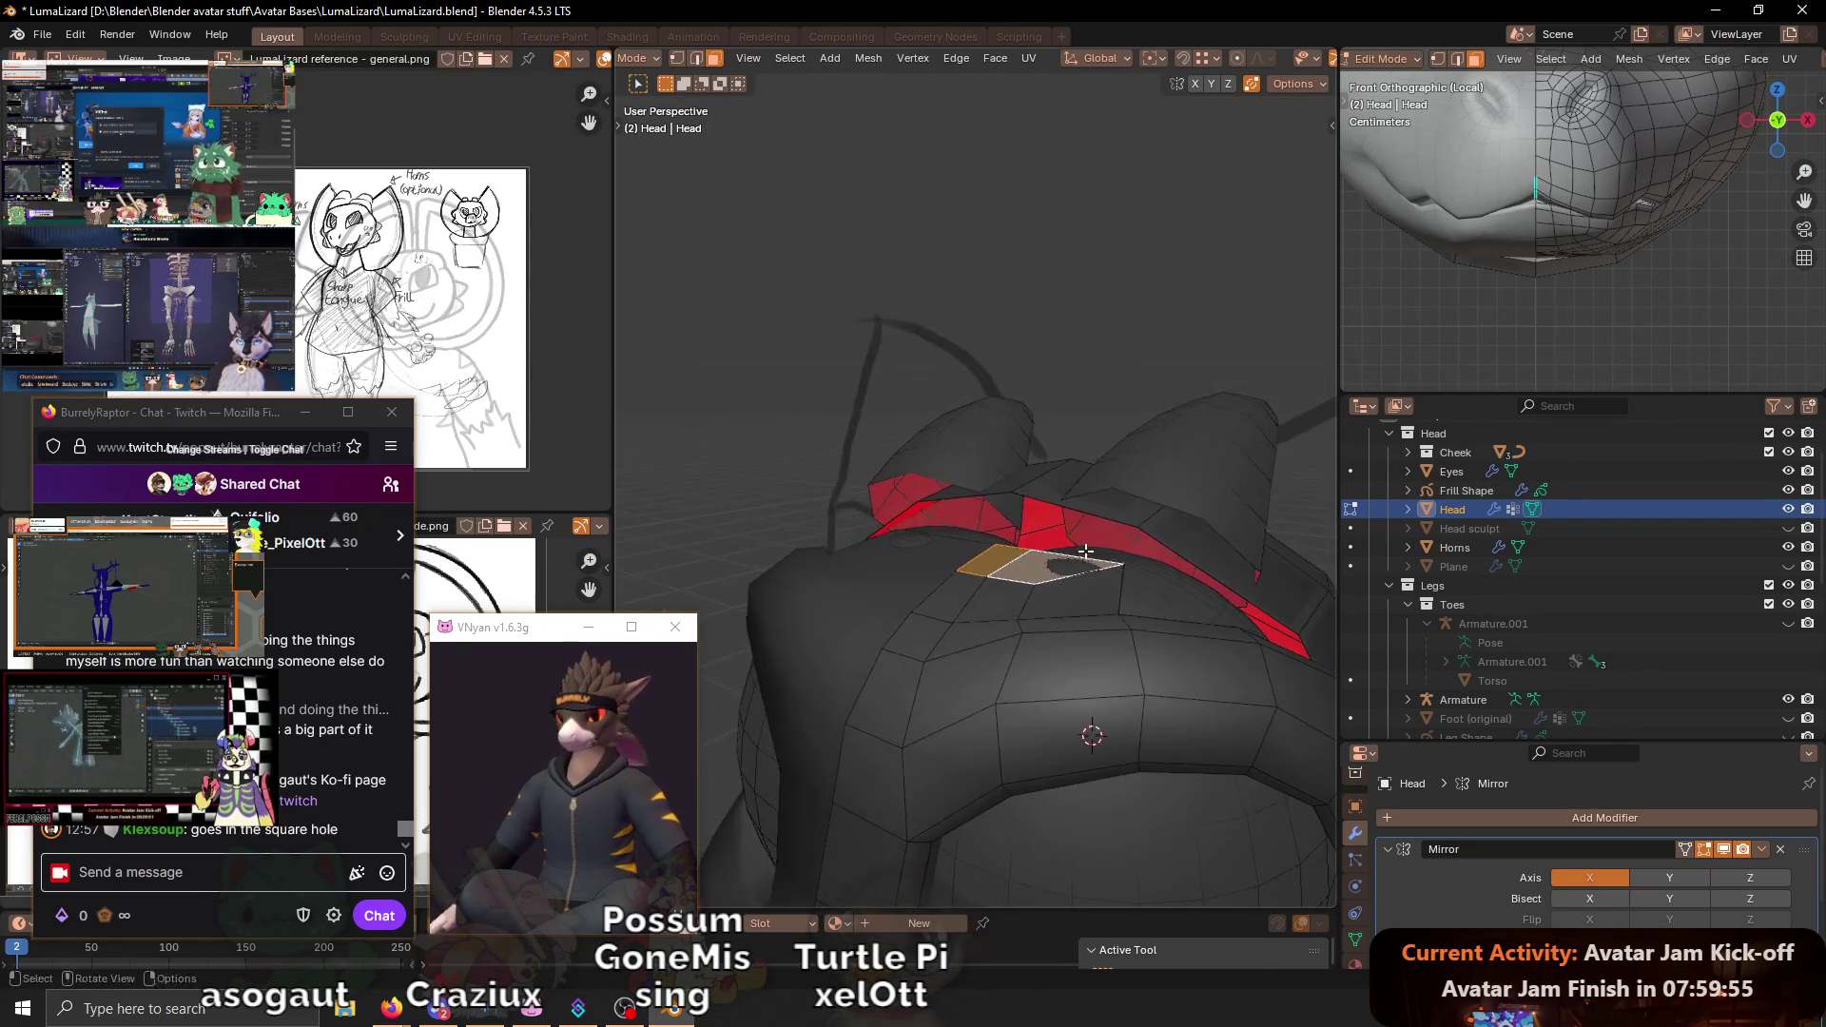
pyautogui.press('g')
pyautogui.press('z')
pyautogui.click(1076, 445)
# - Raise the selected brow edge along Z
pyautogui.moveTo(1076, 445)
pyautogui.mouseDown(button='middle')
pyautogui.moveTo(1126, 501)
pyautogui.moveTo(1170, 489)
pyautogui.moveTo(994, 504)
pyautogui.mouseUp(button='middle')
pyautogui.press('2')
pyautogui.press('g')
pyautogui.press('z')
pyautogui.click(967, 432)
# - Add a loop cut across the brow and slide one of its vertices
pyautogui.moveTo(1121, 534)
pyautogui.mouseDown(button='middle')
pyautogui.moveTo(979, 505)
pyautogui.moveTo(979, 551)
pyautogui.moveTo(964, 492)
pyautogui.mouseUp(button='middle')
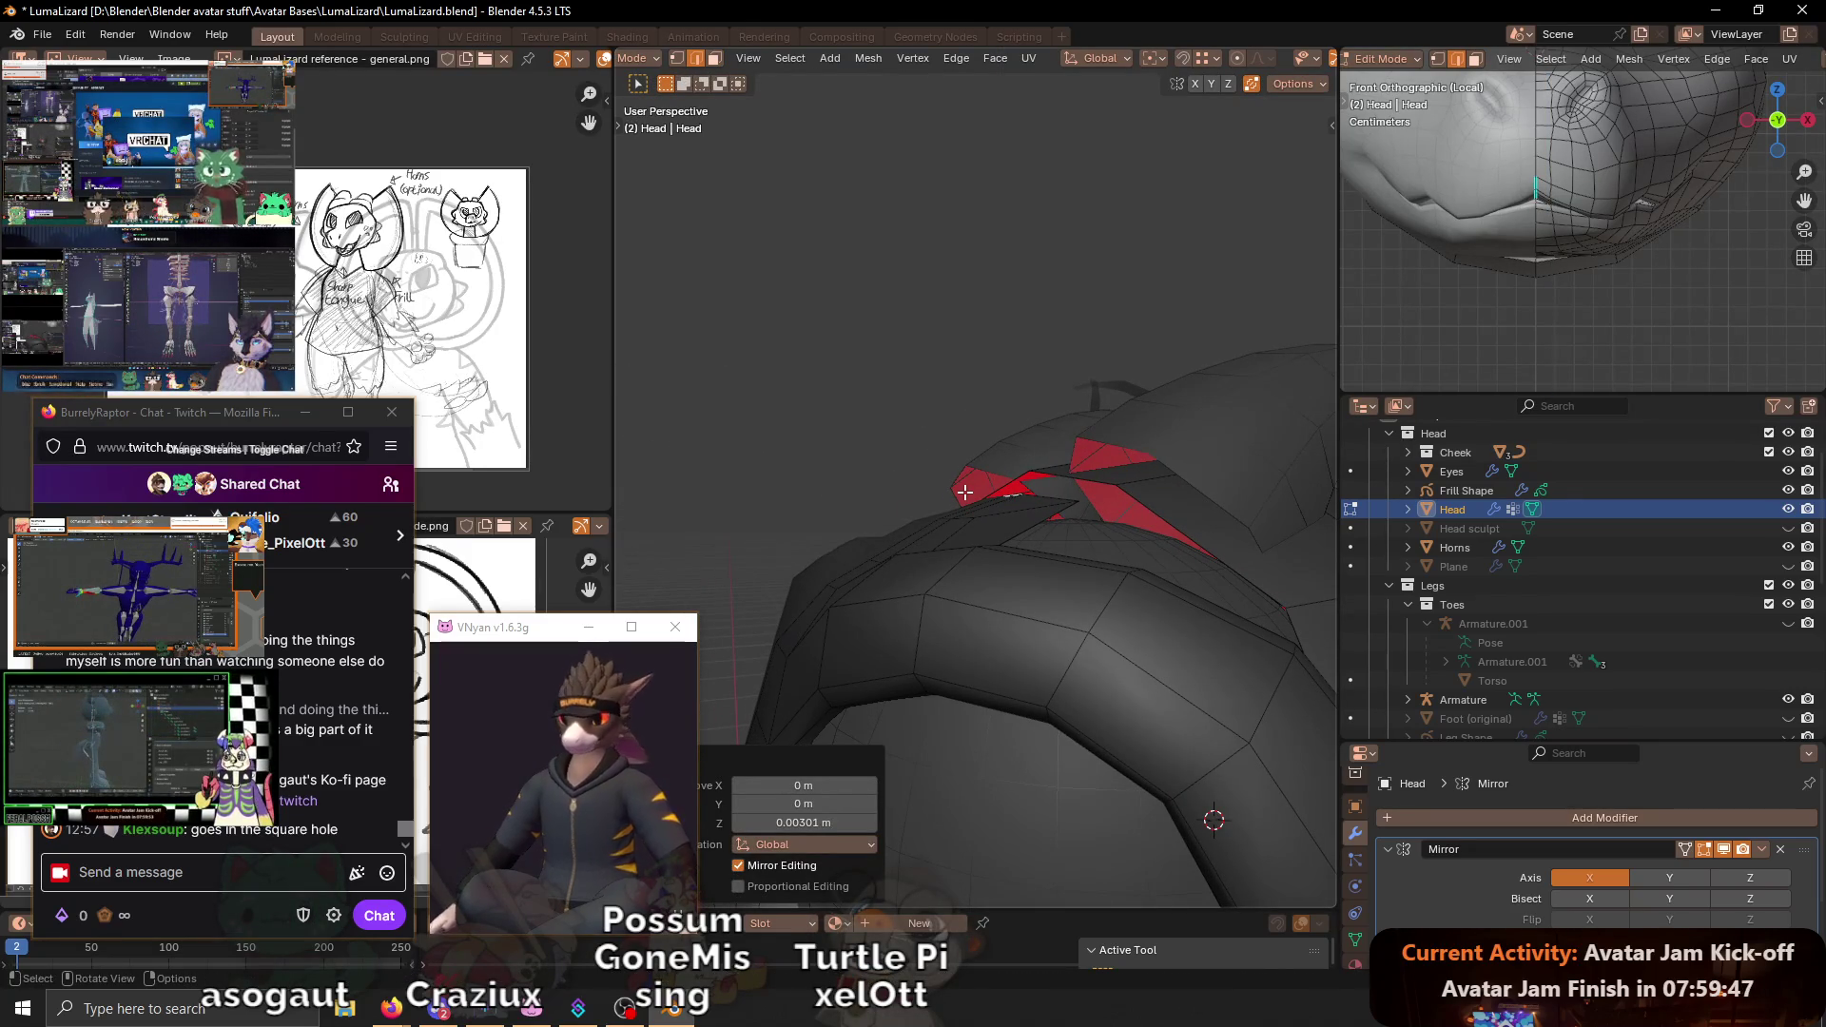
pyautogui.moveTo(807, 550); pyautogui.dragTo(945, 619, button='middle')
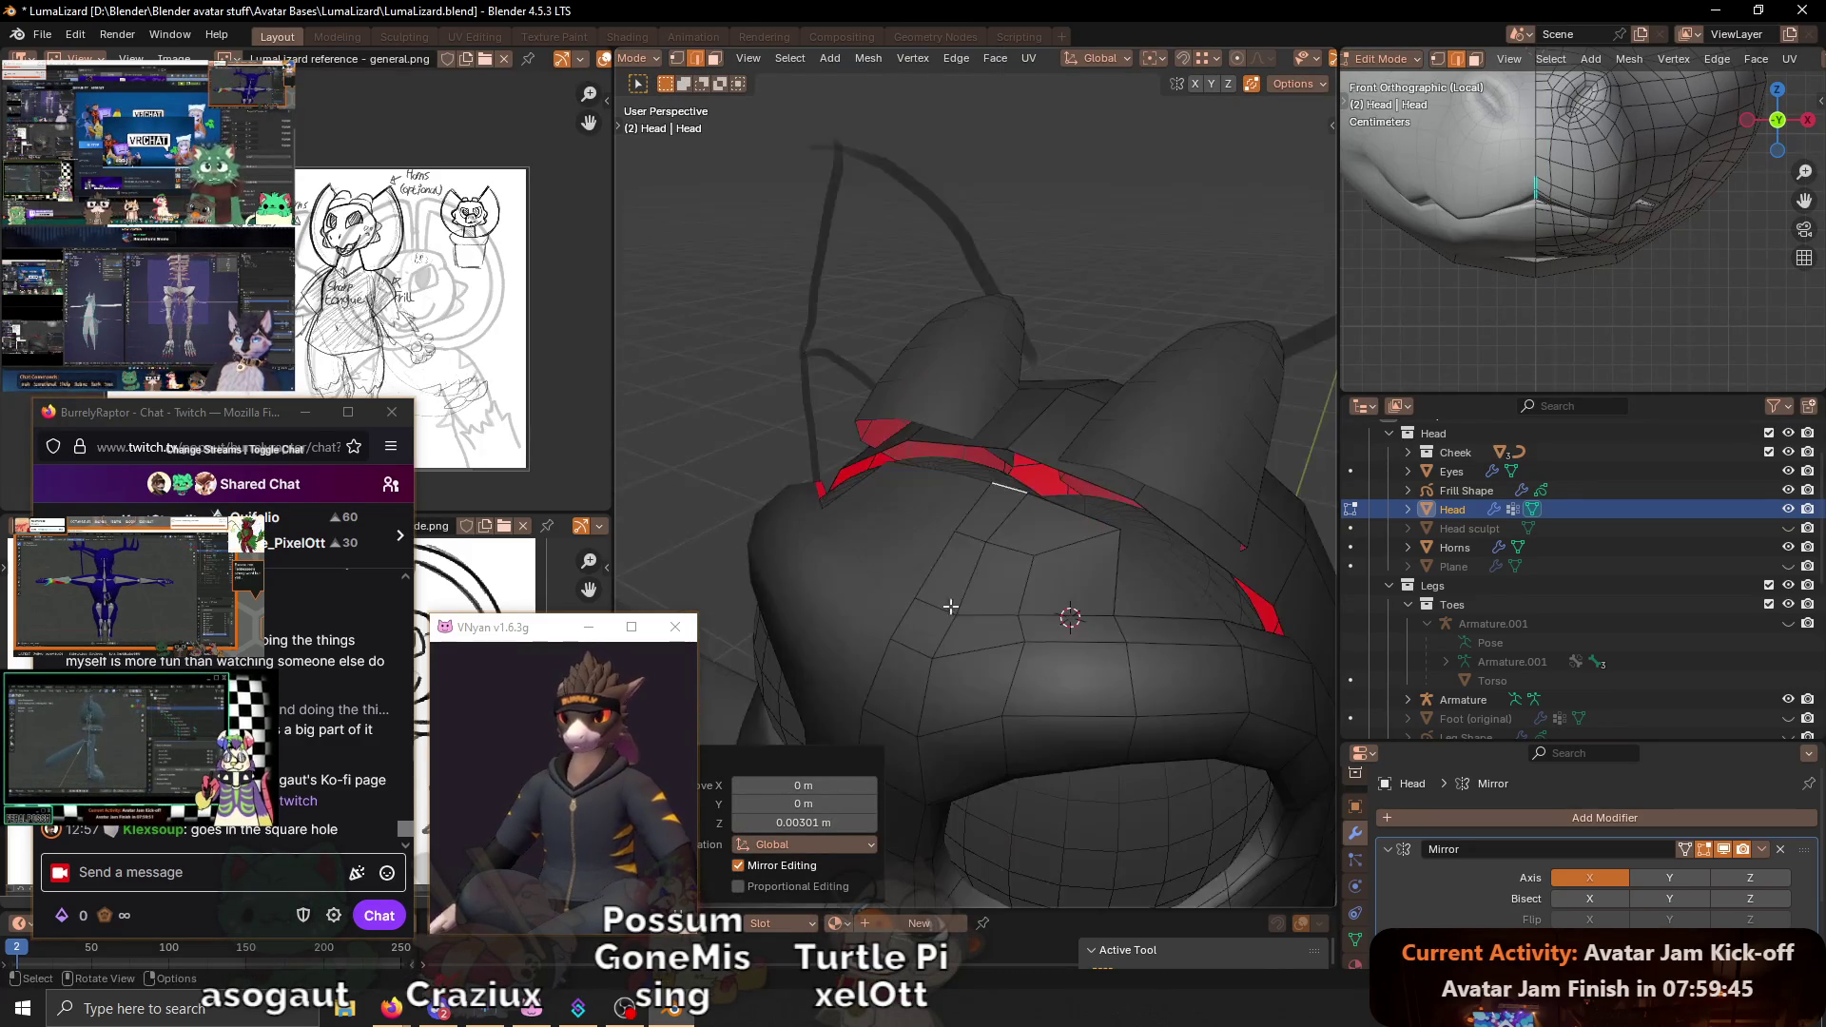
pyautogui.hotkey('ctrl', 'r')
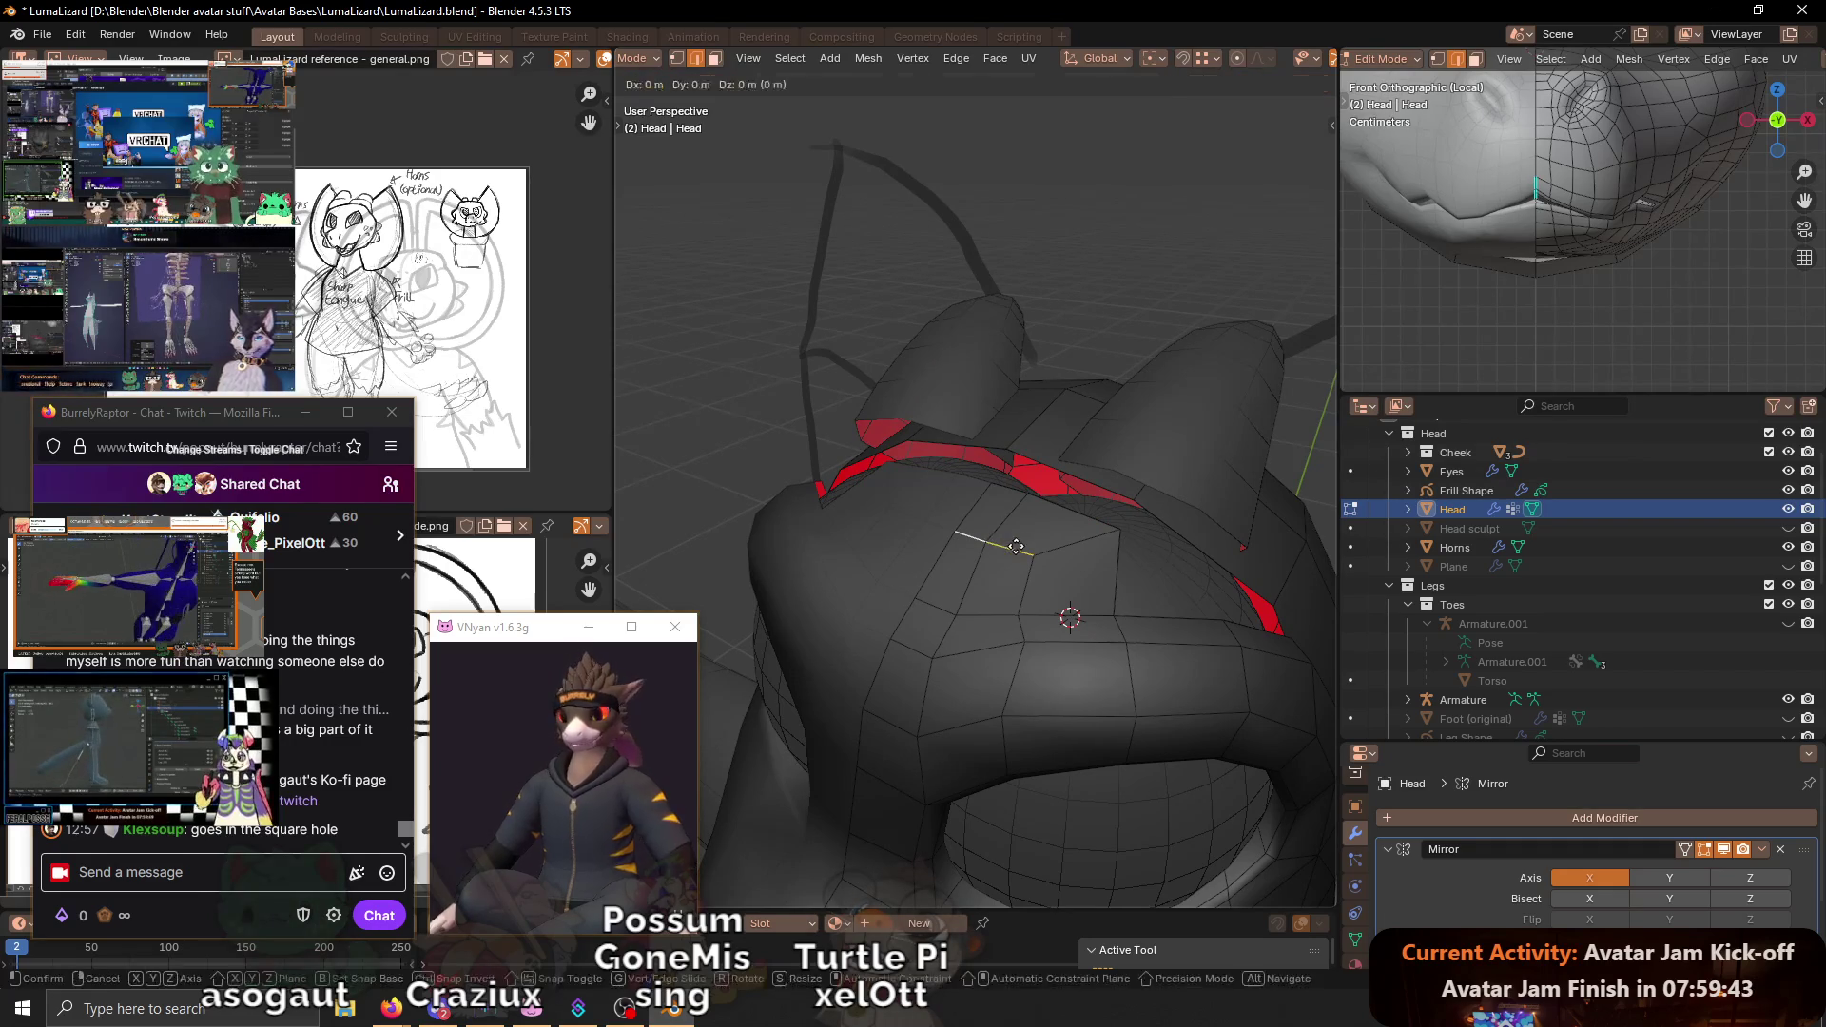
pyautogui.click(994, 547)
pyautogui.click(998, 561)
pyautogui.moveTo(999, 561)
pyautogui.mouseDown(button='middle')
pyautogui.moveTo(1056, 545)
pyautogui.moveTo(1008, 545)
pyautogui.moveTo(1028, 505)
pyautogui.moveTo(926, 440)
pyautogui.moveTo(938, 472)
pyautogui.moveTo(1126, 526)
pyautogui.moveTo(1193, 592)
pyautogui.moveTo(1018, 505)
pyautogui.moveTo(1089, 565)
pyautogui.moveTo(991, 497)
pyautogui.moveTo(1241, 529)
pyautogui.moveTo(1034, 577)
pyautogui.moveTo(1093, 583)
pyautogui.moveTo(985, 571)
pyautogui.mouseUp(button='middle')
pyautogui.click(1056, 545)
pyautogui.press('g')
pyautogui.press('g')
pyautogui.click(1043, 494)
# - Select the edge loop around the eye socket
pyautogui.click(1082, 565)
pyautogui.moveTo(1015, 508)
pyautogui.mouseDown(button='middle')
pyautogui.moveTo(1023, 569)
pyautogui.moveTo(1190, 505)
pyautogui.moveTo(930, 522)
pyautogui.moveTo(916, 504)
pyautogui.moveTo(1045, 519)
pyautogui.moveTo(990, 572)
pyautogui.mouseUp(button='middle')
pyautogui.keyDown('alt'); pyautogui.click(1022, 571); pyautogui.keyUp('alt')
# - Shift the selected eye-socket loop along Y, then along Z
pyautogui.press('g')
pyautogui.press('y')
pyautogui.click(980, 489)
pyautogui.press('g')
pyautogui.press('z')
pyautogui.click(1009, 523)
# - Face the head front-on and slide a brow vertex along its edge
pyautogui.press('2')
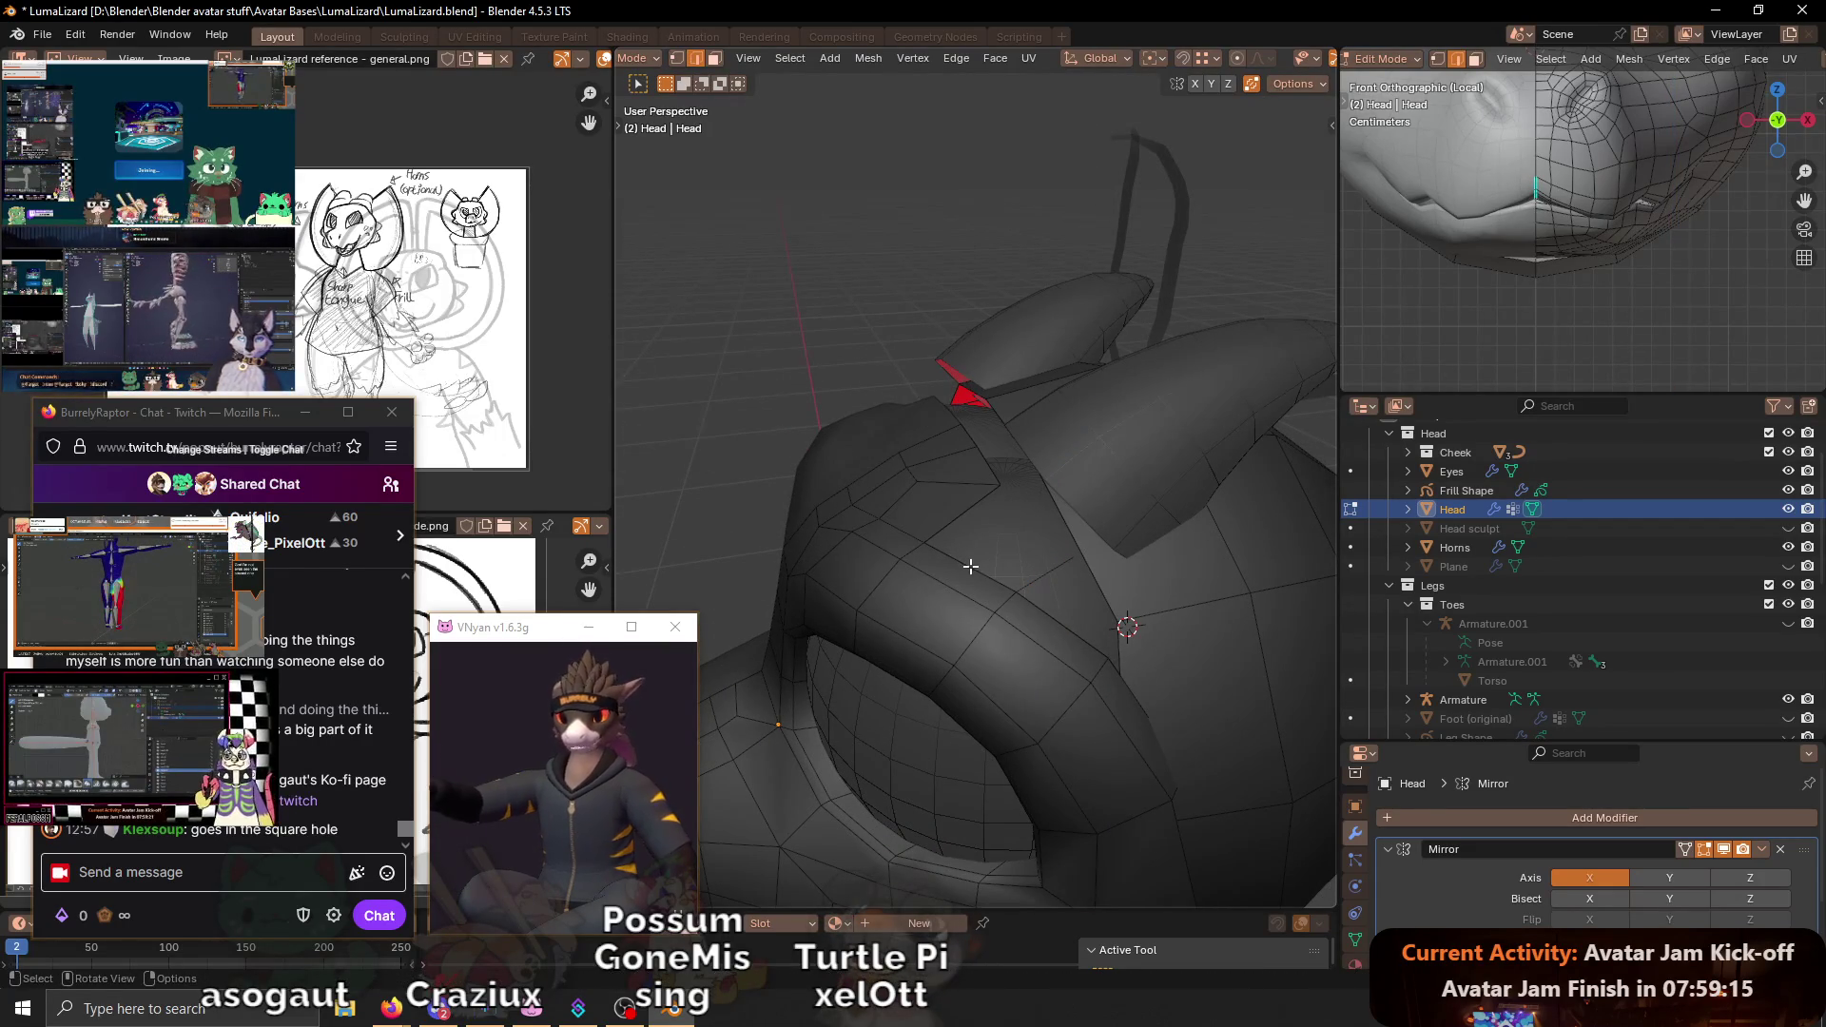
pyautogui.moveTo(971, 572)
pyautogui.mouseDown(button='middle')
pyautogui.moveTo(1207, 518)
pyautogui.moveTo(1071, 591)
pyautogui.mouseUp(button='middle')
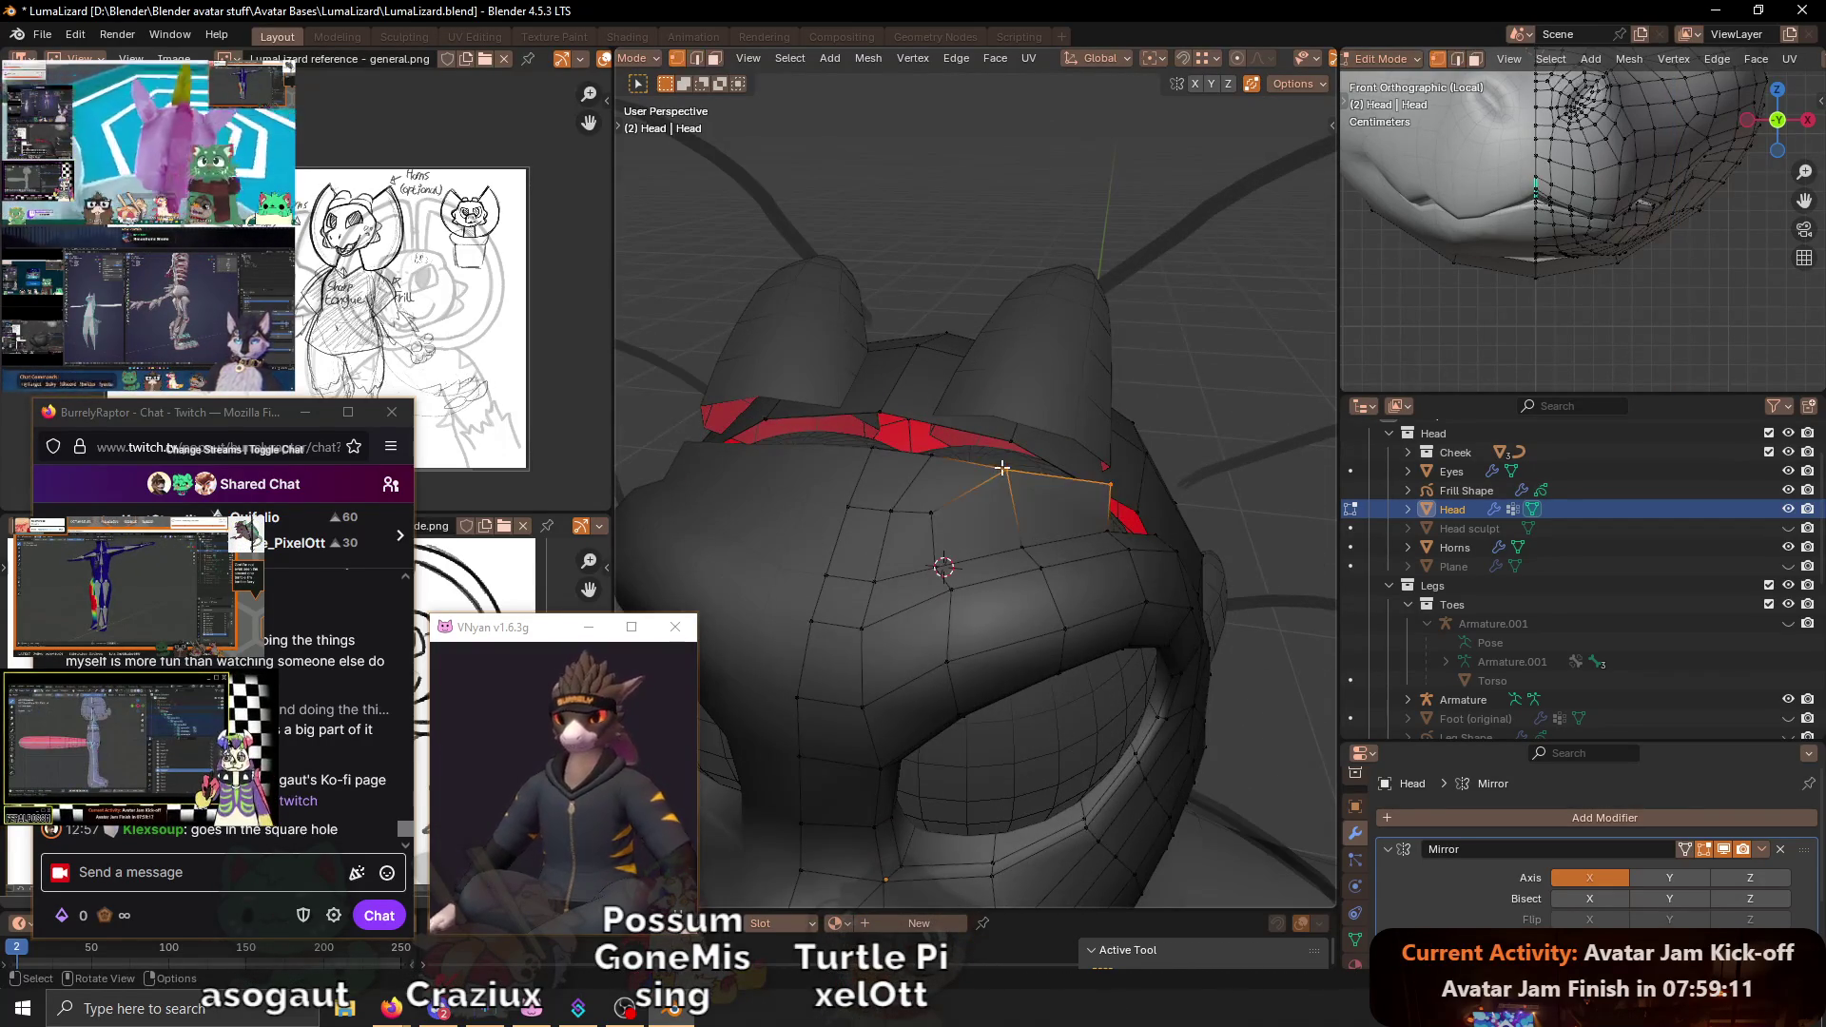
pyautogui.click(932, 512)
pyautogui.press('g')
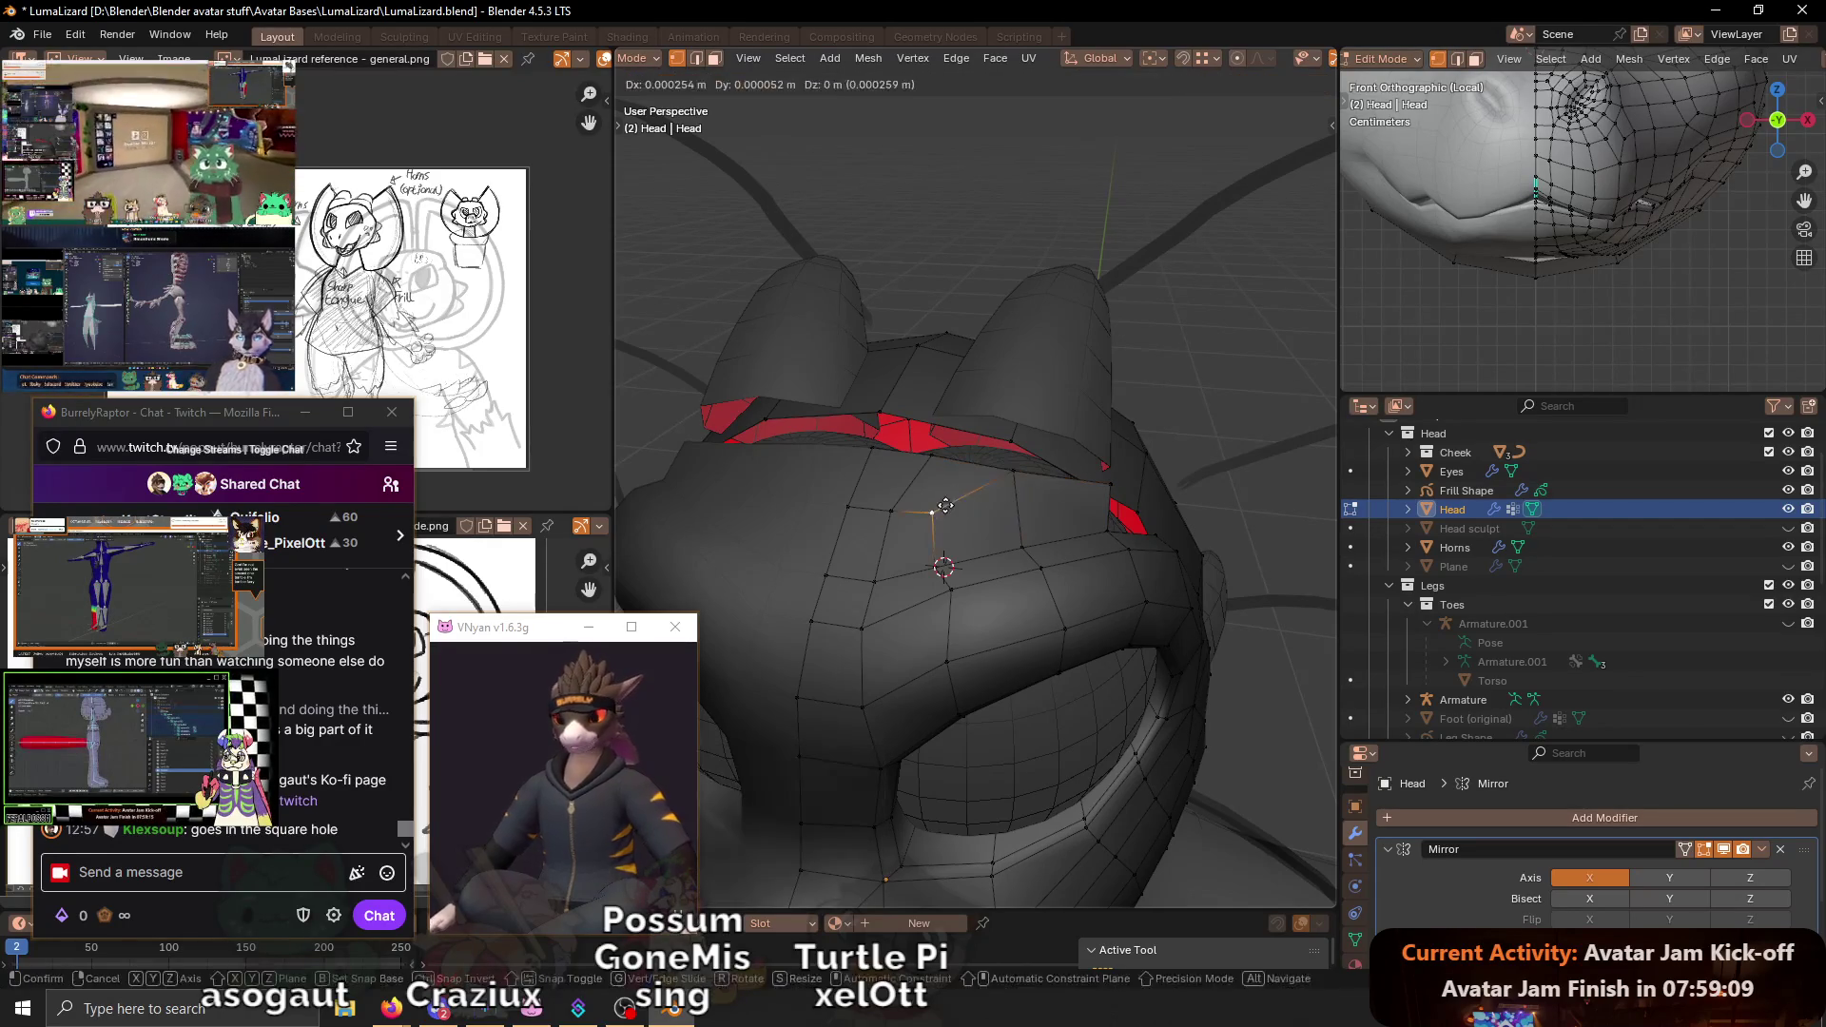
pyautogui.moveTo(964, 498); pyautogui.dragTo(989, 501, button='middle')
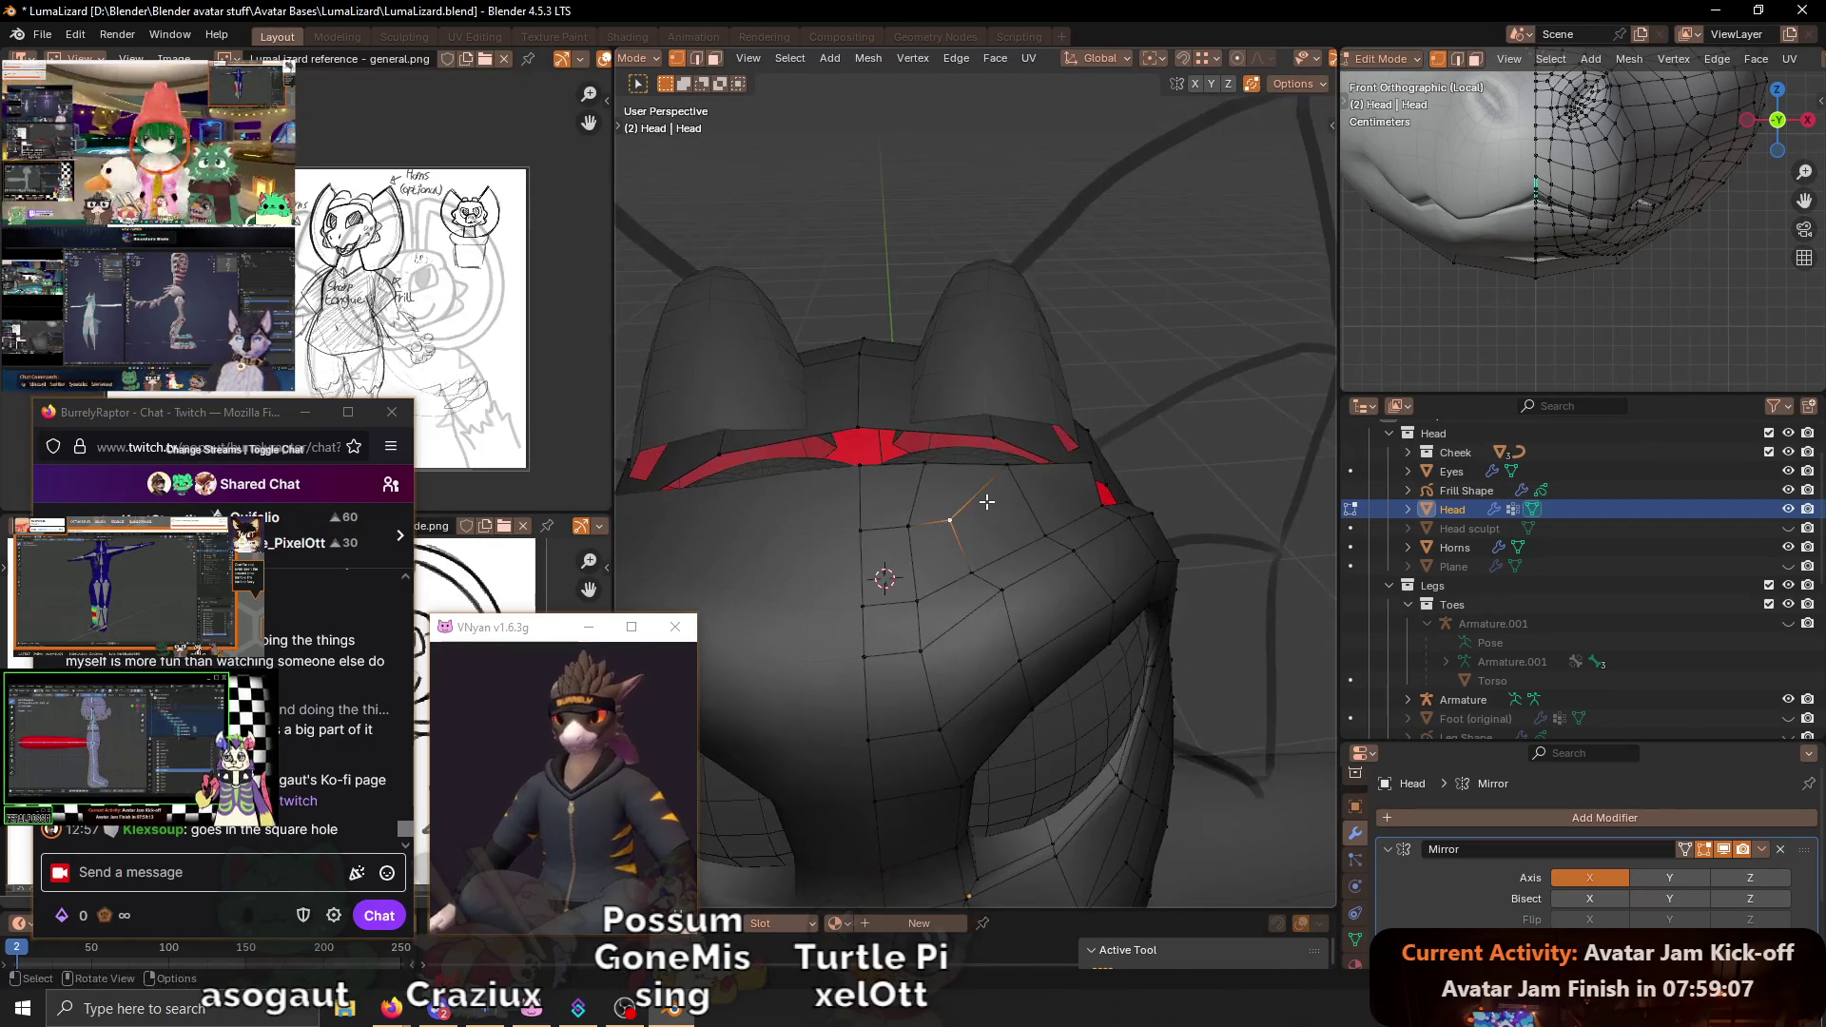
pyautogui.press('g')
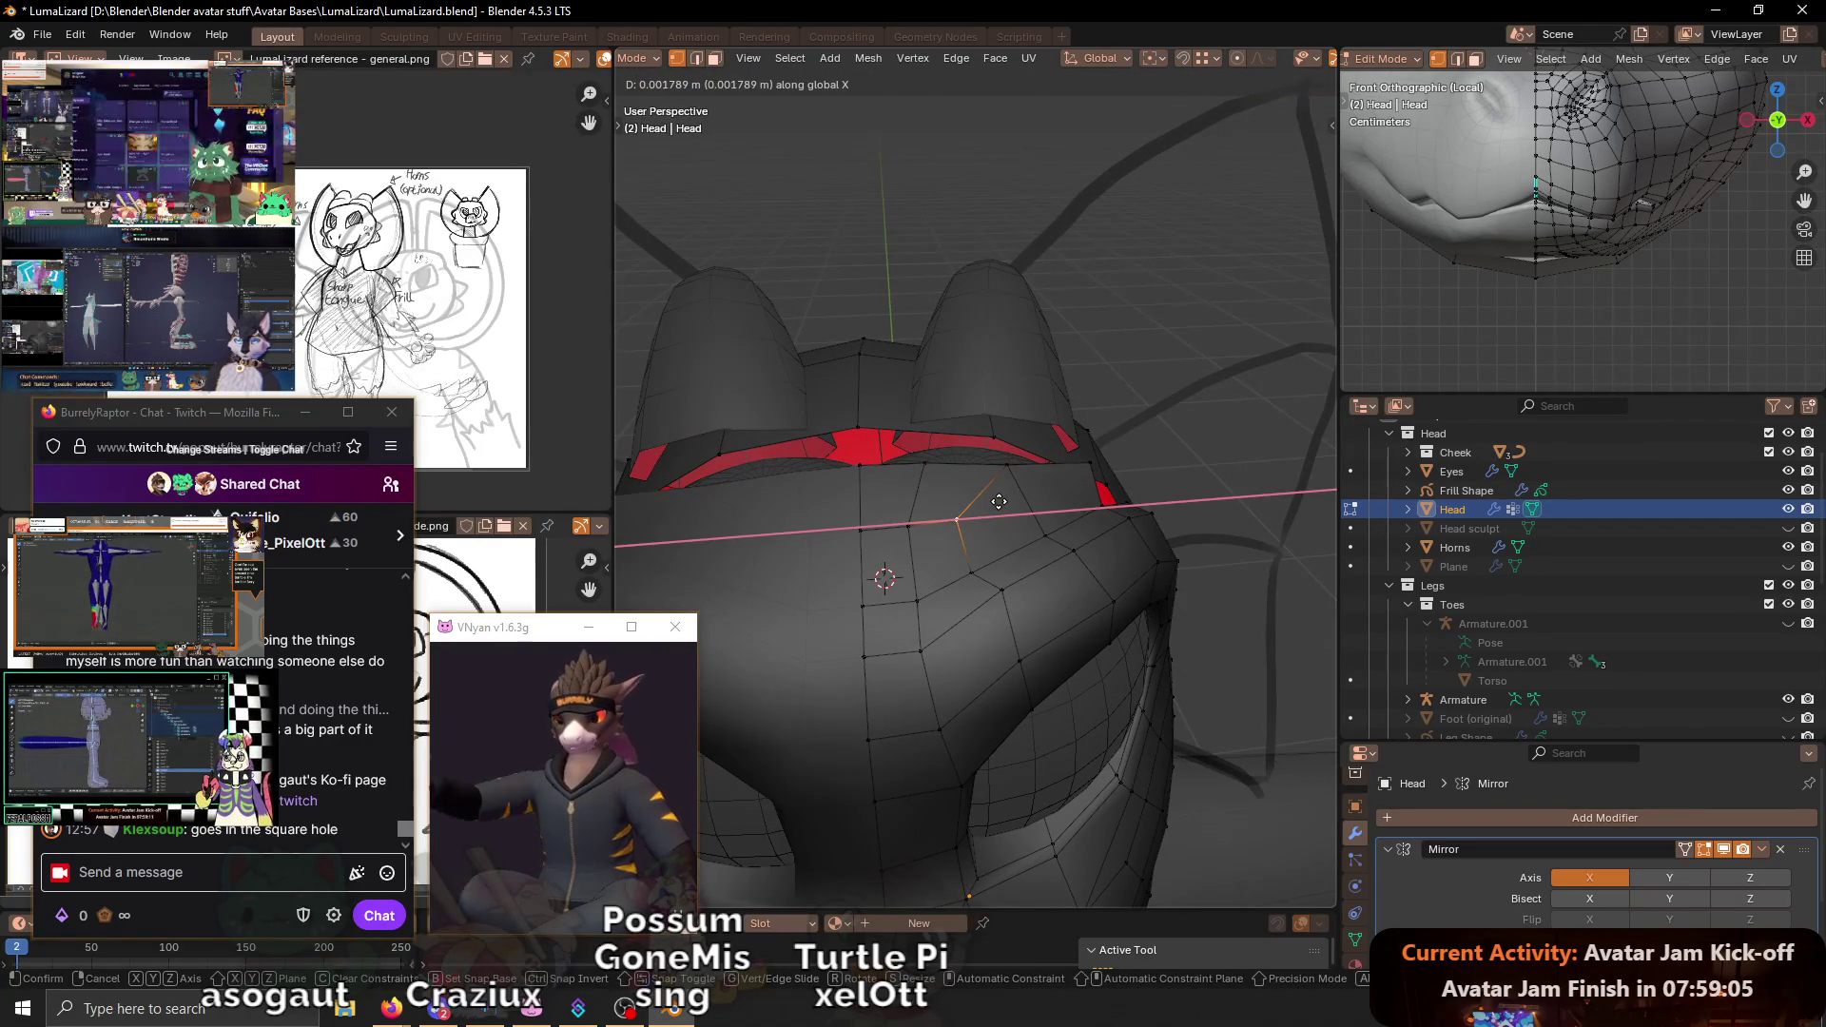
pyautogui.click(999, 502)
# - From a new angle, slide the brow vertex further along an edge
pyautogui.moveTo(999, 501); pyautogui.dragTo(1088, 484, button='middle')
pyautogui.moveTo(928, 477)
pyautogui.mouseDown(button='middle')
pyautogui.moveTo(913, 486)
pyautogui.moveTo(1030, 501)
pyautogui.mouseUp(button='middle')
pyautogui.press('g')
pyautogui.press('g')
pyautogui.click(911, 486)
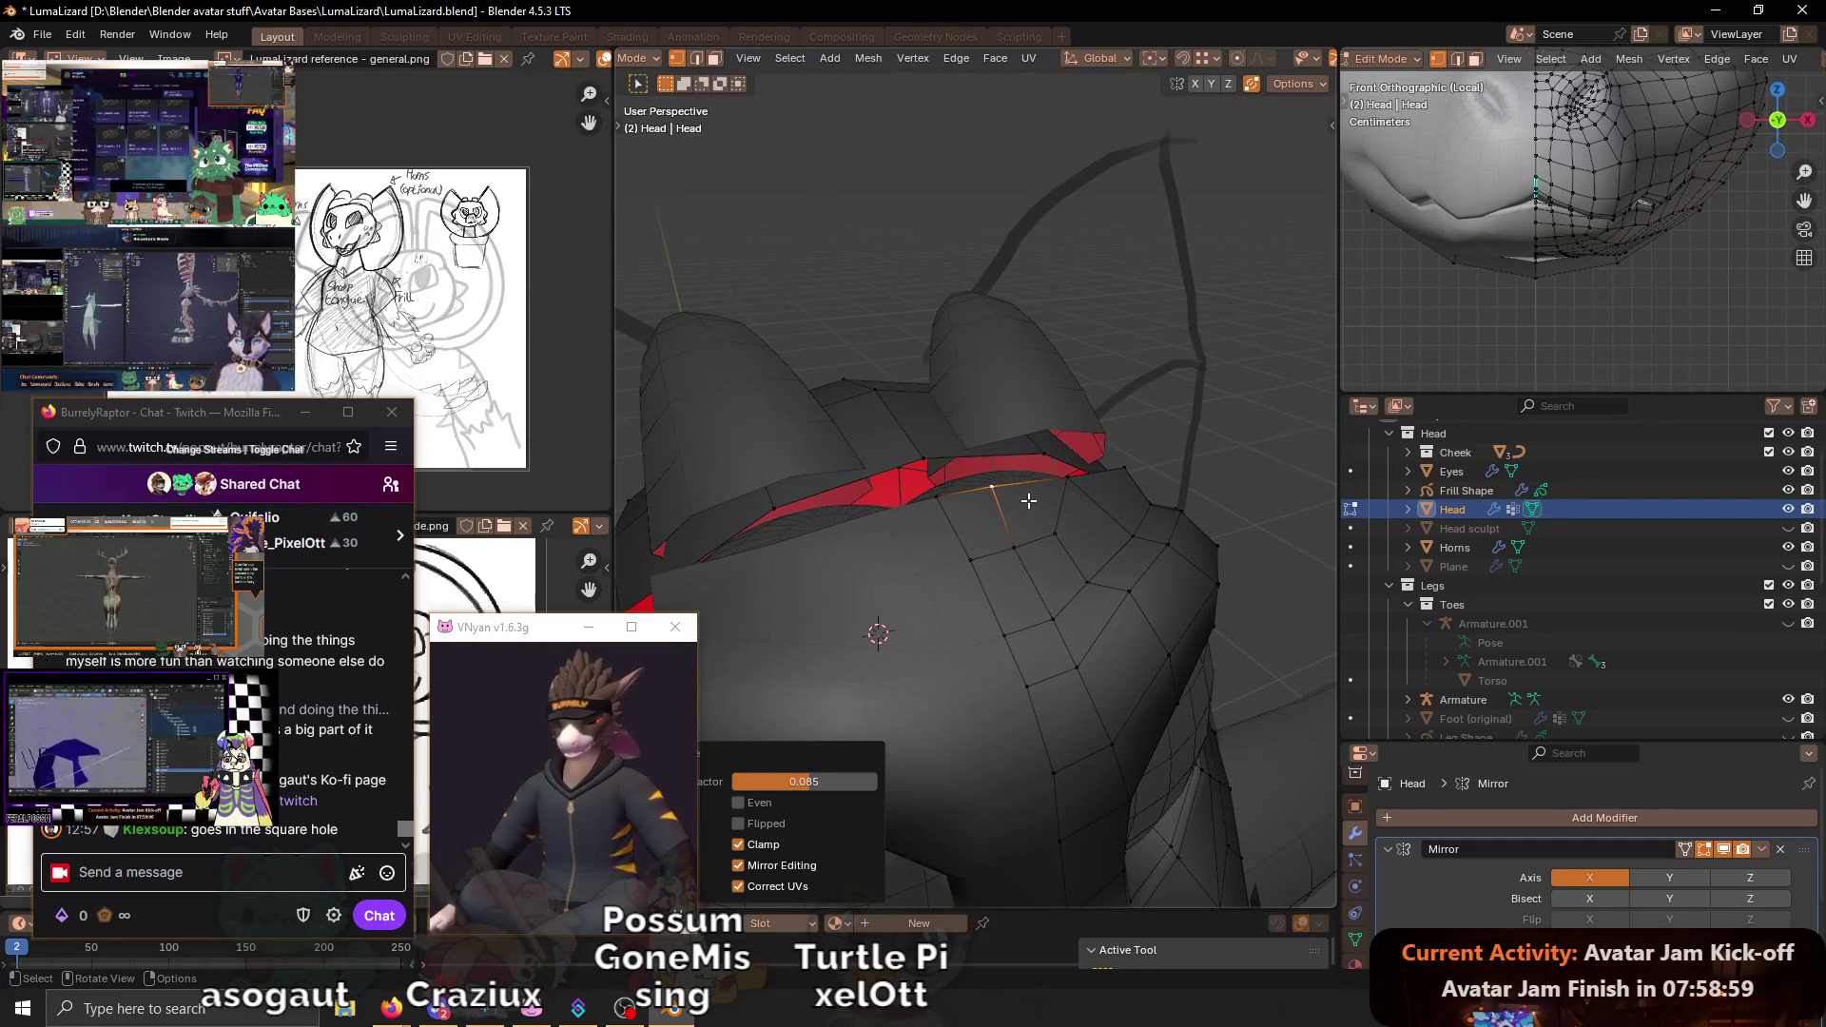
# - Slide two more vertices near the brow along their edges to smooth the outline
pyautogui.moveTo(1125, 521)
pyautogui.mouseDown(button='middle')
pyautogui.moveTo(1028, 518)
pyautogui.moveTo(1068, 521)
pyautogui.mouseUp(button='middle')
pyautogui.moveTo(997, 580)
pyautogui.mouseDown(button='middle')
pyautogui.moveTo(967, 529)
pyautogui.moveTo(1066, 561)
pyautogui.moveTo(980, 565)
pyautogui.moveTo(999, 575)
pyautogui.moveTo(979, 538)
pyautogui.moveTo(986, 562)
pyautogui.moveTo(1018, 534)
pyautogui.moveTo(1117, 522)
pyautogui.moveTo(1132, 561)
pyautogui.moveTo(1106, 537)
pyautogui.mouseUp(button='middle')
pyautogui.press('g')
pyautogui.click(1018, 547)
pyautogui.click(1109, 582)
pyautogui.press('g')
pyautogui.press('g')
pyautogui.click(1101, 577)
# - Lower the selected brow vertices along Z, then lower another vertex along Z
pyautogui.press('g')
pyautogui.press('z')
pyautogui.click(1131, 572)
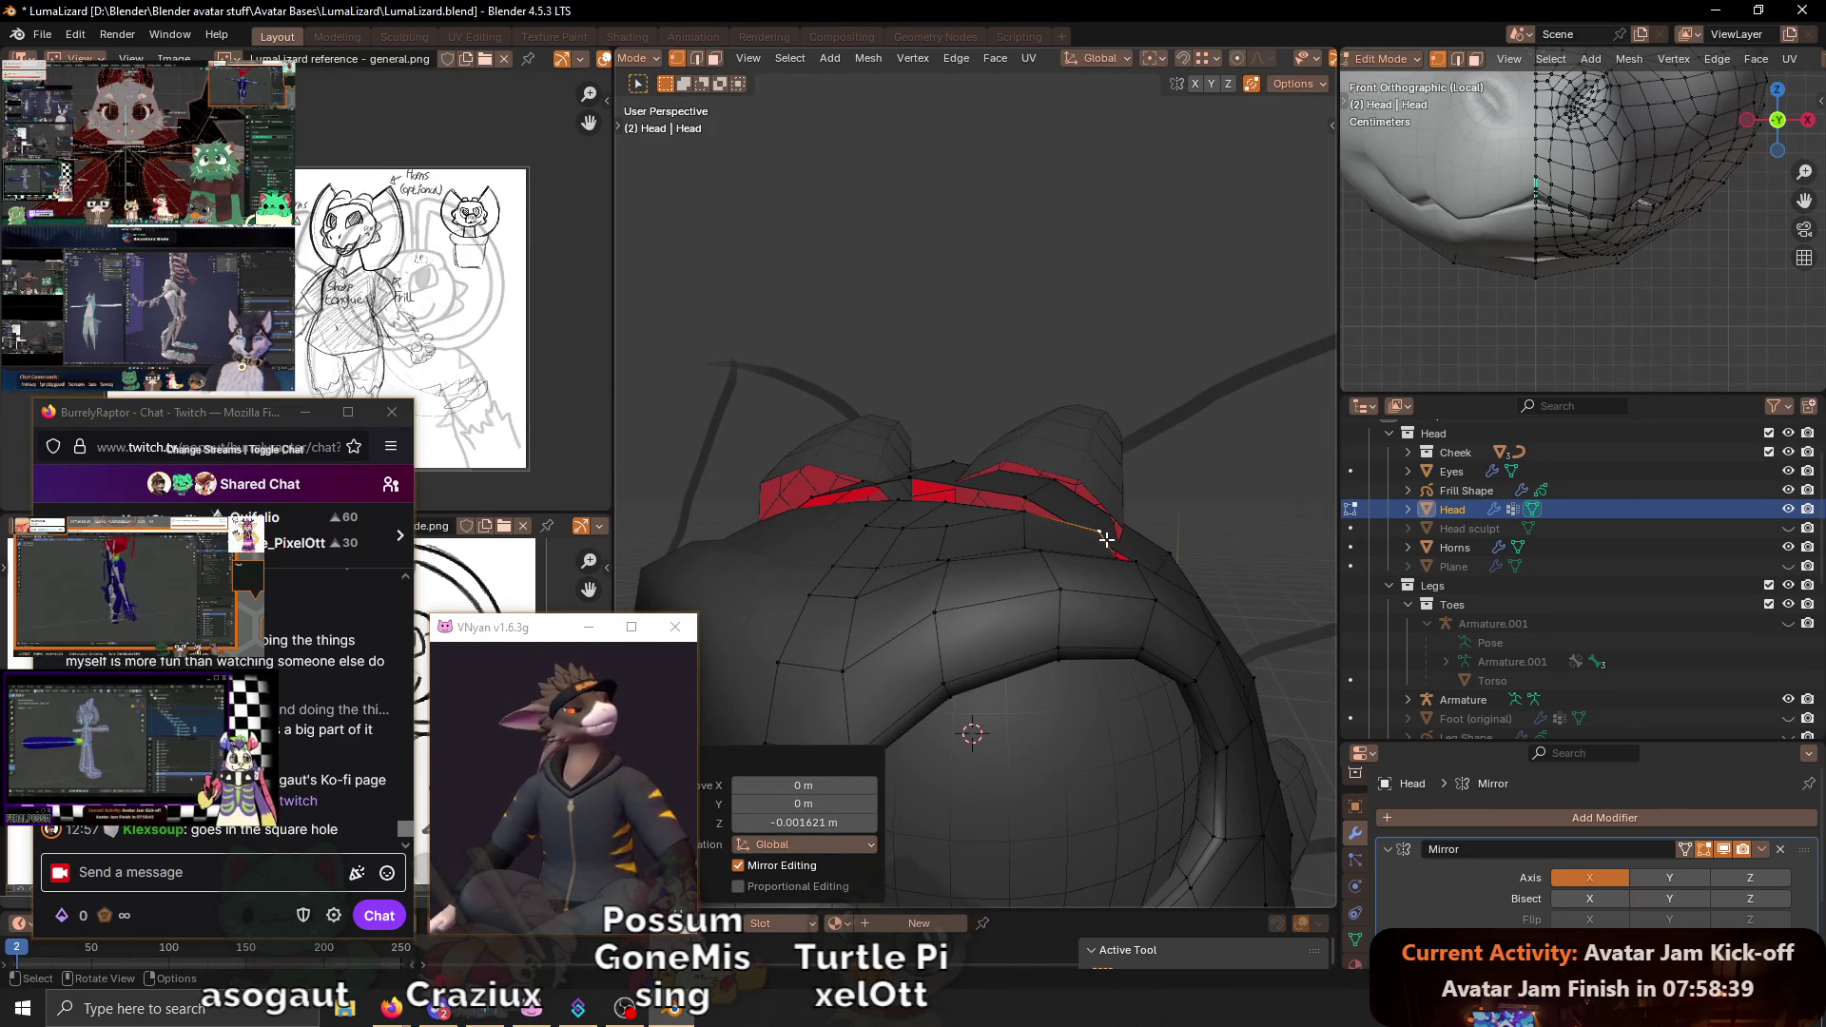
pyautogui.moveTo(1145, 539)
pyautogui.mouseDown(button='middle')
pyautogui.moveTo(970, 528)
pyautogui.moveTo(1027, 560)
pyautogui.moveTo(1075, 546)
pyautogui.mouseUp(button='middle')
pyautogui.press('g')
pyautogui.press('z')
pyautogui.click(1005, 565)
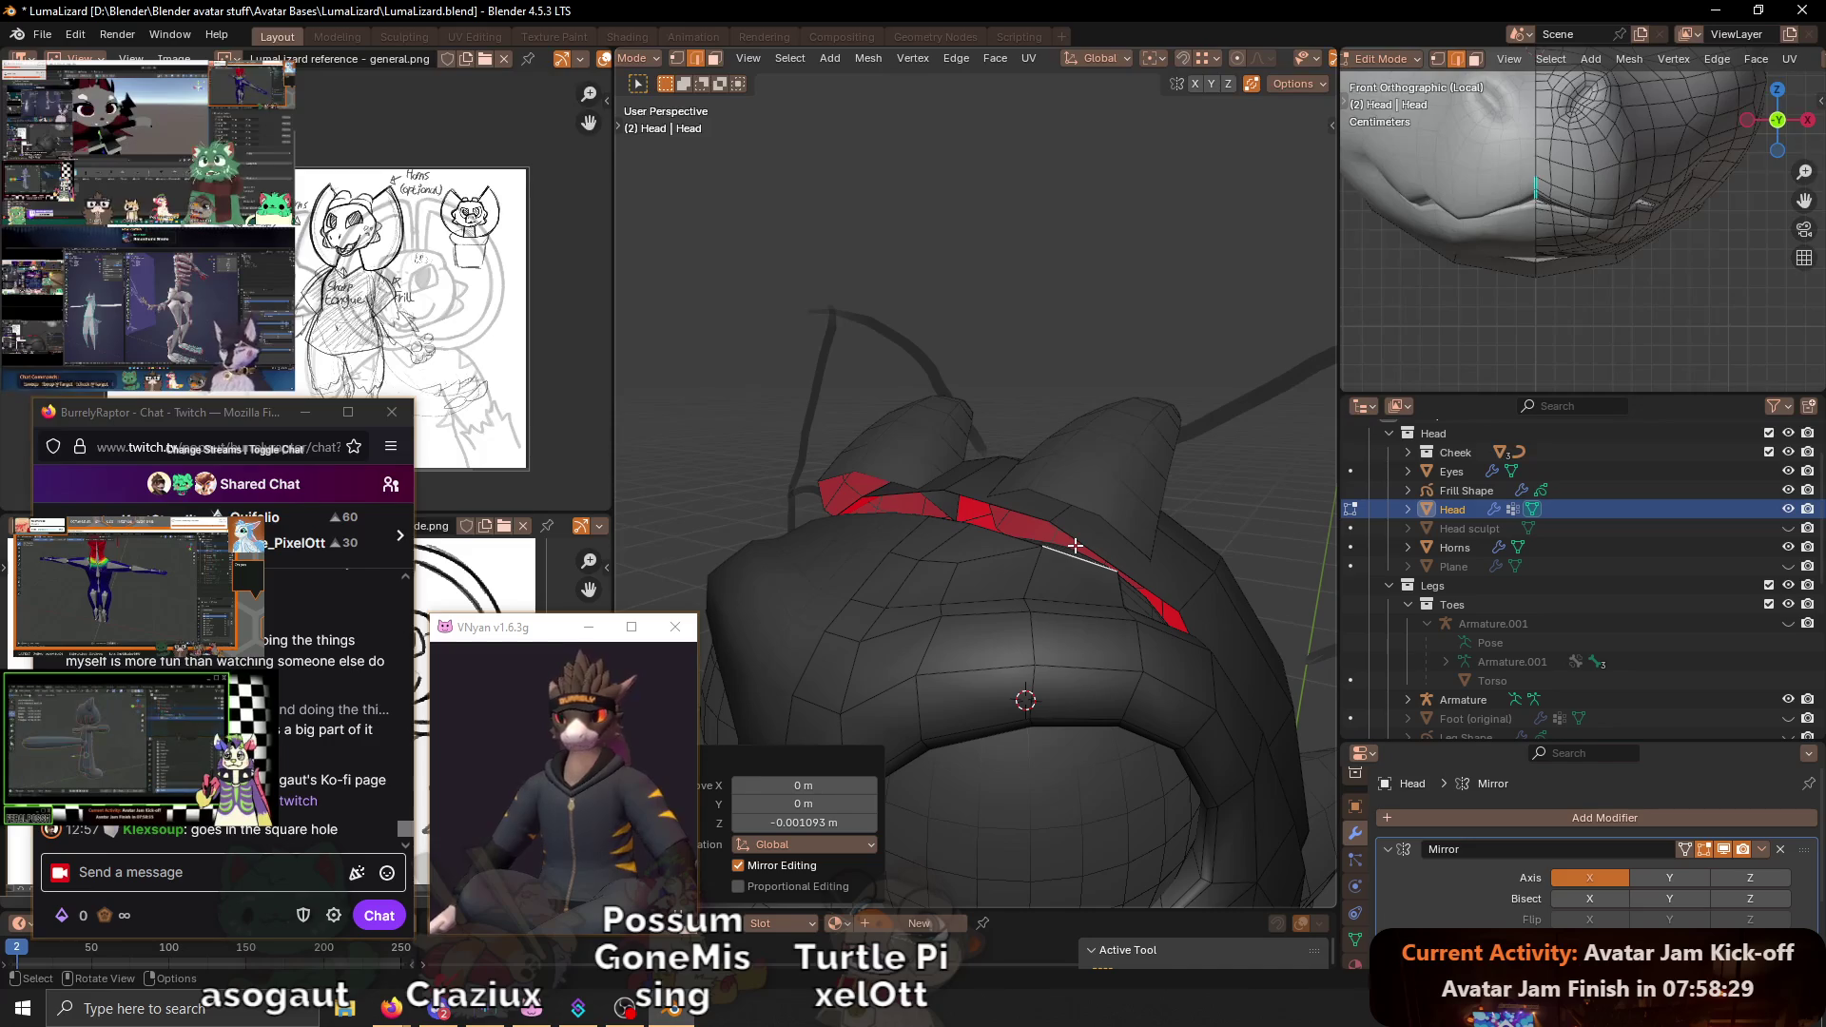
# - Slide one more brow vertex along its edge and drop it 0.00115 m on Z
pyautogui.moveTo(1075, 546)
pyautogui.mouseDown(button='middle')
pyautogui.moveTo(980, 524)
pyautogui.moveTo(966, 500)
pyautogui.moveTo(980, 521)
pyautogui.moveTo(1069, 530)
pyautogui.moveTo(1093, 469)
pyautogui.moveTo(1071, 496)
pyautogui.moveTo(1126, 527)
pyautogui.moveTo(962, 498)
pyautogui.moveTo(1047, 453)
pyautogui.moveTo(700, 418)
pyautogui.moveTo(727, 478)
pyautogui.moveTo(889, 522)
pyautogui.moveTo(1129, 533)
pyautogui.moveTo(1036, 563)
pyautogui.moveTo(909, 498)
pyautogui.moveTo(938, 504)
pyautogui.moveTo(742, 482)
pyautogui.moveTo(1052, 513)
pyautogui.mouseUp(button='middle')
pyautogui.press('g')
pyautogui.press('g')
pyautogui.click(1013, 528)
pyautogui.press('g')
pyautogui.press('z')
pyautogui.click(1047, 460)
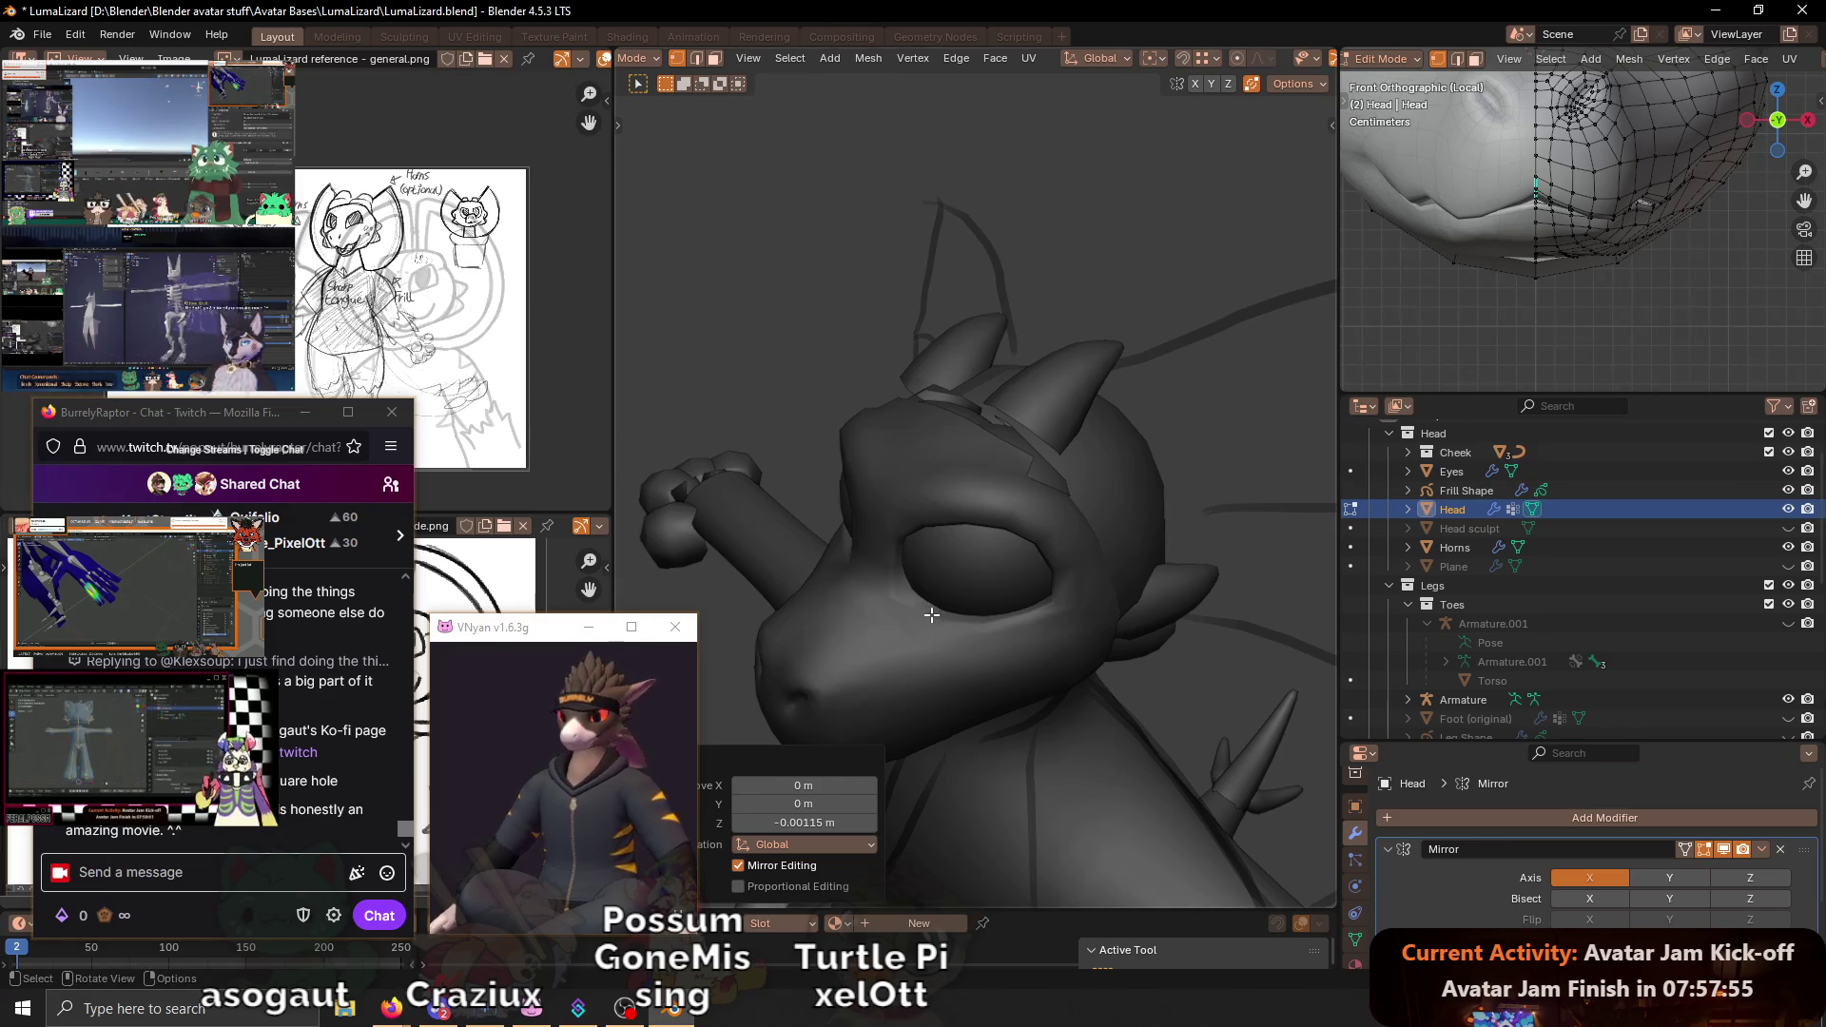
# - Inspect the shaded head from the side, turn overlays back on, and view it from above-front
pyautogui.moveTo(974, 520)
pyautogui.mouseDown(button='middle')
pyautogui.moveTo(1044, 476)
pyautogui.moveTo(848, 460)
pyautogui.moveTo(937, 462)
pyautogui.mouseUp(button='middle')
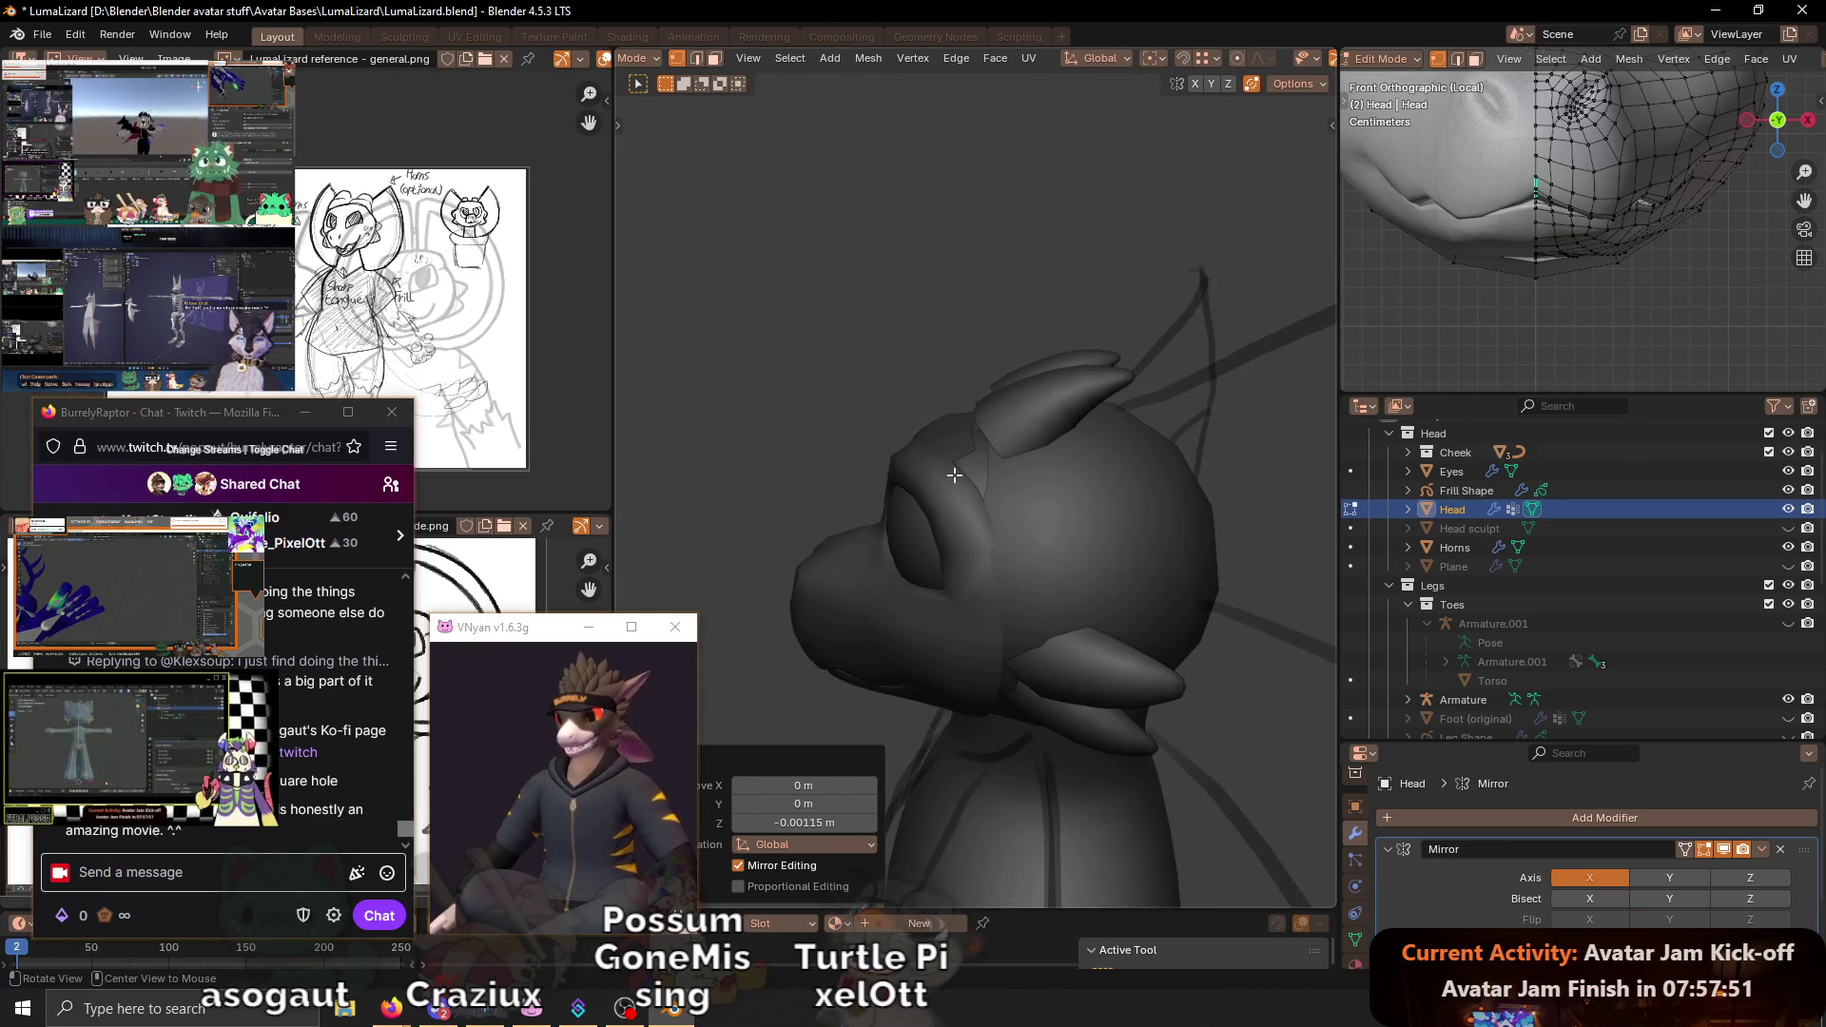
pyautogui.moveTo(955, 475); pyautogui.dragTo(958, 471, button='middle')
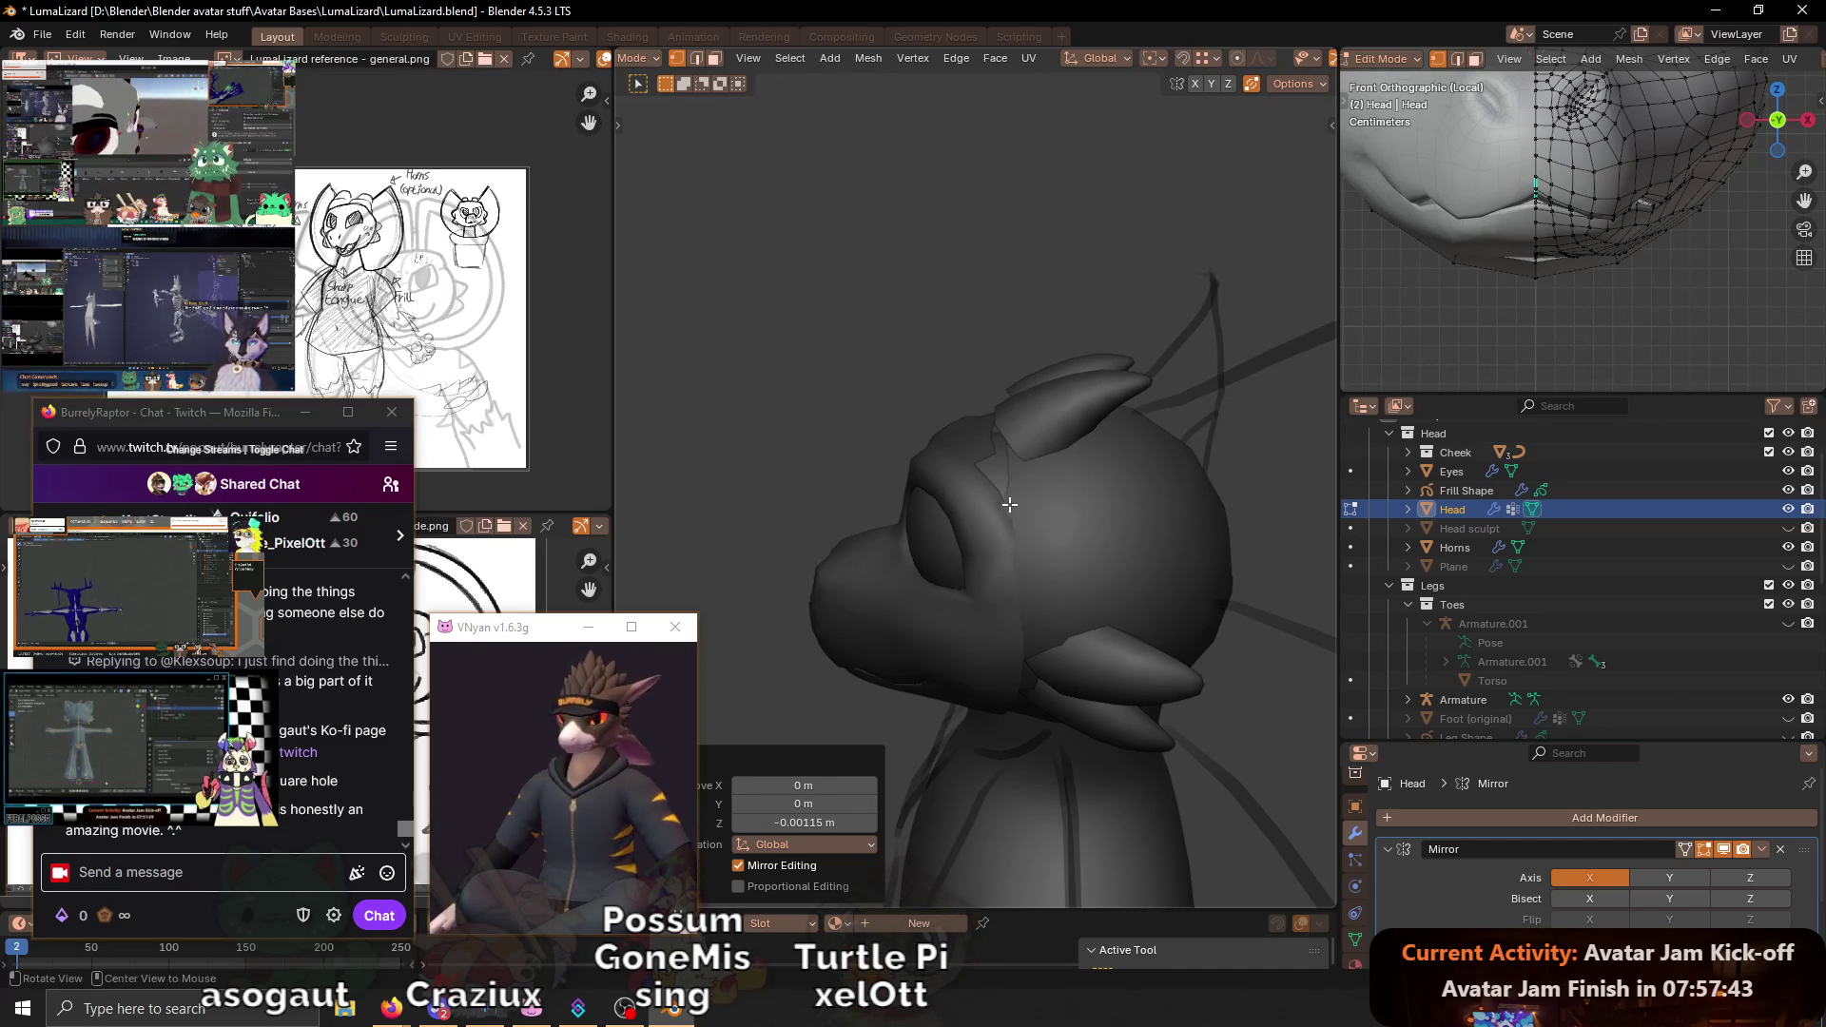
pyautogui.hotkey('shift', 'alt', 'z')
pyautogui.moveTo(991, 498)
pyautogui.mouseDown(button='middle')
pyautogui.moveTo(999, 481)
pyautogui.moveTo(1085, 510)
pyautogui.moveTo(971, 444)
pyautogui.moveTo(990, 412)
pyautogui.moveTo(1150, 462)
pyautogui.mouseUp(button='middle')
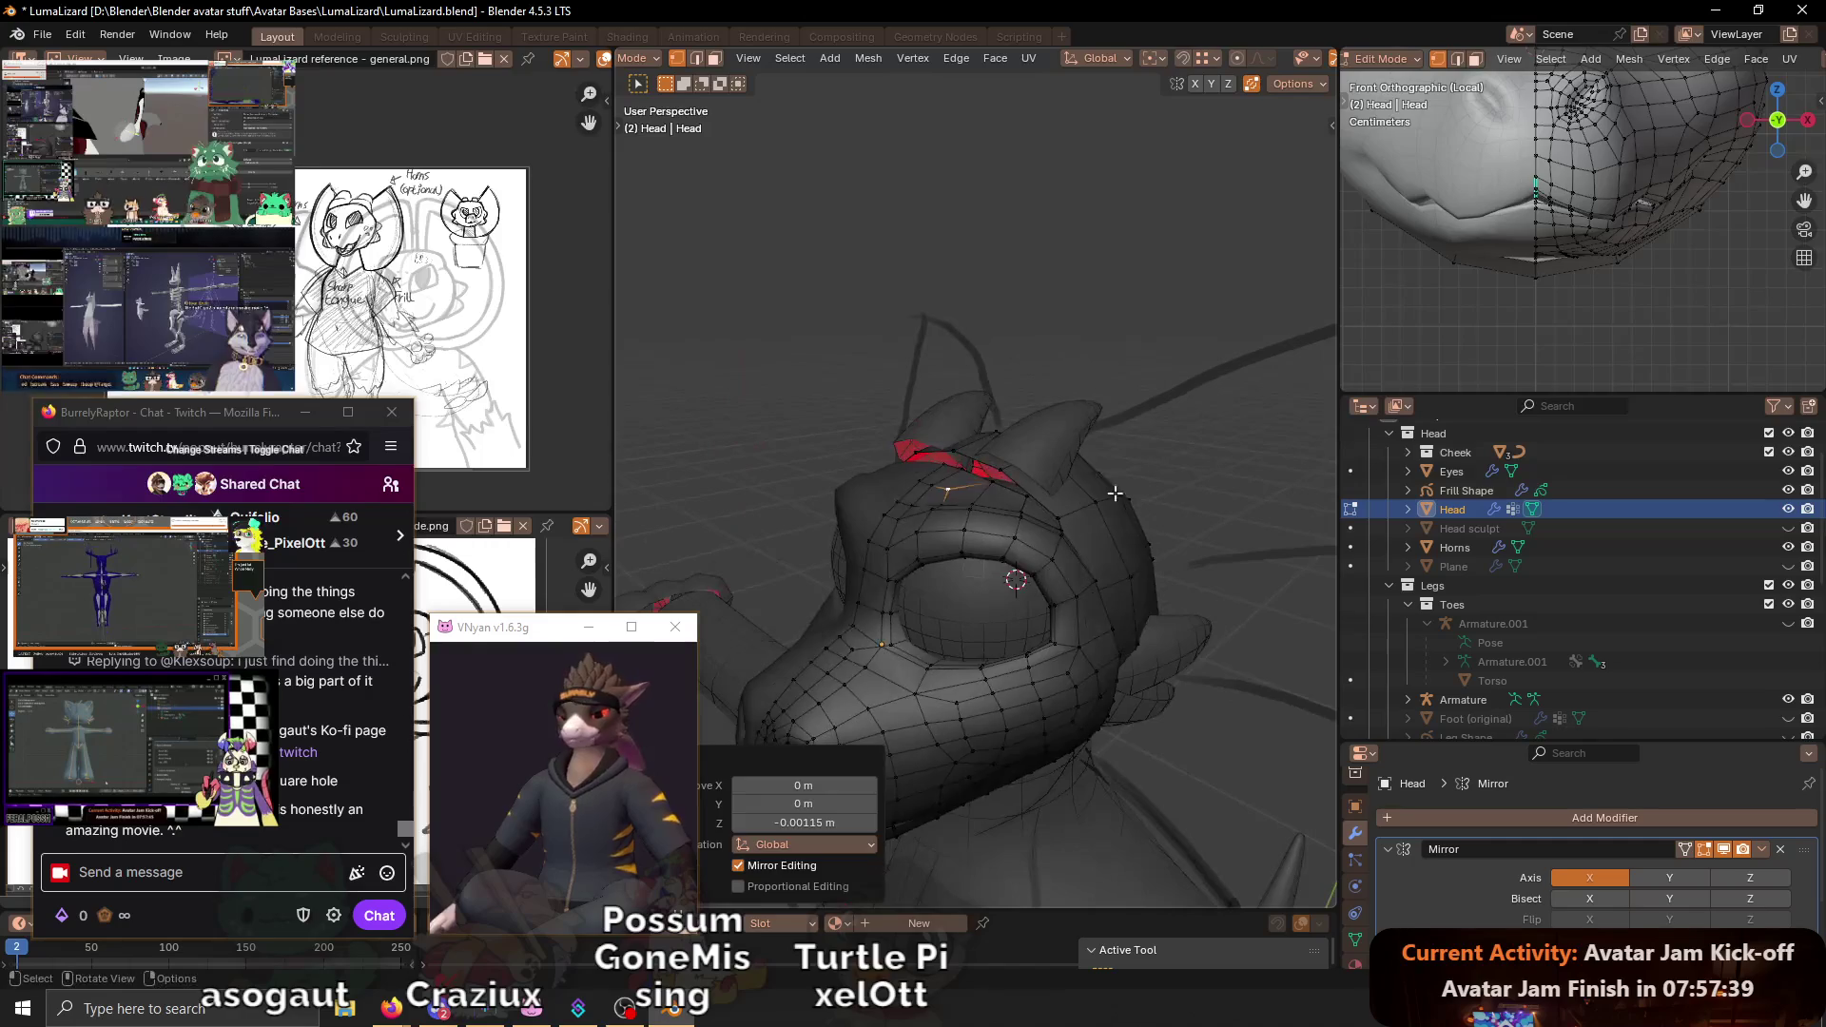
pyautogui.moveTo(1083, 708)
pyautogui.mouseDown(button='middle')
pyautogui.moveTo(1113, 656)
pyautogui.moveTo(1072, 339)
pyautogui.moveTo(1037, 628)
pyautogui.moveTo(1122, 644)
pyautogui.moveTo(1093, 472)
pyautogui.moveTo(1024, 379)
pyautogui.moveTo(1101, 347)
pyautogui.moveTo(1052, 505)
pyautogui.moveTo(1081, 522)
pyautogui.moveTo(1031, 559)
pyautogui.moveTo(1098, 534)
pyautogui.moveTo(1035, 540)
pyautogui.mouseUp(button='middle')
# - In vertex mode, place a new vertex, shift it along X, and slide it along its edge
pyautogui.press('1')
pyautogui.moveTo(1068, 602)
pyautogui.mouseDown(button='middle')
pyautogui.moveTo(1012, 561)
pyautogui.moveTo(1129, 575)
pyautogui.moveTo(1107, 523)
pyautogui.moveTo(1038, 544)
pyautogui.mouseUp(button='middle')
pyautogui.press('g')
pyautogui.click(1039, 561)
pyautogui.press('g')
pyautogui.press('x')
pyautogui.click(1158, 575)
pyautogui.press('g')
pyautogui.rightClick(1099, 506)
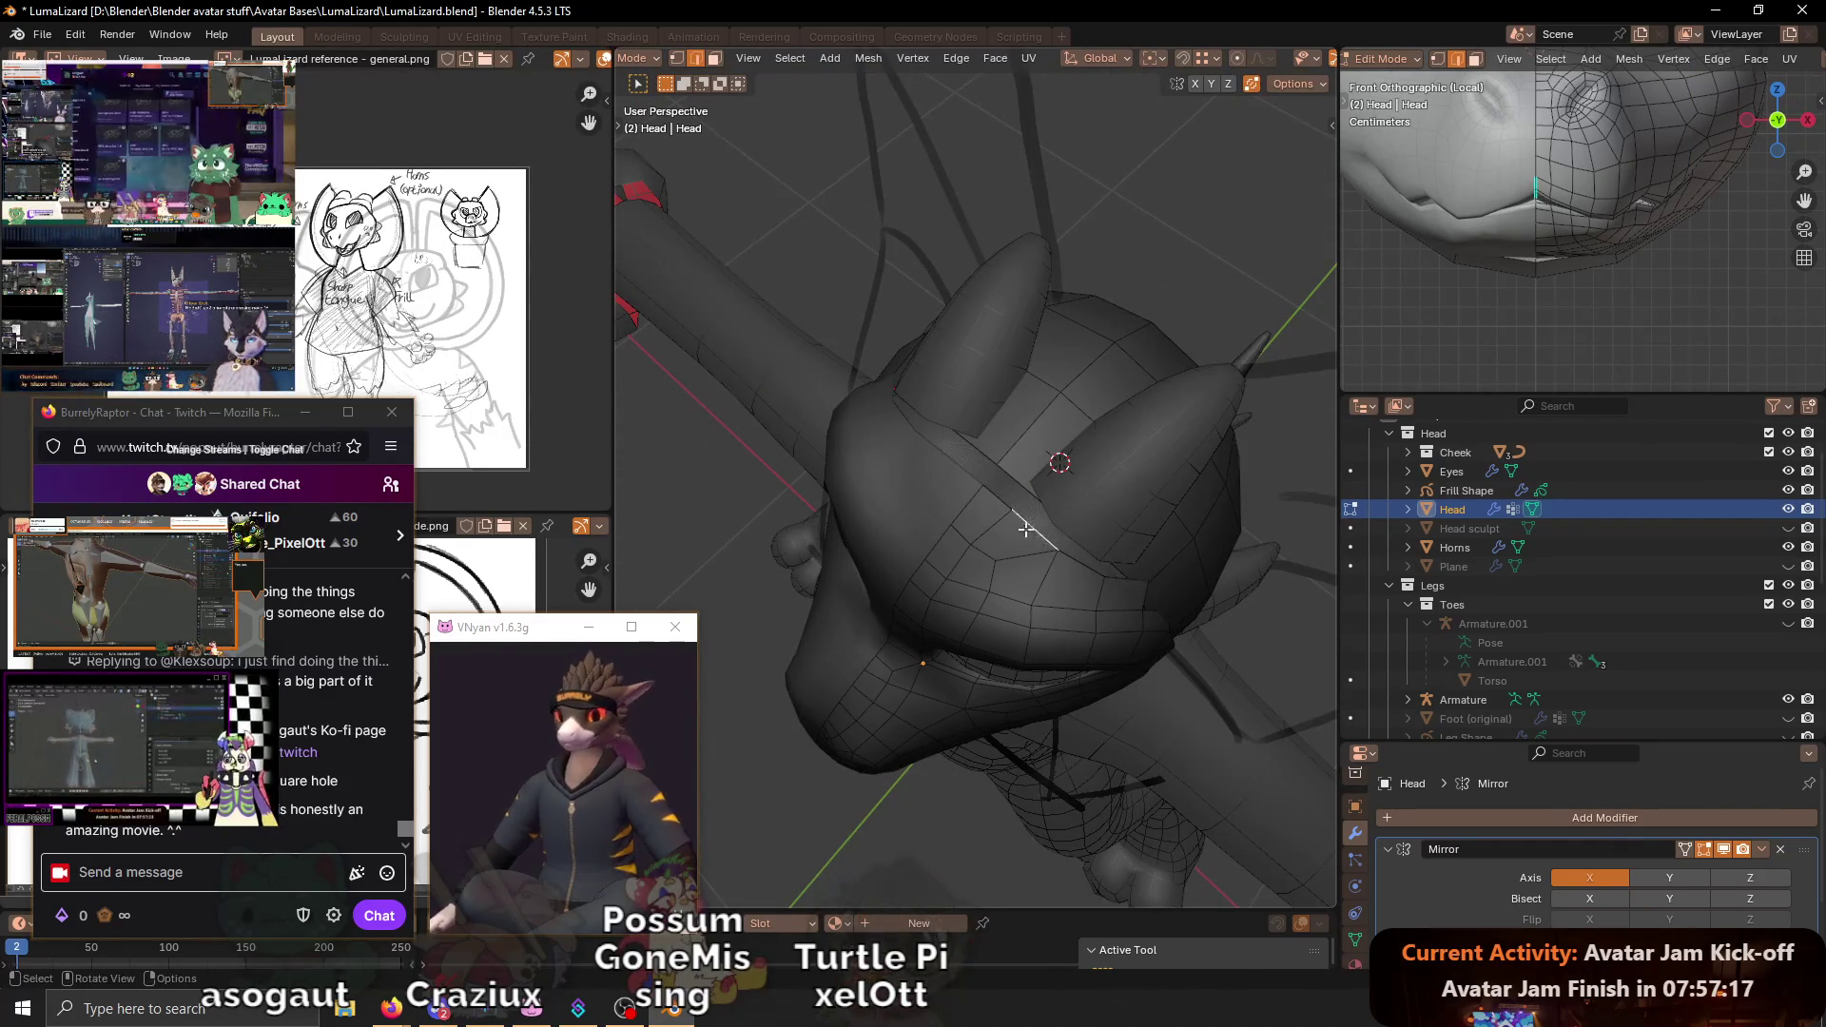
pyautogui.hotkey('shift', 'v')
pyautogui.click(999, 516)
pyautogui.moveTo(999, 516)
pyautogui.mouseDown(button='middle')
pyautogui.moveTo(1067, 522)
pyautogui.moveTo(1058, 383)
pyautogui.moveTo(1093, 481)
pyautogui.moveTo(1126, 476)
pyautogui.moveTo(1066, 433)
pyautogui.moveTo(1038, 448)
pyautogui.mouseUp(button='middle')
# - Extrude an edge along Y, raise it on Z, and shift it sideways on X
pyautogui.press('e')
pyautogui.press('y')
pyautogui.click(1046, 495)
pyautogui.press('g')
pyautogui.press('z')
pyautogui.click(1054, 371)
pyautogui.press('g')
pyautogui.press('x')
pyautogui.click(1139, 497)
pyautogui.press('g')
pyautogui.click(1100, 460)
# - Slide the edge along its loop and a vertex along its edge
pyautogui.press('g')
pyautogui.press('g')
pyautogui.click(1139, 479)
pyautogui.press('g')
pyautogui.press('g')
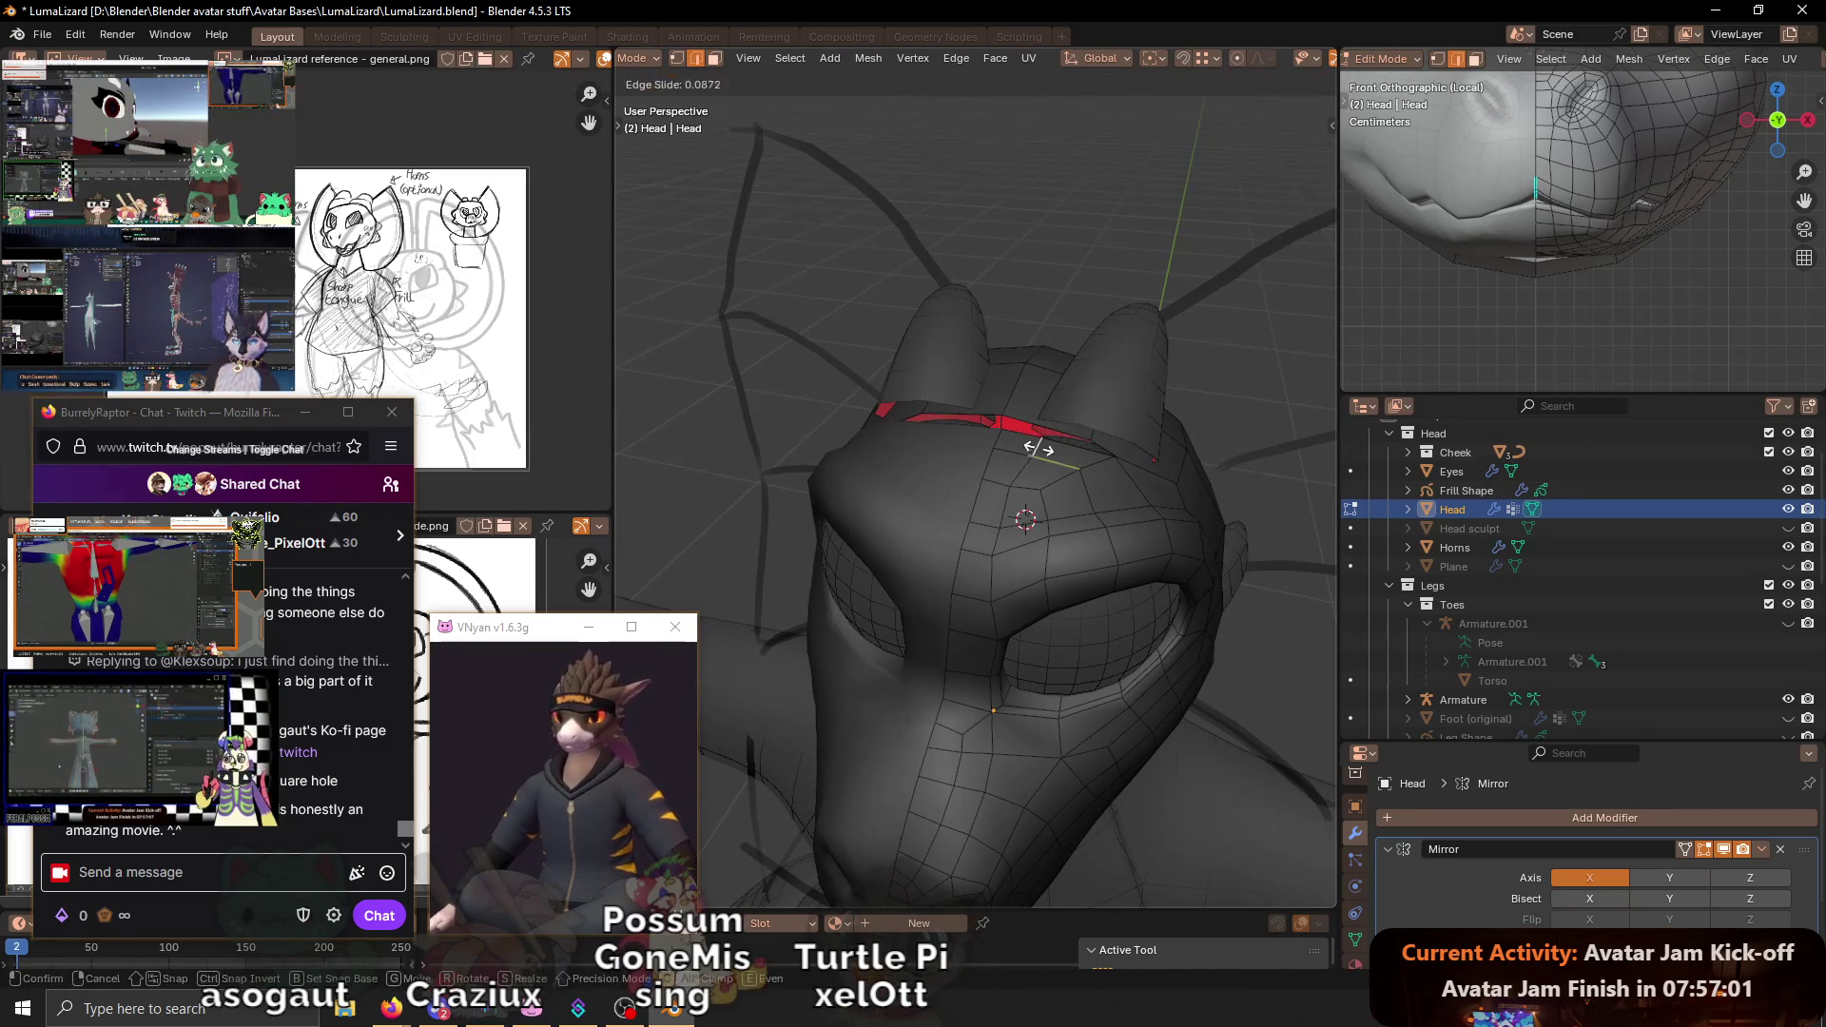
pyautogui.click(1041, 449)
pyautogui.press('1')
pyautogui.press('g')
pyautogui.press('g')
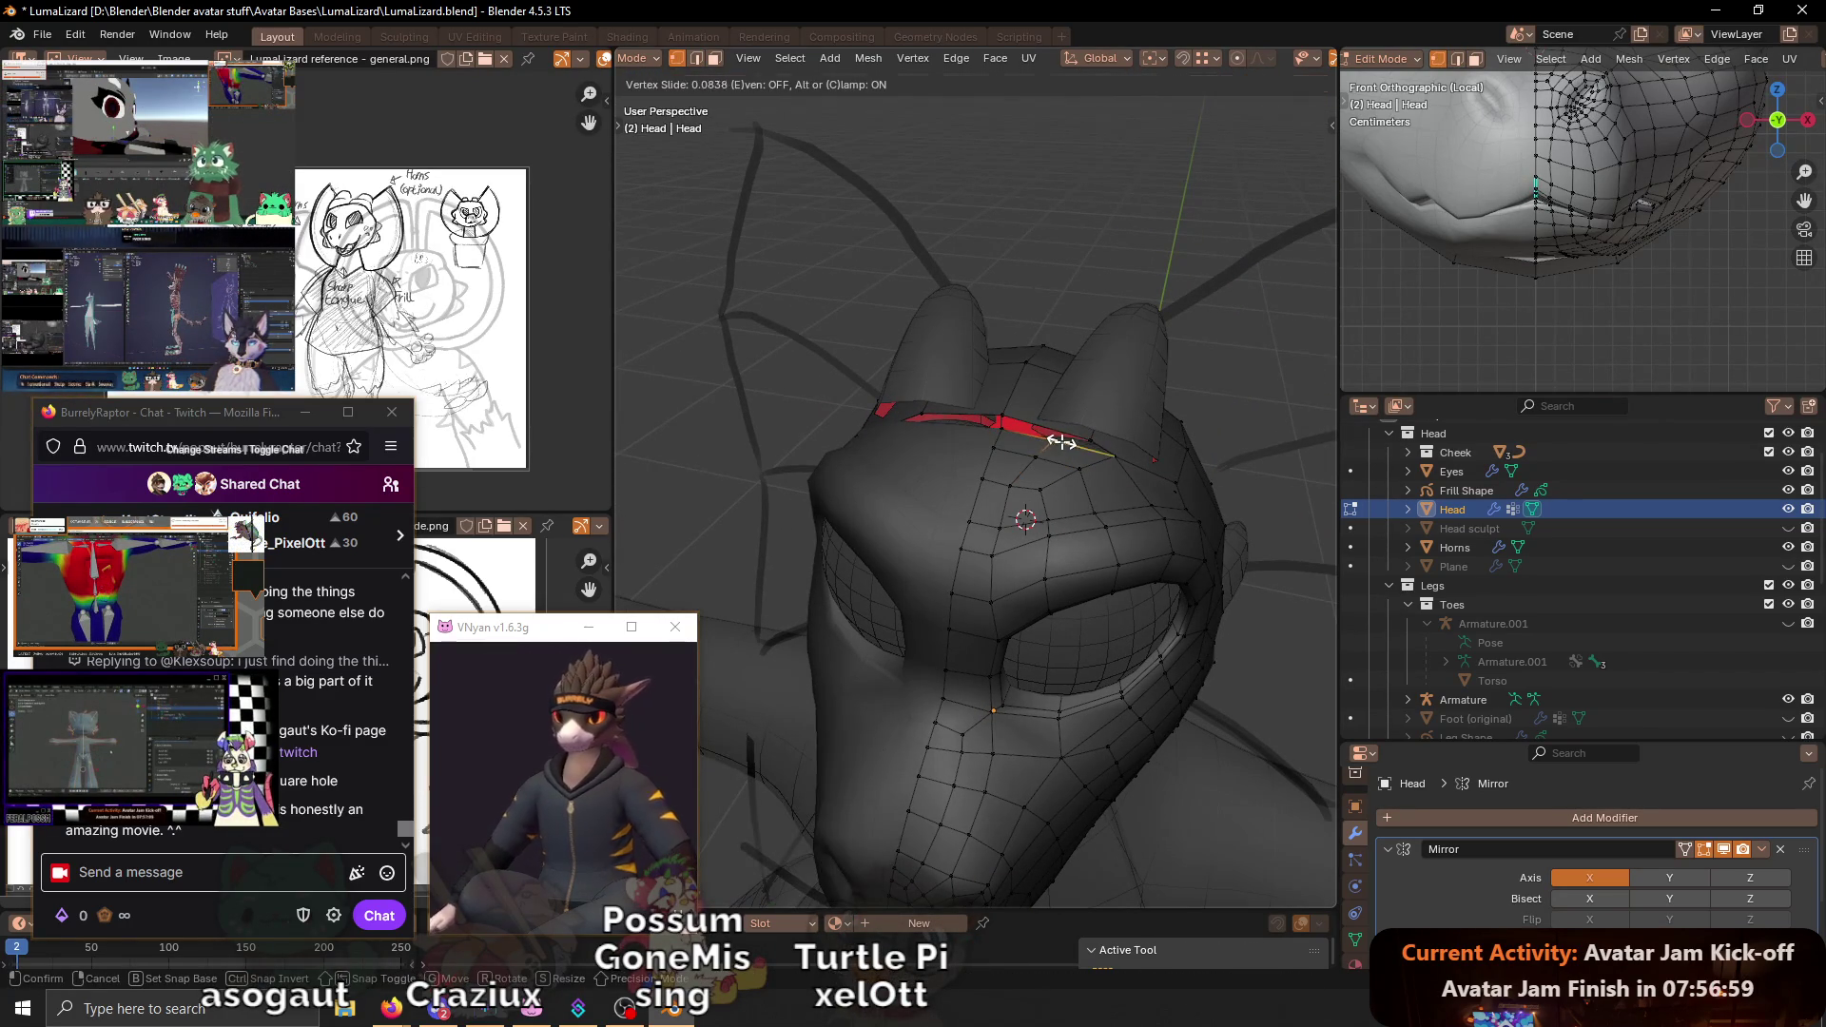
pyautogui.click(1063, 443)
pyautogui.moveTo(1063, 442)
pyautogui.mouseDown(button='middle')
pyautogui.moveTo(1019, 472)
pyautogui.moveTo(933, 334)
pyautogui.moveTo(1162, 322)
pyautogui.moveTo(1123, 353)
pyautogui.moveTo(1021, 625)
pyautogui.mouseUp(button='middle')
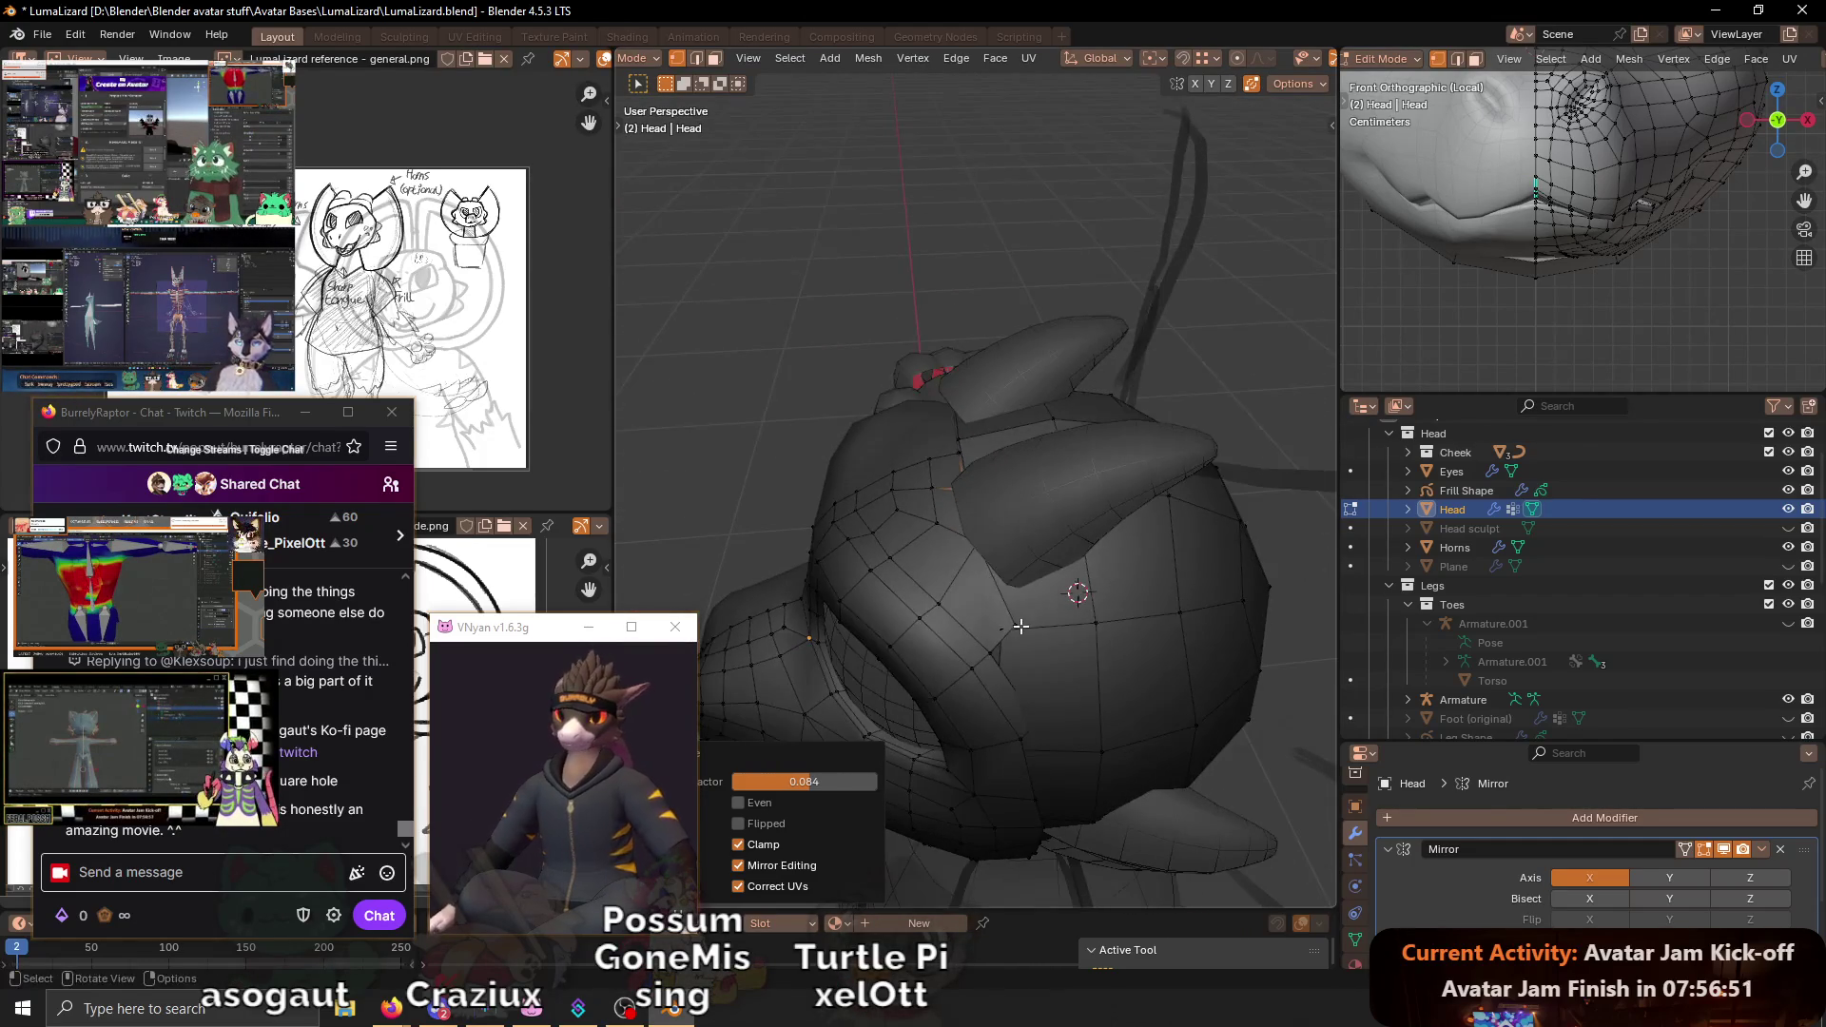
# - Move an eye-socket vertex along Y, raise it, and slide it along its edge
pyautogui.press('g')
pyautogui.press('y')
pyautogui.click(1150, 559)
pyautogui.moveTo(1150, 558)
pyautogui.mouseDown(button='middle')
pyautogui.moveTo(1206, 525)
pyautogui.moveTo(1194, 595)
pyautogui.moveTo(1171, 612)
pyautogui.mouseUp(button='middle')
pyautogui.press('g')
pyautogui.click(1205, 516)
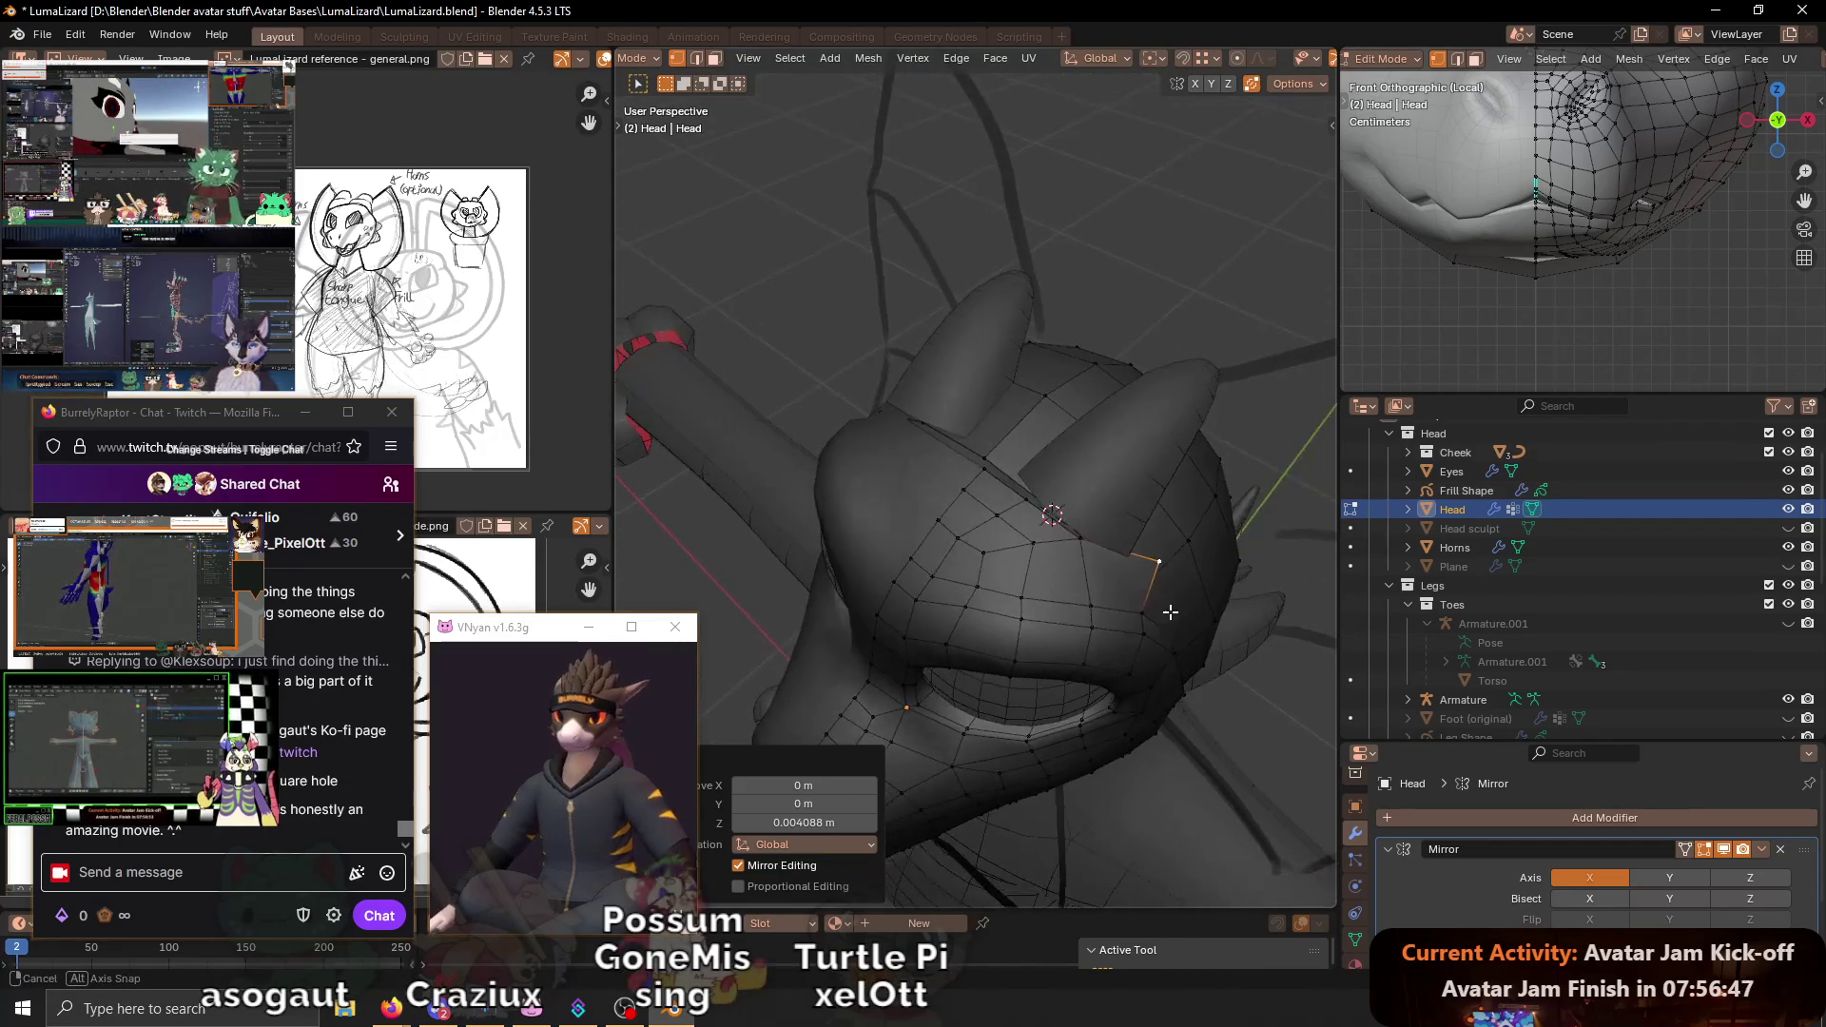
pyautogui.moveTo(1081, 541)
pyautogui.mouseDown(button='middle')
pyautogui.moveTo(1141, 526)
pyautogui.moveTo(1023, 433)
pyautogui.moveTo(1084, 412)
pyautogui.moveTo(1195, 424)
pyautogui.moveTo(1177, 394)
pyautogui.moveTo(1223, 408)
pyautogui.moveTo(1189, 418)
pyautogui.moveTo(1220, 403)
pyautogui.mouseUp(button='middle')
pyautogui.press('g')
pyautogui.press('g')
pyautogui.click(1150, 522)
# - Reposition a vertex along Y, then Z, then adjust it along X
pyautogui.press('g')
pyautogui.press('y')
pyautogui.click(1029, 455)
pyautogui.press('g')
pyautogui.press('z')
pyautogui.click(1056, 417)
pyautogui.press('g')
pyautogui.click(1129, 408)
# - Fine-tune the extruded piece's position, abandoning an extra X move
pyautogui.press('g')
pyautogui.click(1147, 401)
pyautogui.press('g')
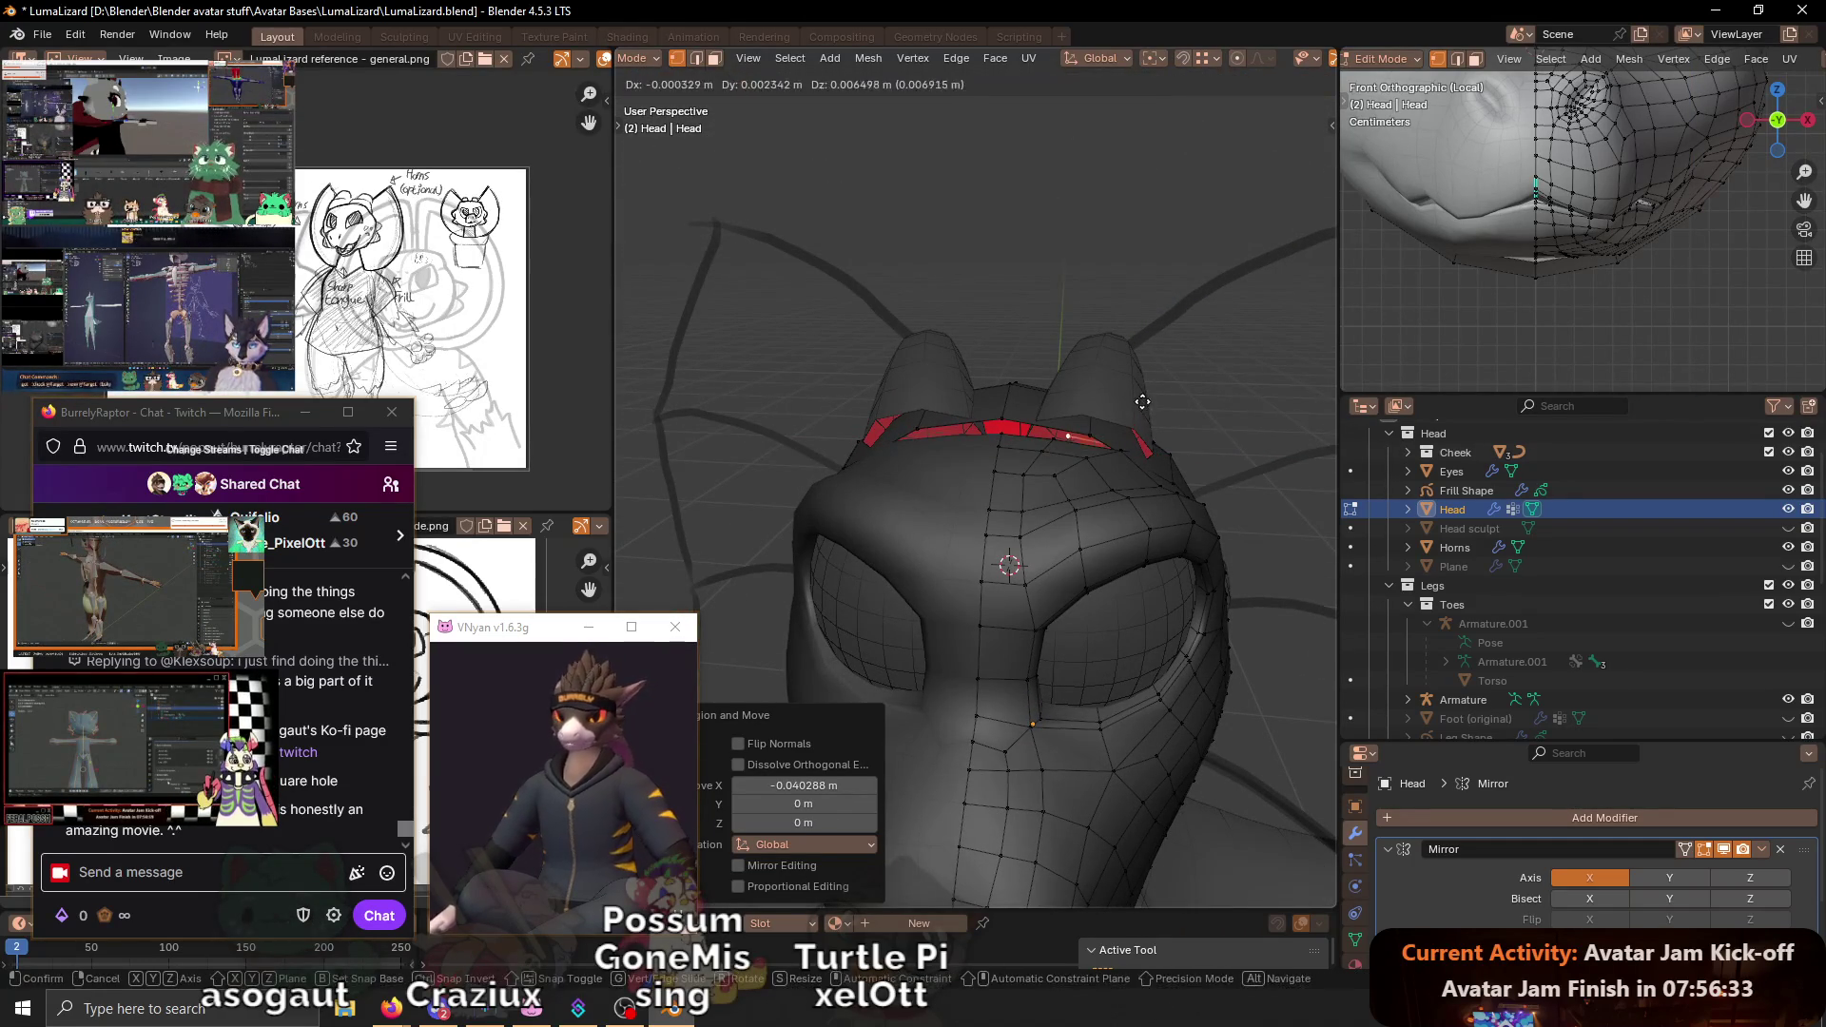
pyautogui.click(1143, 400)
pyautogui.moveTo(1143, 400)
pyautogui.mouseDown(button='middle')
pyautogui.moveTo(936, 416)
pyautogui.moveTo(1120, 478)
pyautogui.moveTo(1138, 444)
pyautogui.moveTo(1100, 455)
pyautogui.moveTo(1056, 428)
pyautogui.moveTo(1052, 412)
pyautogui.moveTo(1093, 400)
pyautogui.moveTo(1058, 426)
pyautogui.moveTo(1075, 444)
pyautogui.moveTo(1058, 433)
pyautogui.mouseUp(button='middle')
pyautogui.press('g')
pyautogui.press('x')
pyautogui.rightClick(936, 417)
# - Move the selection along Z twice to set the brow band height
pyautogui.press('g')
pyautogui.press('z')
pyautogui.click(1056, 416)
pyautogui.press('z')
pyautogui.click(1088, 458)
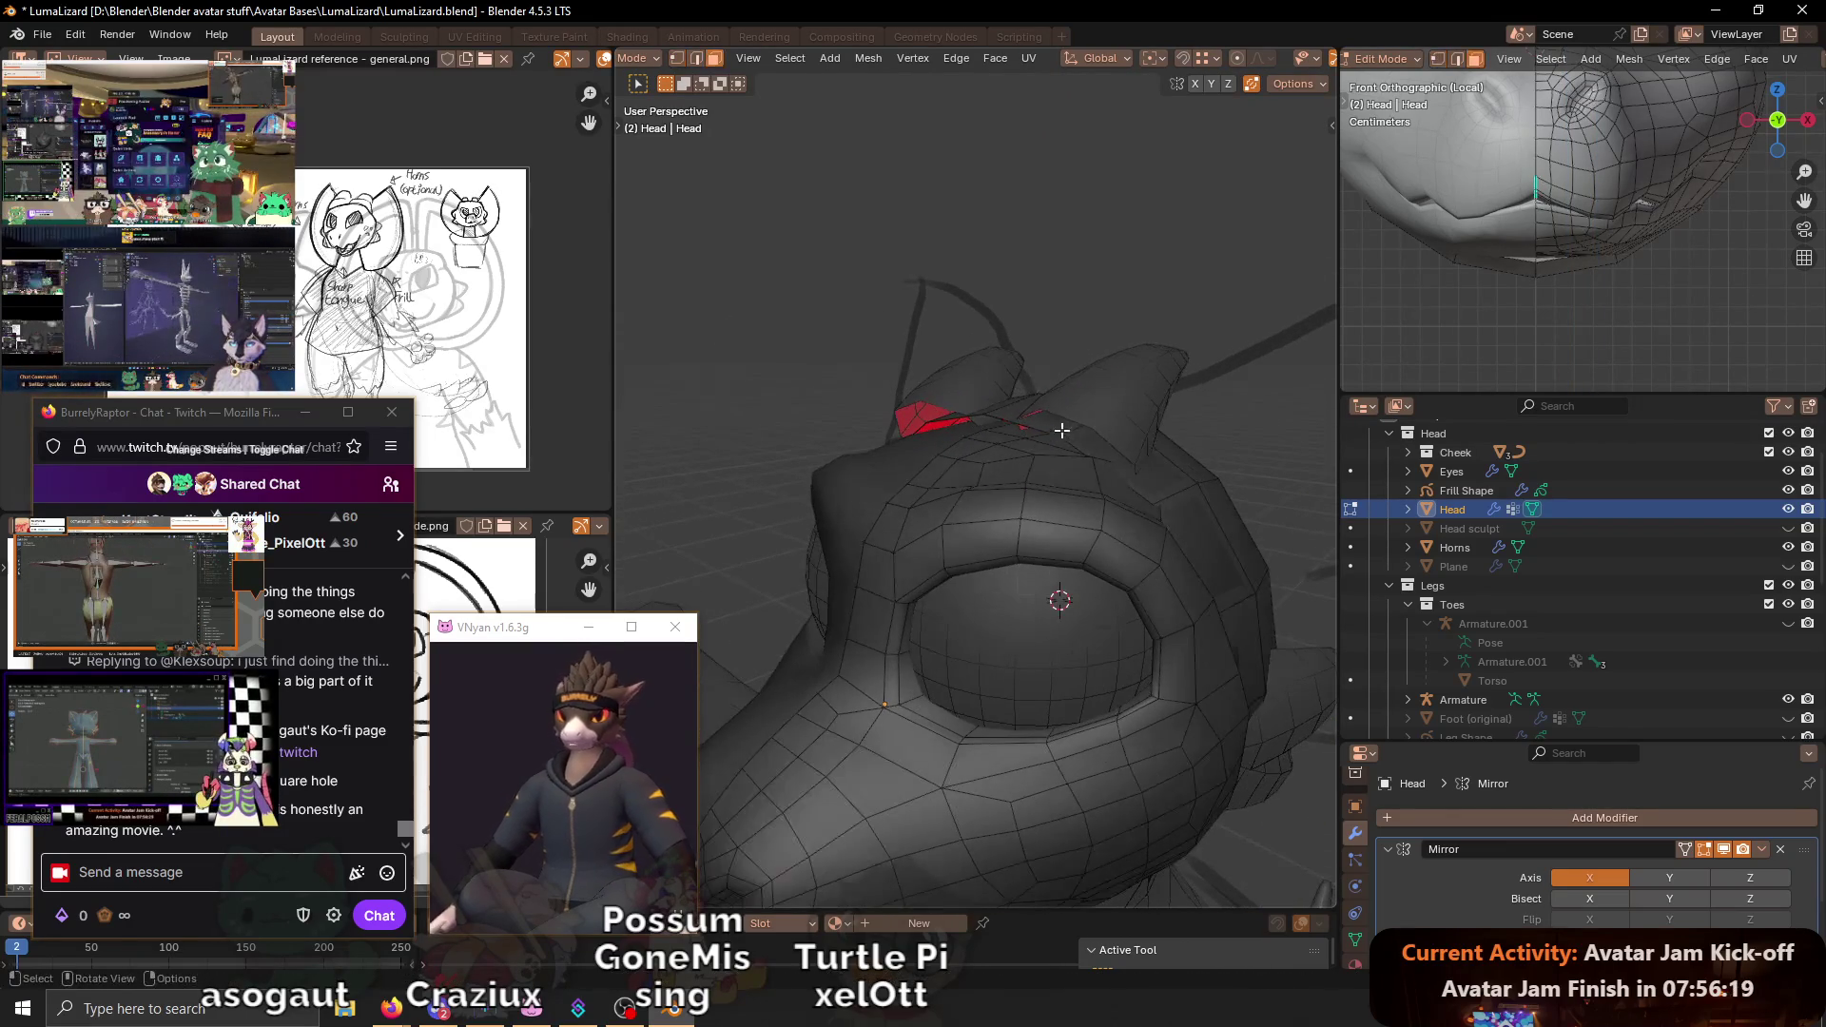
pyautogui.rightClick(1281, 550)
pyautogui.moveTo(1281, 549)
pyautogui.mouseDown(button='middle')
pyautogui.moveTo(1231, 550)
pyautogui.moveTo(1276, 551)
pyautogui.moveTo(1244, 517)
pyautogui.mouseUp(button='middle')
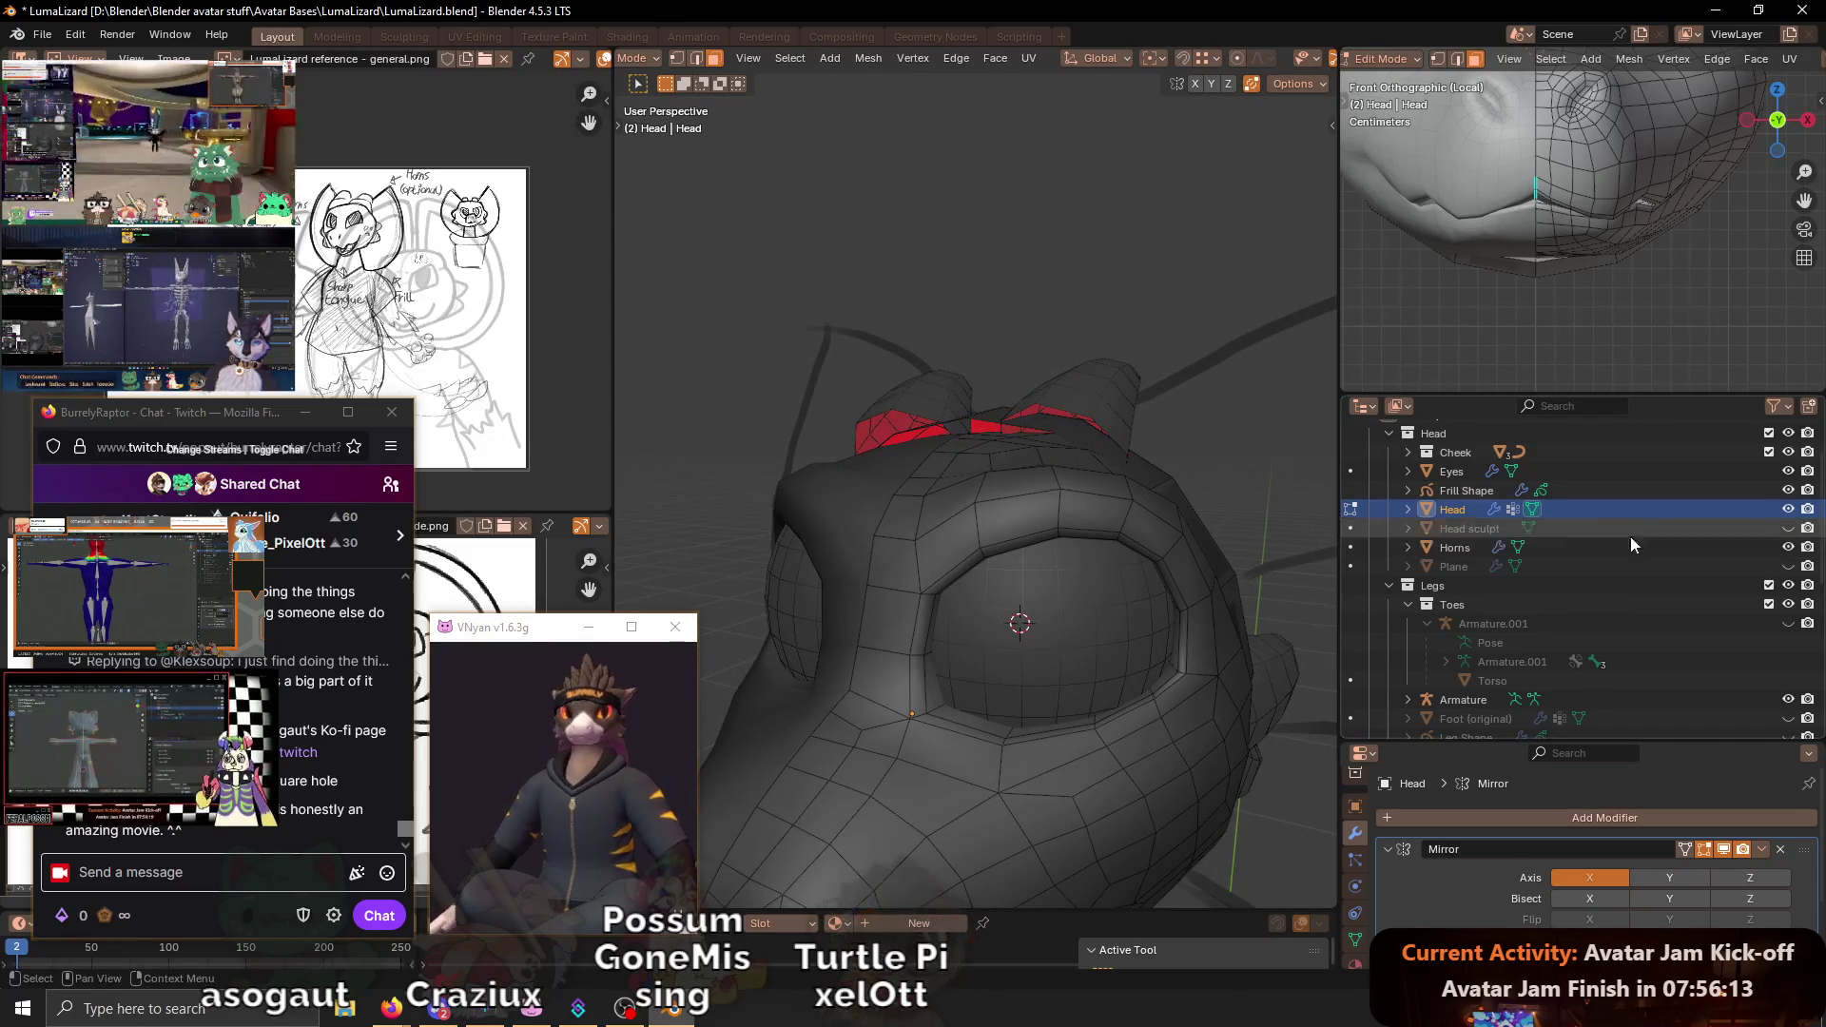
# - Check the whole head in Object Mode from a higher three-quarter view, then return to Edit Mode
pyautogui.press('Tab')
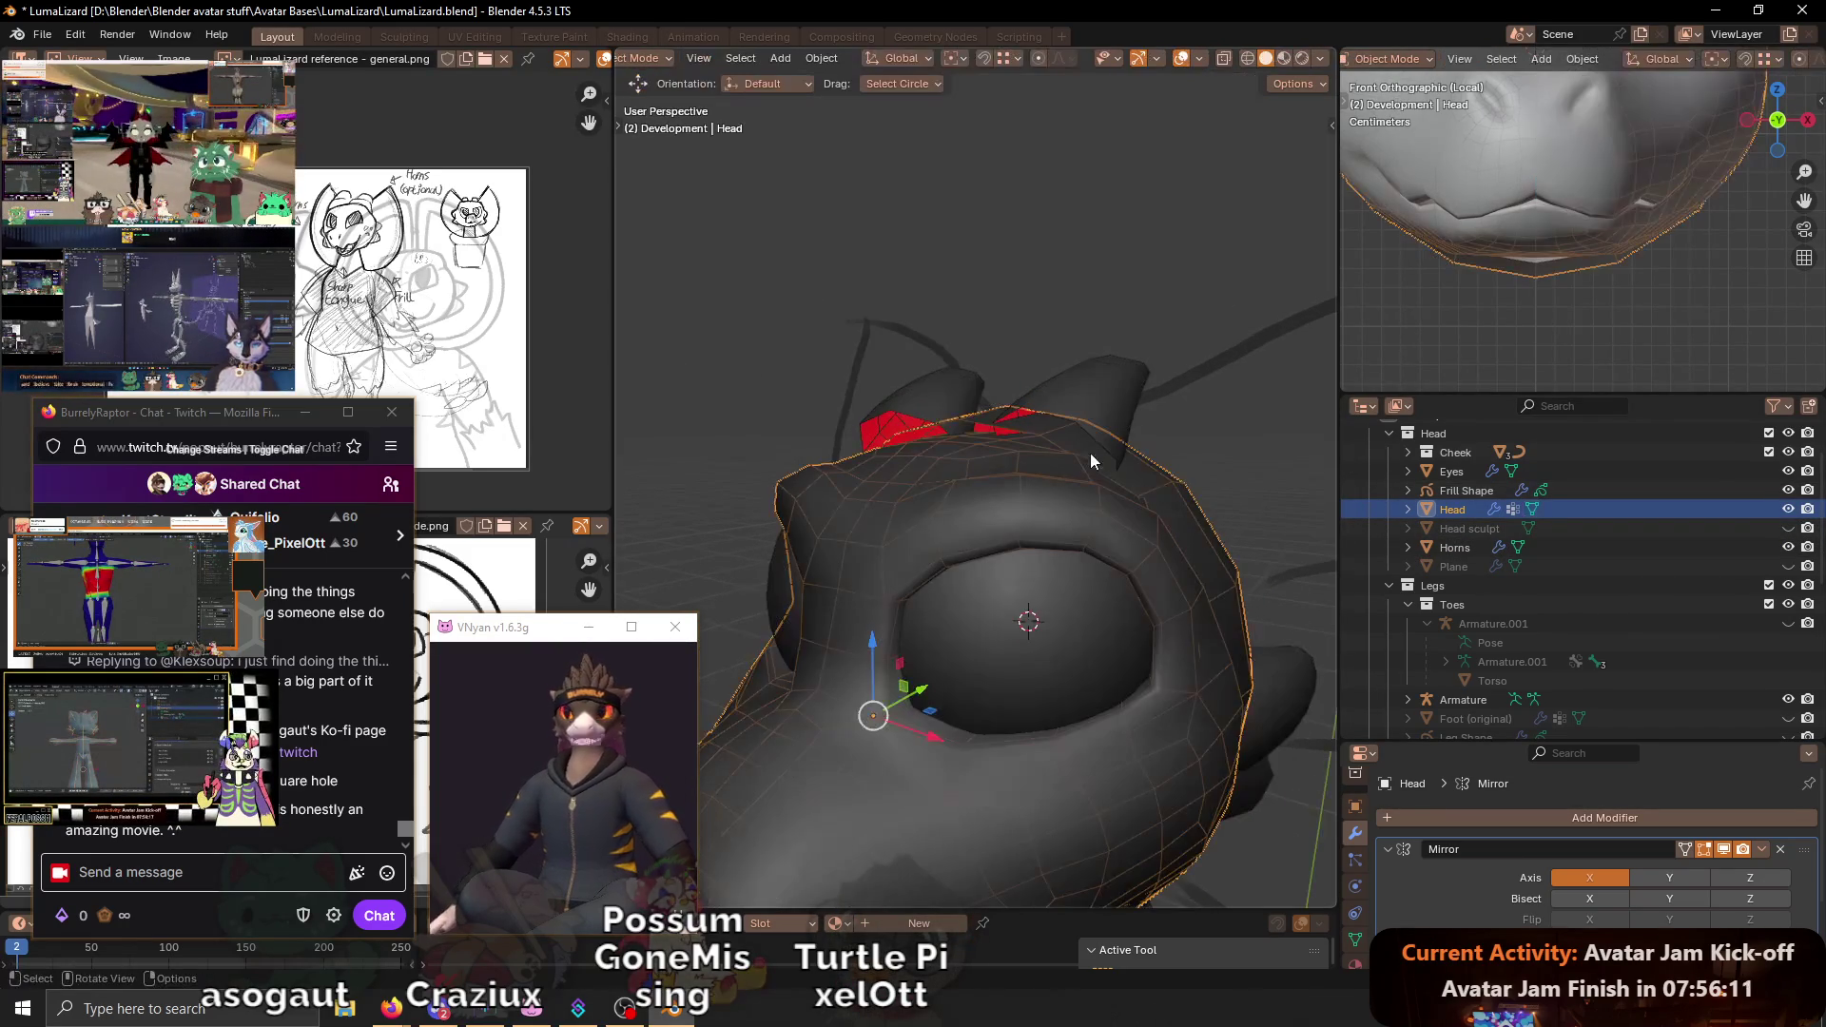
pyautogui.moveTo(1065, 436)
pyautogui.mouseDown(button='middle')
pyautogui.moveTo(1037, 468)
pyautogui.moveTo(1057, 487)
pyautogui.moveTo(1139, 473)
pyautogui.moveTo(953, 435)
pyautogui.mouseUp(button='middle')
pyautogui.press('Tab')
# - Flip the direction of the selected top face from the context menu
pyautogui.rightClick(1132, 514)
pyautogui.click(1138, 519)
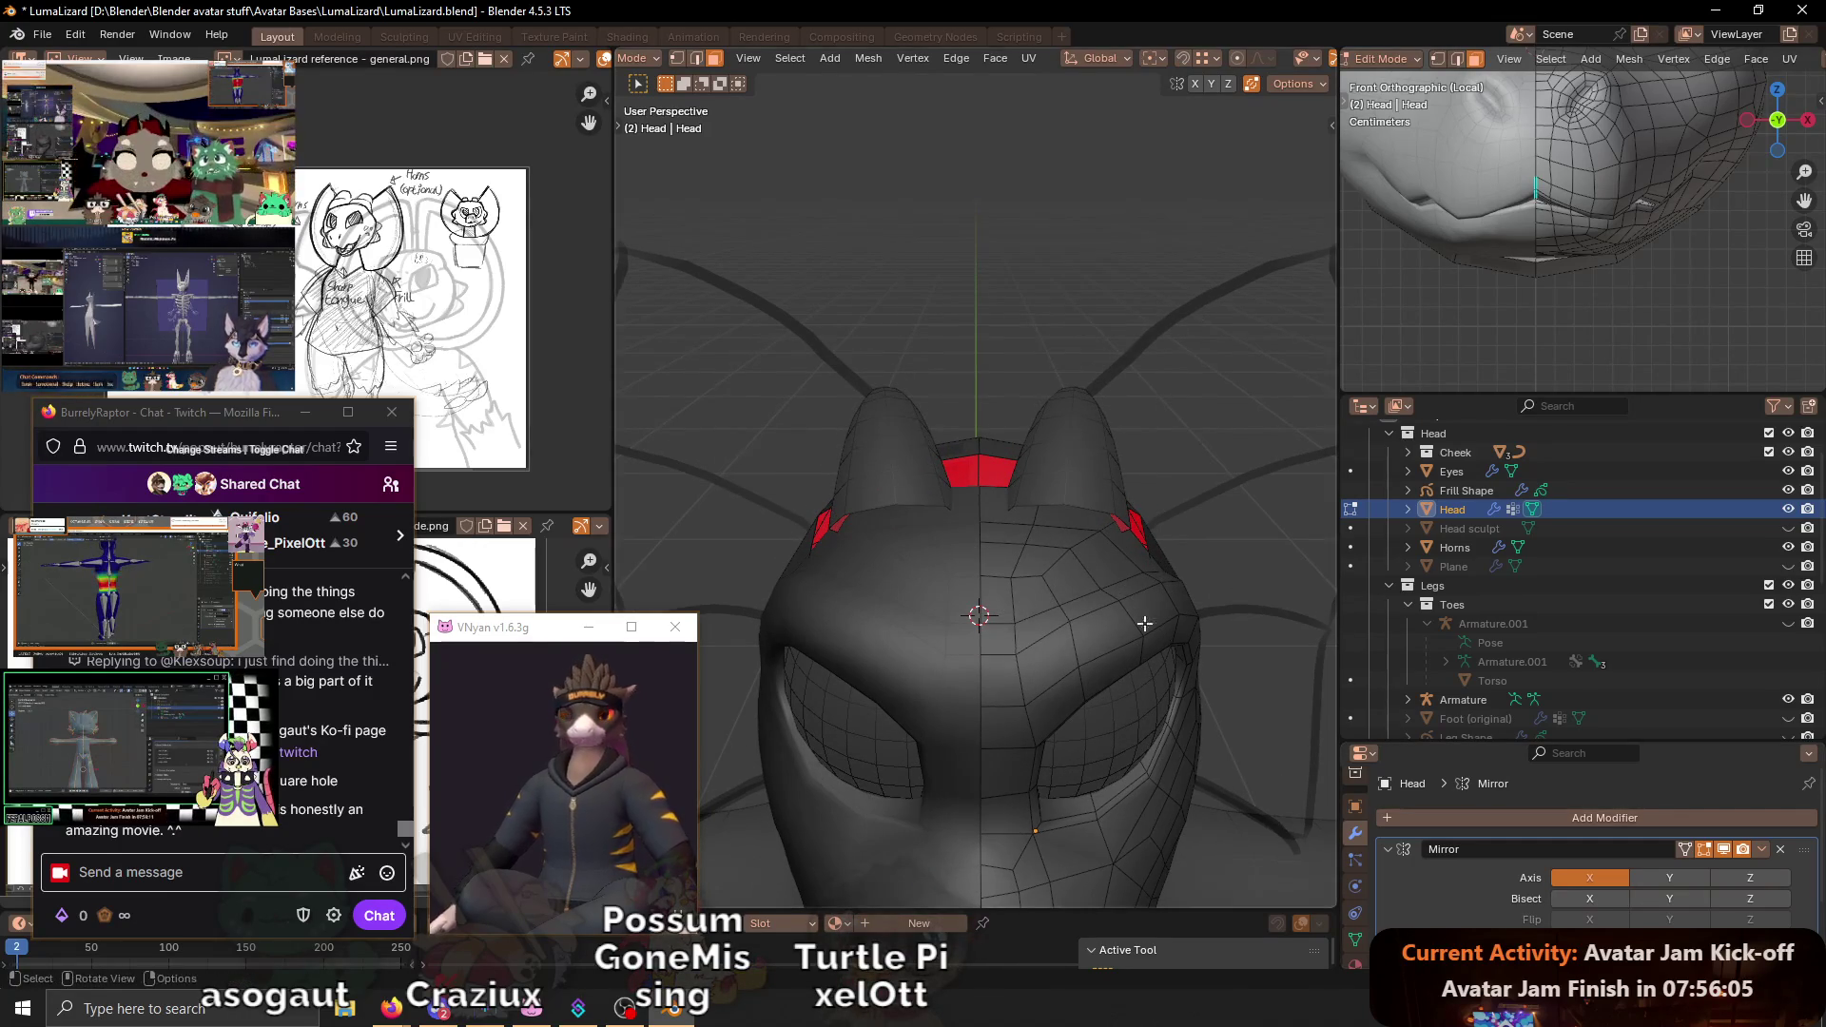
pyautogui.scroll(-3, 959, 481)
# - Enable X-ray, box-select the left half of the head, and apply a context-menu operation
pyautogui.press('1')
pyautogui.hotkey('alt', 'z')
pyautogui.moveTo(869, 542)
pyautogui.mouseDown(button='middle')
pyautogui.moveTo(905, 555)
pyautogui.moveTo(901, 528)
pyautogui.mouseUp(button='middle')
pyautogui.moveTo(848, 399)
pyautogui.mouseDown()
pyautogui.moveTo(966, 693)
pyautogui.moveTo(982, 815)
pyautogui.mouseUp()
pyautogui.rightClick(1165, 536)
pyautogui.click(1166, 495)
# - Return to Object Mode and turn X-ray off to show the head solid
pyautogui.press('Tab')
pyautogui.moveTo(1168, 493)
pyautogui.mouseDown(button='middle')
pyautogui.moveTo(1104, 490)
pyautogui.moveTo(1071, 461)
pyautogui.moveTo(1018, 510)
pyautogui.moveTo(1016, 557)
pyautogui.moveTo(1181, 495)
pyautogui.moveTo(1263, 559)
pyautogui.moveTo(1229, 545)
pyautogui.mouseUp(button='middle')
pyautogui.hotkey('alt', 'z')
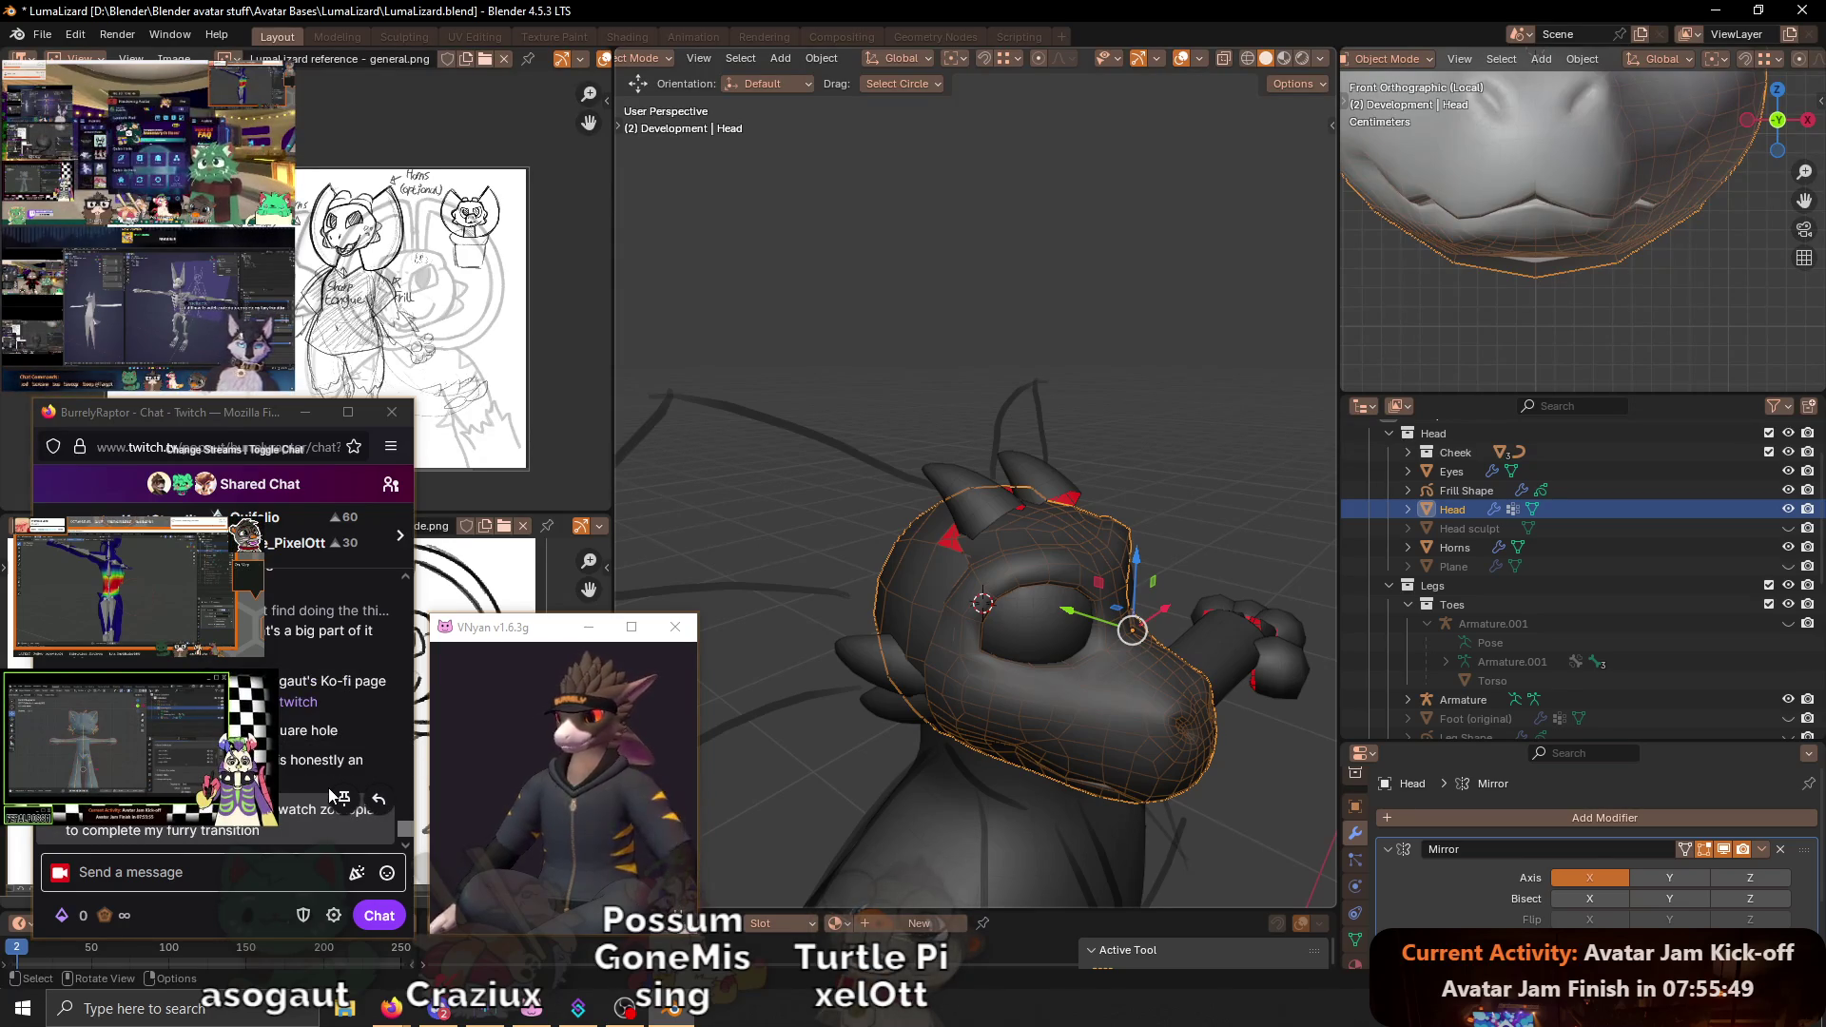
pyautogui.moveTo(1150, 548)
pyautogui.mouseDown(button='middle')
pyautogui.moveTo(1035, 494)
pyautogui.moveTo(895, 476)
pyautogui.mouseUp(button='middle')
pyautogui.hotkey('shift', 'alt', 'z')
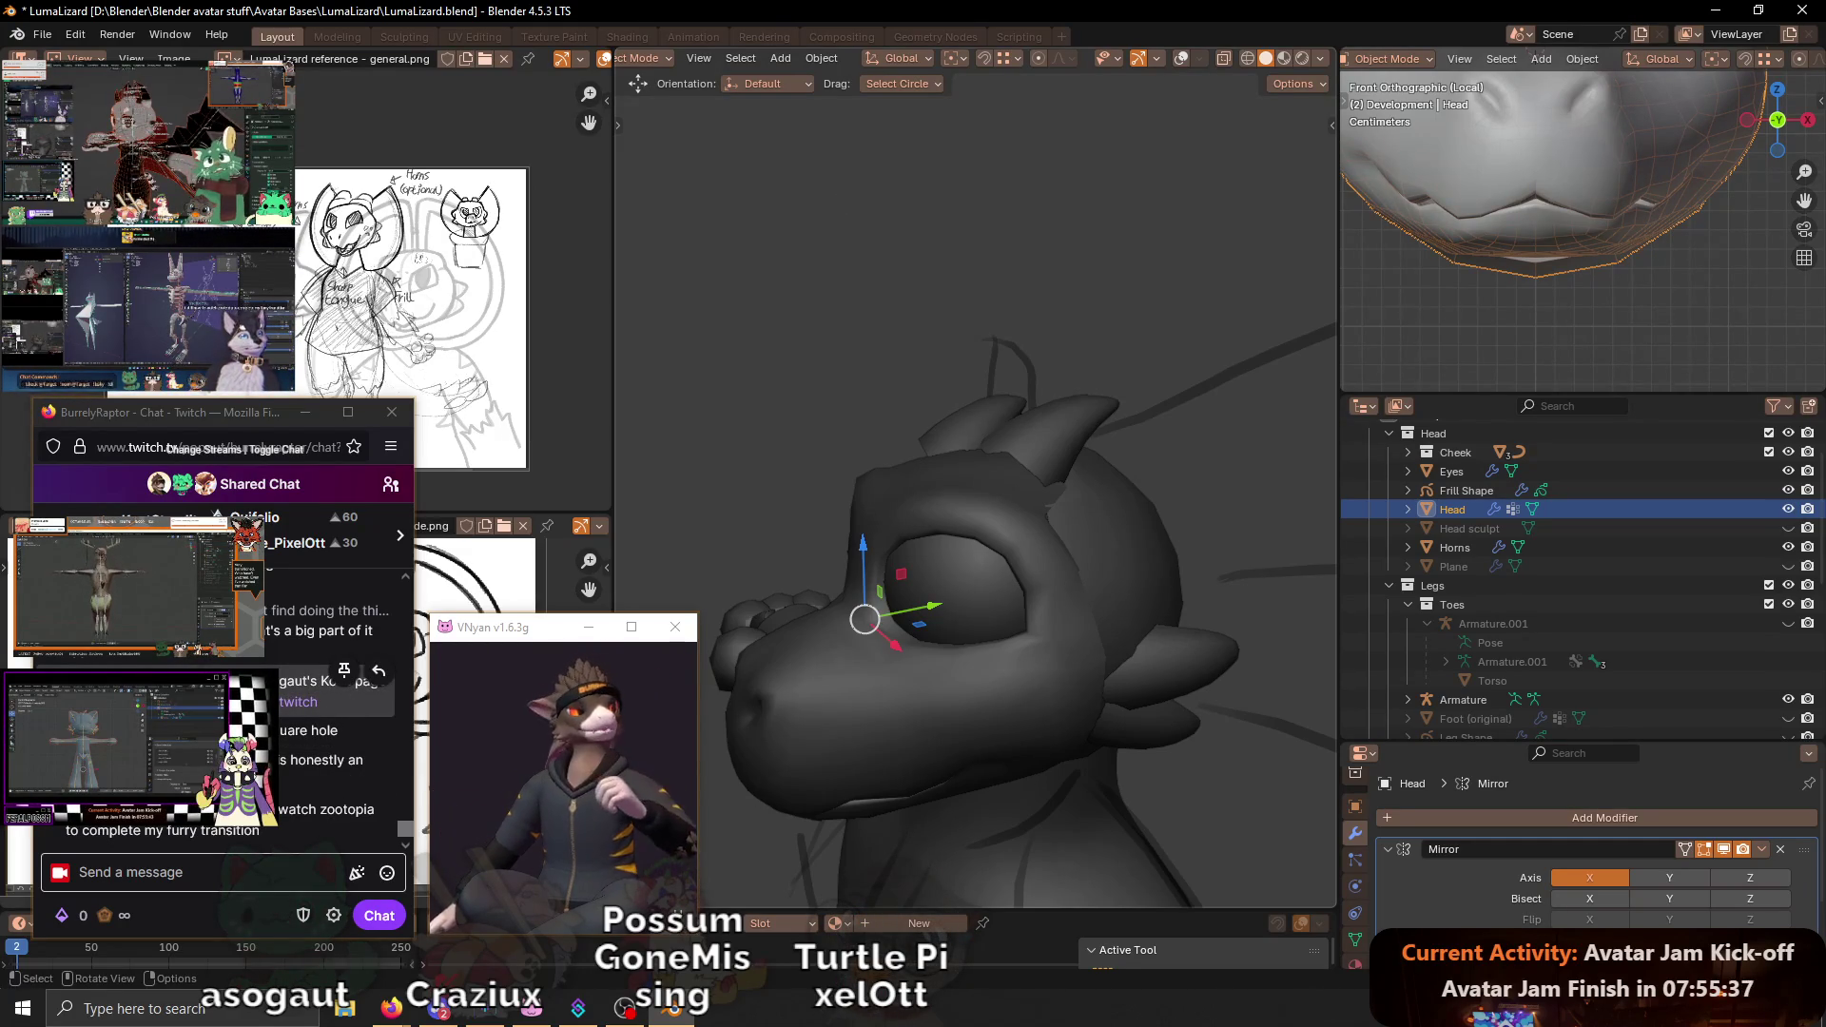
pyautogui.moveTo(1024, 484)
pyautogui.mouseDown(button='middle')
pyautogui.moveTo(980, 538)
pyautogui.moveTo(1092, 534)
pyautogui.mouseUp(button='middle')
pyautogui.click(1092, 535)
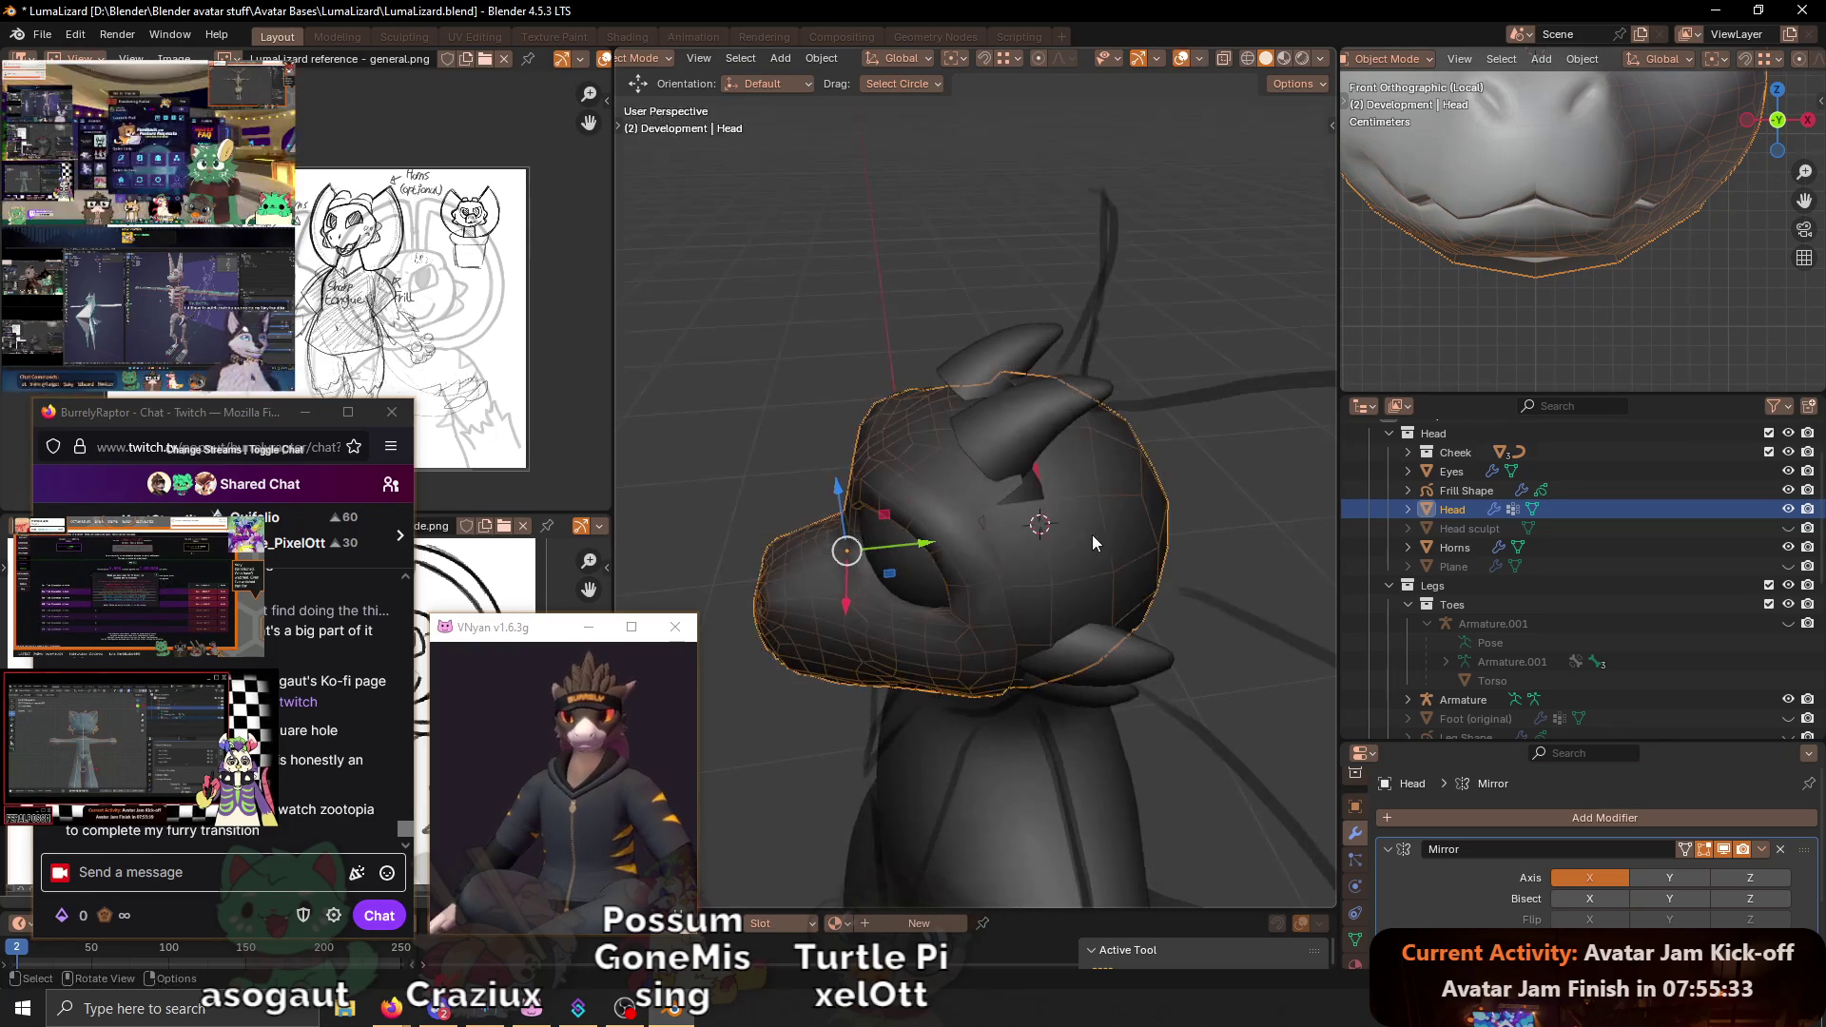
# - In Edit Mode, delete a face by the eye socket, leaving a hole
pyautogui.press('Tab')
pyautogui.click(1012, 522)
pyautogui.press('x')
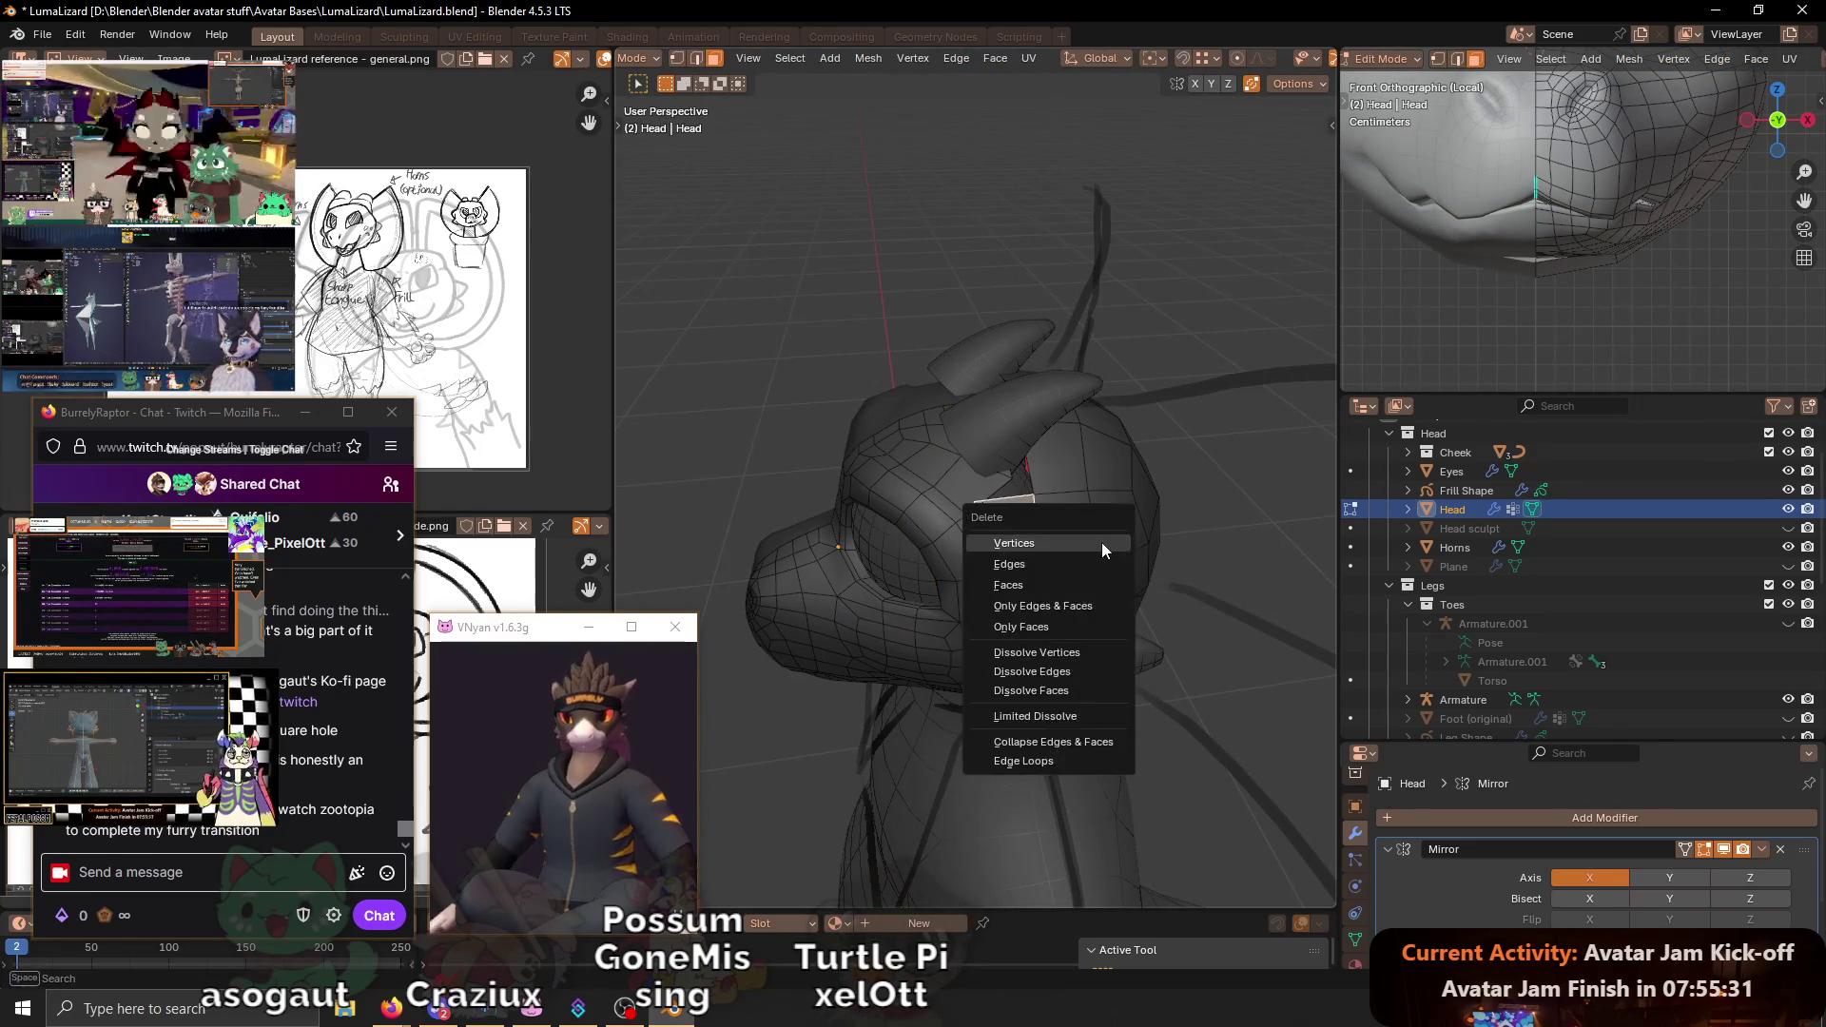
pyautogui.click(1080, 594)
pyautogui.hotkey('ctrl', 'z')
pyautogui.press('x')
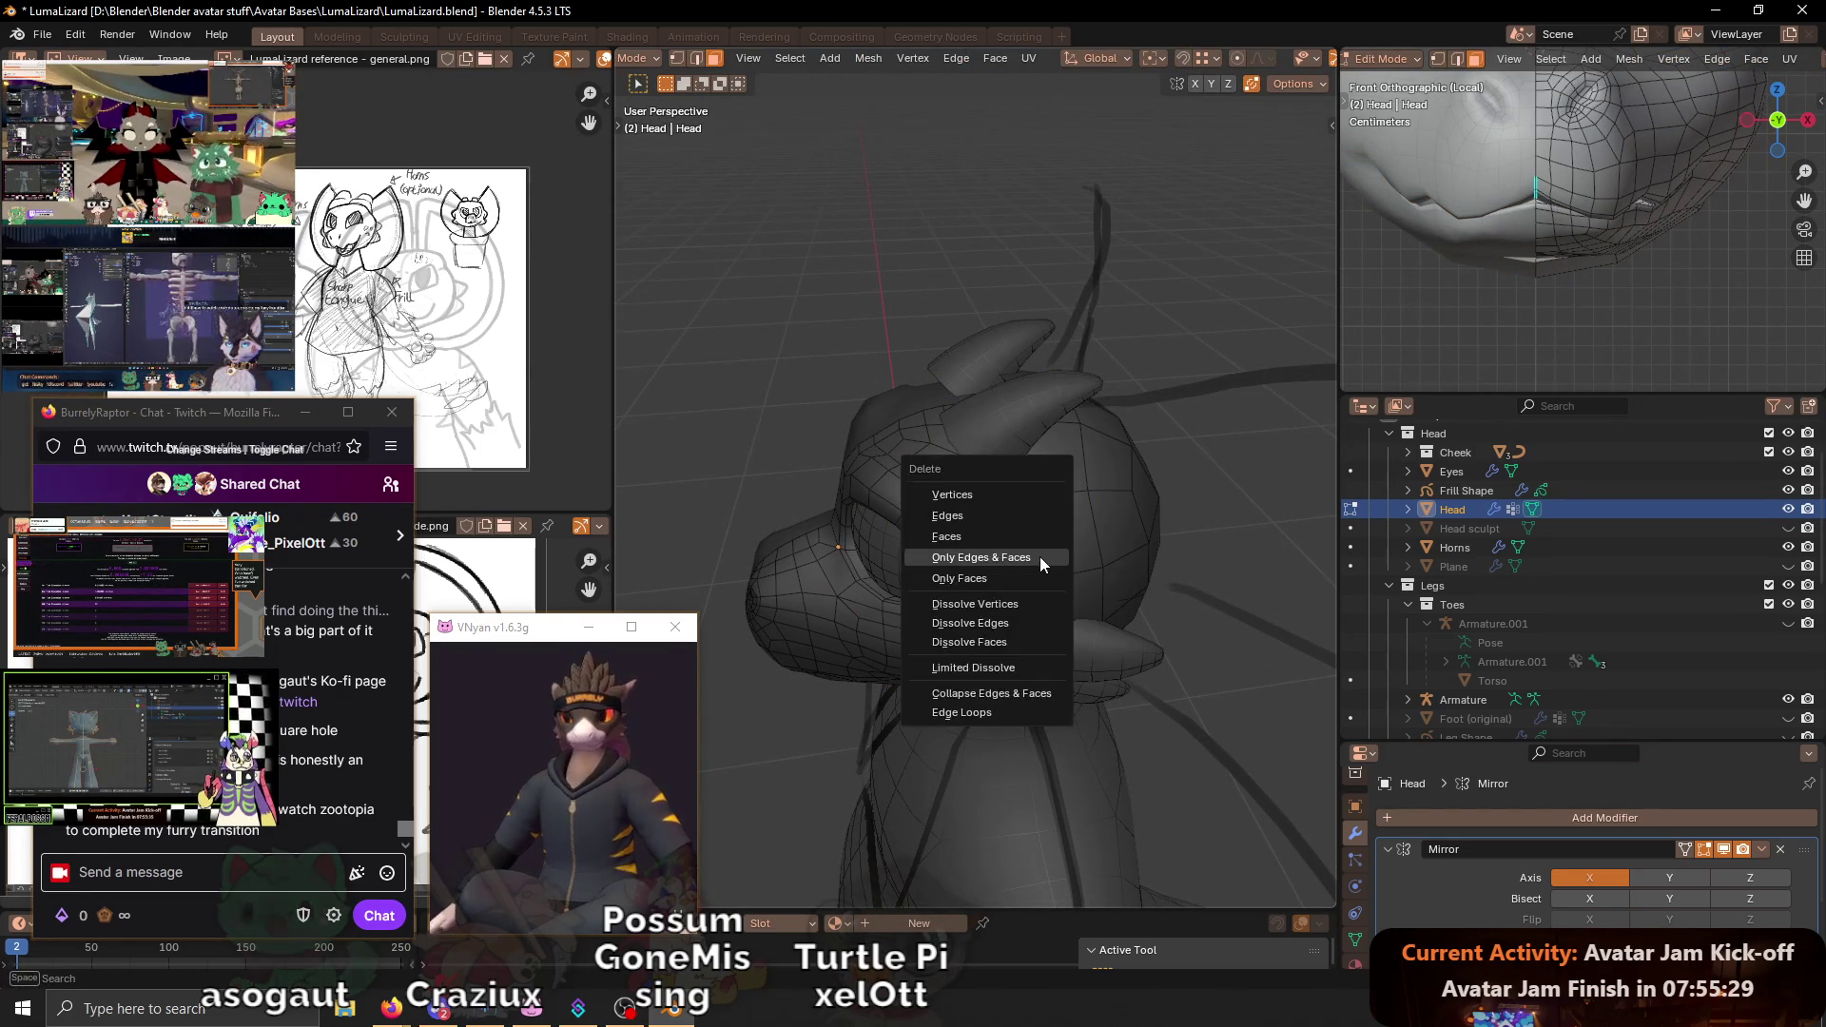
pyautogui.click(1008, 535)
pyautogui.moveTo(1009, 534)
pyautogui.mouseDown(button='middle')
pyautogui.moveTo(1018, 472)
pyautogui.moveTo(1092, 497)
pyautogui.moveTo(1077, 457)
pyautogui.moveTo(1126, 445)
pyautogui.mouseUp(button='middle')
# - Nudge the selected vertices twice along X, then along Z
pyautogui.press('g')
pyautogui.press('x')
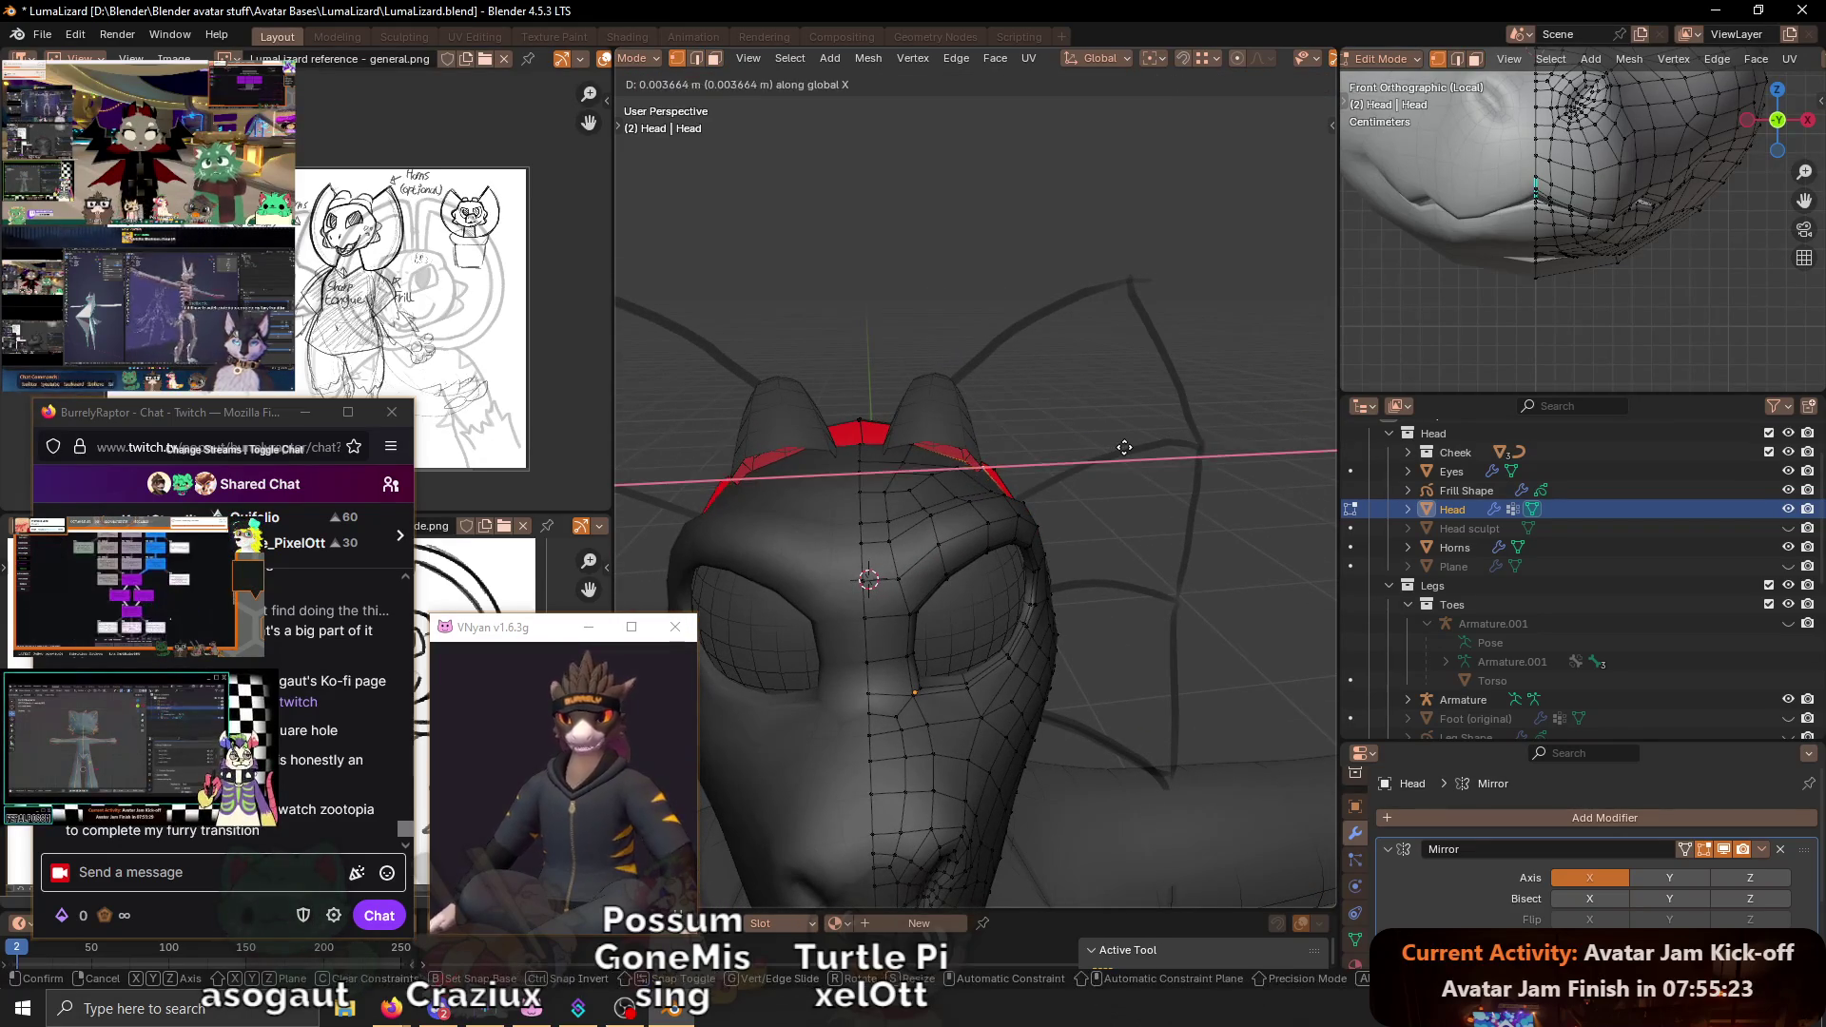
pyautogui.click(1091, 456)
pyautogui.moveTo(951, 470)
pyautogui.mouseDown(button='middle')
pyautogui.moveTo(1019, 437)
pyautogui.moveTo(844, 436)
pyautogui.moveTo(878, 414)
pyautogui.moveTo(961, 457)
pyautogui.moveTo(1194, 396)
pyautogui.moveTo(1162, 432)
pyautogui.moveTo(999, 442)
pyautogui.moveTo(1049, 460)
pyautogui.moveTo(976, 507)
pyautogui.moveTo(989, 524)
pyautogui.moveTo(1048, 474)
pyautogui.mouseUp(button='middle')
pyautogui.press('g')
pyautogui.press('x')
pyautogui.click(997, 439)
pyautogui.press('g')
pyautogui.press('z')
pyautogui.click(1018, 451)
# - Edge-slide the brow-area loop twice, ending at factor 0.248
pyautogui.press('g')
pyautogui.press('g')
pyautogui.click(905, 432)
pyautogui.press('g')
pyautogui.press('g')
pyautogui.click(888, 436)
pyautogui.moveTo(972, 535); pyautogui.dragTo(942, 561, button='middle')
# - Slide a vertex near the eye socket along its edge, then move it on Z
pyautogui.scroll(2, 911, 584)
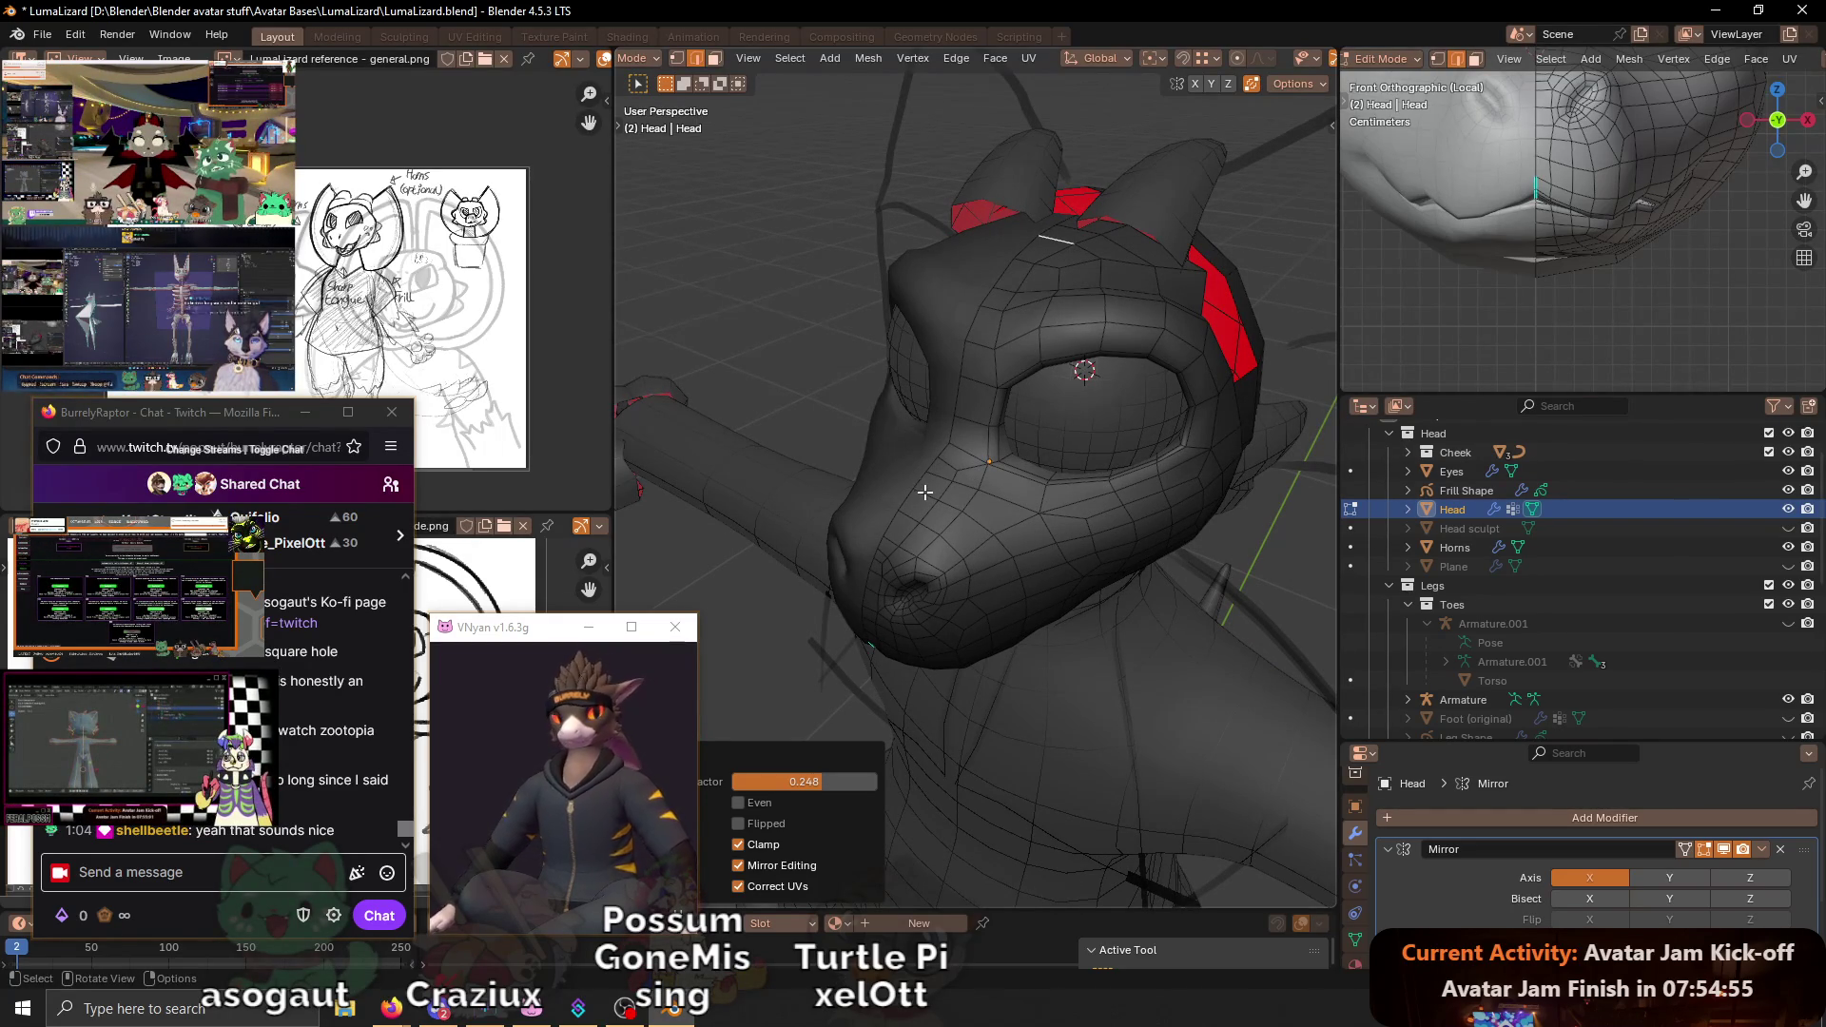
pyautogui.moveTo(1094, 277)
pyautogui.mouseDown(button='middle')
pyautogui.moveTo(1089, 294)
pyautogui.moveTo(960, 313)
pyautogui.mouseUp(button='middle')
pyautogui.moveTo(926, 482)
pyautogui.mouseDown(button='middle')
pyautogui.moveTo(953, 486)
pyautogui.moveTo(919, 456)
pyautogui.moveTo(950, 447)
pyautogui.moveTo(1142, 420)
pyautogui.mouseUp(button='middle')
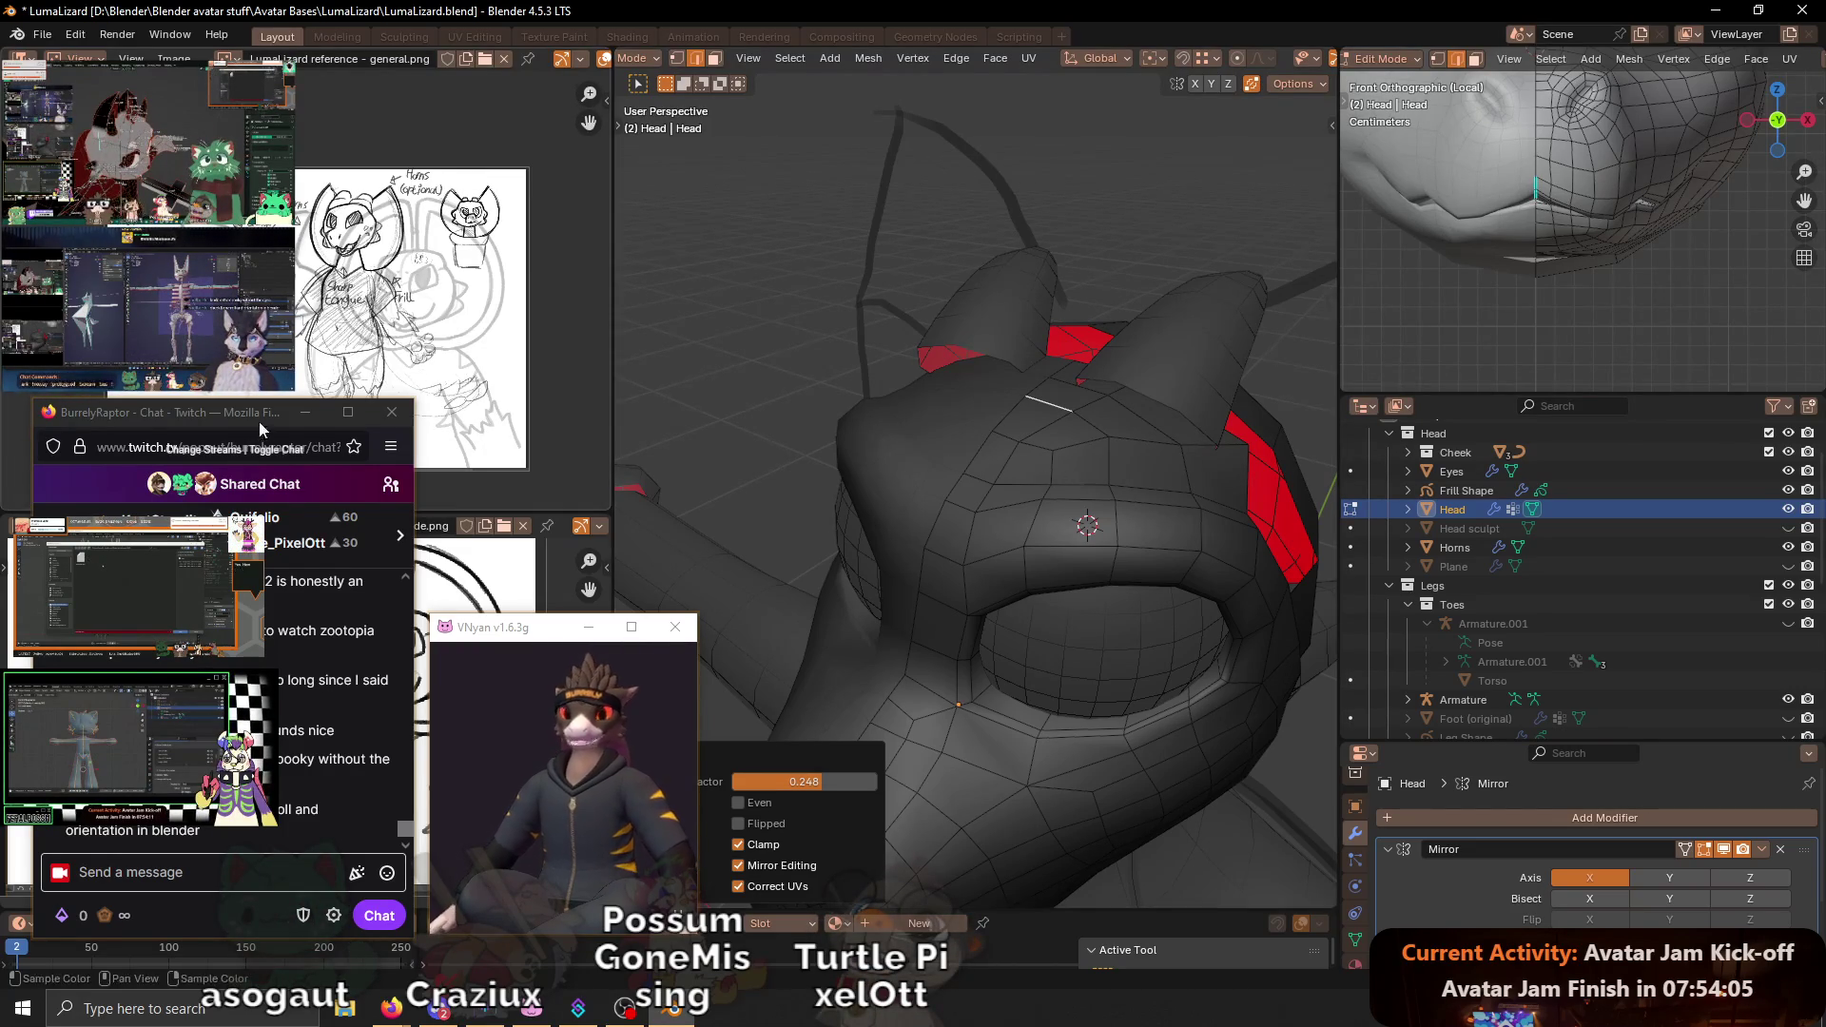
pyautogui.moveTo(1223, 469)
pyautogui.mouseDown(button='middle')
pyautogui.moveTo(1056, 471)
pyautogui.moveTo(1125, 374)
pyautogui.moveTo(1108, 359)
pyautogui.moveTo(1206, 424)
pyautogui.moveTo(1134, 412)
pyautogui.mouseUp(button='middle')
pyautogui.press('1')
pyautogui.click(1025, 463)
pyautogui.hotkey('shift', 'v')
pyautogui.click(1050, 473)
pyautogui.press('g')
pyautogui.press('z')
pyautogui.click(1104, 360)
# - Slide another vertex by the eye along its edge to factor 0.160
pyautogui.moveTo(943, 471)
pyautogui.mouseDown(button='middle')
pyautogui.moveTo(954, 522)
pyautogui.moveTo(865, 476)
pyautogui.moveTo(869, 437)
pyautogui.moveTo(840, 448)
pyautogui.moveTo(836, 517)
pyautogui.moveTo(1174, 546)
pyautogui.moveTo(910, 428)
pyautogui.mouseUp(button='middle')
pyautogui.click(951, 526)
pyautogui.hotkey('shift', 'v')
pyautogui.click(962, 529)
# - Hide the overlays, save LumaLizard.blend, and play the animation
pyautogui.hotkey('shift', 'alt', 'z')
pyautogui.hotkey('ctrl', 's')
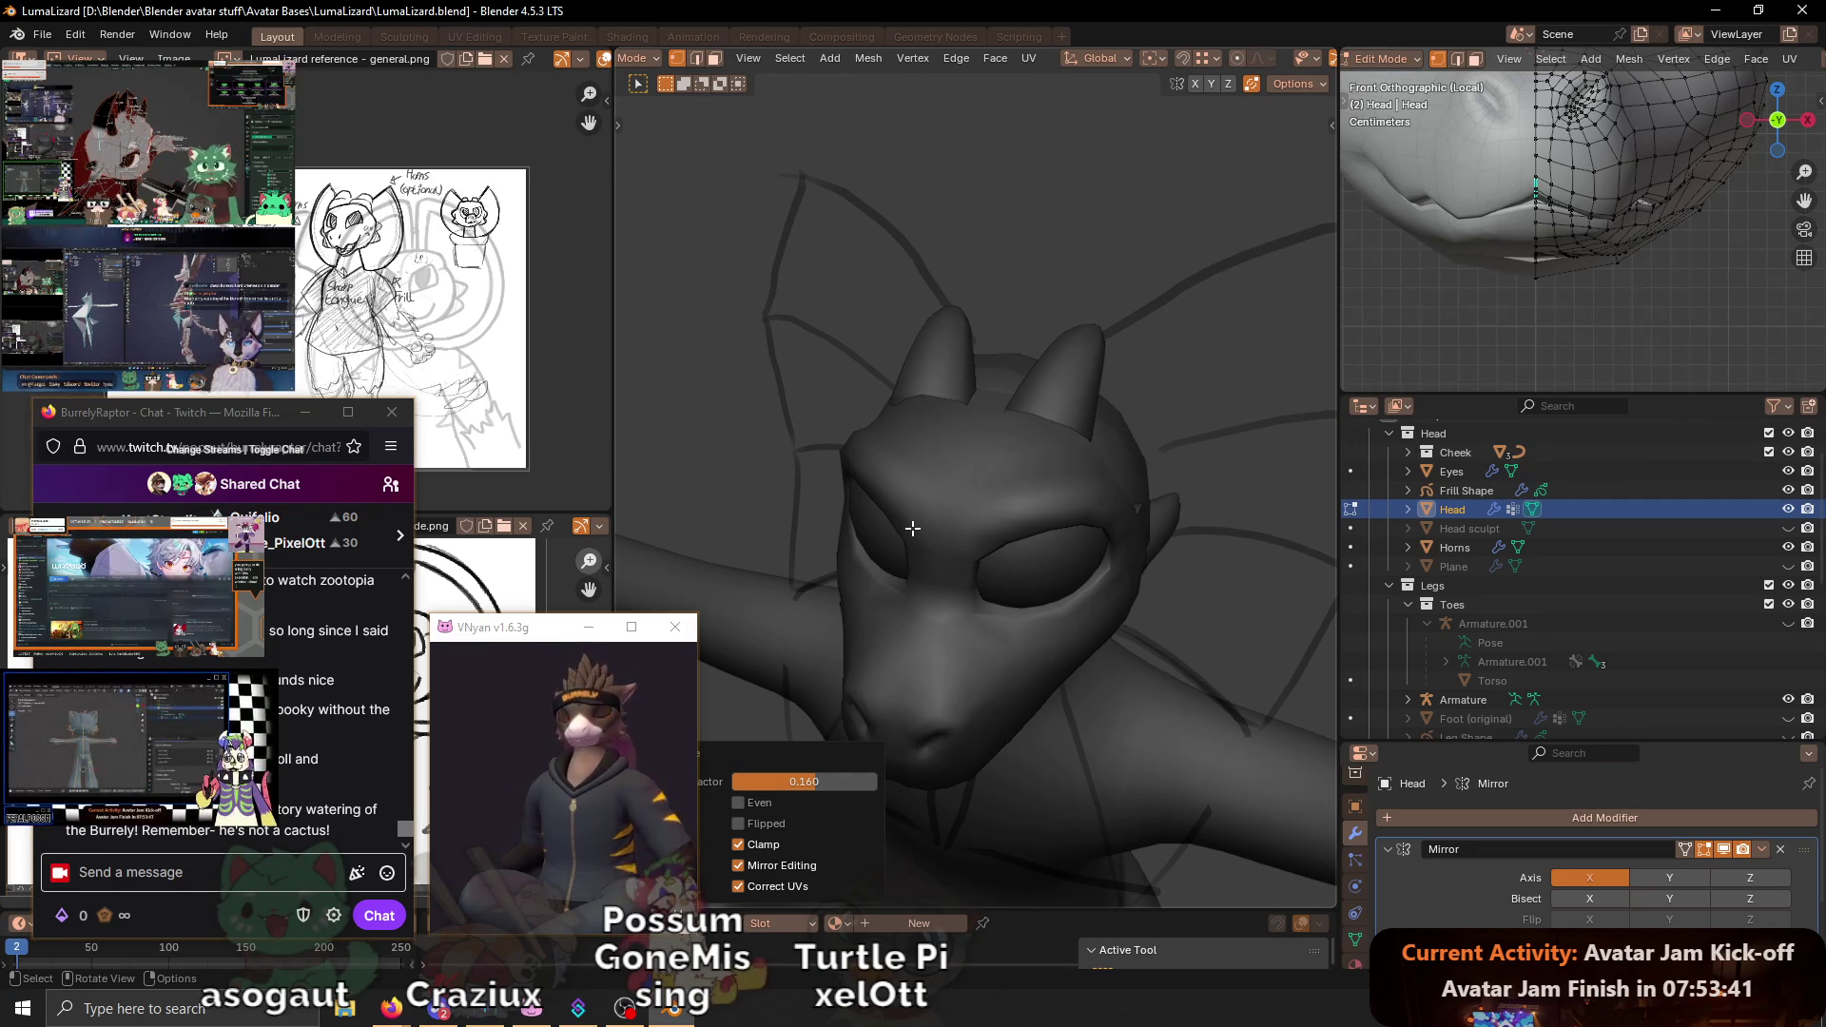
pyautogui.press('space')
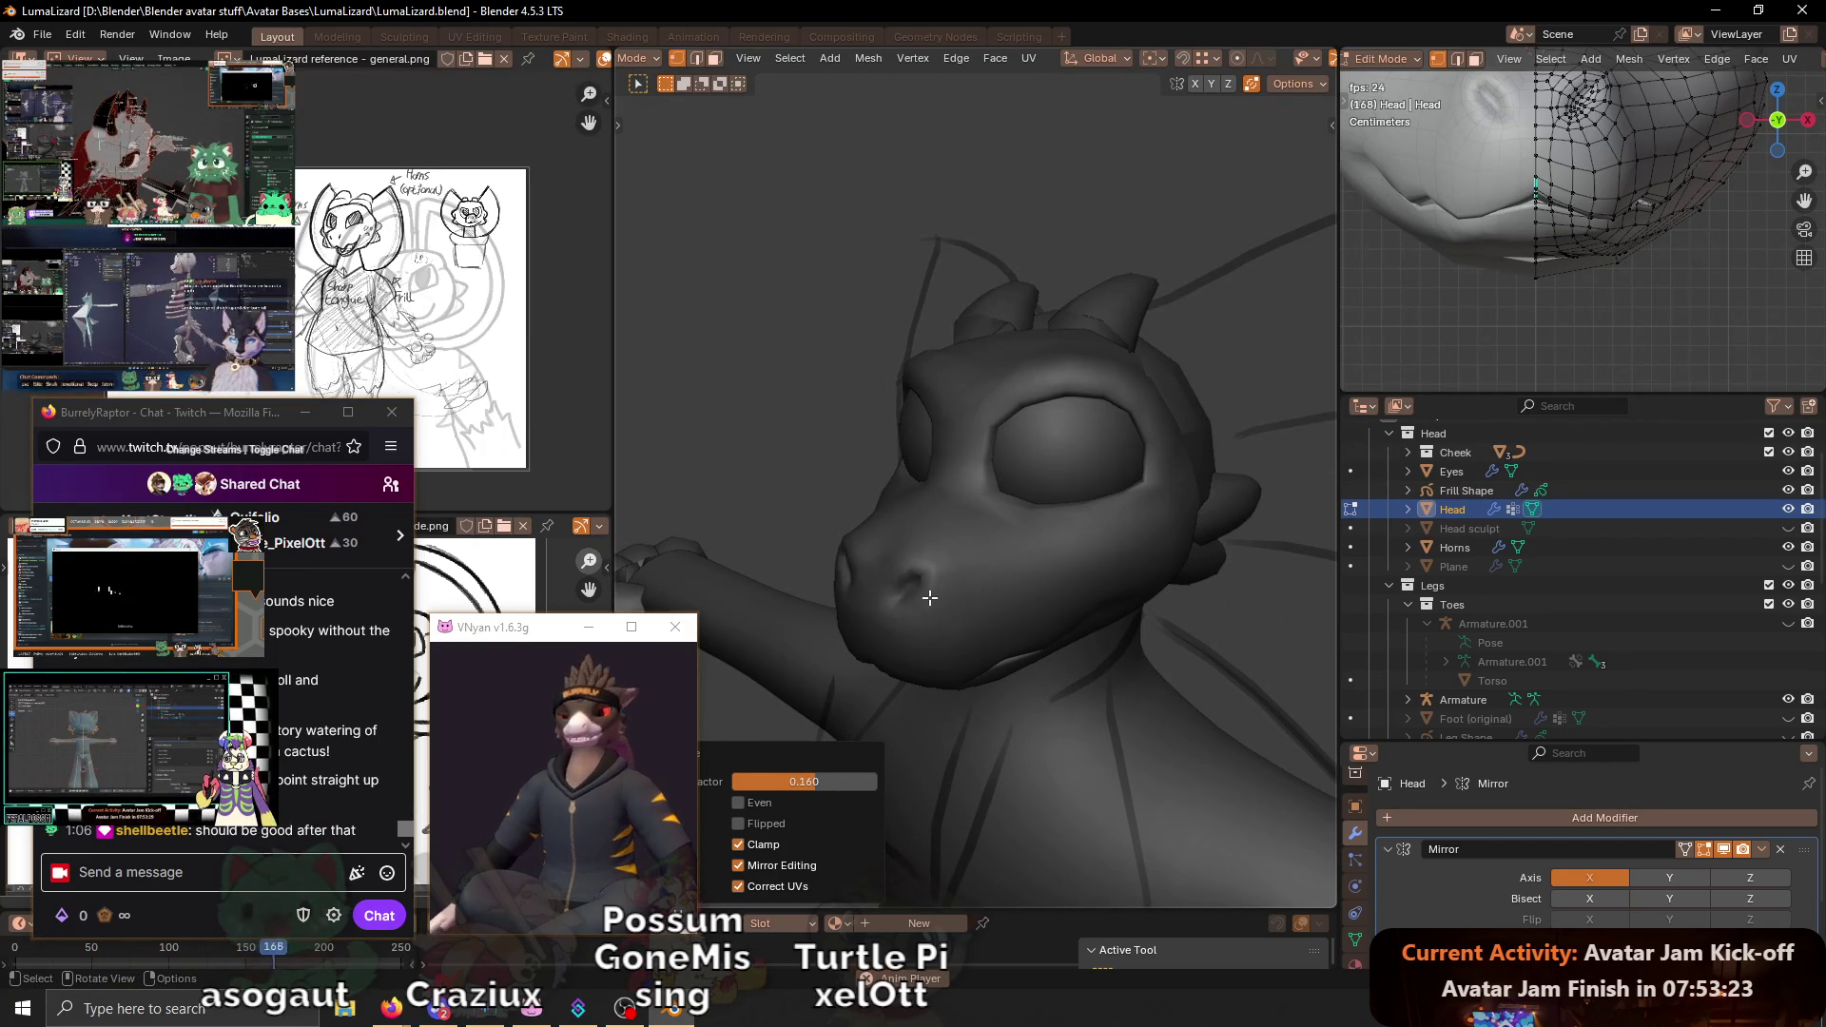
# - Stop the running animation and drag the timeline playhead back to frame 0
pyautogui.press('space')
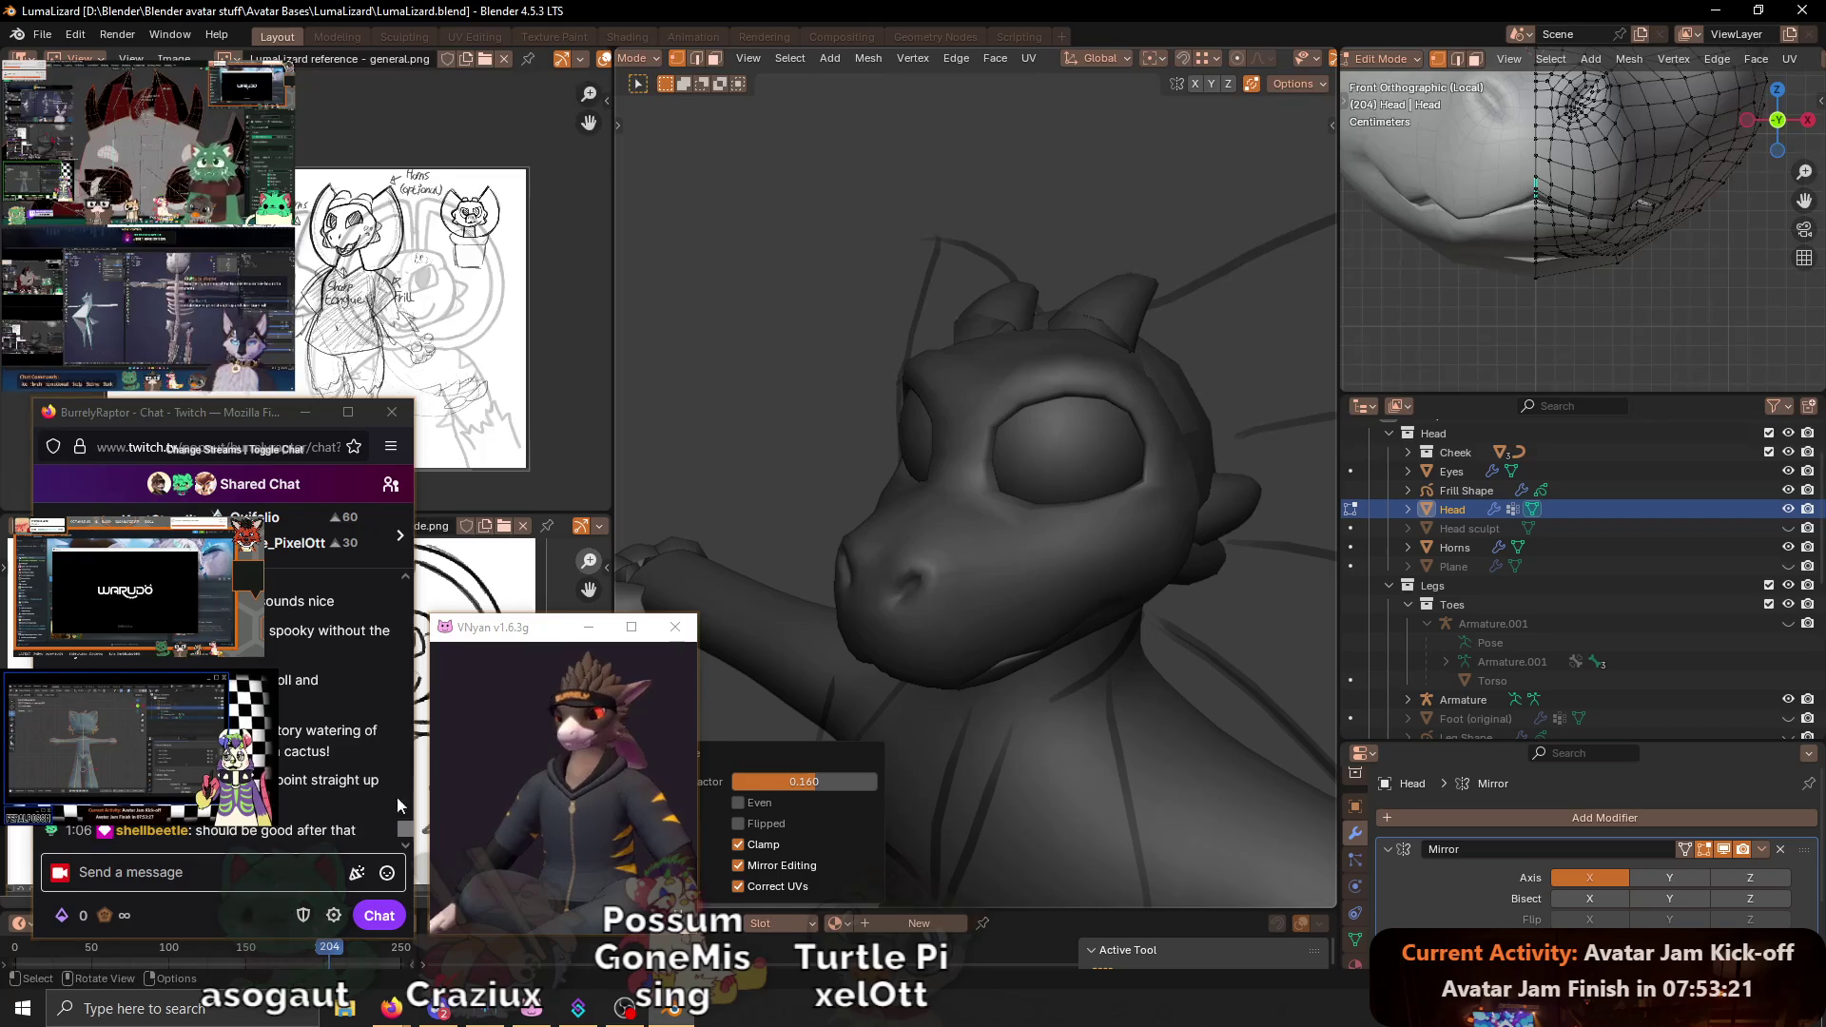
pyautogui.moveTo(322, 951); pyautogui.dragTo(14, 950)
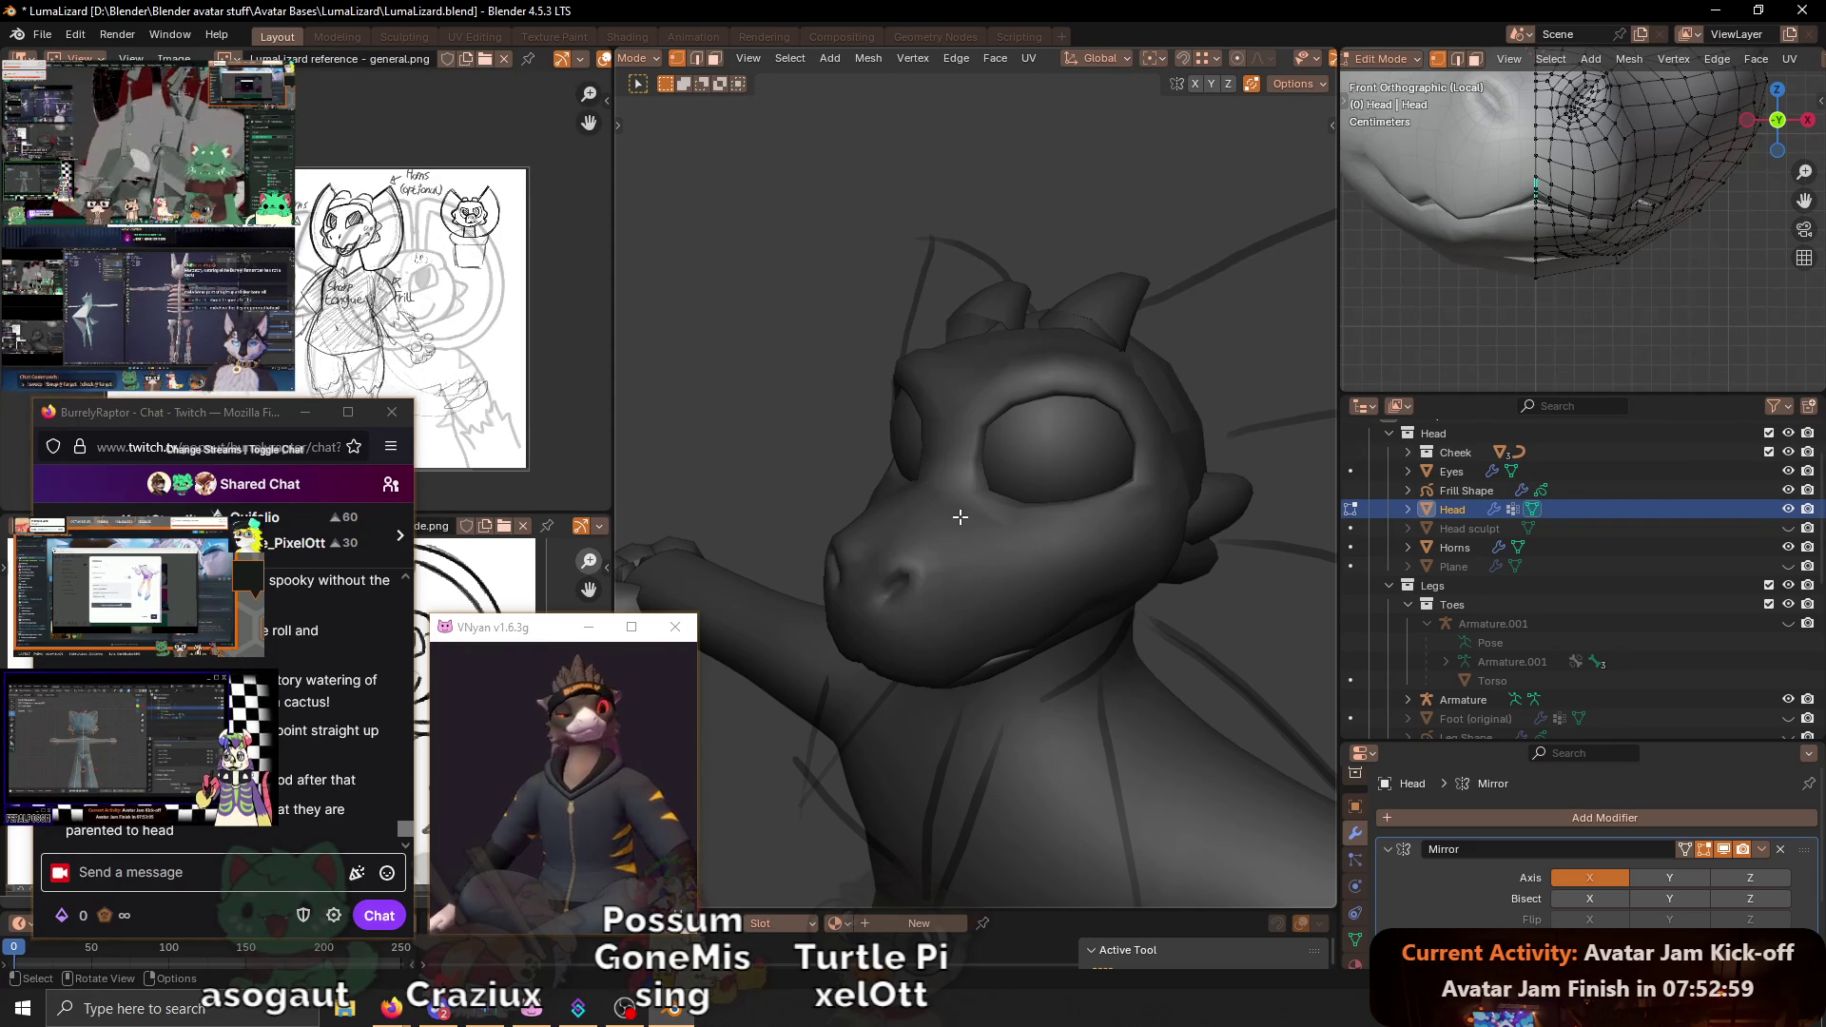
# - In Object Mode, add a level 1 subdivision with Ctrl+1 and apply Shade Smooth
pyautogui.moveTo(959, 523); pyautogui.dragTo(1190, 517, button='middle')
pyautogui.press('Tab')
pyautogui.hotkey('ctrl', '1')
pyautogui.moveTo(1000, 485)
pyautogui.mouseDown(button='middle')
pyautogui.moveTo(858, 491)
pyautogui.moveTo(703, 457)
pyautogui.mouseUp(button='middle')
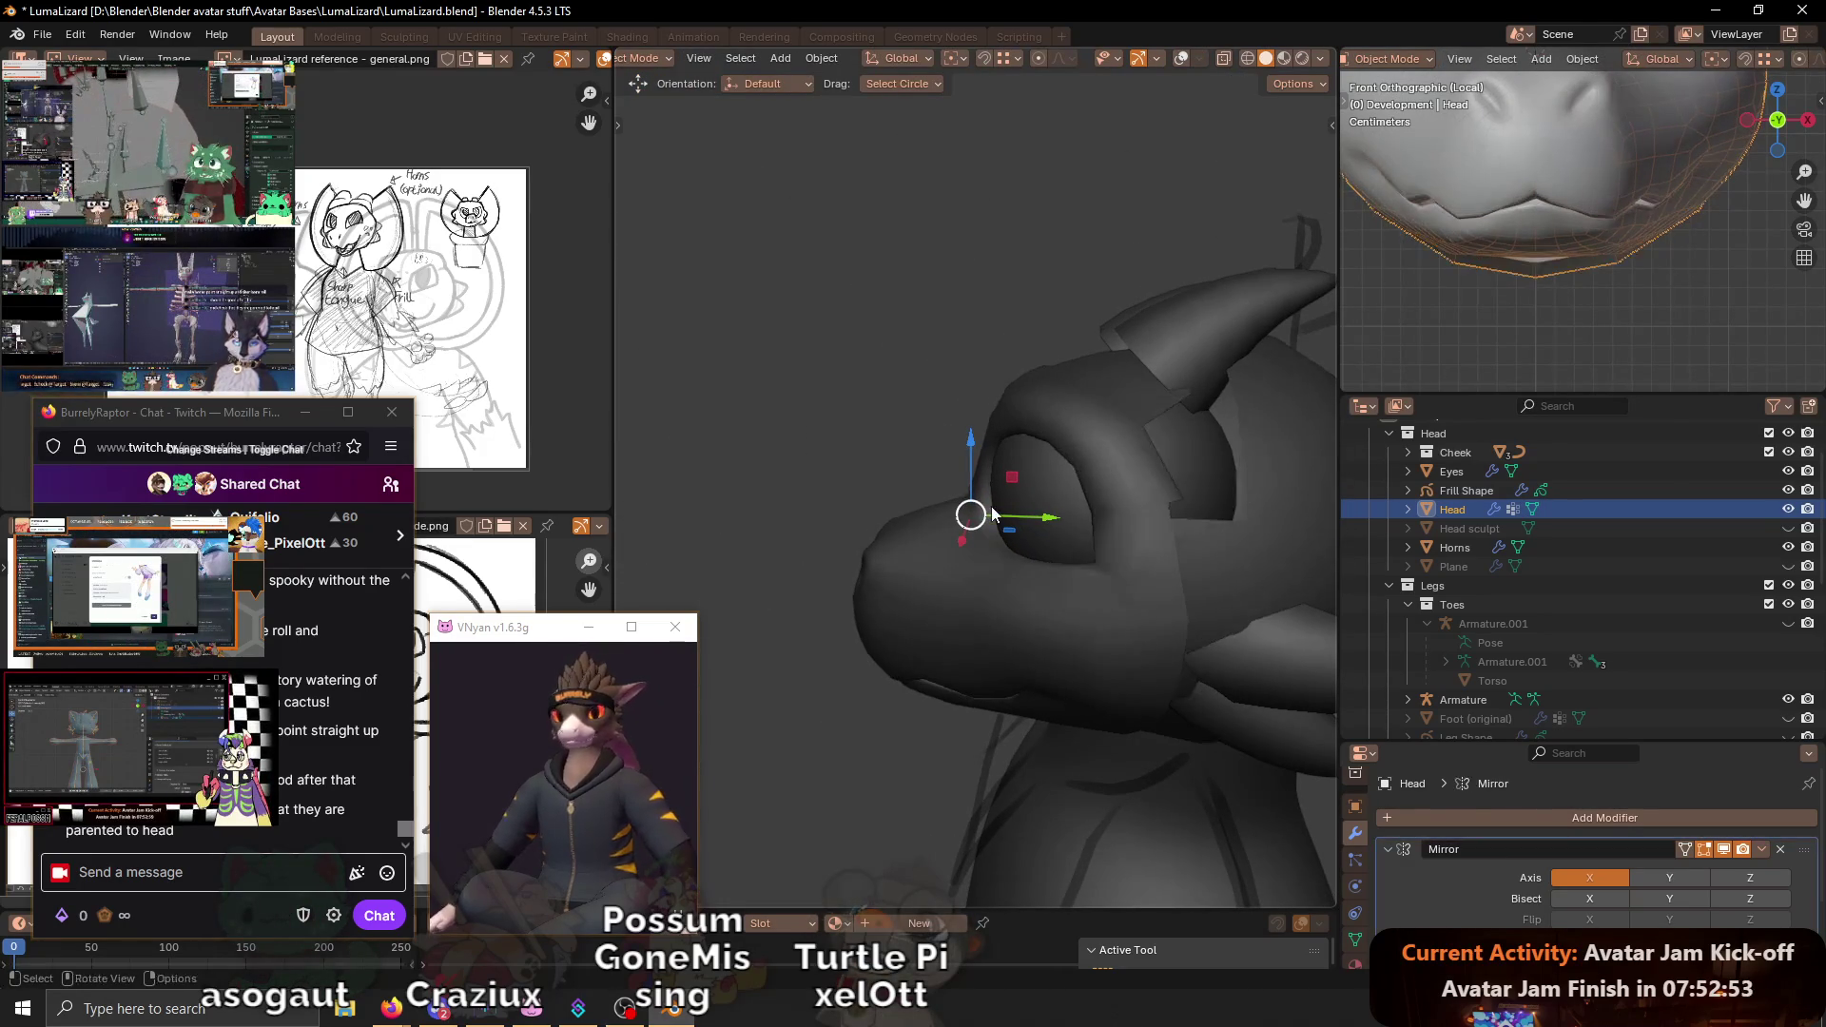
pyautogui.moveTo(1060, 487)
pyautogui.mouseDown(button='middle')
pyautogui.moveTo(1079, 456)
pyautogui.moveTo(1053, 451)
pyautogui.moveTo(1144, 475)
pyautogui.mouseUp(button='middle')
pyautogui.rightClick(1144, 476)
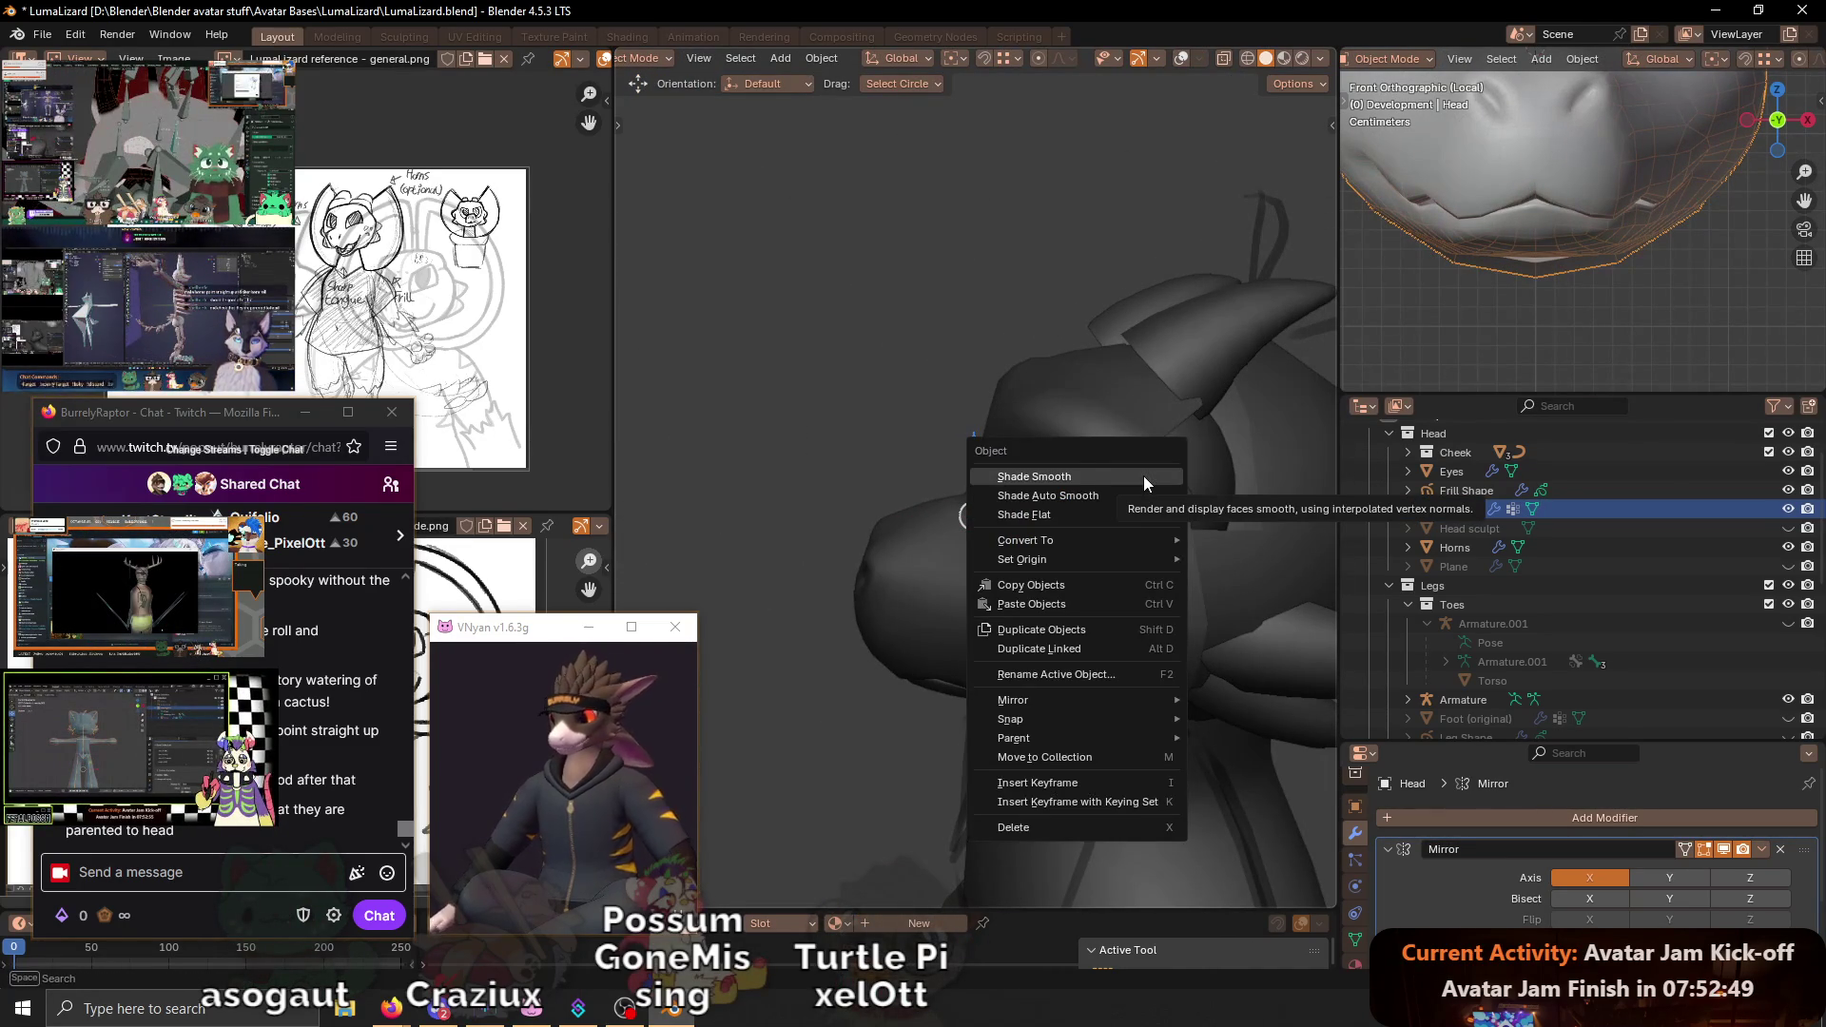
pyautogui.click(1143, 476)
# - Play the animation briefly, stop it, and jump back to frame 0
pyautogui.press('space')
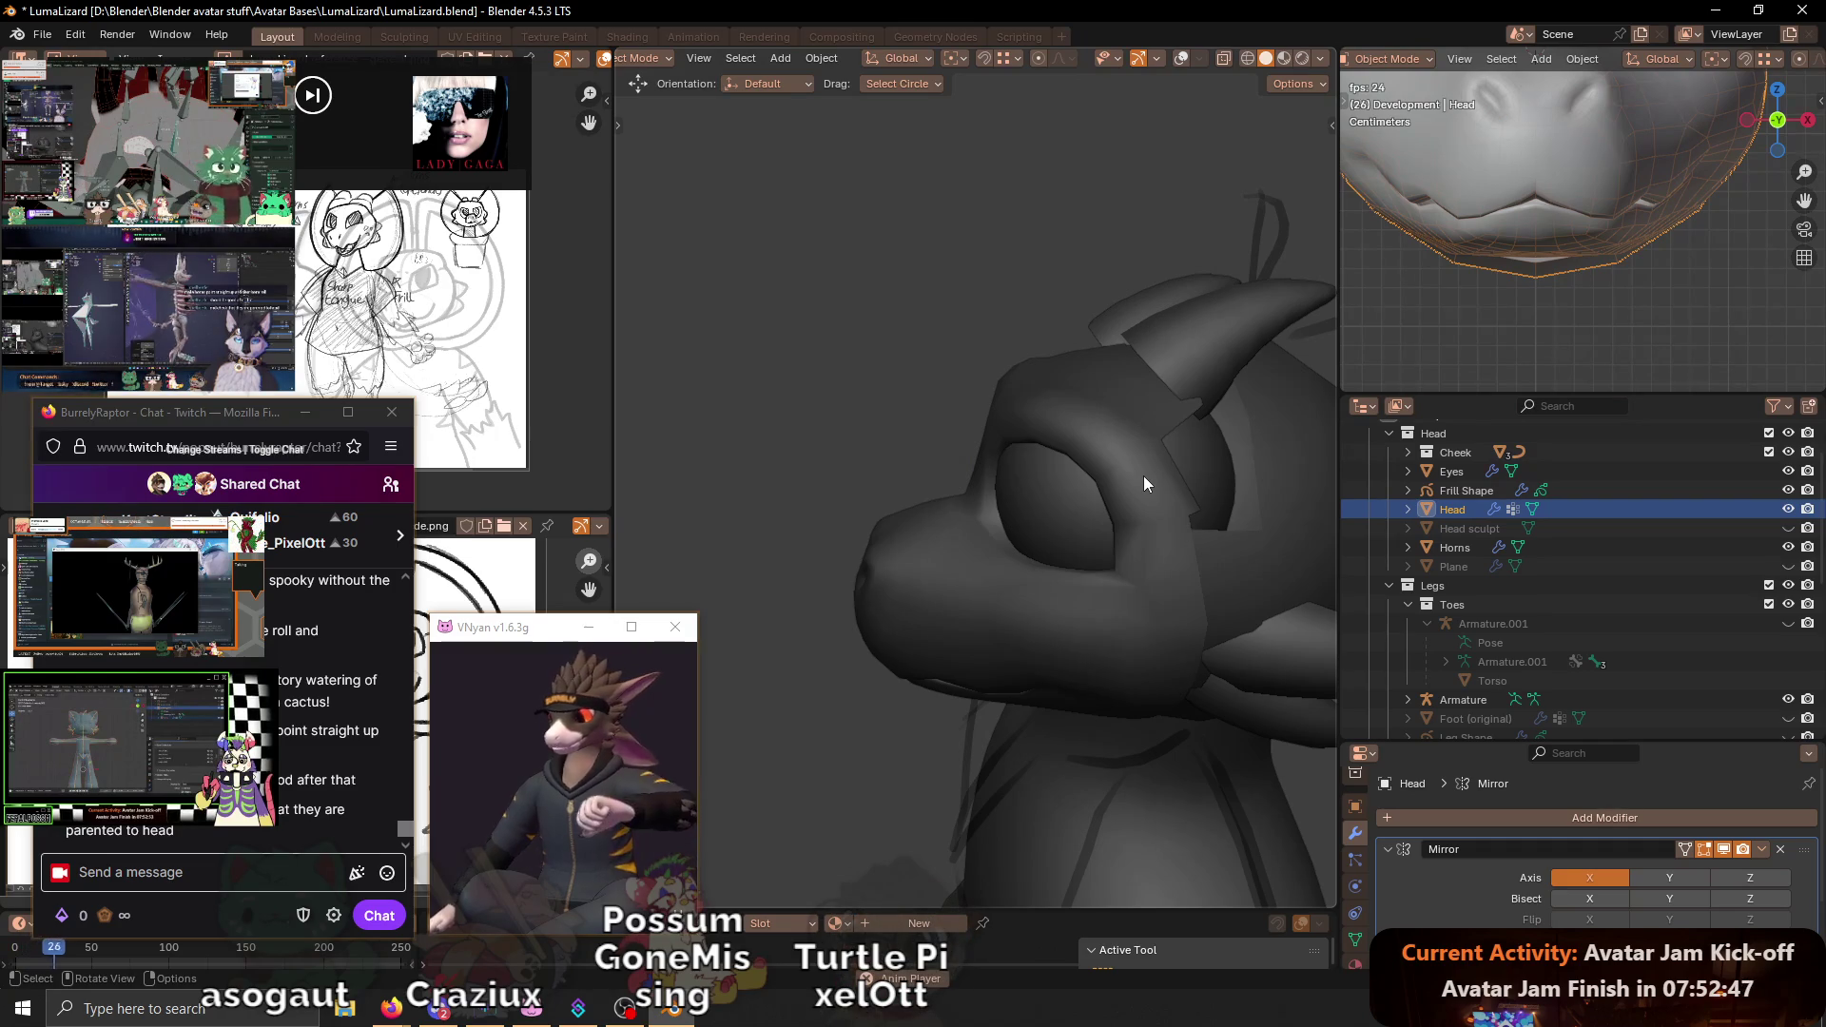
pyautogui.press('space')
pyautogui.hotkey('shift', 'Left')
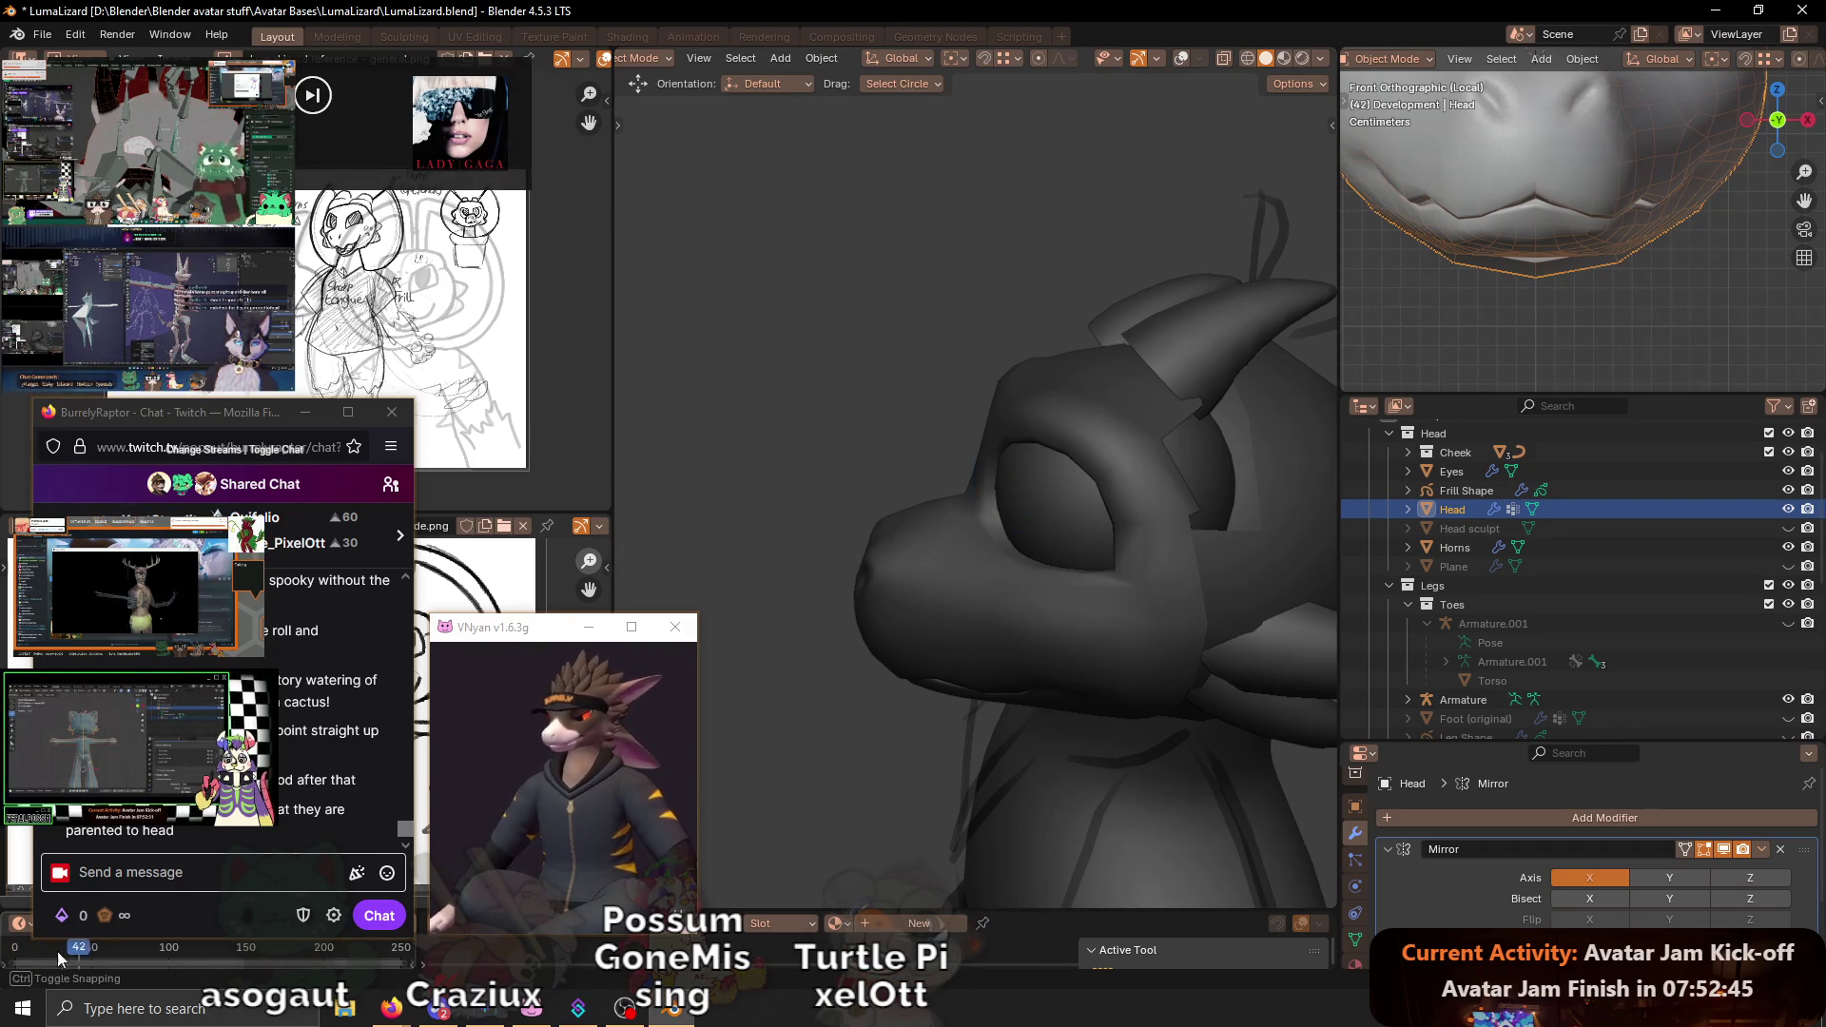
# - Orbit to a frontal view of the smooth head and re-enable overlays with Shift+Alt+Z
pyautogui.moveTo(799, 482)
pyautogui.mouseDown(button='middle')
pyautogui.moveTo(827, 502)
pyautogui.moveTo(1008, 510)
pyautogui.mouseUp(button='middle')
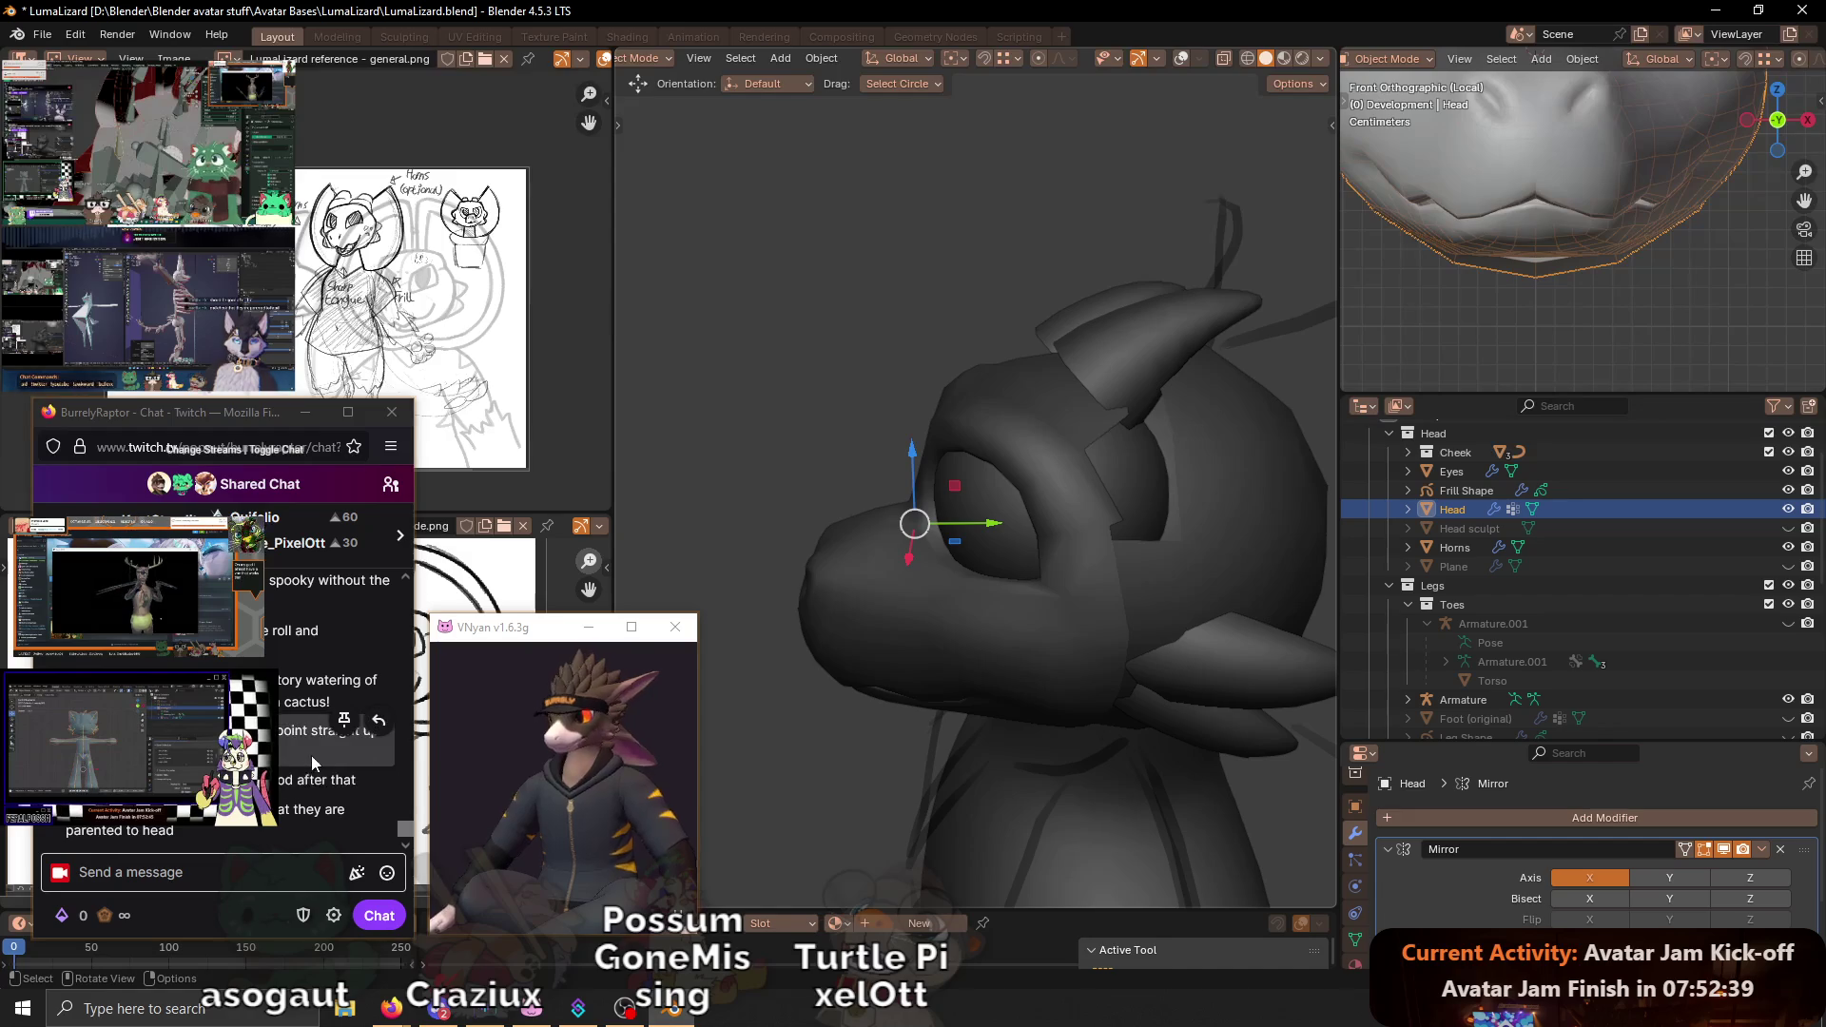
pyautogui.scroll(1, 309, 747)
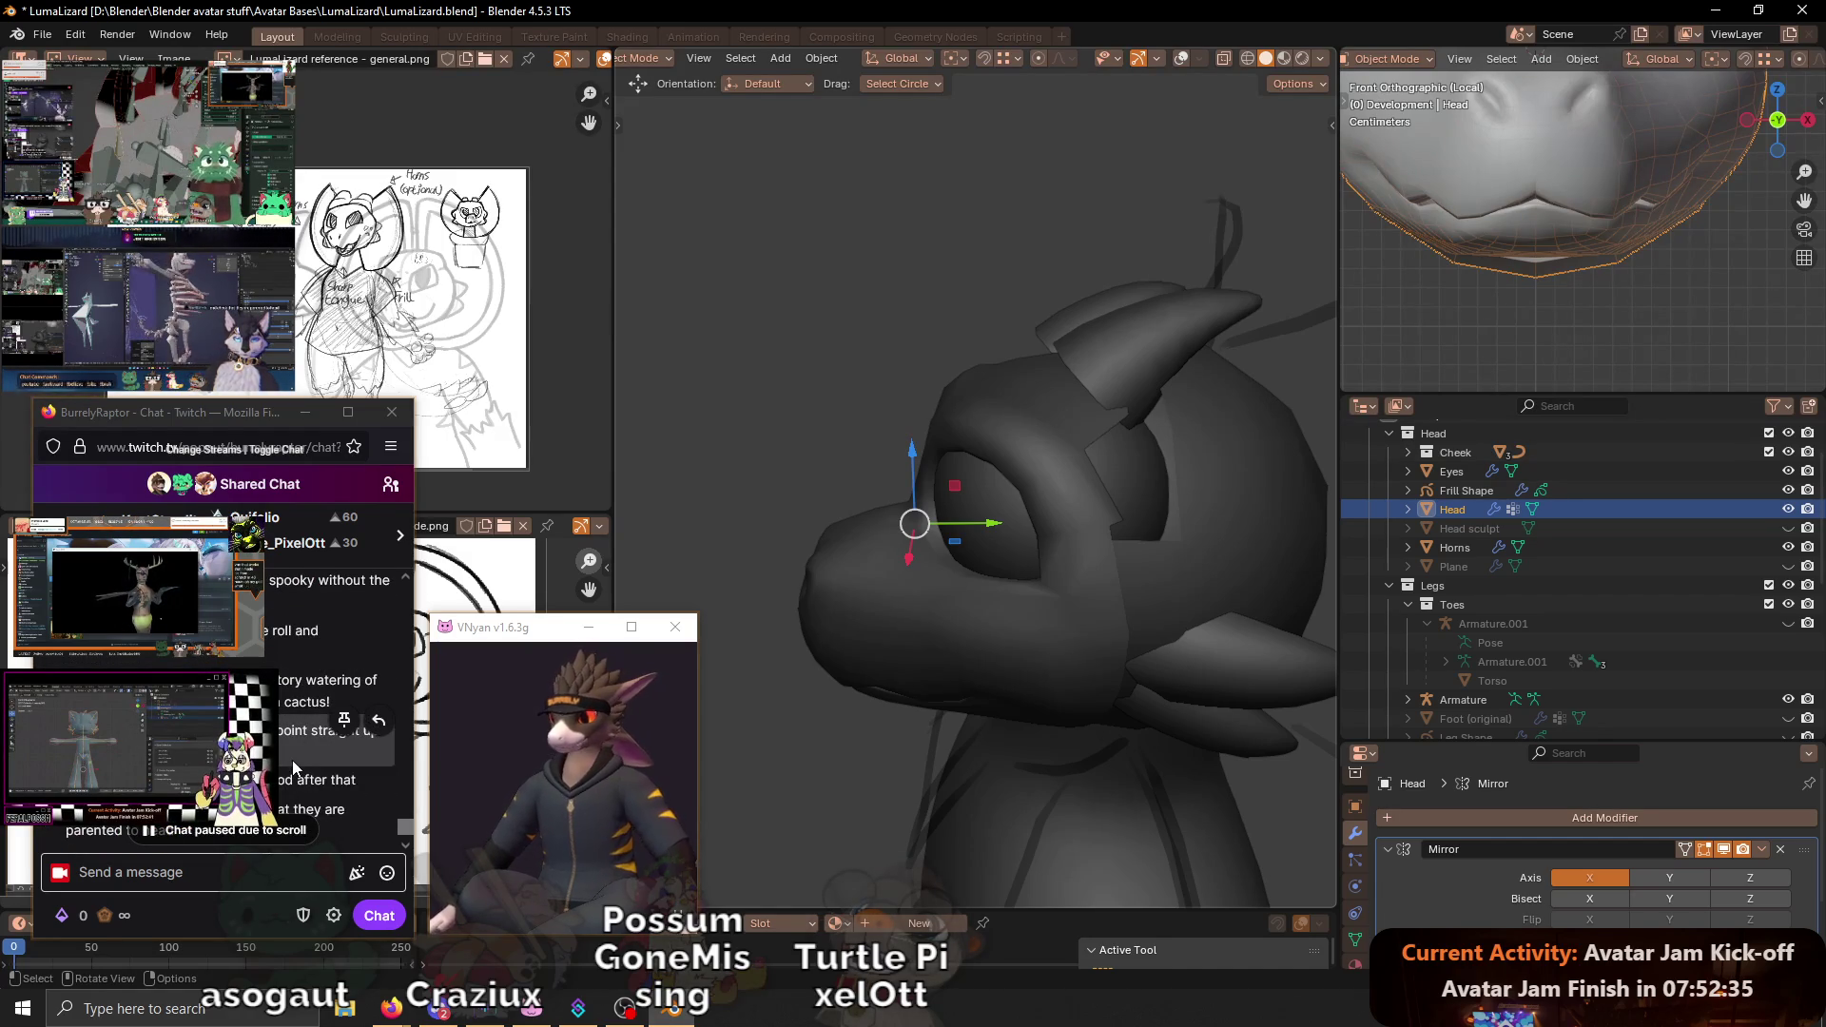
pyautogui.scroll(-1, 385, 601)
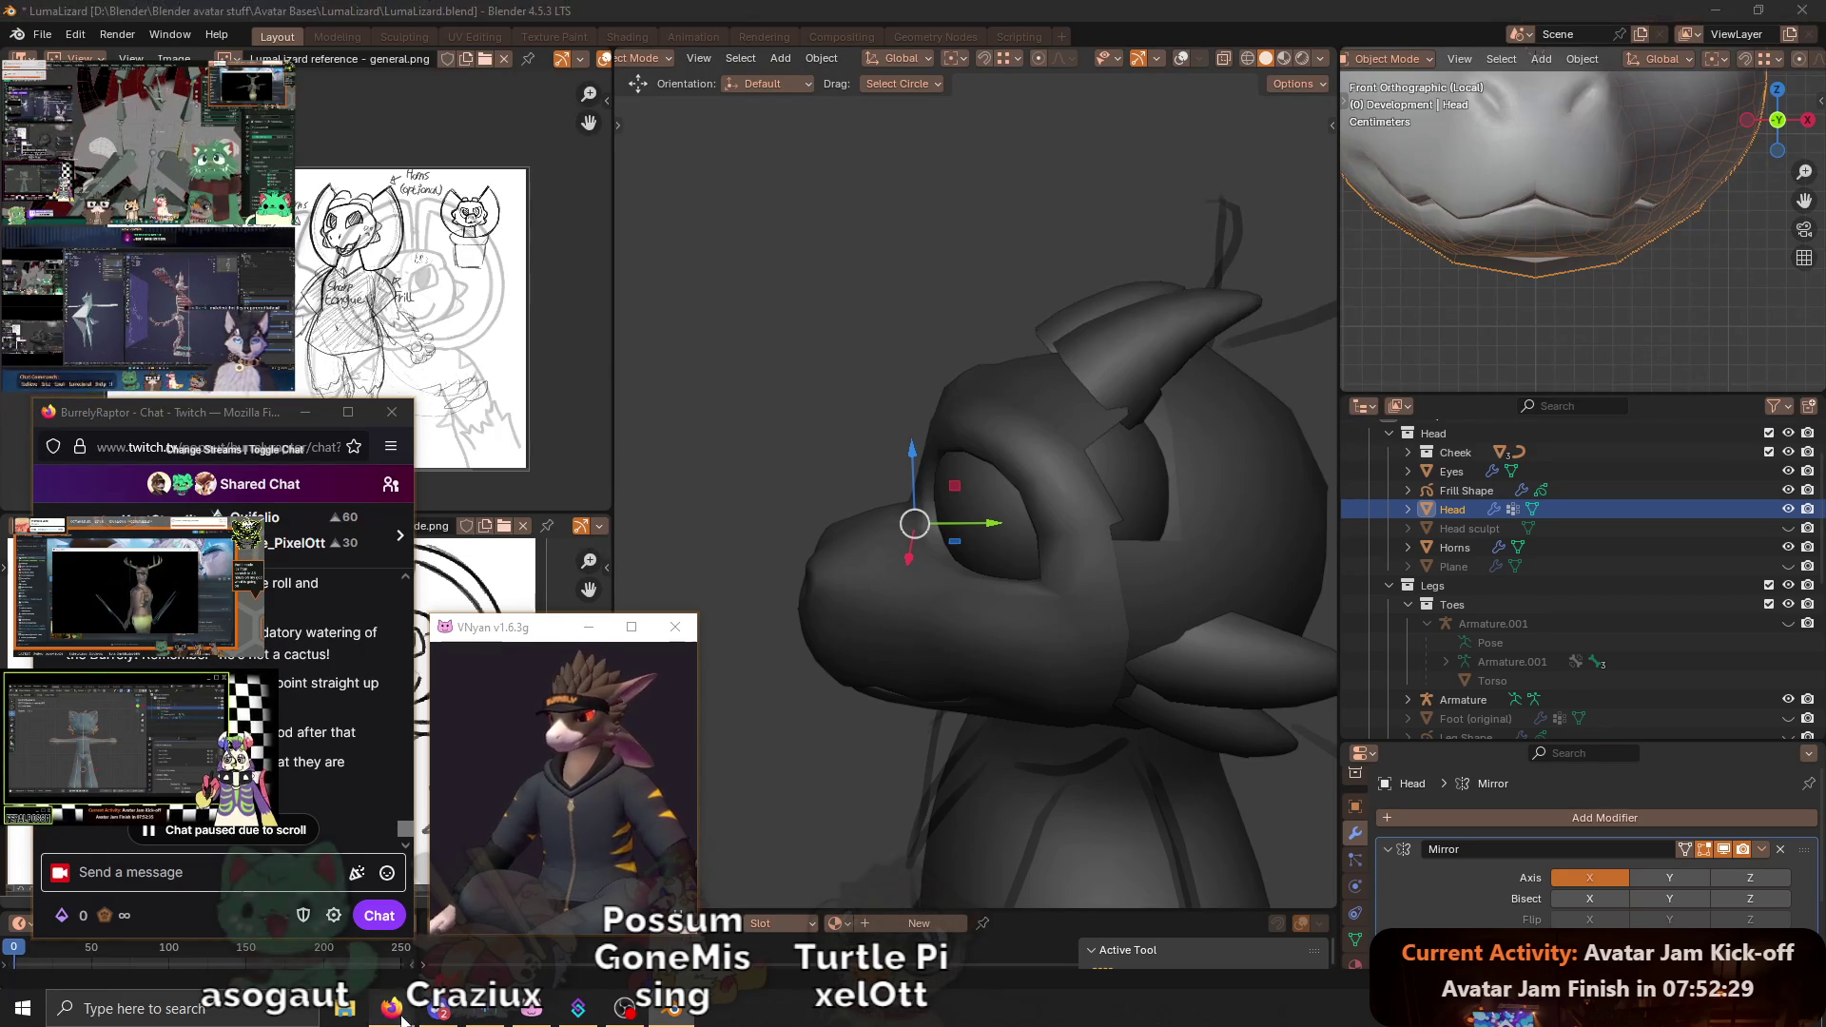
pyautogui.moveTo(441, 1018)
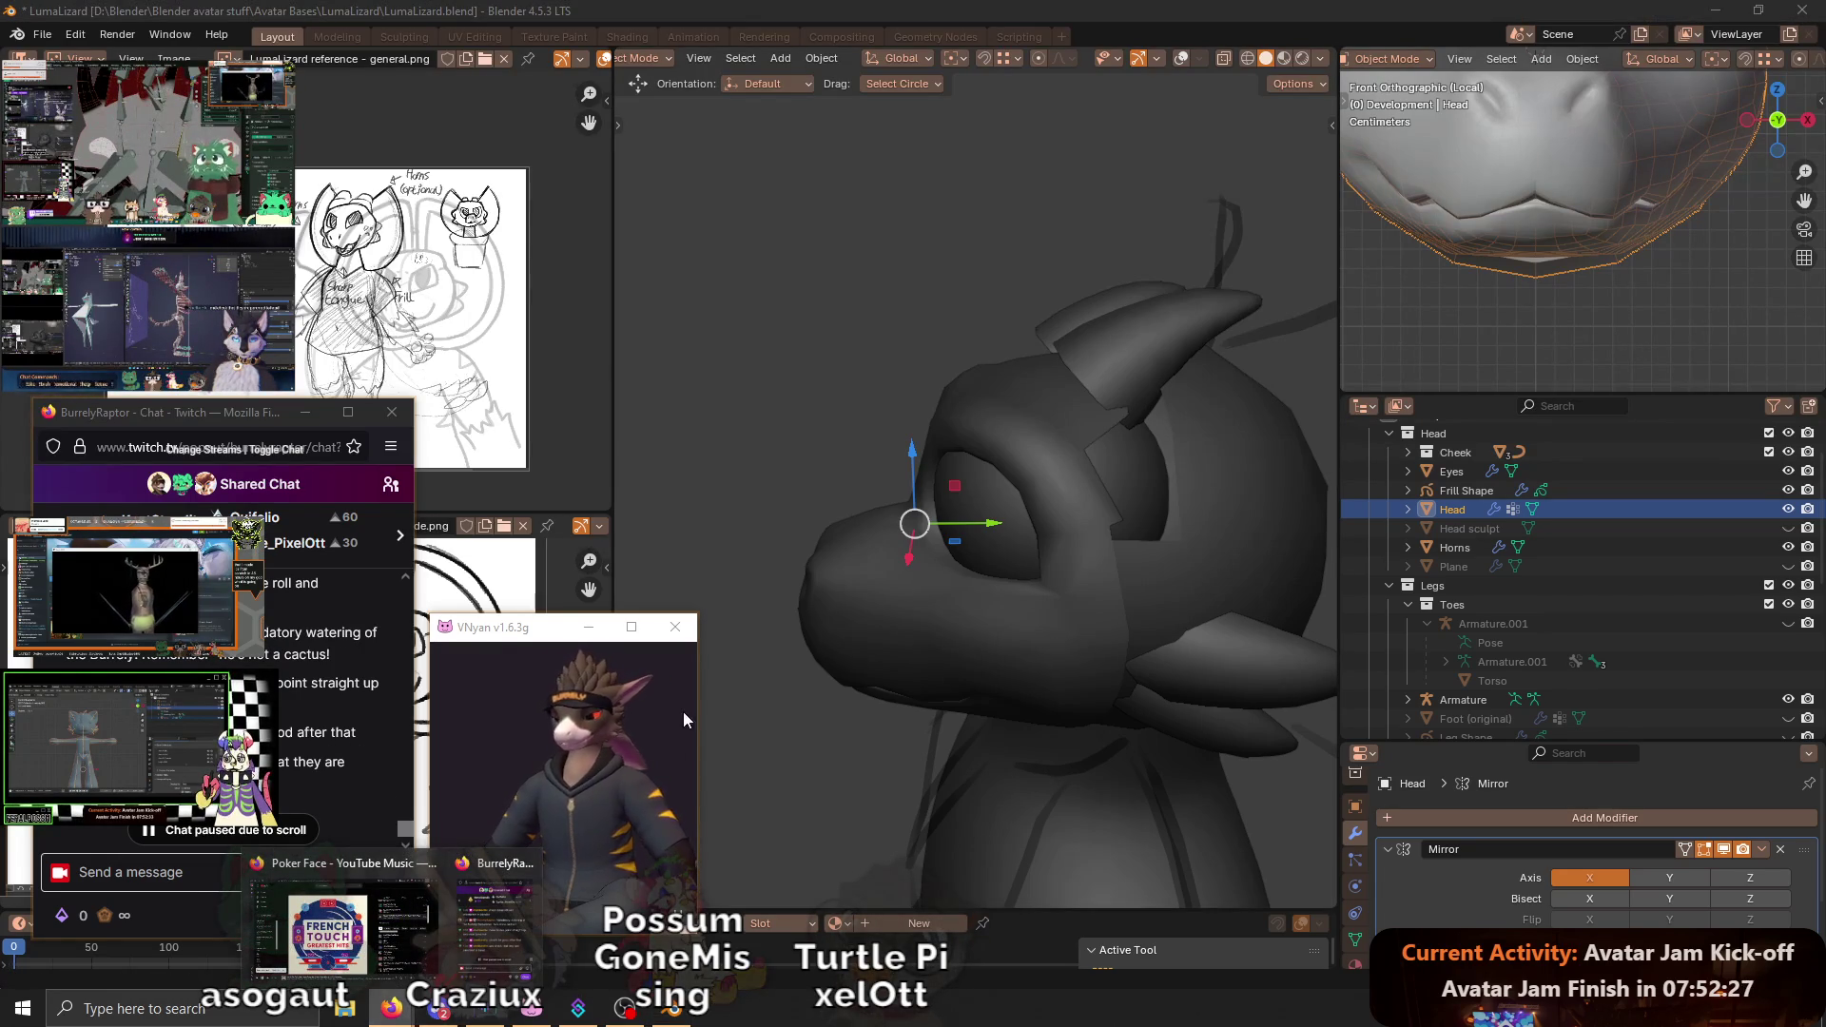
pyautogui.moveTo(988, 468)
pyautogui.mouseDown(button='middle')
pyautogui.moveTo(1121, 402)
pyautogui.moveTo(847, 470)
pyautogui.moveTo(917, 485)
pyautogui.moveTo(864, 543)
pyautogui.moveTo(912, 518)
pyautogui.moveTo(883, 453)
pyautogui.moveTo(1084, 408)
pyautogui.moveTo(1072, 487)
pyautogui.moveTo(1020, 473)
pyautogui.moveTo(972, 544)
pyautogui.moveTo(945, 550)
pyautogui.moveTo(999, 563)
pyautogui.mouseUp(button='middle')
pyautogui.hotkey('shift', 'alt', 'z')
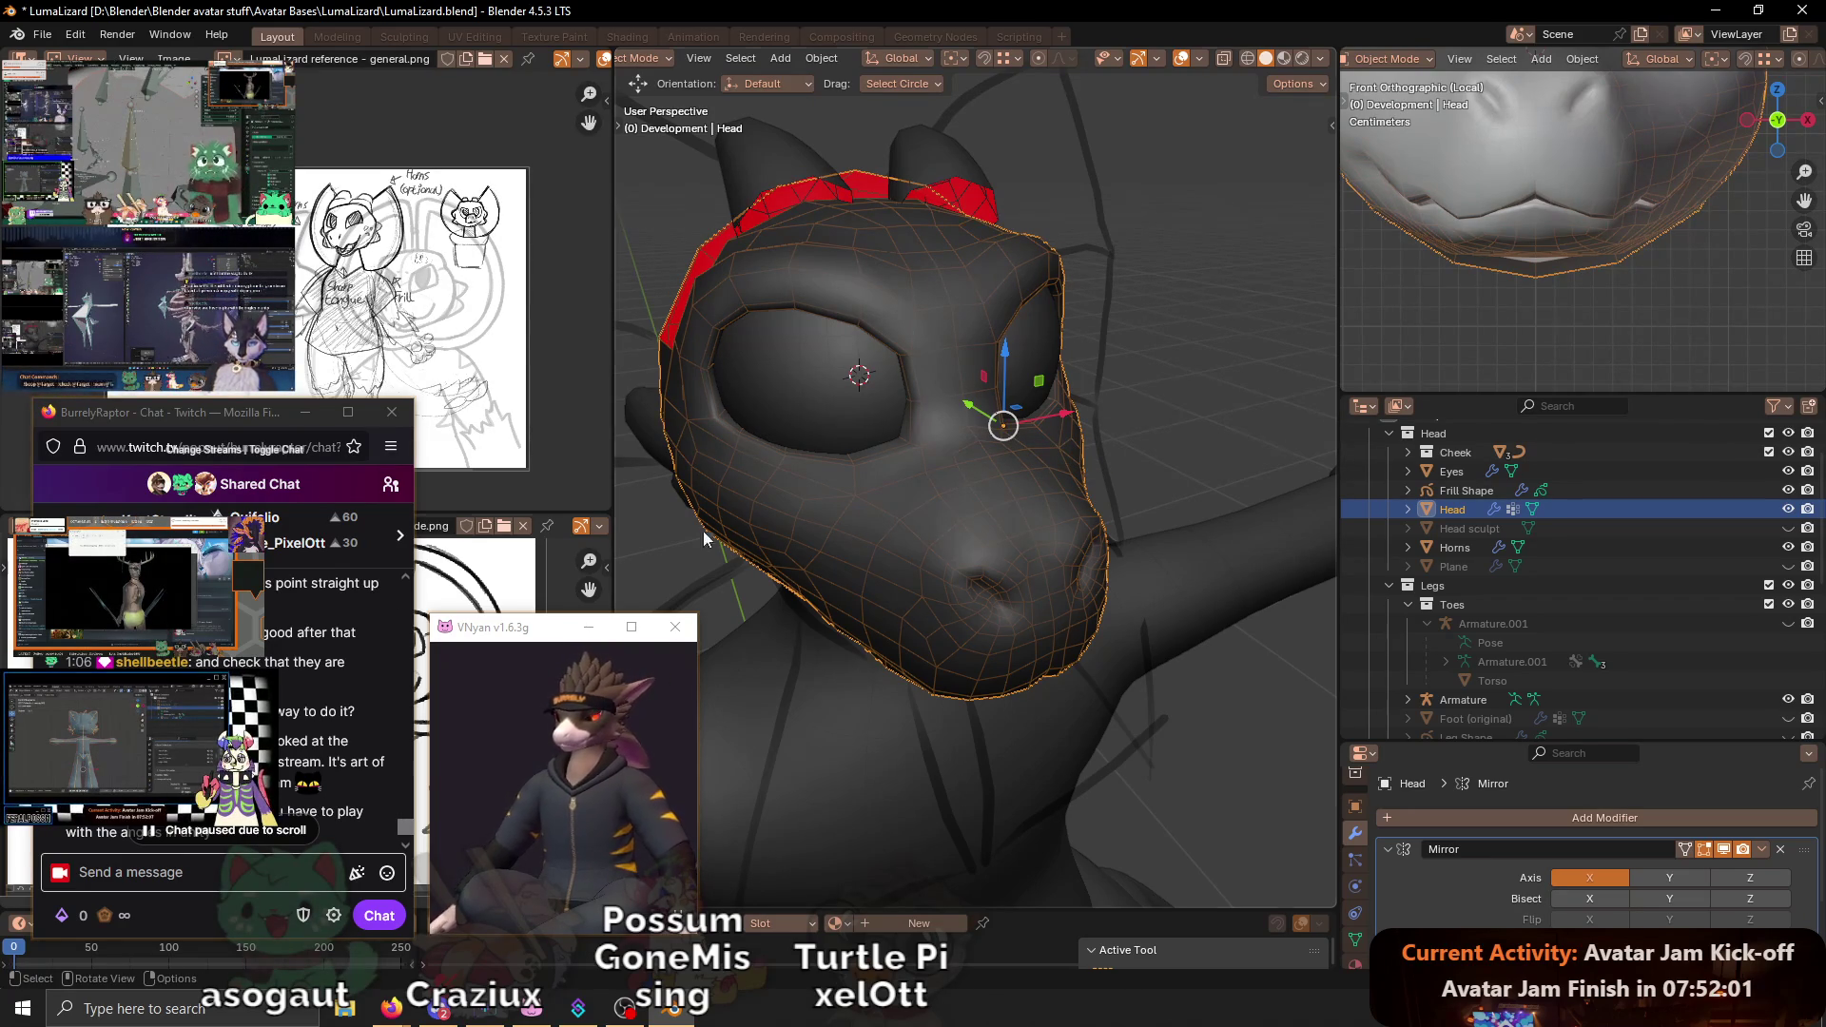
# - Send the chat reply 'Yeah. Just for VRChatver'
pyautogui.scroll(-1, 327, 619)
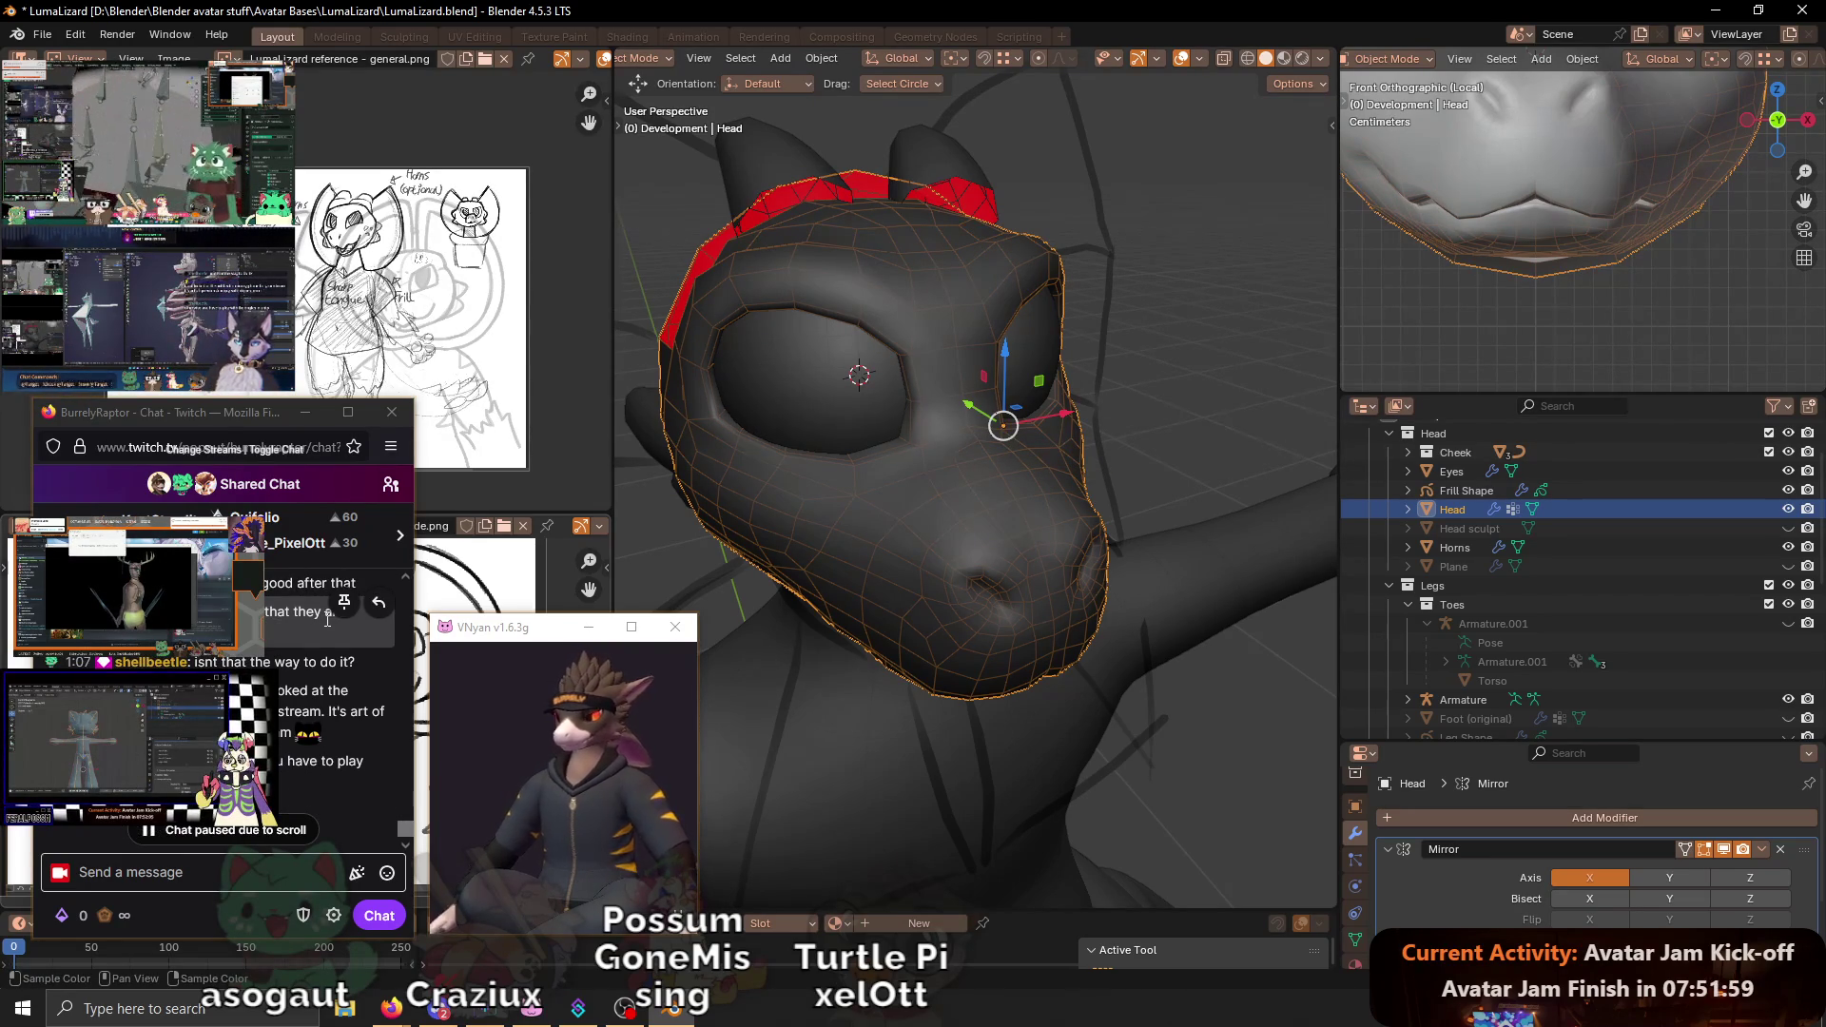
pyautogui.click(378, 753)
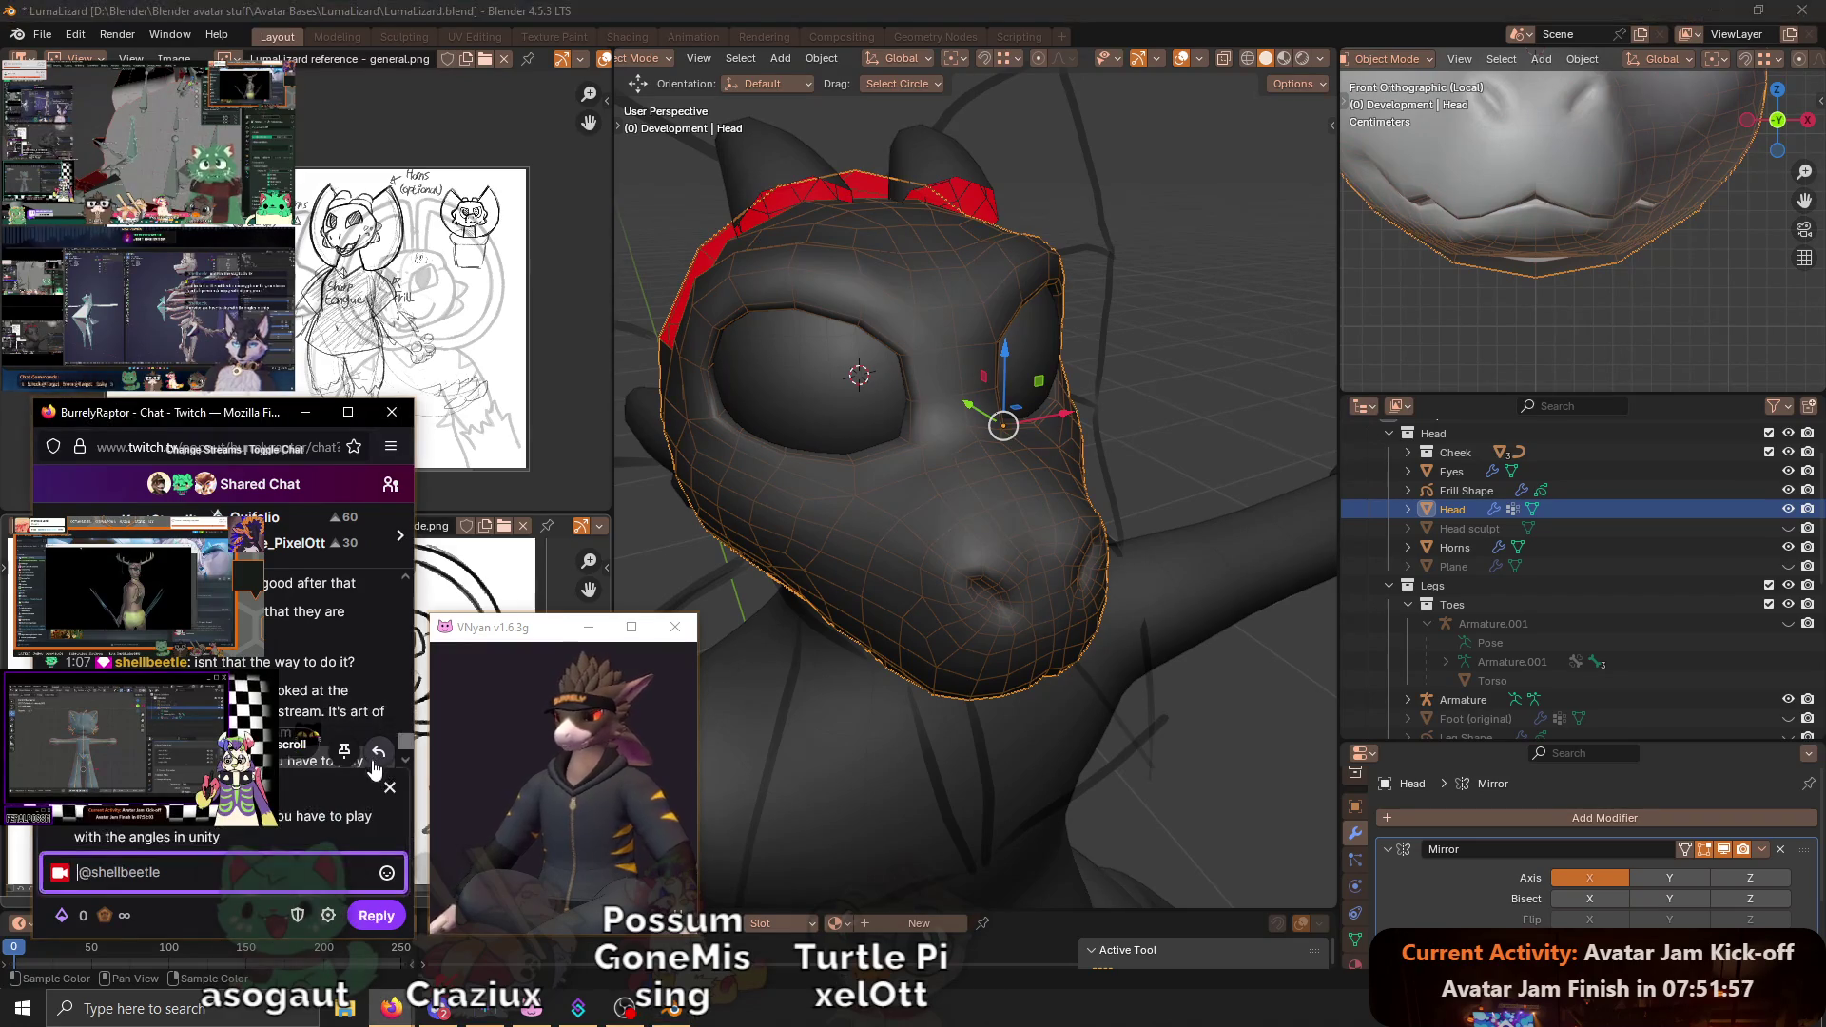
pyautogui.write('Yeah.')
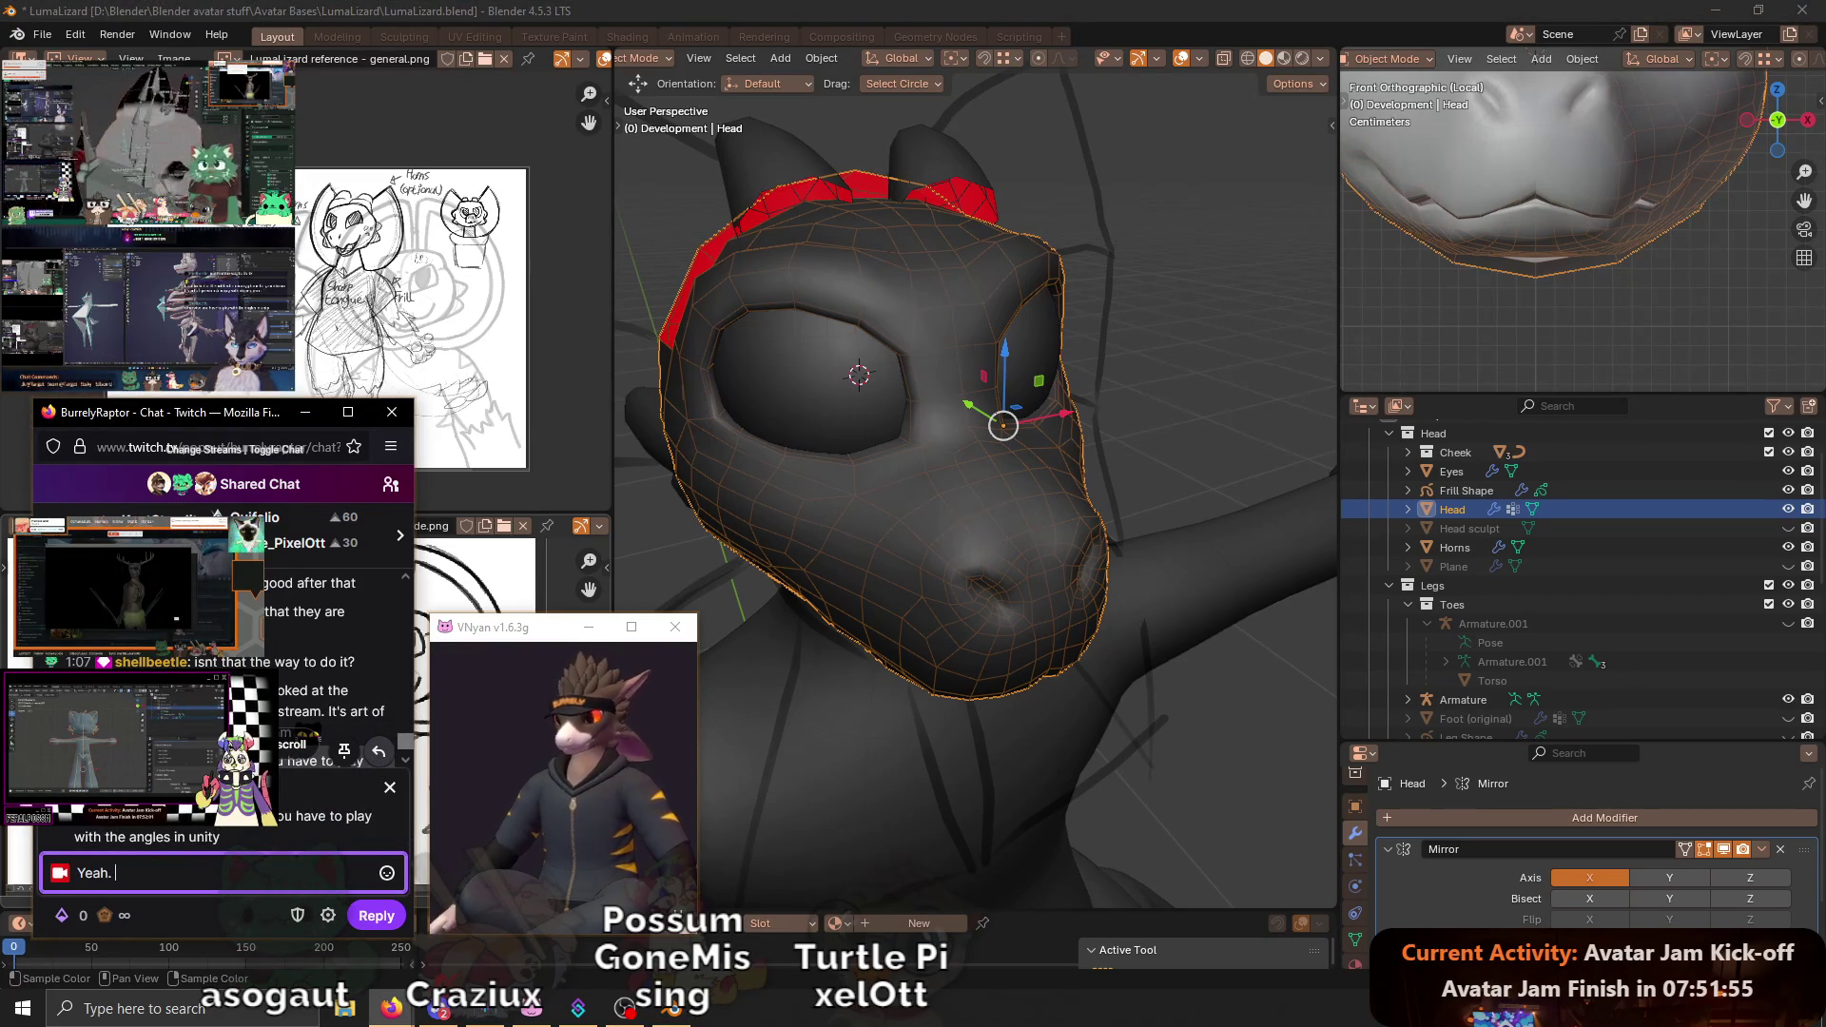
pyautogui.write(' Just for F')
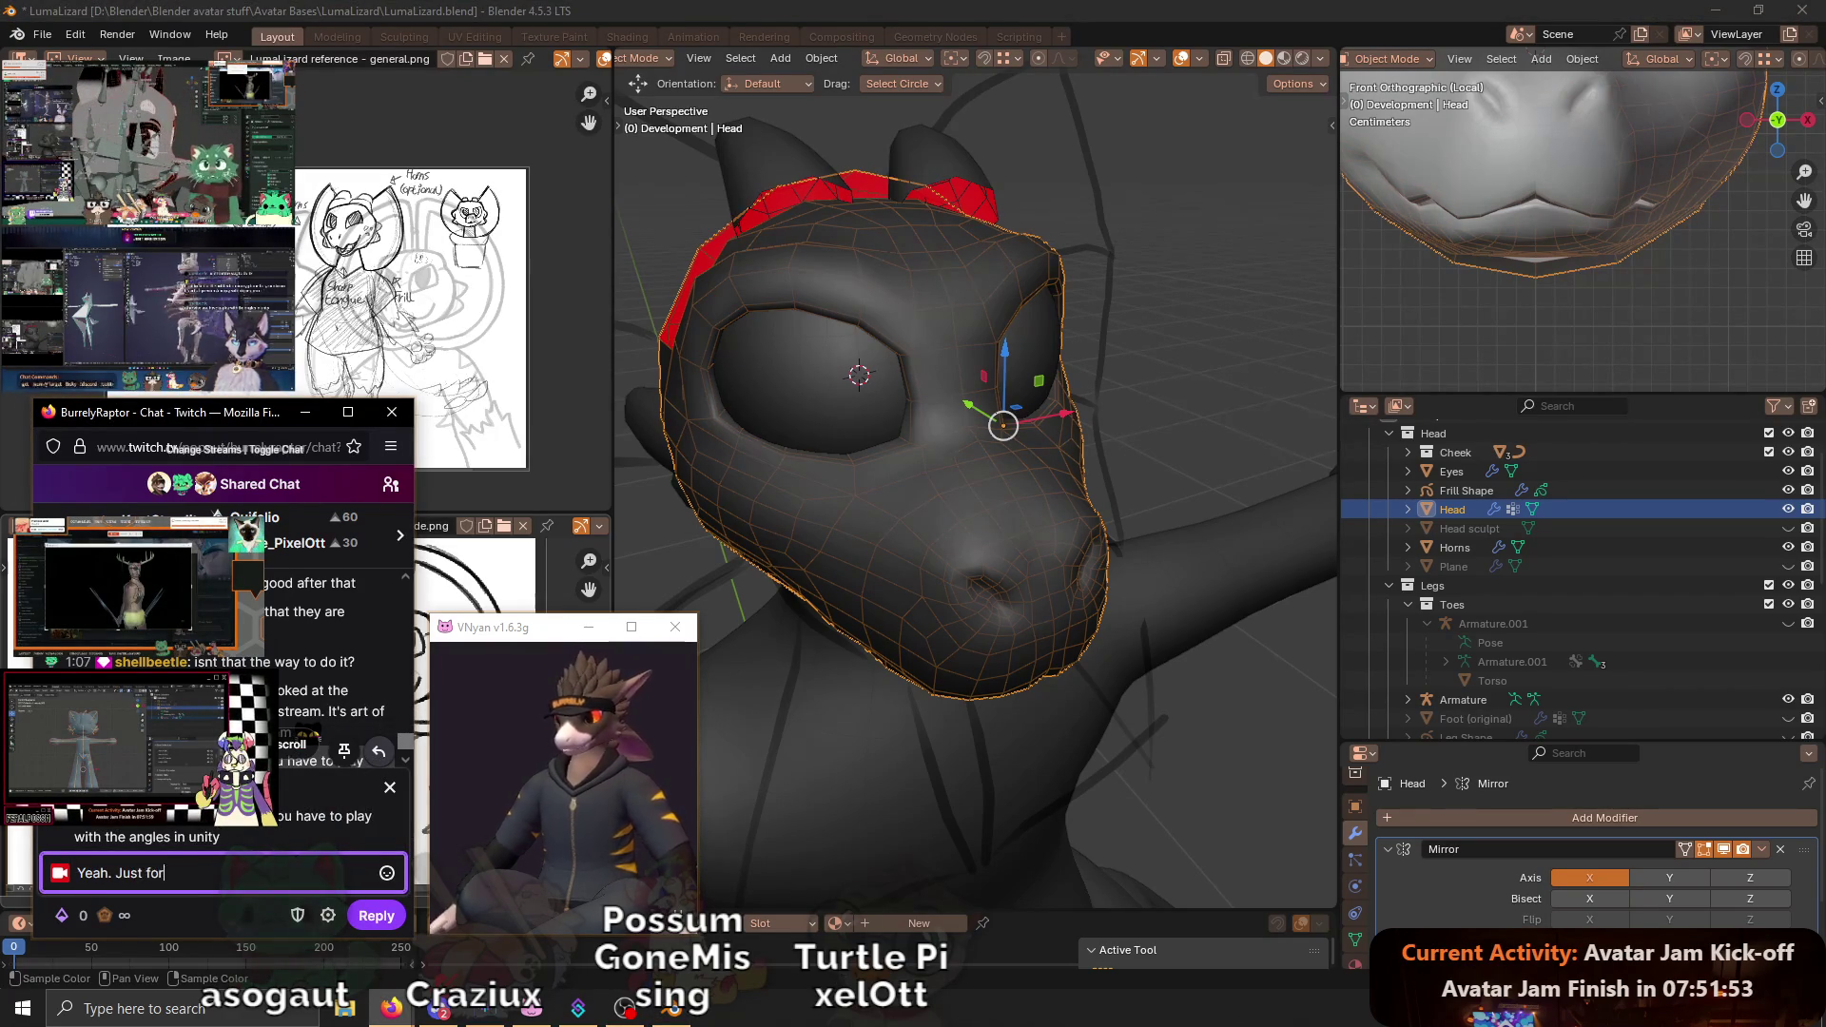
pyautogui.press('BackSpace')
pyautogui.write('VRChat')
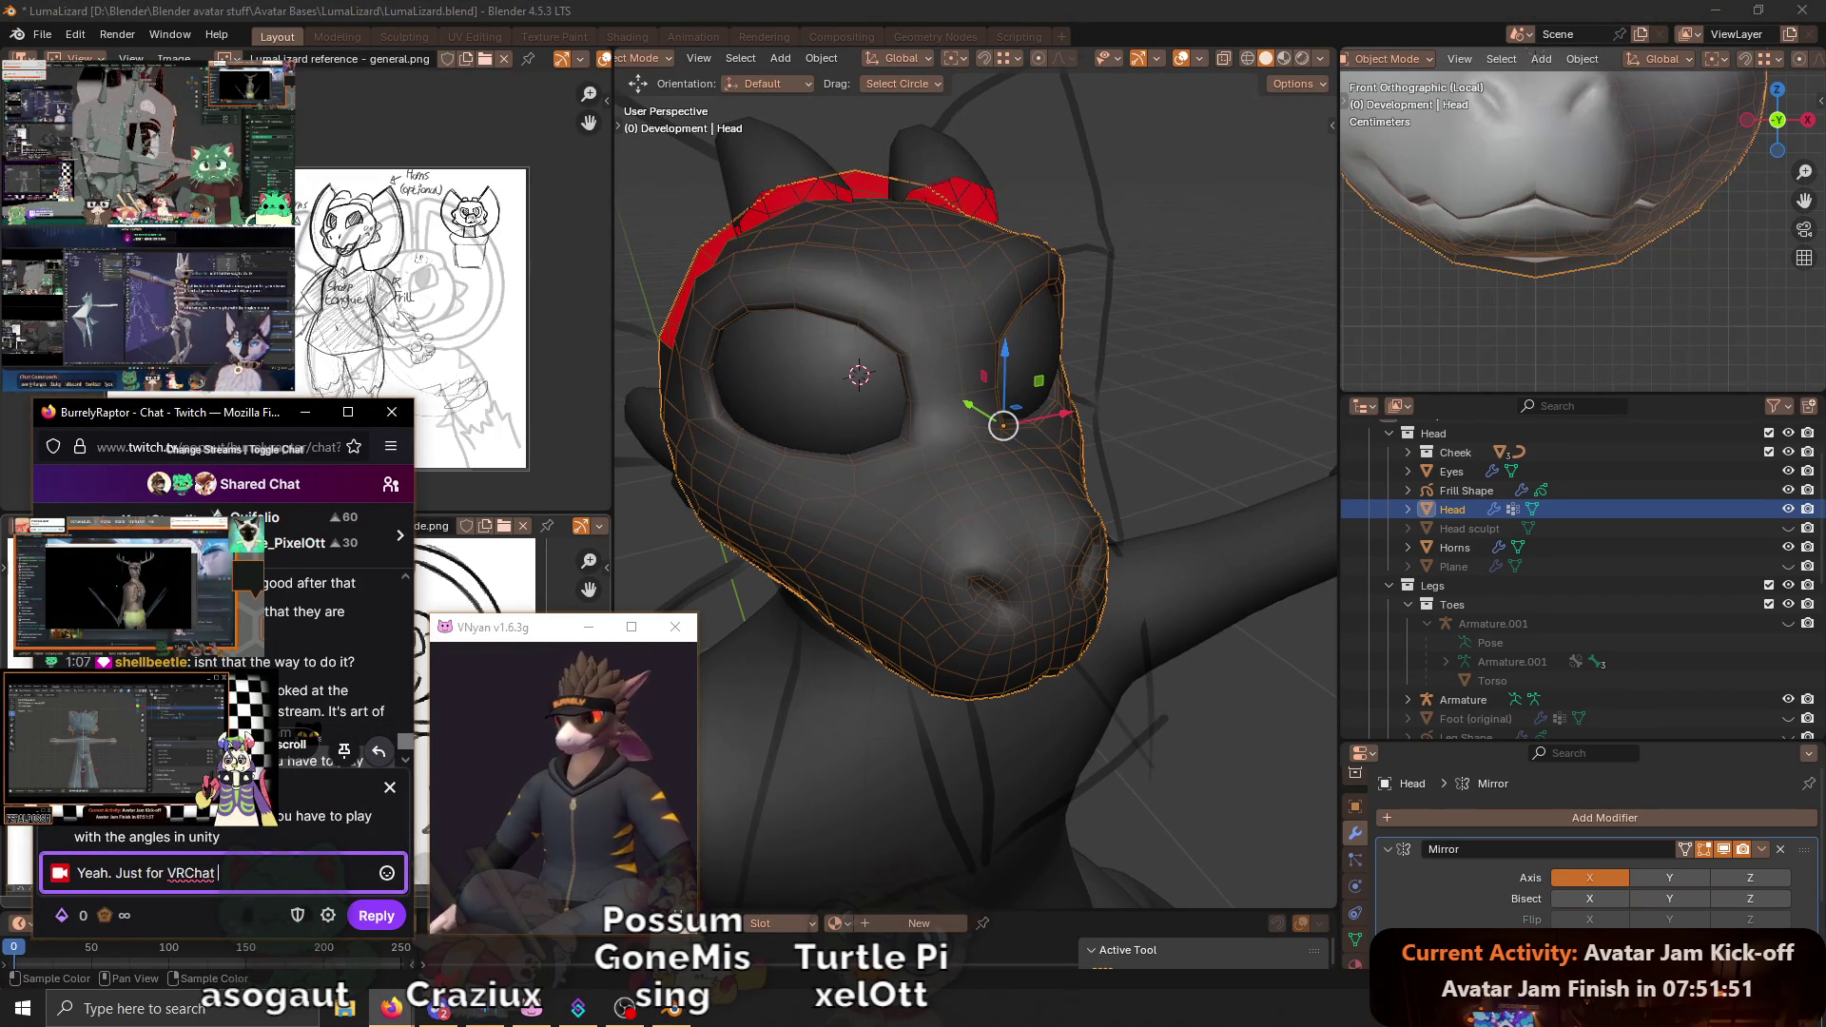
pyautogui.write('ver')
pyautogui.press('Return')
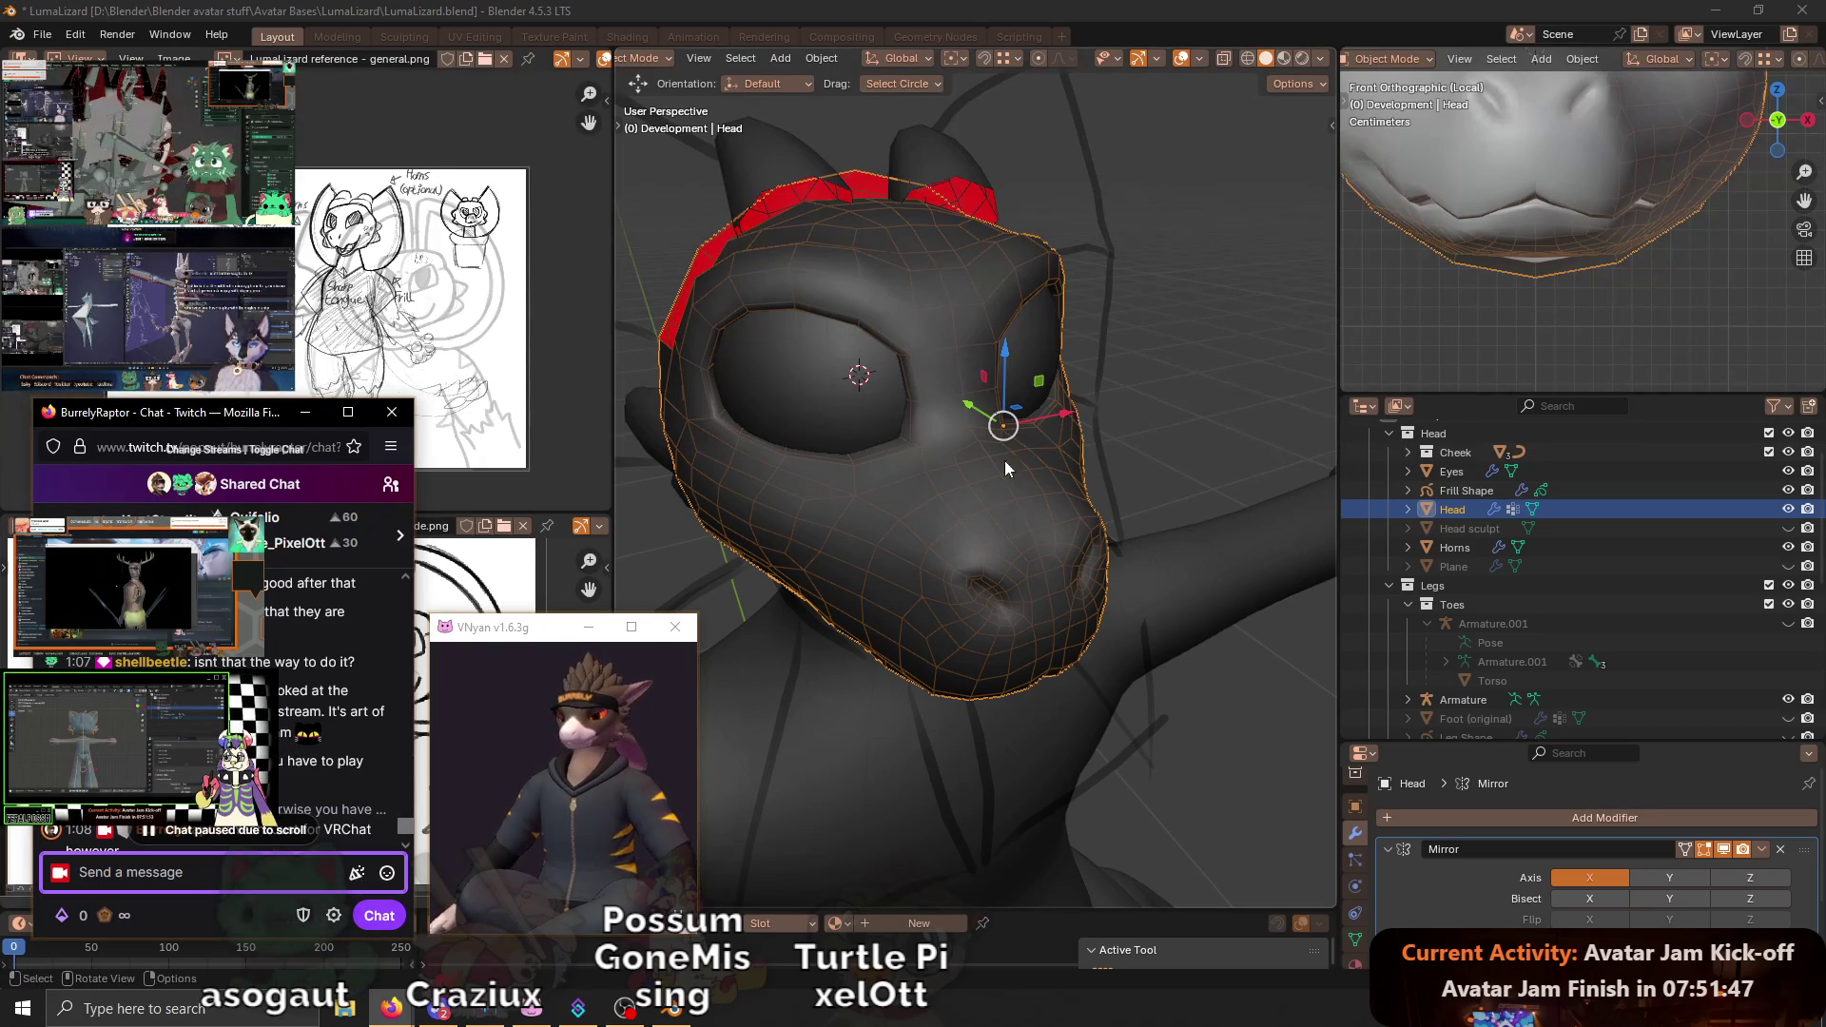
# - Send a :skull: emoji message in the Twitch chat
pyautogui.moveTo(984, 453)
pyautogui.mouseDown(button='middle')
pyautogui.moveTo(1020, 476)
pyautogui.moveTo(870, 470)
pyautogui.mouseUp(button='middle')
pyautogui.scroll(-1, 299, 689)
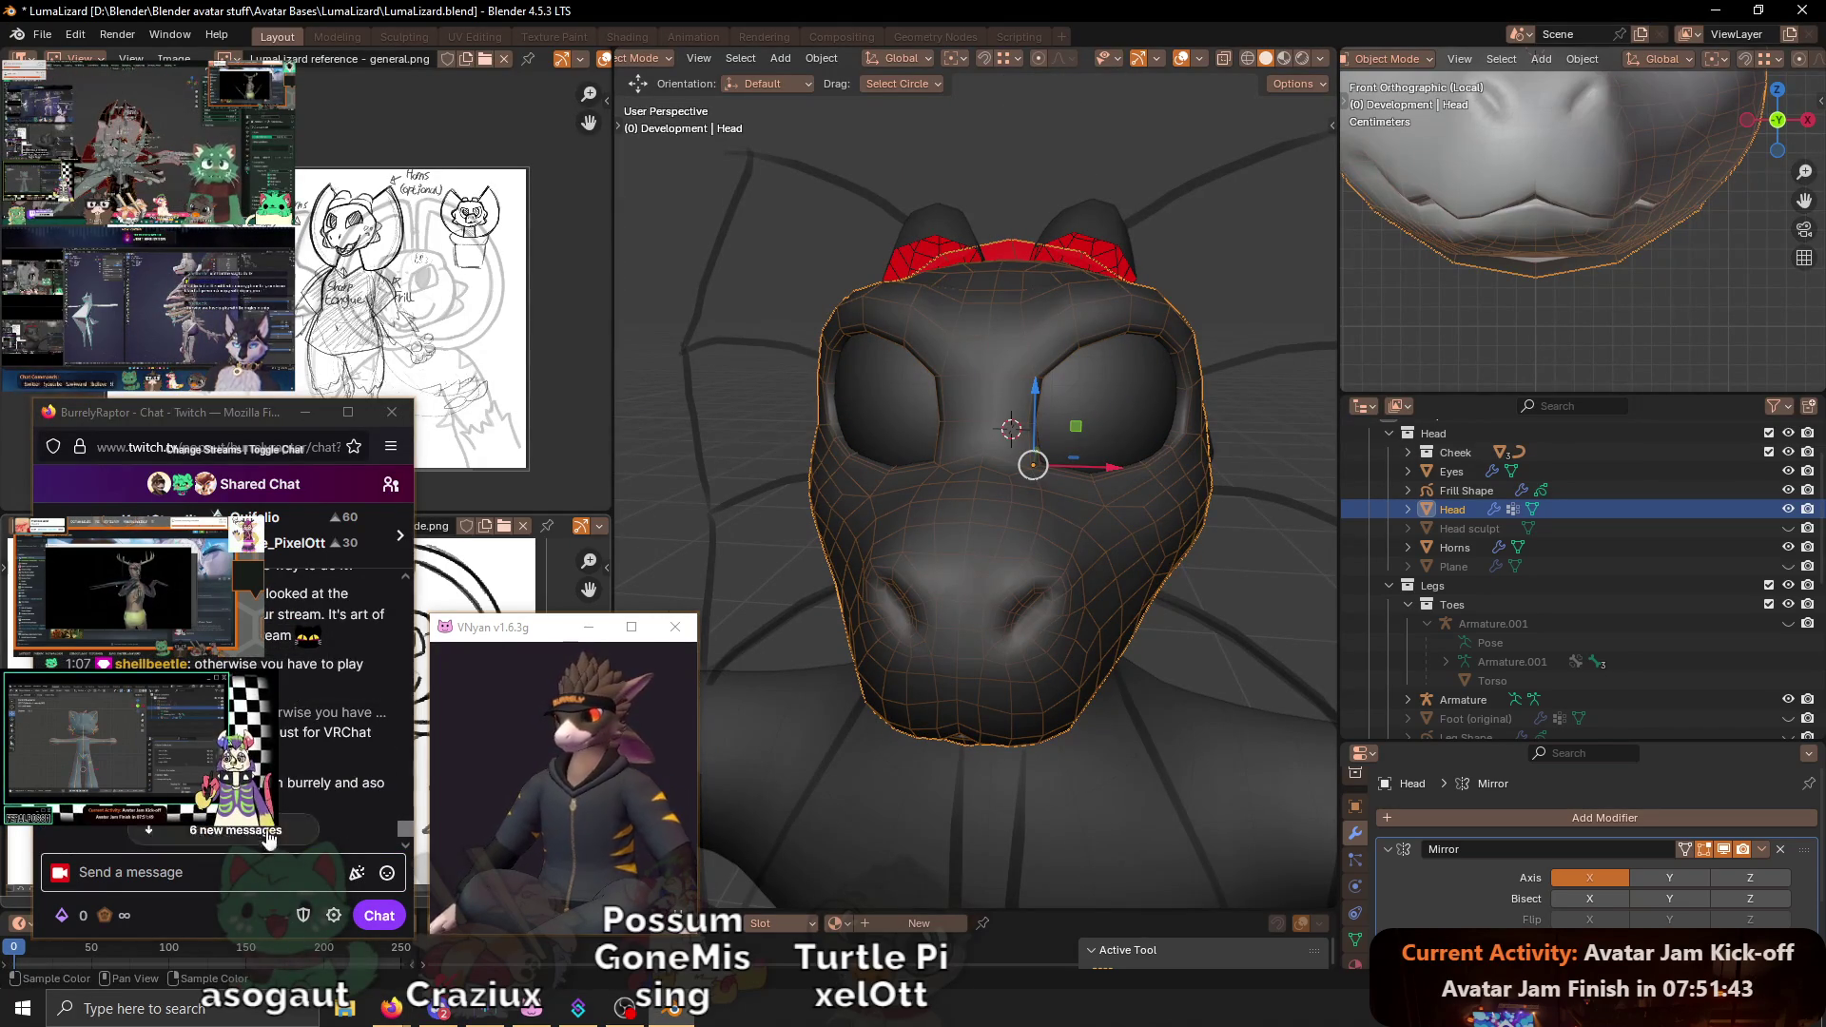
pyautogui.click(375, 774)
pyautogui.write(':skull')
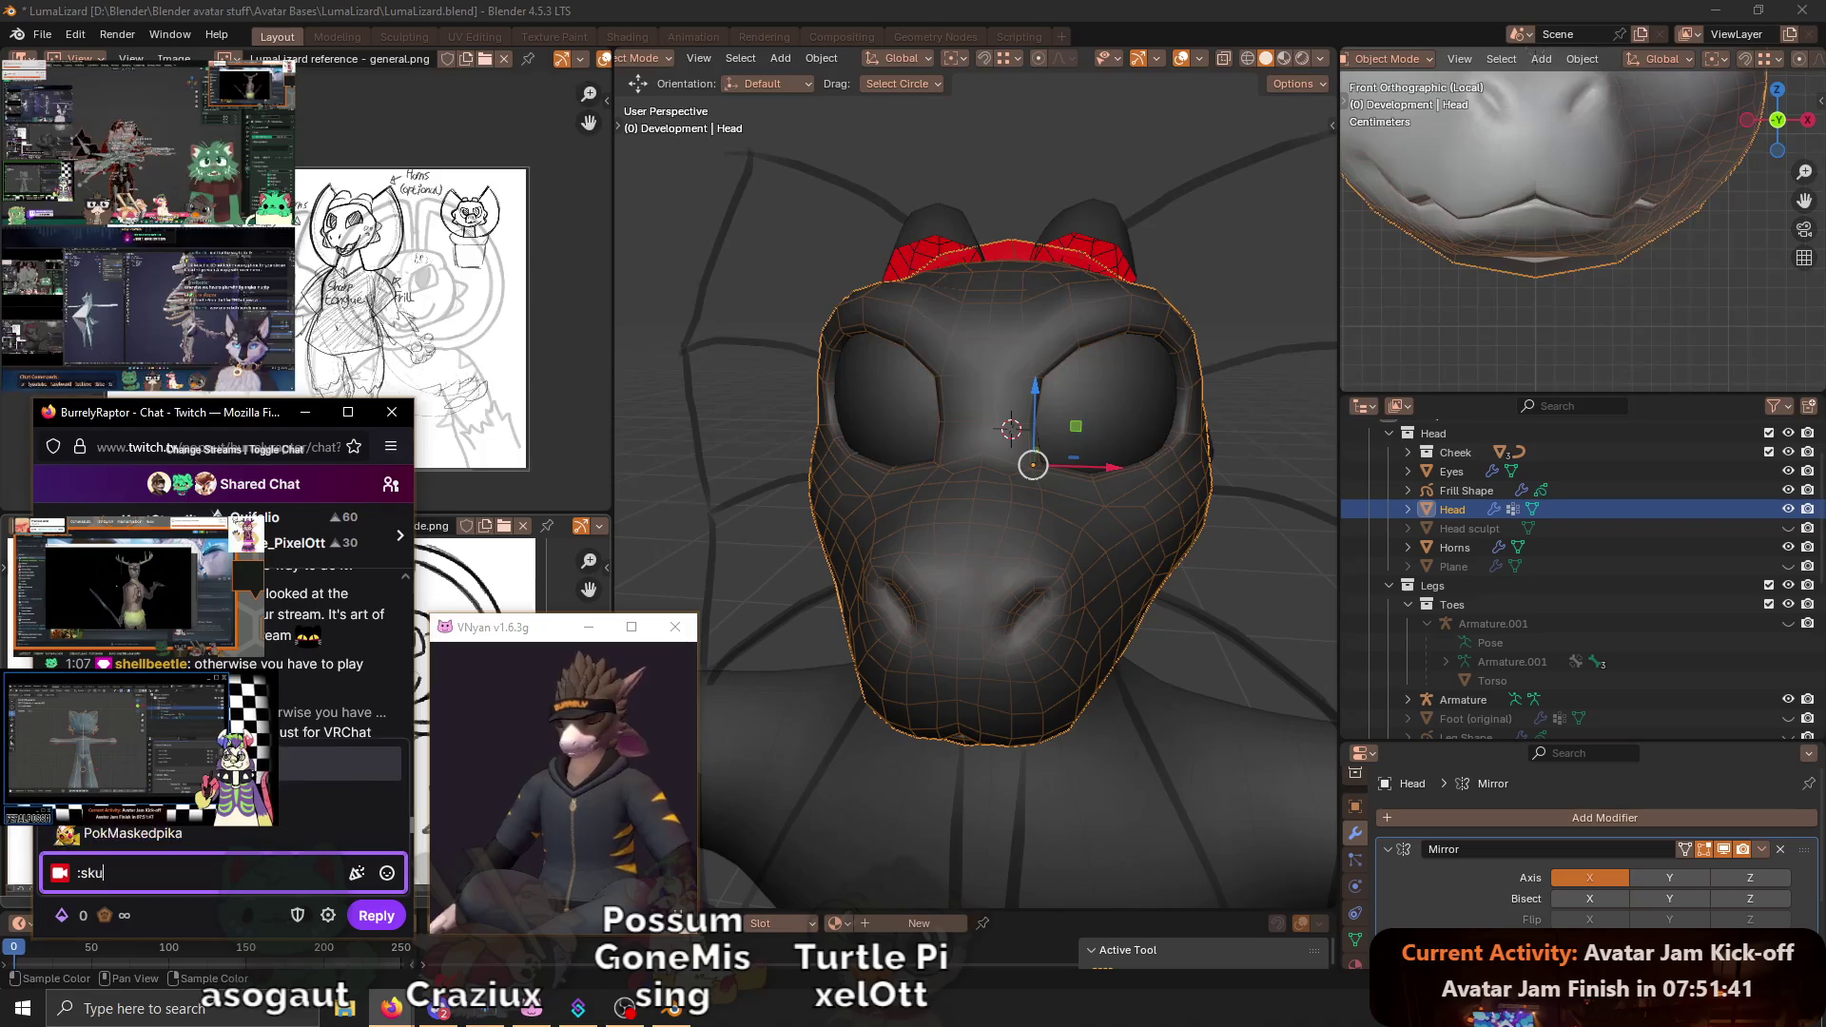
pyautogui.press('BackSpace')
pyautogui.press('BackSpace')
pyautogui.press('BackSpace')
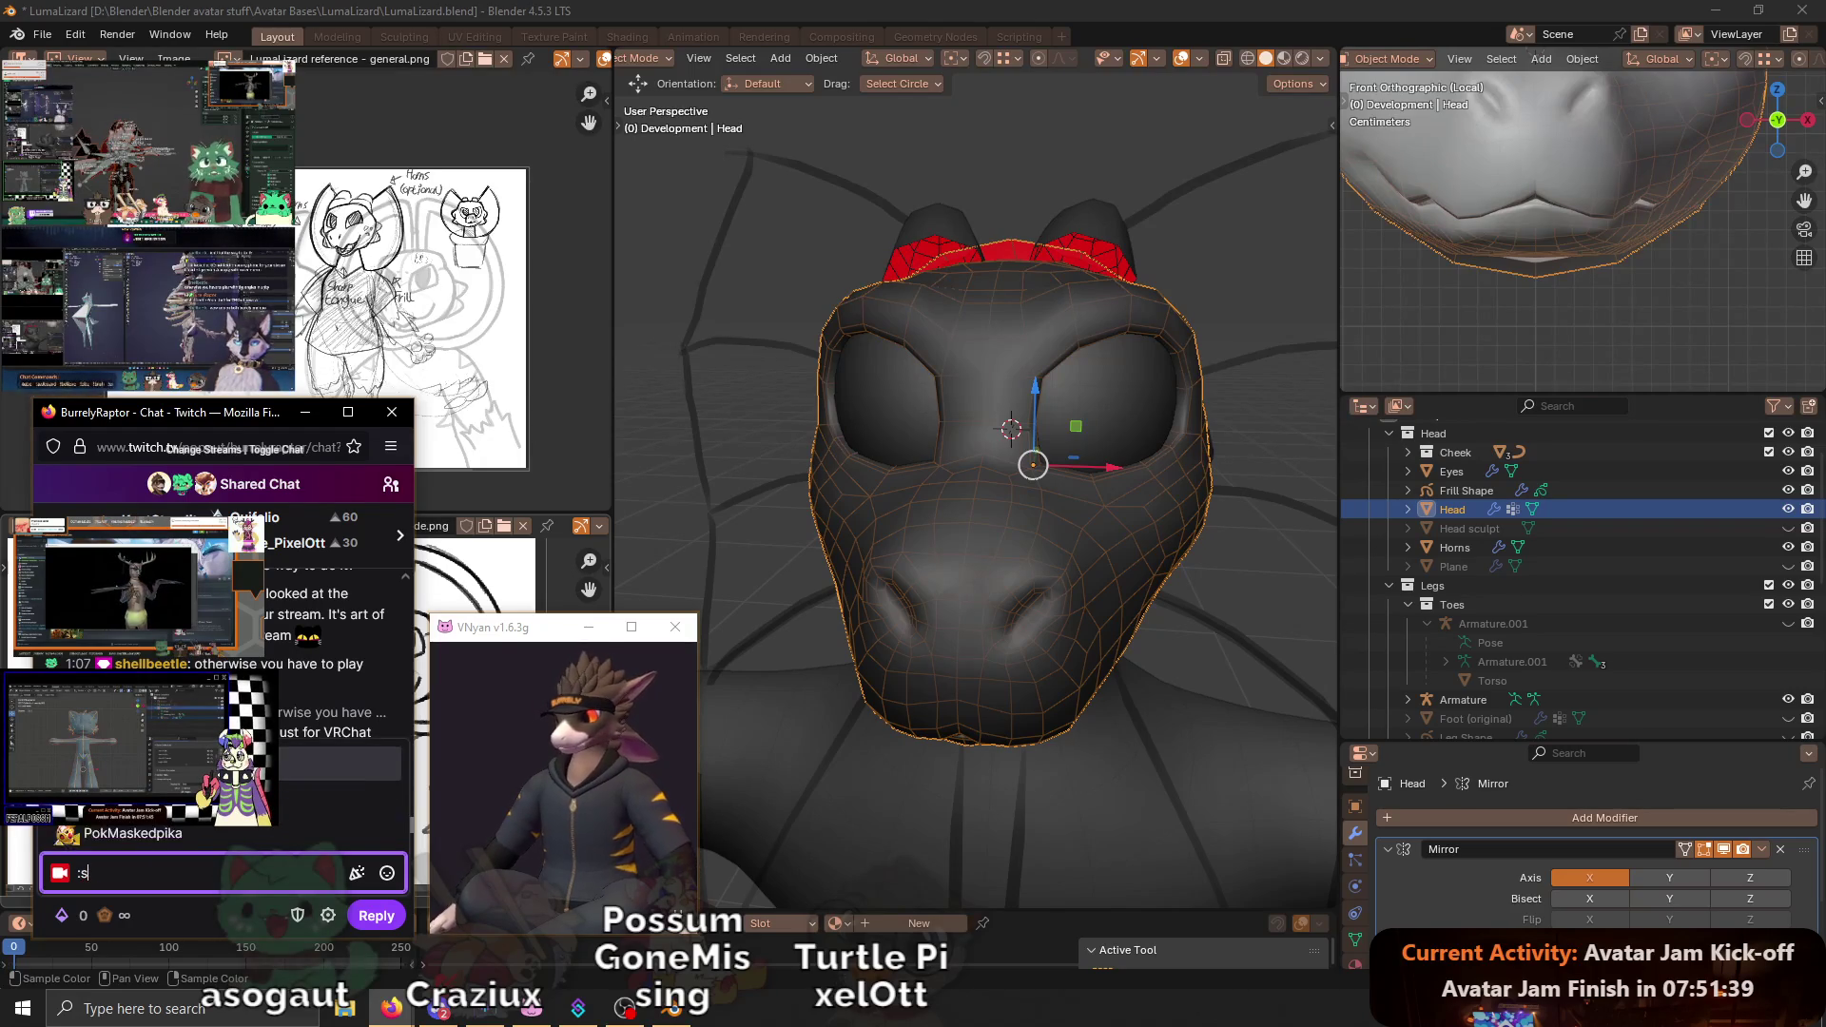
pyautogui.write(':skull:')
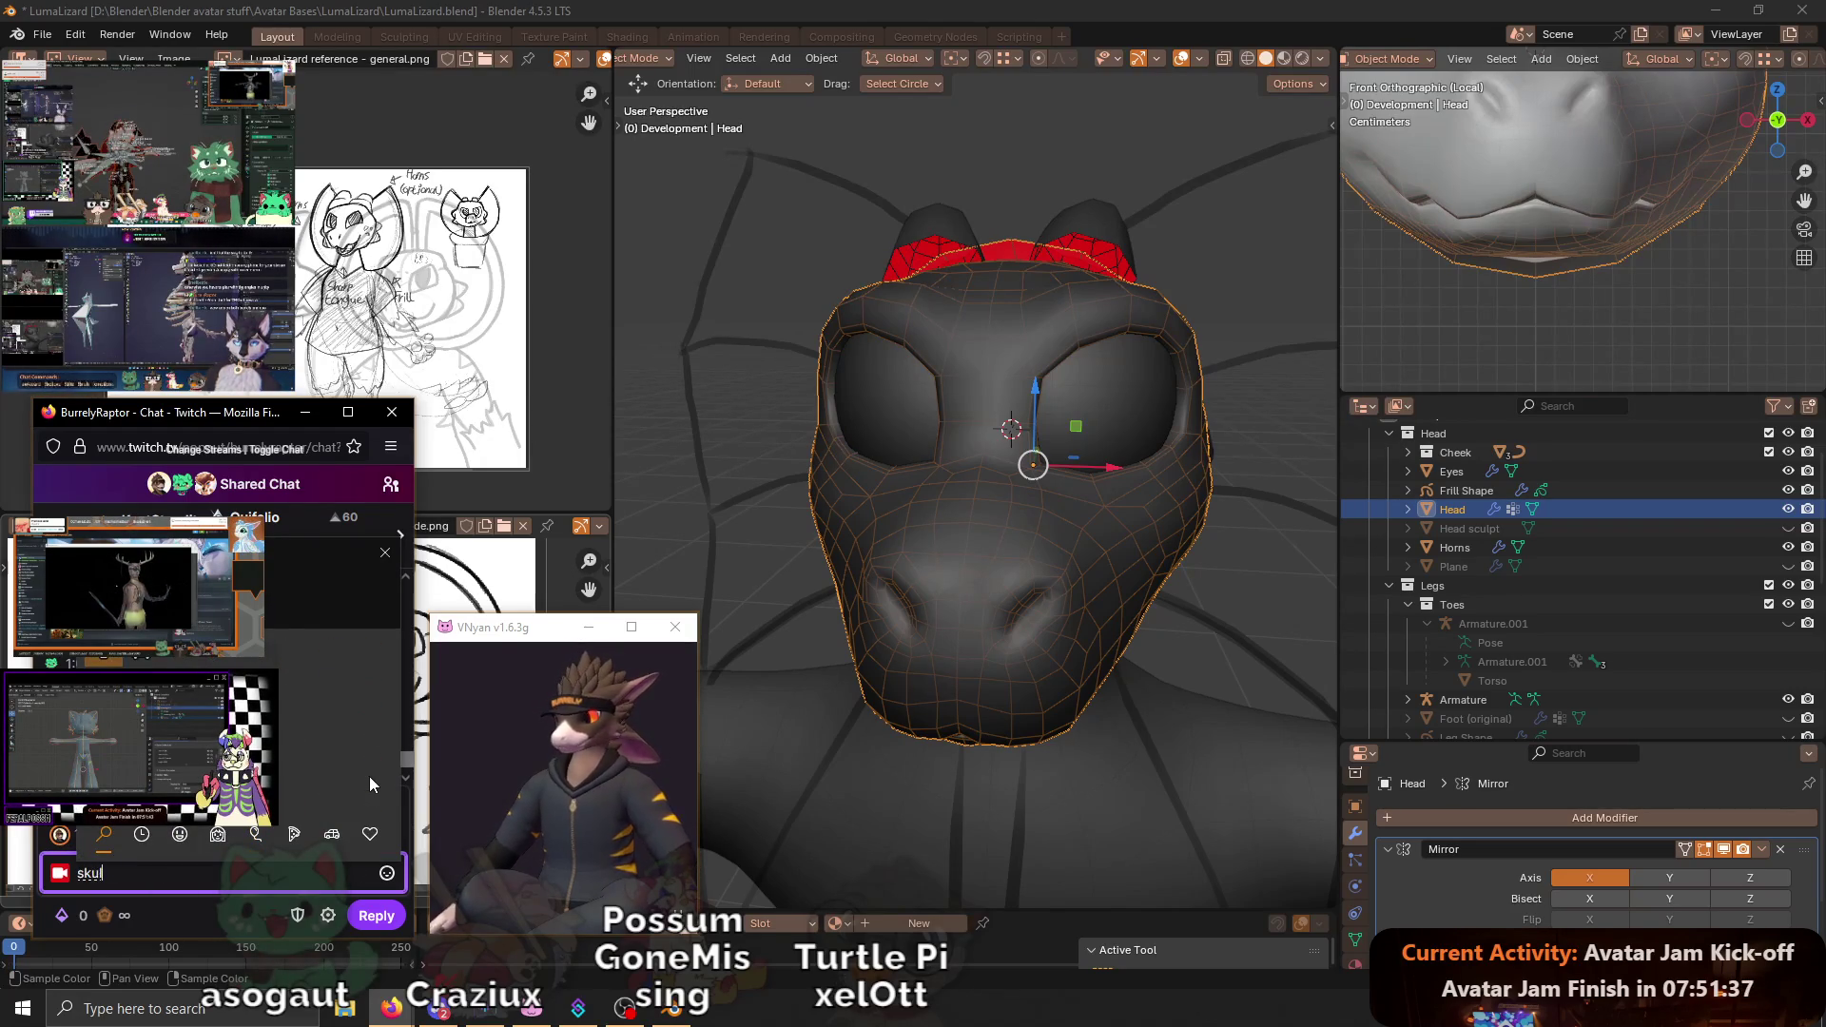
pyautogui.press('Return')
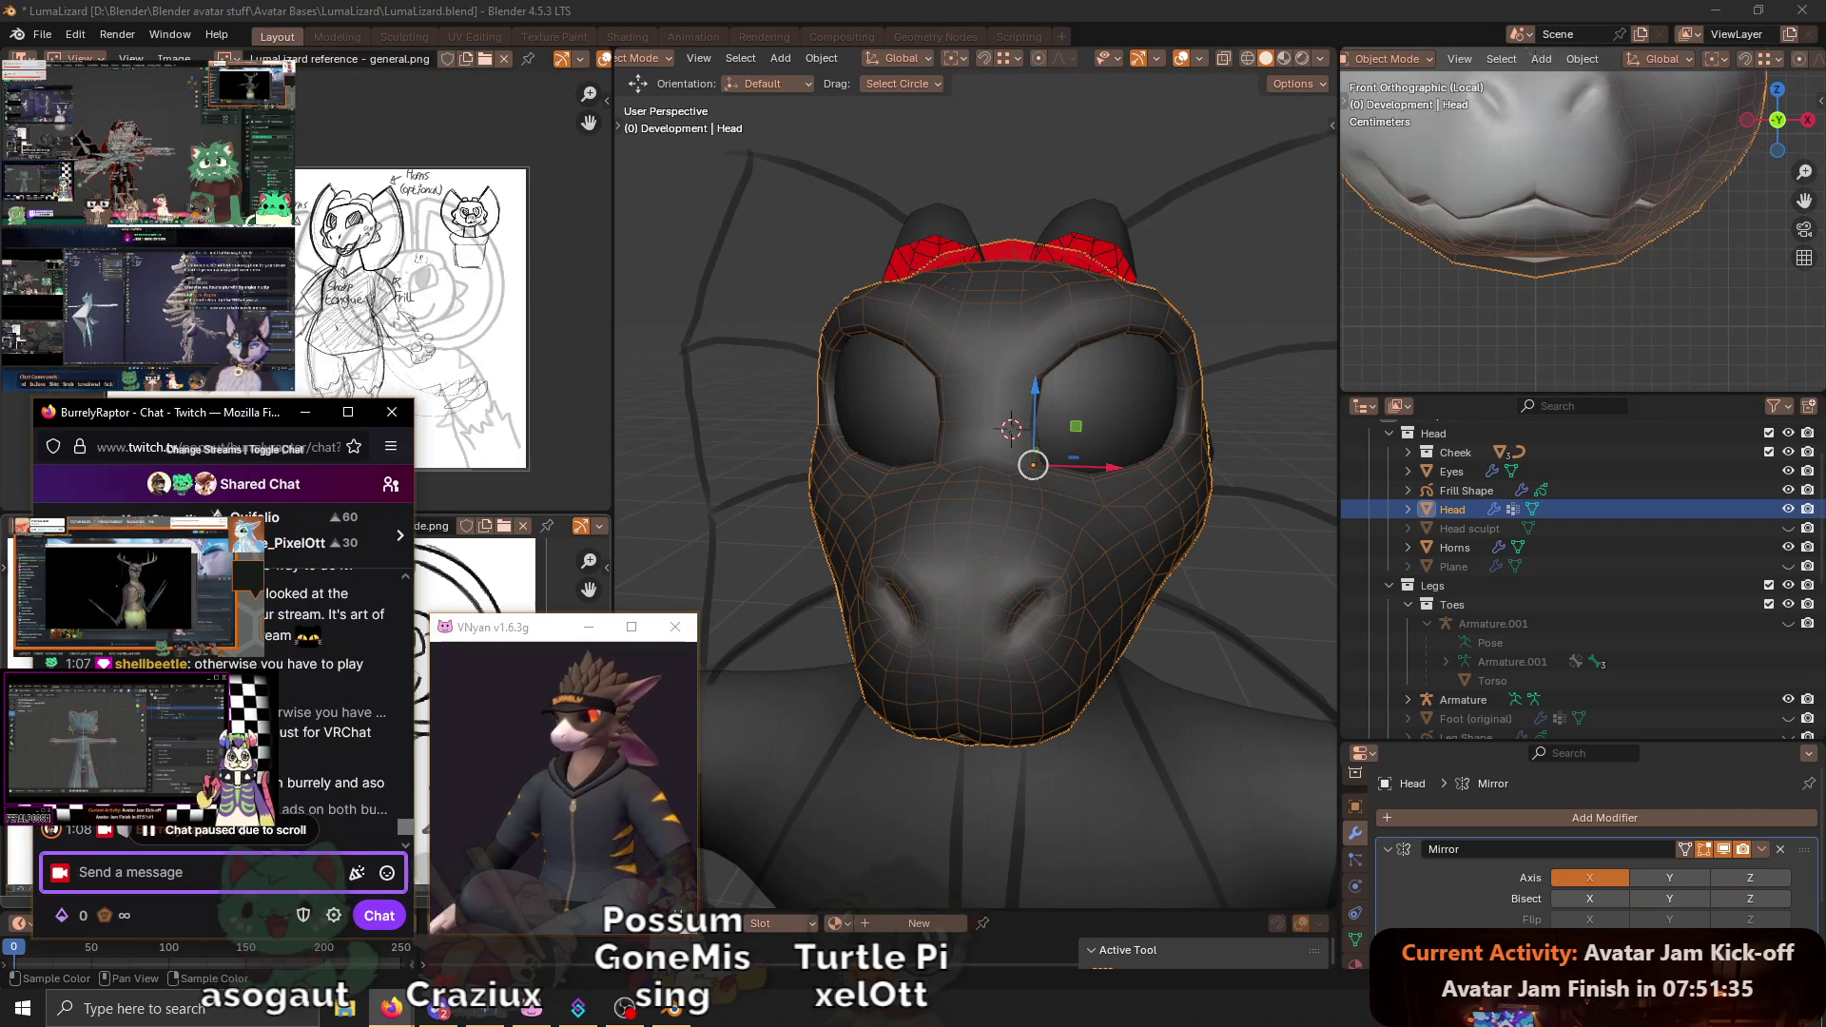
pyautogui.moveTo(1003, 367)
pyautogui.mouseDown(button='middle')
pyautogui.moveTo(953, 461)
pyautogui.moveTo(961, 438)
pyautogui.moveTo(1047, 504)
pyautogui.moveTo(1031, 478)
pyautogui.mouseUp(button='middle')
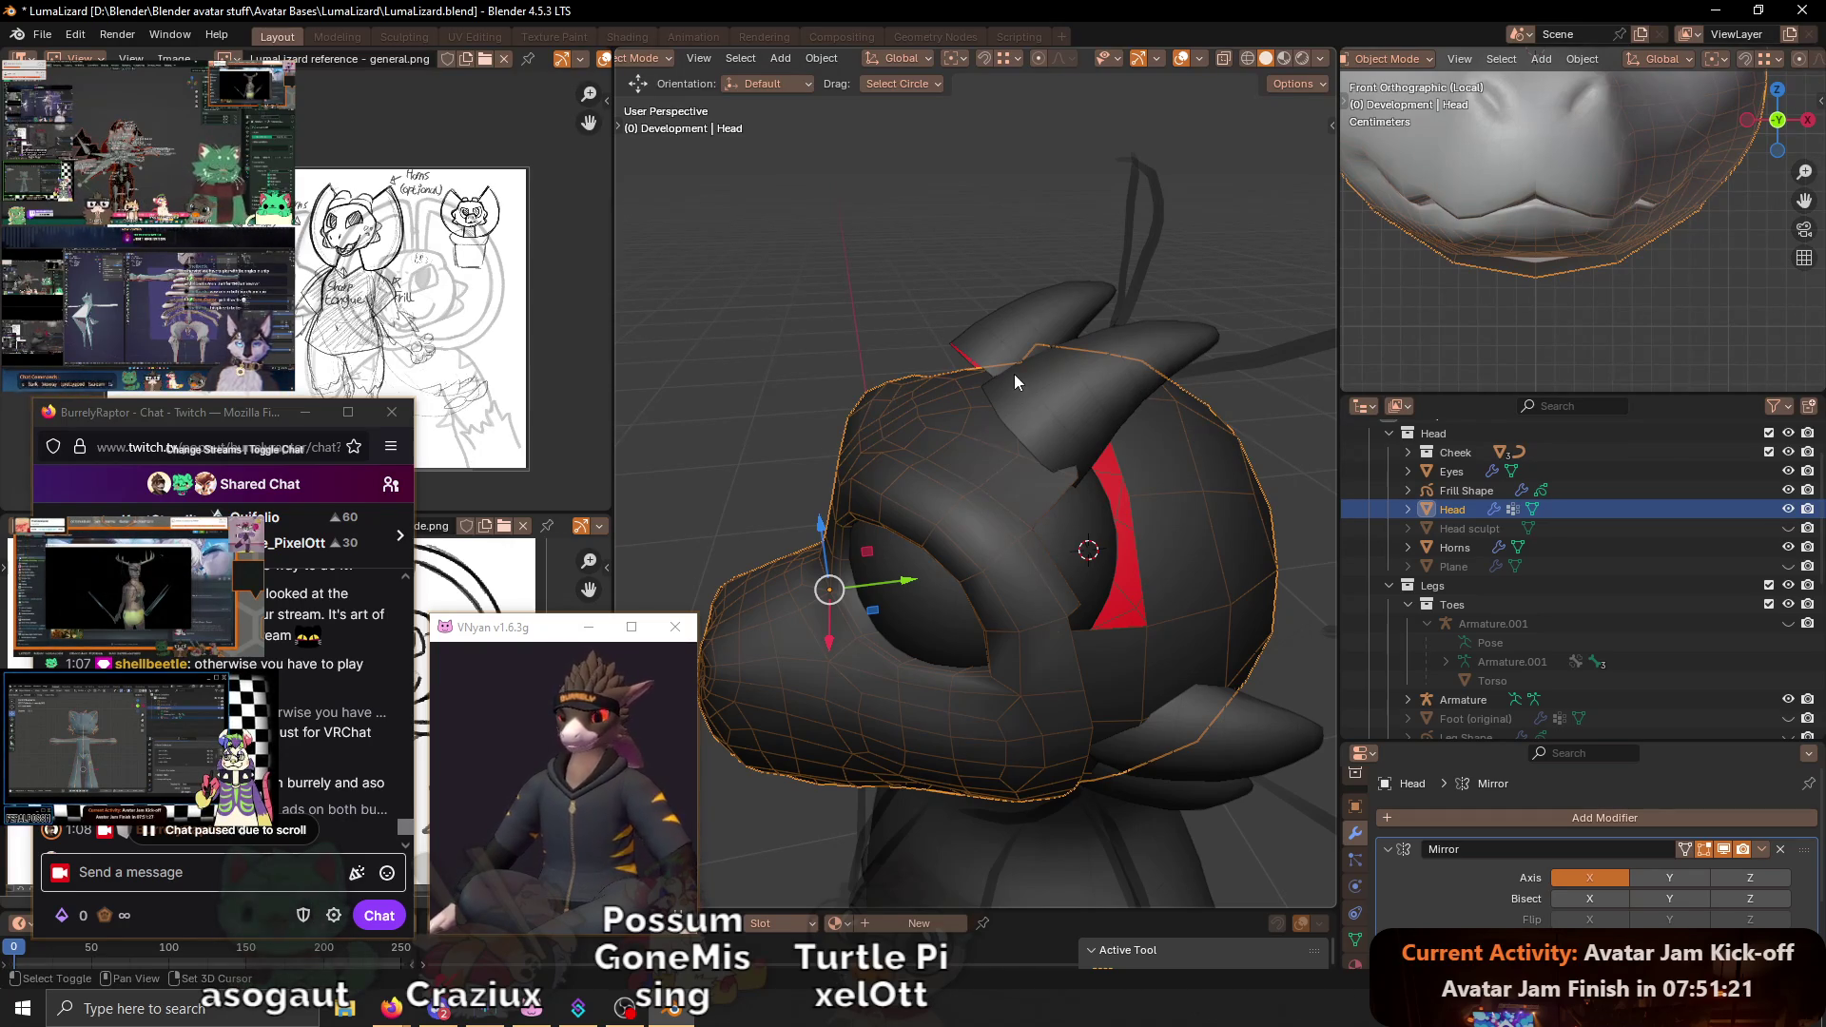
pyautogui.moveTo(966, 426)
pyautogui.mouseDown(button='middle')
pyautogui.moveTo(1081, 482)
pyautogui.moveTo(1052, 496)
pyautogui.moveTo(932, 481)
pyautogui.mouseUp(button='middle')
pyautogui.scroll(-3, 317, 734)
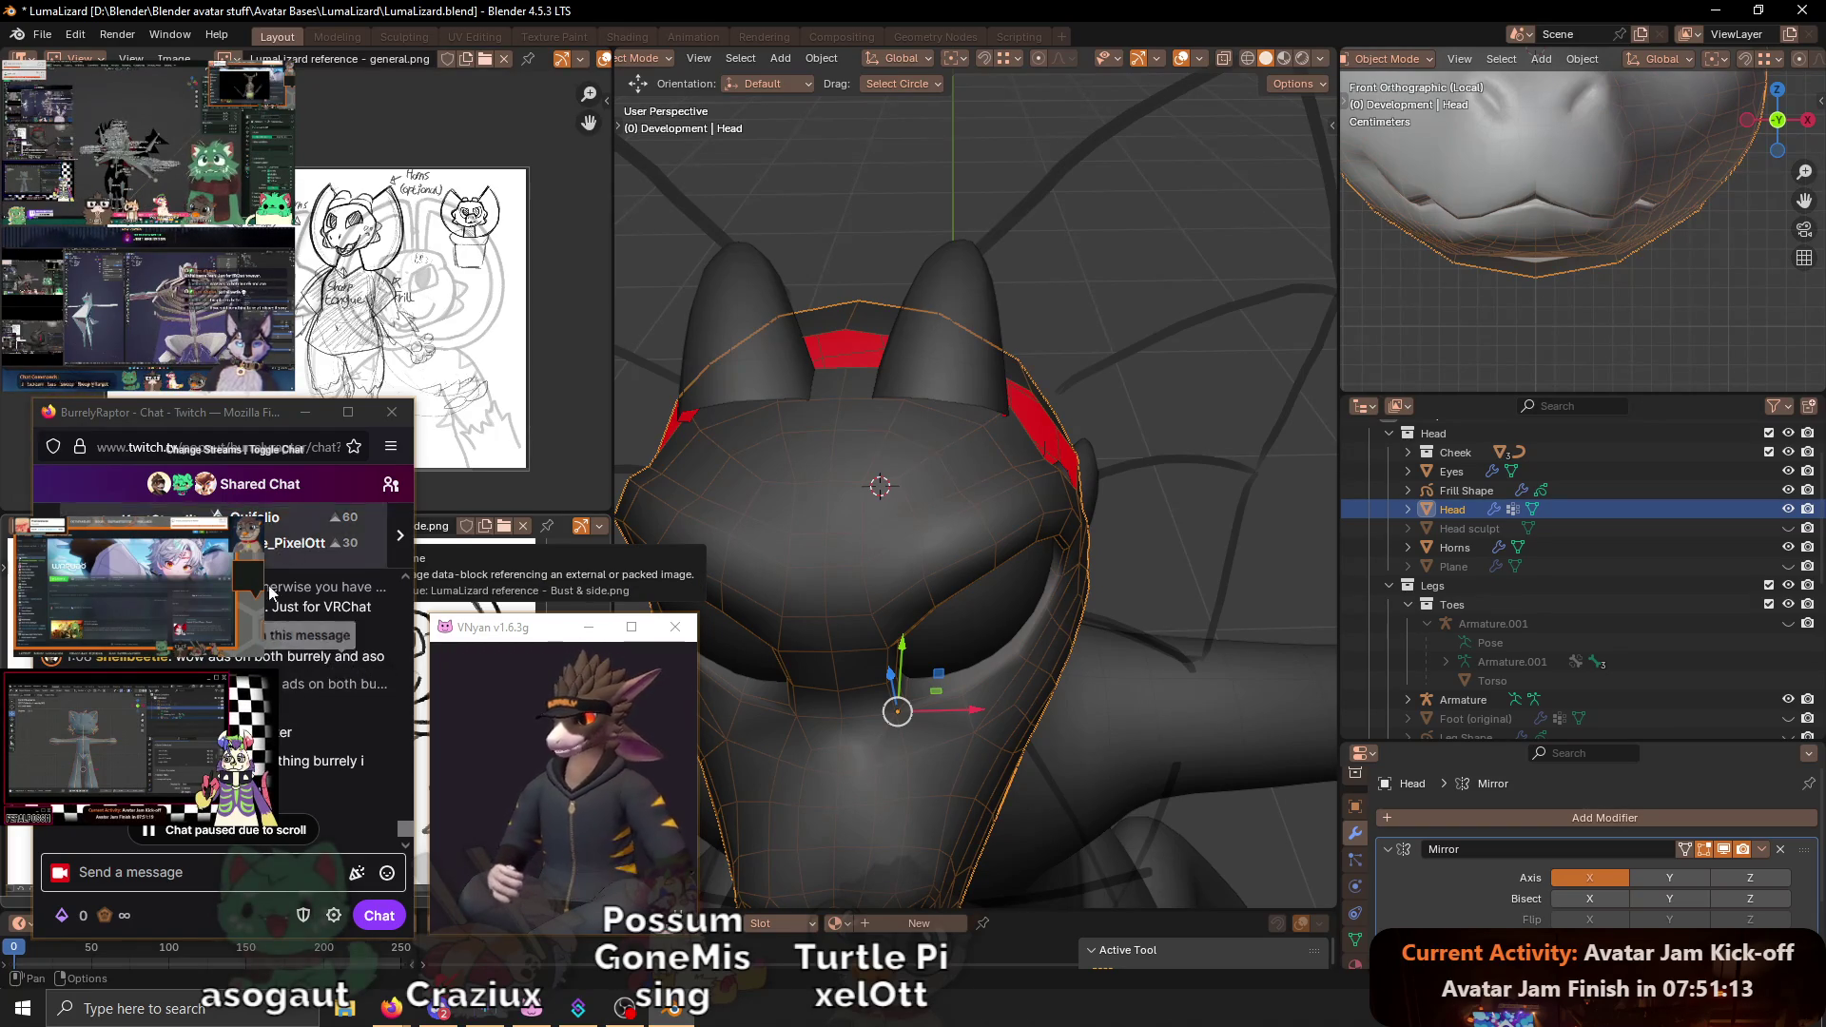
pyautogui.moveTo(854, 501)
pyautogui.mouseDown(button='middle')
pyautogui.moveTo(1301, 396)
pyautogui.moveTo(1178, 424)
pyautogui.moveTo(1029, 407)
pyautogui.moveTo(677, 518)
pyautogui.mouseUp(button='middle')
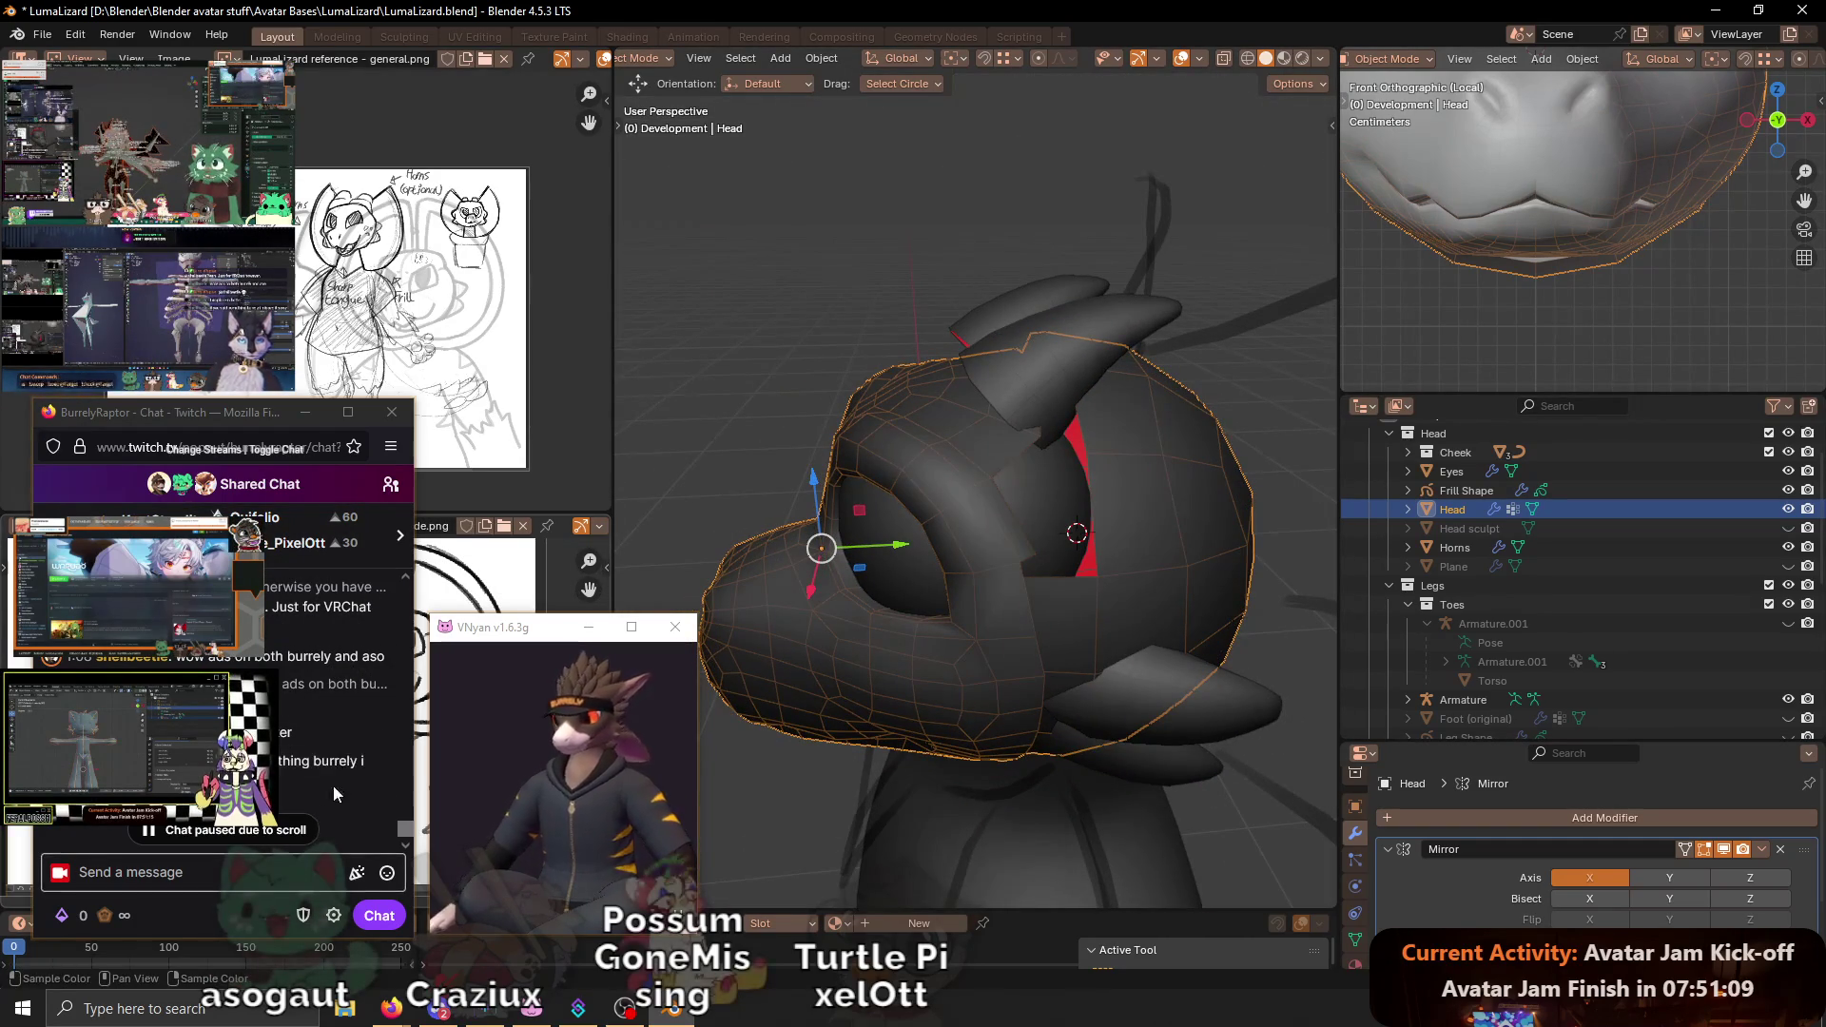
pyautogui.click(381, 756)
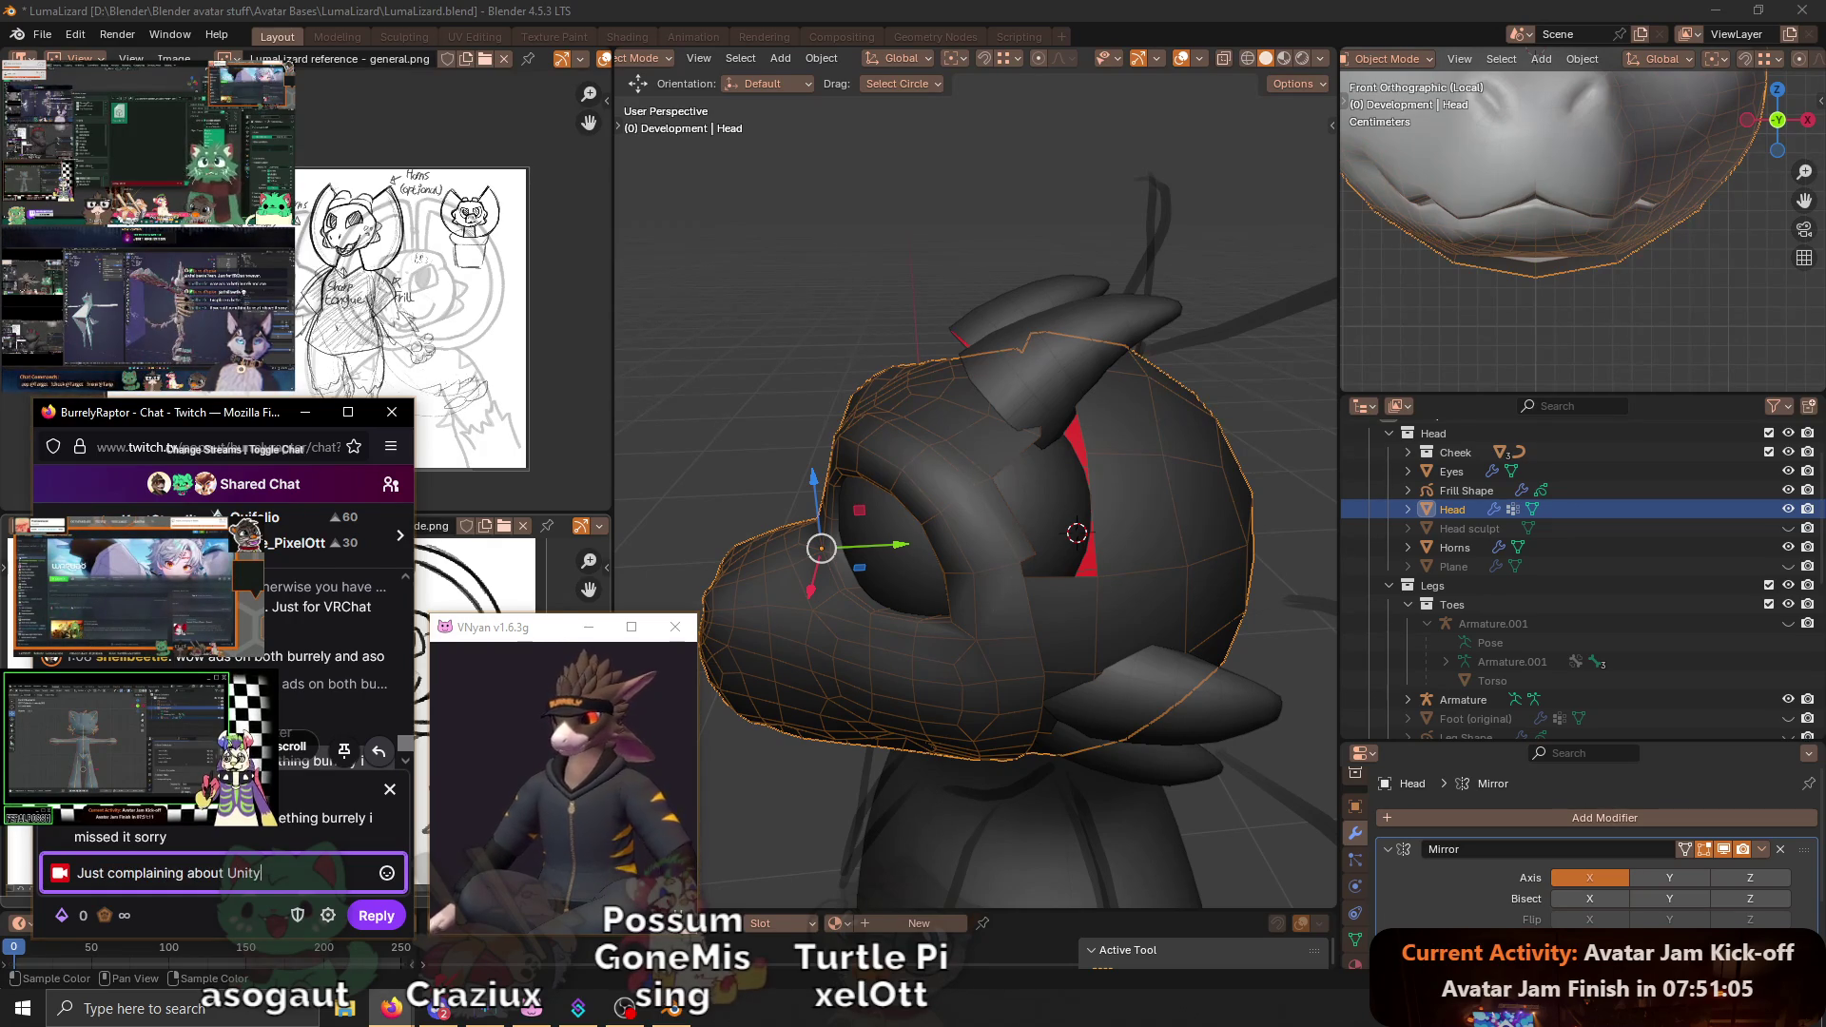
pyautogui.write('y. :joy')
pyautogui.press('Return')
pyautogui.scroll(1, 281, 721)
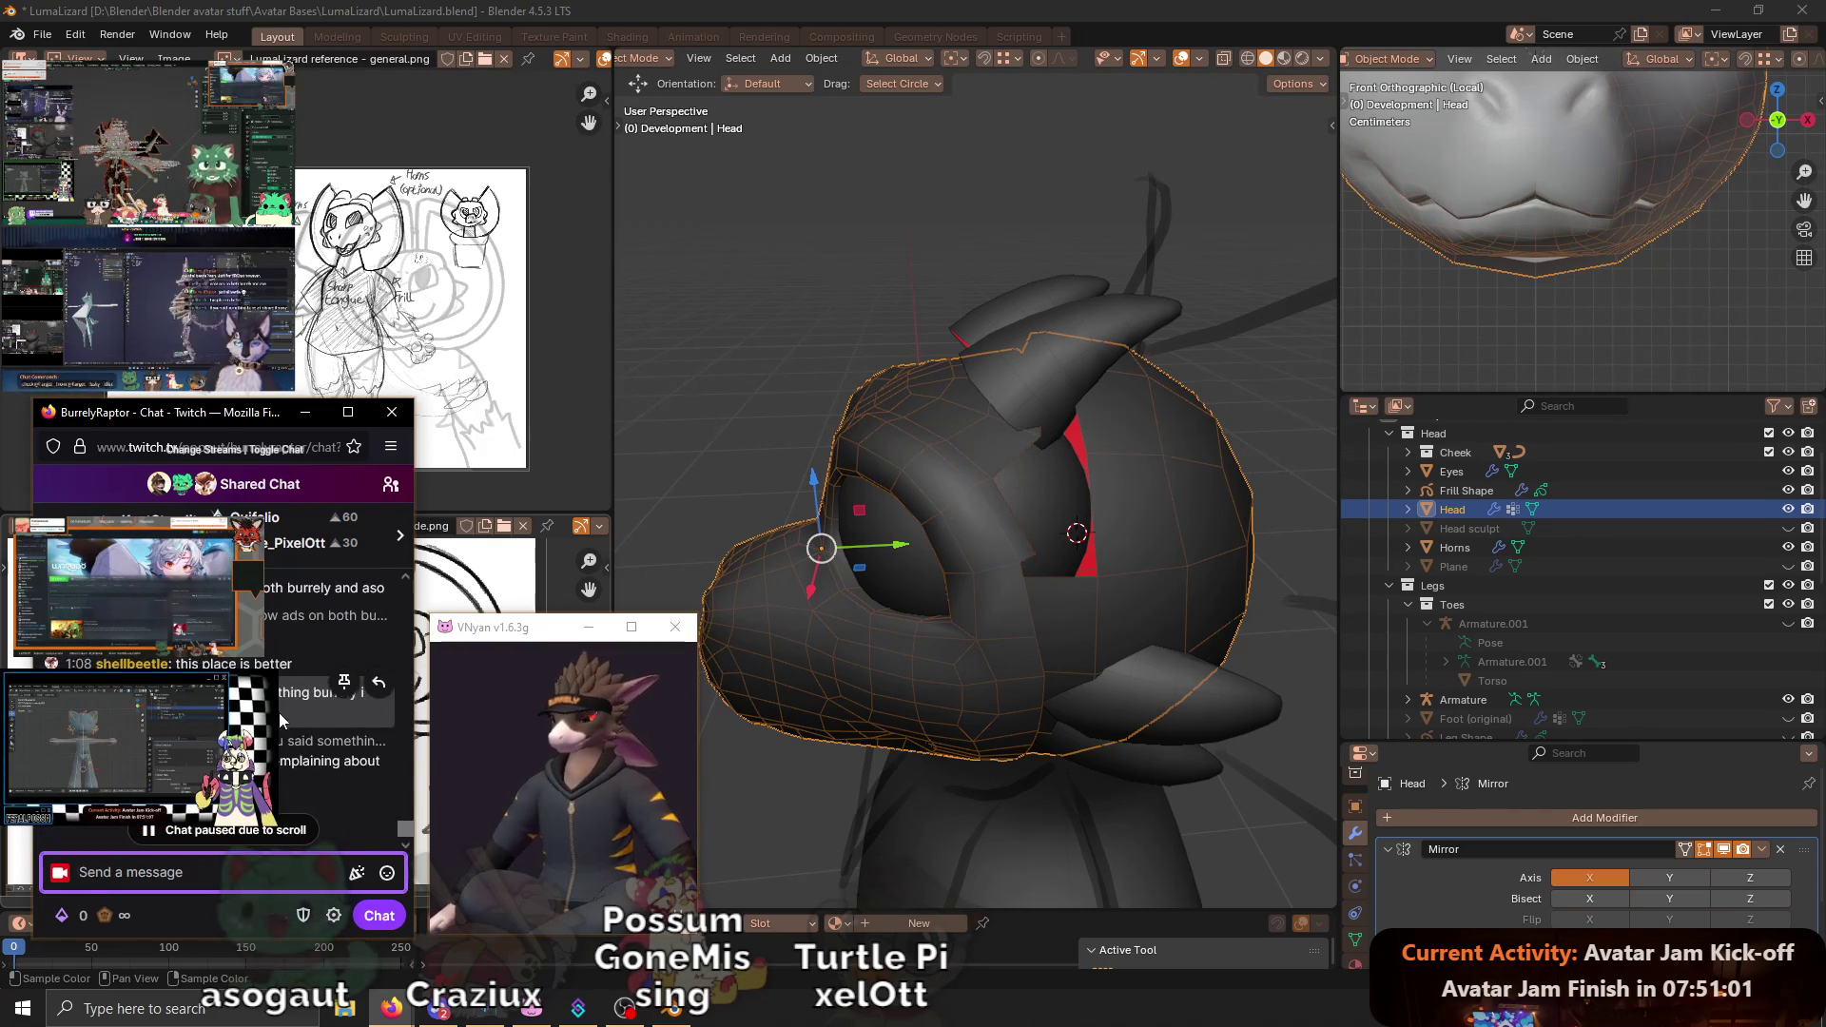
pyautogui.write('"We we we"')
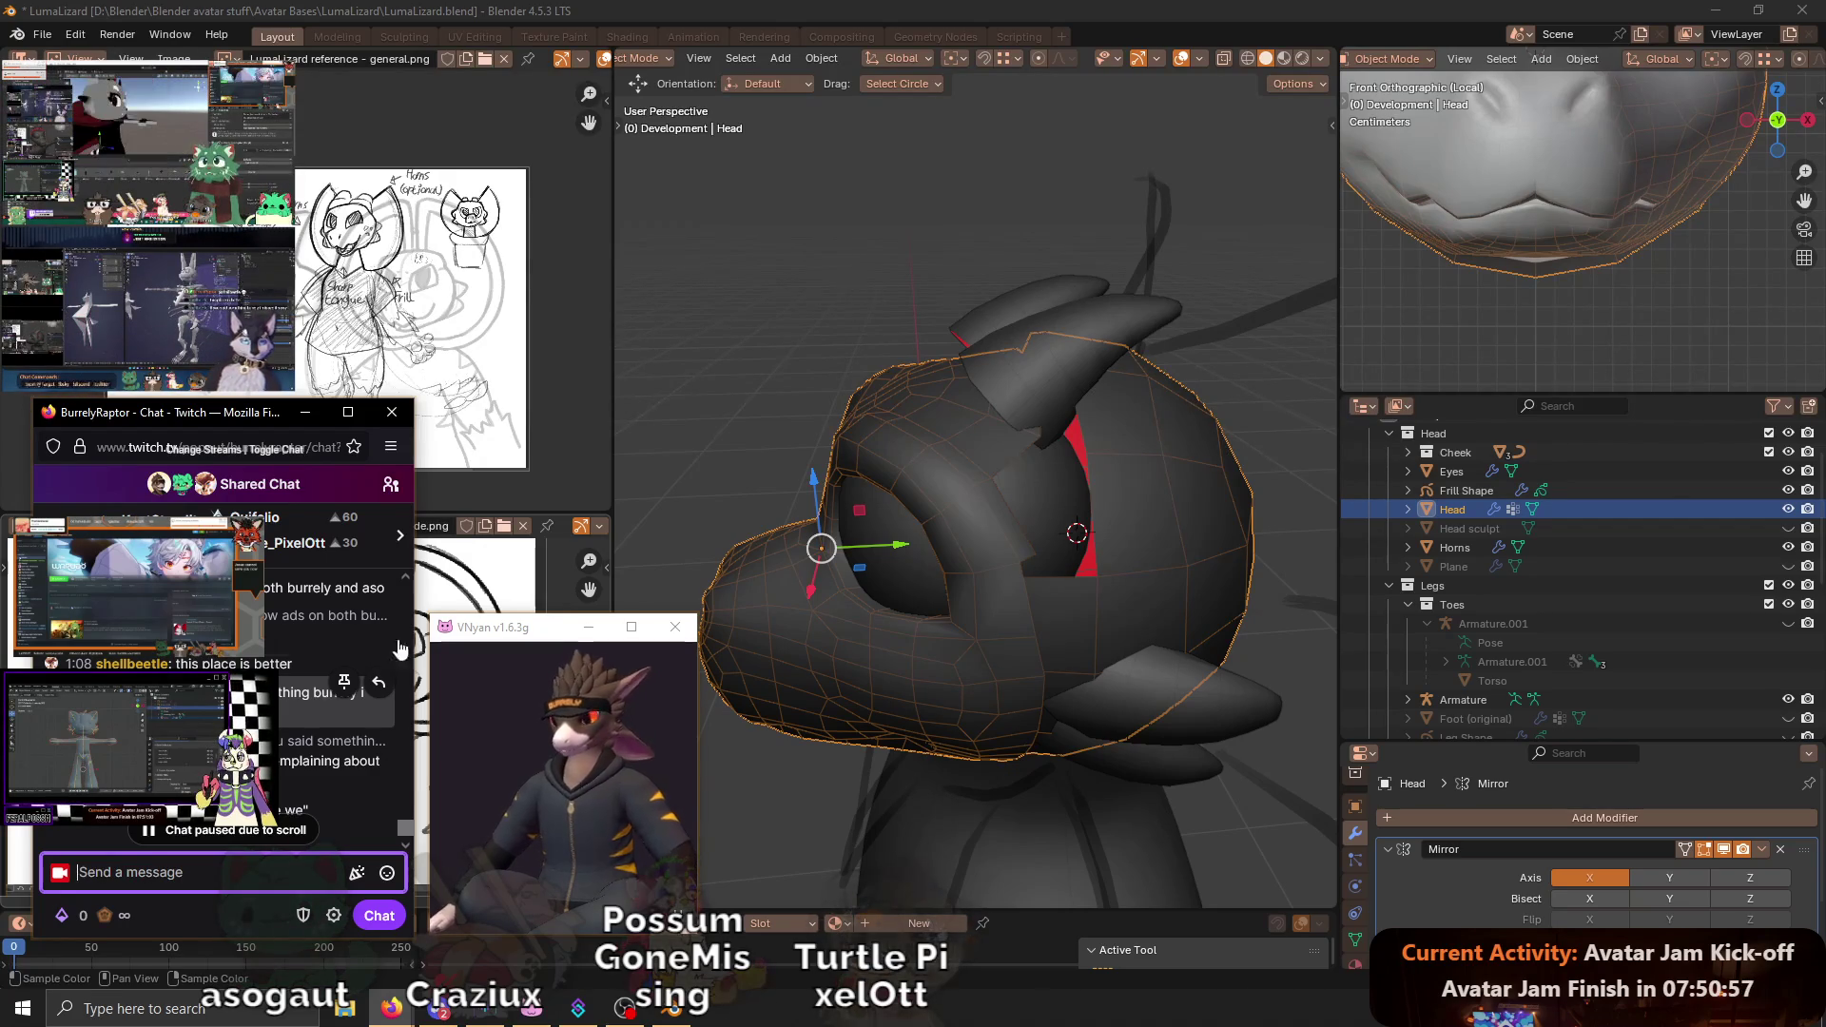
pyautogui.moveTo(863, 454)
pyautogui.mouseDown(button='middle')
pyautogui.moveTo(1092, 520)
pyautogui.moveTo(1020, 478)
pyautogui.moveTo(881, 462)
pyautogui.moveTo(1098, 514)
pyautogui.moveTo(1006, 477)
pyautogui.mouseUp(button='middle')
pyautogui.moveTo(1012, 476)
pyautogui.mouseDown(button='middle')
pyautogui.moveTo(969, 494)
pyautogui.moveTo(995, 455)
pyautogui.mouseUp(button='middle')
# - Delete two faces above the eye socket and shift the geometry along Y
pyautogui.press('Tab')
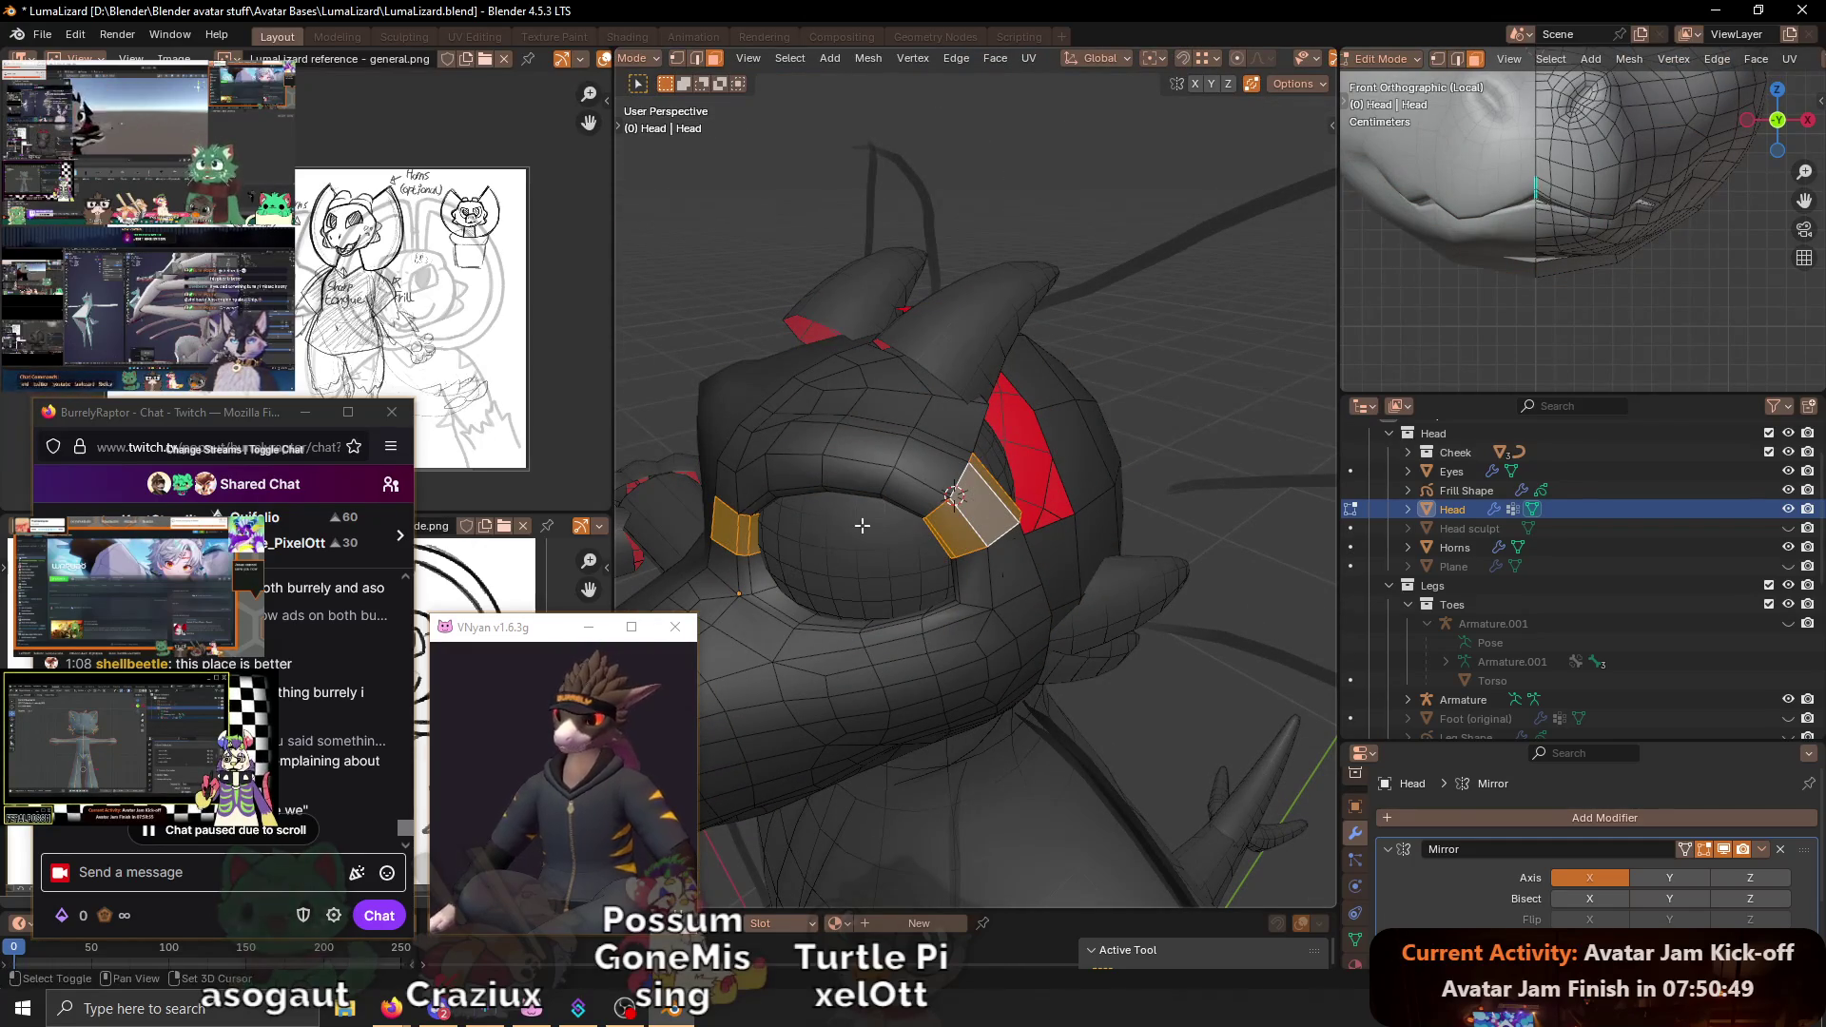
pyautogui.moveTo(831, 542)
pyautogui.mouseDown(button='middle')
pyautogui.moveTo(1017, 419)
pyautogui.moveTo(1071, 465)
pyautogui.moveTo(1015, 472)
pyautogui.moveTo(980, 443)
pyautogui.moveTo(860, 454)
pyautogui.moveTo(1020, 445)
pyautogui.moveTo(1046, 490)
pyautogui.moveTo(953, 478)
pyautogui.moveTo(1047, 474)
pyautogui.moveTo(971, 439)
pyautogui.moveTo(932, 390)
pyautogui.moveTo(989, 400)
pyautogui.moveTo(1156, 366)
pyautogui.moveTo(1186, 448)
pyautogui.moveTo(1264, 446)
pyautogui.mouseUp(button='middle')
pyautogui.click(1046, 489)
pyautogui.keyDown('shift'); pyautogui.click(1104, 493); pyautogui.keyUp('shift')
pyautogui.press('x')
pyautogui.click(1174, 460)
pyautogui.press('g')
pyautogui.press('x')
pyautogui.press('y')
pyautogui.click(1069, 487)
# - Delete a further run of faces above the eye socket
pyautogui.press('1')
pyautogui.hotkey('shift', 'v')
pyautogui.rightClick(904, 394)
pyautogui.press('3')
pyautogui.keyDown('ctrl'); pyautogui.click(1186, 448); pyautogui.keyUp('ctrl')
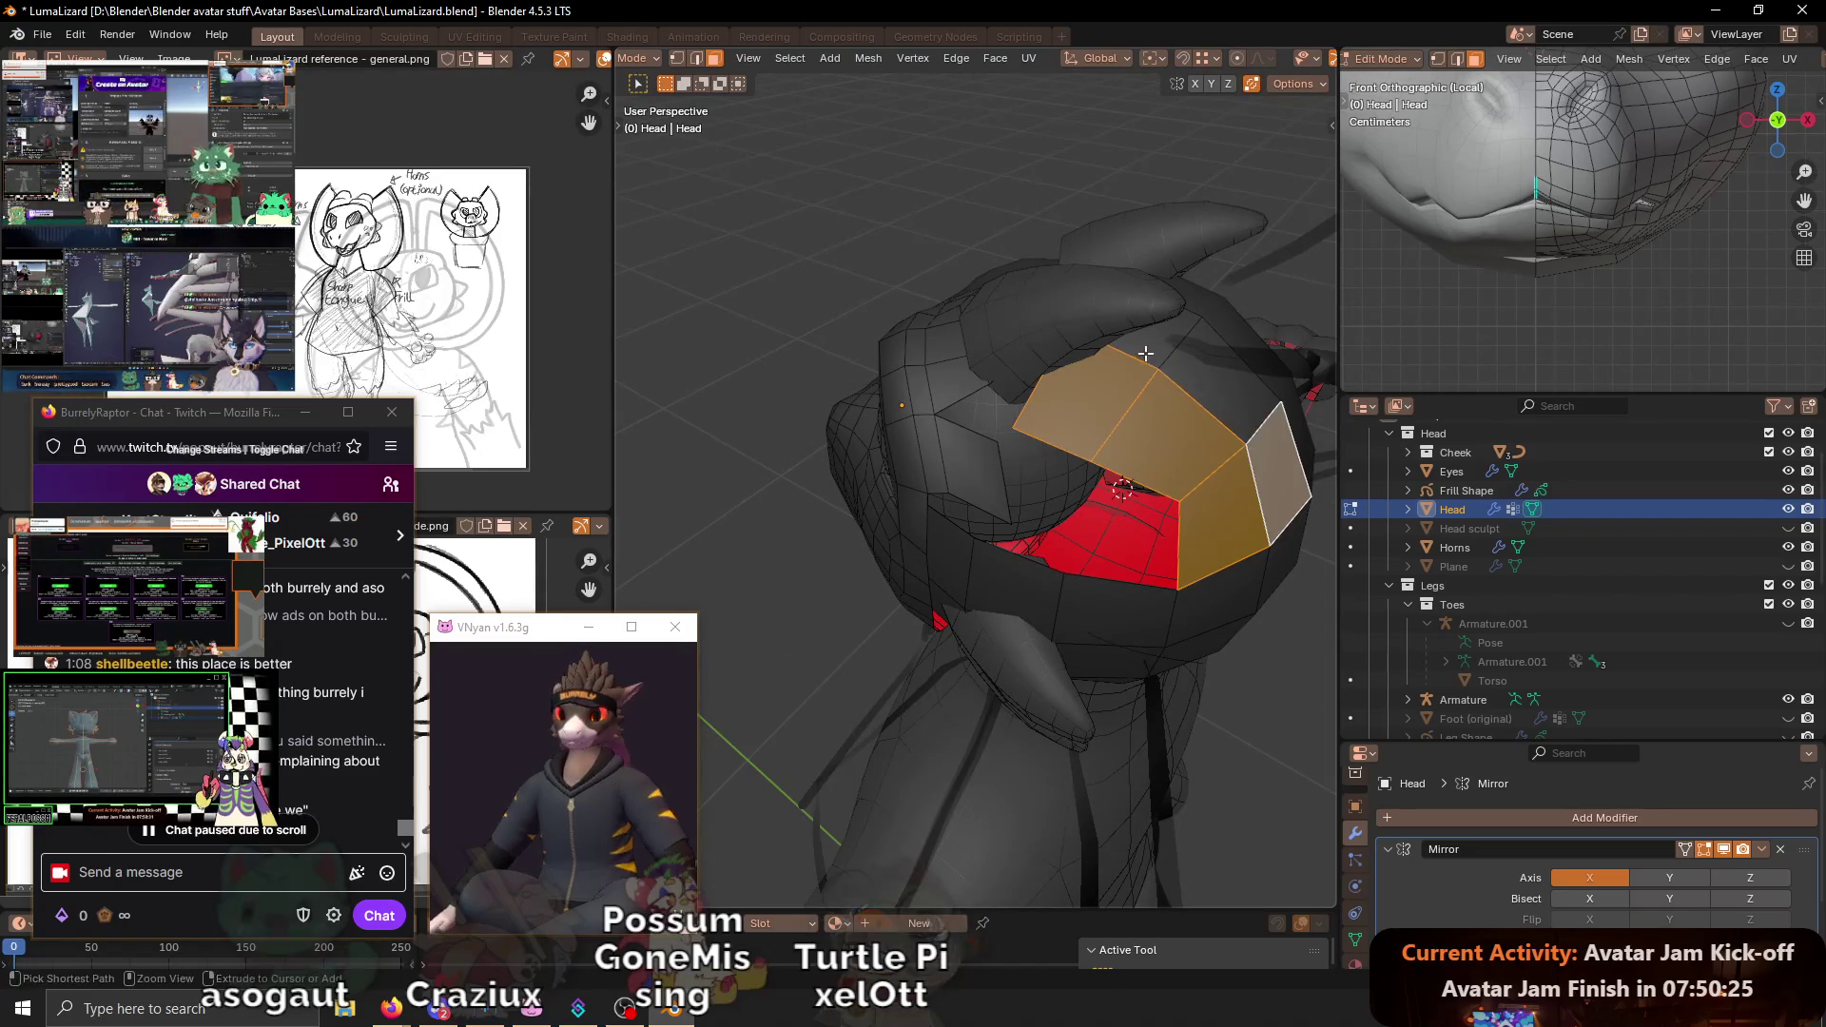
pyautogui.keyDown('ctrl'); pyautogui.click(1066, 388); pyautogui.keyUp('ctrl')
pyautogui.press('x')
pyautogui.click(1066, 388)
pyautogui.moveTo(1065, 388)
pyautogui.mouseDown(button='middle')
pyautogui.moveTo(984, 370)
pyautogui.moveTo(920, 411)
pyautogui.mouseUp(button='middle')
# - Extrude a face along Y and merge the chosen vertices at center
pyautogui.click(921, 411)
pyautogui.press('e')
pyautogui.press('y')
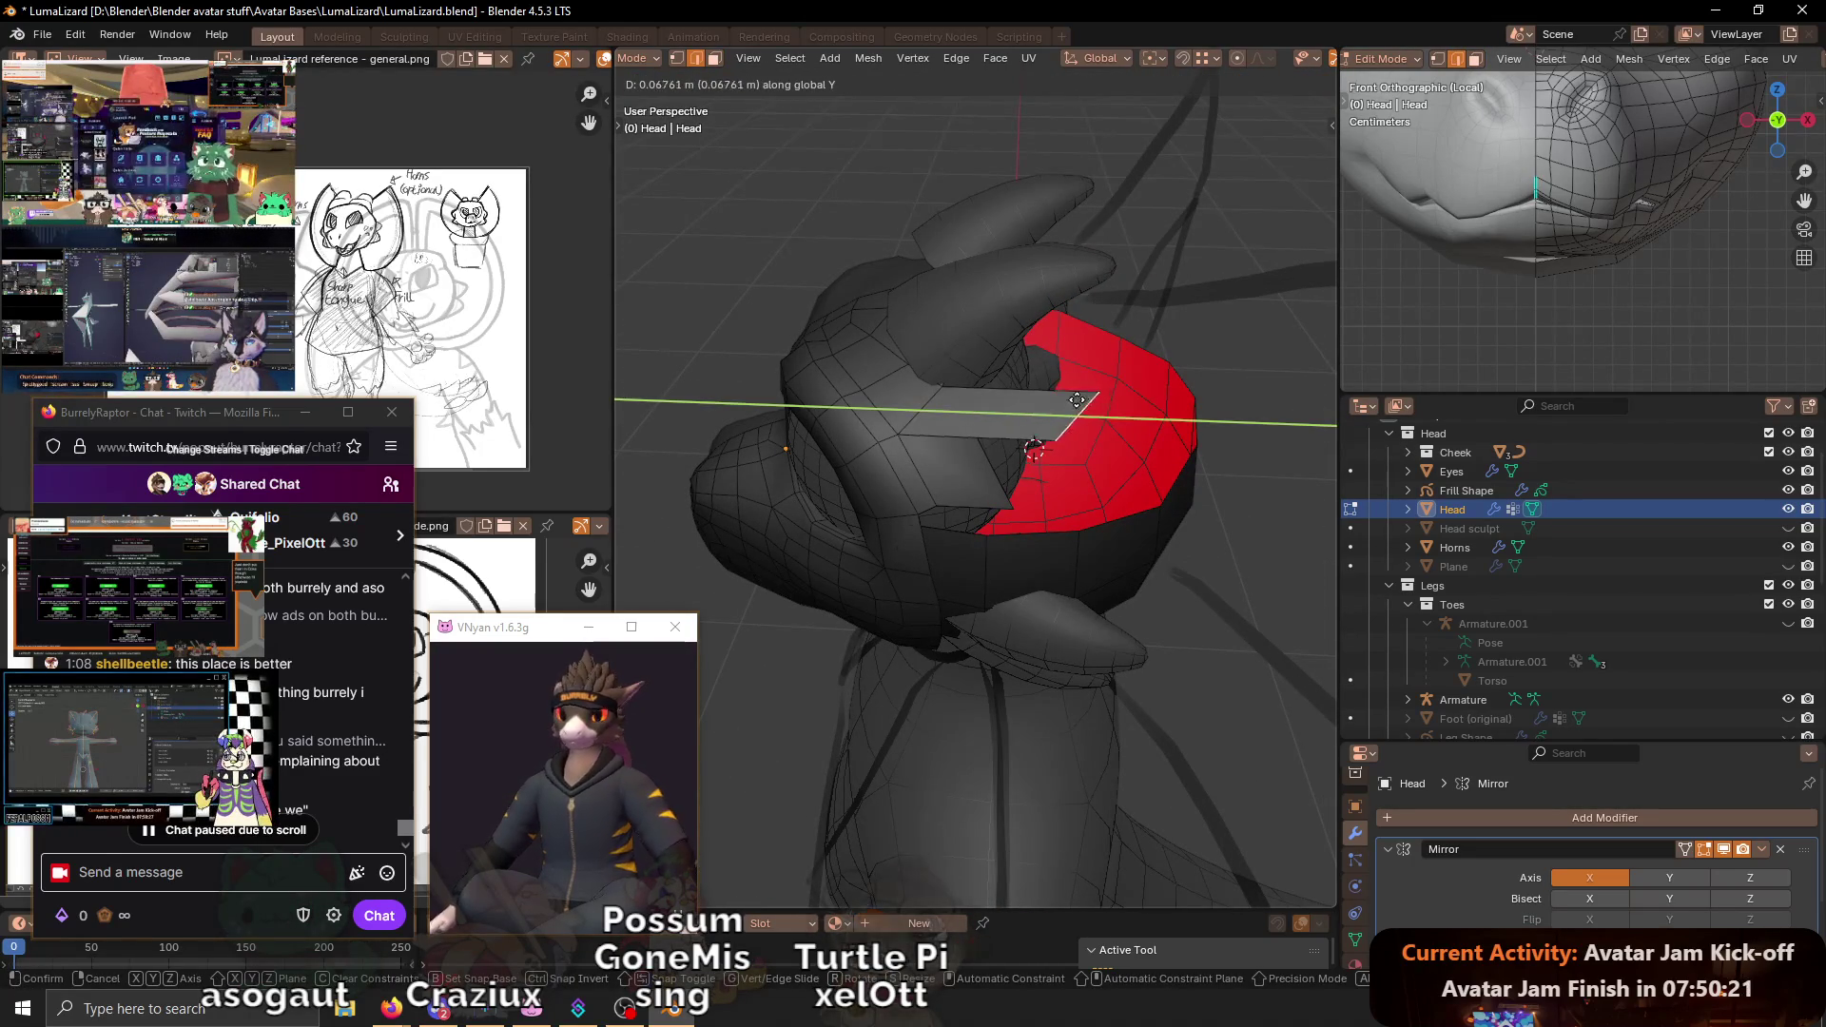
pyautogui.click(1007, 395)
pyautogui.click(983, 438)
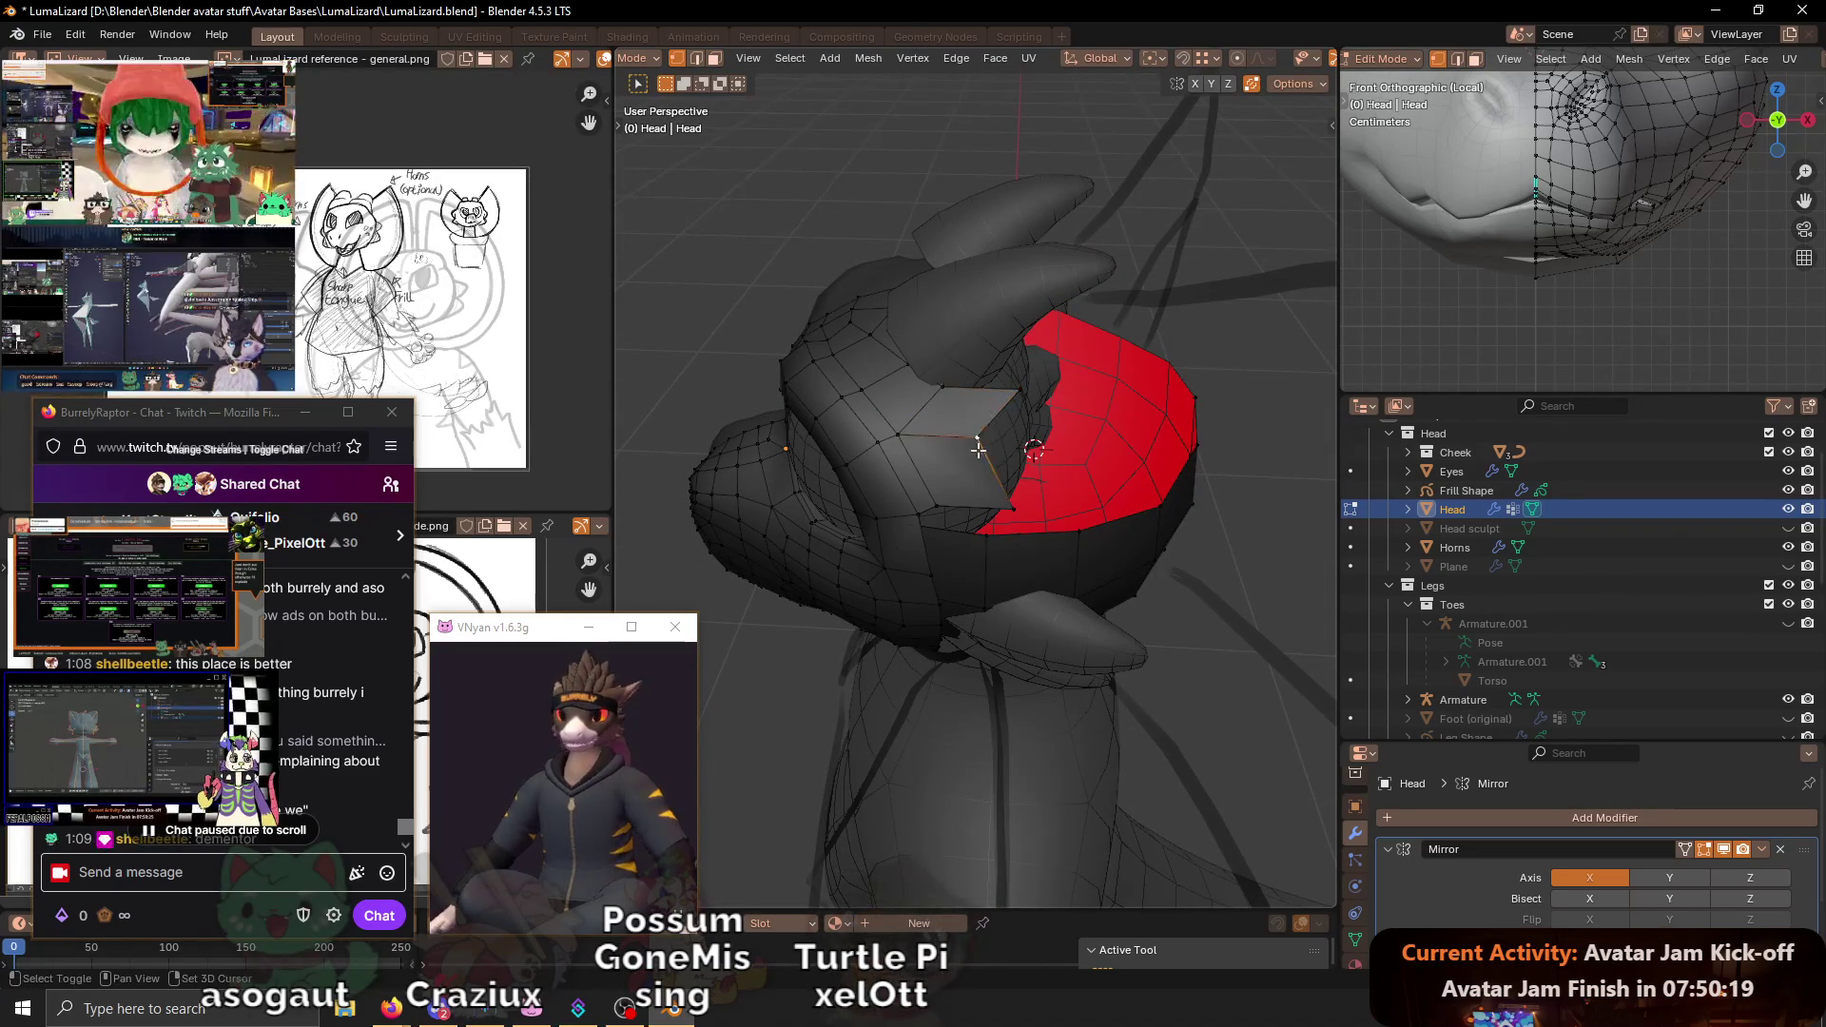
pyautogui.keyDown('shift'); pyautogui.click(976, 436); pyautogui.keyUp('shift')
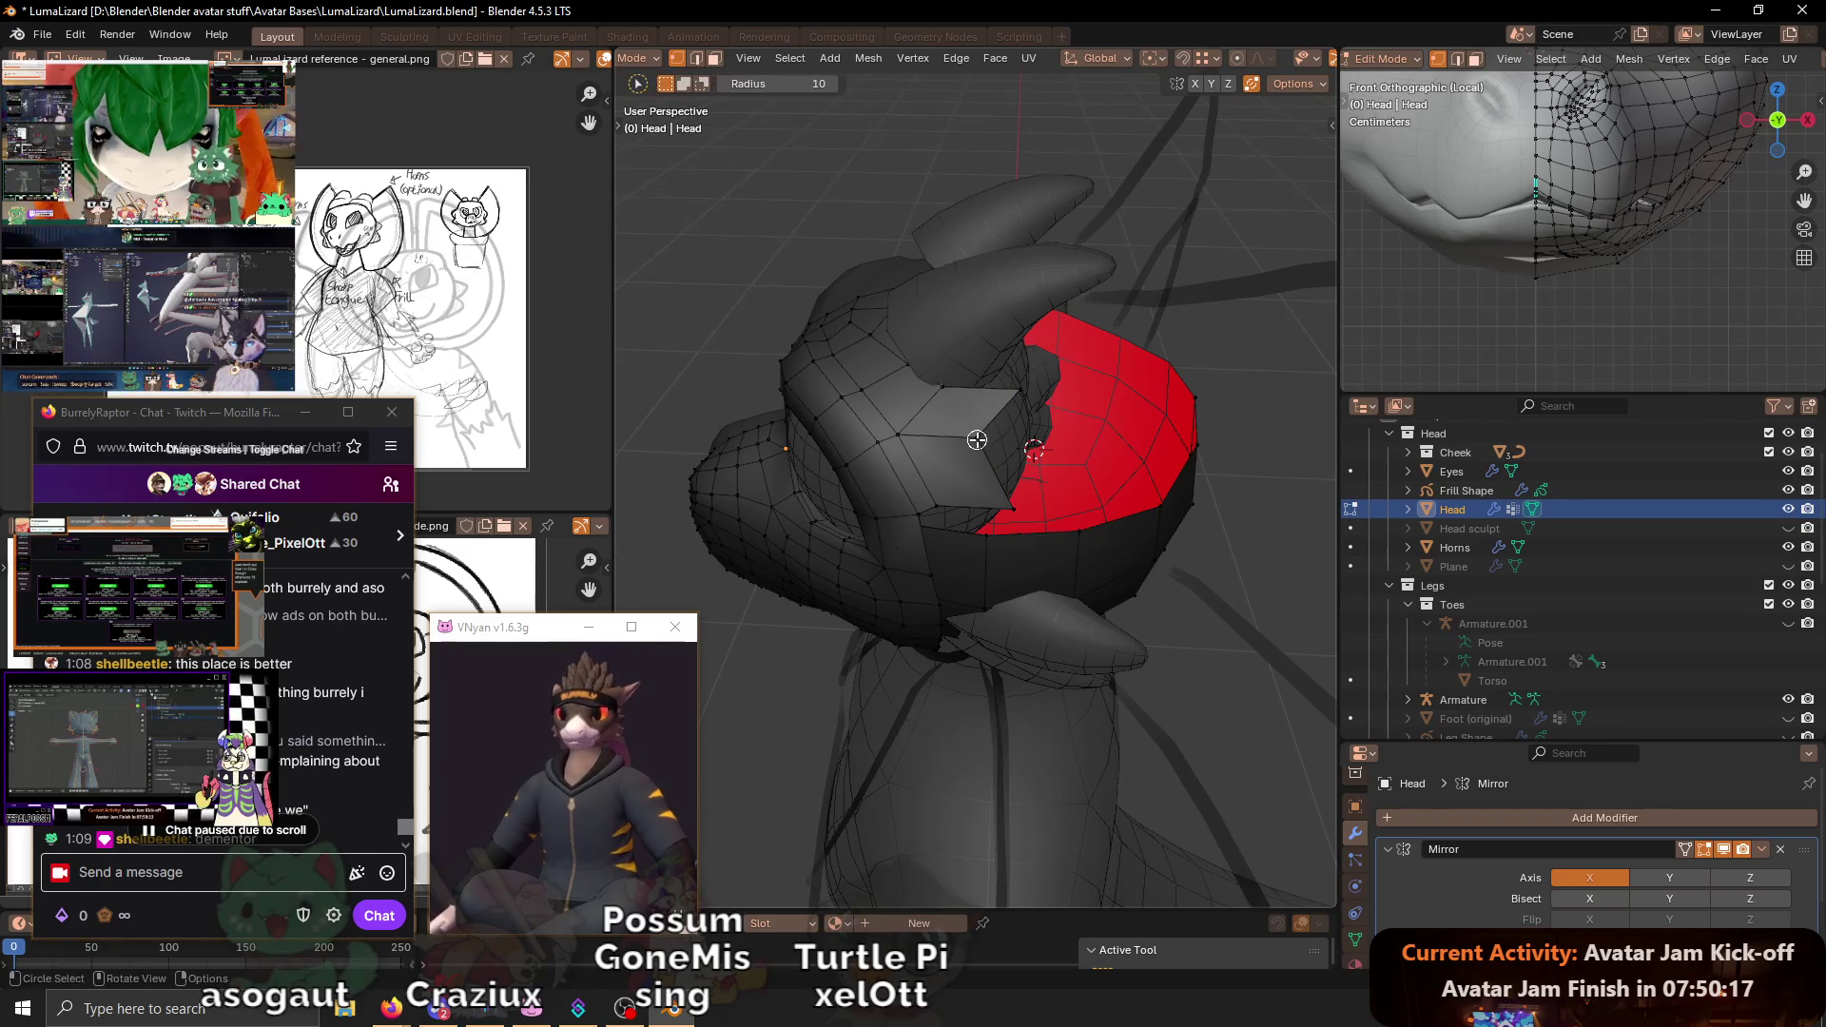
pyautogui.hotkey('alt', 'z')
pyautogui.click(977, 440)
pyautogui.hotkey('alt', 'z')
pyautogui.moveTo(1108, 422)
pyautogui.mouseDown(button='middle')
pyautogui.moveTo(1132, 421)
pyautogui.moveTo(1051, 385)
pyautogui.mouseUp(button='middle')
pyautogui.press('m')
pyautogui.click(1132, 420)
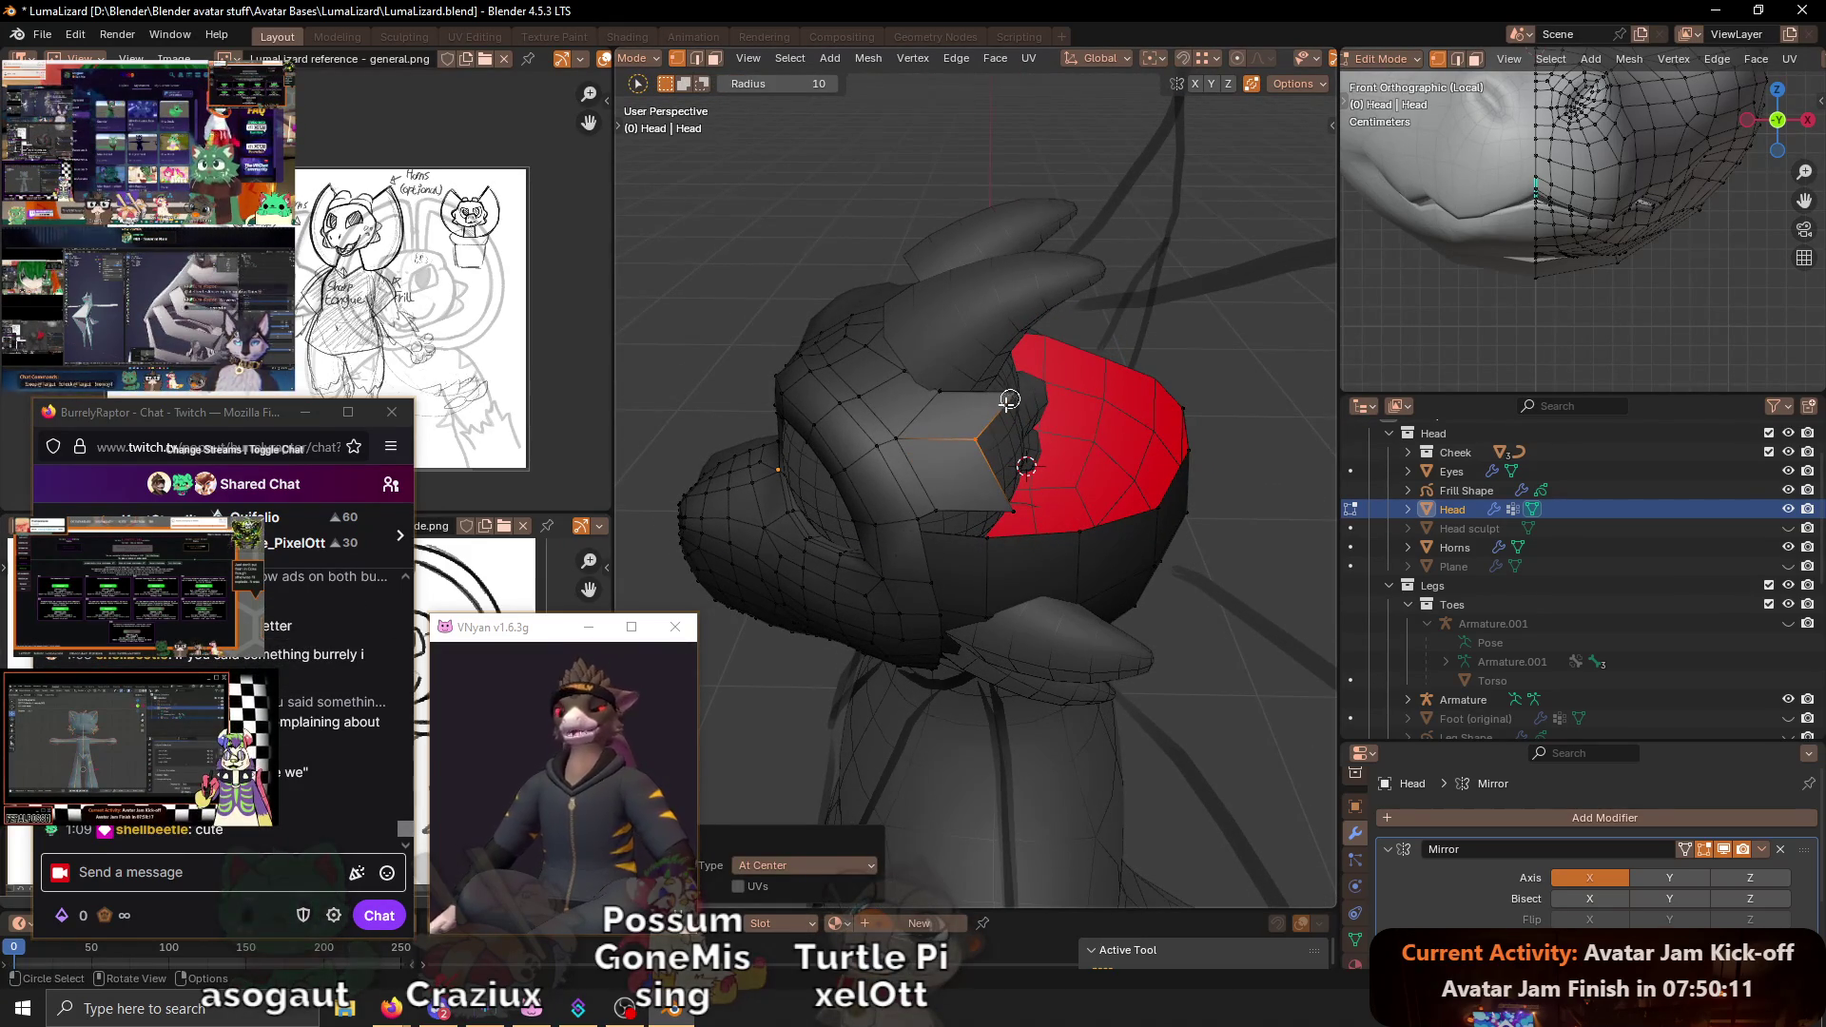
# - Vertex-slide the merged point into place, ending at factor 0.383
pyautogui.press('g')
pyautogui.press('g')
pyautogui.click(1026, 466)
pyautogui.press('g')
pyautogui.press('g')
pyautogui.click(1051, 518)
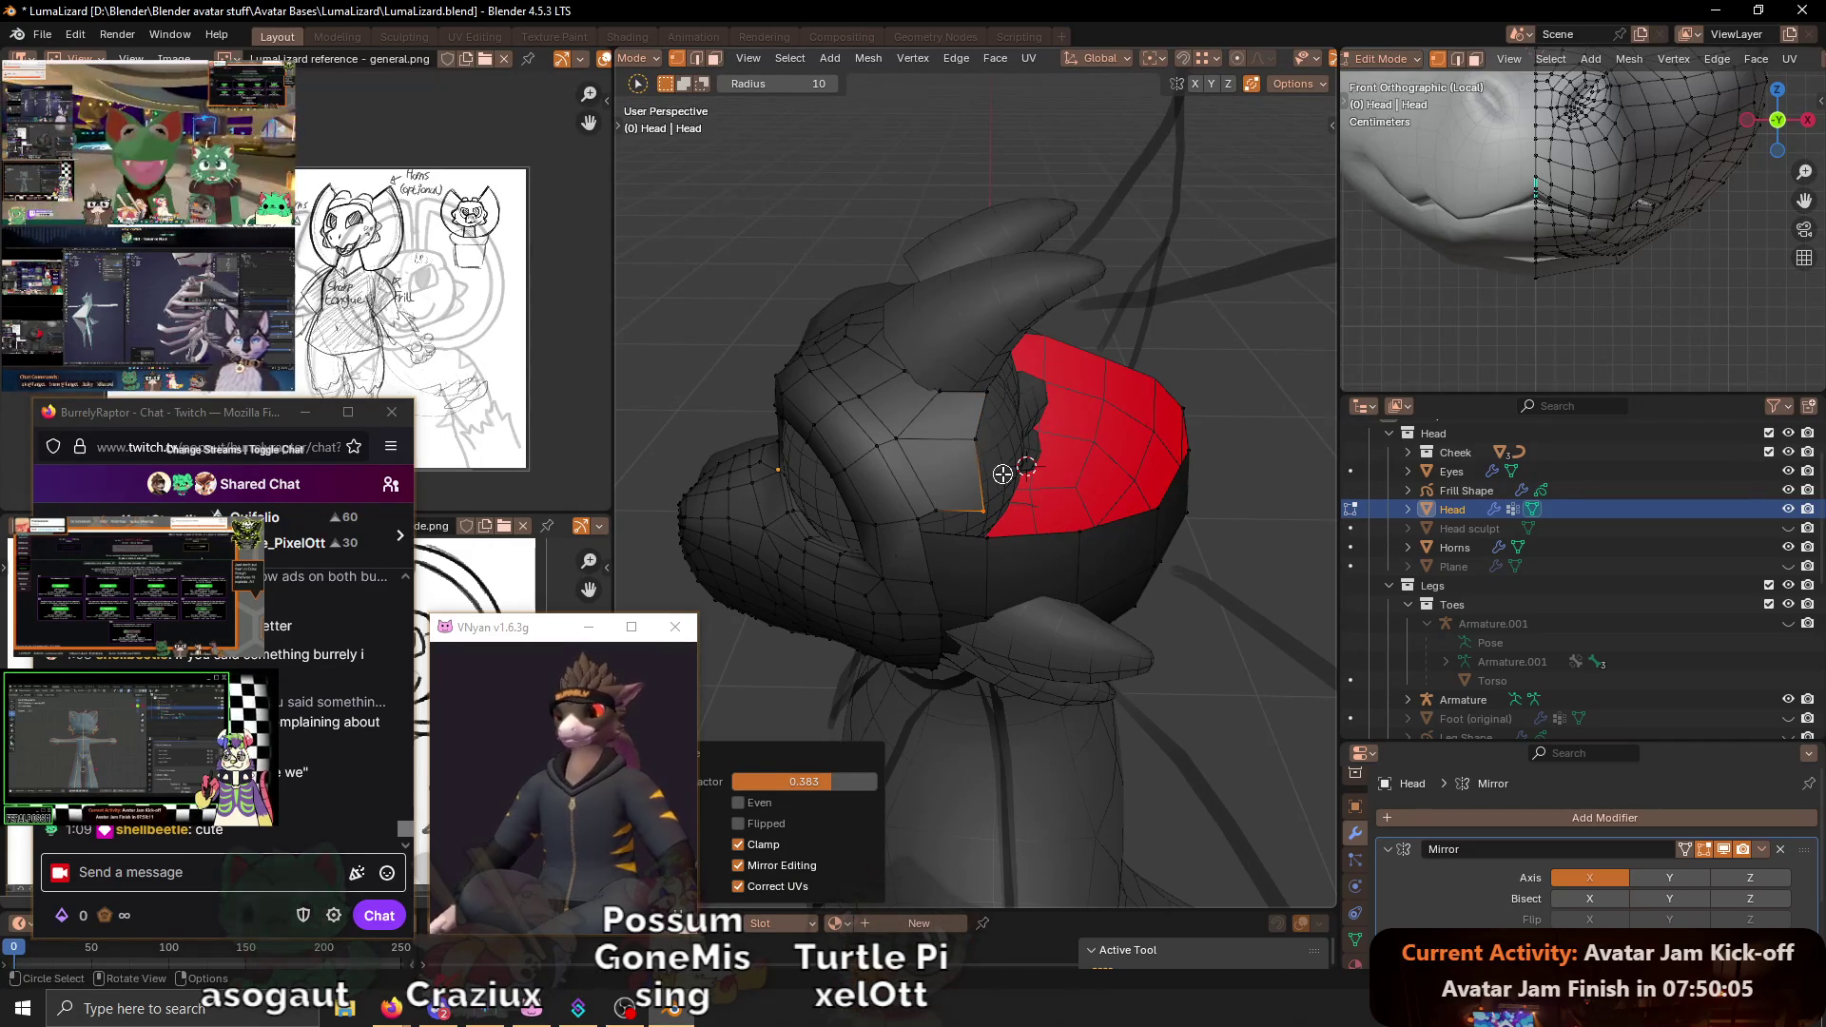
# - Extrude a border edge of the side opening along Y, then move it along X
pyautogui.moveTo(854, 498)
pyautogui.mouseDown(button='middle')
pyautogui.moveTo(930, 436)
pyautogui.moveTo(865, 517)
pyautogui.moveTo(796, 387)
pyautogui.moveTo(933, 417)
pyautogui.moveTo(979, 399)
pyautogui.moveTo(862, 345)
pyautogui.moveTo(1040, 368)
pyautogui.moveTo(1081, 338)
pyautogui.moveTo(1048, 353)
pyautogui.mouseUp(button='middle')
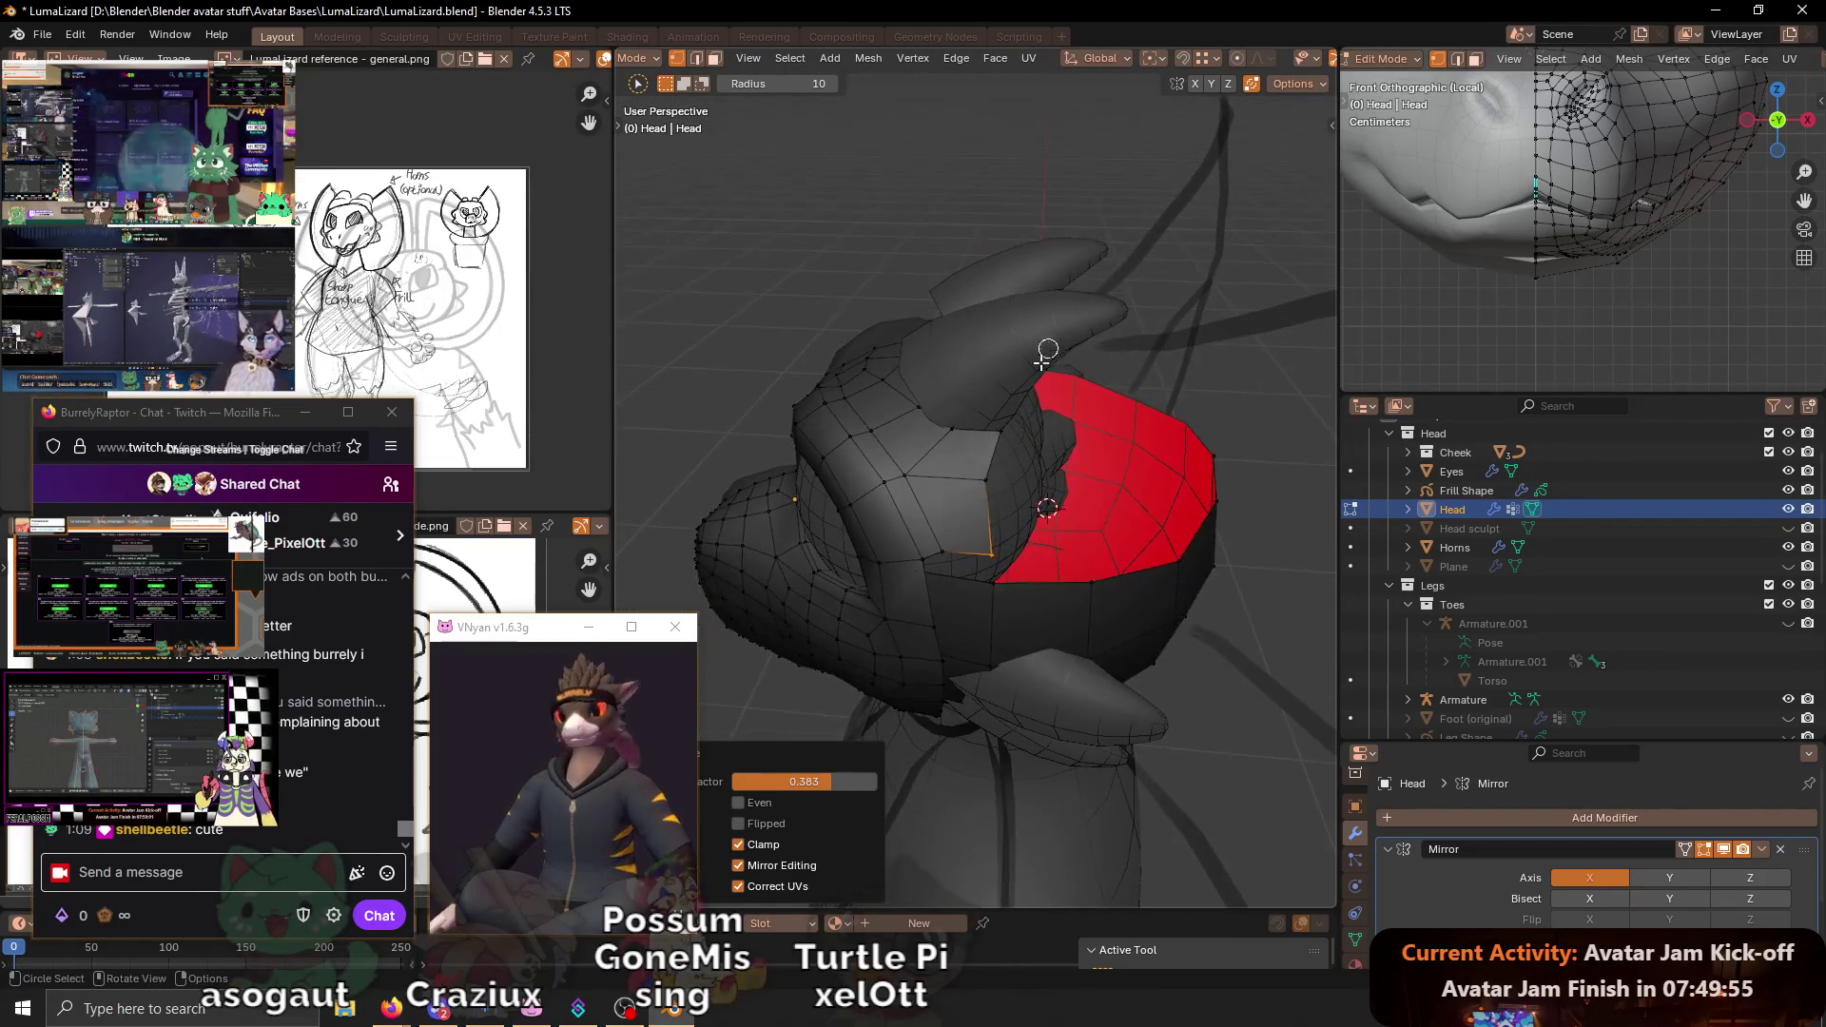
pyautogui.press('2')
pyautogui.click(981, 518)
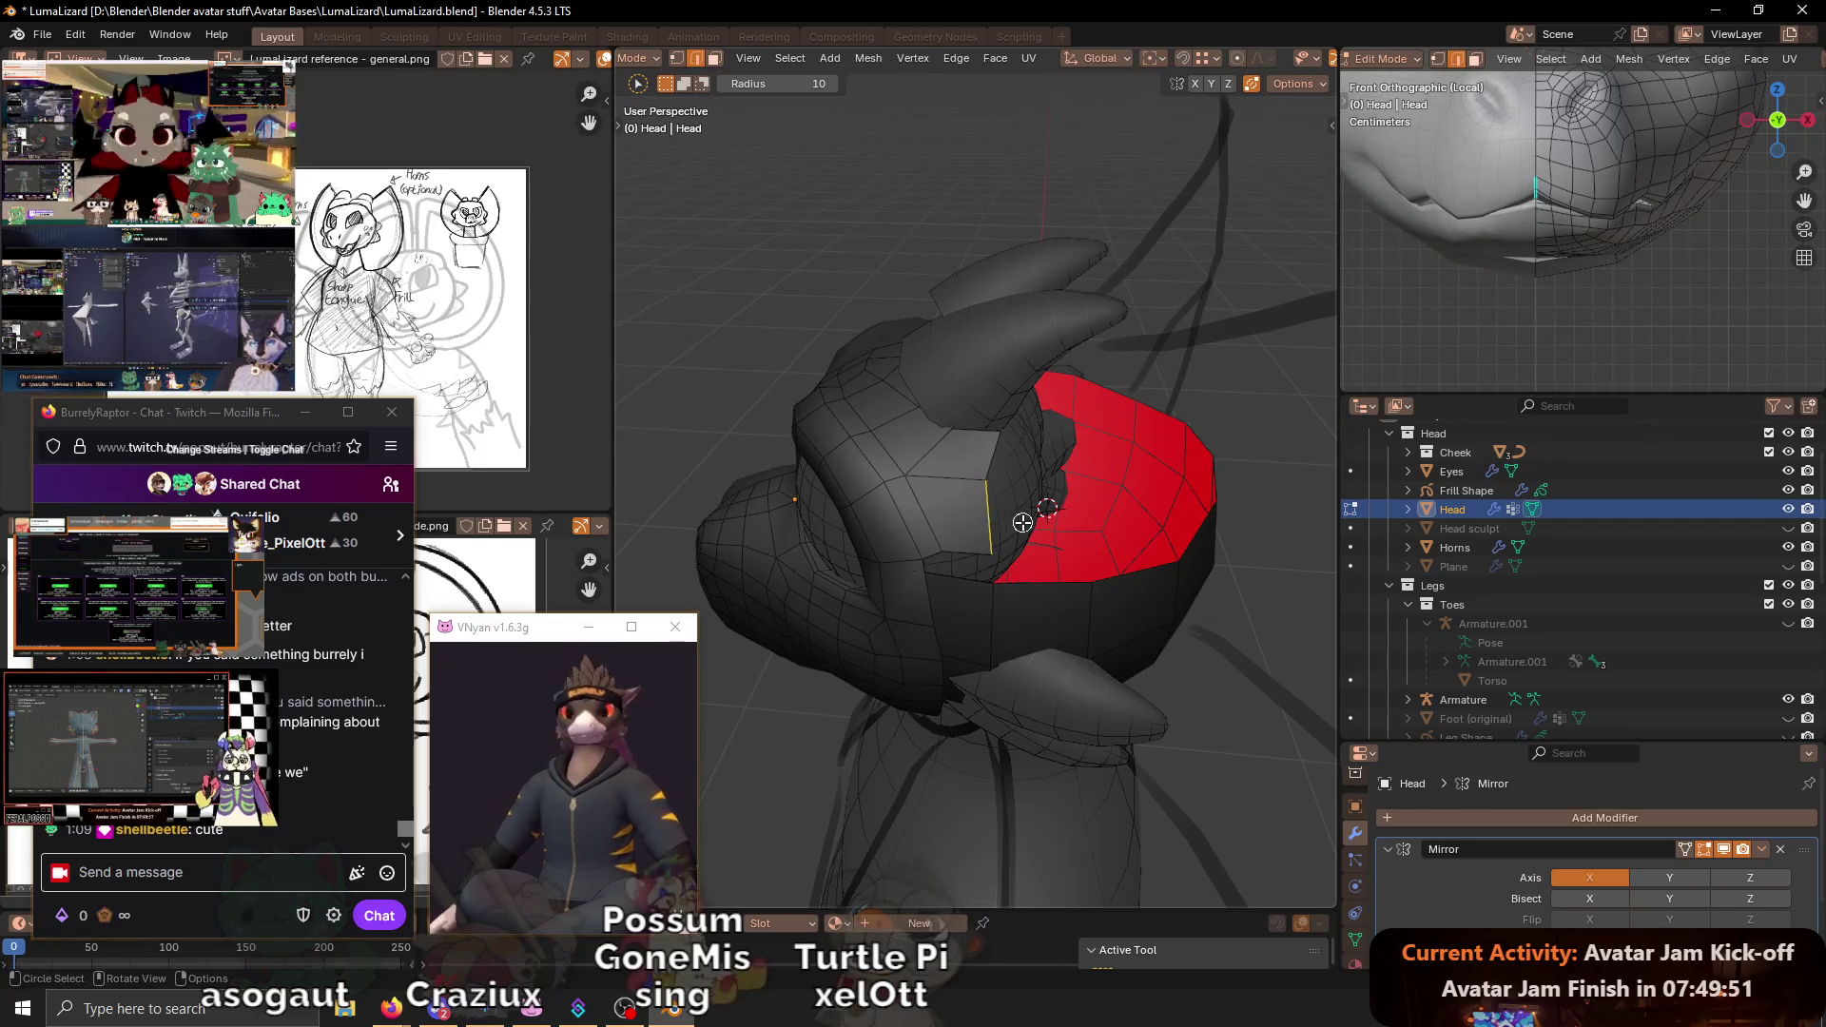
pyautogui.press('e')
pyautogui.press('y')
pyautogui.click(1180, 466)
pyautogui.press('g')
pyautogui.moveTo(1179, 466)
pyautogui.mouseDown(button='middle')
pyautogui.moveTo(1065, 496)
pyautogui.moveTo(1193, 531)
pyautogui.mouseUp(button='middle')
pyautogui.press('x')
pyautogui.click(1162, 520)
# - Extrude two more face strips along X across the top of the head
pyautogui.press('e')
pyautogui.press('x')
pyautogui.click(1195, 530)
pyautogui.press('e')
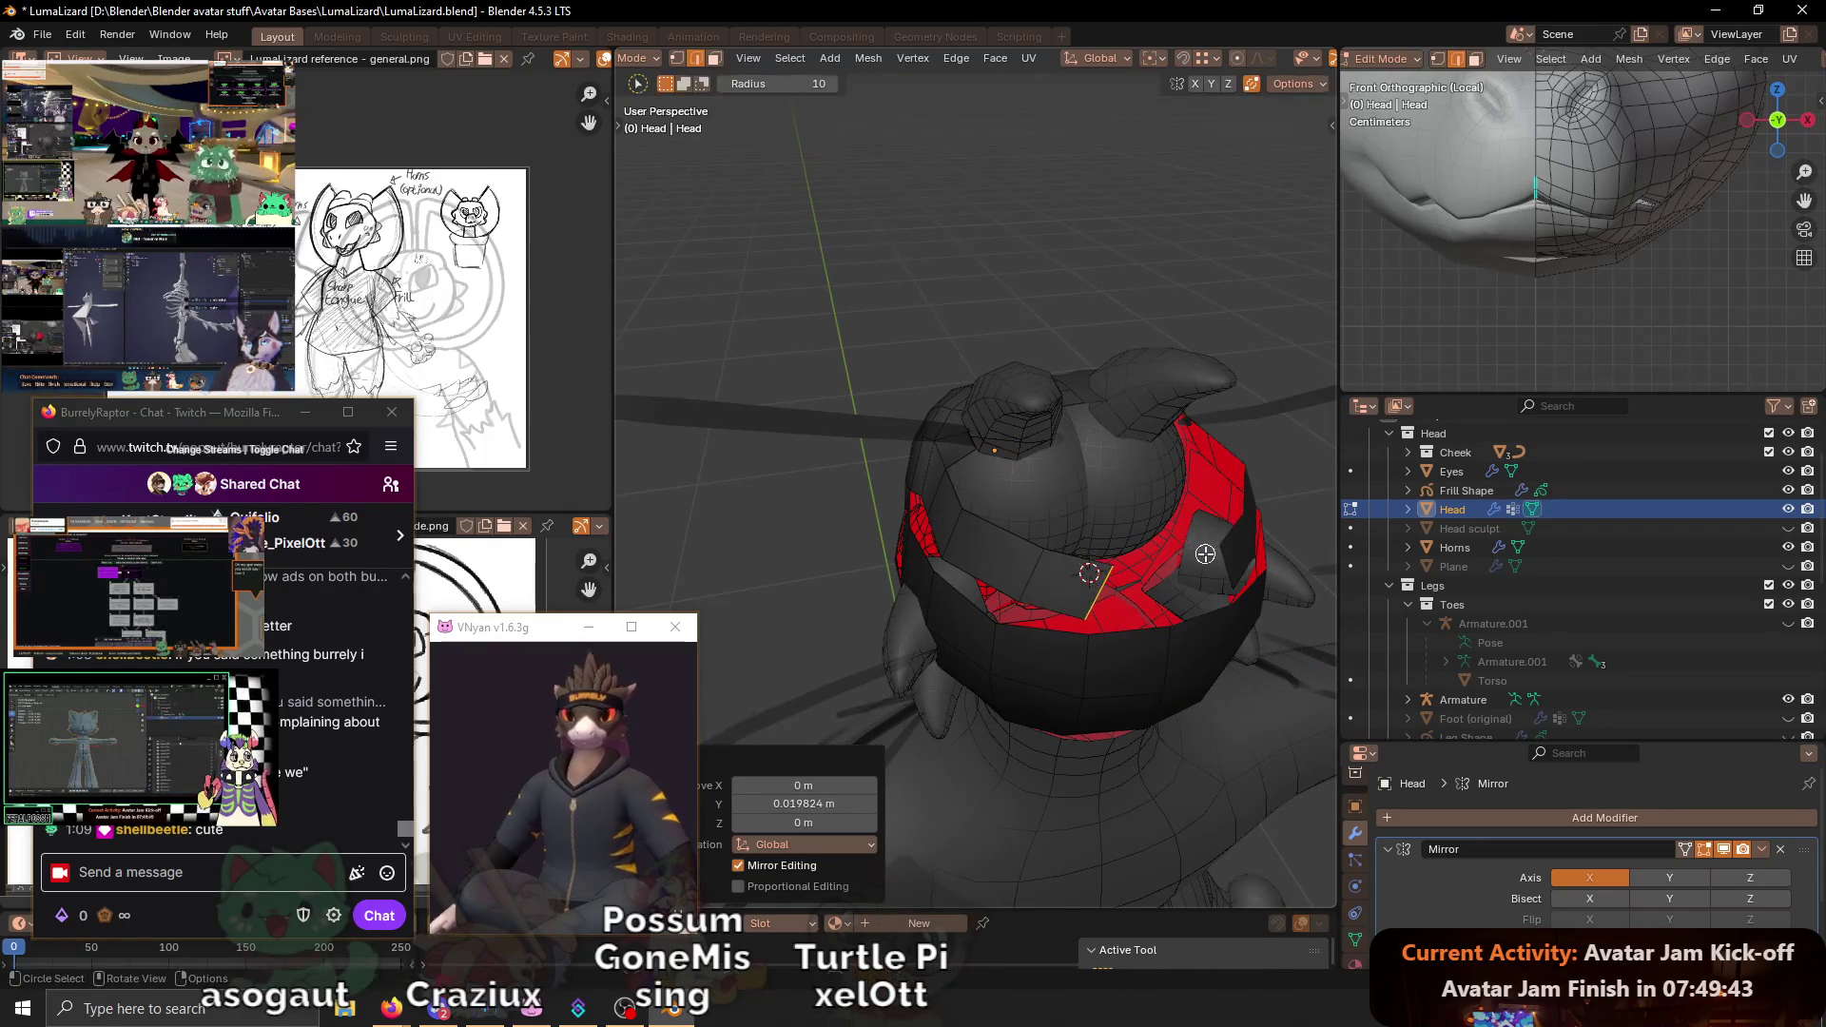
pyautogui.press('x')
pyautogui.click(1208, 544)
pyautogui.moveTo(1209, 544)
pyautogui.mouseDown(button='middle')
pyautogui.moveTo(1152, 500)
pyautogui.moveTo(950, 491)
pyautogui.moveTo(968, 562)
pyautogui.mouseUp(button='middle')
# - Move a top vertex, undo a stray extrusion, and select an edge loop across the head
pyautogui.press('1')
pyautogui.press('g')
pyautogui.click(1009, 478)
pyautogui.press('e')
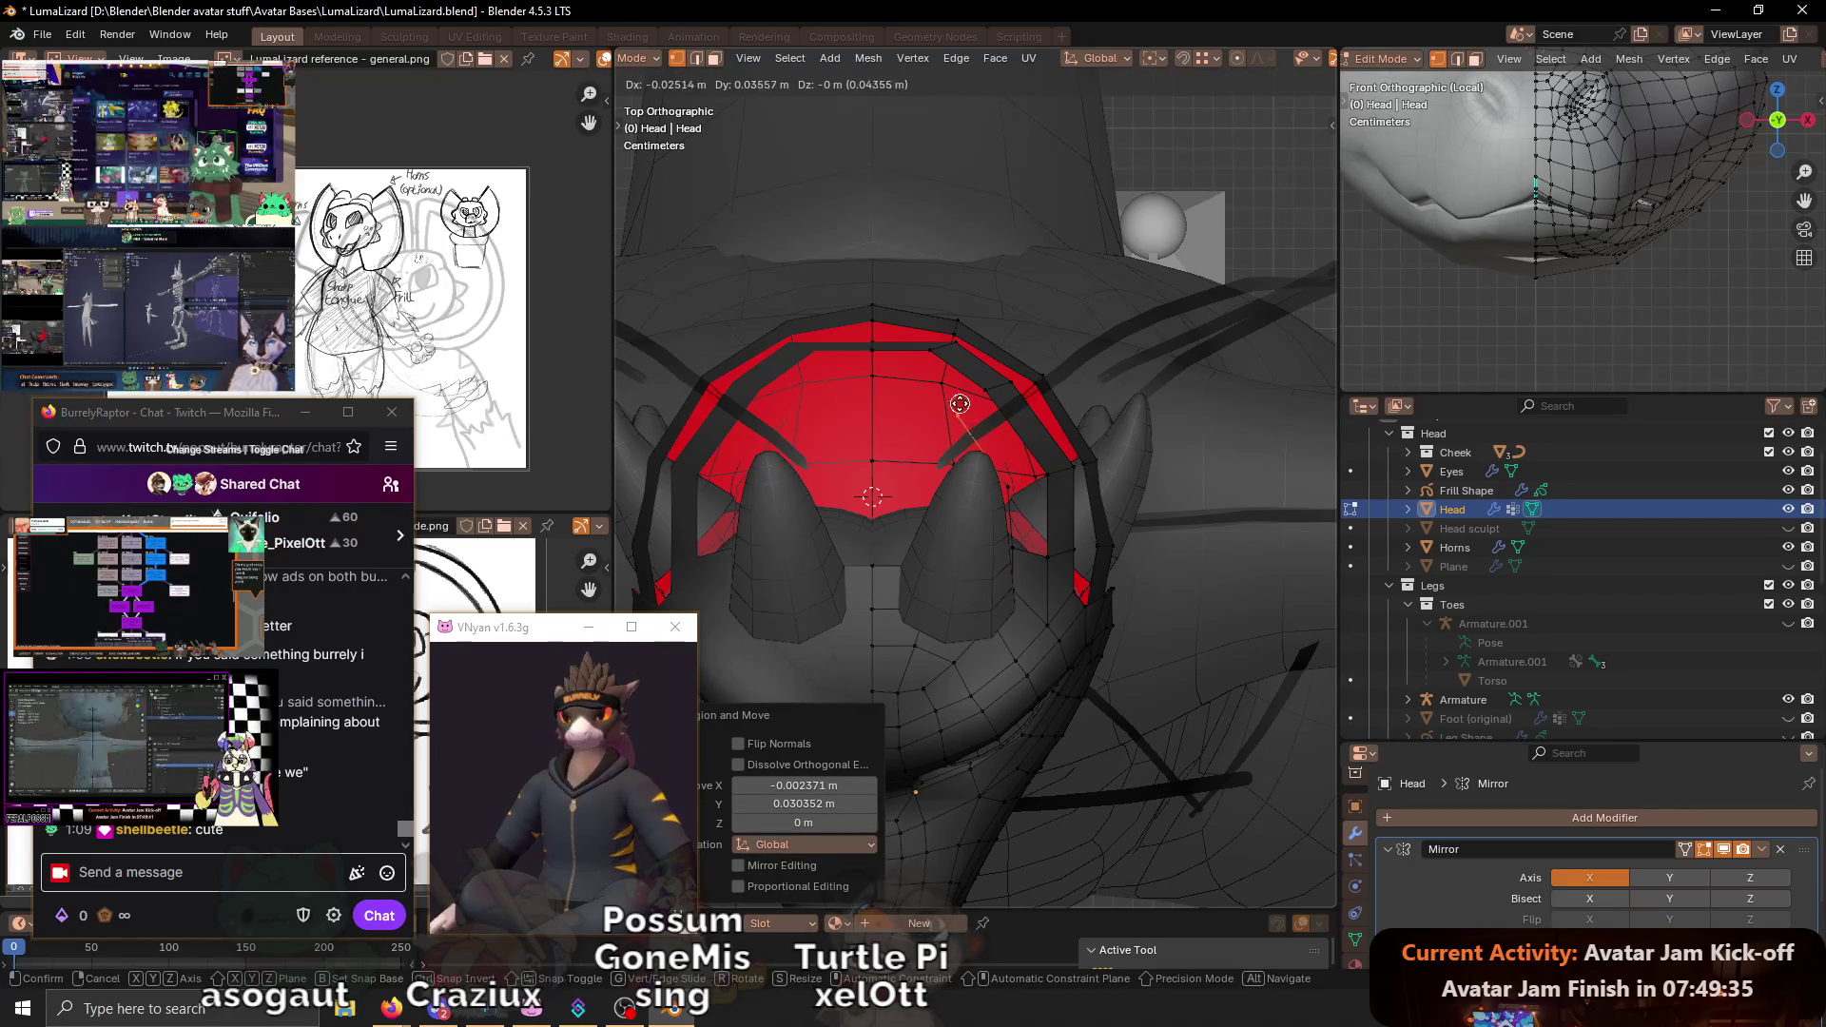
pyautogui.rightClick(874, 374)
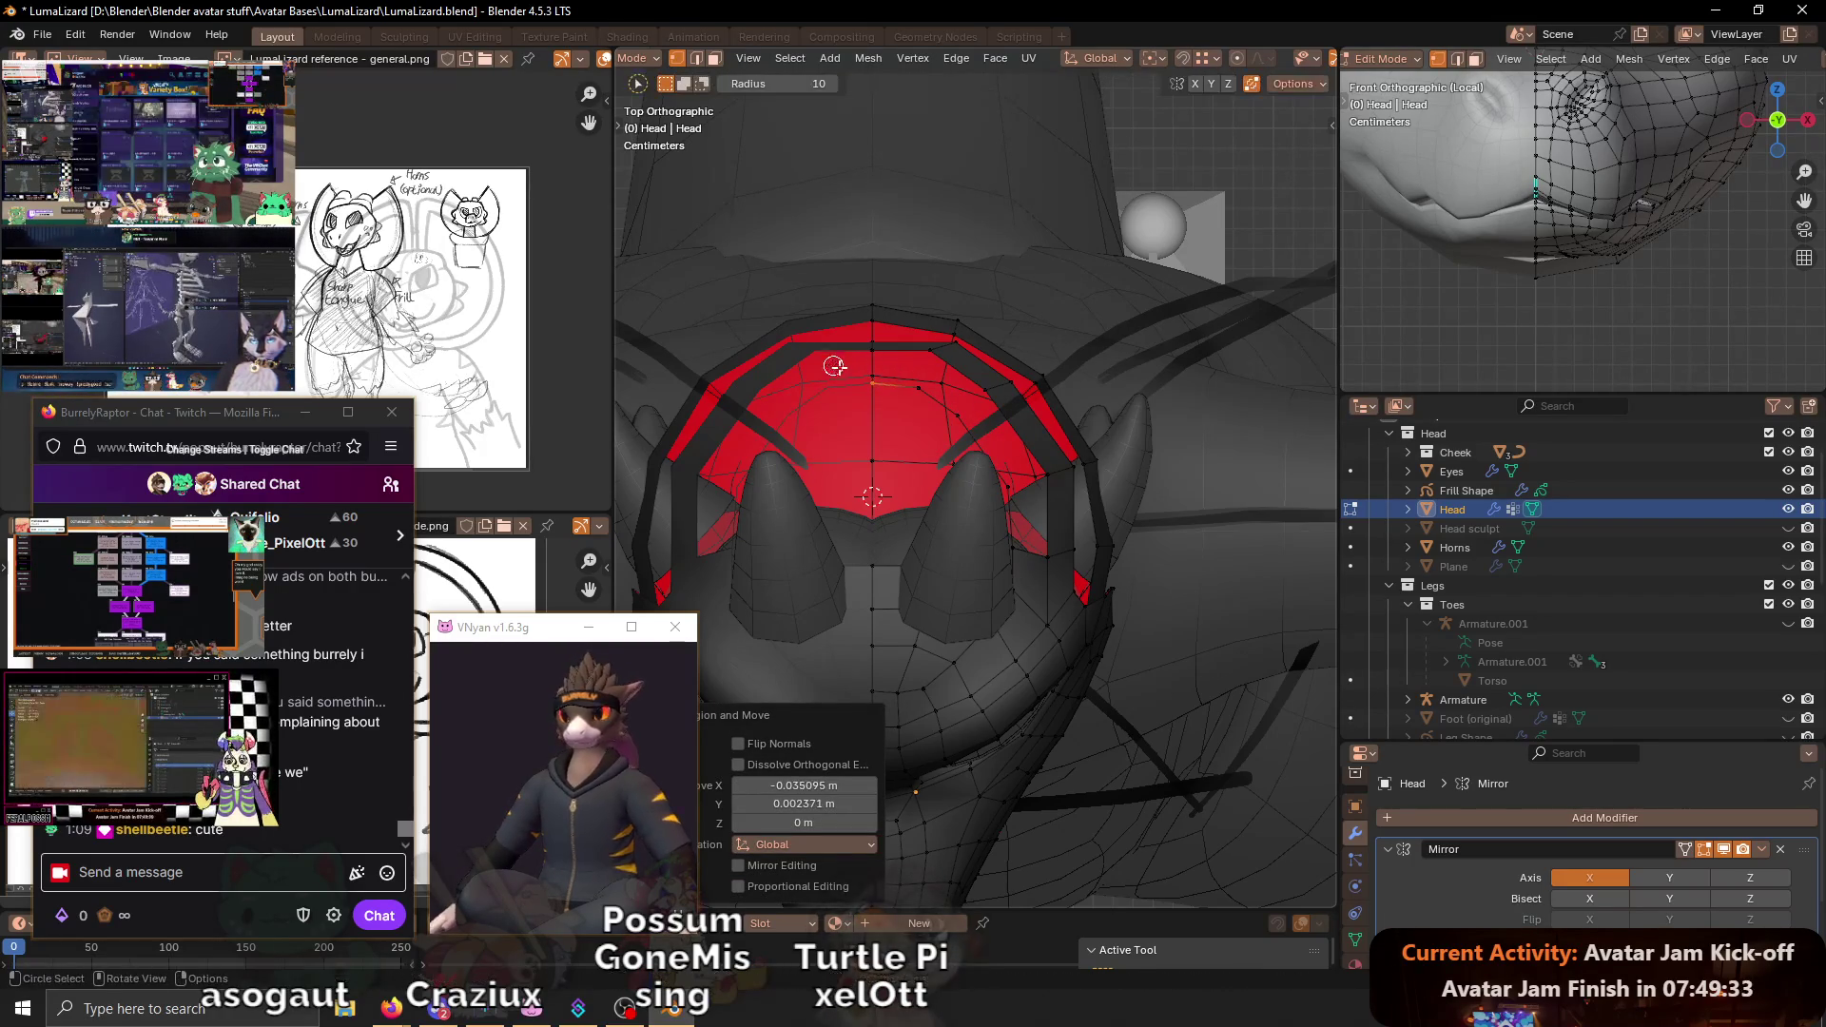
pyautogui.hotkey('ctrl', 'z')
pyautogui.keyDown('alt'); pyautogui.click(1030, 558); pyautogui.keyUp('alt')
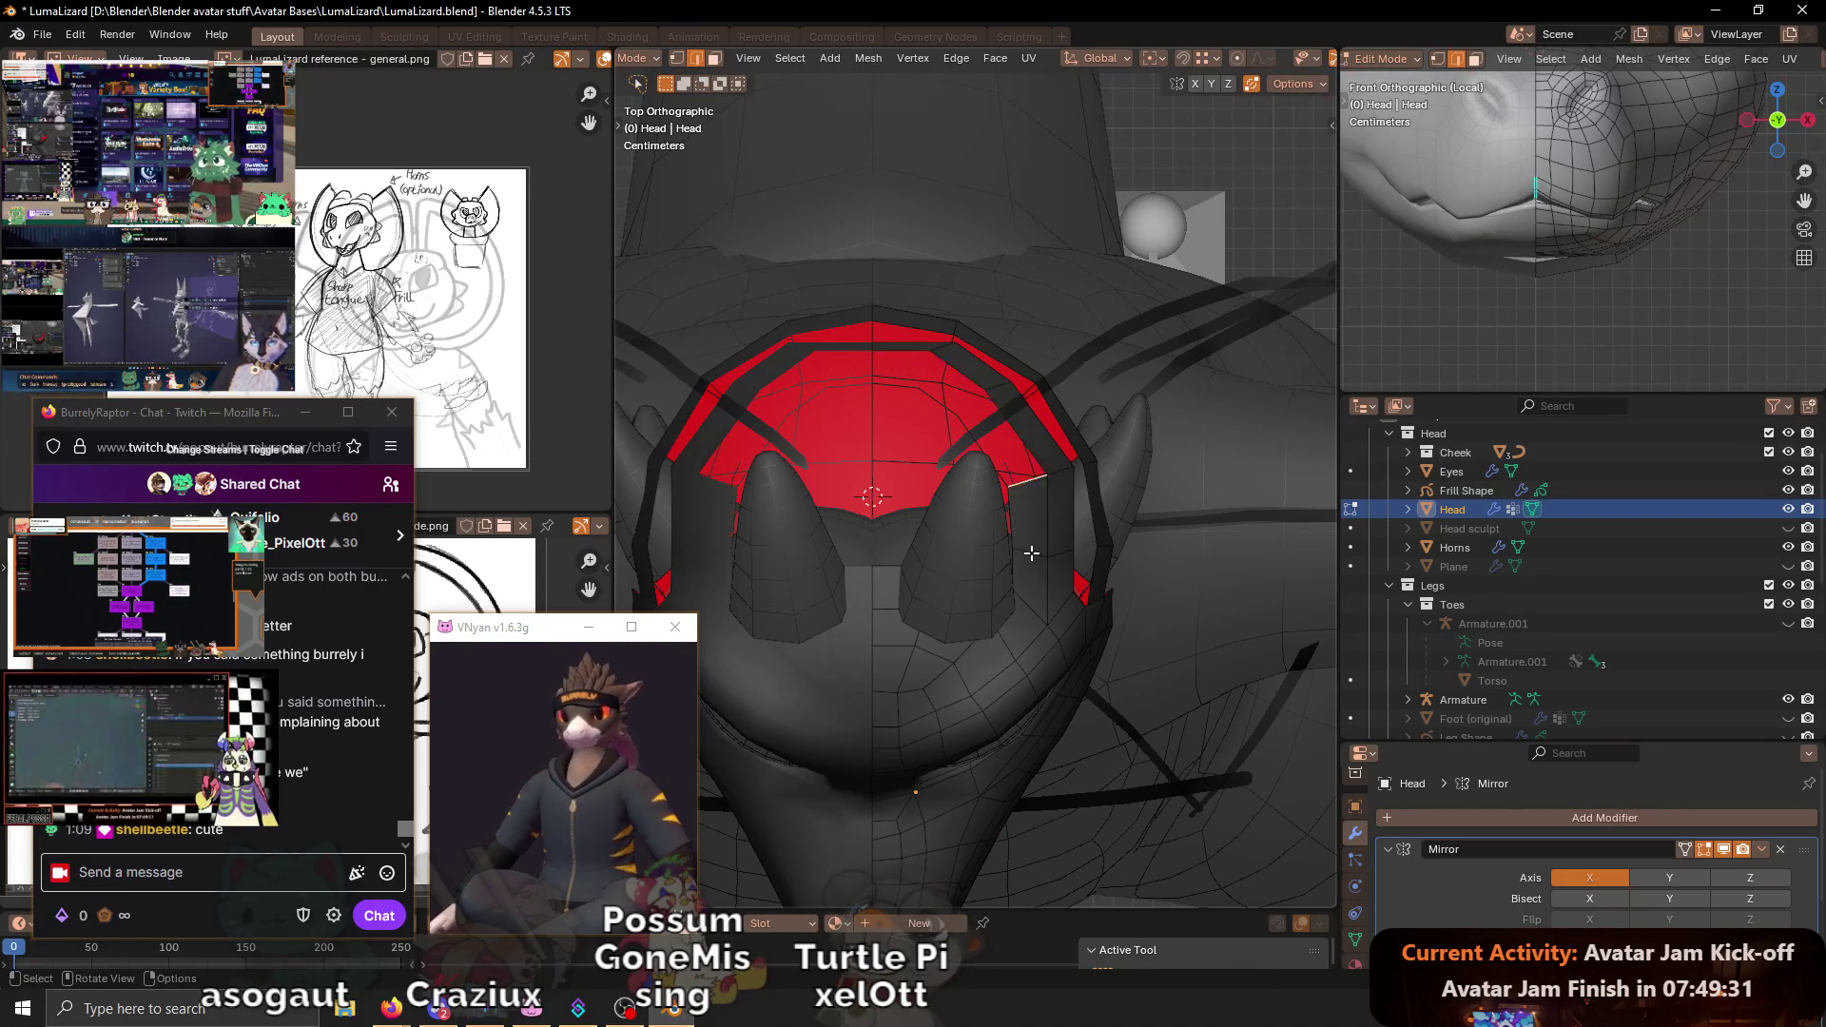
pyautogui.moveTo(1030, 552)
pyautogui.mouseDown(button='middle')
pyautogui.moveTo(1056, 538)
pyautogui.moveTo(796, 371)
pyautogui.moveTo(1015, 500)
pyautogui.moveTo(945, 524)
pyautogui.mouseUp(button='middle')
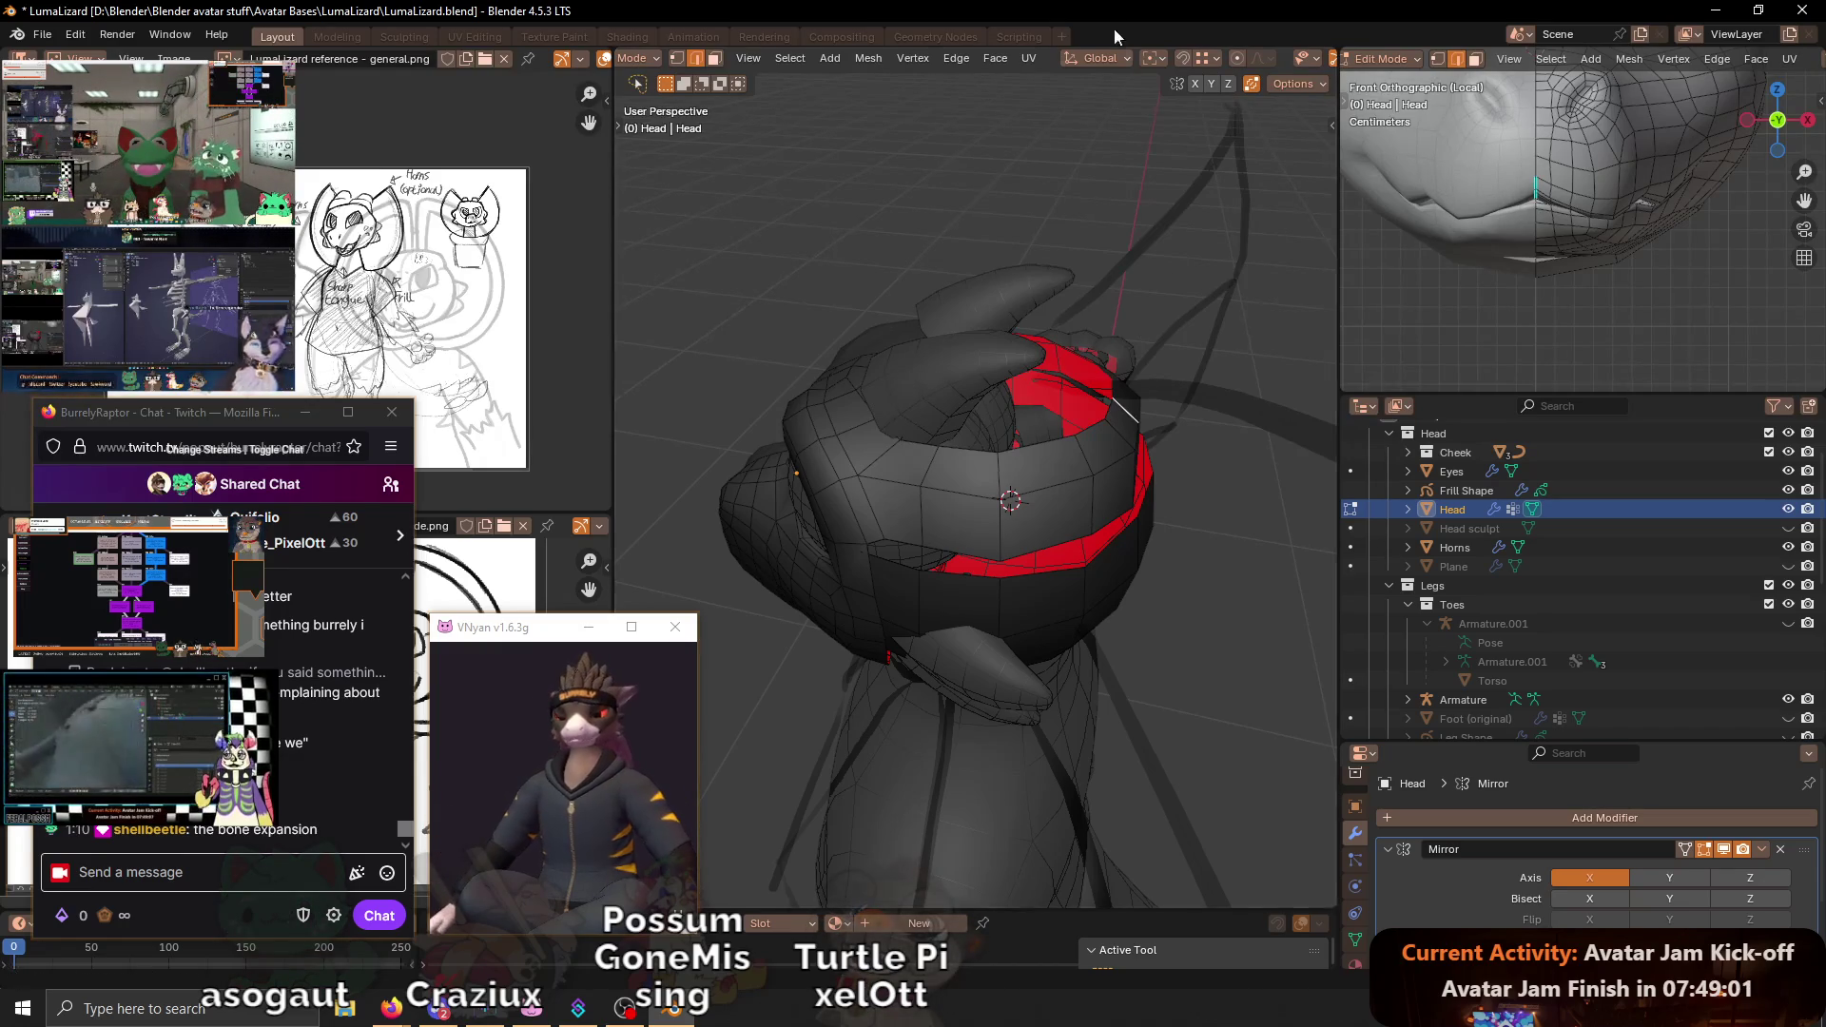
# - Select a face loop down the snout, inspect it from below, then deselect it
pyautogui.moveTo(1052, 455)
pyautogui.mouseDown(button='middle')
pyautogui.moveTo(1109, 522)
pyautogui.moveTo(1094, 578)
pyautogui.moveTo(892, 485)
pyautogui.moveTo(1294, 316)
pyautogui.moveTo(1241, 361)
pyautogui.mouseUp(button='middle')
pyautogui.keyDown('alt'); pyautogui.click(893, 484); pyautogui.keyUp('alt')
pyautogui.moveTo(986, 577)
pyautogui.mouseDown(button='middle')
pyautogui.moveTo(1040, 603)
pyautogui.moveTo(1008, 612)
pyautogui.moveTo(1011, 489)
pyautogui.mouseUp(button='middle')
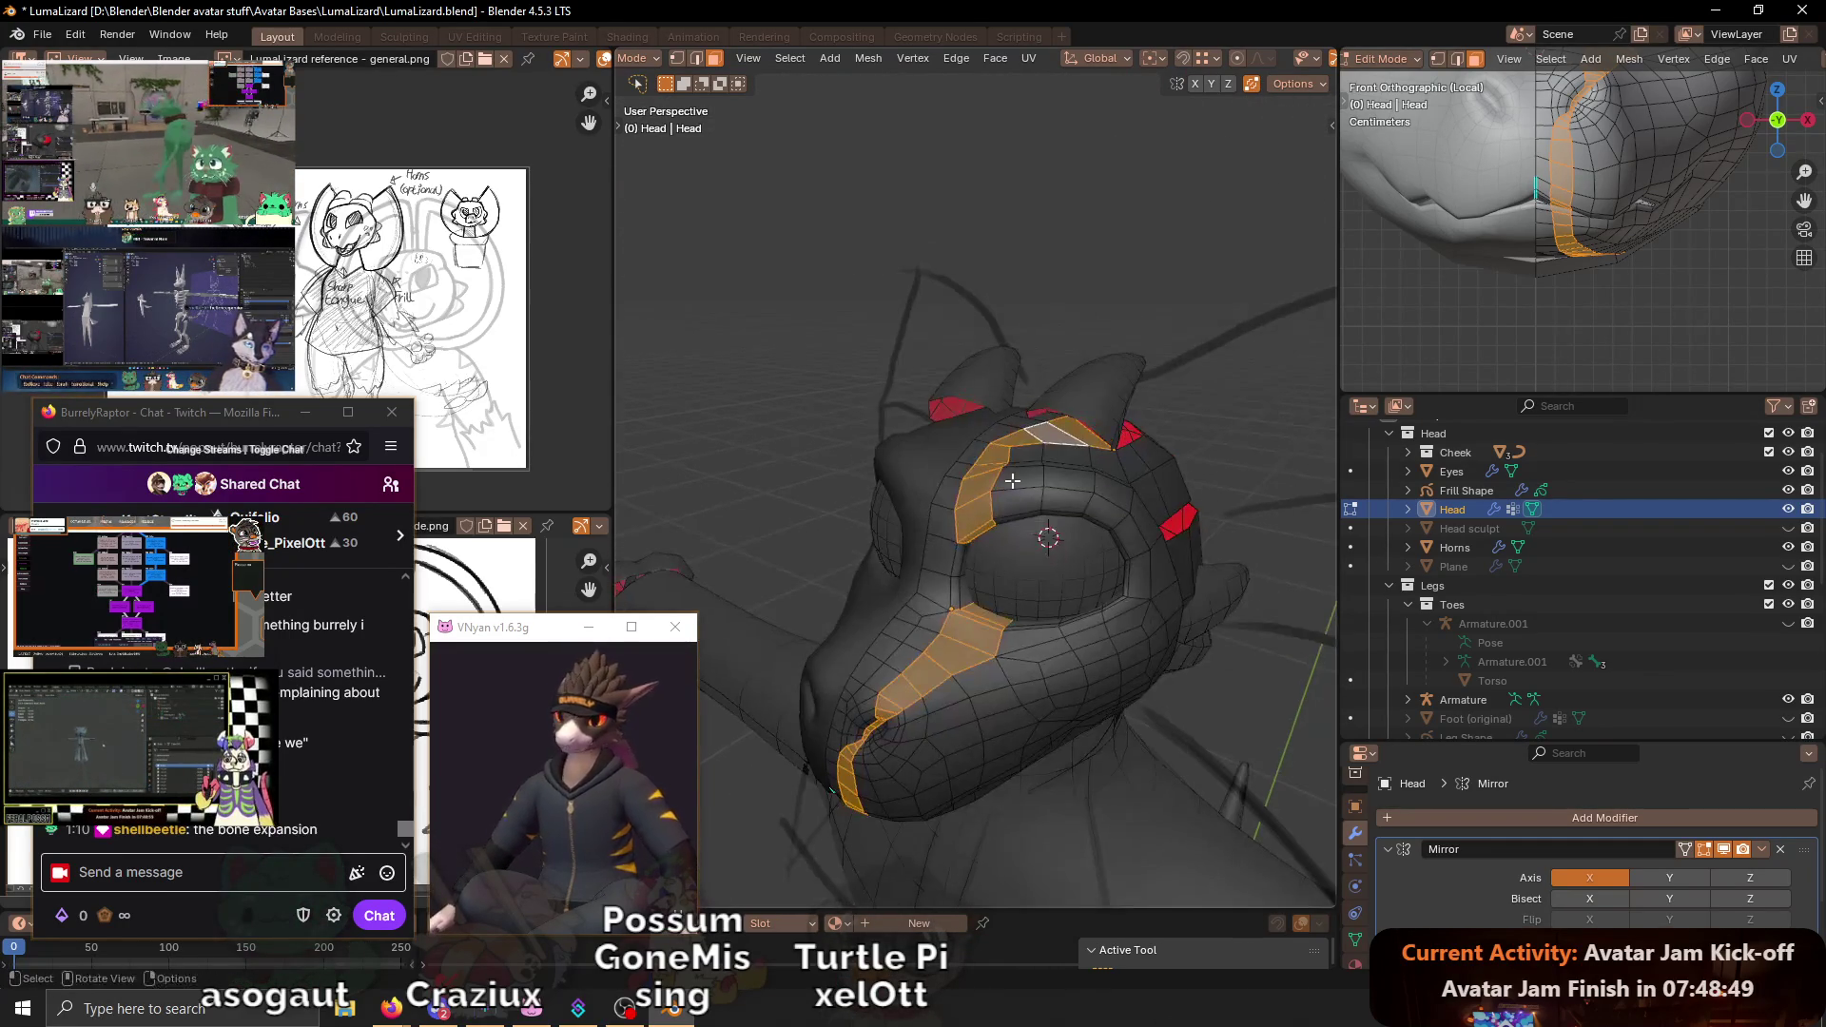
pyautogui.moveTo(960, 557)
pyautogui.mouseDown(button='middle')
pyautogui.moveTo(1044, 305)
pyautogui.moveTo(1035, 379)
pyautogui.moveTo(1092, 429)
pyautogui.moveTo(1169, 574)
pyautogui.mouseUp(button='middle')
pyautogui.click(967, 519)
pyautogui.moveTo(967, 518)
pyautogui.mouseDown(button='middle')
pyautogui.moveTo(1075, 475)
pyautogui.moveTo(1009, 542)
pyautogui.moveTo(1084, 546)
pyautogui.moveTo(1031, 493)
pyautogui.moveTo(961, 482)
pyautogui.moveTo(1072, 498)
pyautogui.moveTo(1024, 464)
pyautogui.mouseUp(button='middle')
# - In top view, extrude the selected vertex along Y to draw a new edge from the head
pyautogui.press('KP_7')
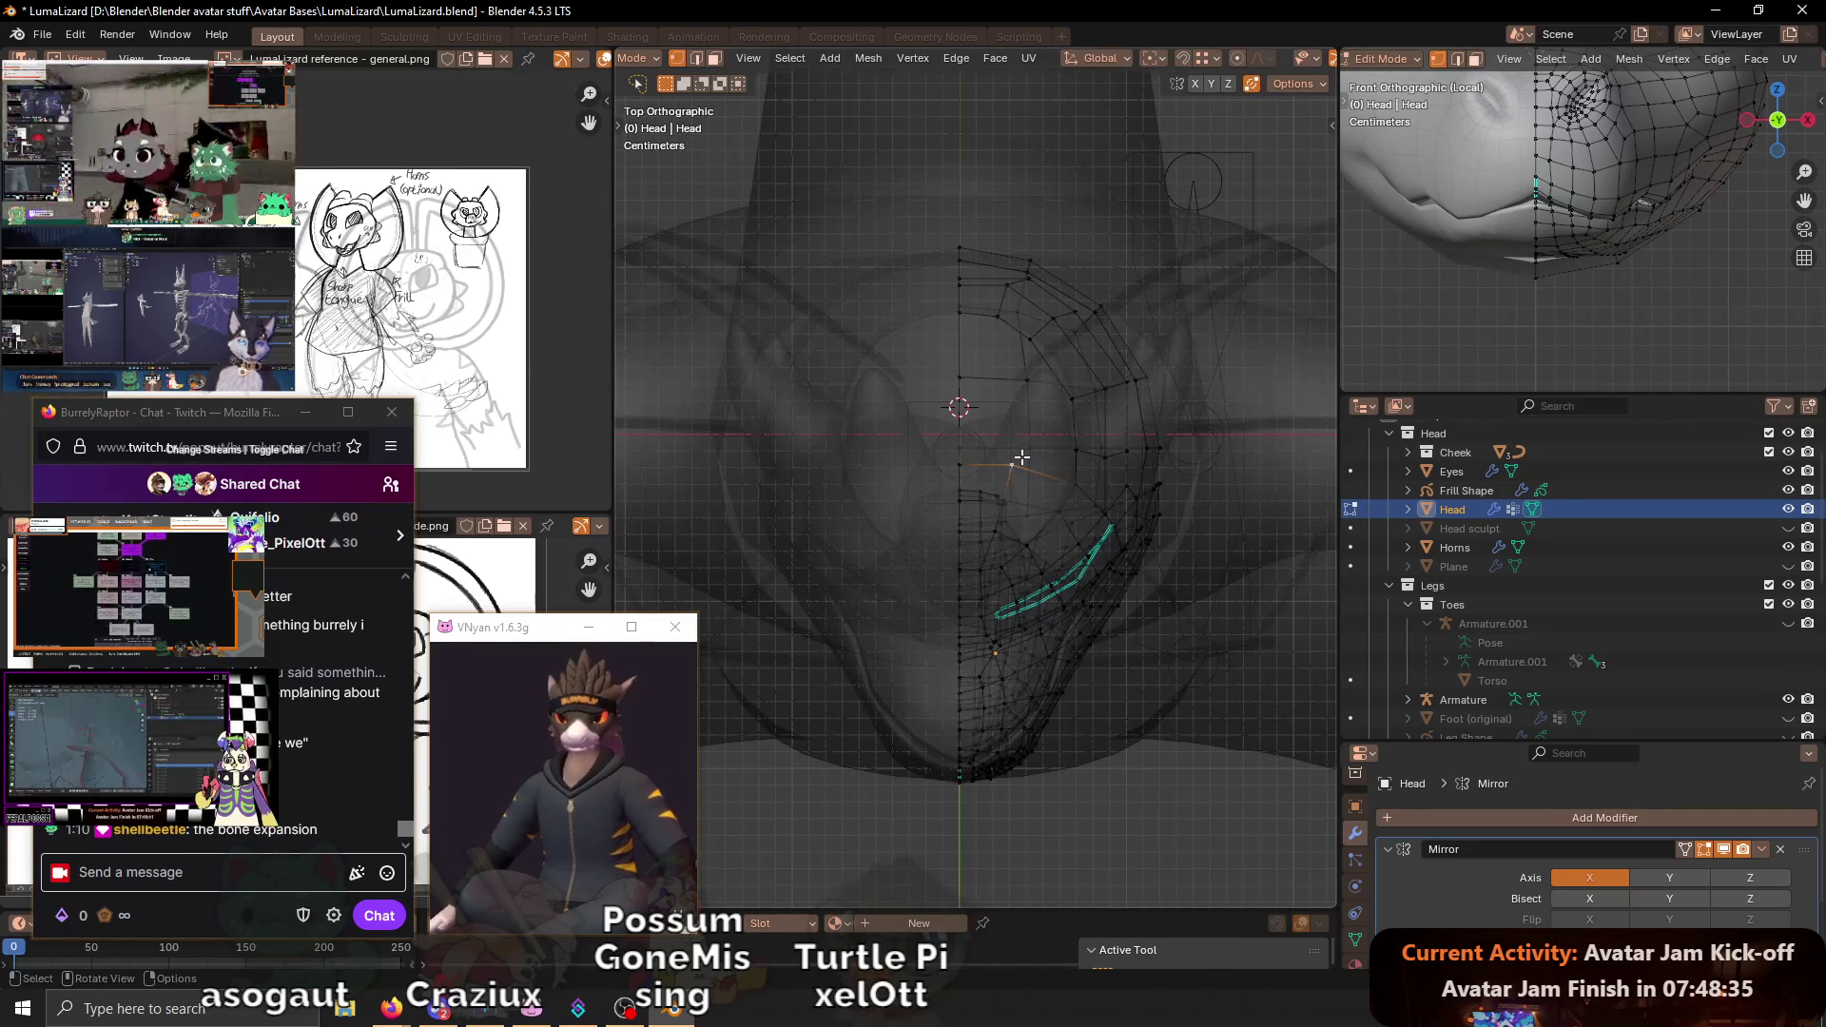
pyautogui.press('e')
pyautogui.press('y')
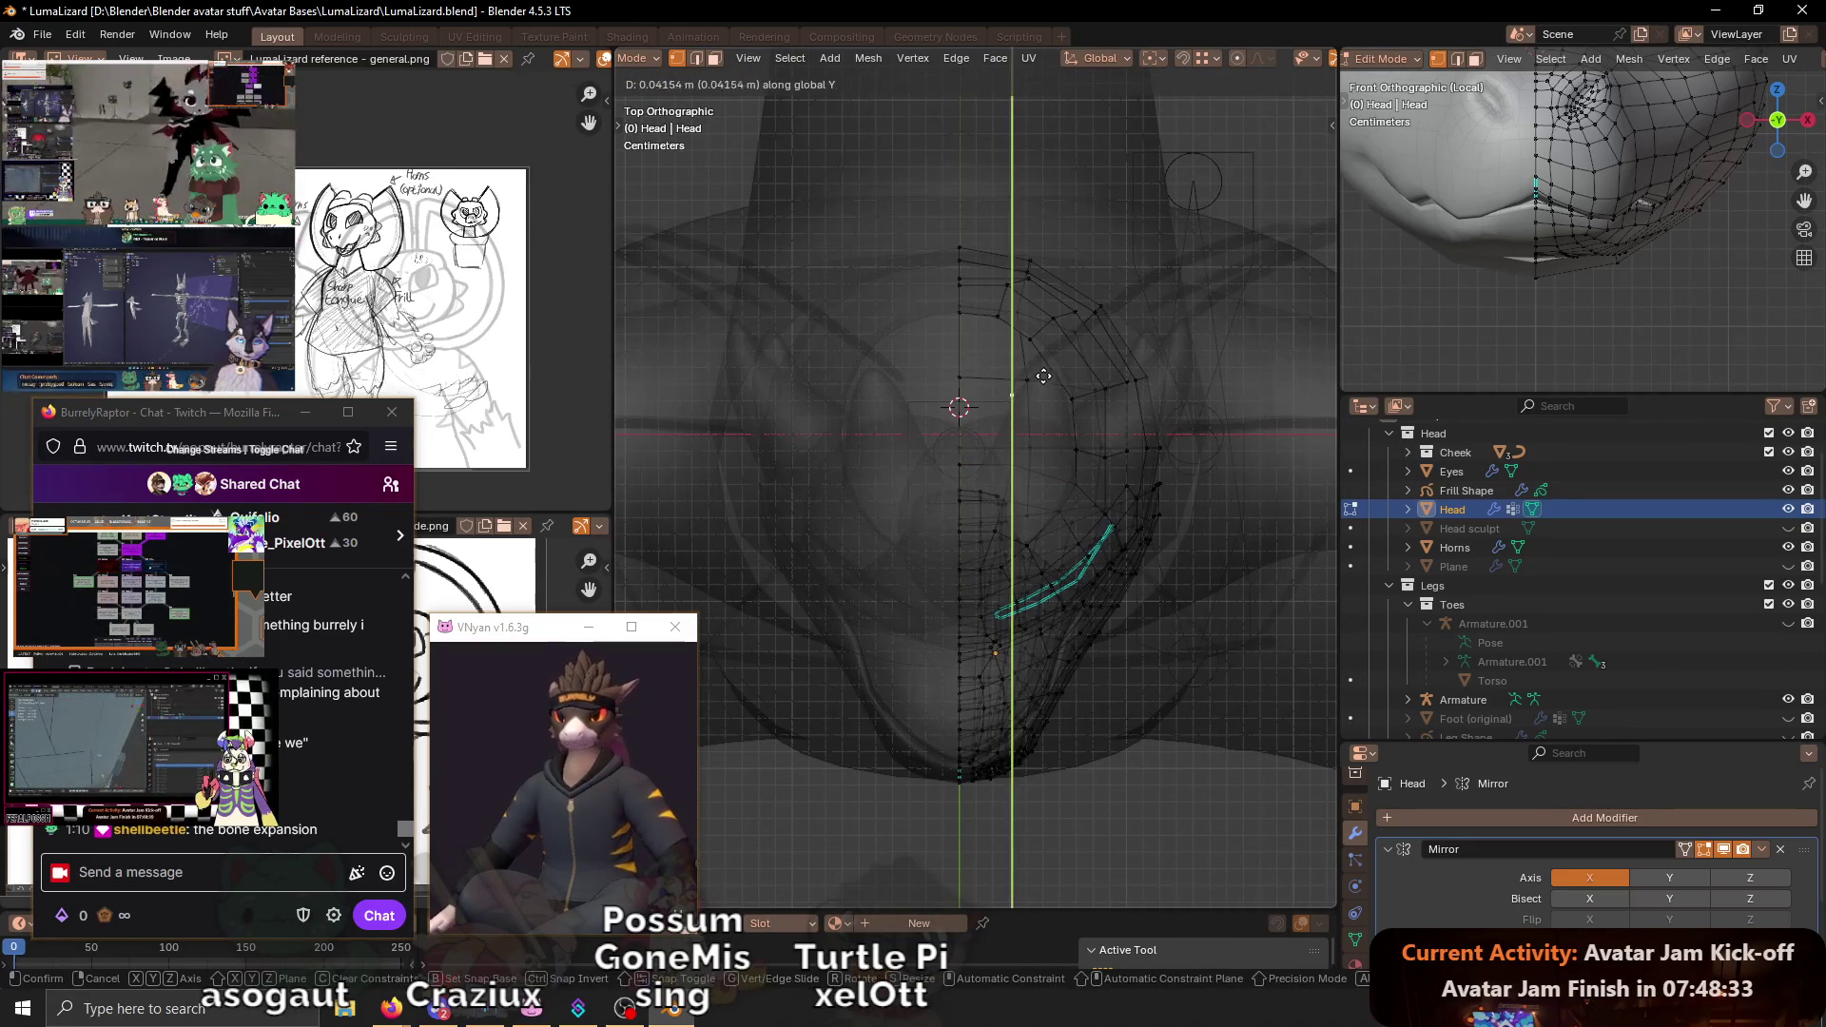
pyautogui.click(1041, 378)
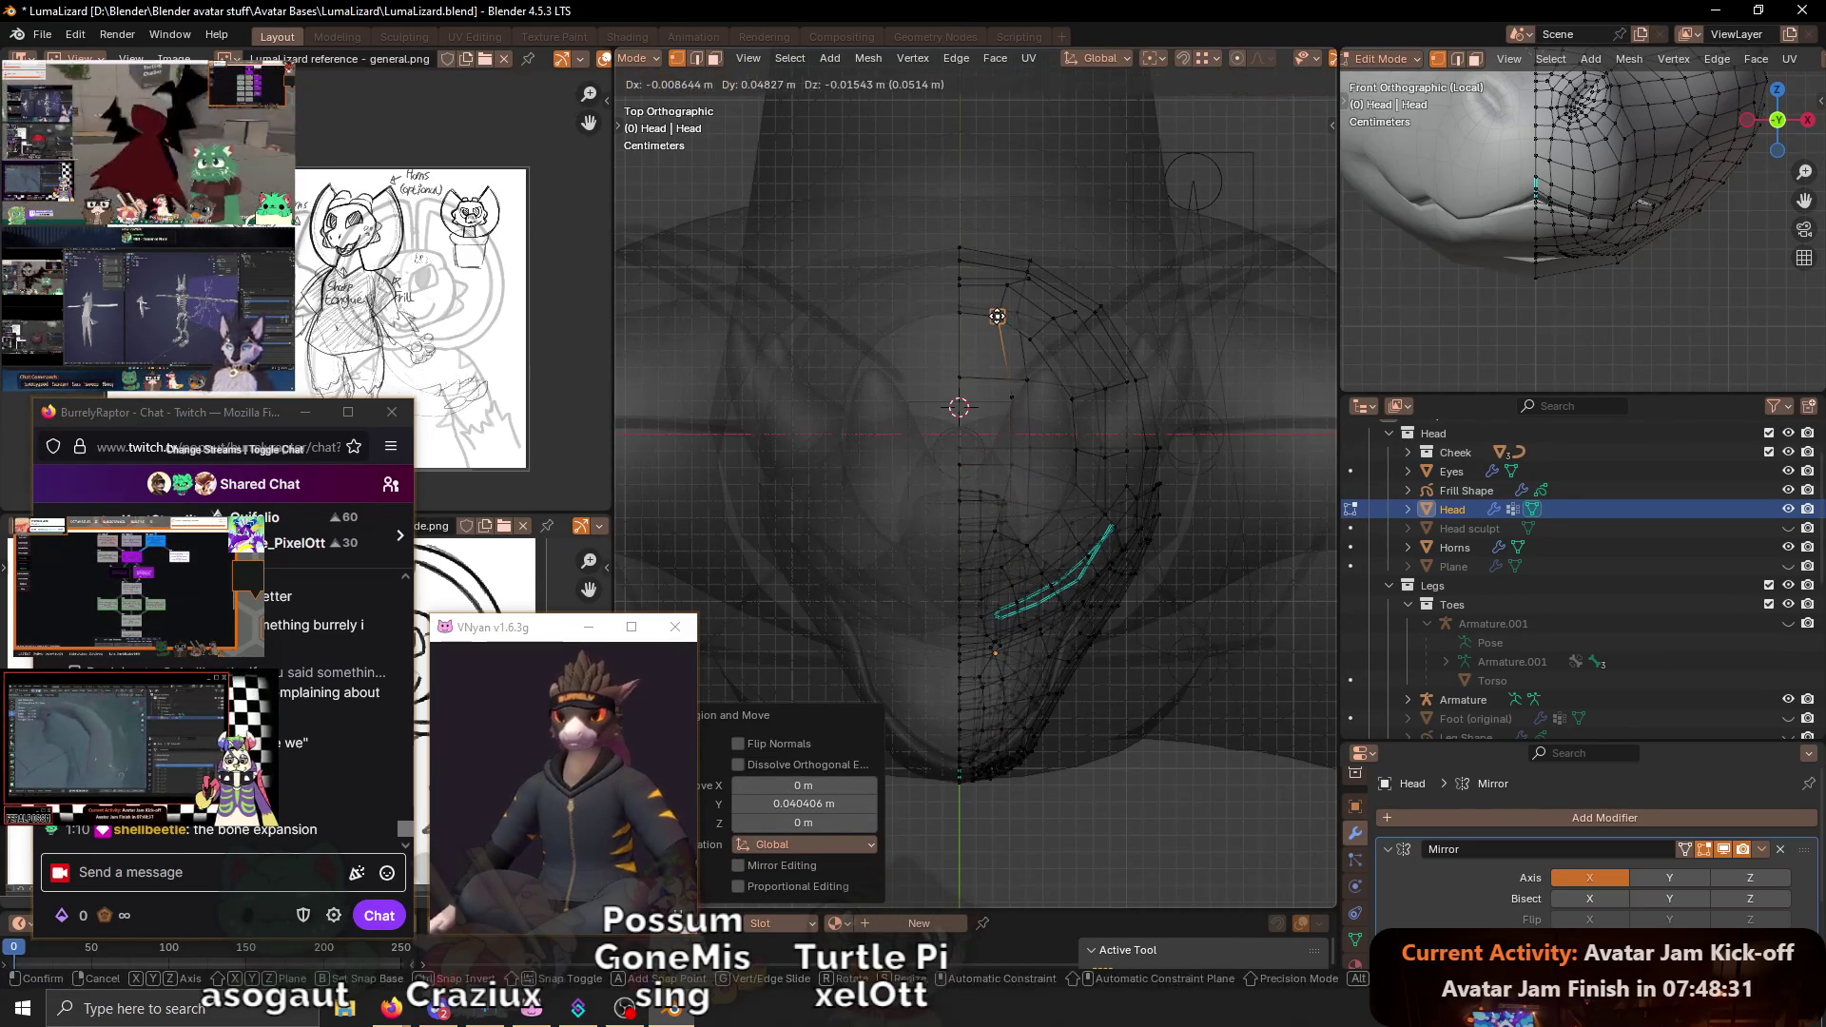
pyautogui.moveTo(995, 310)
pyautogui.mouseDown(button='middle')
pyautogui.moveTo(1014, 384)
pyautogui.moveTo(1048, 416)
pyautogui.mouseUp(button='middle')
# - Subdivide the new edge to add an extra vertex
pyautogui.press('2')
pyautogui.rightClick(1075, 333)
pyautogui.click(1128, 362)
pyautogui.moveTo(1129, 361); pyautogui.dragTo(997, 410, button='middle')
# - Move a vertex to a new position in top view
pyautogui.press('1')
pyautogui.press('KP_7')
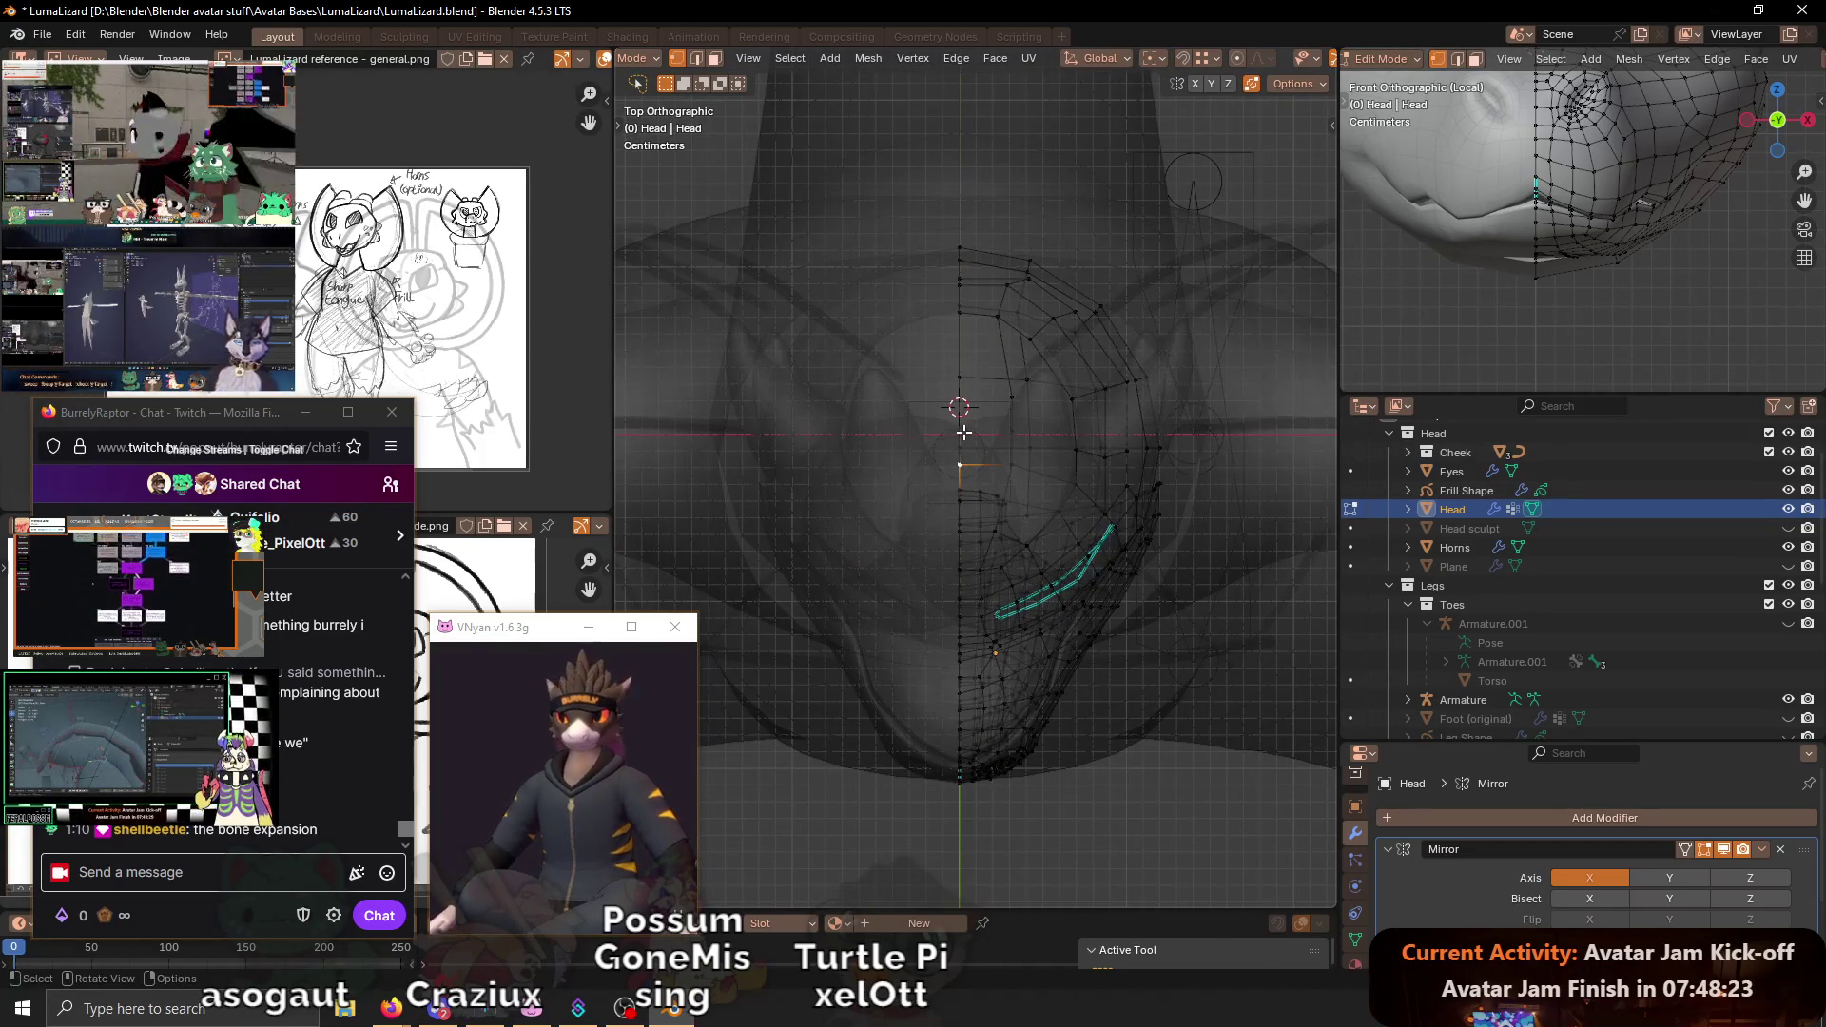
pyautogui.press('g')
pyautogui.click(976, 349)
pyautogui.moveTo(959, 317)
pyautogui.mouseDown(button='middle')
pyautogui.moveTo(893, 265)
pyautogui.moveTo(1064, 329)
pyautogui.moveTo(998, 448)
pyautogui.mouseUp(button='middle')
# - Undo the move and apply another command from the edge context menu
pyautogui.hotkey('ctrl', 'z')
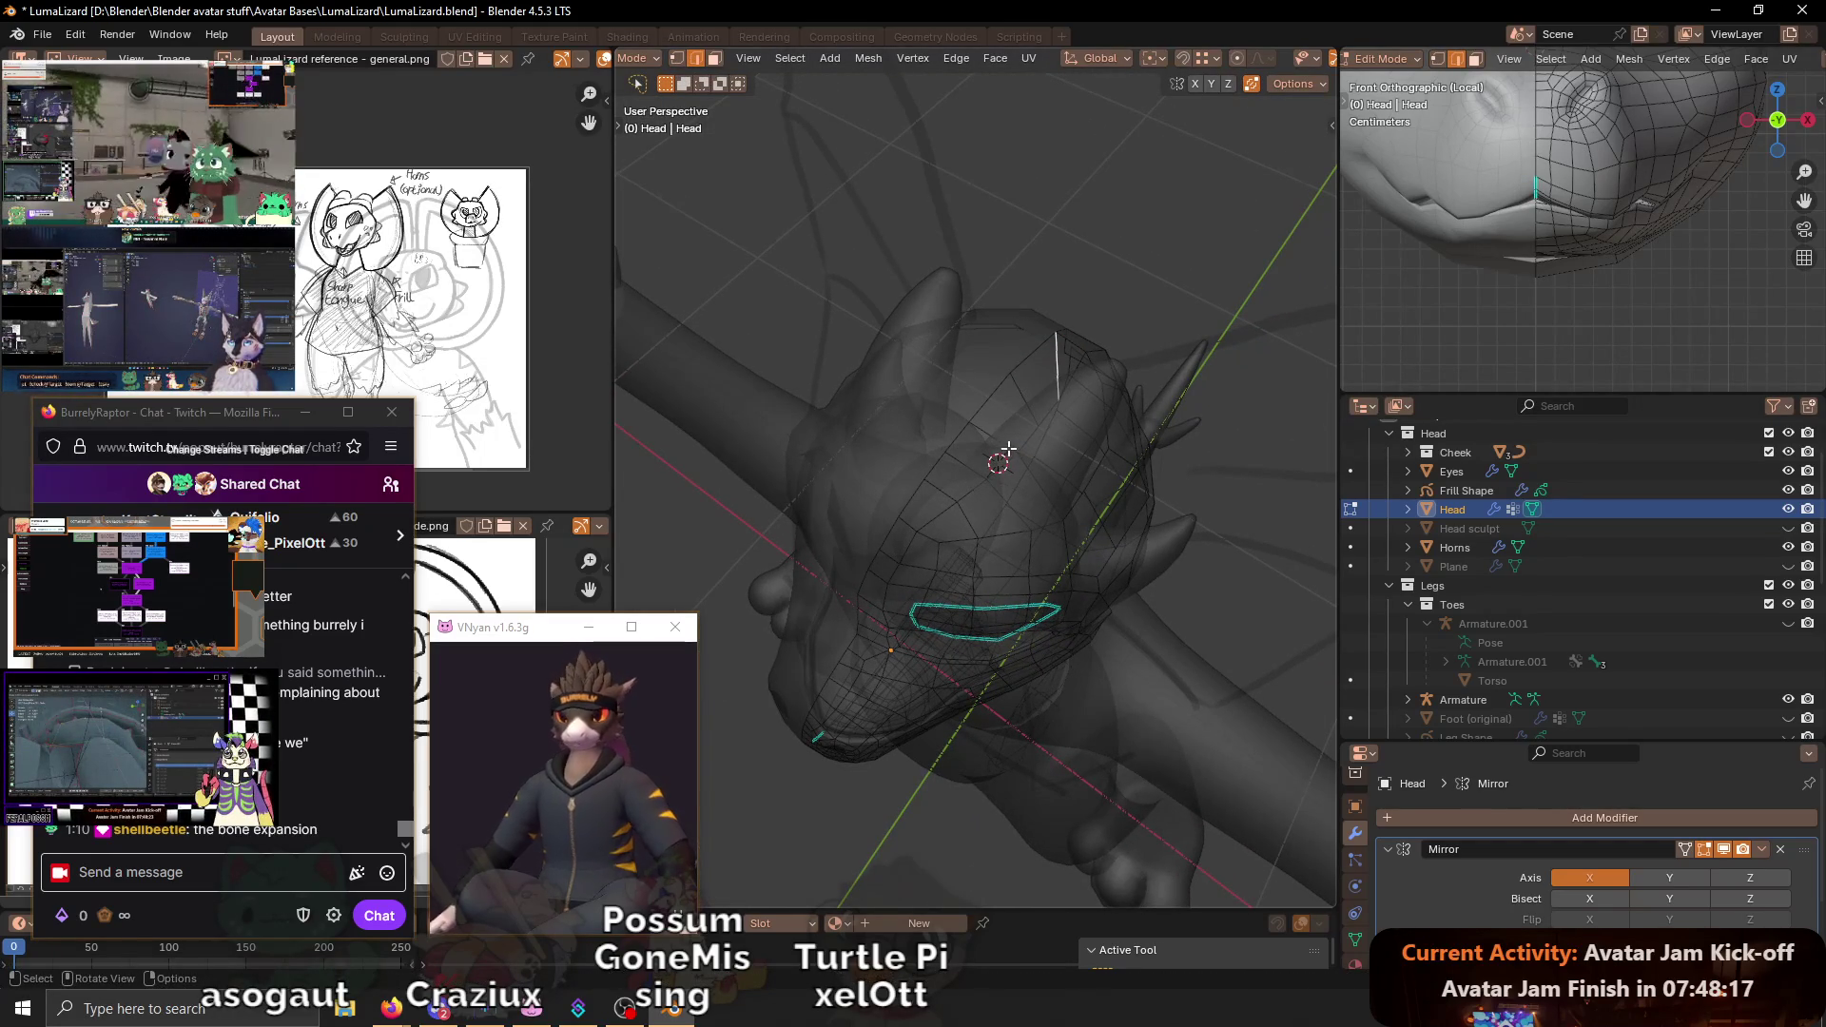
pyautogui.rightClick(1184, 422)
pyautogui.click(1227, 466)
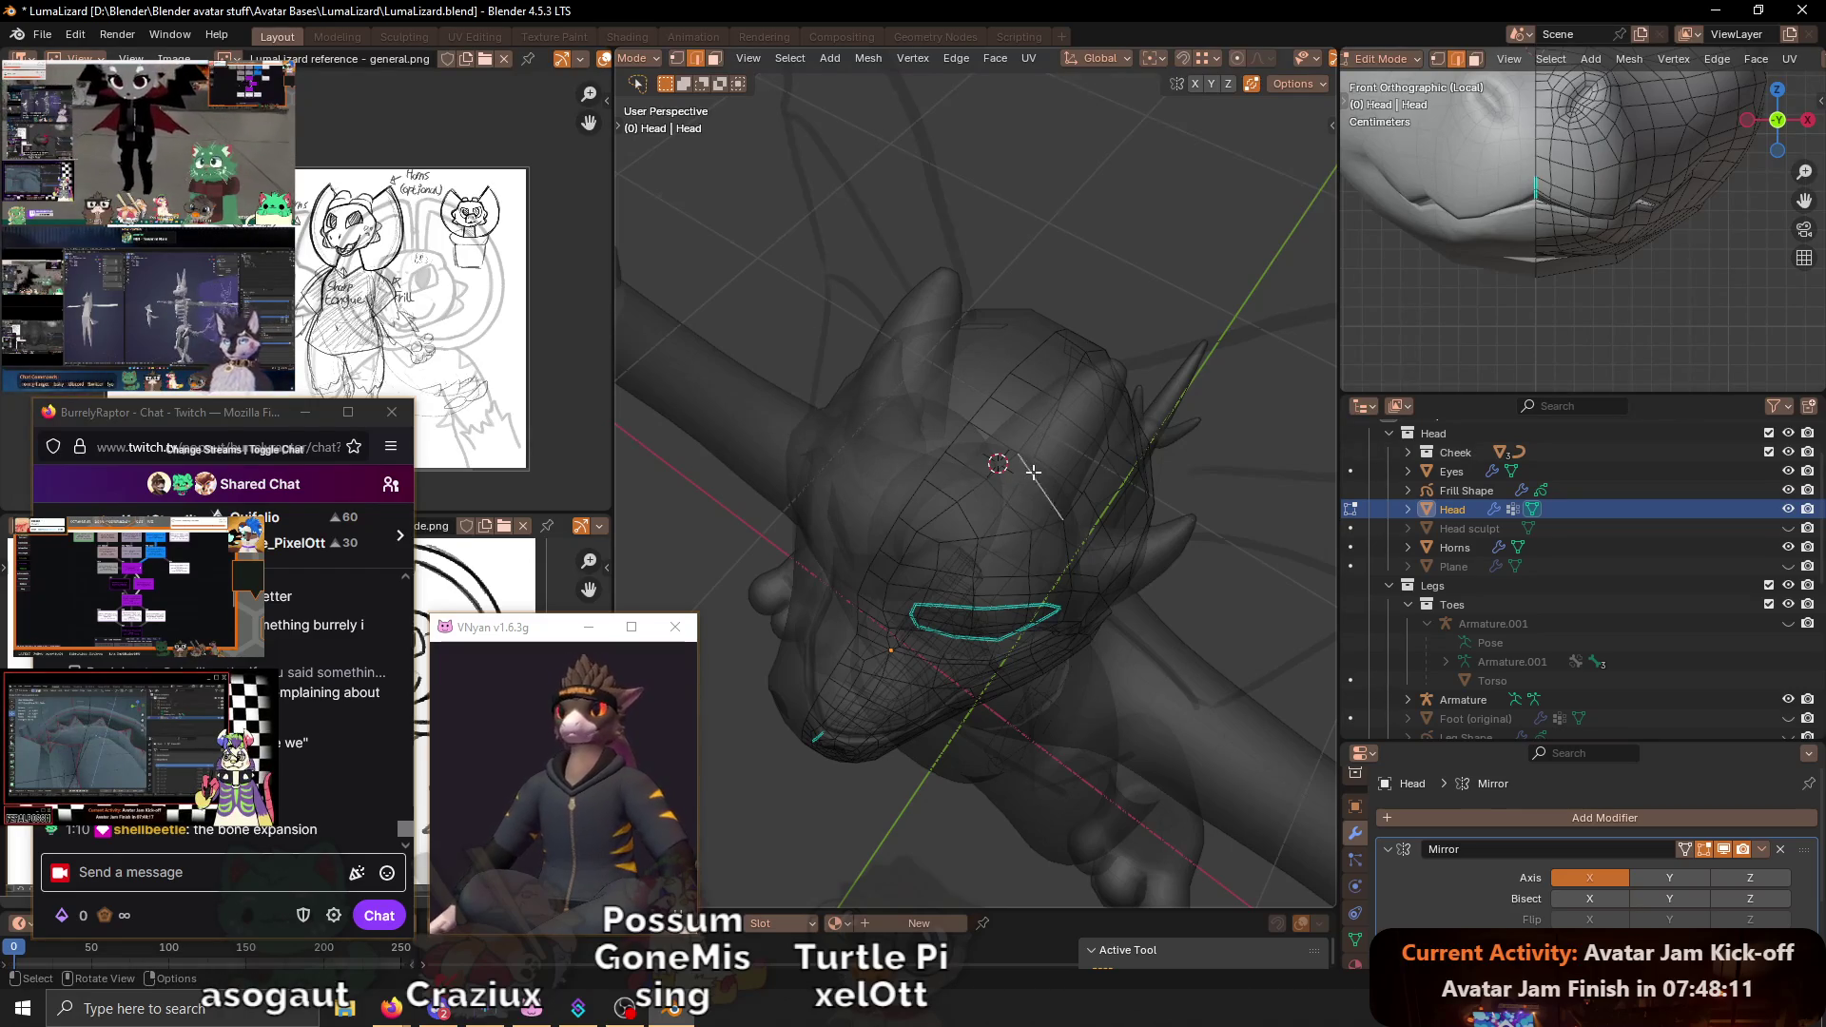
pyautogui.moveTo(1145, 420)
pyautogui.mouseDown(button='middle')
pyautogui.moveTo(1037, 417)
pyautogui.moveTo(1110, 493)
pyautogui.mouseUp(button='middle')
# - Enter Sculpt Mode and isolate the Head mesh in Local View to look it over from the front
pyautogui.hotkey('ctrl', 'Tab')
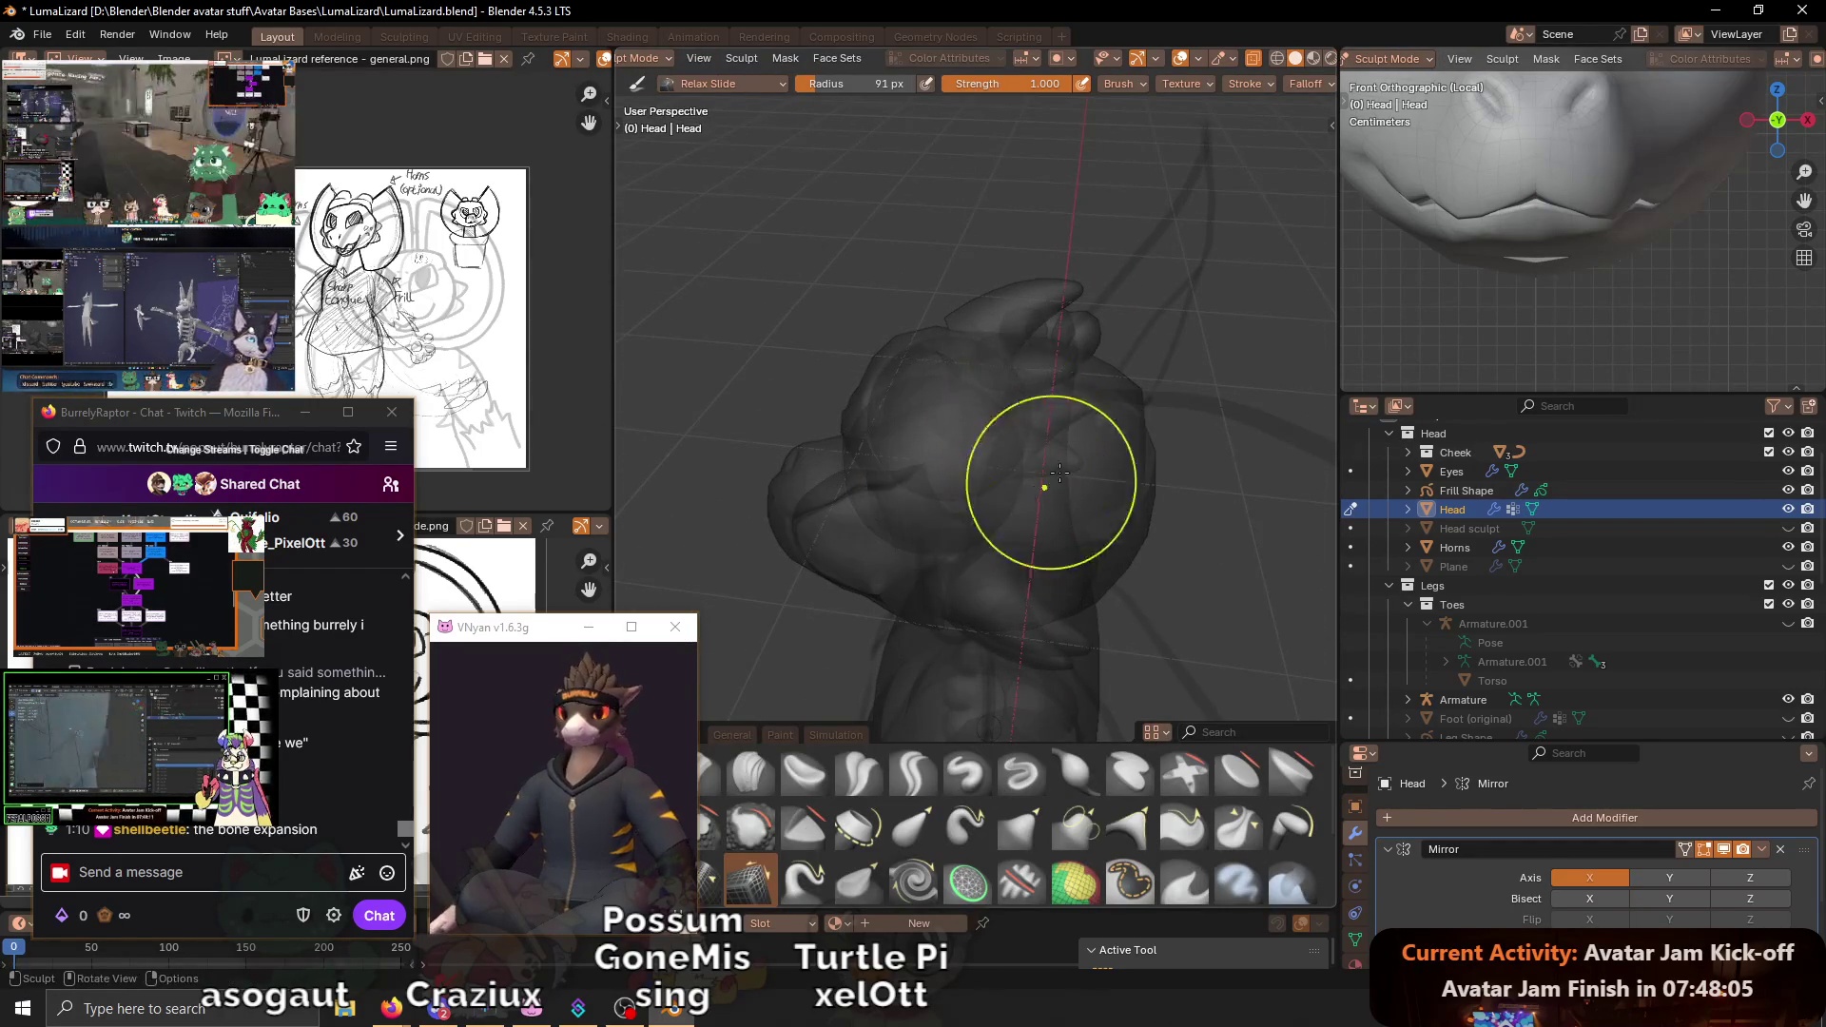
pyautogui.press('KP_Divide')
pyautogui.scroll(-3, 1121, 251)
pyautogui.moveTo(1122, 250)
pyautogui.mouseDown(button='middle')
pyautogui.moveTo(1068, 501)
pyautogui.moveTo(931, 504)
pyautogui.moveTo(1084, 618)
pyautogui.moveTo(855, 466)
pyautogui.moveTo(928, 487)
pyautogui.moveTo(917, 561)
pyautogui.moveTo(1187, 522)
pyautogui.moveTo(1101, 551)
pyautogui.mouseUp(button='middle')
# - Return the head to Object Mode and save LumaLizard.blend
pyautogui.hotkey('ctrl', 'Tab')
pyautogui.click(907, 550)
pyautogui.hotkey('ctrl', 's')
pyautogui.moveTo(908, 550); pyautogui.dragTo(1008, 390, button='middle')
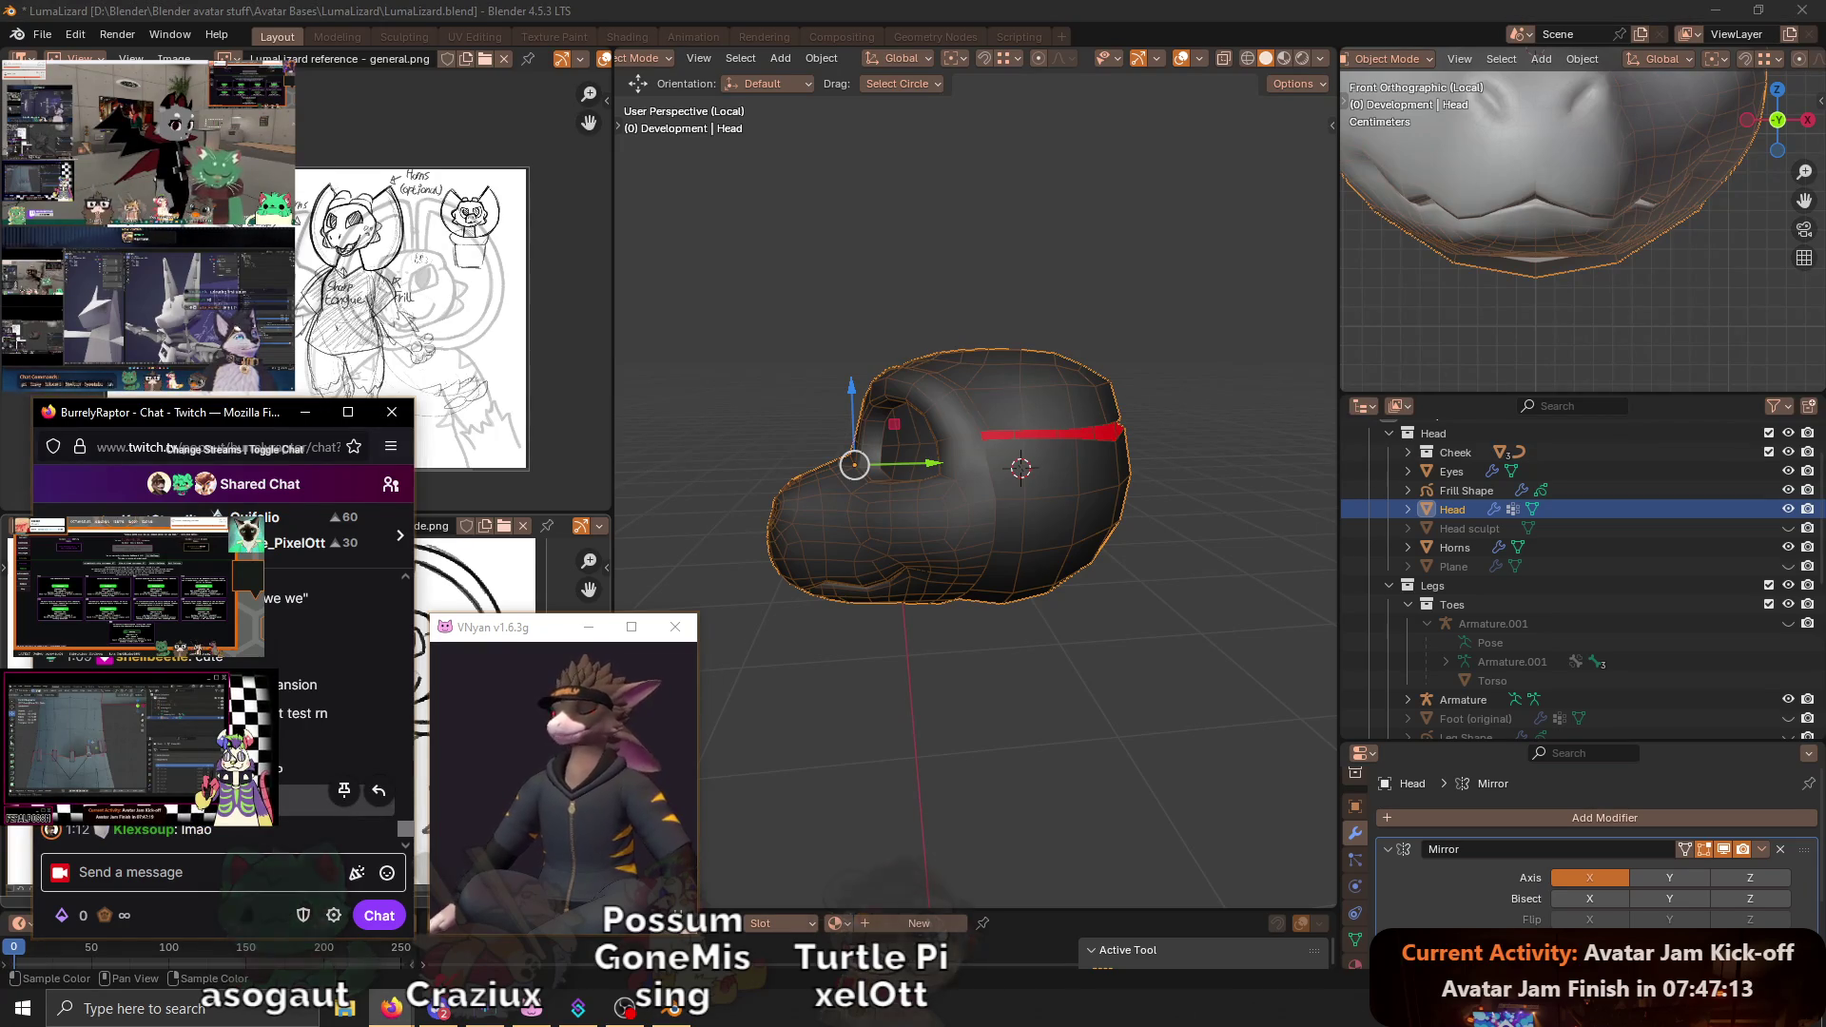
# - Send a reply to a viewer's Twitch chat message, then orbit back around the head
pyautogui.click(378, 791)
pyautogui.write(':joy')
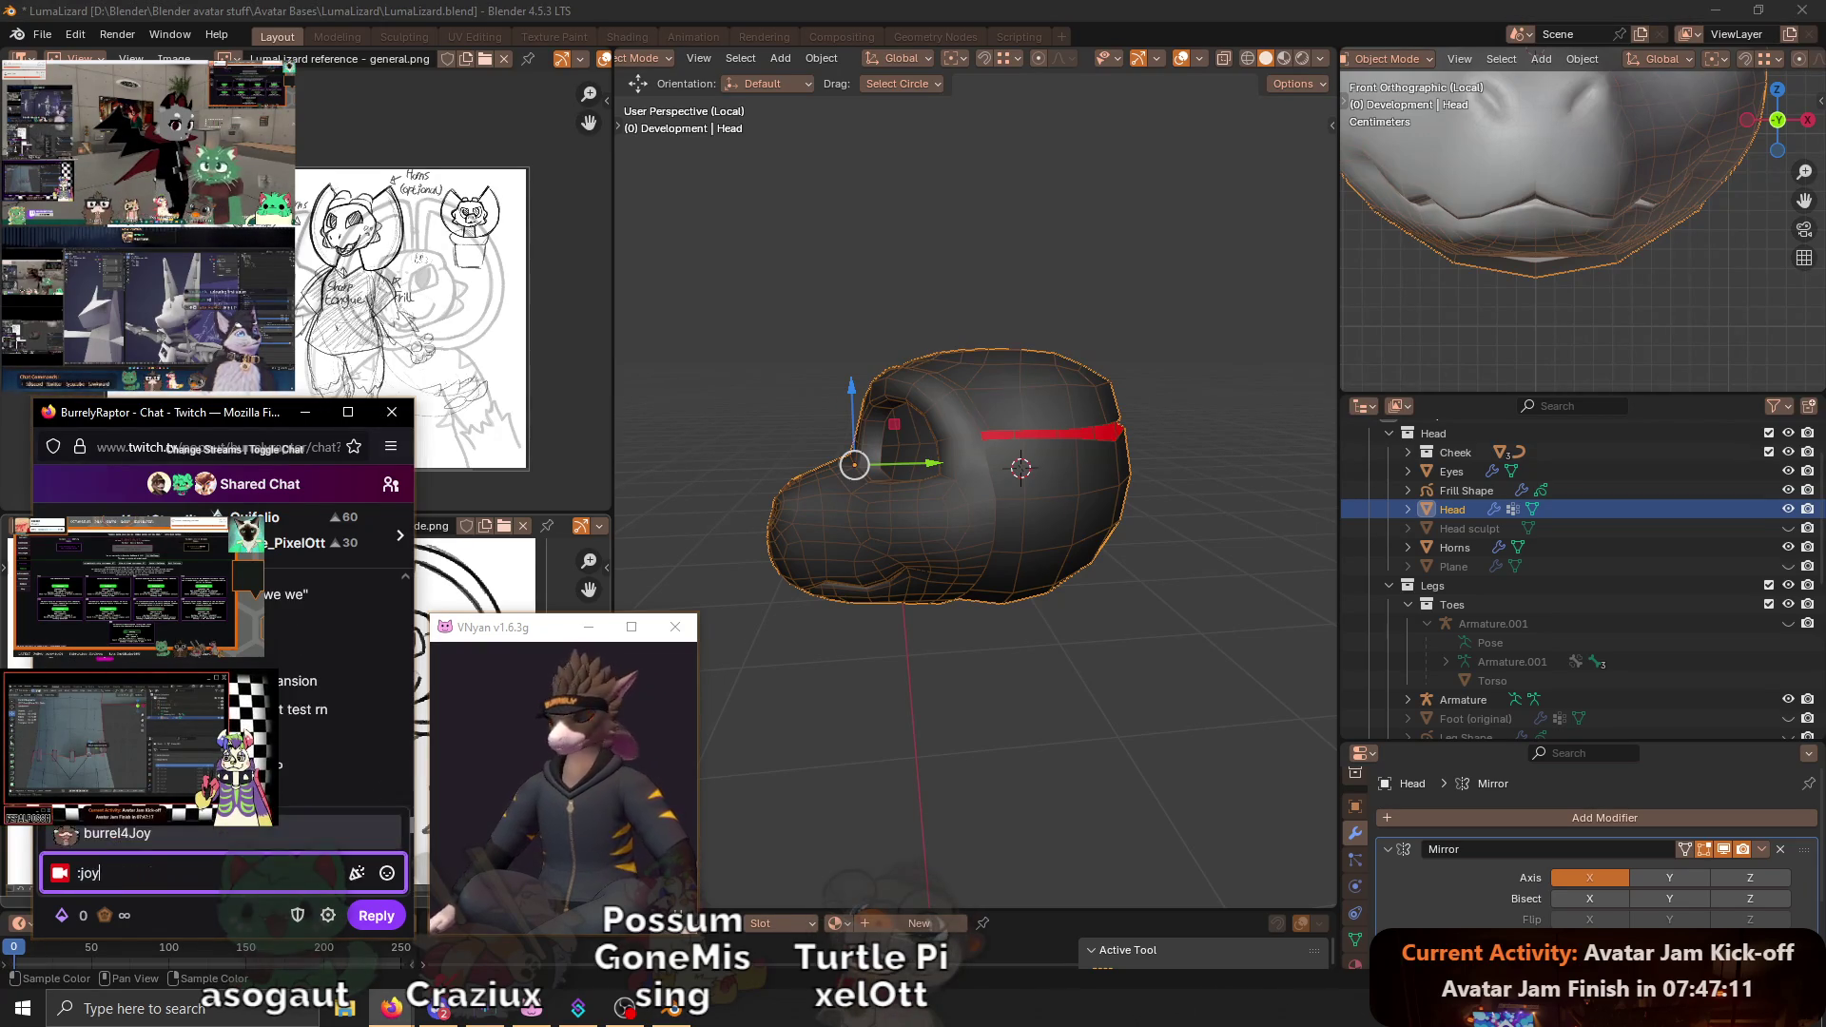
pyautogui.press('Return')
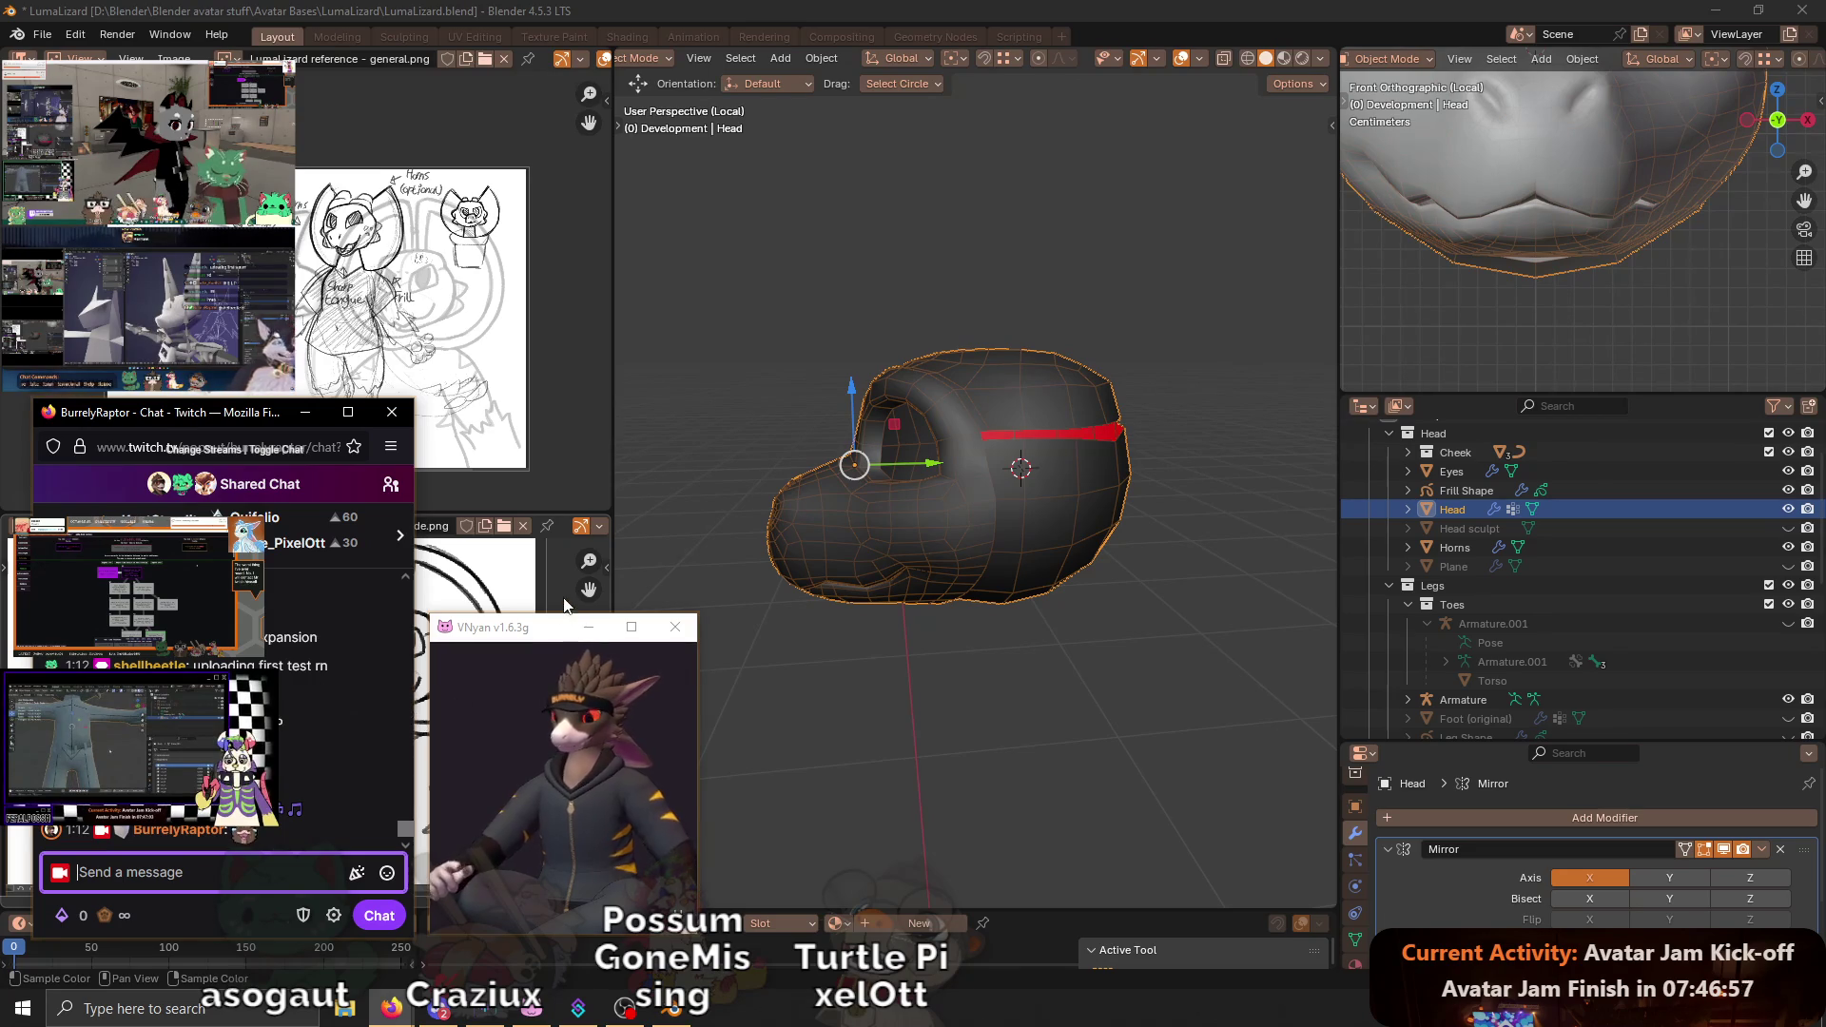
pyautogui.moveTo(985, 363)
pyautogui.mouseDown(button='middle')
pyautogui.moveTo(966, 441)
pyautogui.moveTo(955, 424)
pyautogui.moveTo(1003, 465)
pyautogui.moveTo(1081, 438)
pyautogui.mouseUp(button='middle')
pyautogui.hotkey('ctrl', 'Tab')
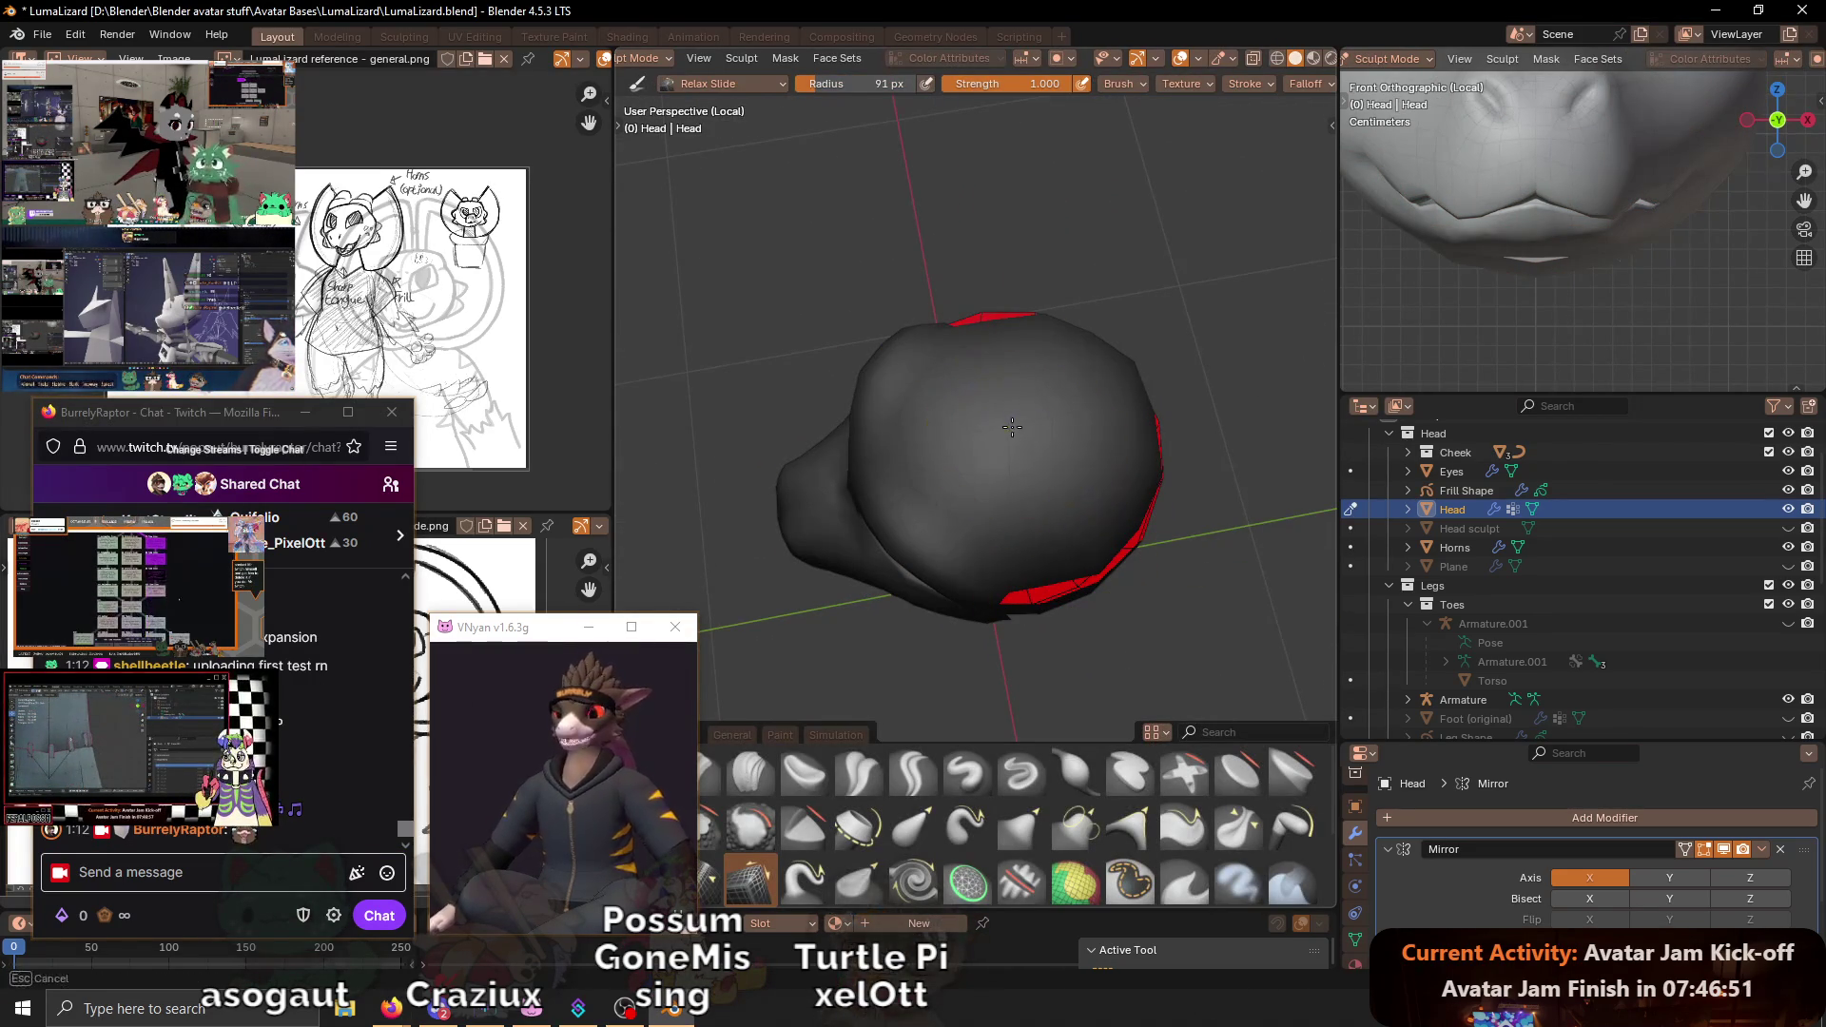
pyautogui.moveTo(1008, 459)
pyautogui.mouseDown(button='middle')
pyautogui.moveTo(1012, 440)
pyautogui.moveTo(996, 530)
pyautogui.moveTo(1149, 519)
pyautogui.moveTo(1060, 498)
pyautogui.moveTo(1100, 457)
pyautogui.moveTo(1101, 533)
pyautogui.moveTo(1031, 454)
pyautogui.moveTo(1028, 482)
pyautogui.mouseUp(button='middle')
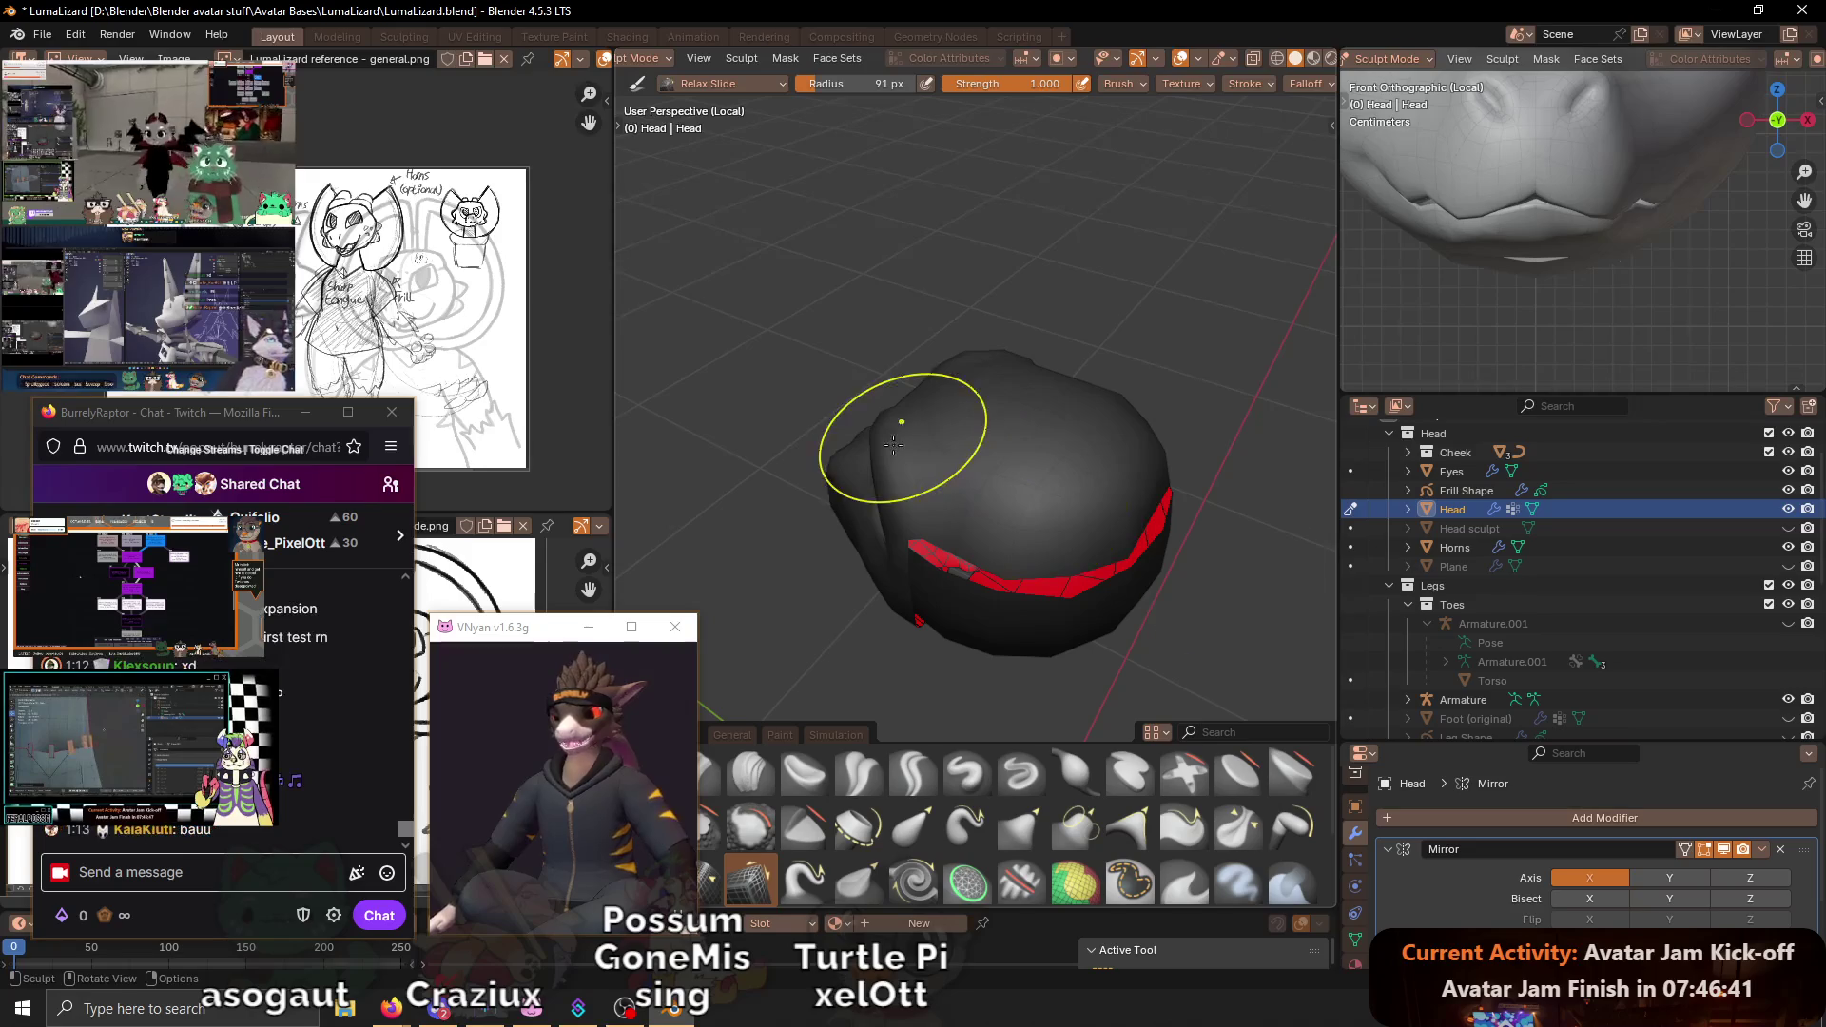
pyautogui.moveTo(1216, 736)
pyautogui.mouseDown(button='middle')
pyautogui.moveTo(1109, 502)
pyautogui.moveTo(1122, 481)
pyautogui.moveTo(991, 500)
pyautogui.moveTo(980, 456)
pyautogui.moveTo(1155, 478)
pyautogui.mouseUp(button='middle')
pyautogui.hotkey('ctrl', 'Tab')
pyautogui.press('Tab')
# - Select a vertical face loop on the head and pick the vertices beside the red band
pyautogui.click(951, 499)
pyautogui.scroll(-2, 951, 498)
pyautogui.keyDown('alt'); pyautogui.click(952, 498); pyautogui.keyUp('alt')
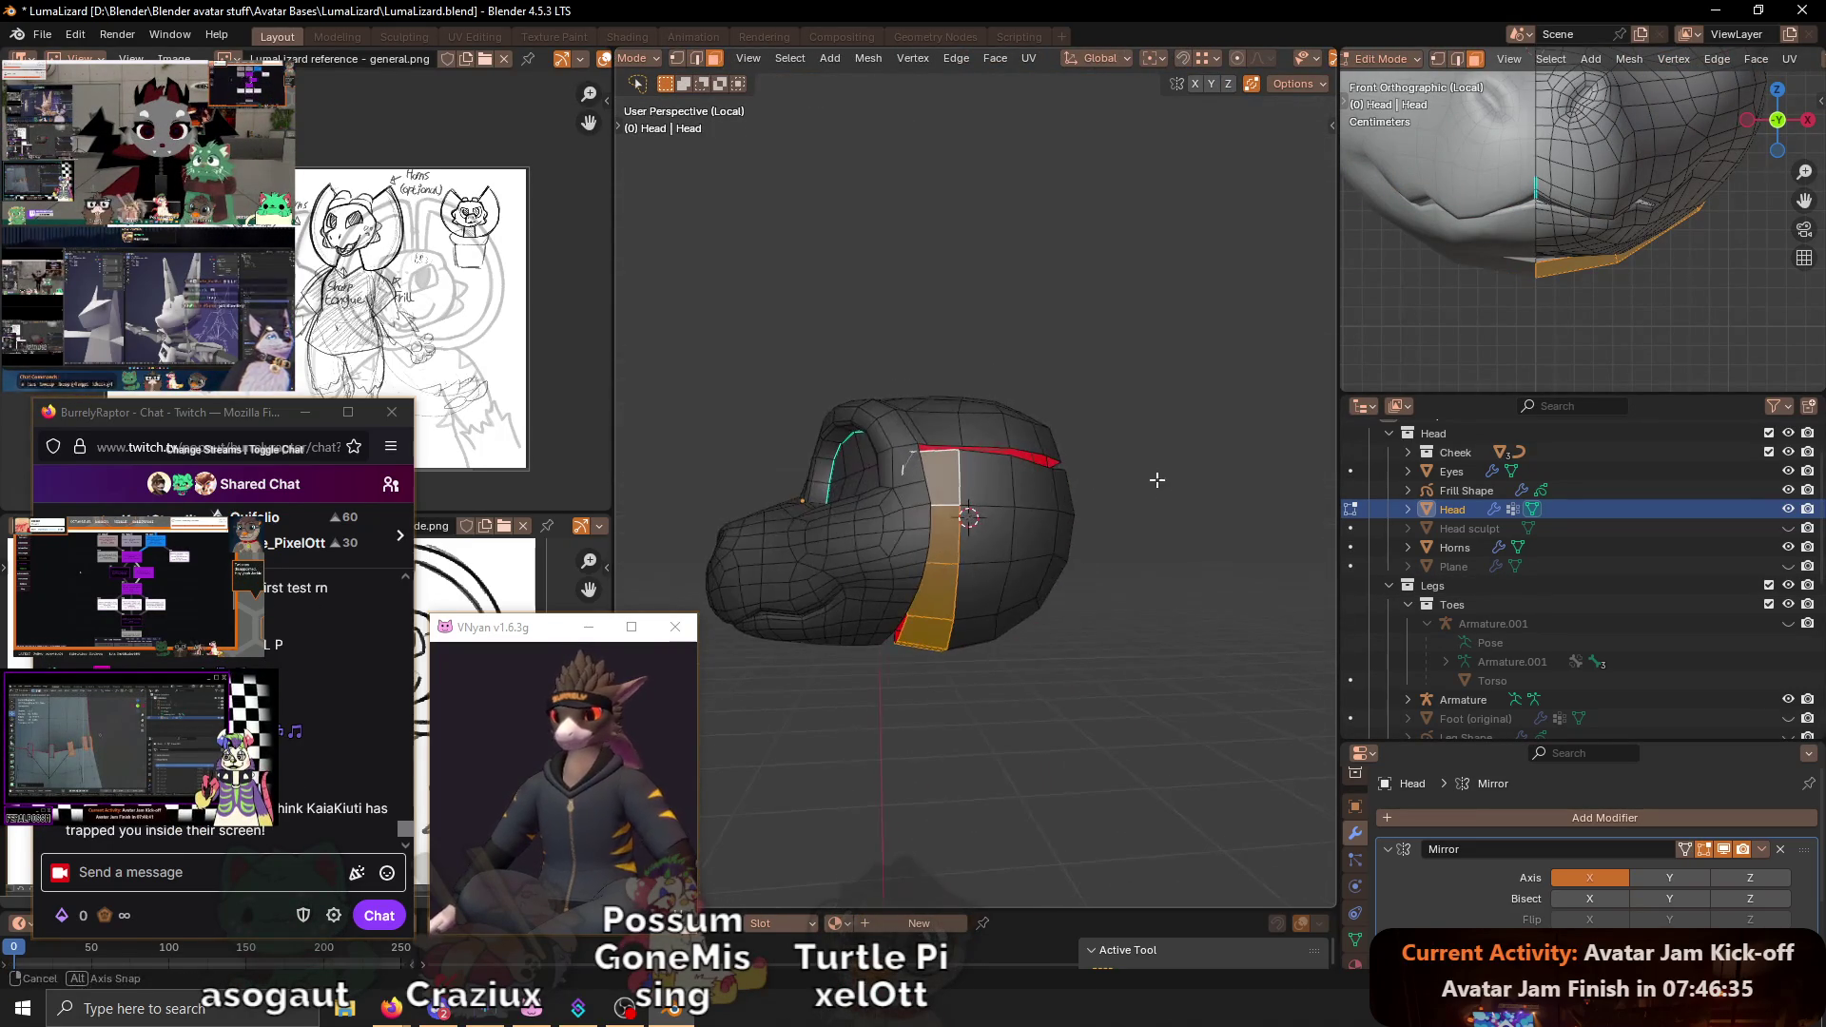
pyautogui.rightClick(1153, 544)
pyautogui.moveTo(937, 583)
pyautogui.mouseDown(button='middle')
pyautogui.moveTo(881, 595)
pyautogui.moveTo(1199, 530)
pyautogui.moveTo(1114, 512)
pyautogui.moveTo(1151, 482)
pyautogui.moveTo(1147, 459)
pyautogui.mouseUp(button='middle')
pyautogui.rightClick(1147, 458)
pyautogui.press('Escape')
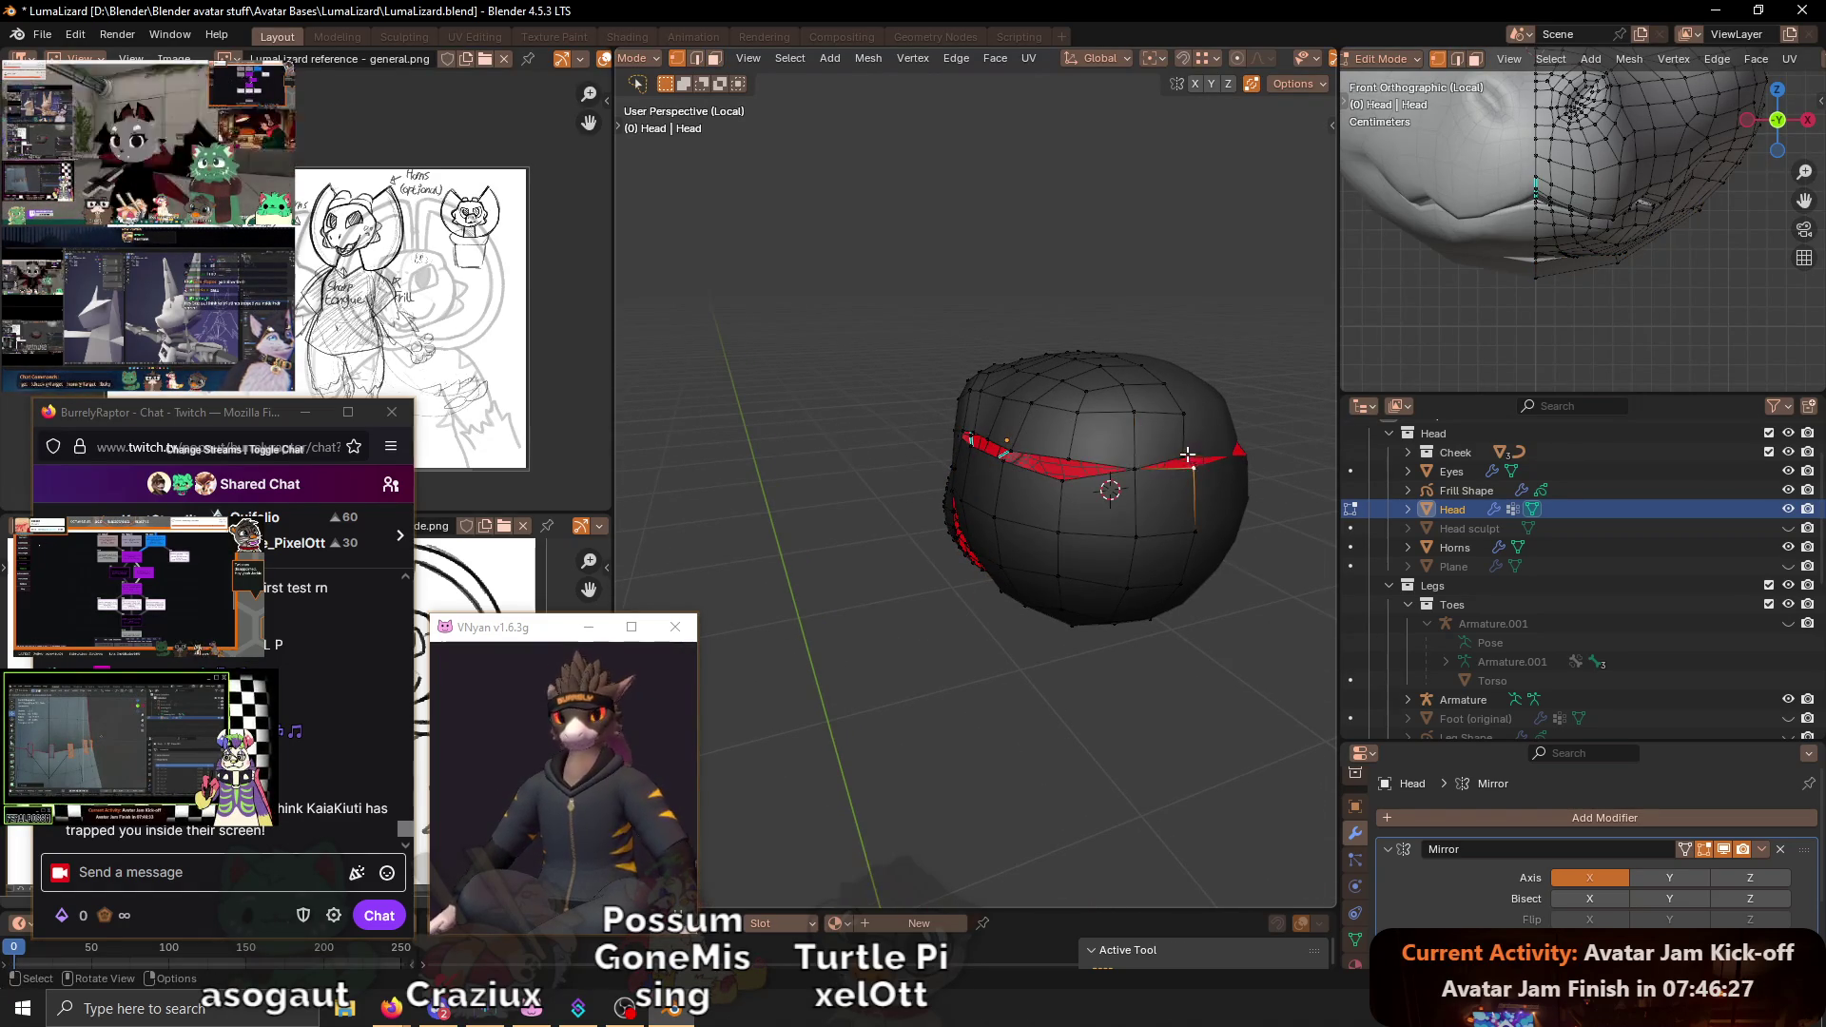
pyautogui.rightClick(1258, 468)
pyautogui.press('Escape')
pyautogui.moveTo(1259, 468)
pyautogui.mouseDown(button='middle')
pyautogui.moveTo(1056, 469)
pyautogui.moveTo(1076, 445)
pyautogui.moveTo(1104, 449)
pyautogui.moveTo(990, 464)
pyautogui.moveTo(946, 441)
pyautogui.moveTo(1010, 472)
pyautogui.mouseUp(button='middle')
# - Merge two vertex pairs near the red band At Center, then select another face loop
pyautogui.press('m')
pyautogui.click(999, 446)
pyautogui.keyDown('shift'); pyautogui.click(991, 449); pyautogui.keyUp('shift')
pyautogui.press('m')
pyautogui.click(1085, 440)
pyautogui.keyDown('alt'); pyautogui.click(1010, 472); pyautogui.keyUp('alt')
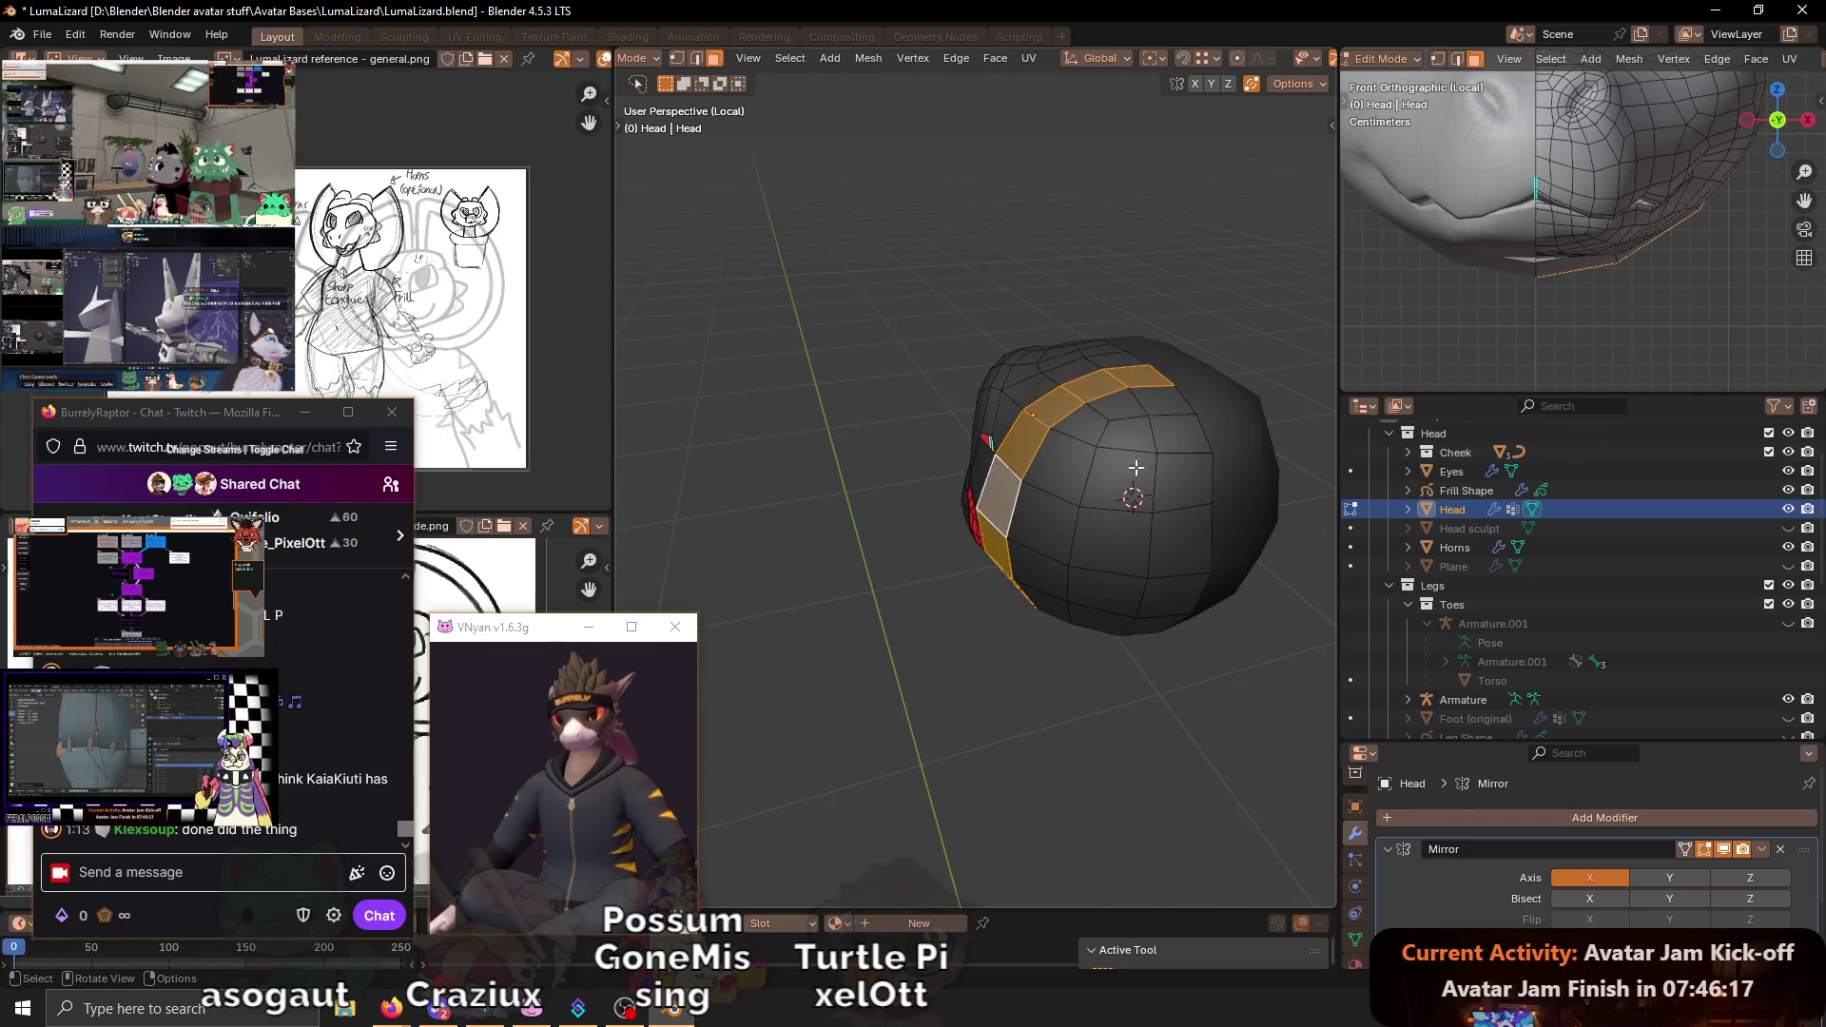
pyautogui.moveTo(1130, 505)
pyautogui.mouseDown(button='middle')
pyautogui.moveTo(934, 482)
pyautogui.moveTo(1155, 368)
pyautogui.moveTo(1184, 390)
pyautogui.moveTo(1068, 542)
pyautogui.moveTo(1032, 473)
pyautogui.moveTo(1103, 428)
pyautogui.mouseUp(button='middle')
# - Reply to a Twitch chat message with the eyes emoji
pyautogui.click(371, 821)
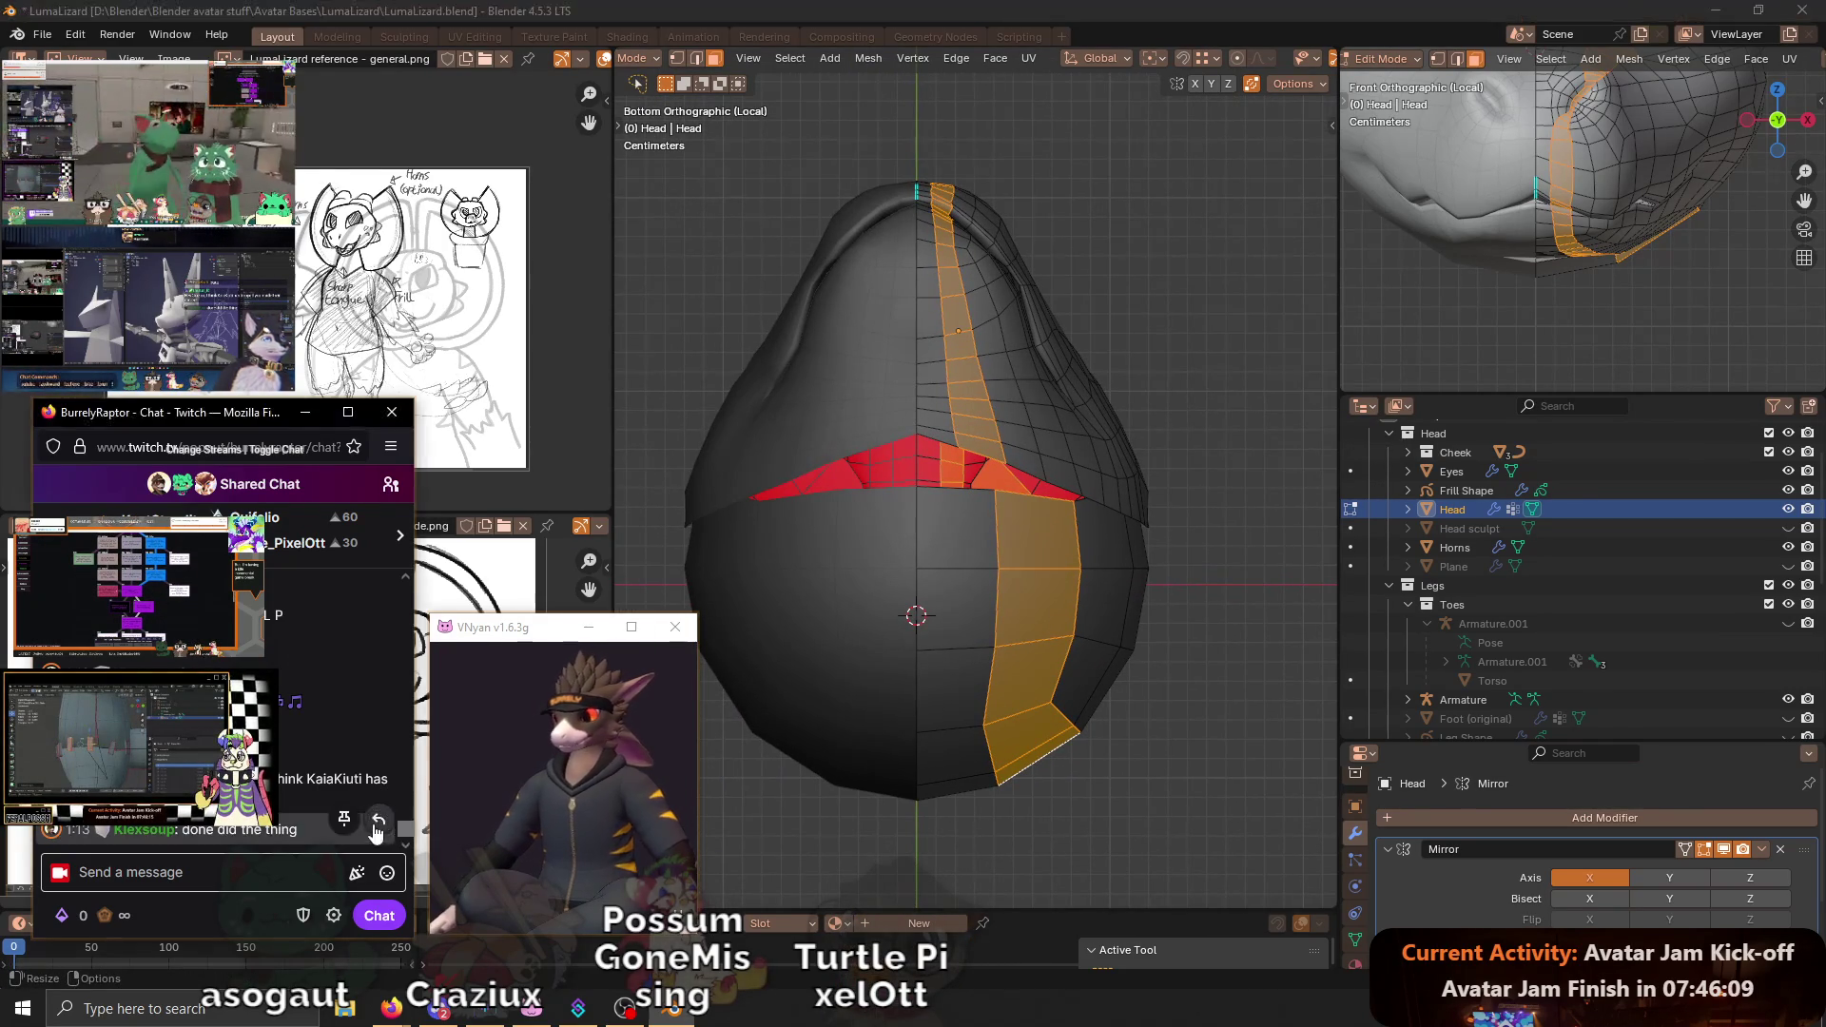
pyautogui.write(':eyes')
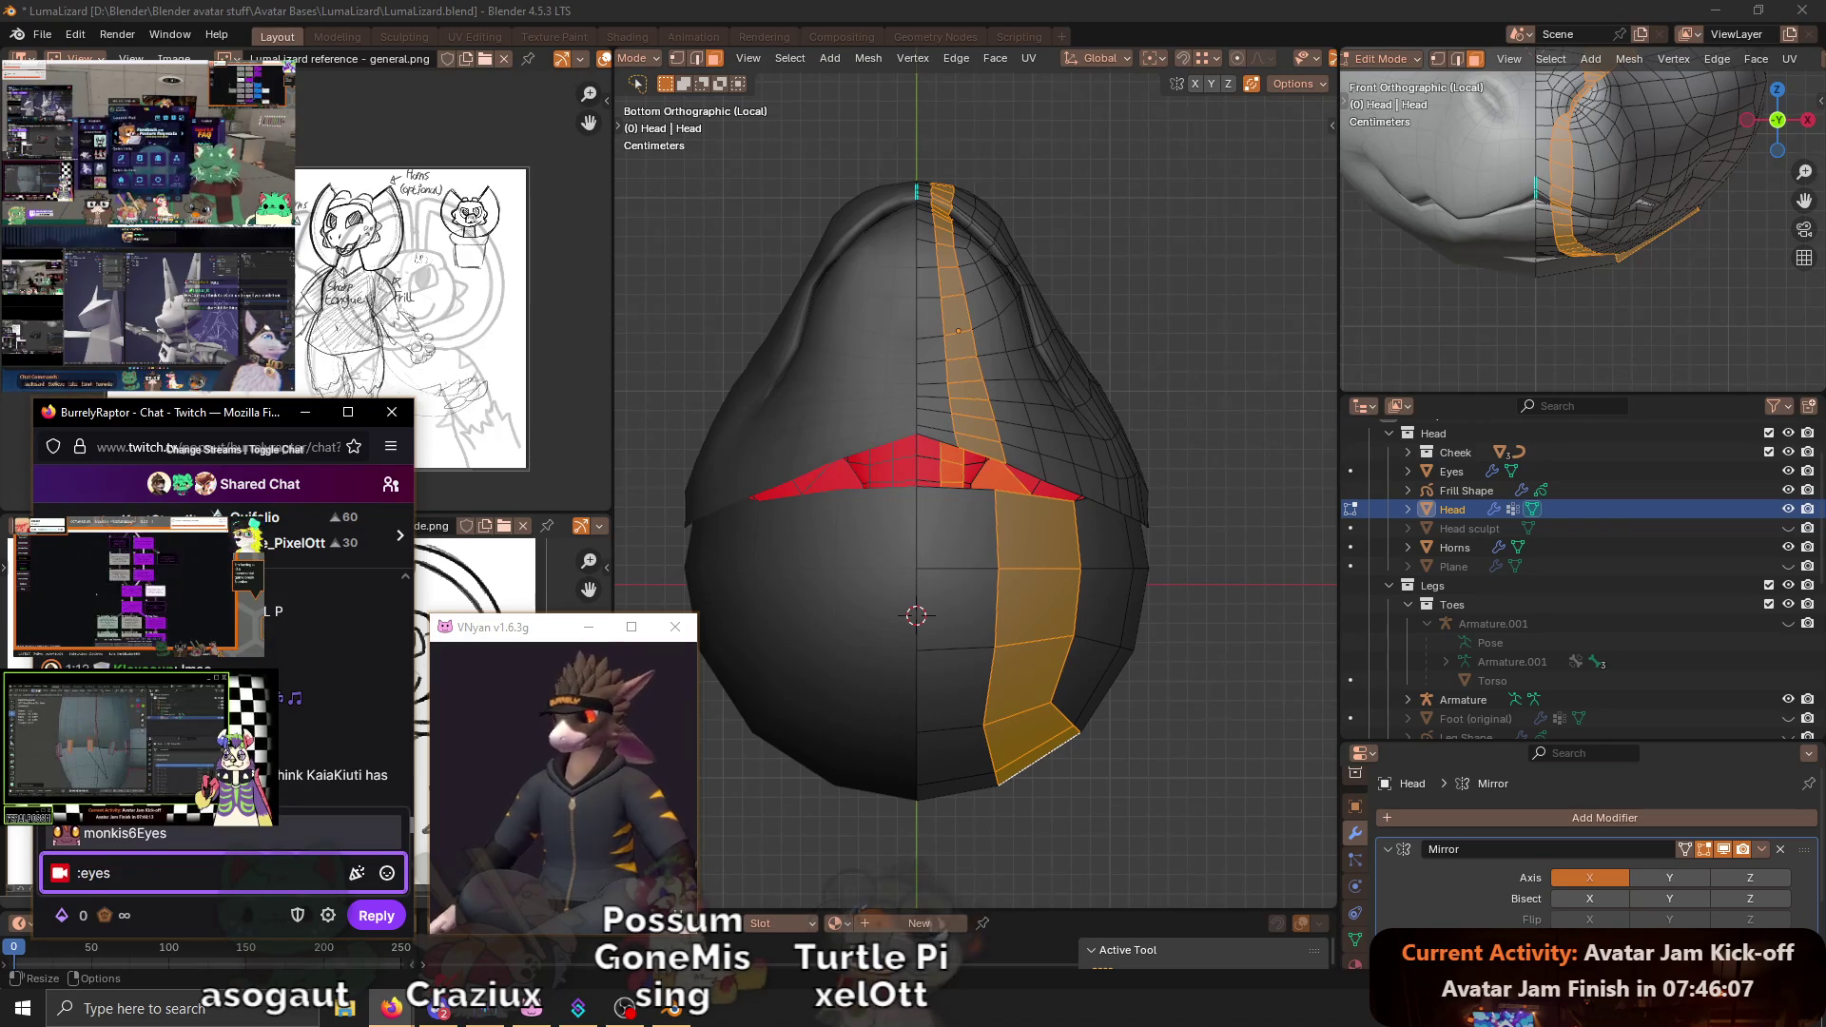
pyautogui.press('BackSpace')
pyautogui.press('BackSpace')
pyautogui.press('BackSpace')
pyautogui.write('e')
pyautogui.click(386, 874)
pyautogui.press('Return')
pyautogui.keyDown('shift'); pyautogui.moveTo(1002, 521); pyautogui.dragTo(1030, 573, button='middle'); pyautogui.keyUp('shift')
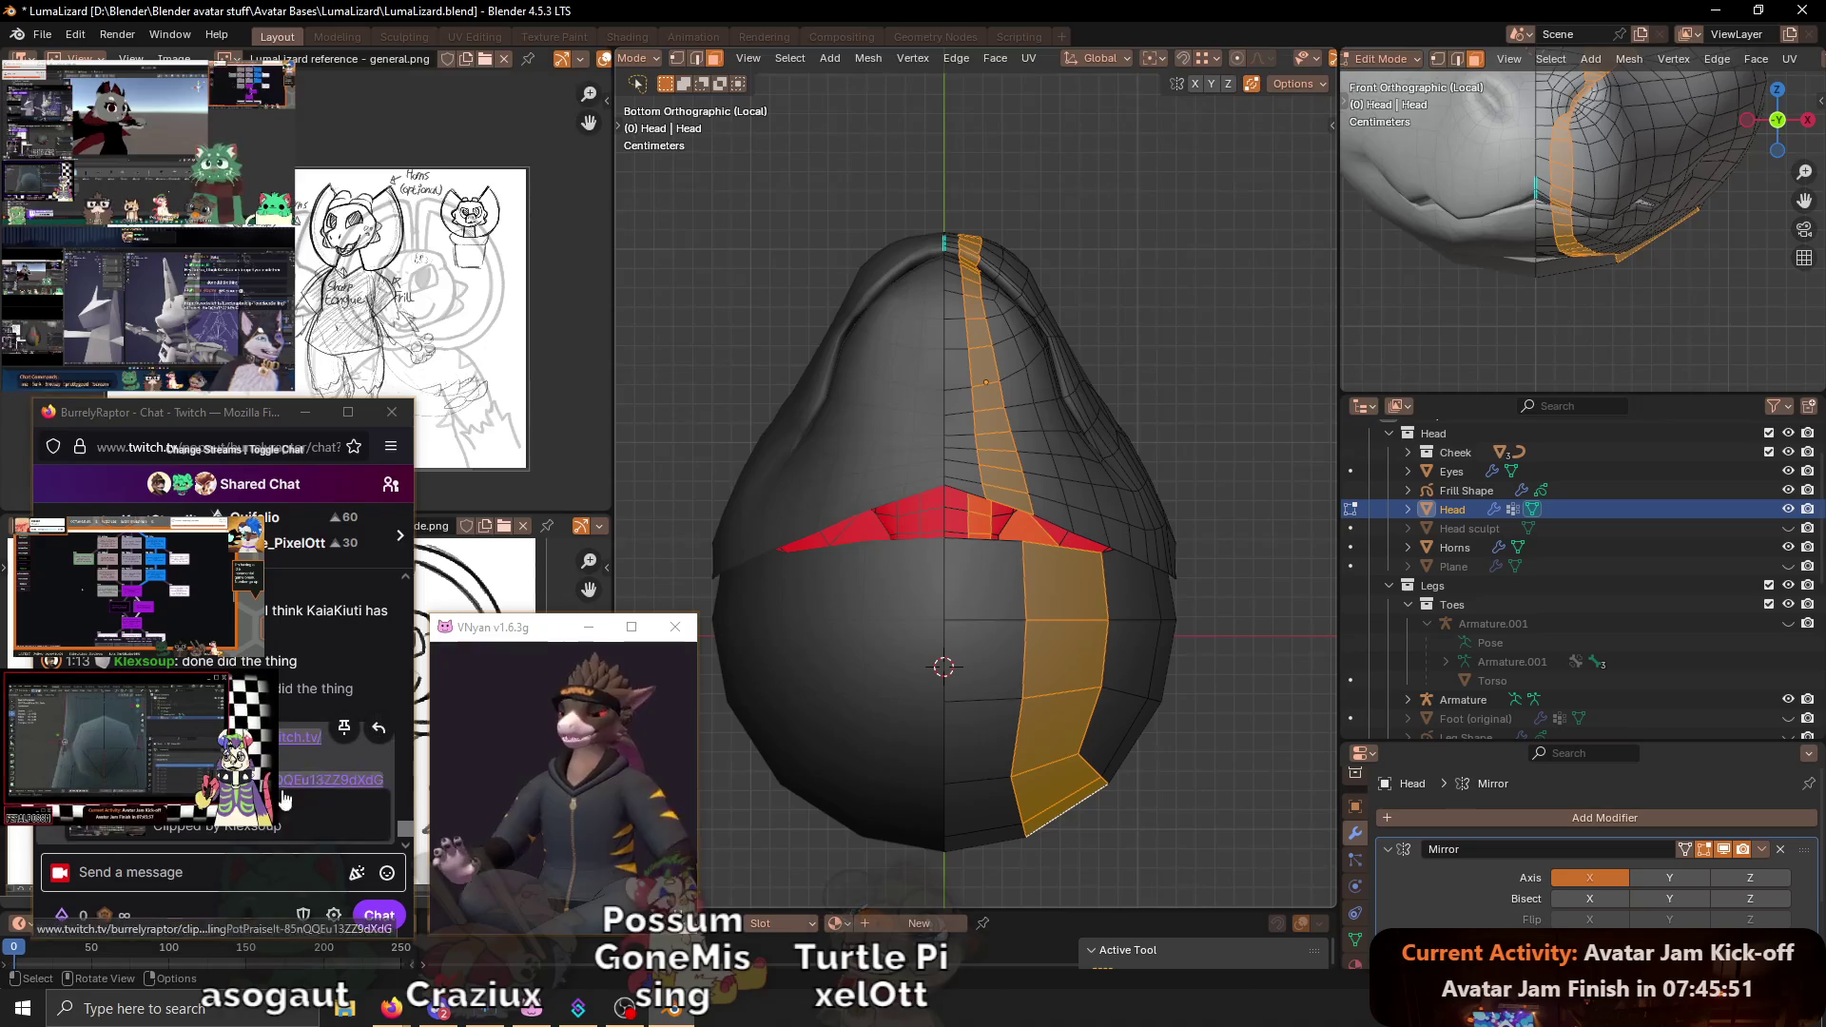
# - Reply in Twitch chat asking to post the clip in the Media channel, with thanks
pyautogui.click(379, 733)
pyautogui.write('Post it in the Me')
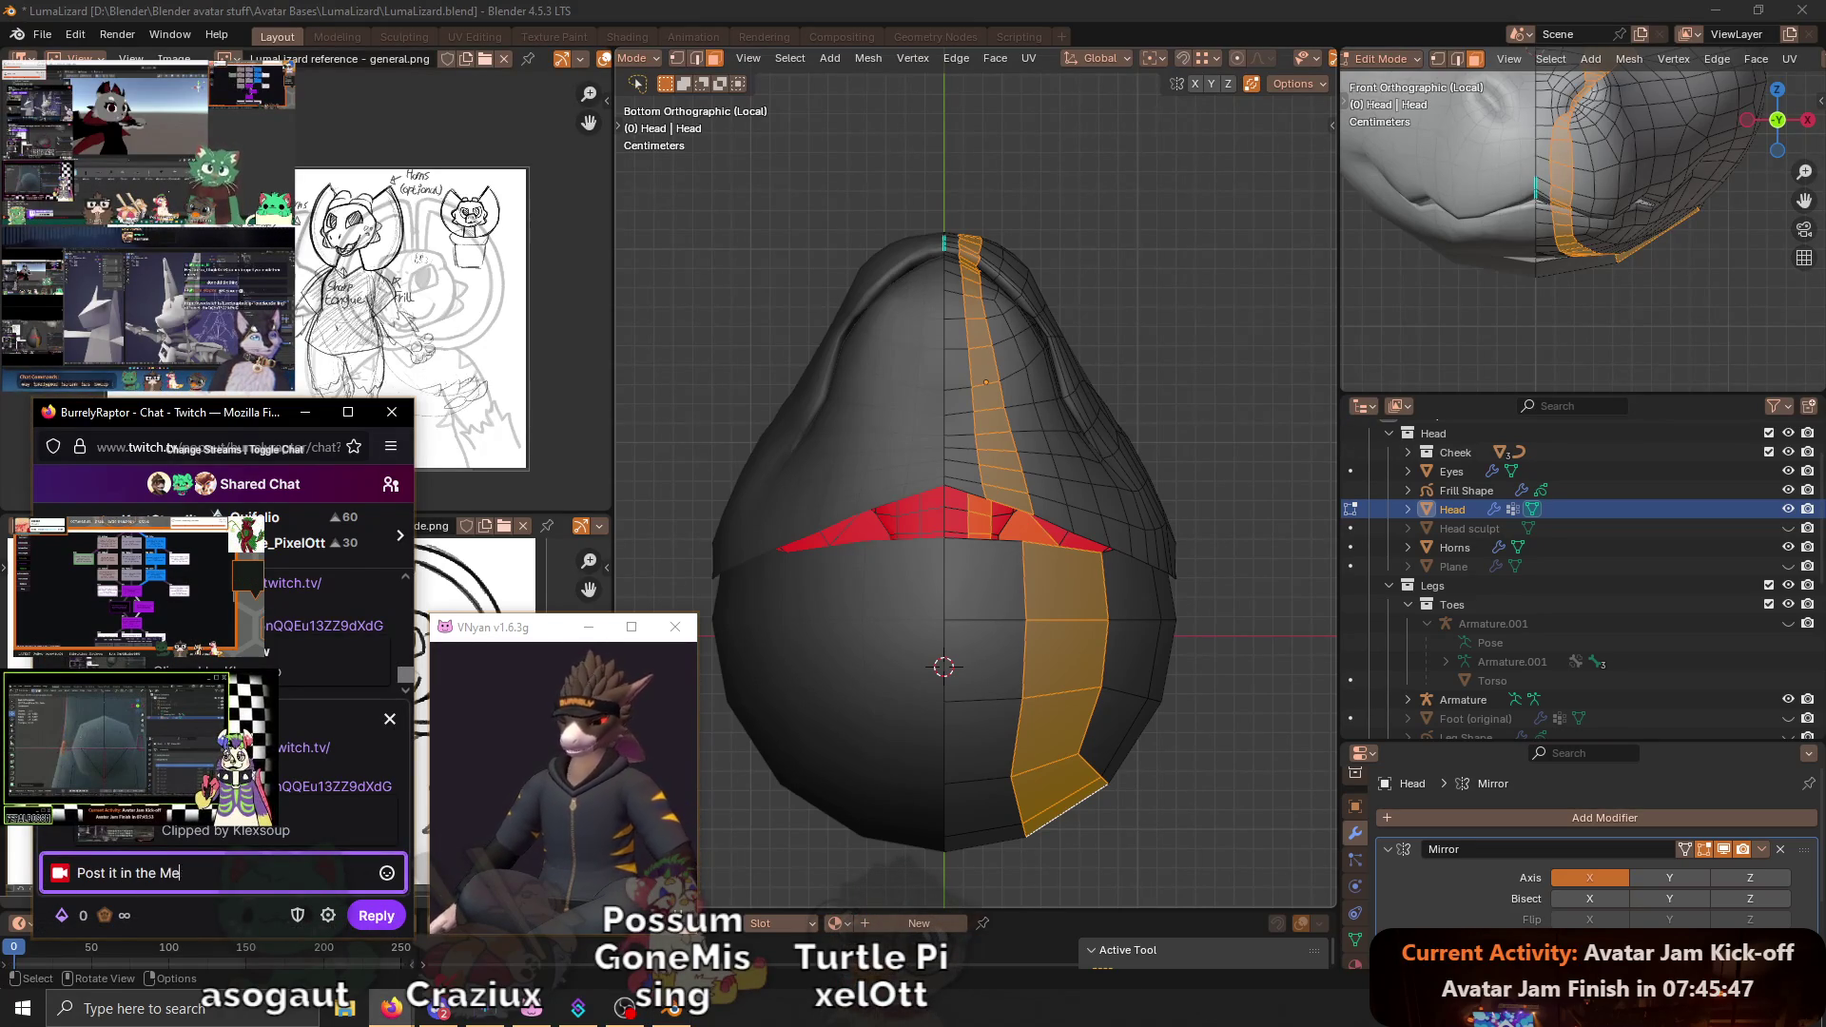
pyautogui.write('che')
pyautogui.write('nel,')
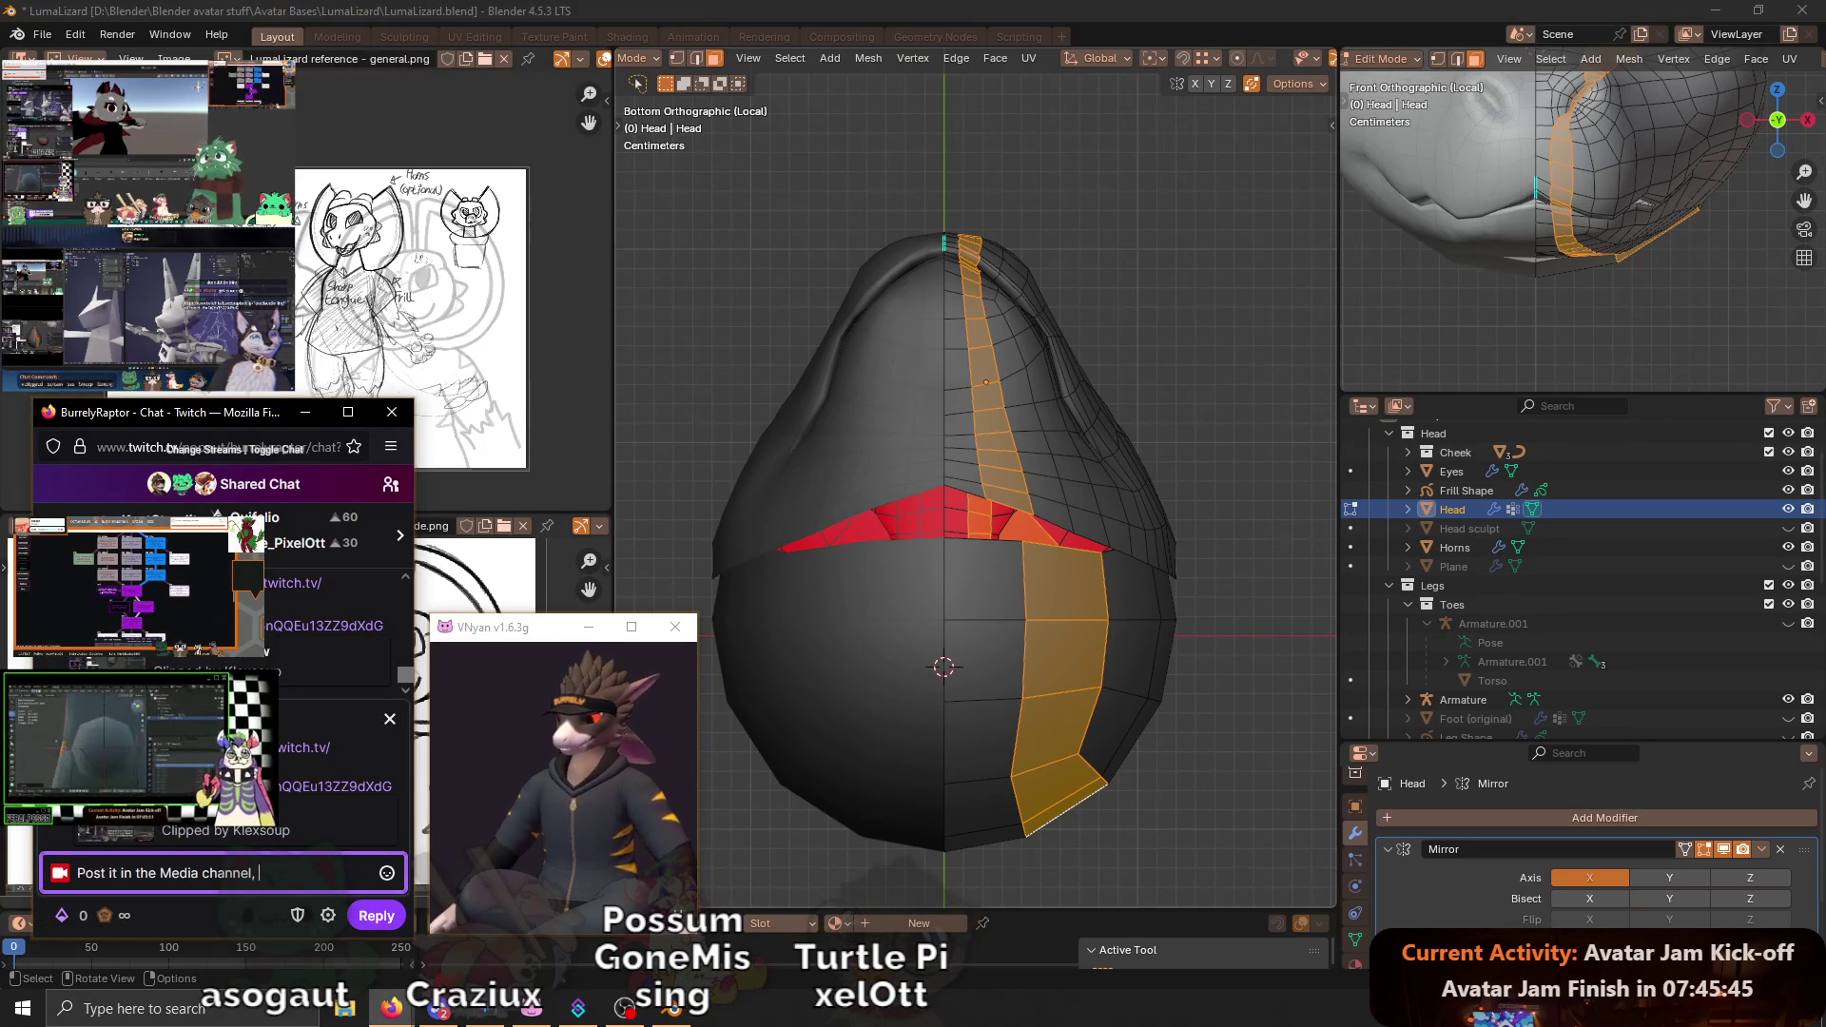
pyautogui.write('hank you. <3')
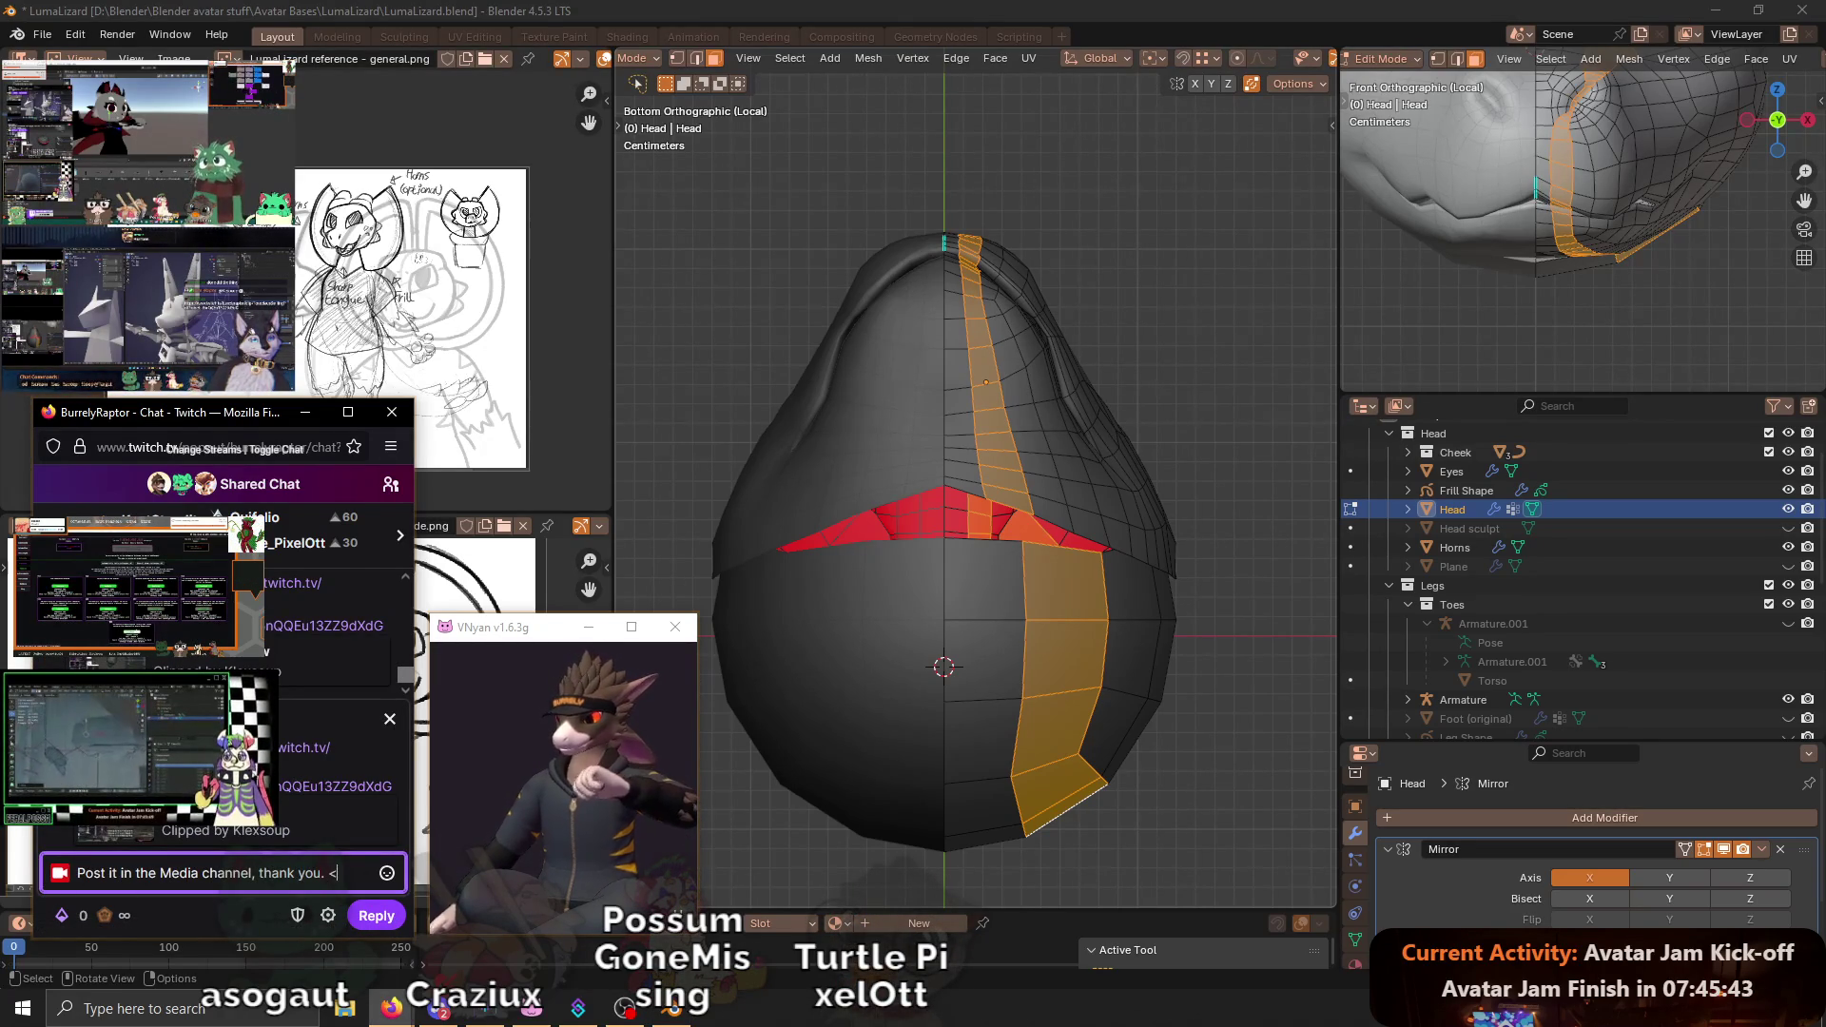
pyautogui.press('Return')
pyautogui.write(':joy')
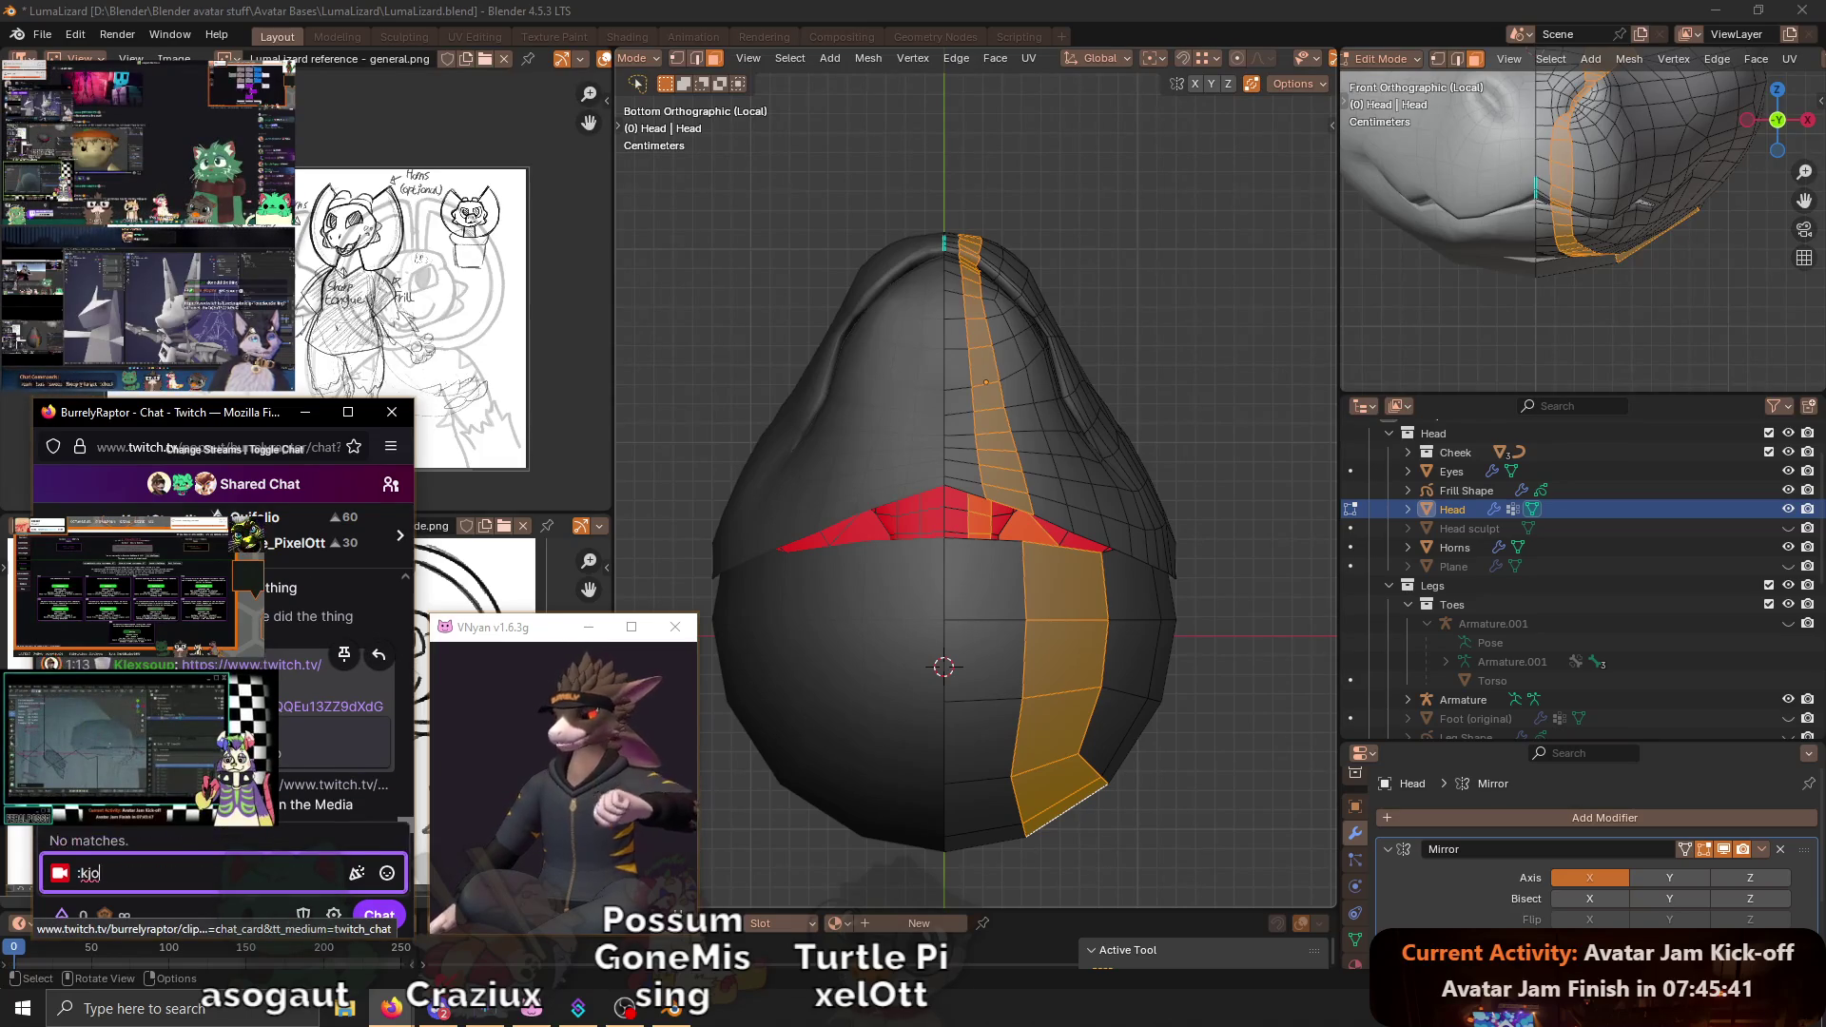
pyautogui.press('BackSpace')
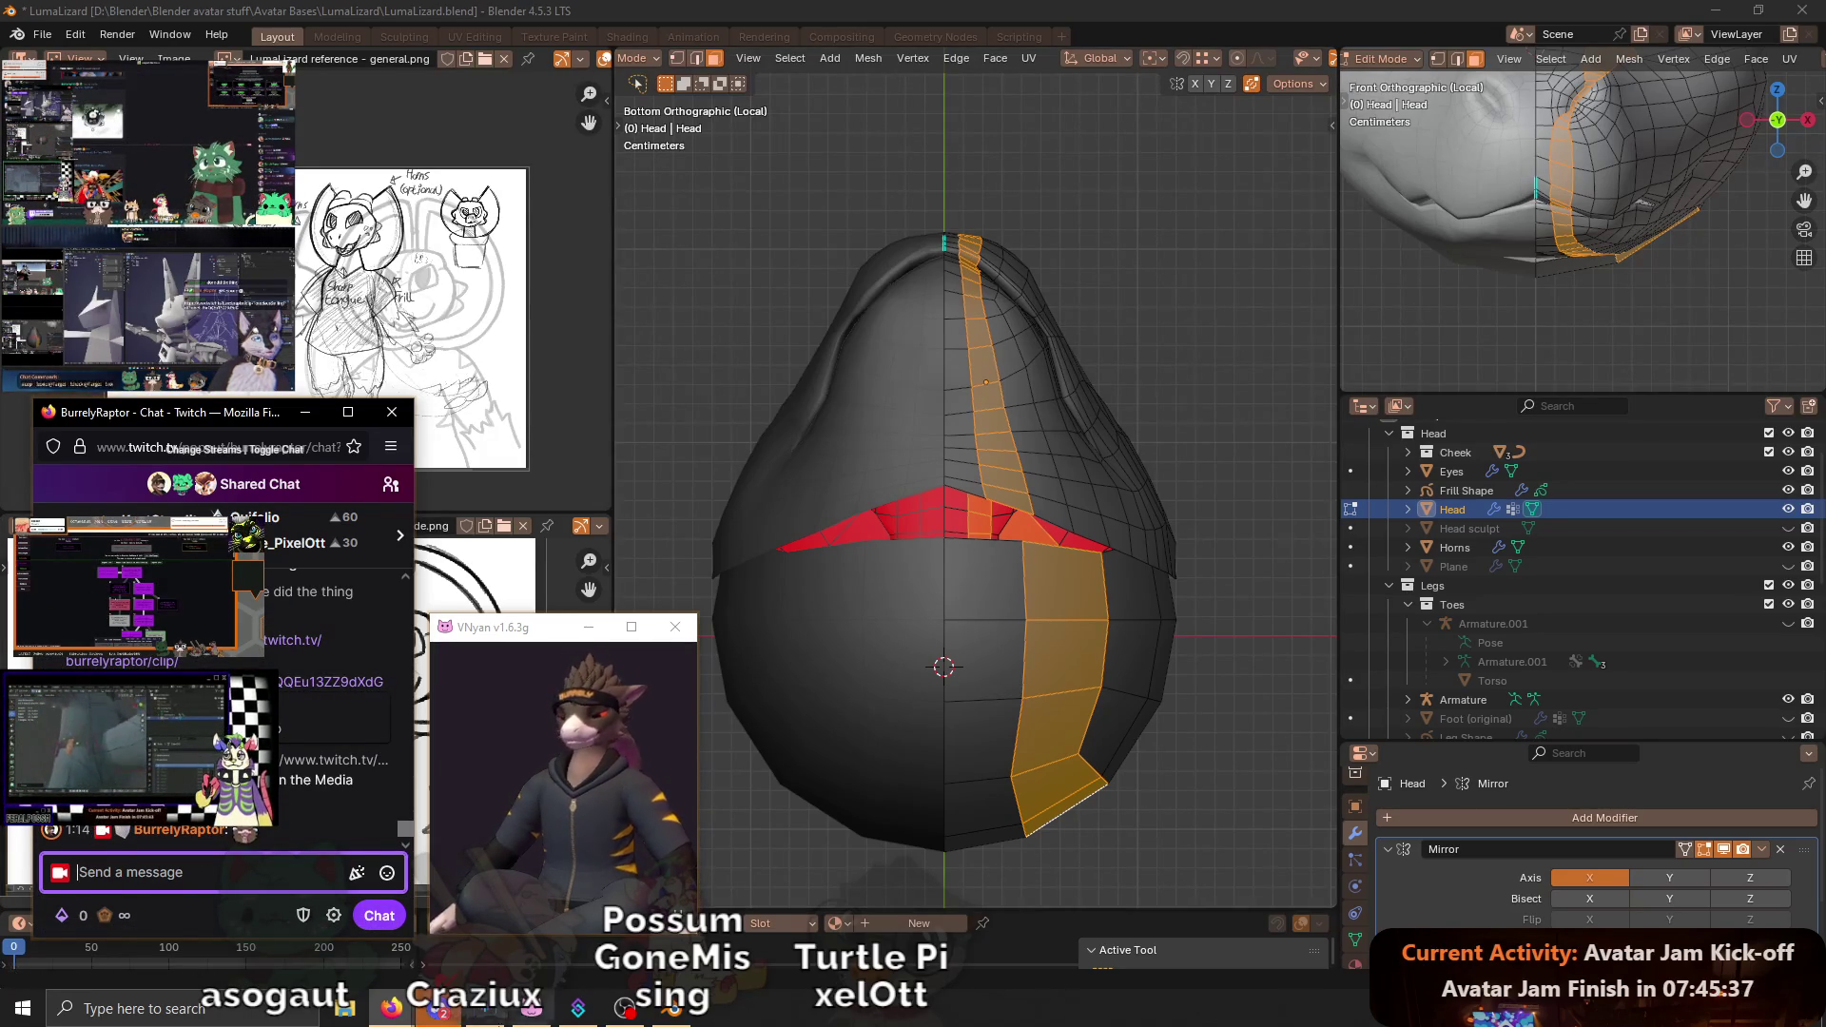
pyautogui.click(439, 1010)
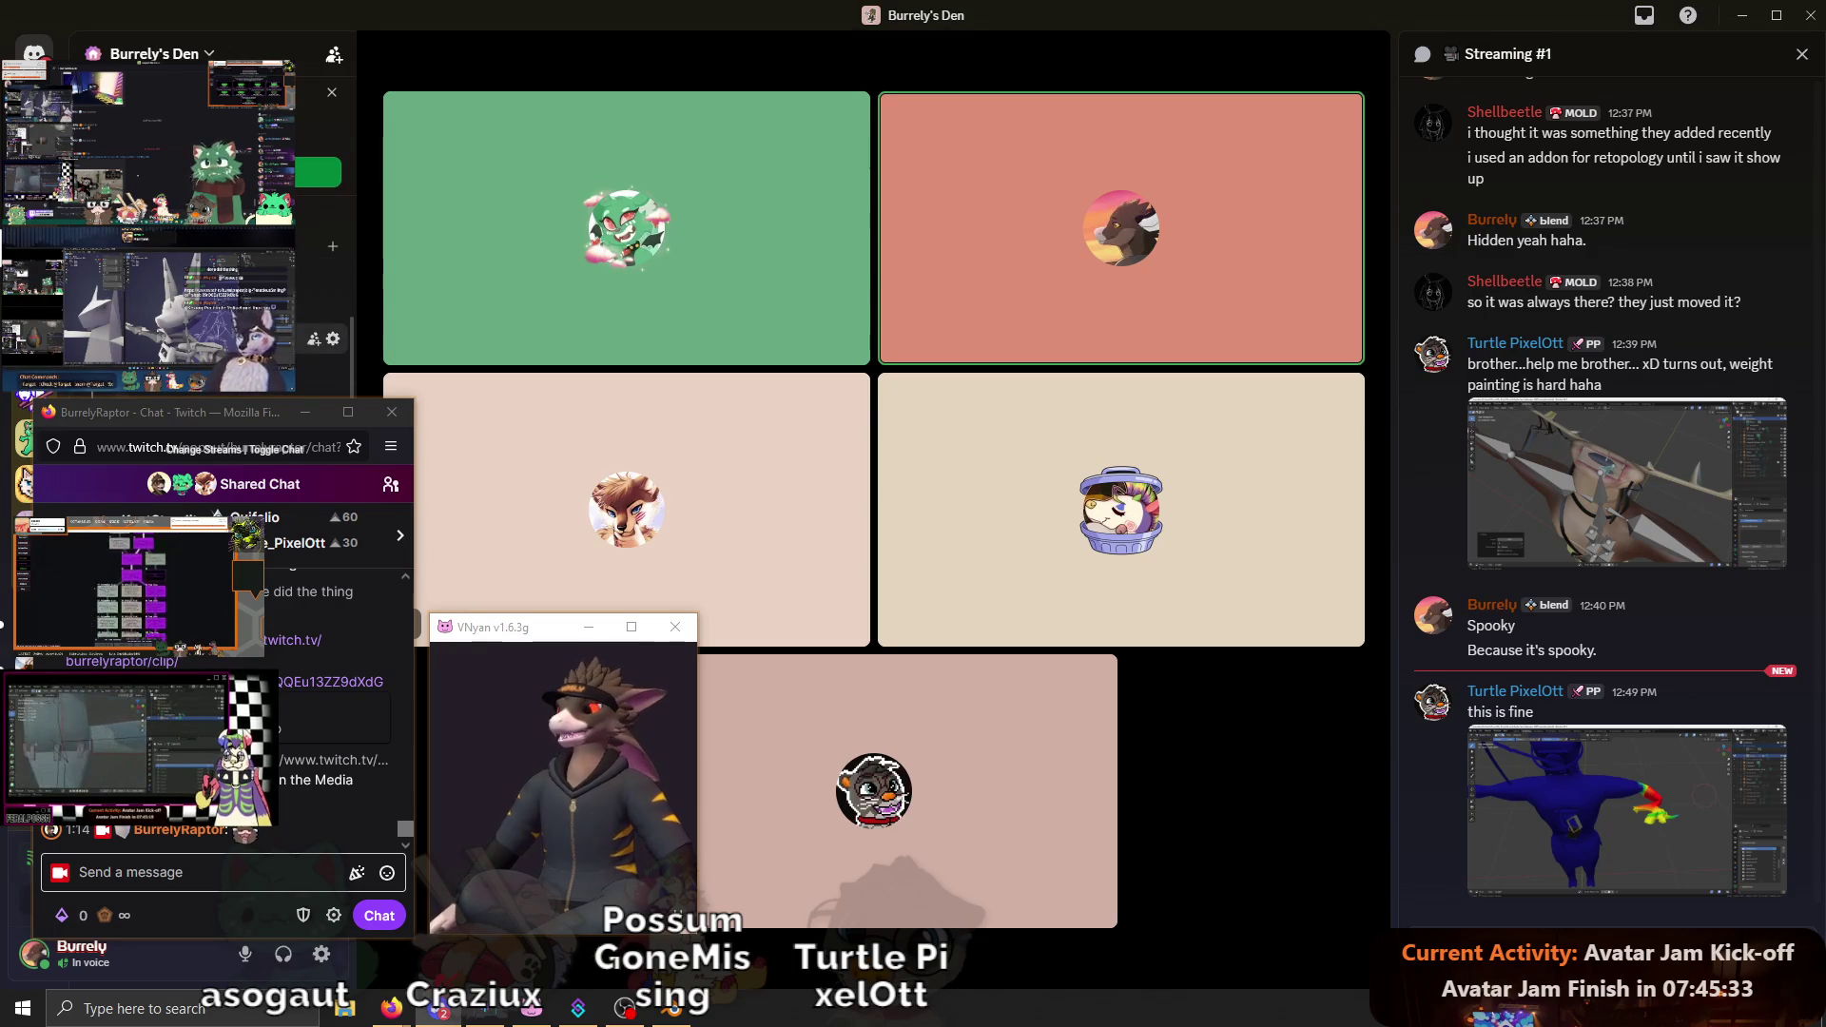
# - Reply 'Saving this for later' to the shared clip in Discord's #media channel, then minimise Discord
pyautogui.click(311, 436)
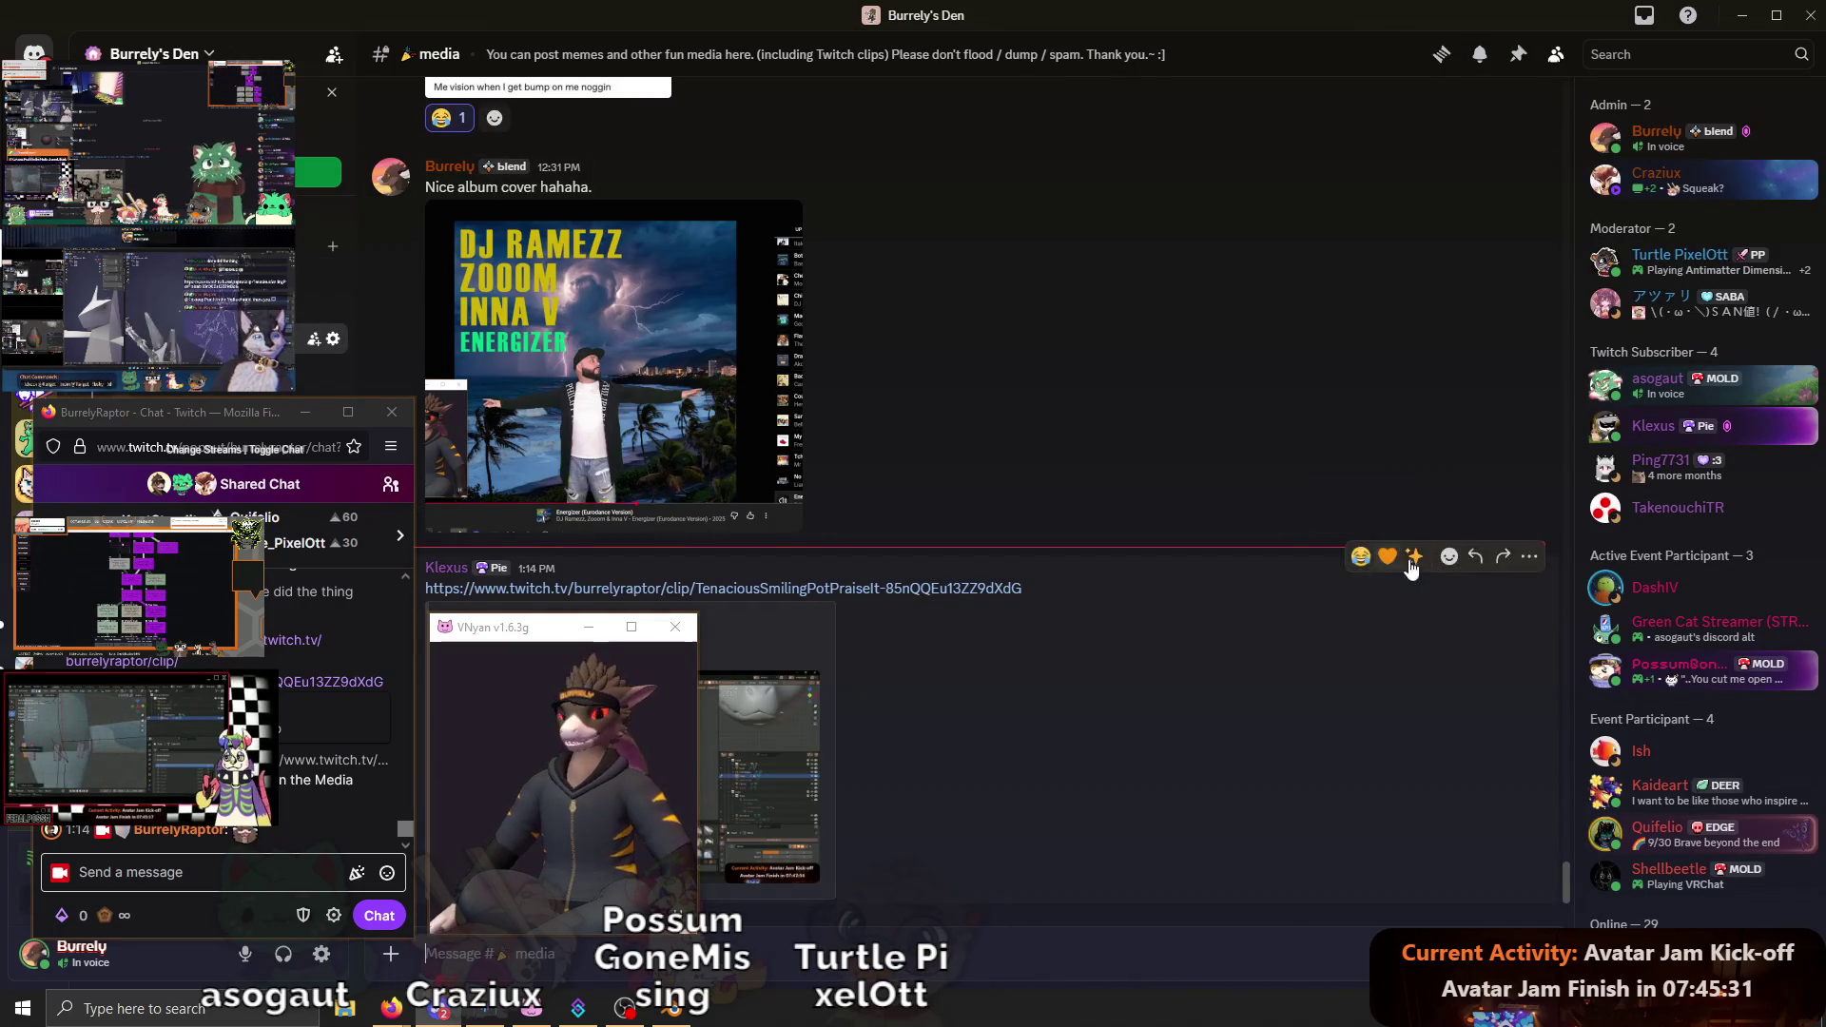
pyautogui.click(1474, 557)
pyautogui.write('Saving this for later. 😂')
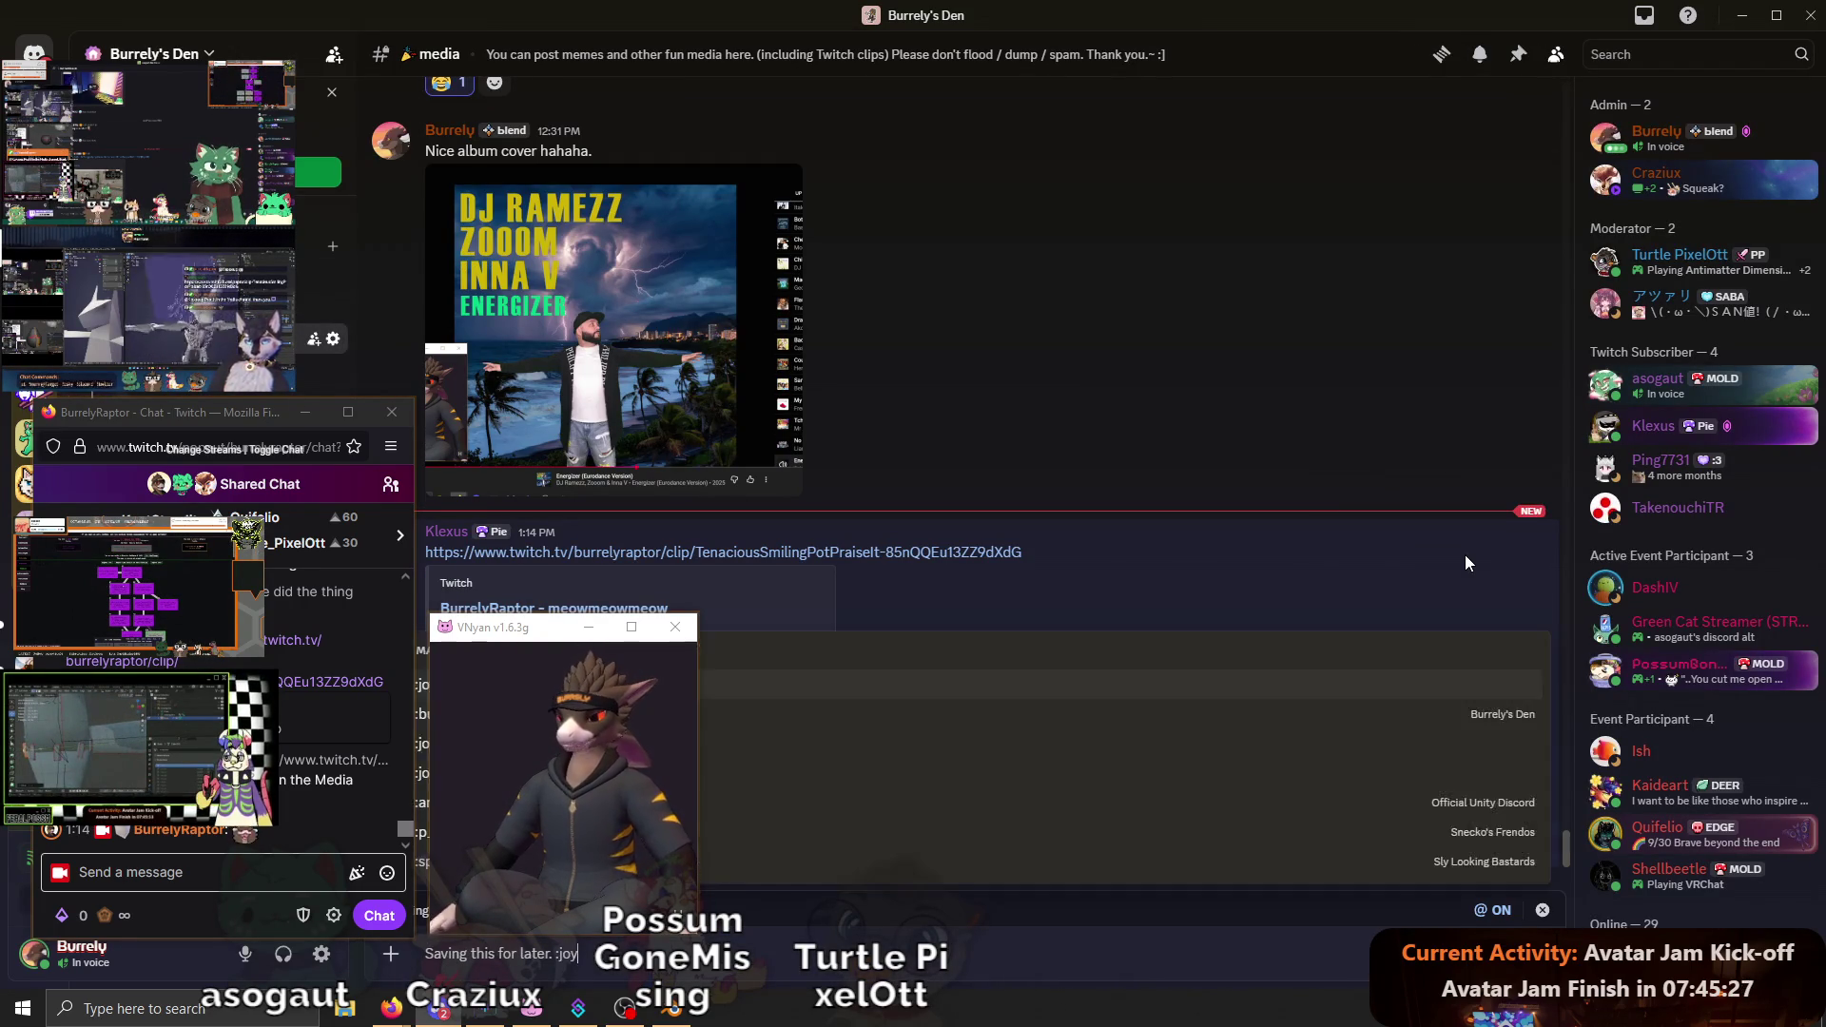
pyautogui.press('Return')
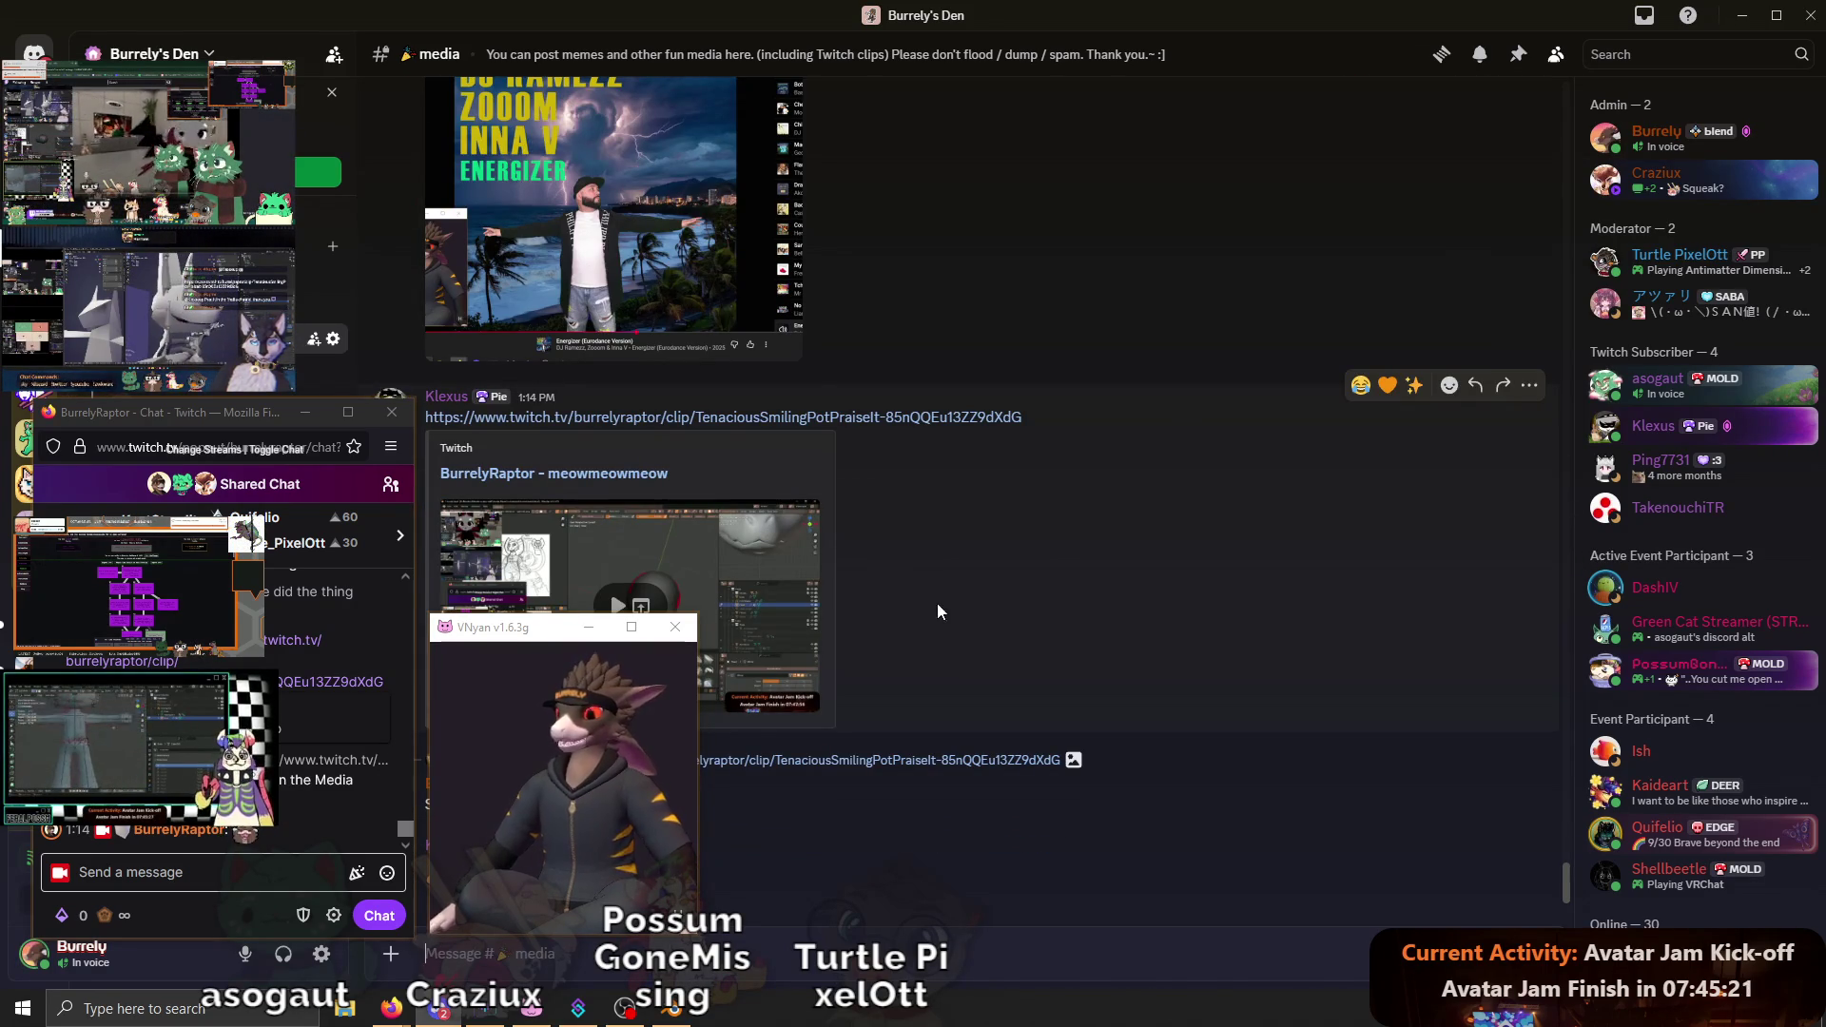
pyautogui.moveTo(511, 630)
pyautogui.mouseDown()
pyautogui.moveTo(899, 566)
pyautogui.moveTo(549, 623)
pyautogui.mouseUp()
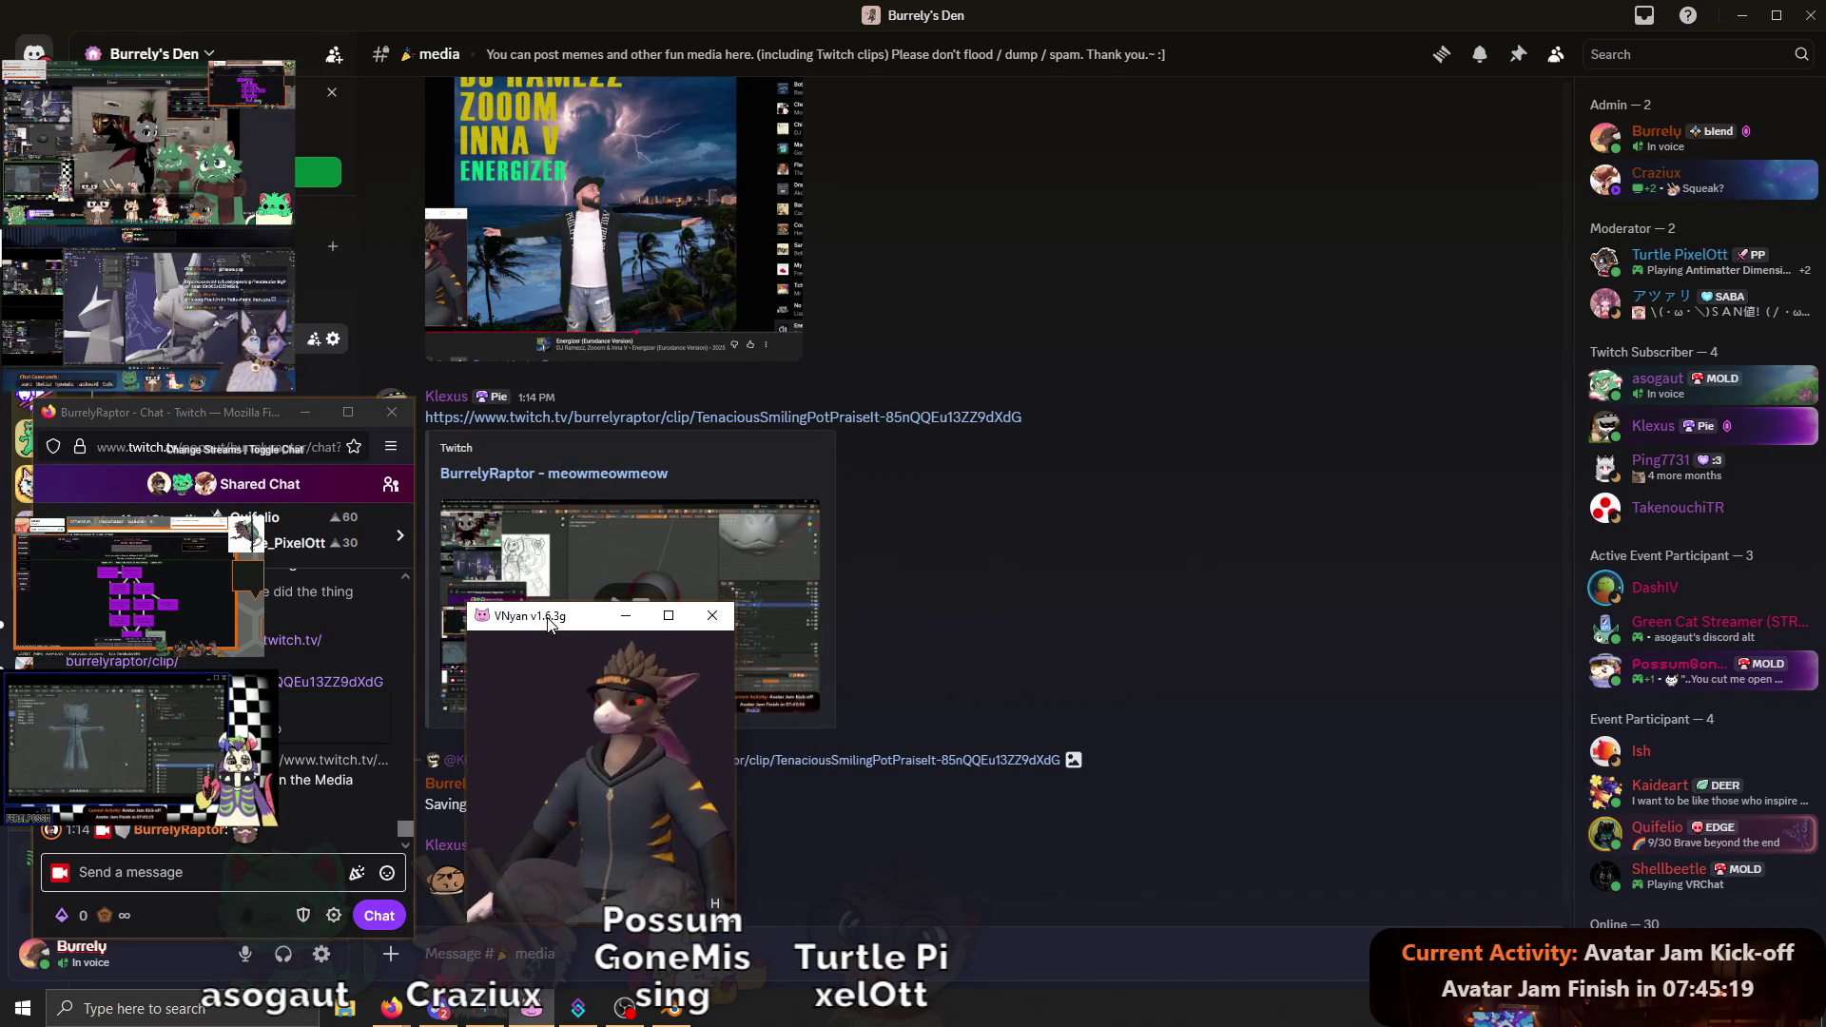
pyautogui.click(1743, 15)
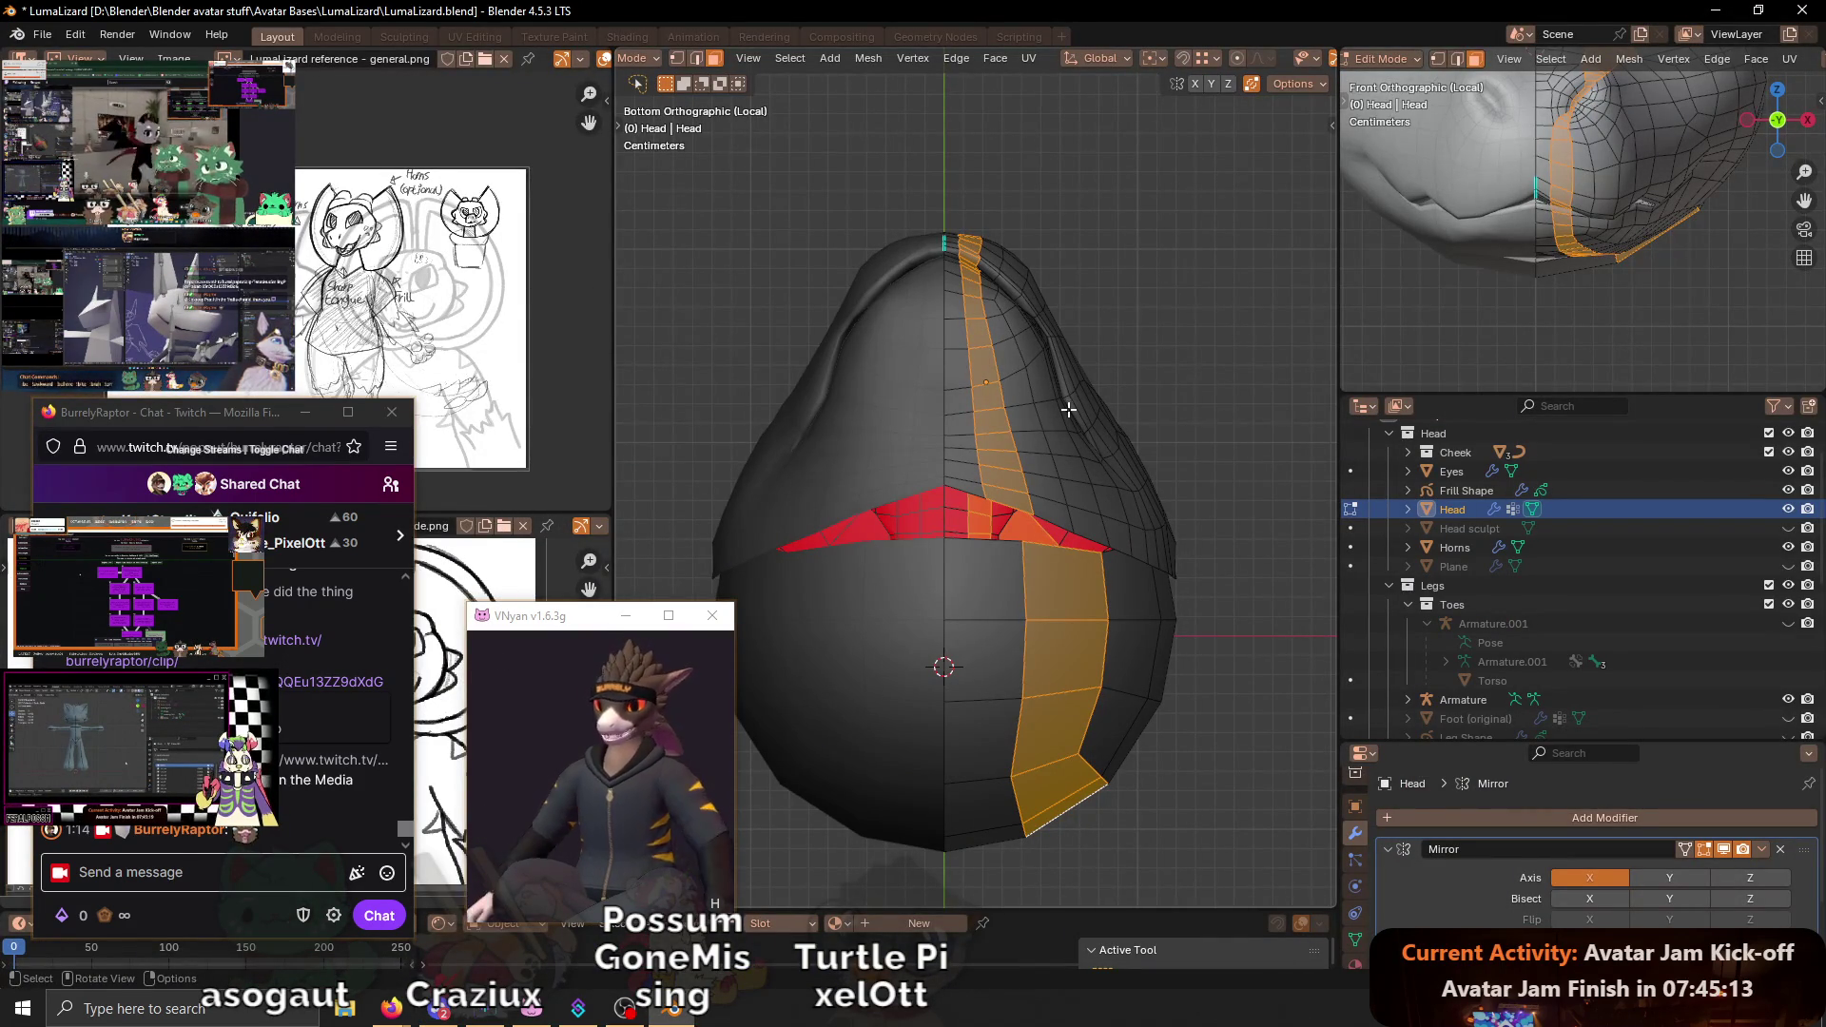
pyautogui.scroll(1, 1034, 474)
pyautogui.scroll(1, 1029, 501)
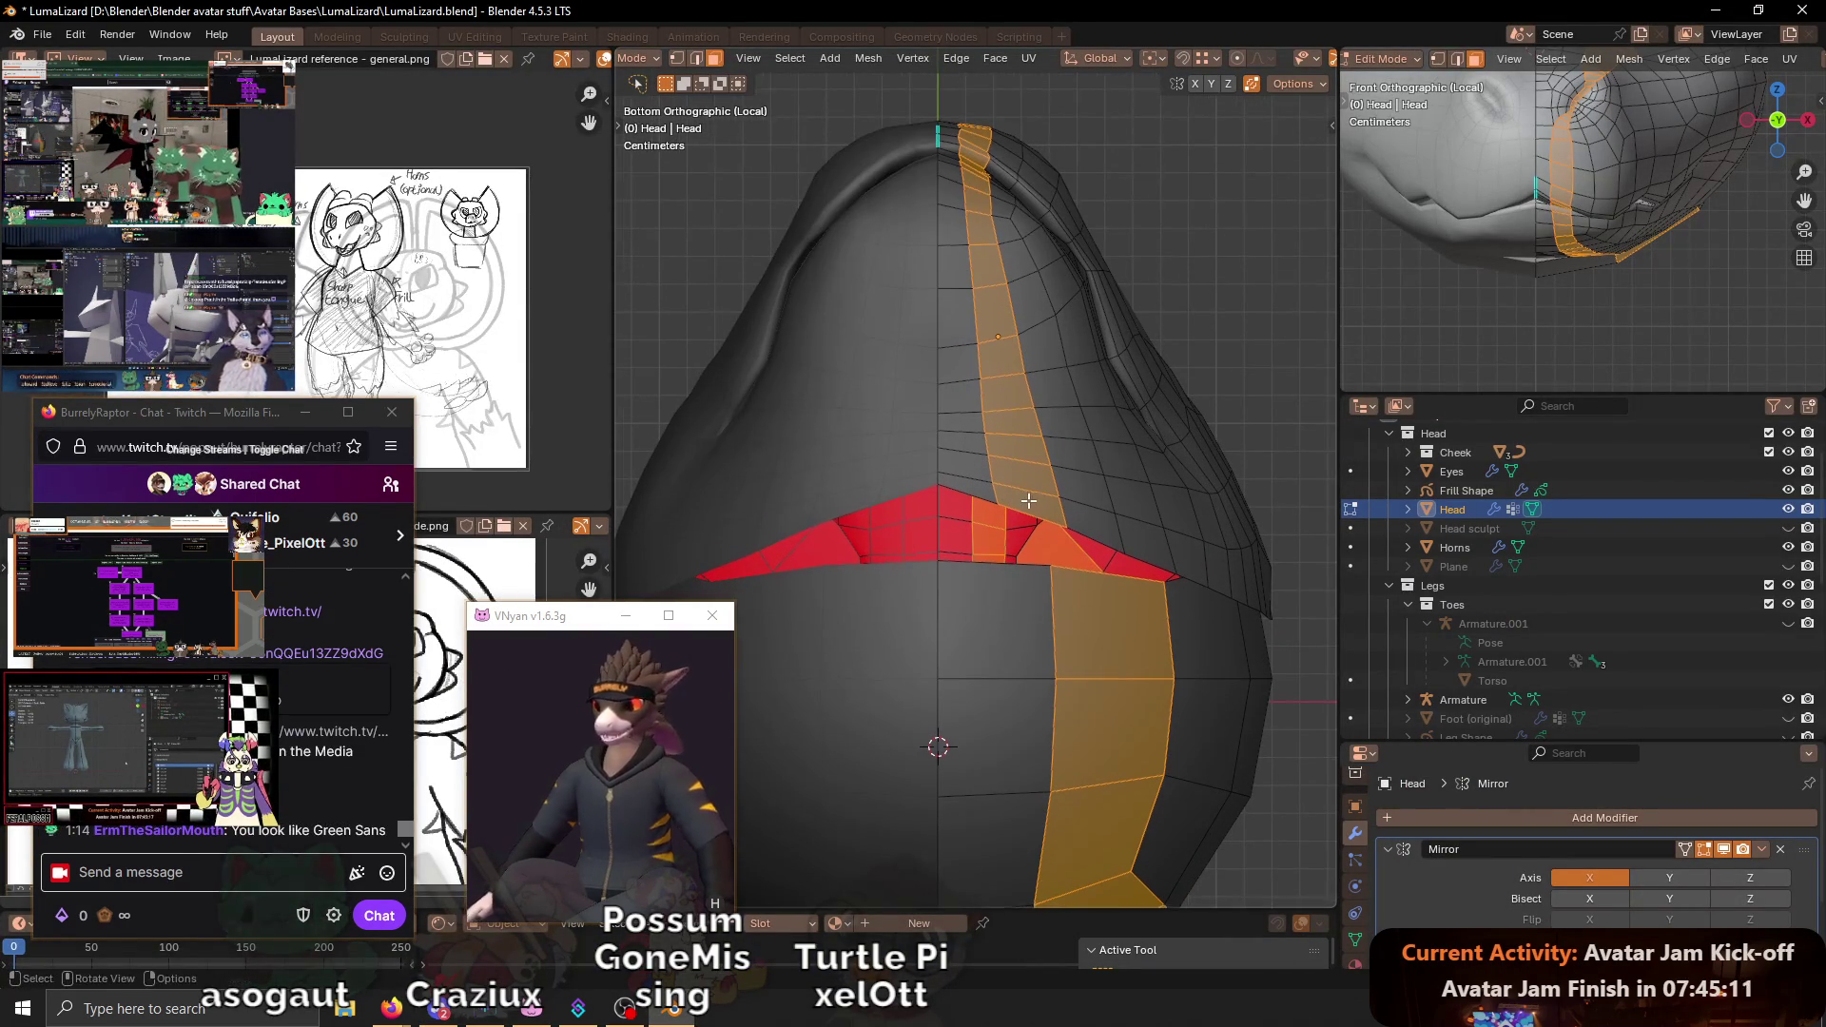
pyautogui.press('1')
pyautogui.click(1111, 550)
pyautogui.press('g')
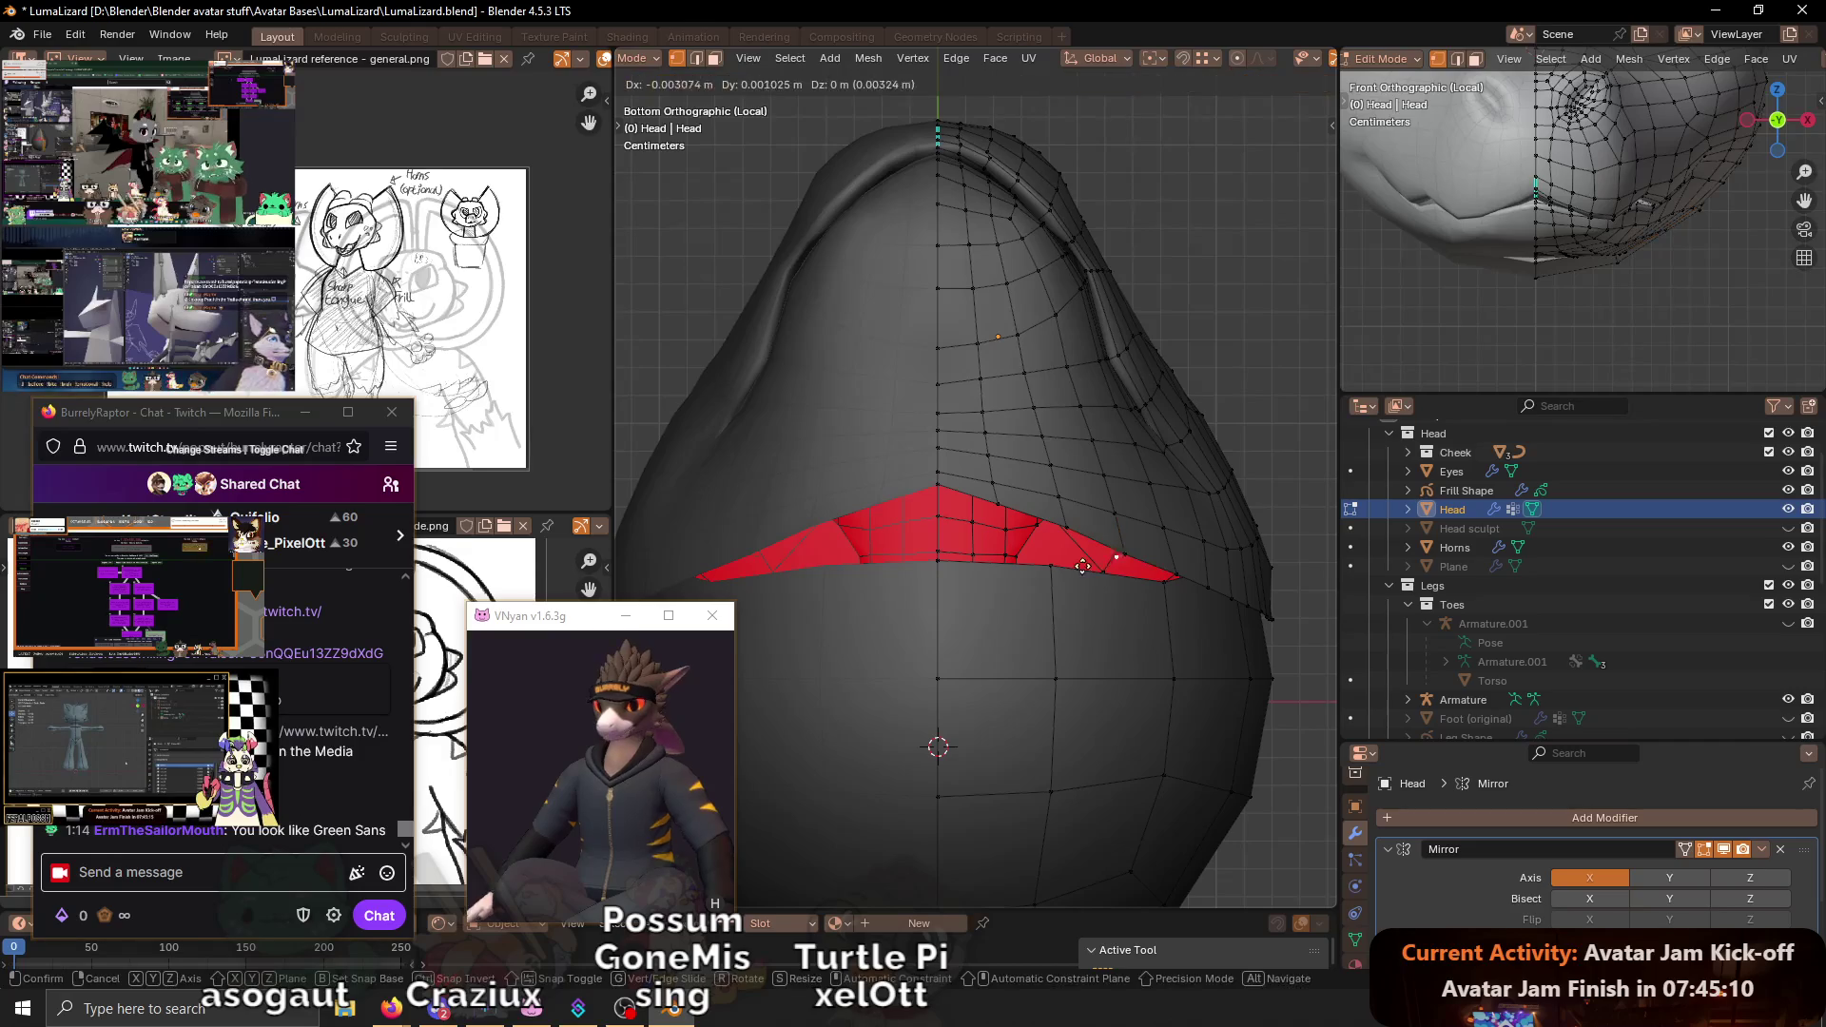
pyautogui.click(1052, 565)
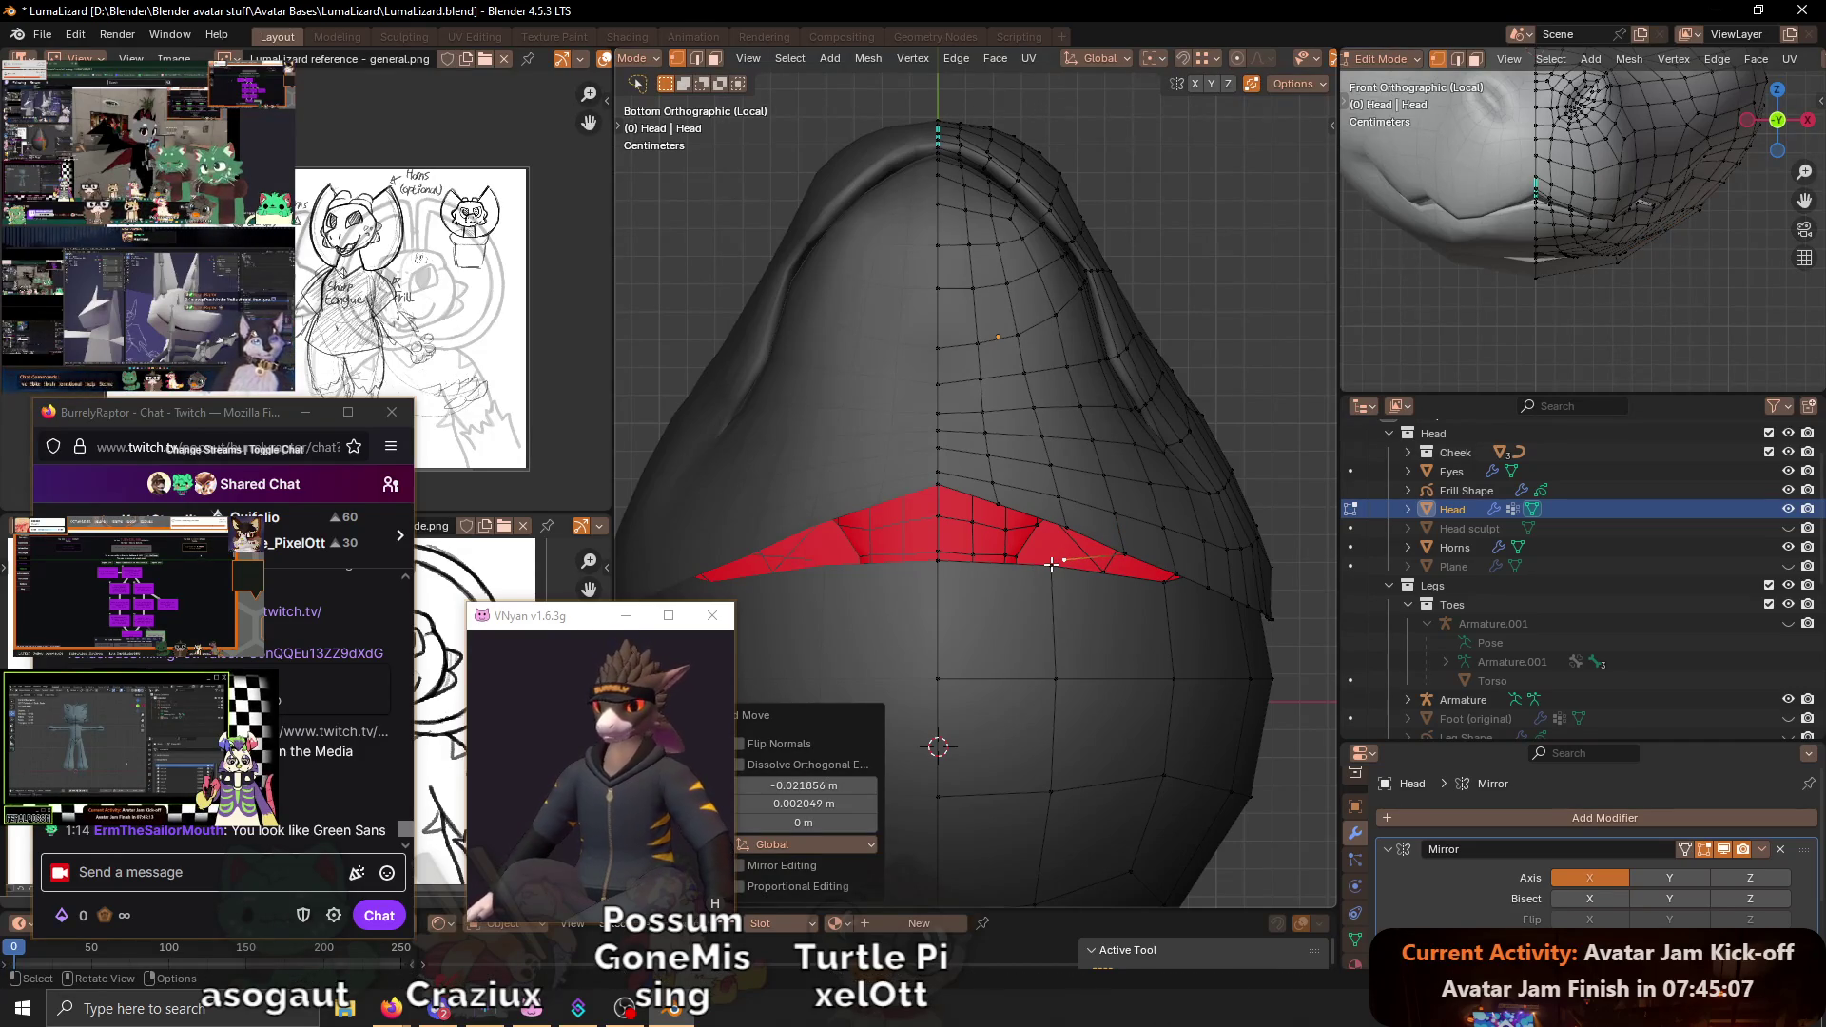
pyautogui.hotkey('ctrl', 'z')
pyautogui.moveTo(1081, 442)
pyautogui.mouseDown(button='middle')
pyautogui.moveTo(1052, 575)
pyautogui.moveTo(1060, 473)
pyautogui.moveTo(1028, 534)
pyautogui.moveTo(1026, 476)
pyautogui.mouseUp(button='middle')
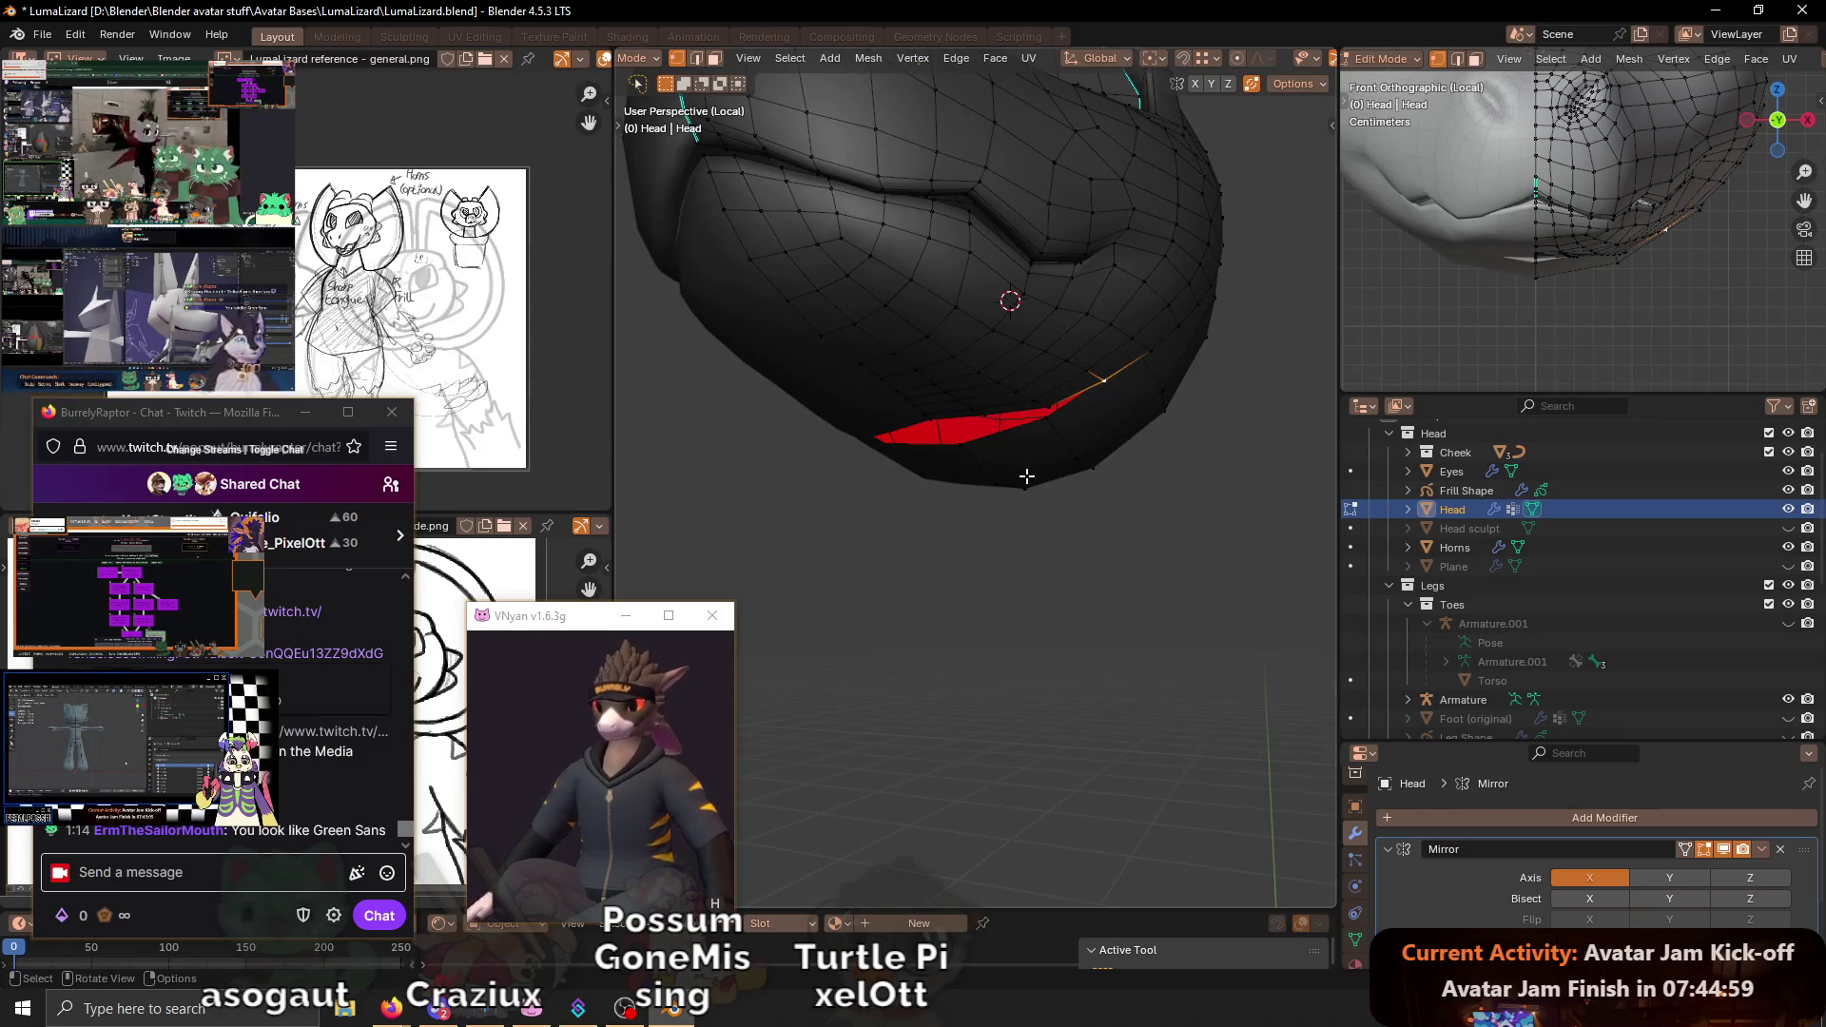
pyautogui.moveTo(1046, 456)
pyautogui.mouseDown(button='middle')
pyautogui.moveTo(1032, 423)
pyautogui.moveTo(991, 460)
pyautogui.moveTo(1017, 403)
pyautogui.moveTo(1016, 419)
pyautogui.mouseUp(button='middle')
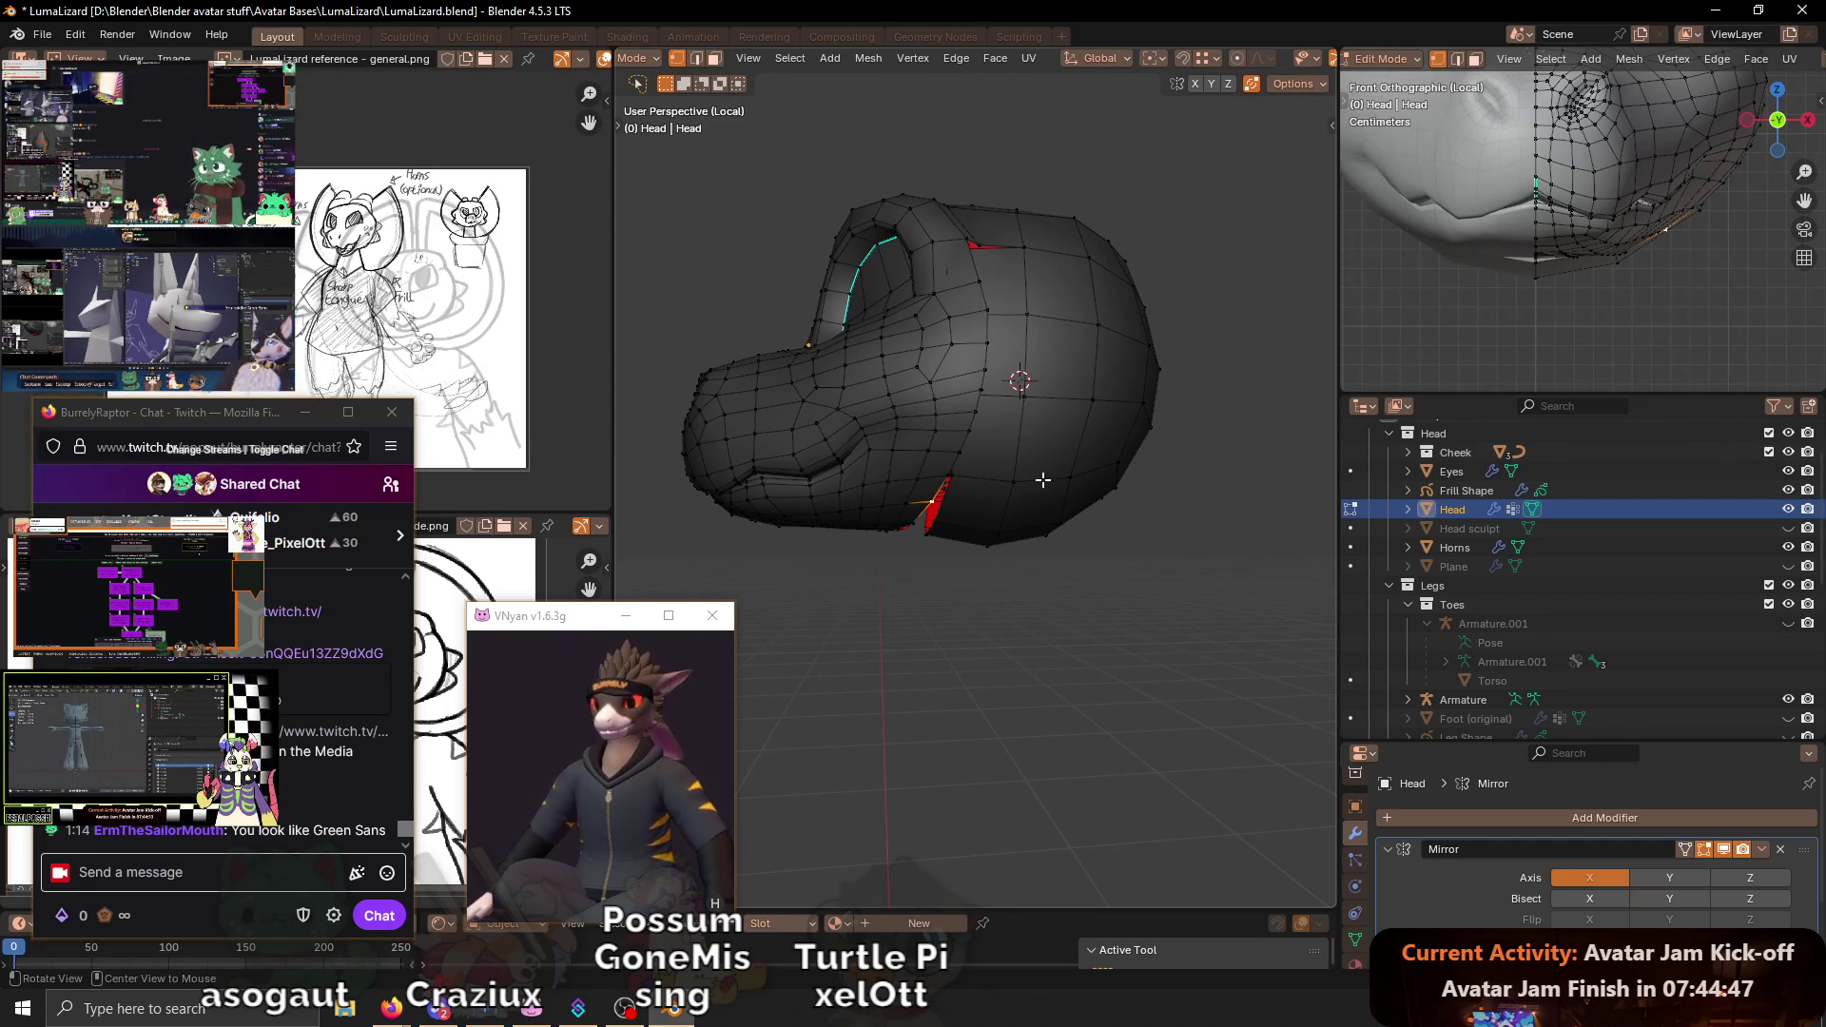
# - In right orthographic view, move the selected edge slightly along Z
pyautogui.press('KP_3')
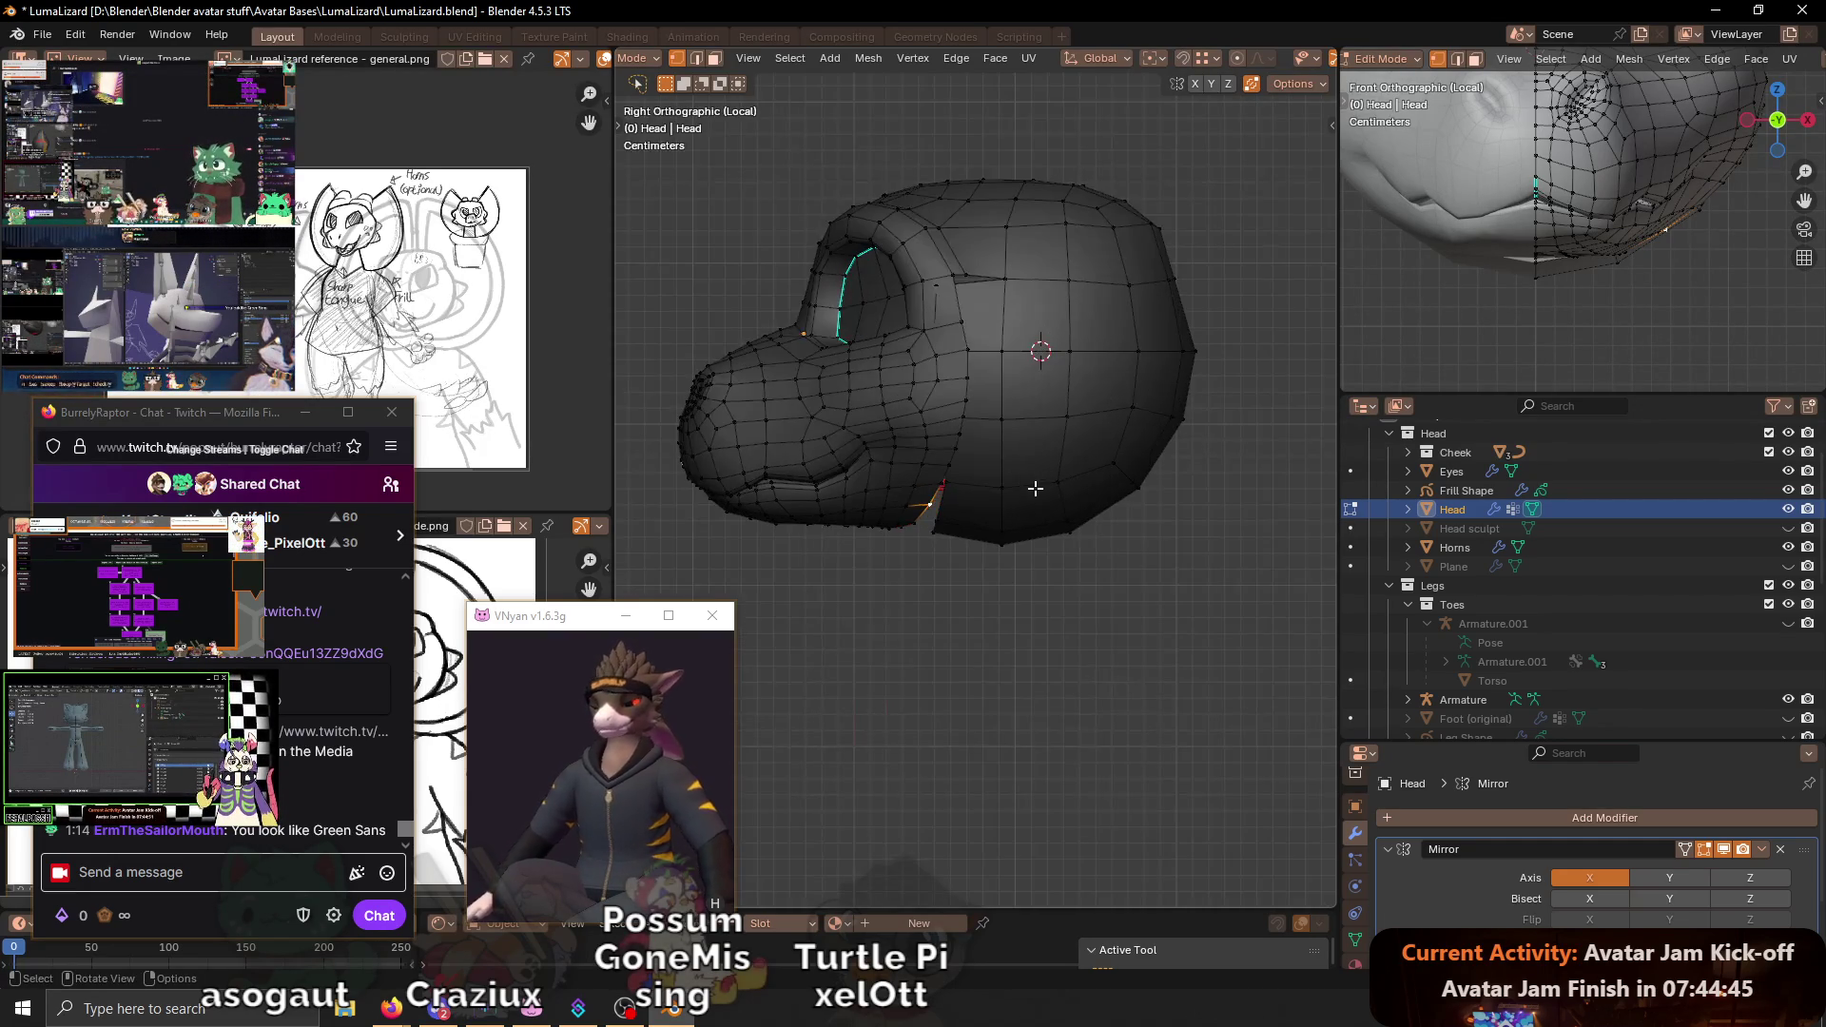
pyautogui.scroll(3, 1035, 489)
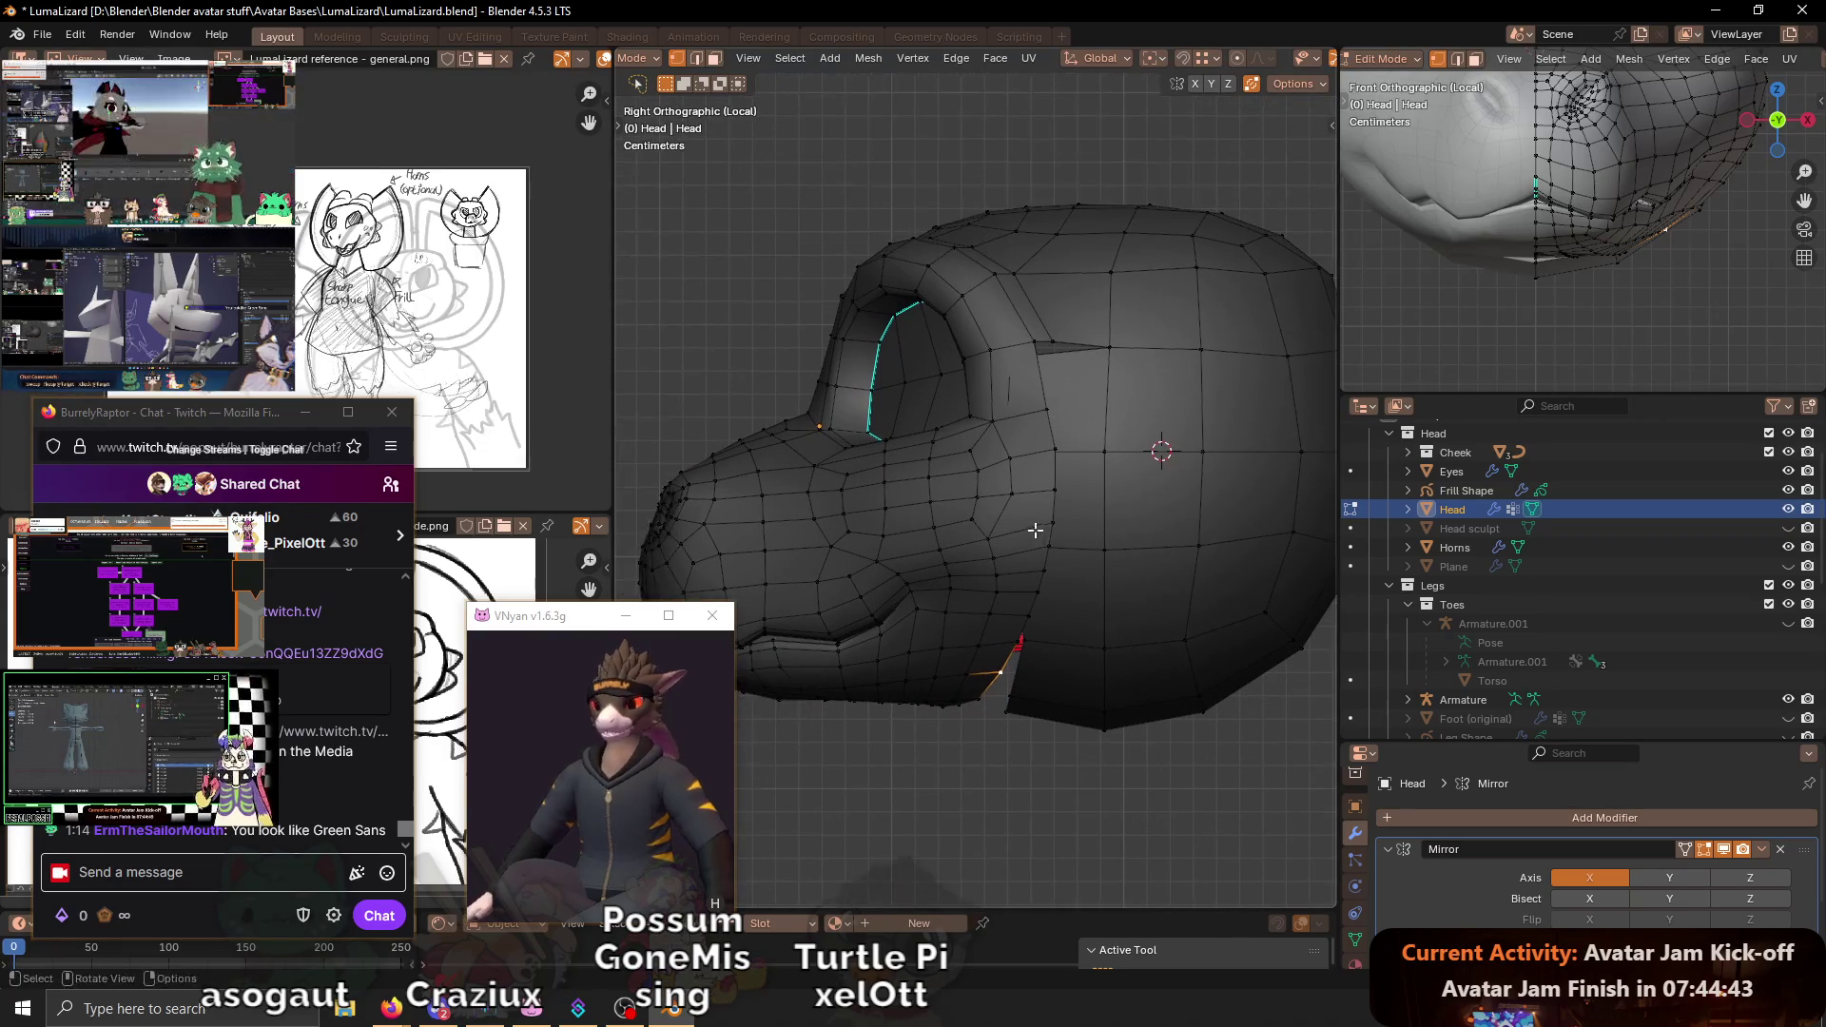
pyautogui.keyDown('shift'); pyautogui.moveTo(1070, 528); pyautogui.dragTo(1054, 539, button='middle'); pyautogui.keyUp('shift')
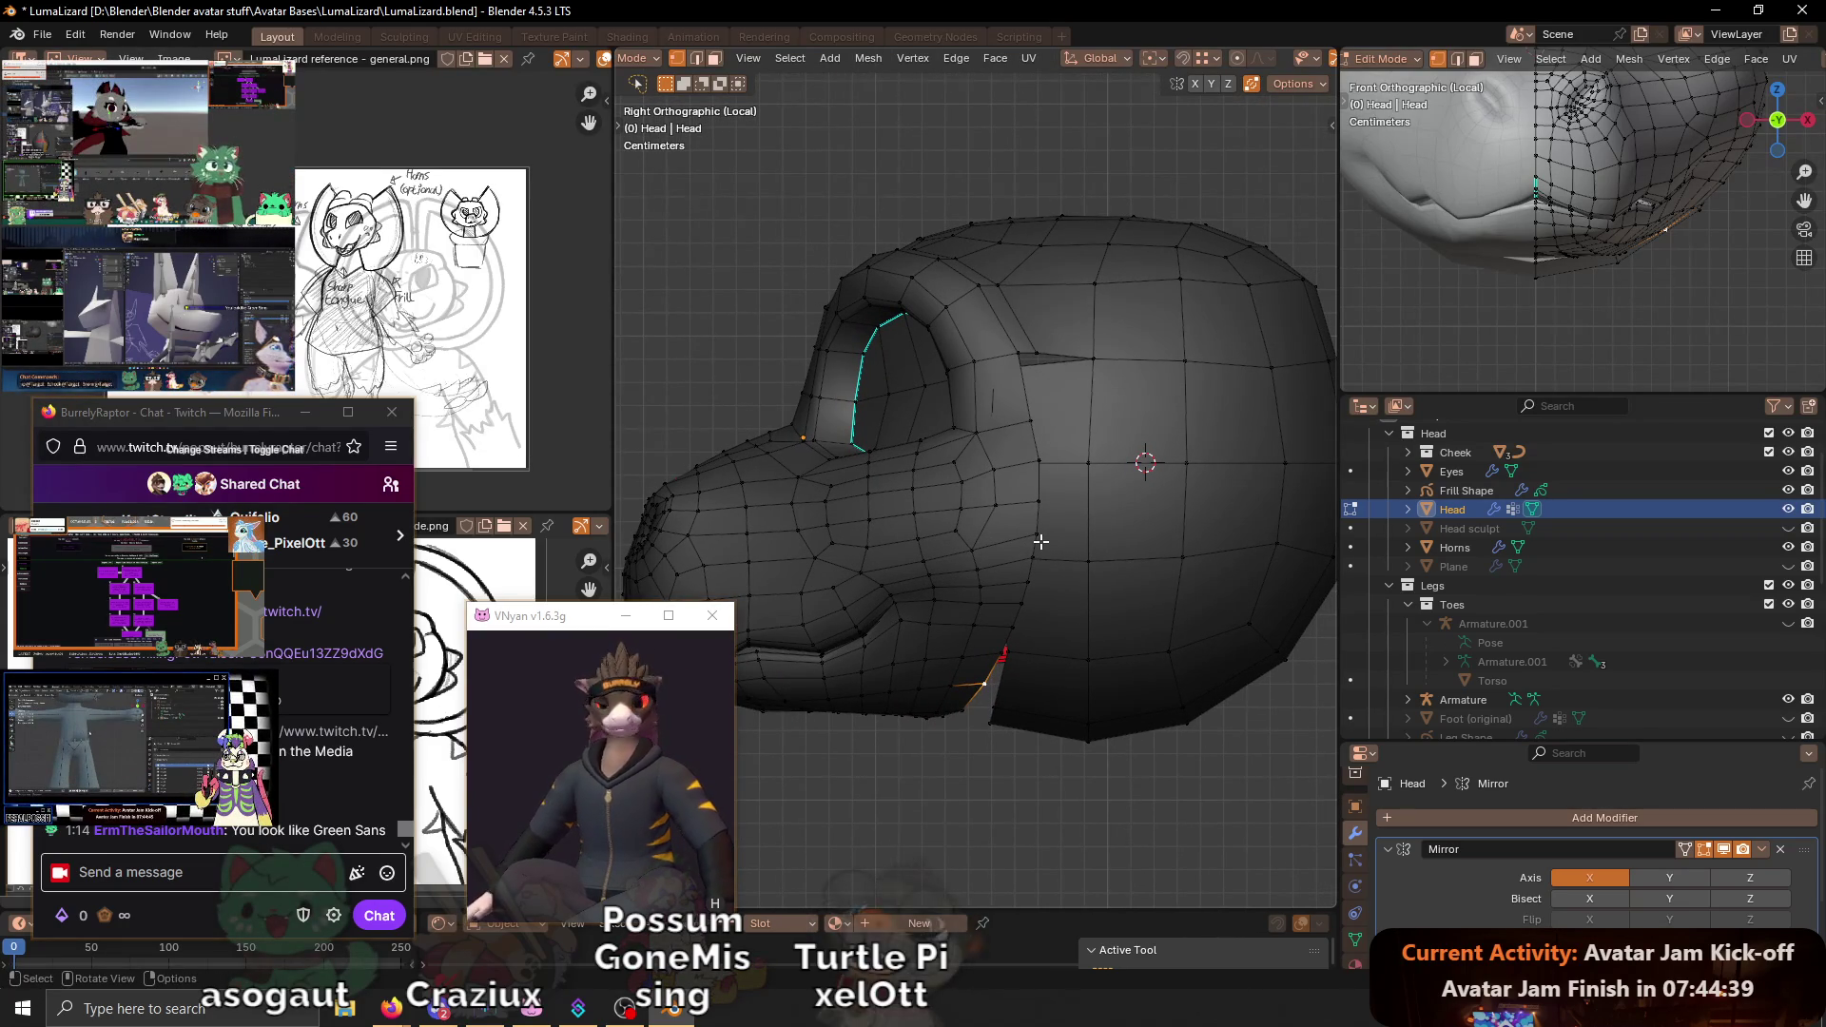
pyautogui.keyDown('shift'); pyautogui.moveTo(999, 549); pyautogui.dragTo(994, 537, button='middle'); pyautogui.keyUp('shift')
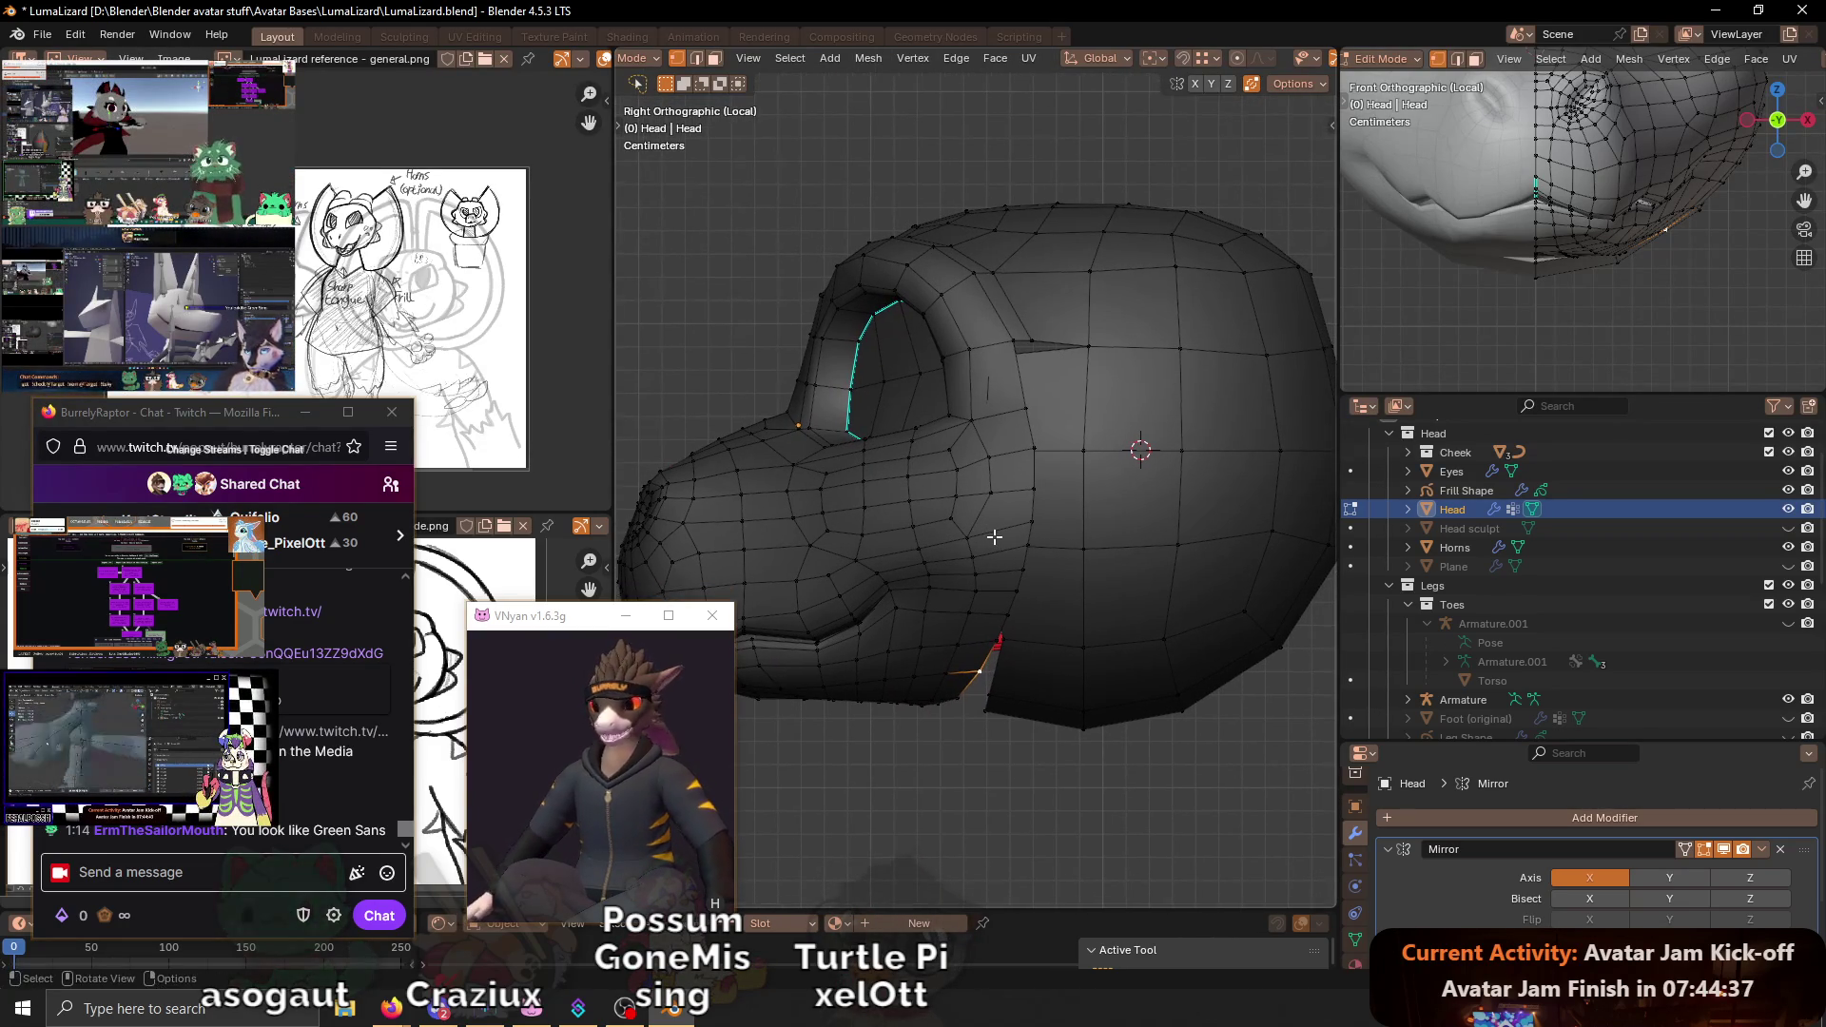
pyautogui.scroll(1, 1028, 538)
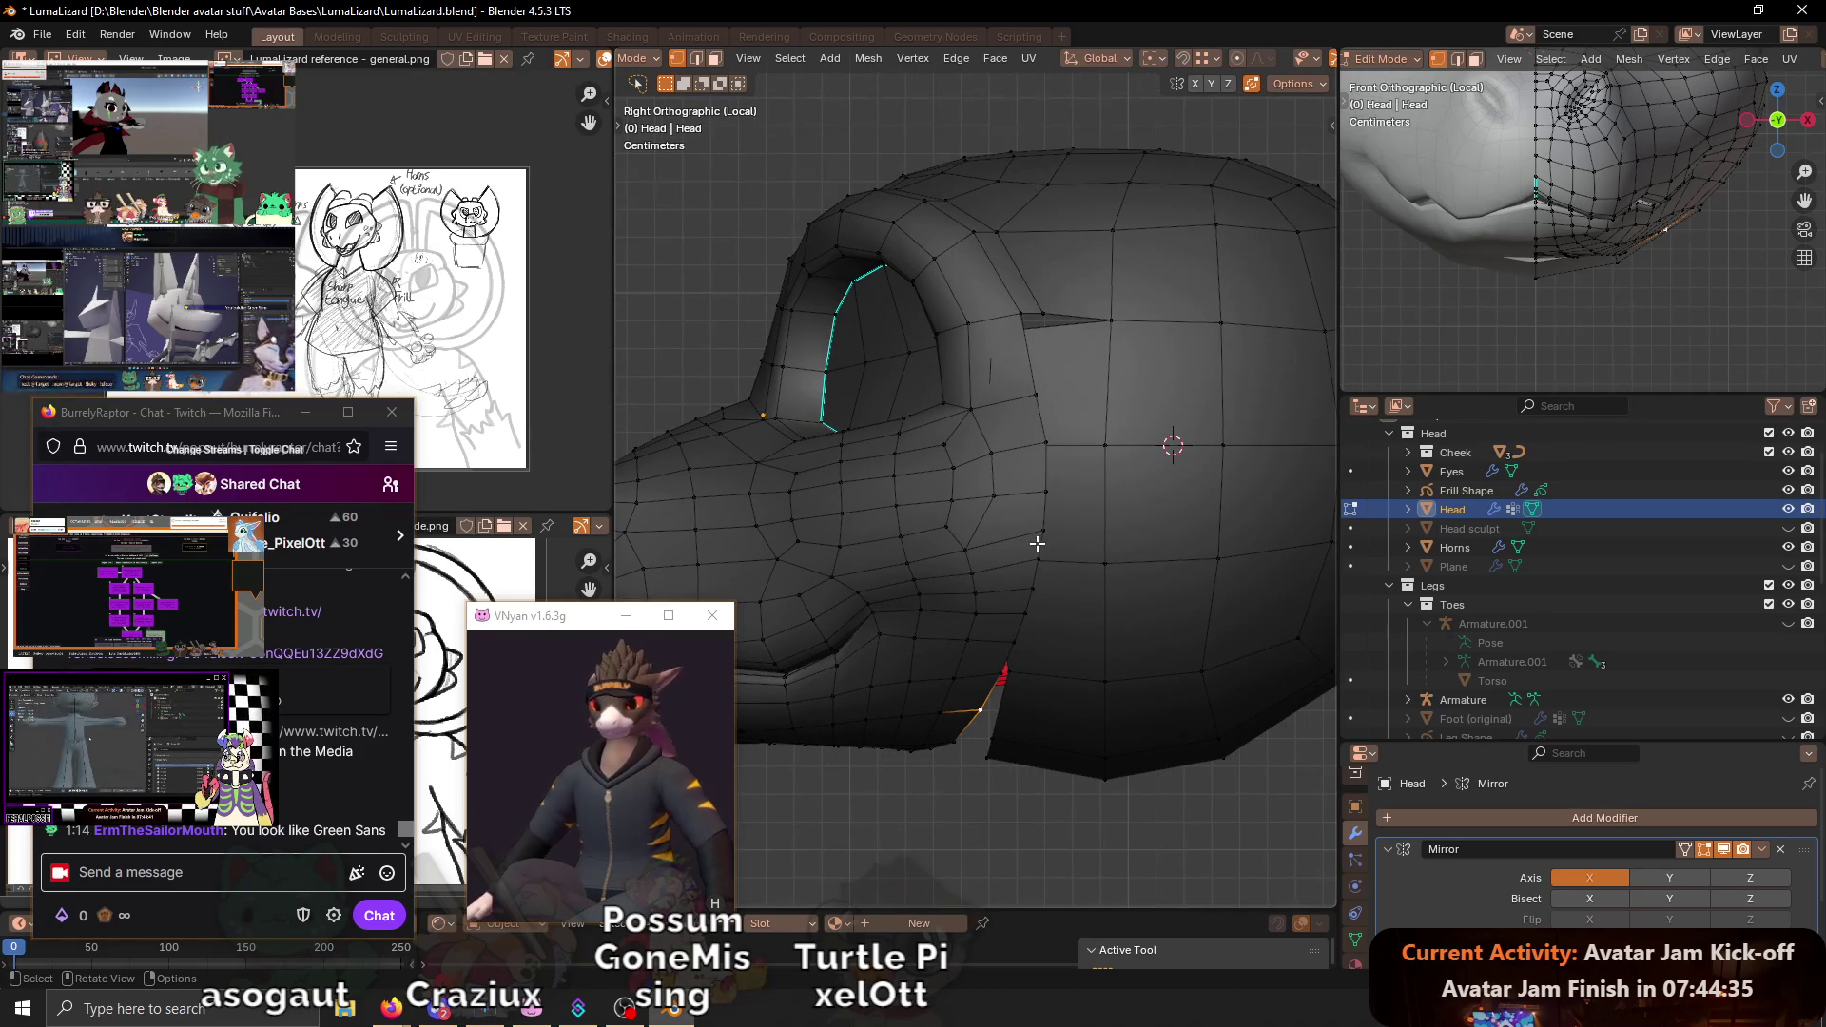
pyautogui.press('2')
pyautogui.press('g')
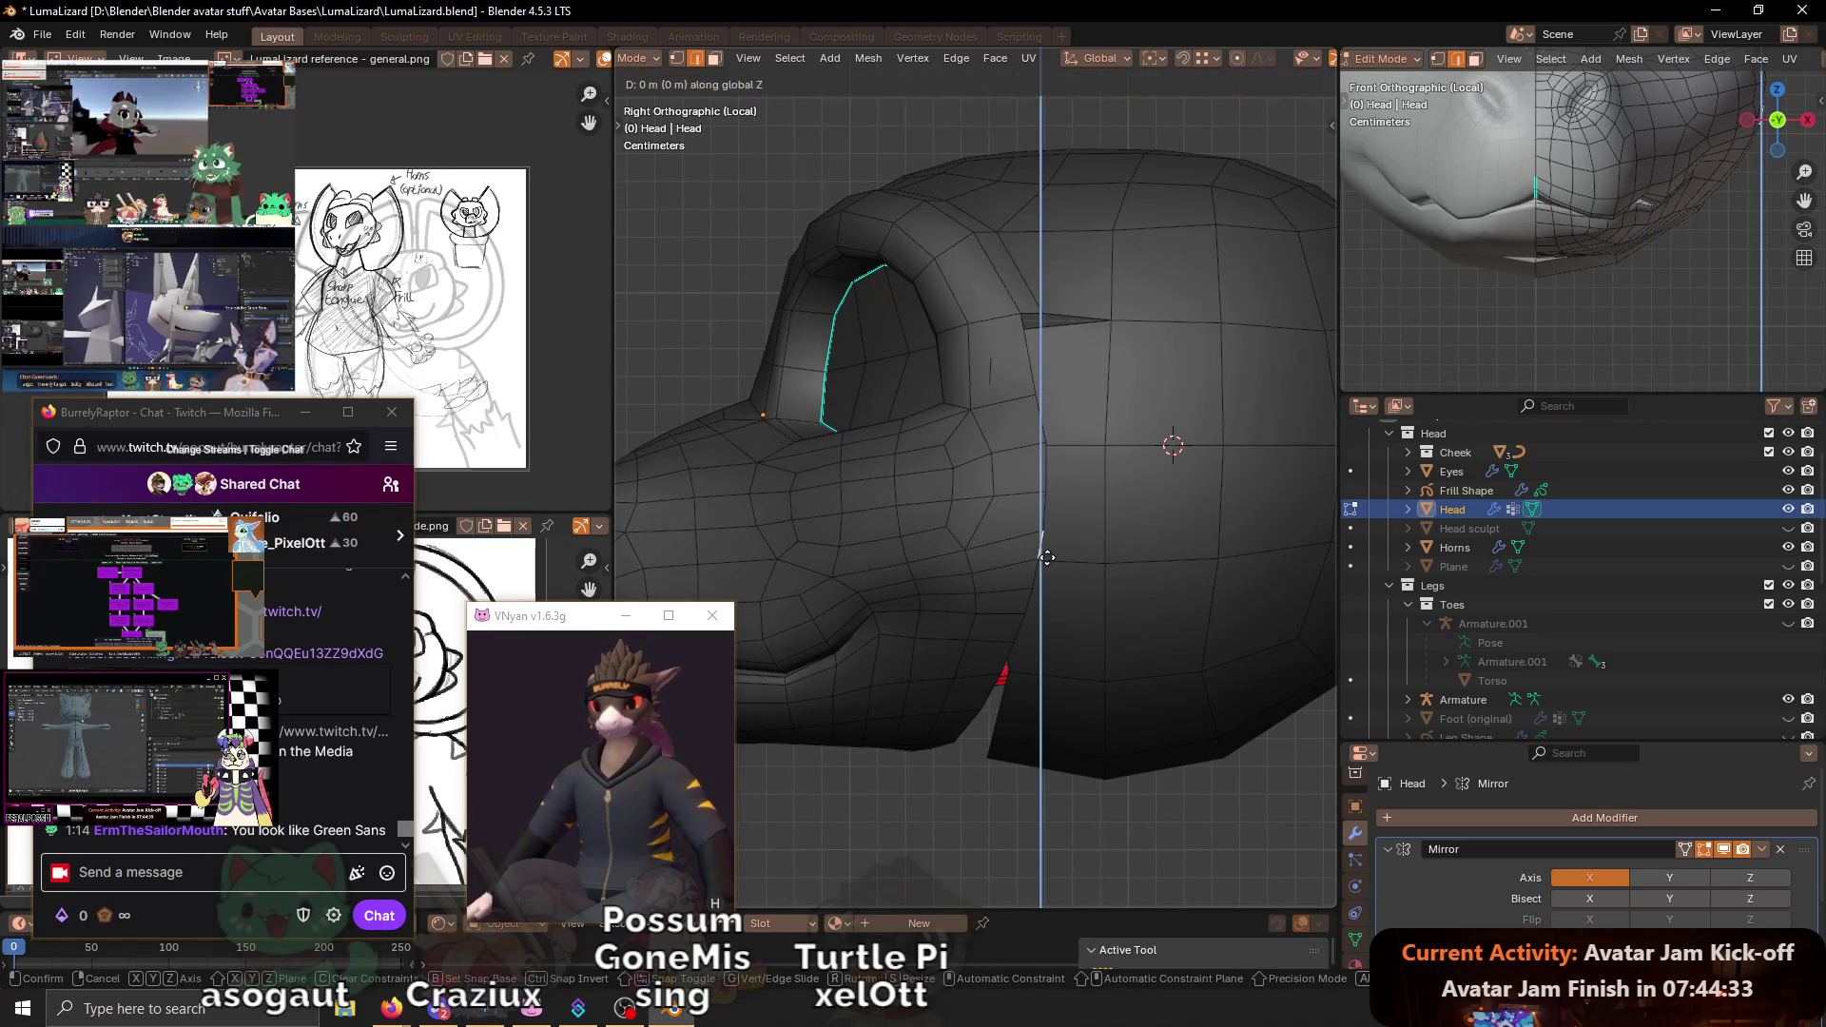
pyautogui.press('z')
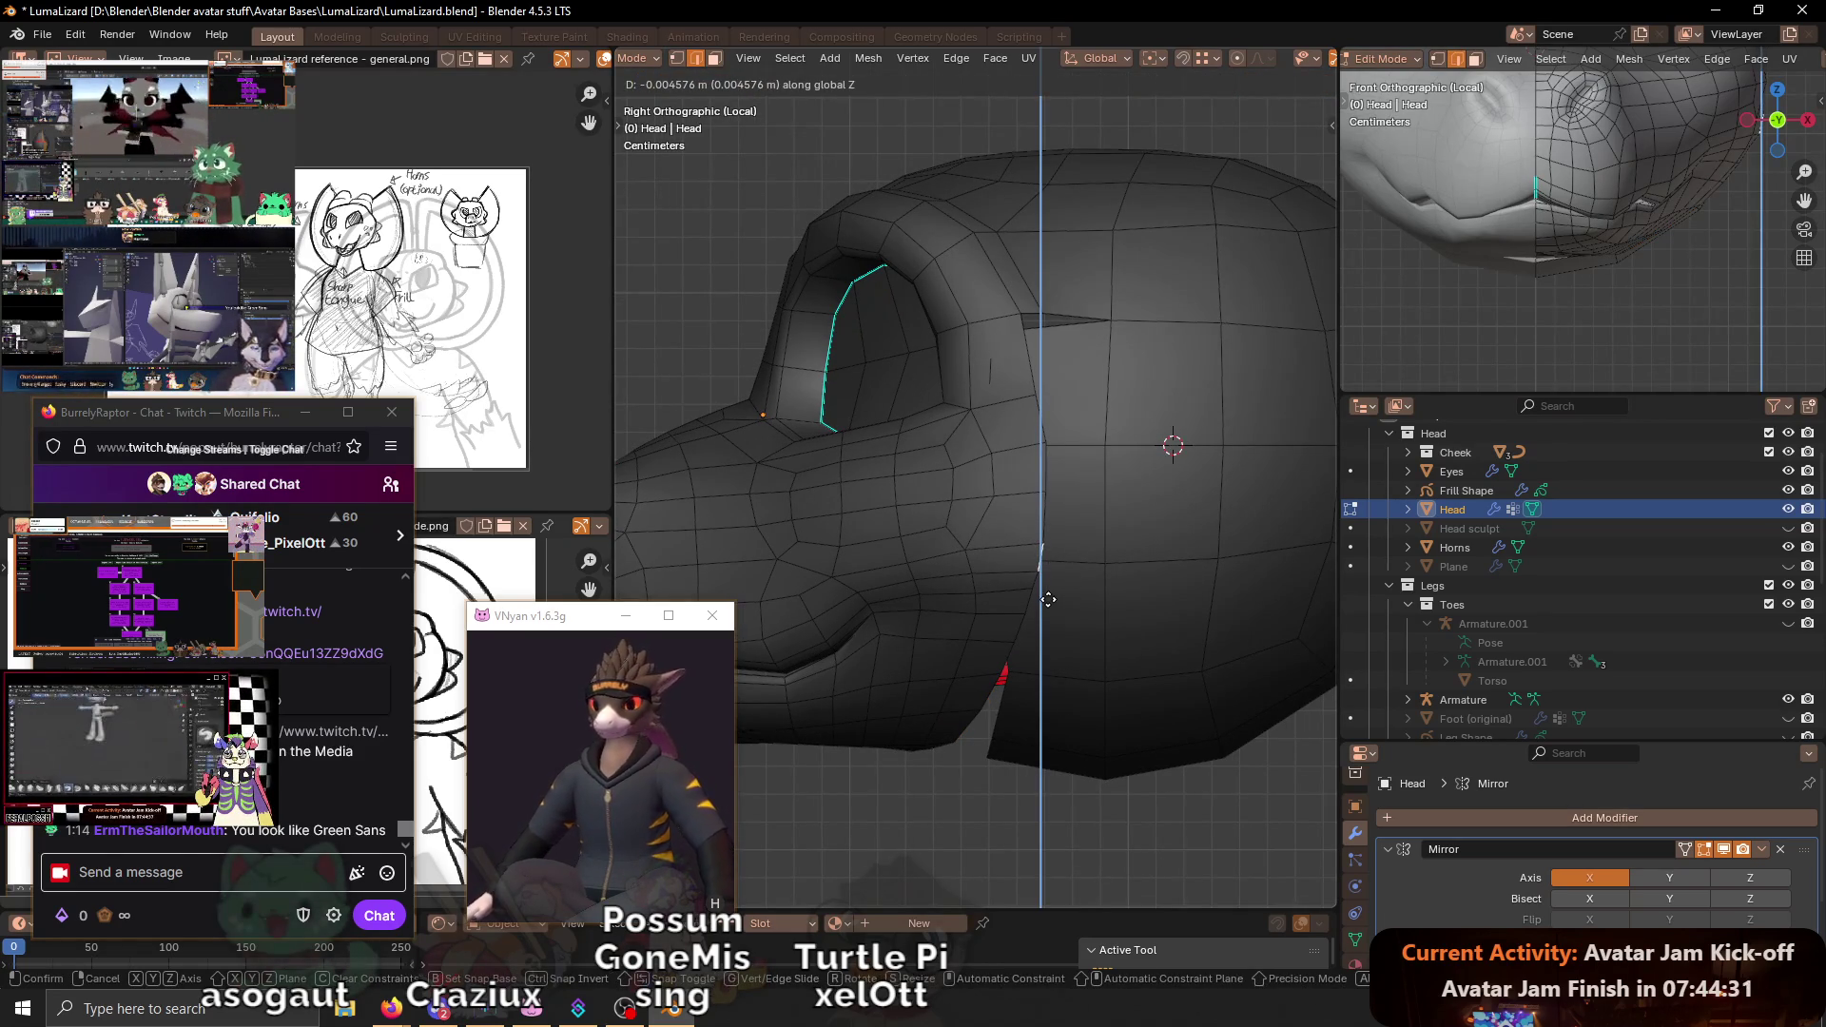
pyautogui.click(1046, 601)
# - Vertex-slide a point near the back of the head to 0.257, then bring up YouTube Music
pyautogui.press('1')
pyautogui.moveTo(1037, 599); pyautogui.dragTo(1176, 562, button='middle')
pyautogui.press('2')
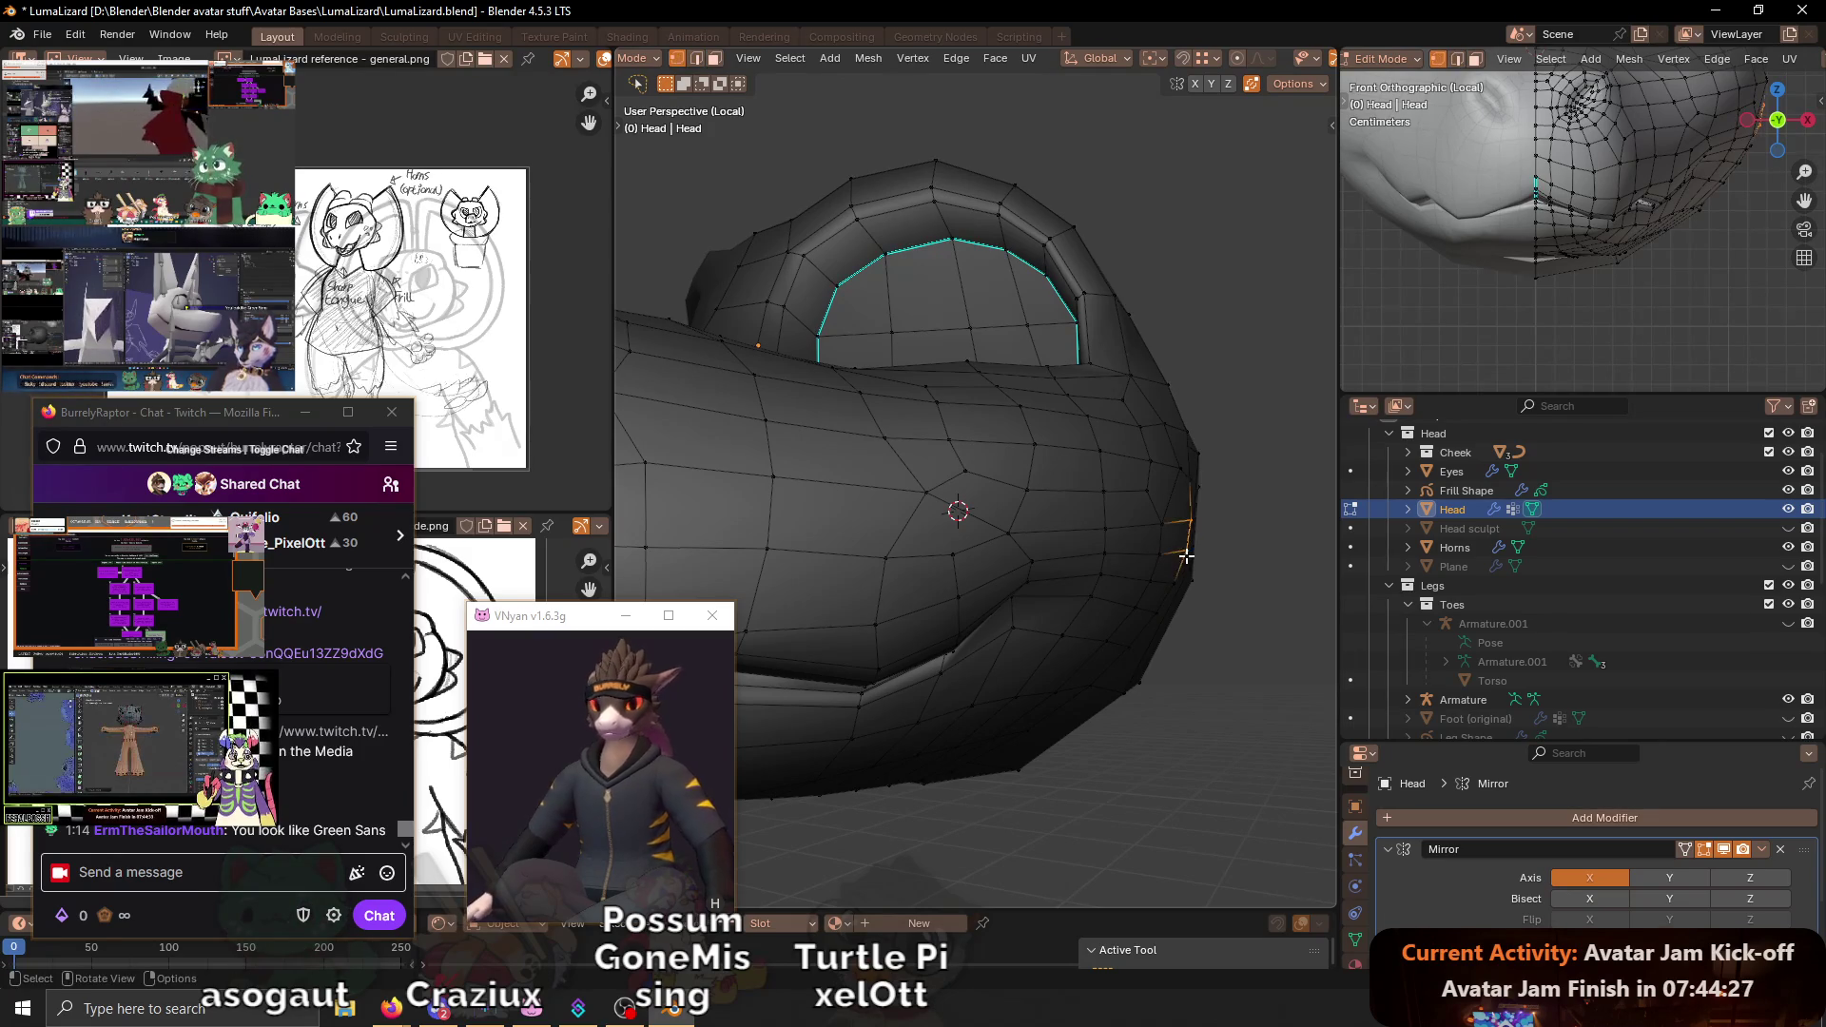
pyautogui.hotkey('shift', 'v')
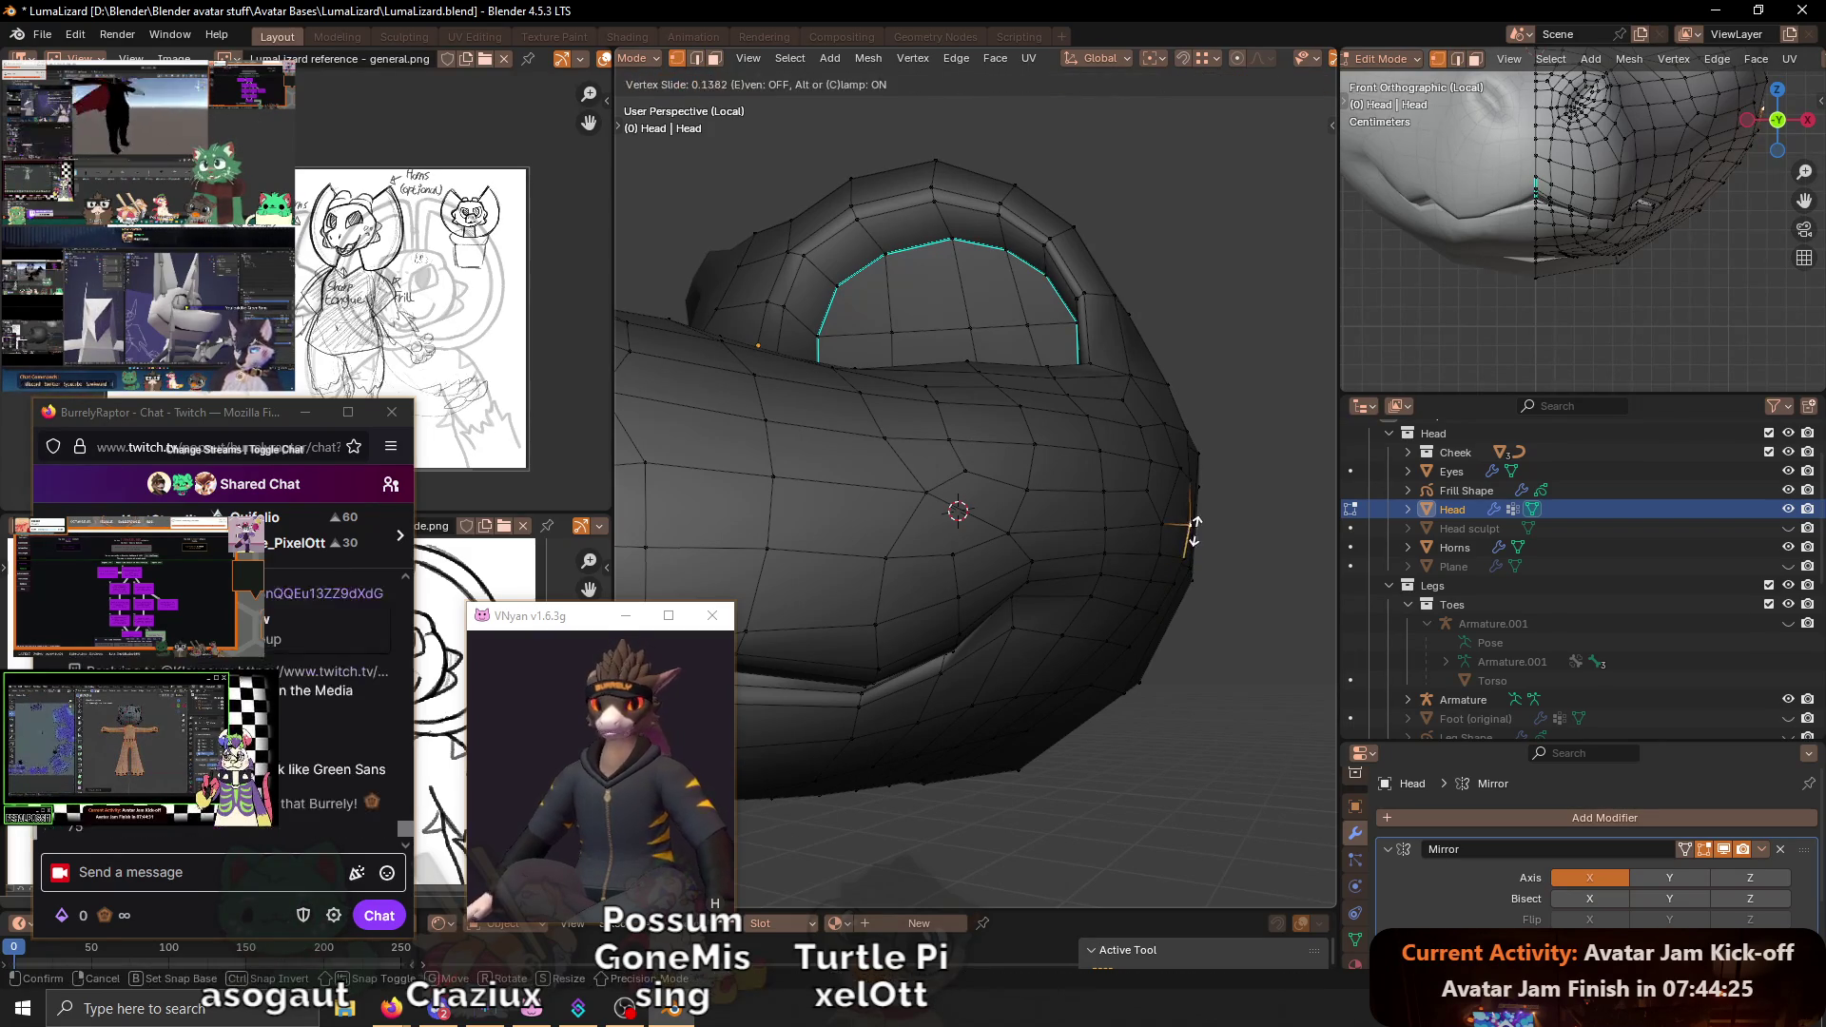
pyautogui.click(1195, 533)
pyautogui.moveTo(1157, 534); pyautogui.dragTo(1131, 531, button='middle')
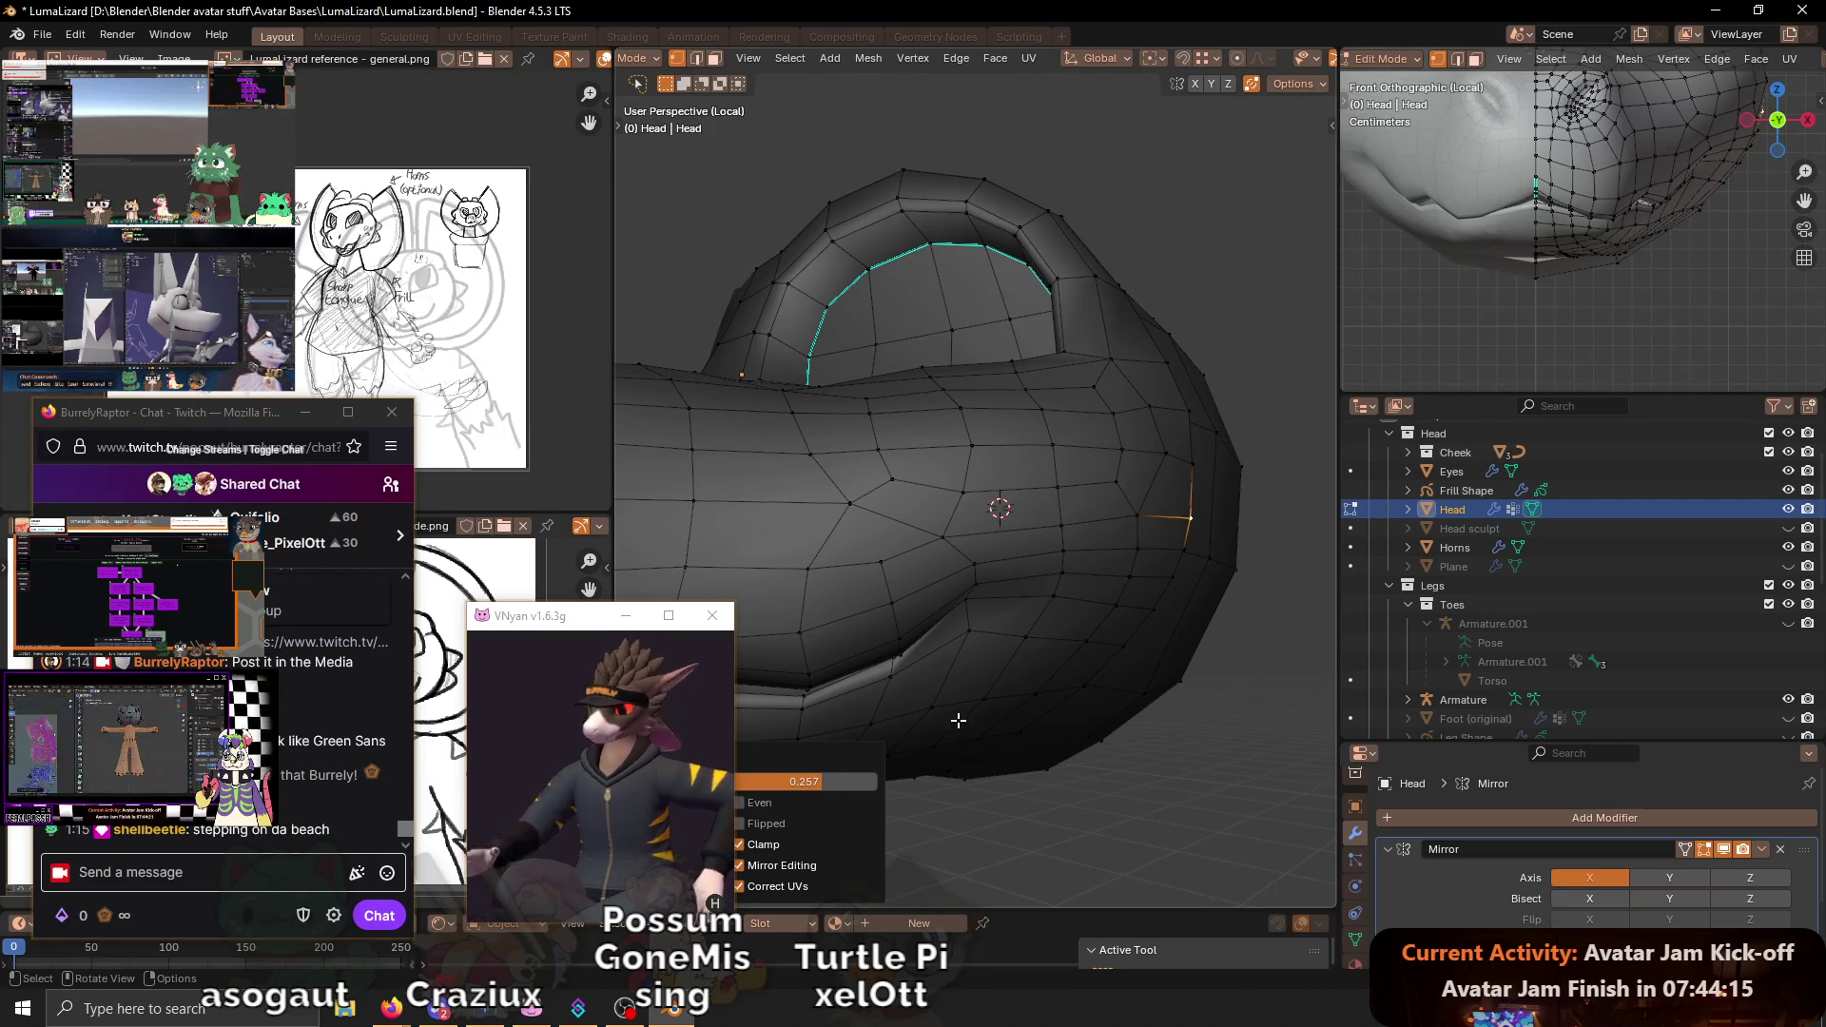
pyautogui.moveTo(392, 1007)
pyautogui.click(383, 927)
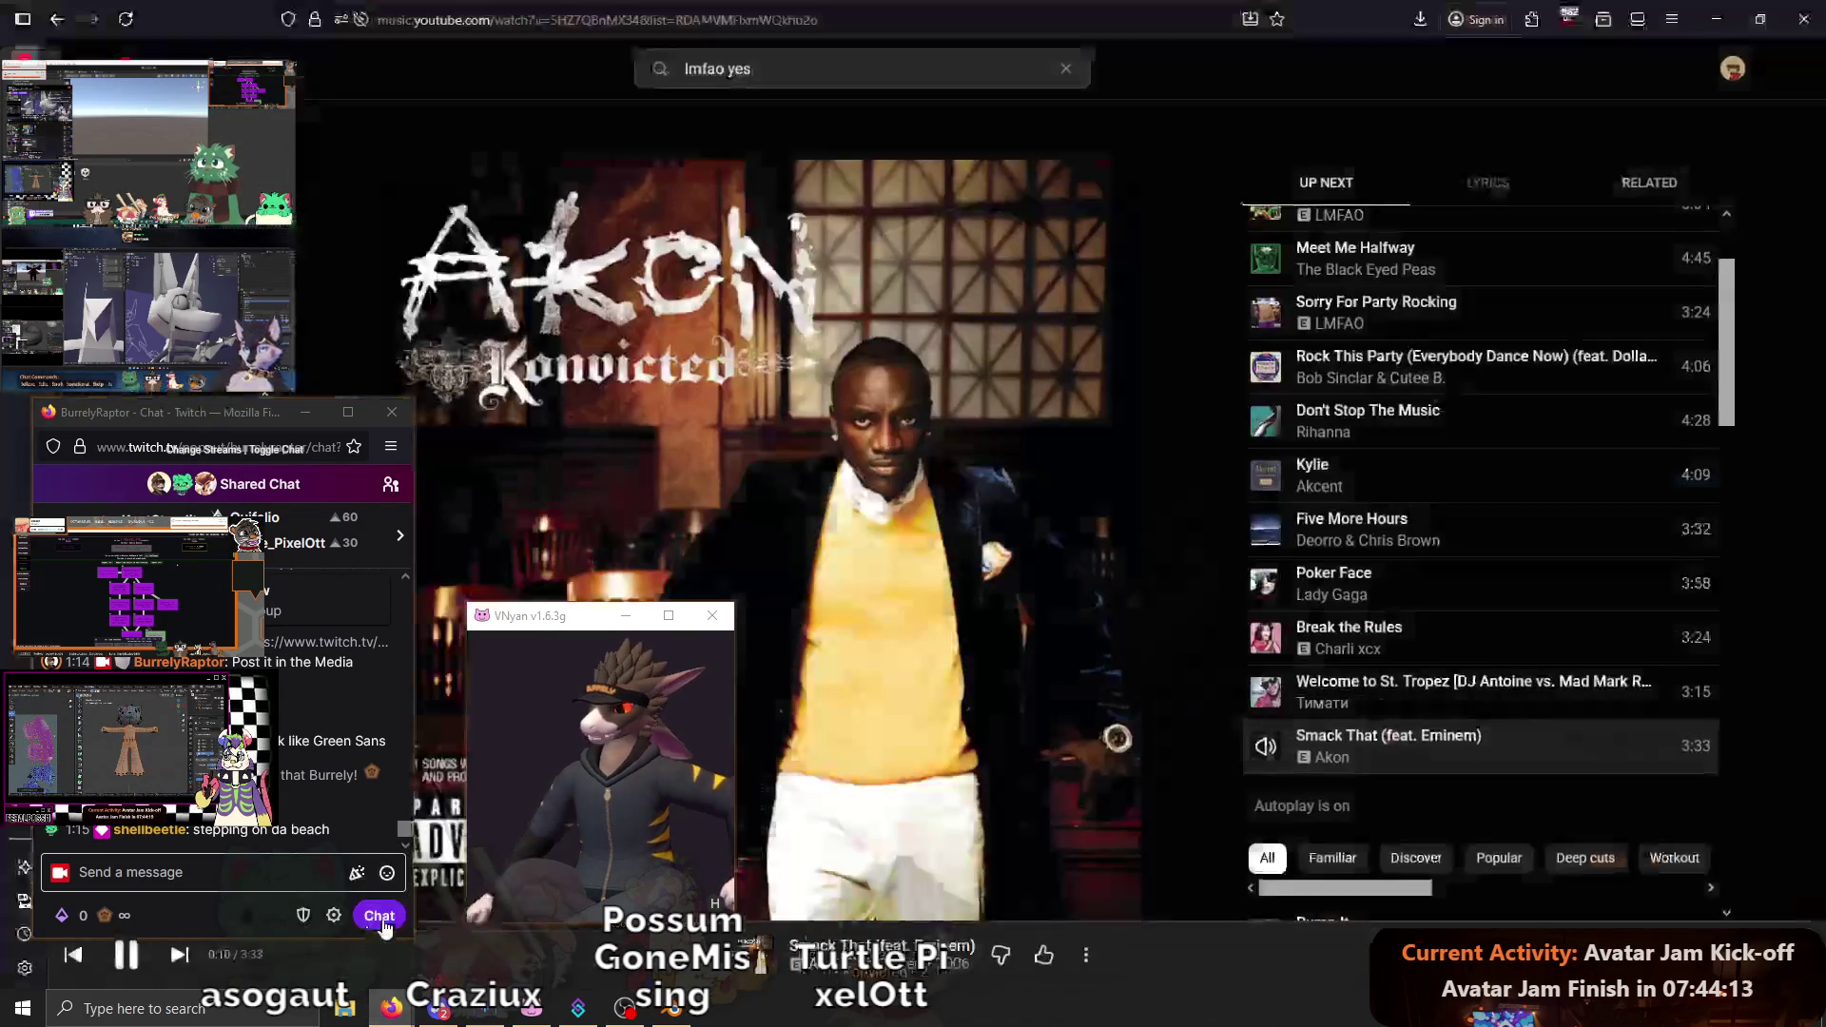
pyautogui.click(1724, 13)
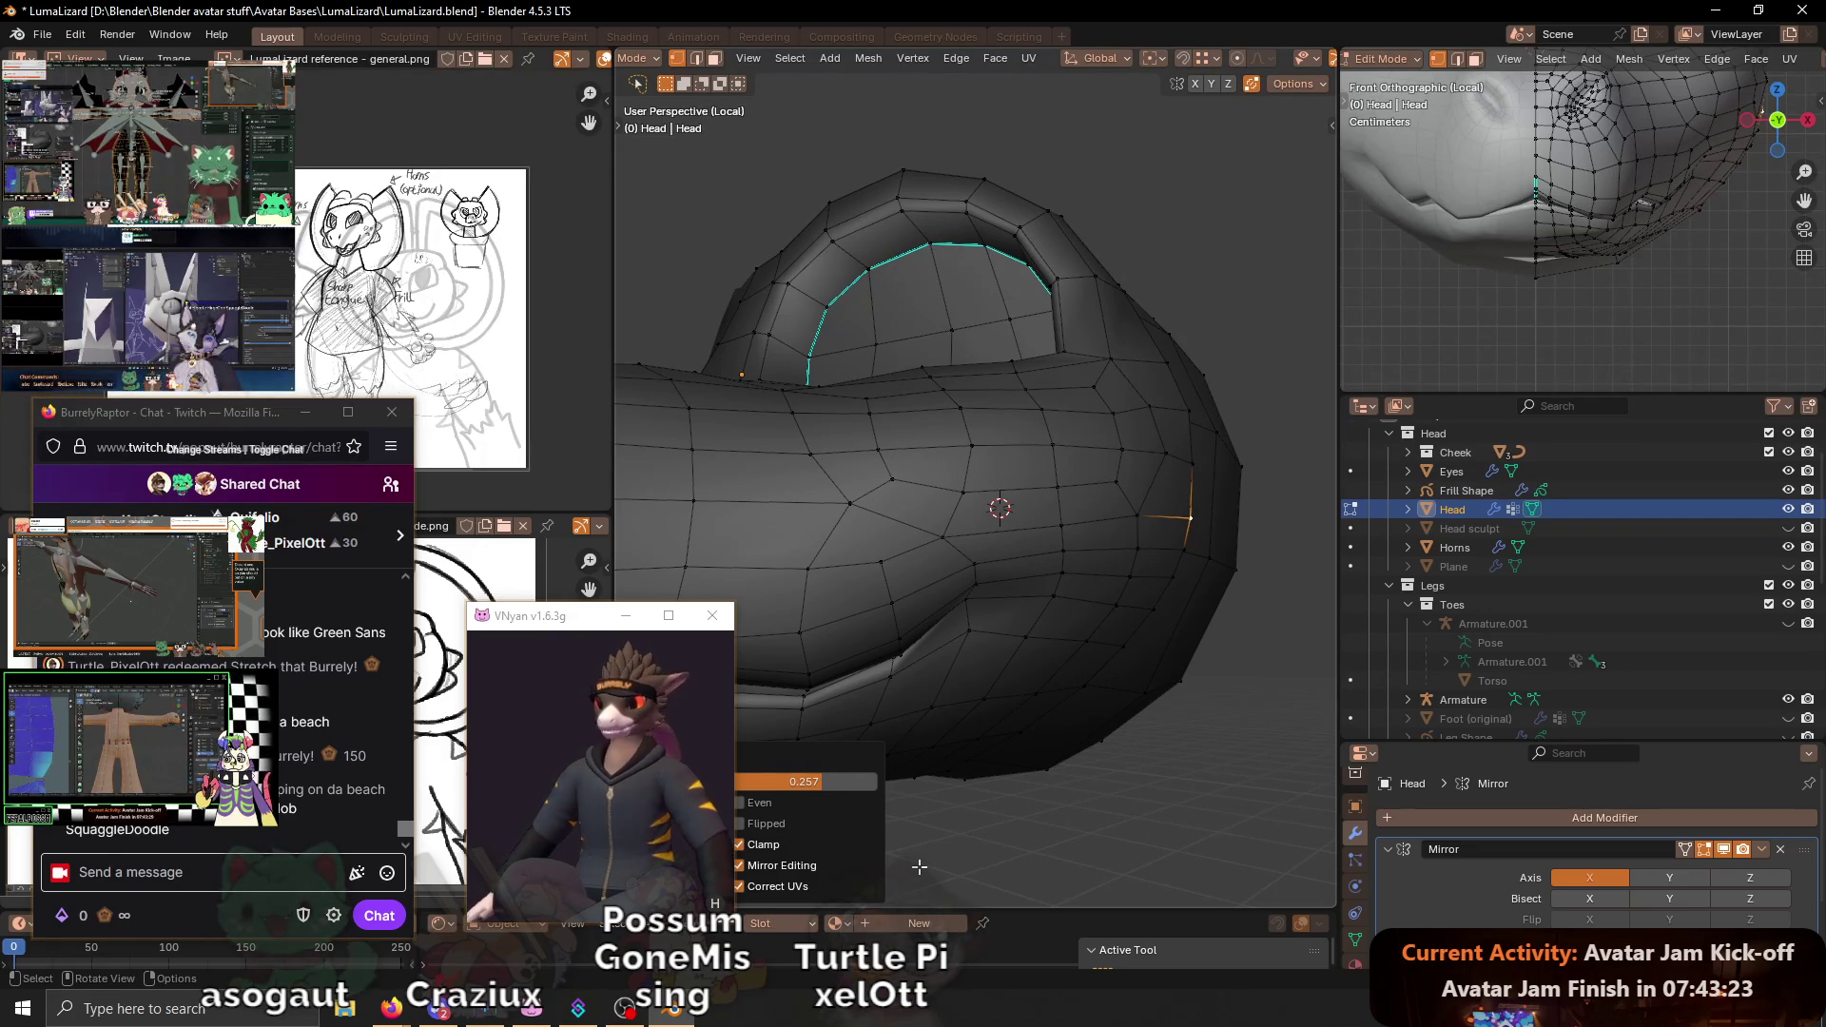
pyautogui.moveTo(912, 340); pyautogui.dragTo(932, 337, button='middle')
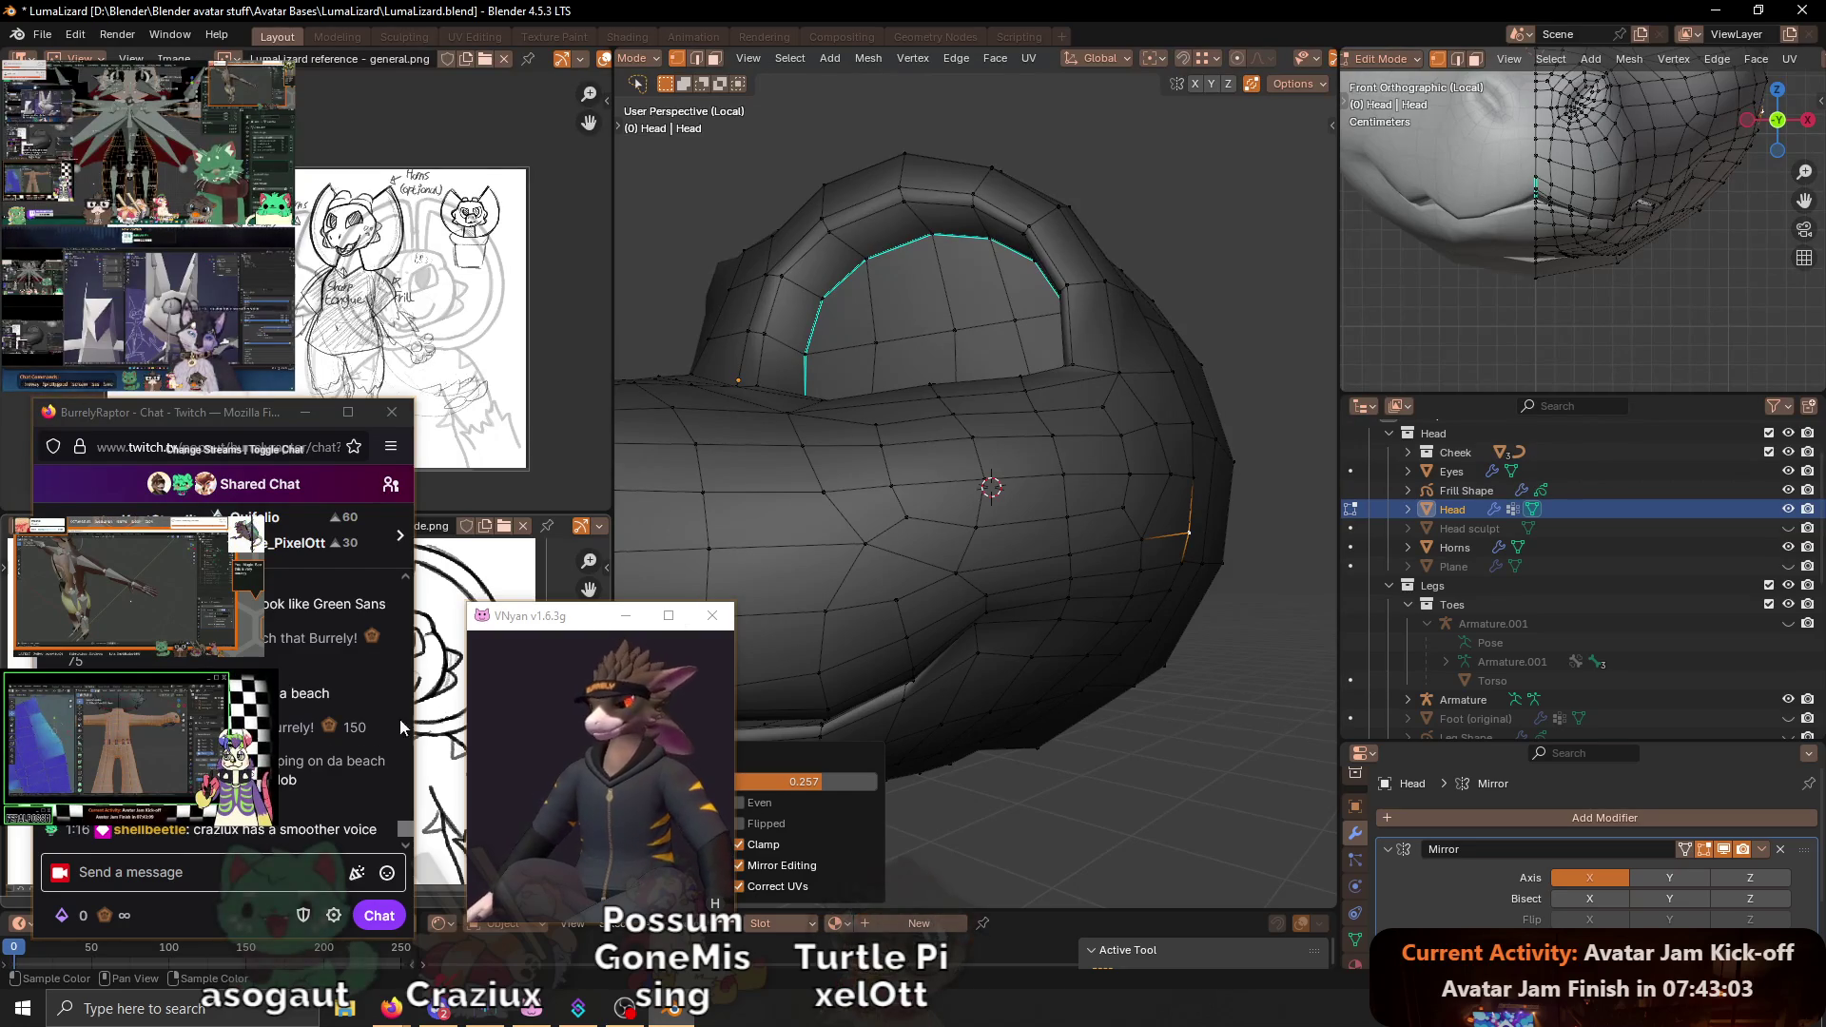
pyautogui.click(297, 884)
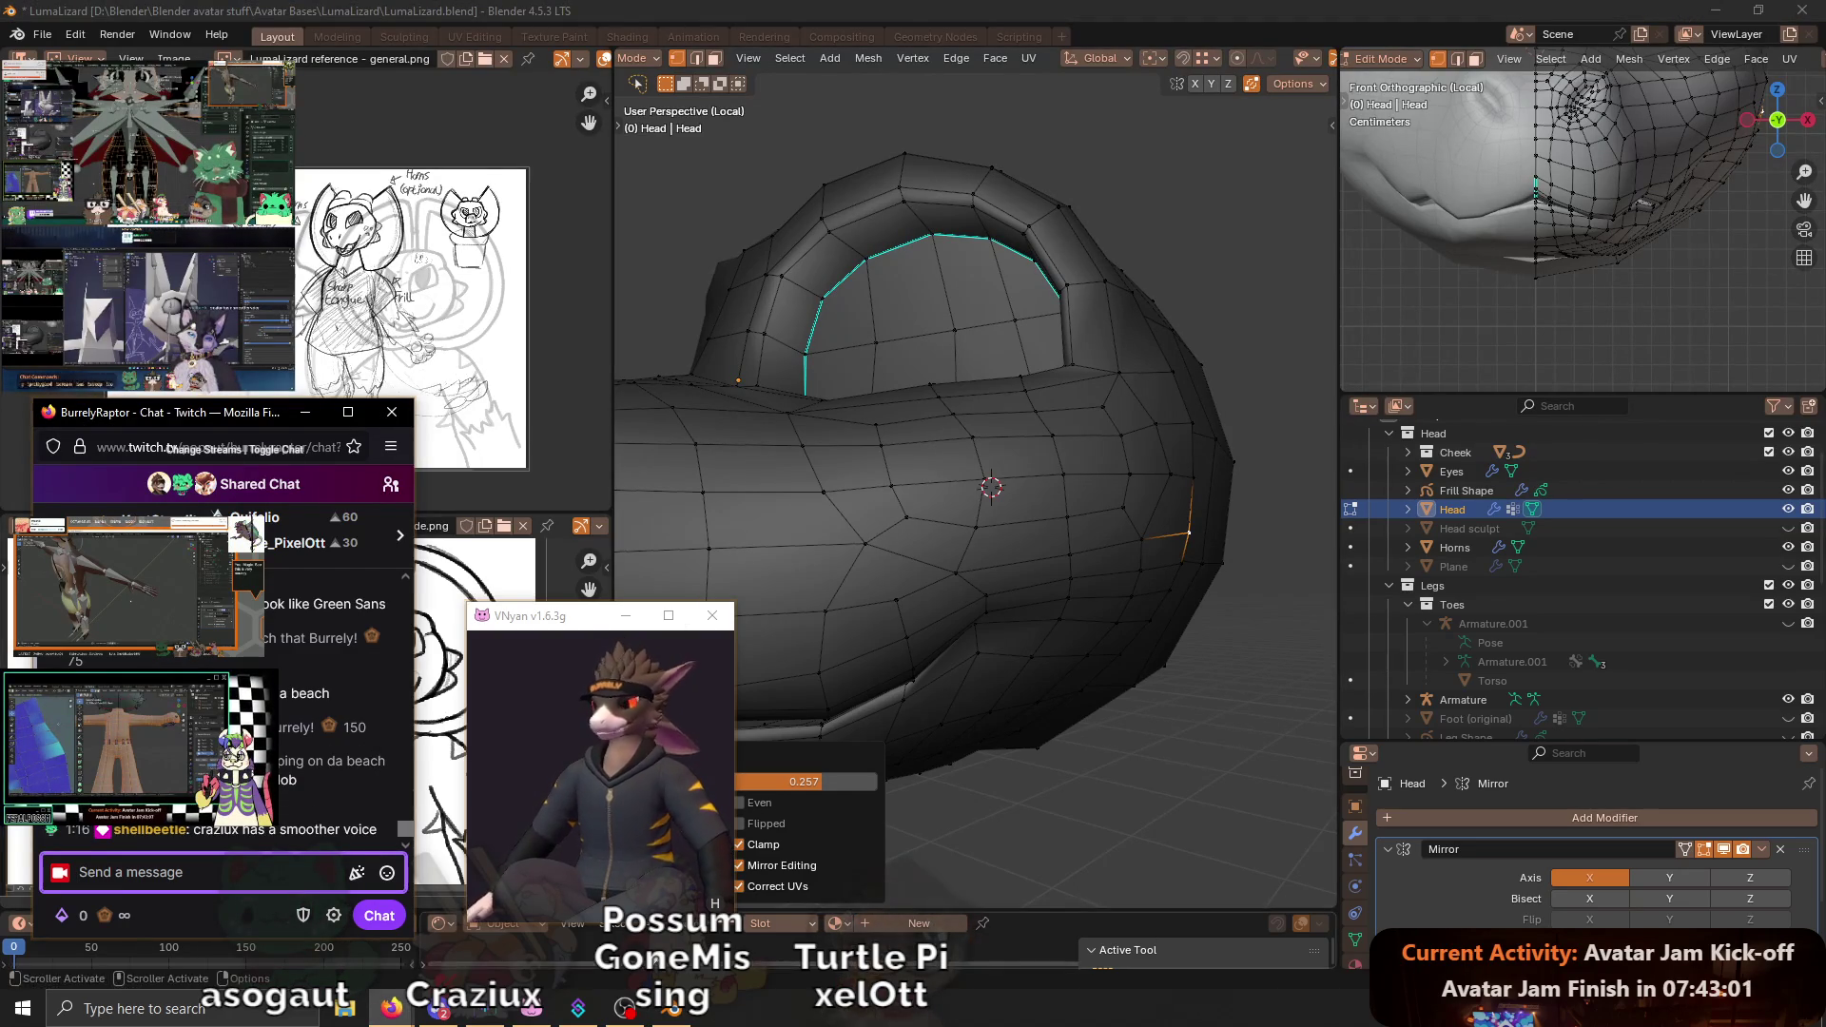
pyautogui.moveTo(1146, 496)
pyautogui.mouseDown(button='middle')
pyautogui.moveTo(1086, 499)
pyautogui.moveTo(1008, 578)
pyautogui.moveTo(996, 507)
pyautogui.mouseUp(button='middle')
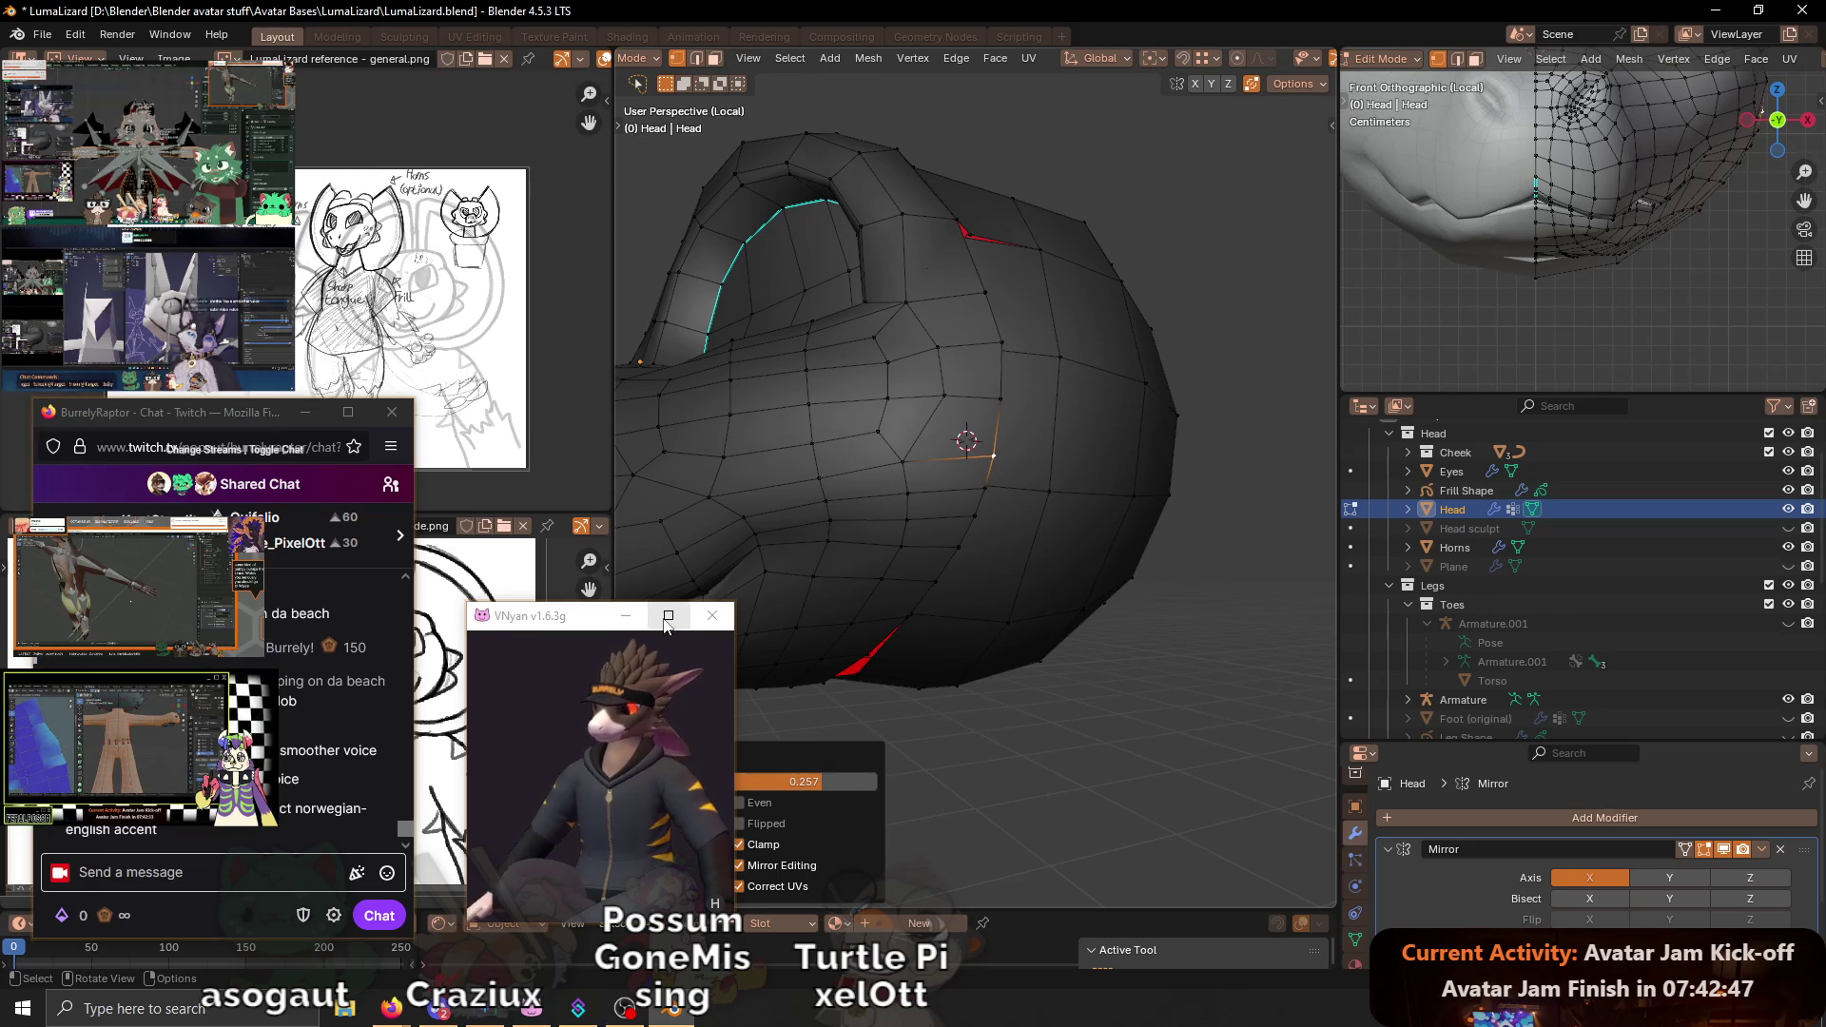
pyautogui.click(379, 798)
pyautogui.write("You're allowed to do it I'm n")
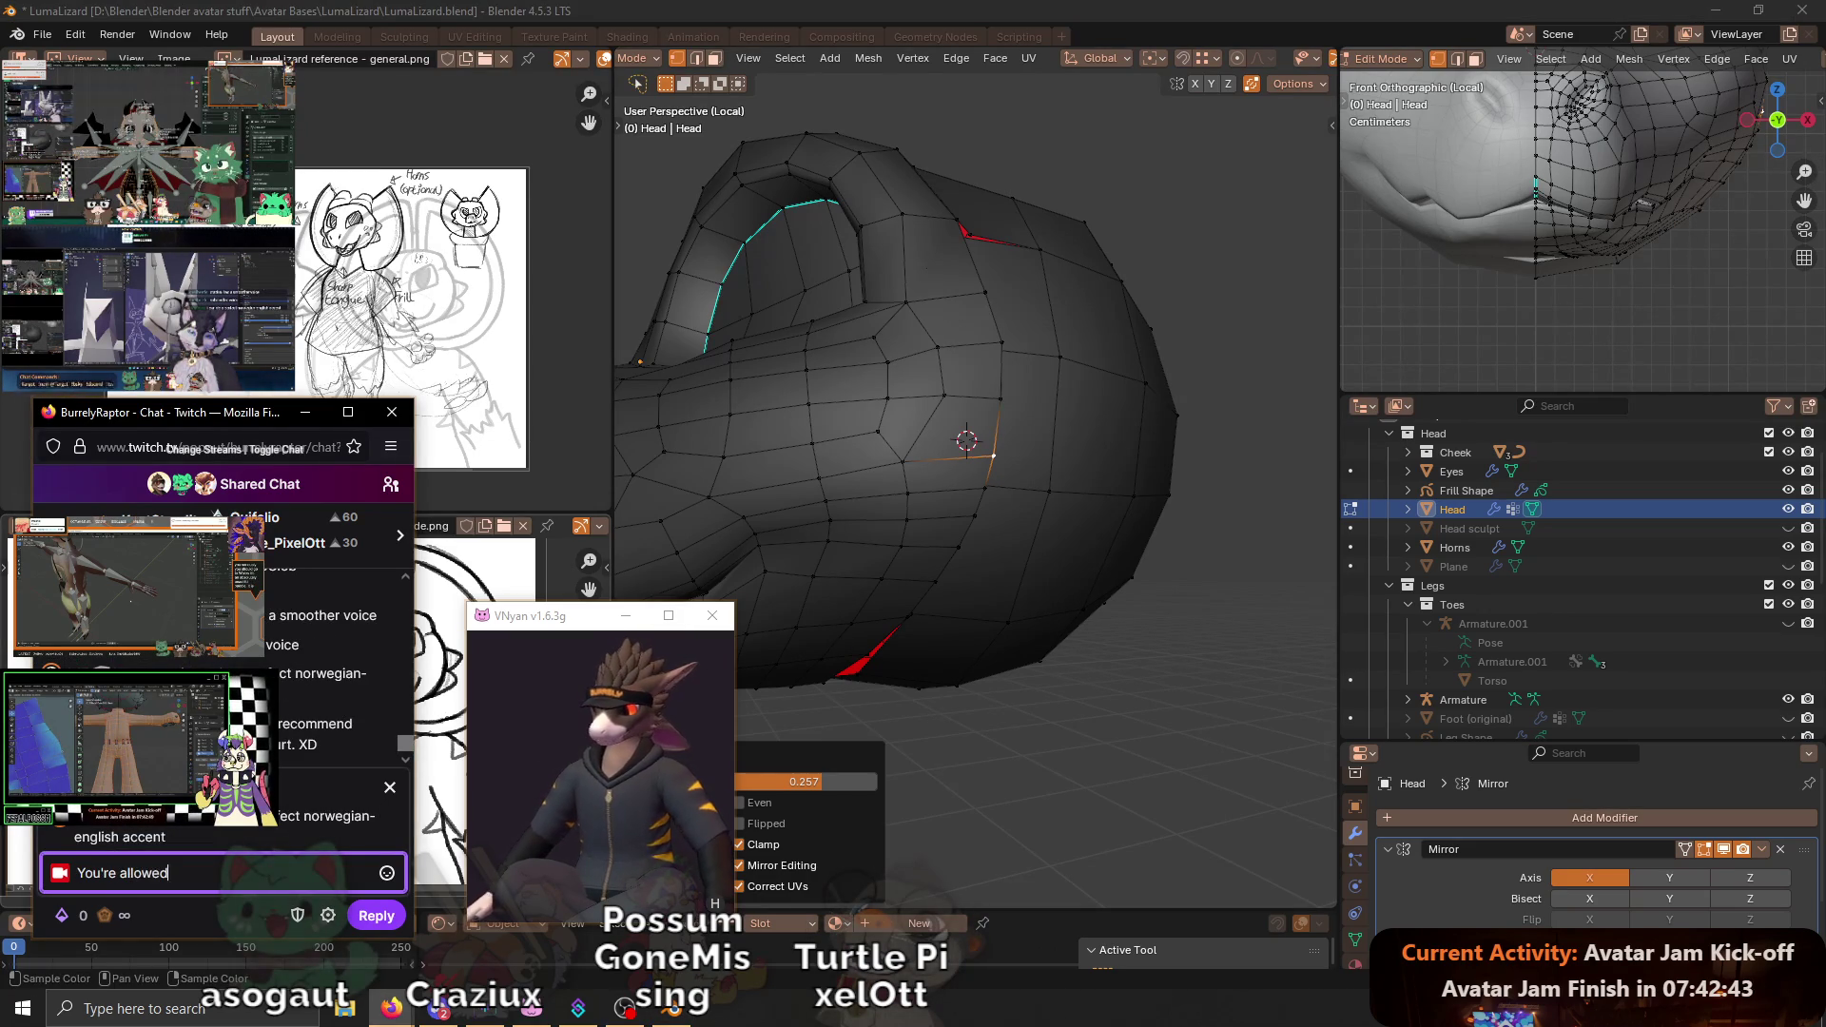
pyautogui.write('ot. :sad')
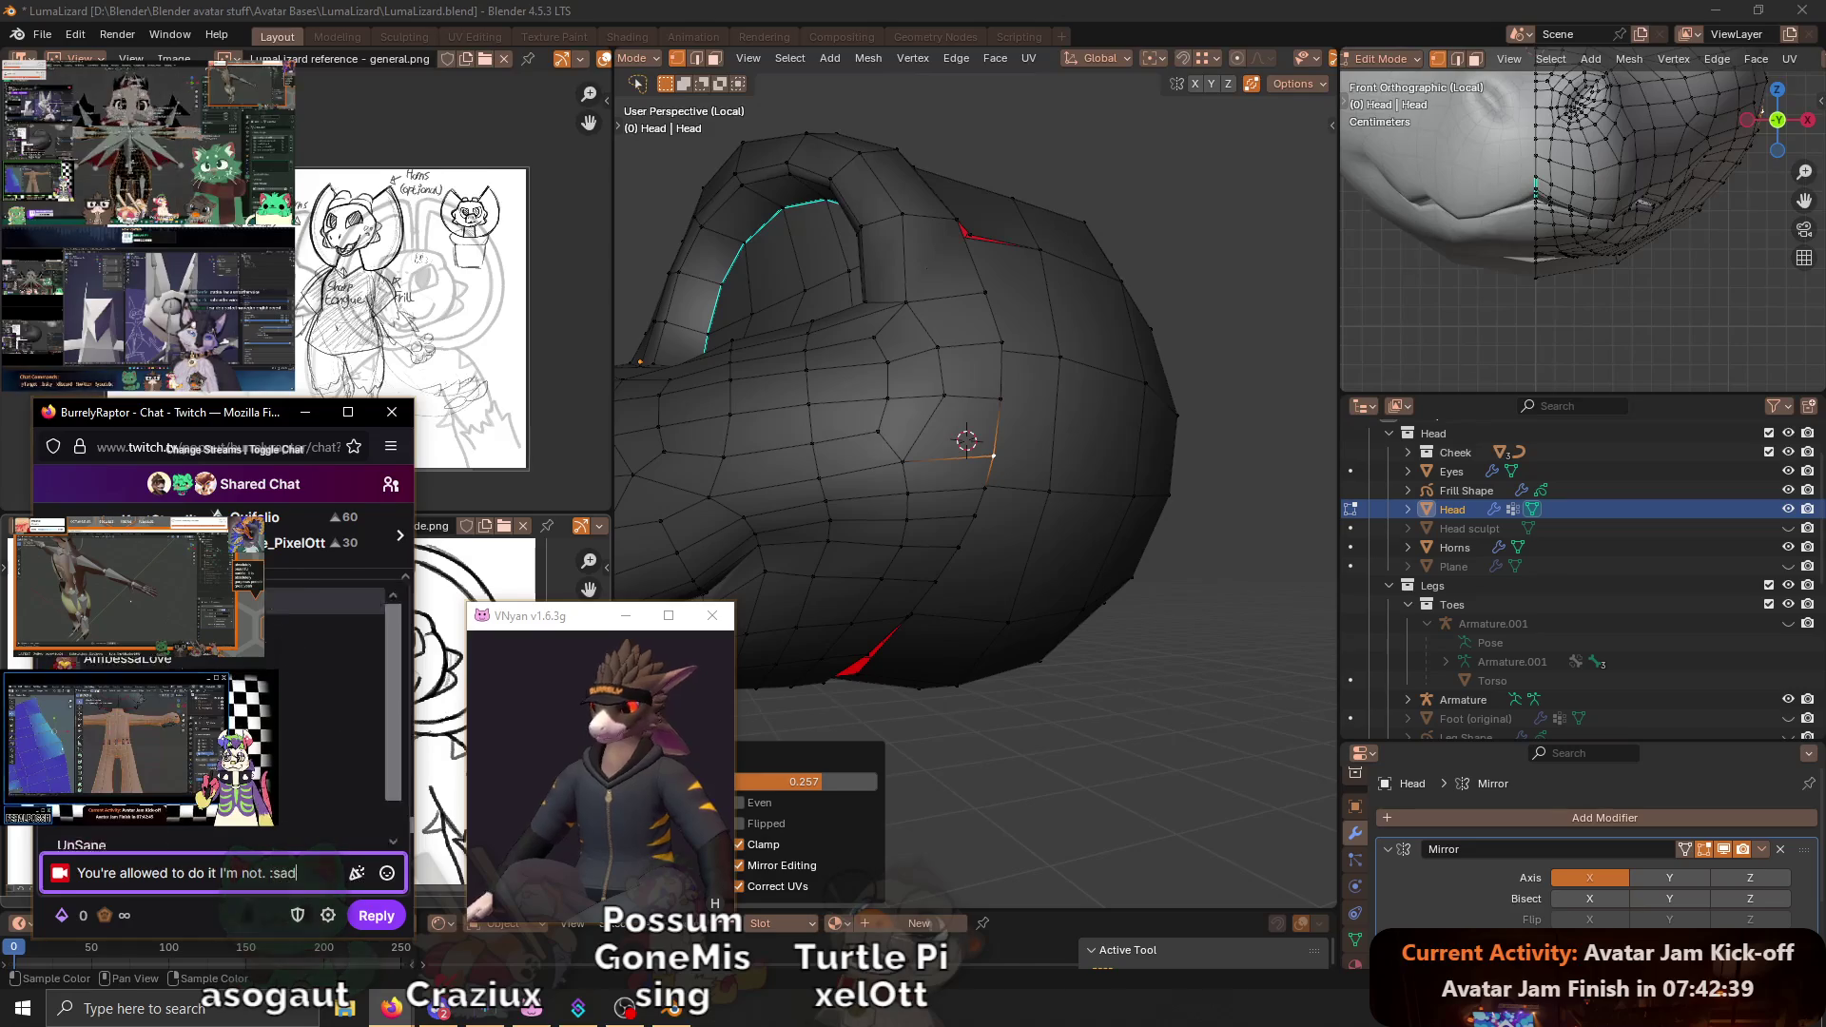
pyautogui.press('Tab')
pyautogui.press('Return')
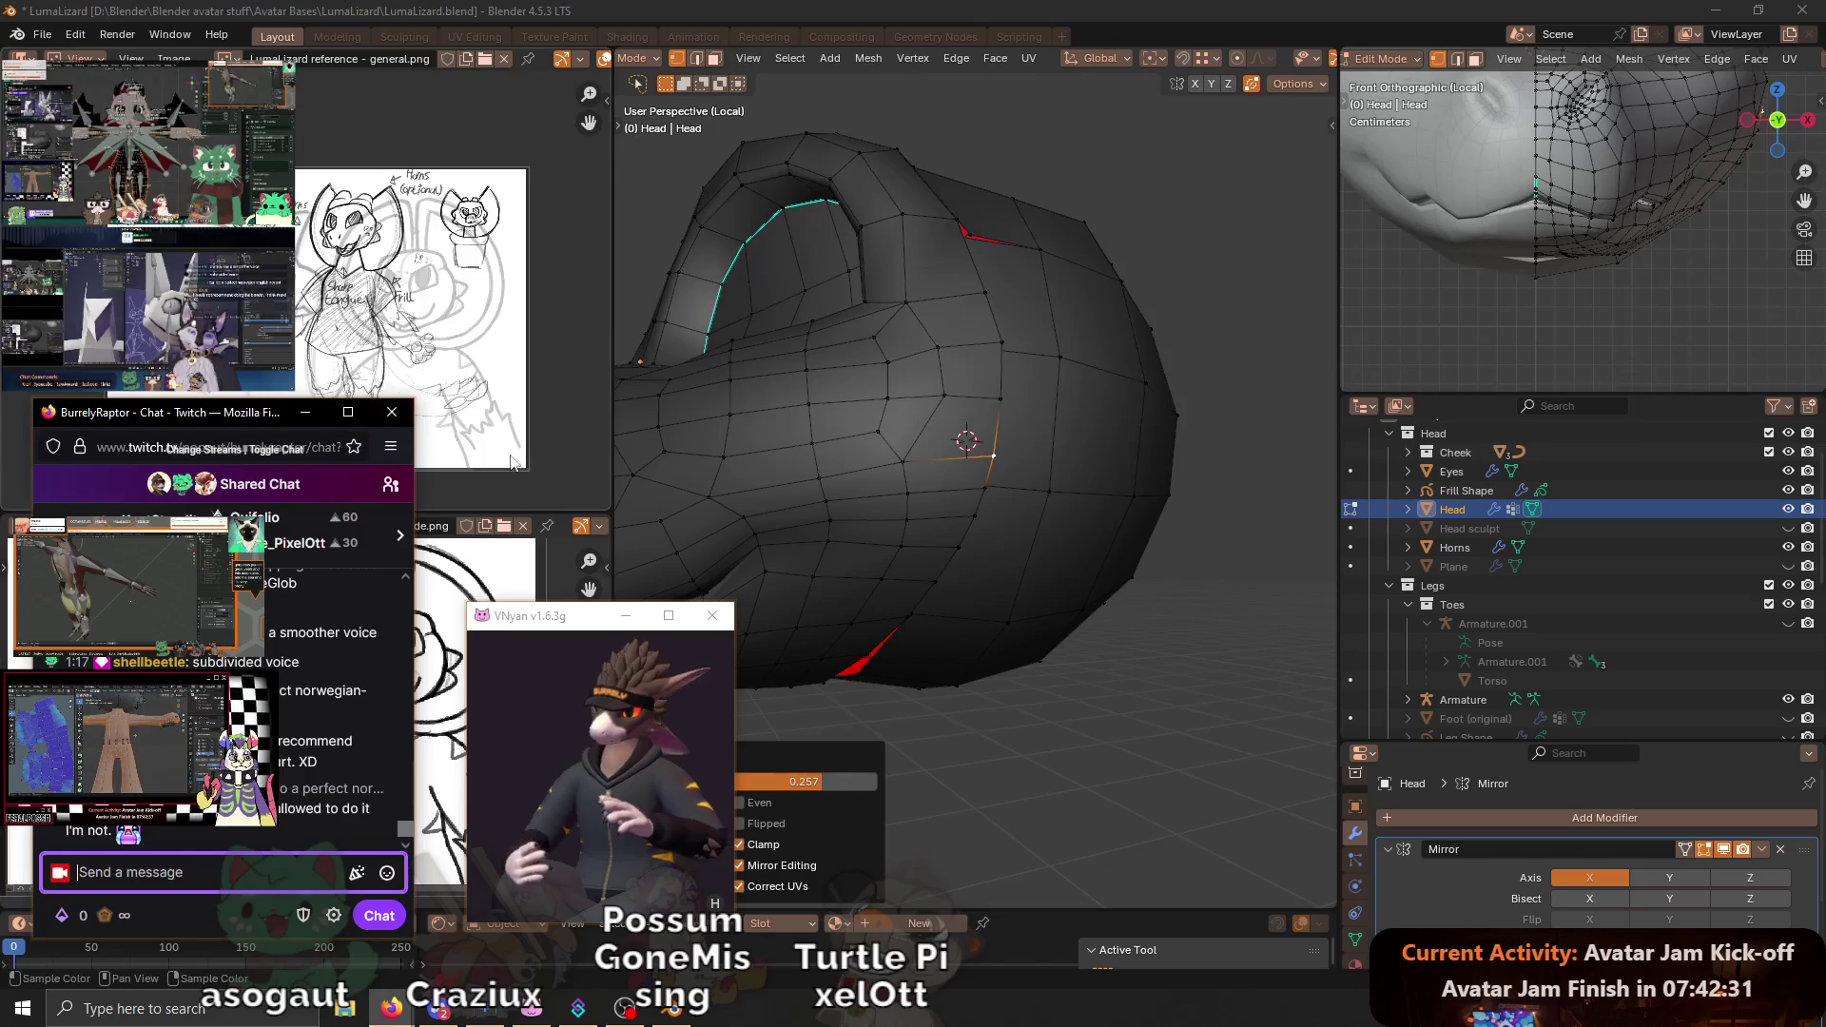
pyautogui.moveTo(875, 476); pyautogui.dragTo(970, 499, button='middle')
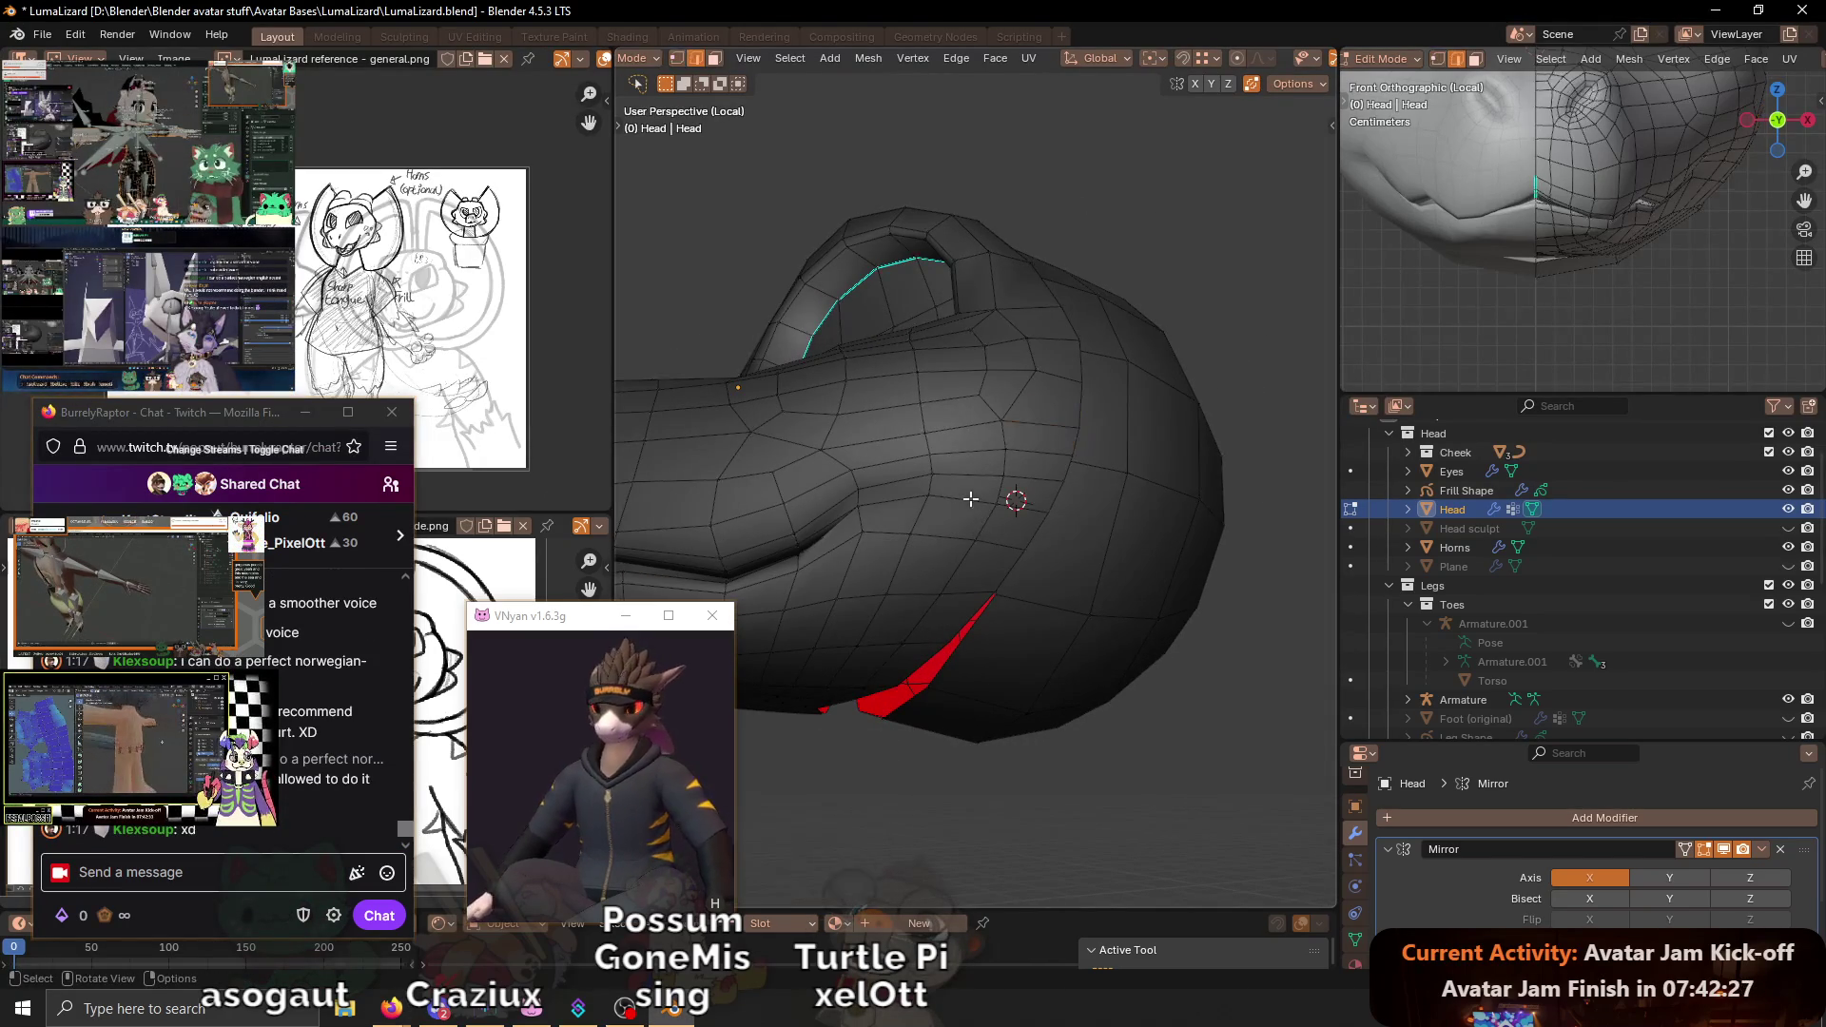
# - Edge-slide the cheek edge path, then slide another cheek edge to 0.231
pyautogui.keyDown('ctrl'); pyautogui.click(923, 537); pyautogui.keyUp('ctrl')
pyautogui.press('g')
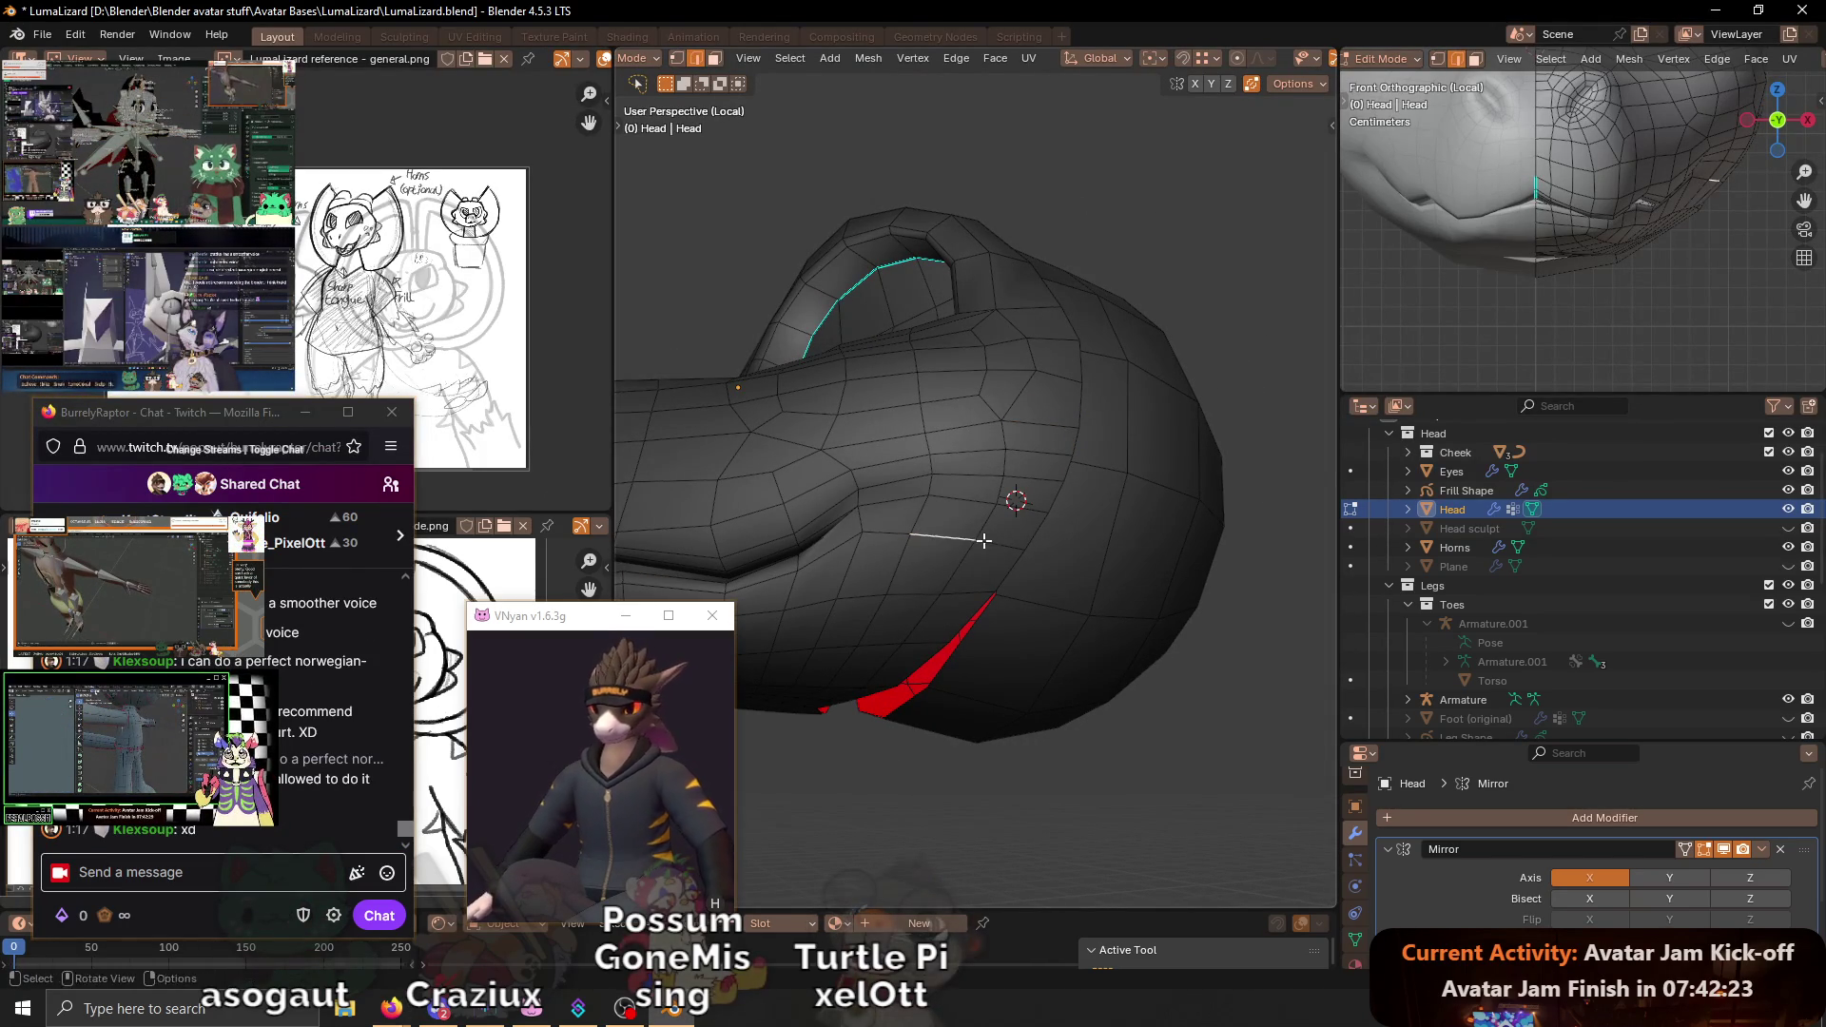
pyautogui.press('g')
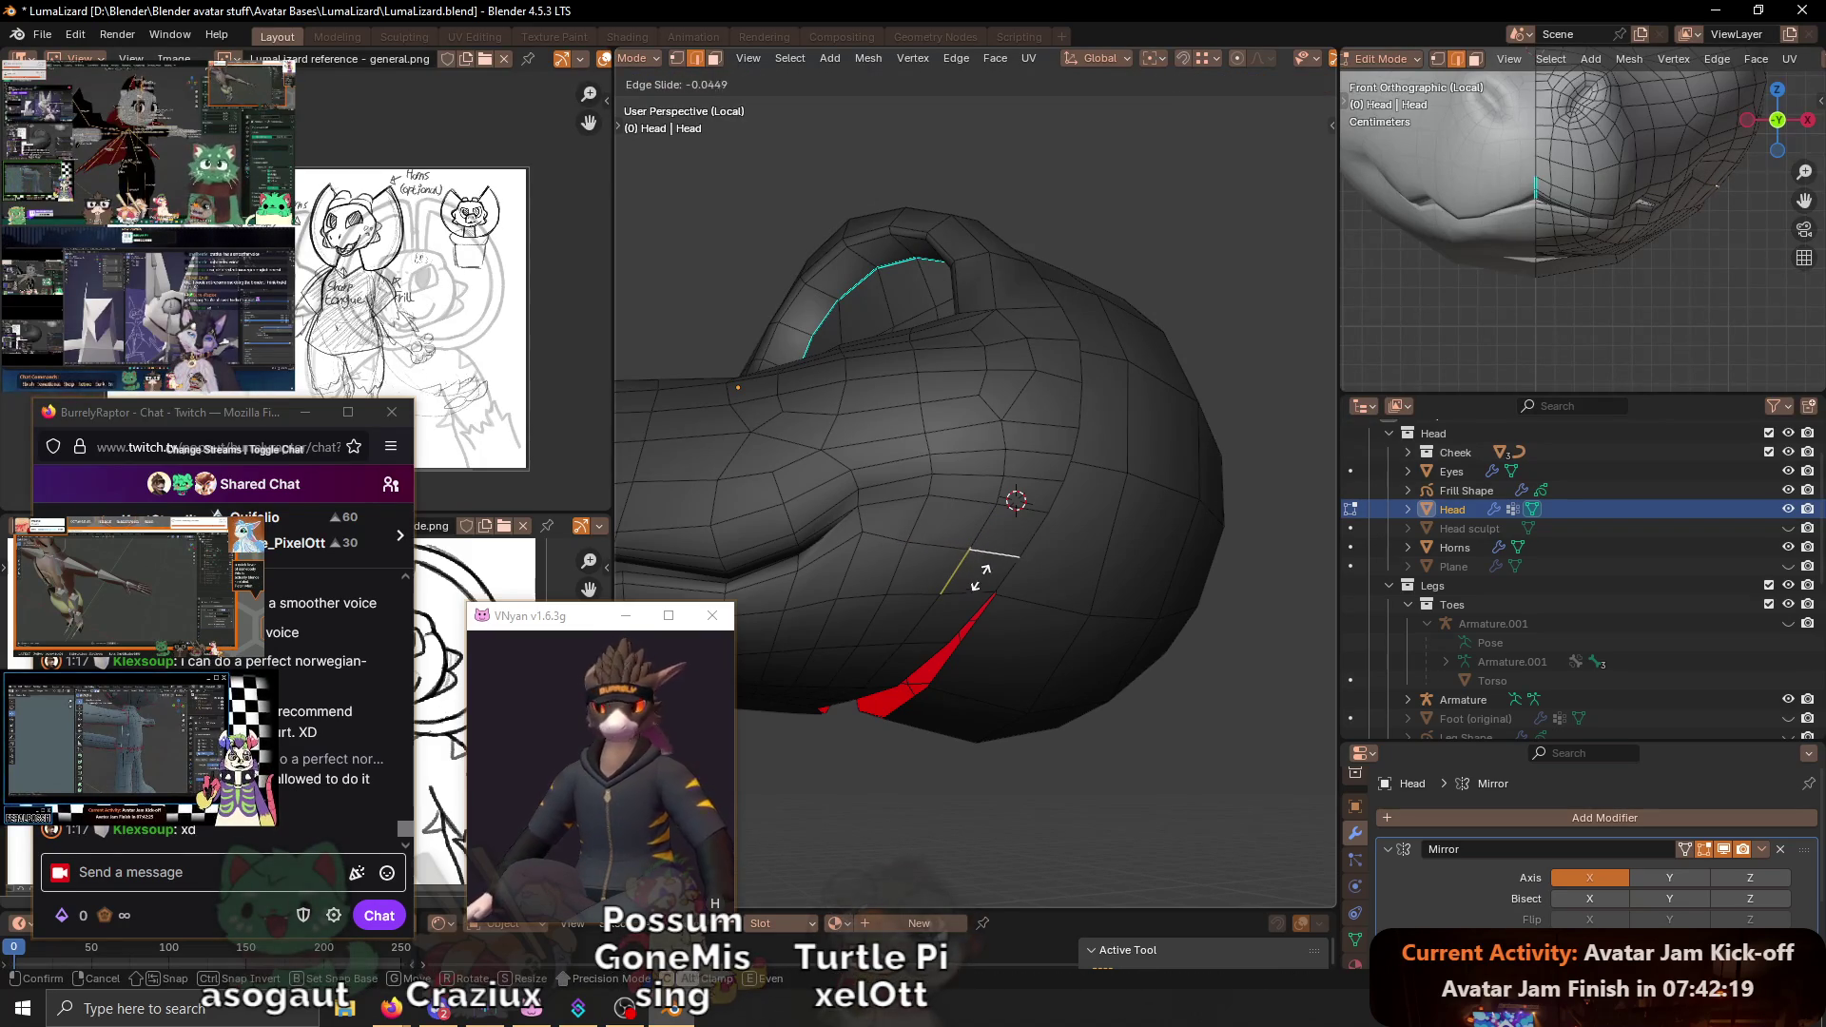
pyautogui.click(982, 570)
pyautogui.click(994, 511)
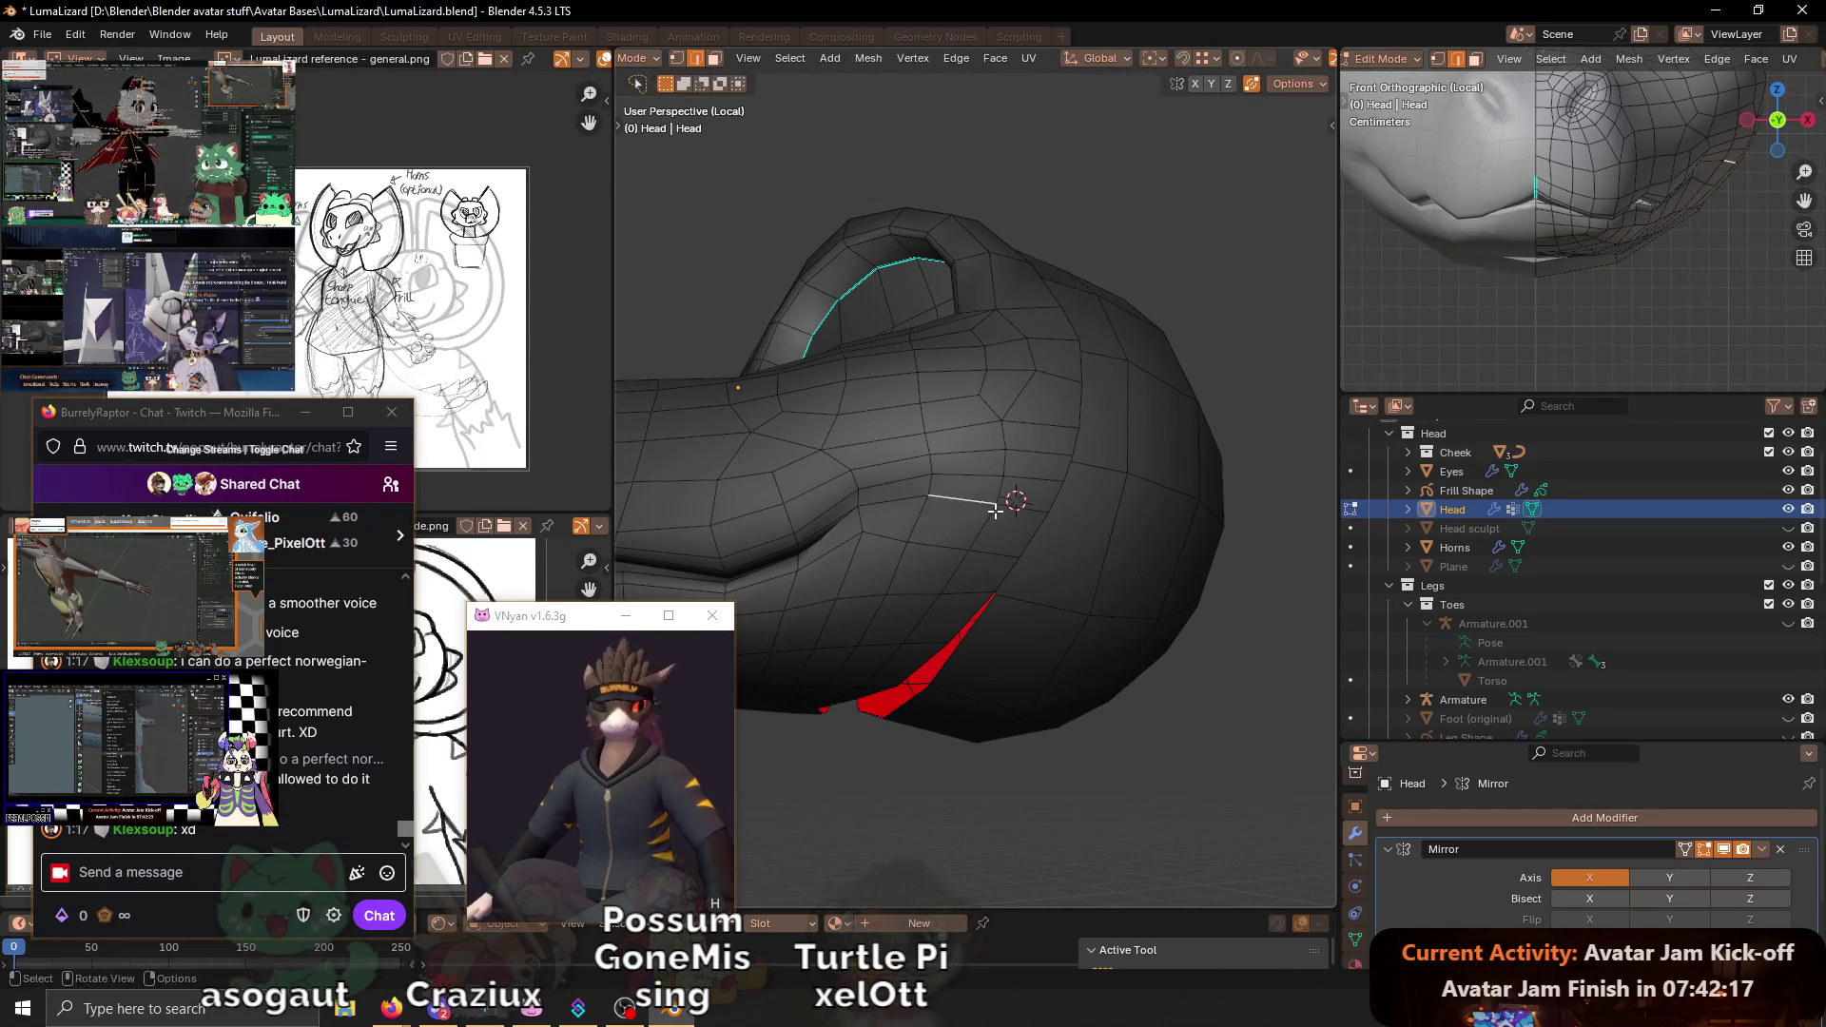
pyautogui.press('g')
pyautogui.press('g')
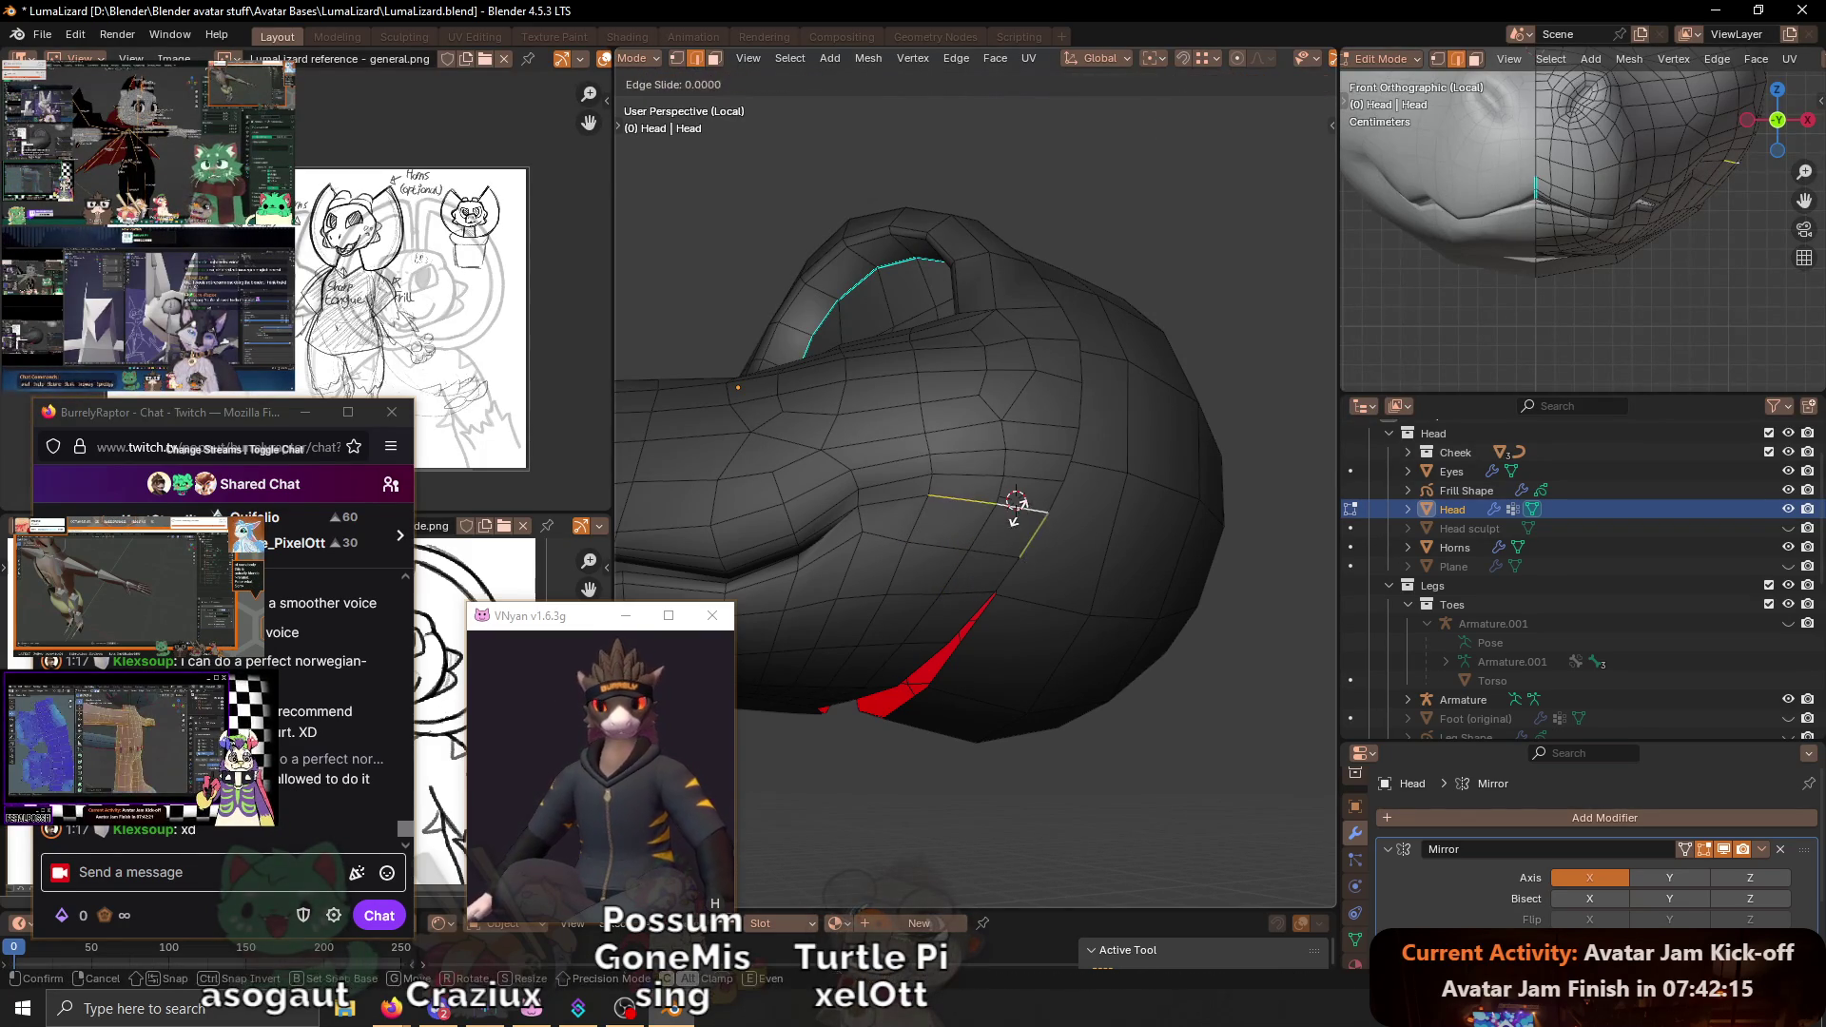
pyautogui.click(1013, 519)
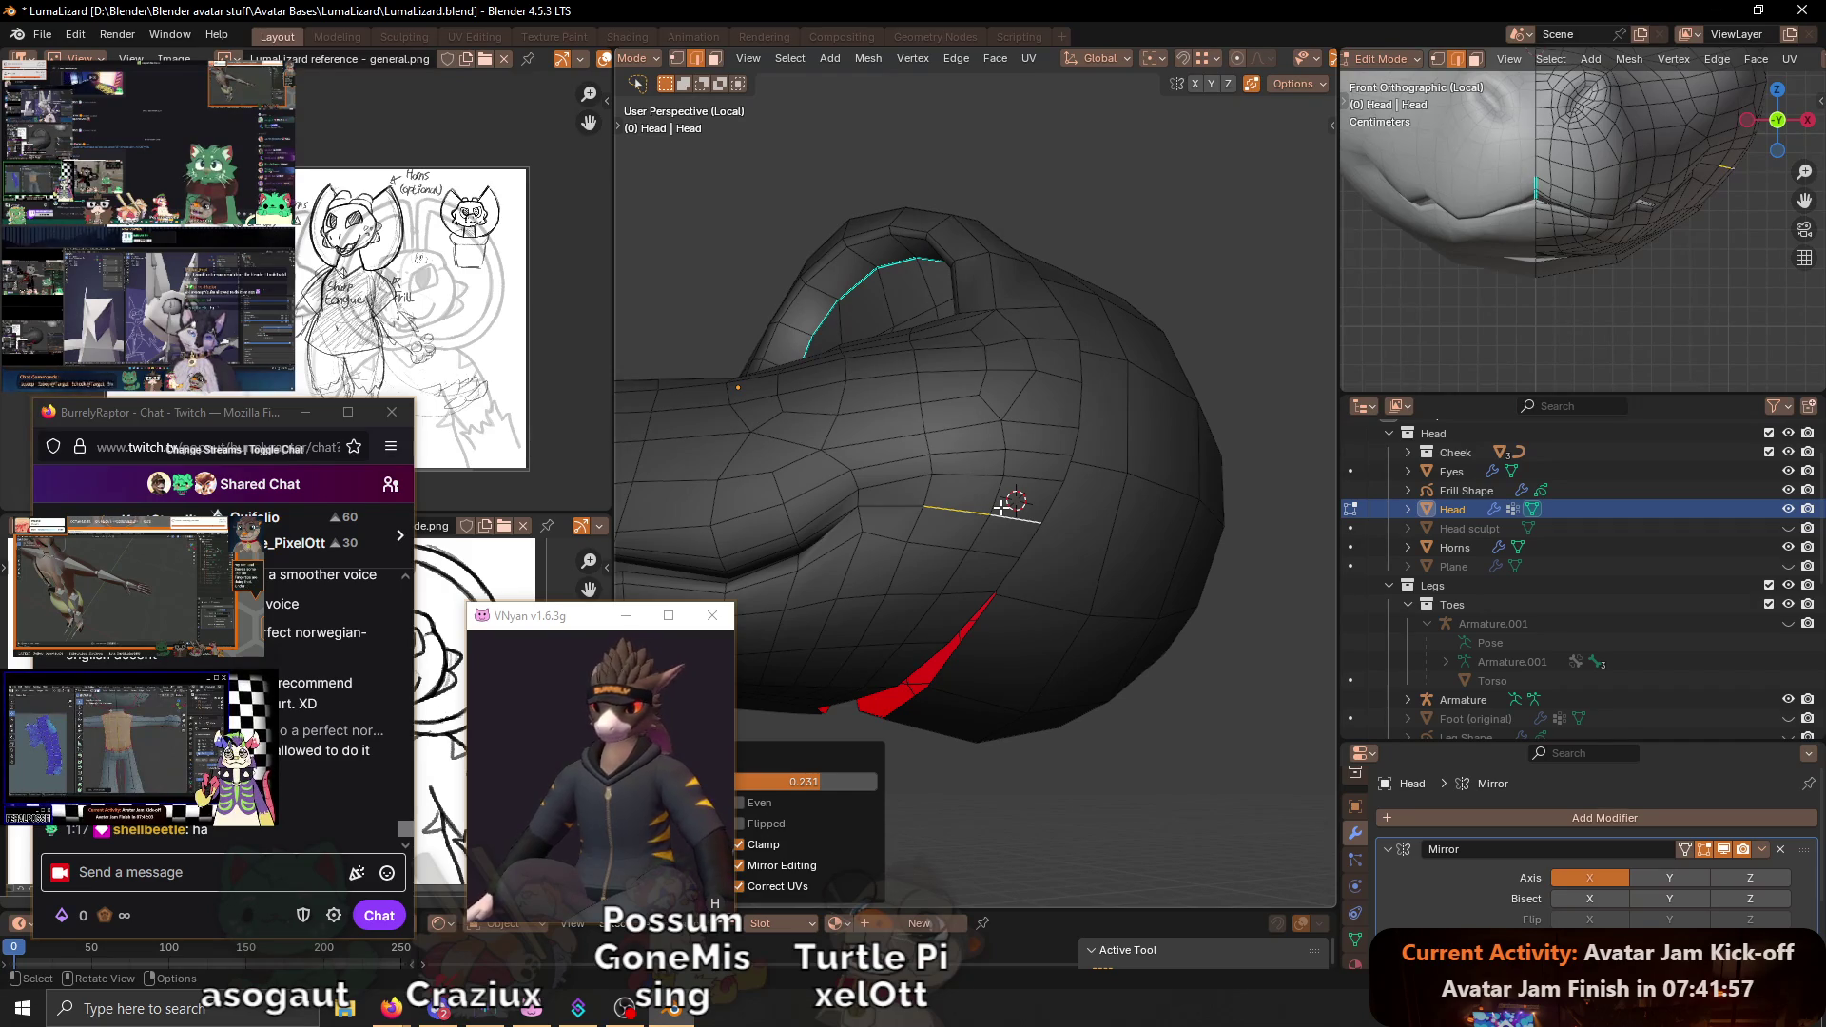
pyautogui.moveTo(1004, 509)
pyautogui.mouseDown(button='middle')
pyautogui.moveTo(1033, 480)
pyautogui.moveTo(1064, 533)
pyautogui.moveTo(1093, 428)
pyautogui.moveTo(948, 432)
pyautogui.mouseUp(button='middle')
# - Loop-cut a new edge loop across the cheek and slide it into position
pyautogui.click(900, 517)
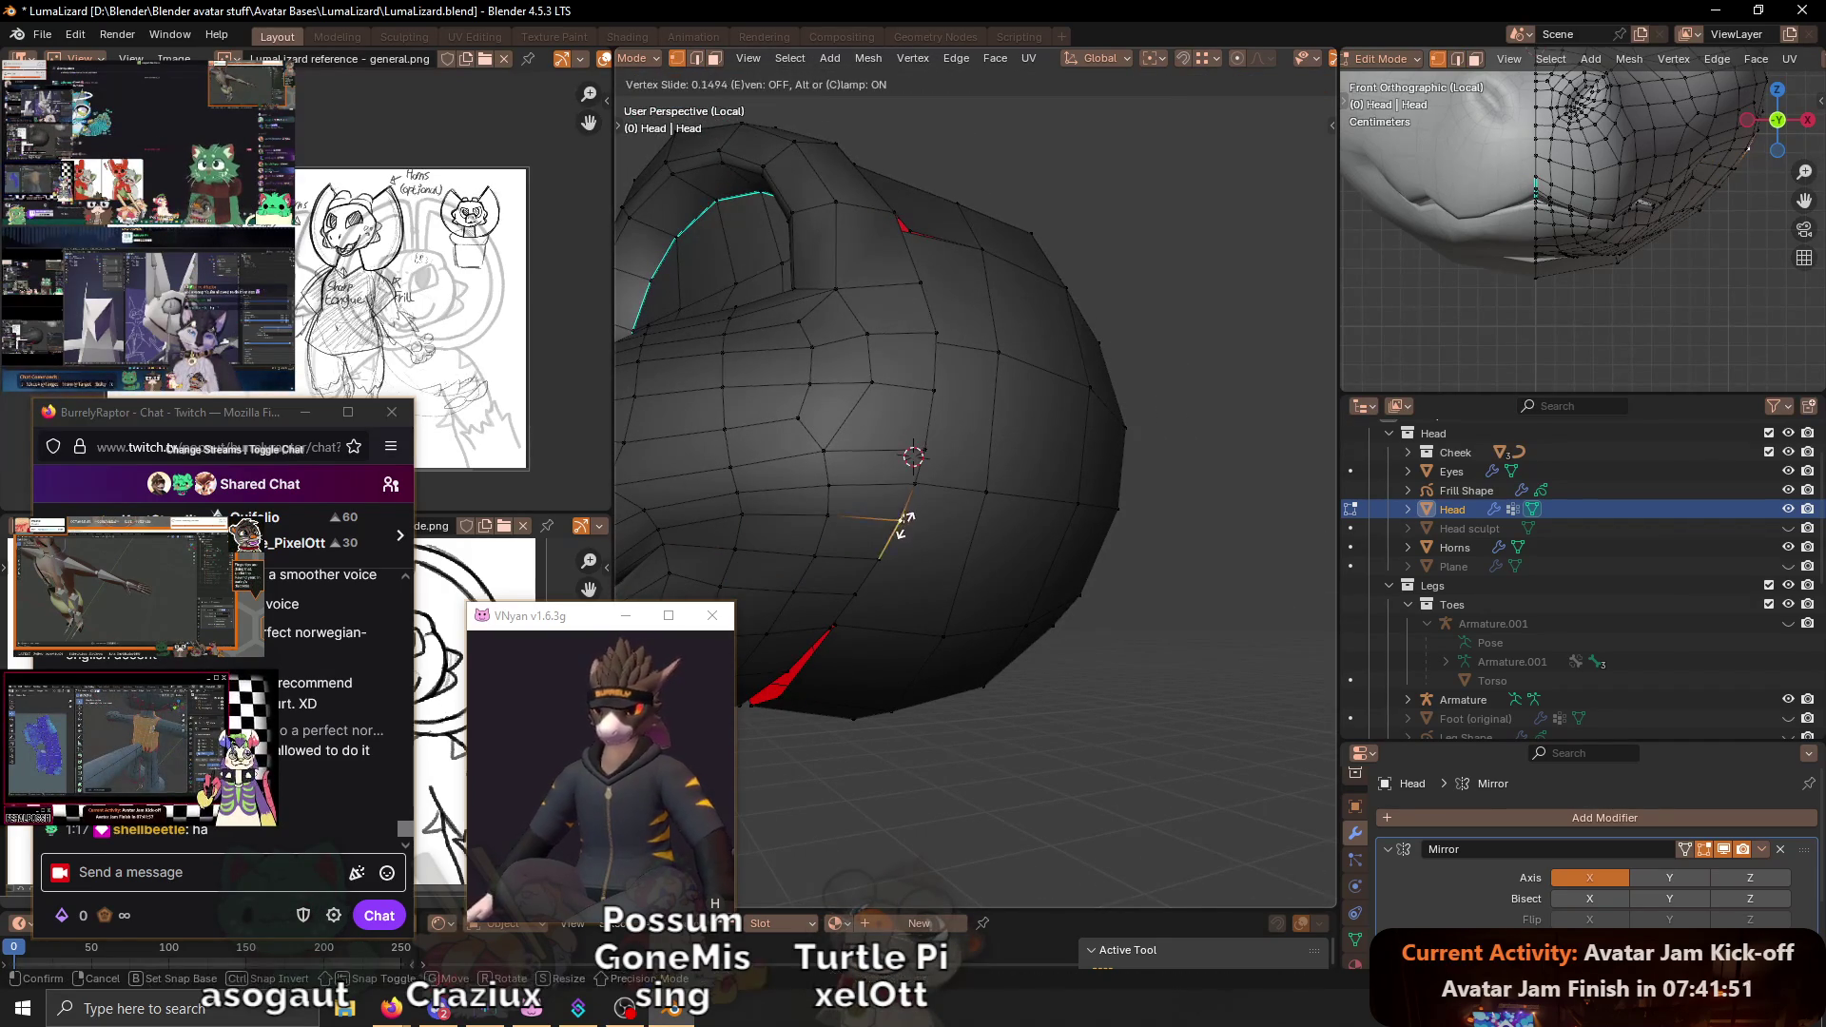
pyautogui.click(893, 520)
pyautogui.press('g')
pyautogui.click(754, 522)
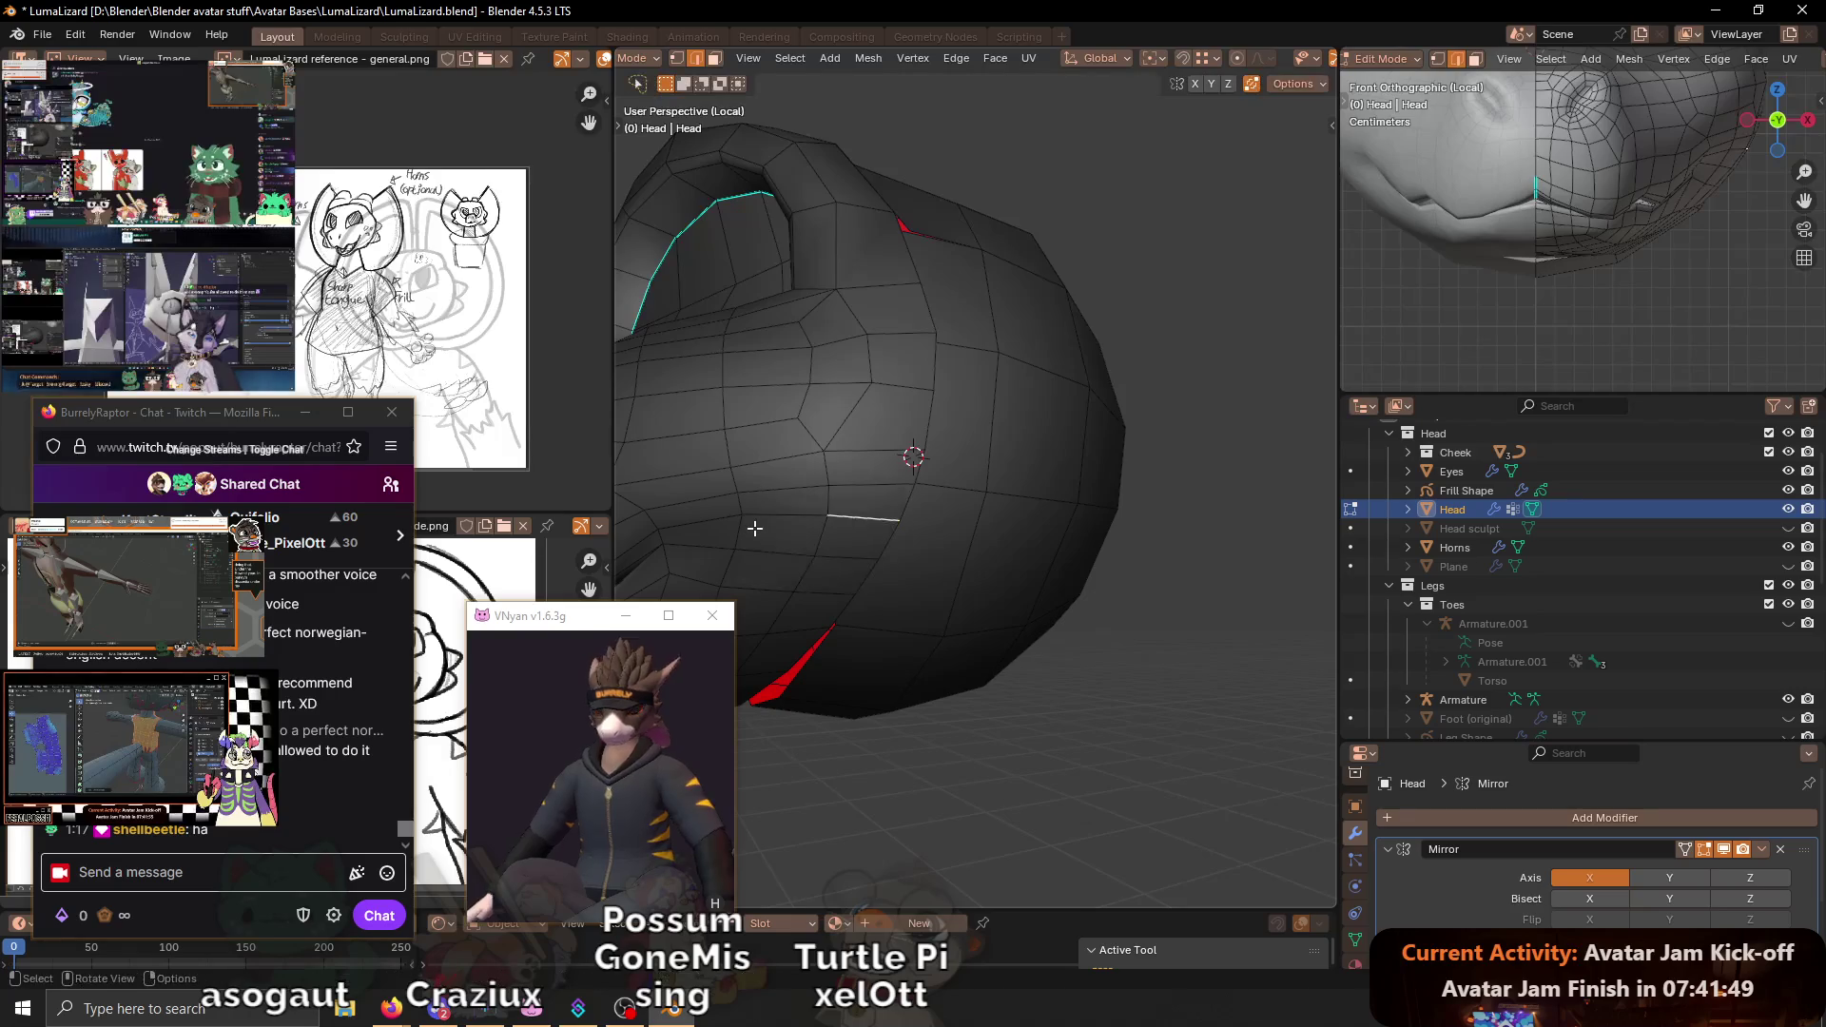
pyautogui.scroll(-5, 754, 521)
pyautogui.moveTo(755, 521)
pyautogui.mouseDown(button='middle')
pyautogui.moveTo(1027, 580)
pyautogui.moveTo(1051, 514)
pyautogui.moveTo(990, 497)
pyautogui.mouseUp(button='middle')
pyautogui.scroll(4, 952, 552)
# - Slide a cheek edge and a jaw vertex (0.154), then hide overlays to see the shaded head
pyautogui.press('g')
pyautogui.press('g')
pyautogui.click(1028, 580)
pyautogui.scroll(3, 981, 505)
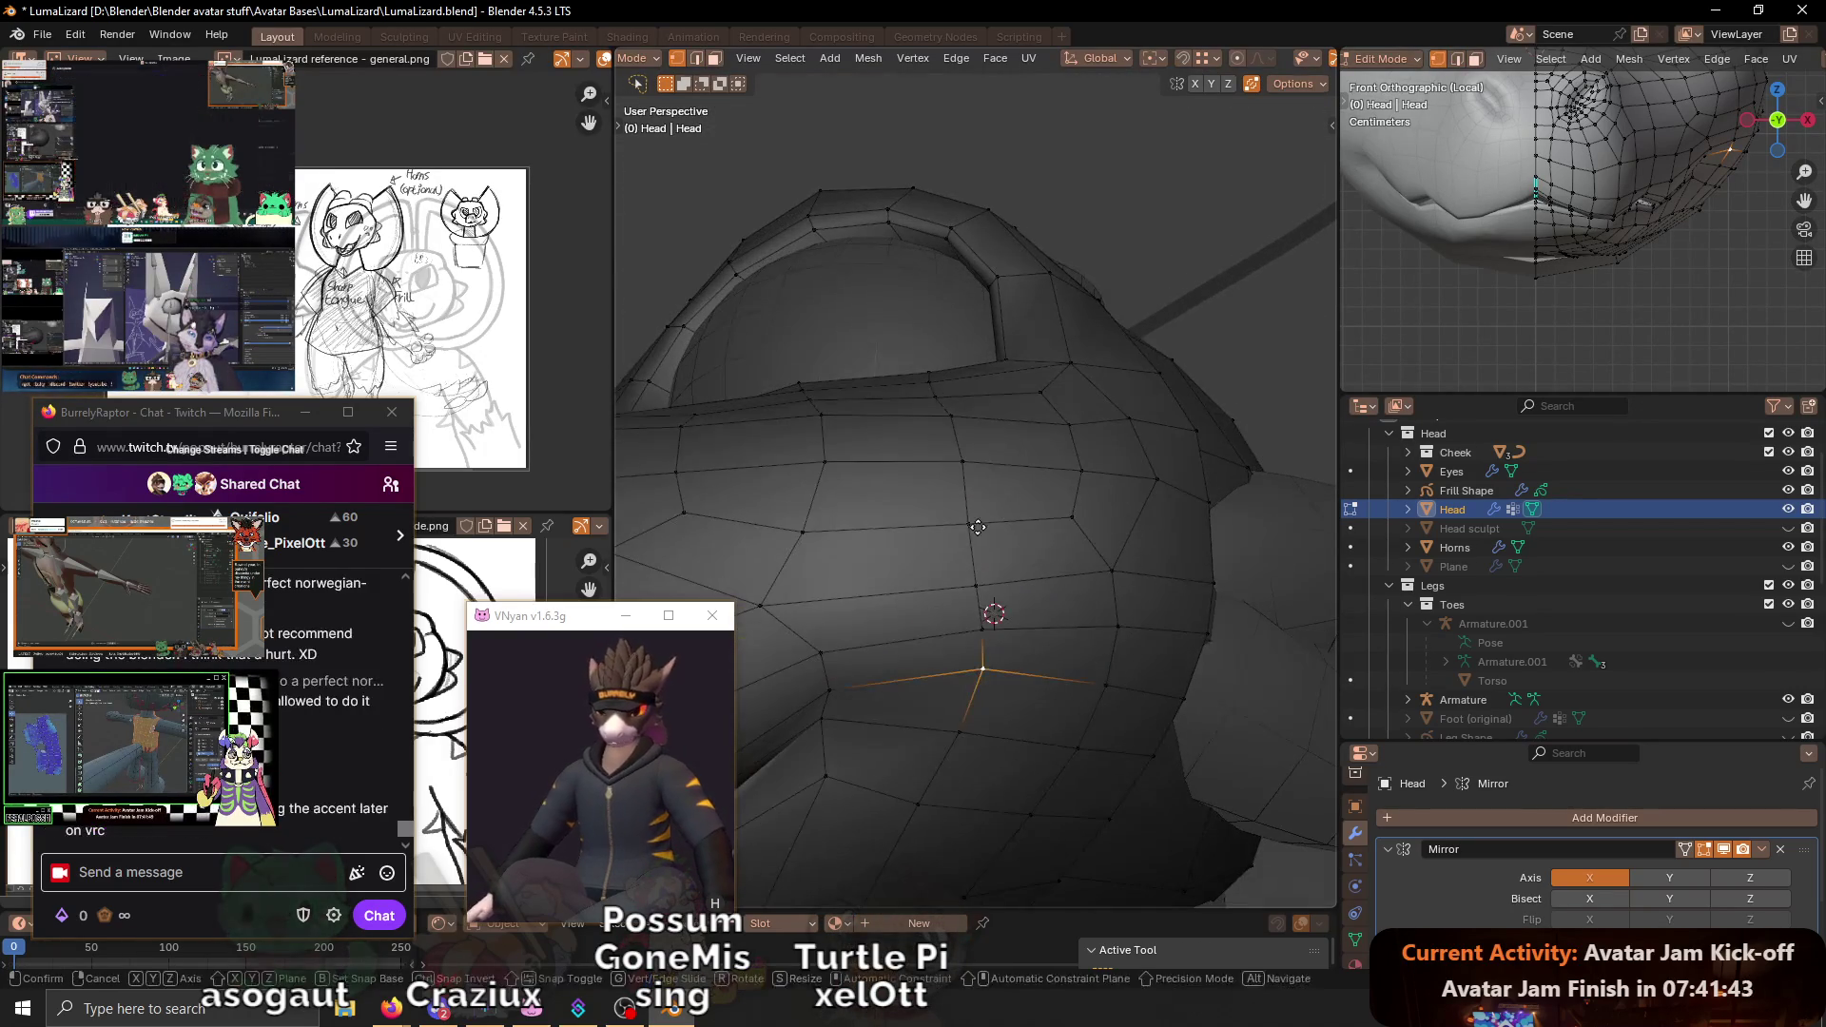
pyautogui.press('g')
pyautogui.press('g')
pyautogui.click(958, 639)
pyautogui.hotkey('shift', 'alt', 'z')
pyautogui.scroll(-5, 975, 601)
pyautogui.moveTo(975, 600)
pyautogui.mouseDown(button='middle')
pyautogui.moveTo(1028, 637)
pyautogui.moveTo(961, 629)
pyautogui.mouseUp(button='middle')
# - Save LumaLizard.blend and switch to Object Mode to view the finished head
pyautogui.hotkey('ctrl', 's')
pyautogui.press('Tab')
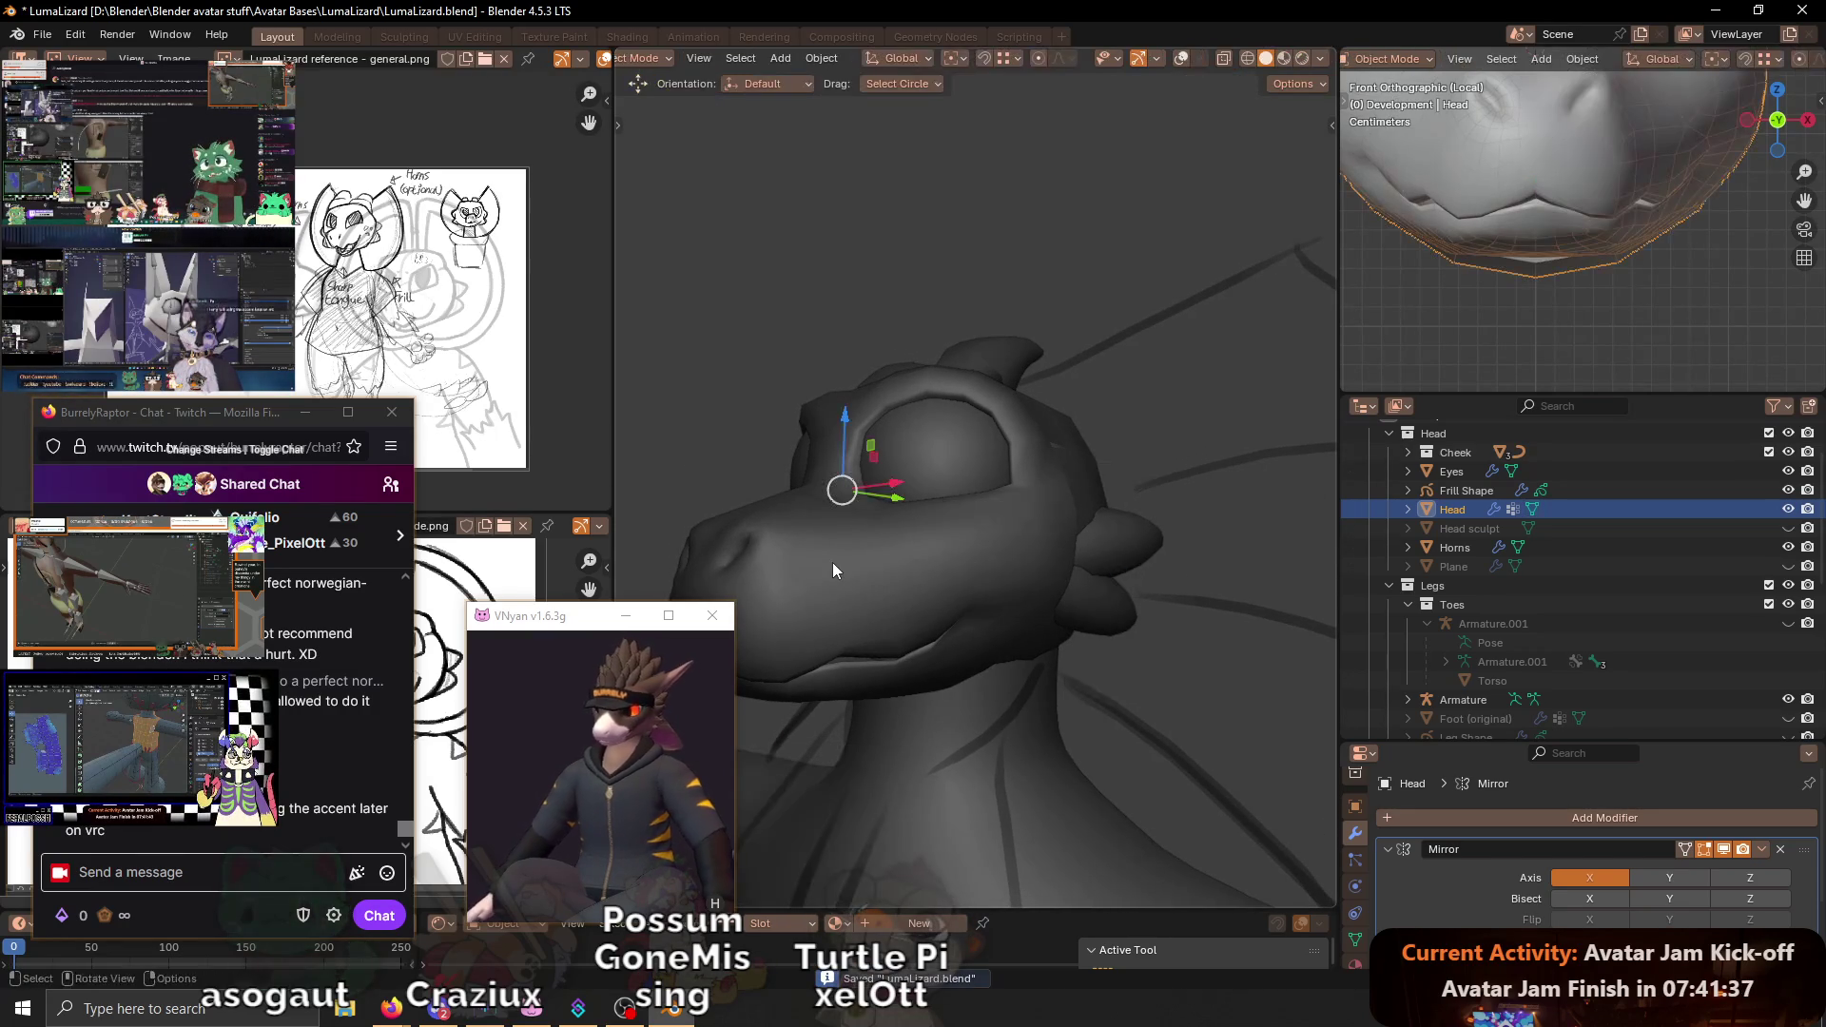
pyautogui.moveTo(832, 563); pyautogui.dragTo(864, 487, button='middle')
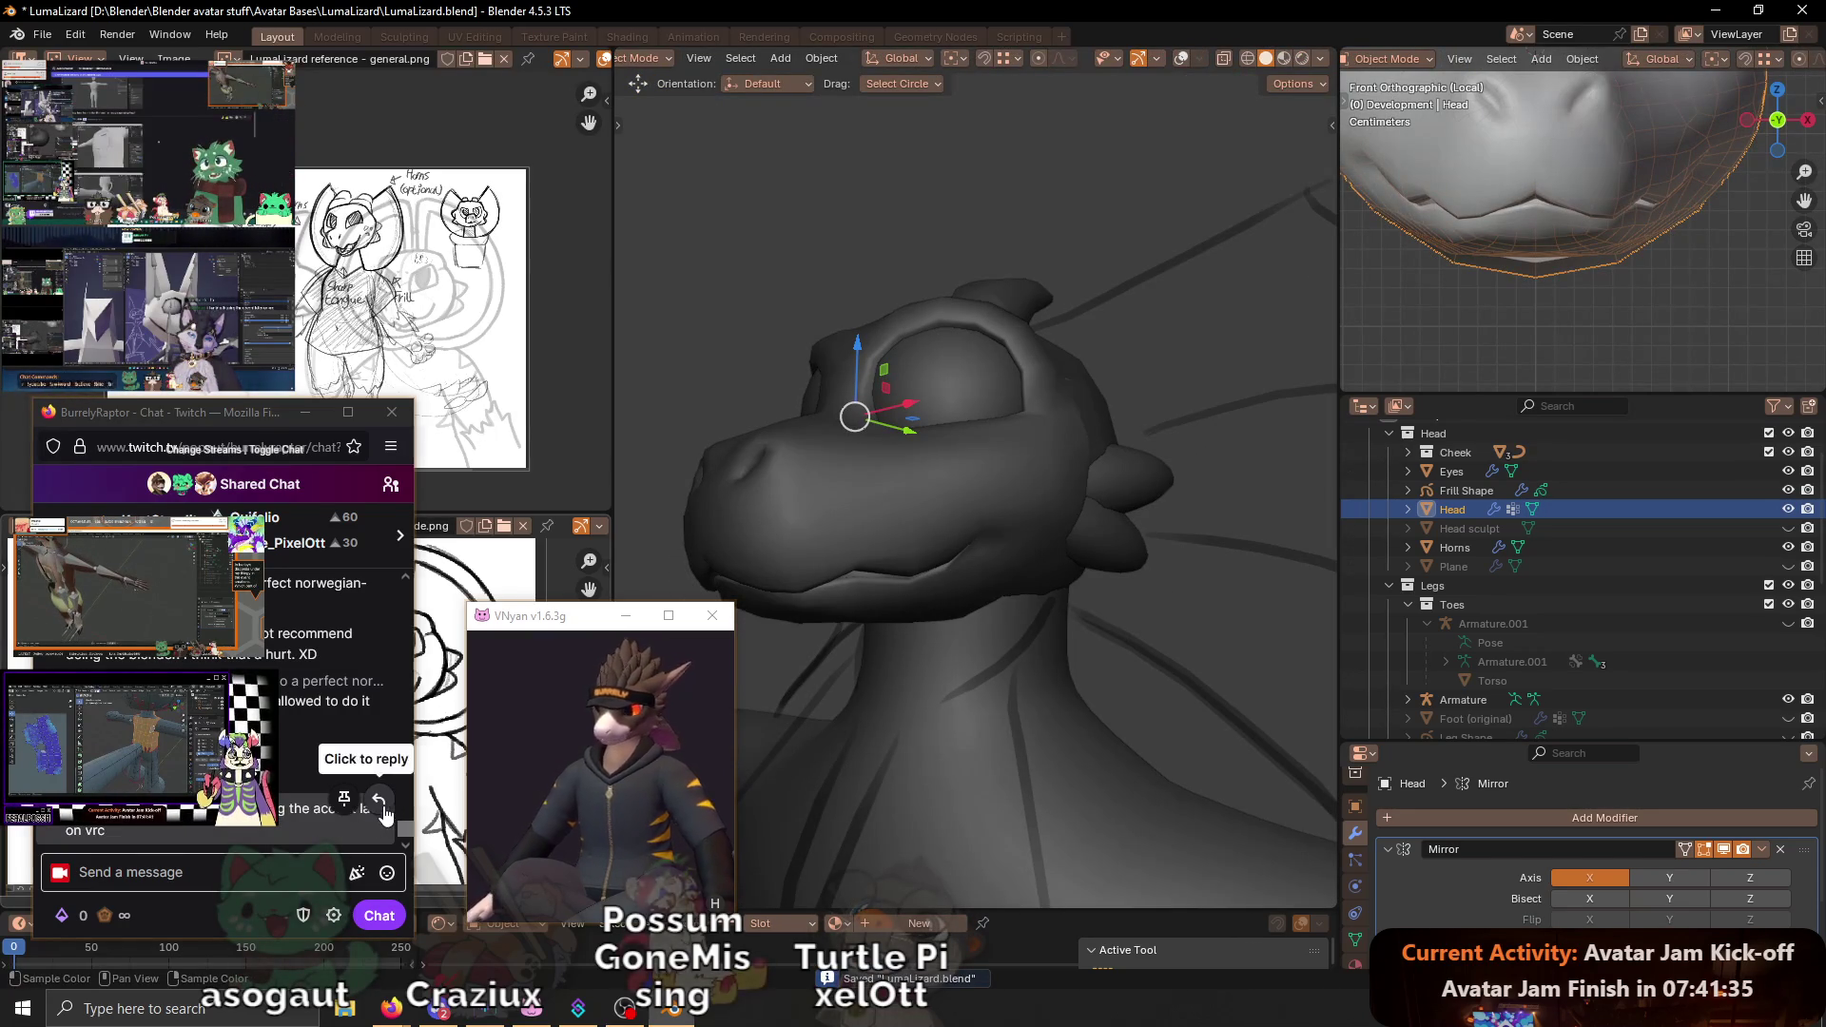
# - Reply 'talk using the voice' to a viewer in Twitch chat
pyautogui.click(301, 826)
pyautogui.write('talk using the voice')
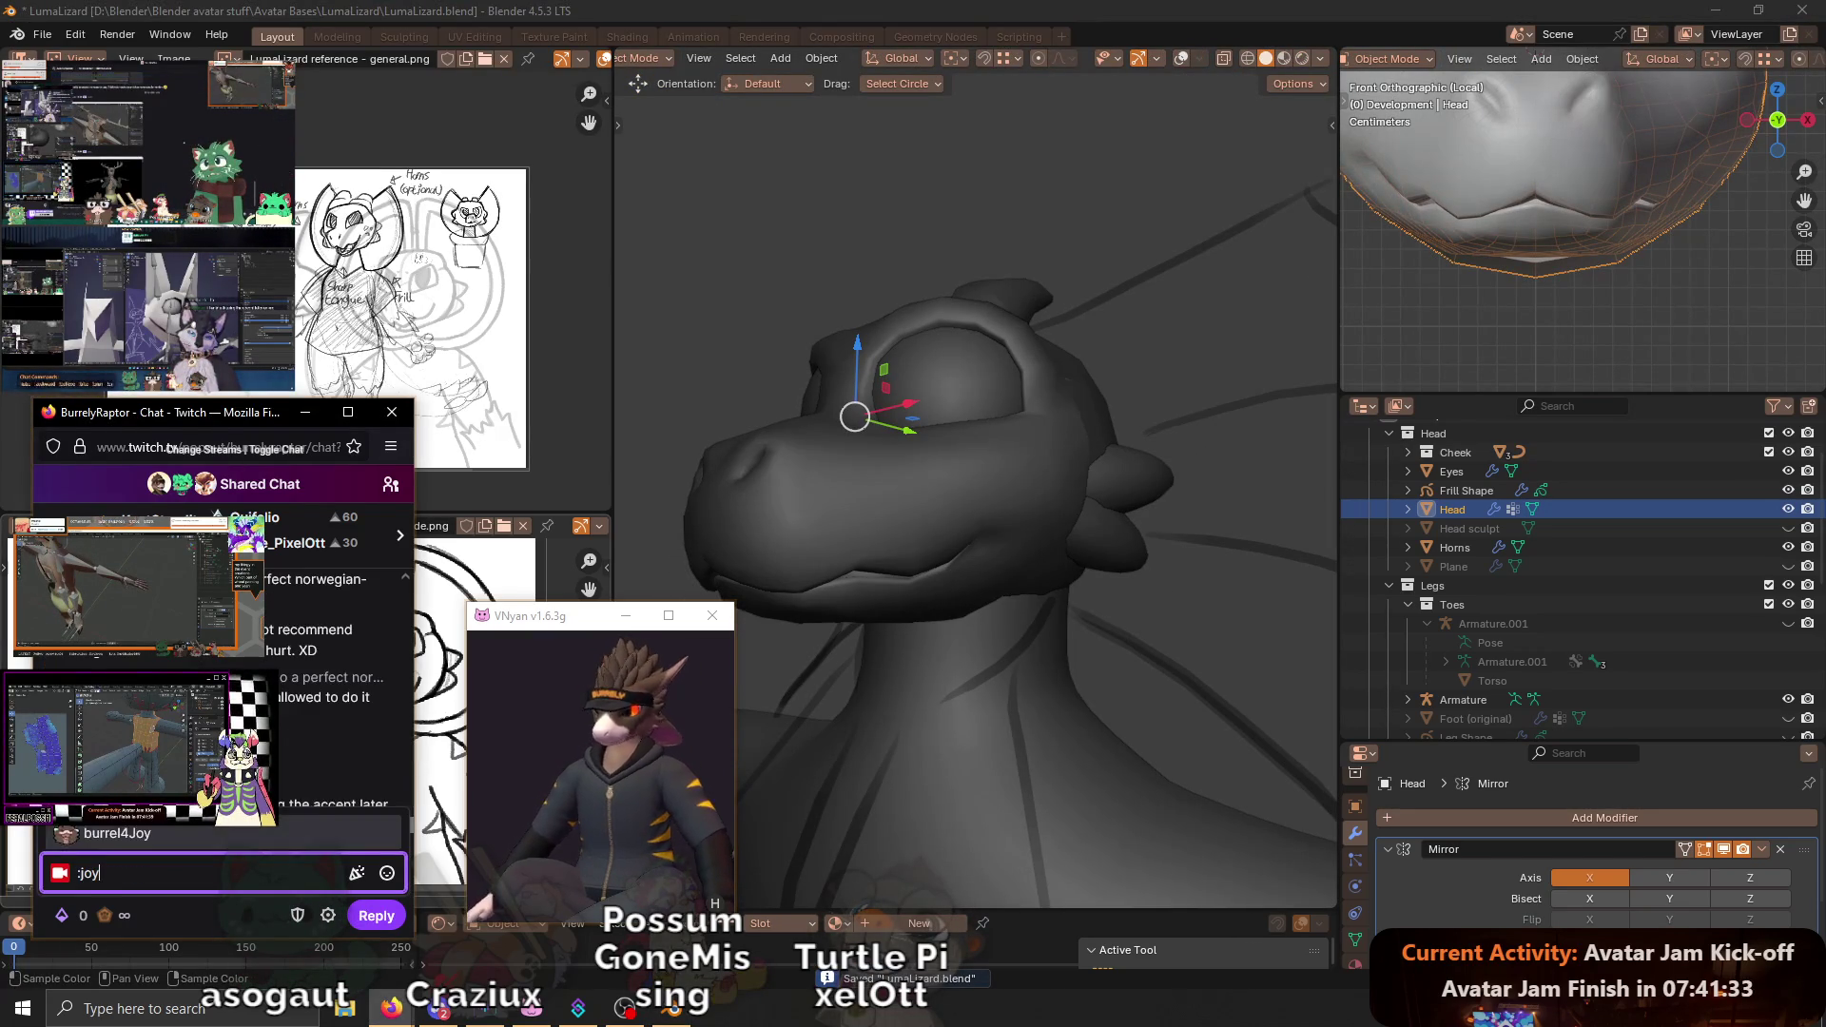
pyautogui.press('Return')
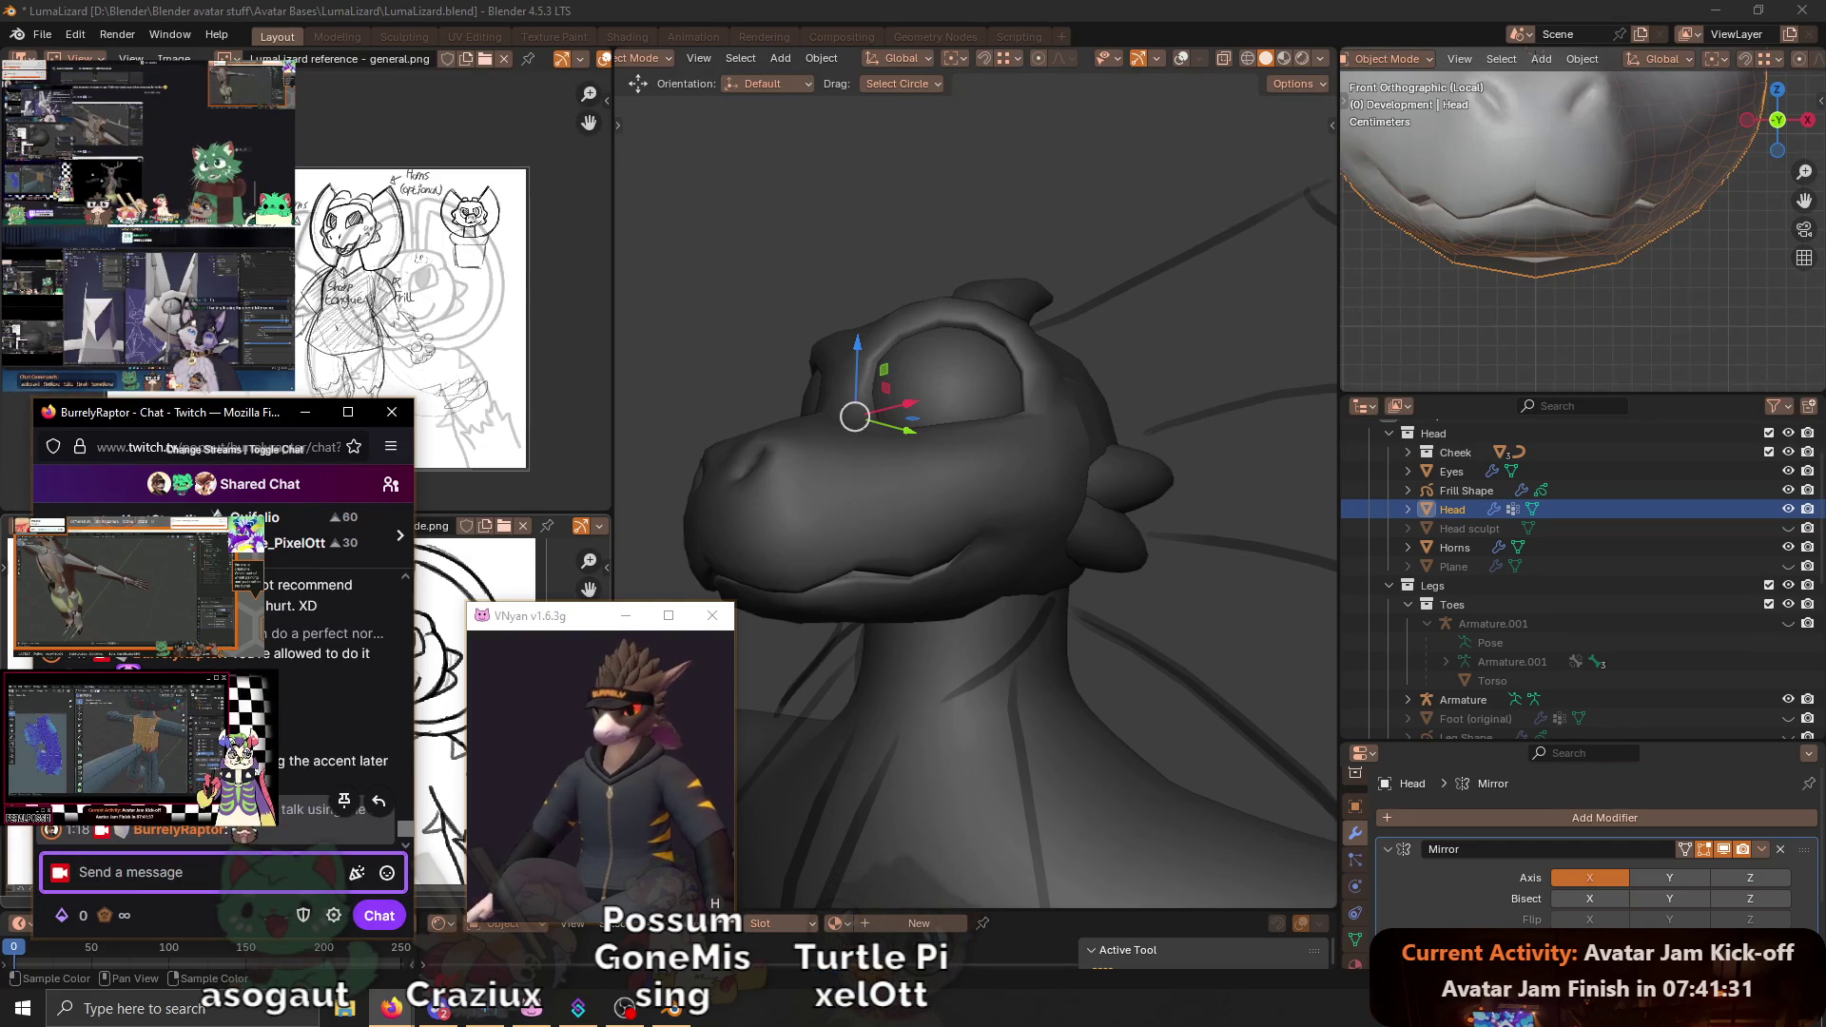